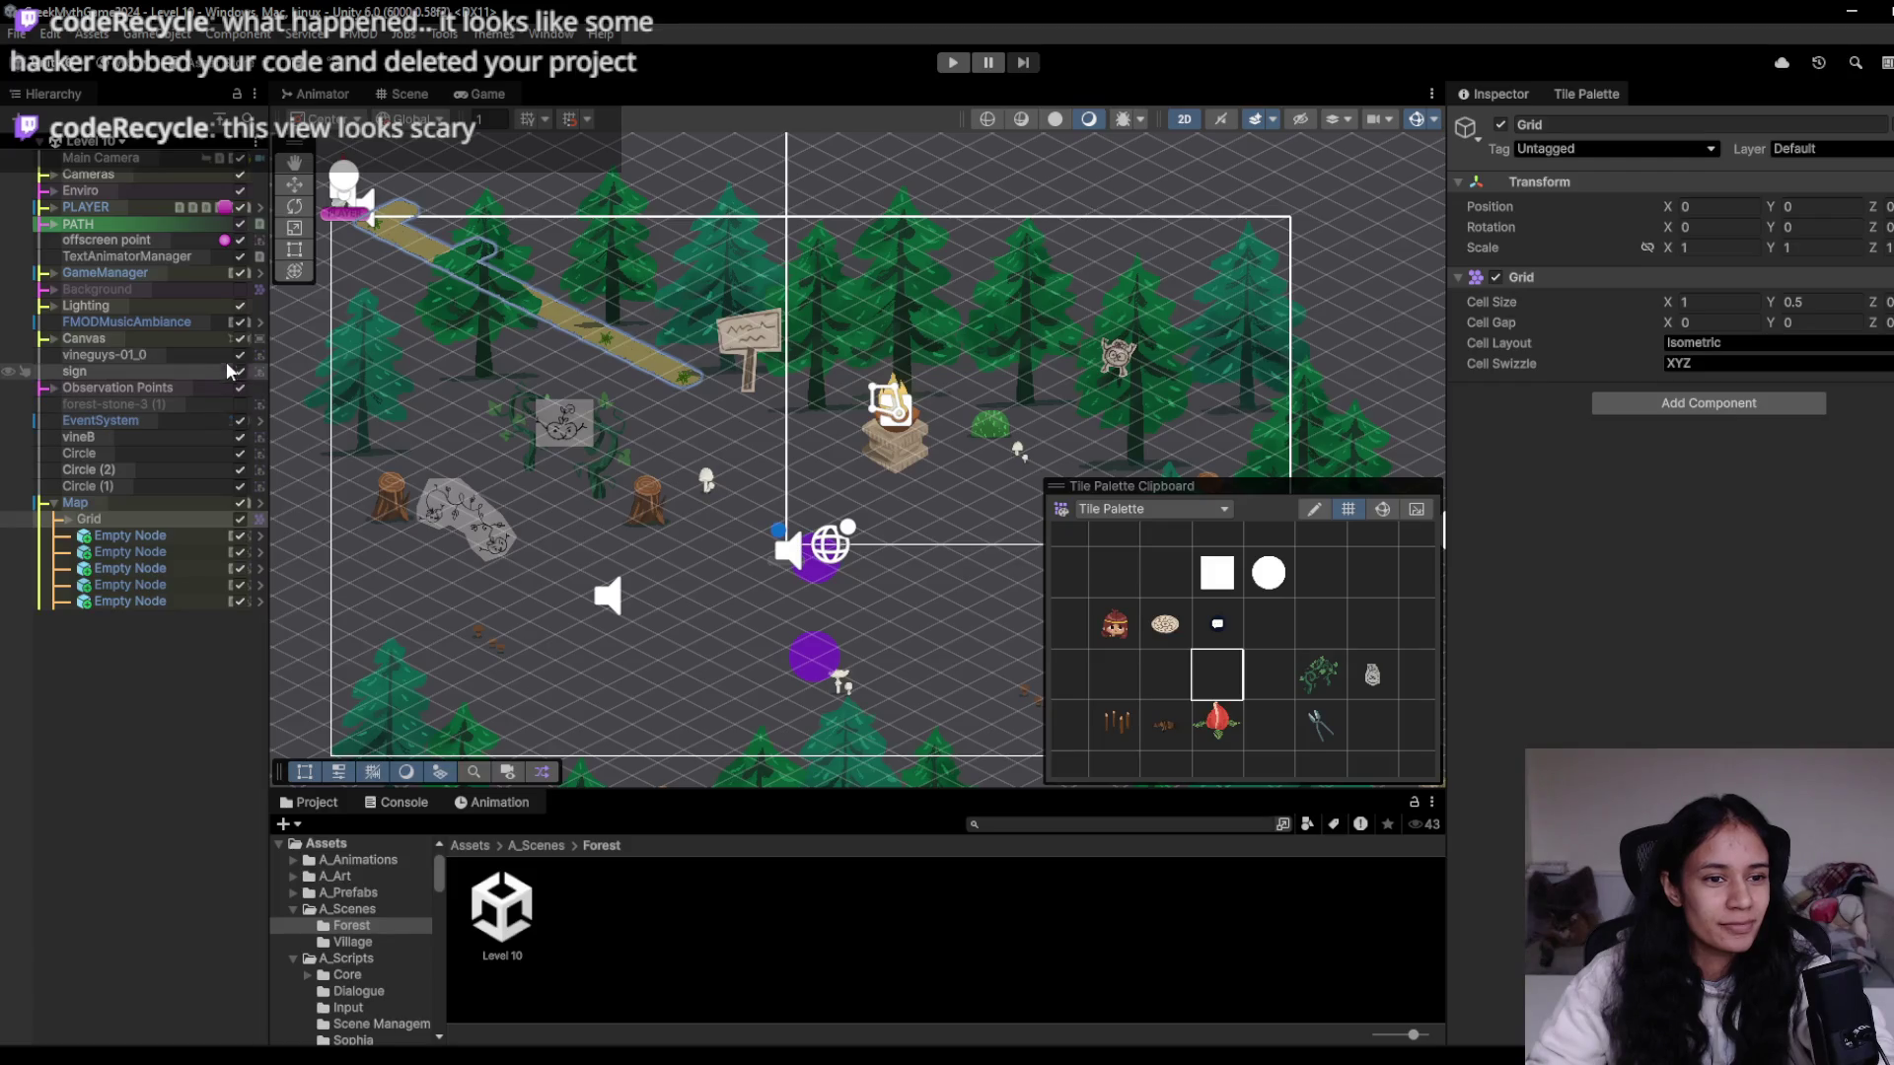
- Re-enable the Background object and set its Tilemap's Order in Layer to 0
left_click(219, 289)
left_click(240, 289)
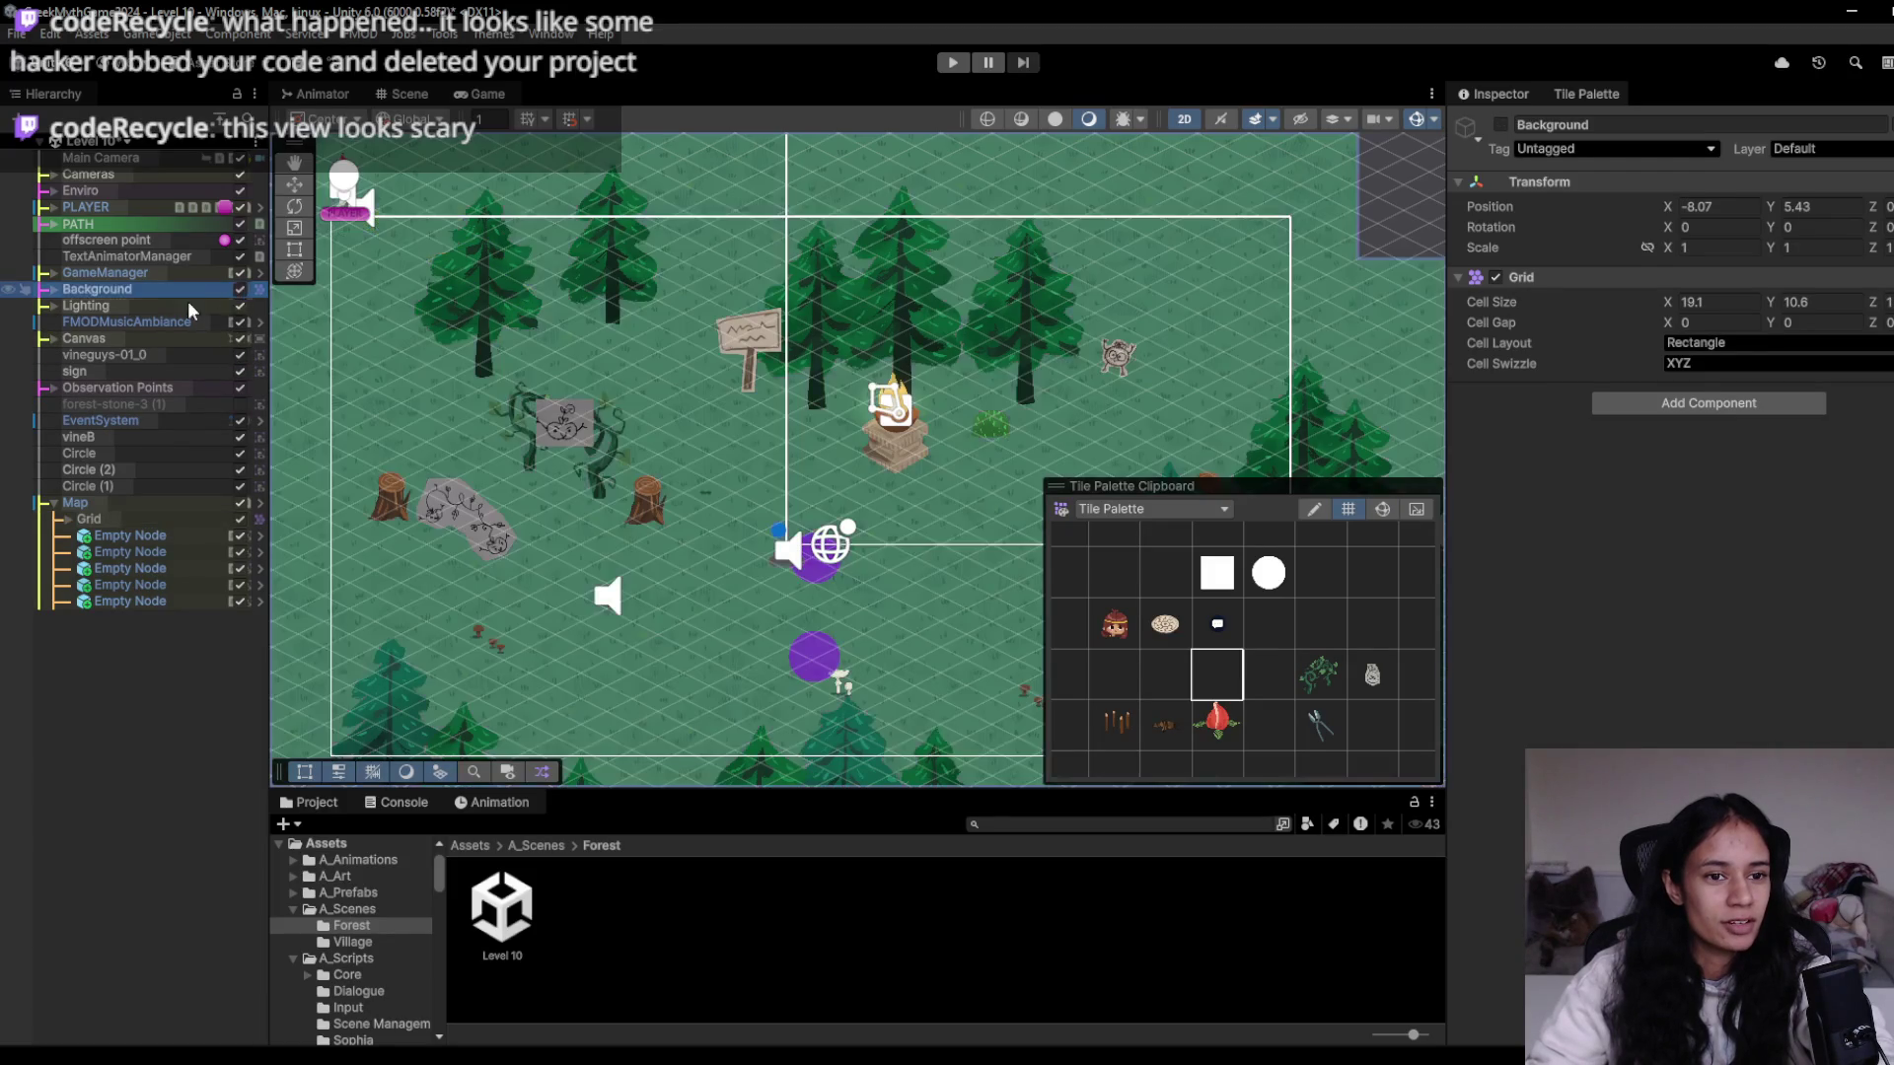
left_click(54, 289)
left_click(148, 305)
left_click(1705, 661)
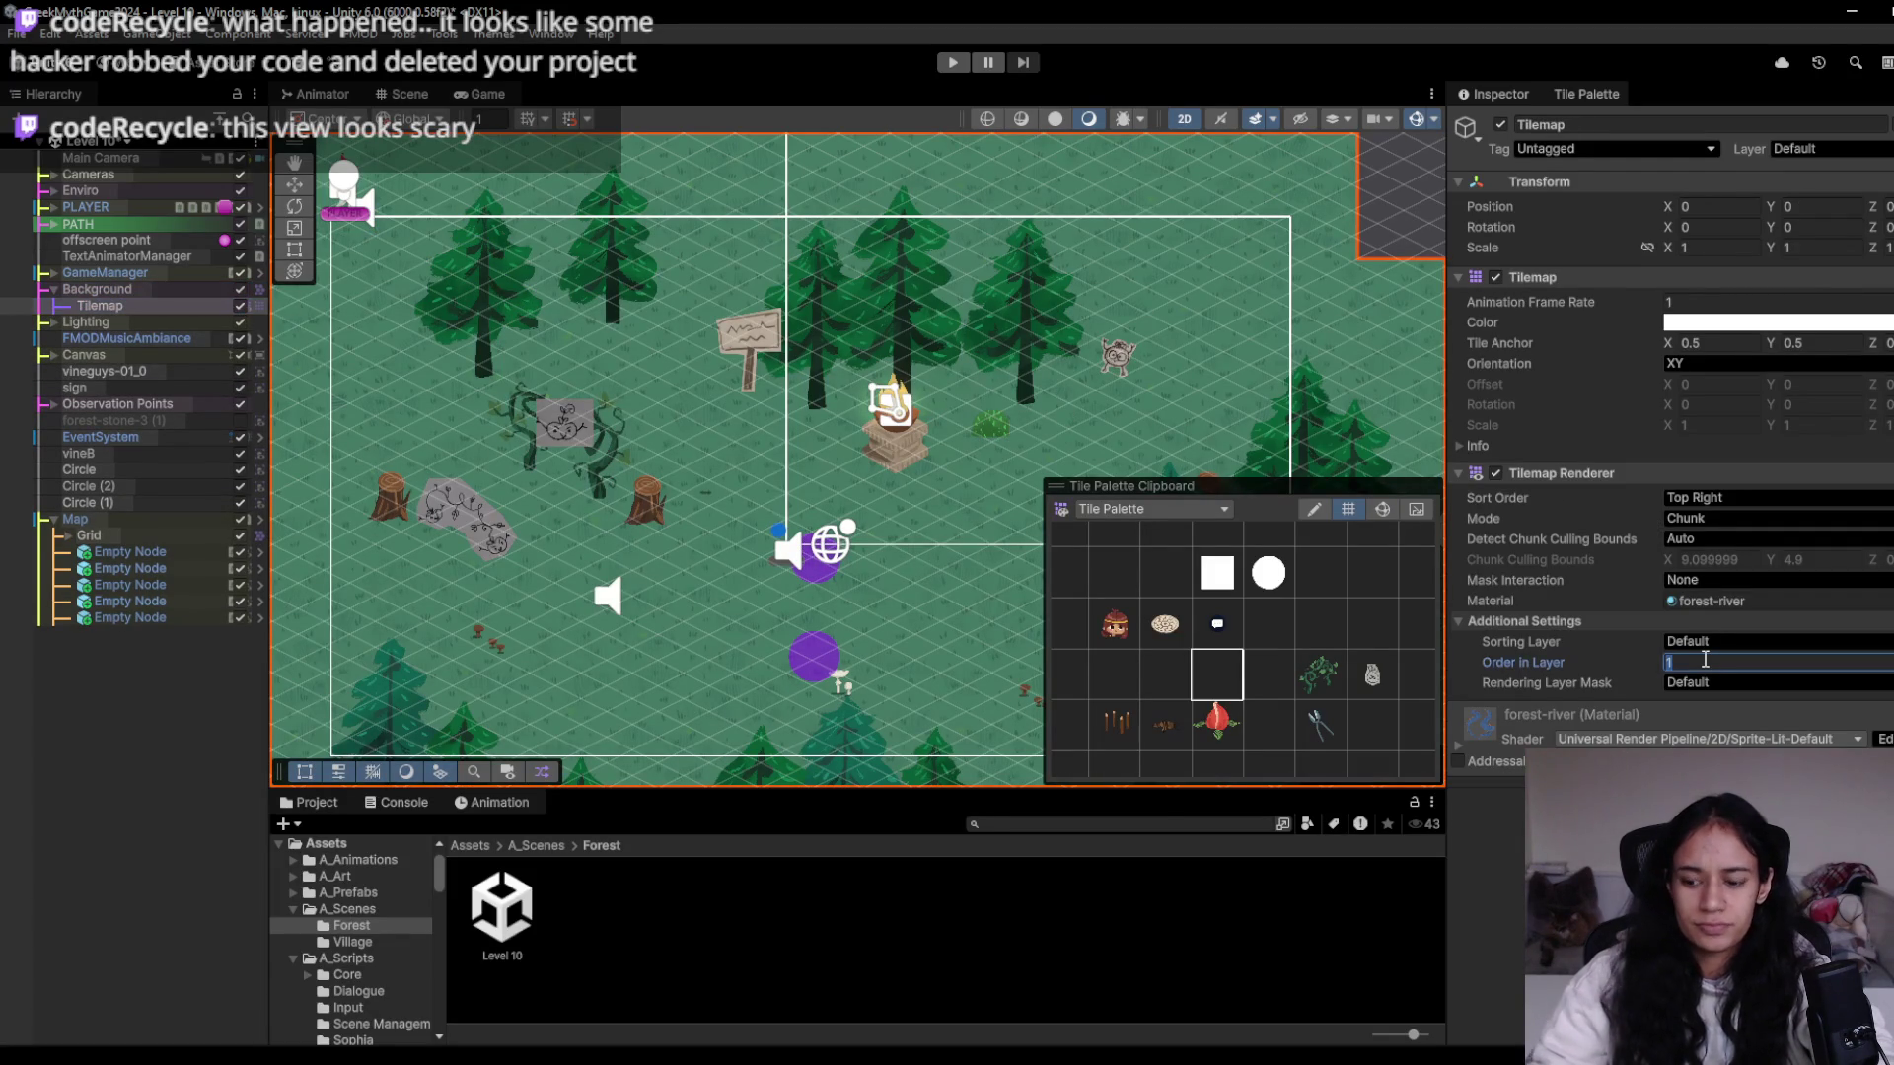
type("0")
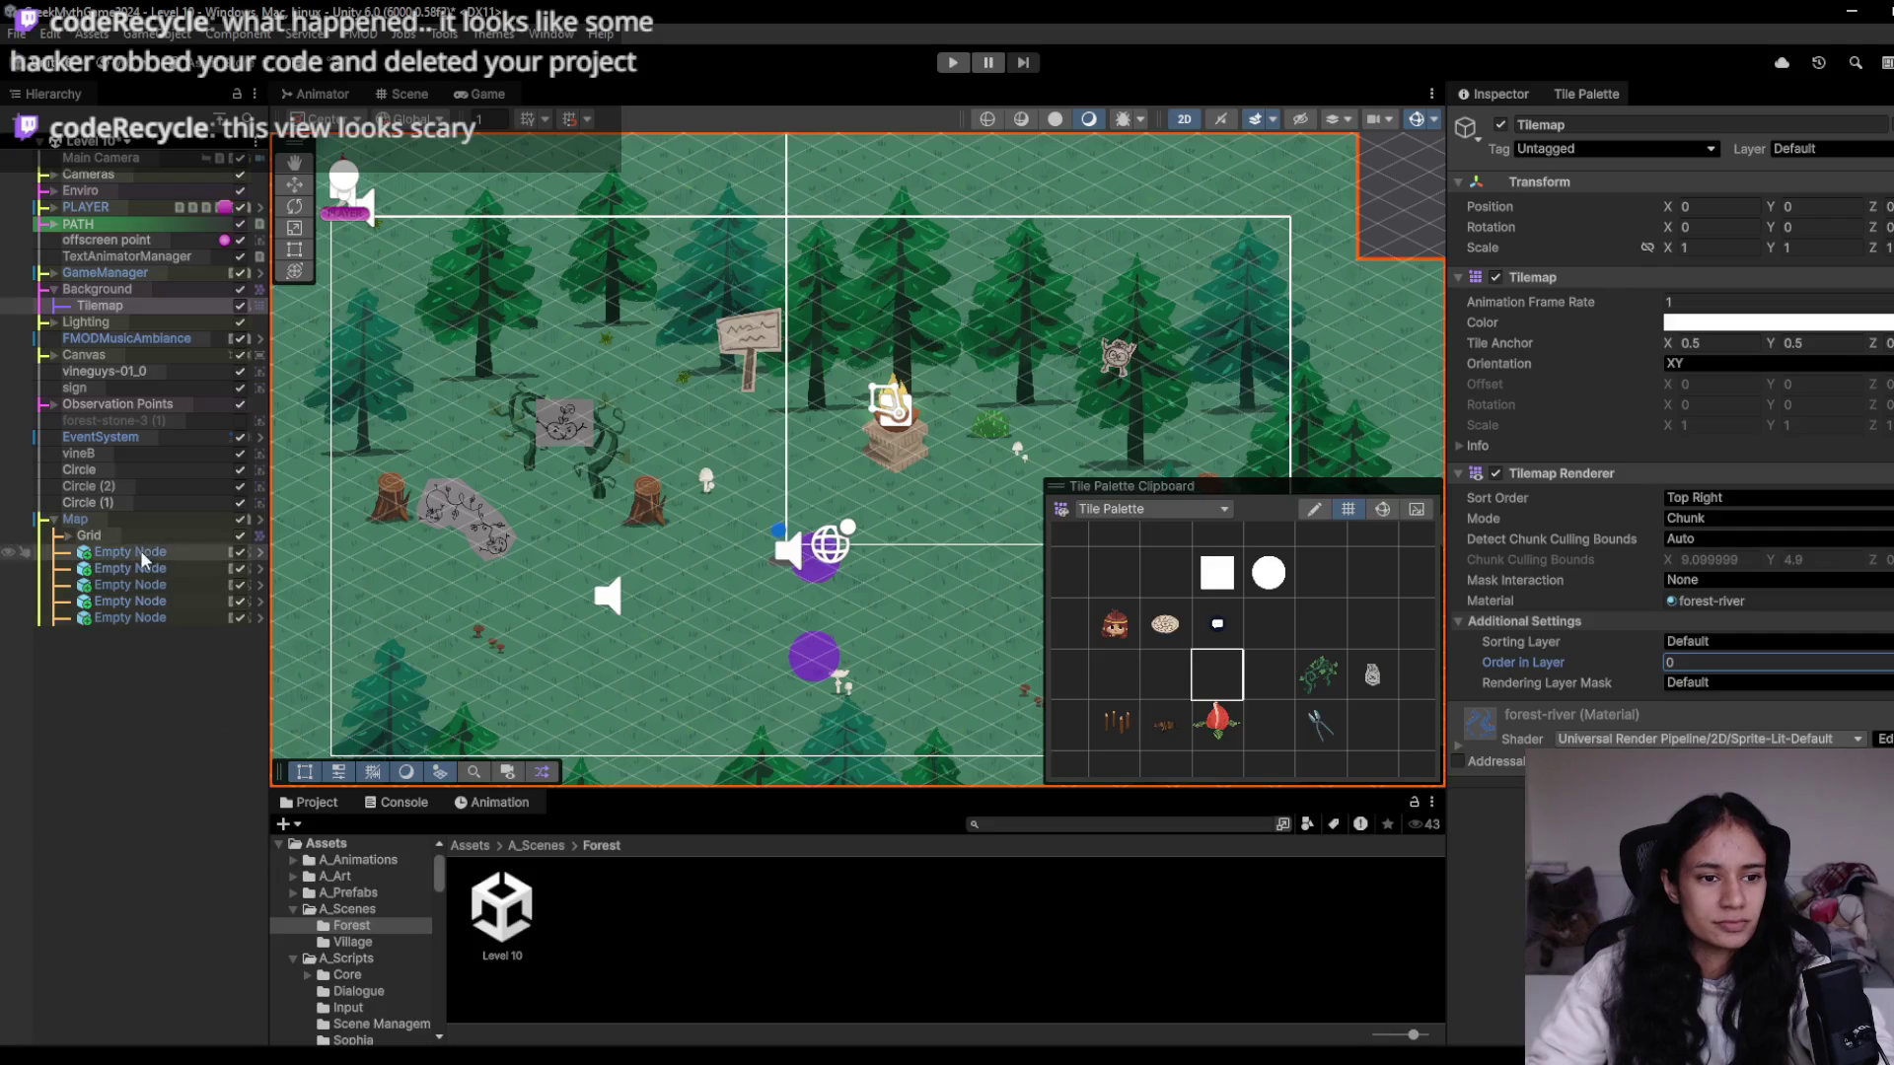
- Expand the Grid to list its child tilemaps and bring up the Console
left_click(130, 534)
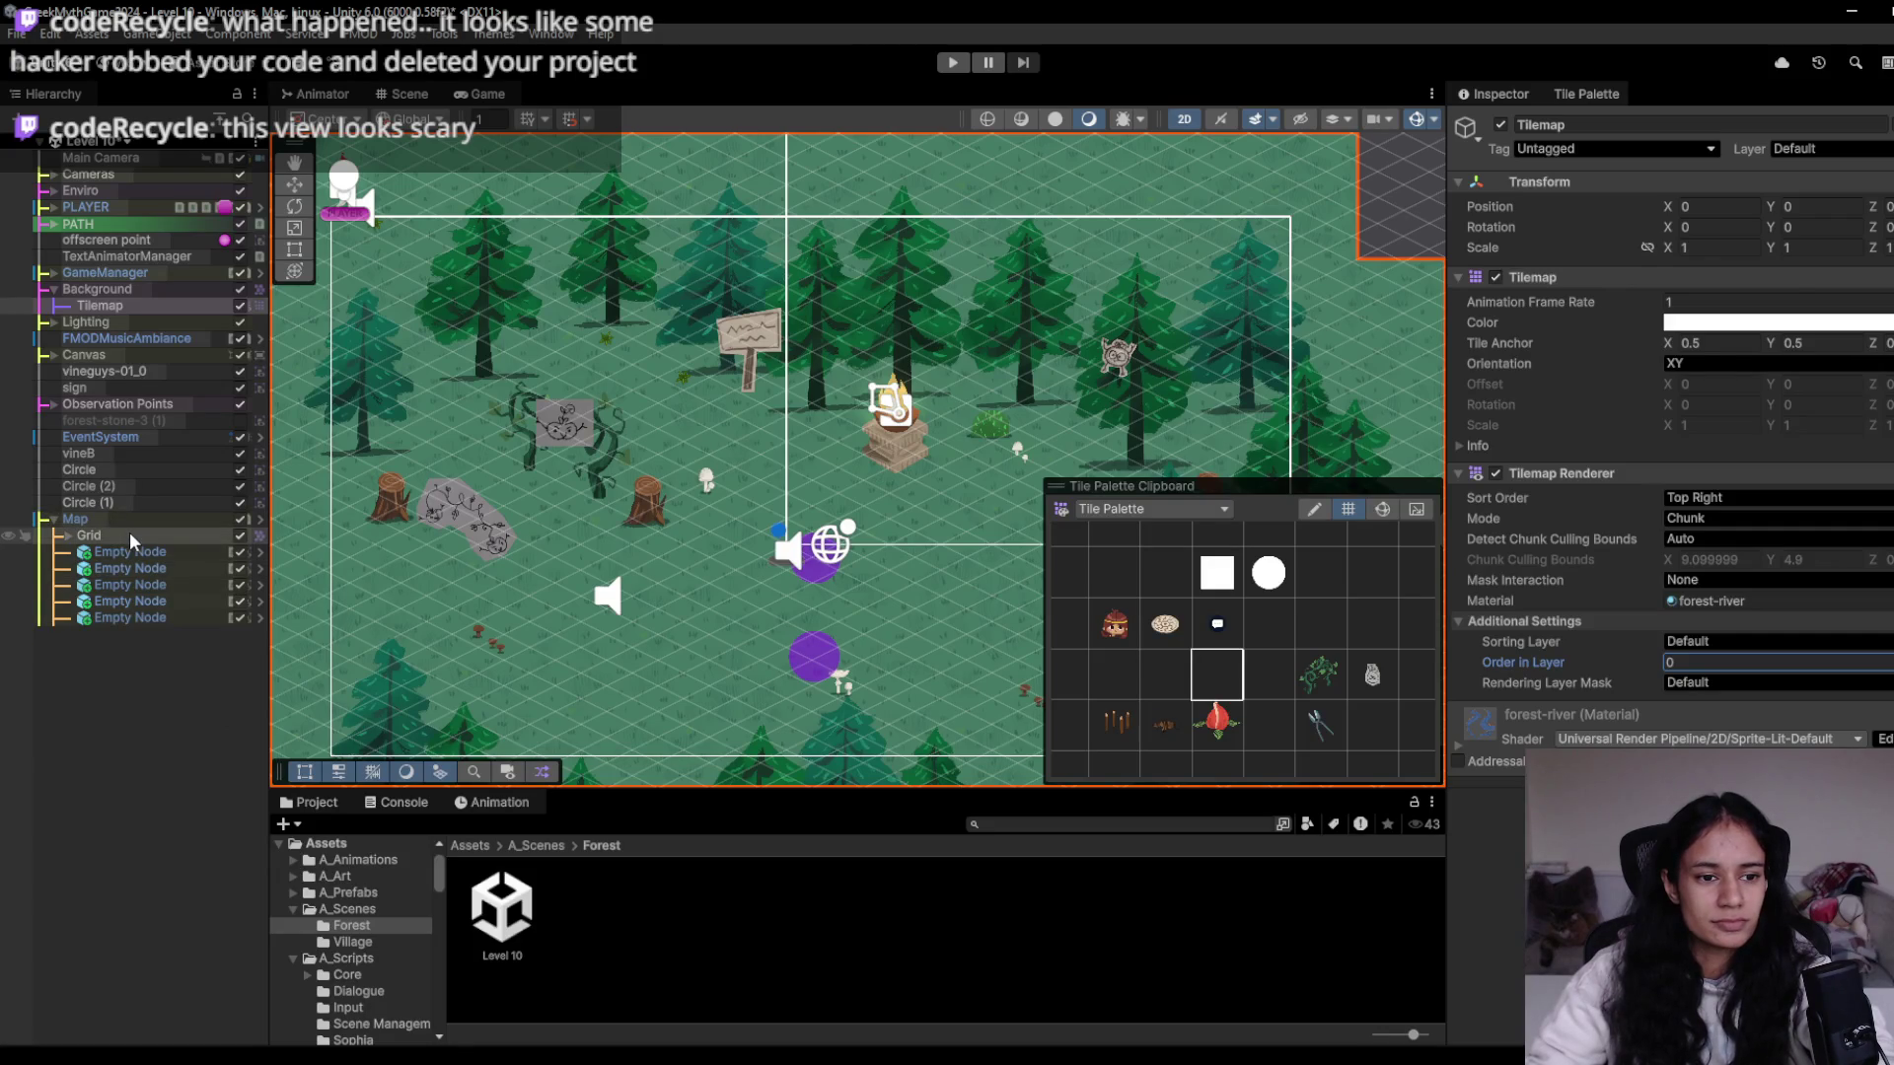
left_click(69, 537)
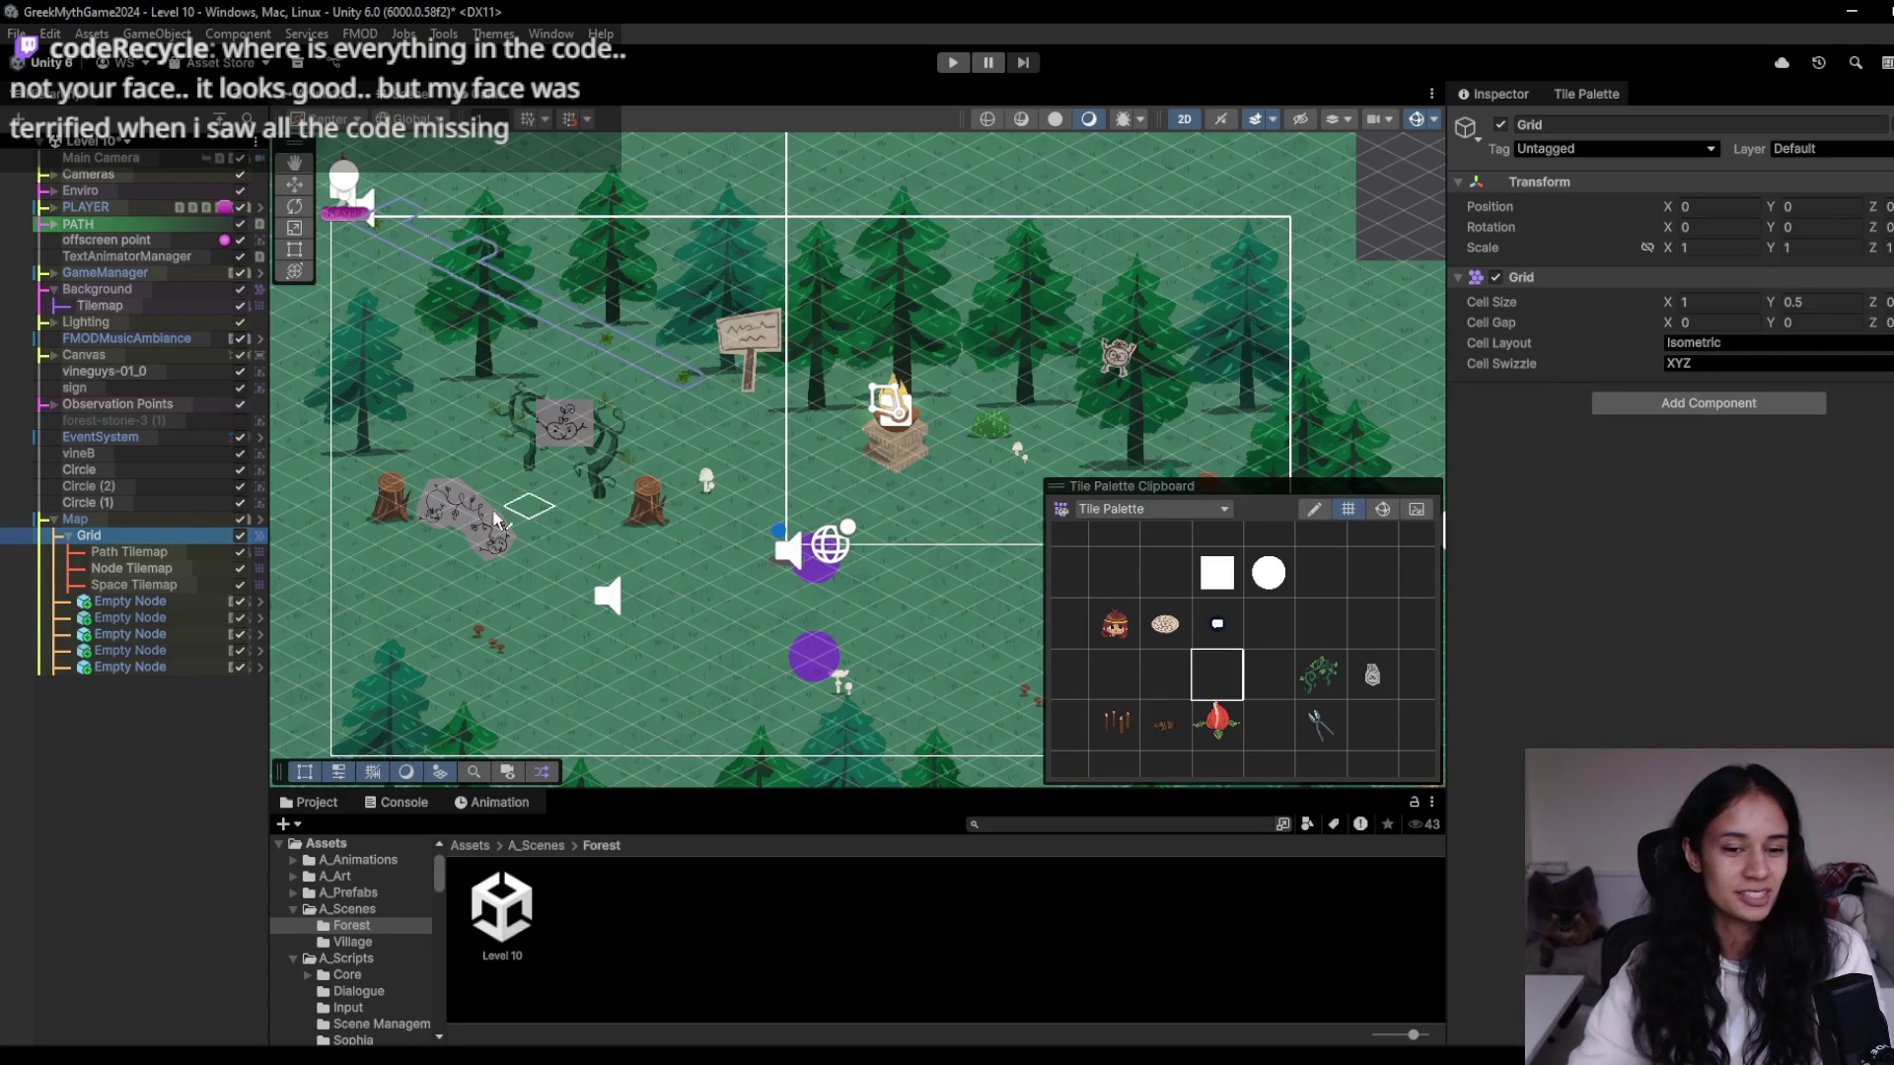
left_click(418, 799)
- Hide Background, vineB, vineguys-01_0 and Circle (2), extending the sand path down-left
left_click(500, 803)
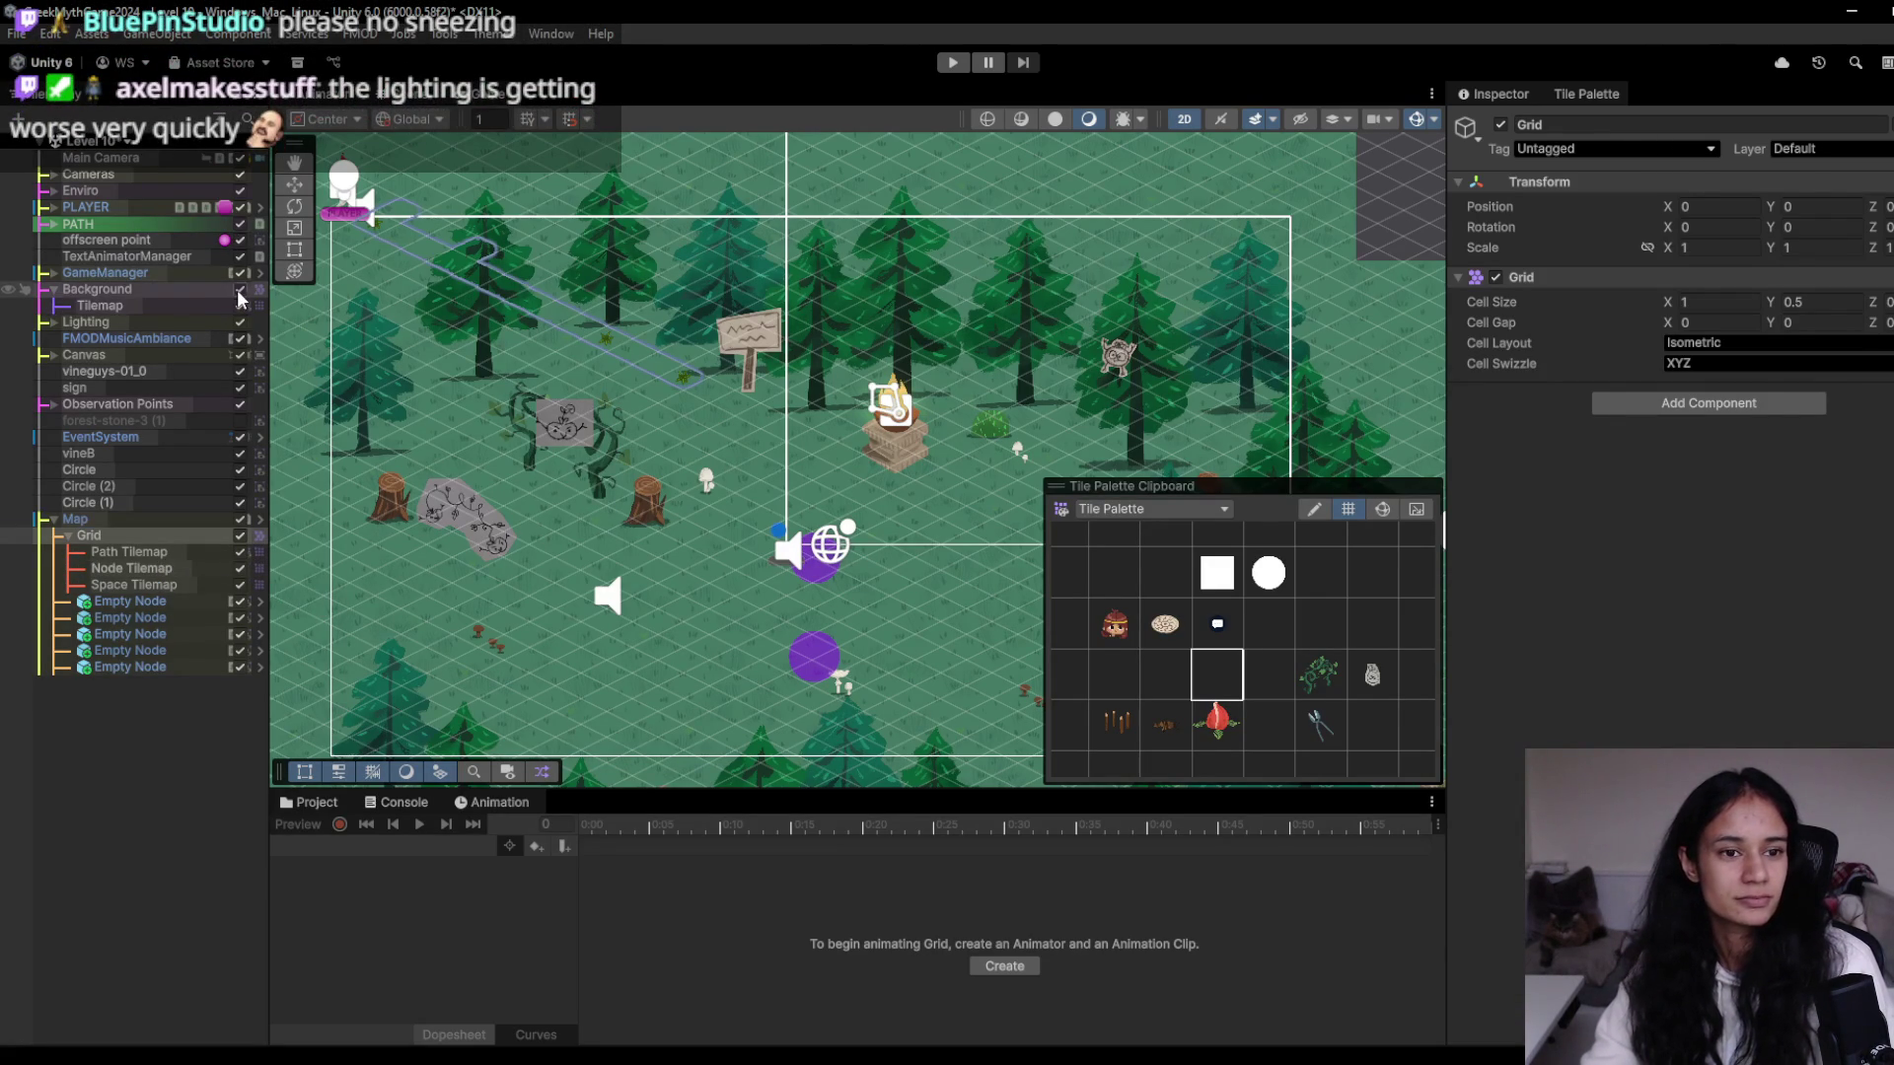
left_click(239, 288)
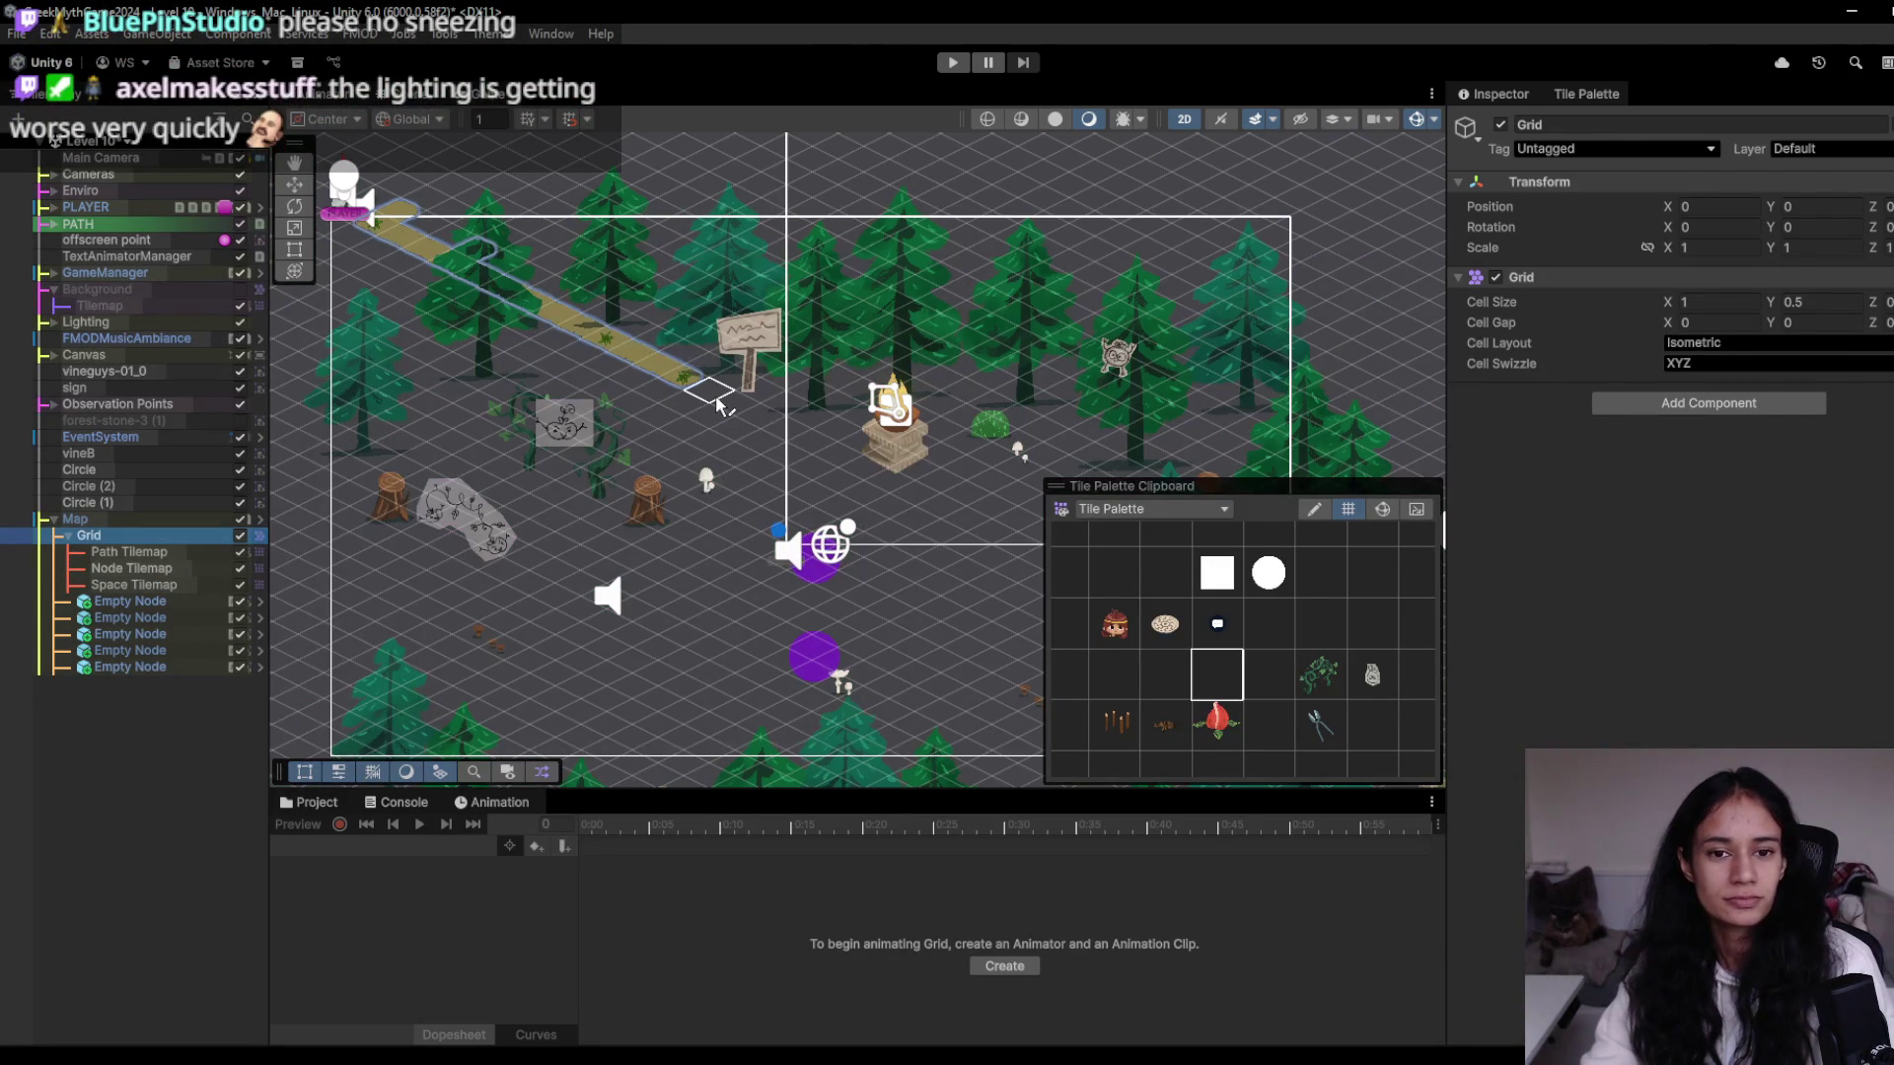
left_click_drag(691, 390, 615, 424)
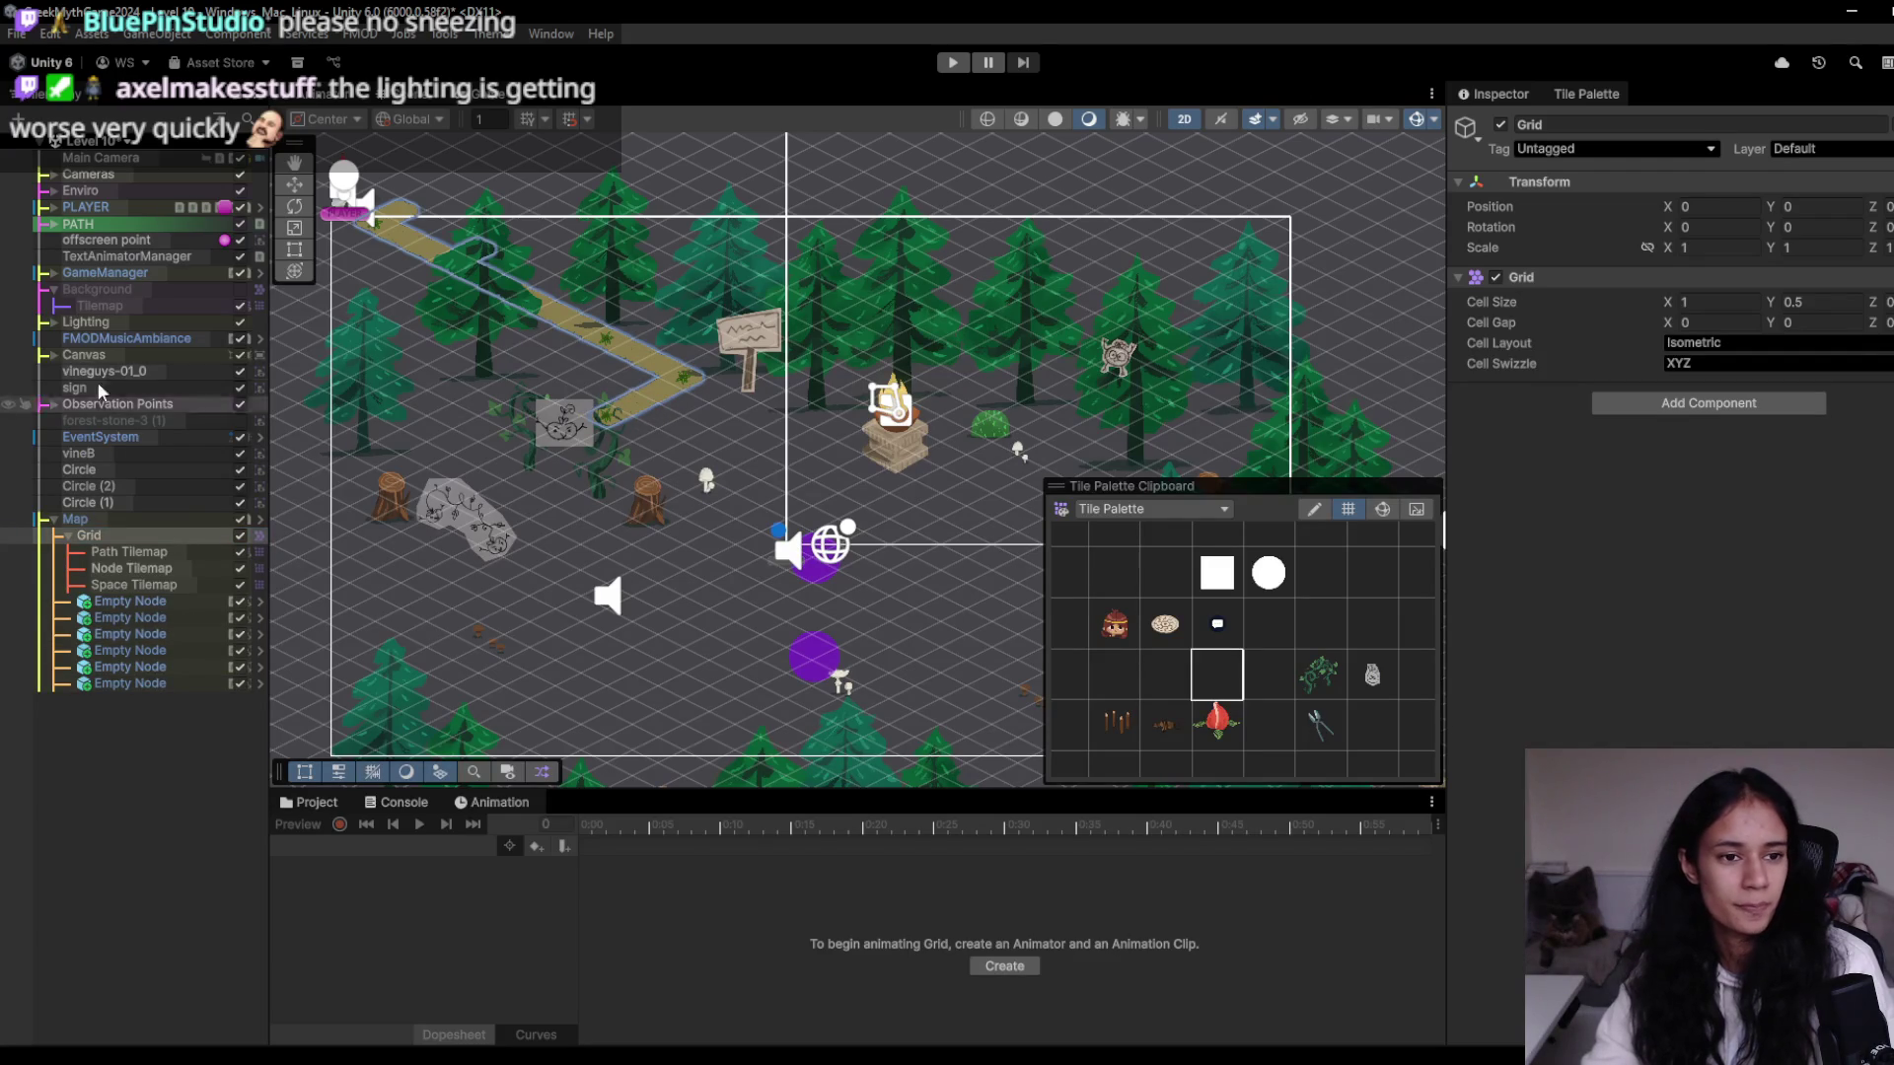
left_click(240, 452)
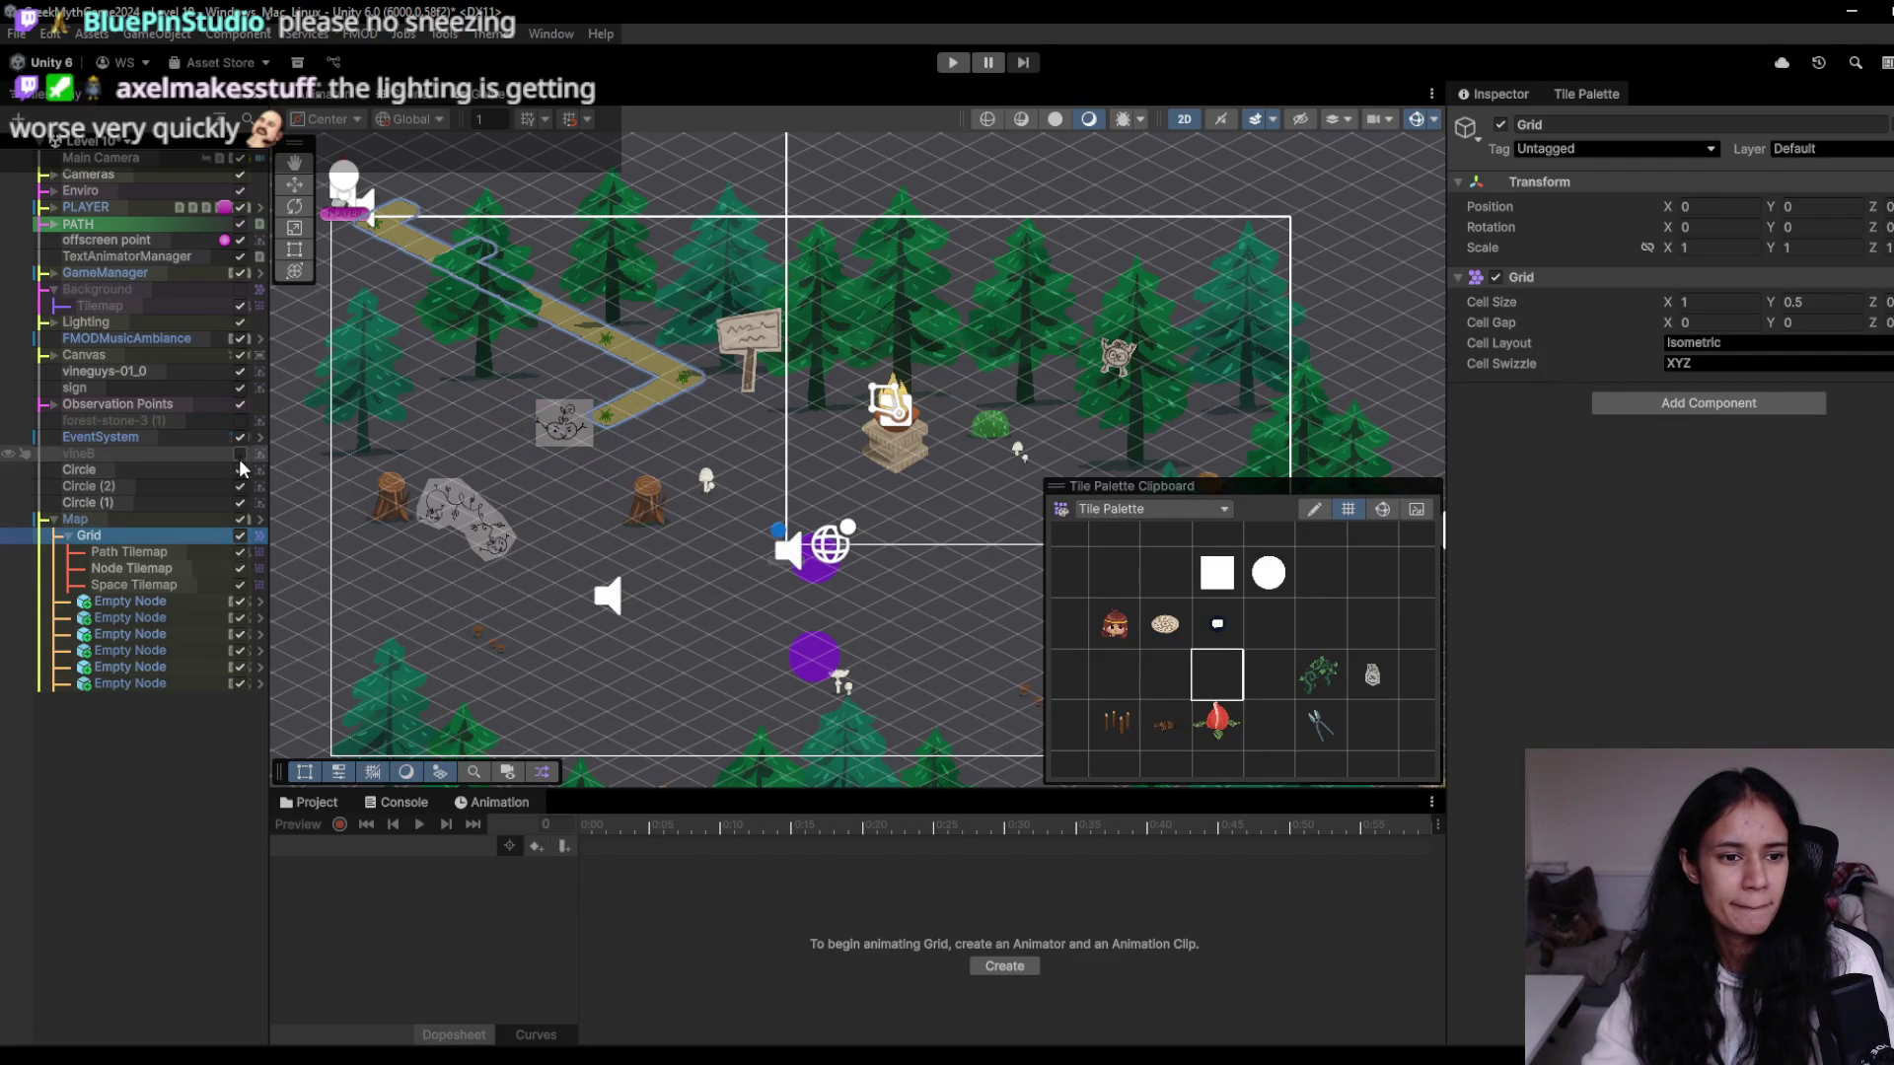
left_click(237, 372)
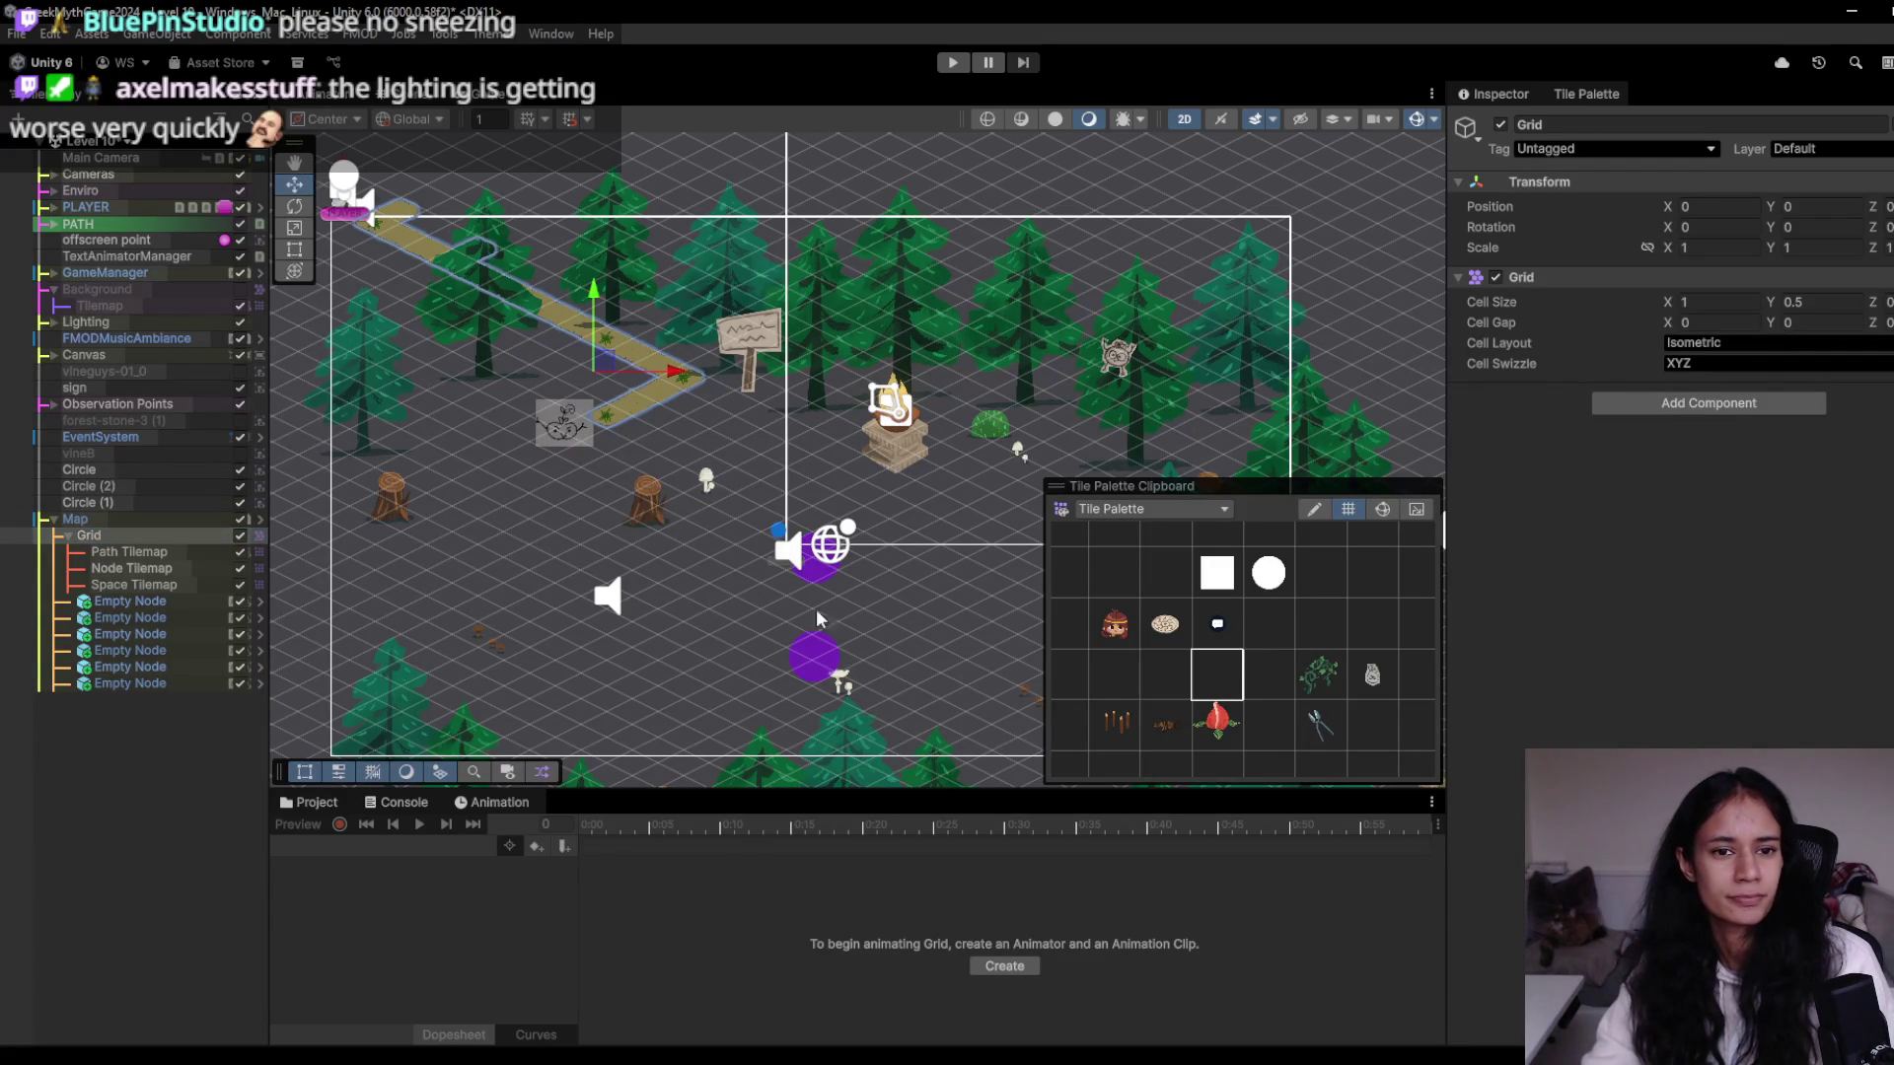
left_click(572, 432)
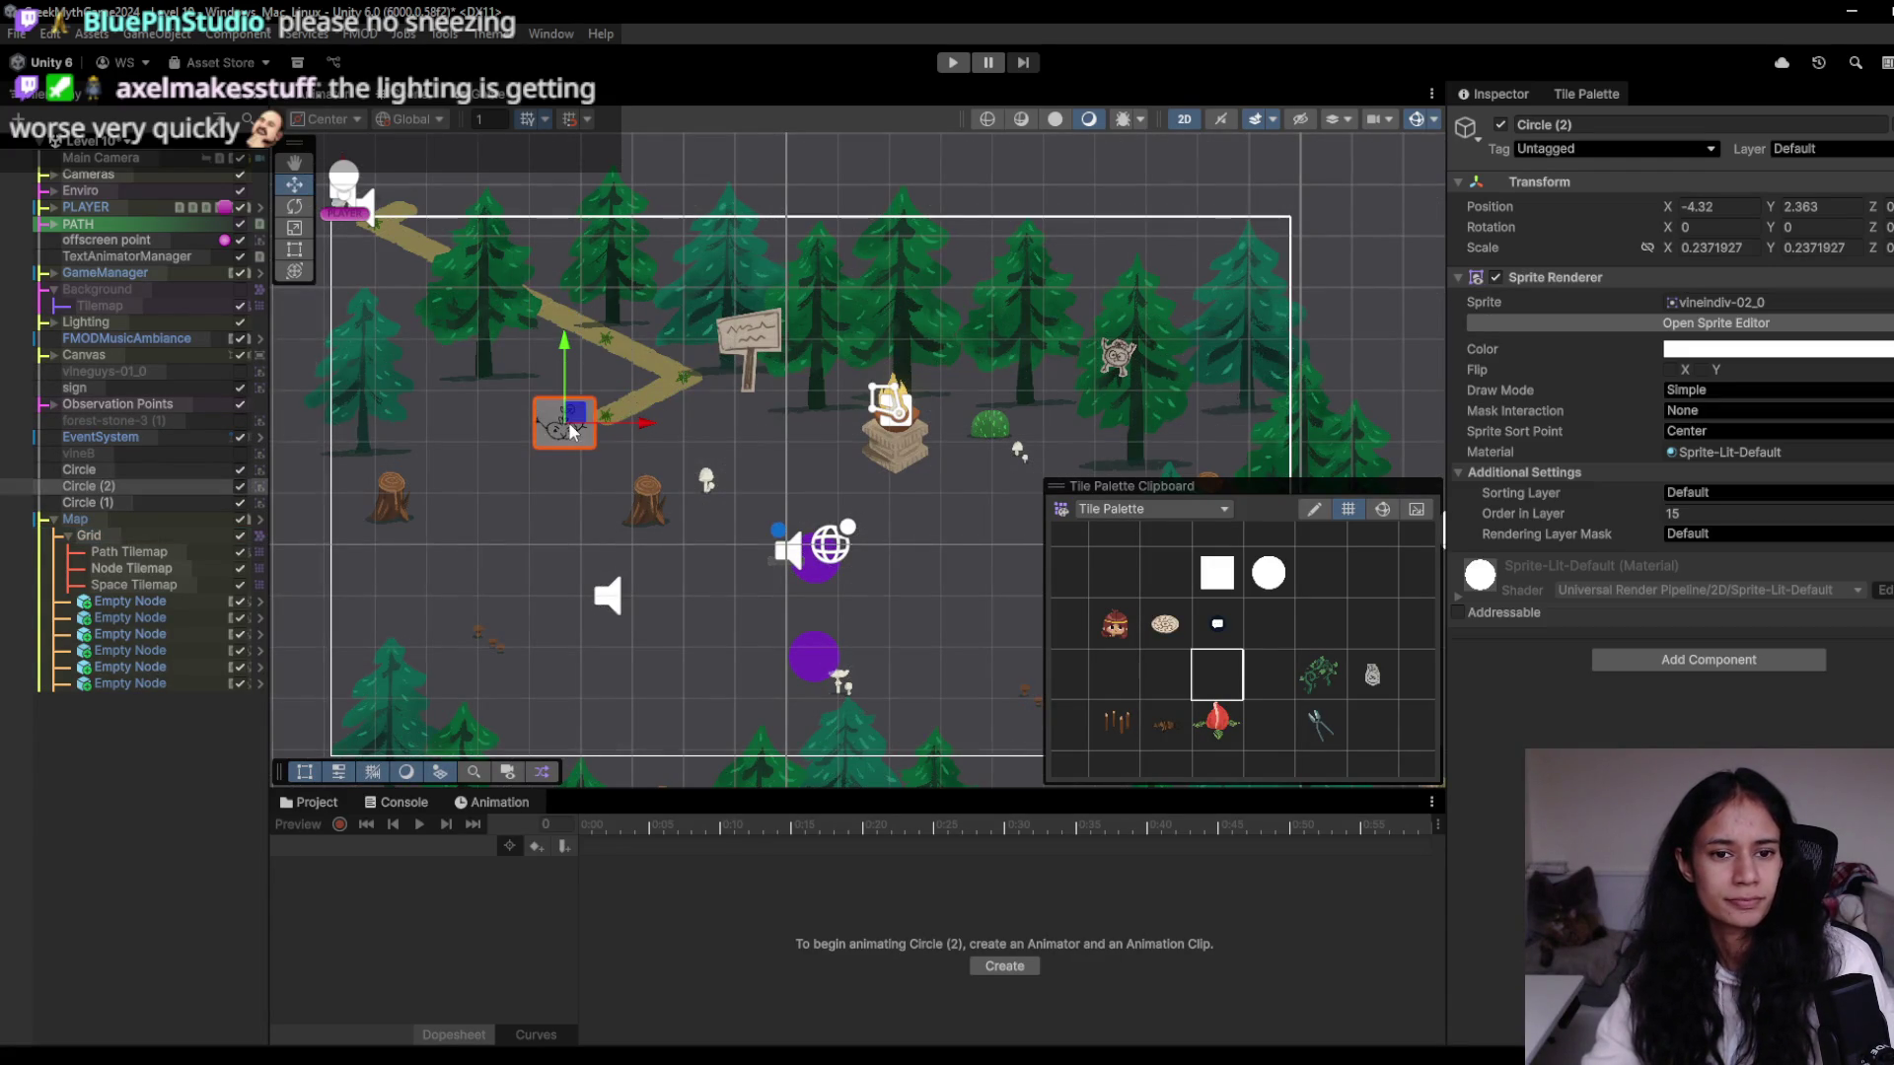
left_click(240, 486)
scroll(566, 497, "up", 3)
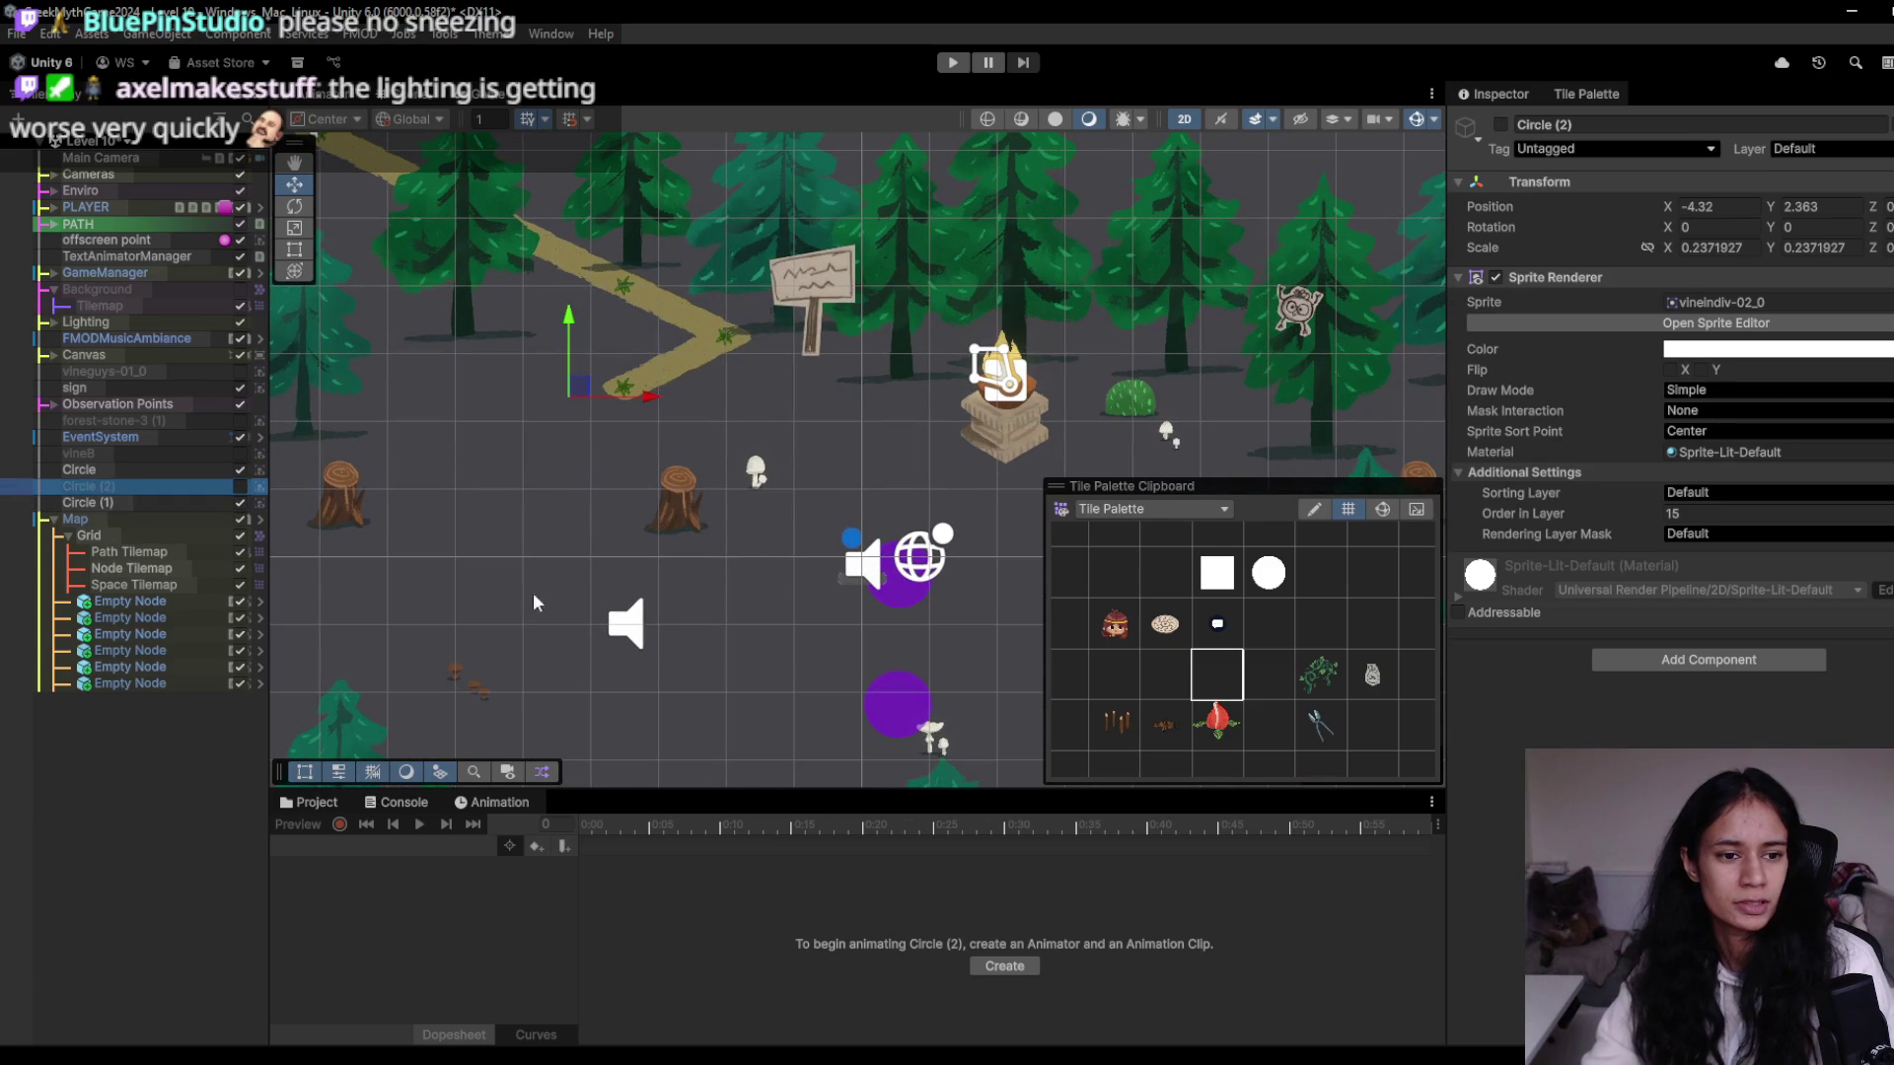
- Paint more sand path tiles toward the lower left, then switch to the browser
left_click(1208, 688)
left_click_drag(628, 399, 414, 488)
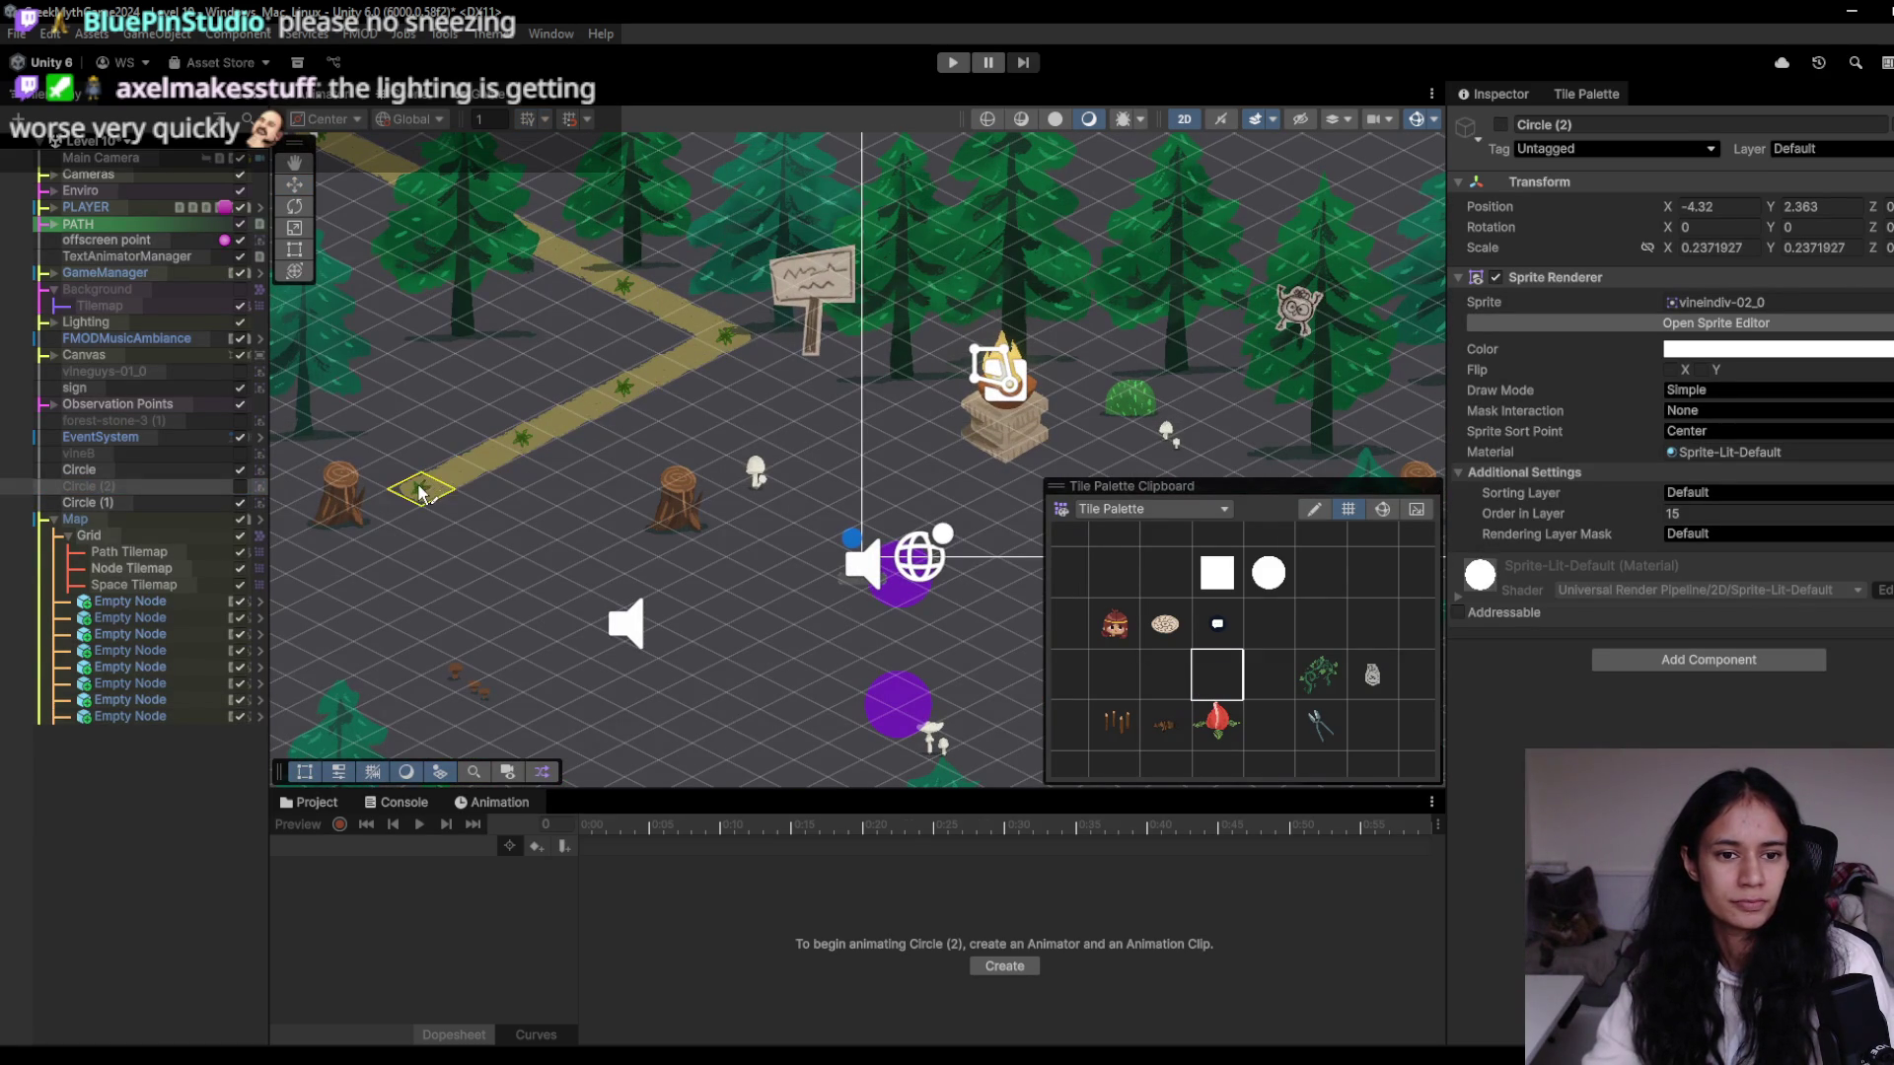
mouse_move(572, 1048)
left_click(487, 1010)
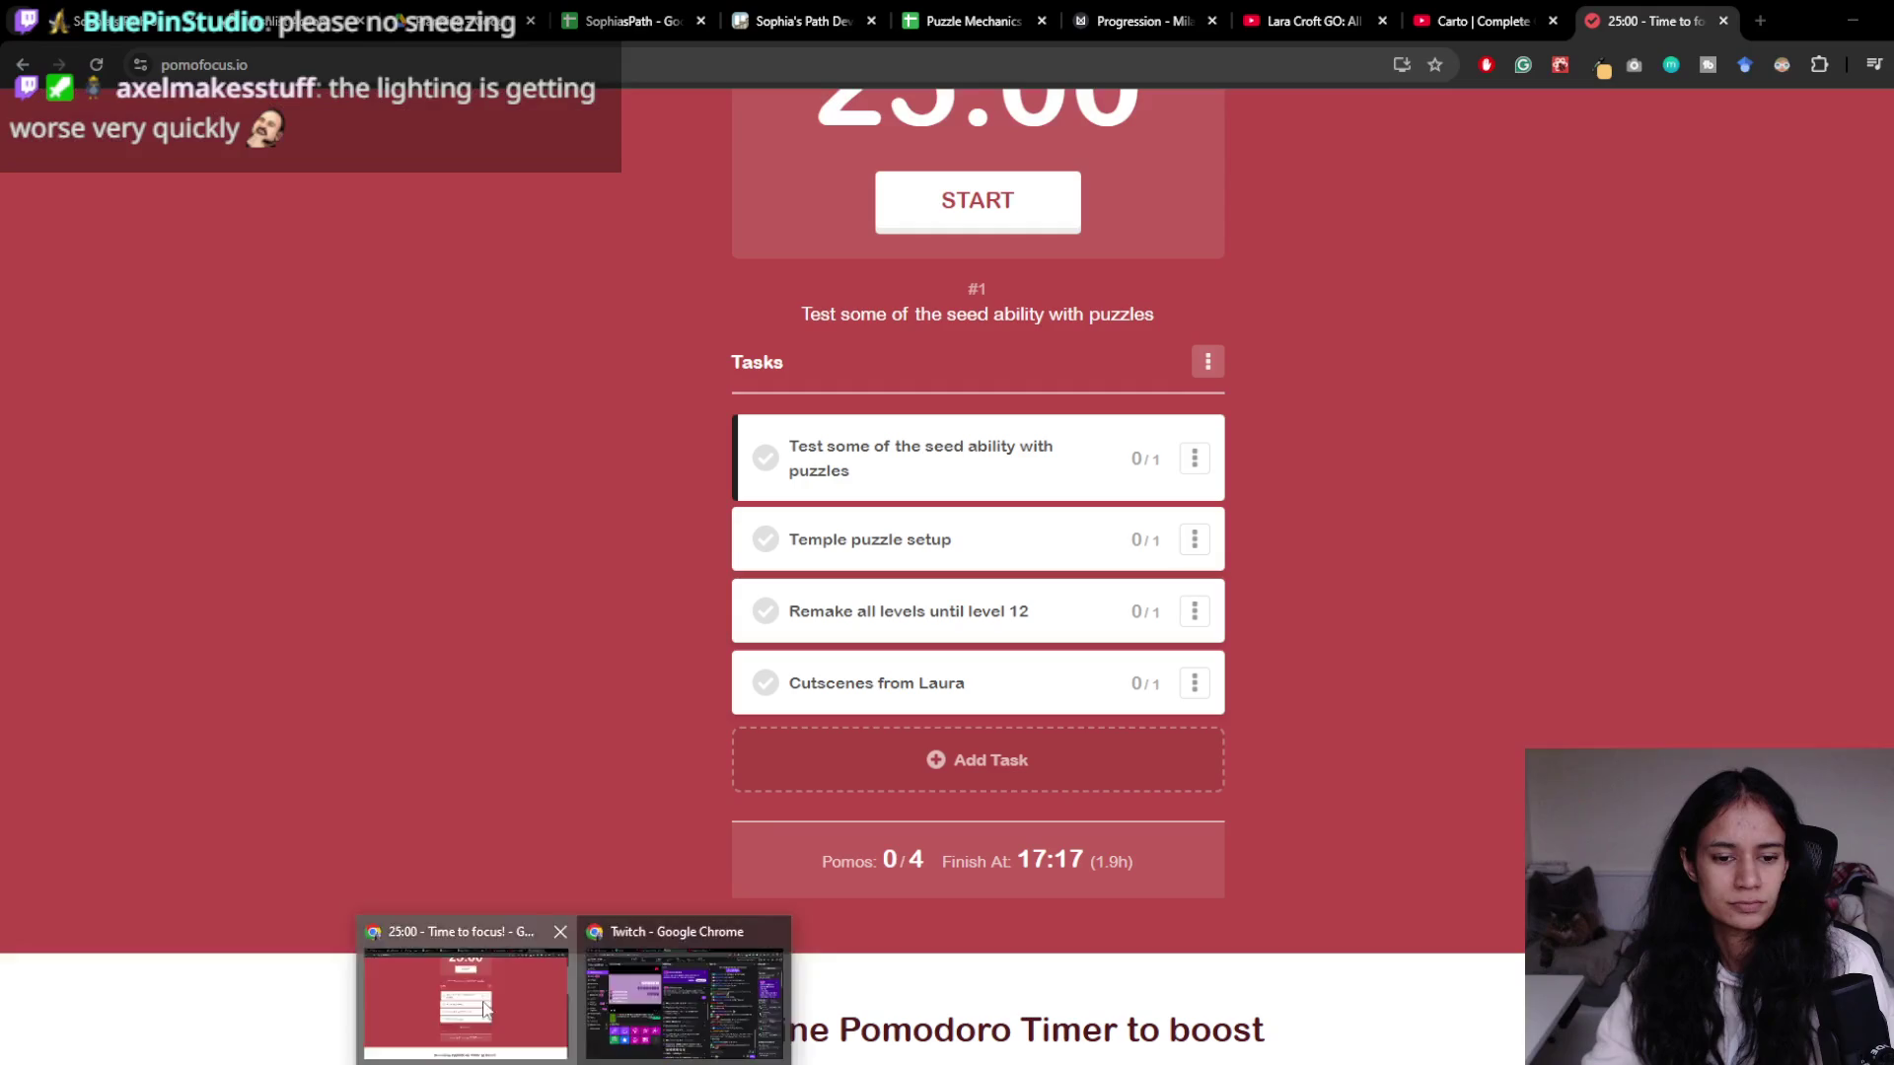
- Open the Progression board in Milanote and pan over to Path 10 – Nip it in the Bud
left_click(972, 21)
left_click(1144, 21)
left_click_drag(1115, 388, 691, 247)
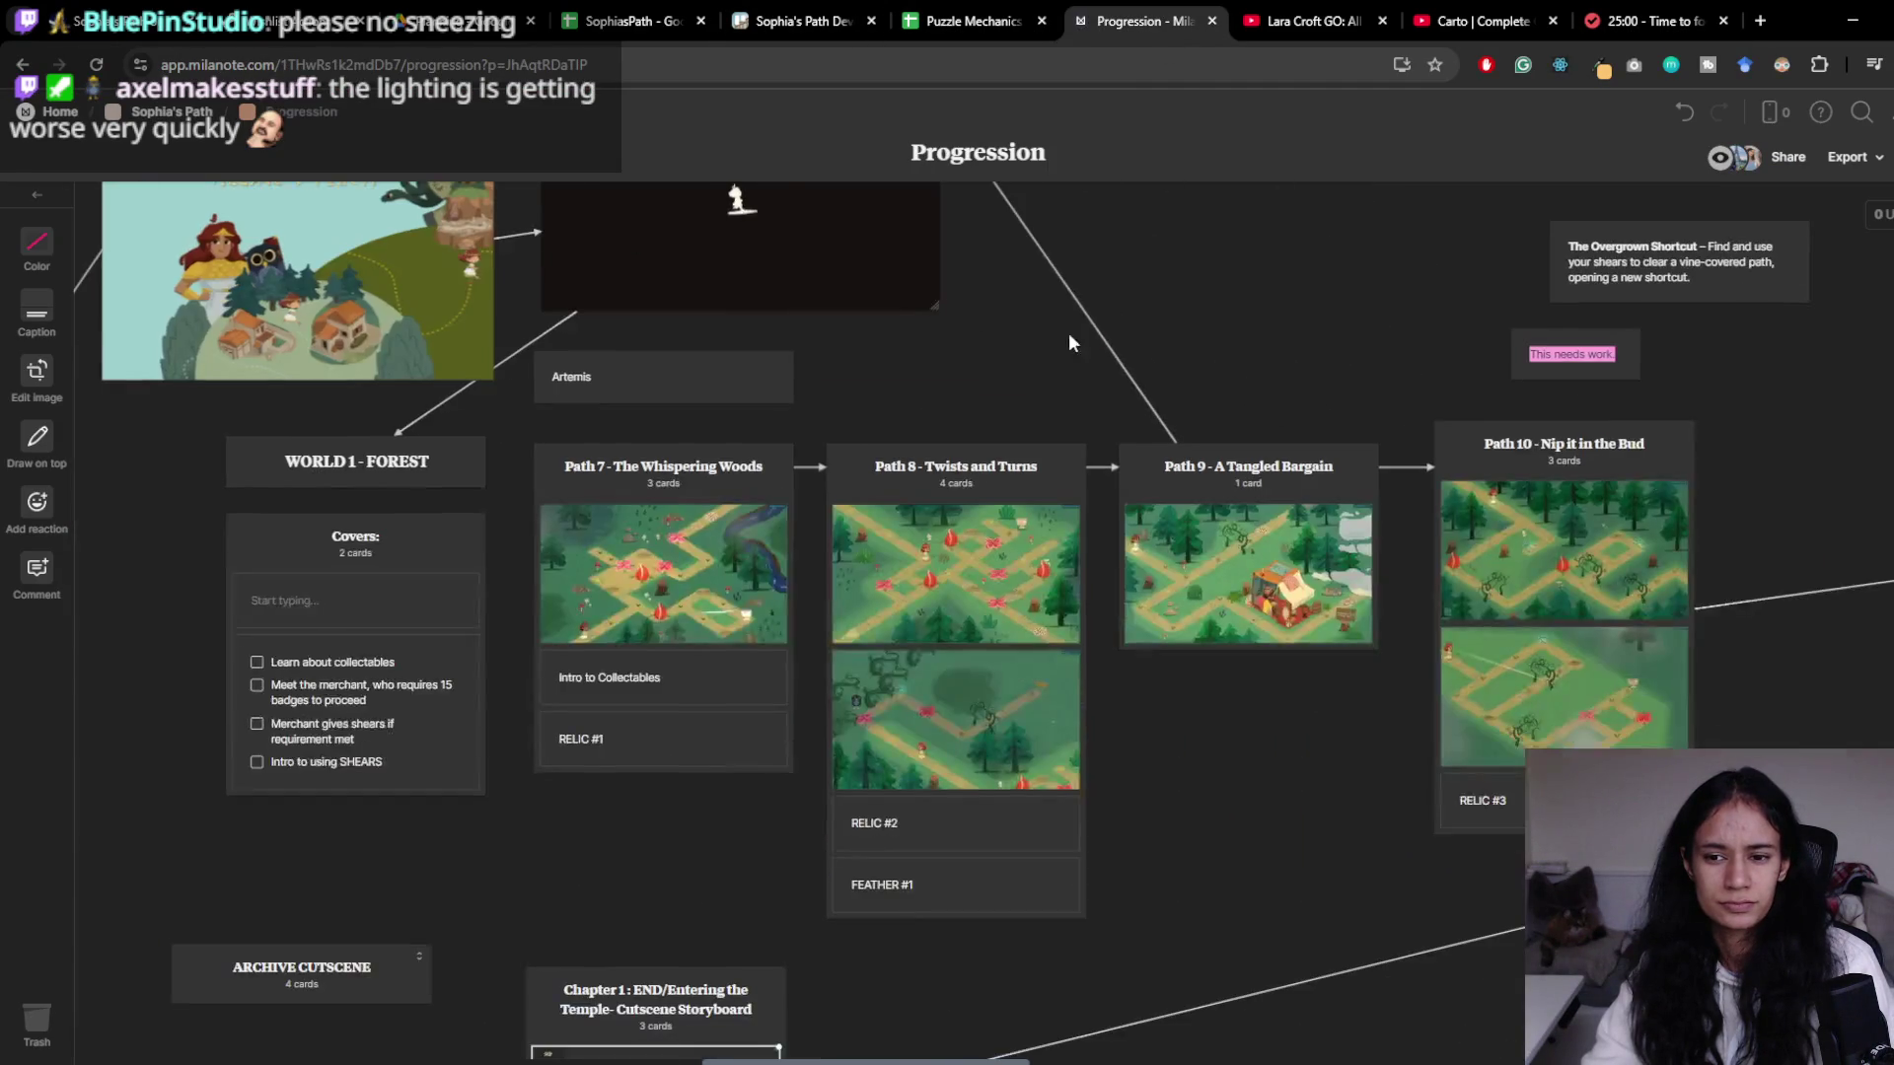
left_click_drag(1602, 480, 1235, 421)
left_click_drag(1397, 550, 1125, 485)
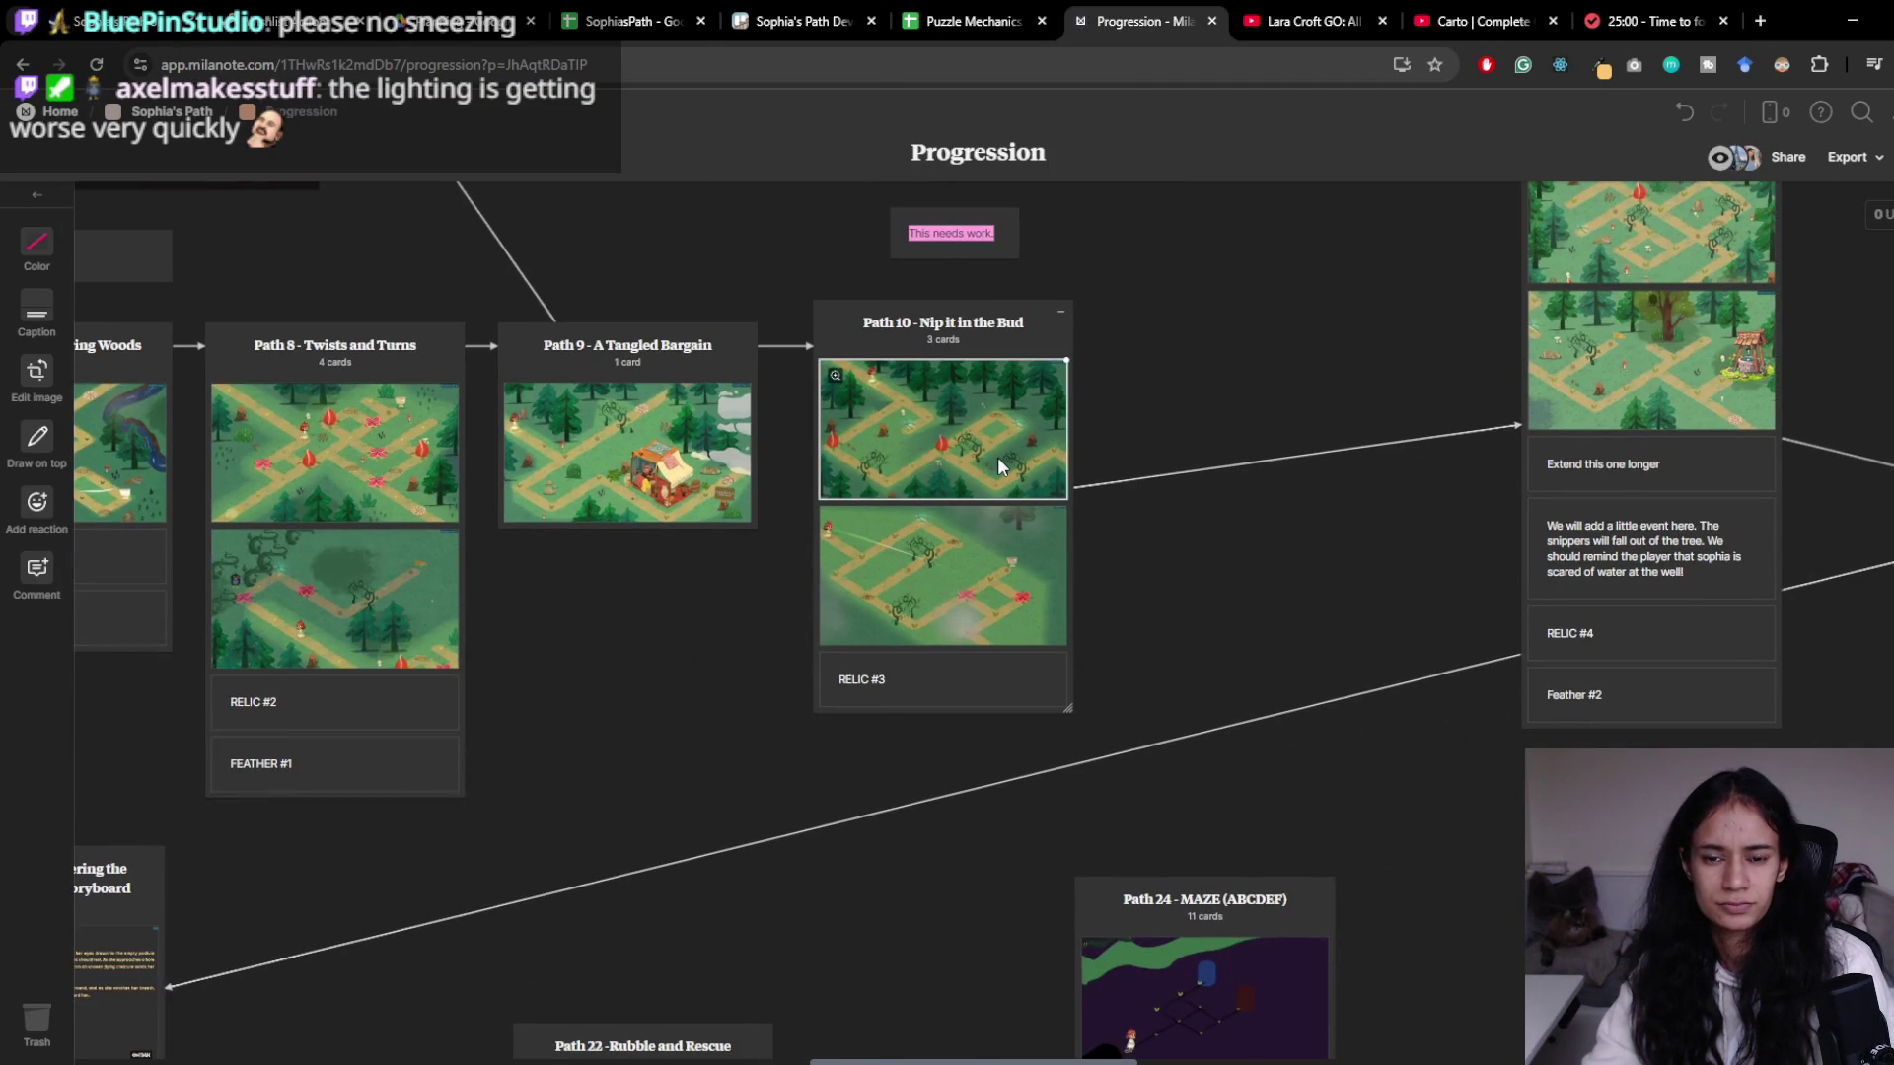
- Back in Unity, paint more path tiles down-right and run the game
key("alt+Tab")
mouse_move(750, 351)
left_mouse_down()
mouse_move(898, 424)
mouse_move(786, 403)
mouse_move(679, 469)
left_mouse_up()
scroll(679, 469, "down", 1)
left_click(365, 94)
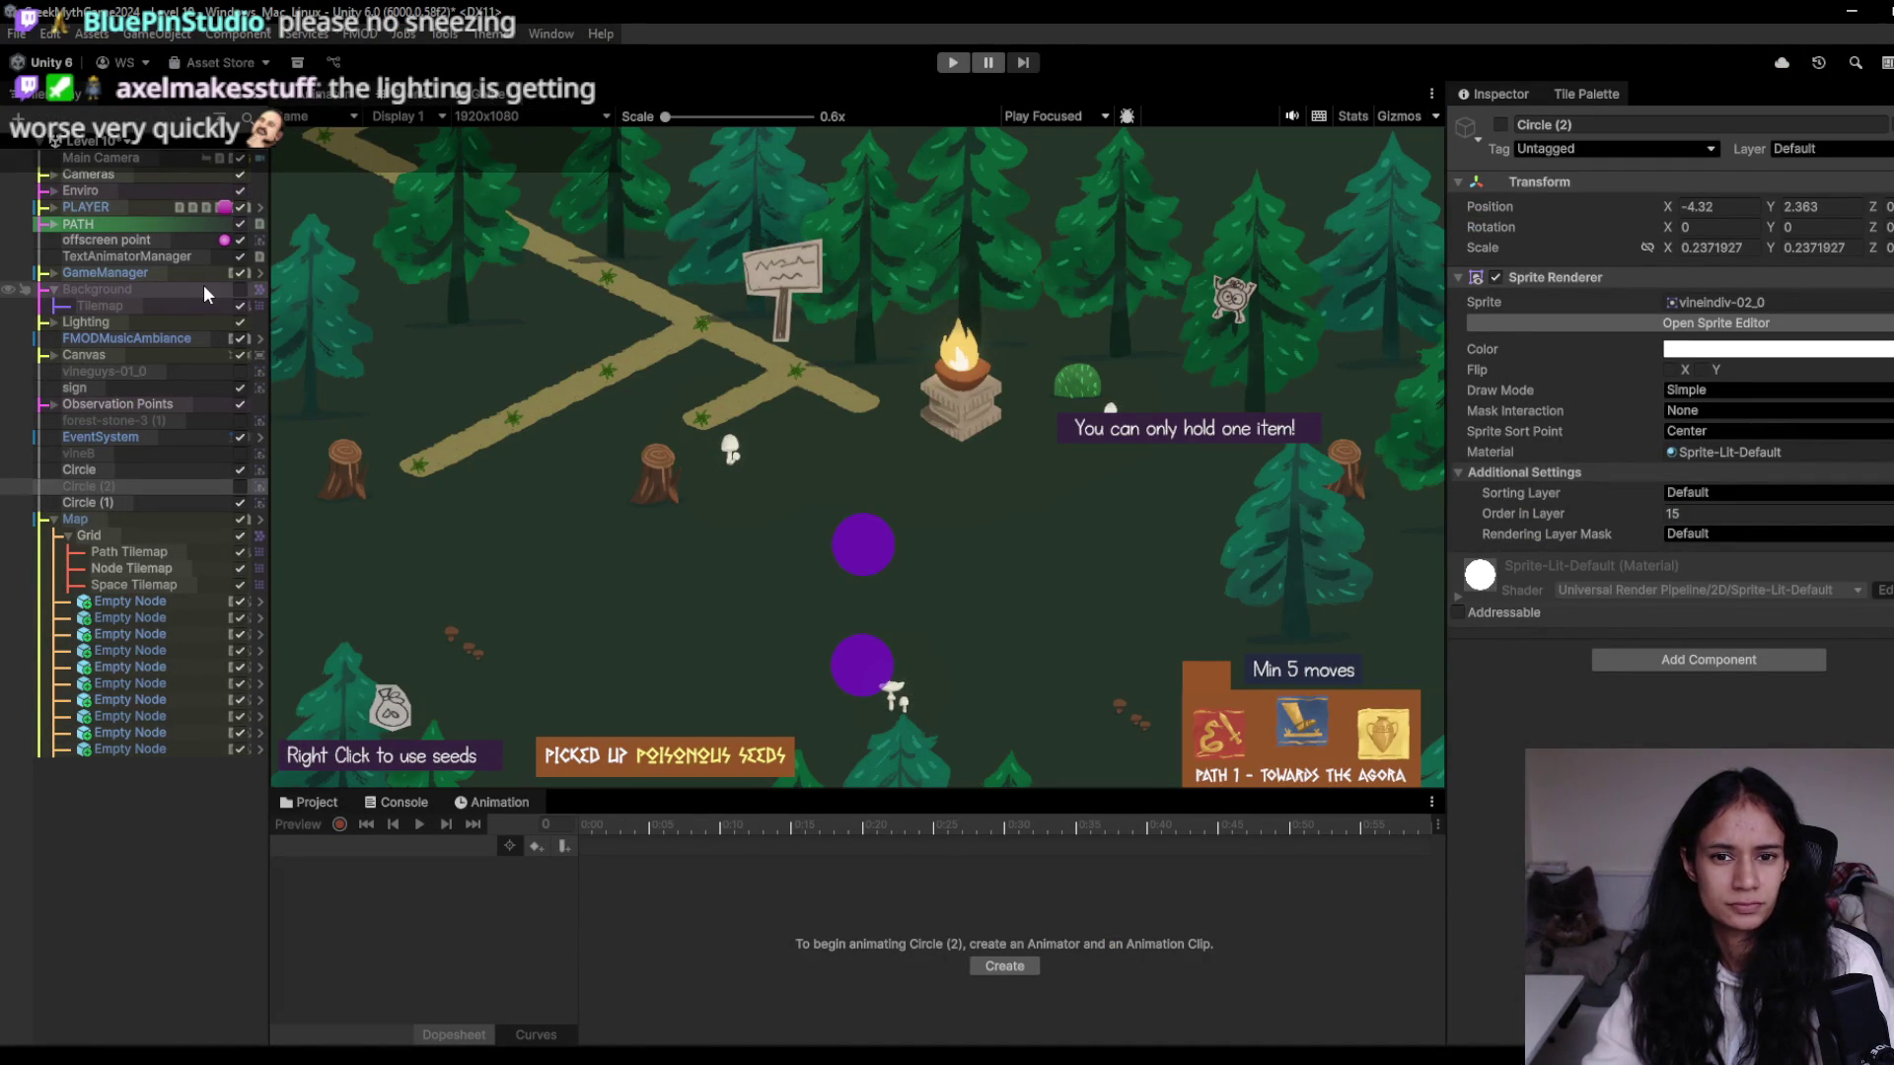
- Select the Grid0 camera under Cameras and frame it in the Scene view
left_click(49, 175)
left_click(68, 191)
left_click(133, 194)
left_click(406, 96)
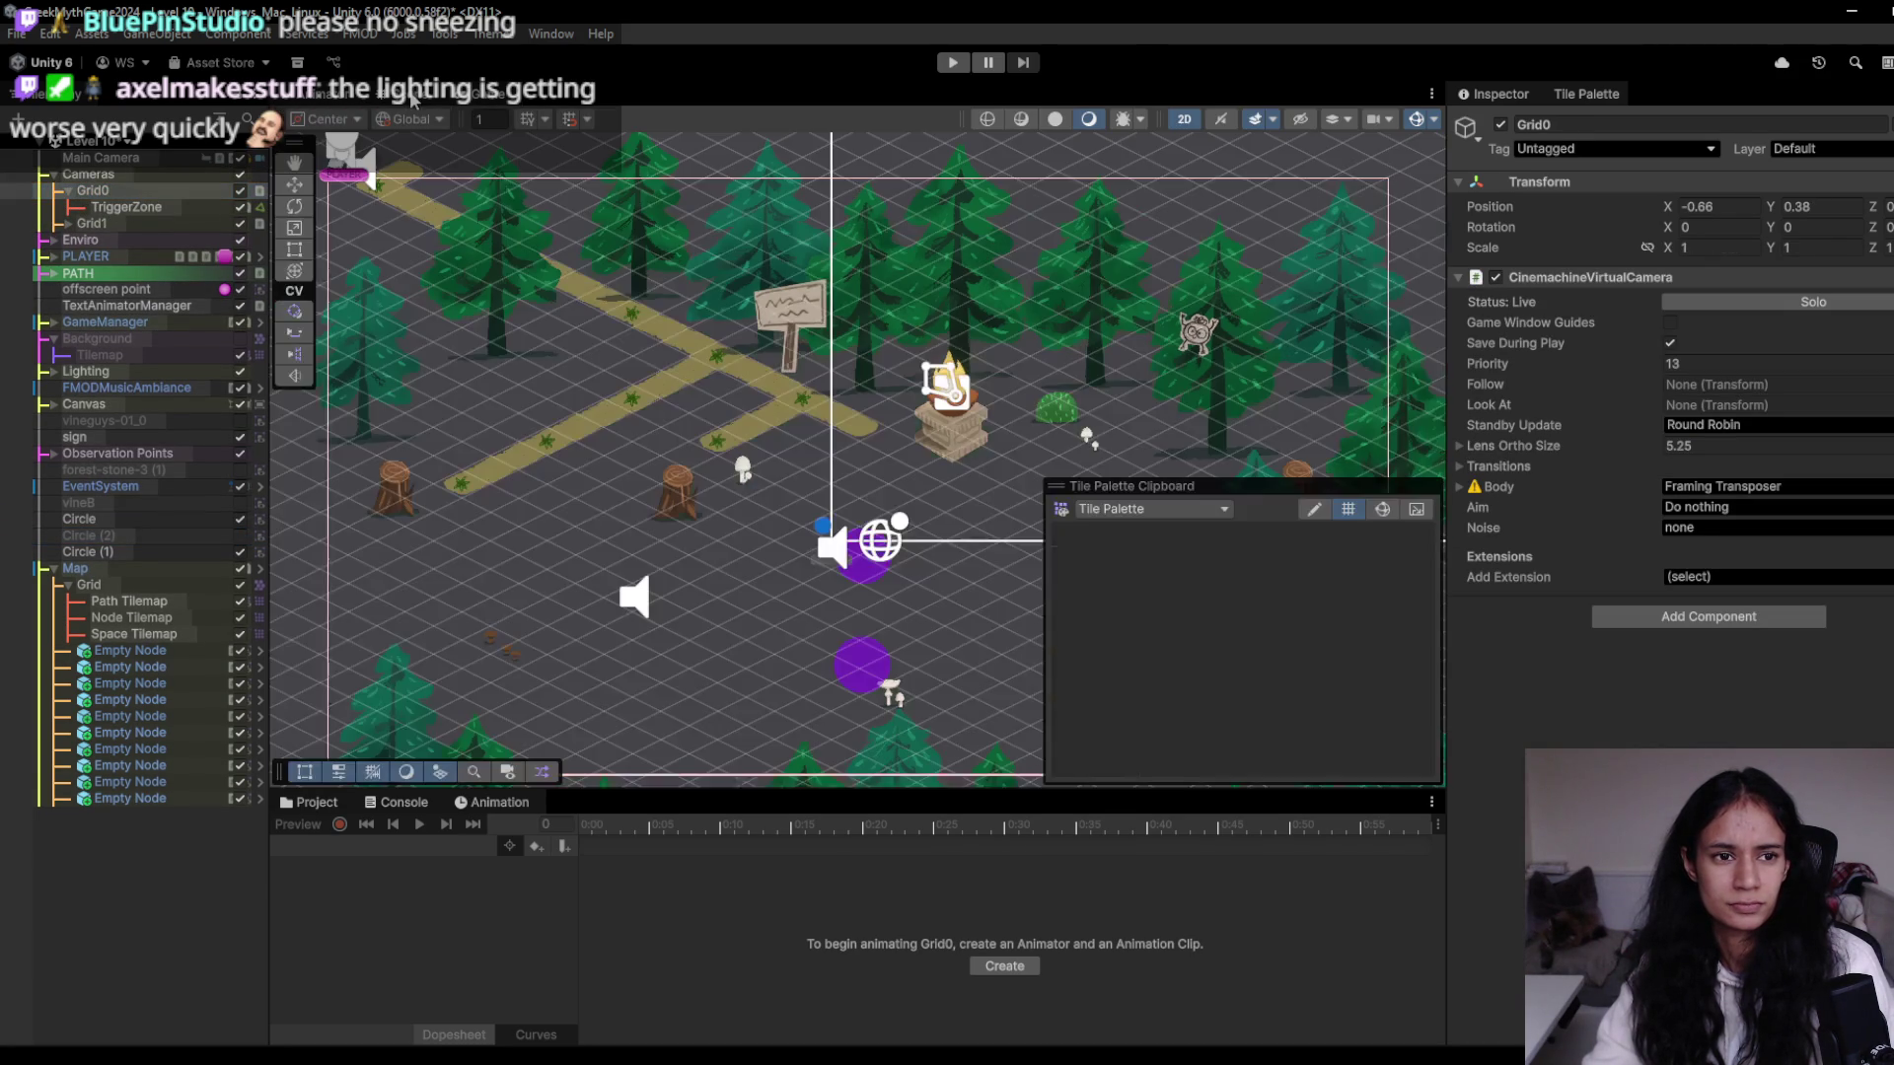
key("f")
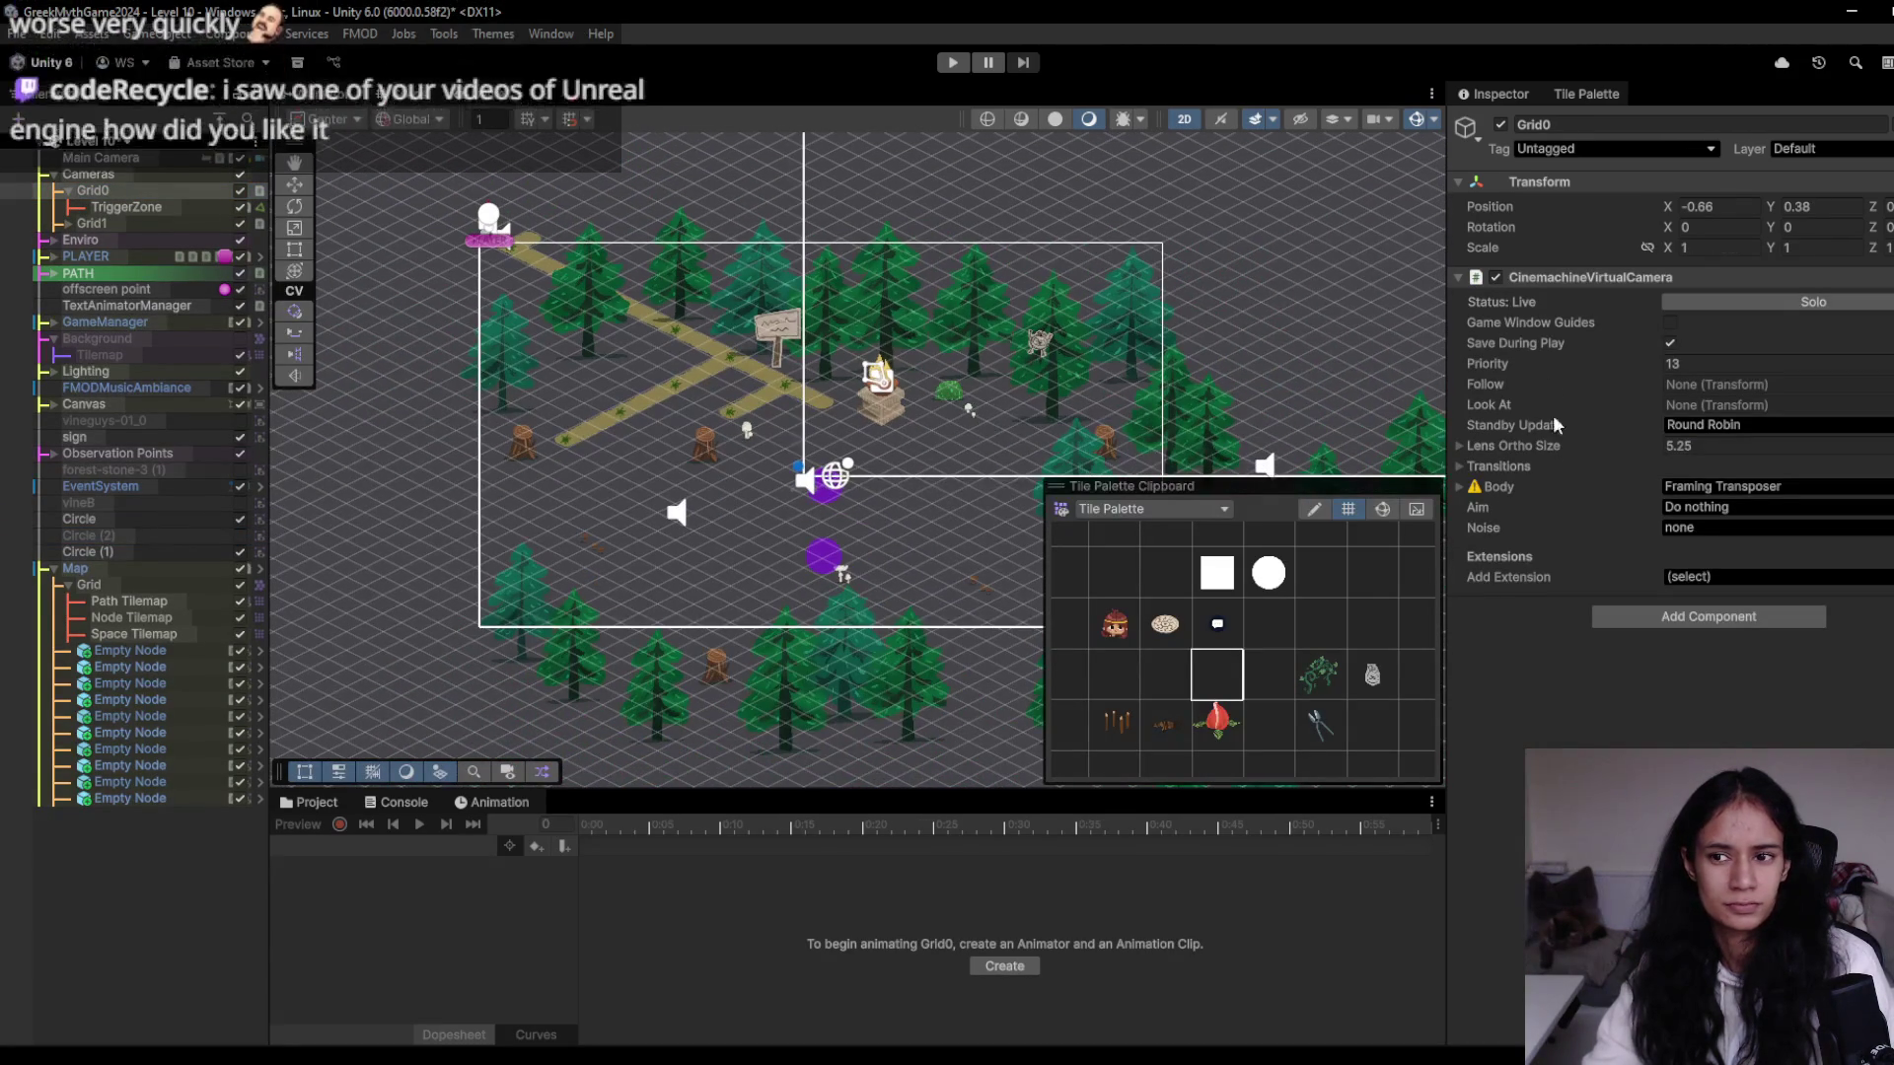
- Set Grid0's ortho size to 4.21, move it to X -1.99, and play-test the framing
left_click_drag(1638, 447, 1601, 444)
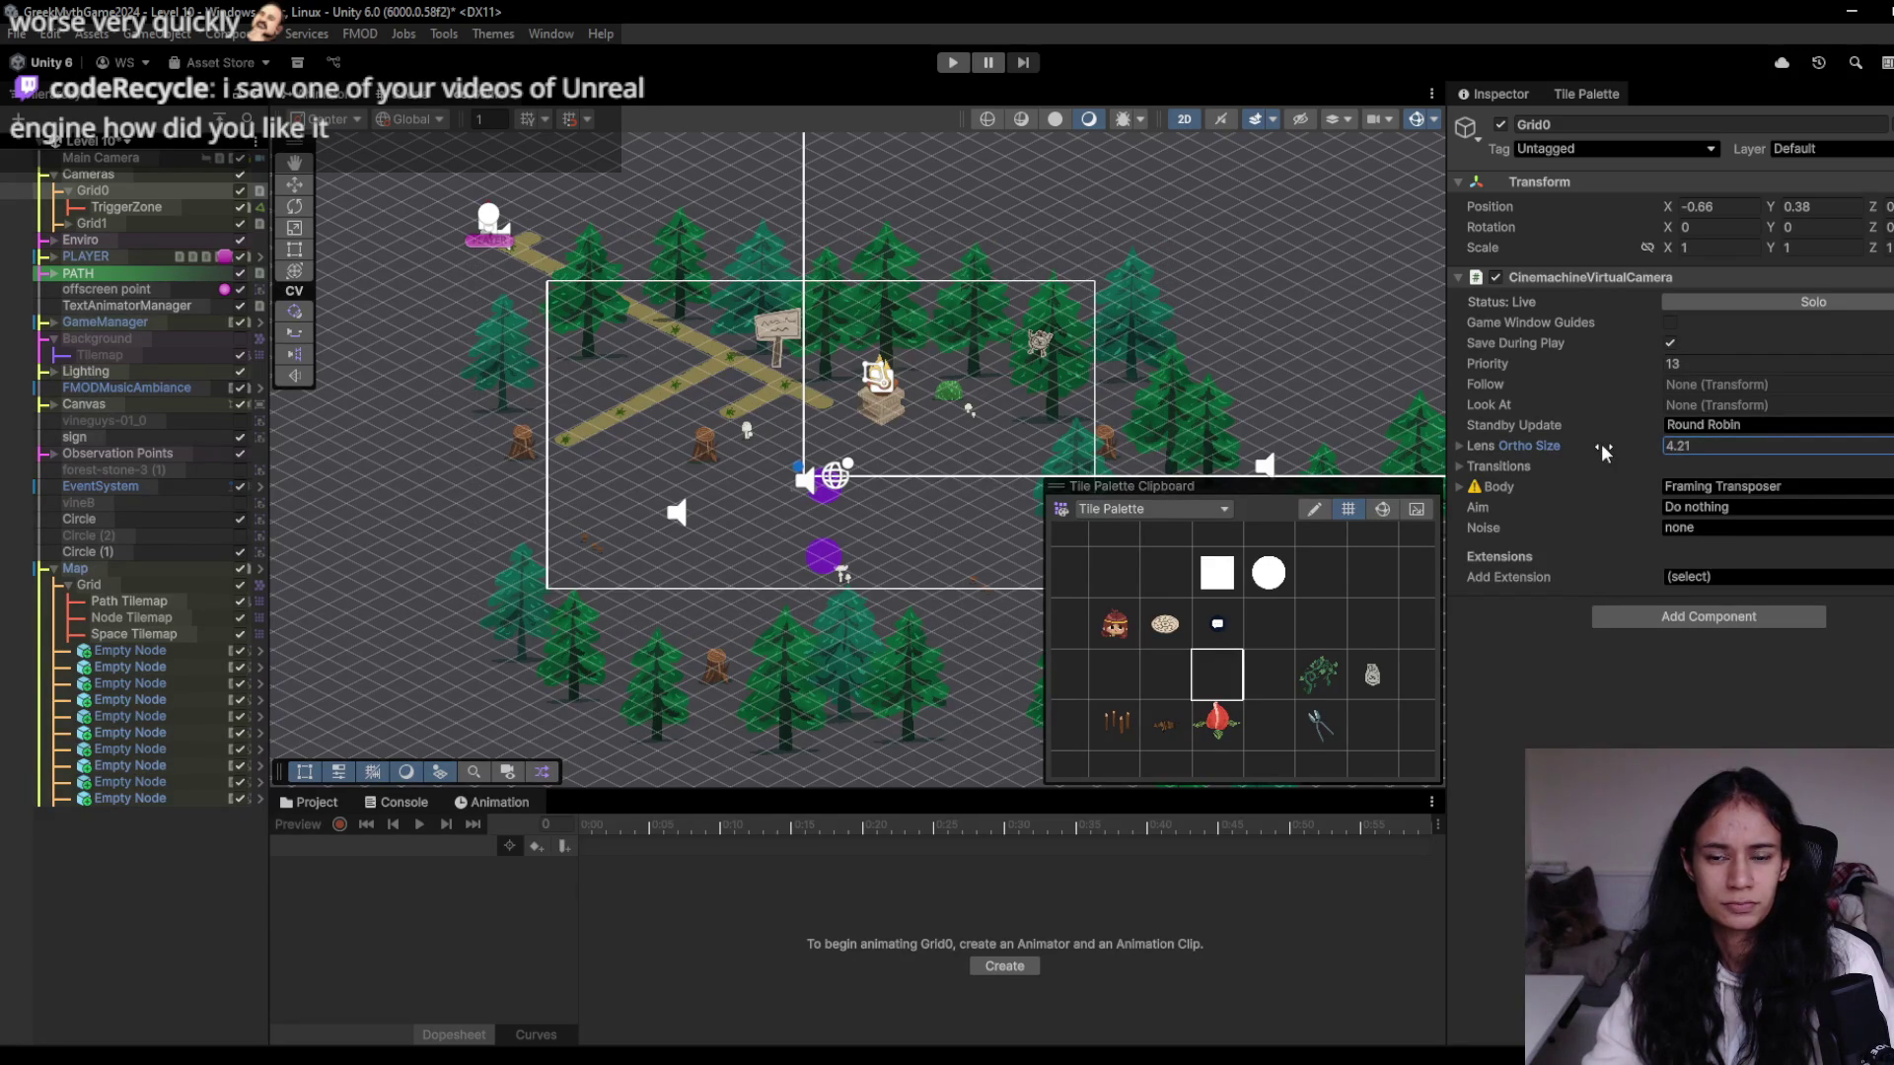
left_click(837, 461)
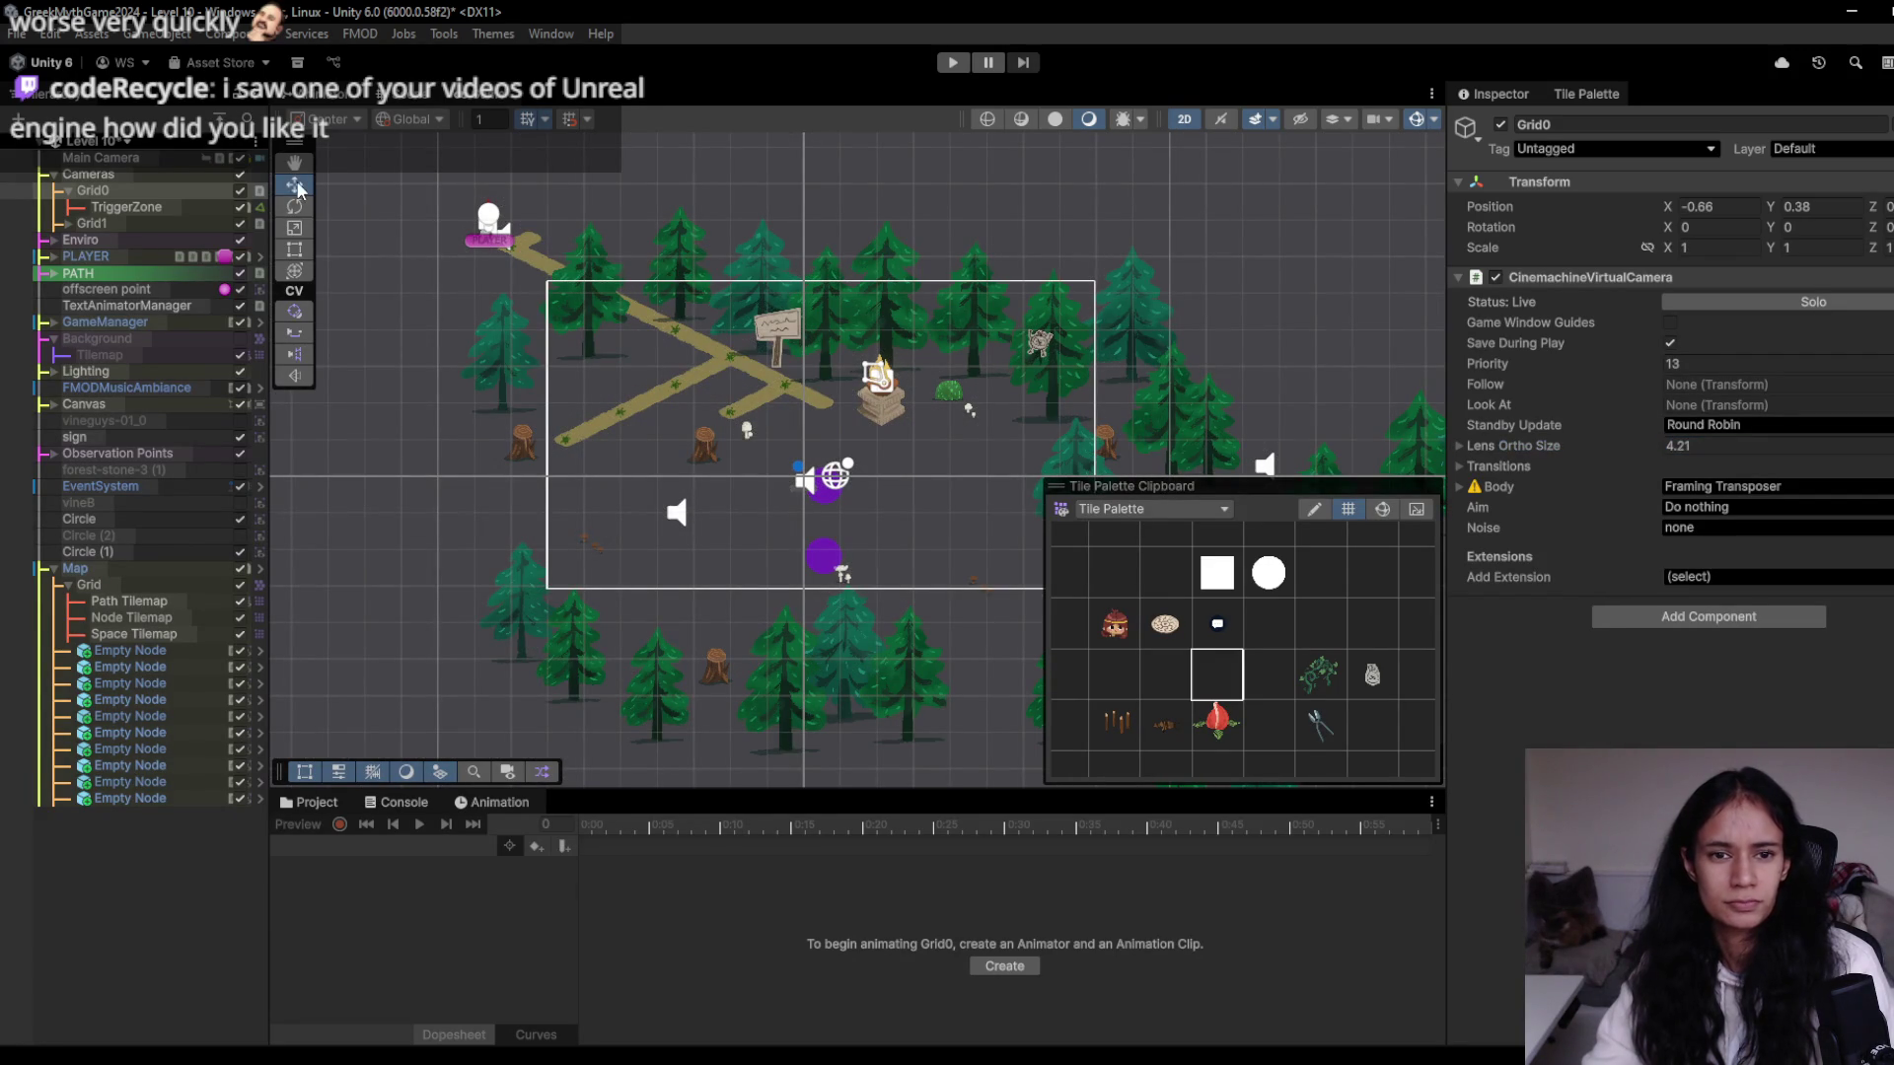
scroll(932, 483, "down", 3)
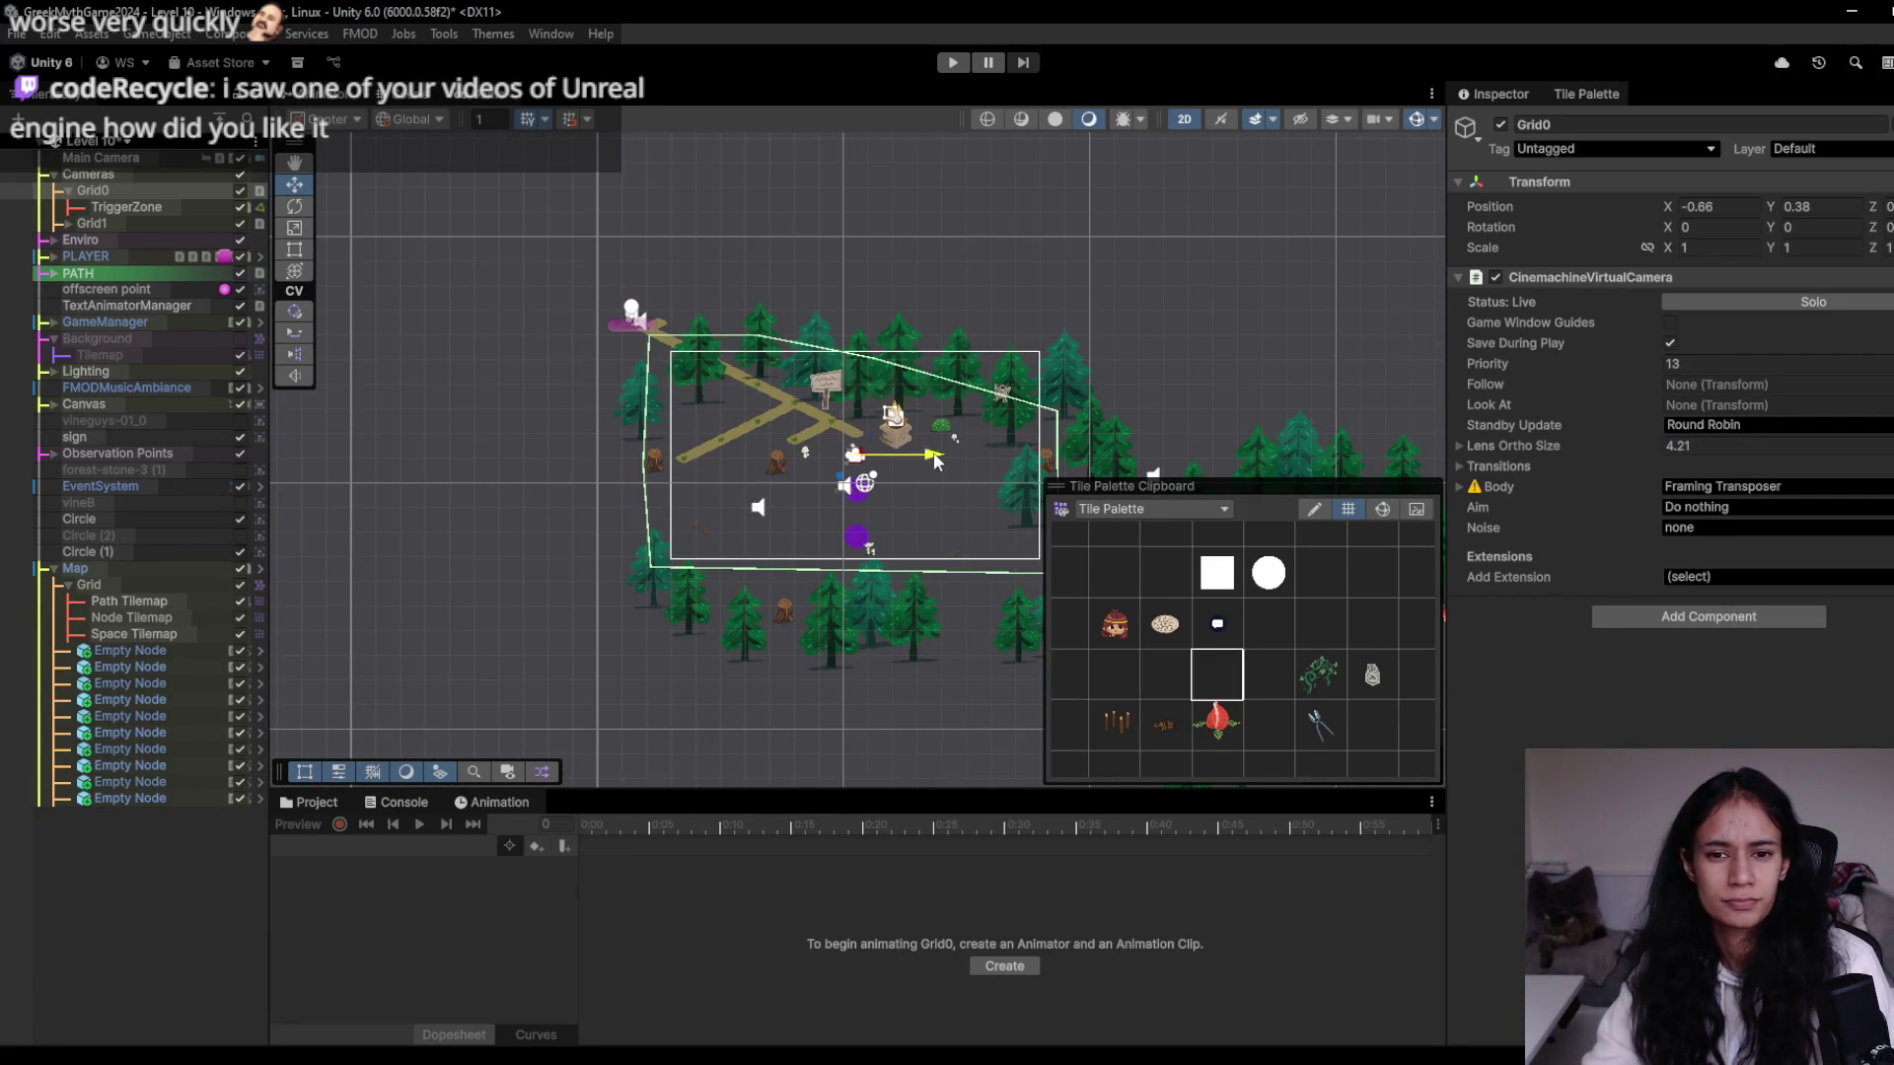
left_click_drag(937, 462, 905, 465)
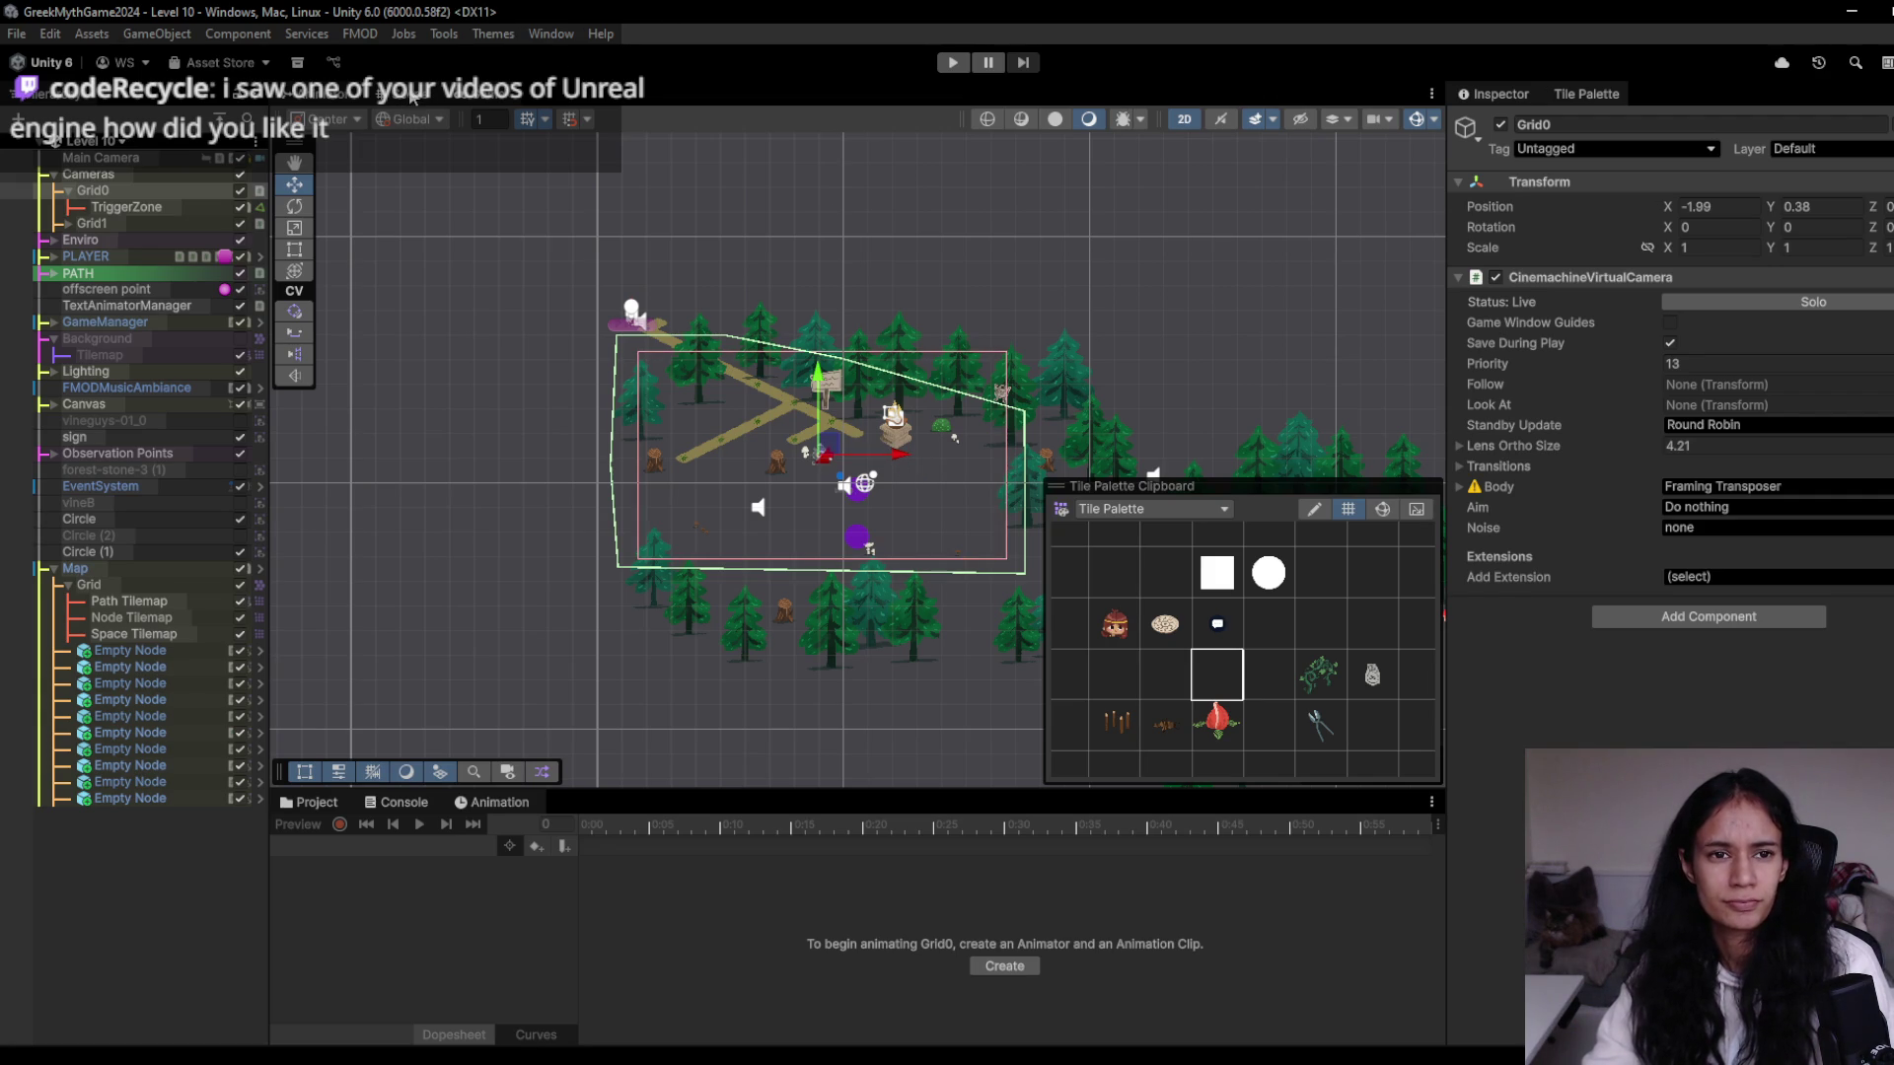
left_click(470, 99)
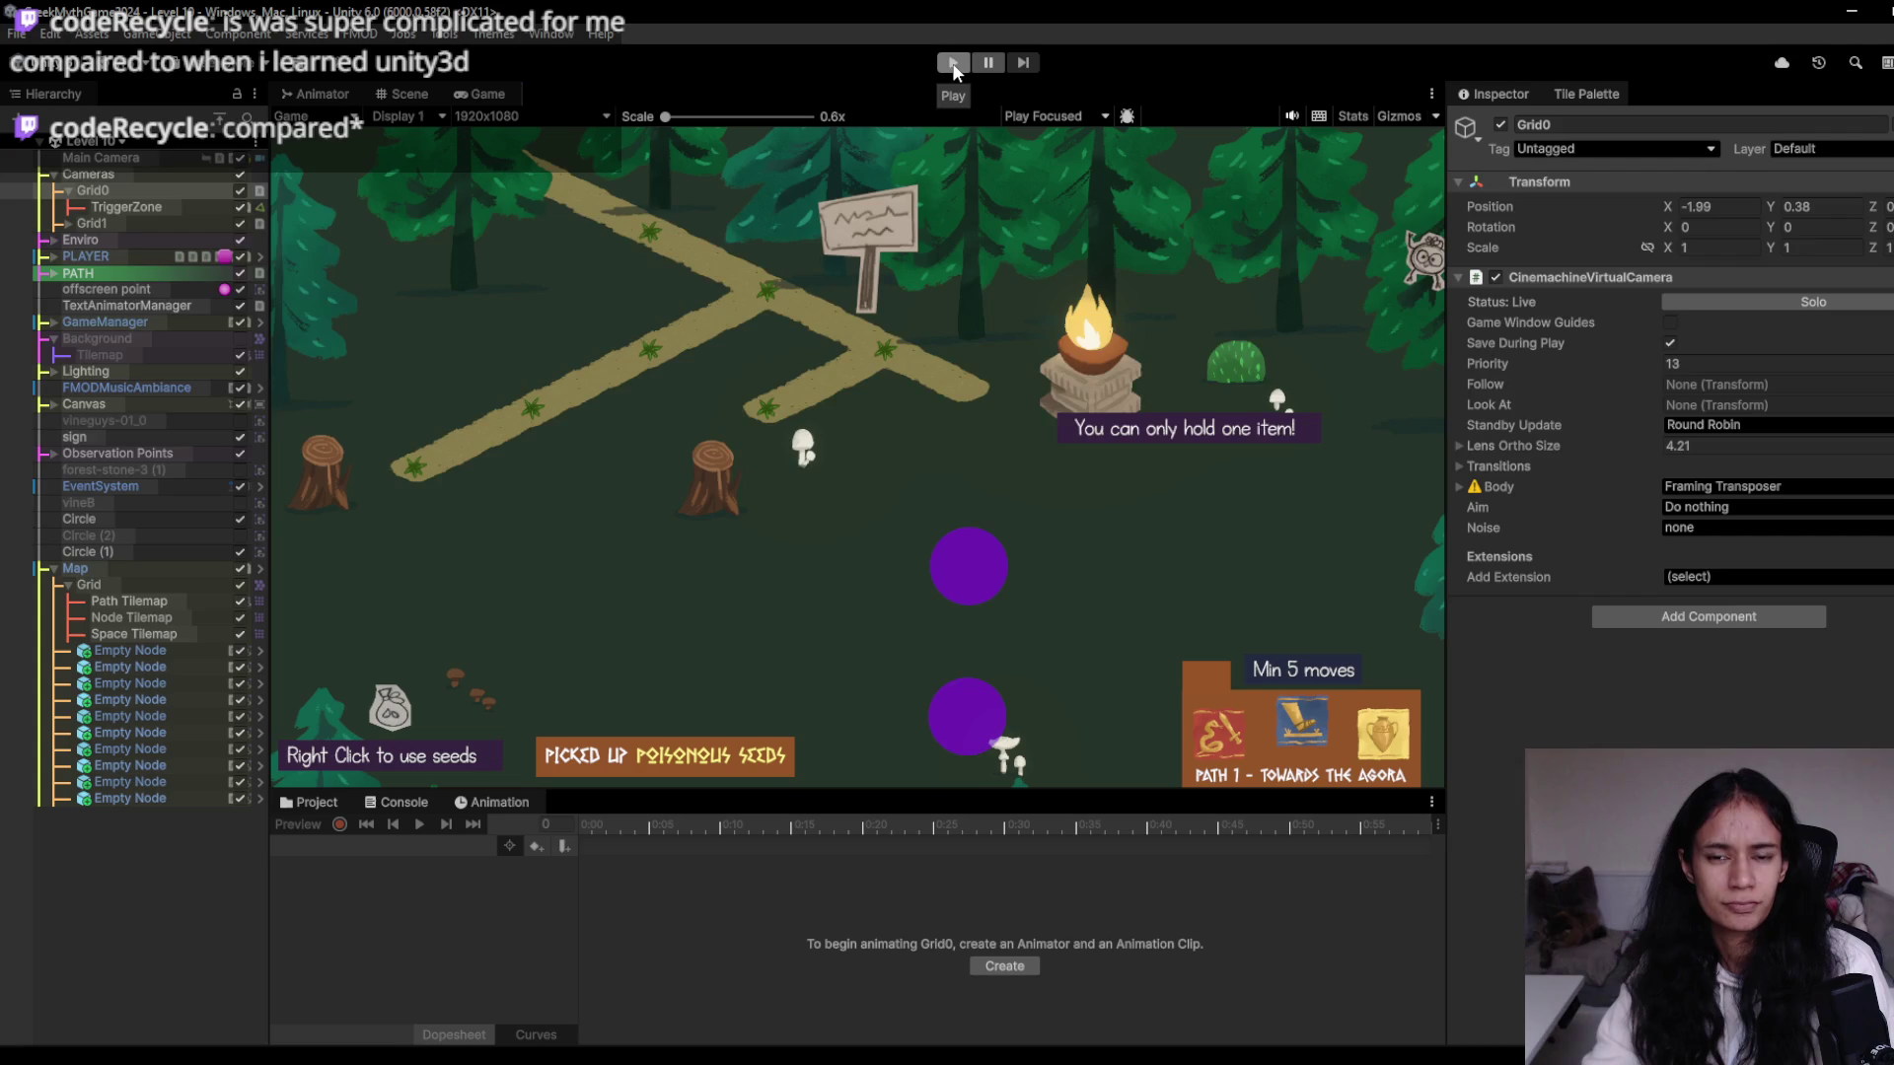
- Leave play mode and place a scissors pickup tile on the path
left_click(428, 97)
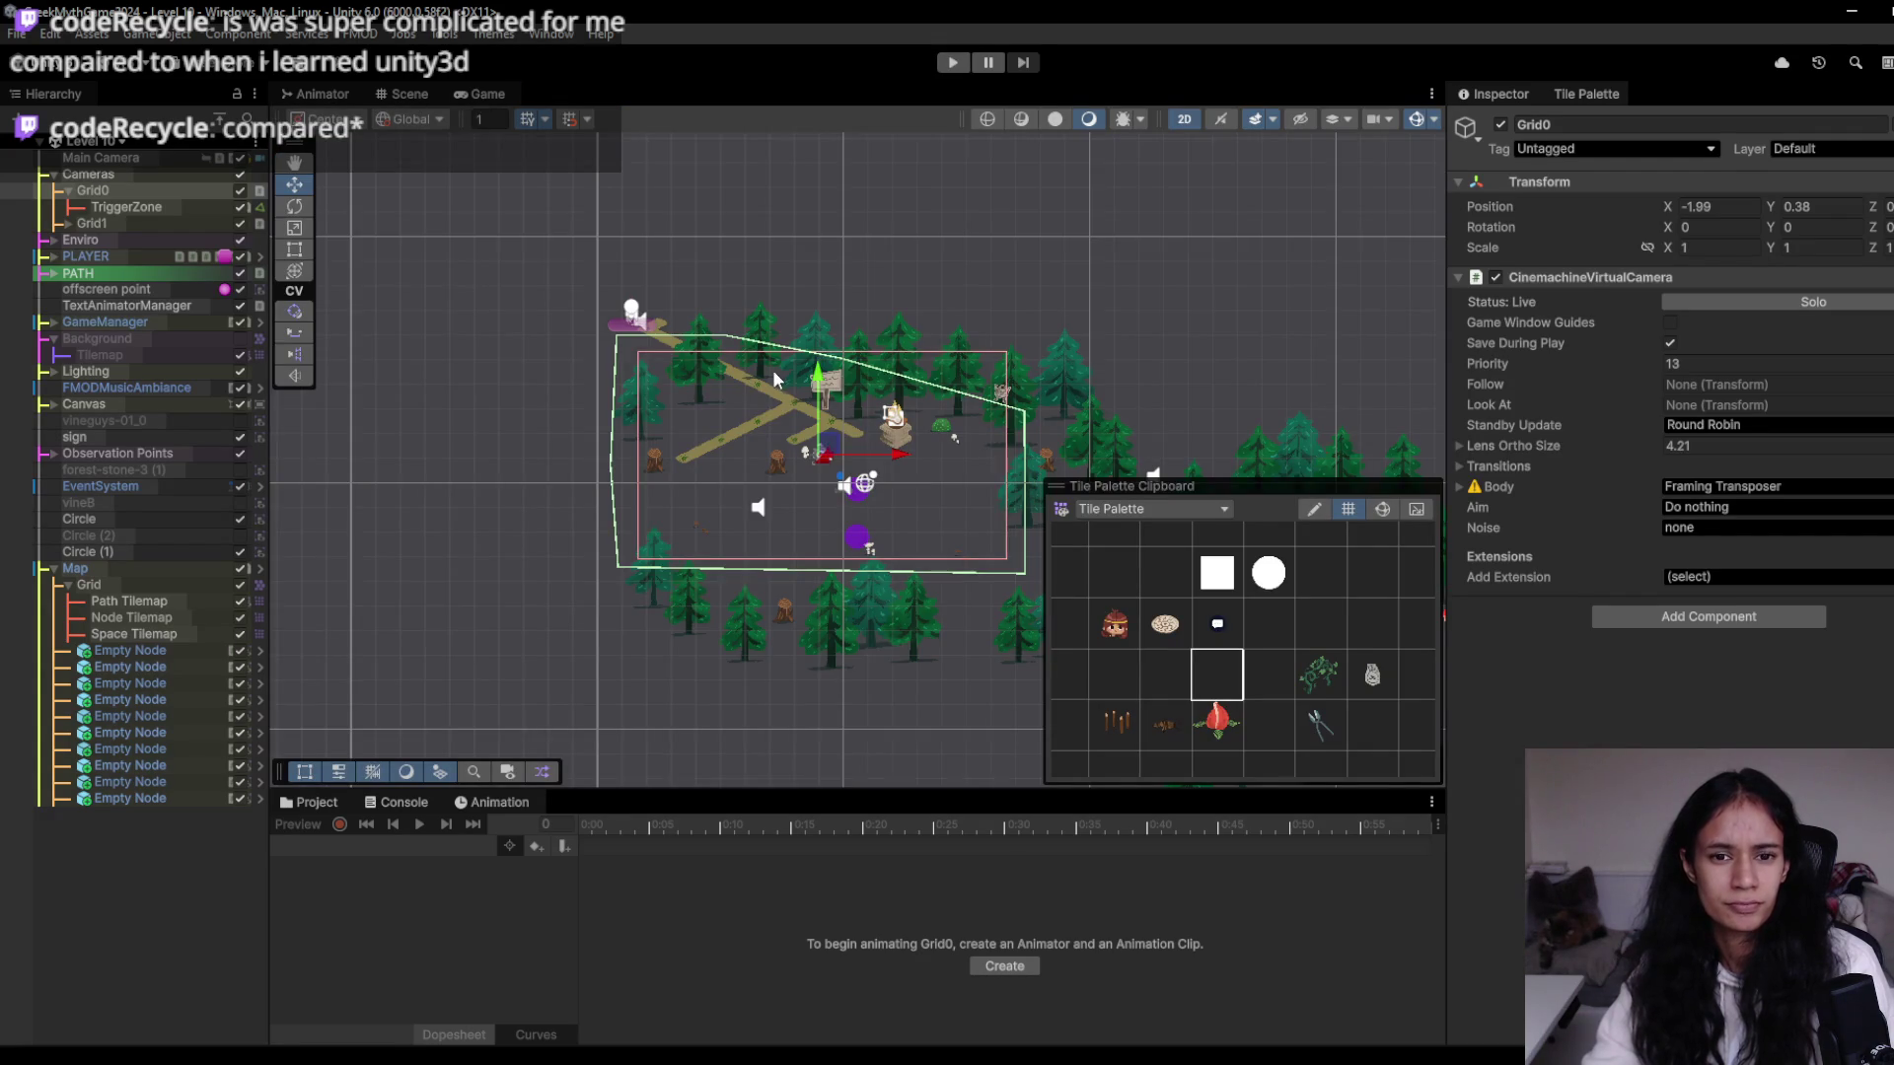
scroll(802, 523, "up", 5)
left_click(1320, 725)
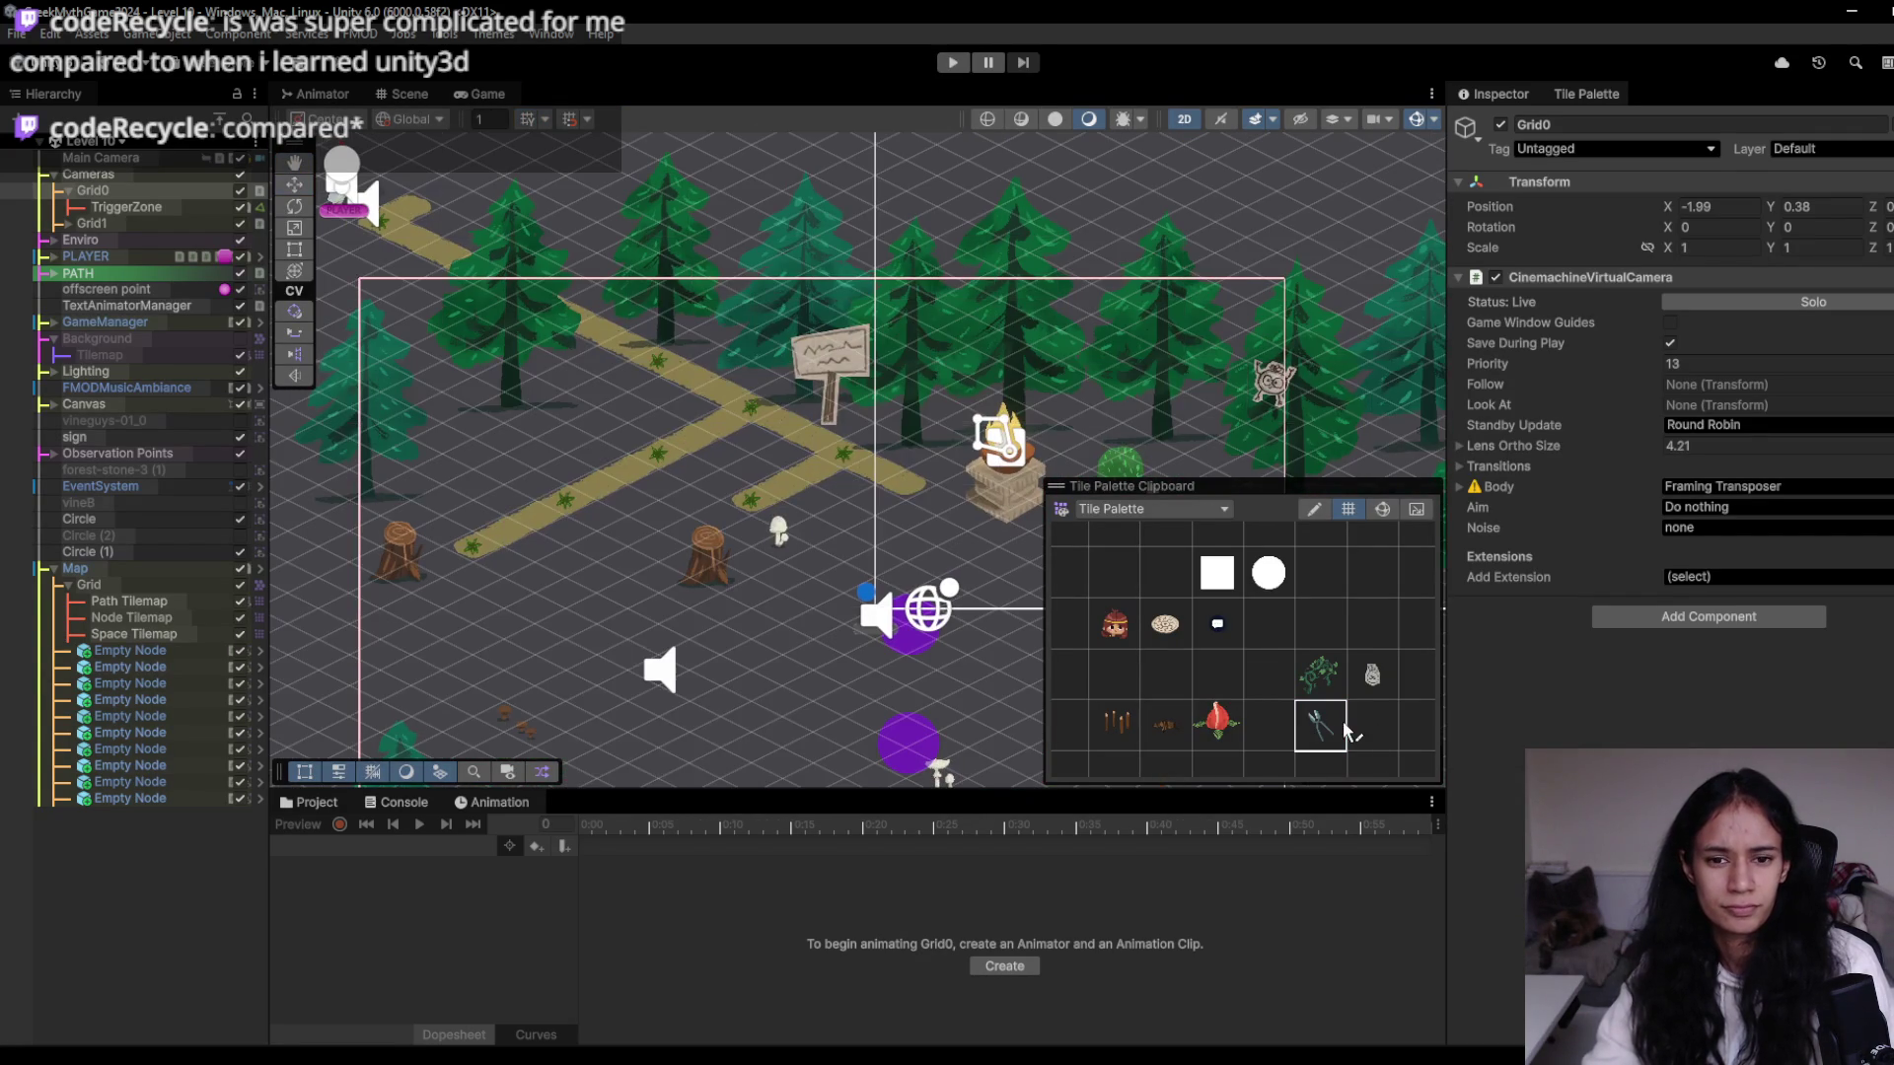
left_click(752, 504)
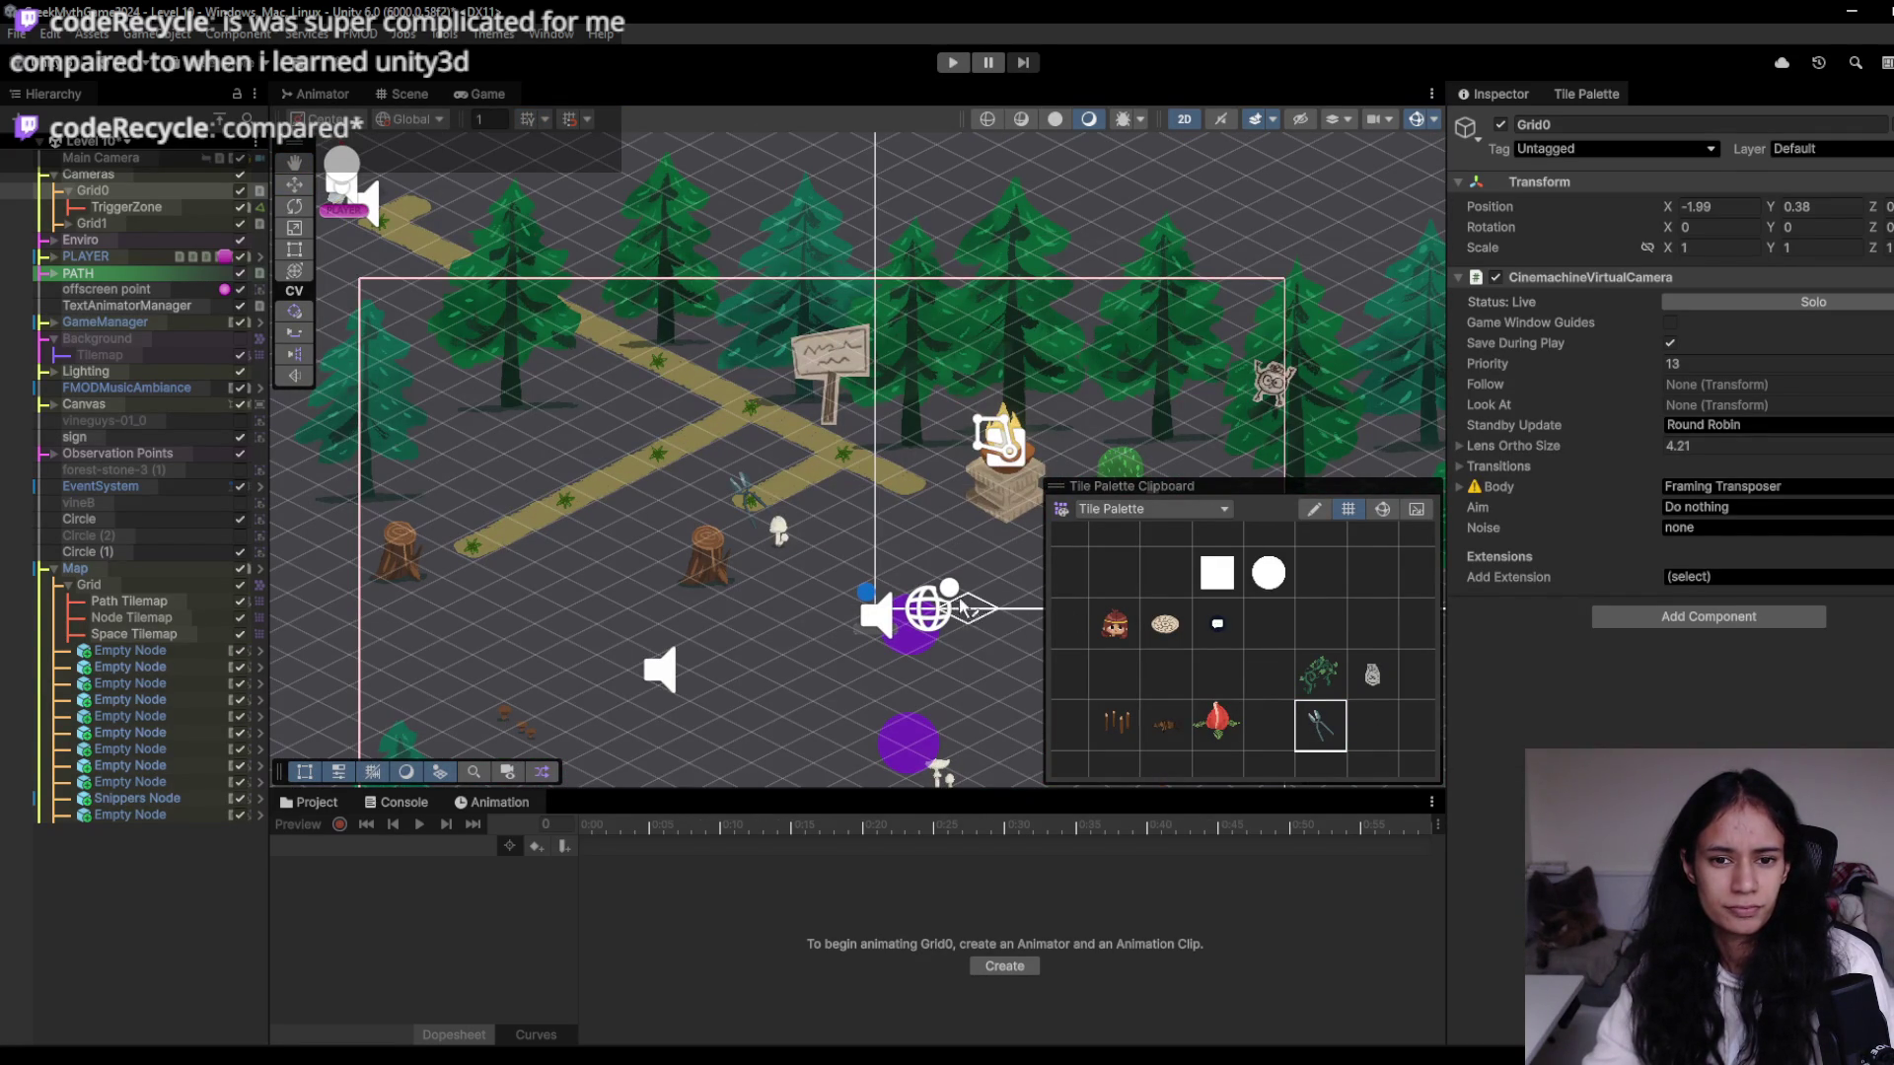
- Check the level reference image, then place a red chomping flytrap on the map
mouse_move(591, 1053)
left_click(463, 997)
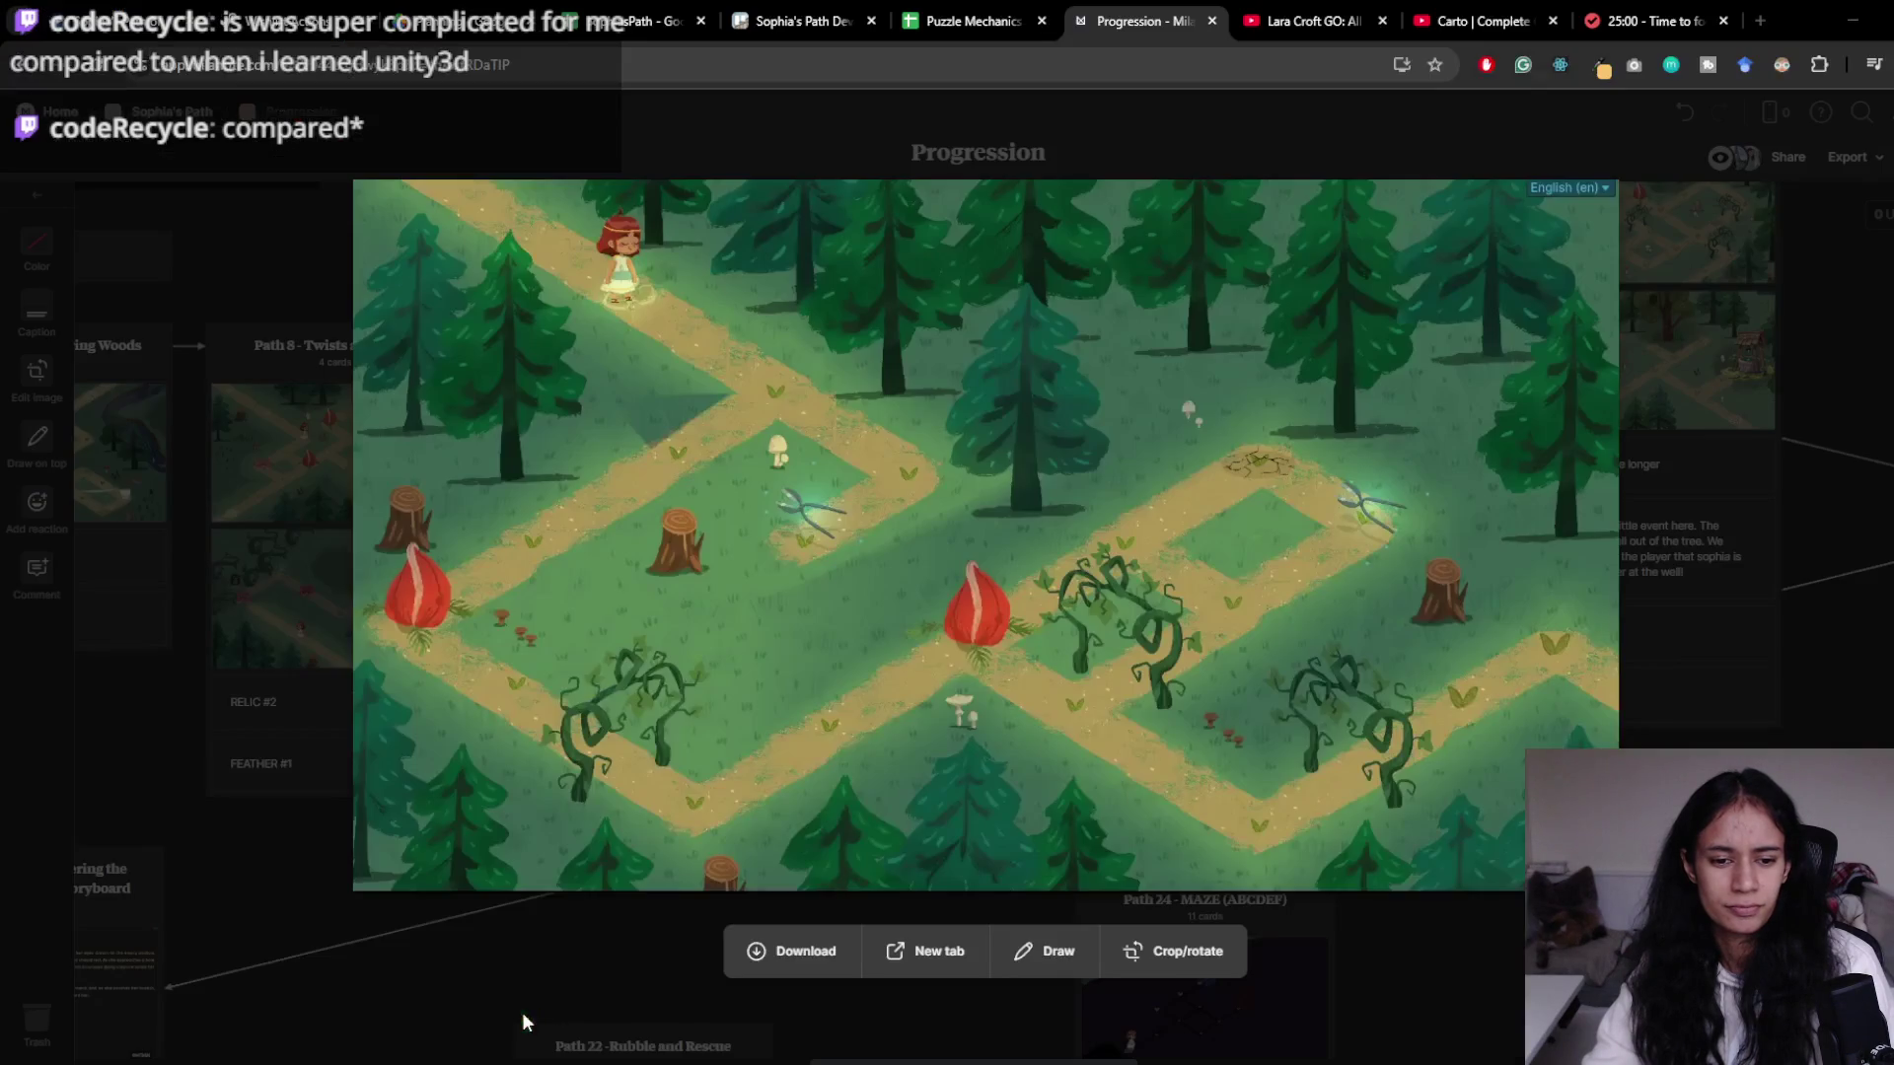
left_click(1839, 22)
left_click(1216, 726)
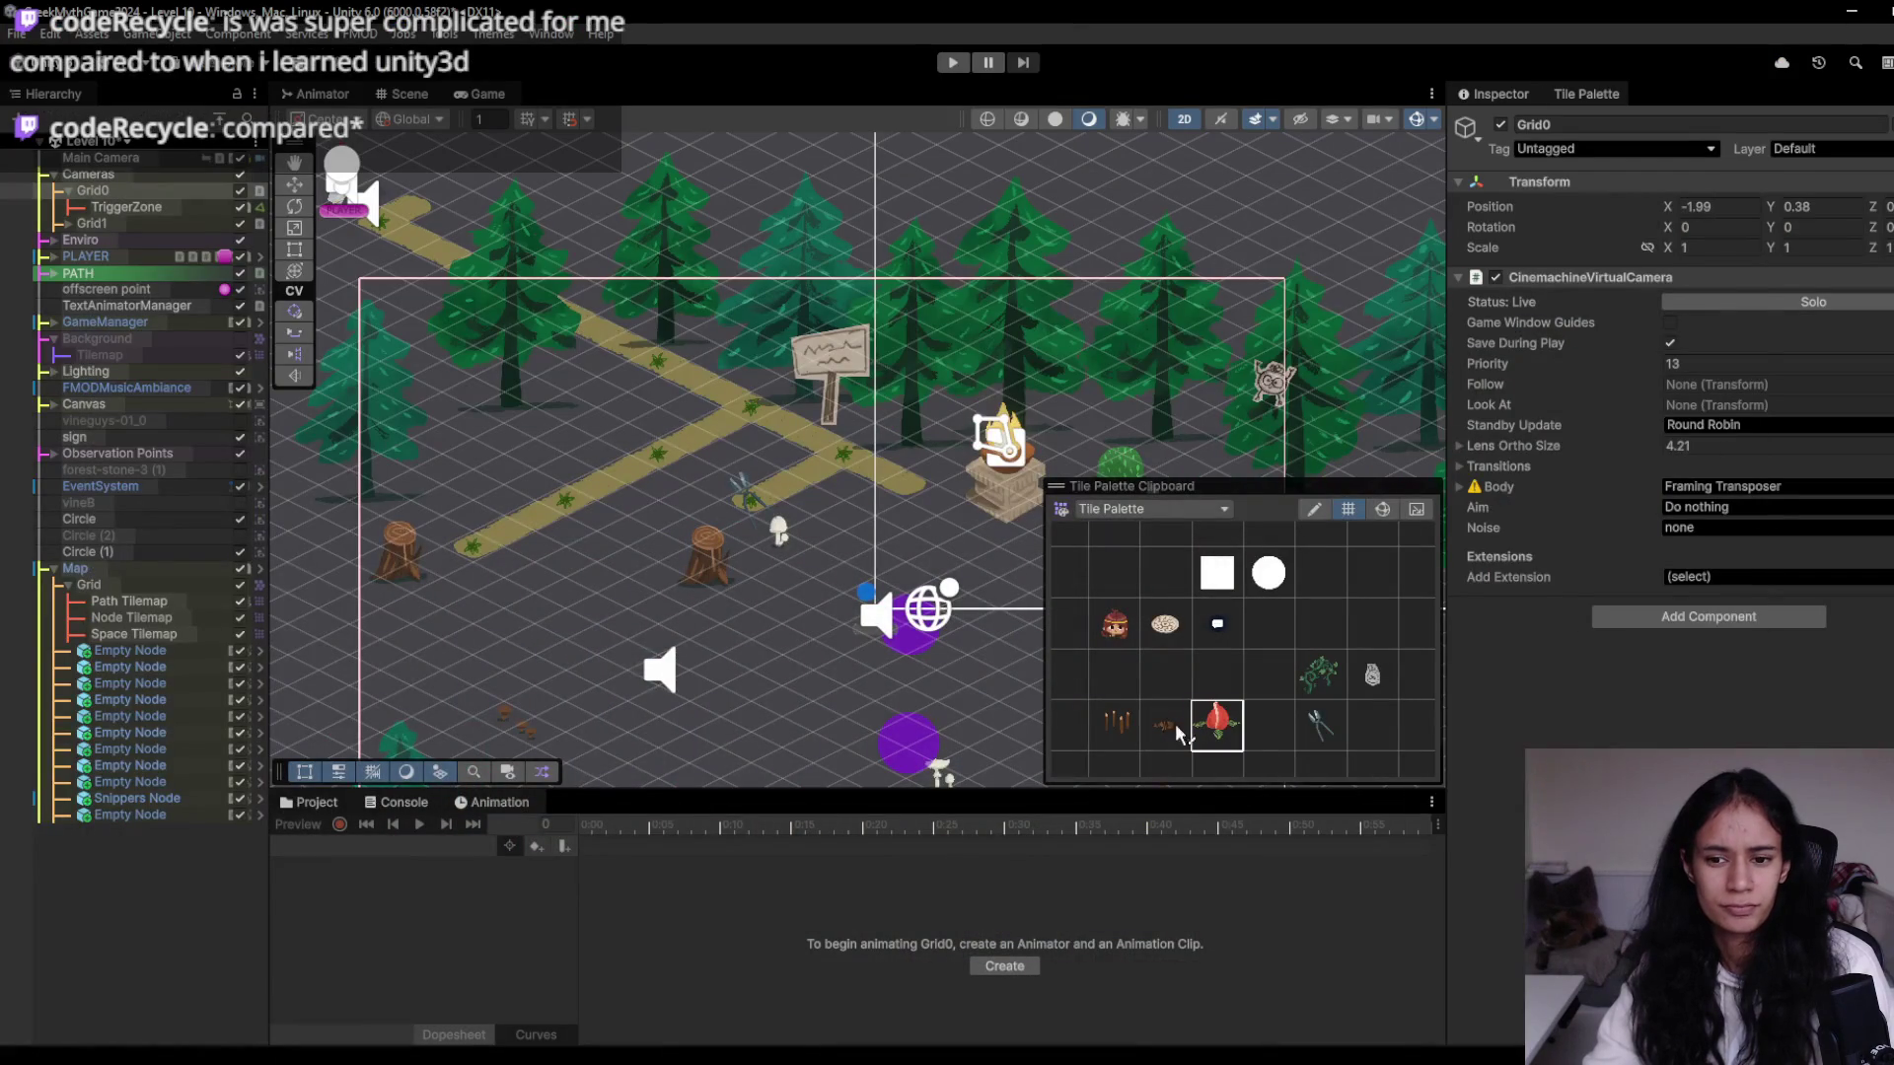
left_click(473, 549)
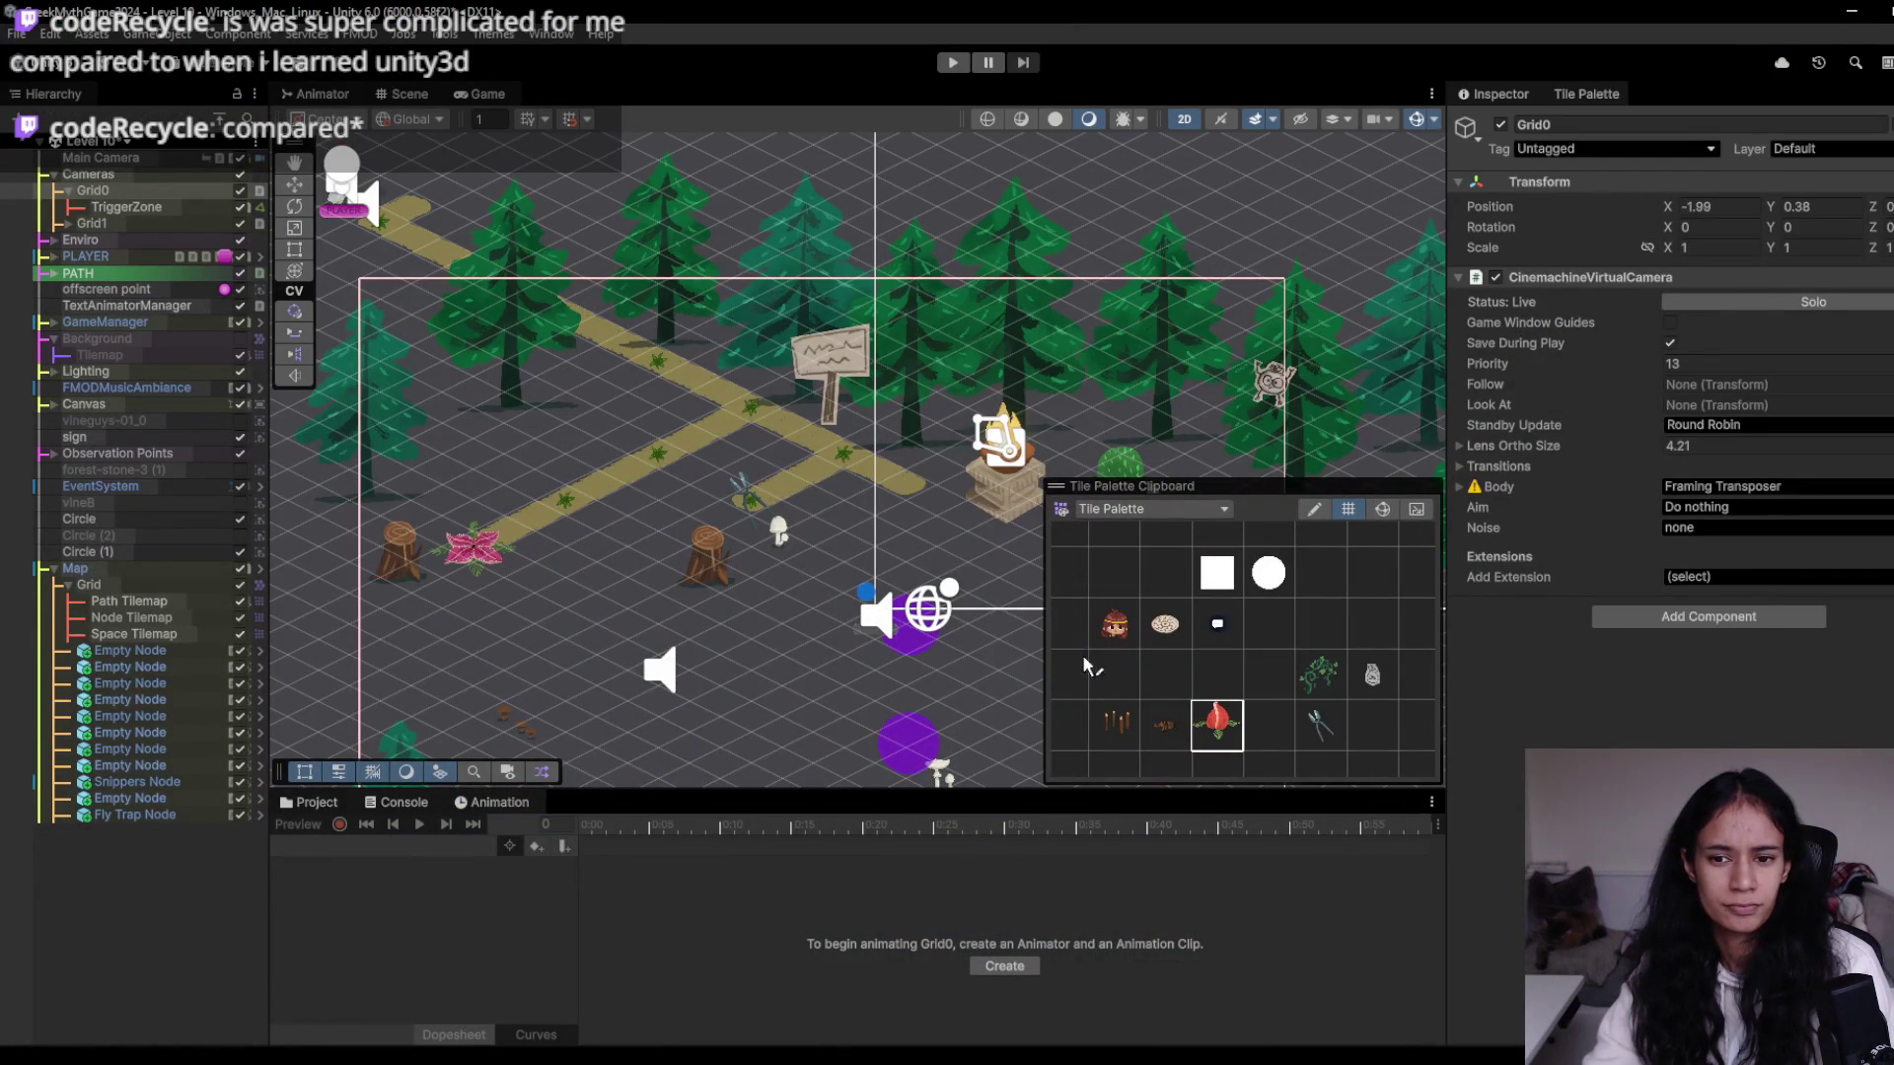
- Paint three path node tiles running down-right from the pink plant
left_click(1268, 623)
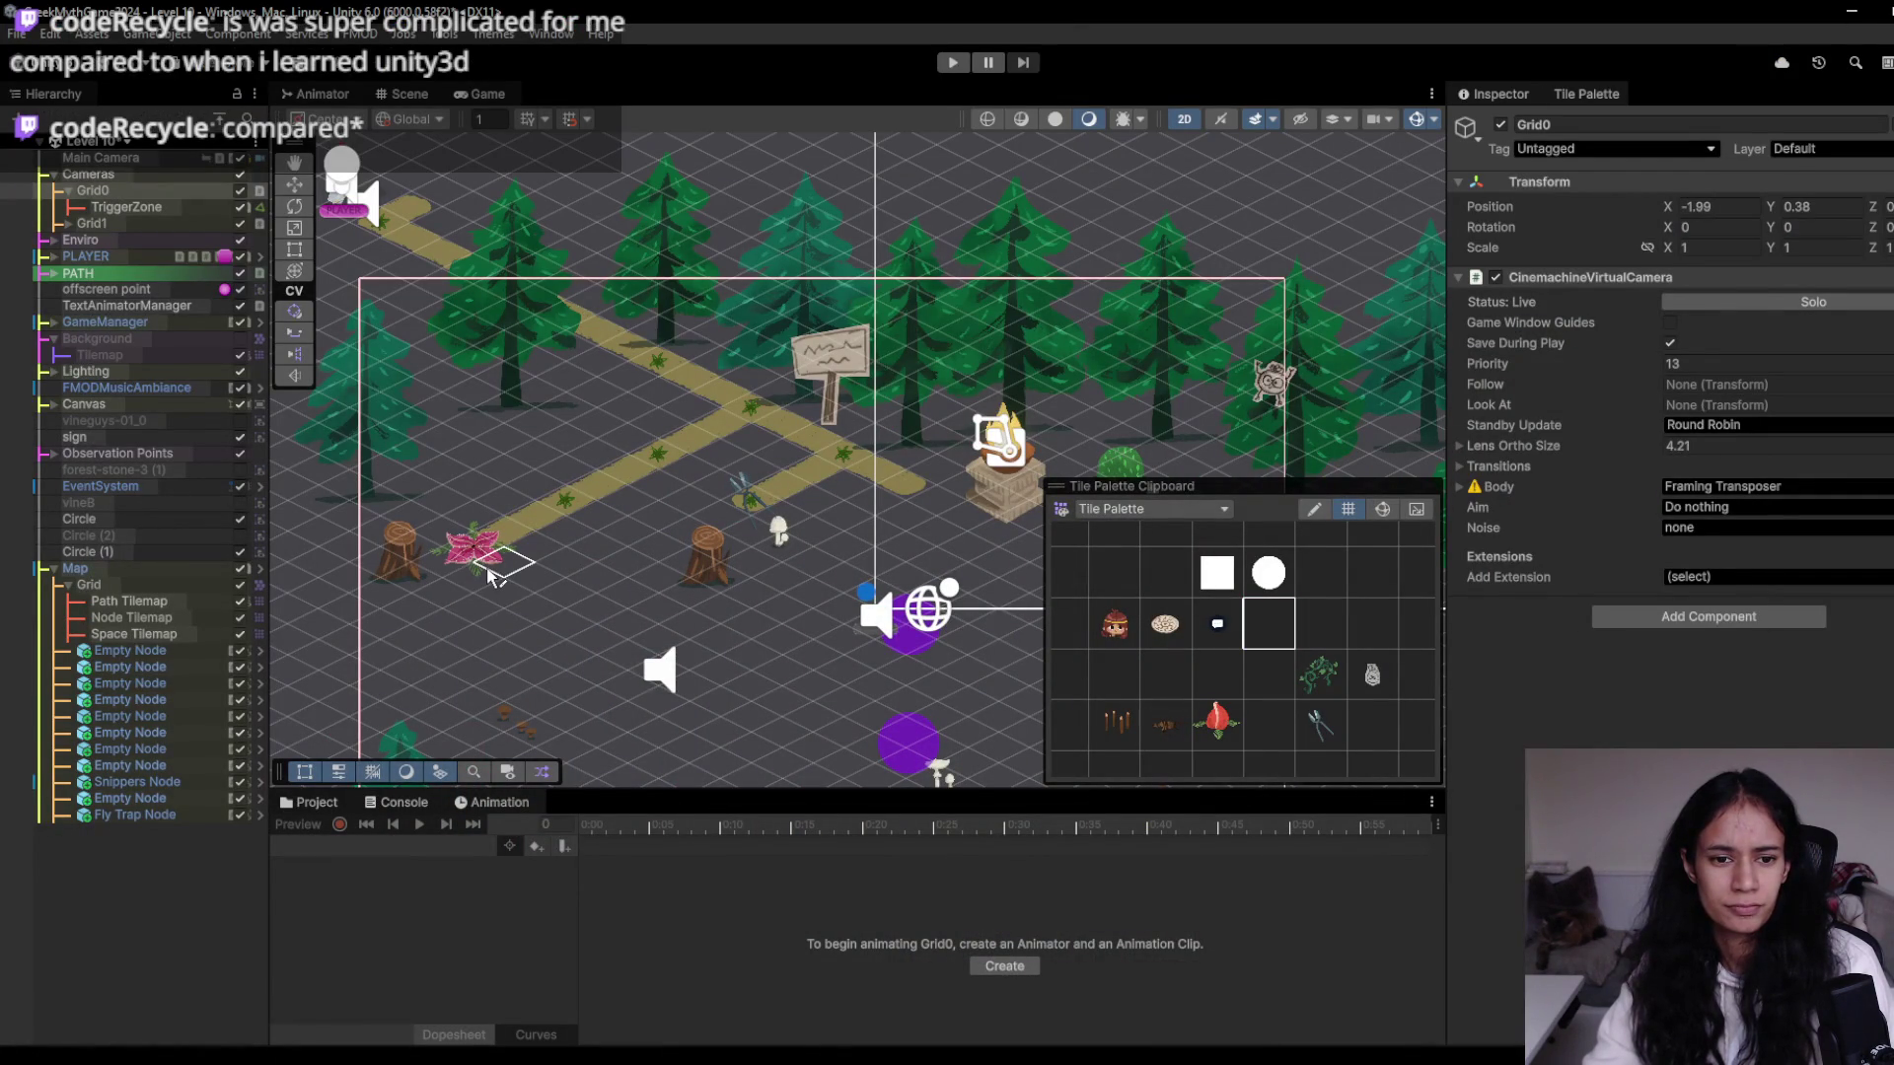
left_click(560, 598)
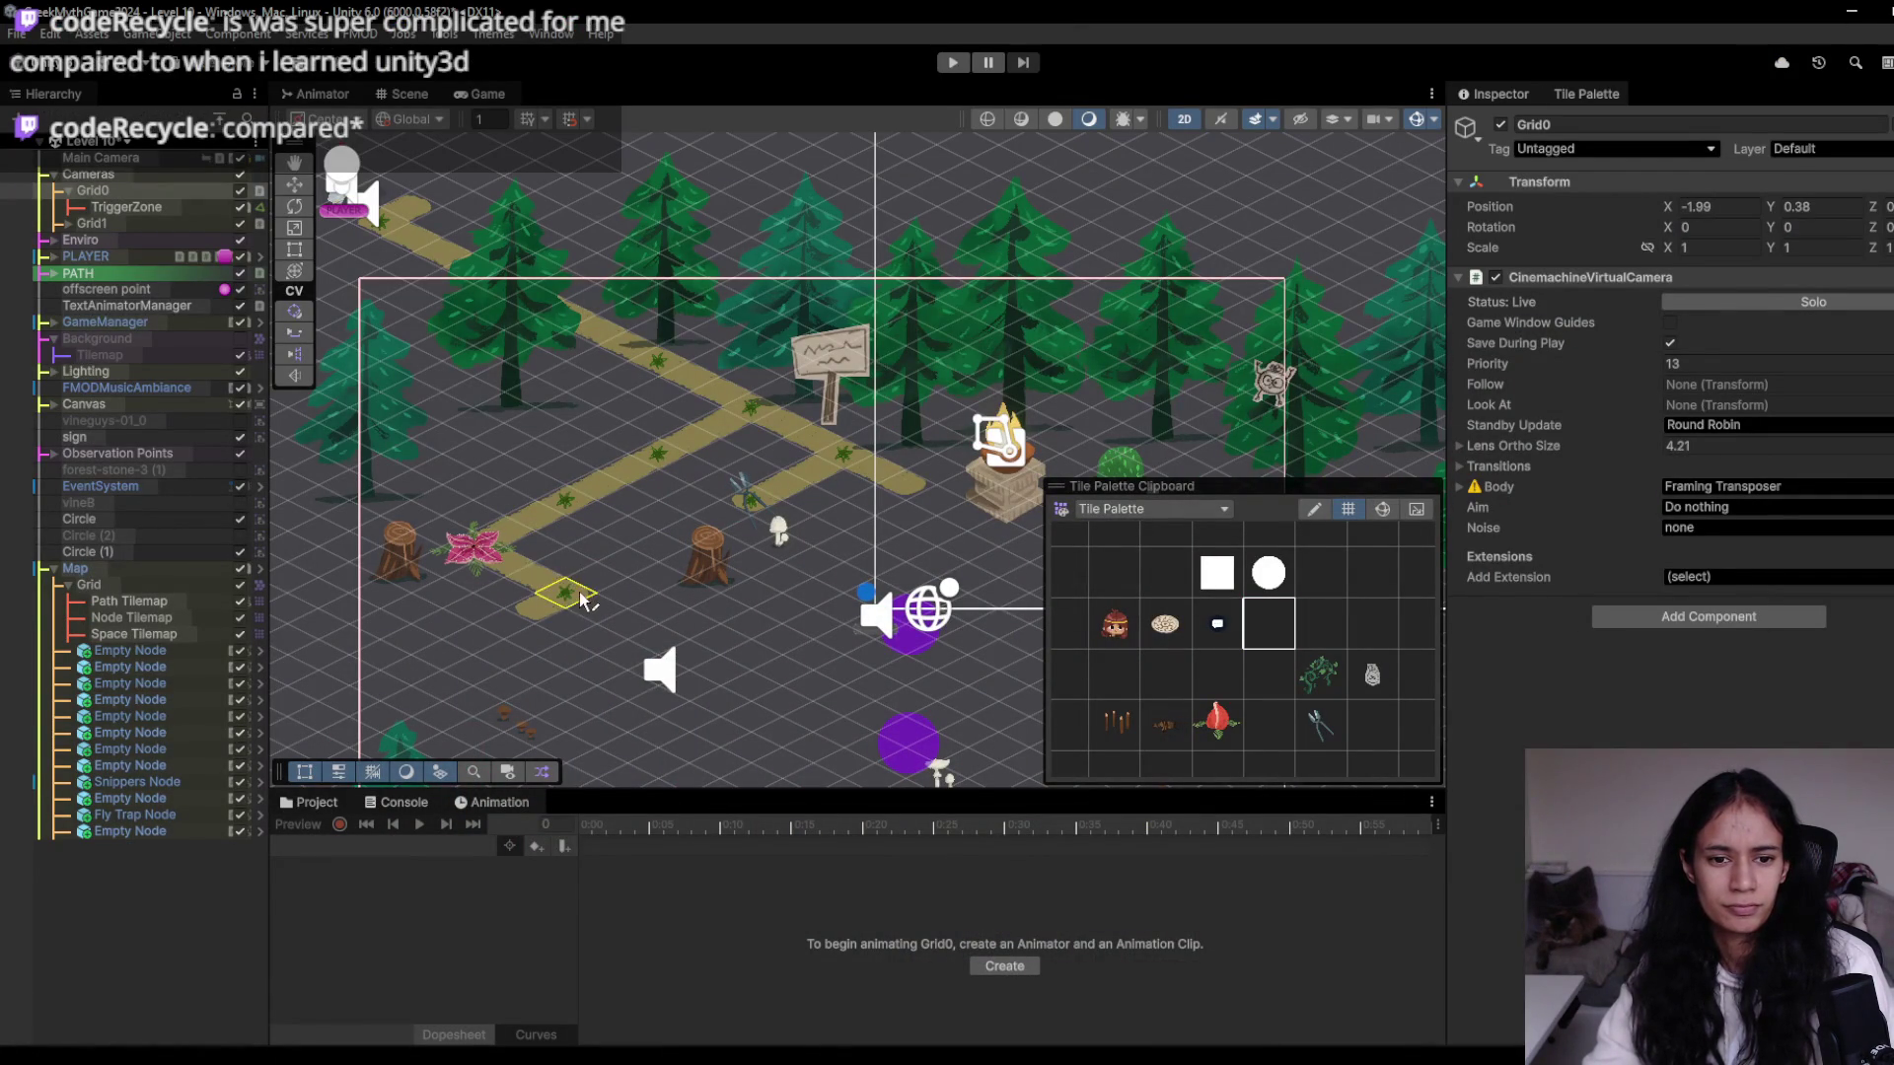
left_click(663, 641)
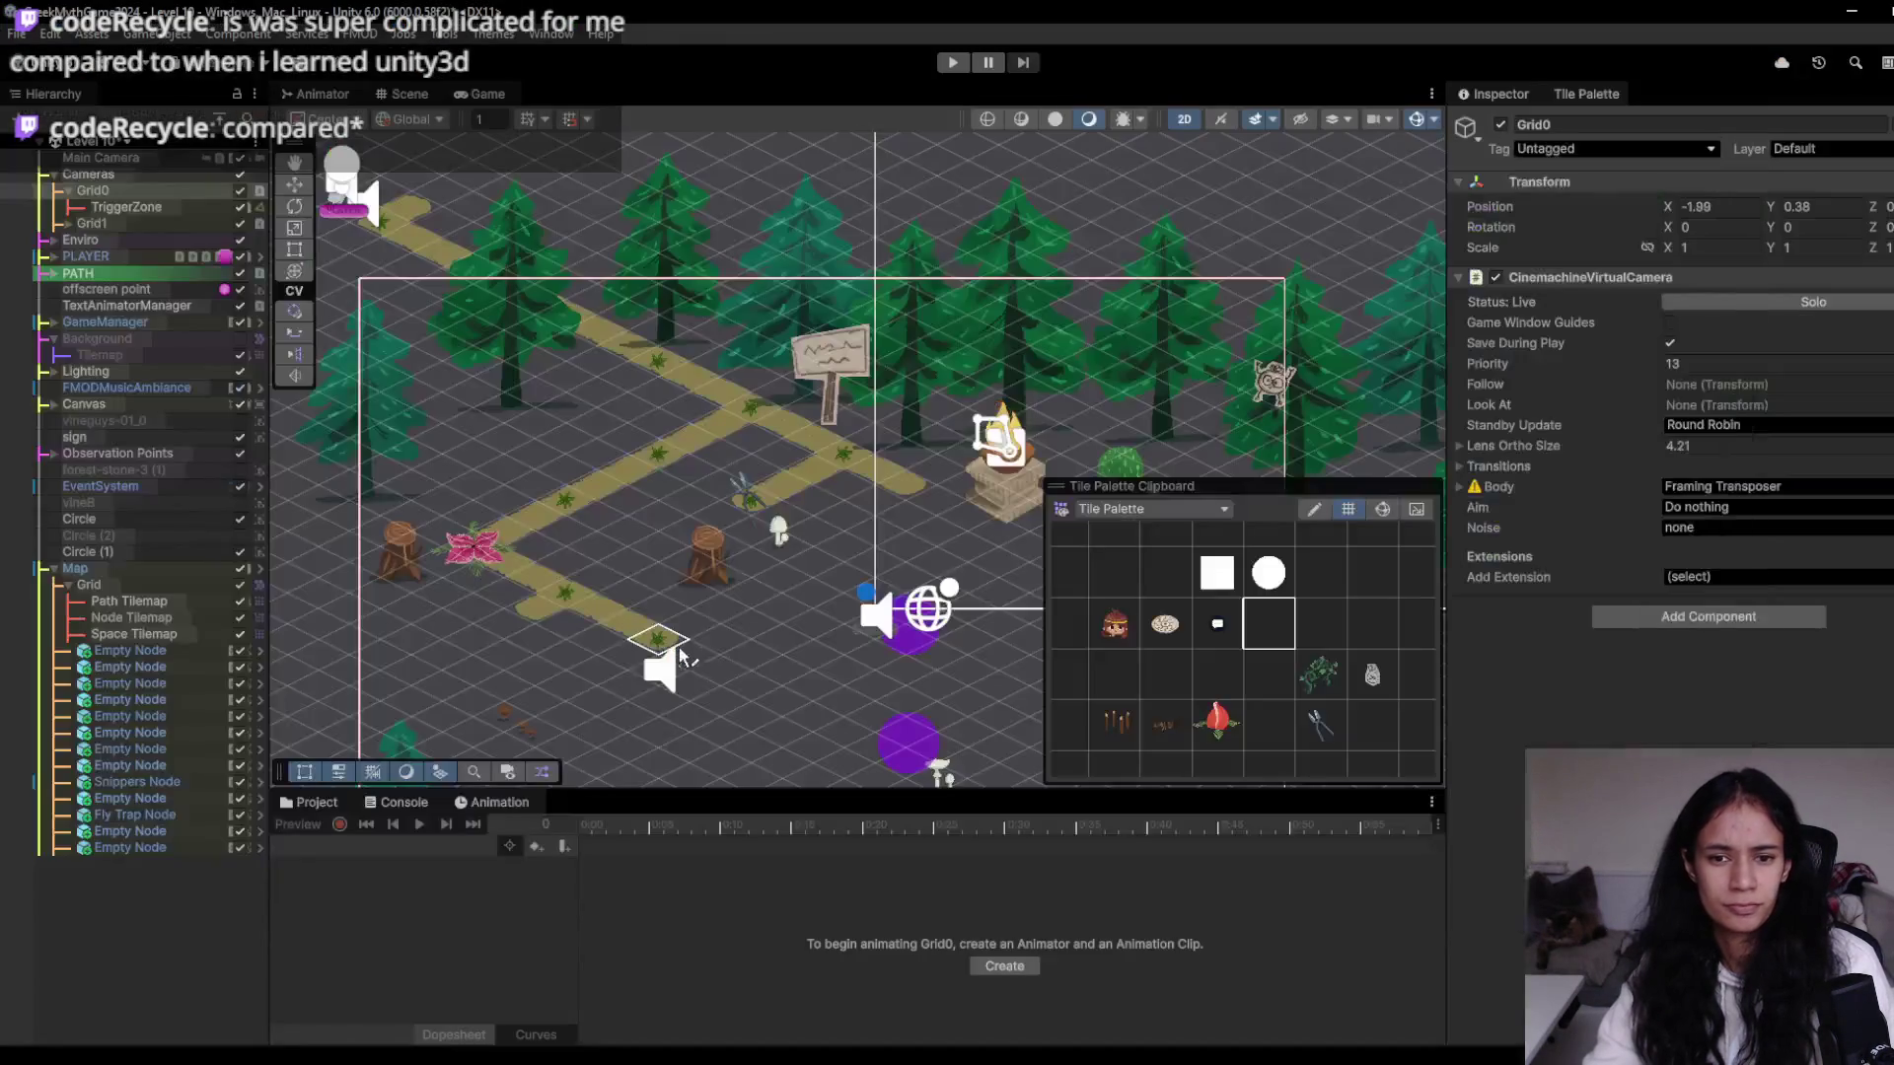
left_click(742, 694)
- Paint path tiles up-right from the central node and continue diagonally up-right
mouse_move(751, 685)
left_mouse_down()
mouse_move(1033, 558)
mouse_move(824, 541)
left_mouse_up()
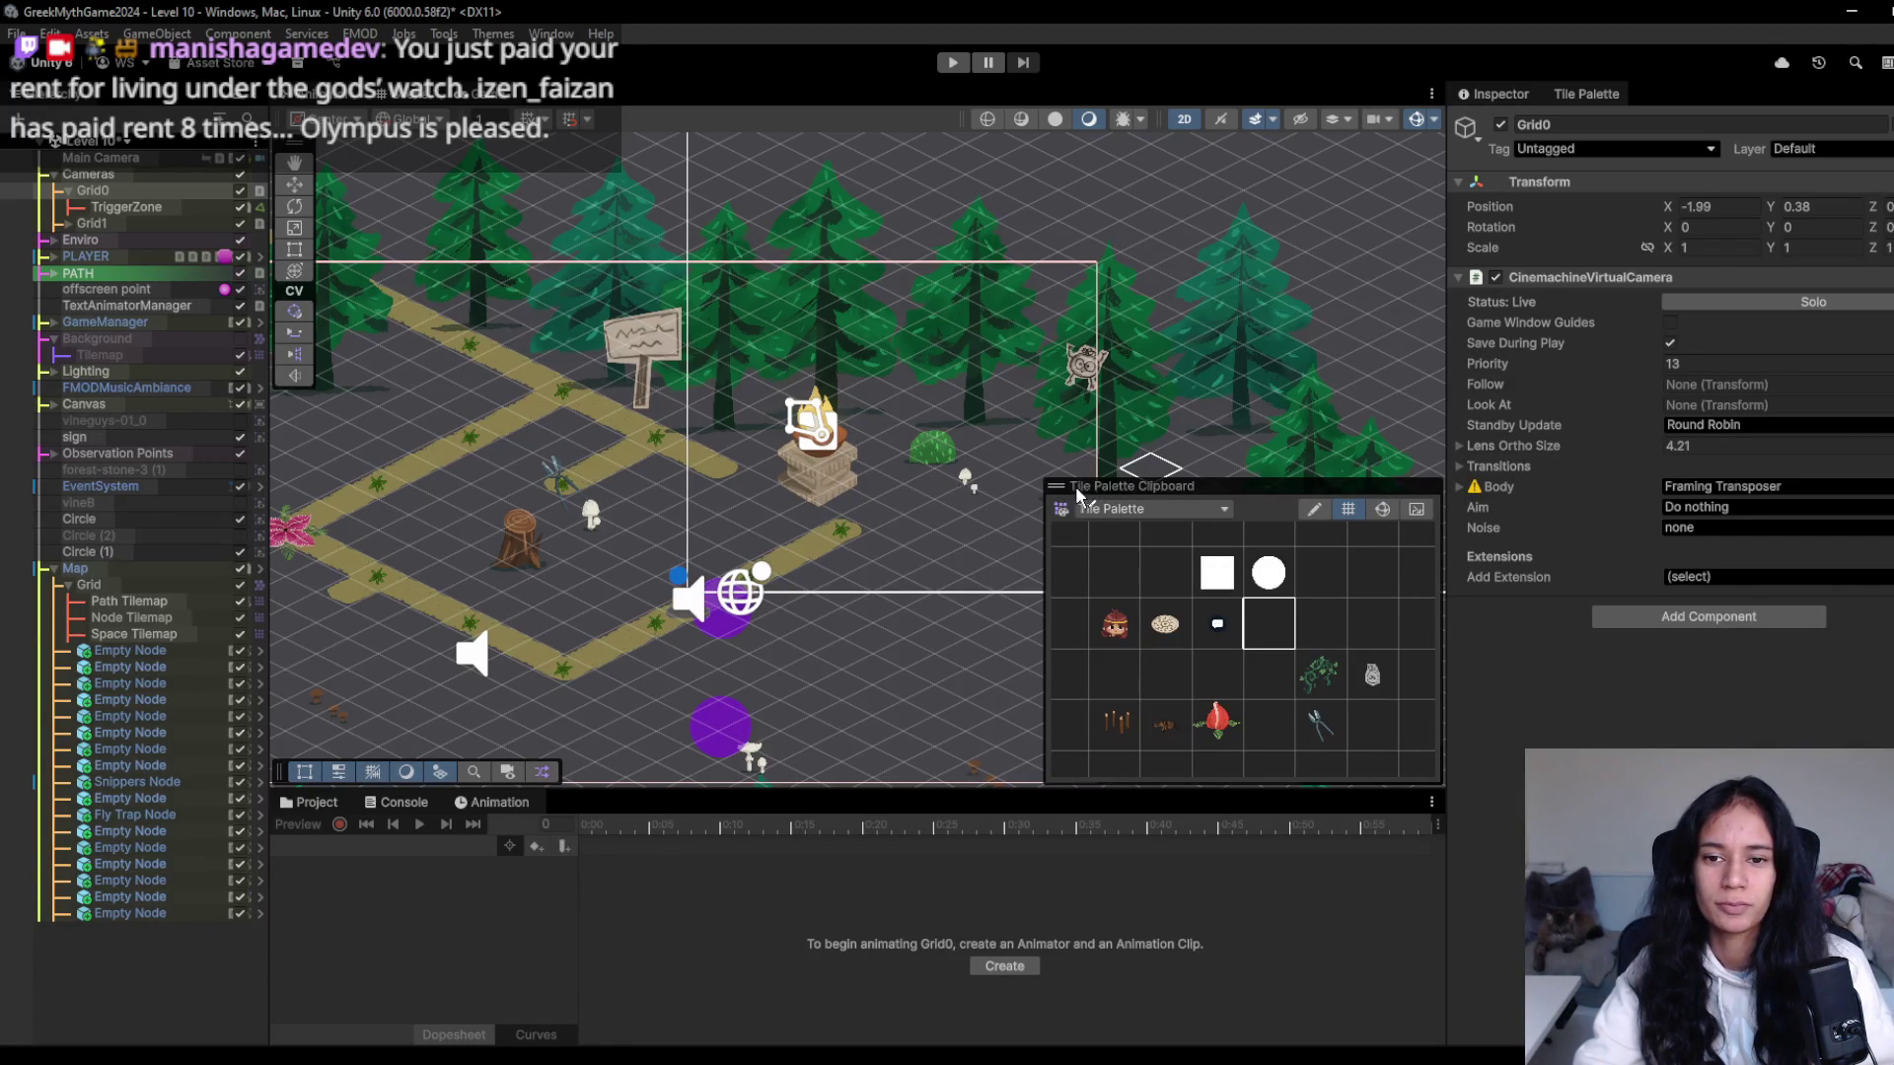
left_click_drag(603, 547, 550, 484)
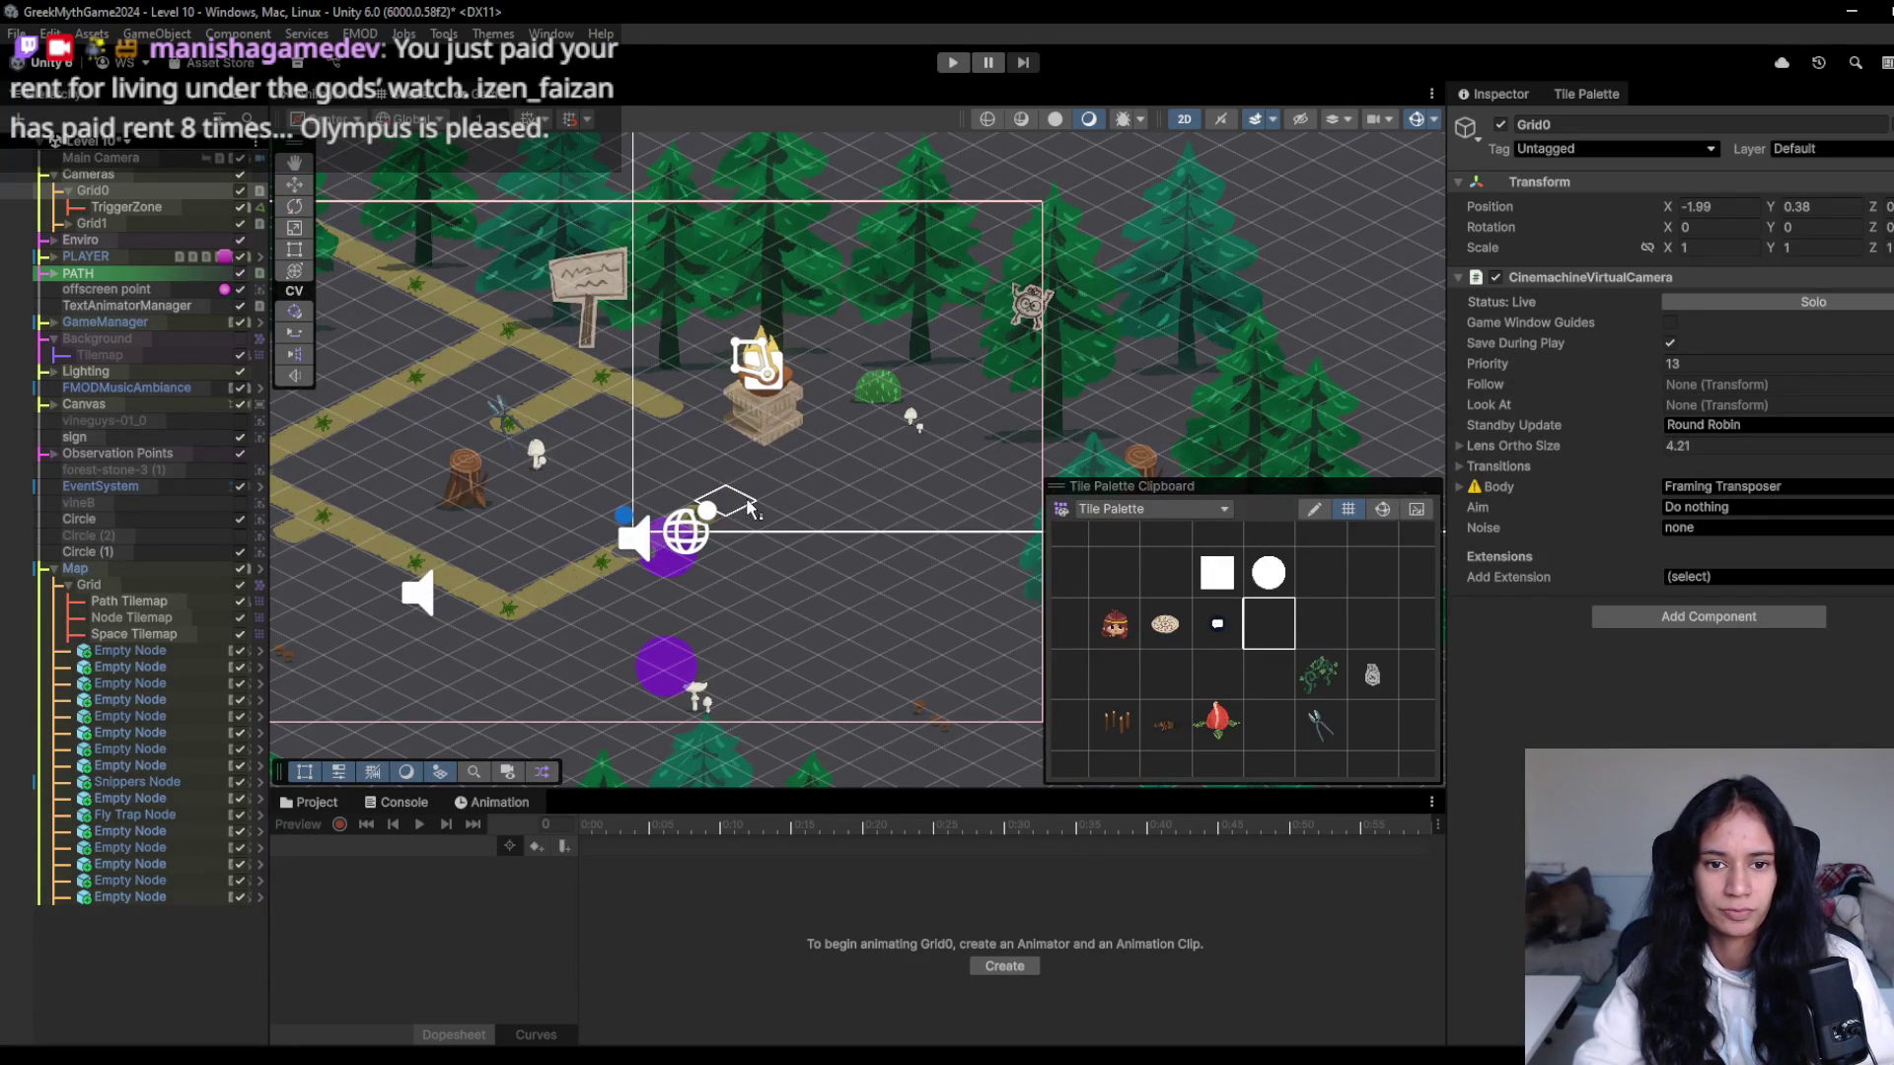
left_click(1113, 675)
left_click_drag(718, 507, 797, 482)
- Check the Milanote reference, then paint tiles rightward and back down-left into a loop
mouse_move(613, 1036)
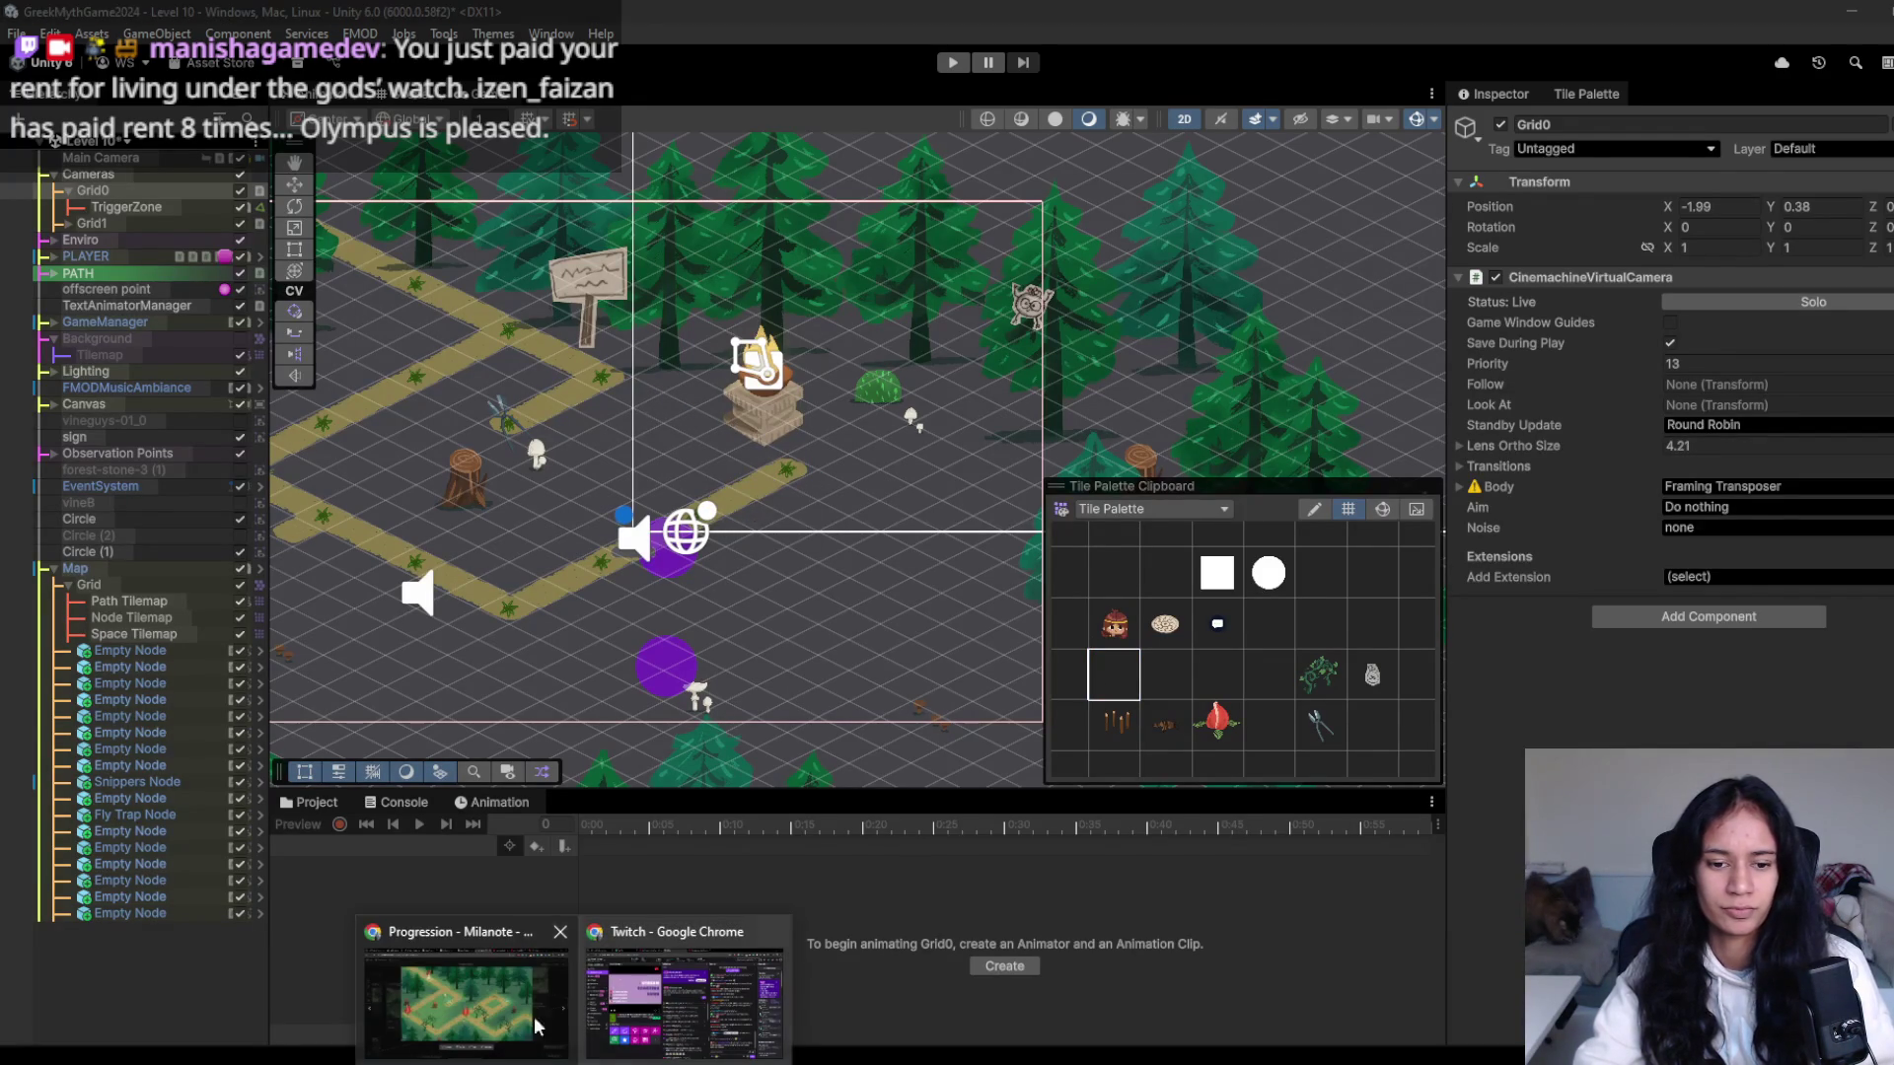
left_click(484, 1002)
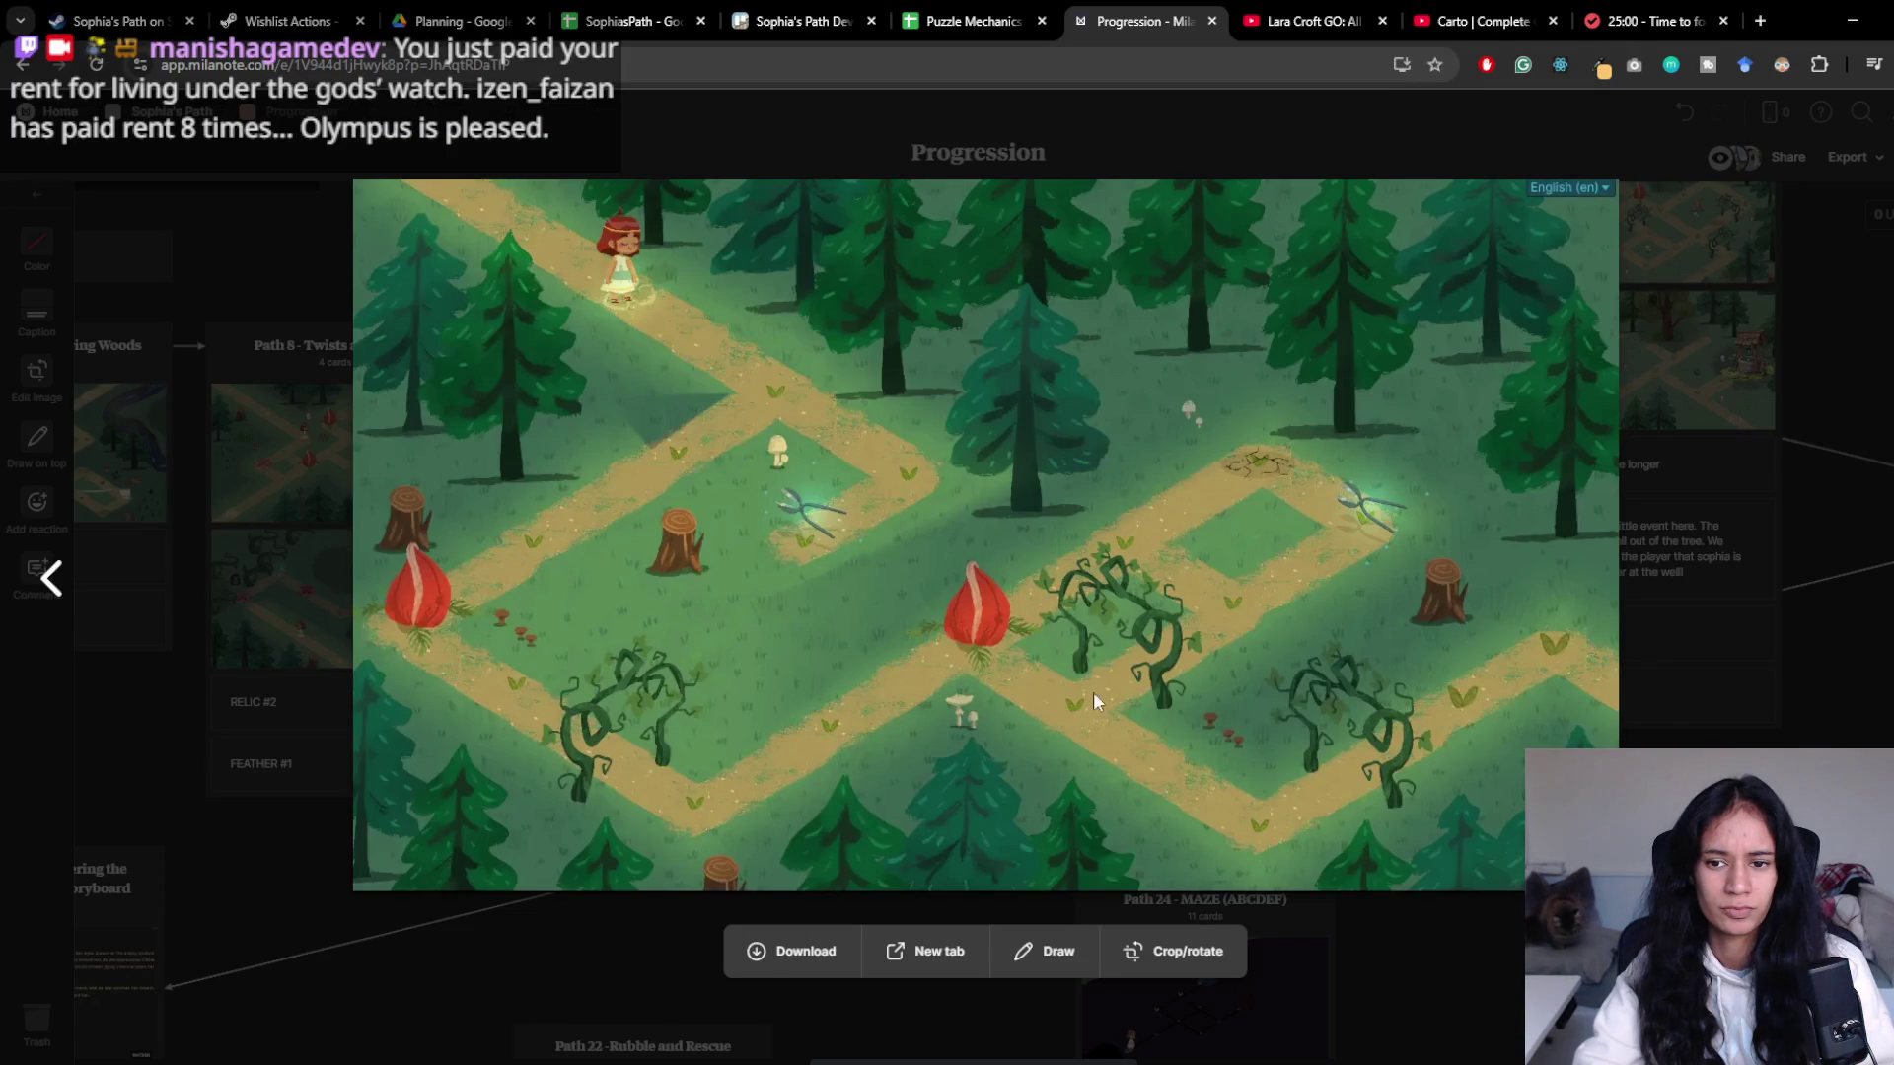
key("alt+Tab")
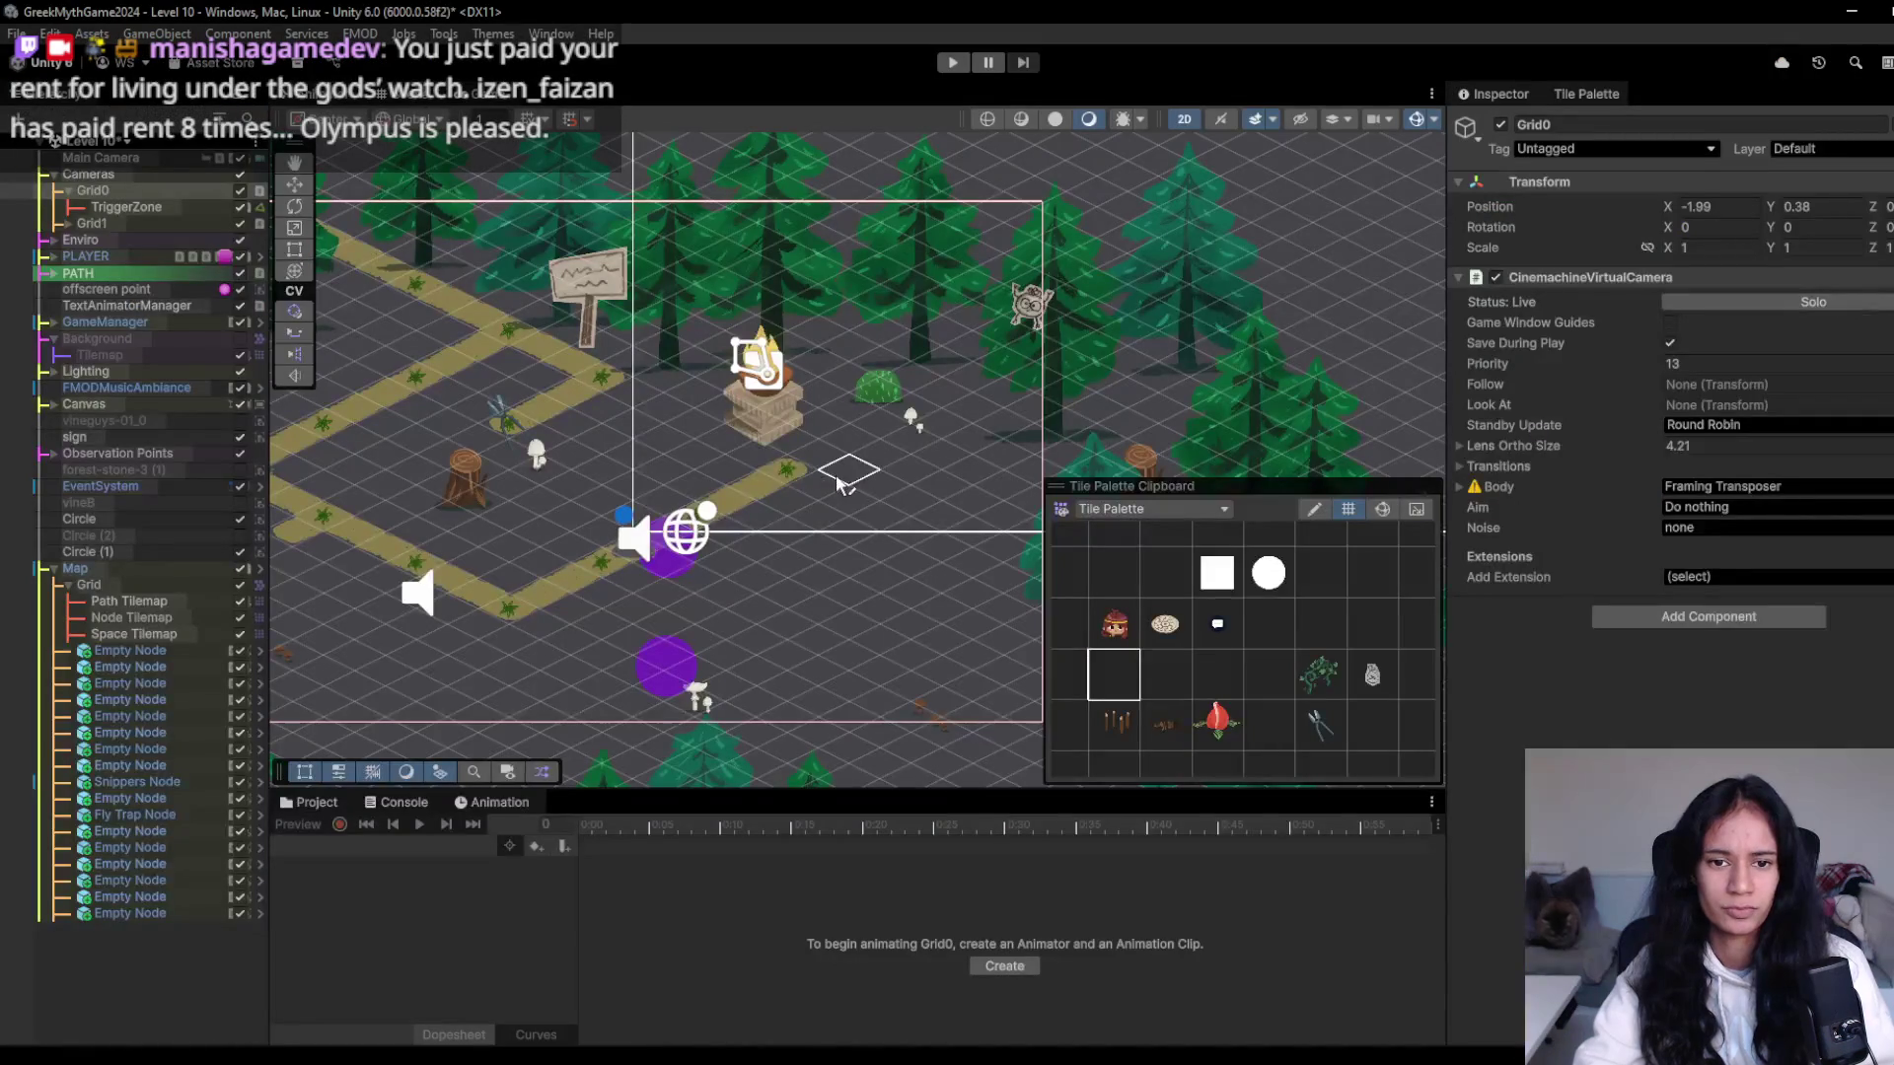
mouse_move(842, 508)
left_mouse_down()
mouse_move(876, 516)
mouse_move(695, 611)
mouse_move(631, 572)
left_mouse_up()
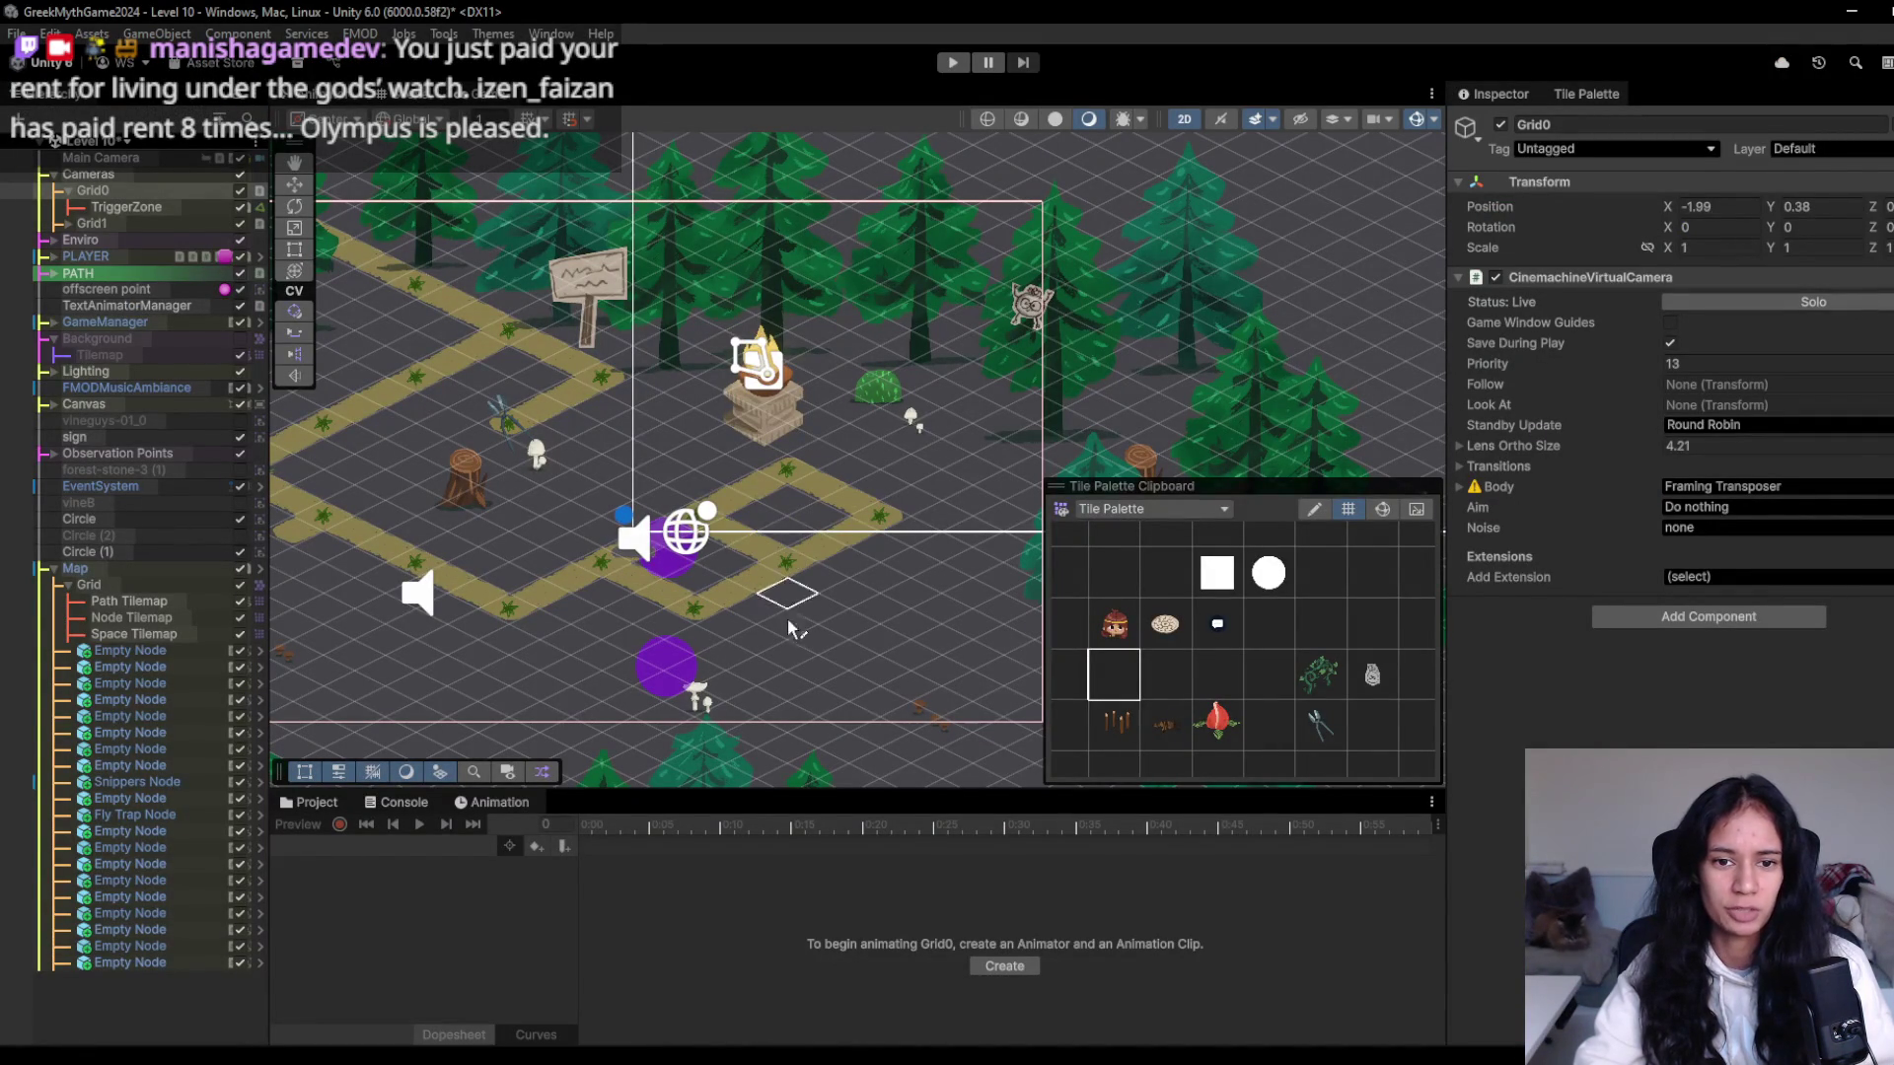
- Paint the path down-right below the loop and on toward the map's right edge
key("Down")
key("Left")
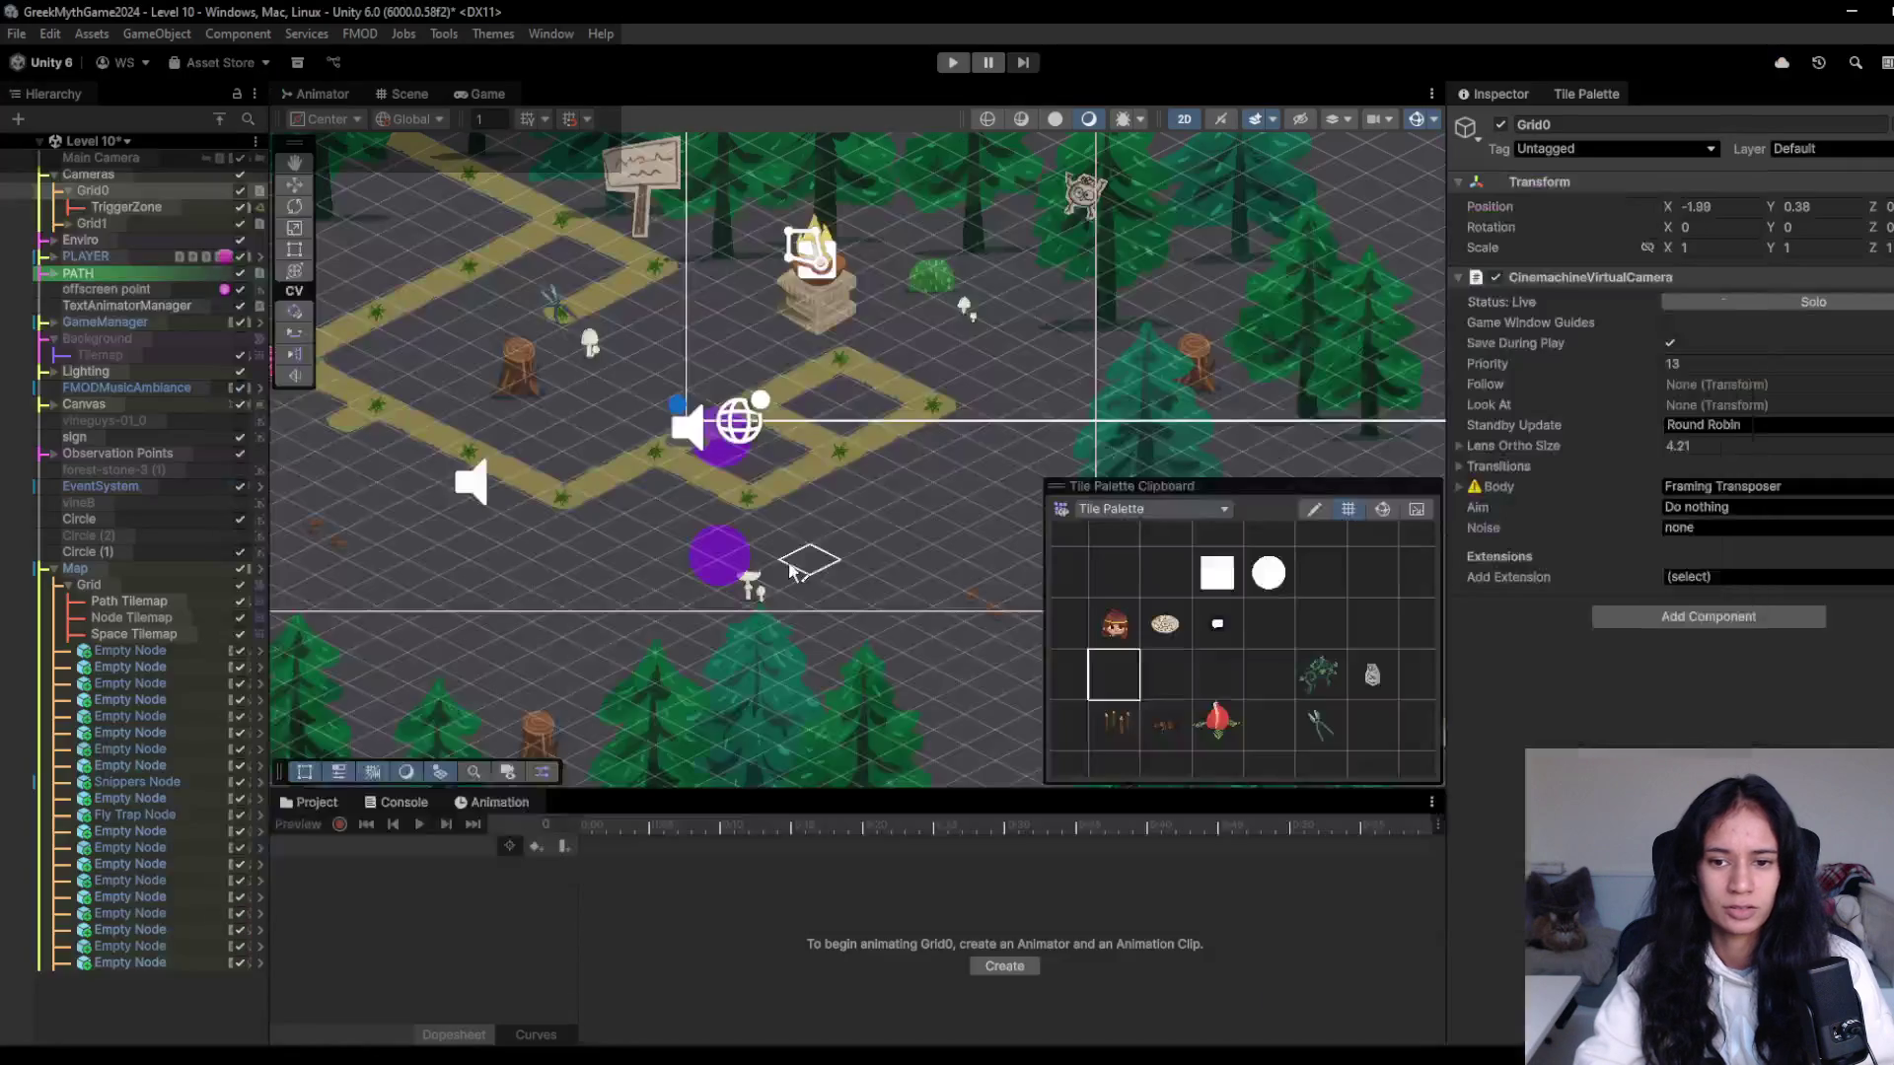
mouse_move(840, 552)
left_mouse_down()
mouse_move(942, 600)
mouse_move(1031, 541)
left_mouse_up()
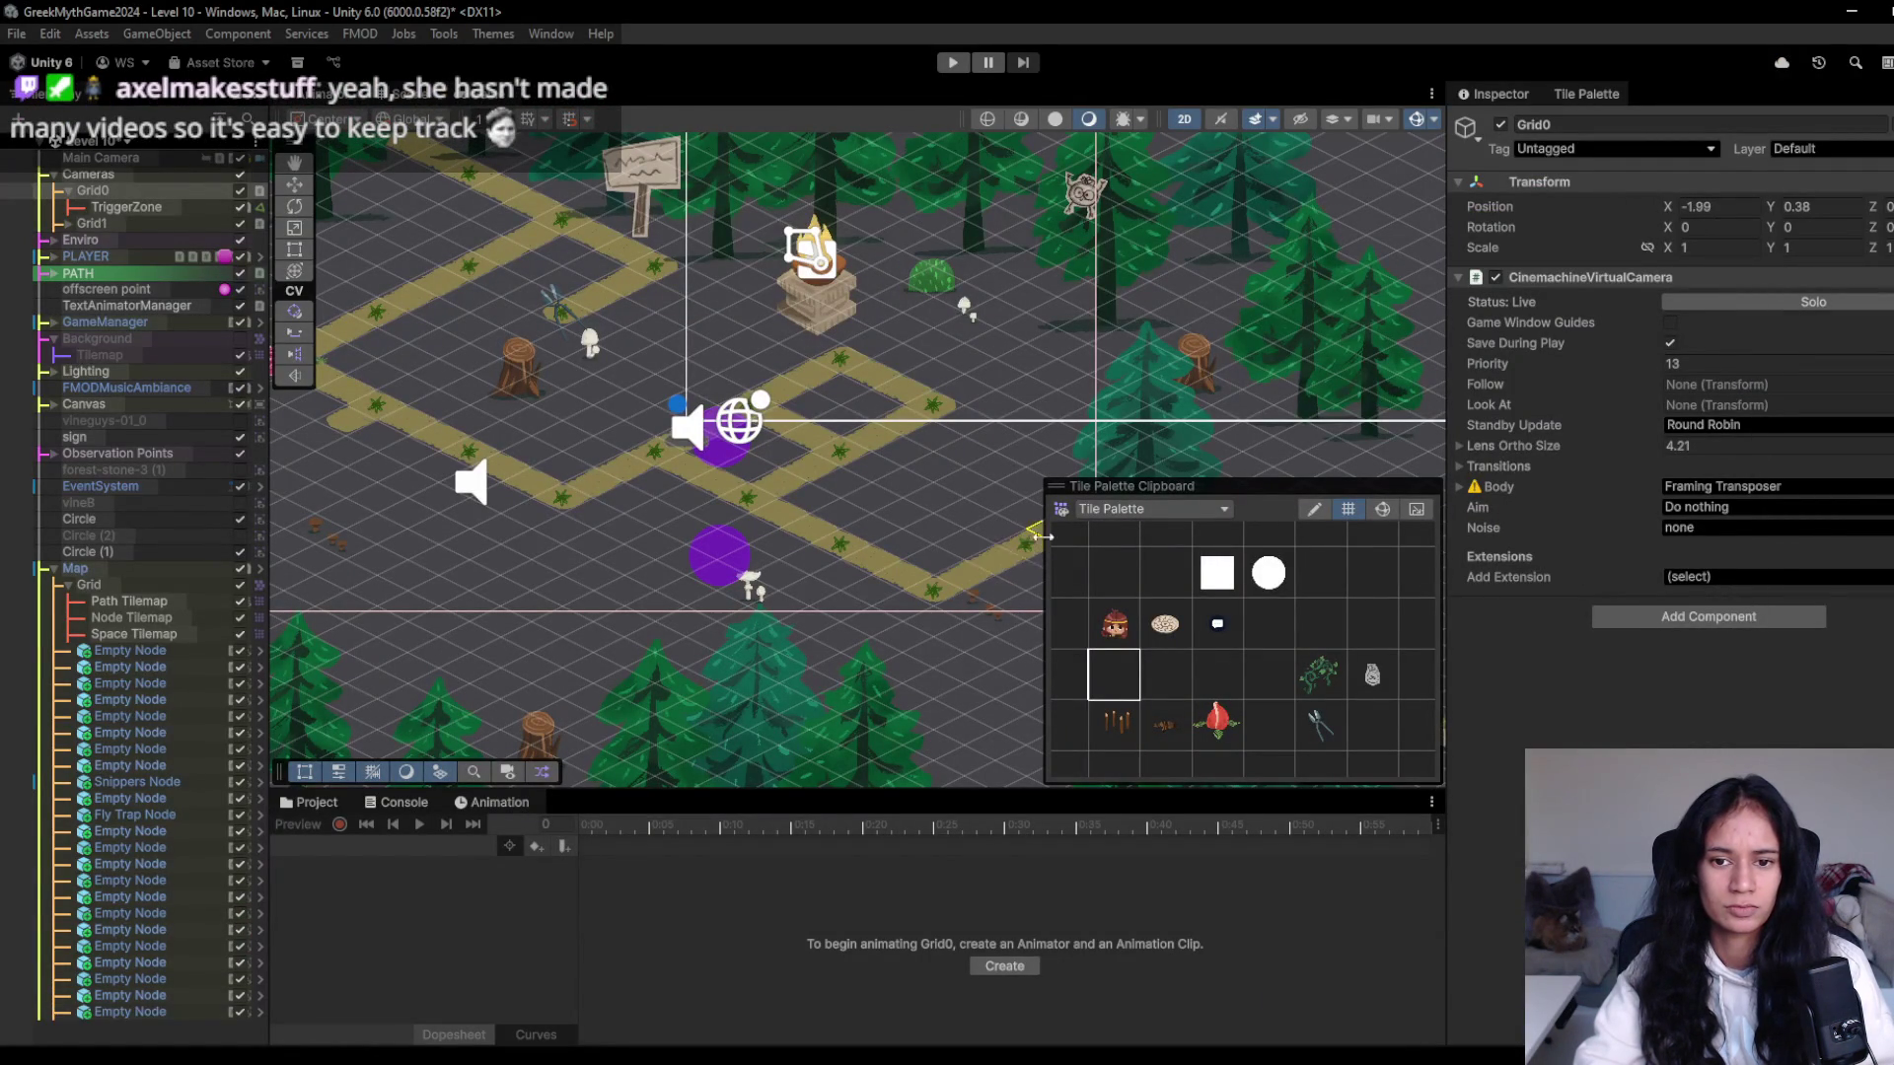
key("Right")
mouse_move(885, 503)
left_mouse_down()
mouse_move(1013, 416)
mouse_move(1097, 472)
left_mouse_up()
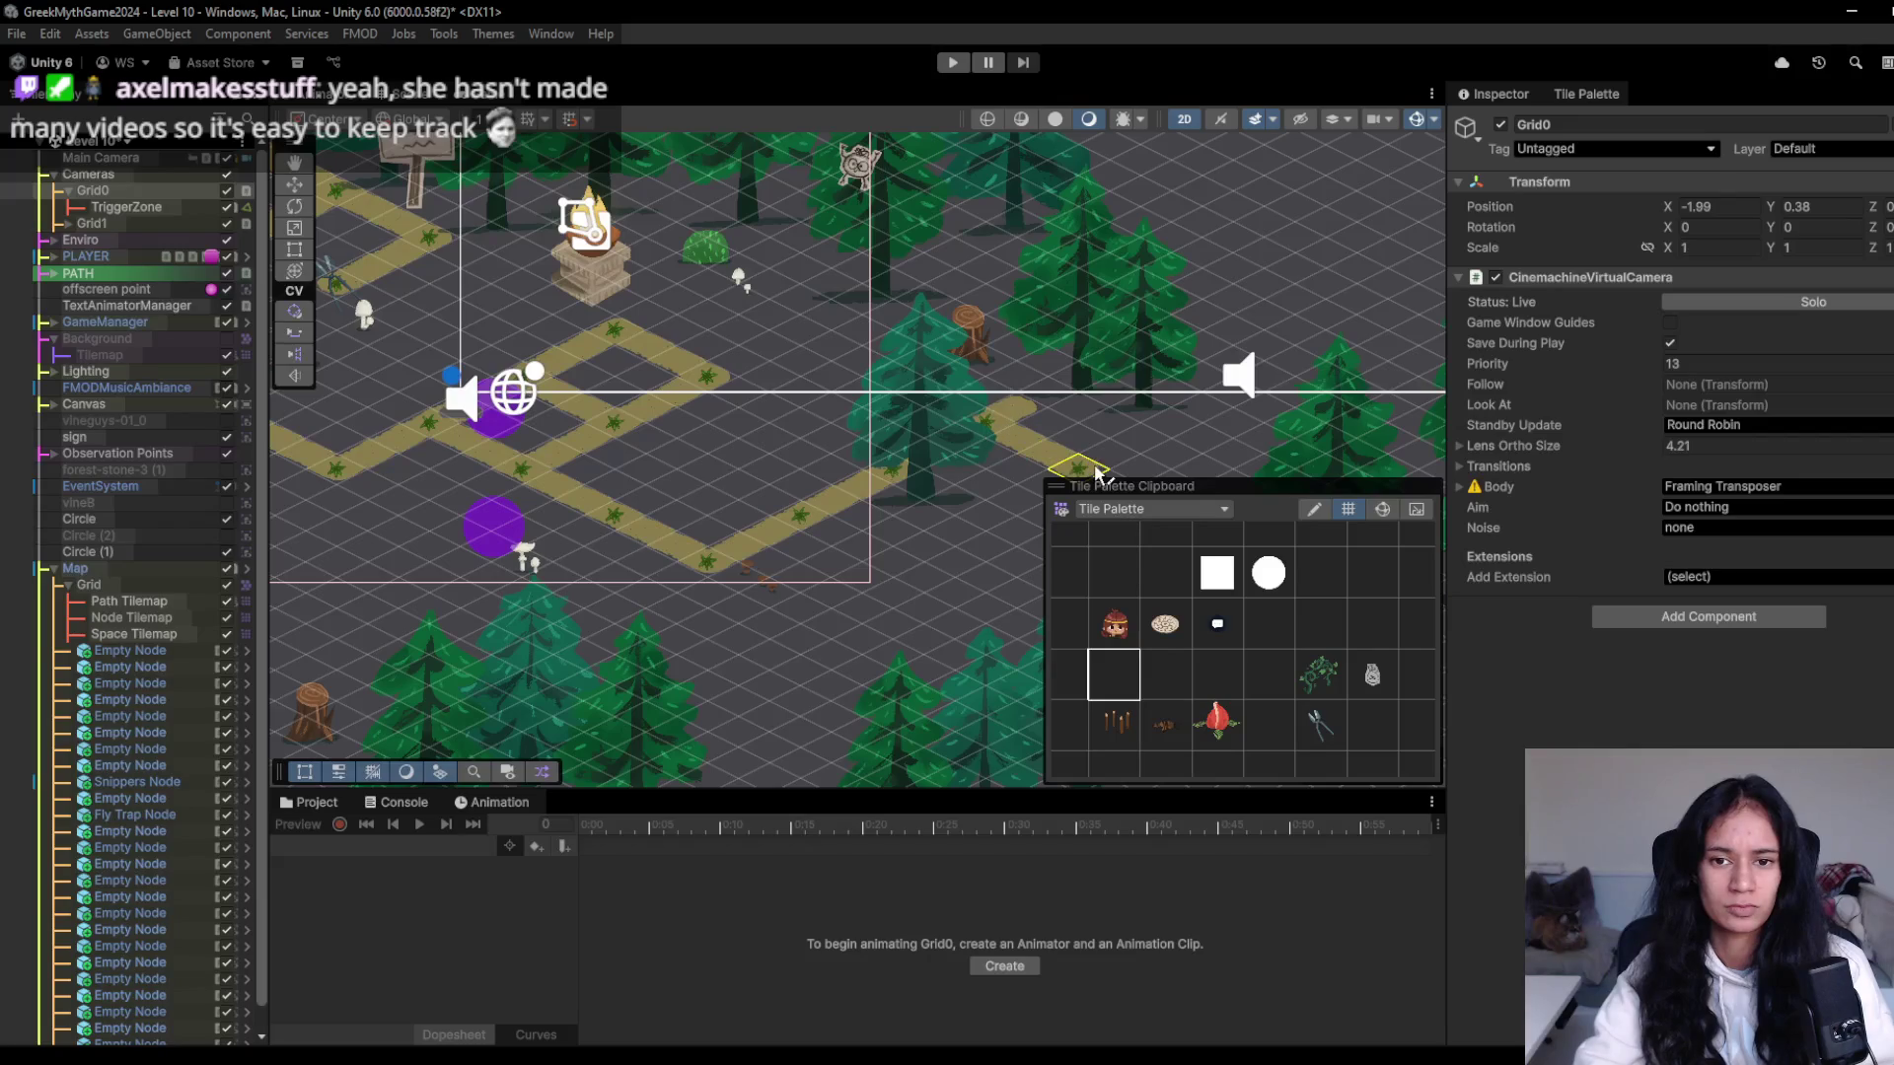
- Place the player character tile at the start of the path
key("f")
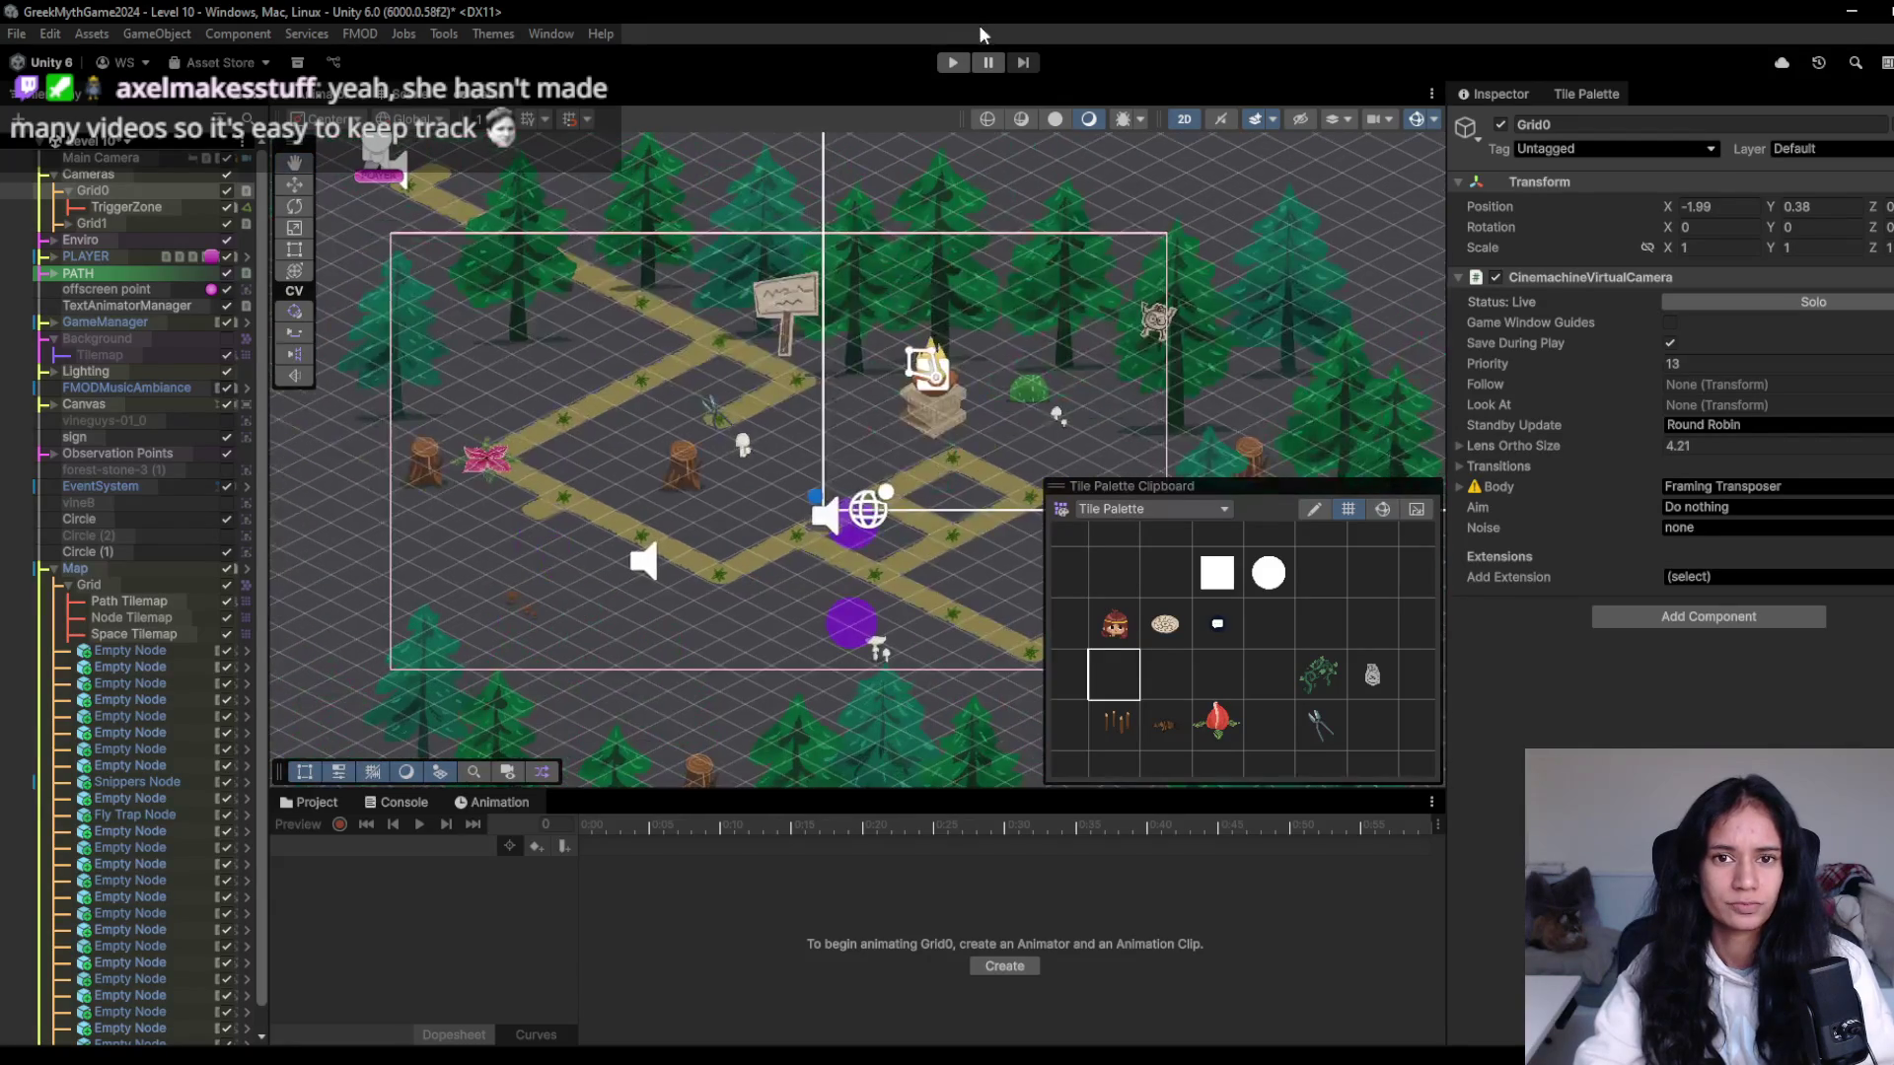
left_click(953, 63)
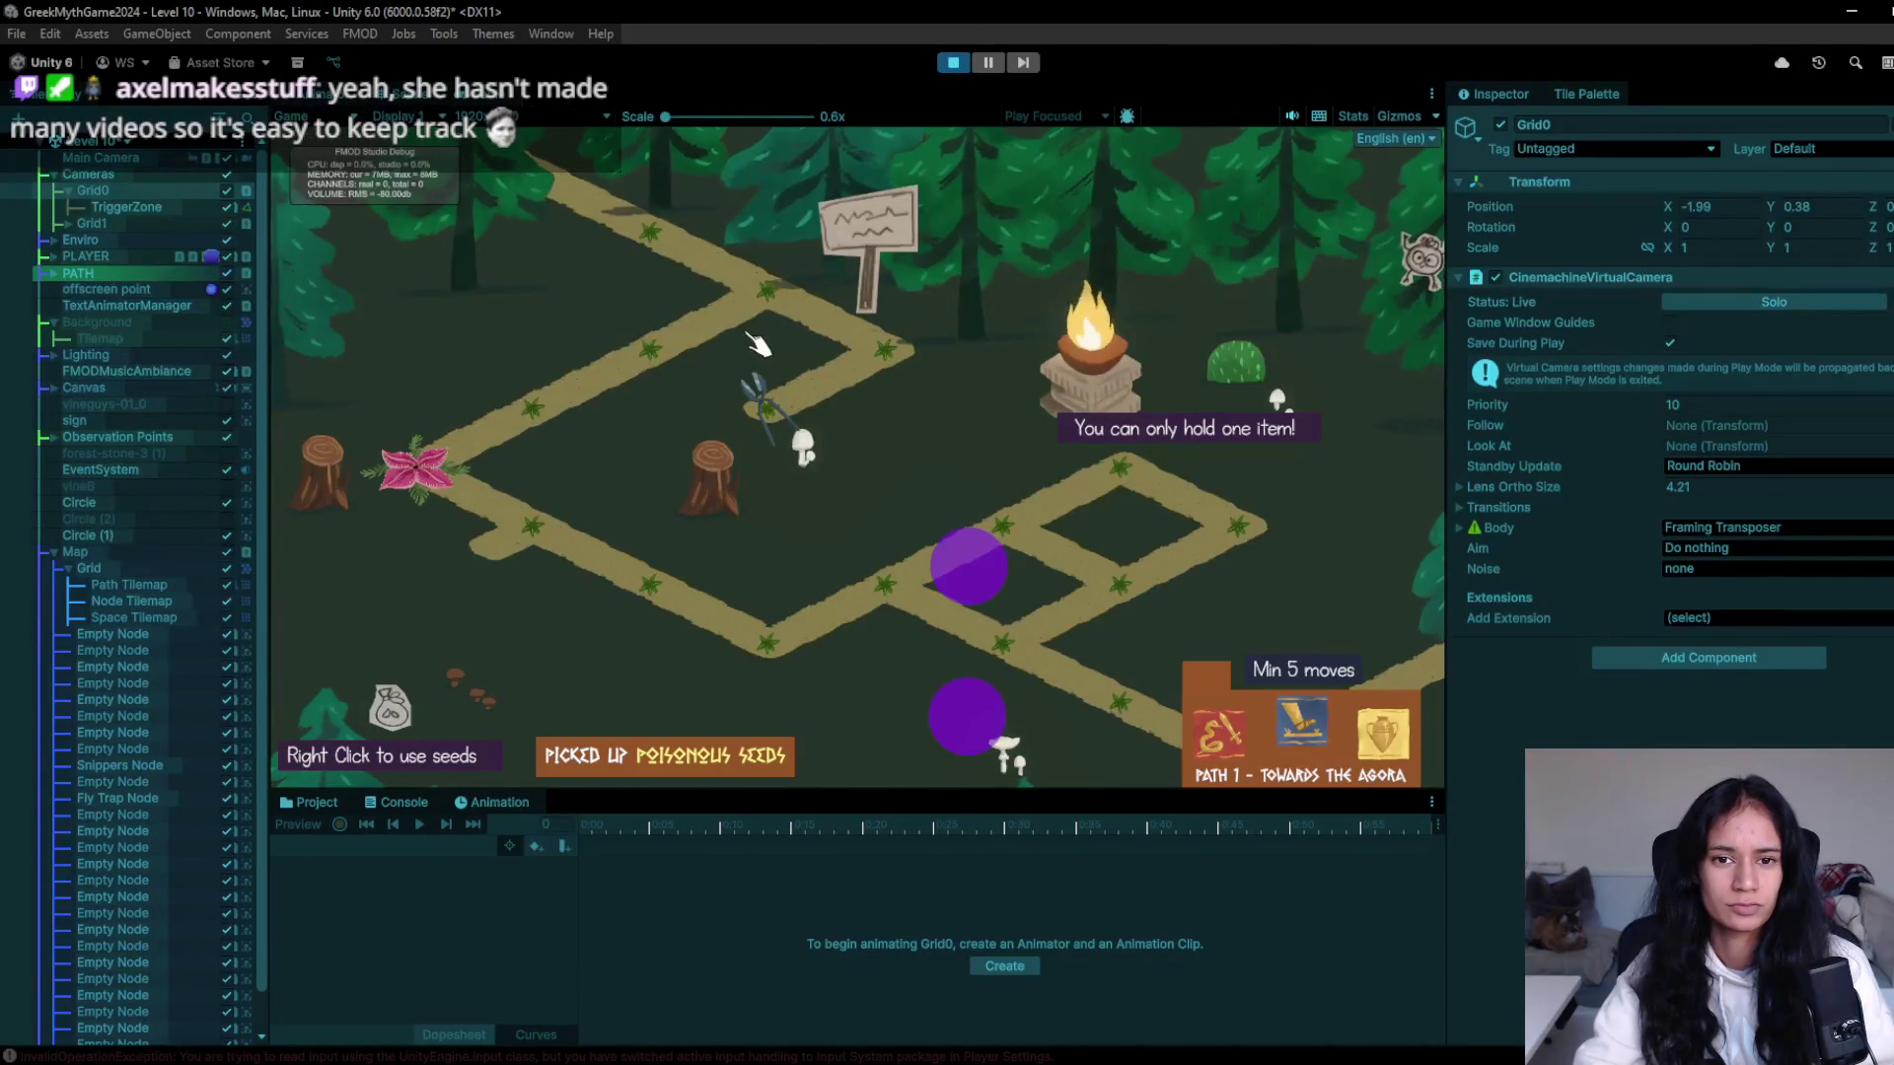
key("ctrl+p")
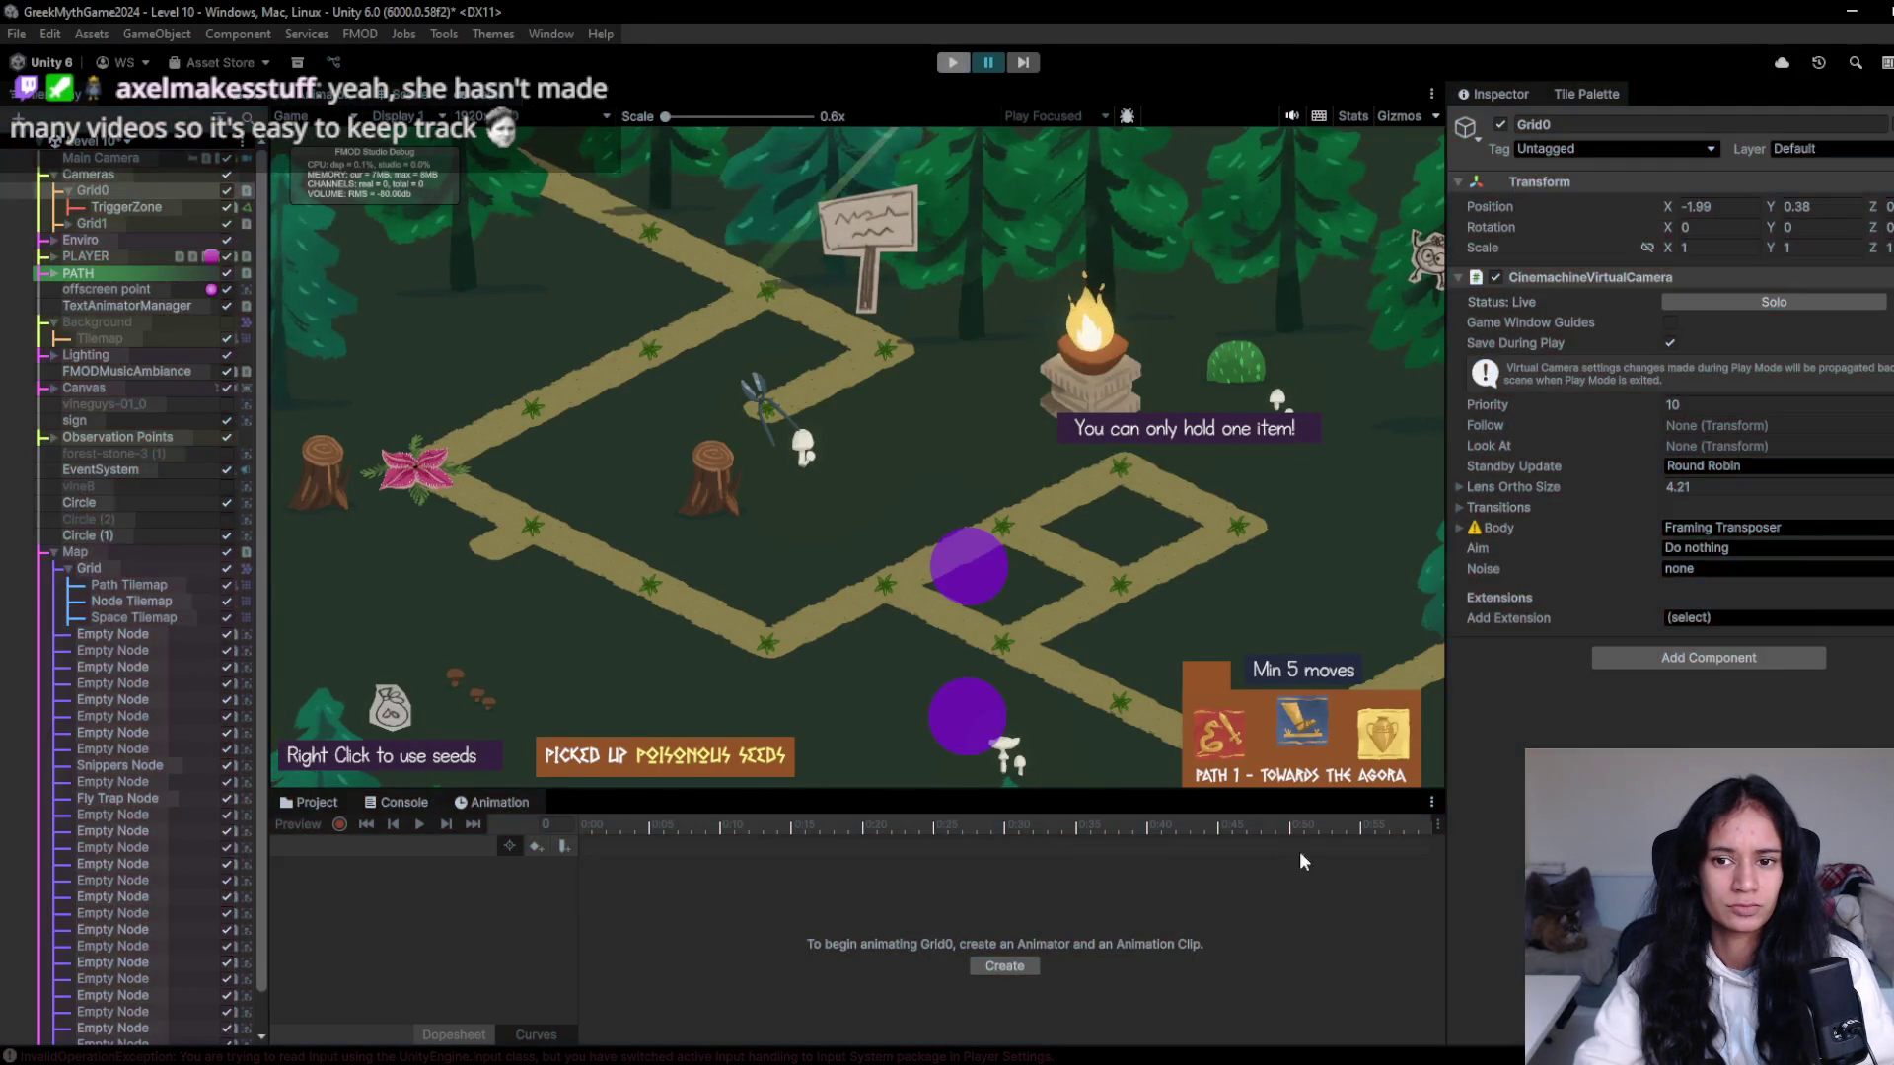
left_click(1116, 623)
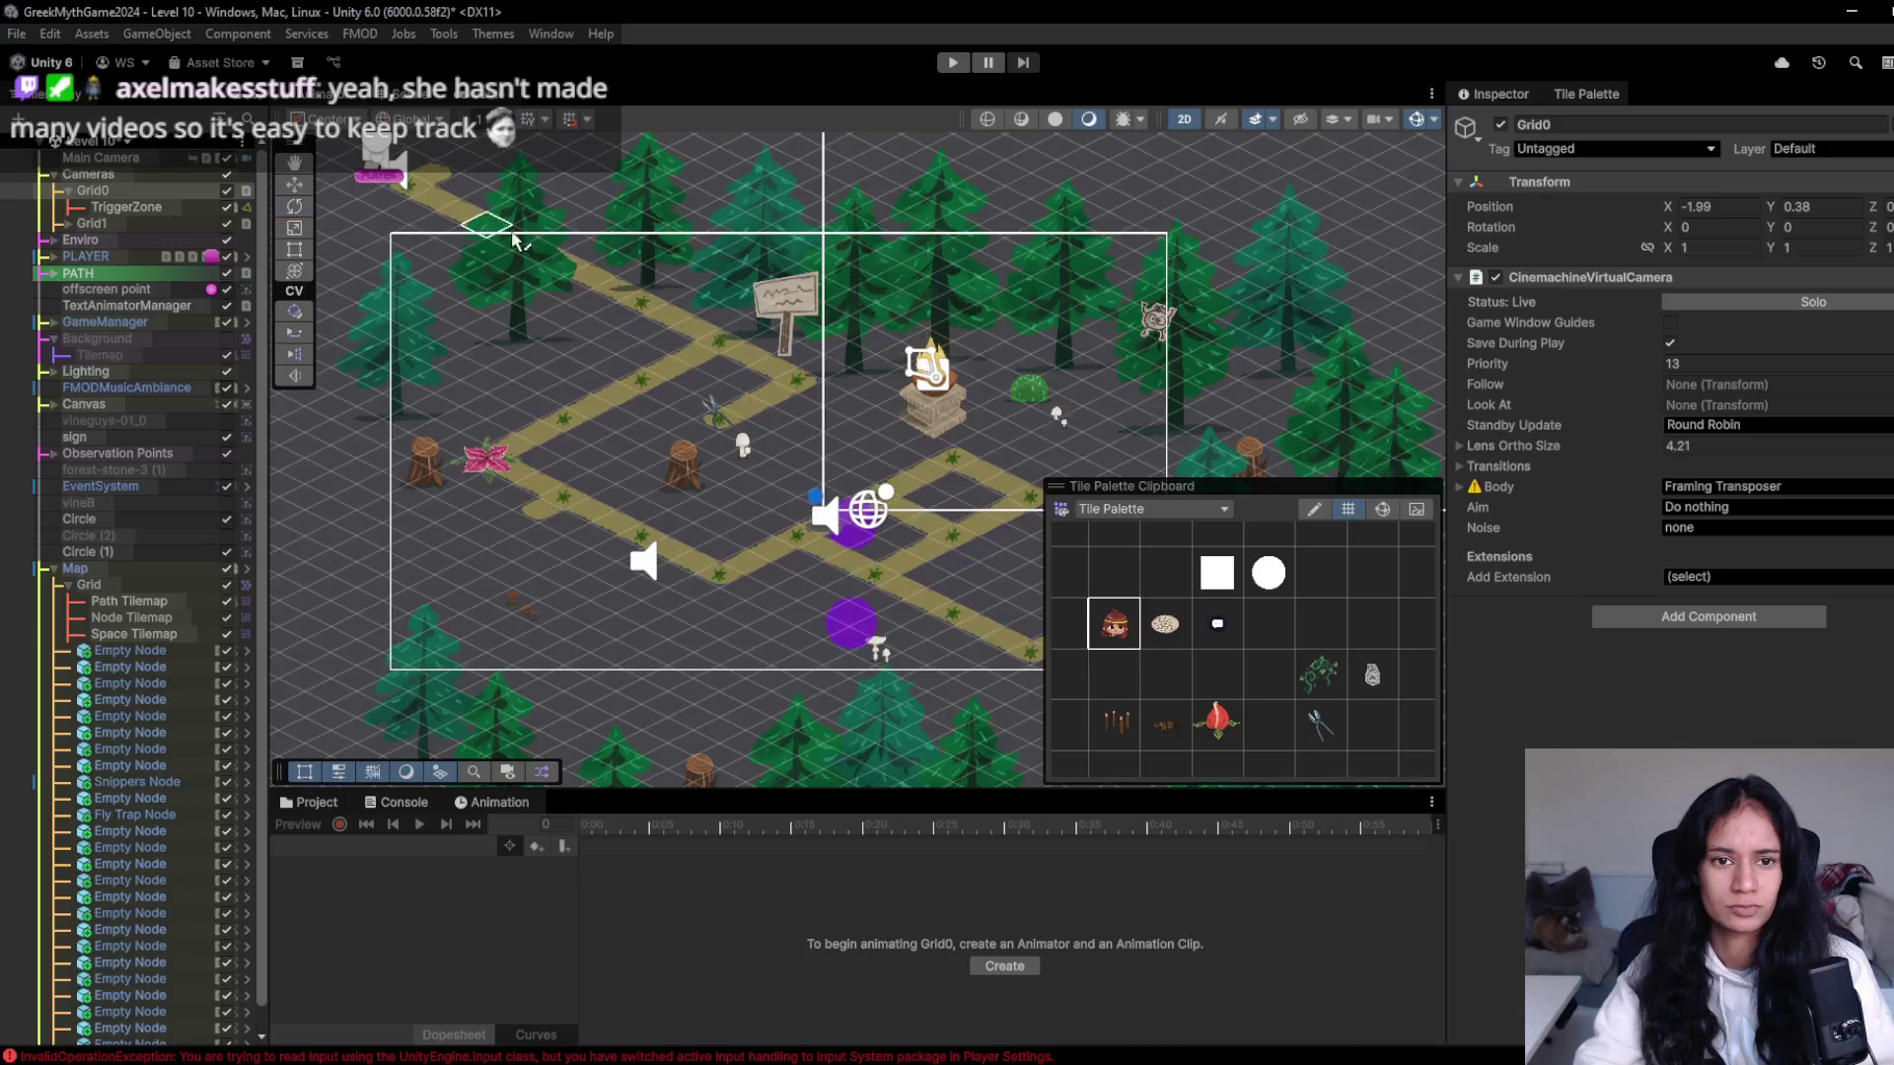
scroll(677, 430, "up", 1)
left_click(641, 288)
- Play-test walking the character along the path, collecting the item, and check the Console
left_click(948, 67)
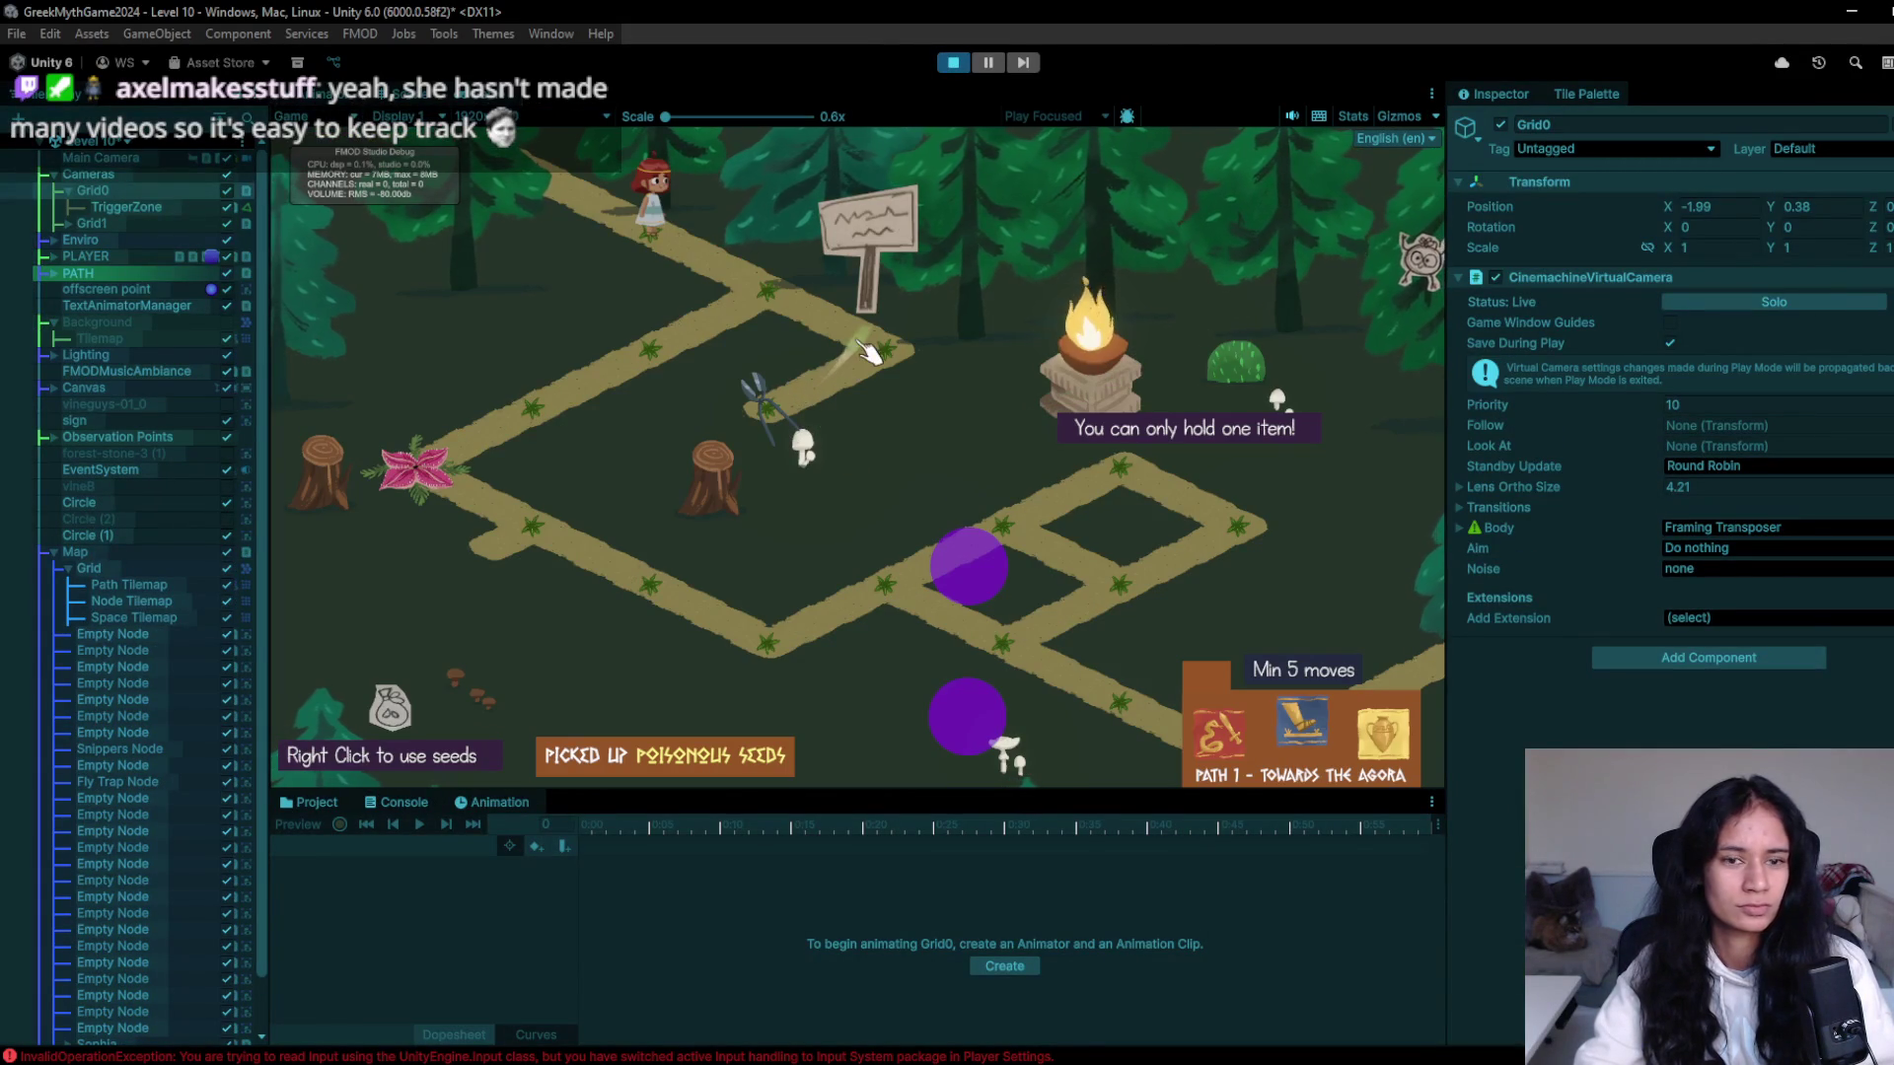
left_click(784, 301)
left_click(780, 399)
left_click(873, 316)
left_click(691, 365)
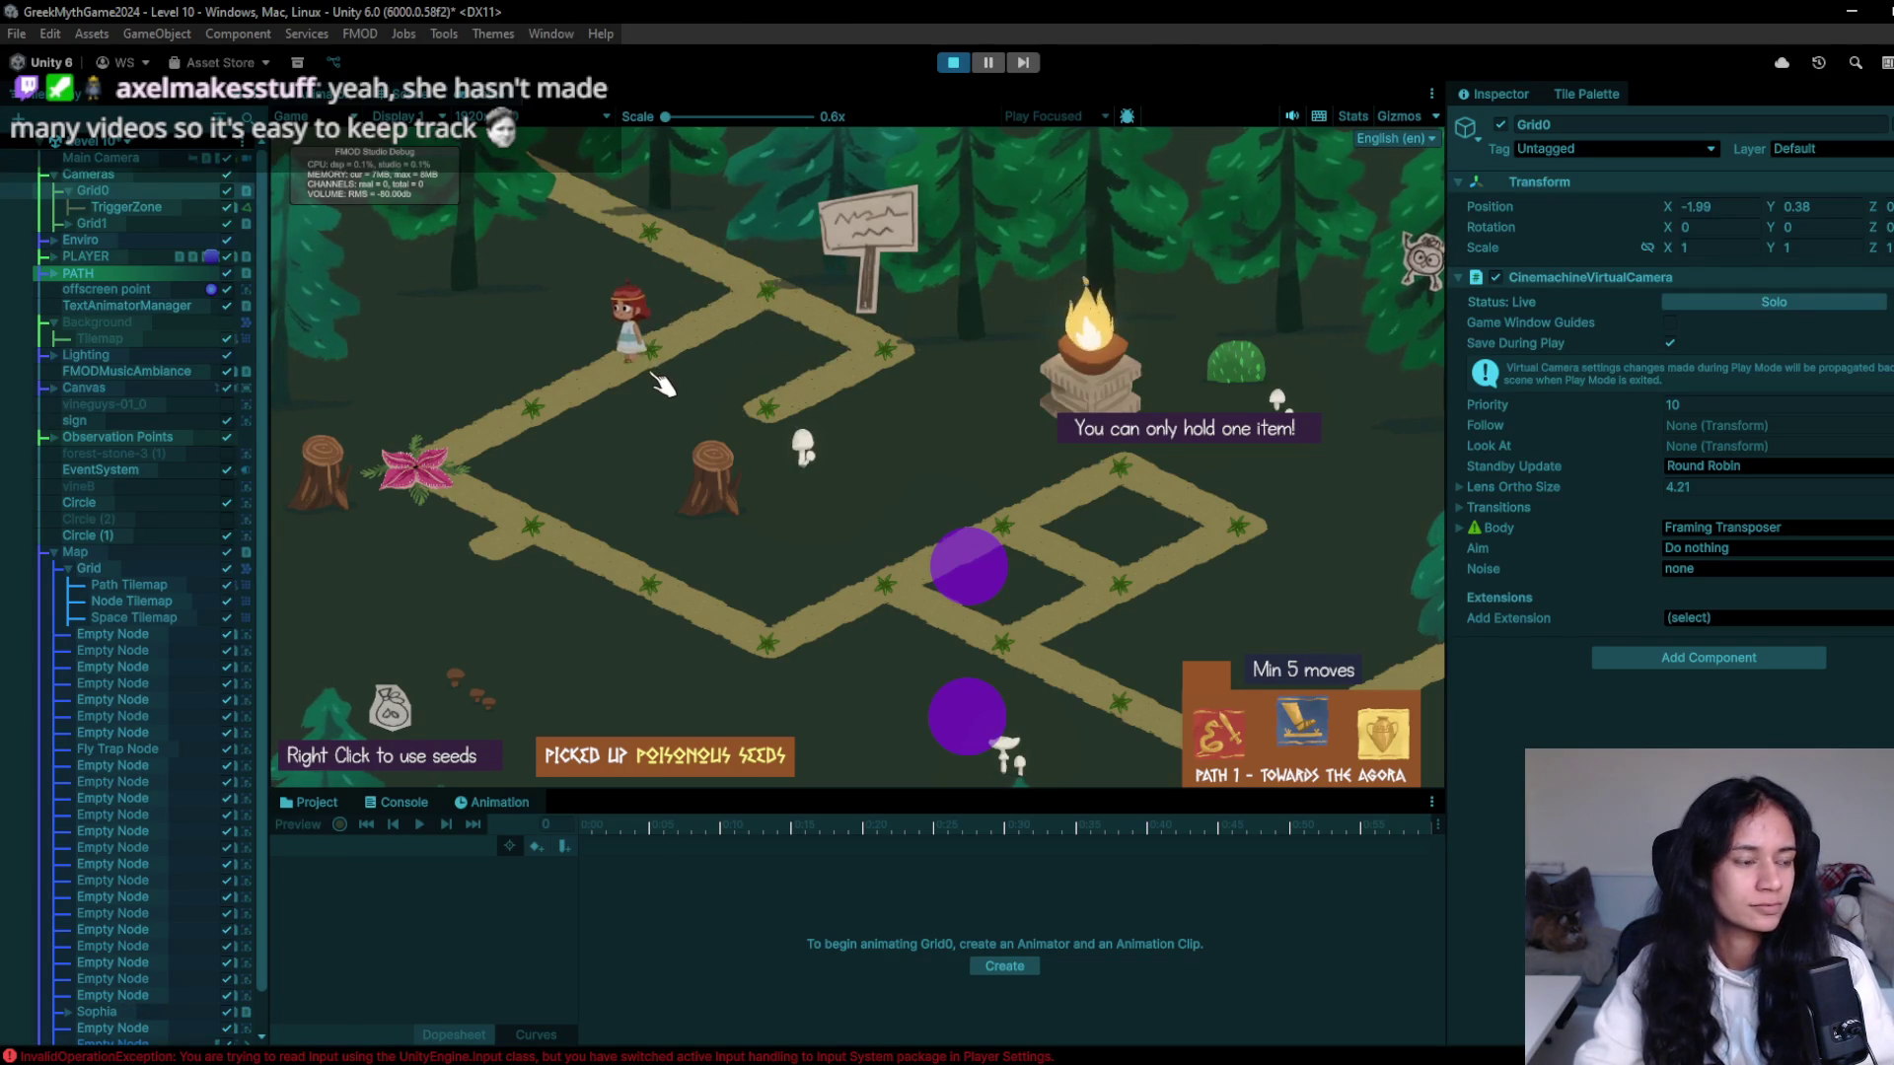
left_click(456, 483)
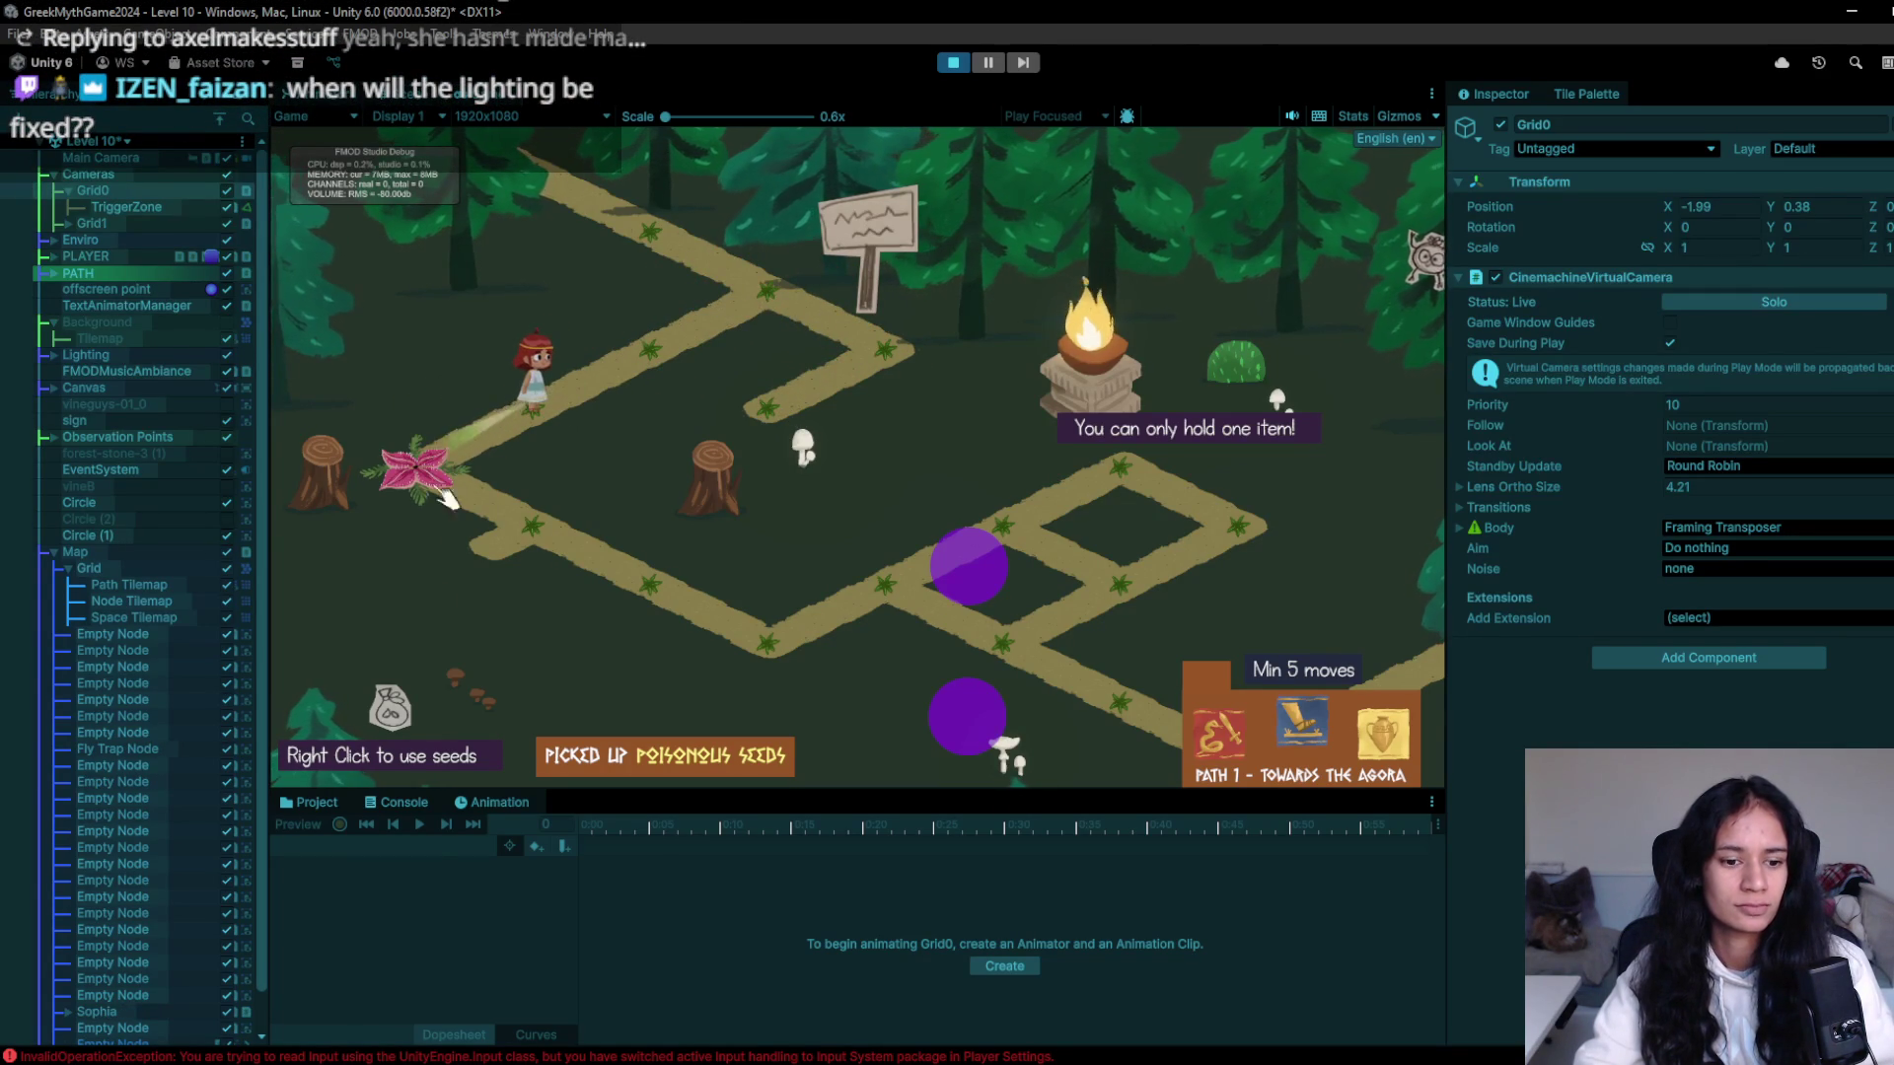
left_click(389, 802)
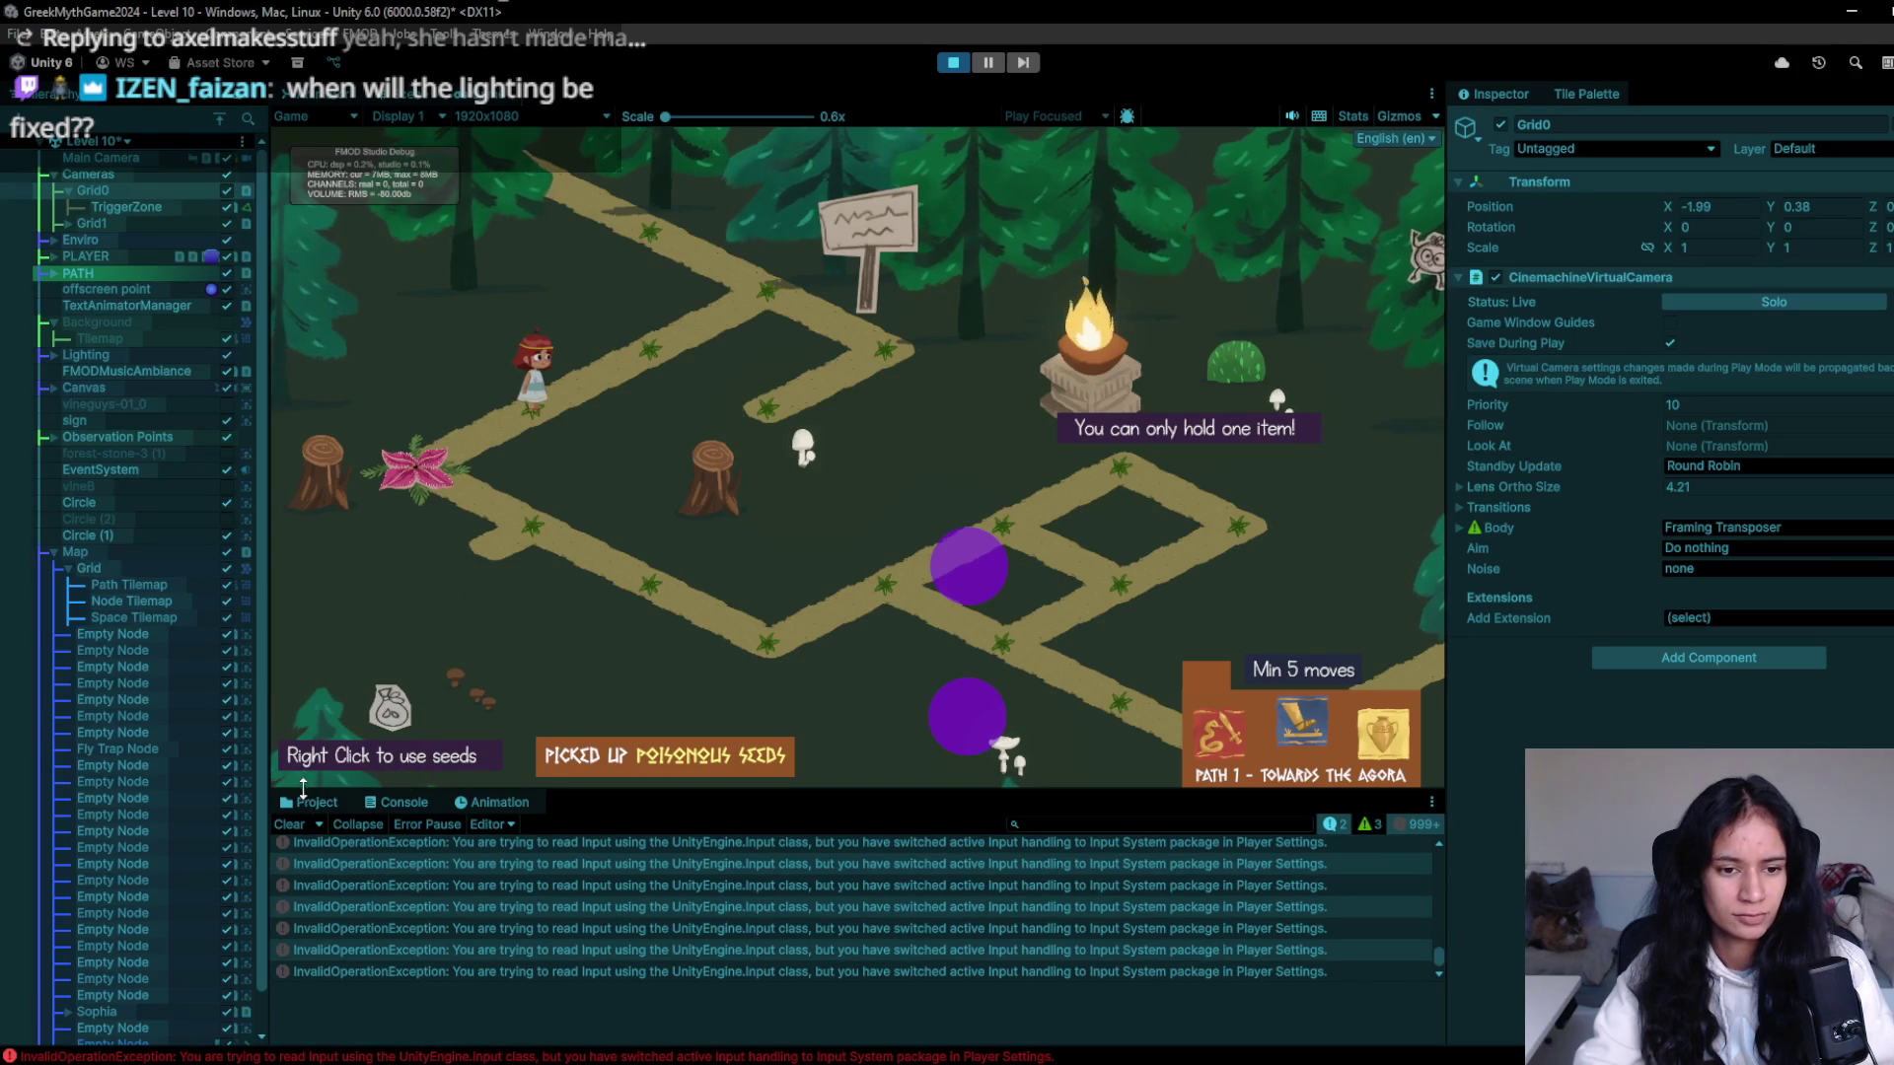
key("ctrl+p")
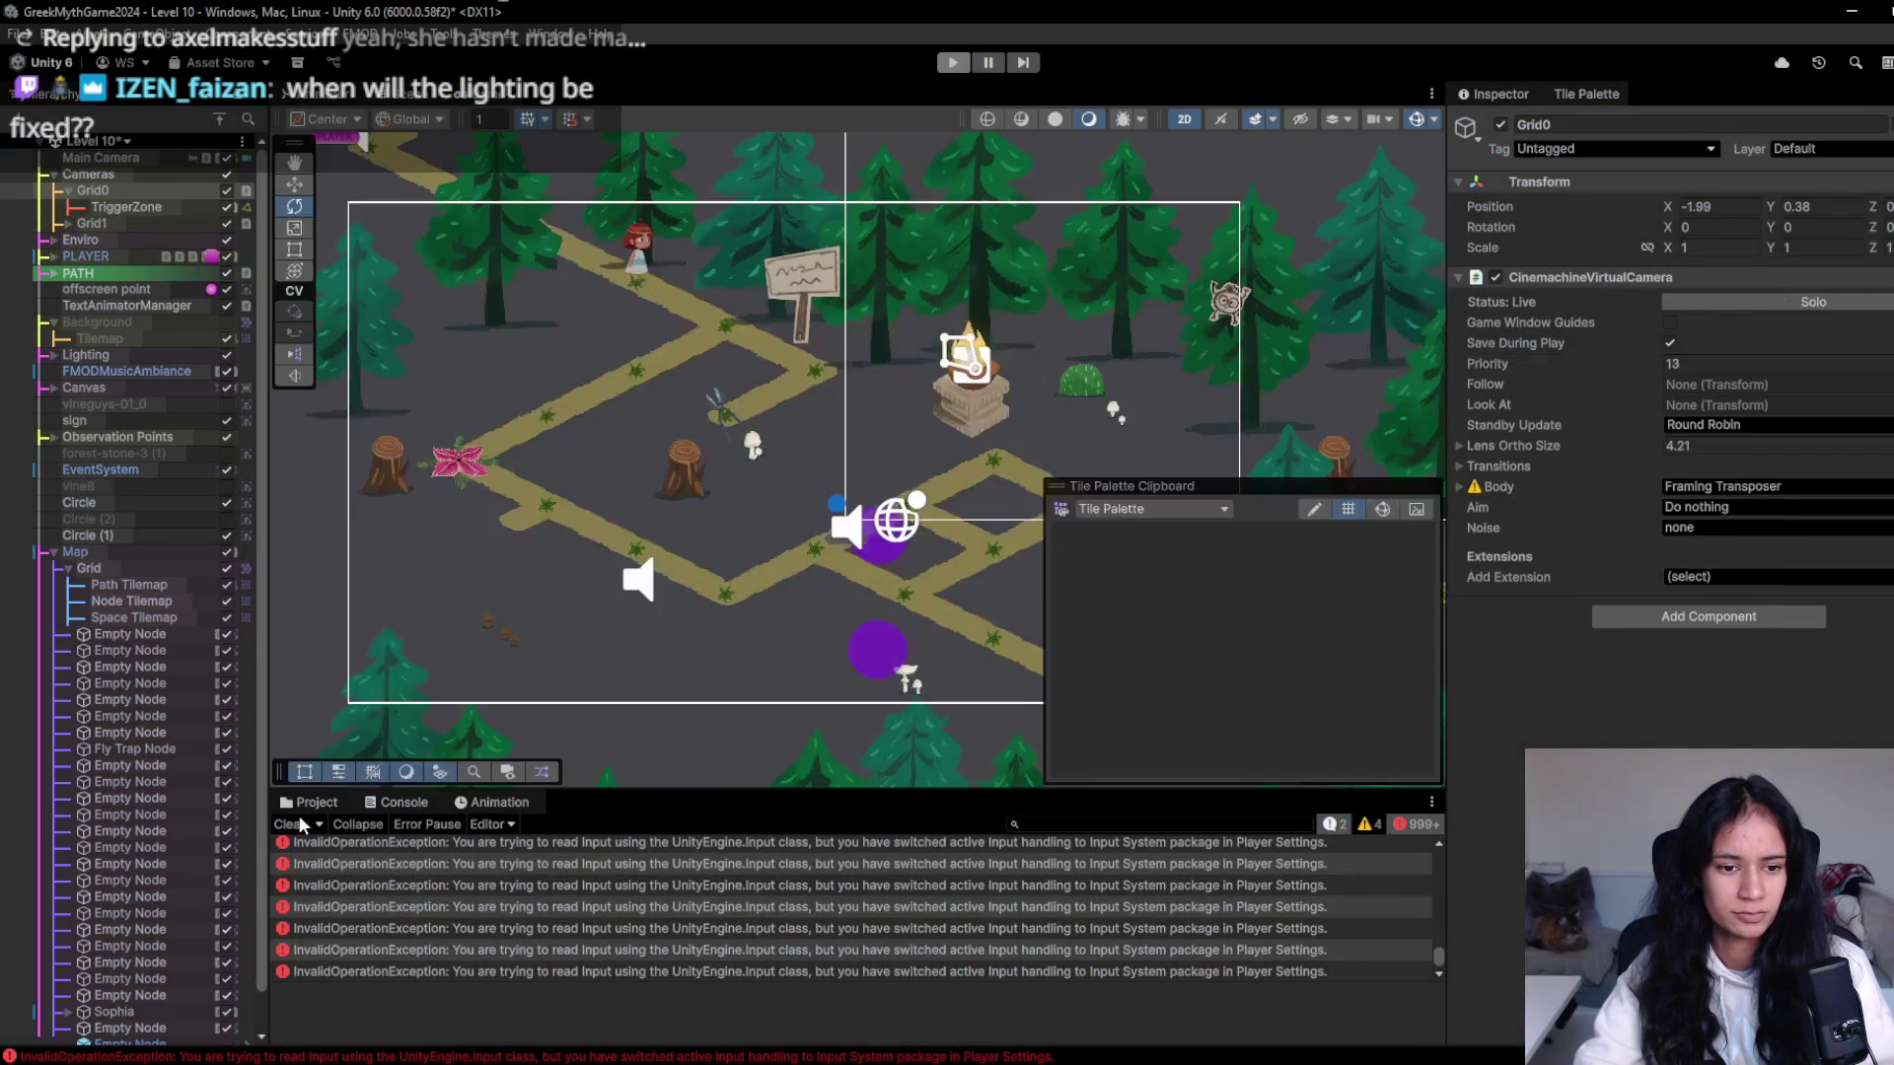
- Clear the Console and delete vineB through Circle (1) from the Map
left_click(292, 827)
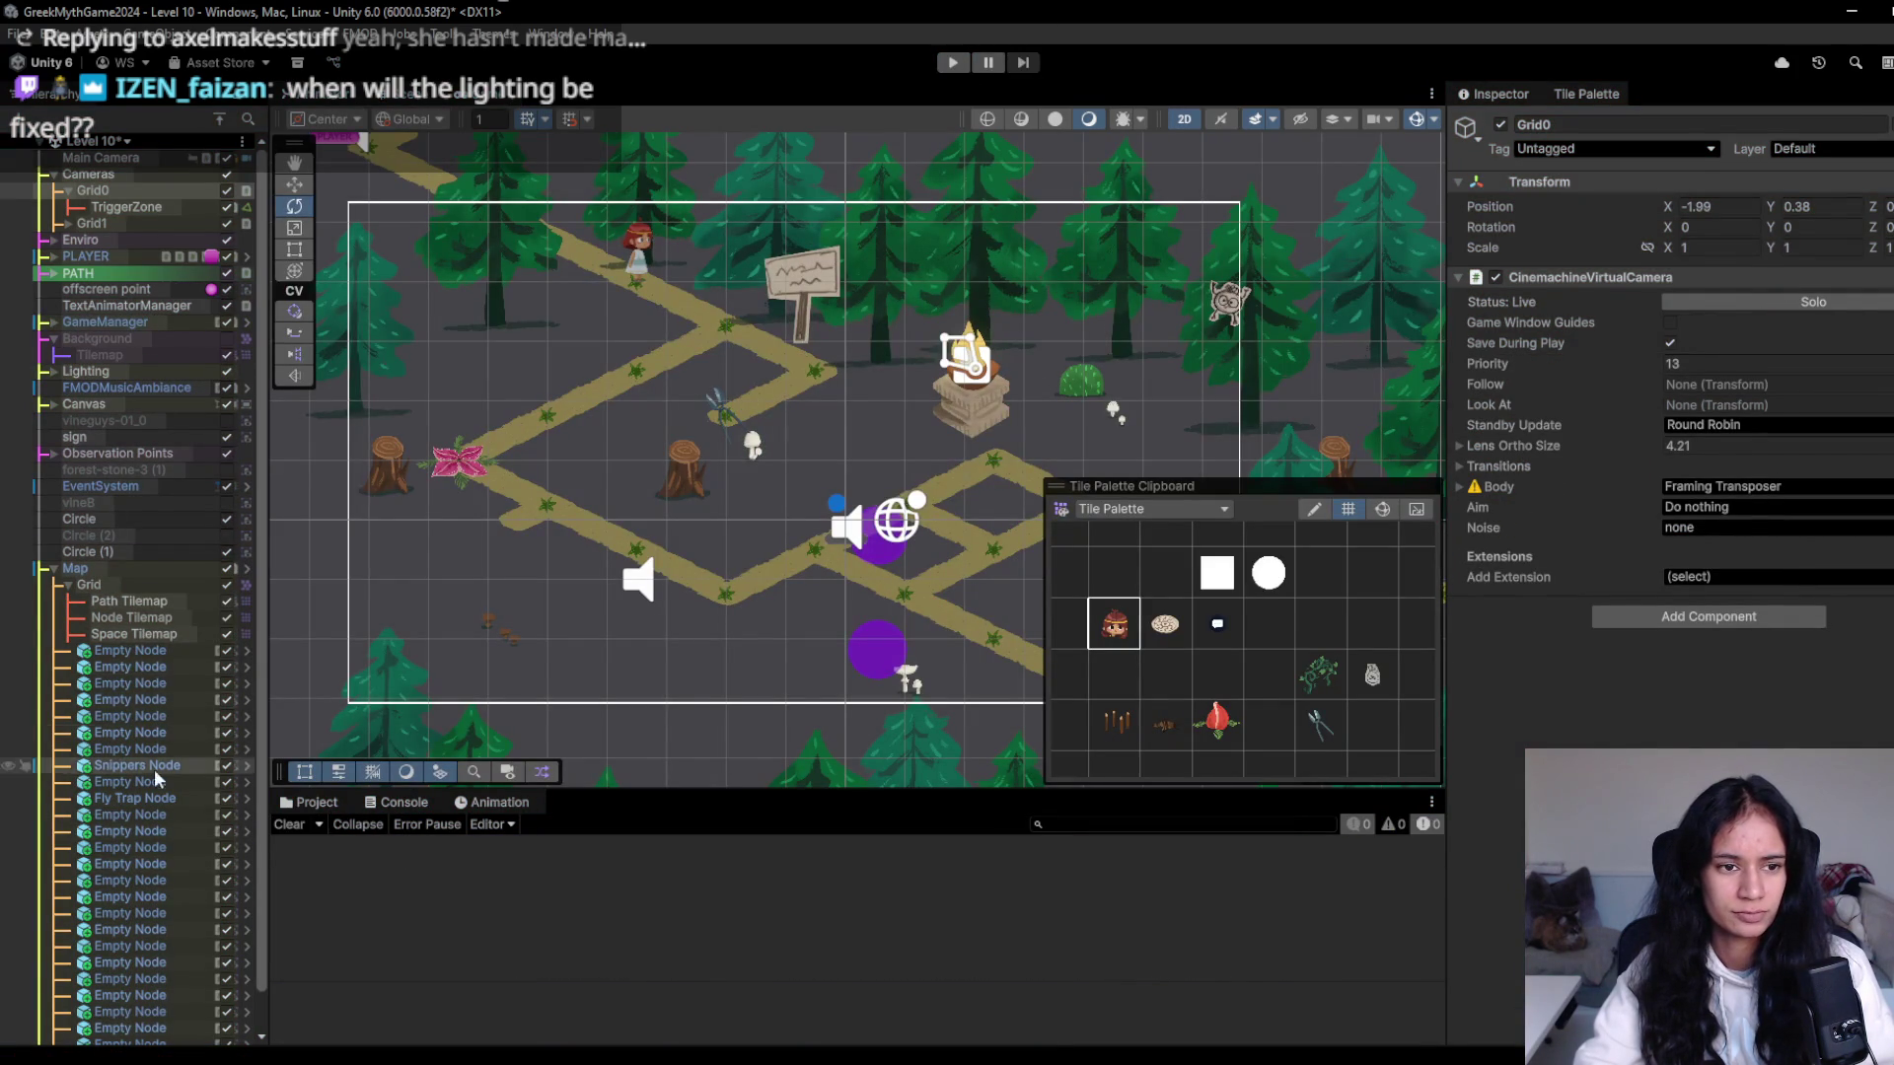
left_click(54, 570)
left_click(94, 552)
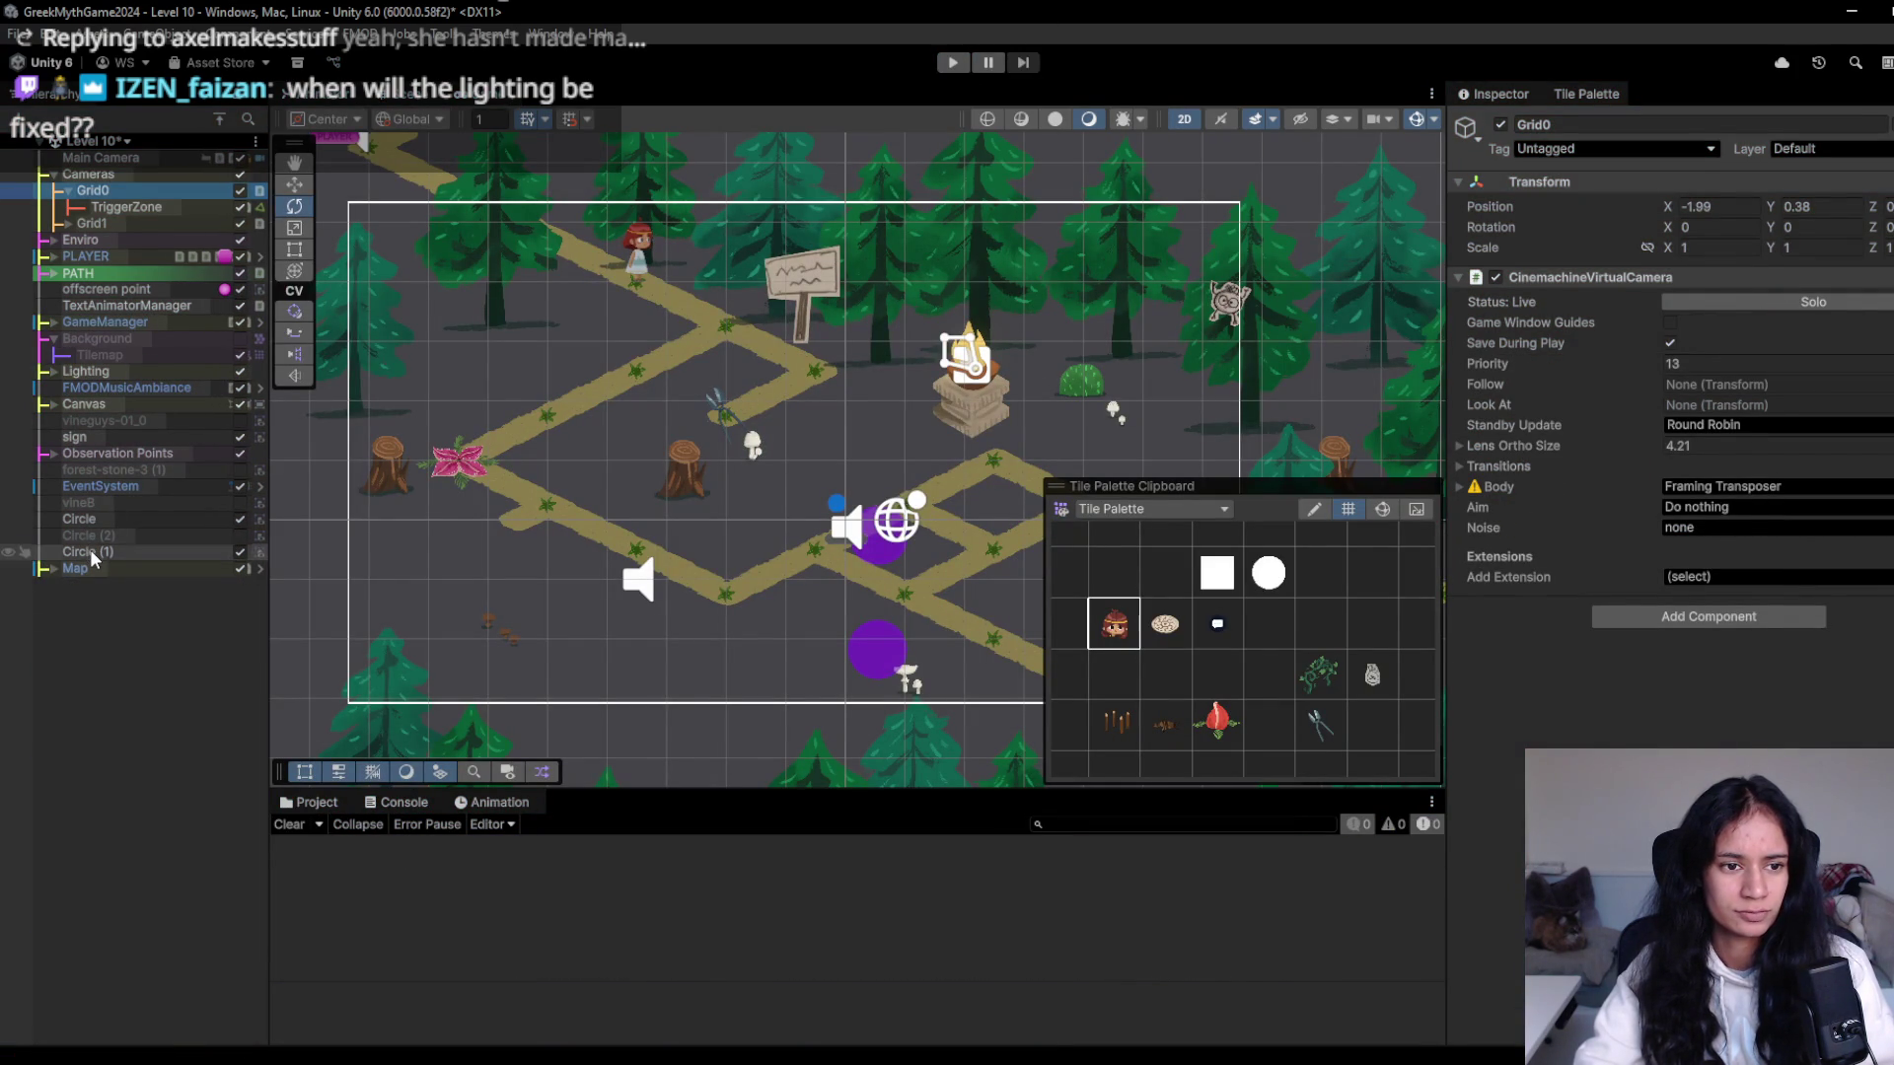
left_click(163, 503, "shift")
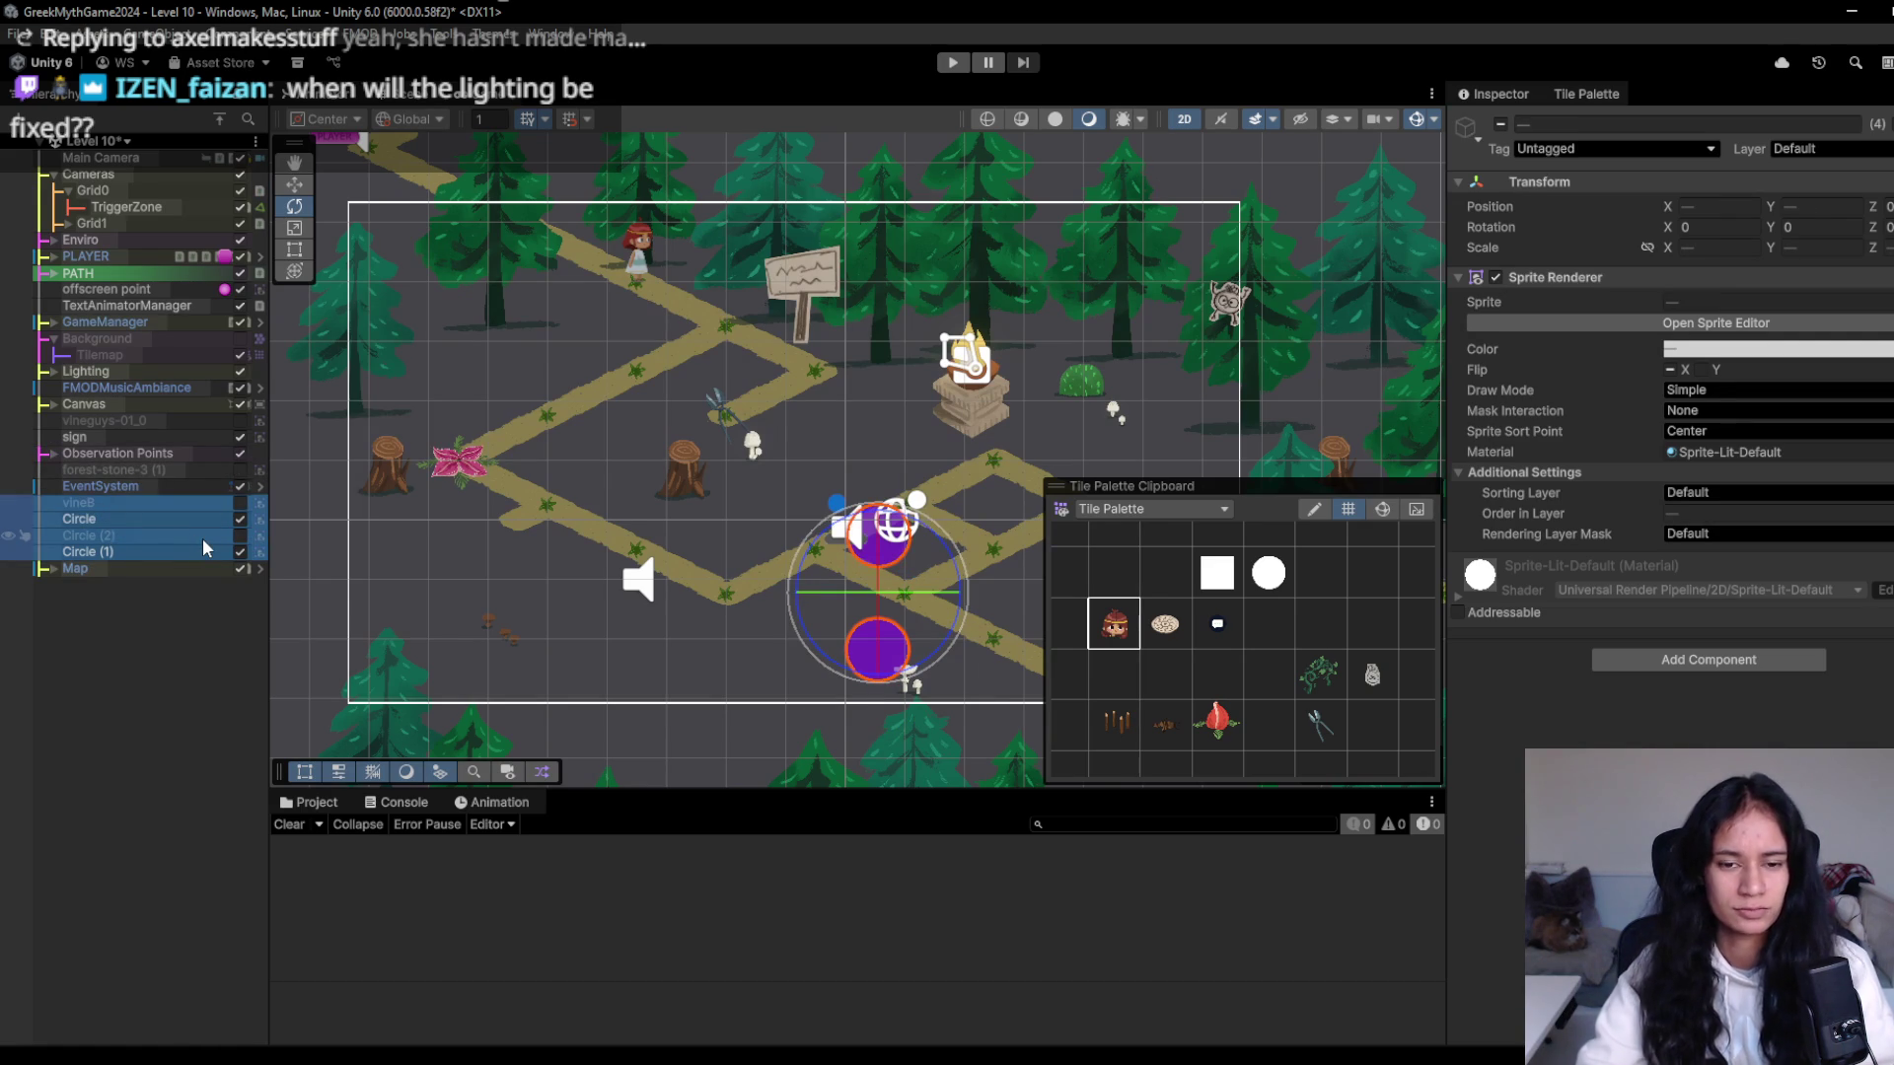
key("Delete")
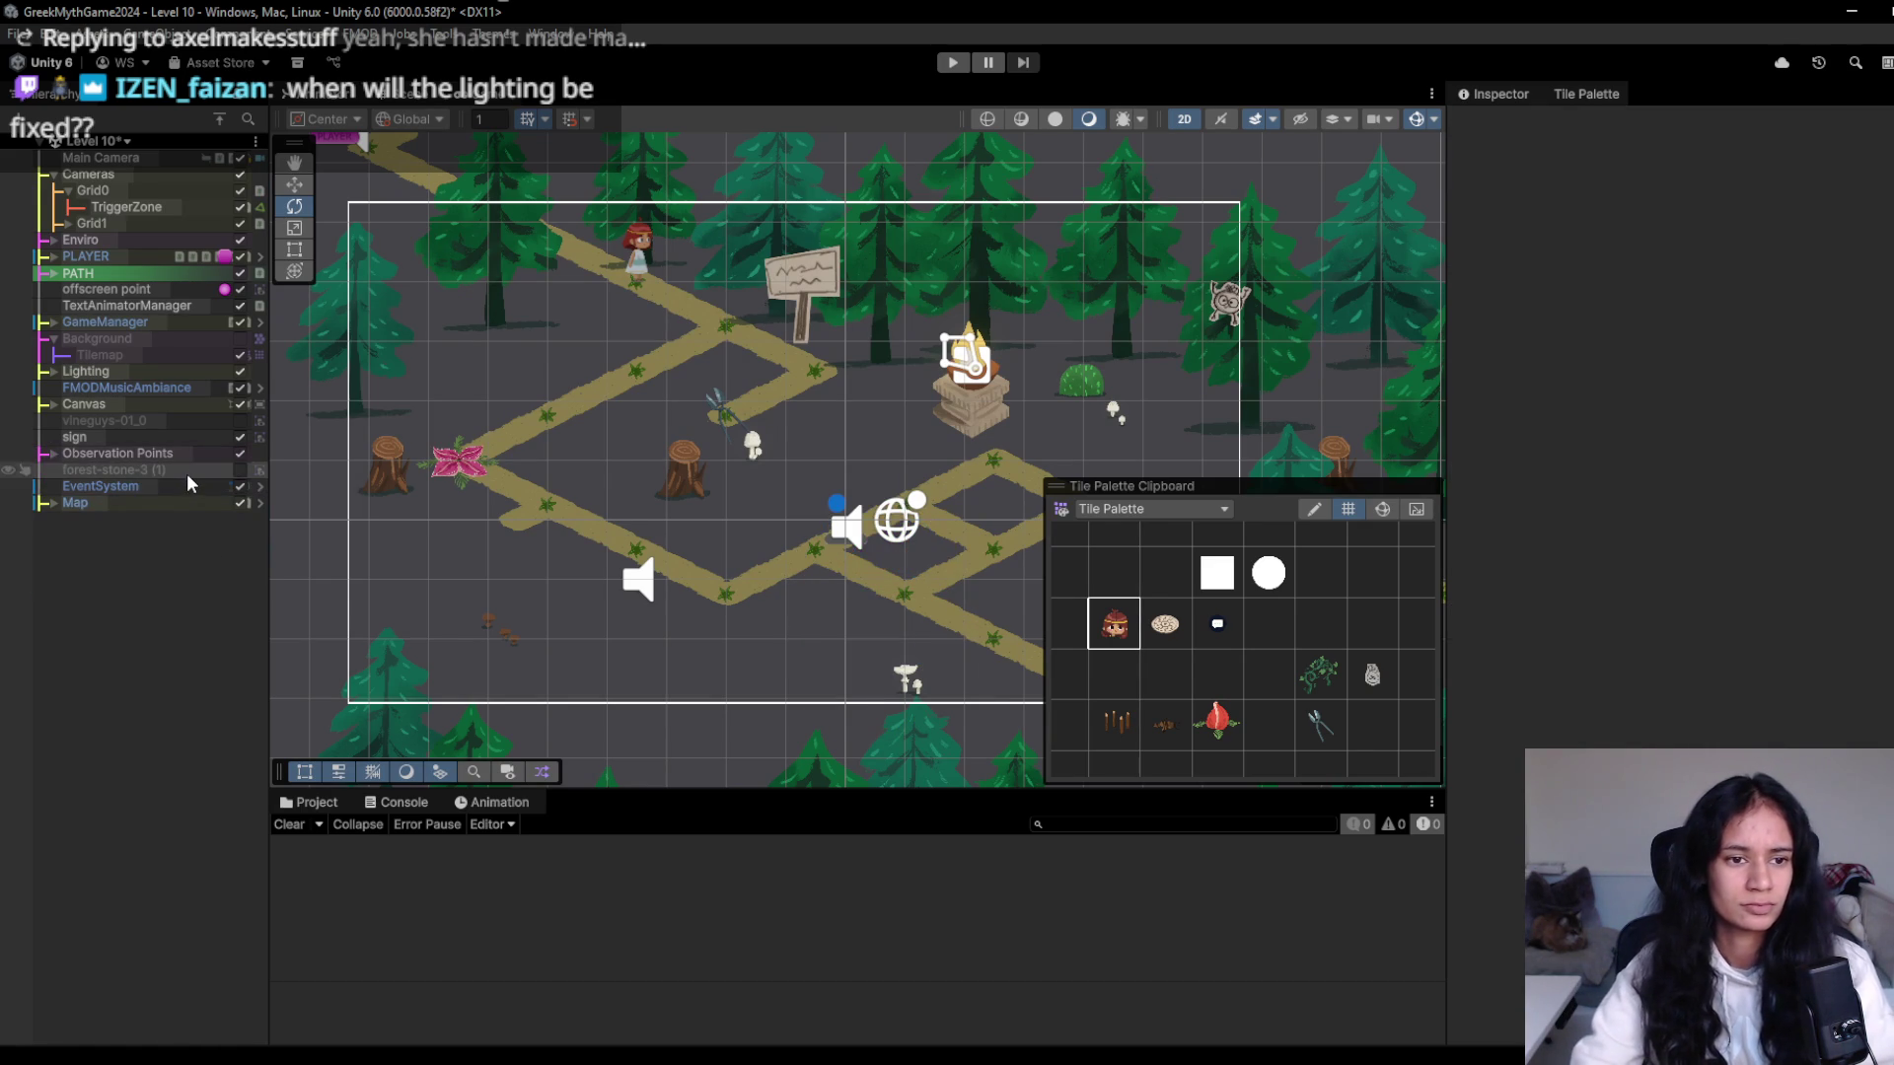
- Delete forest-stone-3 (1) and vineguys-01_0, then run the level again
left_click(197, 471)
key("Delete")
left_click(138, 422)
key("Delete")
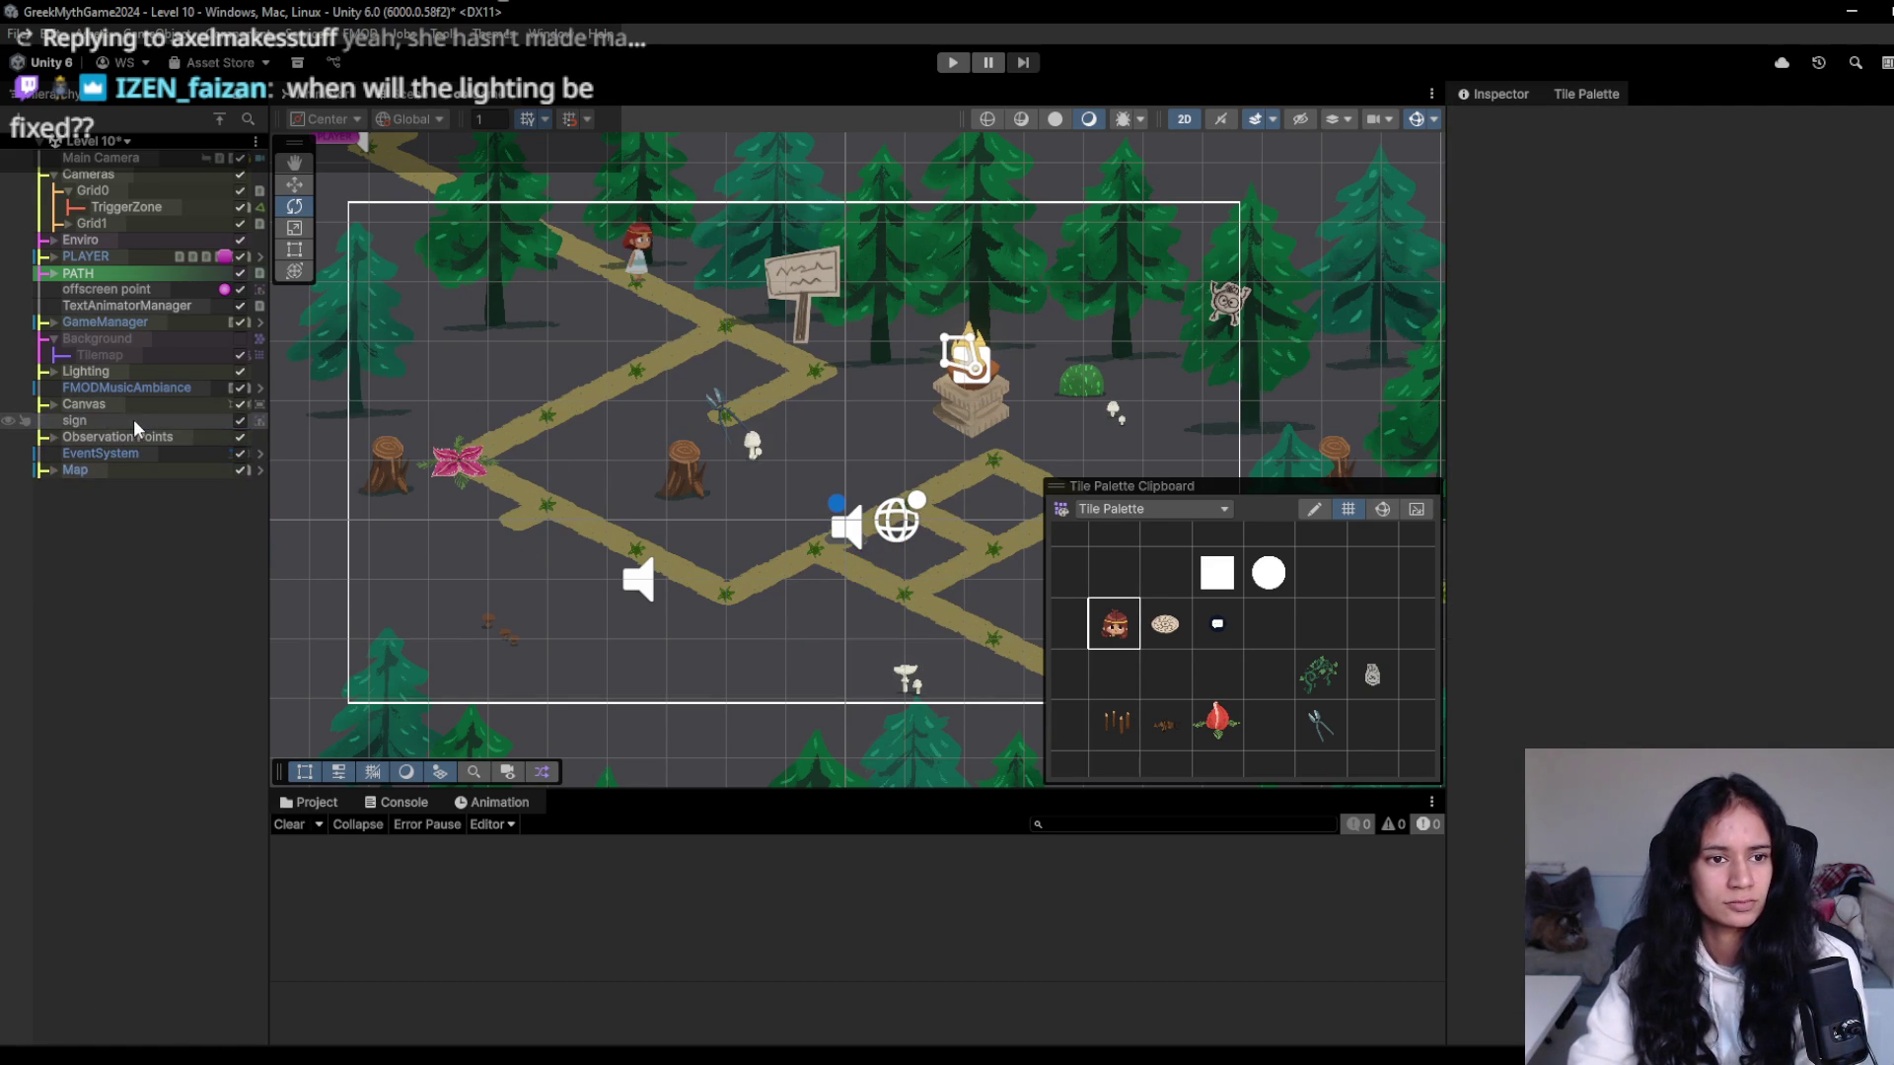
left_click(132, 340)
left_click(952, 63)
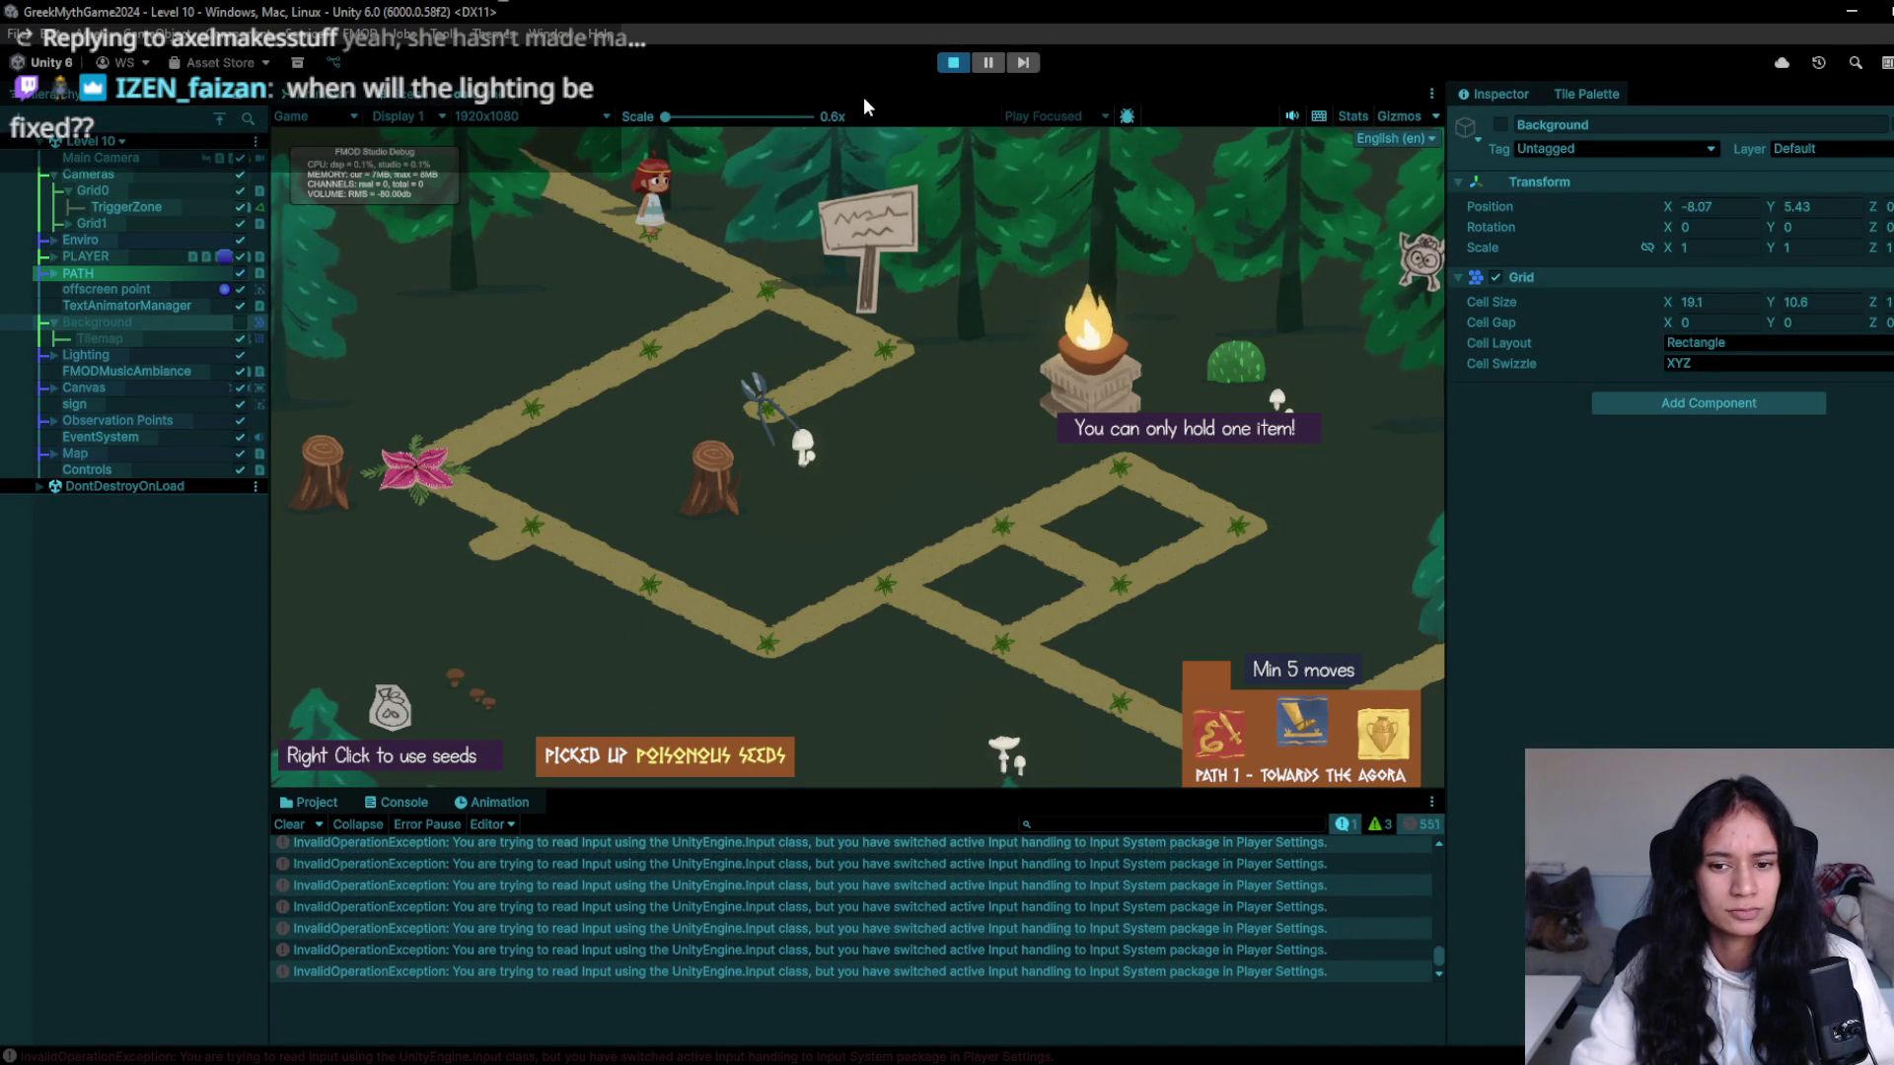
- Stop the game and open the InvalidOperationException's source, SophiaUIOptions.cs line 33, in VS Code
left_click(952, 62)
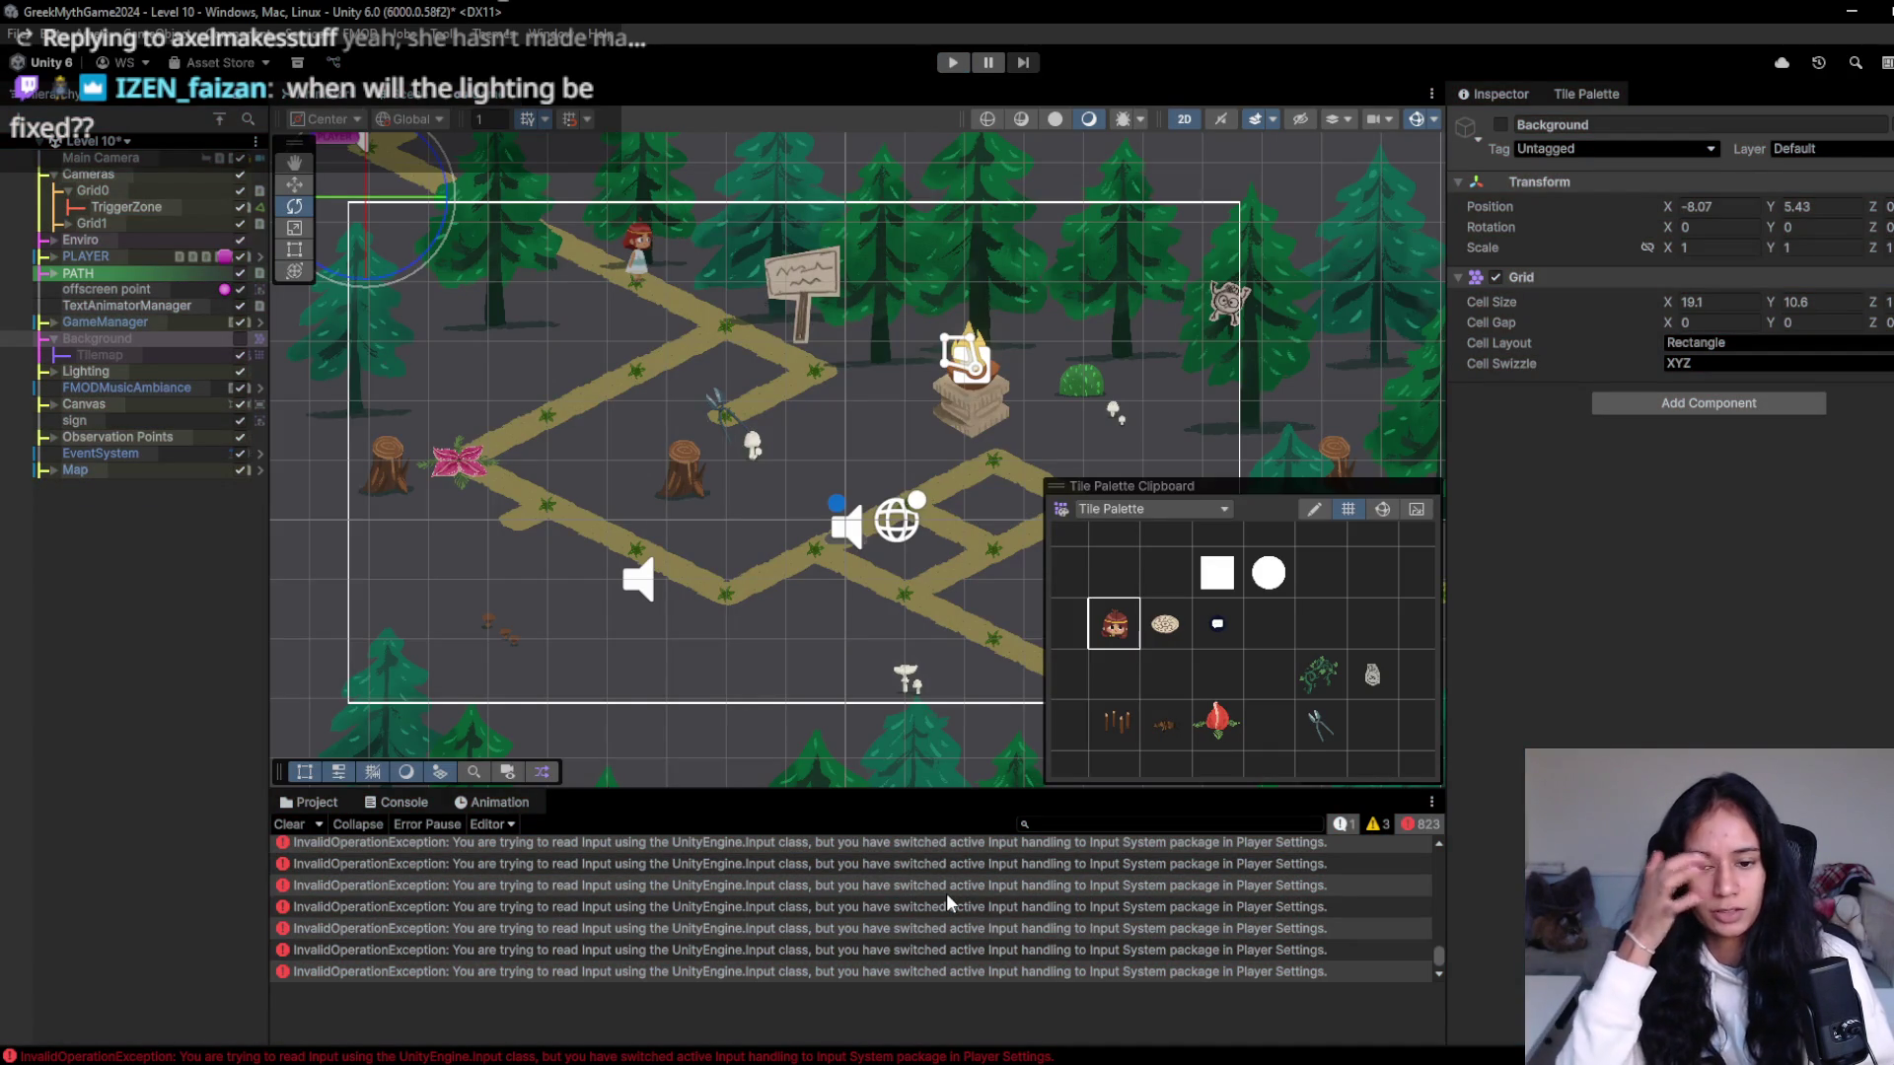
left_click(948, 894)
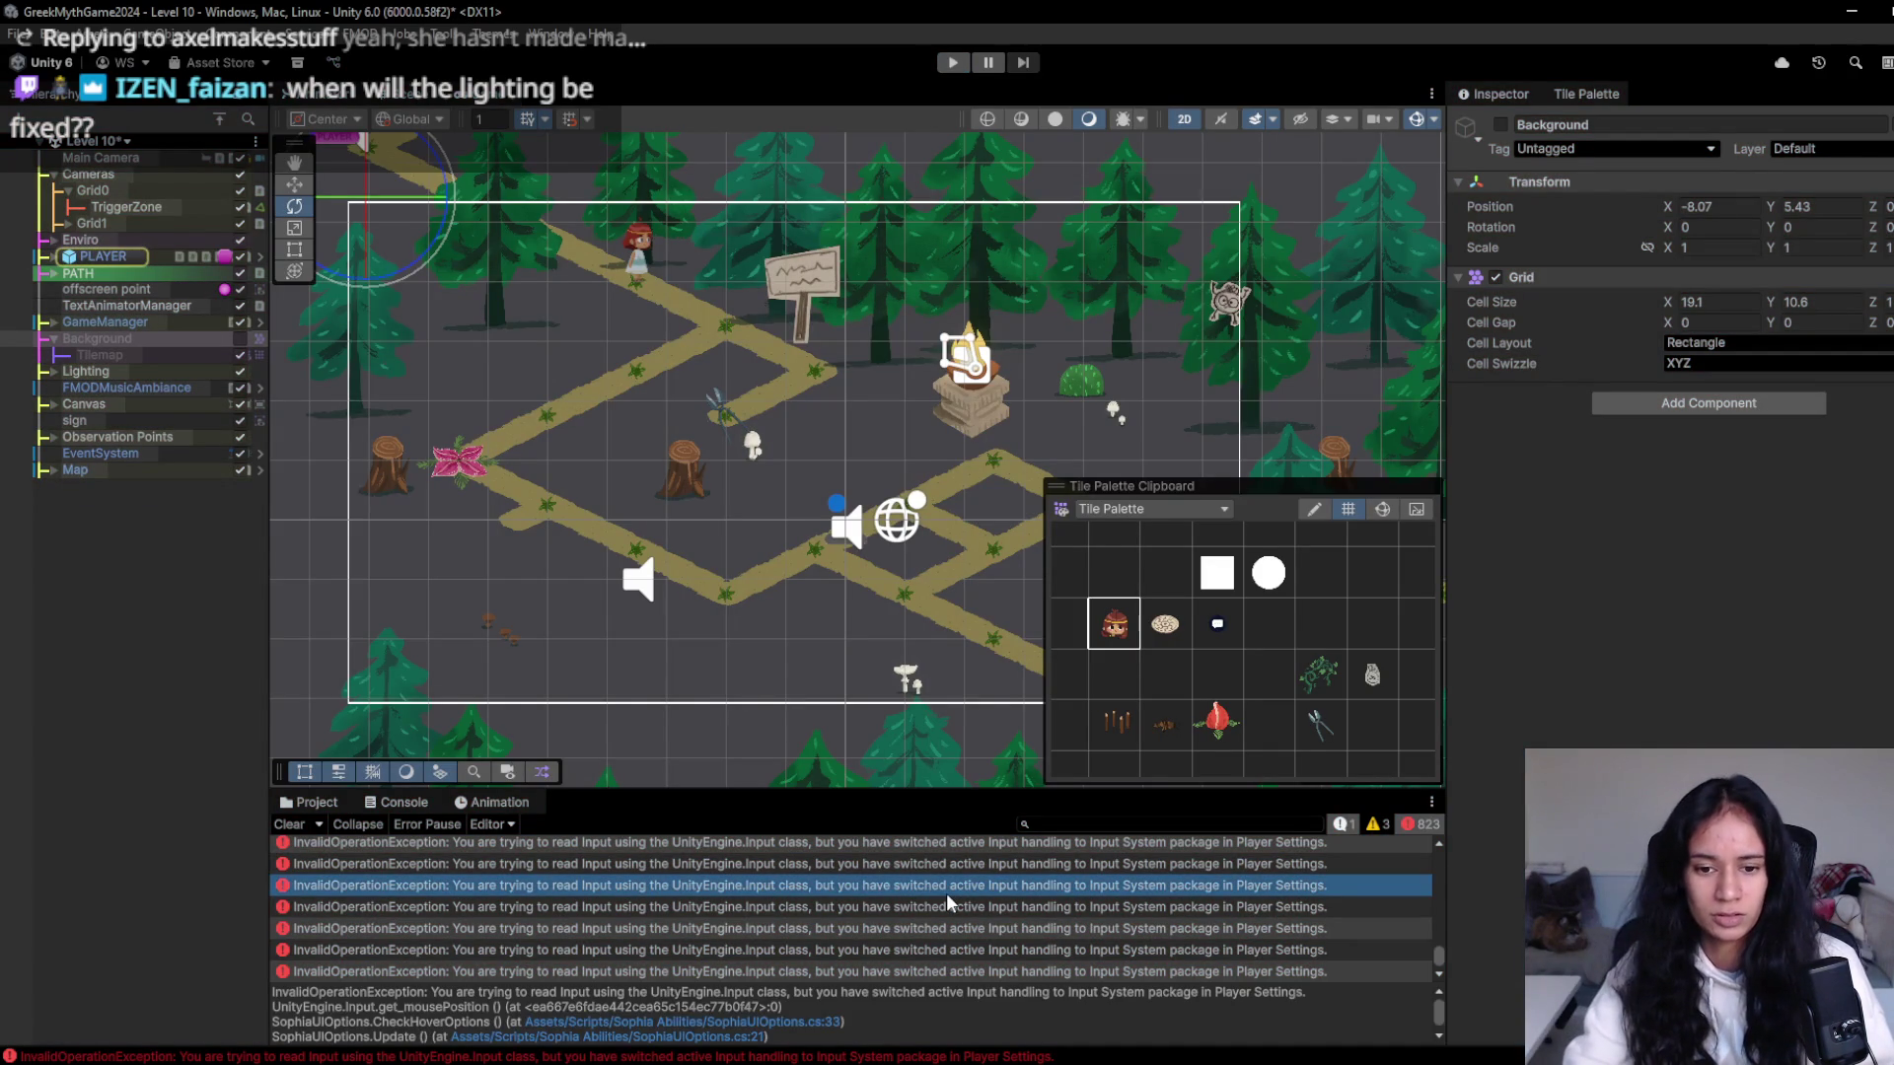
double_click(986, 933)
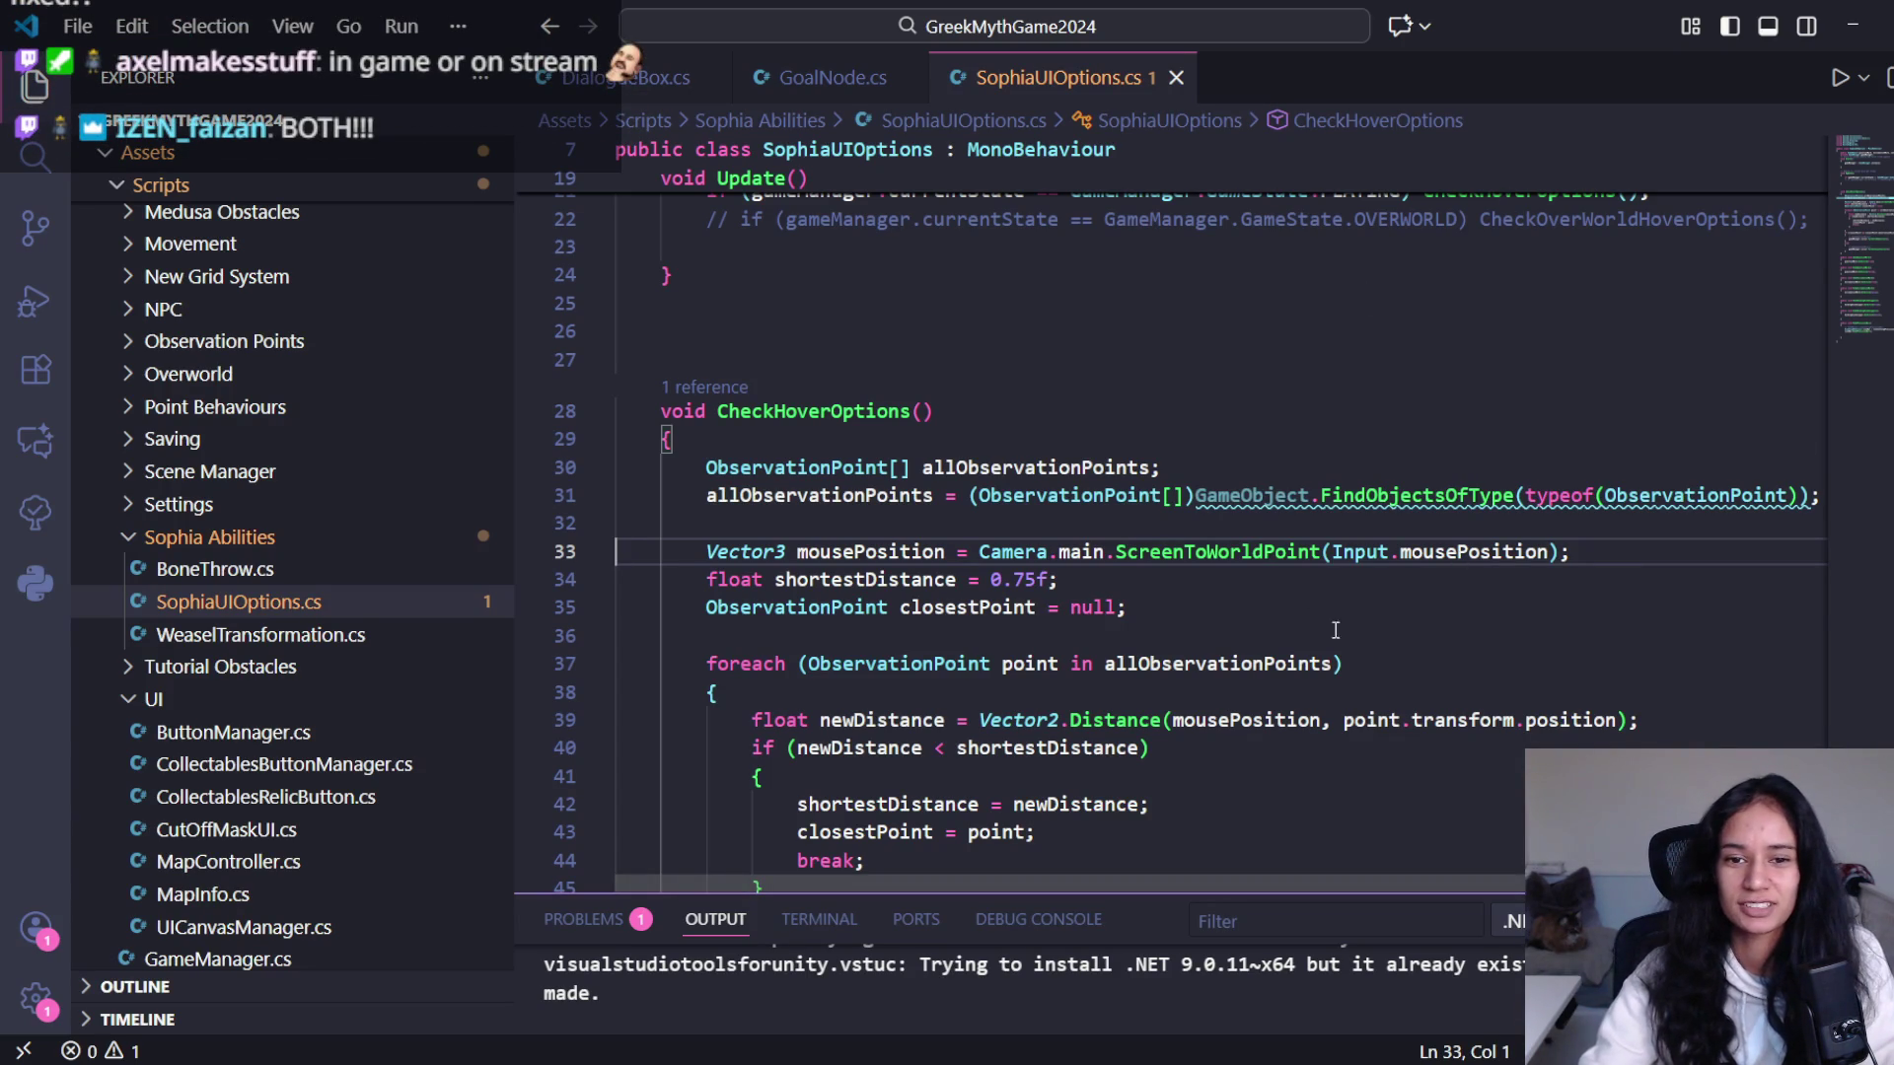
- Open SophiaUIOptions.cs at line 33, the script line behind the console error
mouse_move(1317, 646)
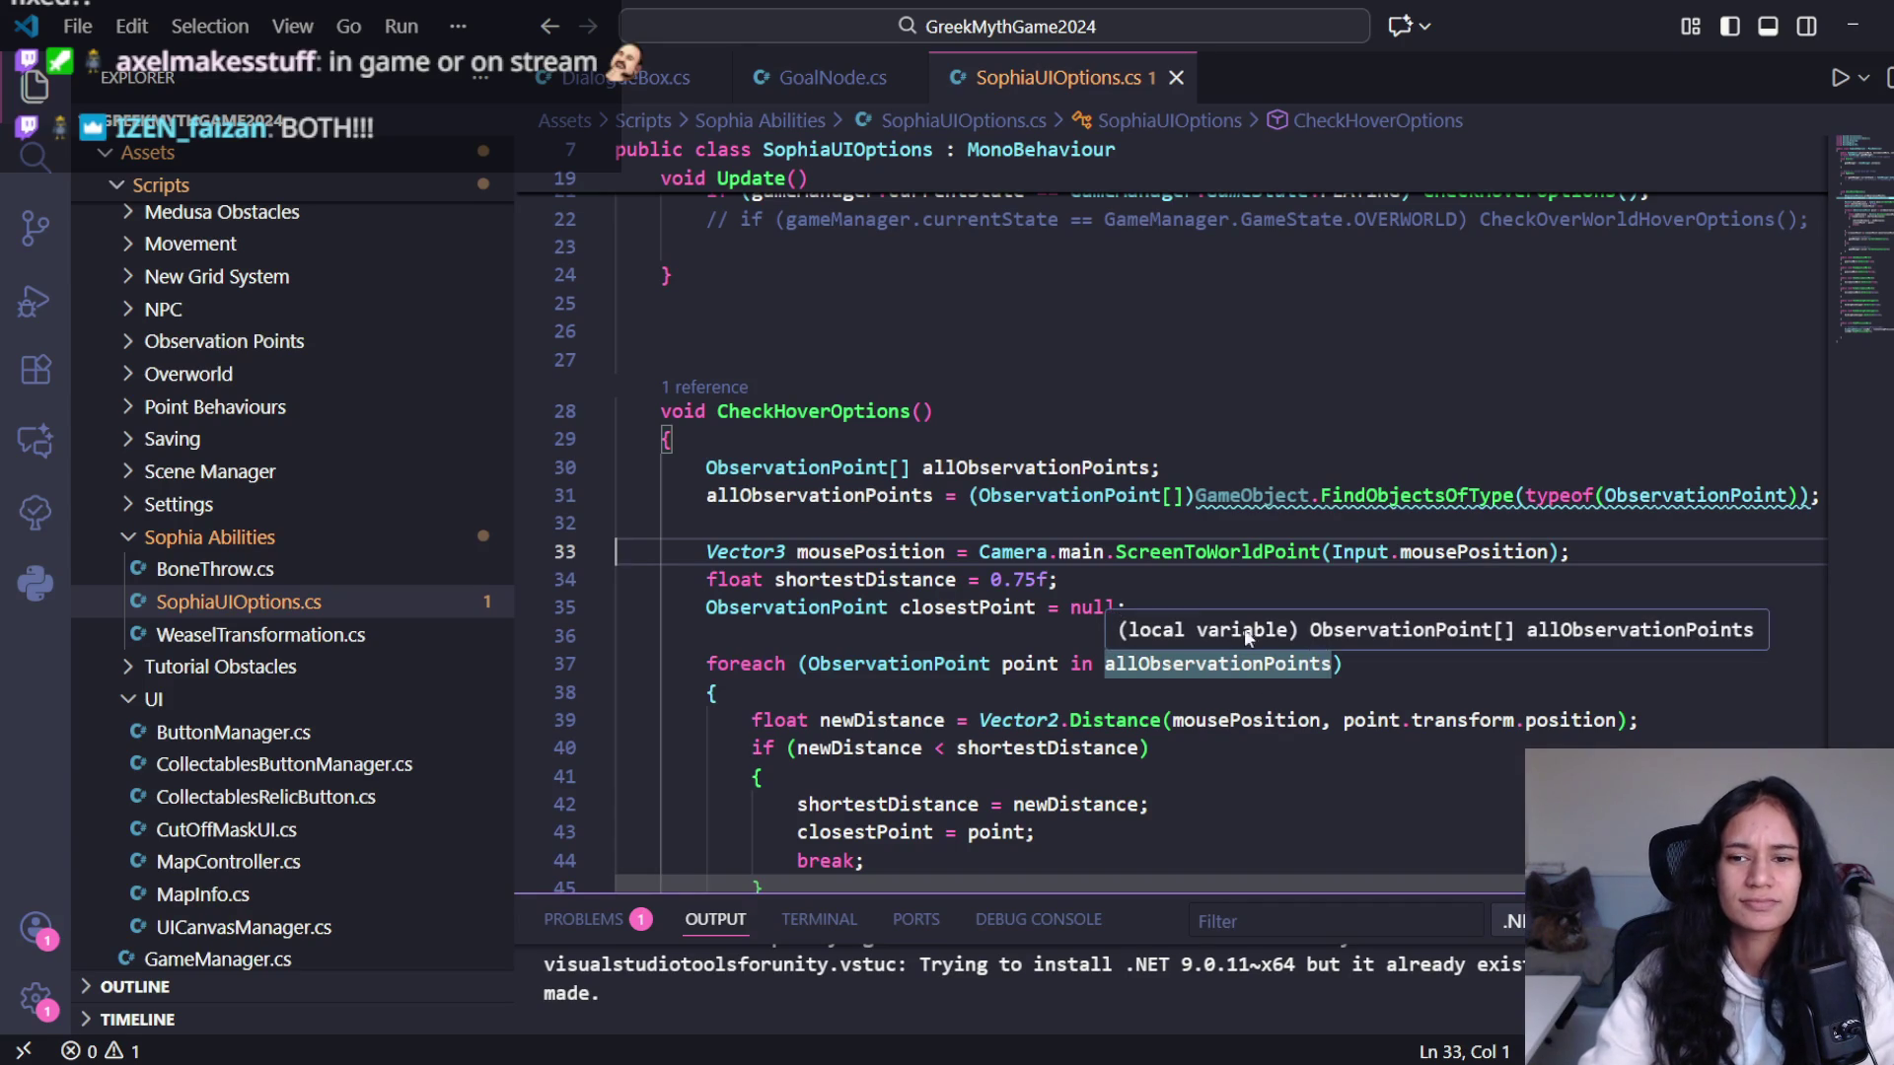
scroll(1287, 646, "down", 2)
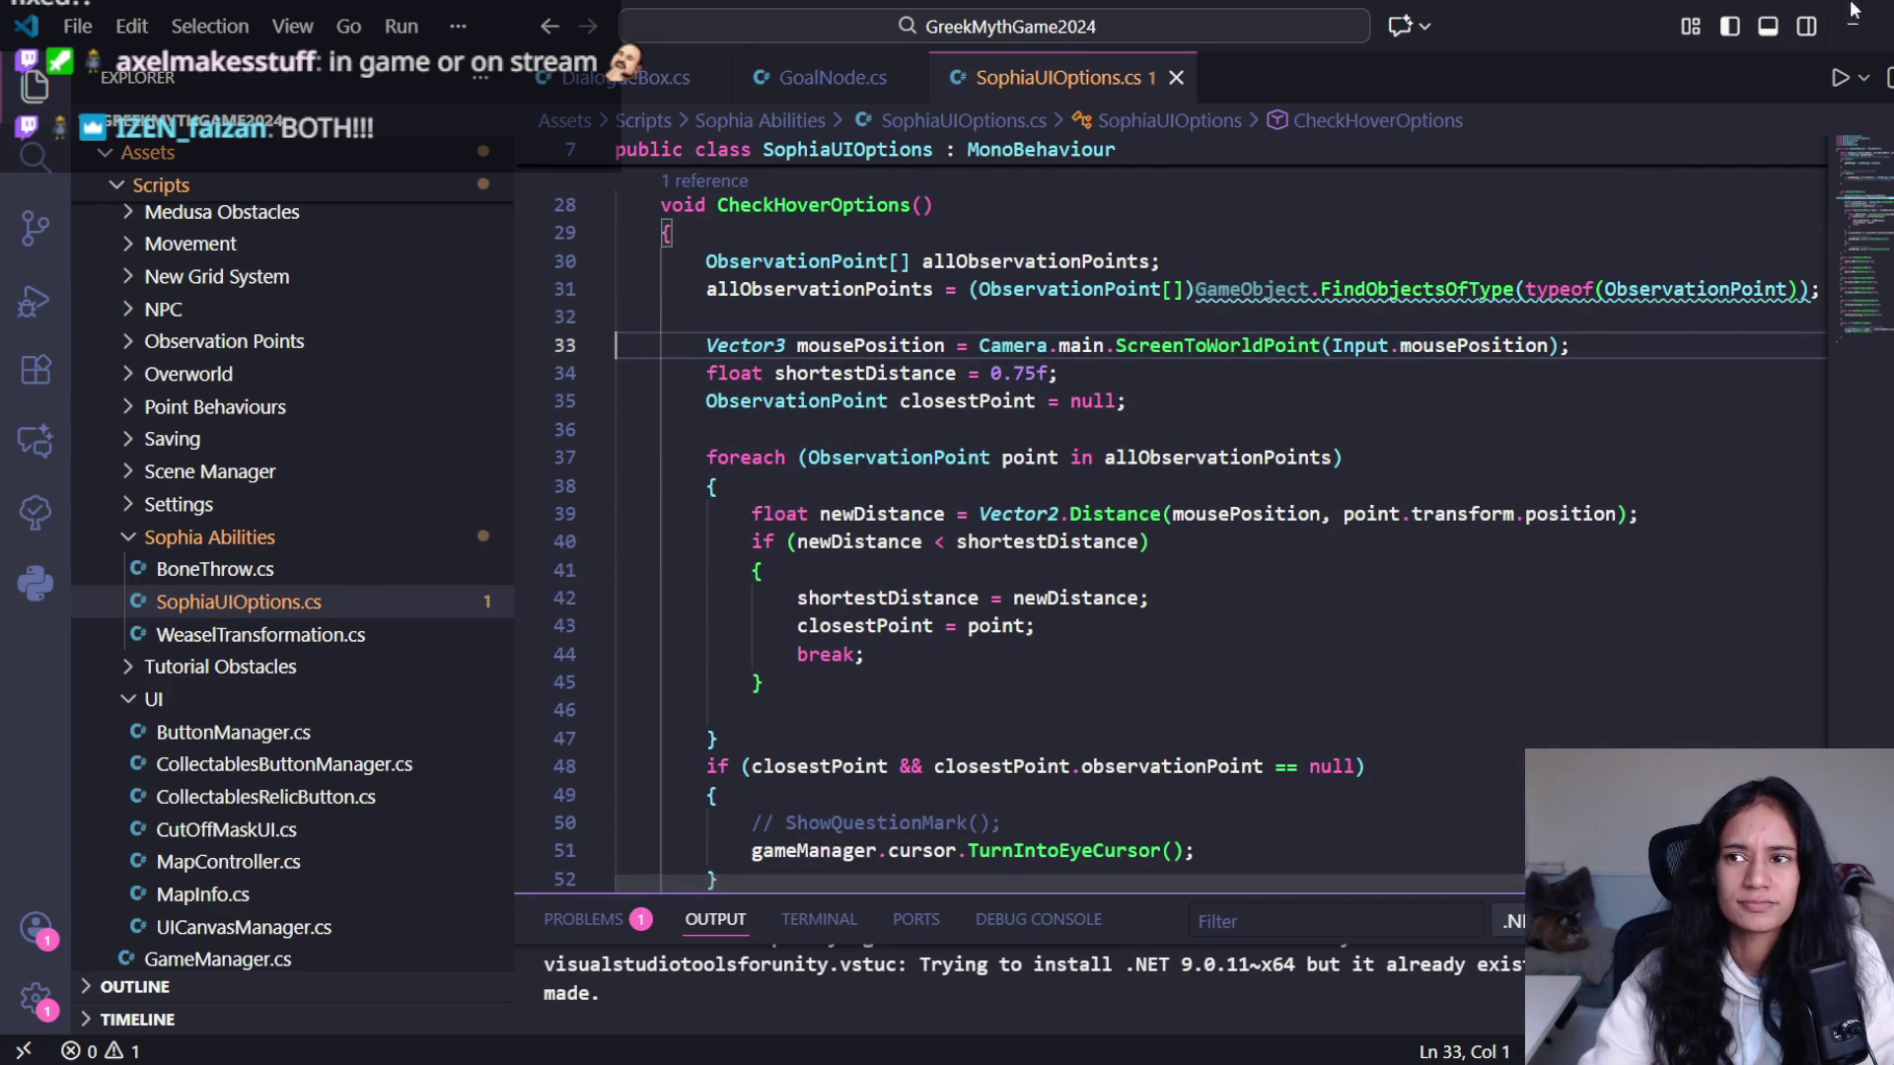
left_click(1852, 26)
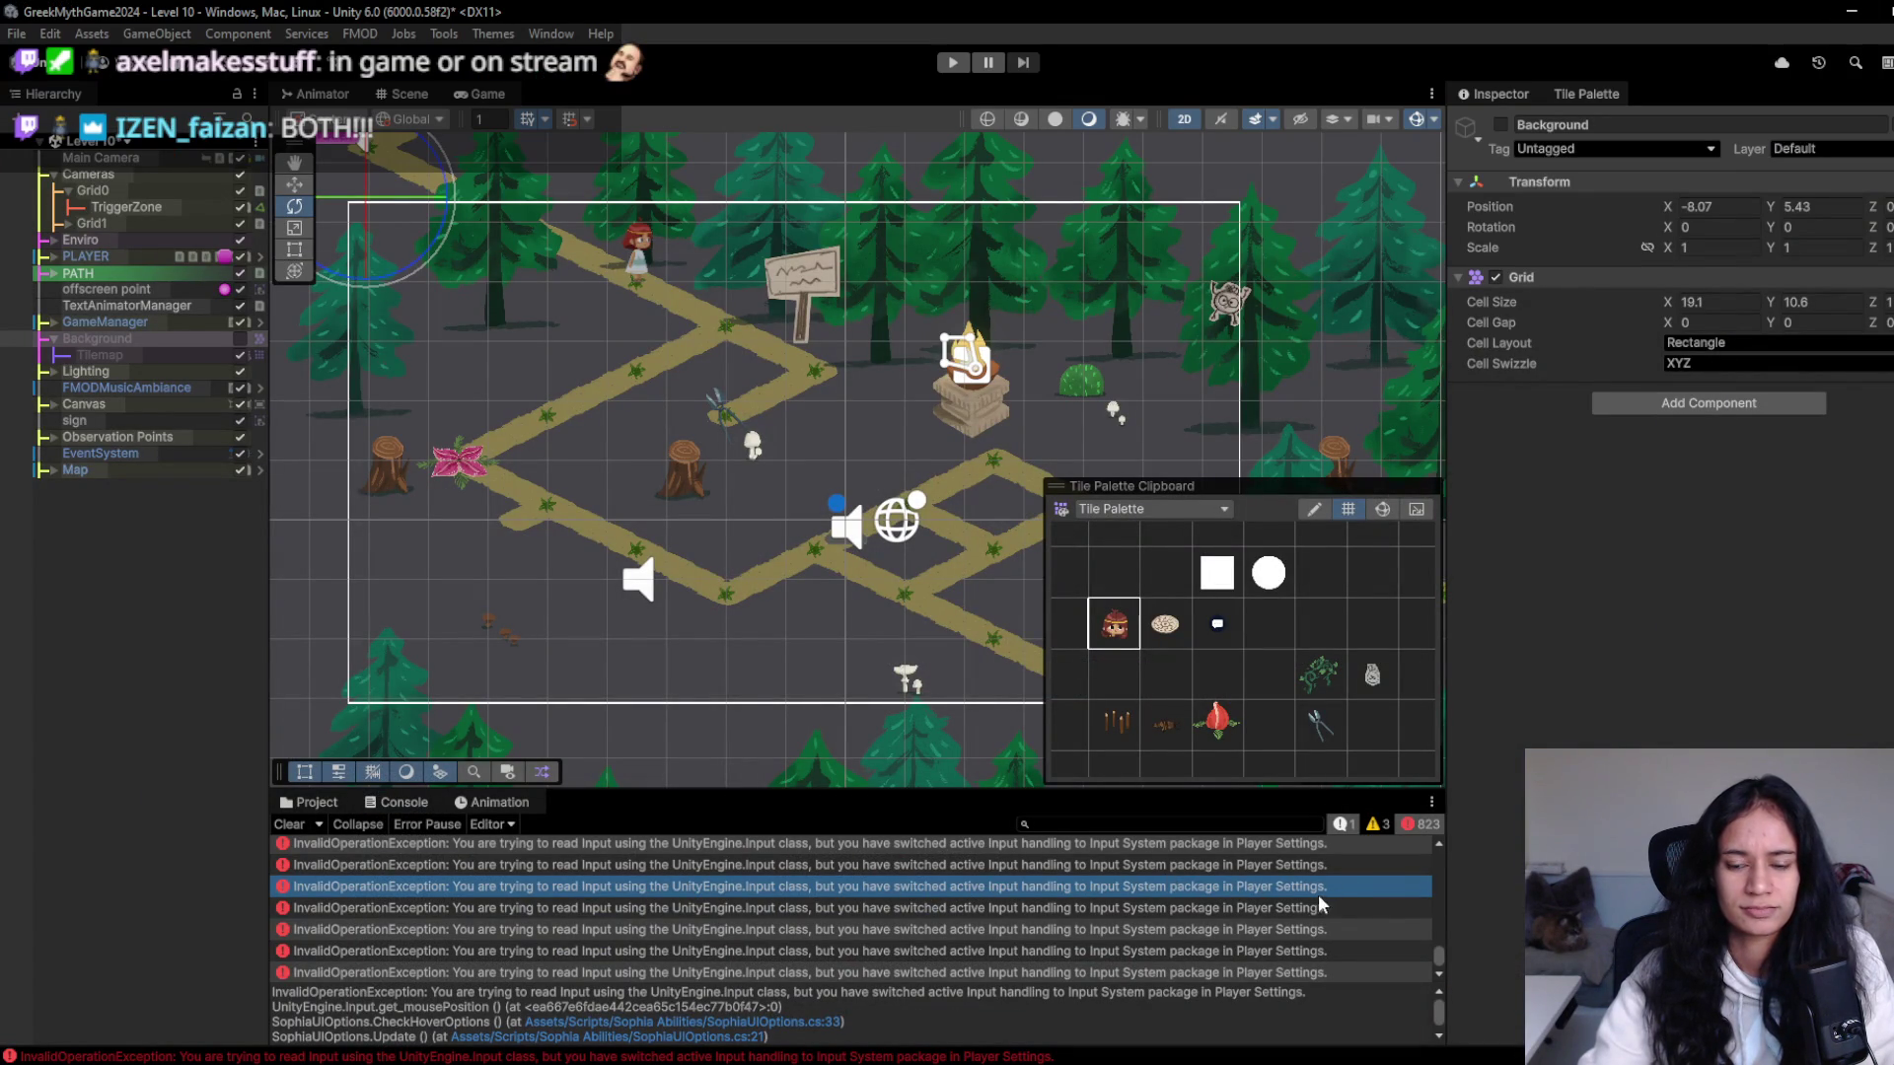
double_click(749, 844)
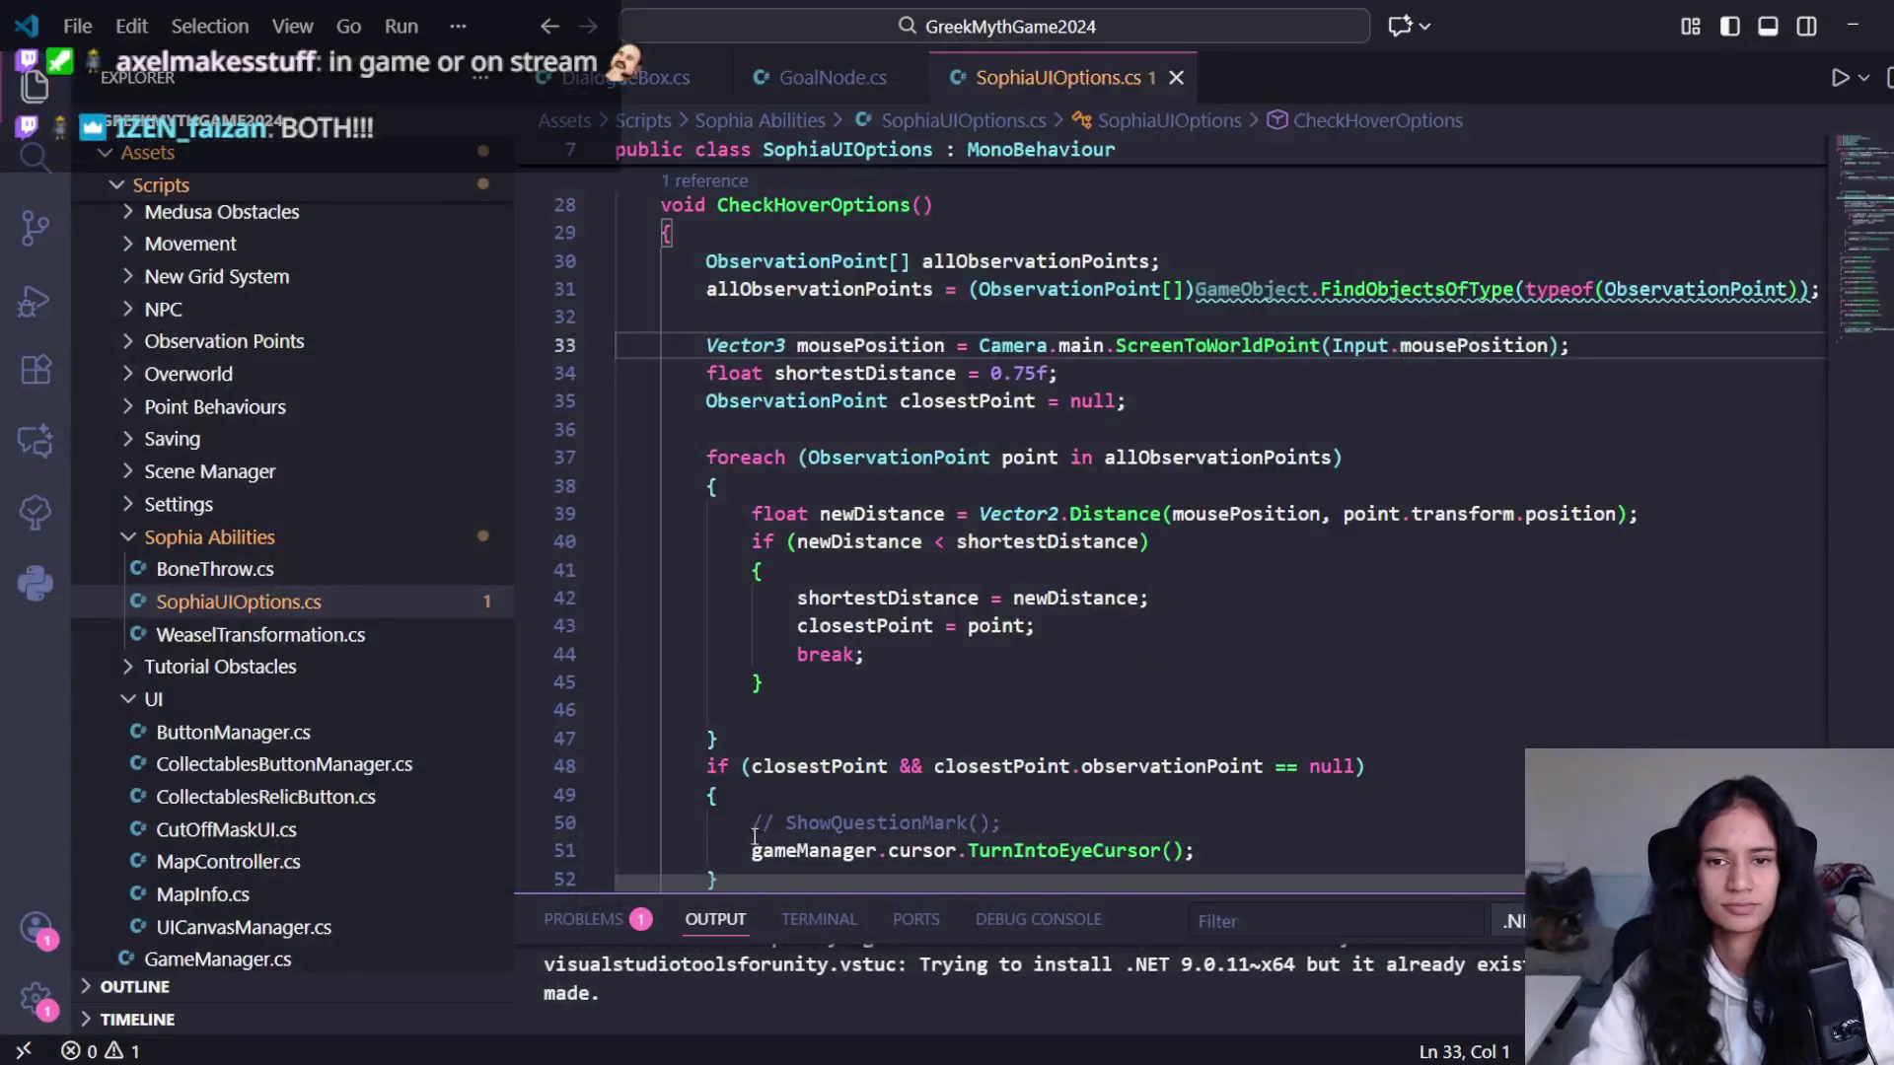
- Highlight every mousePosition use, read the code, then return to Unity's input error entries
double_click(925, 347)
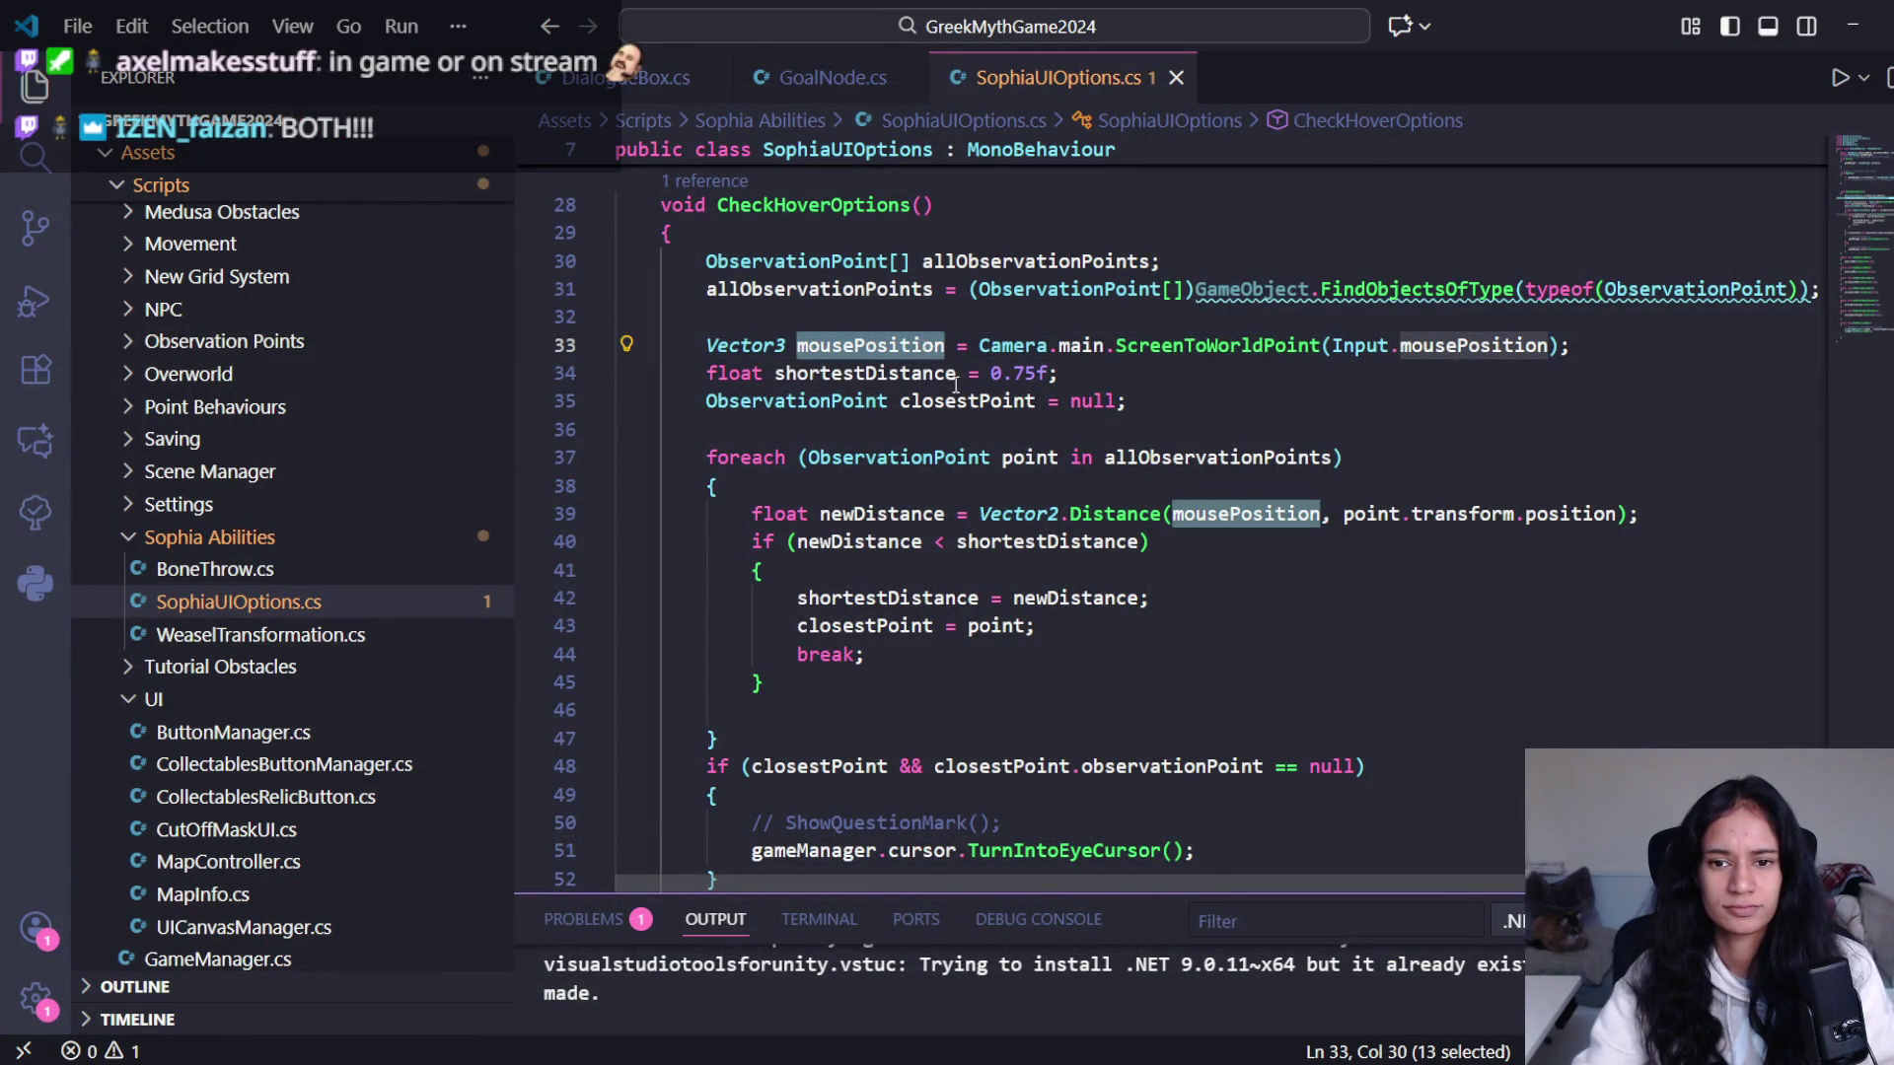
scroll(1052, 543, "down", 2)
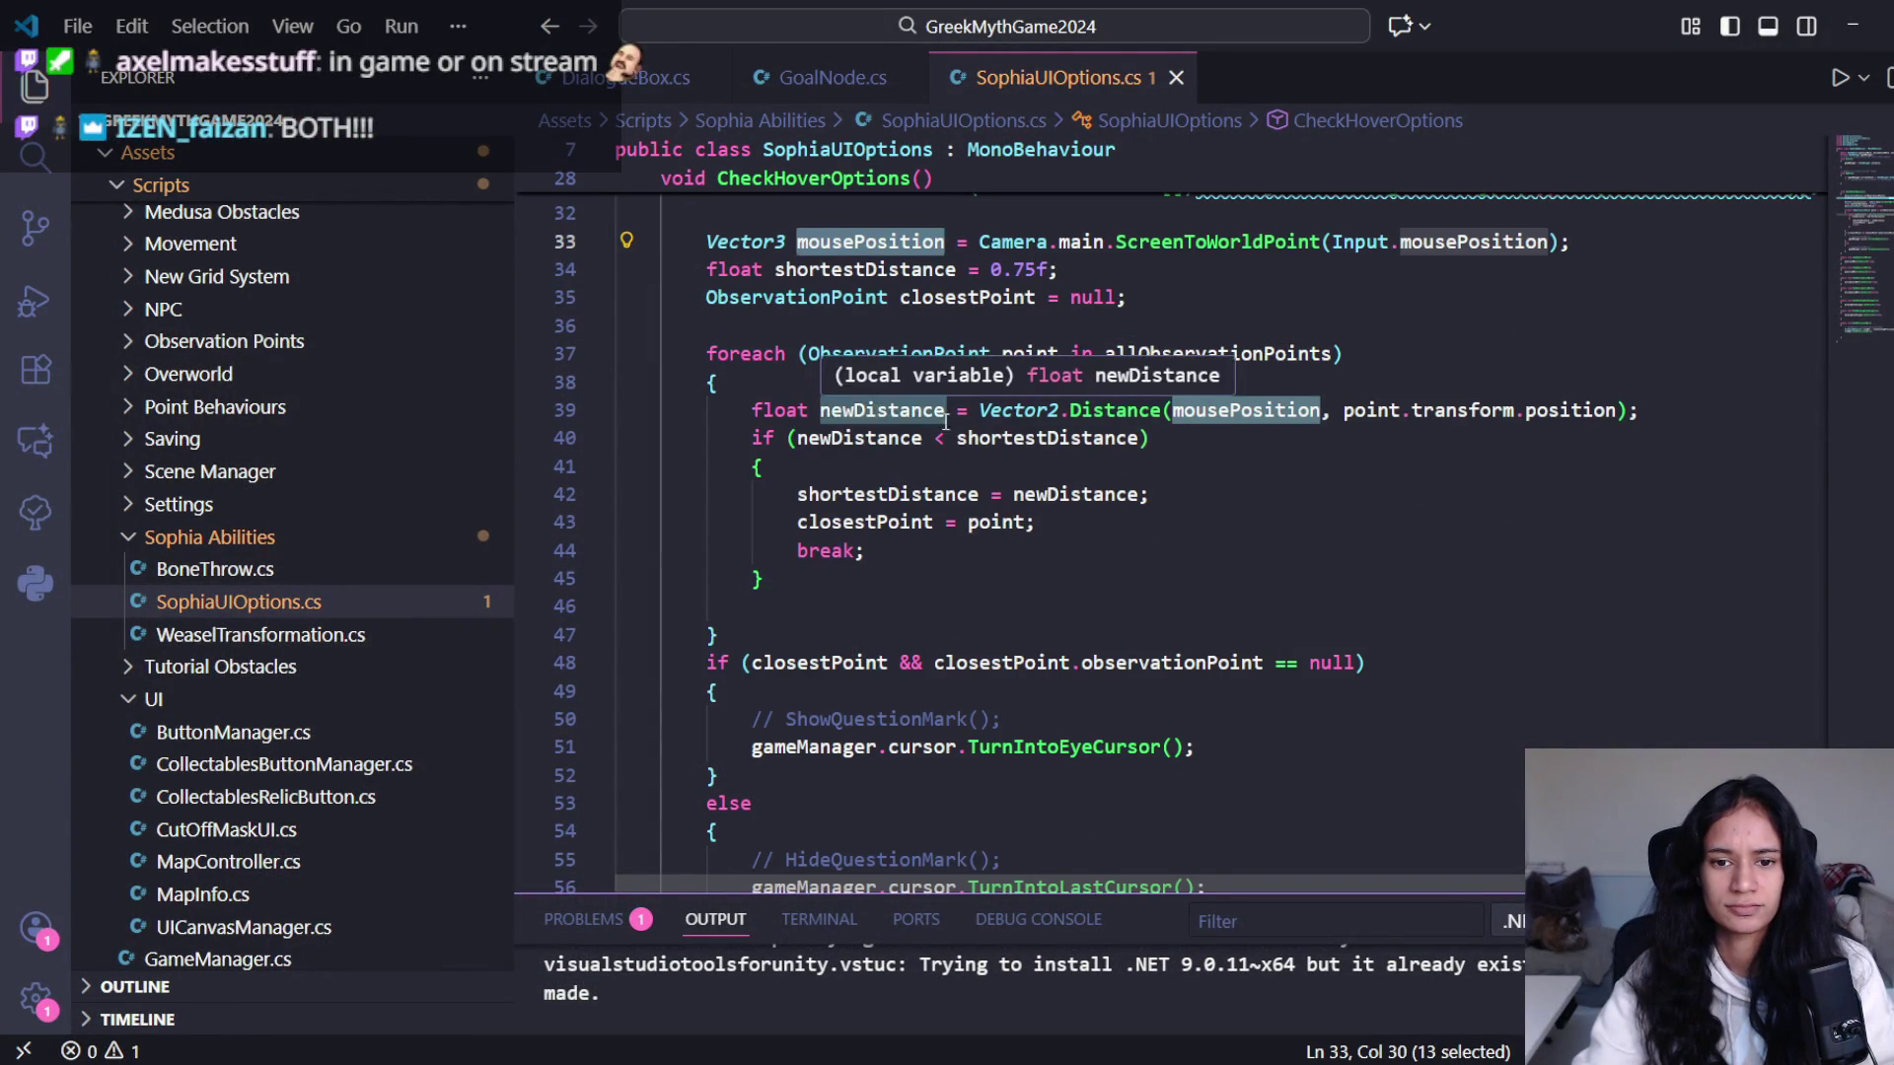
scroll(1008, 516, "down", 6)
scroll(1008, 516, "down", 2)
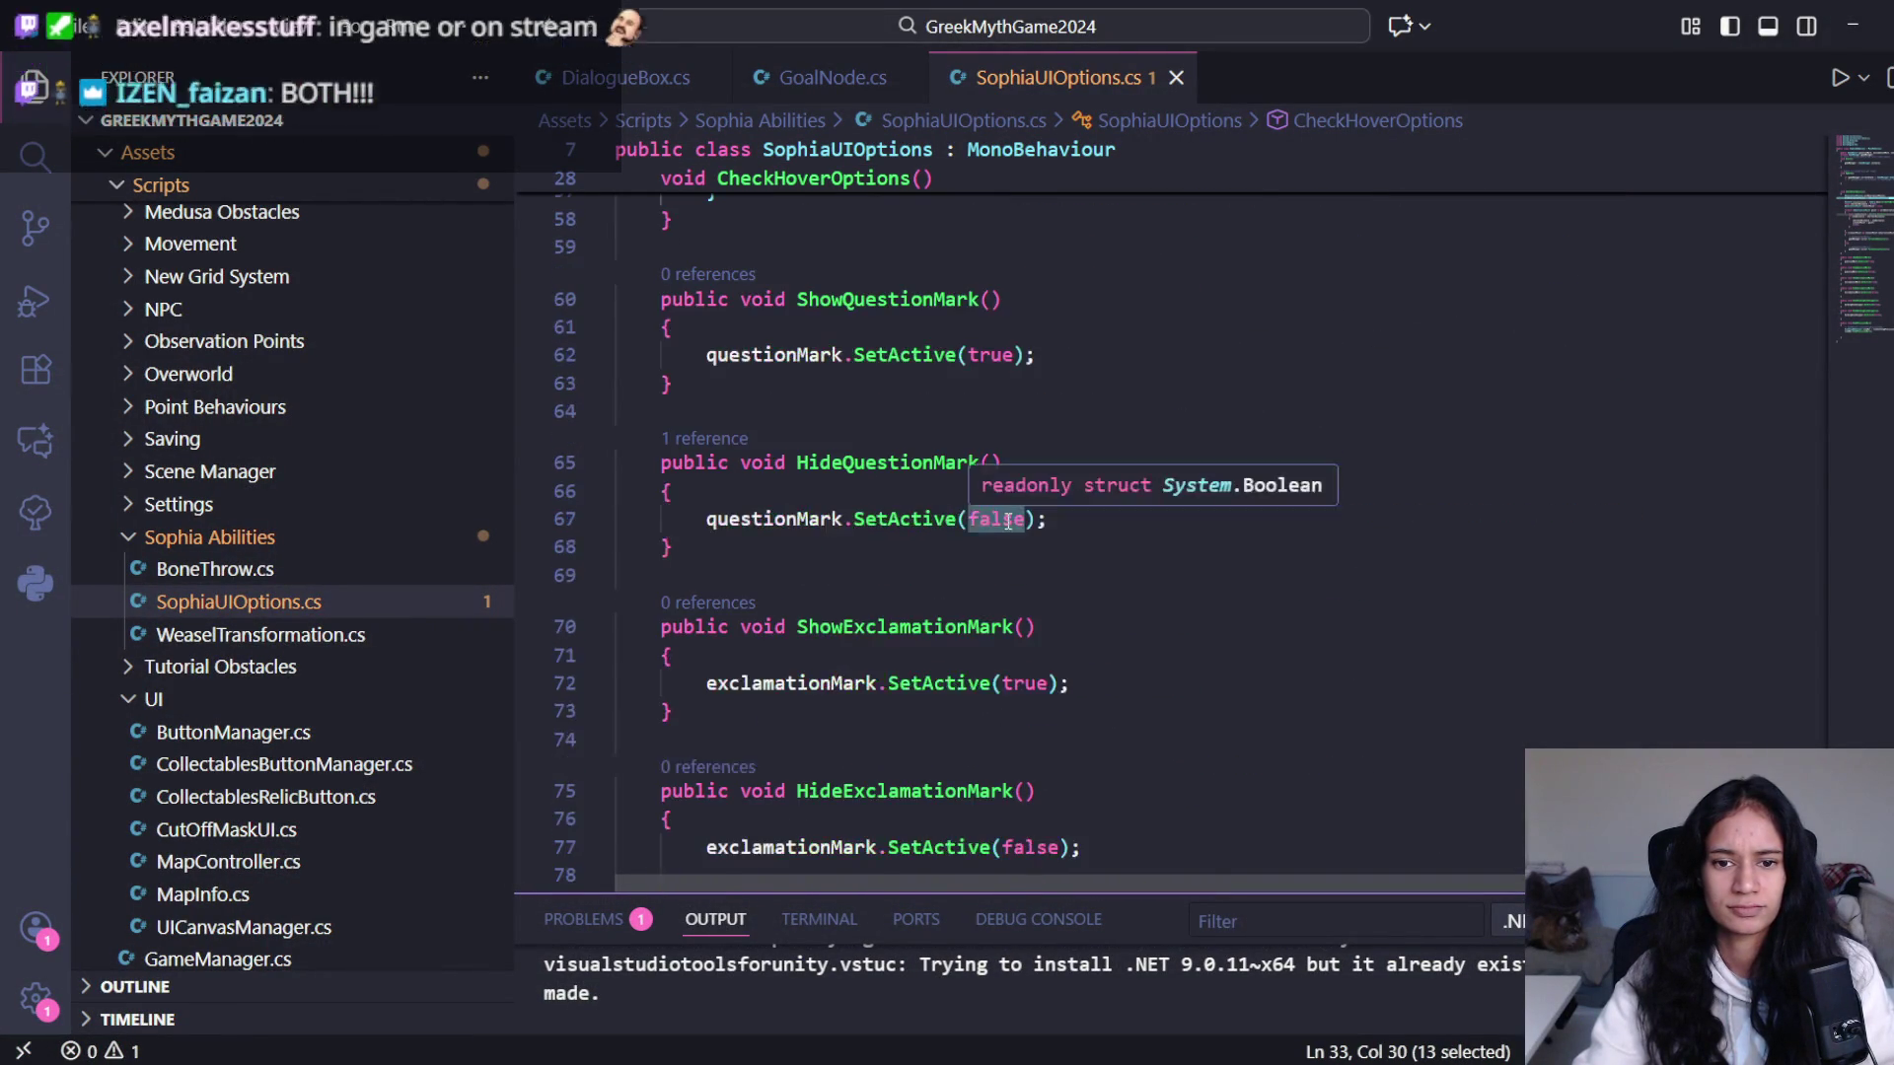
scroll(1026, 522, "up", 6)
scroll(746, 719, "down", 1)
scroll(746, 718, "down", 3)
scroll(809, 533, "up", 7)
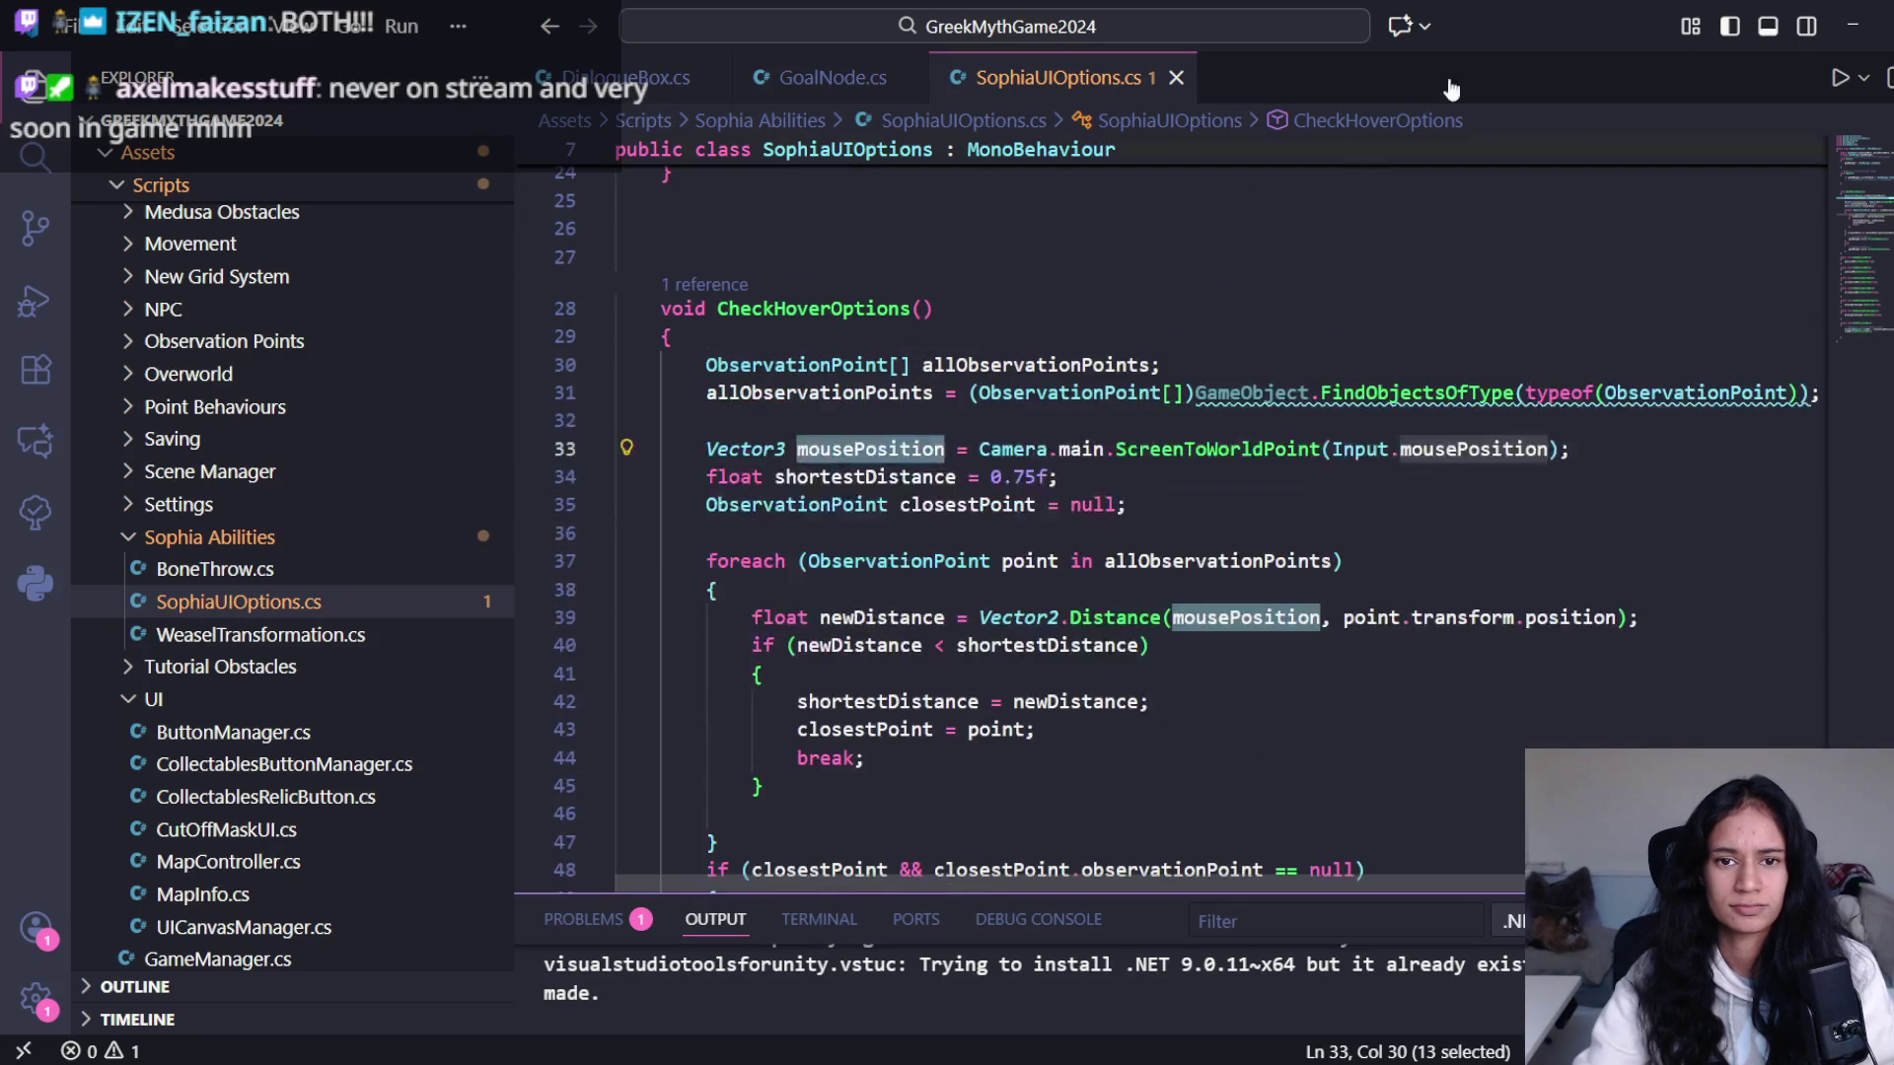
left_click(1852, 26)
left_click(570, 866)
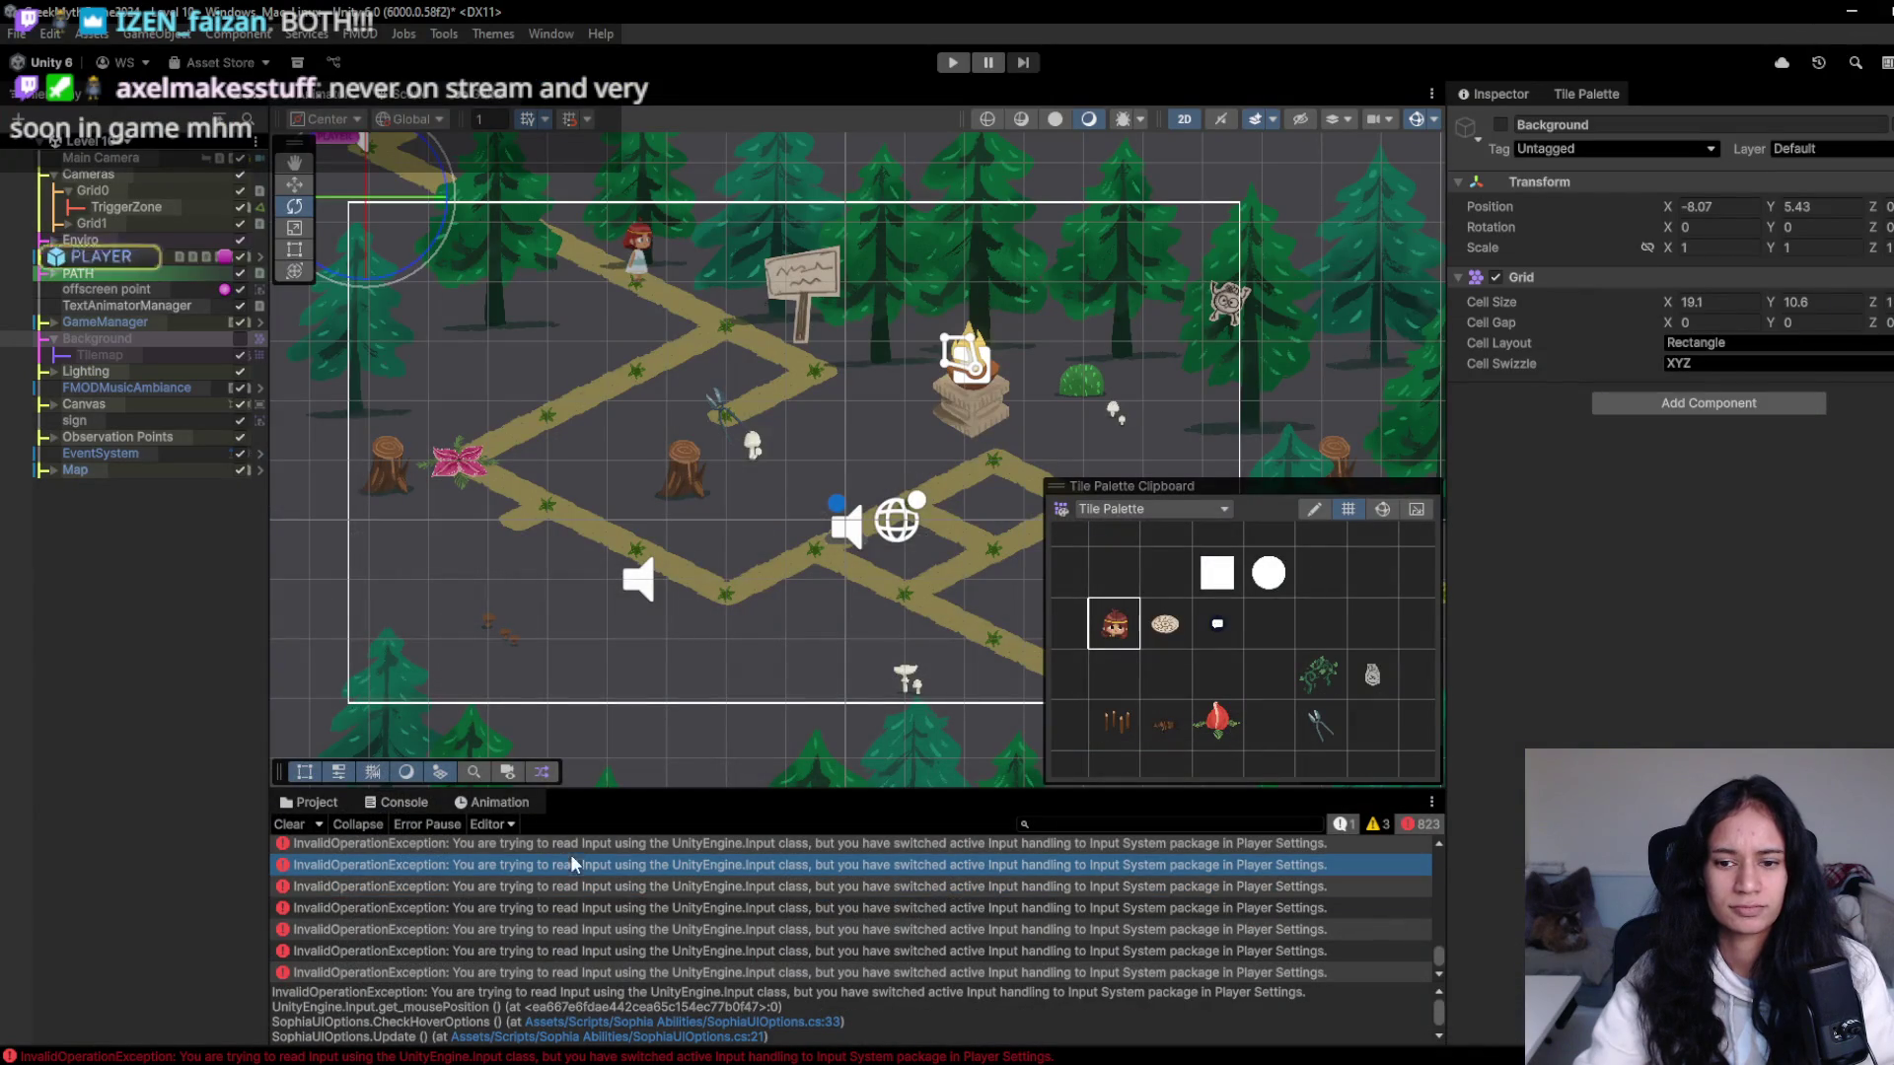
- Clear the console errors and run a quick play-test
left_click(289, 825)
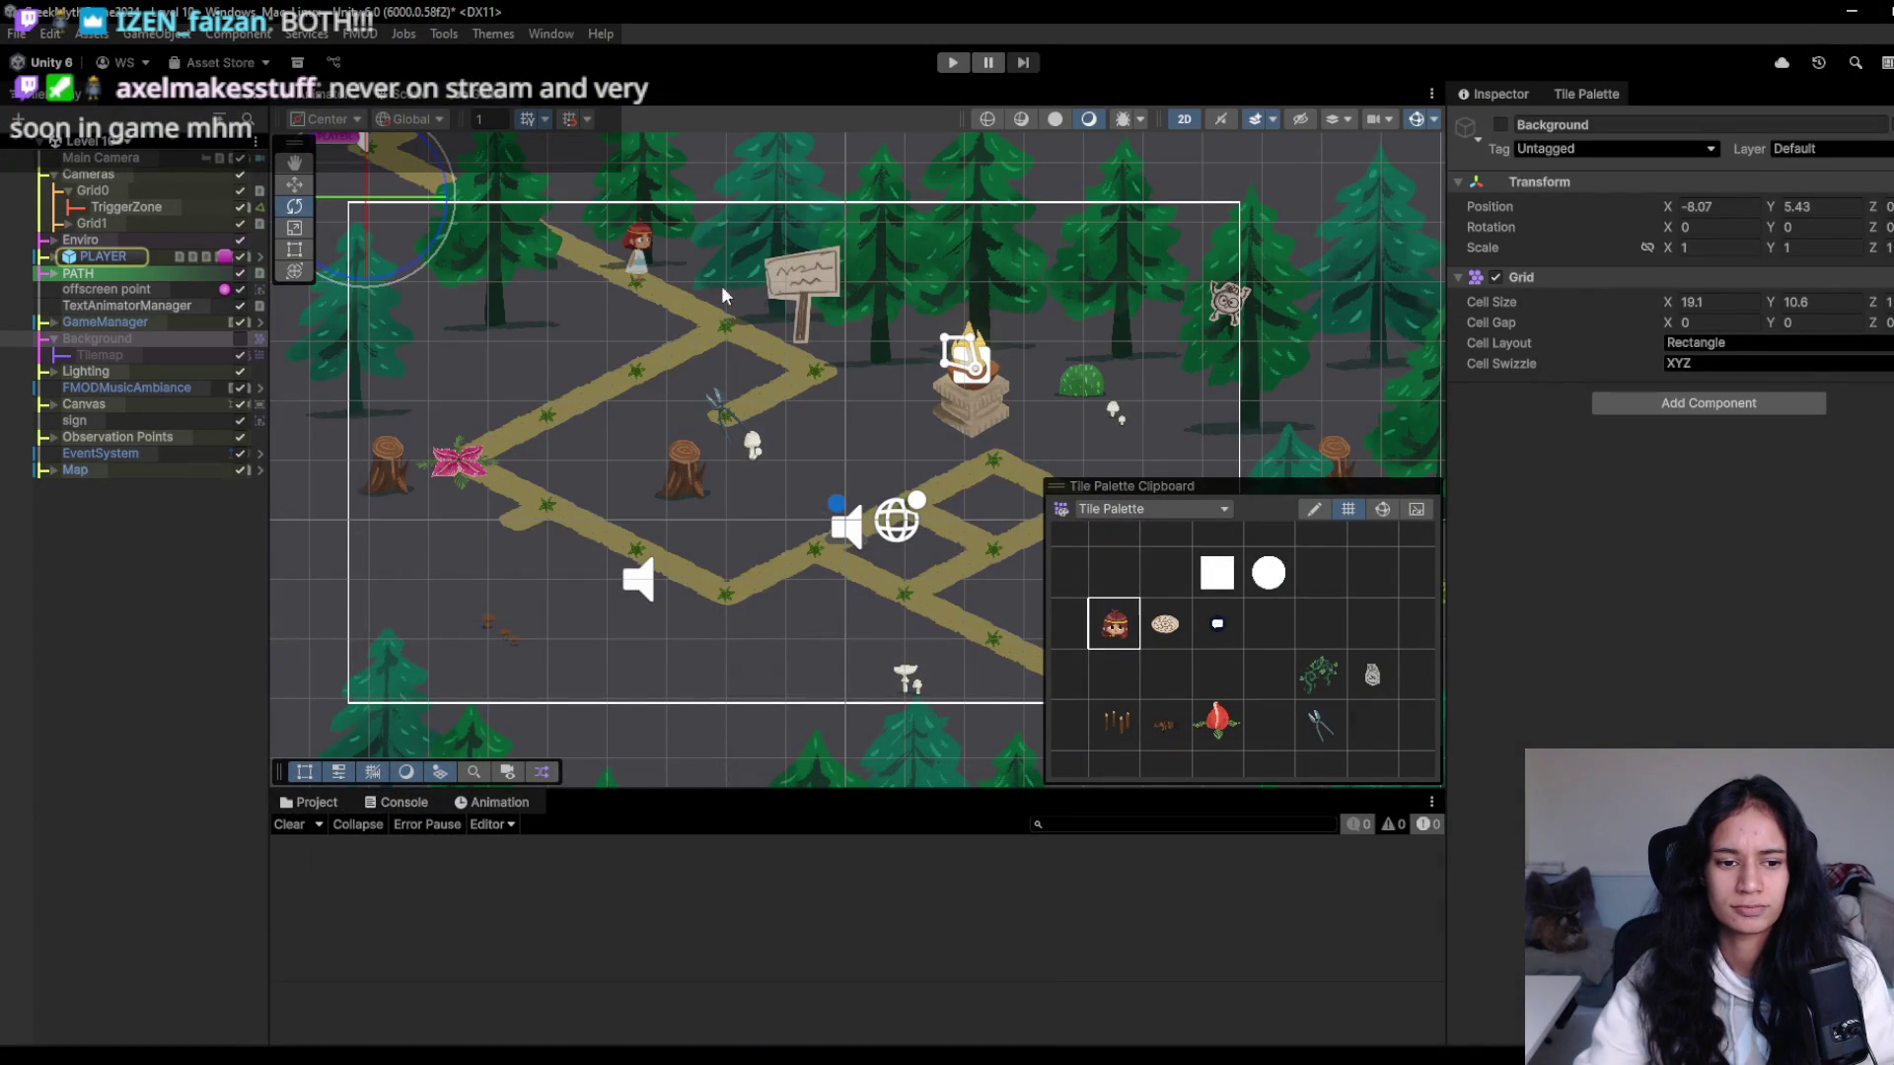
left_click(954, 63)
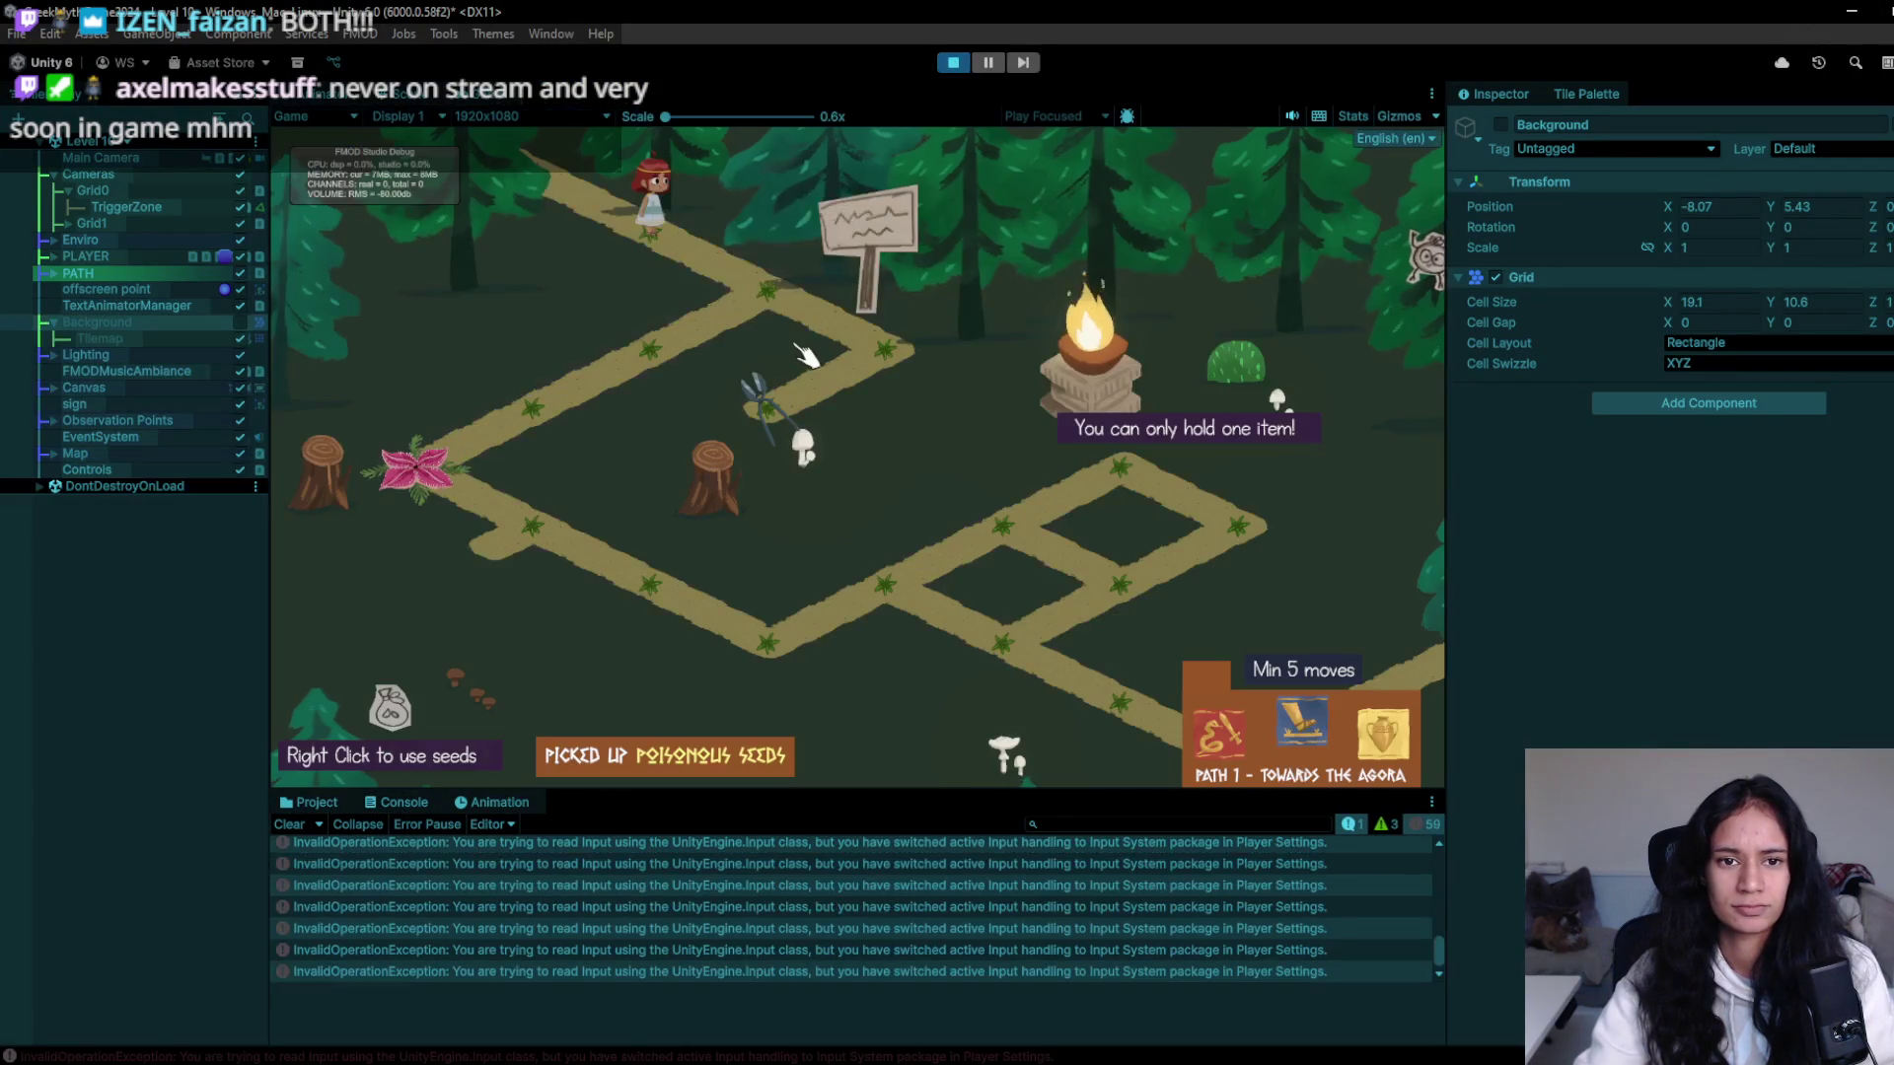
key("ctrl+p")
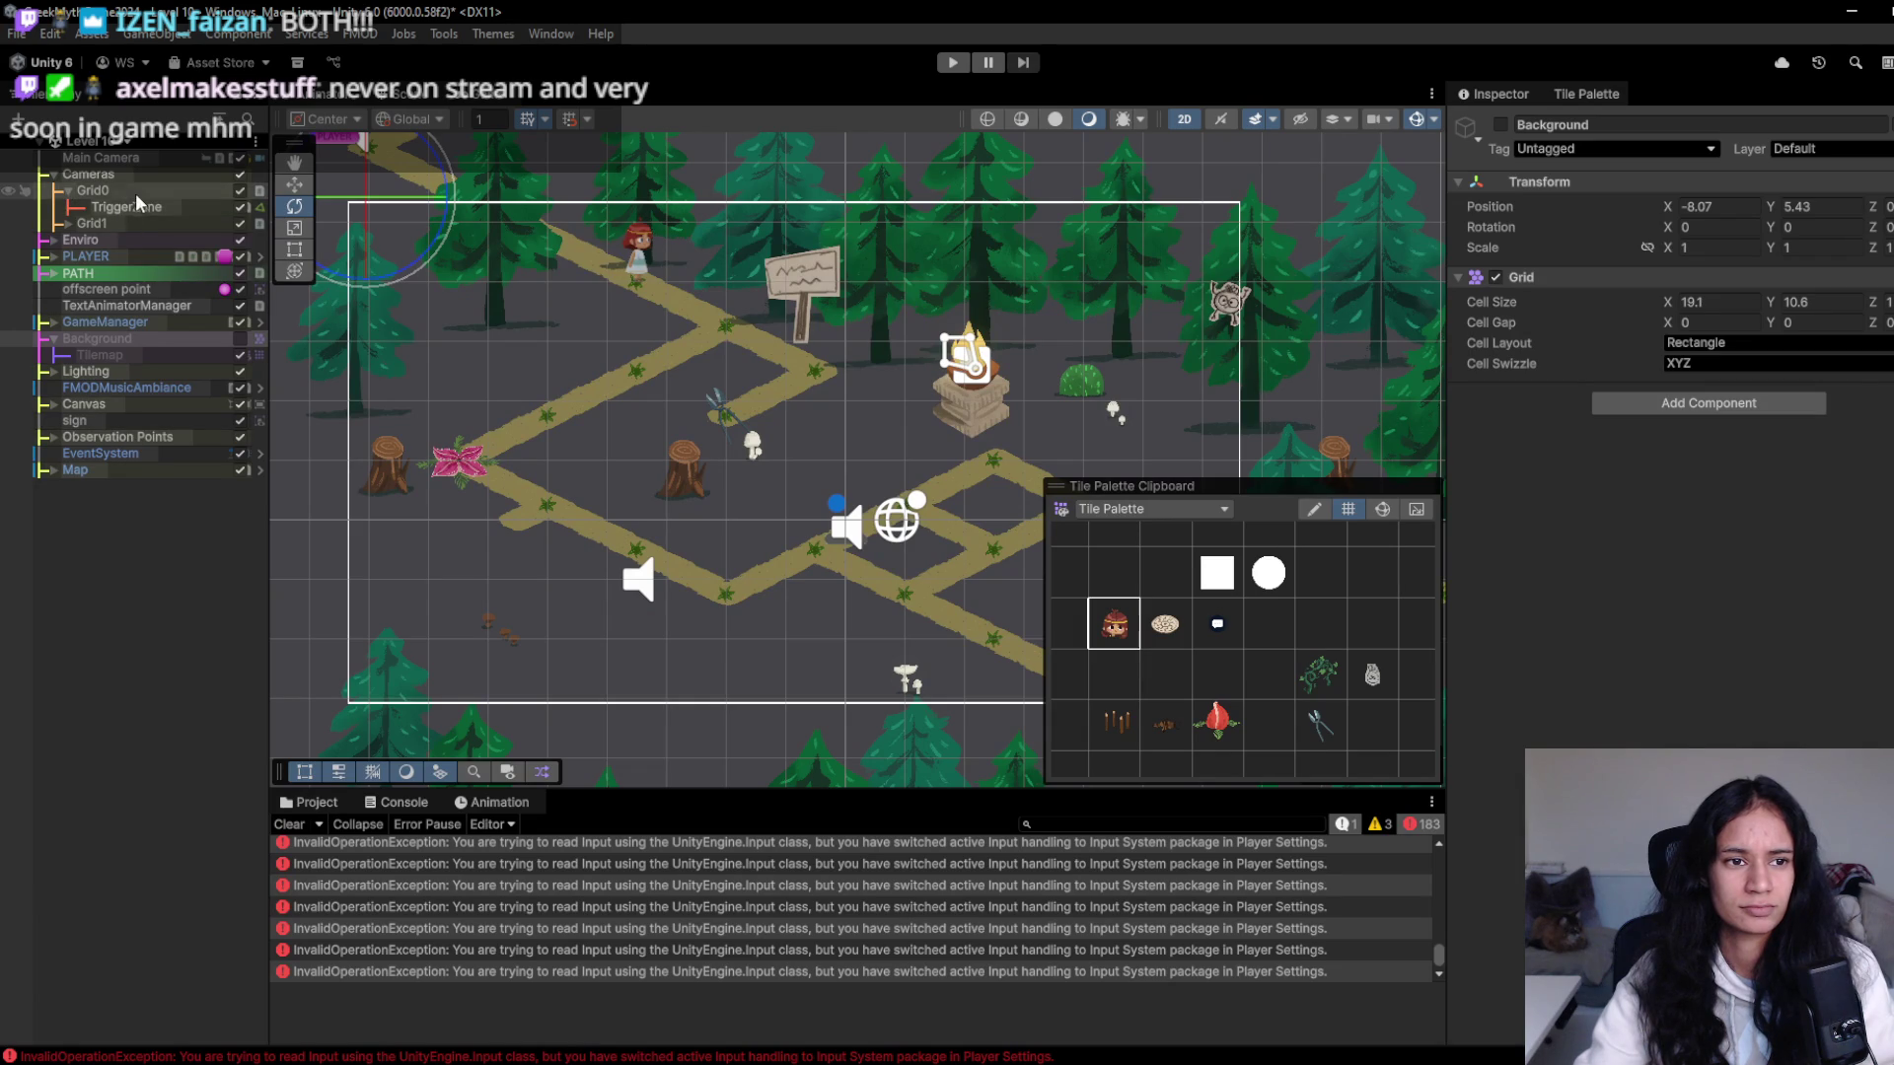
- Check the Cursor object's trail settings under GameManager, play-test again, then select Enviro
left_click(55, 322)
left_click(96, 339)
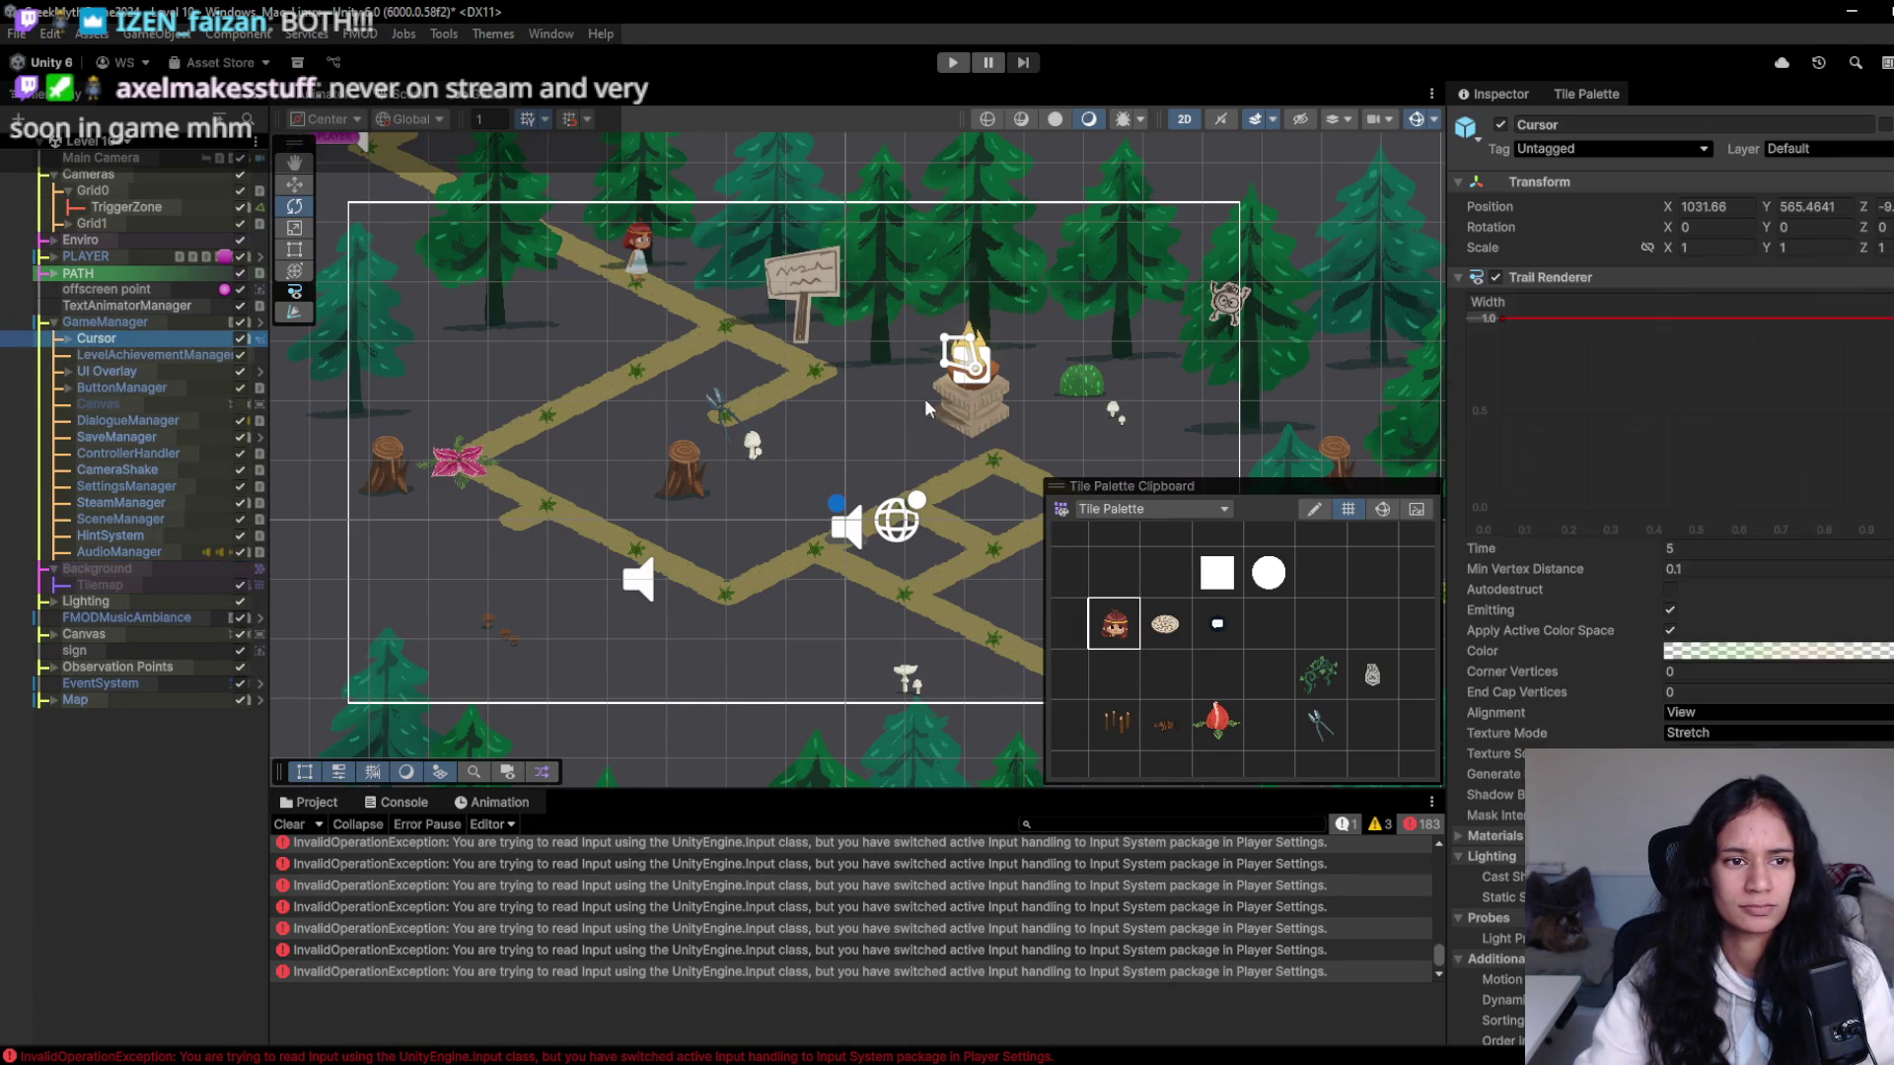
scroll(1576, 512, "down", 5)
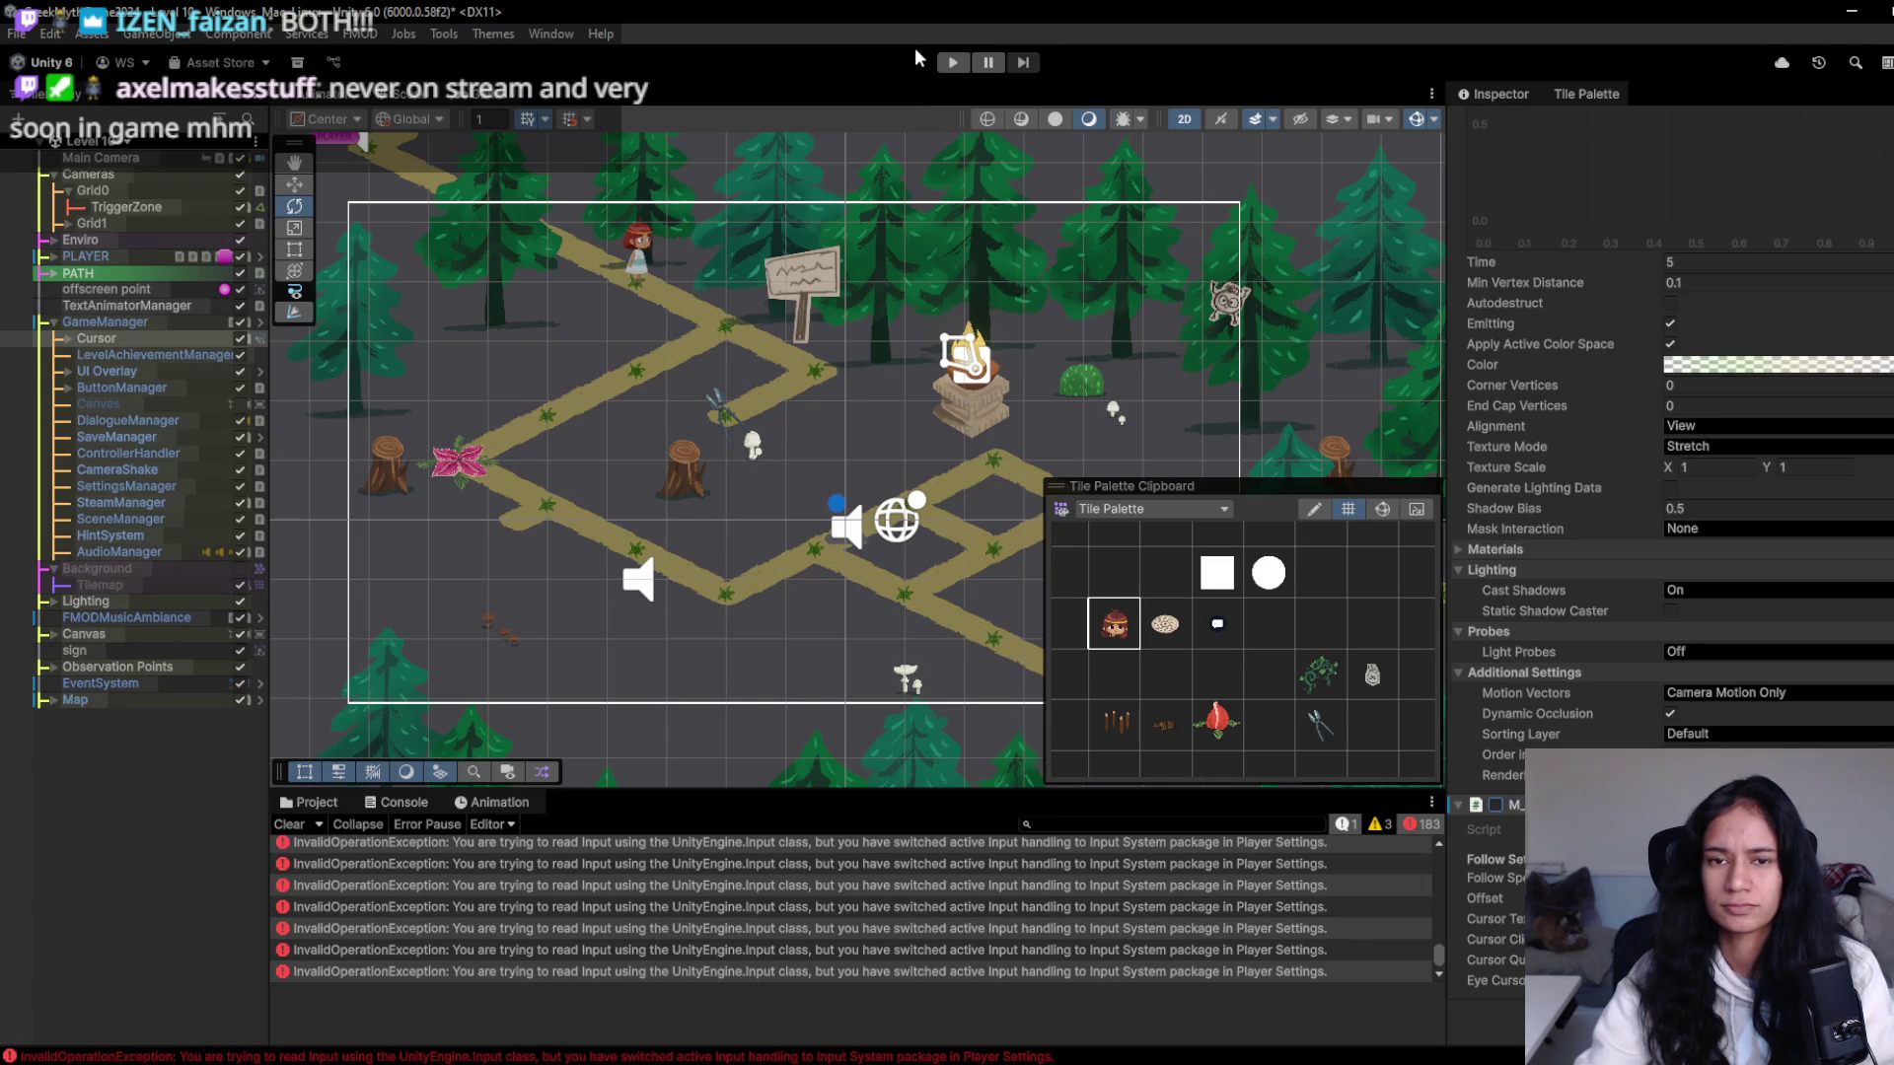
left_click(952, 63)
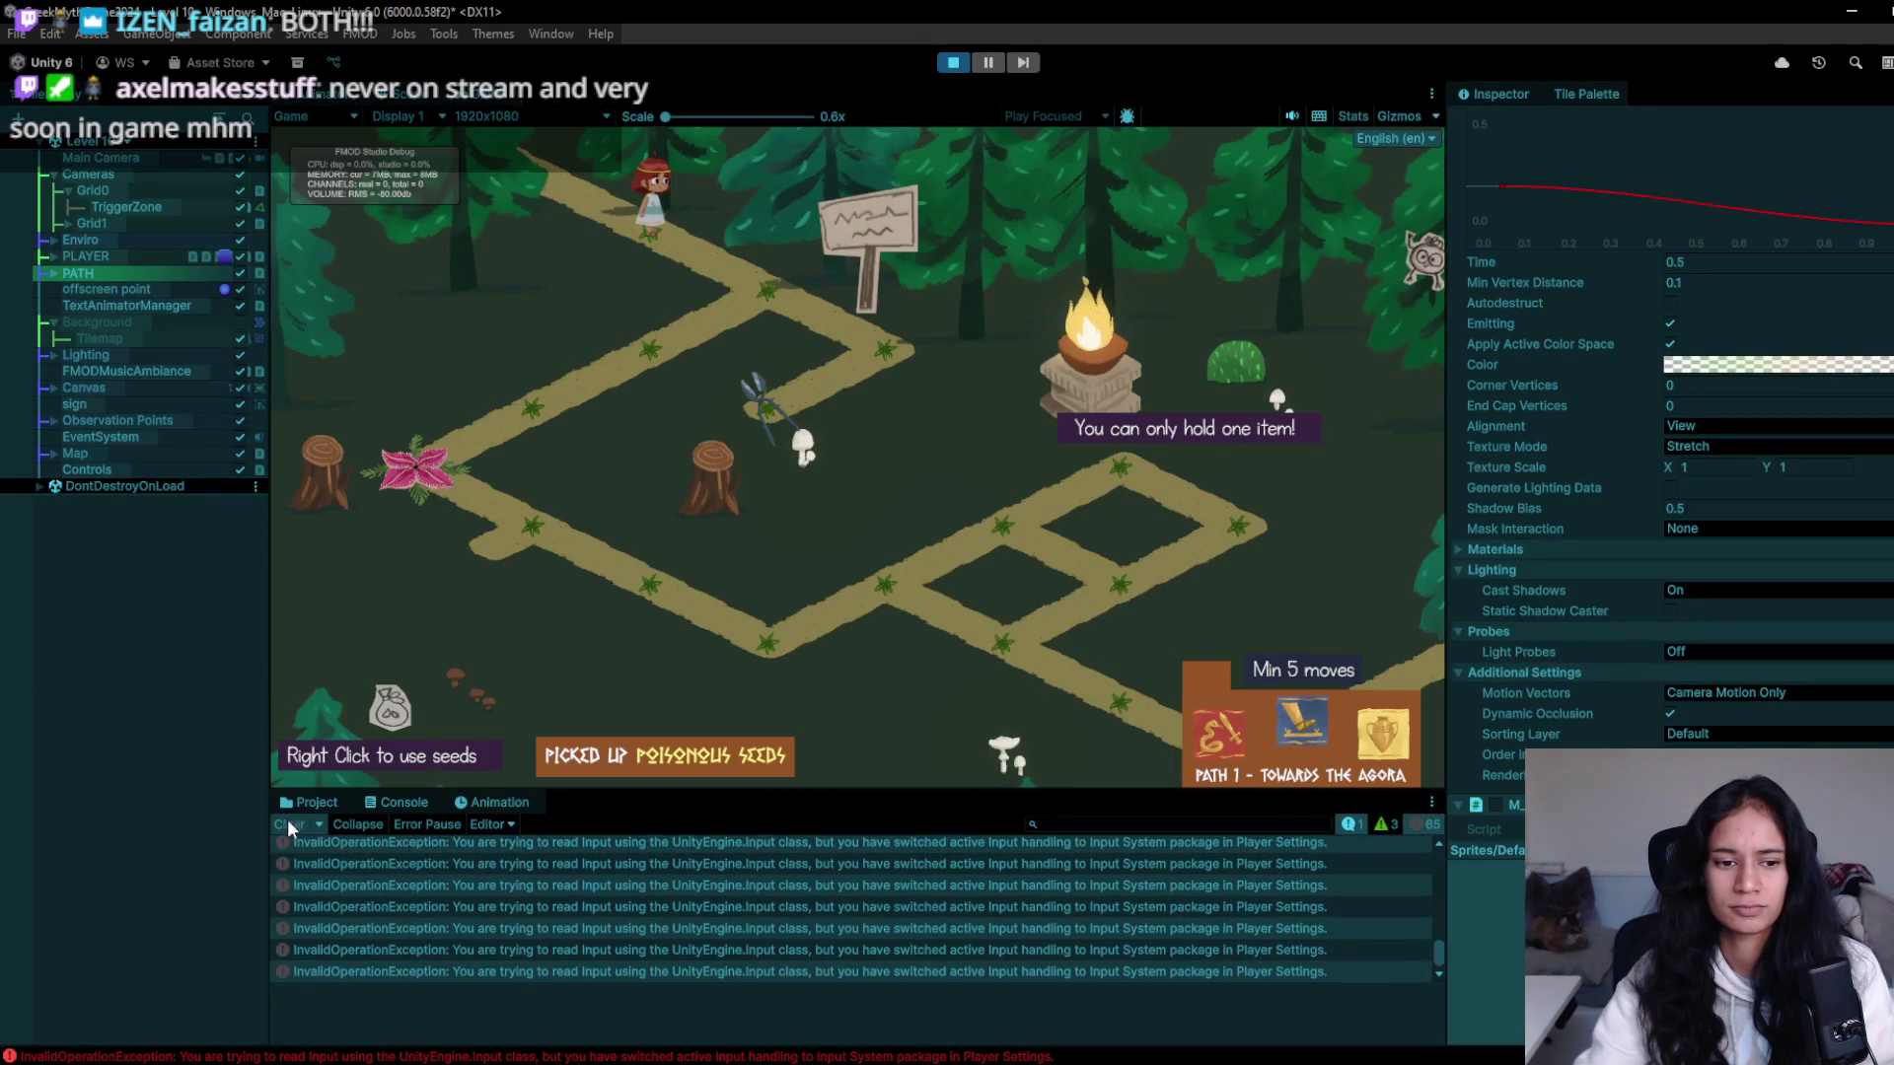
key("ctrl+p")
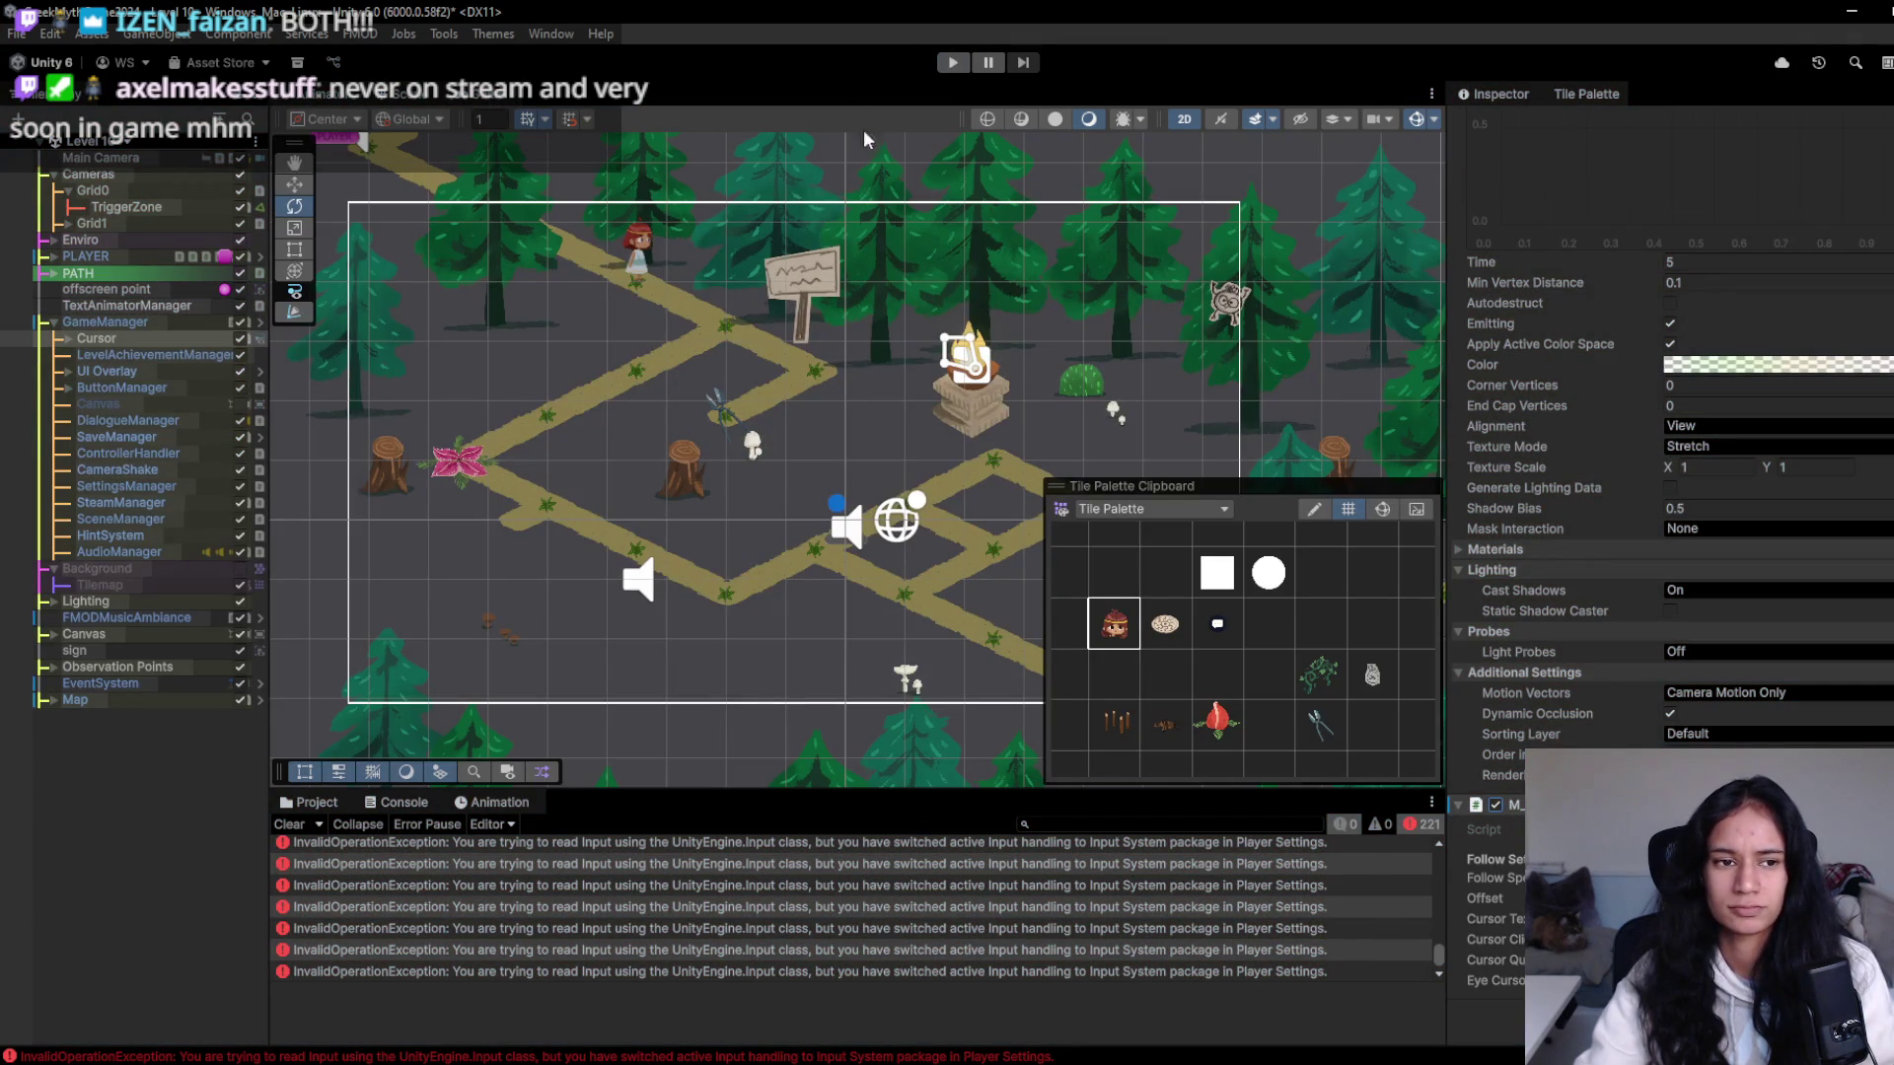
left_click(158, 322)
left_click(148, 241)
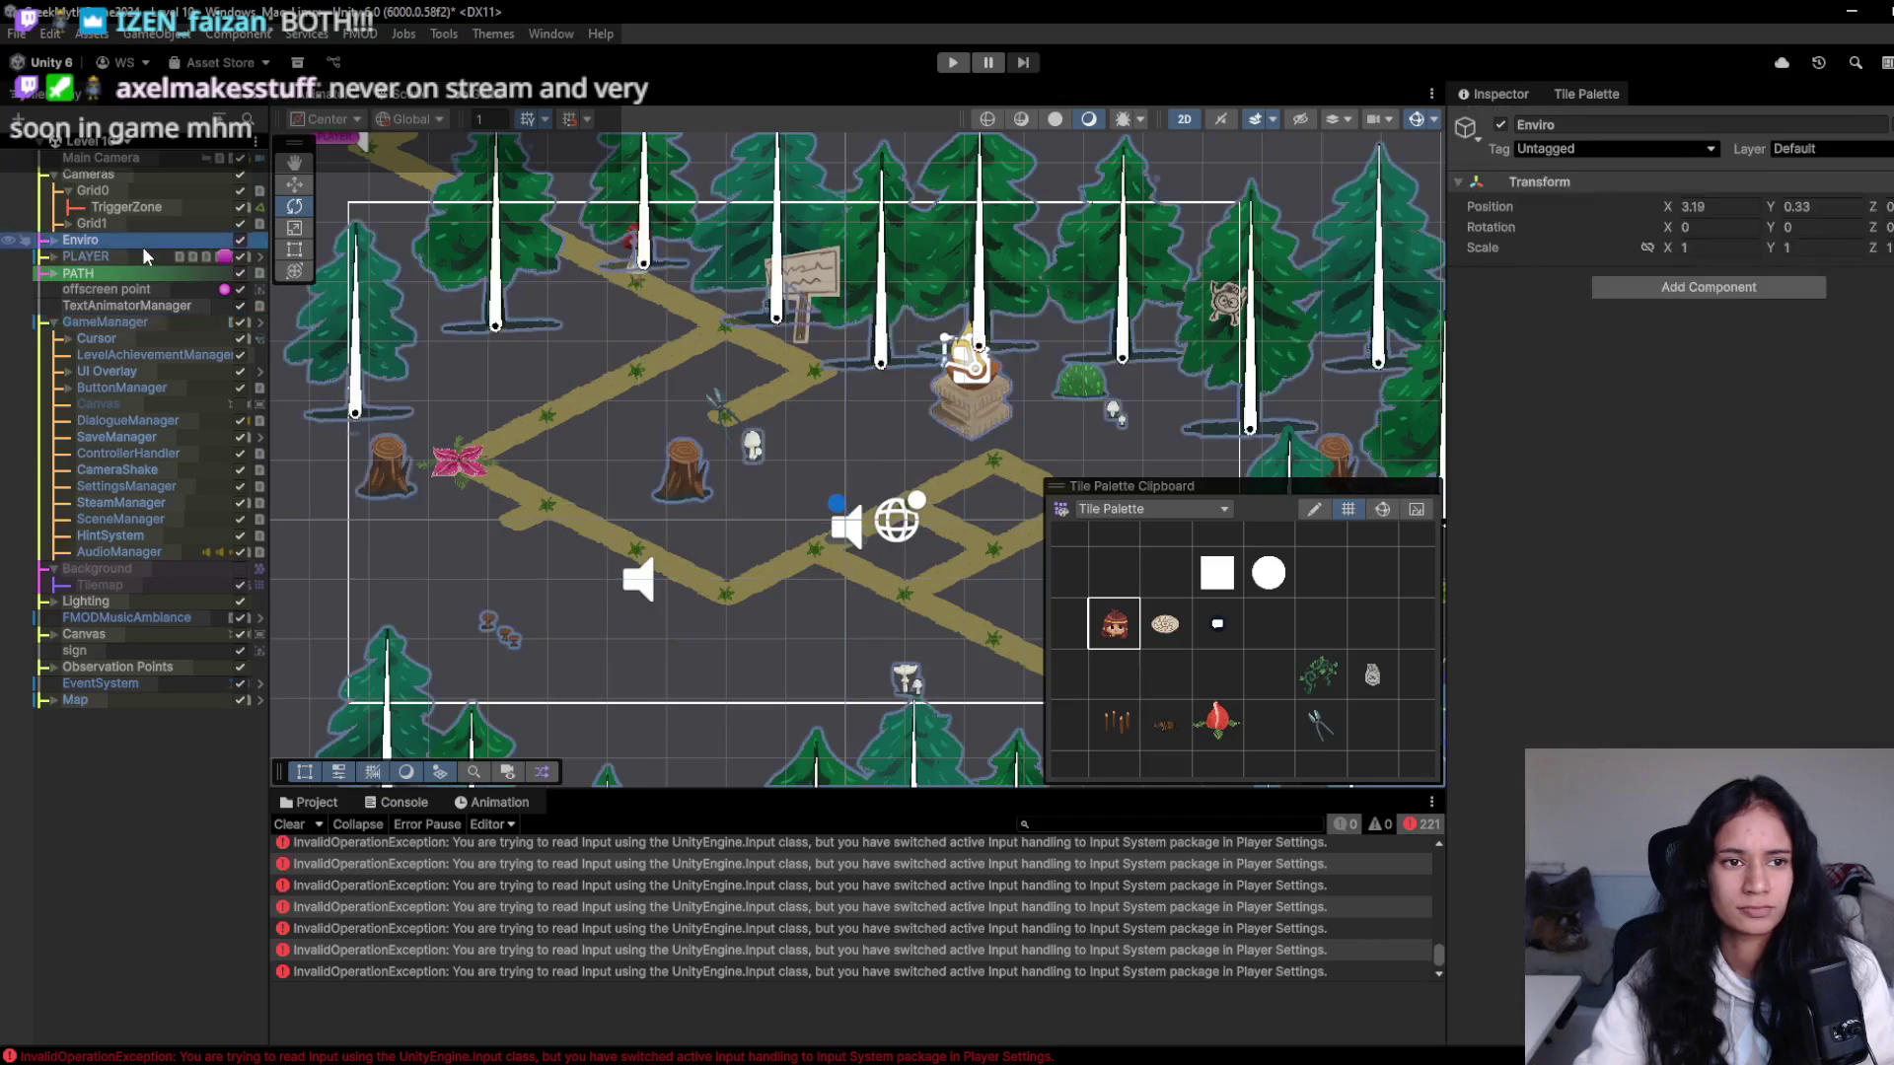
- Deactivate the PLAYER object and start a play-test
left_click(144, 257)
left_click(1501, 124)
left_click(955, 66)
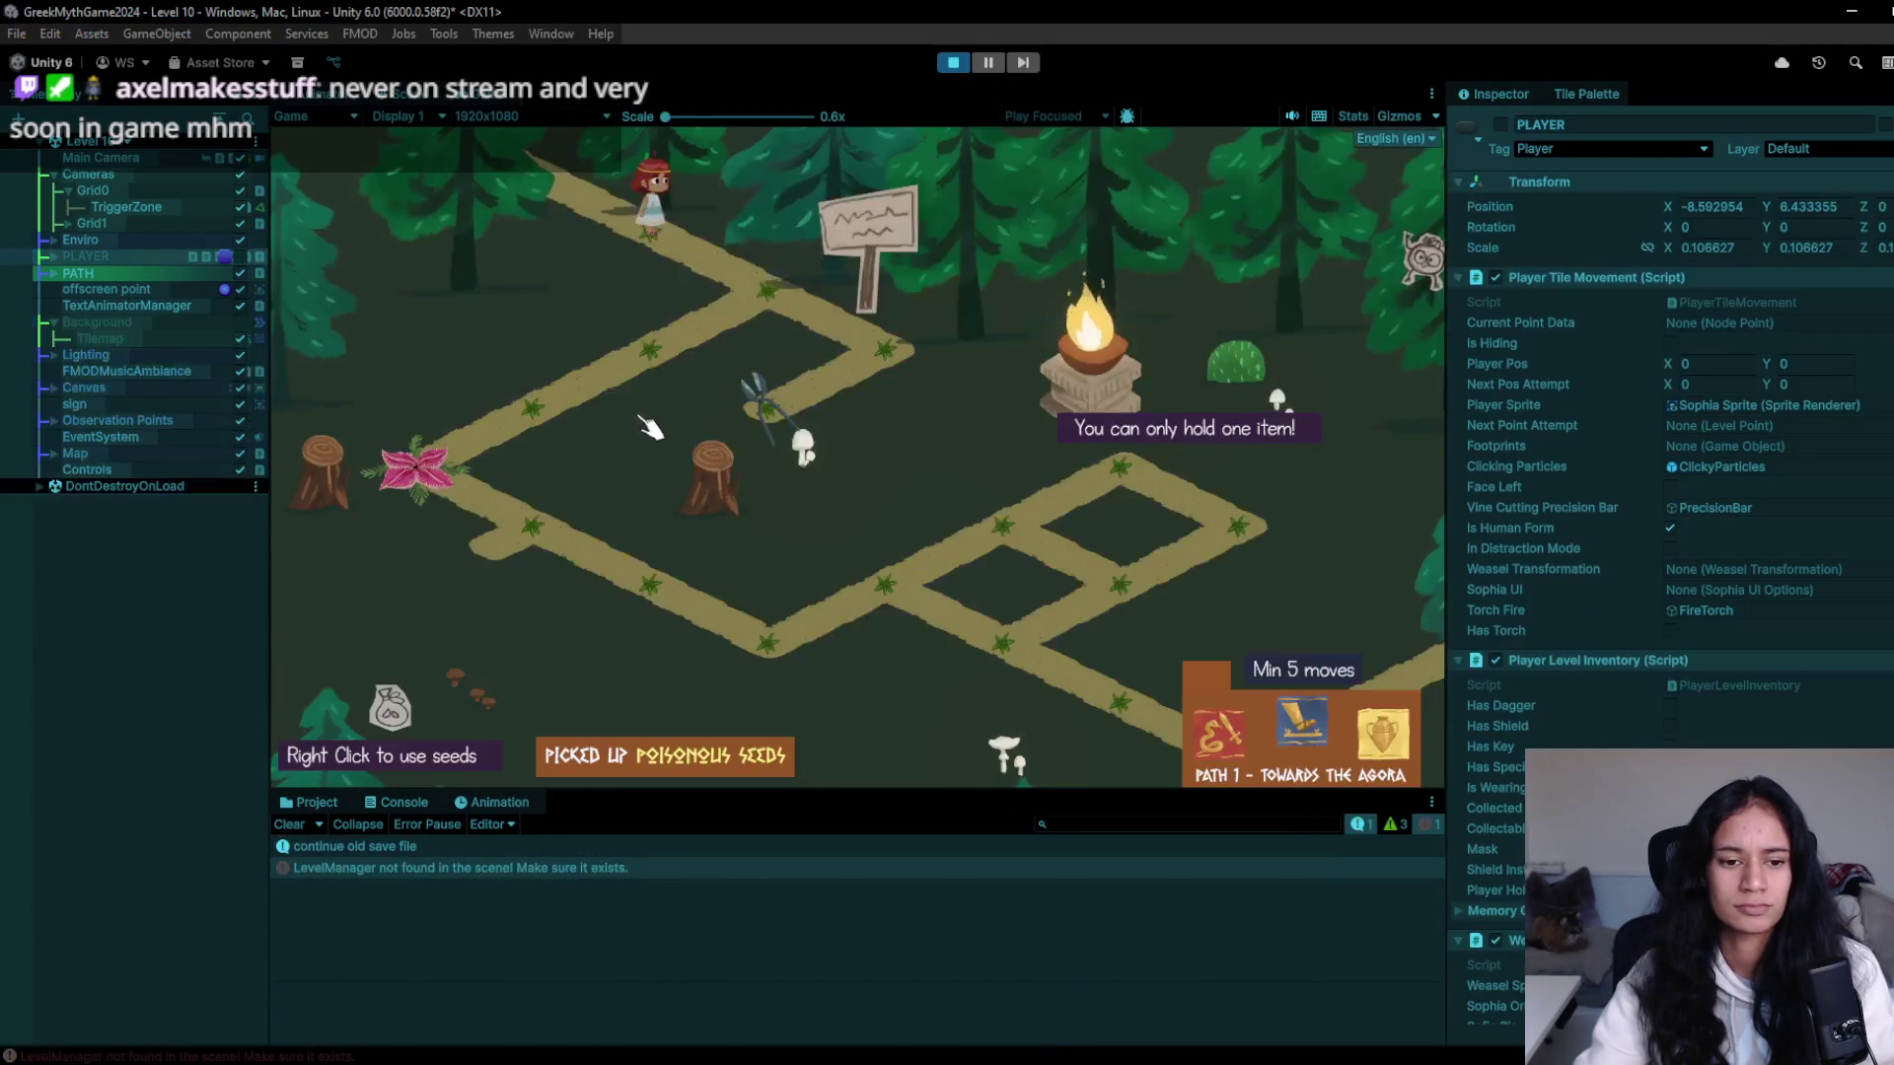
- Walk the character along the path nodes onto the red plant until Killed is logged, then stop
left_click(779, 291)
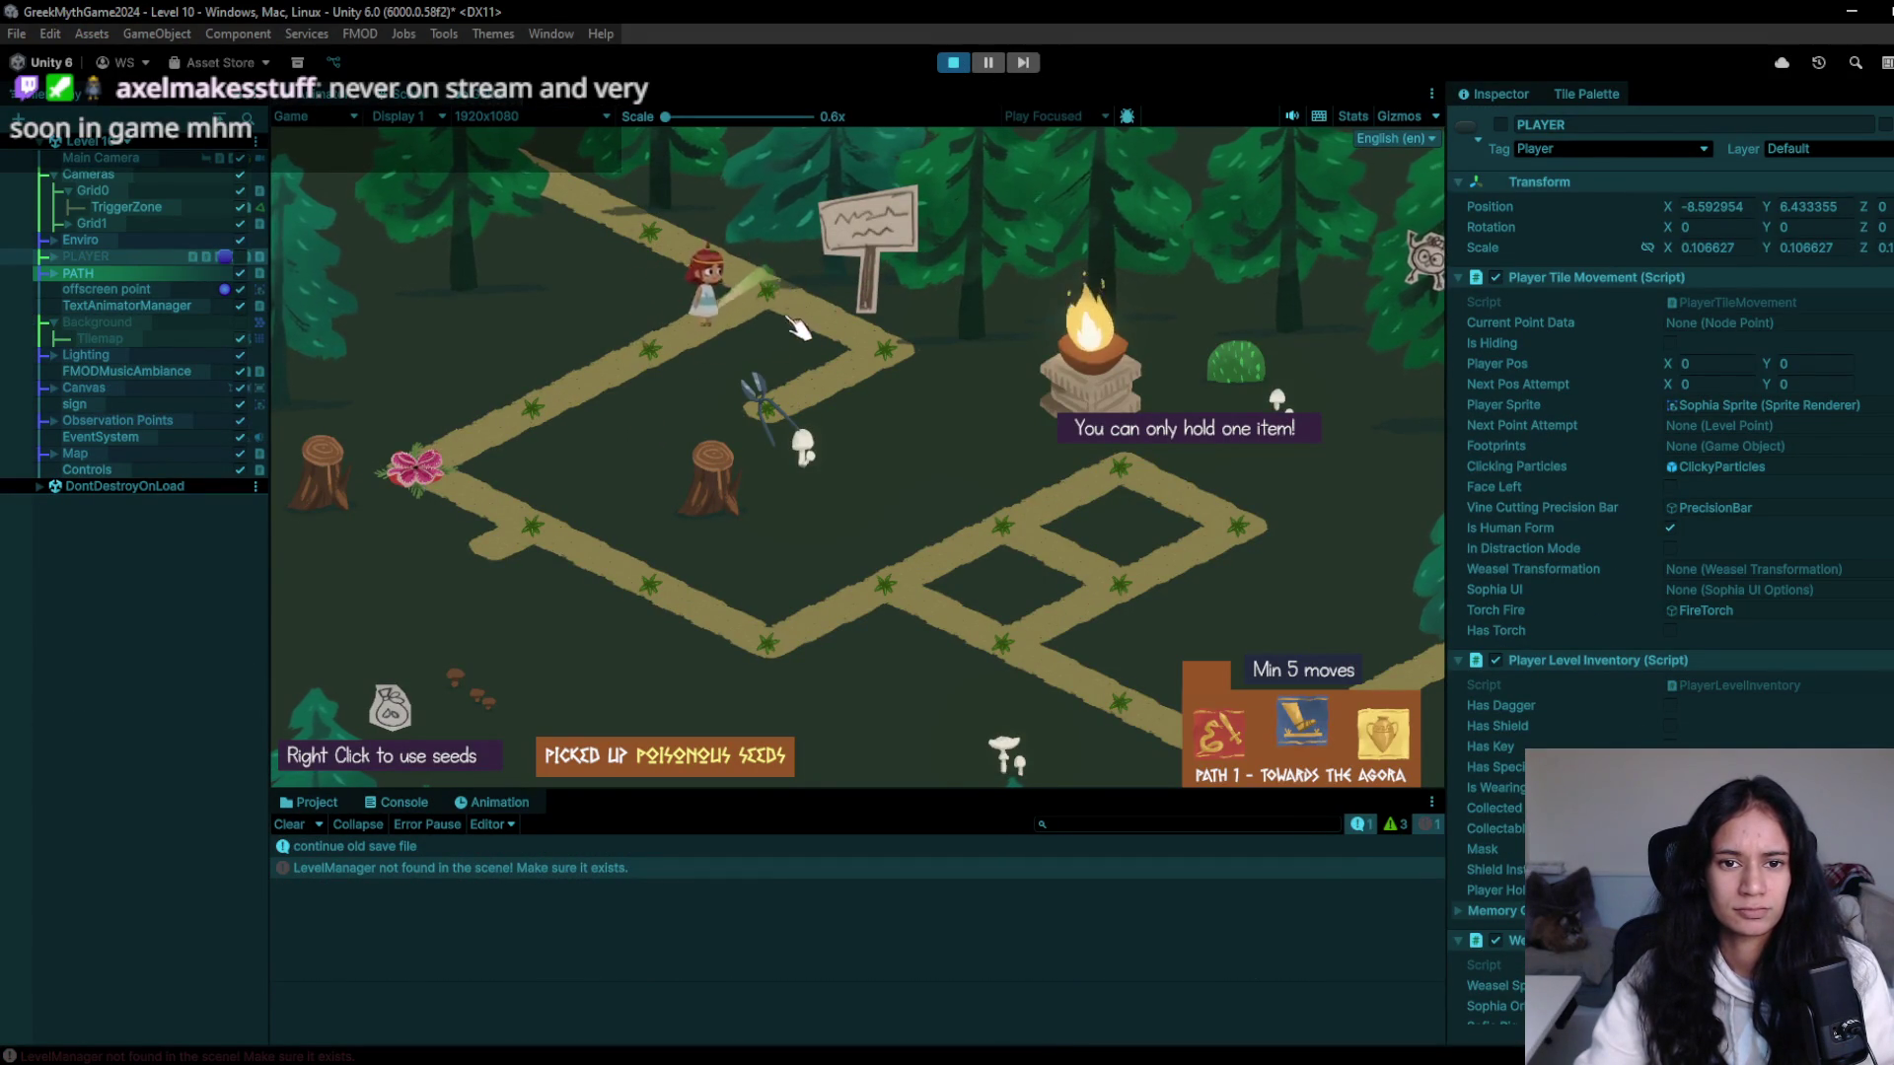
left_click(875, 355)
left_click(802, 424)
left_click(730, 294)
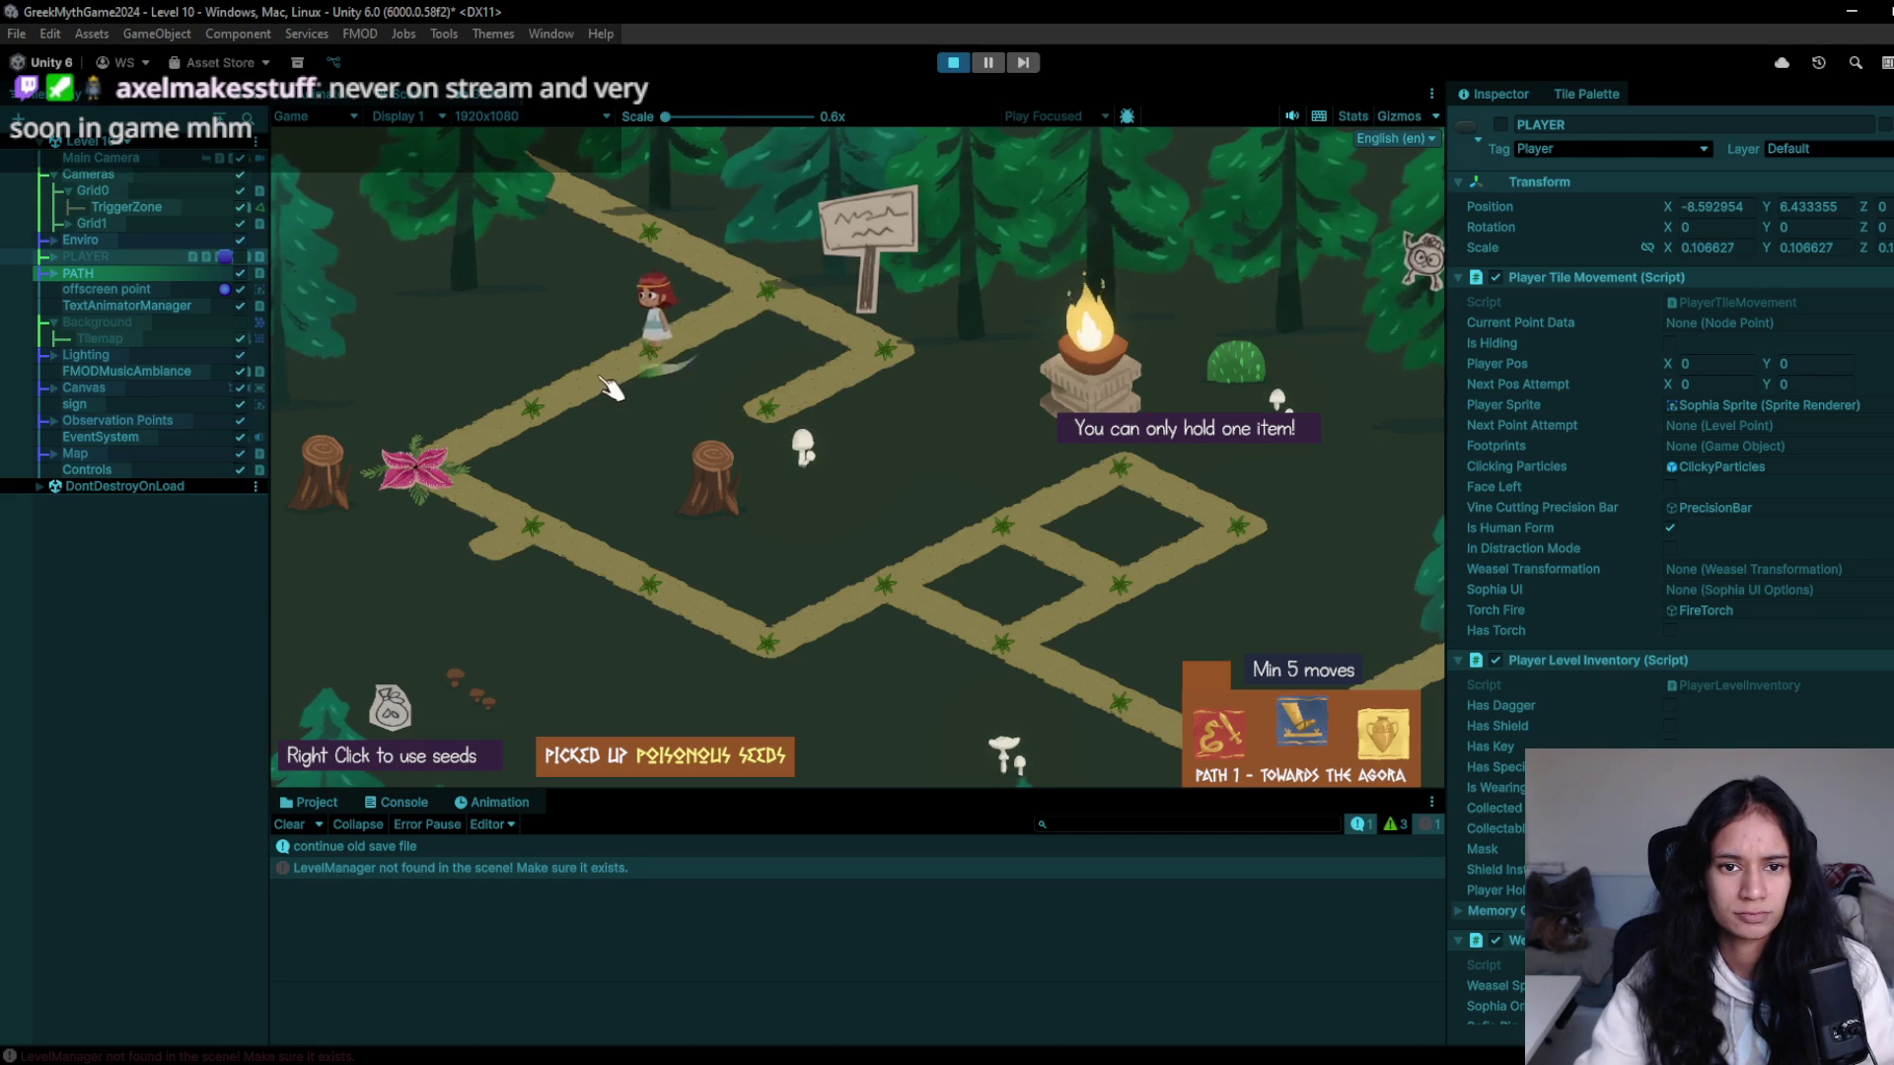
left_click(478, 454)
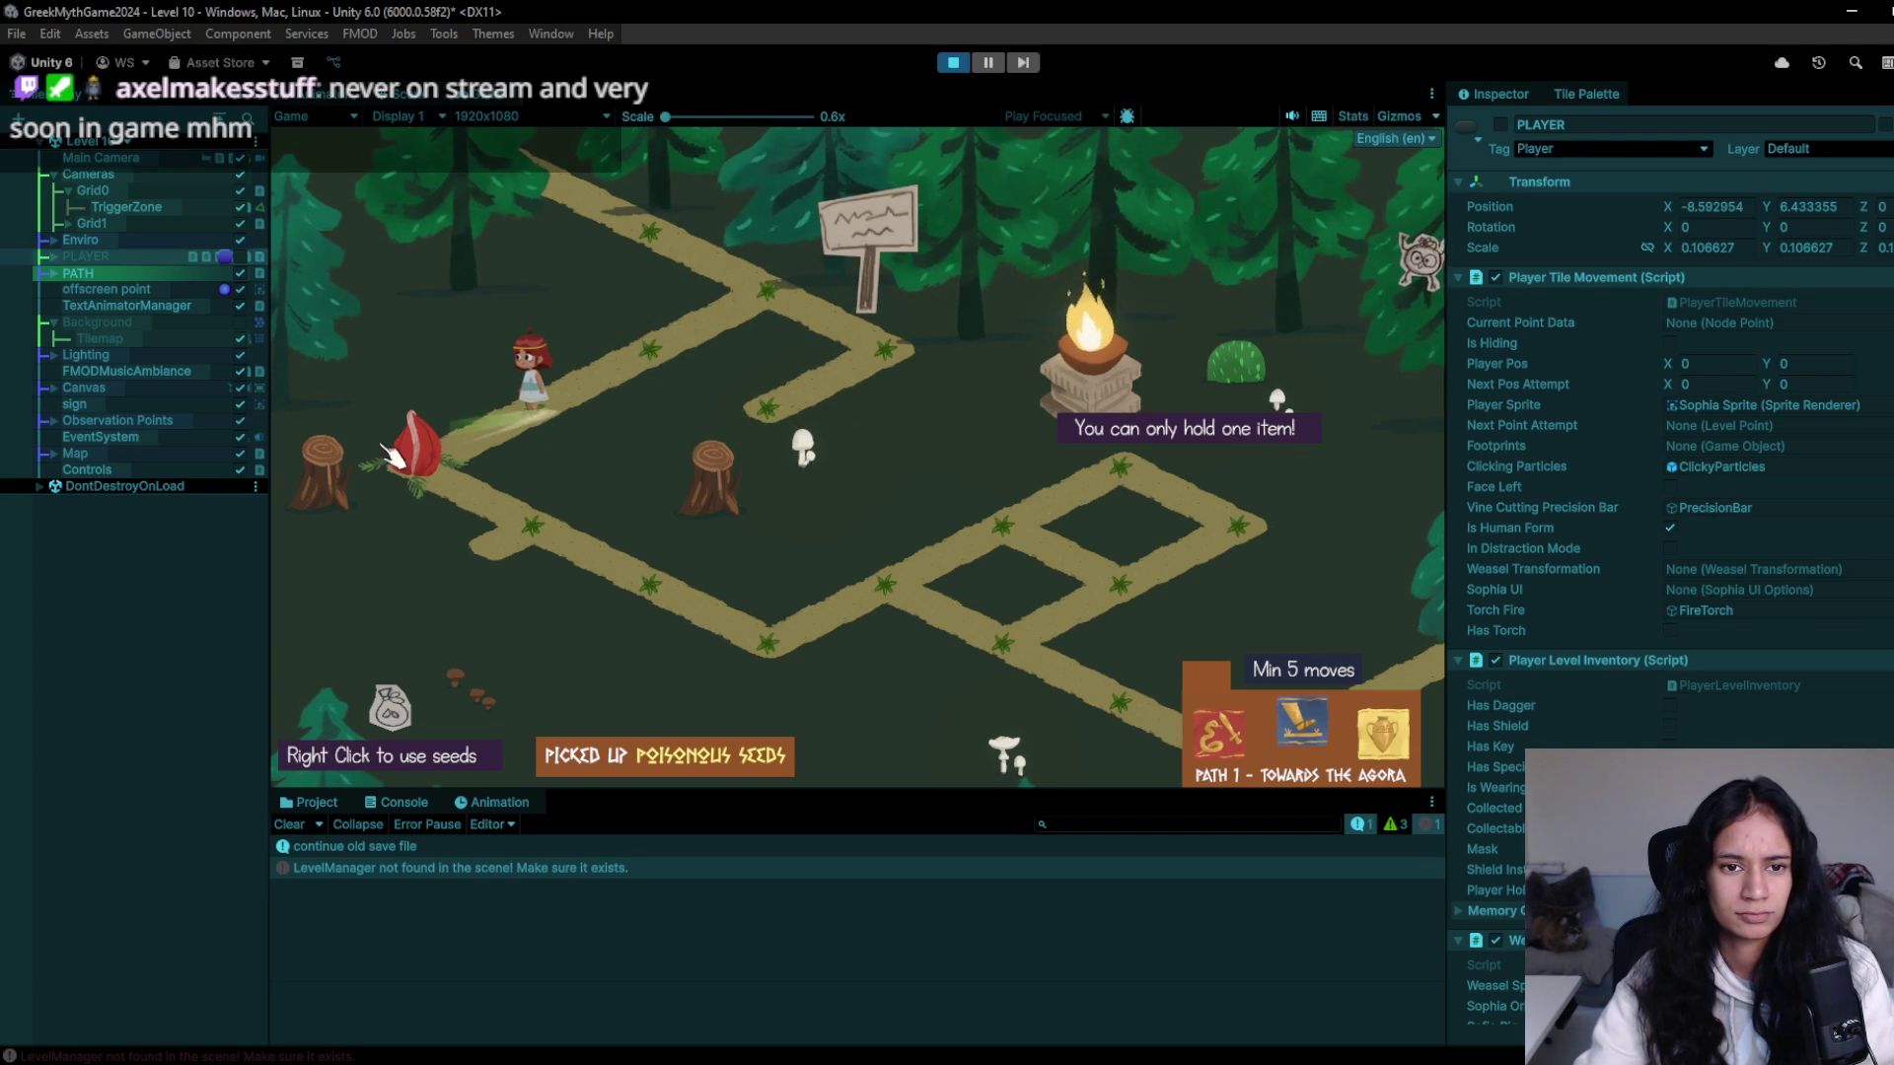
left_click(642, 365)
left_click(419, 483)
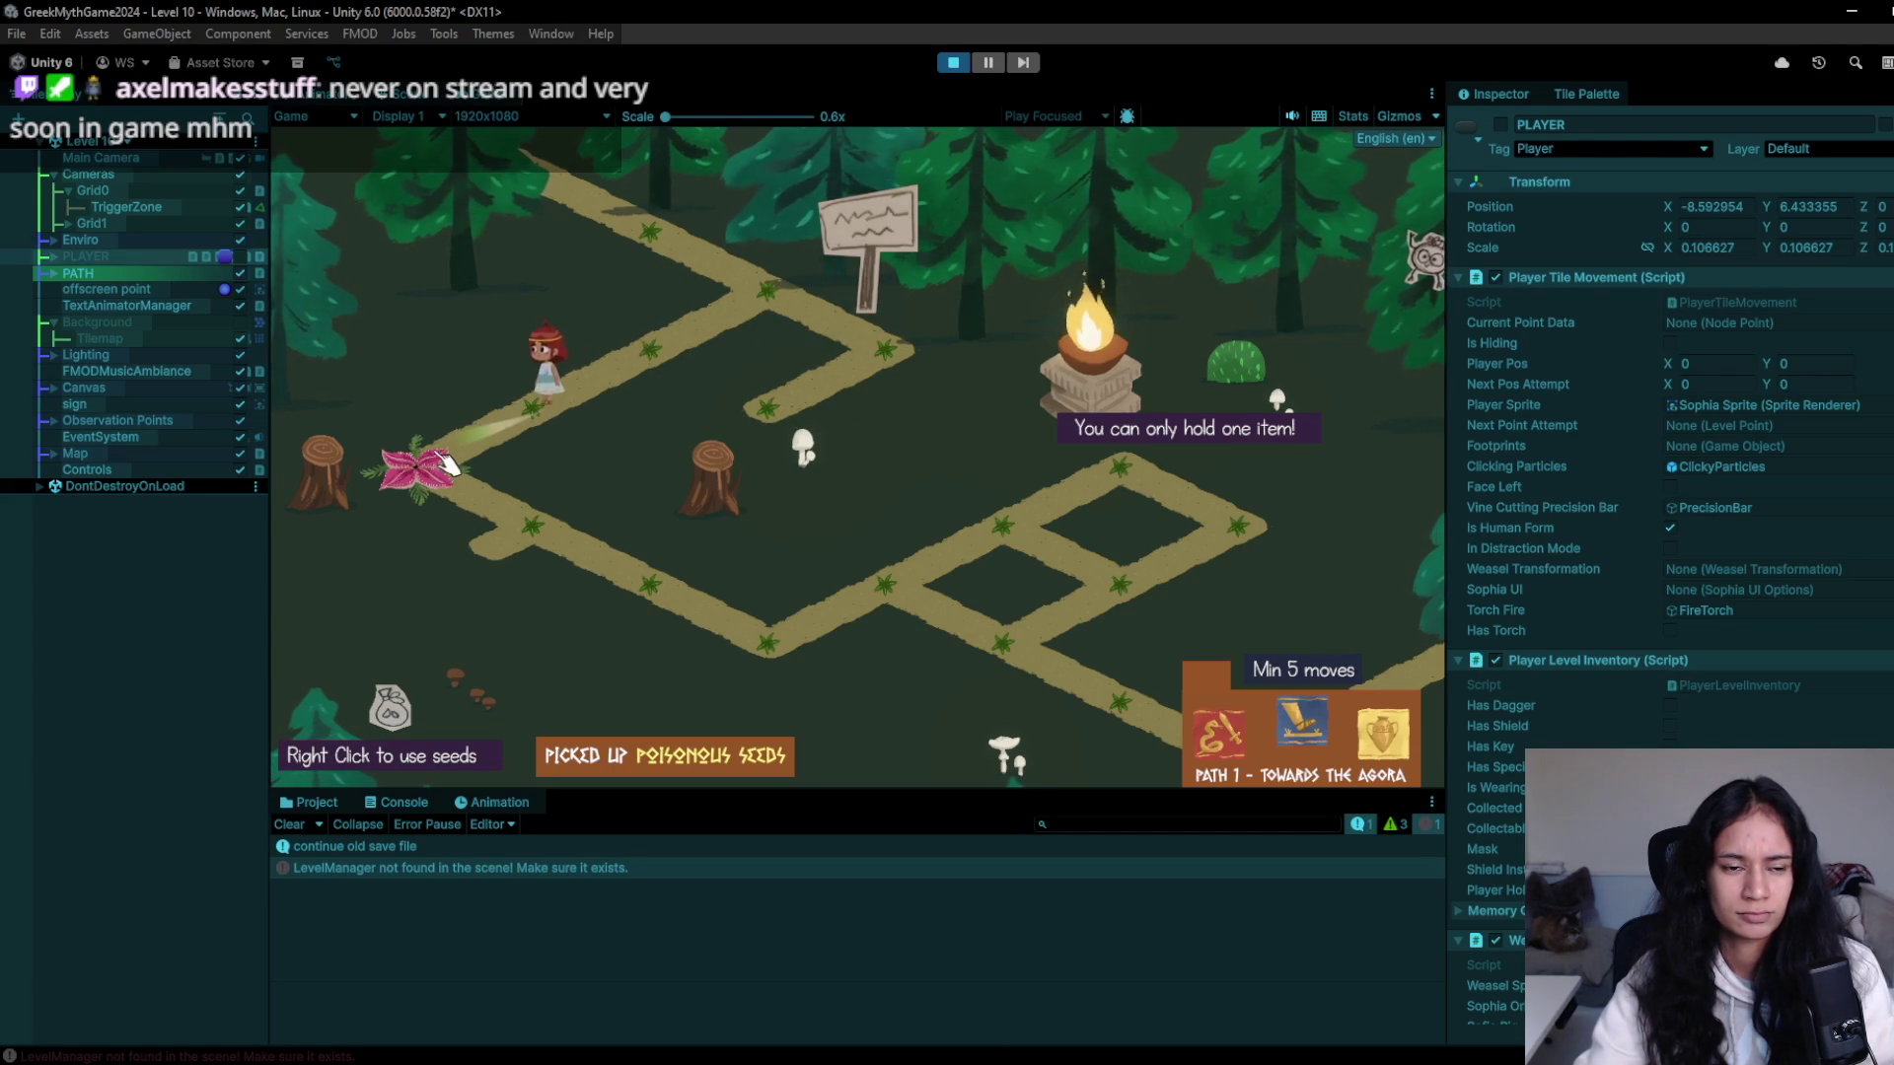
left_click(540, 409)
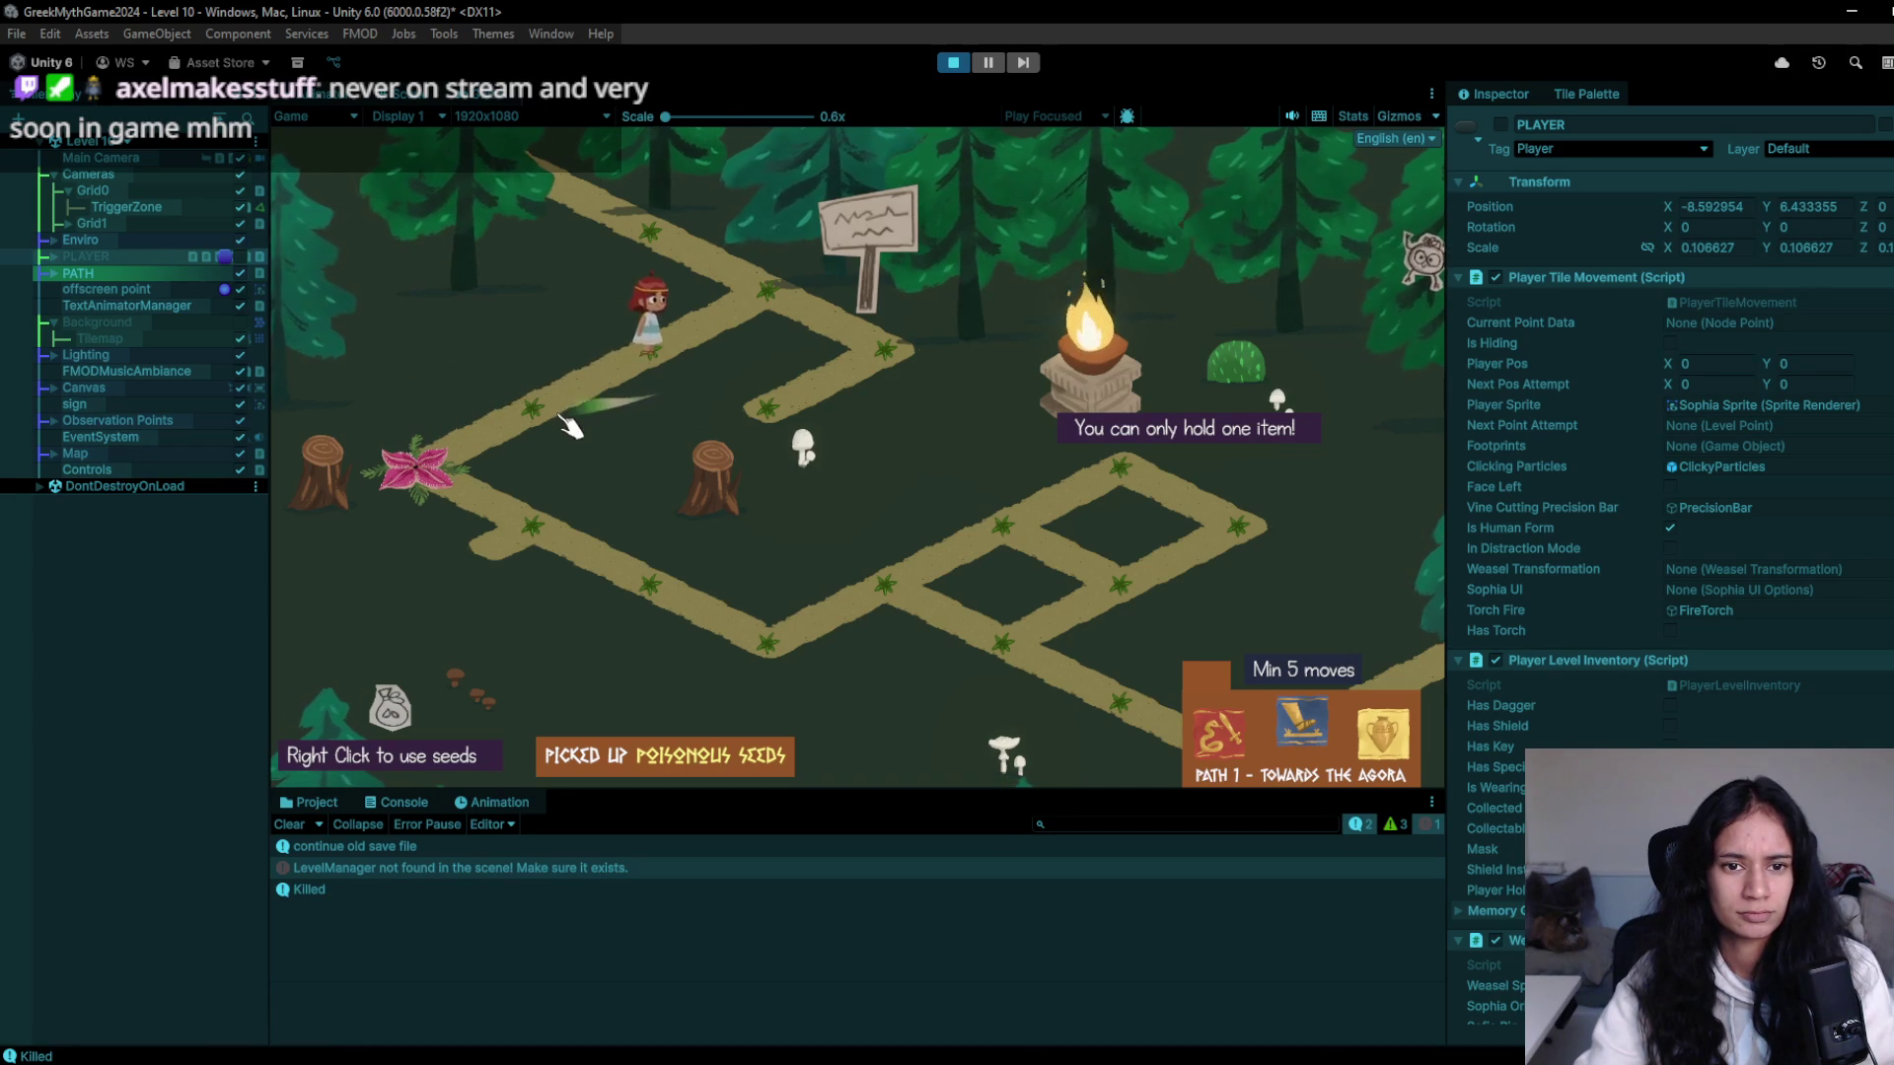
left_click(955, 62)
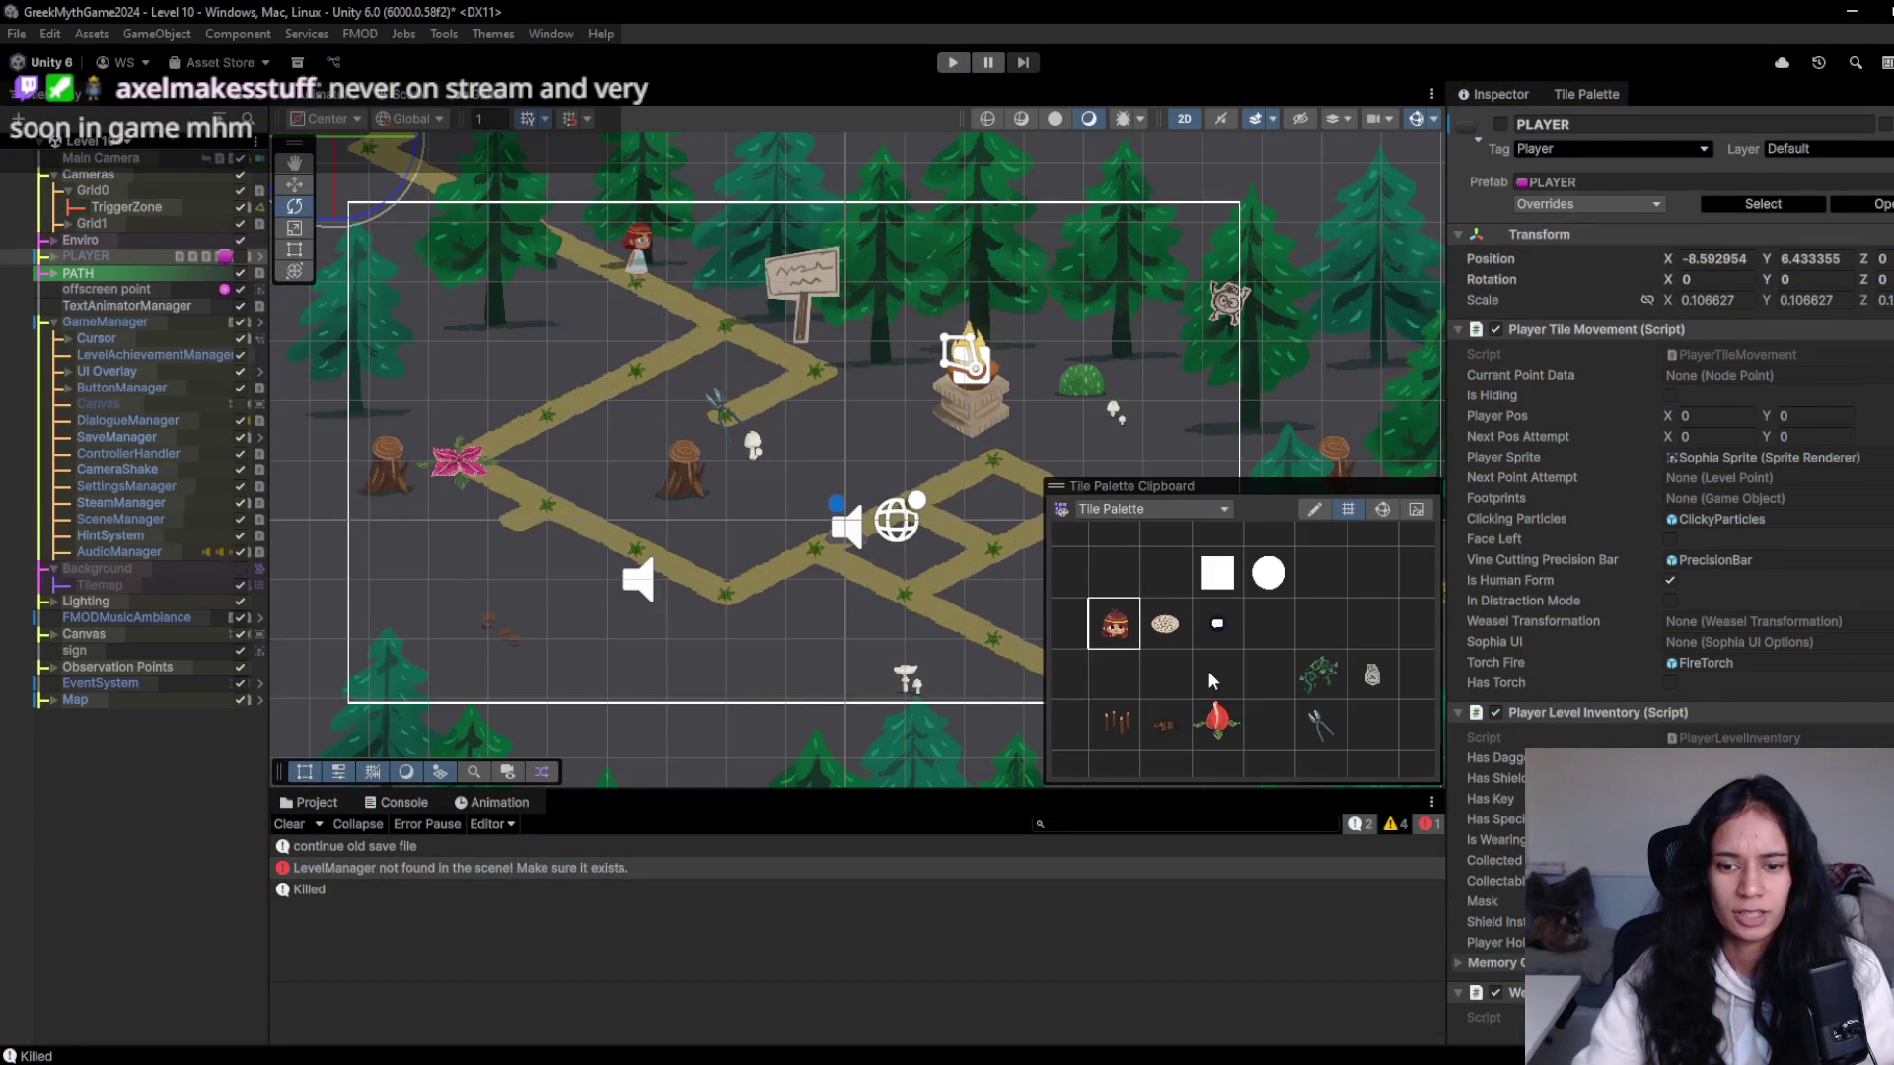
left_click(1214, 677)
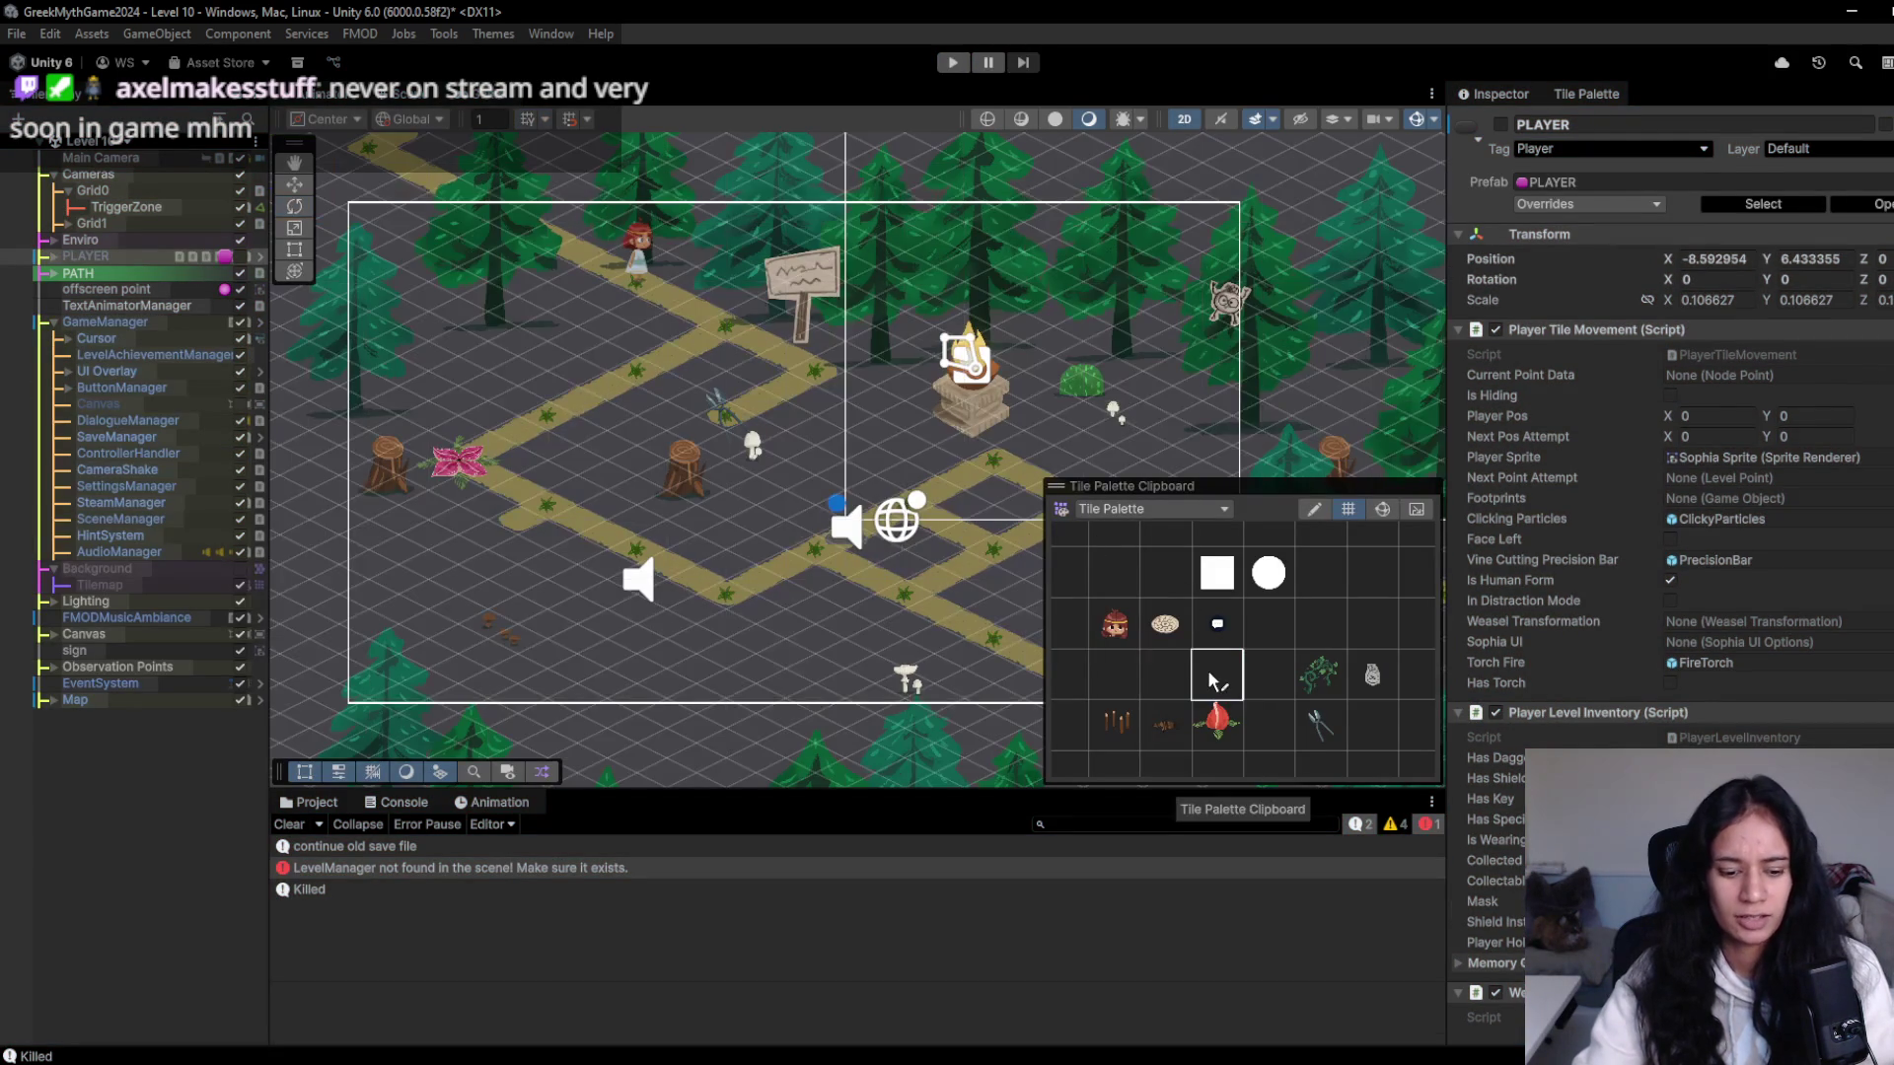
- Set the Grid0 virtual camera's Lens Ortho Size to 4
scroll(520, 526, "down", 3)
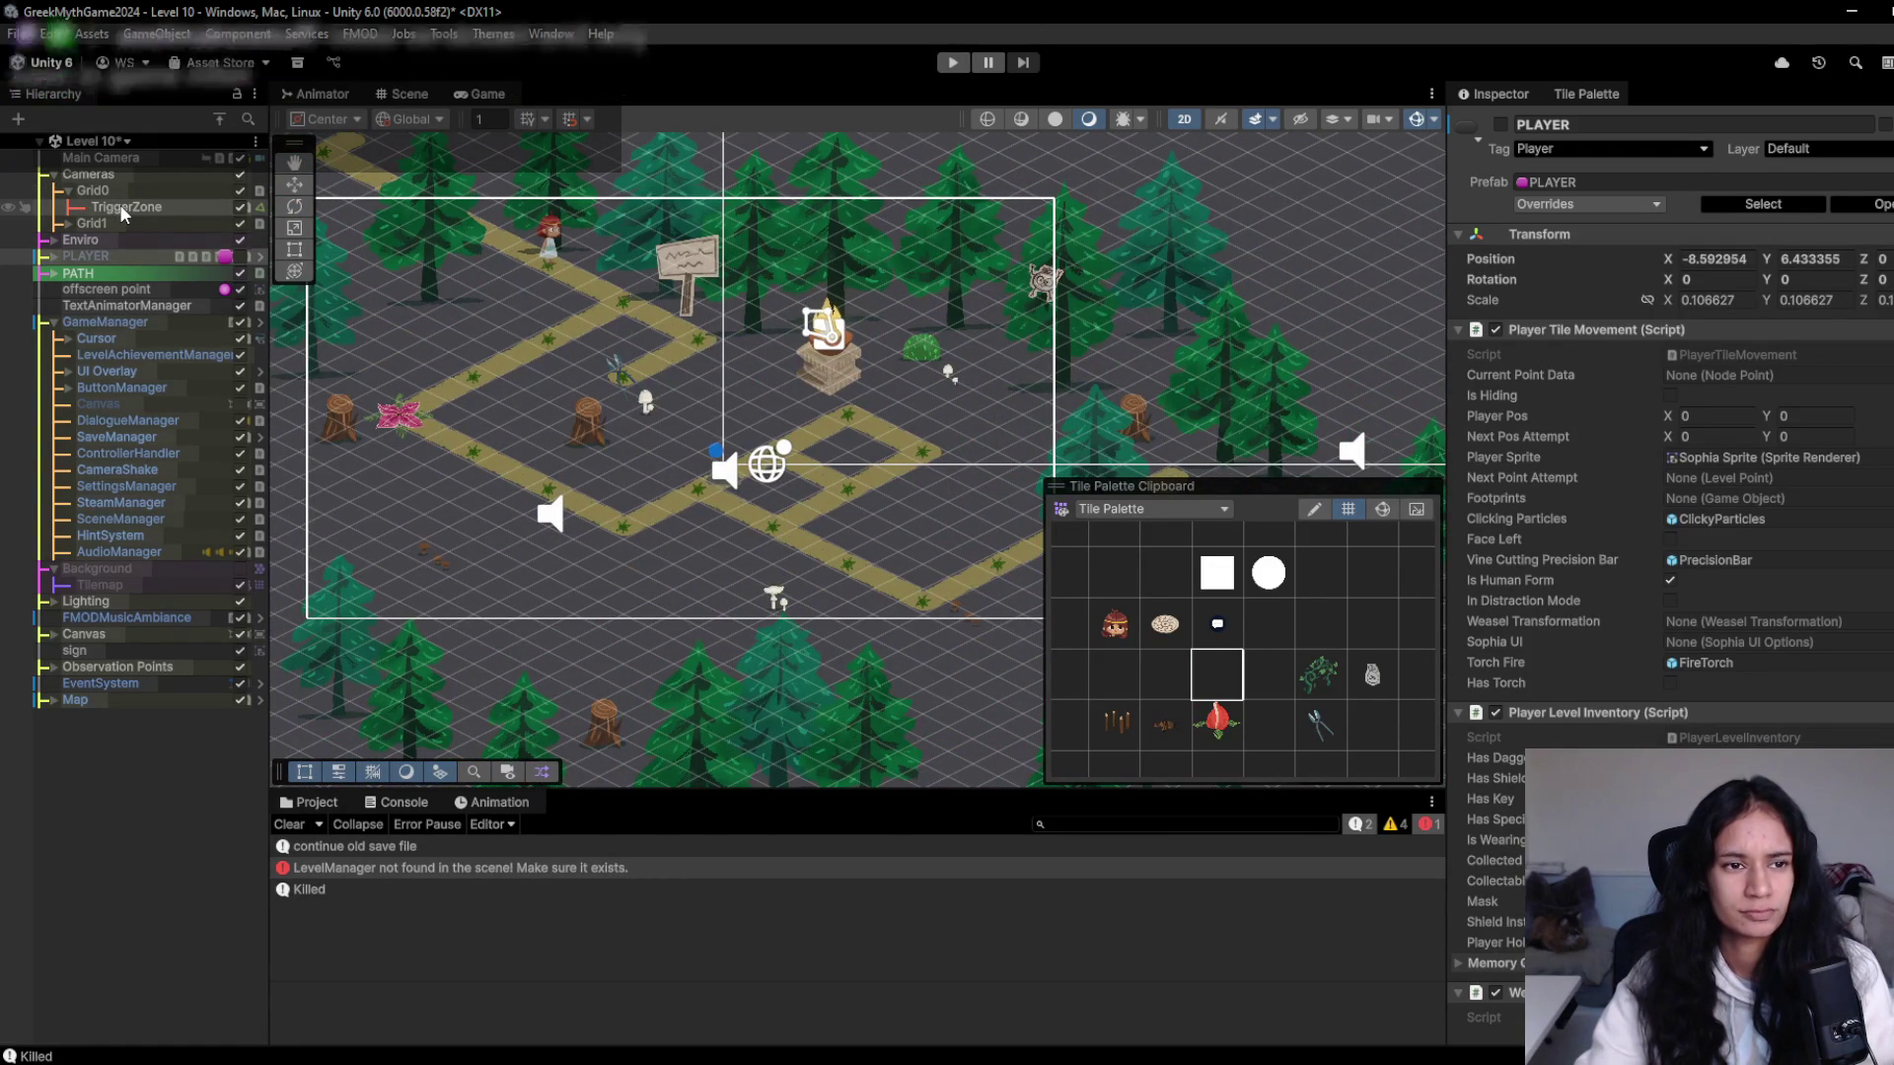
left_click(116, 205)
left_click(93, 190)
left_click(1699, 443)
type("4")
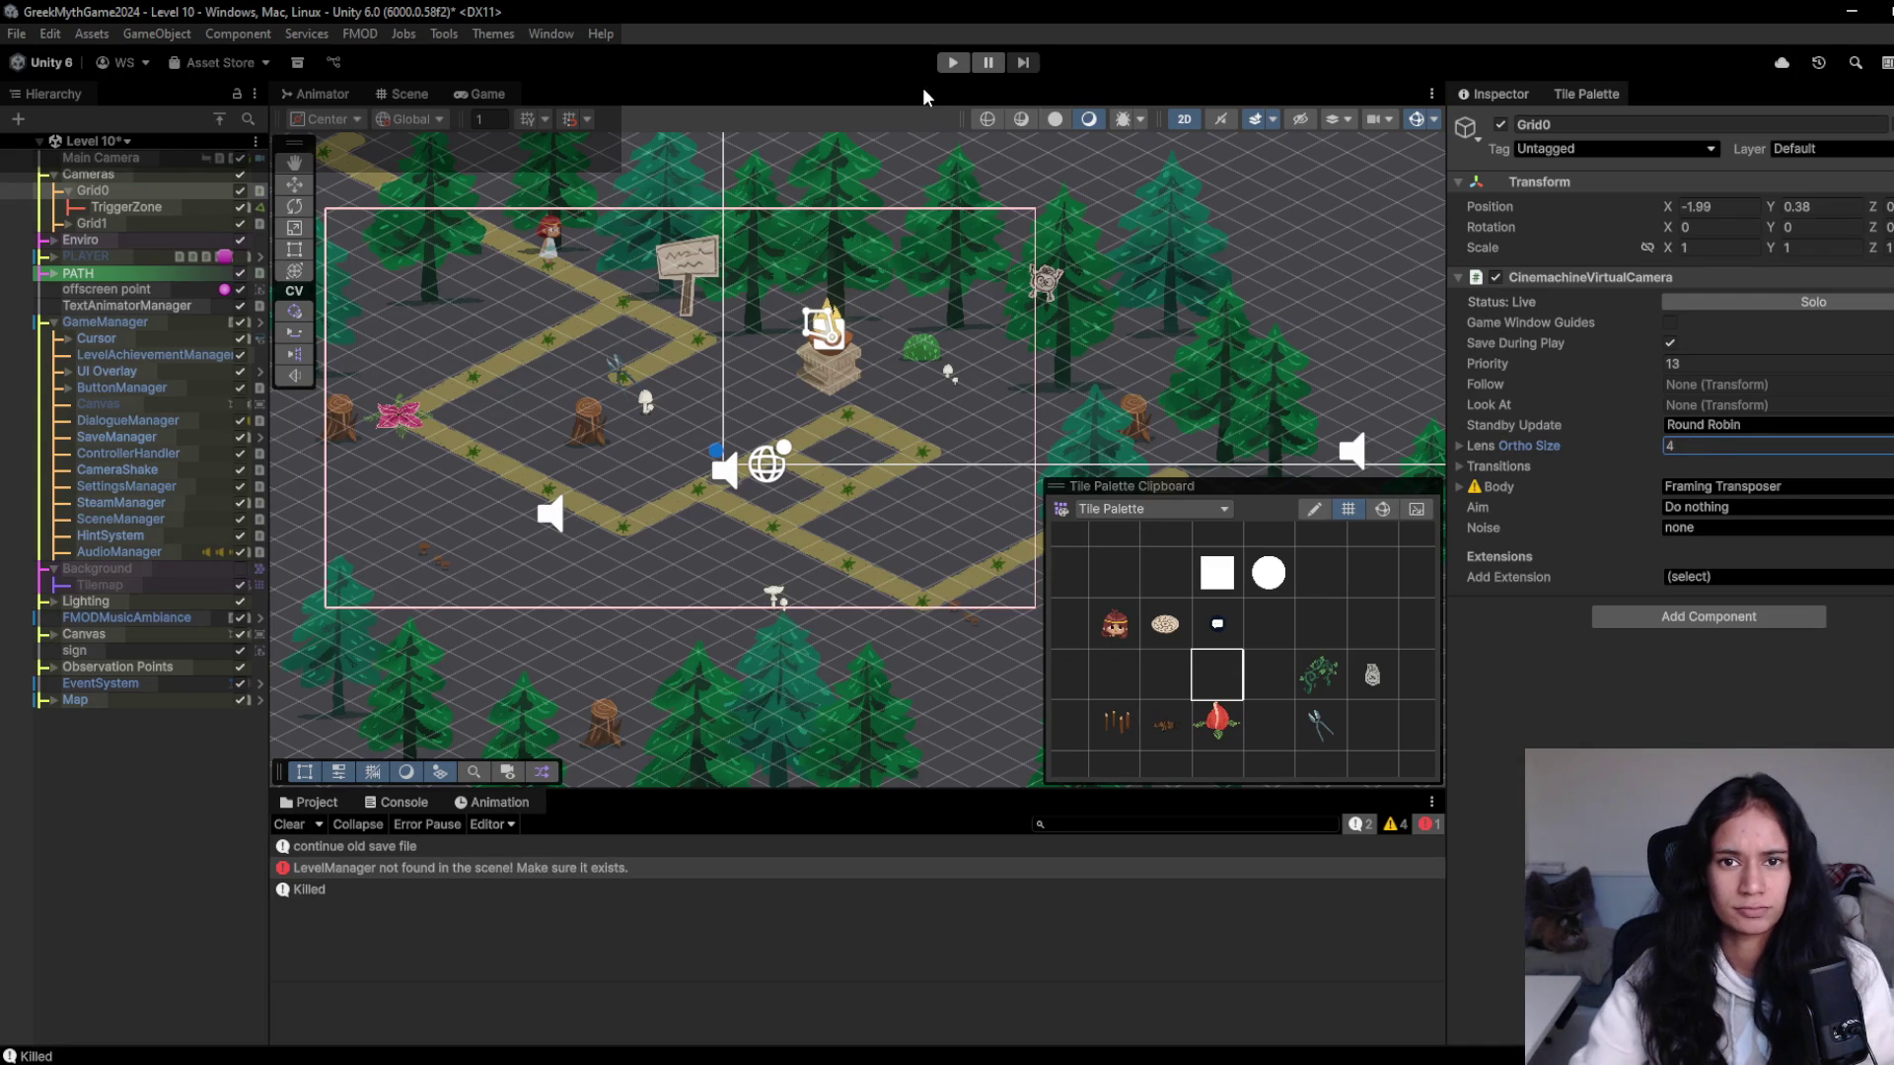
type("w")
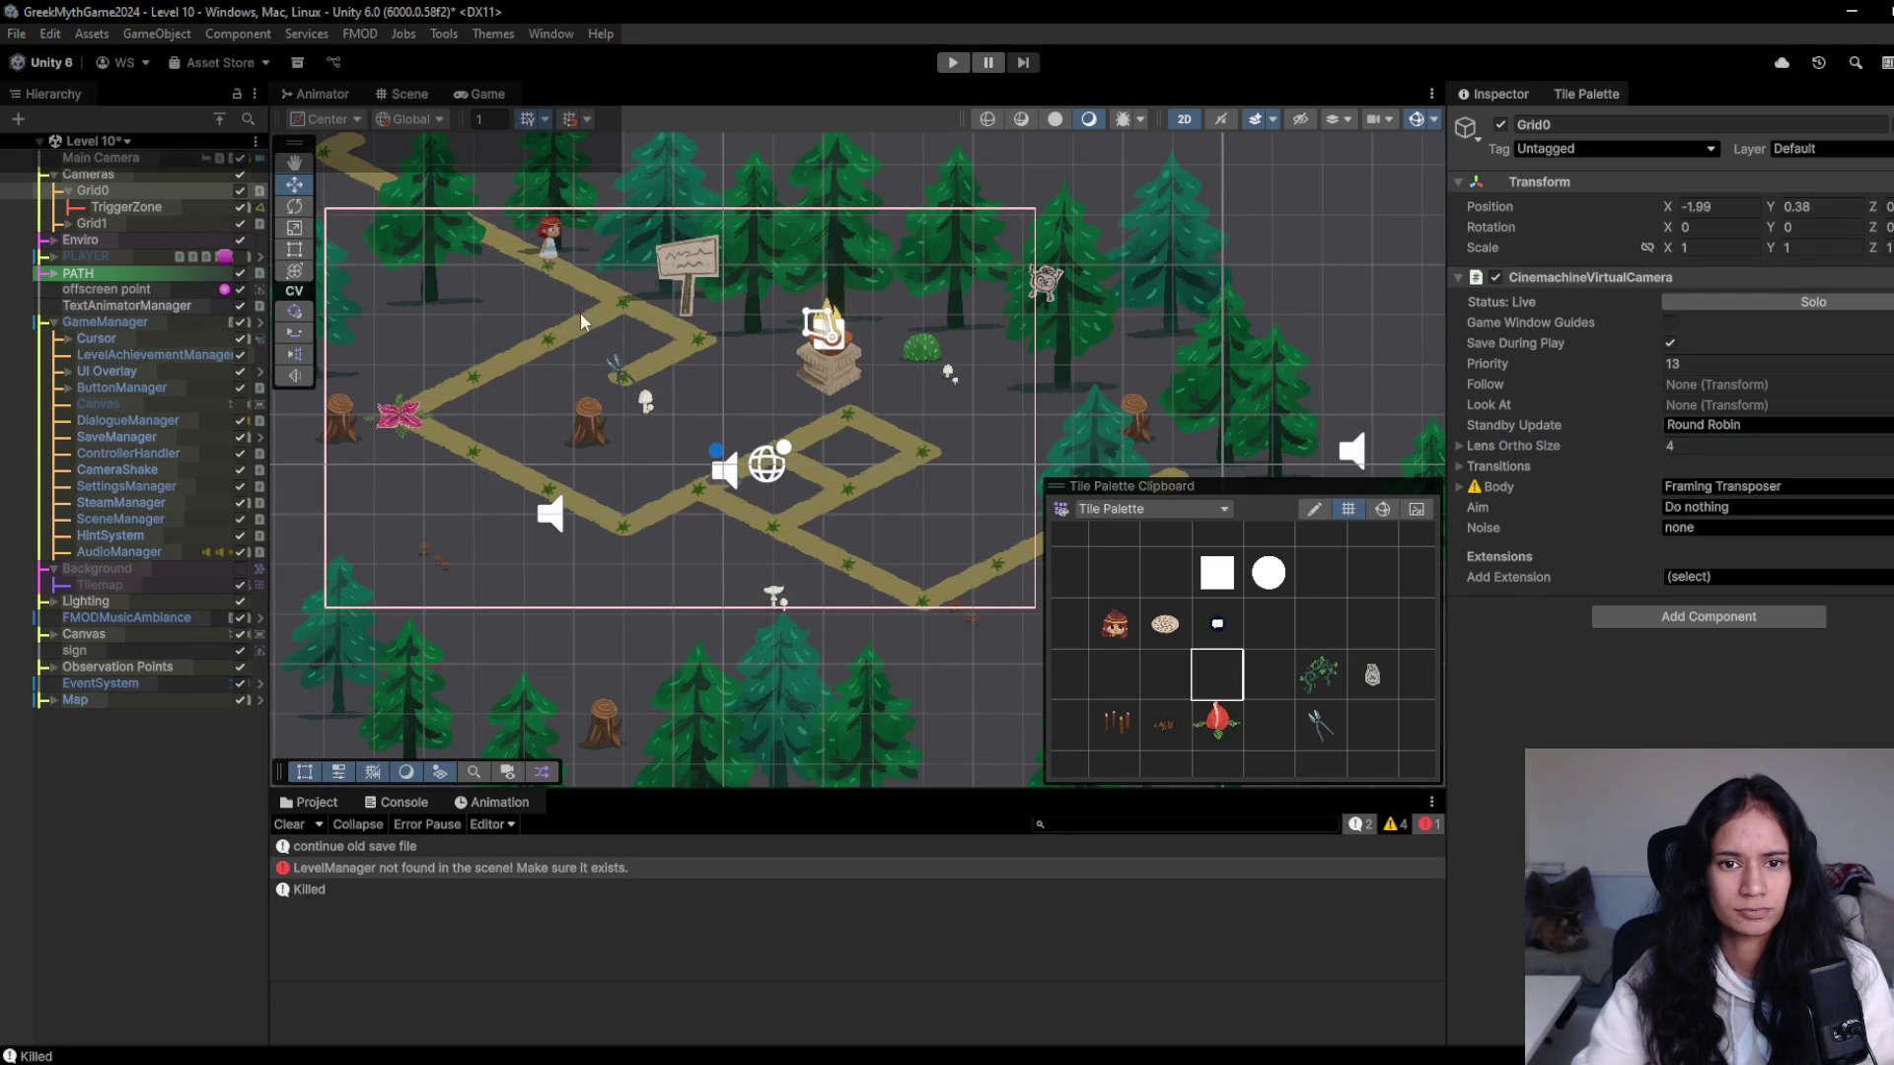
- Shift Grid0's camera frame up and right to X -1.08, Y 0.79, then play the level
scroll(656, 350, "down", 6)
left_click_drag(654, 316, 664, 301)
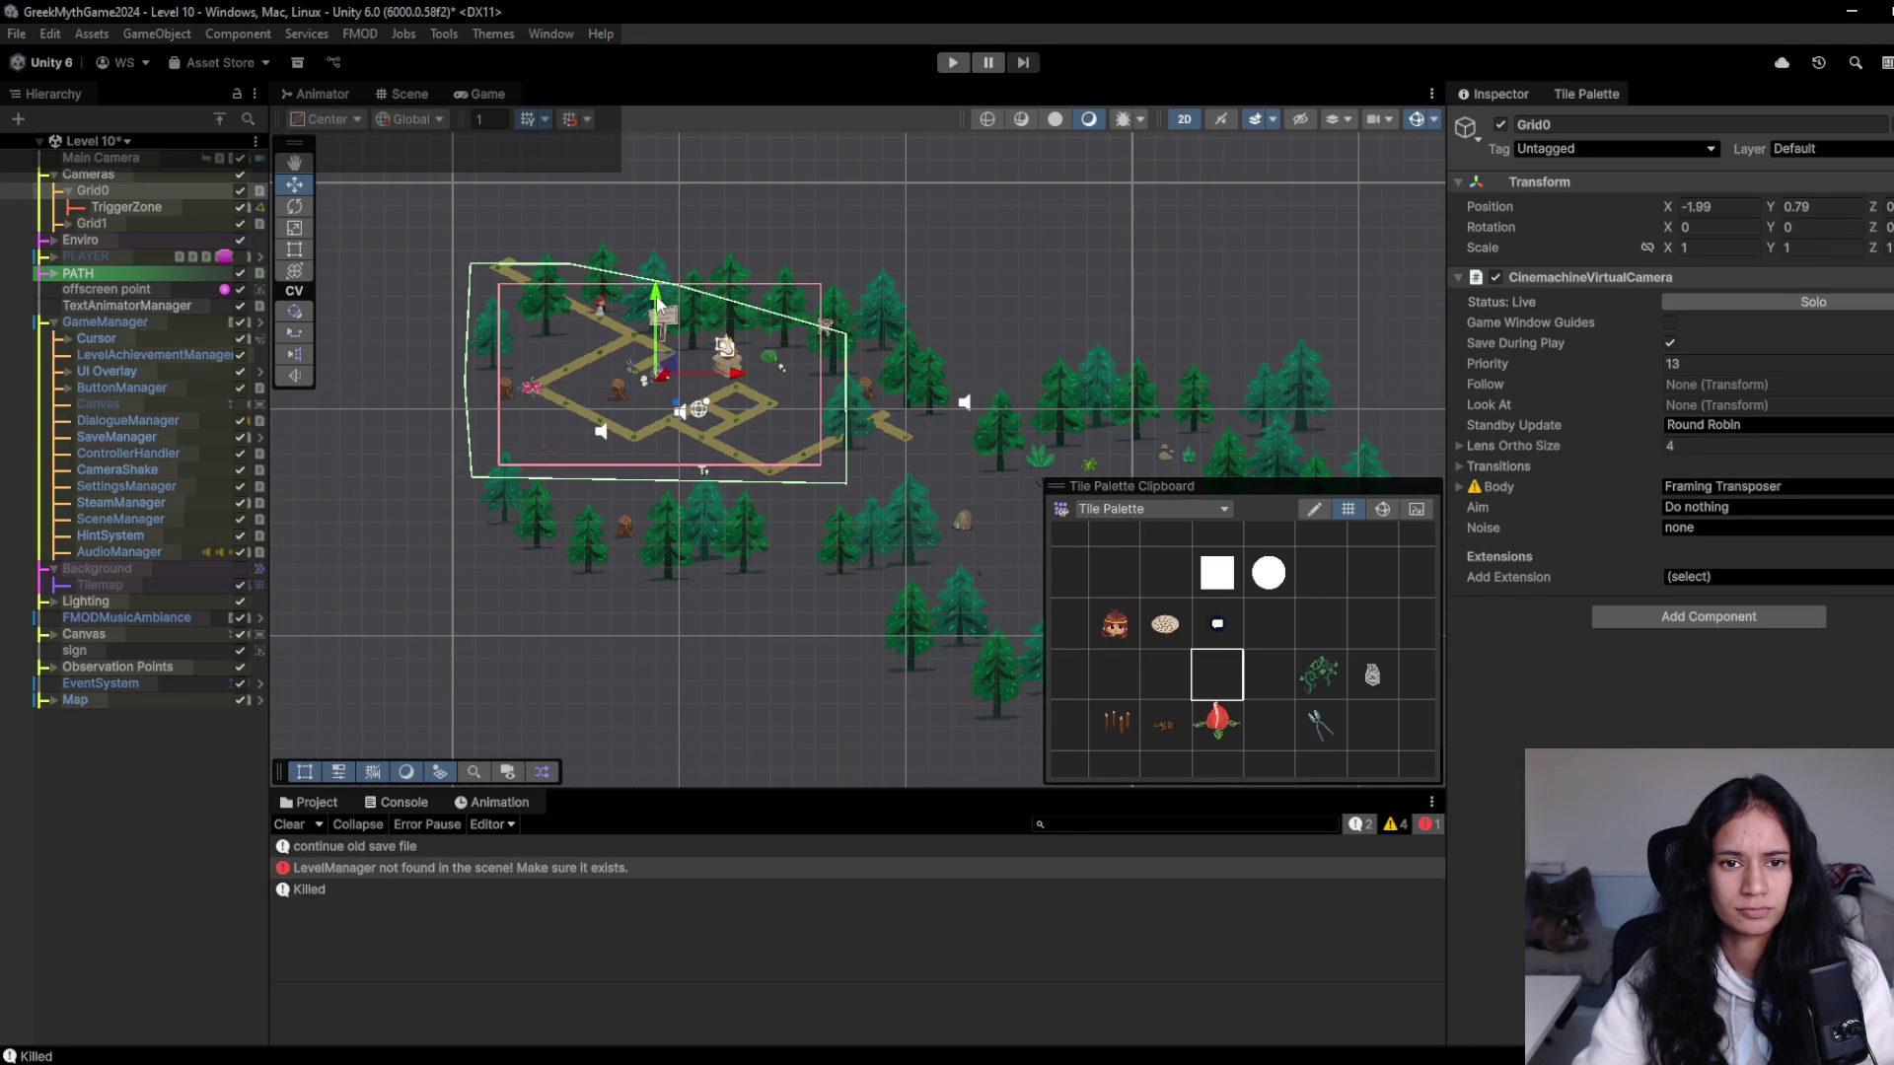
left_click_drag(704, 377, 740, 380)
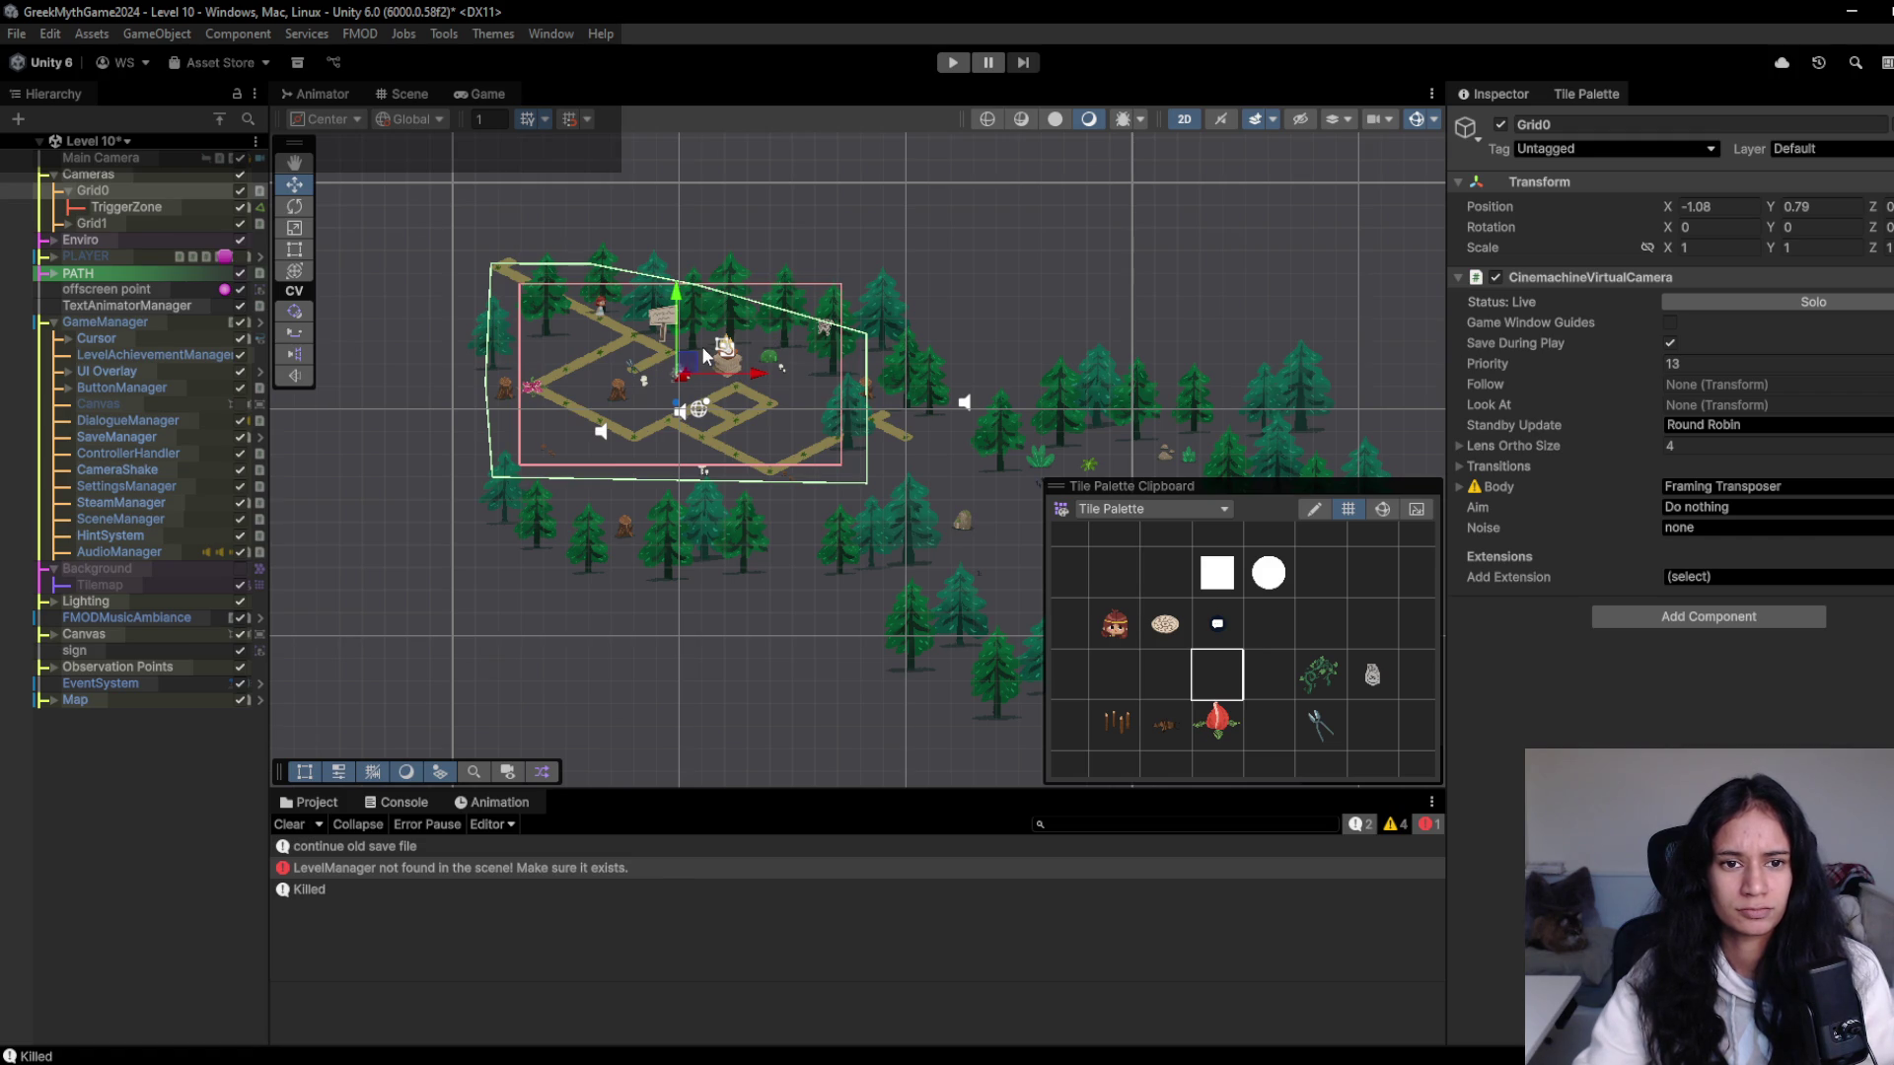
left_click(964, 63)
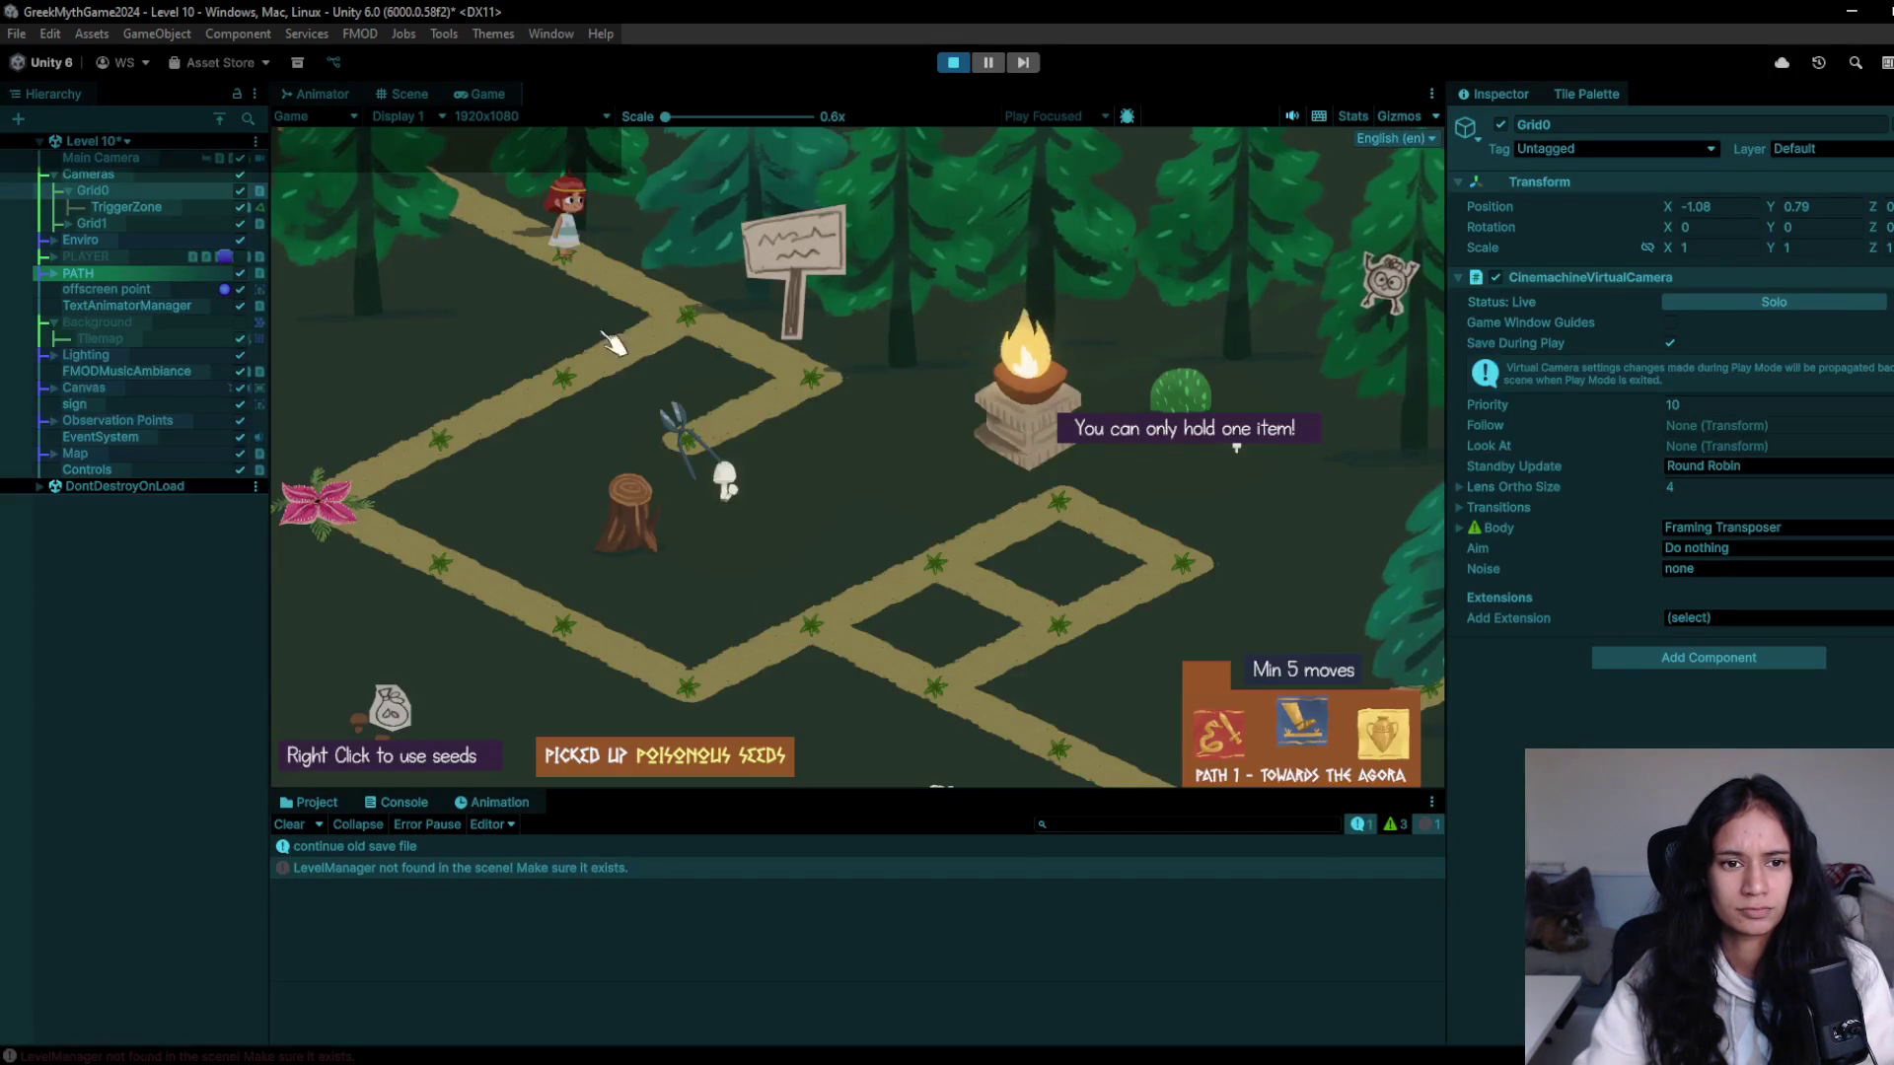
- Walk the girl around the path loops in the Game view, then stop the game
mouse_move(659, 312)
left_mouse_down()
mouse_move(601, 402)
mouse_move(421, 486)
mouse_move(414, 555)
mouse_move(505, 632)
mouse_move(698, 689)
mouse_move(903, 580)
left_mouse_up()
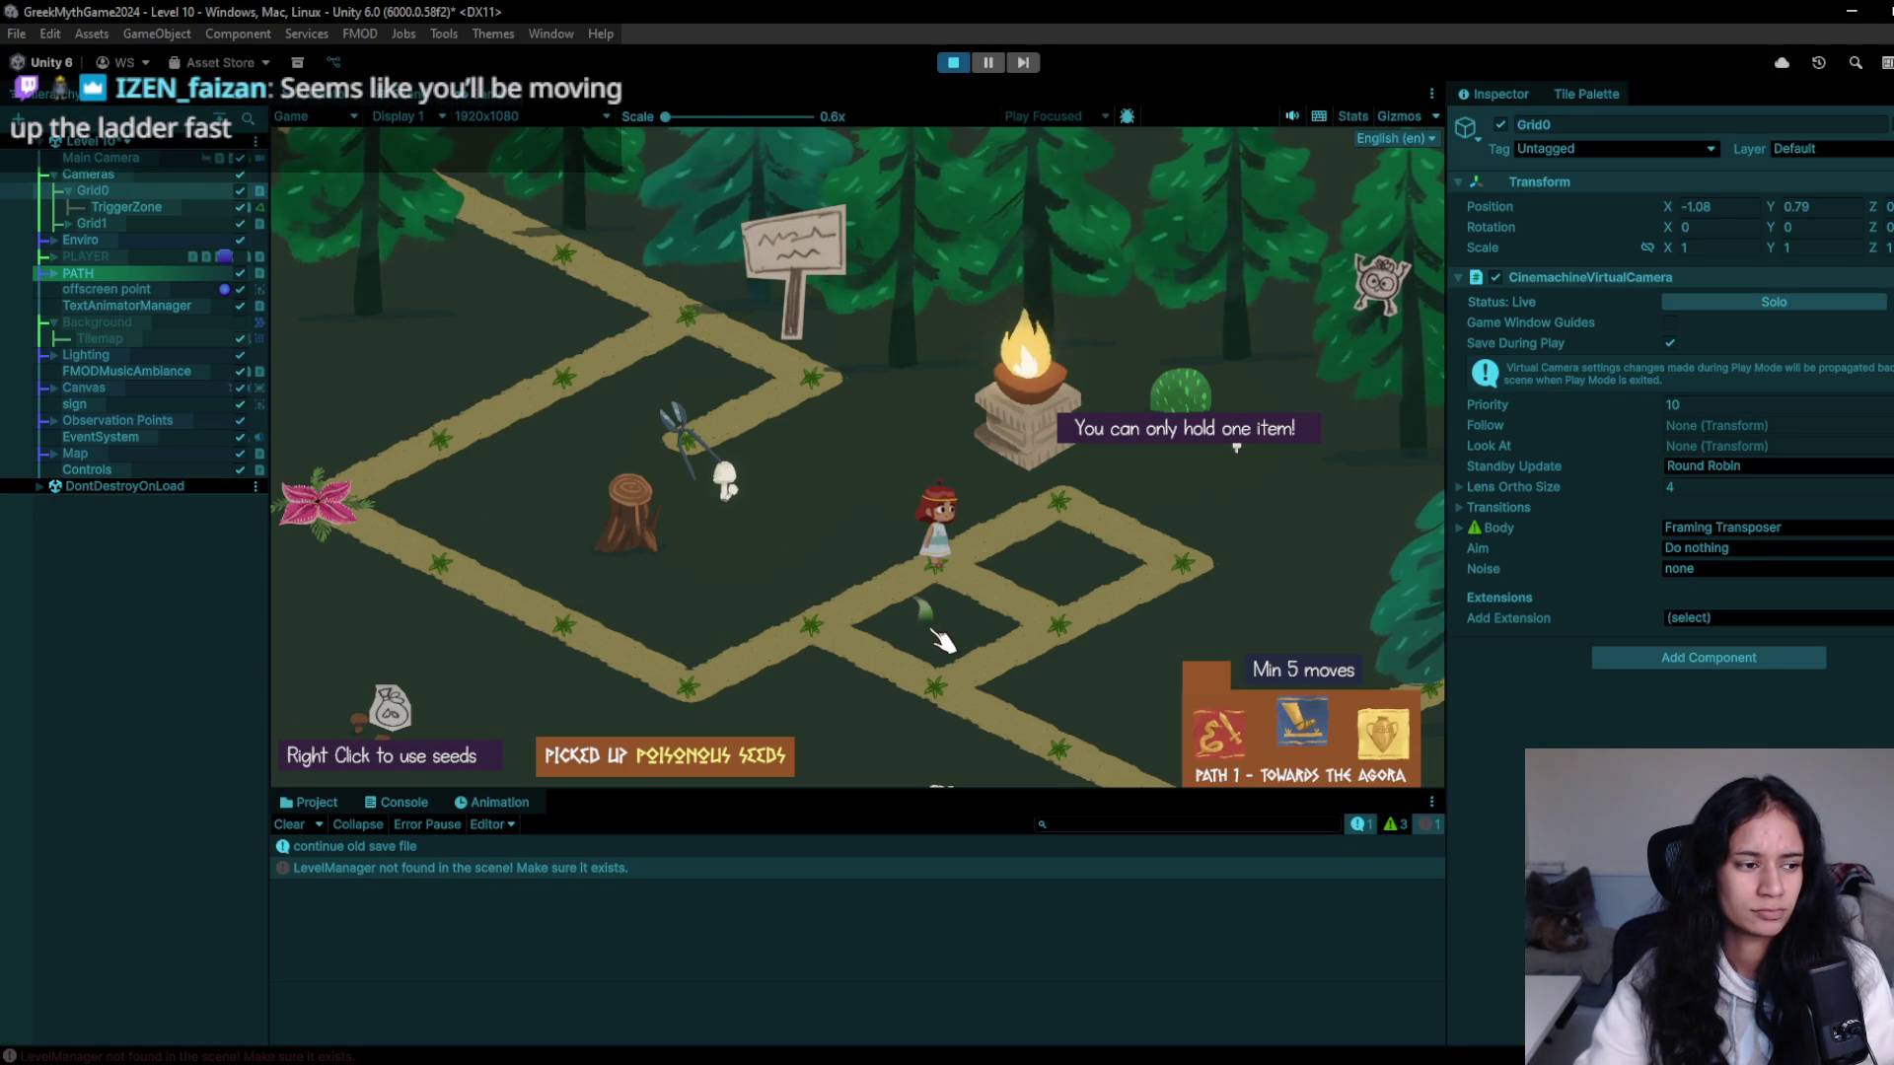
mouse_move(942, 646)
left_mouse_down()
mouse_move(1056, 538)
mouse_move(1061, 493)
mouse_move(1114, 518)
mouse_move(1144, 596)
mouse_move(972, 626)
mouse_move(921, 592)
mouse_move(859, 647)
mouse_move(986, 686)
mouse_move(1046, 656)
mouse_move(987, 592)
mouse_move(900, 606)
mouse_move(689, 710)
left_mouse_up()
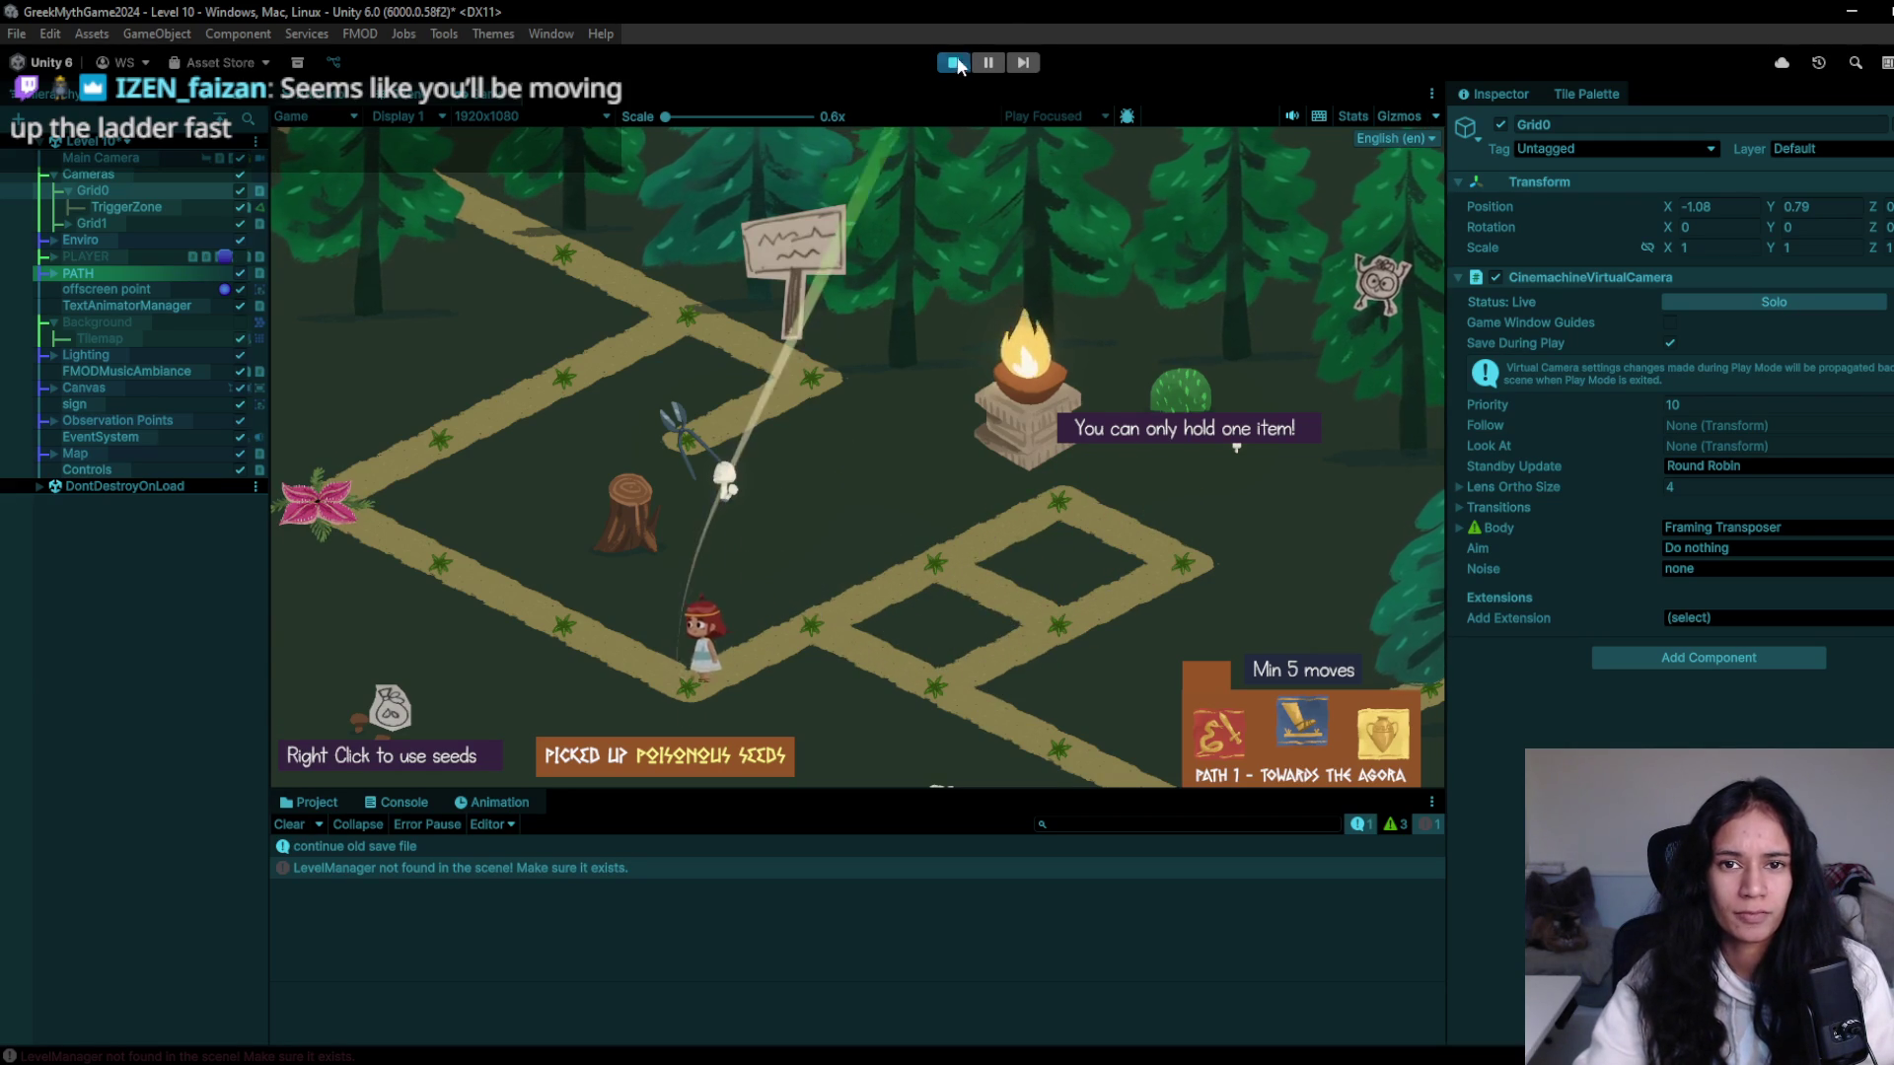
left_click(953, 62)
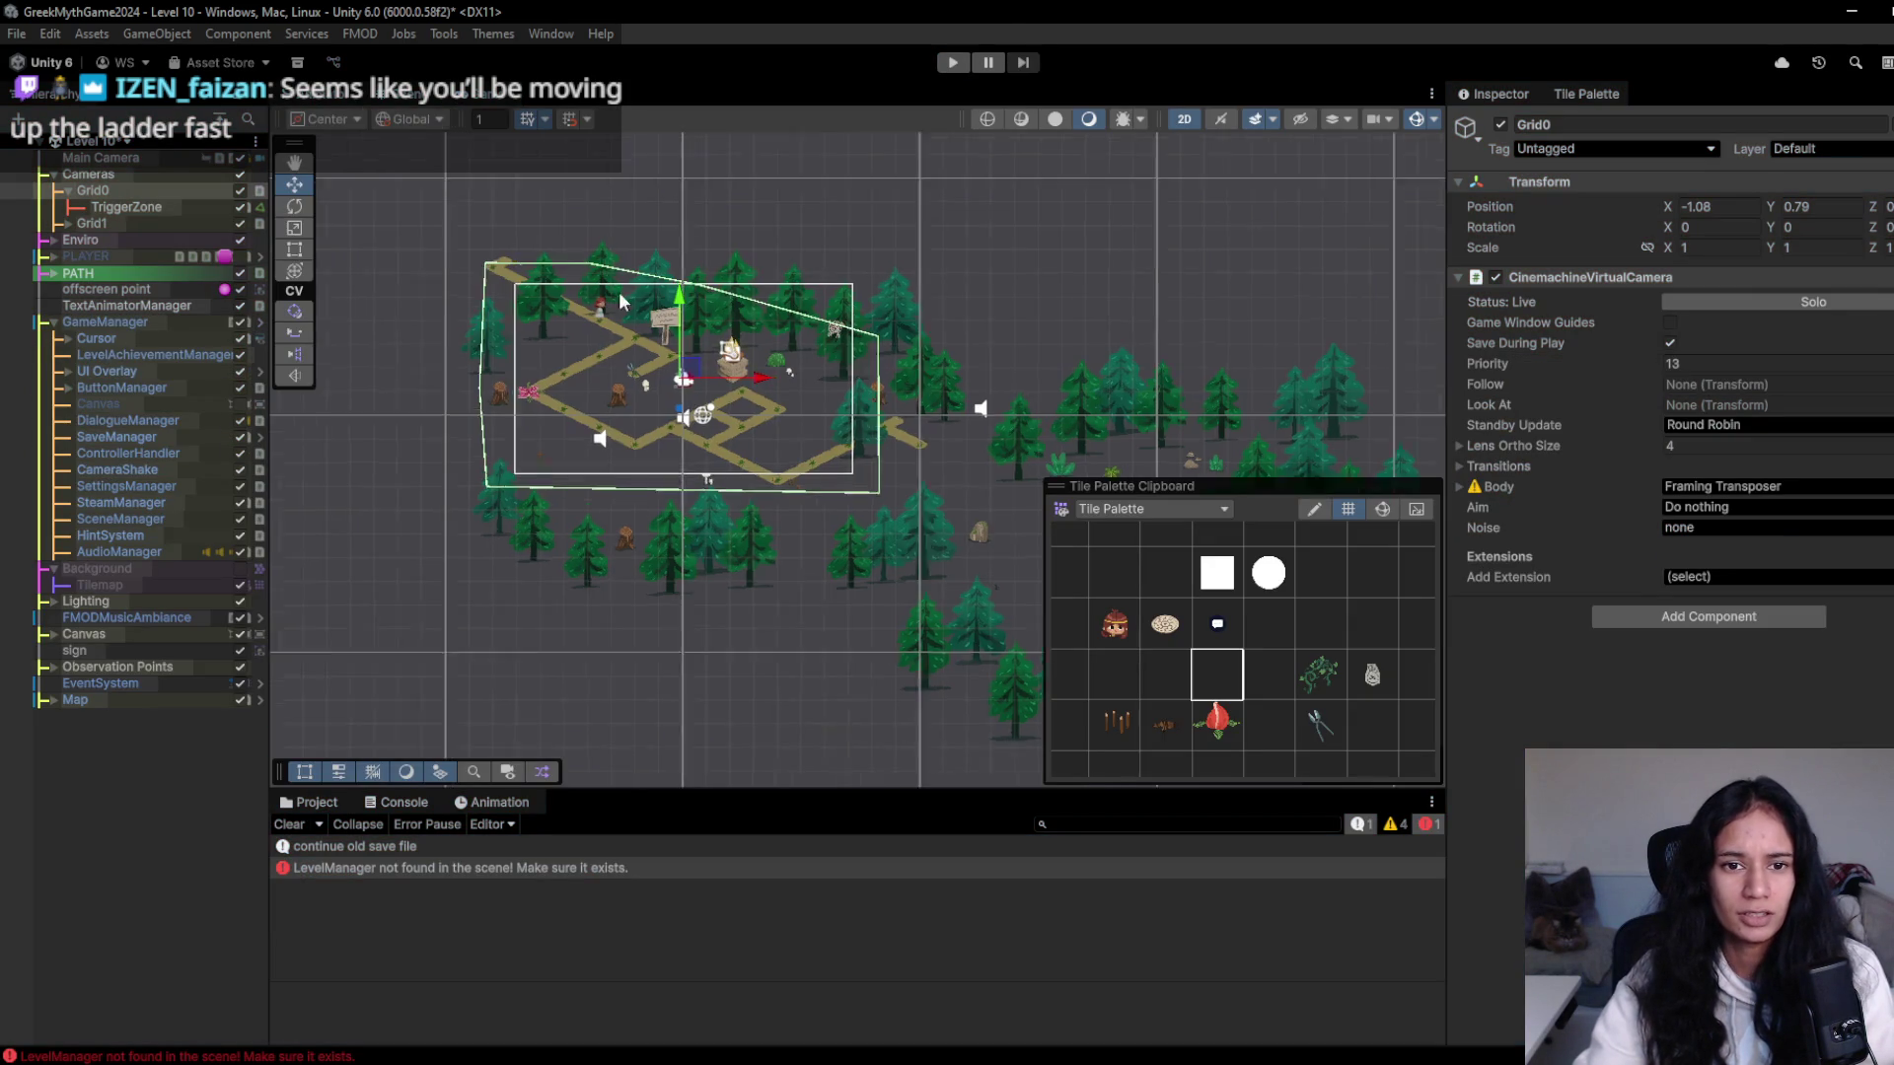
- Paint a speech-bubble node tile beside the signpost from the Tile Palette
left_click(1217, 623)
scroll(735, 550, "up", 3)
scroll(735, 550, "up", 4)
left_click(715, 525)
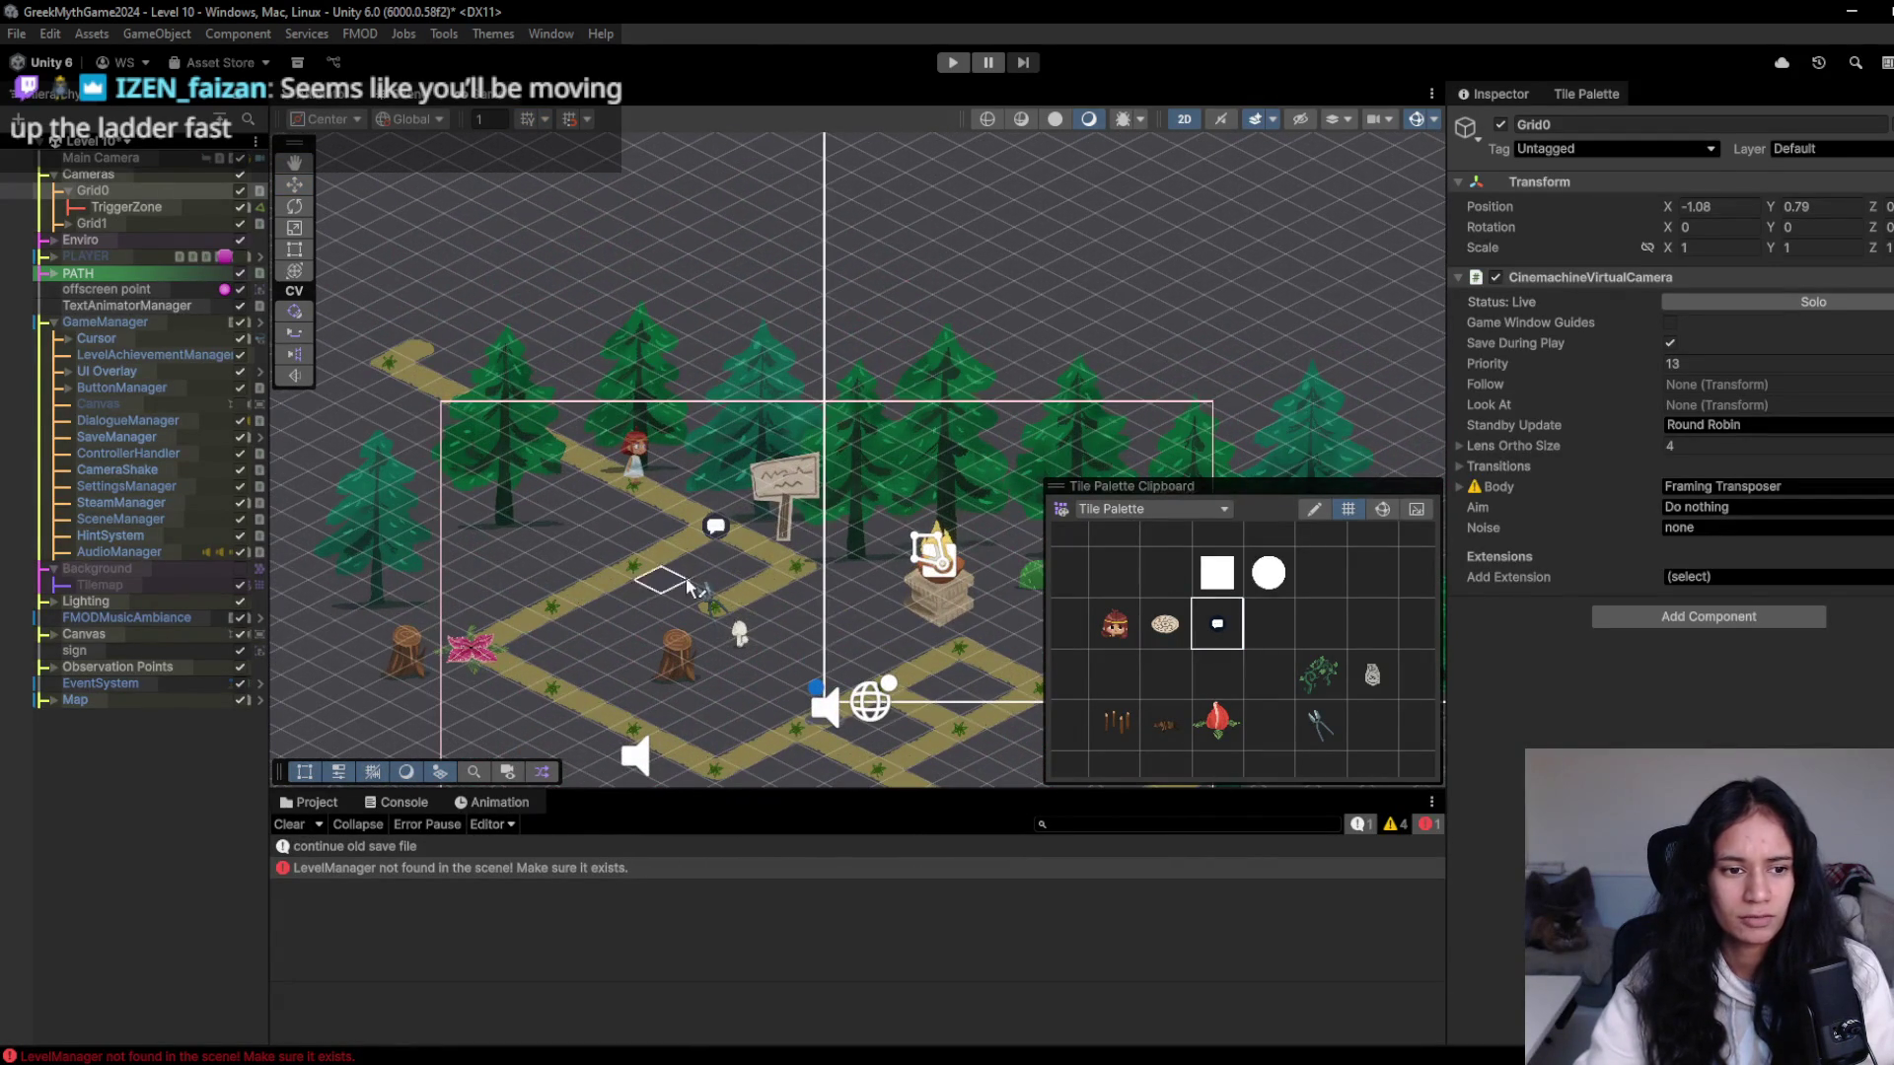
scroll(627, 585, "down", 4)
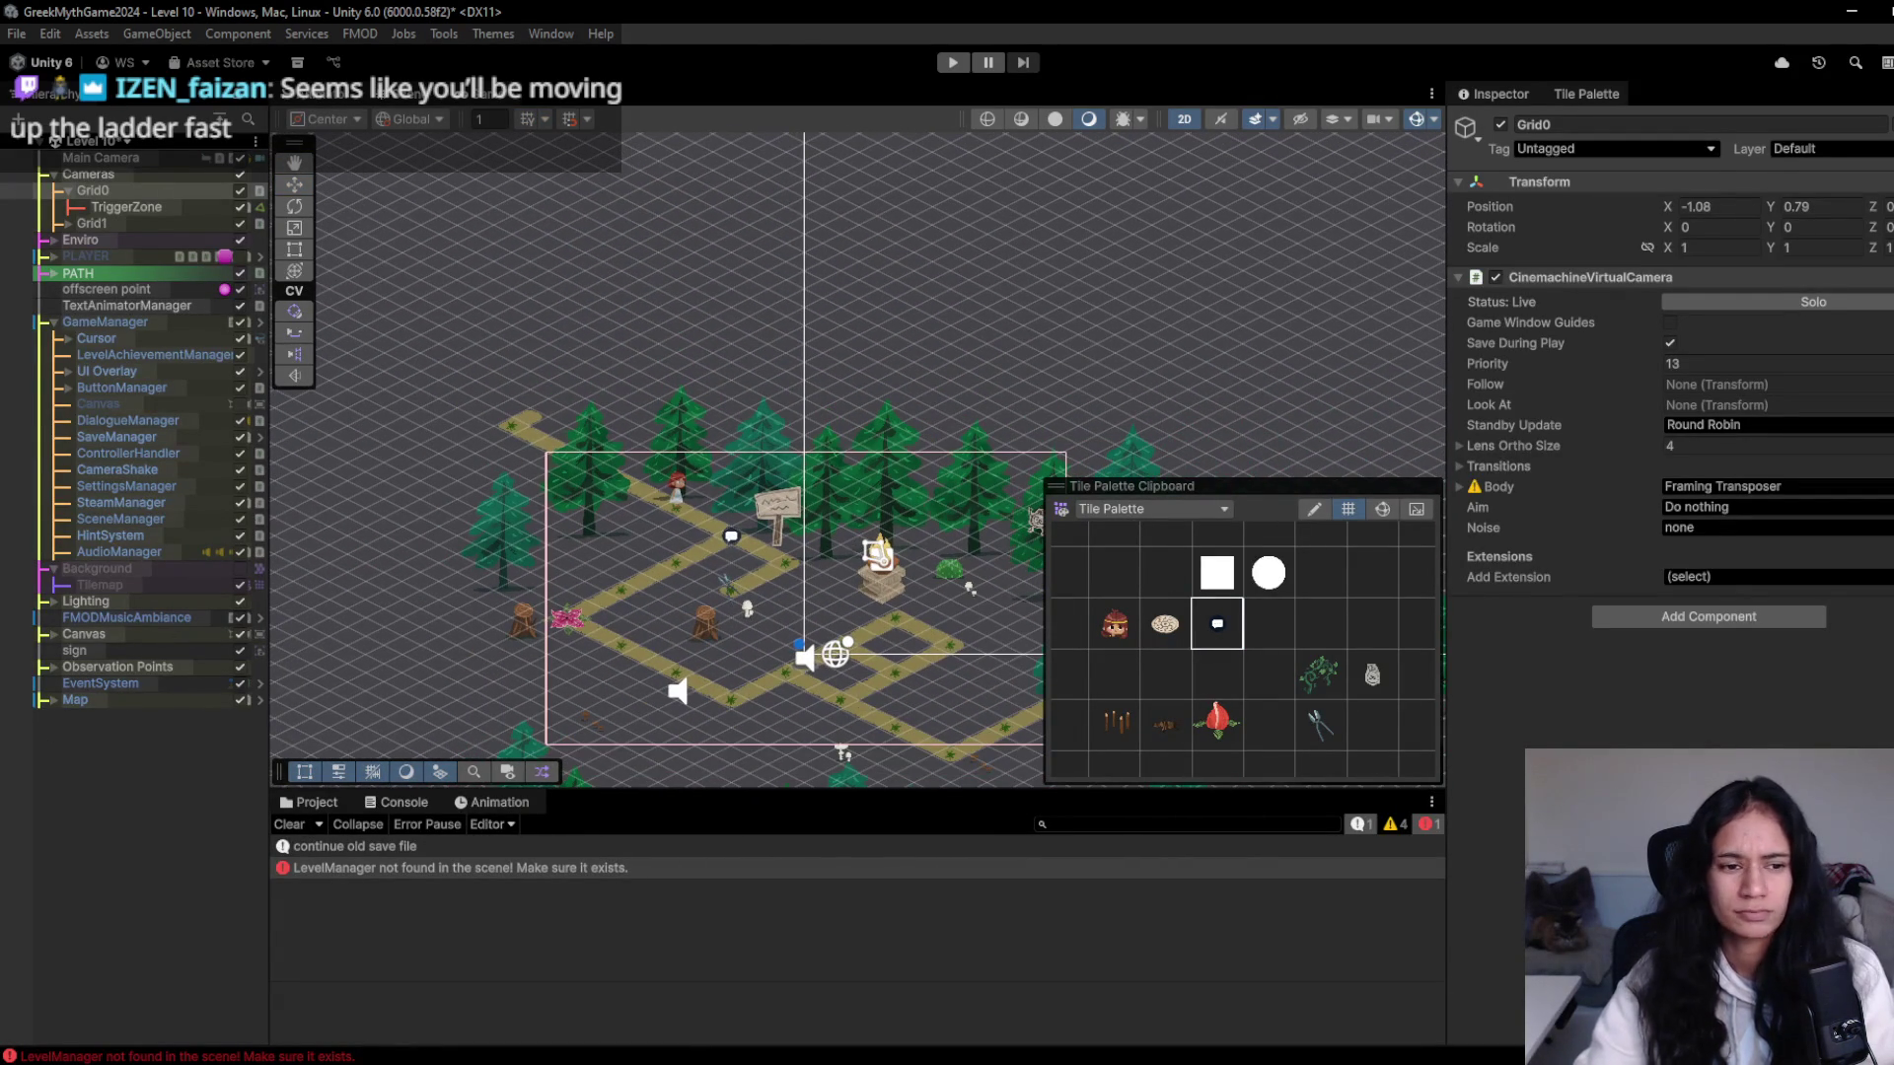
- Select the Dialogue Node object under Map, then collapse Map
left_click(54, 701)
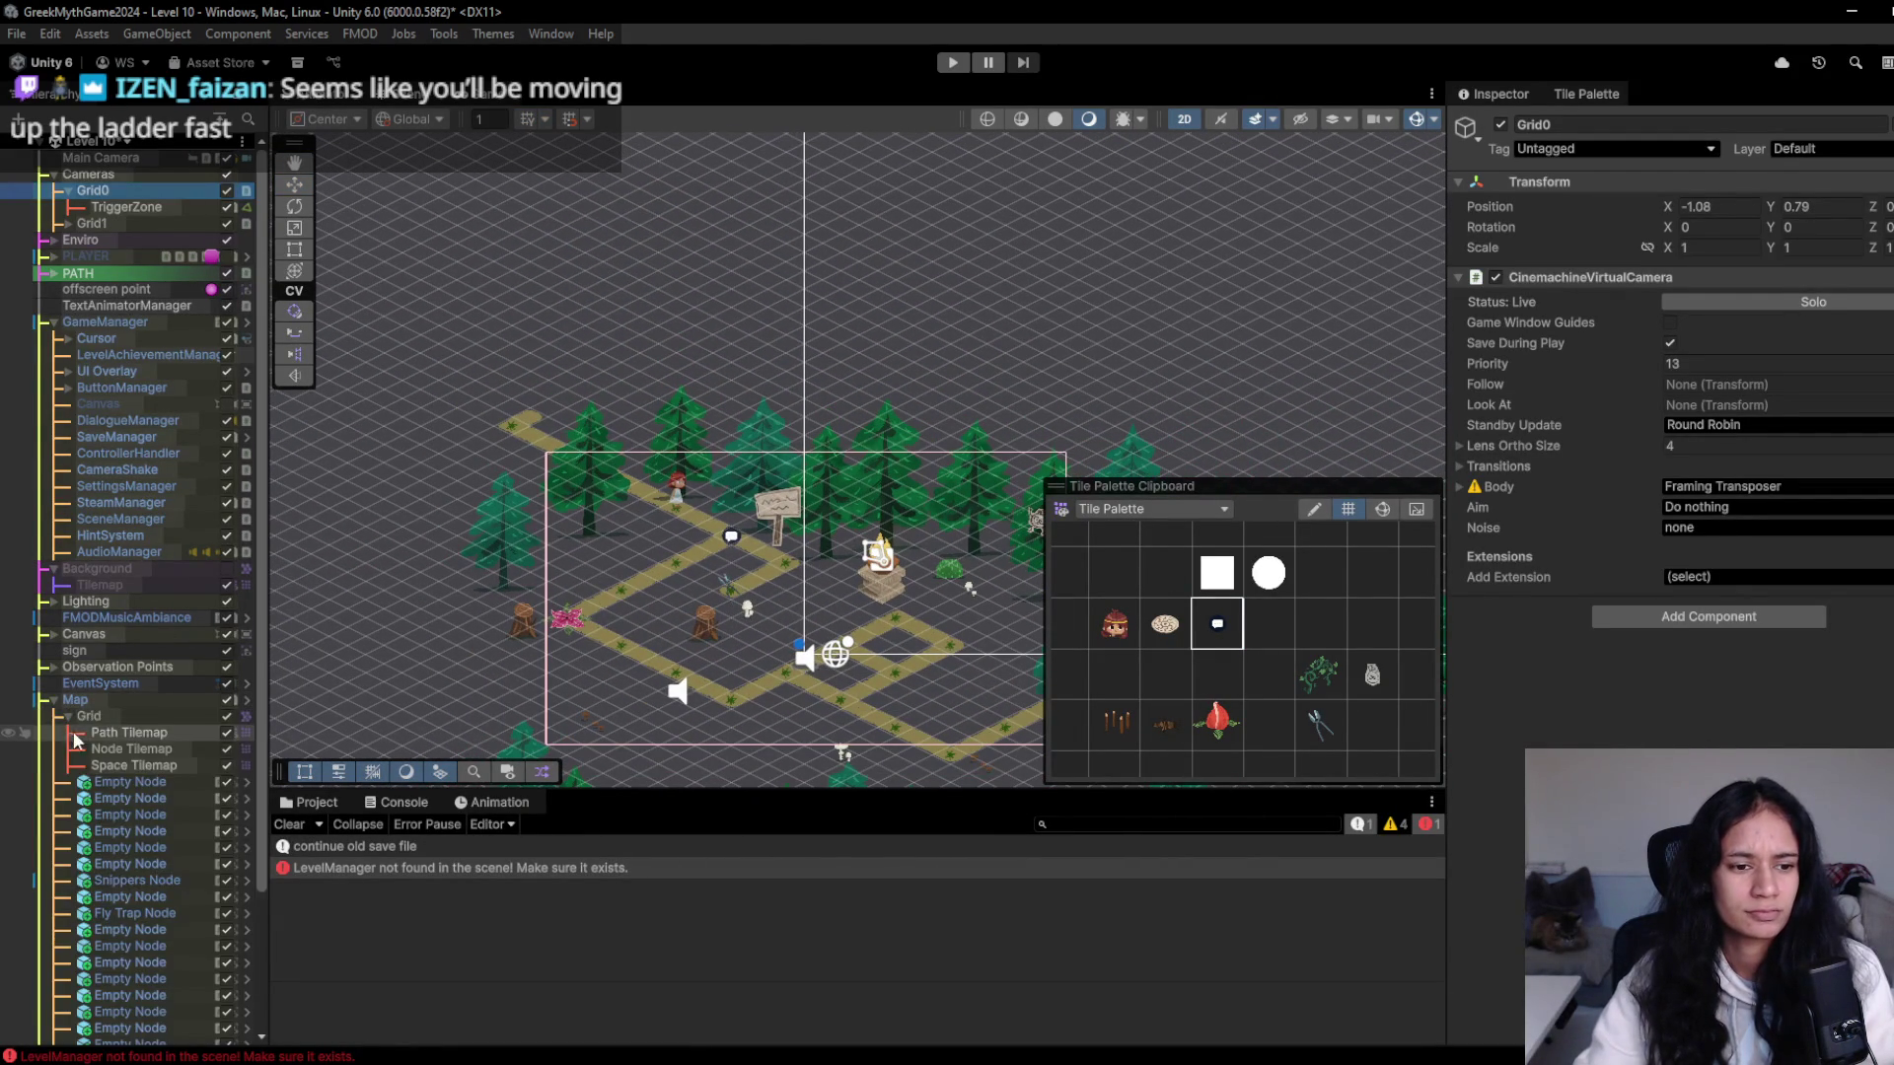
scroll(186, 816, "down", 3)
left_click(138, 1037)
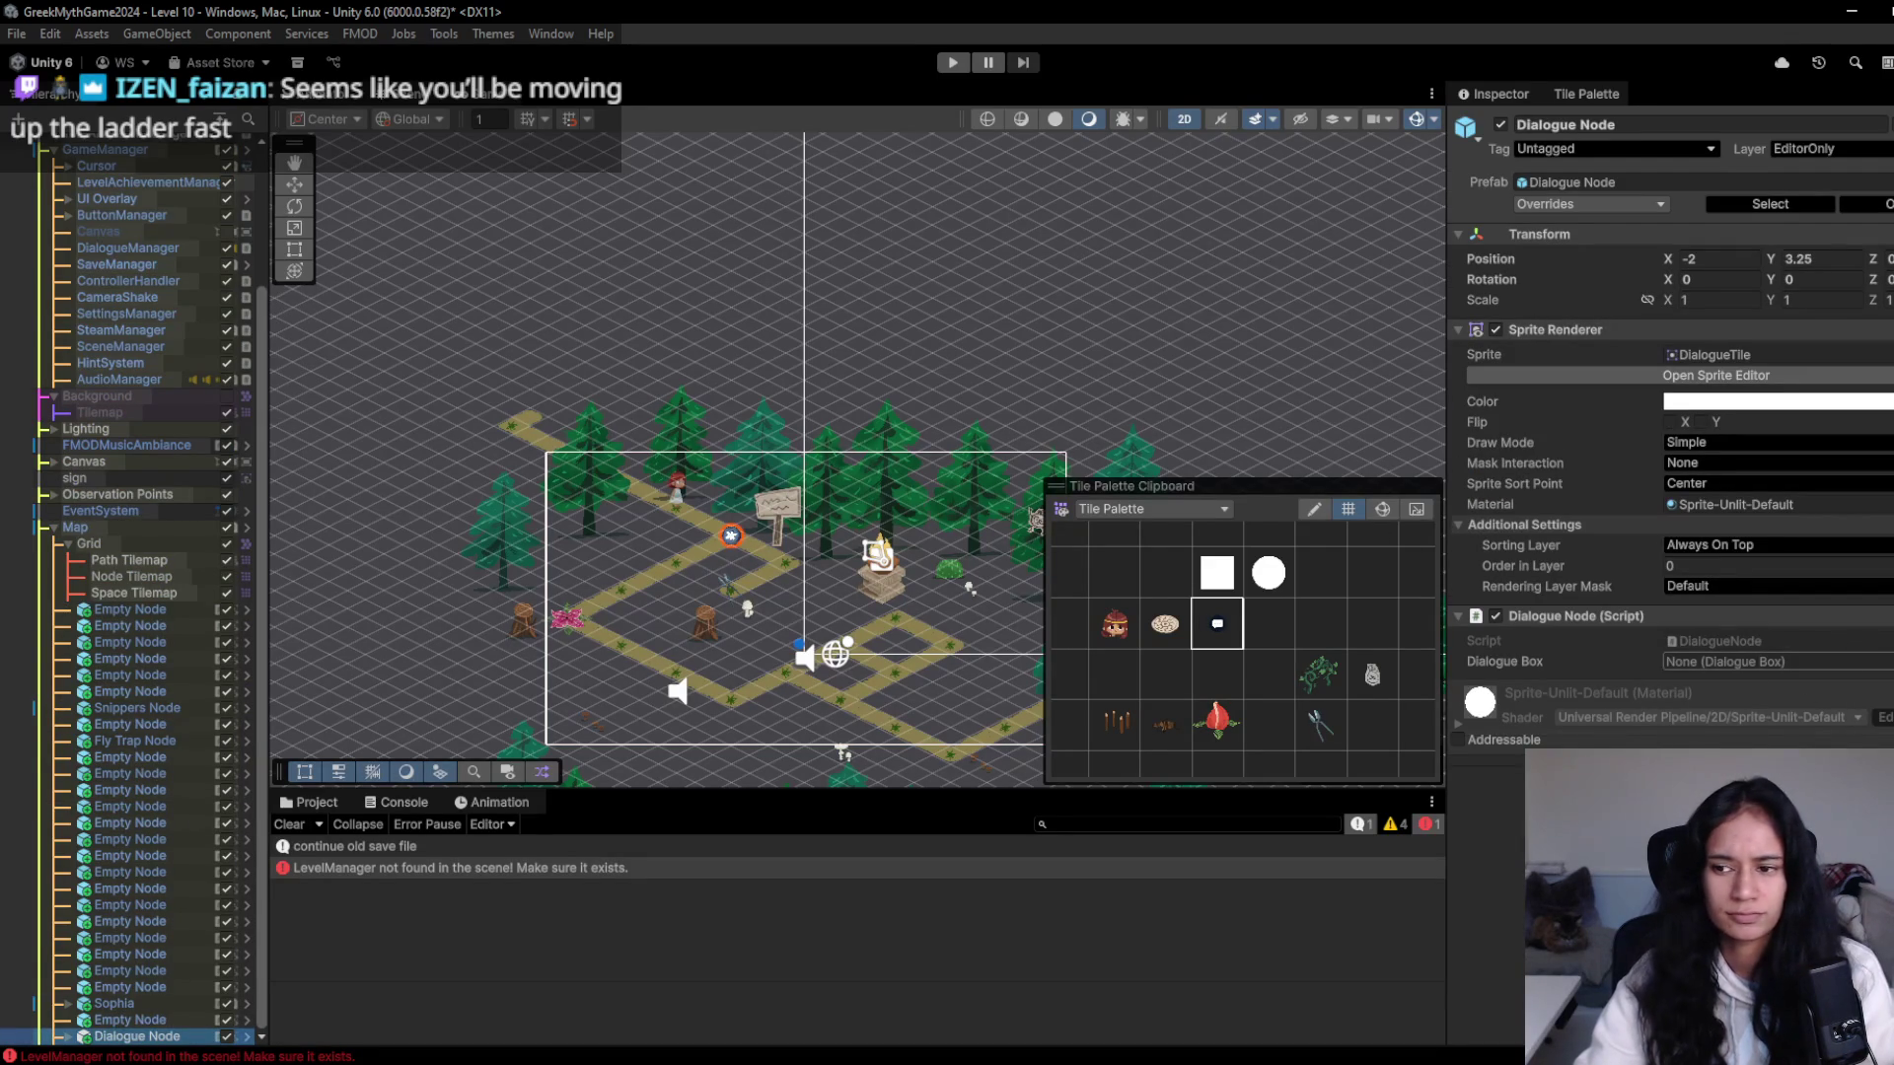
left_click(55, 532)
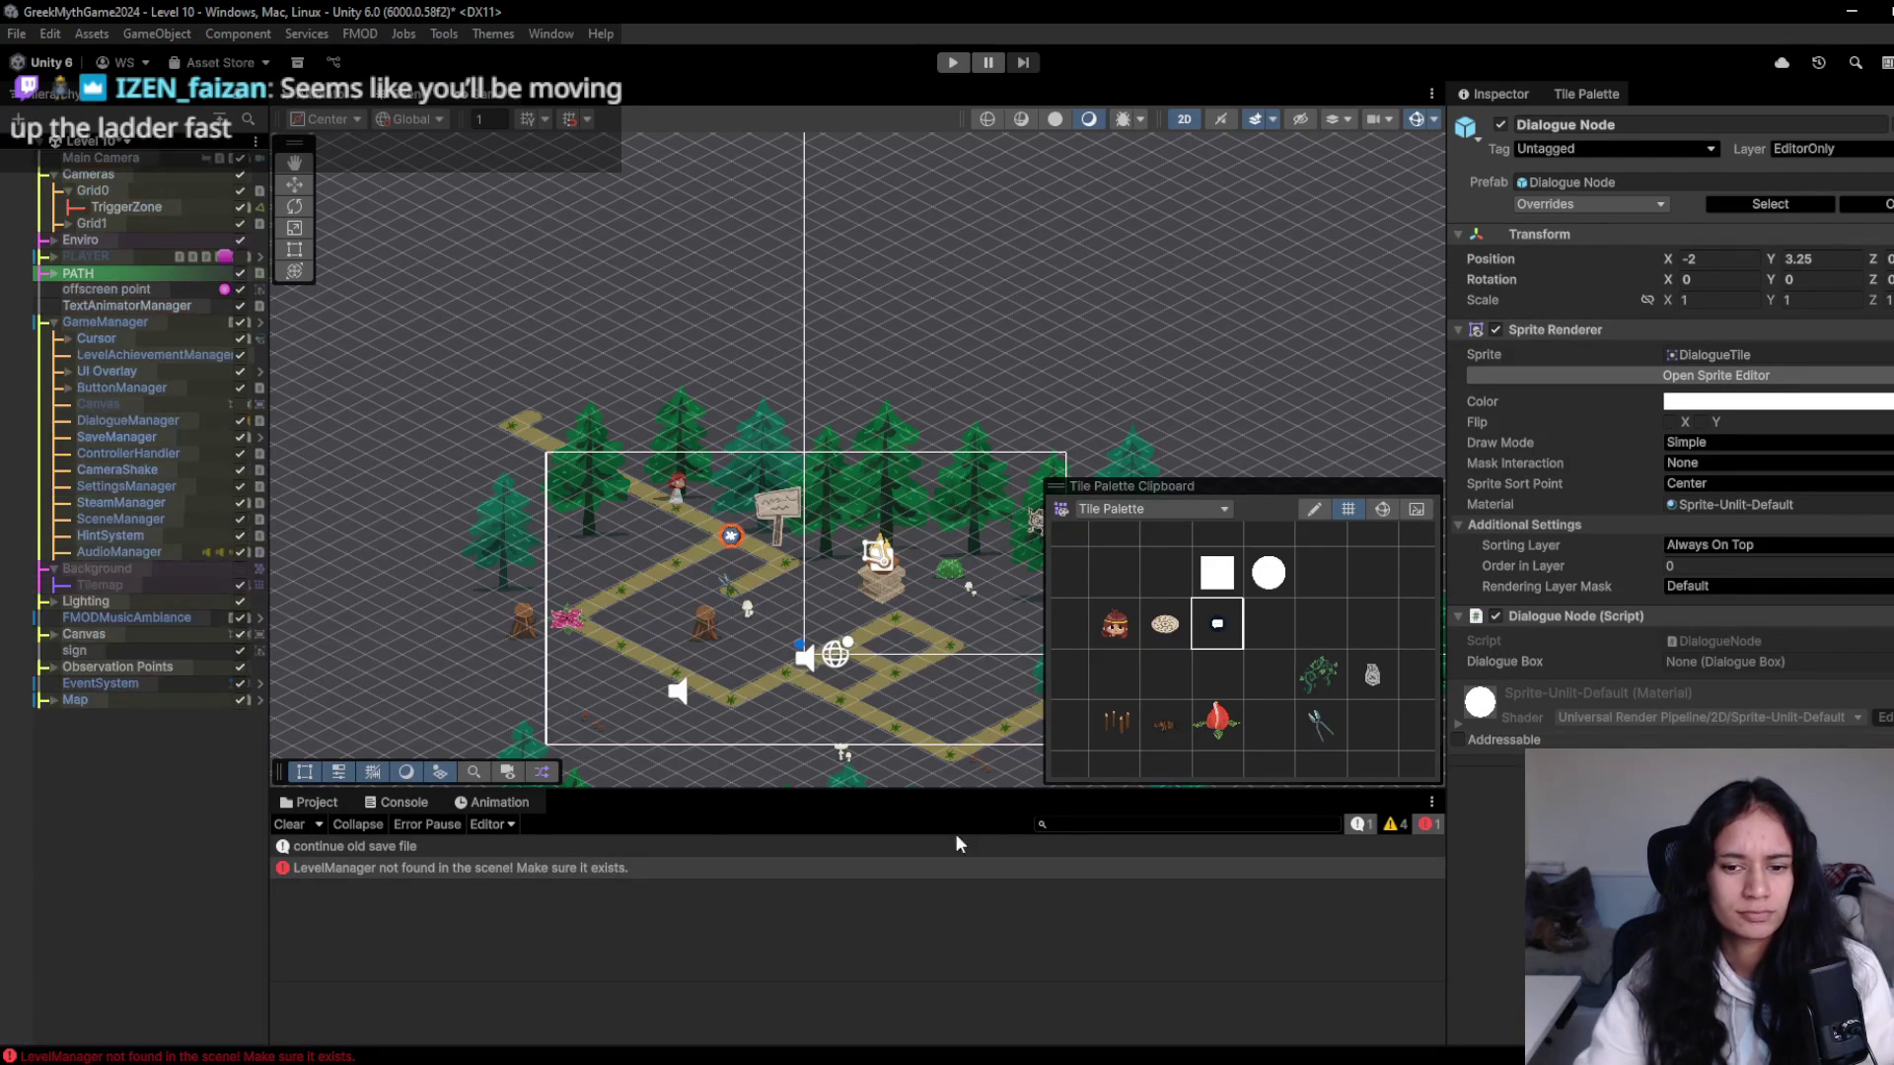
- Search the Project assets for 'world' to list World Objects, WorldData and World Canvas
left_click(310, 802)
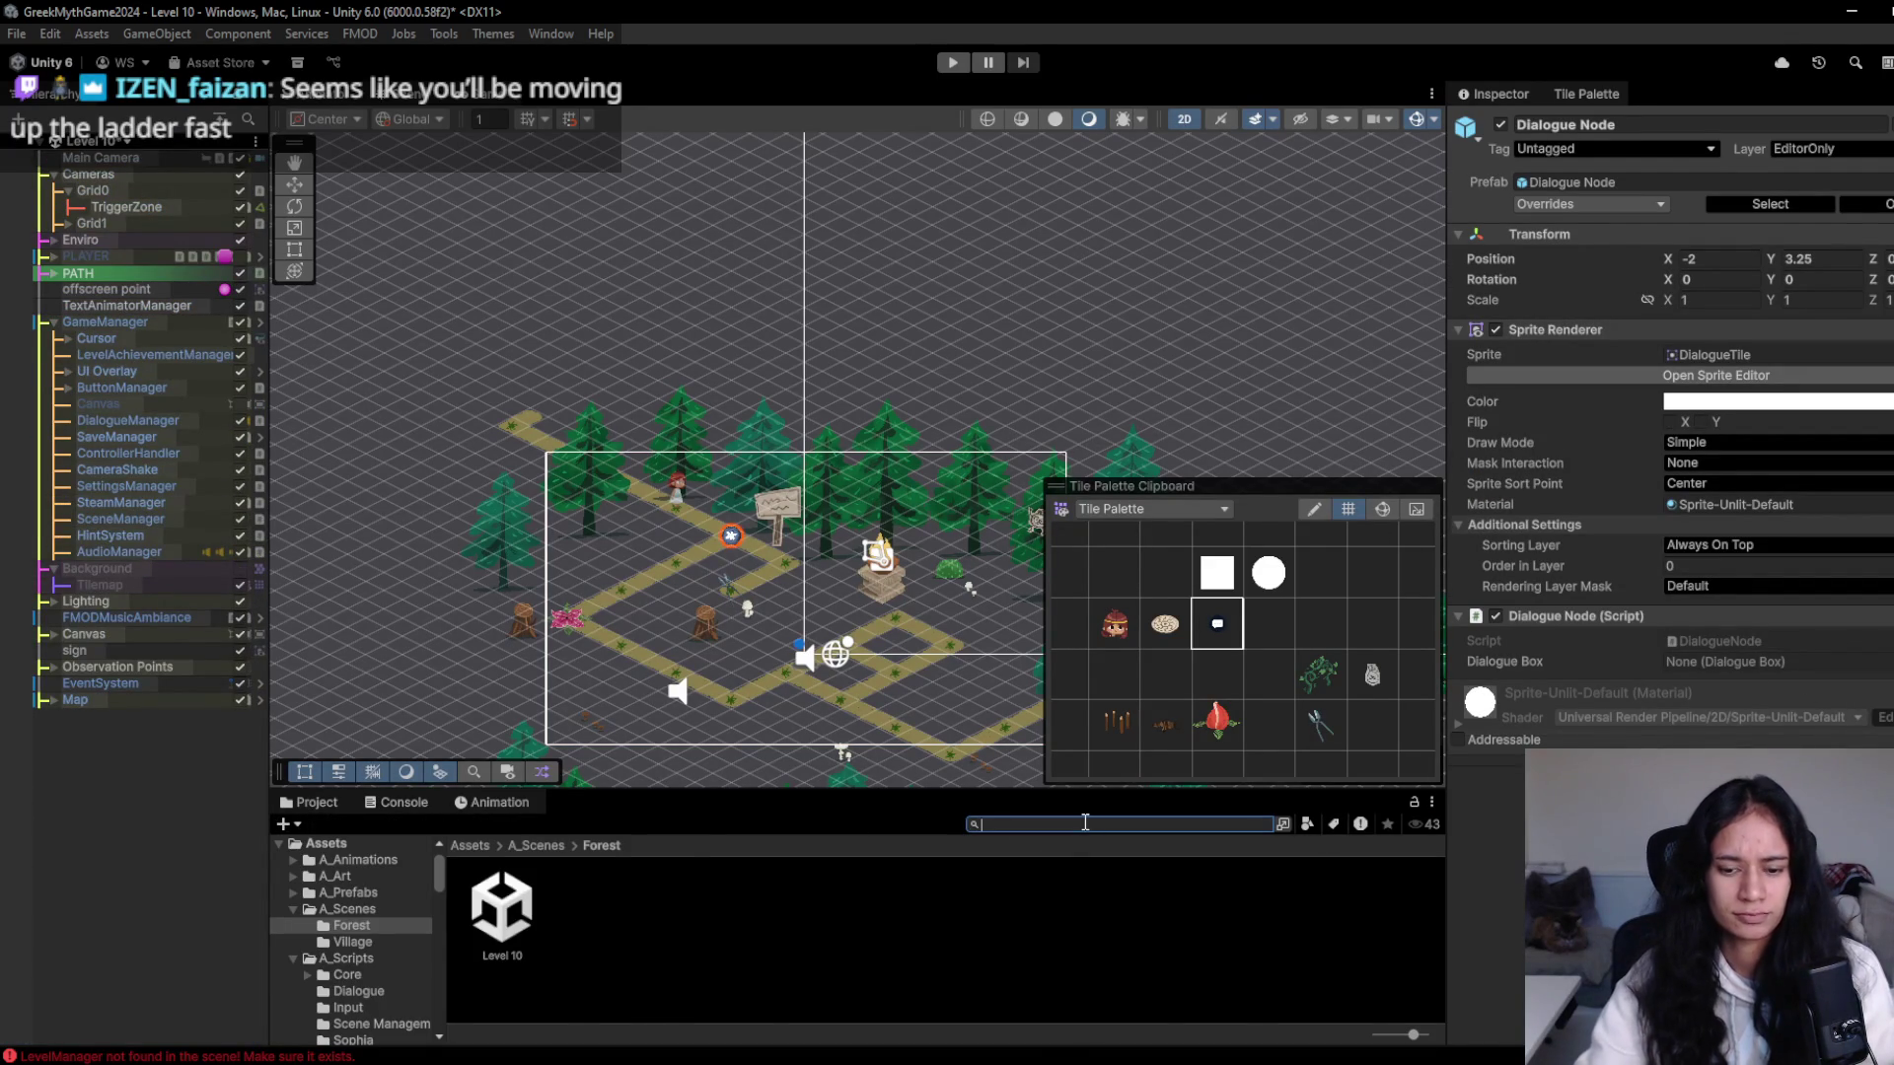
type("world")
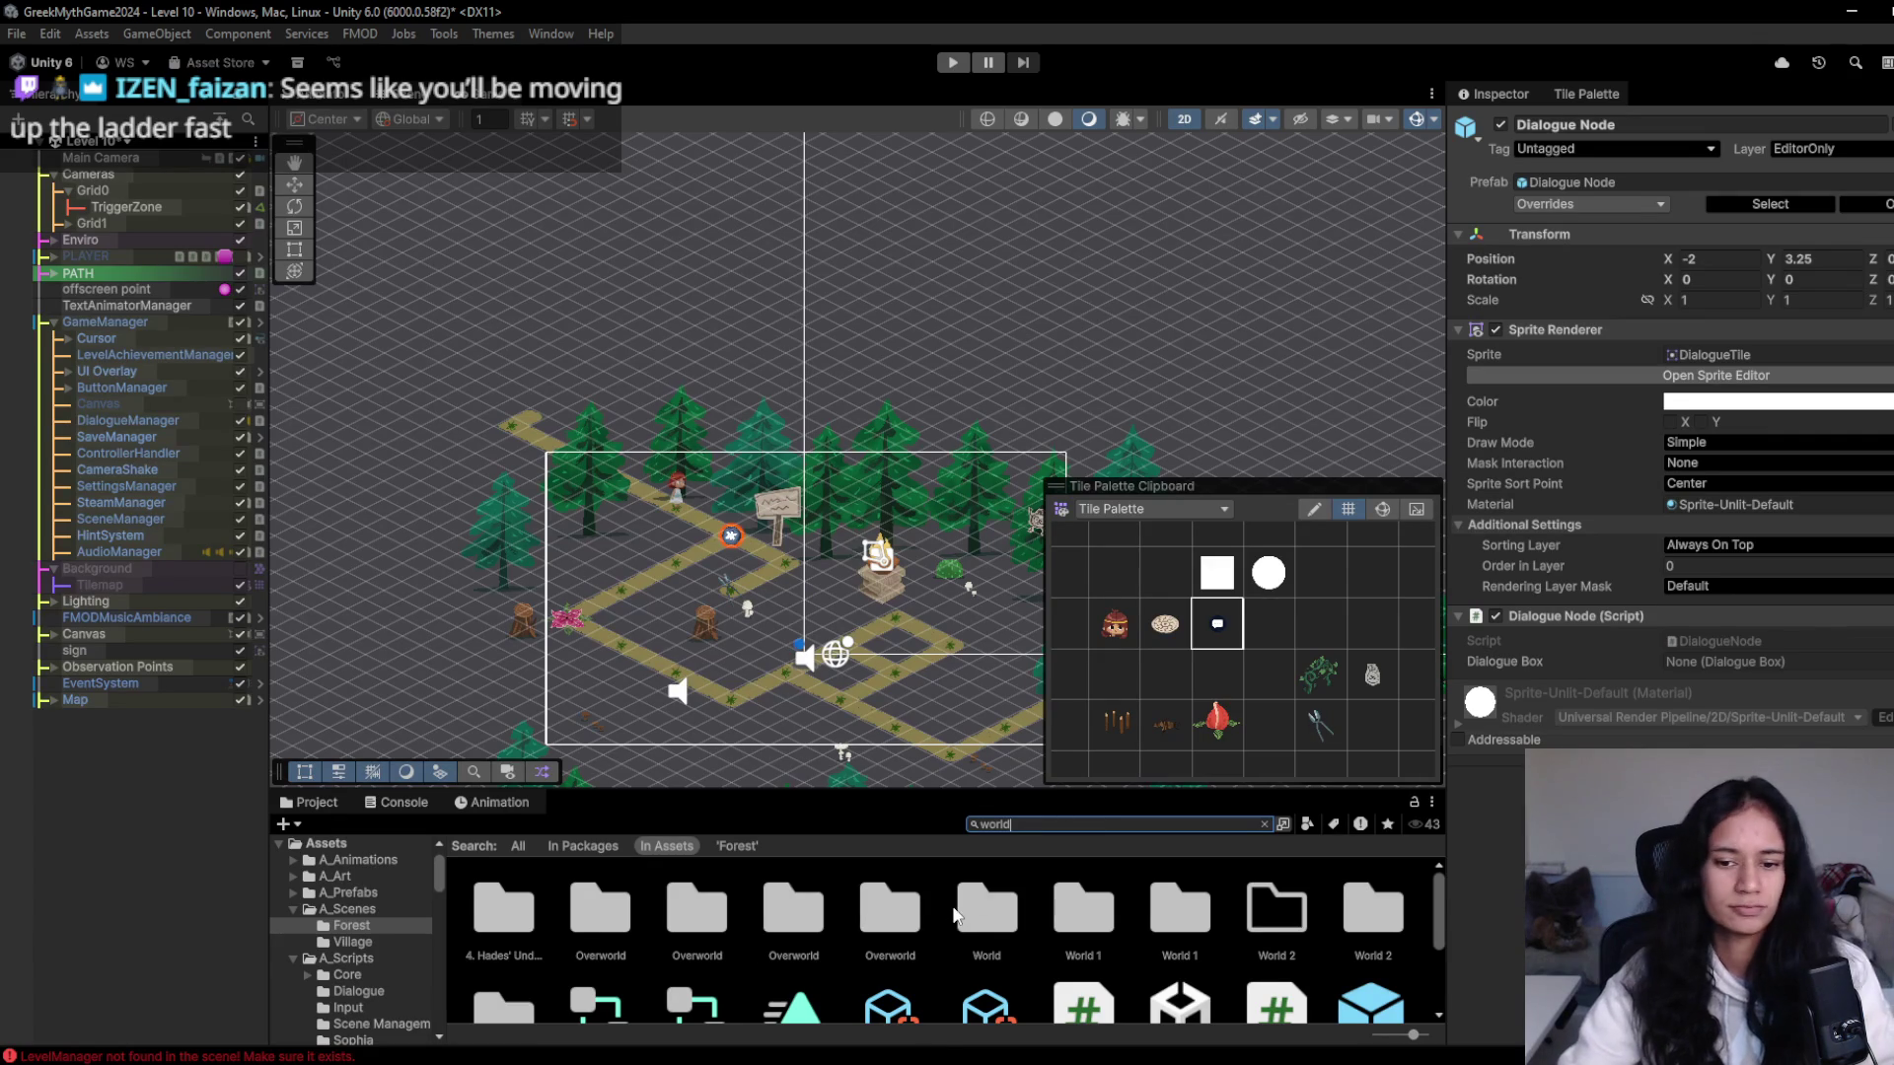
scroll(954, 916, "down", 2)
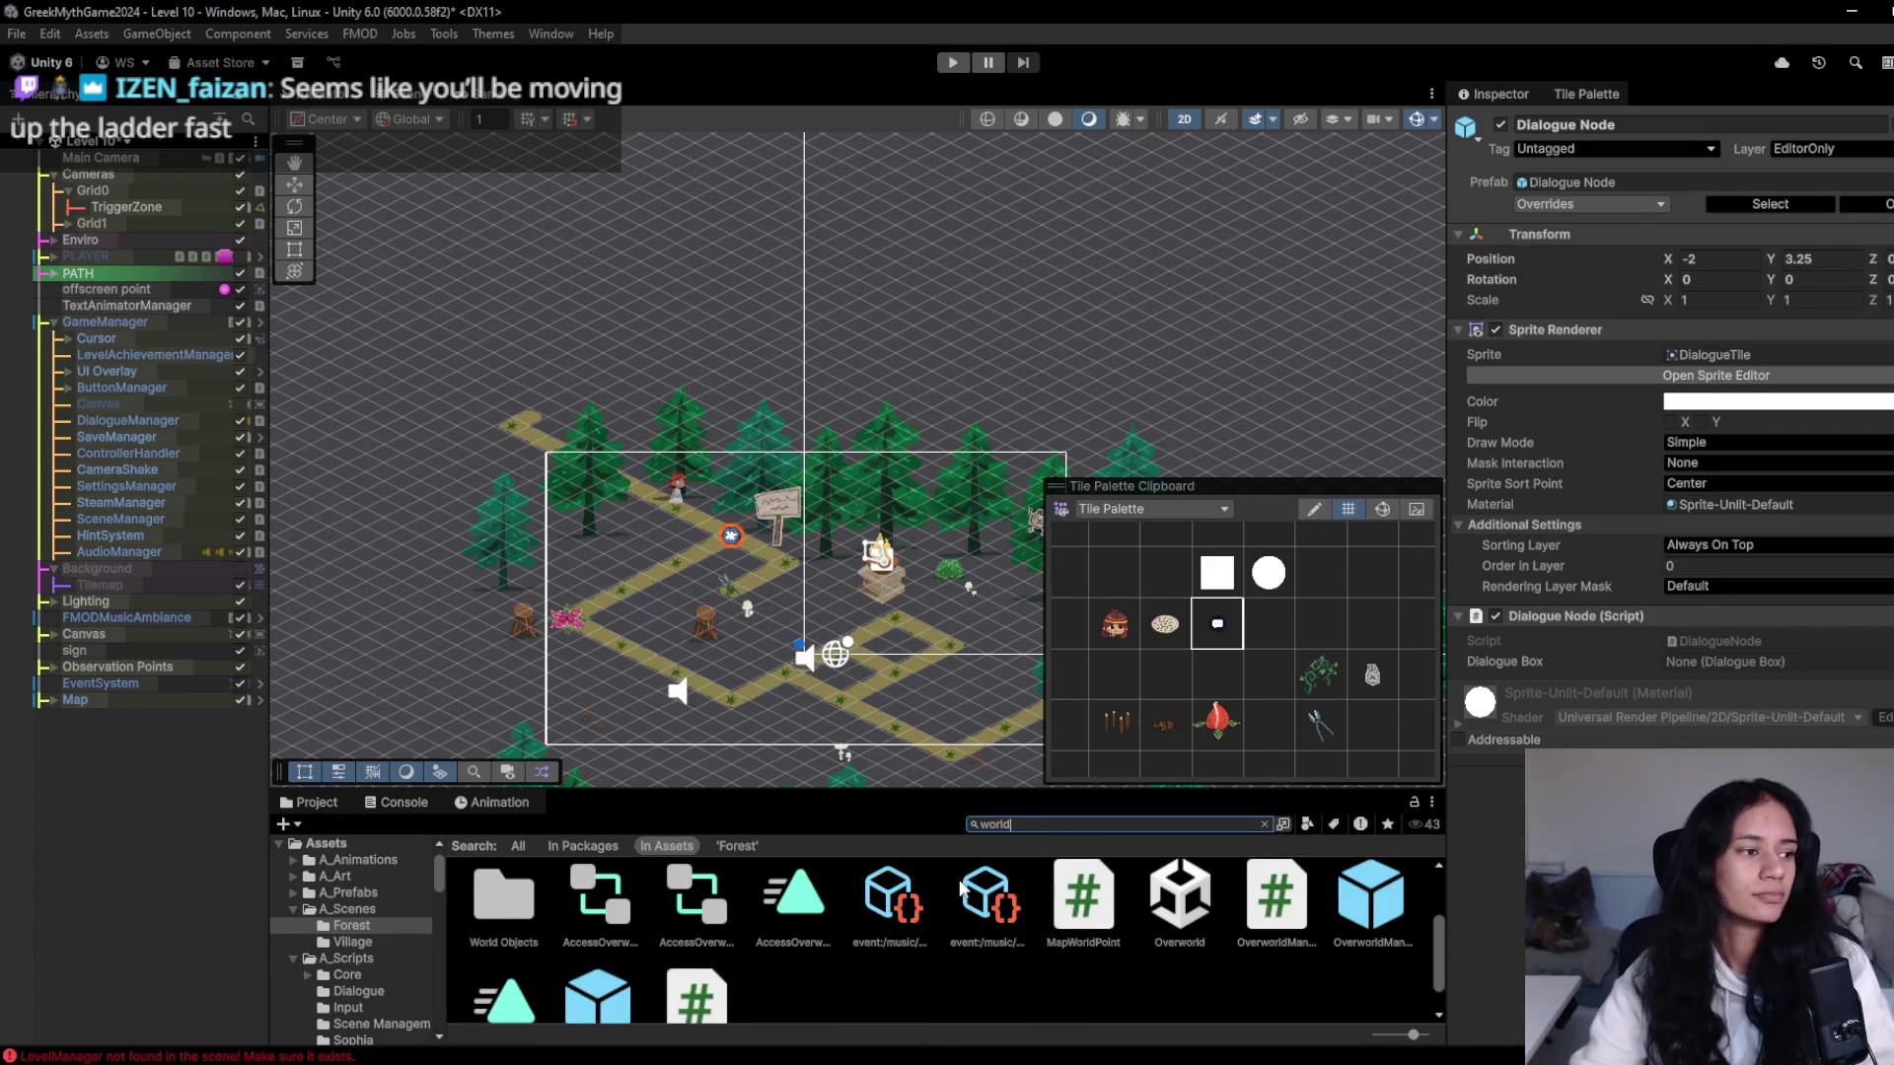
scroll(968, 893, "down", 1)
scroll(957, 903, "up", 1)
scroll(935, 919, "down", 1)
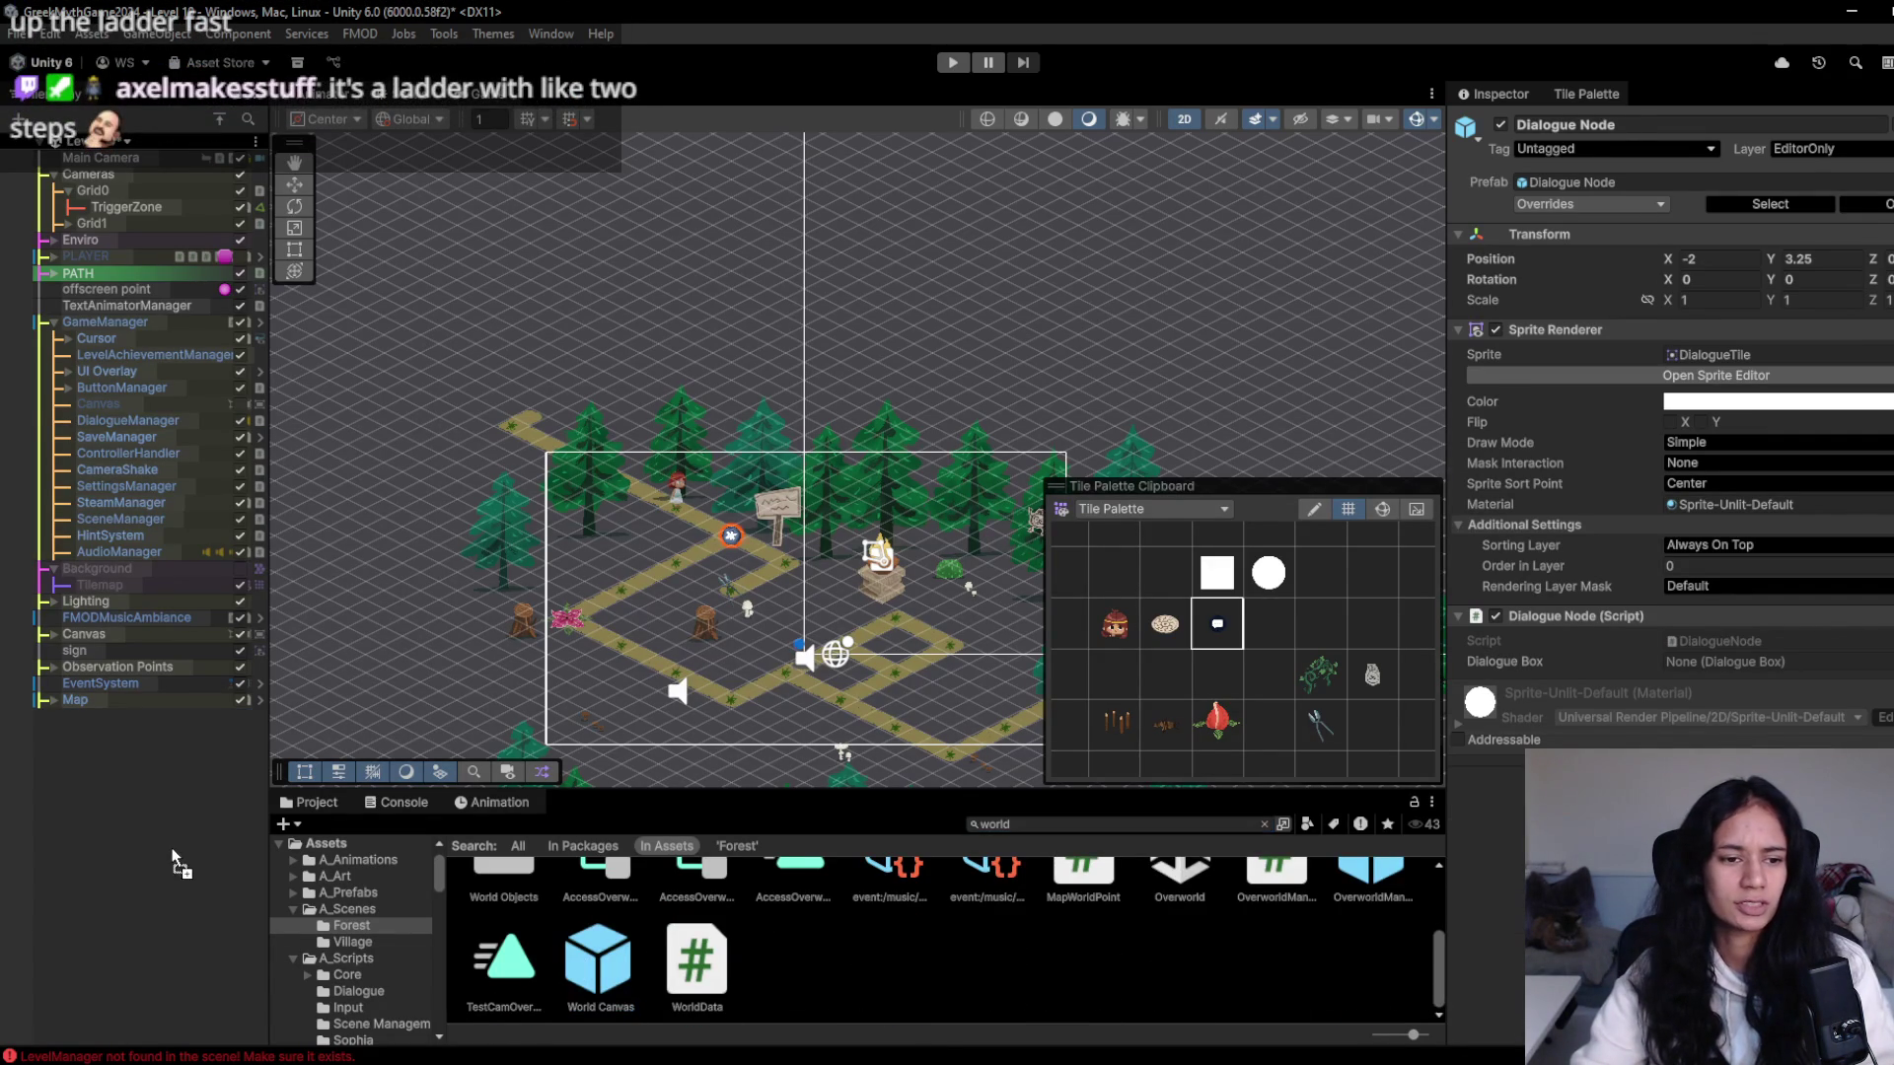
- Drag the World Canvas prefab into the Hierarchy as a new scene object
left_click_drag(172, 858, 183, 838)
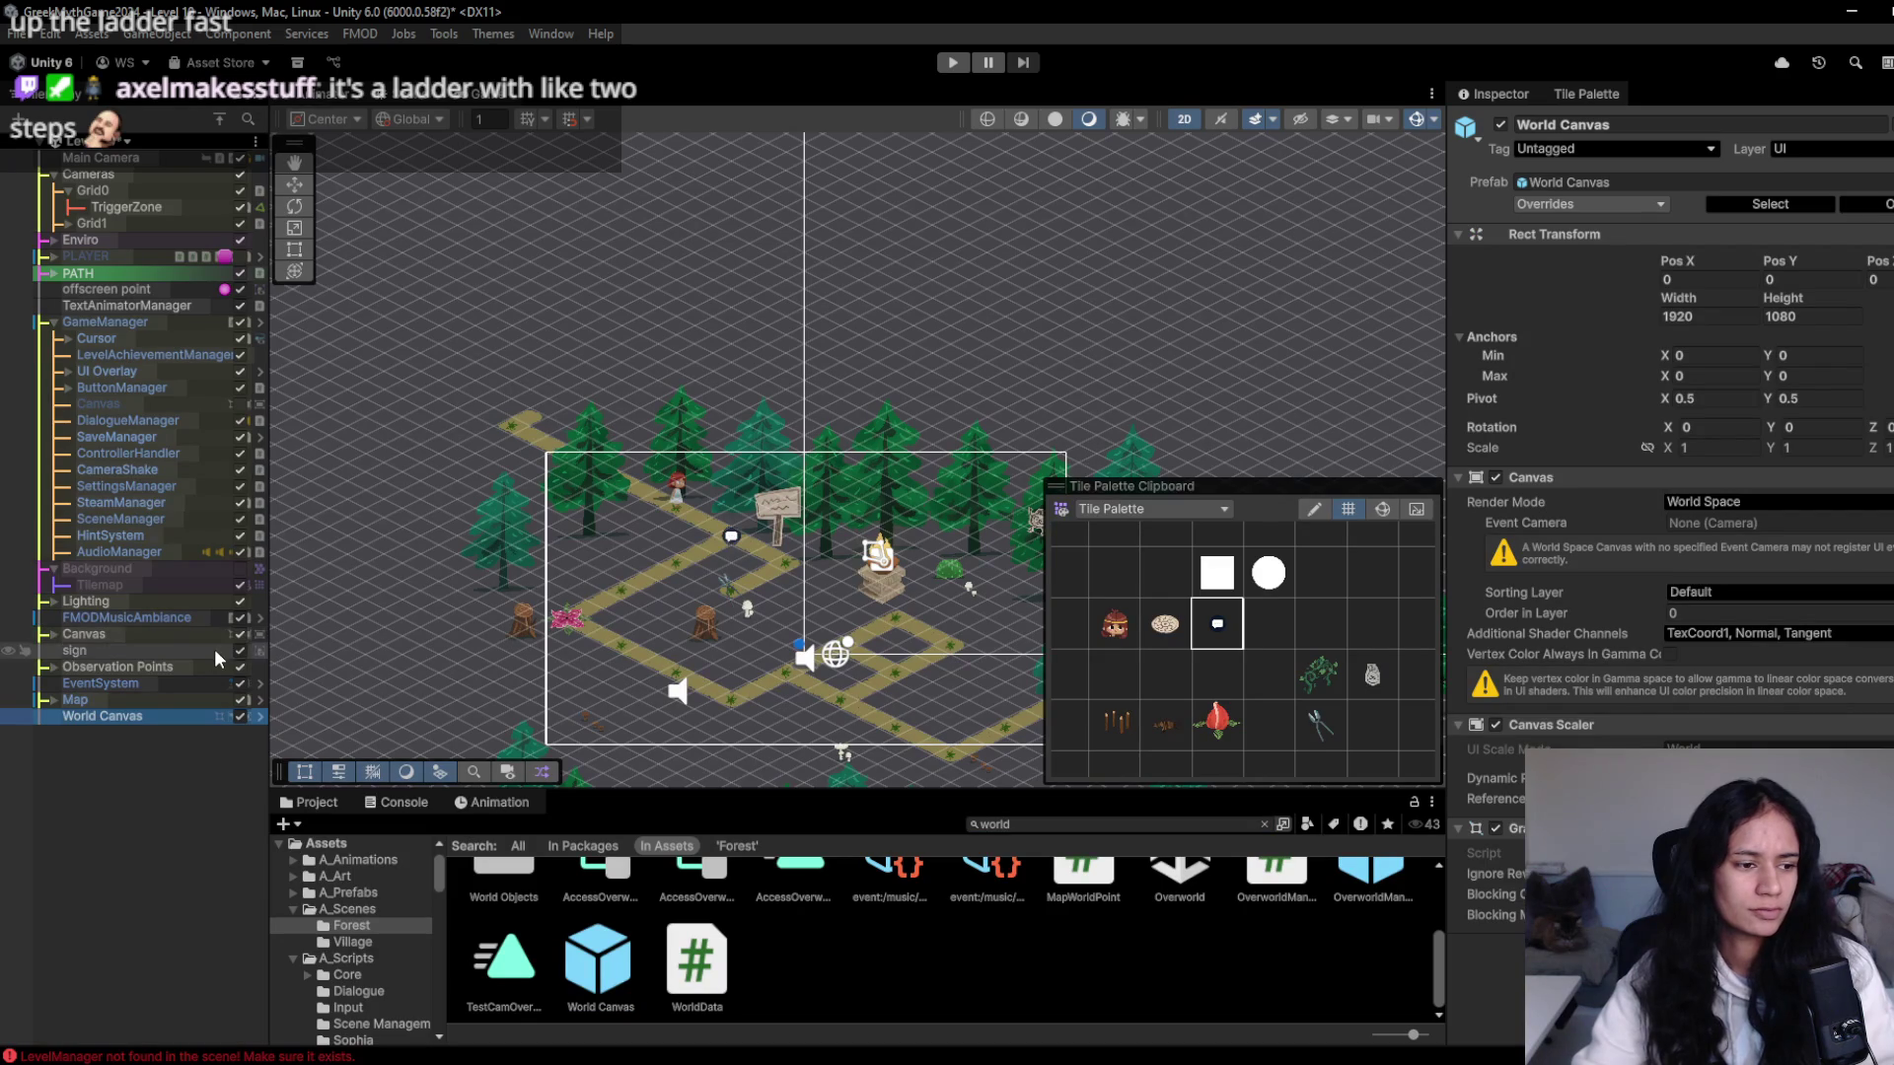
scroll(776, 612, "up", 4)
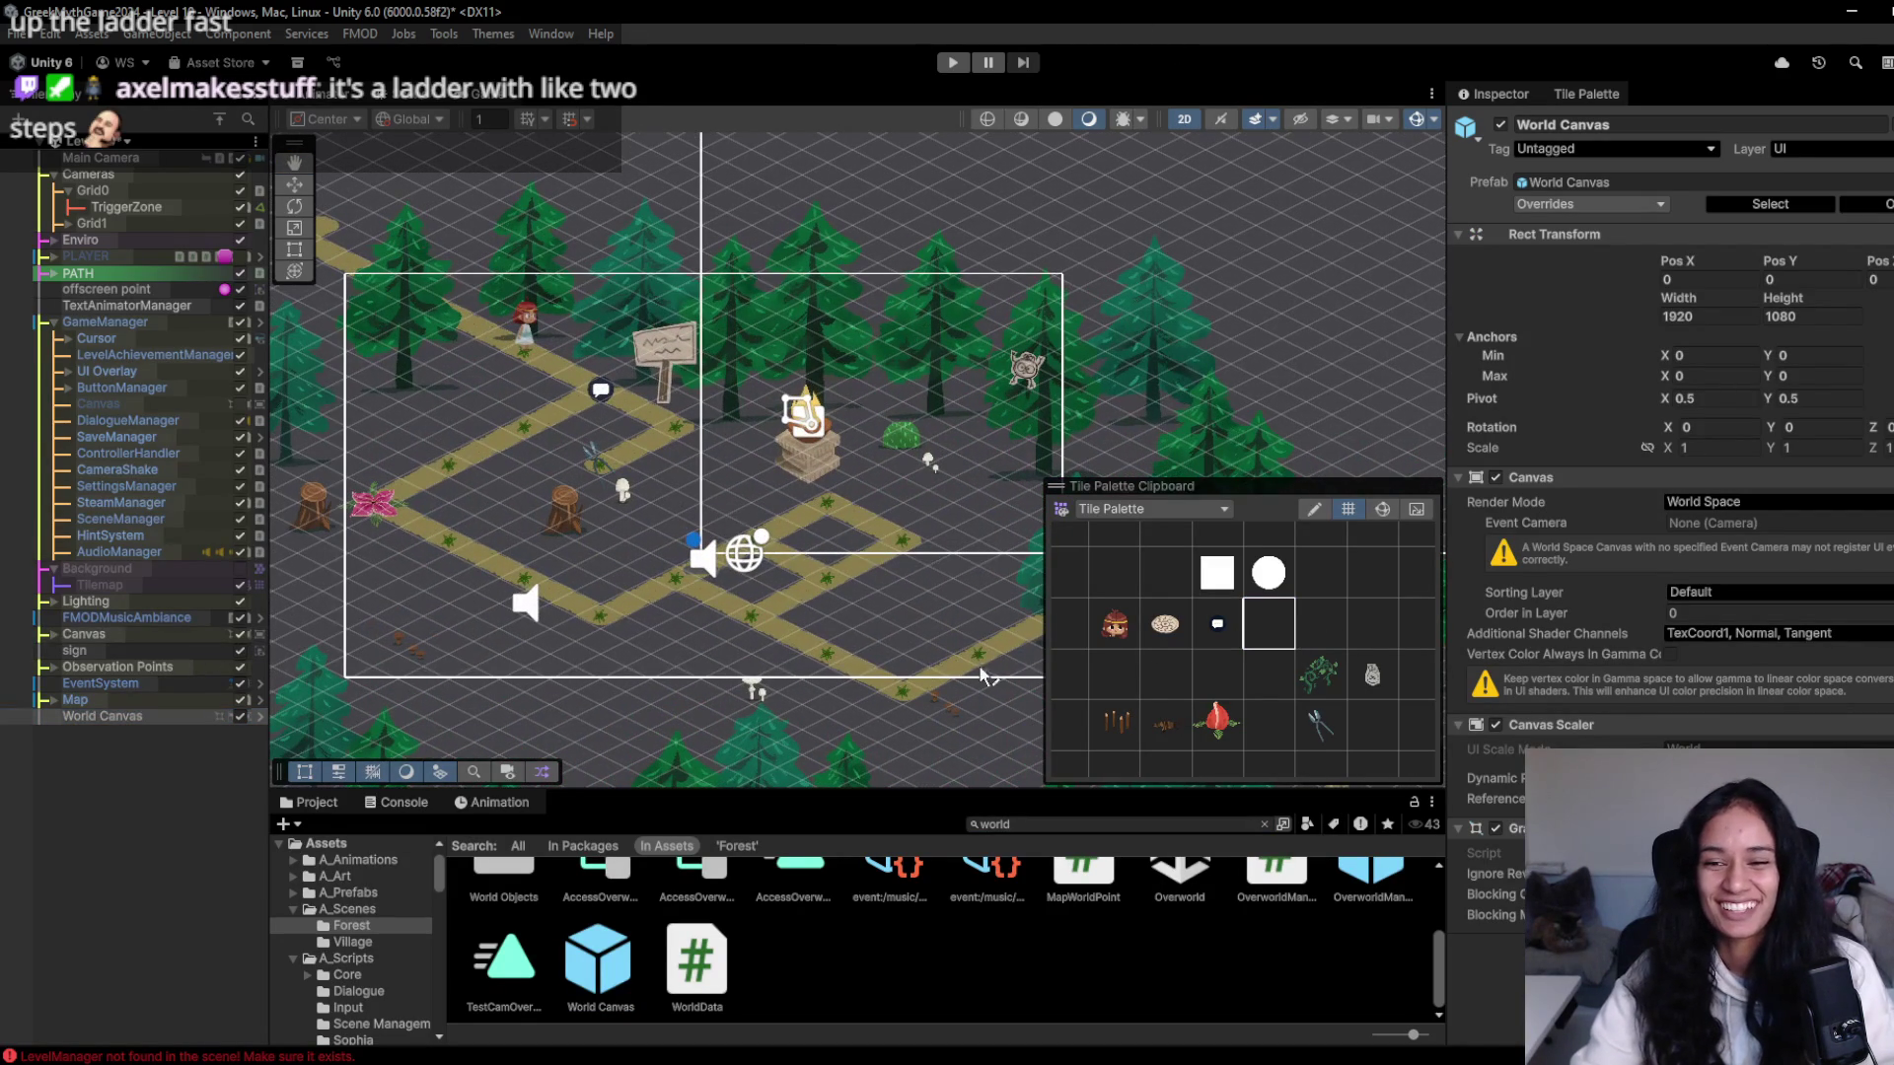
scroll(639, 509, "up", 2)
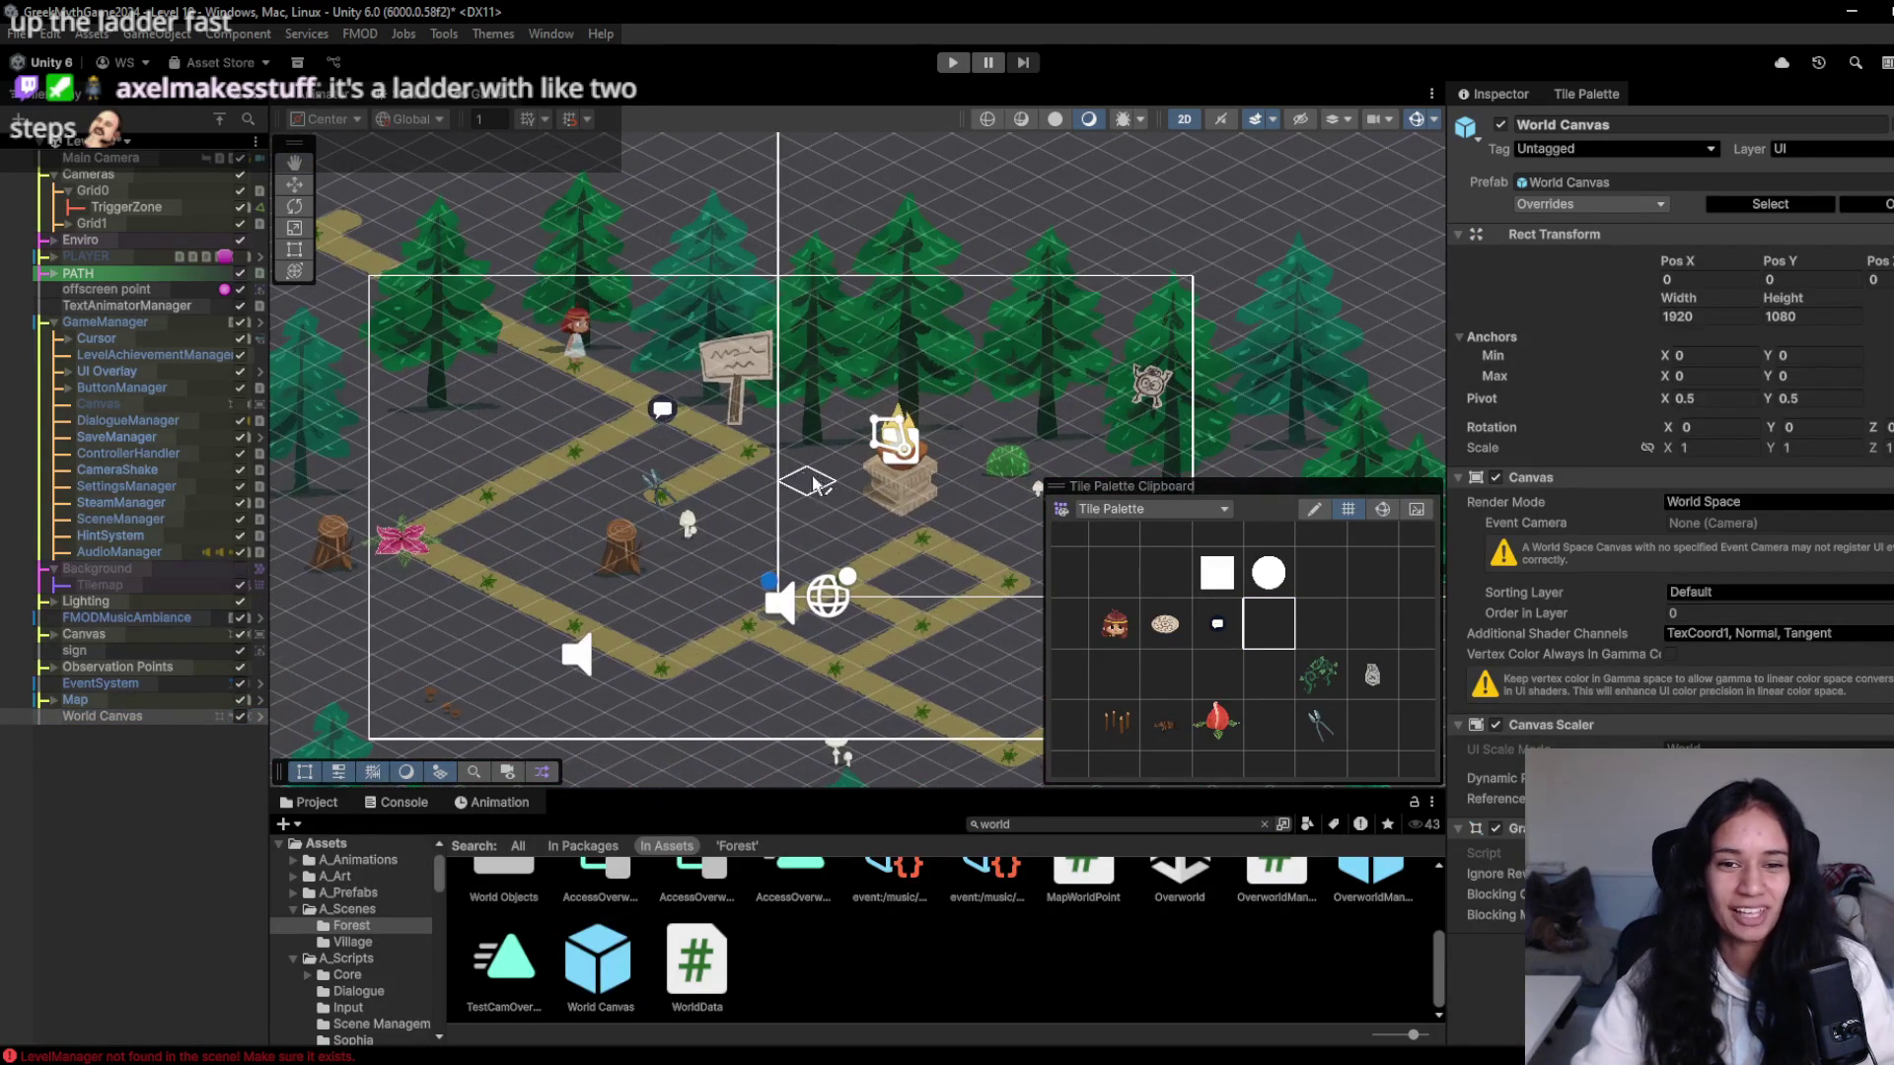
left_click_drag(819, 485, 749, 452)
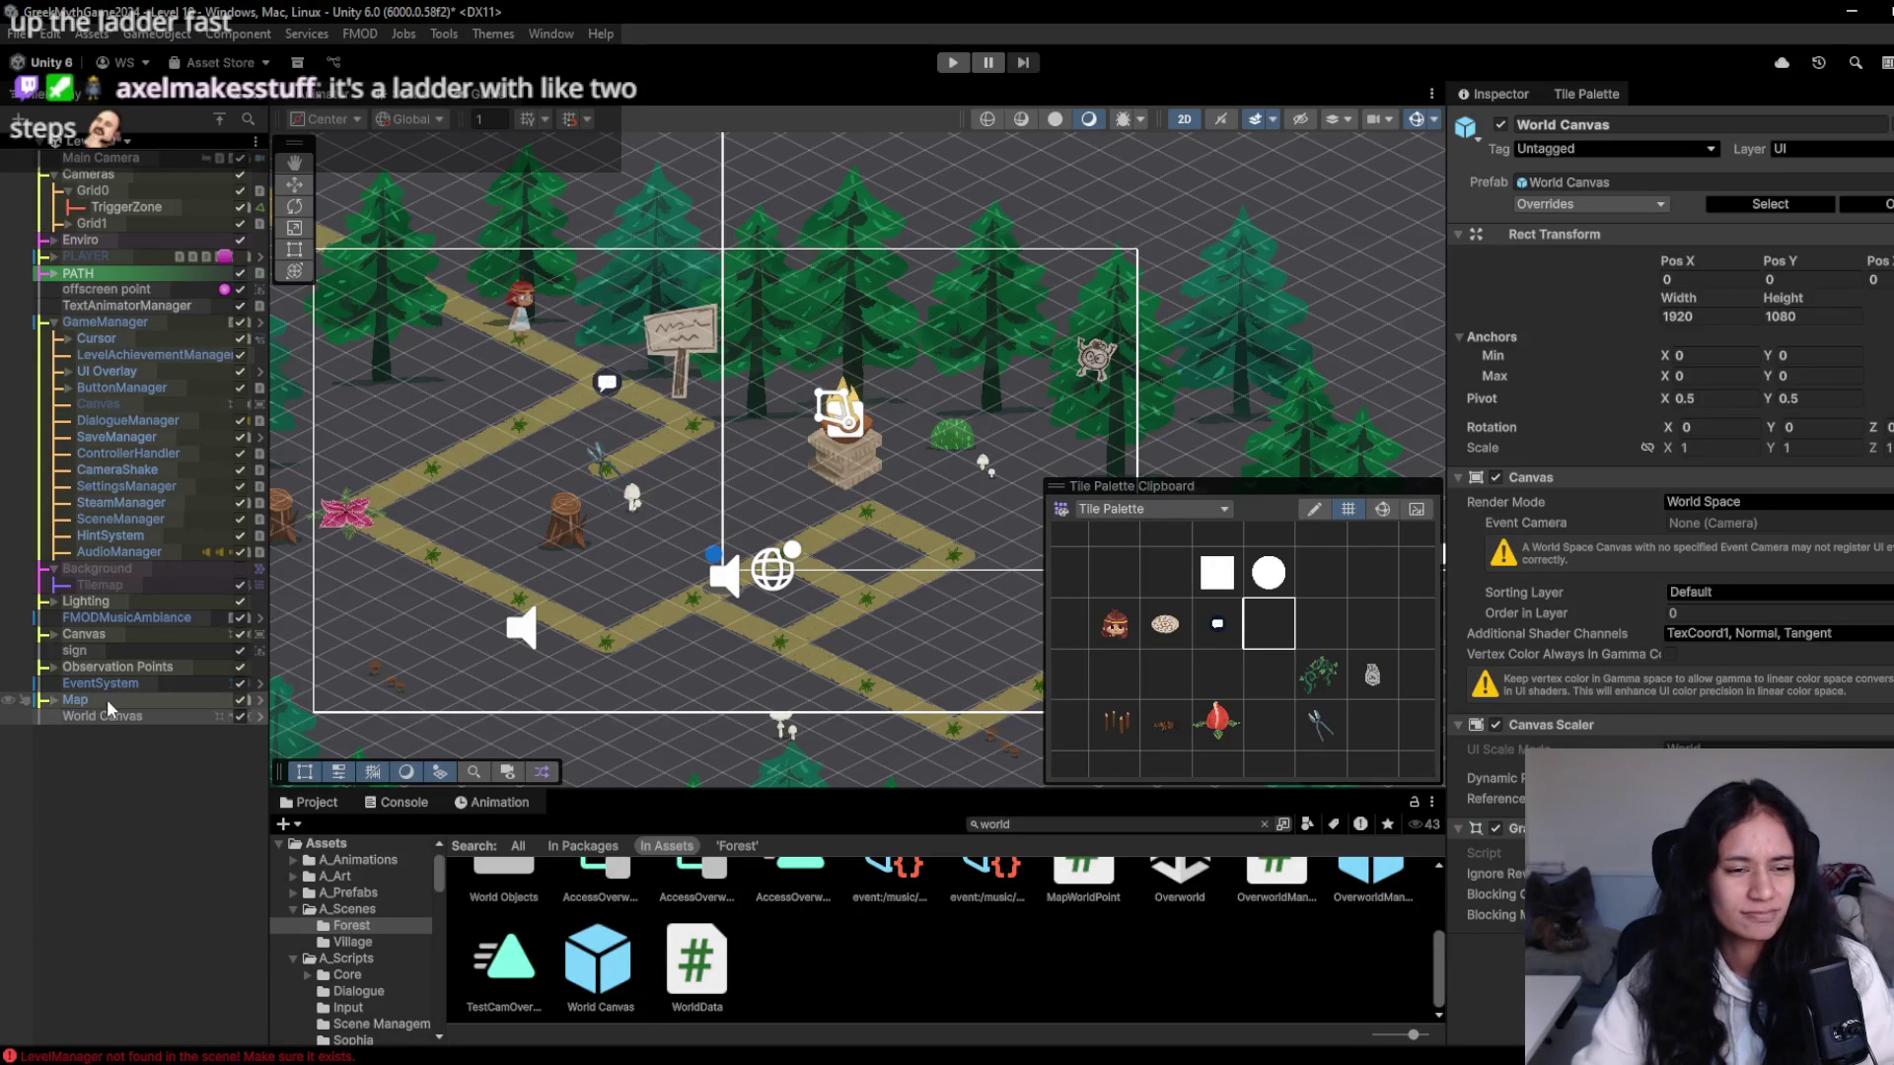
- Select the dialogue node tile and browse its dialogue box options without choosing one
key("w")
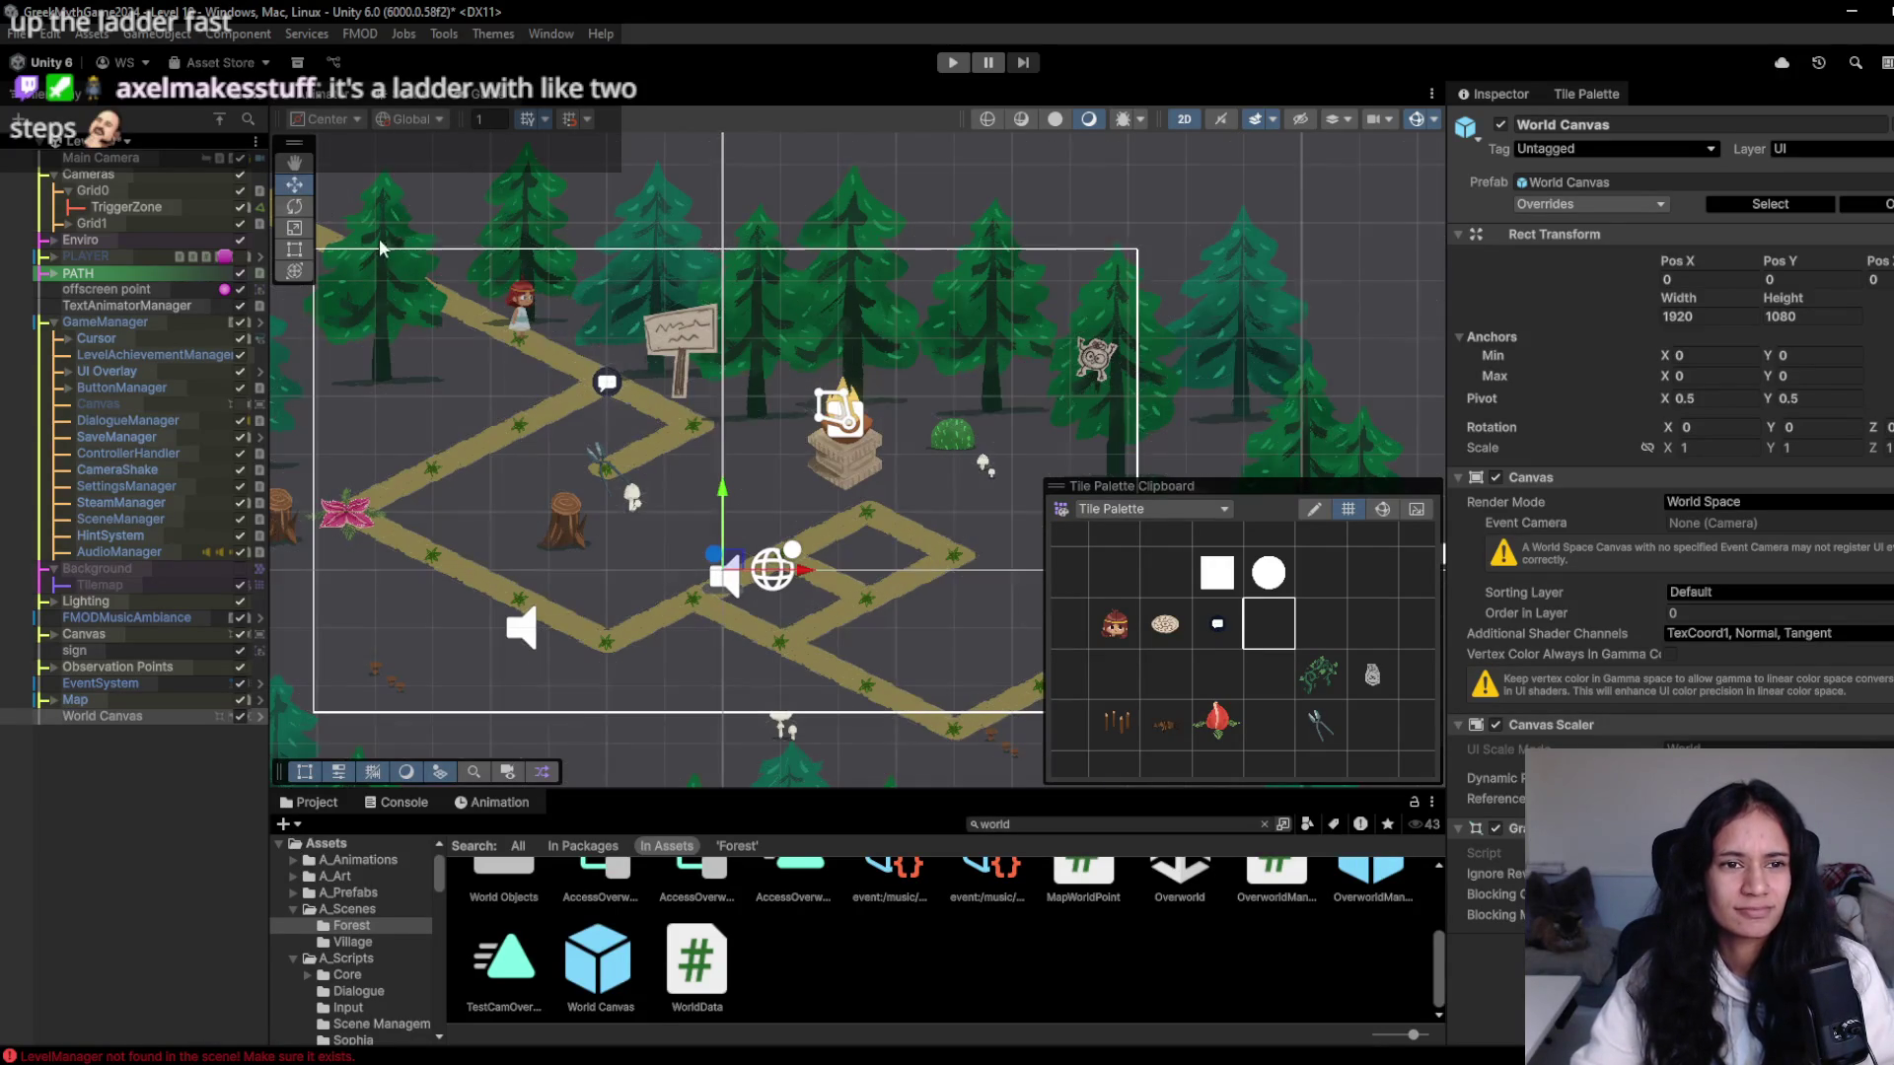
left_click(606, 387)
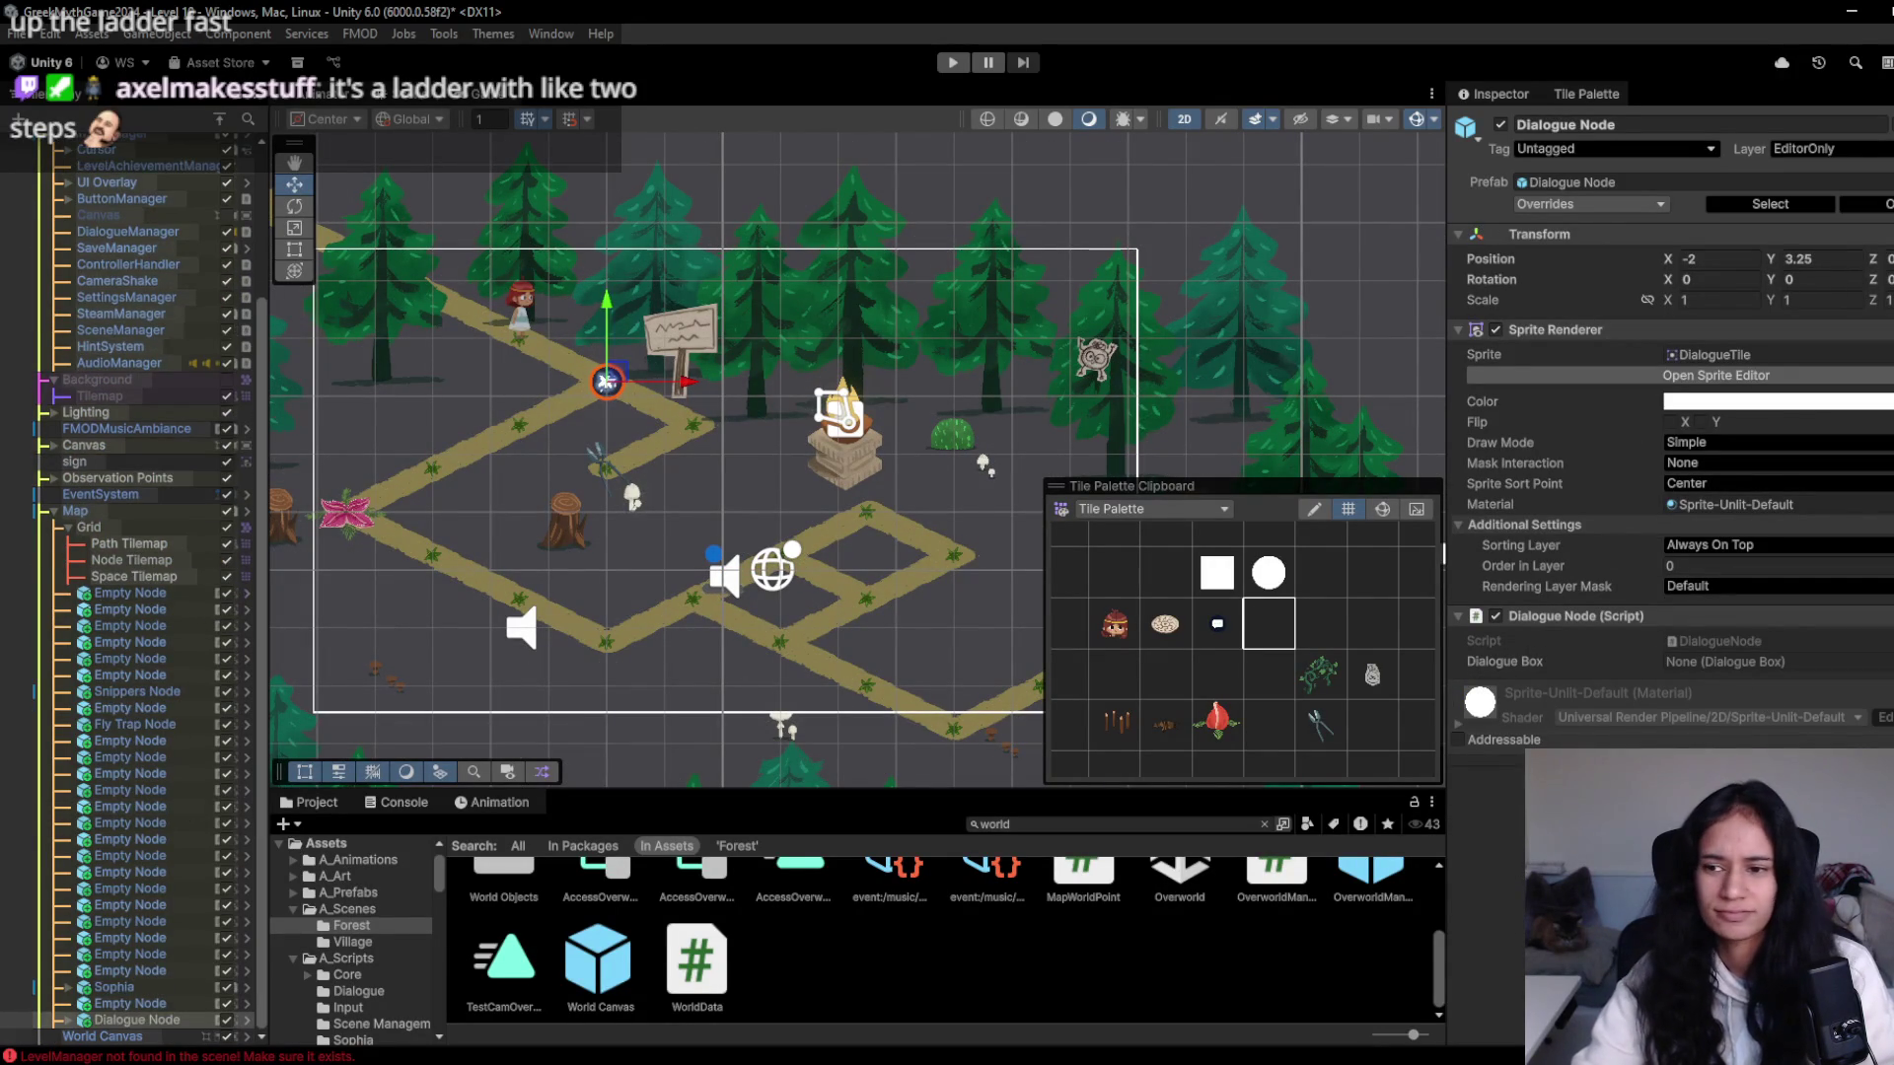
left_click(1886, 662)
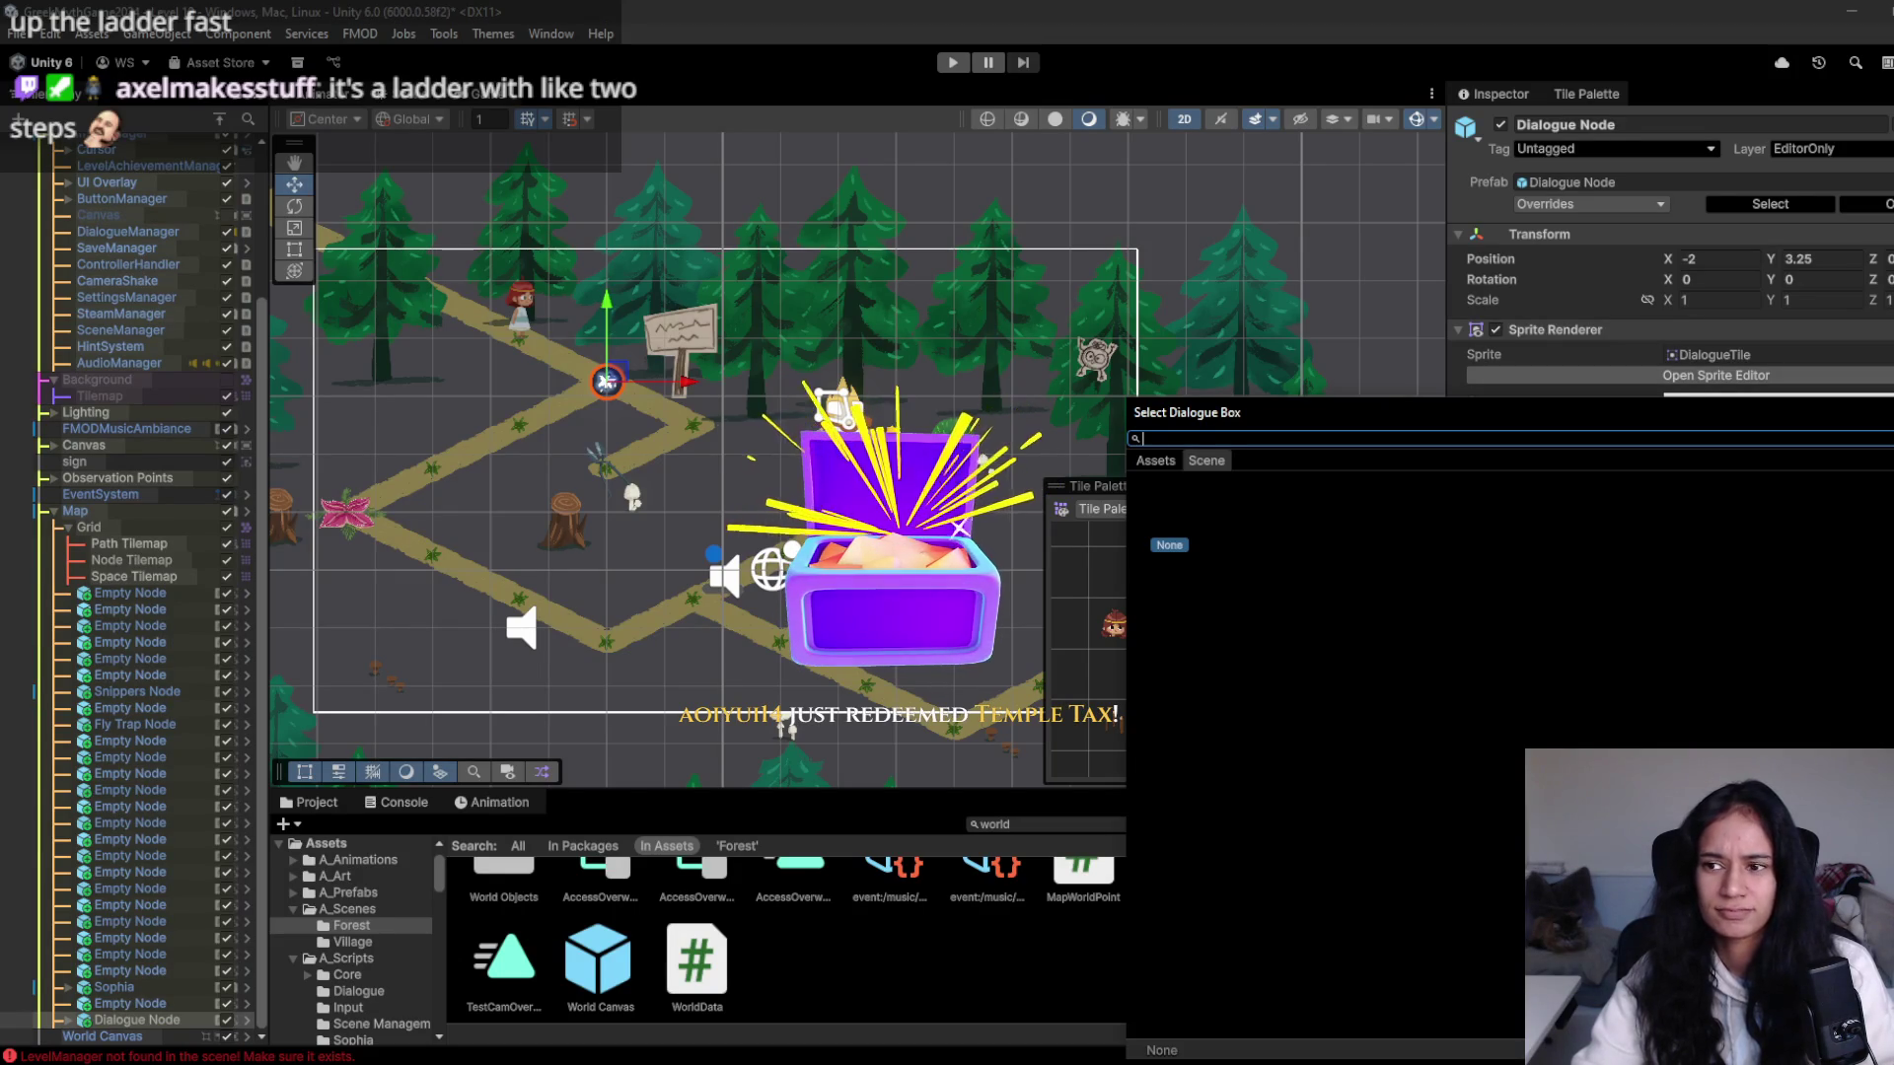
key("Escape")
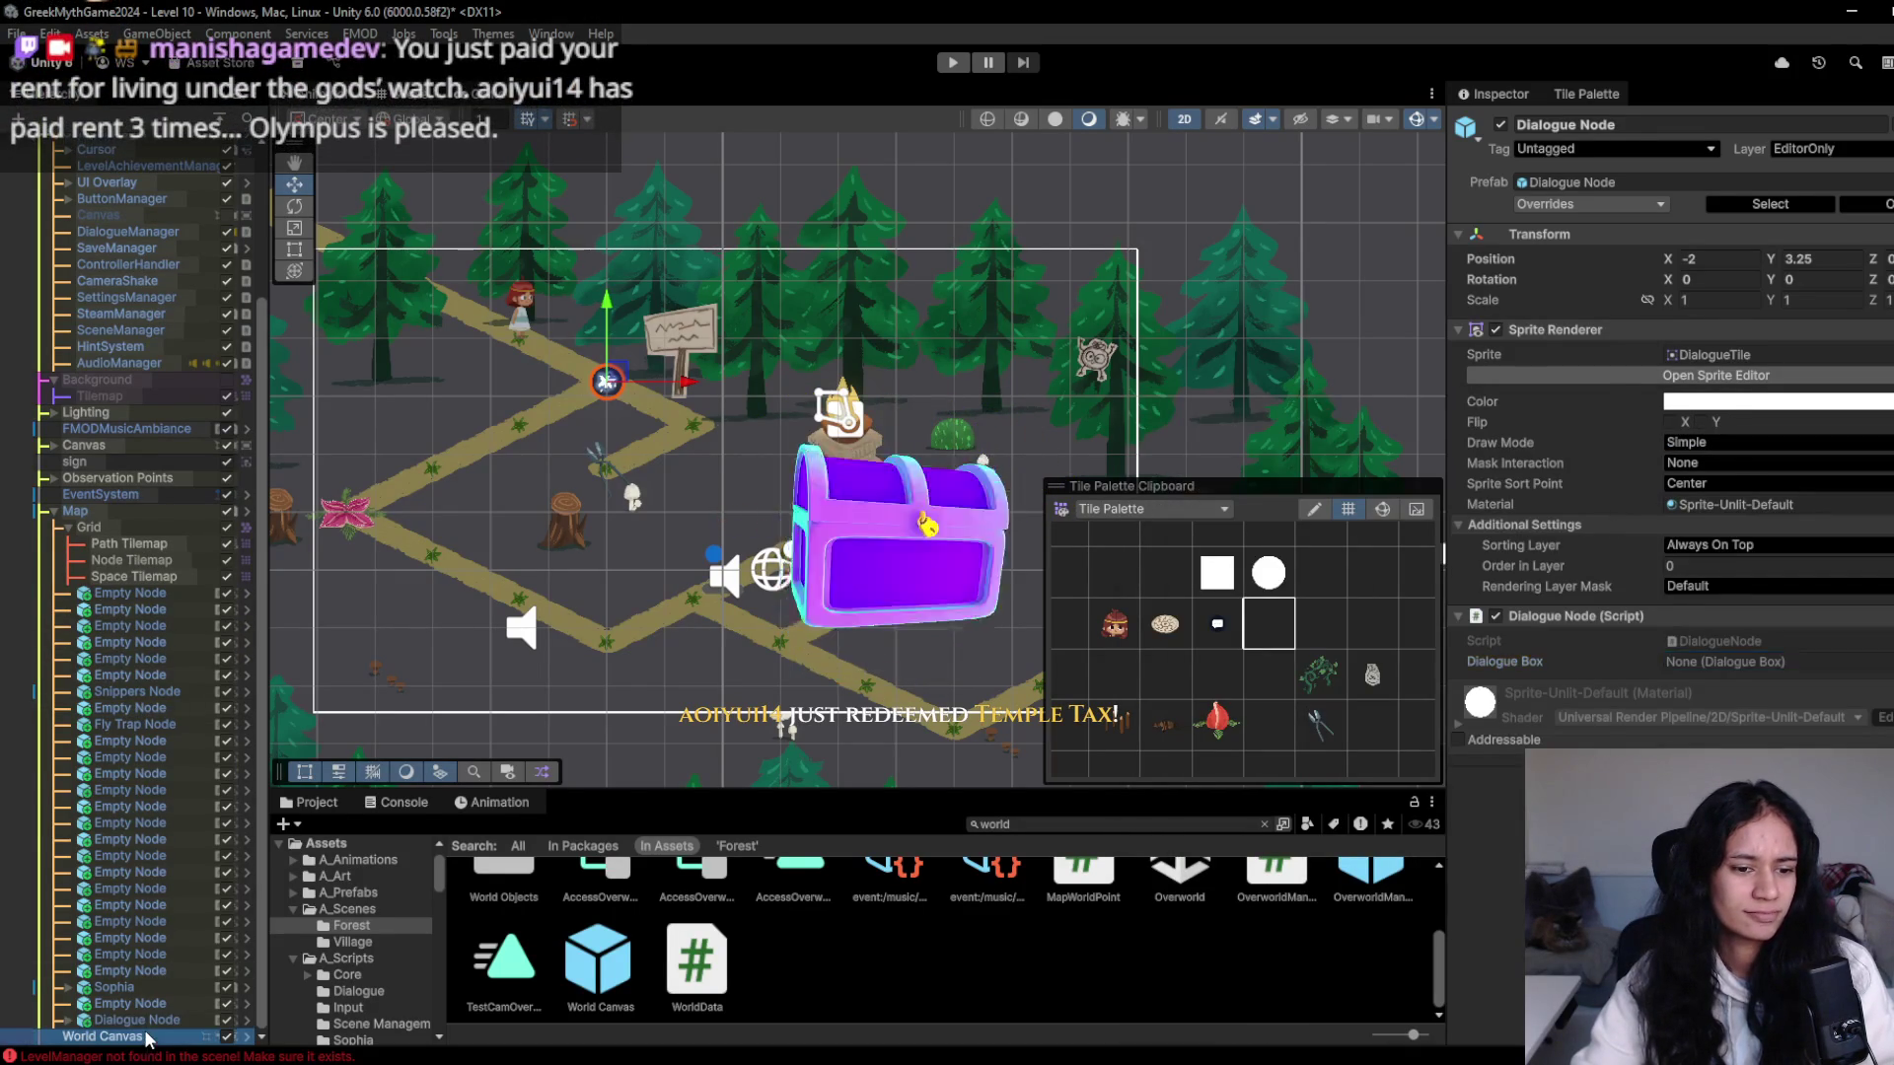
- Inspect the World Canvas's 1920×1080 World Space settings and the first Empty Node
left_click(148, 1039)
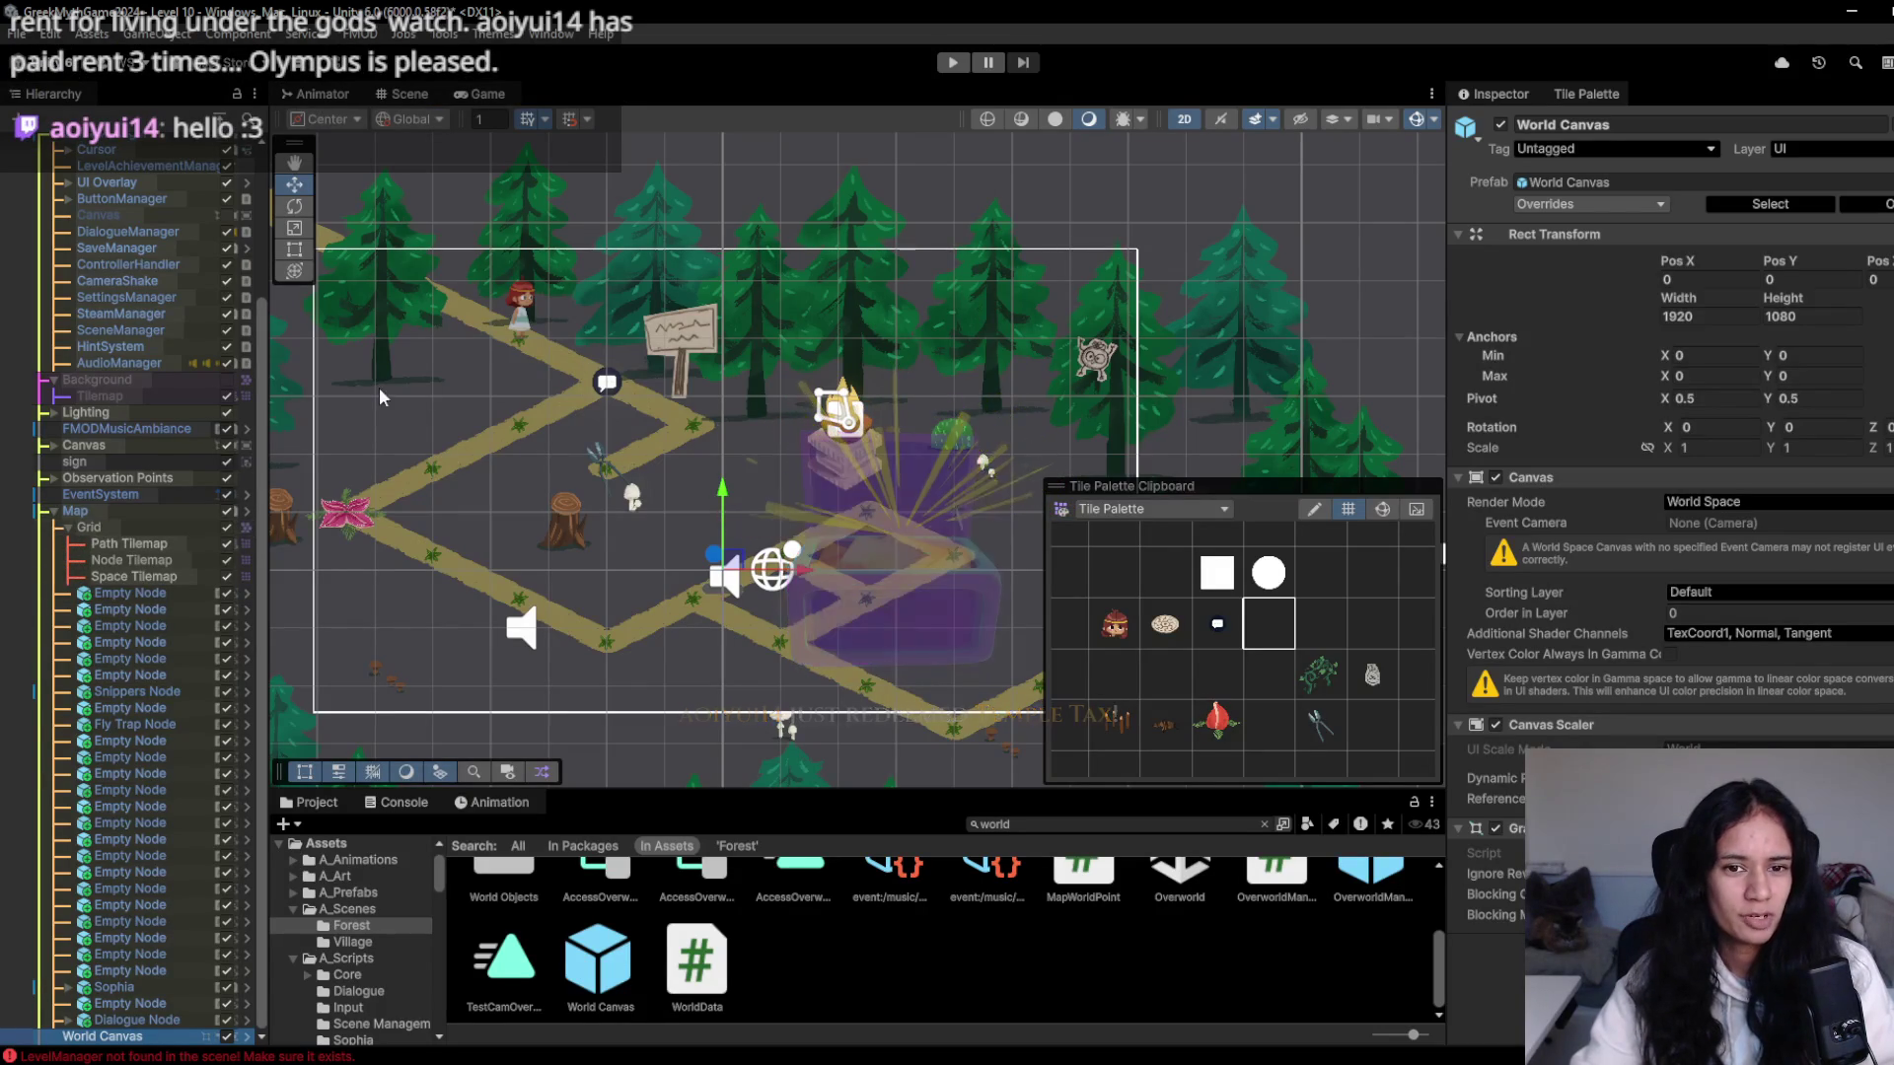
scroll(383, 397, "down", 2)
scroll(383, 397, "up", 2)
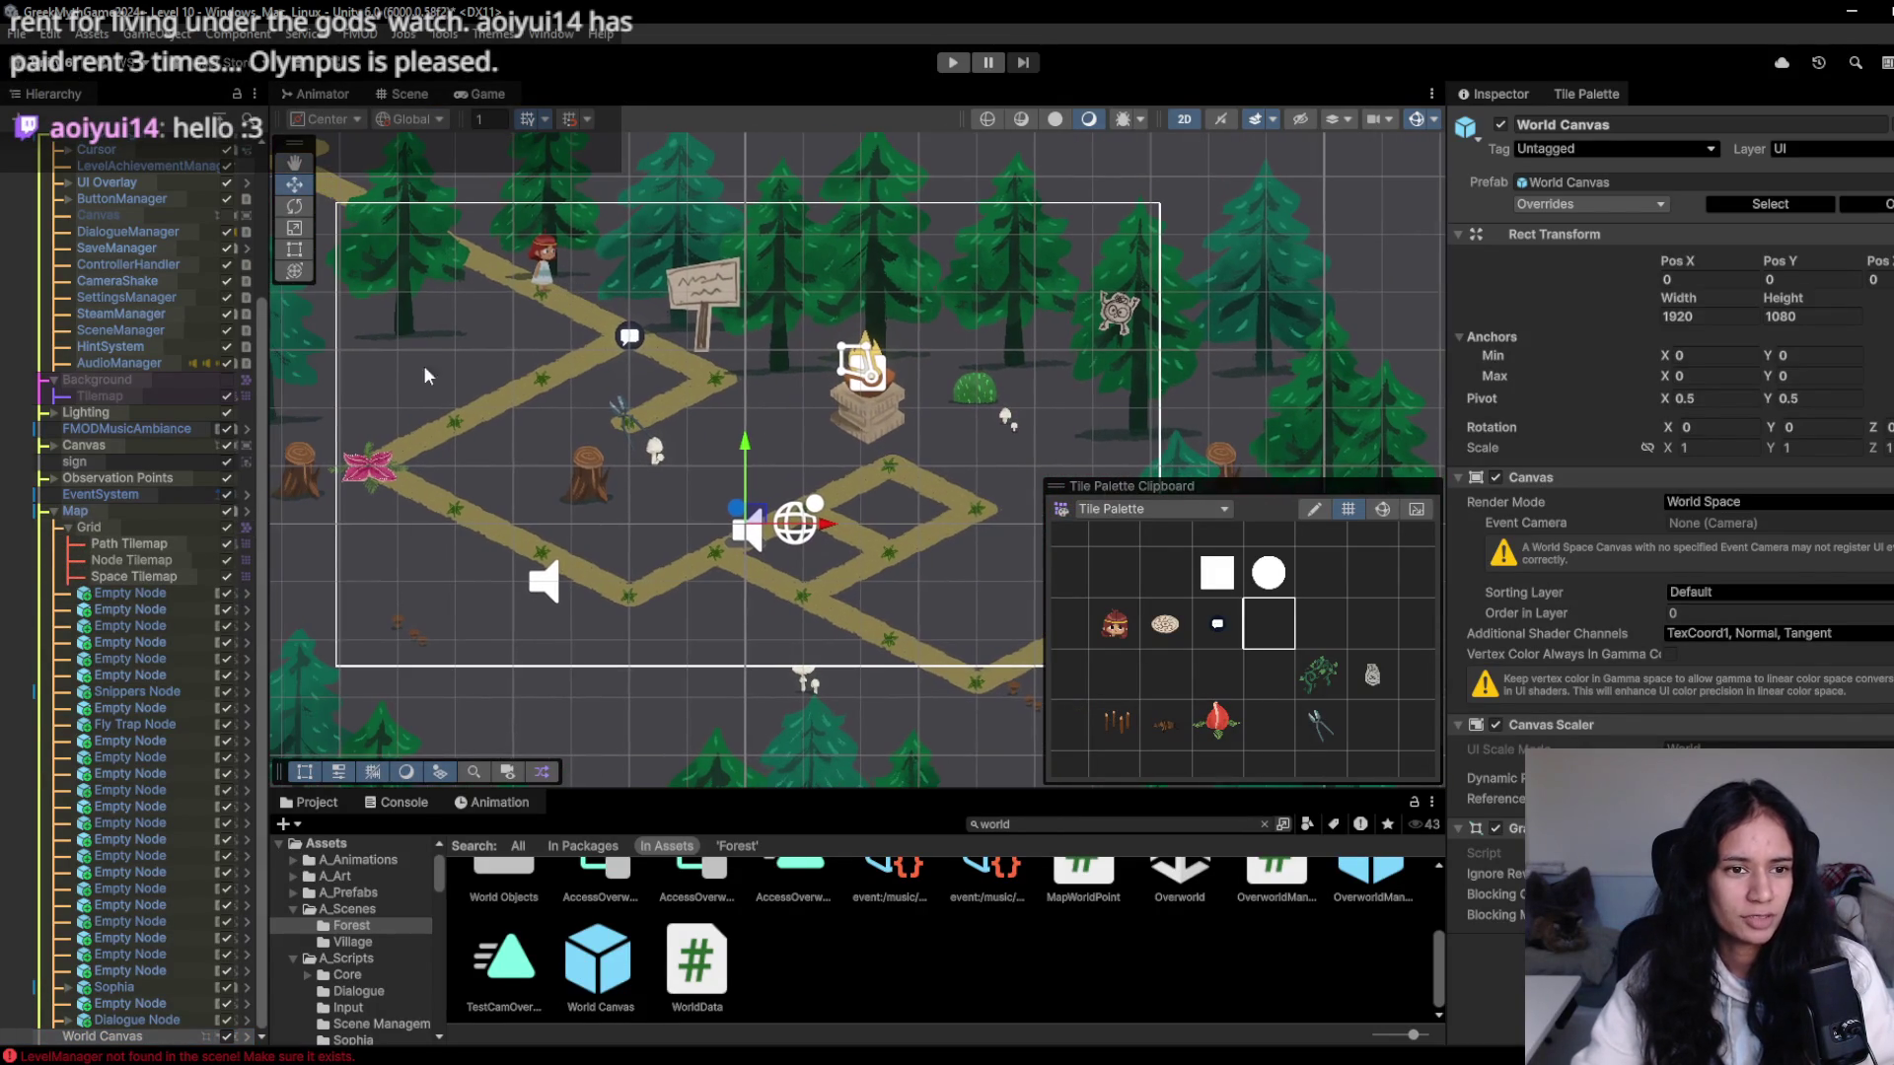
left_click(69, 532)
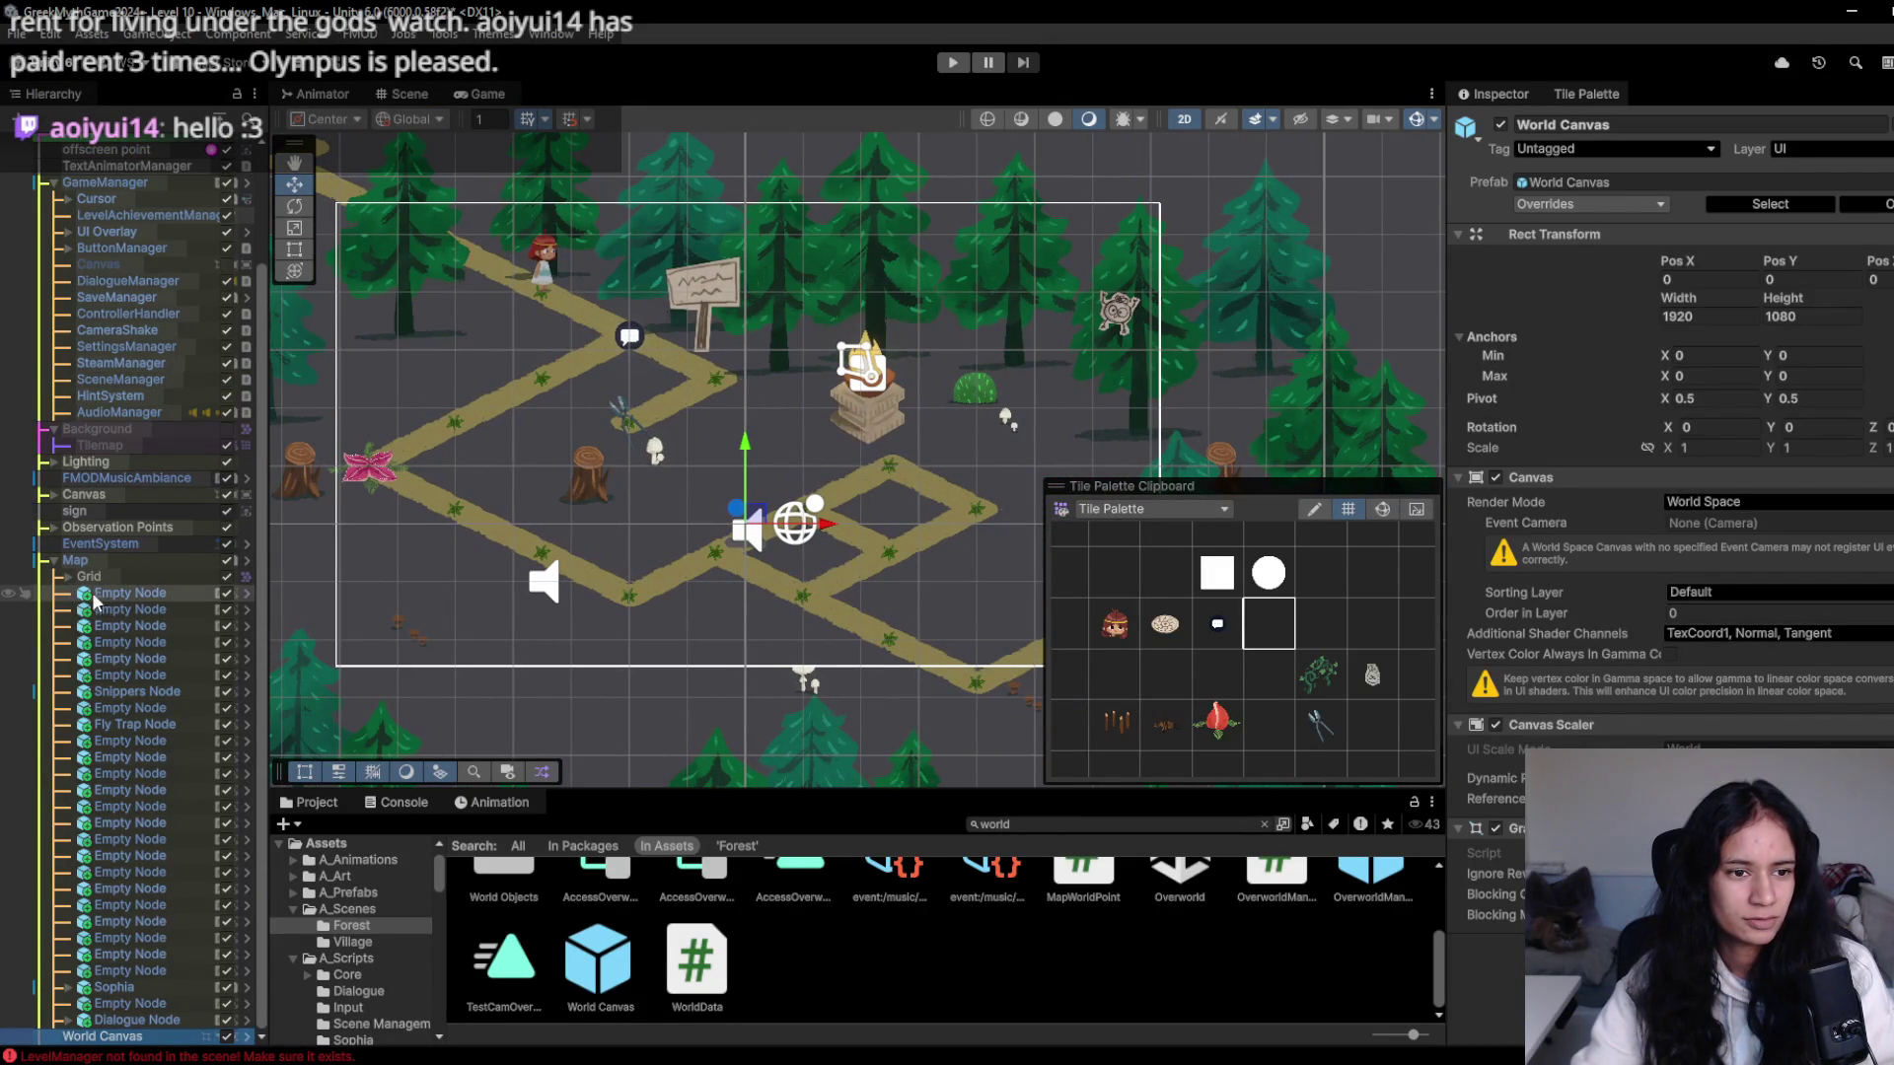
left_click(103, 596)
left_click(52, 560)
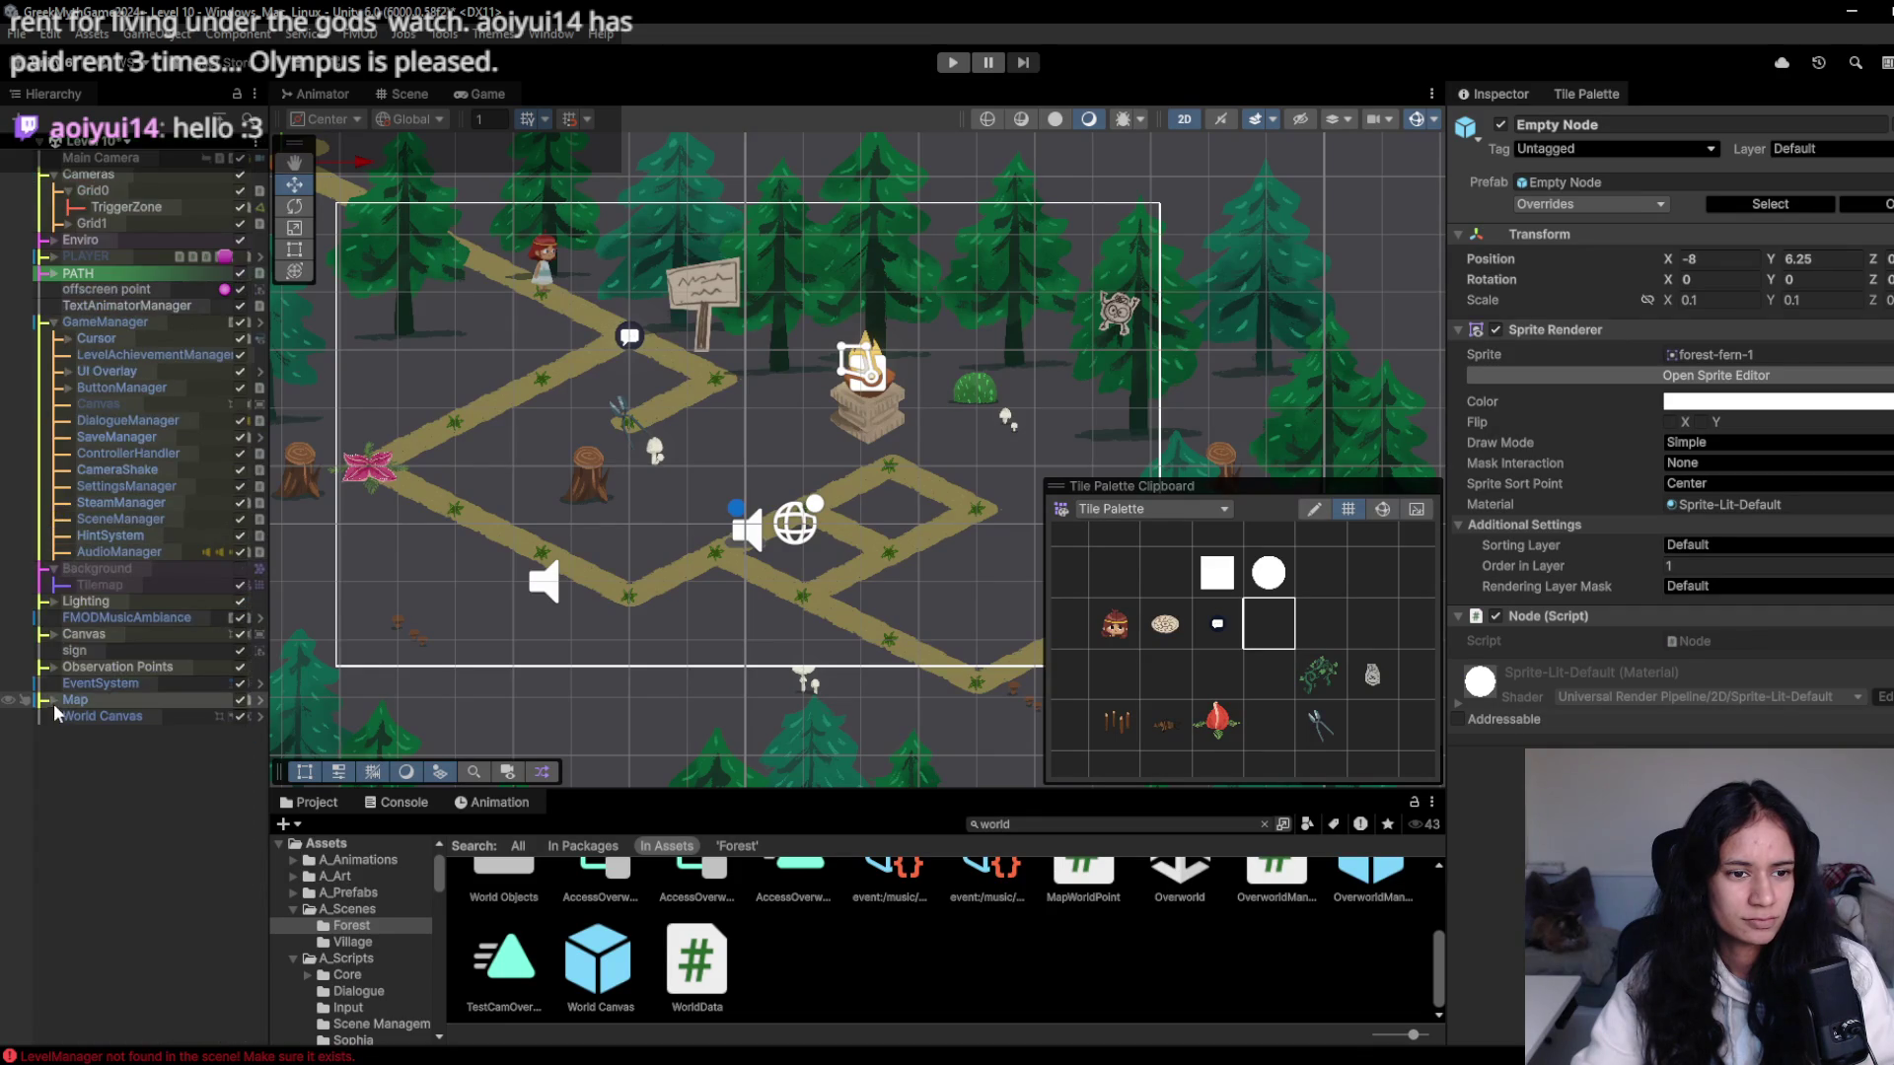
left_click(92, 717)
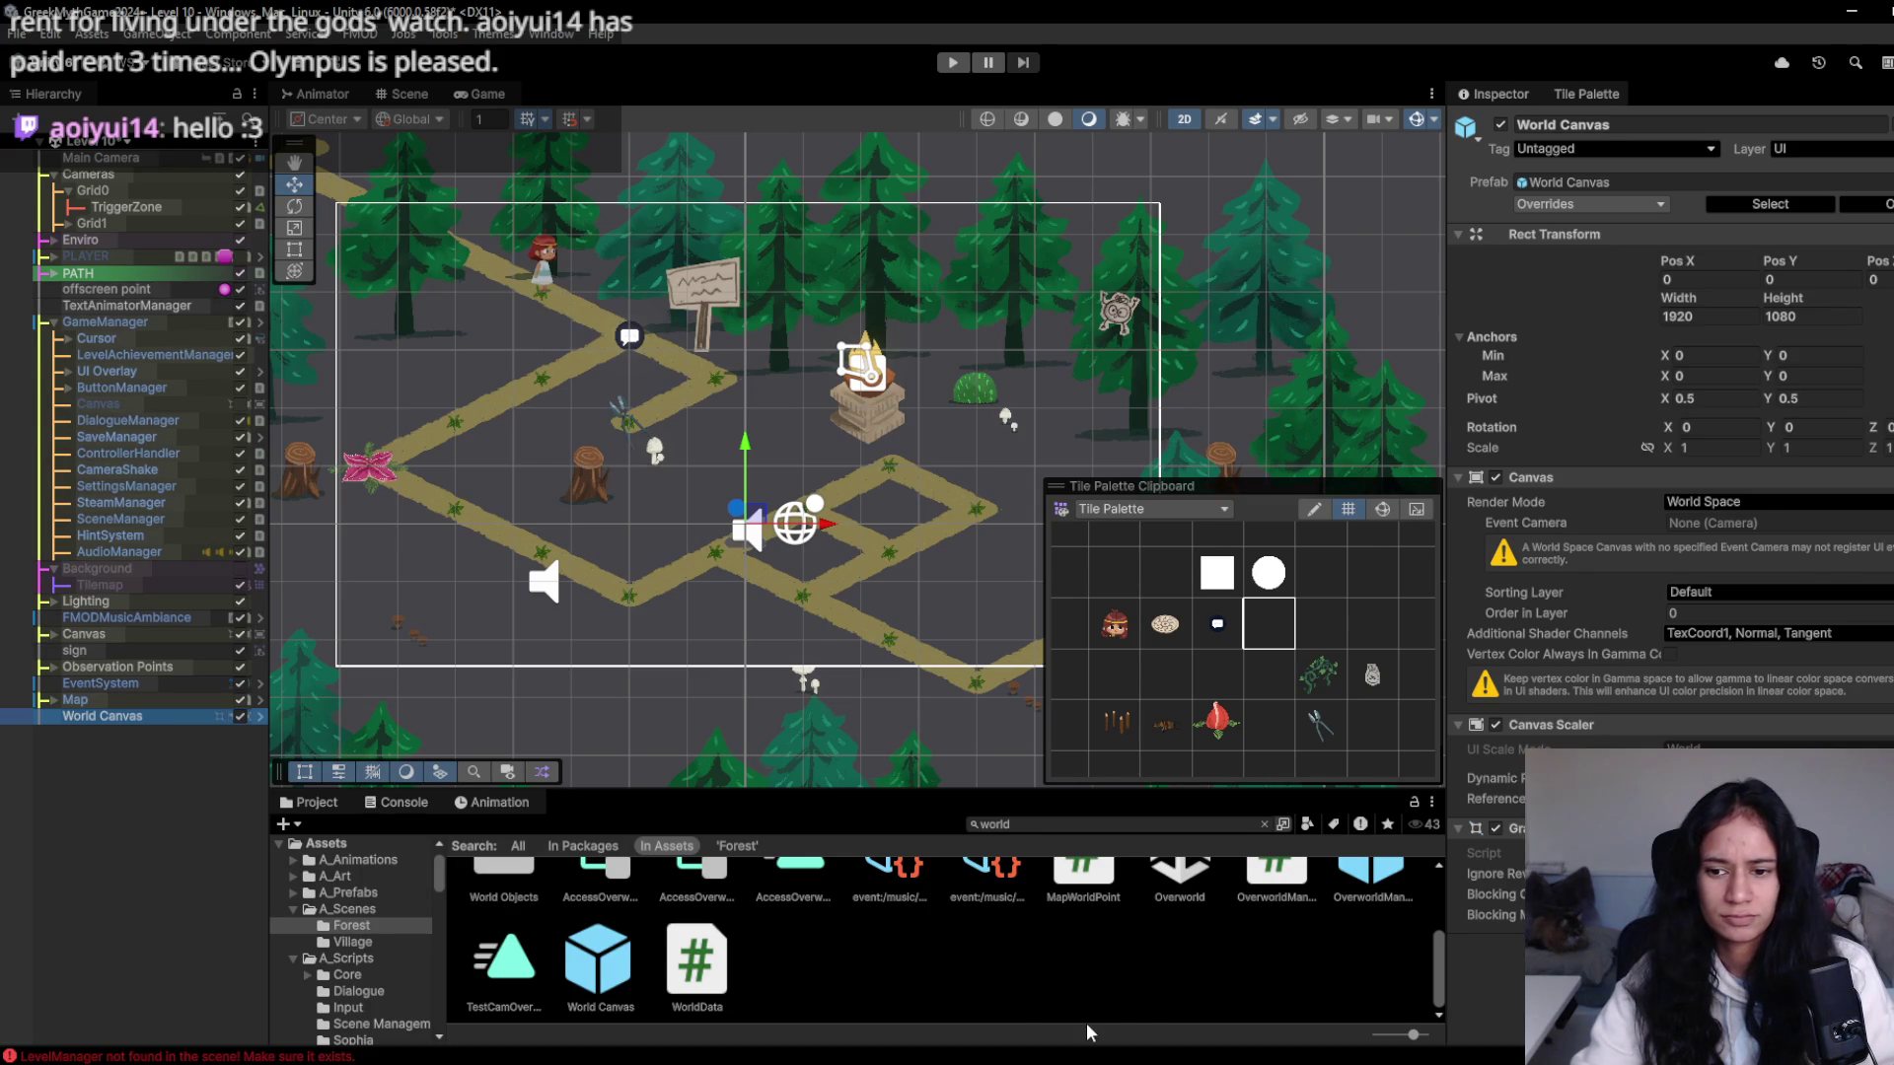
scroll(1095, 1006, "up", 5)
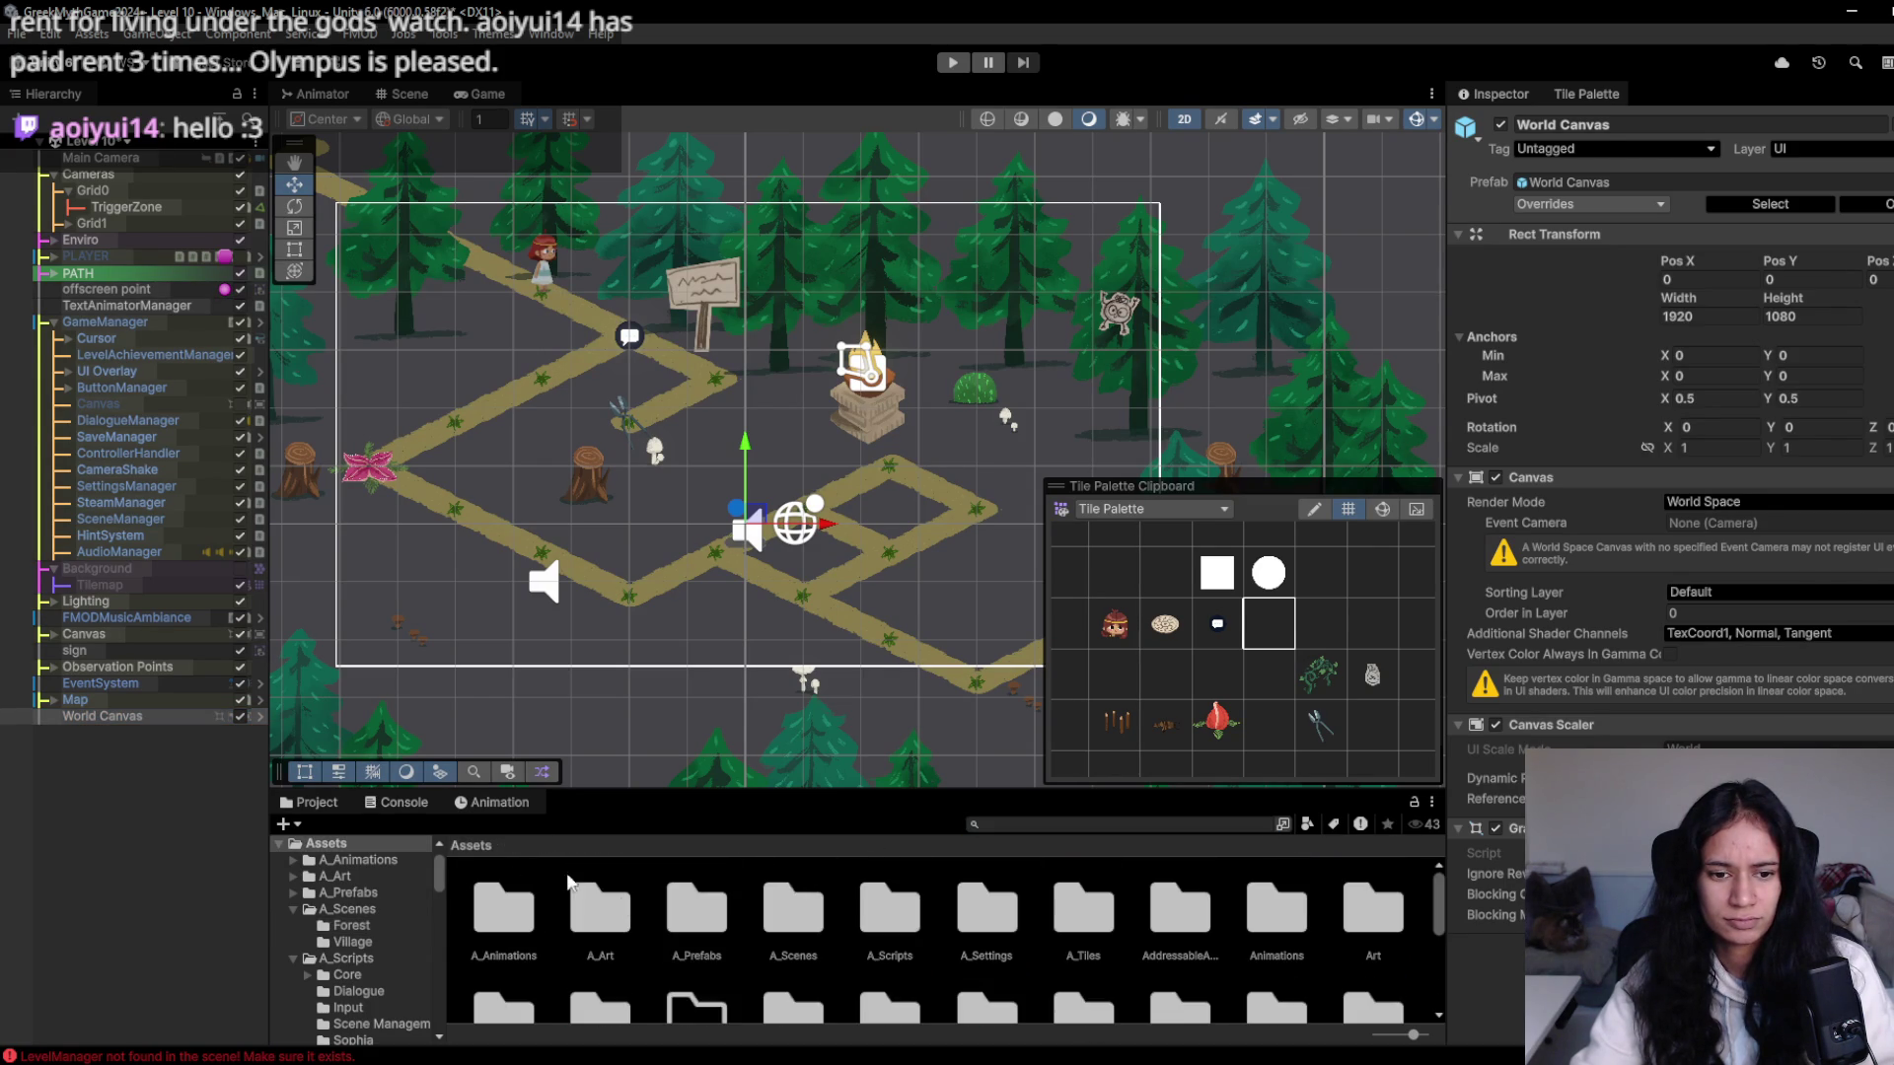
- Place the Dialogue Box prefab from A_Prefabs under World Canvas beside the signpost
double_click(678, 917)
left_click_drag(592, 907, 237, 786)
left_click_drag(138, 727, 138, 727)
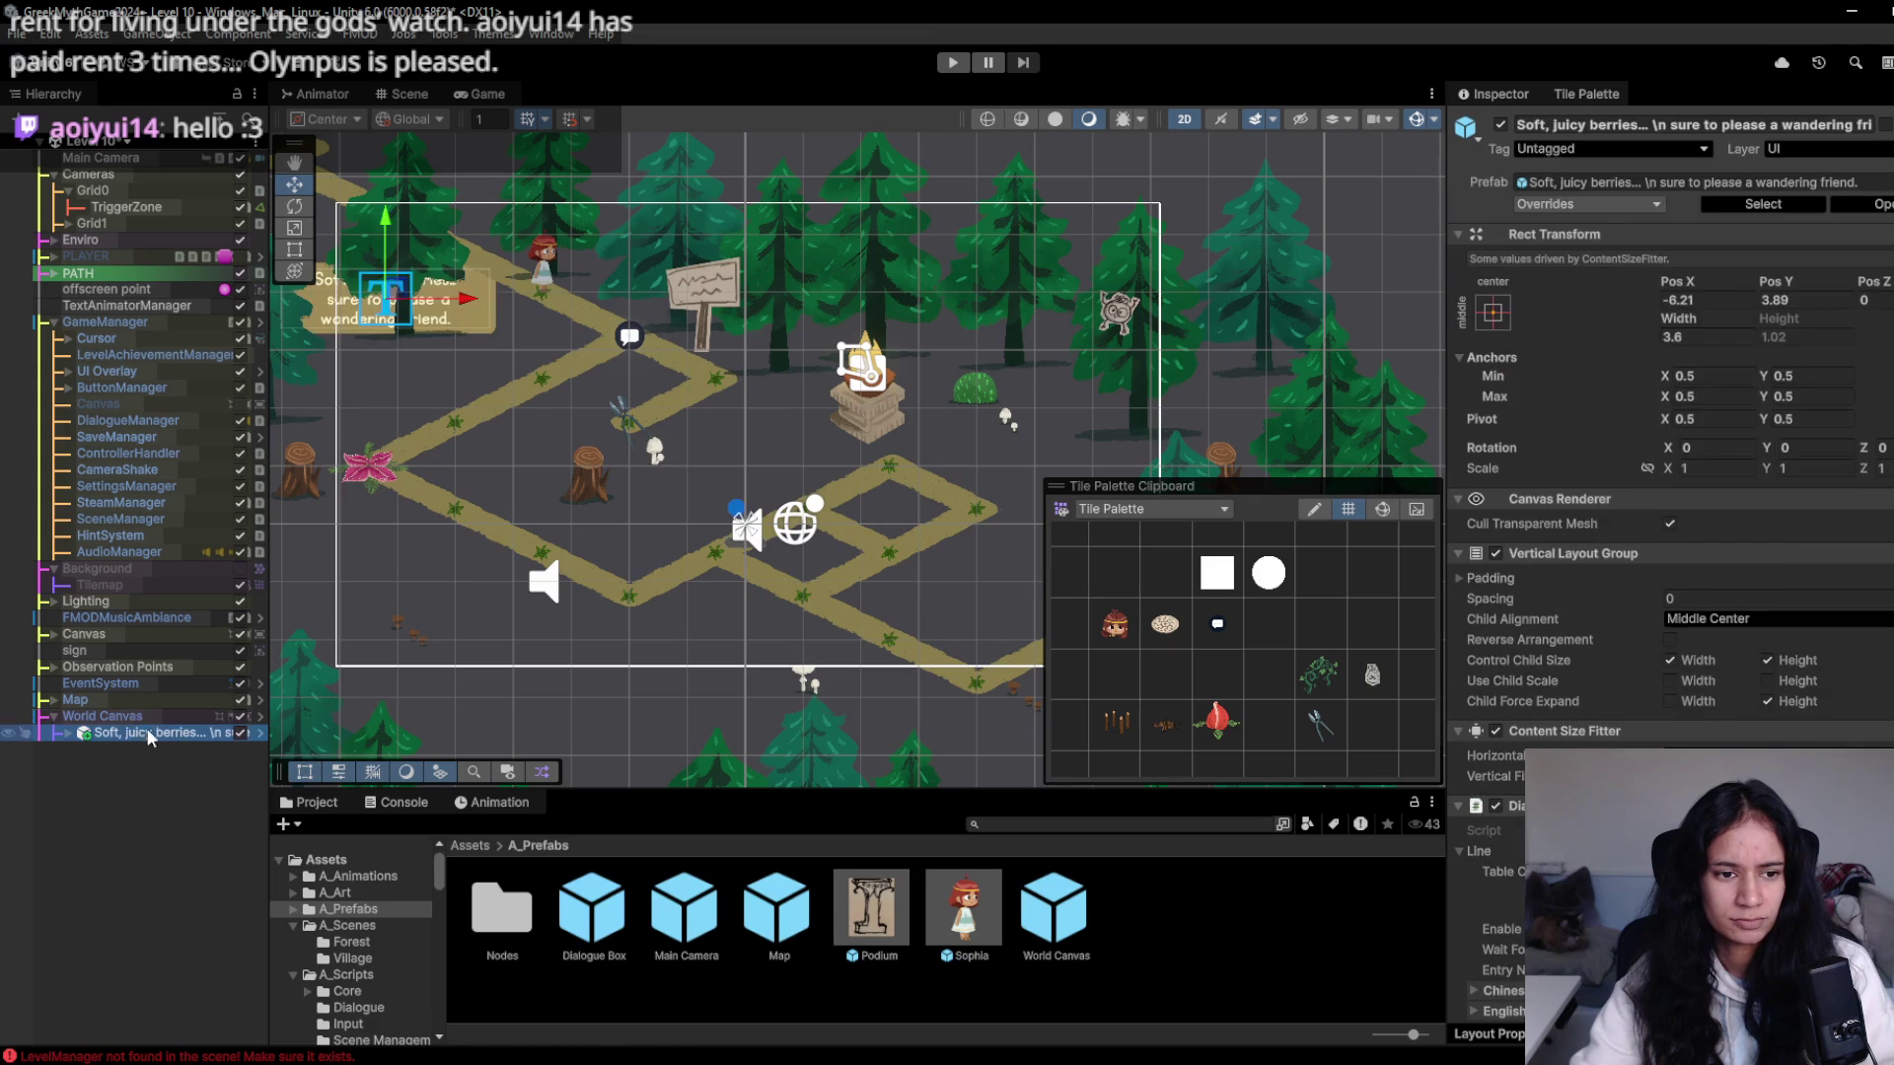
mouse_move(440, 281)
left_mouse_down()
mouse_move(506, 307)
mouse_move(918, 262)
mouse_move(821, 286)
mouse_move(508, 291)
mouse_move(806, 283)
left_mouse_up()
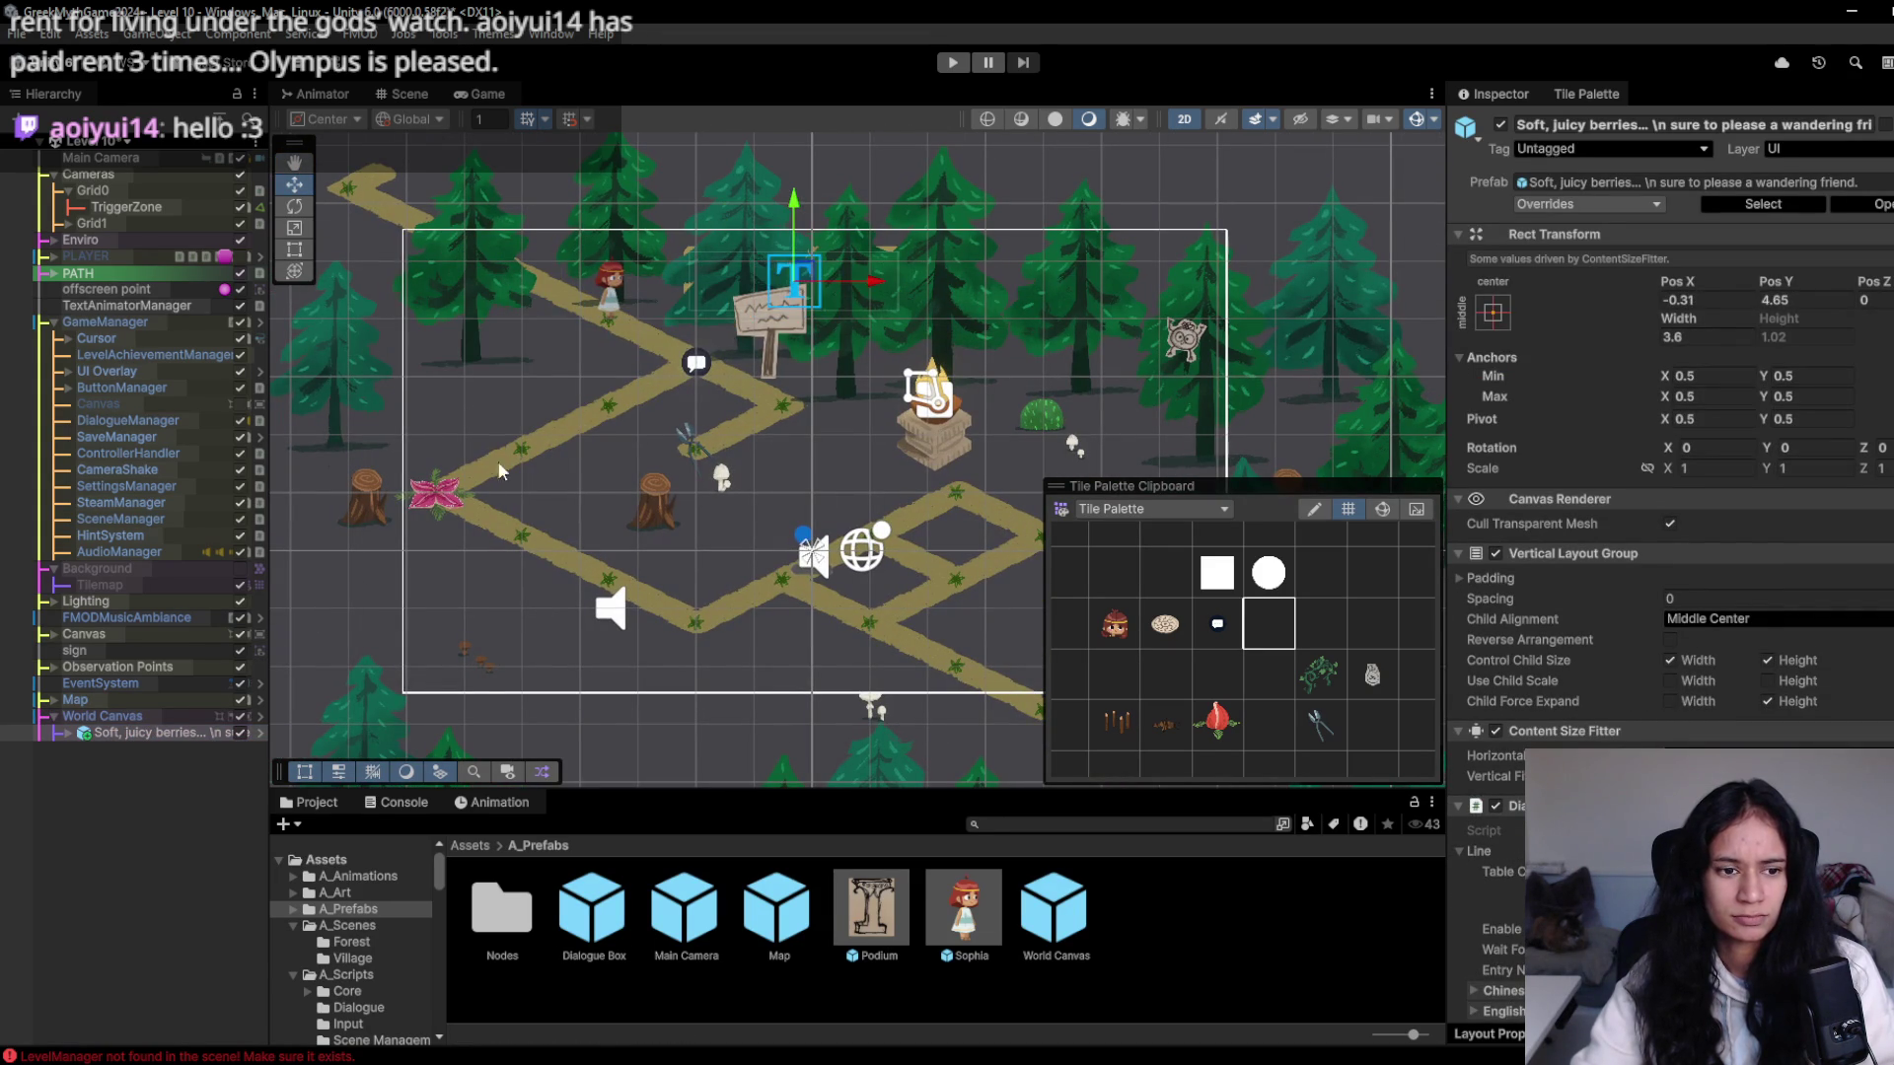
- Check the berry dialogue box's Text (TMP) font settings and its berry_bush Line entry
left_click(68, 734)
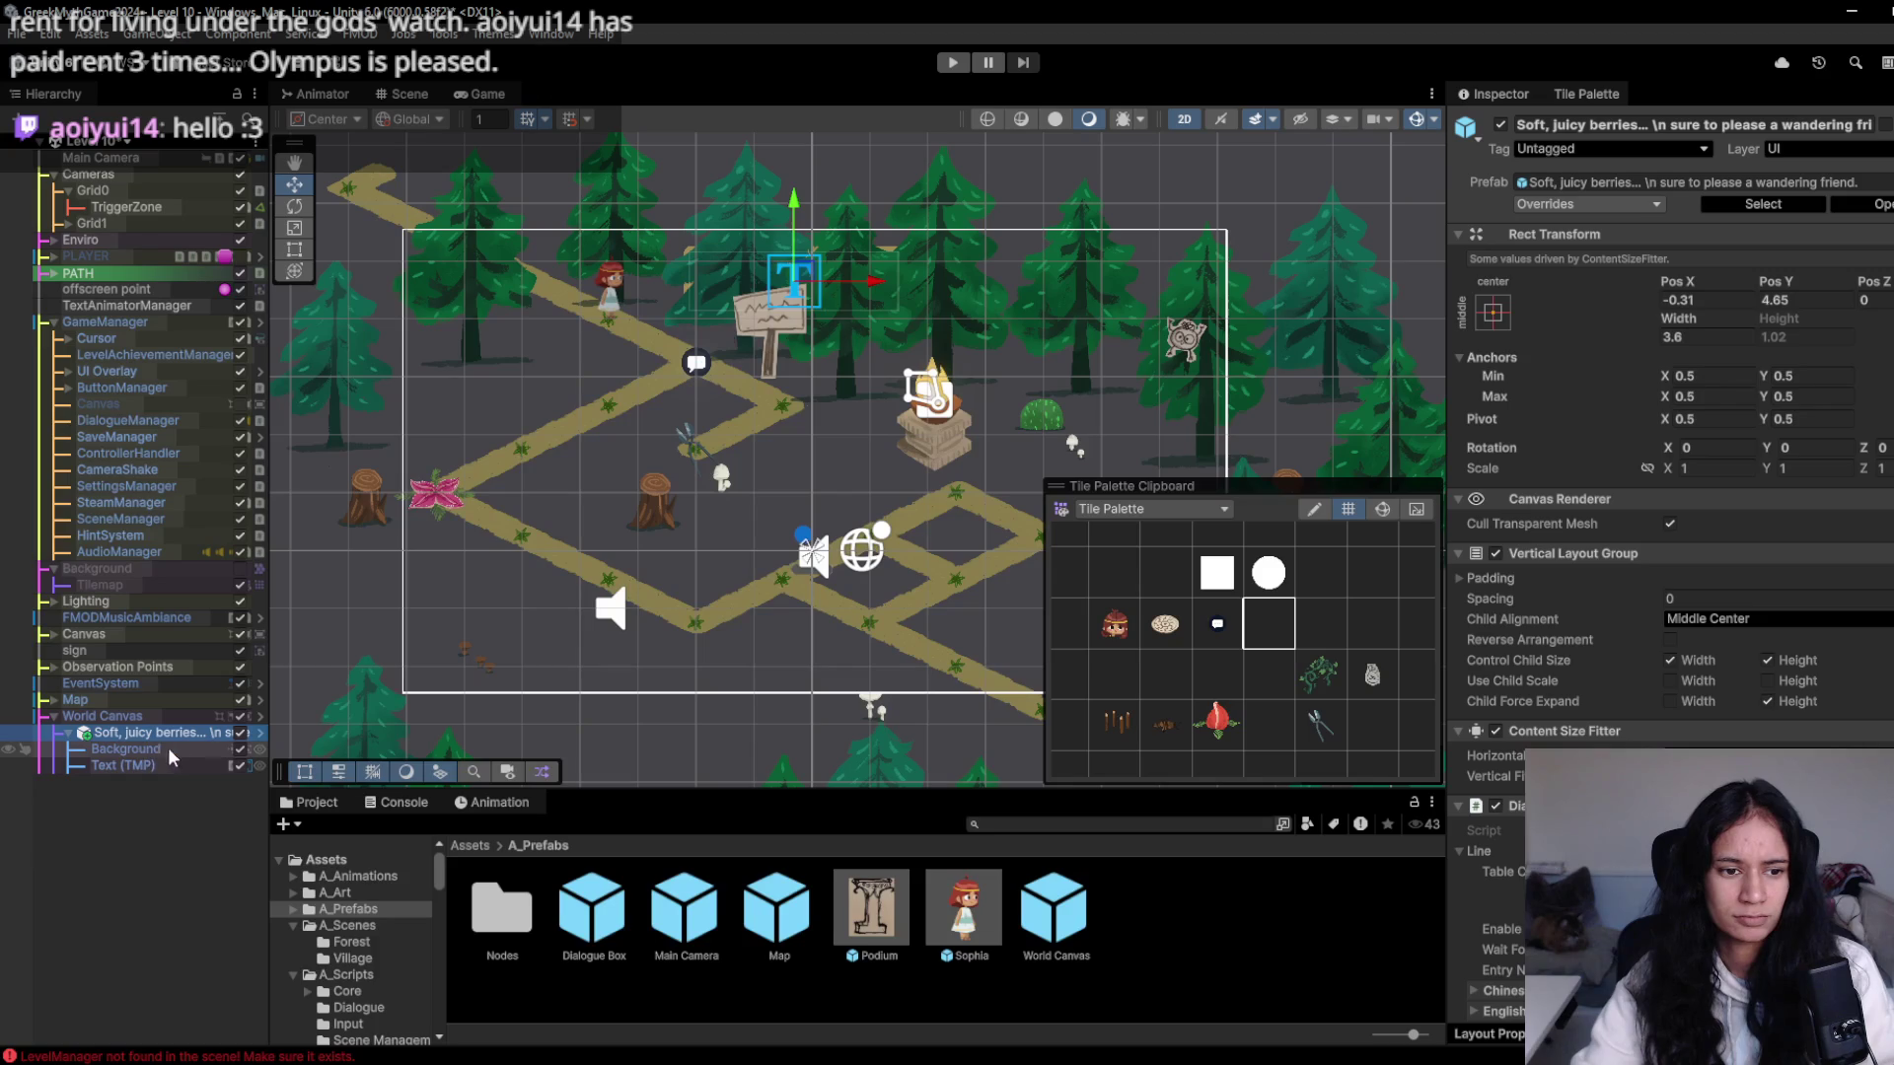
left_click(127, 749)
left_click(123, 765)
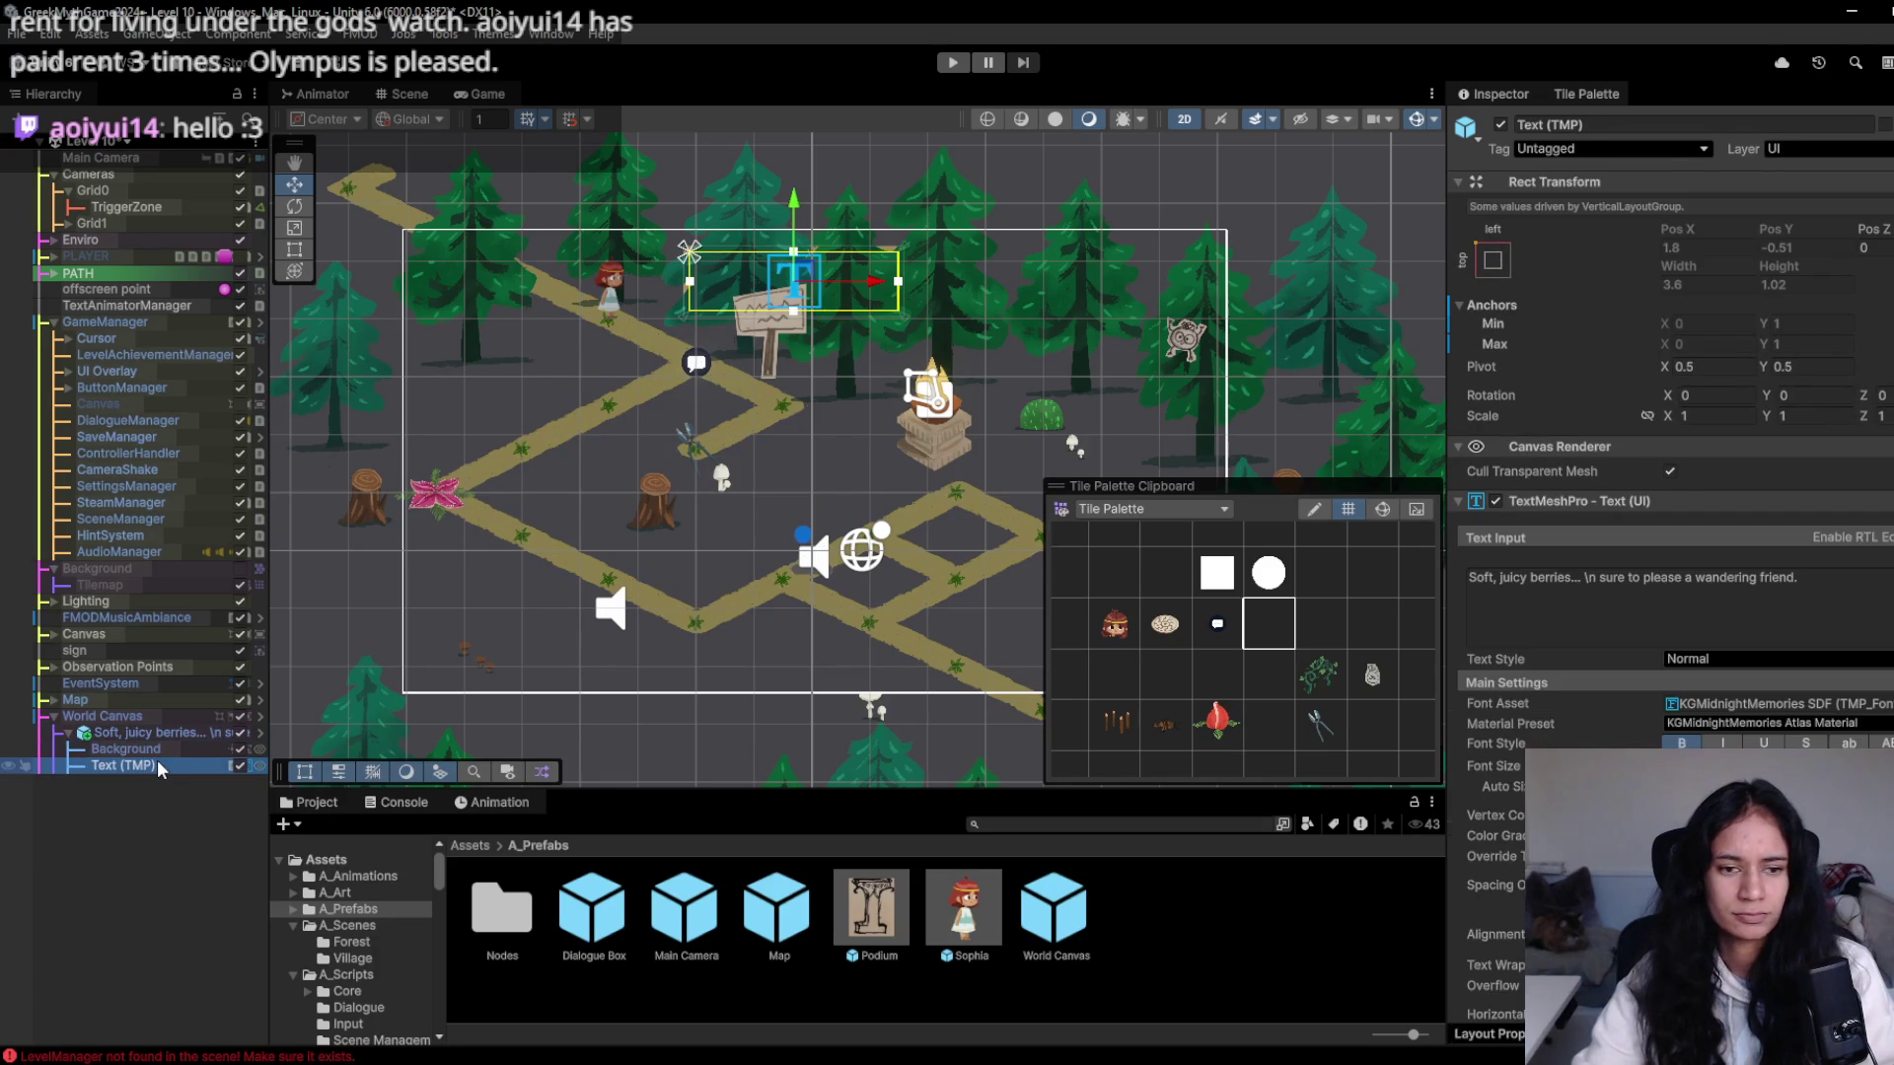
scroll(1667, 591, "down", 3)
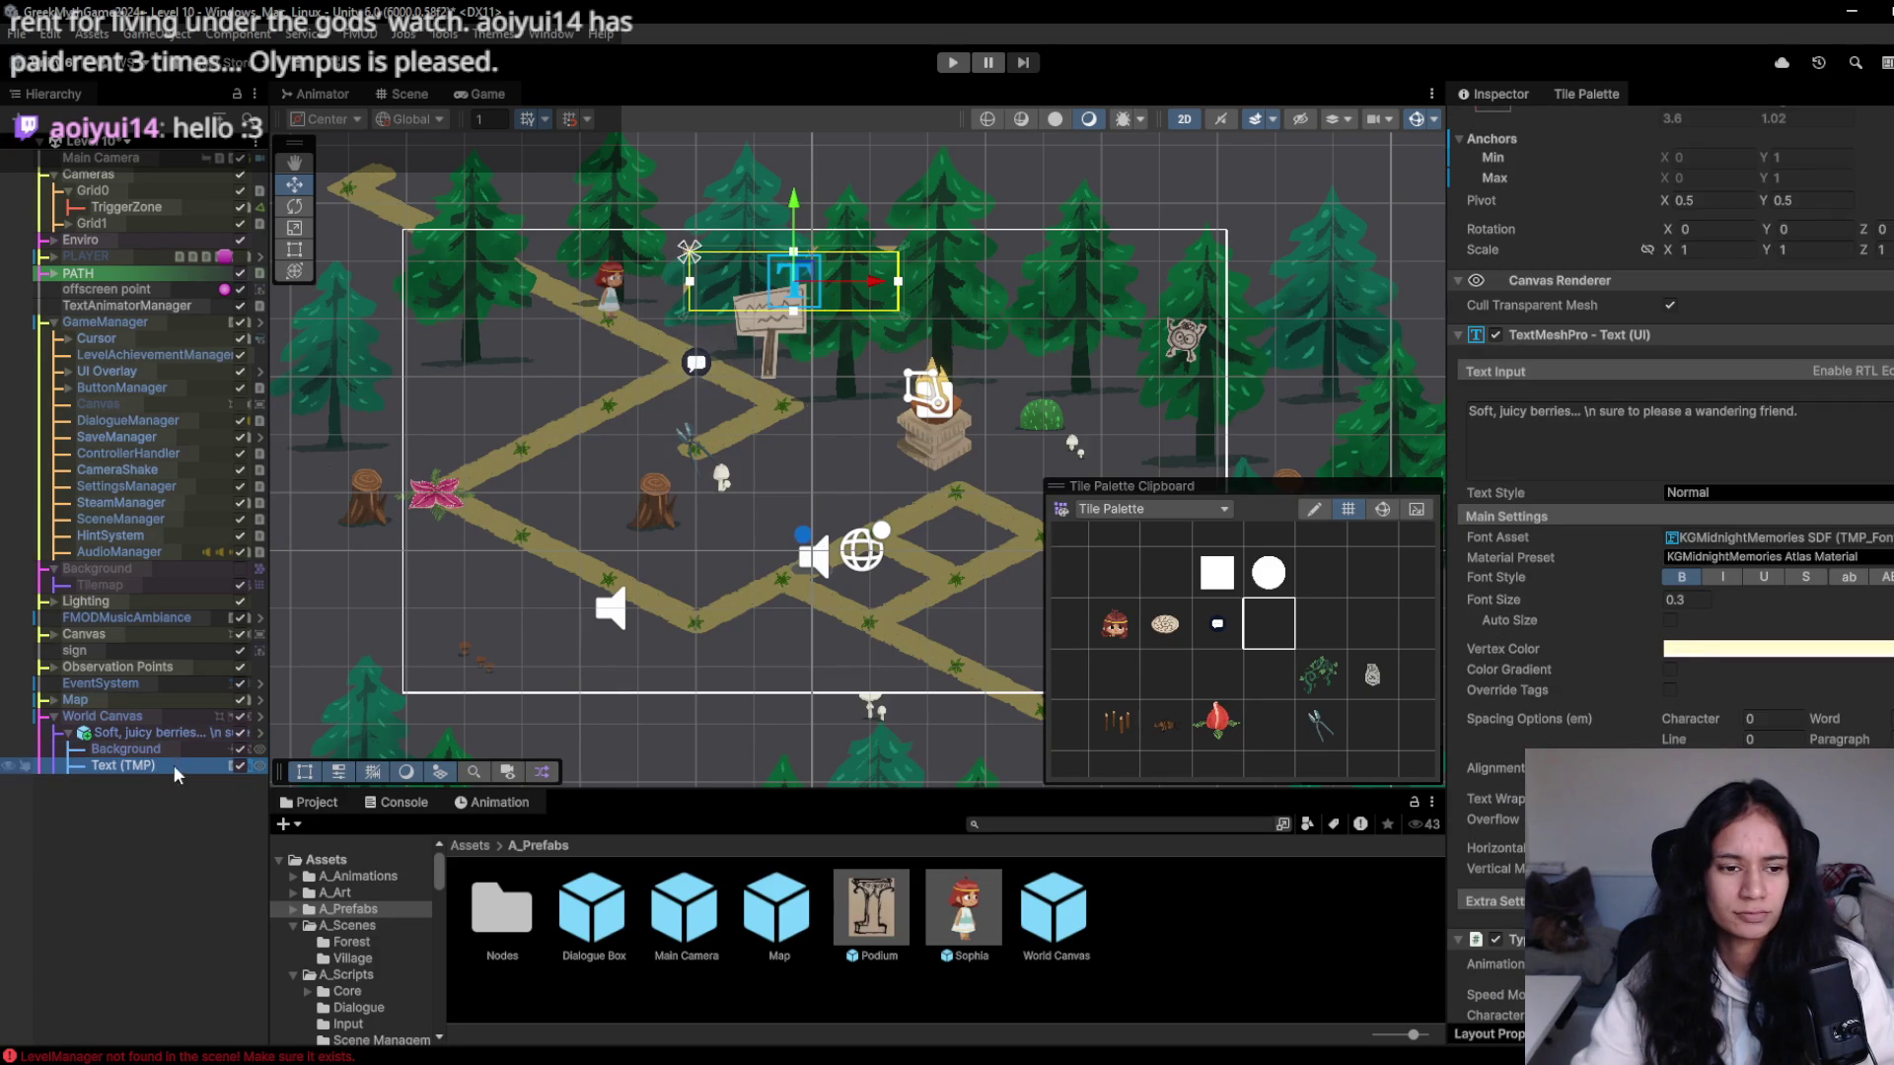
left_click(166, 734)
scroll(1512, 819, "down", 2)
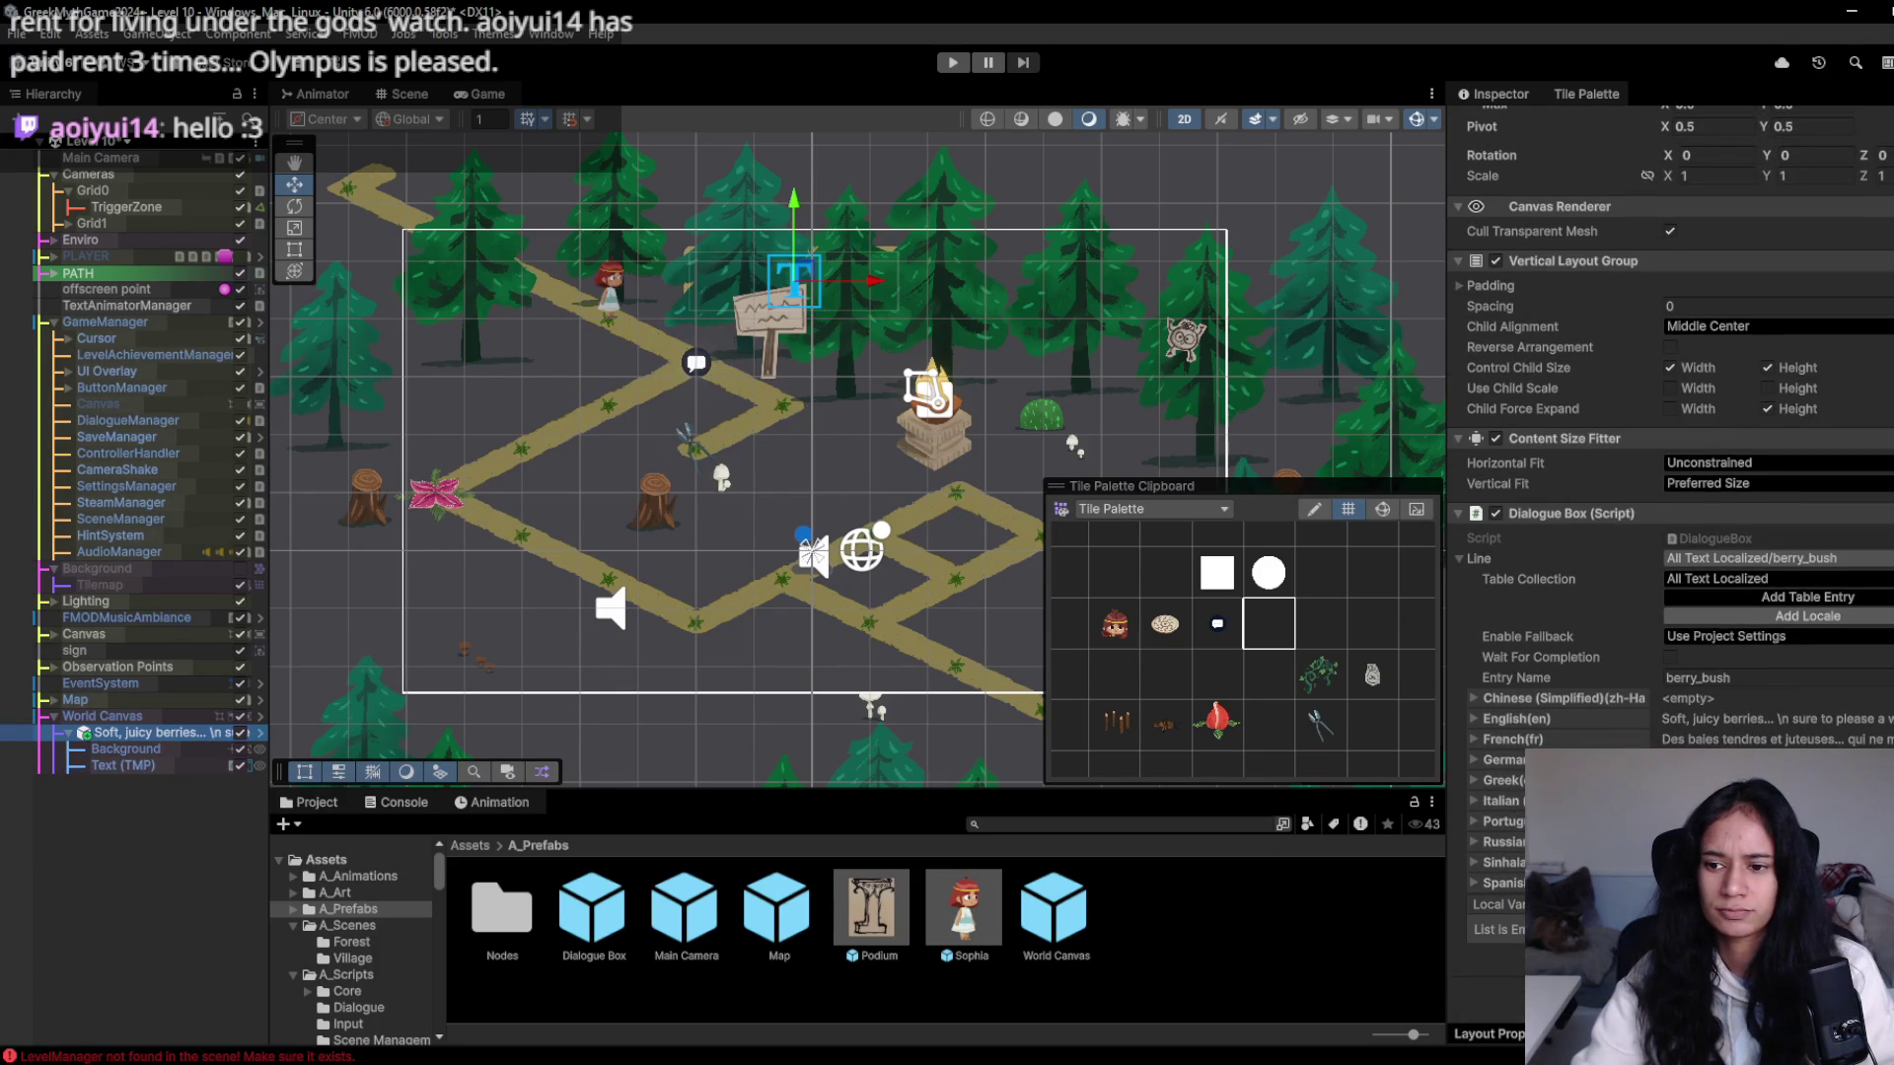
key("alt+Tab")
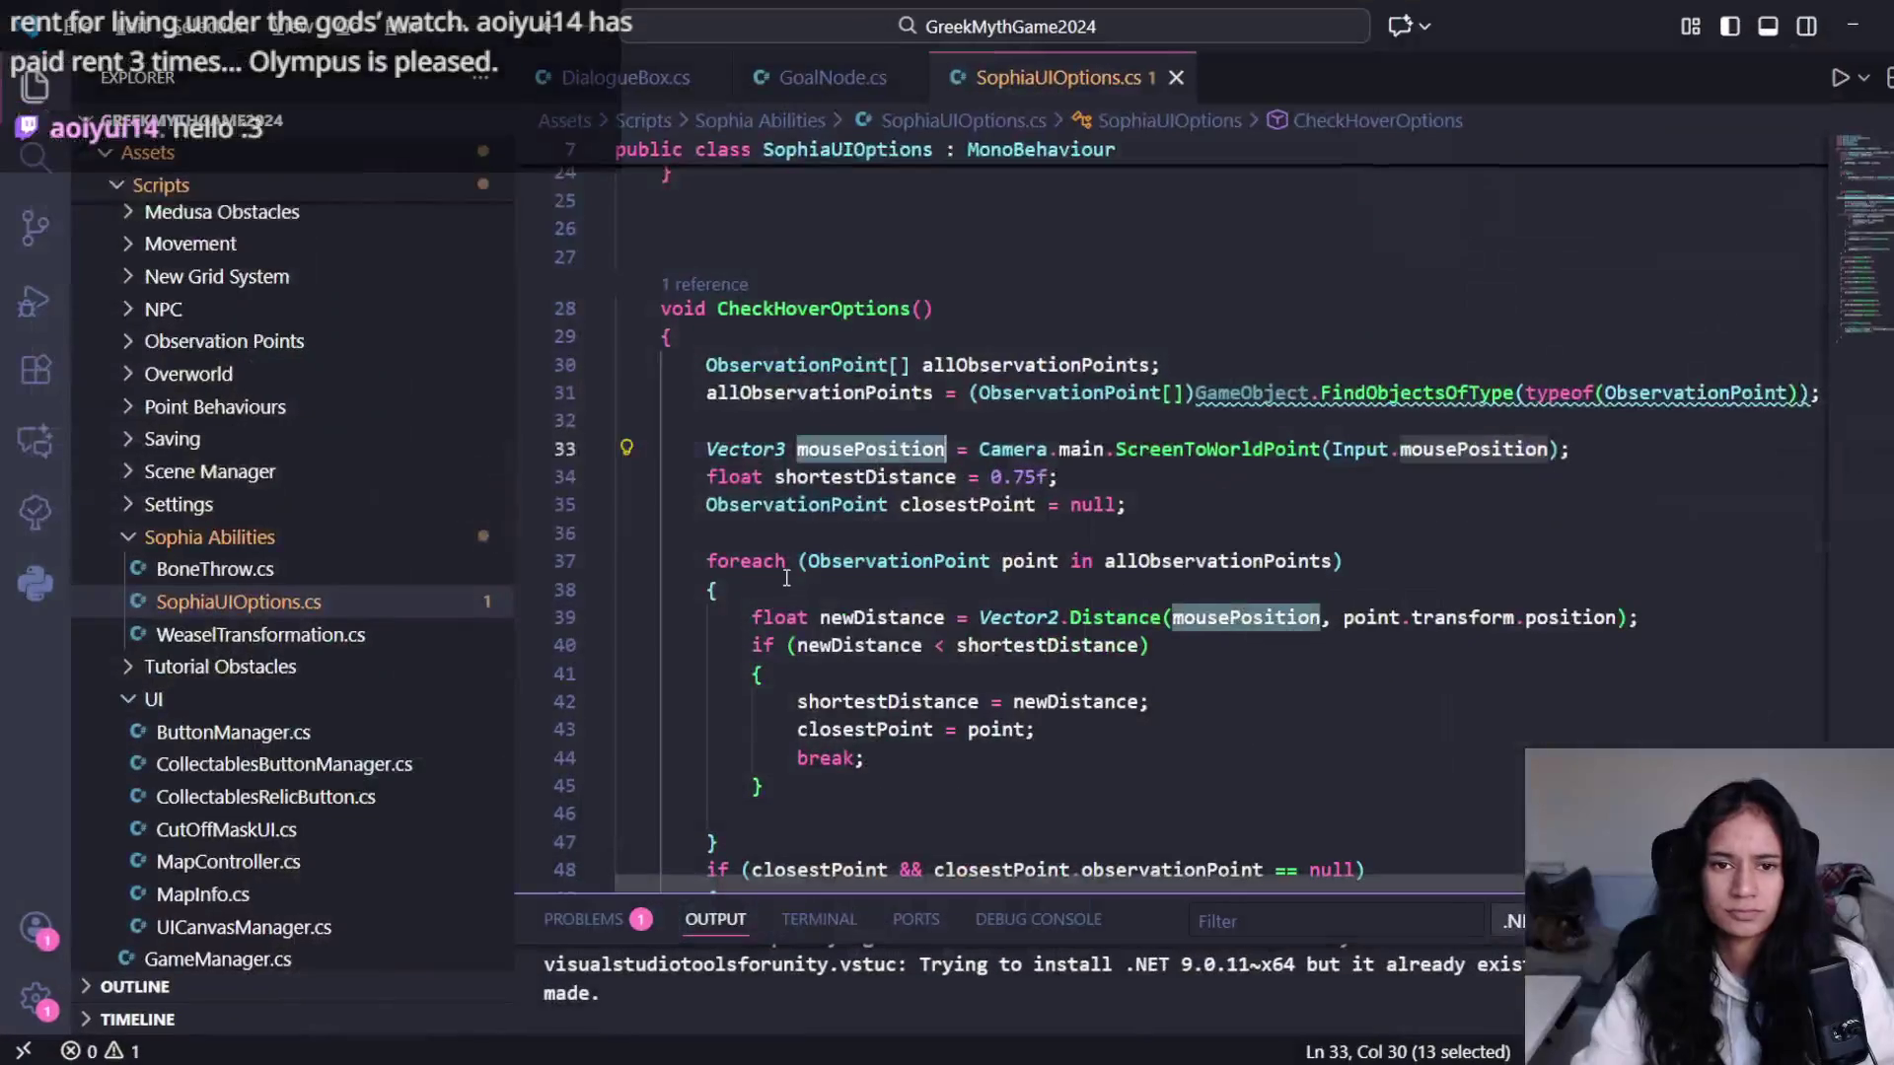
- Look up the do_not_feed key in cell A70 of the SophiasPath sheet, then return to Unity
key("alt+Tab")
key("Tab")
left_click(631, 21)
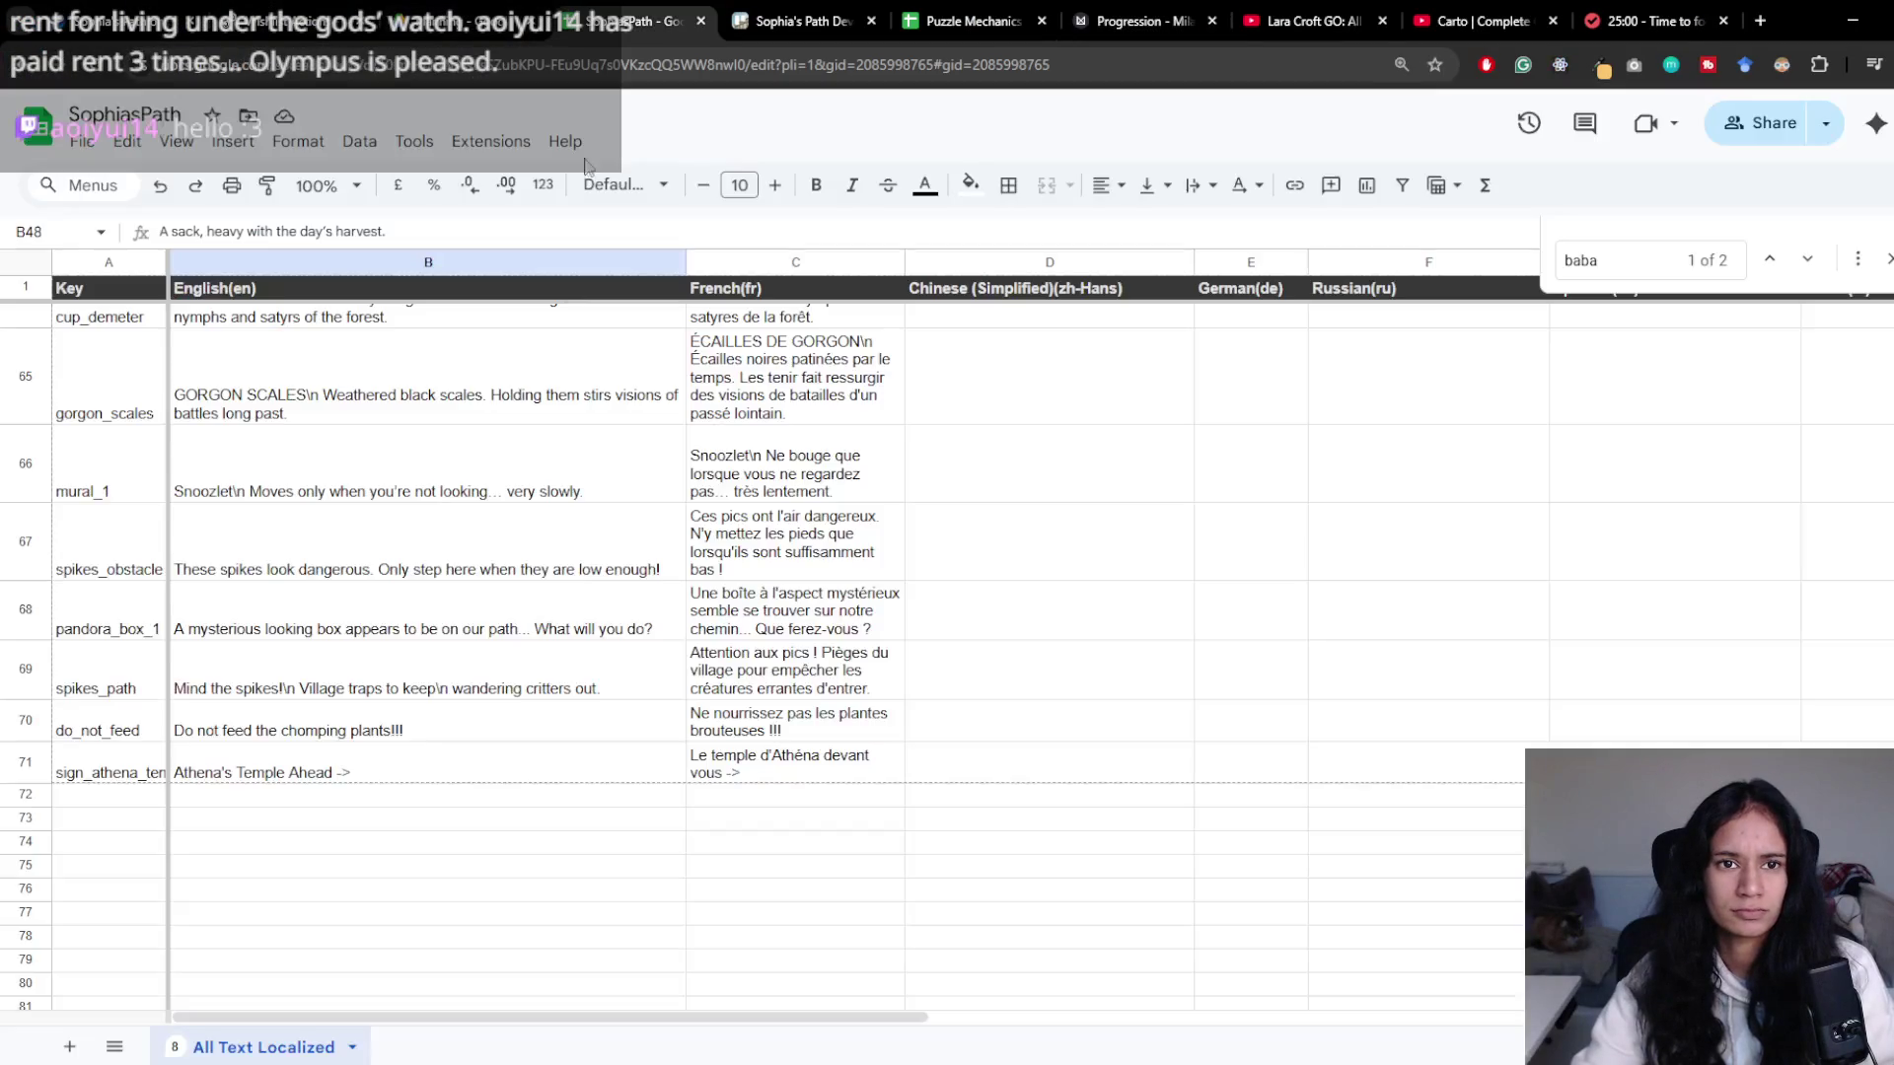
left_click(113, 802)
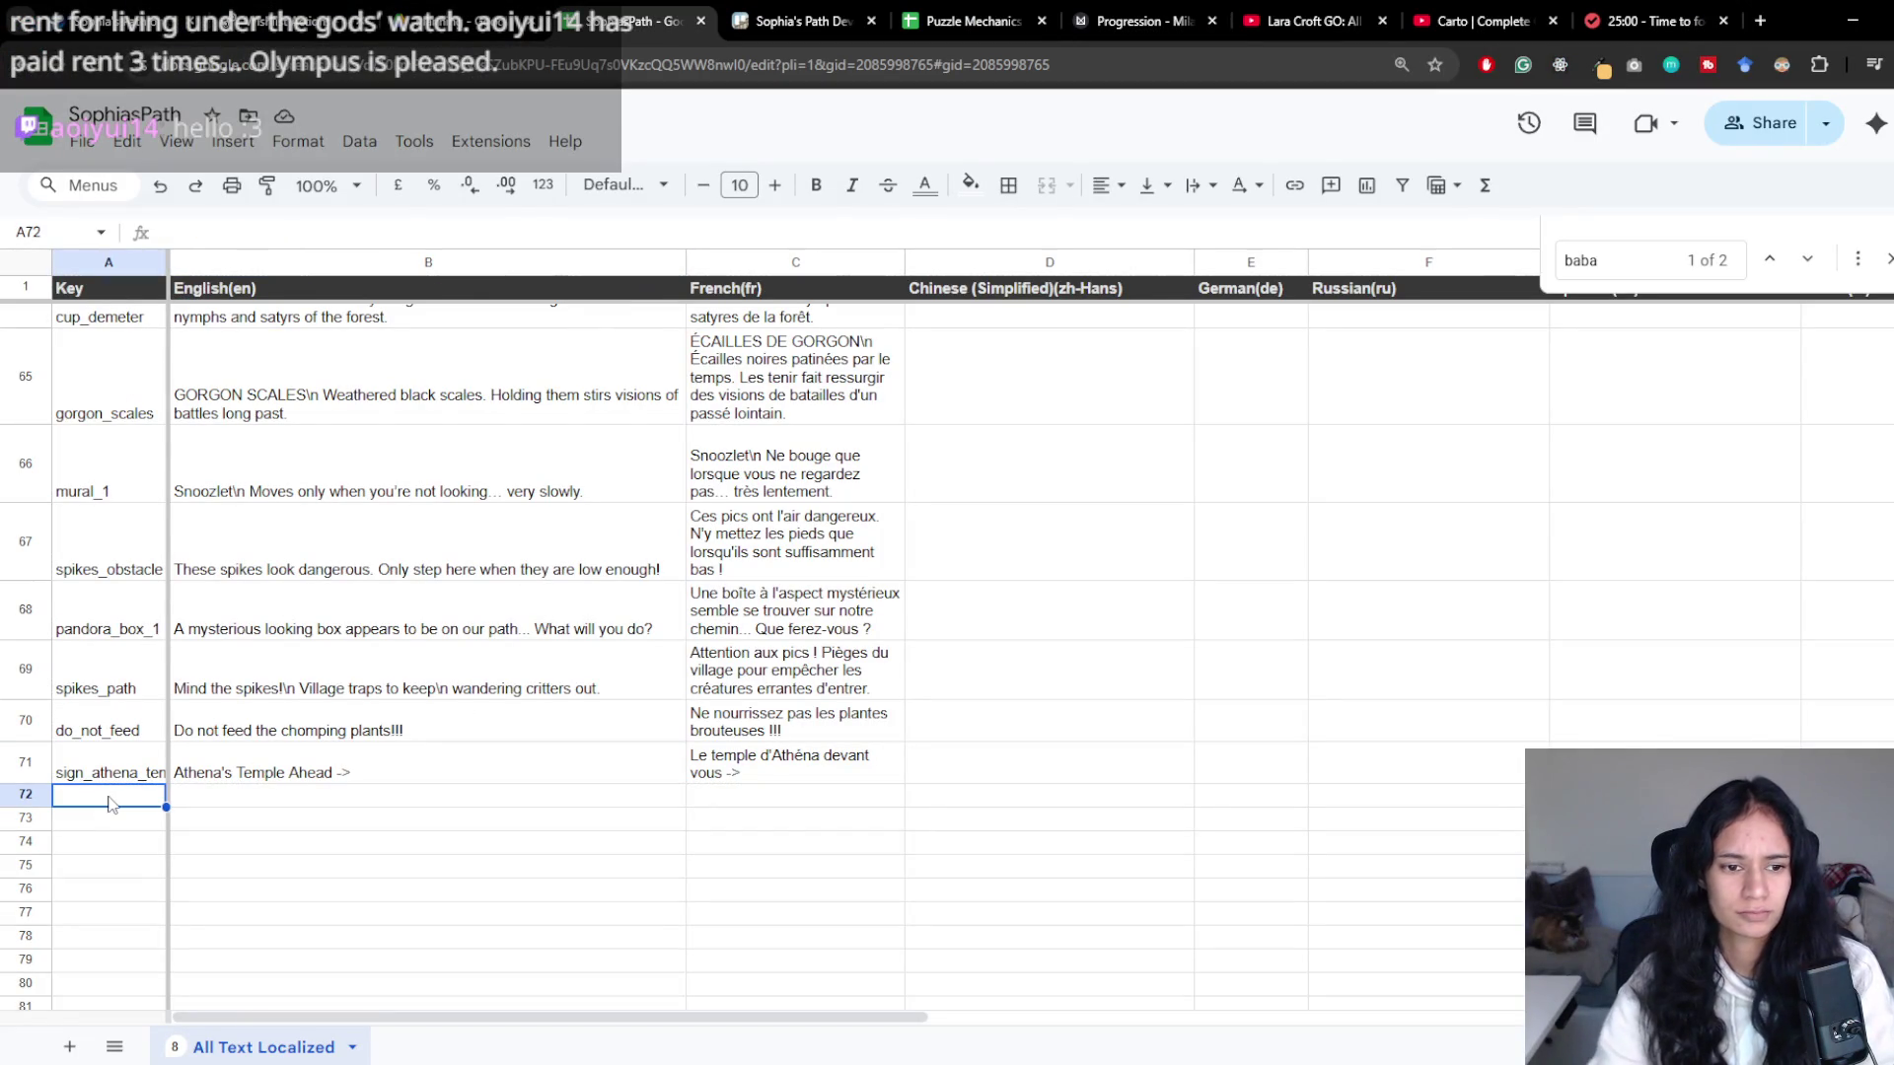
left_click(163, 716)
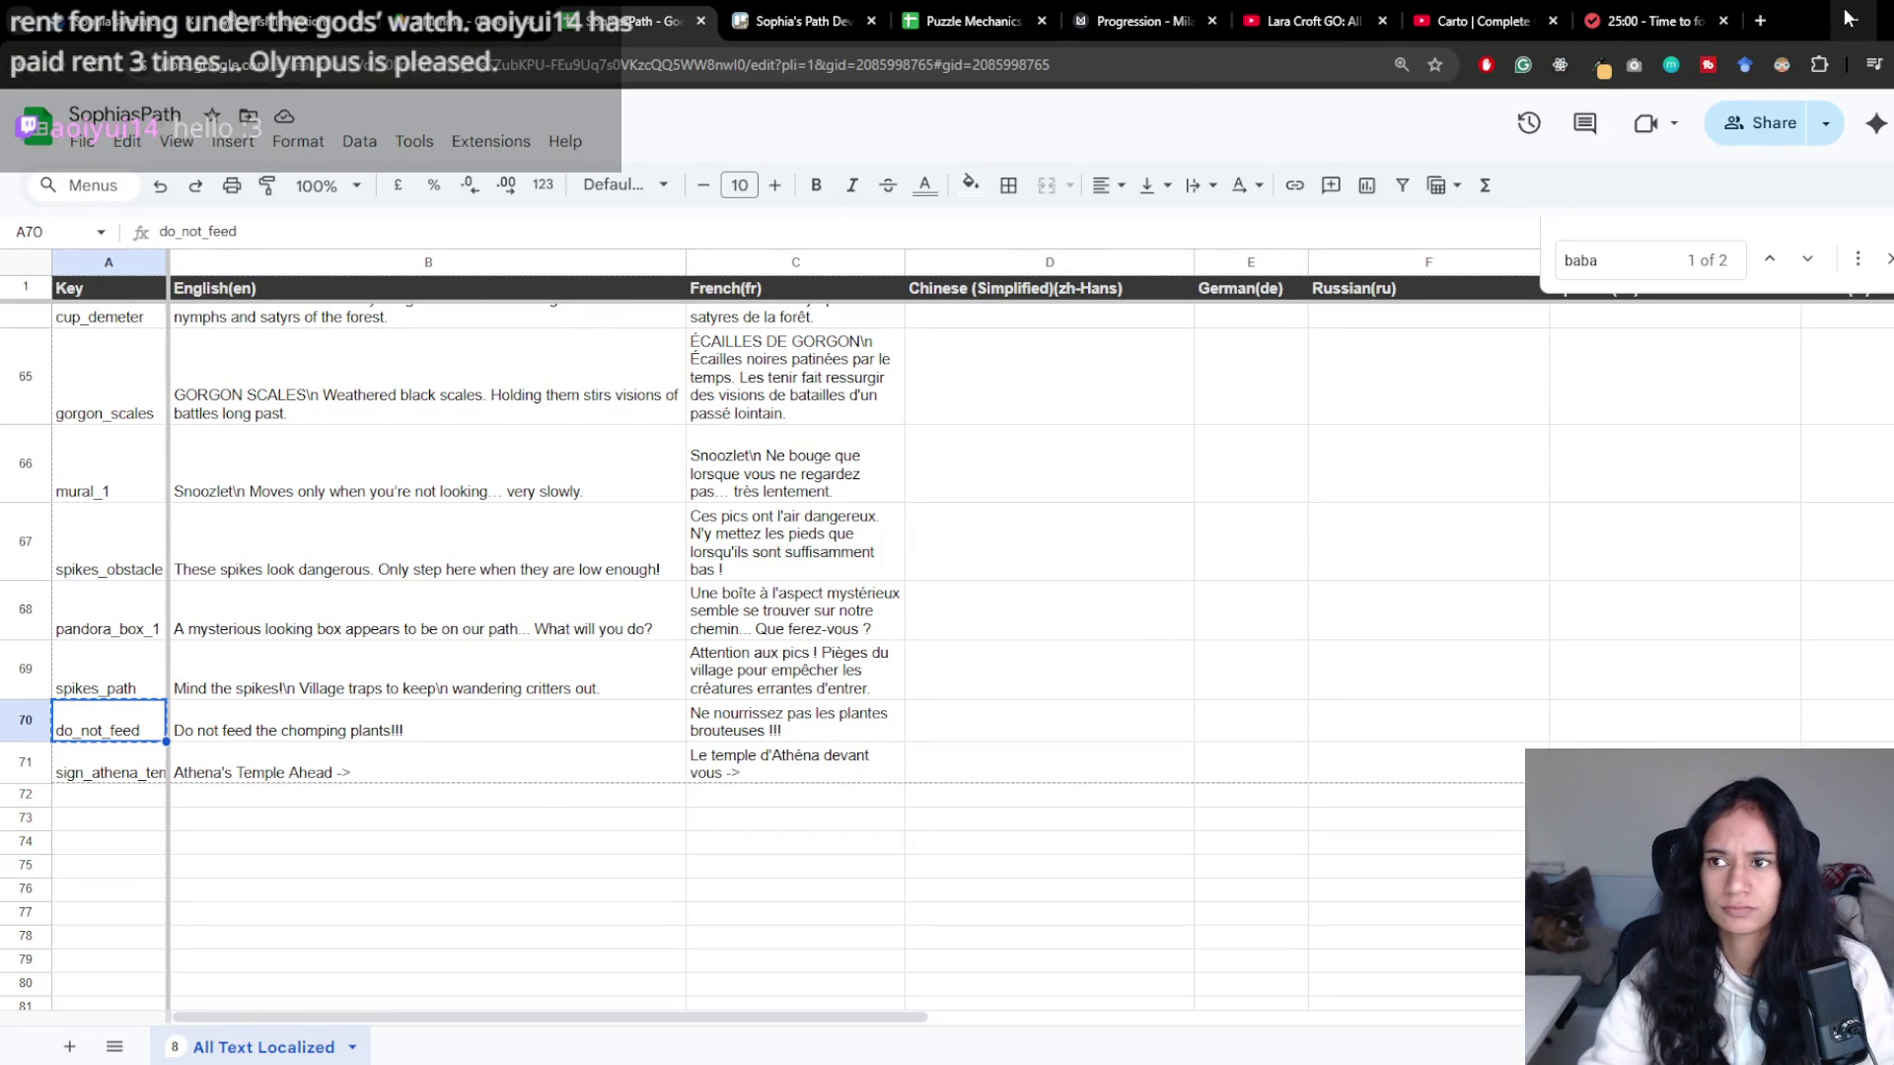
left_click(1850, 18)
left_click(1850, 15)
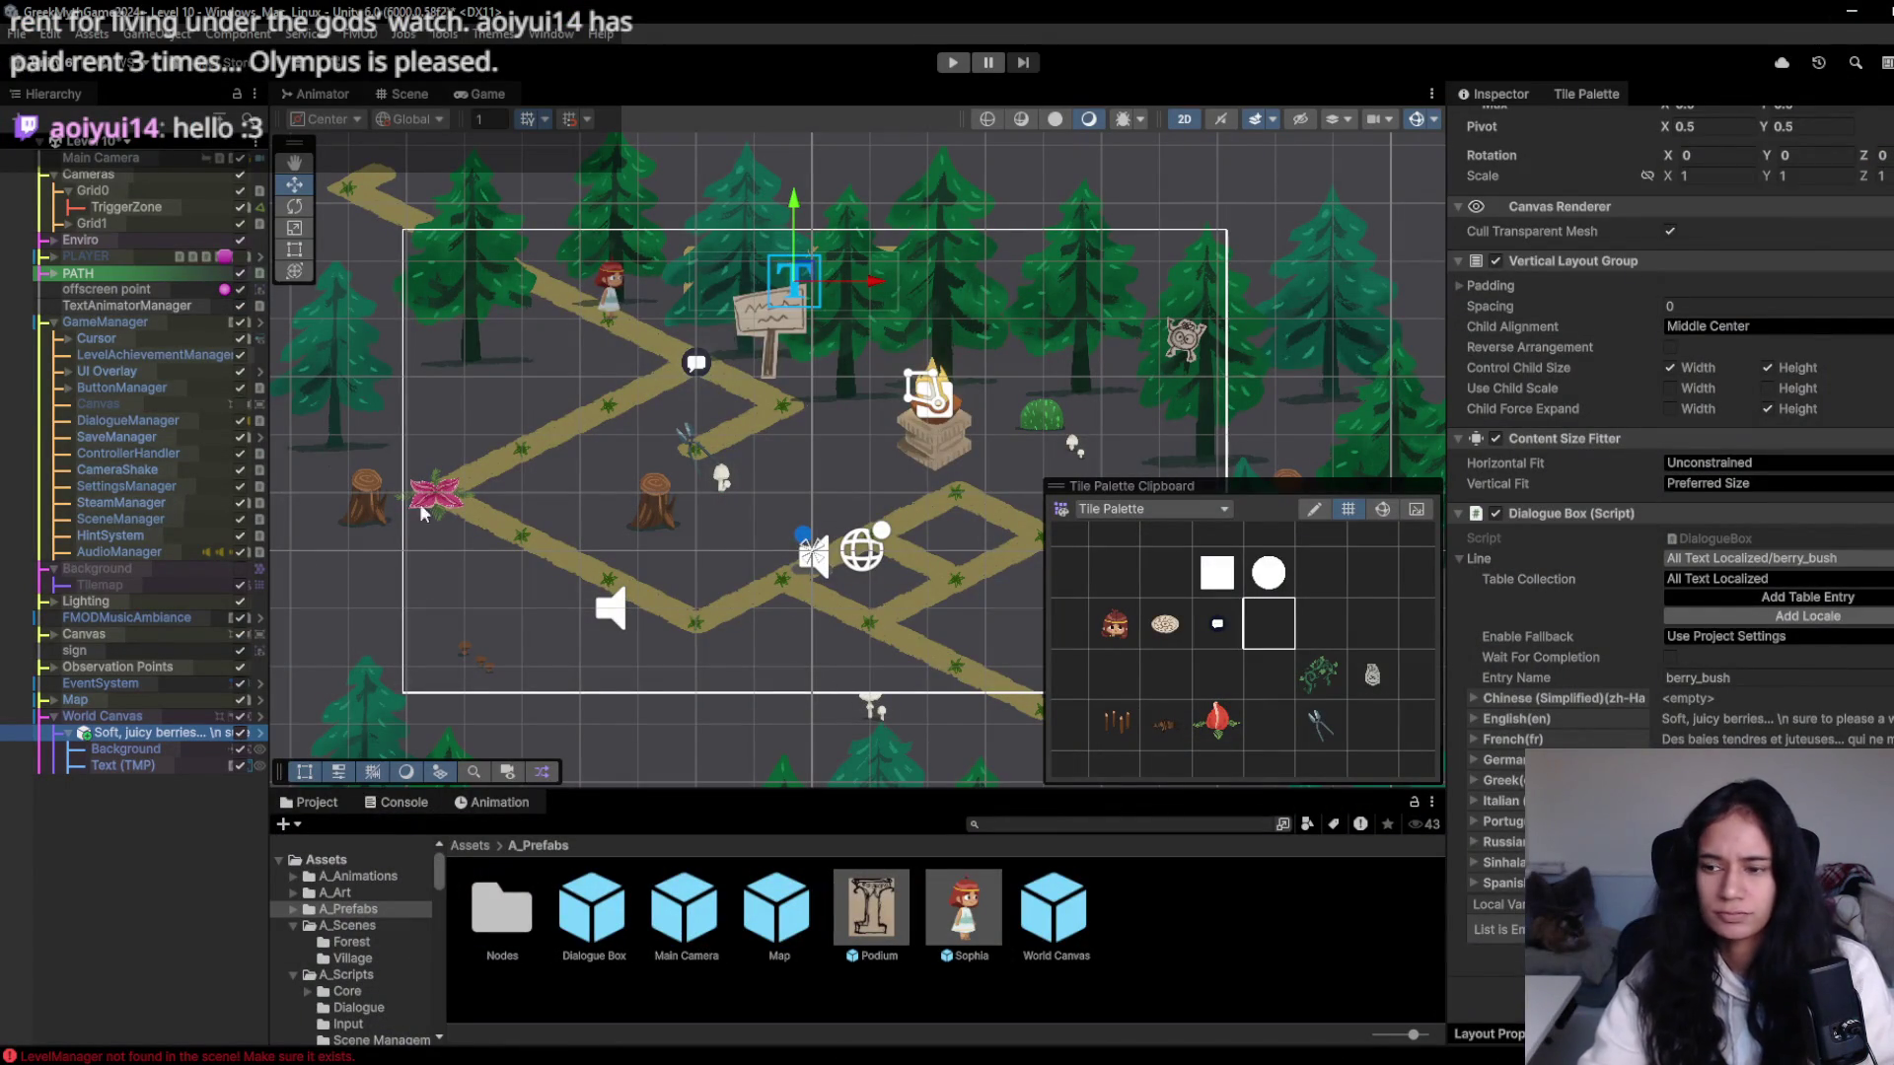
- Delete the PLAYER object and select the berry dialogue box
left_click(106, 258)
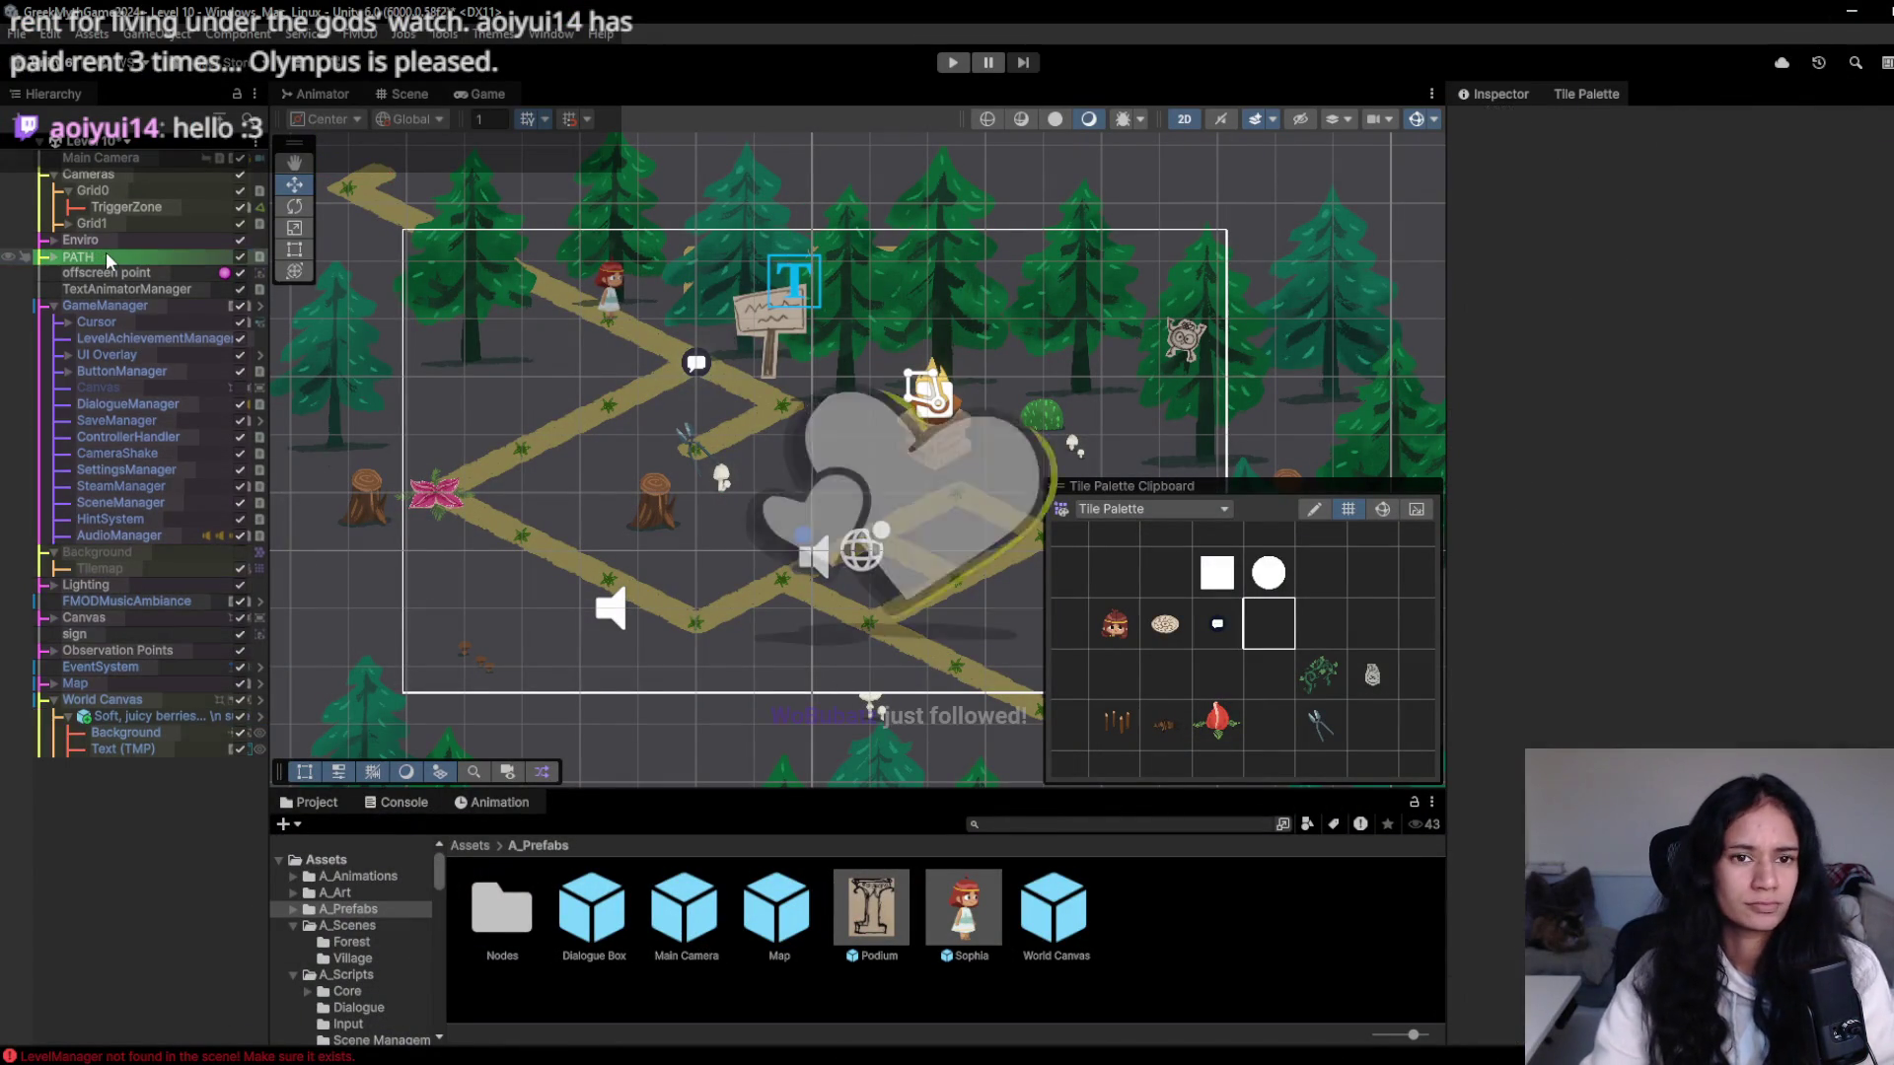
key("Delete")
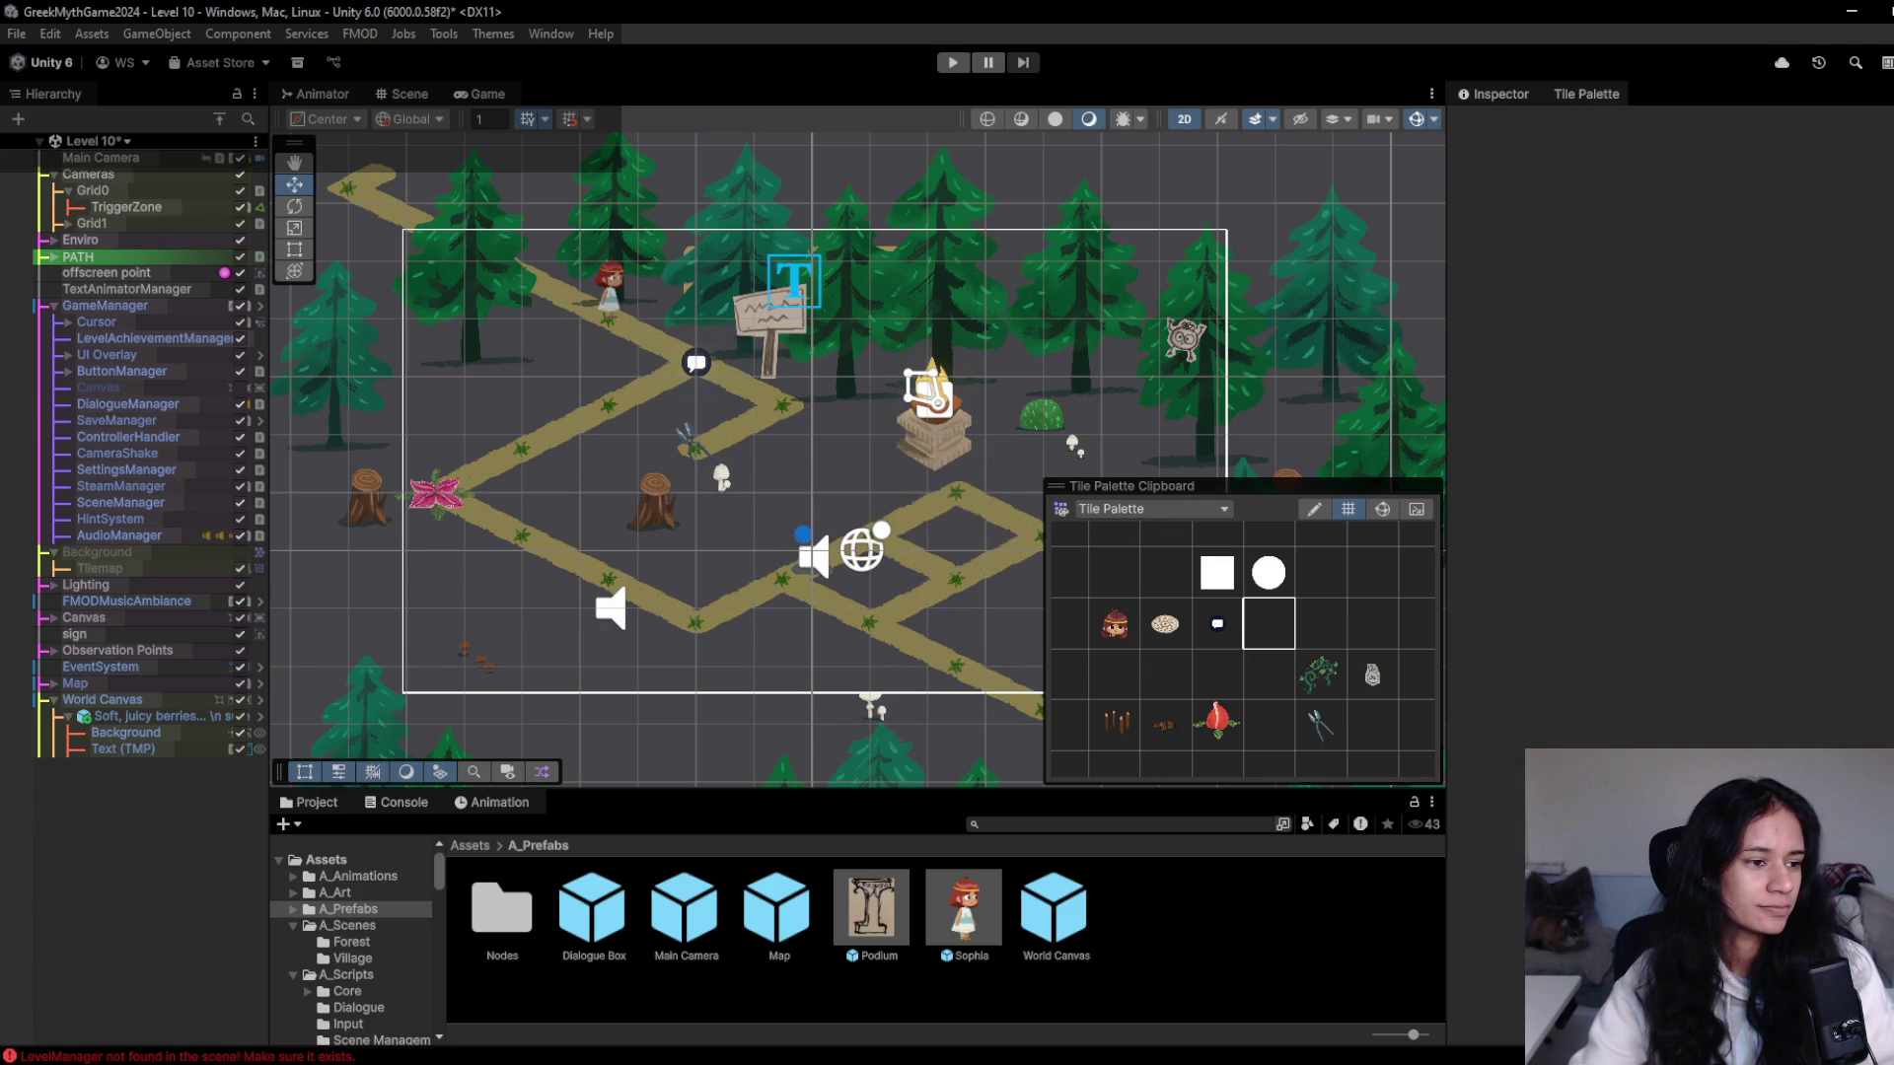
left_click(153, 734)
left_click(148, 717)
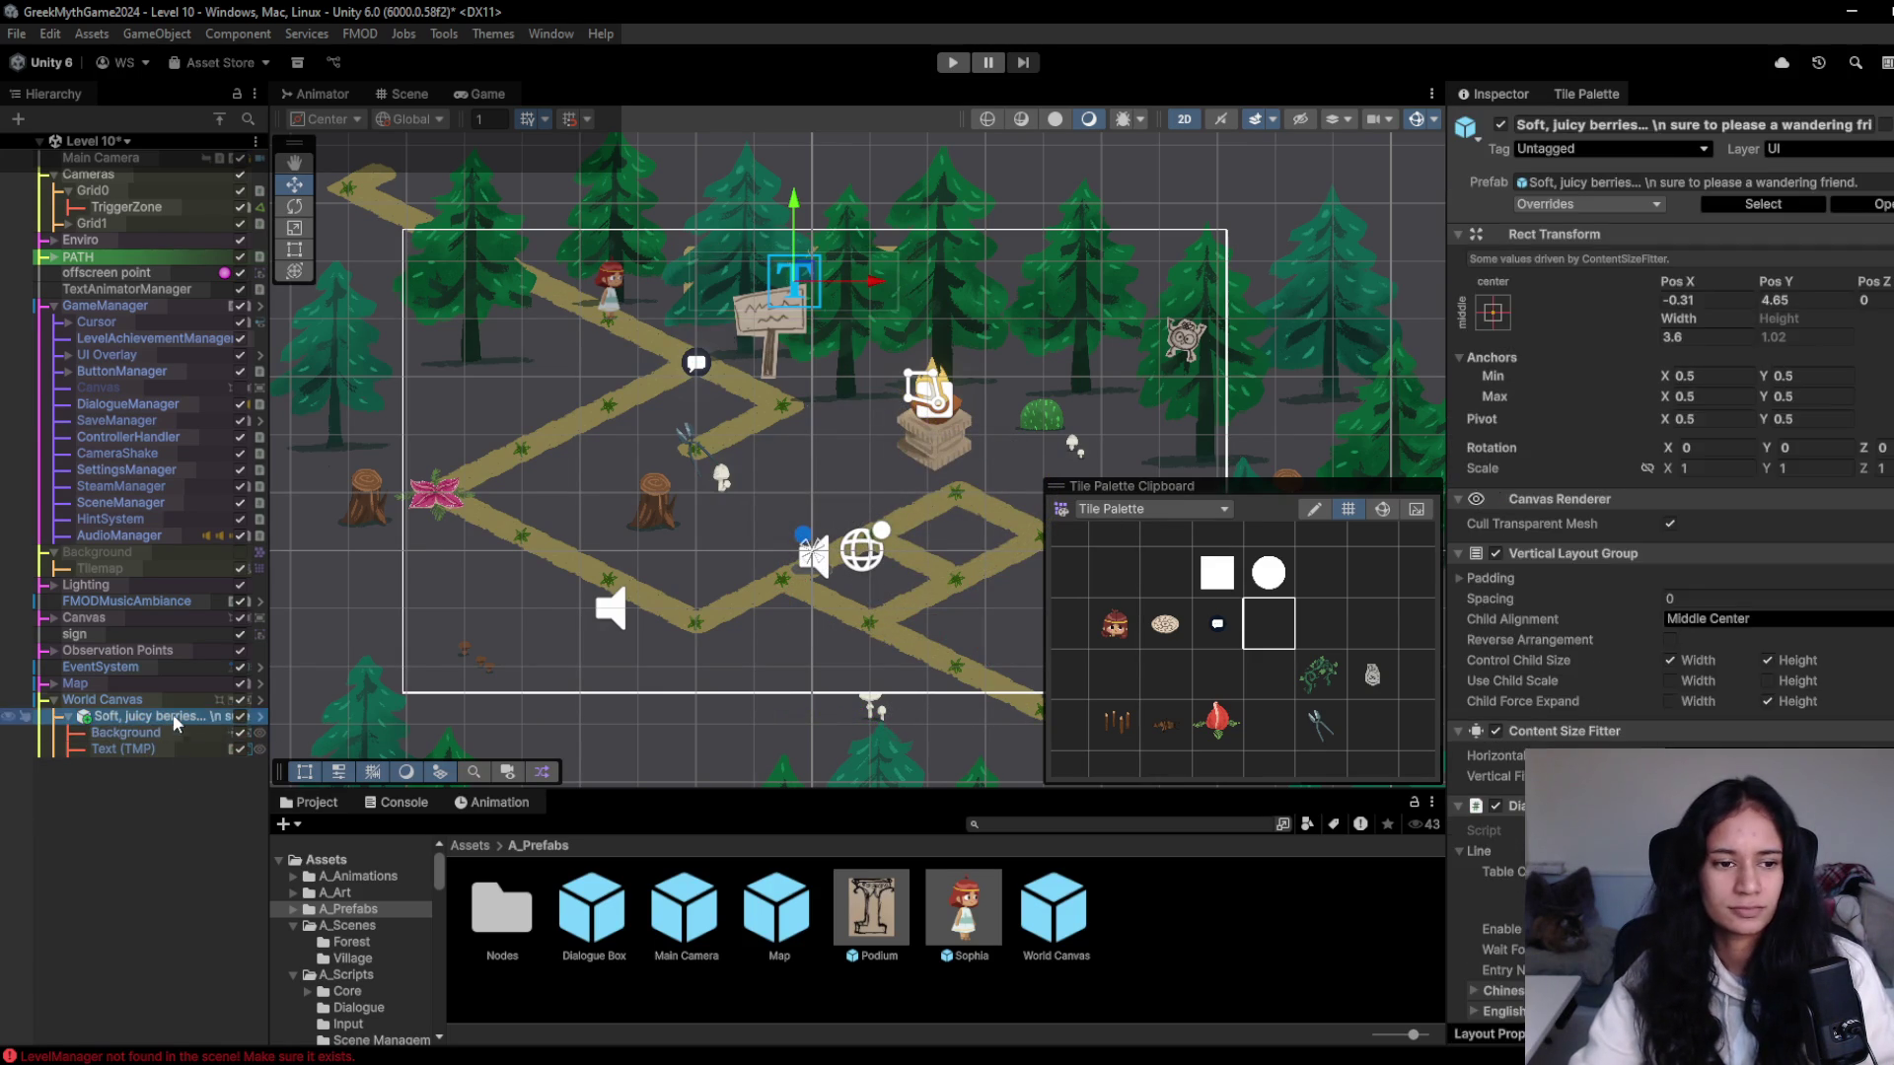
scroll(1751, 681, "down", 5)
- Set the dialogue box's Line to do_not_feed, 'Do not feed the chomping plants!!!', and frame it
left_click(1811, 581)
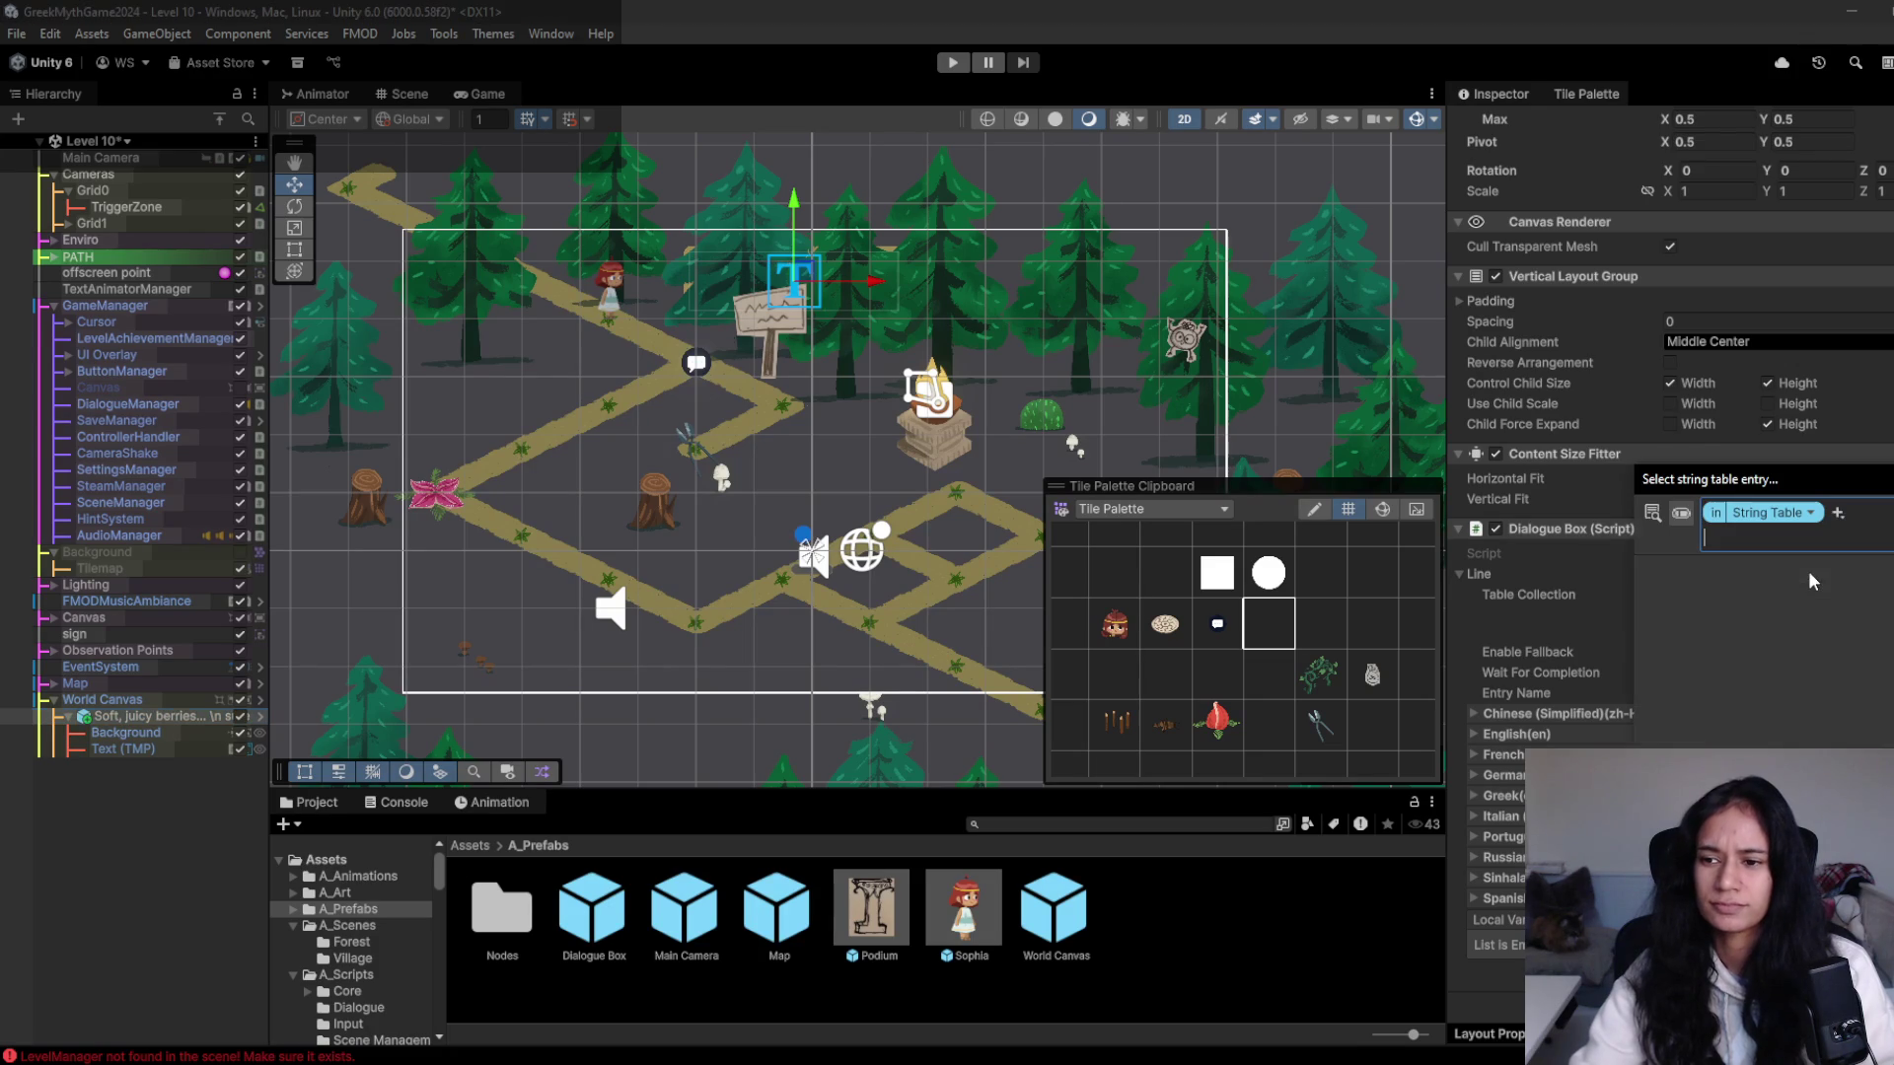
type("do)")
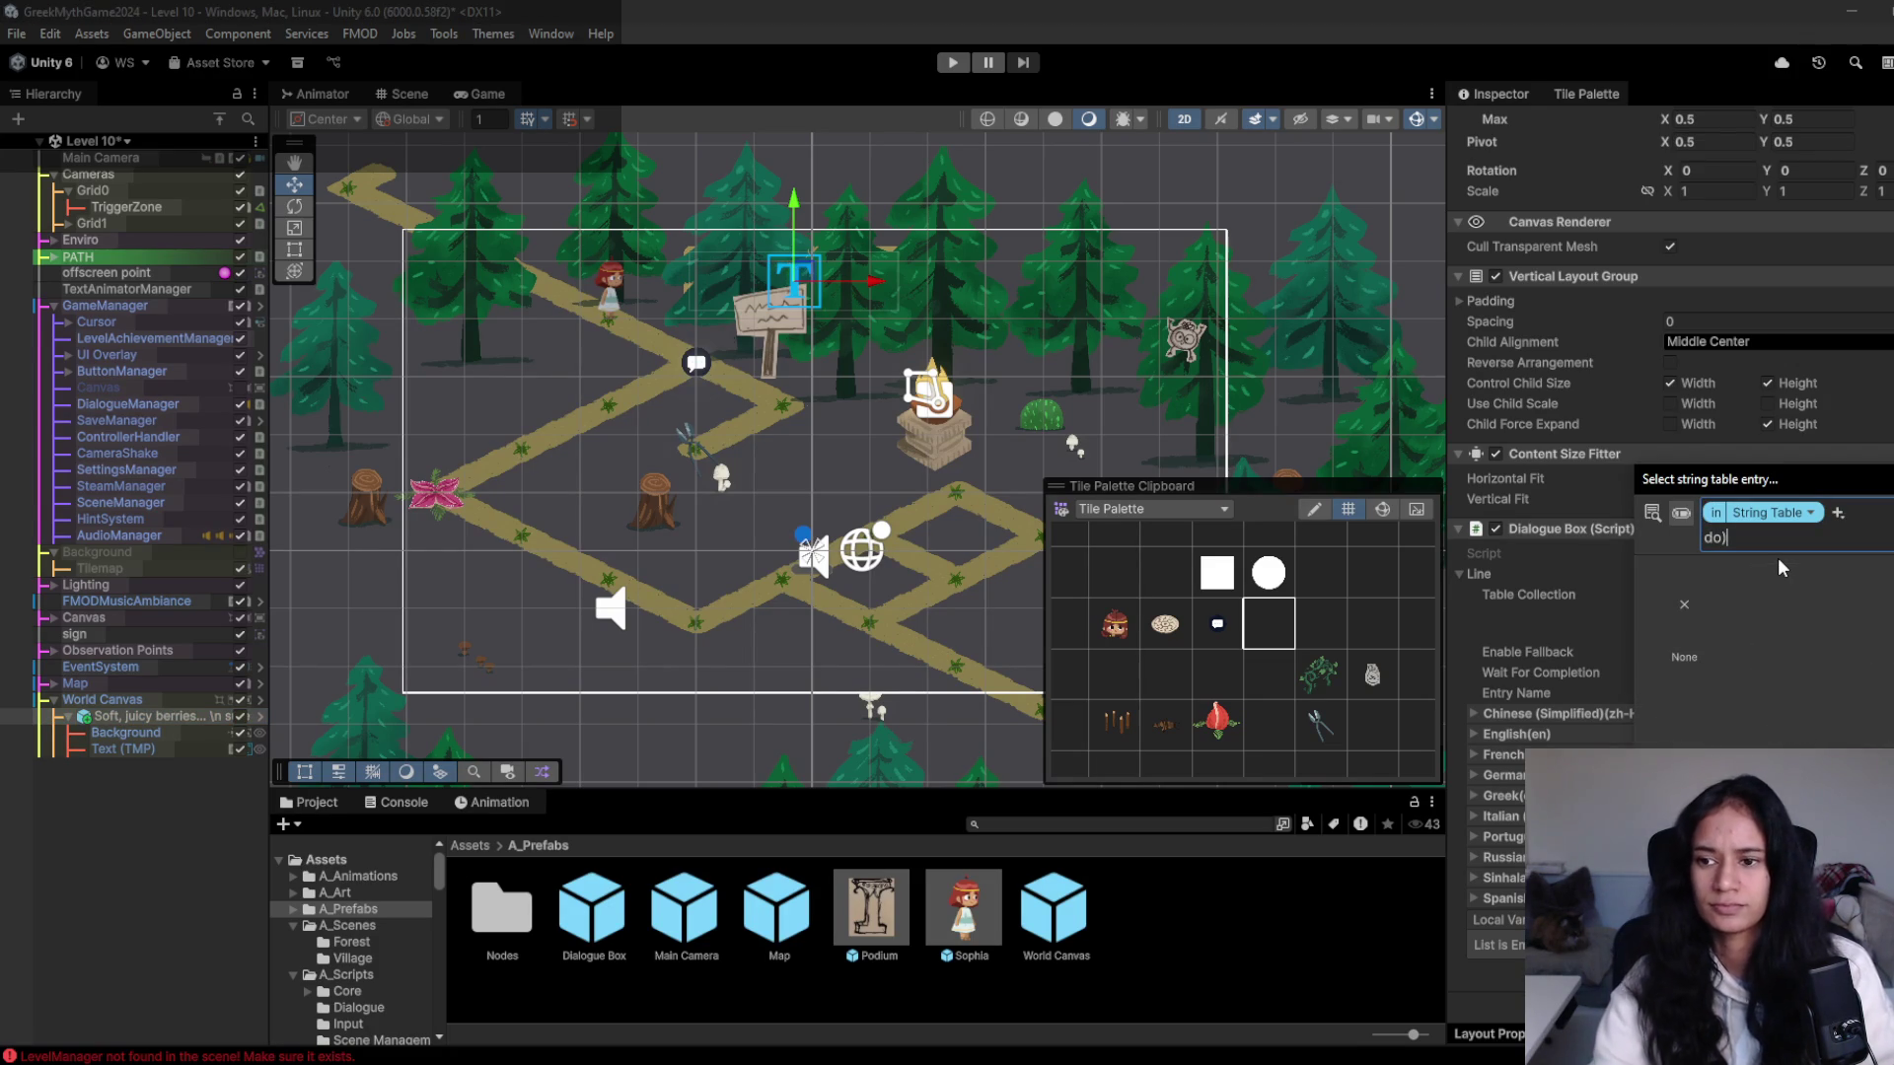
key("BackSpace")
type("_")
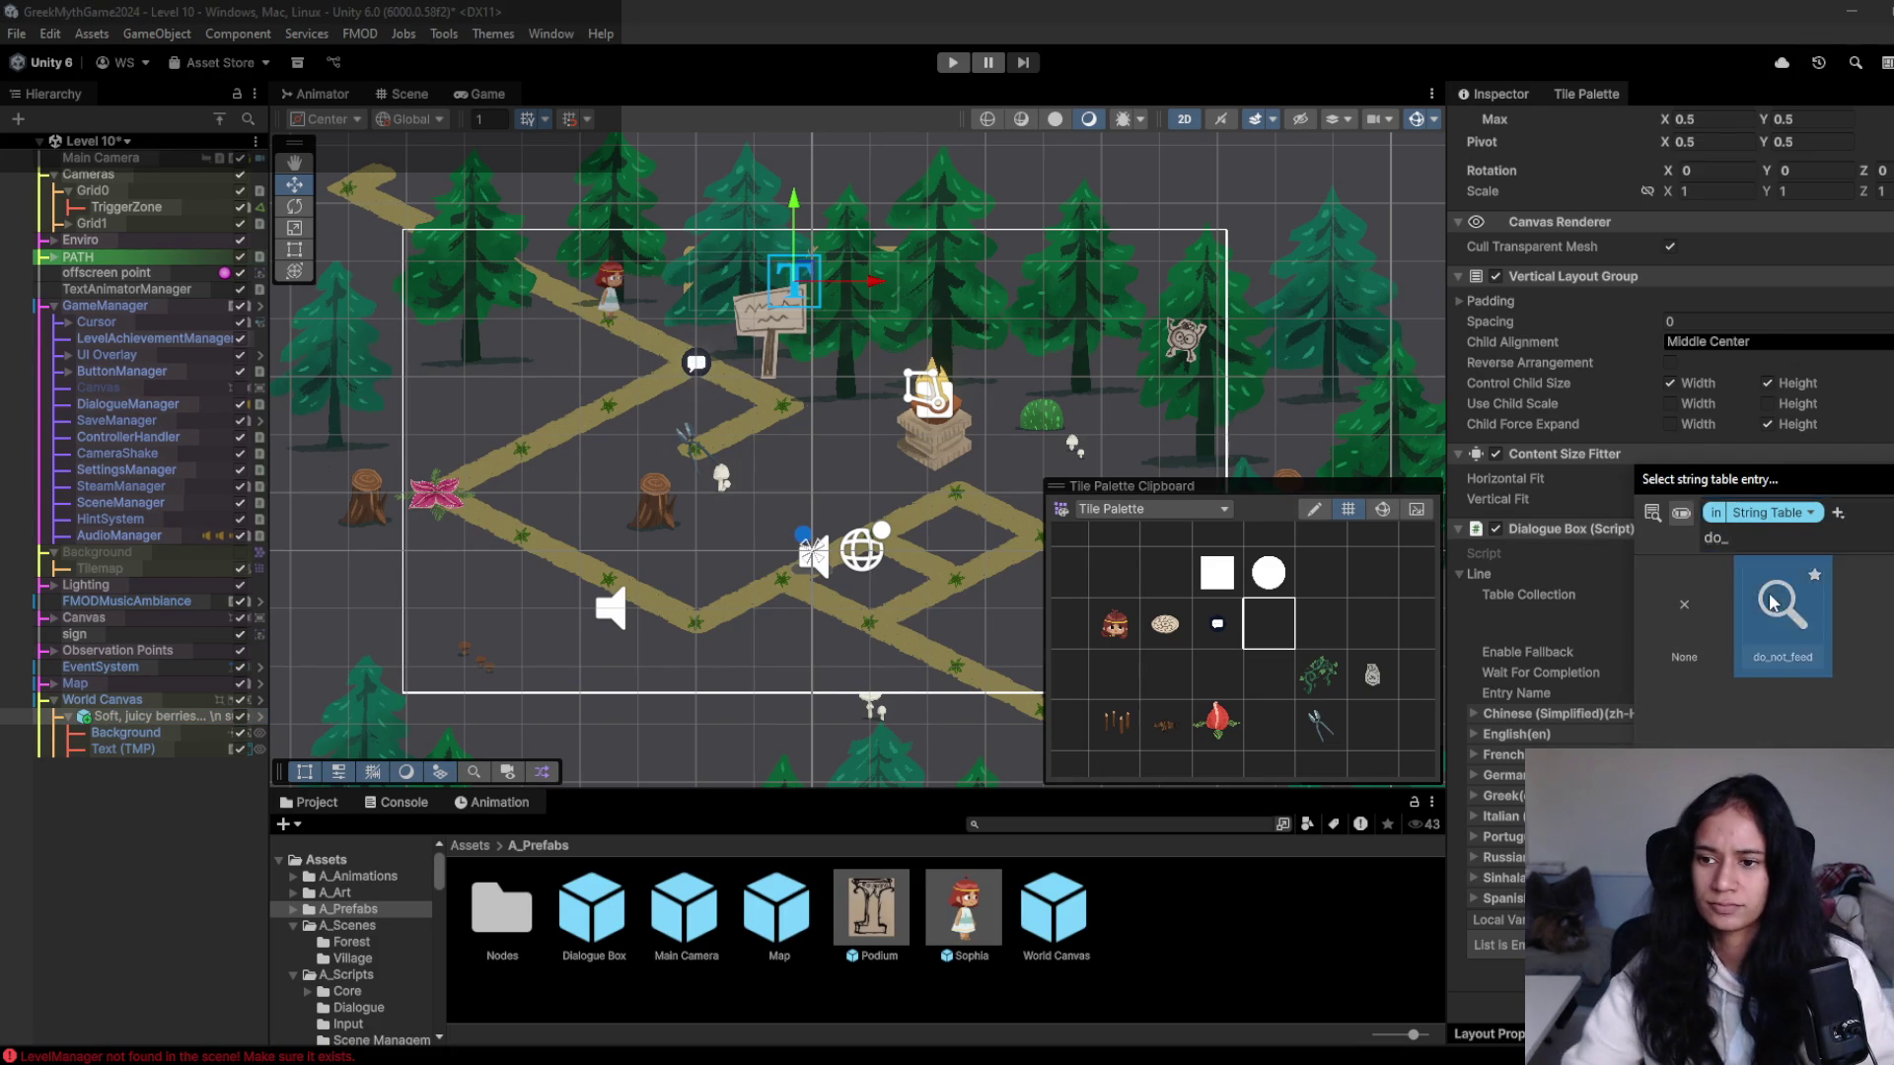
left_click(1772, 603)
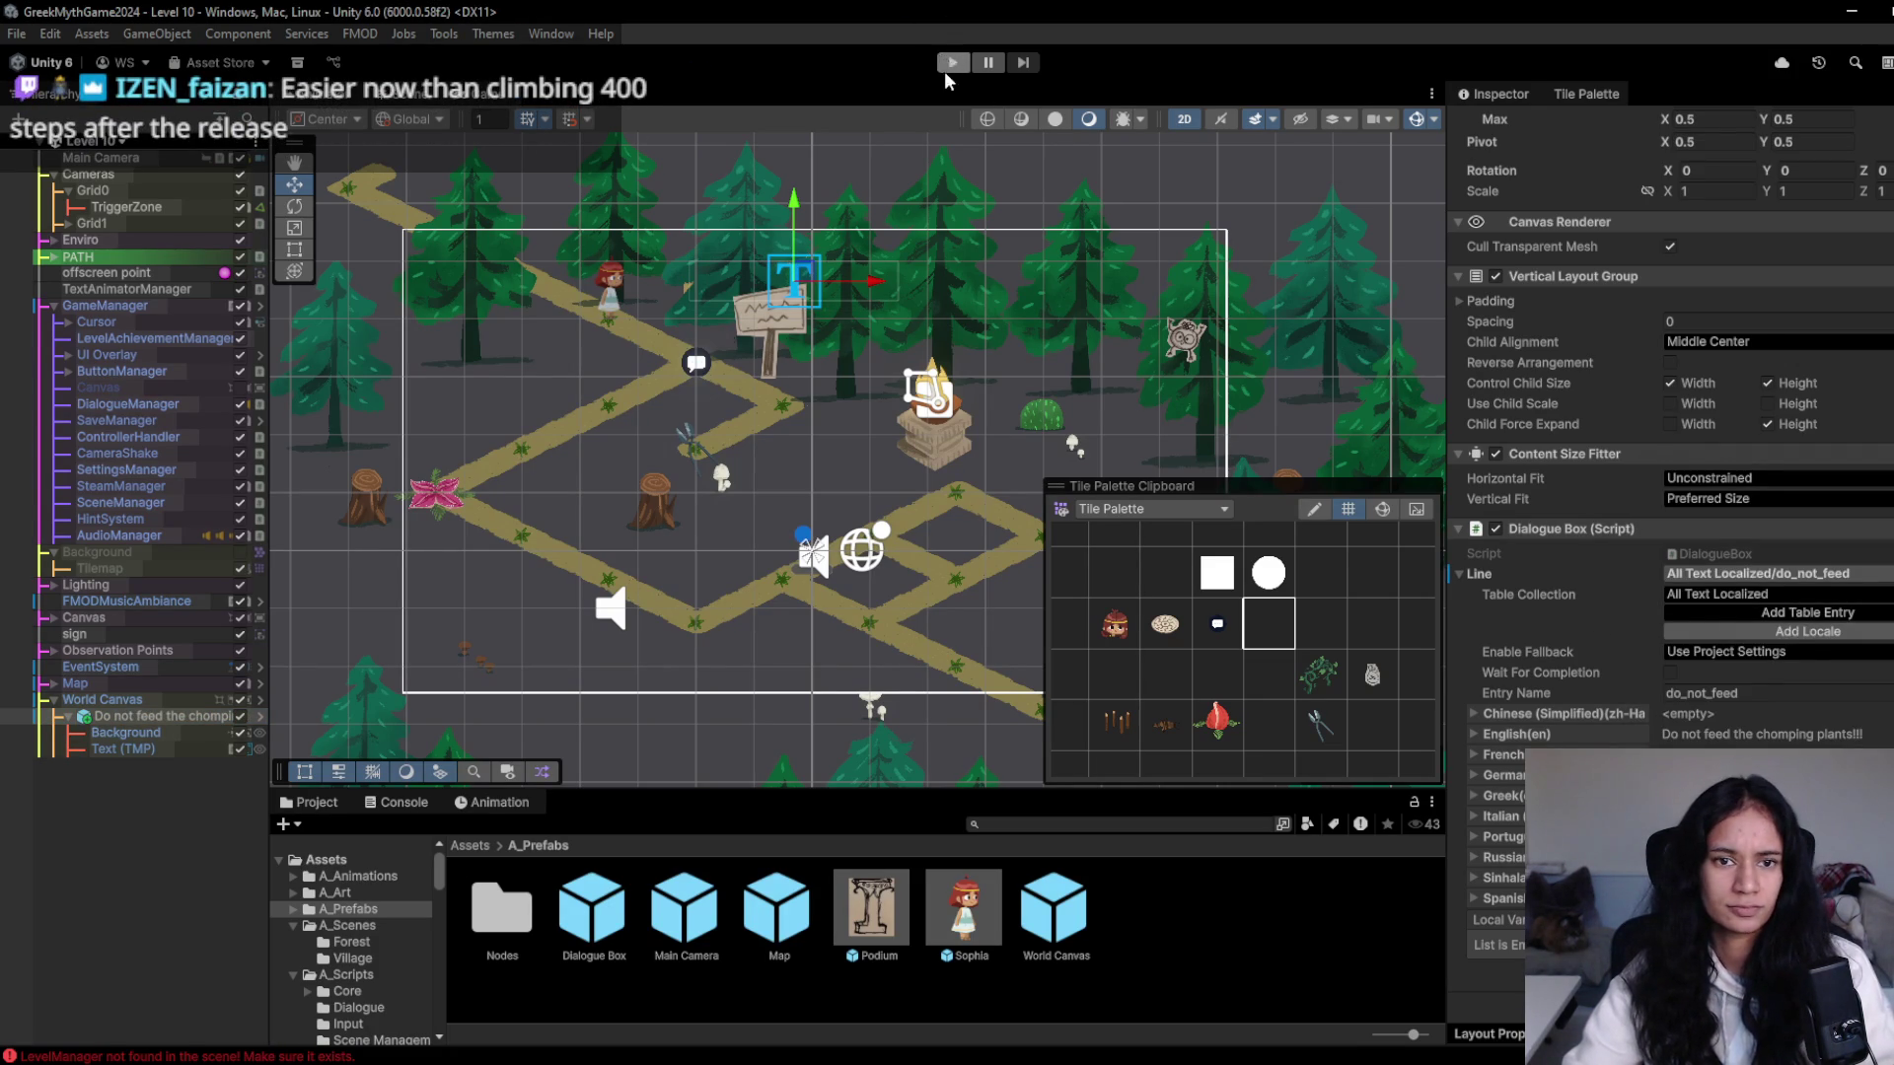
double_click(158, 717)
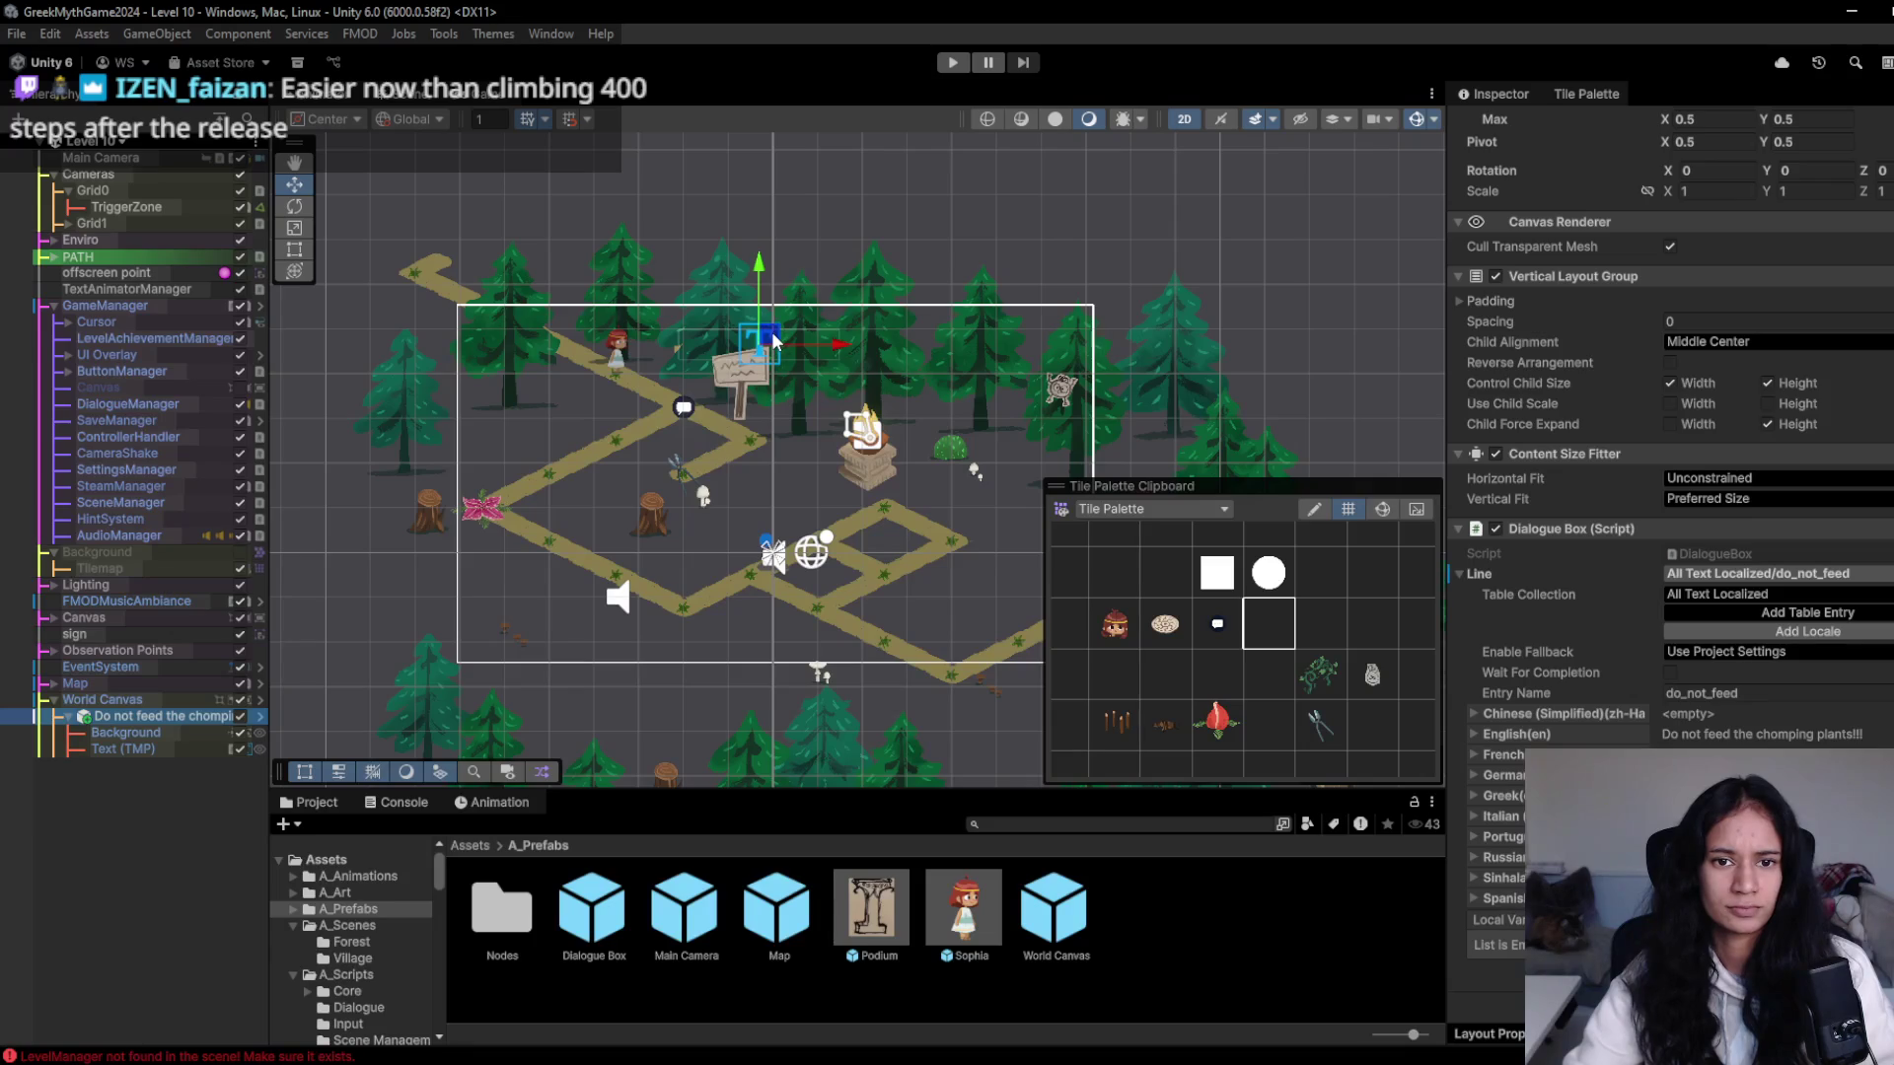
- Drag the chomping-plant warning box beside the sign and set World Canvas Order in Layer to 5
mouse_move(775, 340)
left_mouse_down()
mouse_move(562, 375)
mouse_move(771, 330)
mouse_move(866, 336)
left_mouse_up()
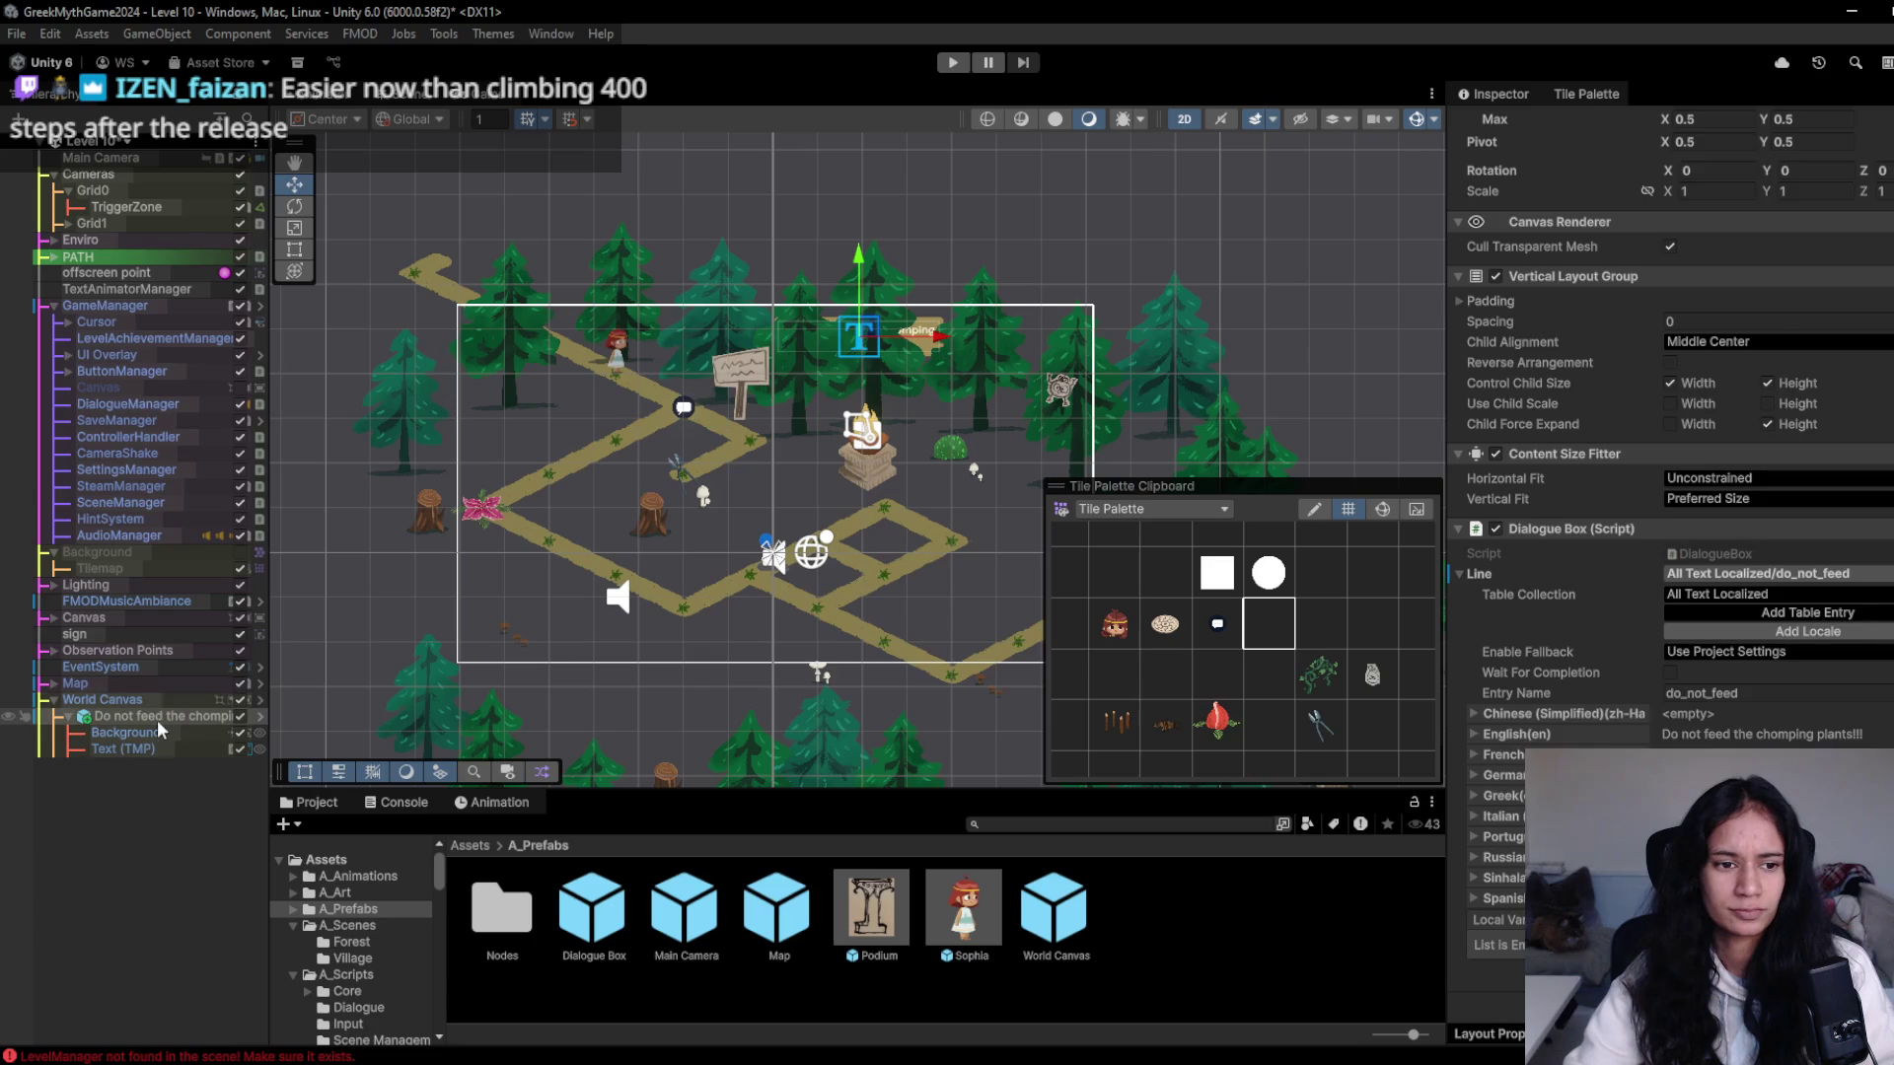
left_click(146, 732)
left_click(138, 744)
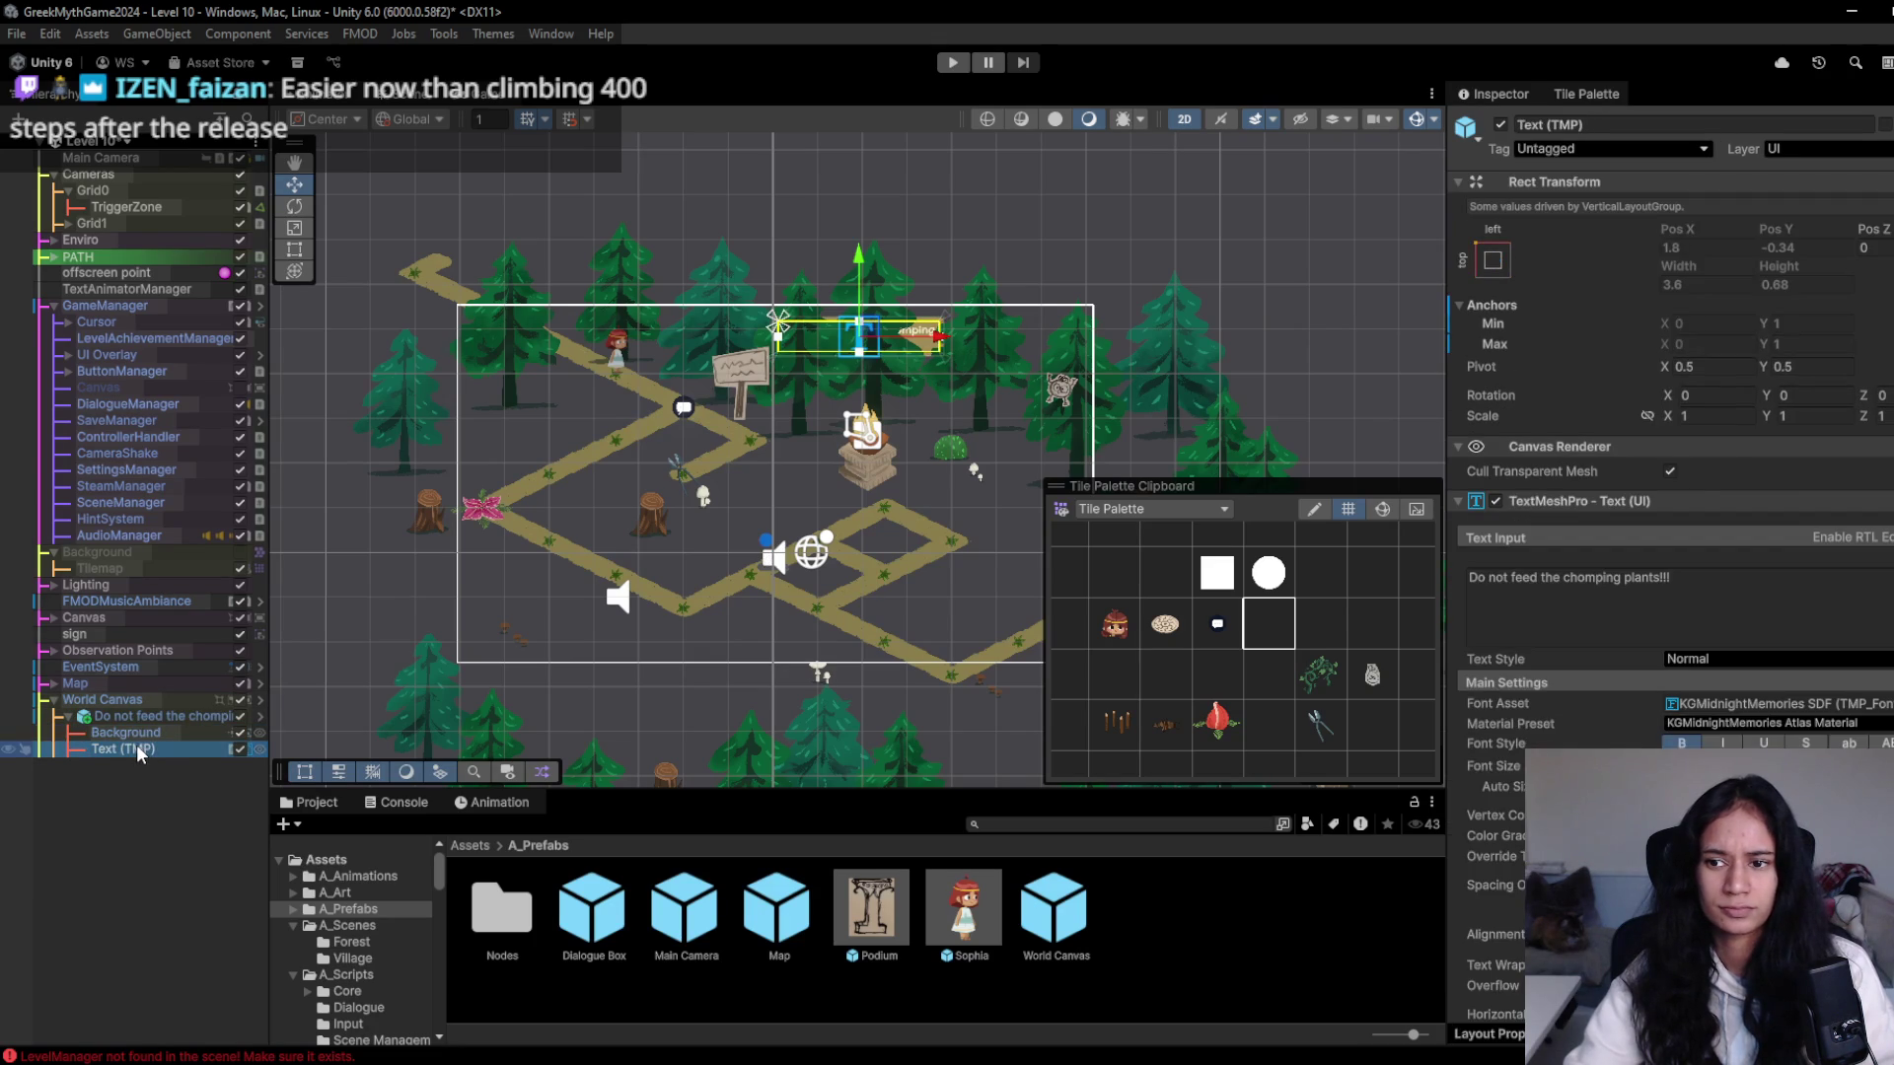
left_click(138, 700)
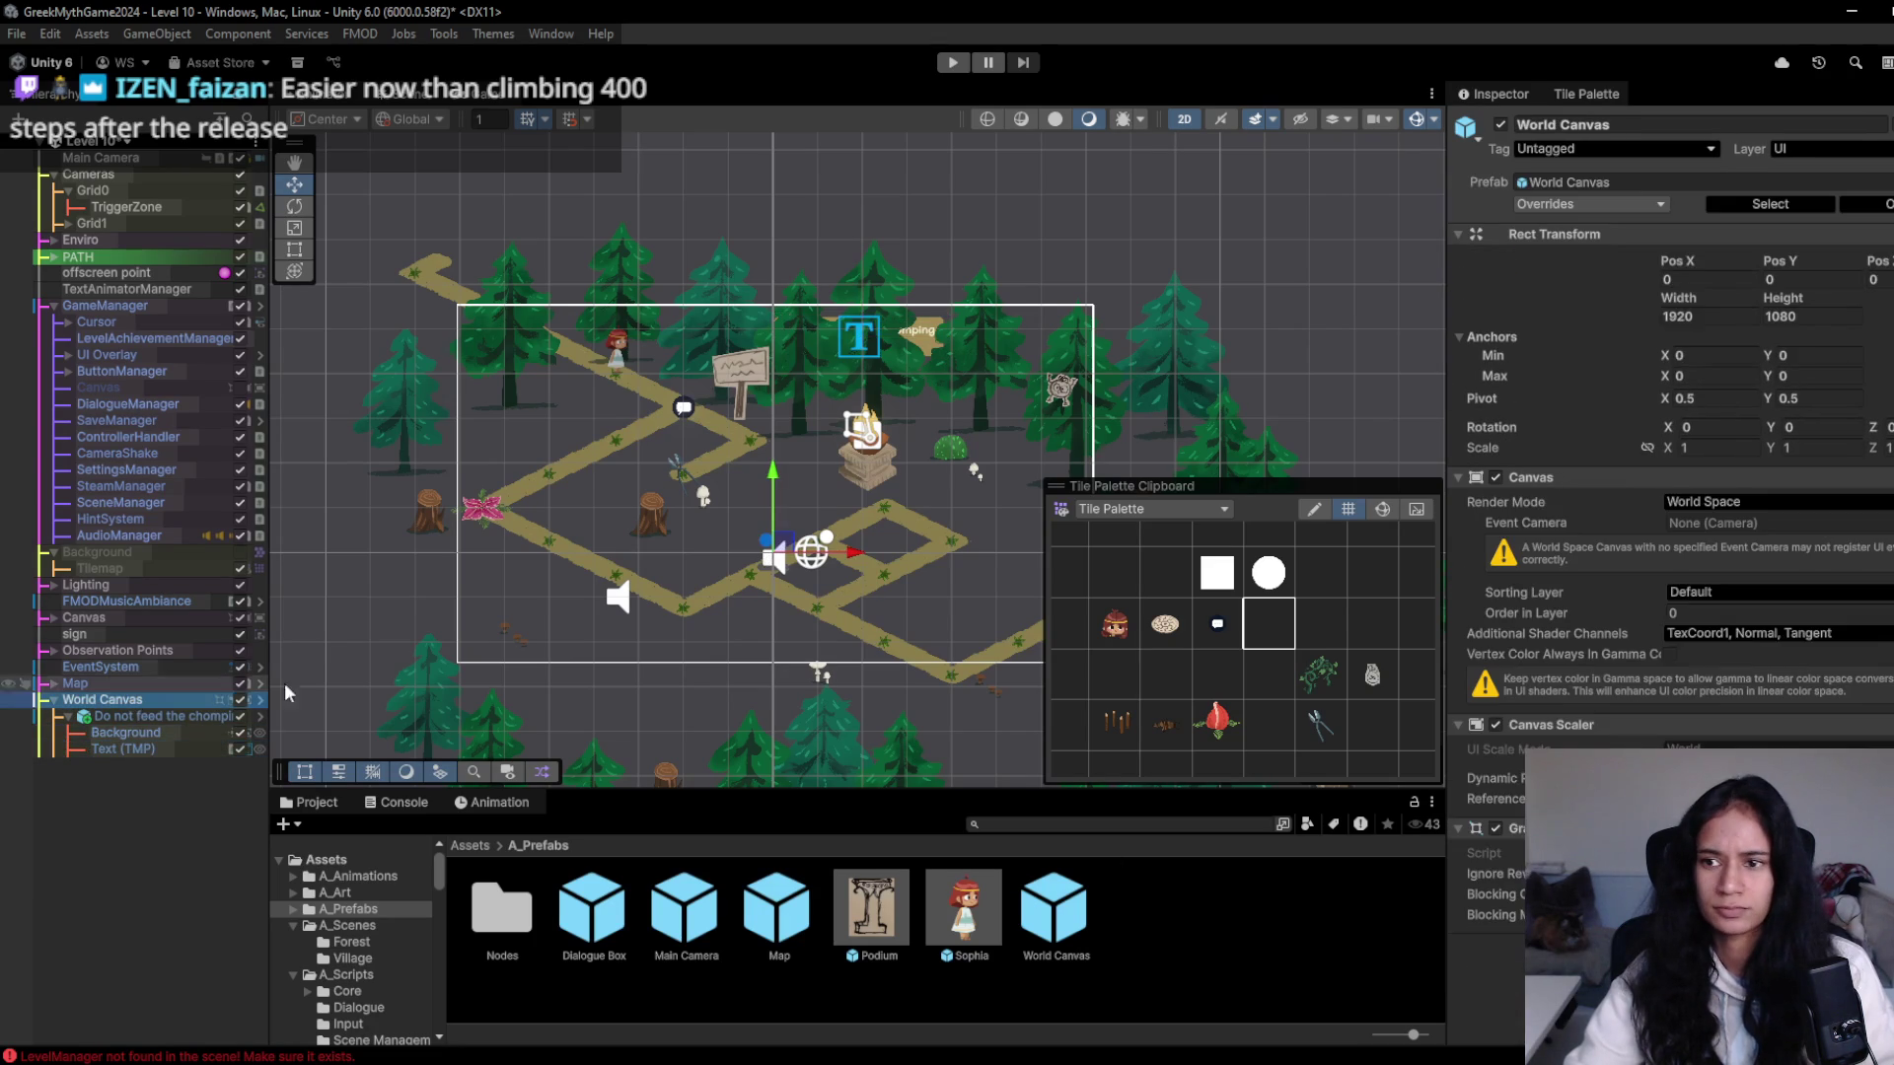
type("5")
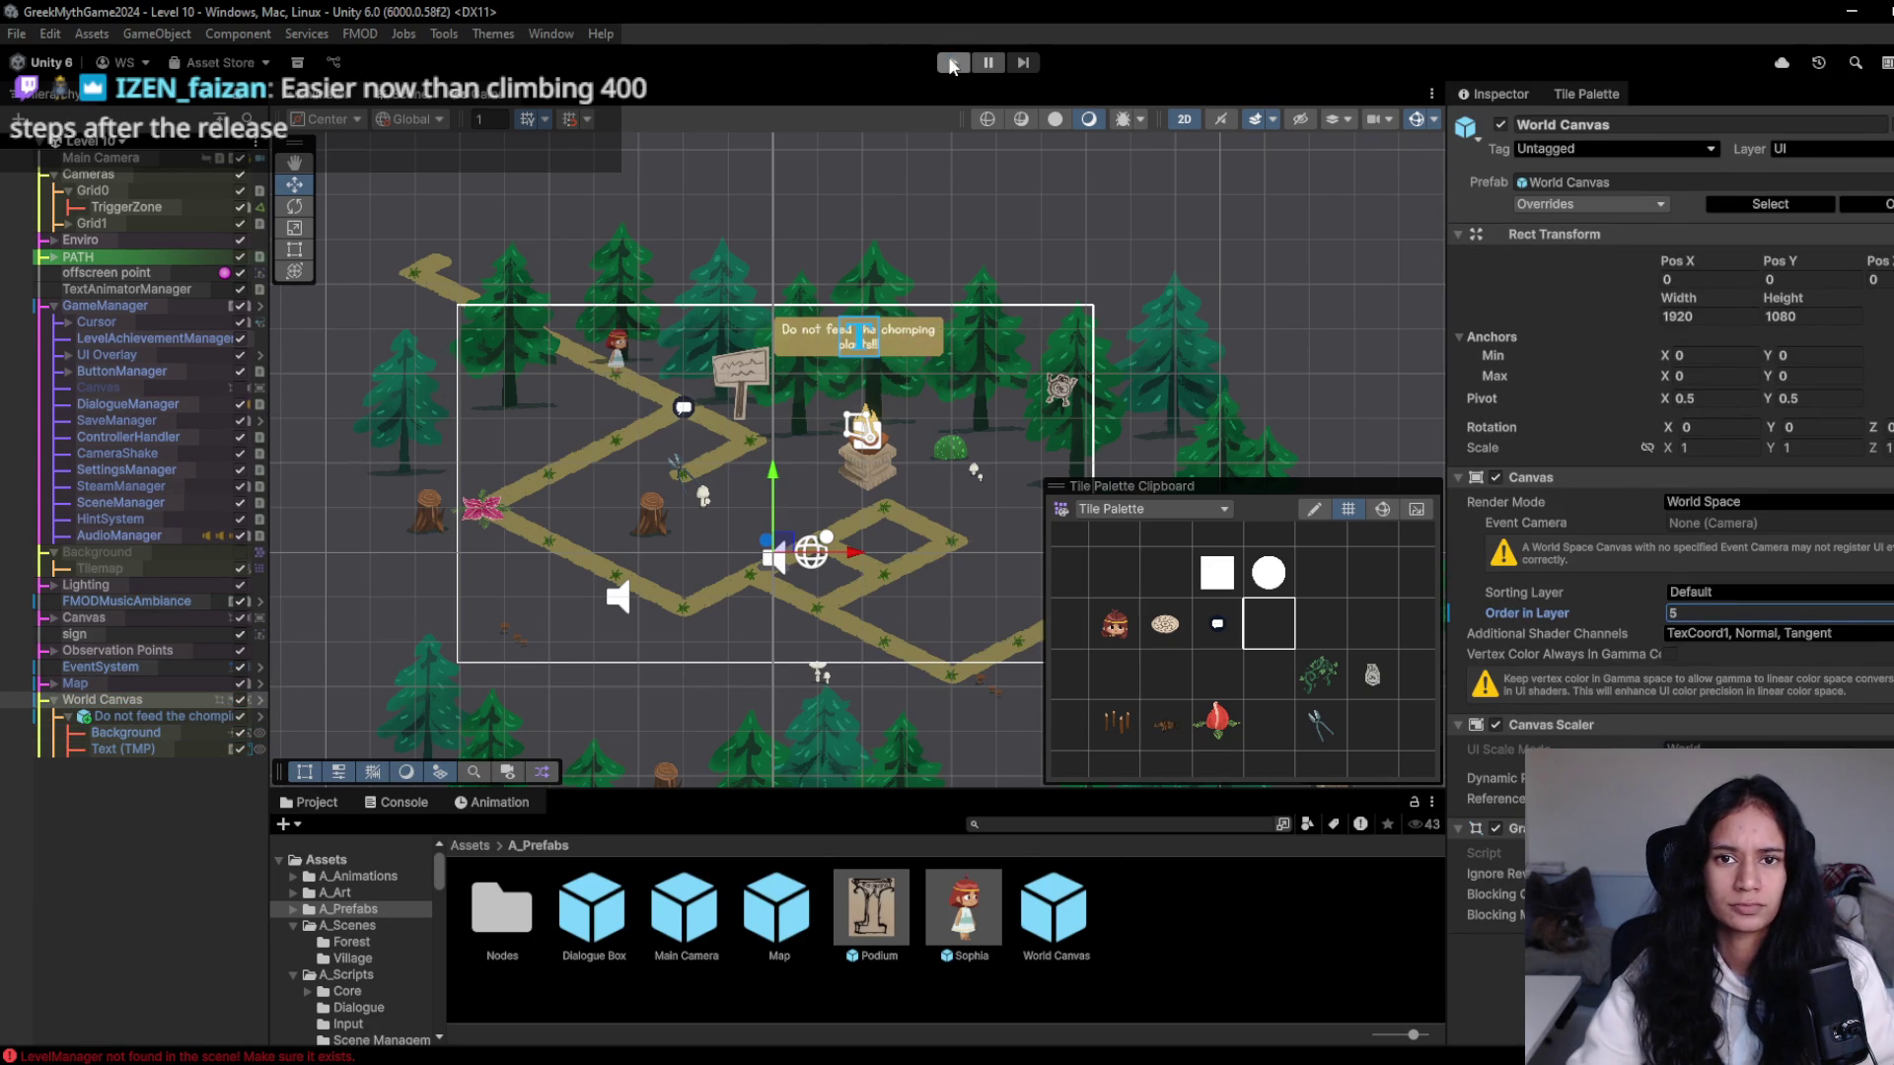
- After a quick play-test, link the path's dialogue node to the 'Do not feed' warning box
left_click(950, 63)
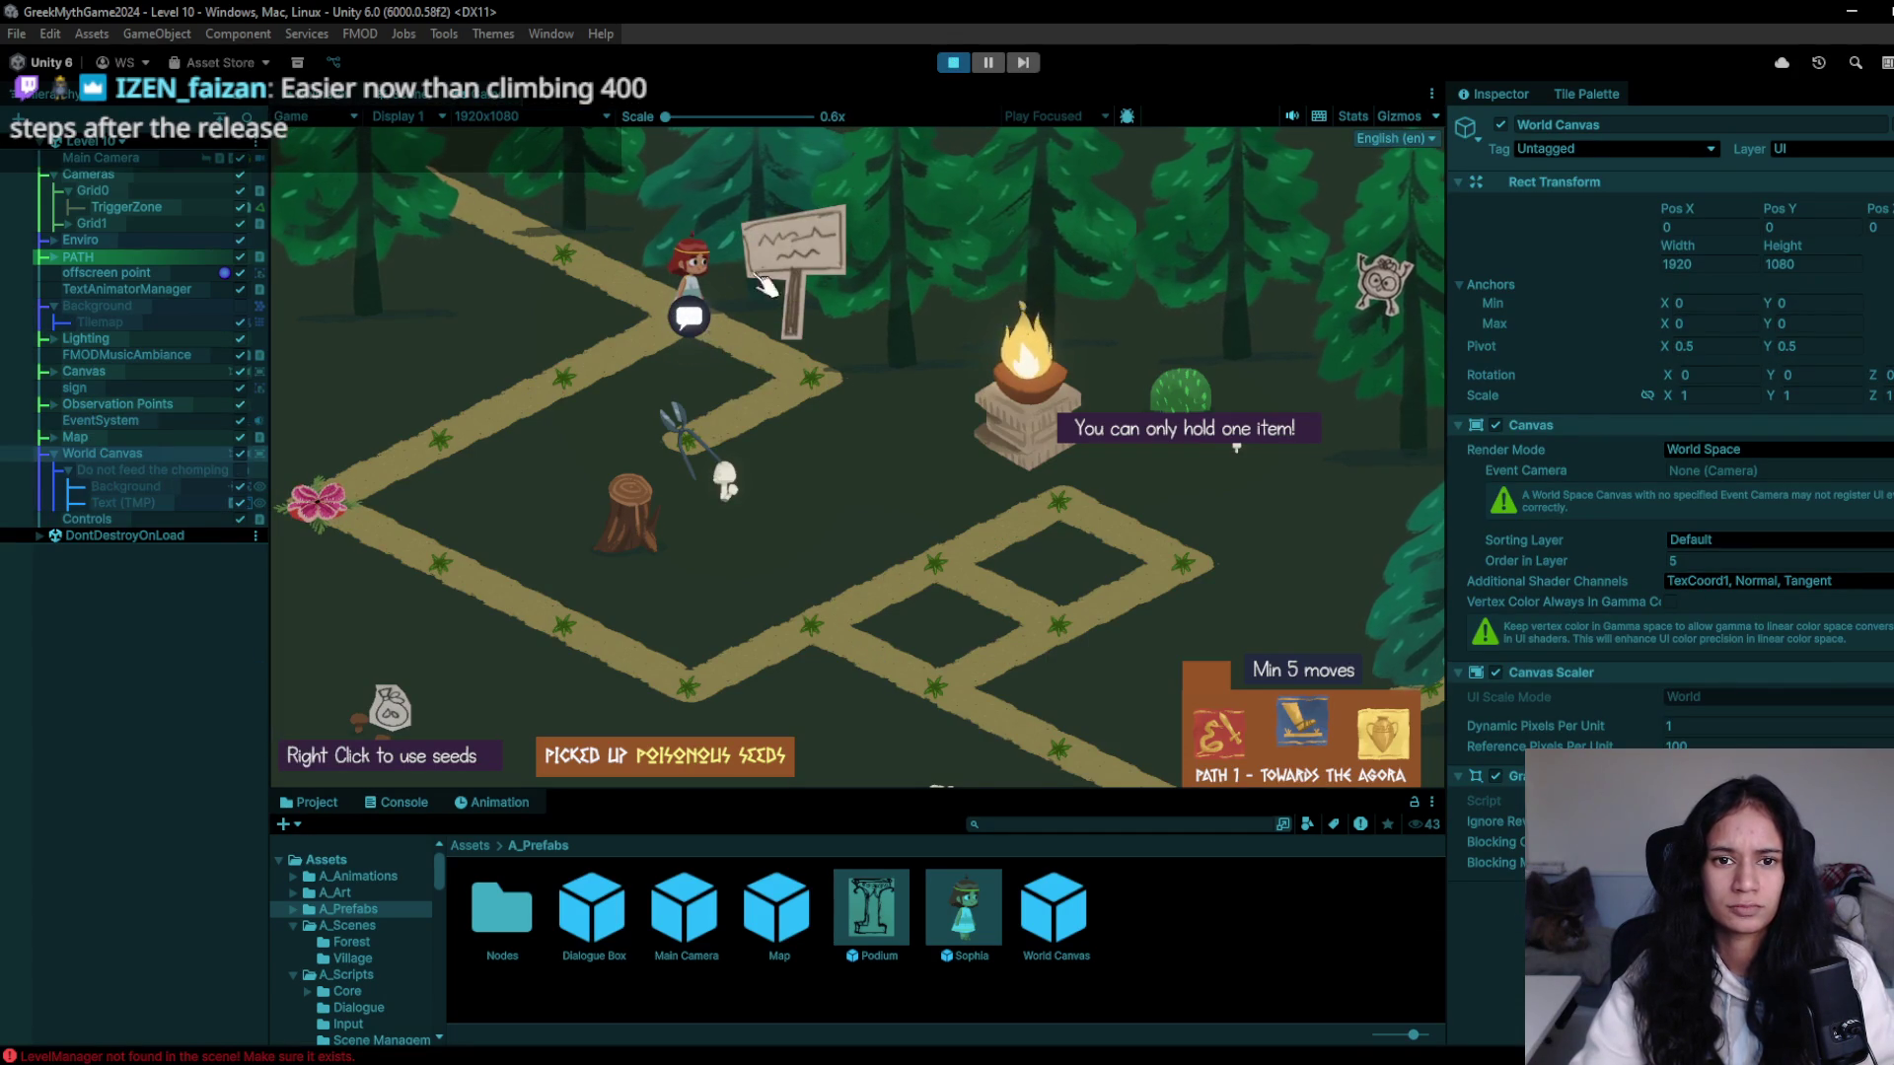
key("ctrl+p")
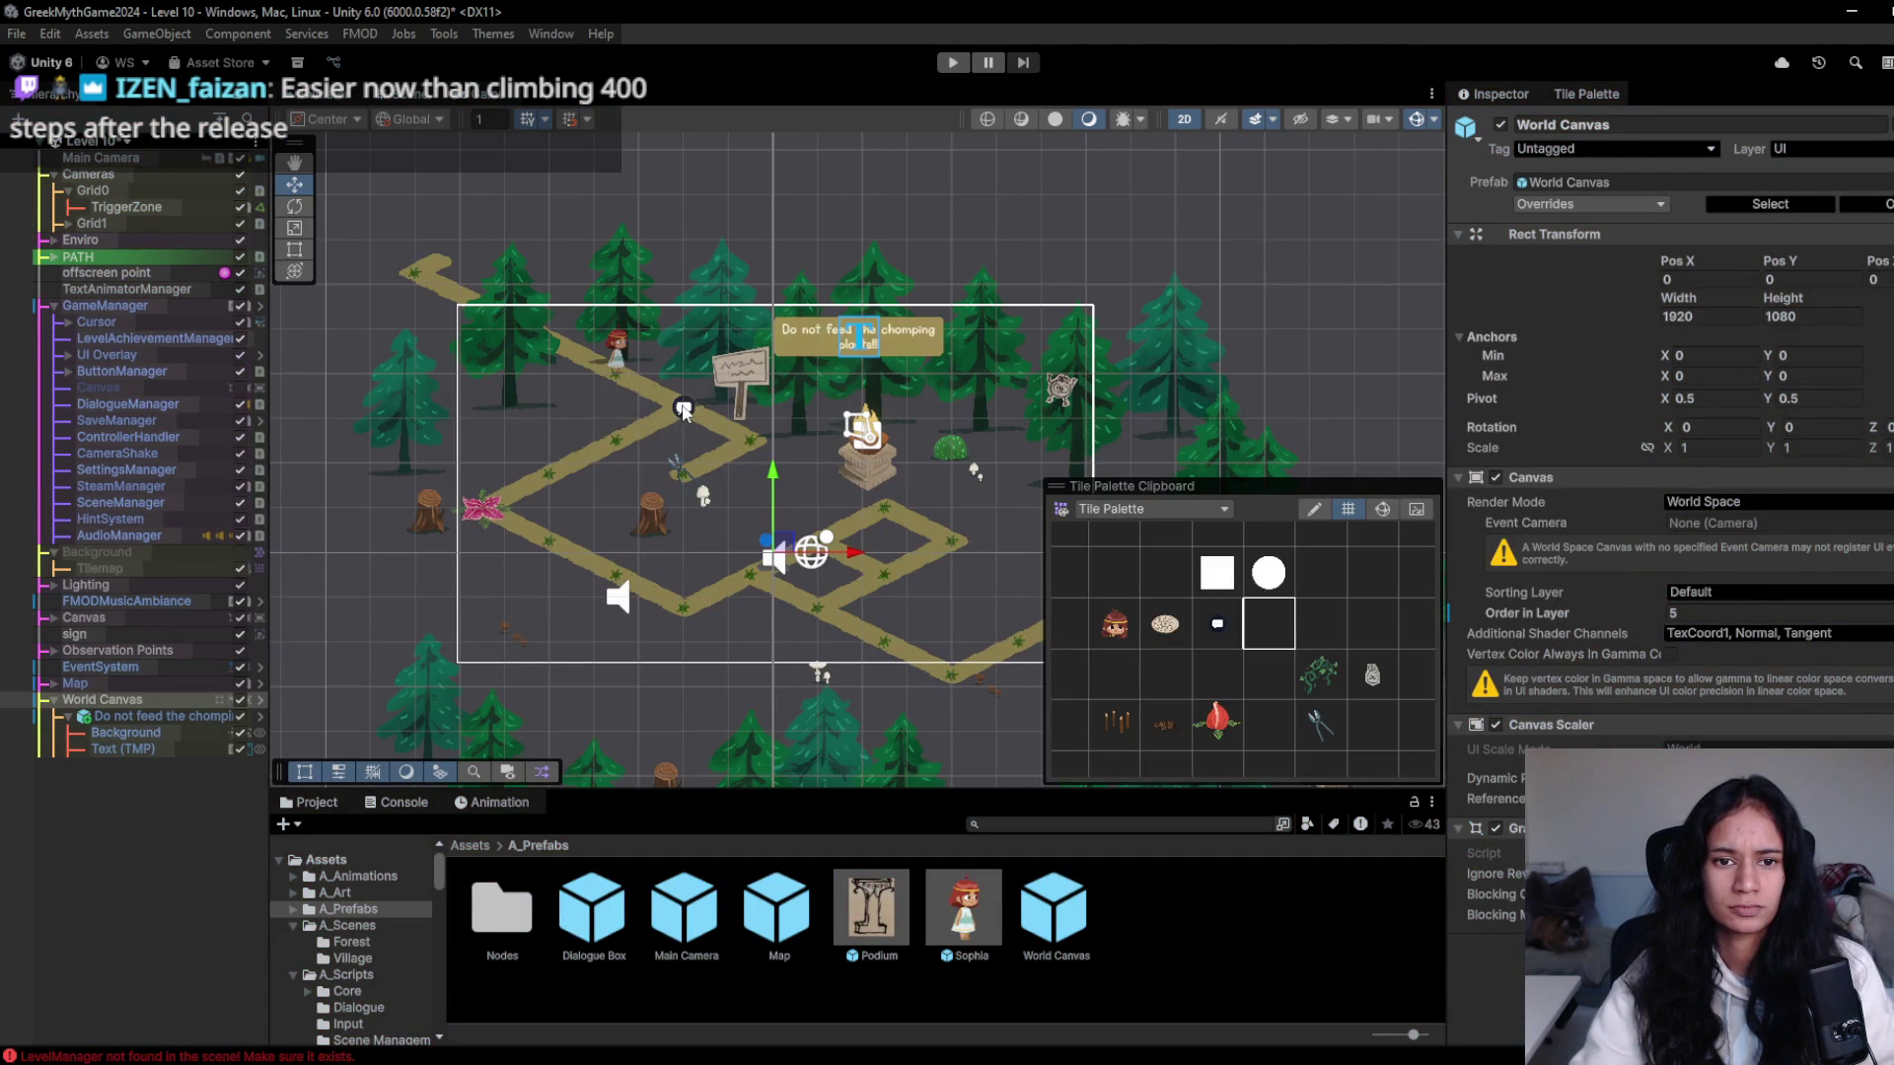
left_click(683, 409)
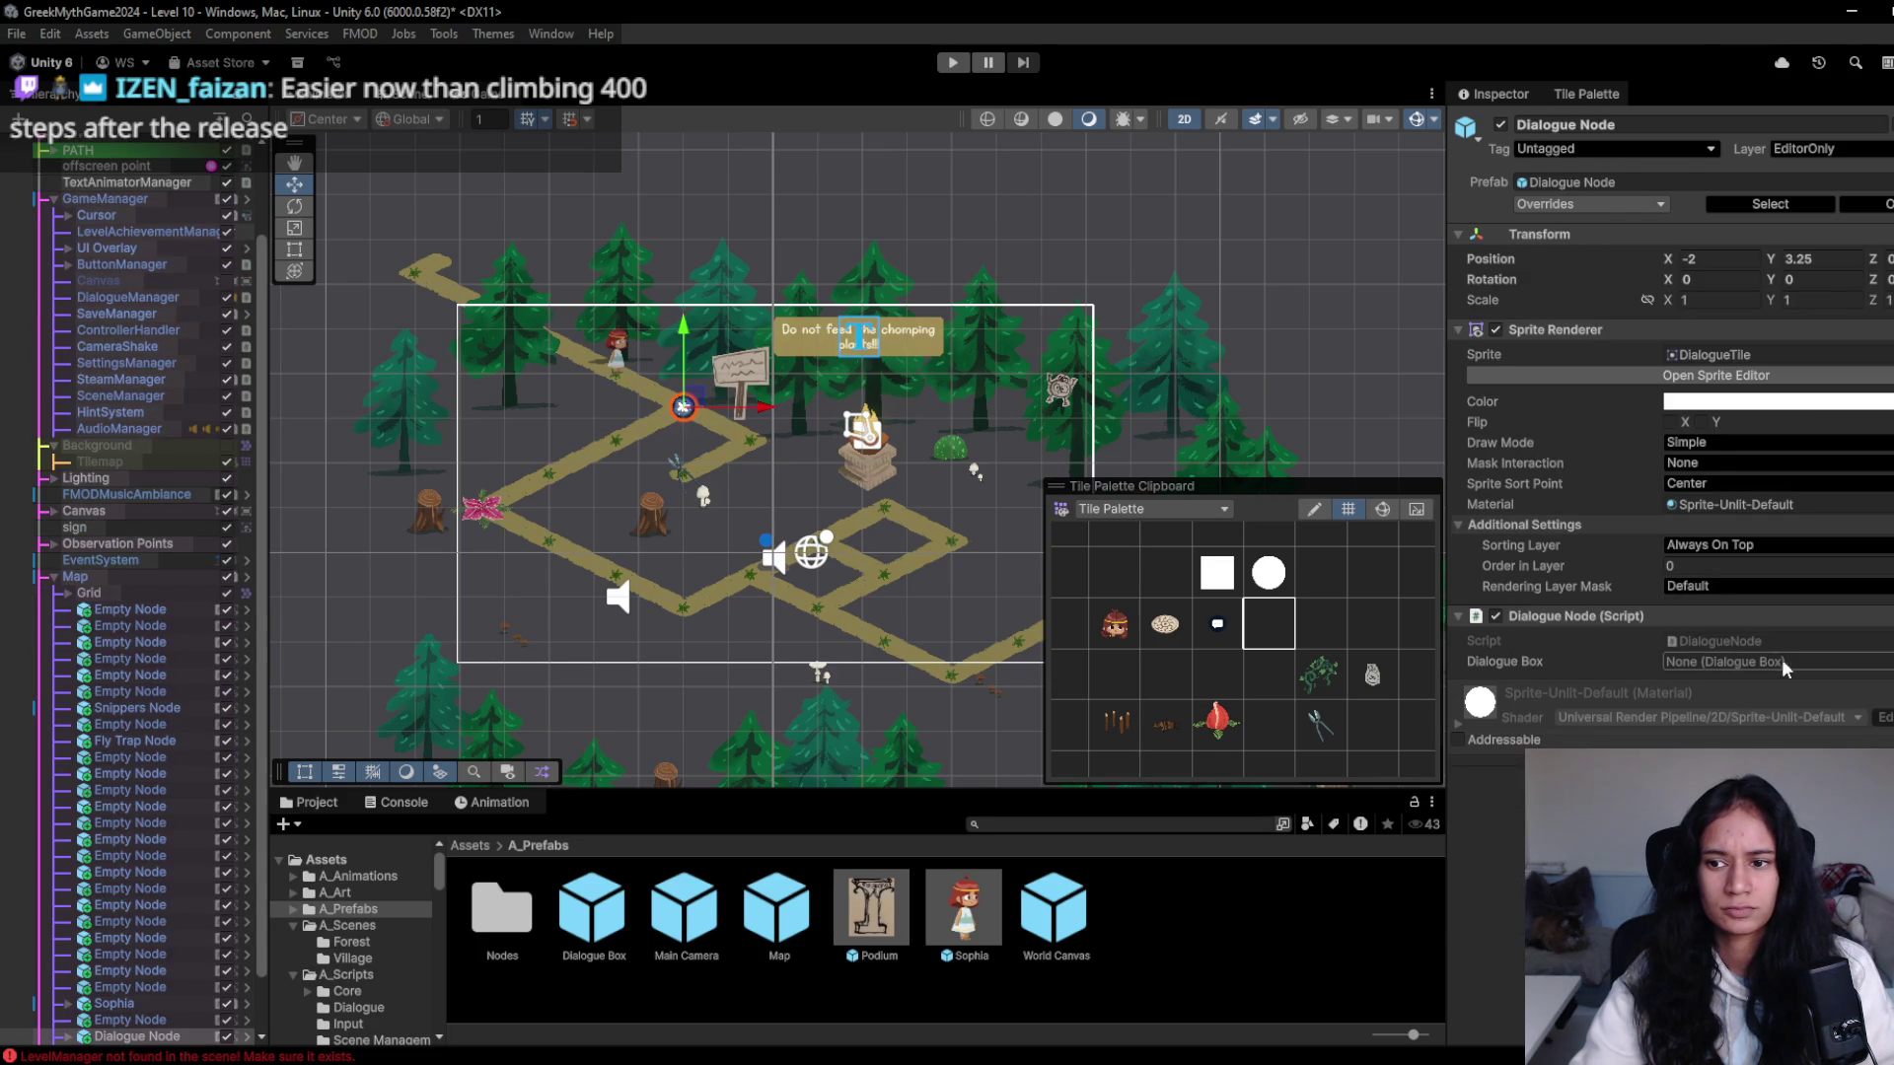
left_click(1886, 662)
double_click(1271, 499)
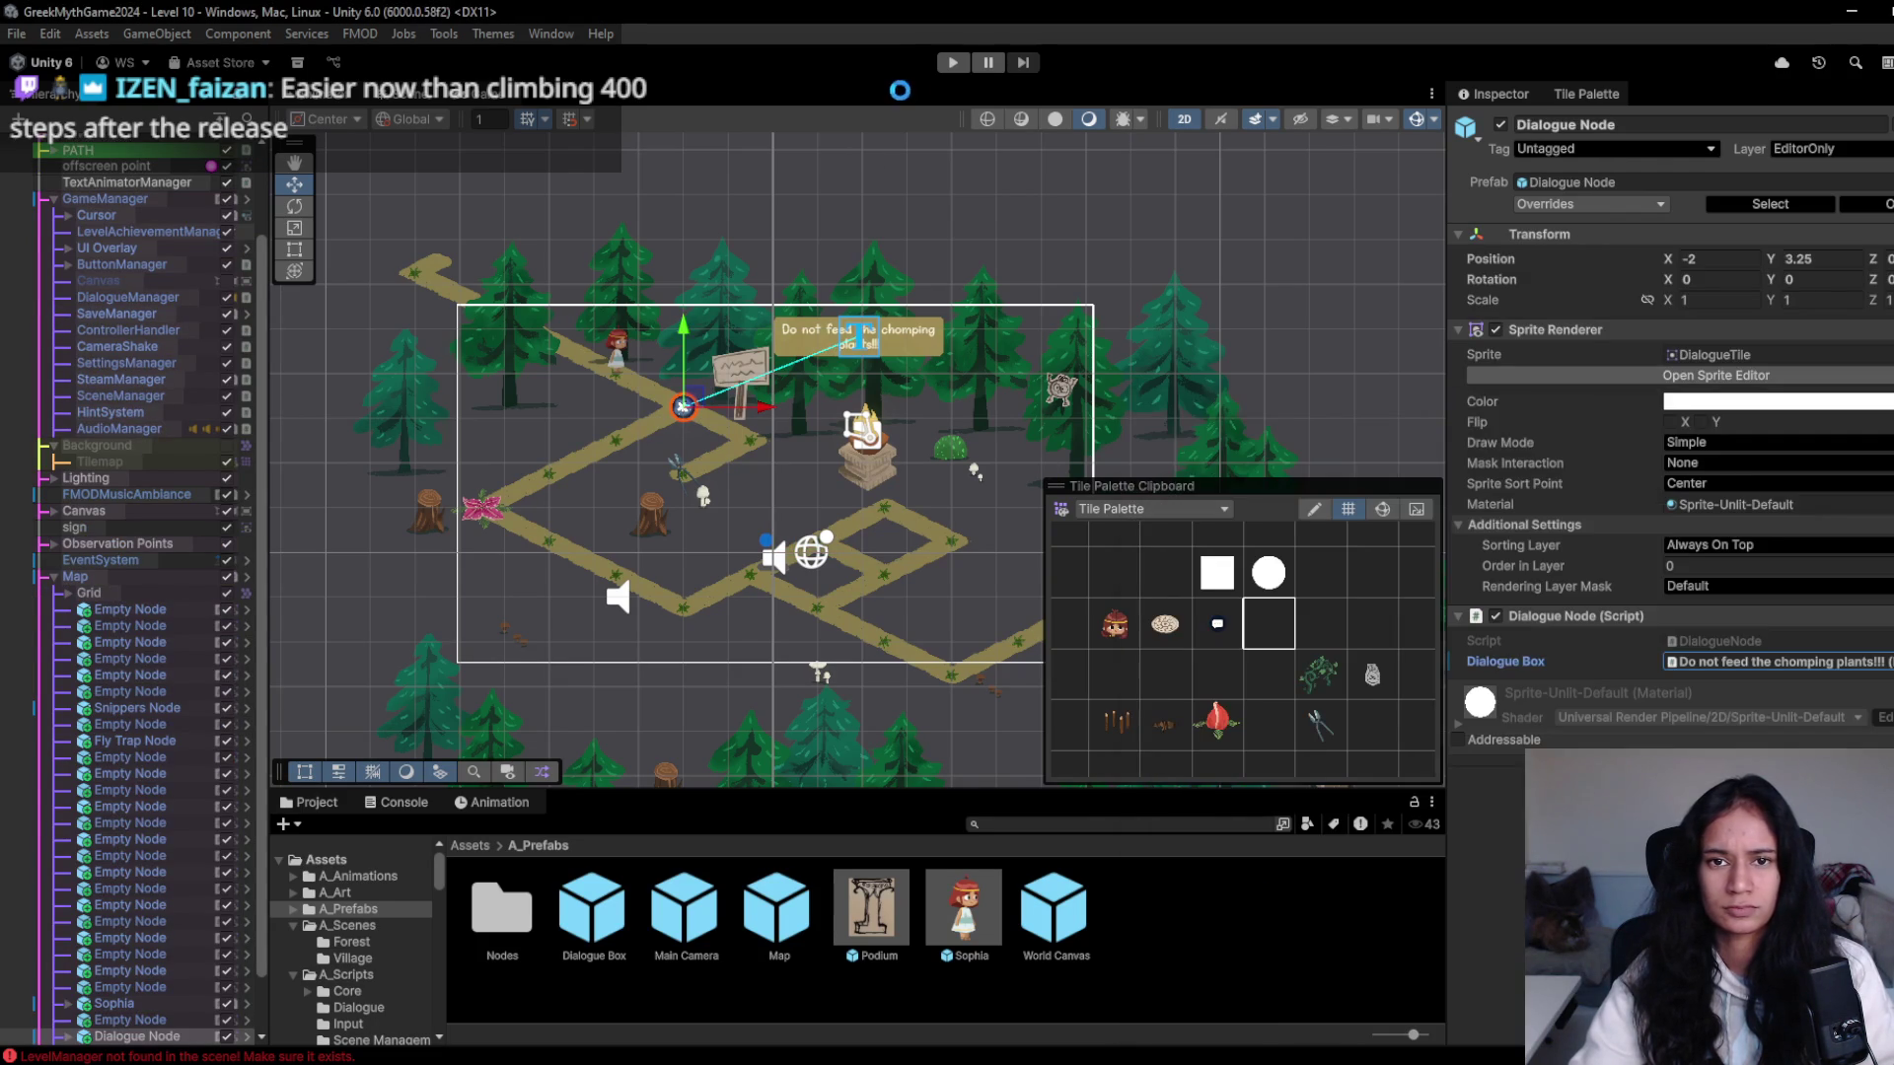
- Play-test the level, walking the character past the dialogue node and chomping flower
left_click(953, 62)
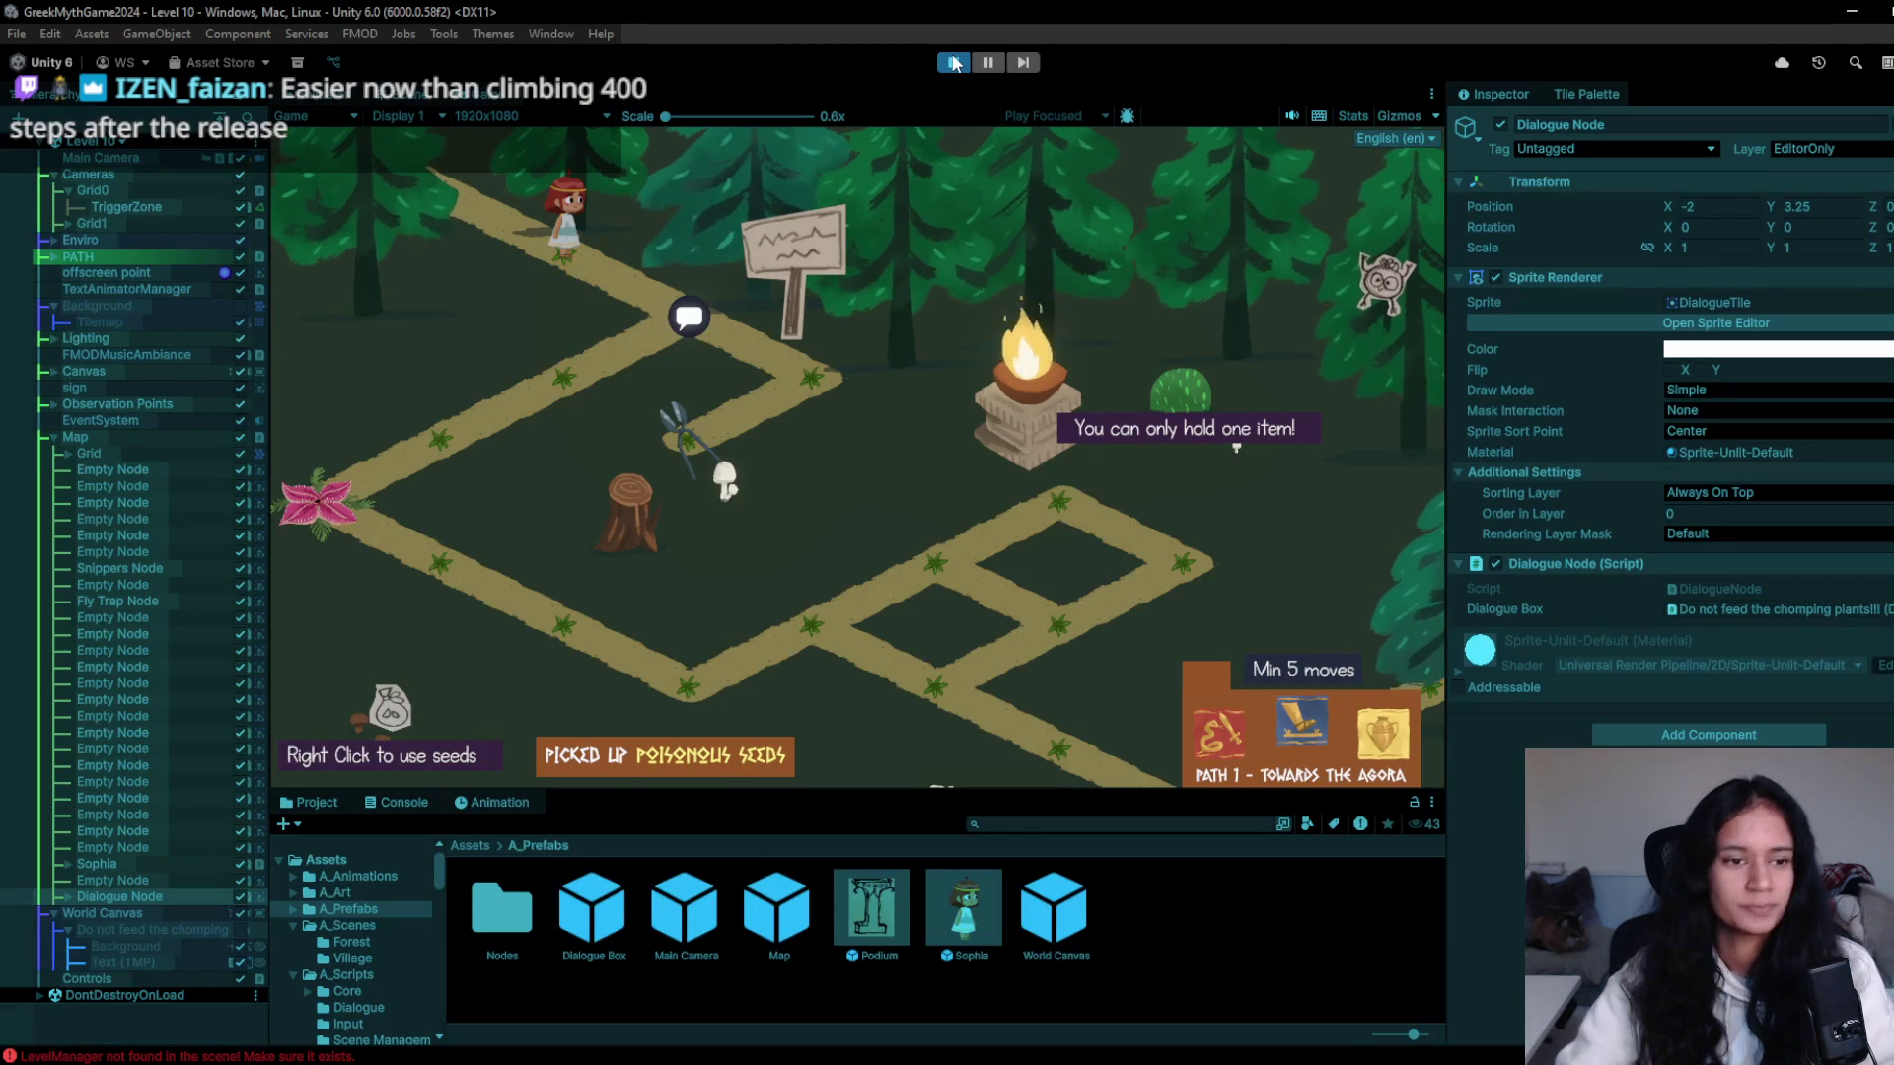
left_click(721, 330)
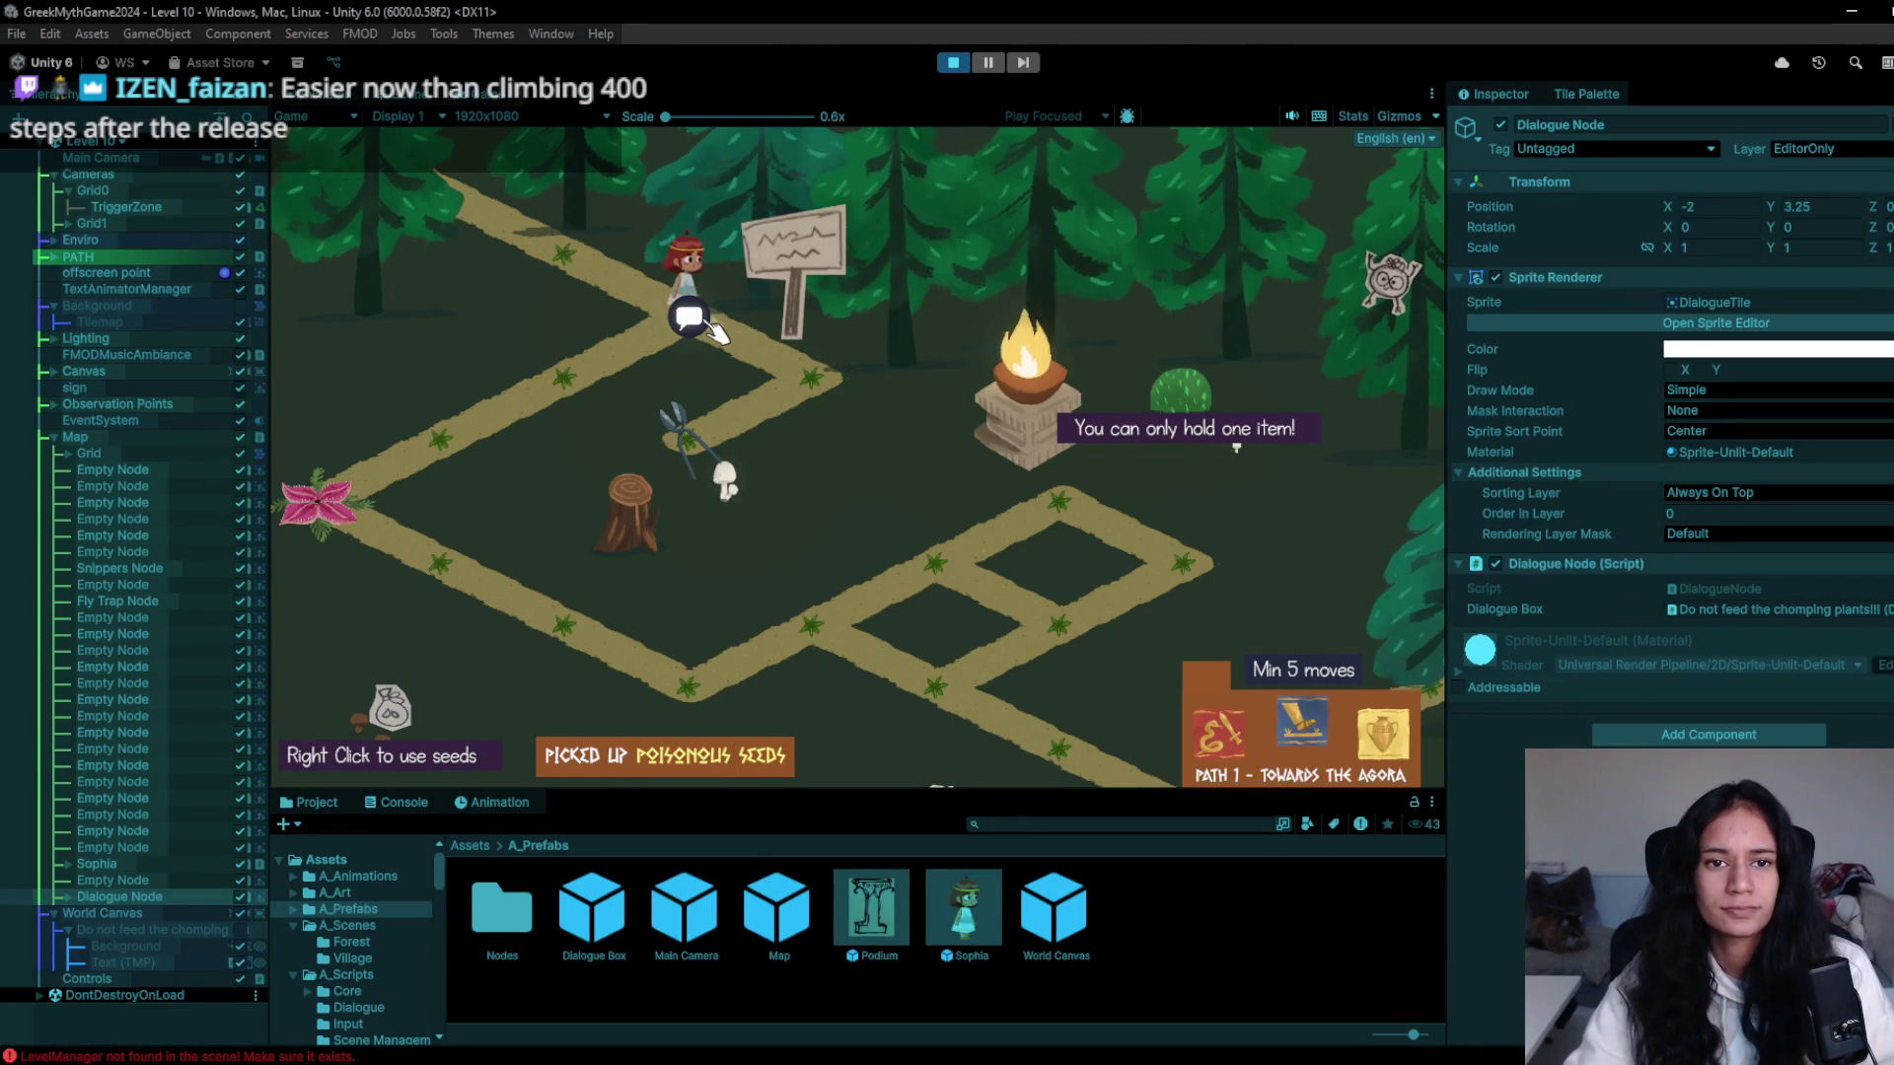
left_click(641, 369)
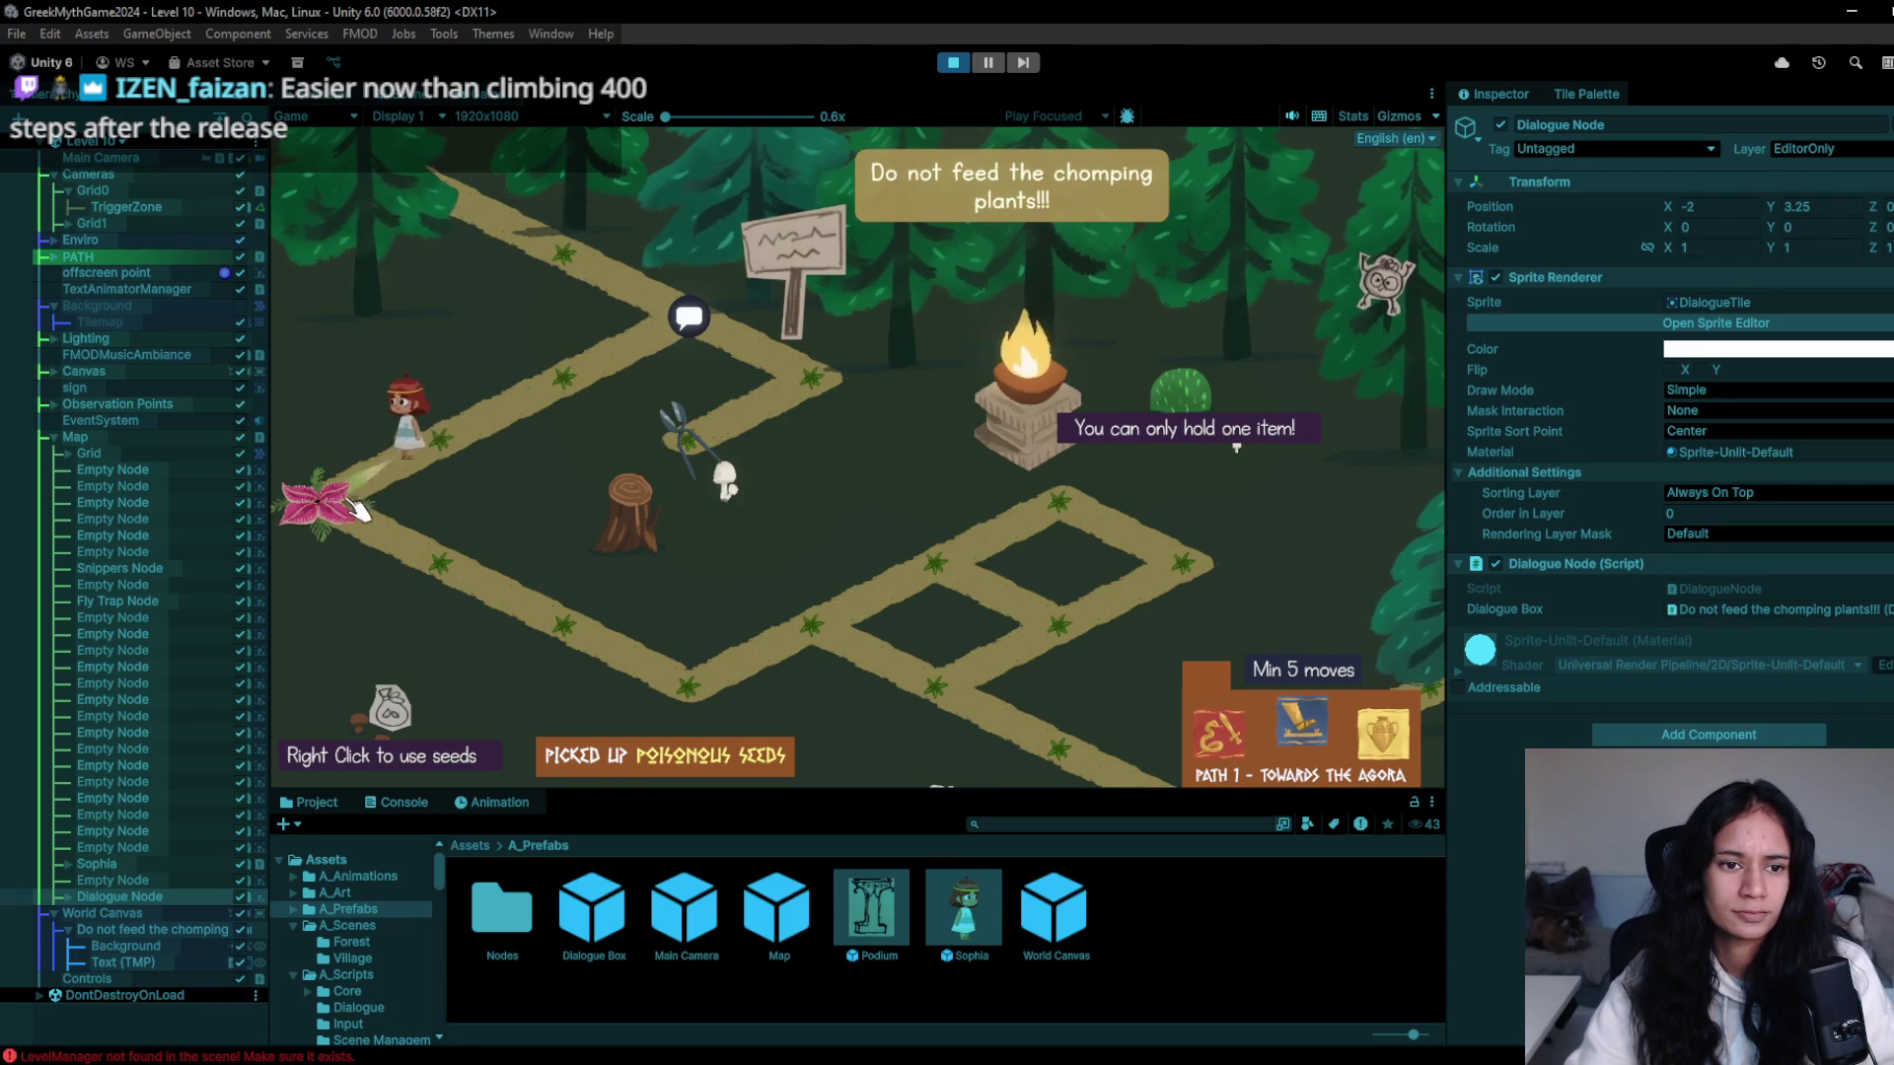
left_click(547, 636)
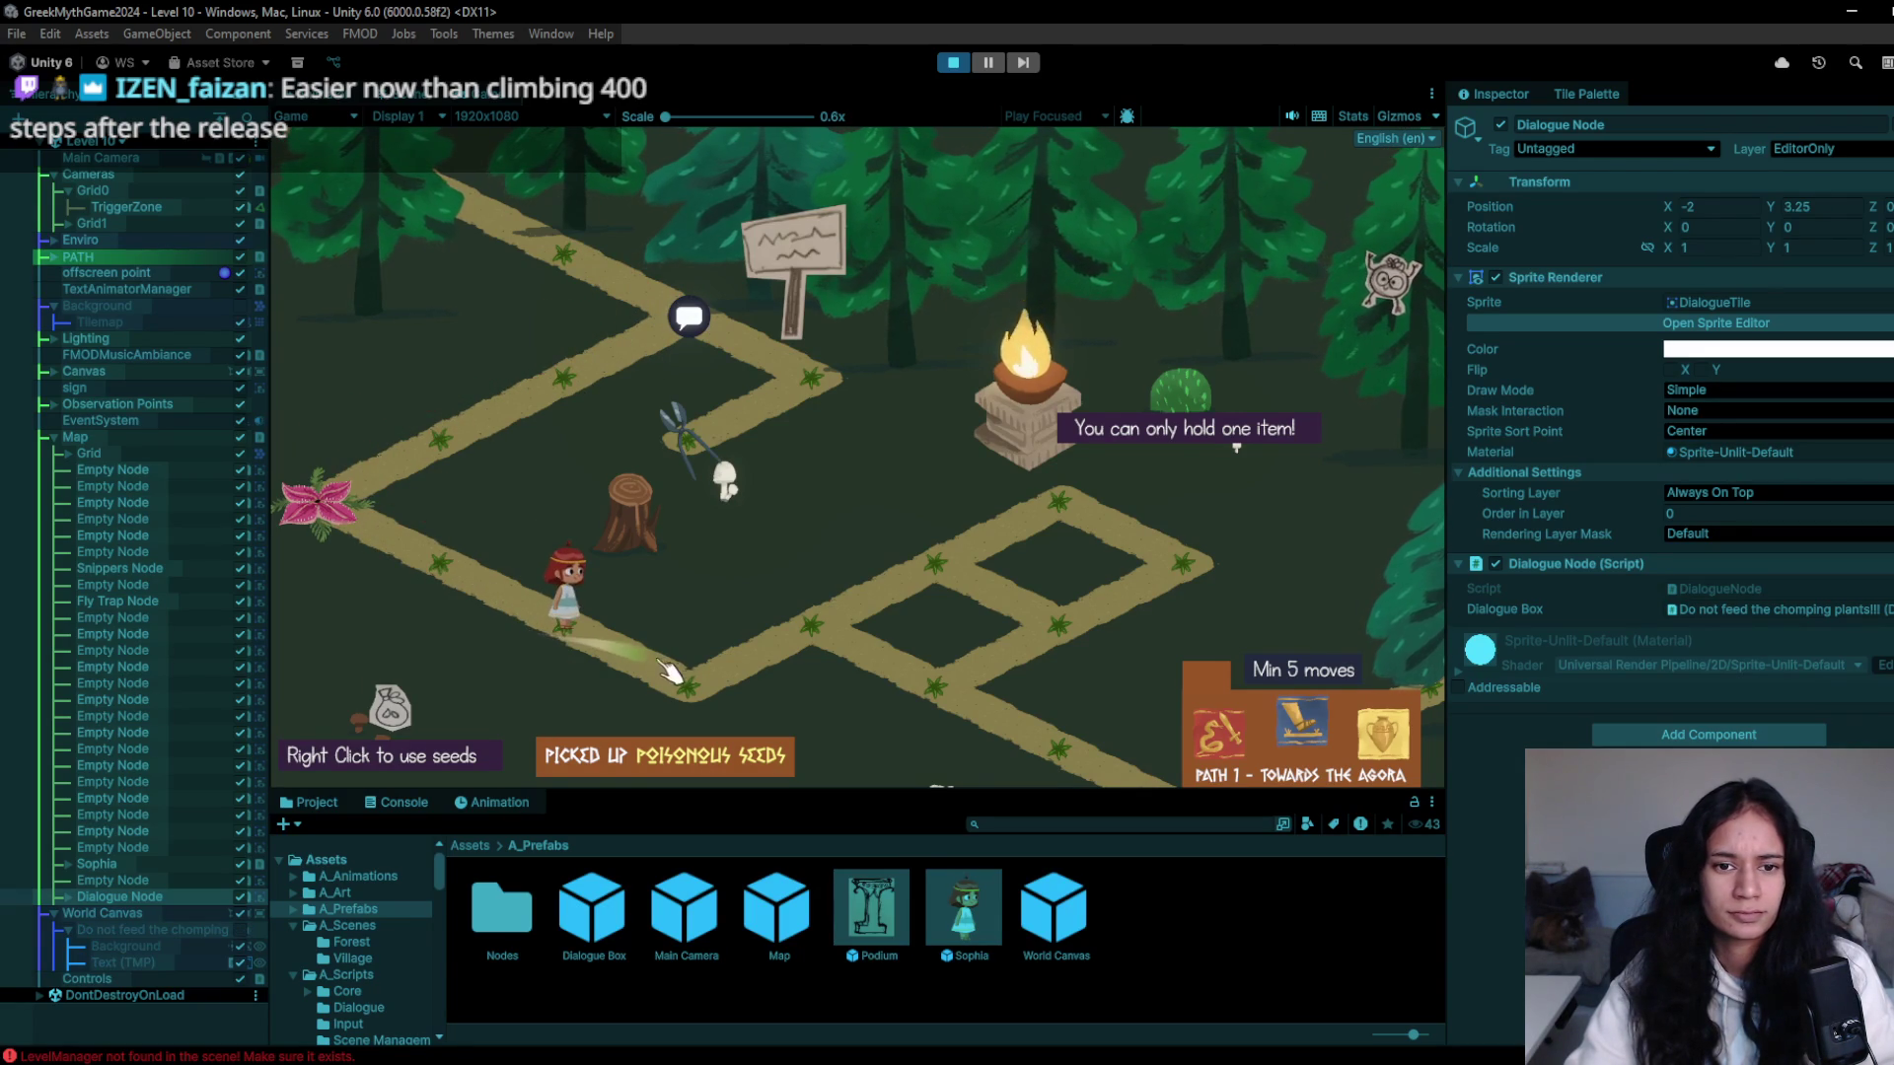
left_click(721, 685)
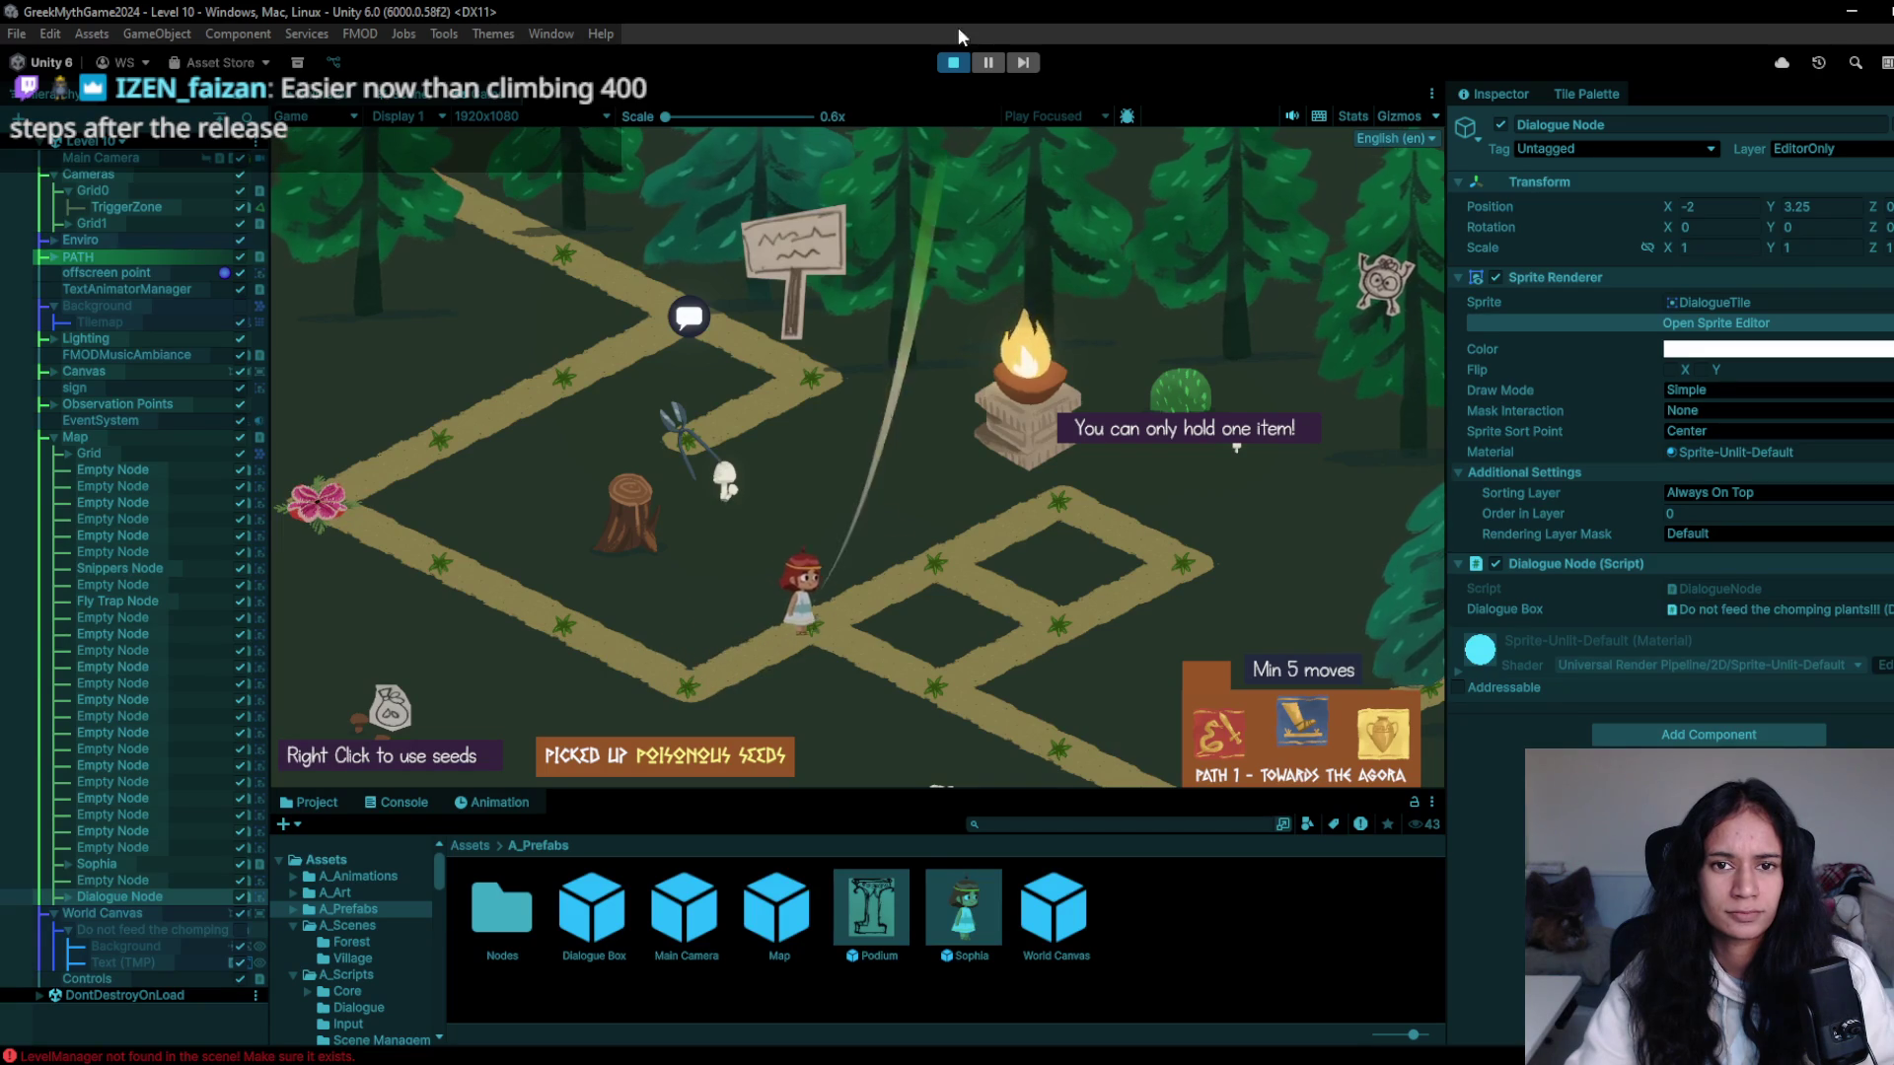
left_click(952, 65)
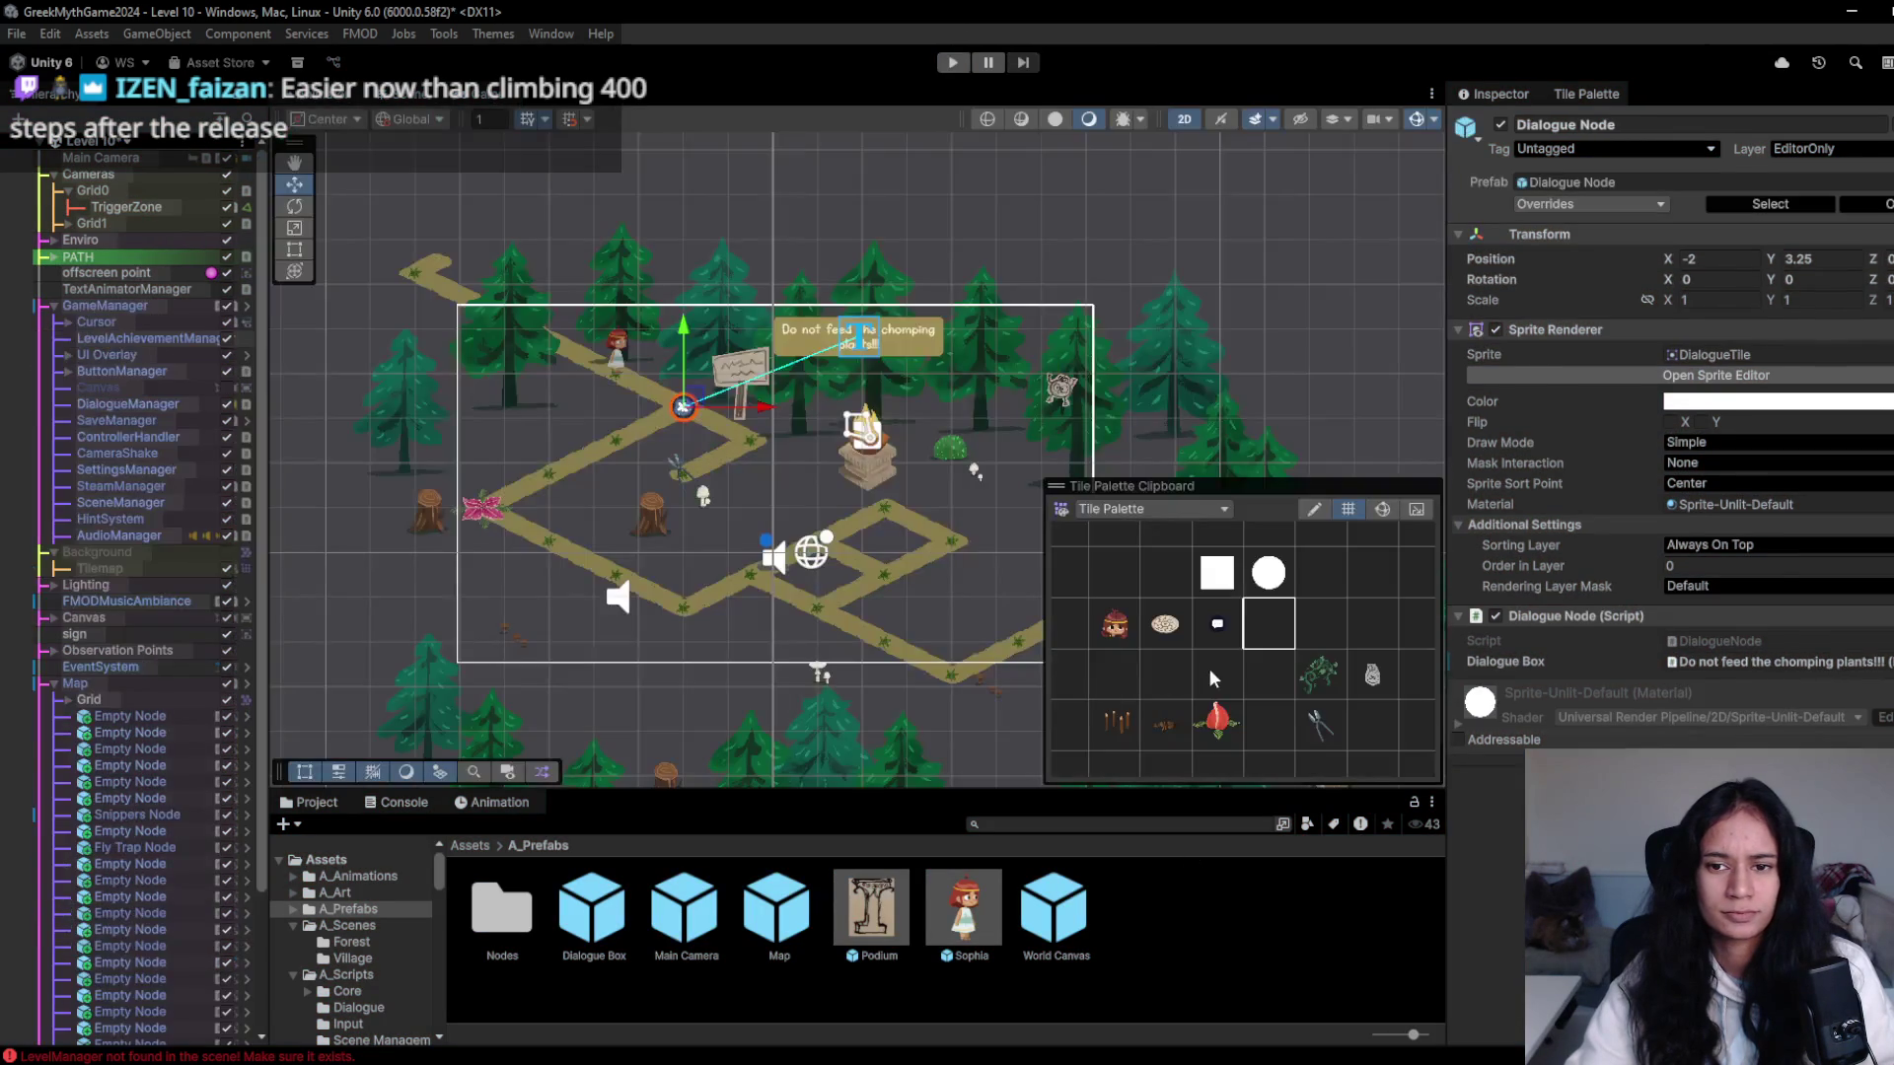
- Collapse Map in the Hierarchy, then try a walk and two swipes in the Game view
left_click(55, 686)
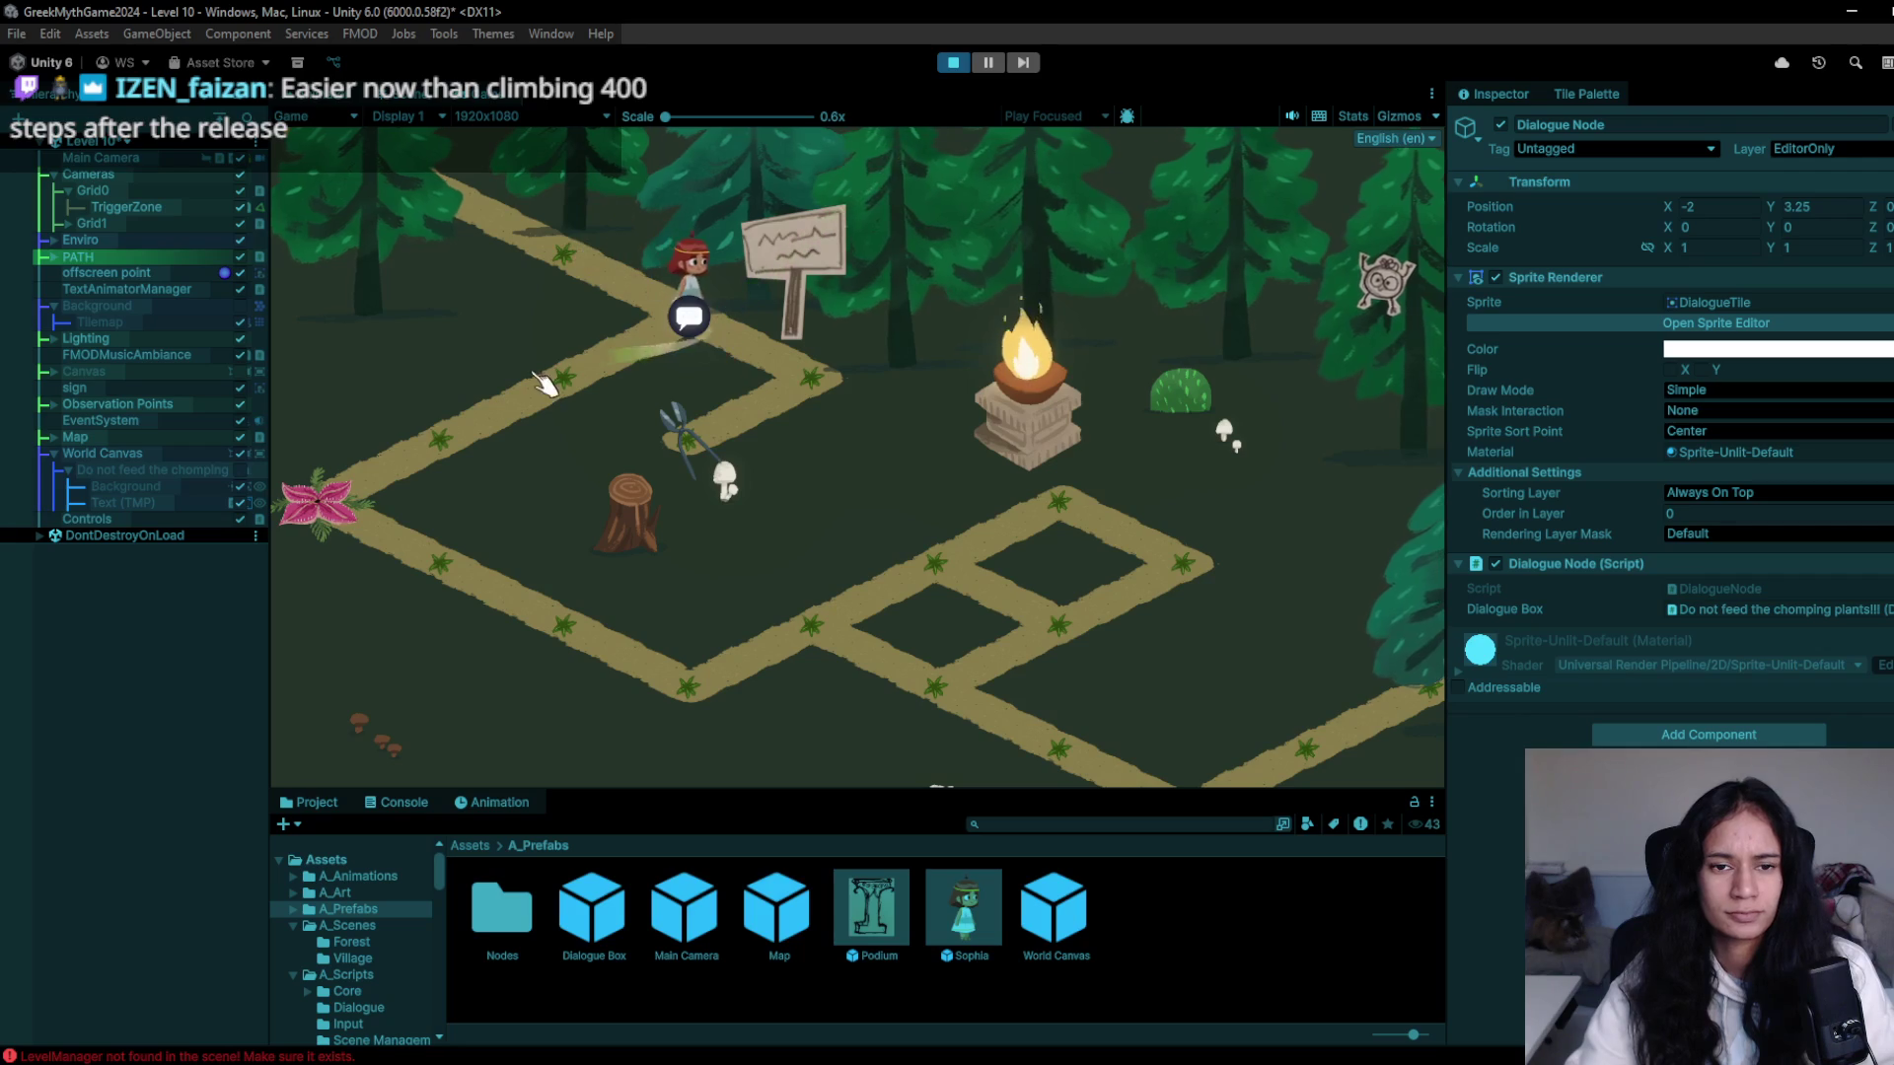
left_click(452, 425)
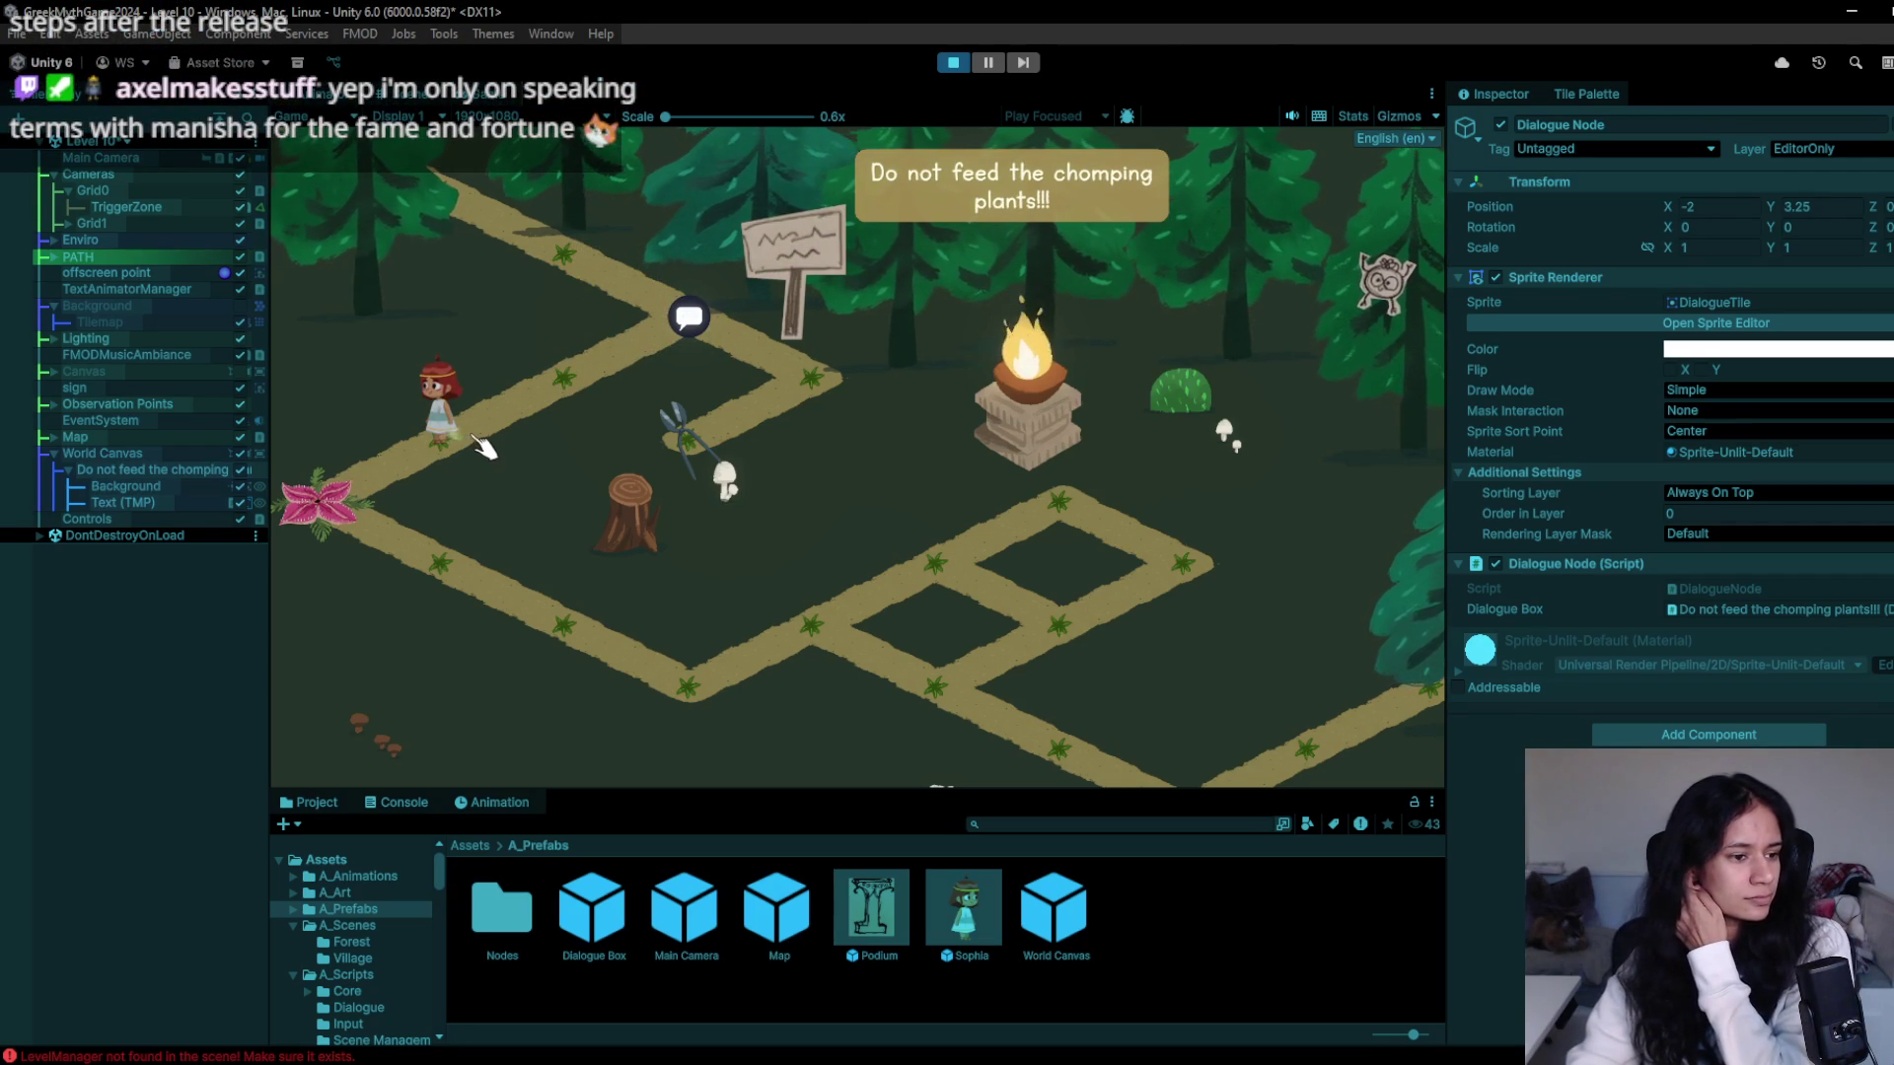
left_click_drag(483, 449, 691, 380)
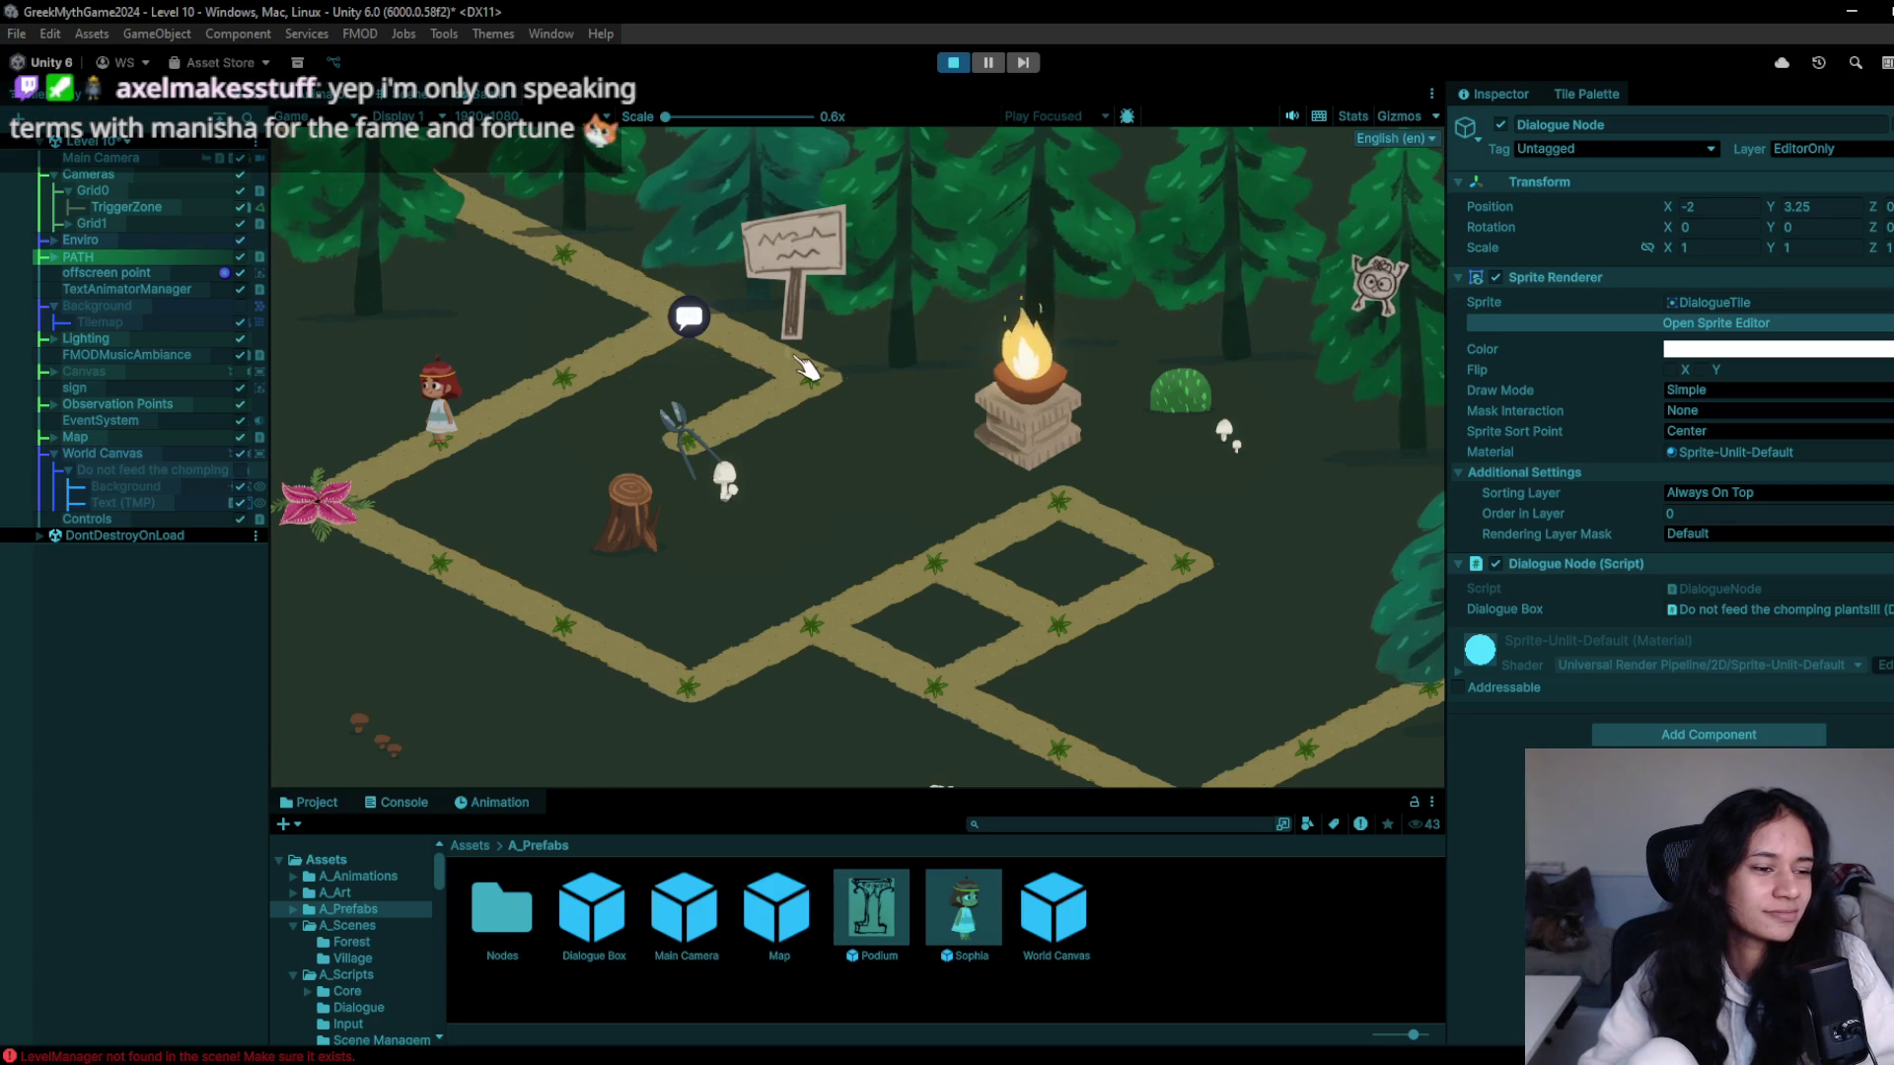
left_click_drag(807, 368, 944, 158)
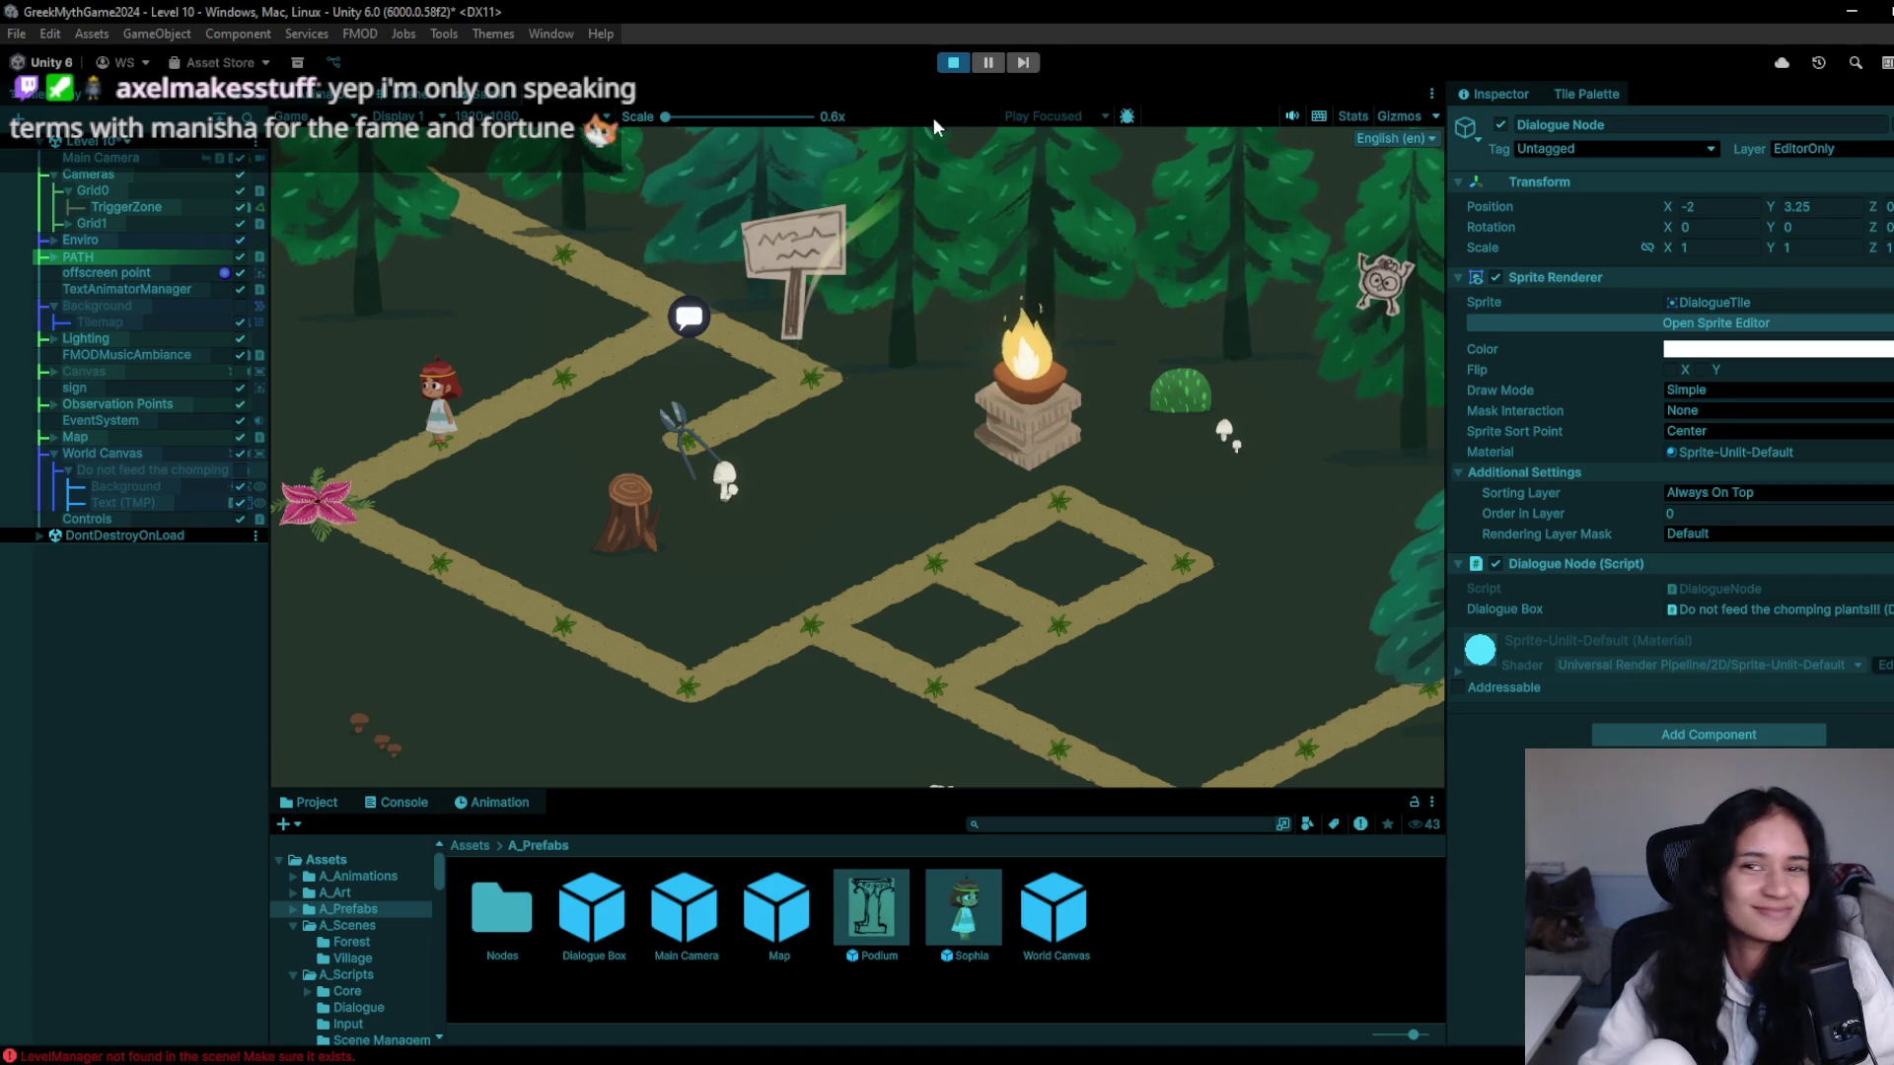
left_click(955, 63)
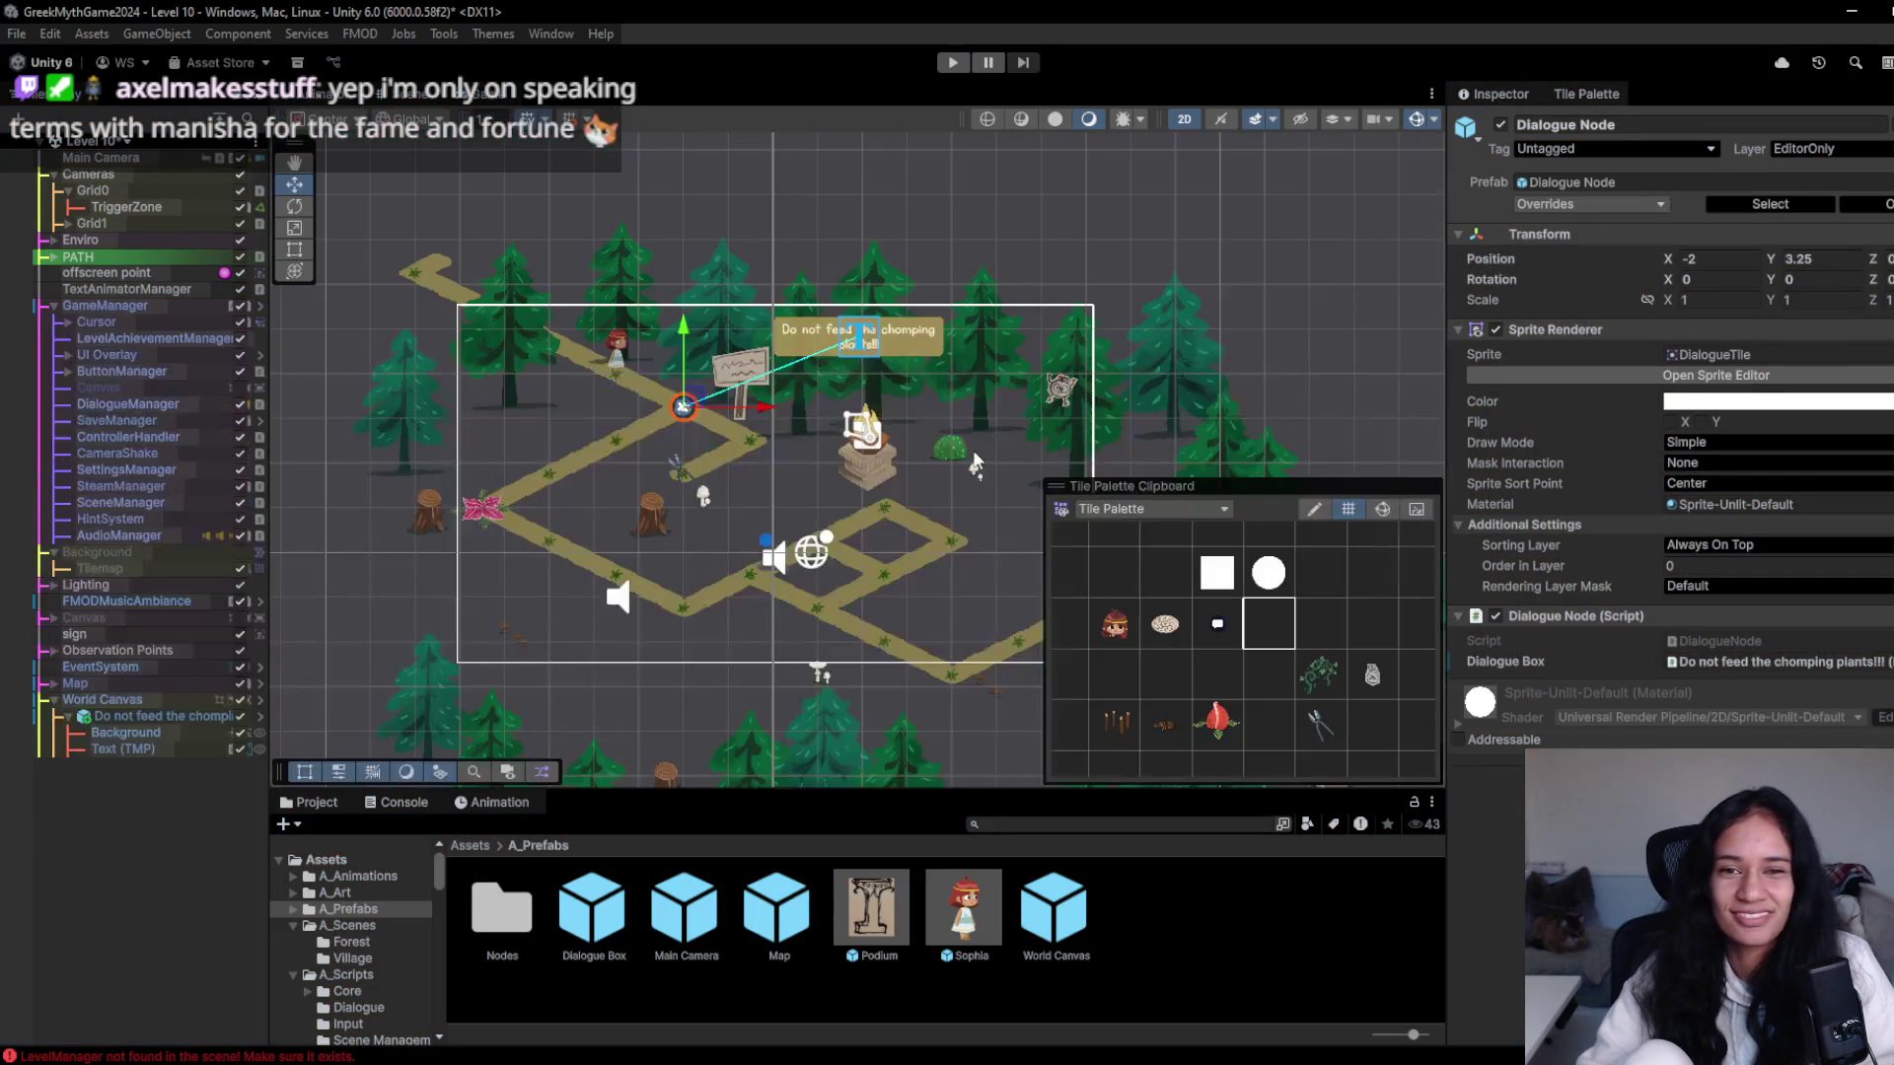
- Try shifting the dialogue Background left twice, undoing each move
left_click(125, 733)
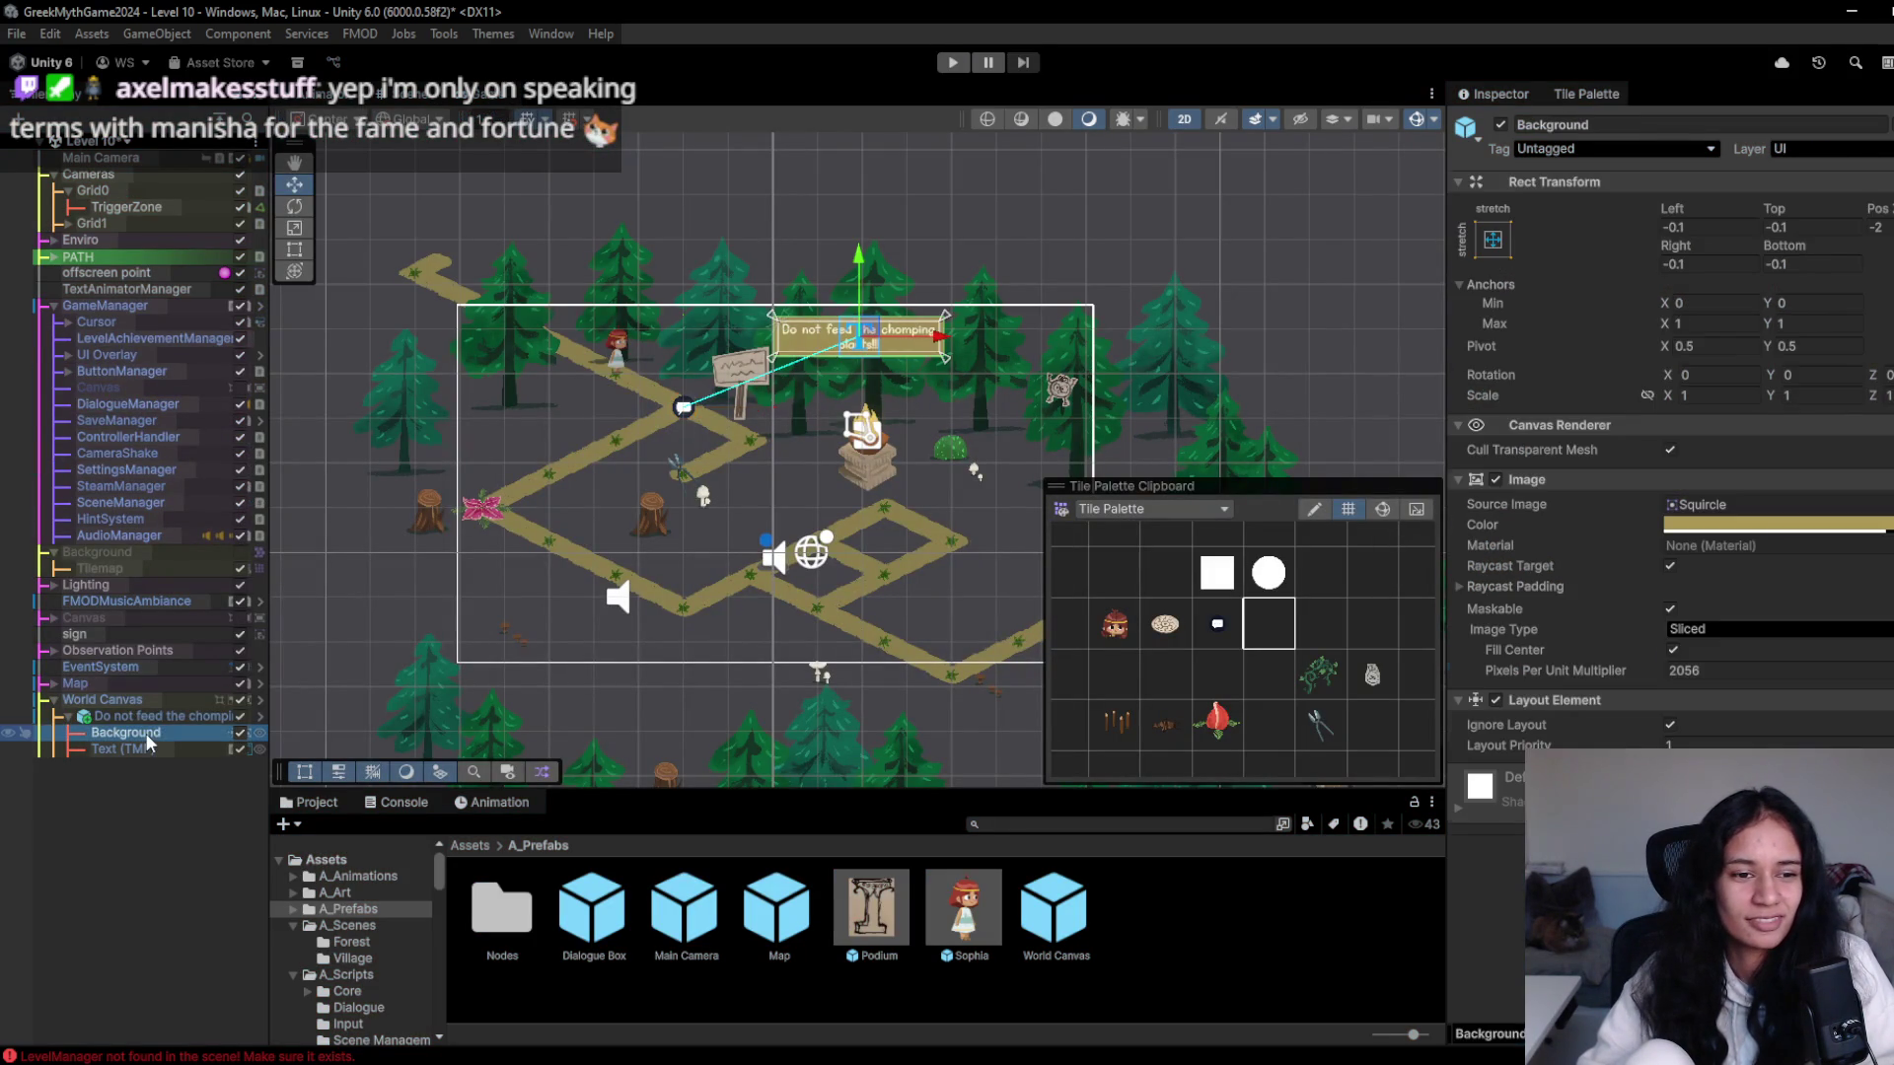
left_click_drag(881, 342, 834, 343)
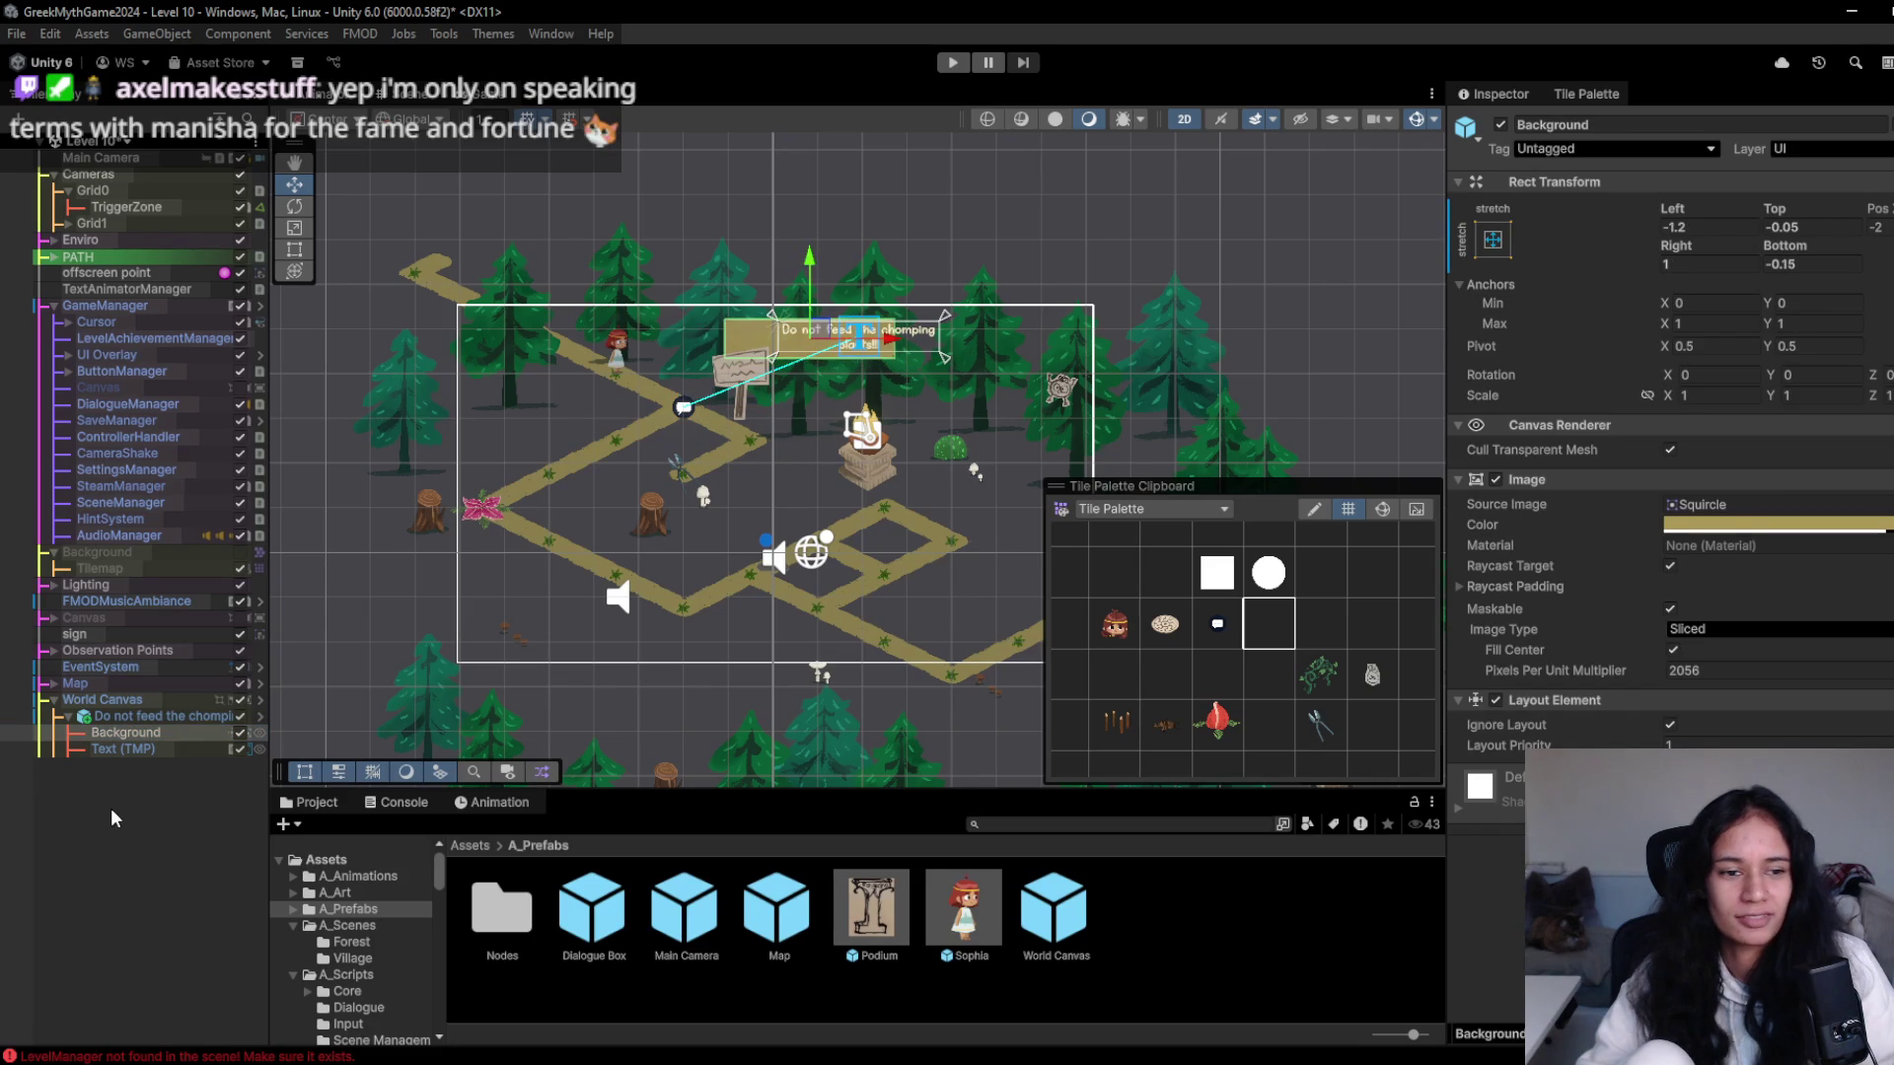
key("ctrl+z")
left_click(165, 730)
left_click_drag(874, 340, 766, 337)
key("ctrl+z")
key("ctrl+z")
- Shrink the wooden signpost to scale 0.459 and move it up-left to X -1.58
scroll(695, 501, "up", 5)
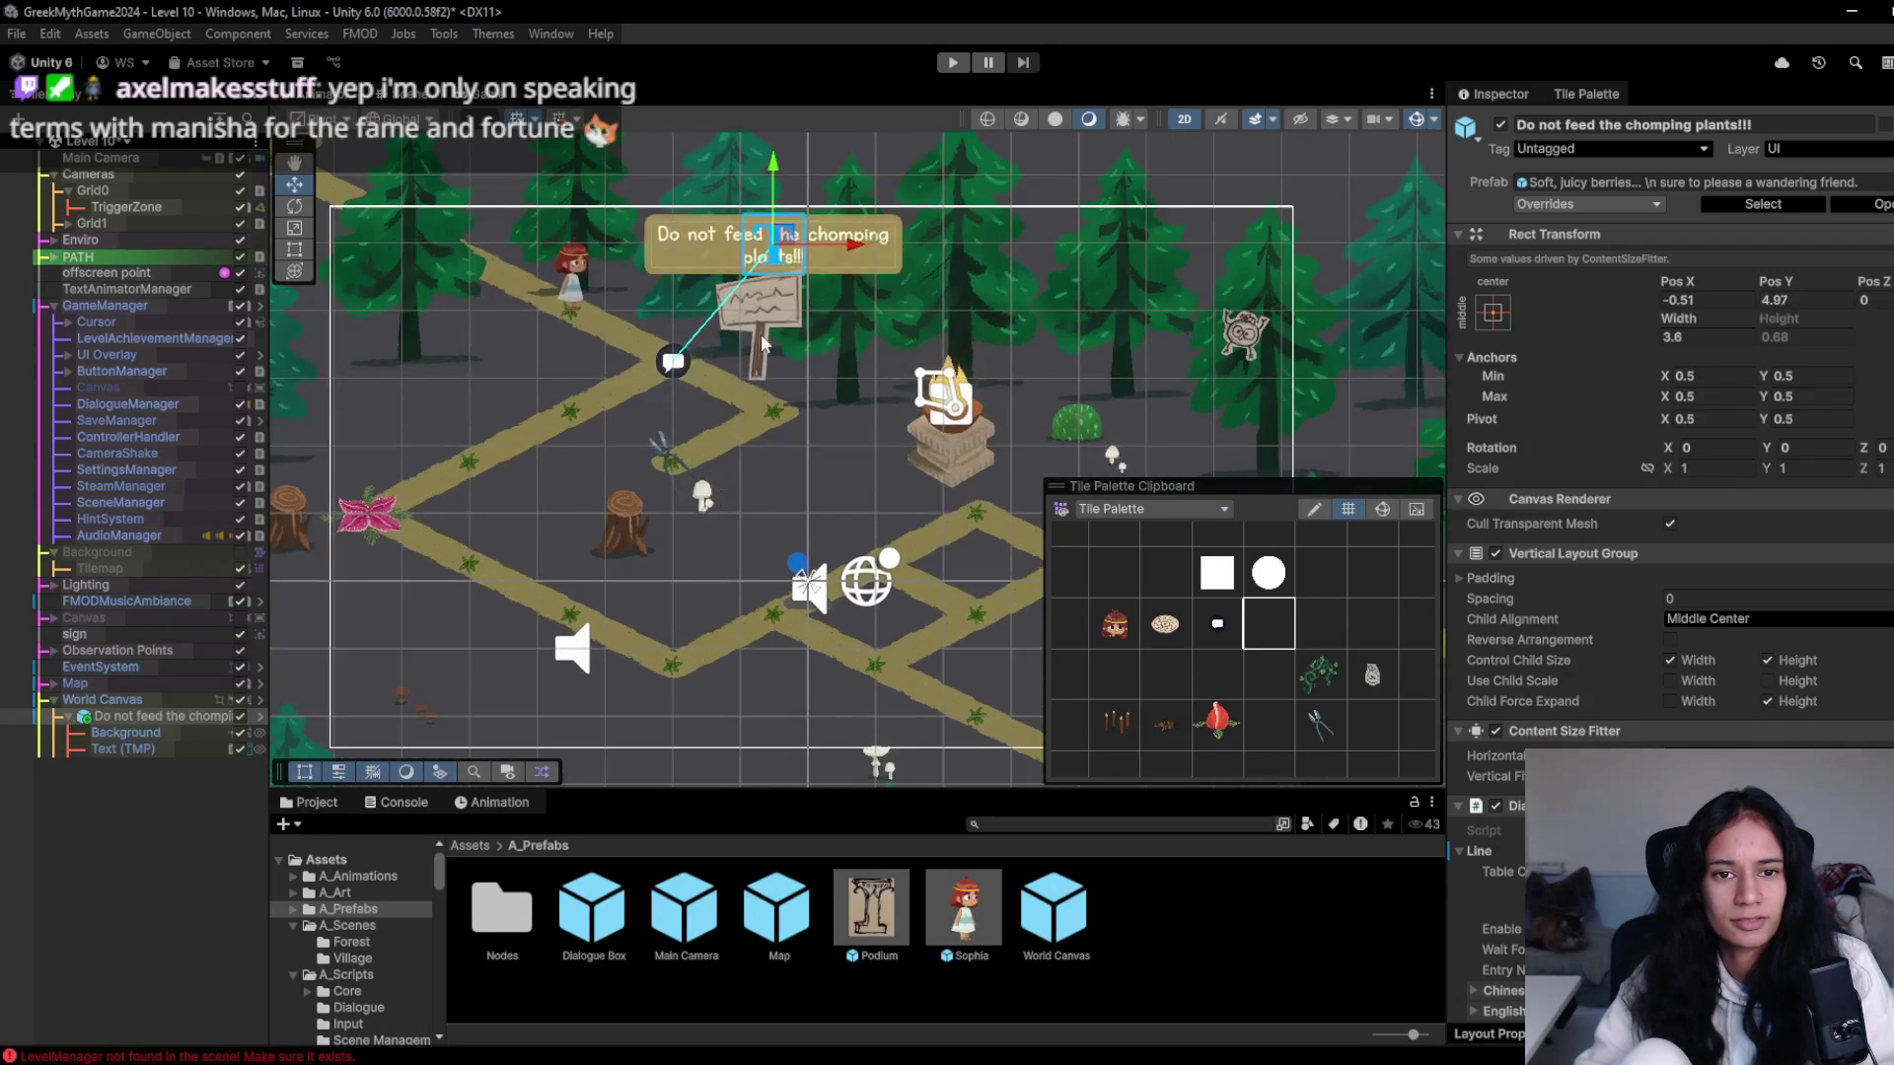
left_click(700, 363)
left_click(702, 363)
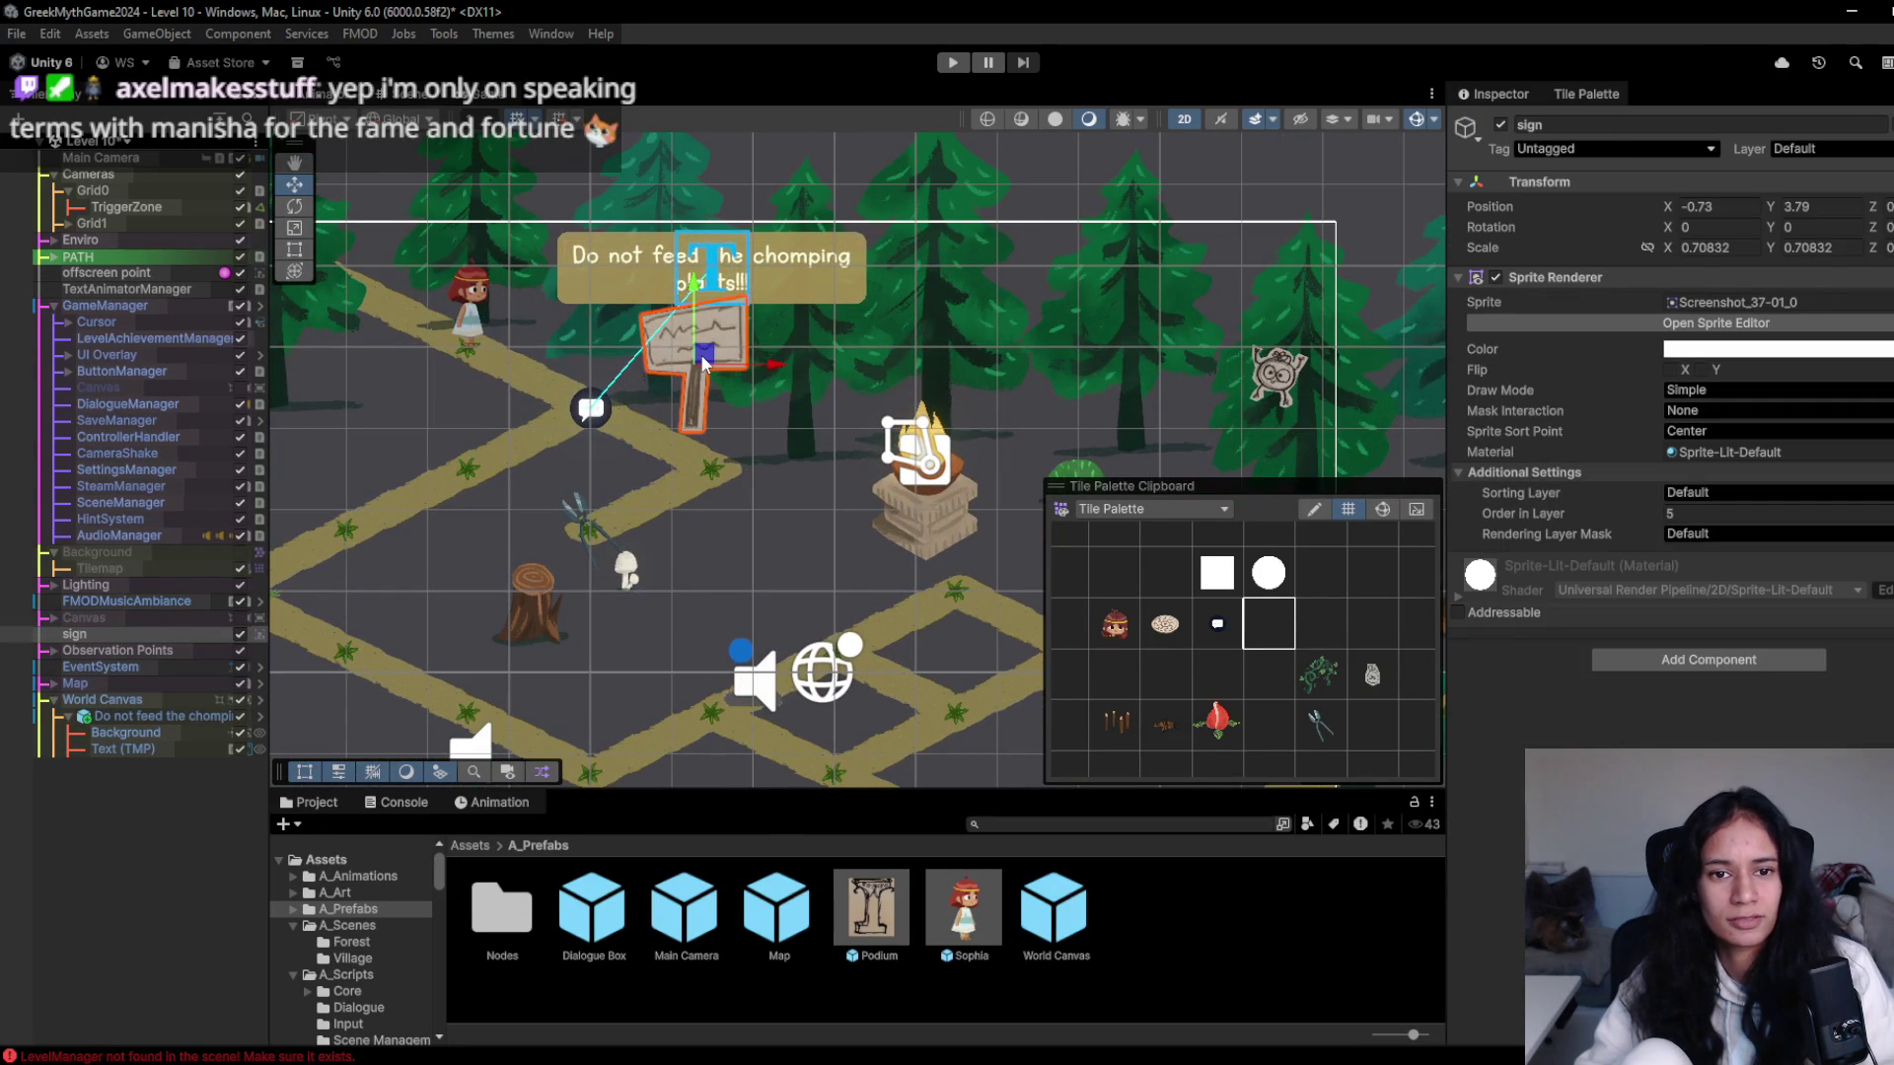
left_click_drag(703, 356, 643, 345)
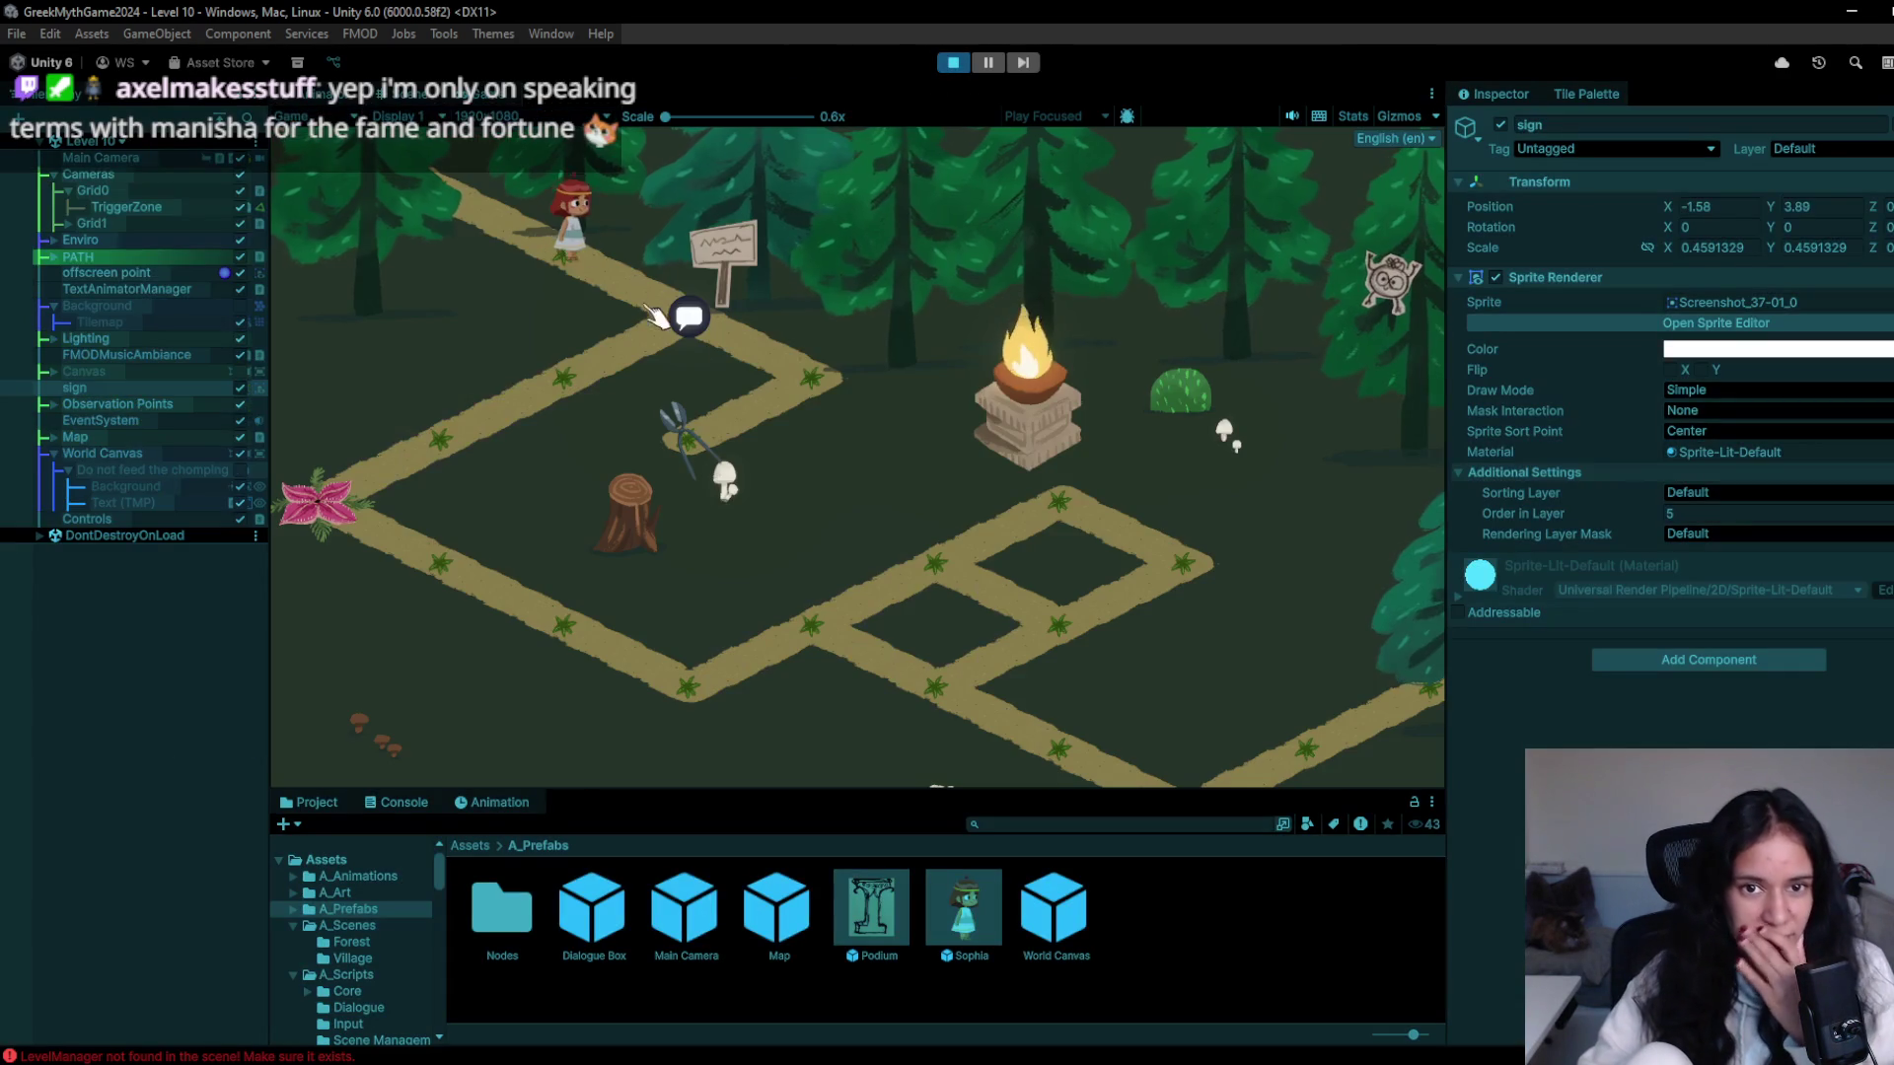
- In Play mode, talk to the resized sign, advance its warning, walk back, then stop
left_click(651, 312)
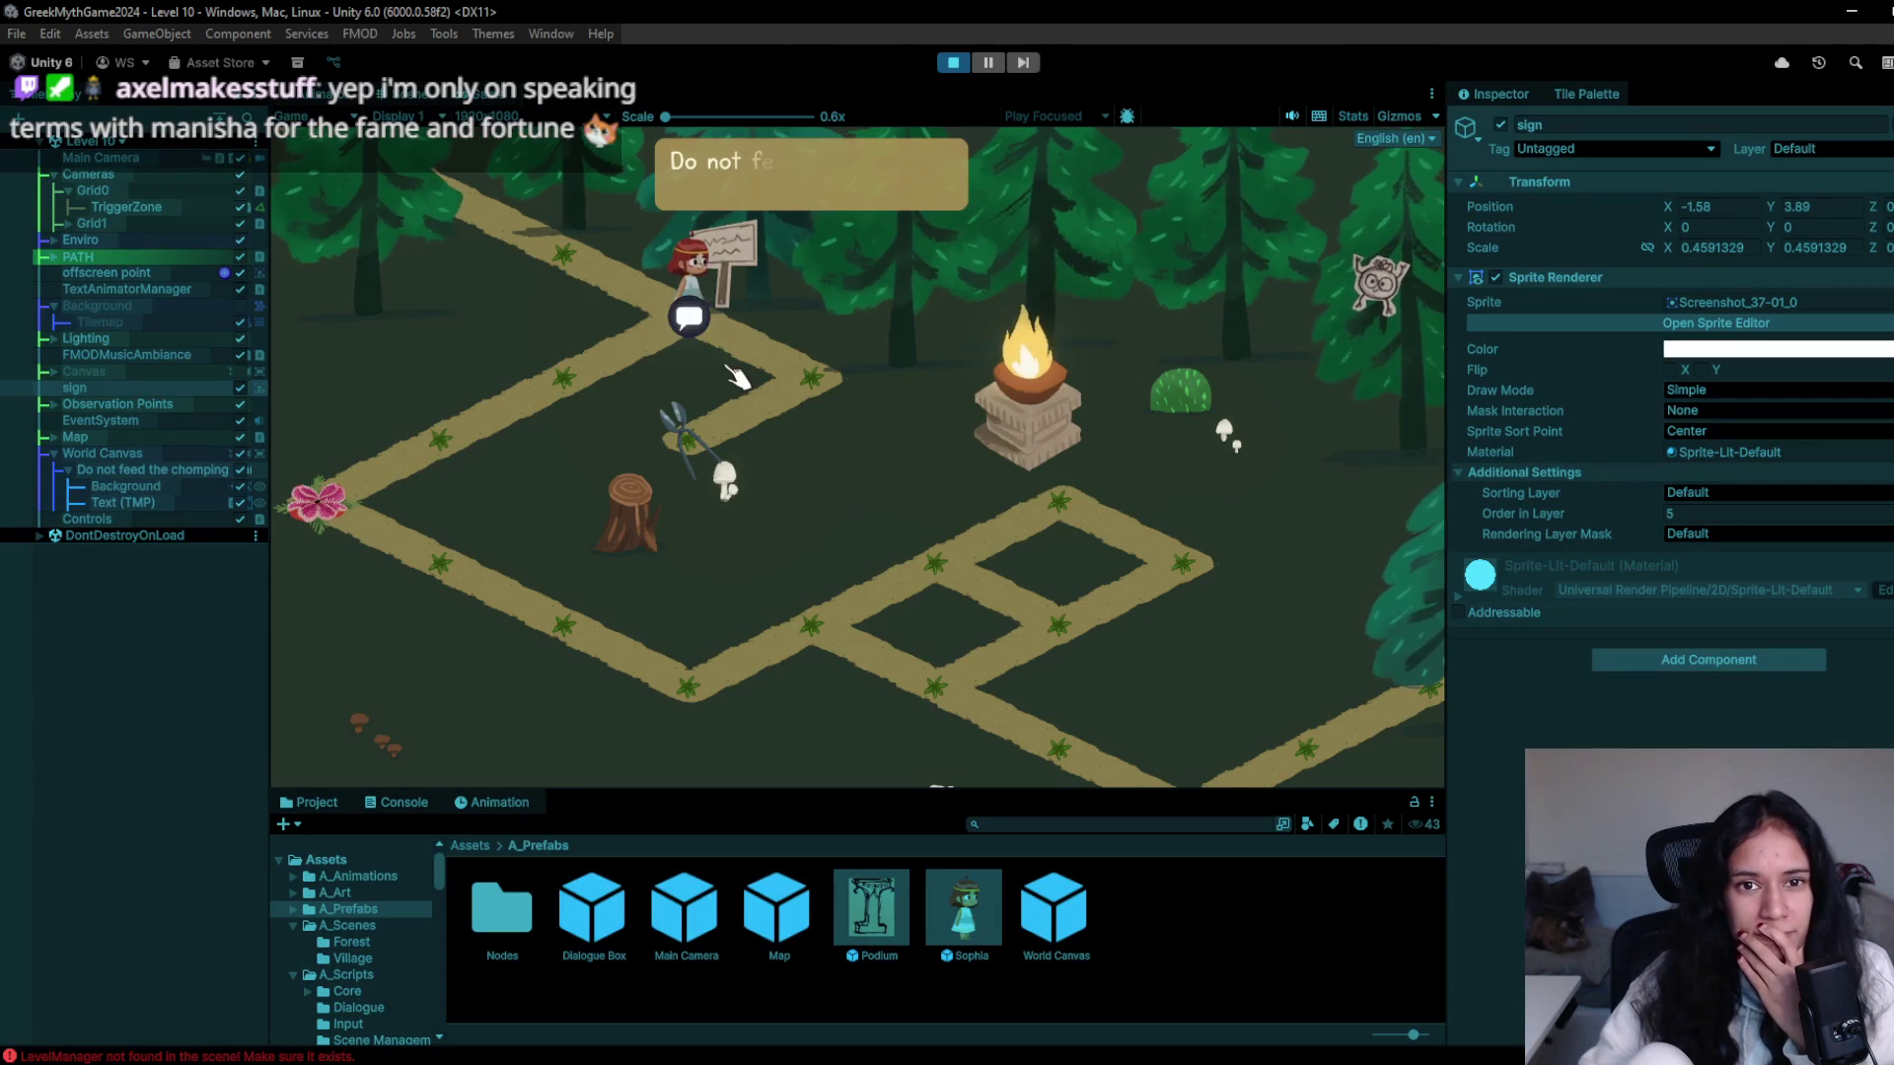
key("a")
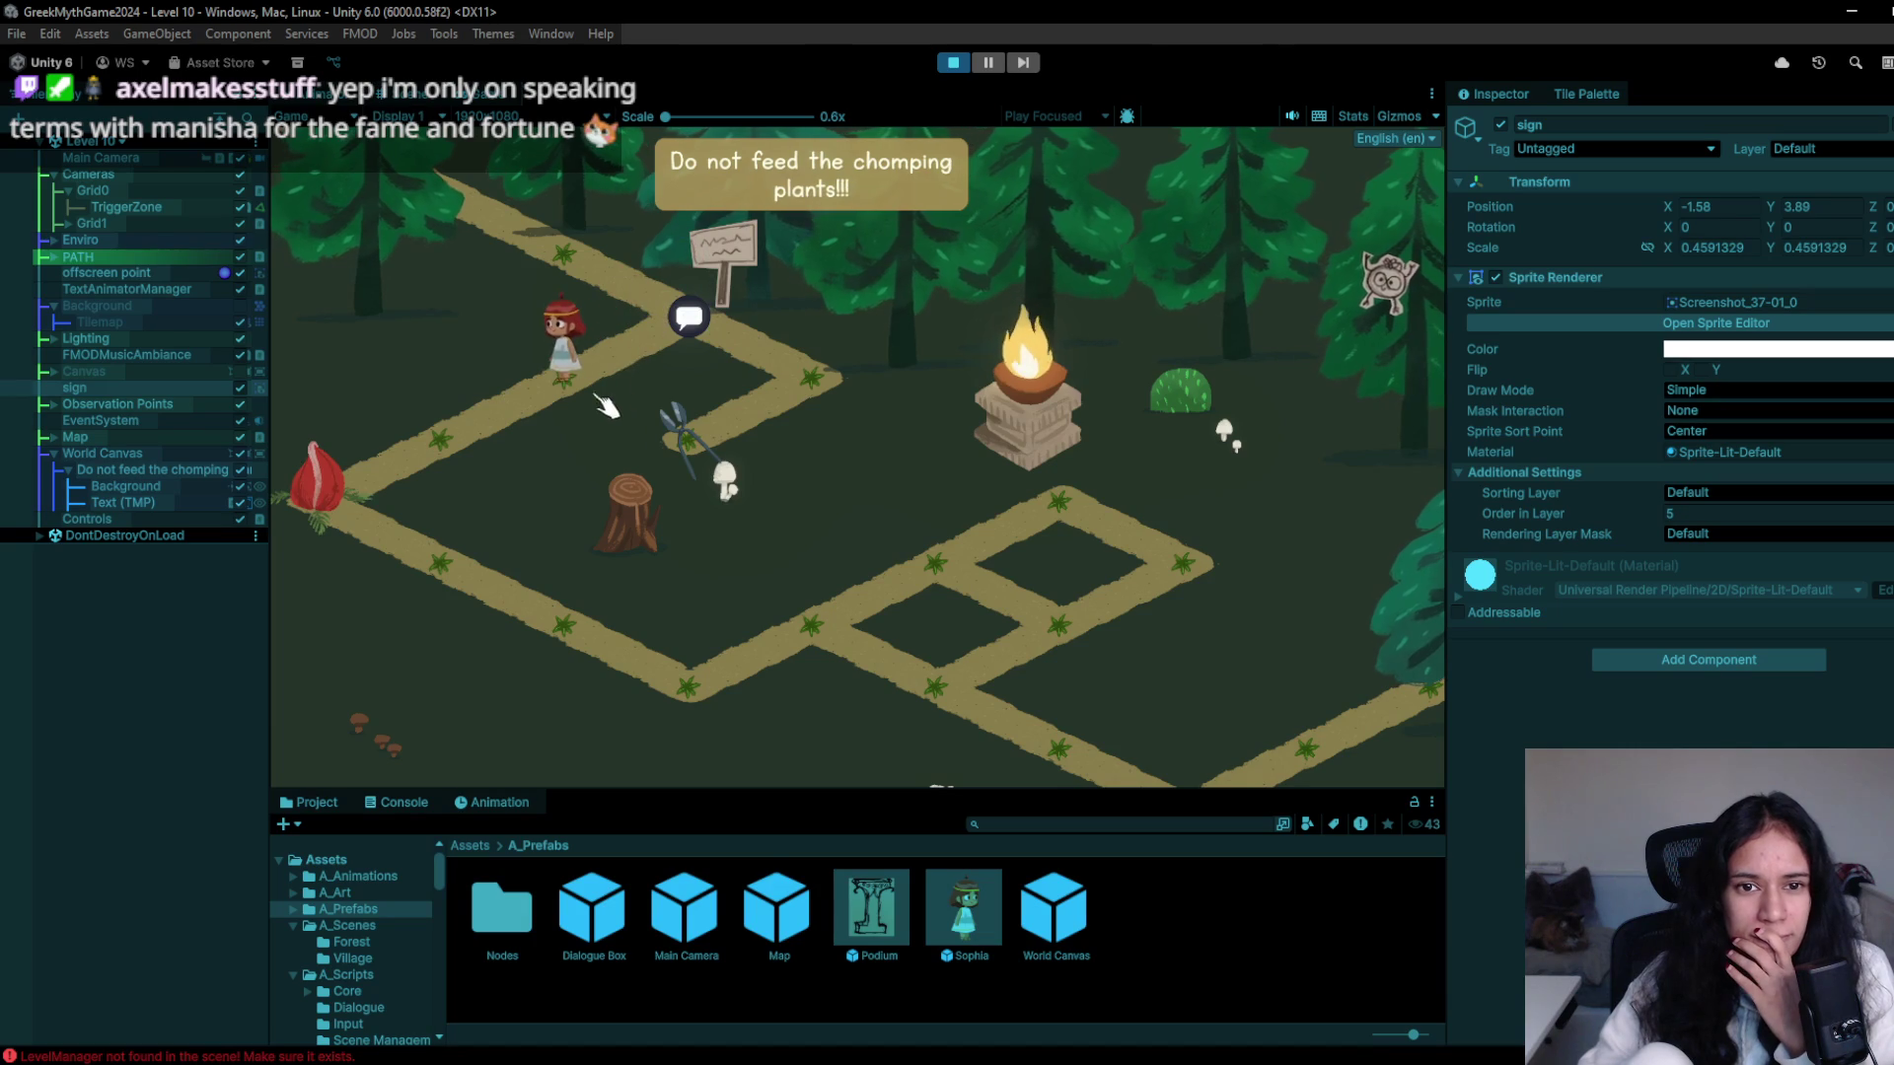
left_click(589, 387)
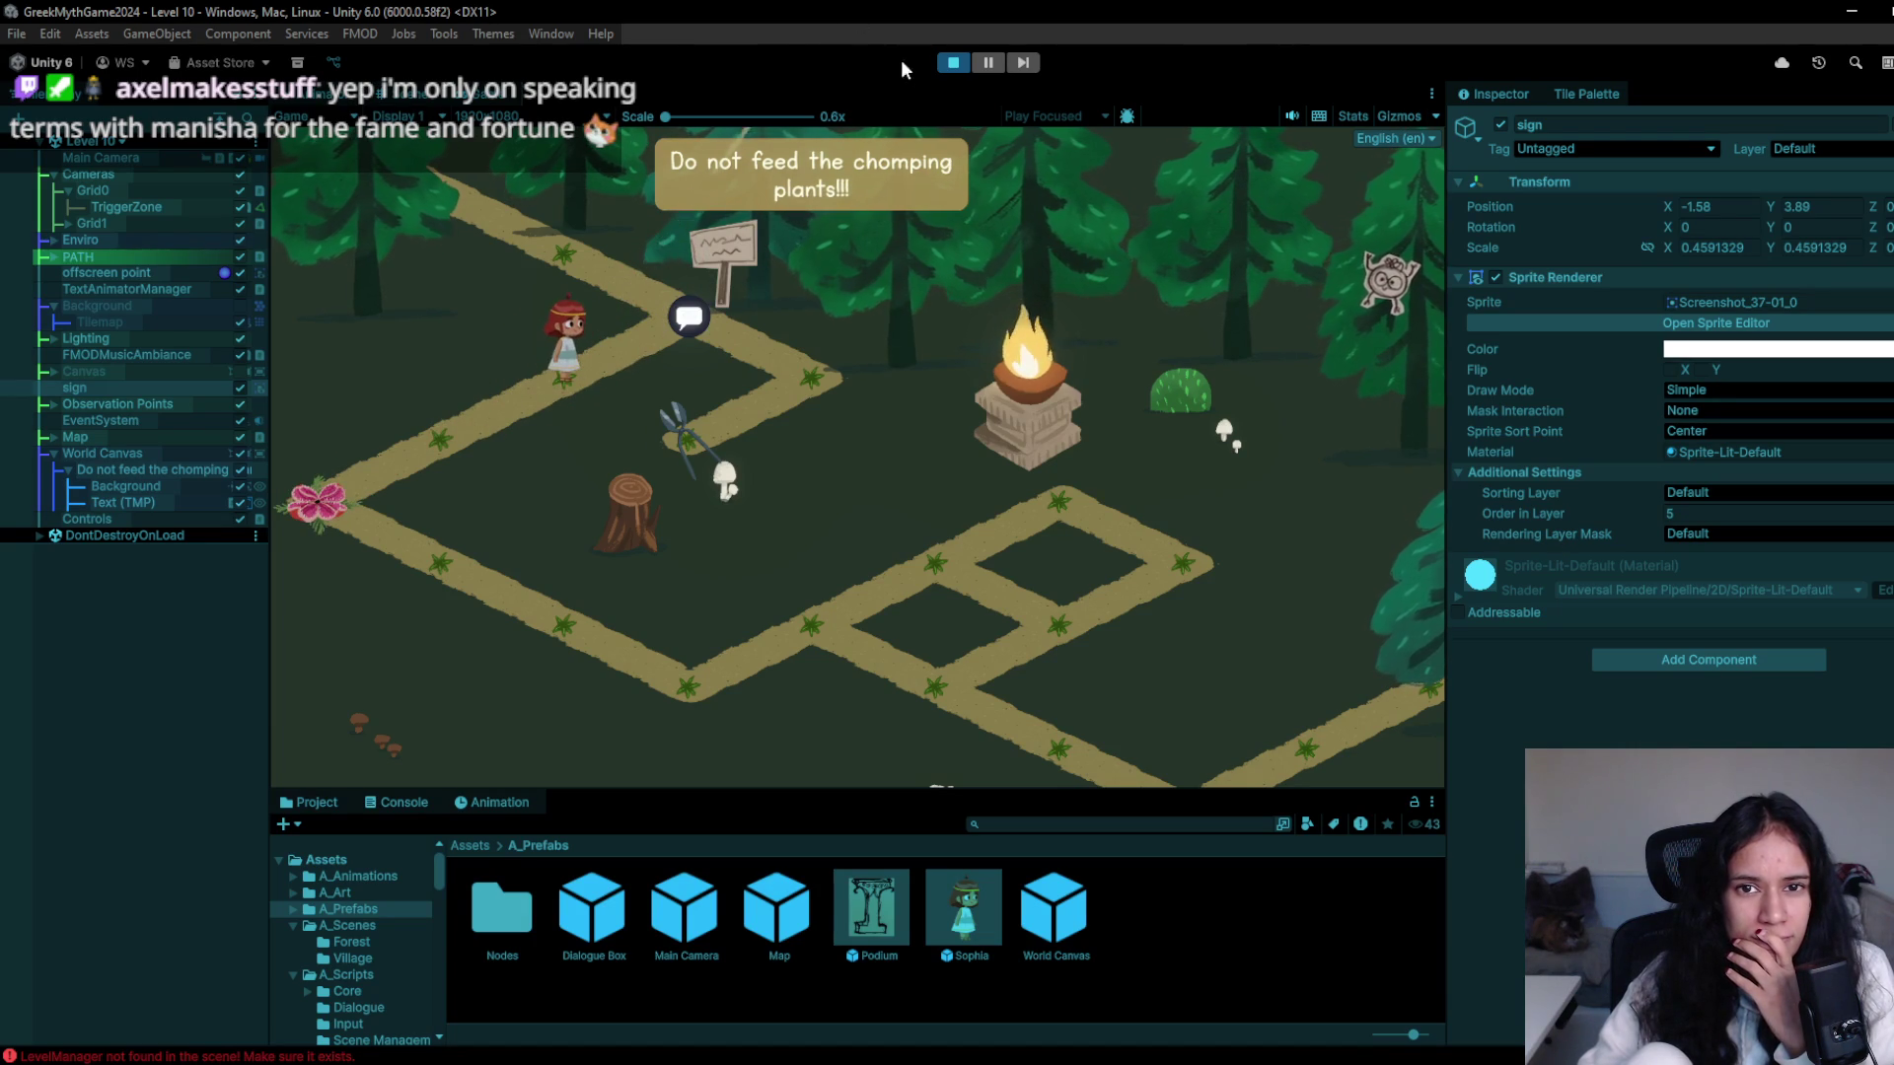
left_click(955, 62)
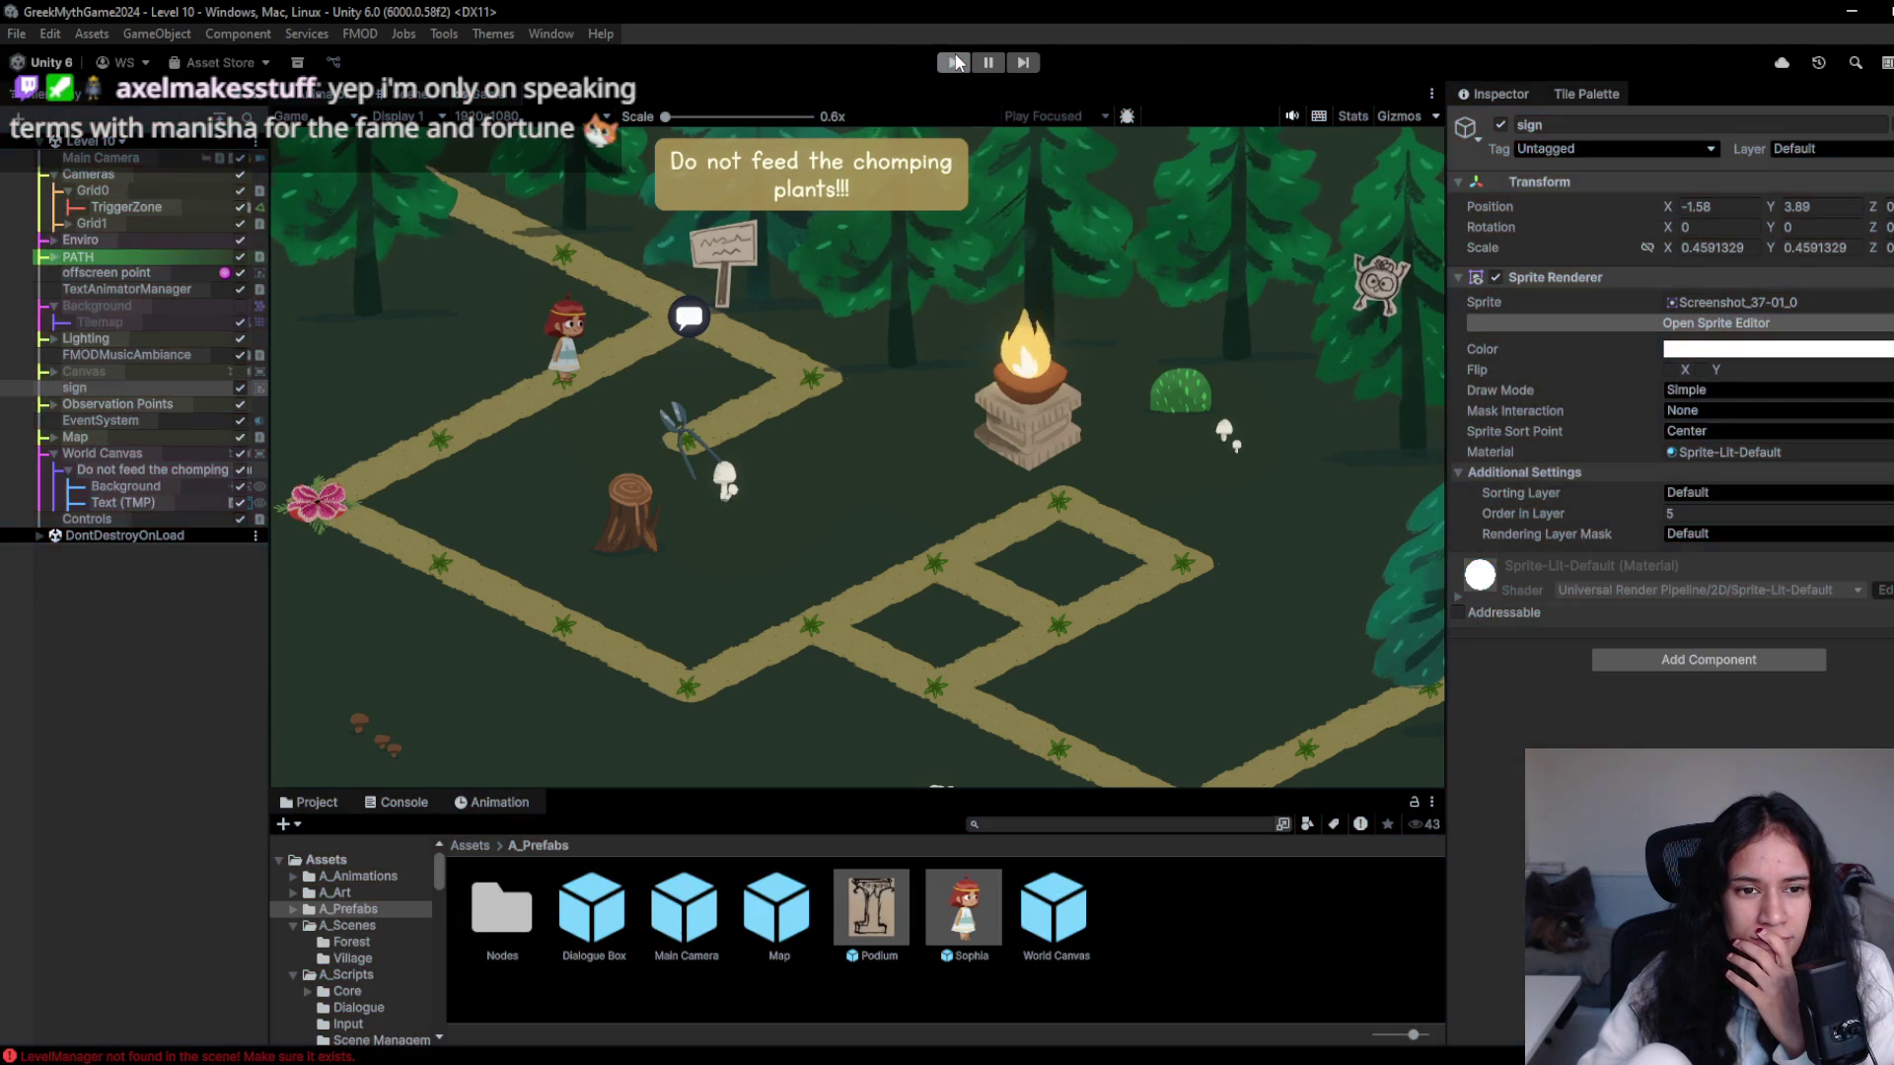
- Zoom and pan the Scene view to bring the lower paths into view
scroll(583, 552, "up", 3)
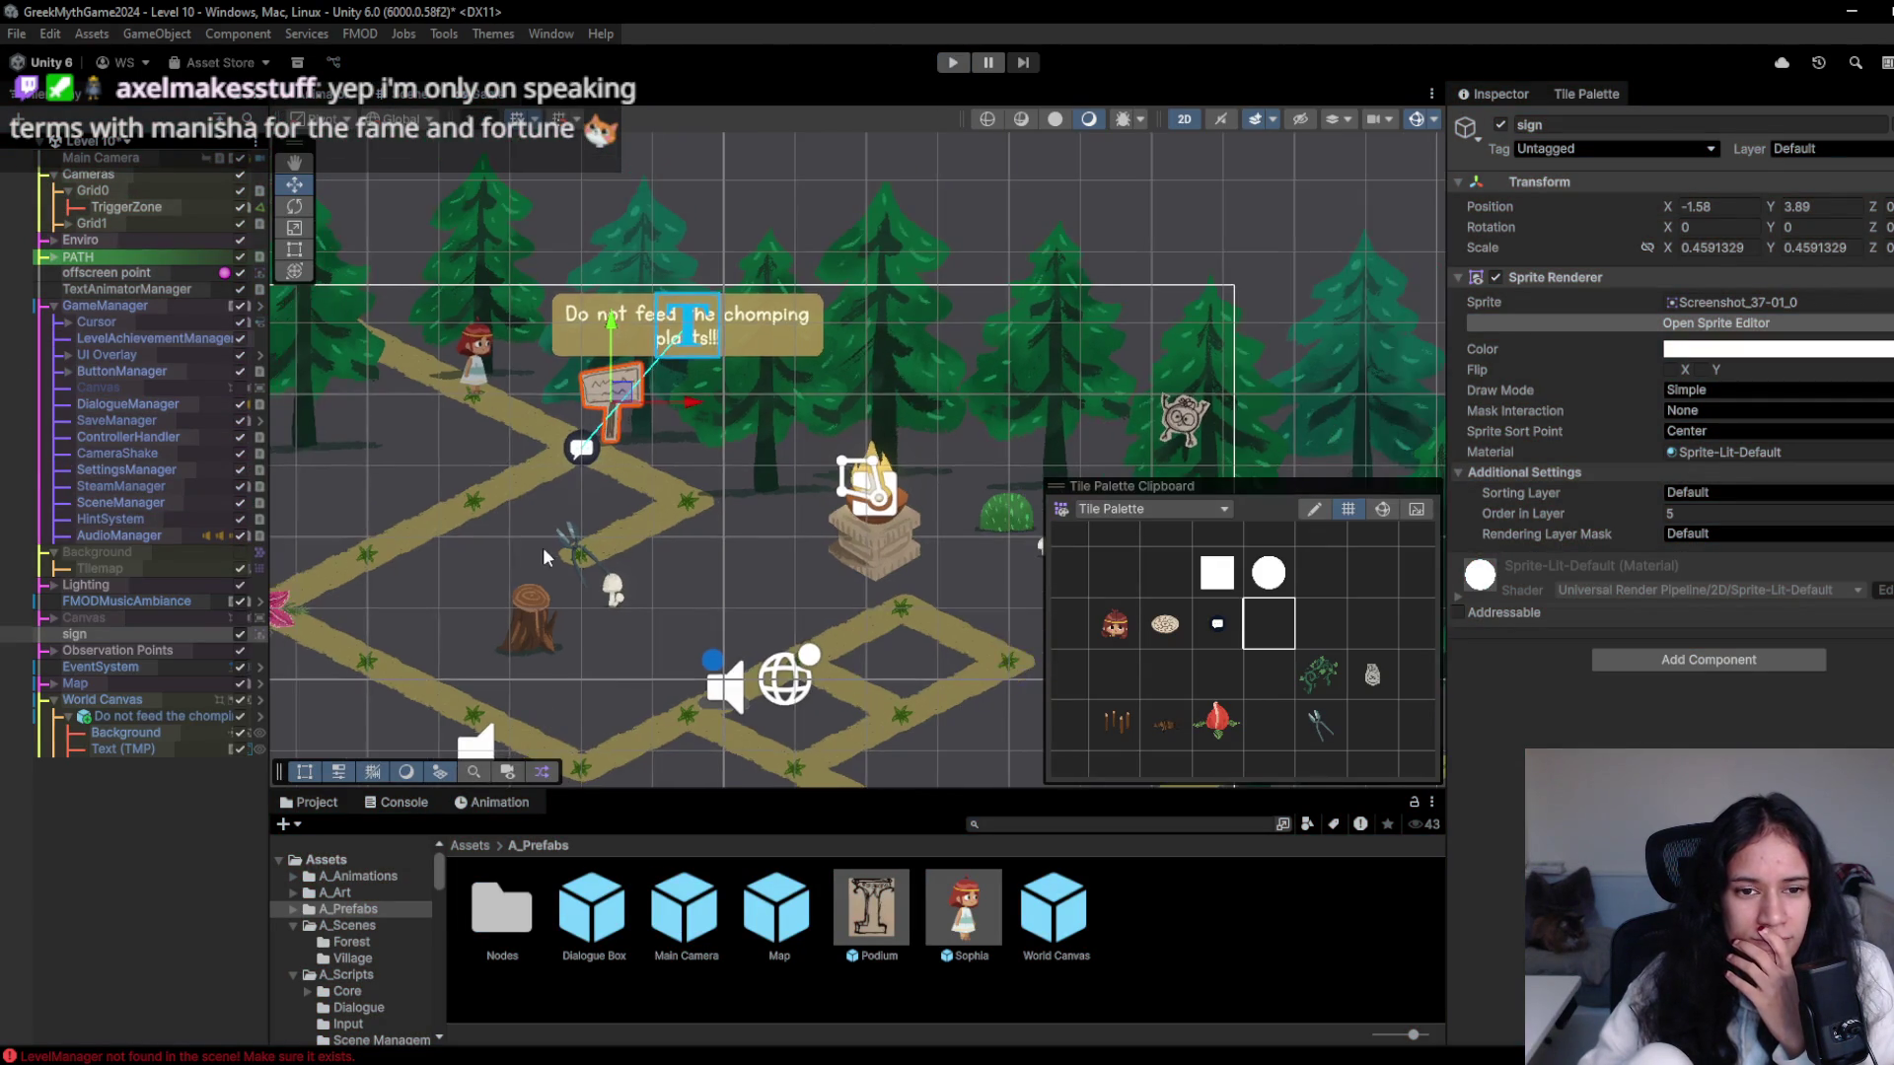
scroll(615, 508, "down", 2)
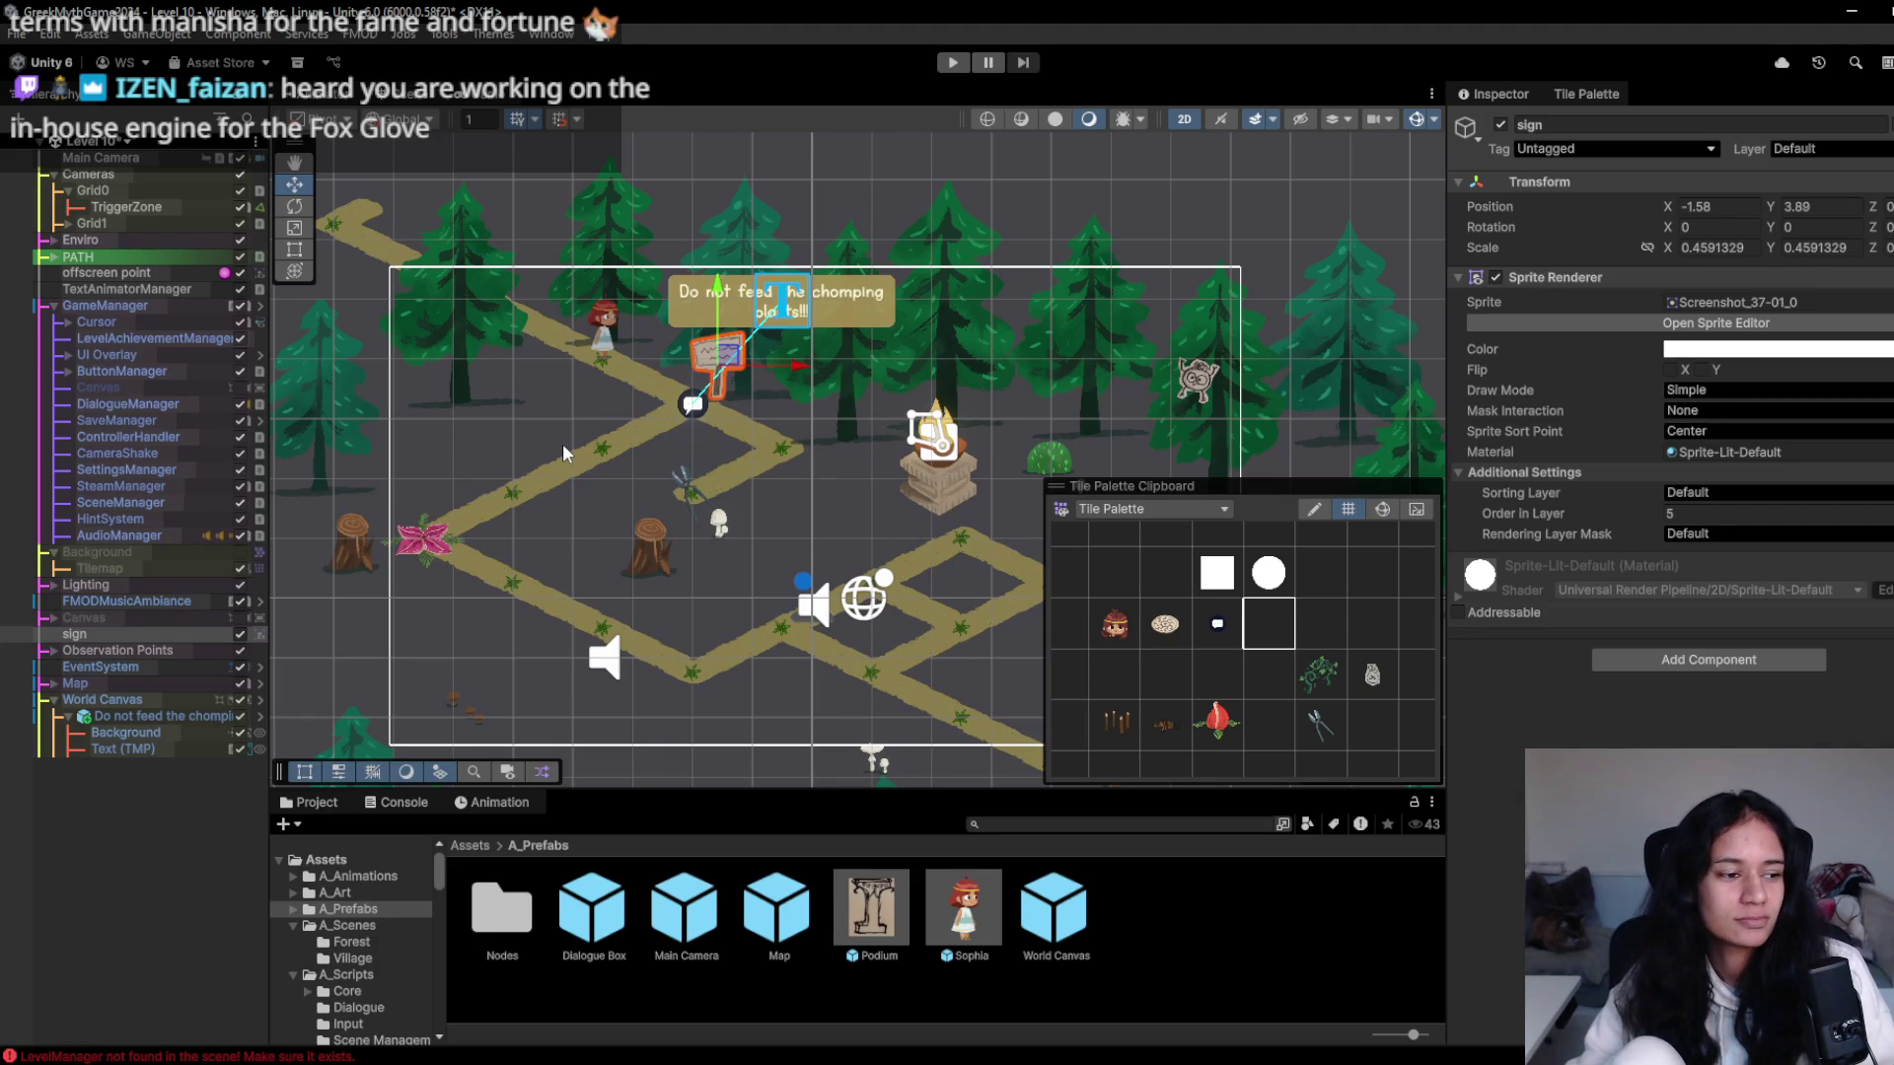
mouse_move(602, 473)
left_mouse_down()
mouse_move(650, 392)
mouse_move(404, 295)
mouse_move(549, 518)
left_mouse_up()
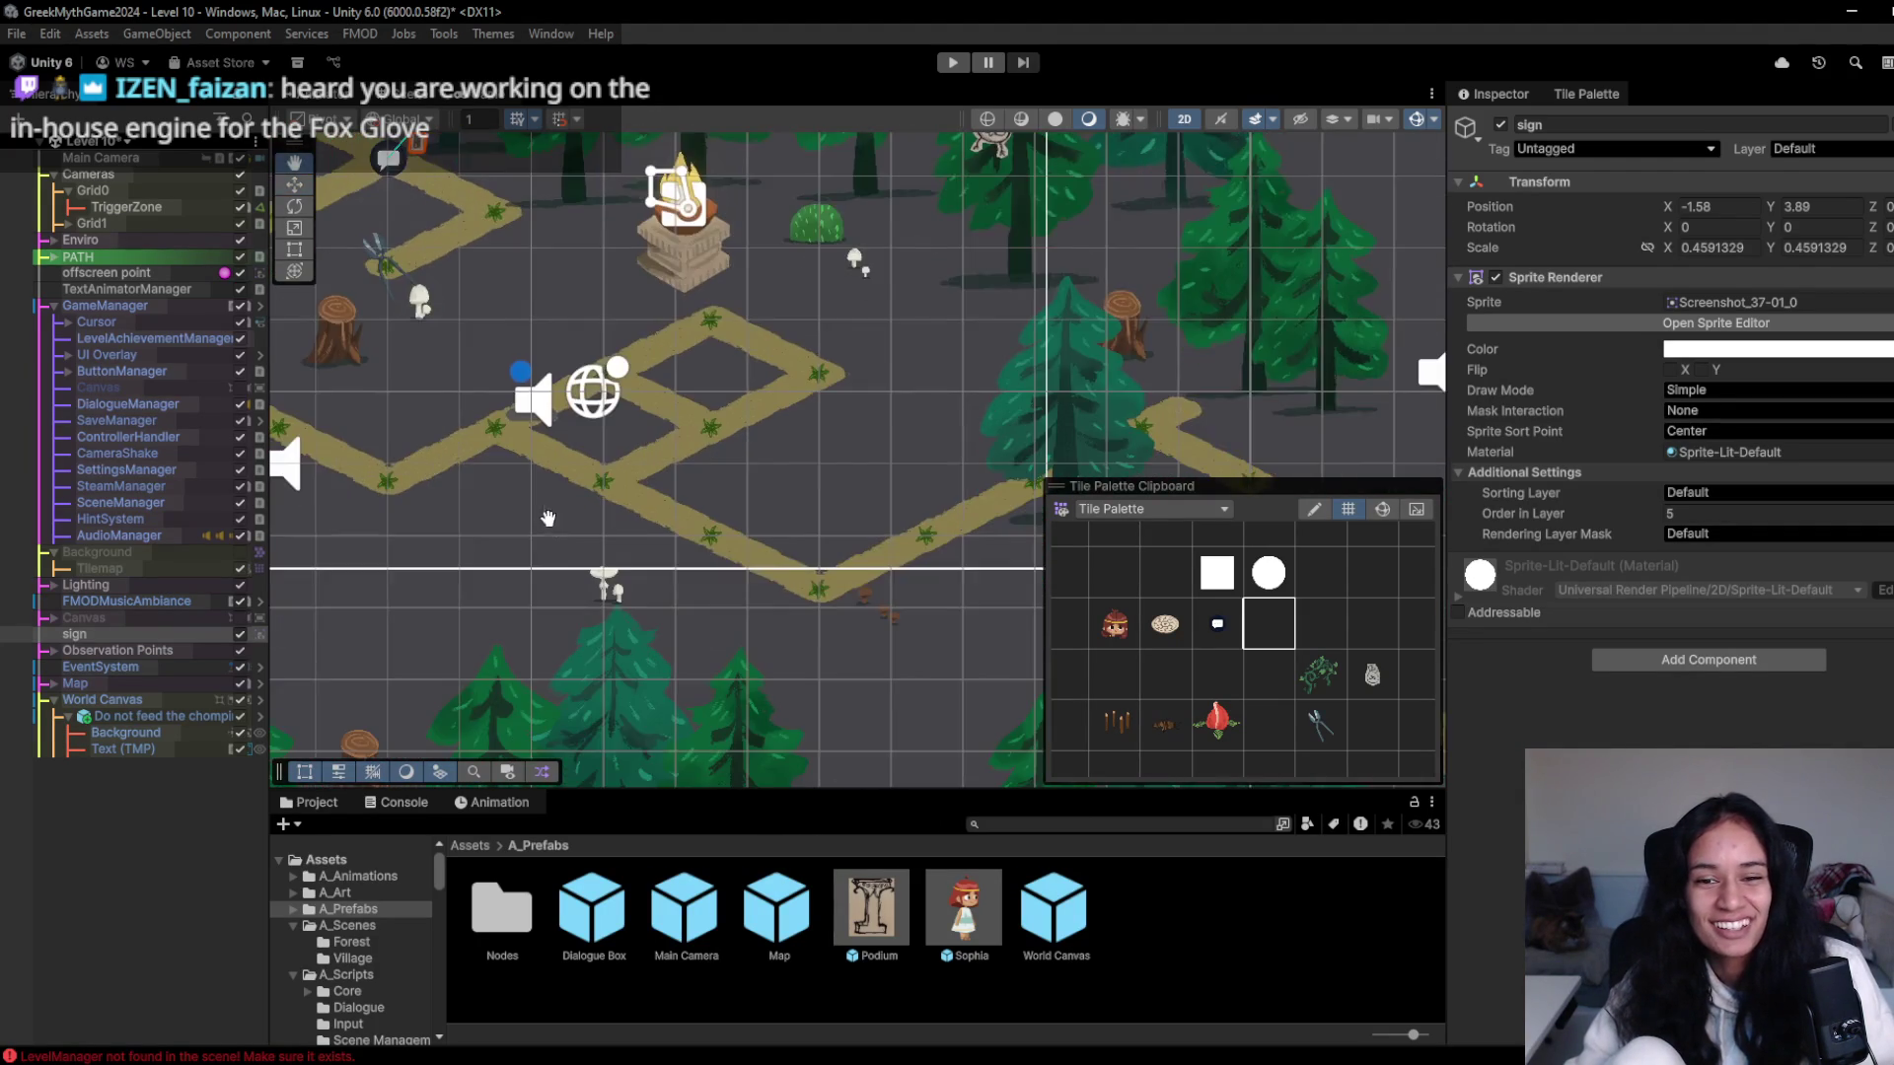
- Choose a path tile in the Tile Palette, recentre the paths, and switch to the SophiasPath sheet
scroll(559, 505, "up", 3)
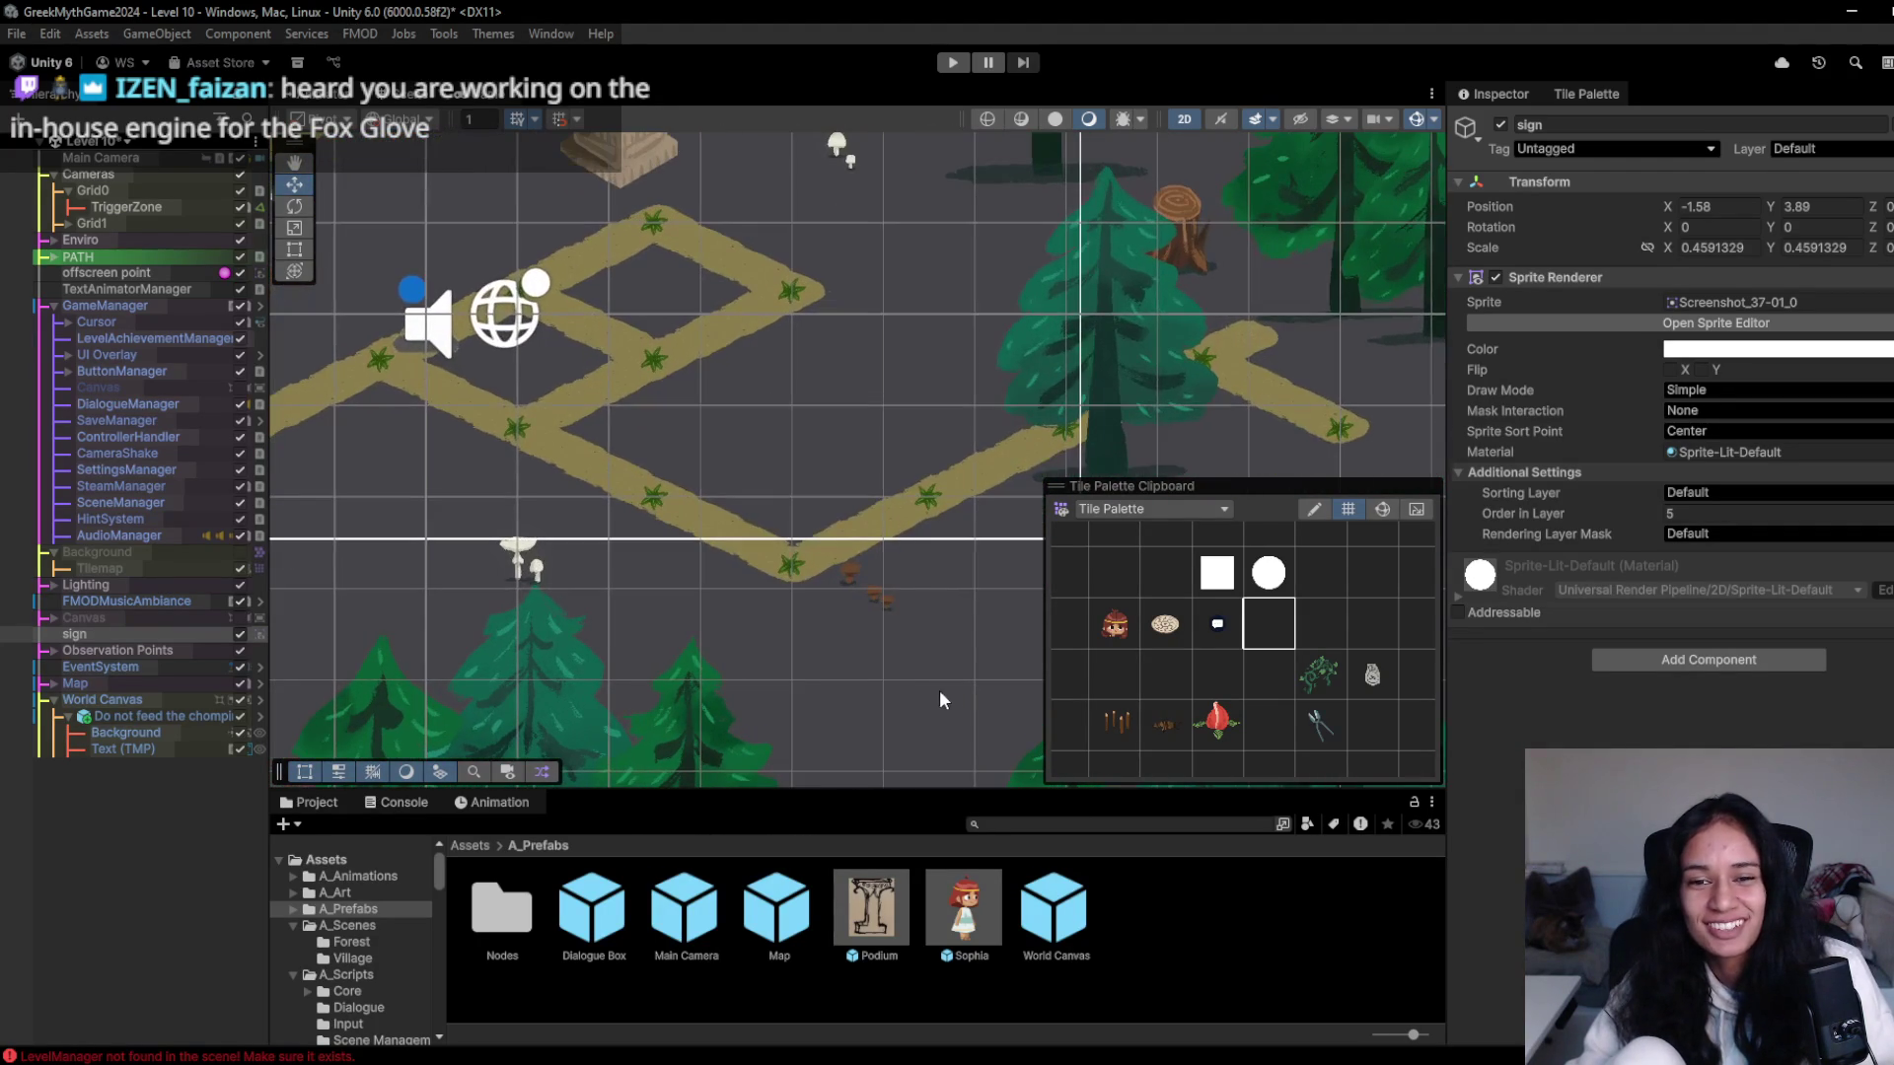
left_click(1273, 621)
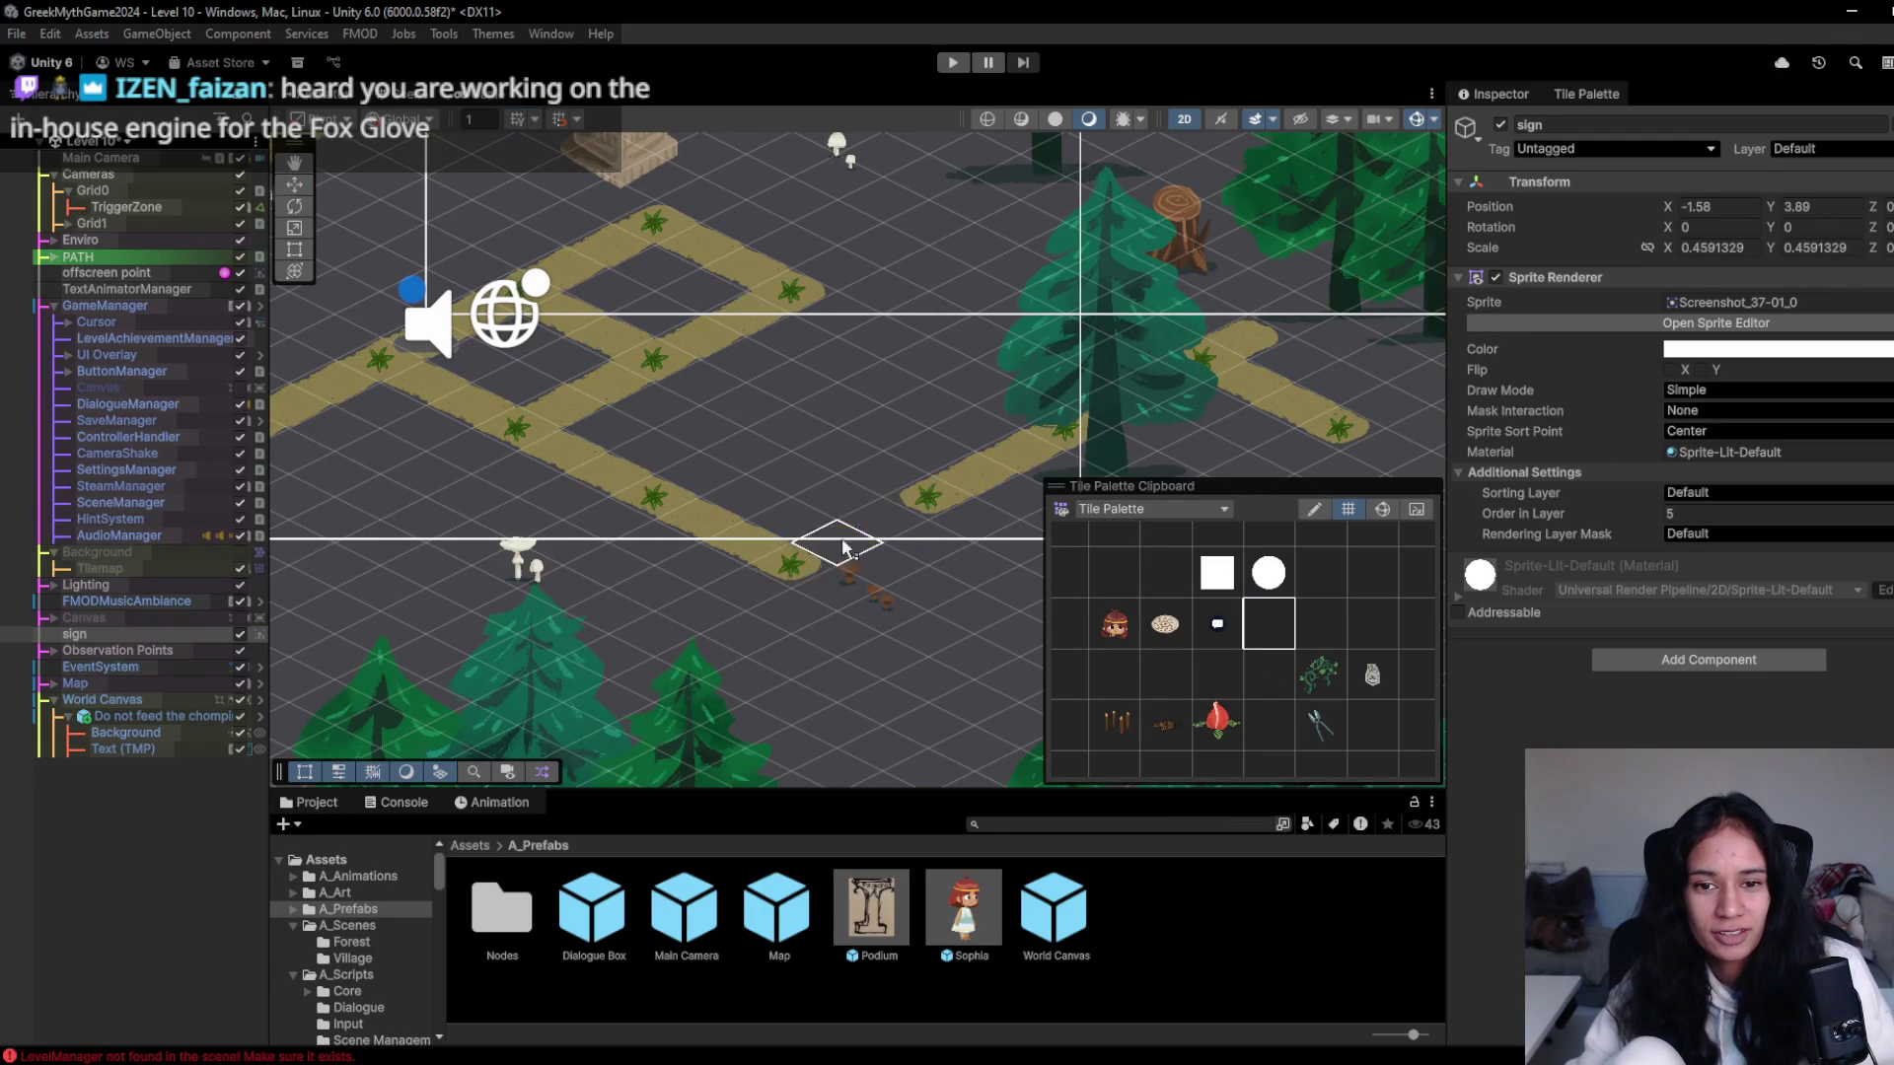
left_click(1165, 572)
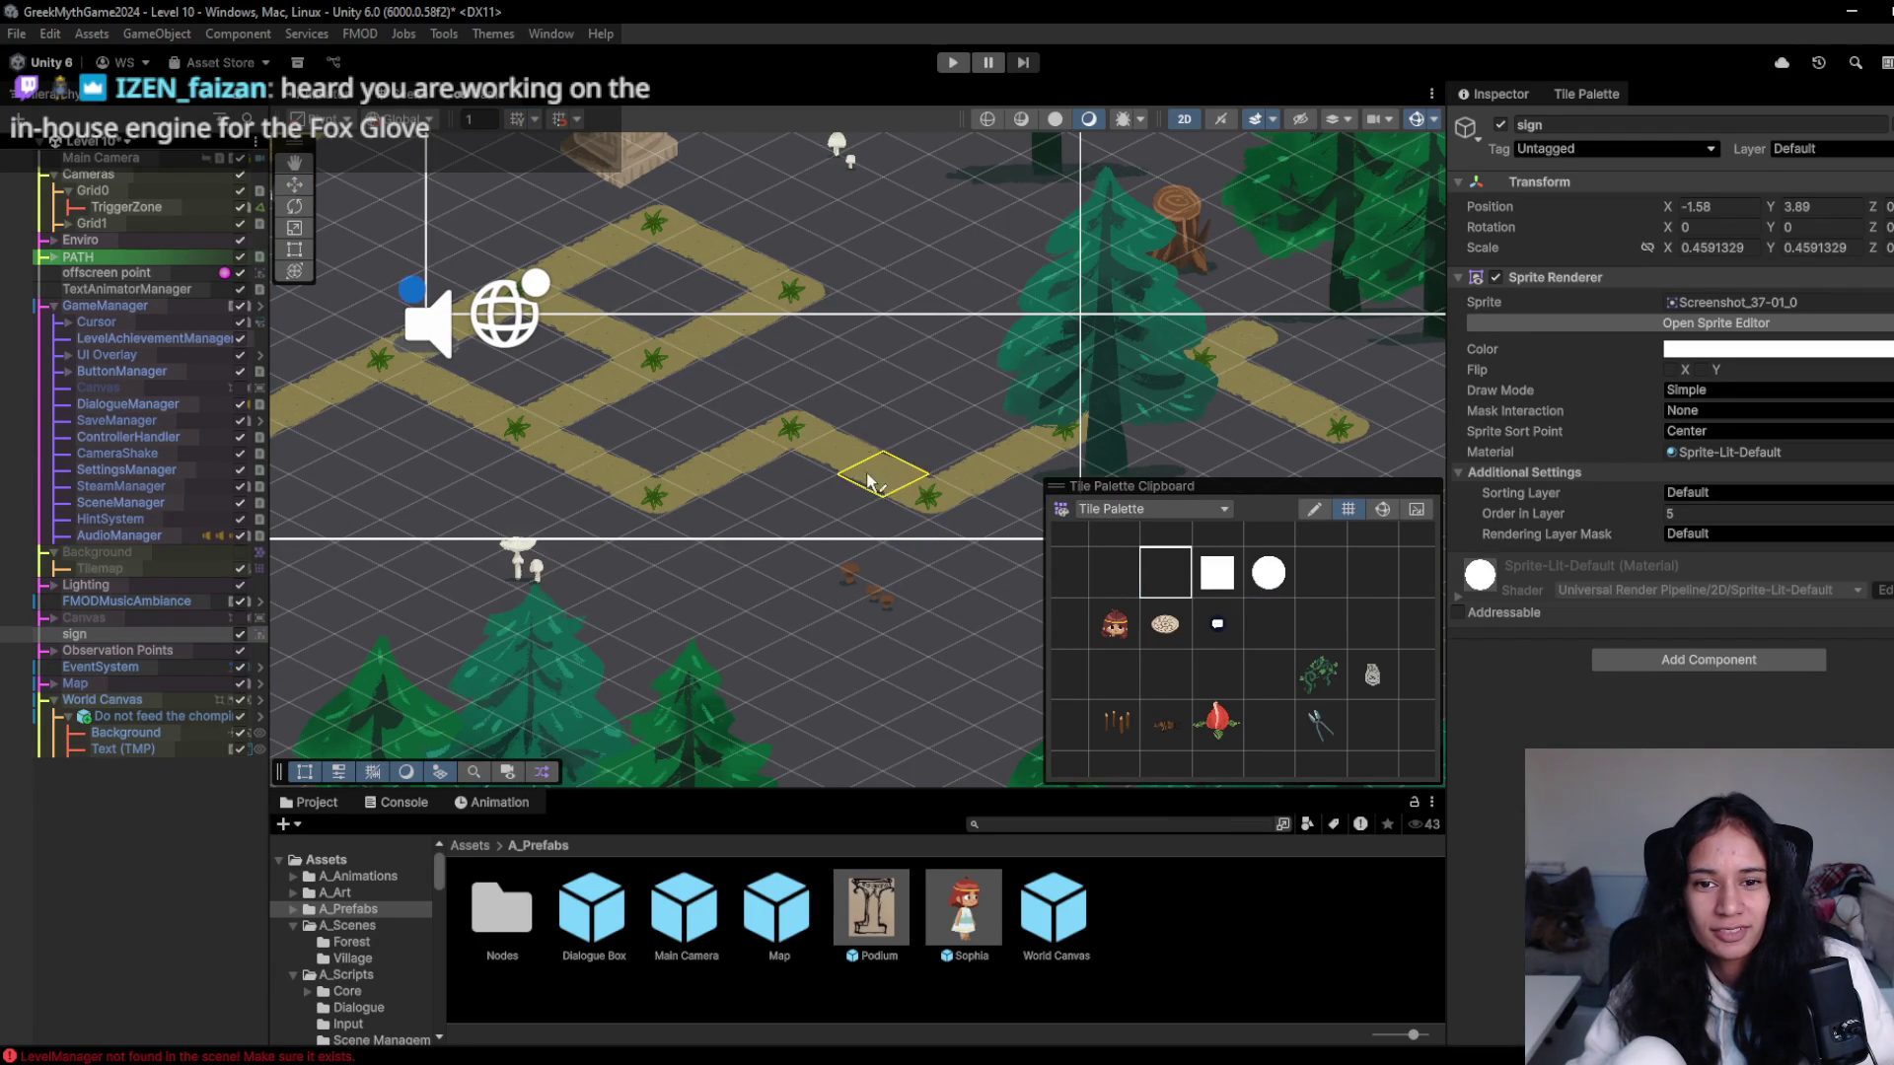
left_click_drag(864, 479, 1012, 597)
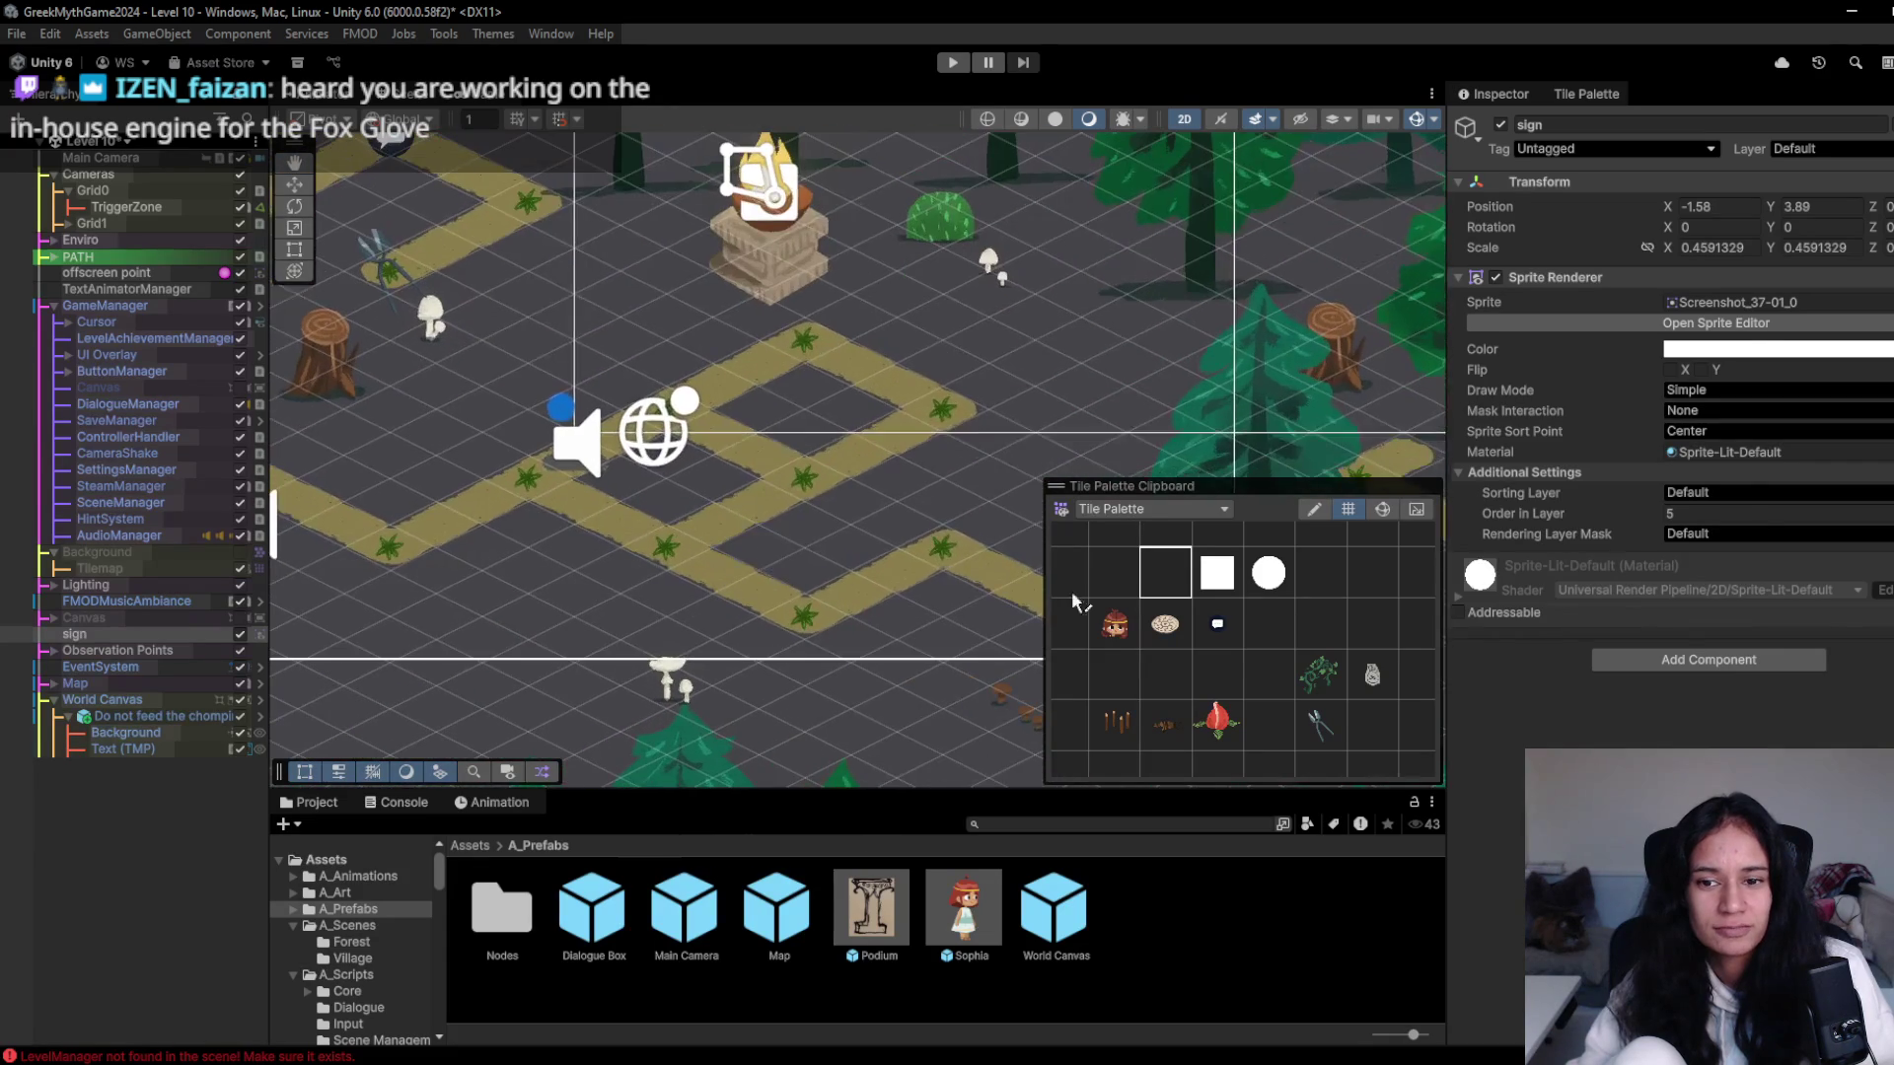
key("alt+Tab")
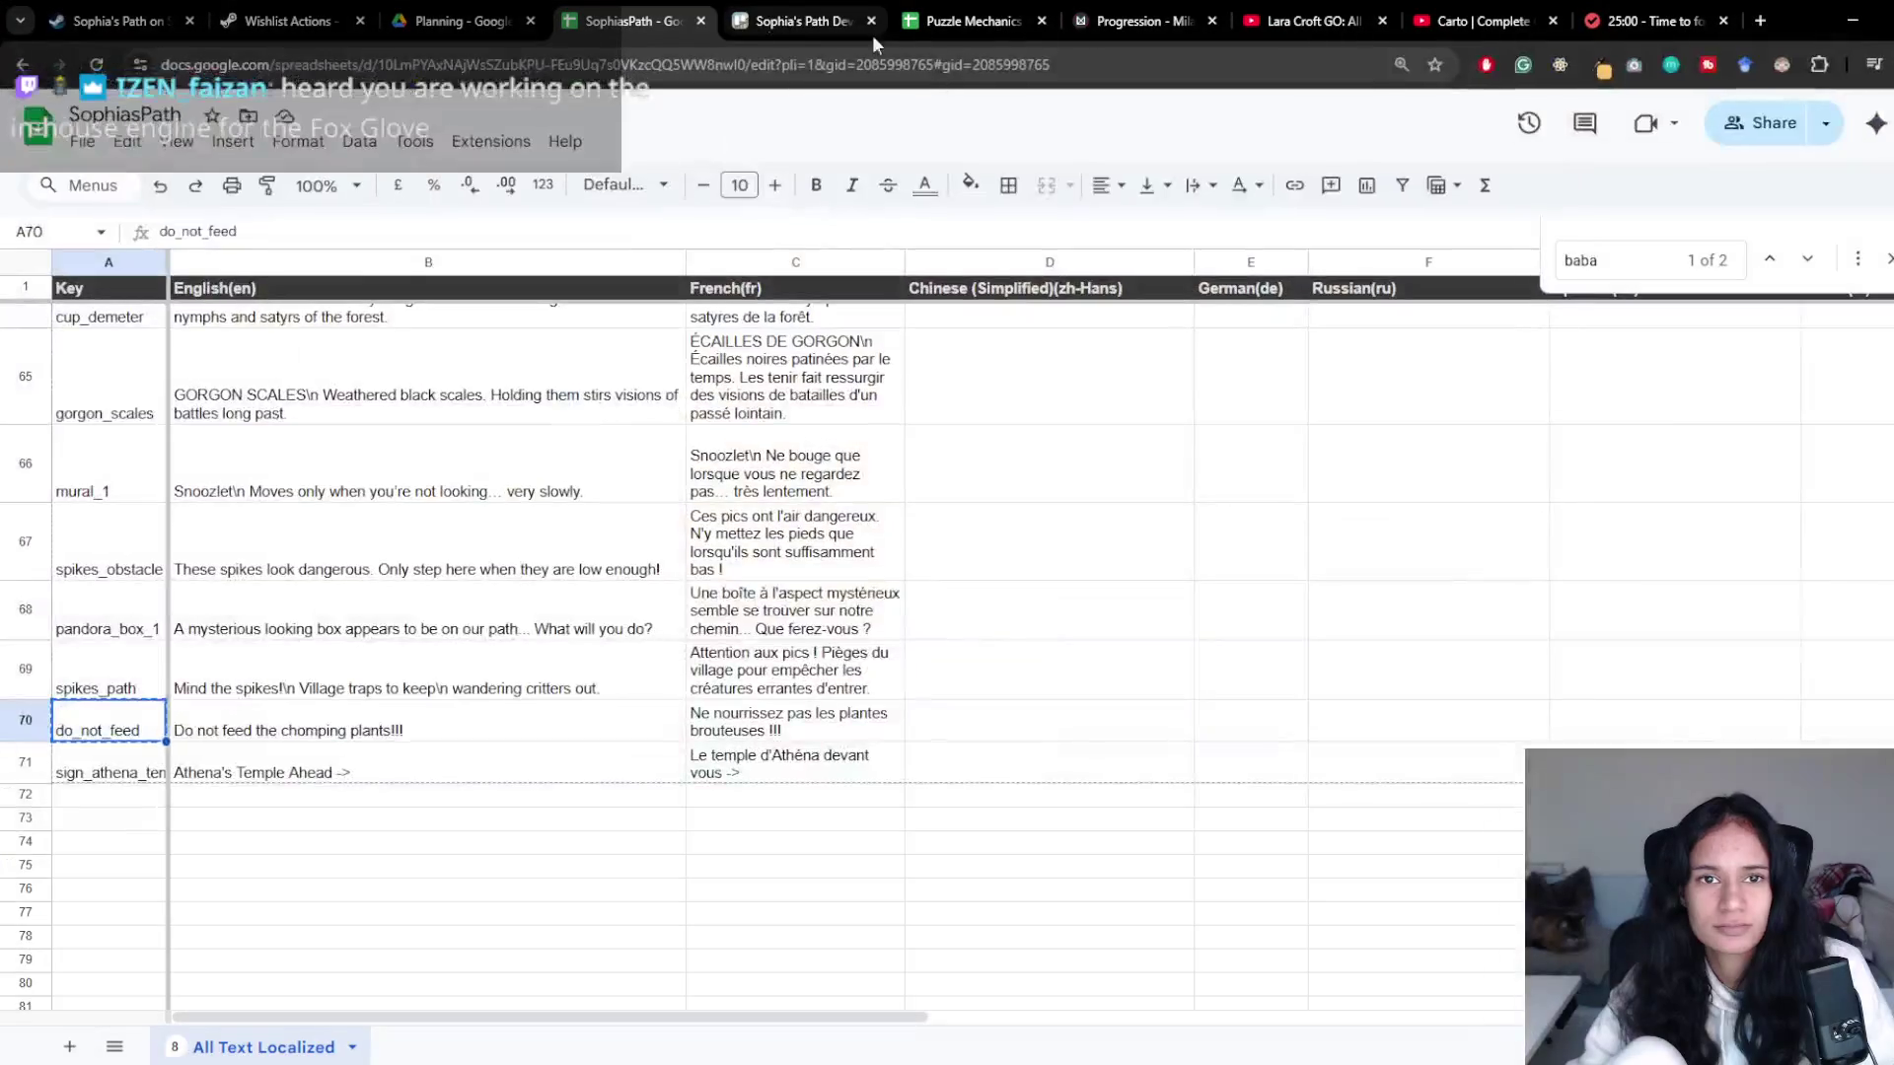
- Glance at the Trello board, then turn Dark Reader on for the SophiasPath sheet
left_click(771, 22)
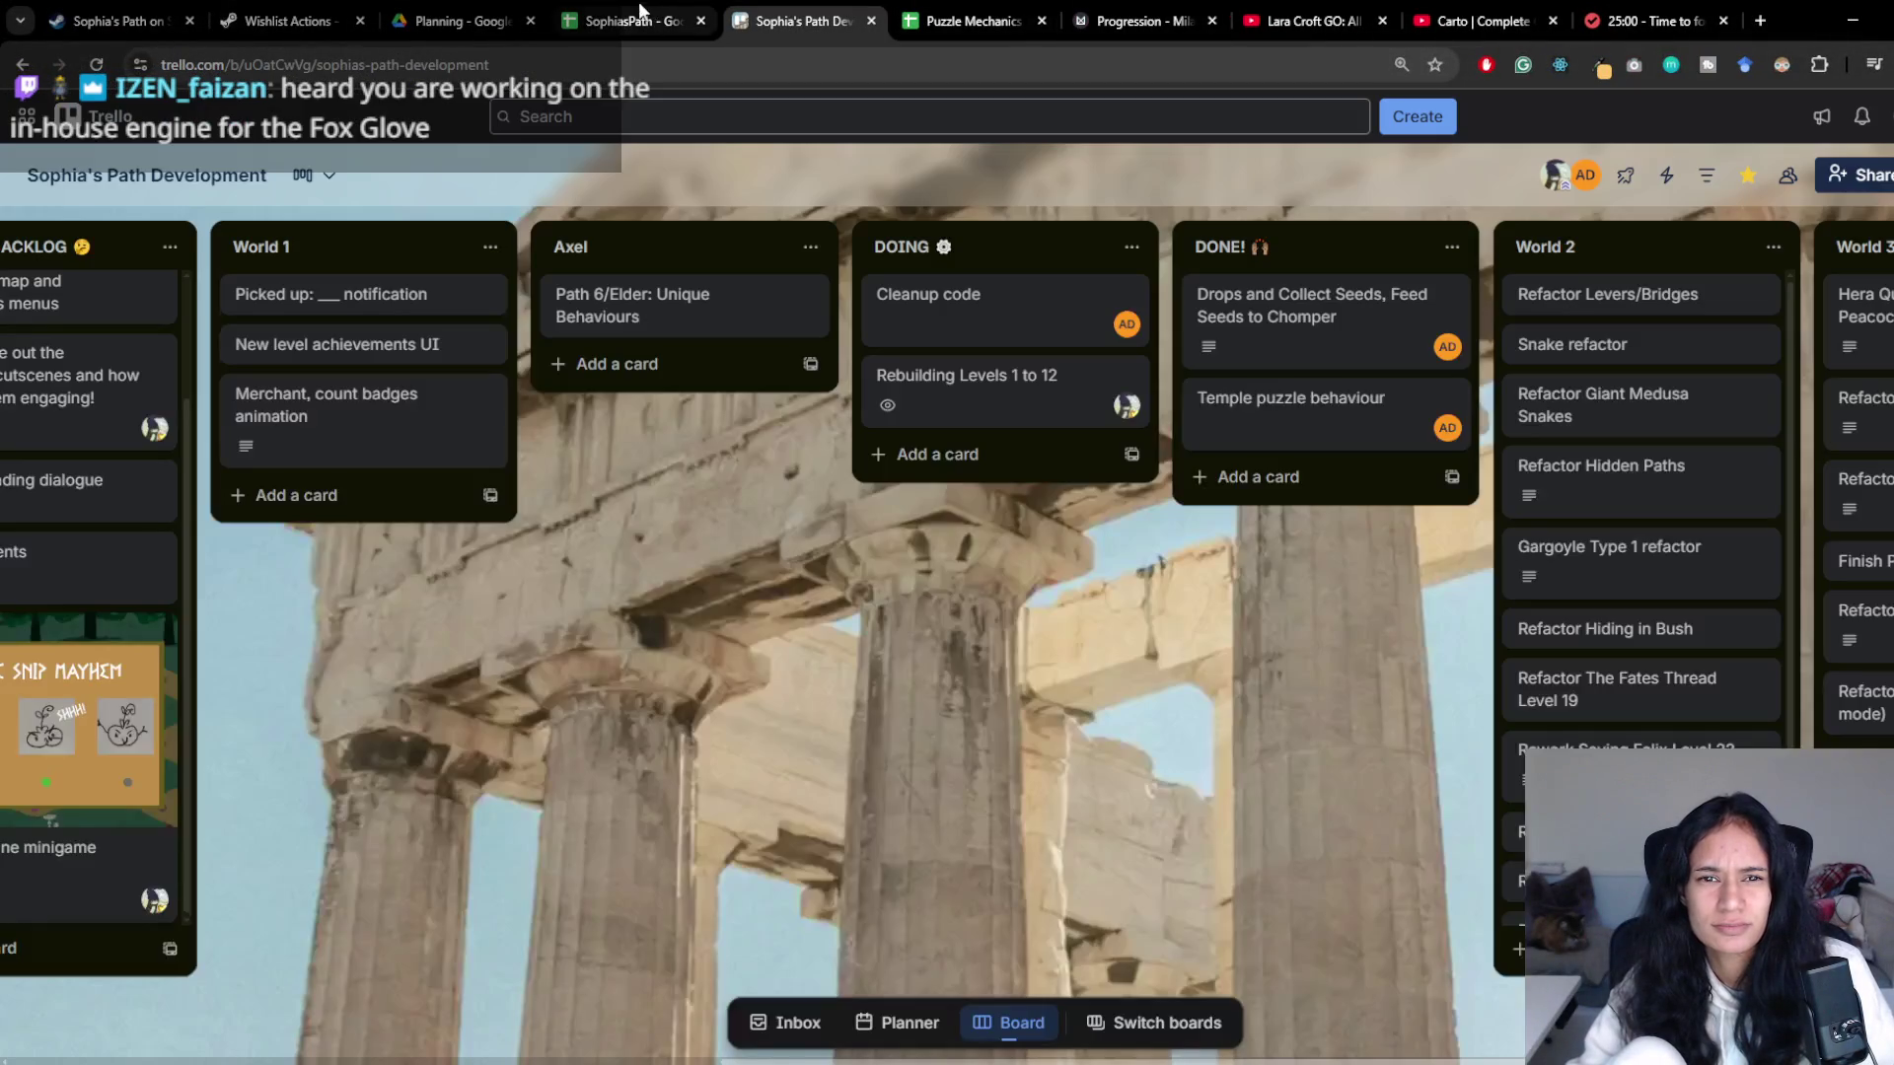
left_click(575, 12)
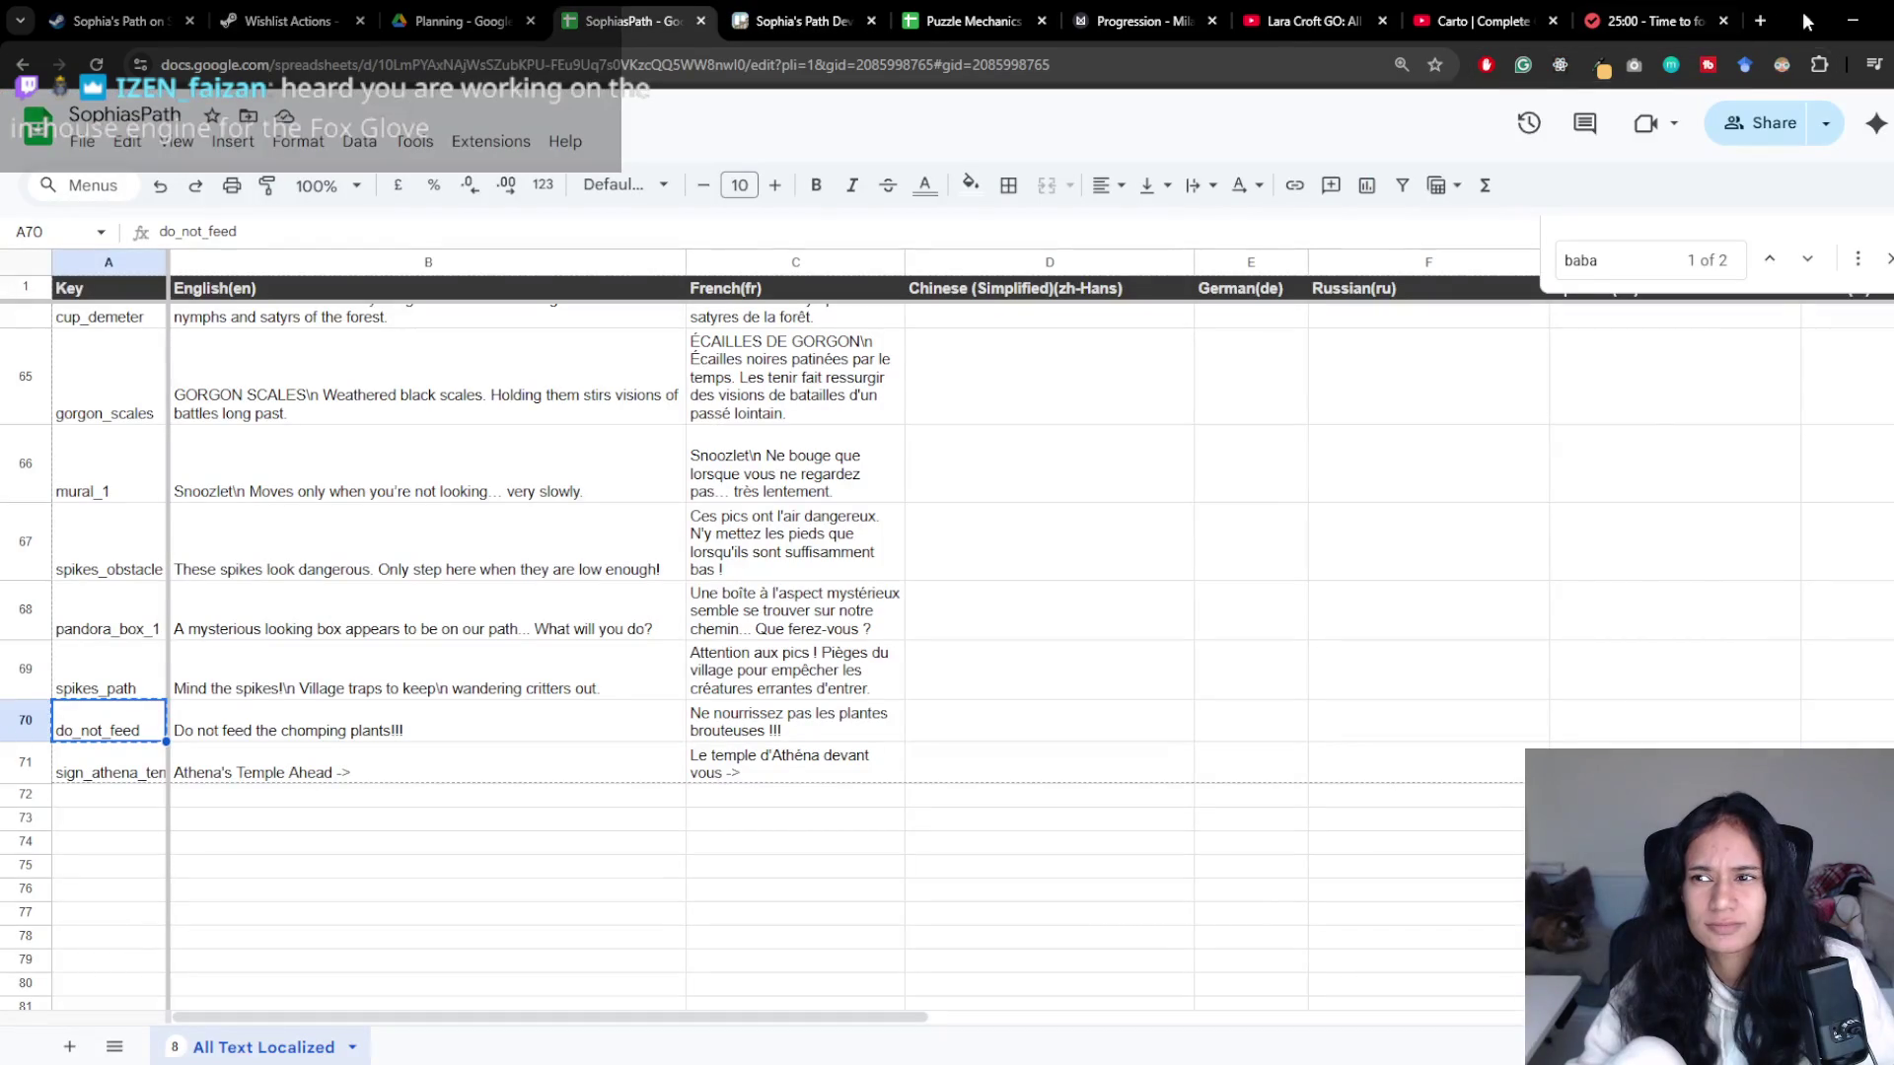
left_click(1783, 65)
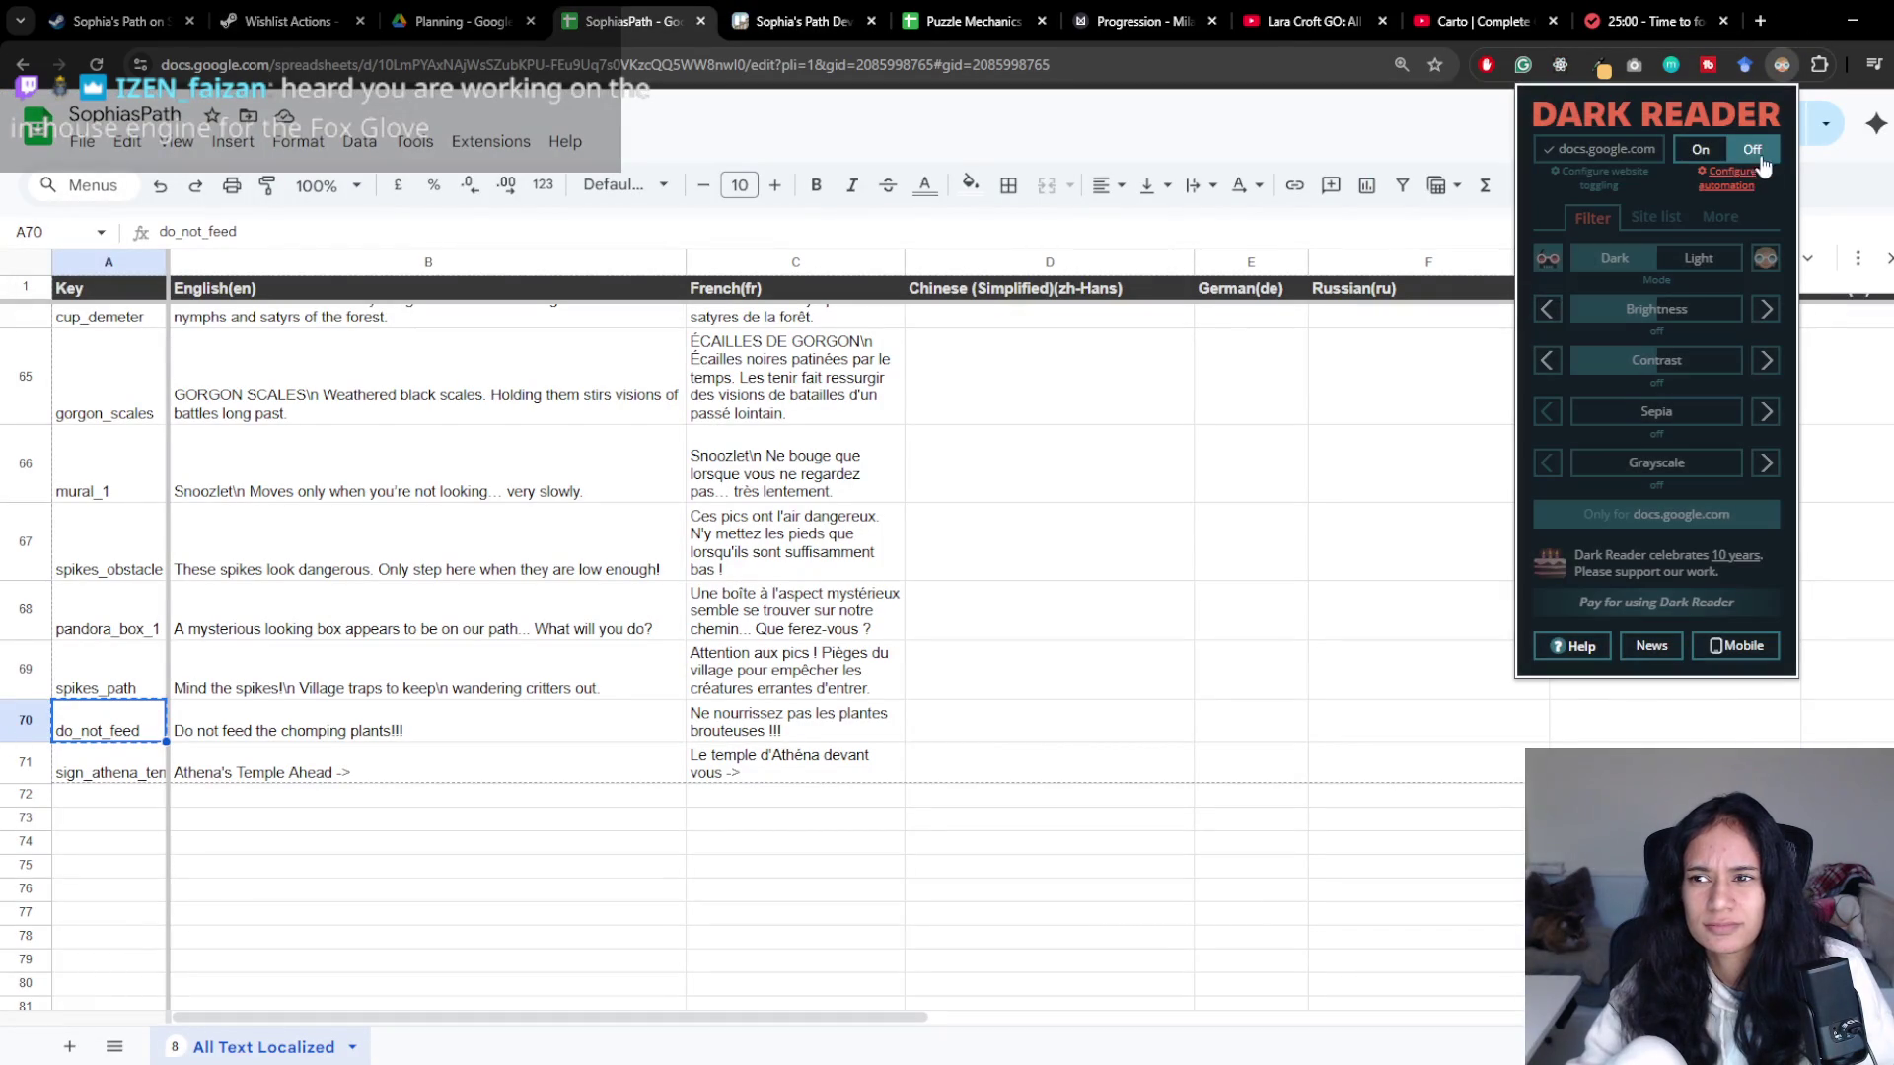
left_click(1701, 150)
- Check the Puzzle Mechanics sheet and Milanote Progression reference image, then return to Unity
left_click(800, 20)
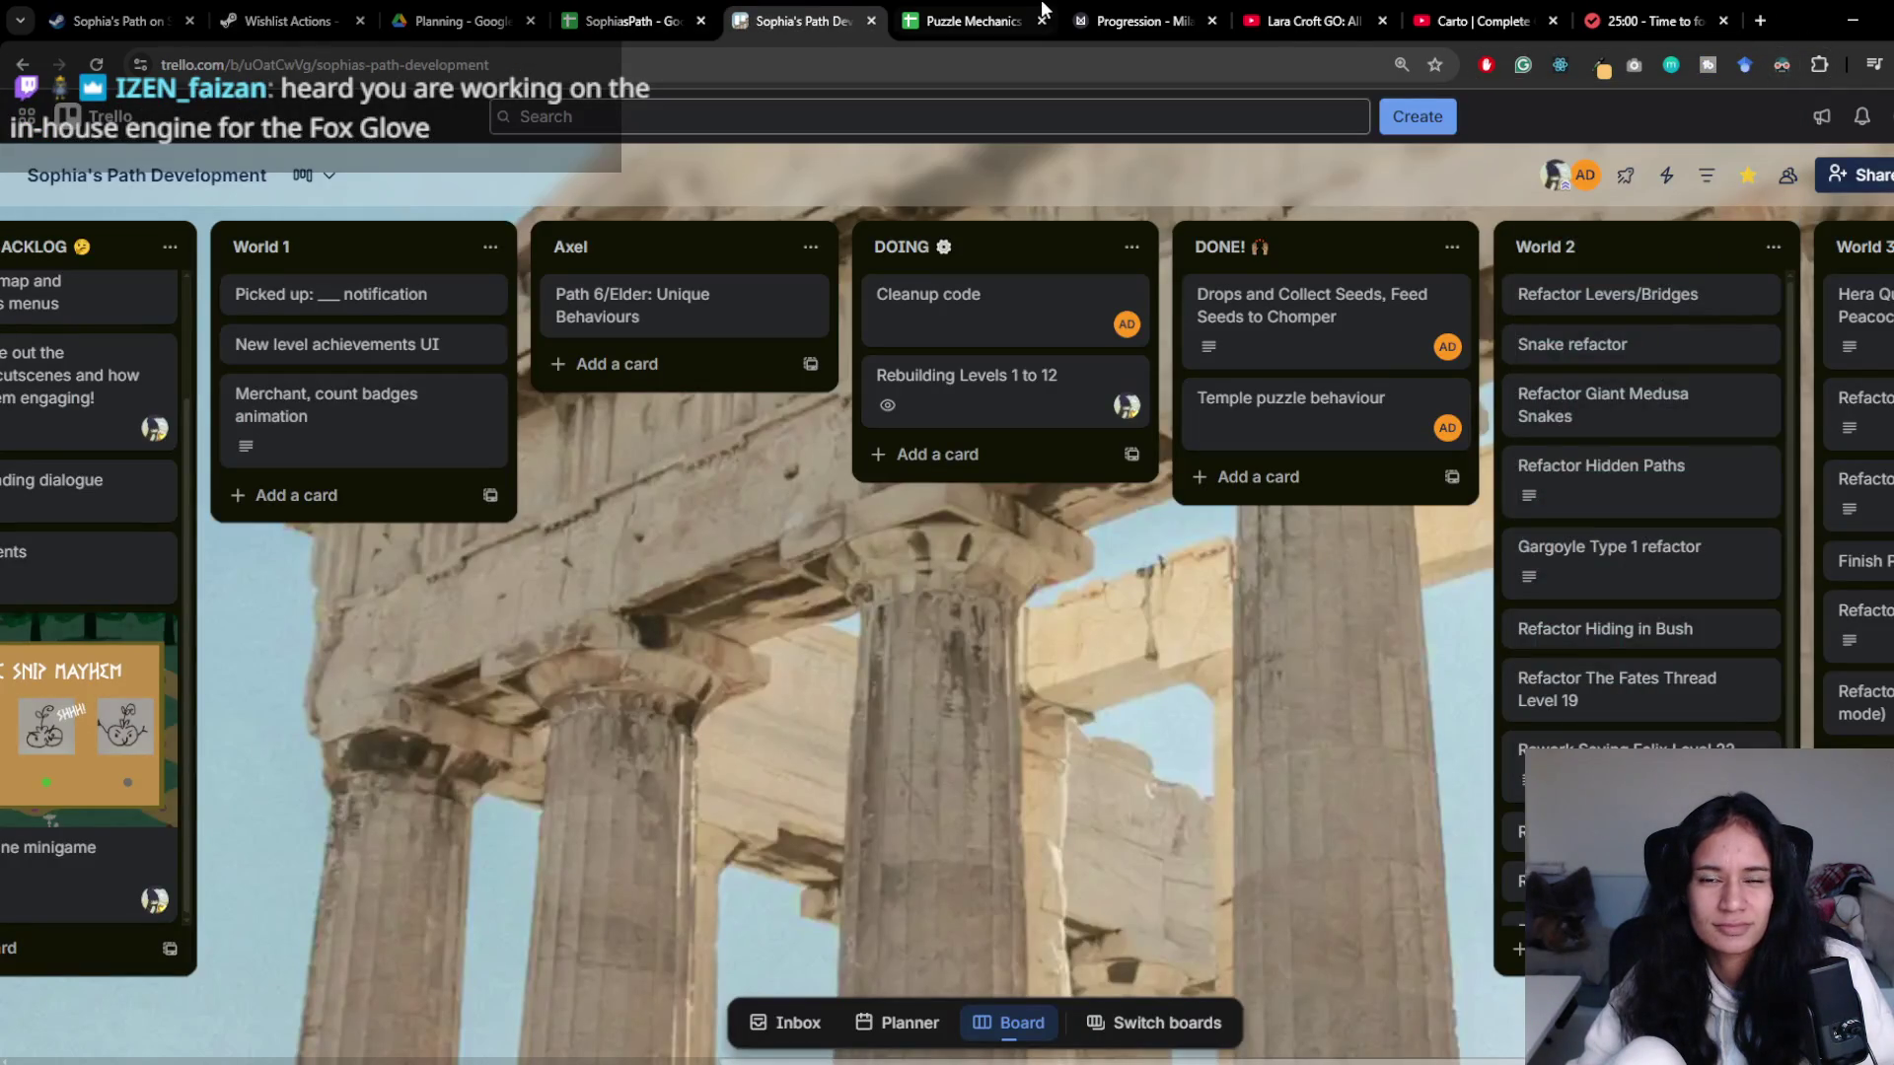
left_click(1002, 12)
left_click(1150, 12)
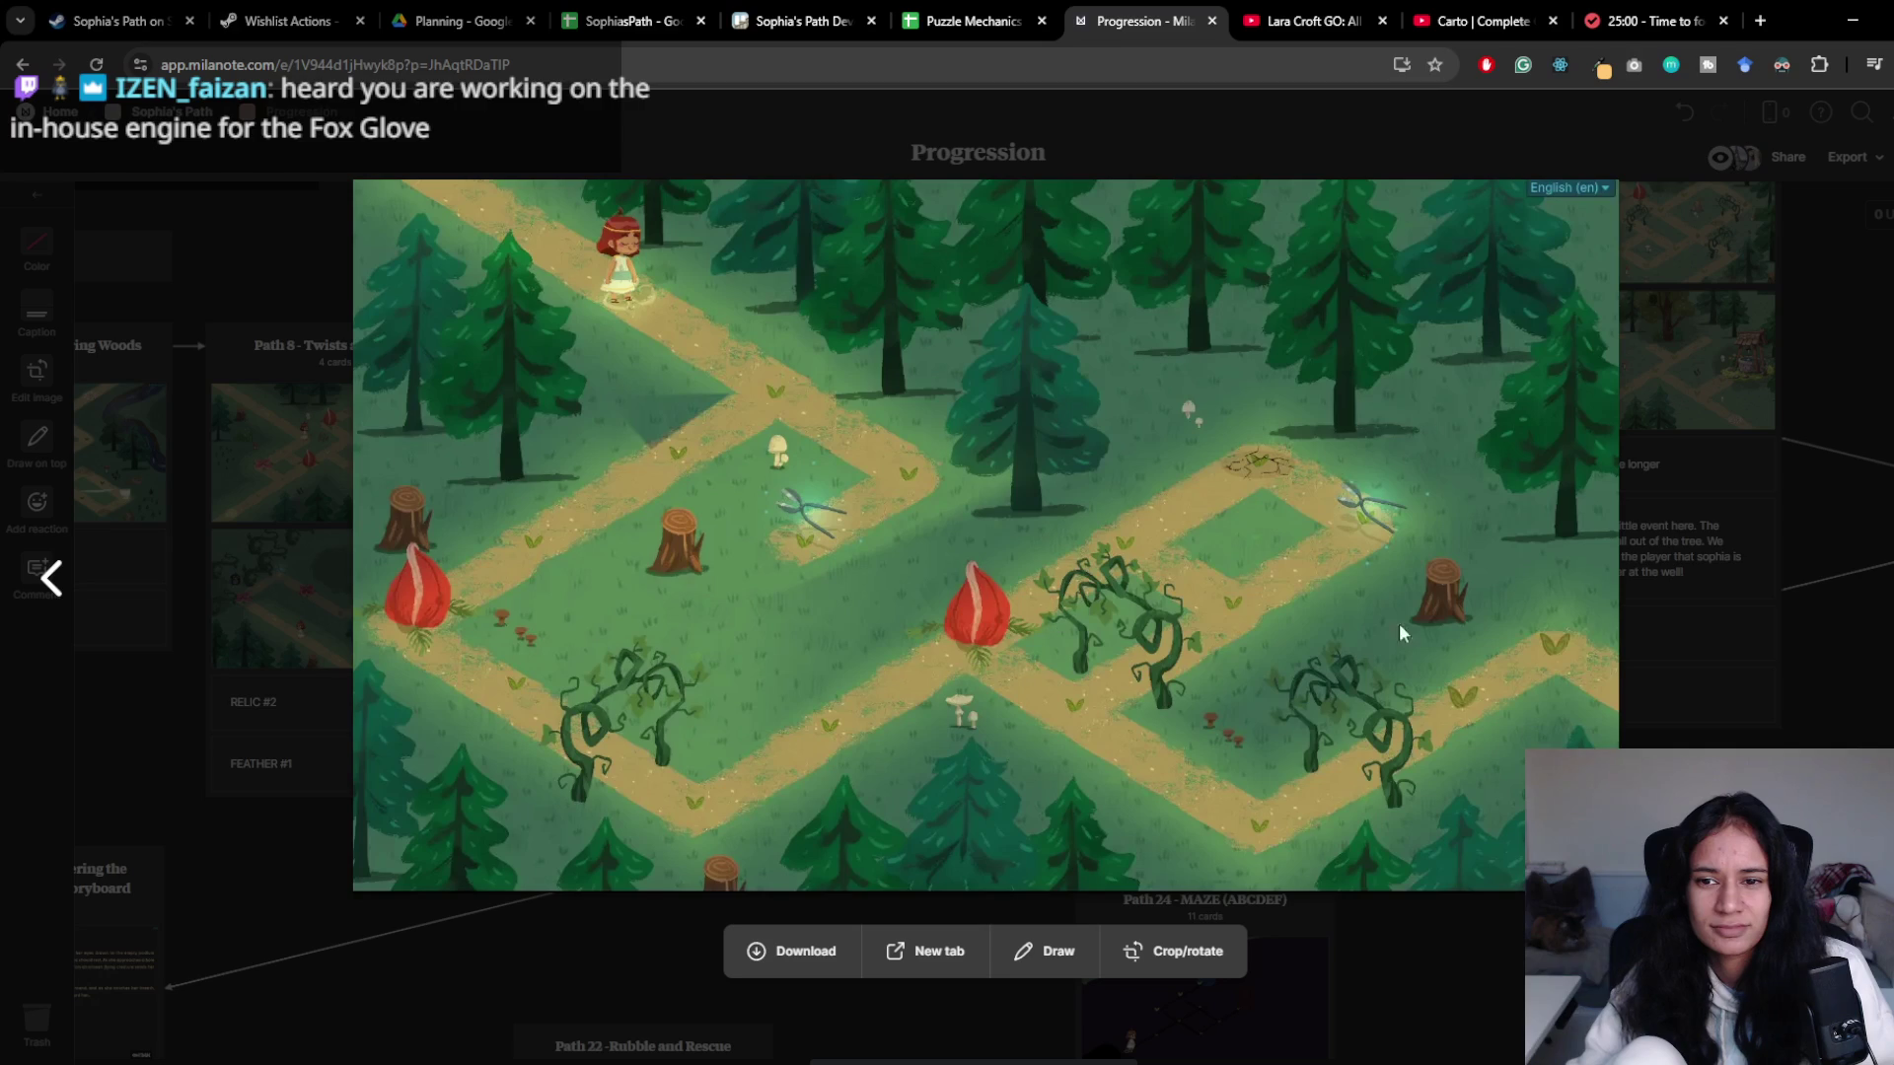
key("alt+Tab")
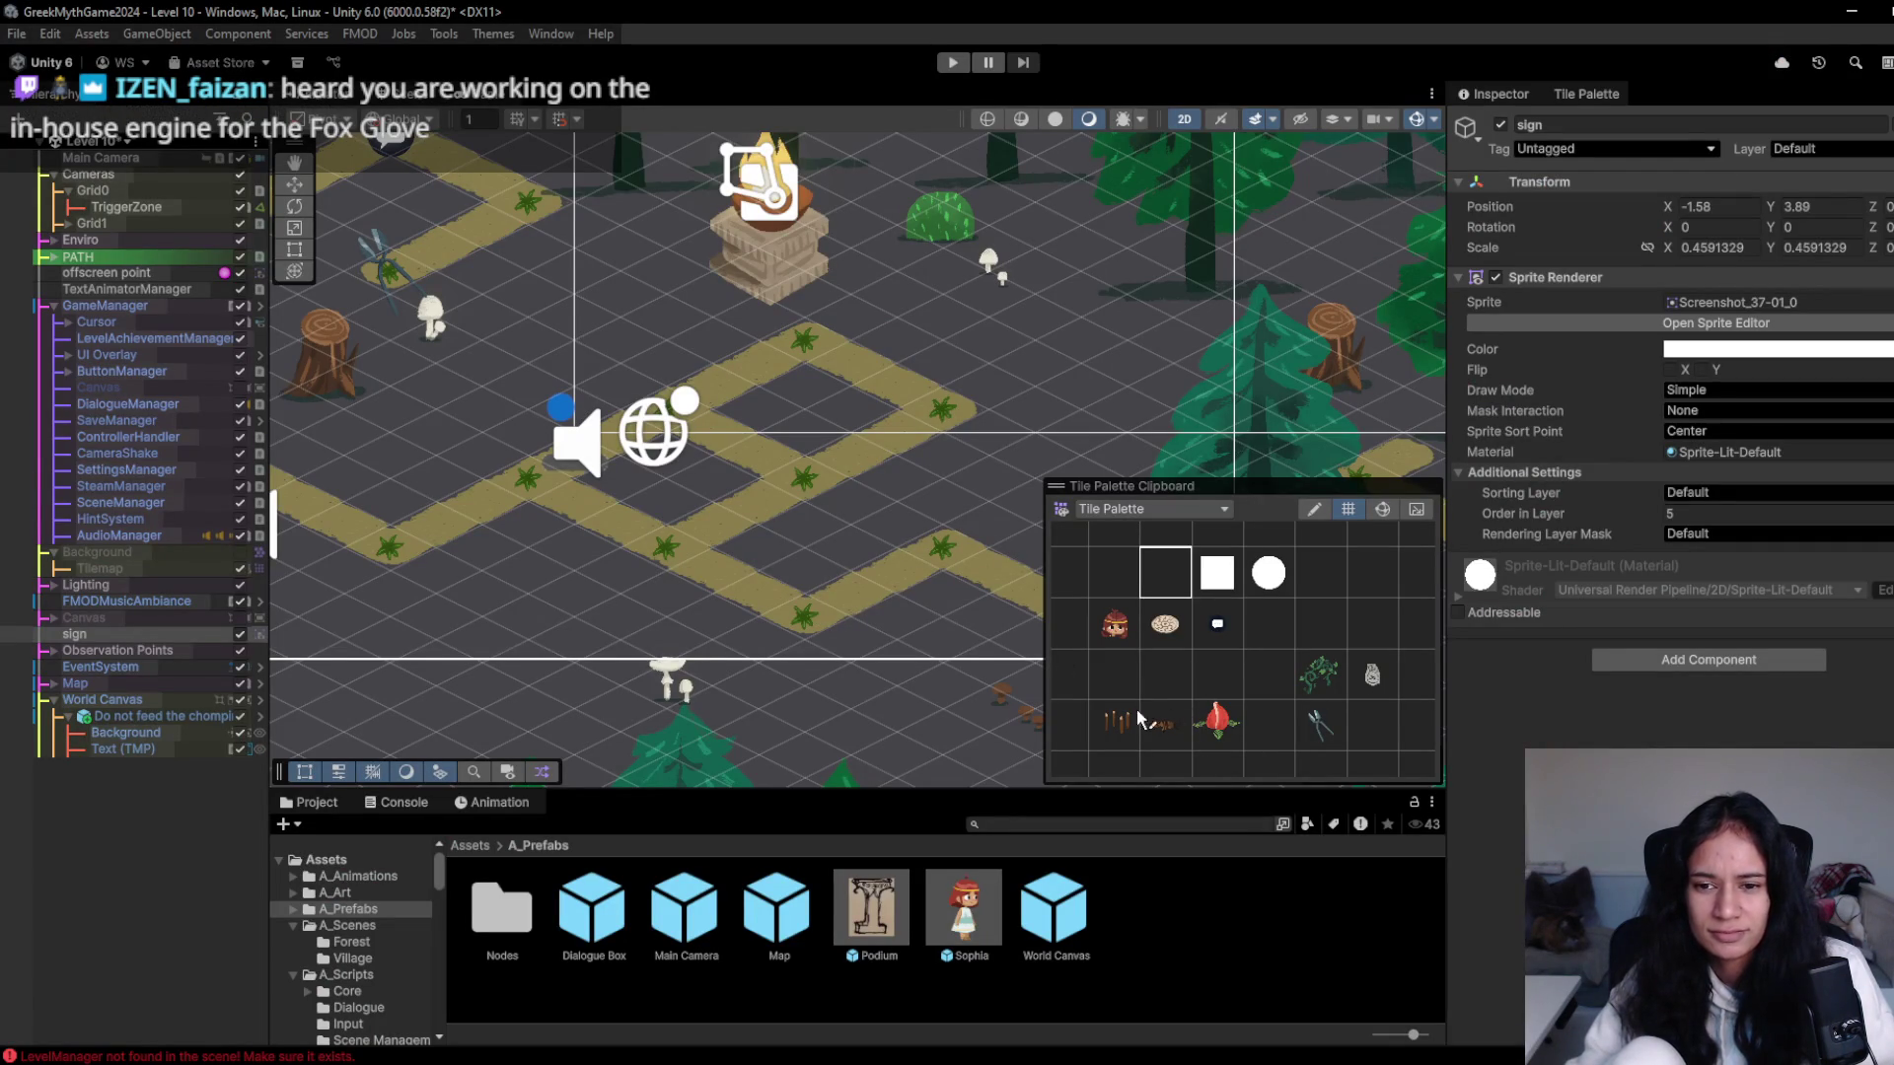
- Paint a cracked path tile and a red-flower chomping plant onto the forest path
left_click(834, 348)
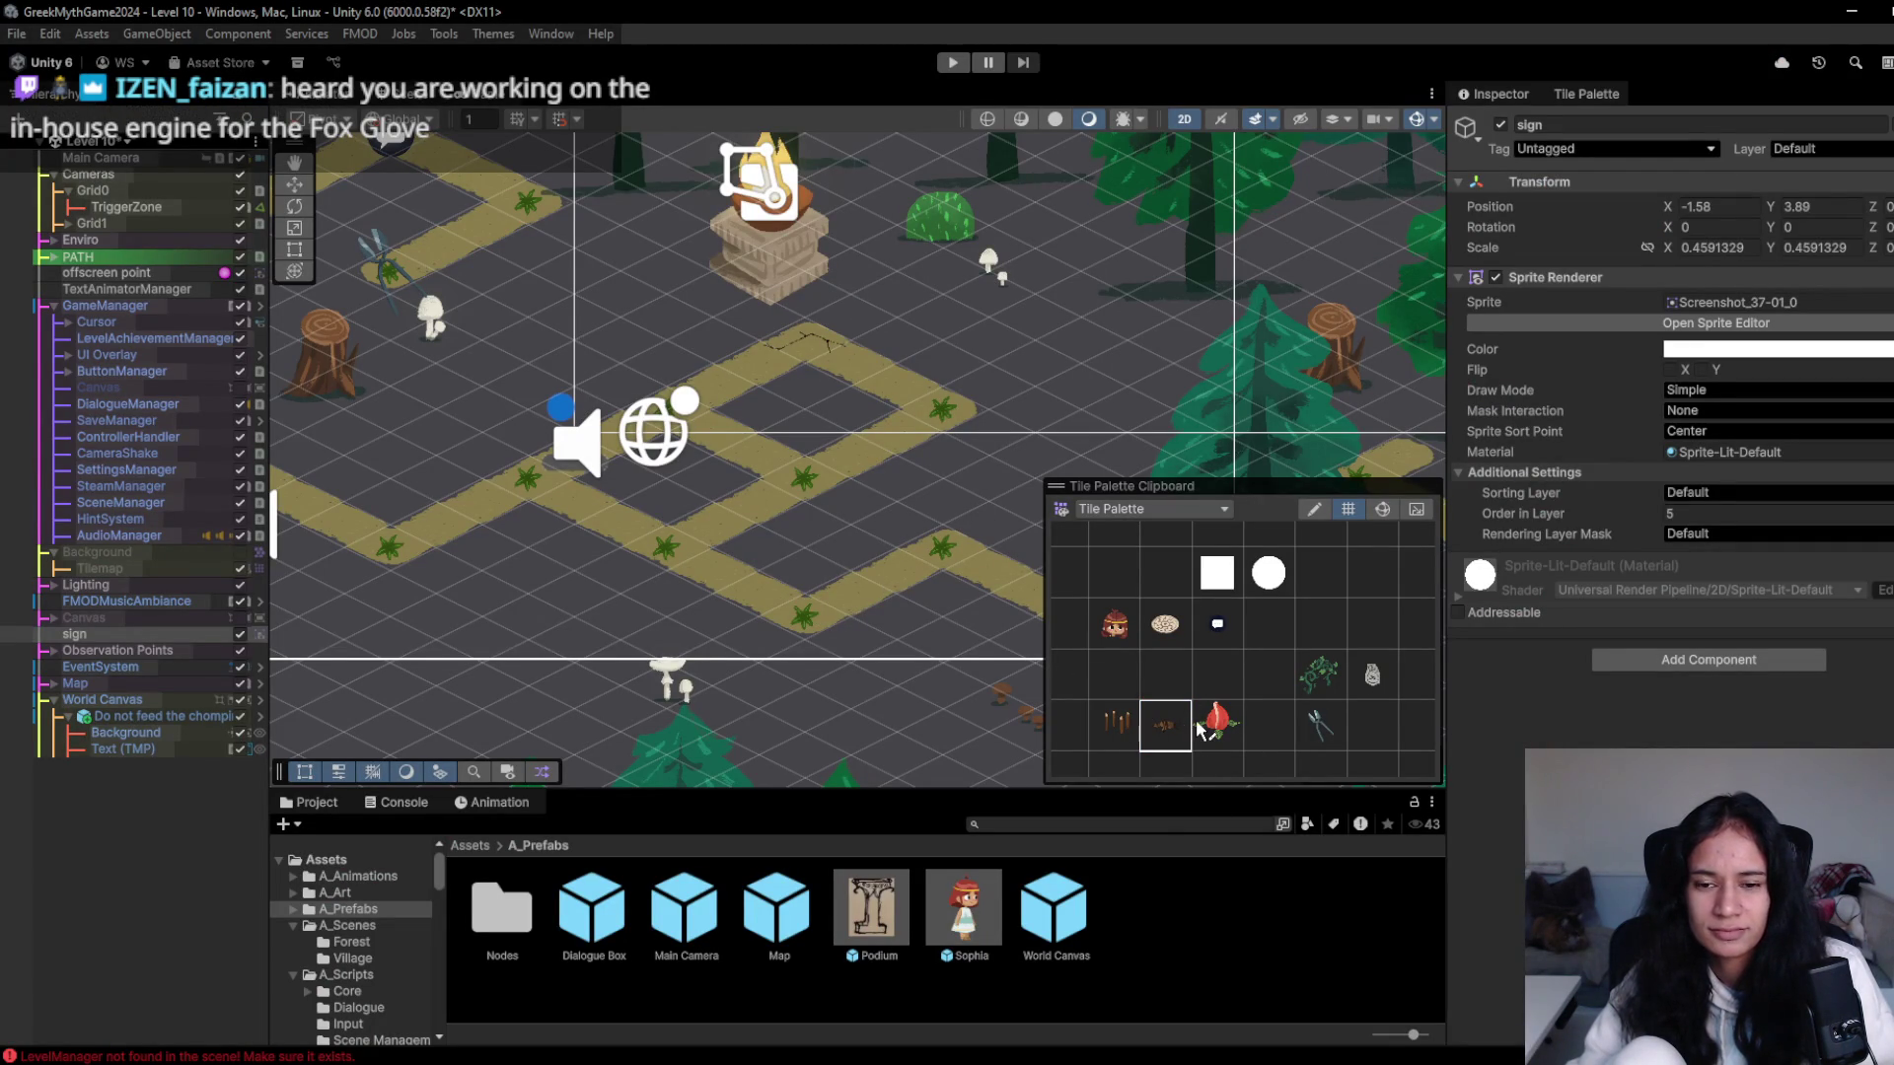
left_click(1166, 630)
left_click(1217, 725)
left_click(550, 485)
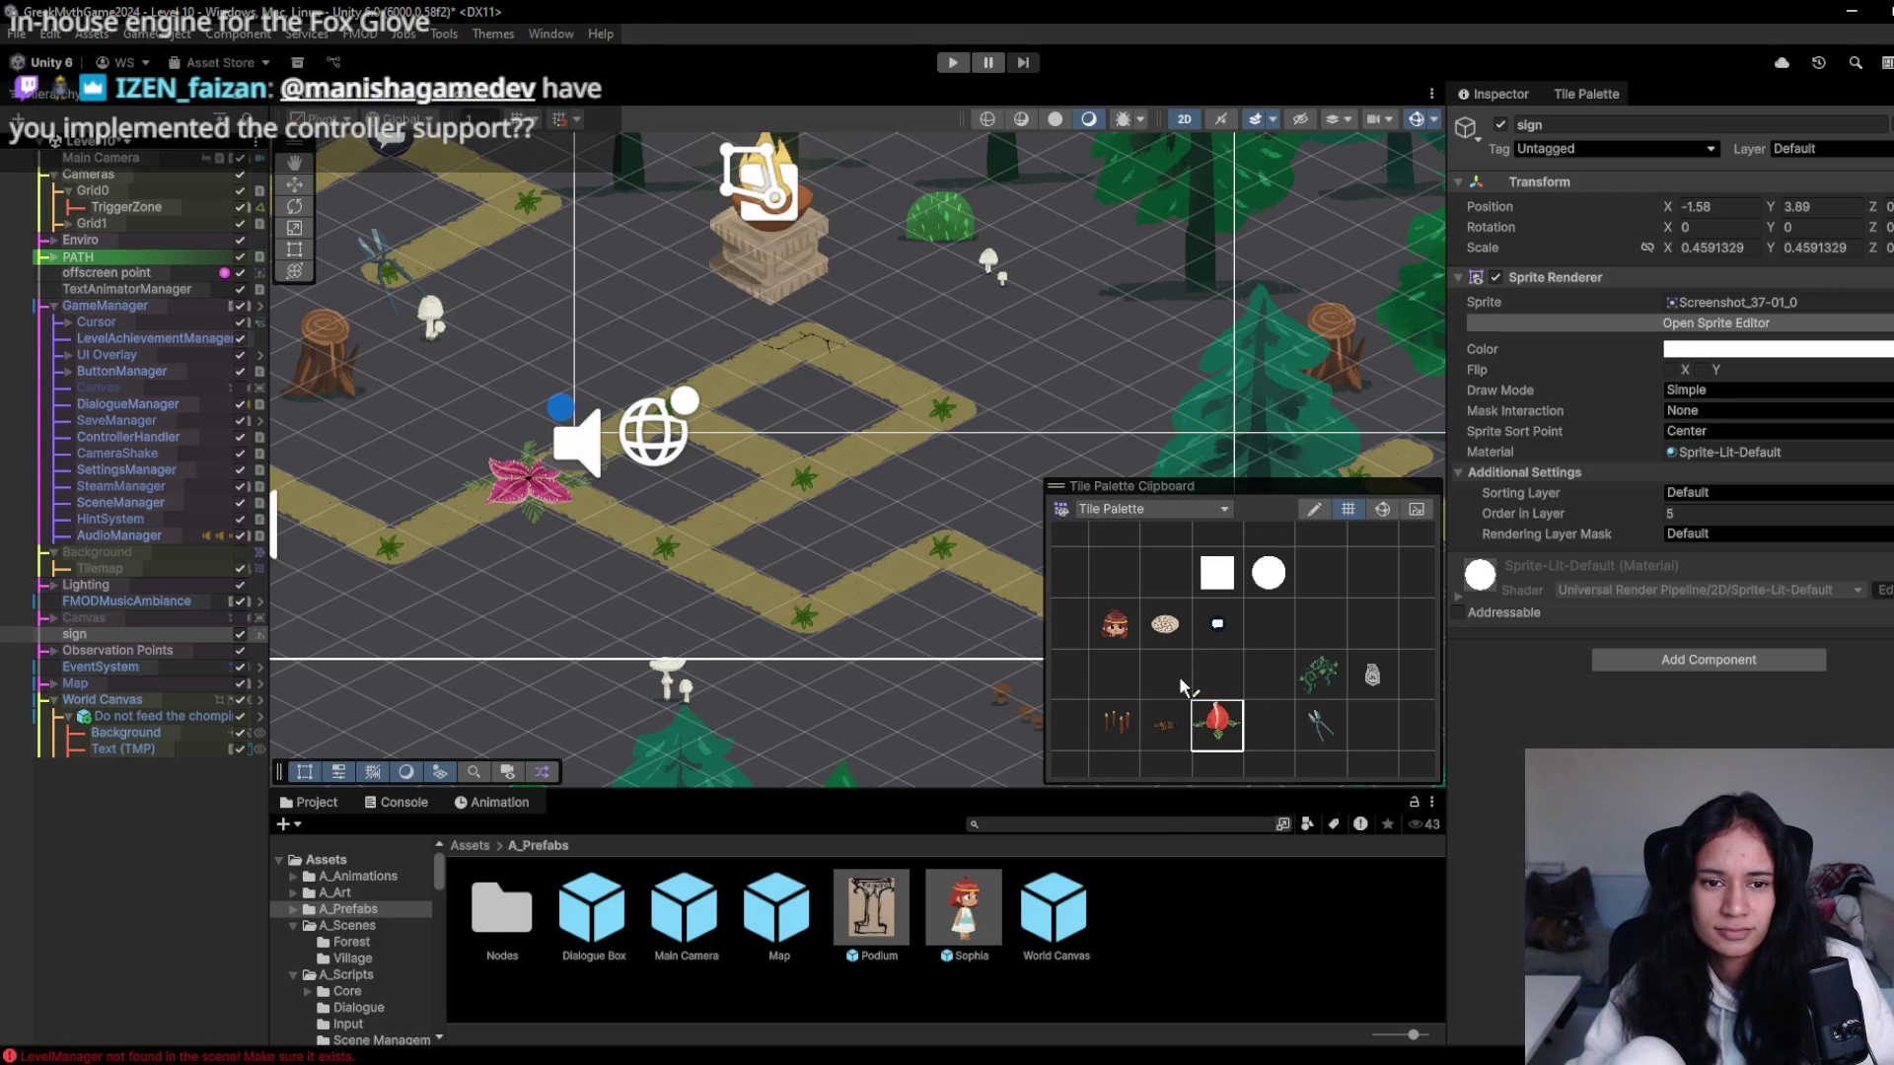
- Paint two vine tiles on the path, erase them again, and view the Milanote reference
left_click(1320, 676)
left_click(758, 504)
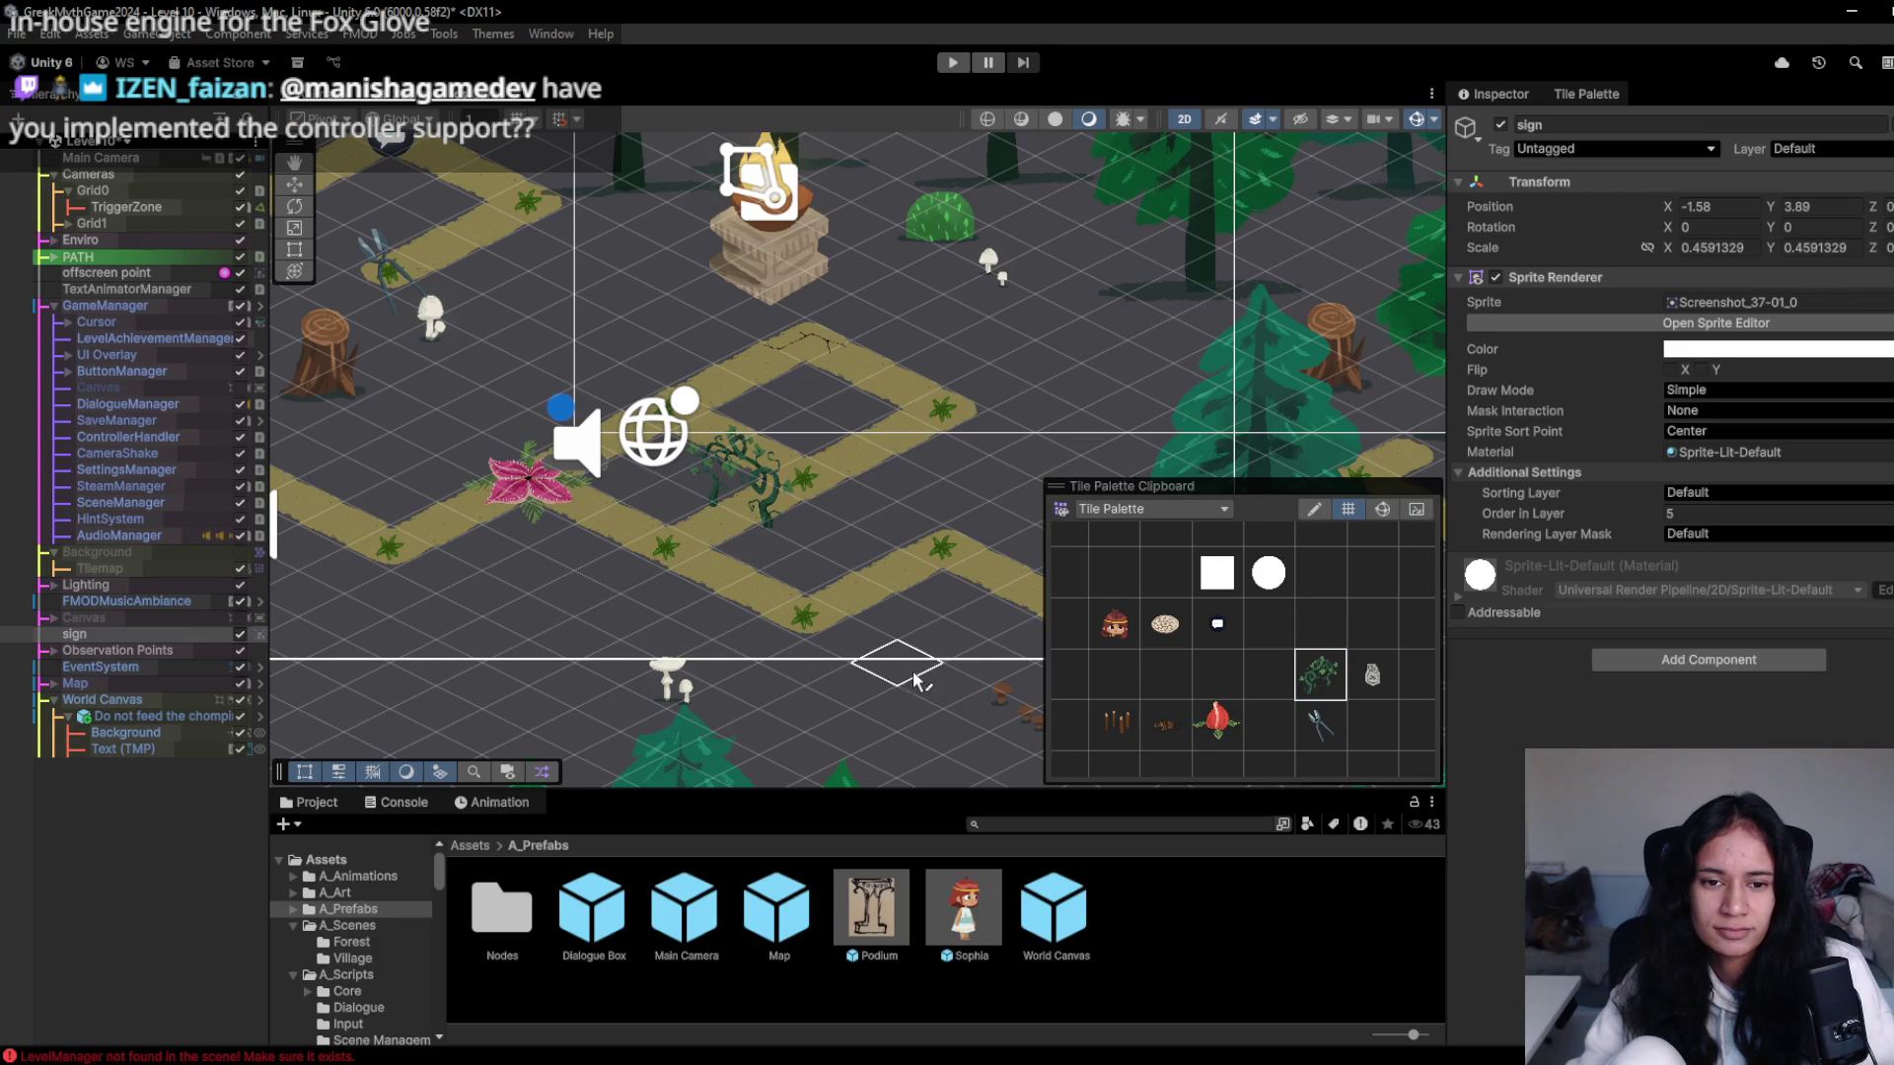
left_click(888, 439)
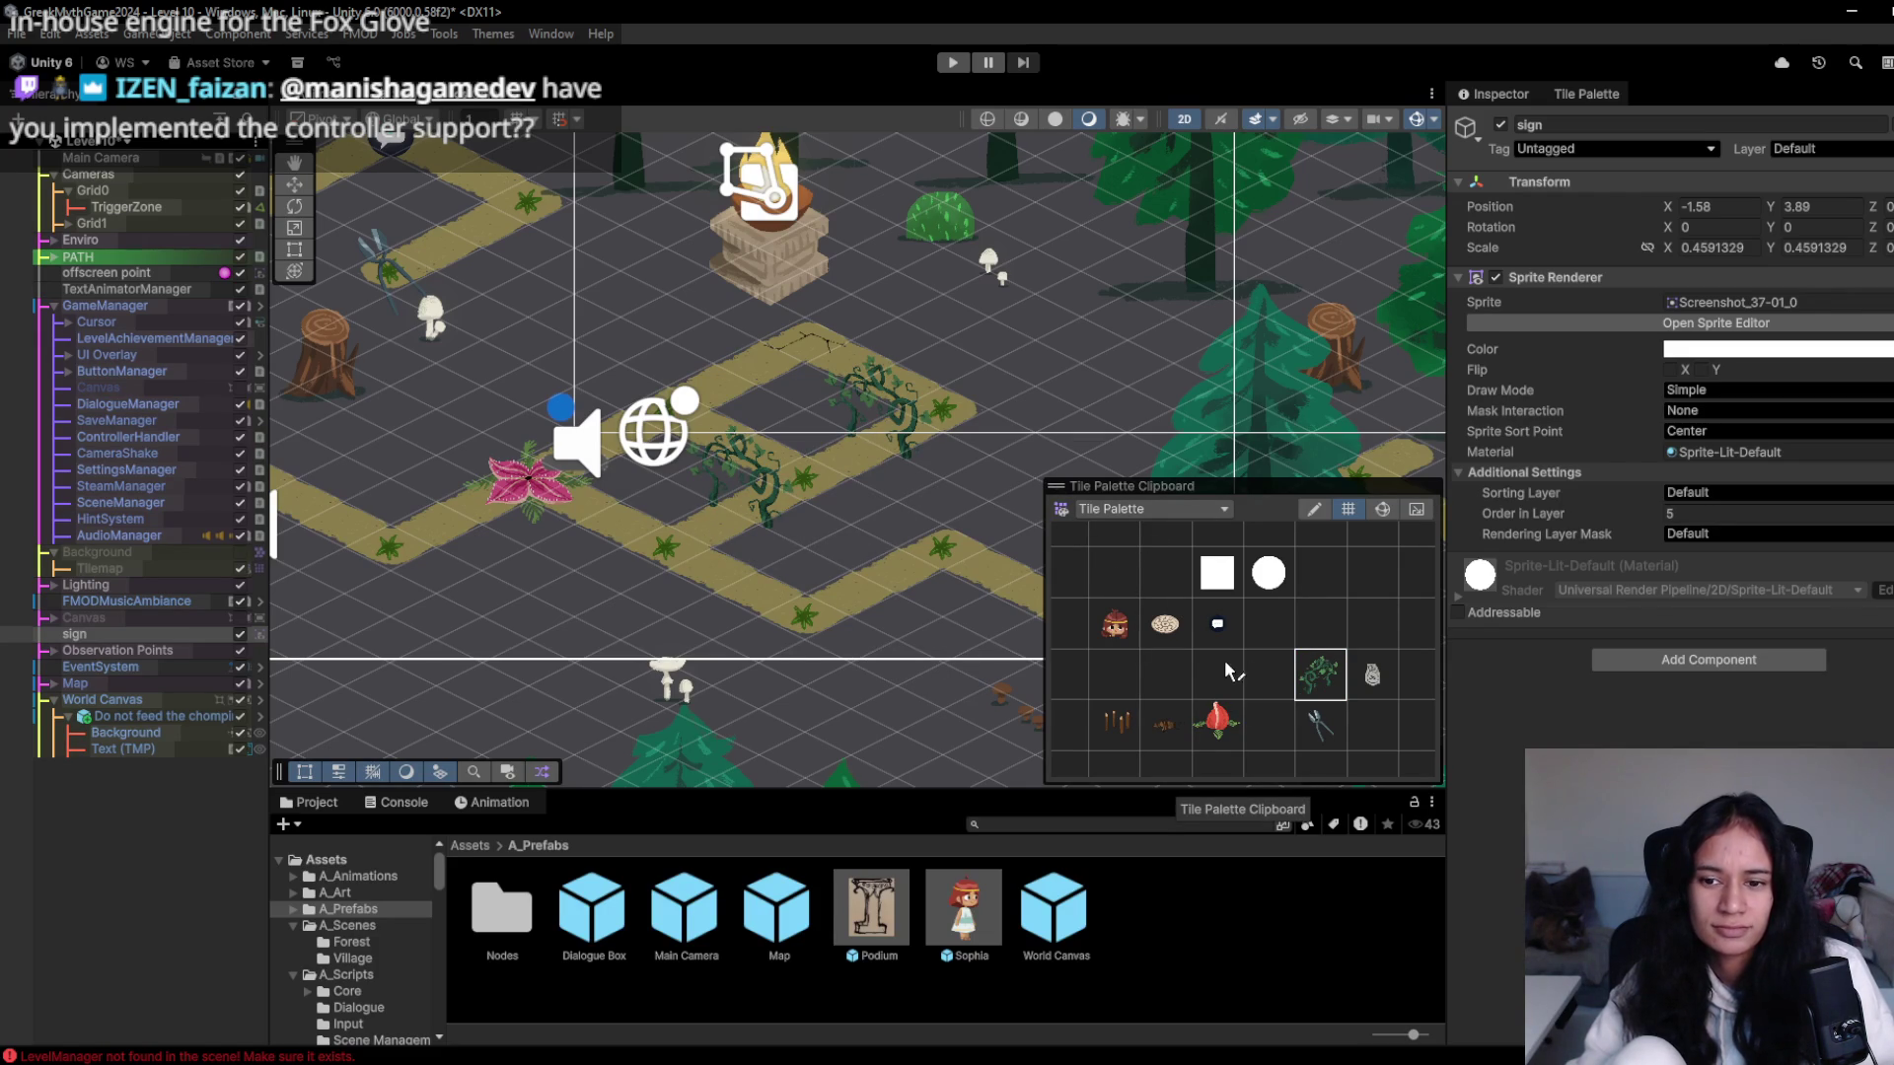
left_click(1268, 675)
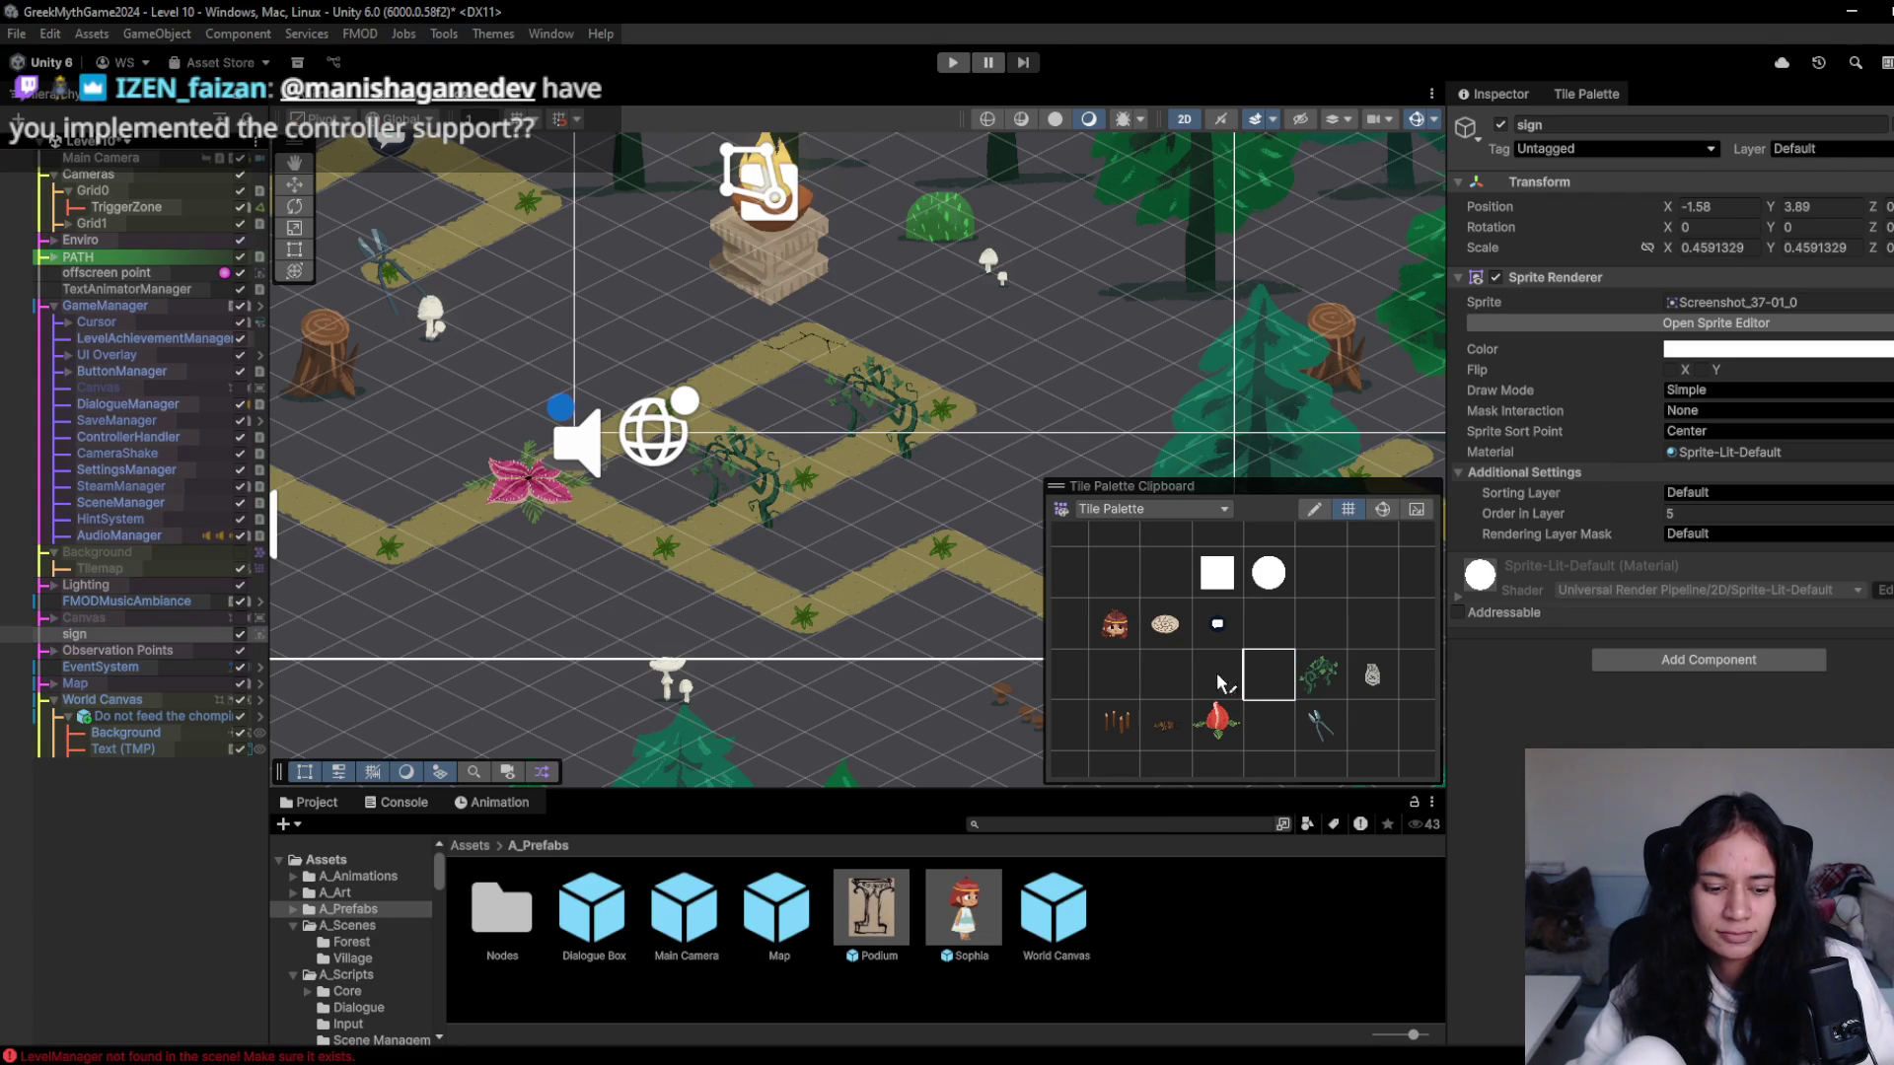
left_click(895, 447)
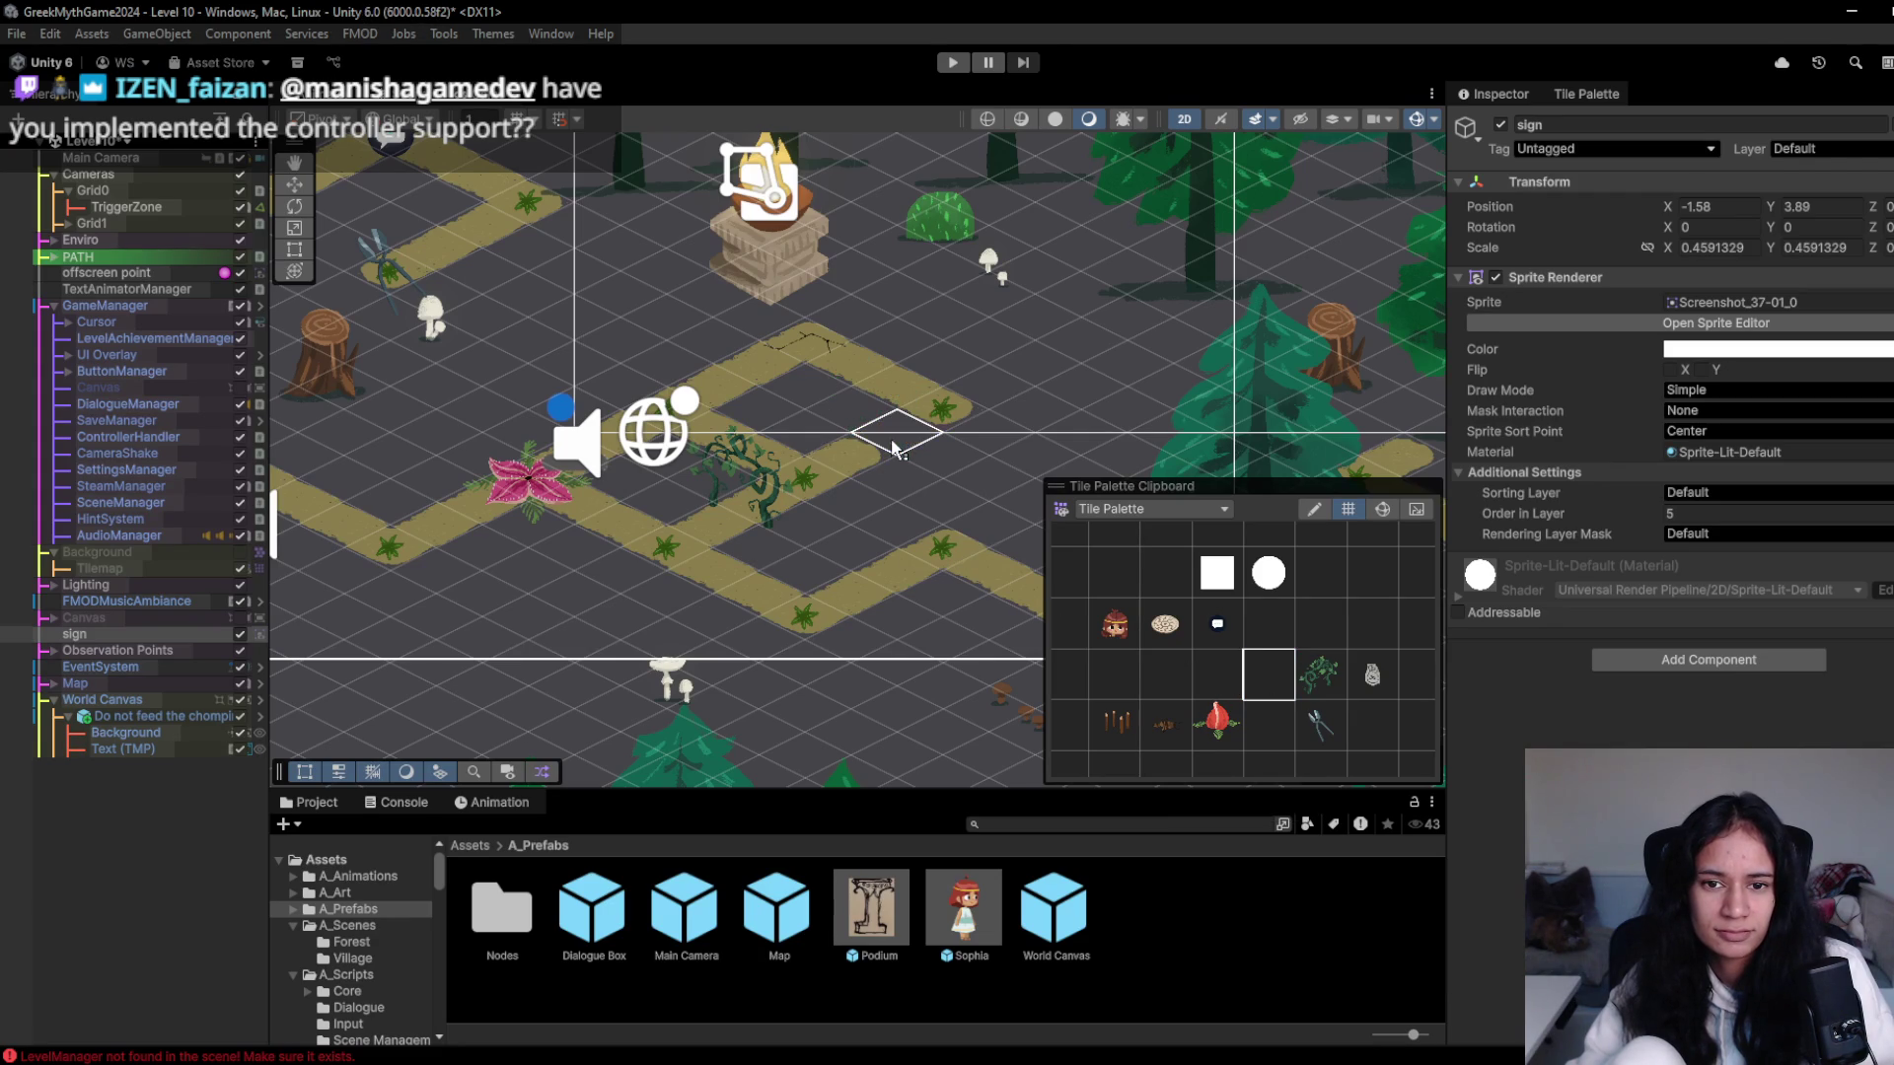
left_click(765, 518)
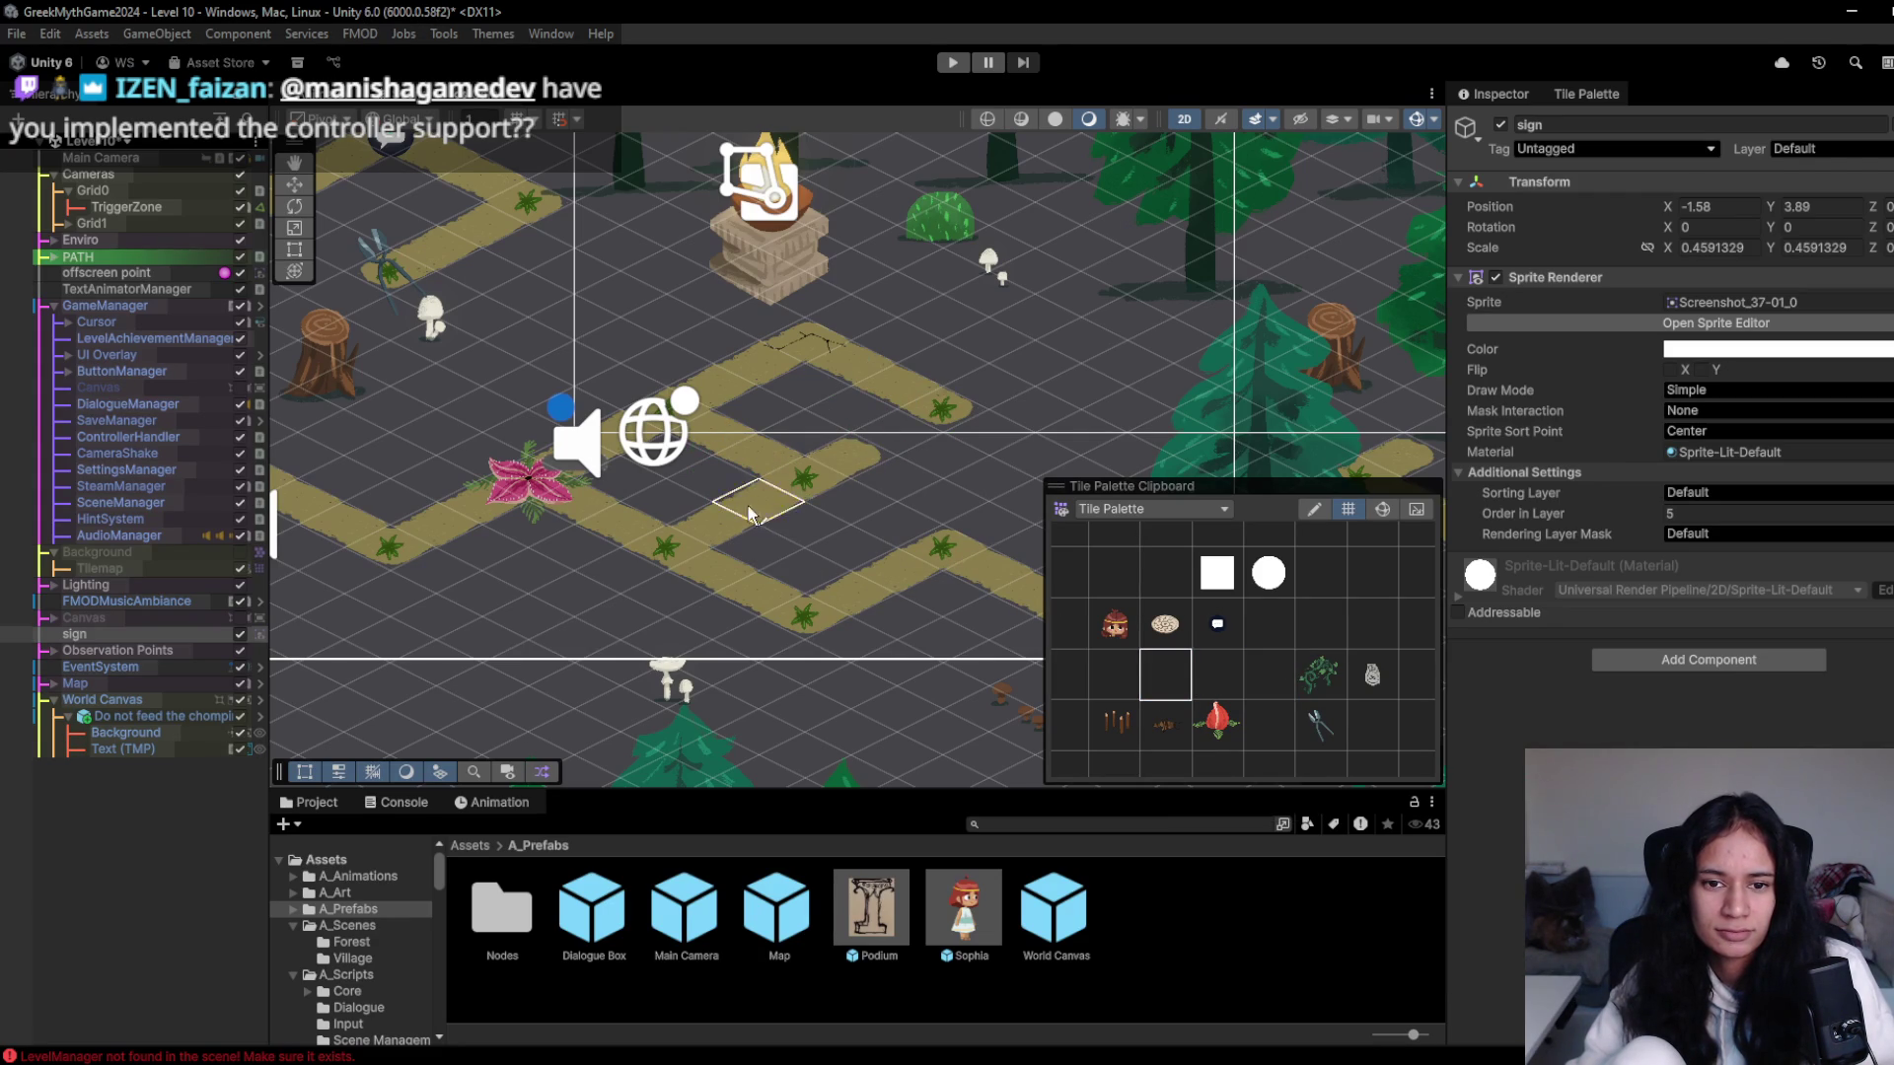
key("alt+Tab")
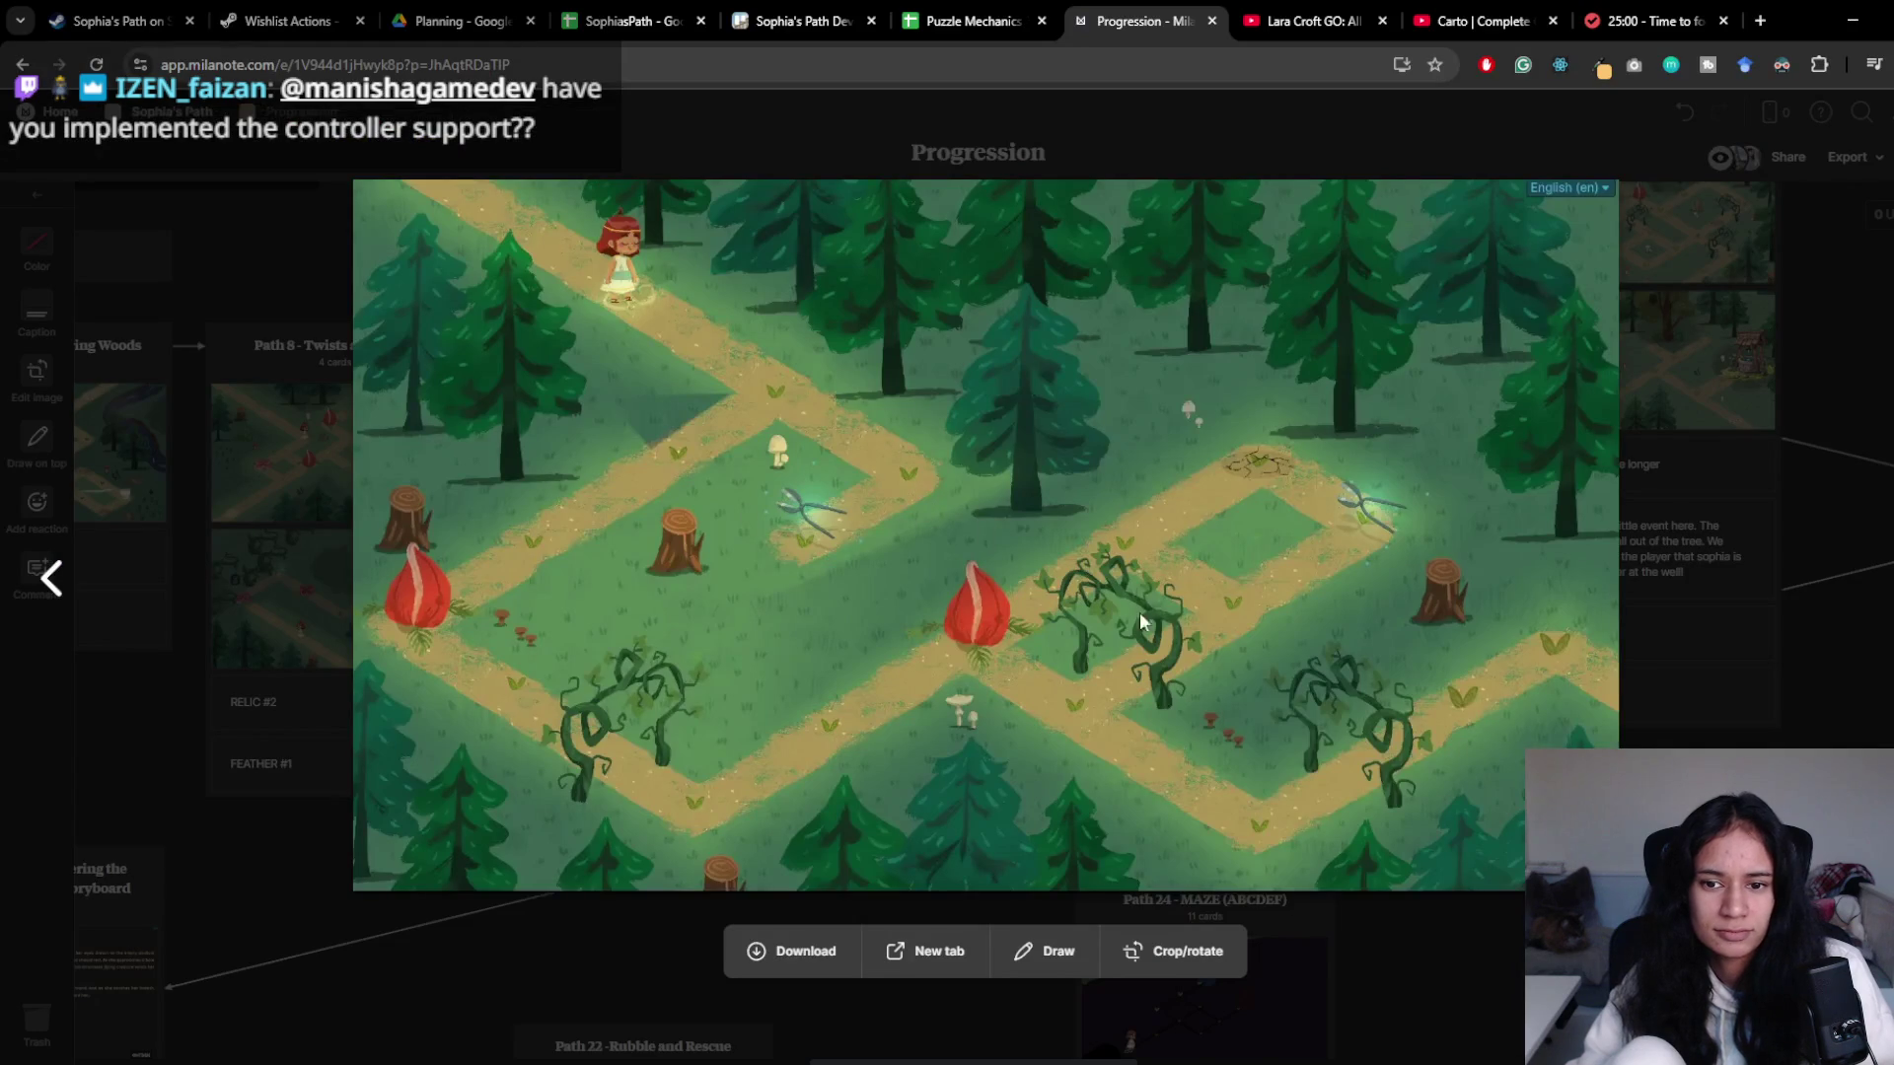
- Back in Unity, paint vine tiles onto the lower path loop
key("alt+Tab")
left_click(1309, 676)
left_click(742, 483)
key("alt+Tab")
key("alt+Tab")
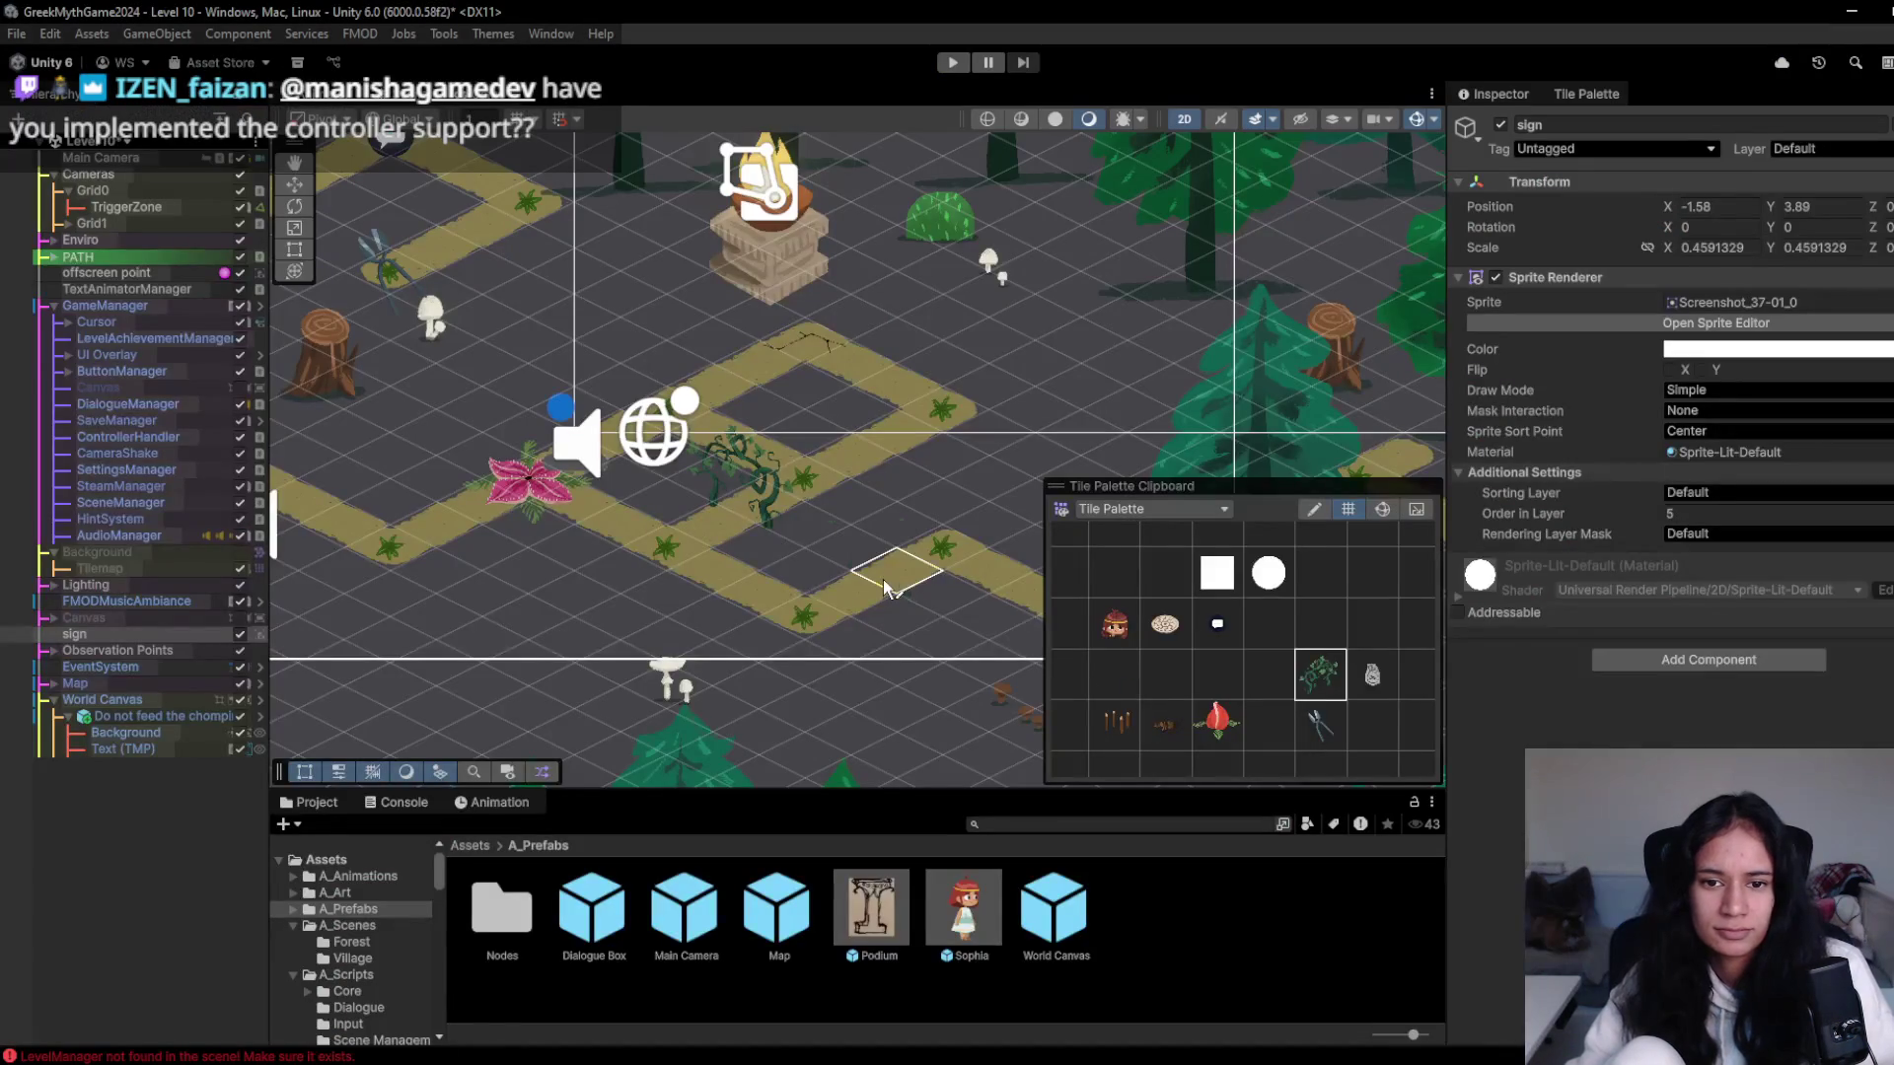
- Run a brief play-test, compare with the Milanote reference, and pan to the level's right side
left_click(949, 63)
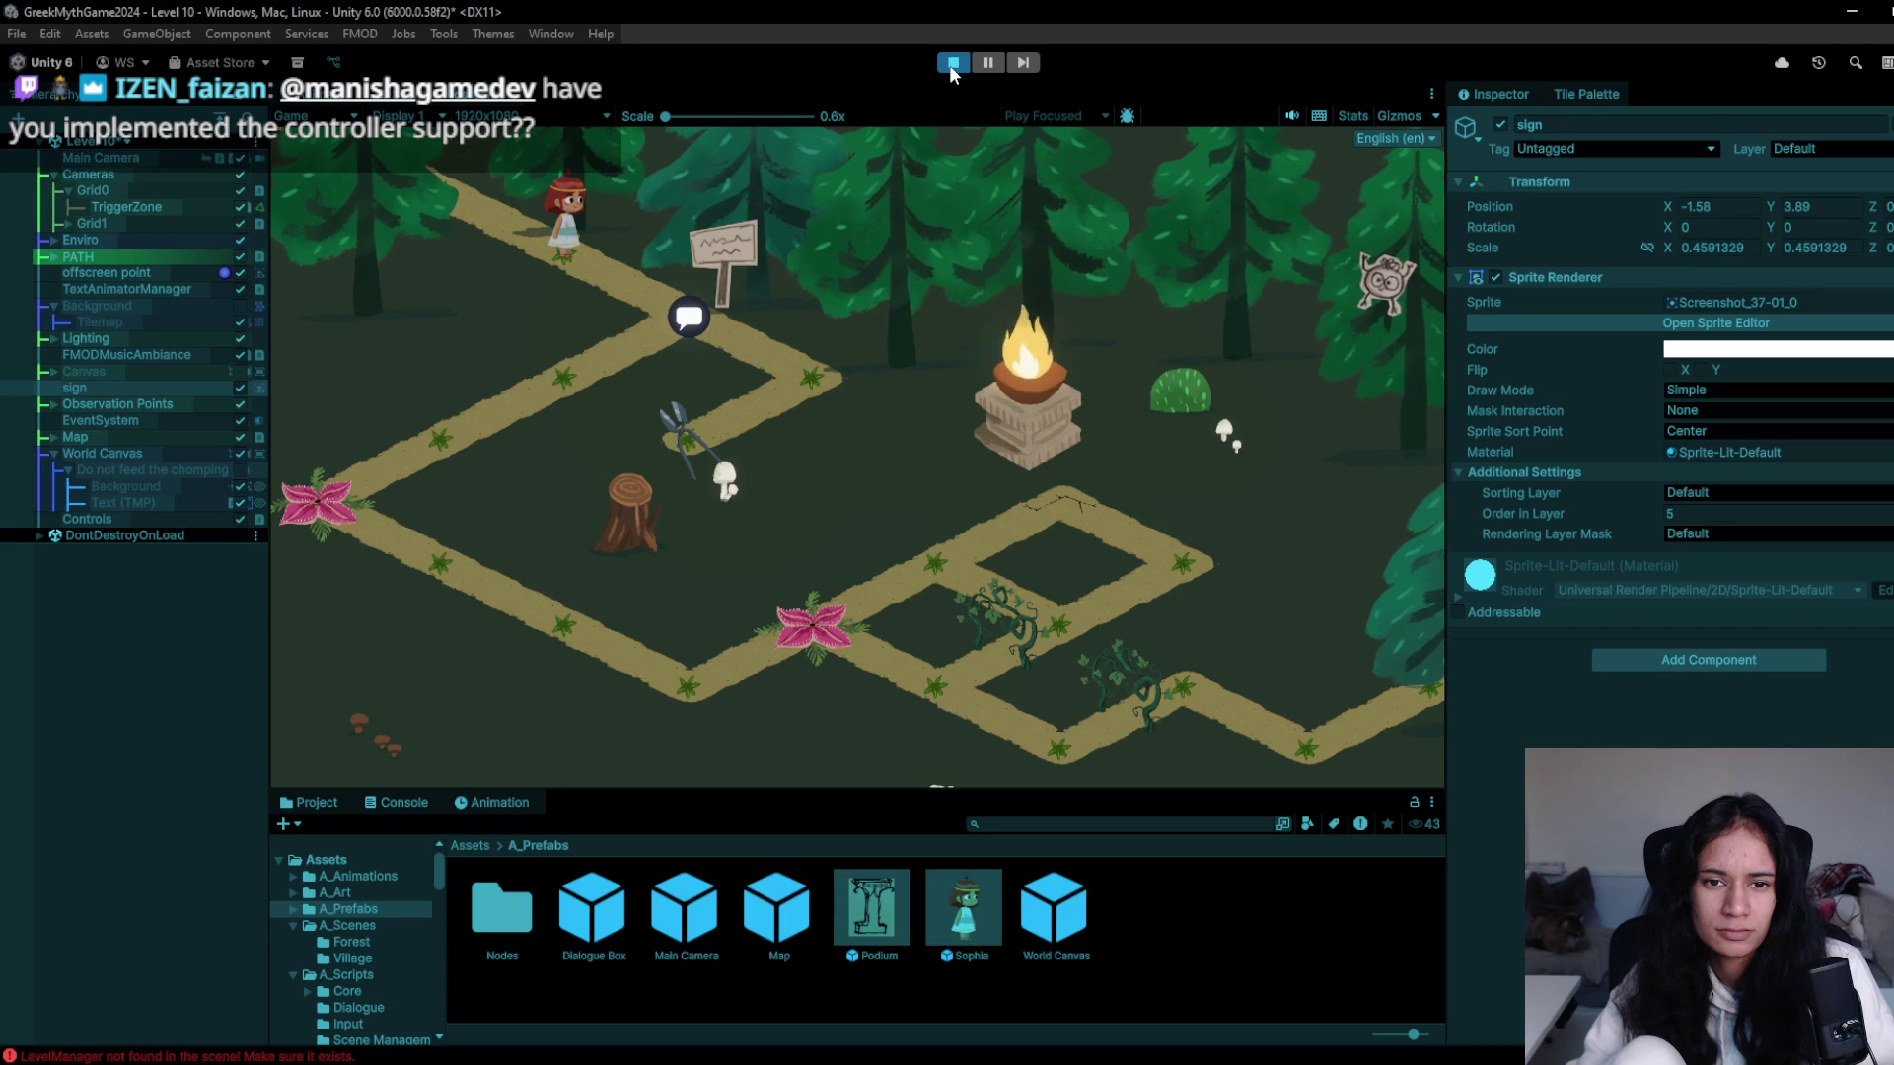
left_click(949, 63)
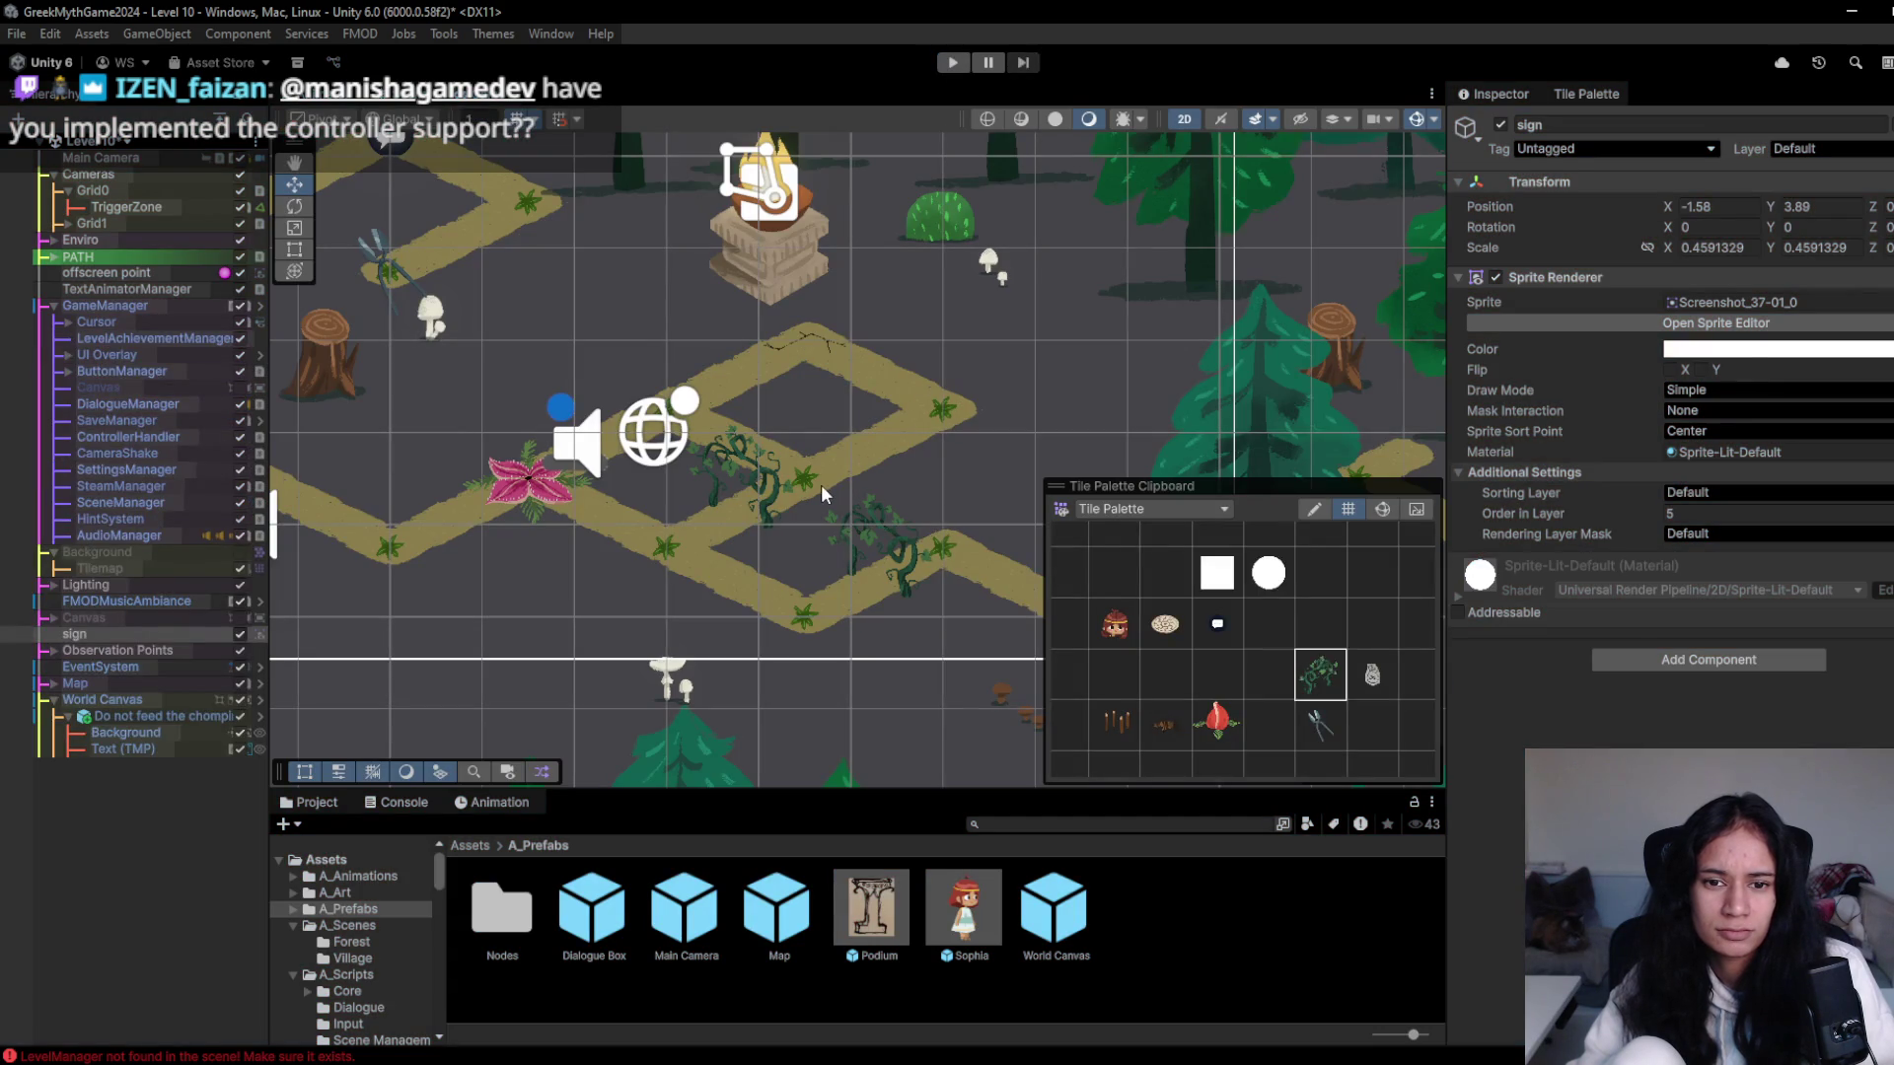
key("alt+Tab")
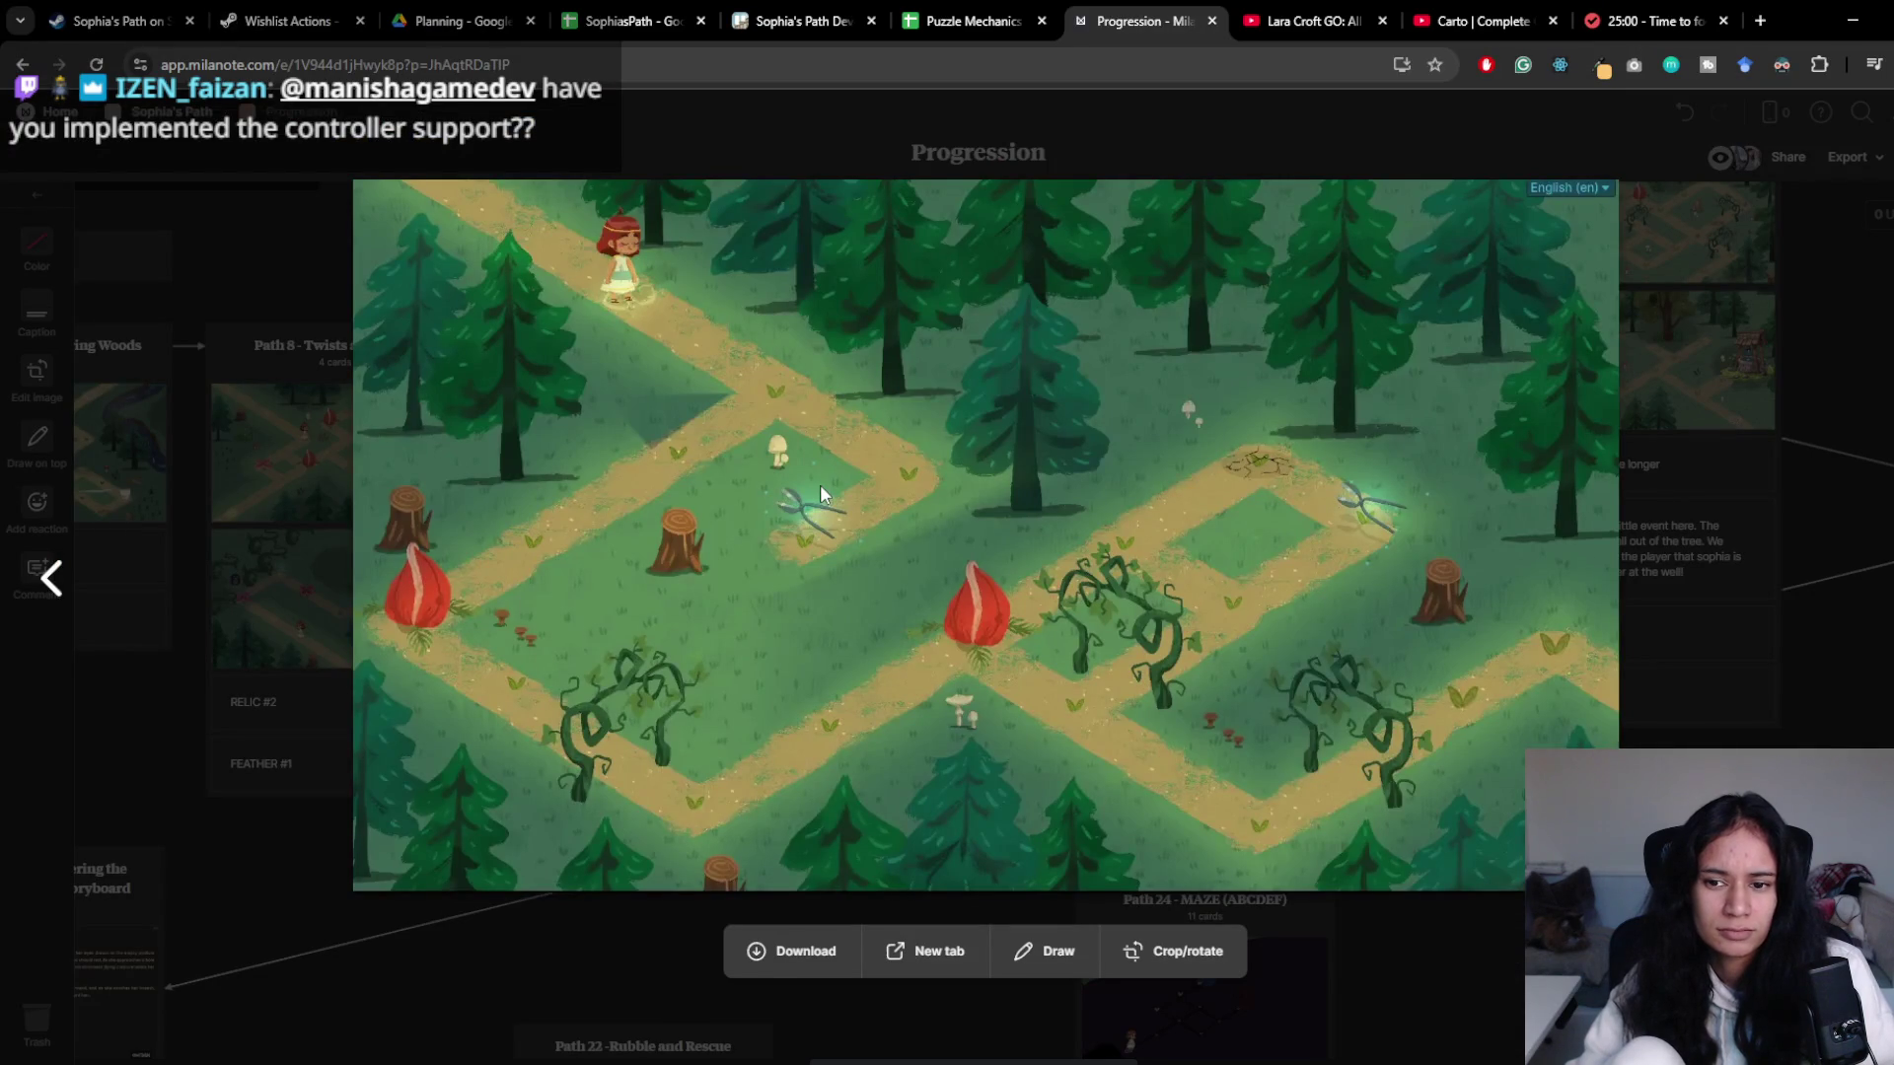
key("alt+Tab")
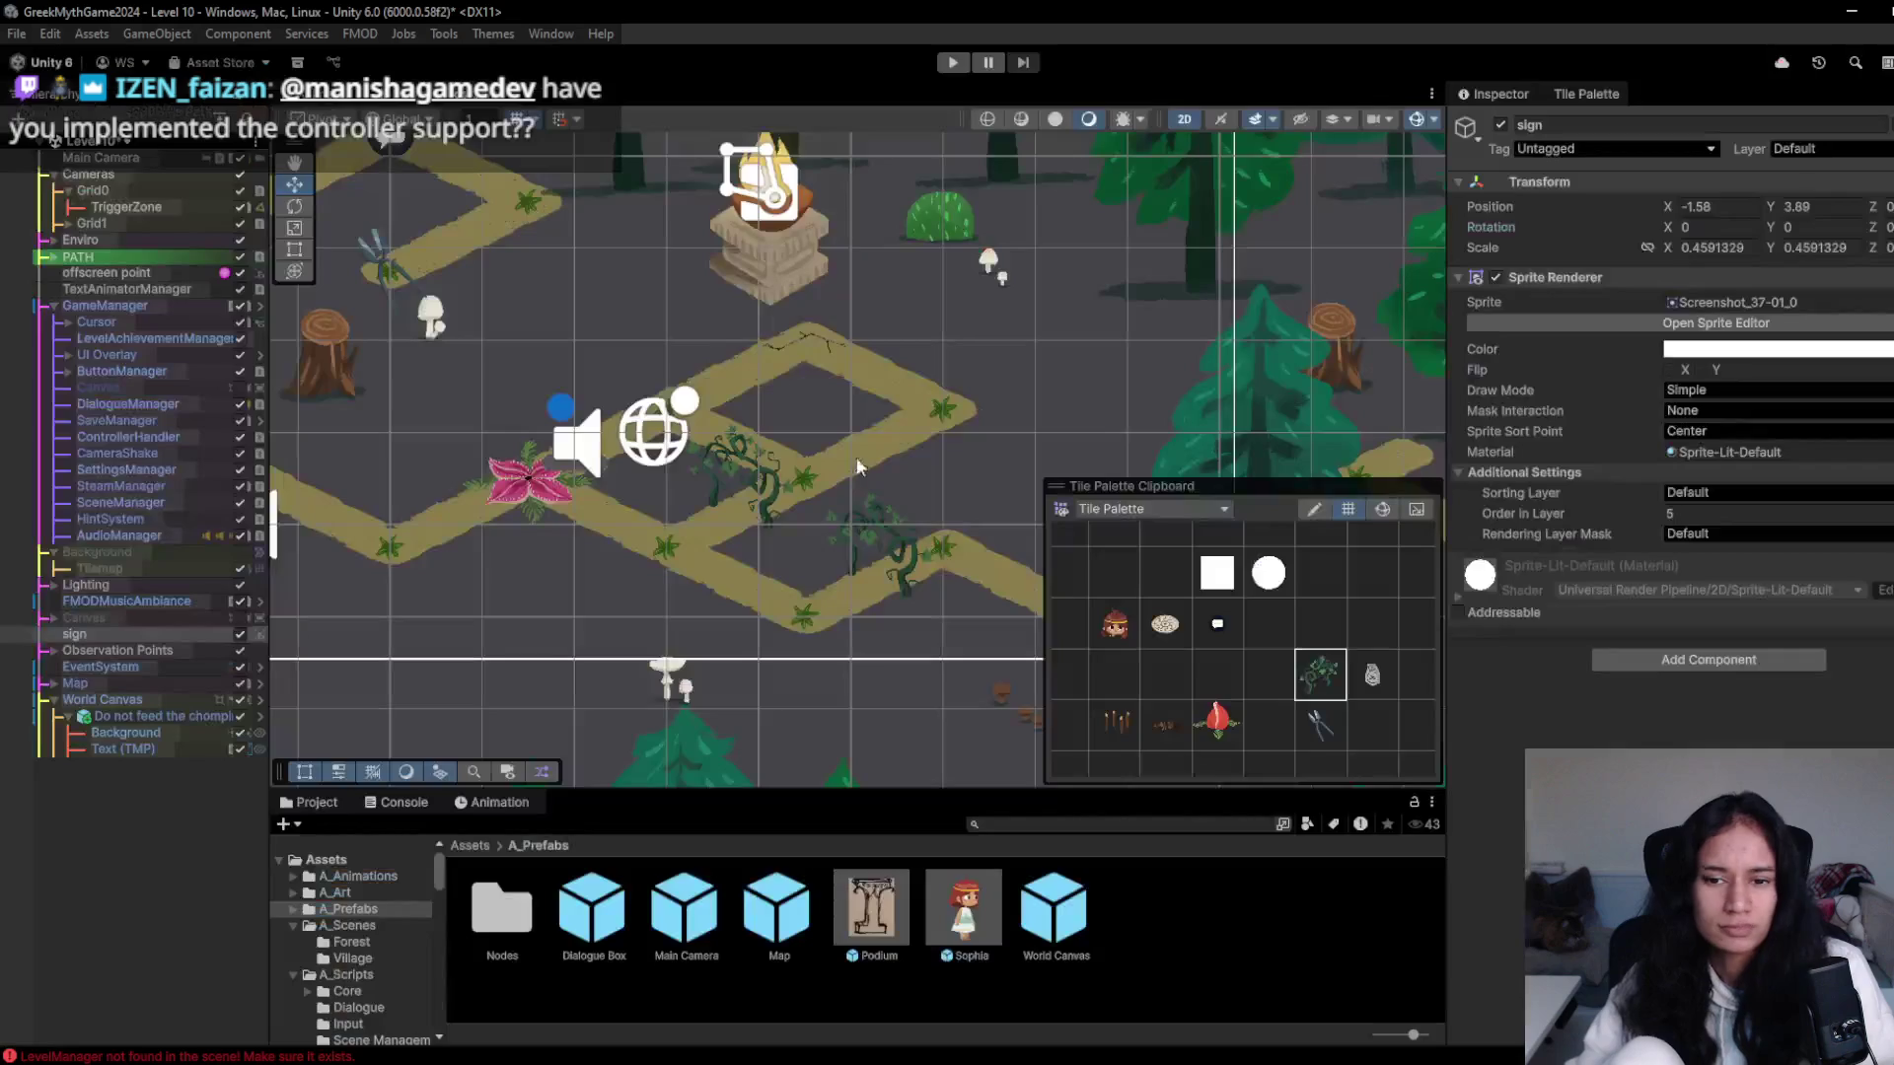
left_click_drag(957, 541, 756, 576)
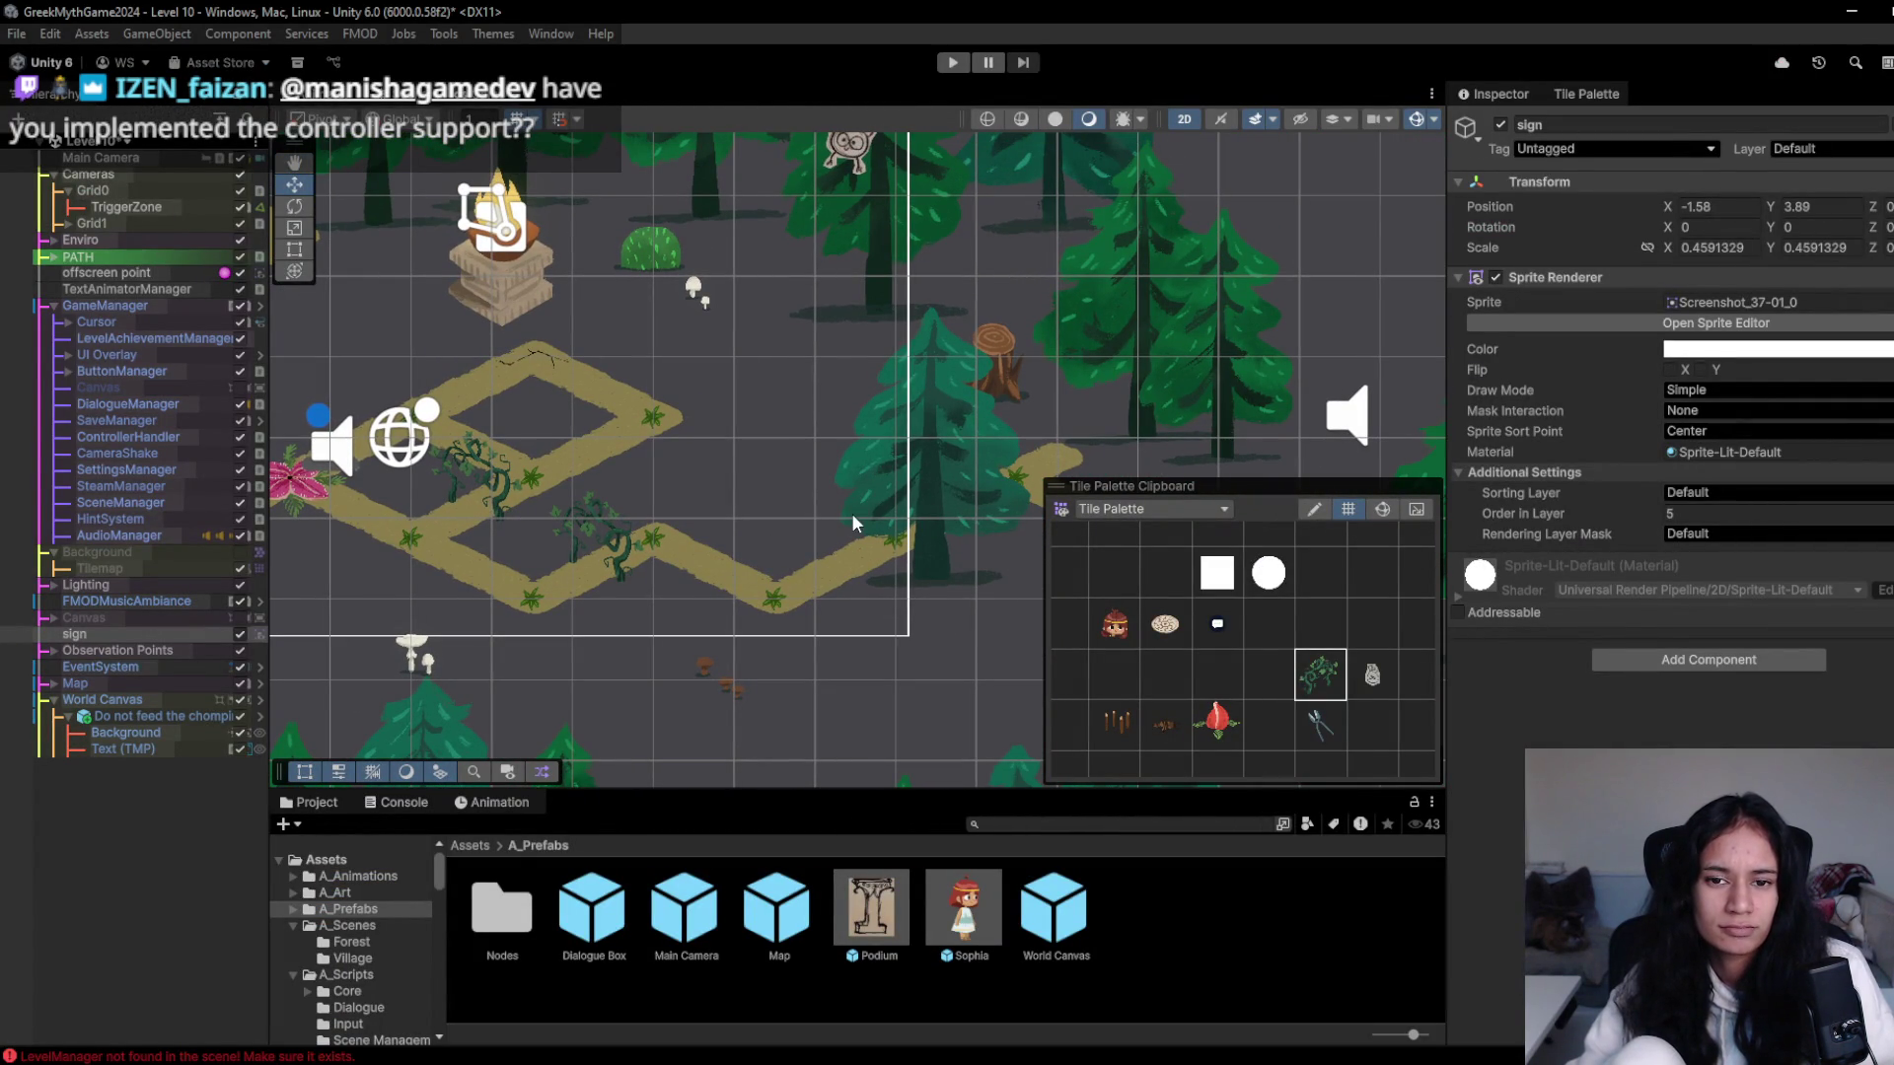
- Move Forest-tree-6 down-left nearer the path, checking against the Milanote reference
mouse_move(866, 509)
left_mouse_down()
mouse_move(740, 499)
mouse_move(767, 364)
left_mouse_up()
left_click(758, 382)
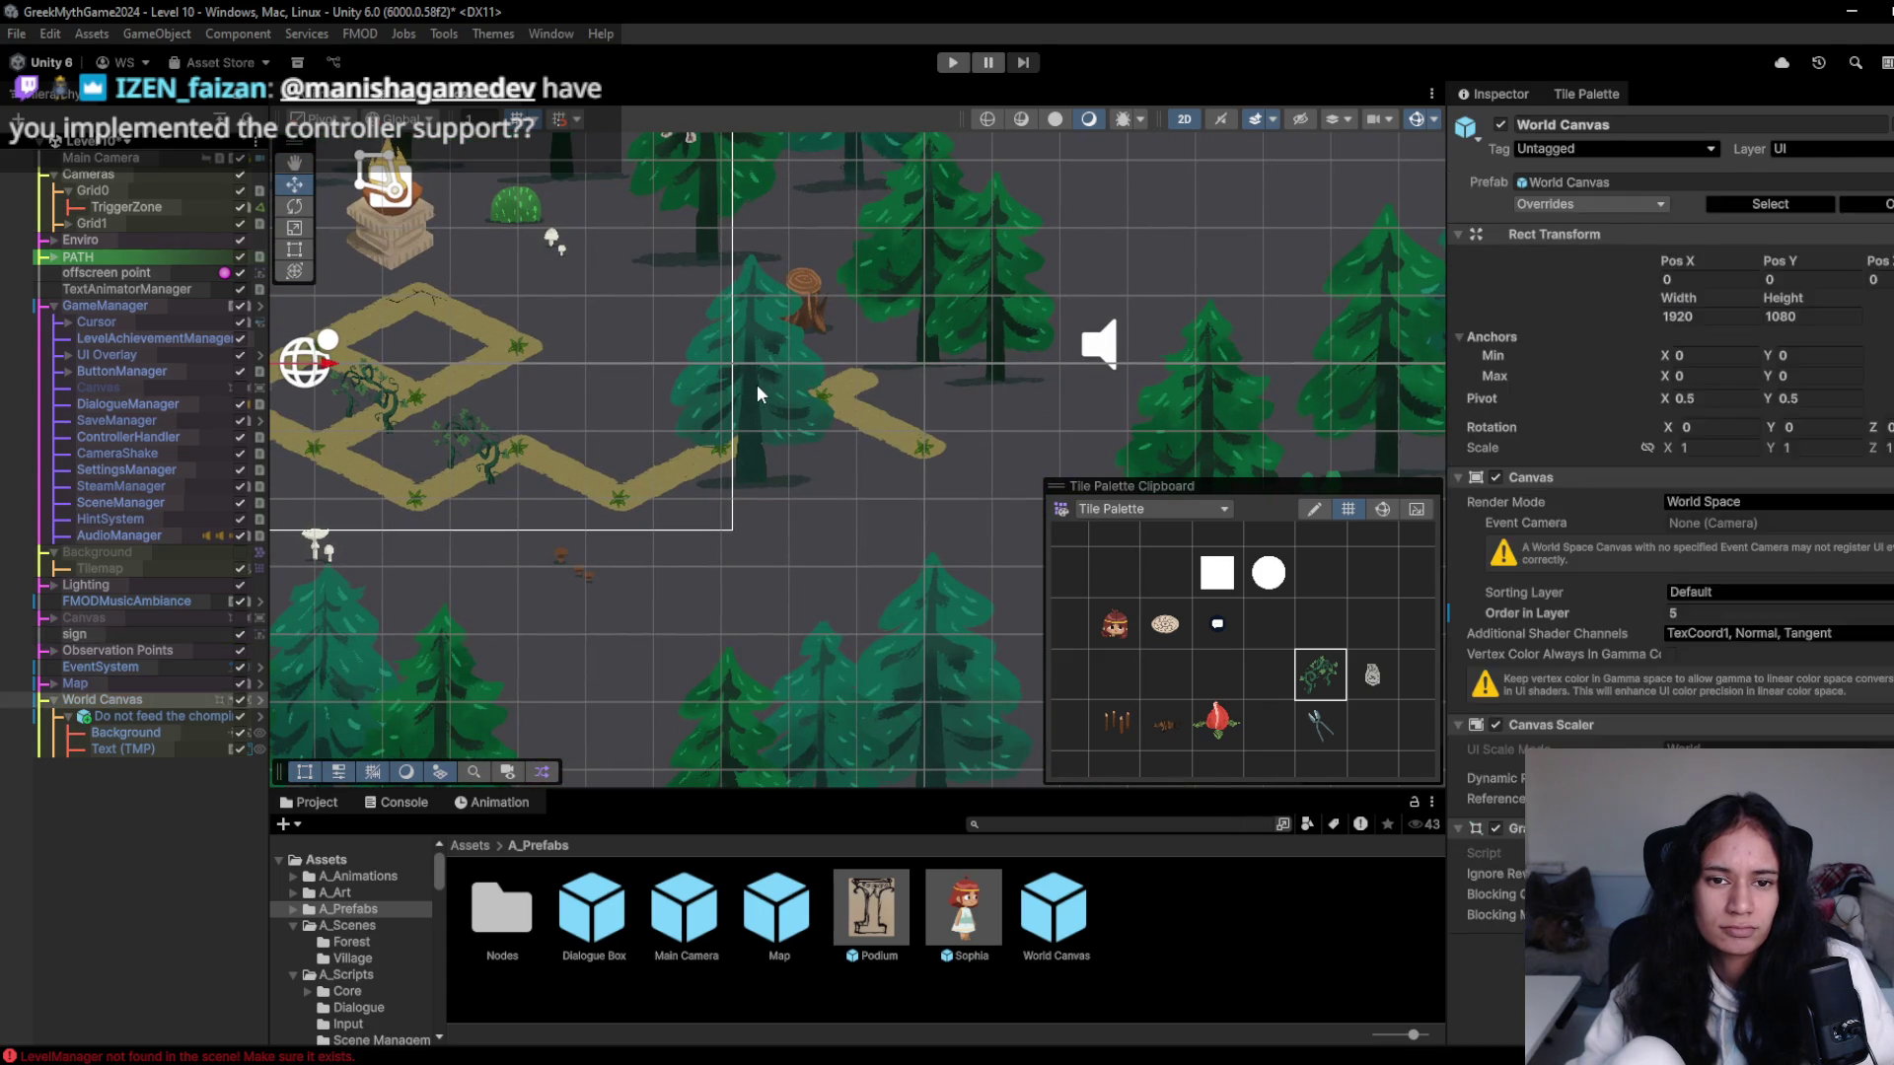
left_click(758, 391)
left_click(757, 392)
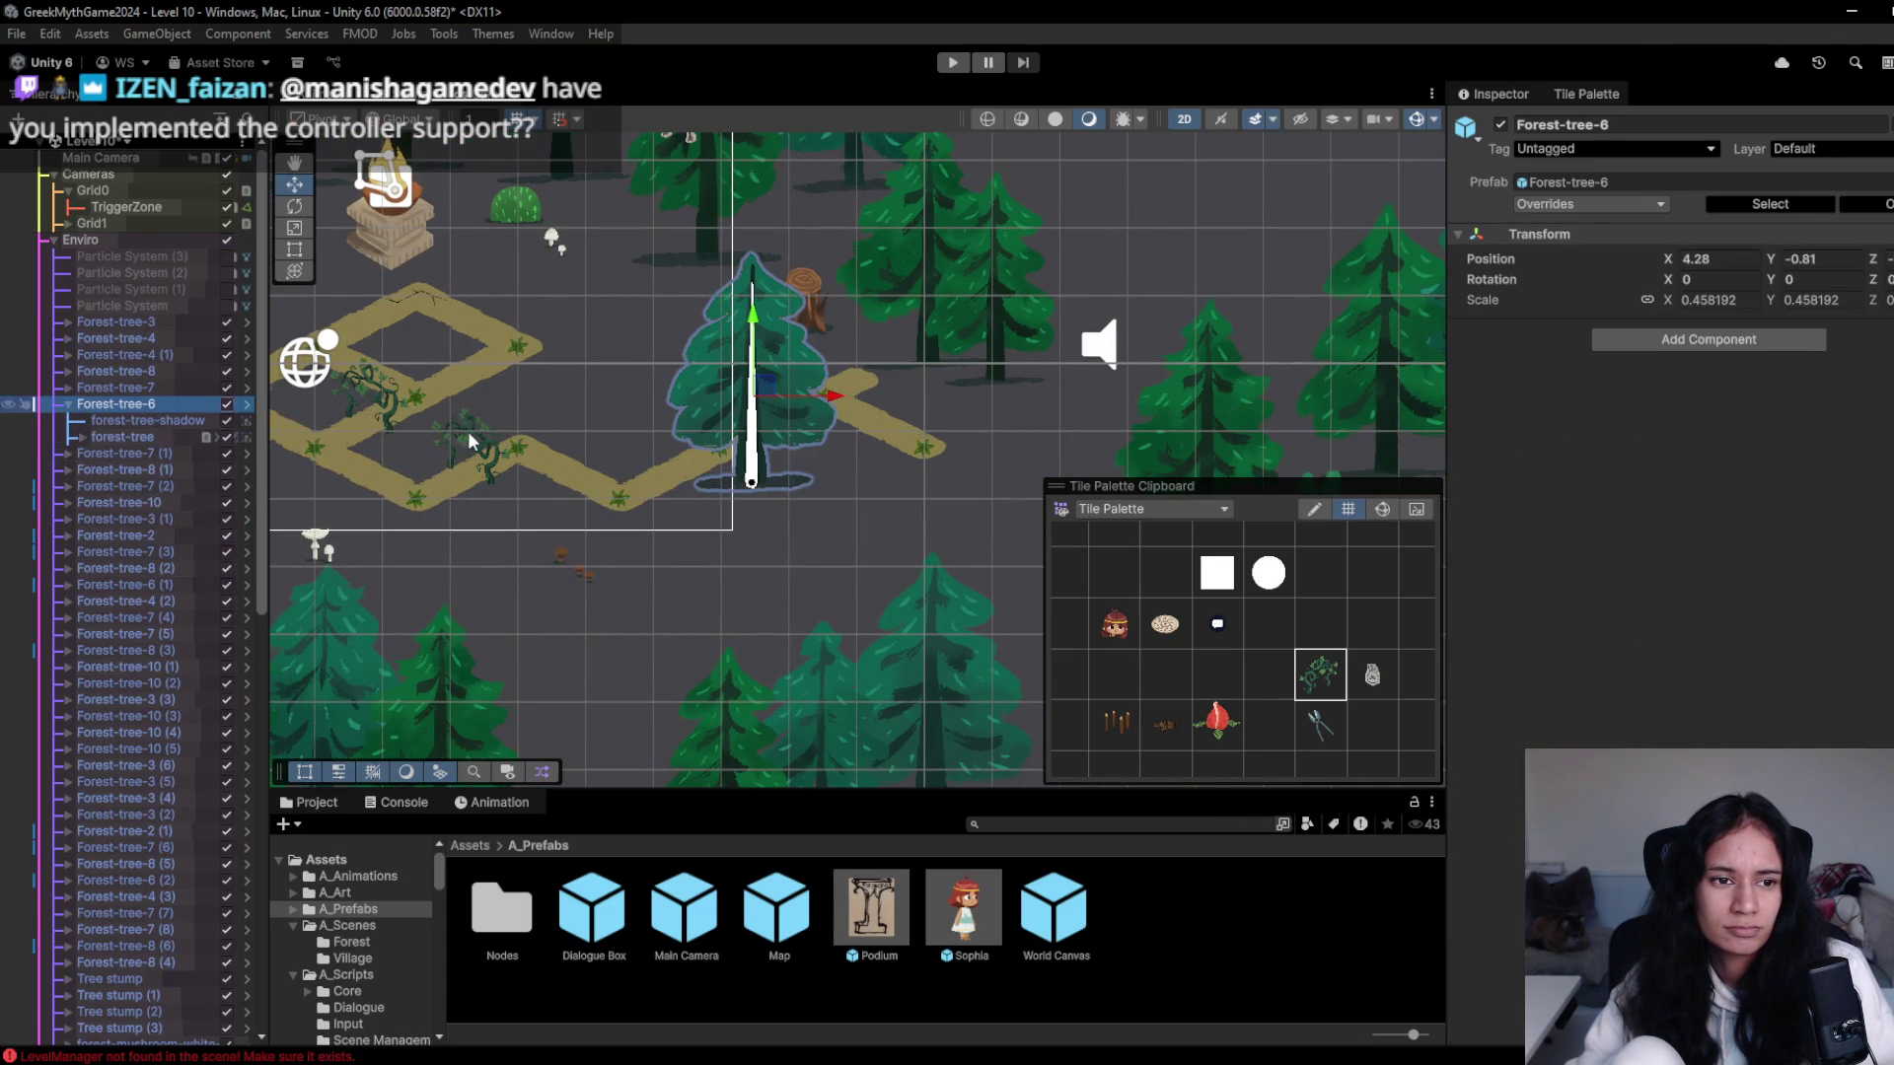
mouse_move(758, 392)
left_mouse_down()
mouse_move(597, 754)
mouse_move(690, 680)
mouse_move(681, 345)
mouse_move(661, 326)
left_mouse_up()
key("alt+Tab")
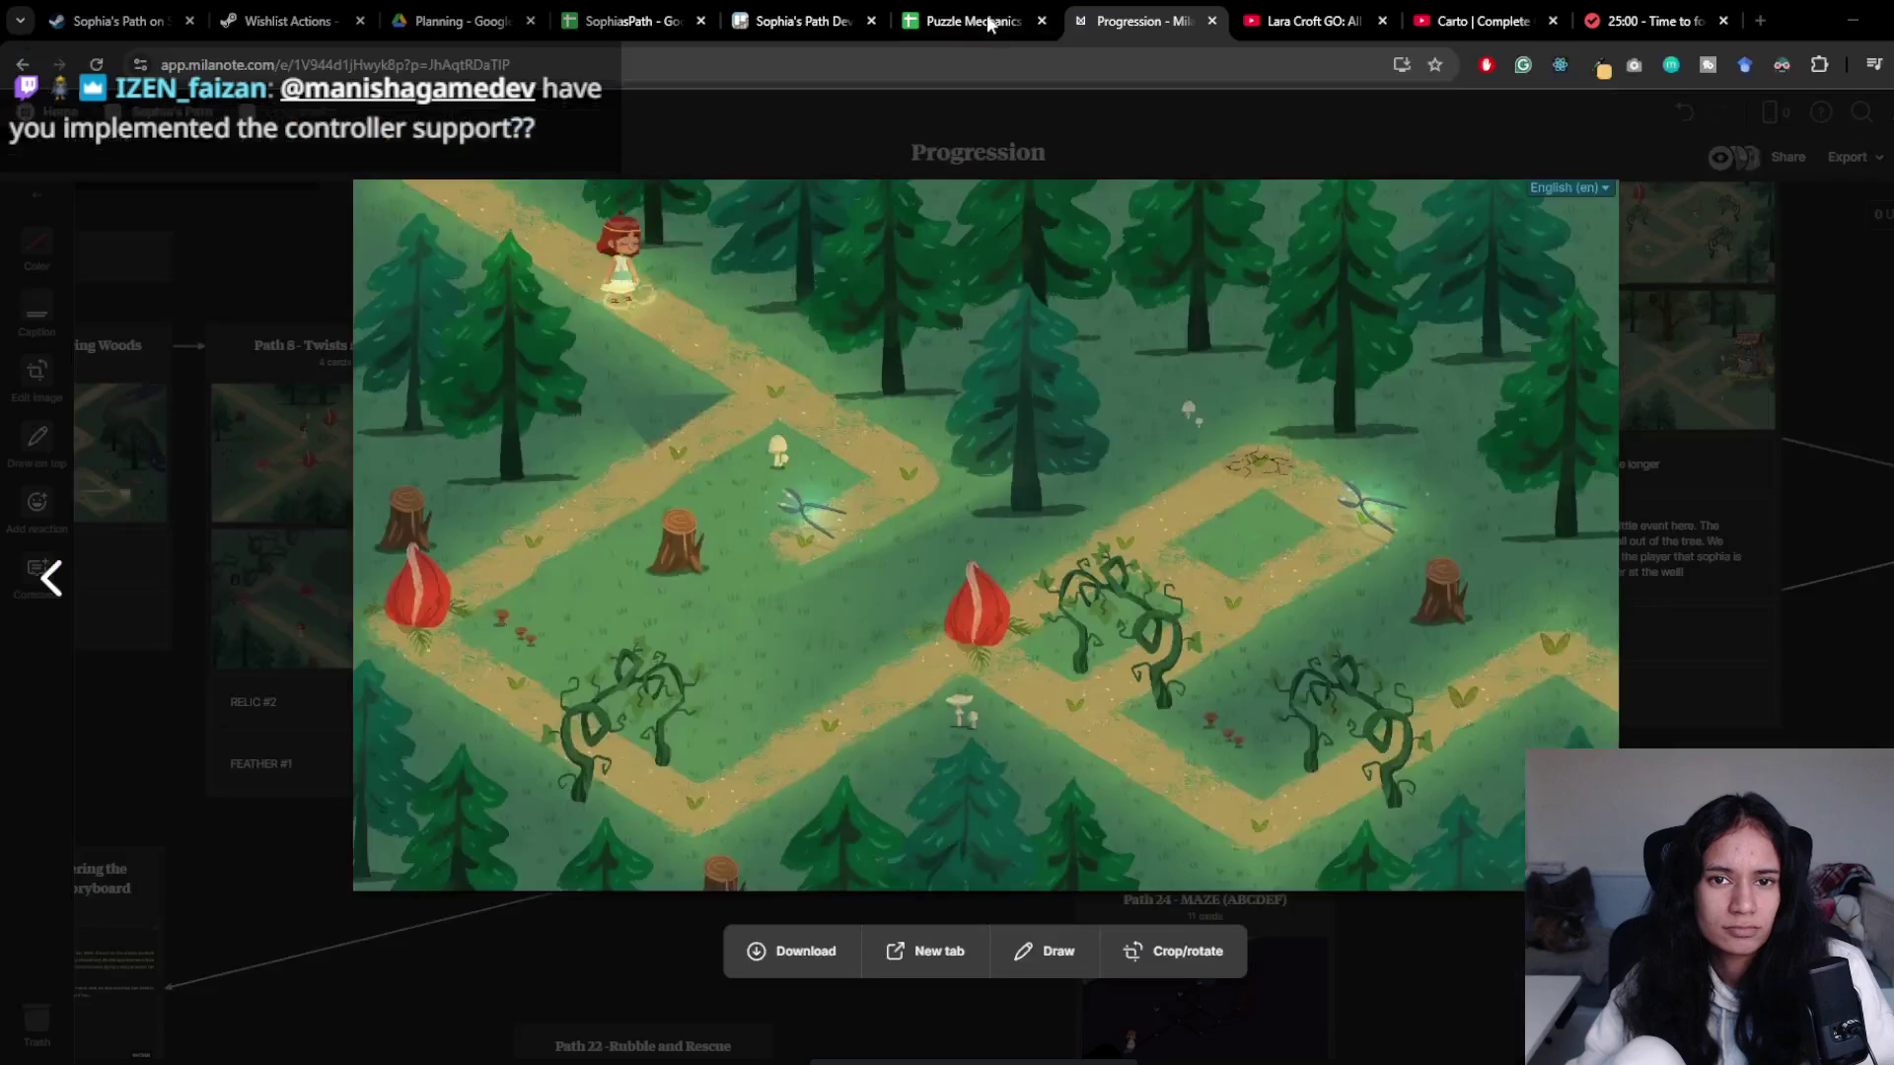
key("alt+Tab")
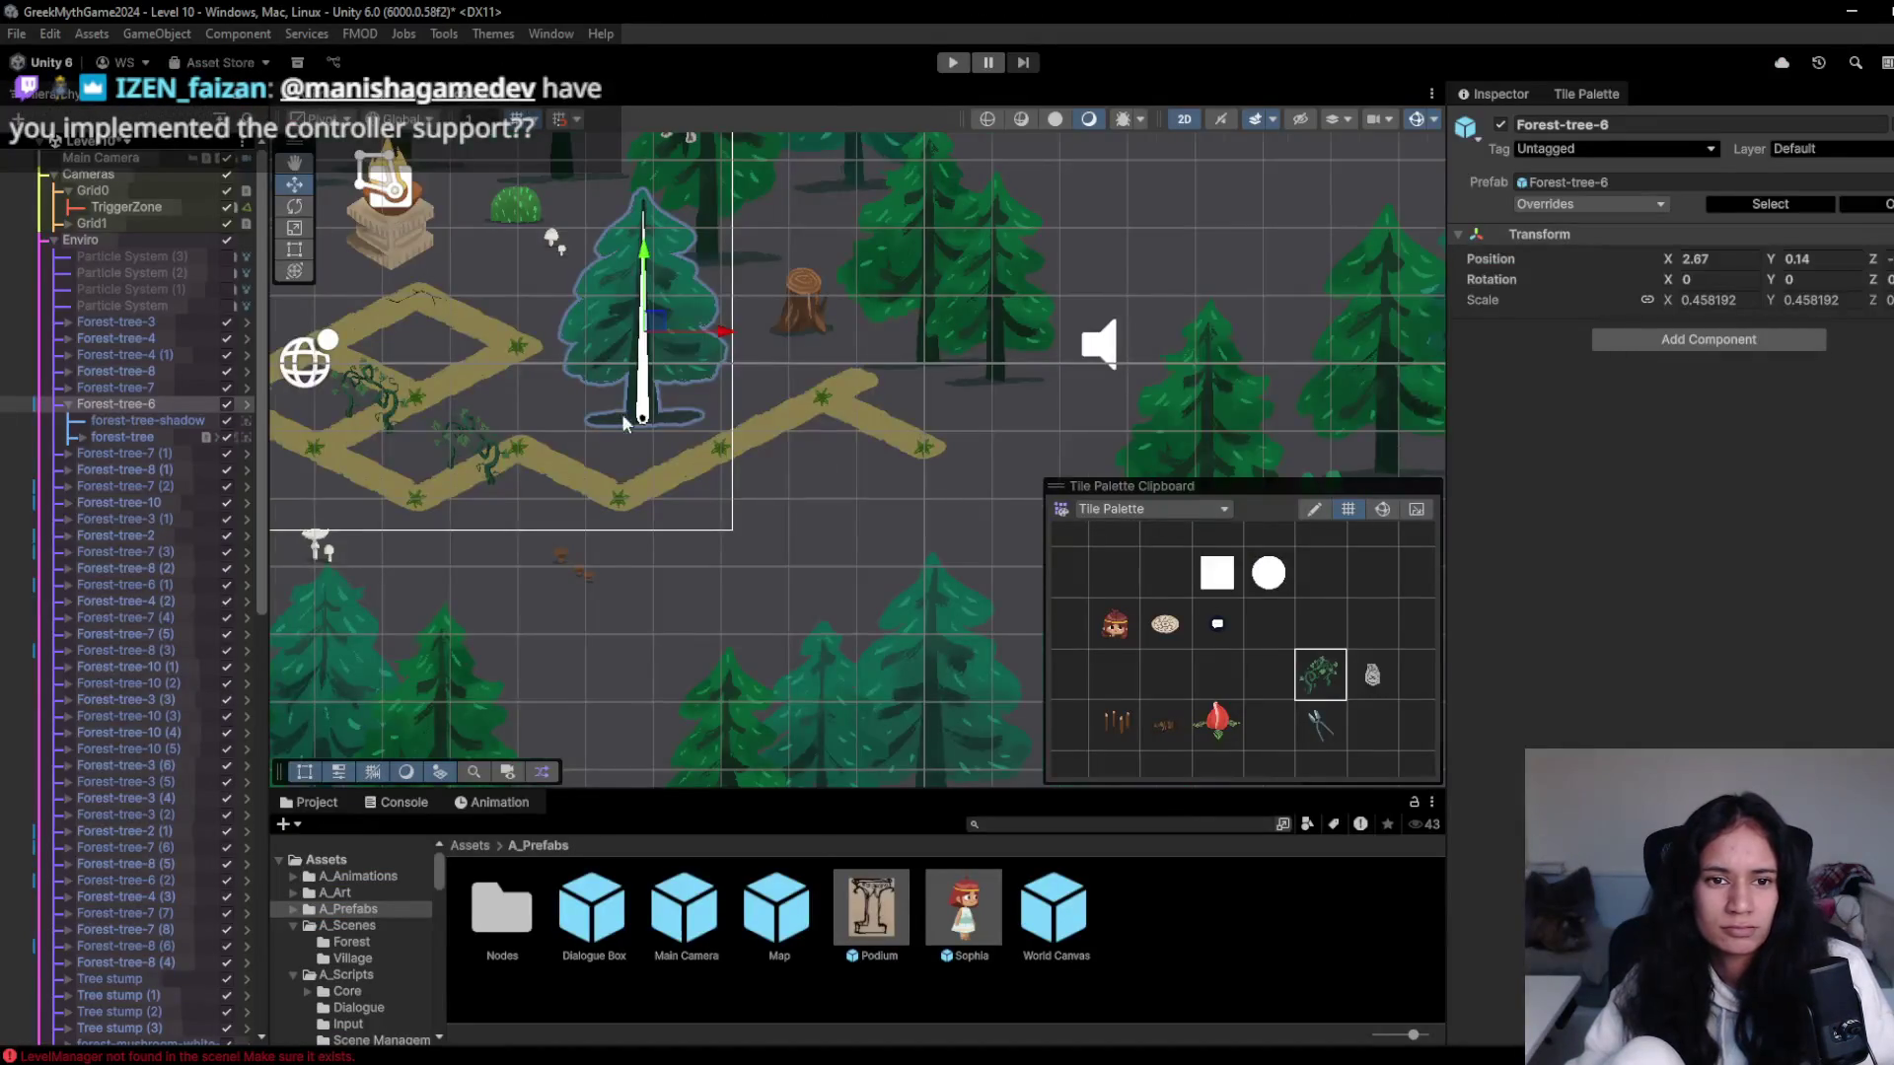
- Paint a shears tile on the right path and start play mode
left_click(1320, 726)
left_click(780, 450)
left_click(953, 64)
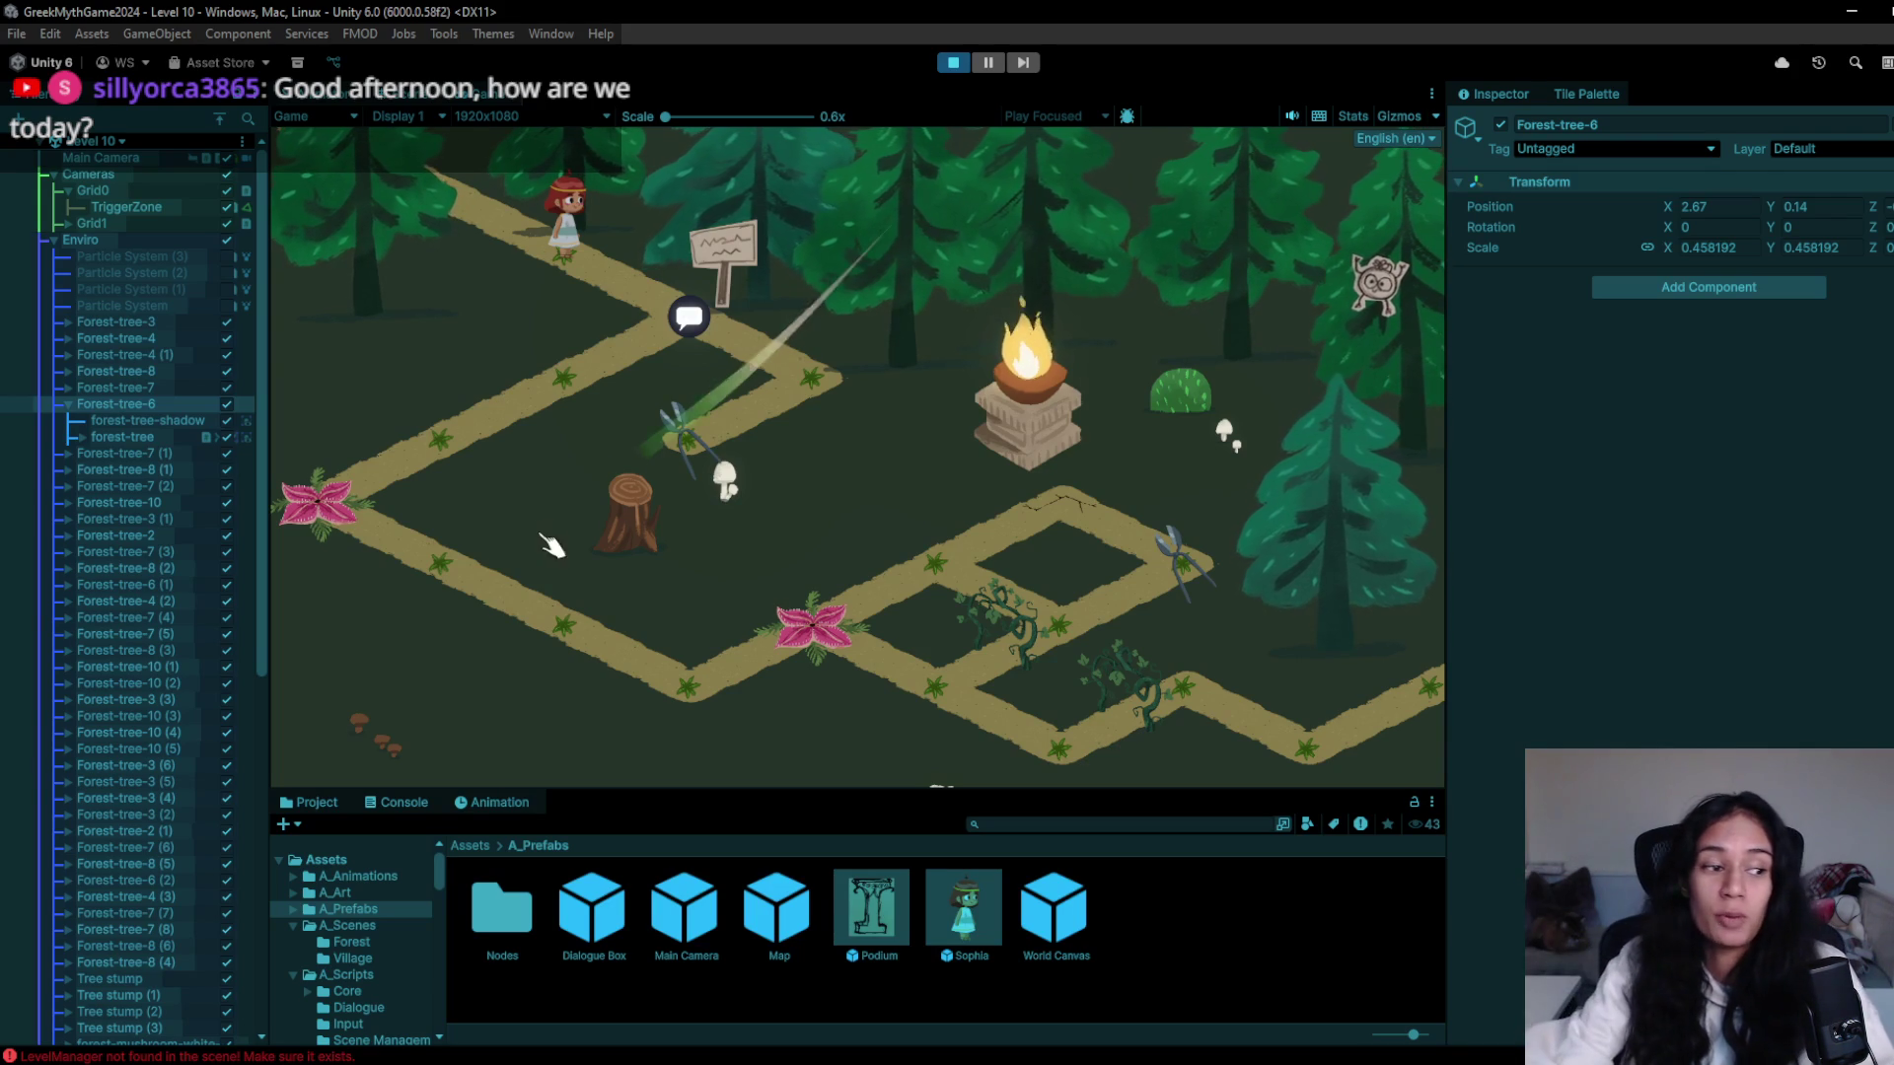
- Walk the girl to the sign, dismiss its warning, then walk into the chomping plant and stop
left_click(688, 336)
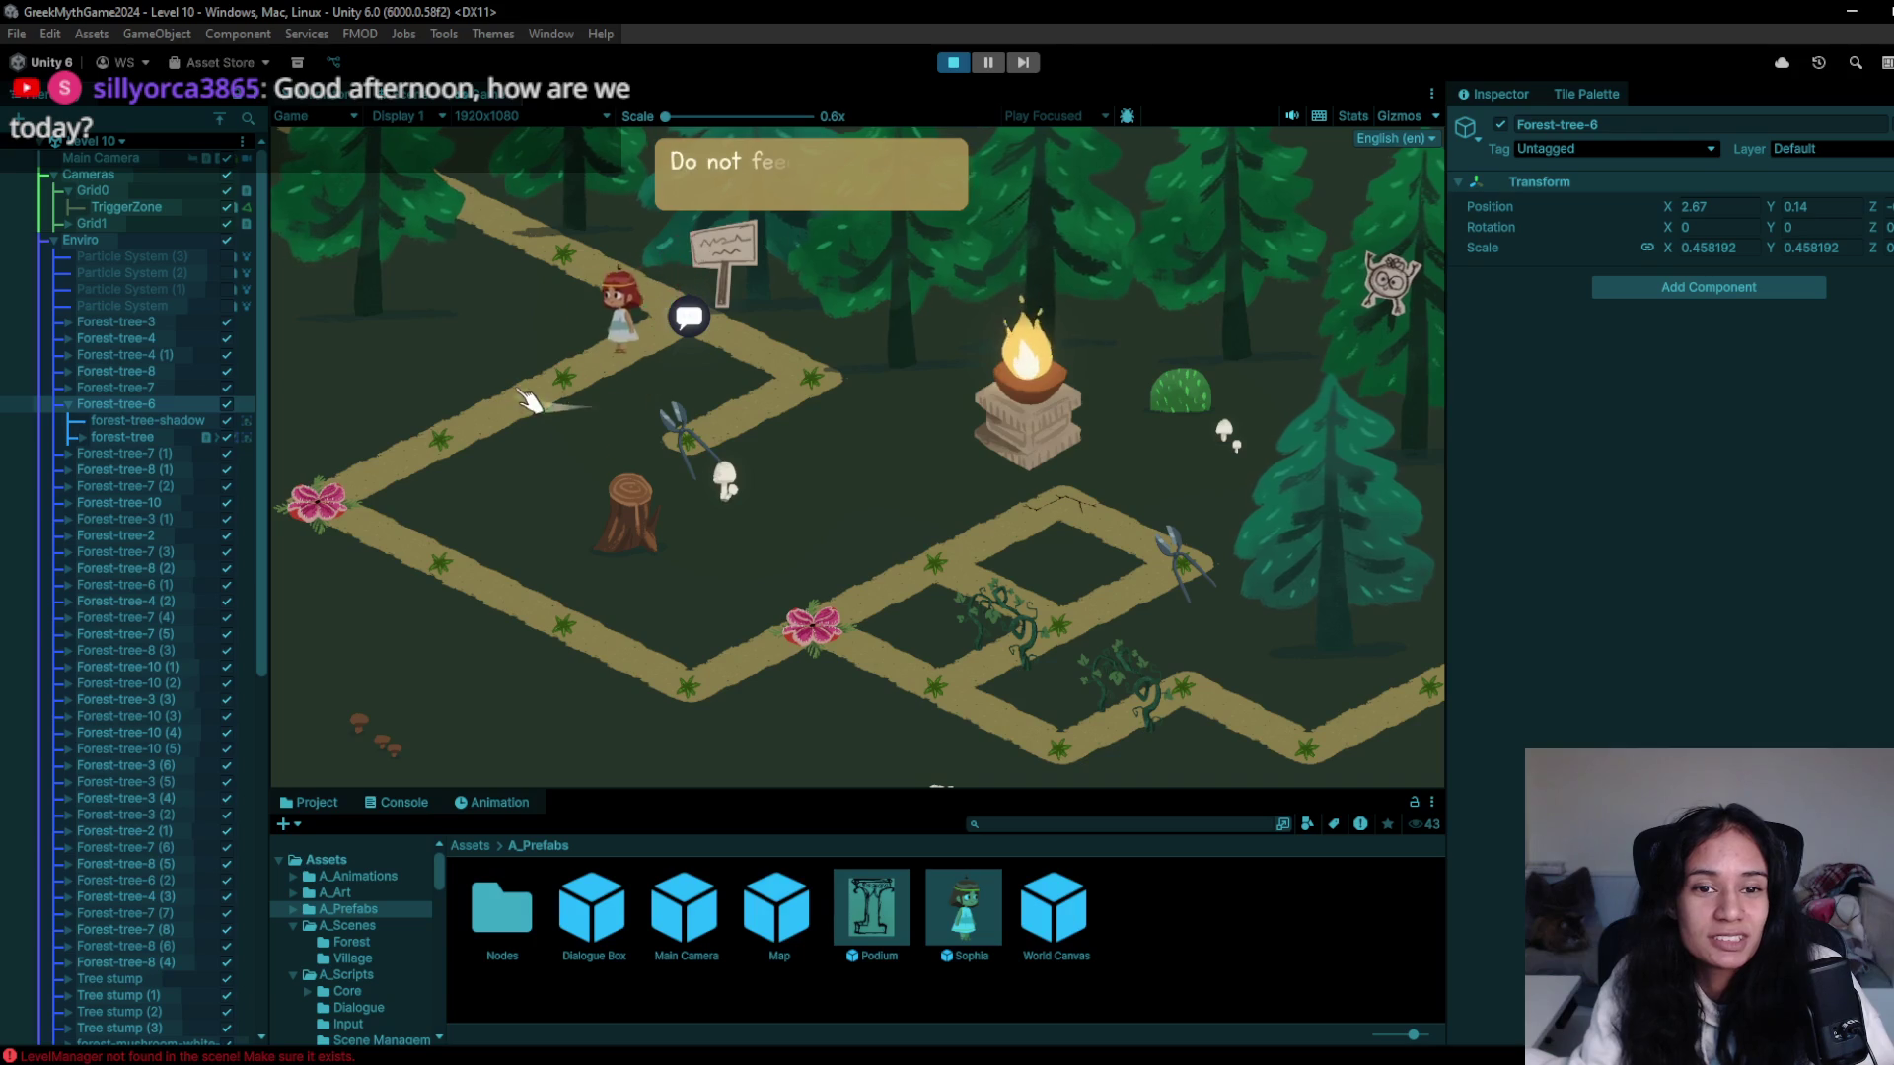
left_click(463, 424)
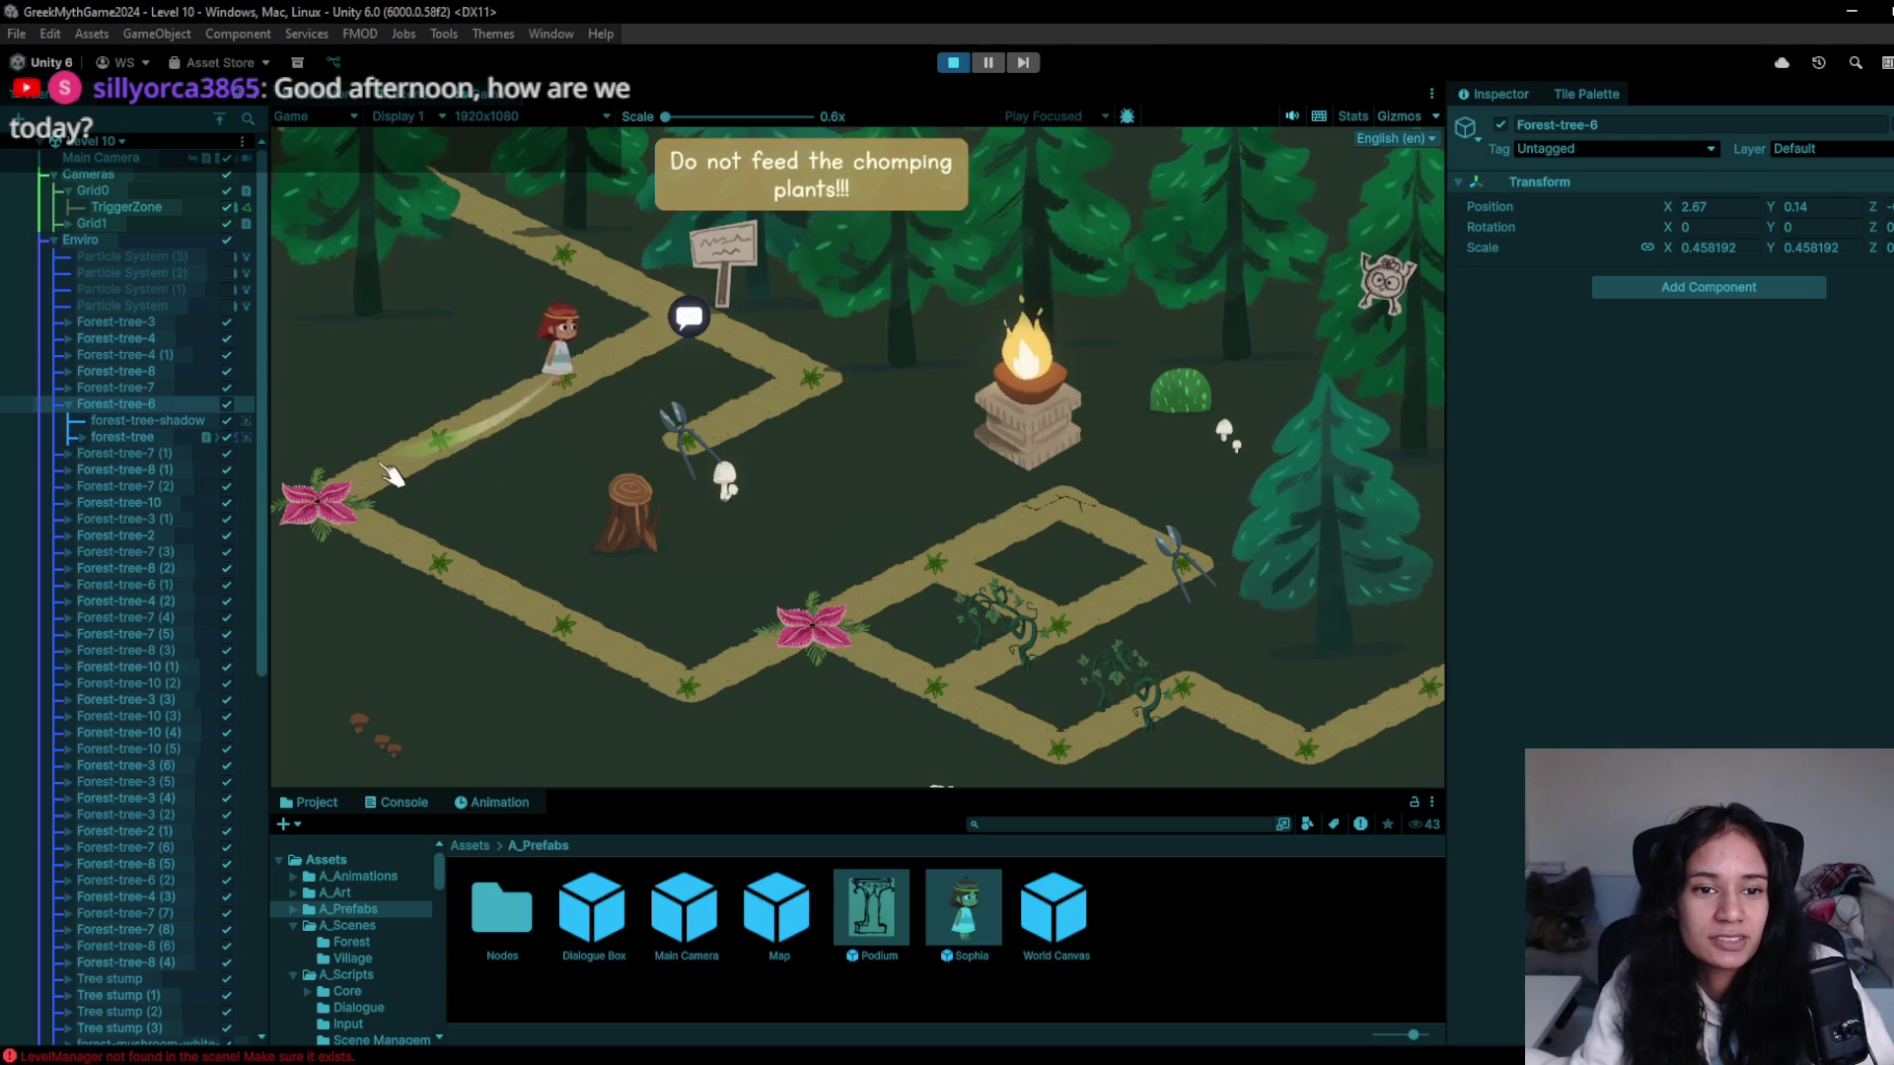
left_click(636, 380)
left_click(694, 343)
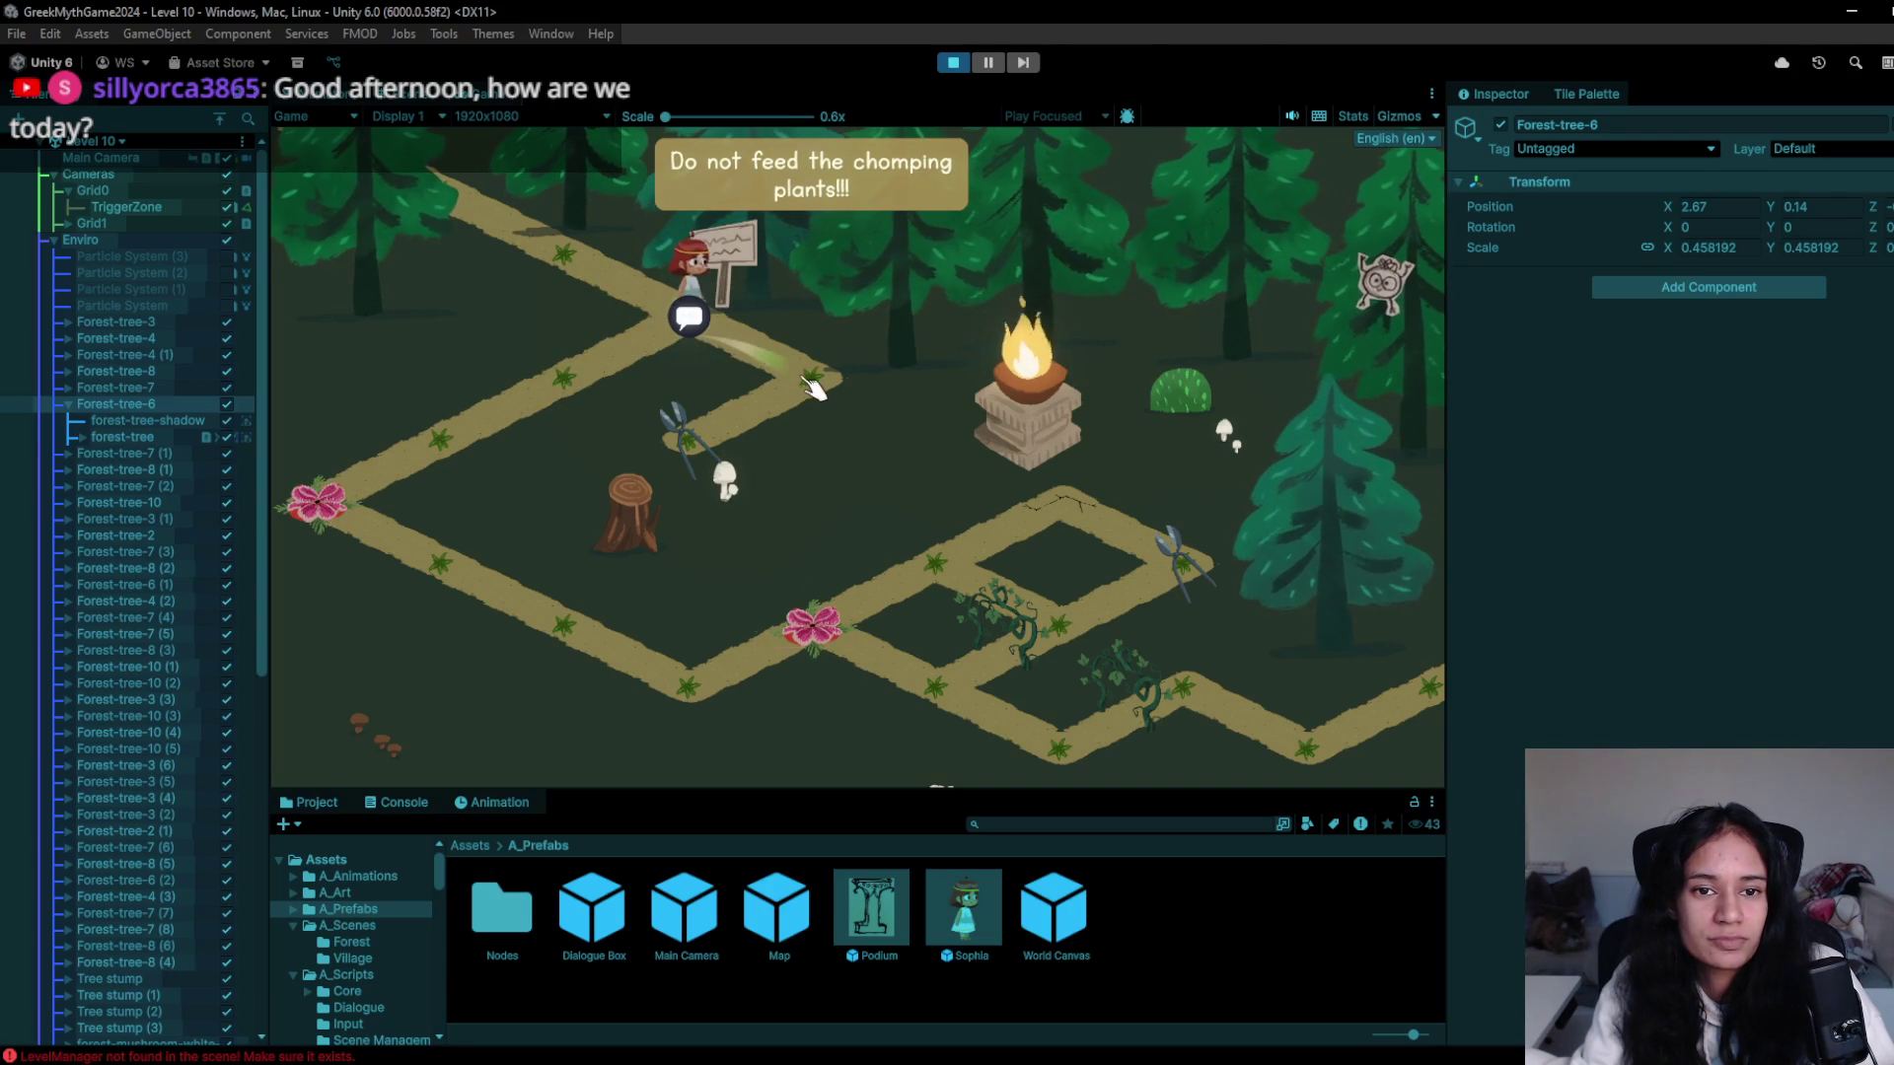
left_click(607, 370)
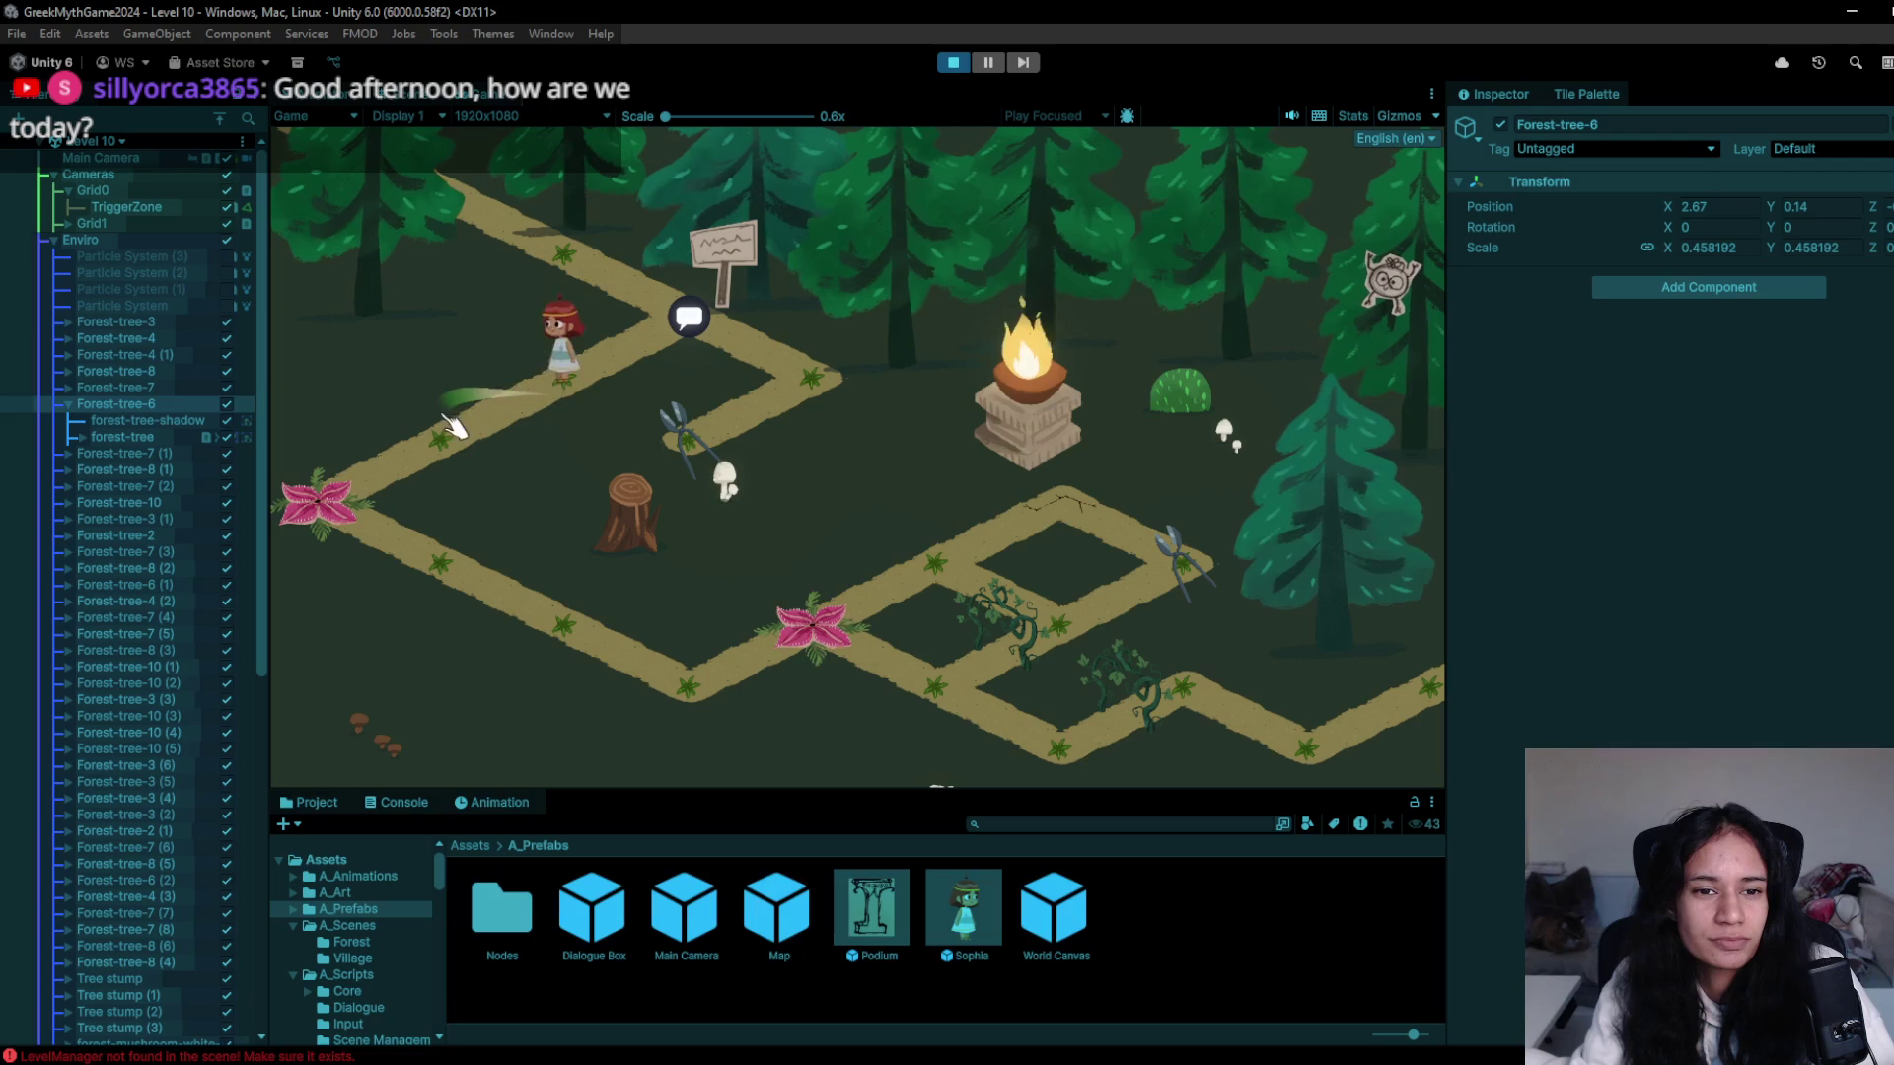
left_click(336, 505)
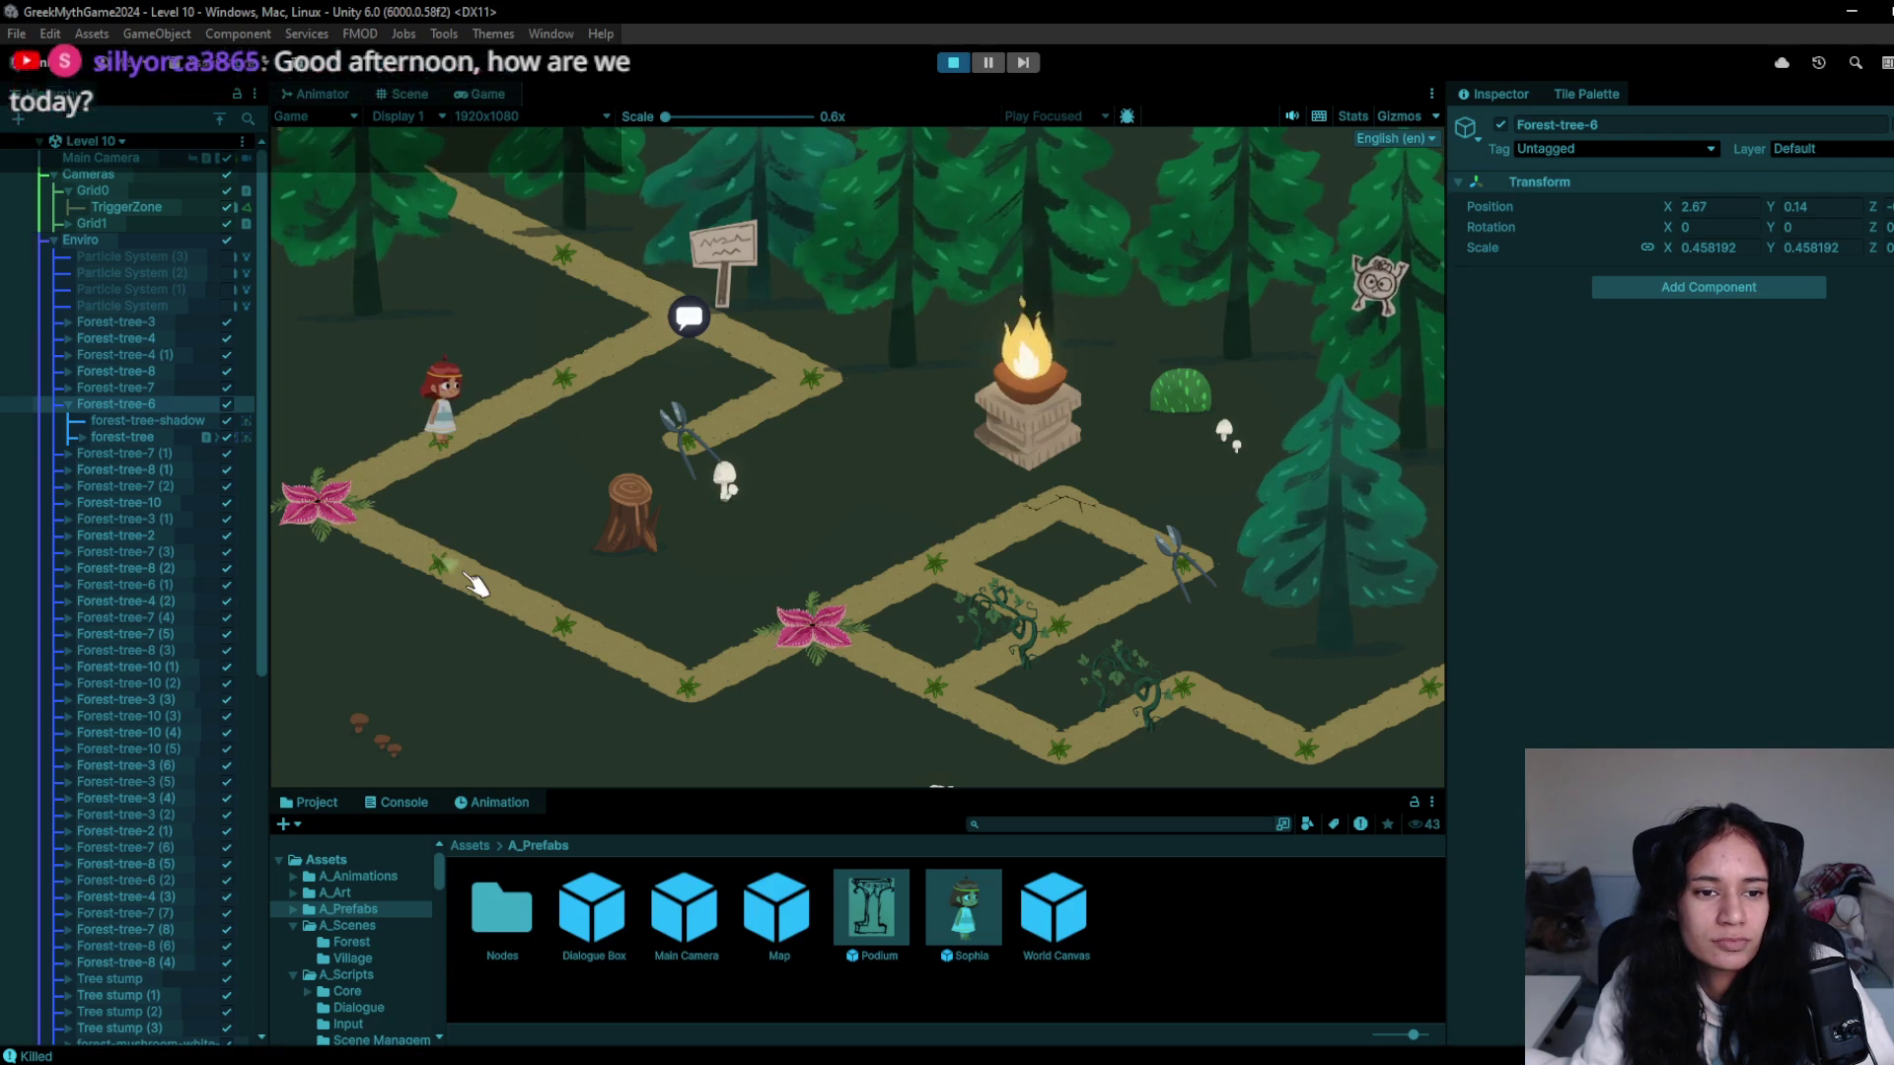
left_click(957, 65)
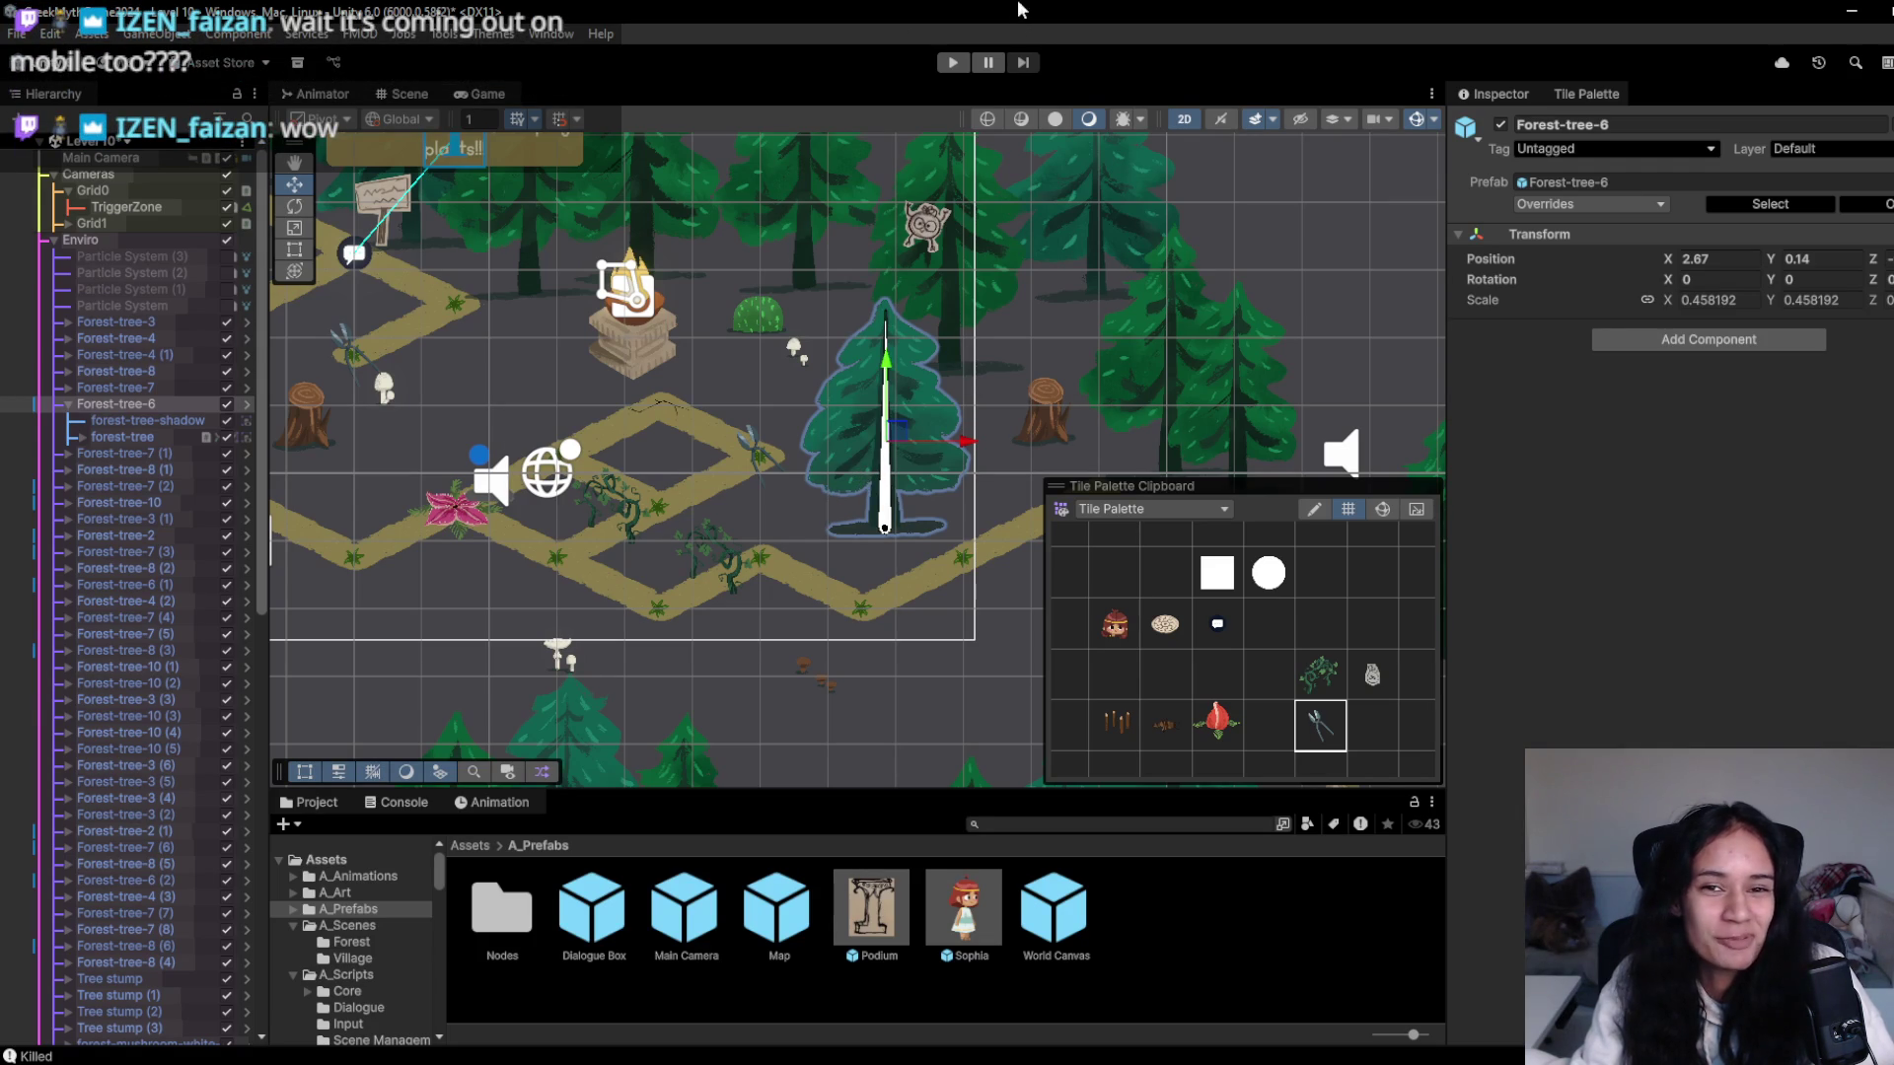
- In a second play-test, visit the warning sign, then walk down past the path corner
left_click(953, 63)
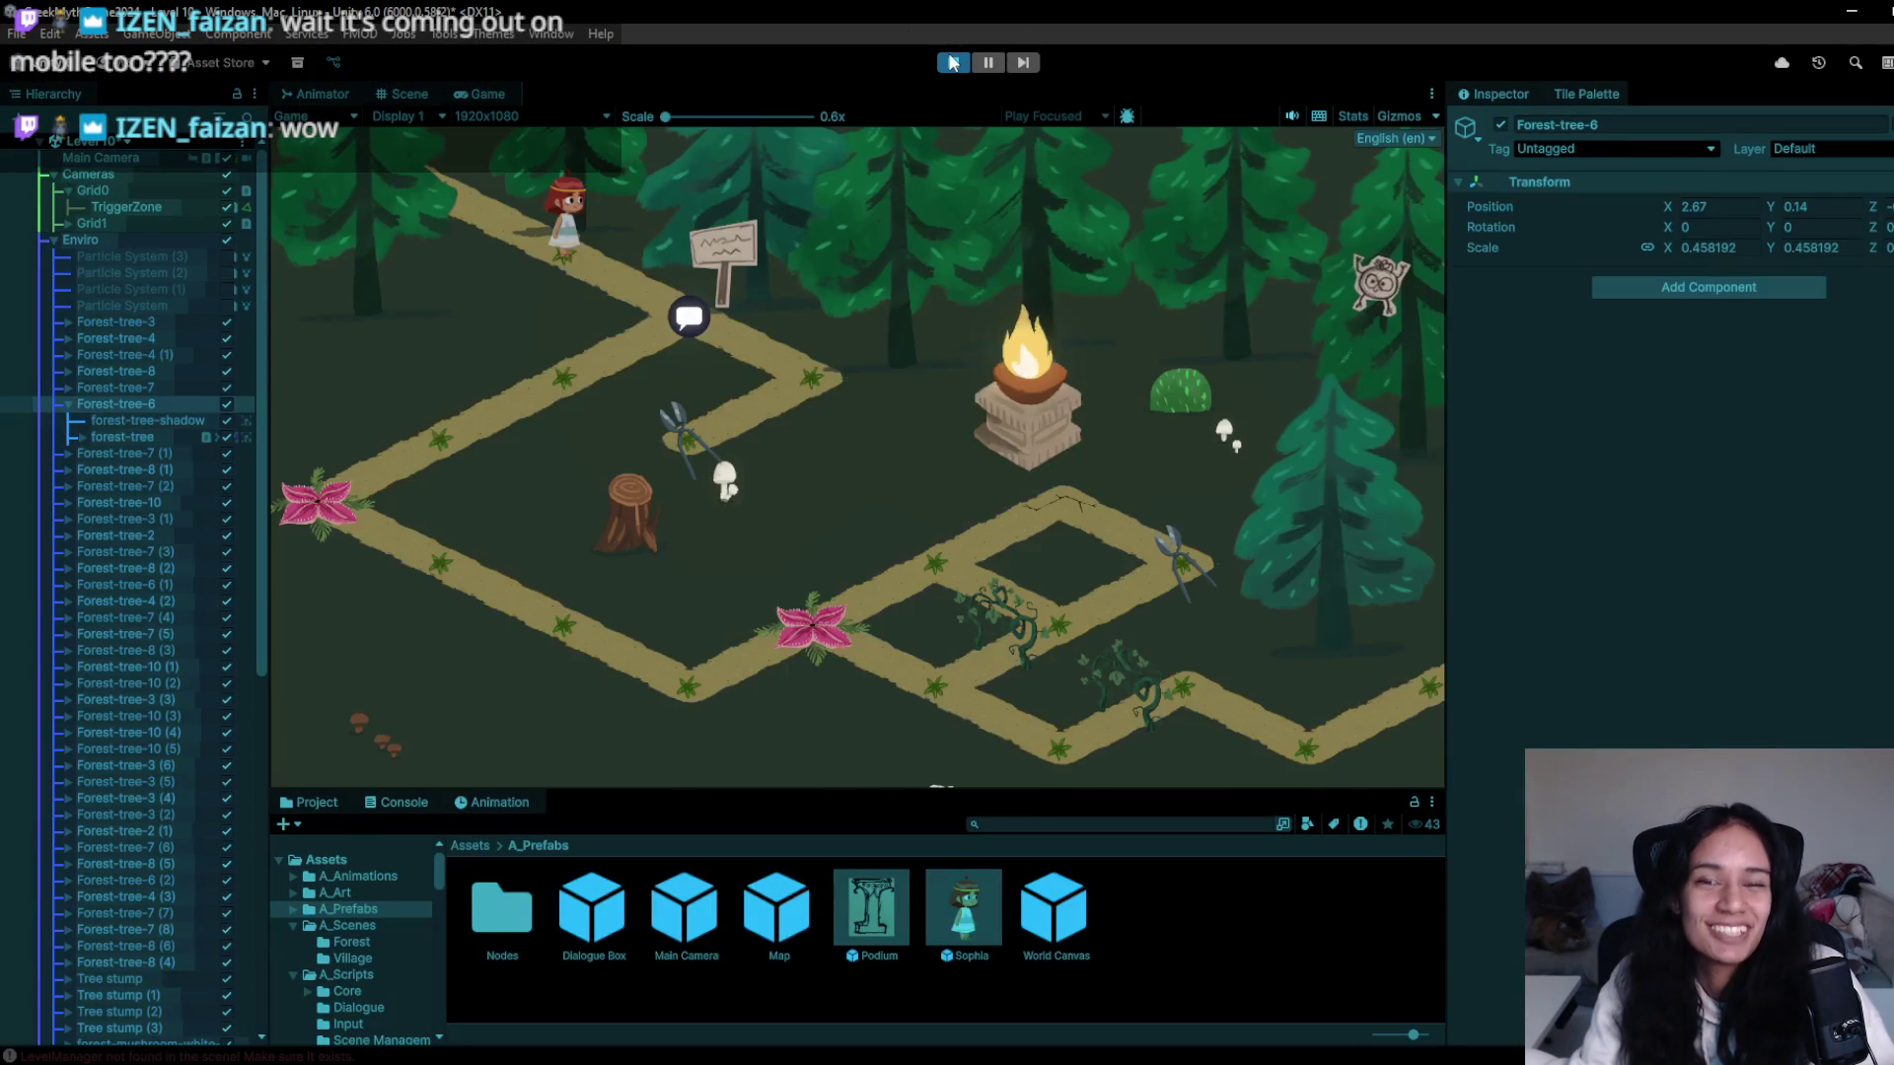
left_click(689, 316)
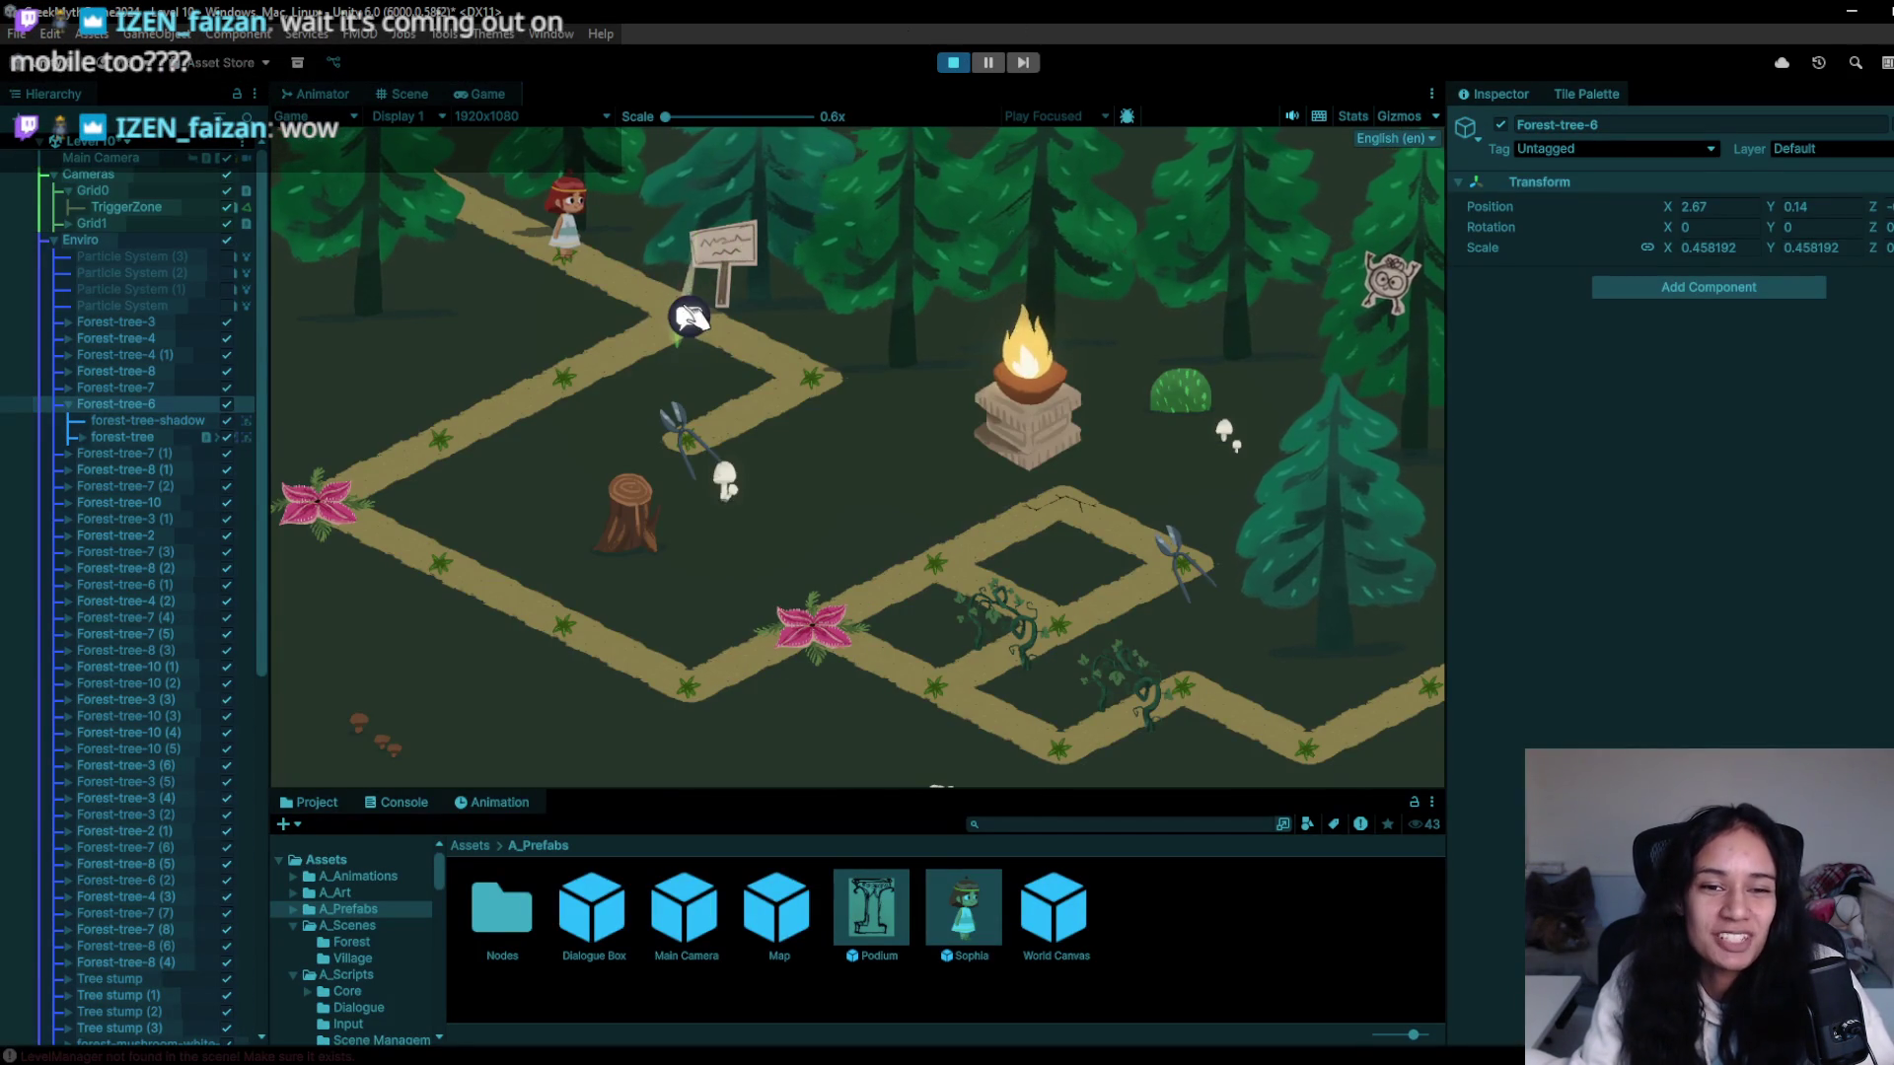
left_click(681, 411)
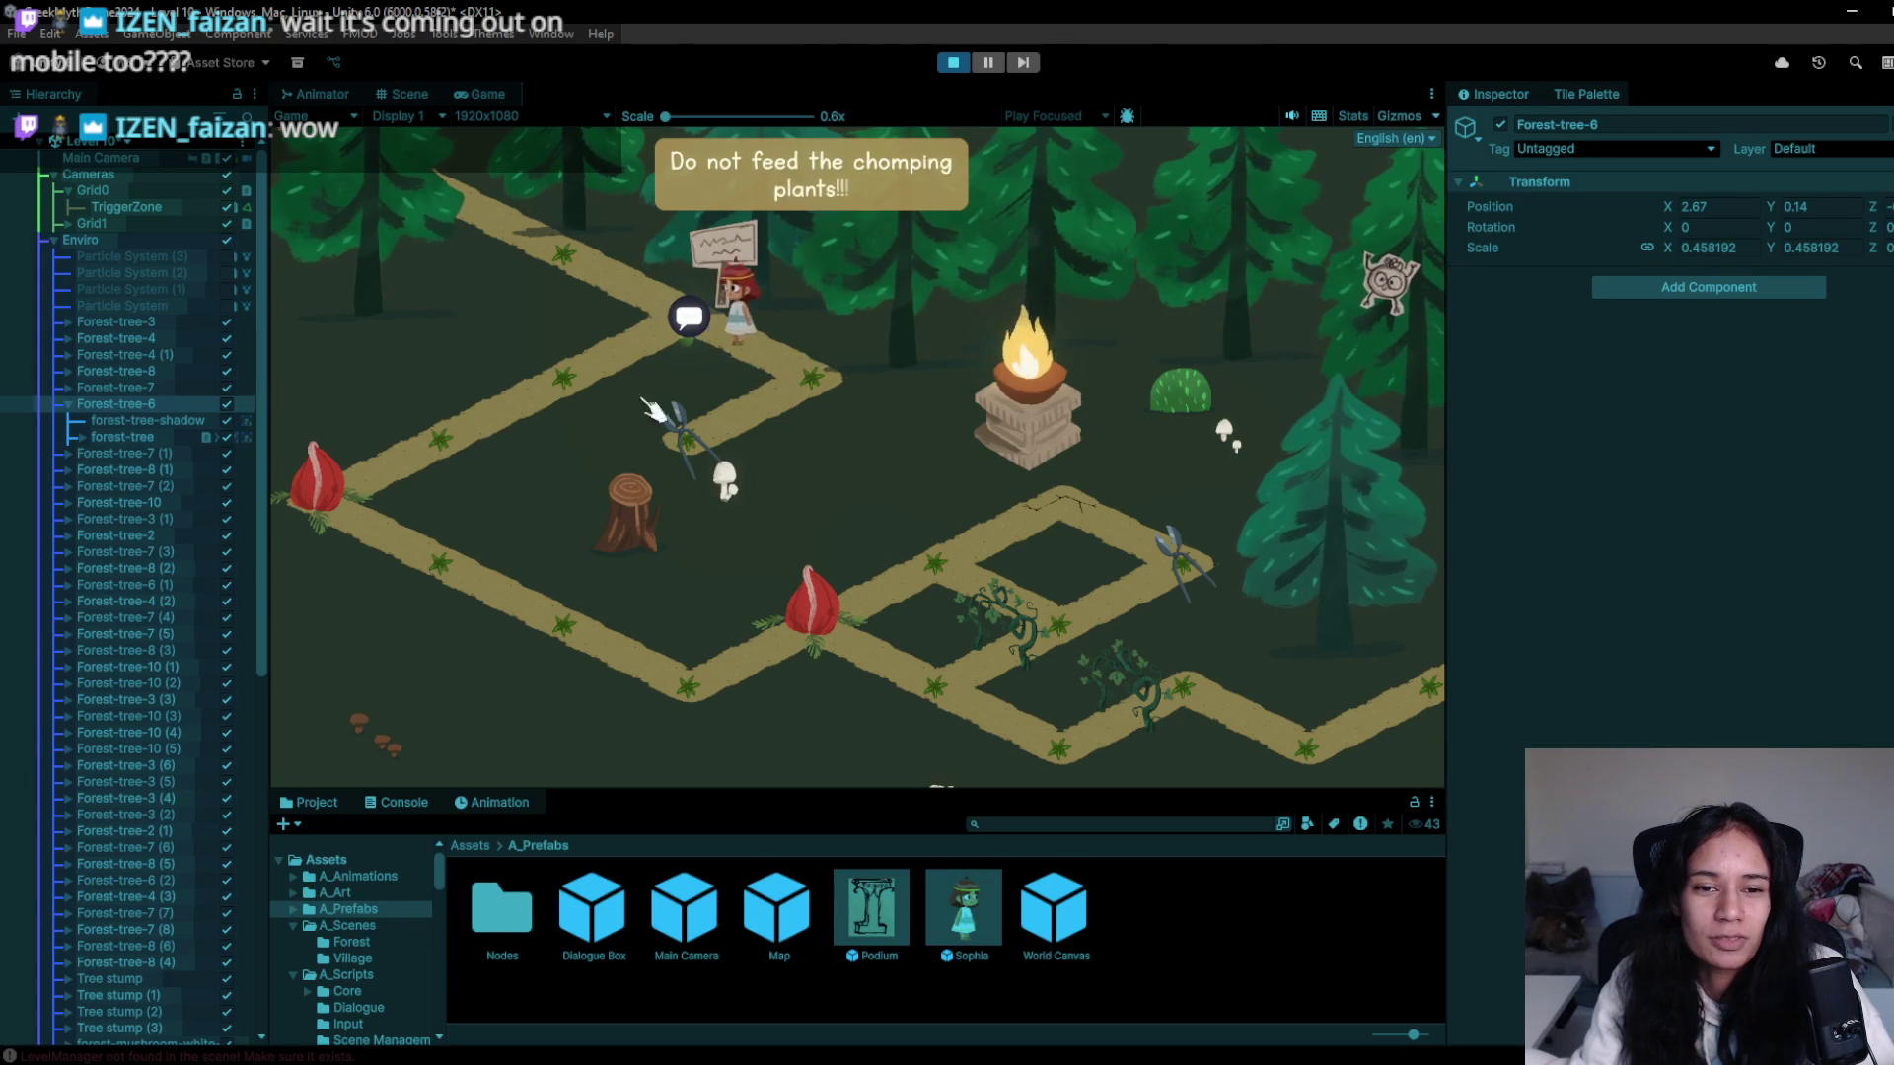
left_click(472, 445)
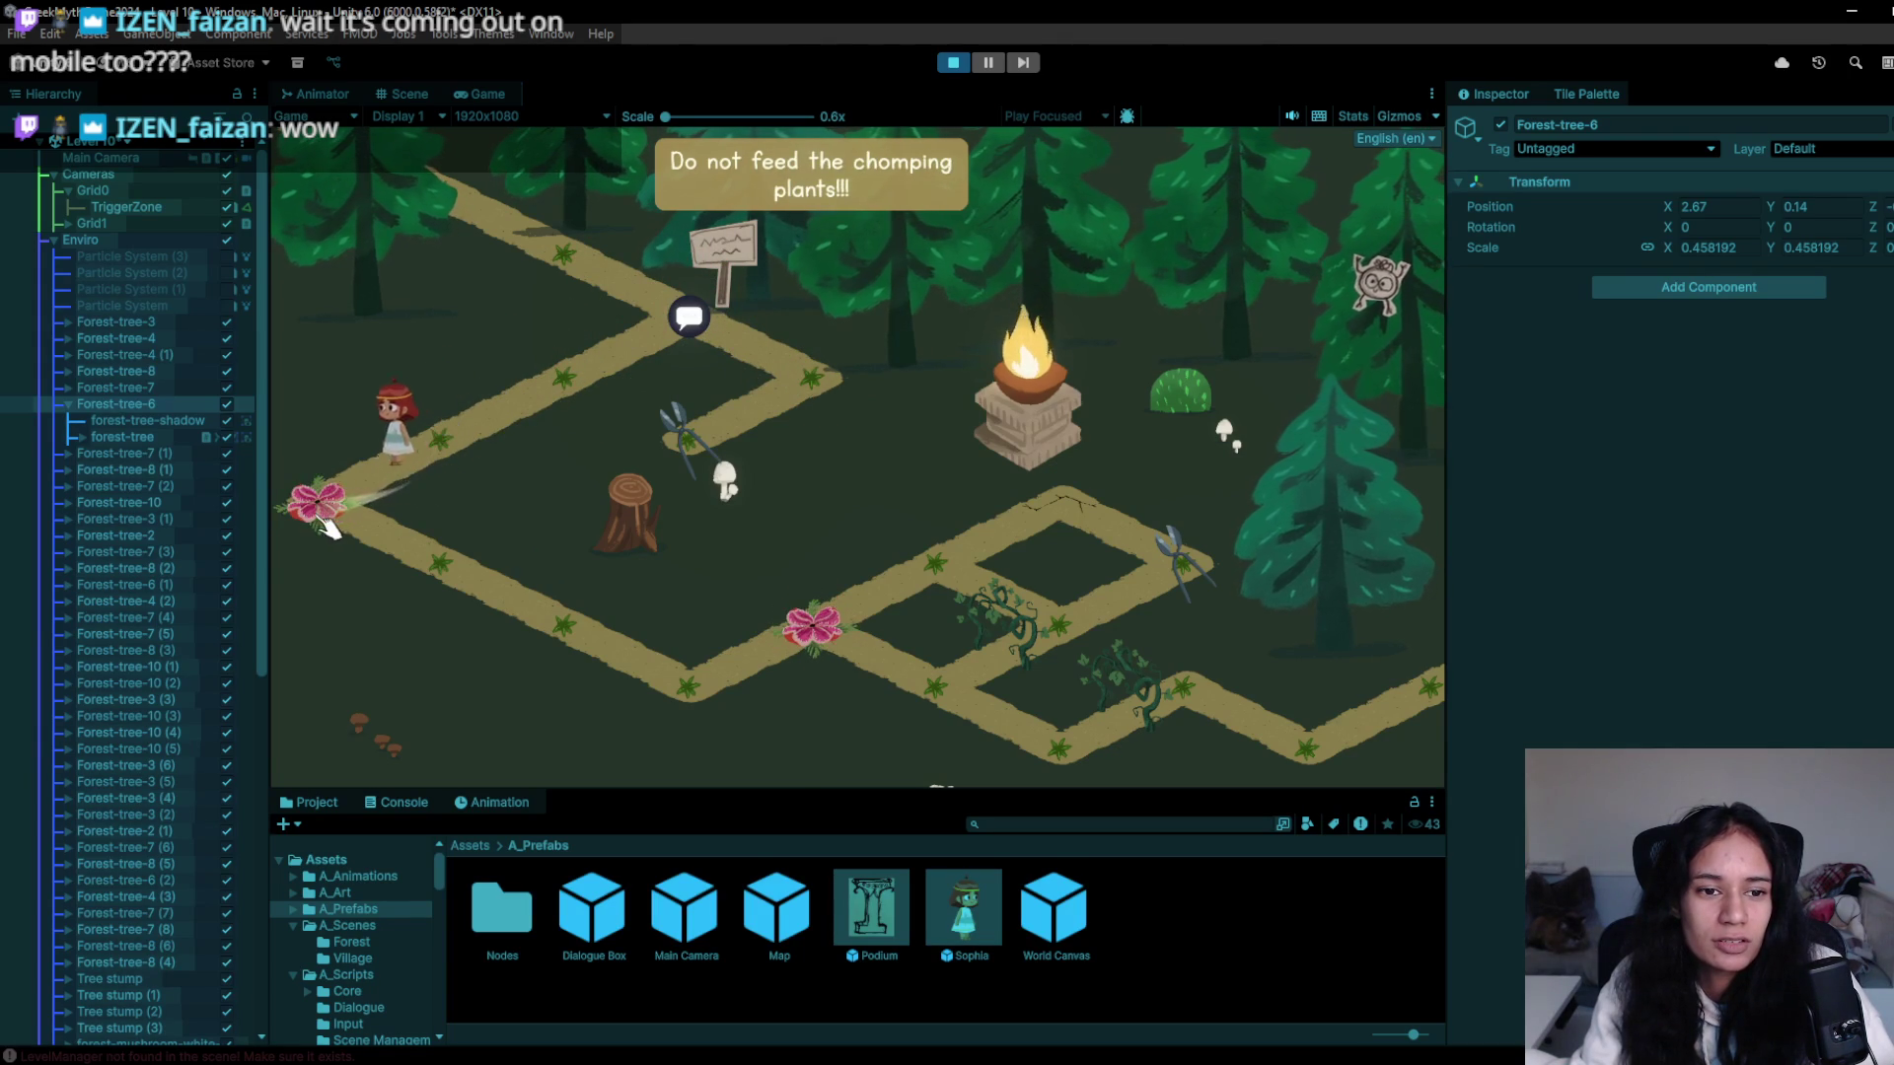
left_click(479, 602)
left_click(656, 710)
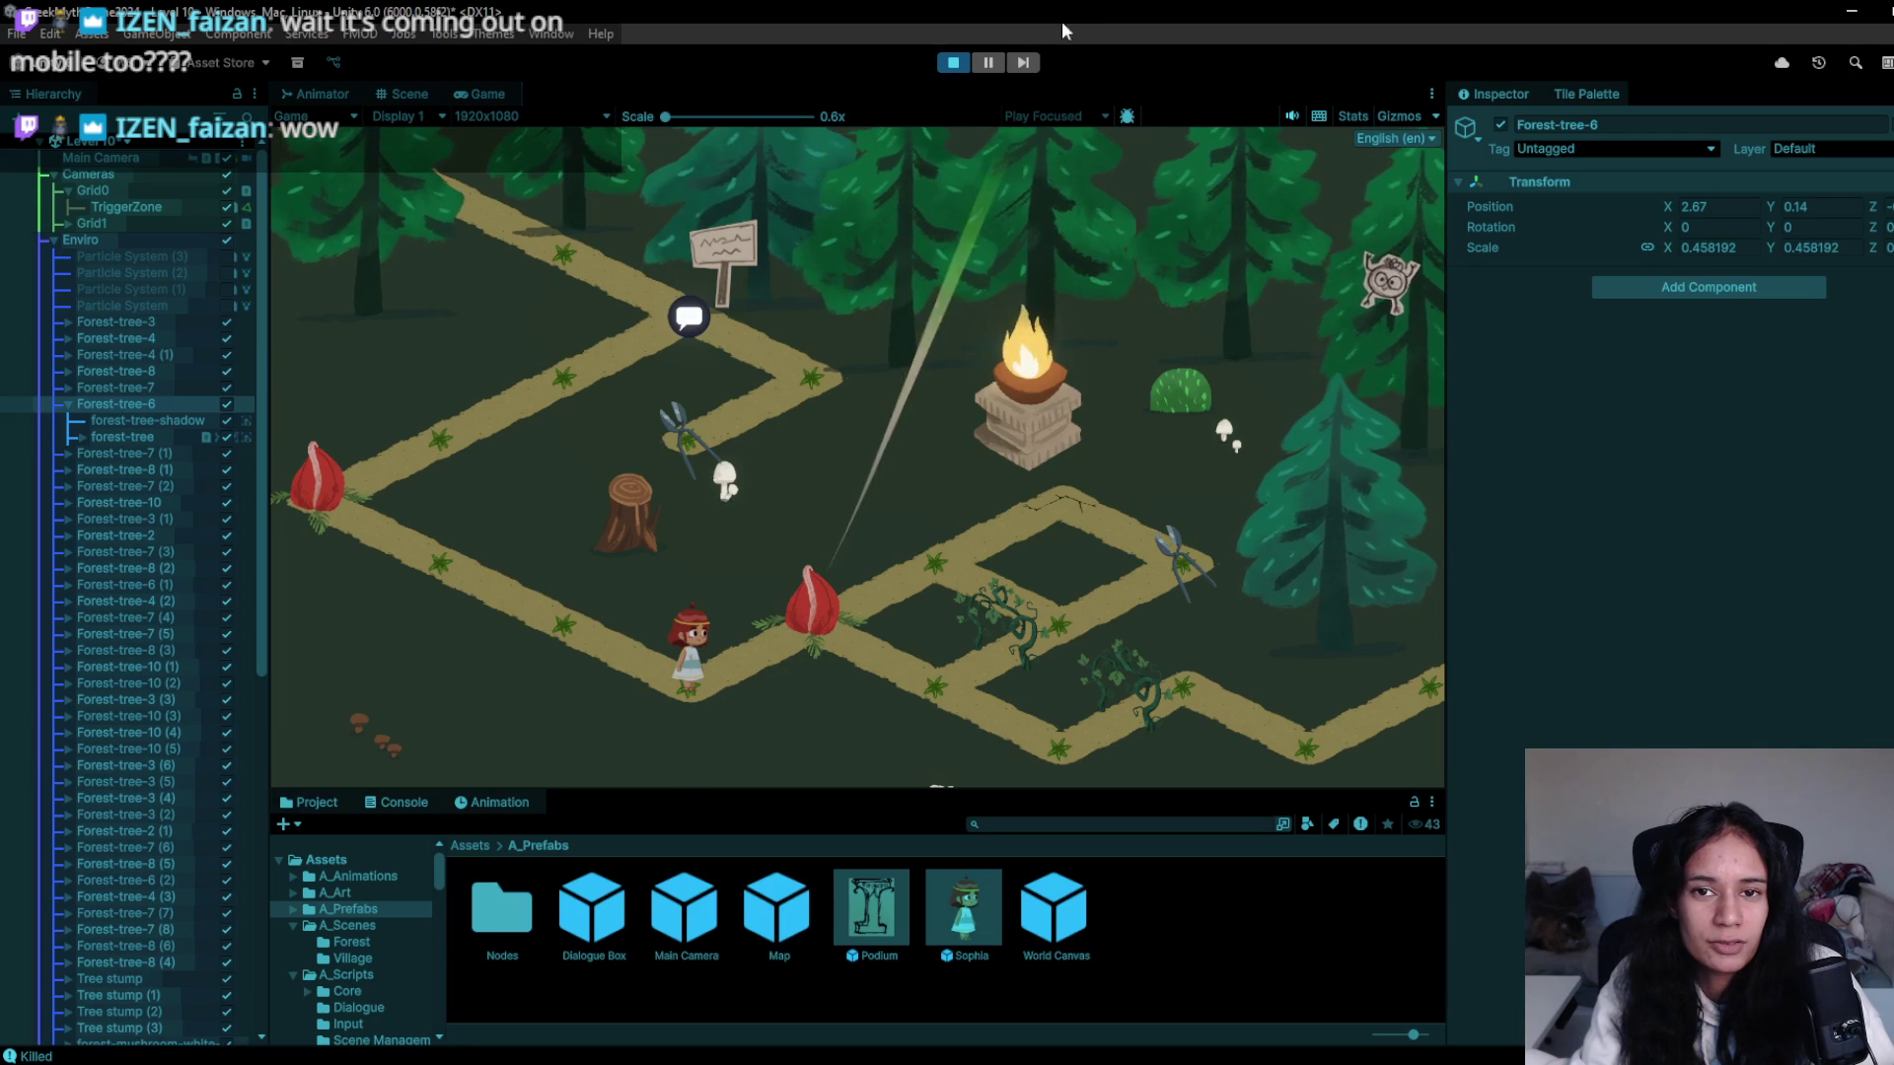
left_click(957, 61)
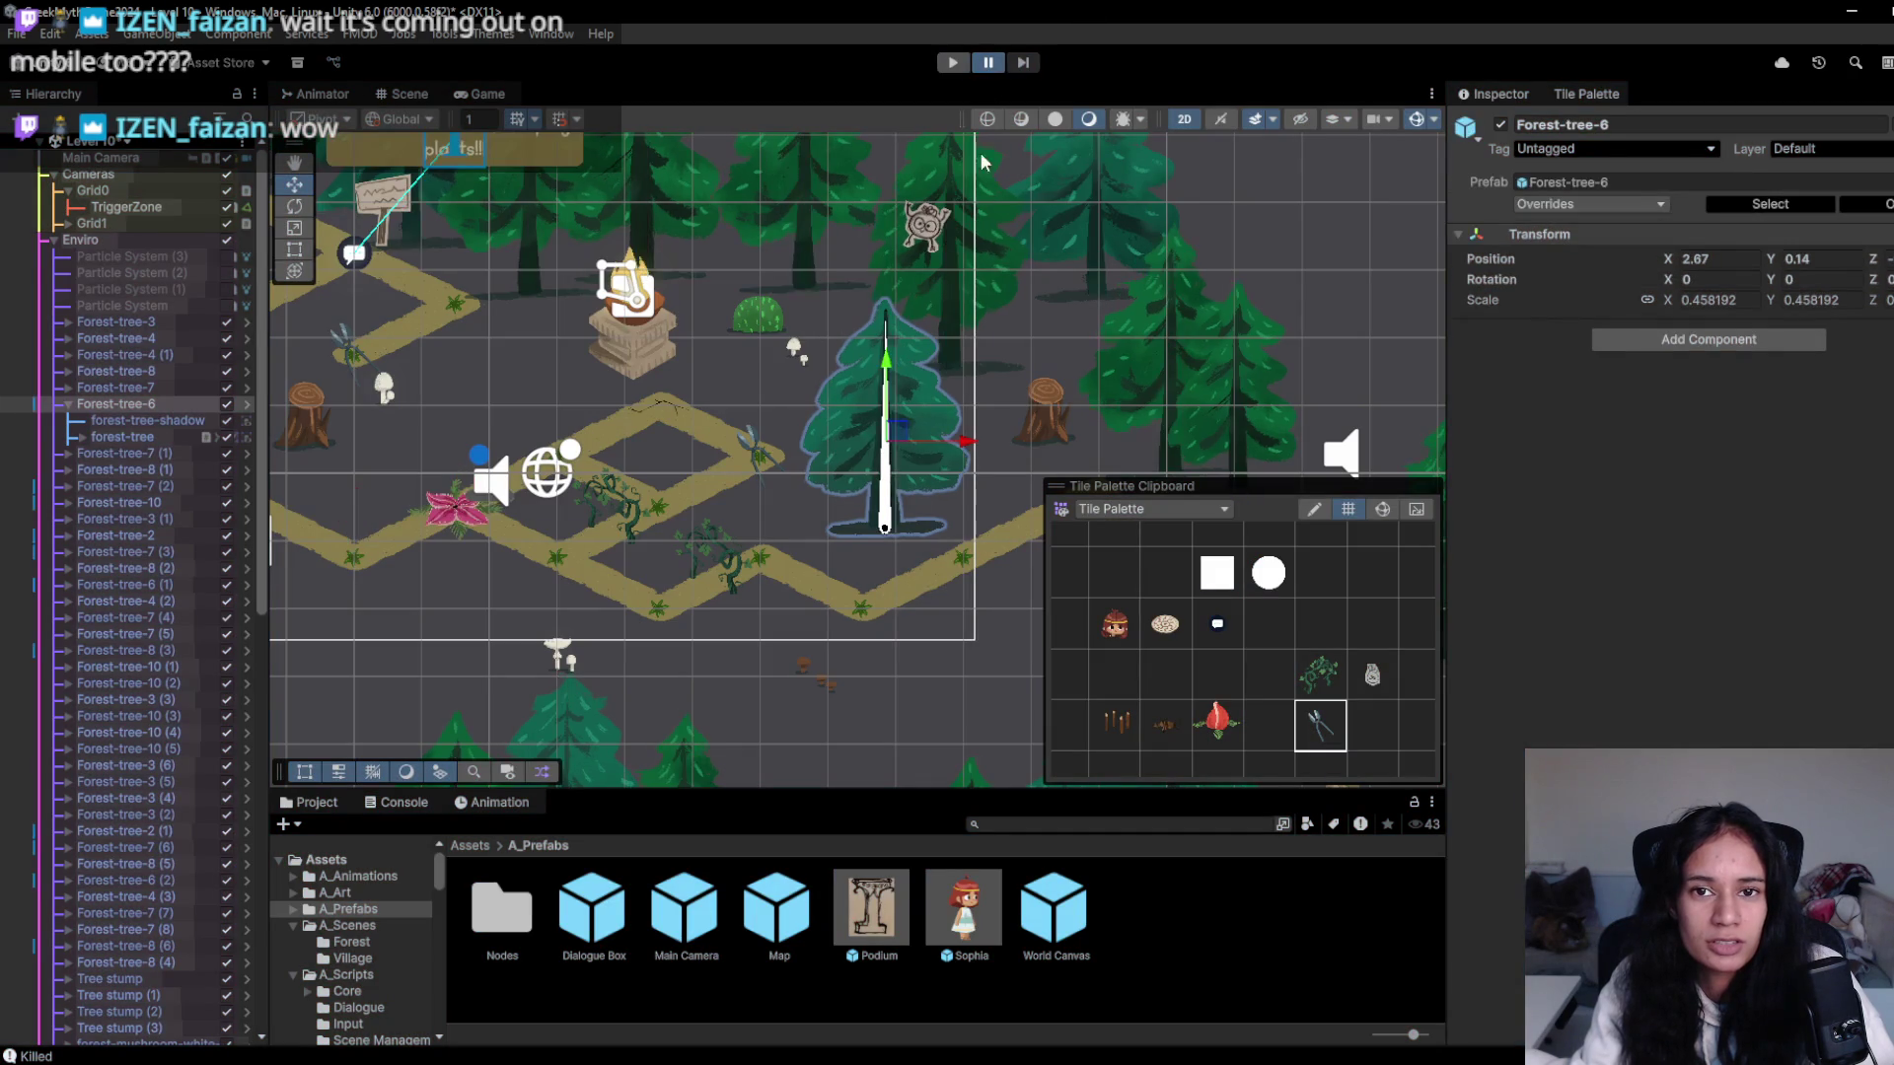
- In a third play-test, walk to the warning signpost and back, then pan the view right
left_click(953, 64)
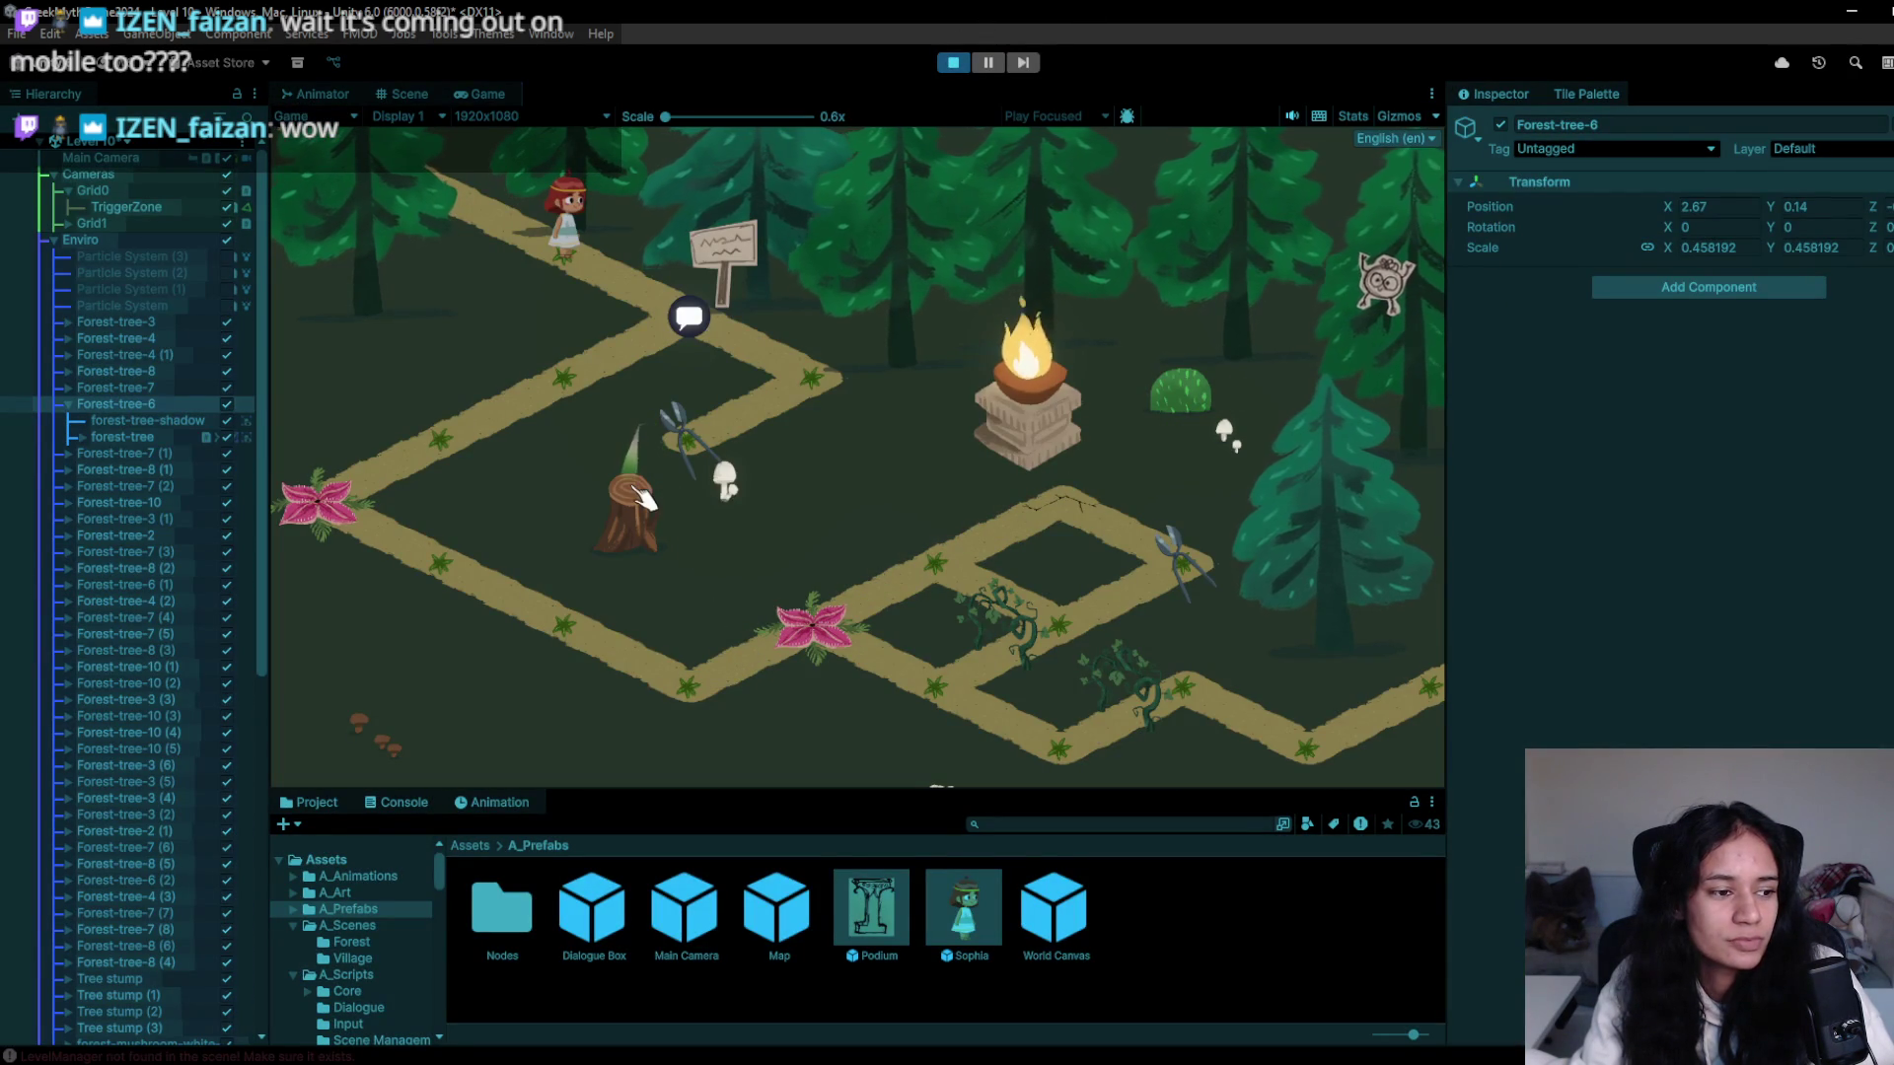
left_click(689, 318)
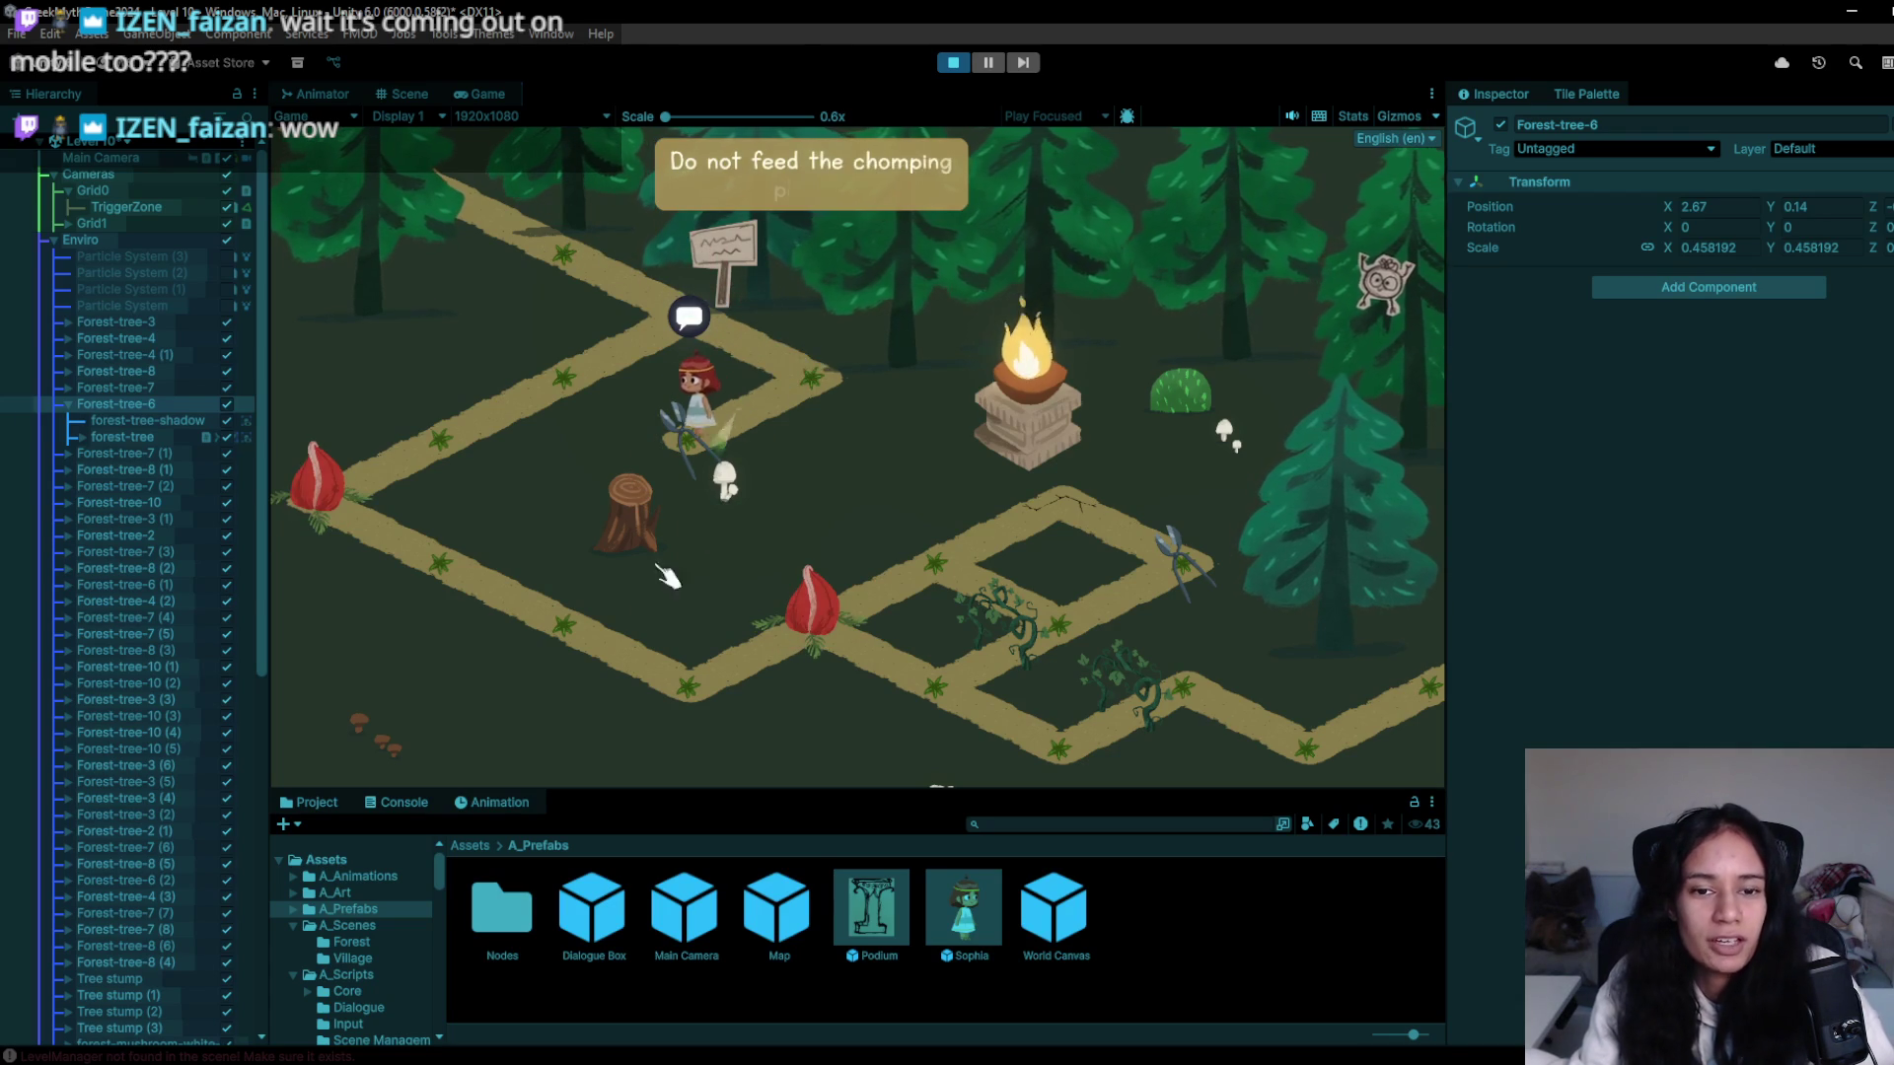
left_click(612, 326)
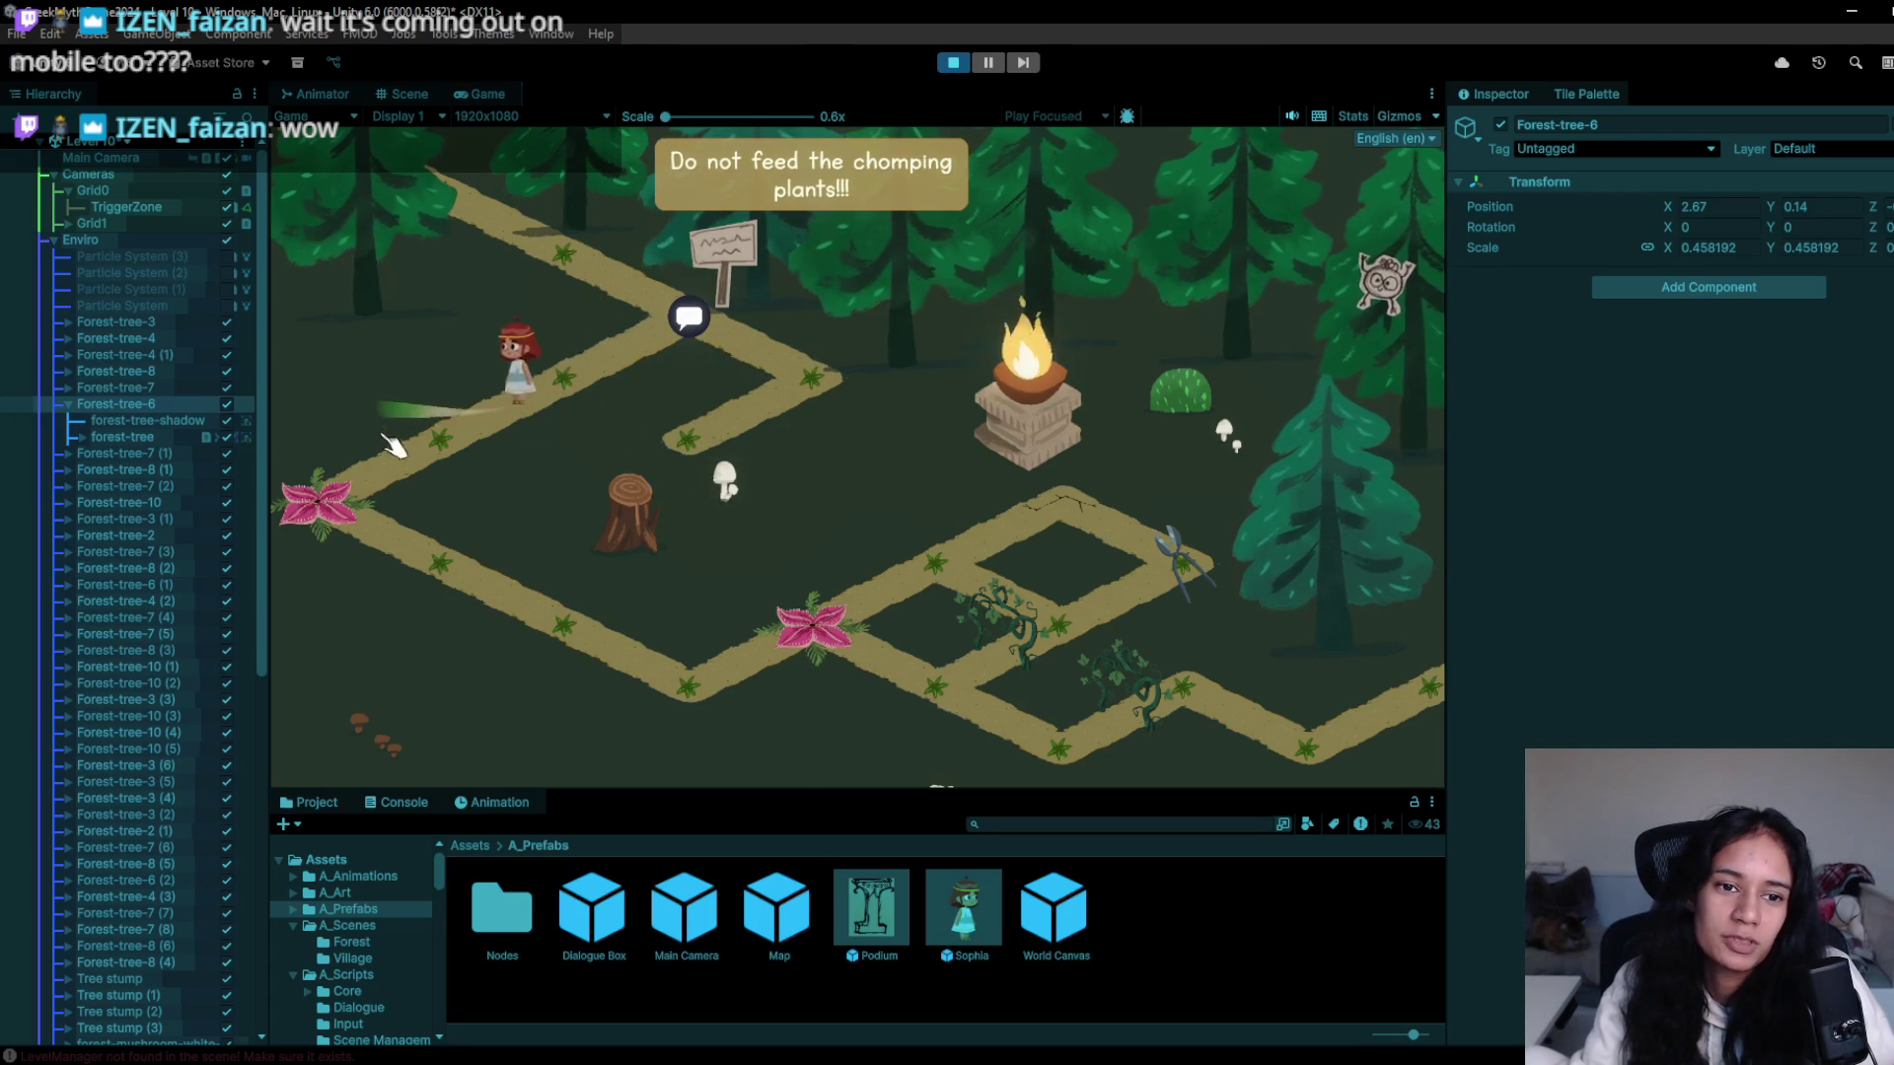
left_click(954, 65)
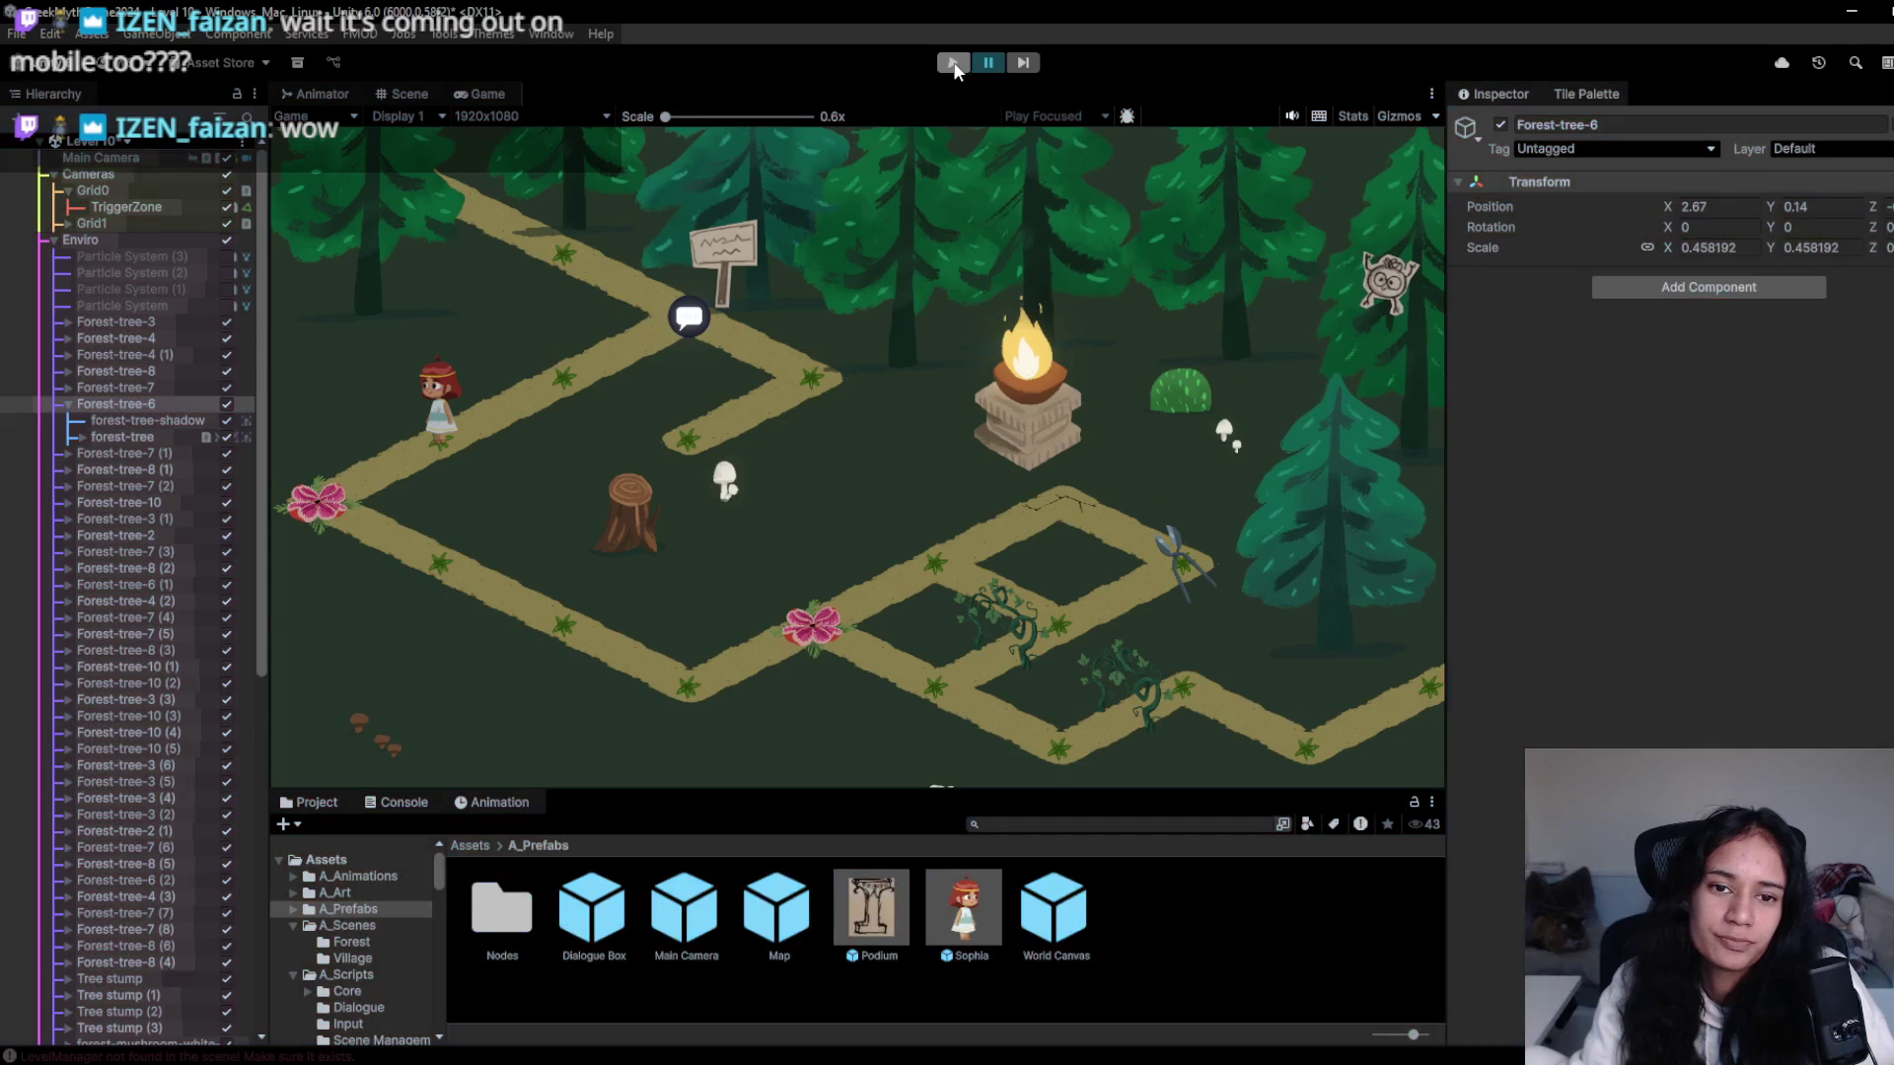
mouse_move(553, 371)
left_mouse_down()
mouse_move(750, 395)
mouse_move(638, 367)
left_mouse_up()
- Select the empty tile in the Tile Palette and pan the Scene view left
left_click(1107, 571)
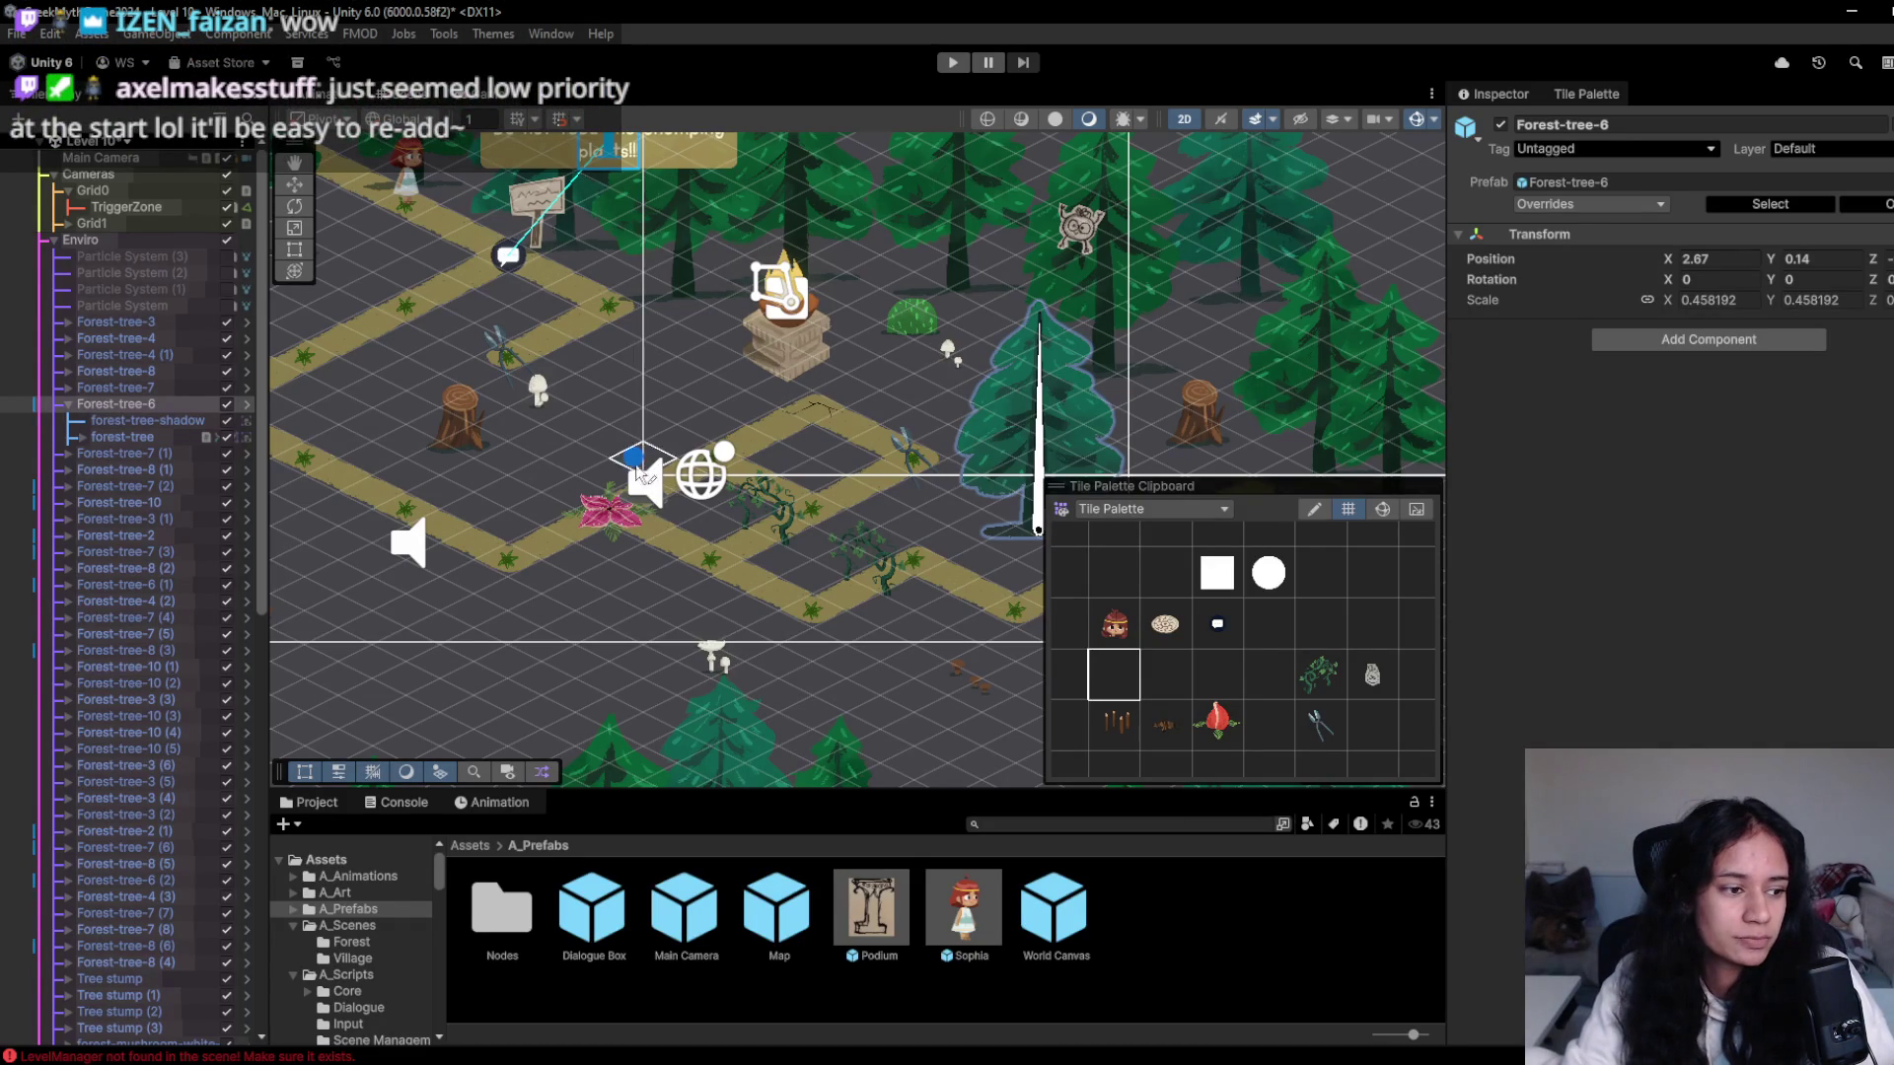
scroll(647, 472, "left", 5)
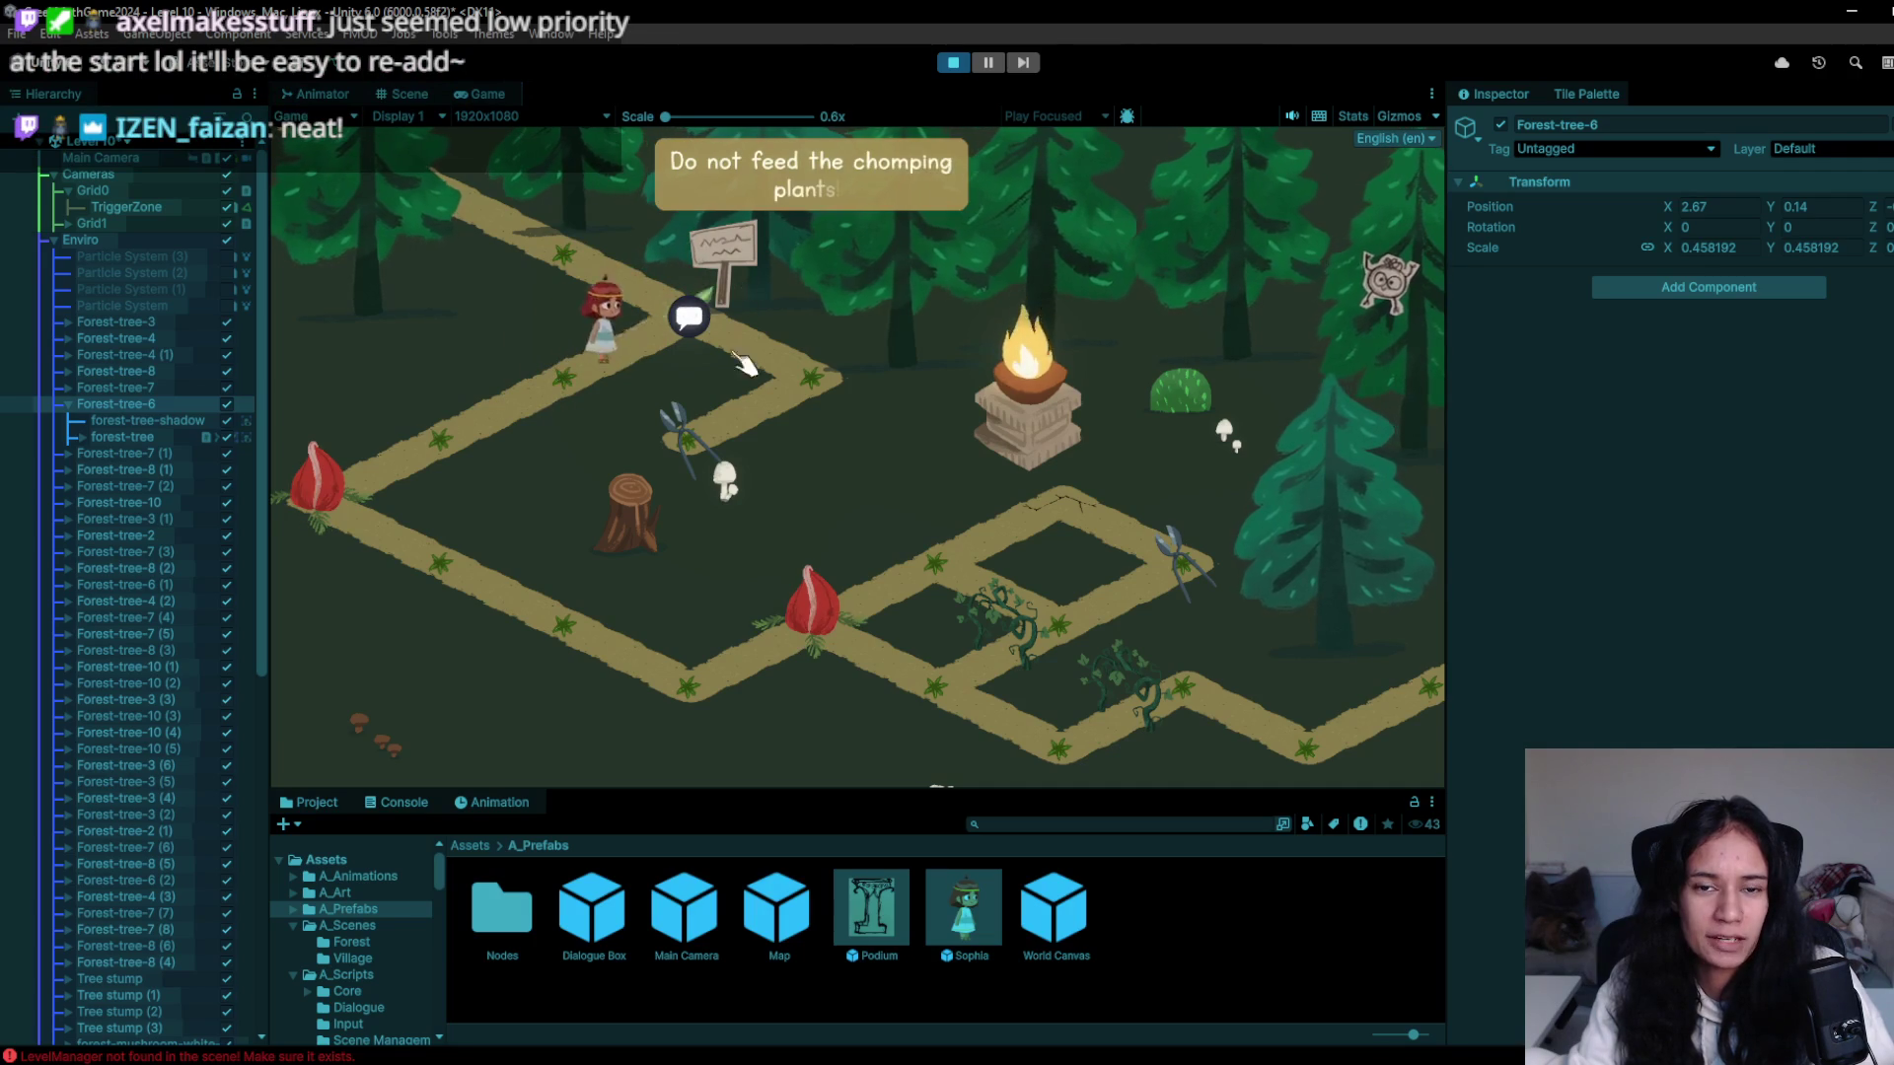
- Walk the girl from the upper path corner past the left pink flower onto the lower path
left_click(797, 383)
left_click(587, 373)
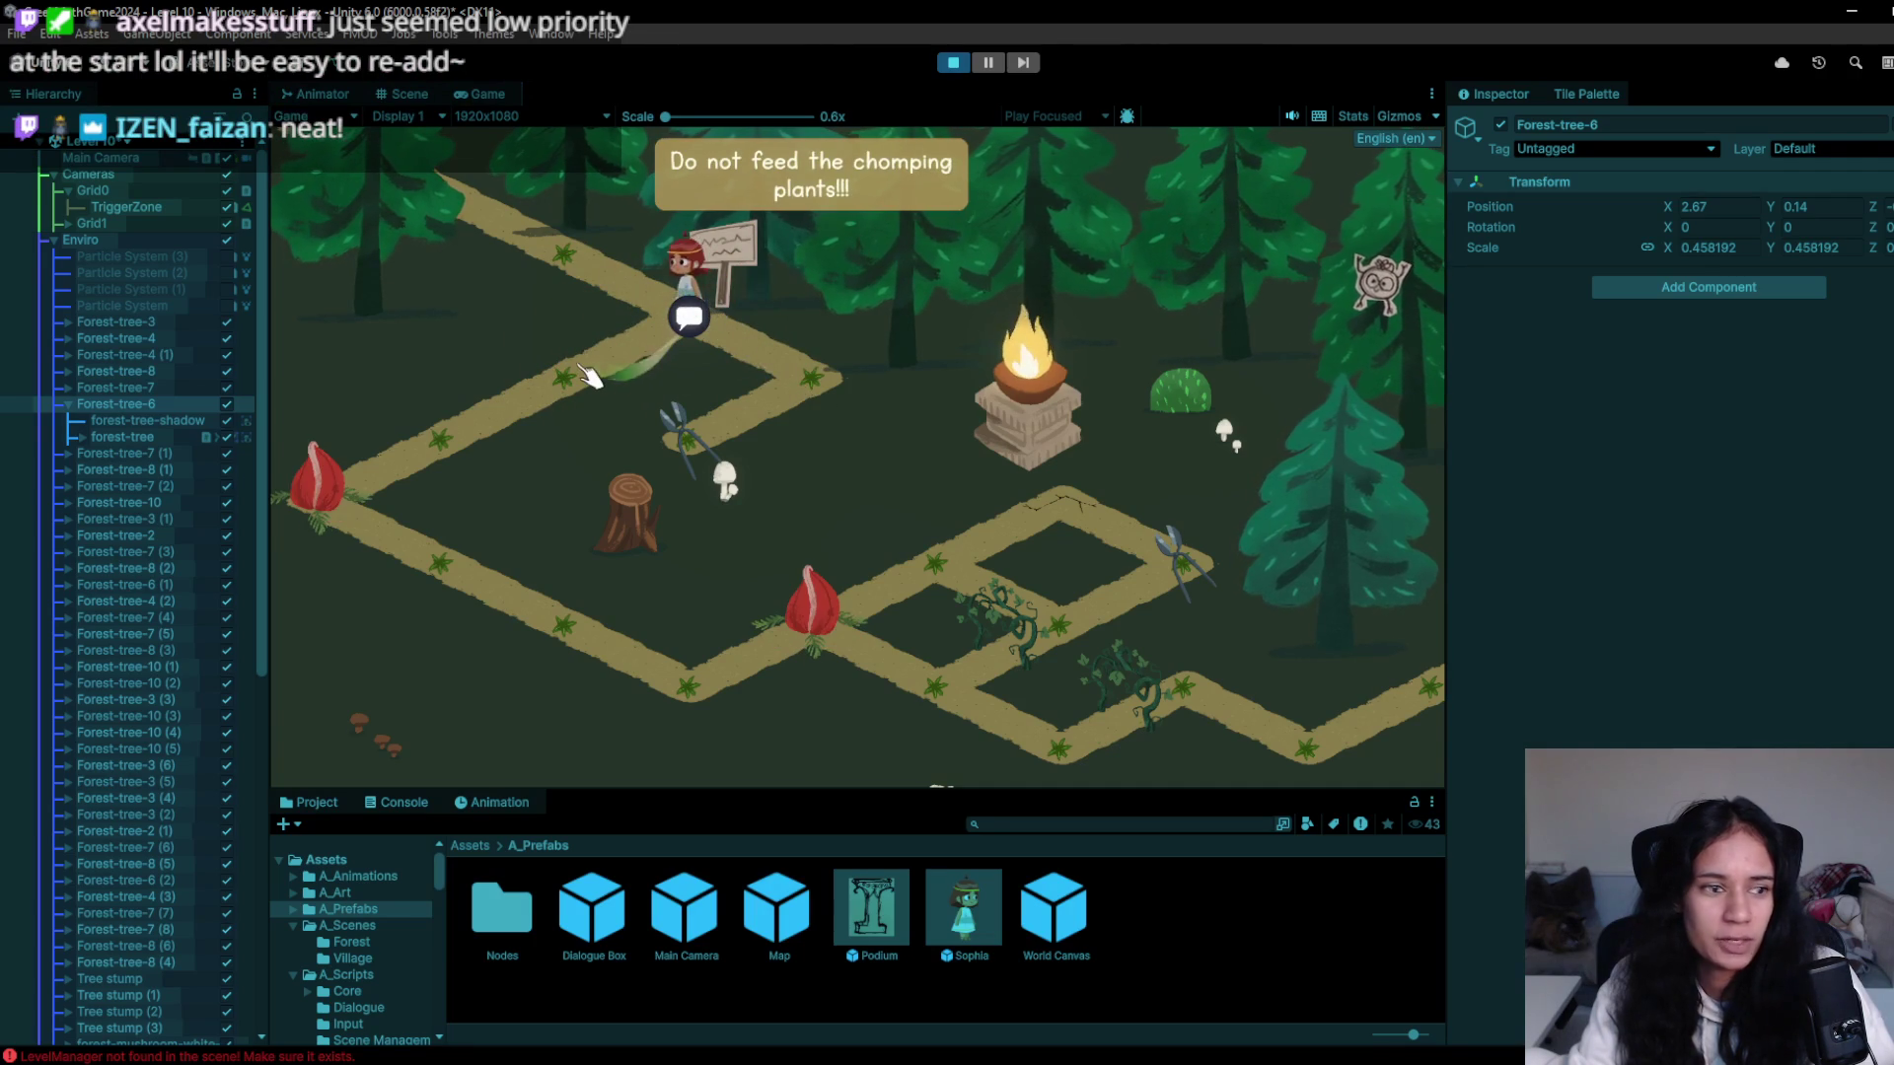
left_click(473, 410)
left_click(631, 419)
left_click(439, 582)
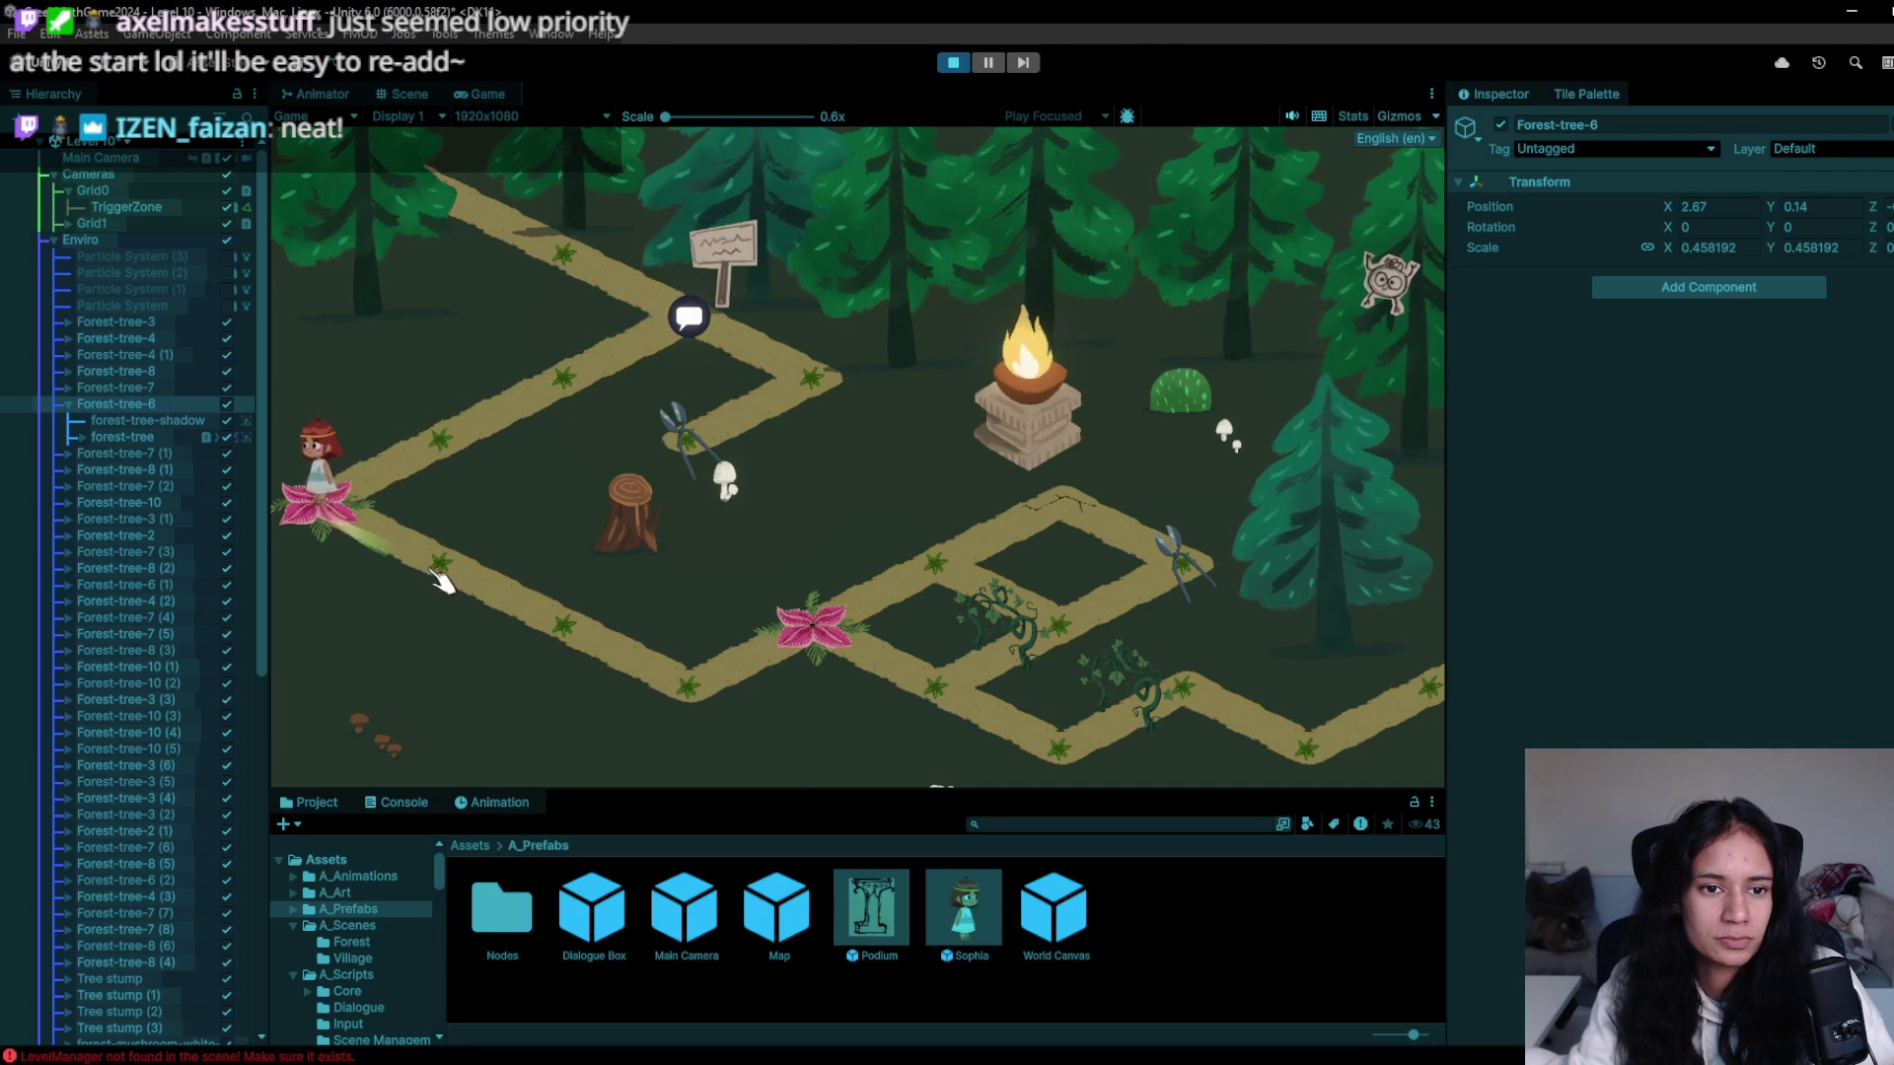
left_click(554, 651)
left_click(725, 702)
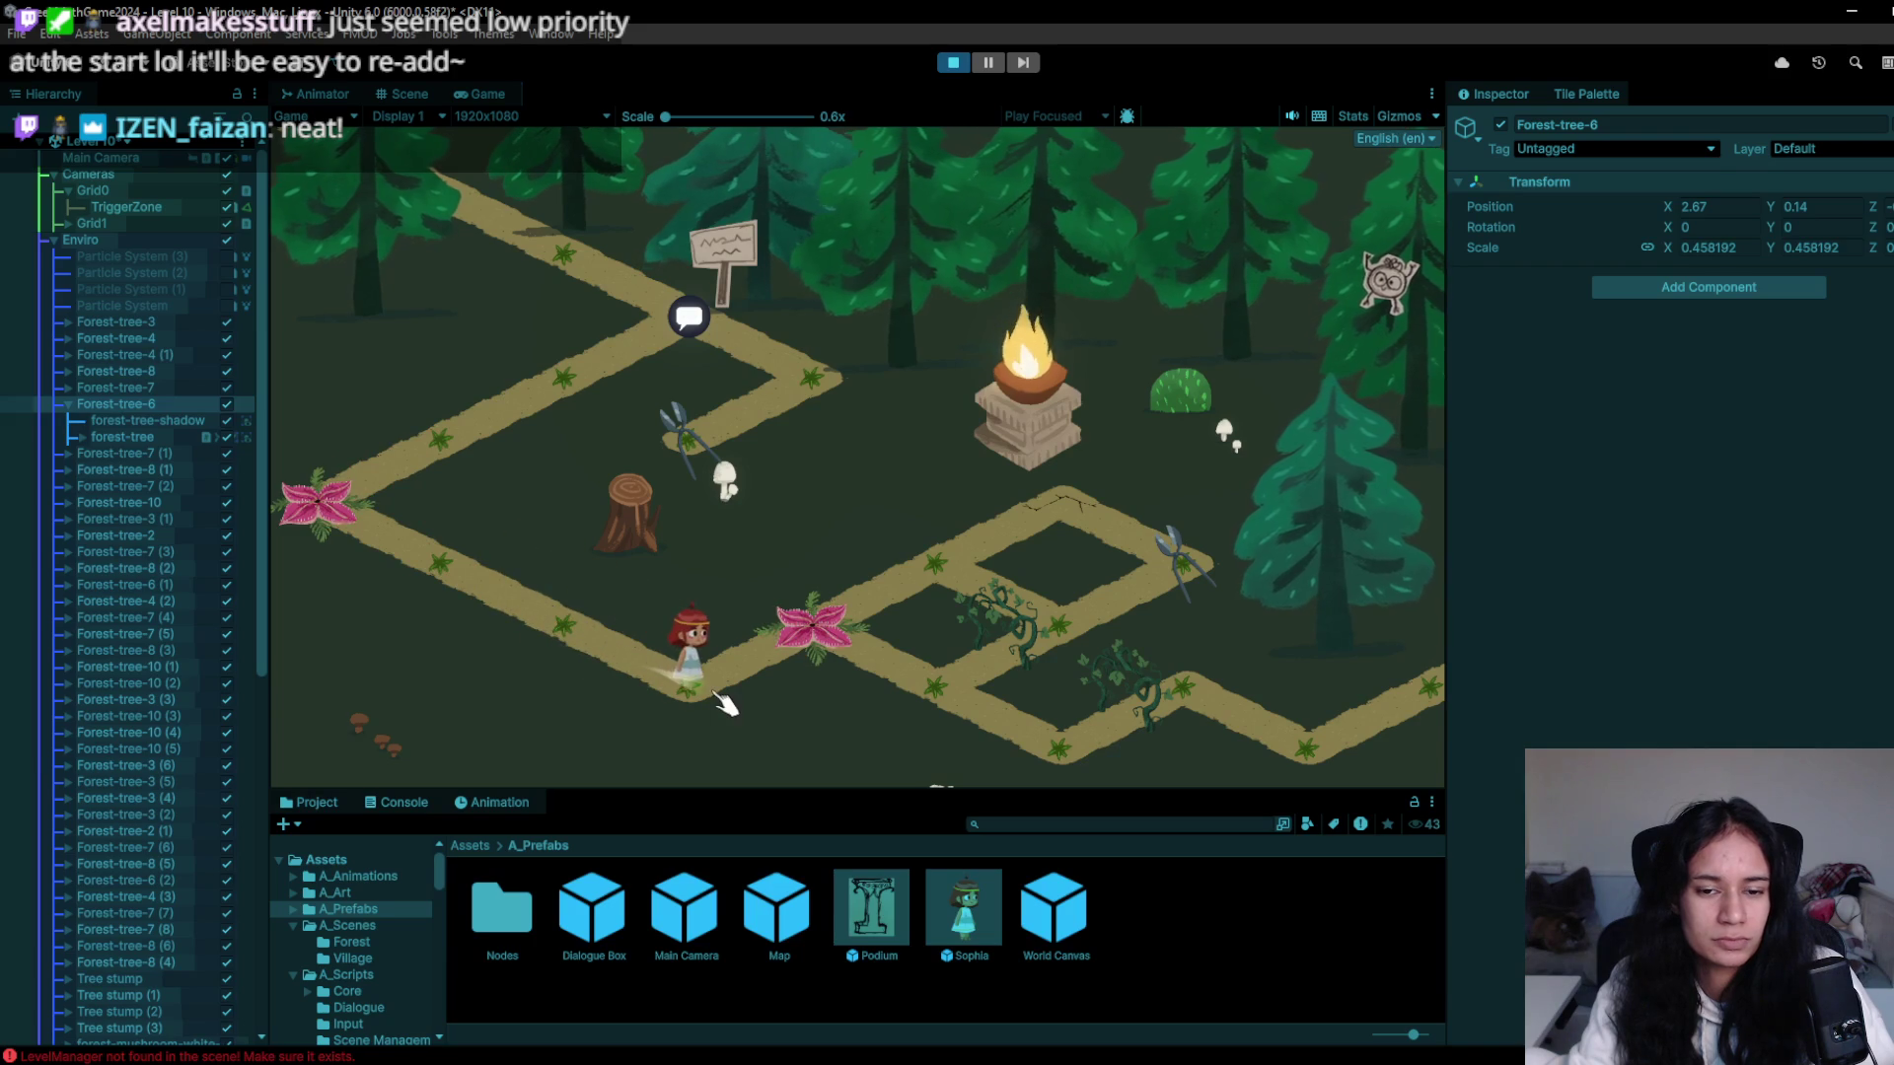
- Attack the pink chomping plant, reach the vines and pick up the dropped sack
left_click(809, 627)
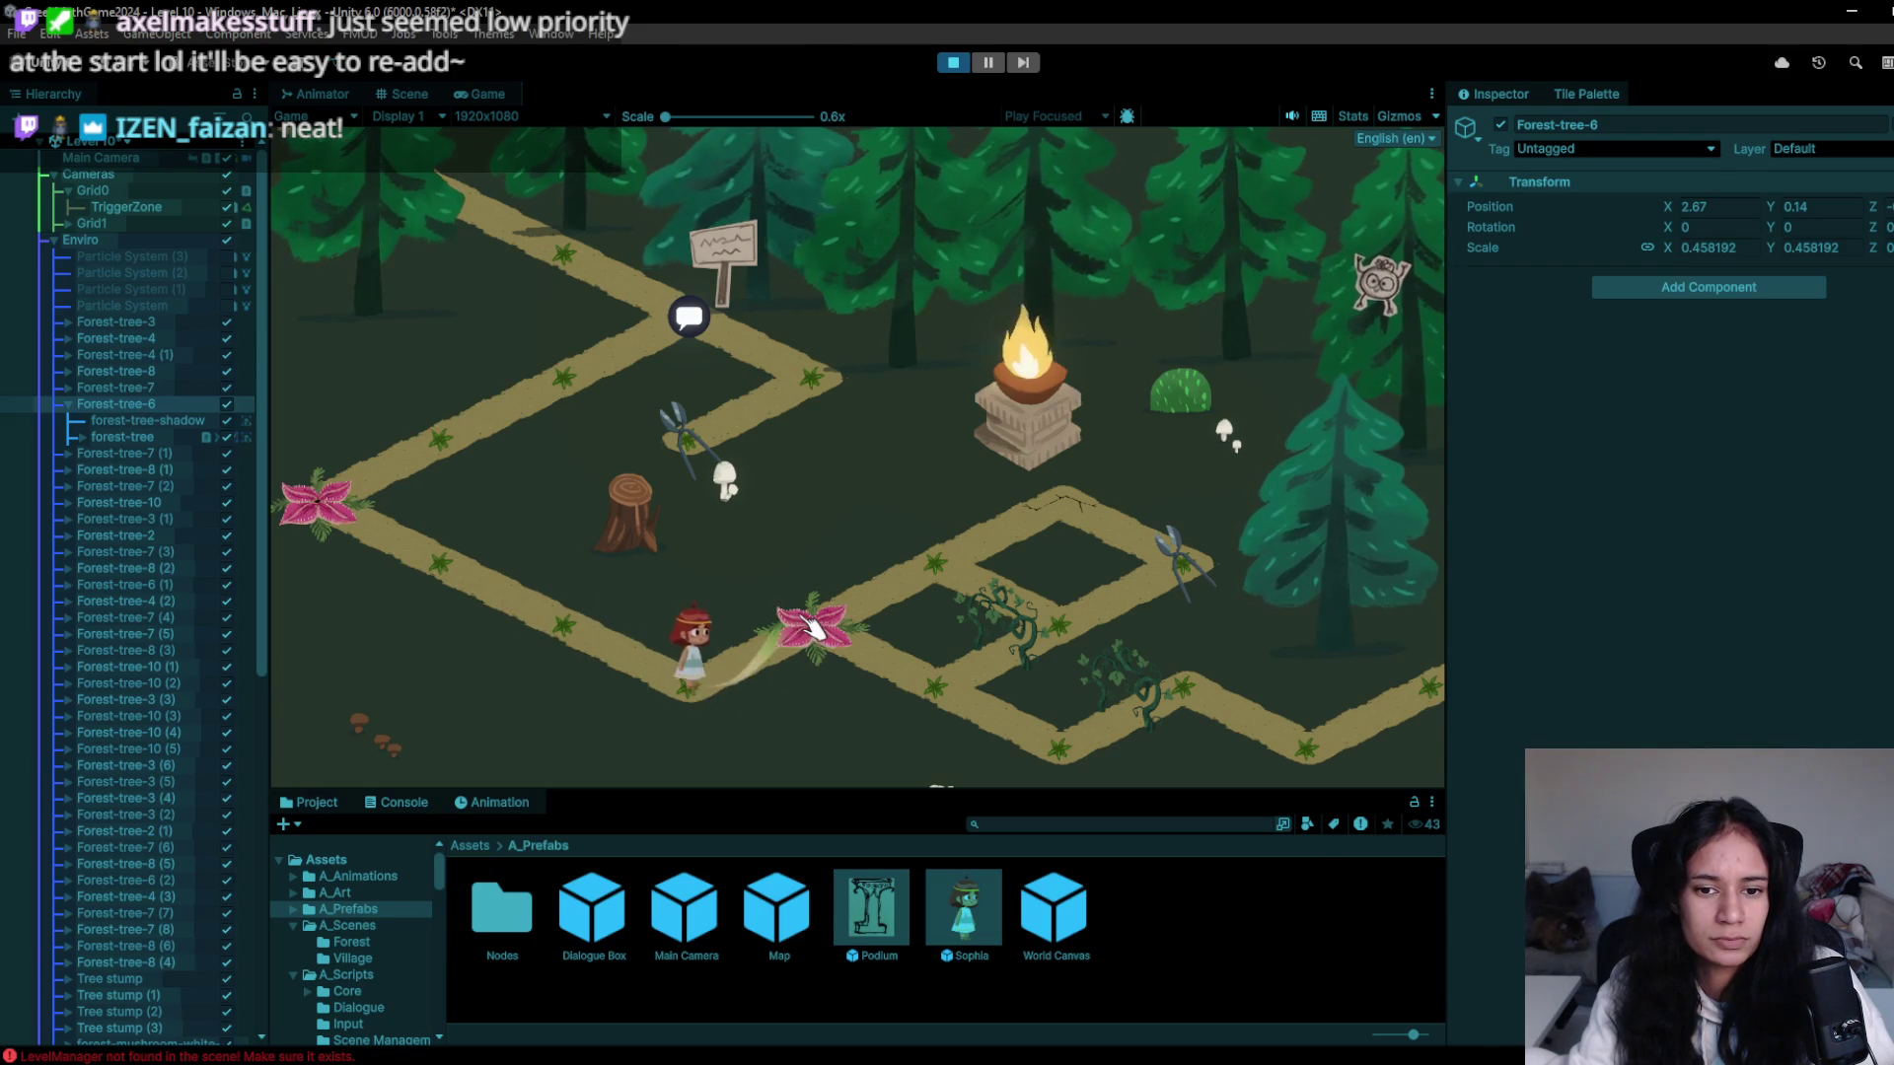
left_click(986, 601)
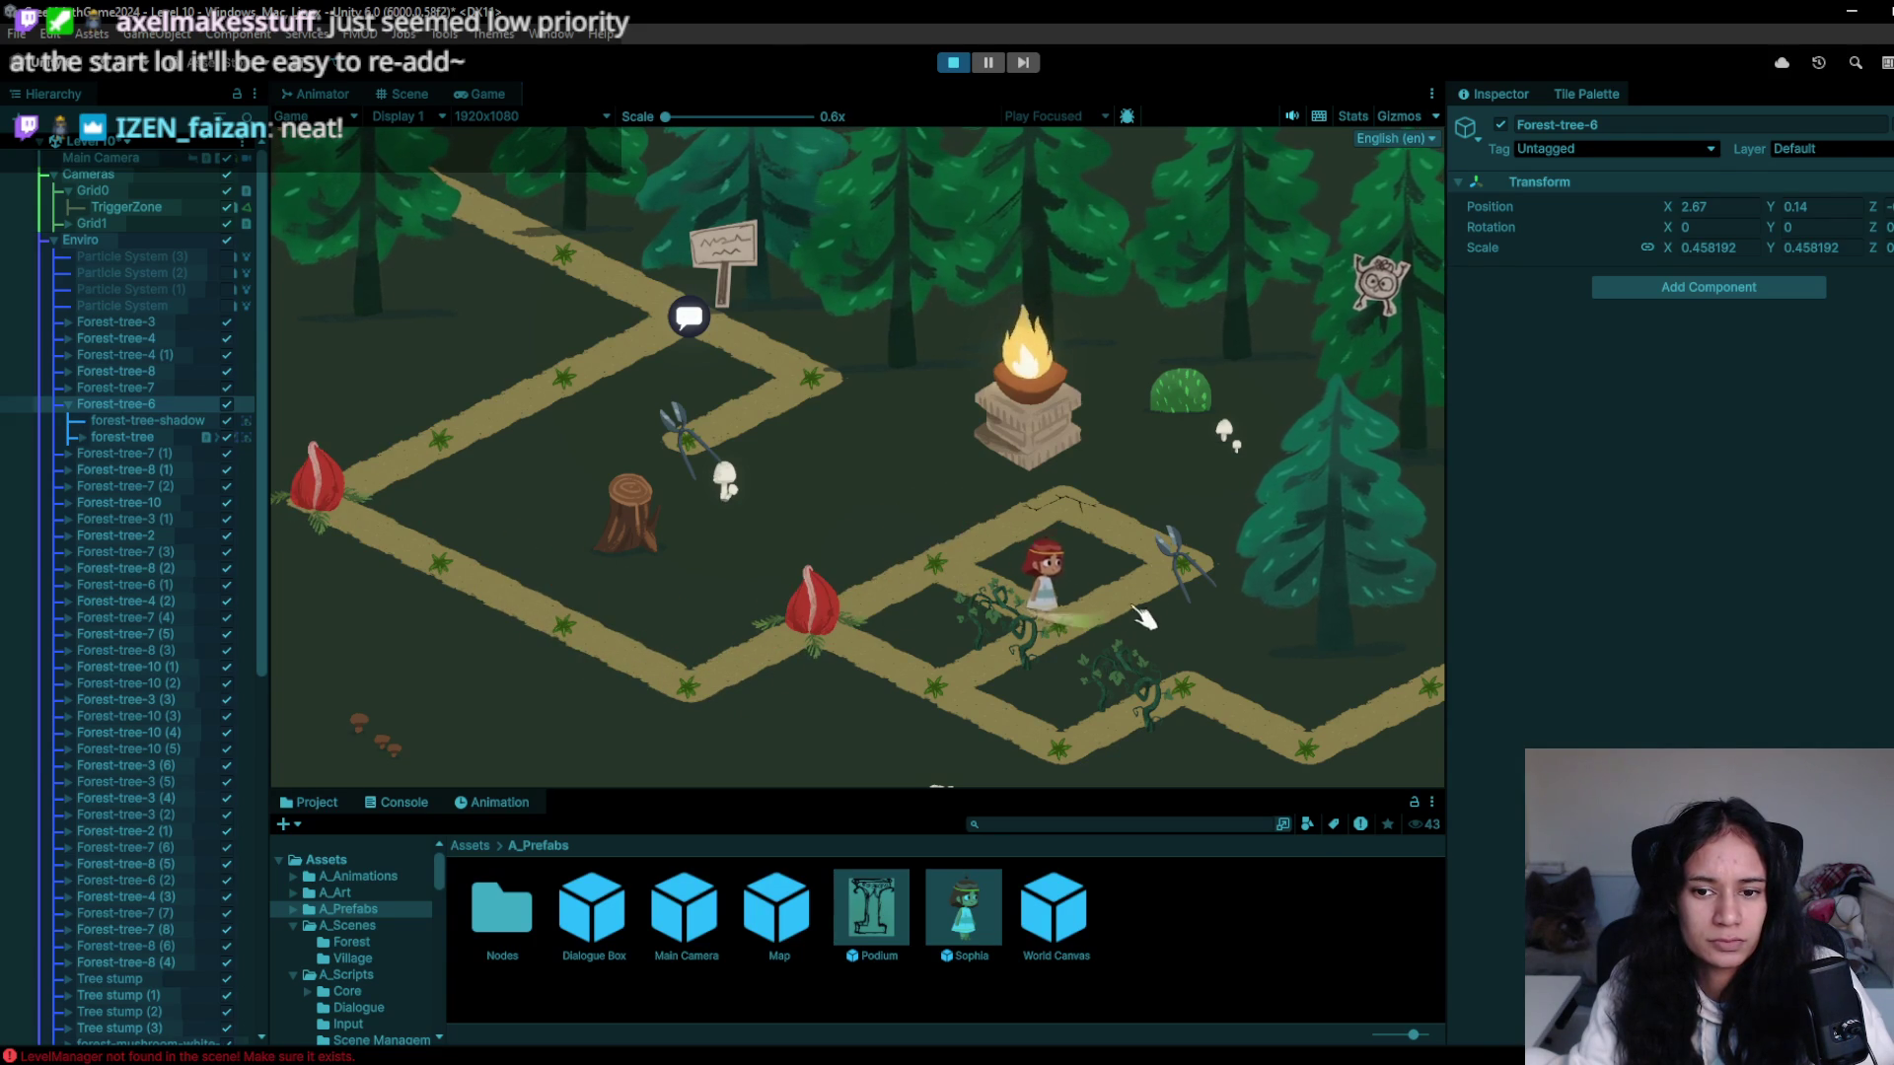
left_click(1039, 641)
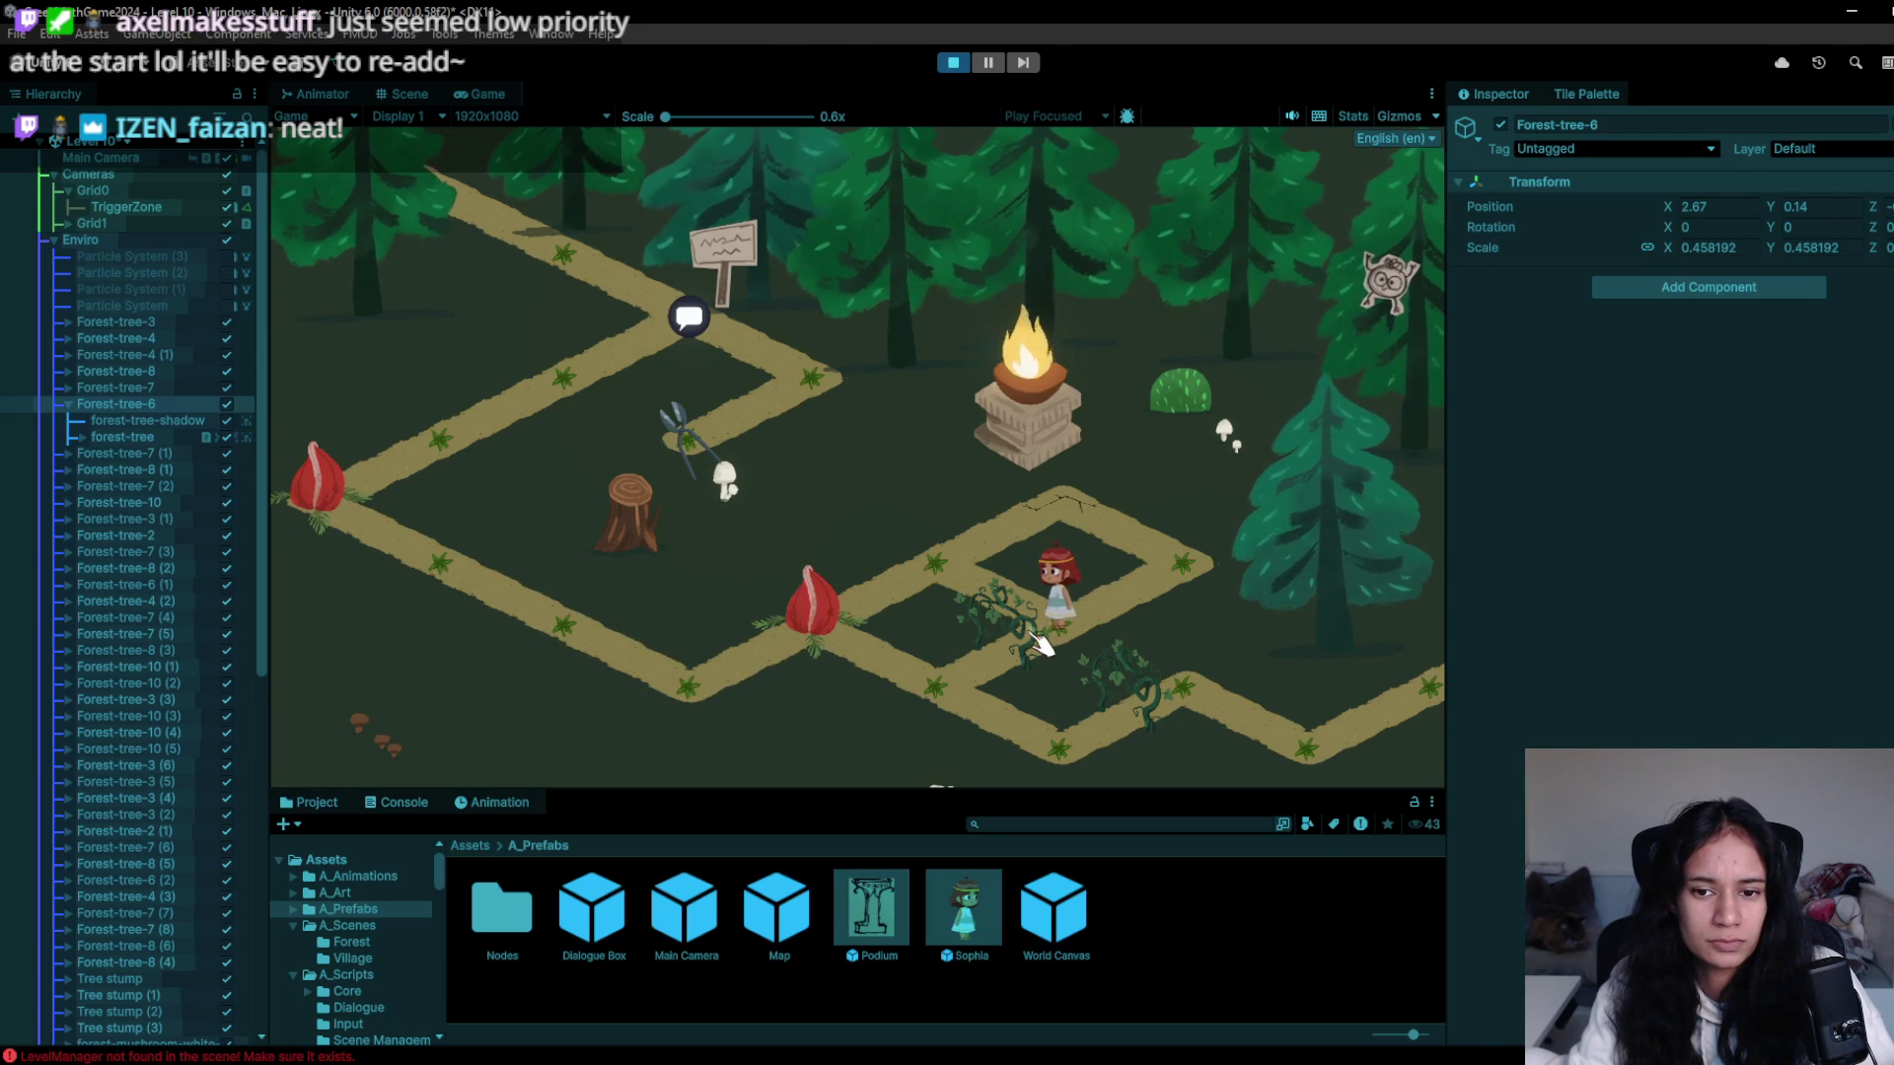
left_click(1026, 646)
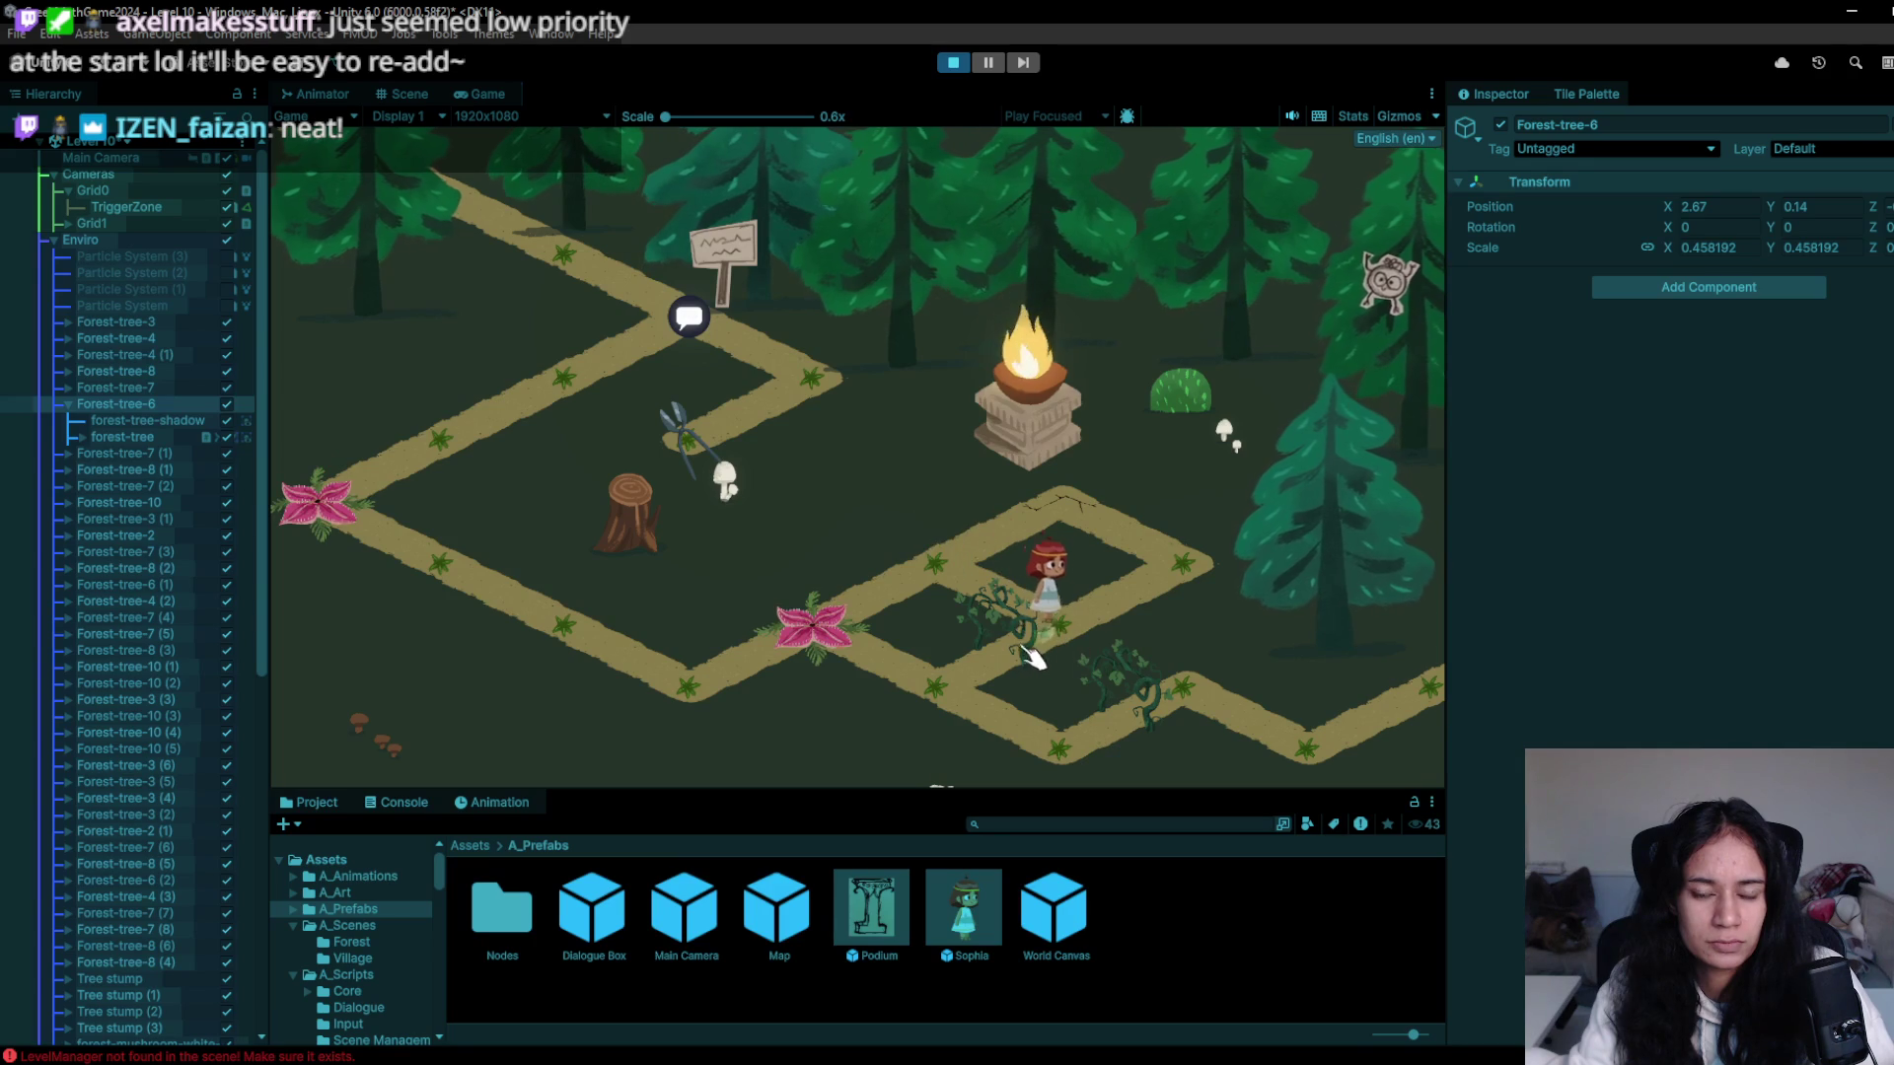
left_click(945, 680)
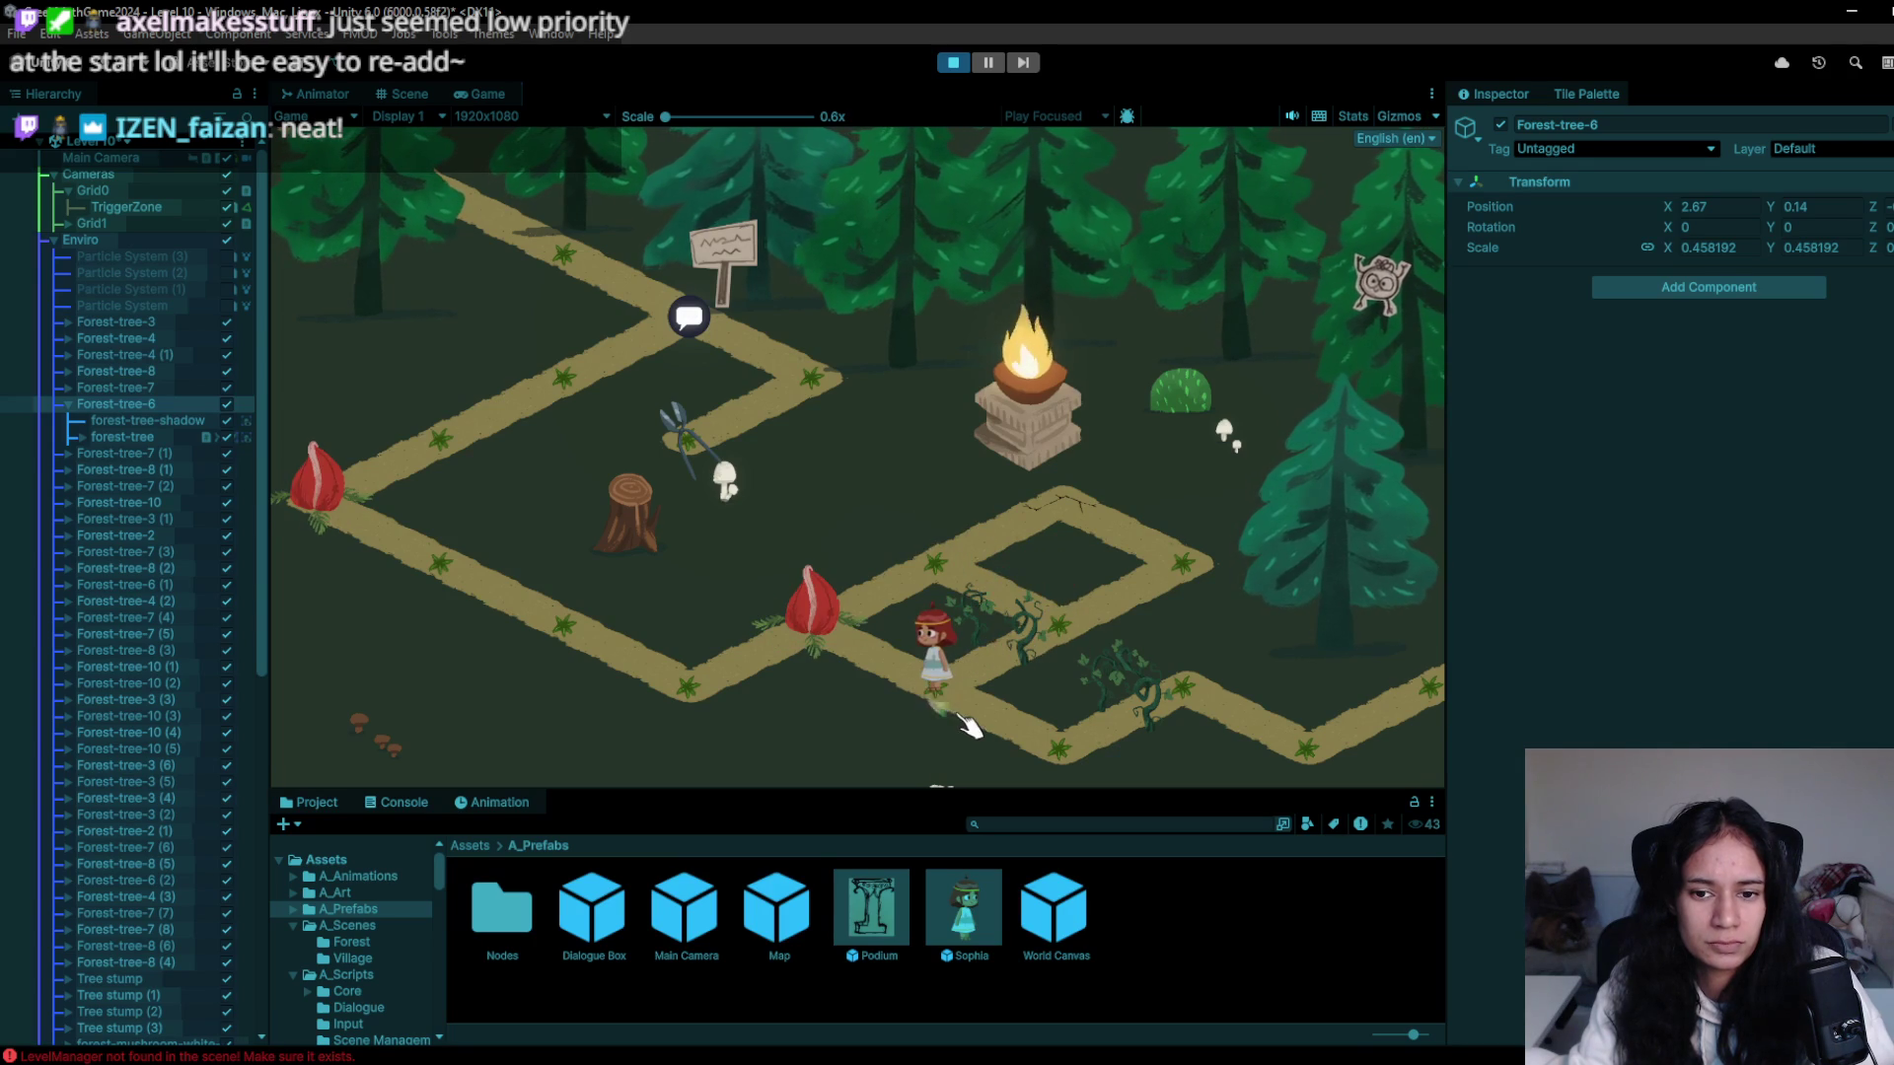
- Lead the girl down-right, then left and back right along the lower path
left_click(1132, 778)
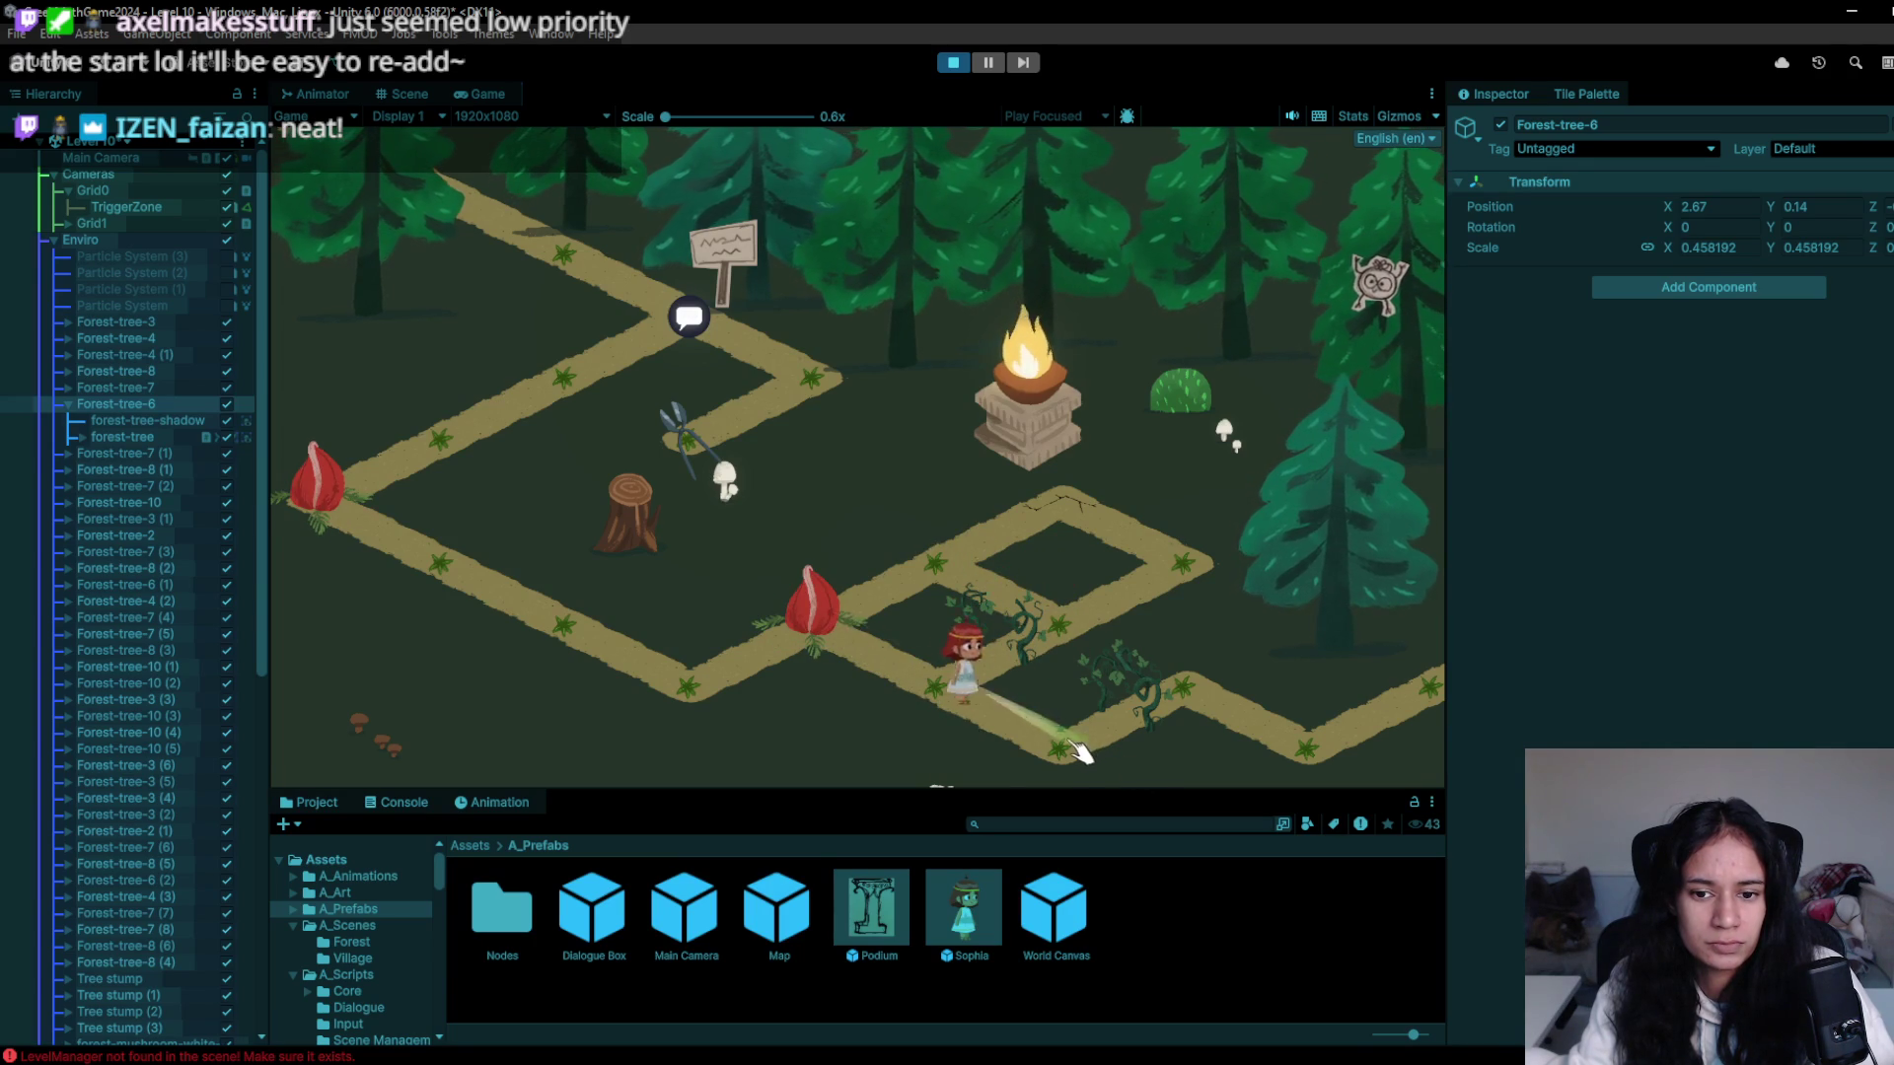
left_click(947, 691)
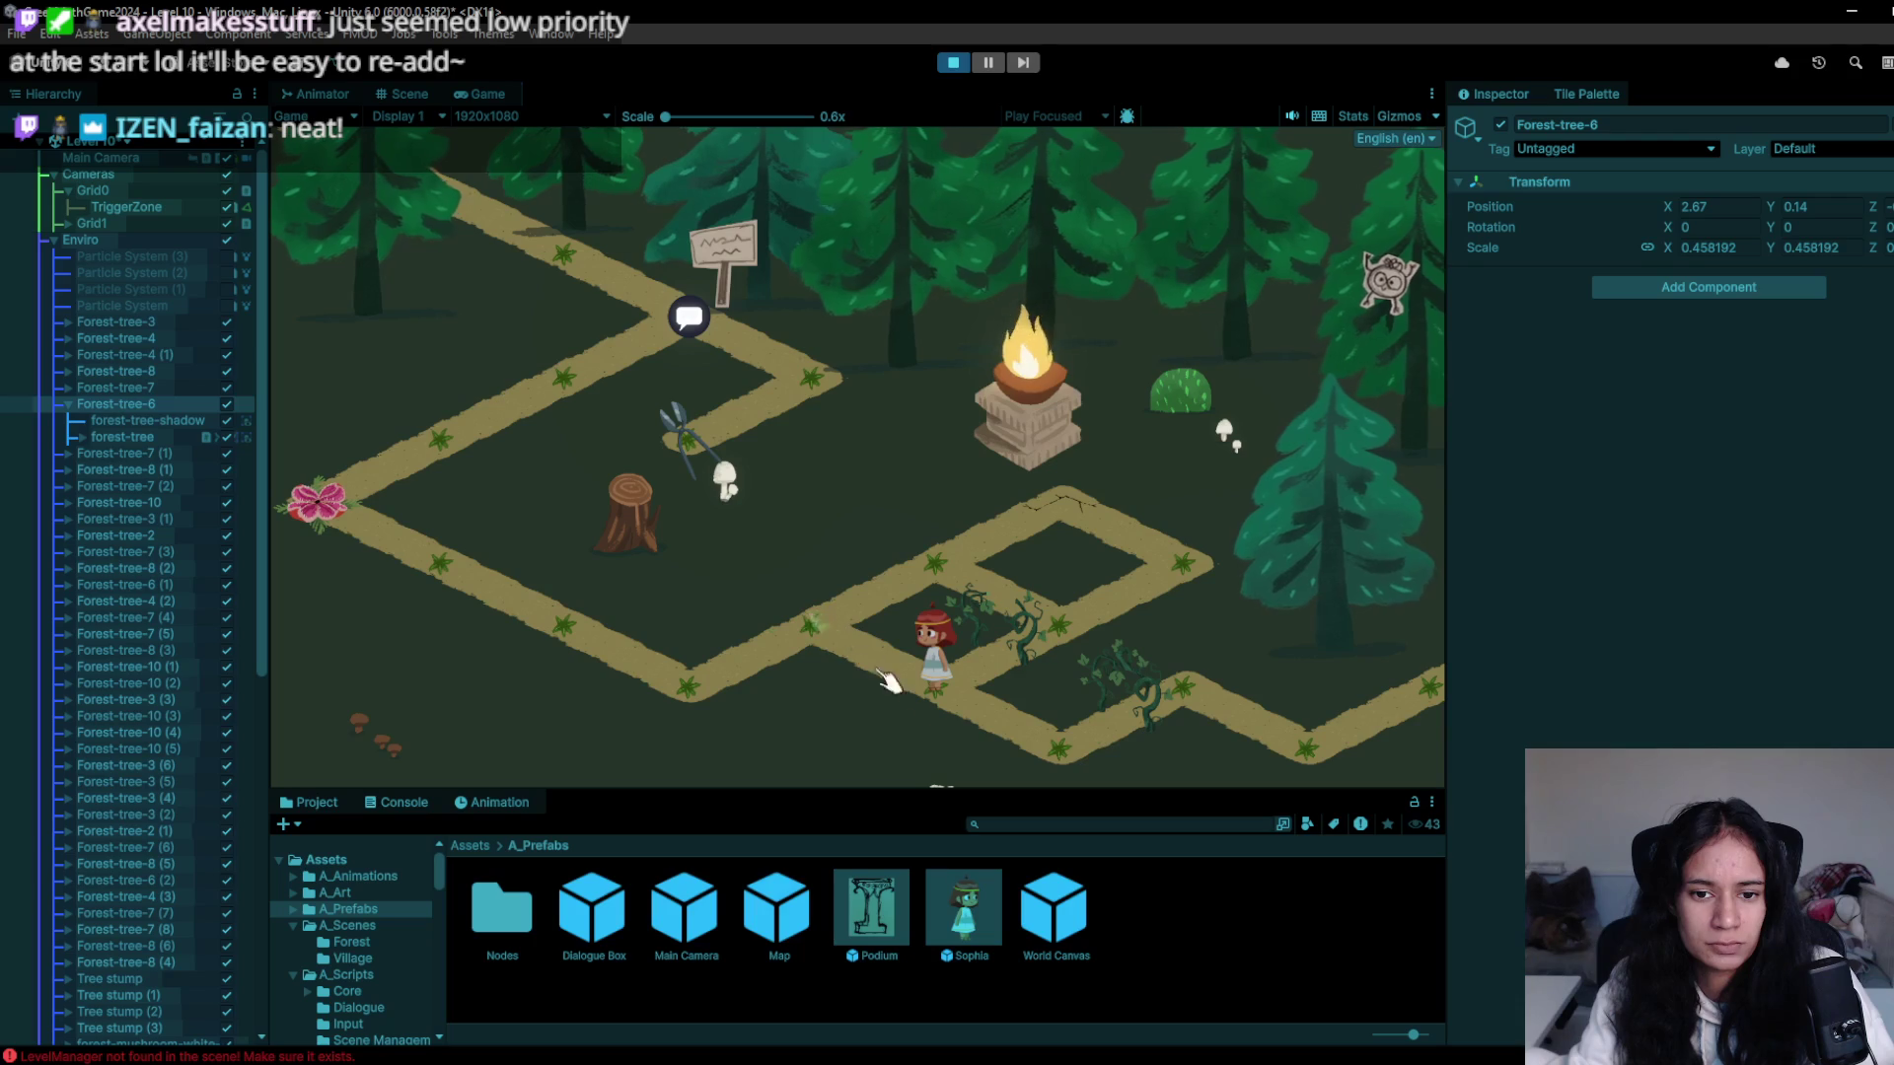
mouse_move(806, 641)
left_mouse_down()
mouse_move(741, 686)
mouse_move(452, 600)
mouse_move(377, 548)
left_mouse_up()
mouse_move(572, 608)
left_mouse_down()
mouse_move(367, 550)
mouse_move(336, 505)
mouse_move(579, 406)
mouse_move(512, 405)
mouse_move(452, 499)
mouse_move(394, 779)
mouse_move(350, 500)
mouse_move(705, 711)
mouse_move(923, 562)
mouse_move(1036, 632)
left_mouse_up()
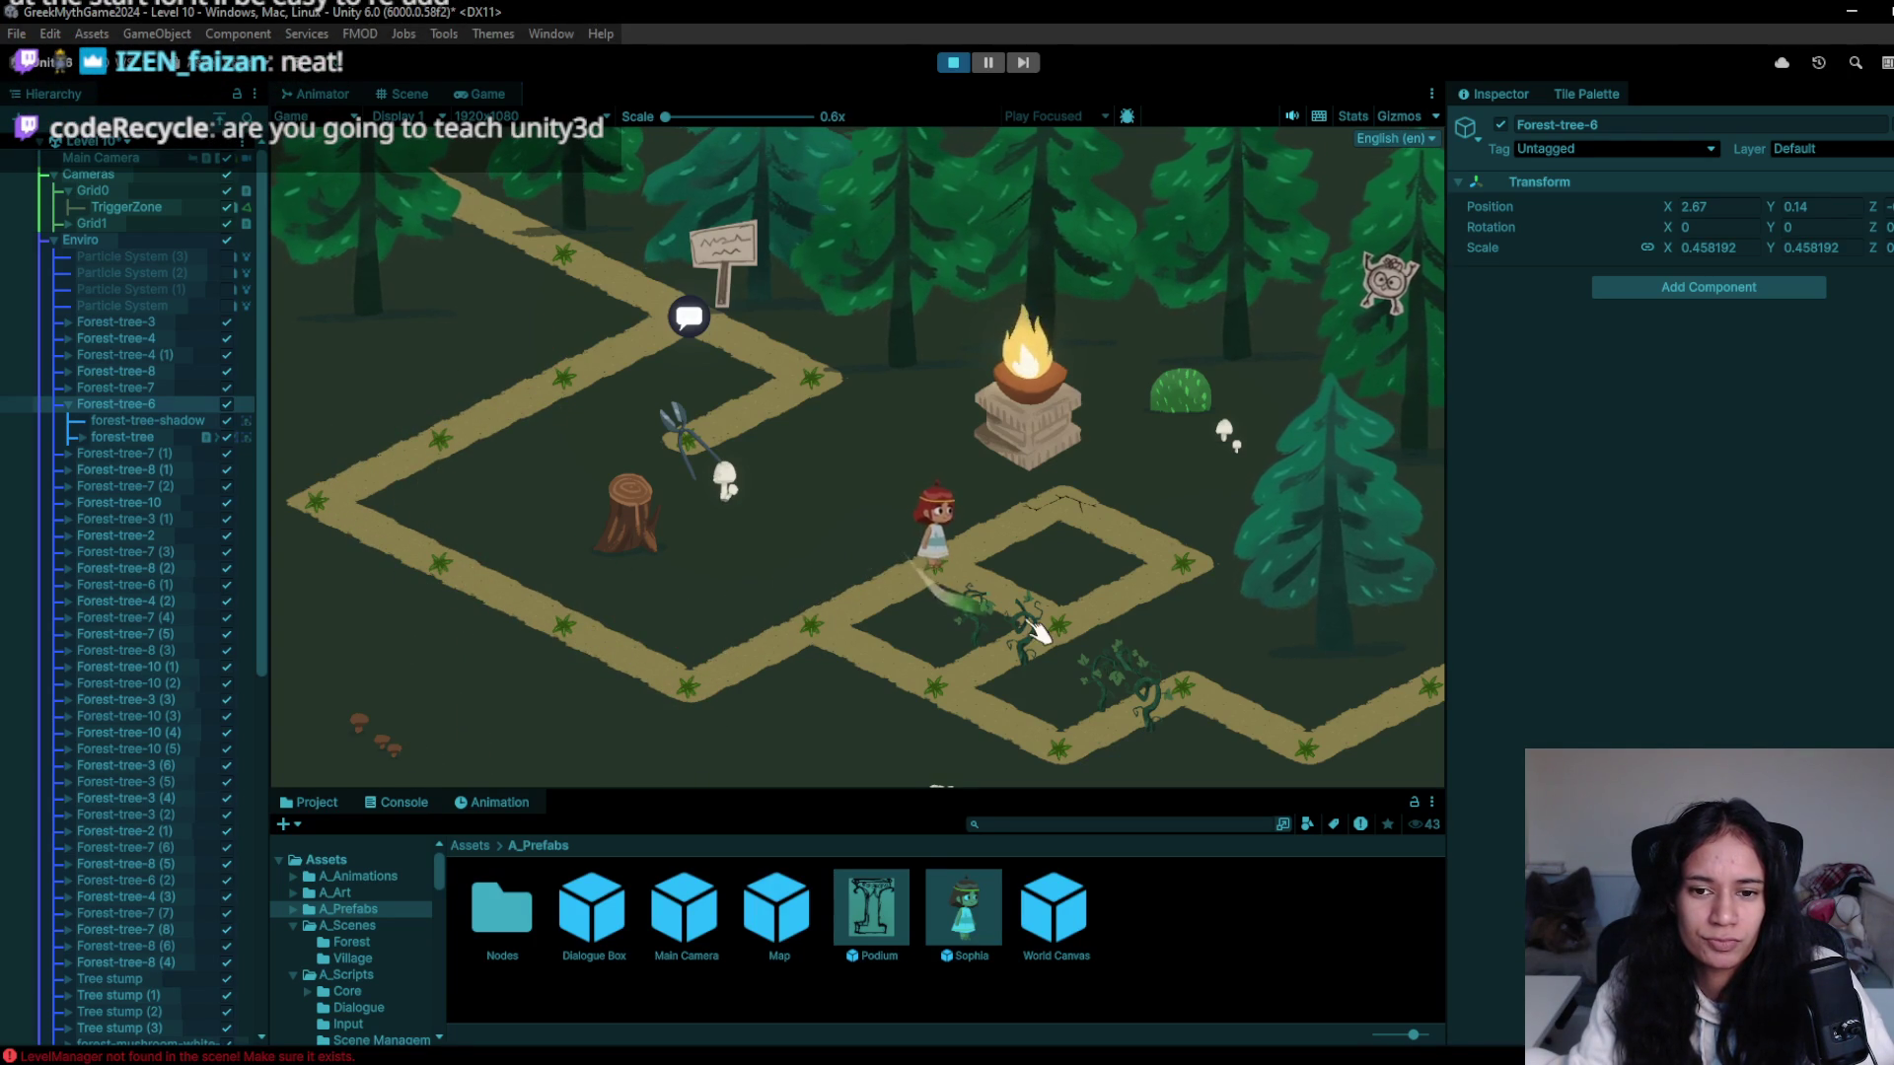
- Stop and restart Play mode twice to reset the level
left_click(956, 62)
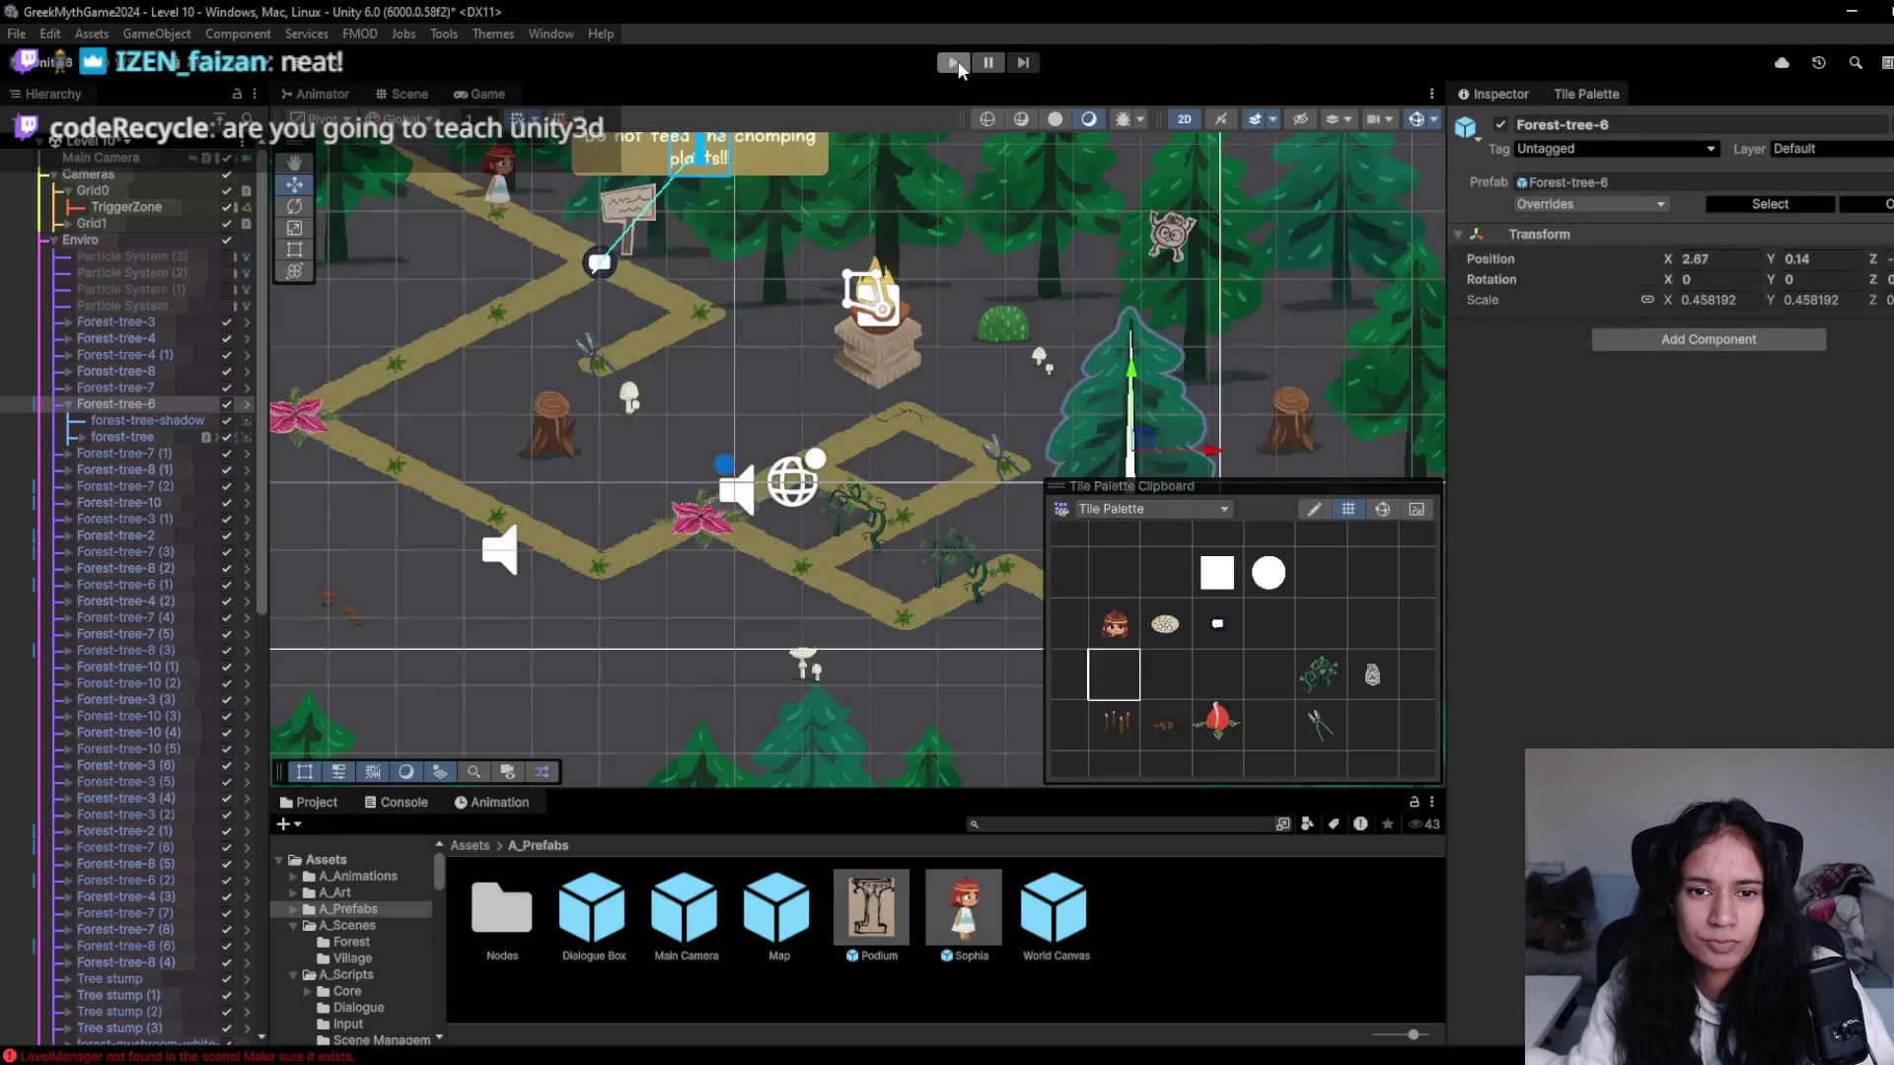
left_click(957, 61)
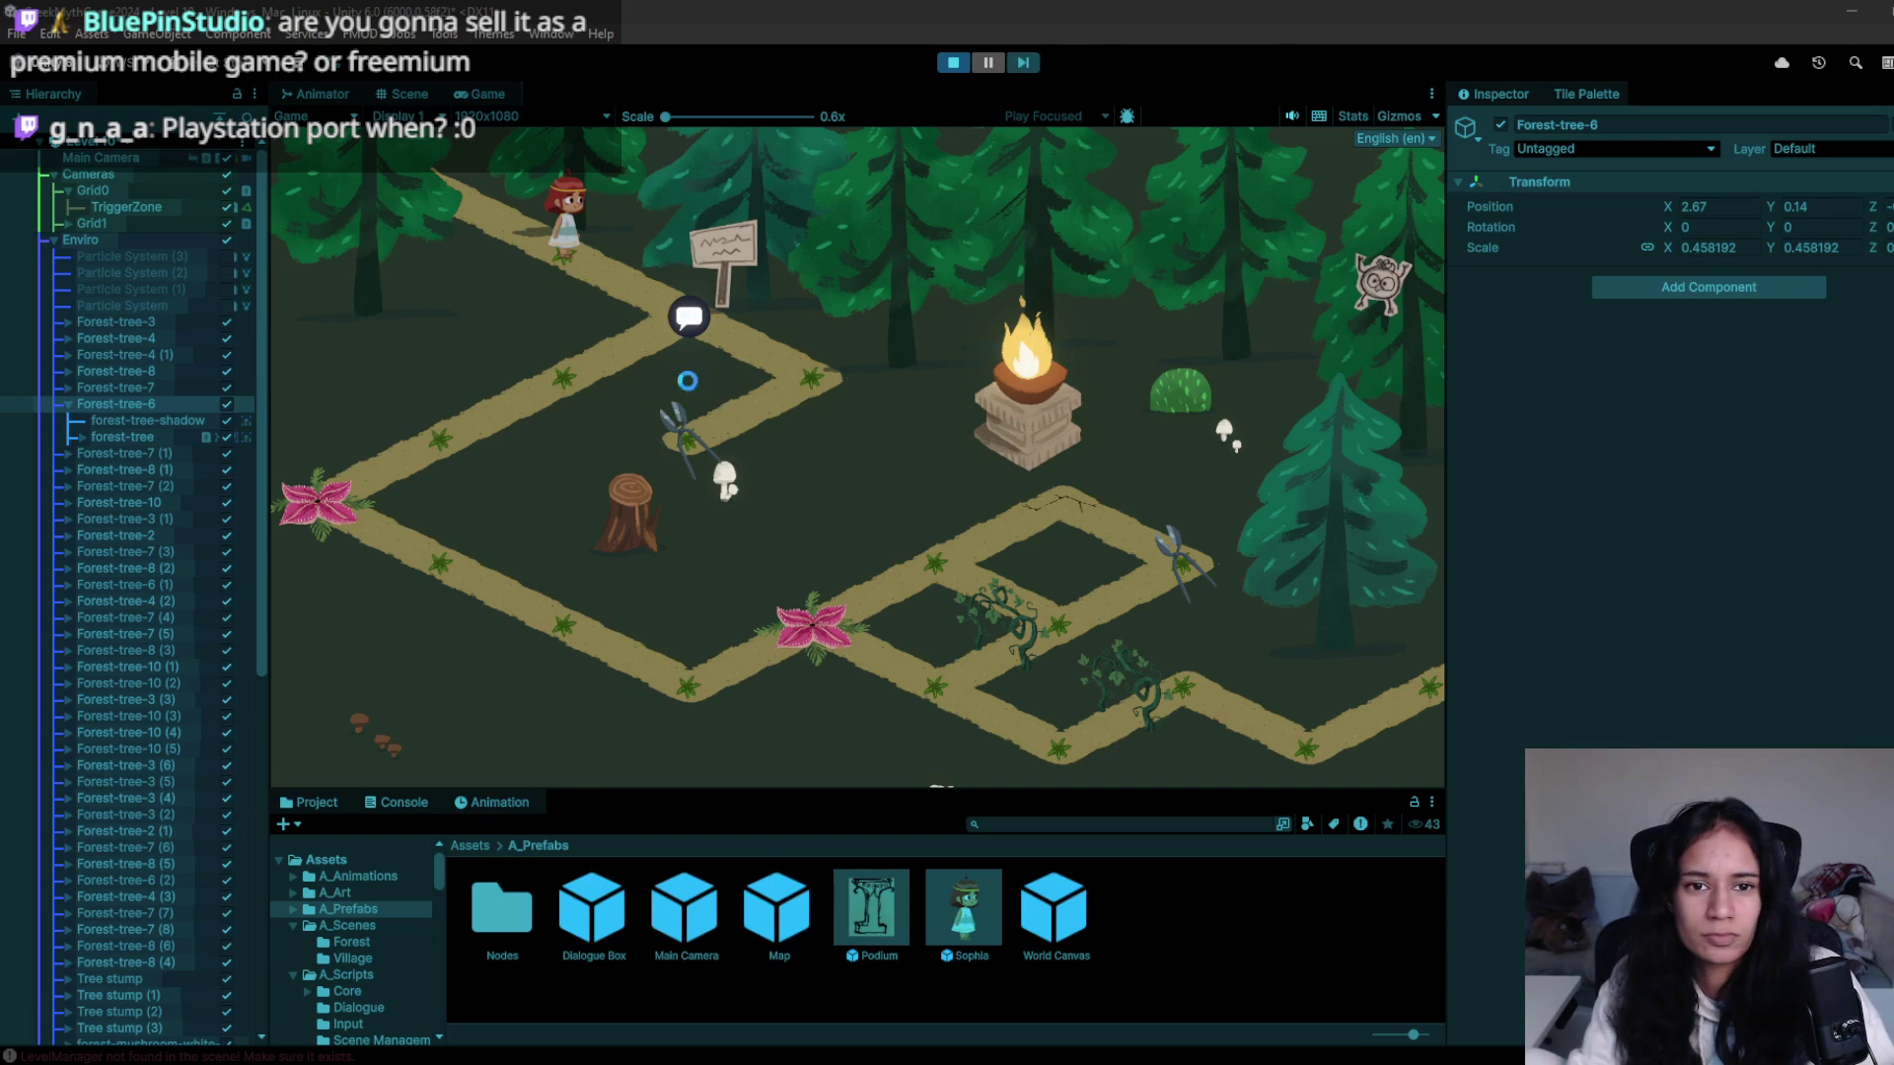
left_click(953, 62)
left_click(951, 63)
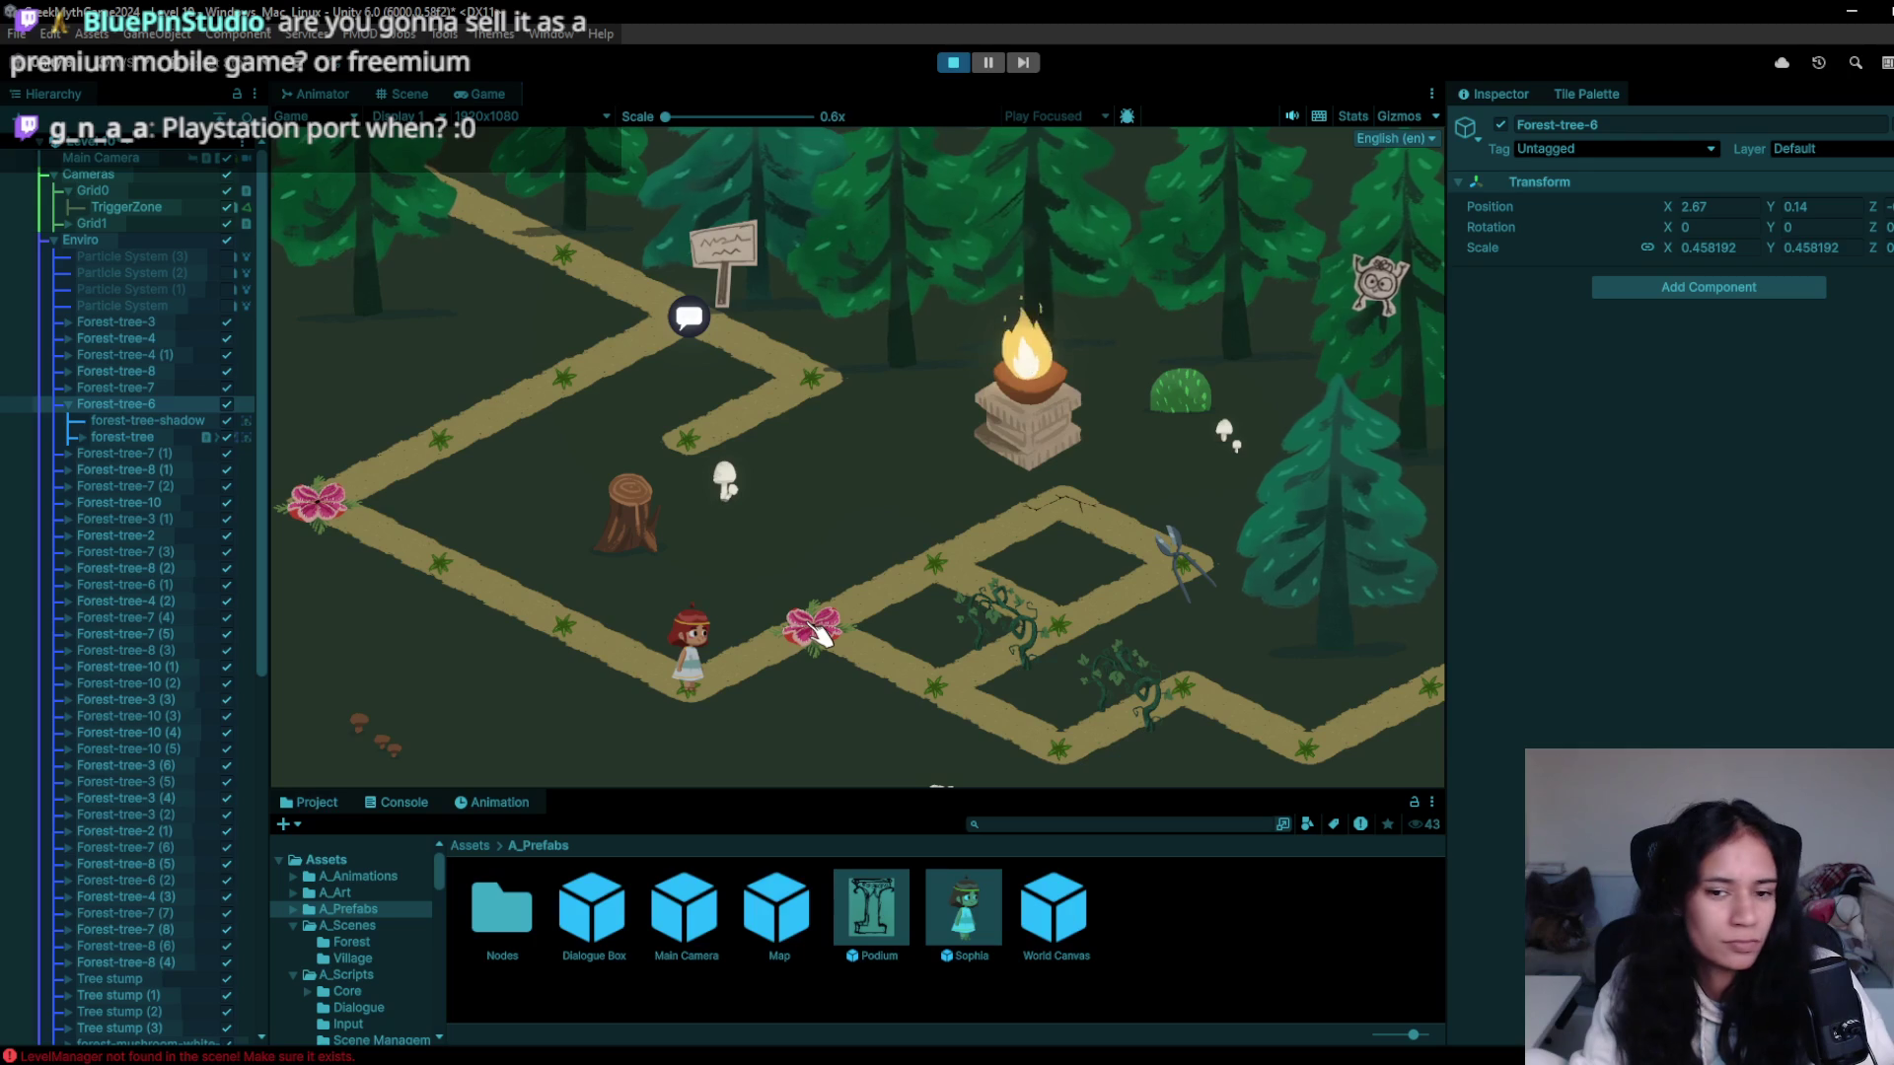
- Walk the girl into the chomping plant, toward the vines, then back past the pink flower
left_click(817, 631)
left_click(1041, 635)
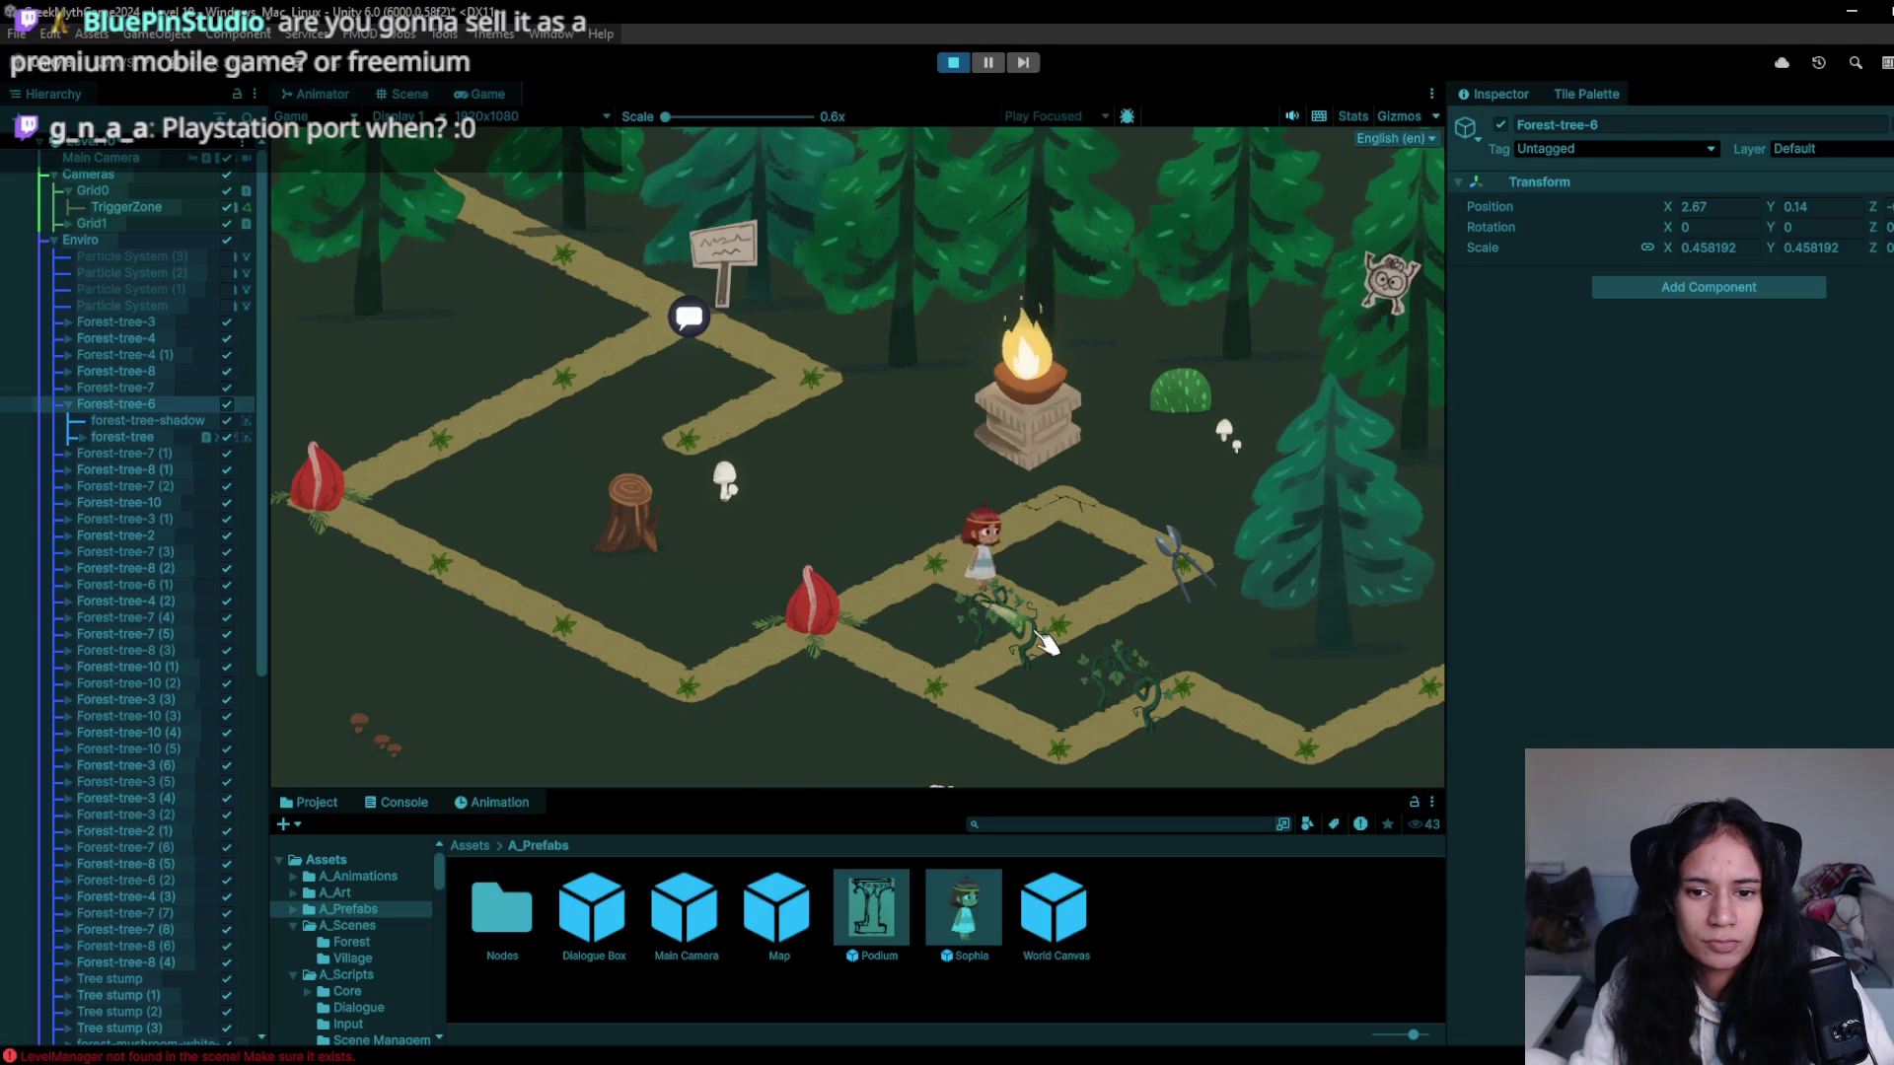
left_click(984, 676)
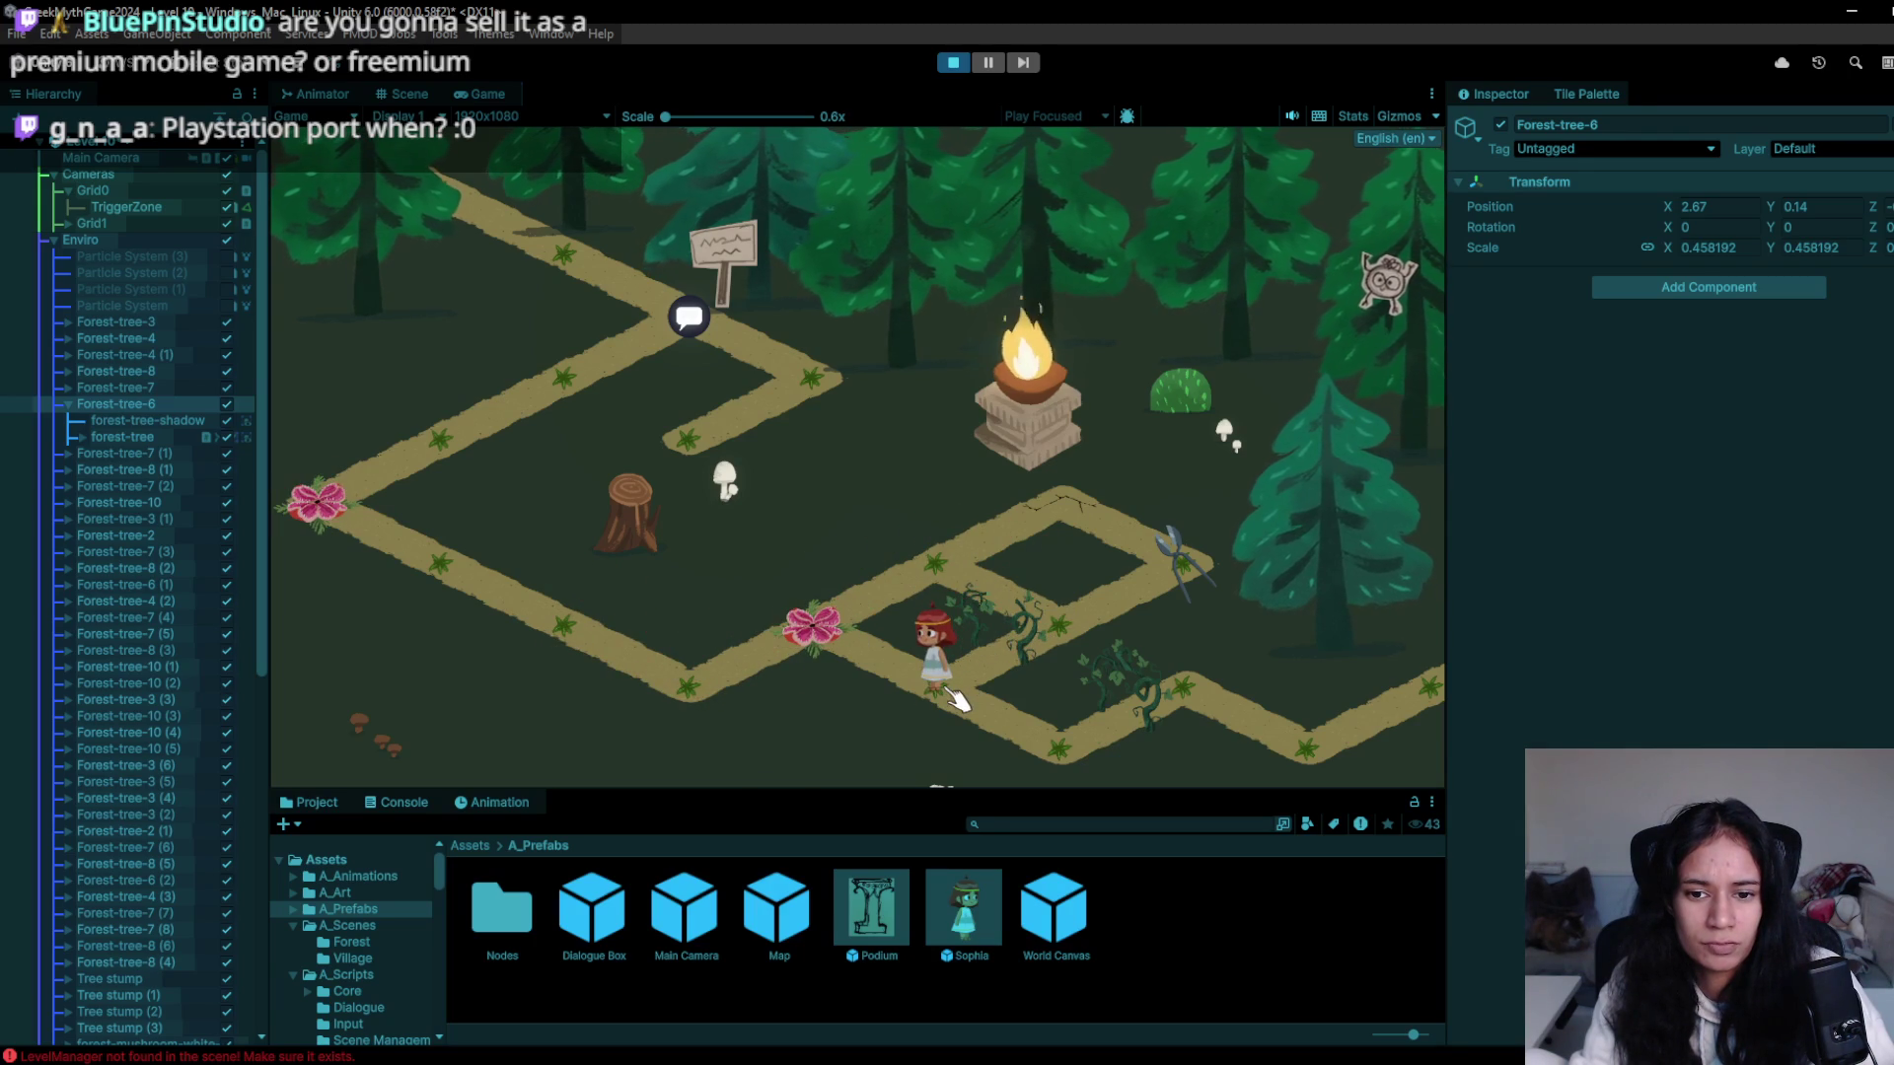
left_click(749, 641)
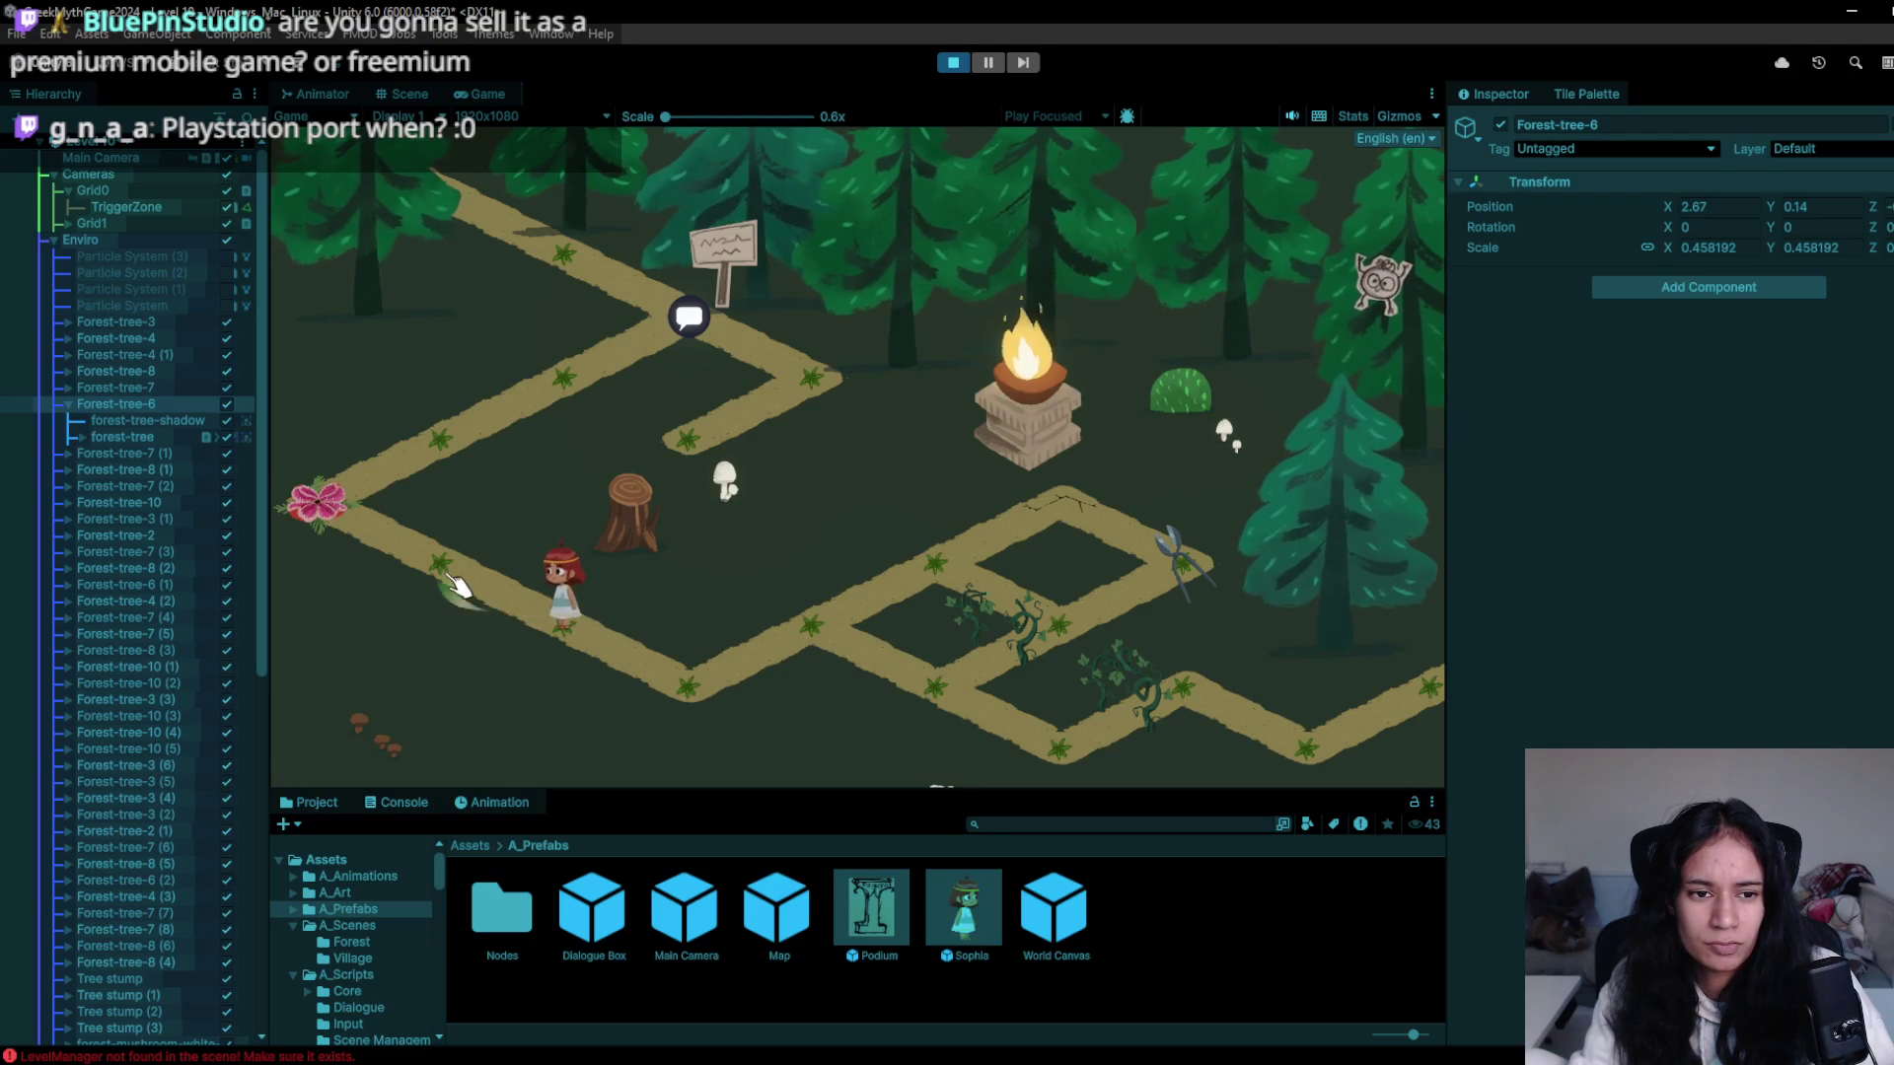
left_click(475, 607)
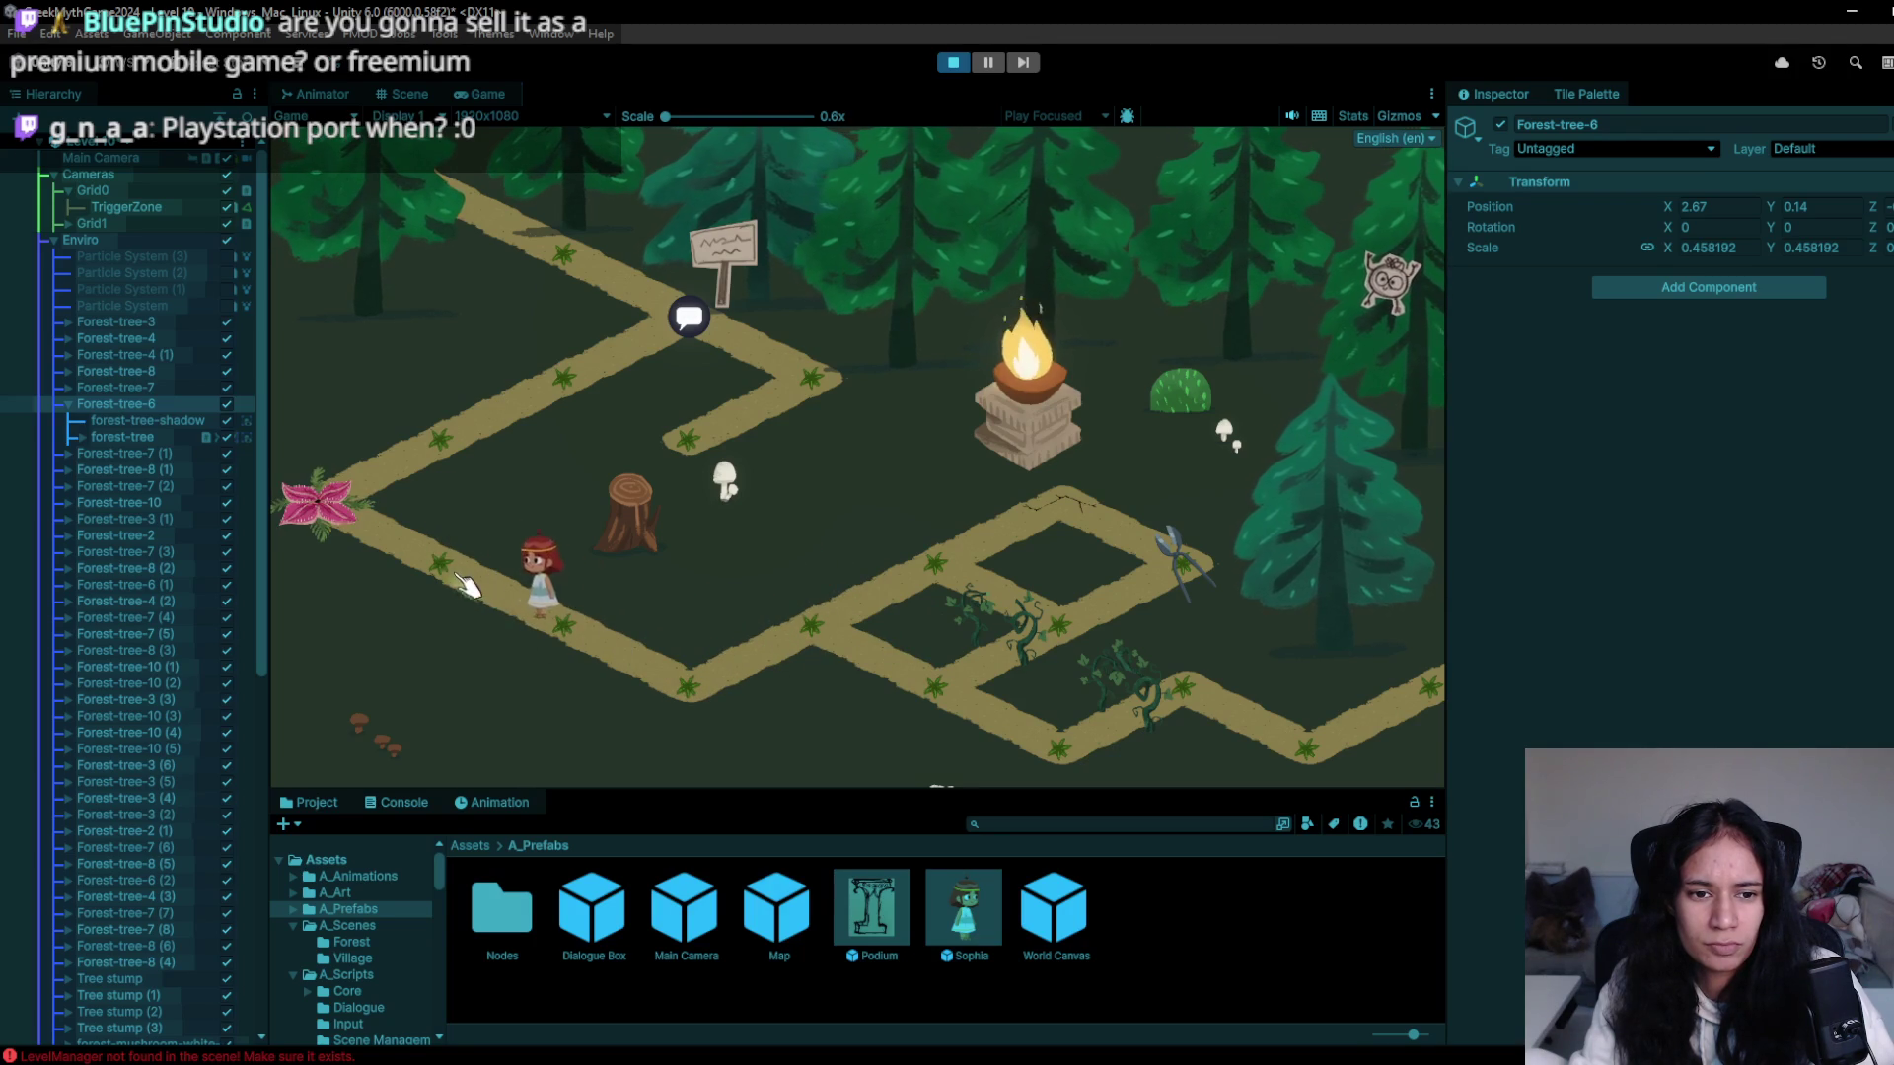
left_click(394, 546)
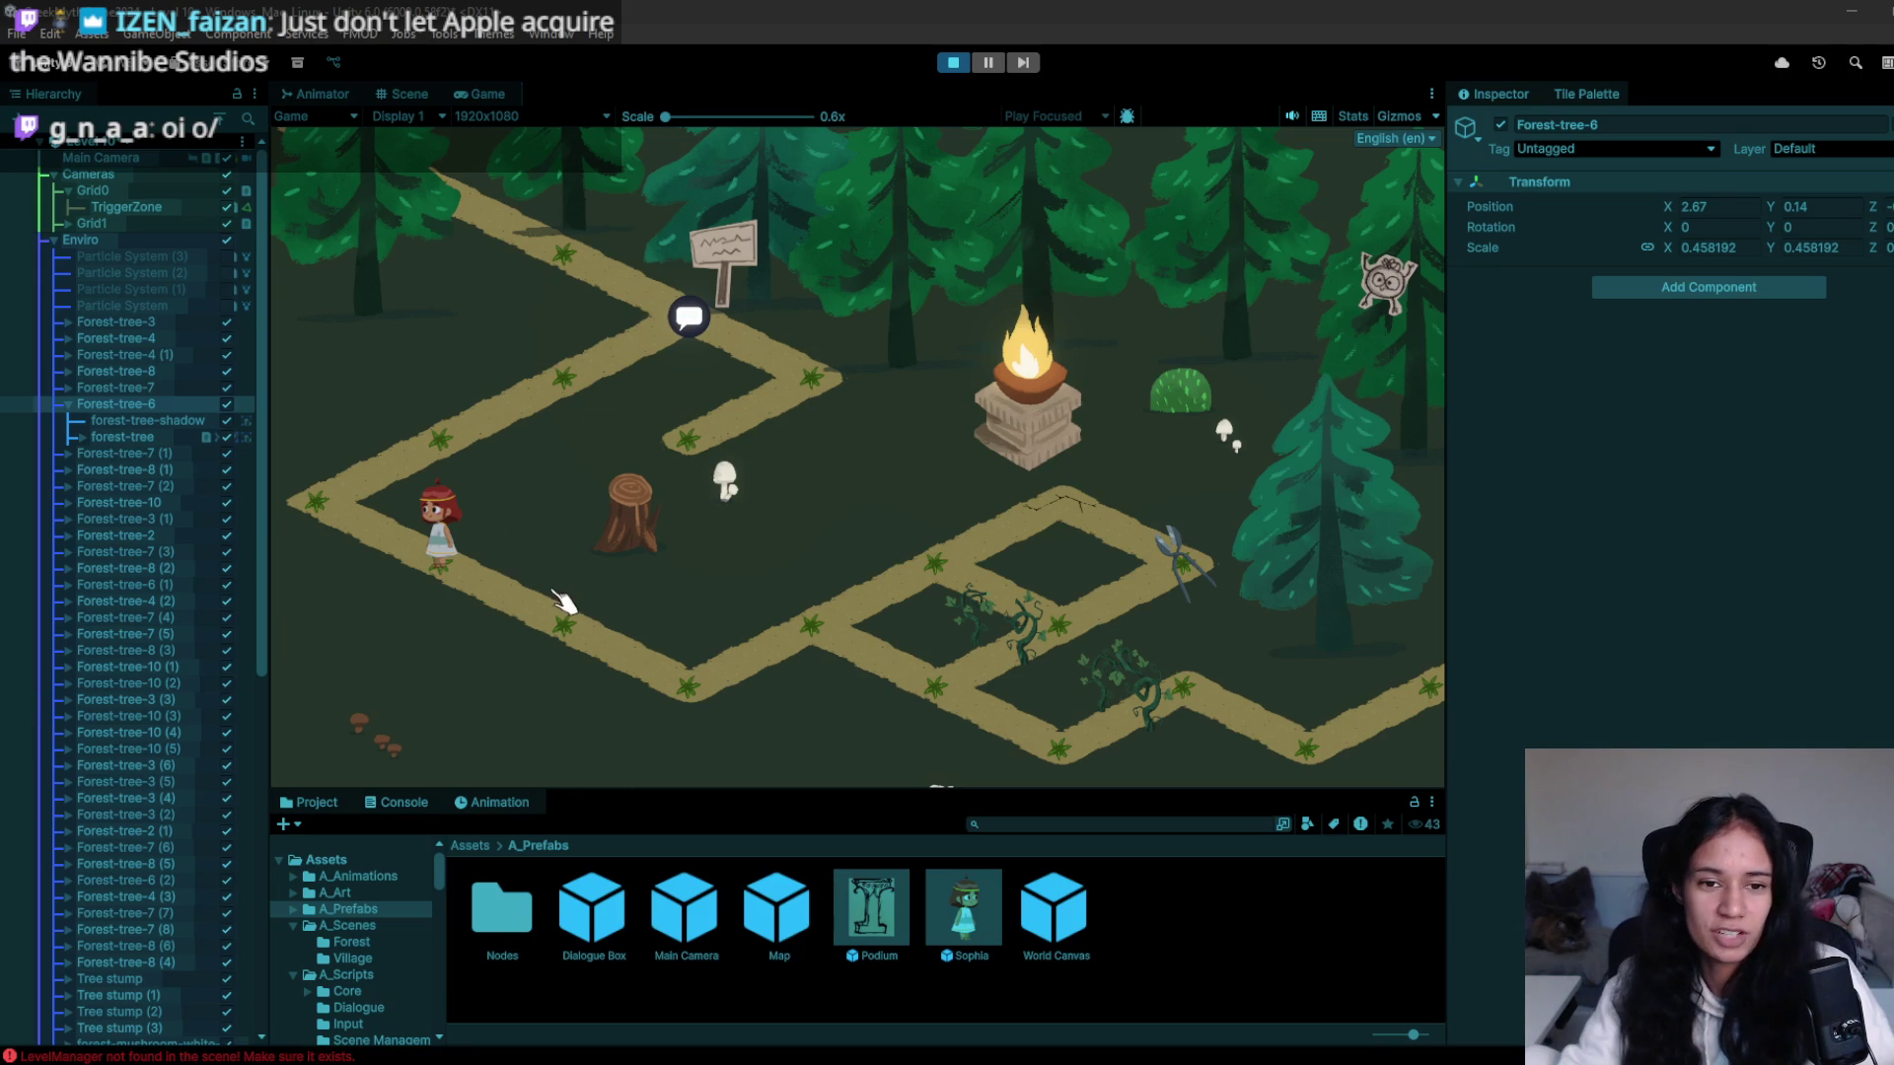
- Use the A and D keys to move the girl past the vines to the shears
key("a")
key("d")
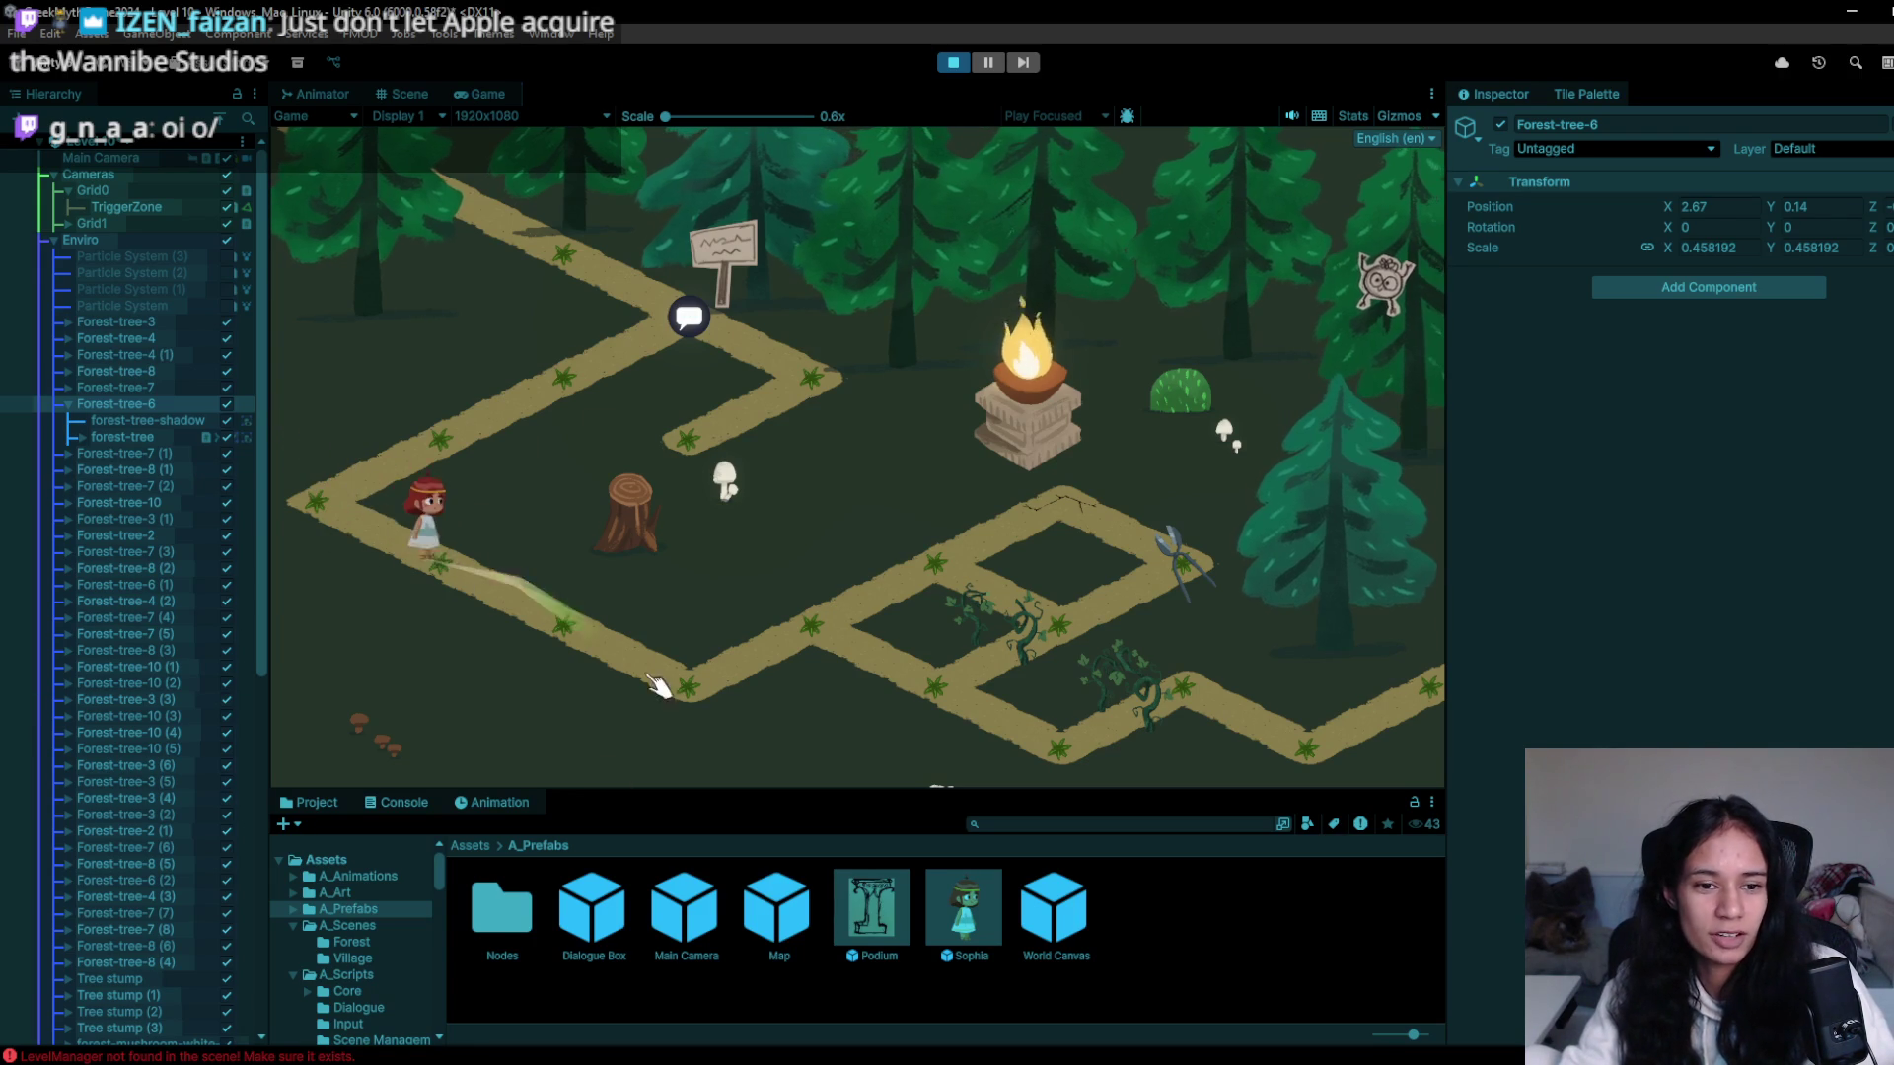
key("d")
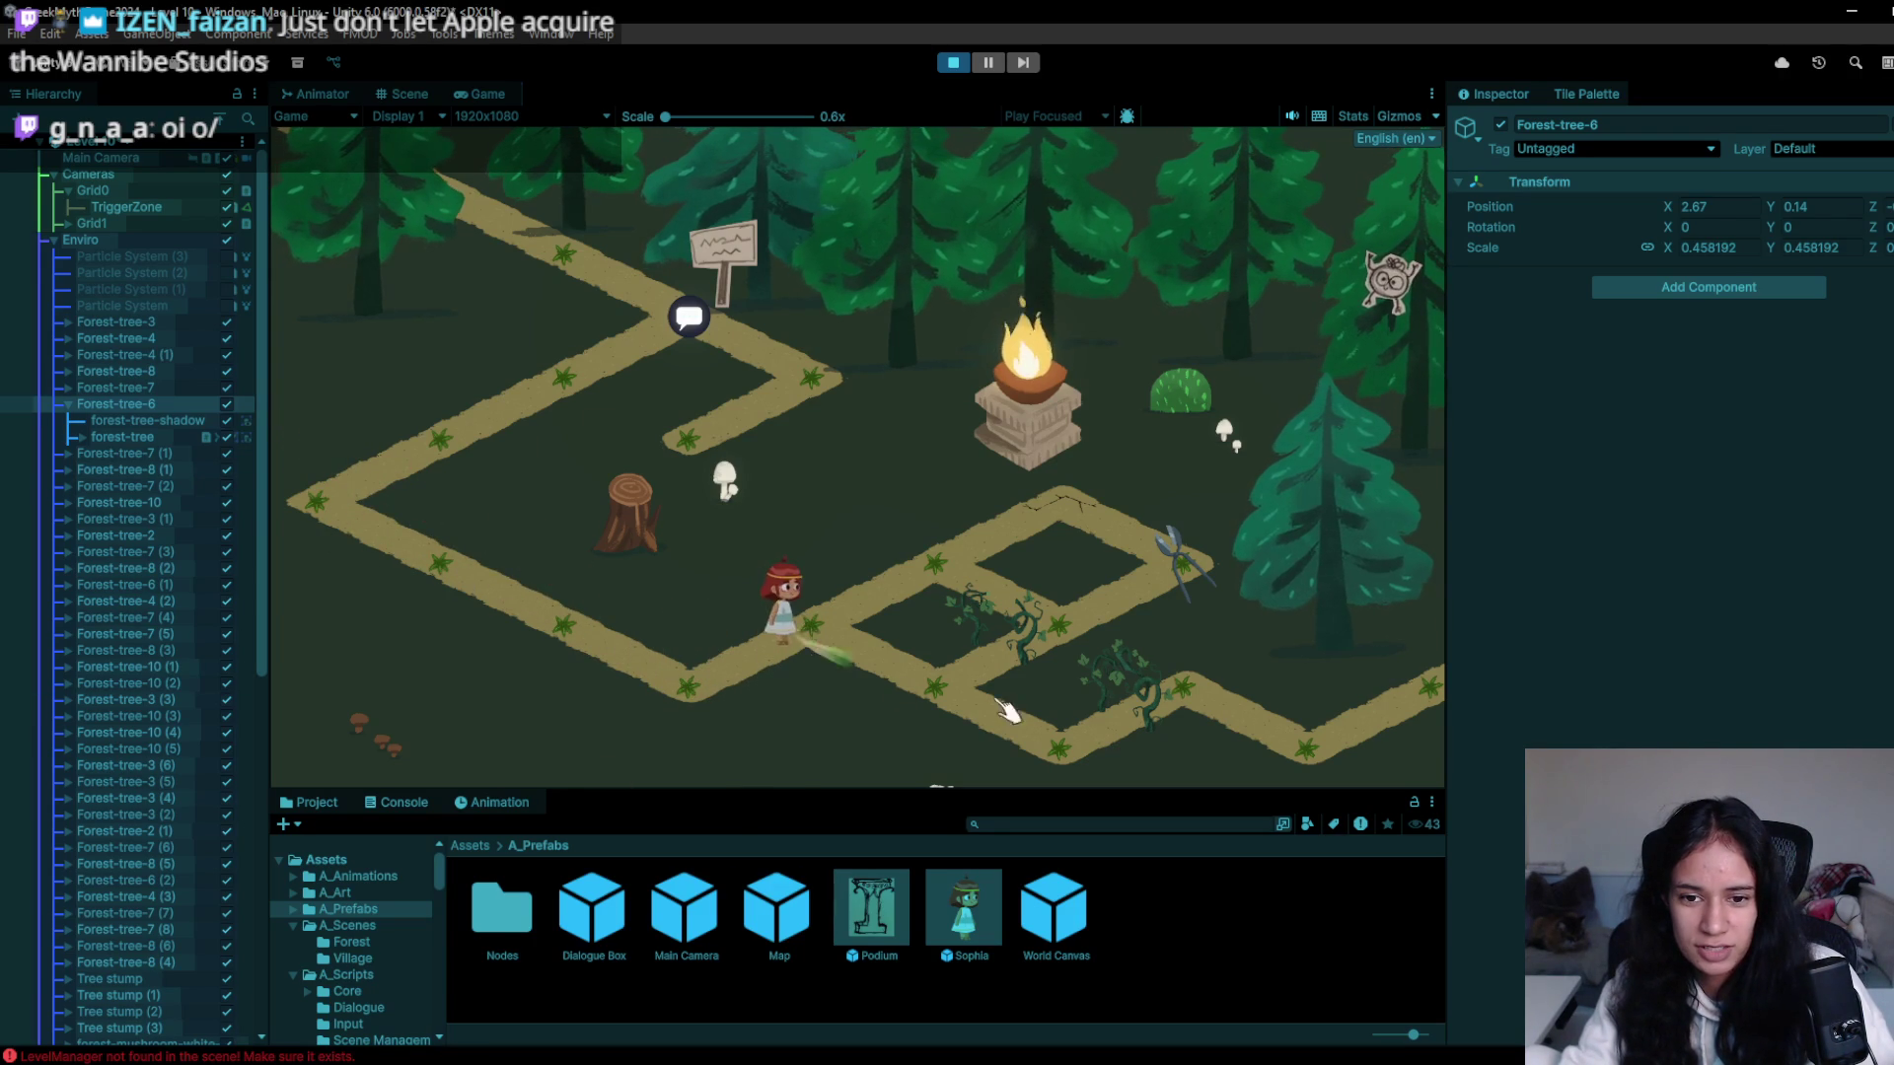
key("d")
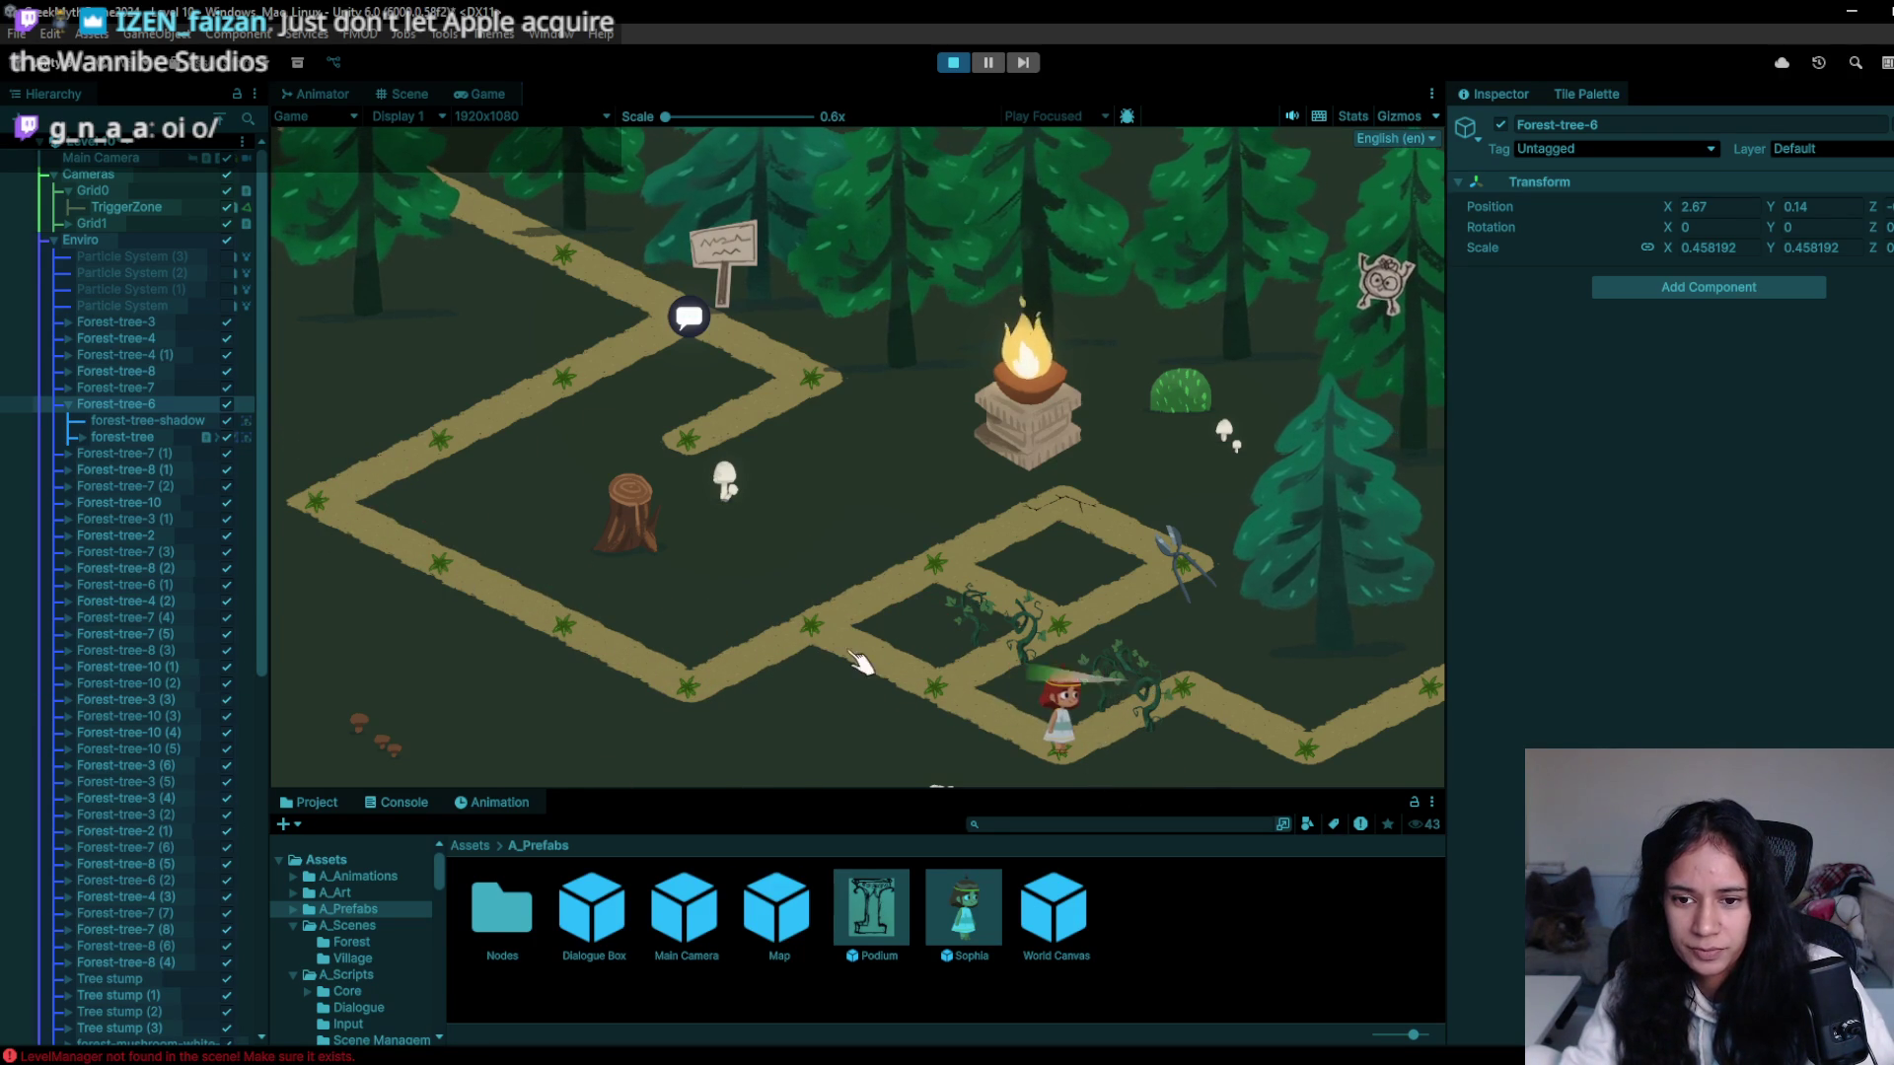
key("a")
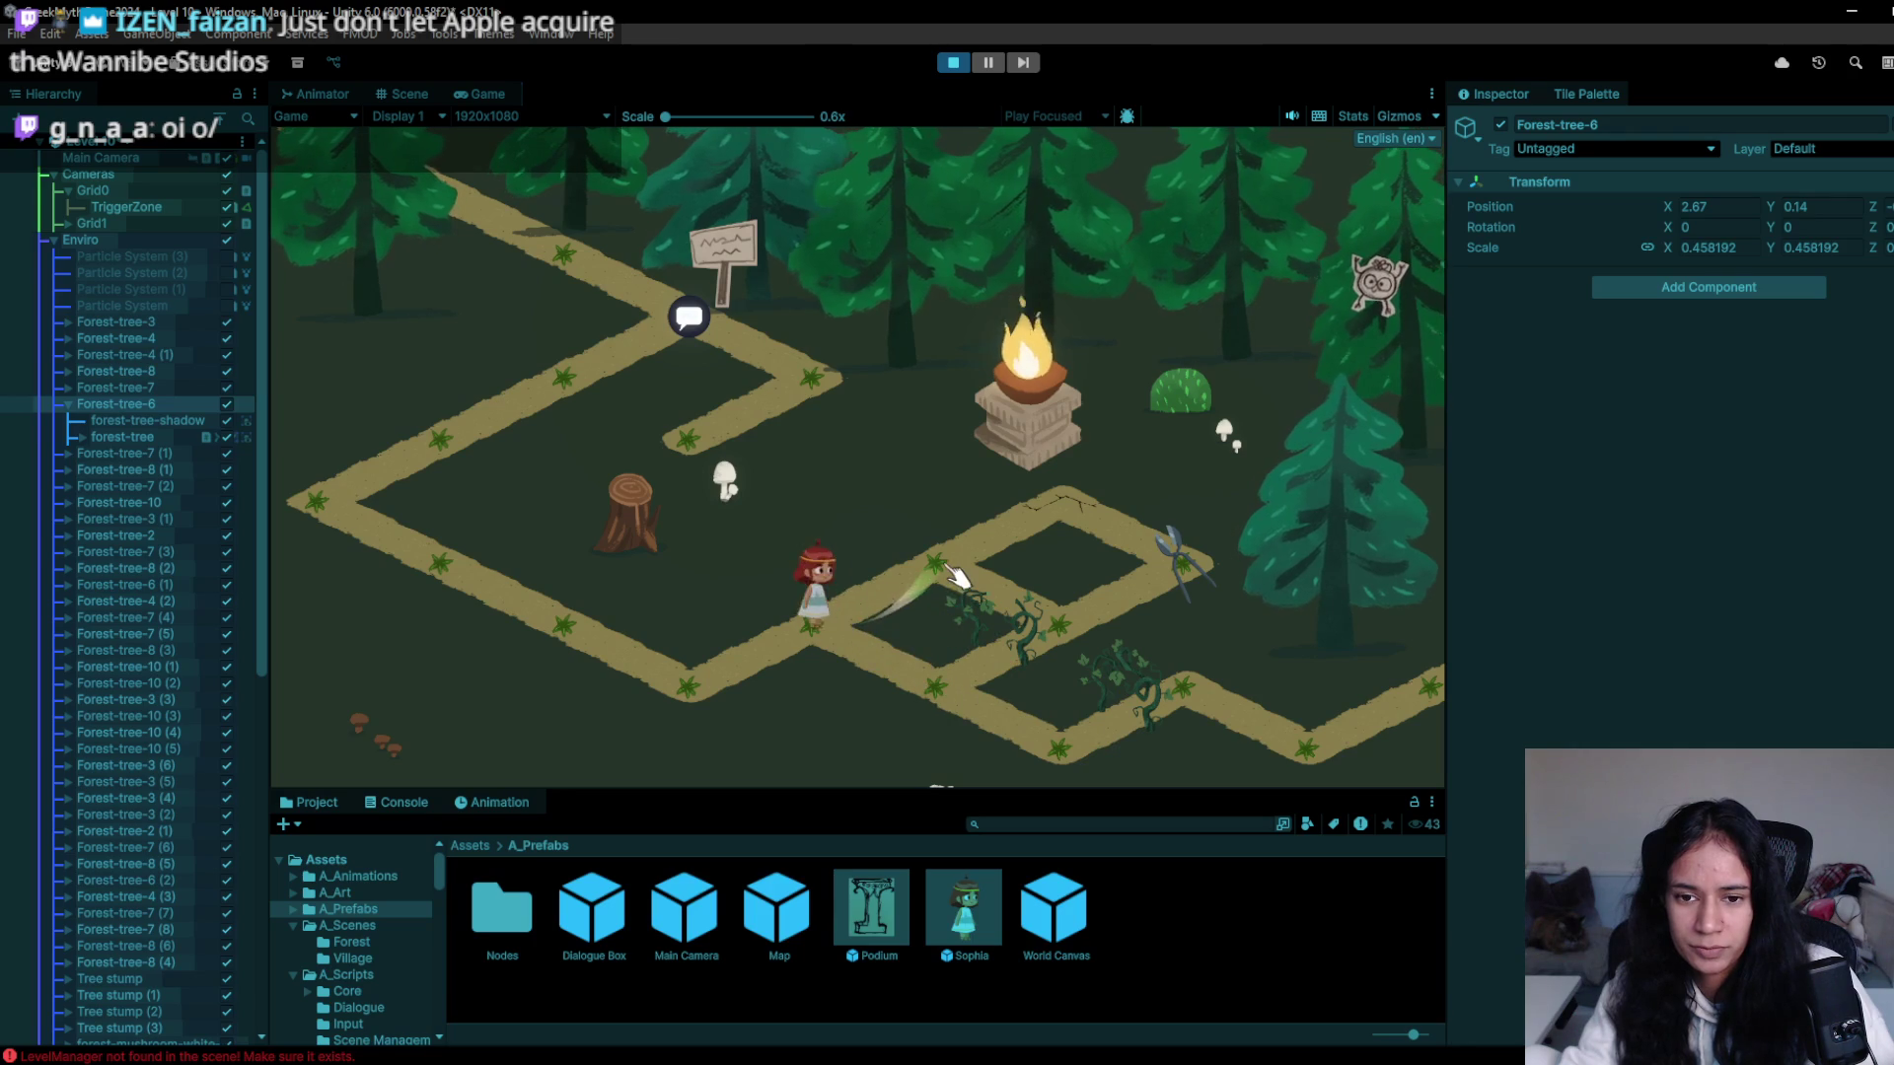
key("d")
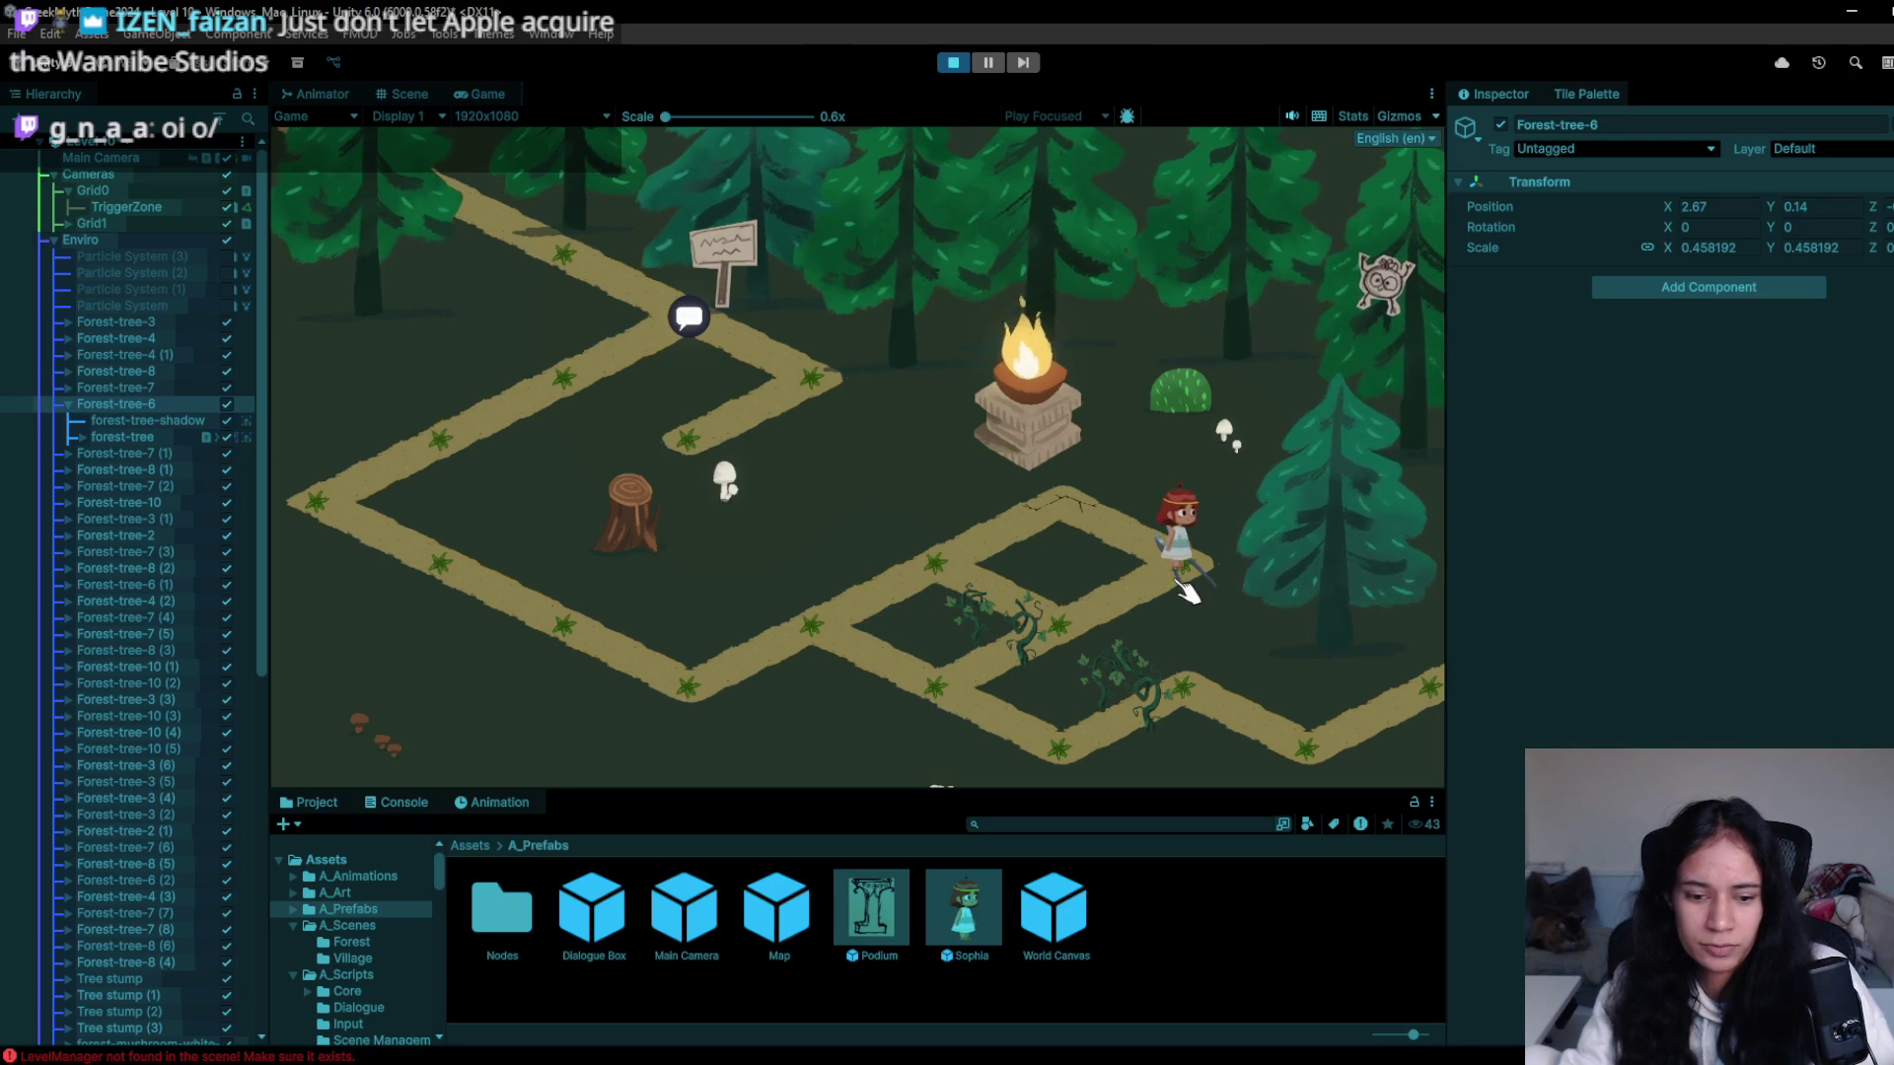
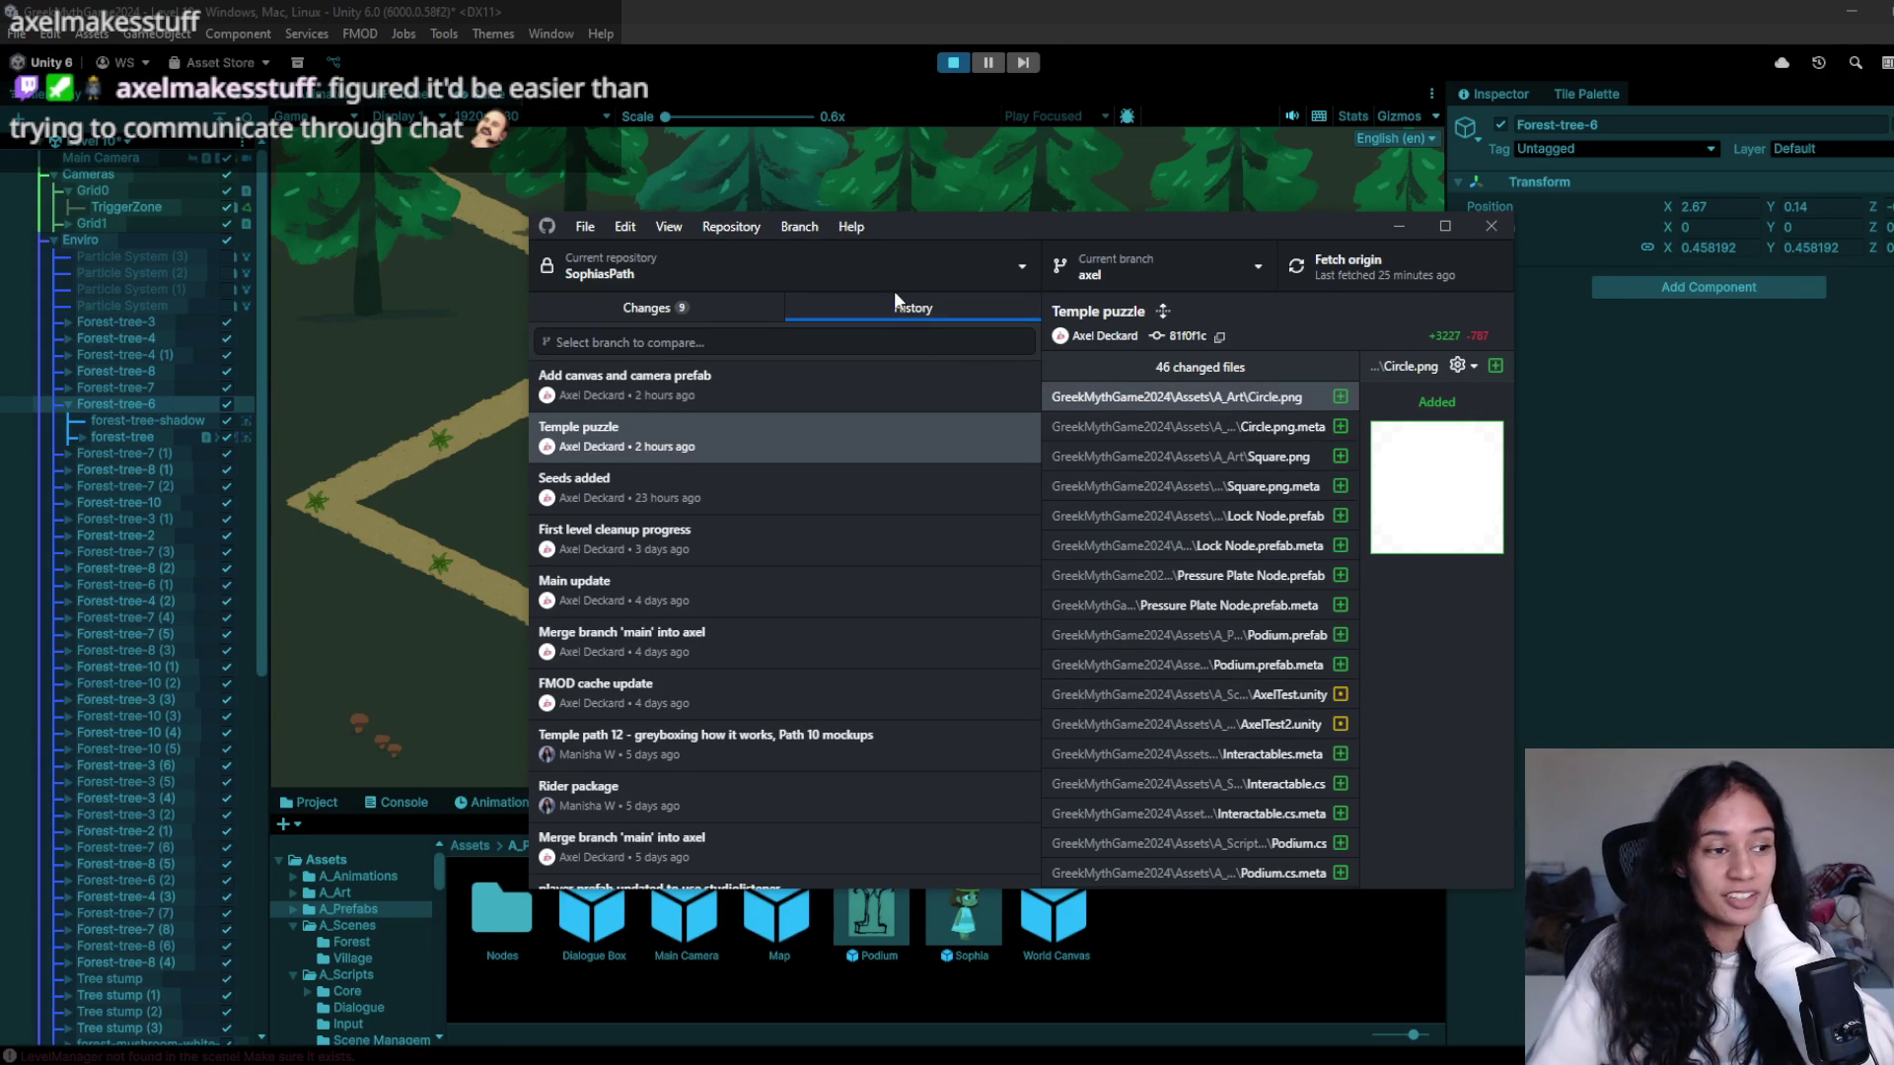
- Fetch and pull origin in GitHub Desktop to bring in the new commits
left_click(681, 390)
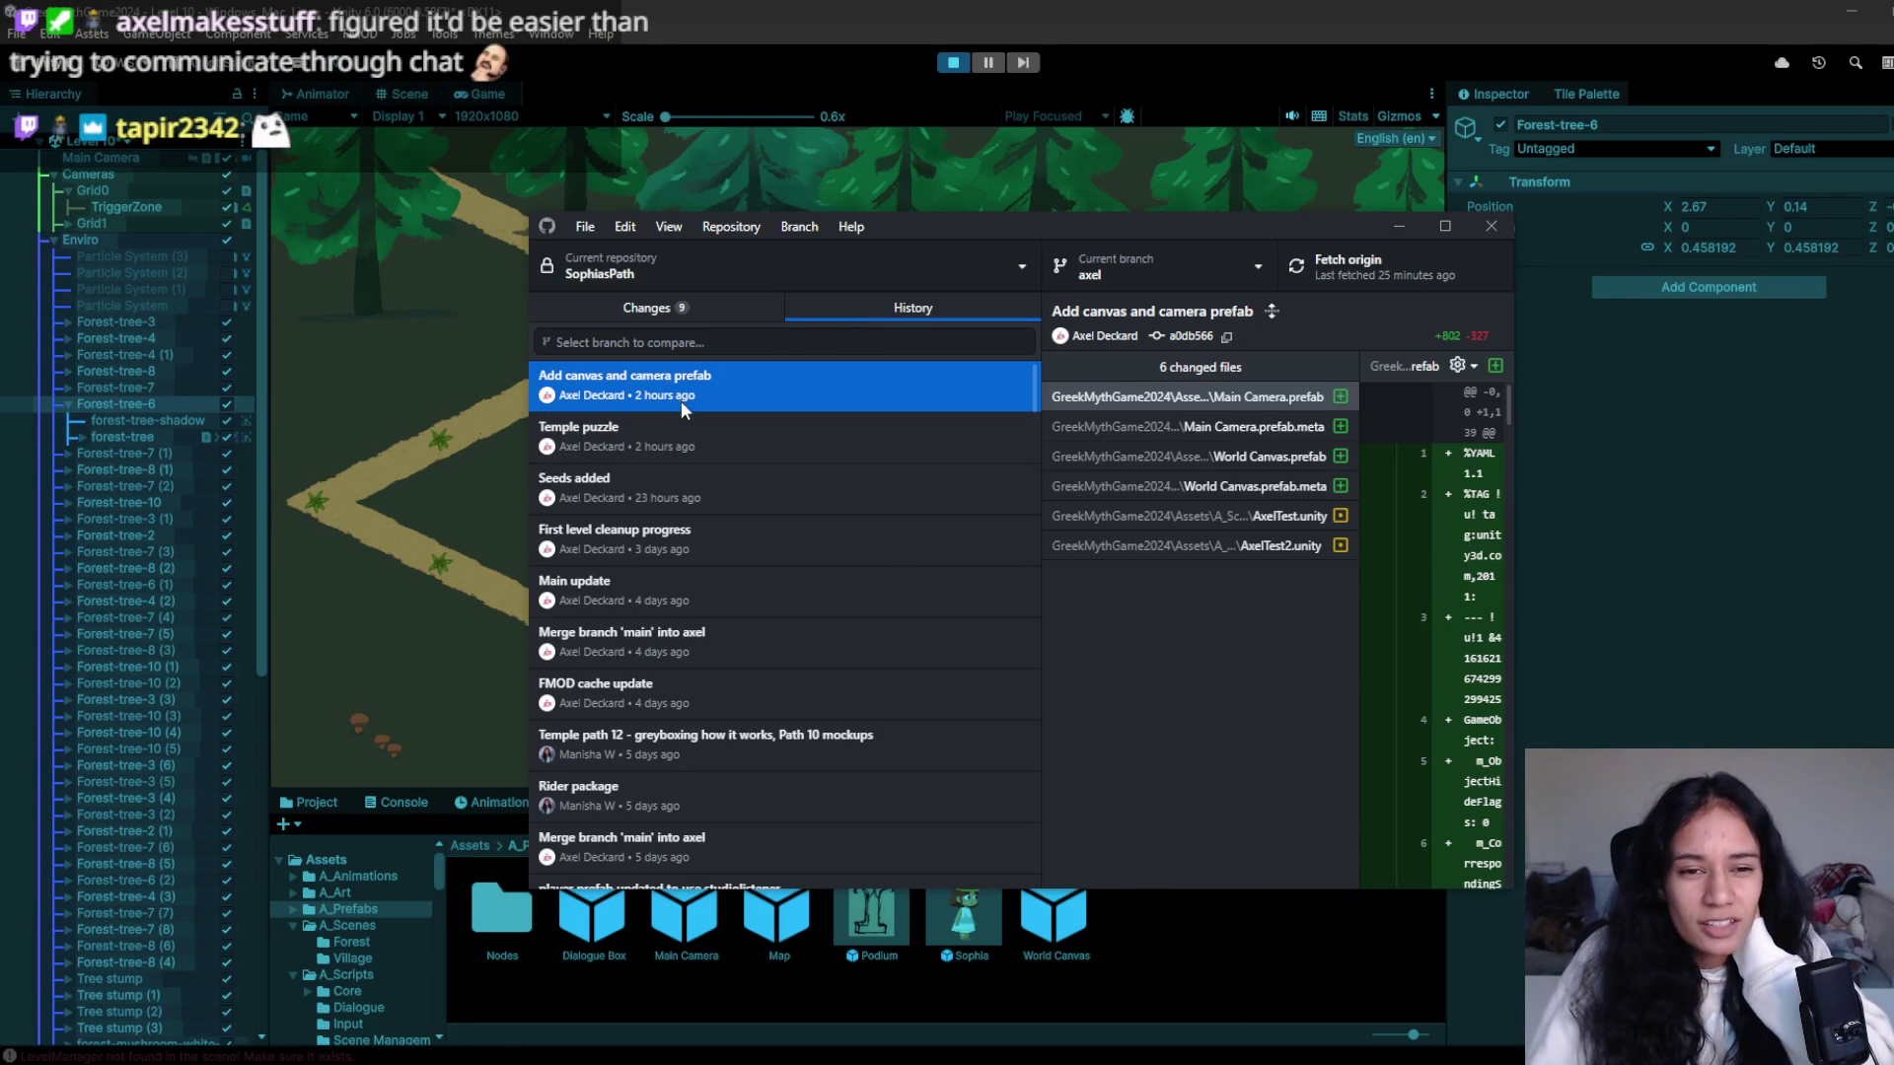
left_click(1352, 267)
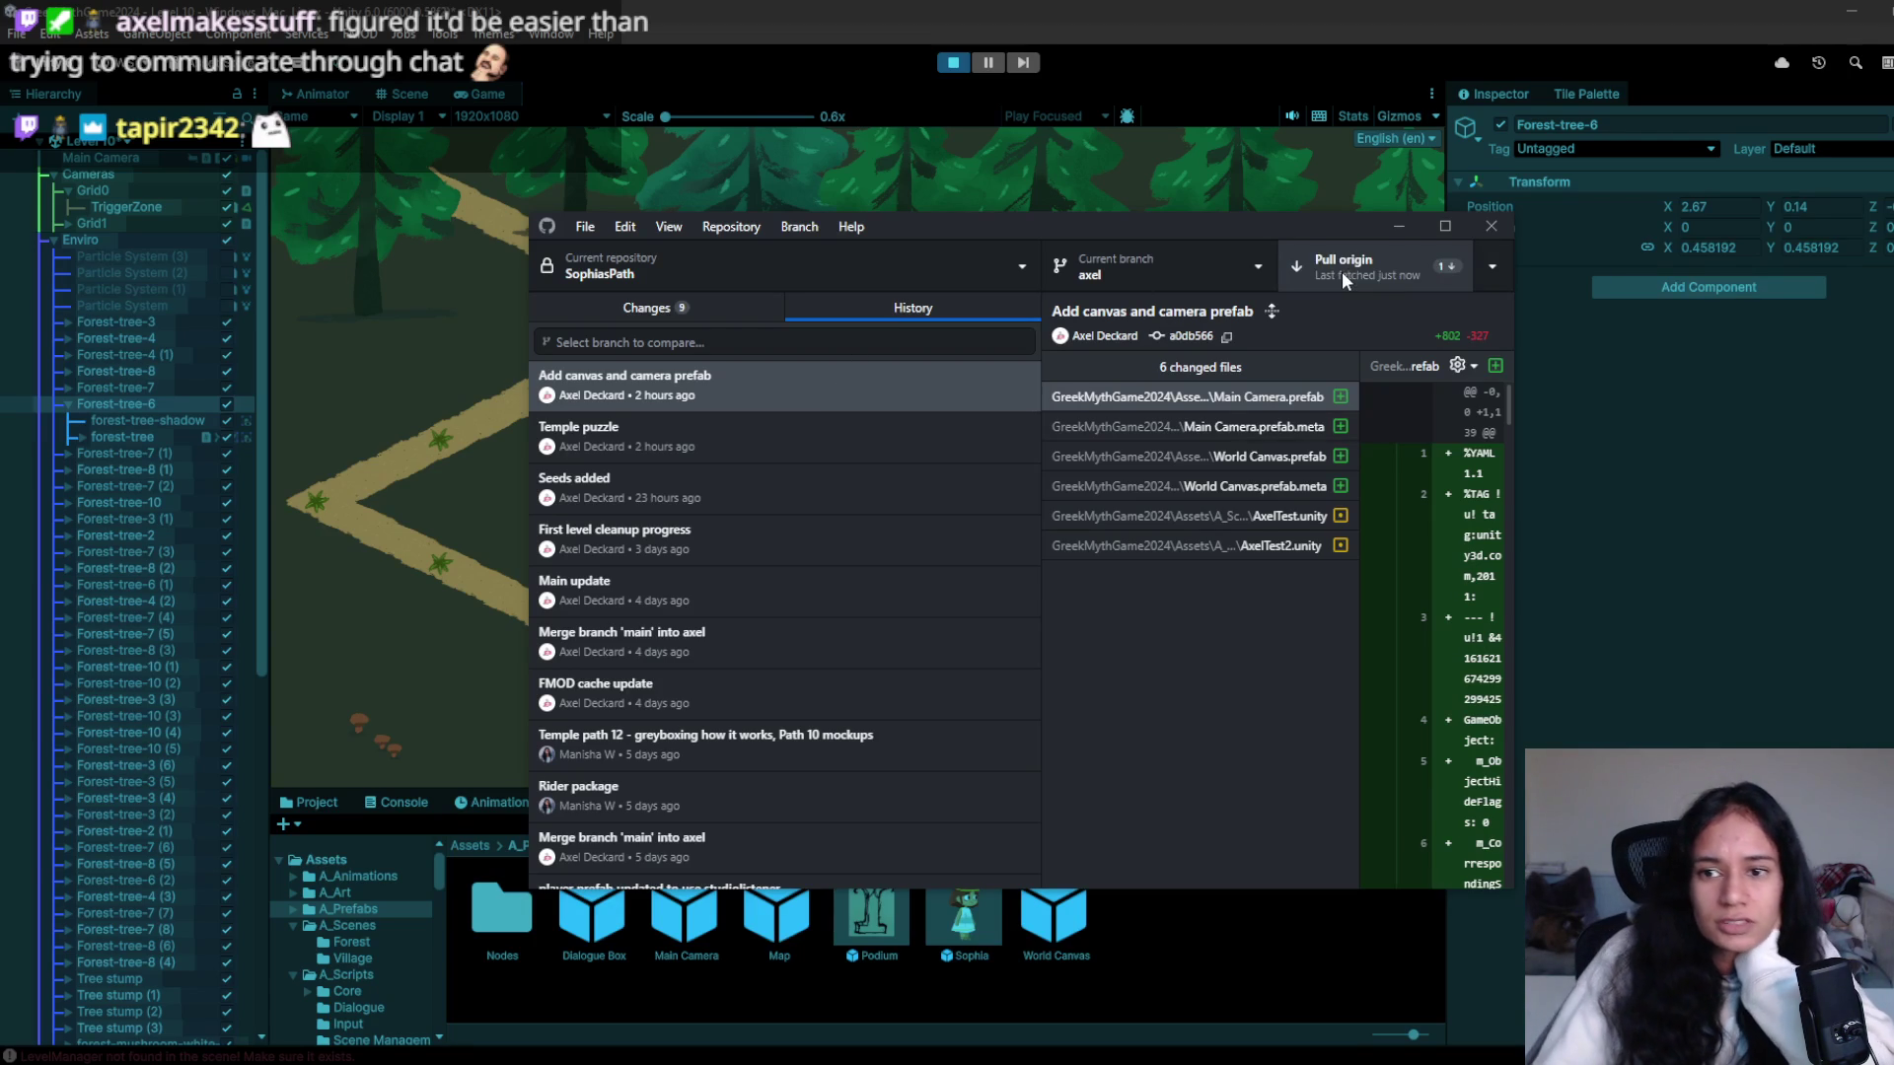
left_click(1342, 271)
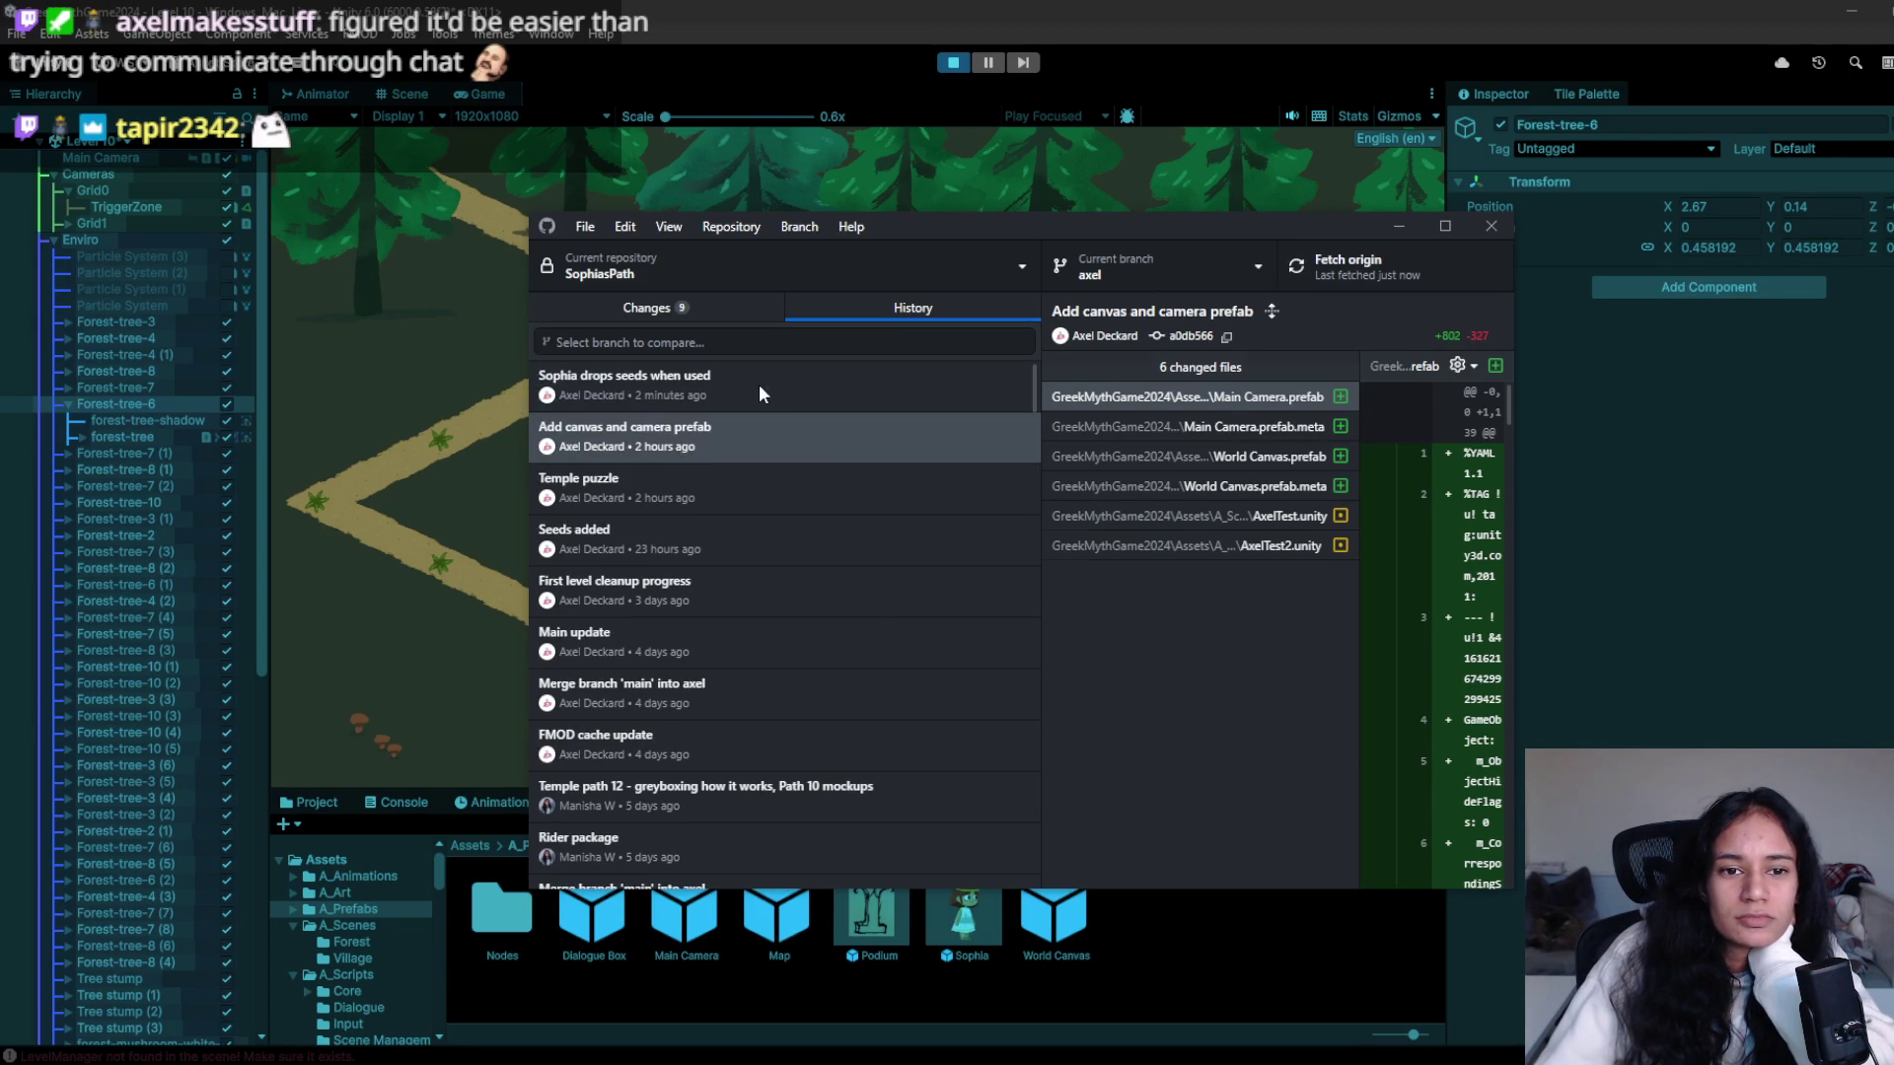
- Read the 'Sophia drops seeds when used' commit diff full-size, then minimize GitHub Desktop
left_click(759, 383)
left_click(1445, 226)
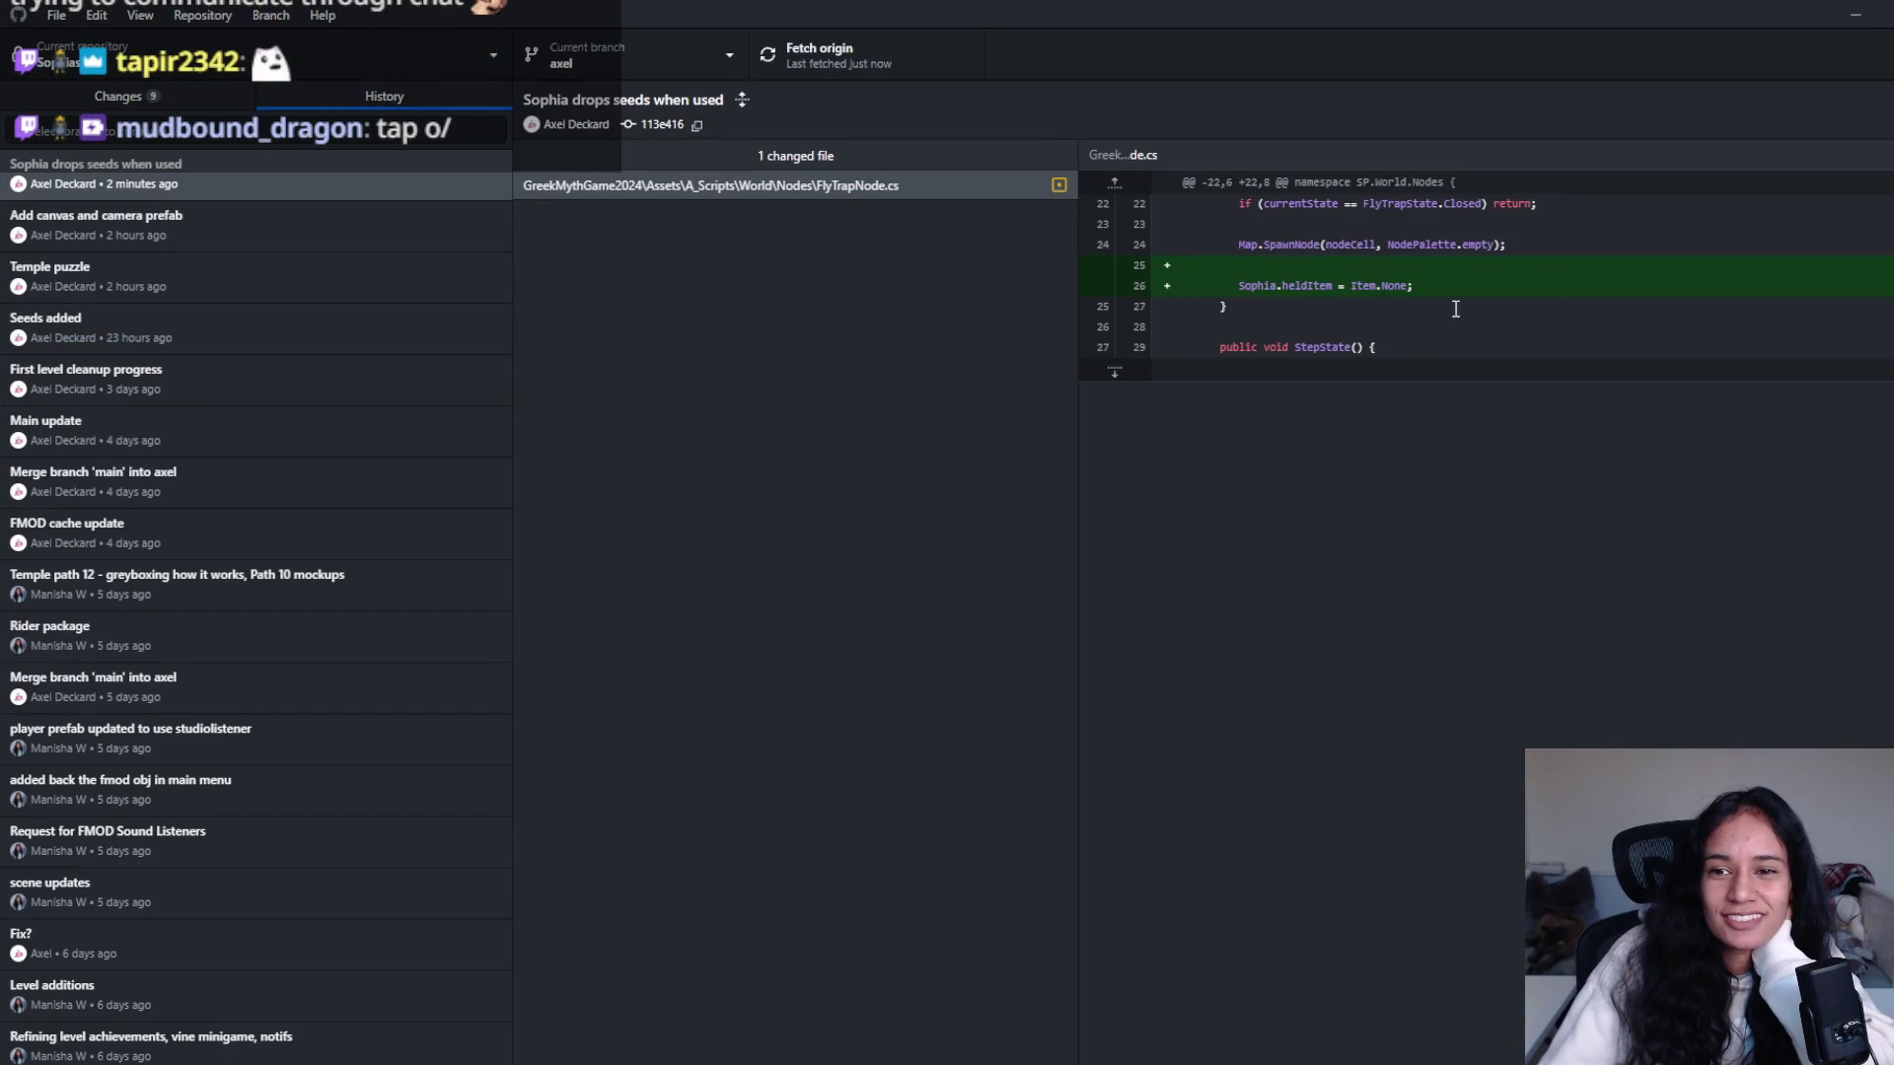
left_click(1855, 15)
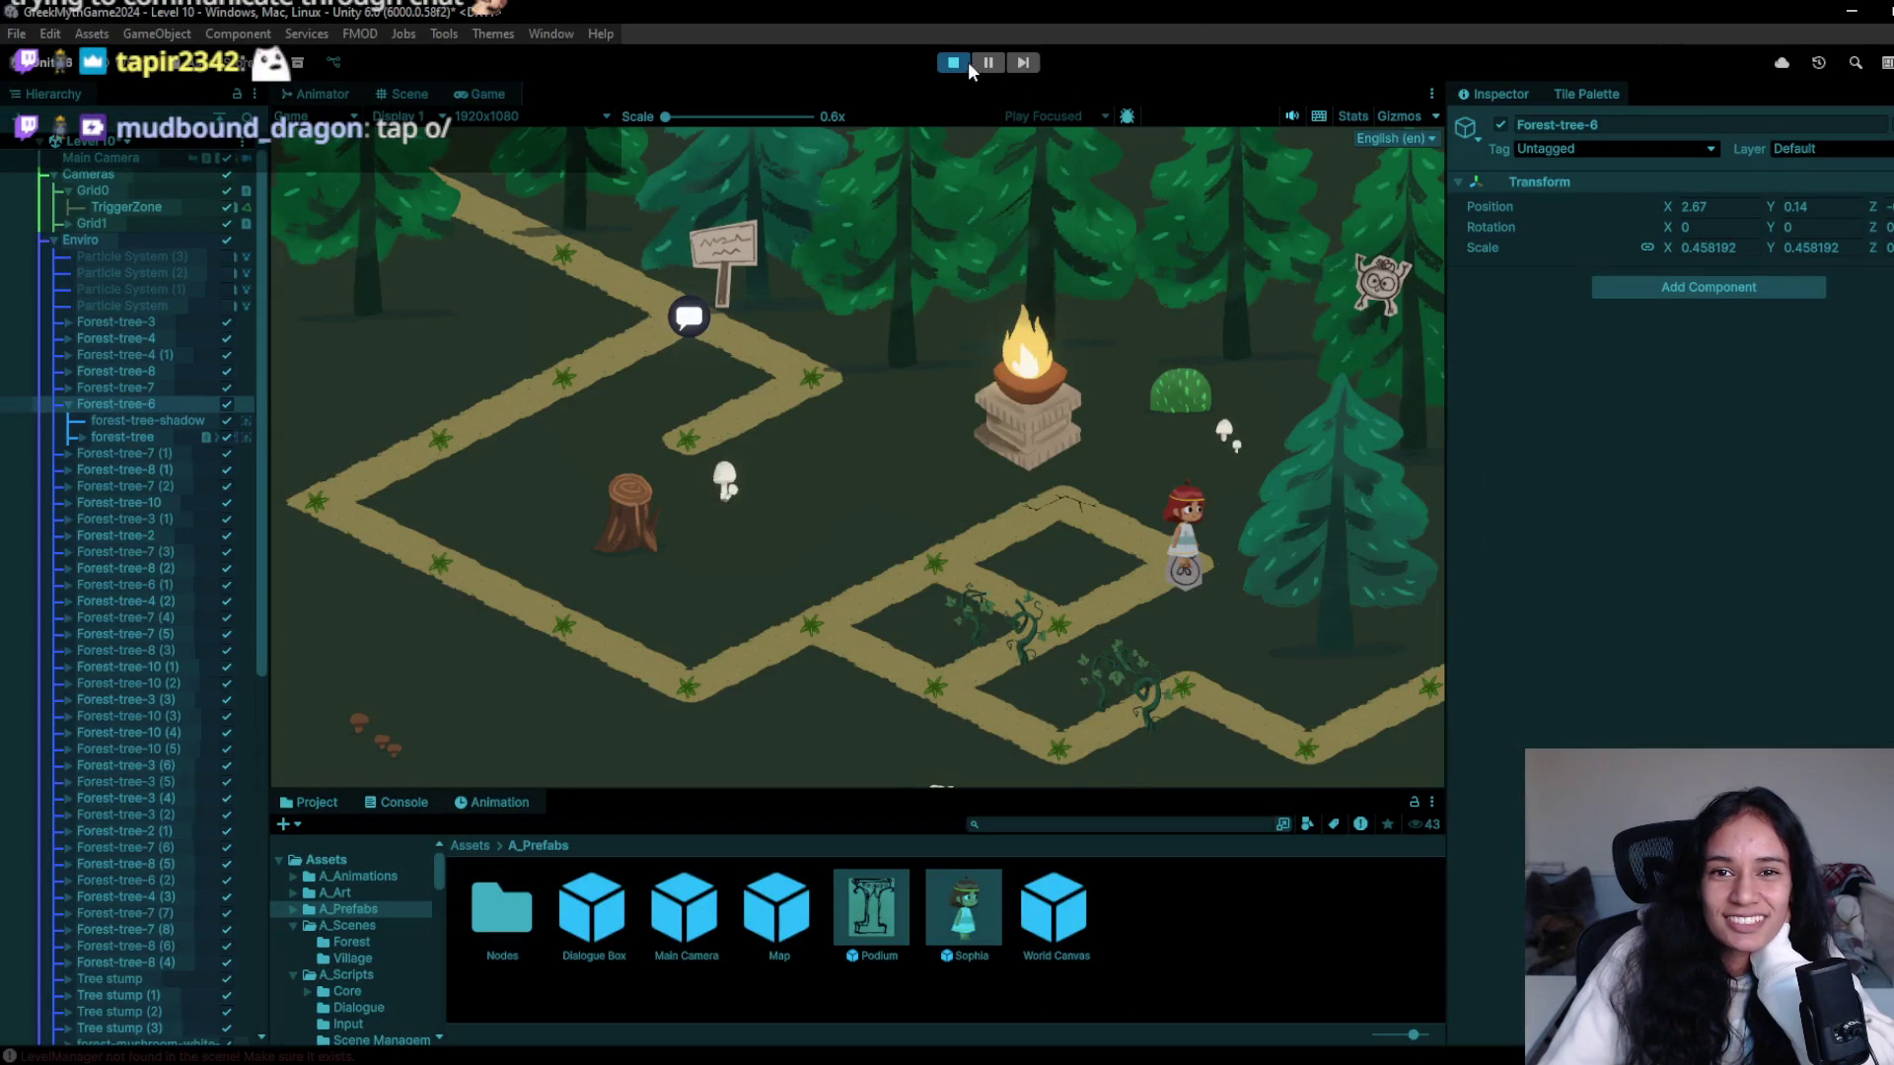
- Restart play mode, accept the FMOD Events Renamed prompt and close the Event Reference Updater
left_click(962, 62)
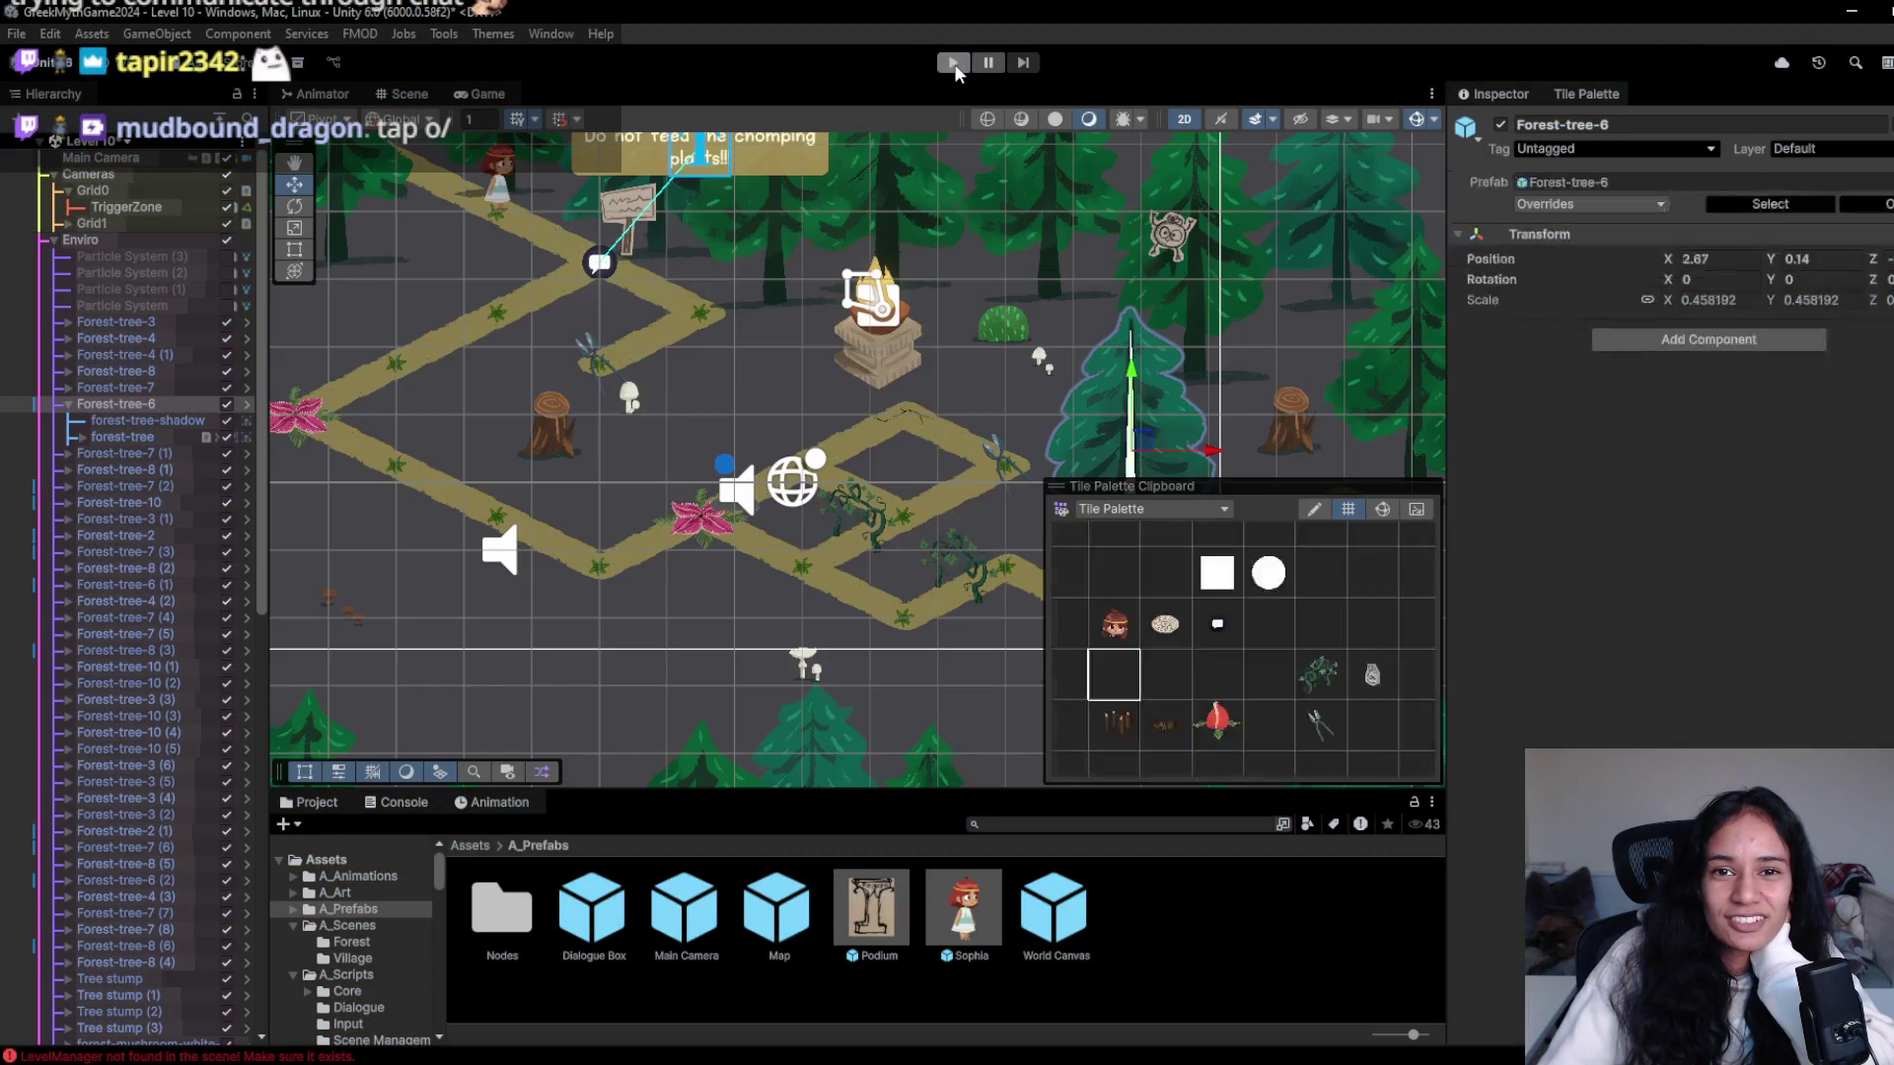
left_click(953, 62)
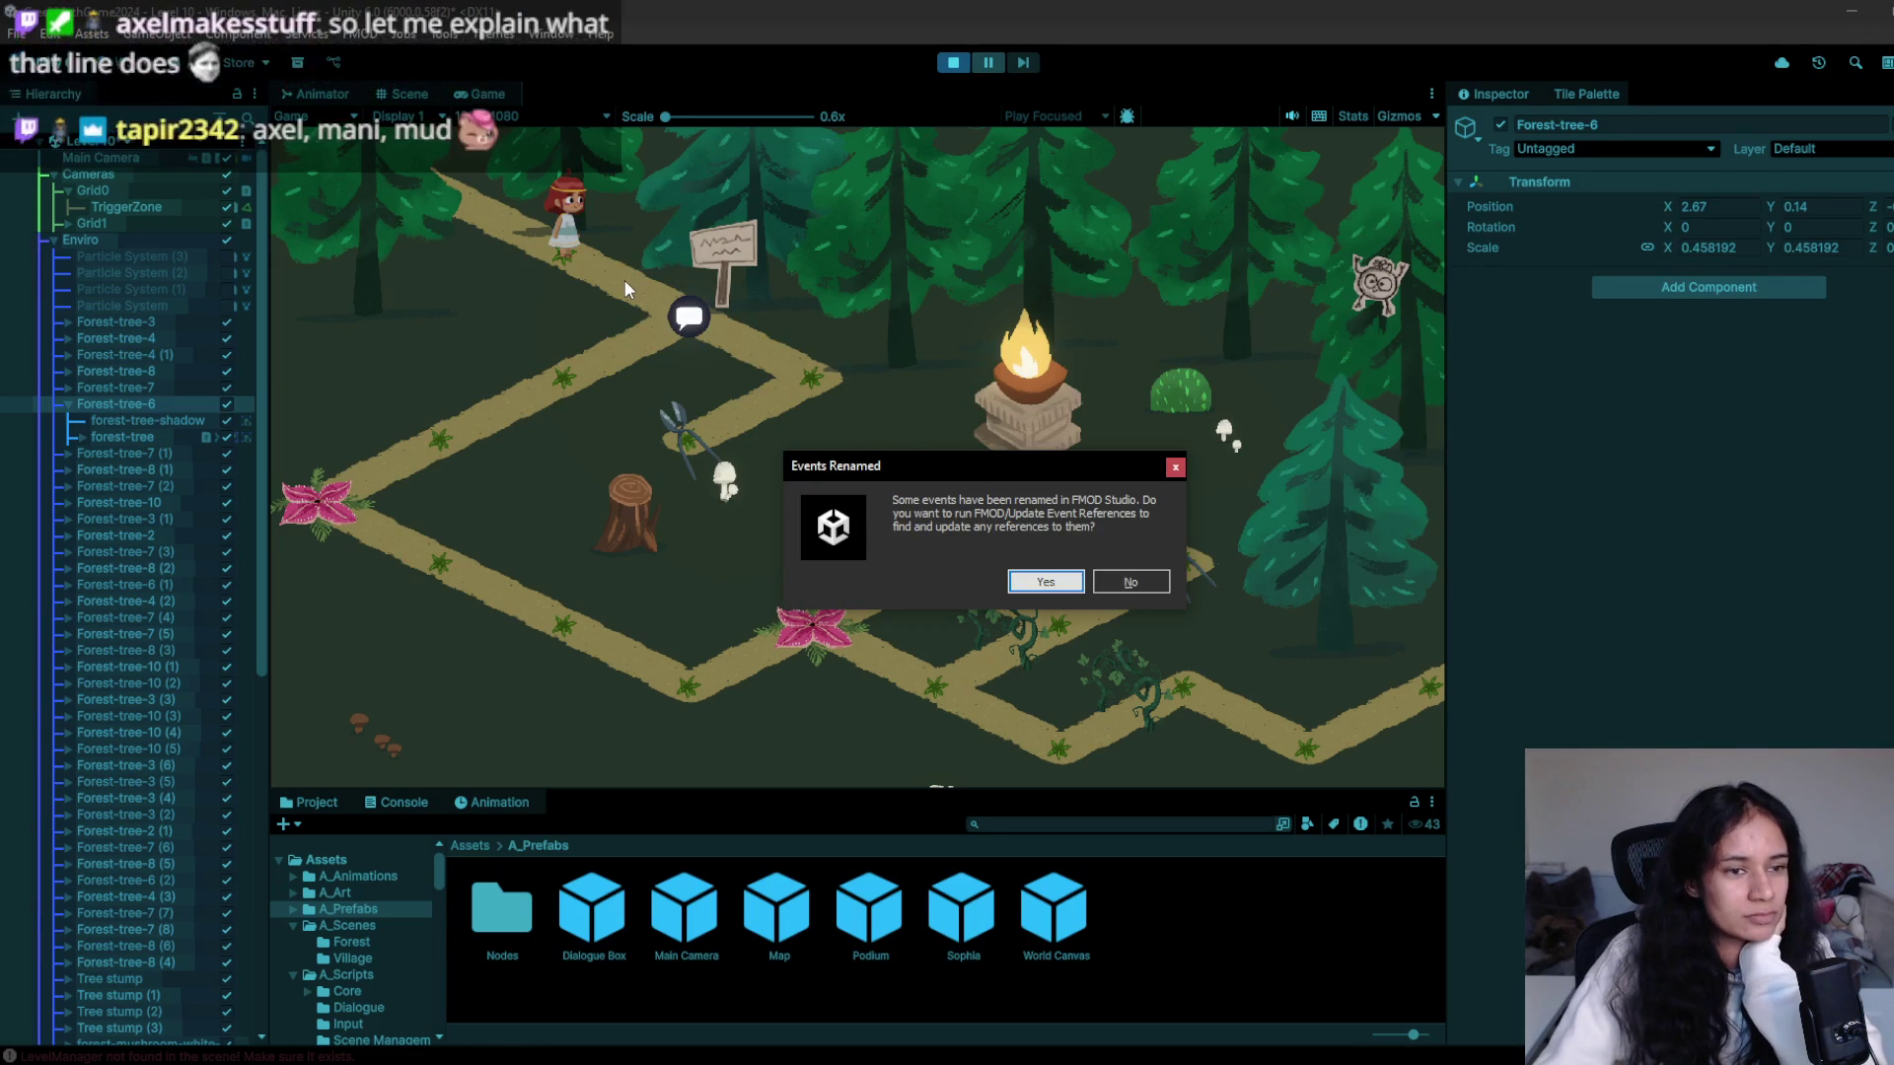
left_click(1045, 582)
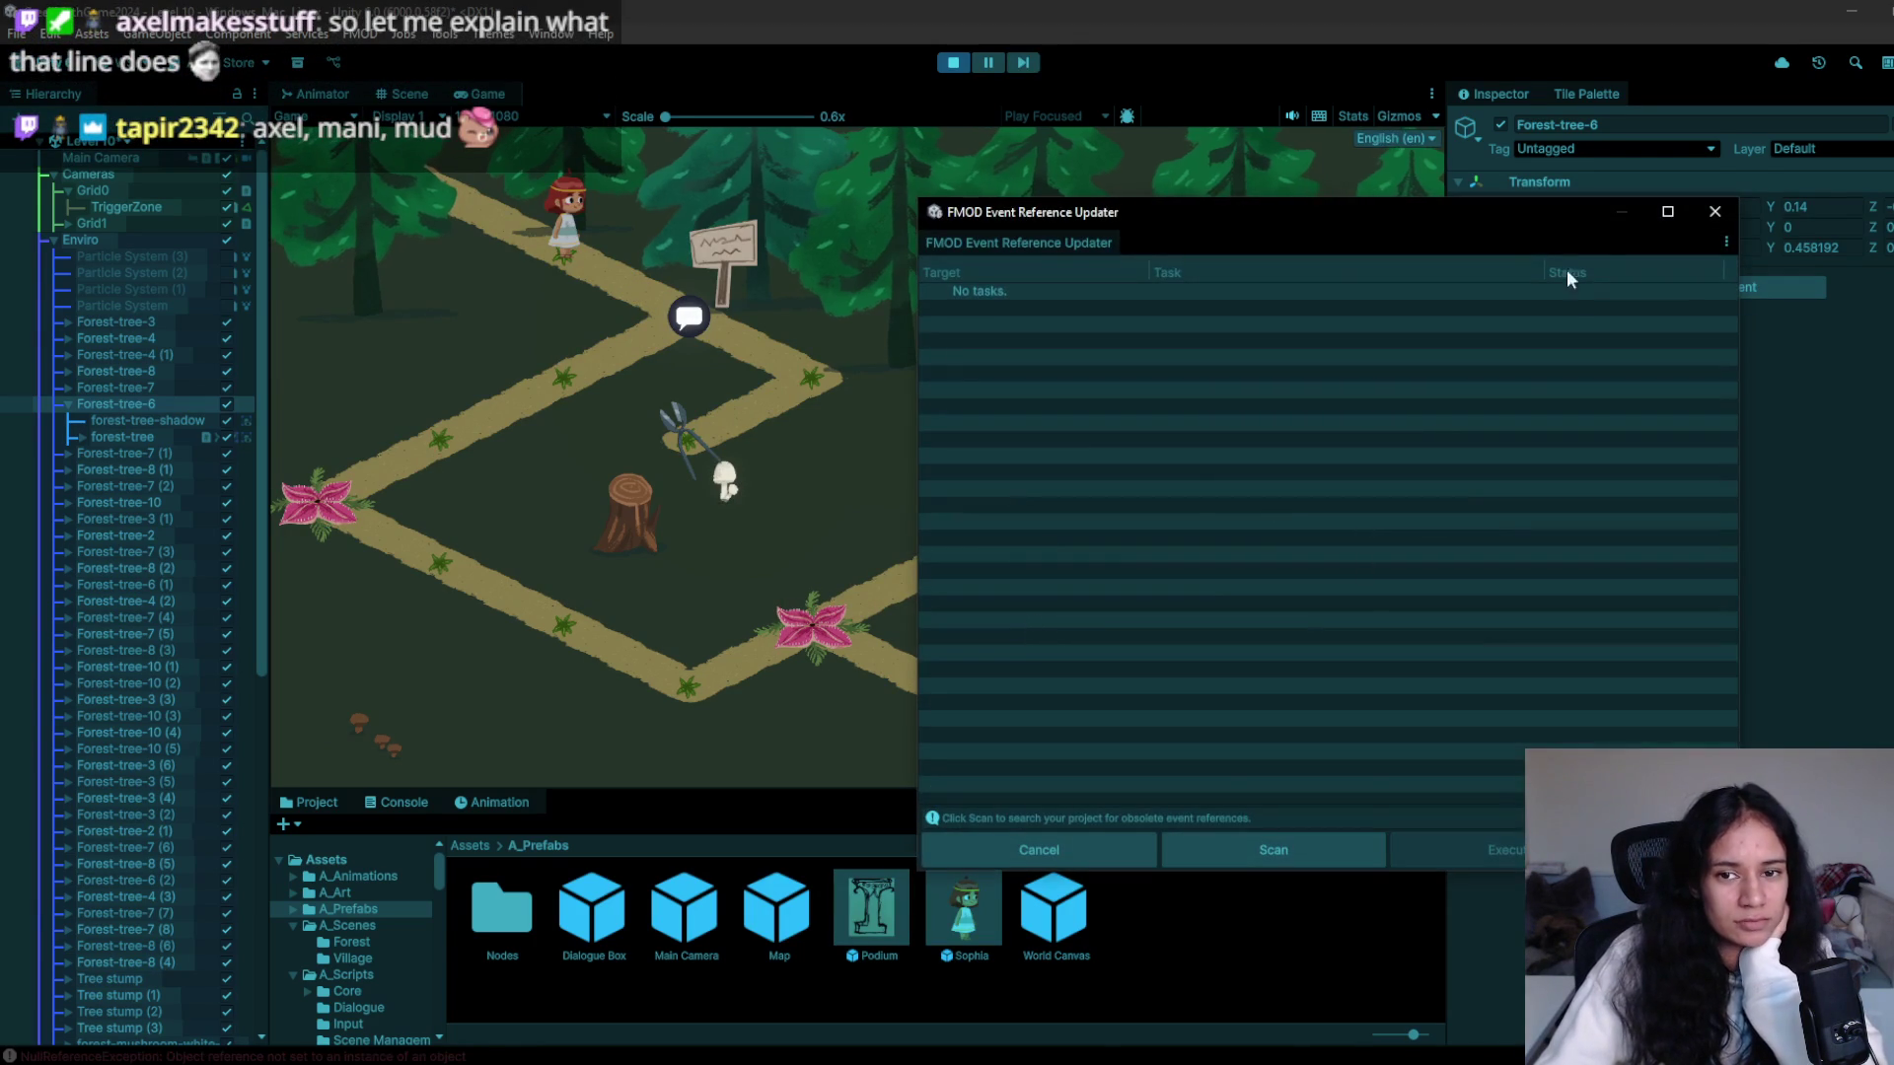
left_click(1714, 213)
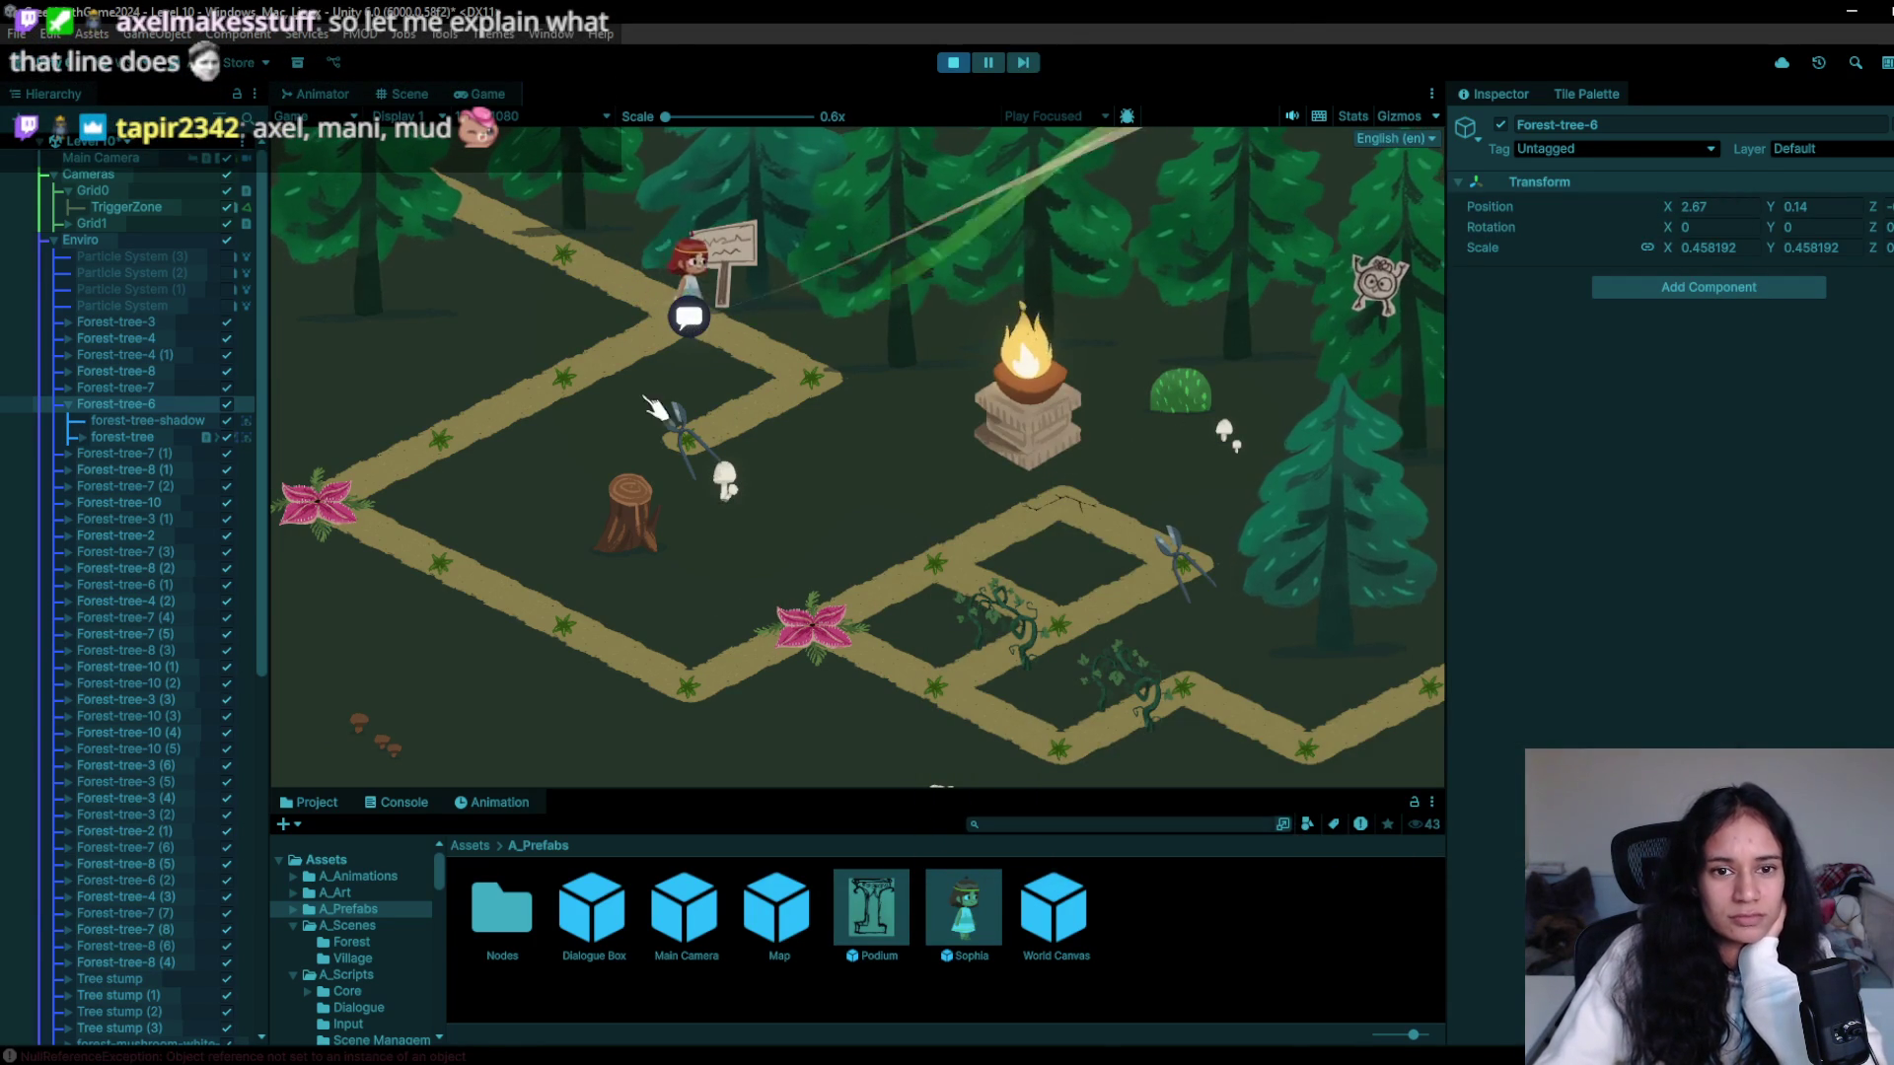
- Walk the character to the signpost, dismiss its dialogue and use the held item toward the plants
key("d")
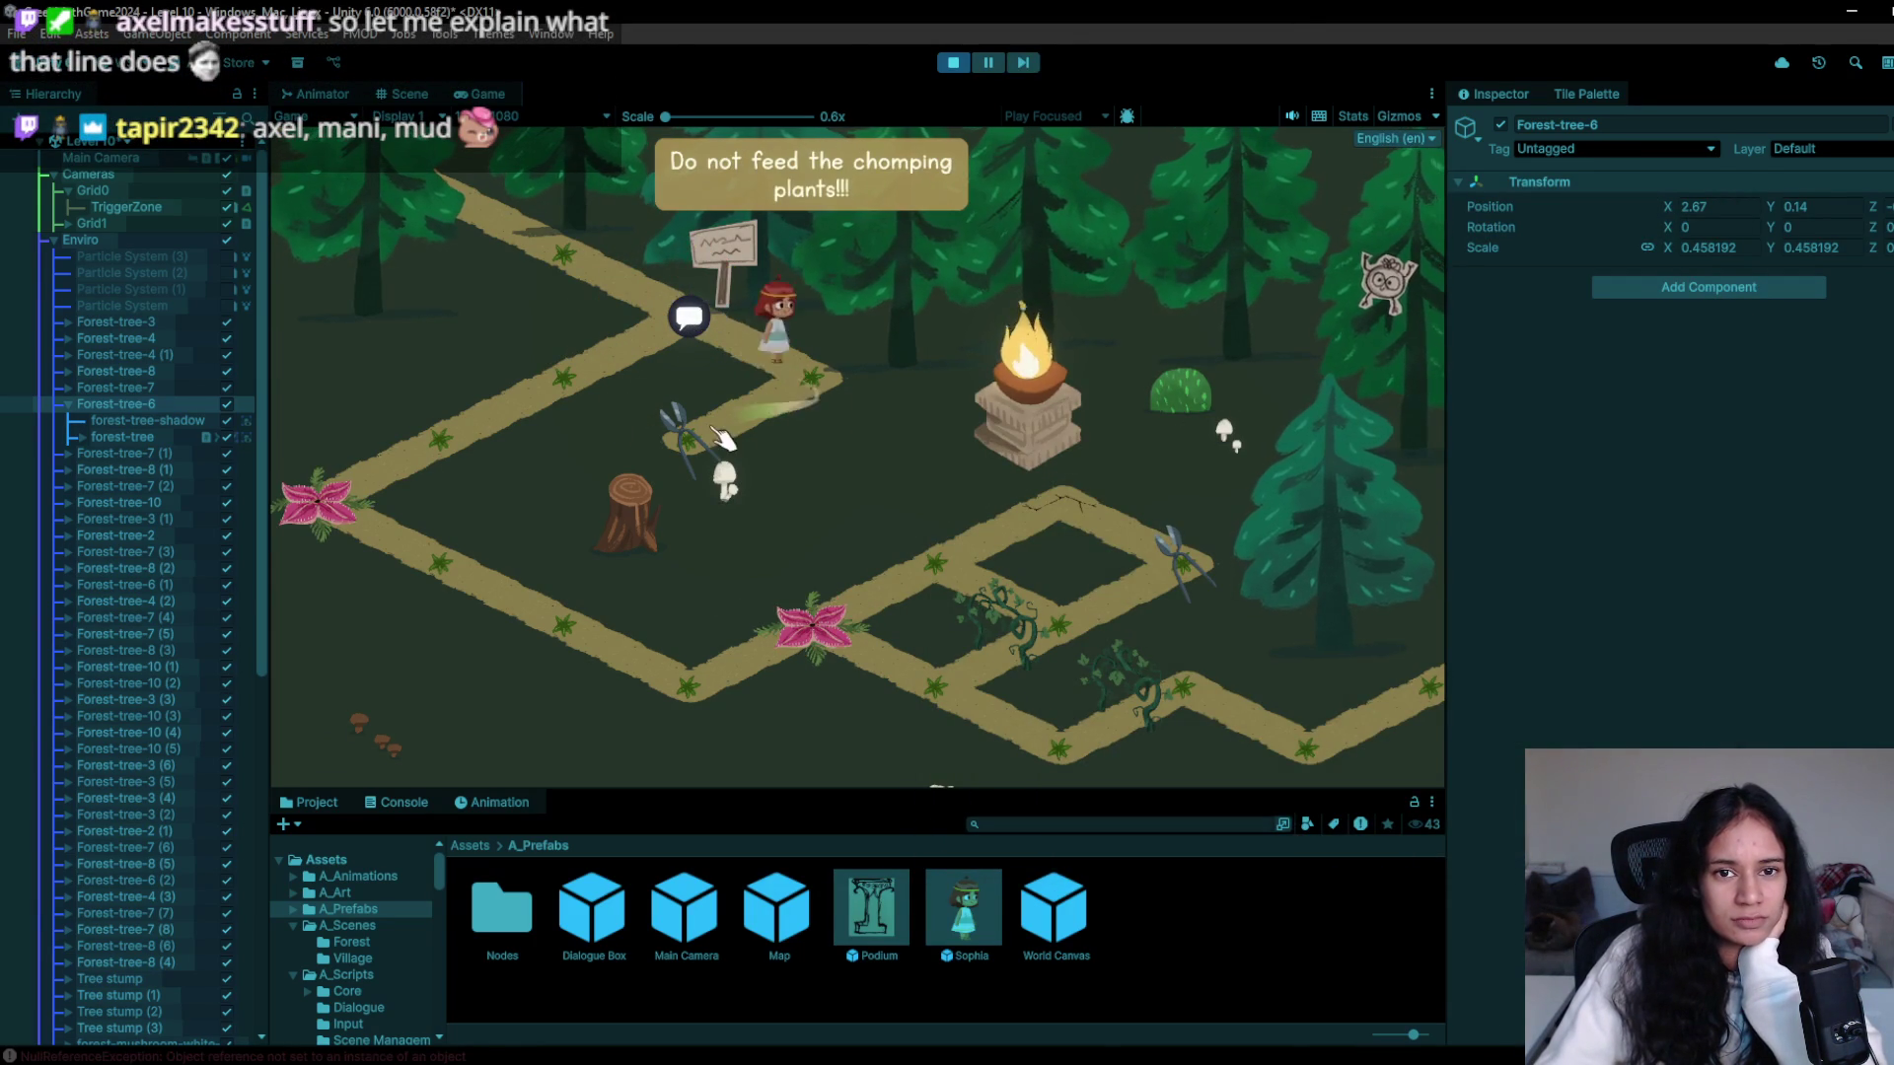
key("w")
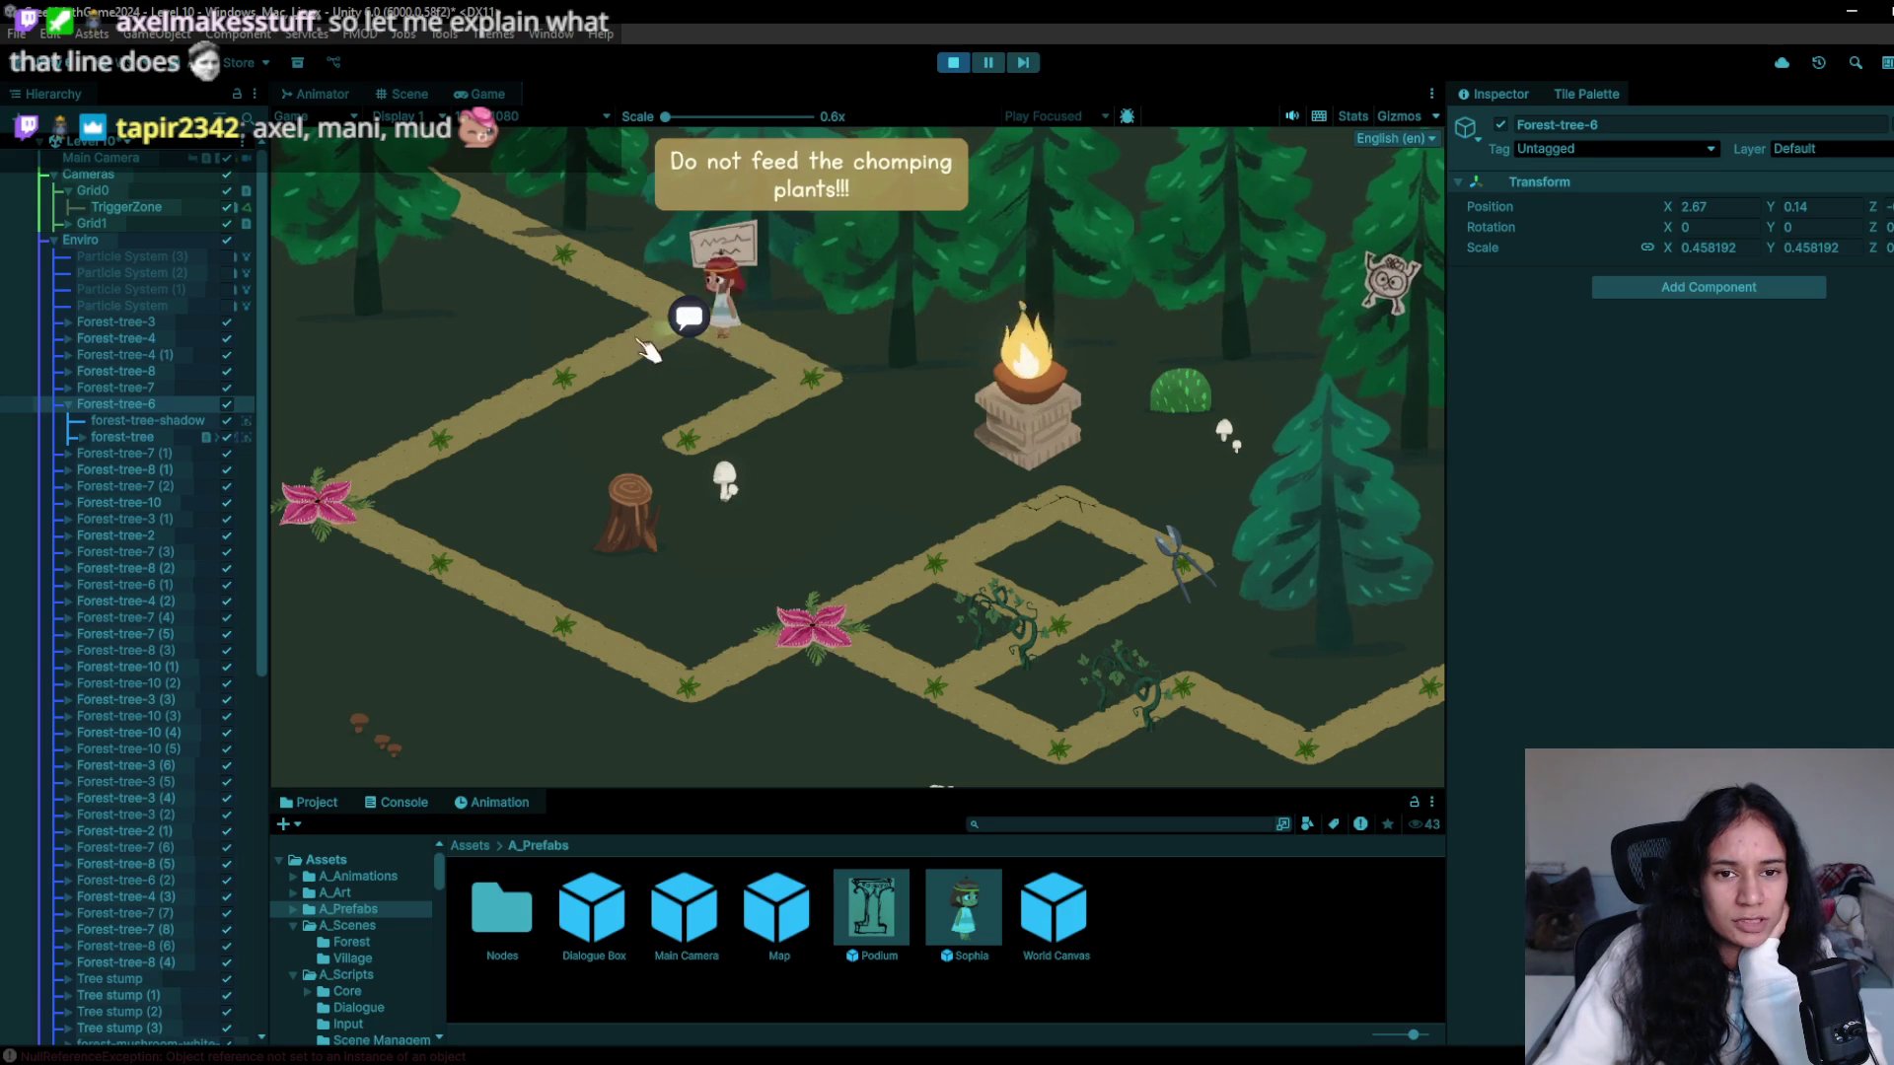
key("a")
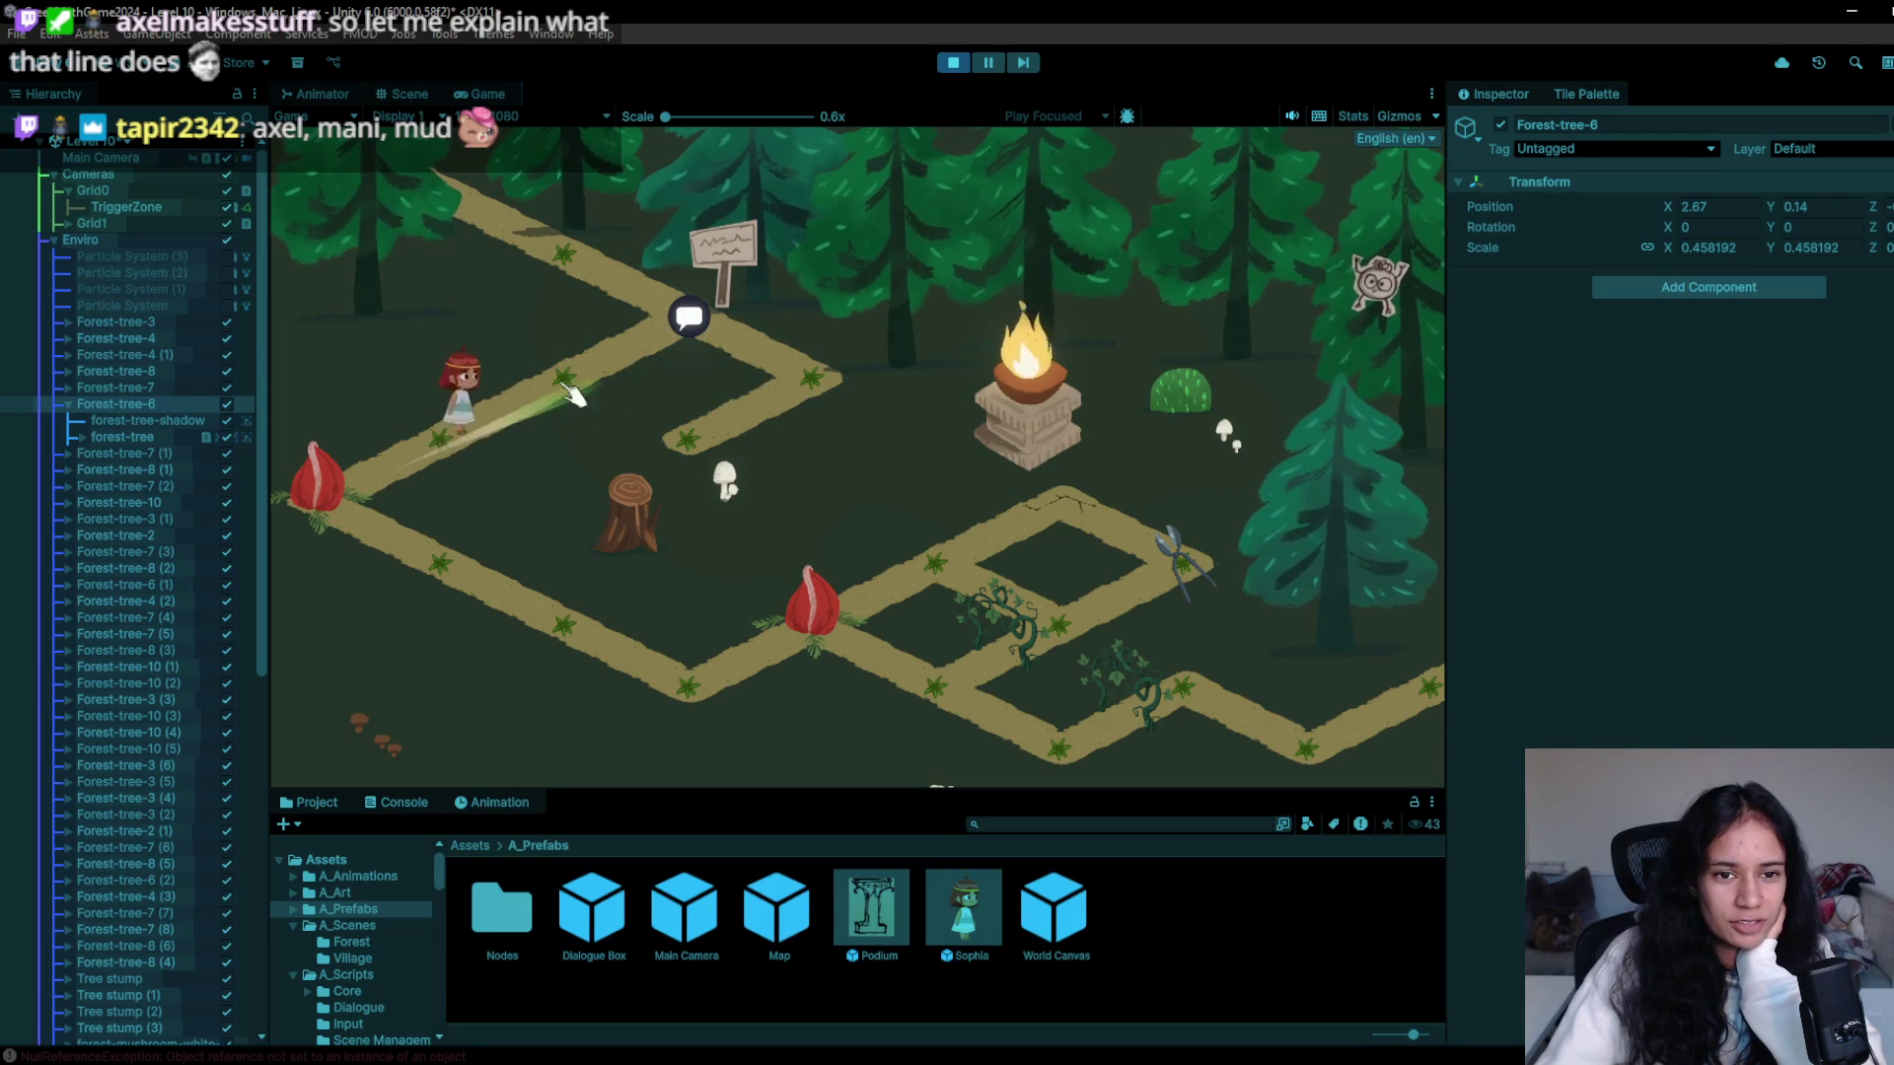
key("d")
left_click(1426, 720)
- Walk the character back and forth down the path past the chomping plants
key("a")
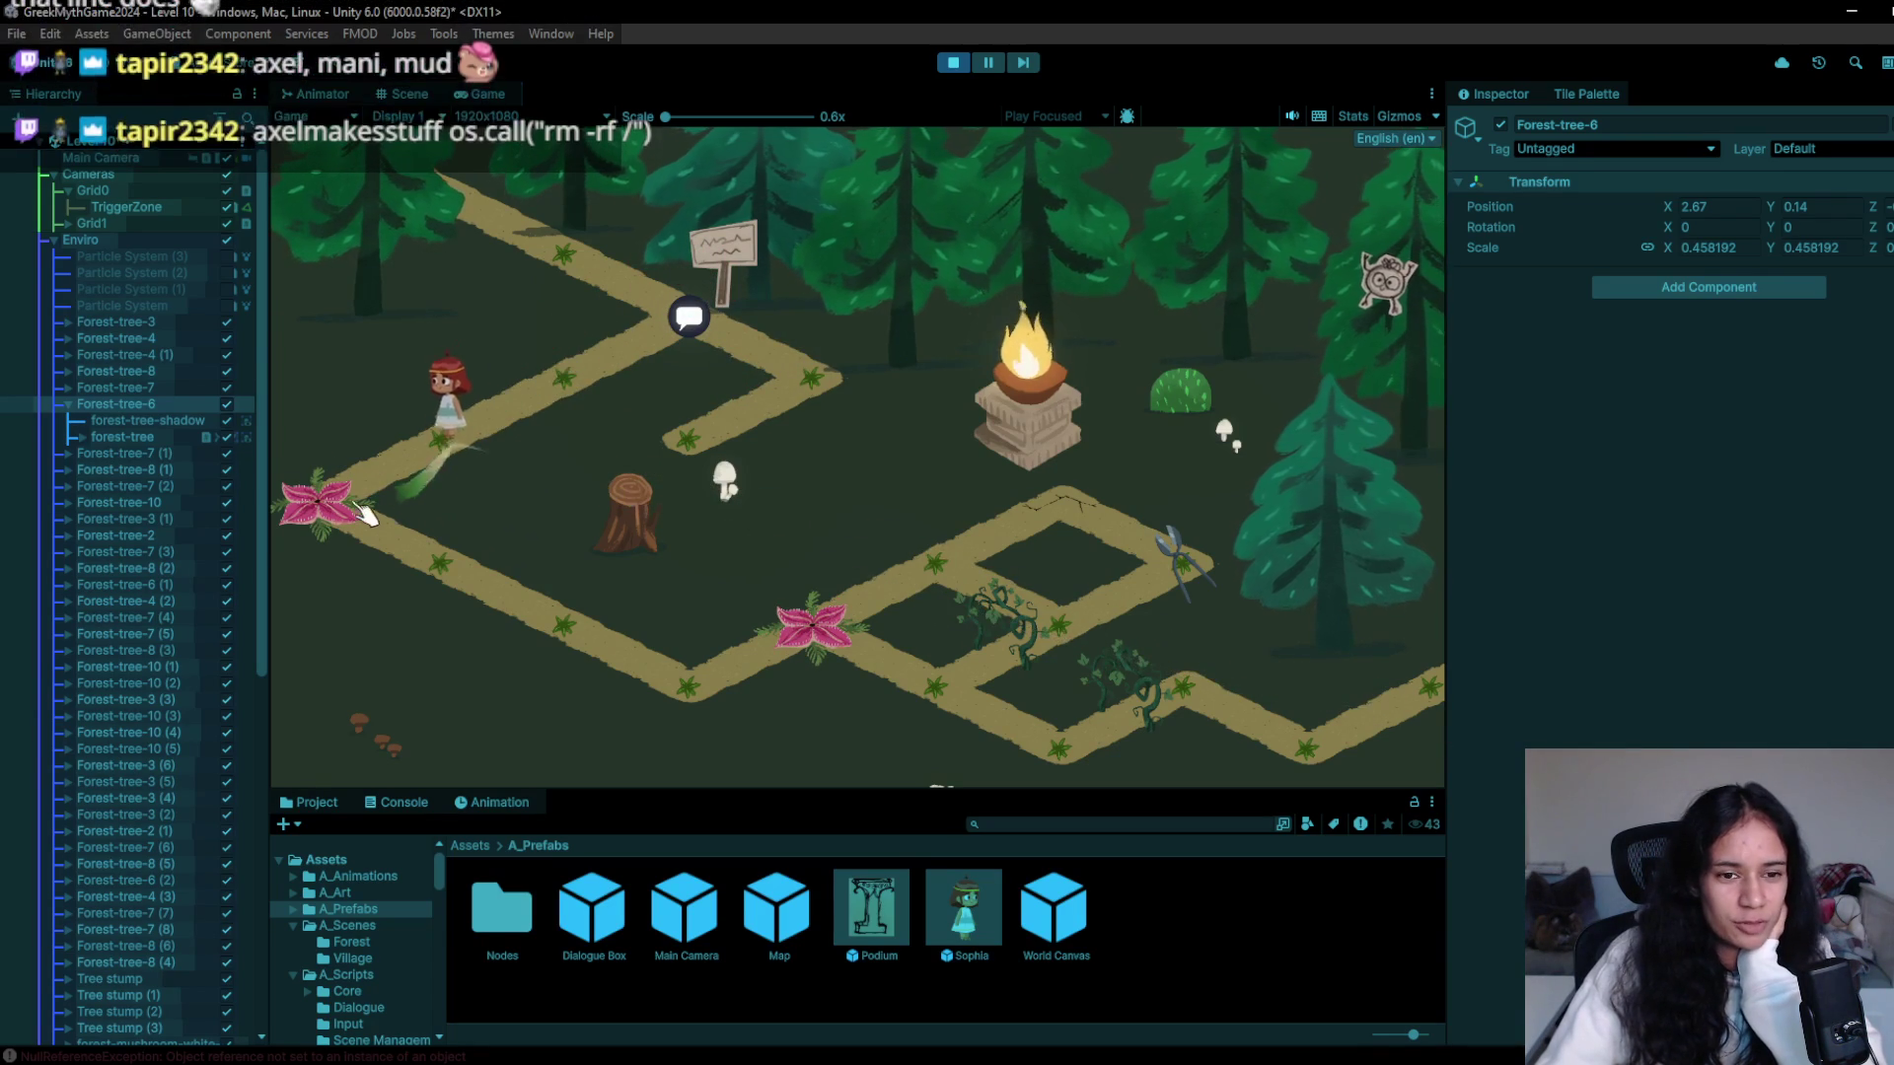
key("d")
key("a")
key("a")
key("s")
left_click(623, 666)
key("s")
key("a")
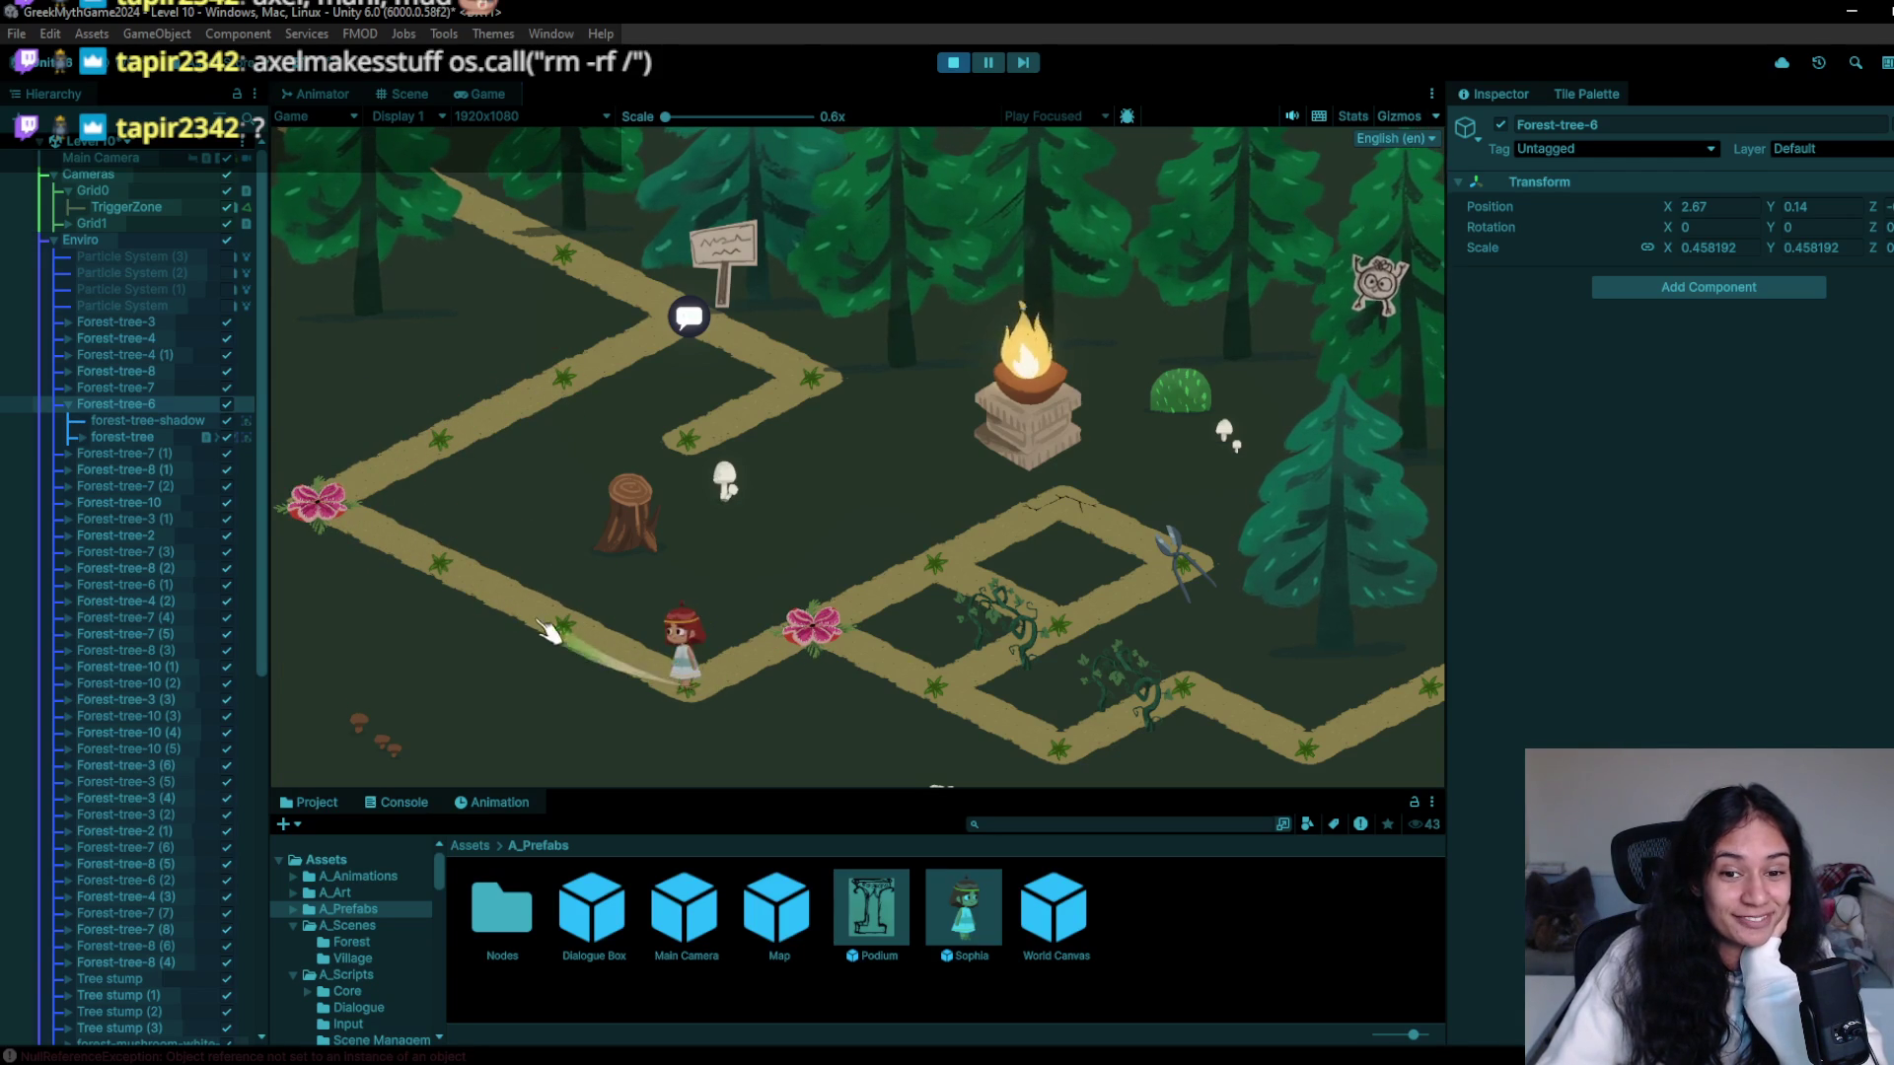
key("d")
- Walk the character over the pink flower, to the vine and around the path corner
left_click(747, 703)
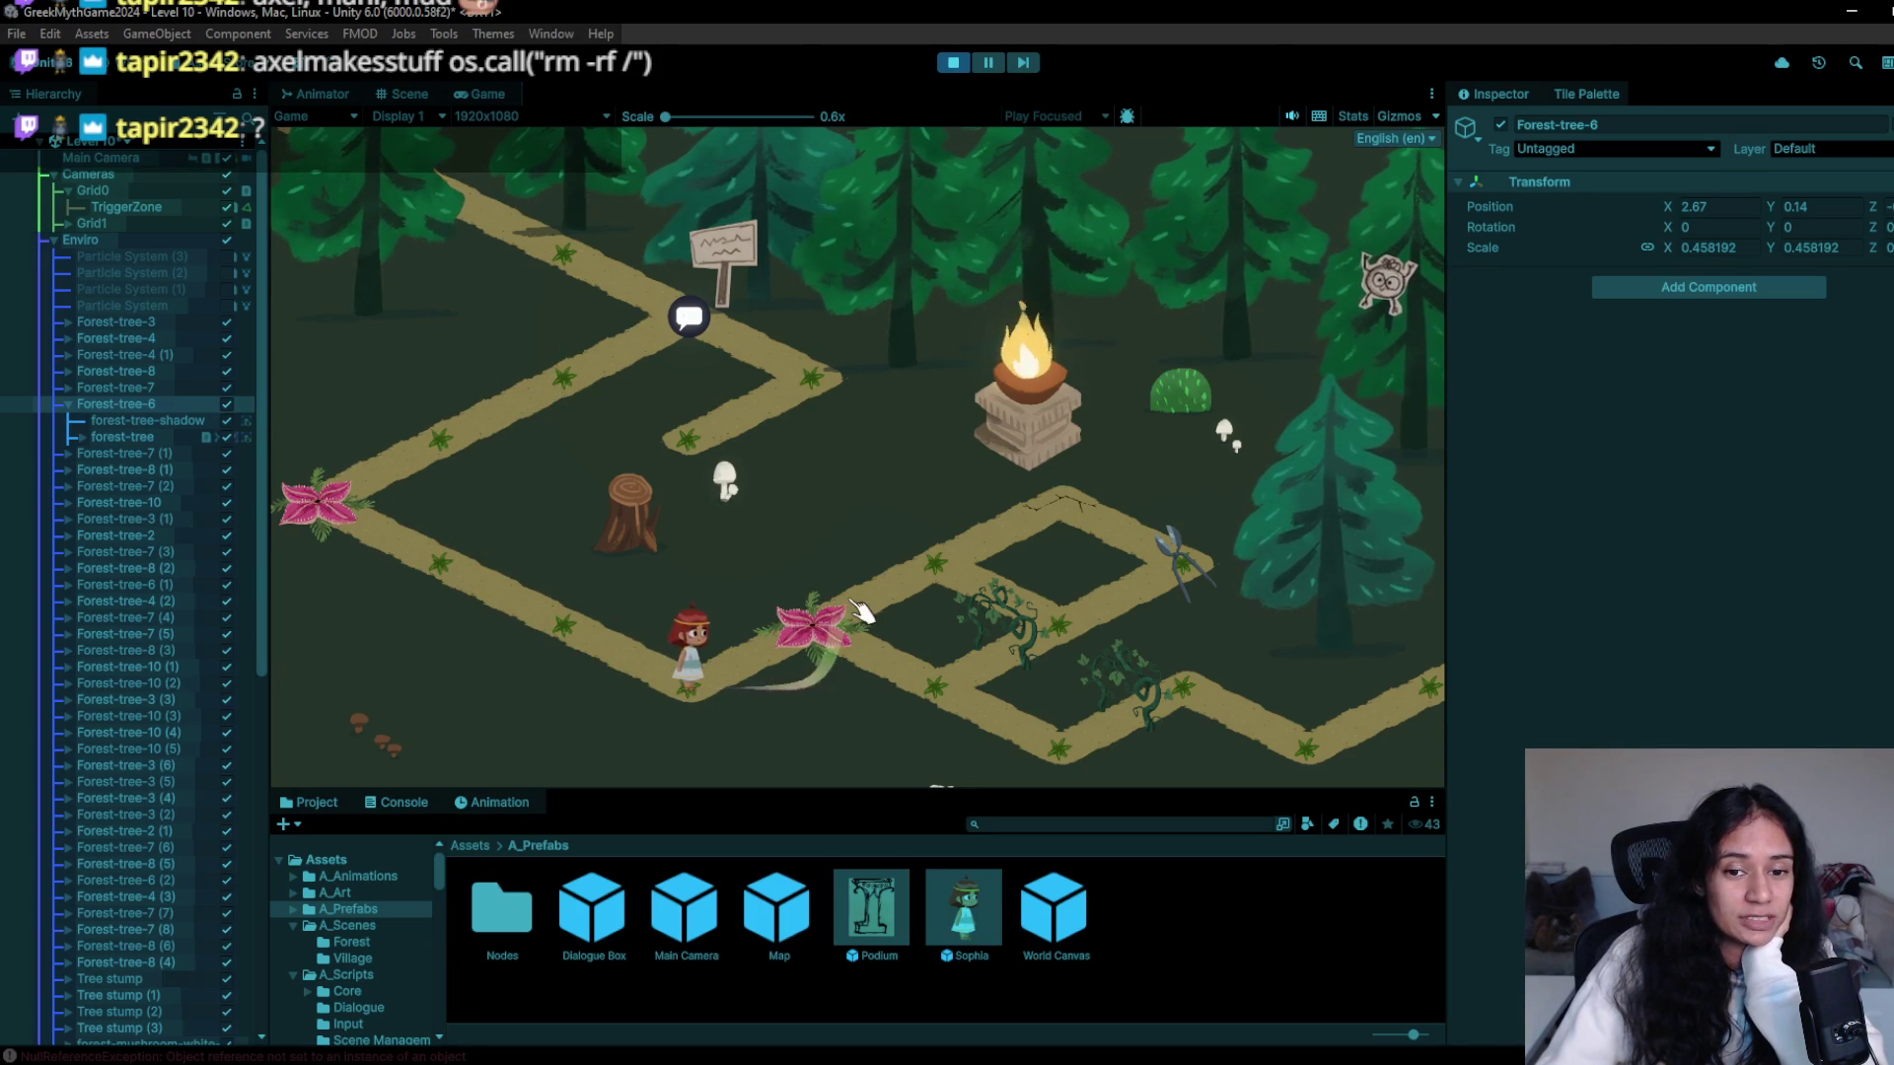
left_click(962, 564)
left_click(939, 688)
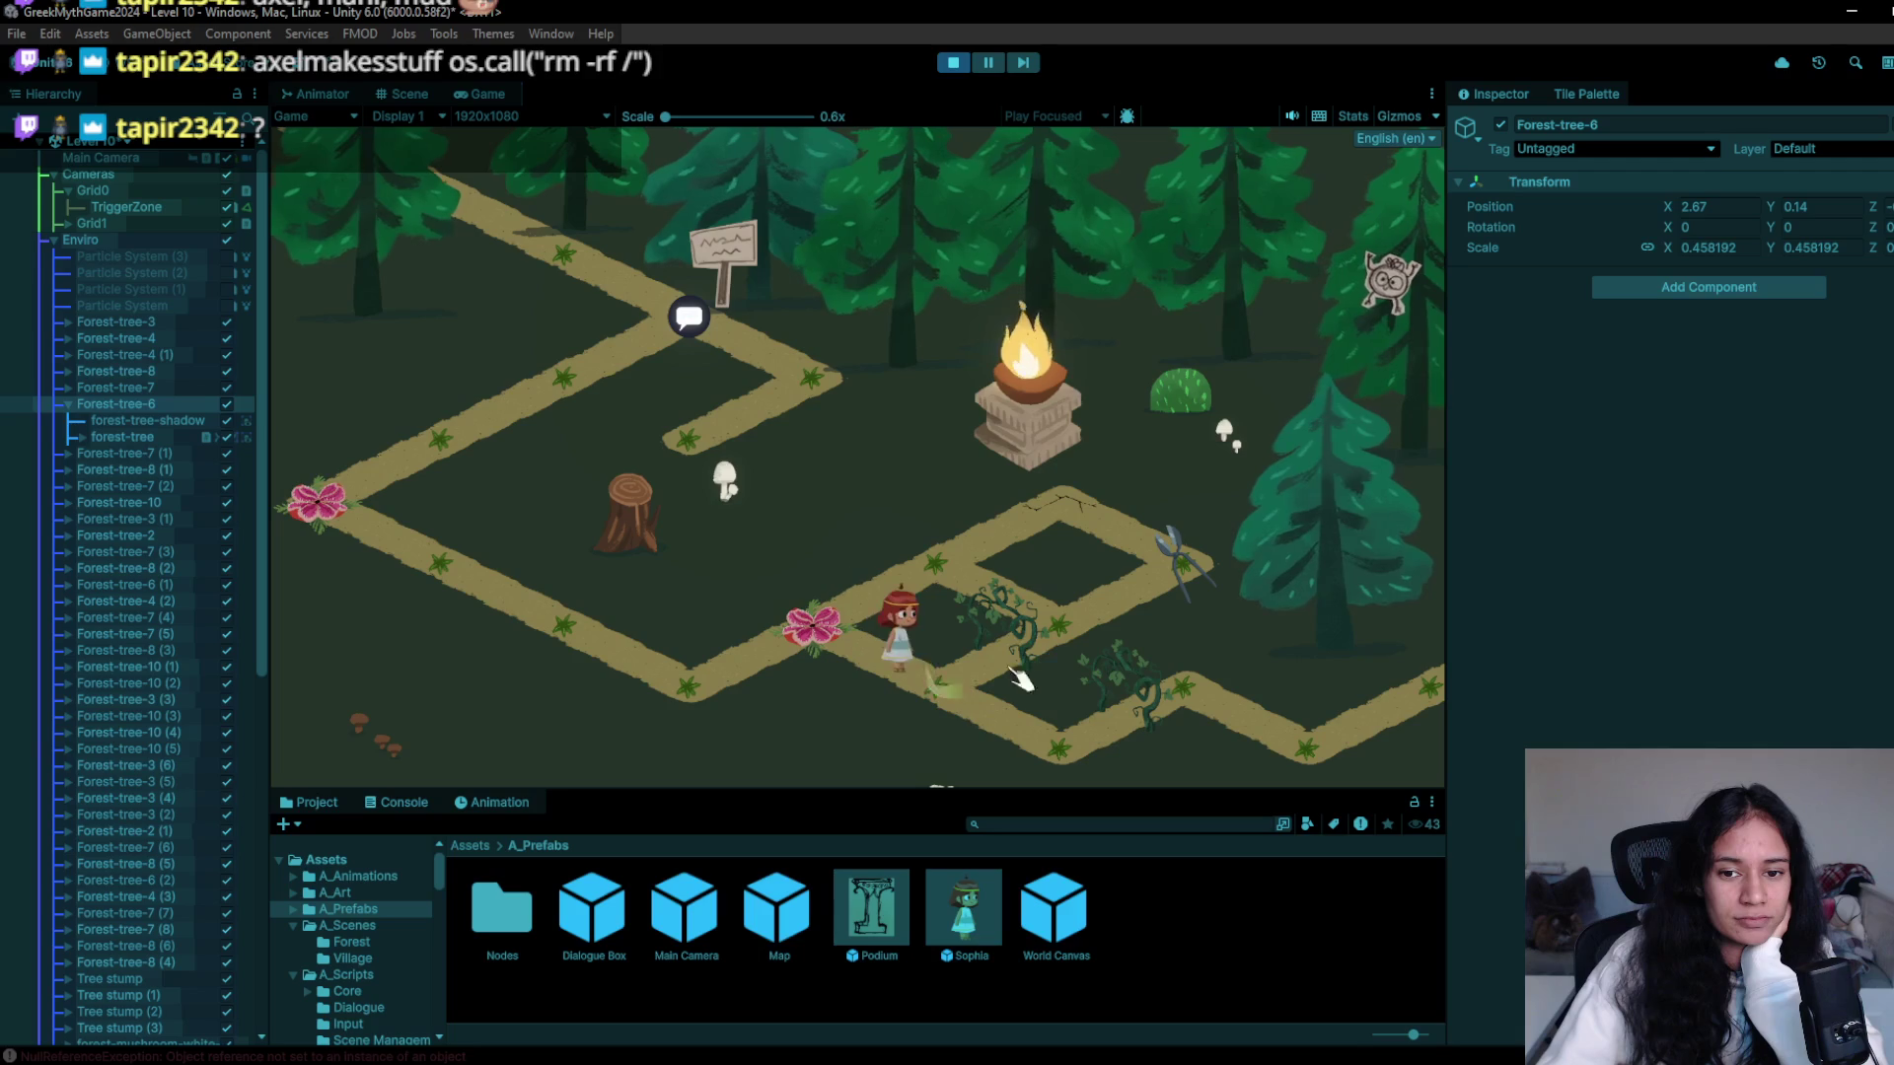
left_click(1060, 637)
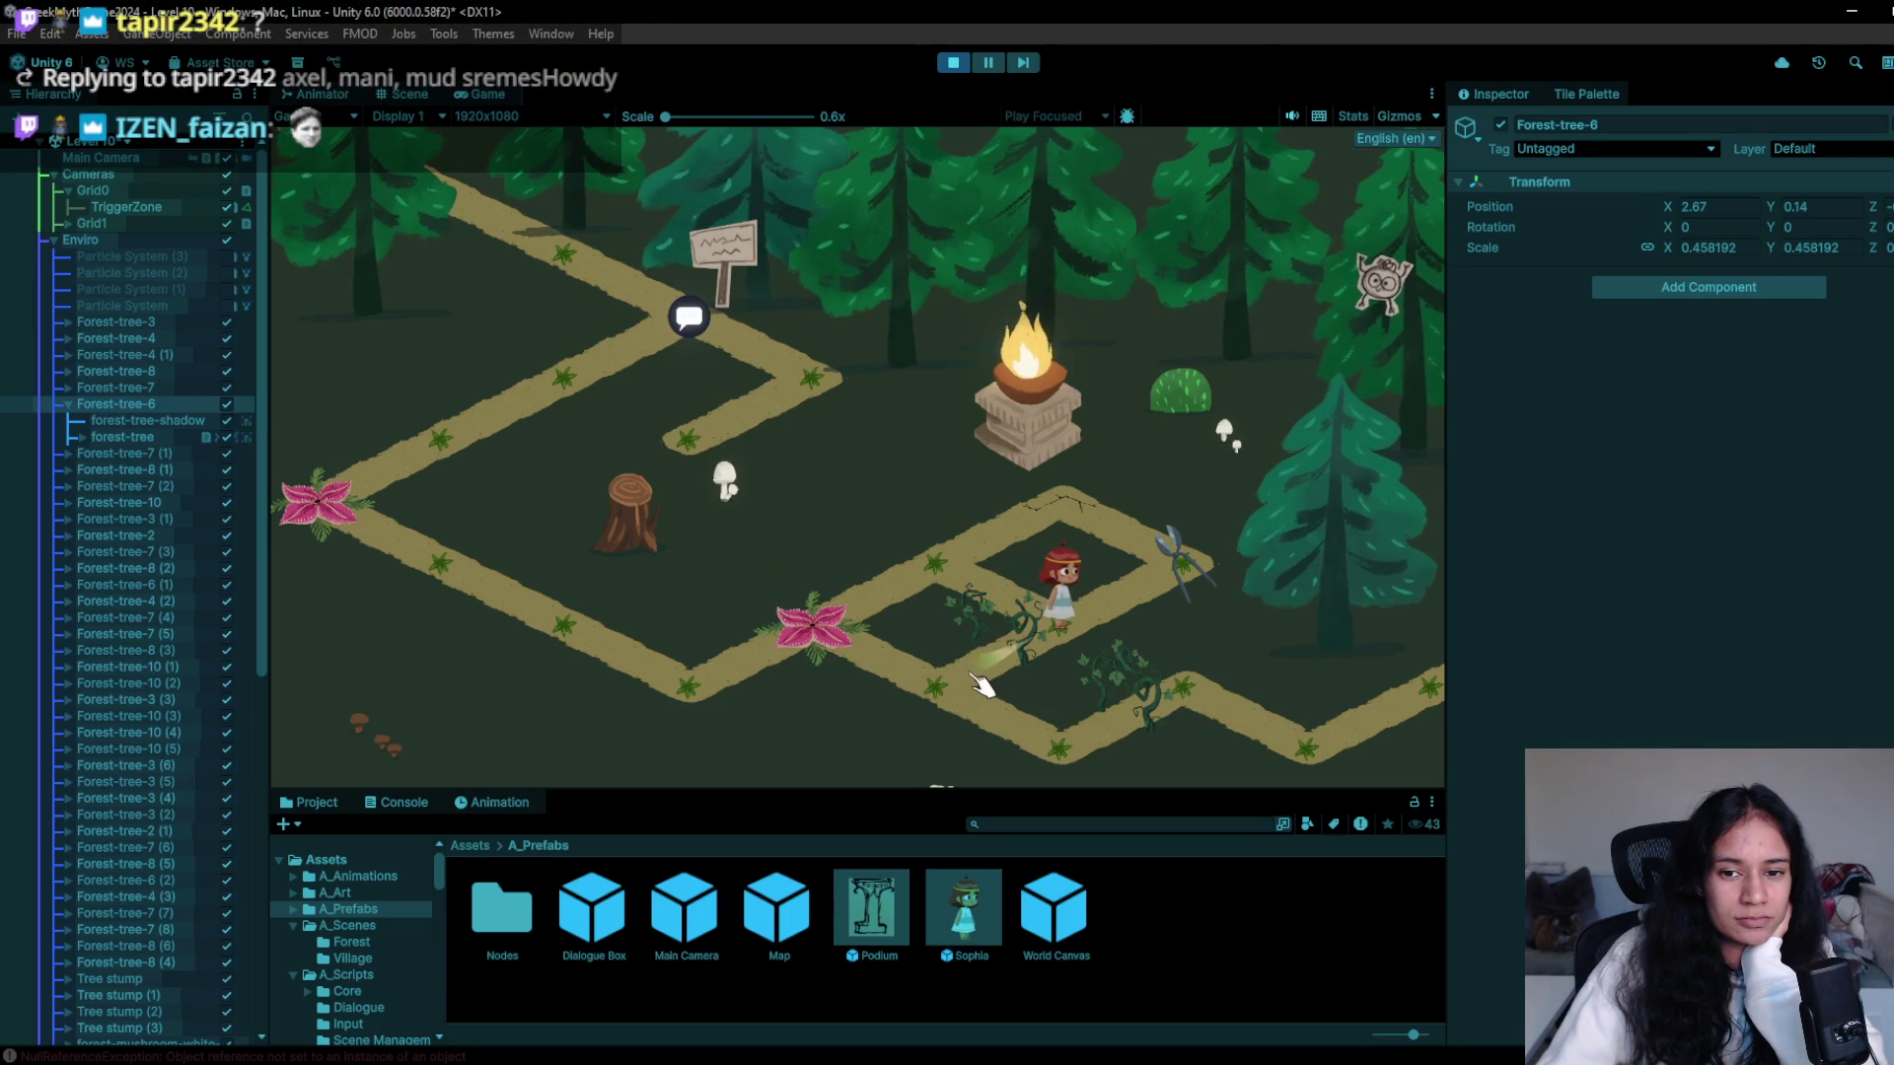
left_click(979, 685)
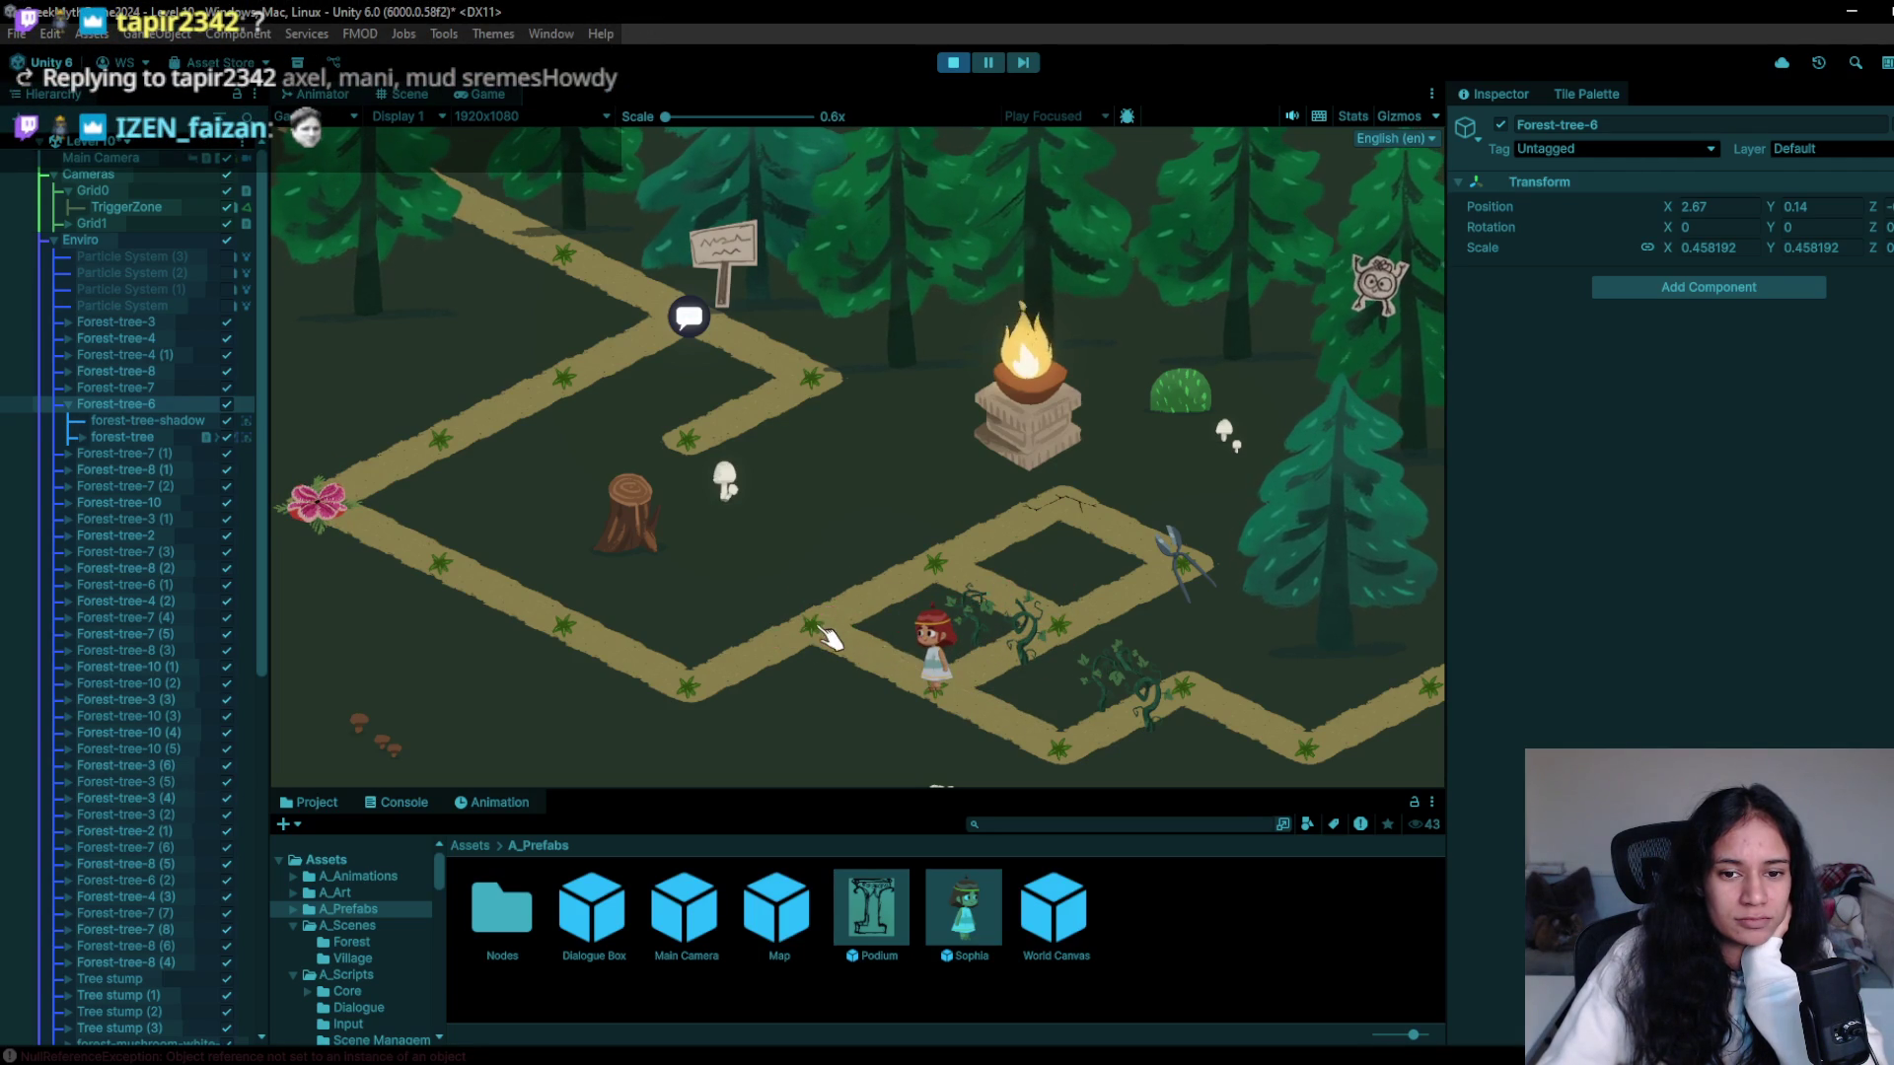
left_click(480, 592)
left_click(332, 500)
left_click(521, 627)
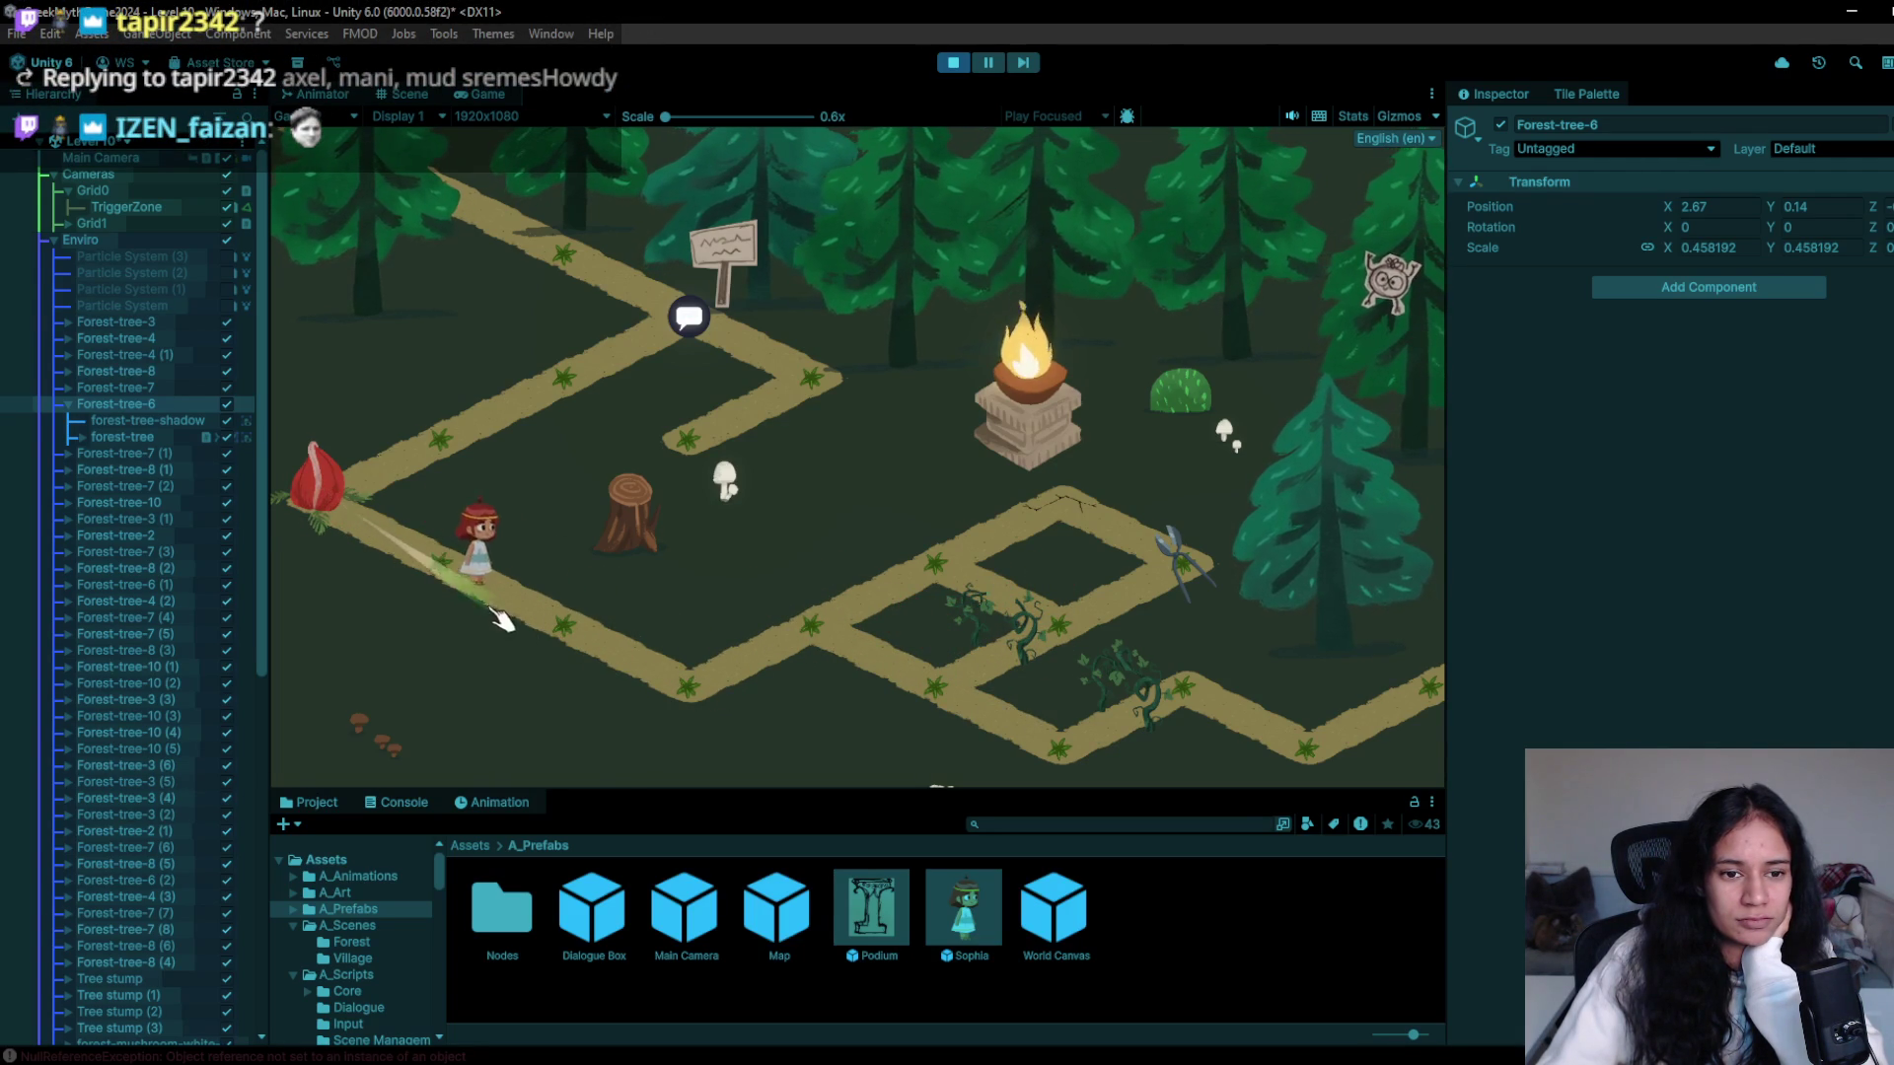
left_click(444, 562)
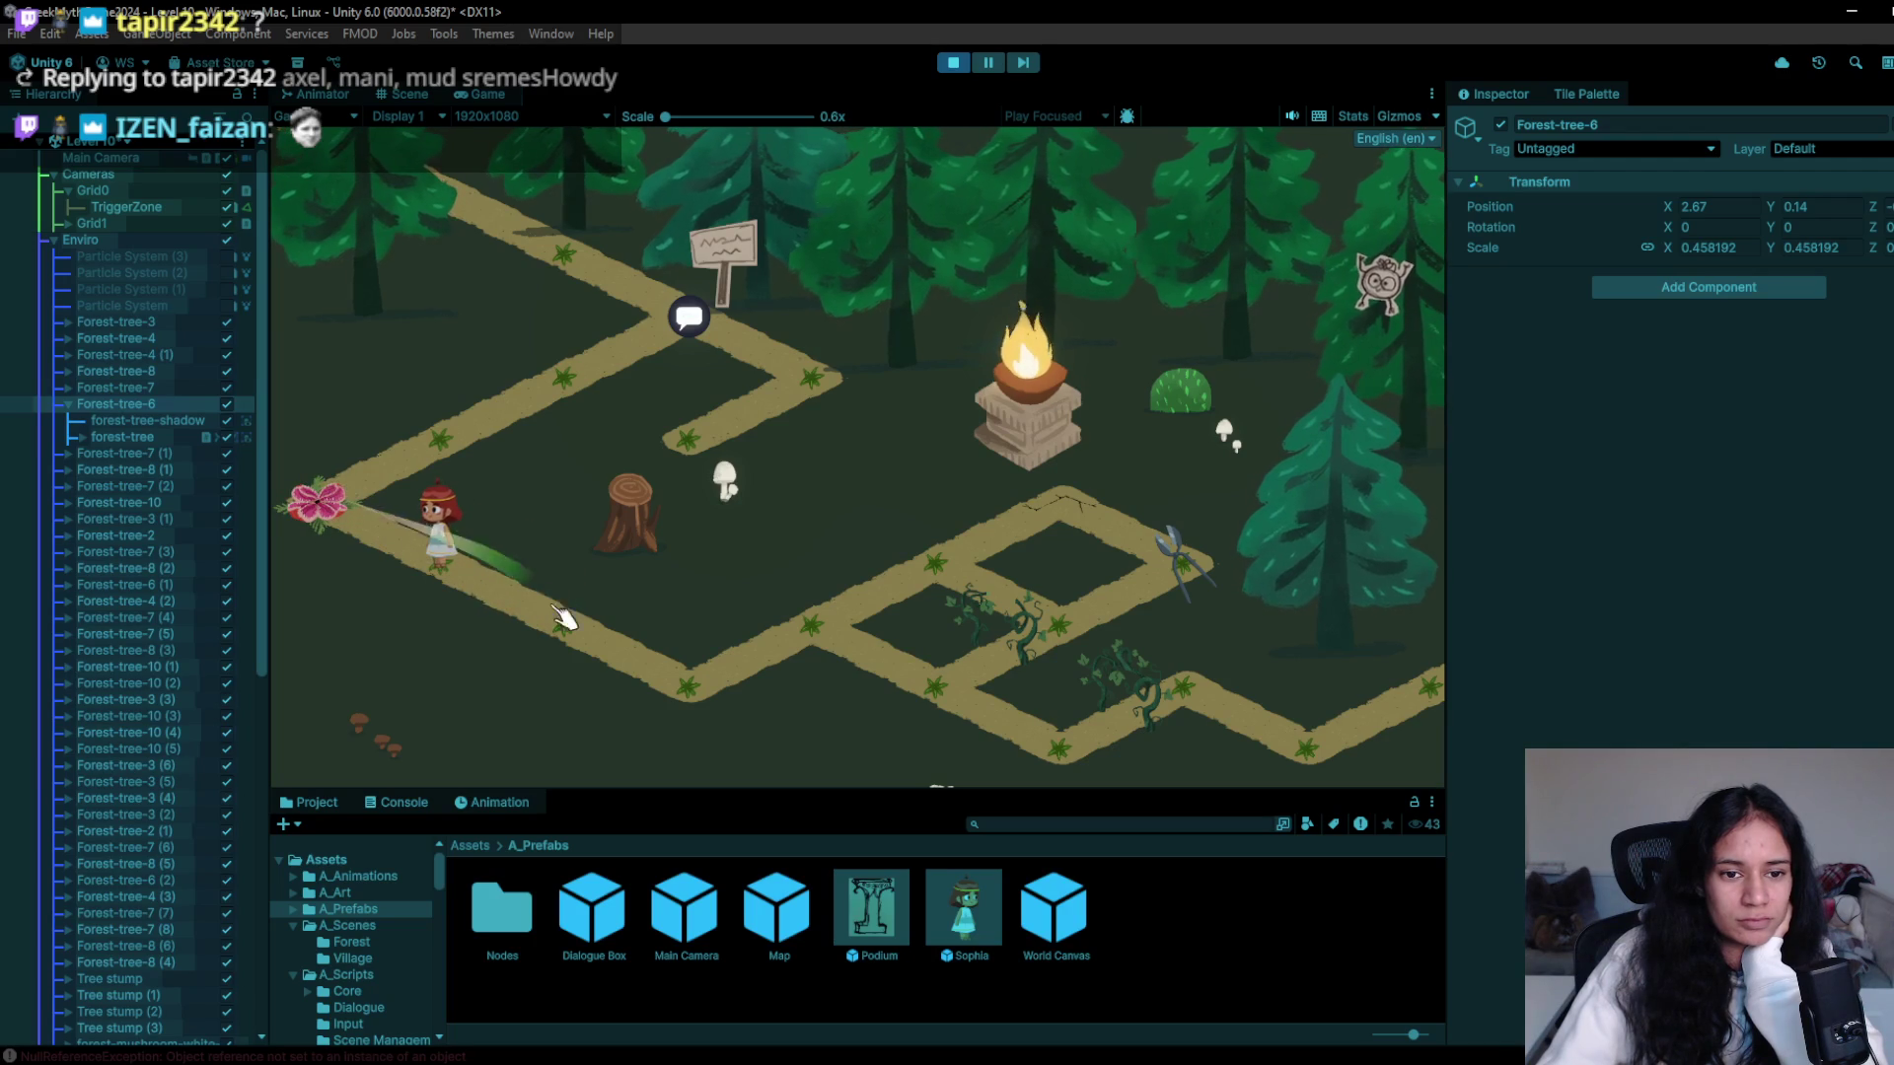
left_click(730, 703)
left_click(923, 641)
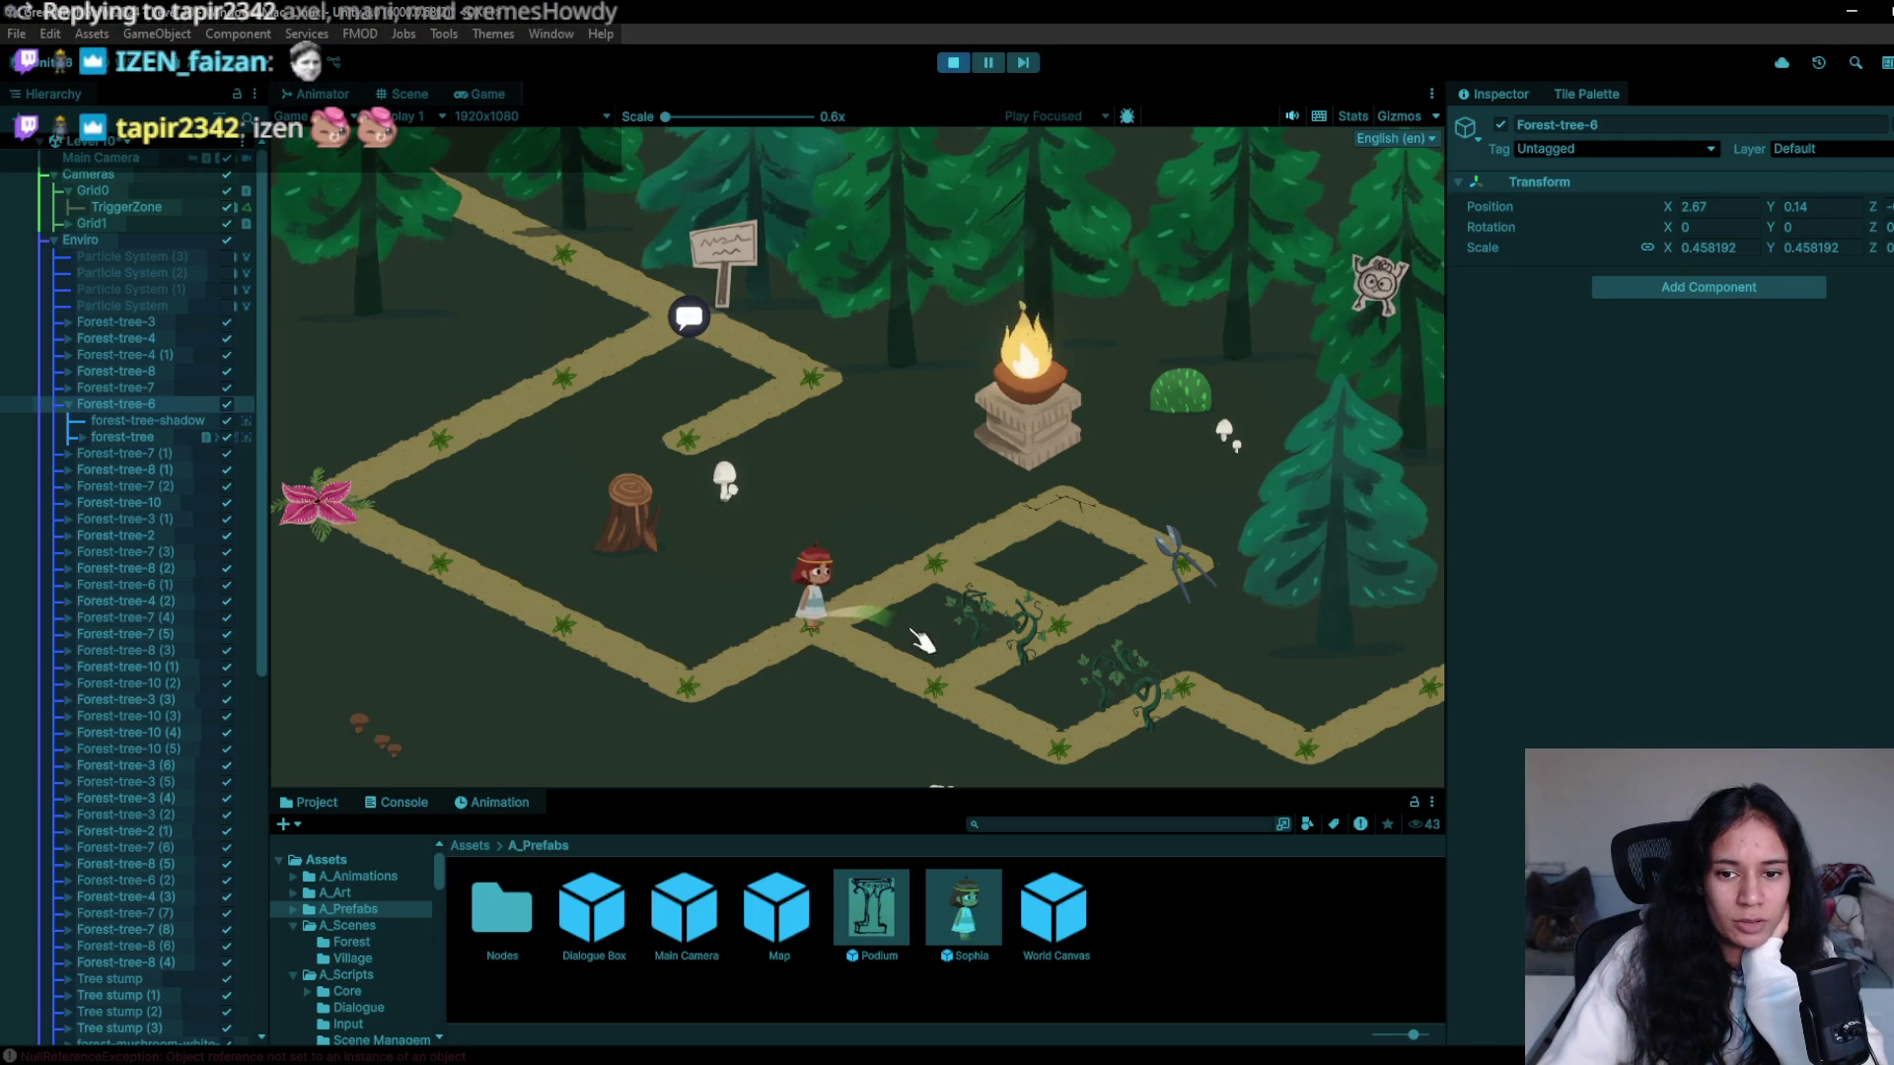
- Walk the character to the shears, pick them up and continue right along the path
left_click(1164, 577)
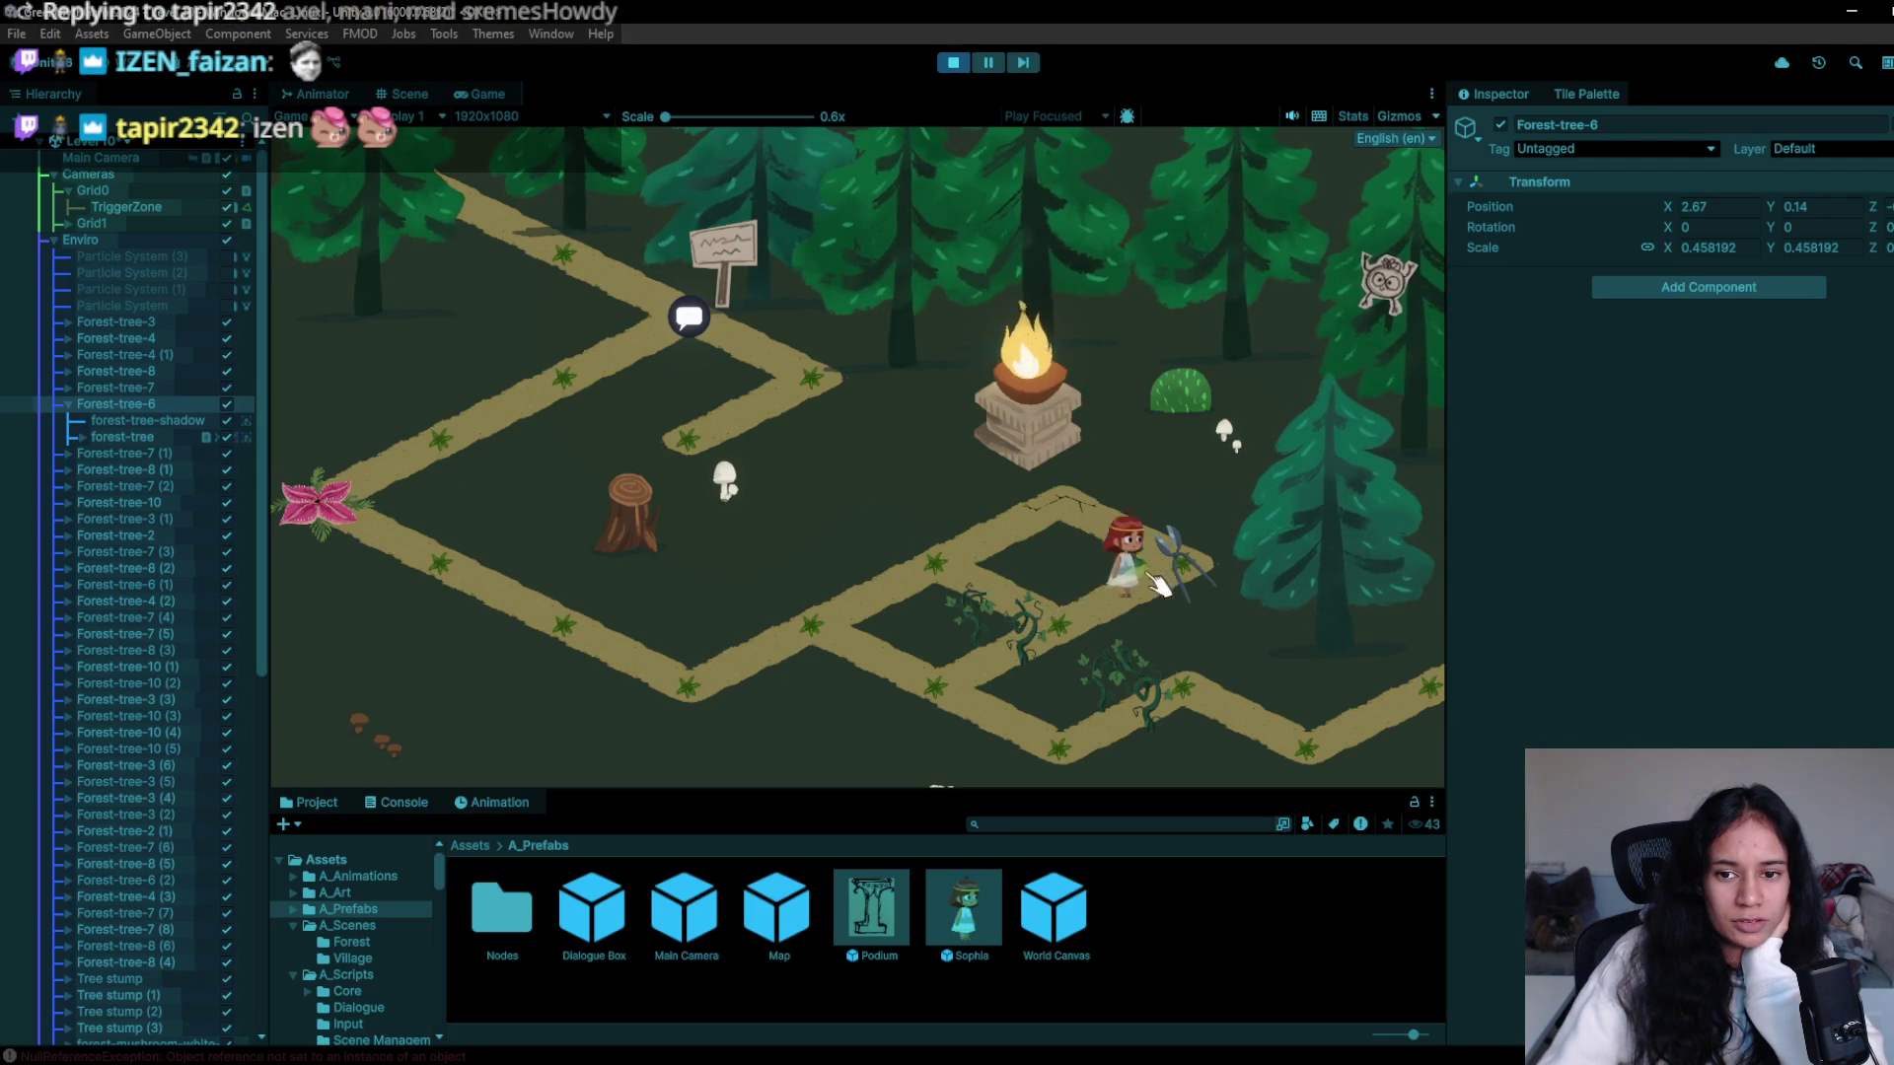
left_click(819, 629)
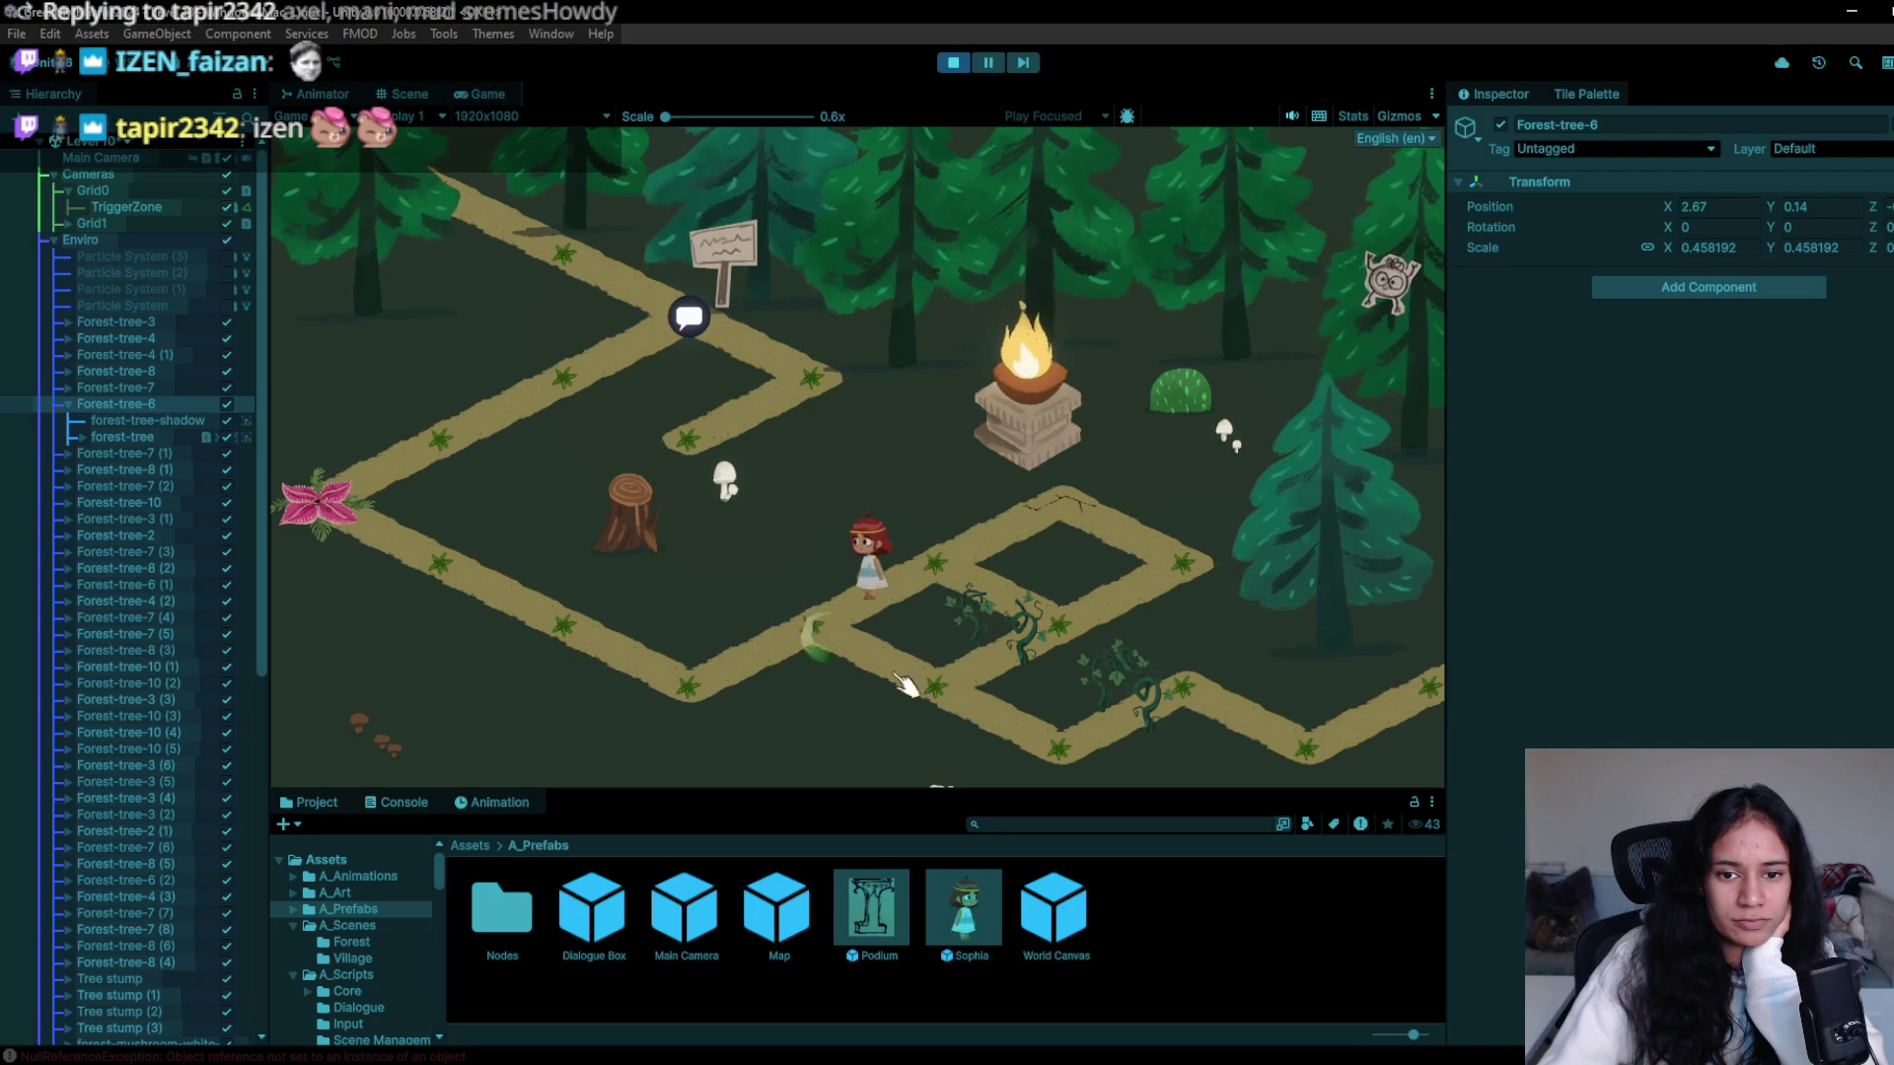
left_click(1125, 703)
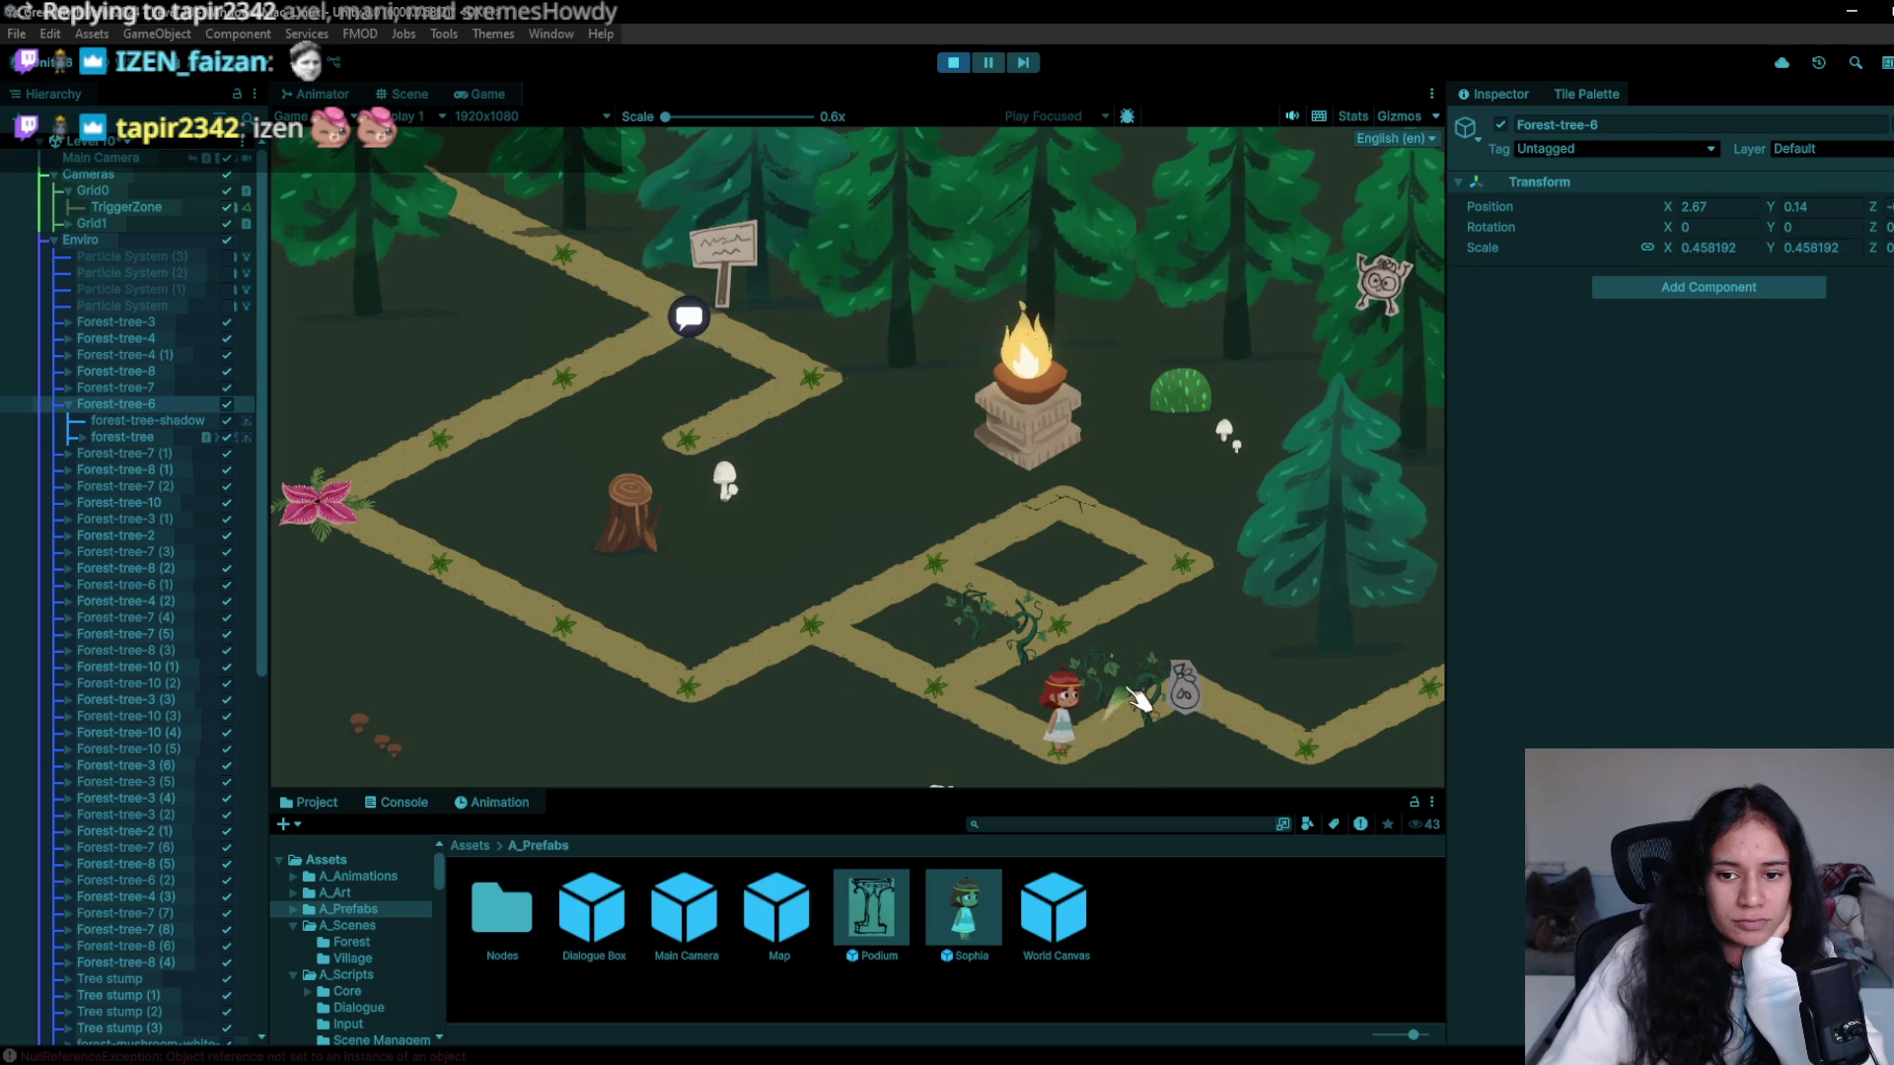
left_click(1103, 745)
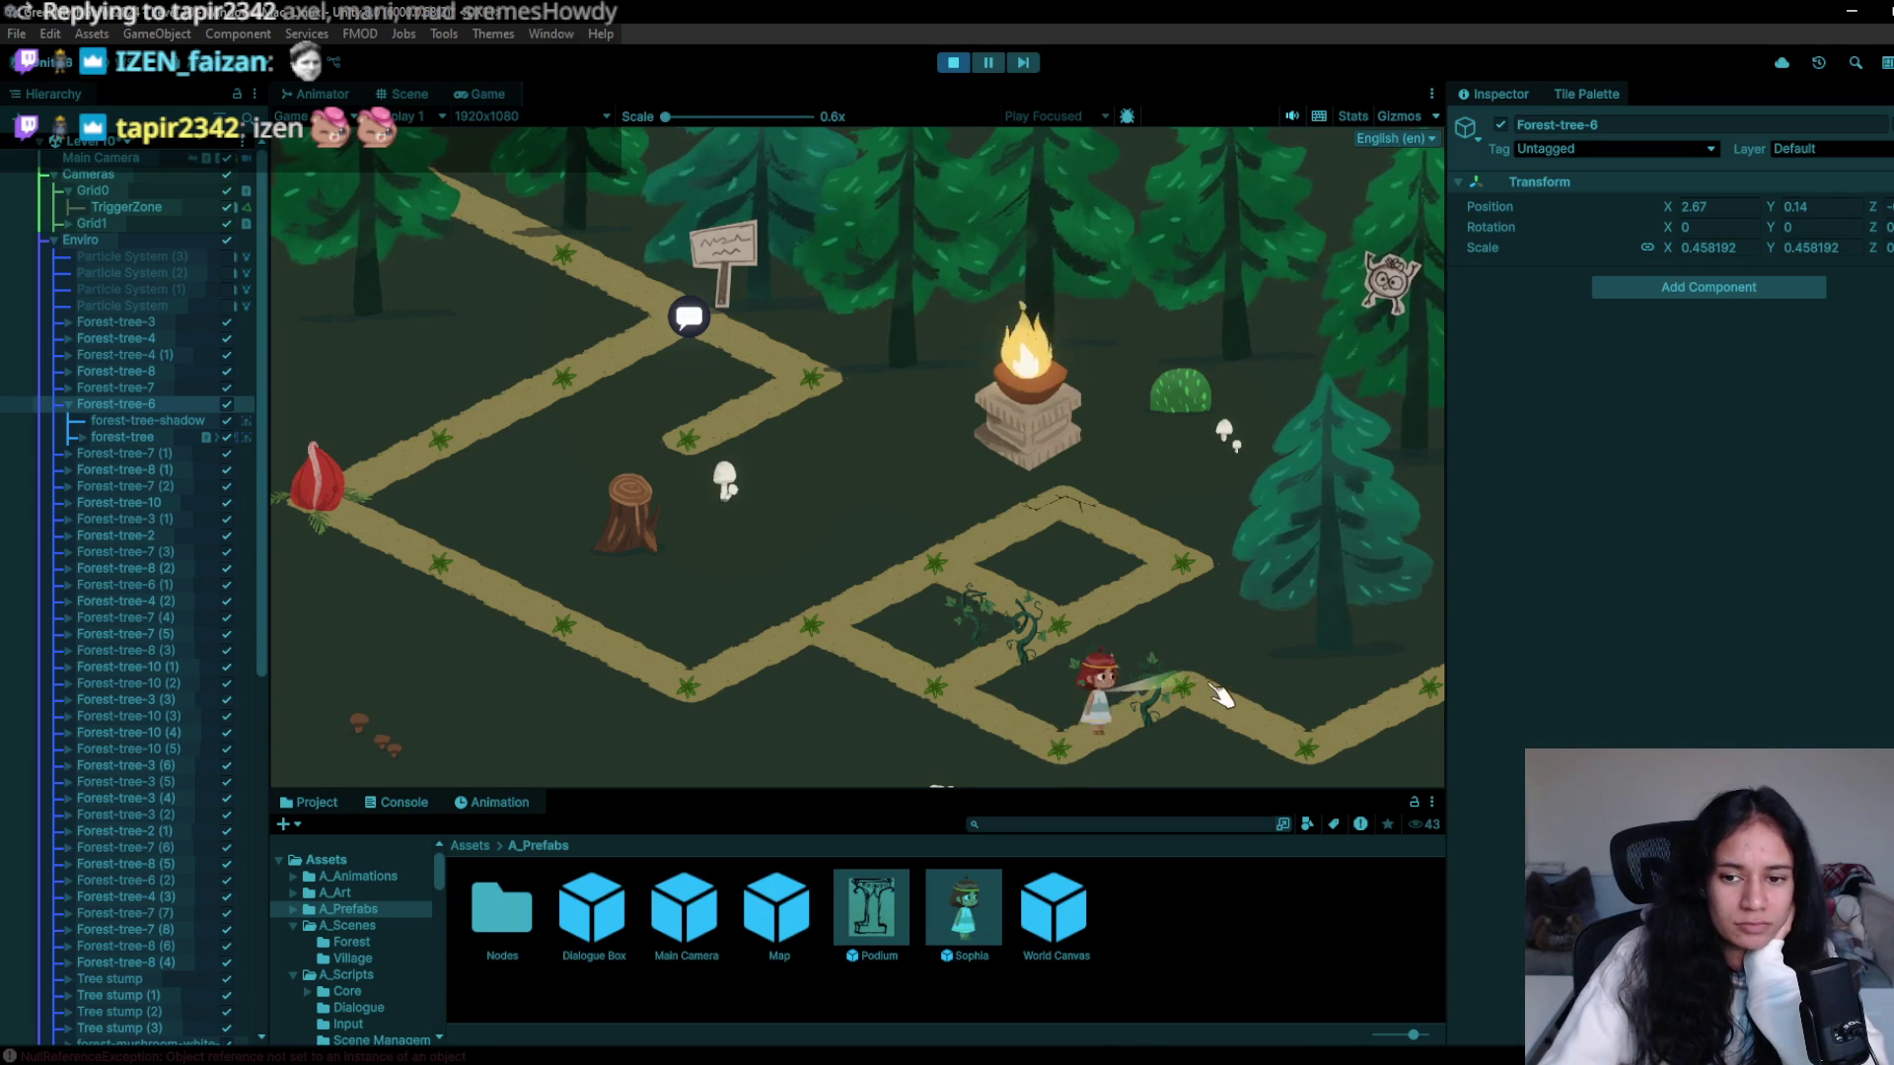
left_click(1422, 690)
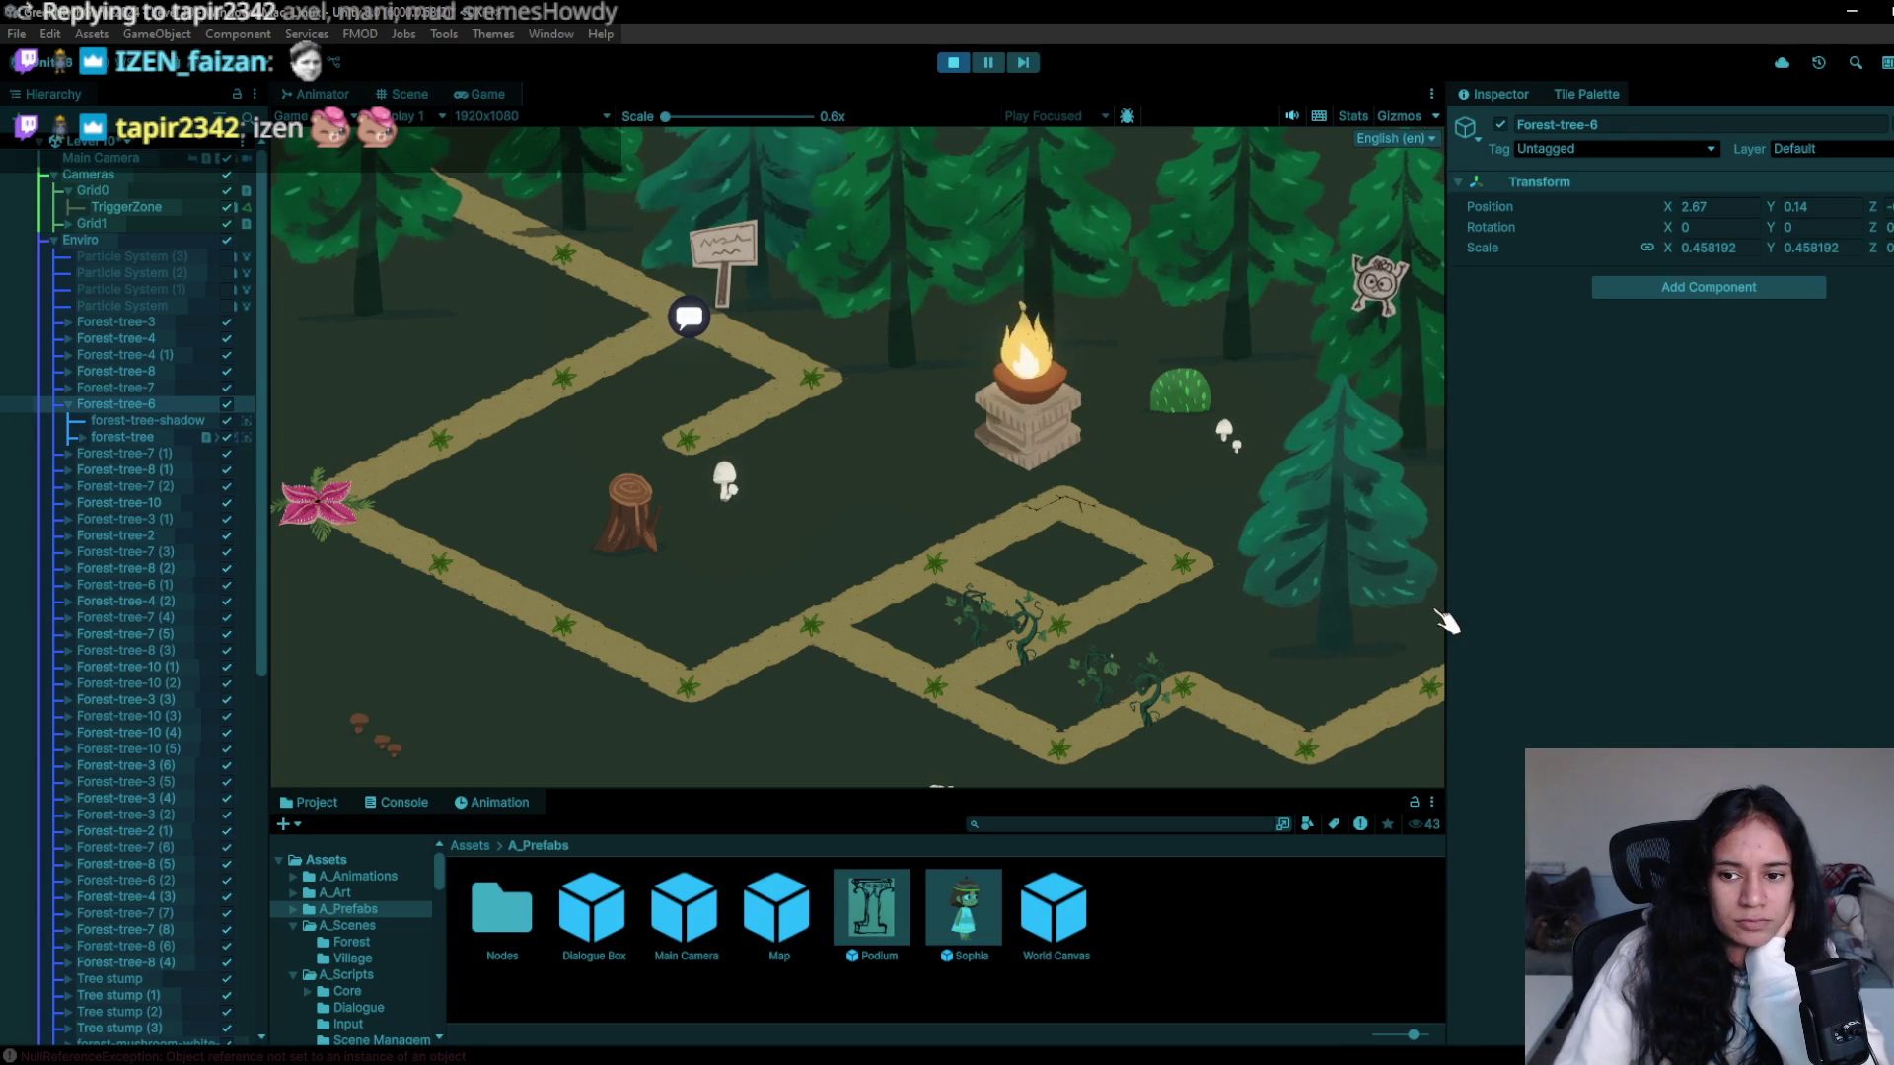
- Stop the playtest and move Grid1's virtual camera area up and left
left_click(949, 64)
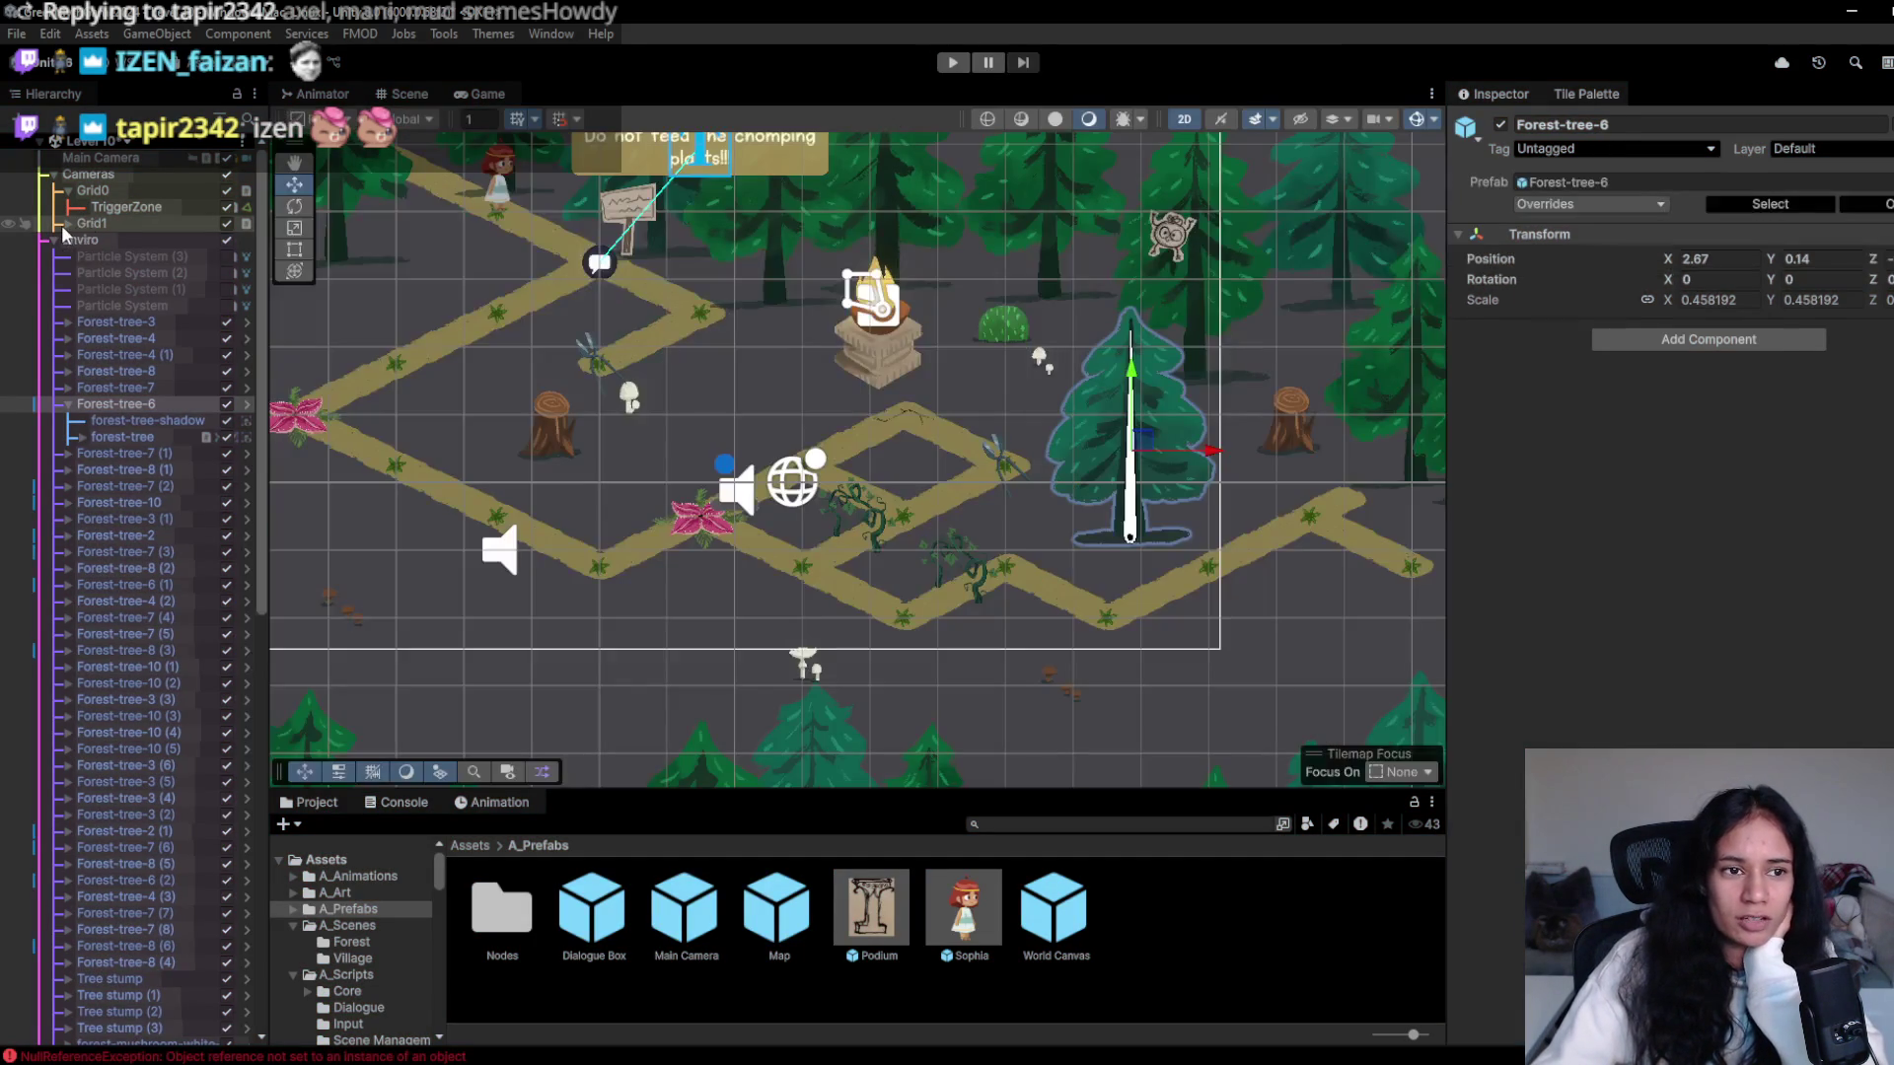
left_click(65, 225)
double_click(109, 240)
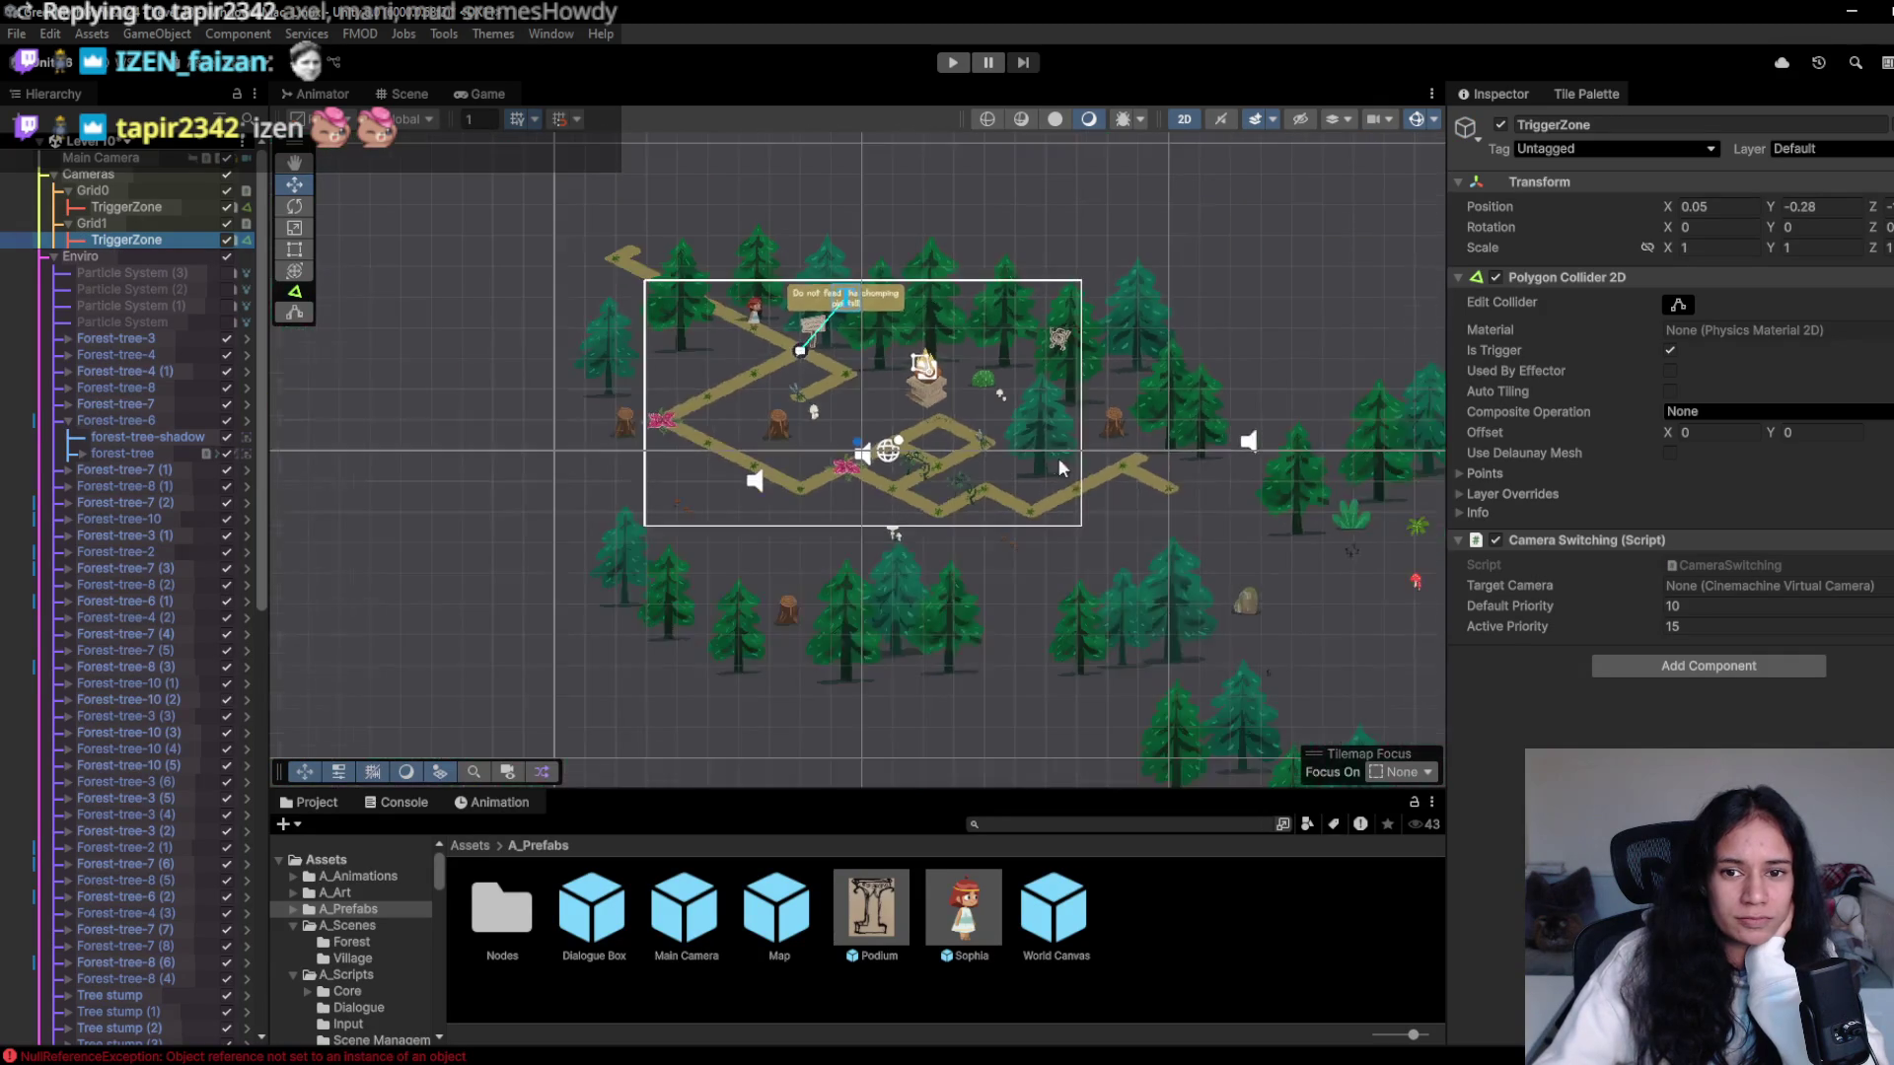
left_click_drag(1054, 468, 663, 466)
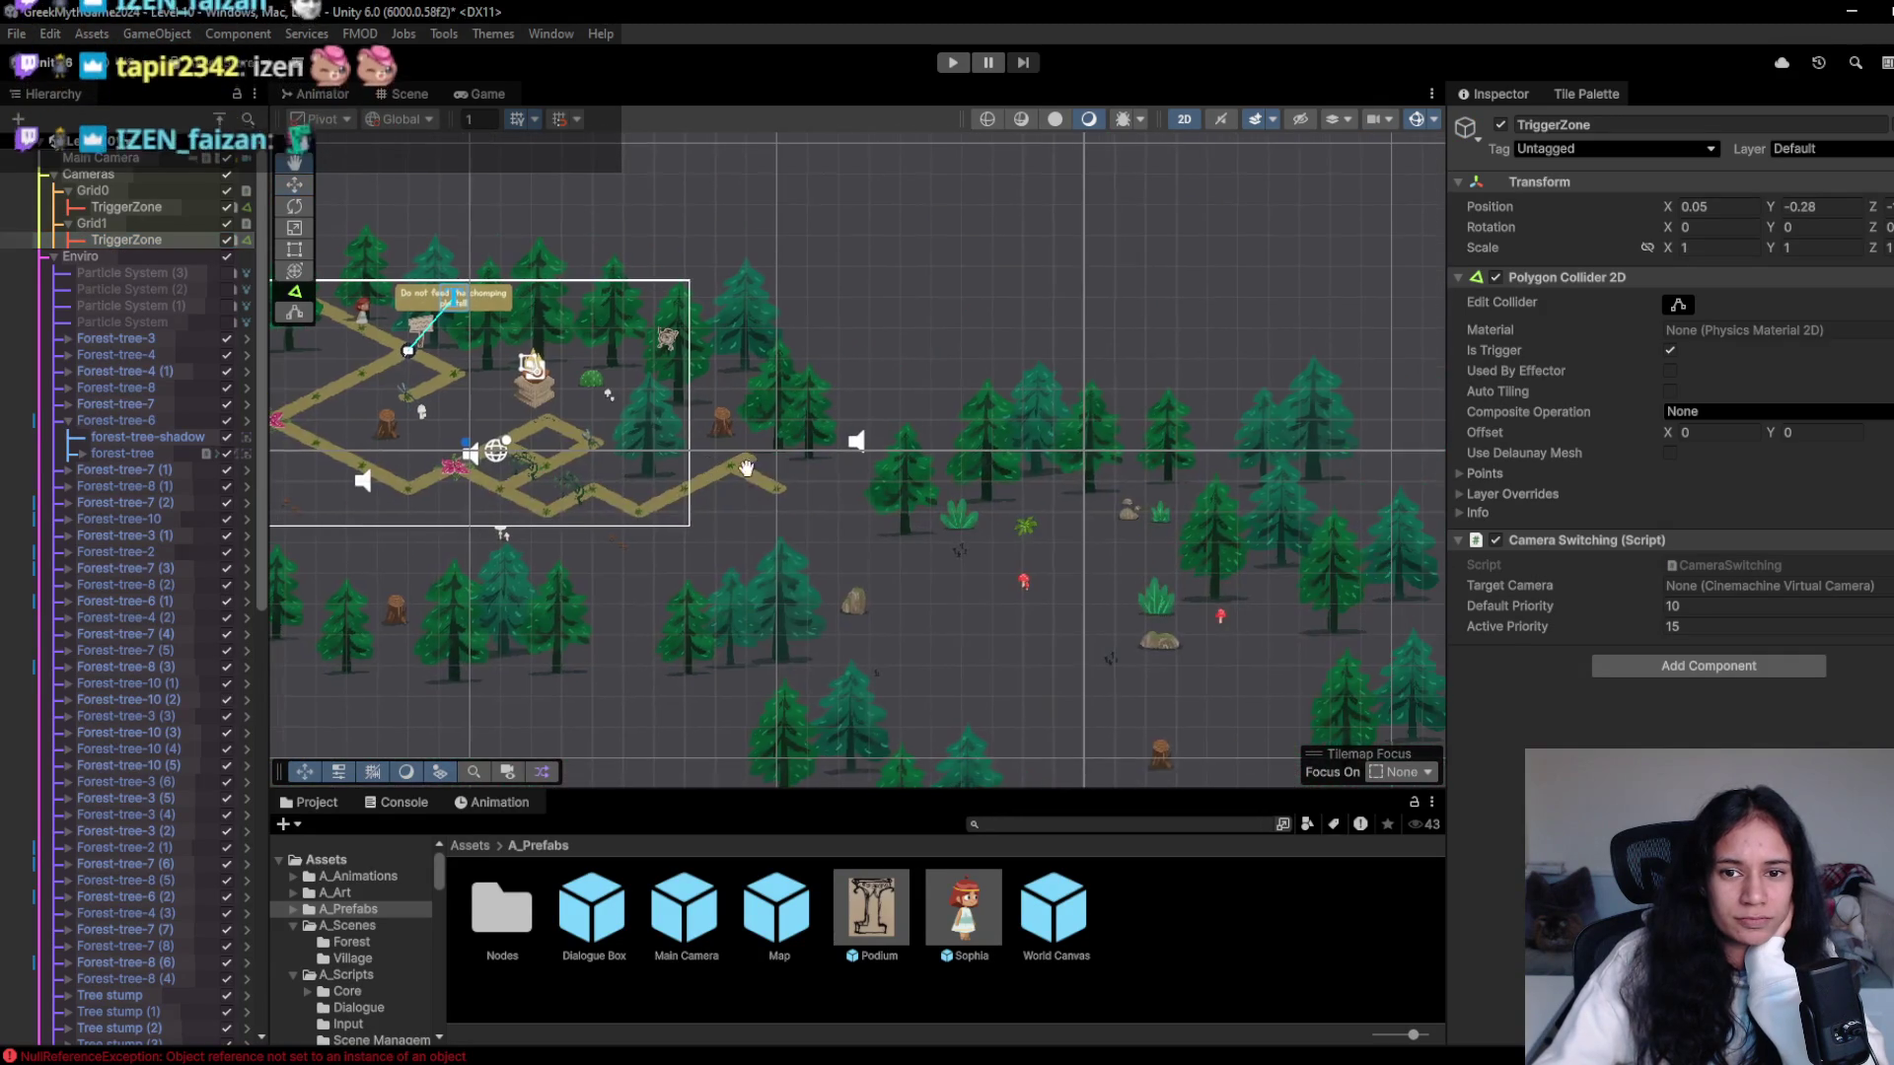
left_click(193, 227)
key("f")
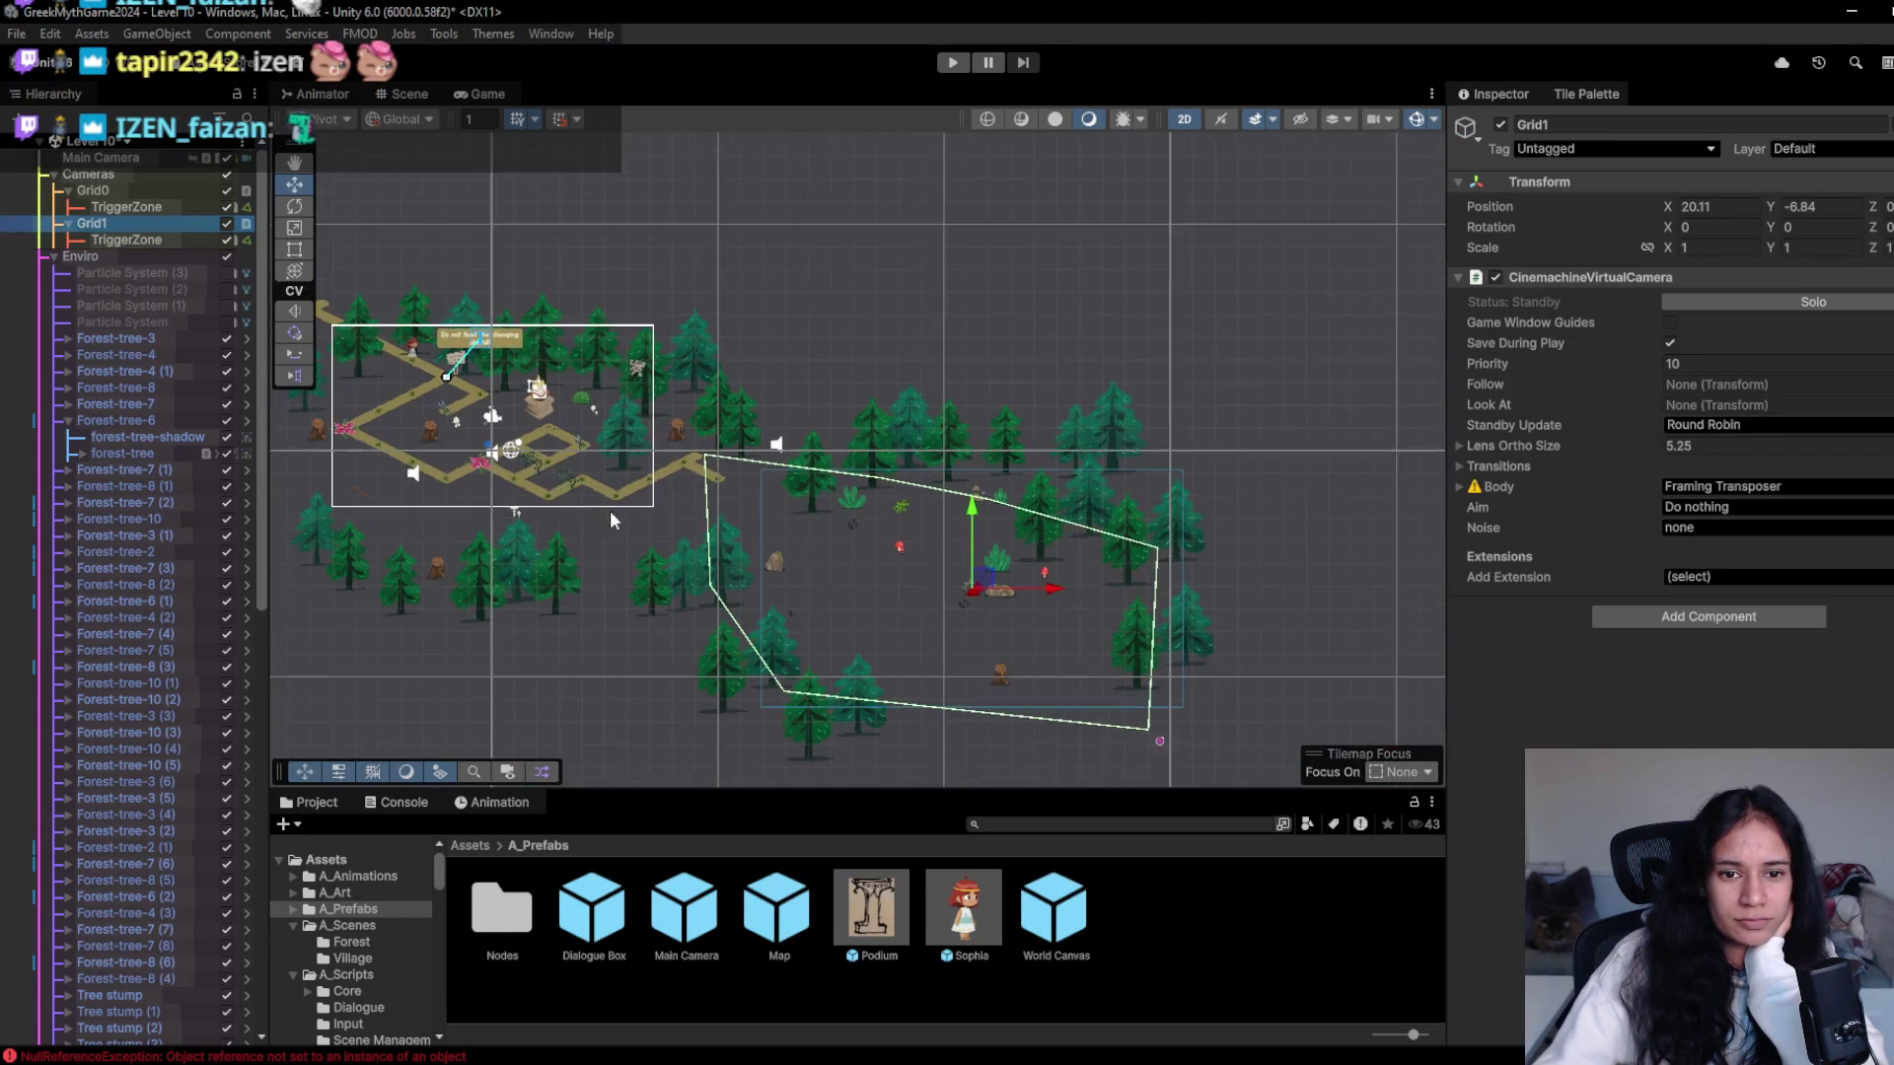
left_click_drag(1020, 580, 898, 560)
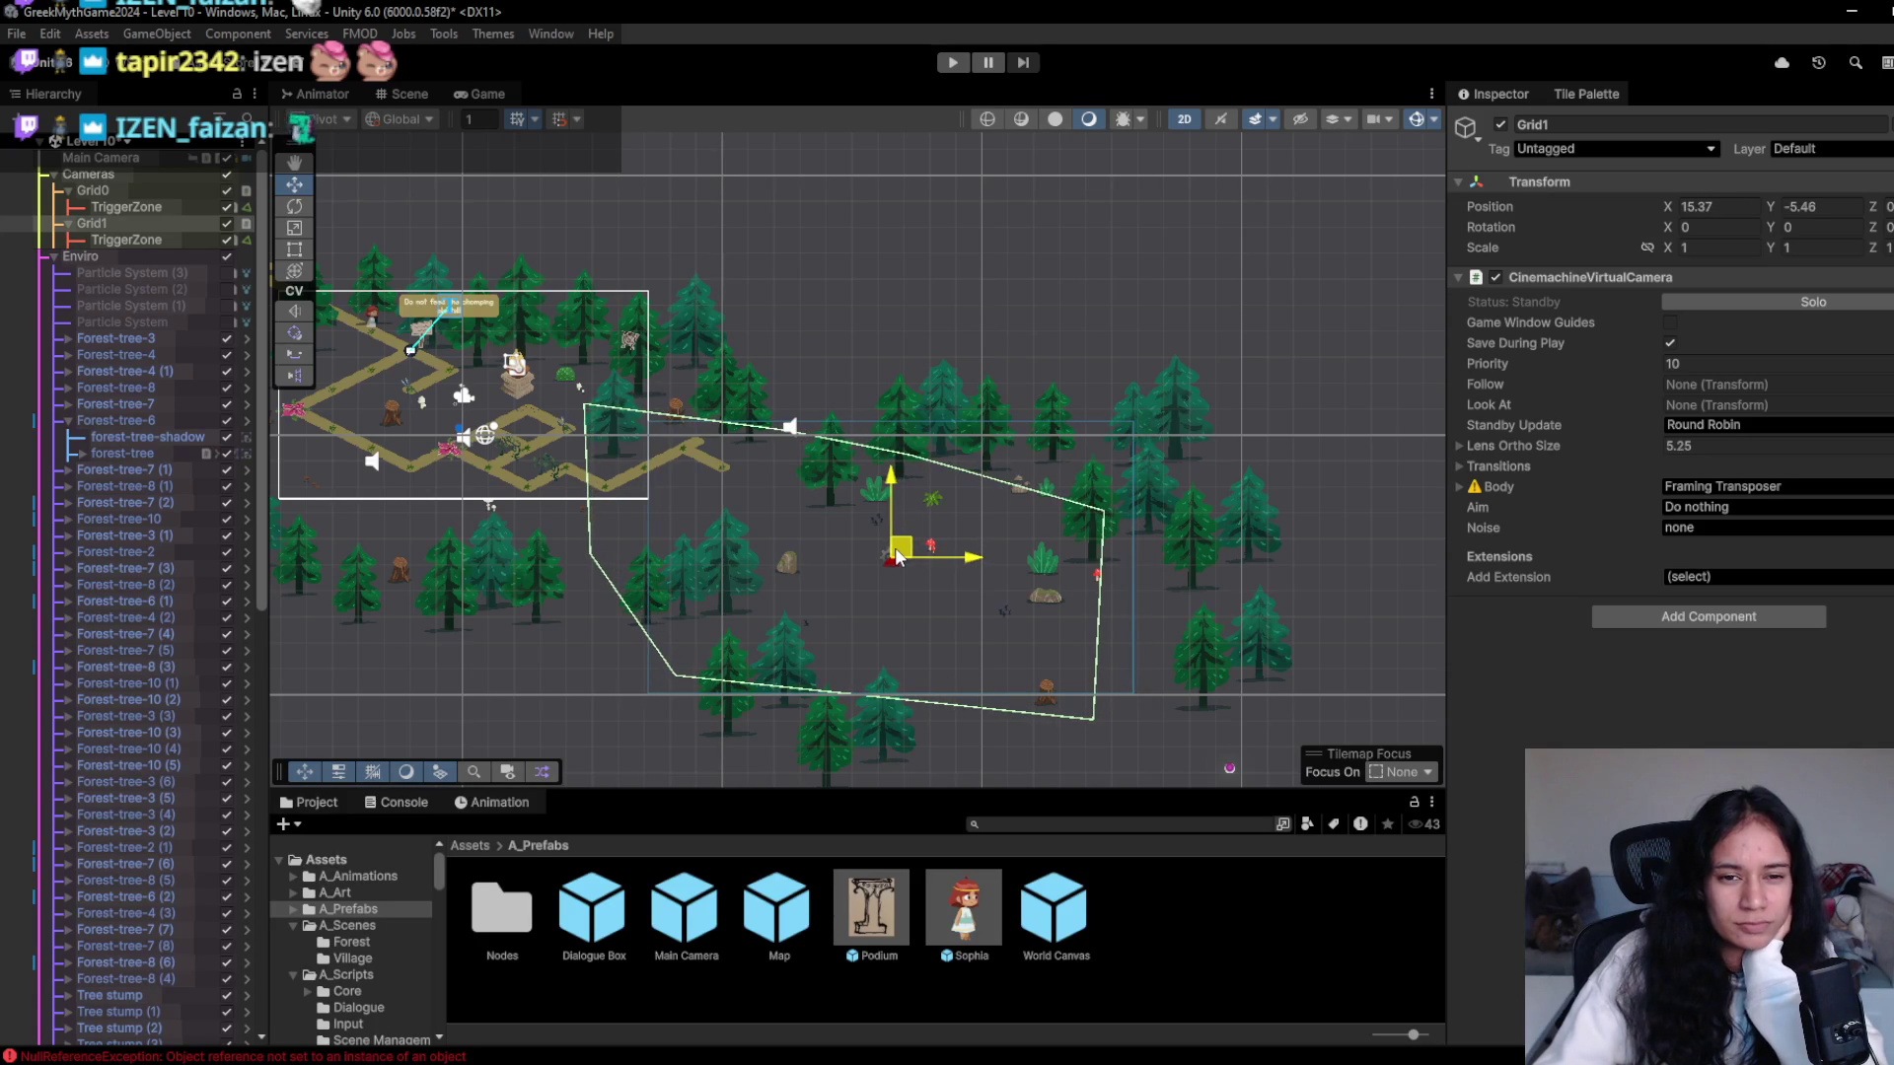
- Reshape Grid1's TriggerZone collider and start the level again
left_click(126, 239)
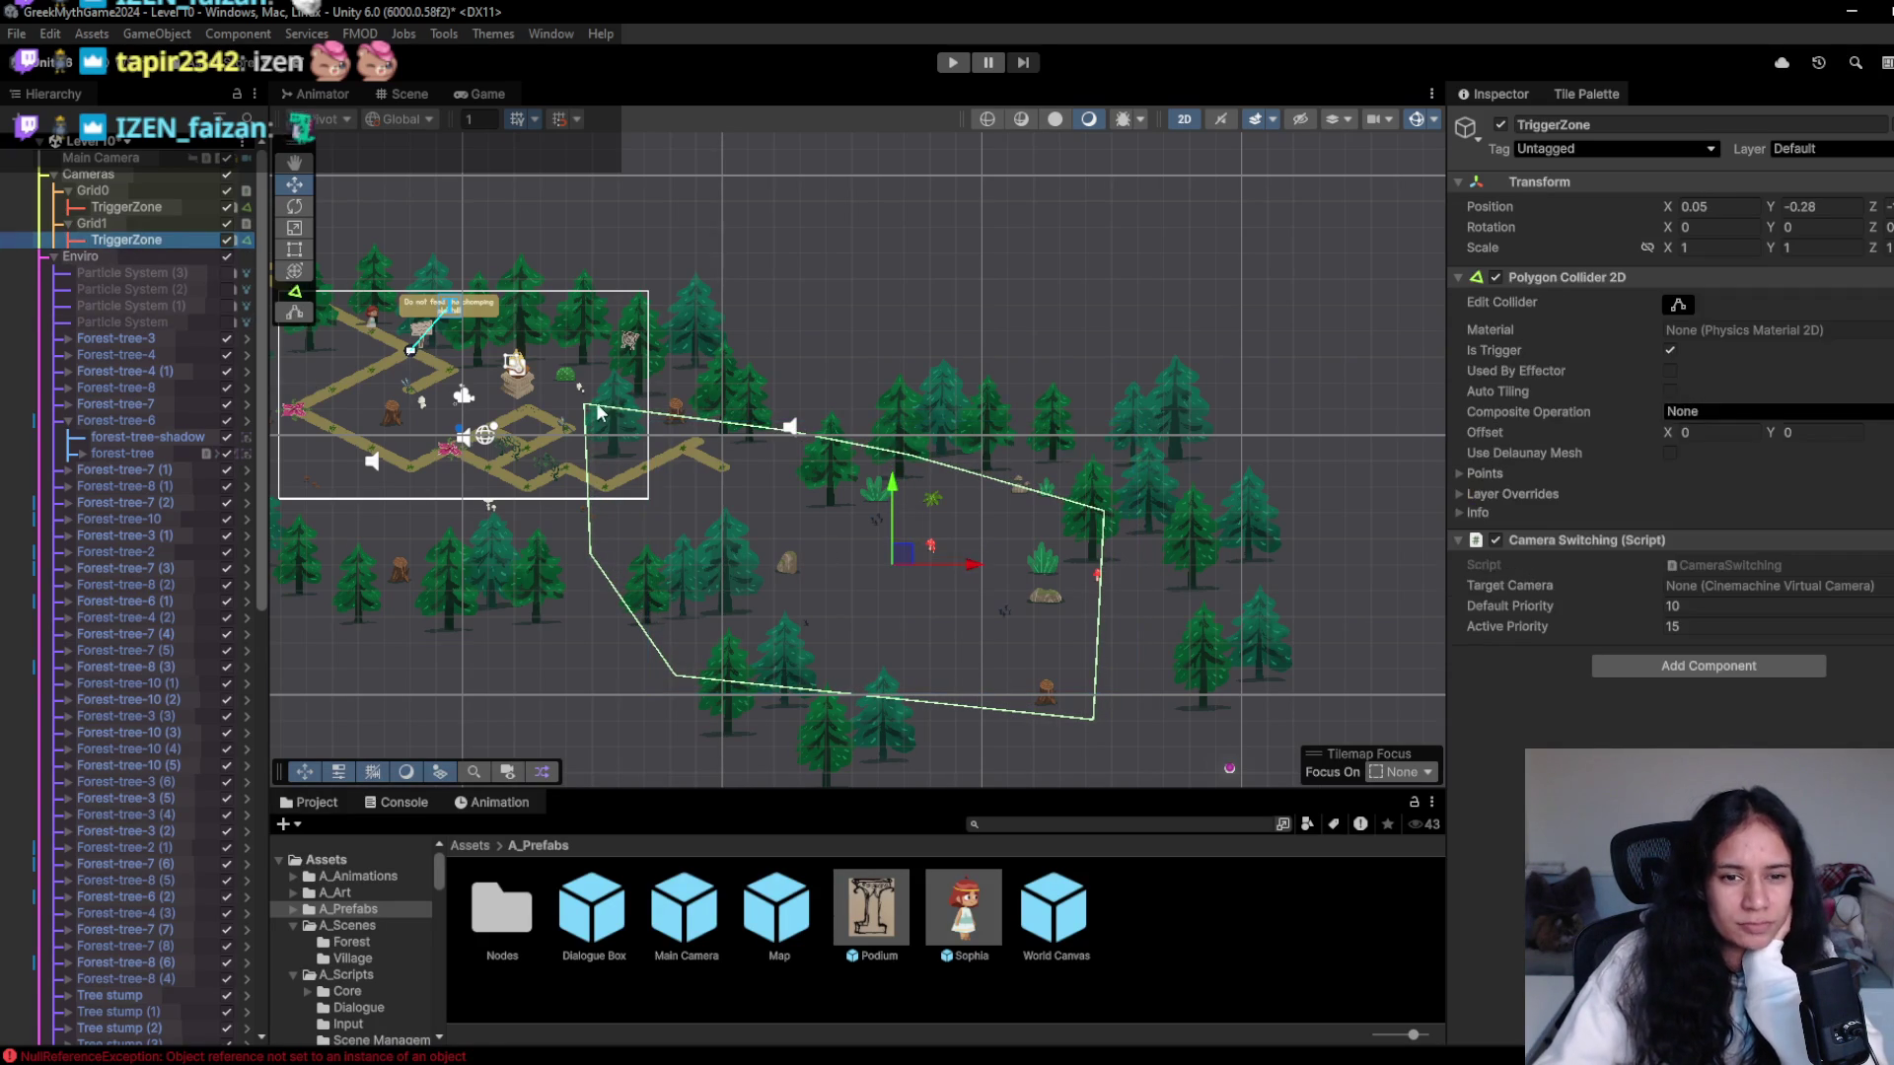
left_click(1678, 305)
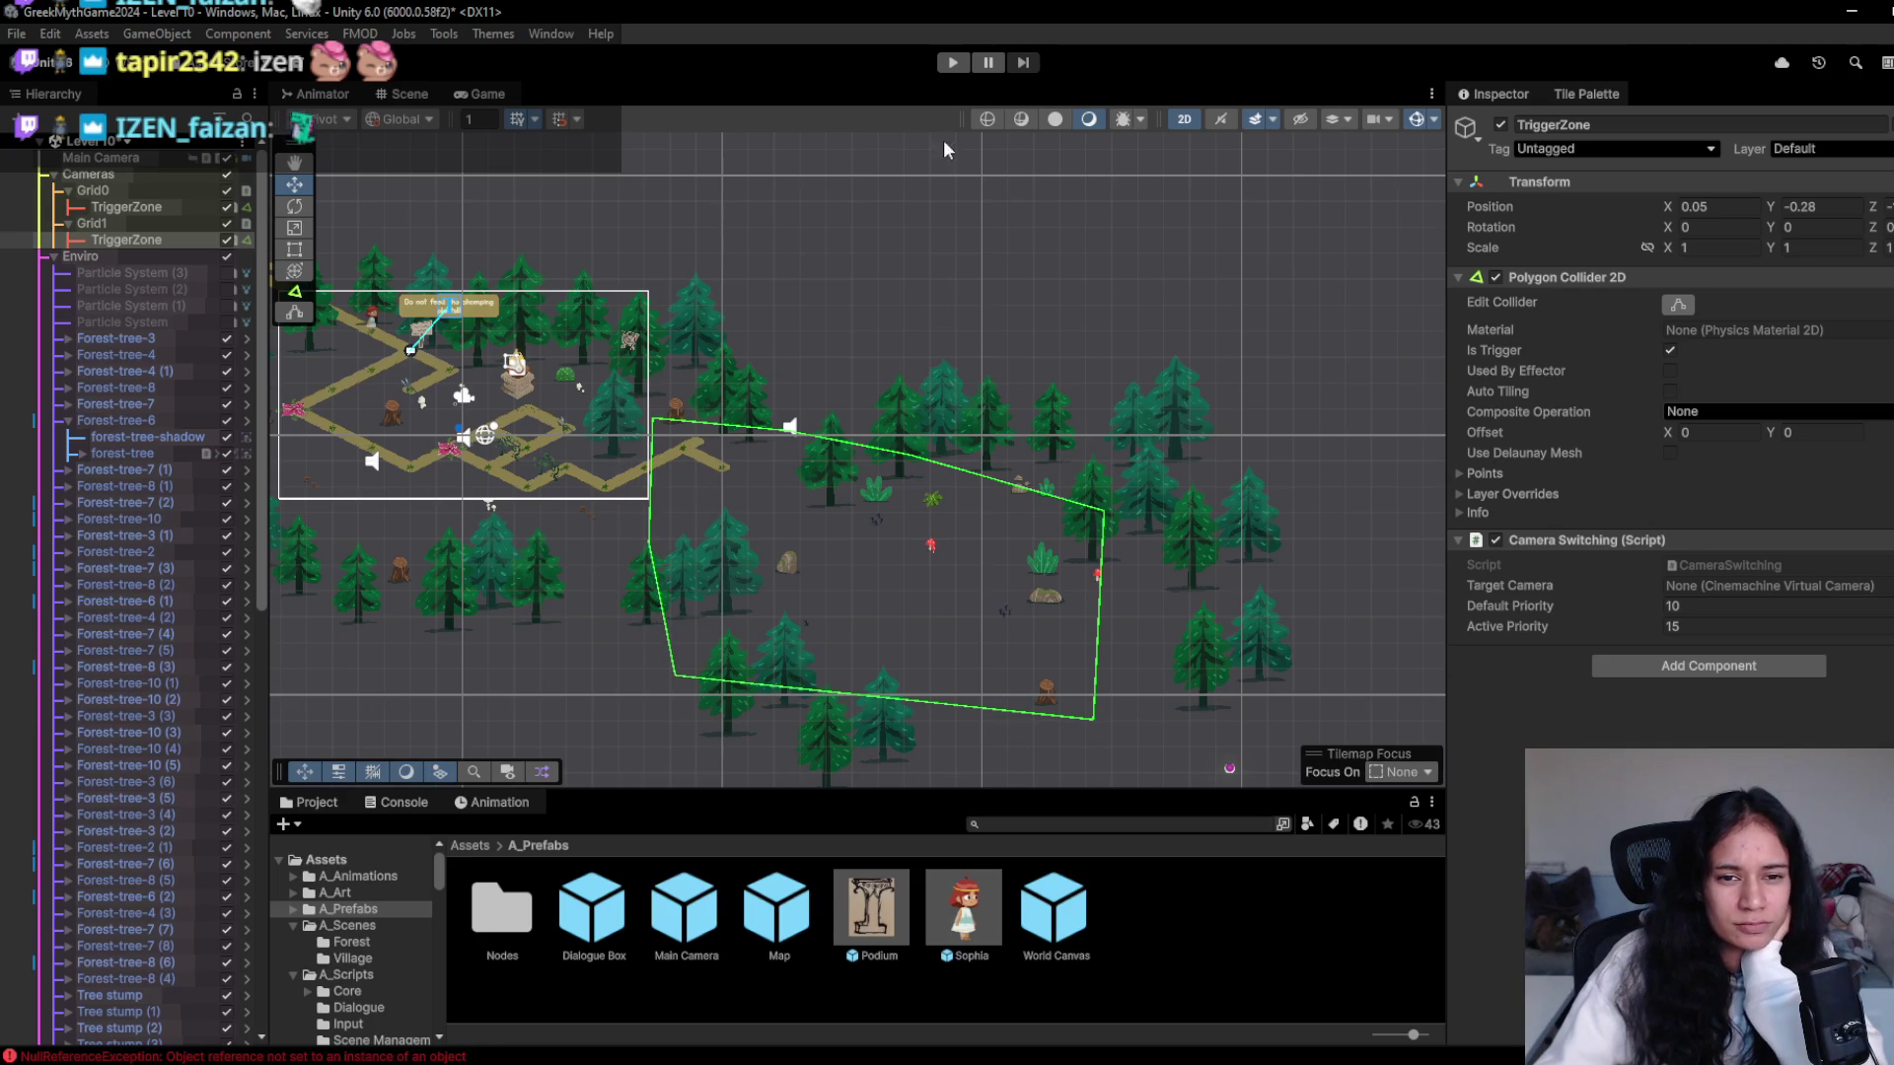
left_click(963, 62)
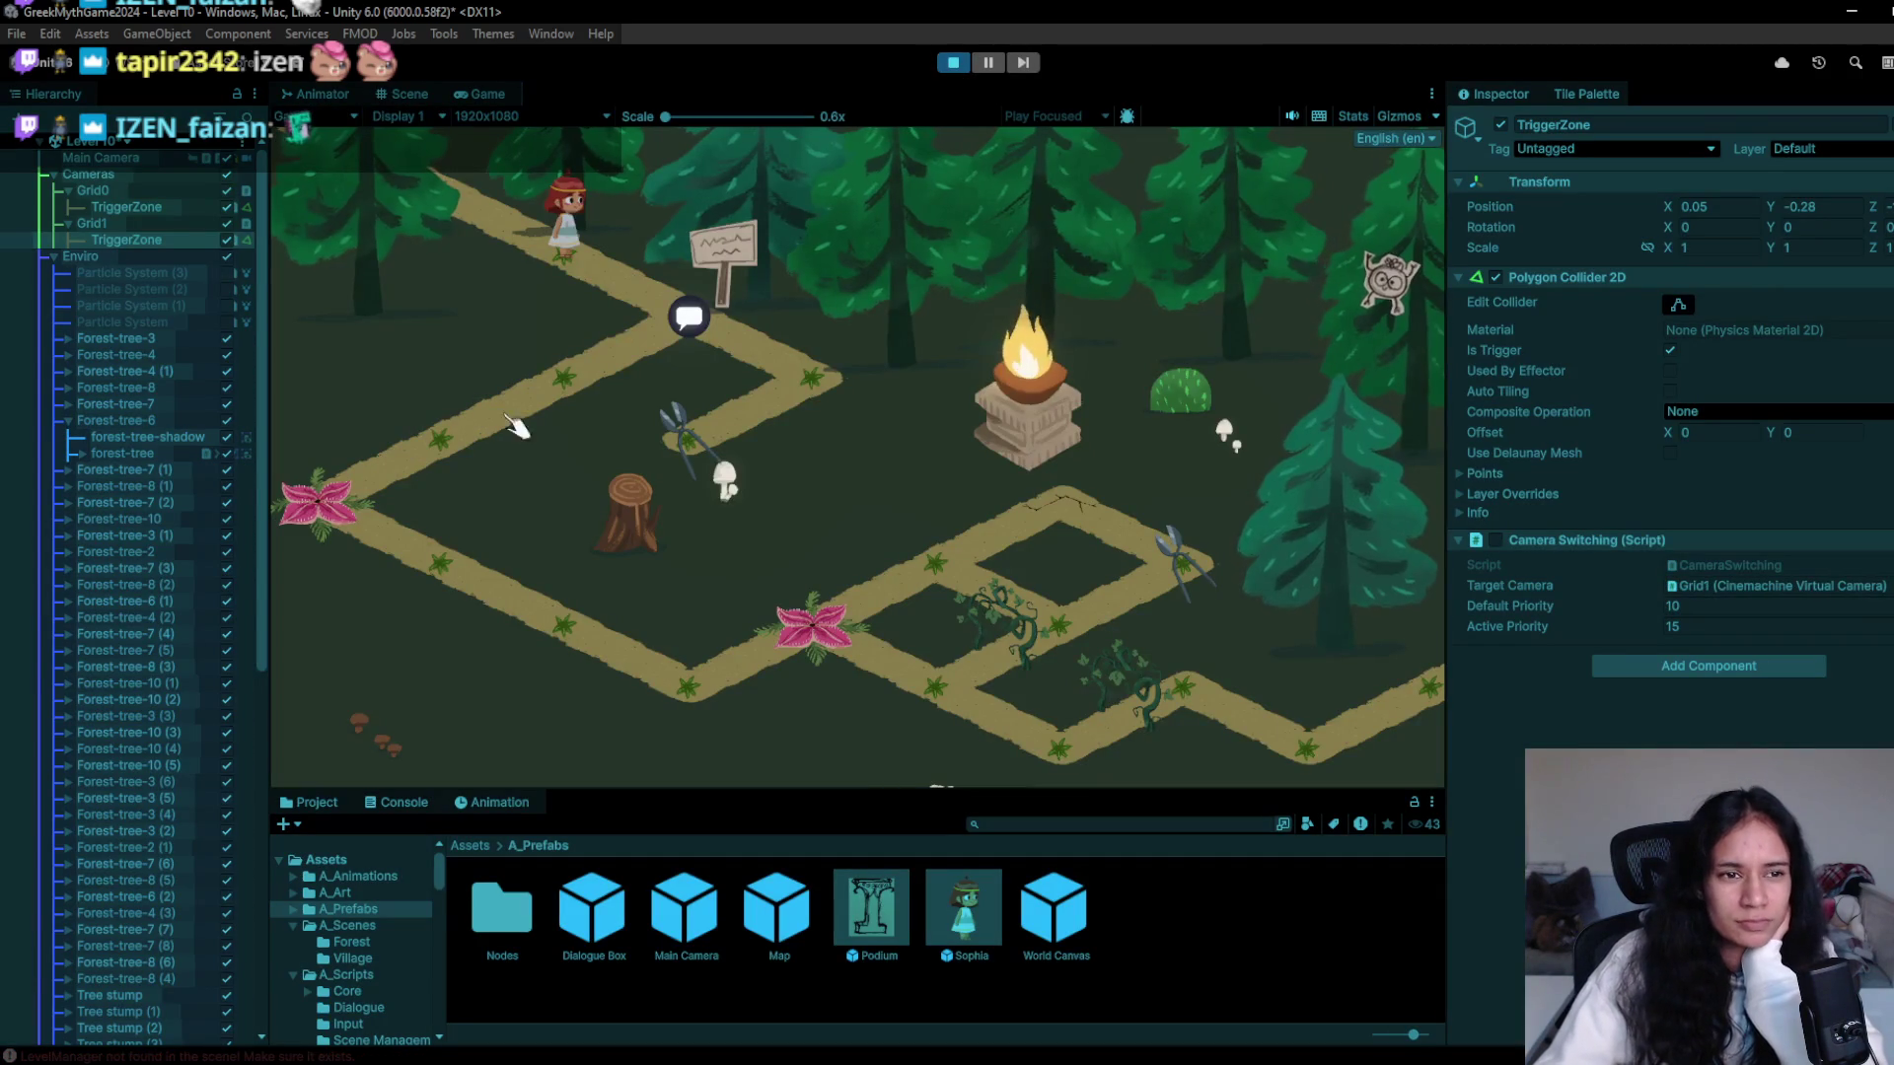
- Walk the character down the path, collect the pouch and head up to the shears
left_click(677, 407)
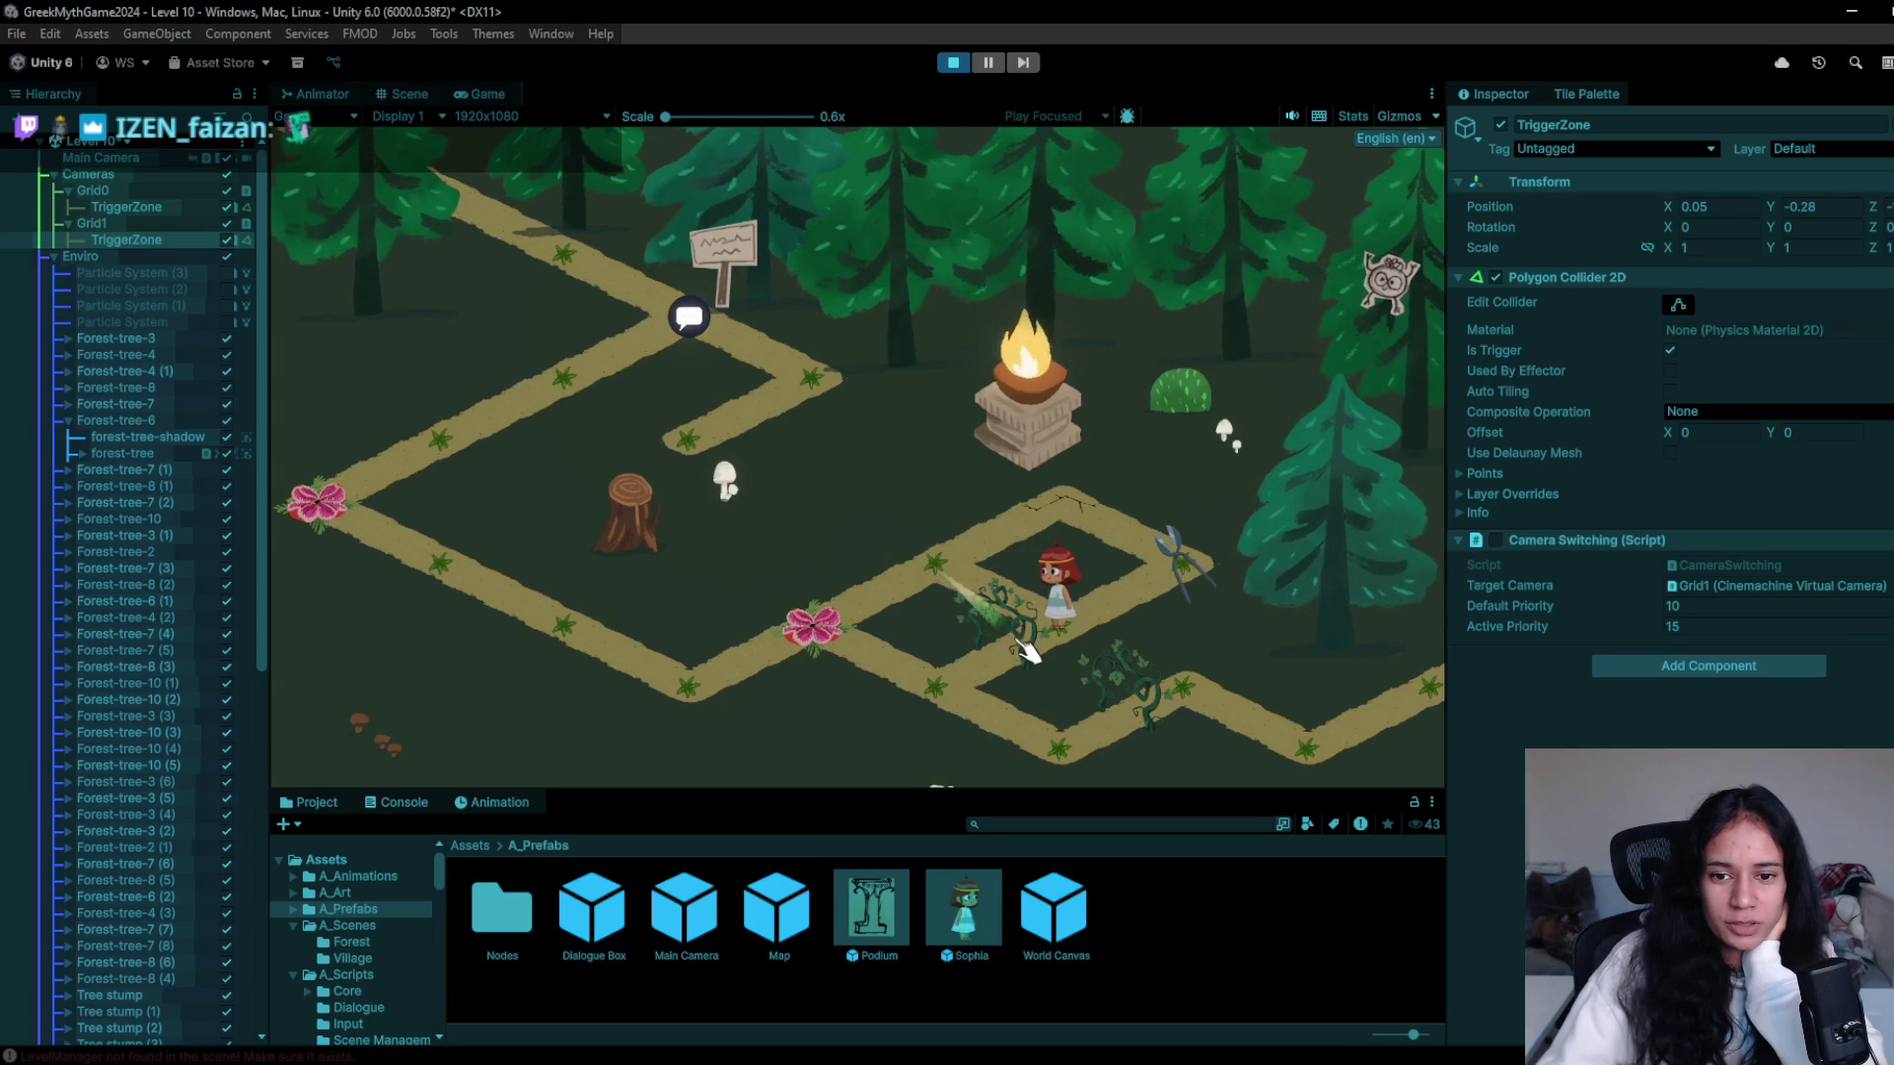
key("a")
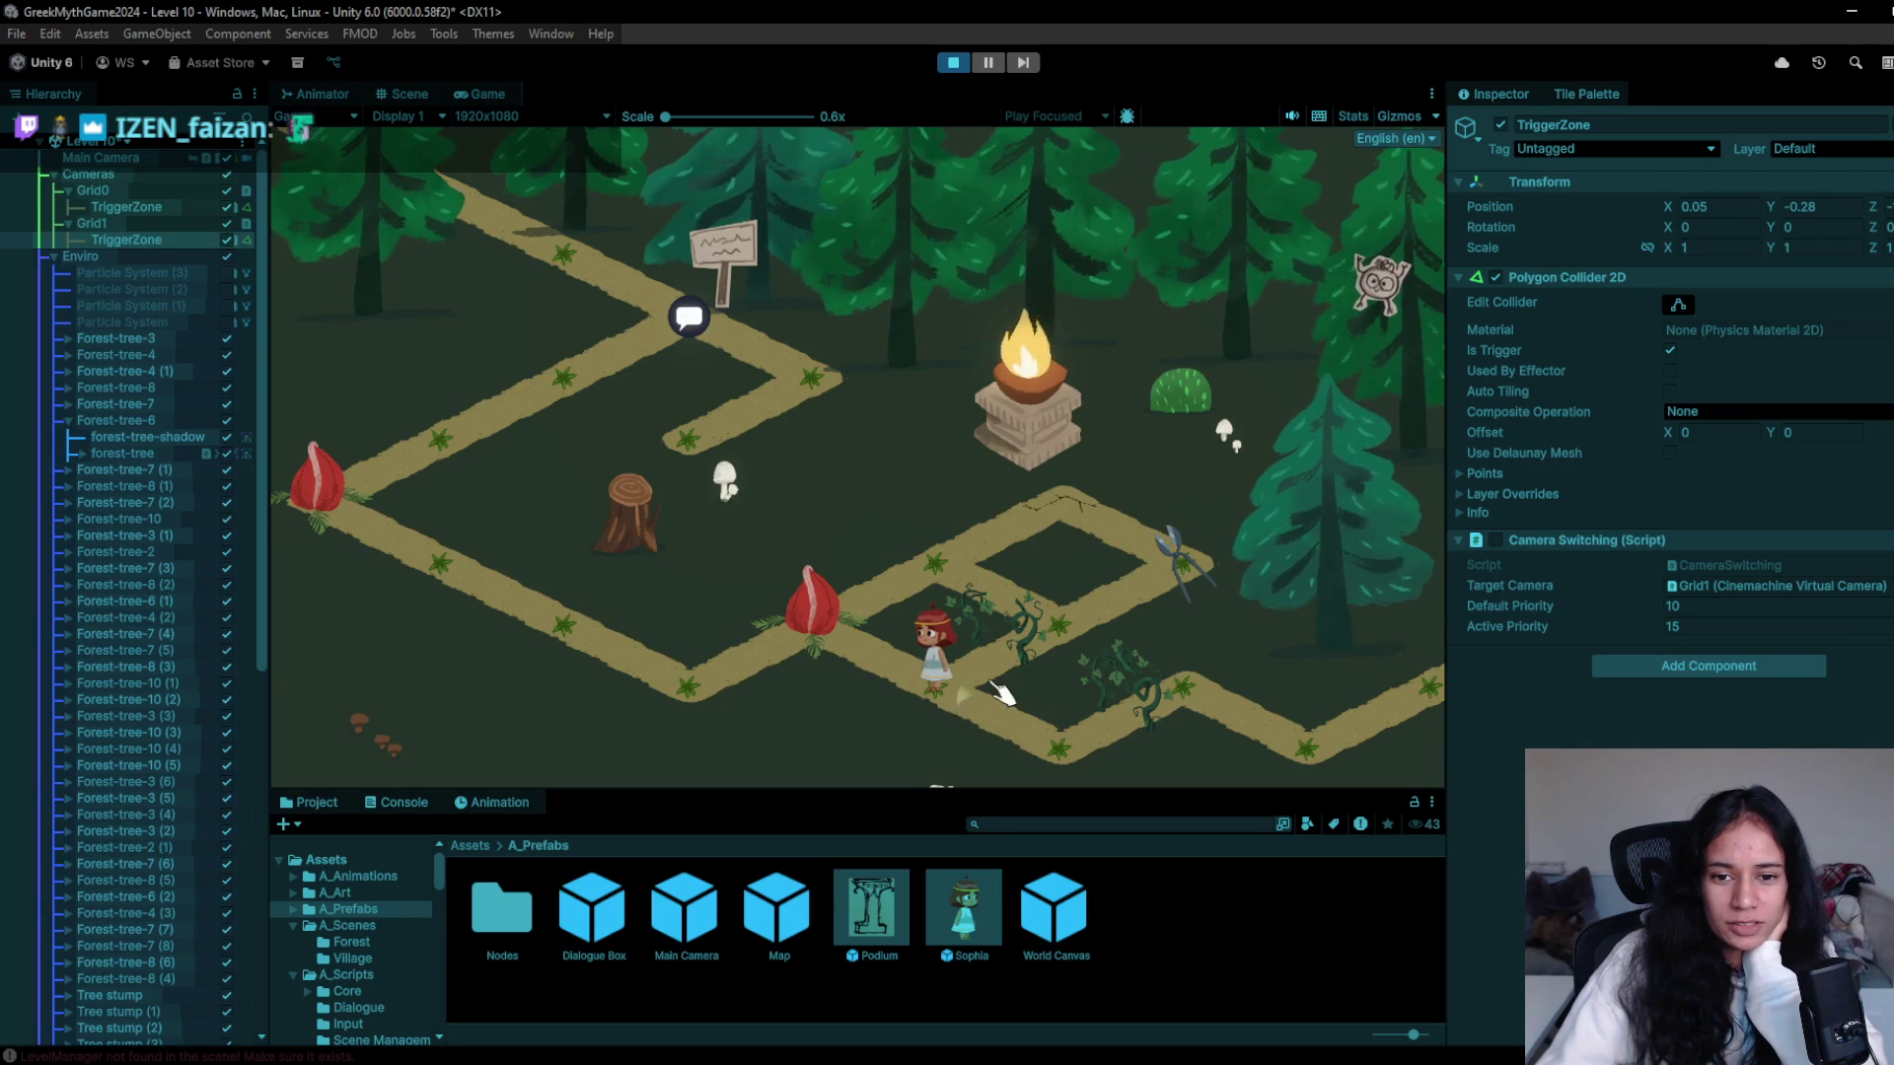
key("d")
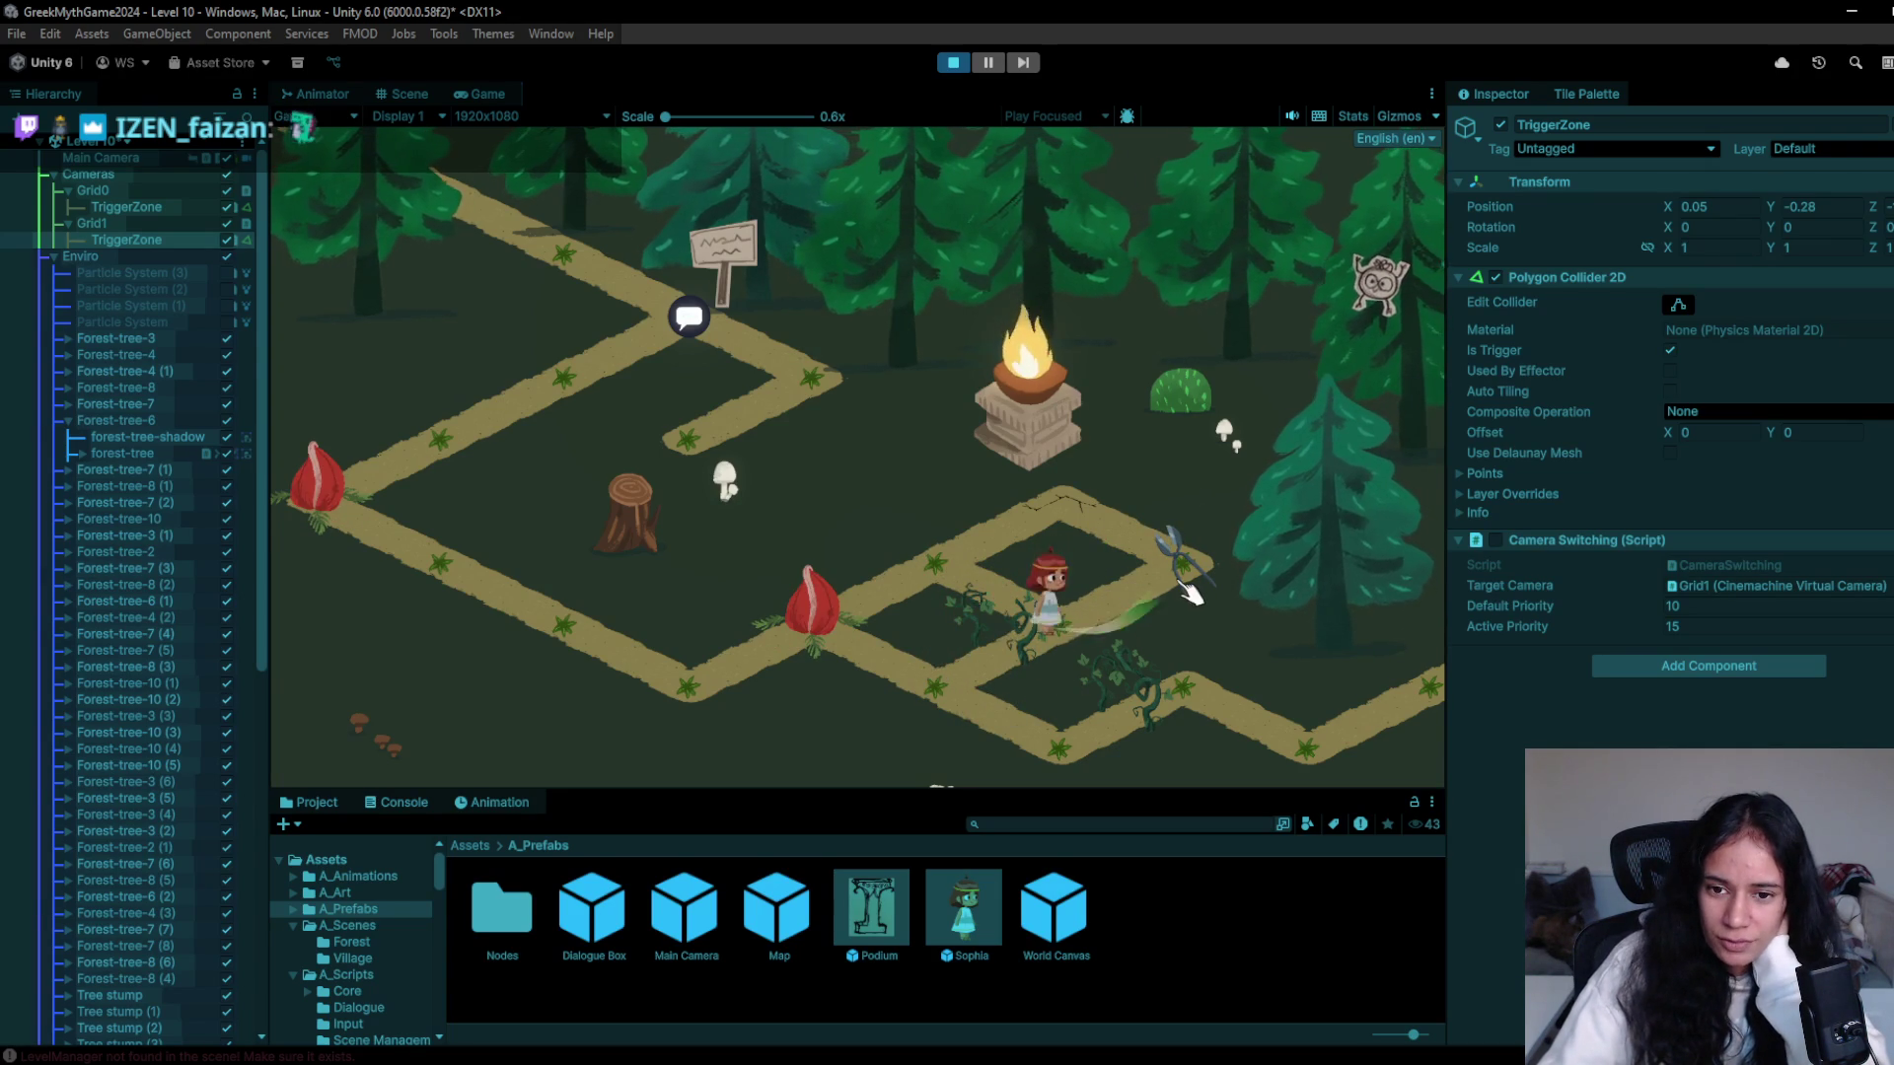
key("a")
key("a")
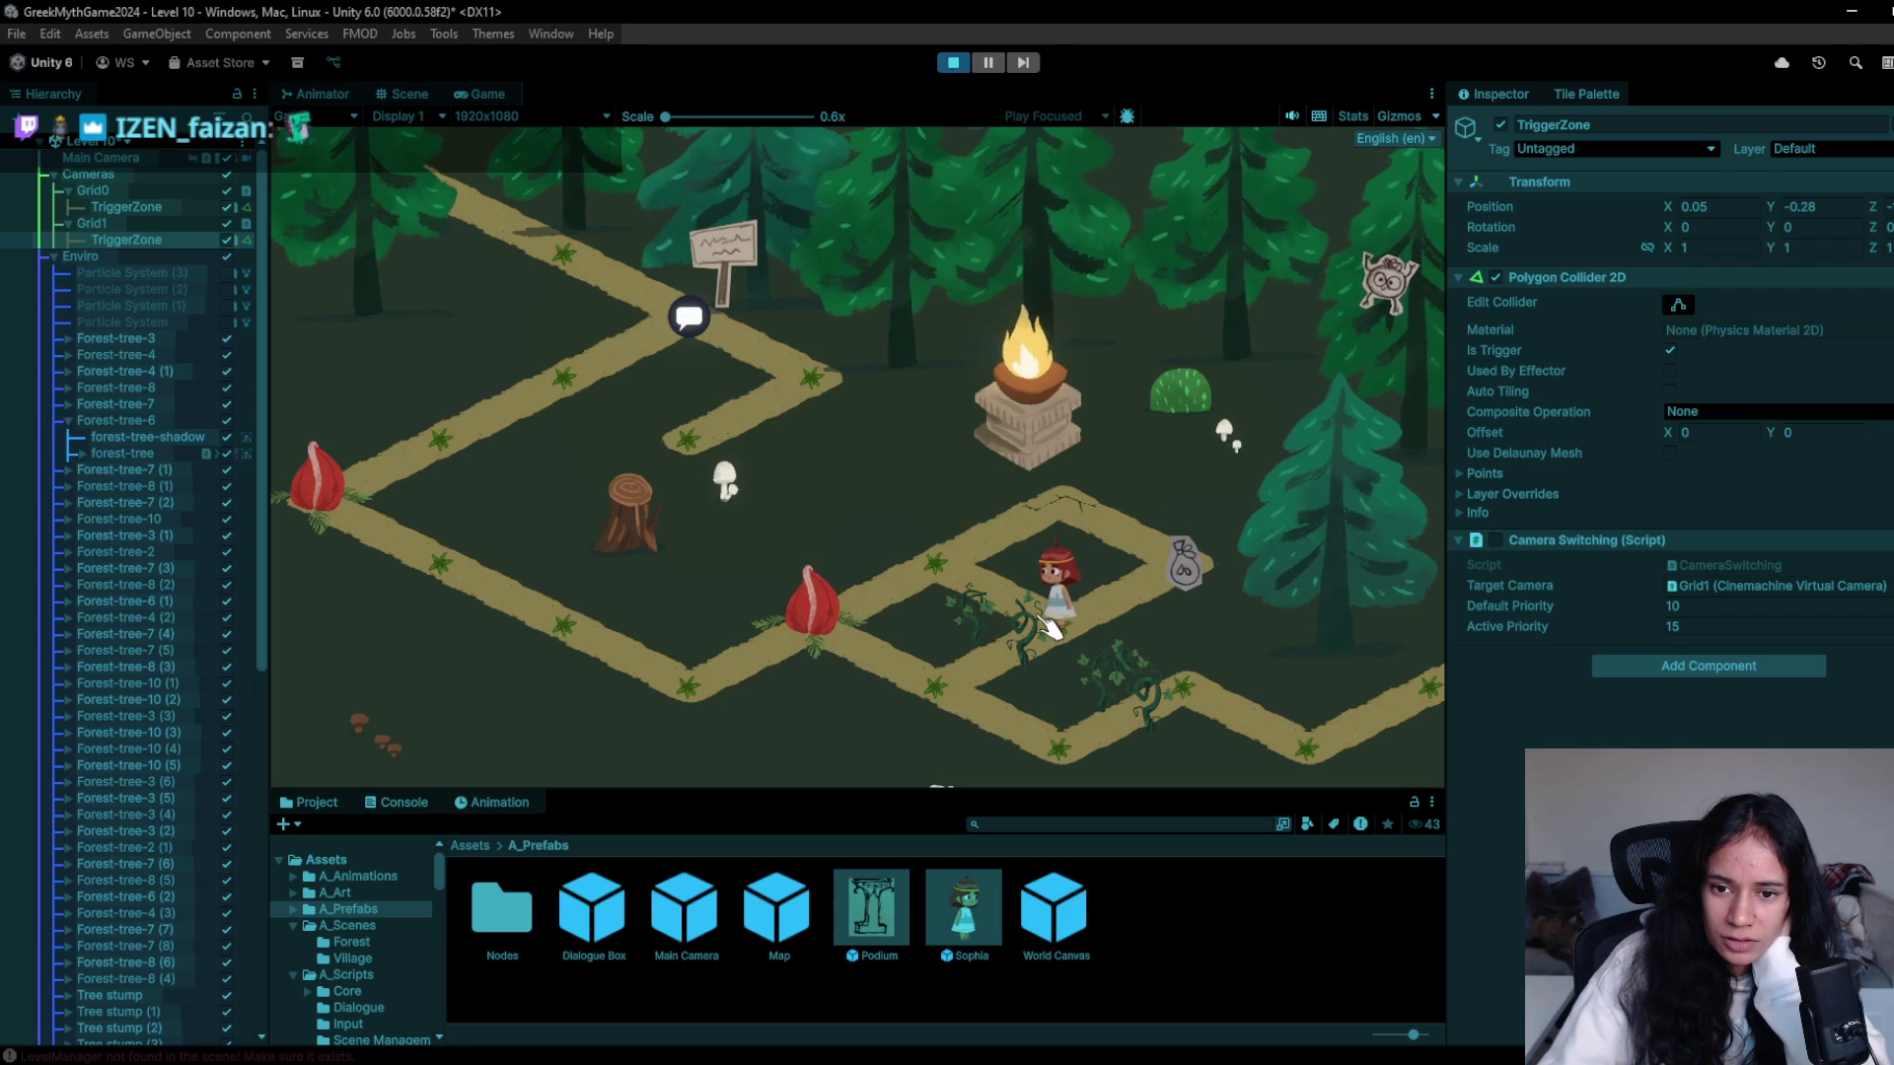
key("d")
key("a")
- Walk the character around the path loop and off the view's upper-right edge
key("s")
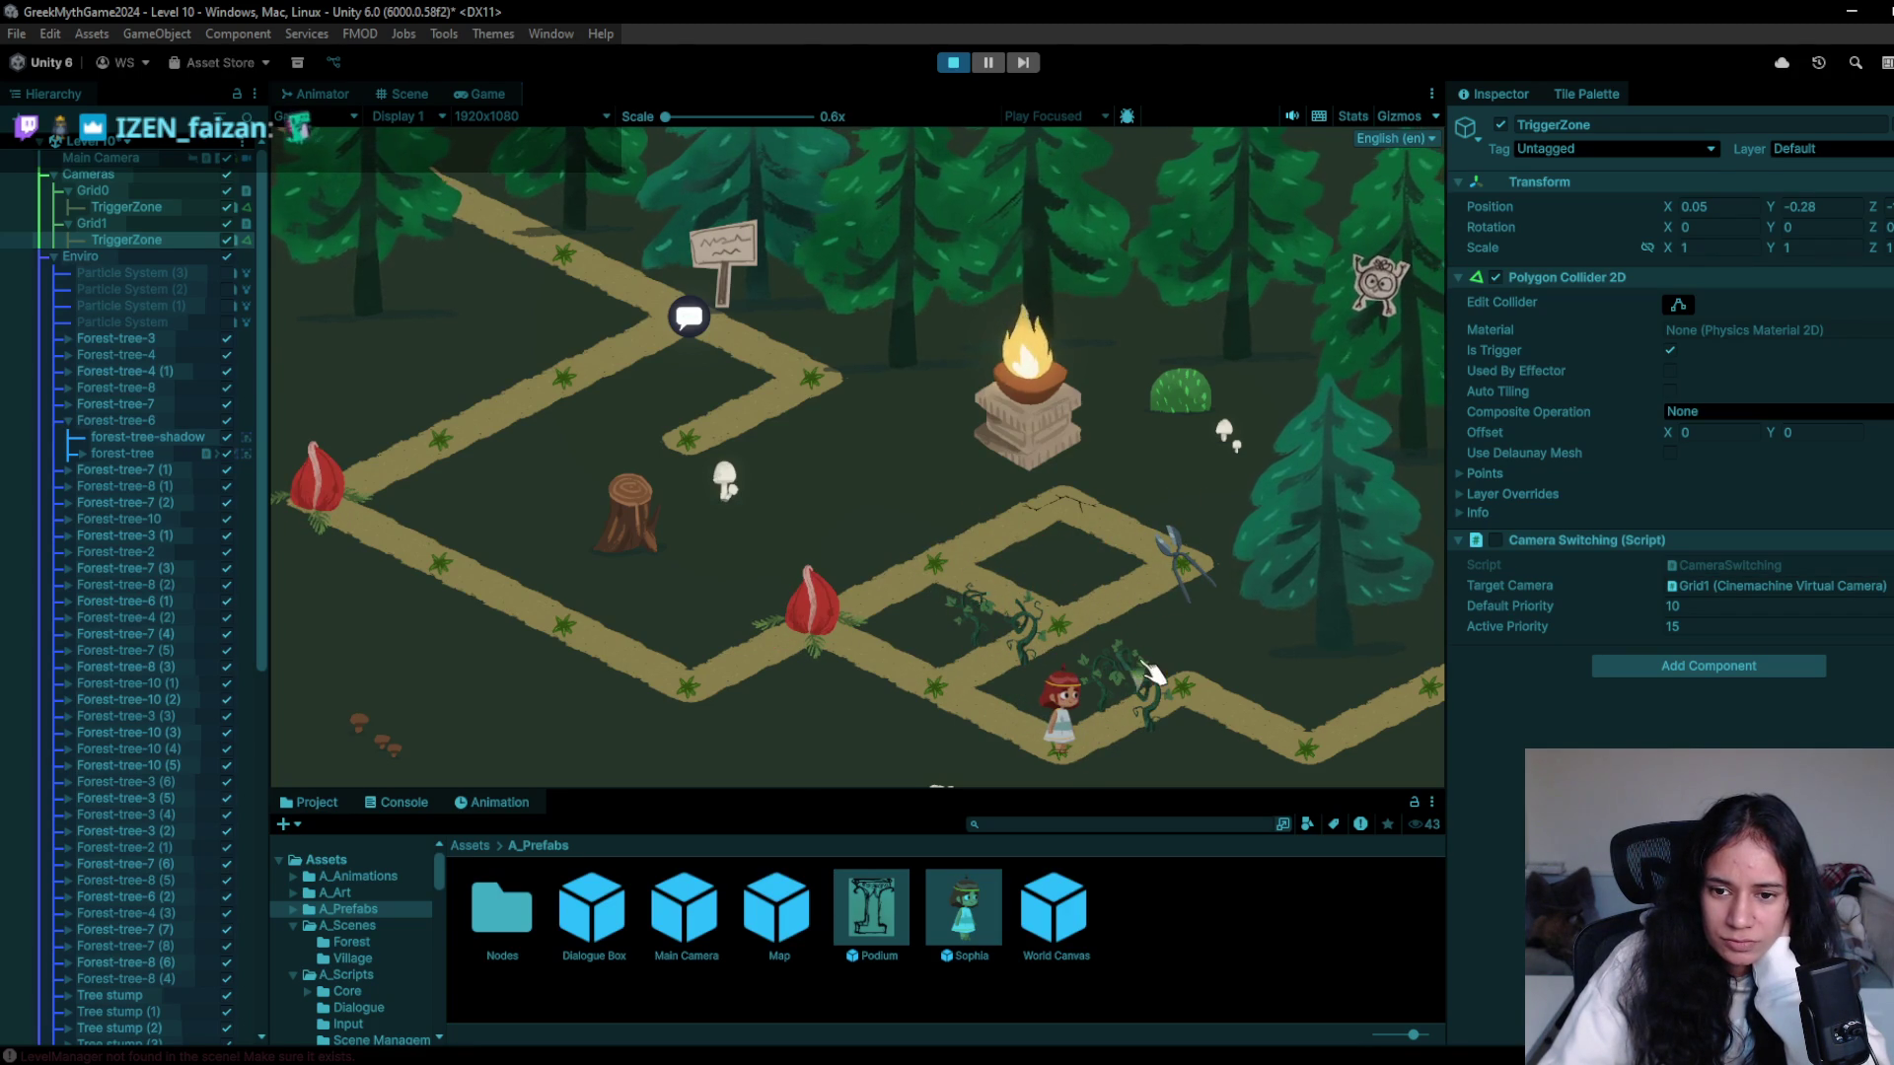
key("w")
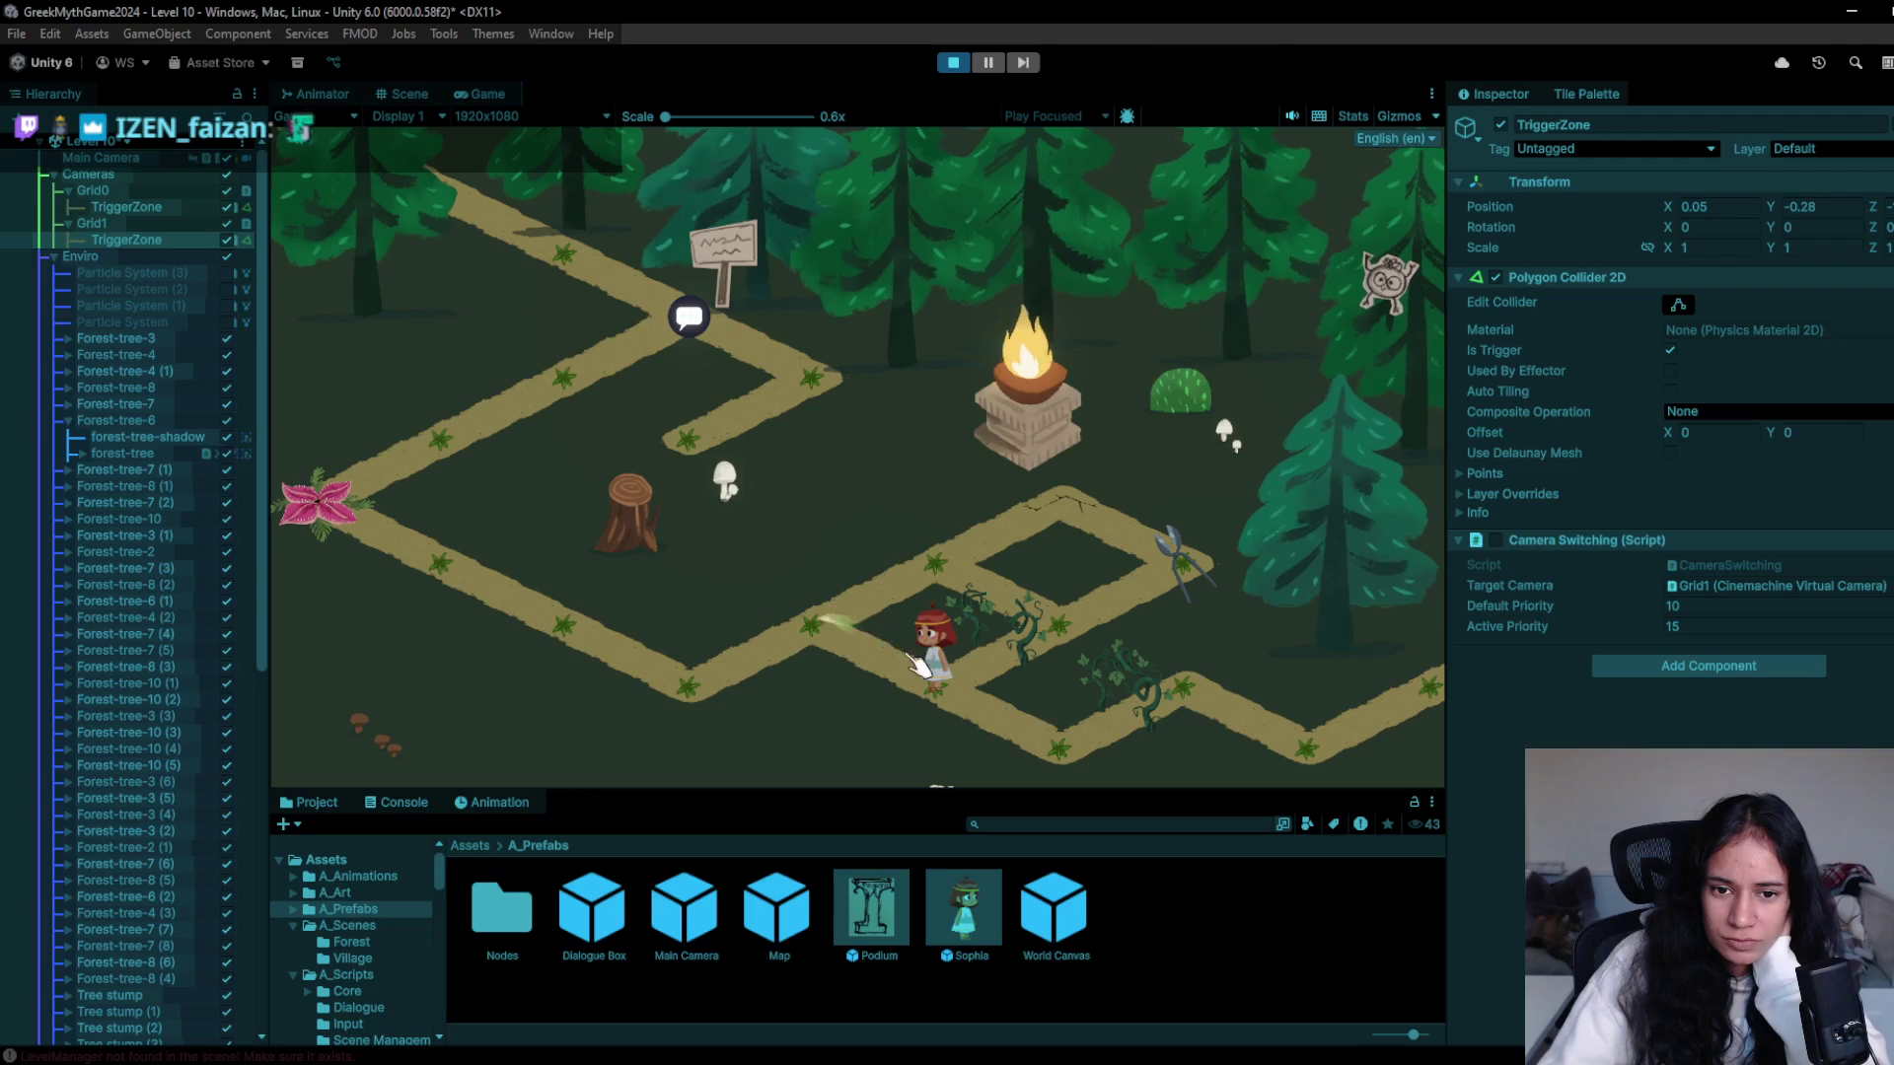
key("w")
key("d")
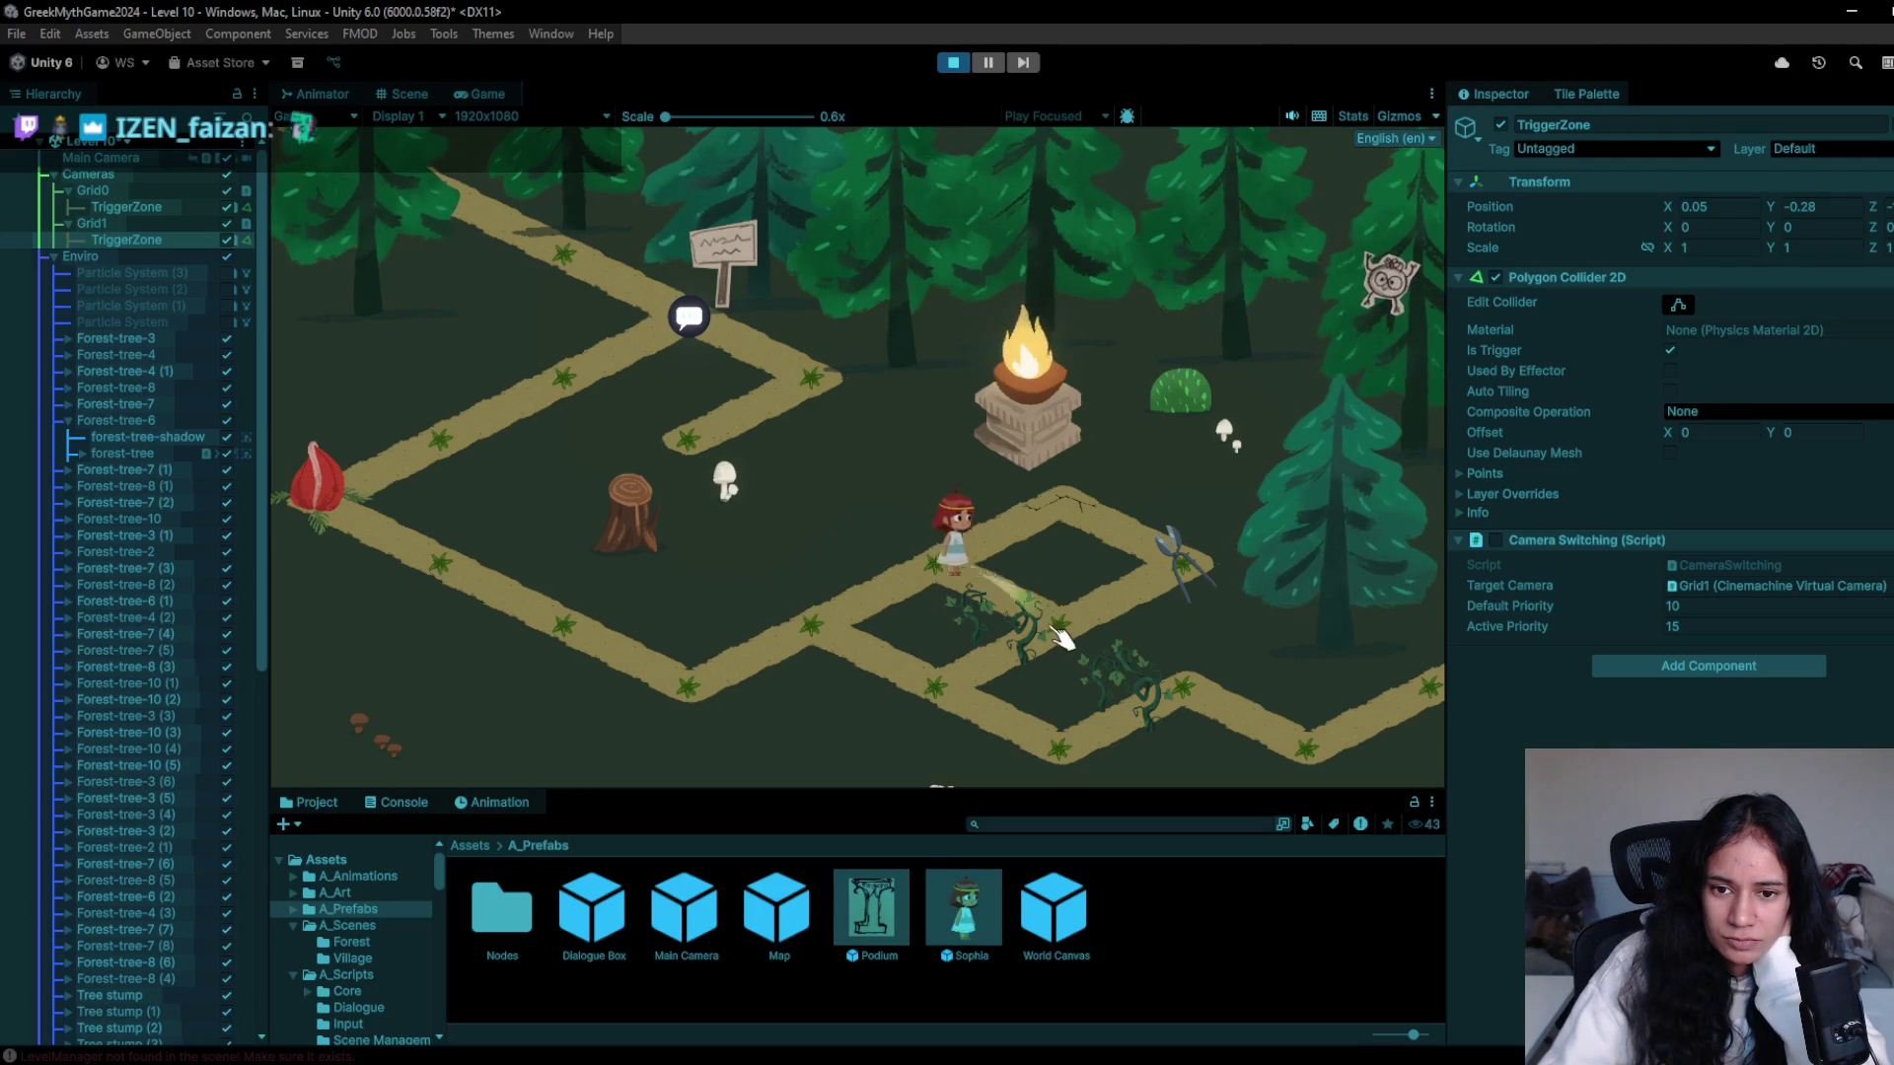
key("w")
key("a")
key("s")
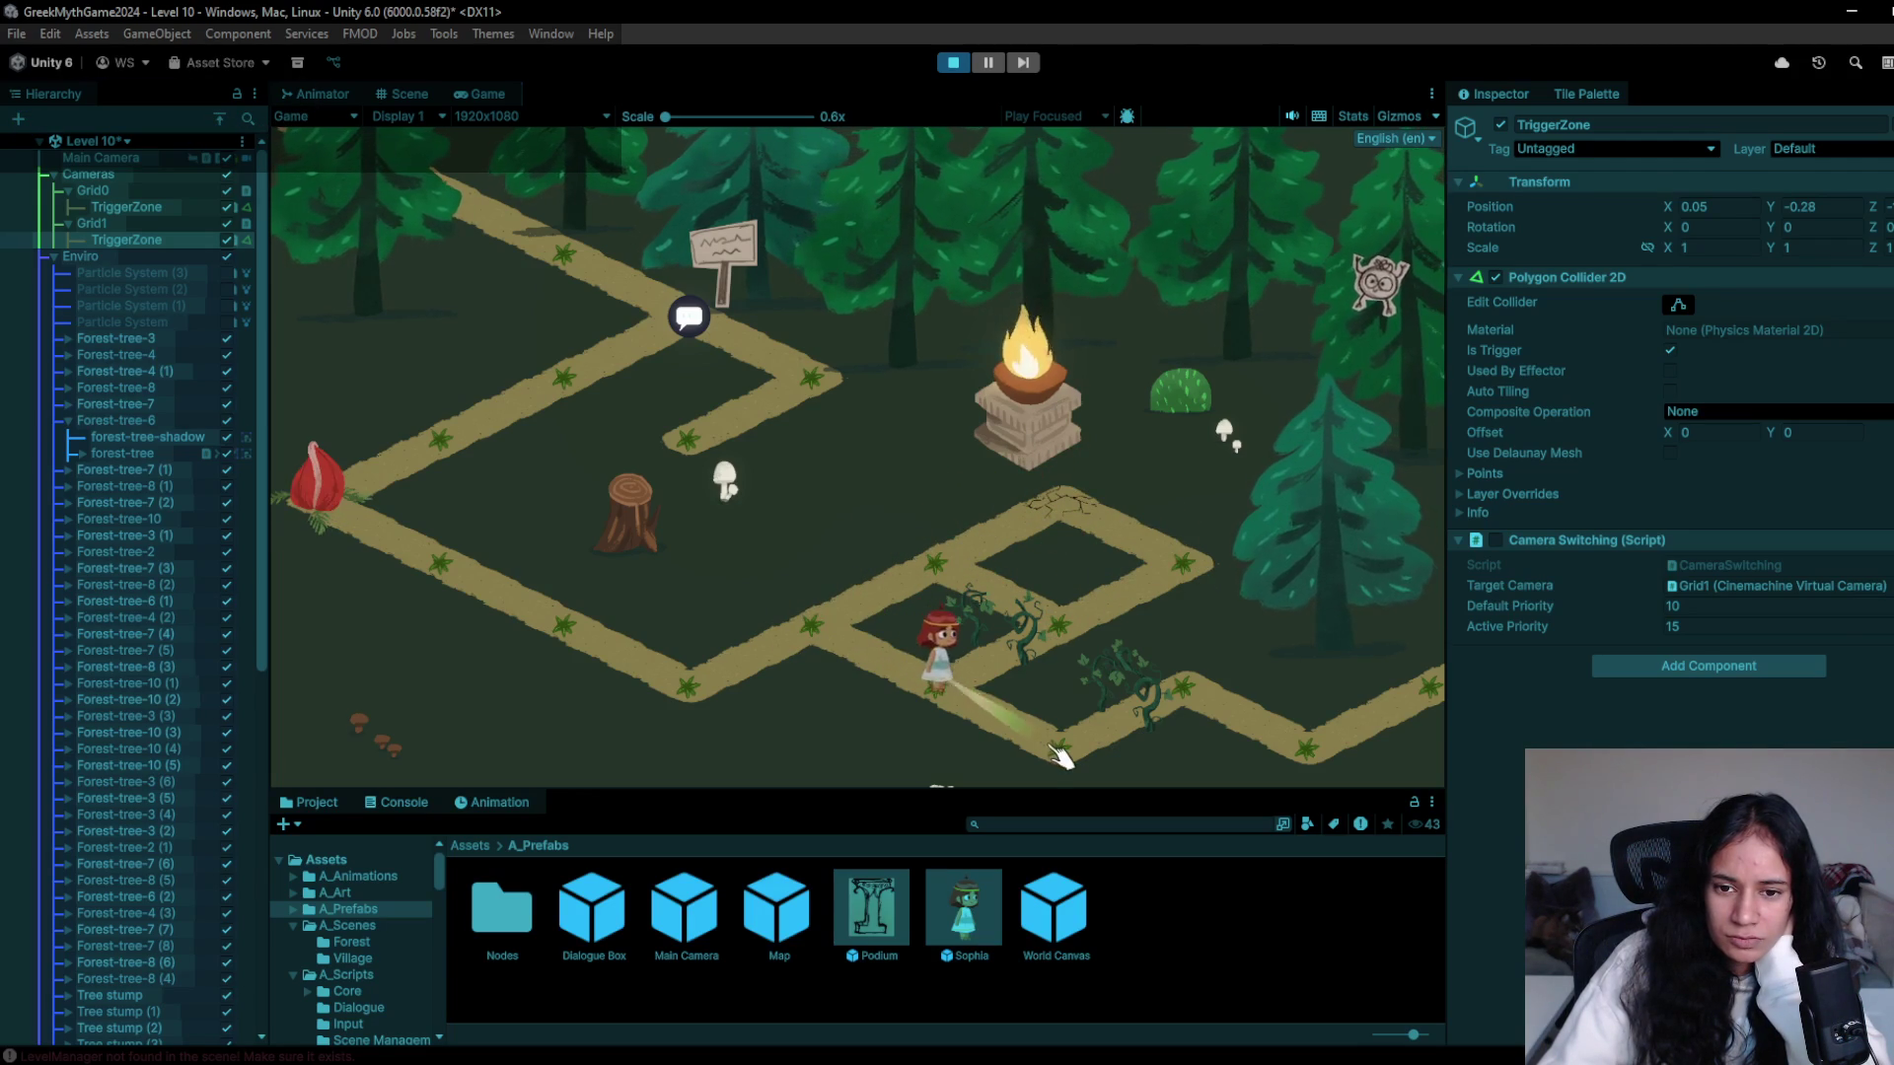
key("d")
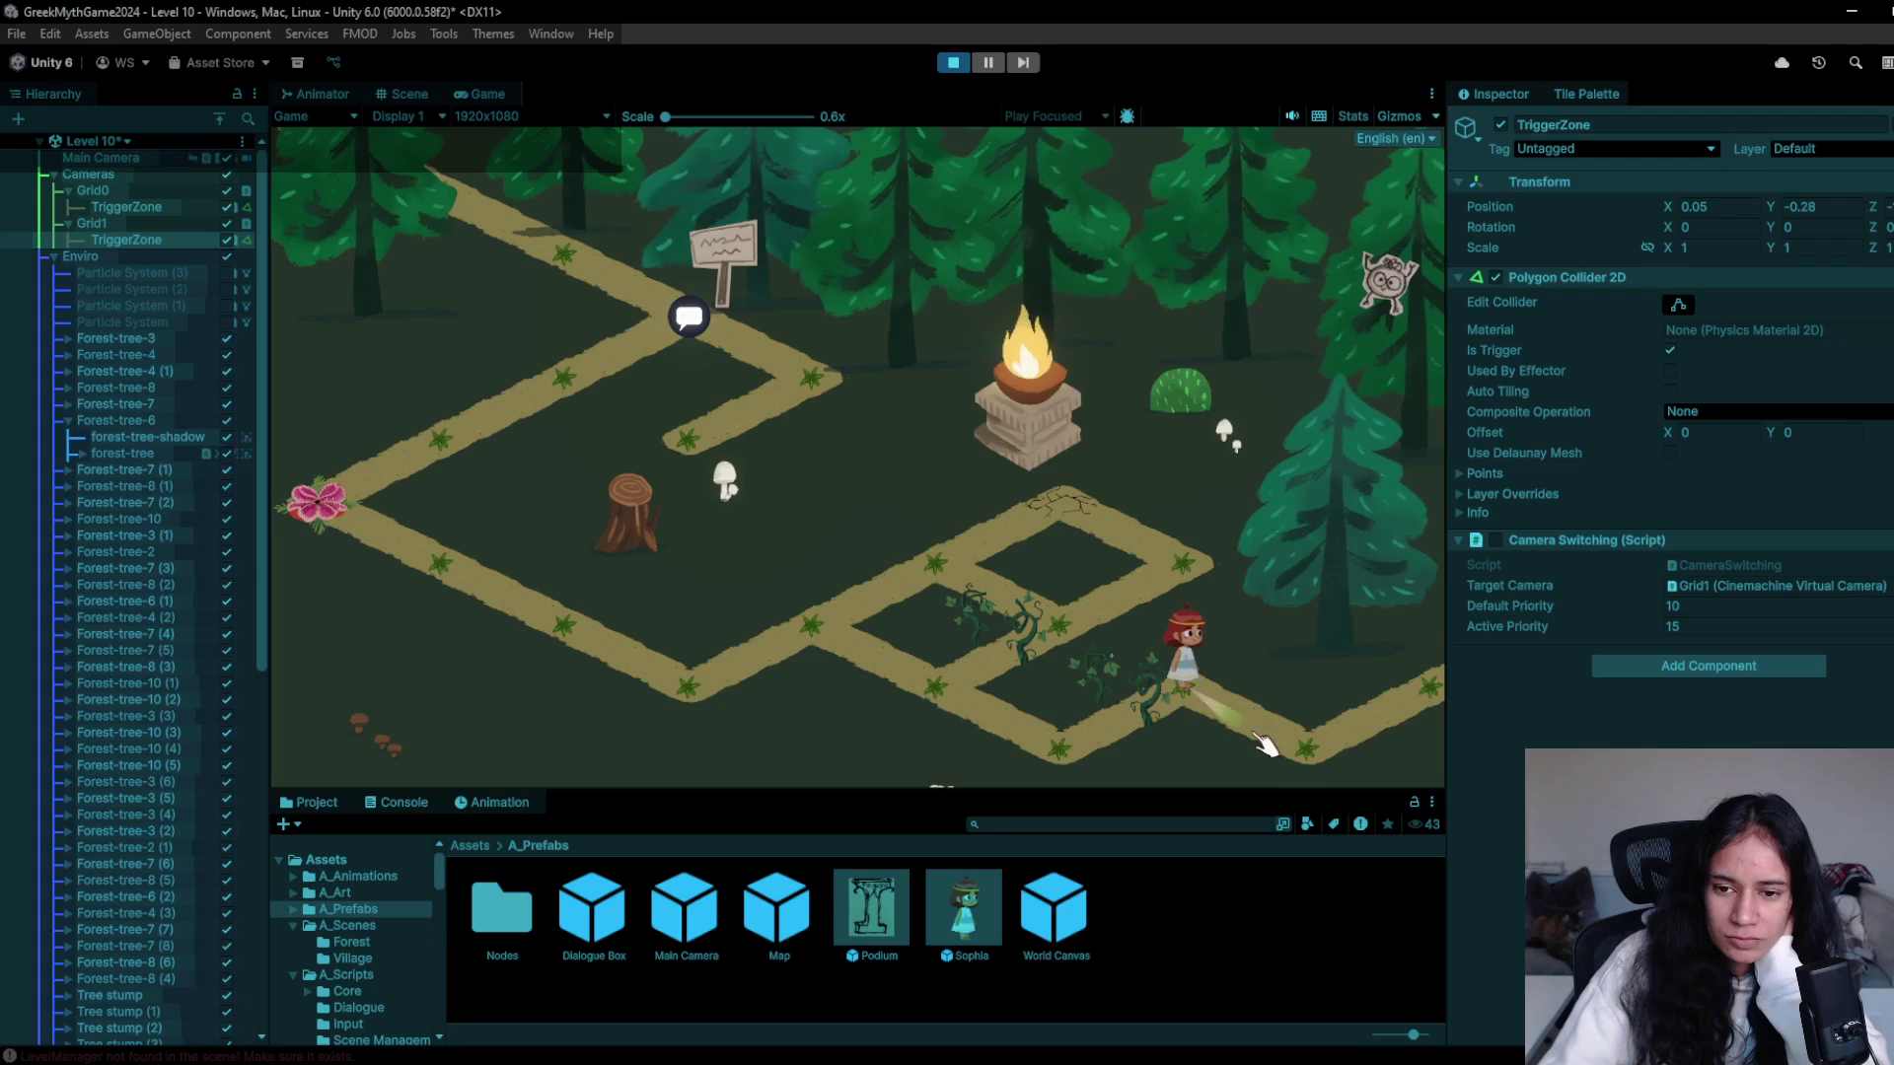
key("w")
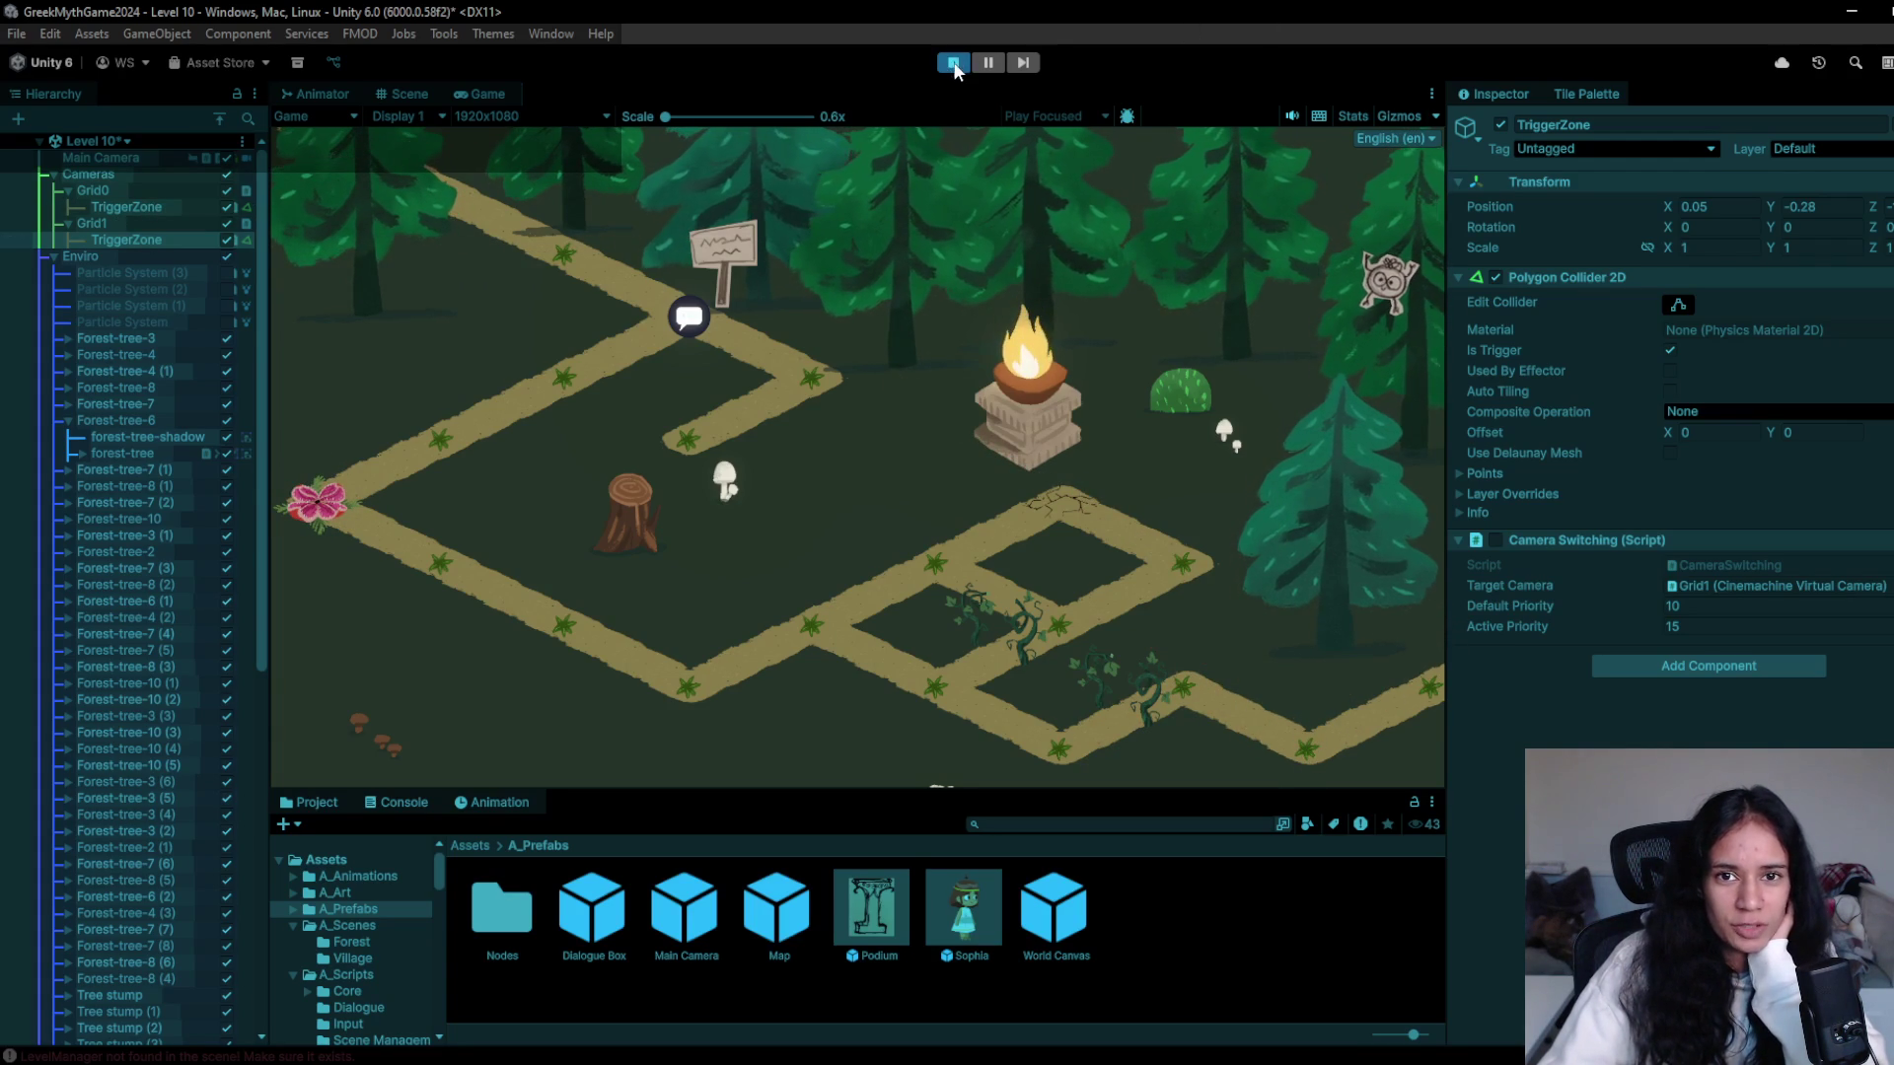
- Stop the playtest and inspect Grid1's TriggerZone with the camera areas in view
key("ctrl+p")
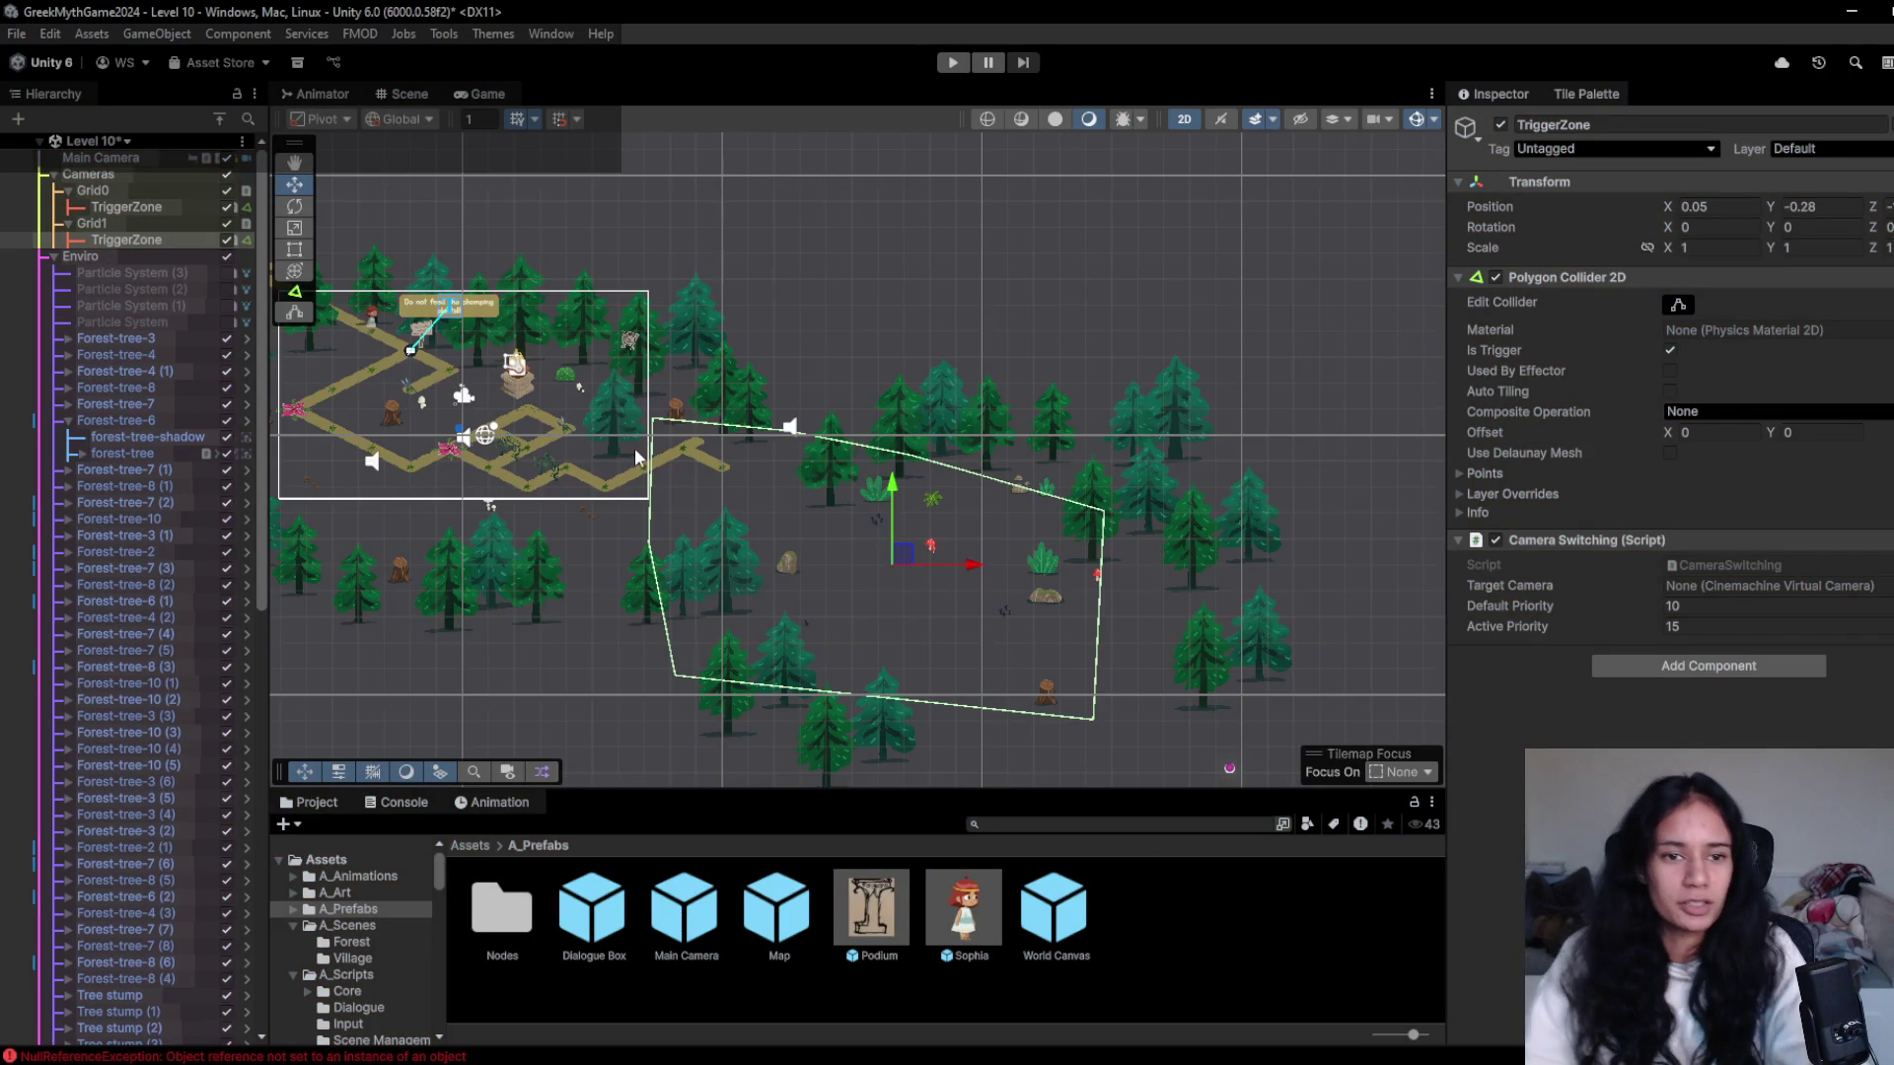
mouse_move(654, 450)
left_mouse_down()
mouse_move(791, 501)
mouse_move(881, 470)
left_mouse_up()
scroll(878, 467, "up", 2)
scroll(917, 476, "down", 5)
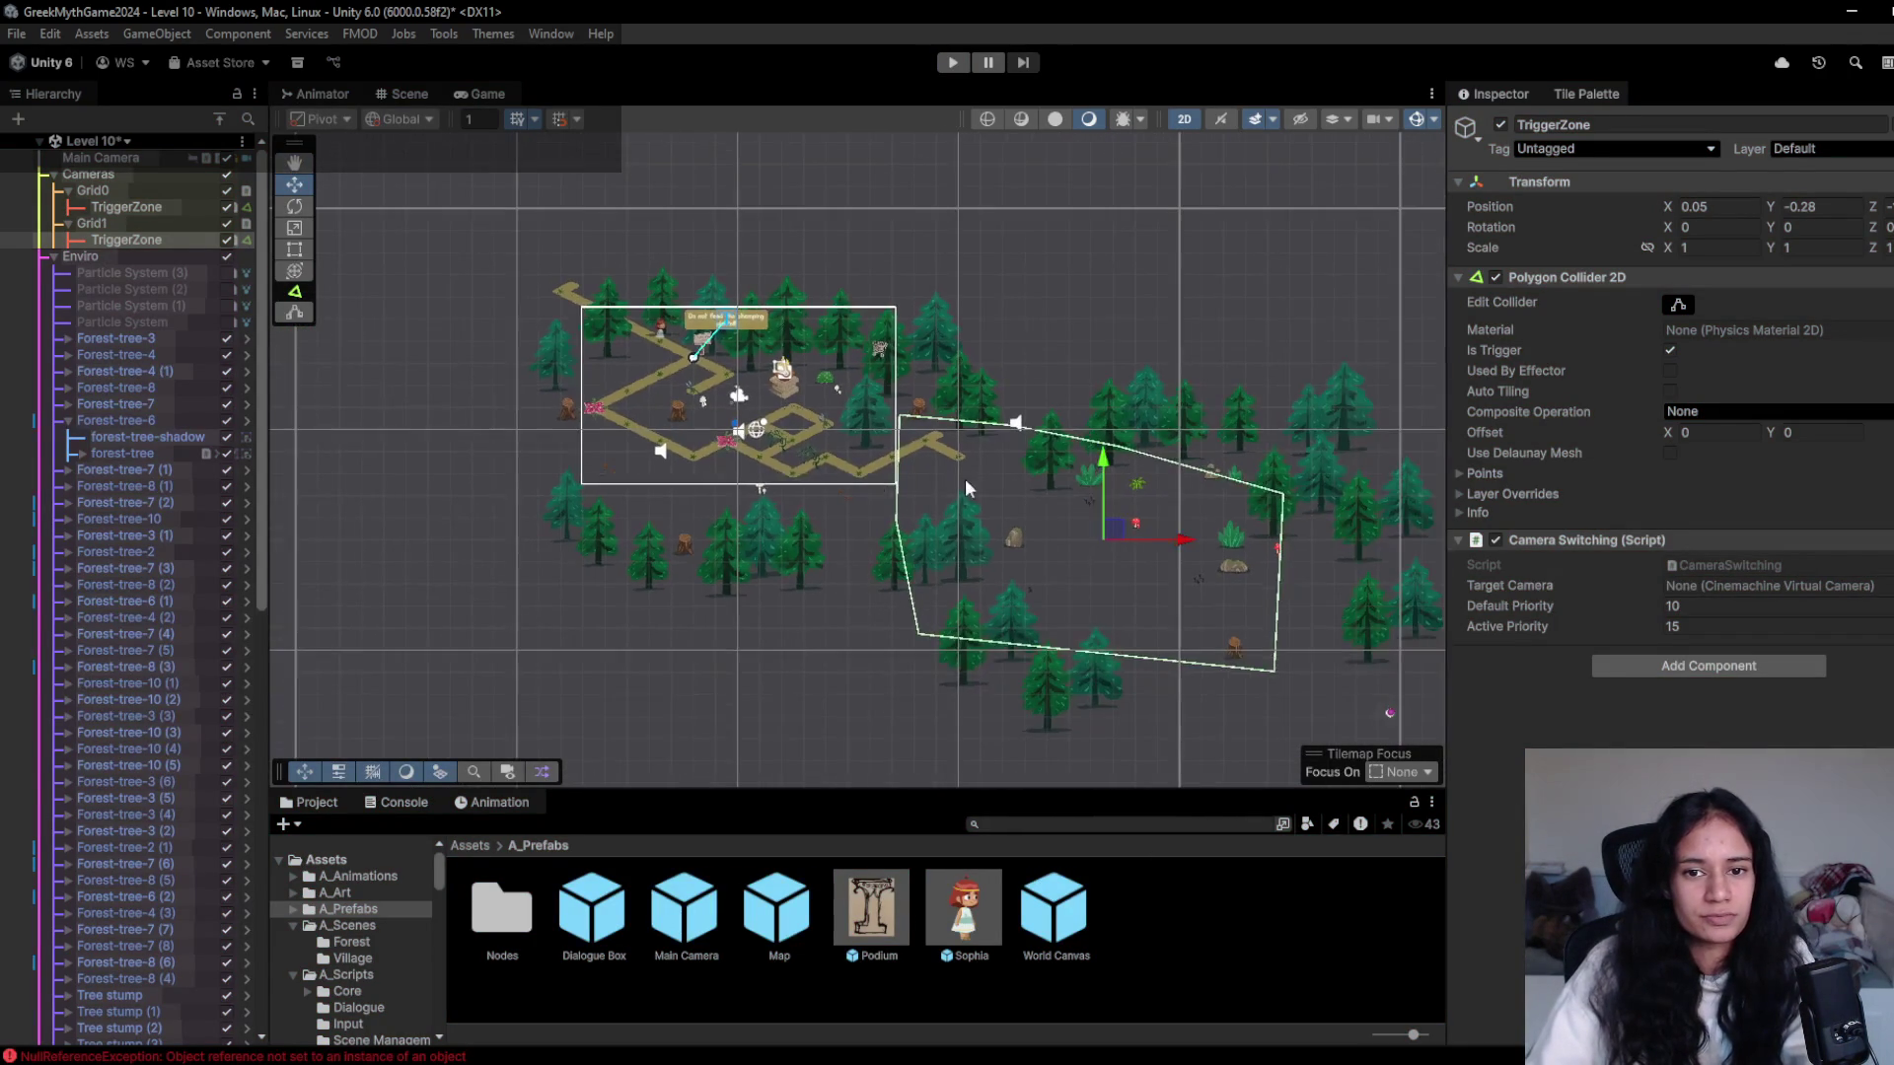
left_click(117, 229)
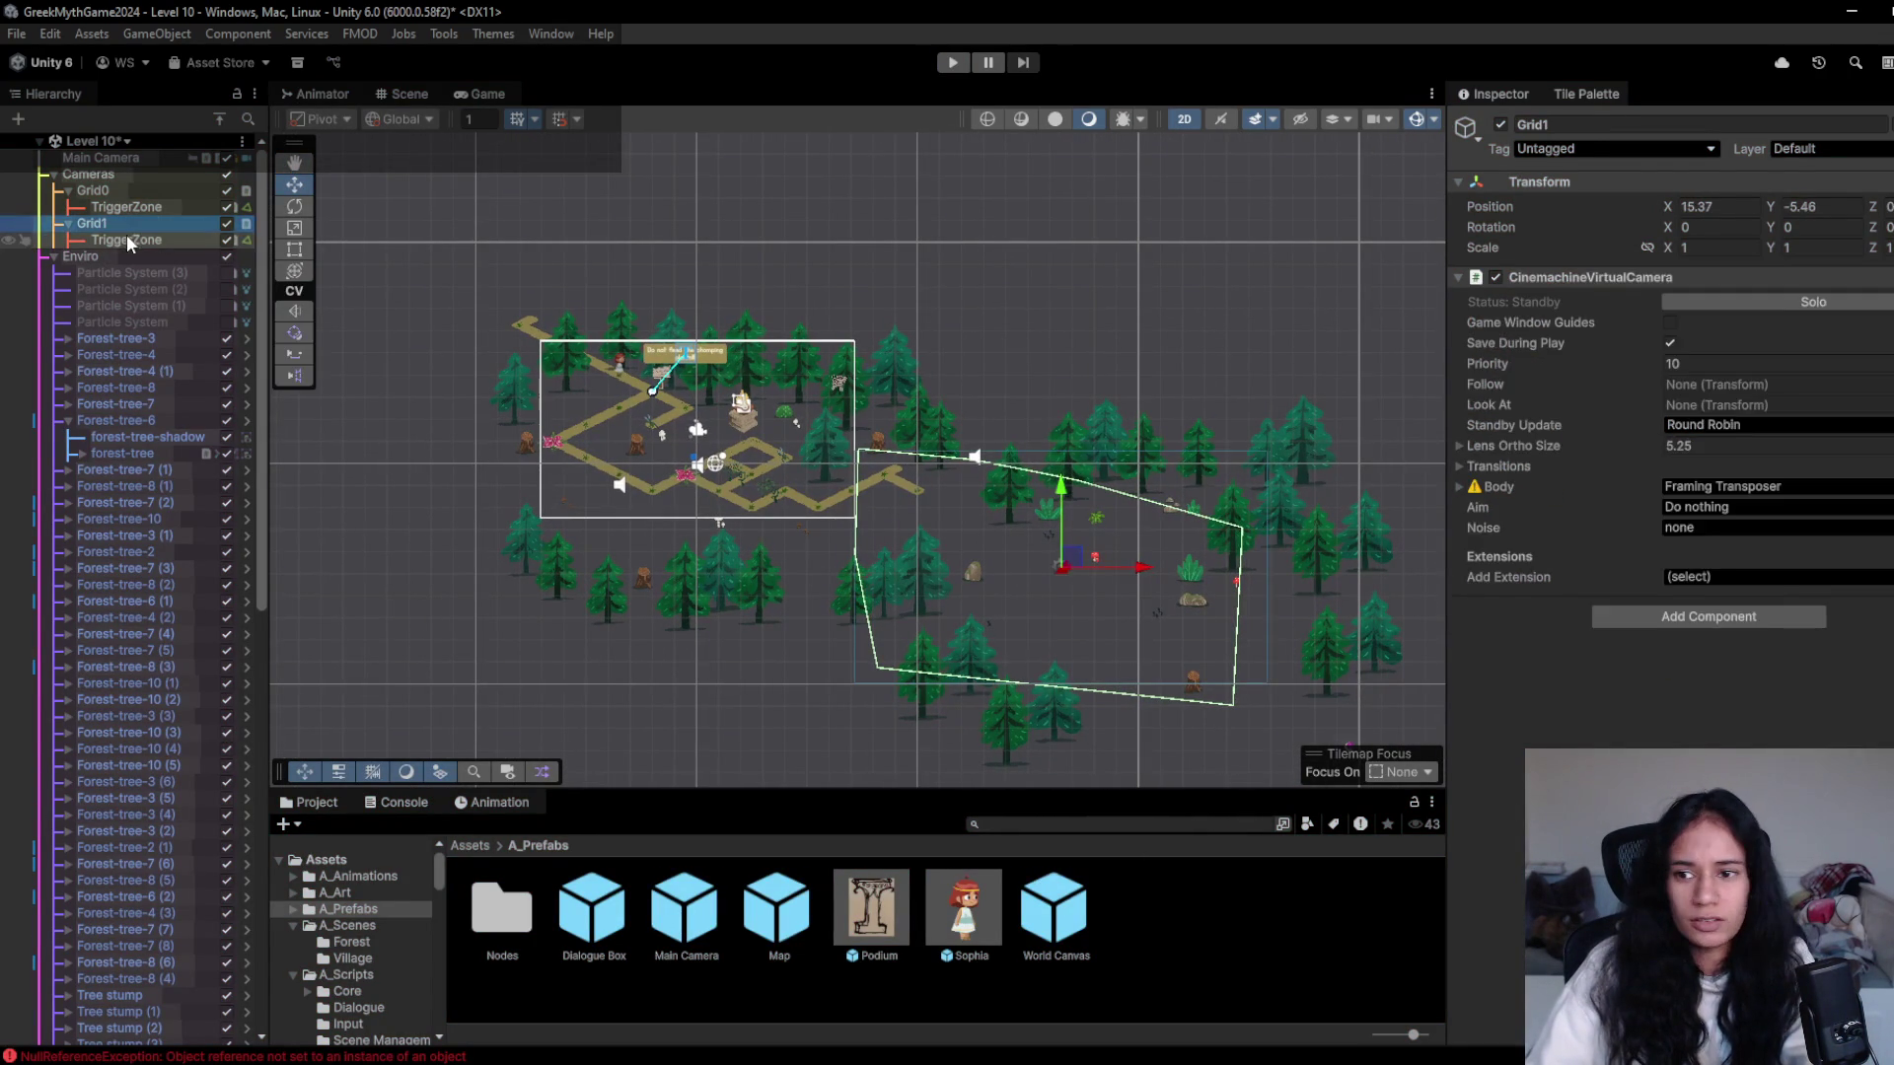
left_click(126, 240)
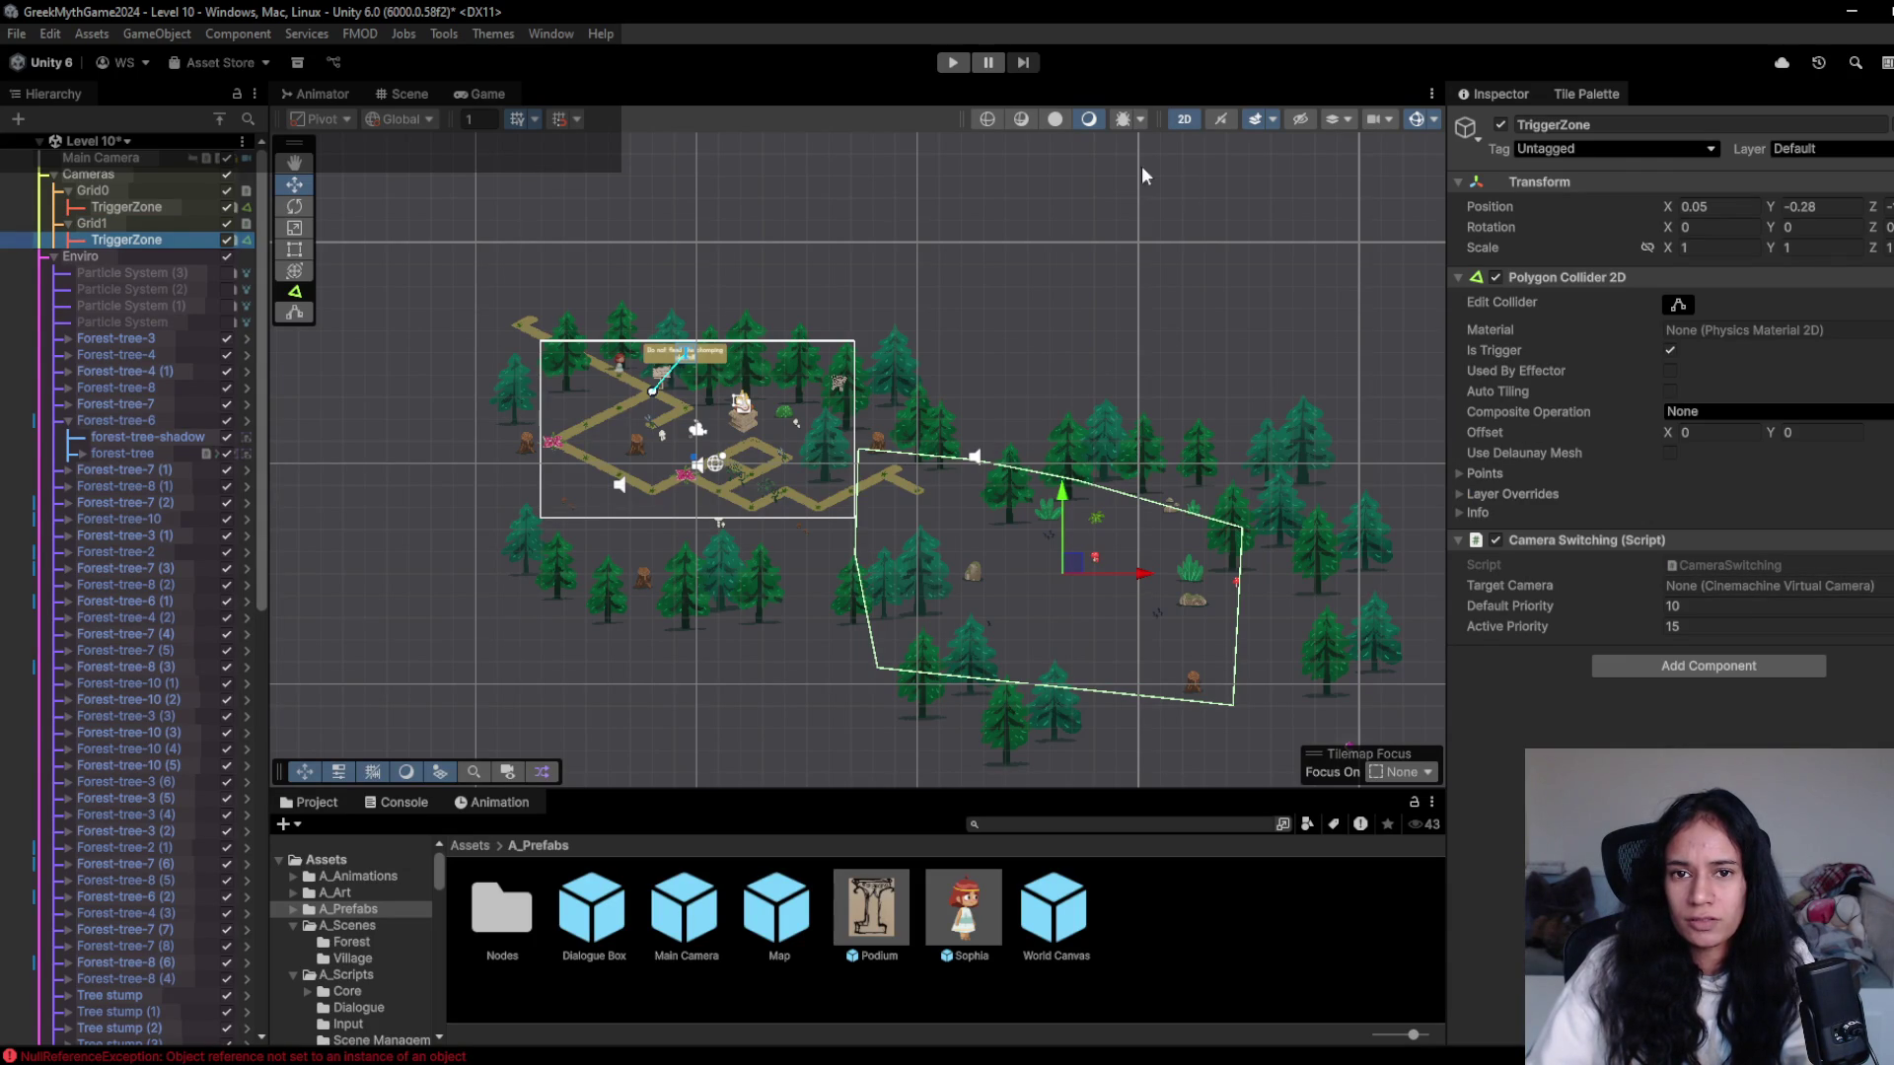
- Check Grid0's TriggerZone and Grid0's virtual camera settings, then restart play
left_click(955, 63)
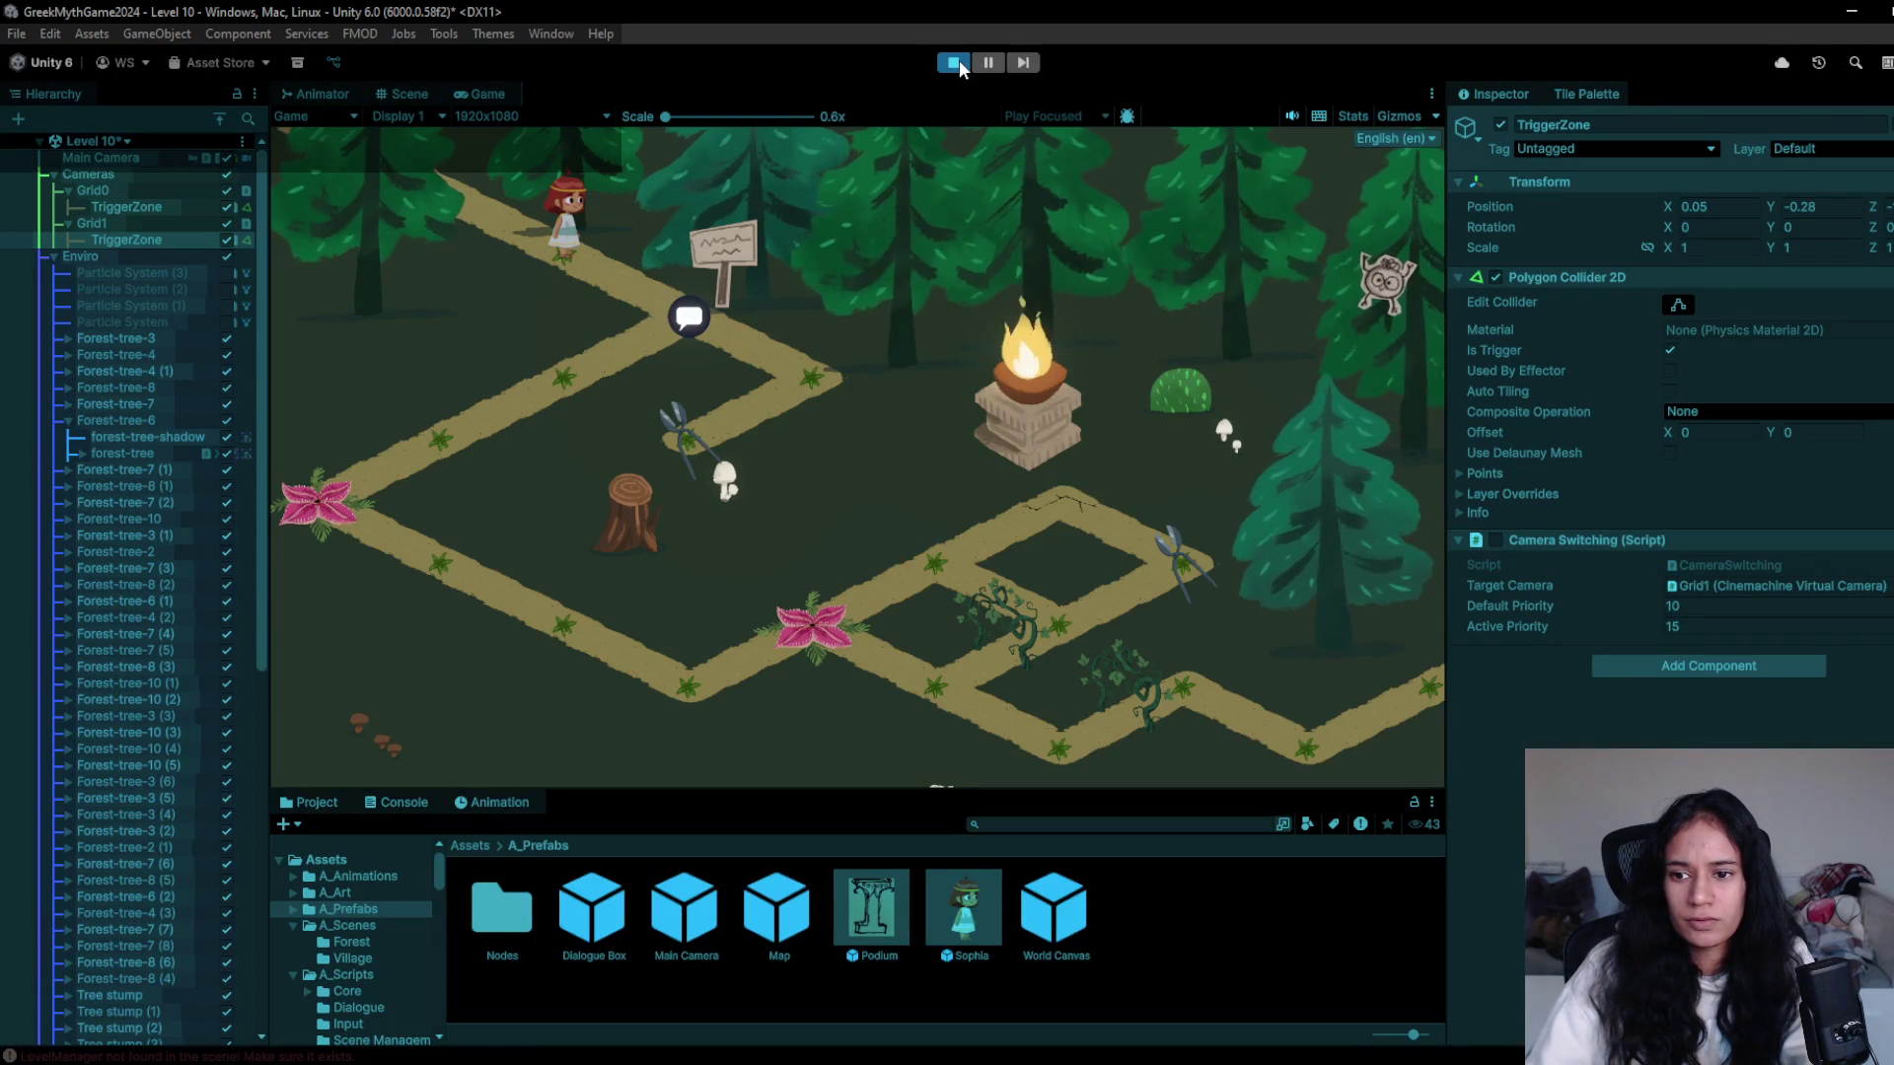
left_click(148, 206)
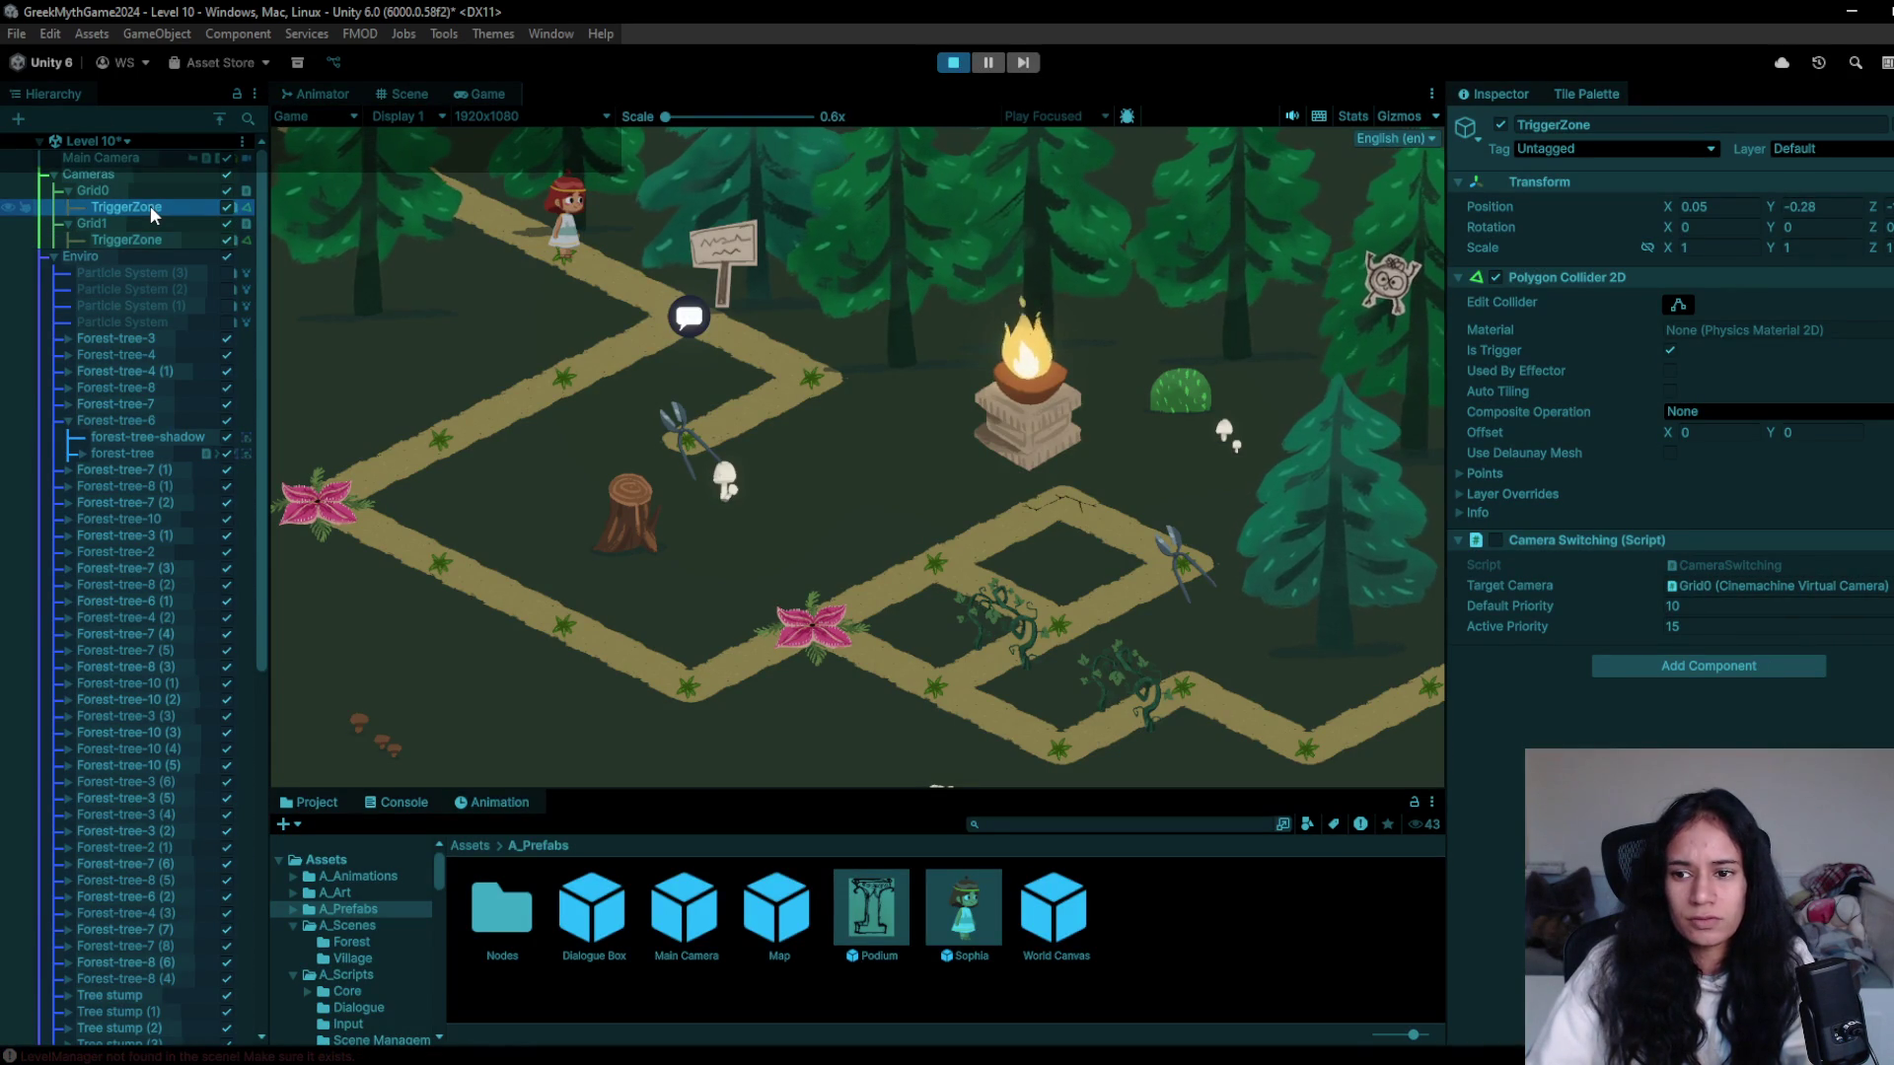
left_click(953, 62)
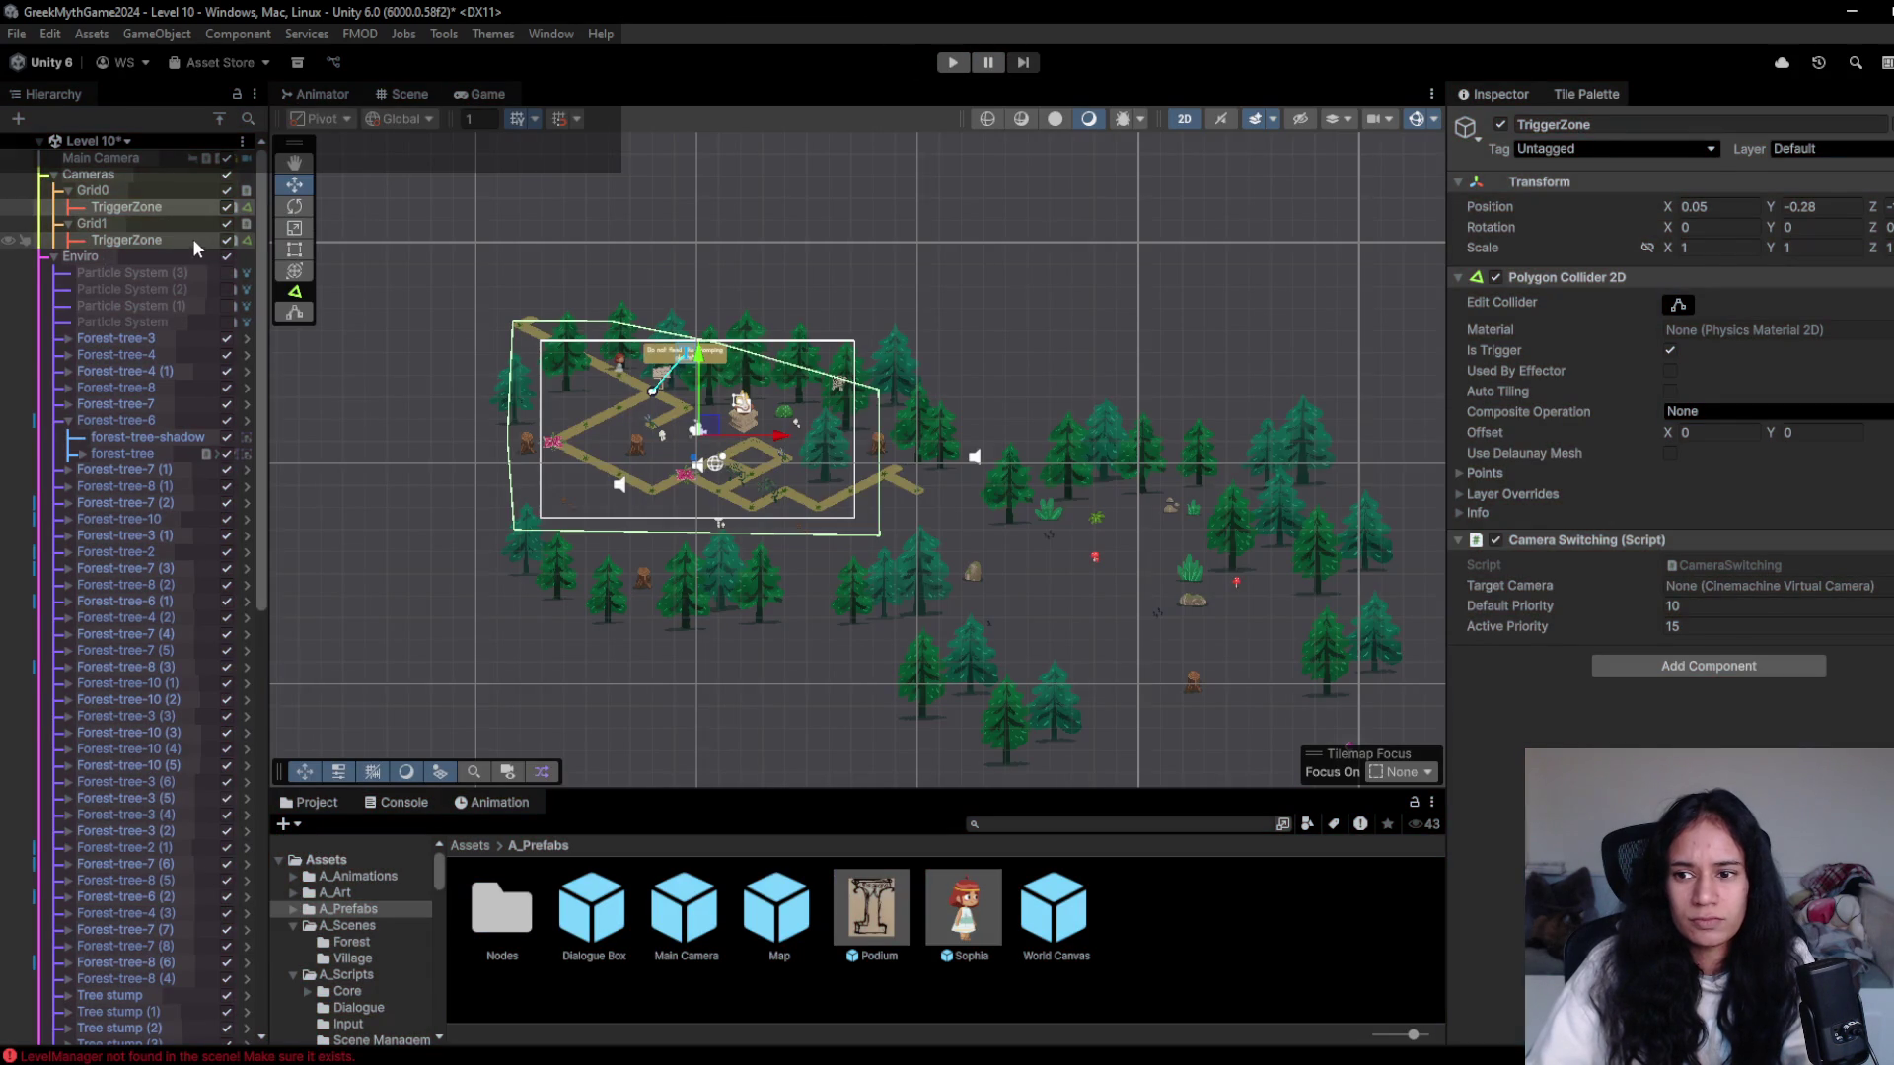
left_click(192, 238, "ctrl")
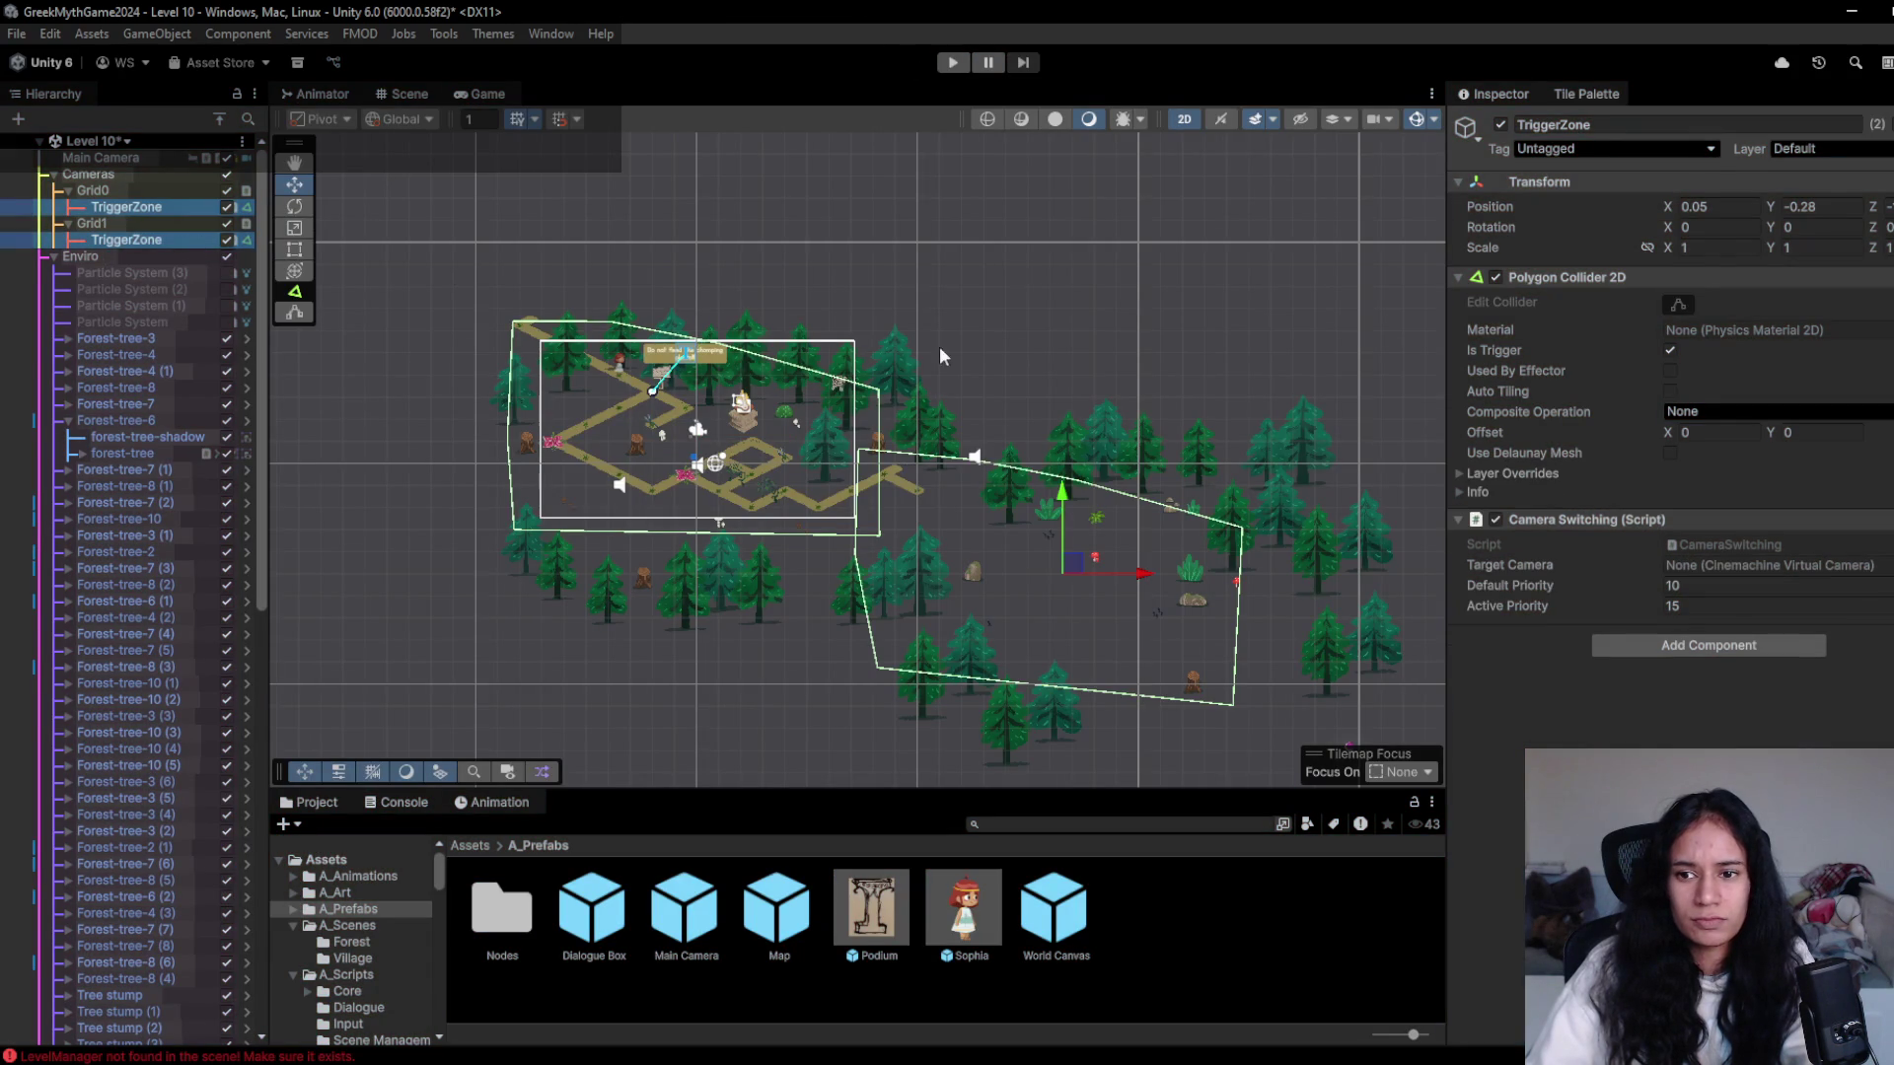
left_click(172, 206)
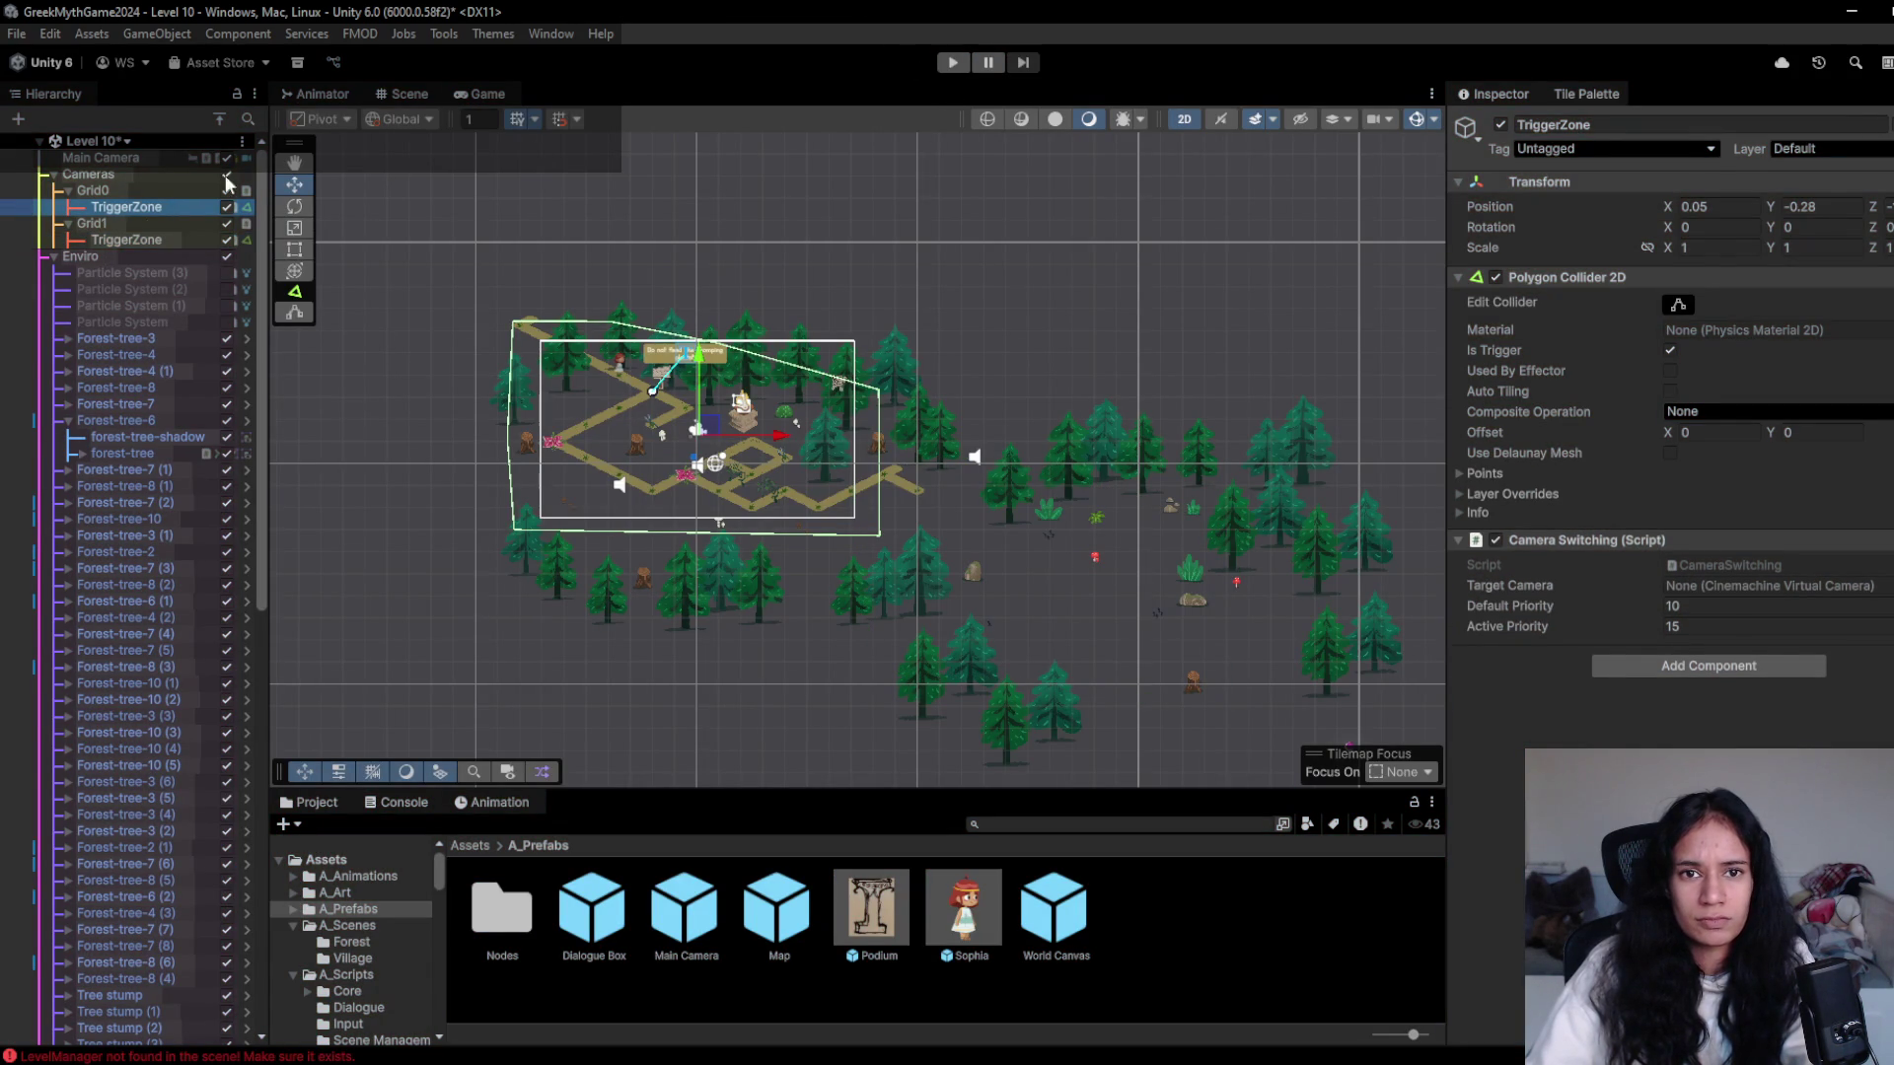
left_click(148, 185)
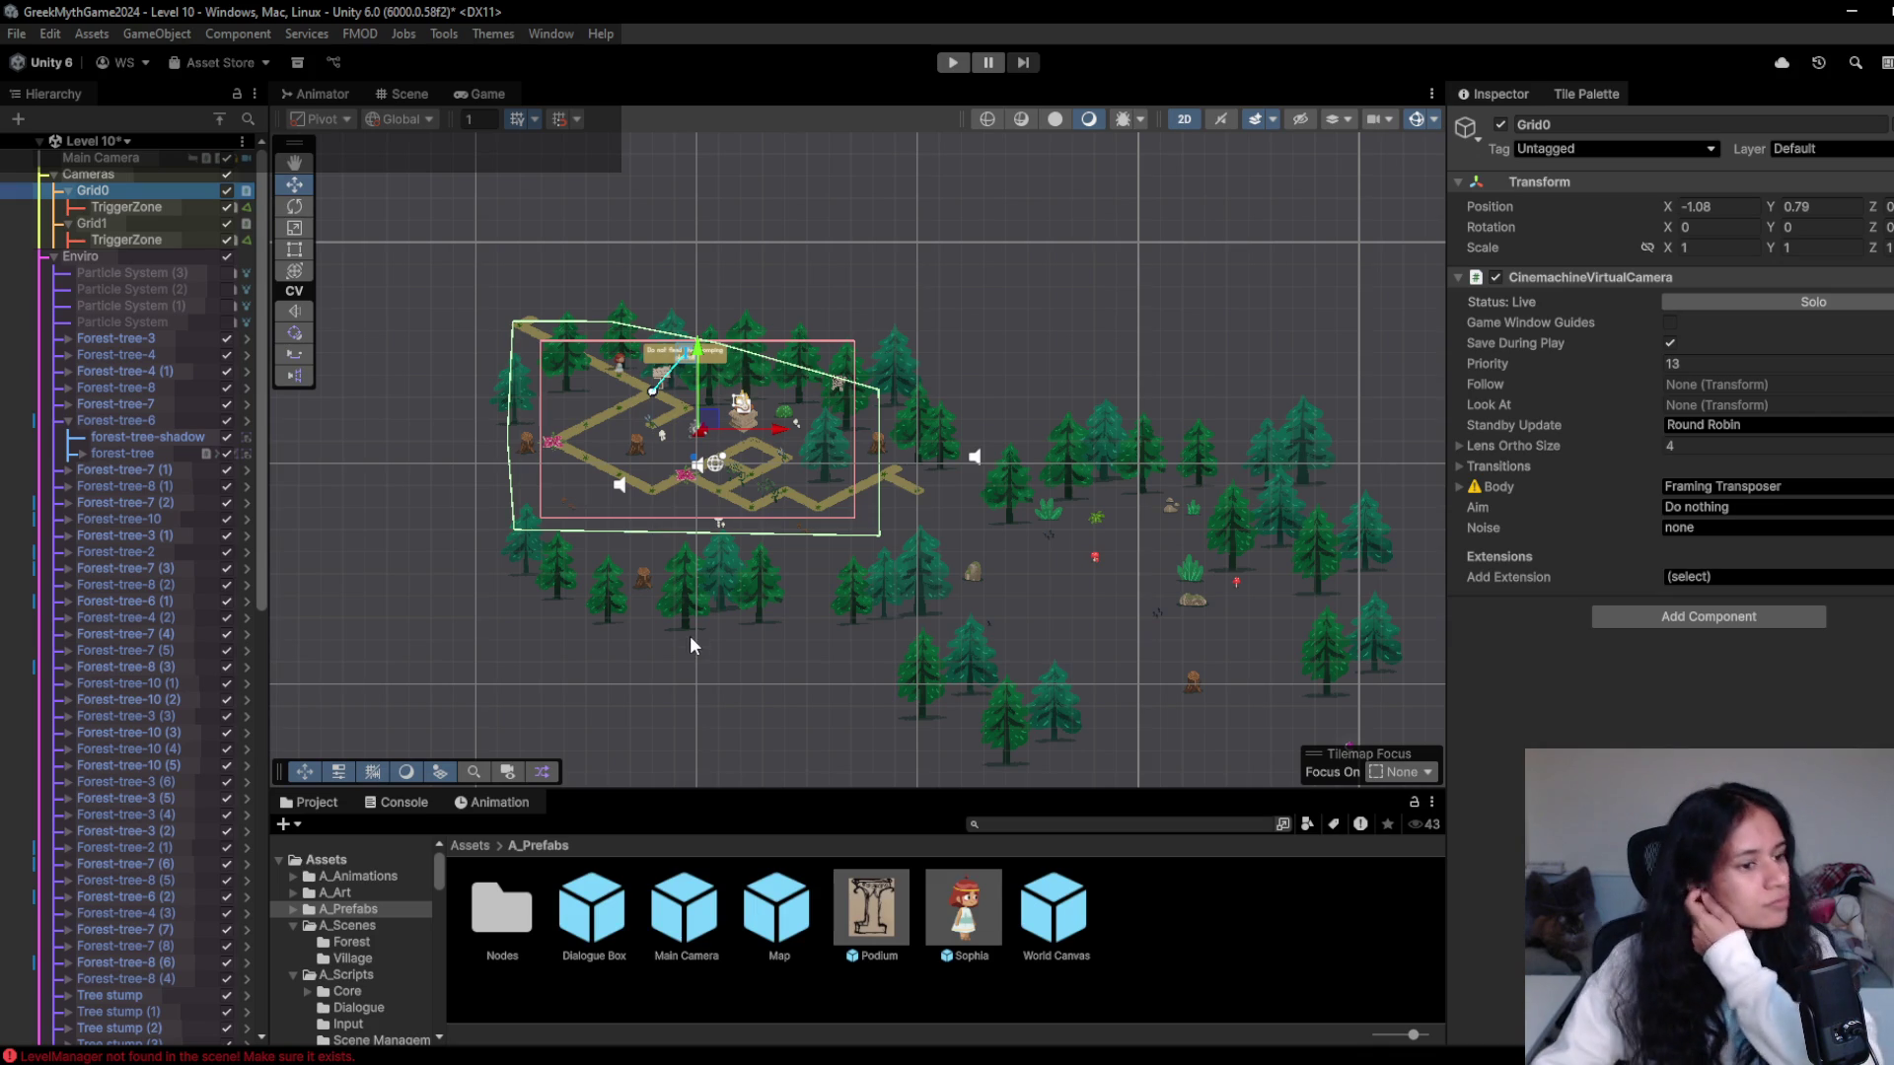
left_click(951, 61)
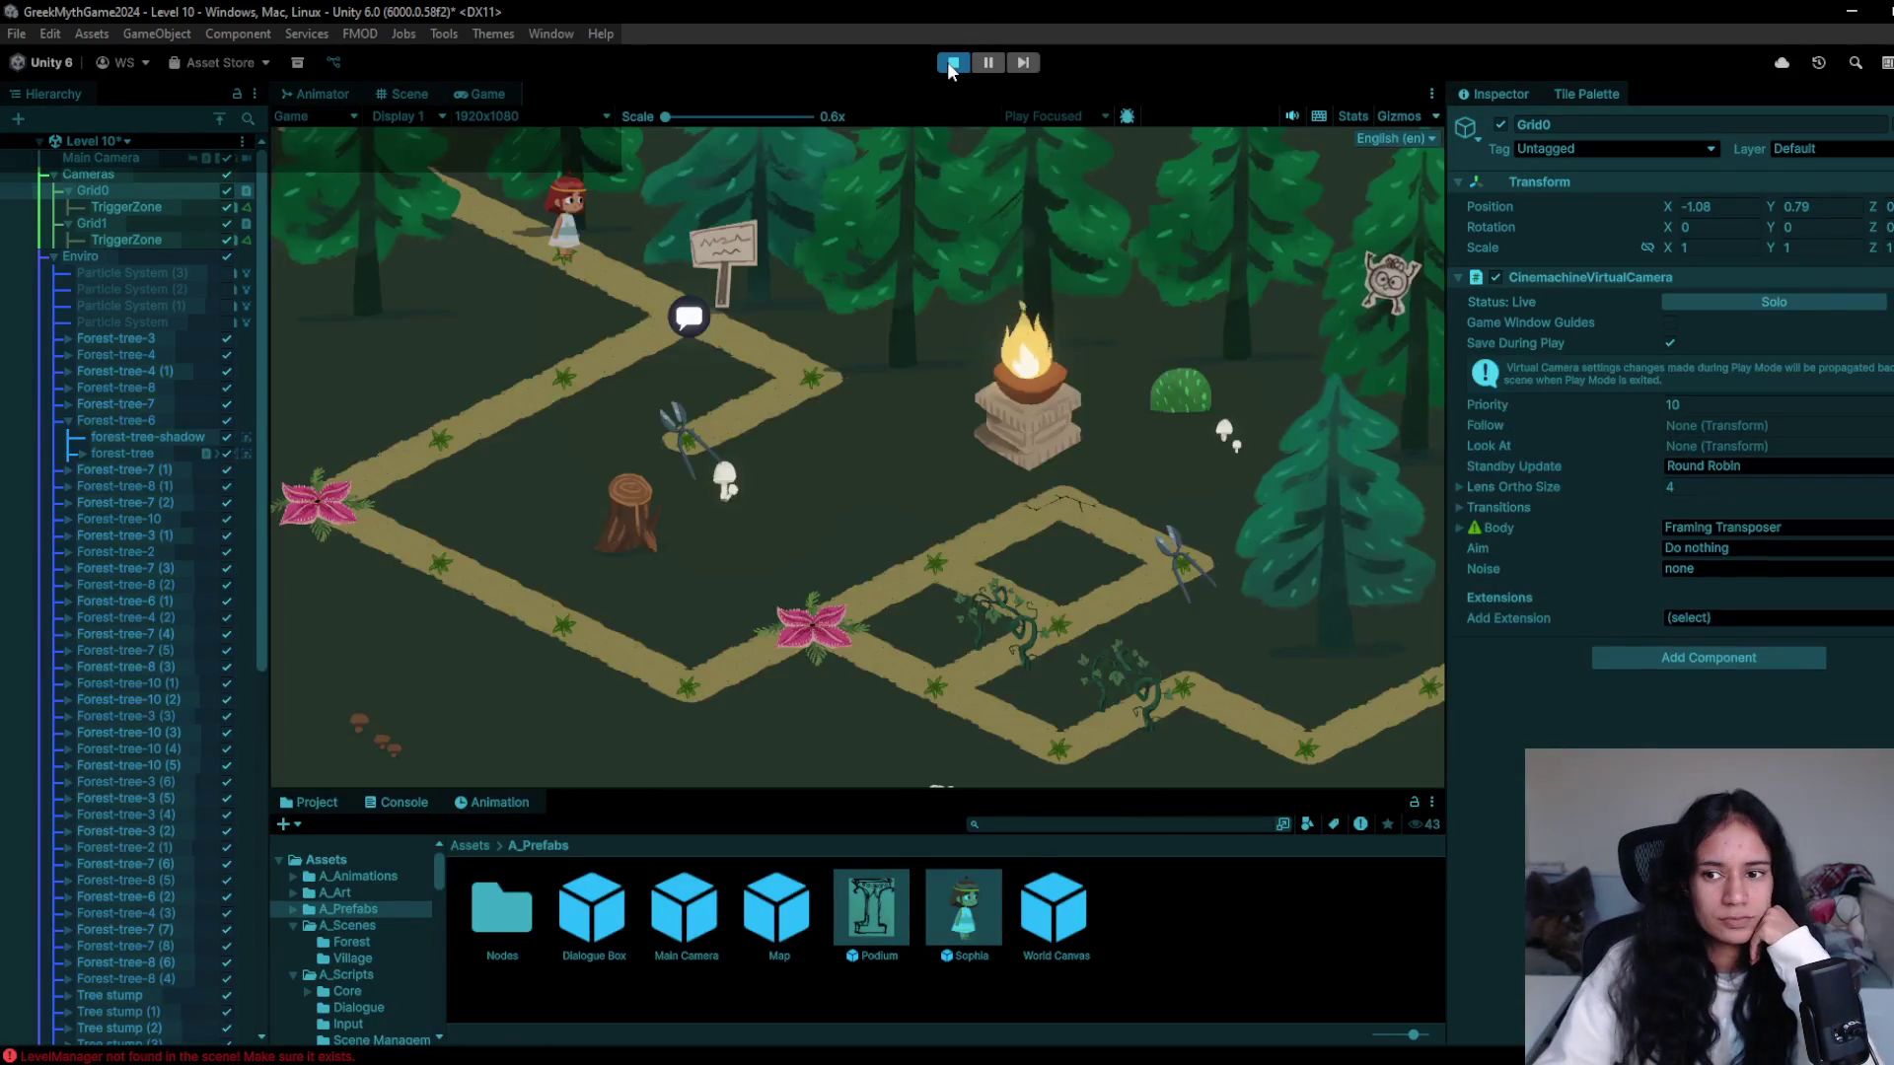
- Inspect the TriggerZone while the sign warning plays, then stop and zoom the Scene view
left_click(152, 205)
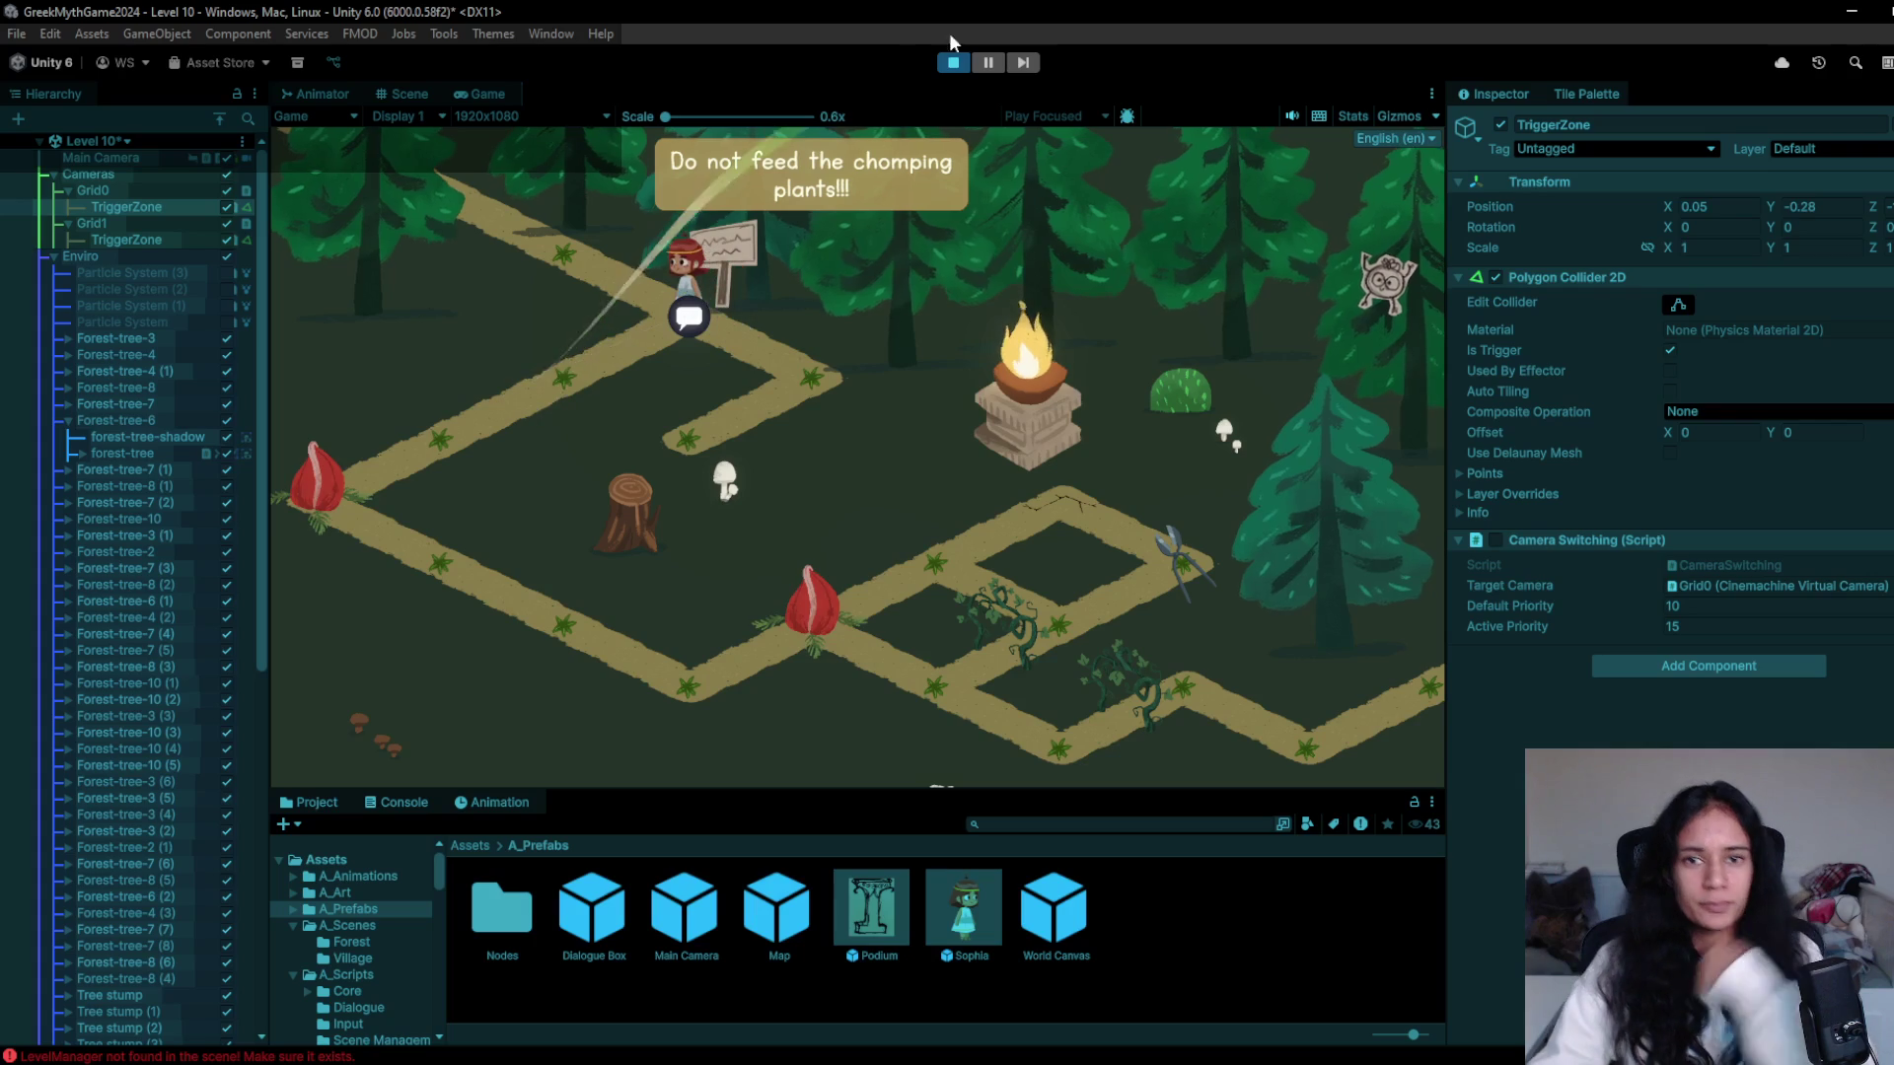
left_click(951, 62)
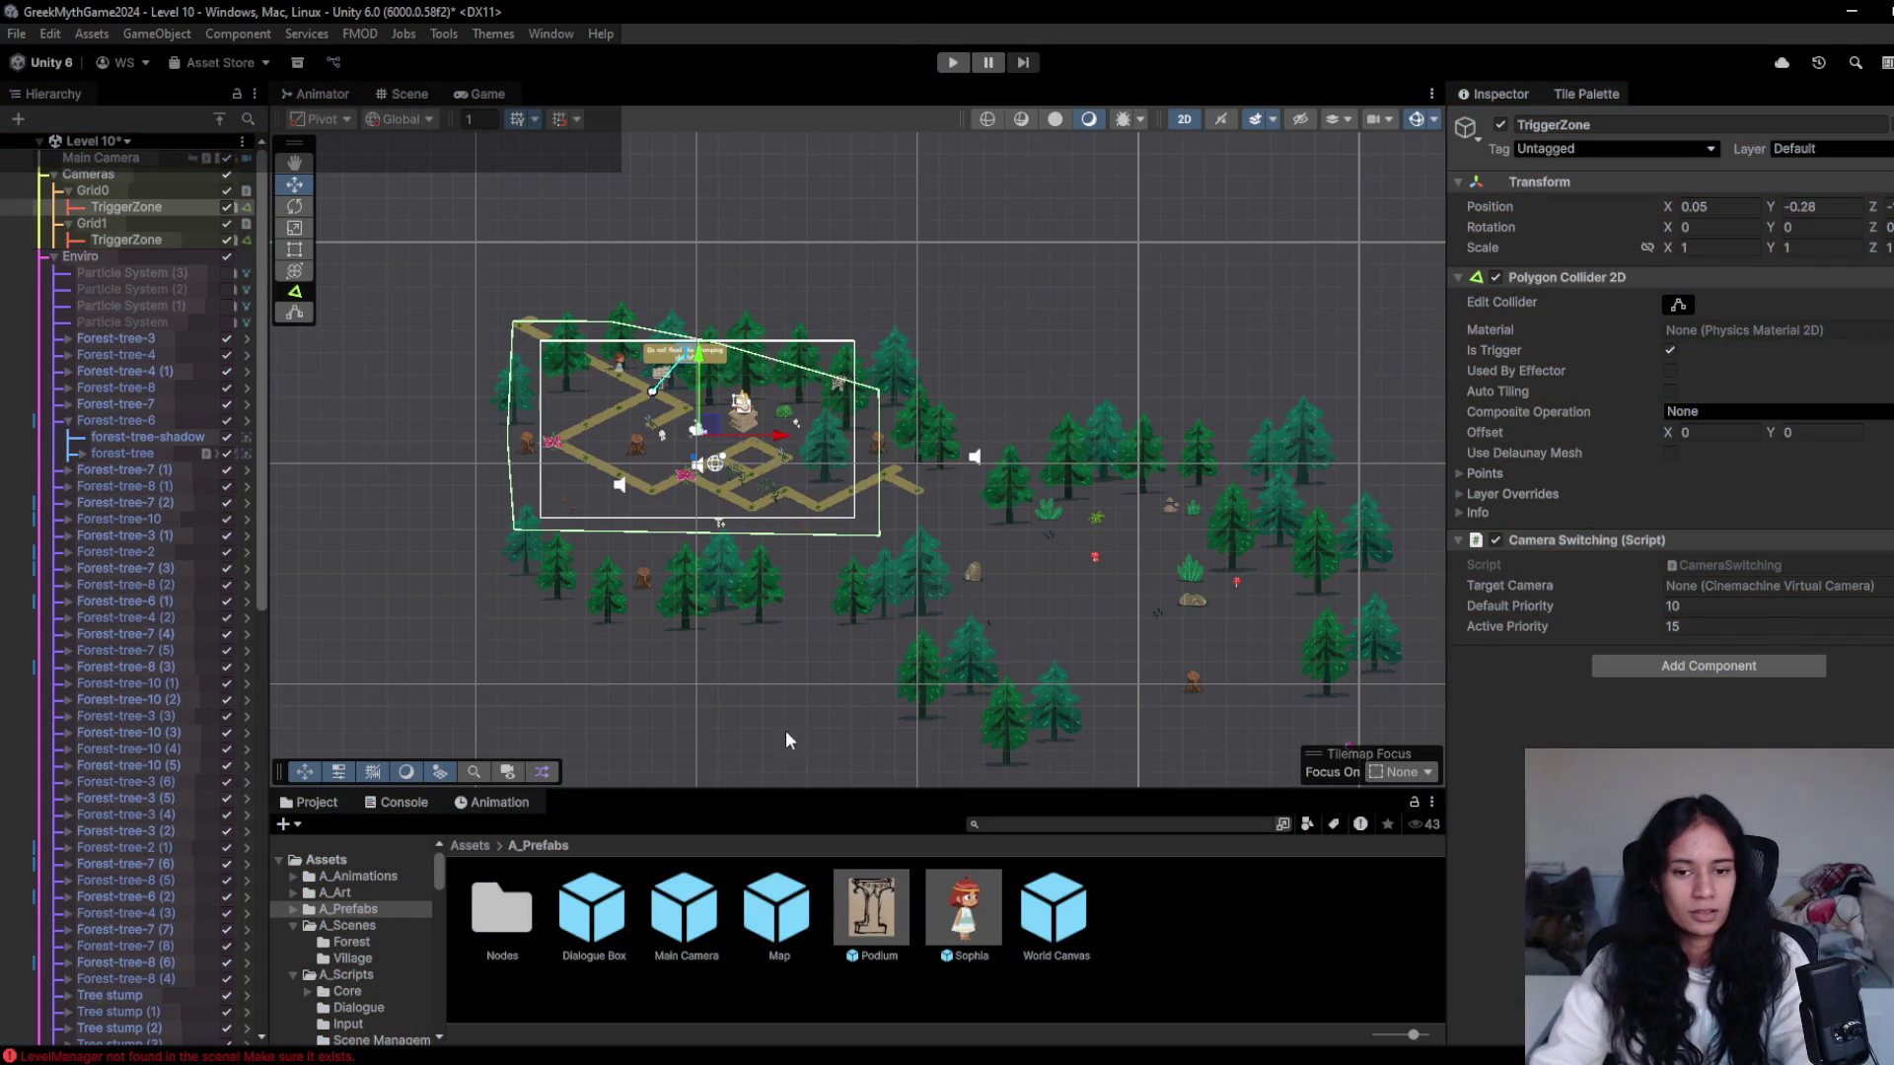
scroll(656, 449, "up", 4)
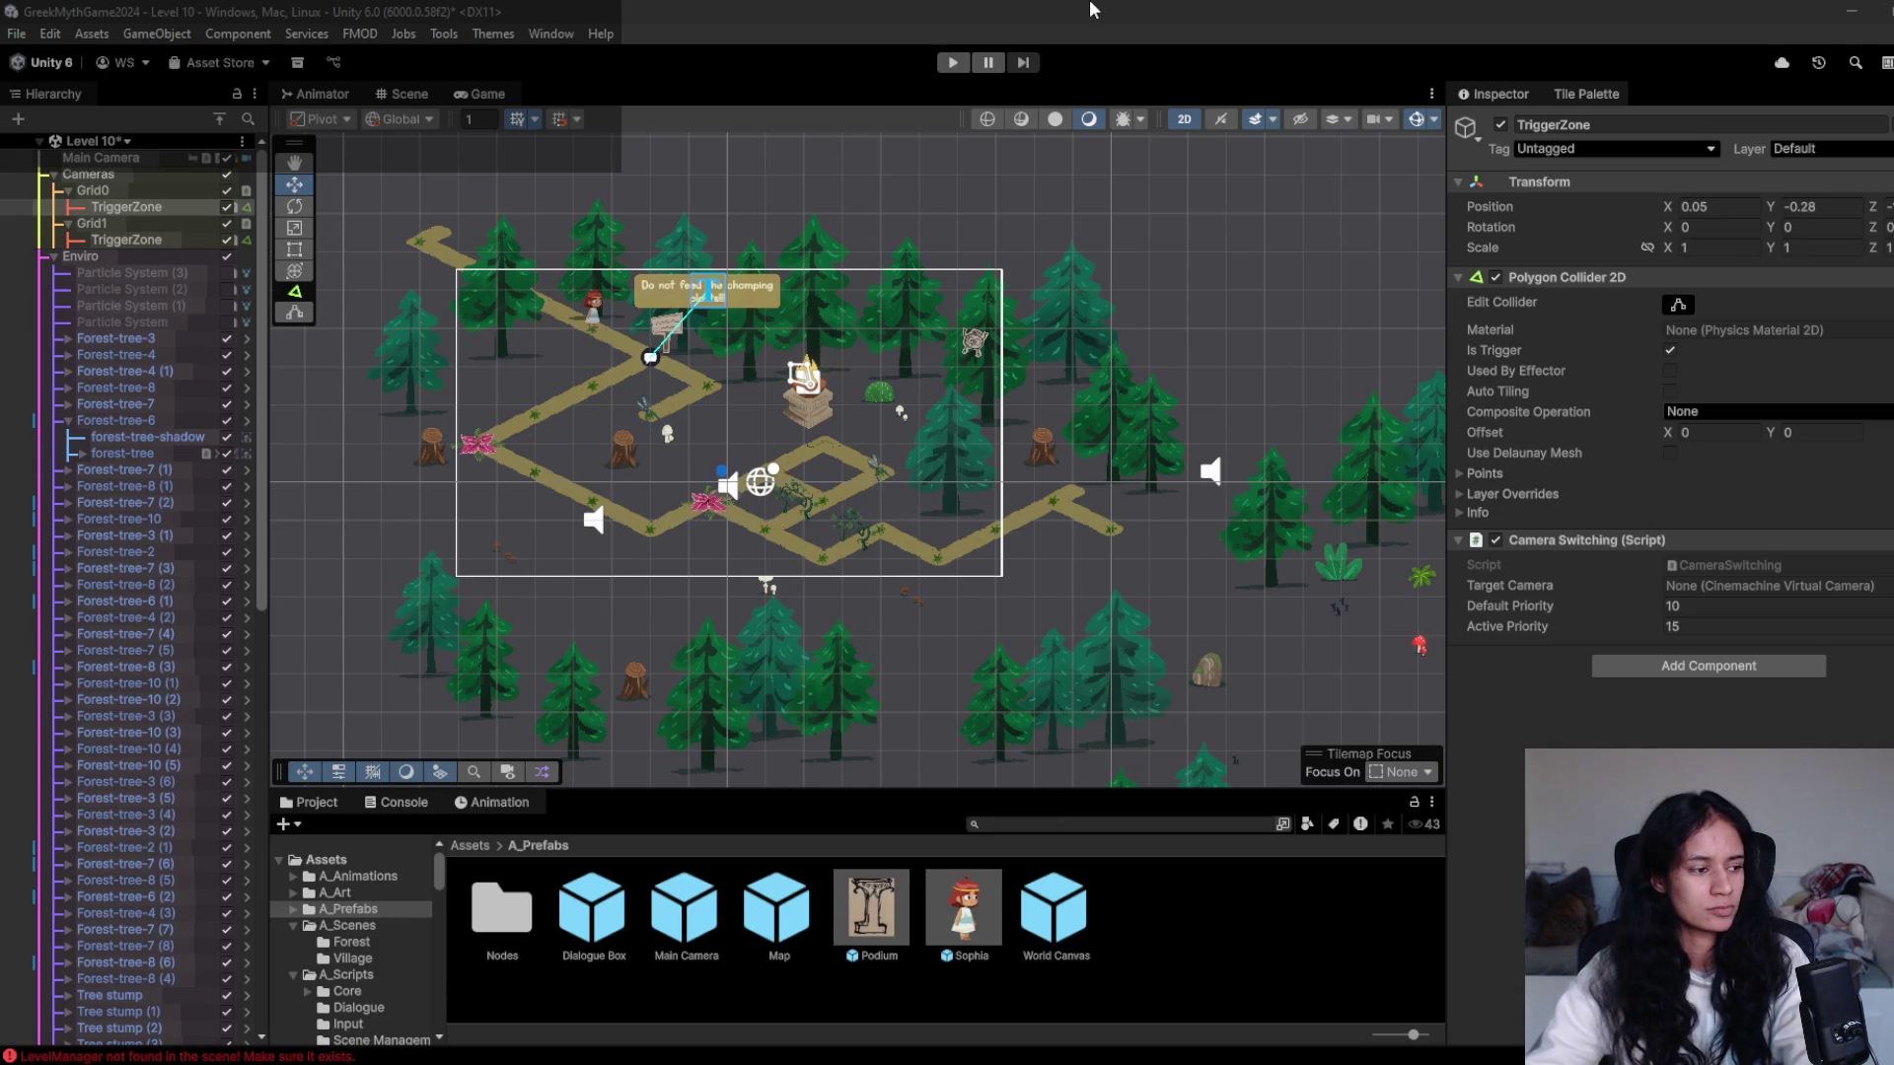
left_click(957, 64)
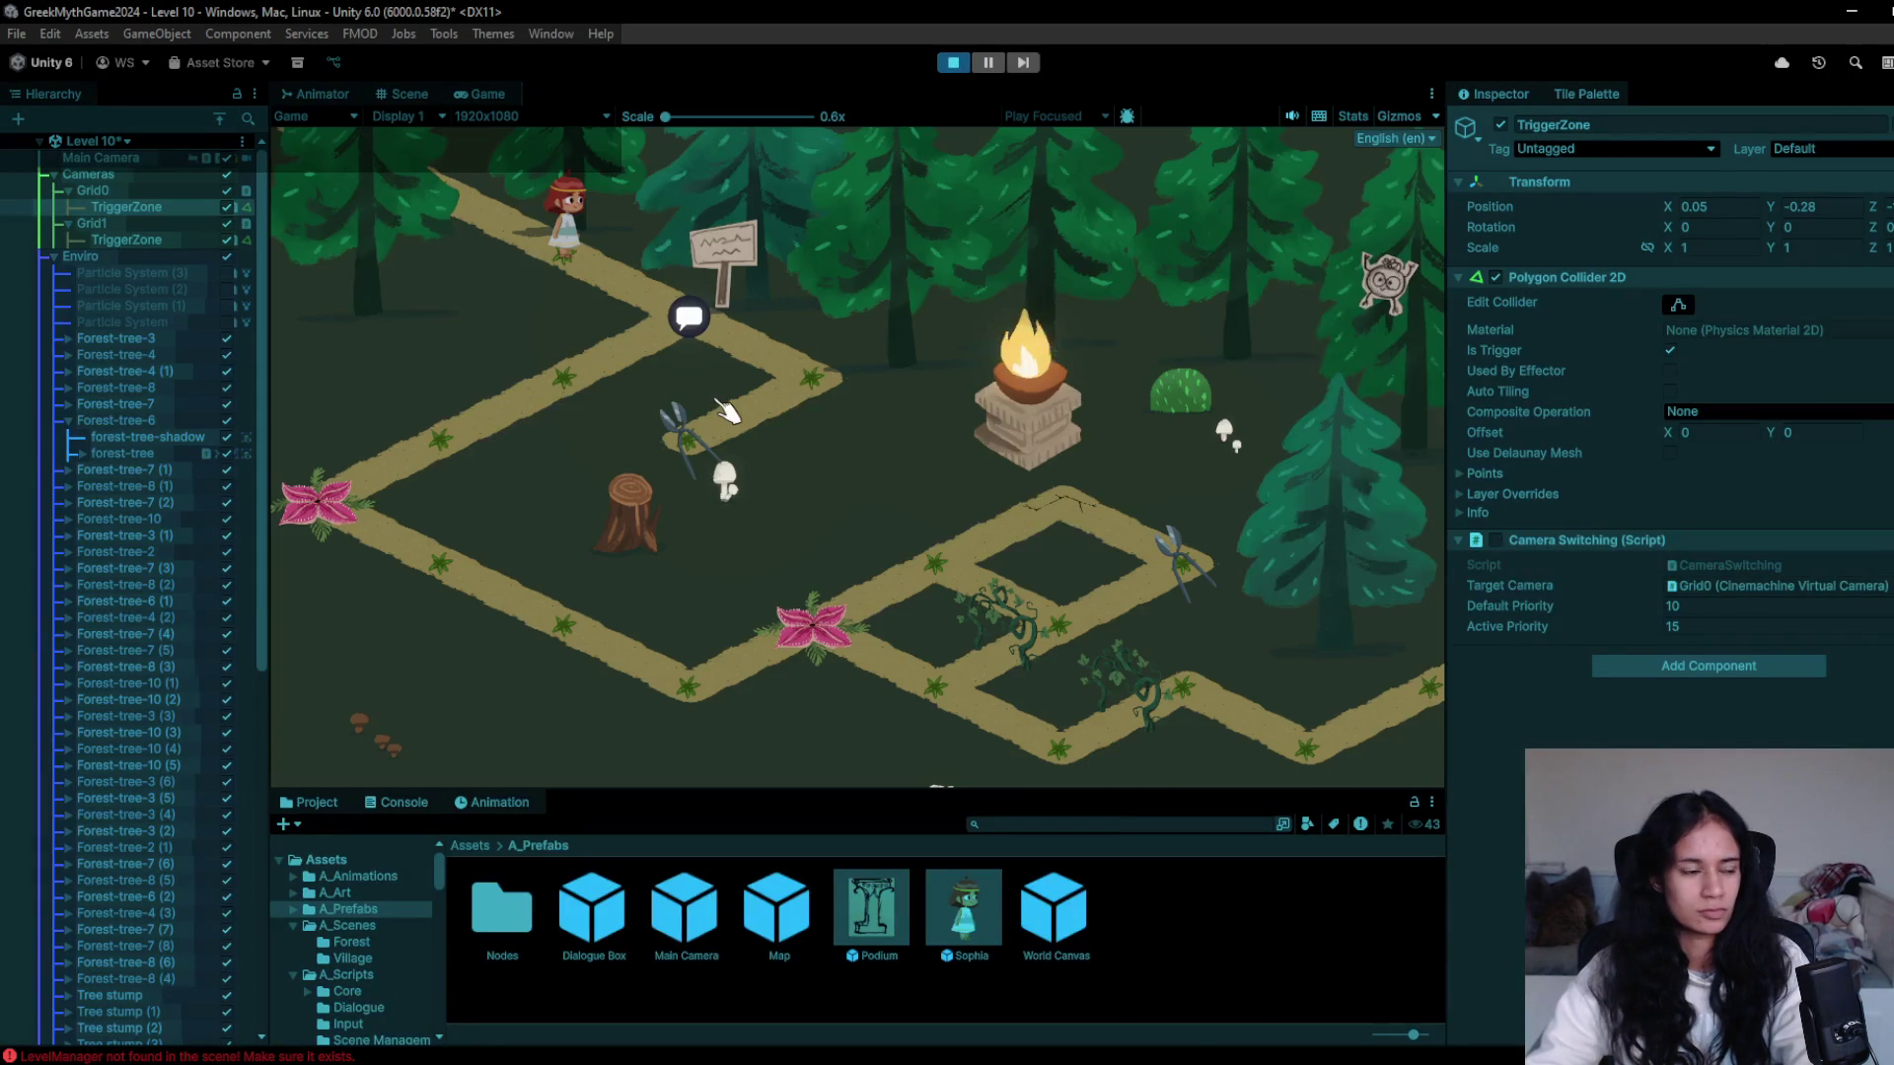
left_click(680, 324)
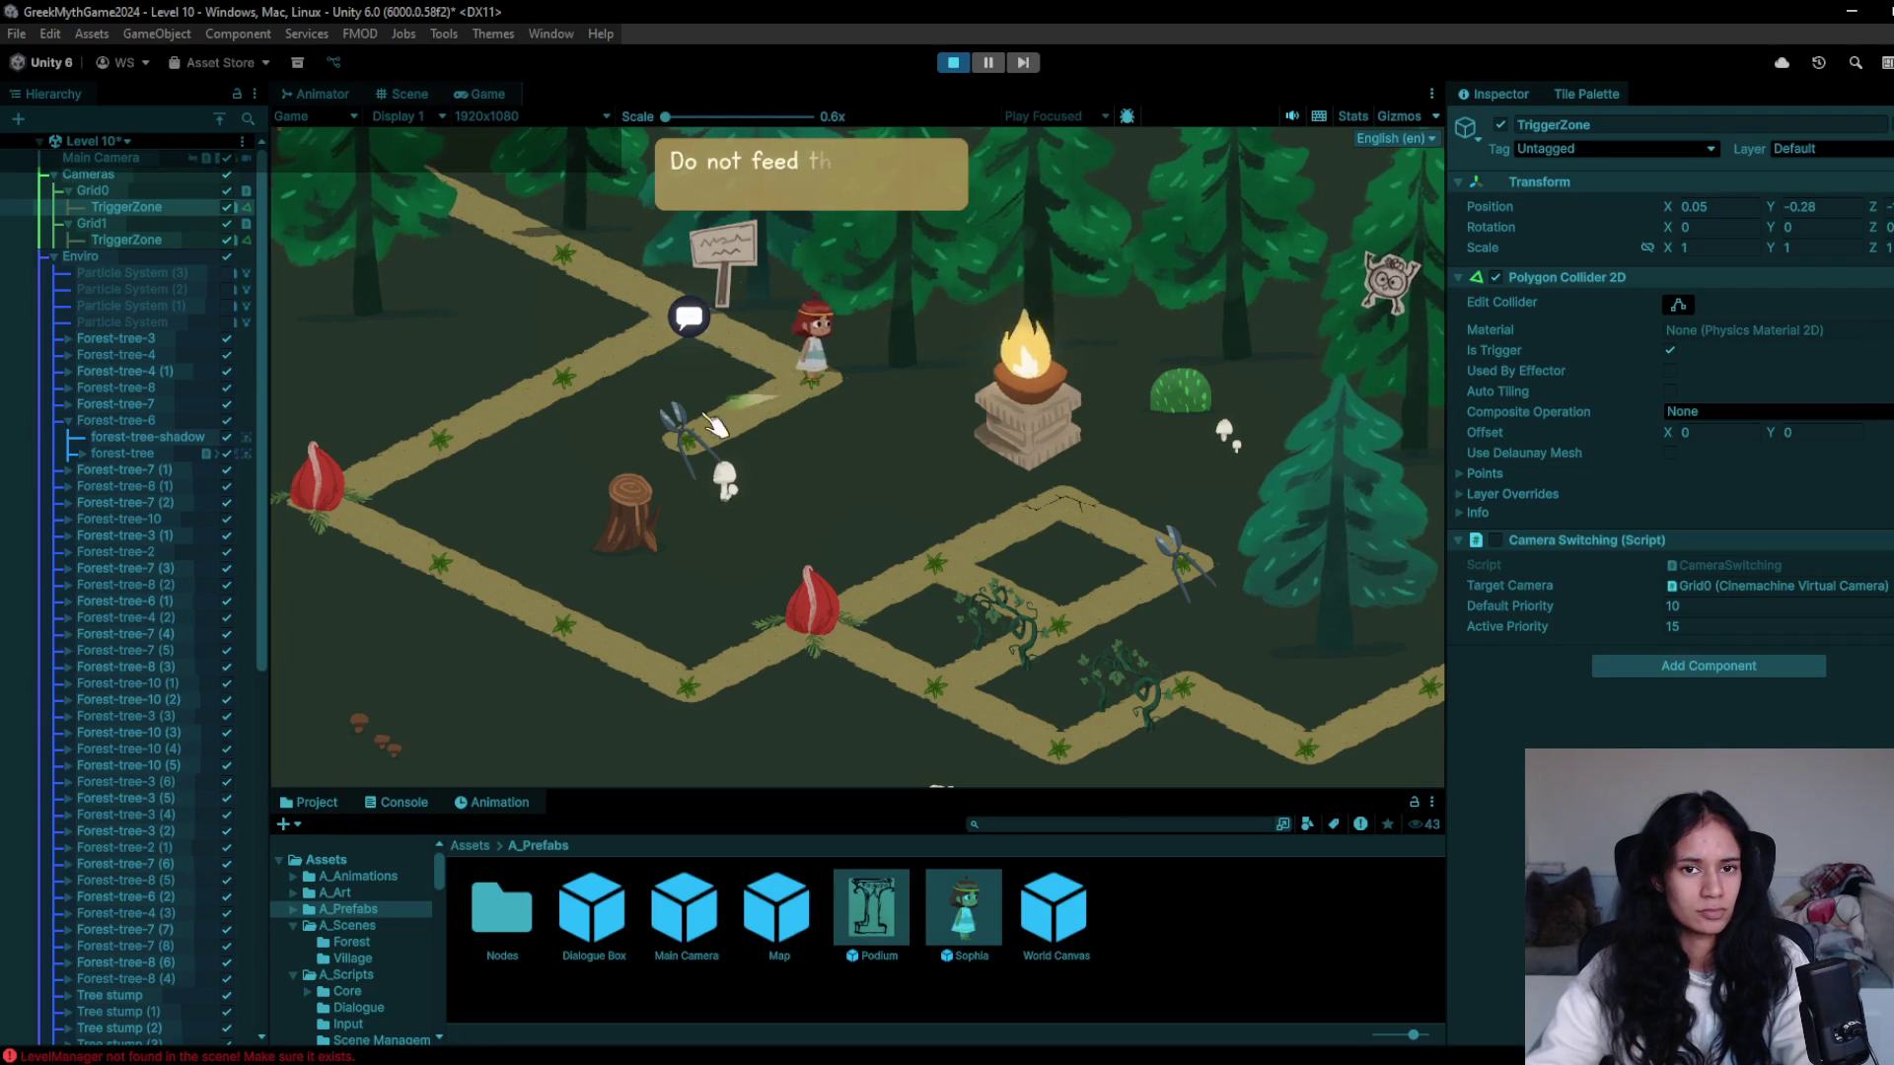
left_click(591, 401)
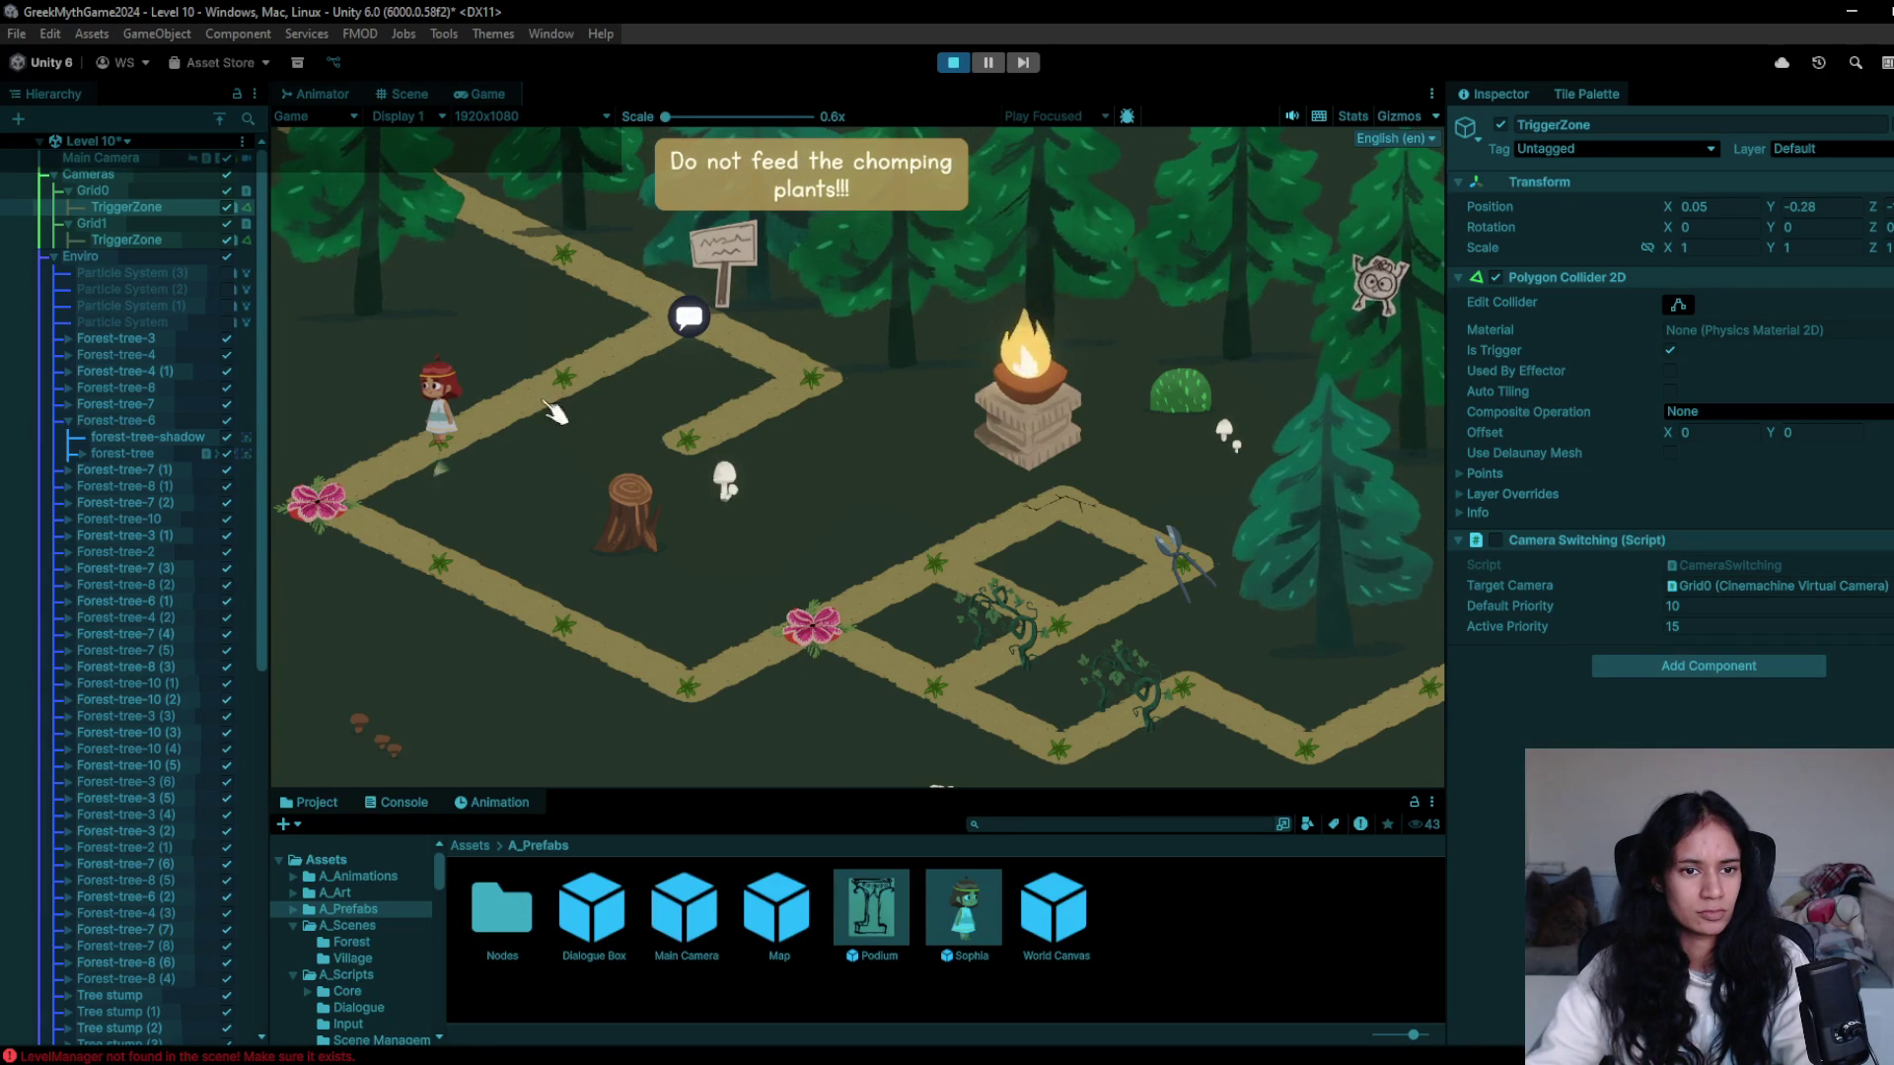
left_click(454, 459)
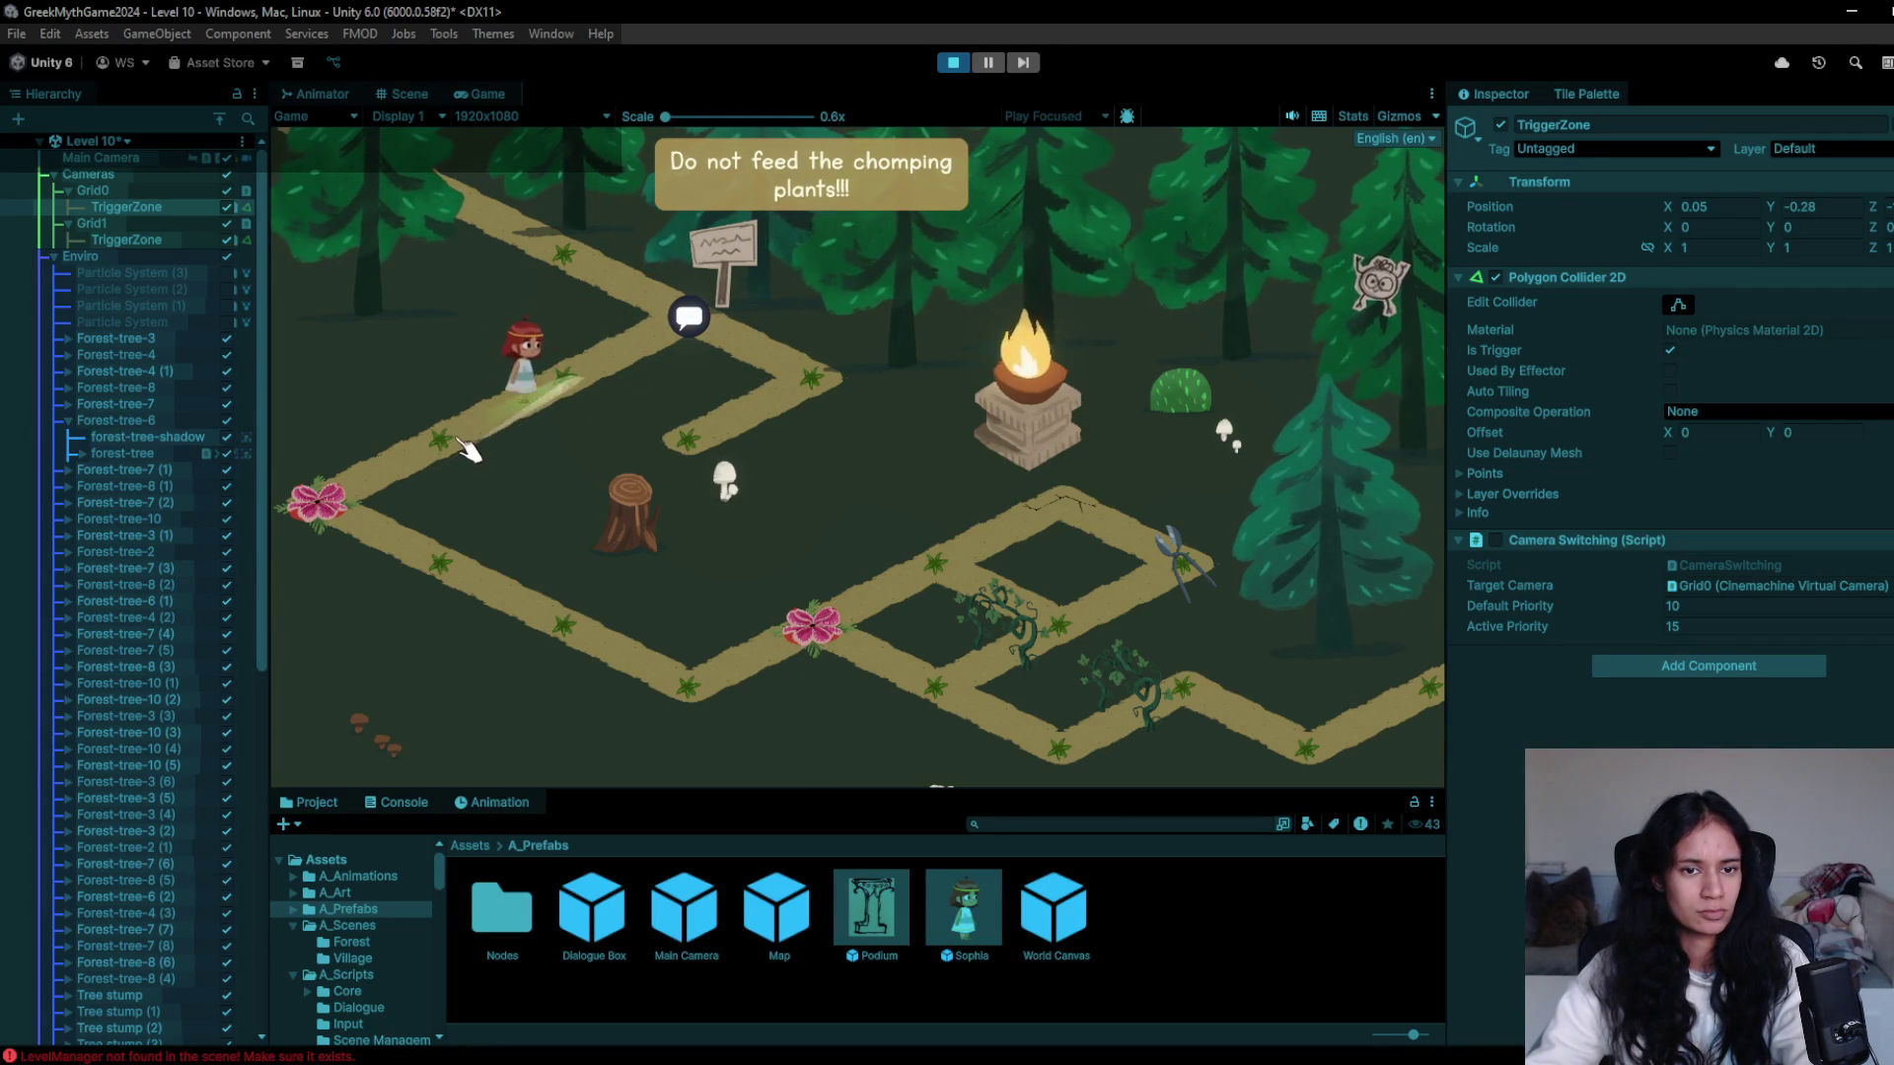
left_click(414, 542)
left_click(592, 656)
left_click(690, 681)
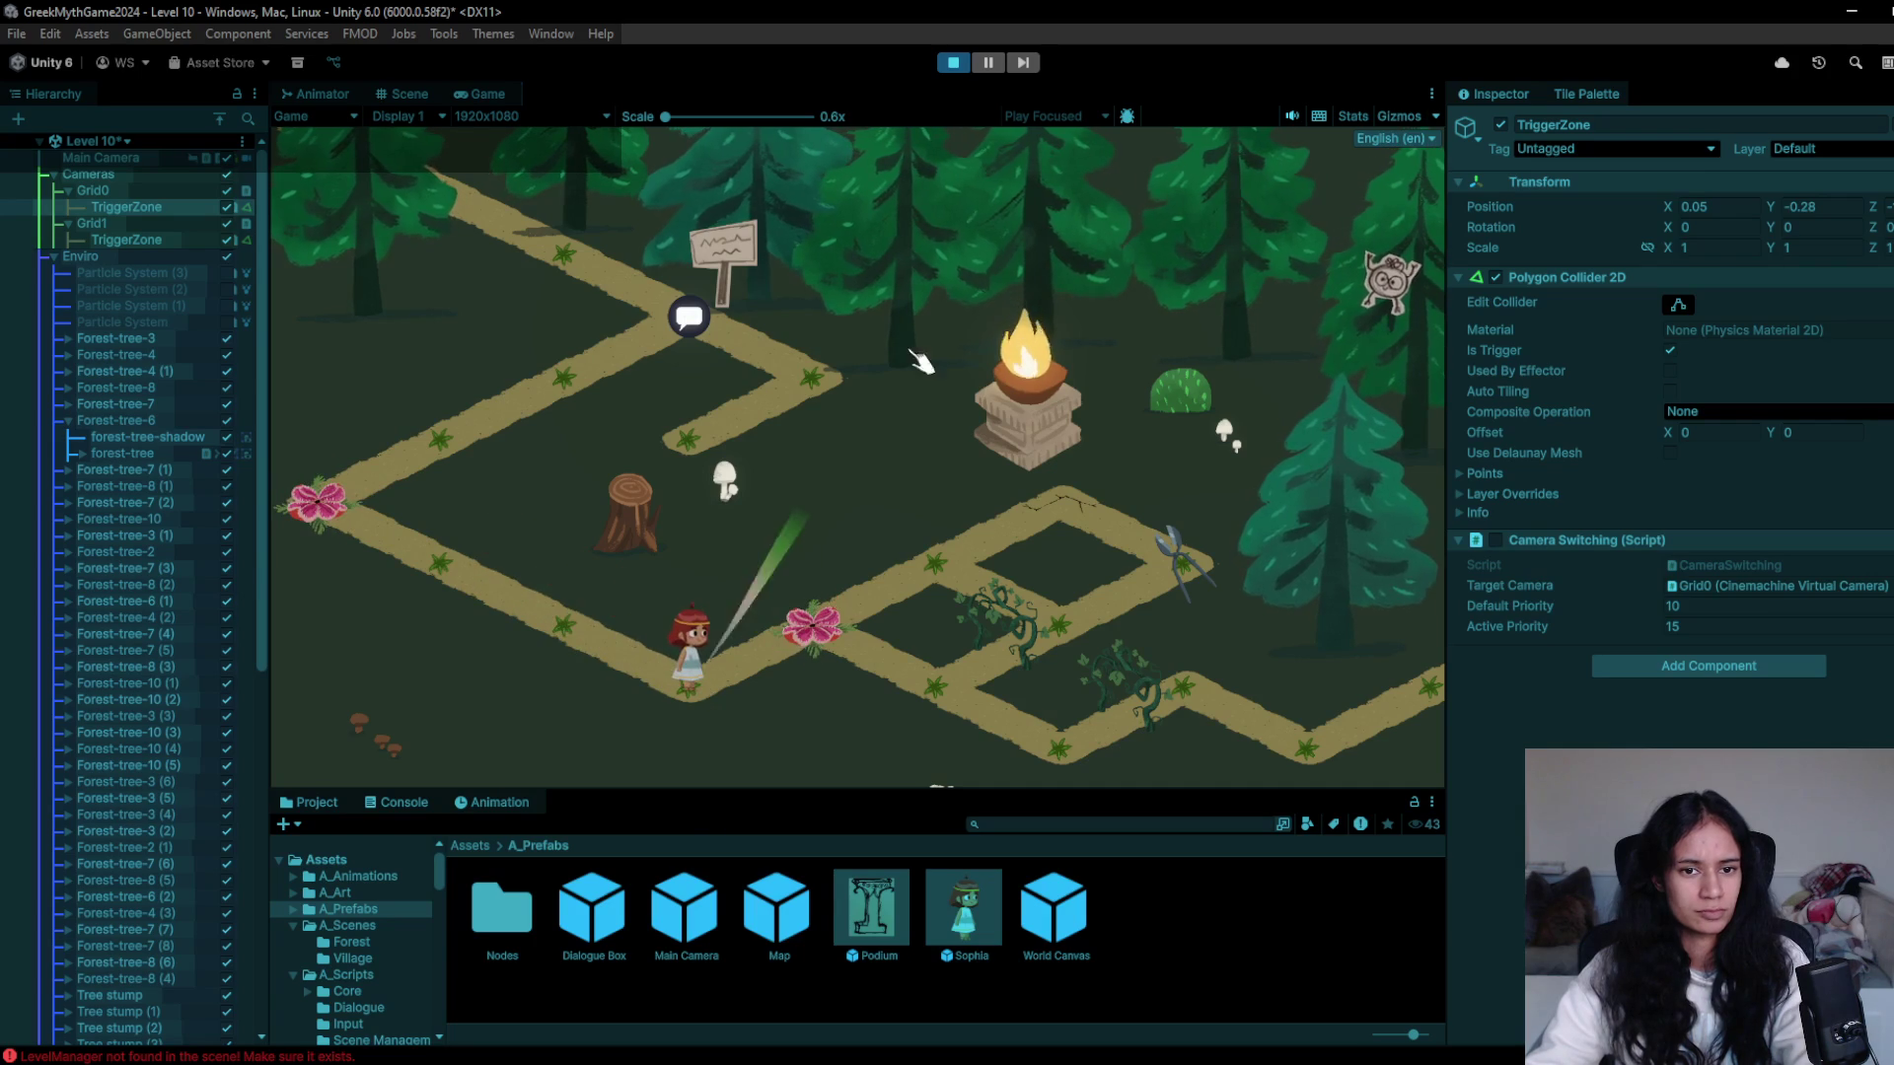
left_click(953, 62)
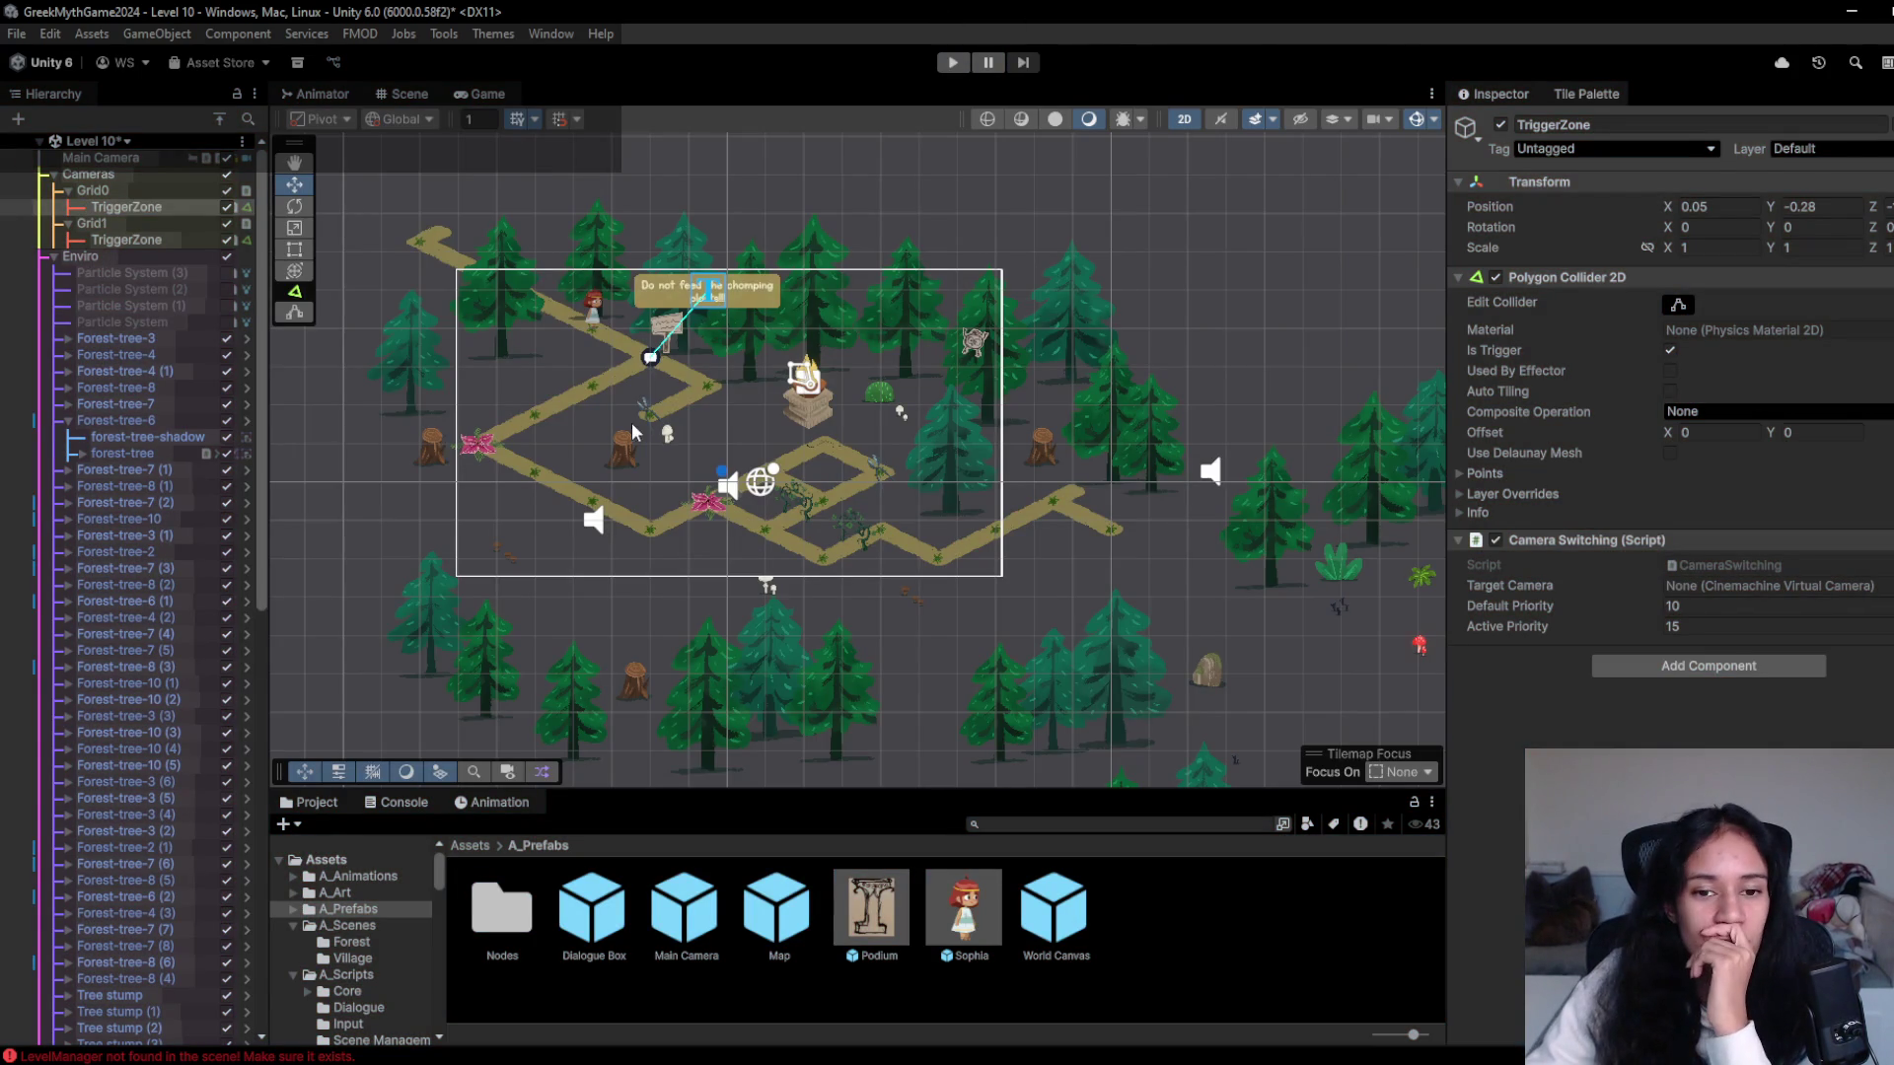
scroll(742, 530, "up", 4)
scroll(760, 545, "up", 3)
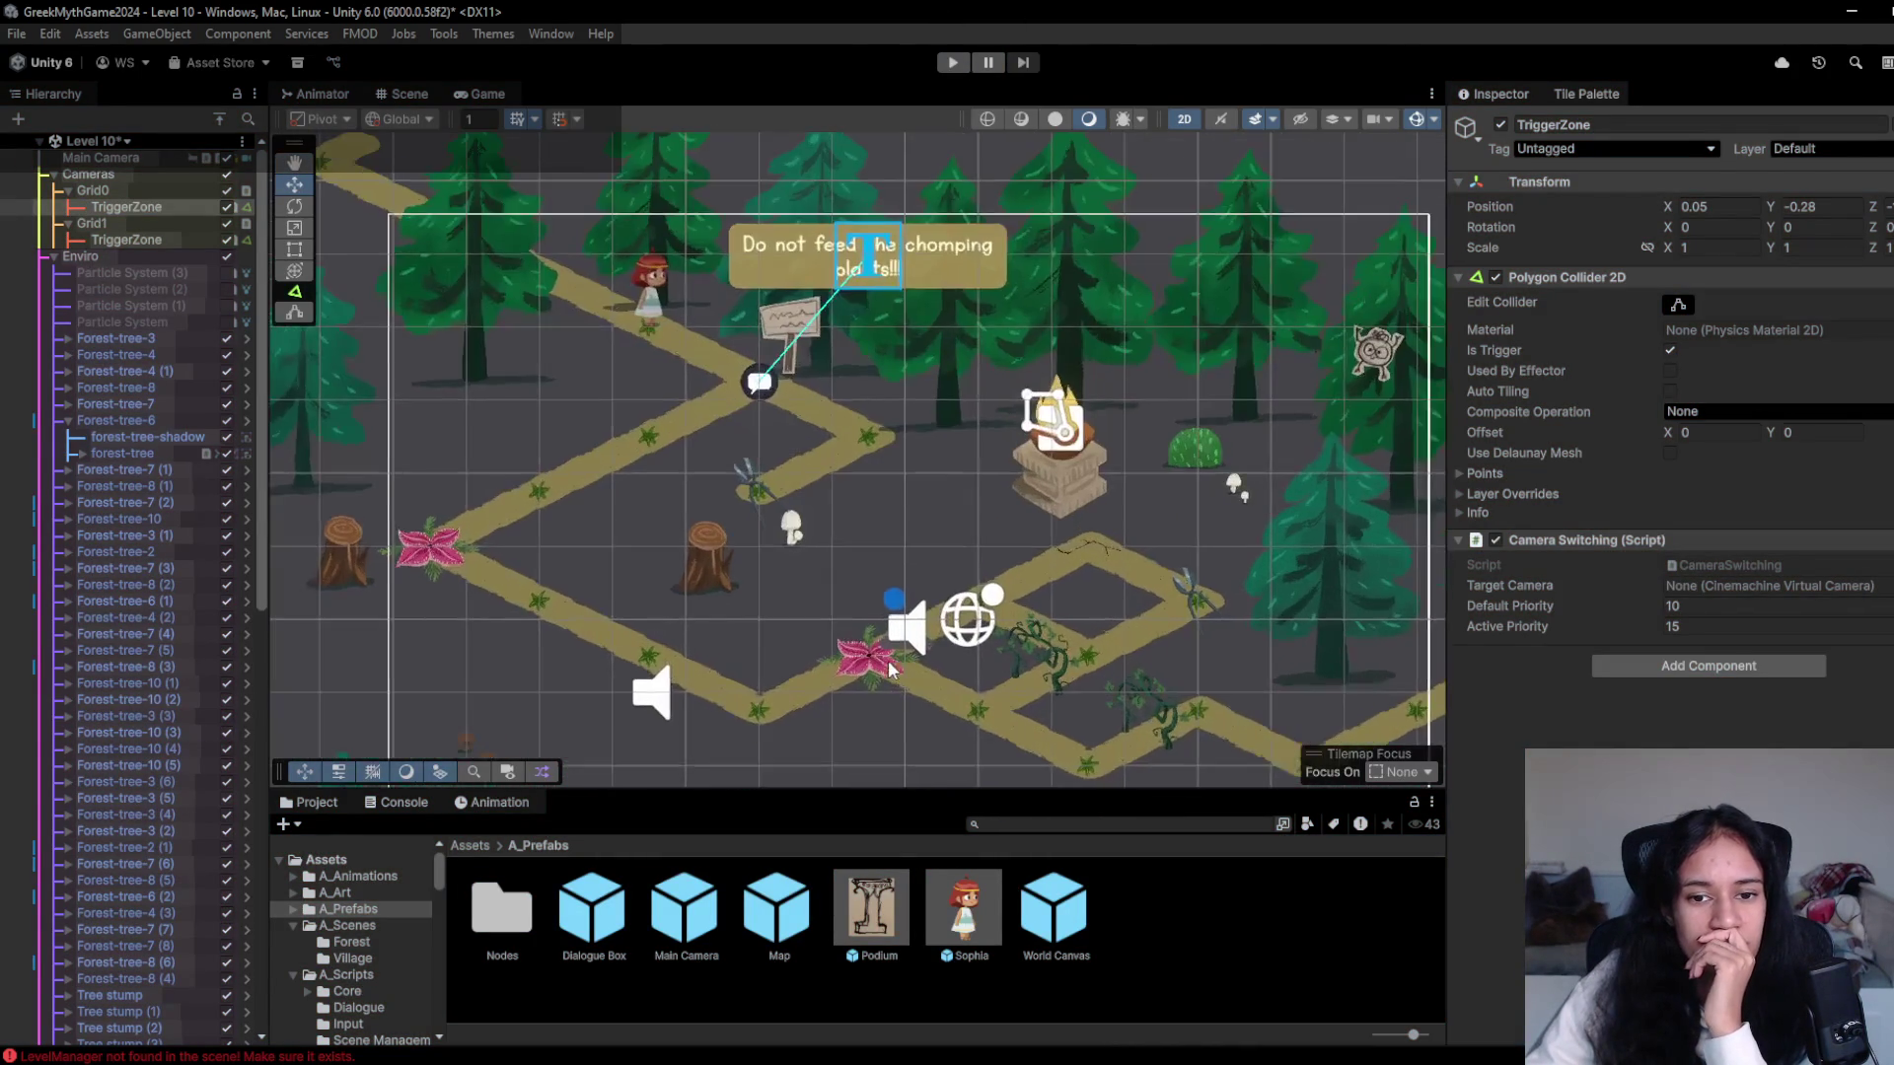
left_click(707, 533)
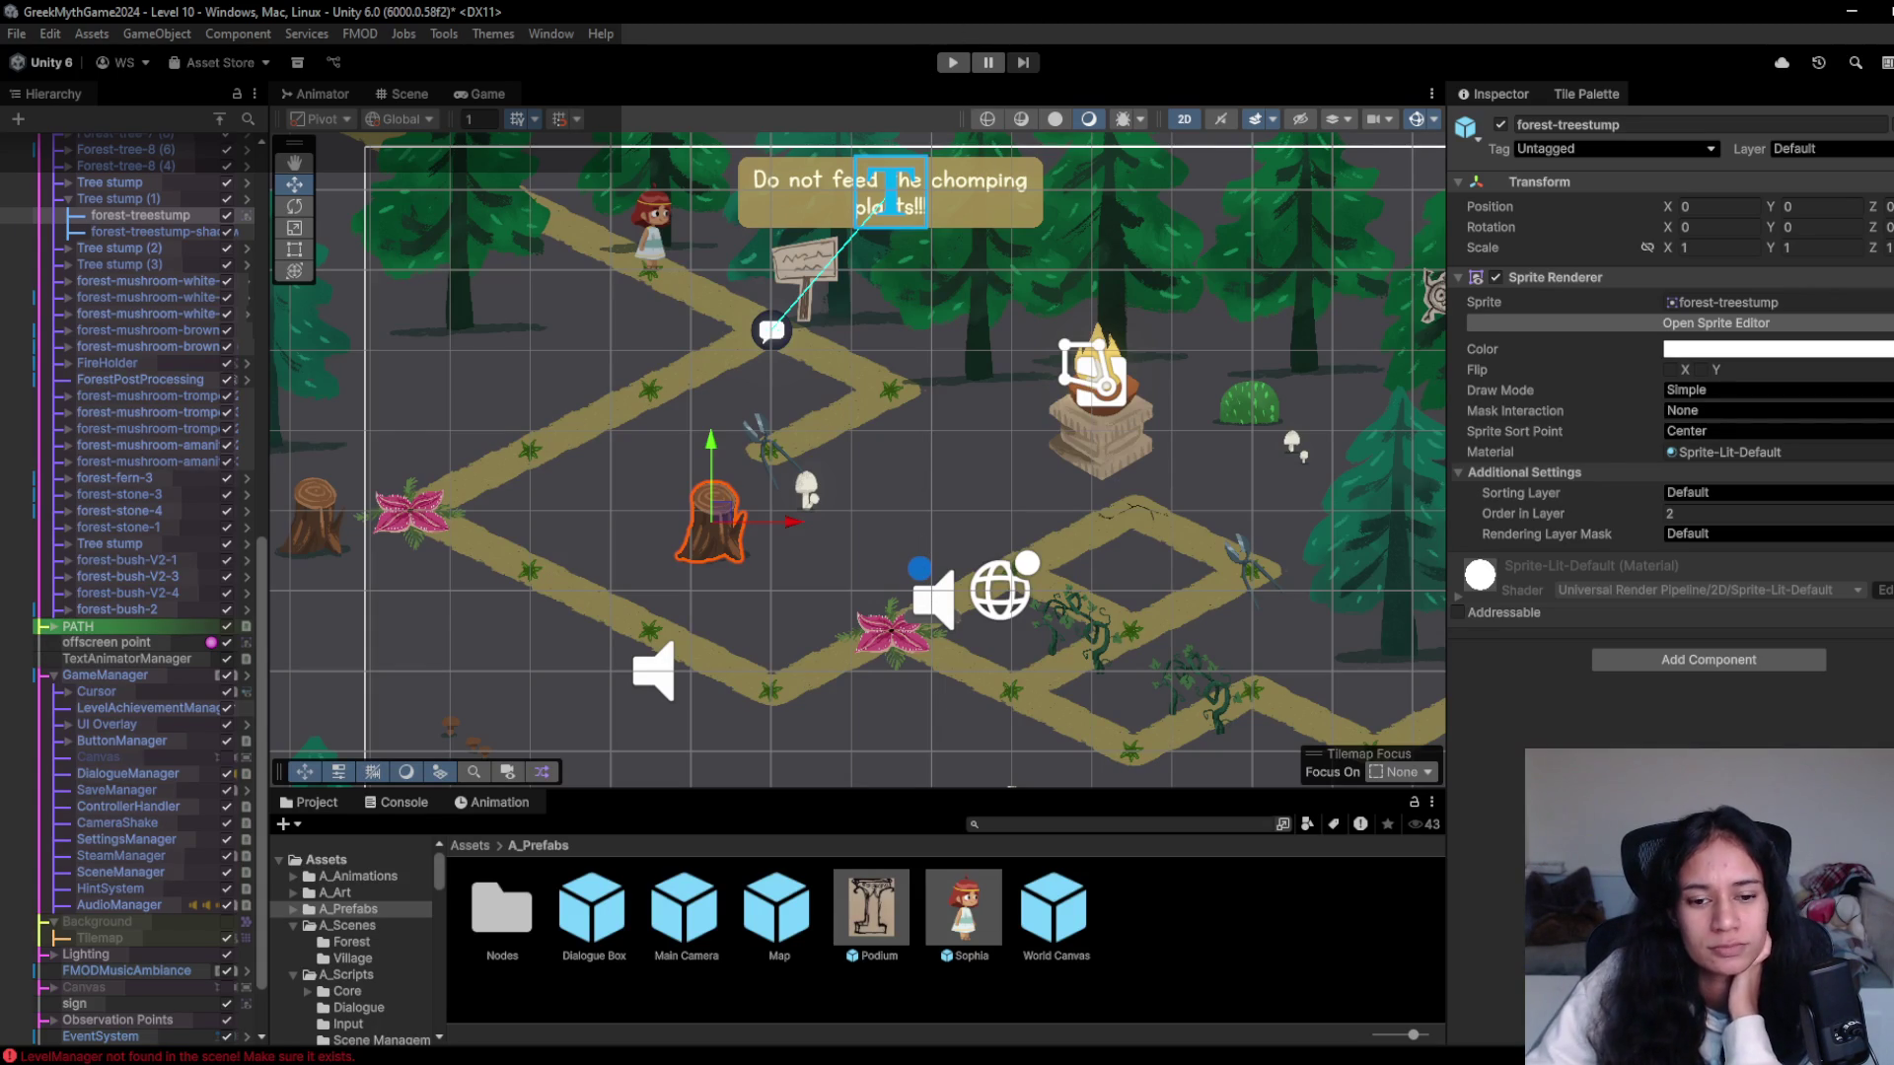
mouse_move(470, 1056)
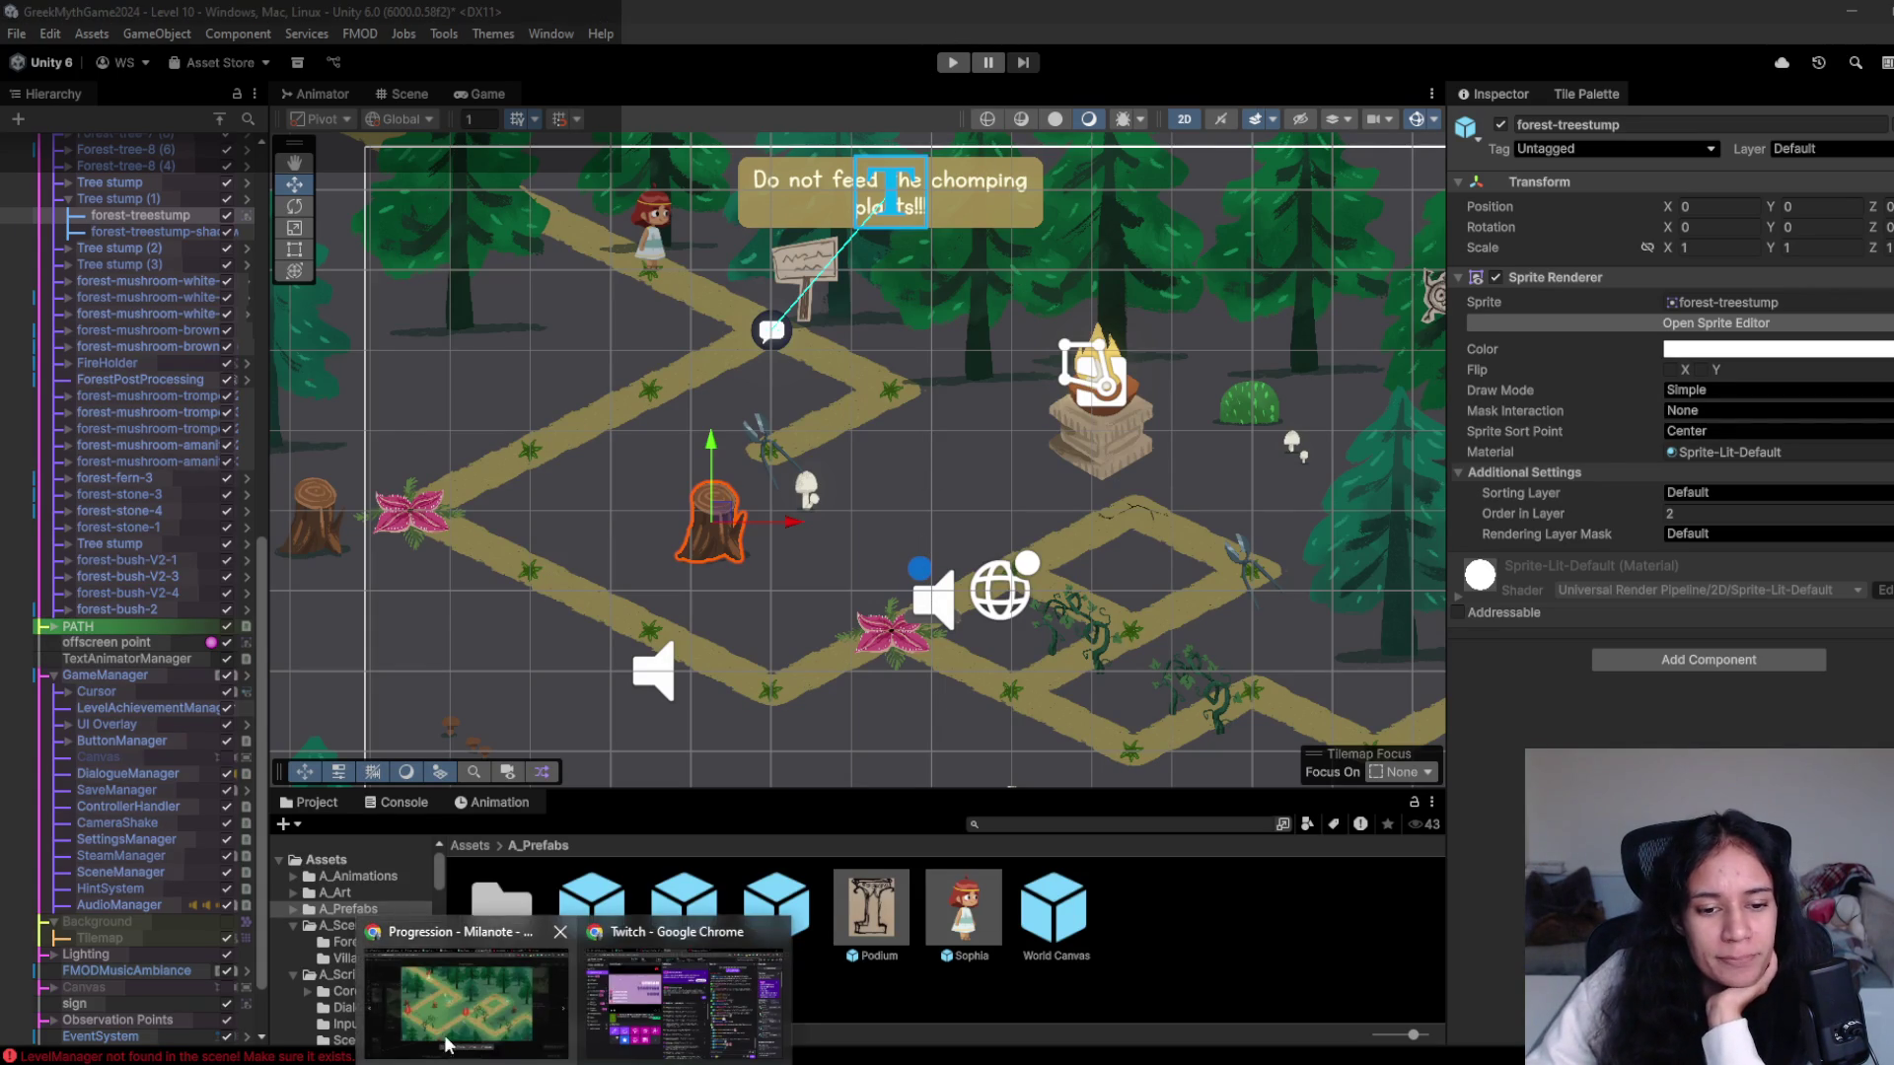
left_click(565, 1052)
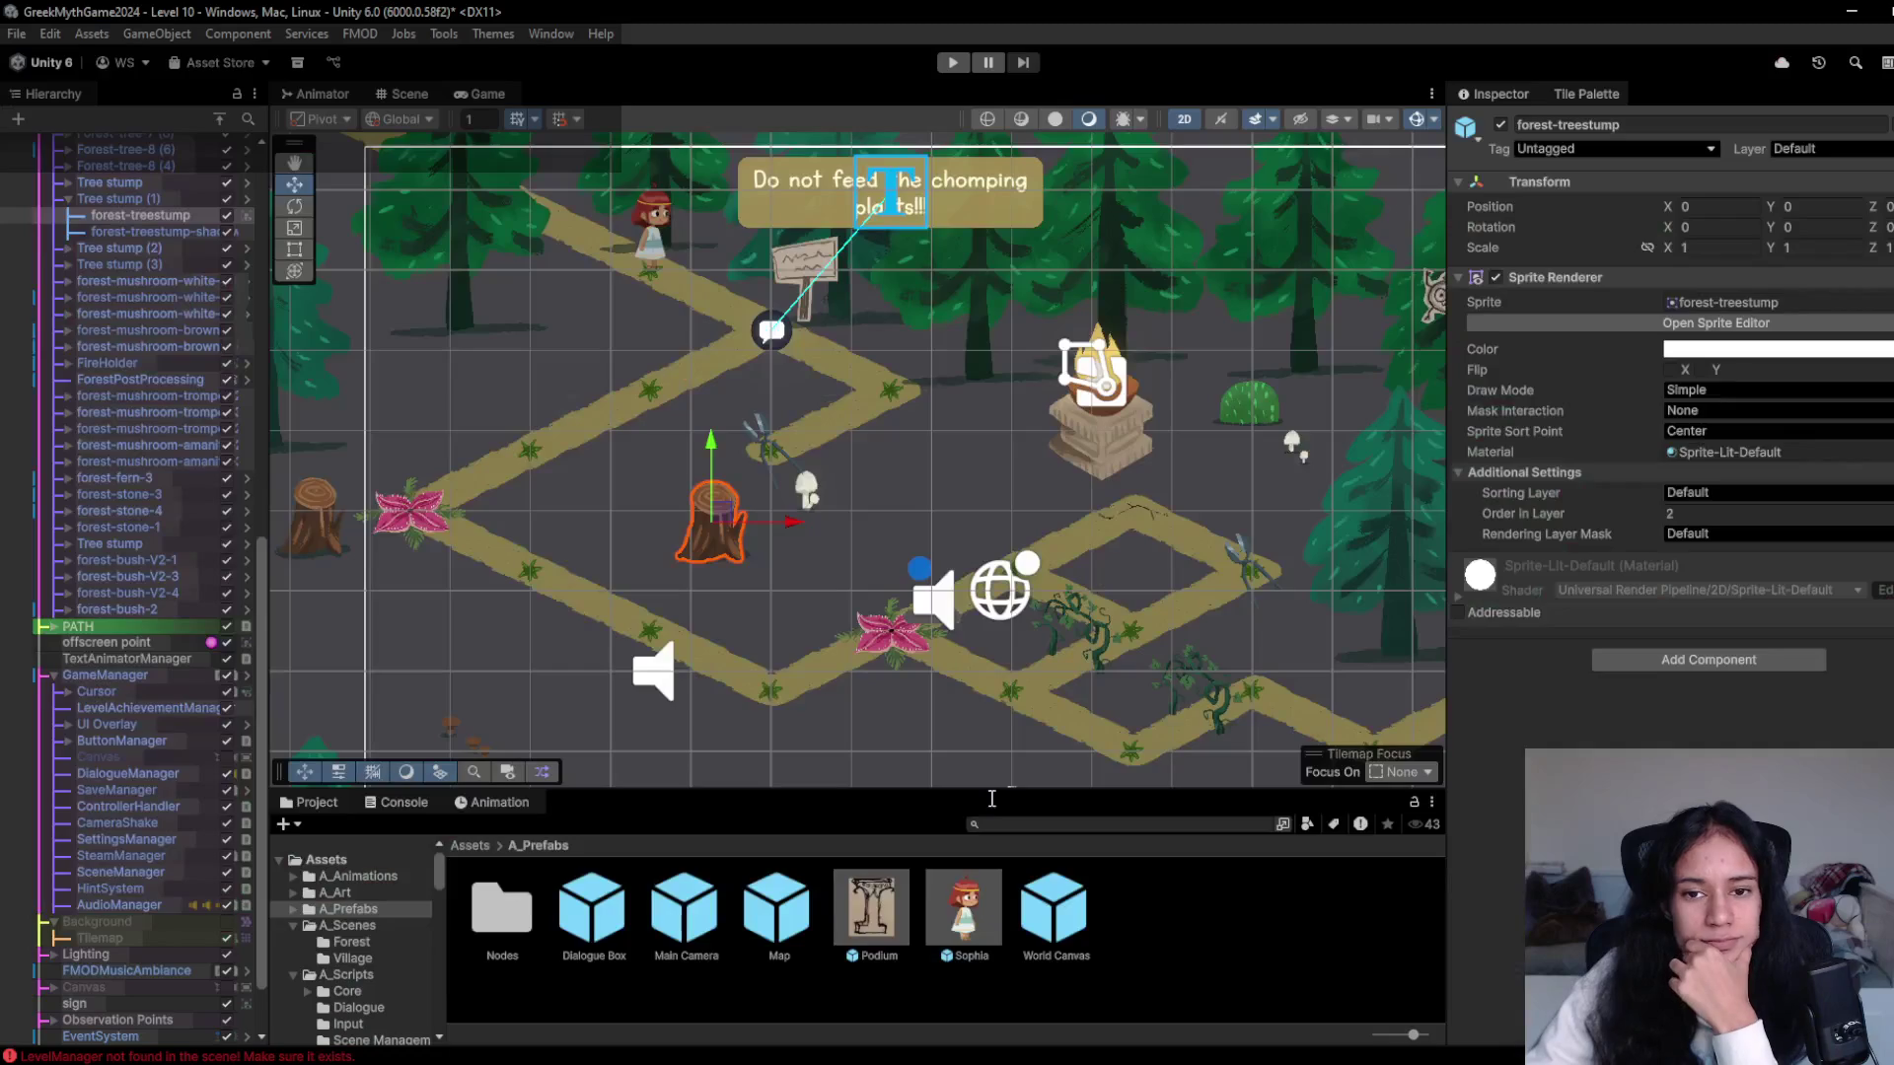
scroll(229, 230, "up", 15)
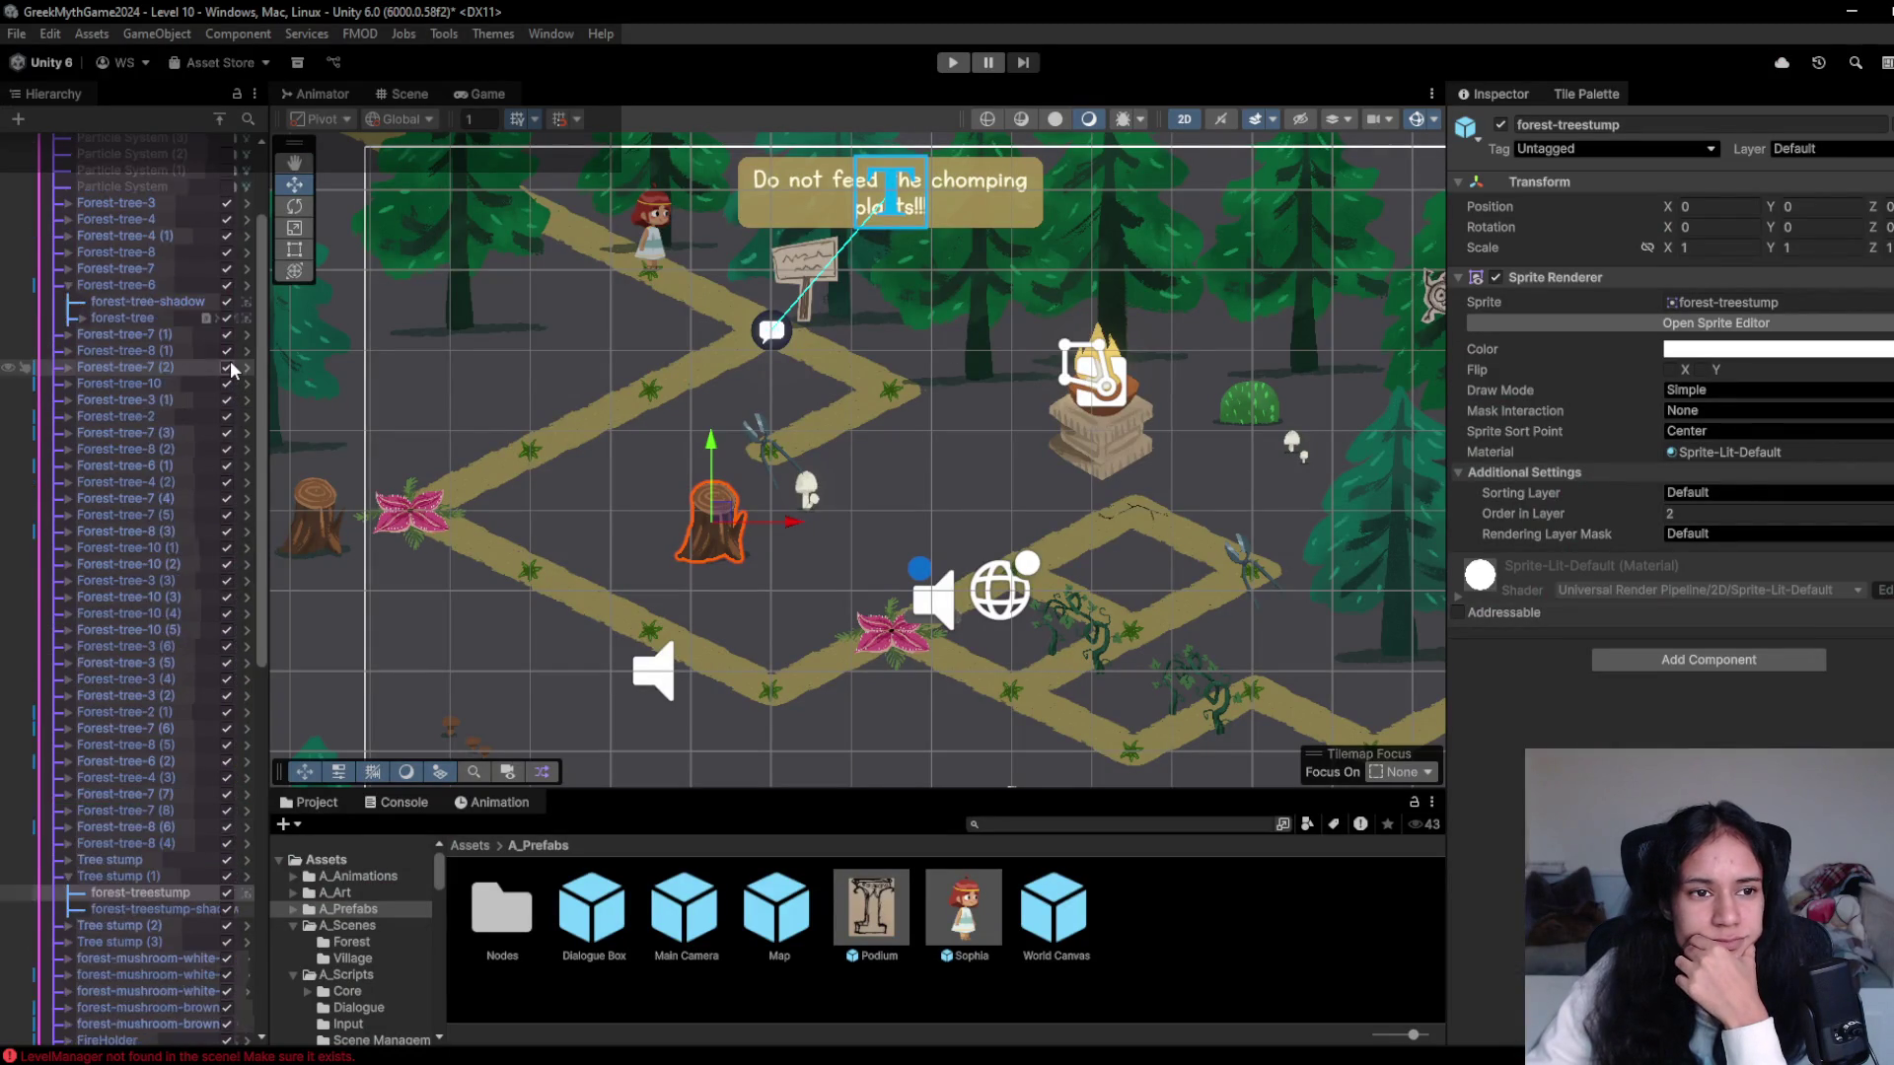
left_click(138, 207)
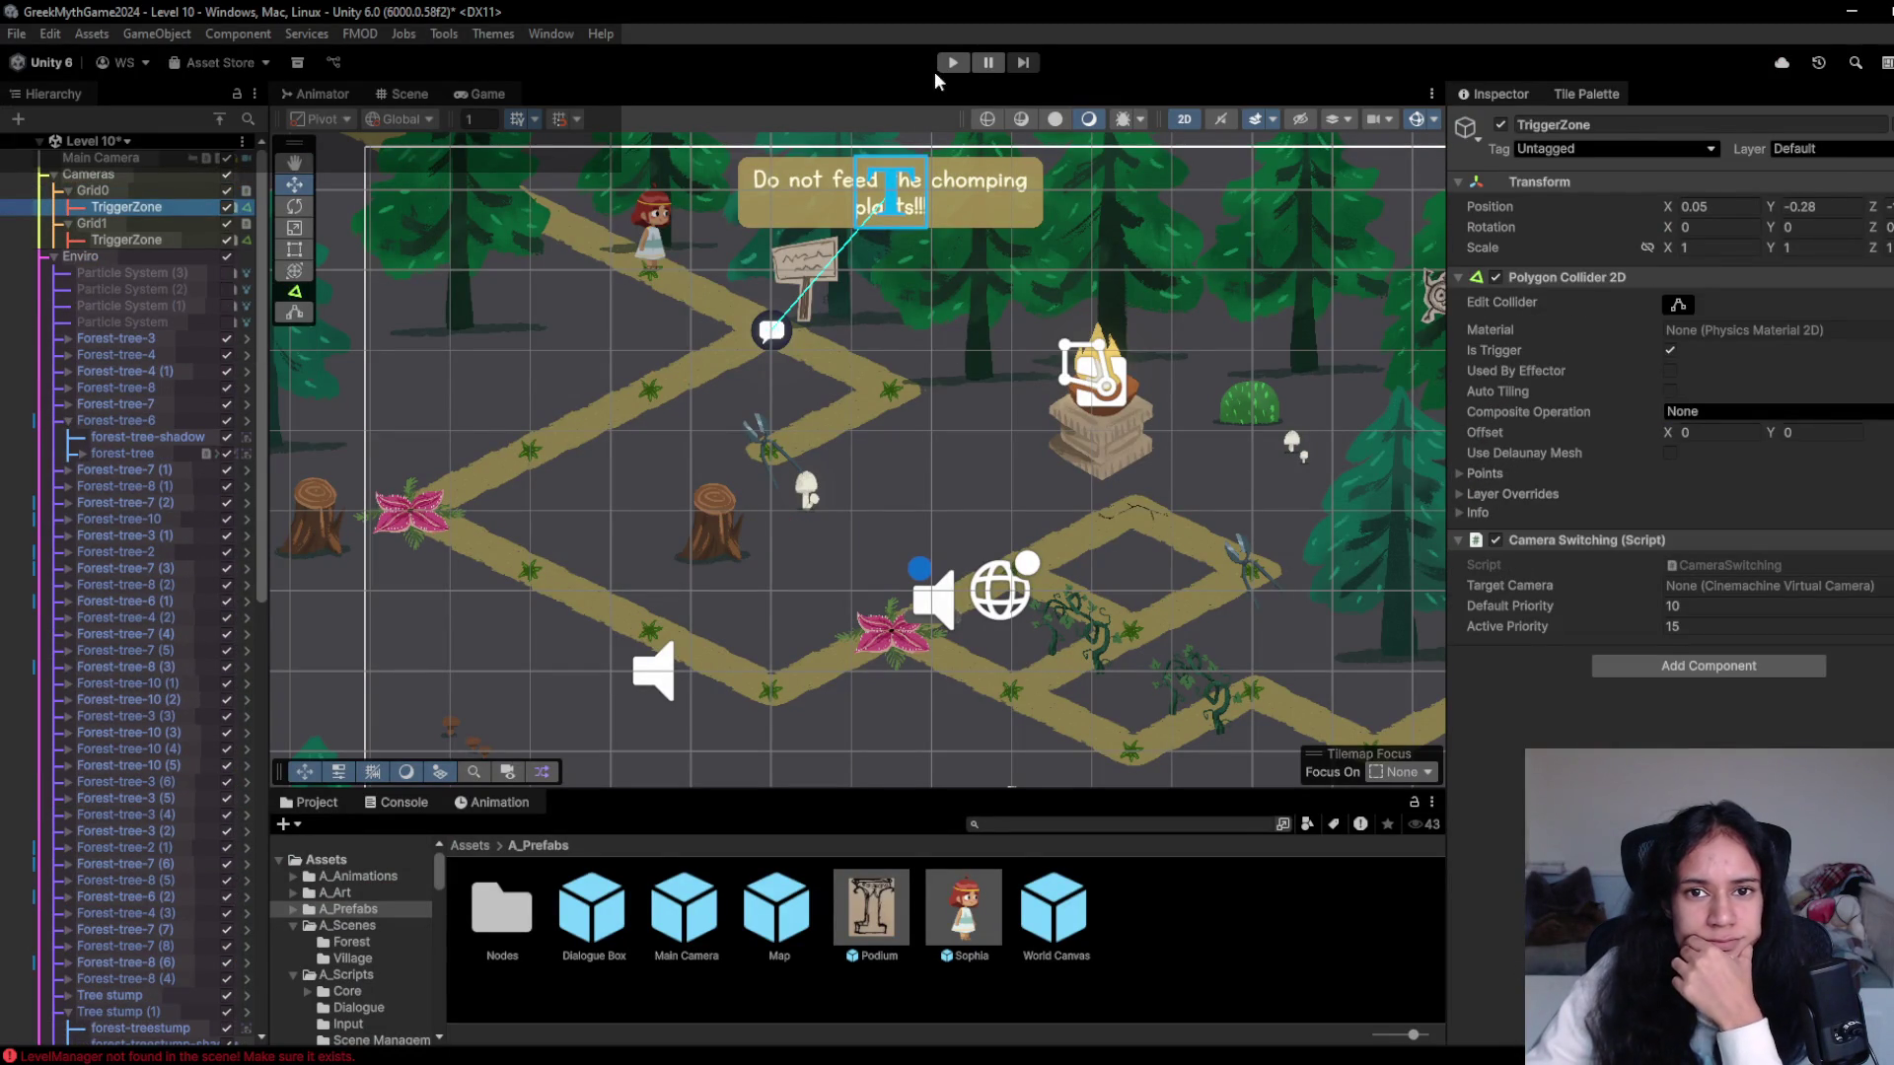
- Start play and enable Camera Switching (Script) on Grid1's TriggerZone
left_click(952, 62)
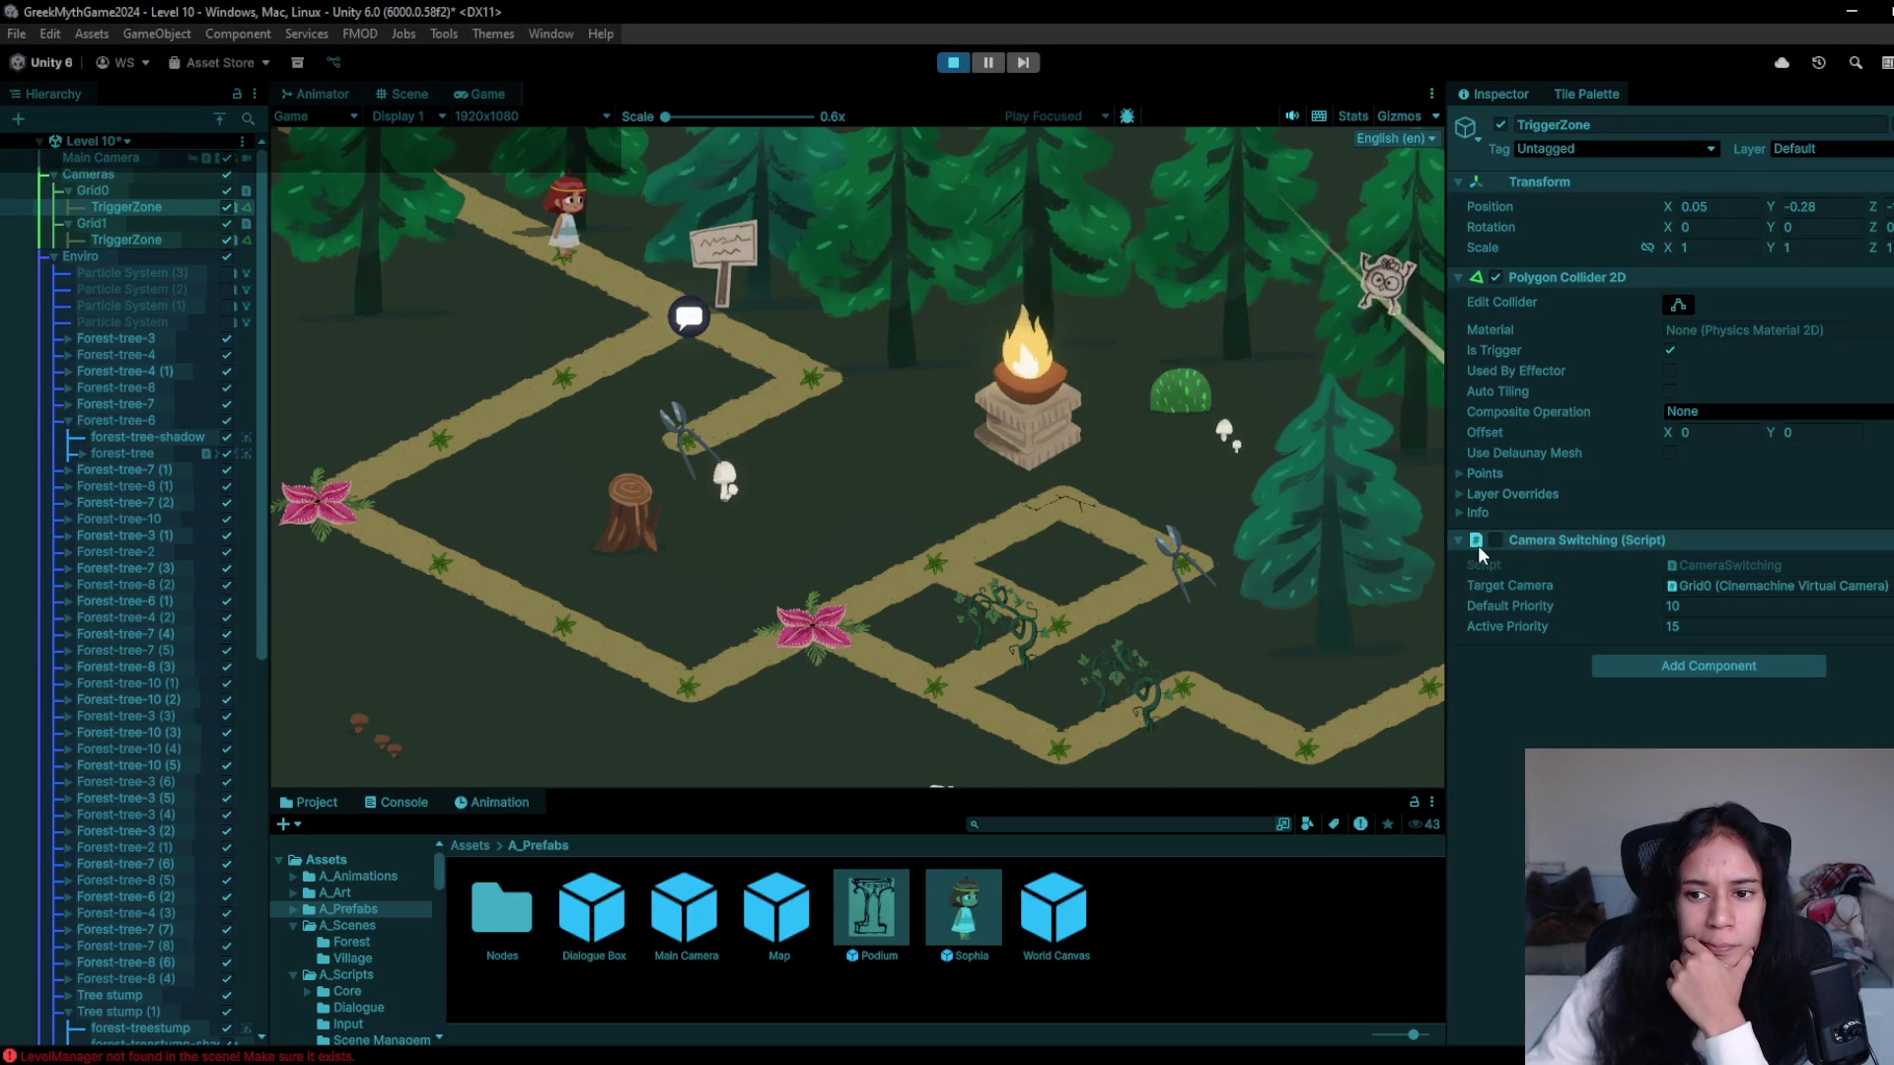
left_click(126, 240)
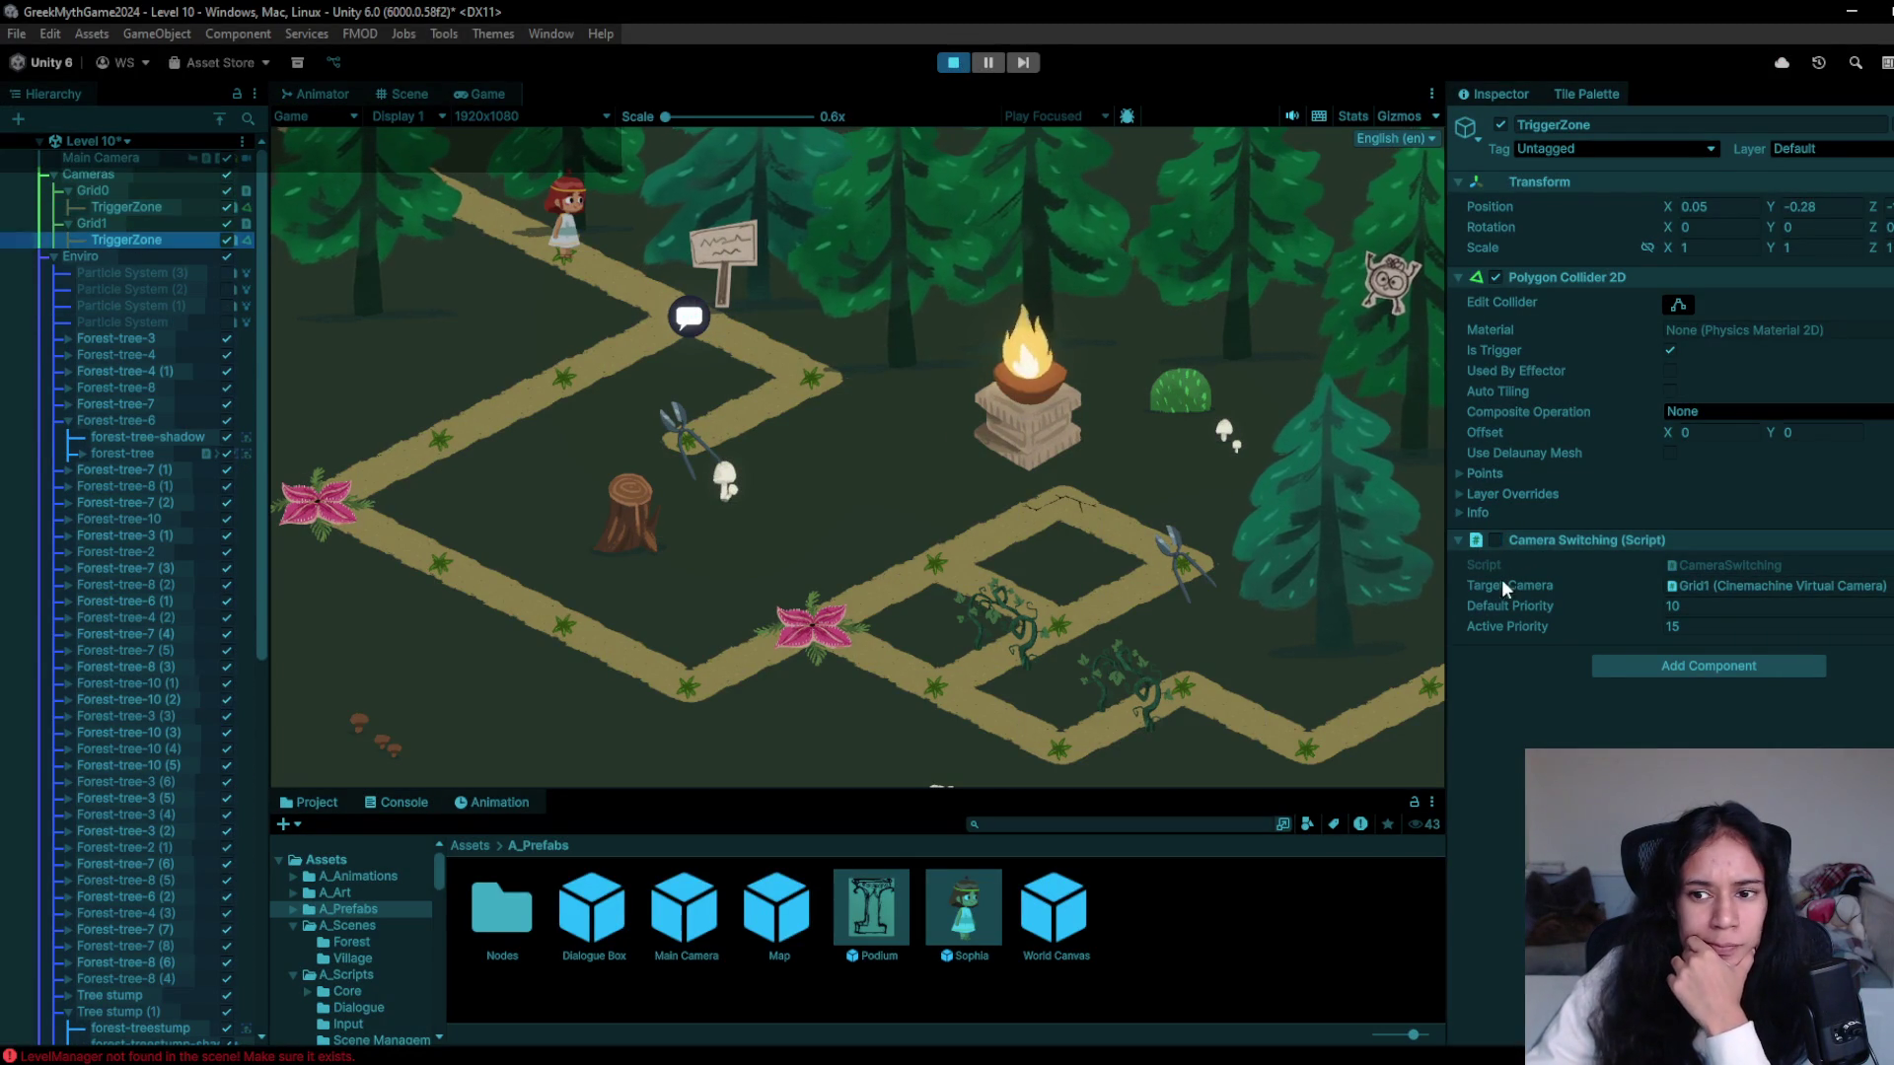
left_click(1496, 539)
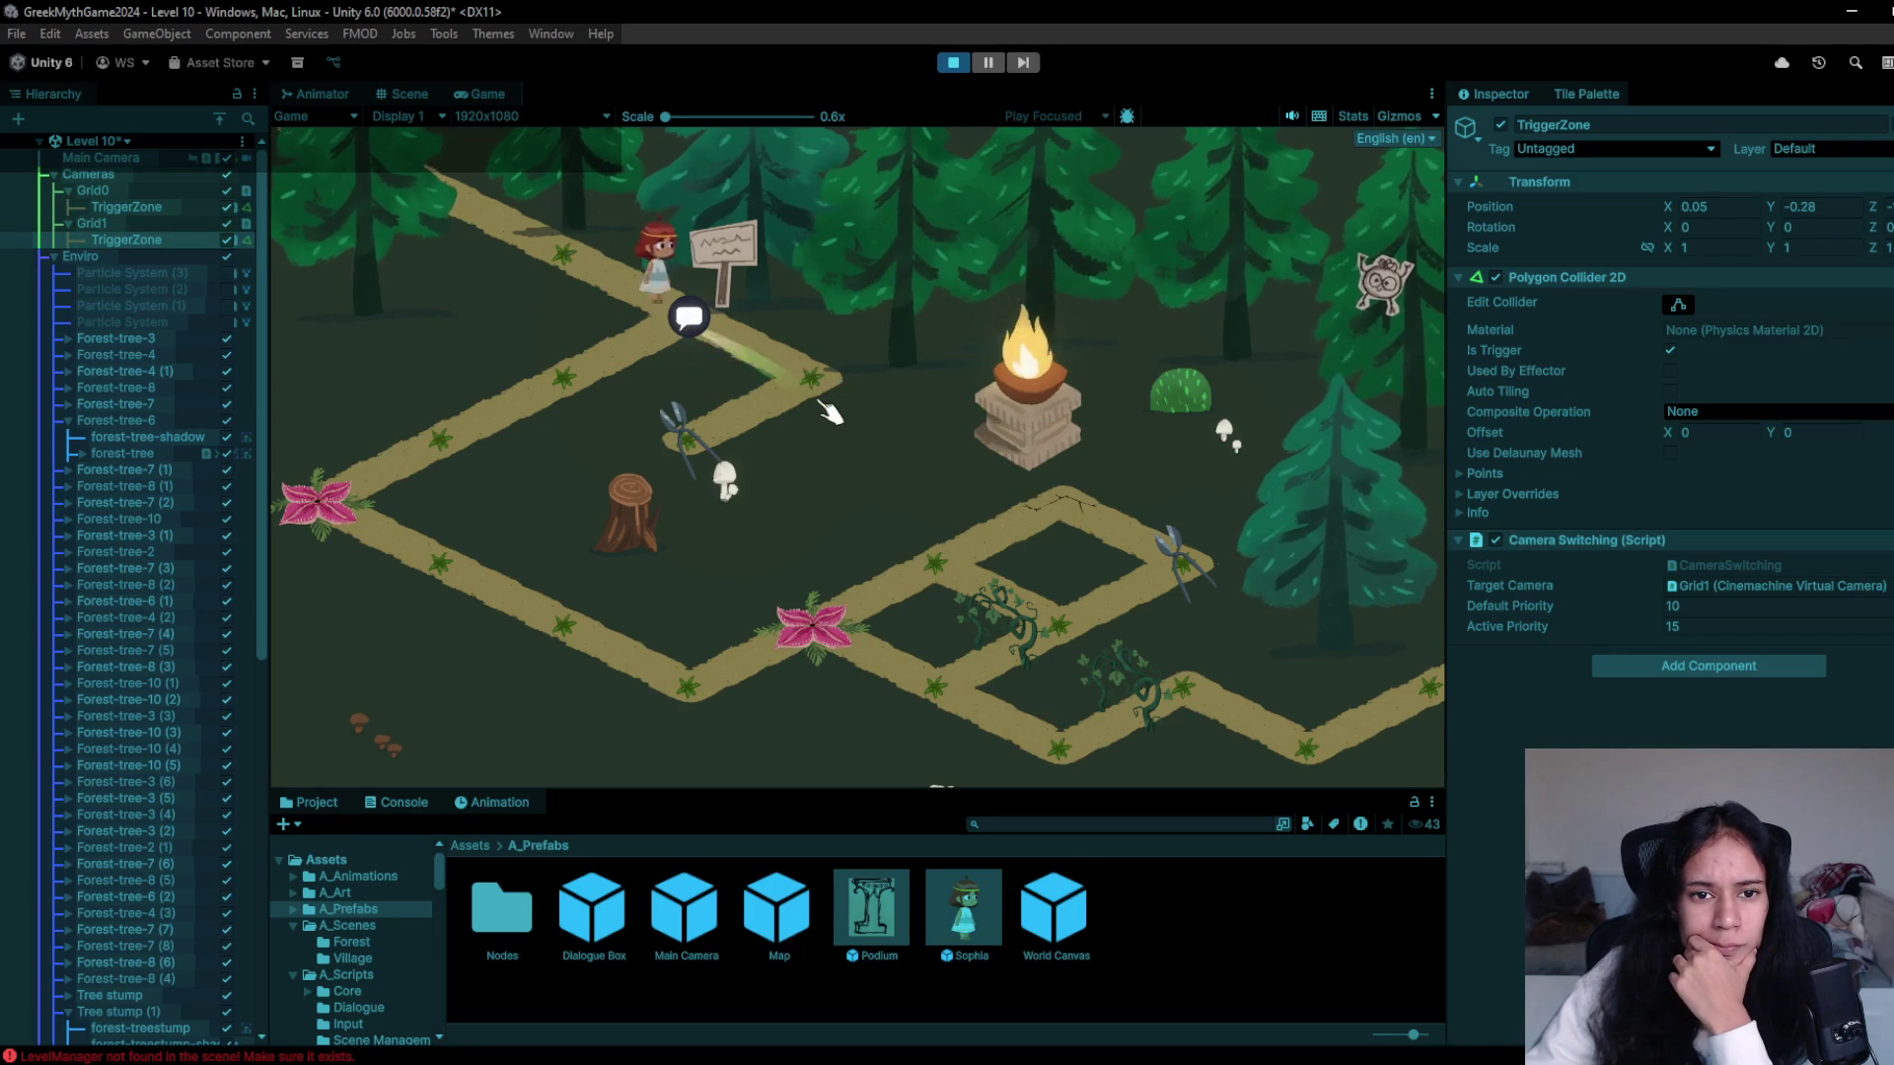
- Walk Sophia to the sign, past the chomping plant to the scissors, then to the right edge
left_click(789, 415)
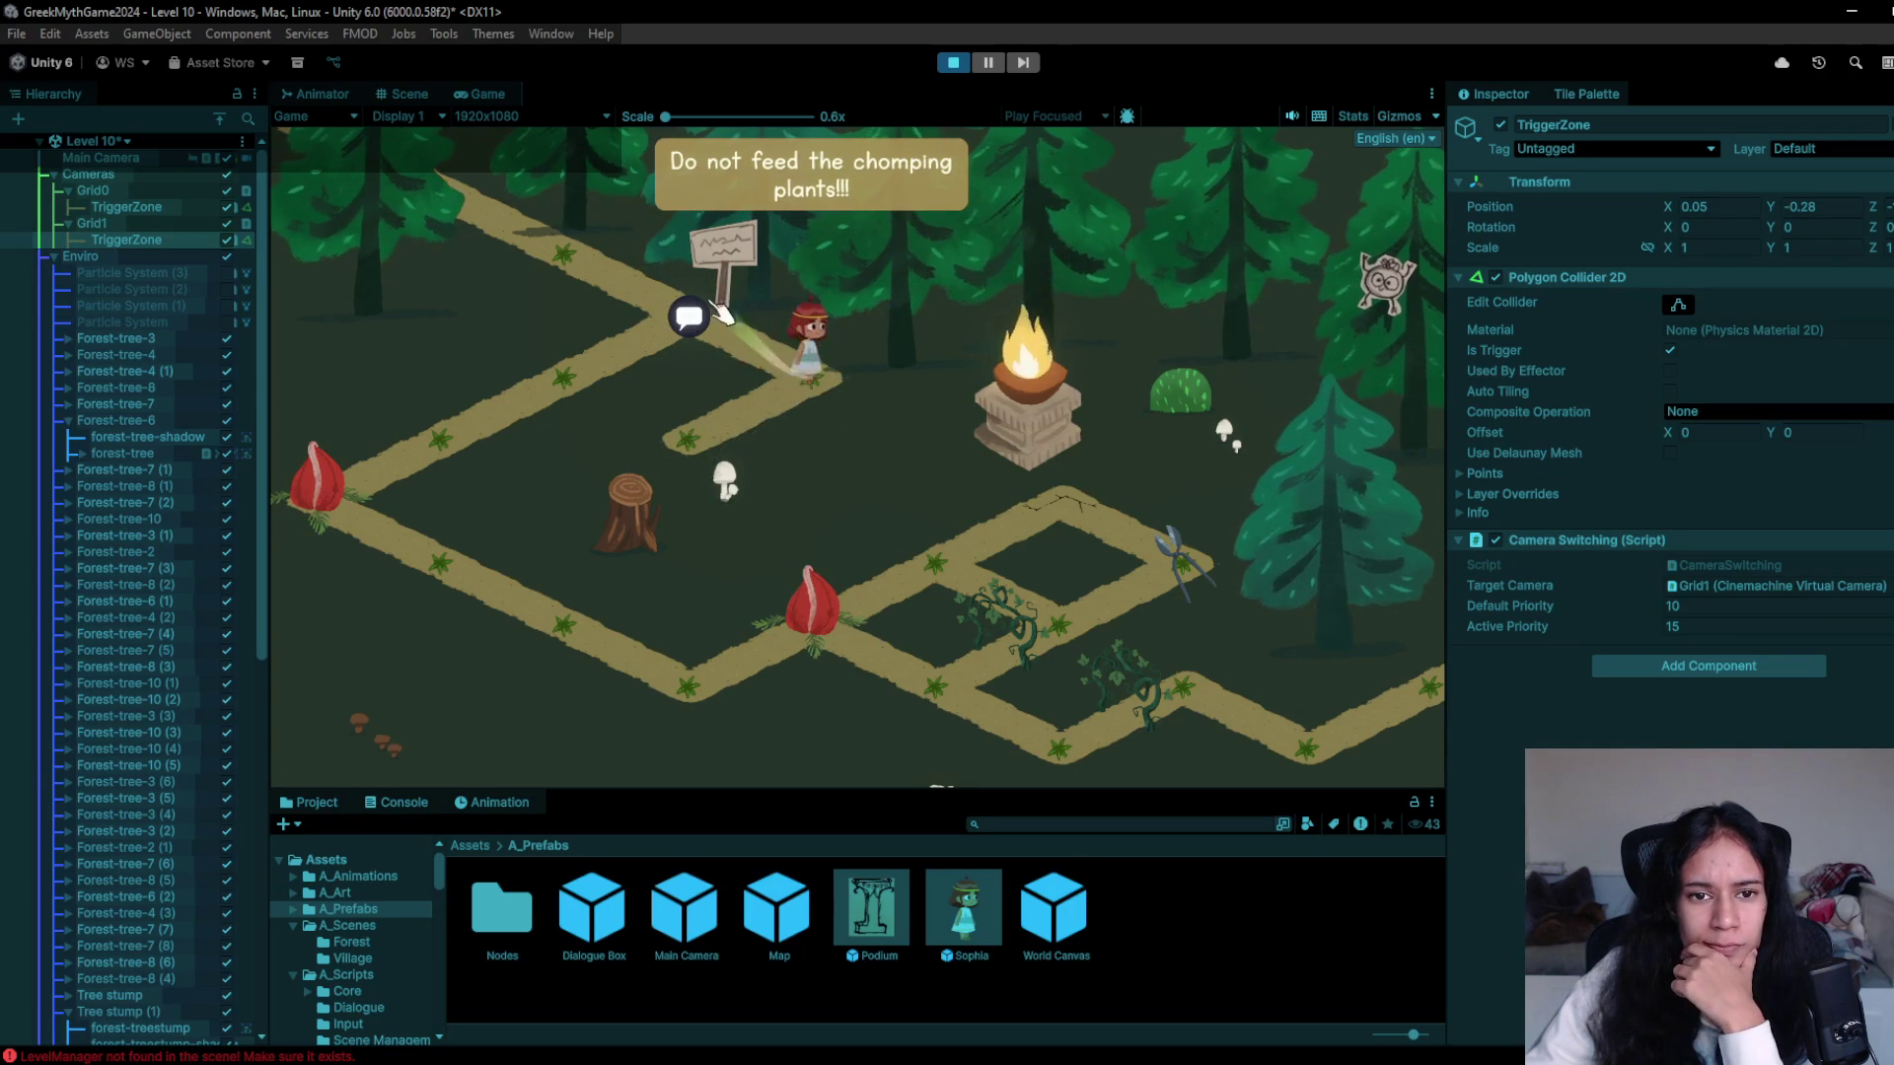
left_click(562, 355)
left_click(404, 532)
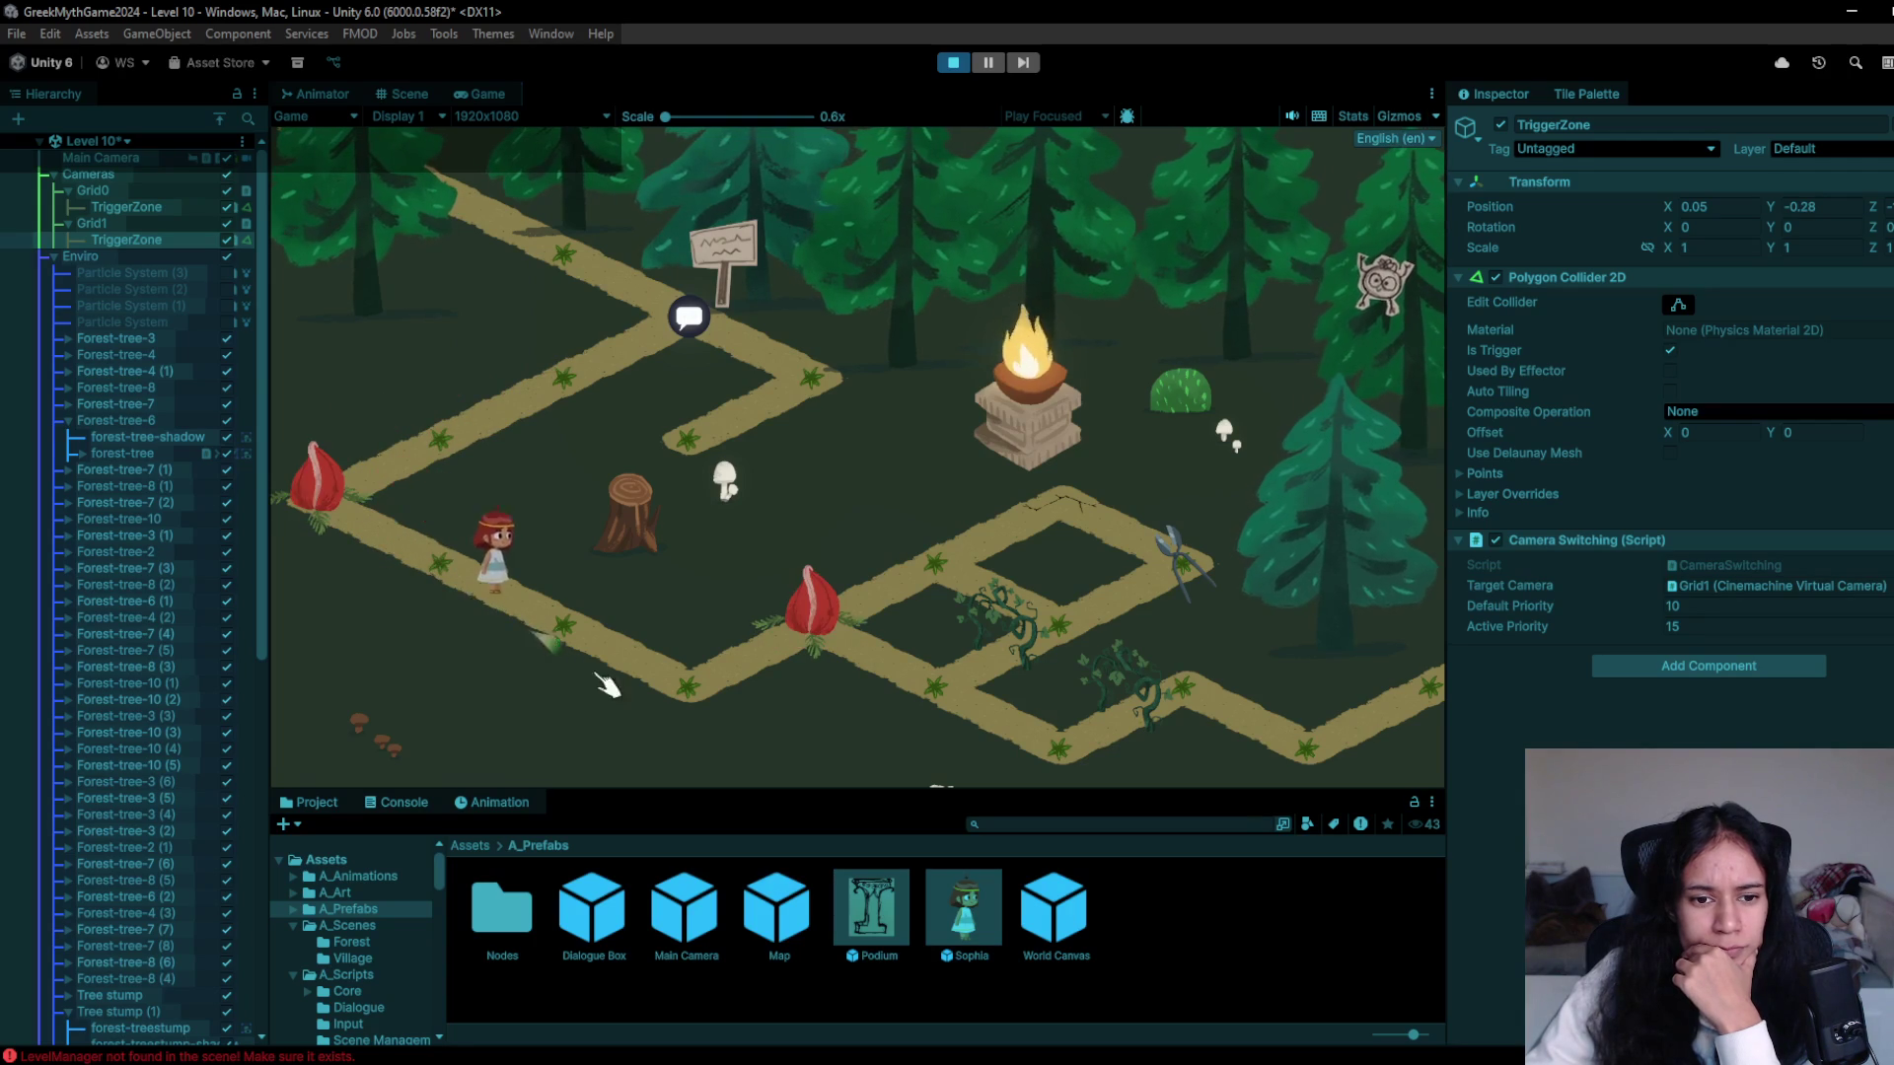
left_click(553, 631)
mouse_move(713, 698)
left_mouse_down()
mouse_move(839, 641)
mouse_move(1016, 659)
left_mouse_up()
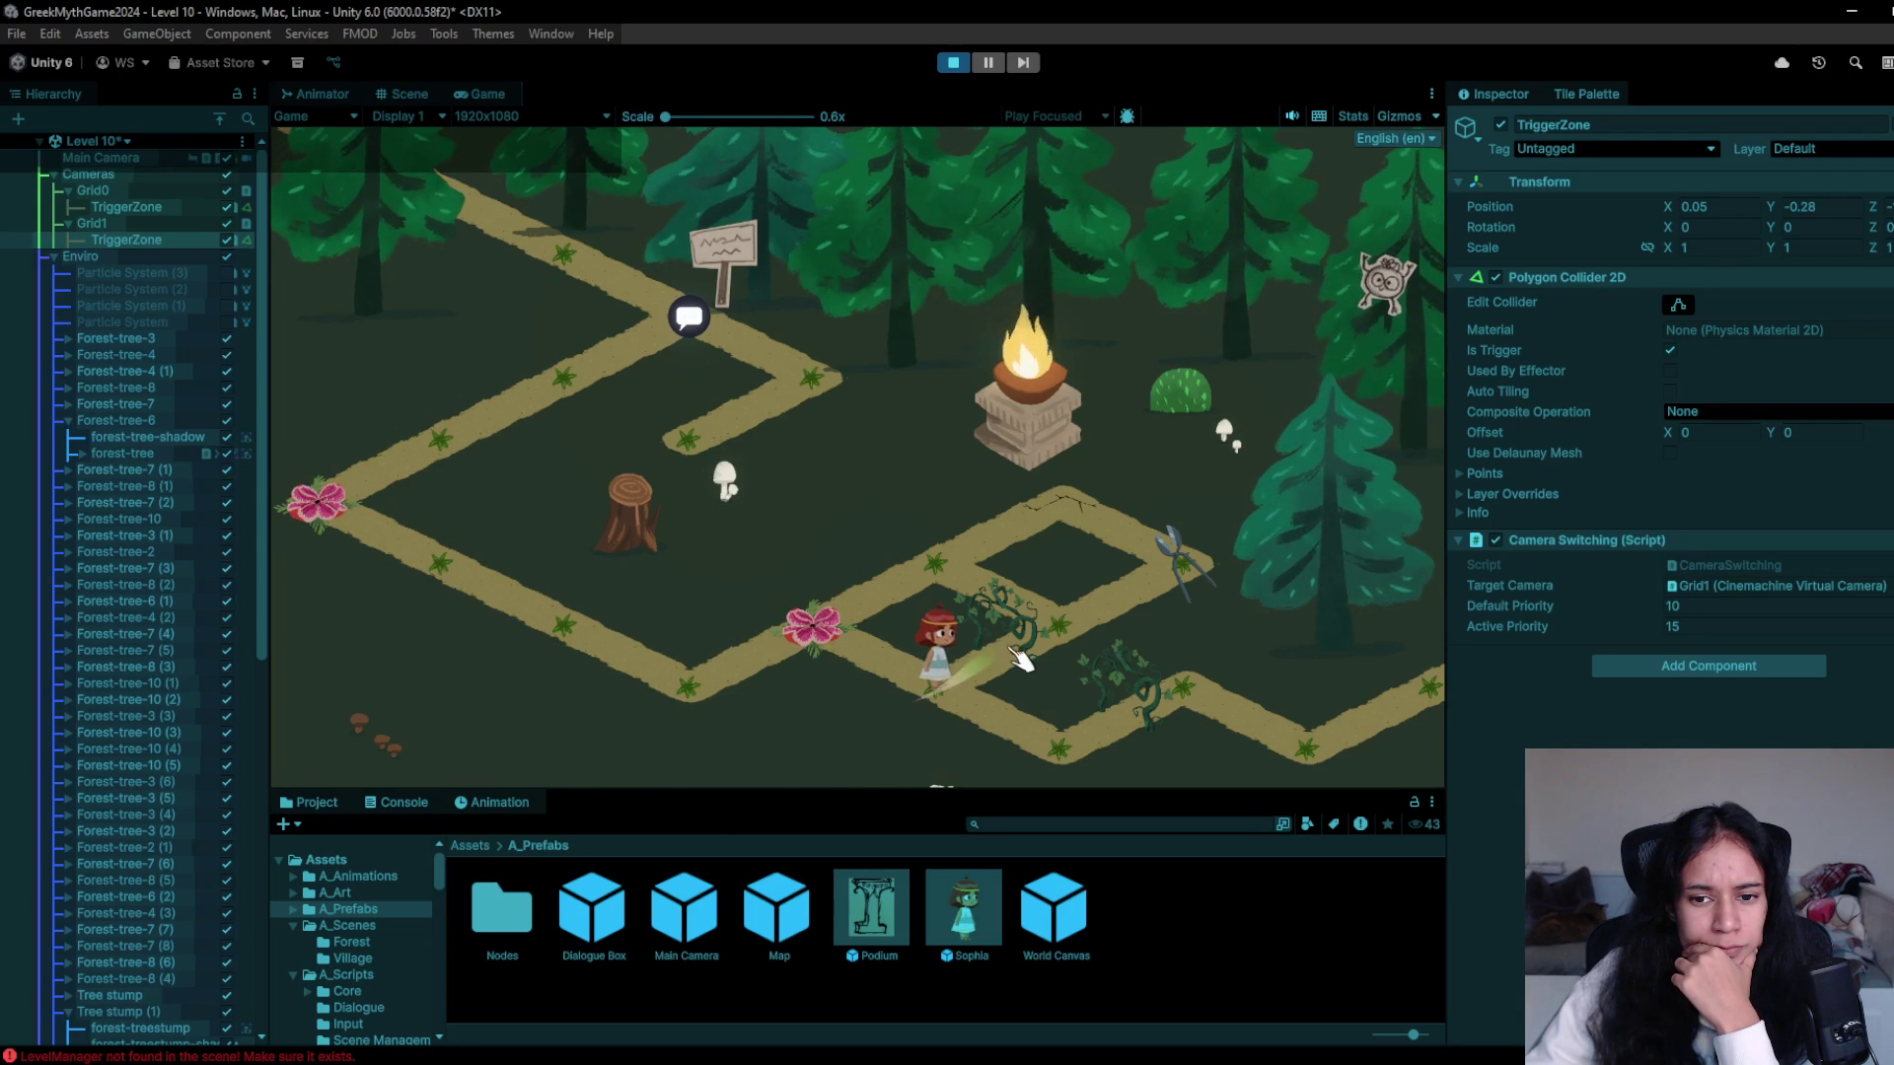
left_click(1026, 646)
key("a")
left_click(930, 691)
key("w")
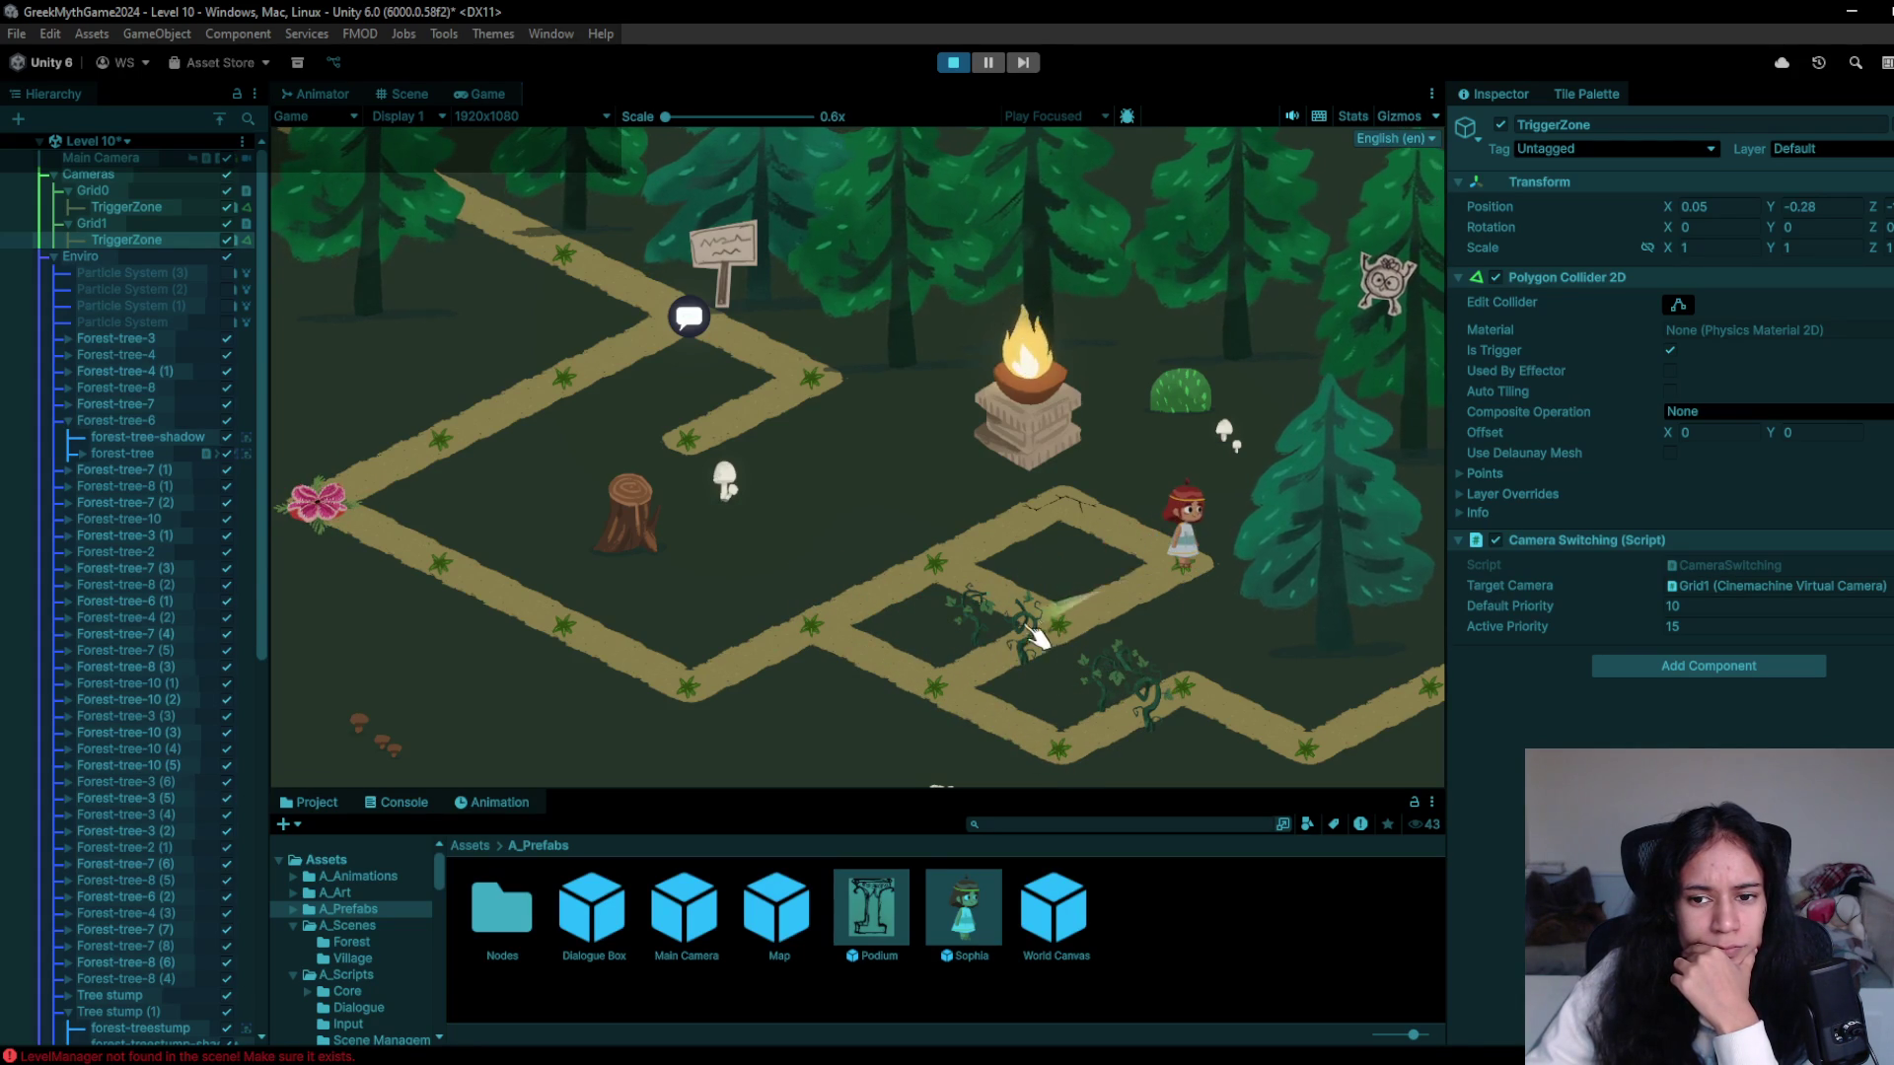
left_click(928, 686)
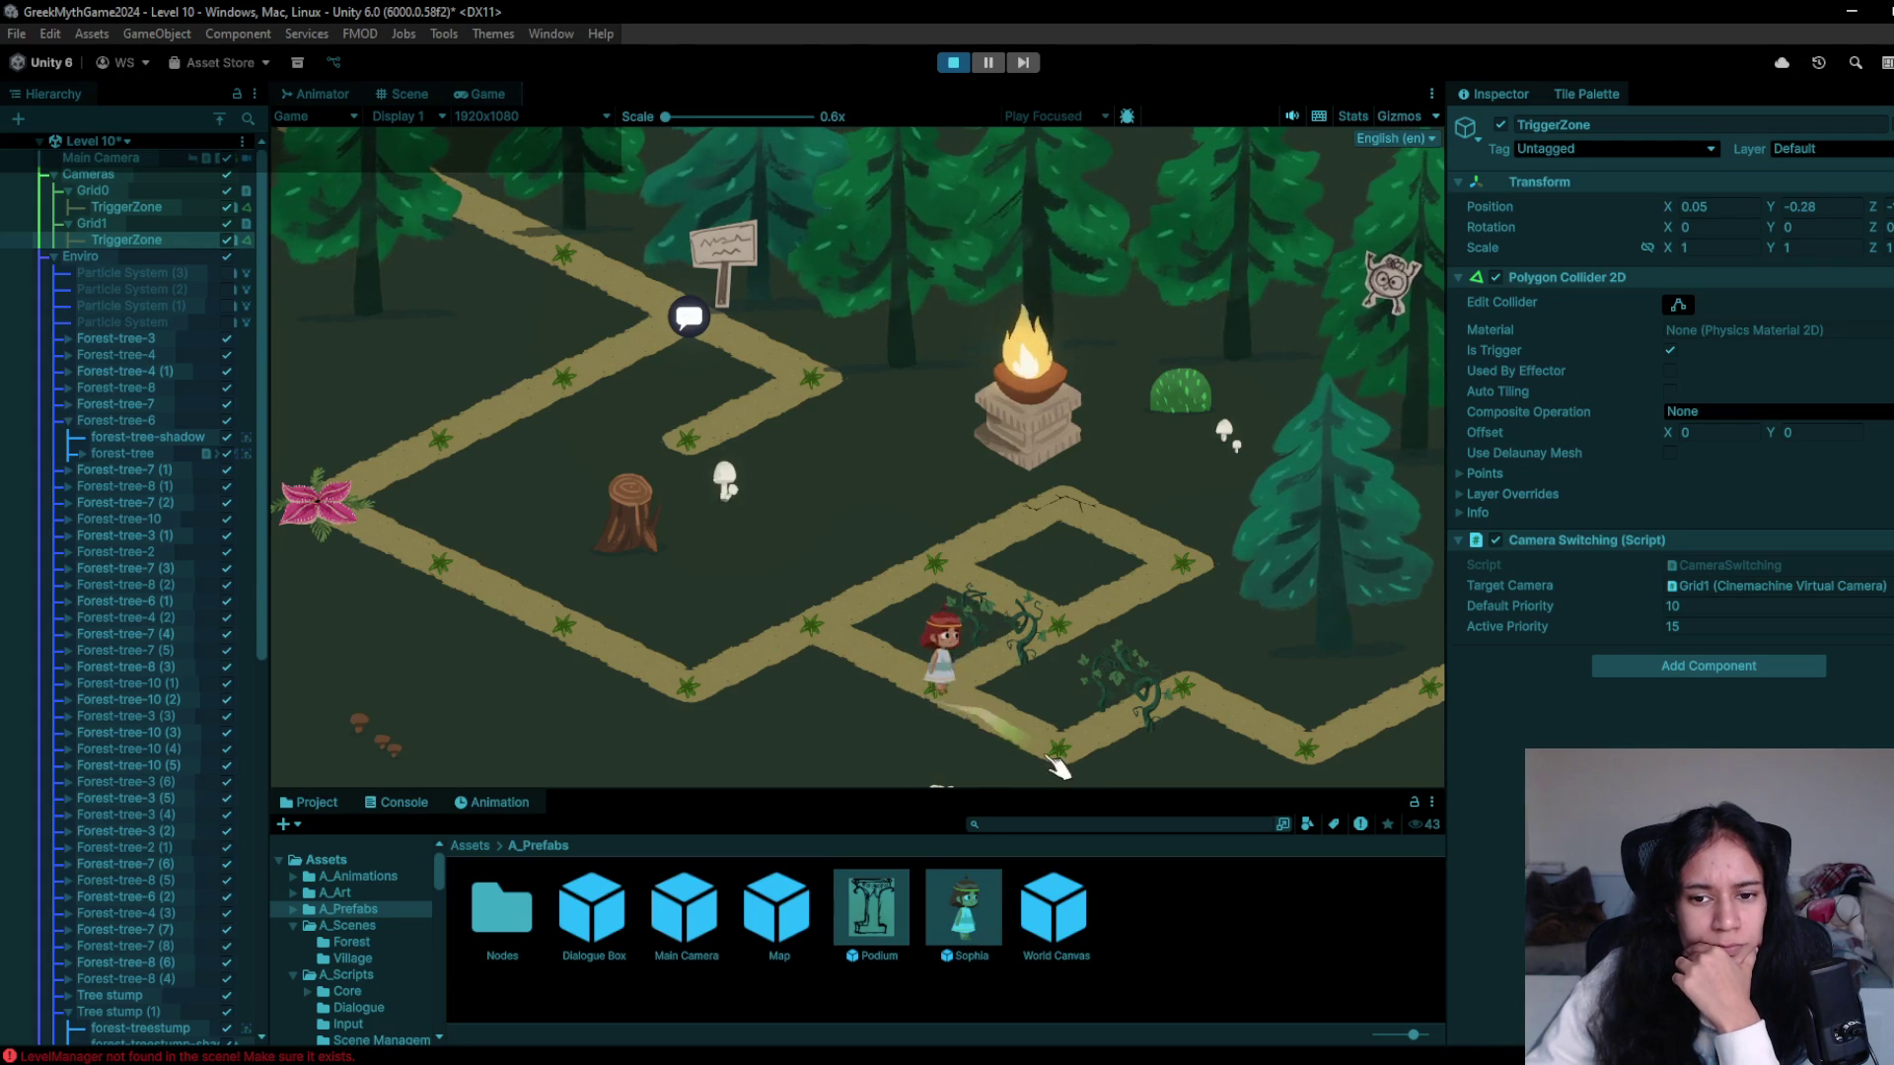
left_click(1289, 758)
left_click(1420, 691)
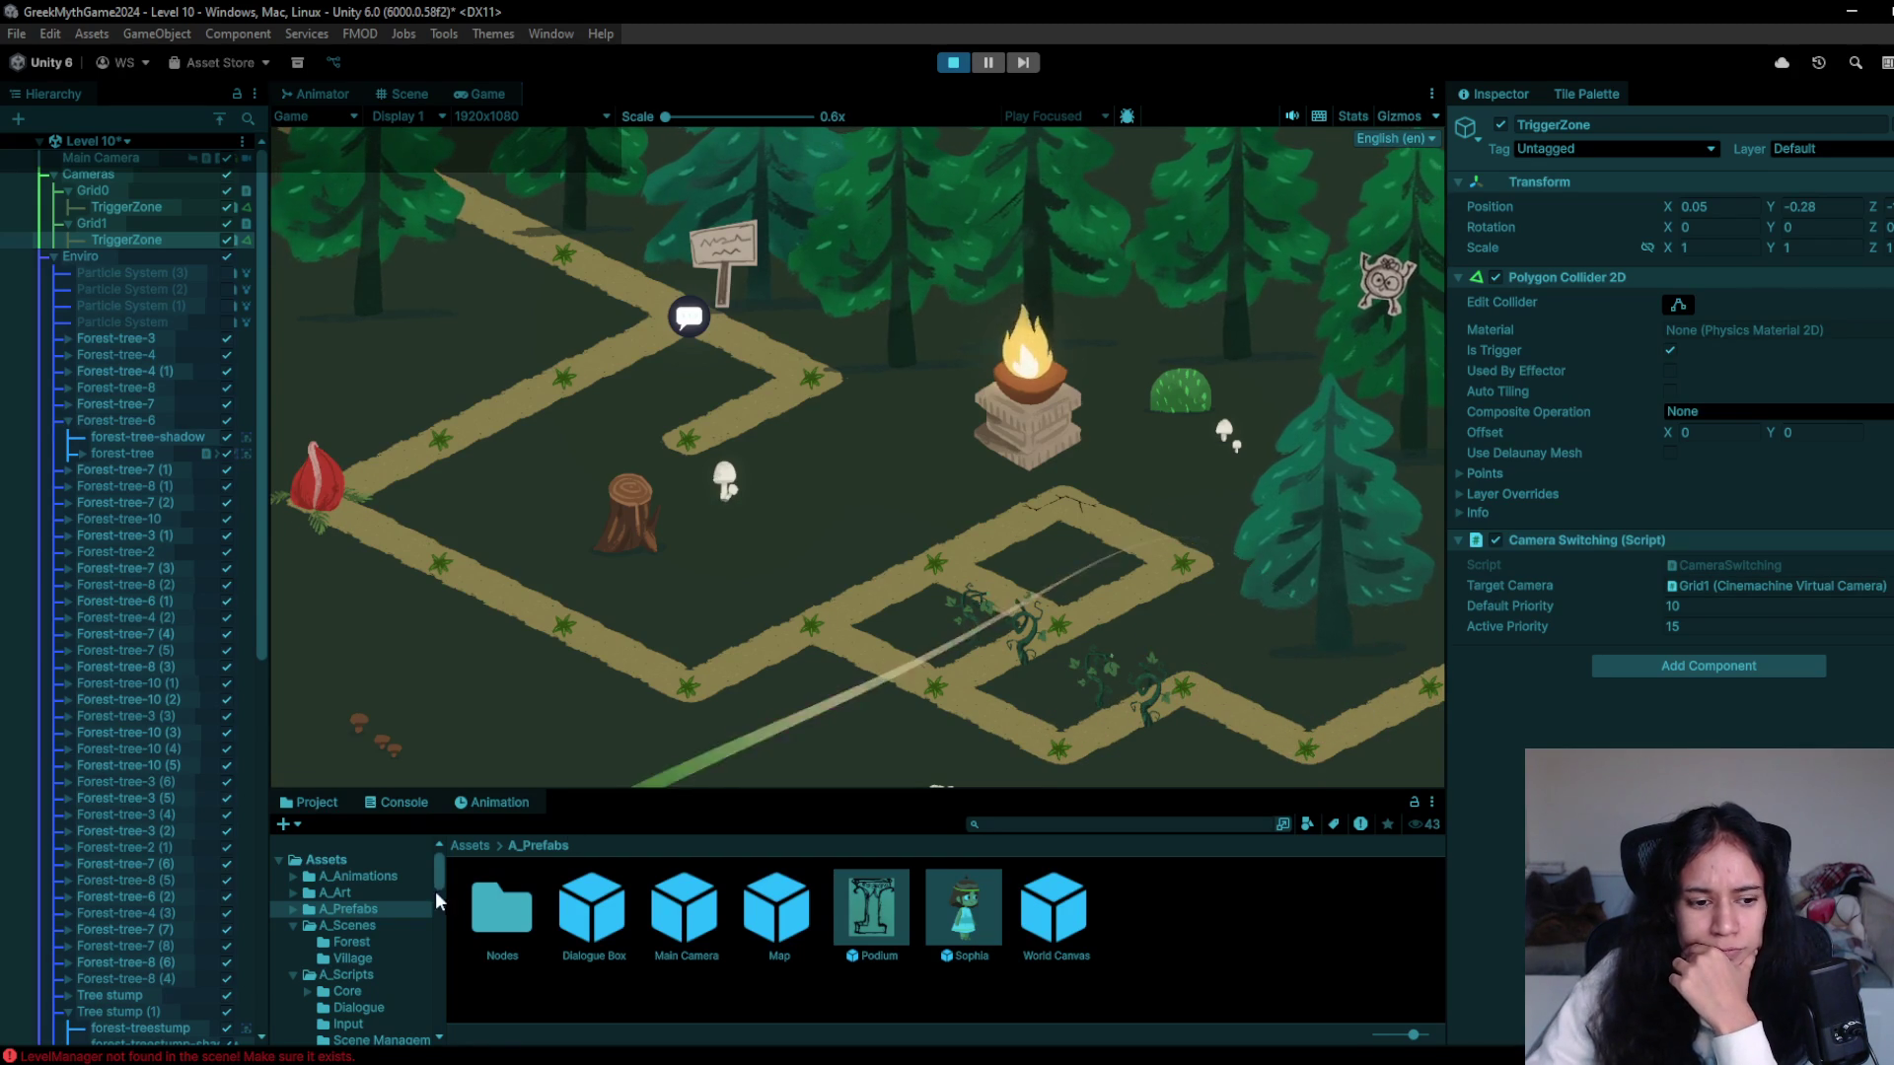
- Check the Console's LevelManager error and review CameraSwitching.cs in the code editor
left_click(428, 802)
left_click(533, 870)
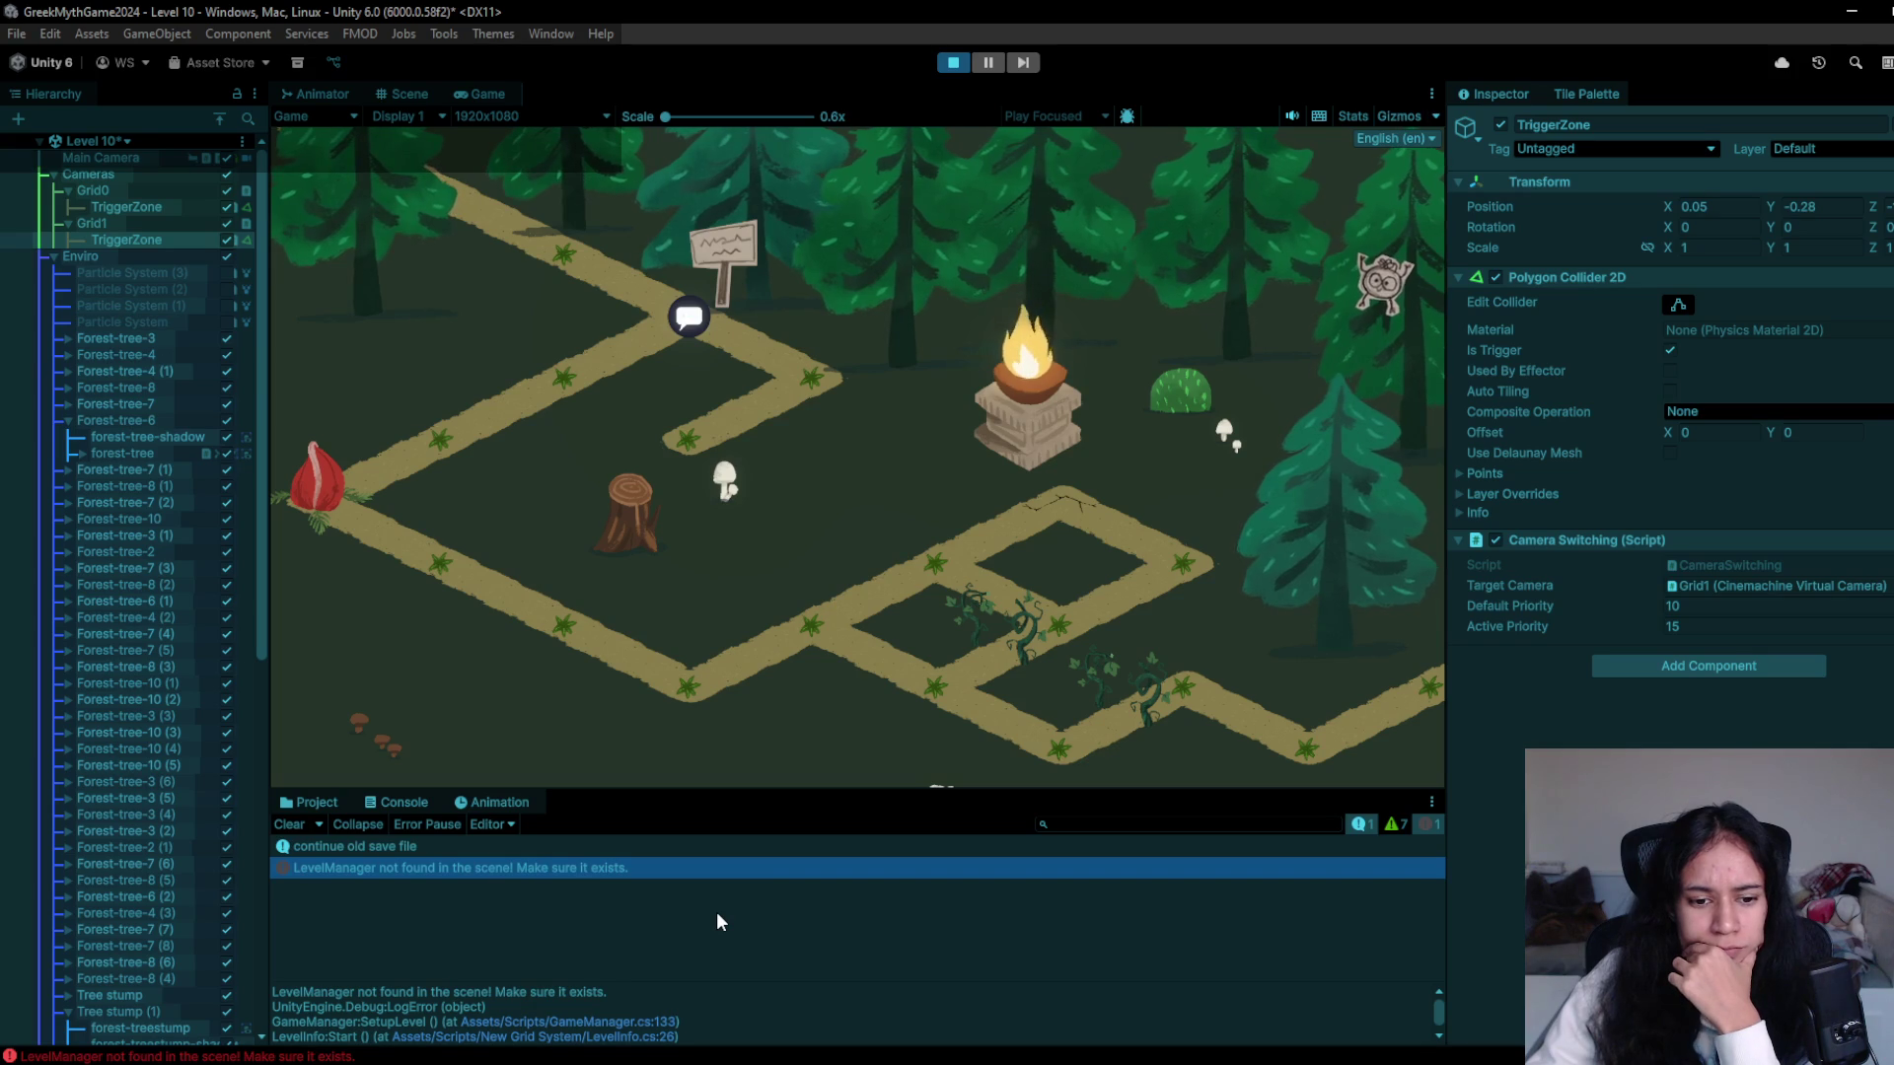
double_click(1772, 564)
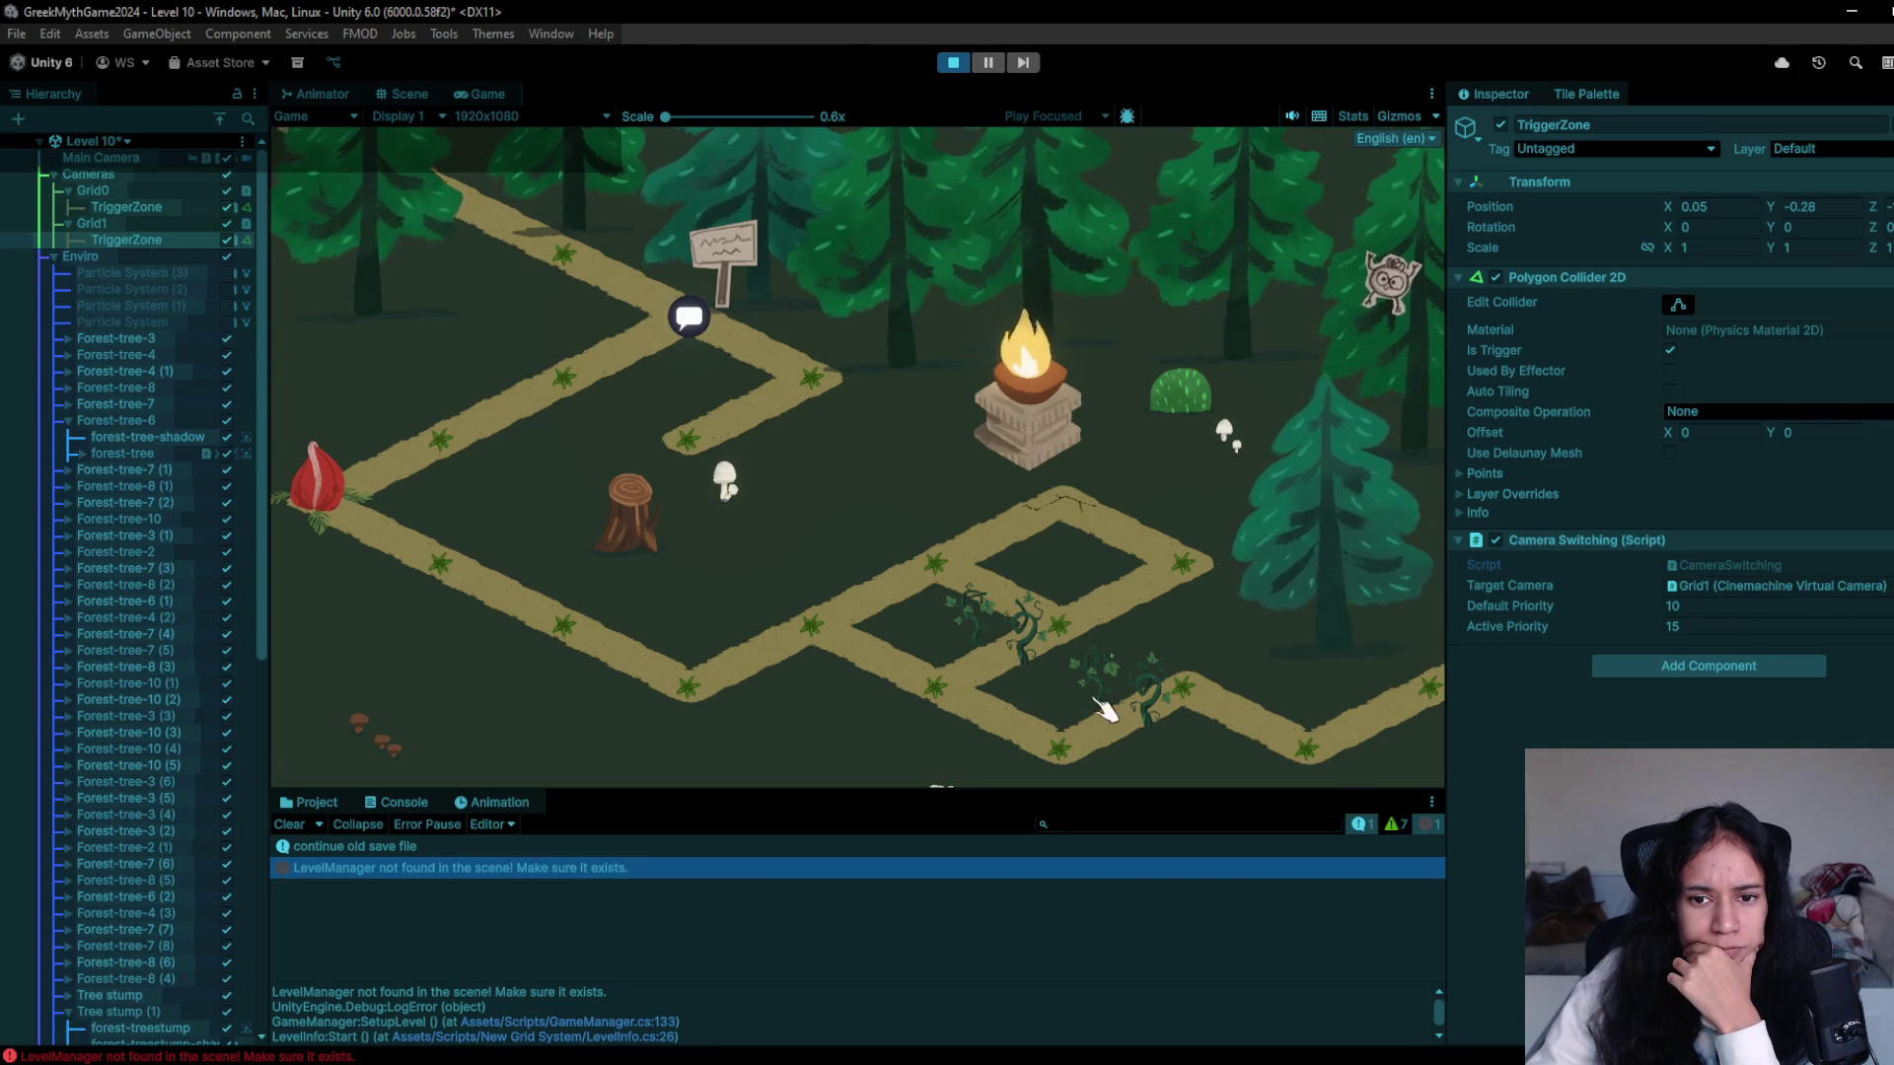
scroll(1026, 666, "down", 5)
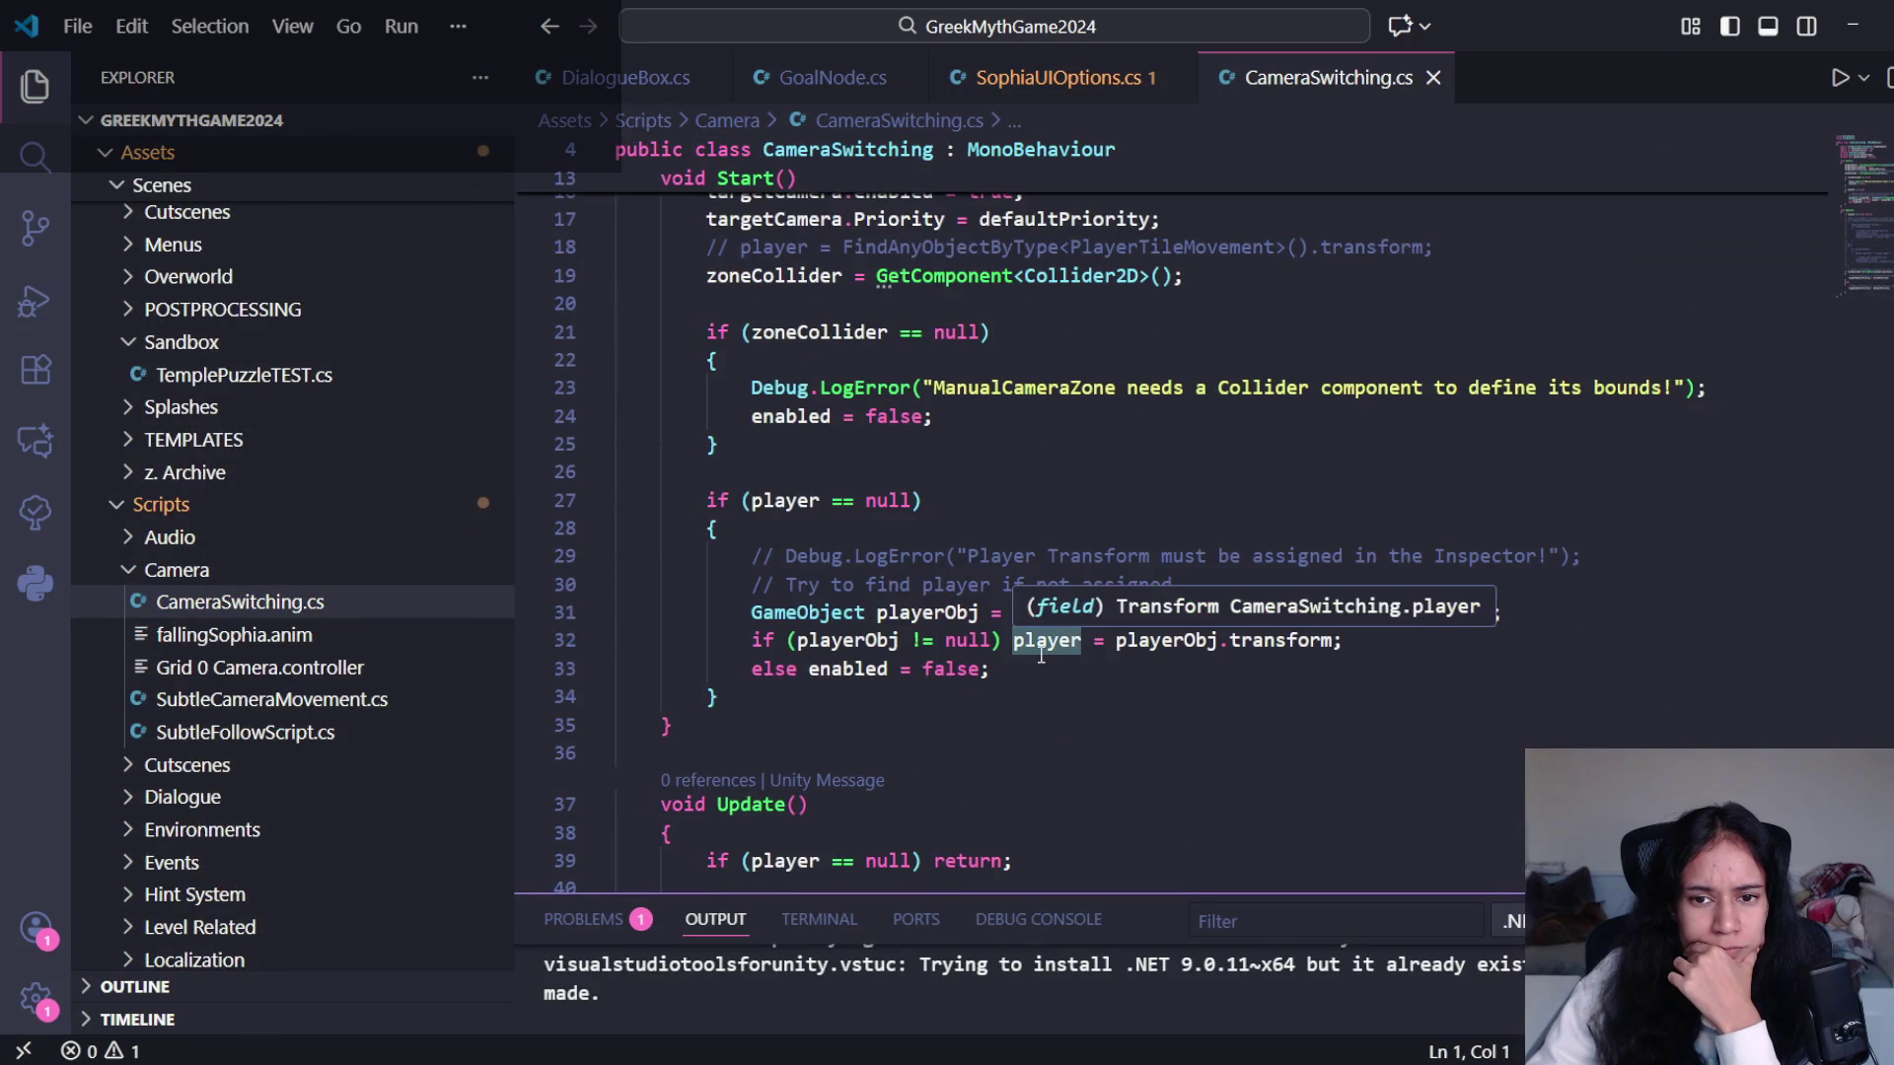
scroll(1469, 731, "down", 2)
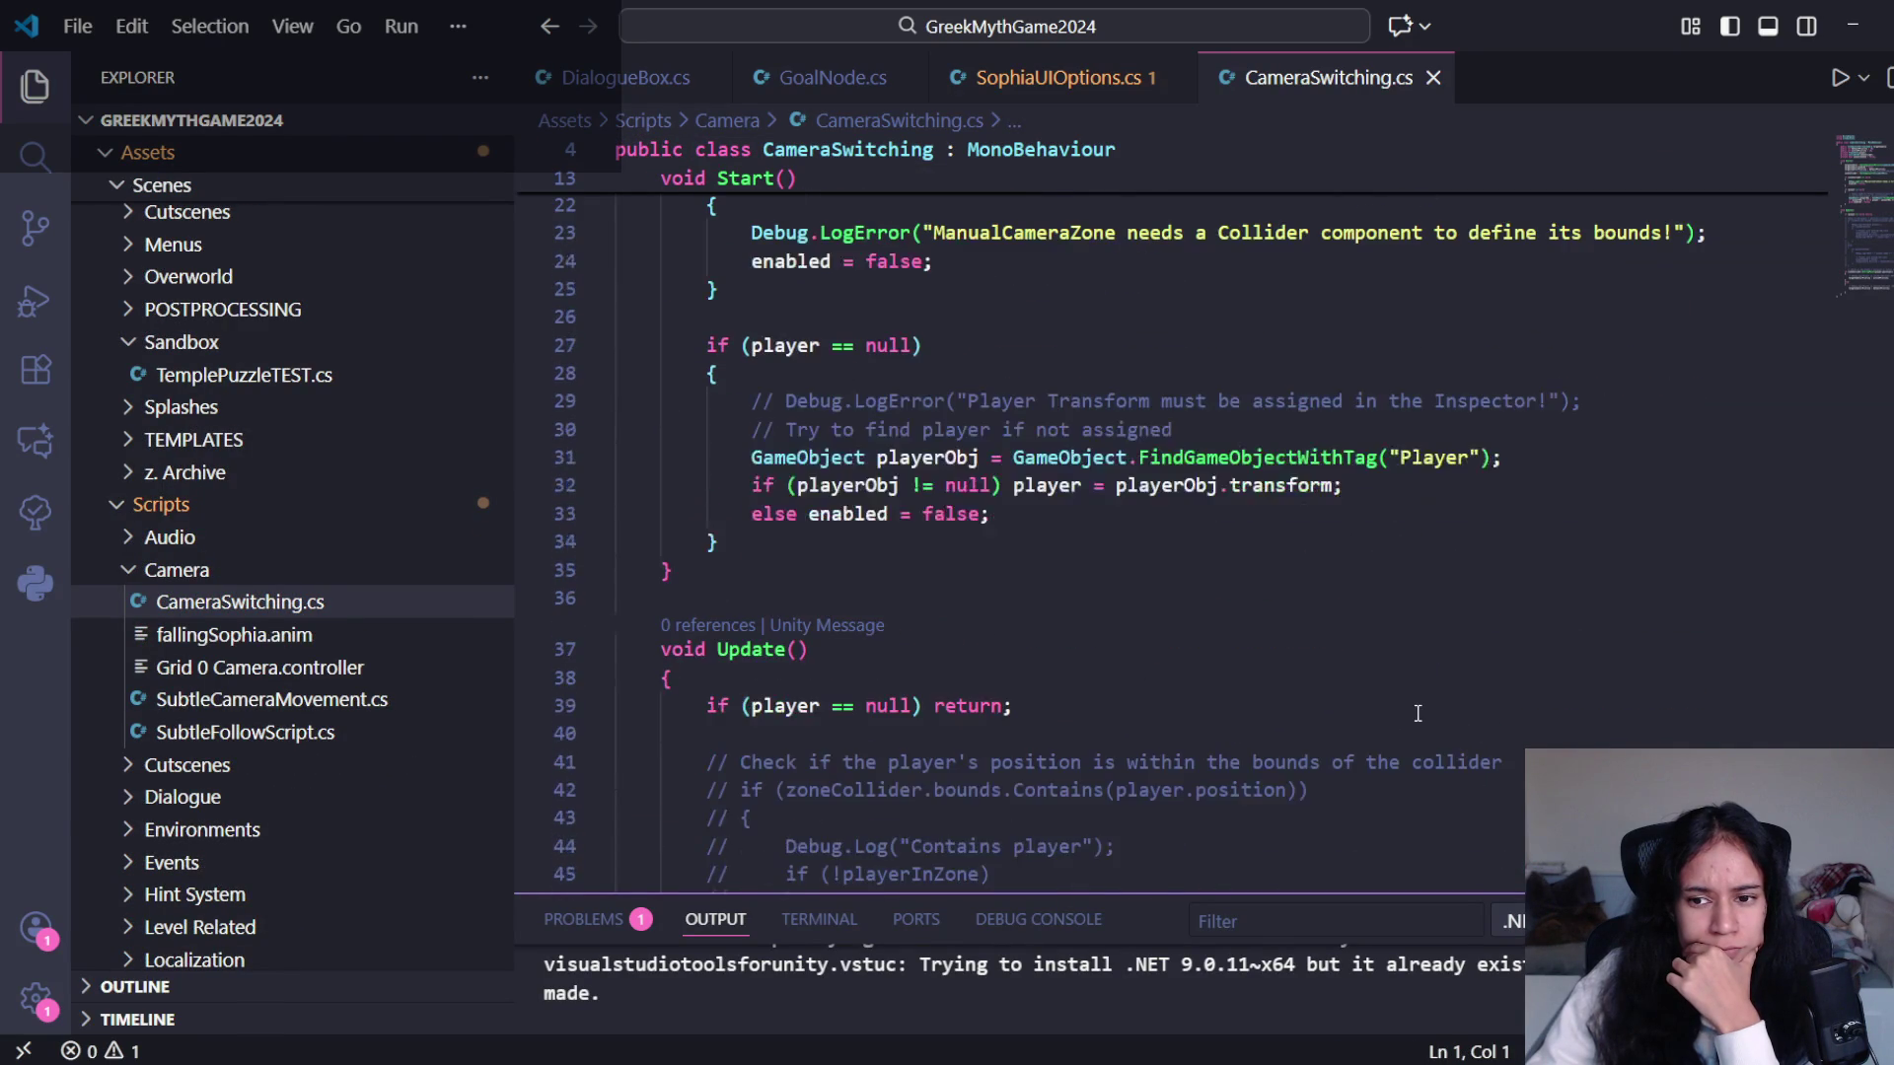
scroll(1417, 694, "down", 3)
key("alt+Tab")
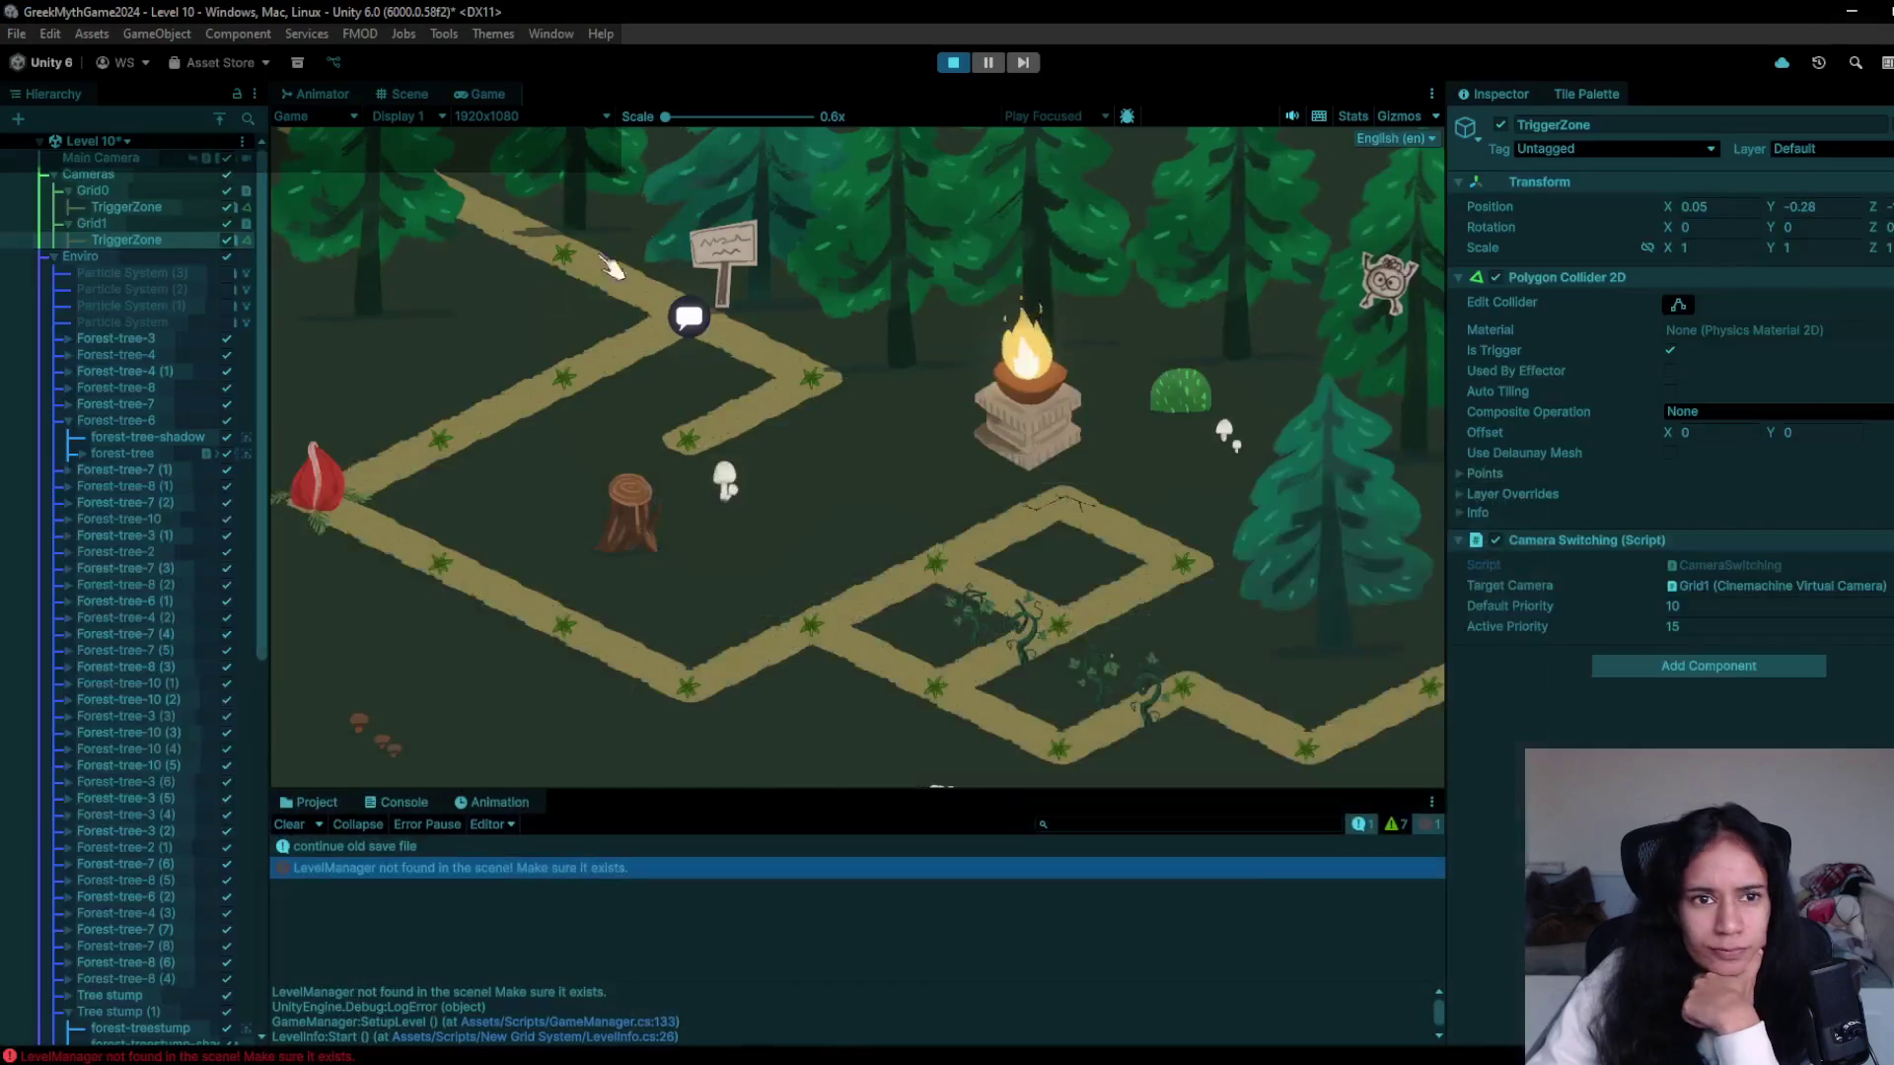
- Collapse the Hierarchy and expand Map > Grid to inspect the Grid object
scroll(121, 713, "down", 10)
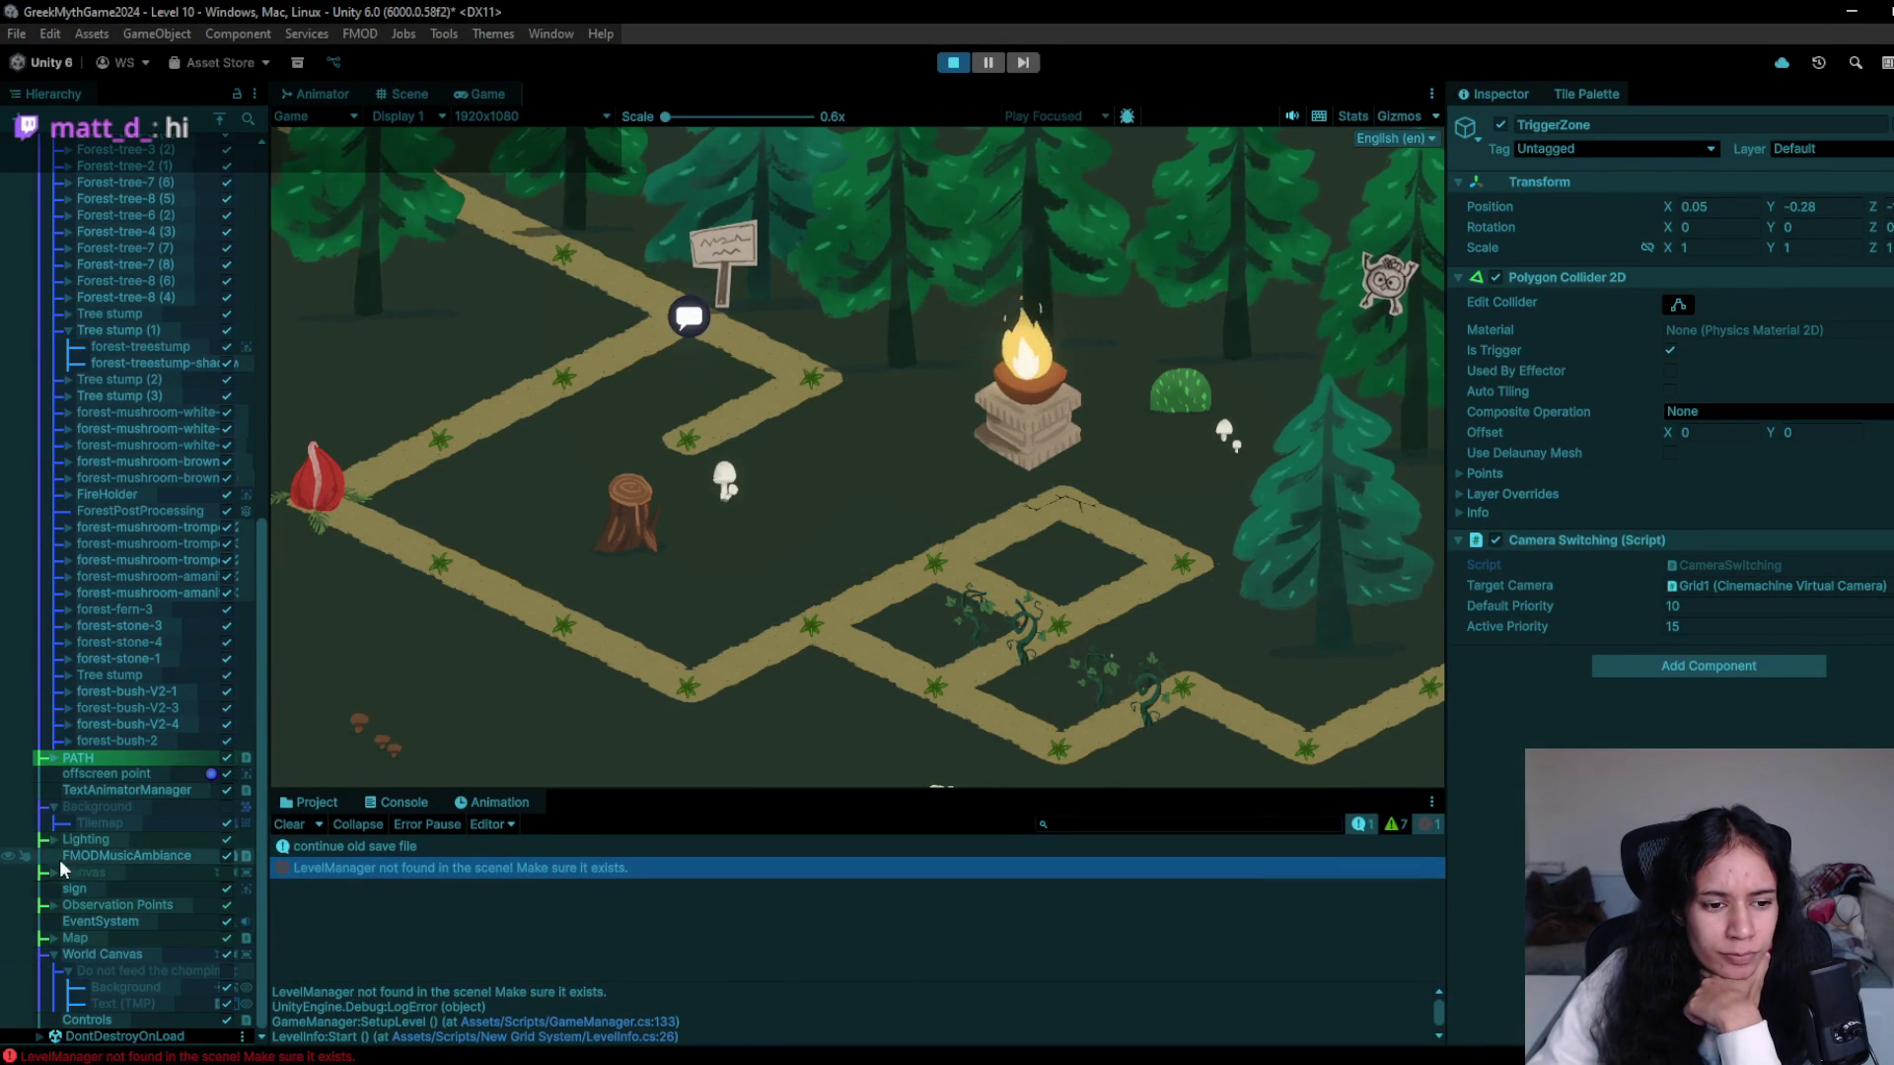
left_click(219, 119)
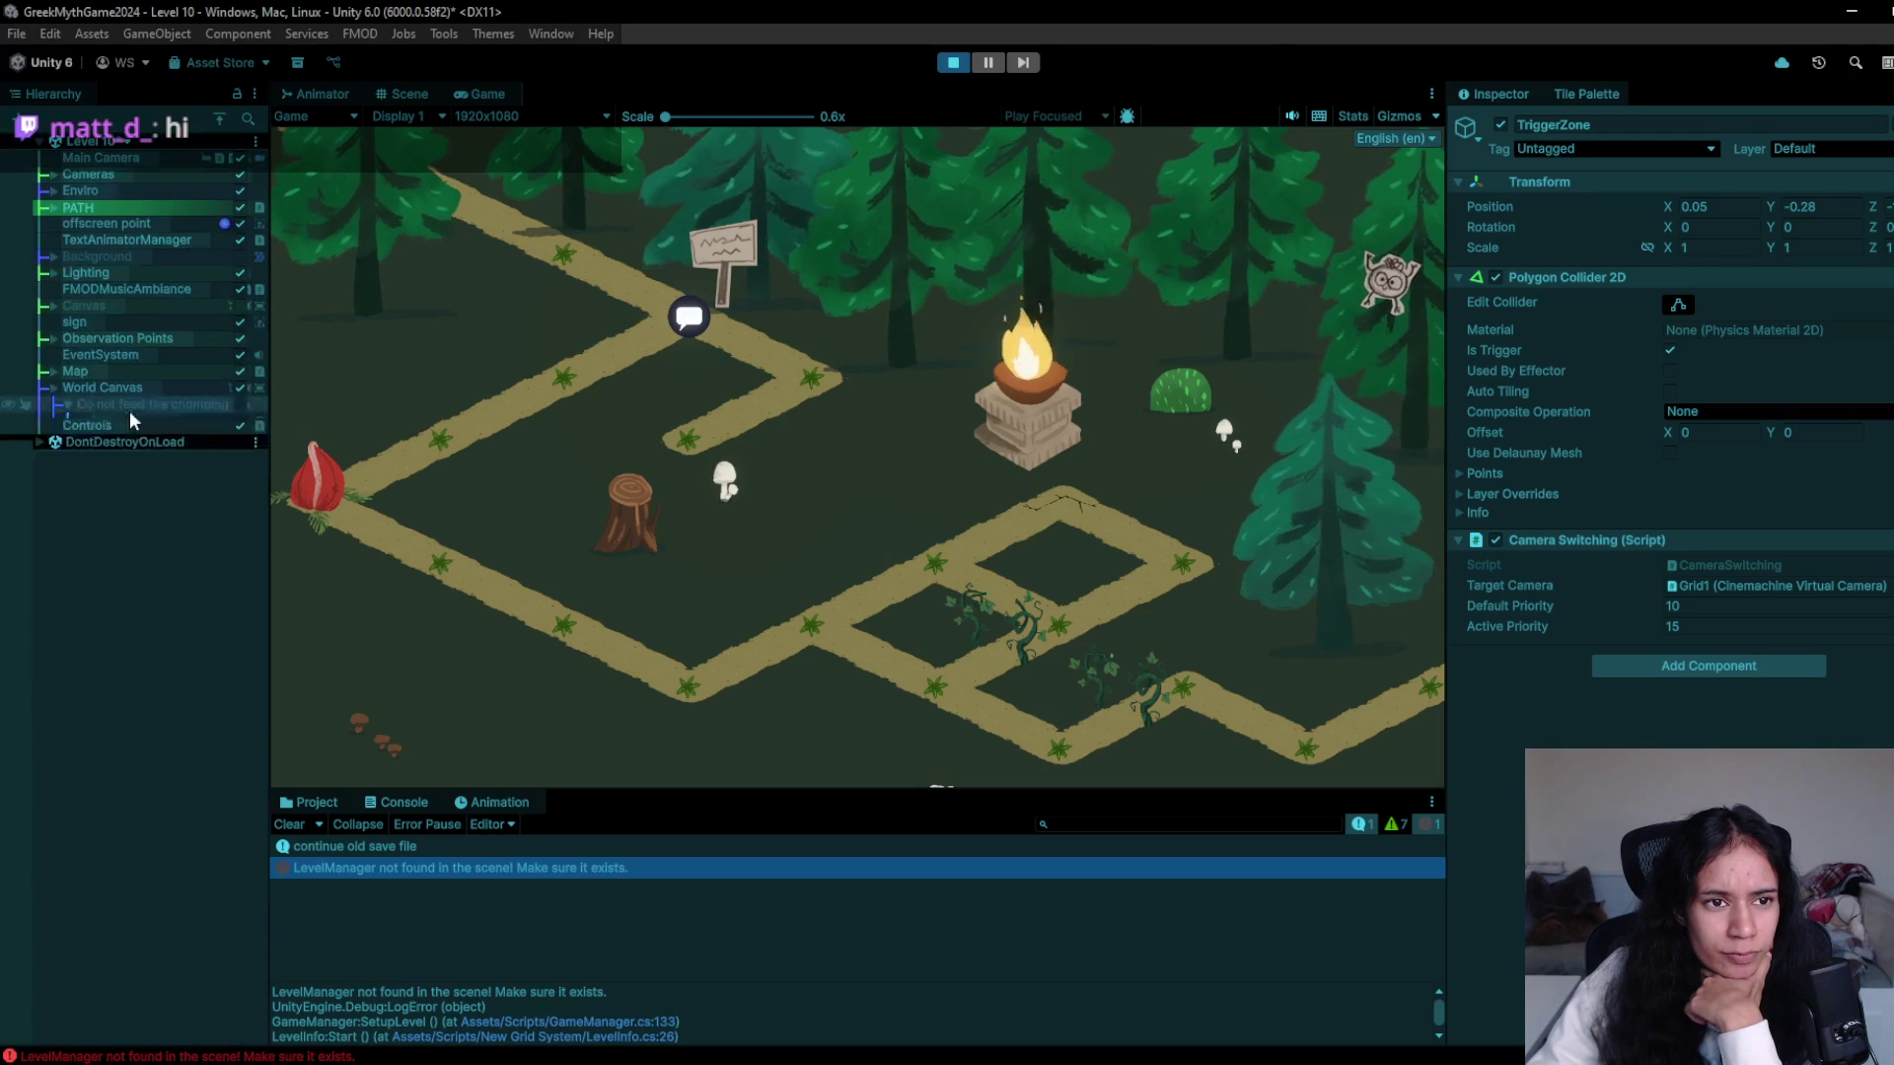
left_click(55, 370)
left_click(67, 386)
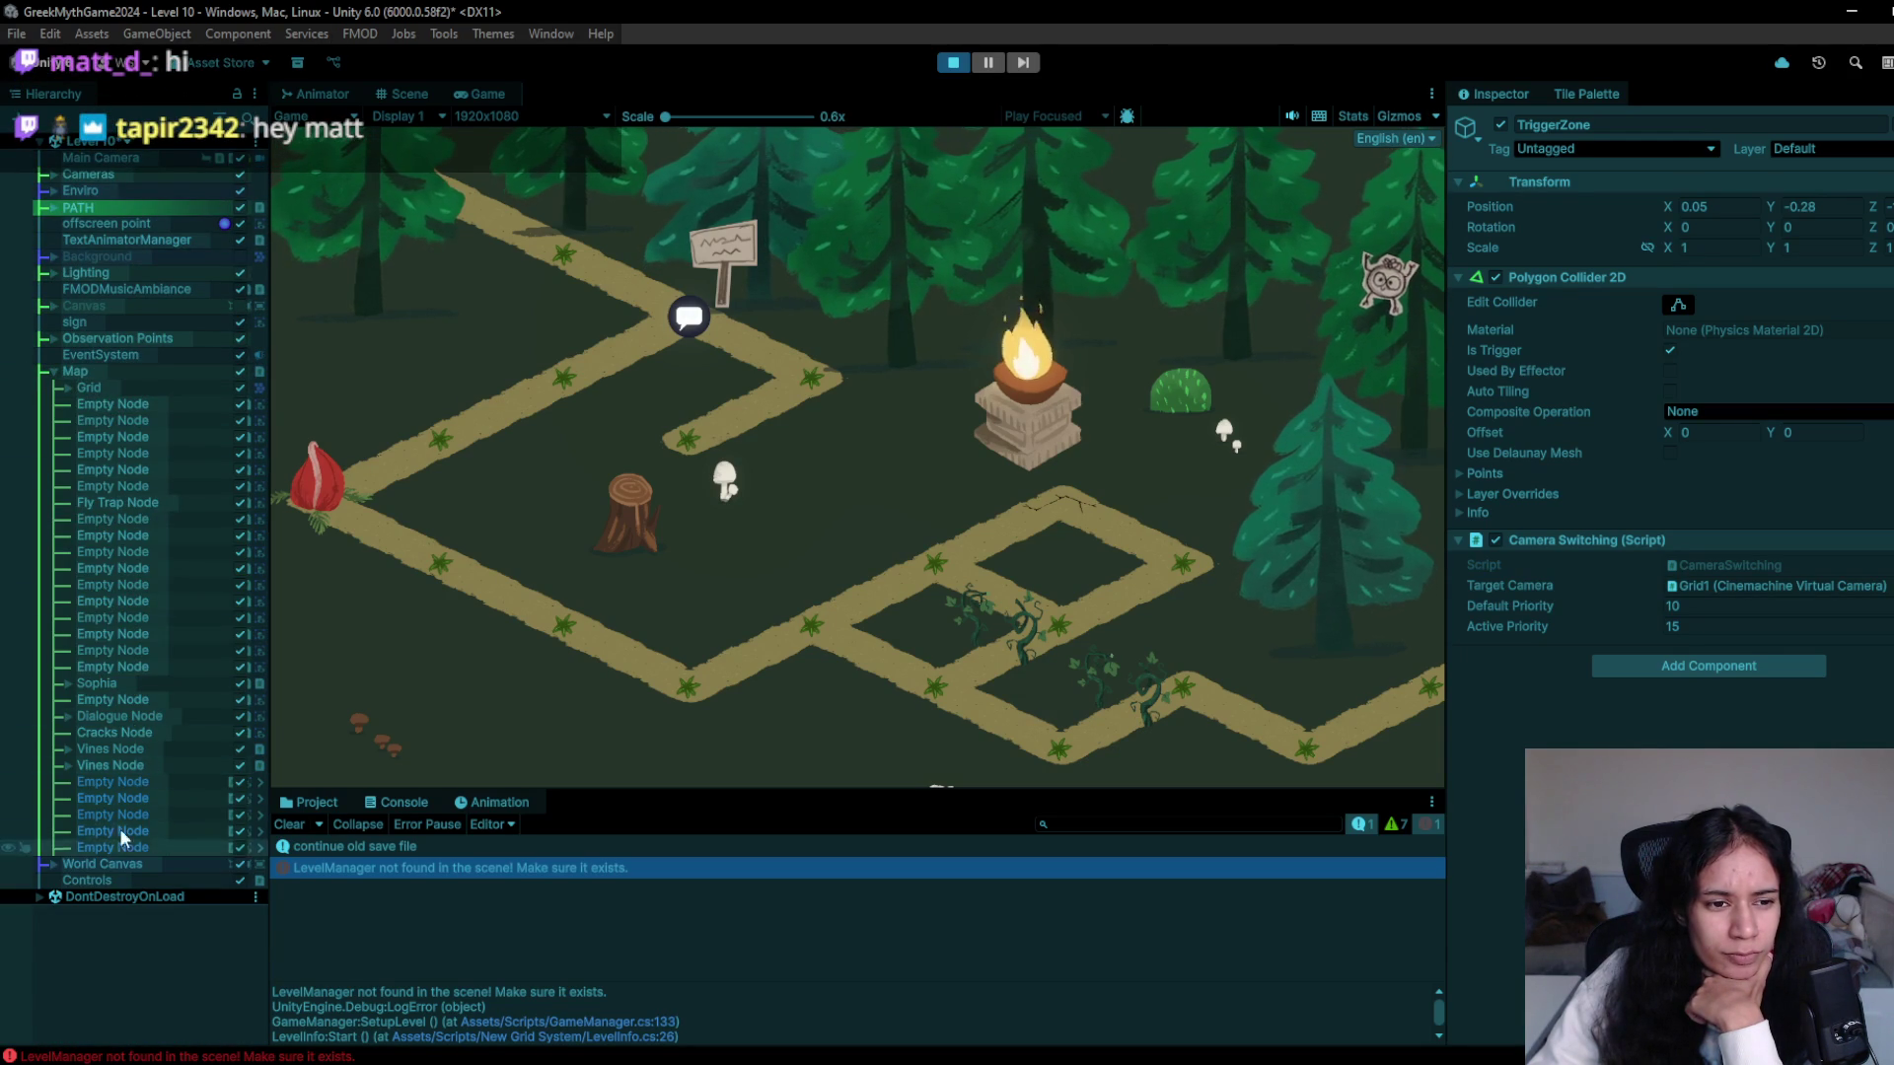
left_click(64, 386)
left_click(67, 386)
left_click(67, 387)
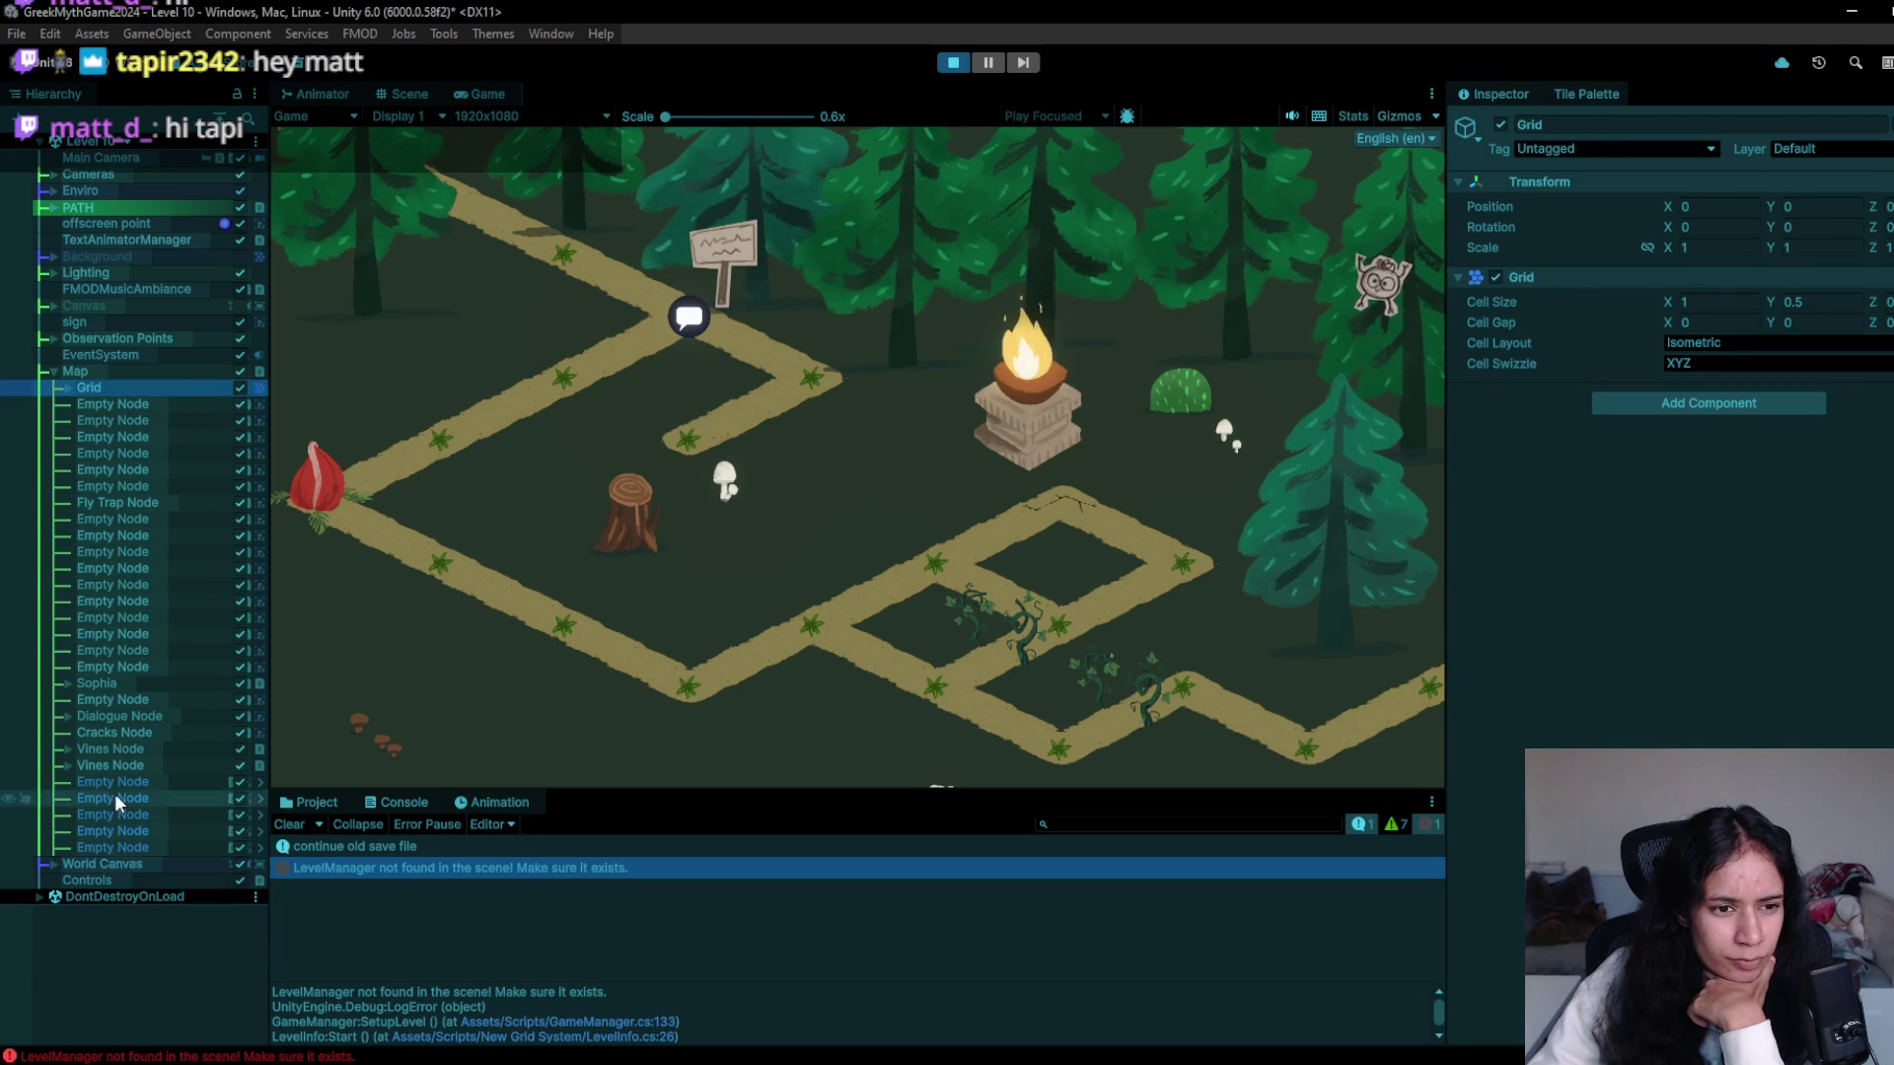
- Inspect Sophia and its SophiaRig child, then stop the playtest
left_click(83, 682)
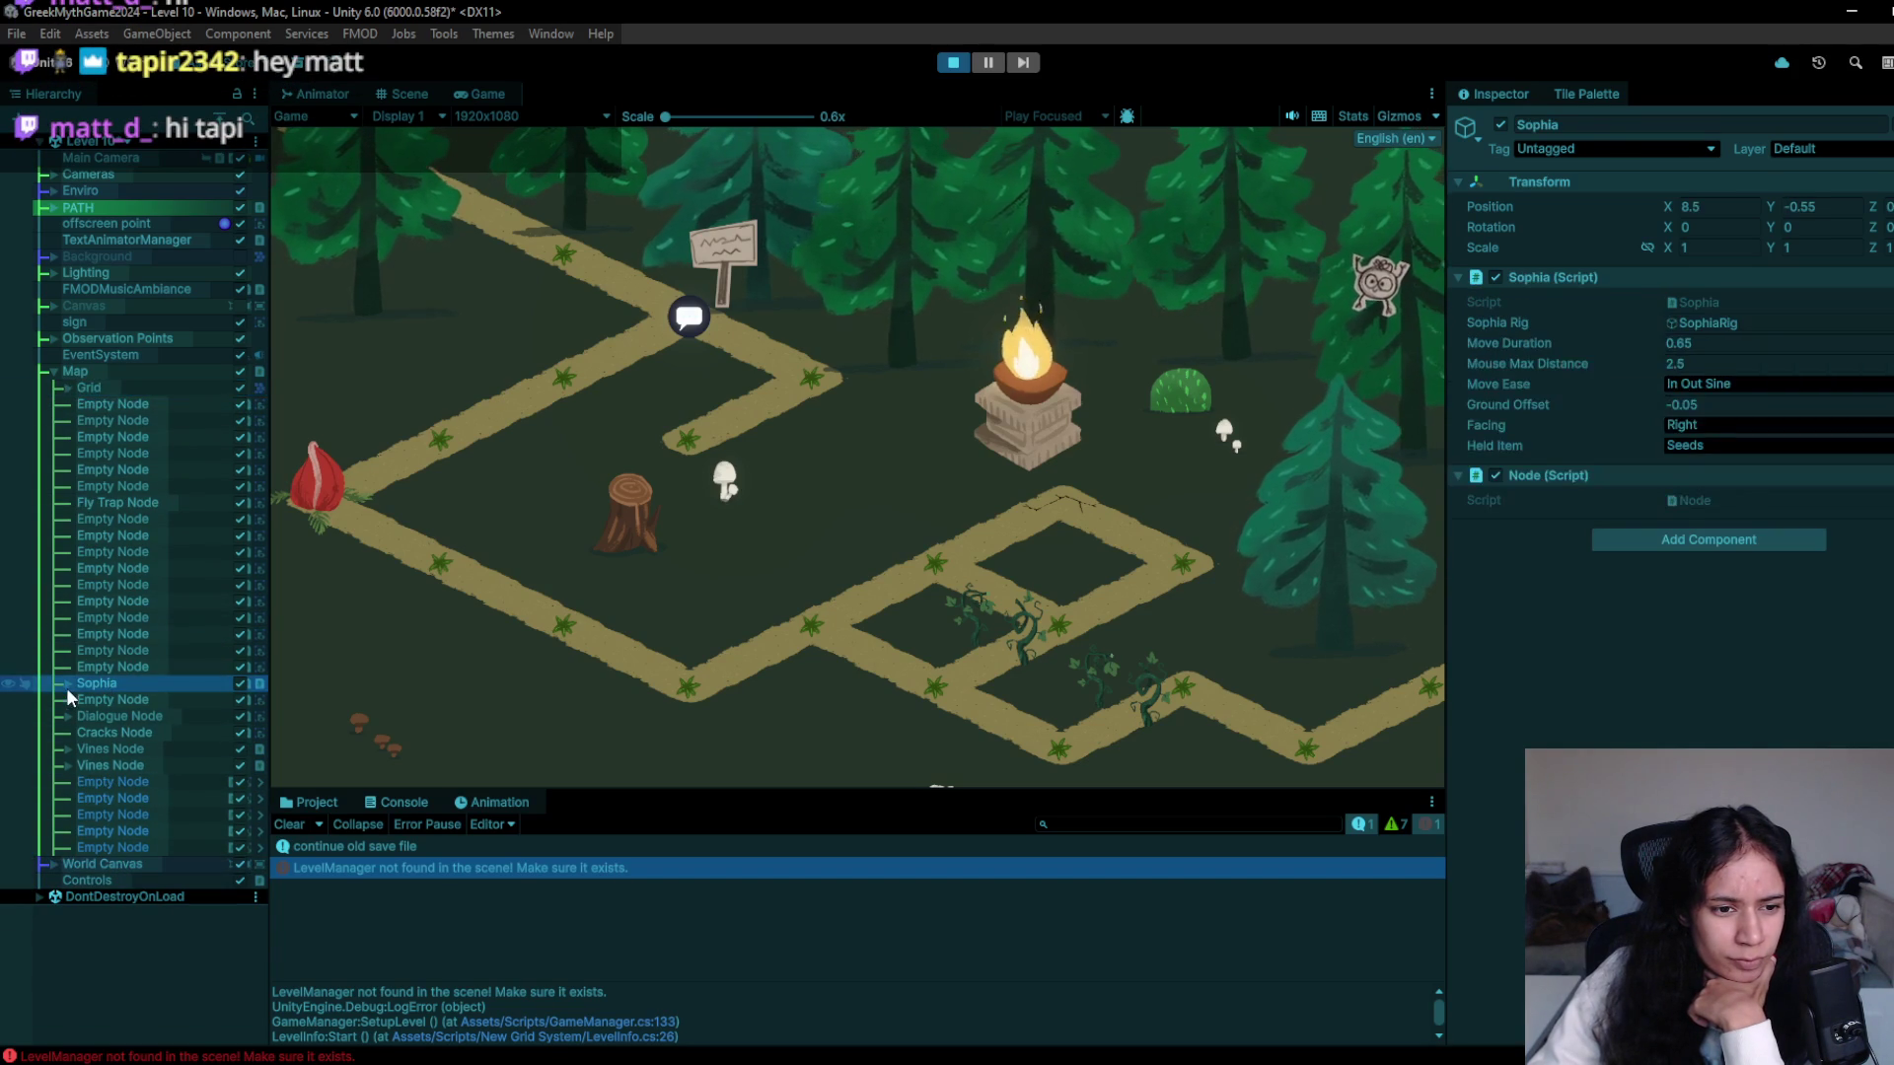
left_click(67, 681)
left_click(152, 701)
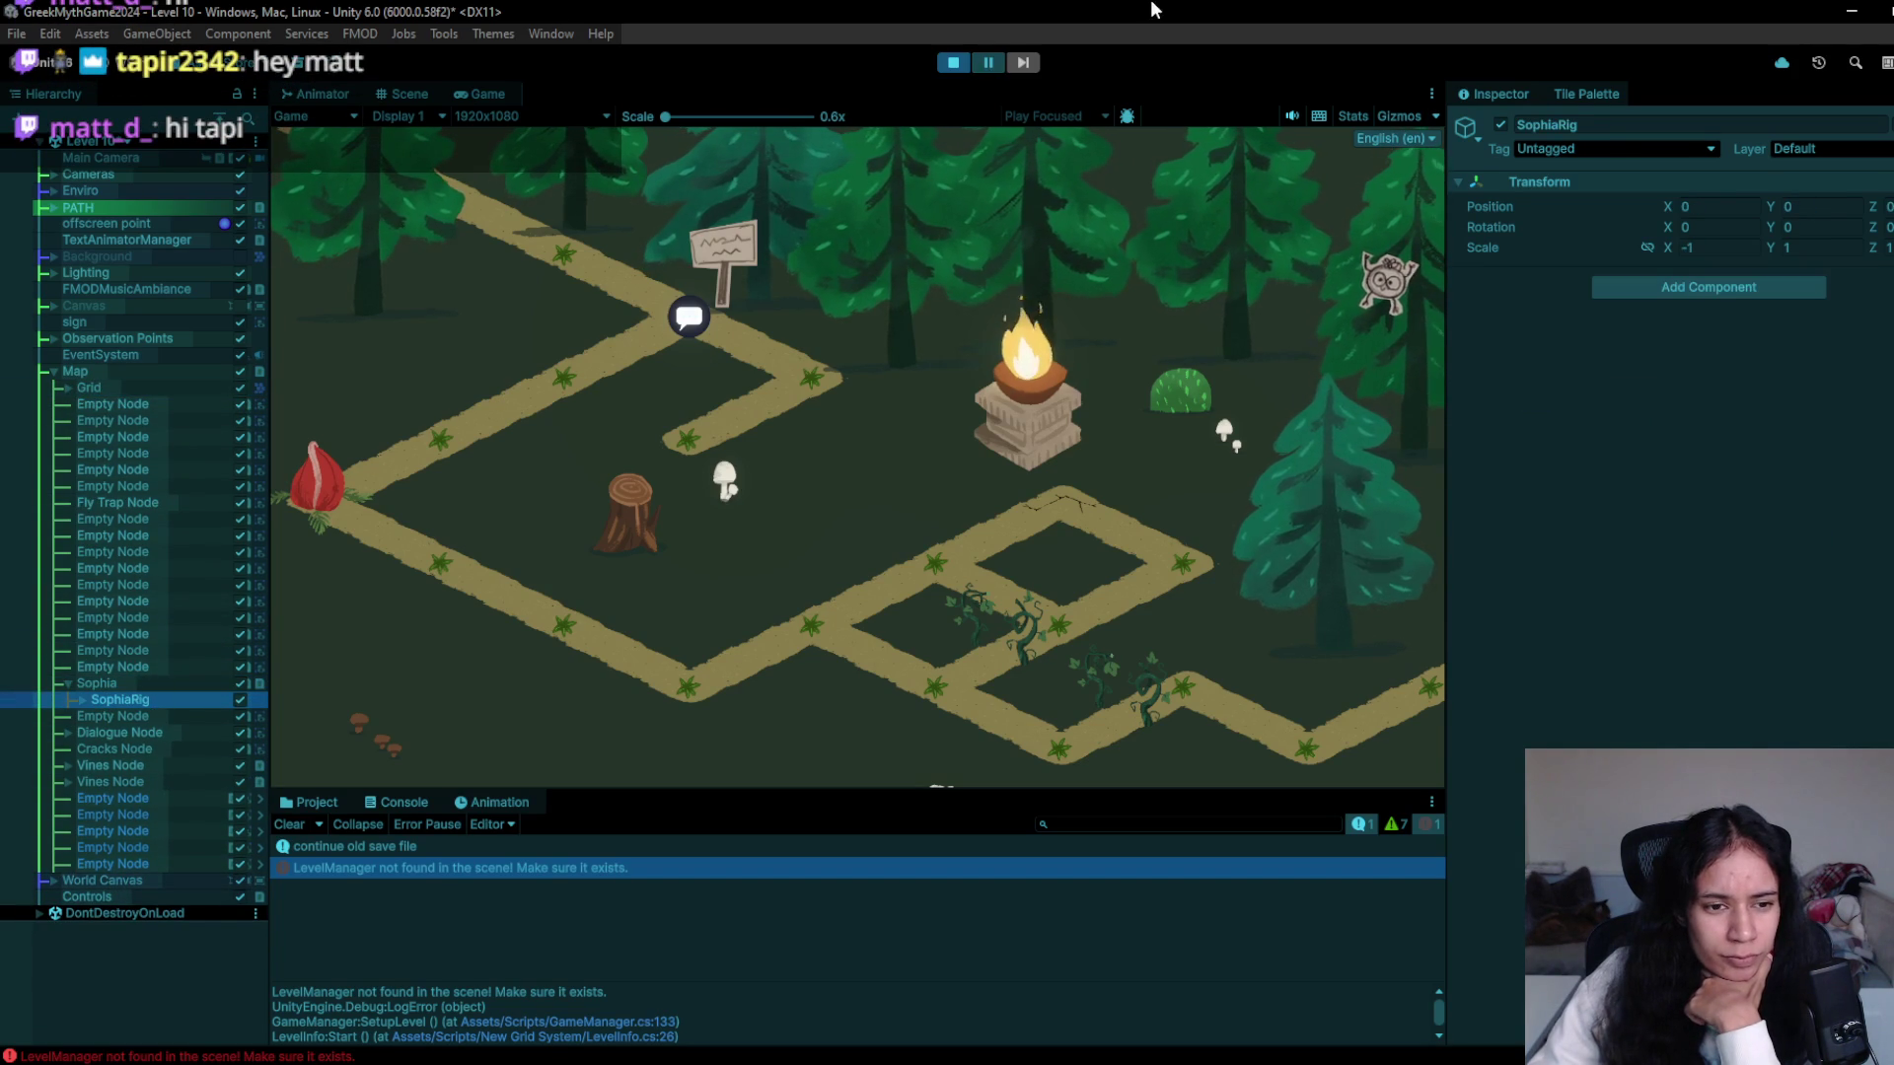
left_click(957, 62)
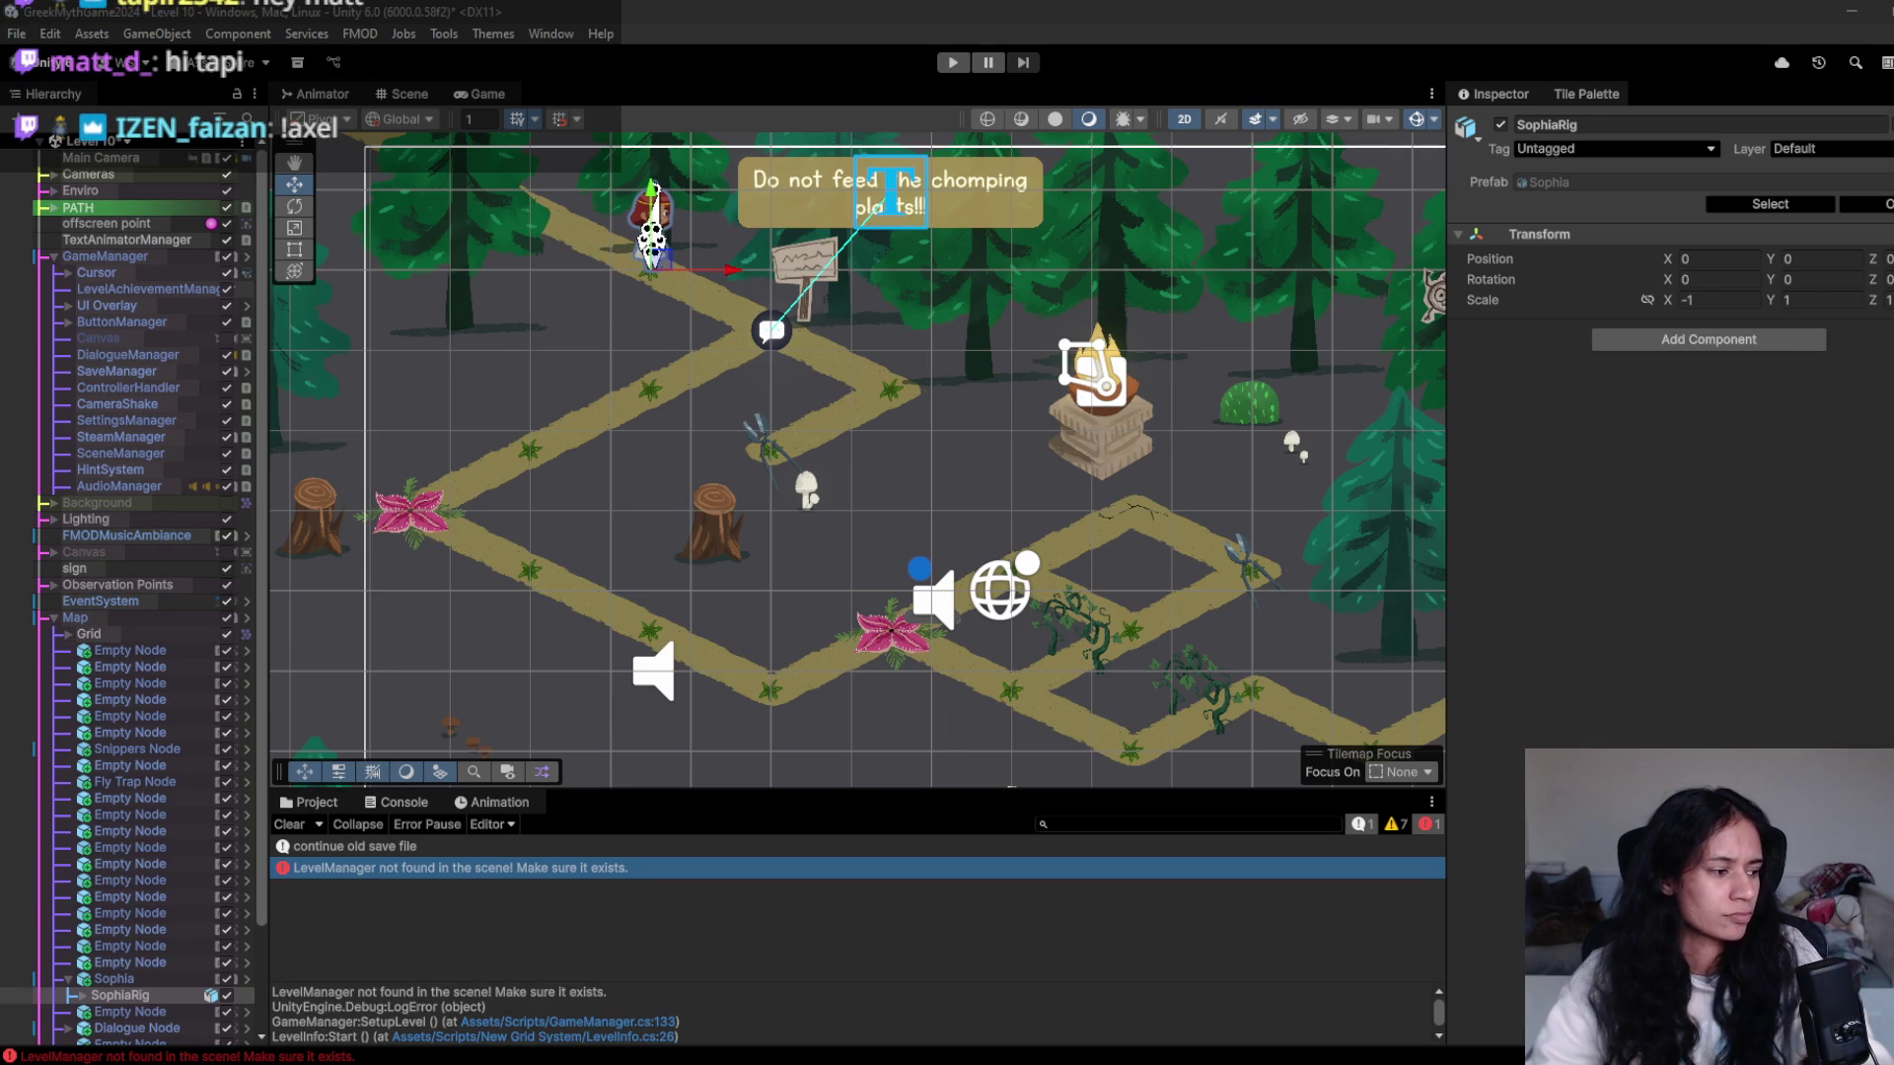
- Replay the level, walk Sophia to the sign, advance its warning, then stop
left_click(951, 63)
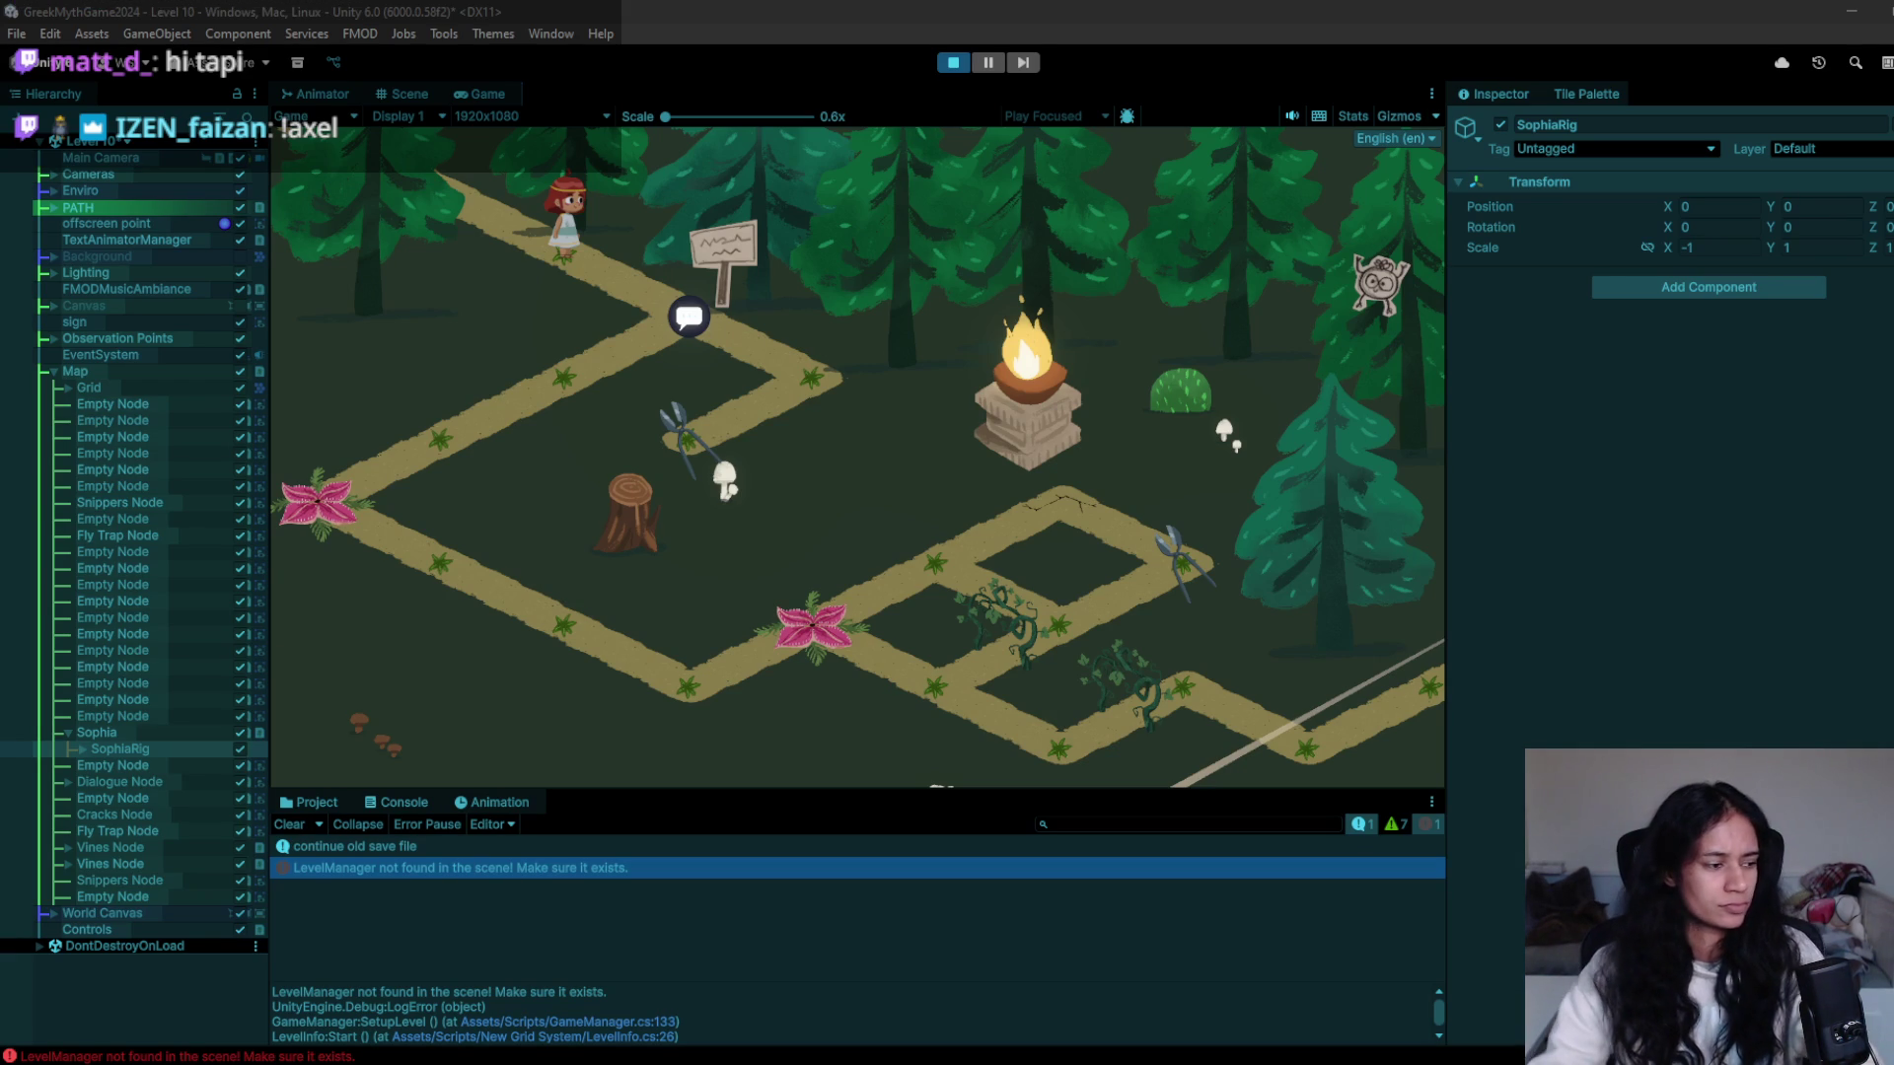
left_click(769, 305)
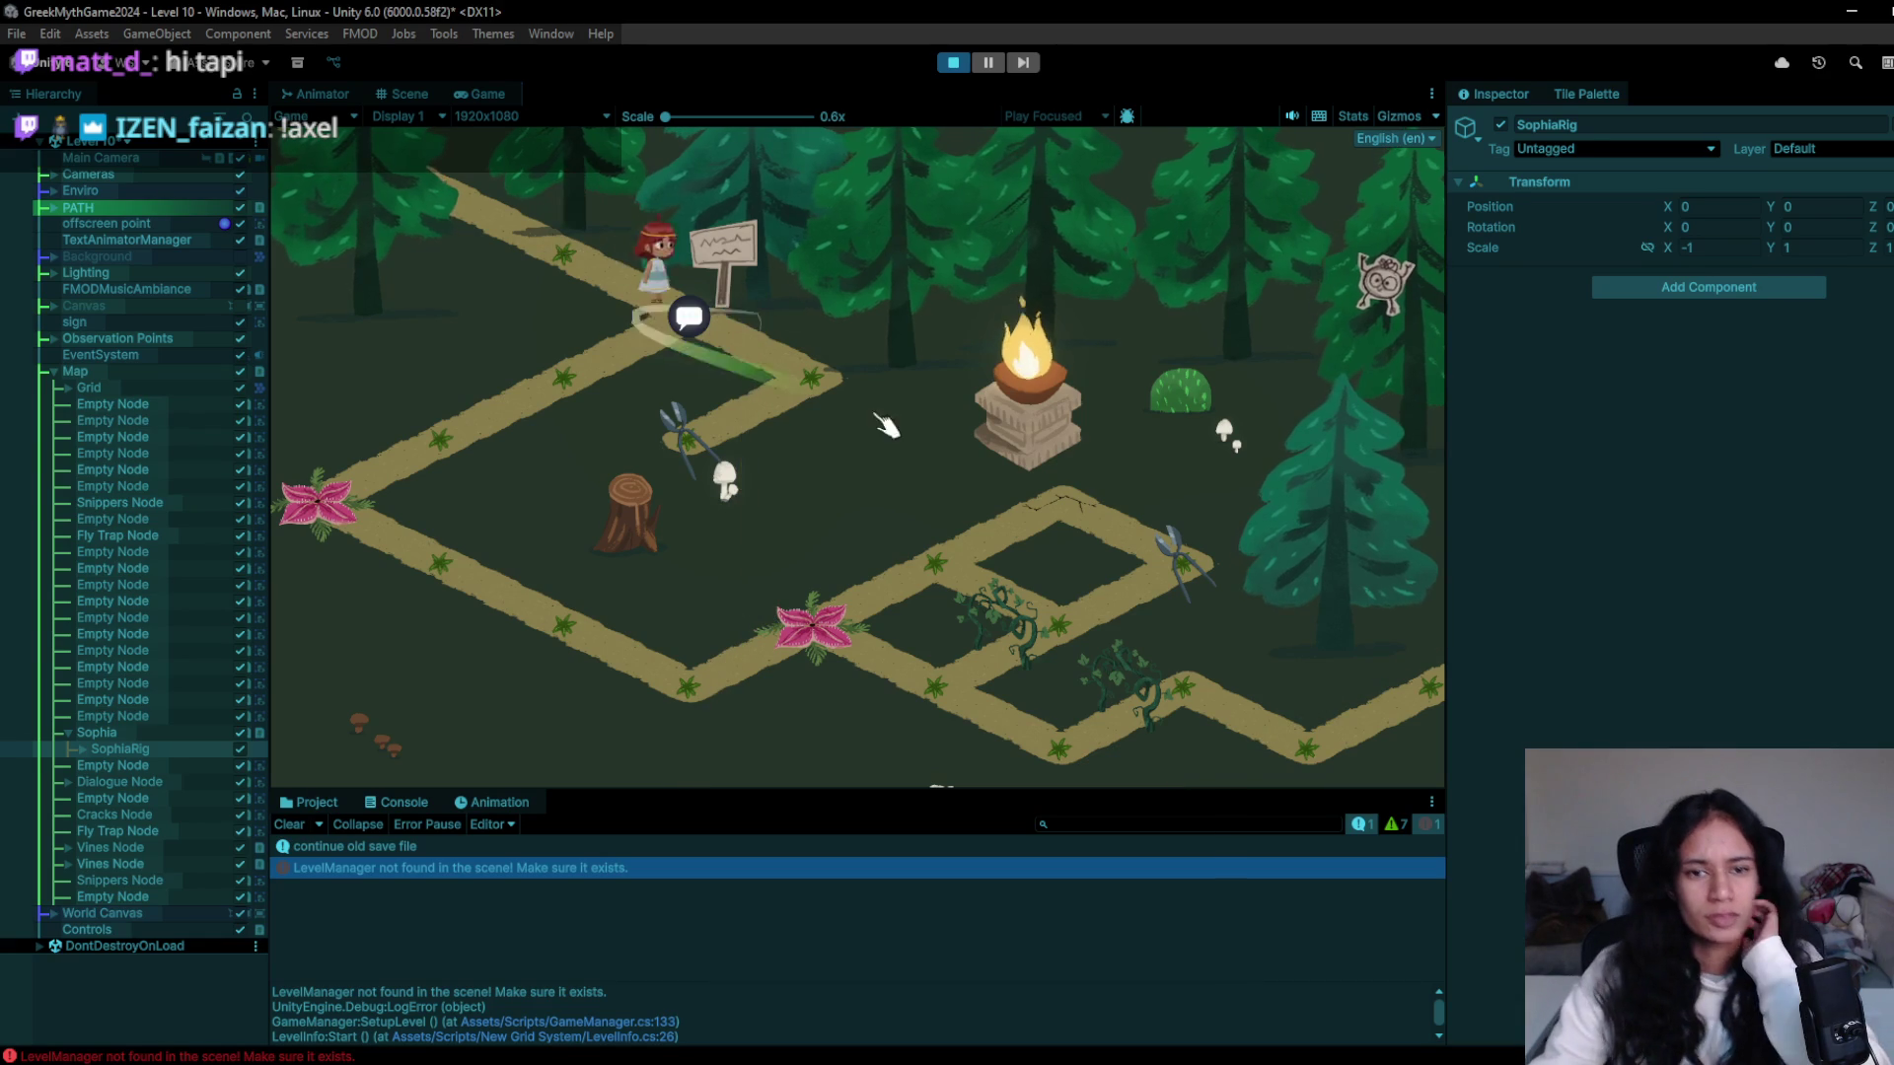
left_click(680, 424)
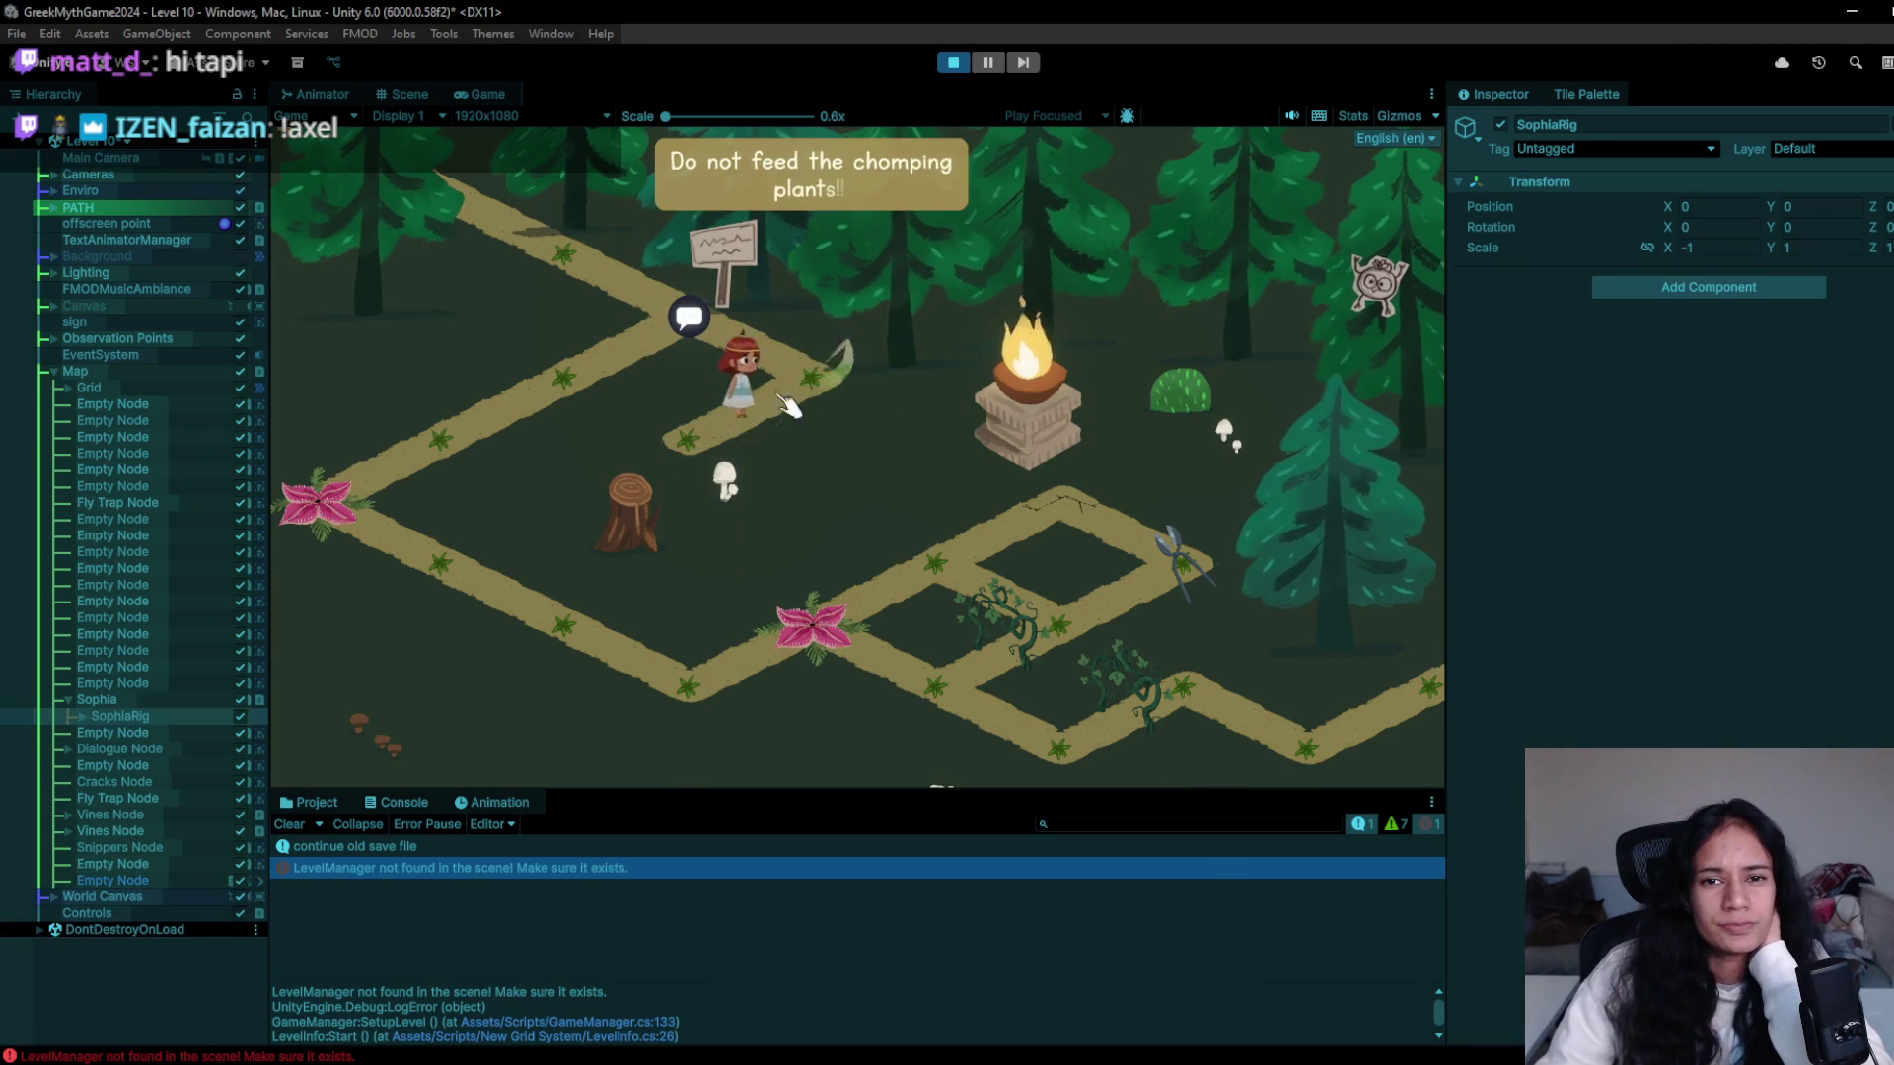
left_click(953, 63)
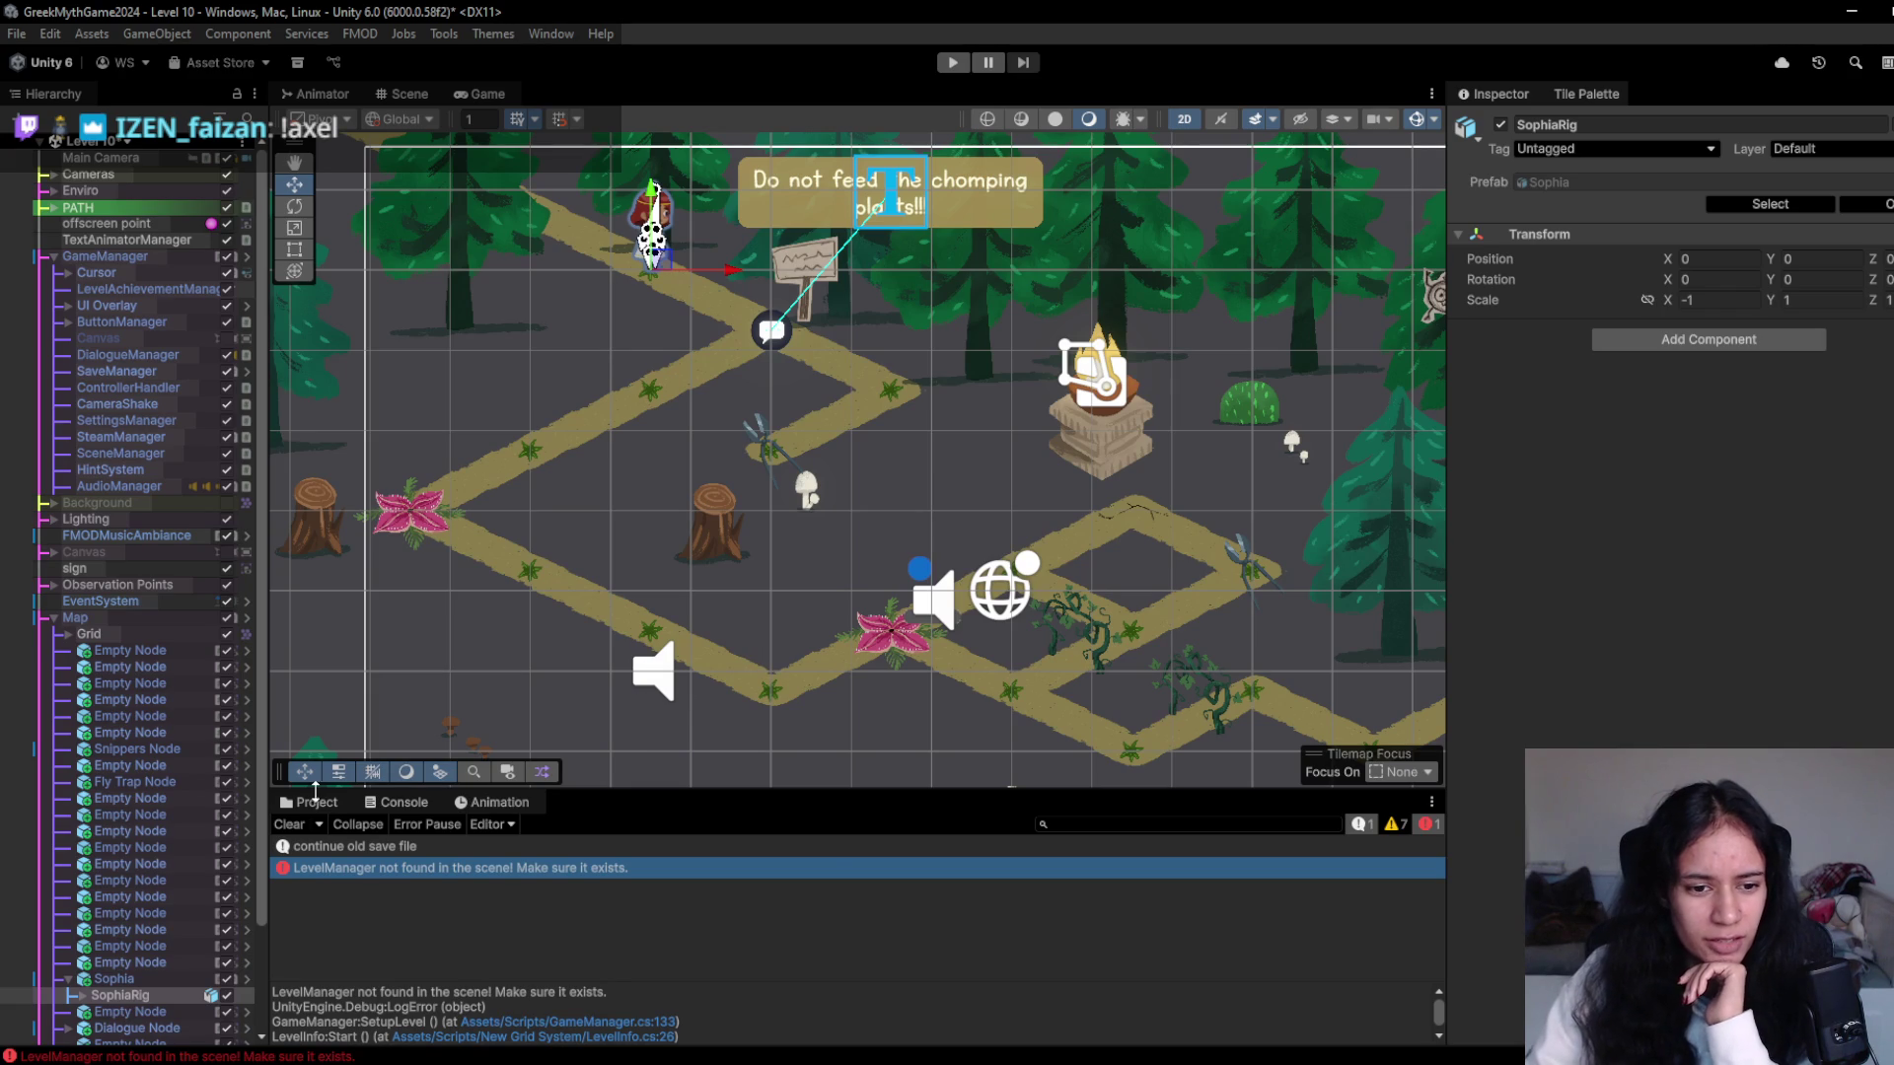
- Show Assets/Scripts/Camera in the Project panel and switch to Chrome's Milanote concept art
left_click(314, 803)
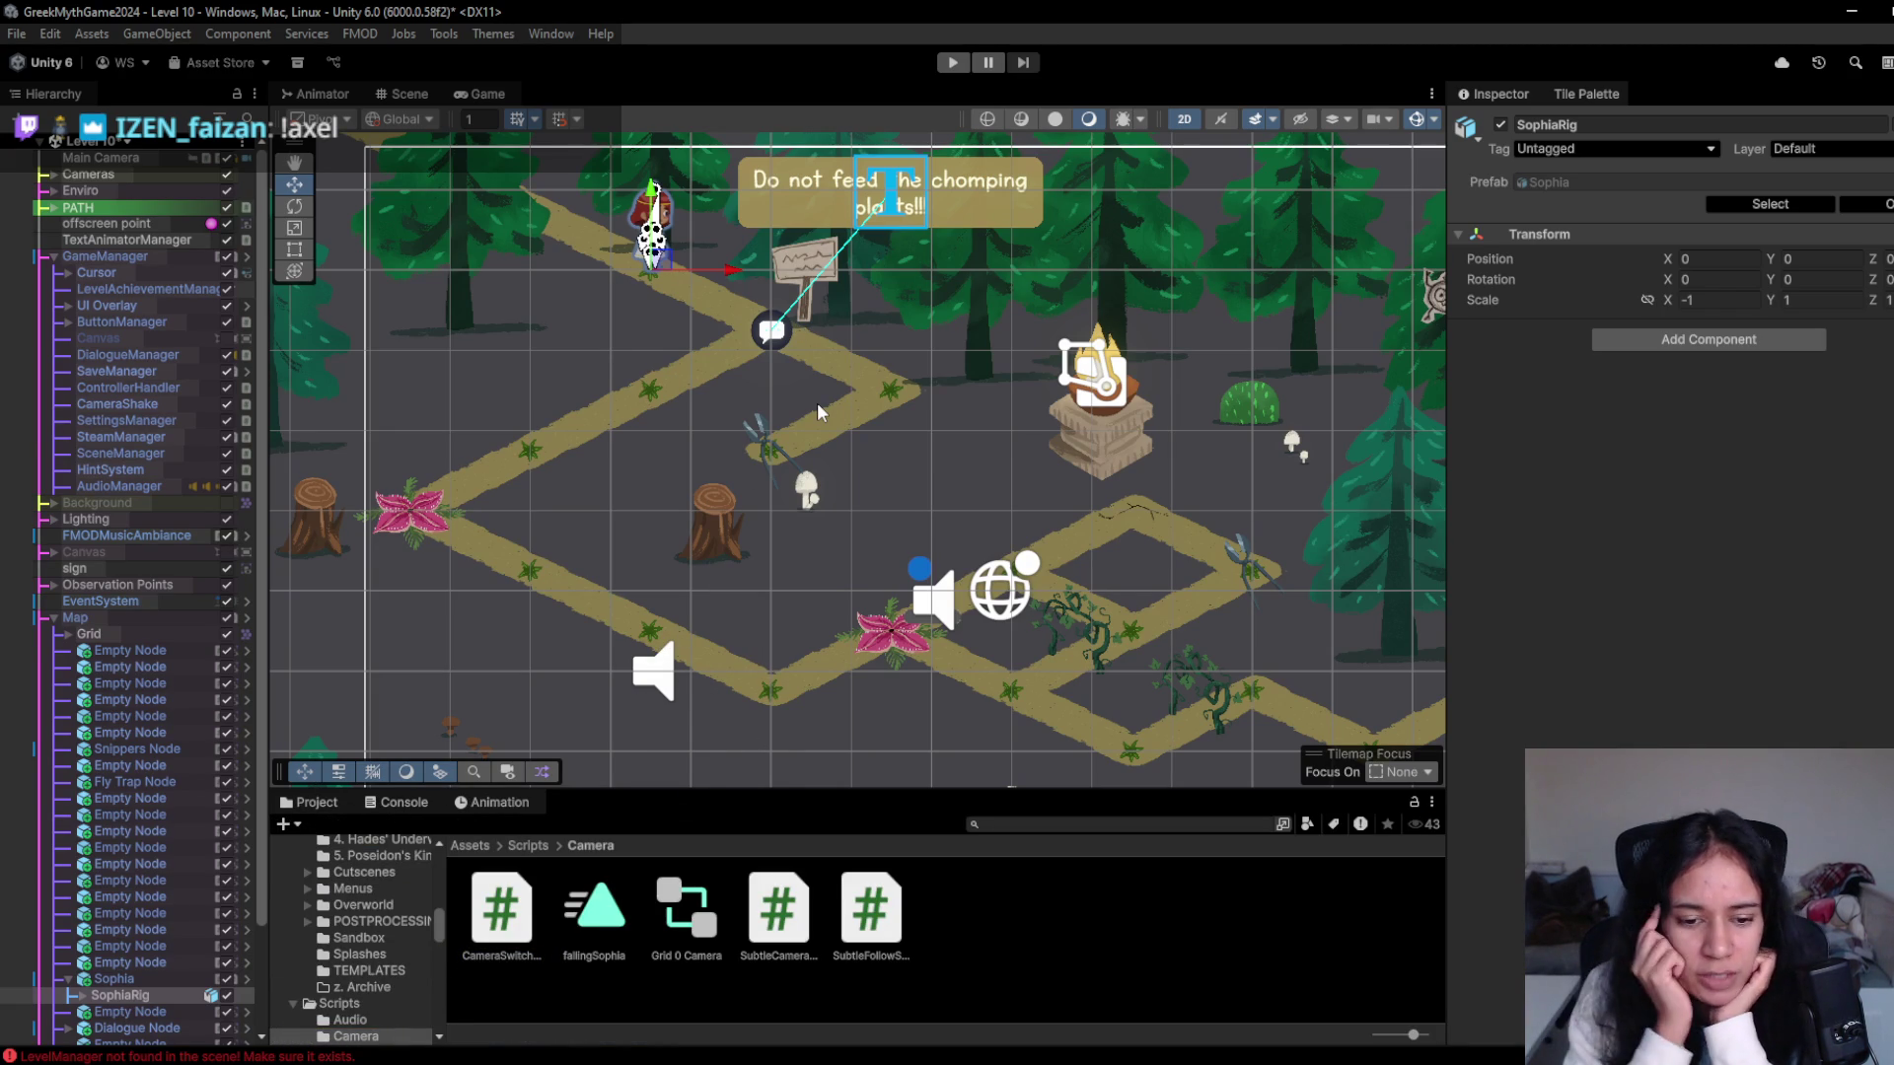
mouse_move(577, 1063)
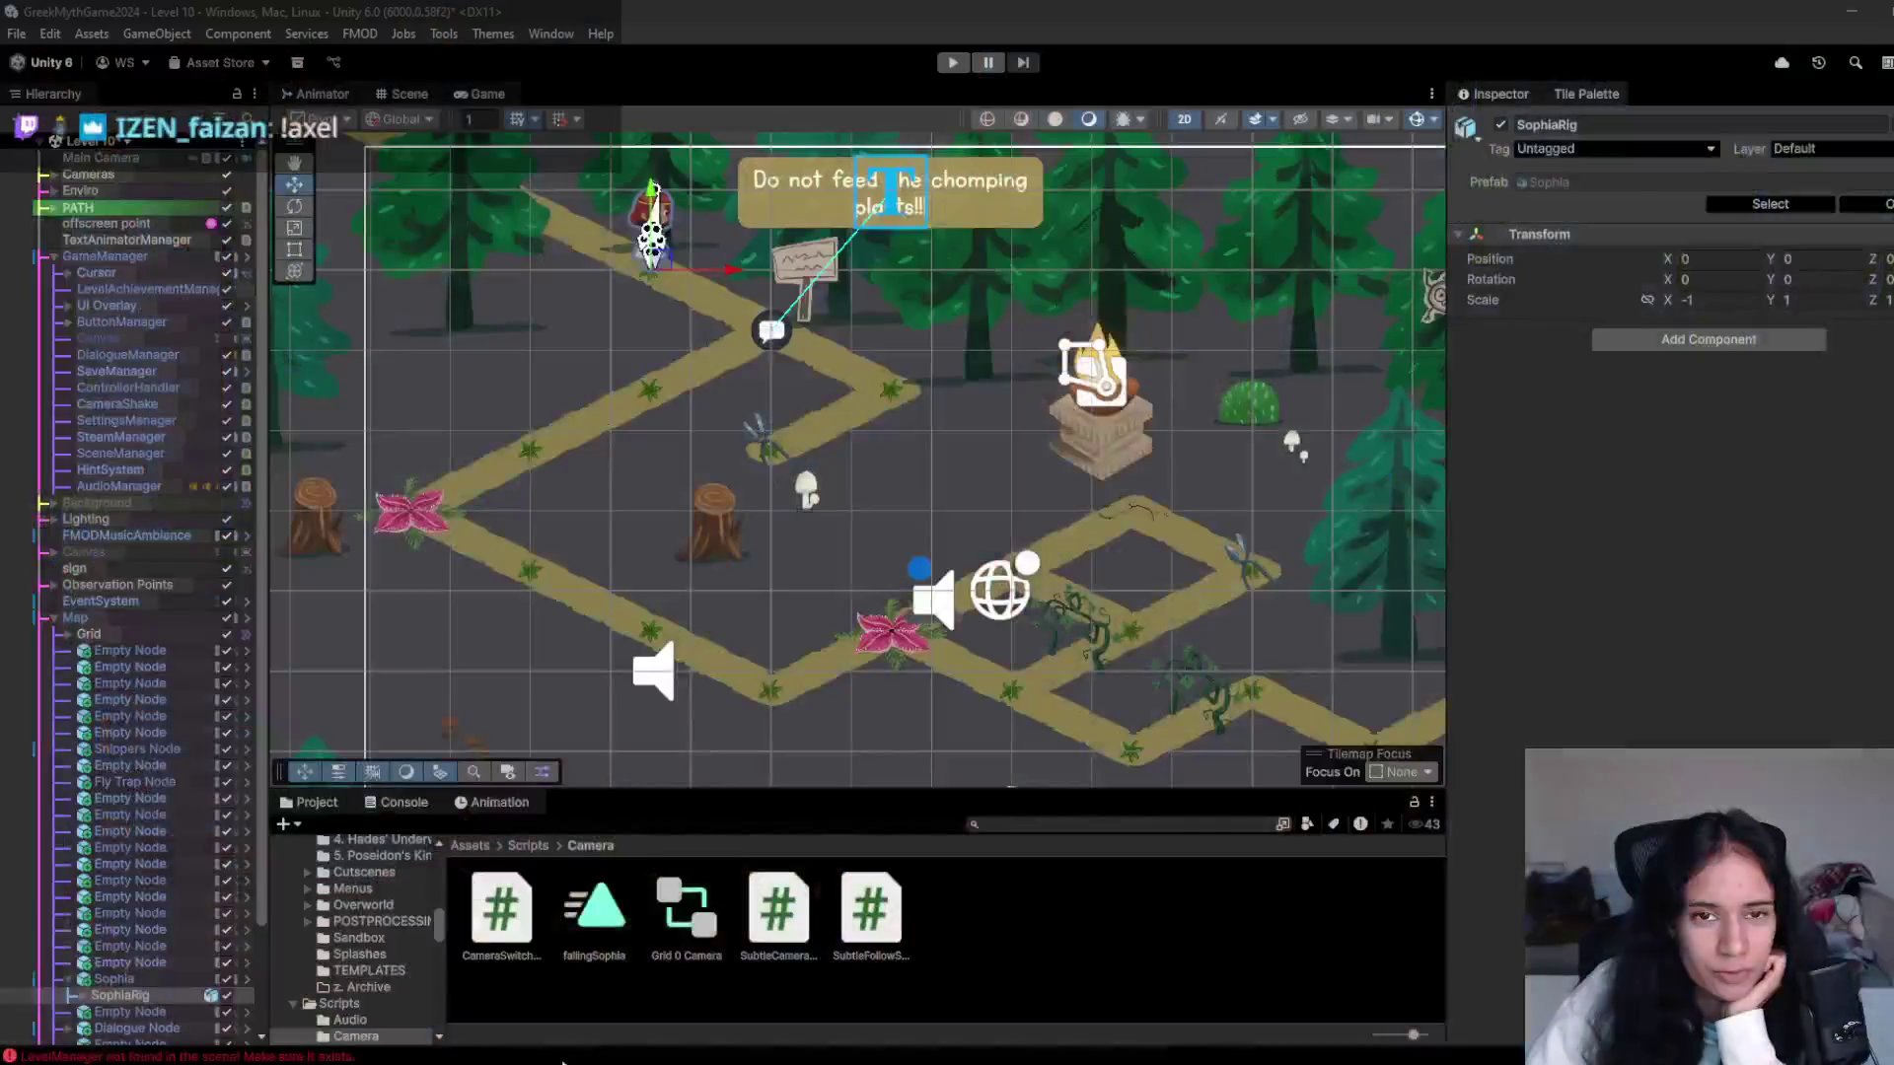
left_click(511, 998)
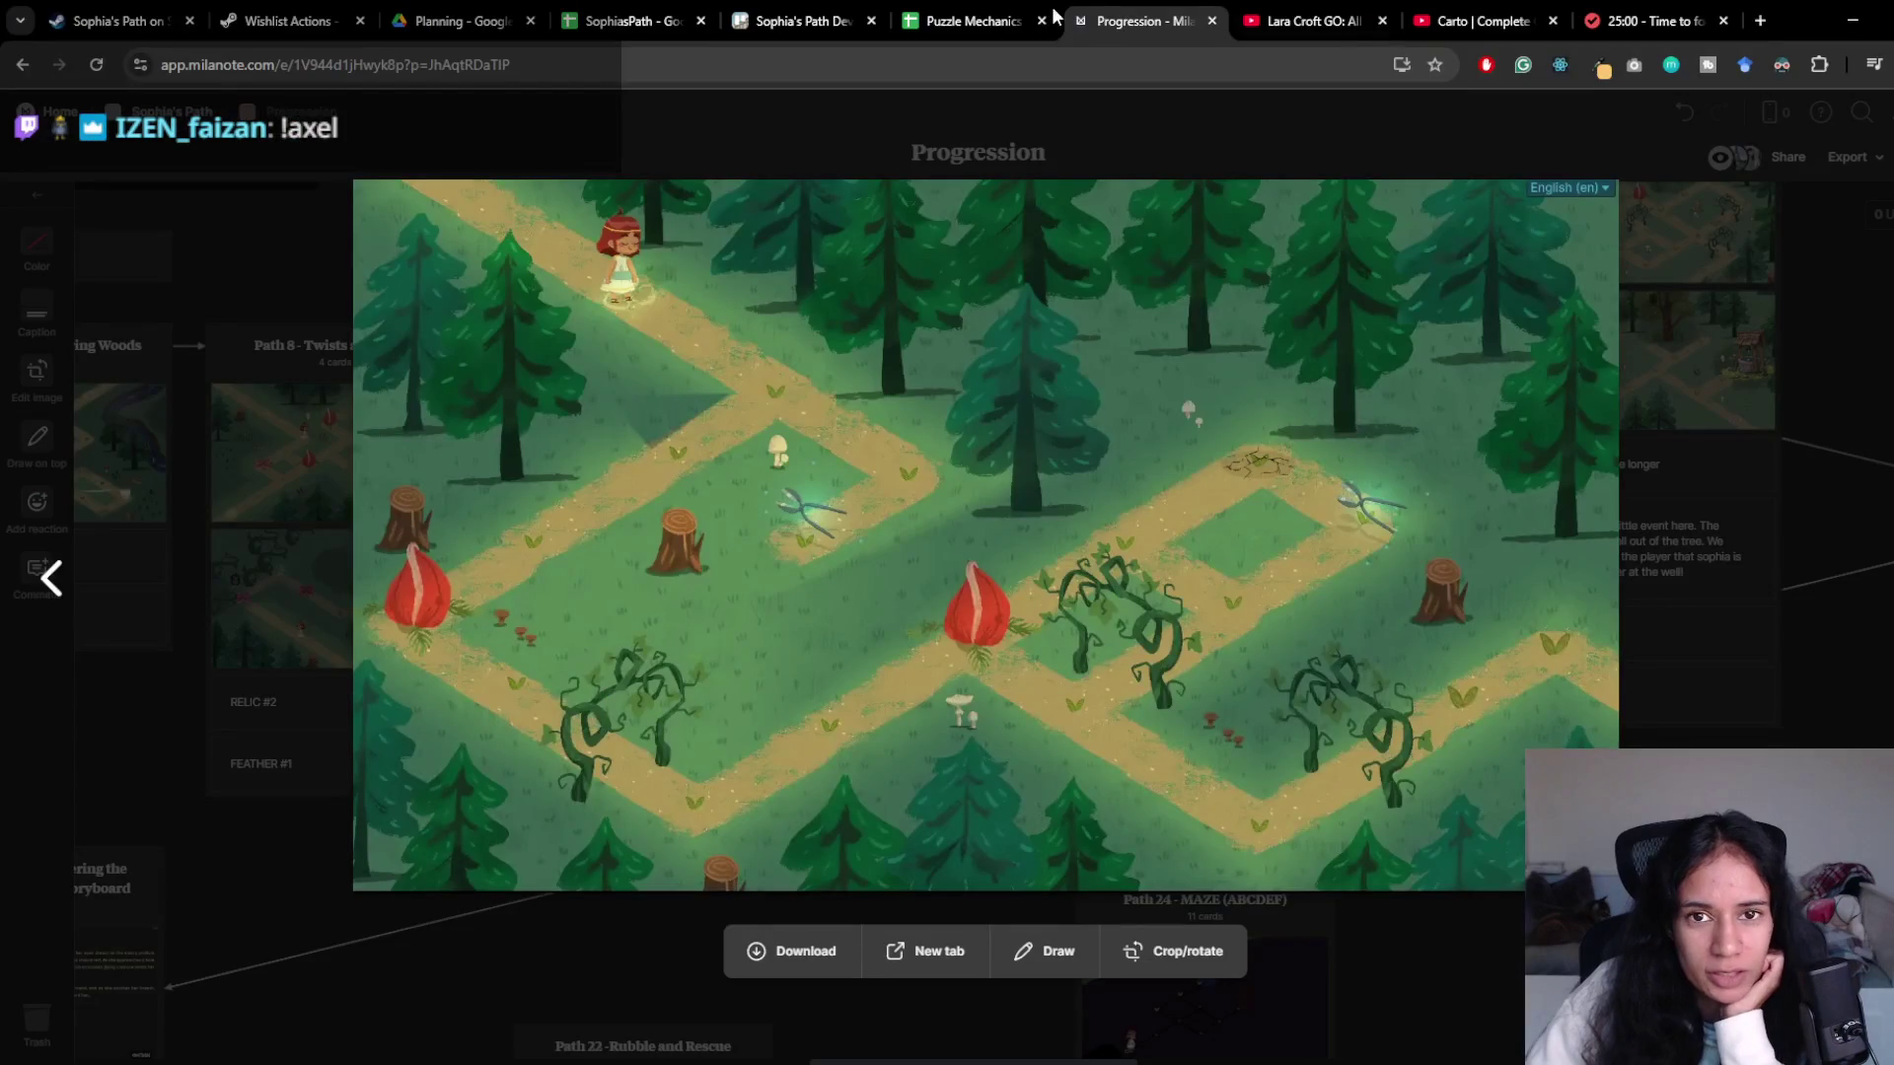
- Glance at the Trello board, then close the Milanote lightbox and select the Path 9 image
left_click(819, 21)
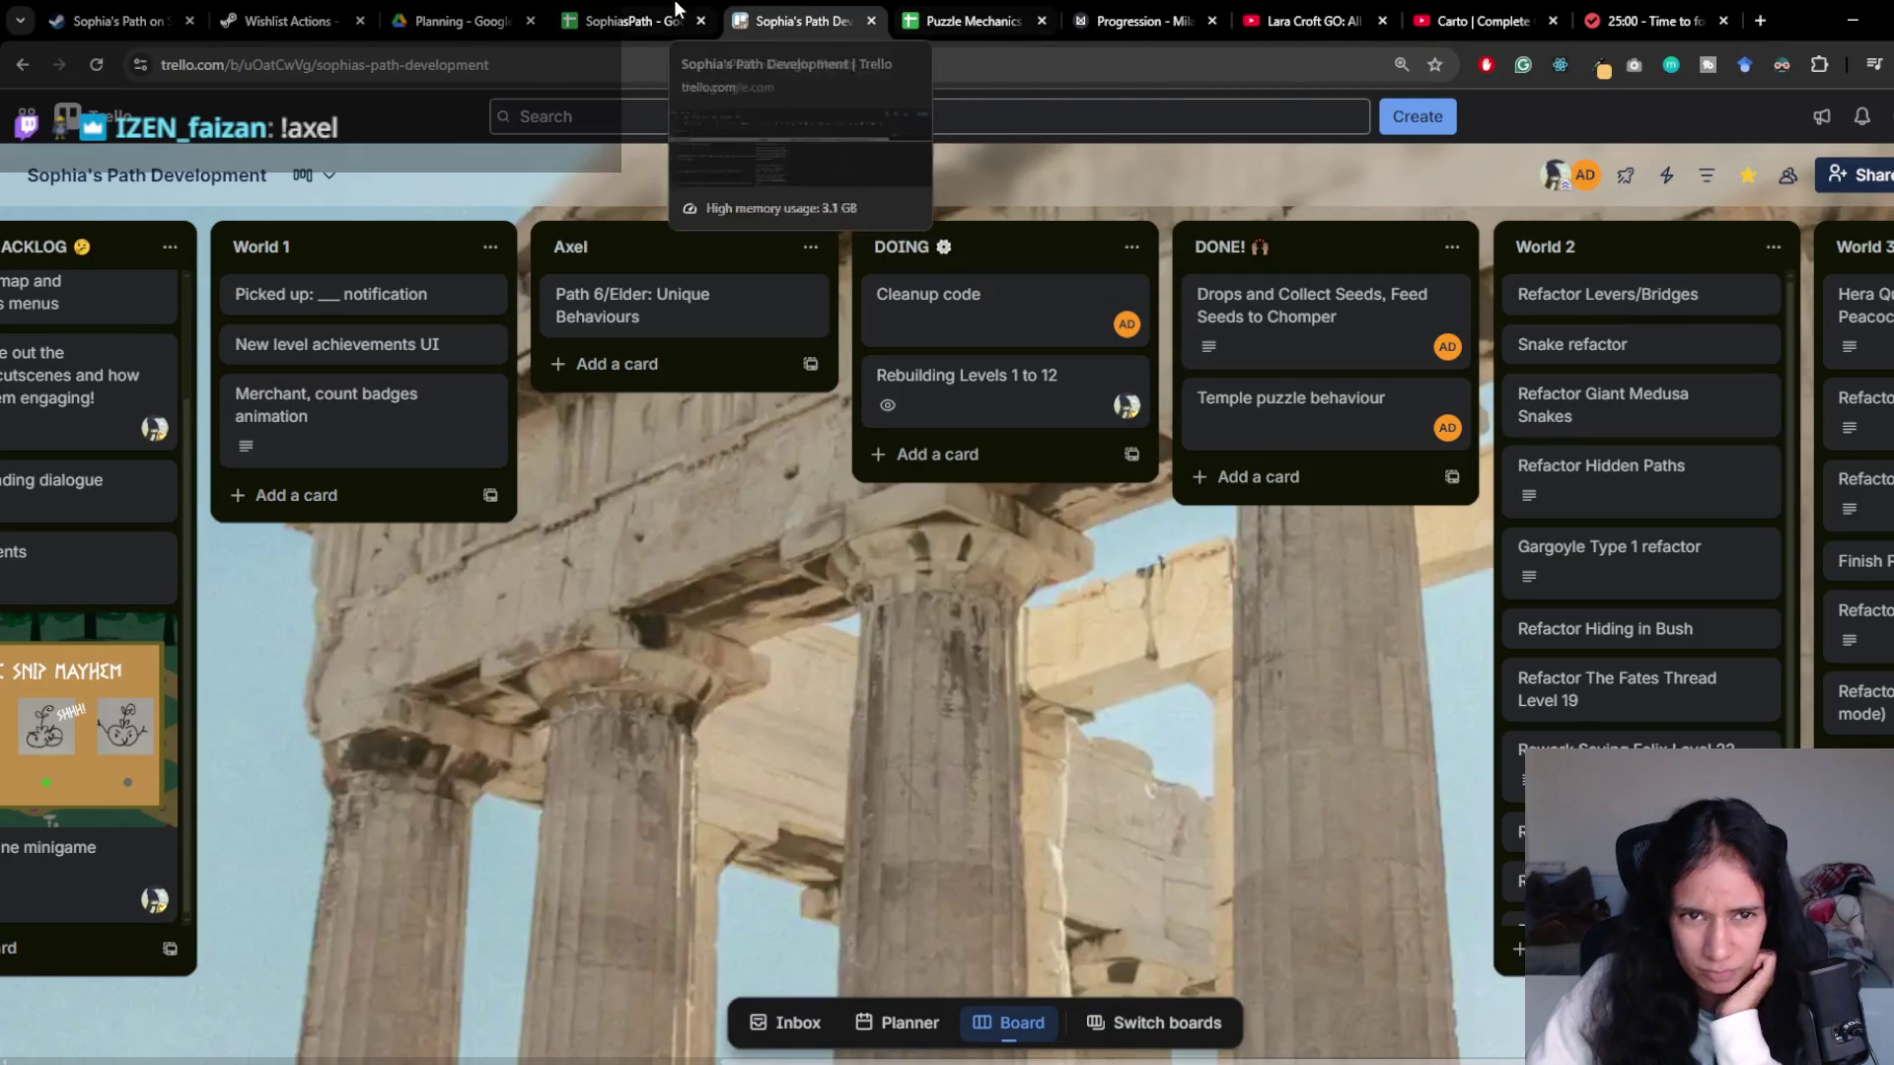
left_click(1134, 21)
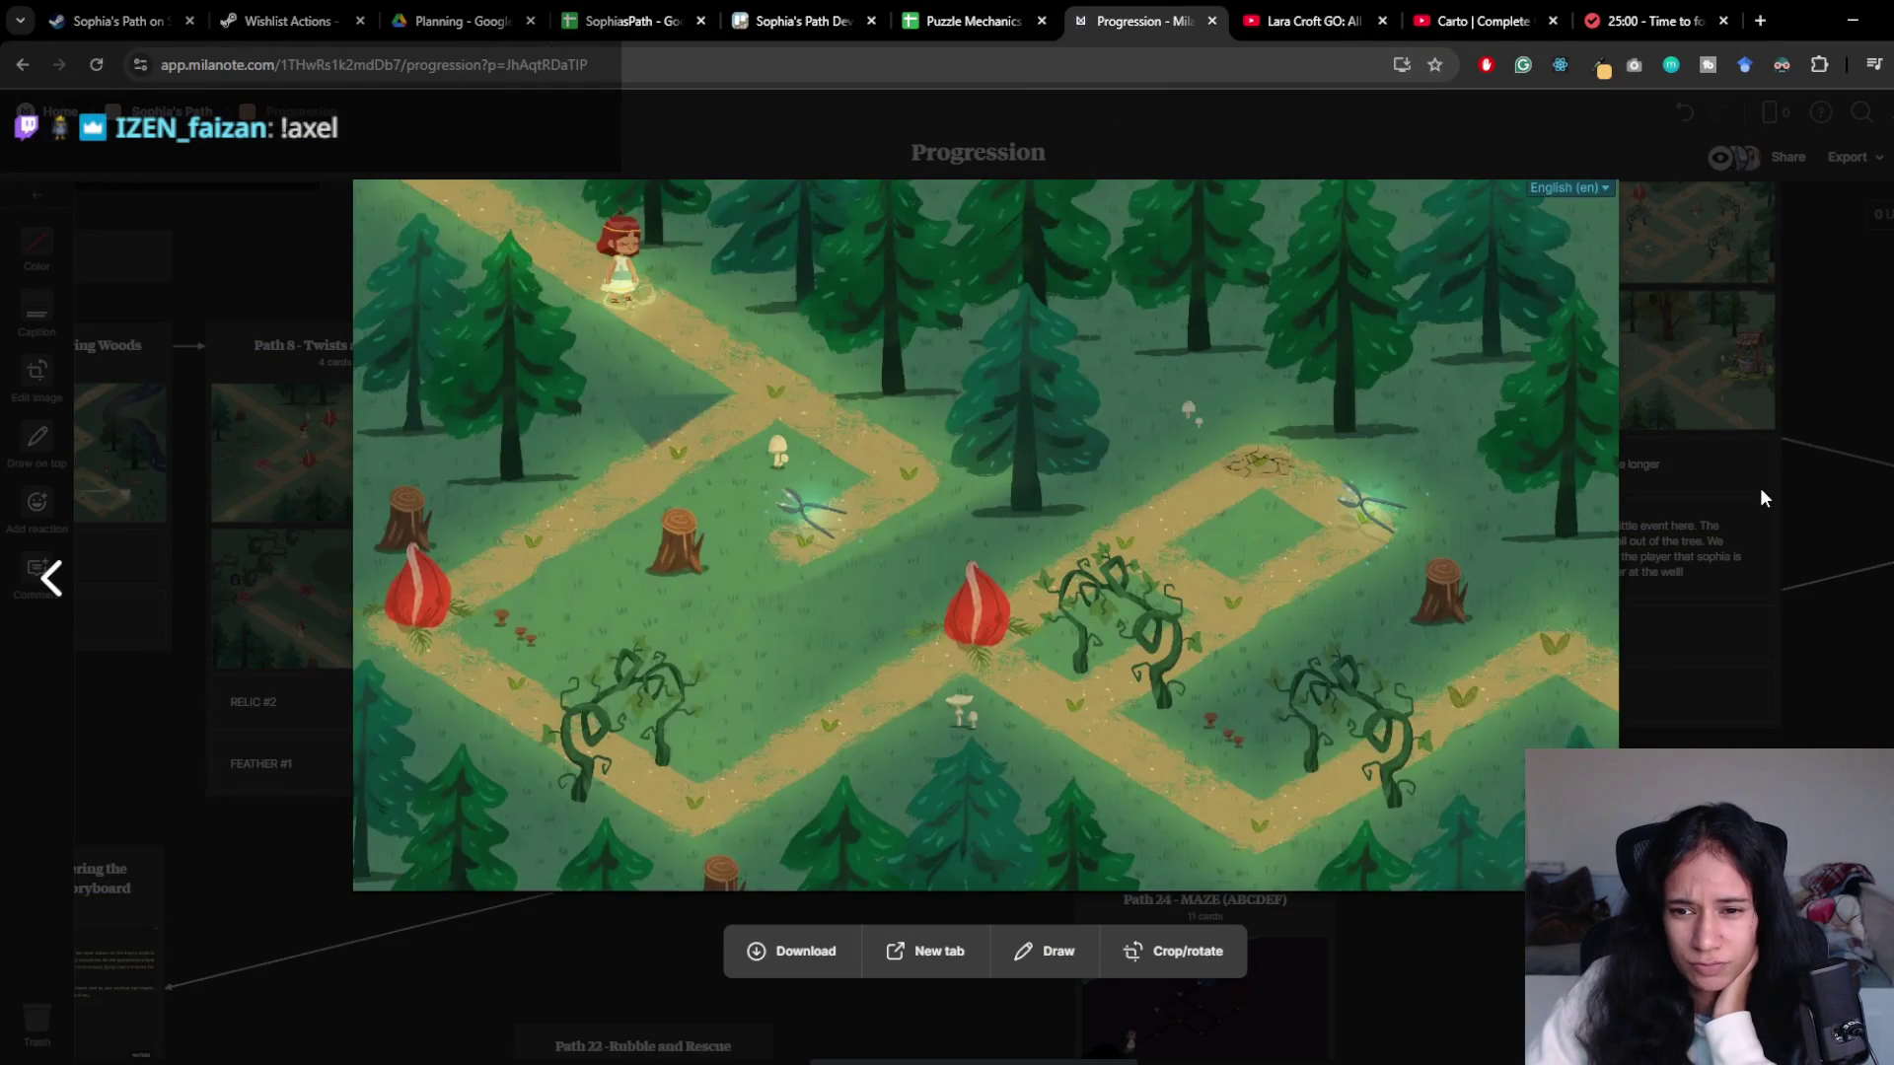
key("Escape")
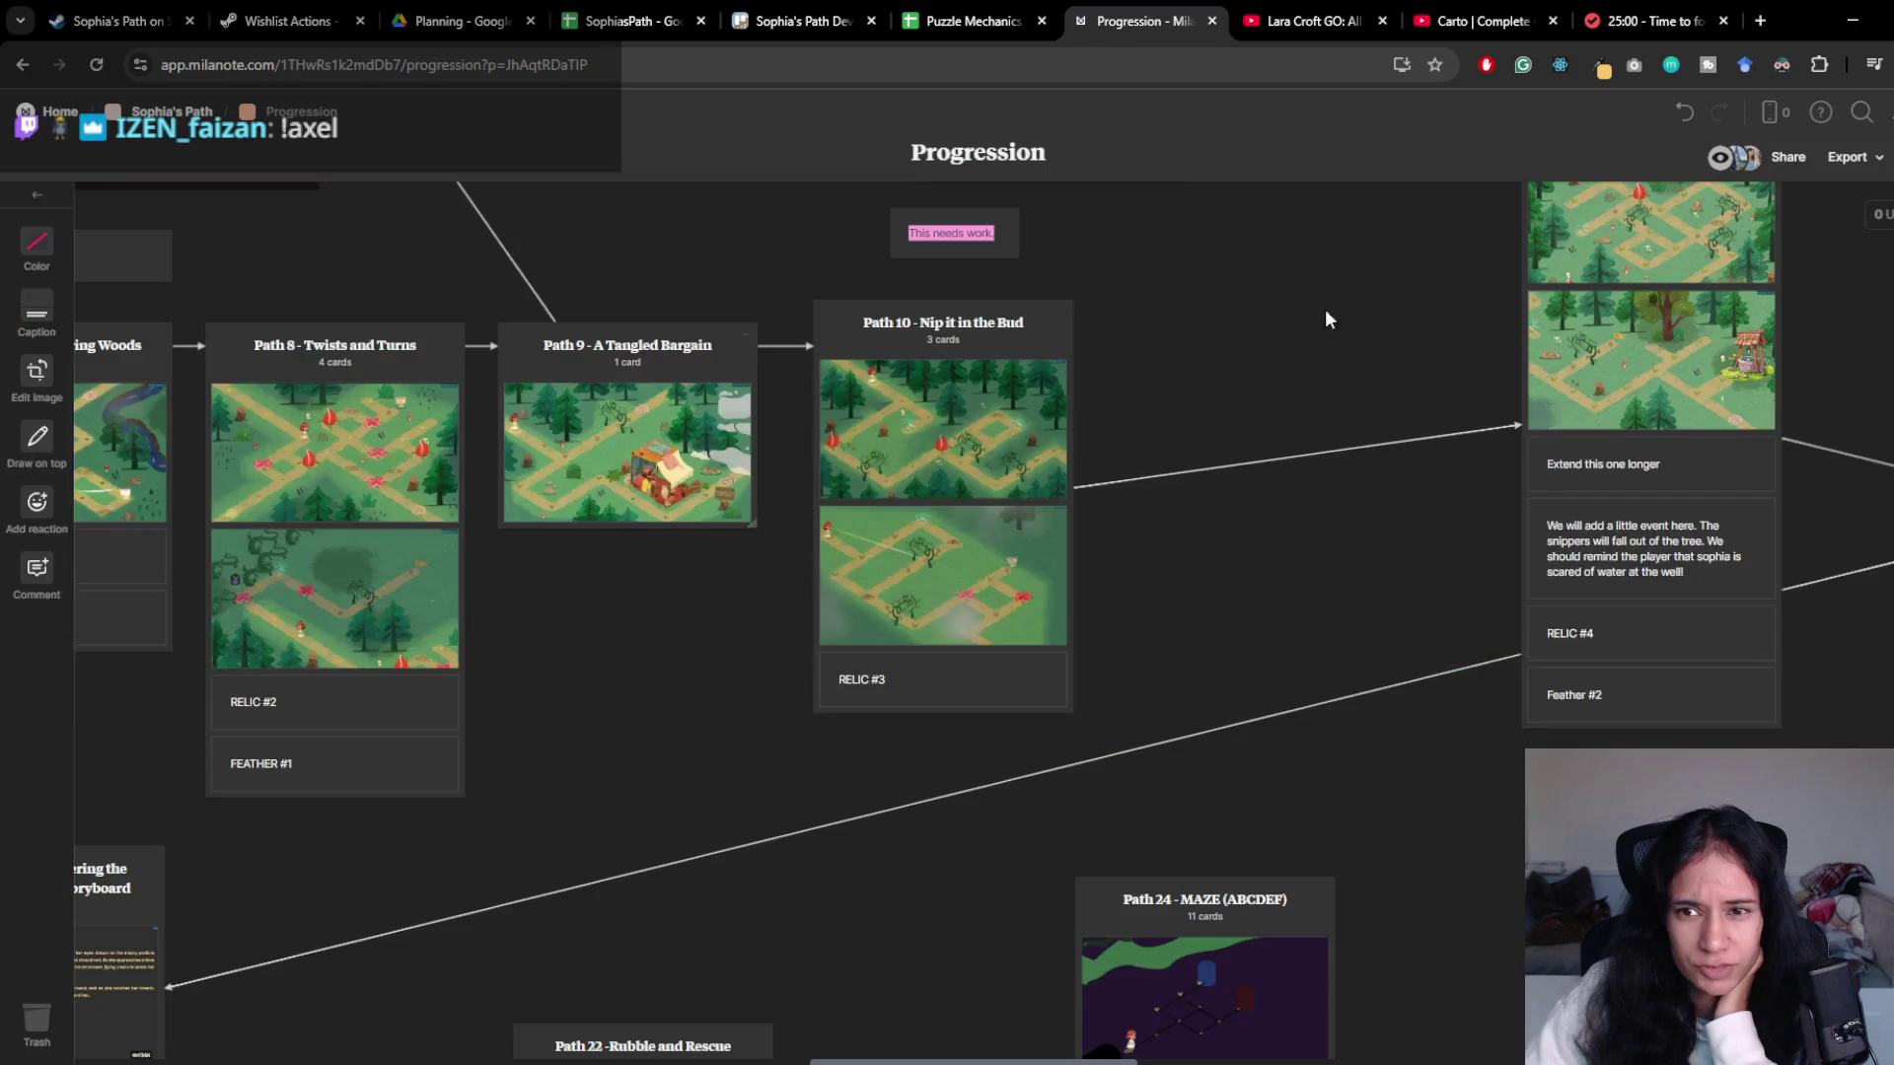
scroll(710, 605, "left", 2)
left_click(811, 495)
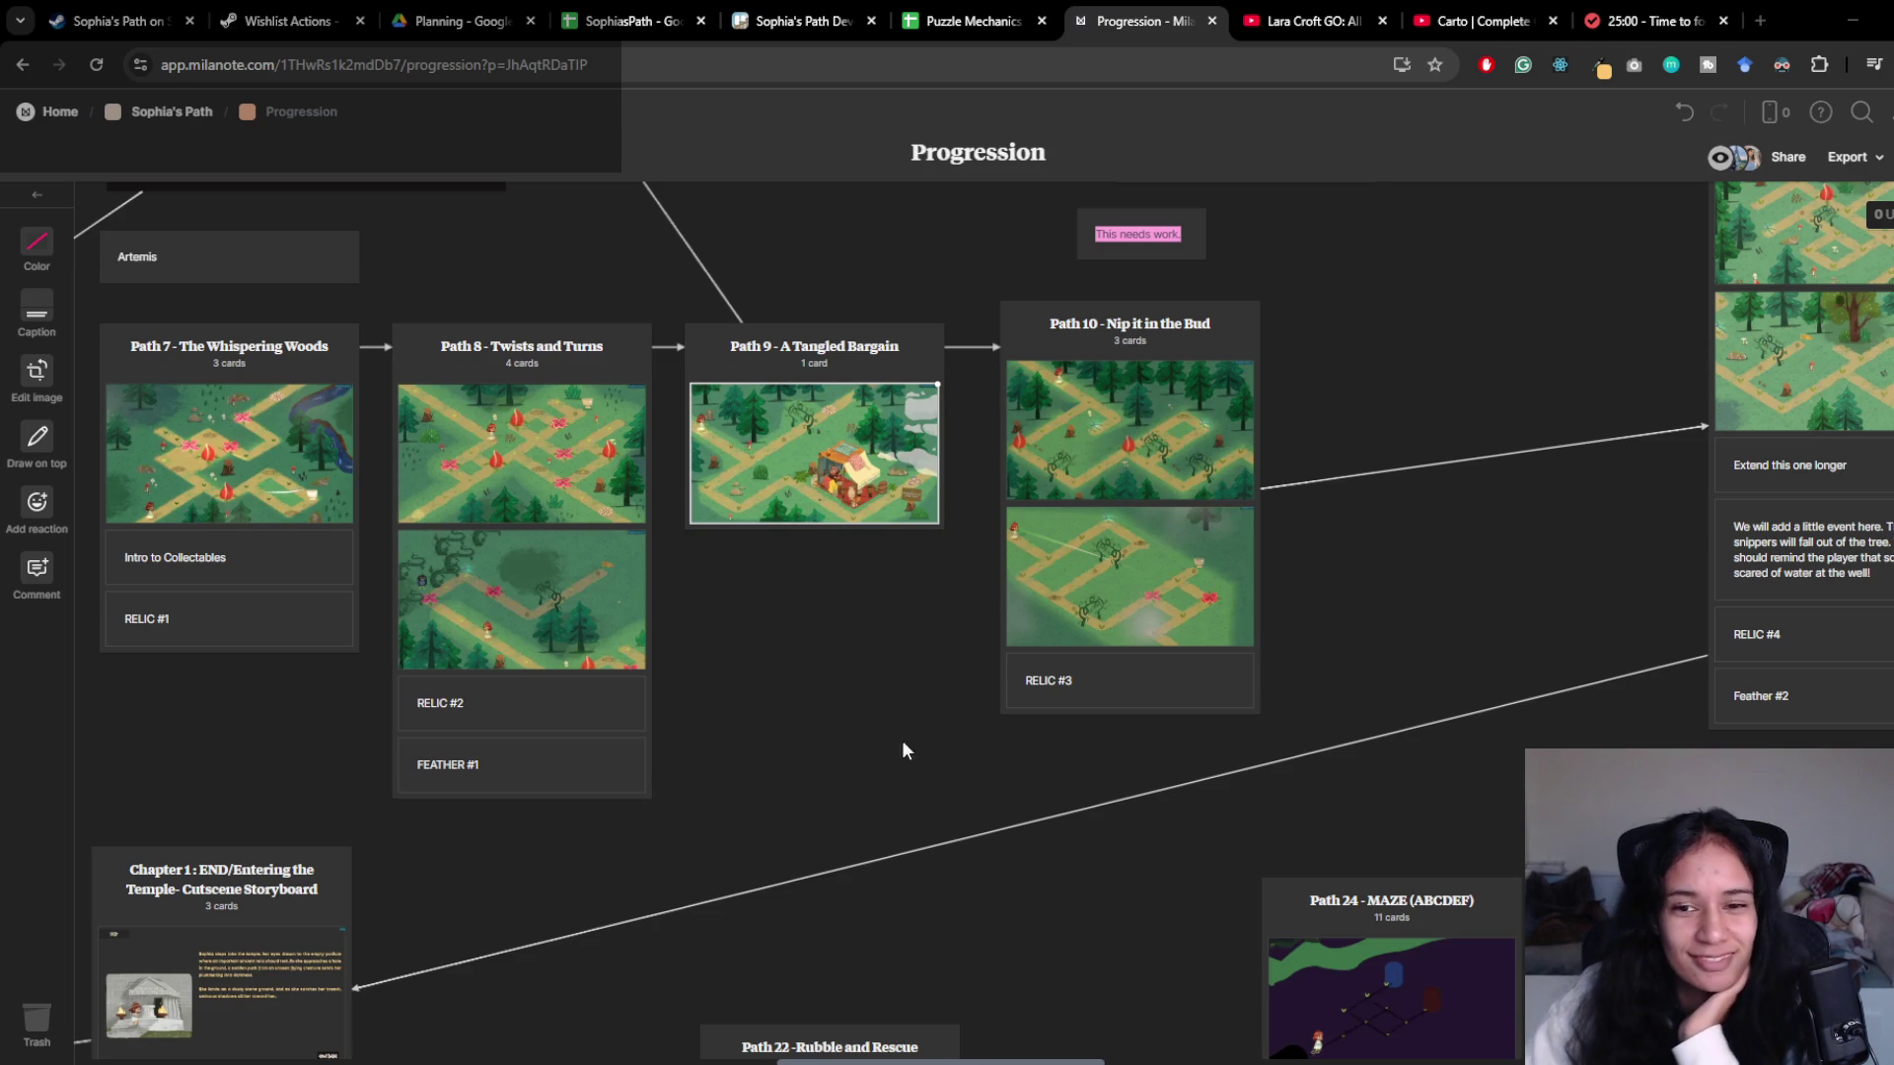
- Pan the Progression board to centre the Path 11 and Path 12 cards, then go back to Unity
scroll(828, 731, "left", 3)
left_click_drag(923, 711, 1083, 798)
scroll(601, 779, "left", 4)
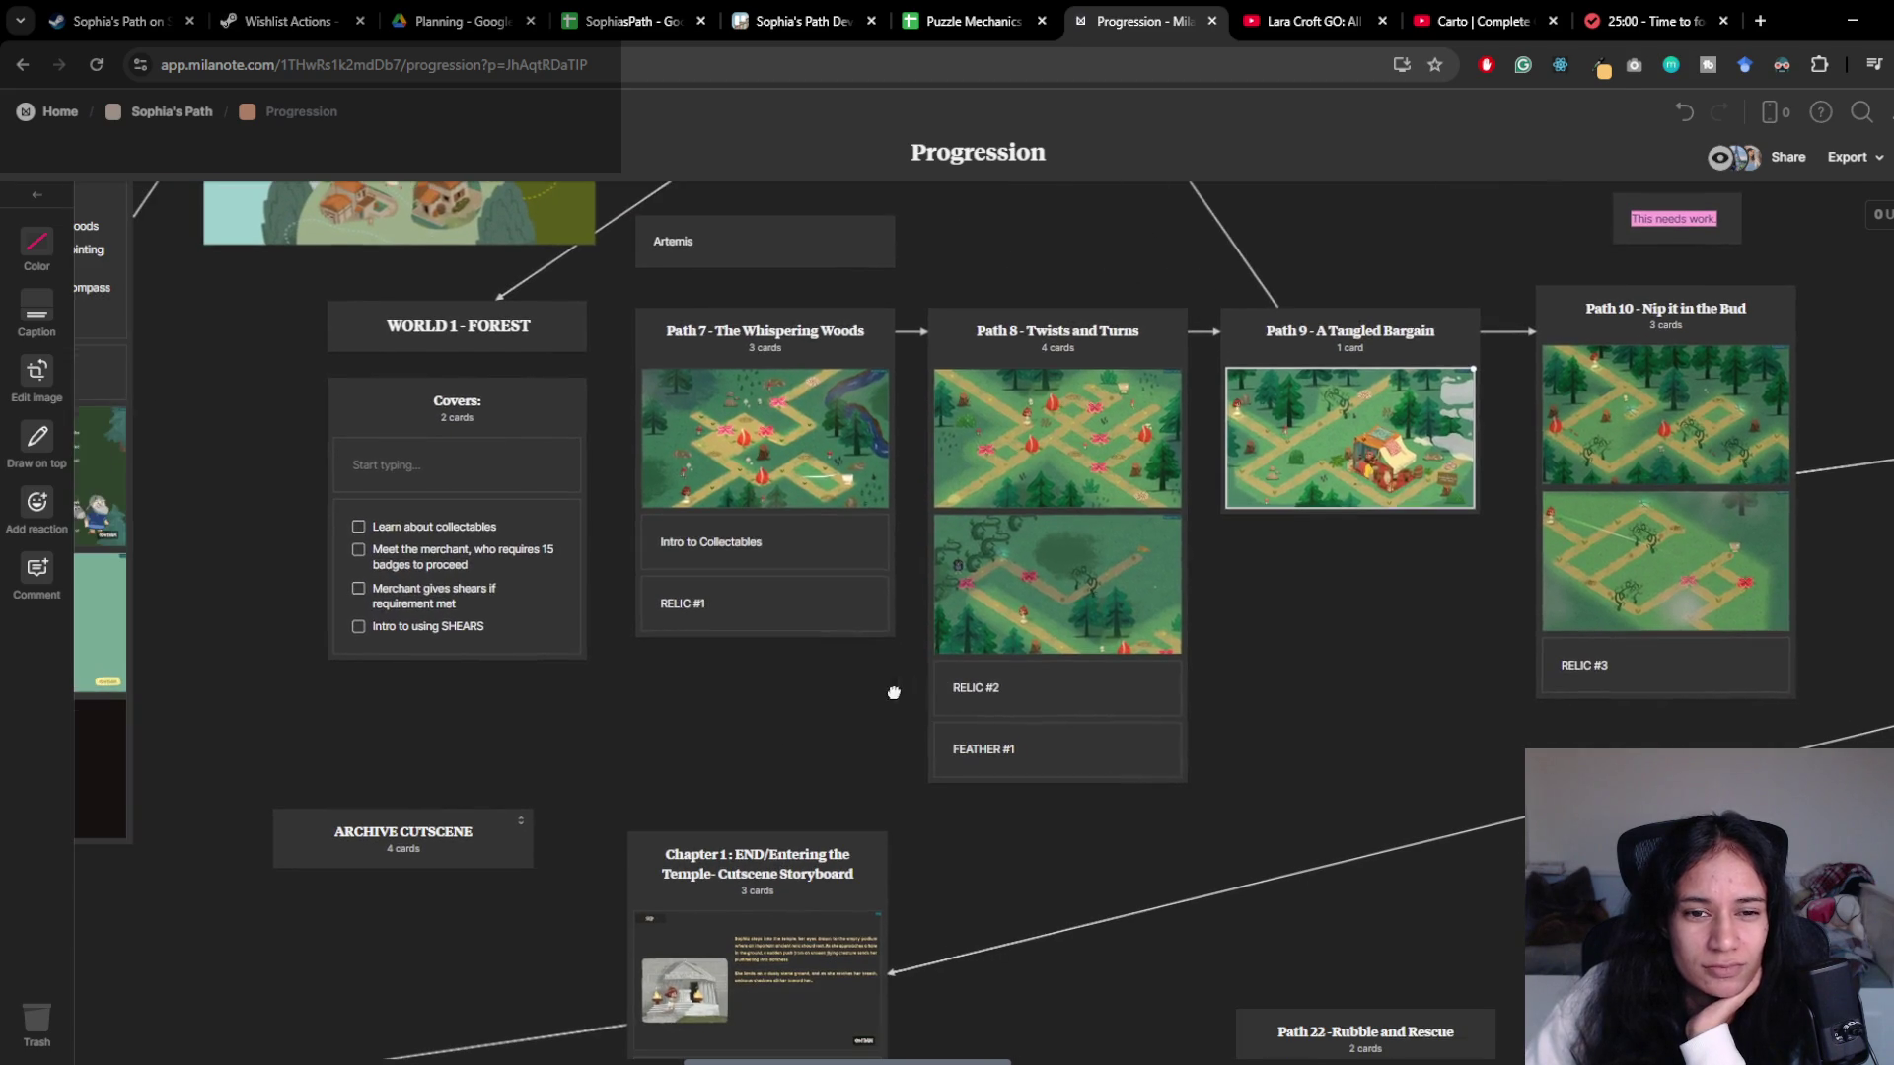
left_click_drag(1367, 529, 885, 519)
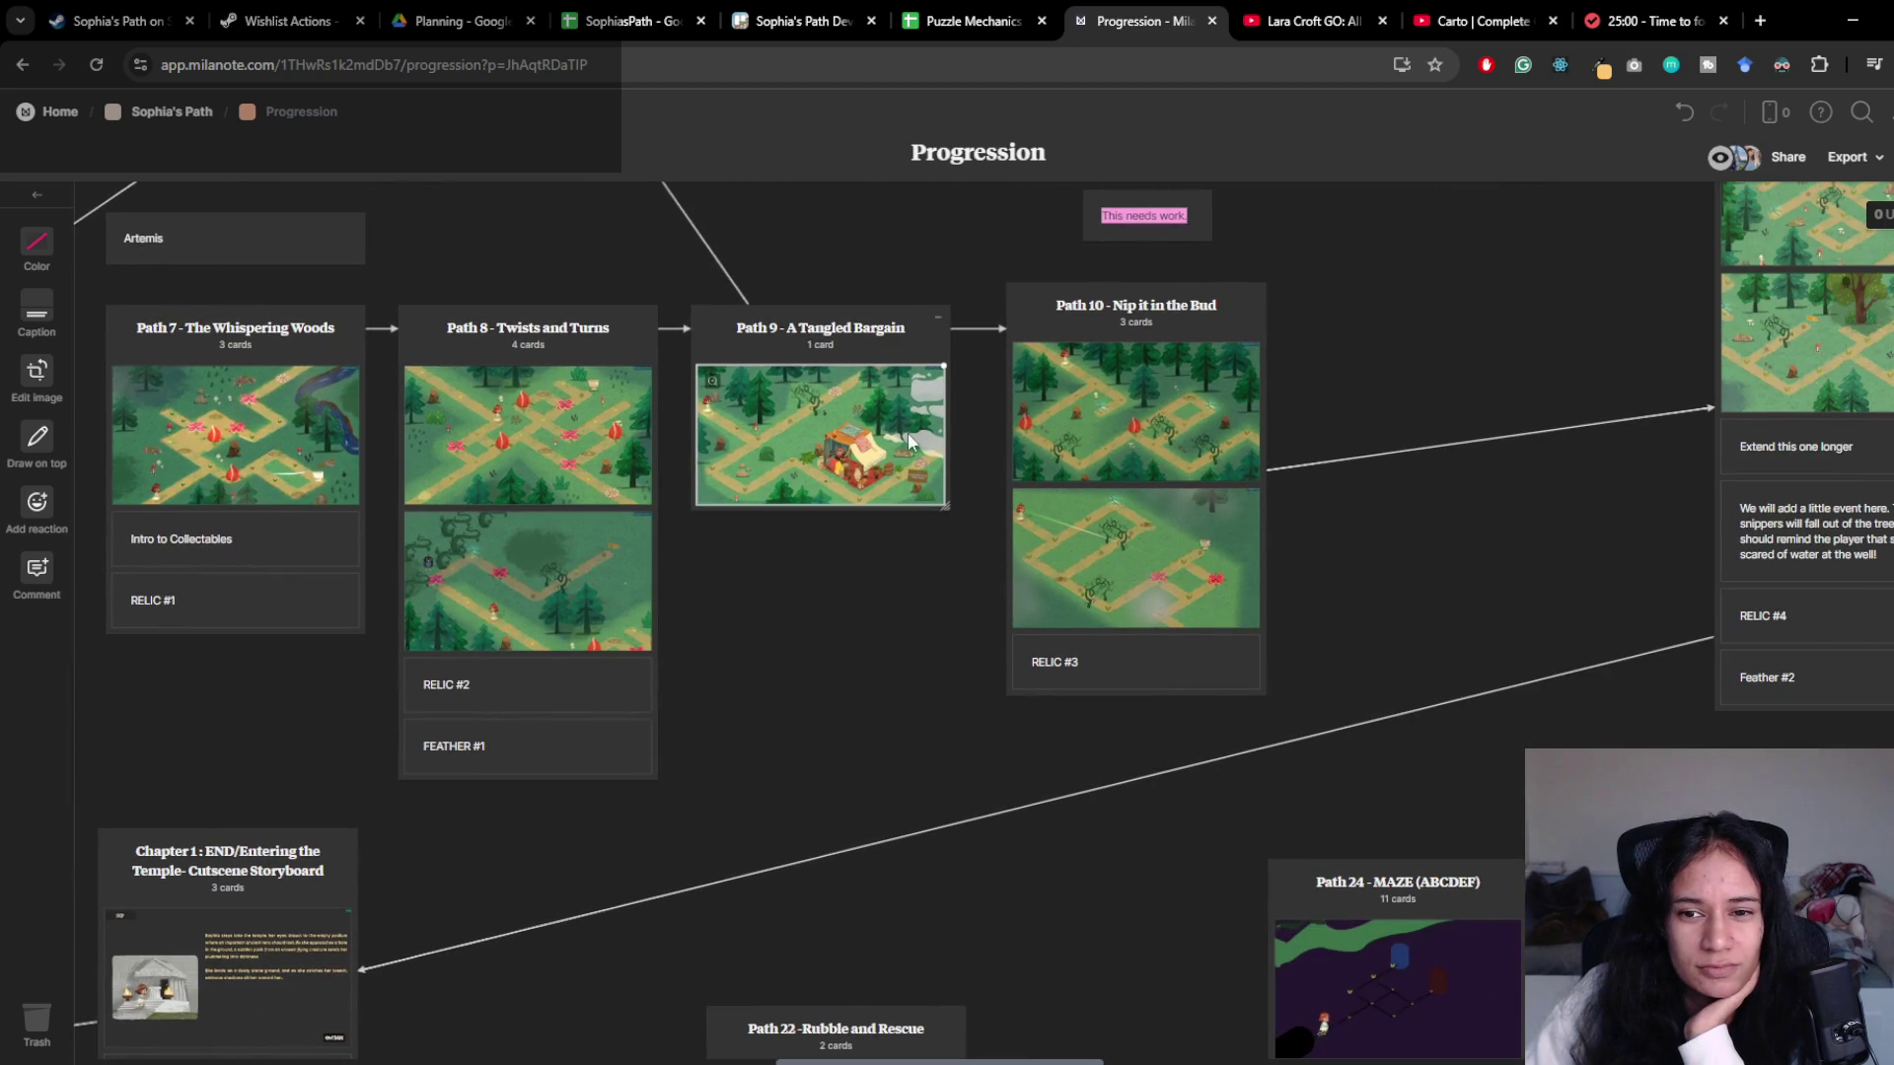
left_click_drag(1358, 660, 988, 682)
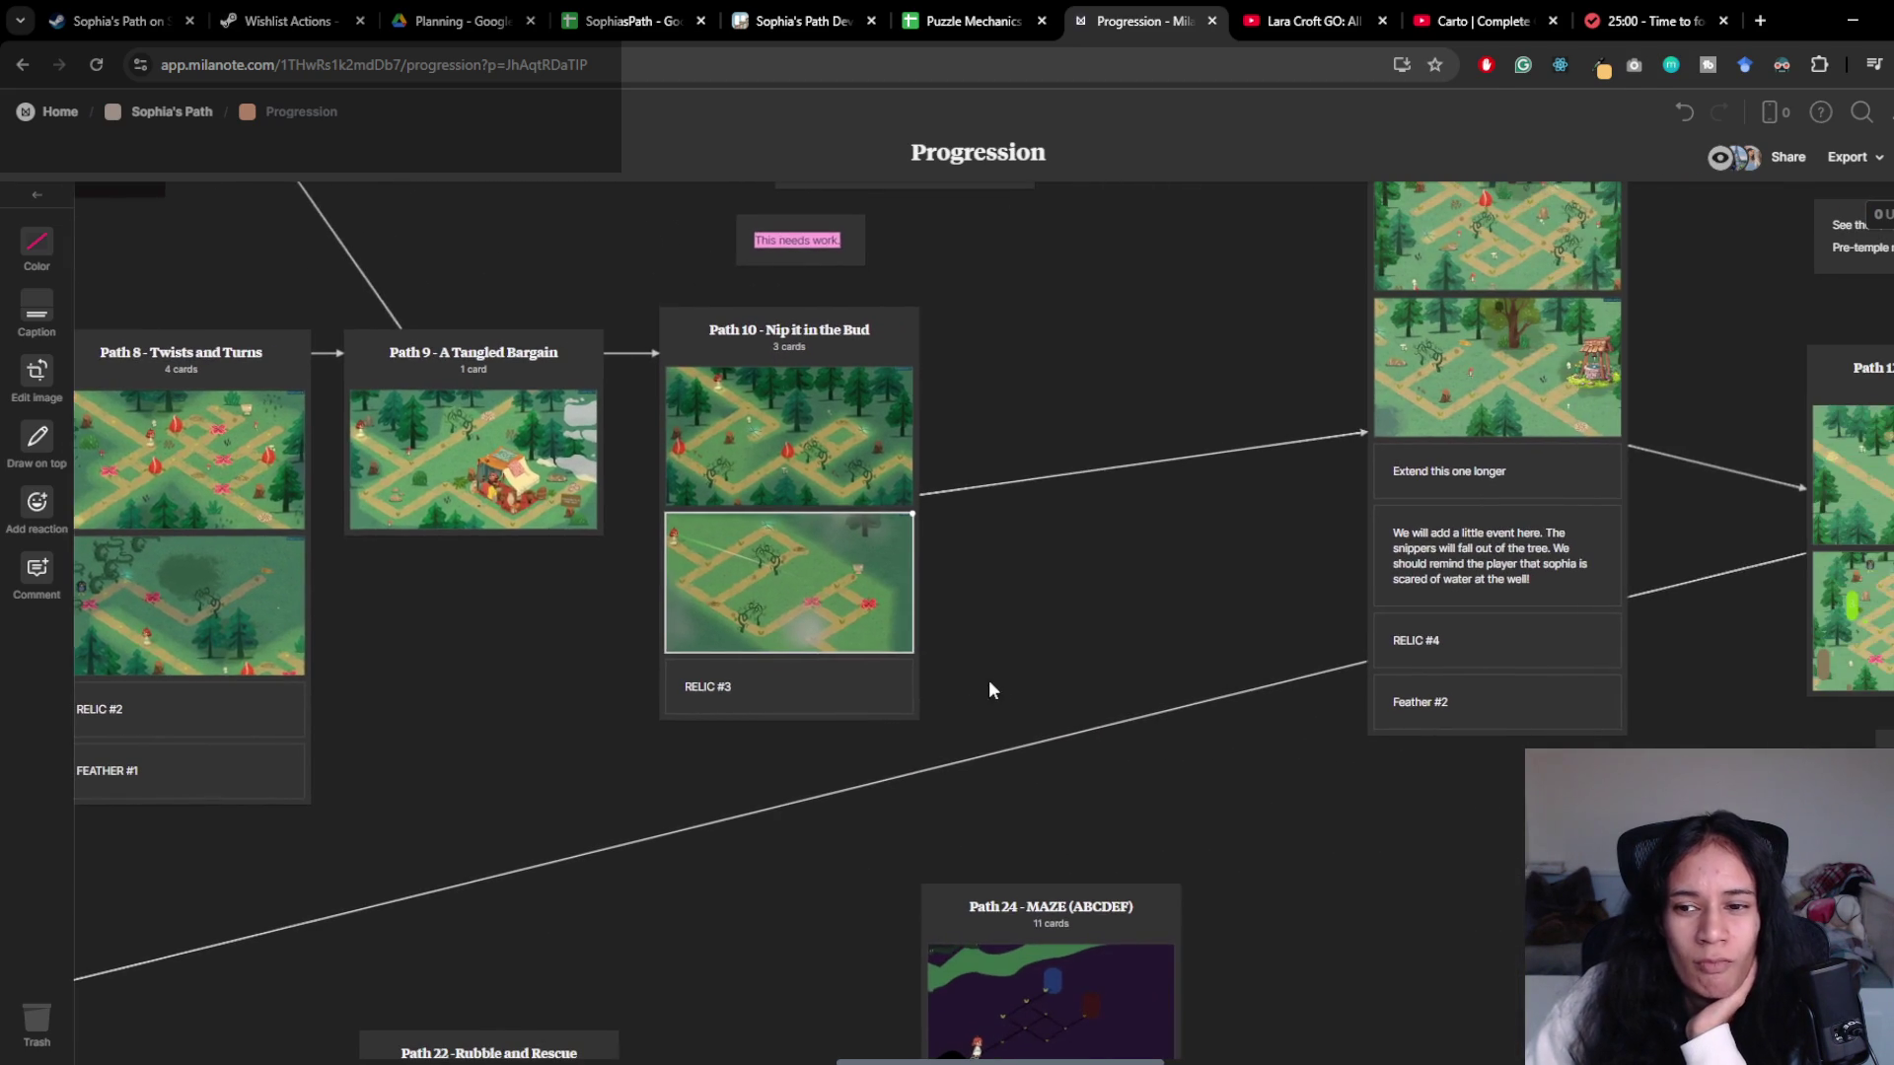
left_click_drag(1110, 654, 701, 711)
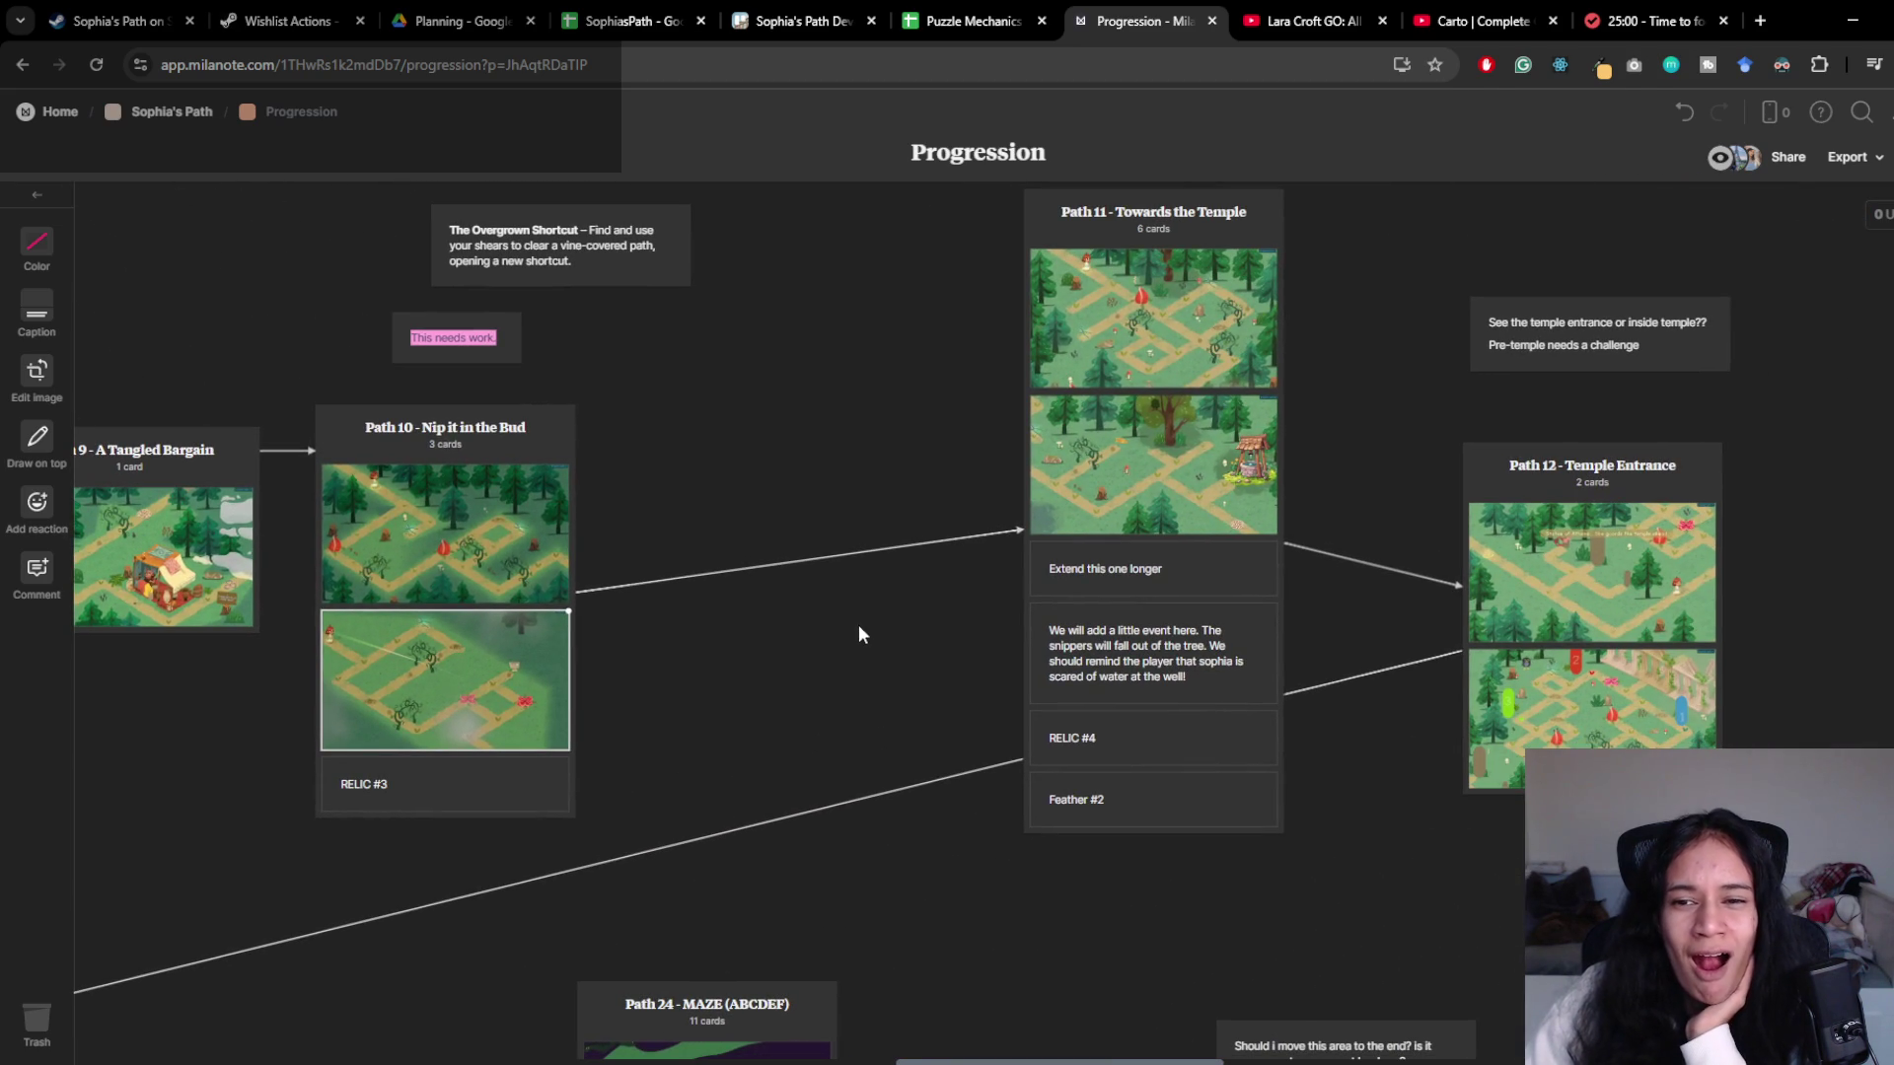
left_click_drag(852, 624, 740, 637)
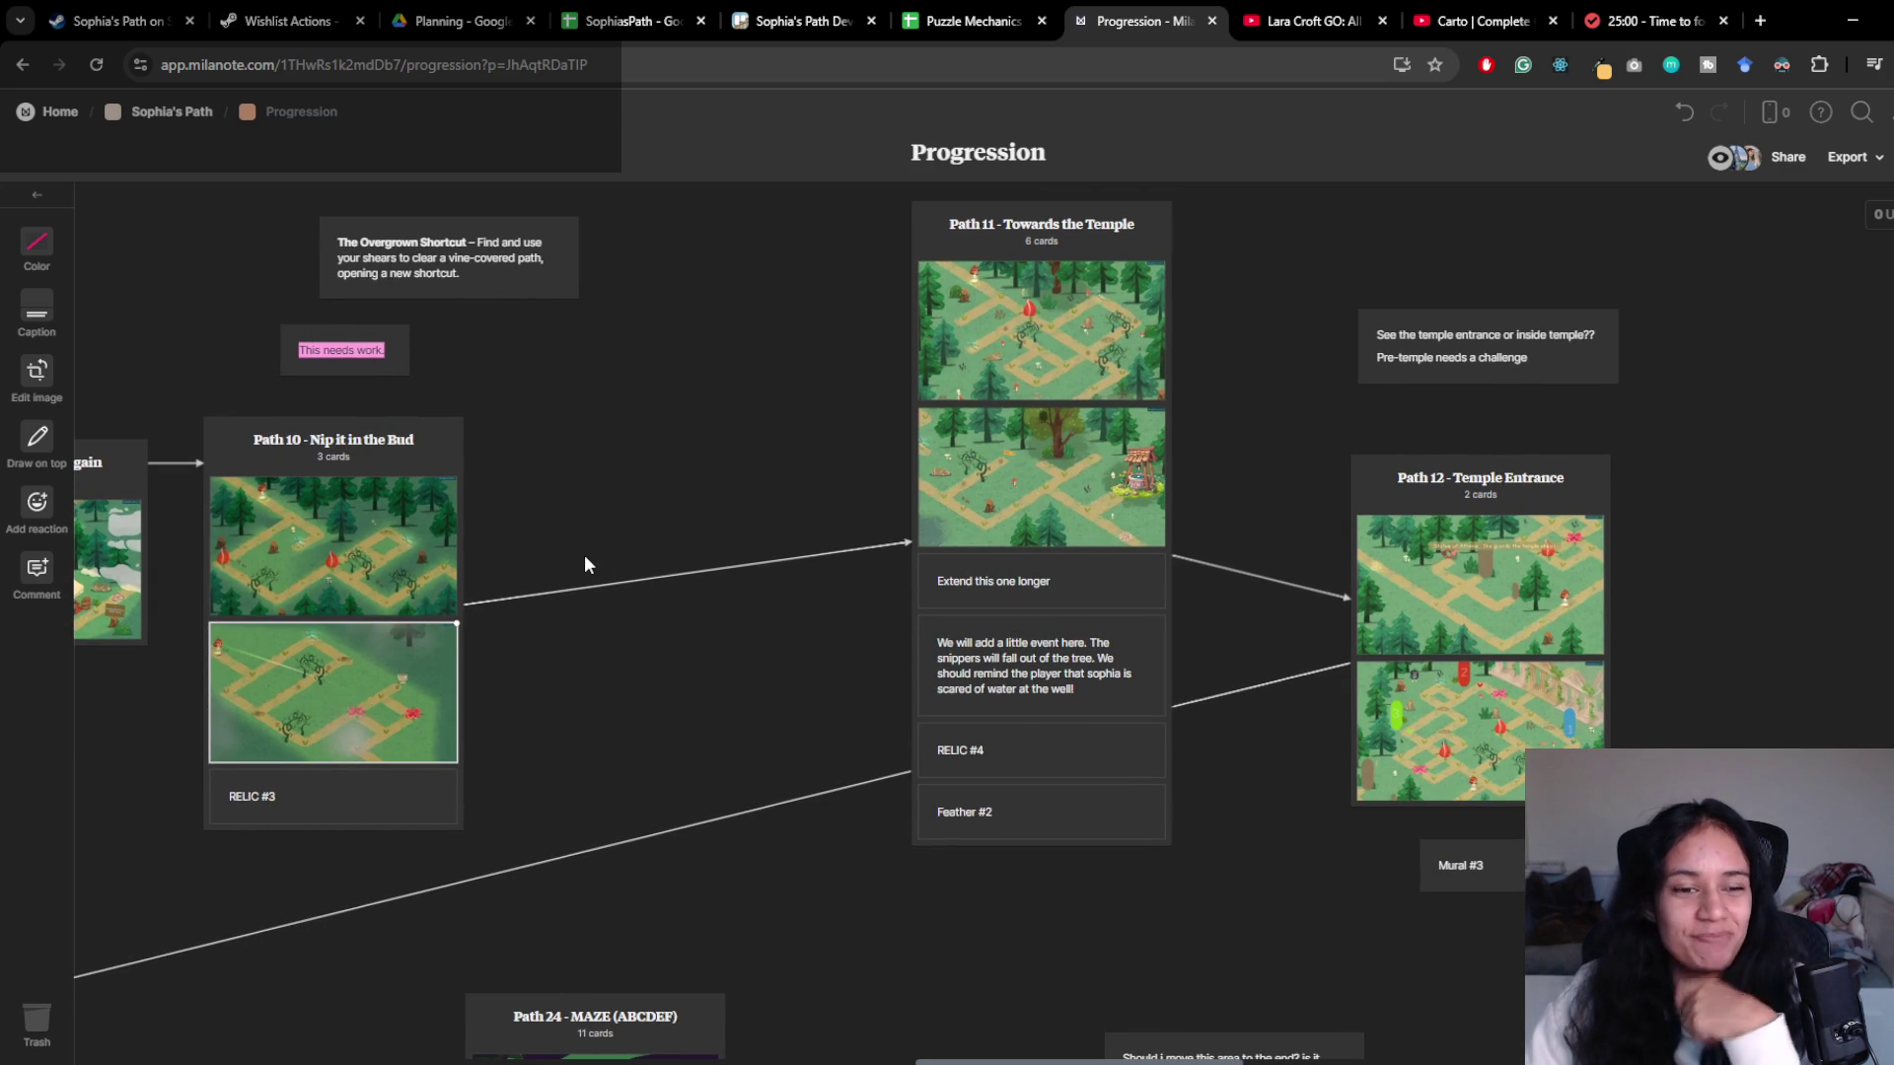
scroll(517, 619, "left", 5)
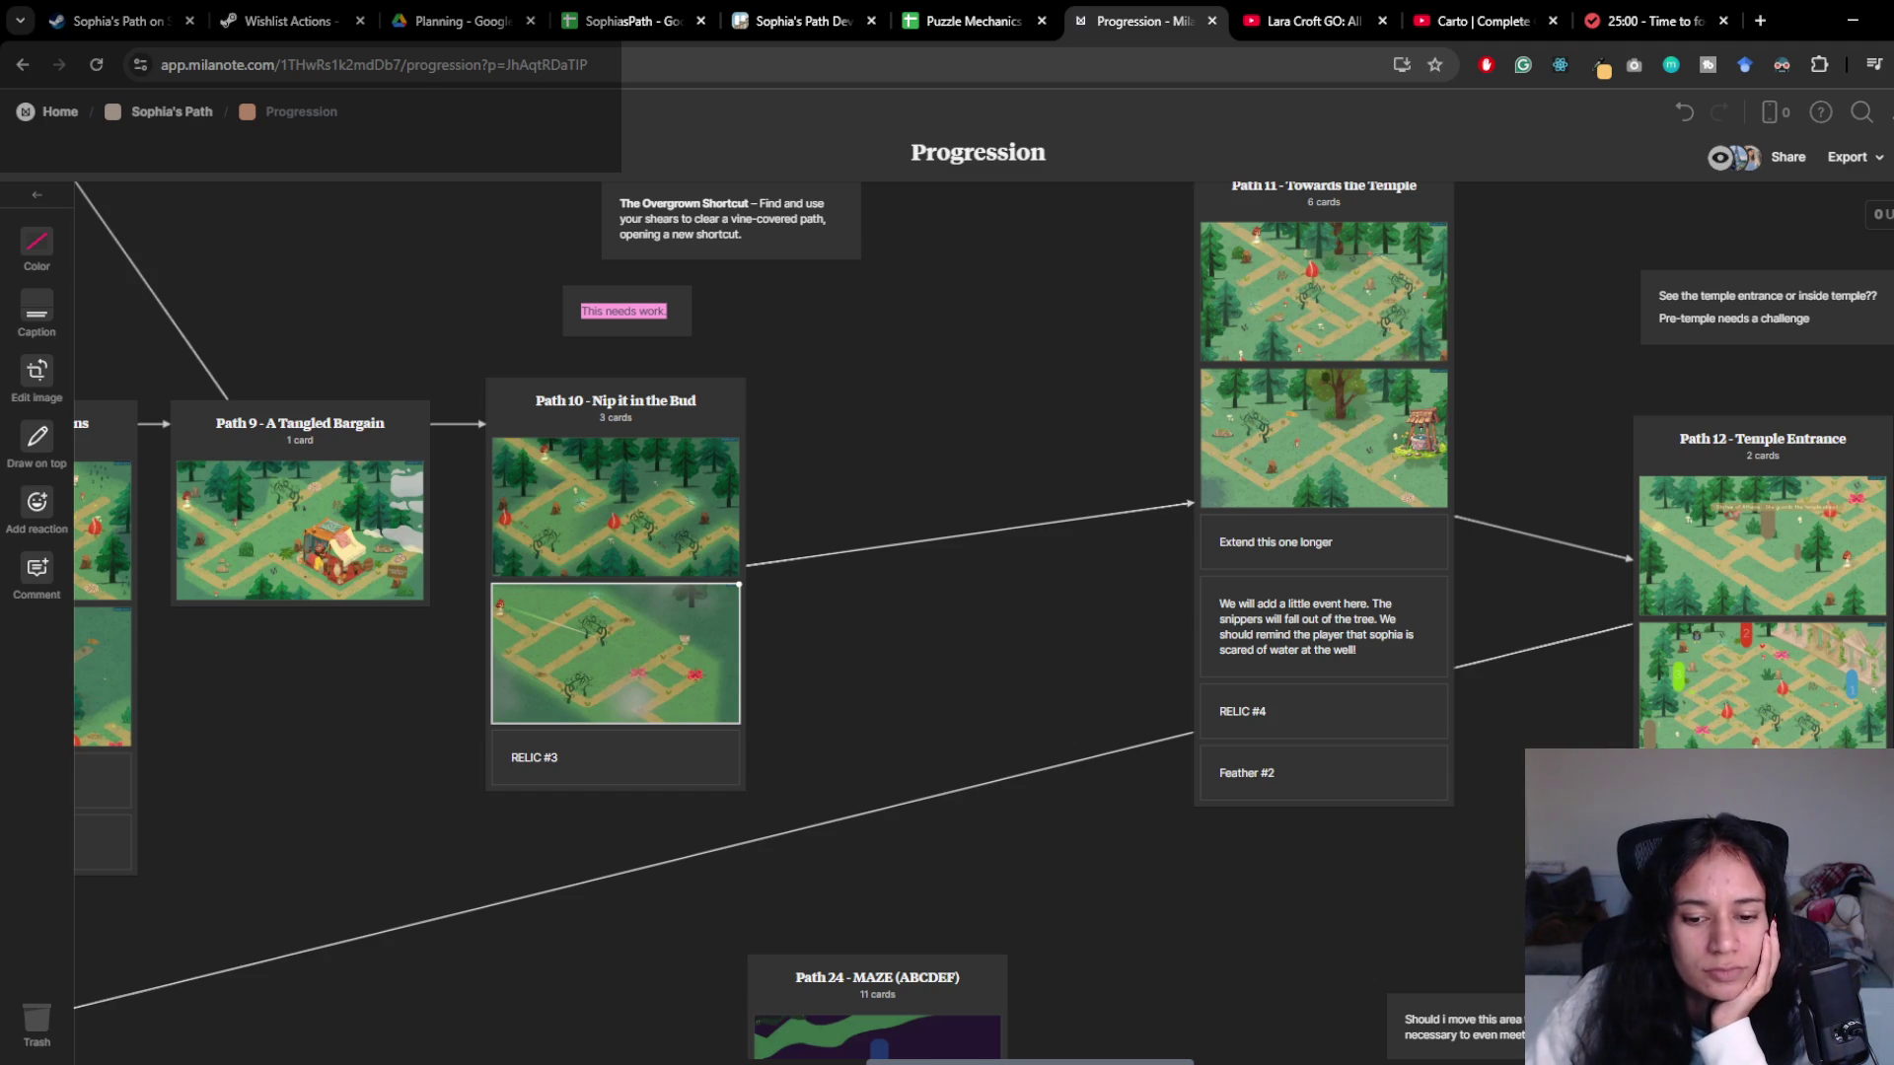
key("alt+Tab")
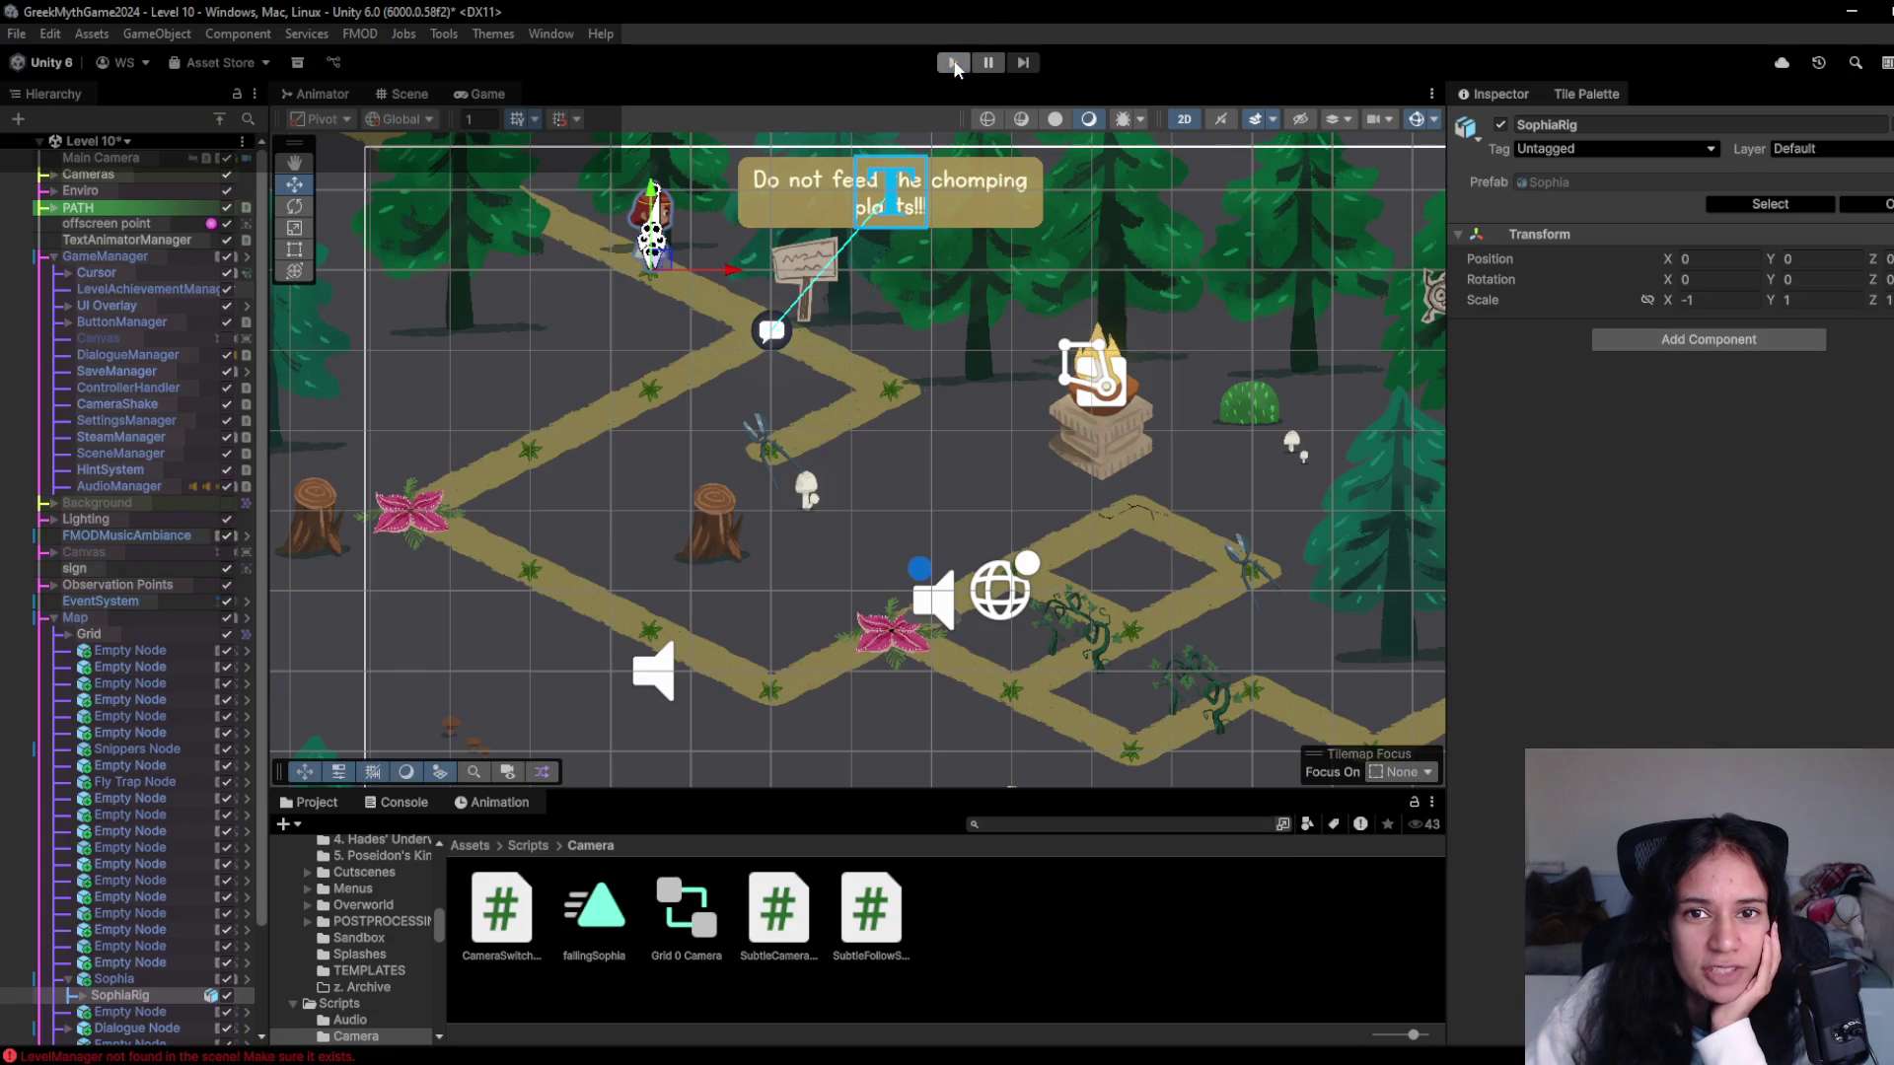
left_click(953, 63)
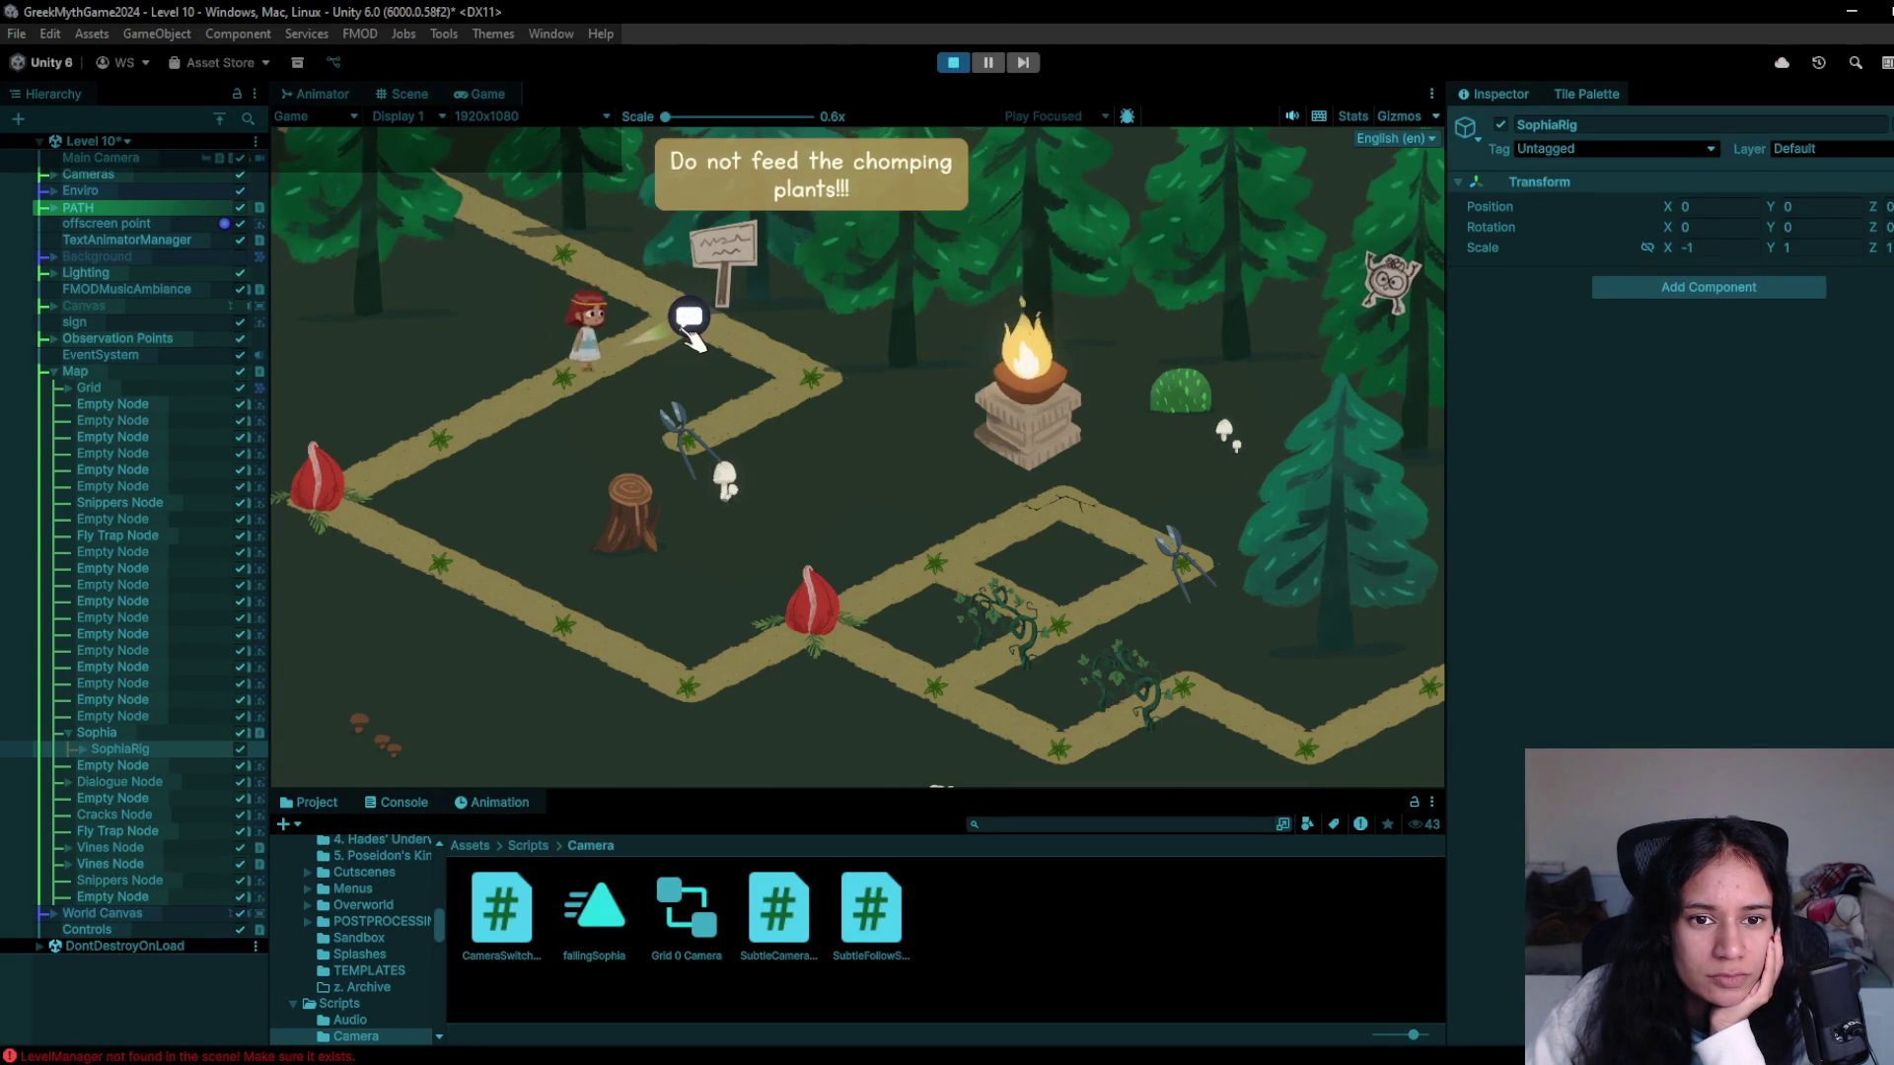
left_click(829, 385)
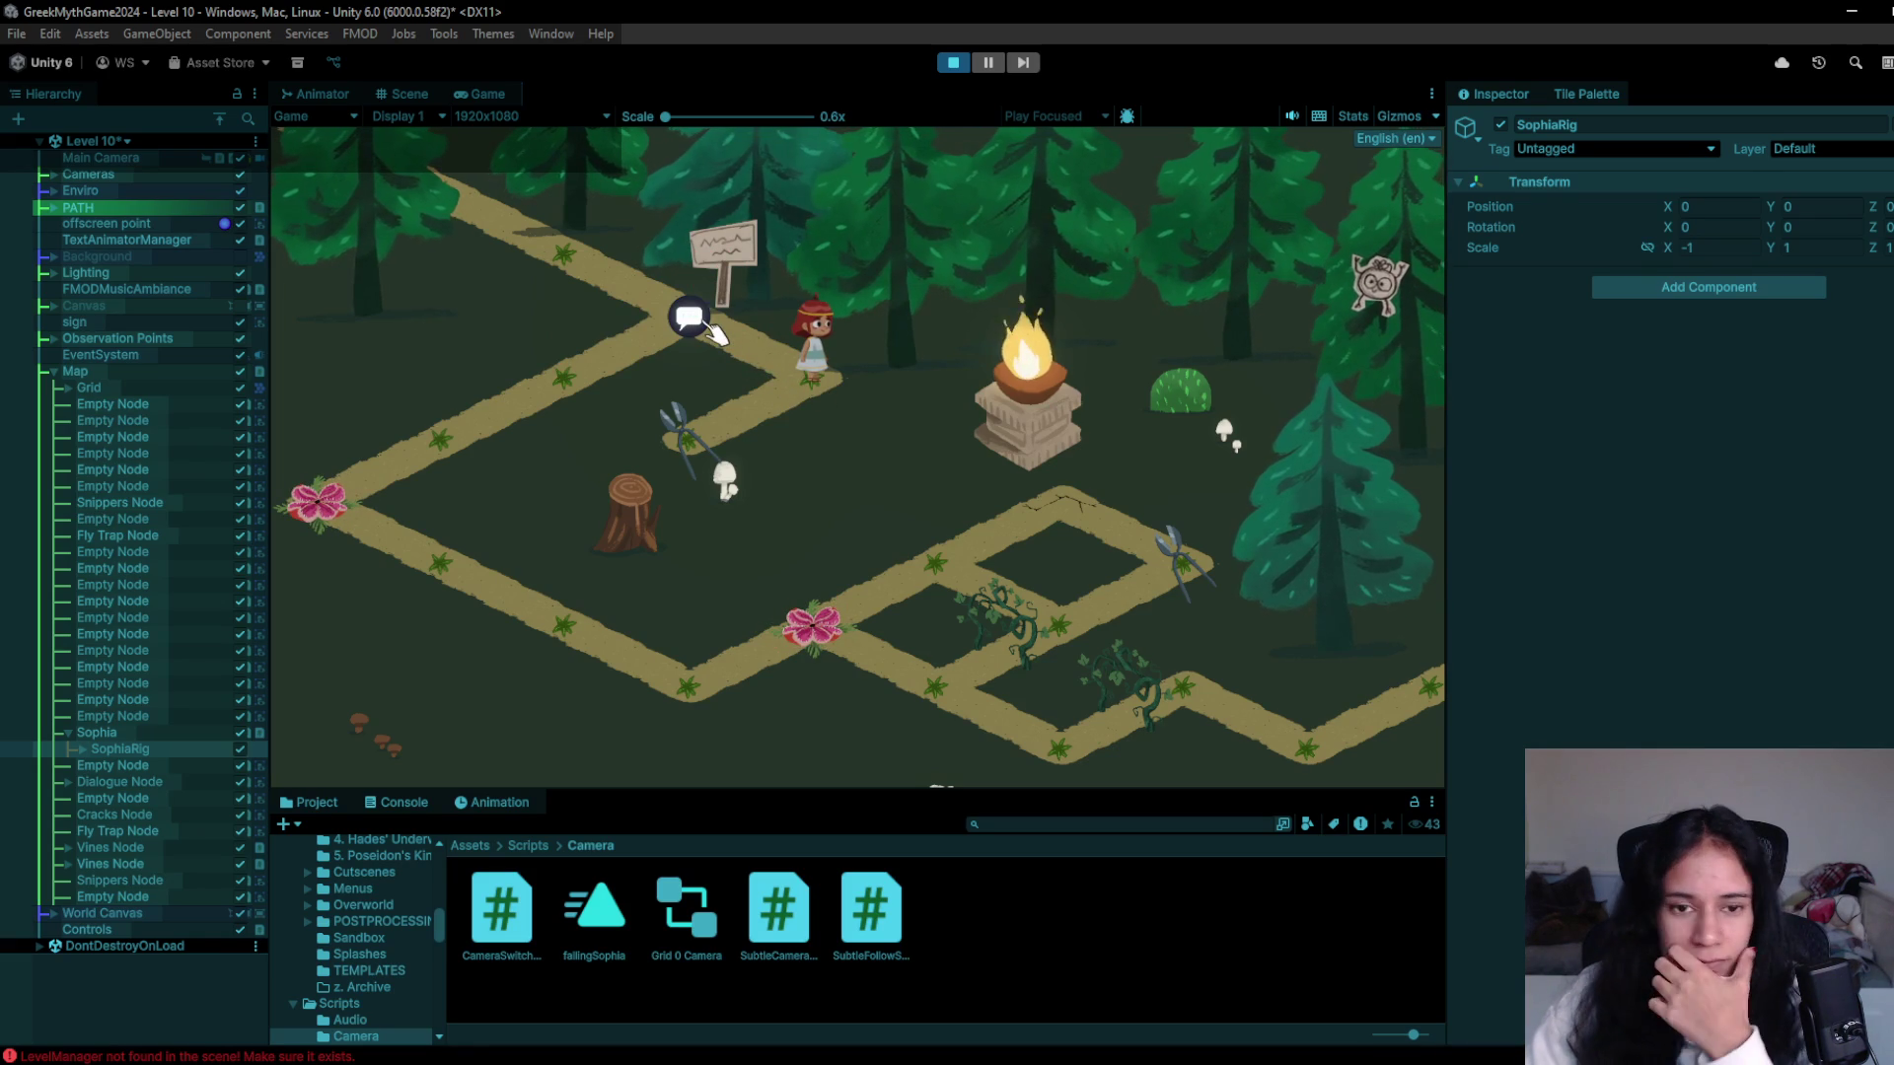
left_click(641, 340)
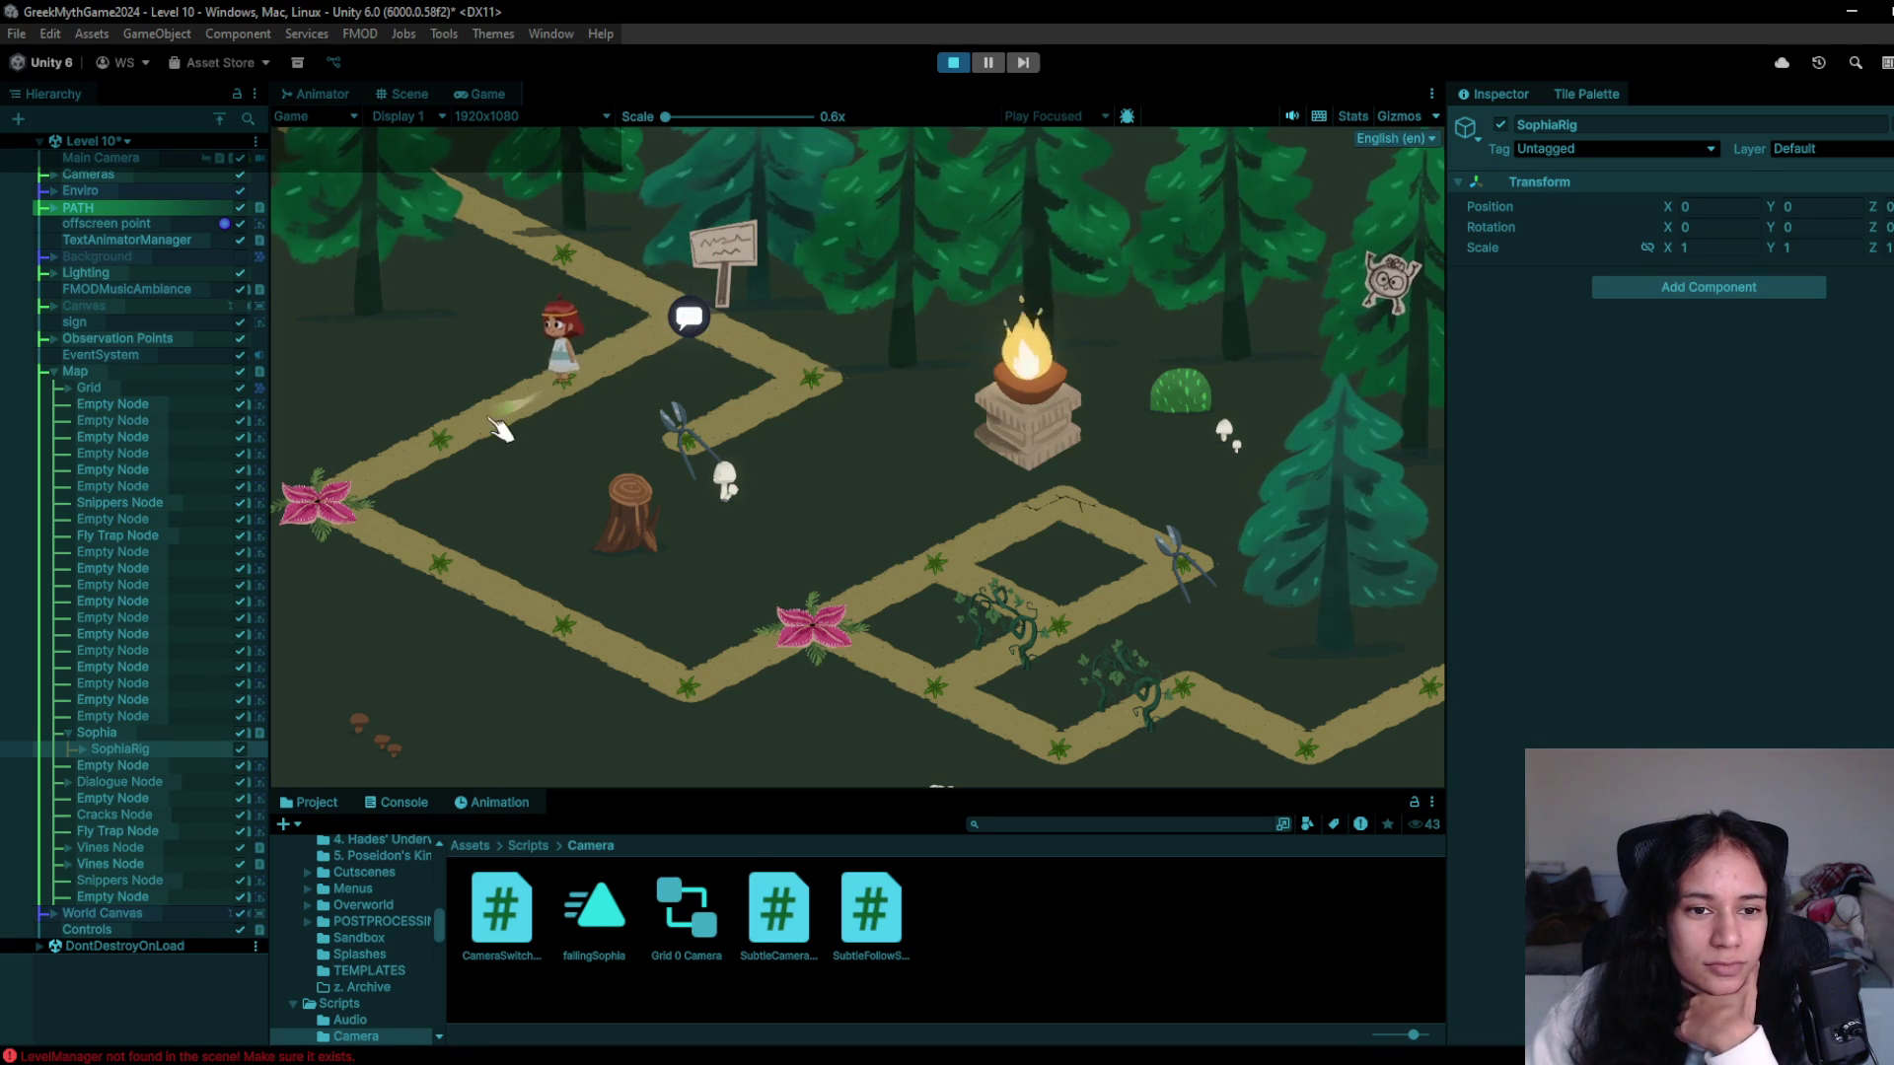
left_click(548, 410)
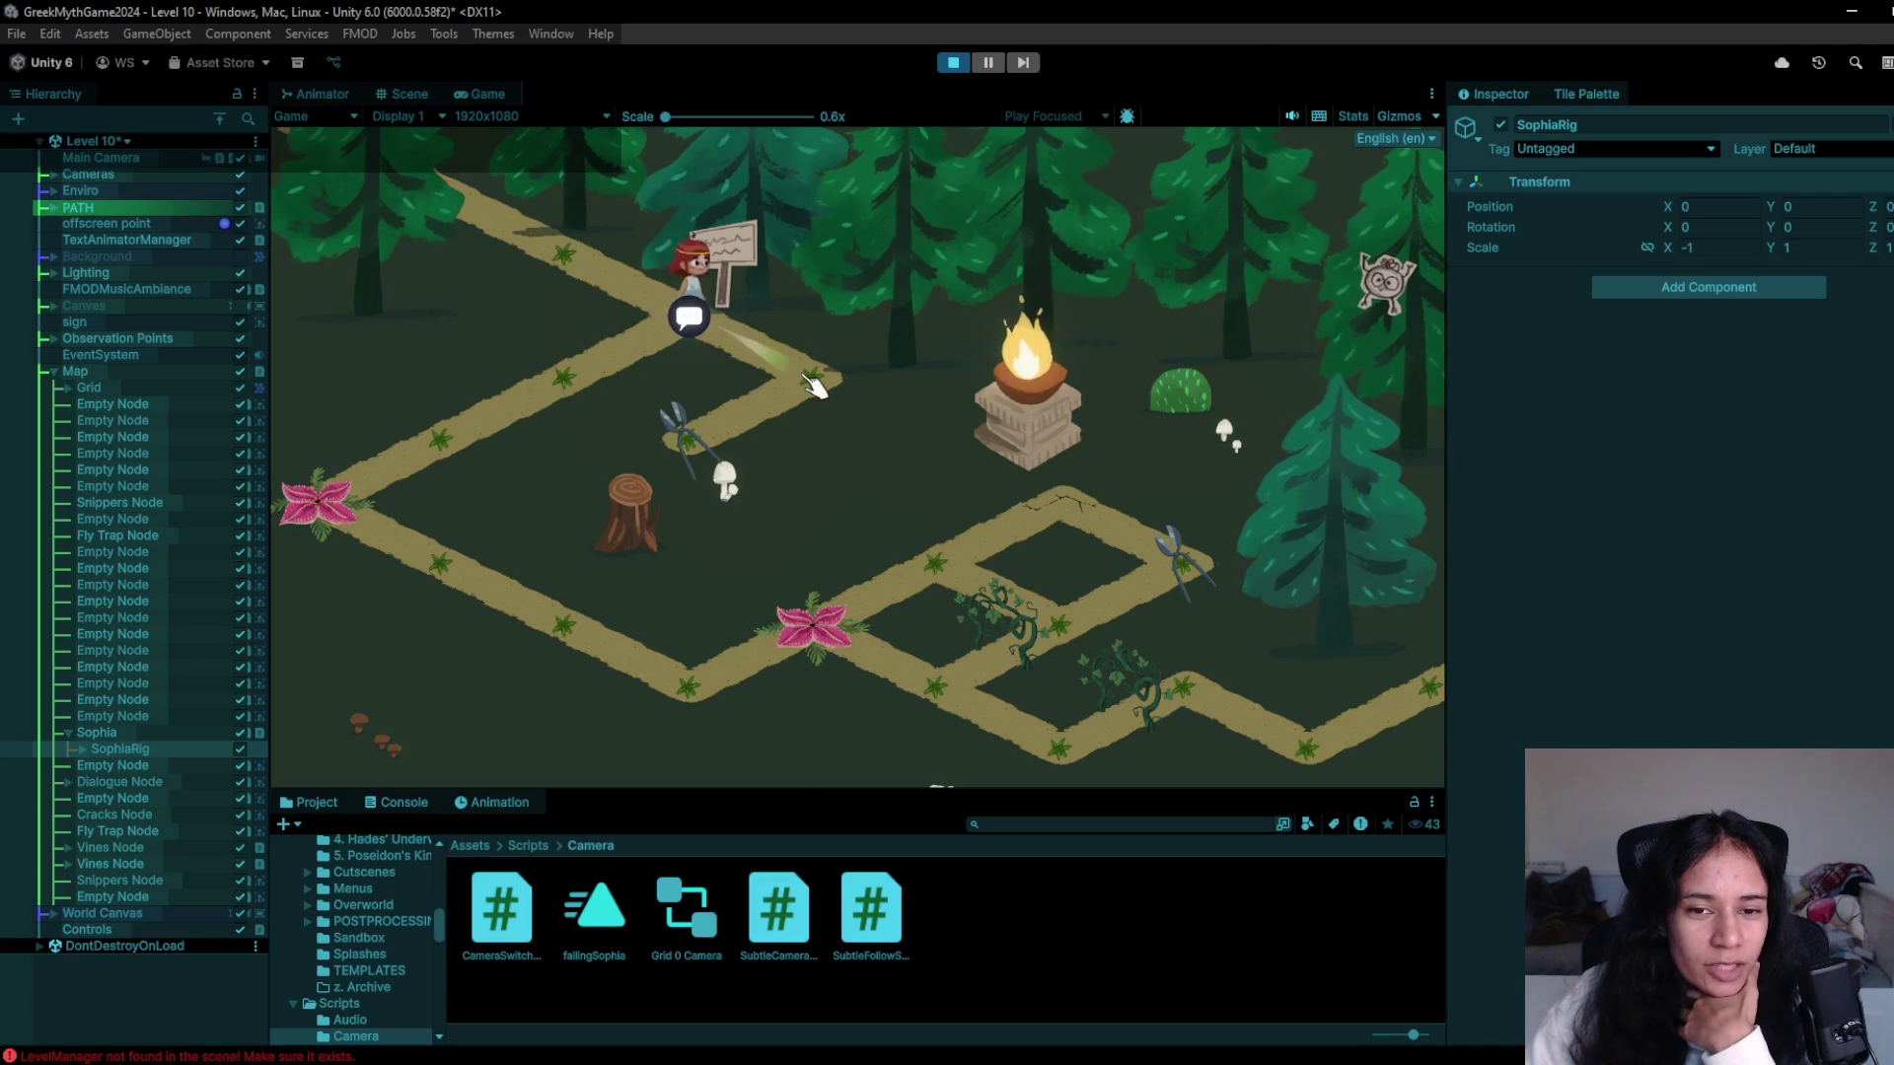
left_click(614, 390)
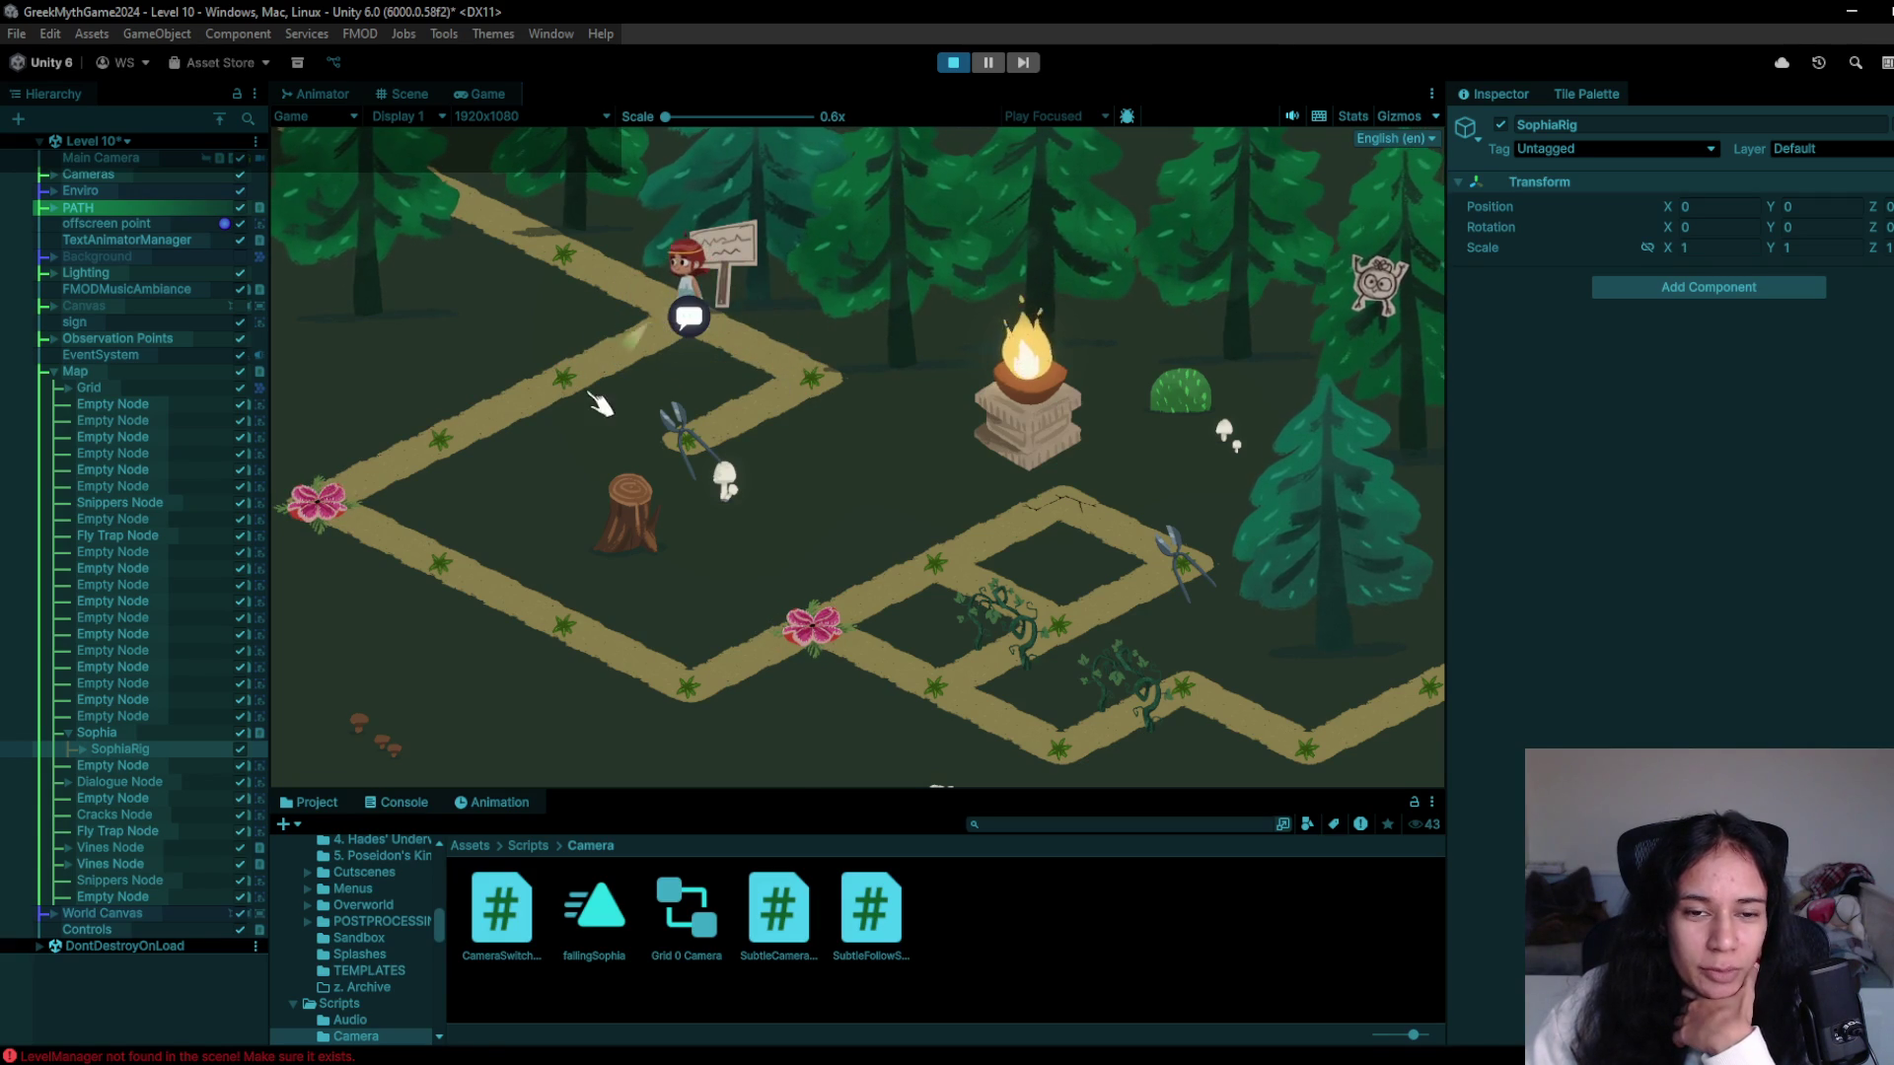
left_click(582, 398)
left_click(625, 394)
left_click(817, 394)
left_click(634, 393)
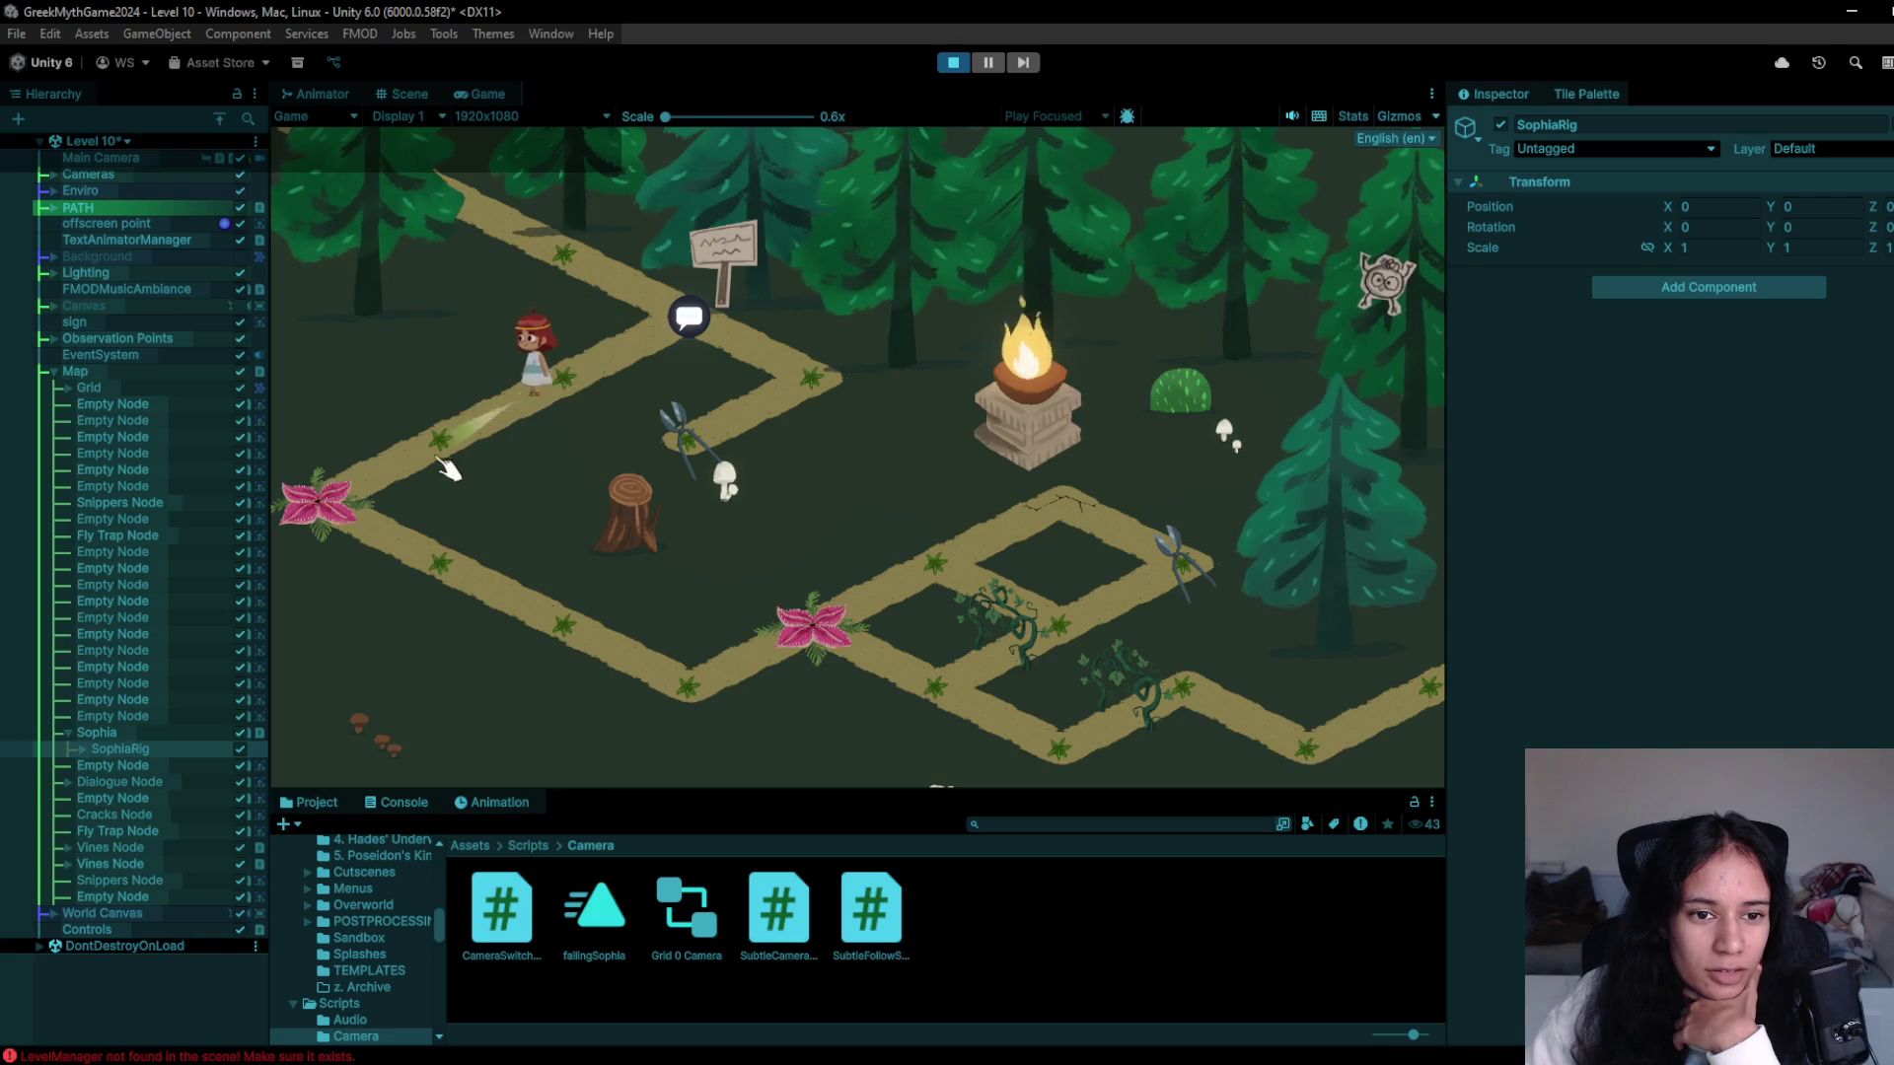
left_click(475, 426)
left_click(317, 479)
left_click(472, 593)
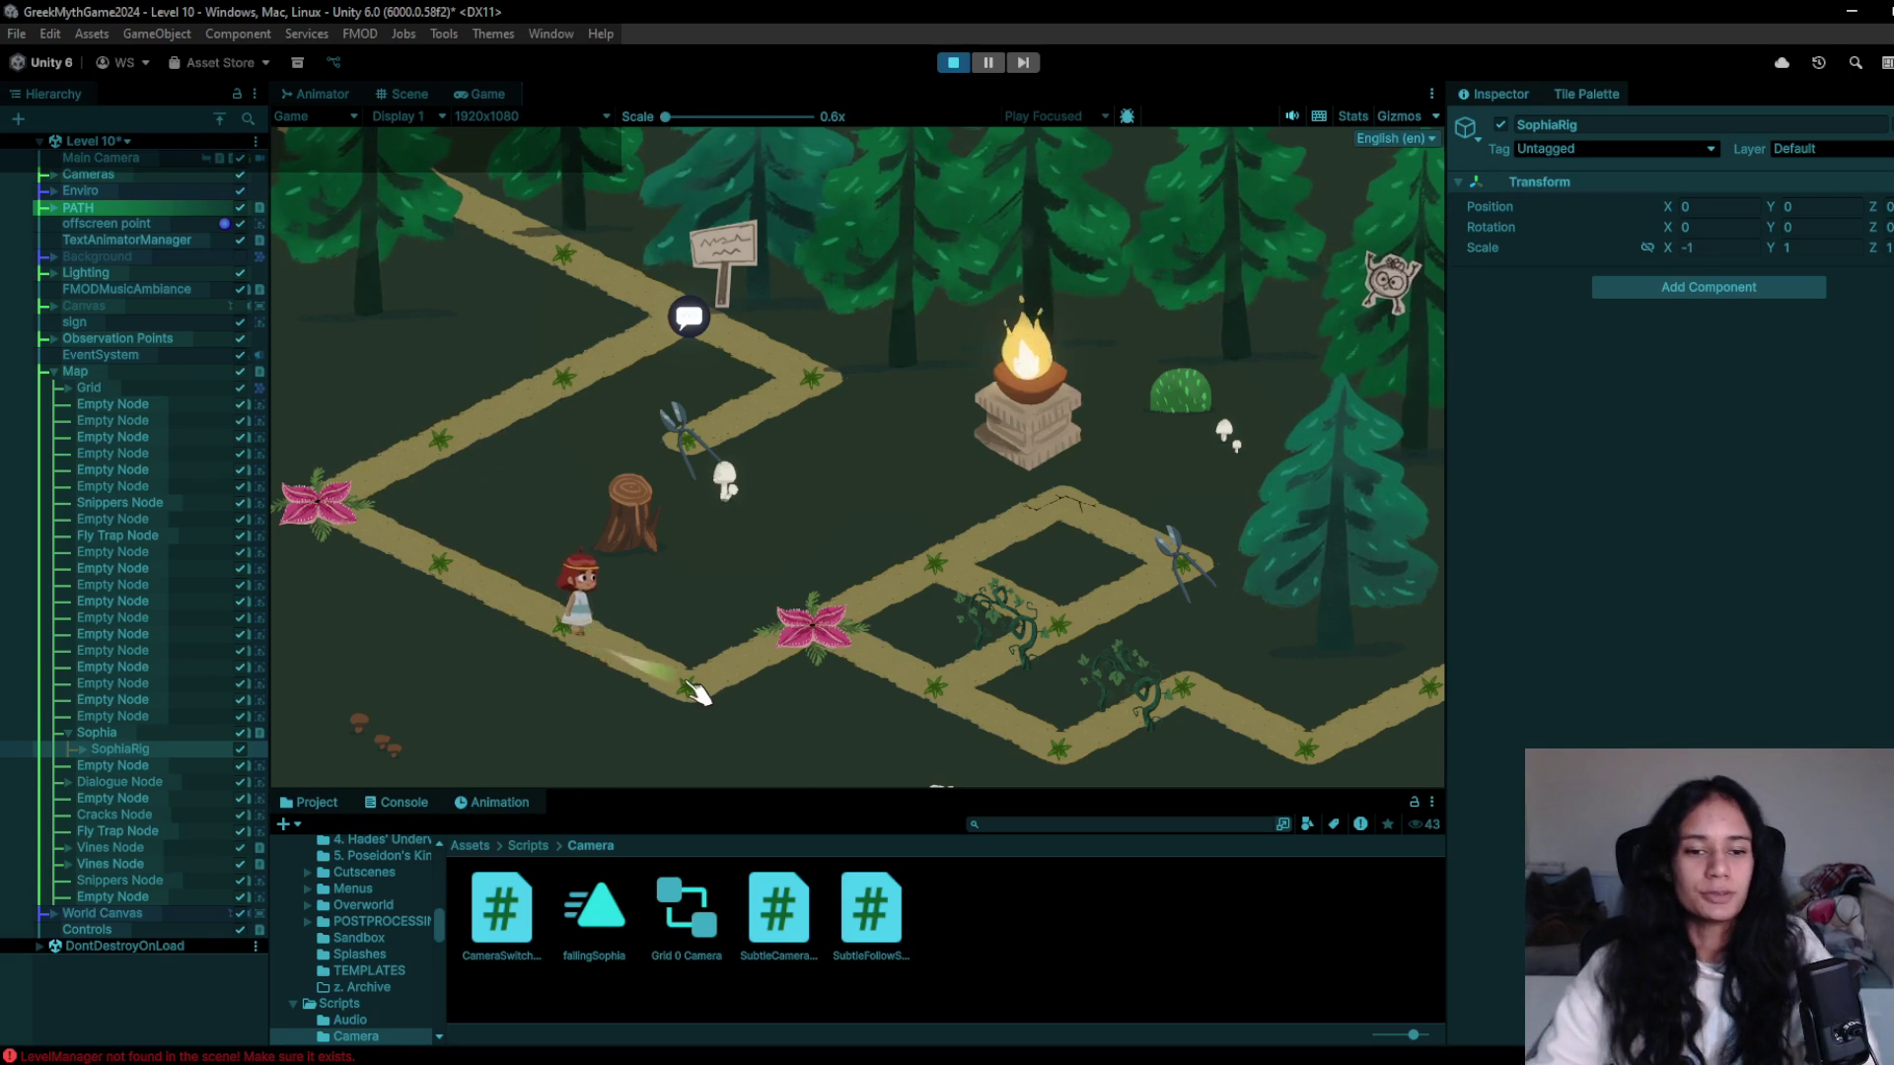
left_click(632, 669)
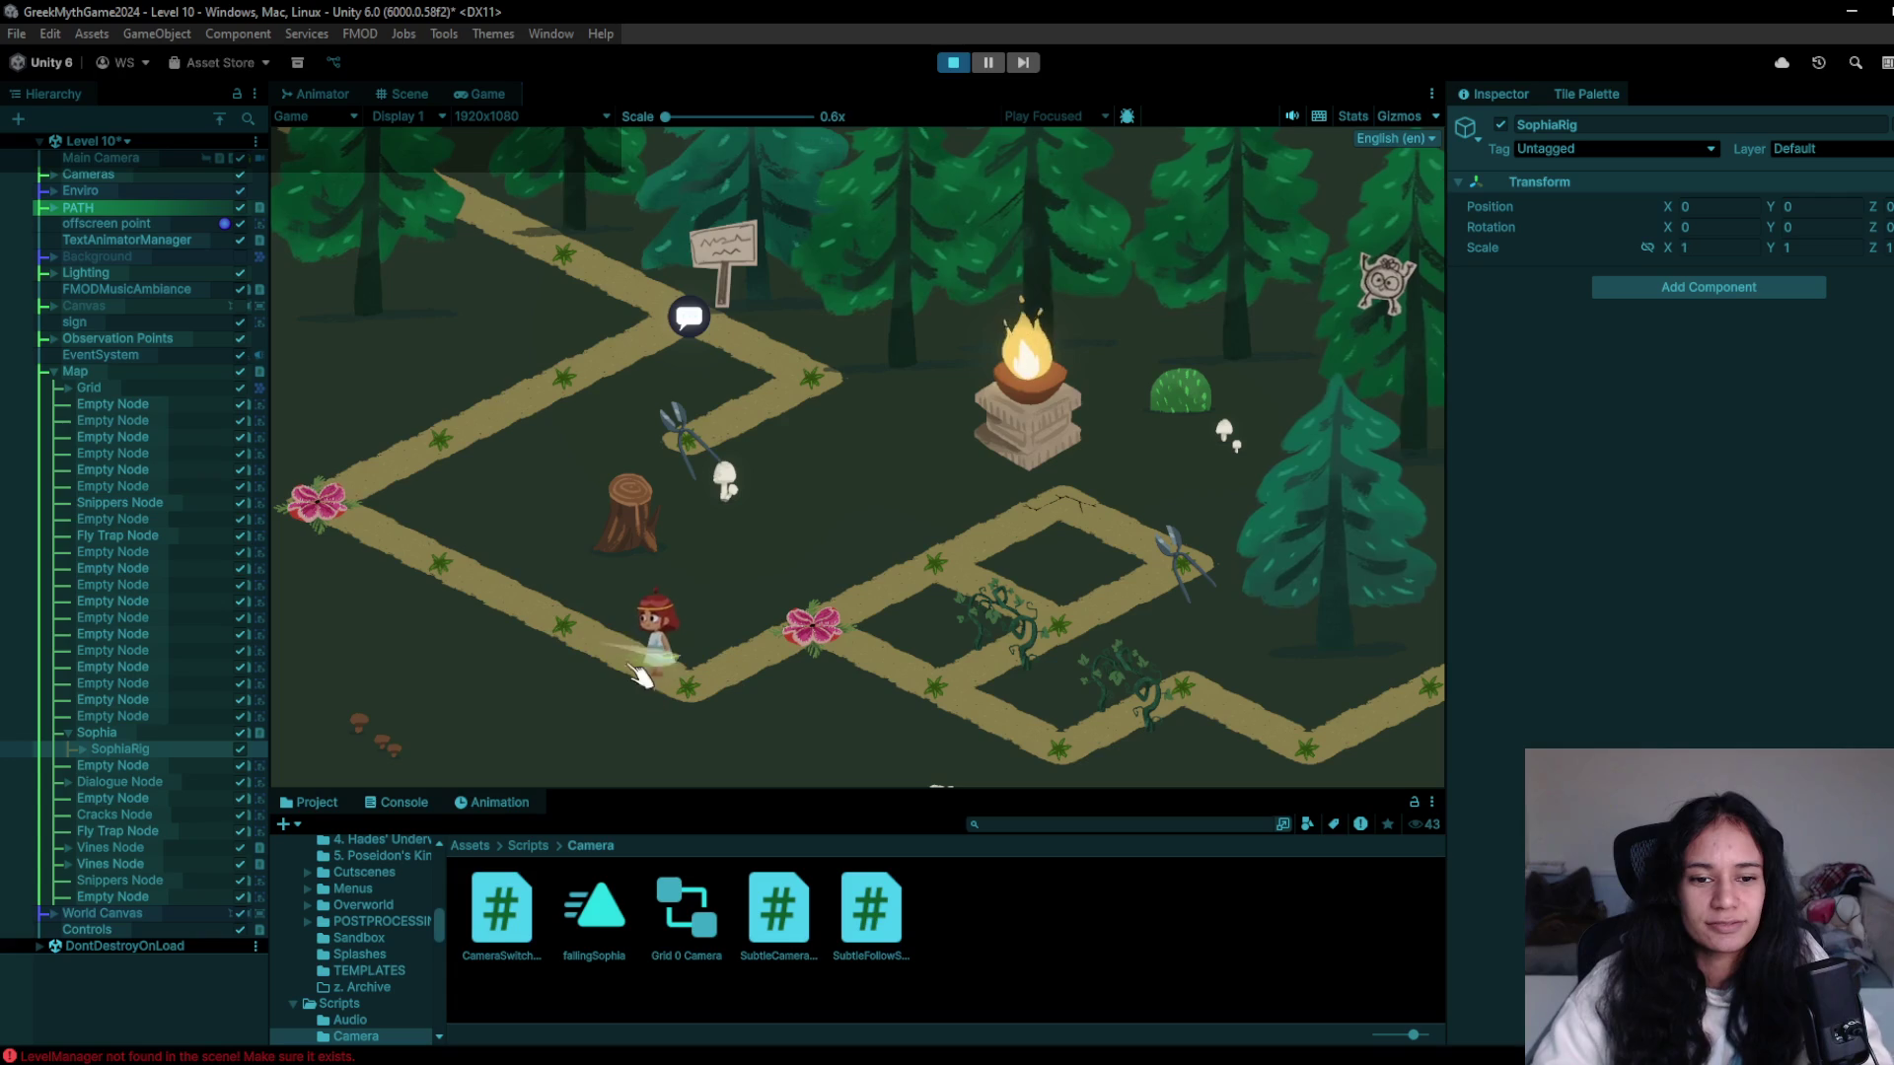
left_click(837, 651)
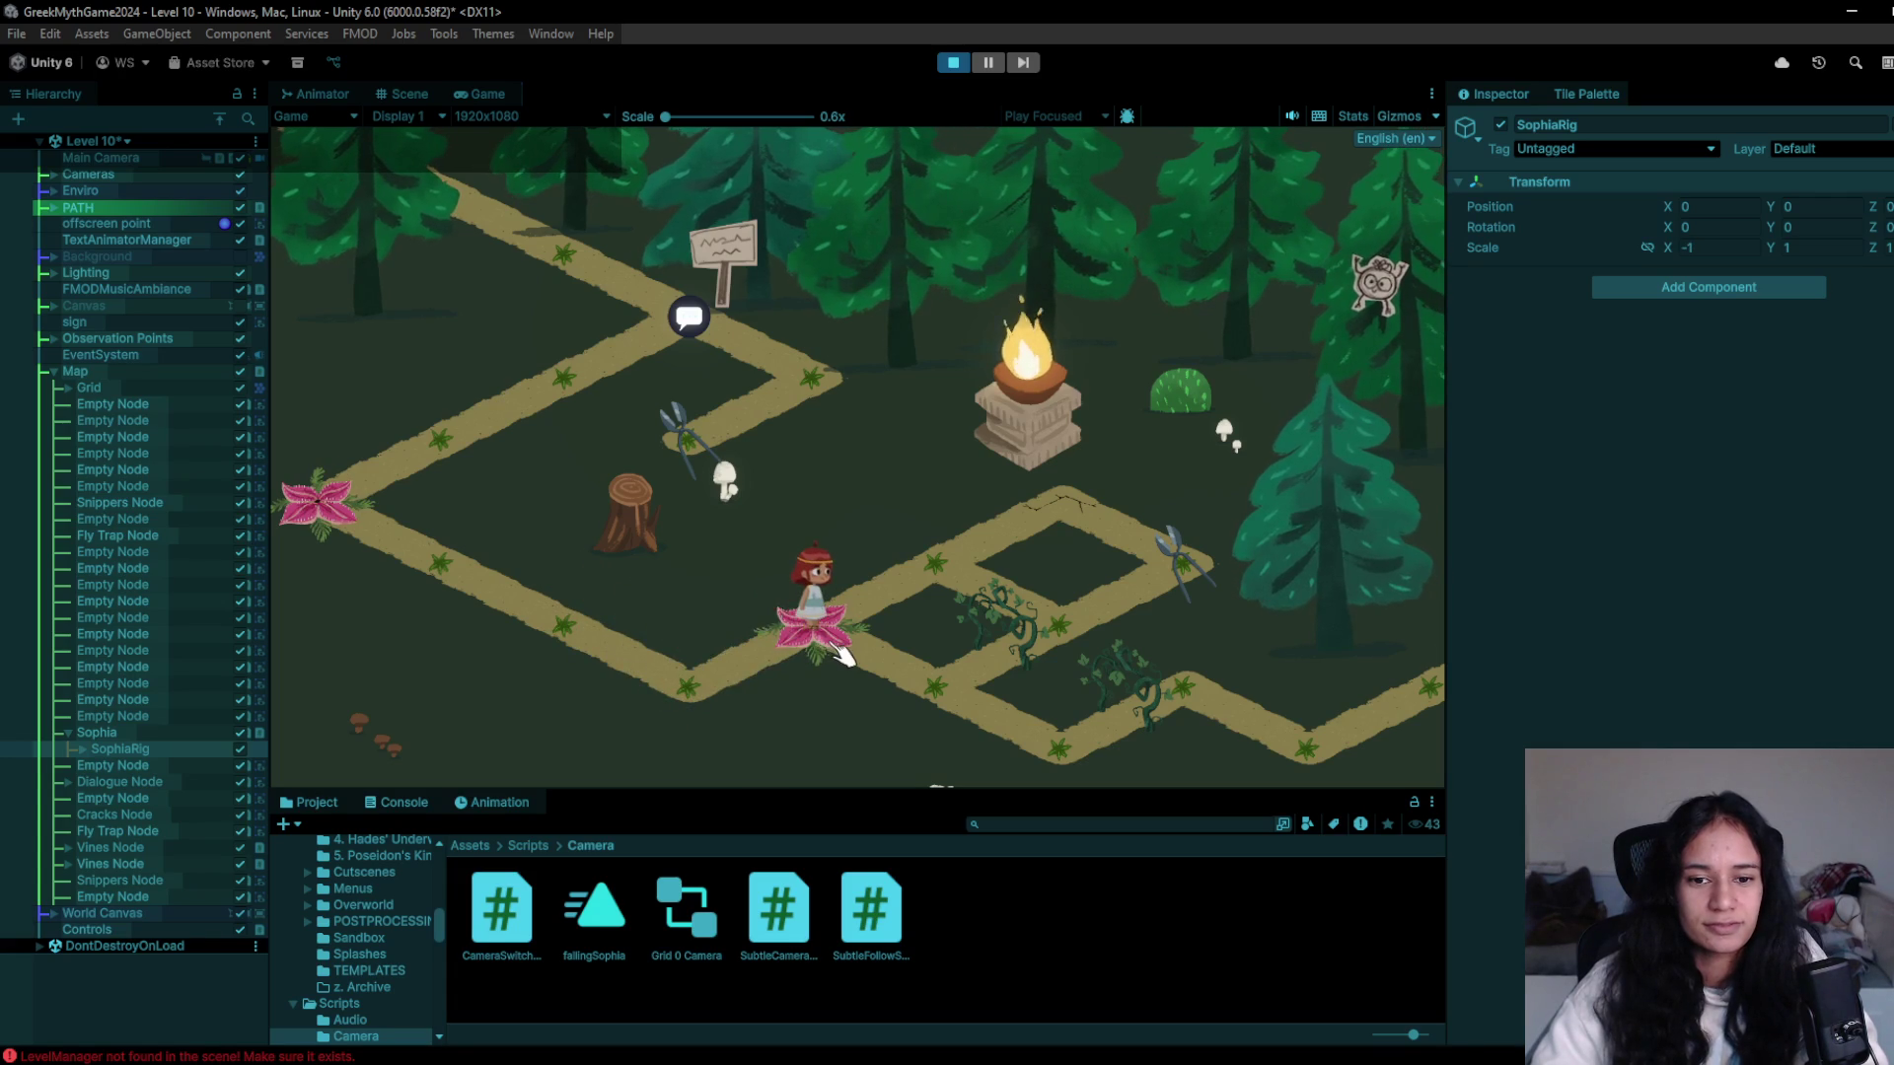
left_click(956, 63)
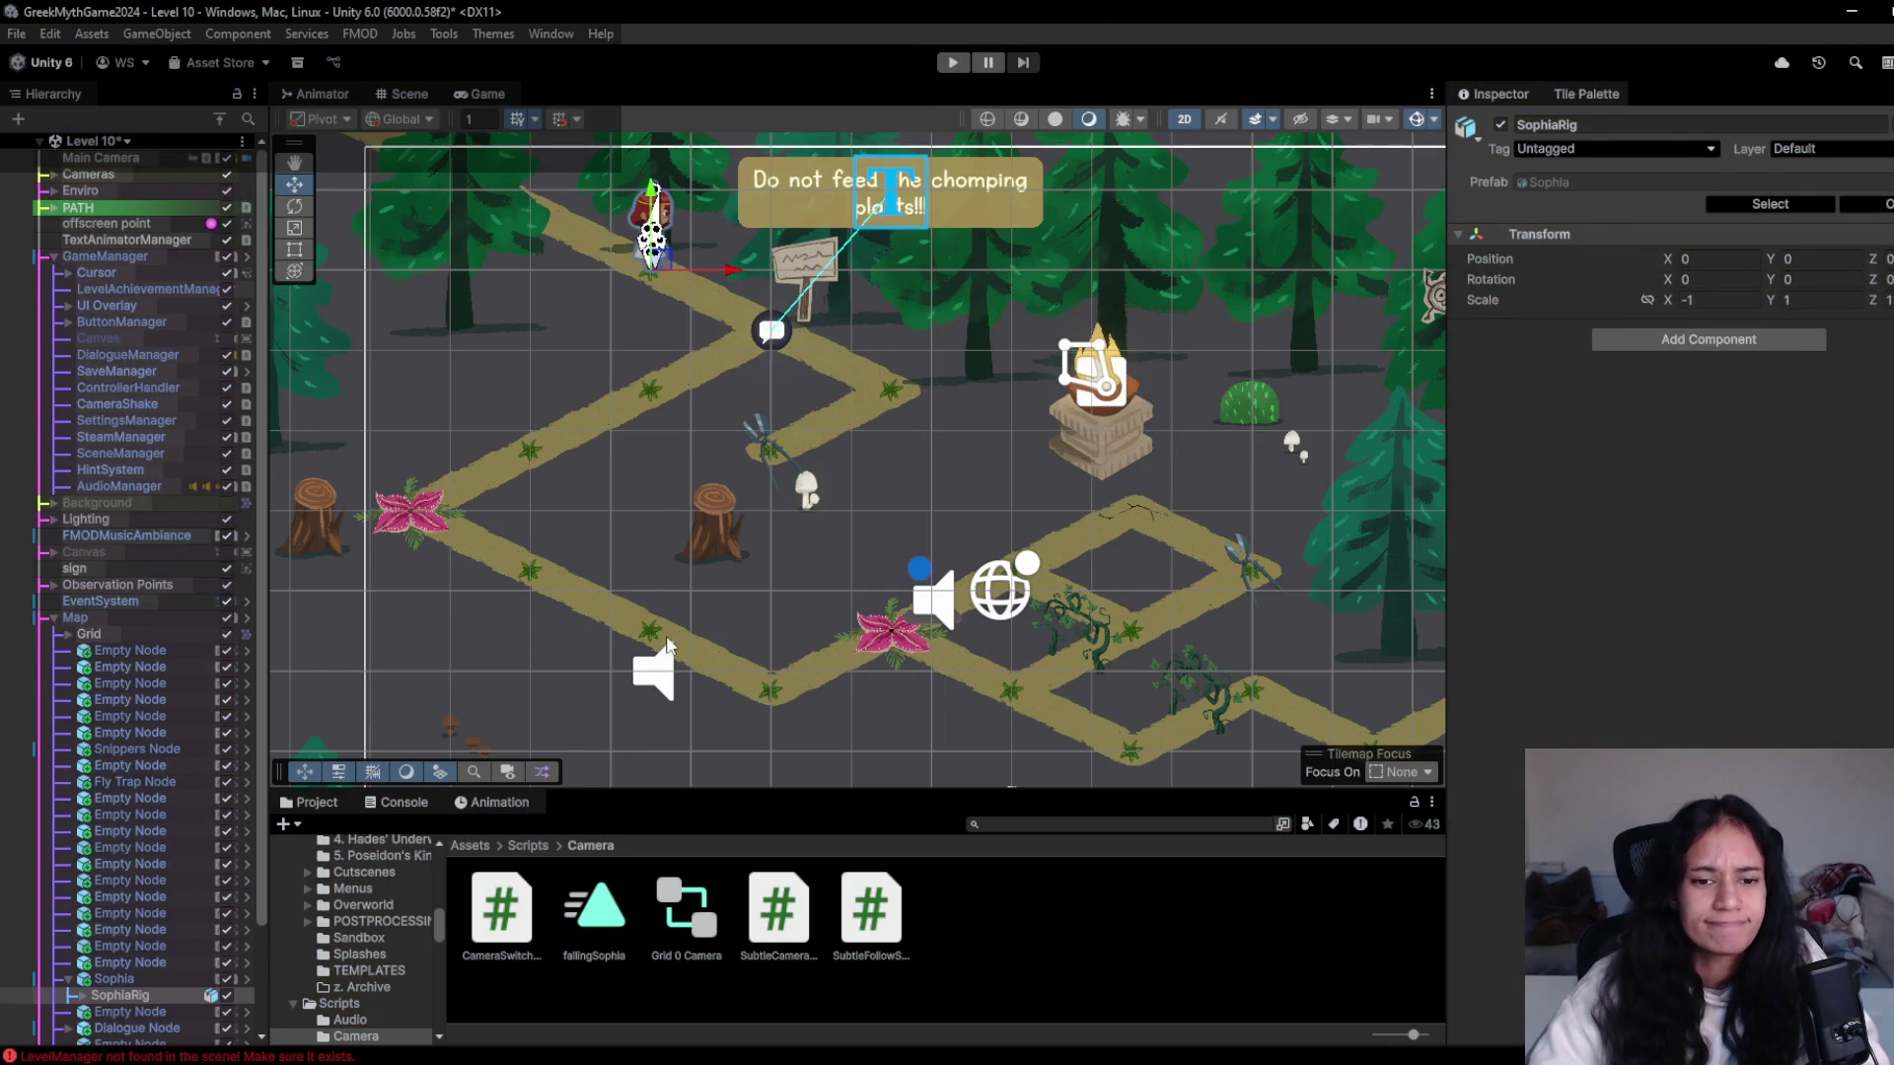
- Select the World Canvas, bring up the tile palette, and select a strip of path tiles
left_click(667, 646)
key("grave")
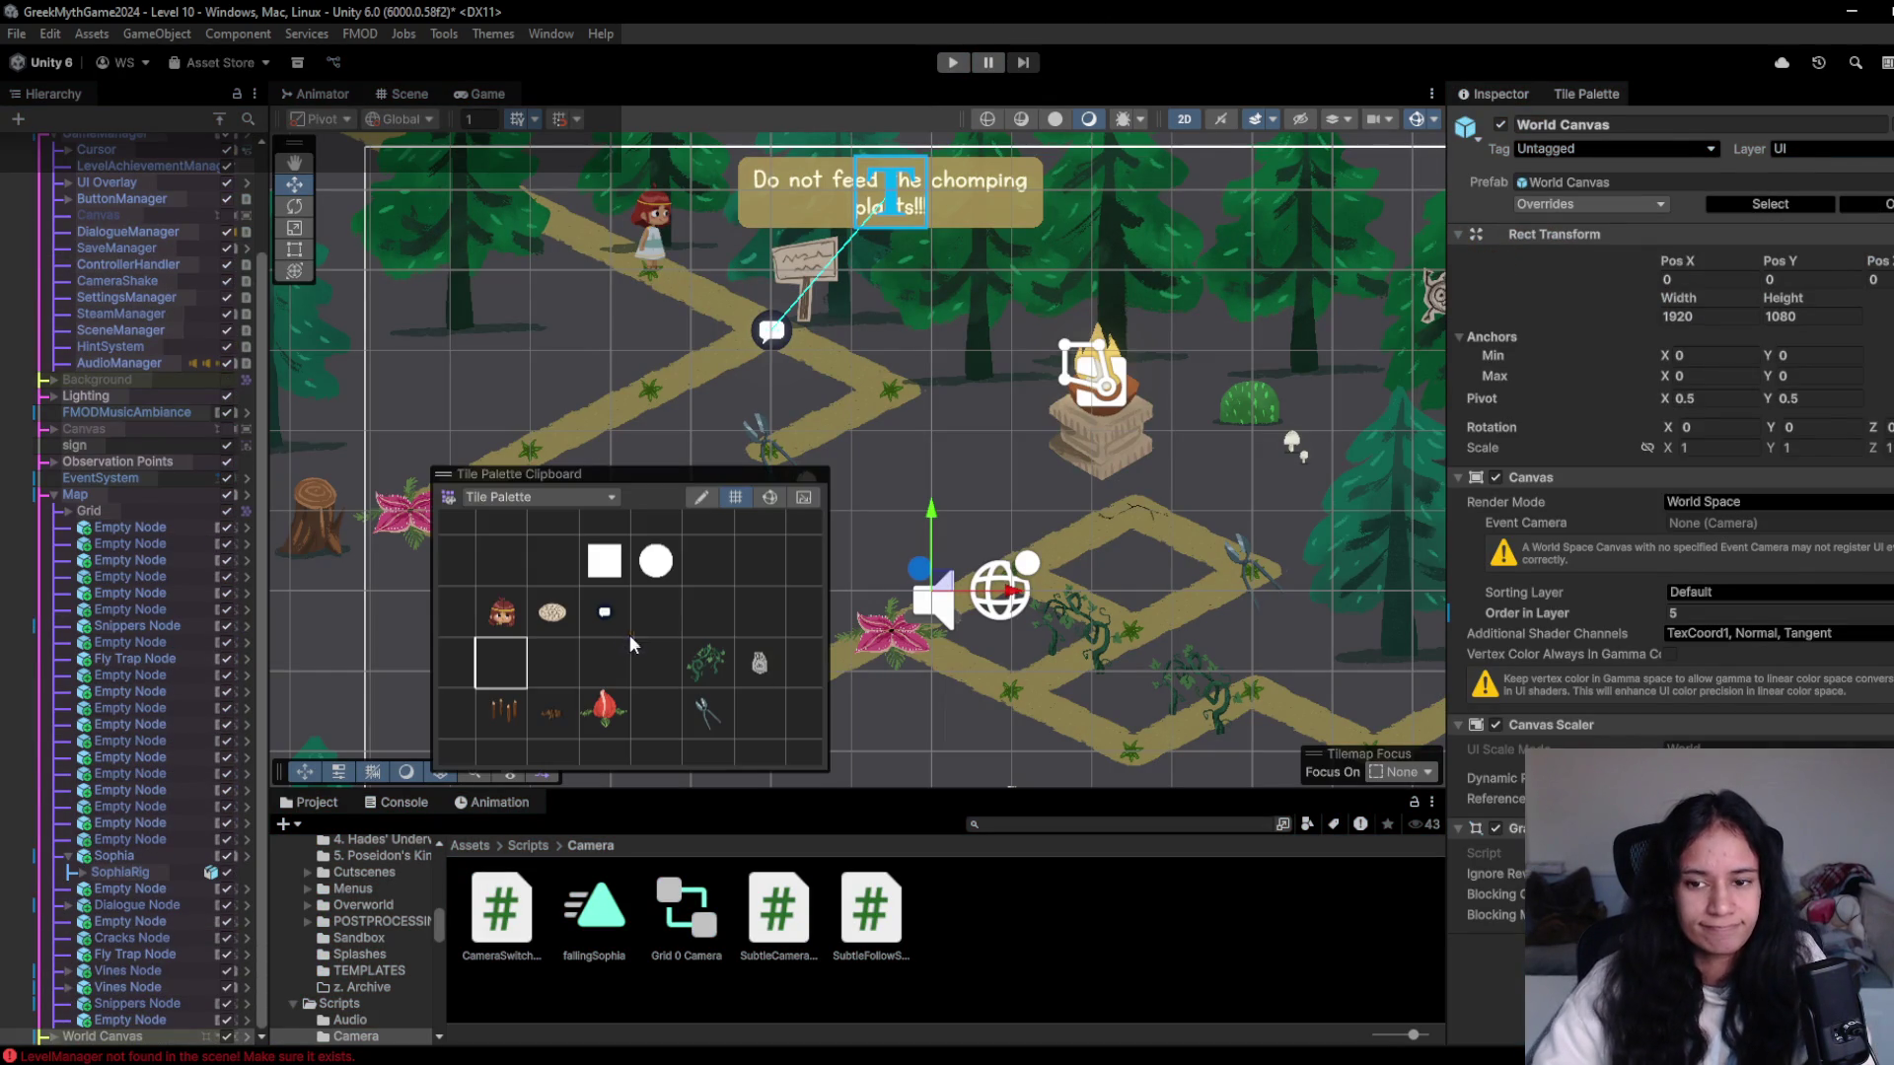
key("grave")
key("grave")
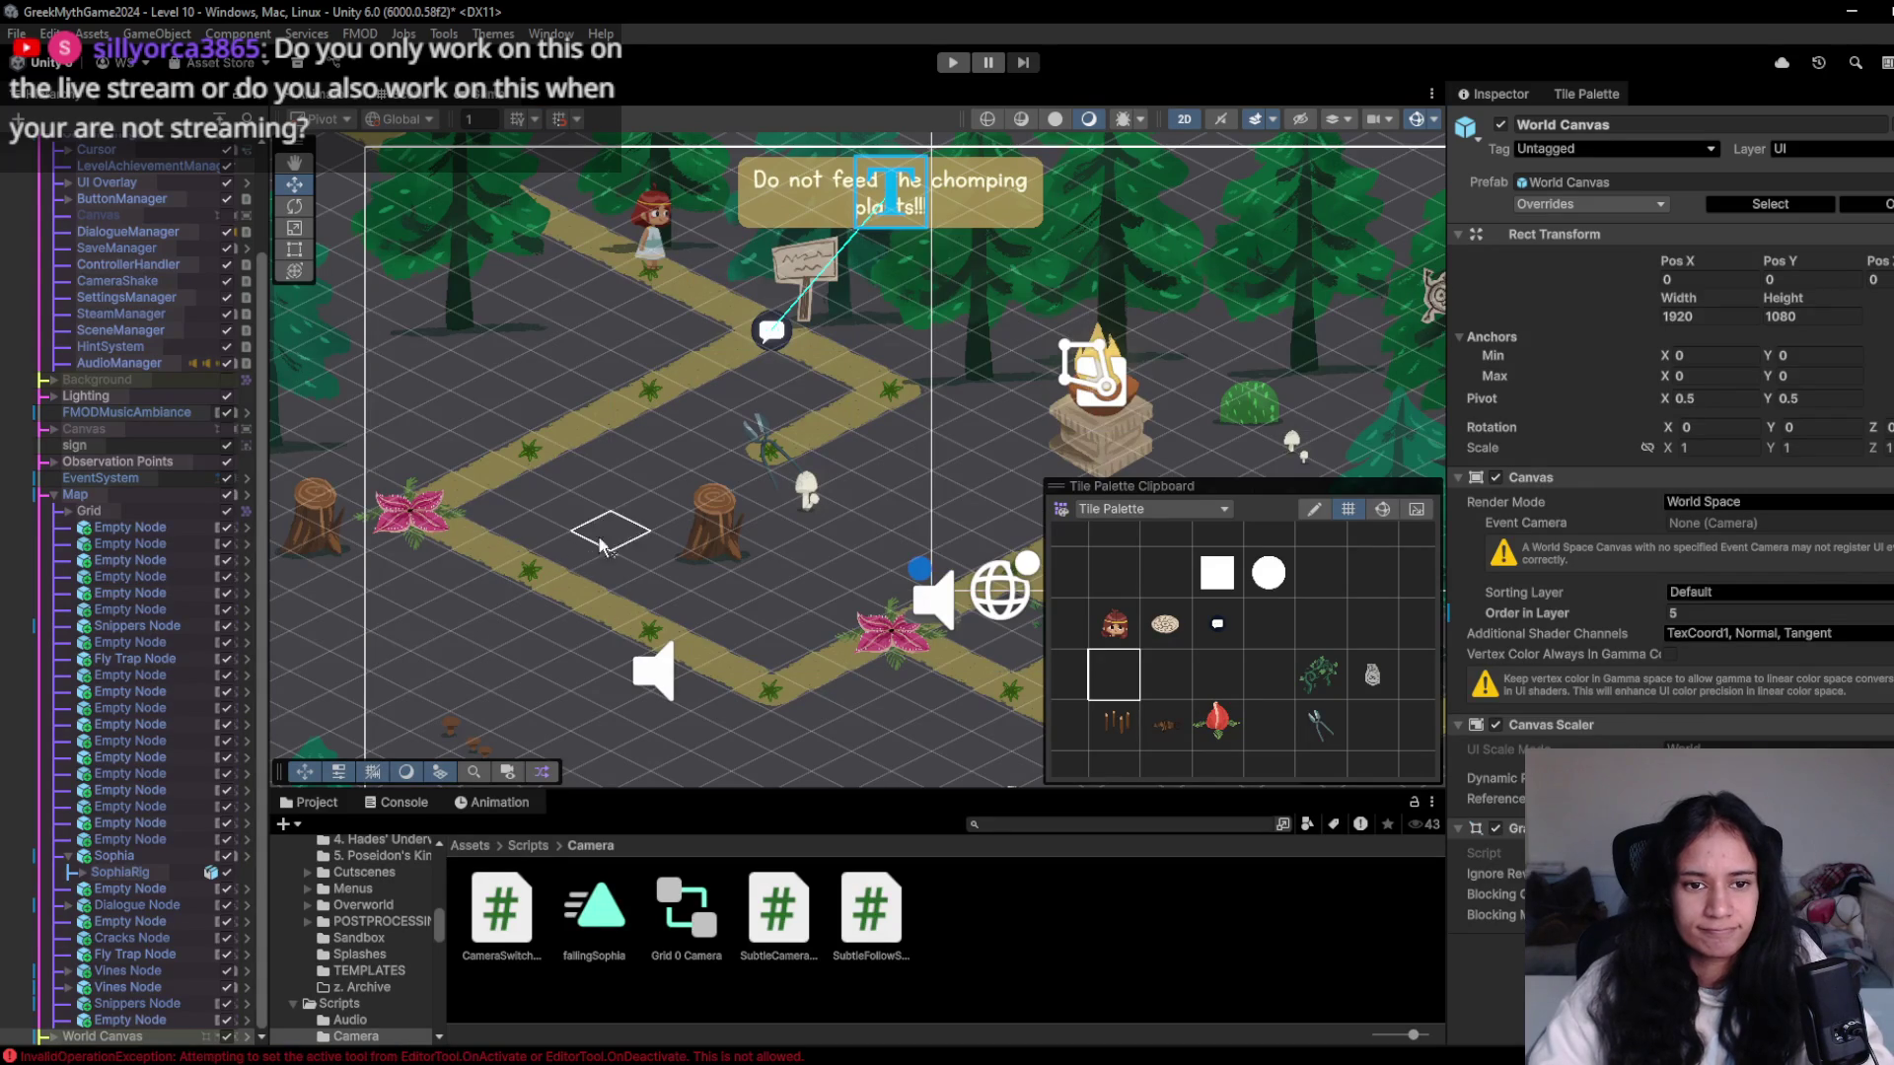
left_click_drag(571, 472, 651, 513)
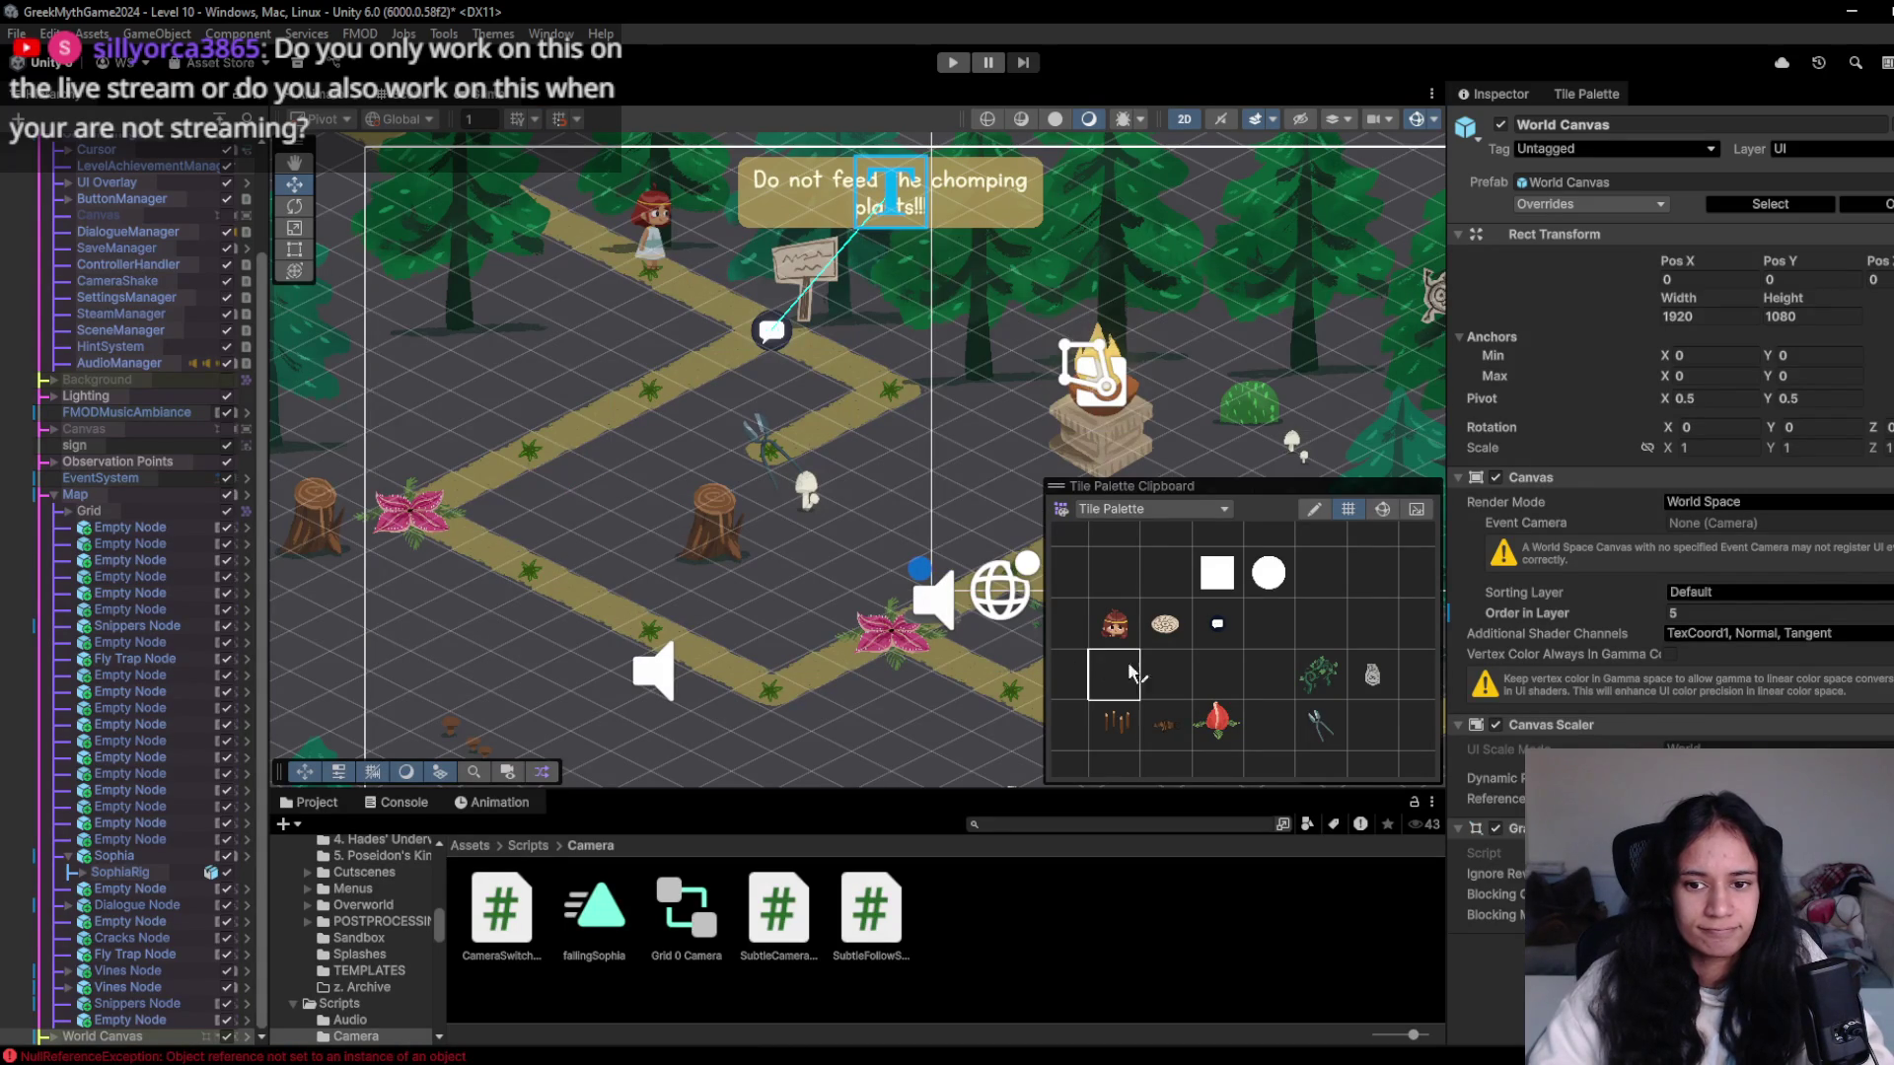
left_click_drag(558, 474, 639, 523)
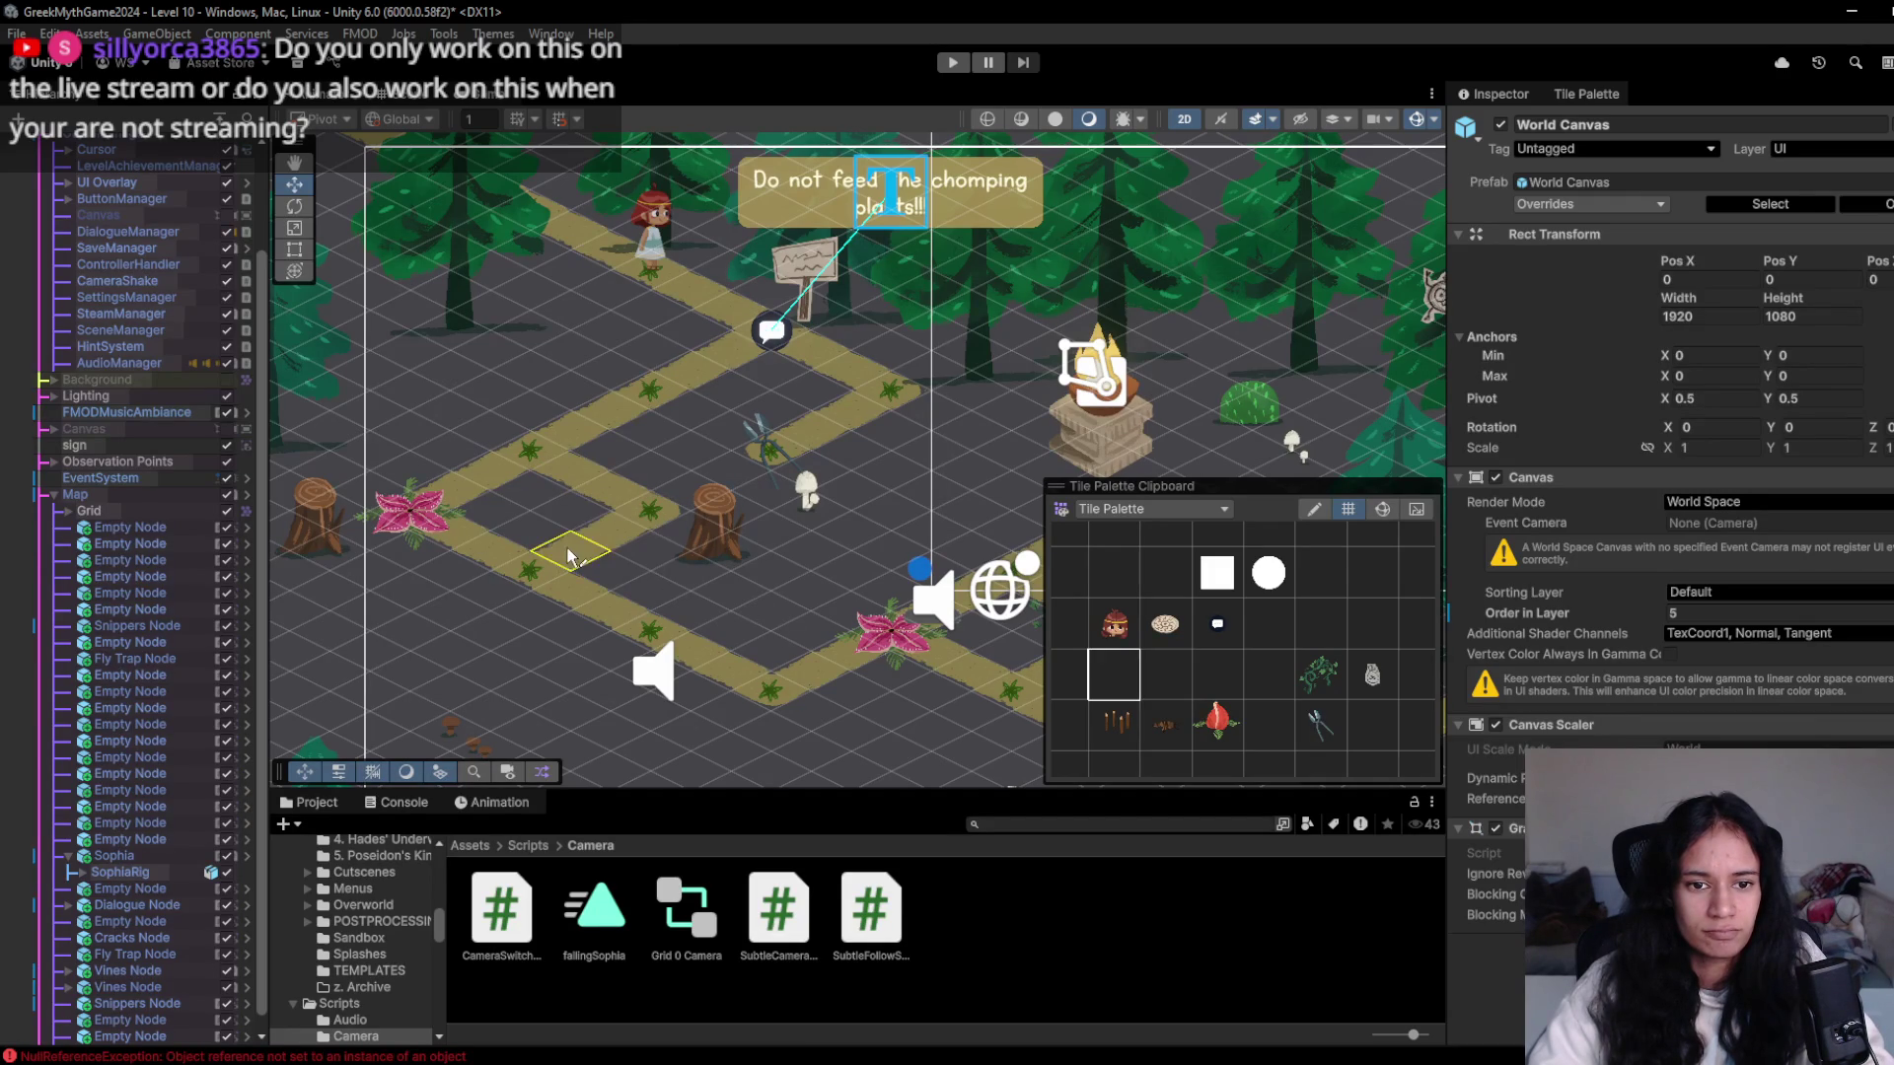
- Clear the Console errors and paint a new plant node onto a path tile
scroll(167, 779, "down", 1)
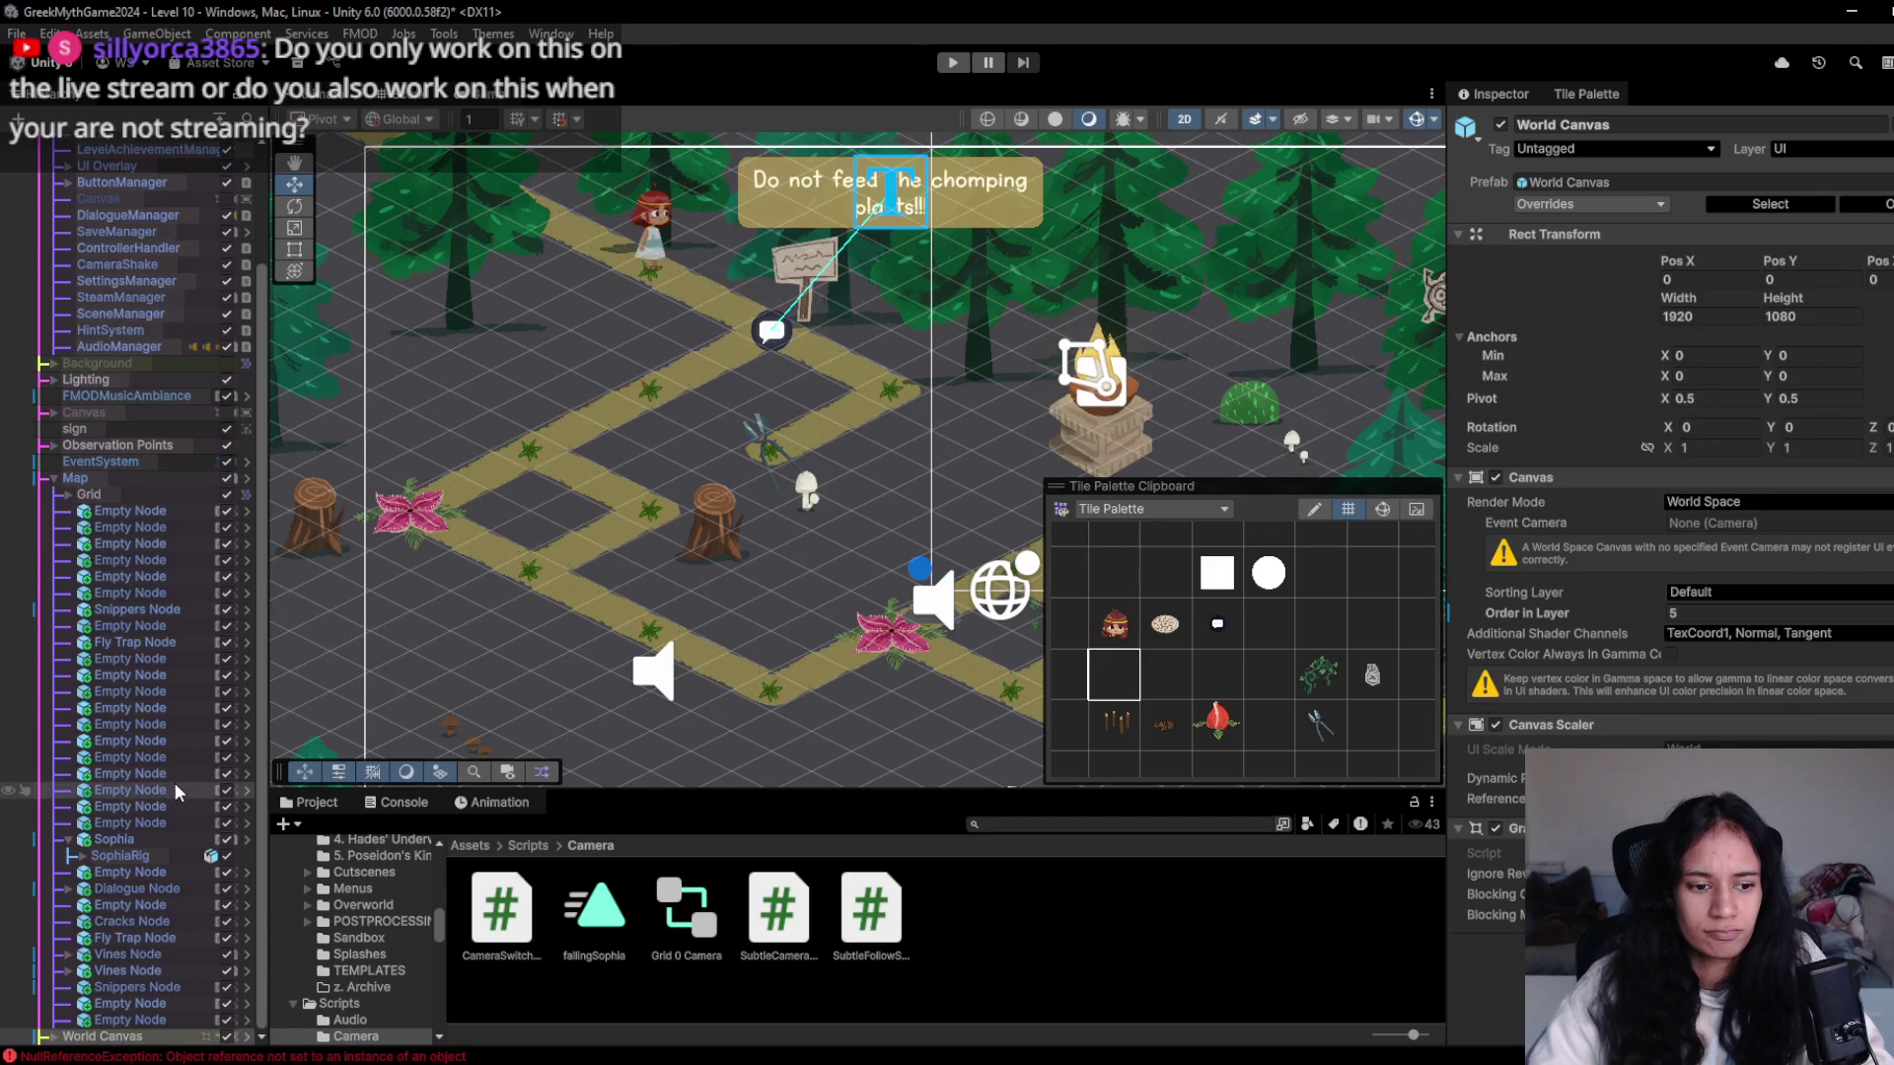
left_click(405, 802)
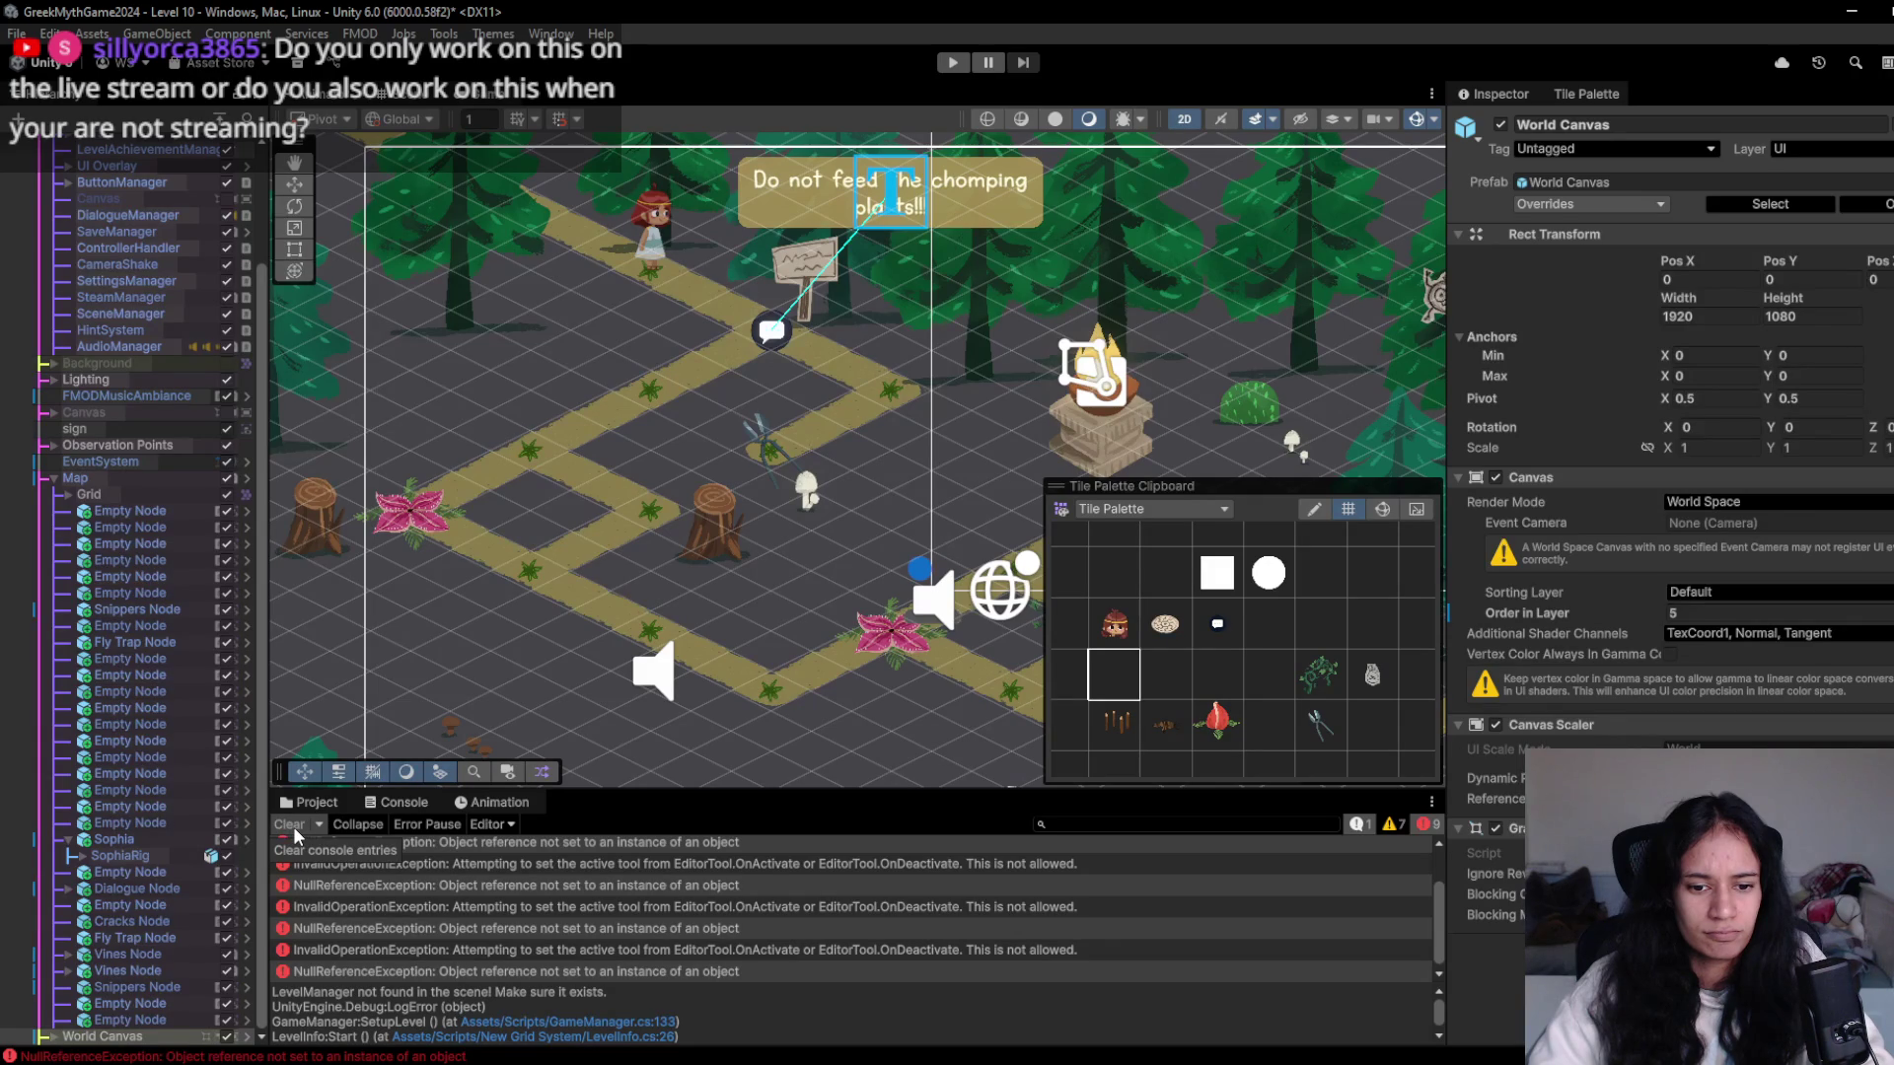
left_click(289, 824)
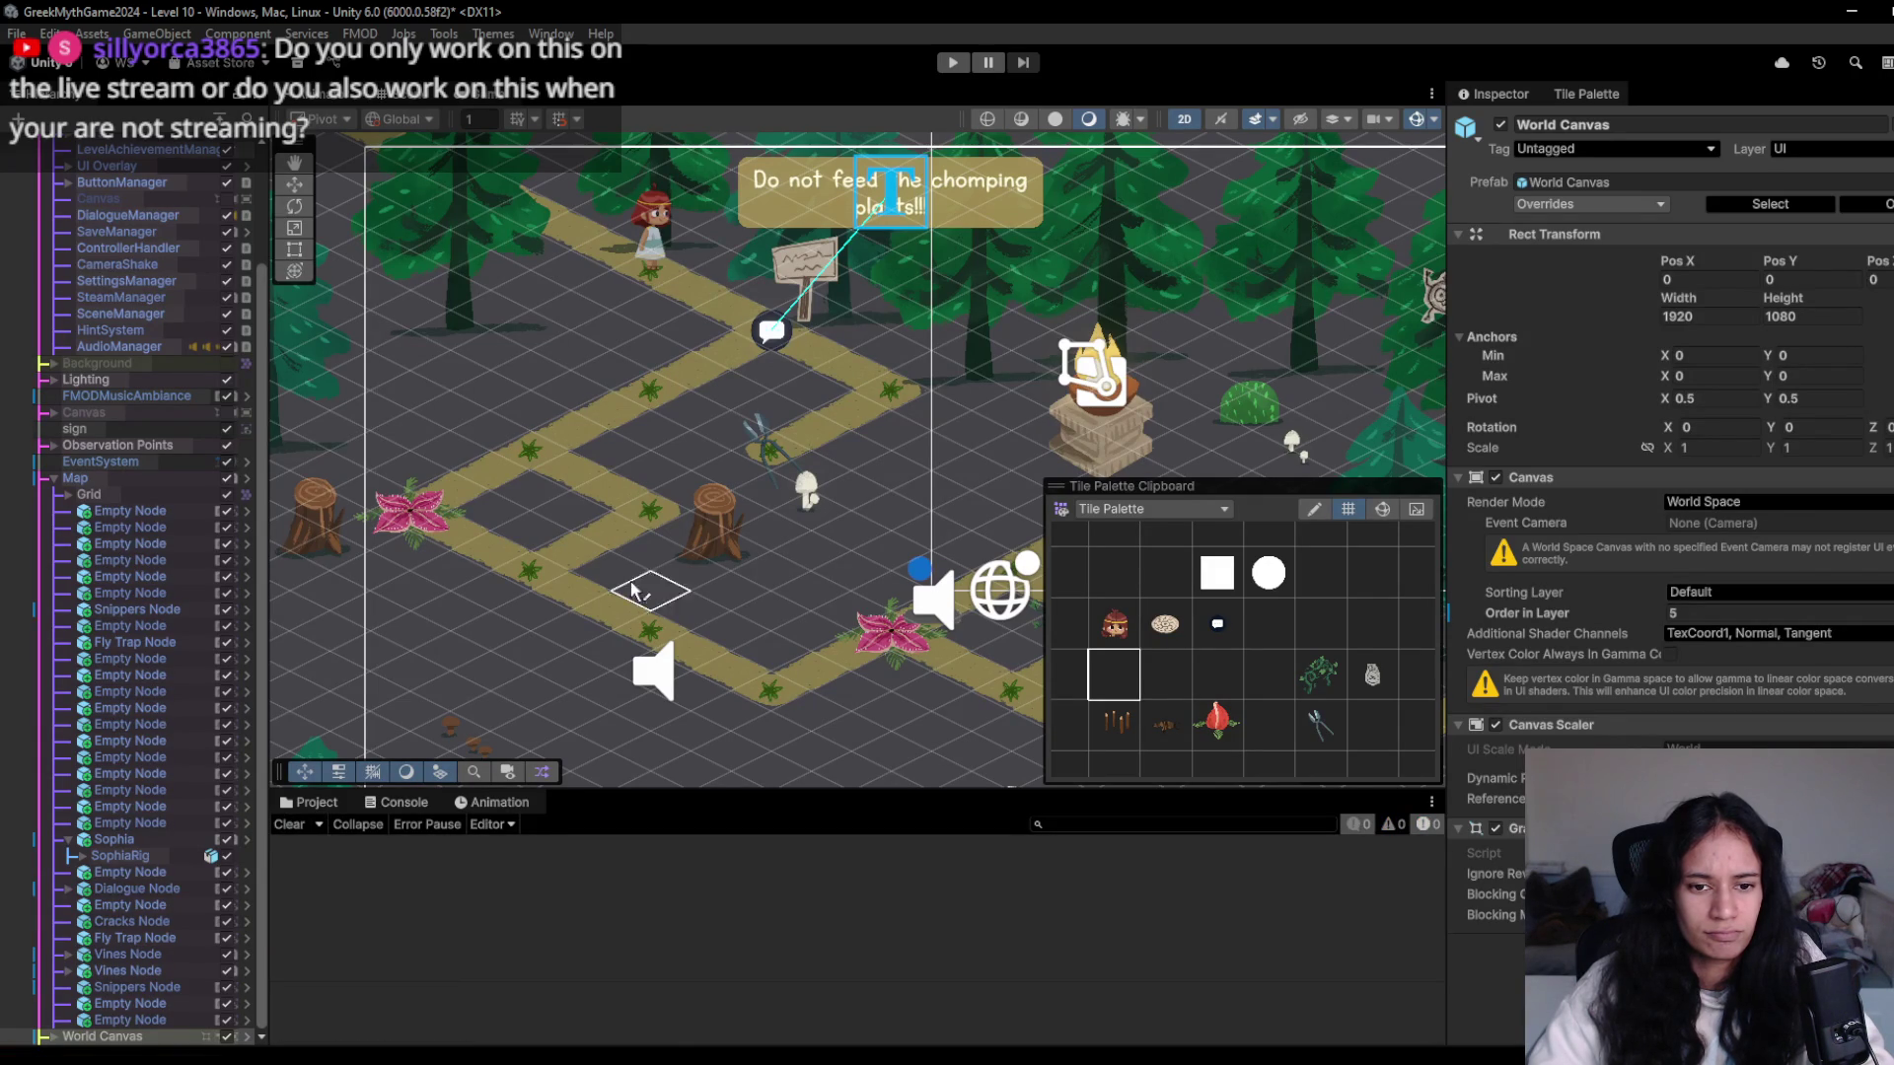
left_click(771, 582)
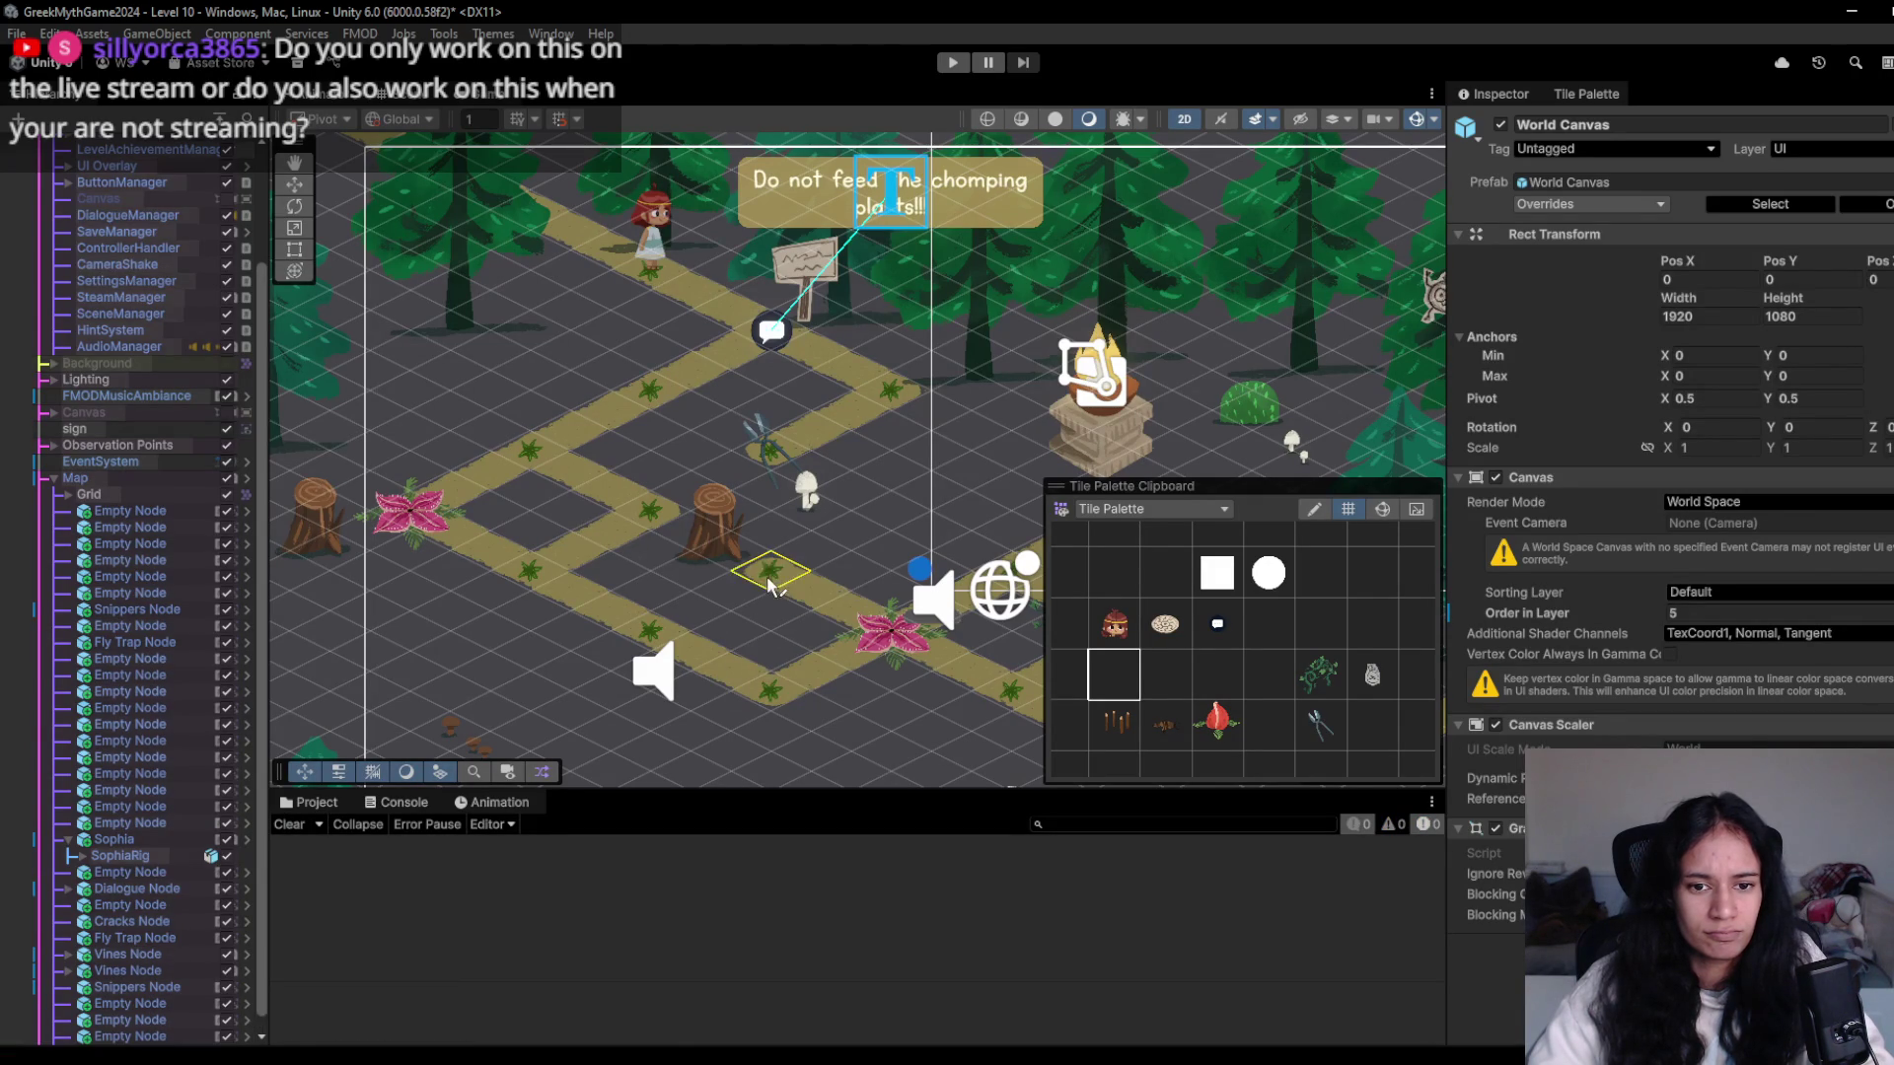
- Pan the Scene view to frame the path loop with the sign and fire pedestal
scroll(804, 664, "down", 1)
left_click_drag(794, 695, 474, 679)
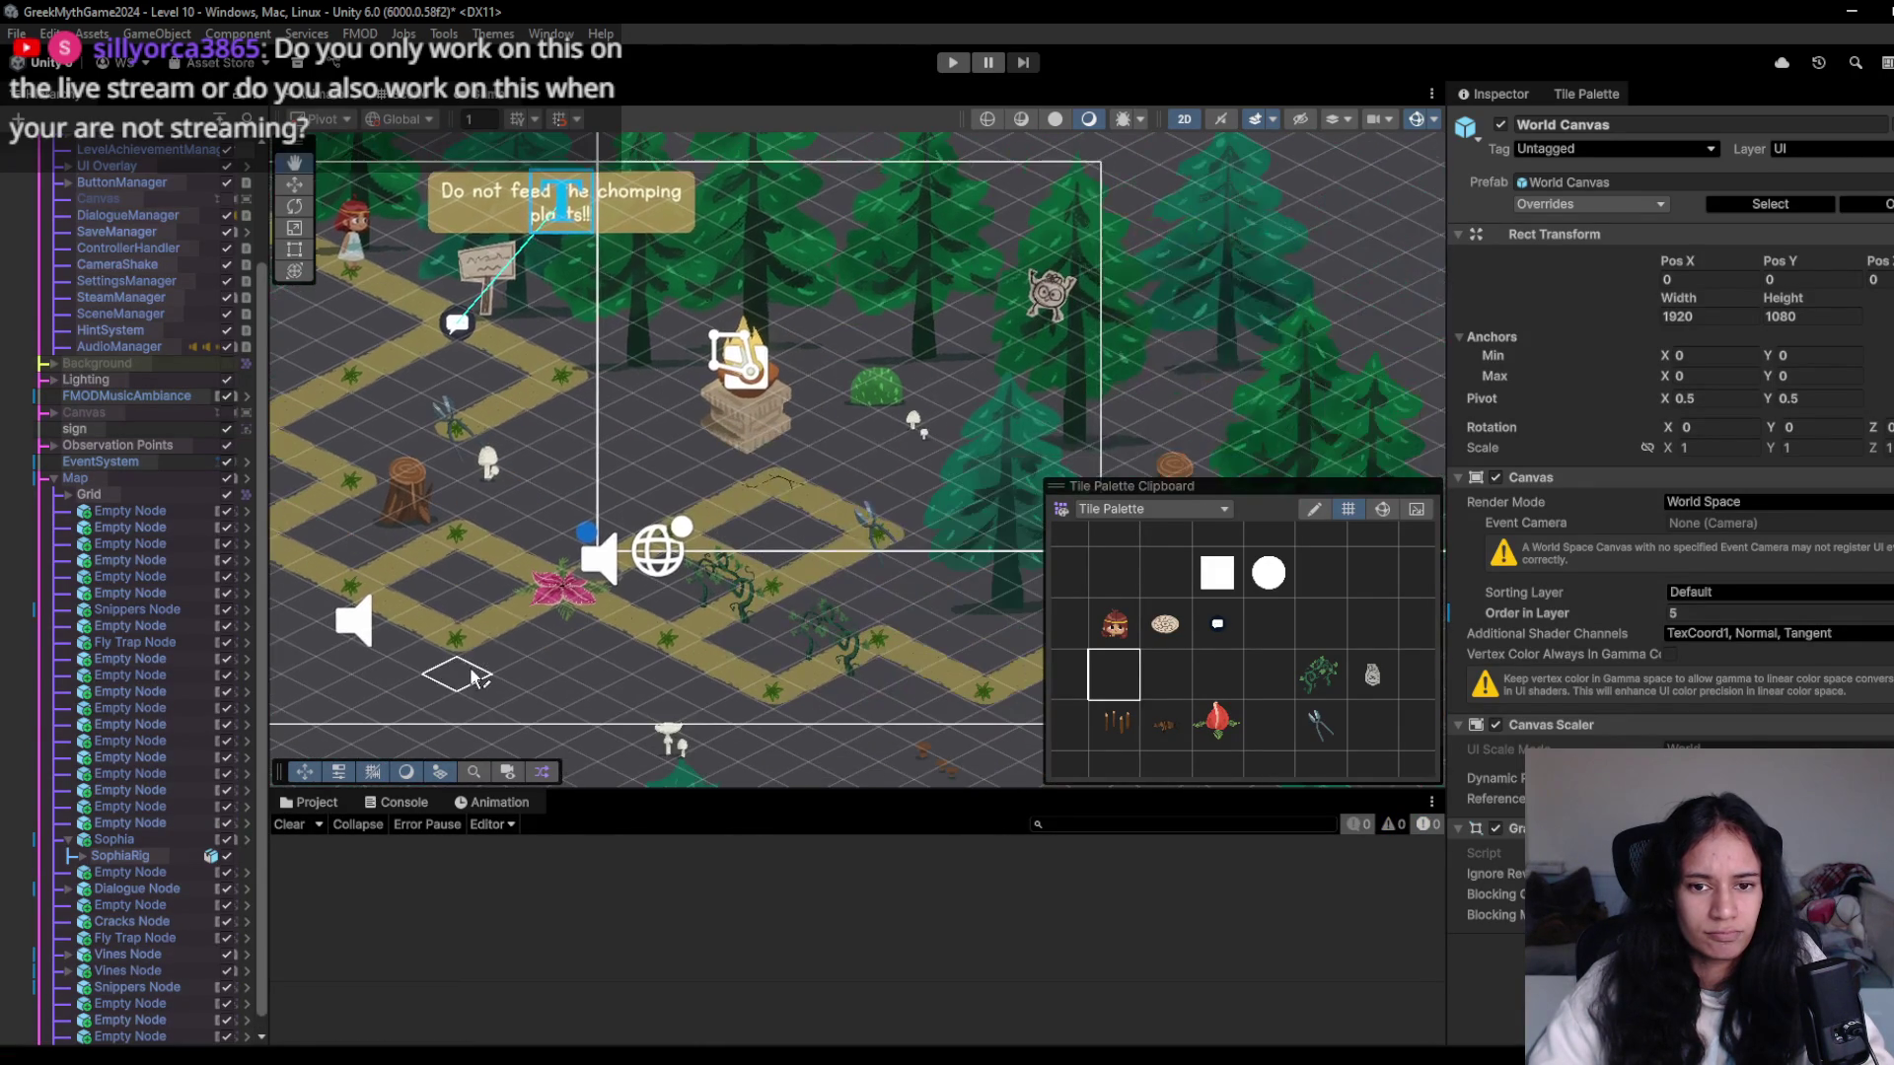
left_click_drag(691, 449, 880, 434)
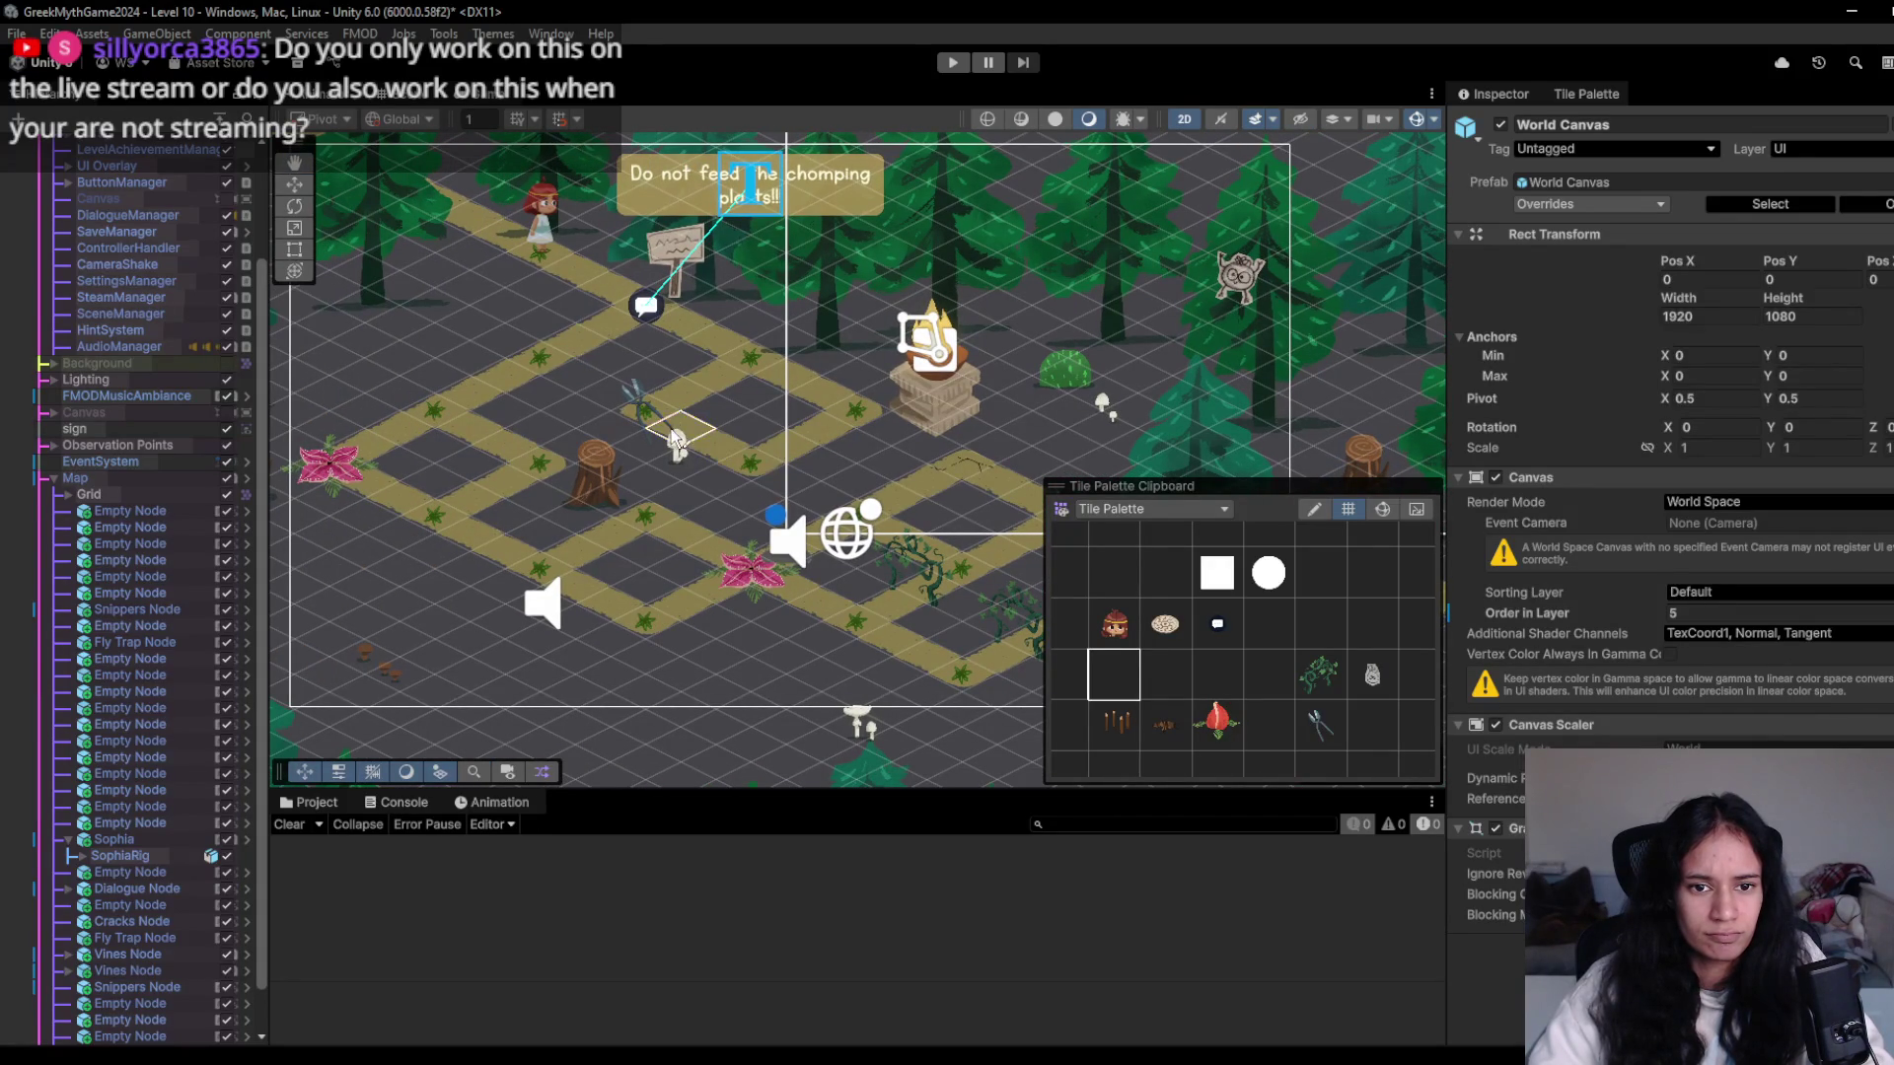
left_click_drag(576, 572, 520, 602)
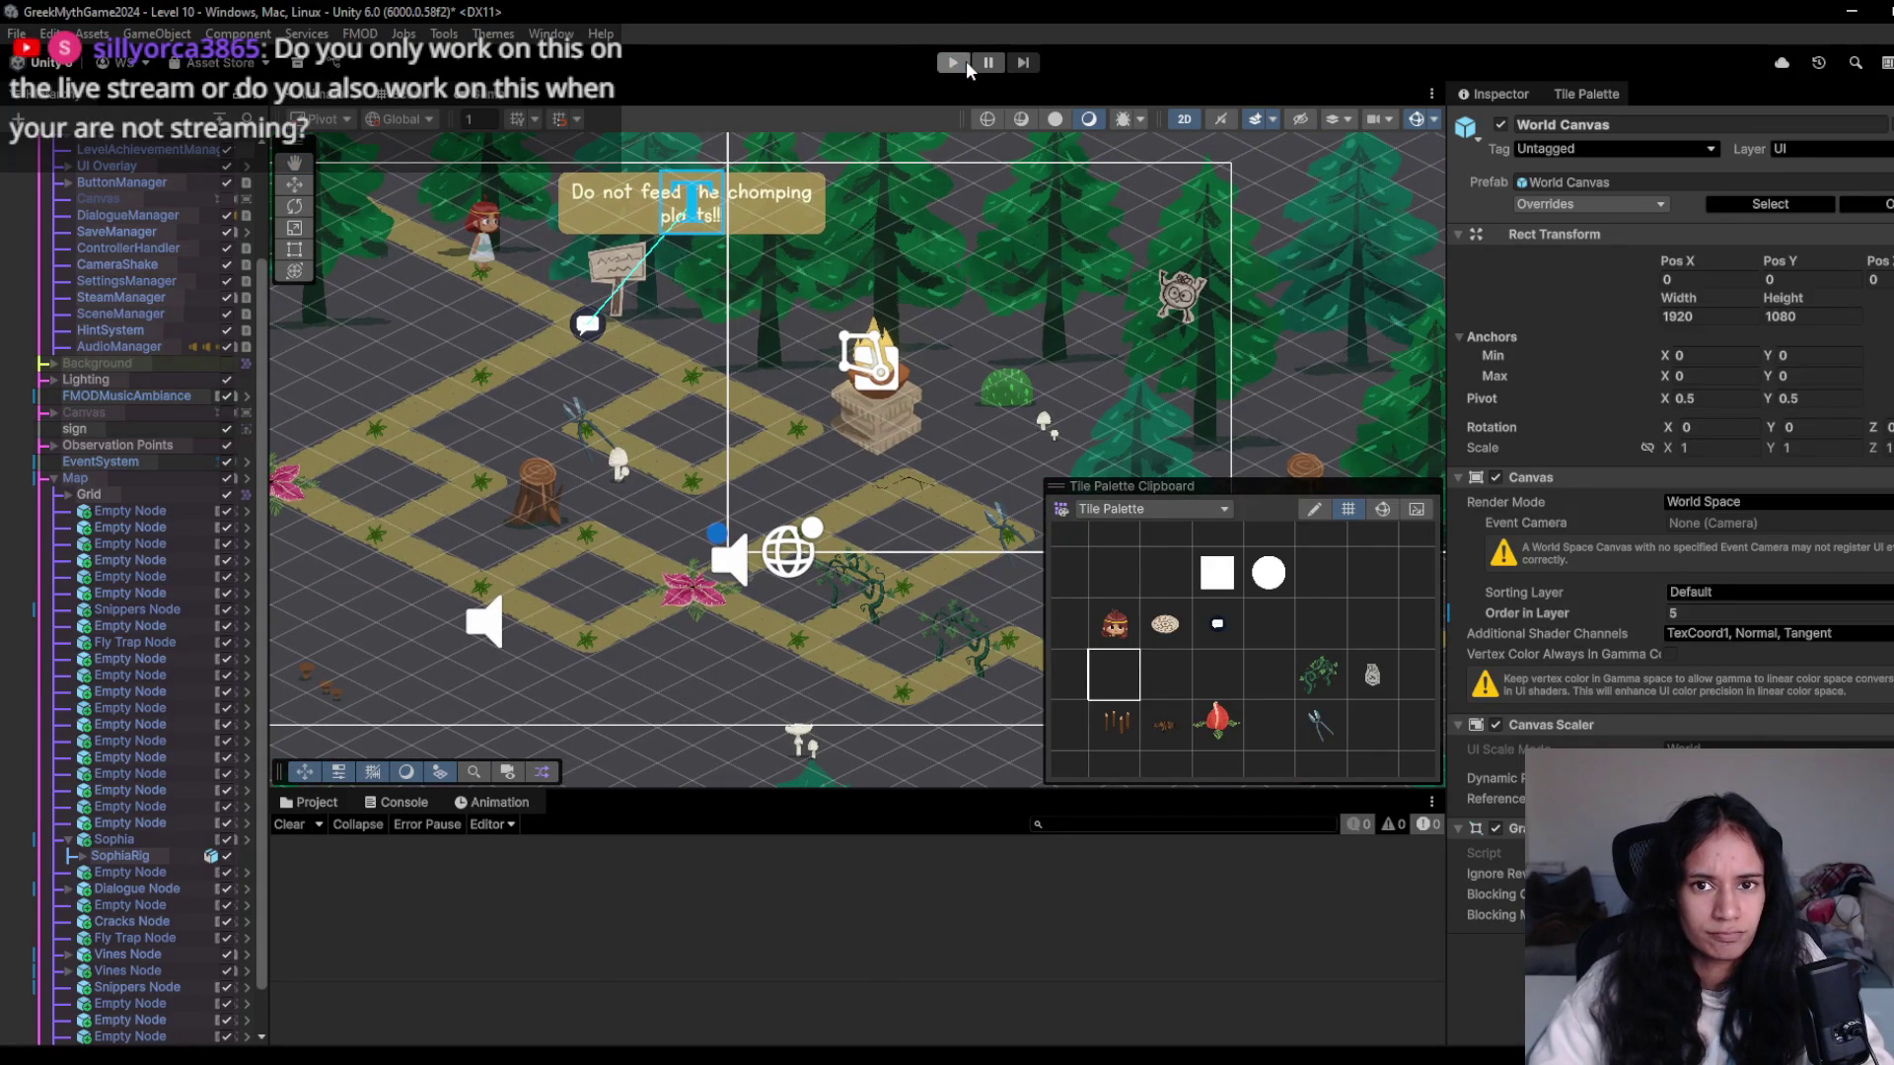
- Playtest Level 10 by walking Sophia past the sign, around the loop, then stop
left_click(965, 63)
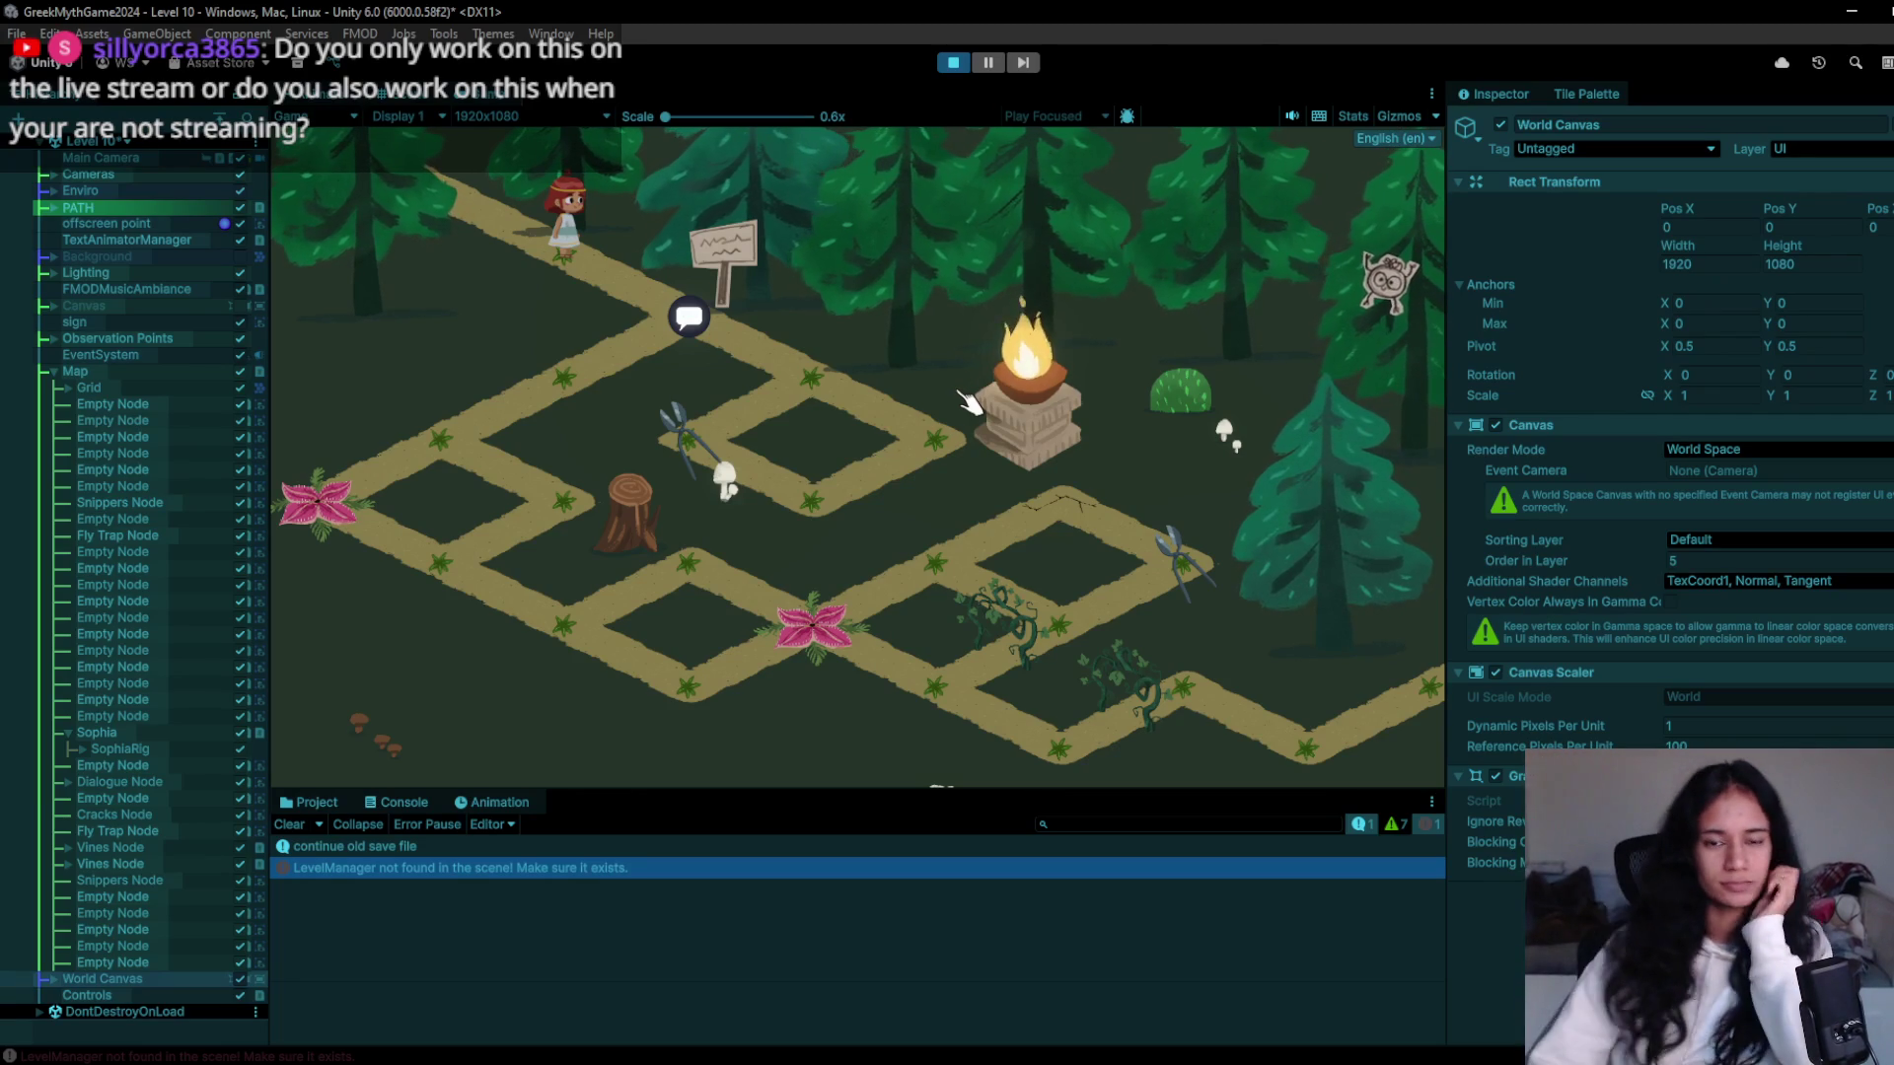
left_click(817, 386)
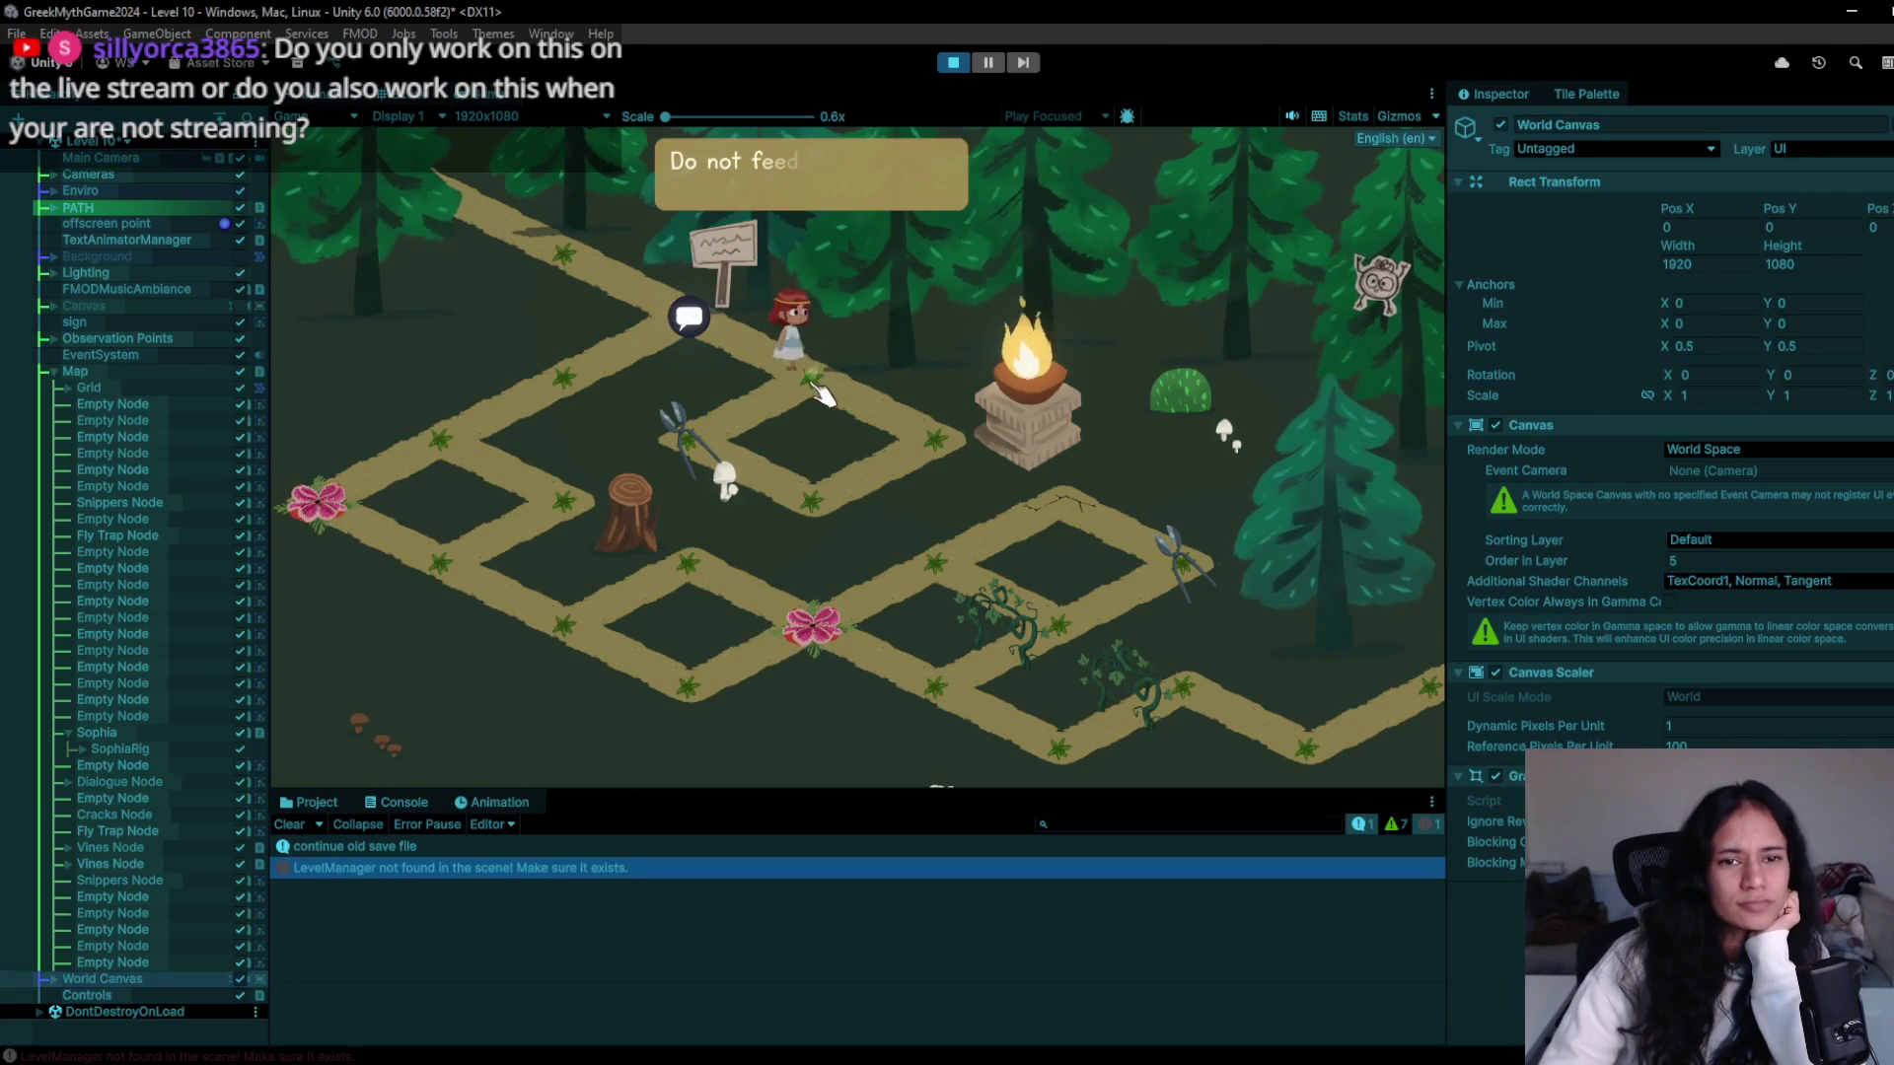
left_click(811, 502)
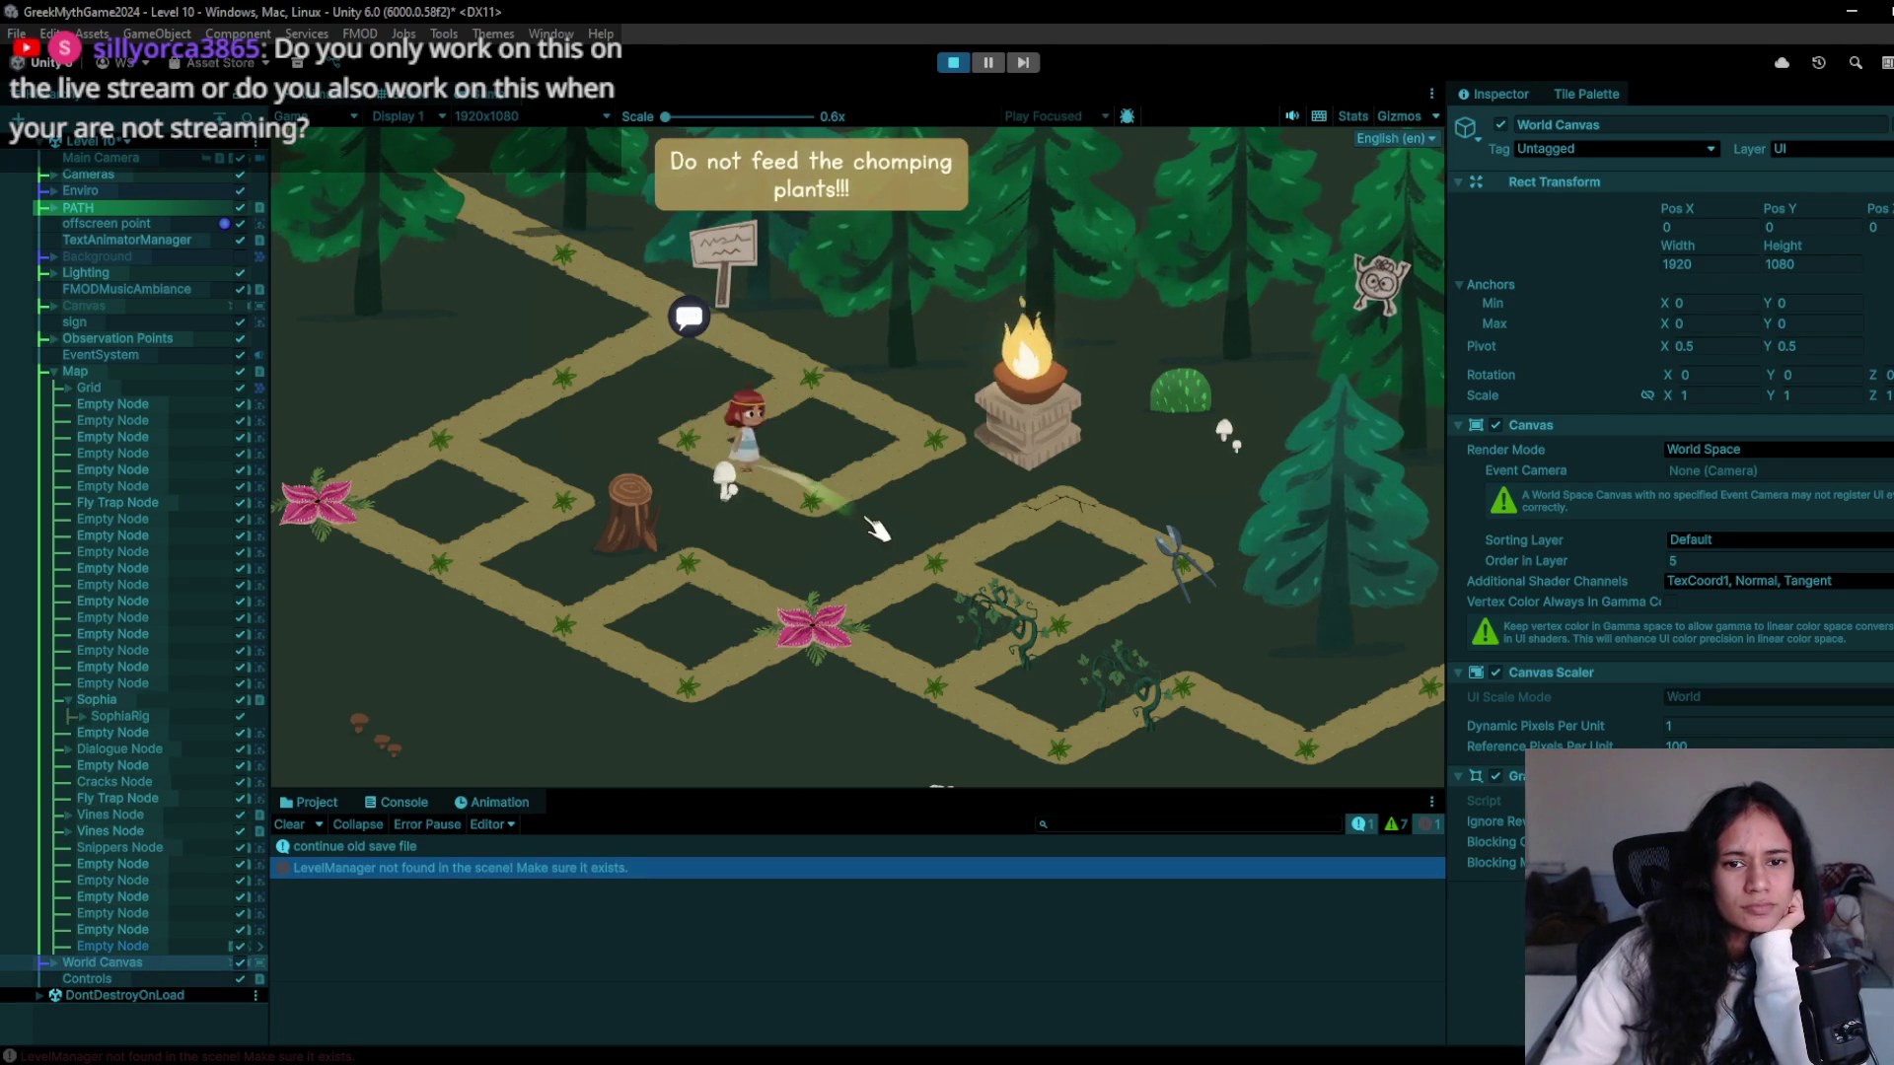
left_click(819, 385)
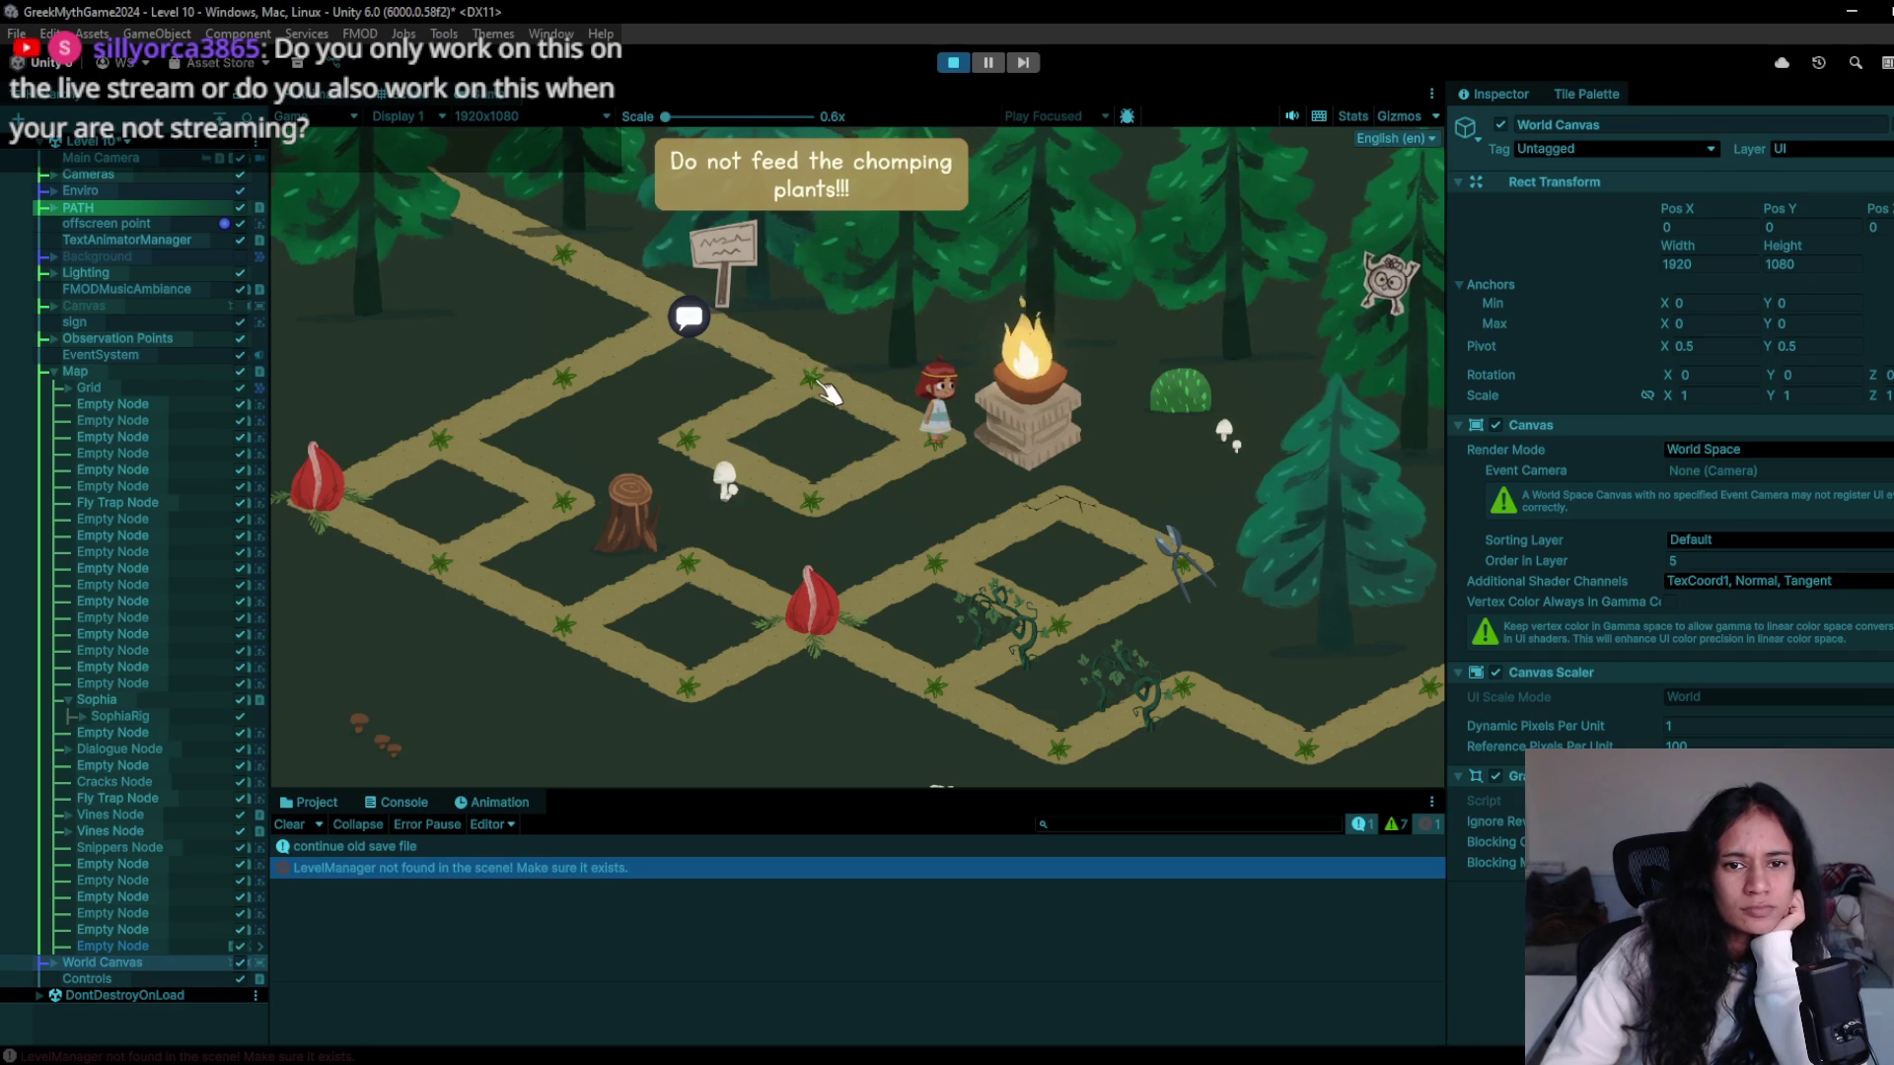
left_click(988, 62)
left_click(955, 62)
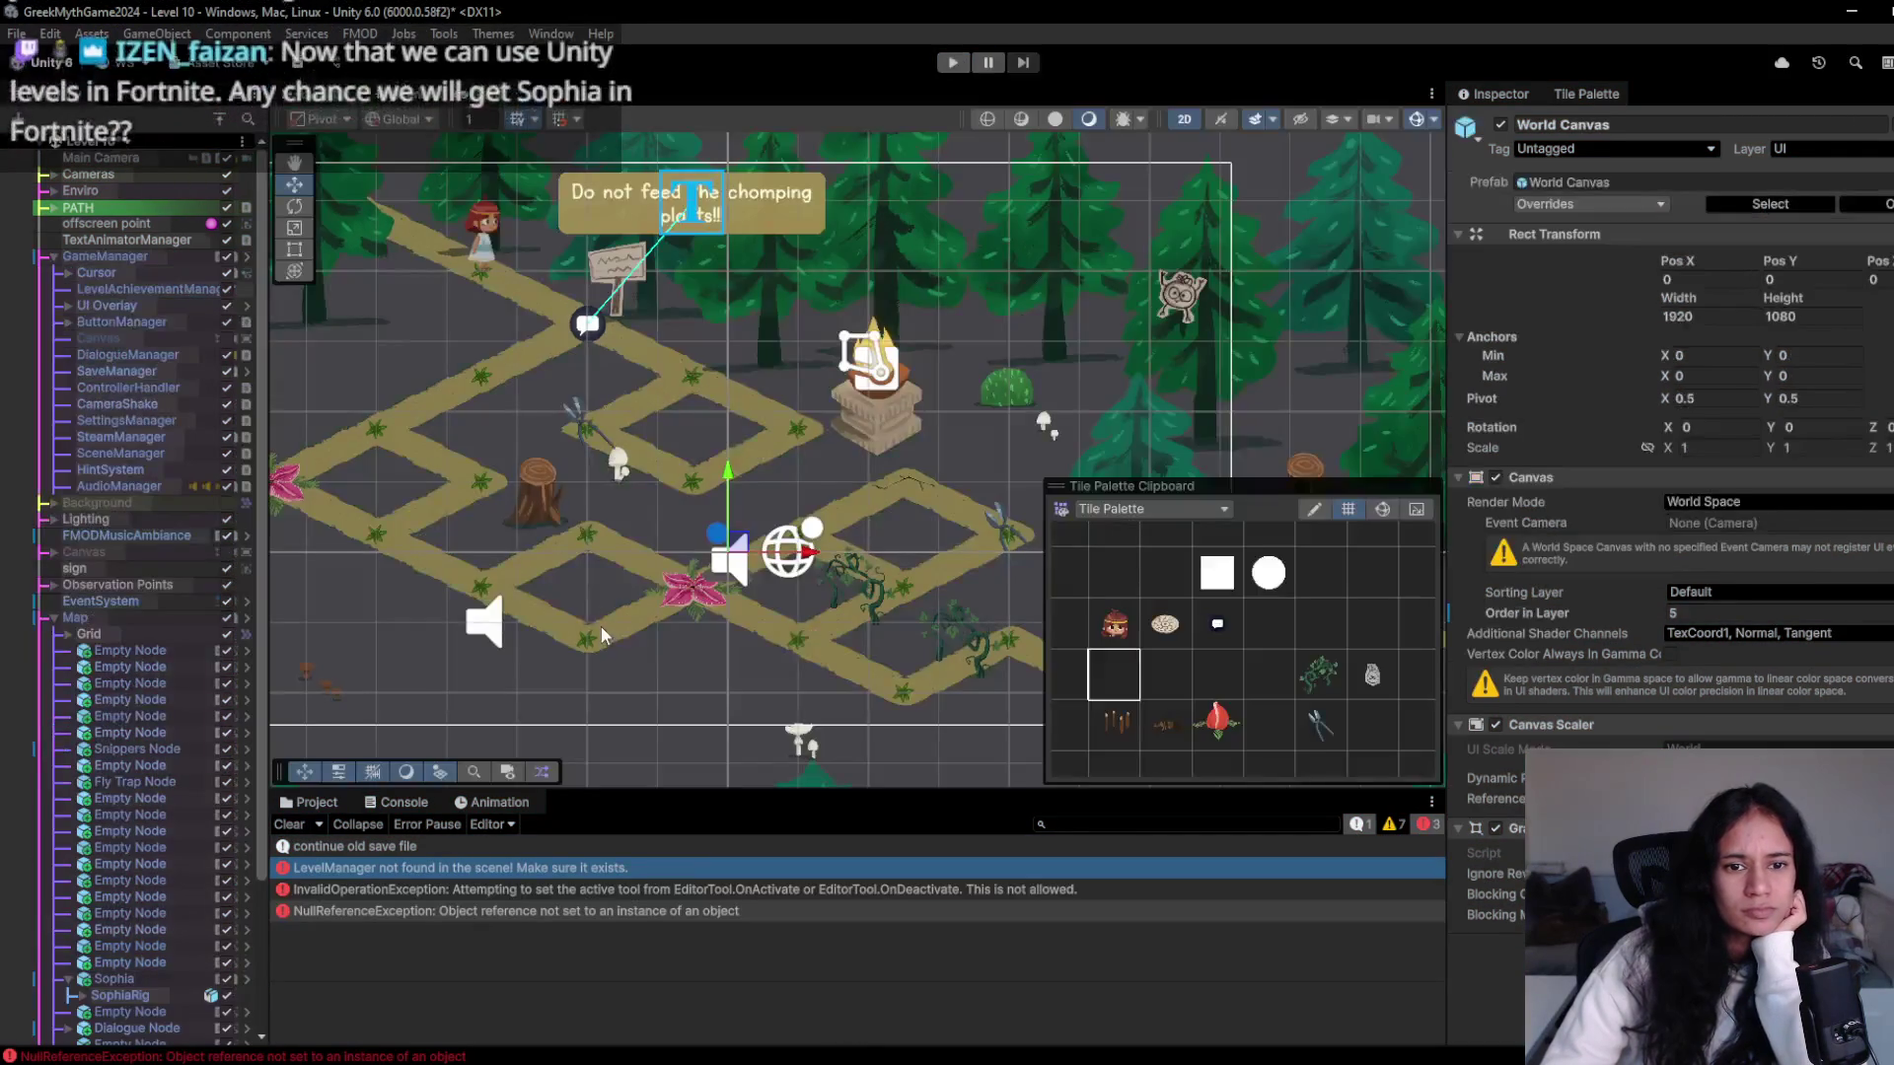
- Pick empty tiles in the Tile Palette, clearing the recurring Console errors between picks
scroll(601, 626, "down", 2)
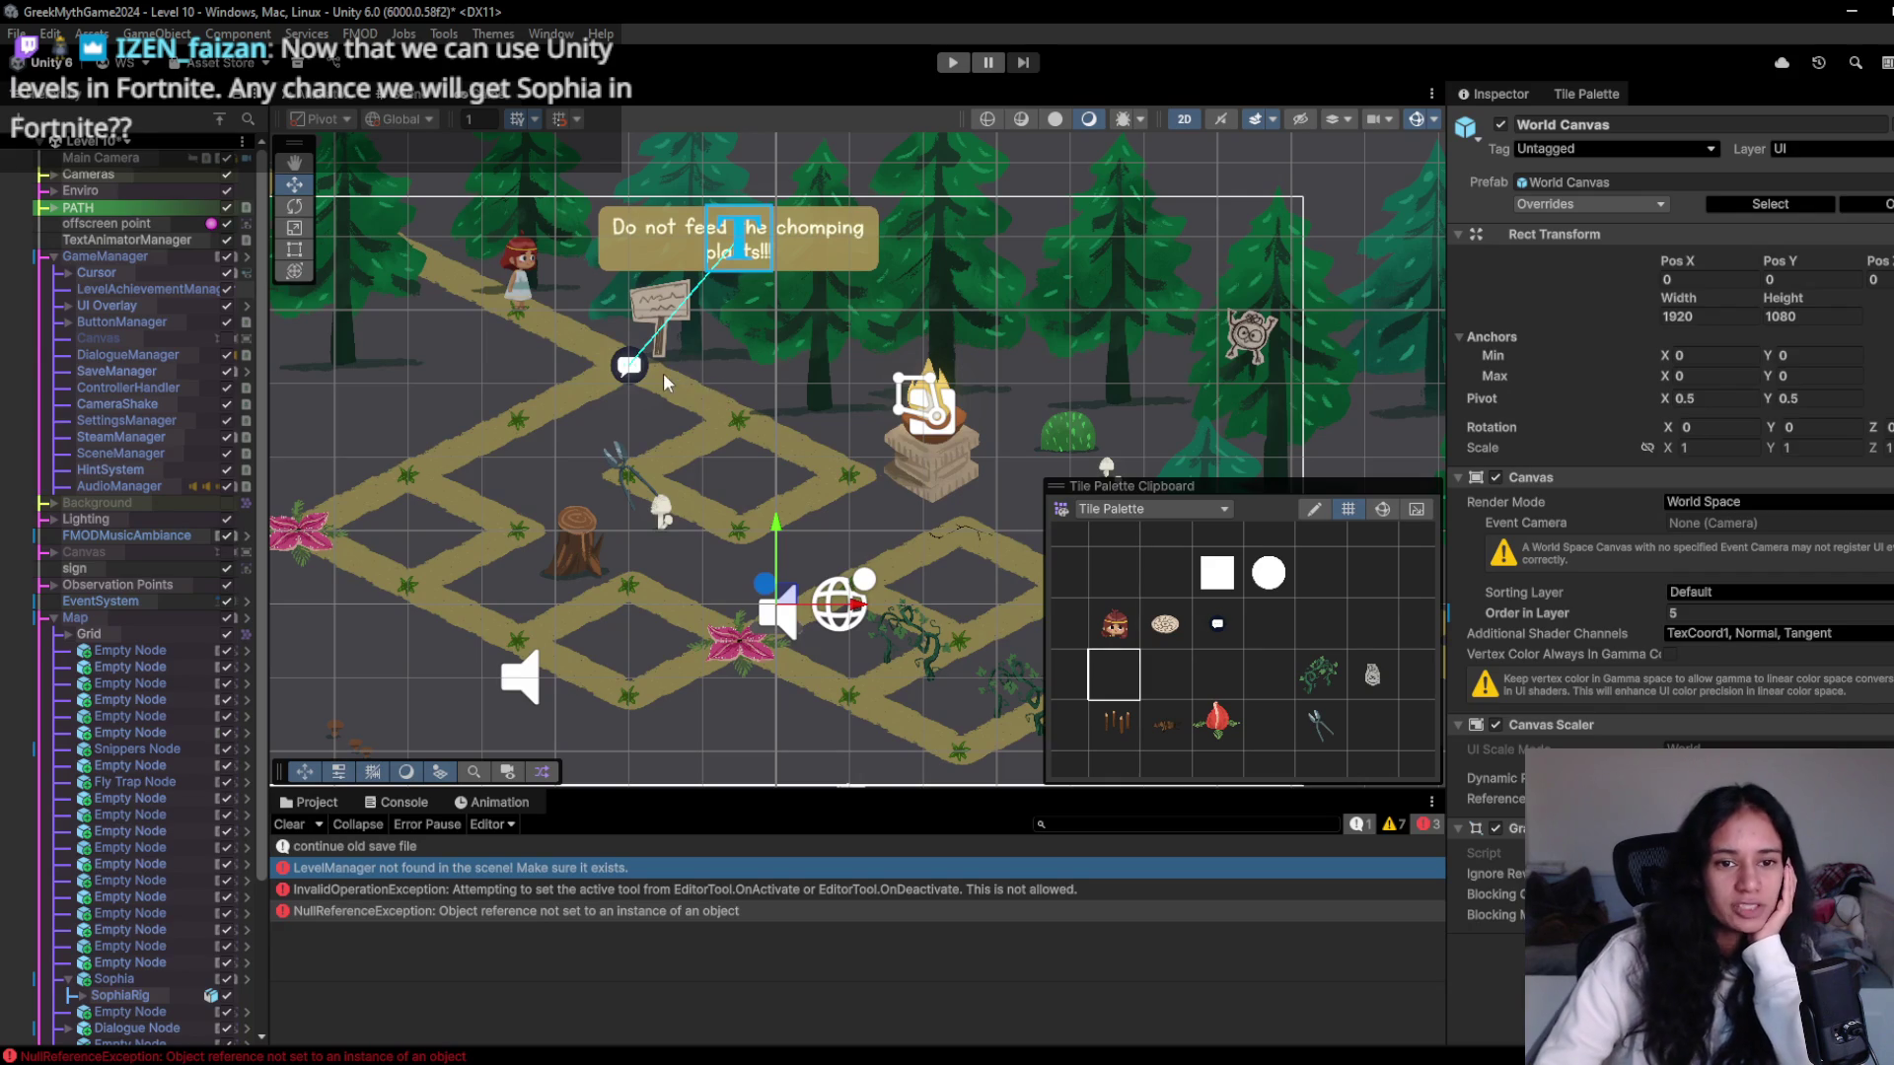
left_click(1129, 689)
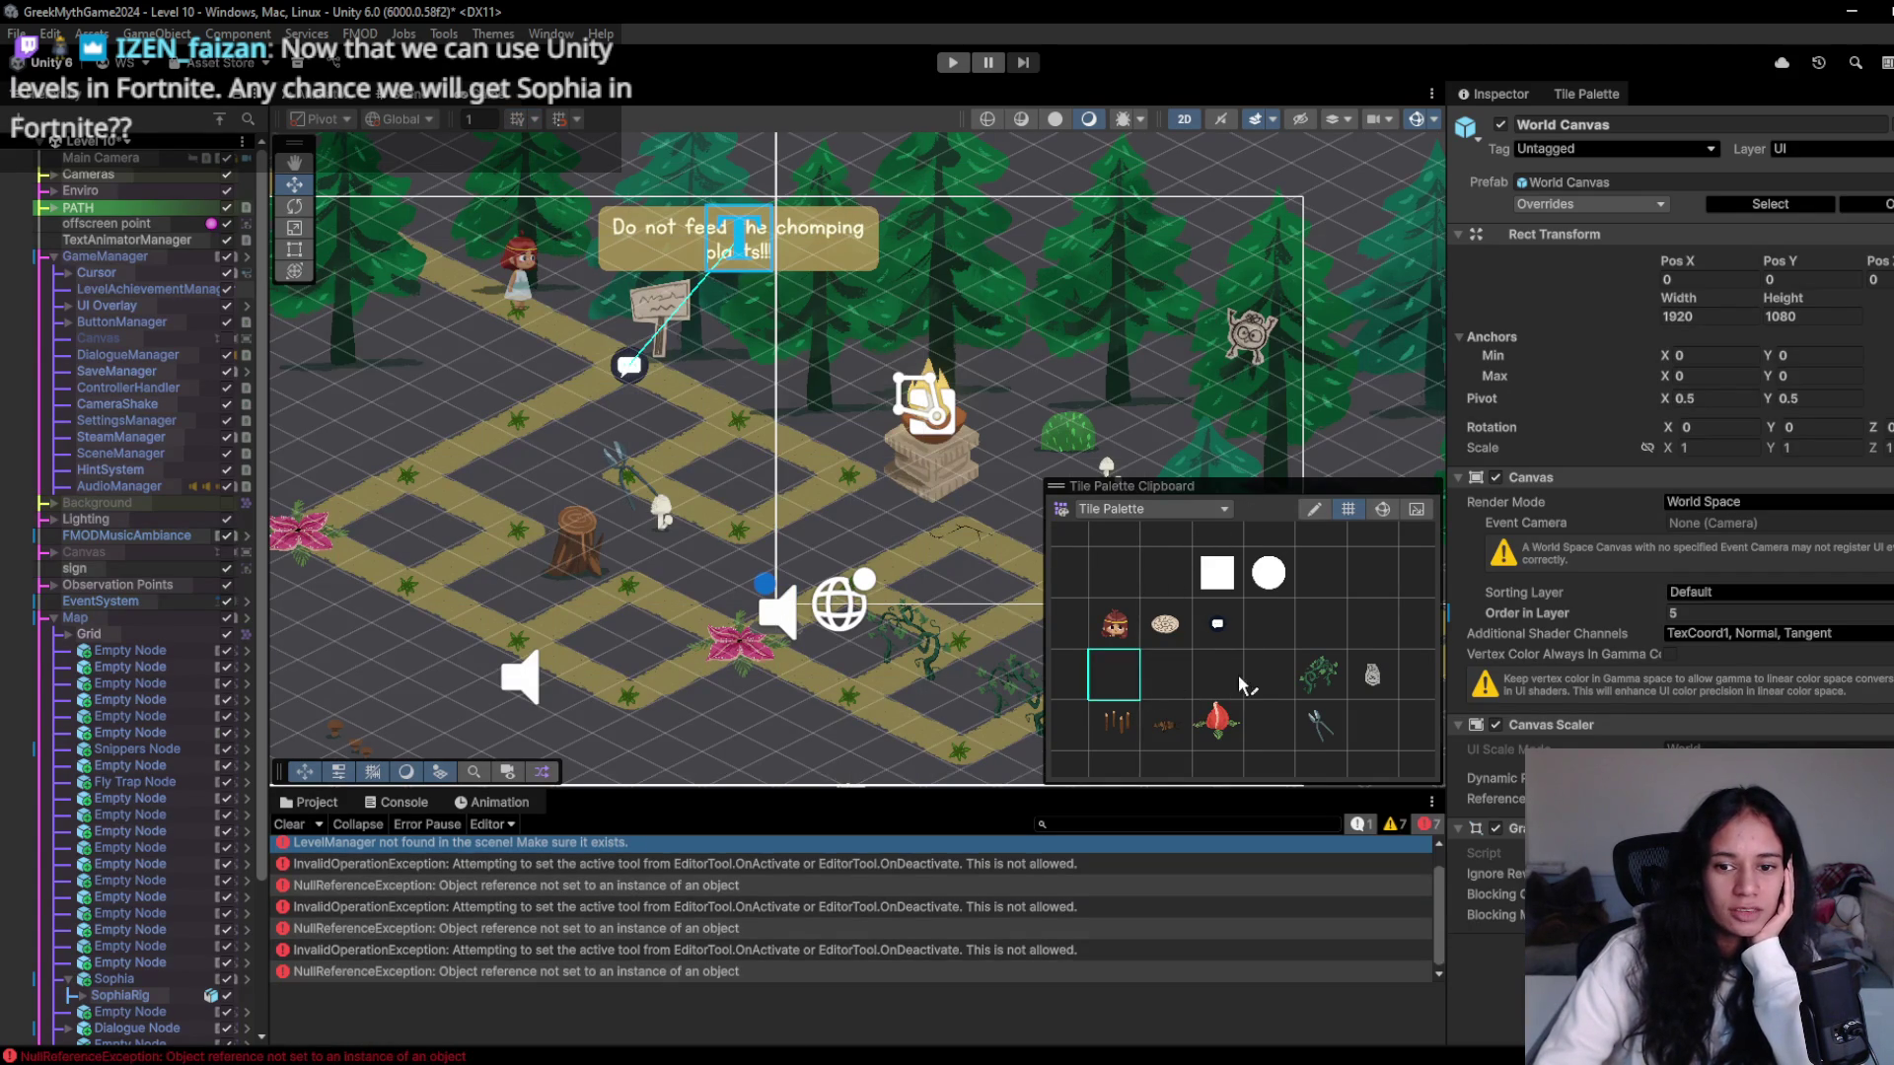
left_click(310, 825)
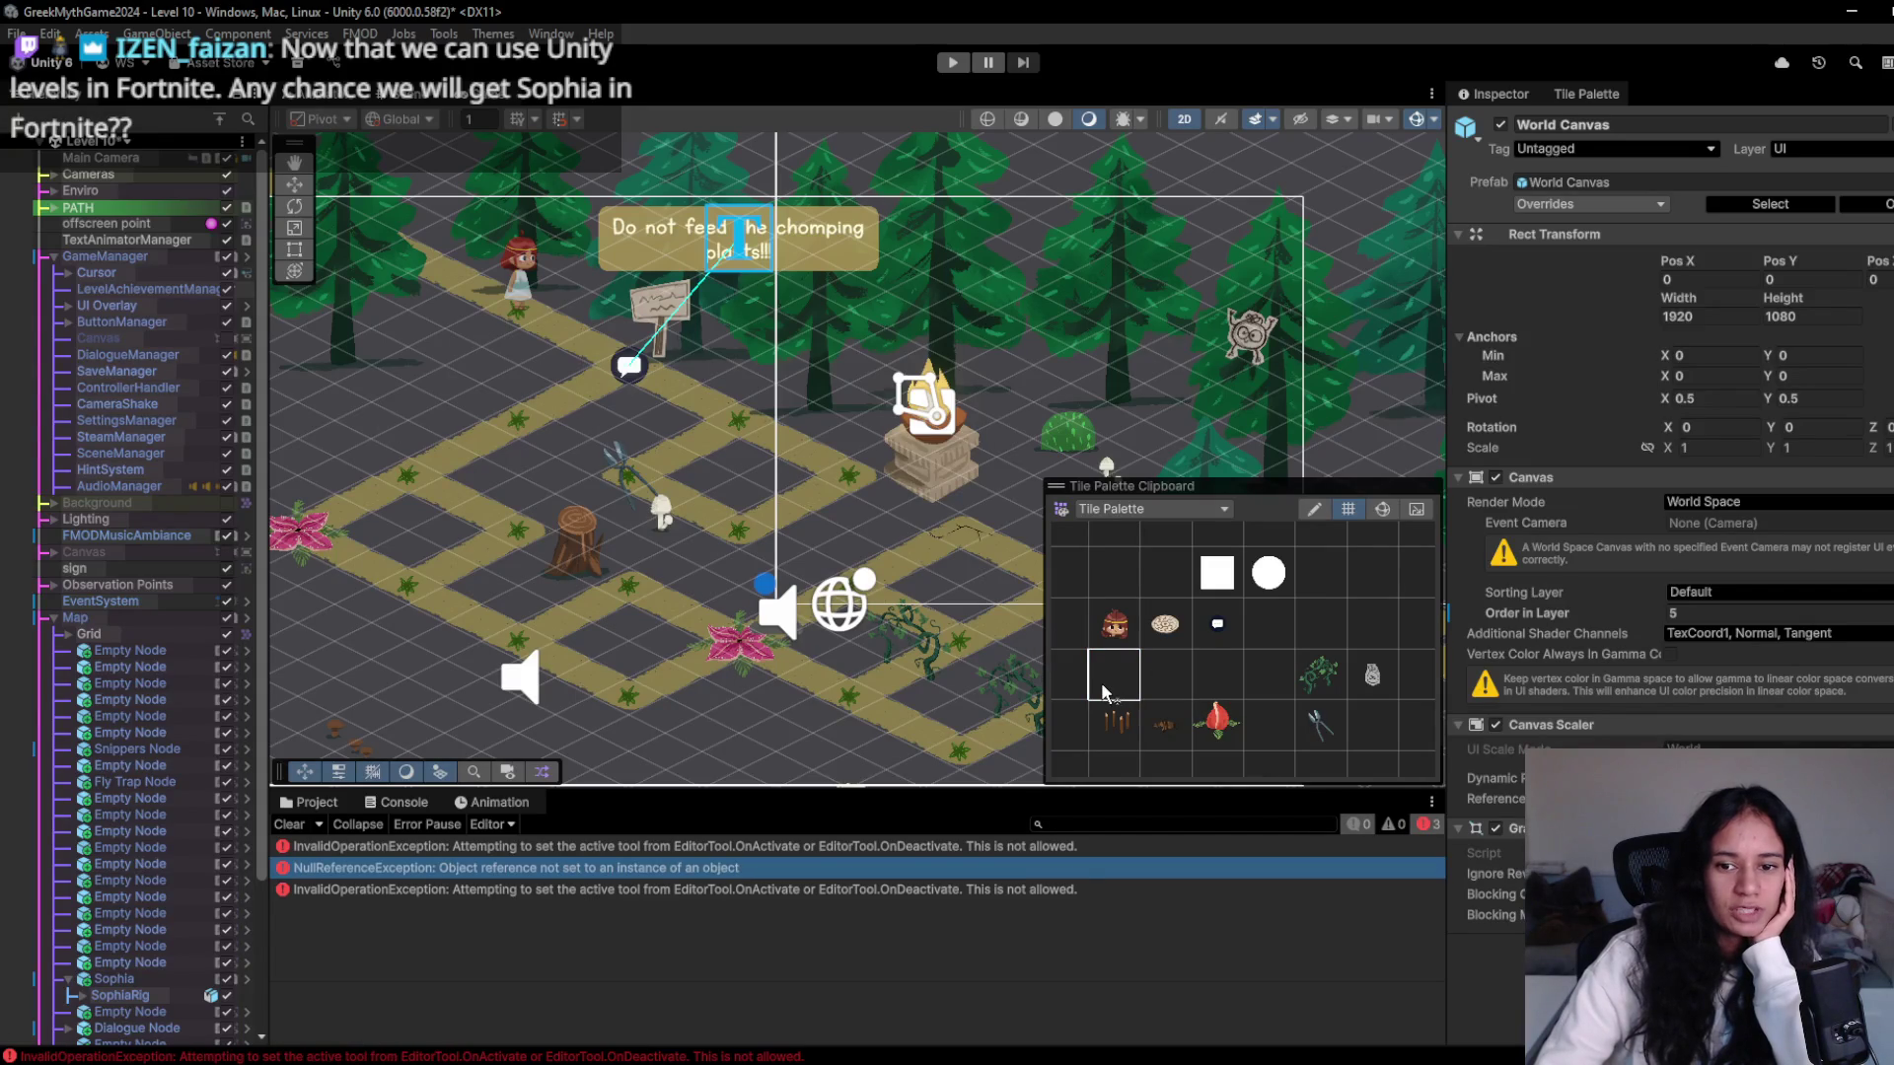
left_click(293, 825)
left_click(1164, 679)
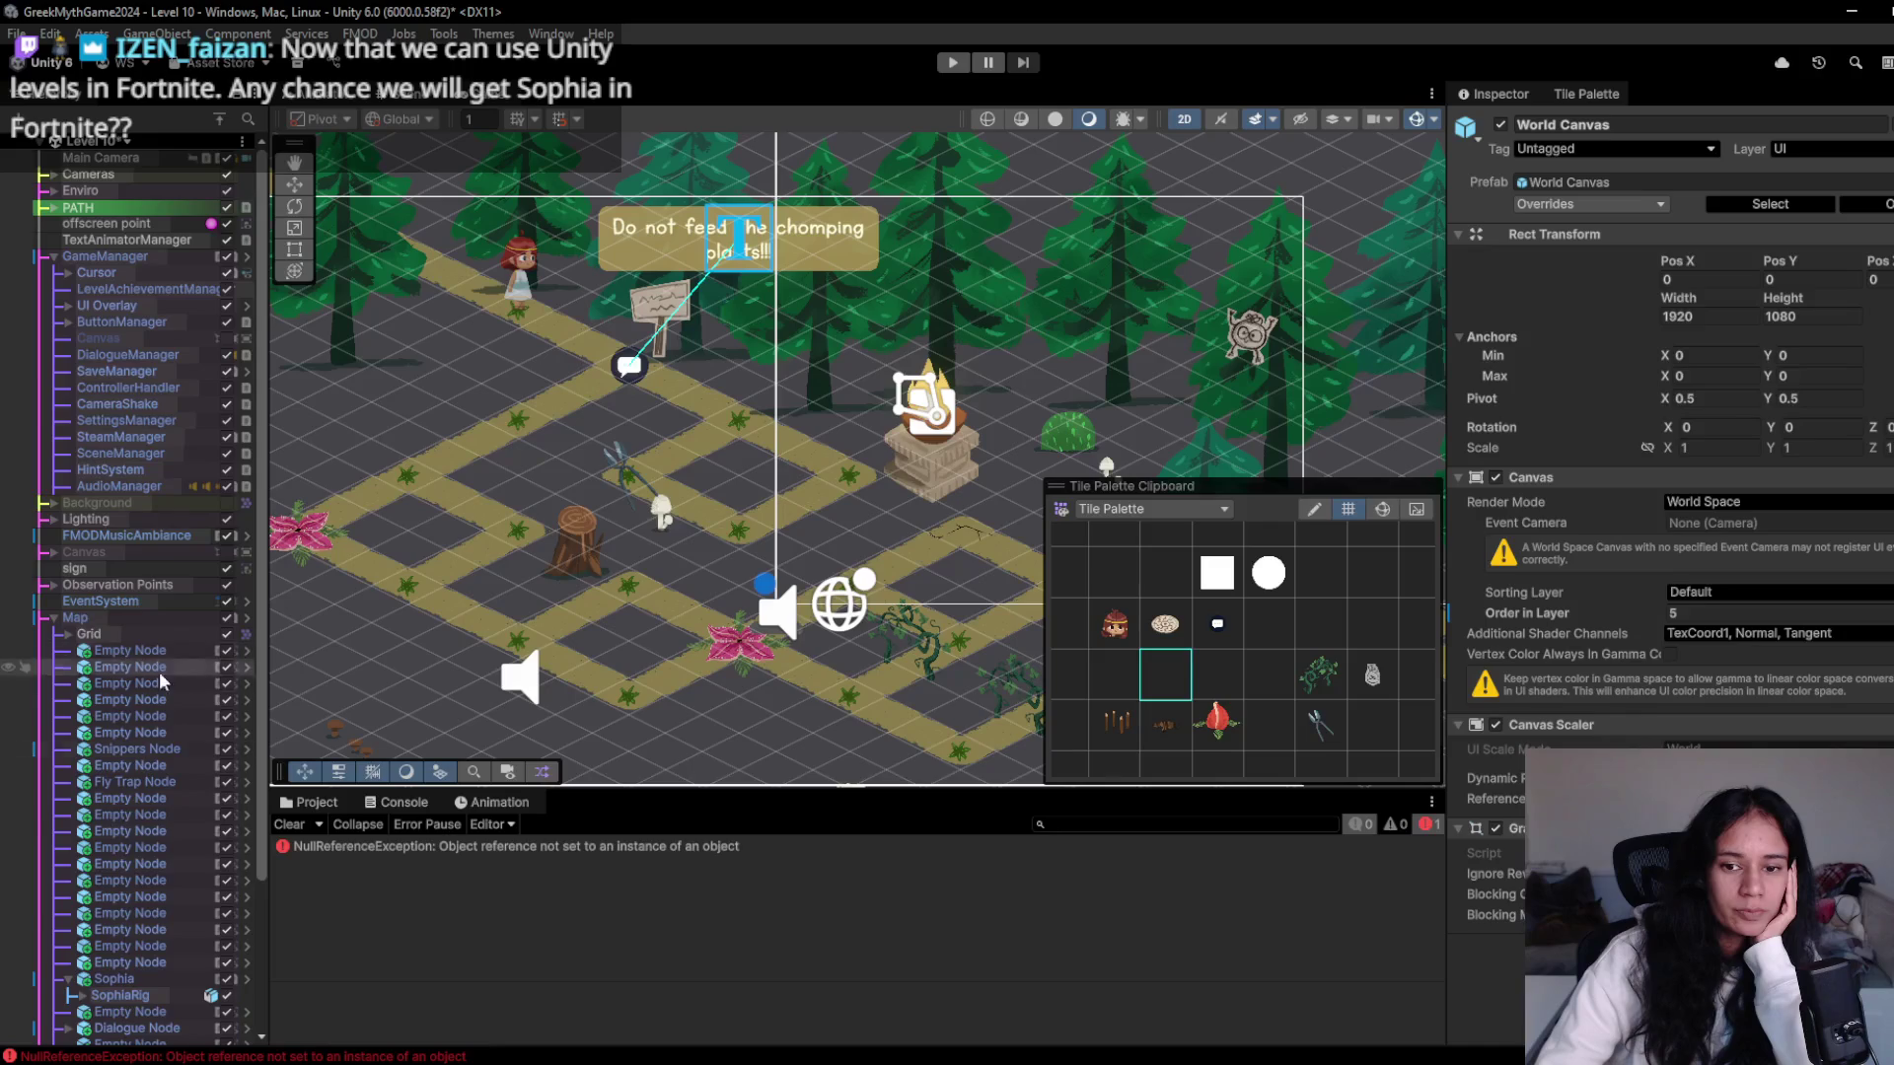
left_click(301, 829)
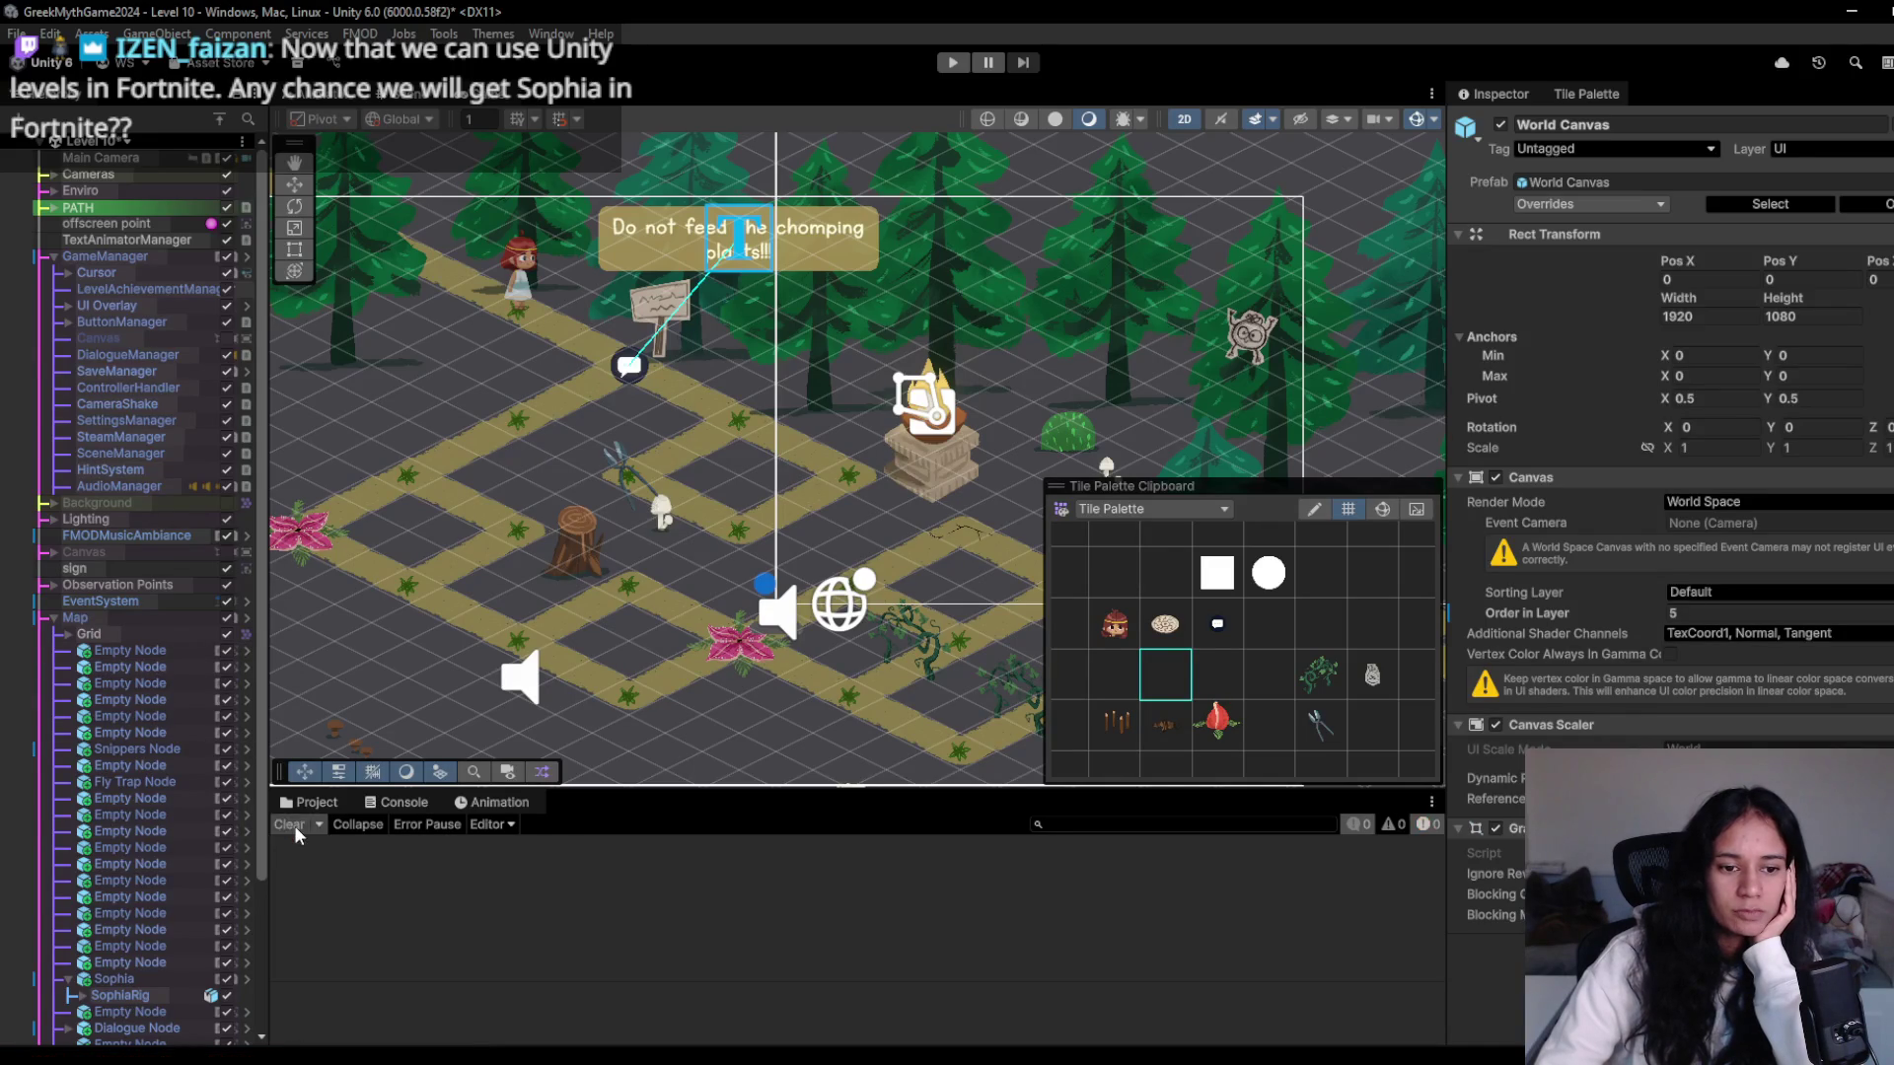
left_click(1210, 686)
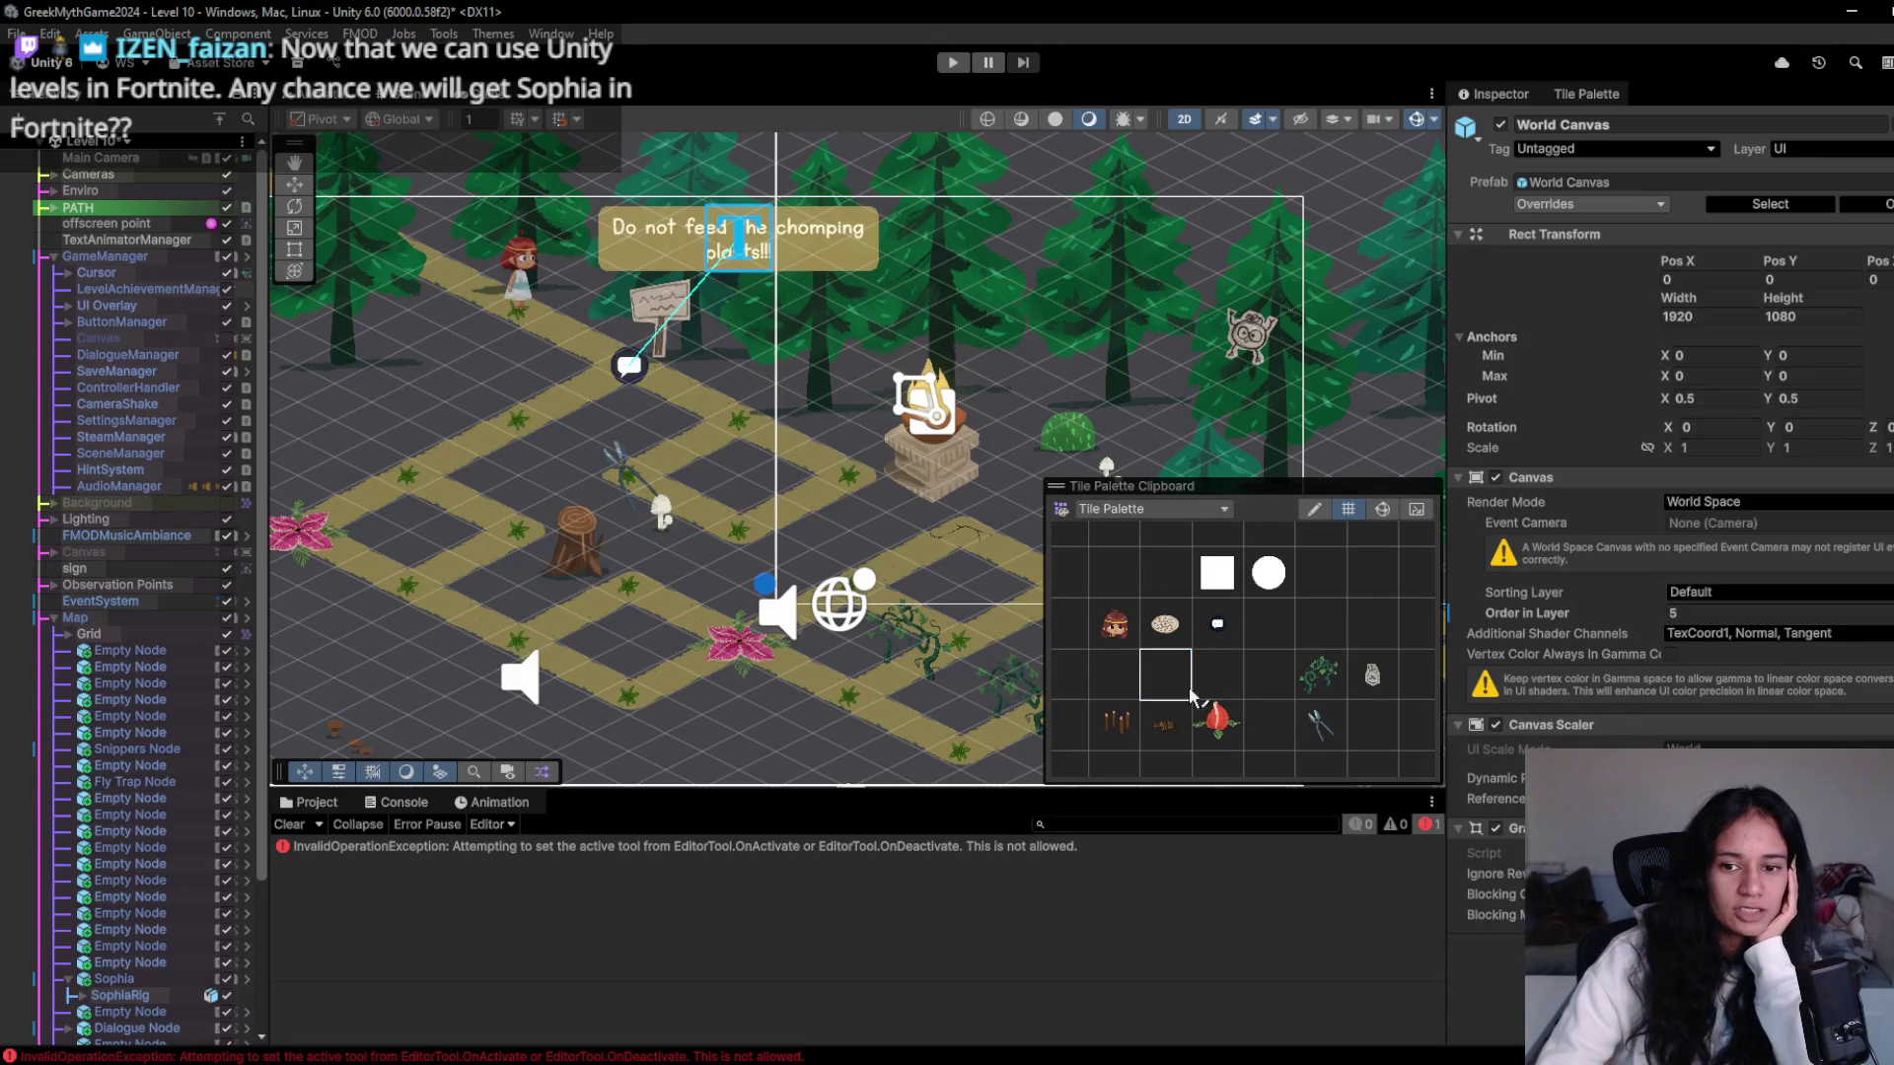
left_click(1221, 684)
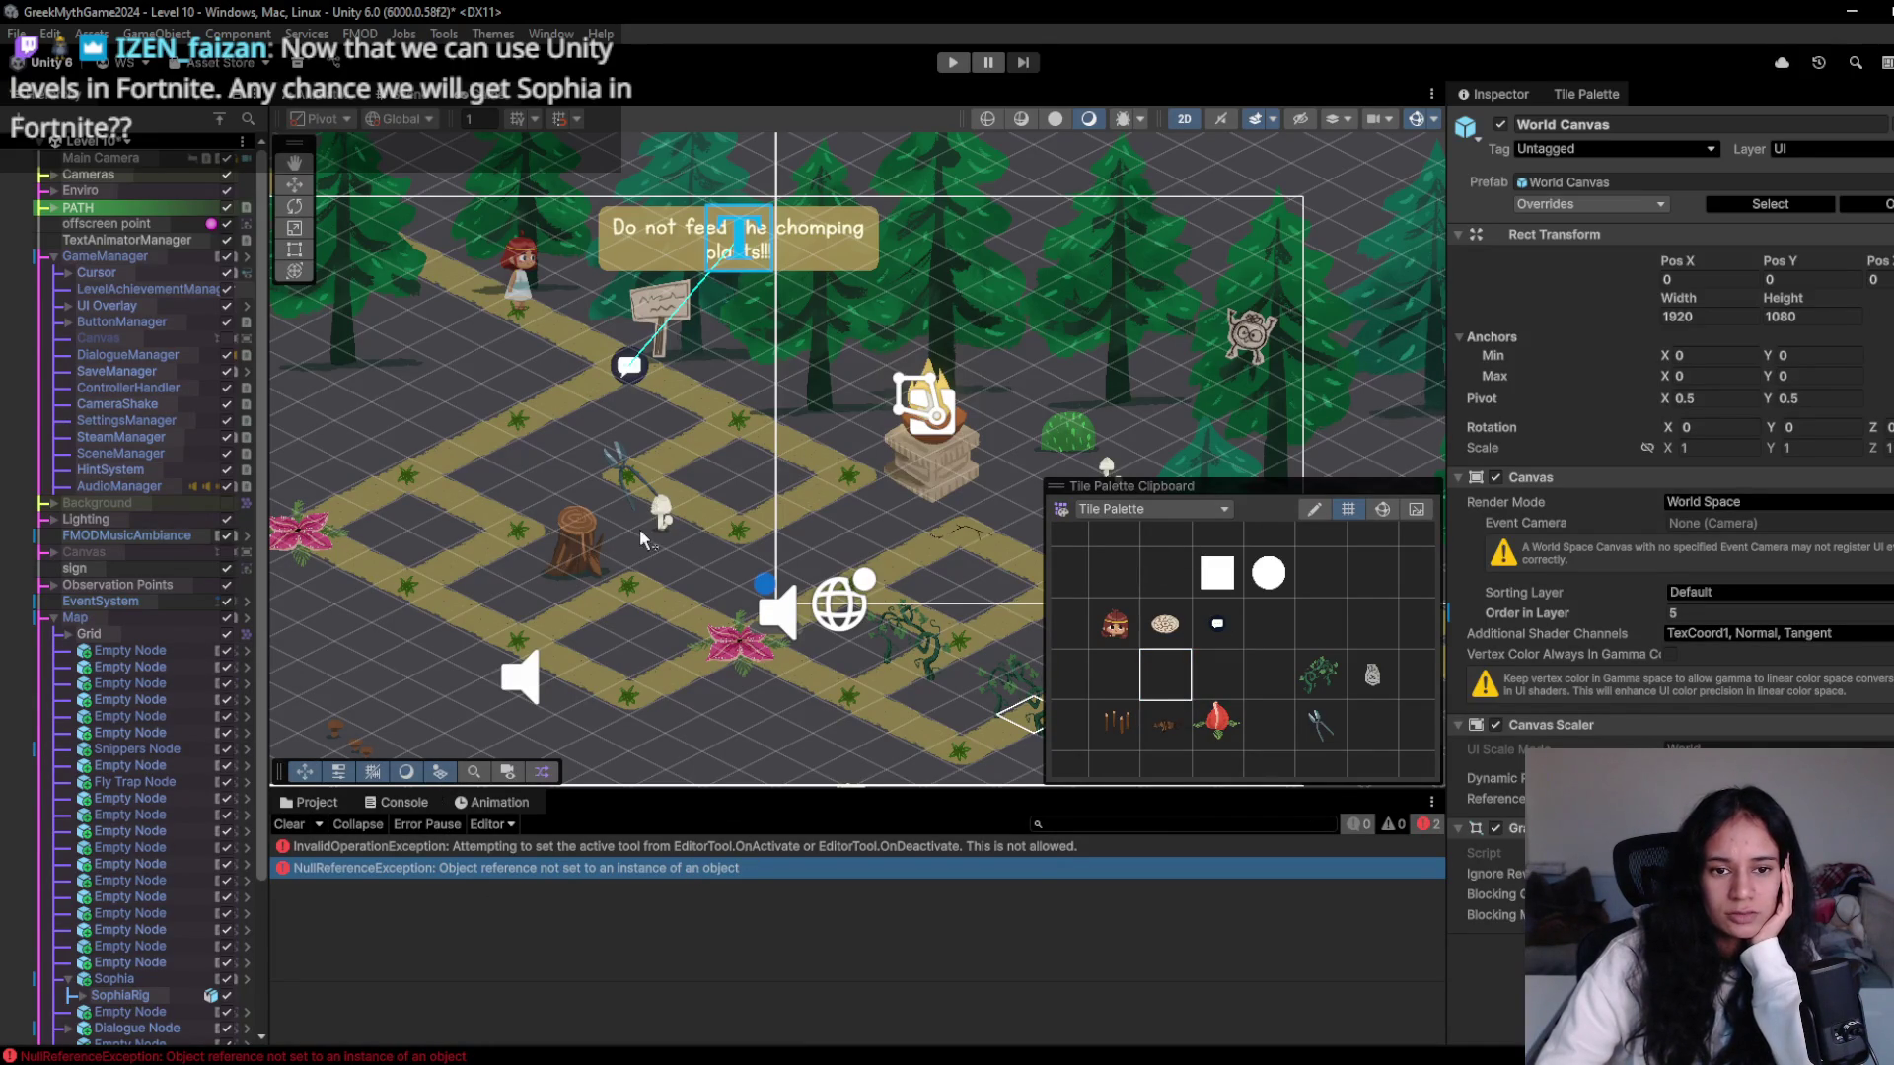
scroll(148, 789, "down", 3)
- Select Map, then the fern Empty Node, clearing the Console and reselecting an empty palette tile
left_click(235, 558)
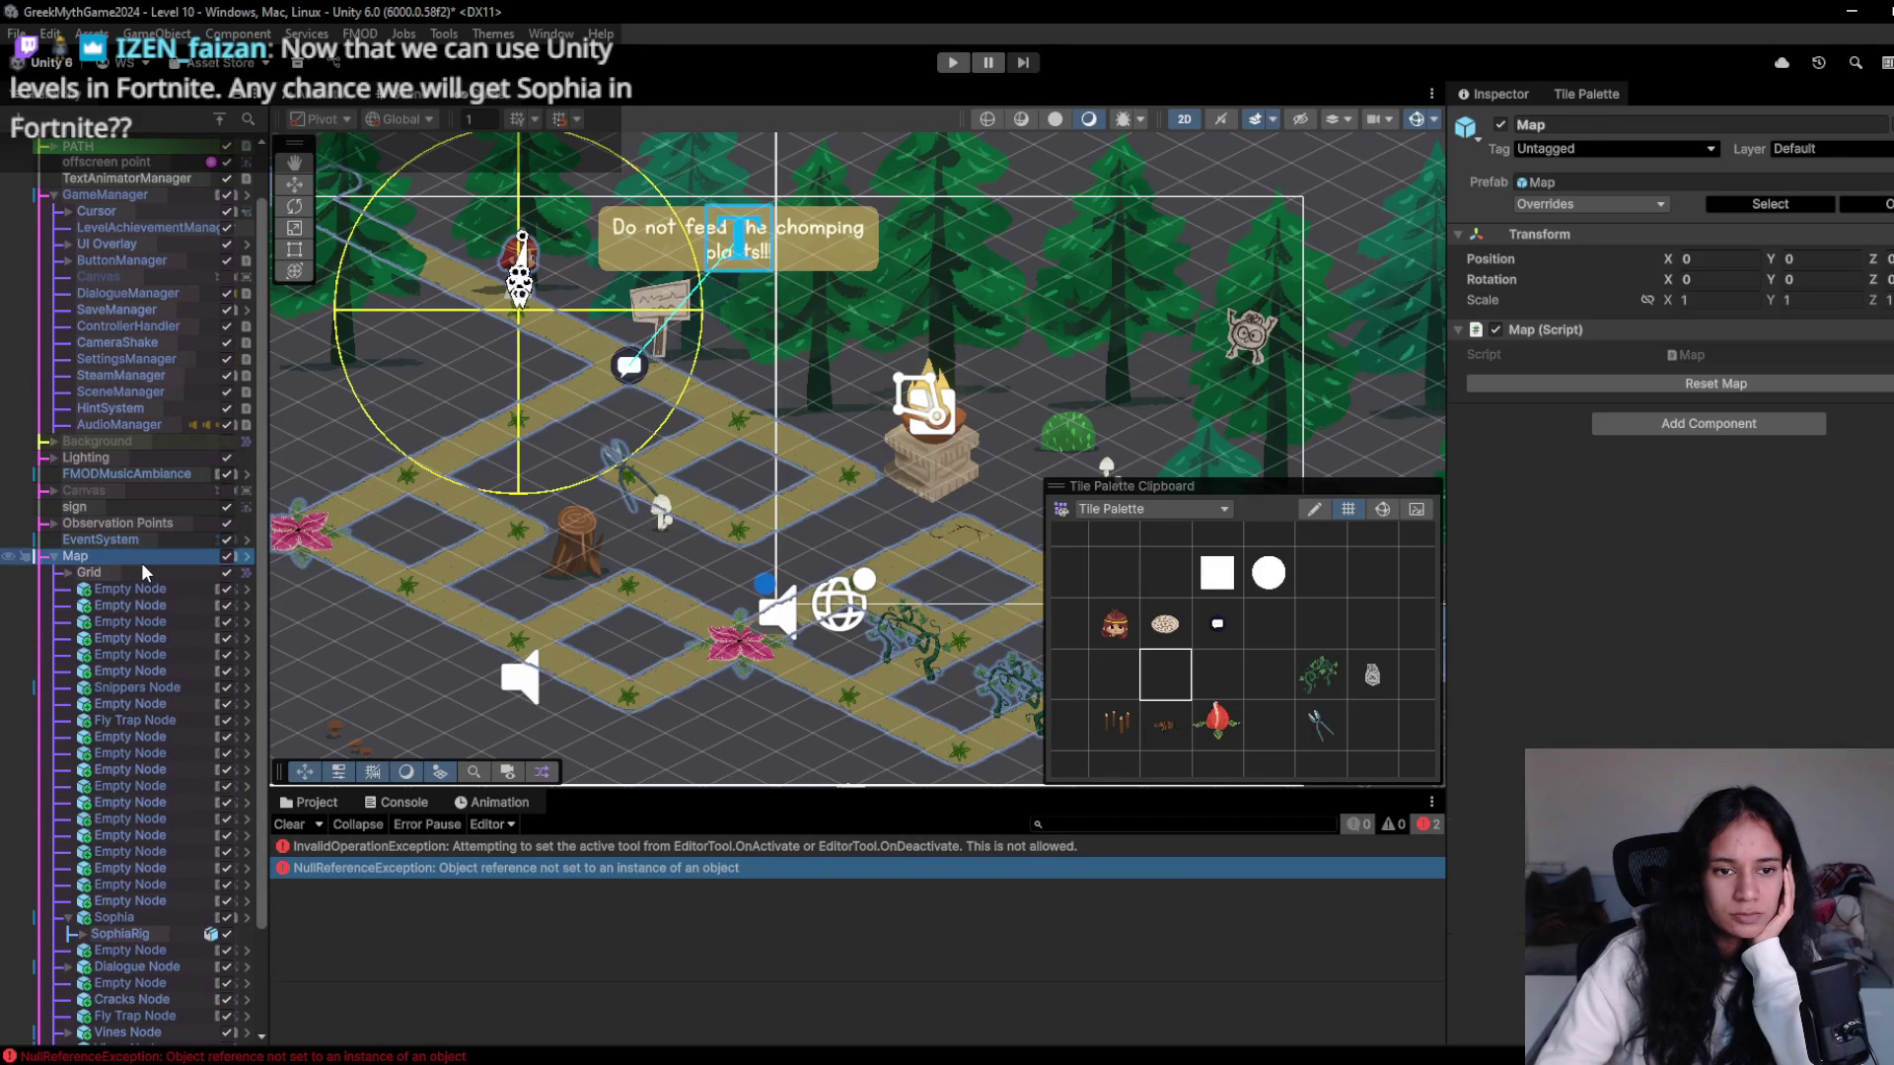
mouse_move(1159, 679)
left_mouse_down()
mouse_move(1130, 667)
mouse_move(1166, 675)
left_mouse_up()
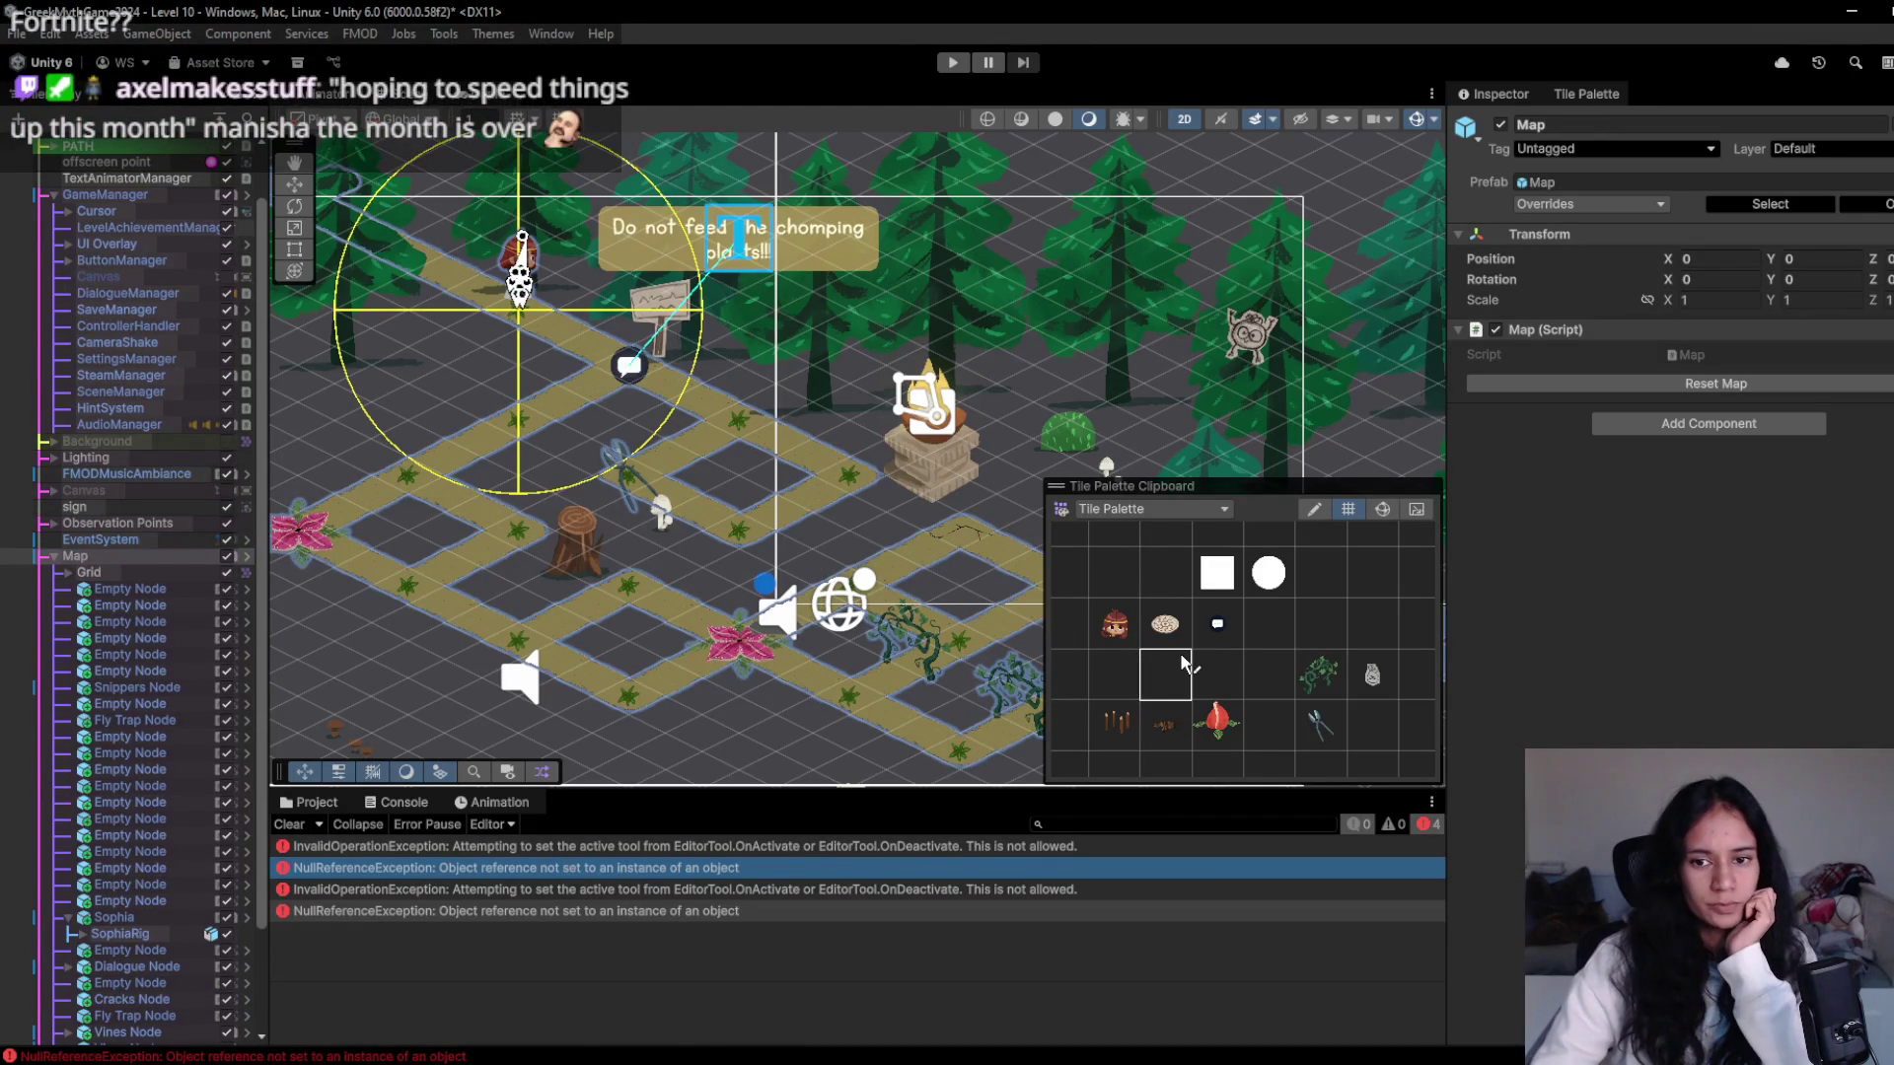
left_click(128, 605)
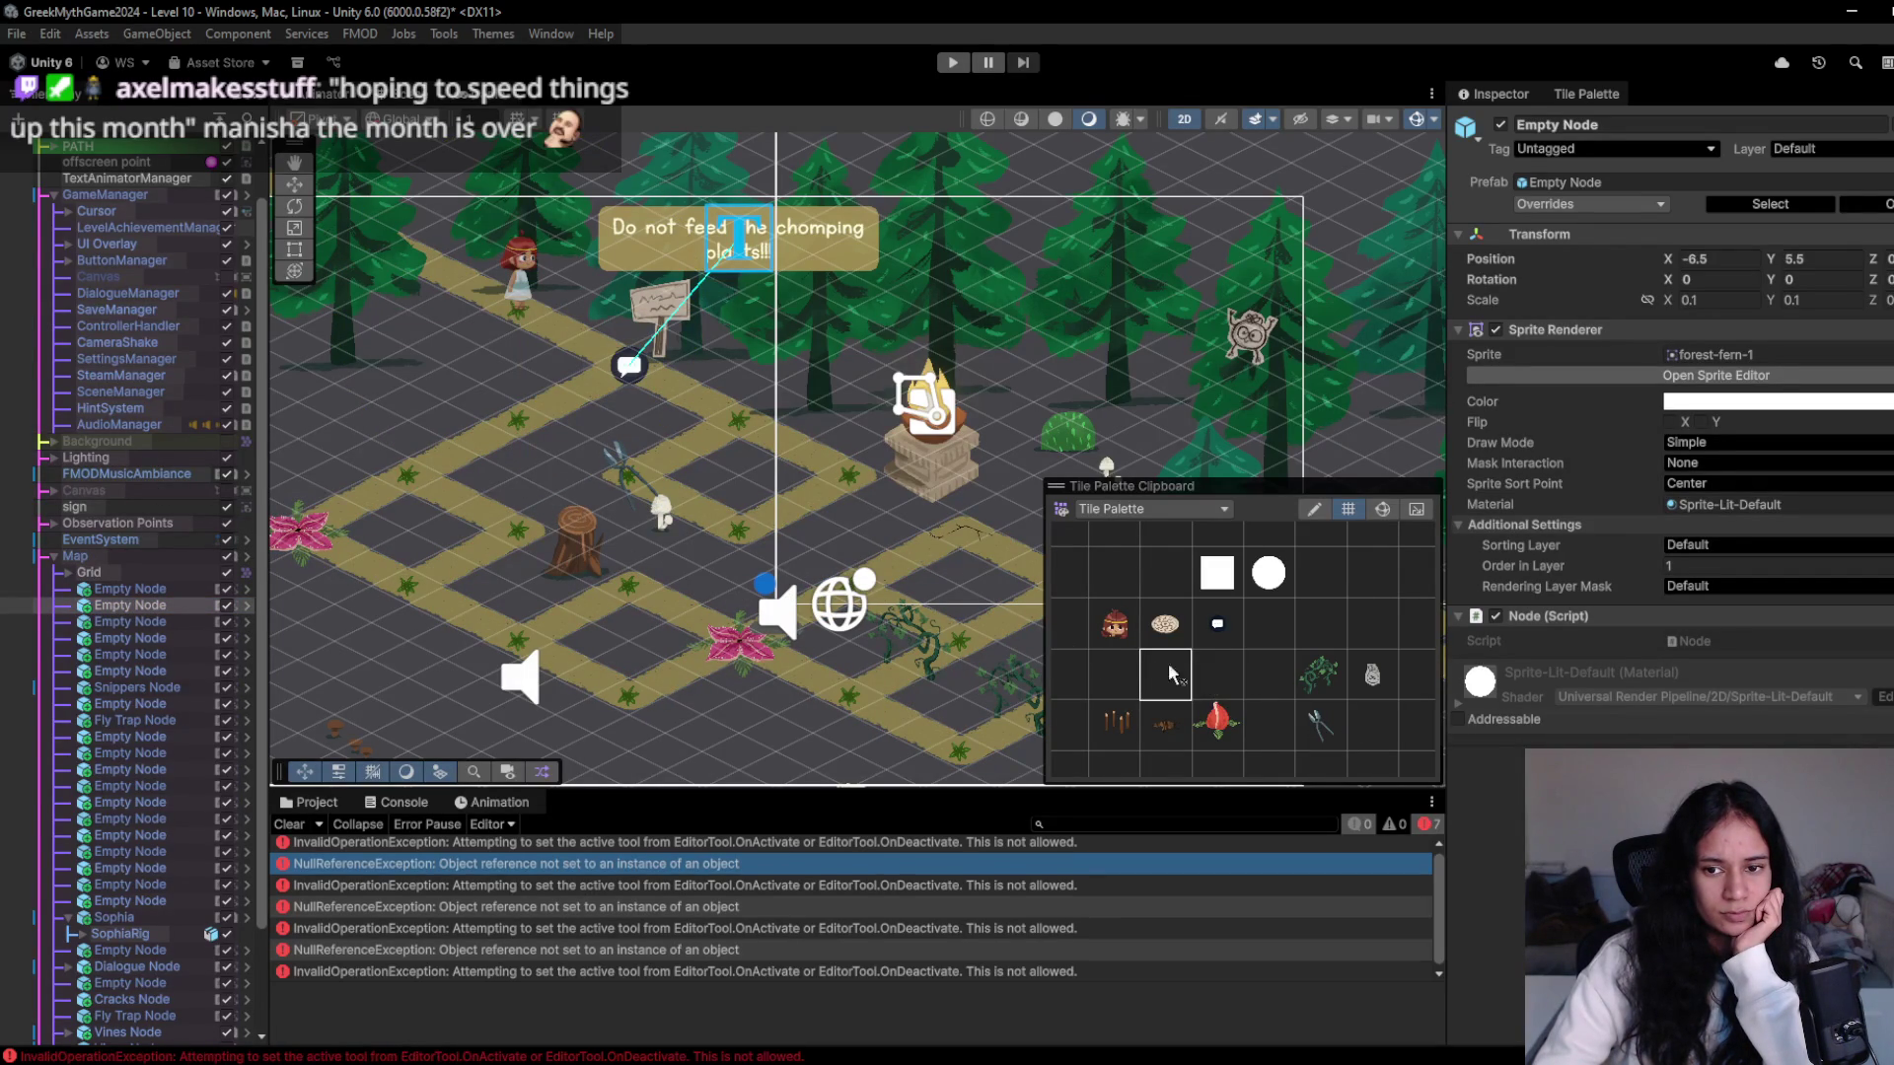
left_click(288, 825)
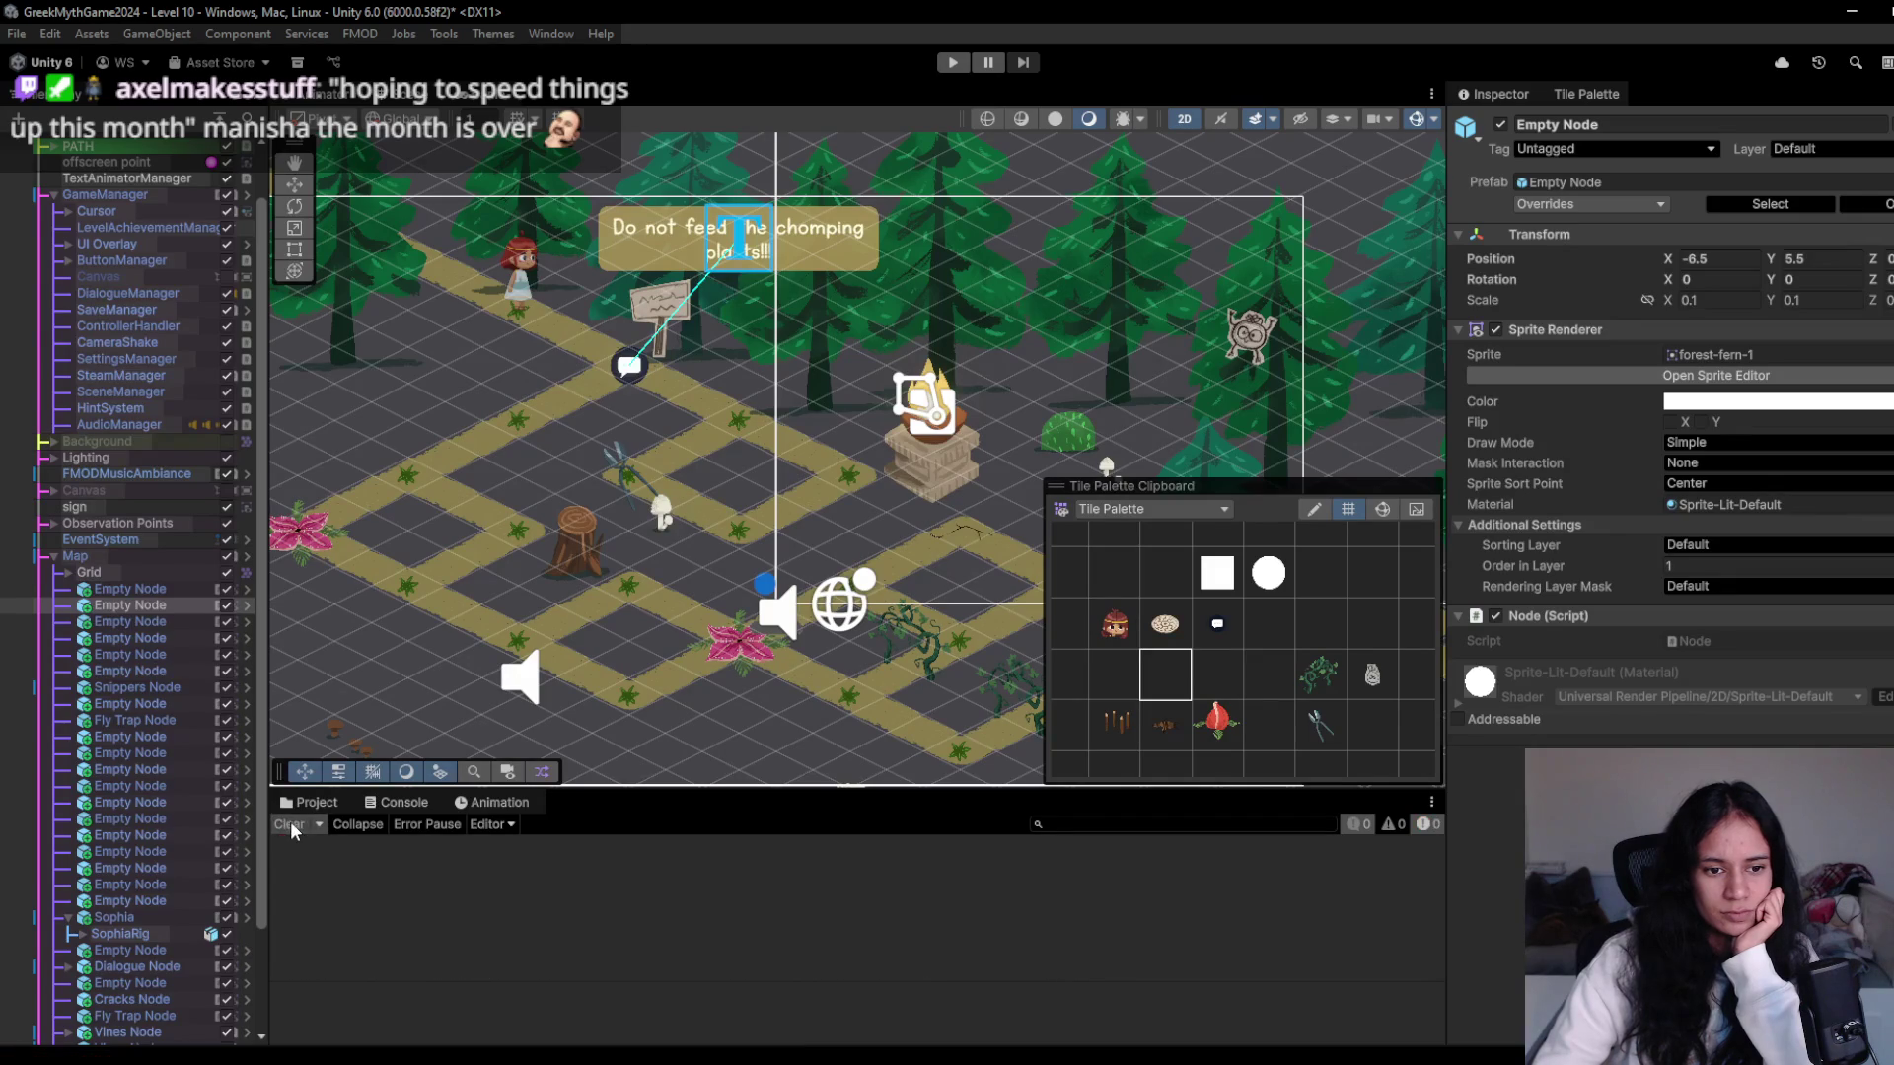
left_click(1165, 674)
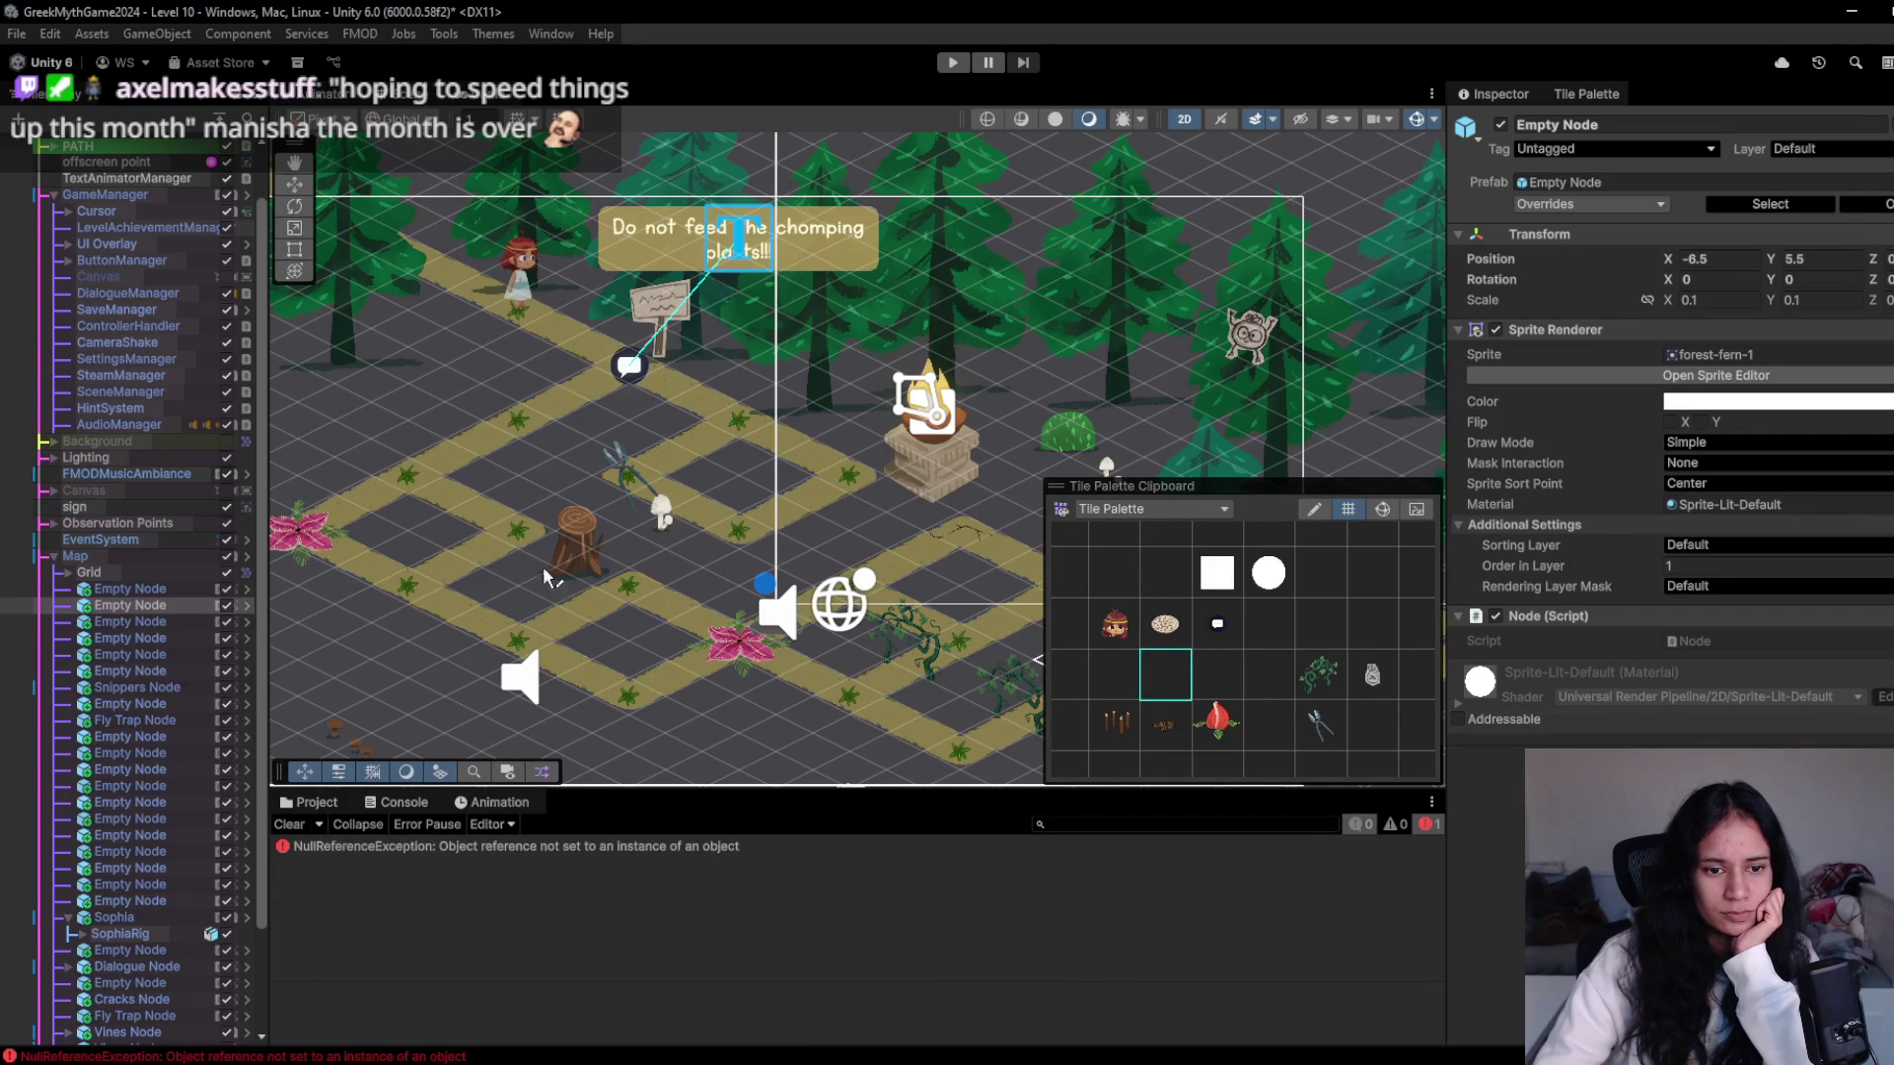
- Open the NullReferenceException's source, TilePaletteClipboardElement.cs line 446, then close the code editor
left_click(664, 848)
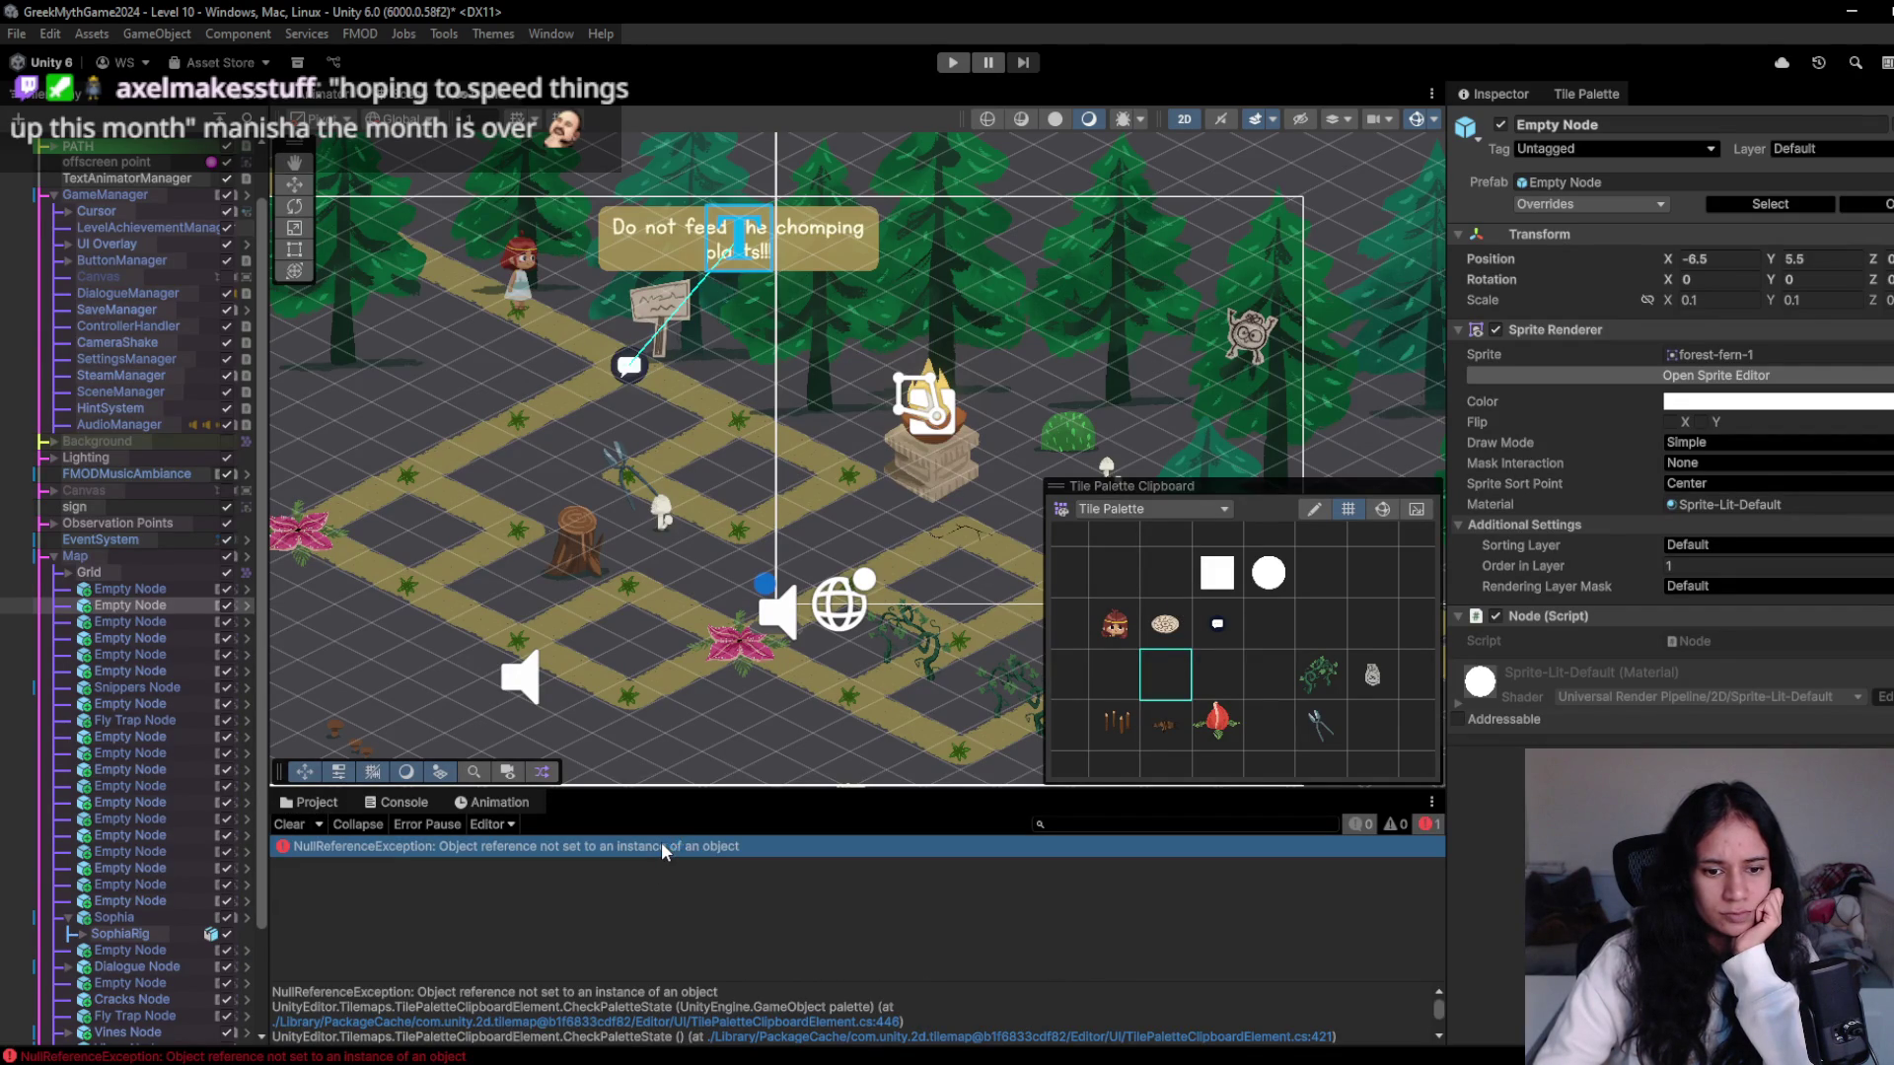
double_click(664, 849)
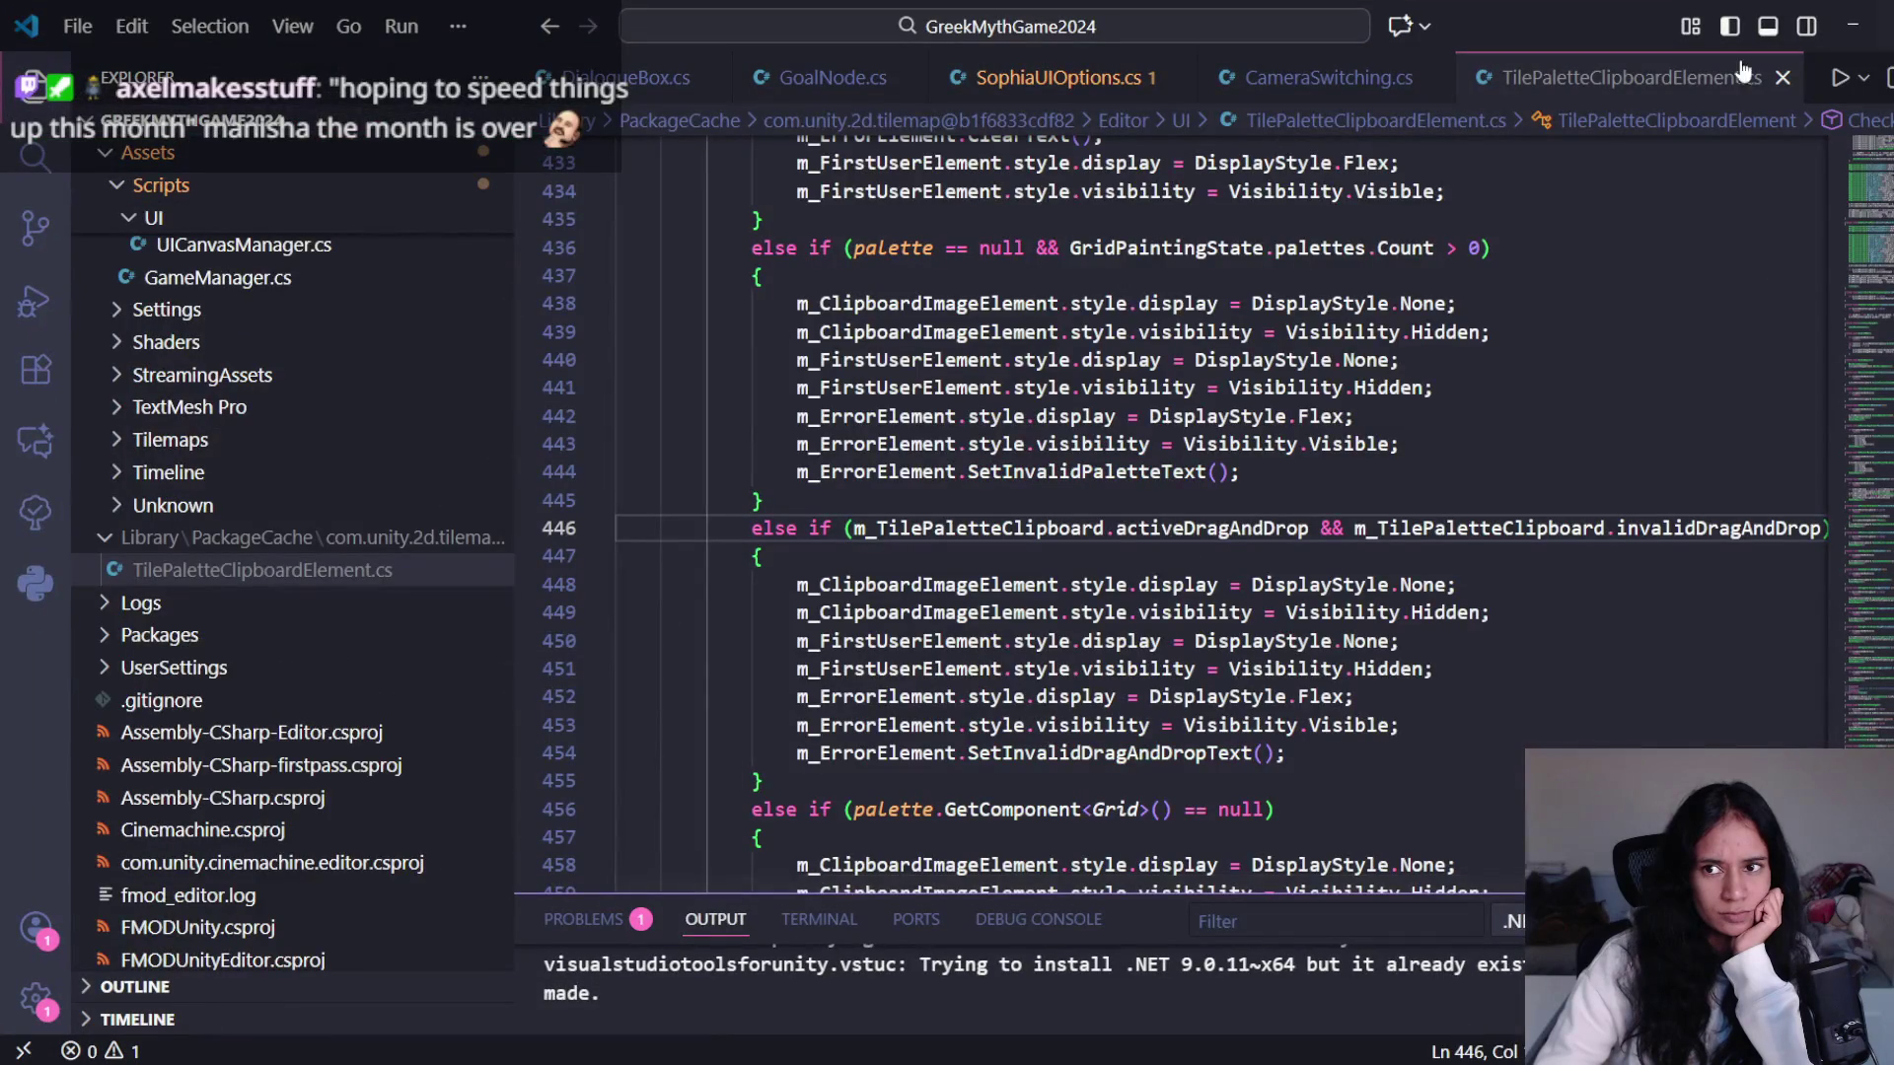
key("ctrl+w")
left_click(1853, 26)
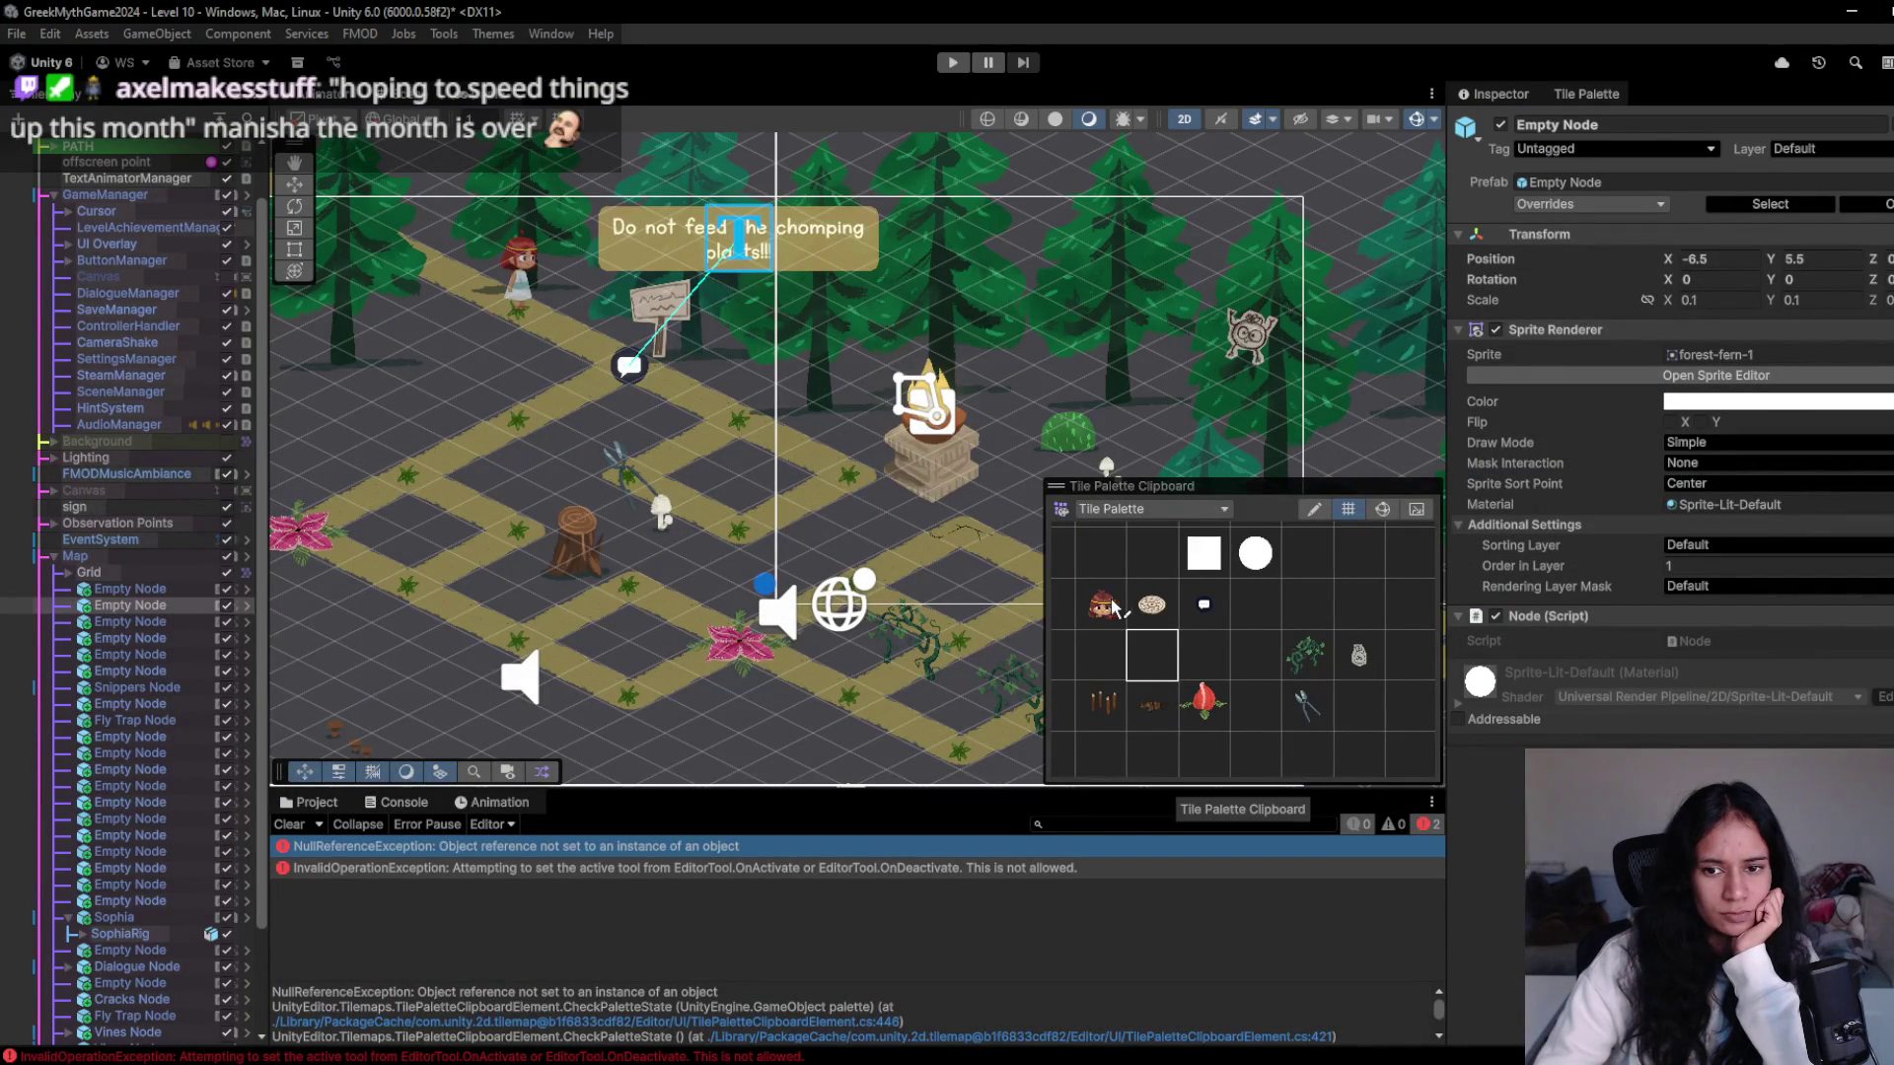
- Select the empty and dot palette tiles, then collapse Map in the Hierarchy from Grid
left_click(1203, 656)
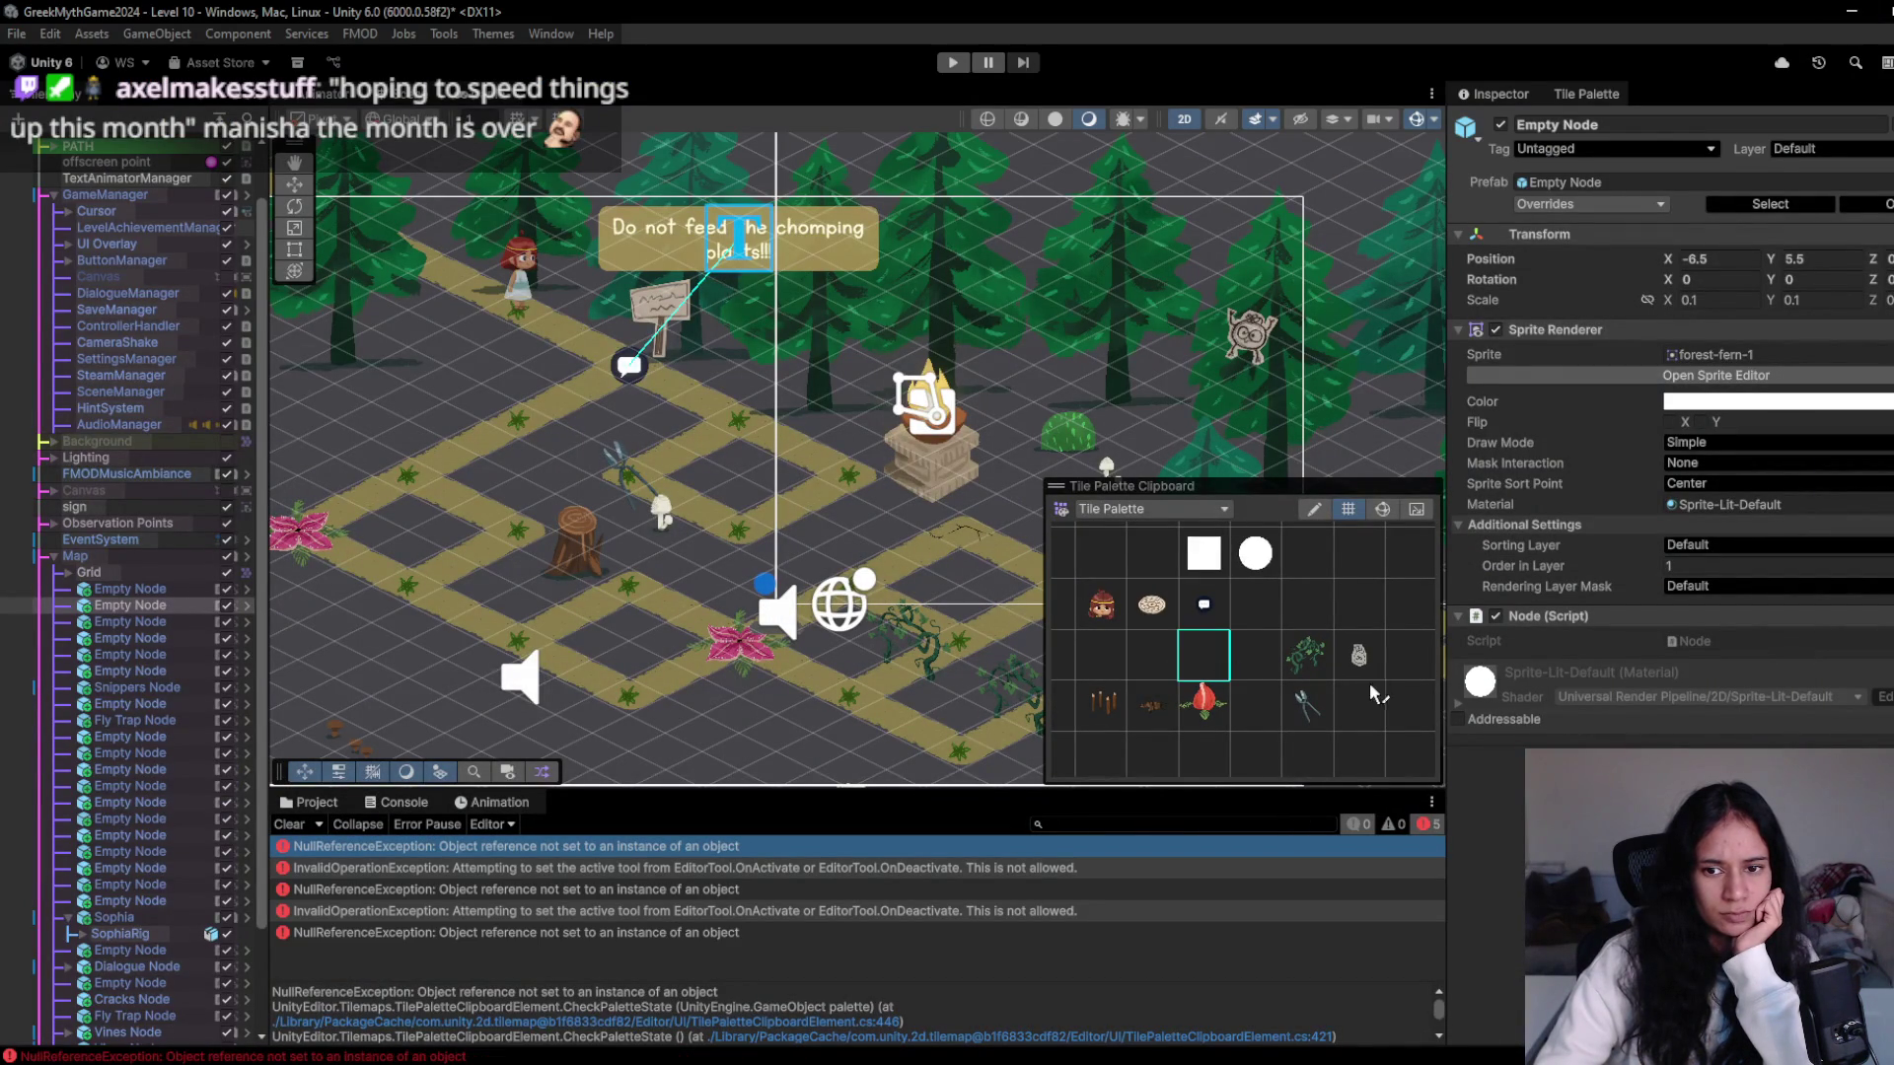
left_click(1205, 622)
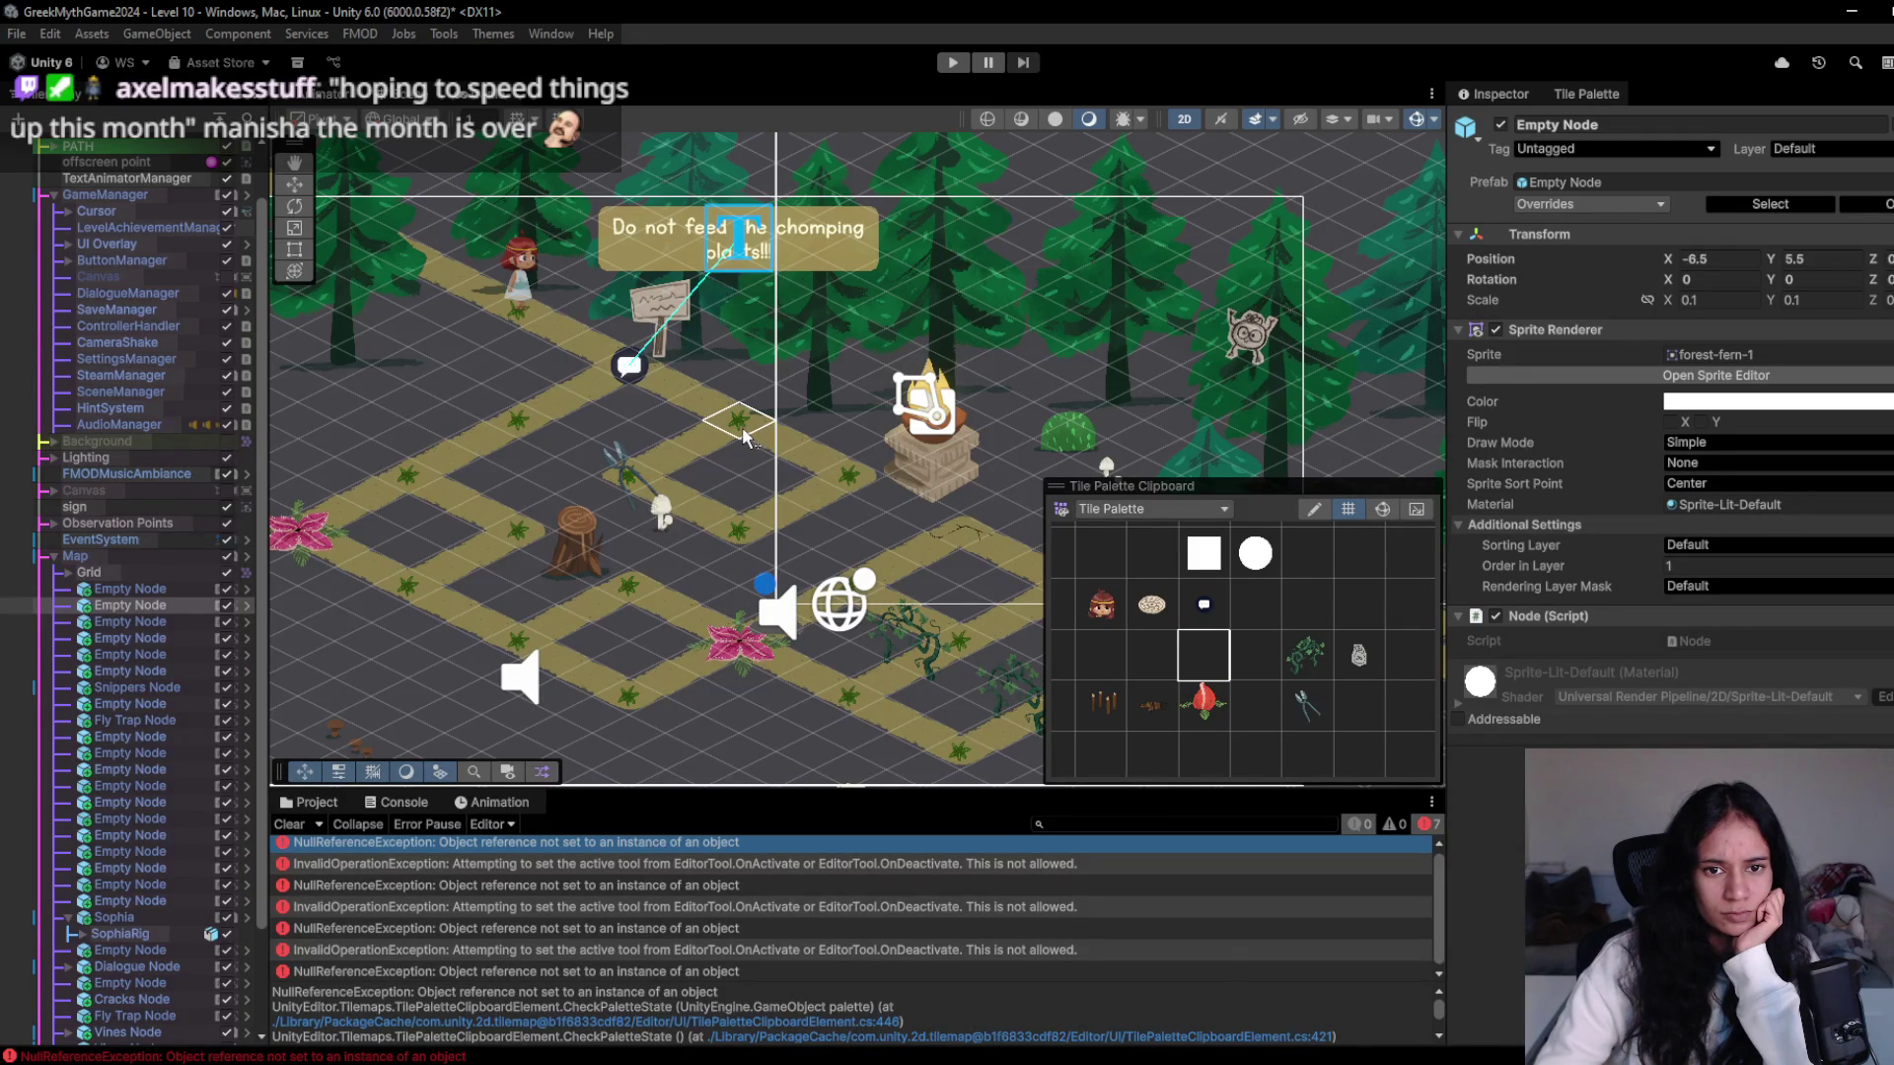
left_click(136, 571)
key("Left")
key("Left")
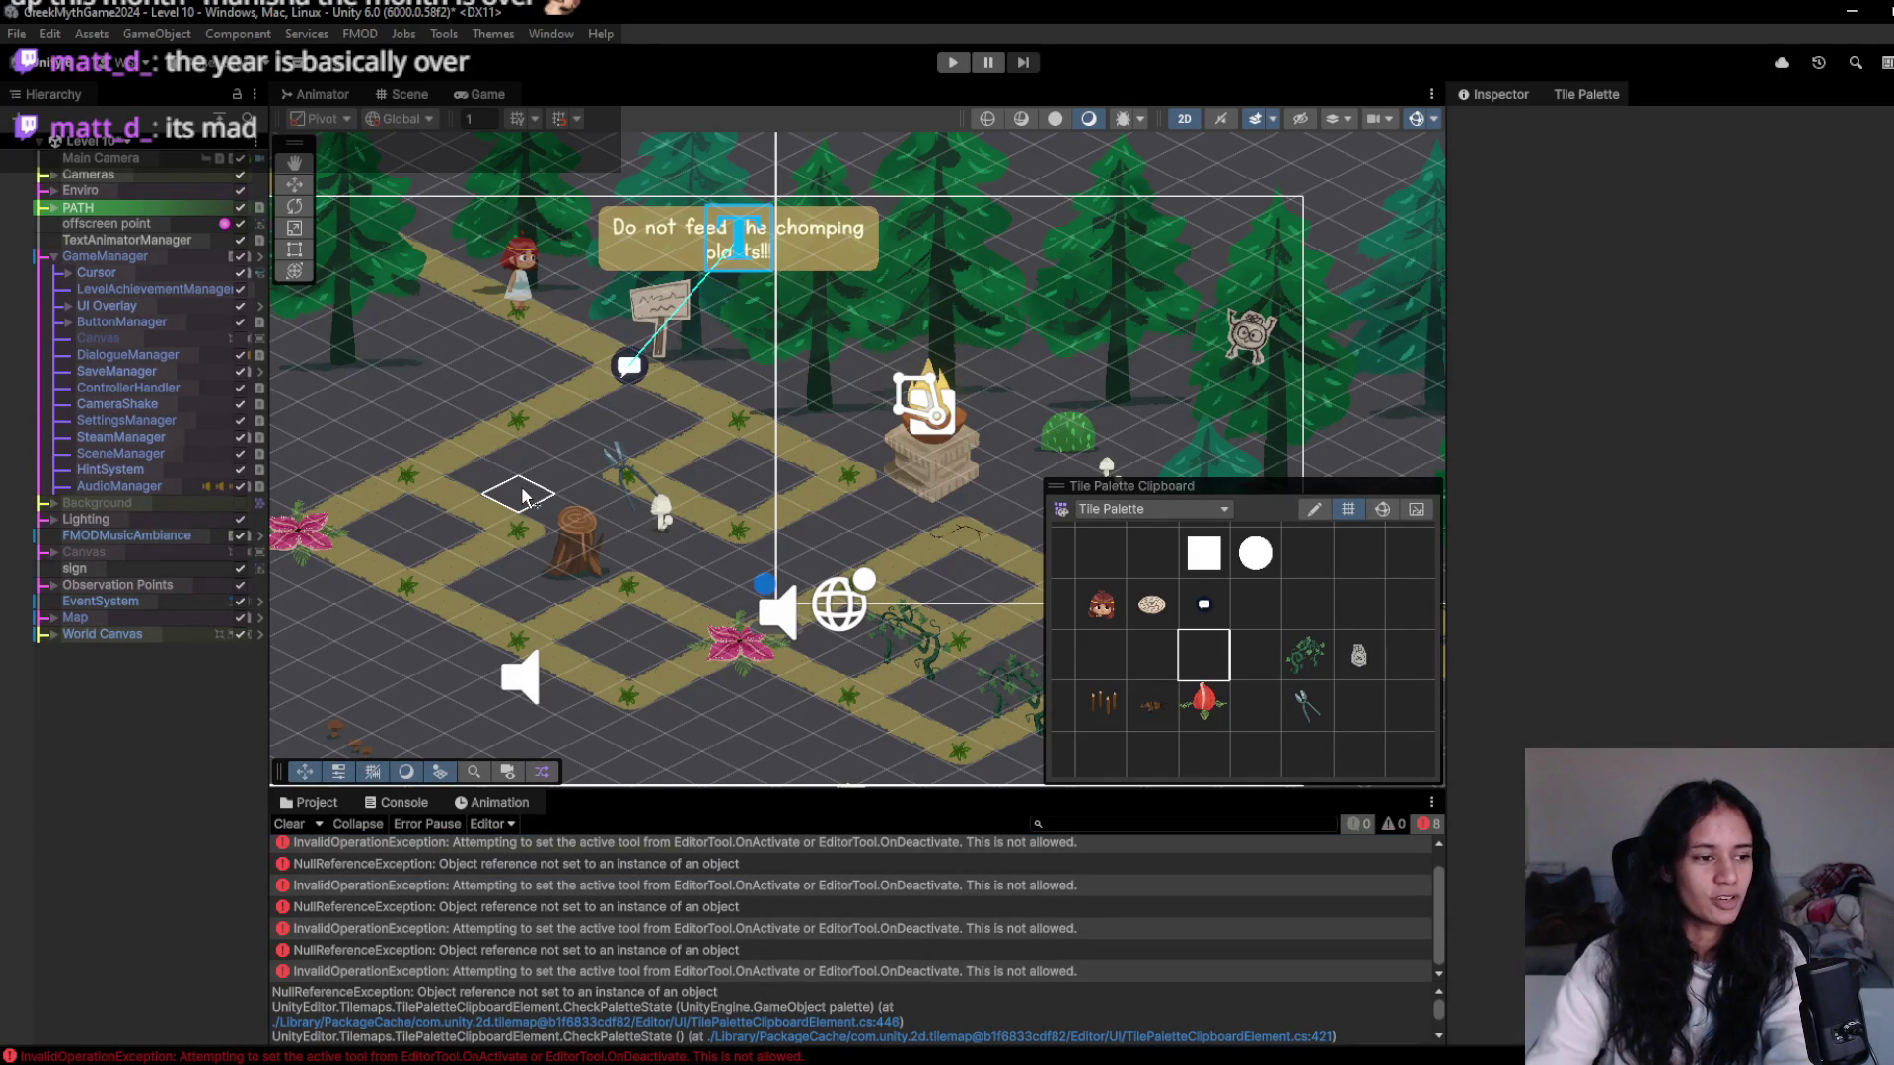
- Load Level 7 with Don't Save, reopen Level 10, zoom out, and enter Play mode
left_click(288, 825)
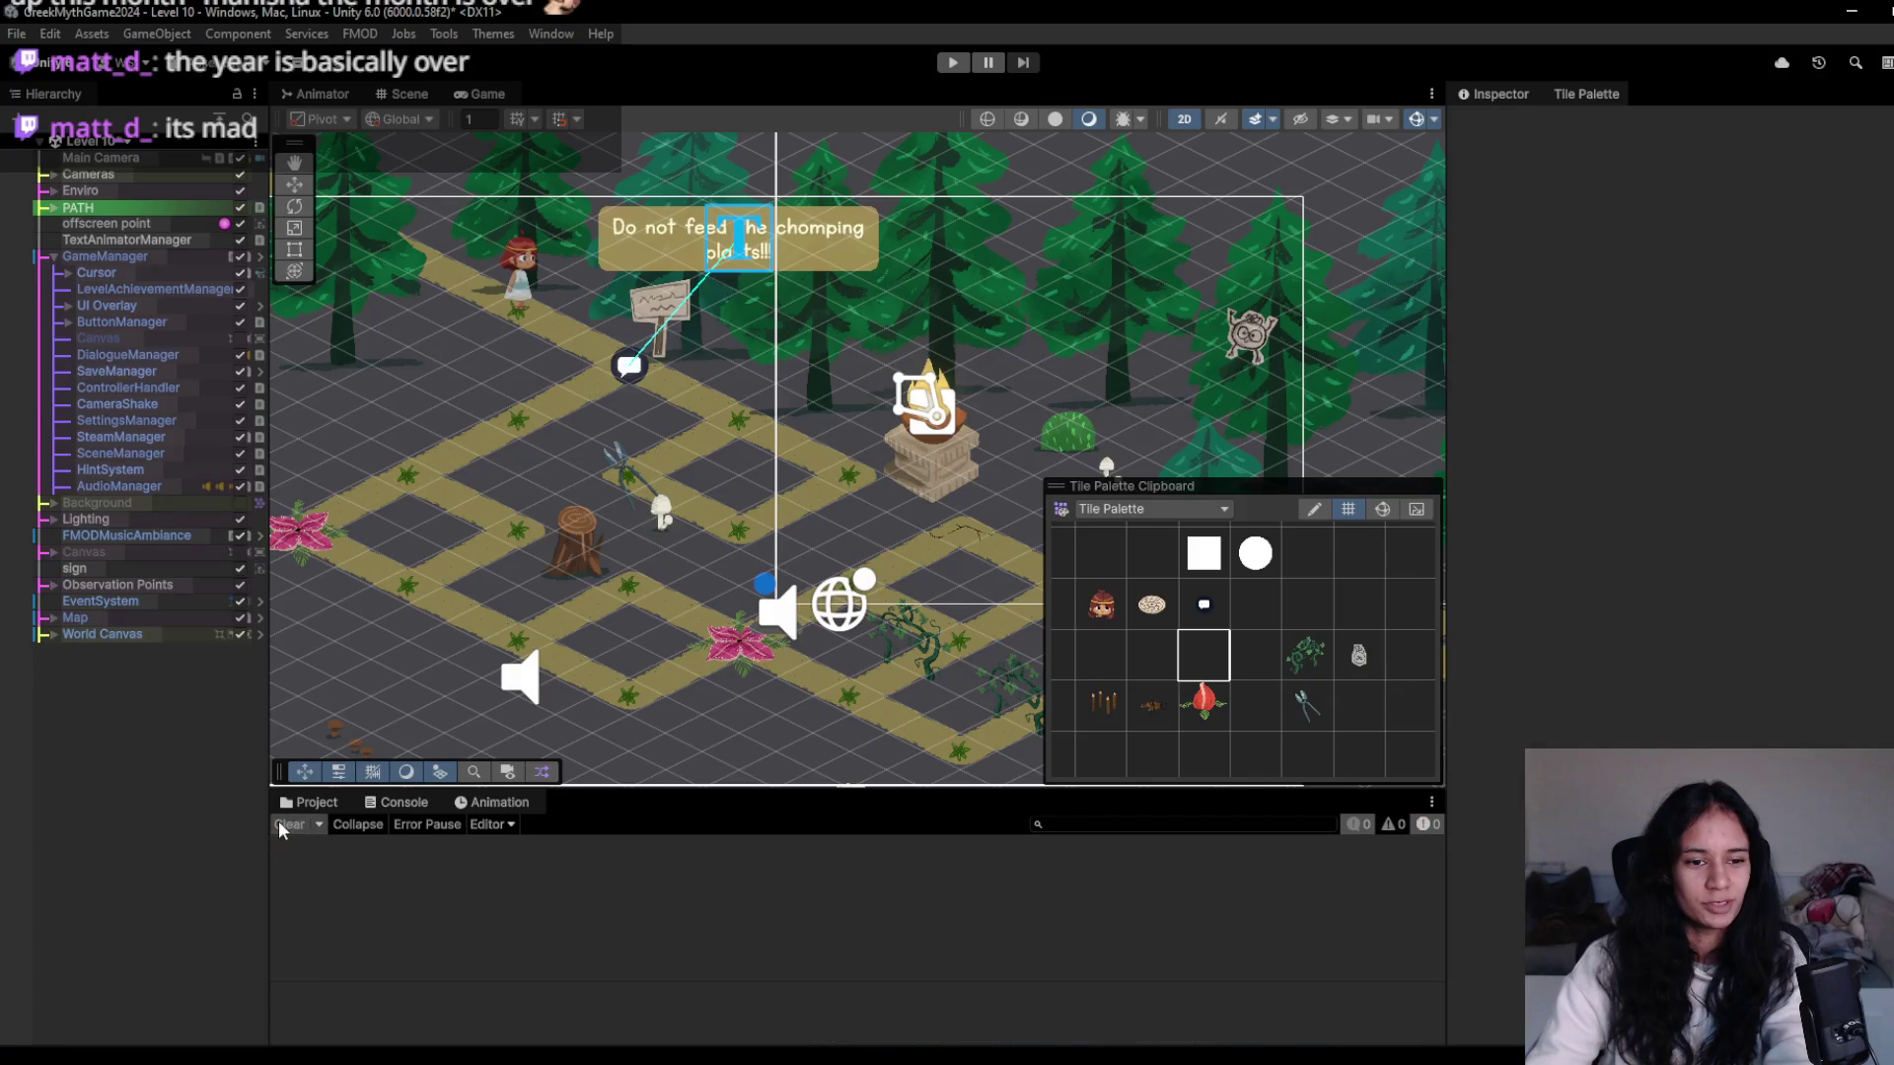
left_click(120, 148)
left_click(116, 365)
left_click(949, 590)
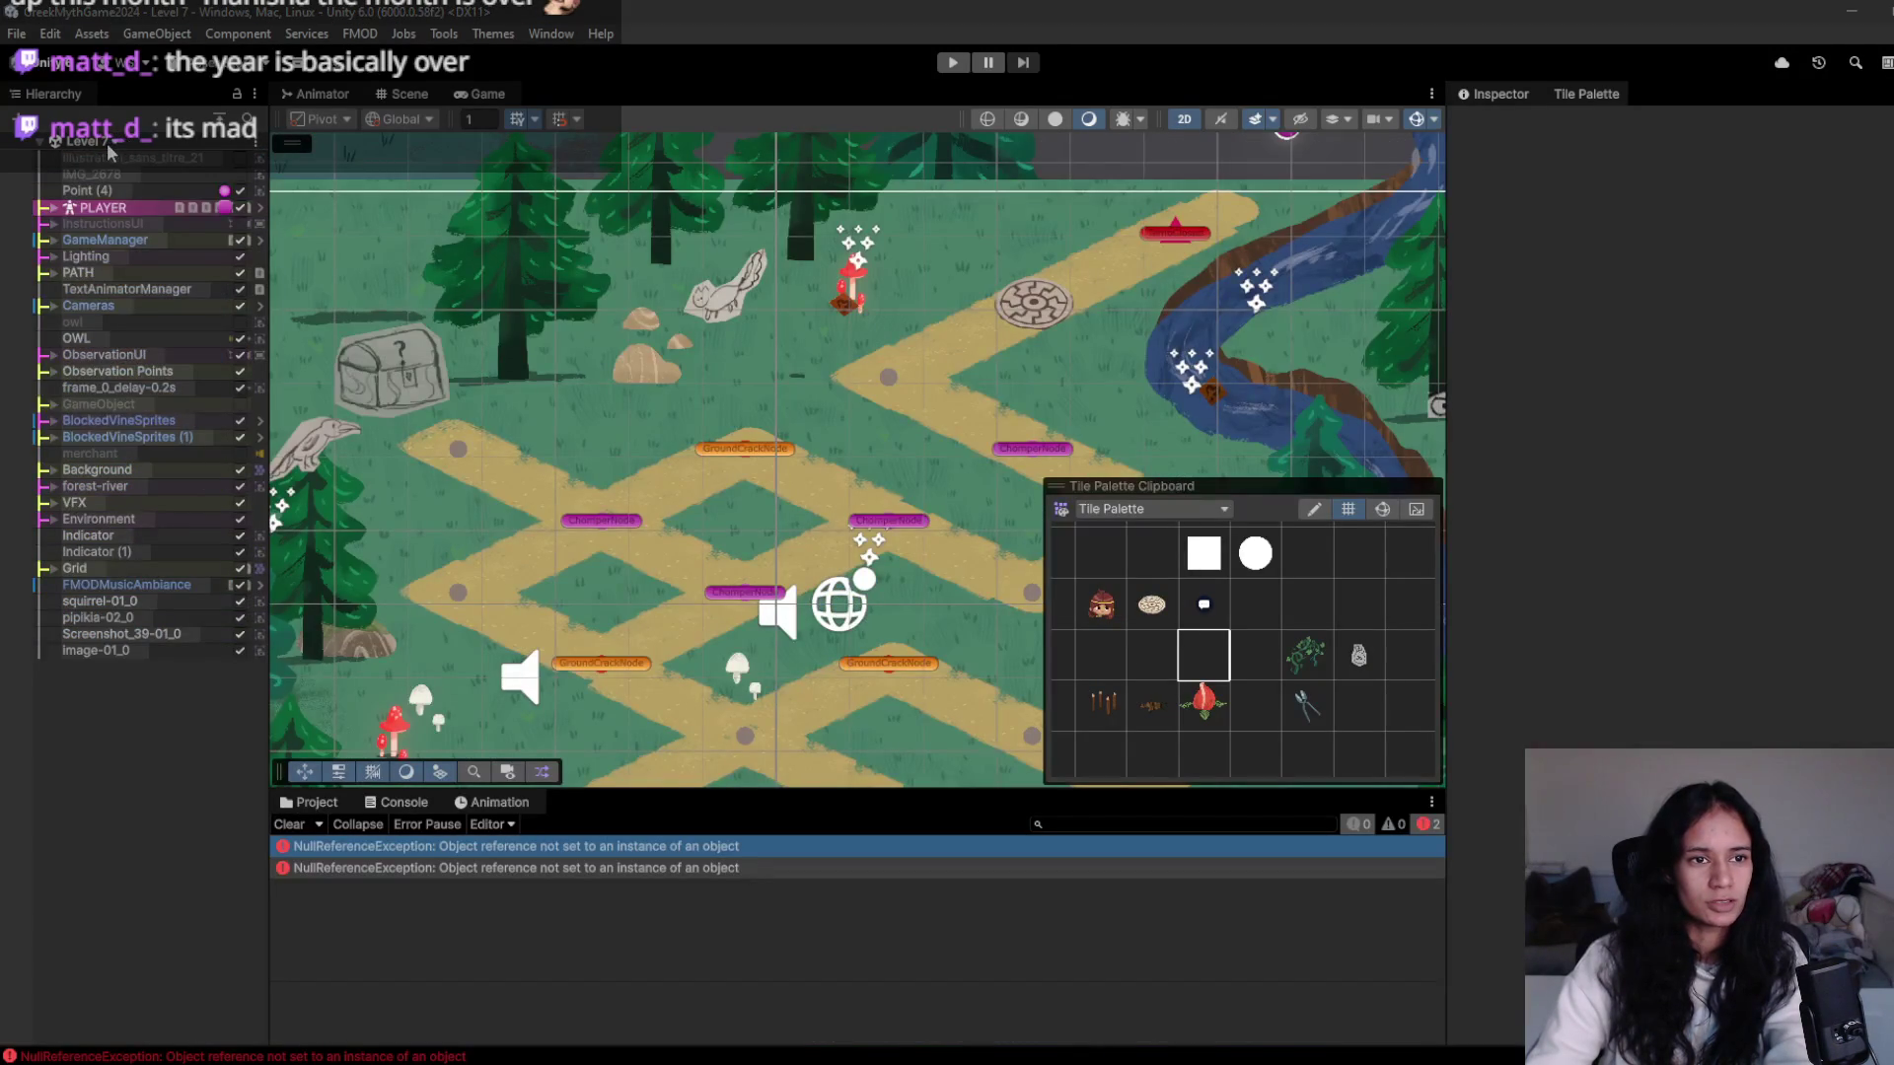
left_click(81, 433)
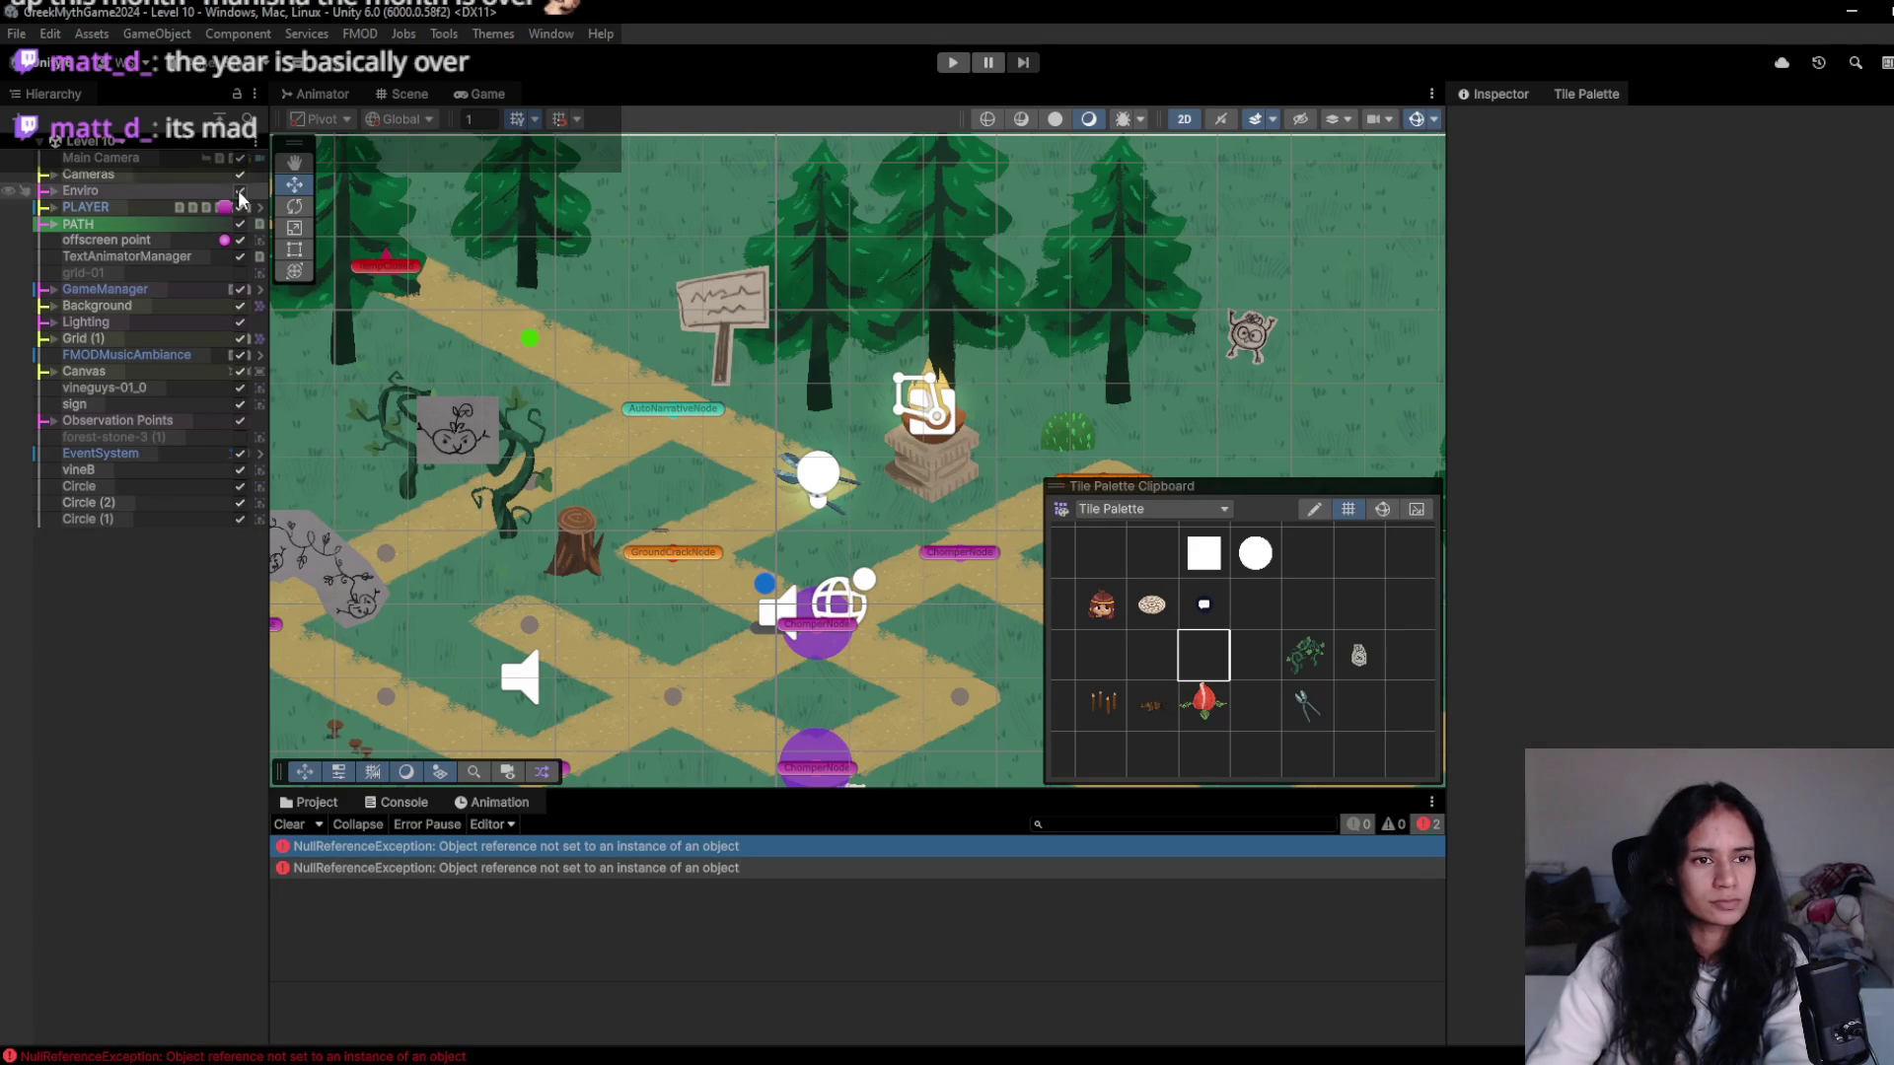
scroll(609, 446, "down", 2)
scroll(611, 440, "down", 2)
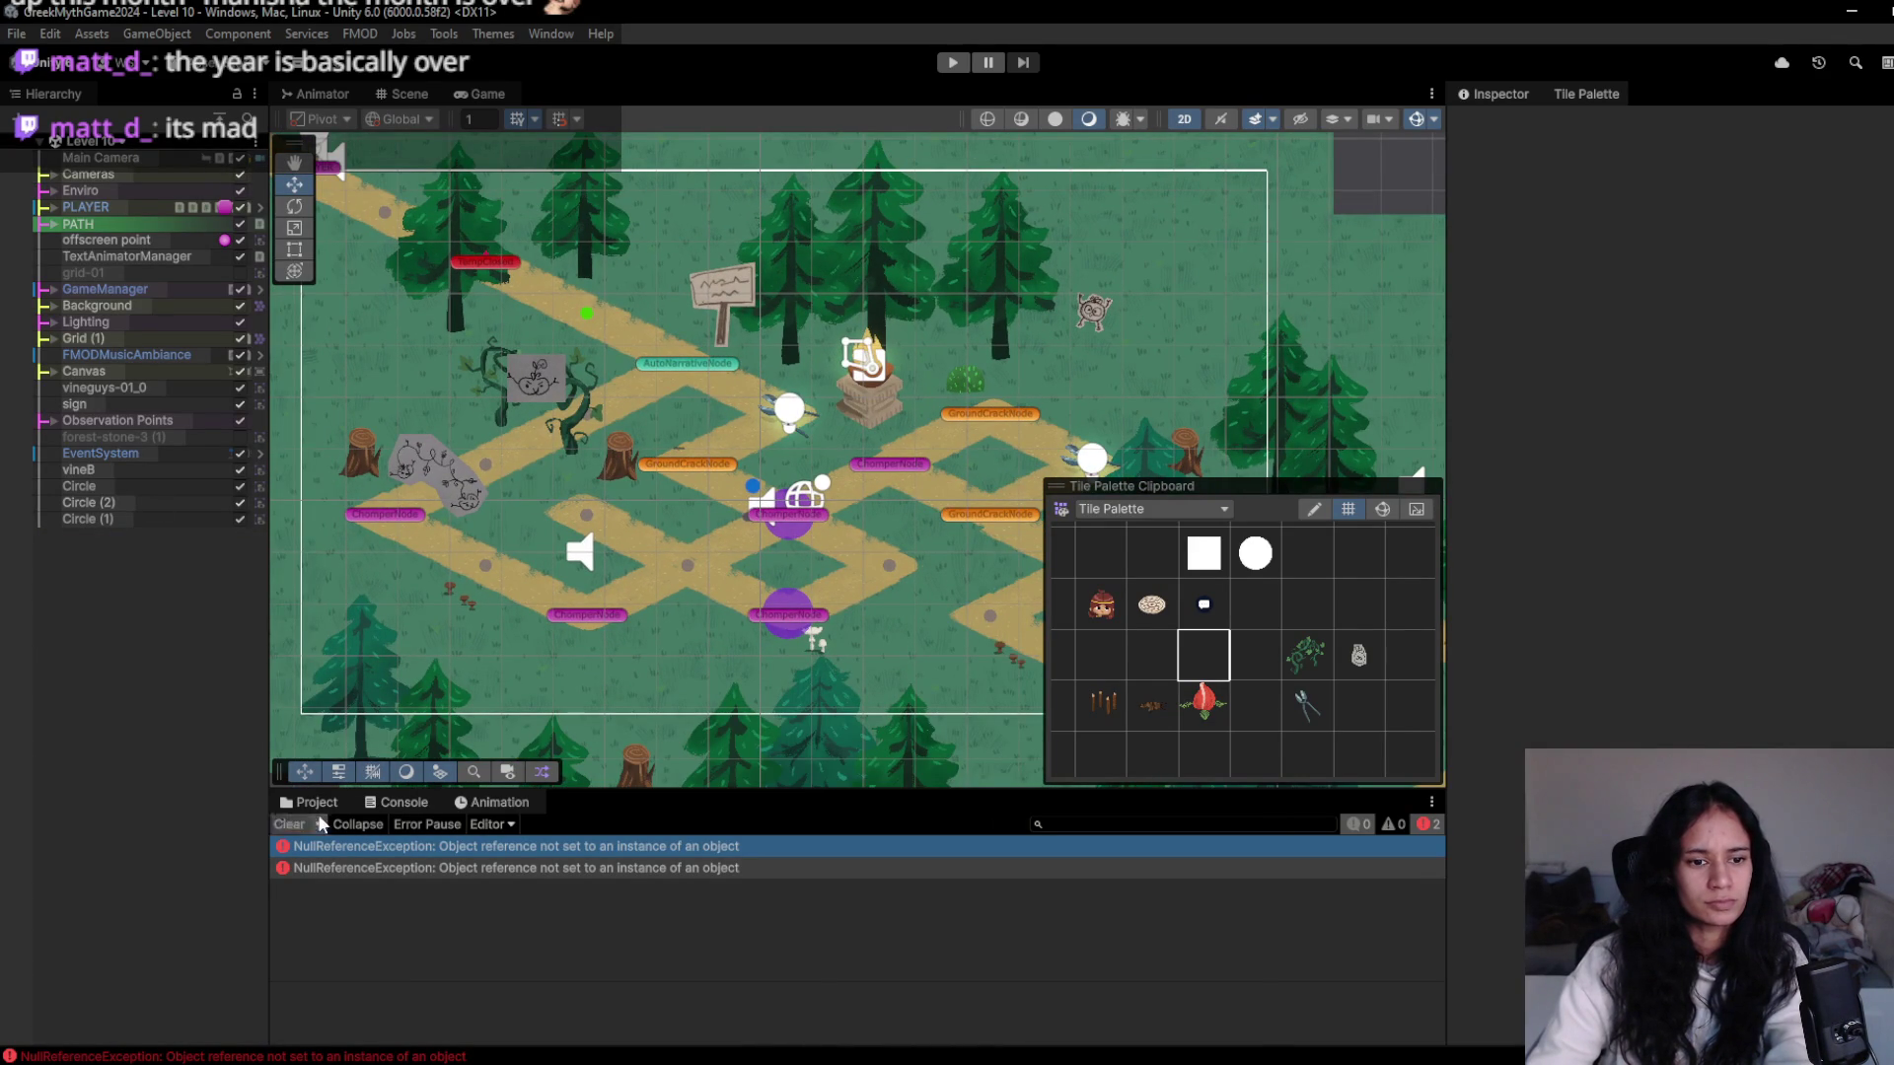
left_click(953, 63)
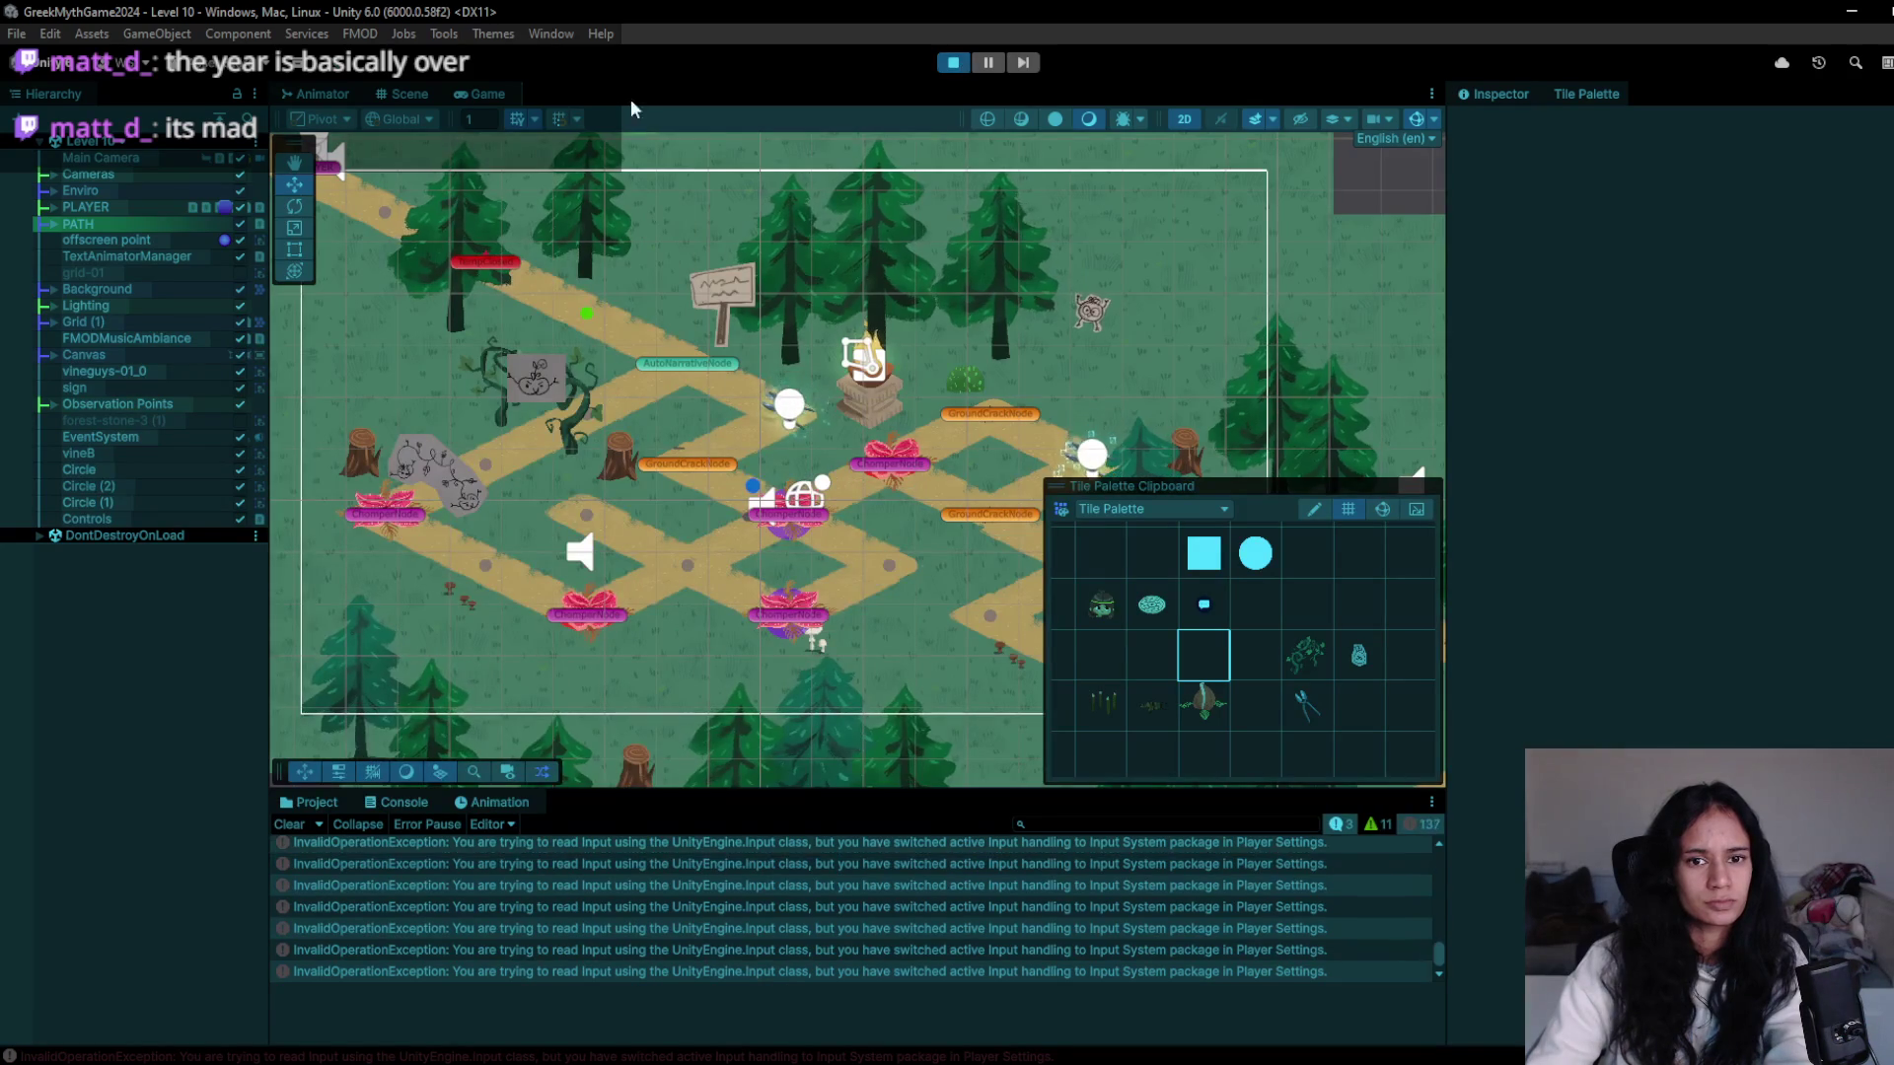
- Watch Level 10 in the Game view, exit Play mode, and return to the Game tab
left_click(477, 92)
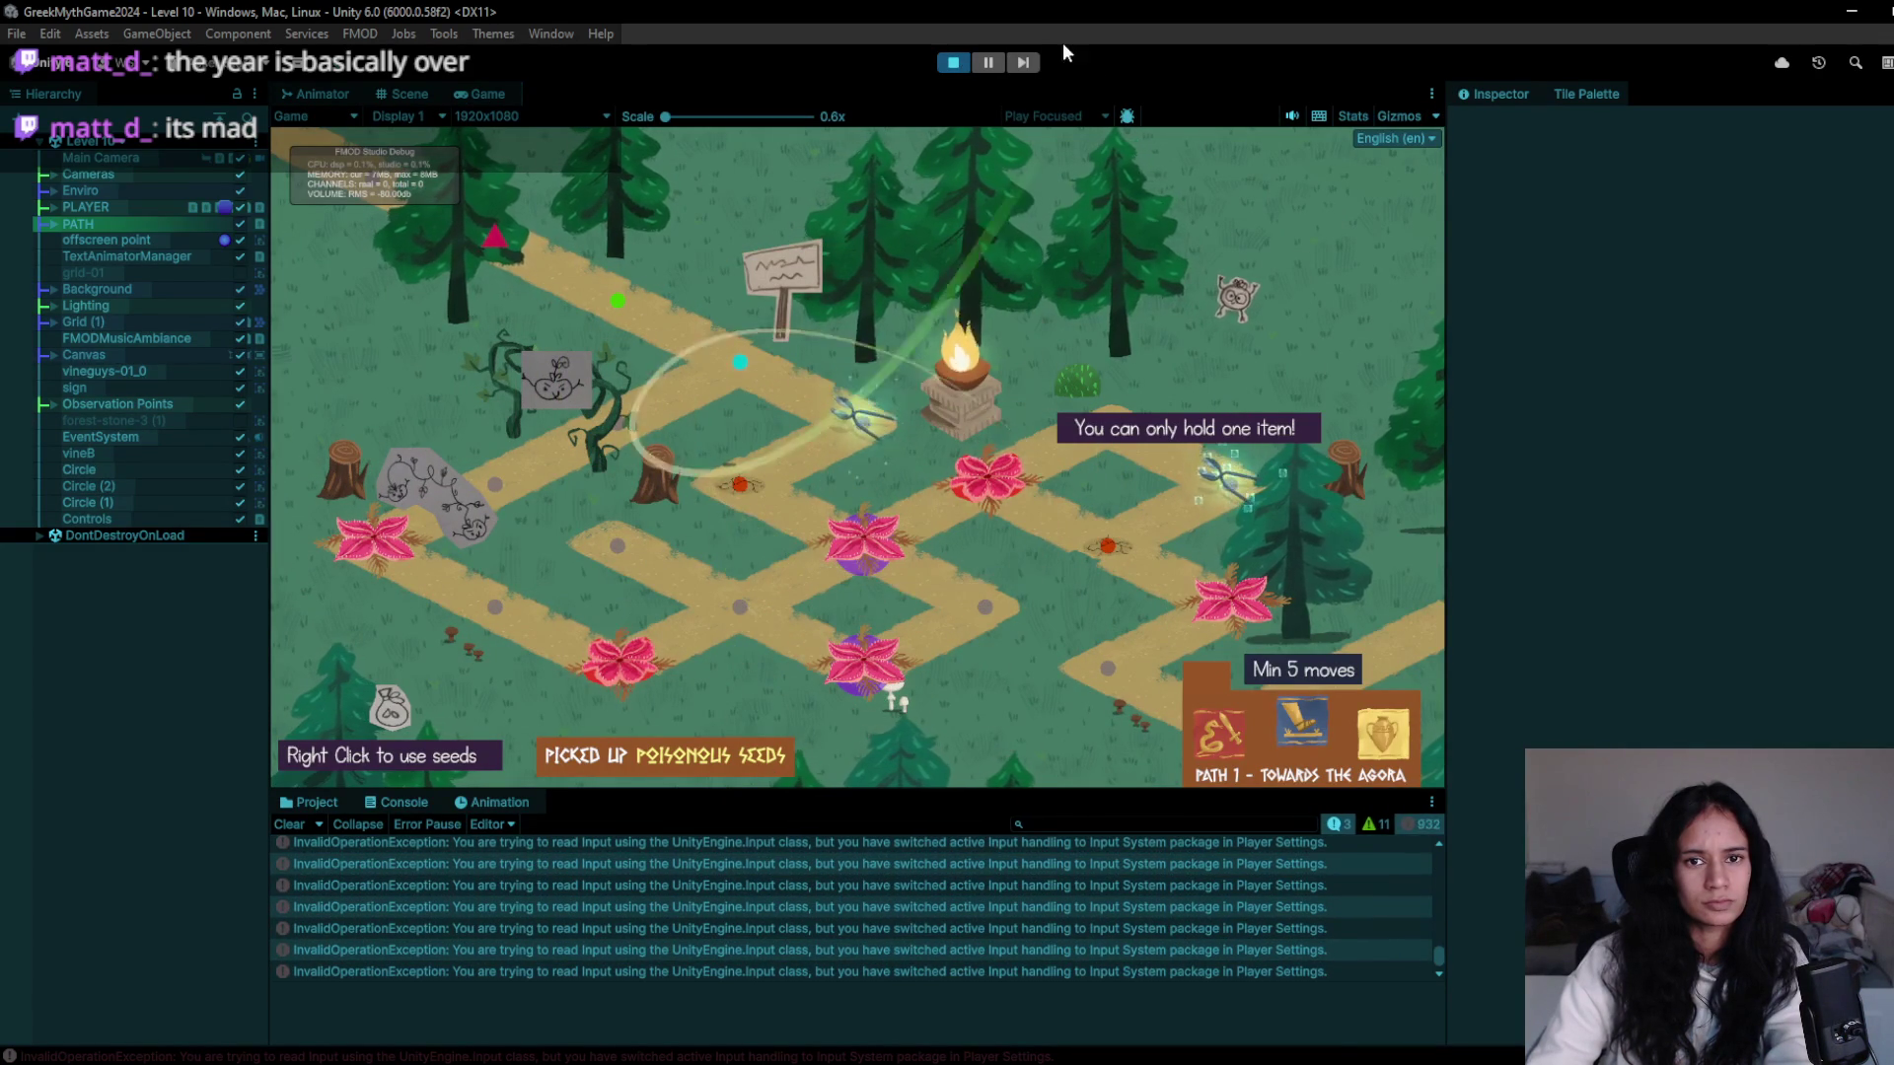
left_click(954, 62)
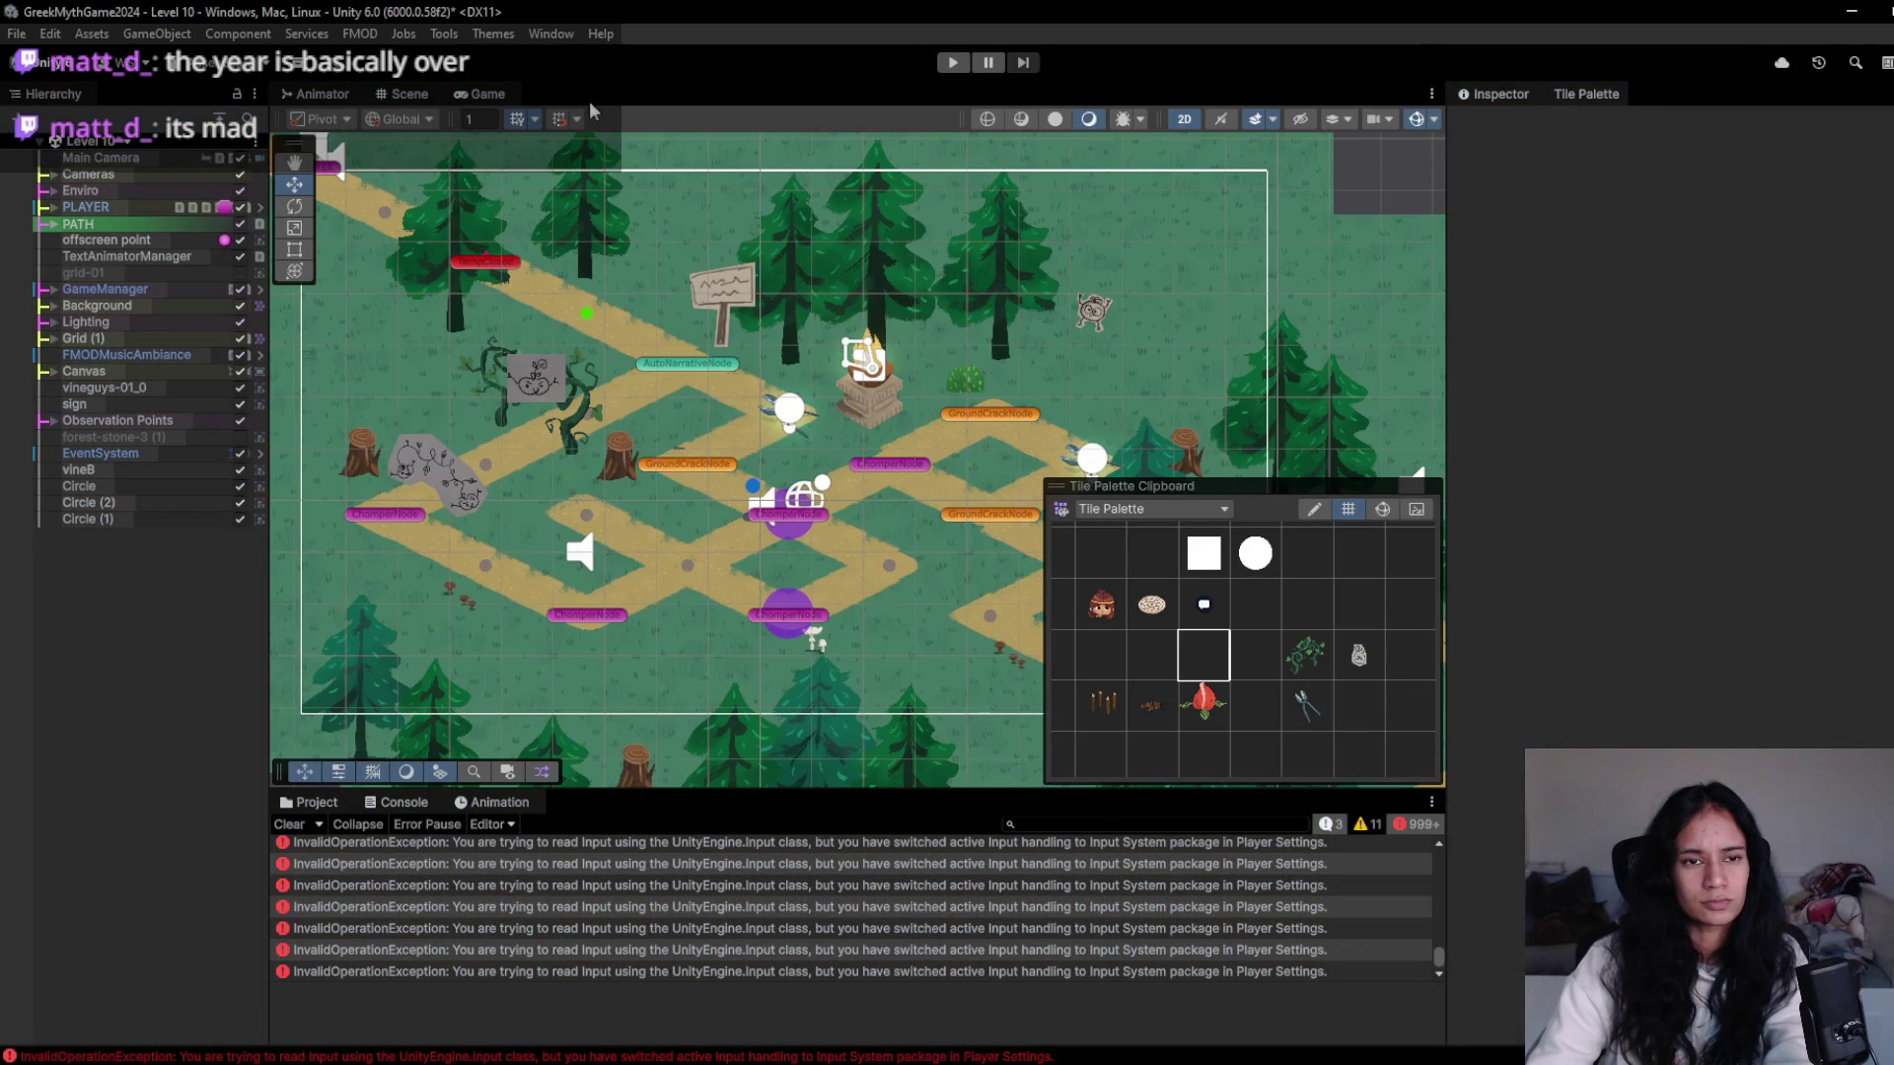
left_click(464, 97)
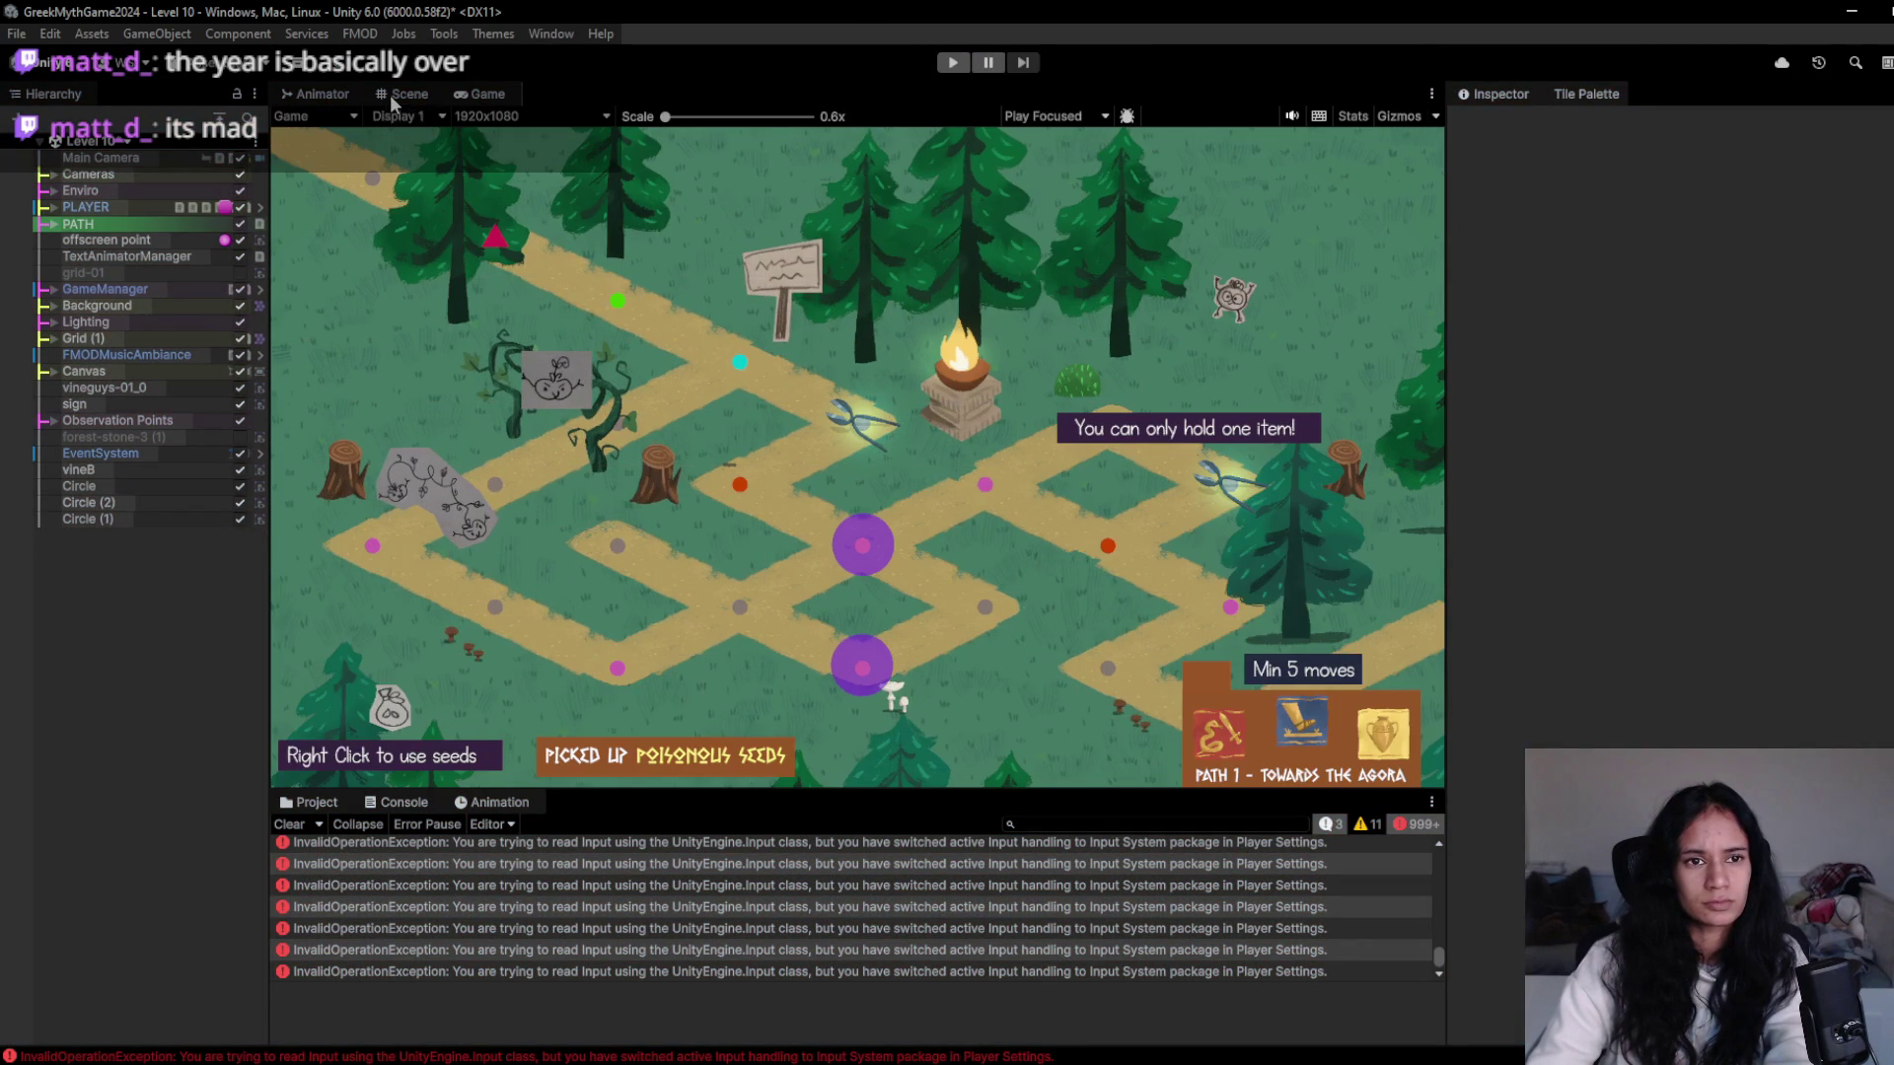
- Open Level 10 from Assets/A_Scenes/Forest, saving the current scene's changes
left_click(403, 96)
left_click(99, 146)
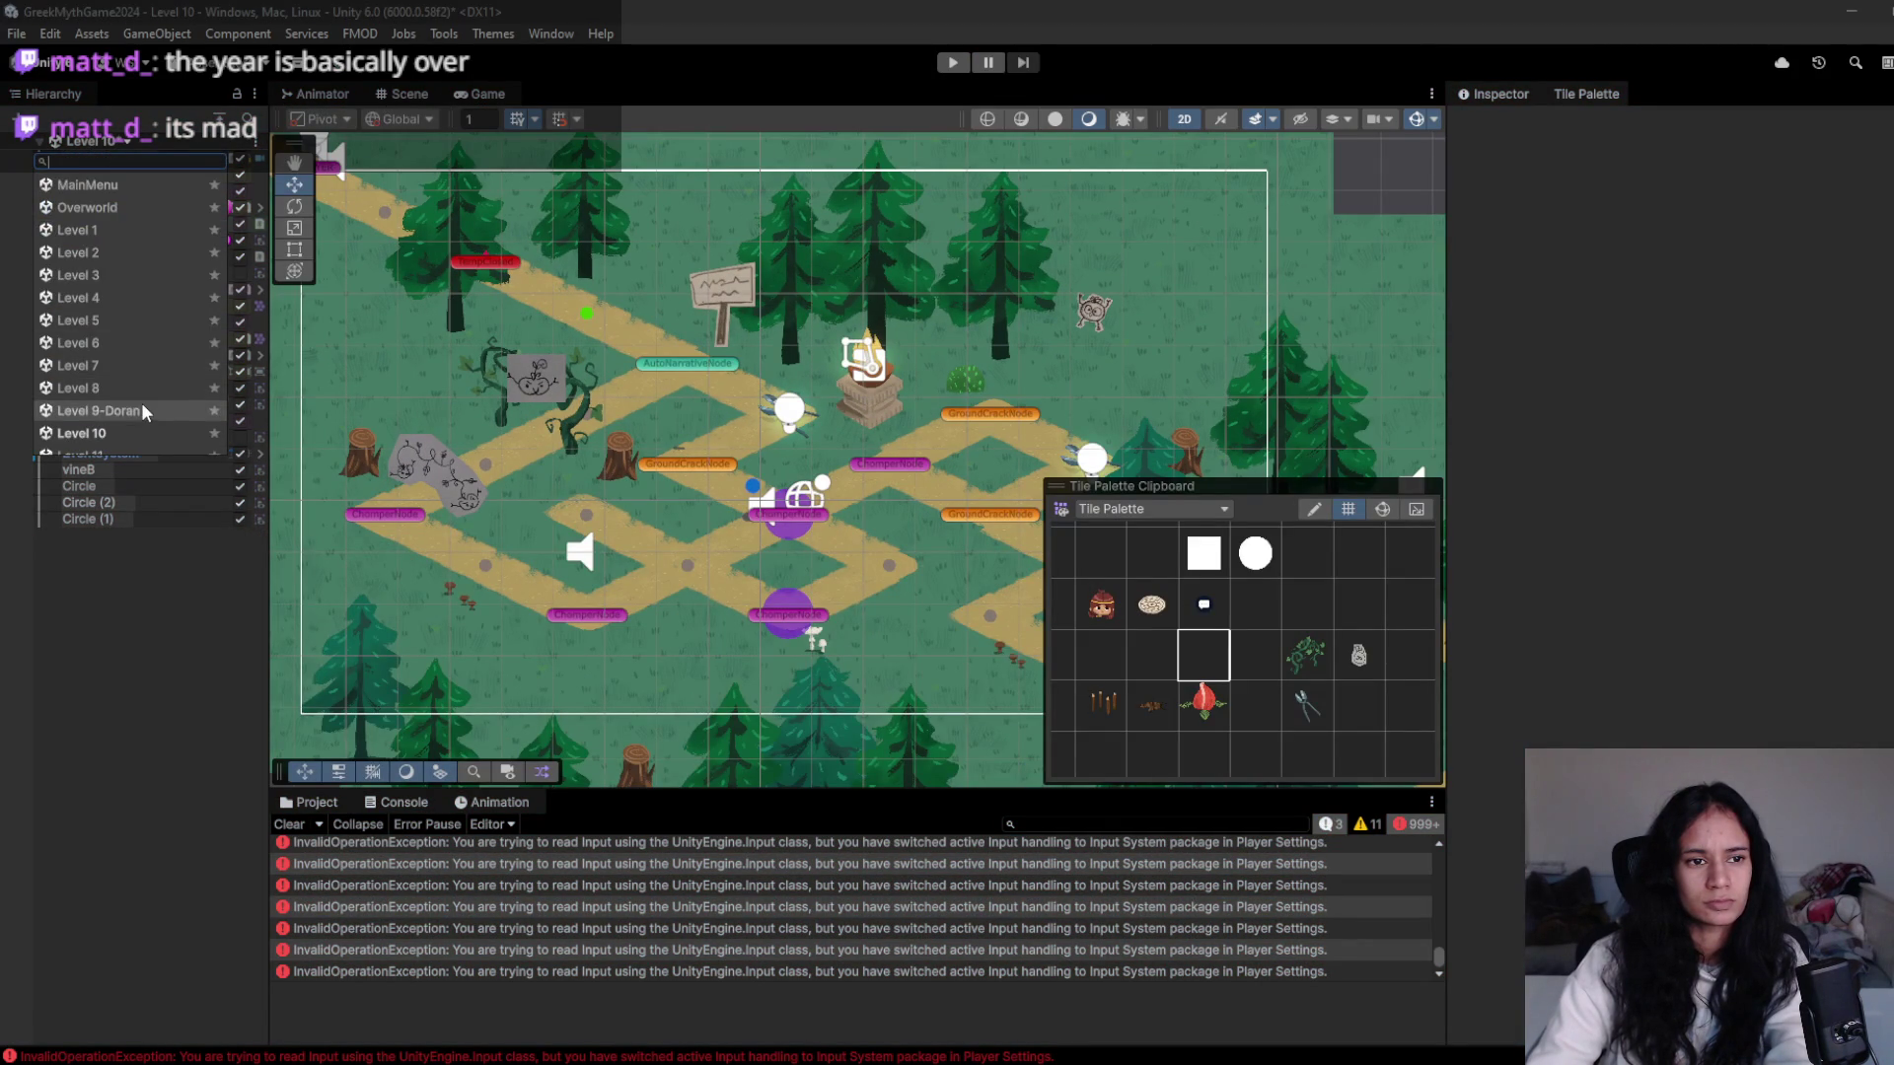
scroll(145, 402, "down", 3)
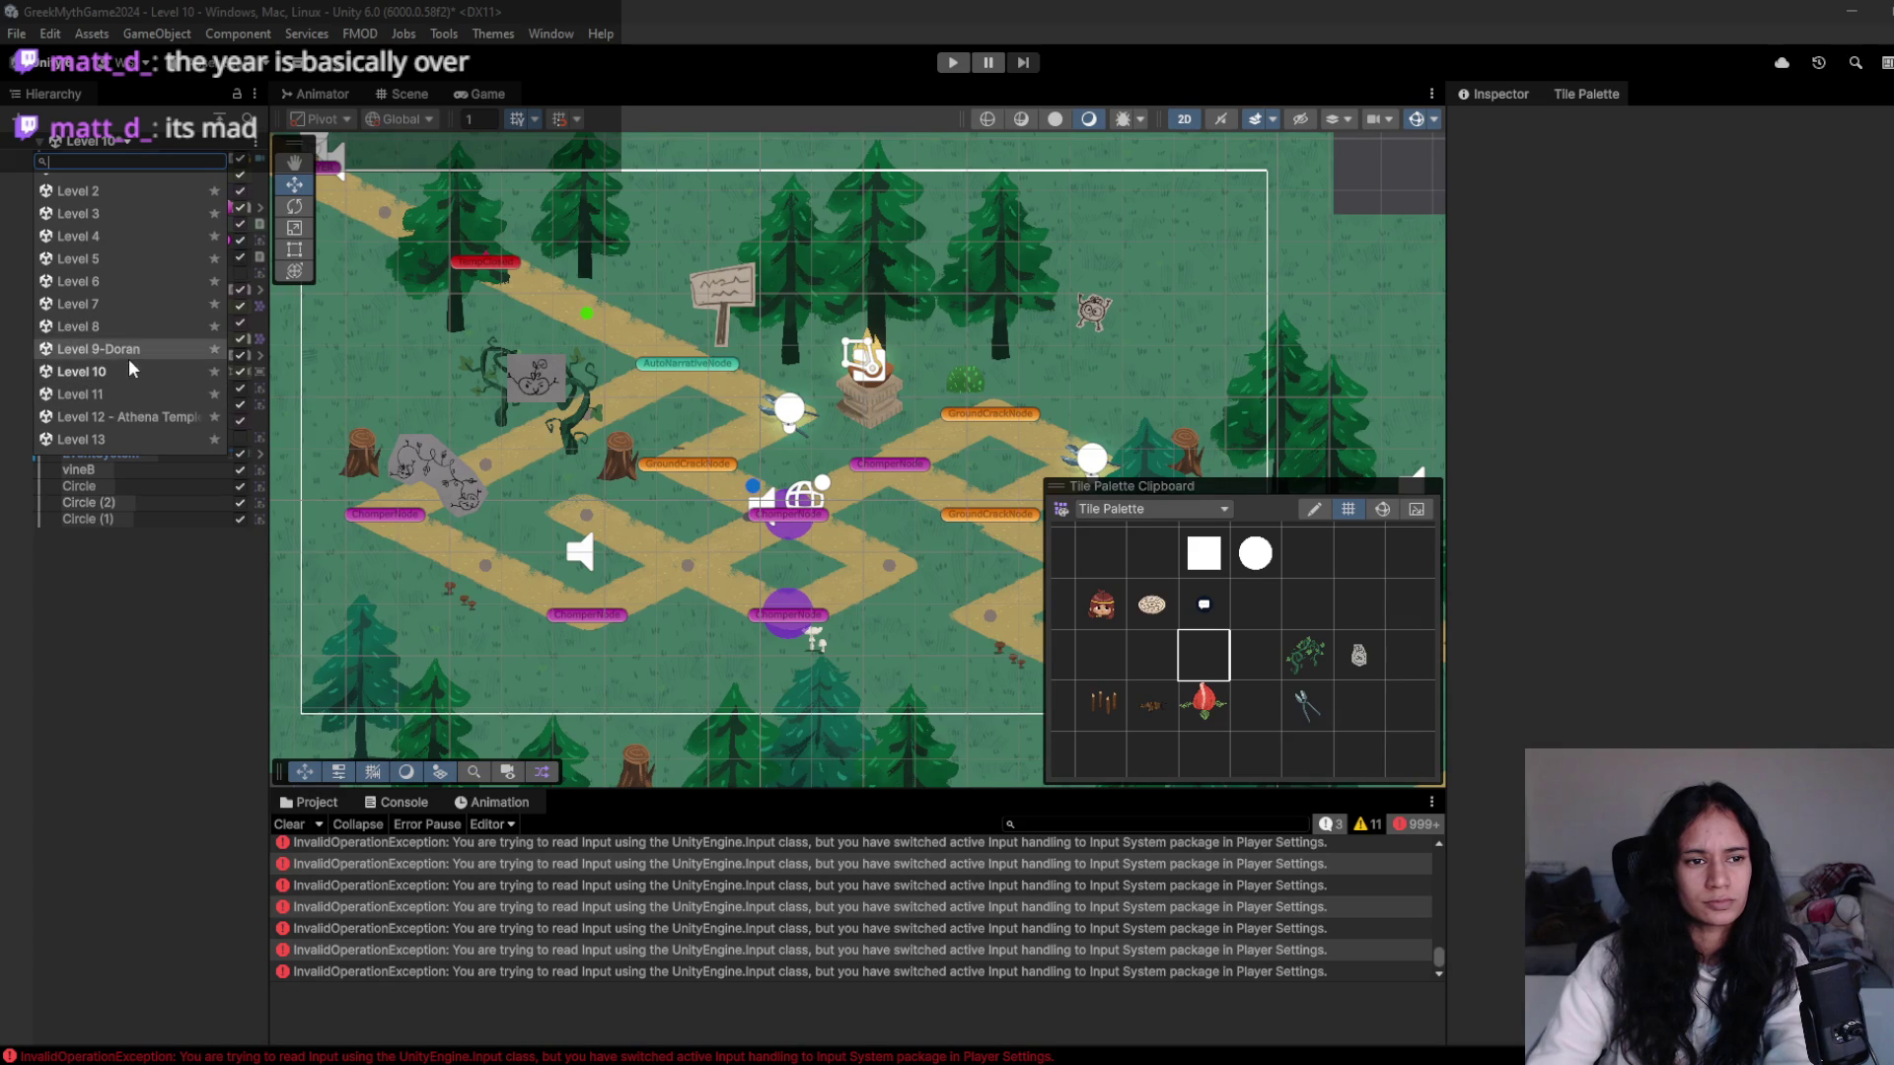
left_click(333, 807)
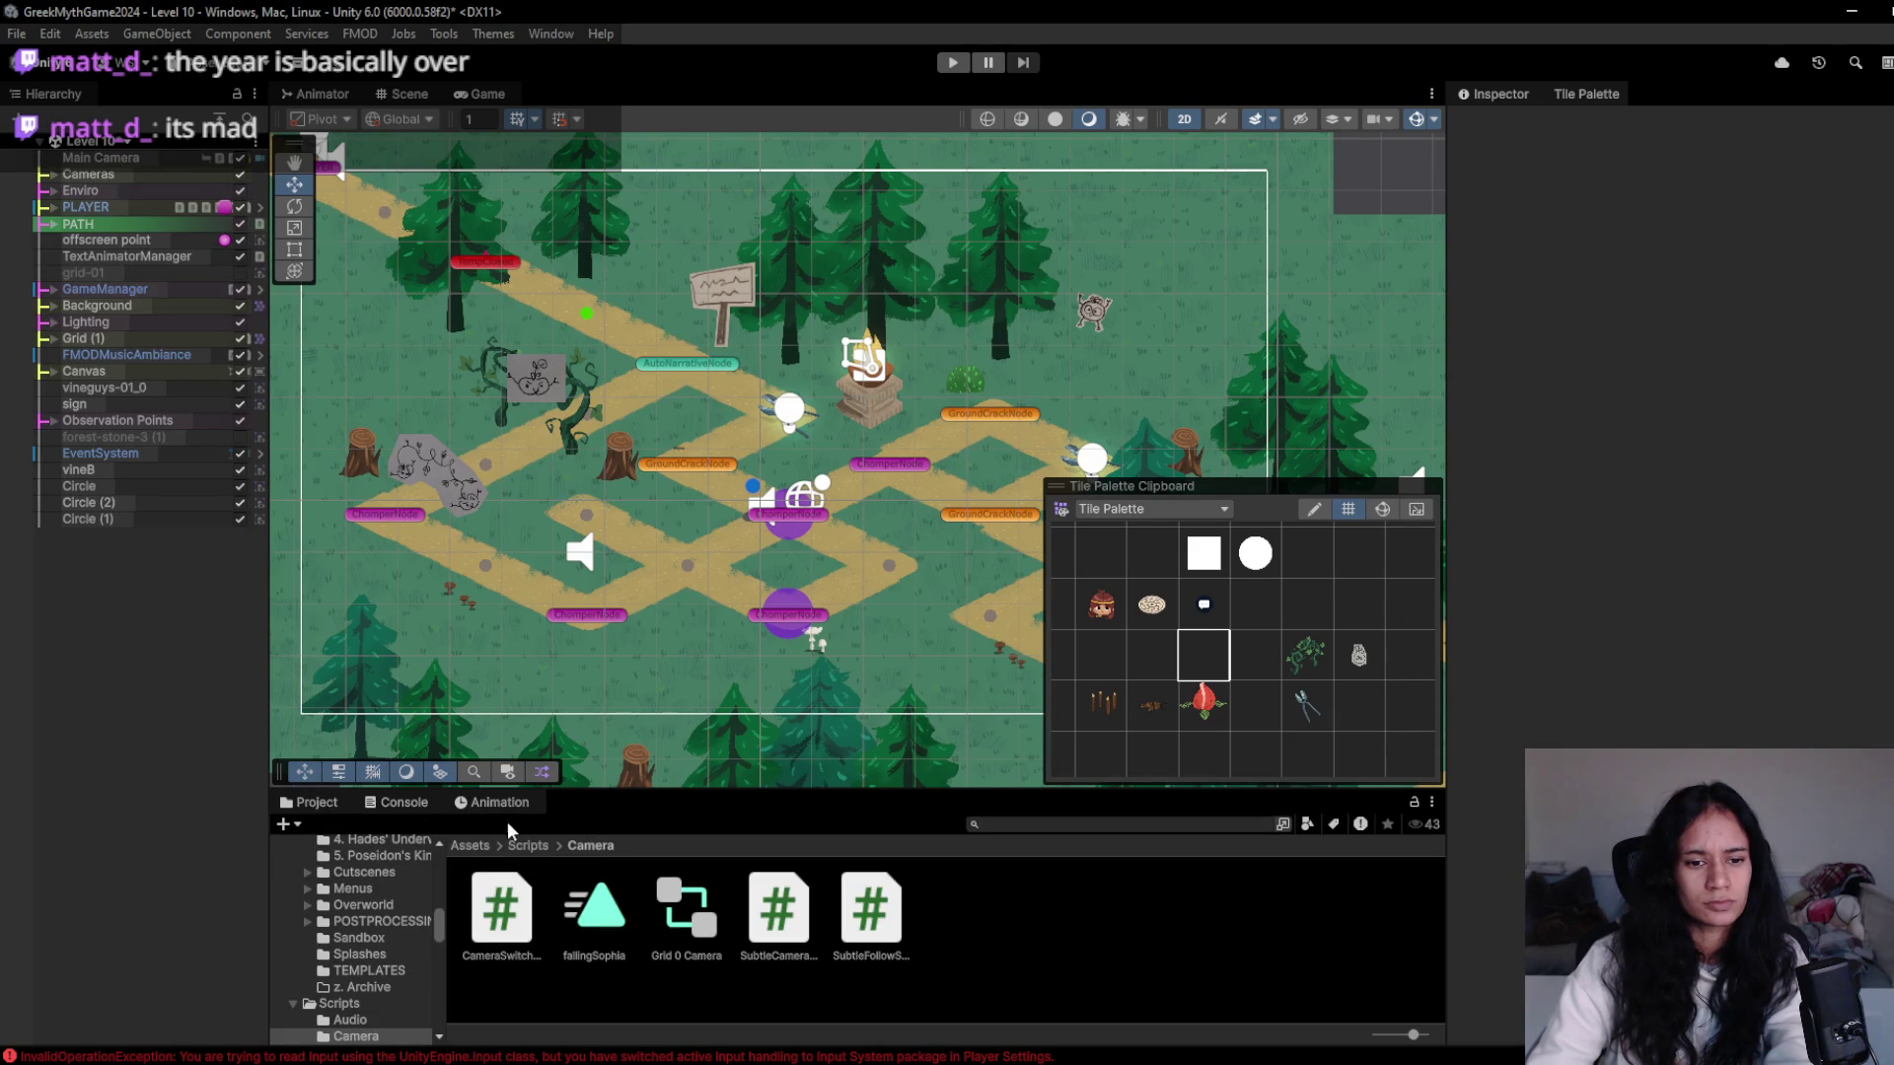
left_click(470, 846)
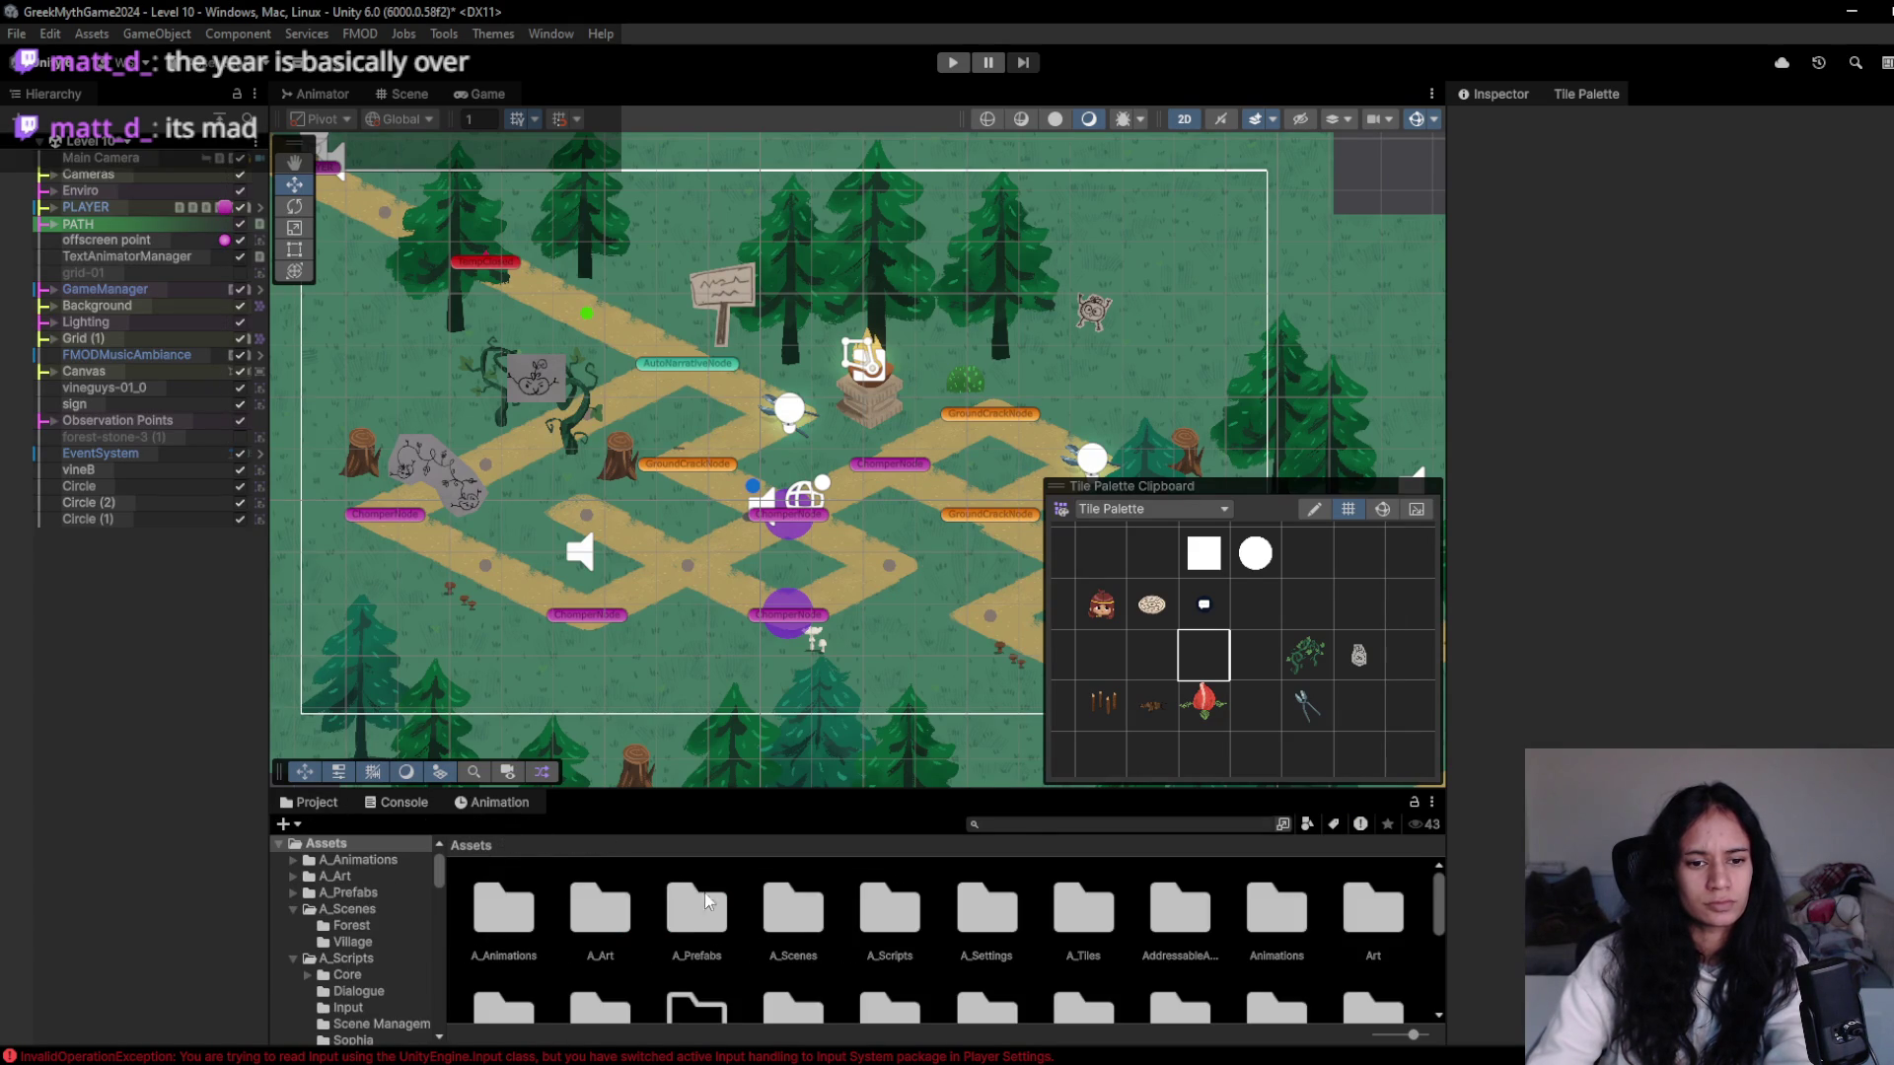
double_click(801, 929)
double_click(503, 912)
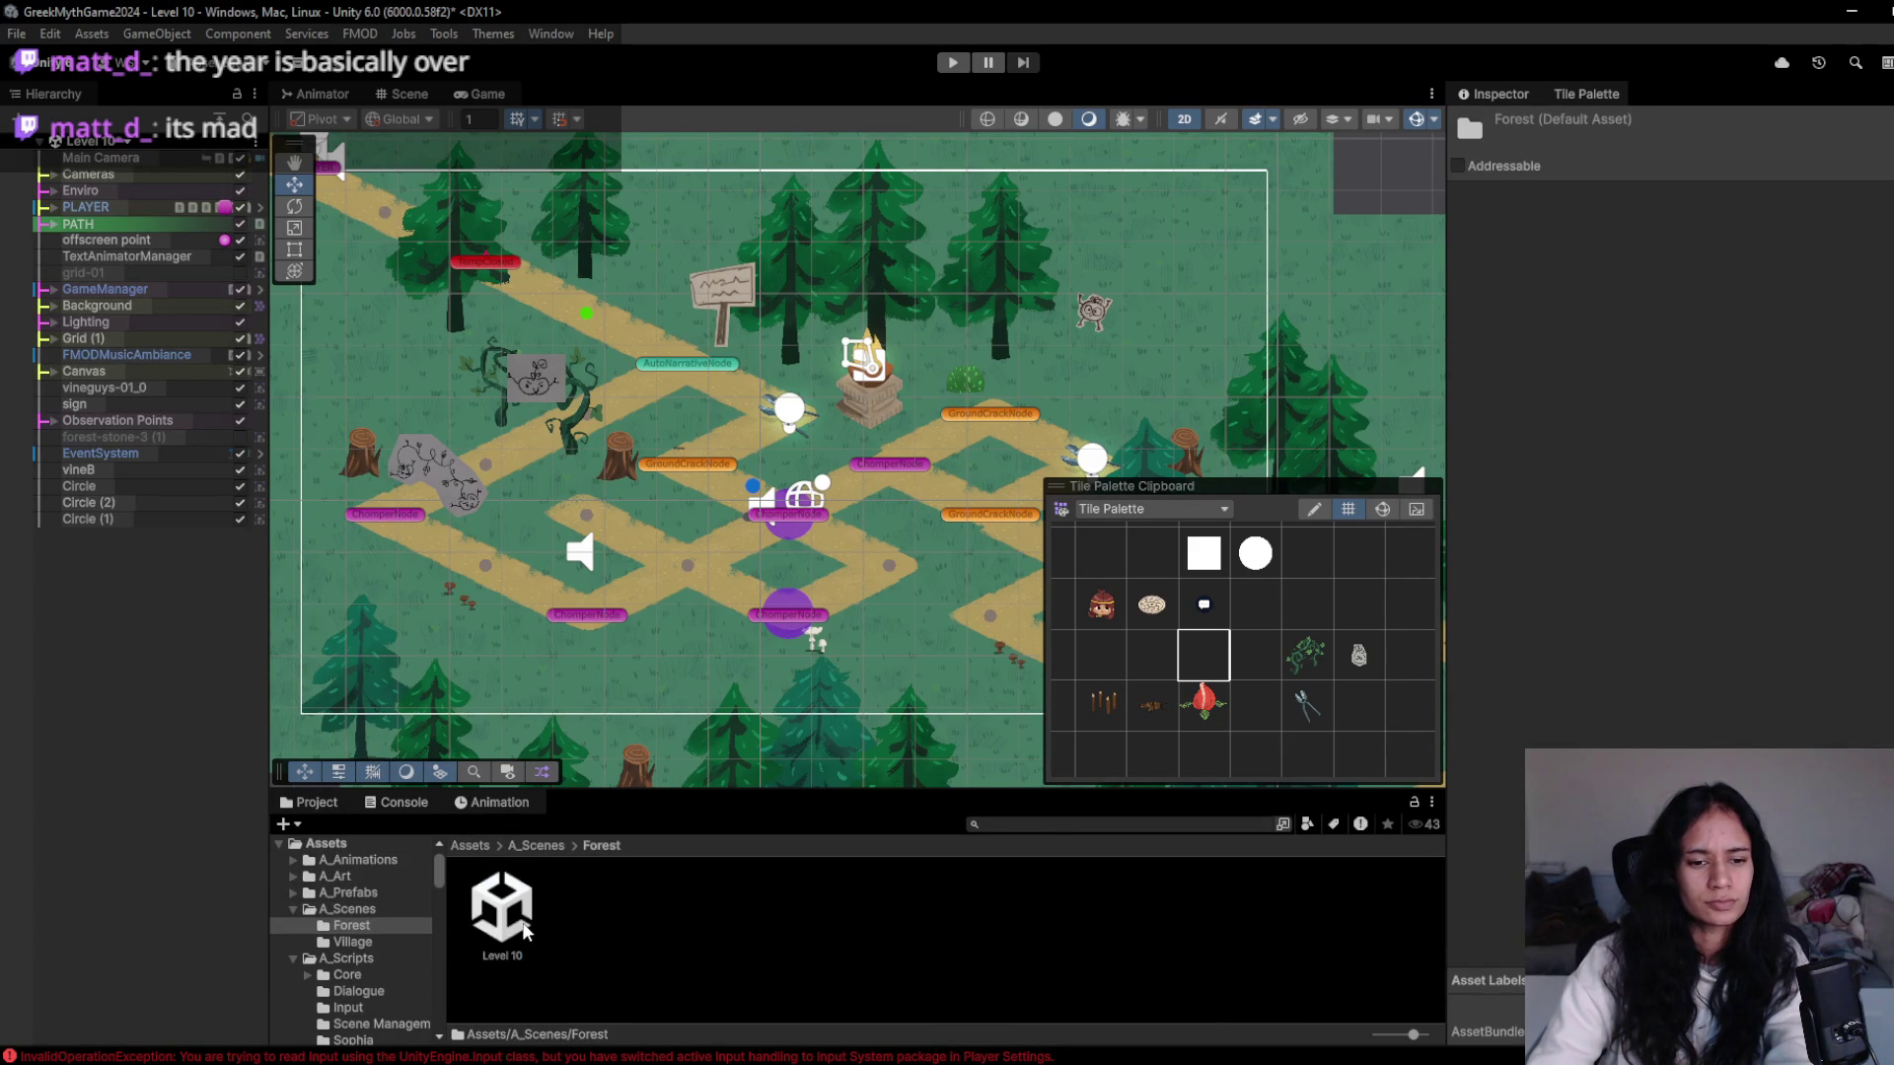
double_click(521, 927)
left_click(980, 593)
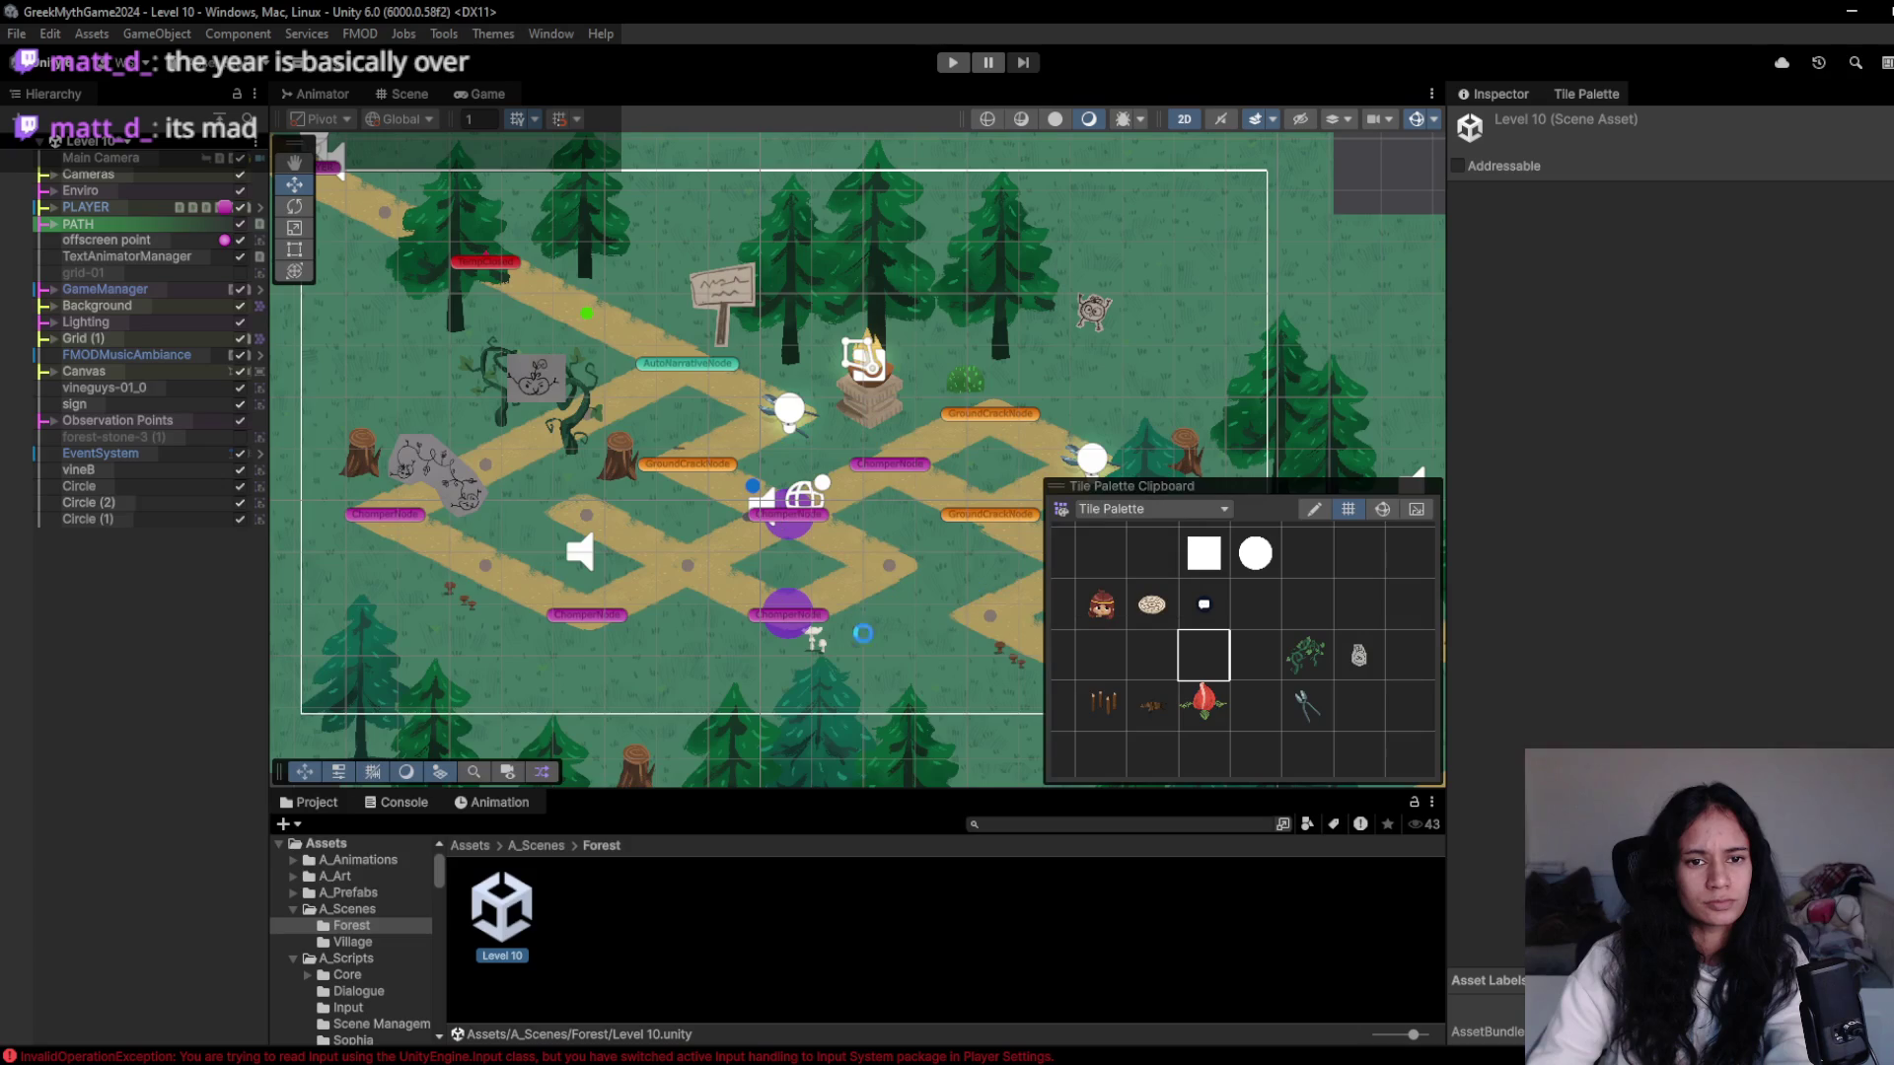
- Check the Level 10 scene and meta file diffs in GitHub Desktop's Changes
key("alt+Tab")
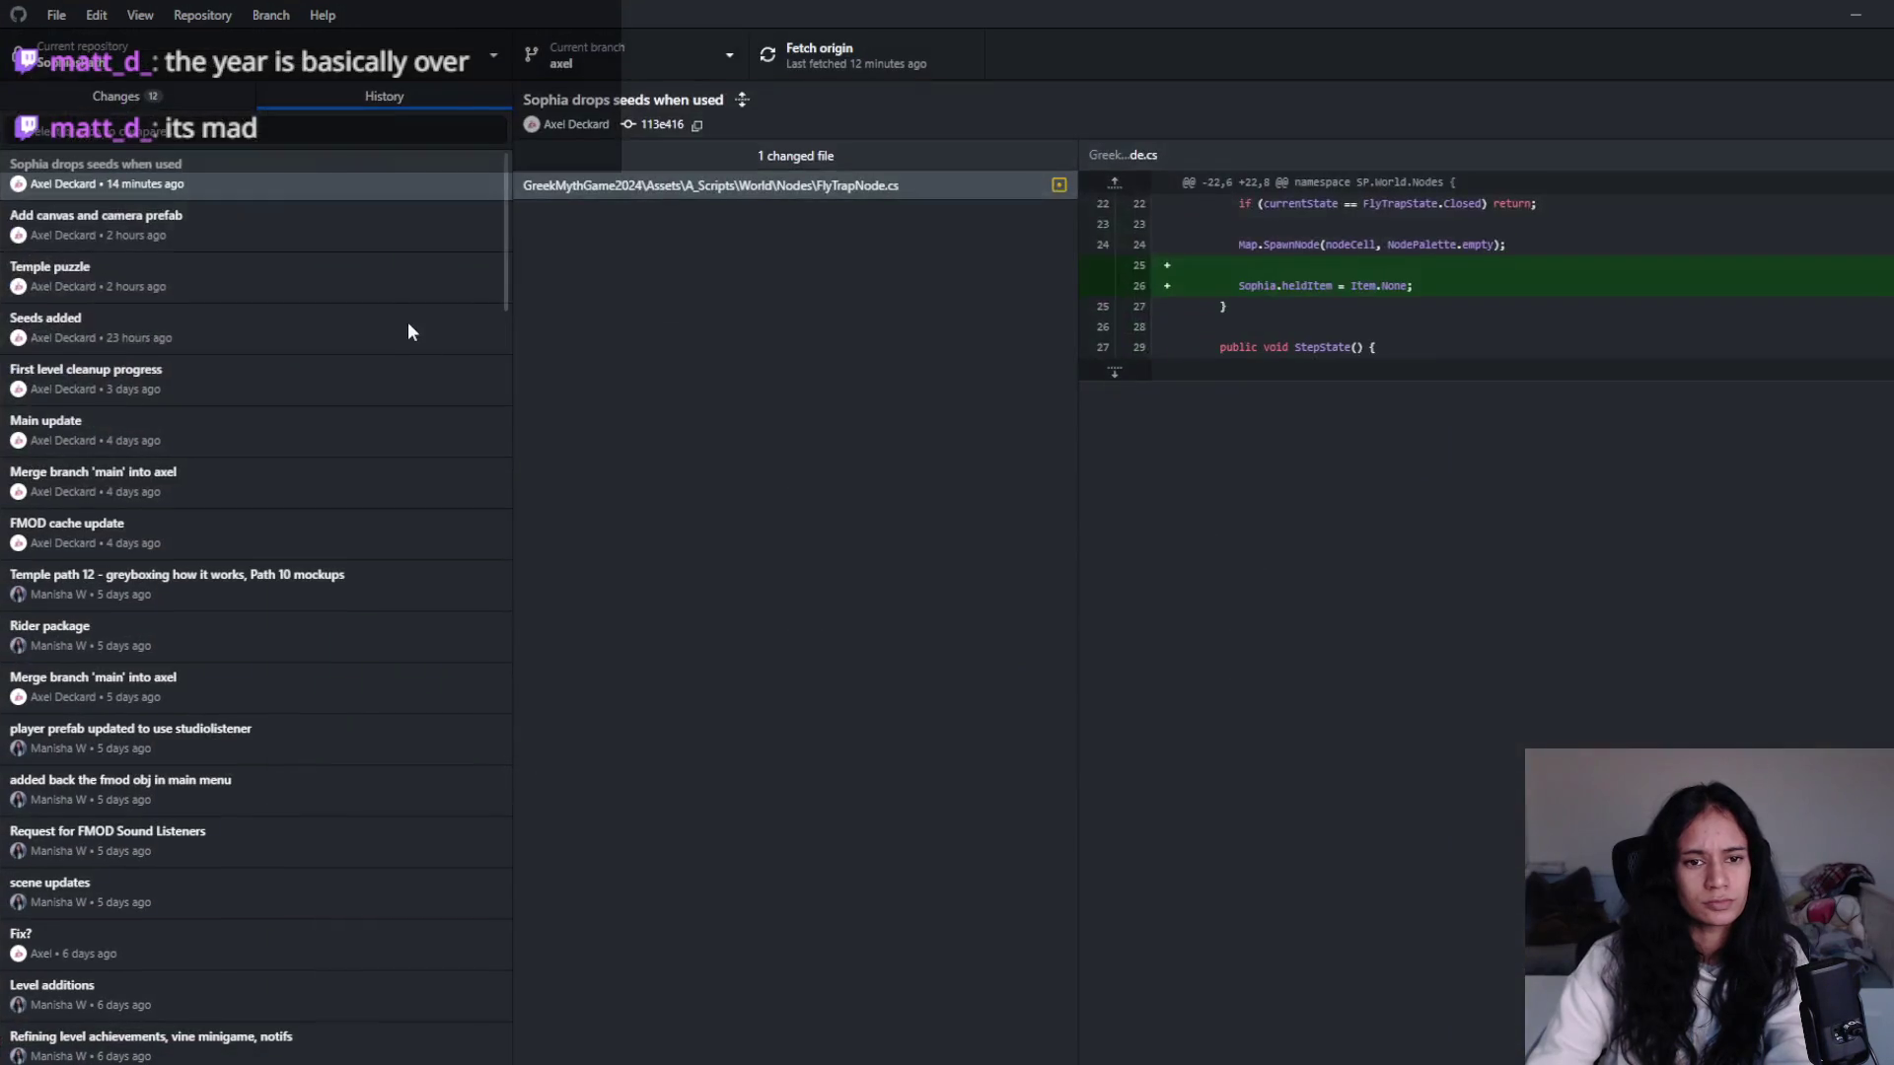
left_click(148, 104)
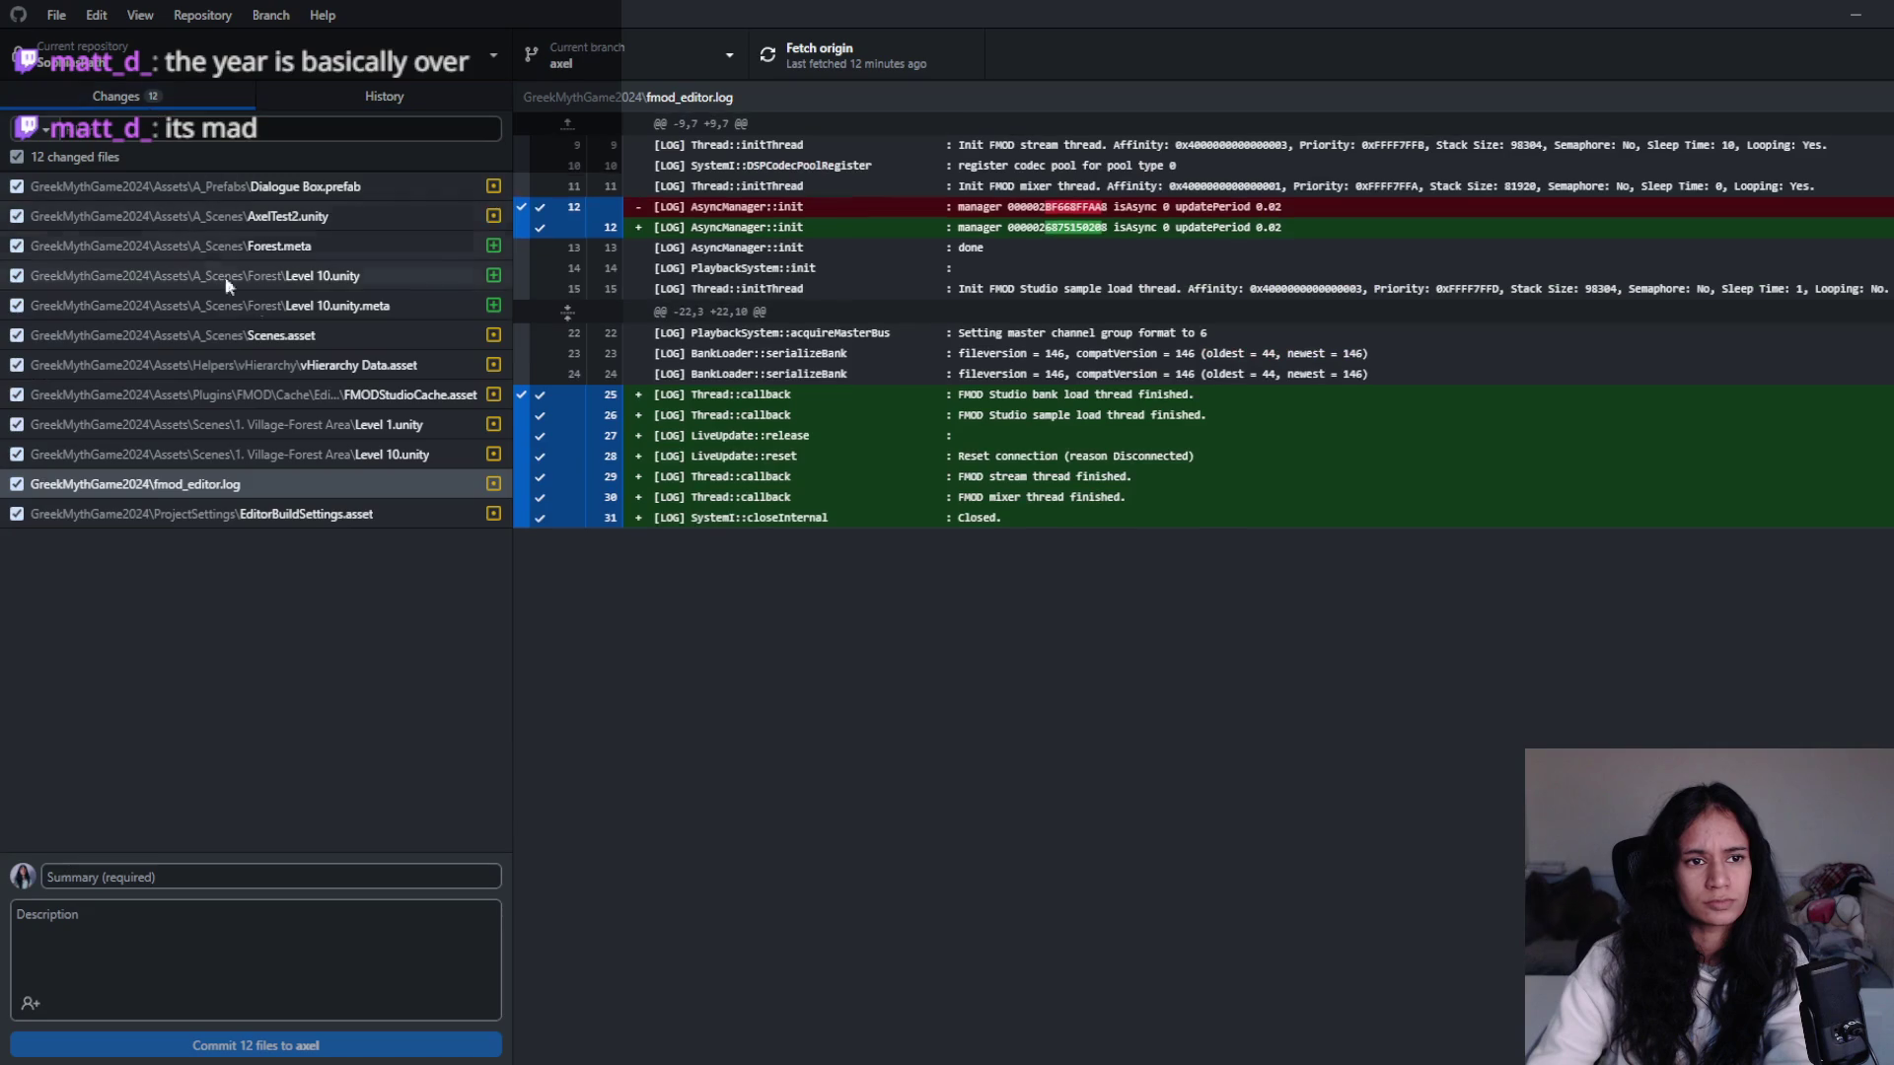
left_click(365, 284)
left_click(364, 304)
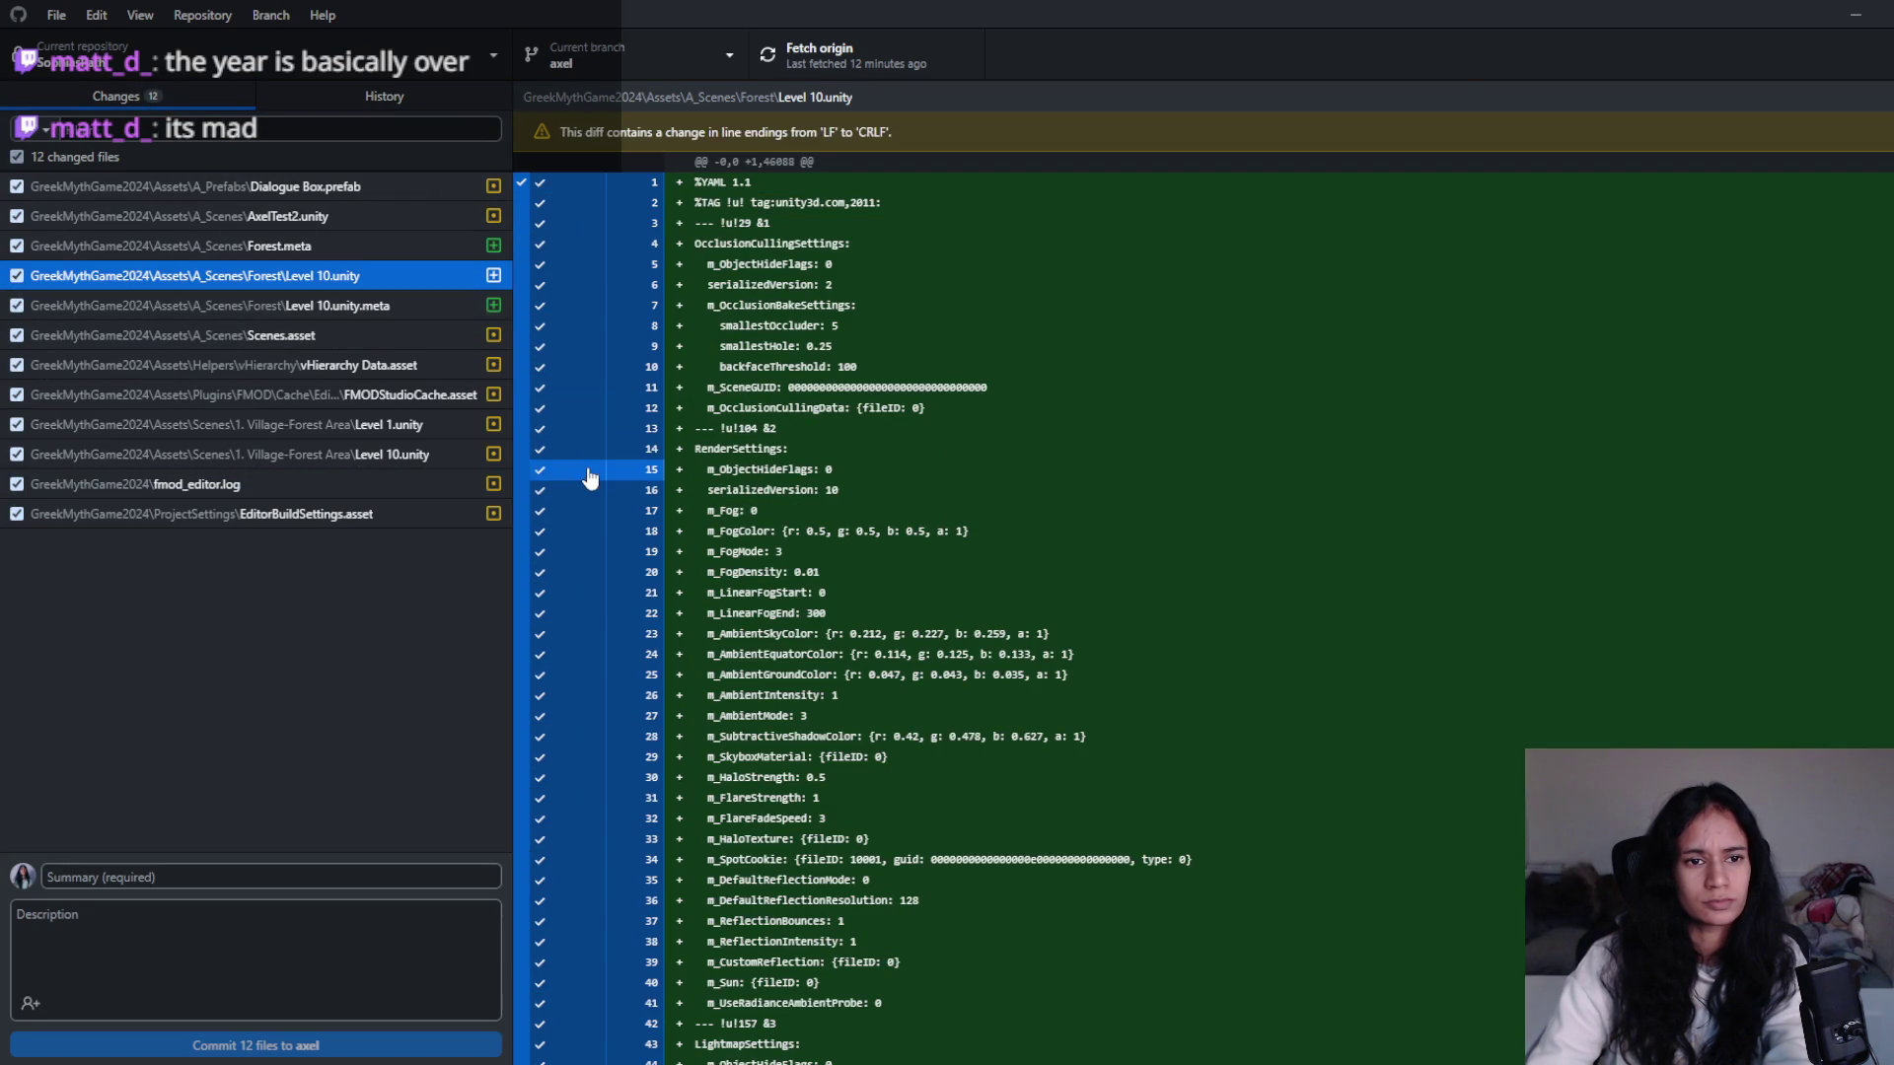
key("alt+Tab")
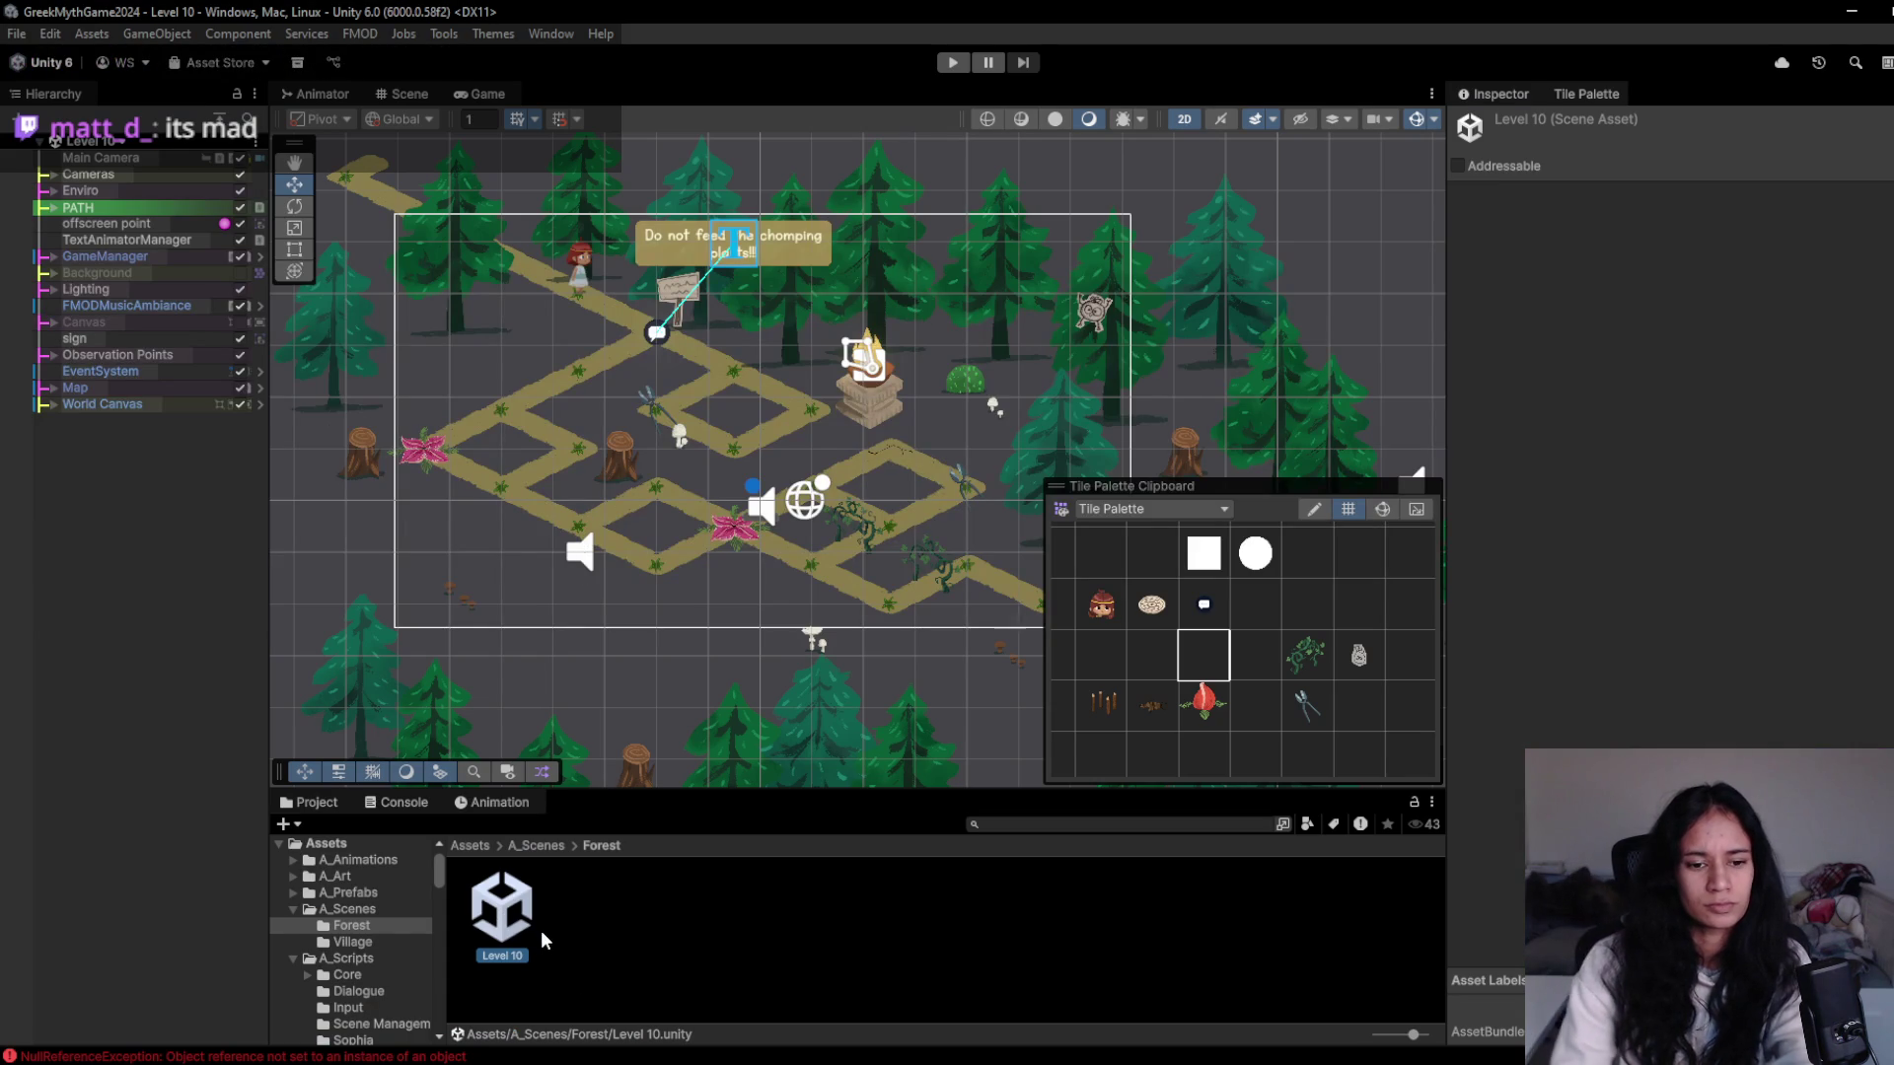
- Browse to the Assets/Scenes/1. Village-Forest Area folder in the Project window
left_click(471, 846)
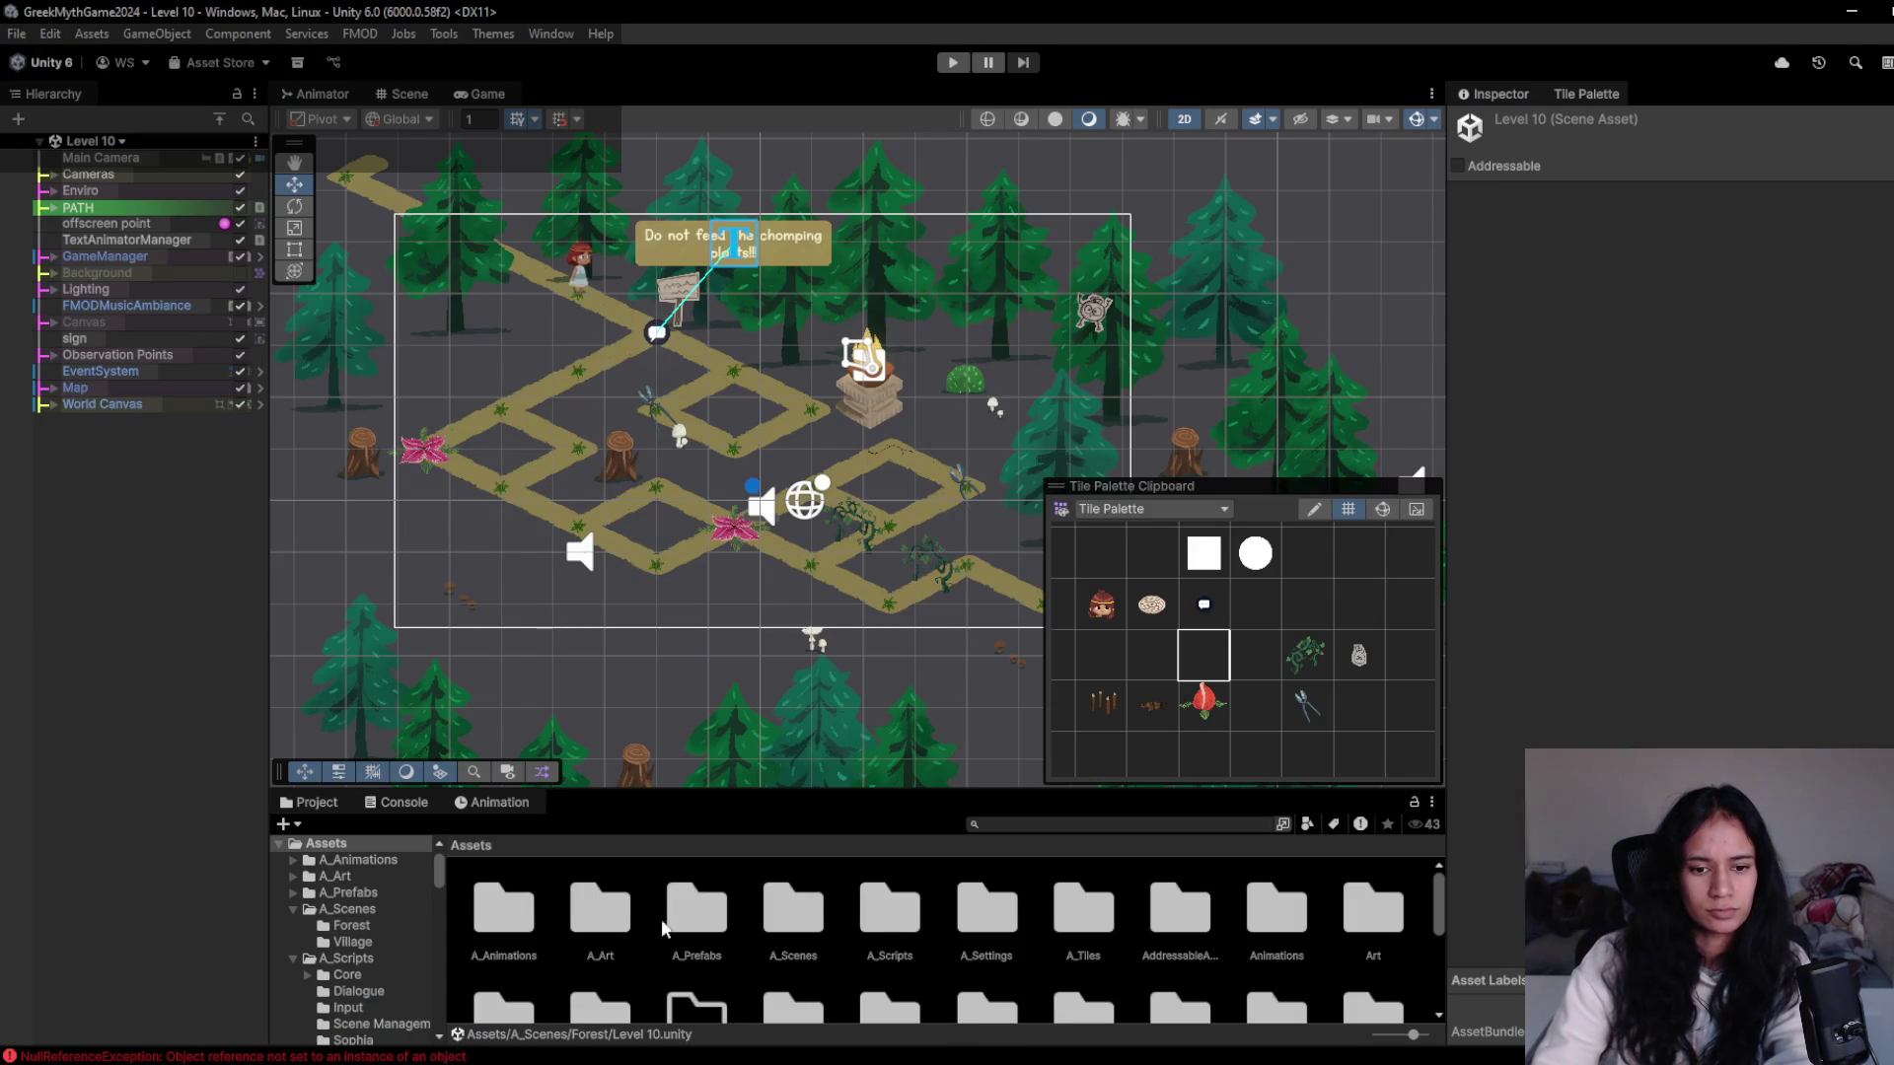
scroll(901, 924, "down", 3)
double_click(916, 957)
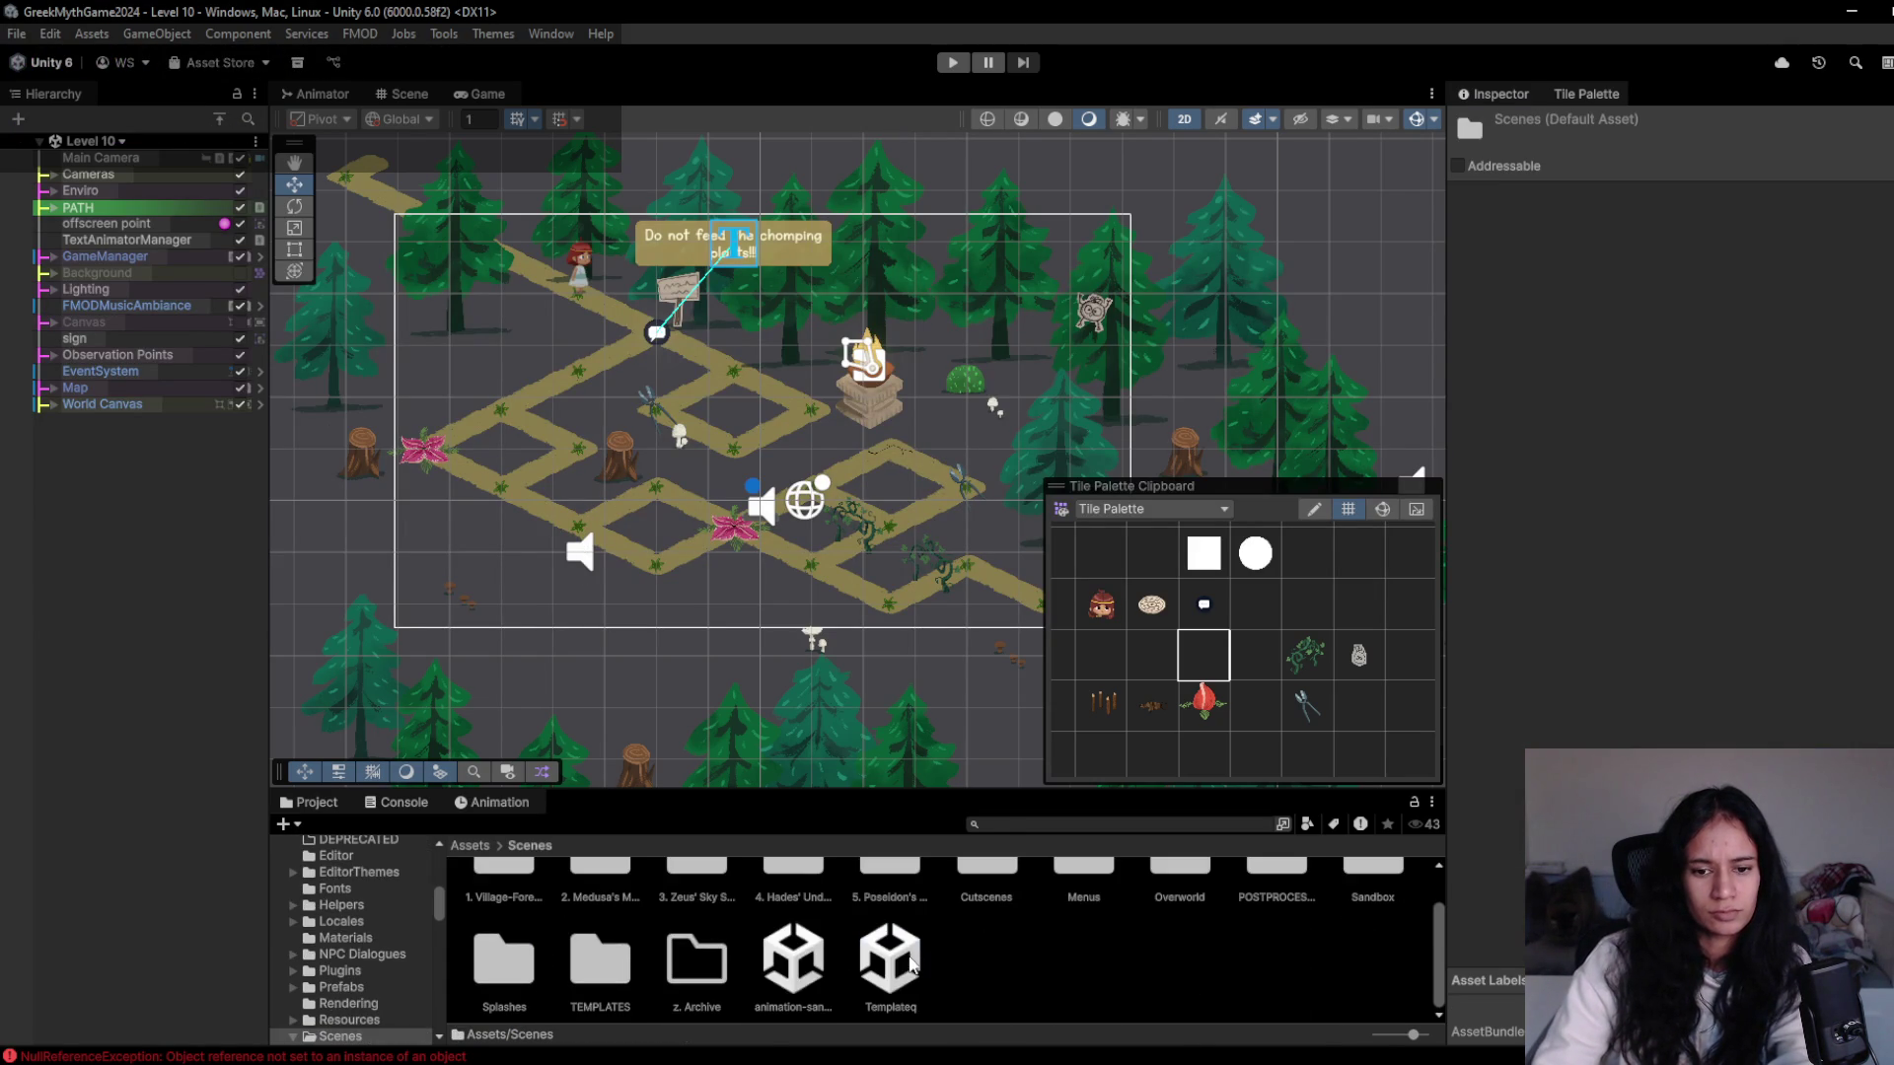
scroll(801, 977, "up", 2)
double_click(503, 918)
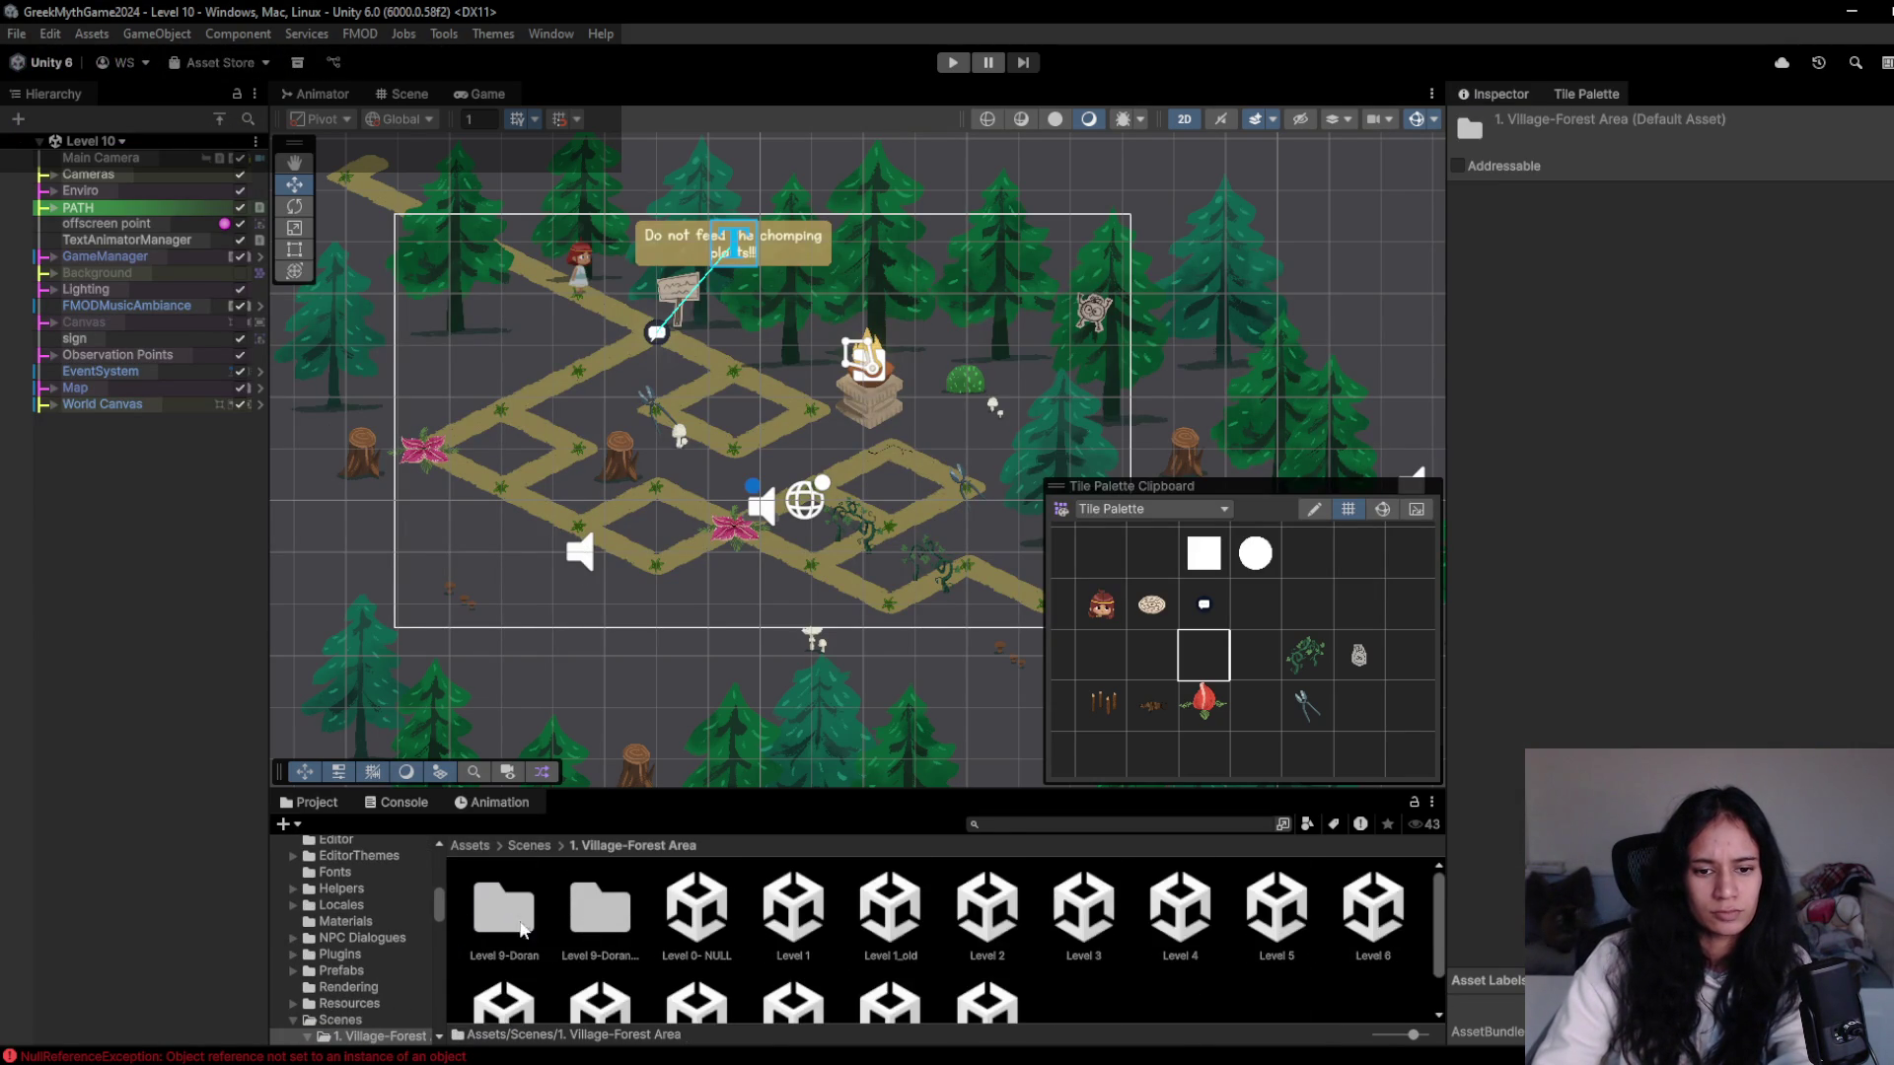
scroll(993, 950, "down", 1)
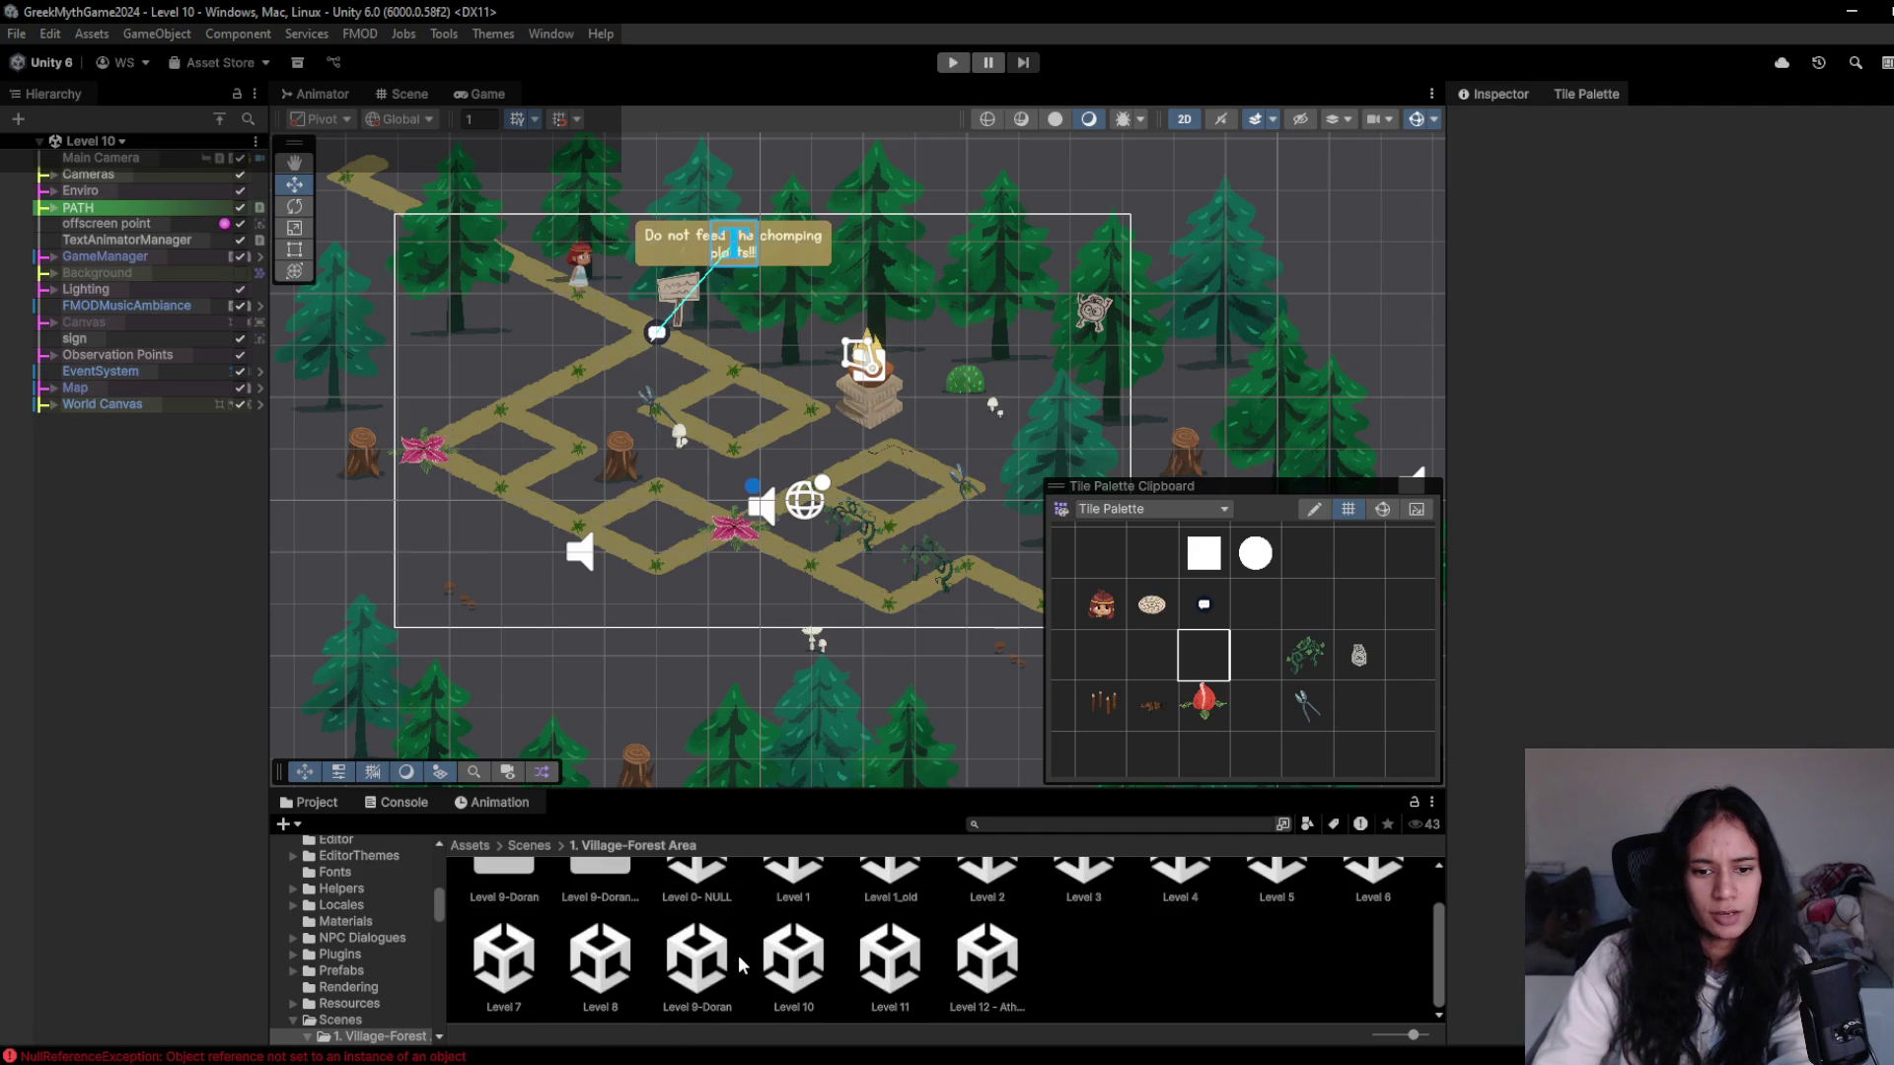
- Rename the old Level 10 scene to Level 10-old and open it
left_click(779, 961)
key("F2")
type("-c")
type("ld")
key("Return")
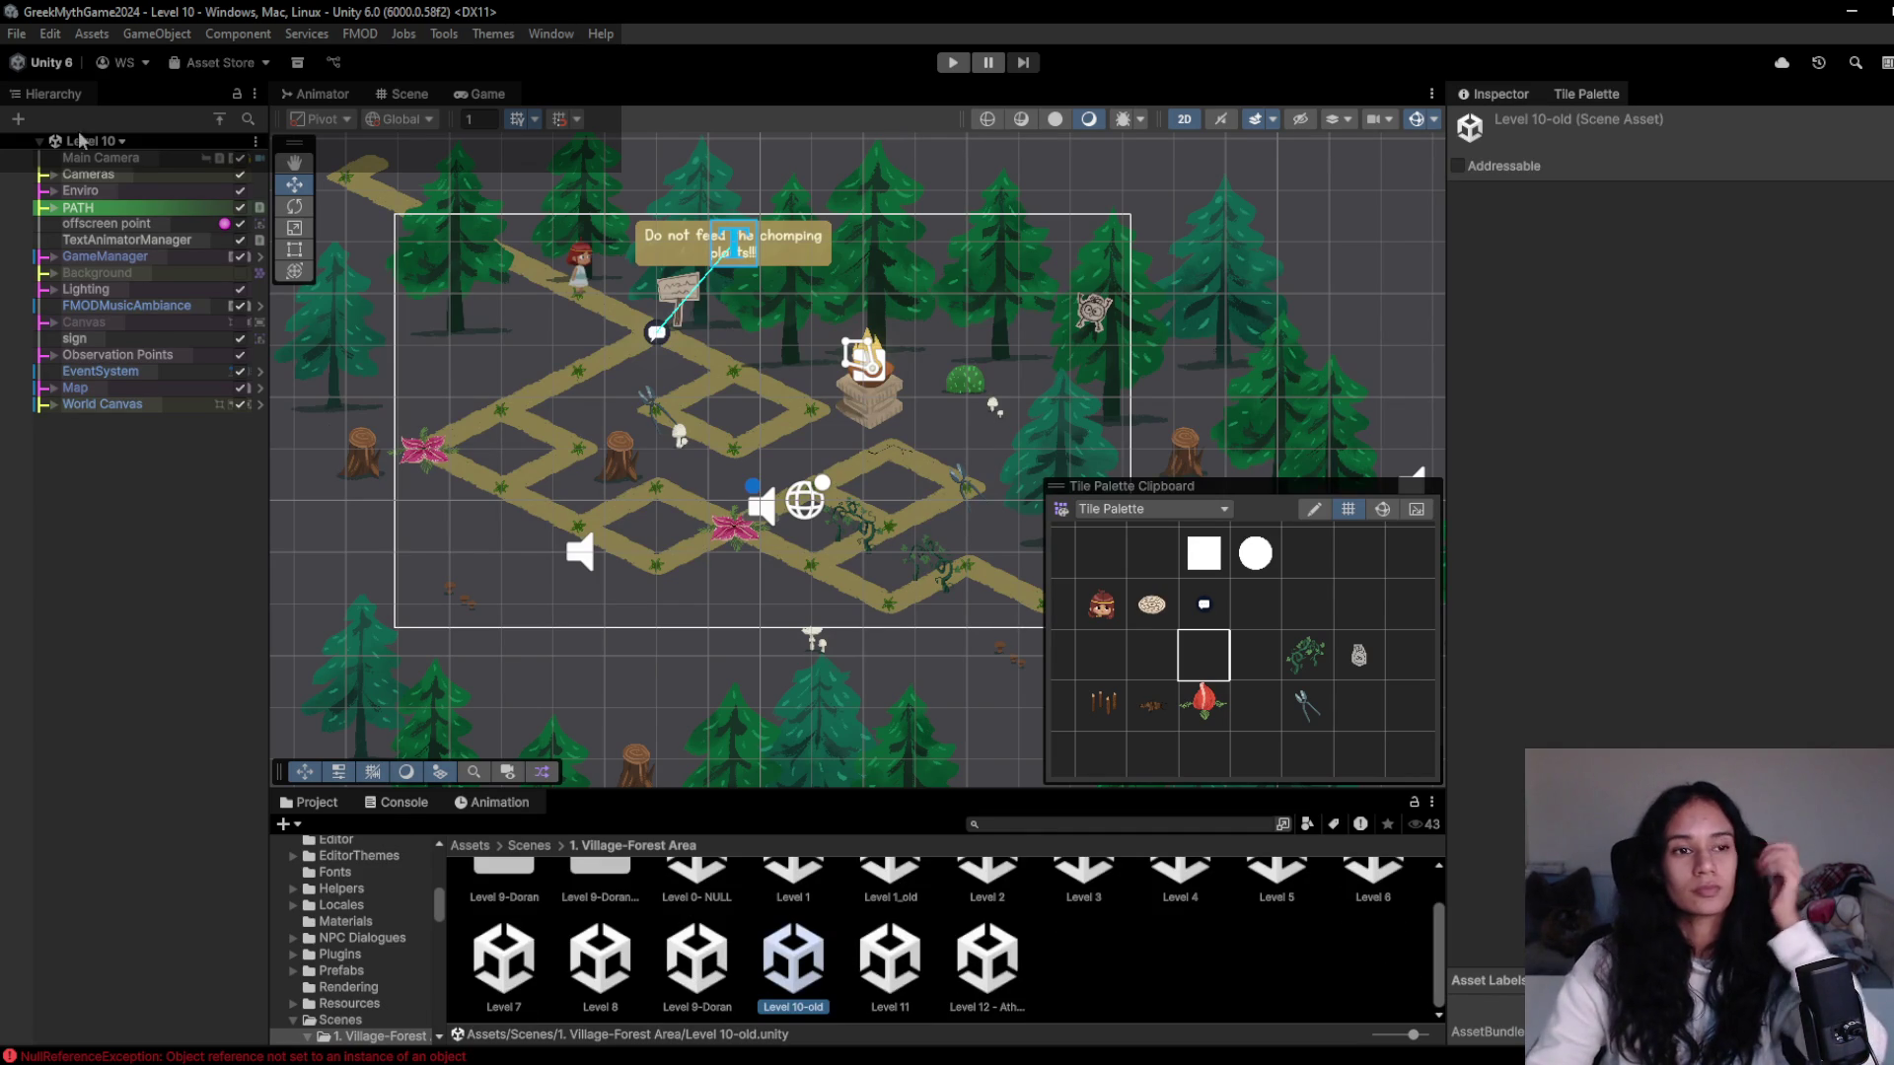
left_click(126, 473)
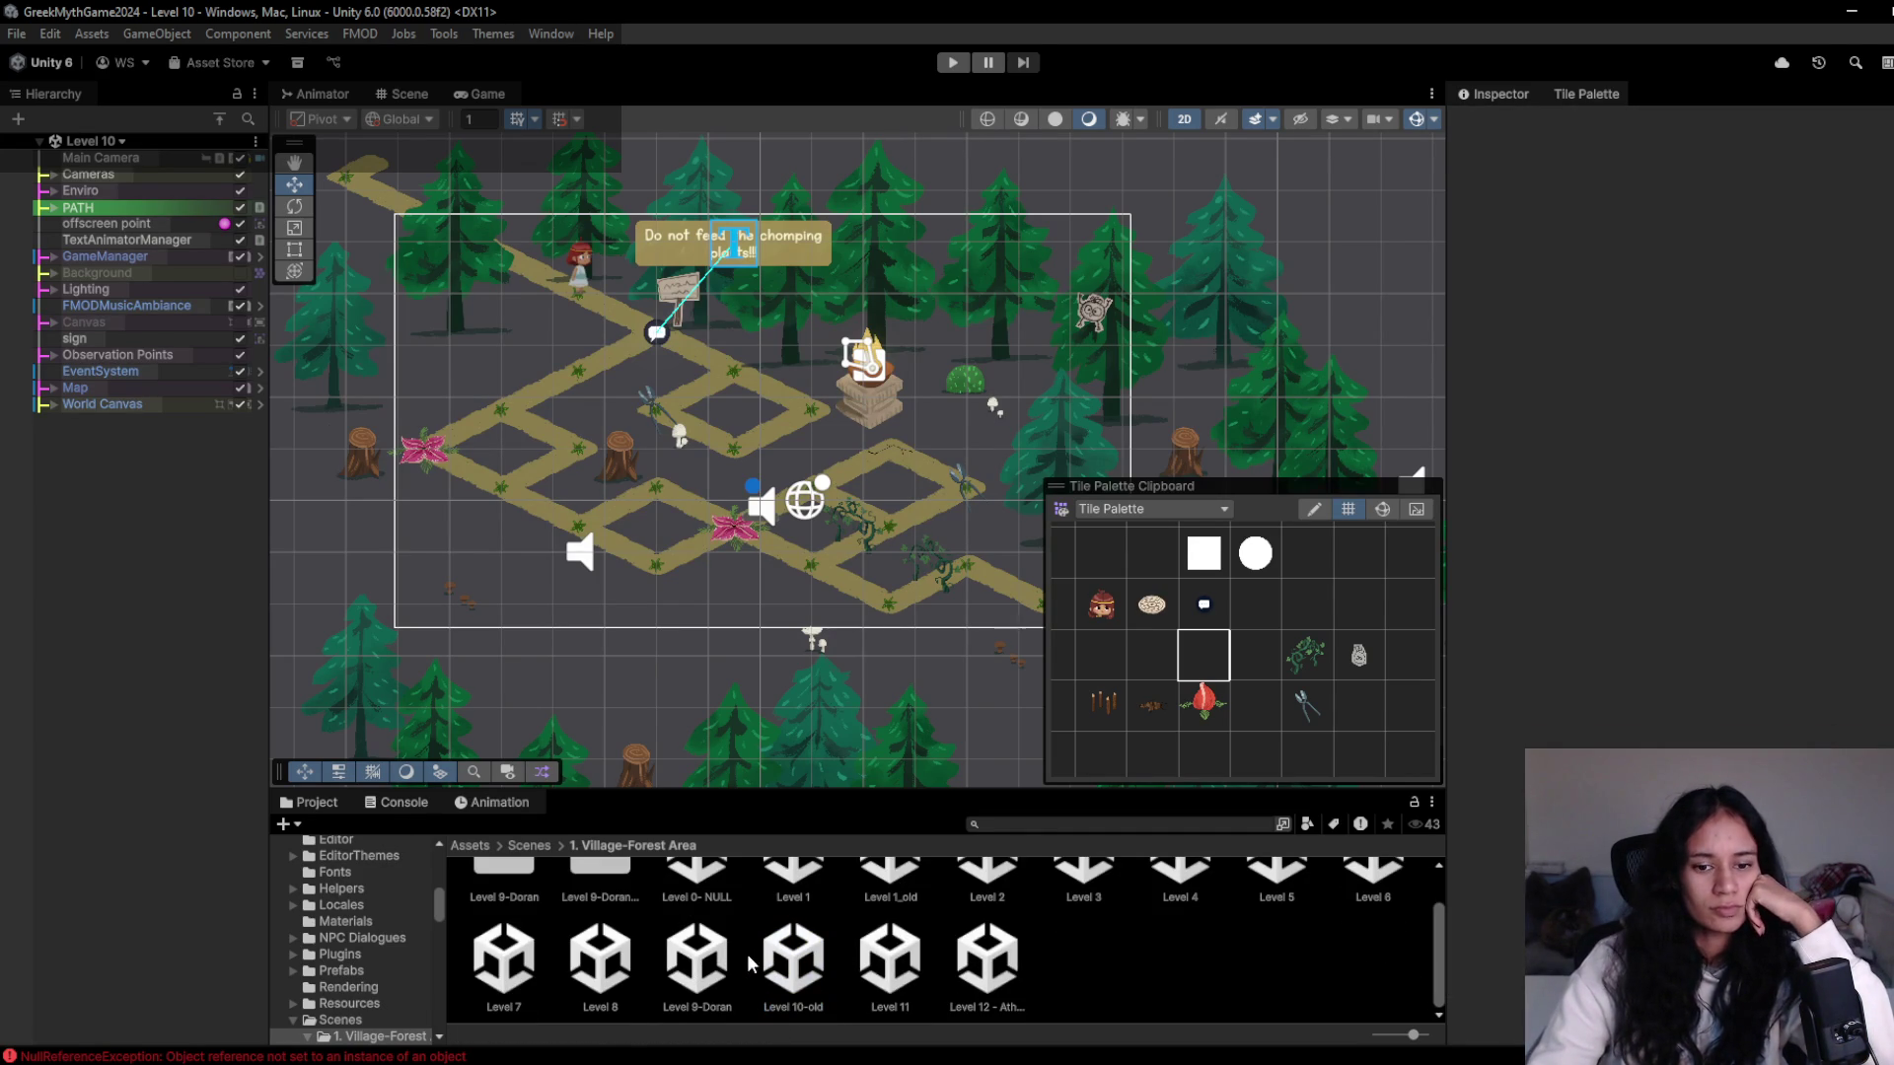
double_click(790, 959)
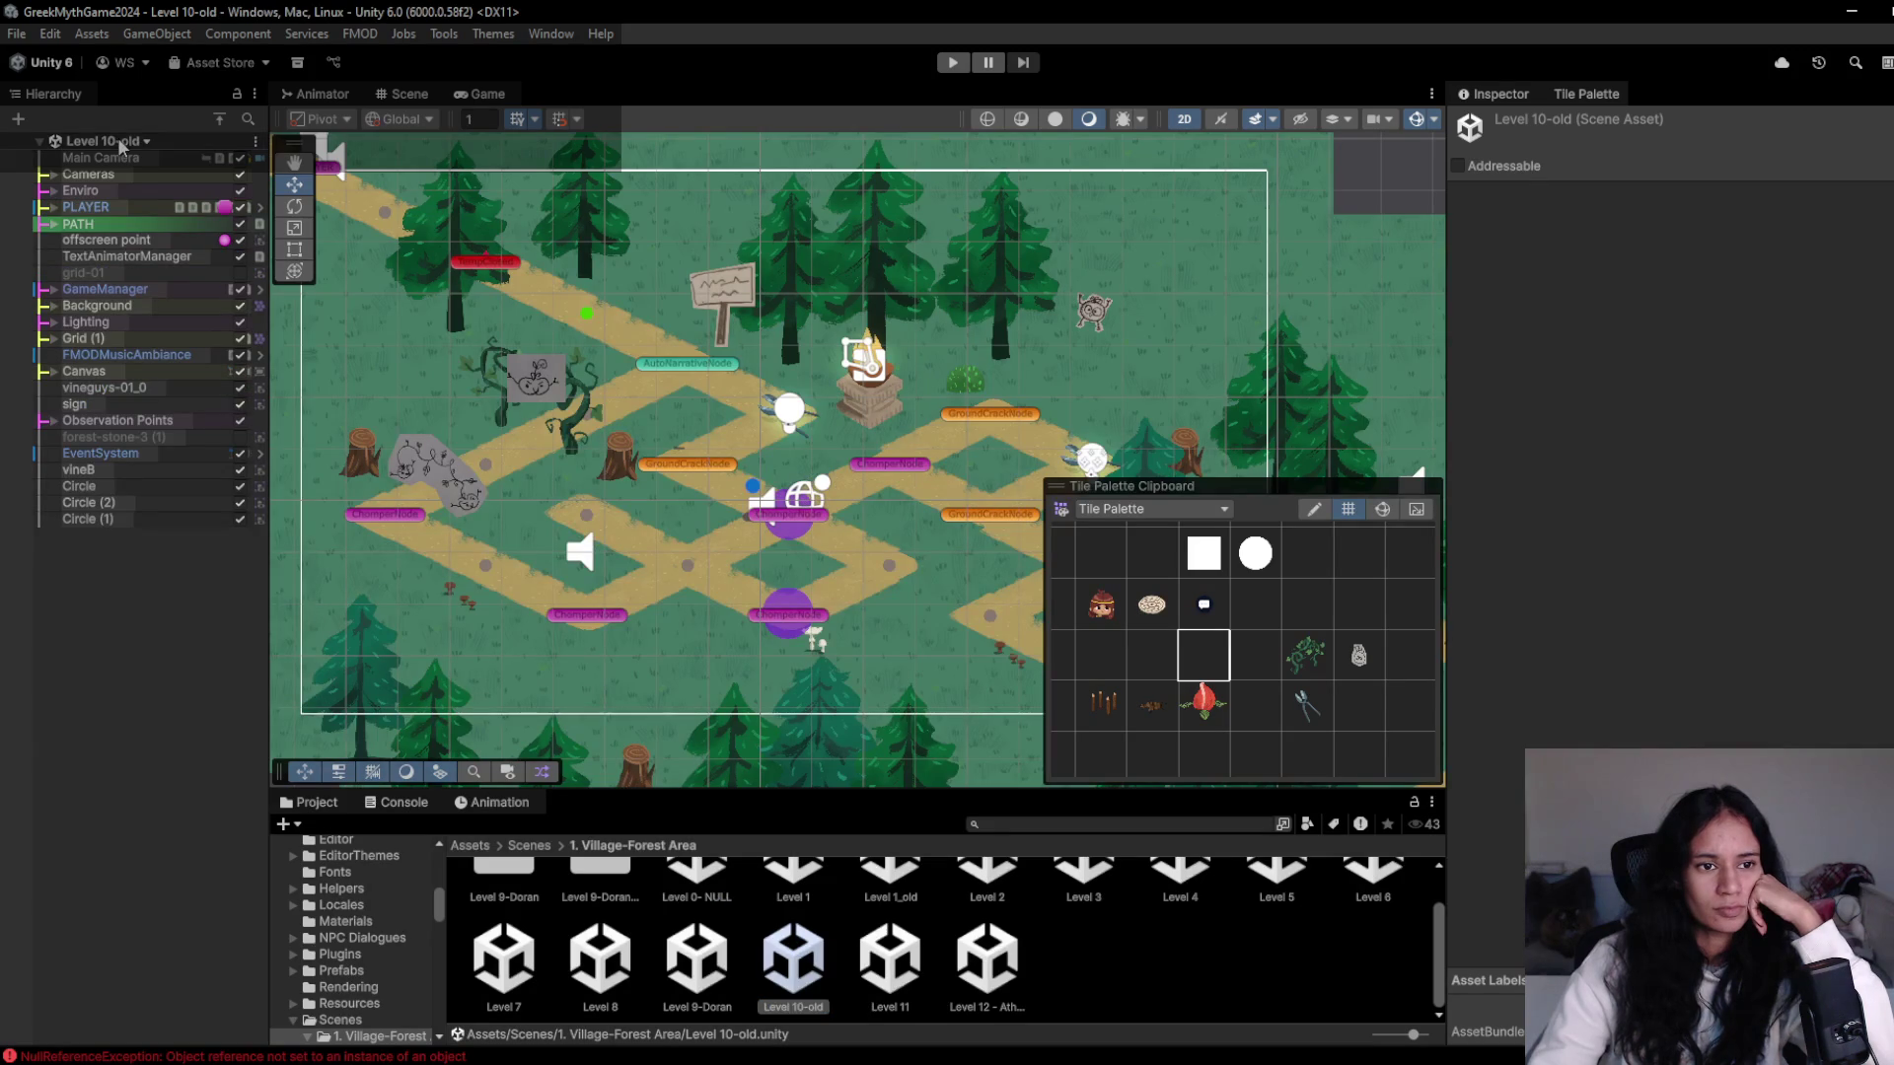
- Browse the scene list and close it without switching scenes
left_click(120, 146)
scroll(176, 335, "down", 3)
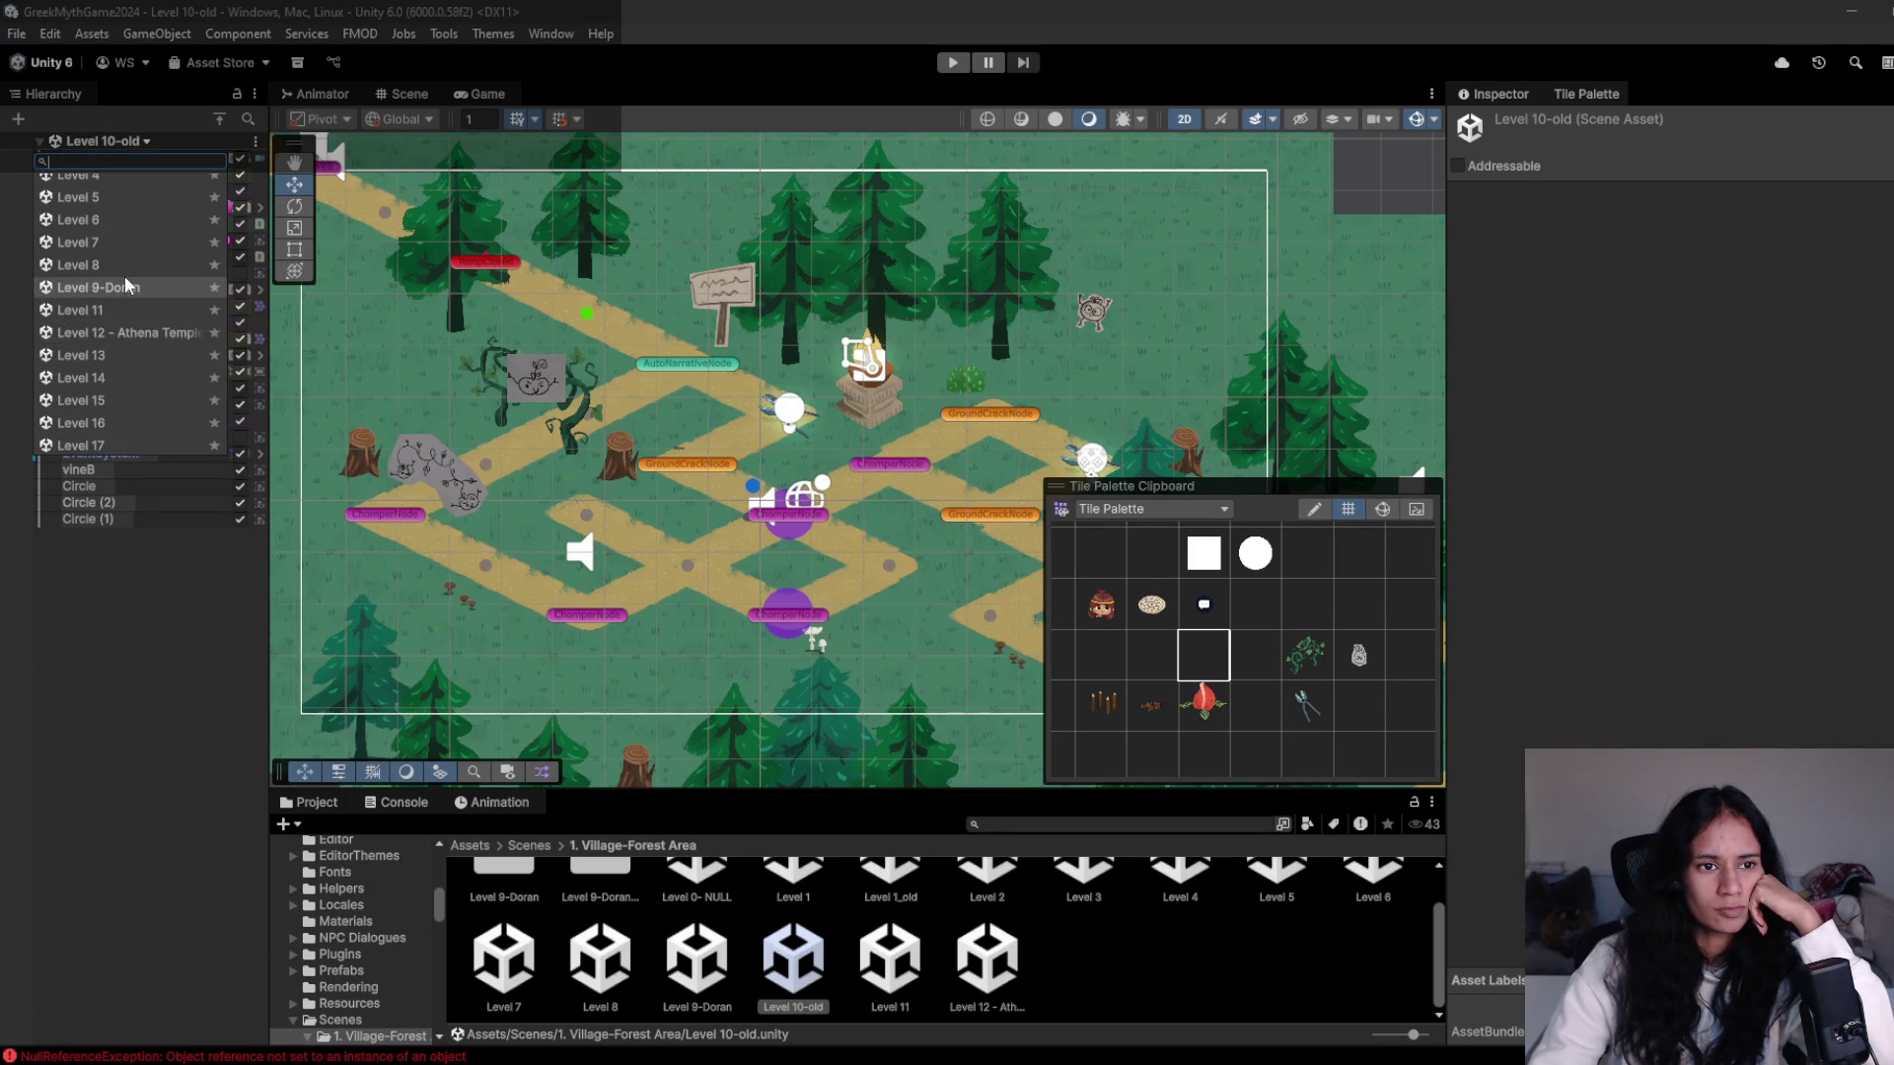
scroll(115, 314, "down", 15)
scroll(134, 371, "down", 5)
scroll(135, 371, "down", 3)
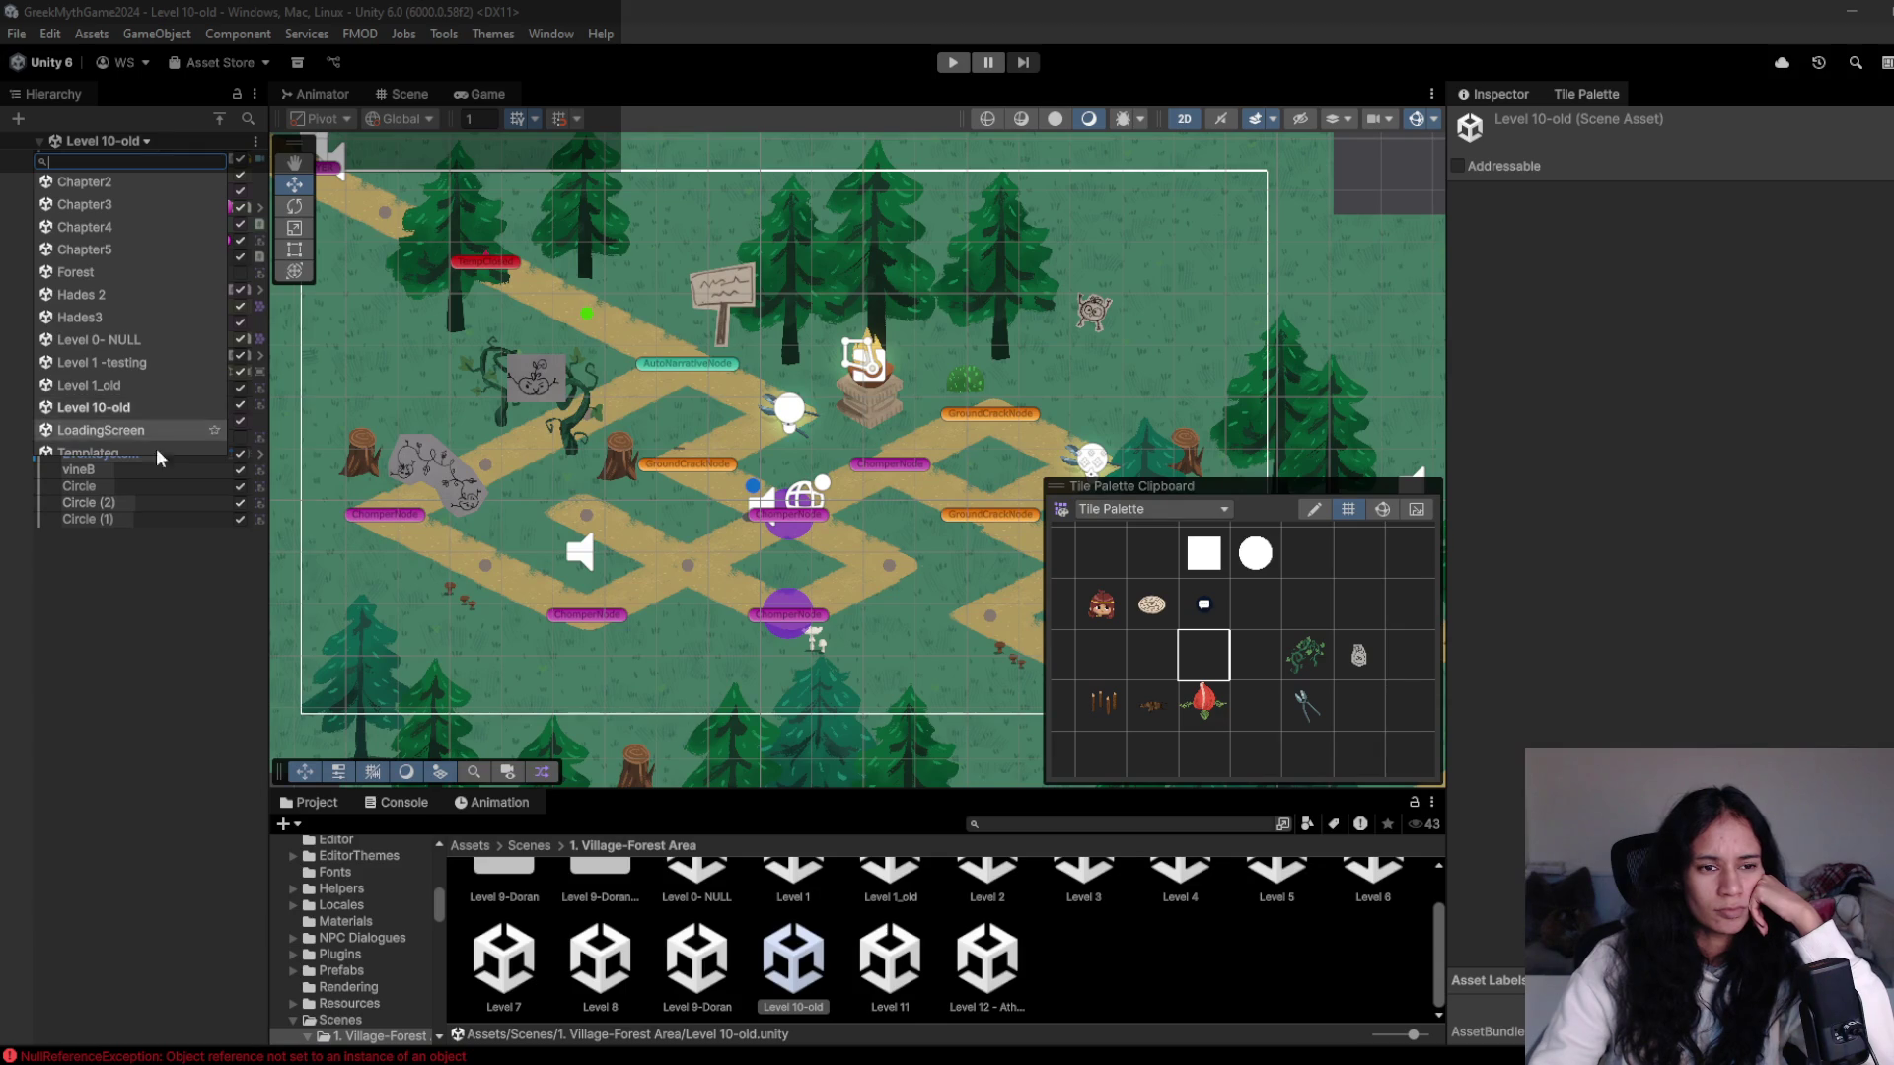
left_click(120, 647)
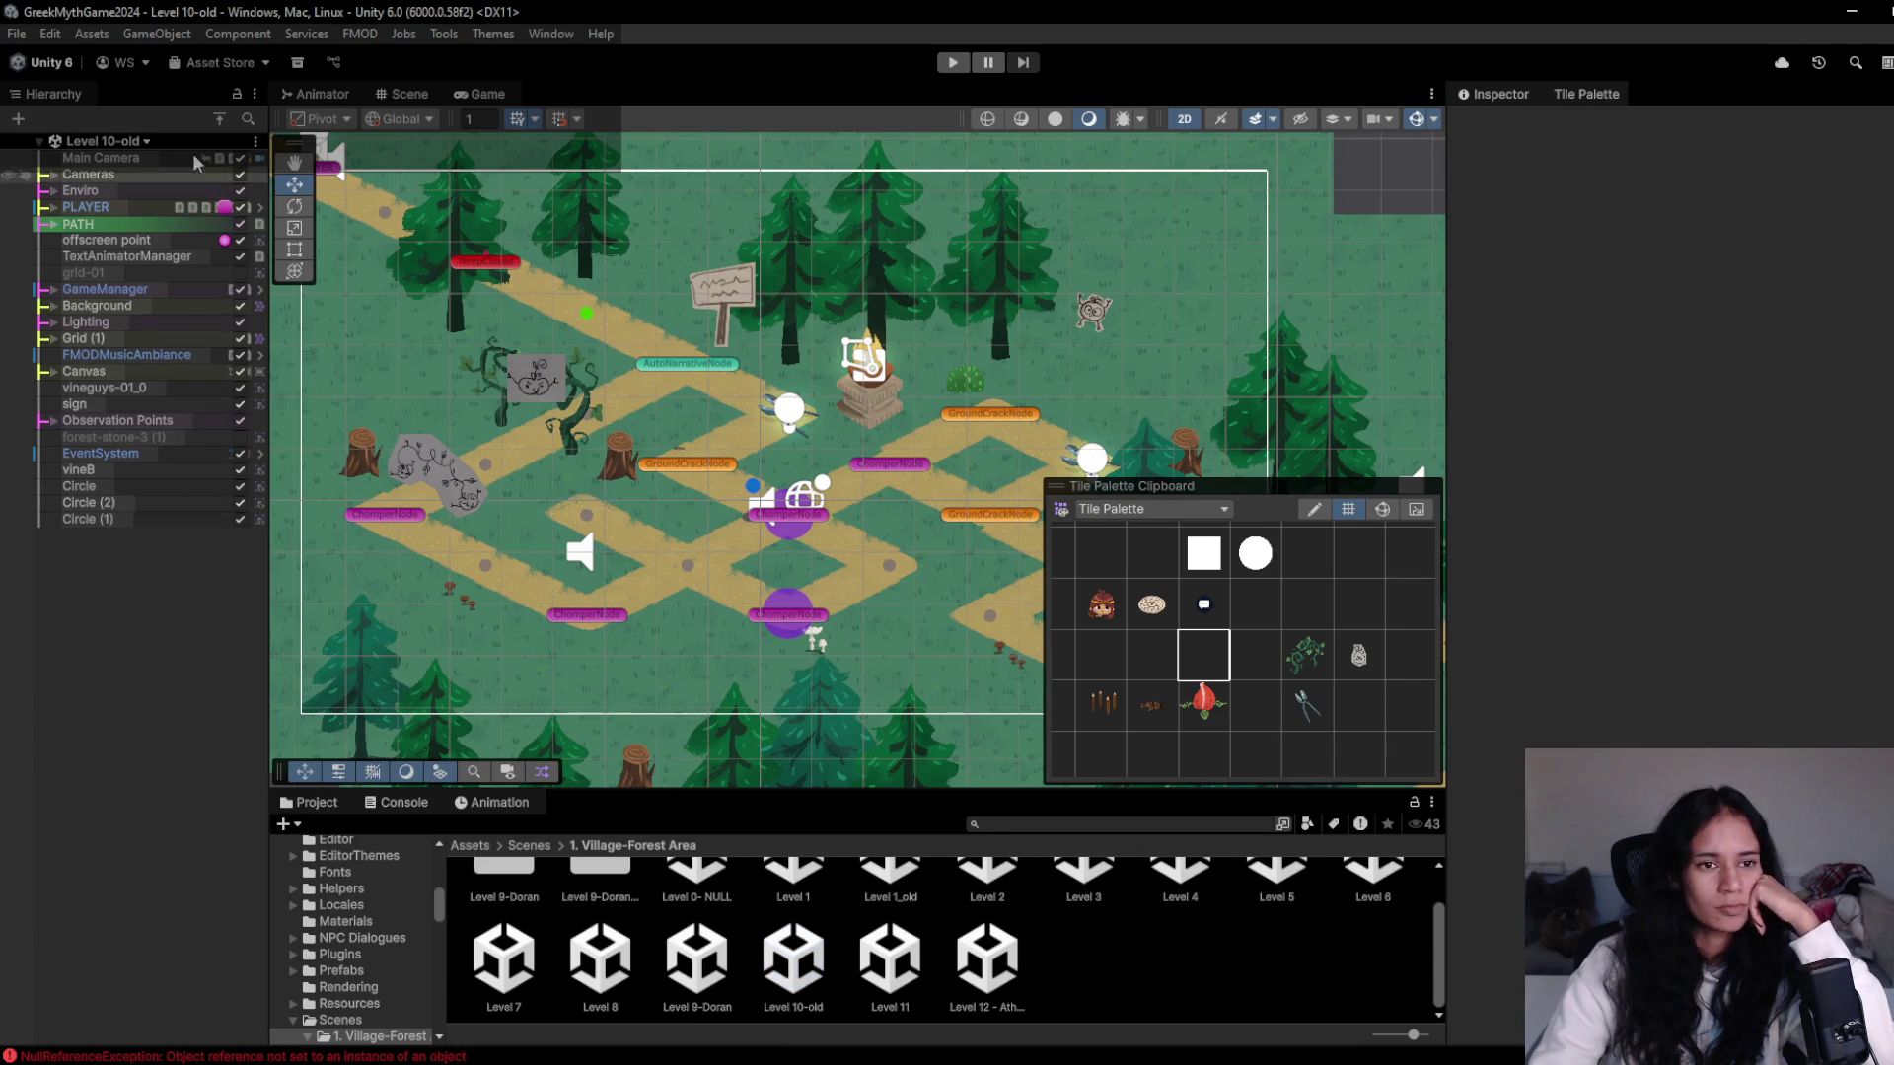
- Run a quick playtest of Level 10-old in the Game view, then stop it
left_click(483, 94)
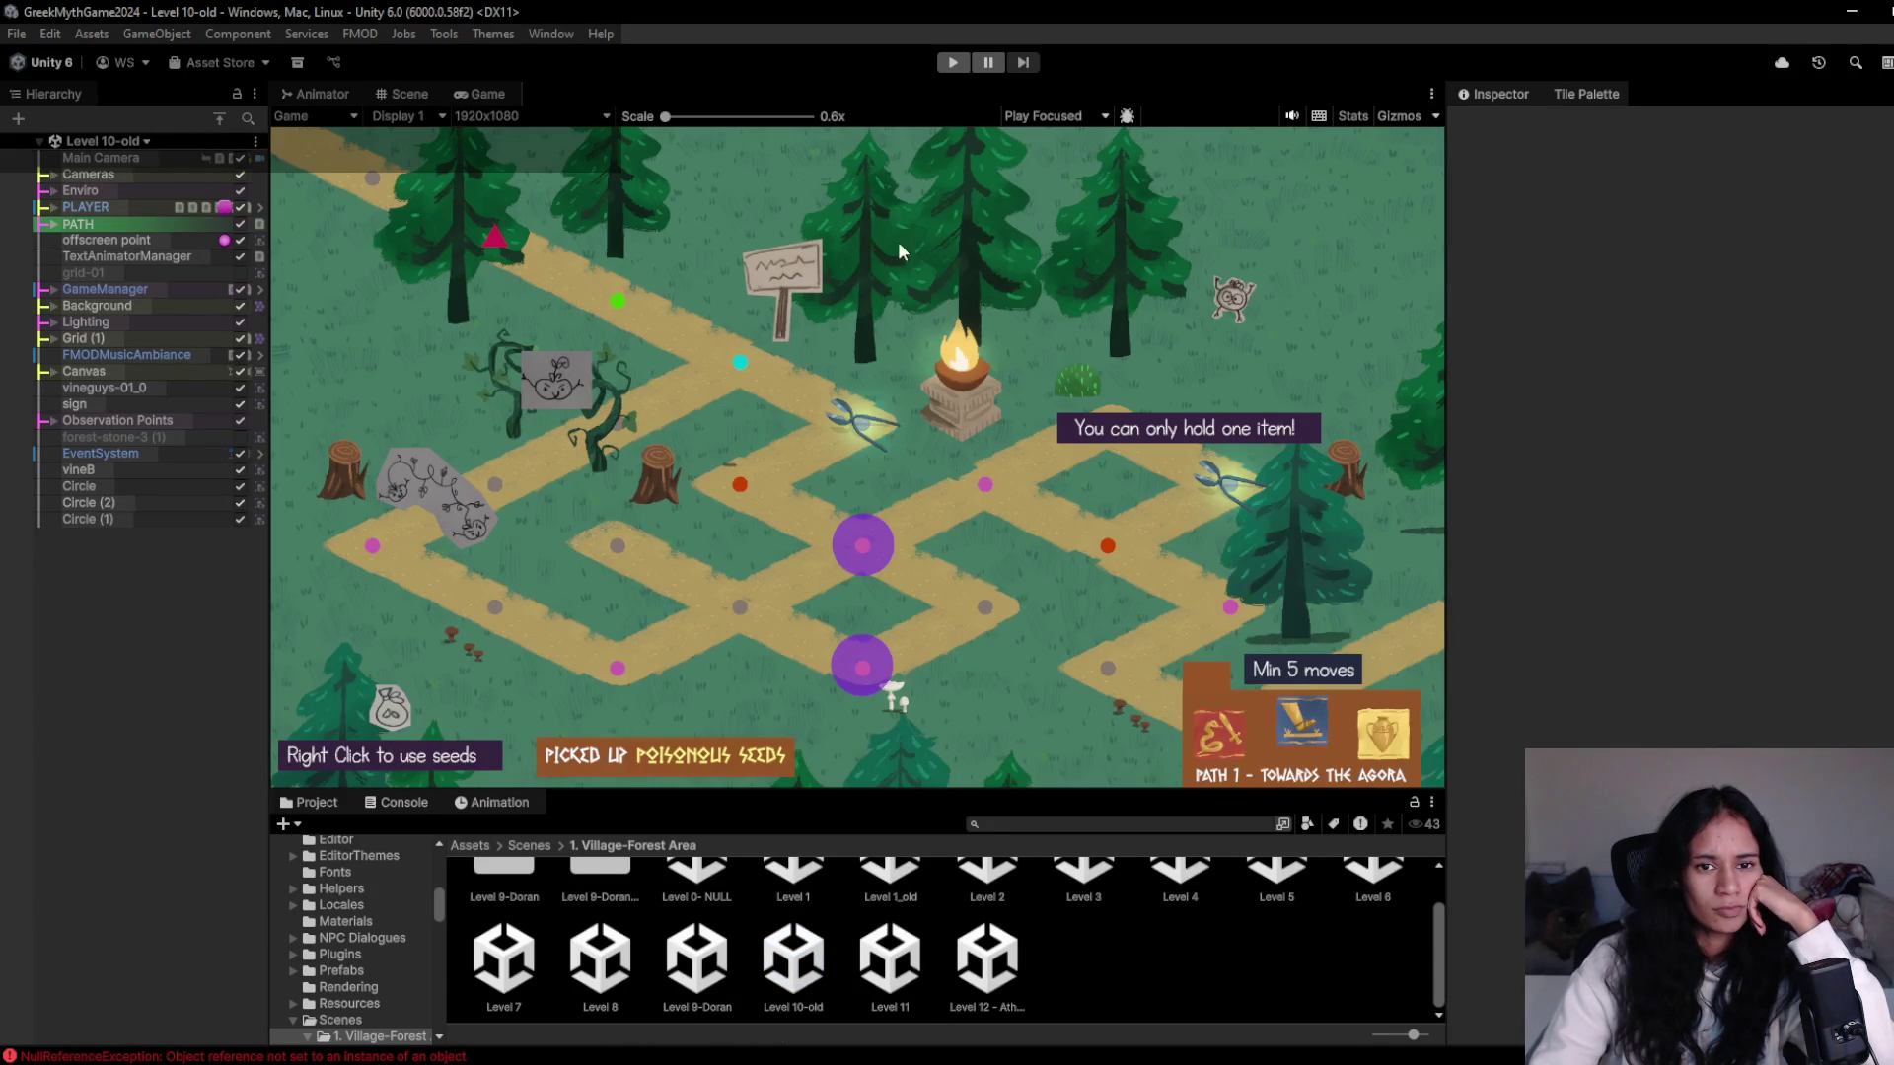
left_click(945, 69)
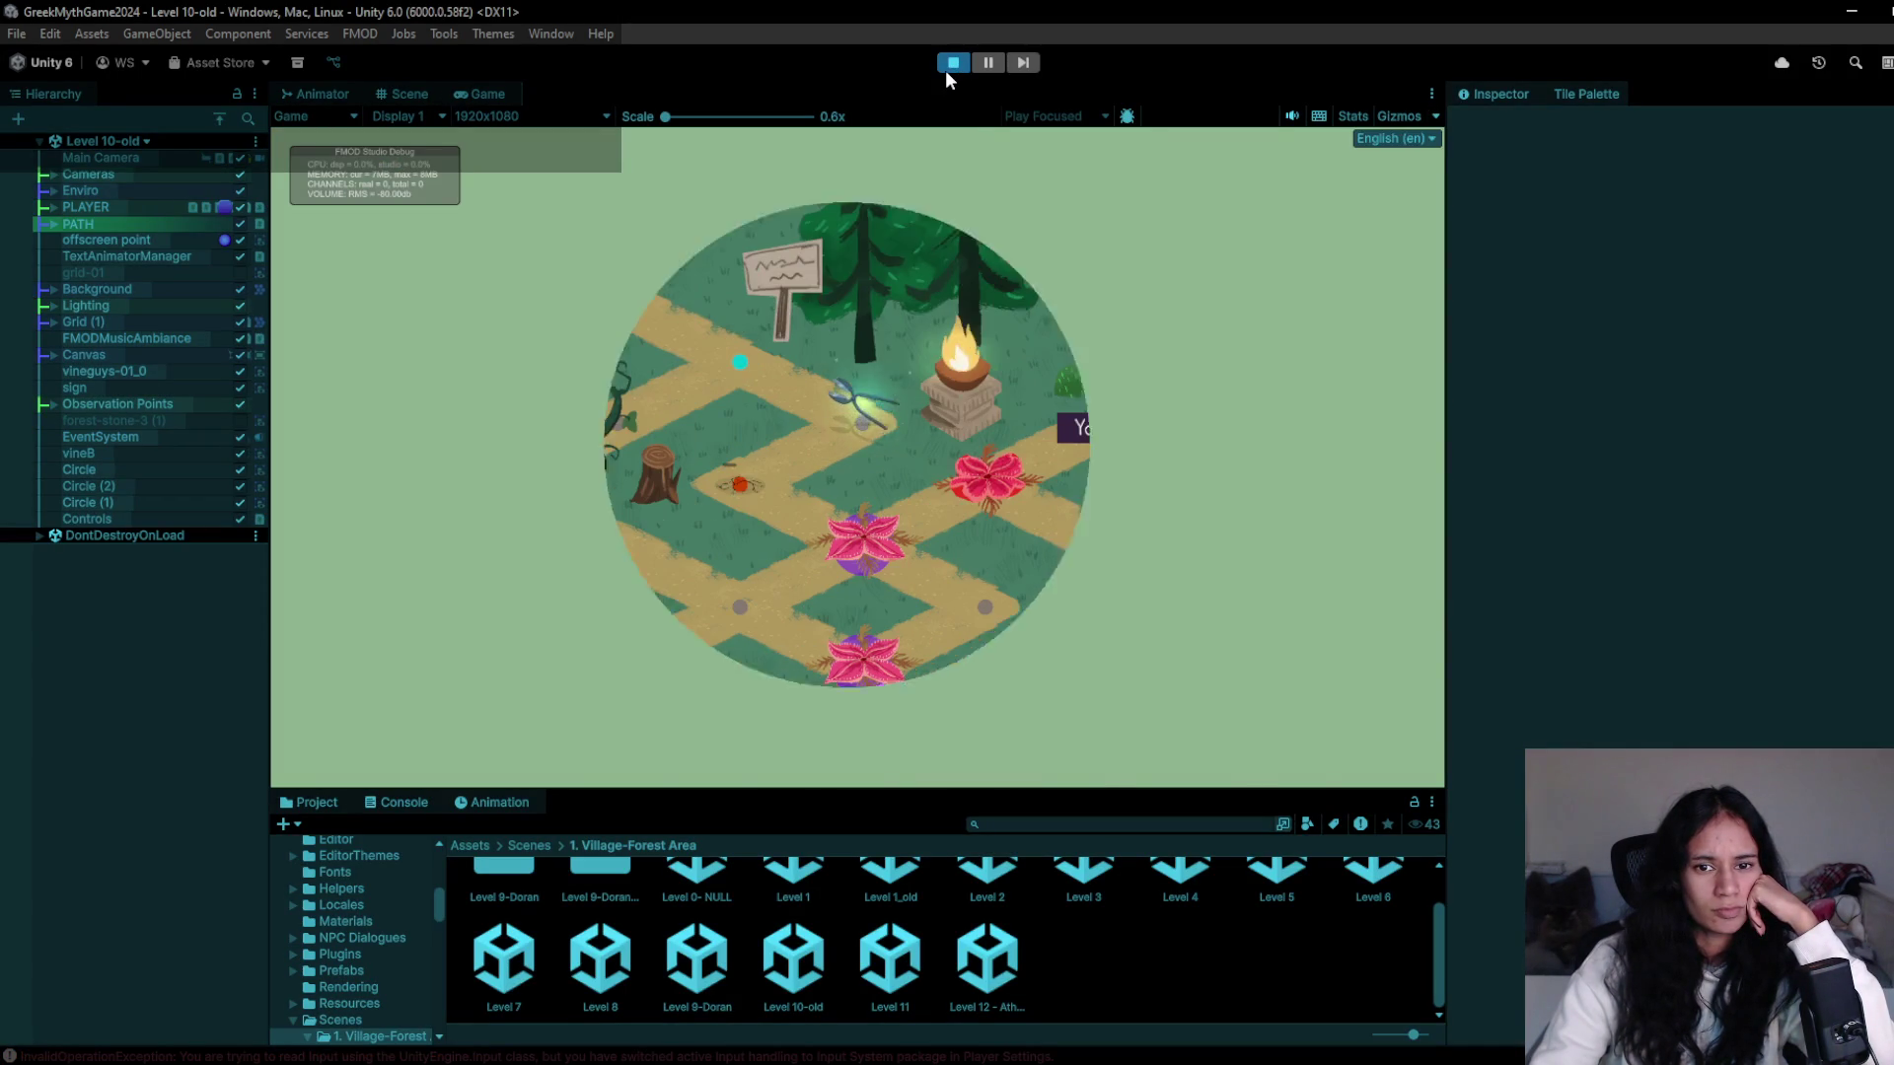
left_click(945, 69)
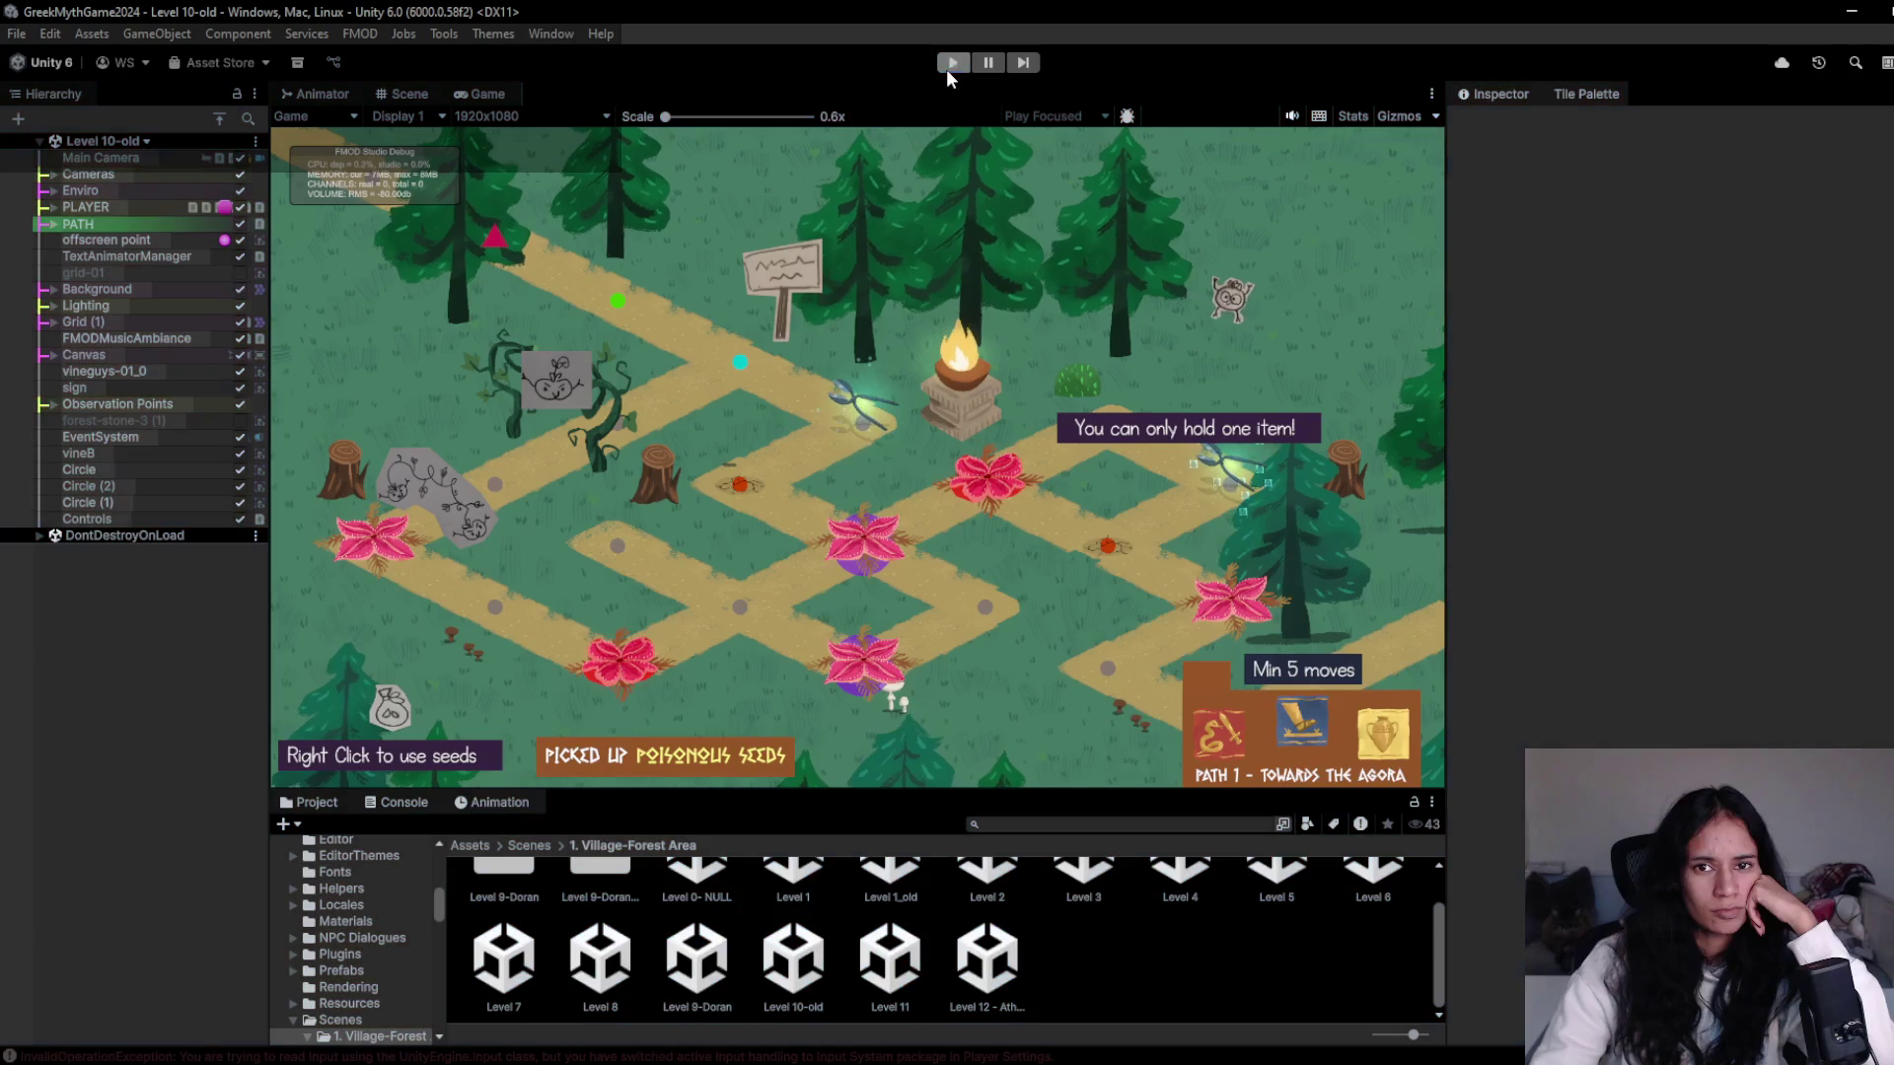
- Check the scene list again, then go up to the Scenes folder in the Project window
left_click(114, 139)
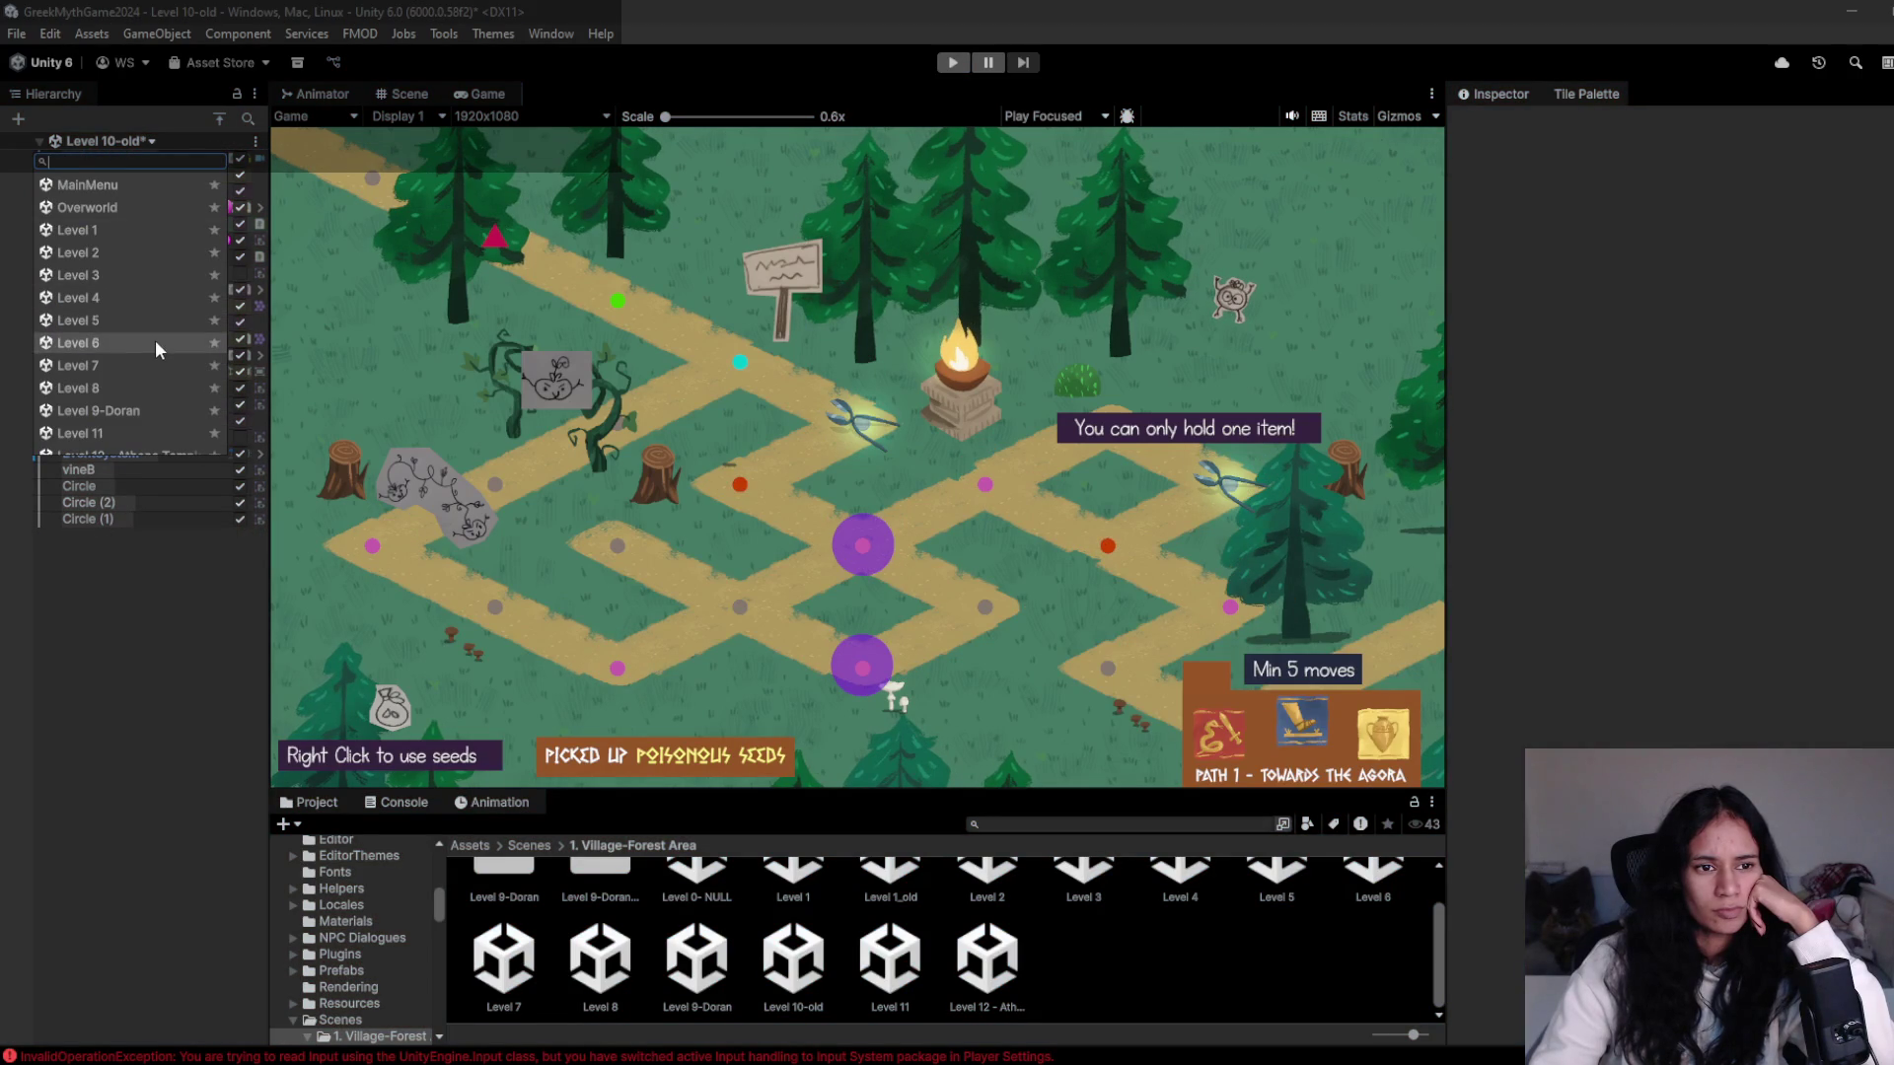
scroll(125, 423, "down", 1)
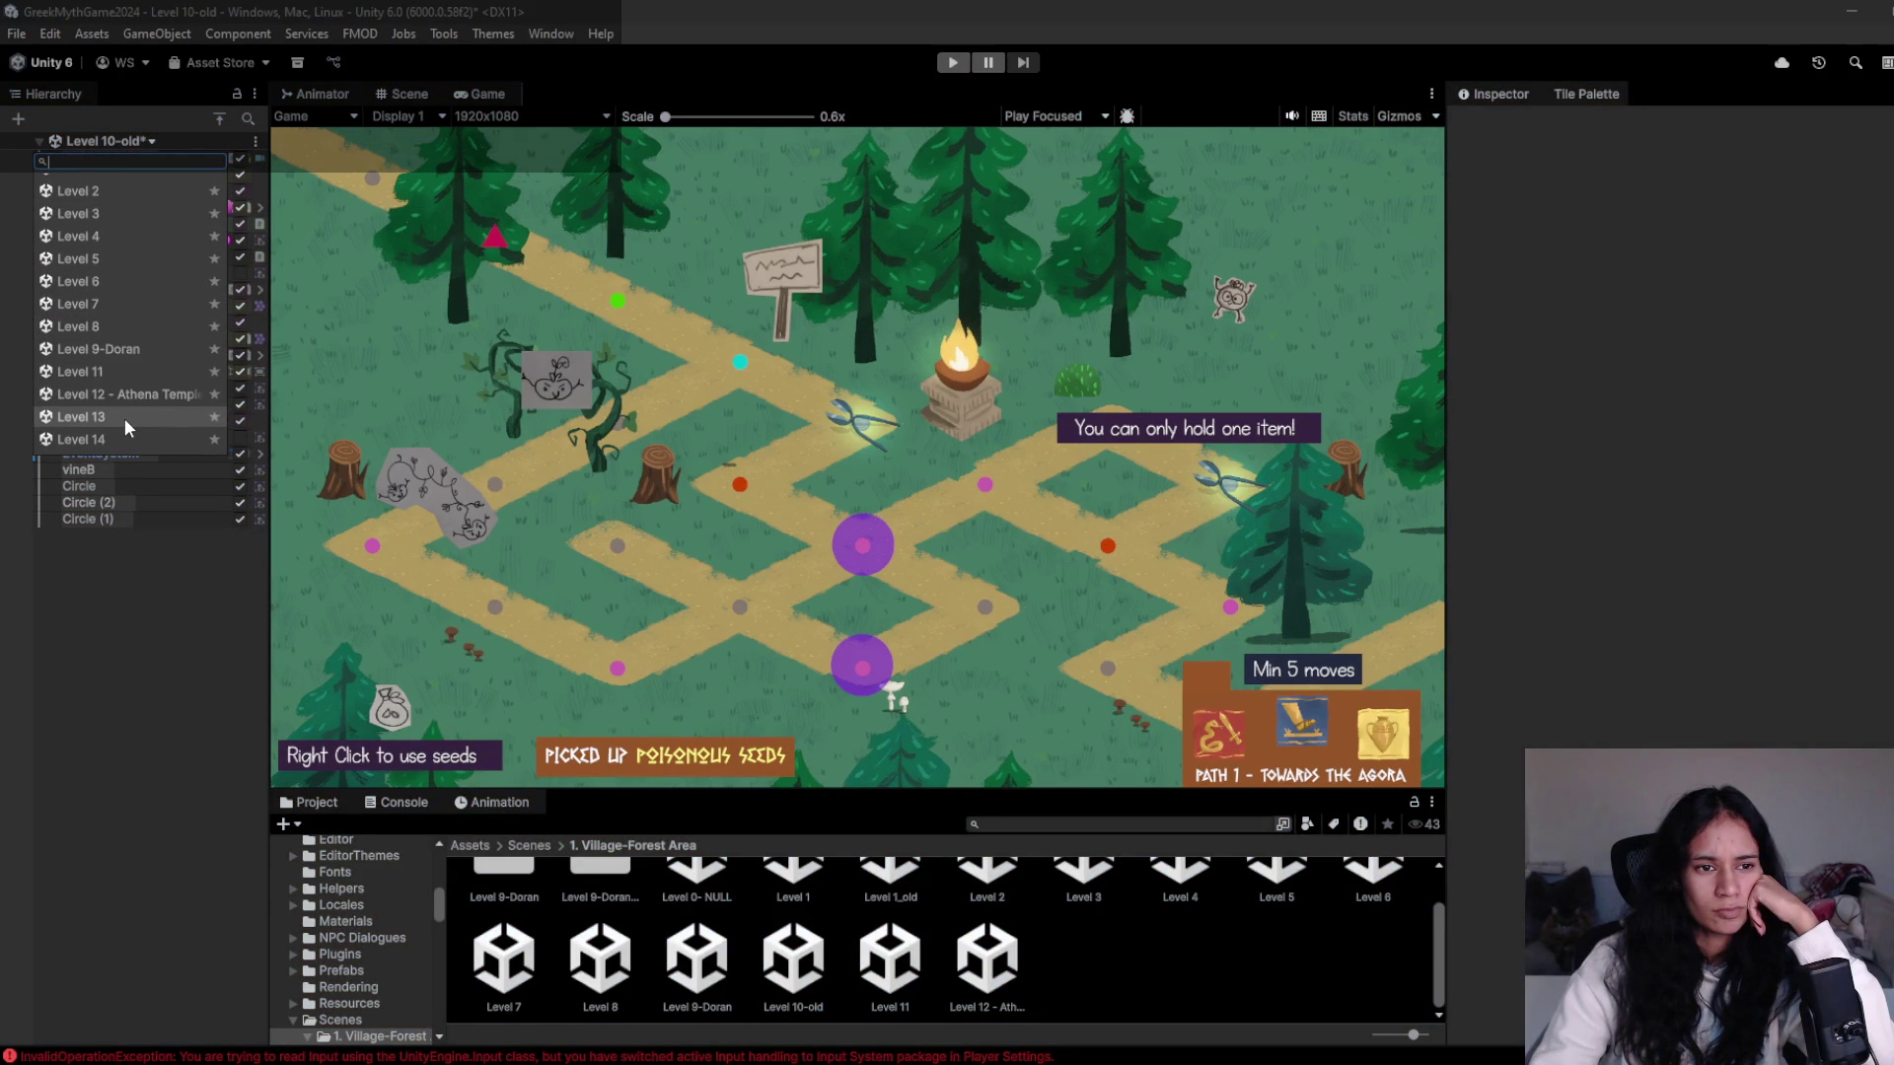
scroll(124, 418, "up", 1)
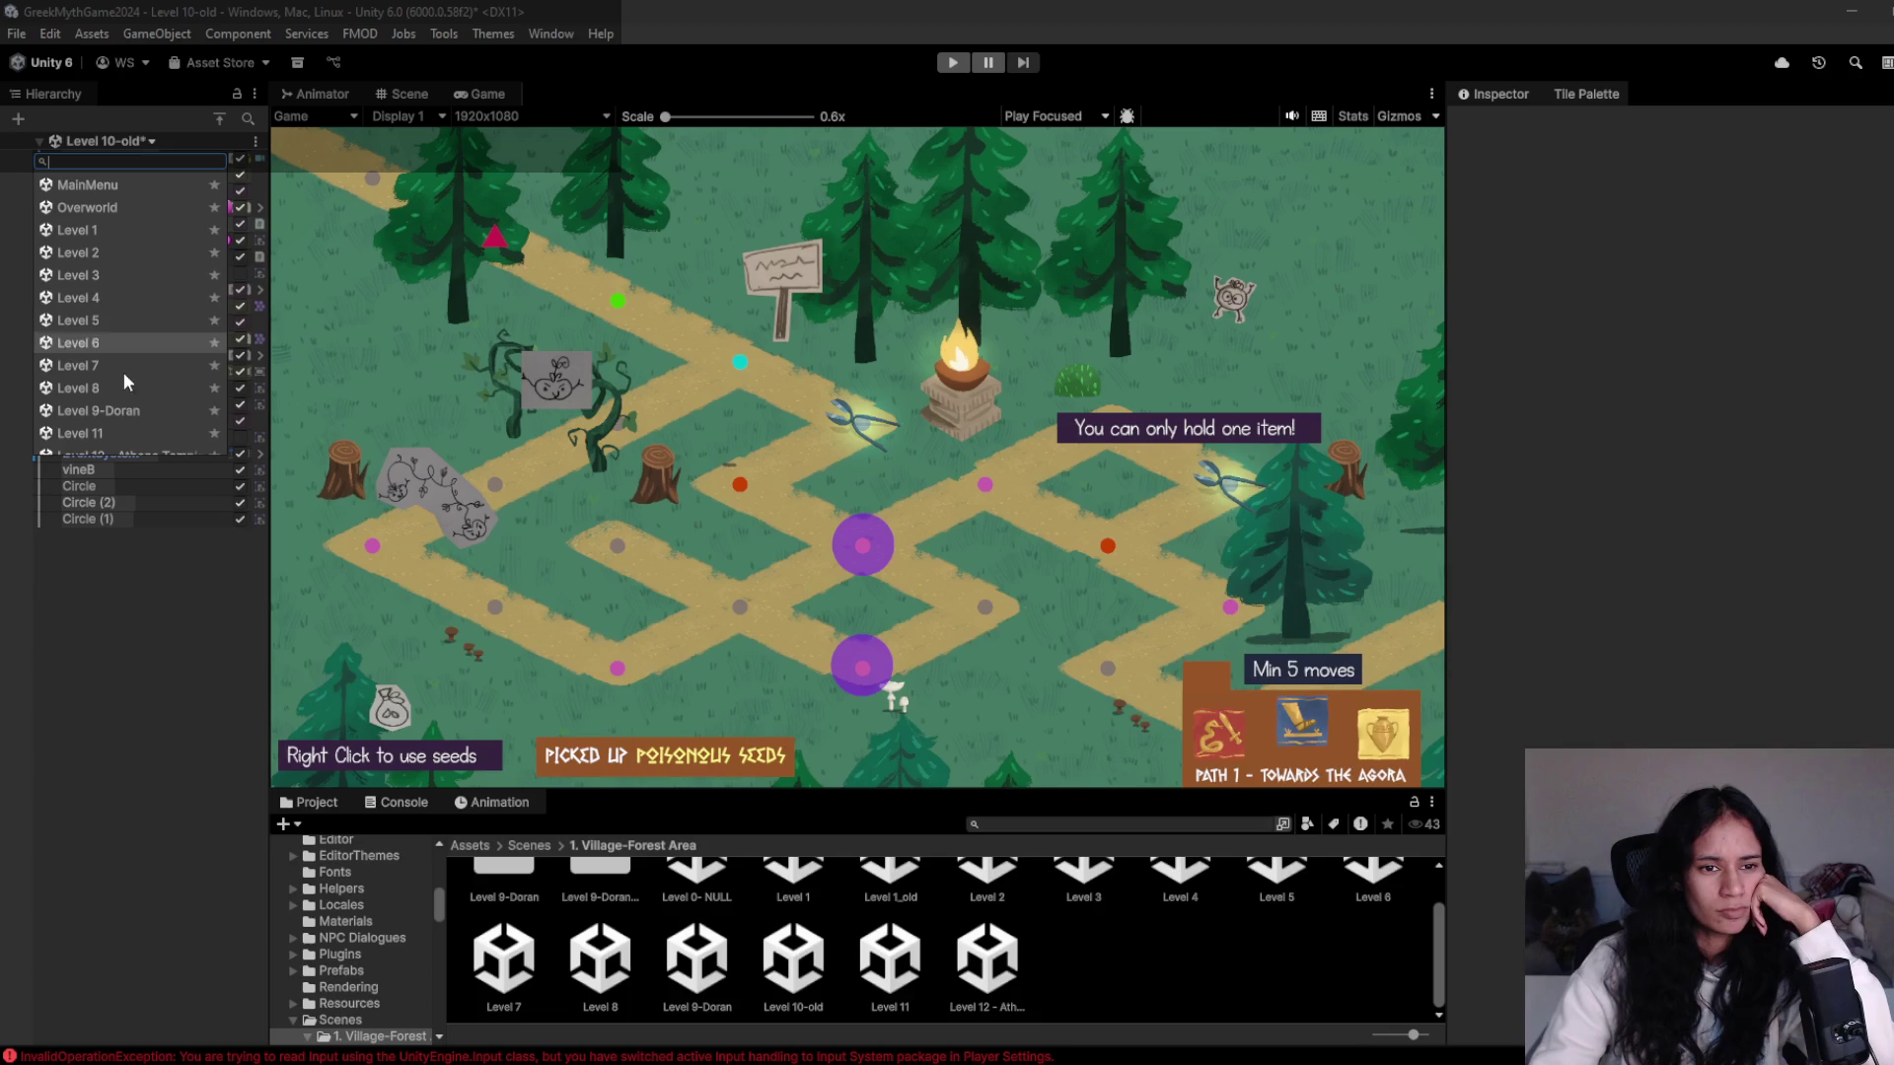
left_click(659, 868)
left_click(532, 847)
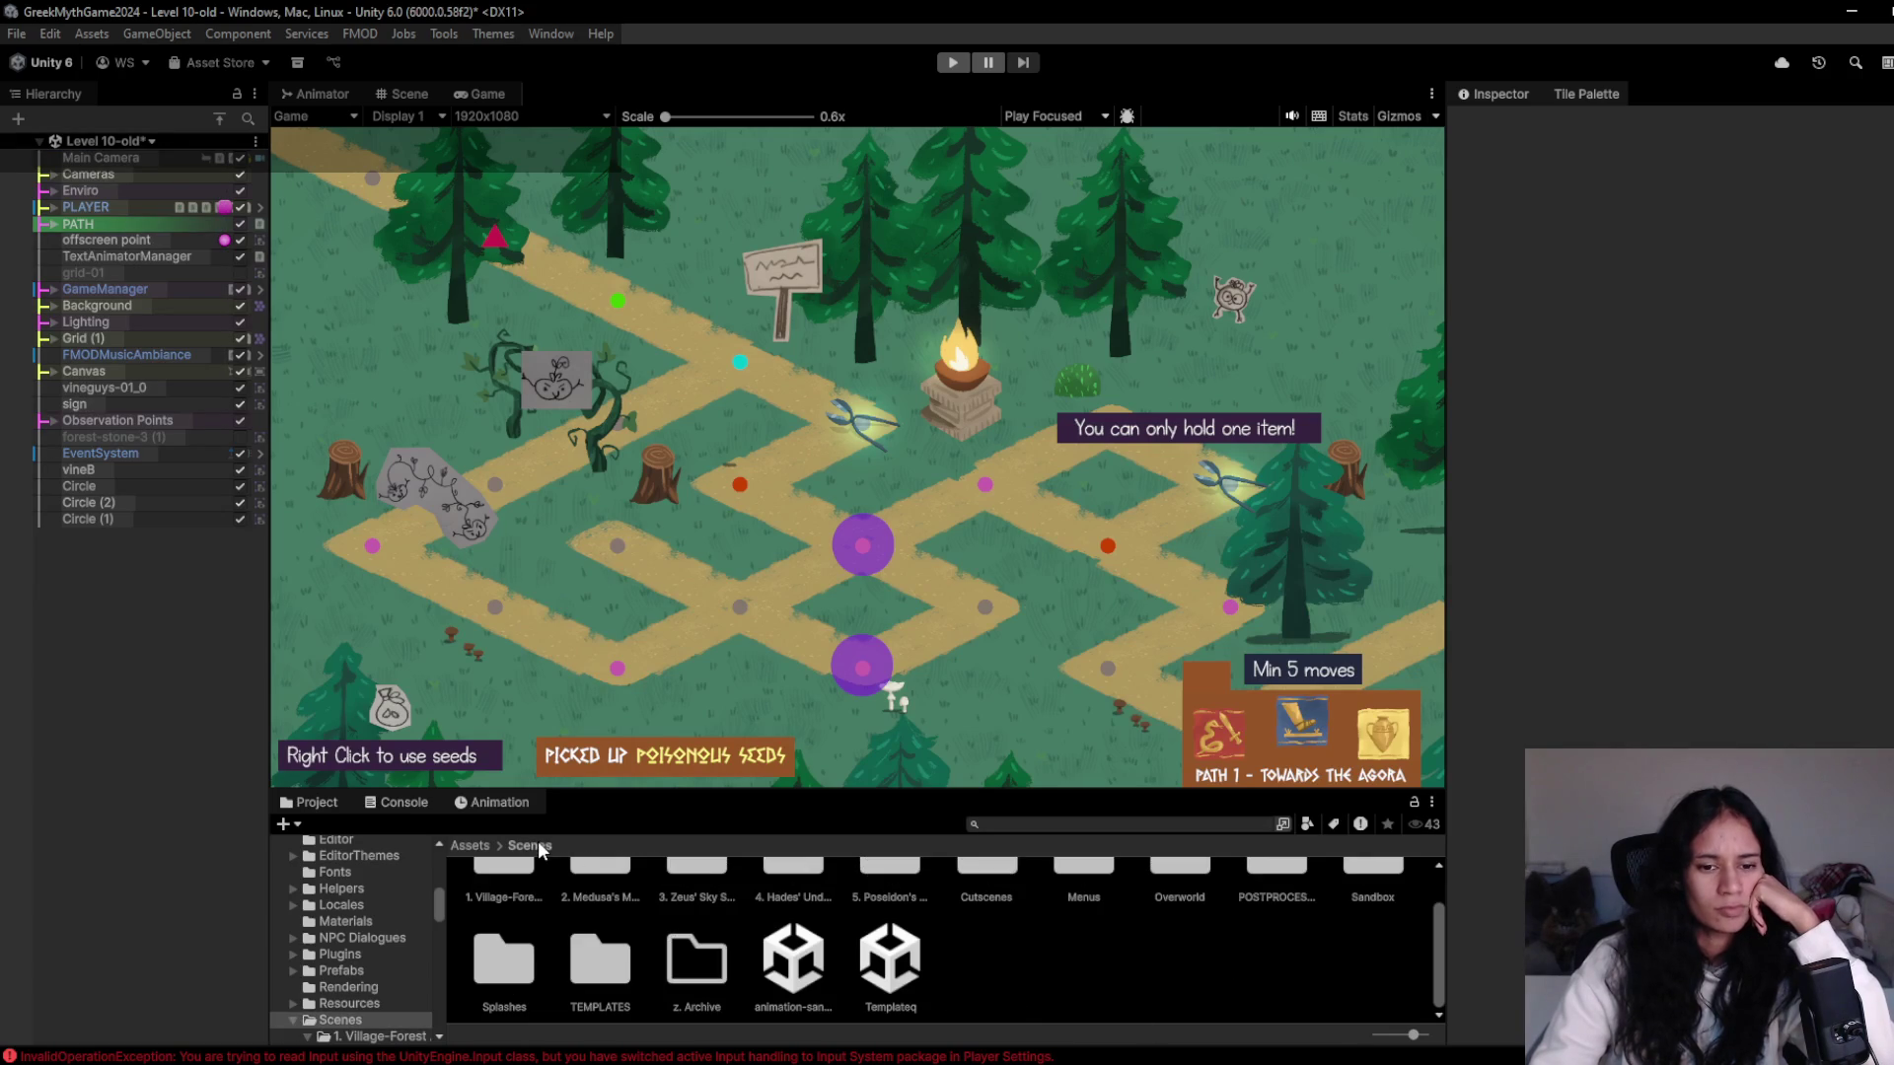
- Open the new Level 10 scene from the A_Scenes Forest folder, saving the modified scene first
left_click(470, 847)
double_click(795, 905)
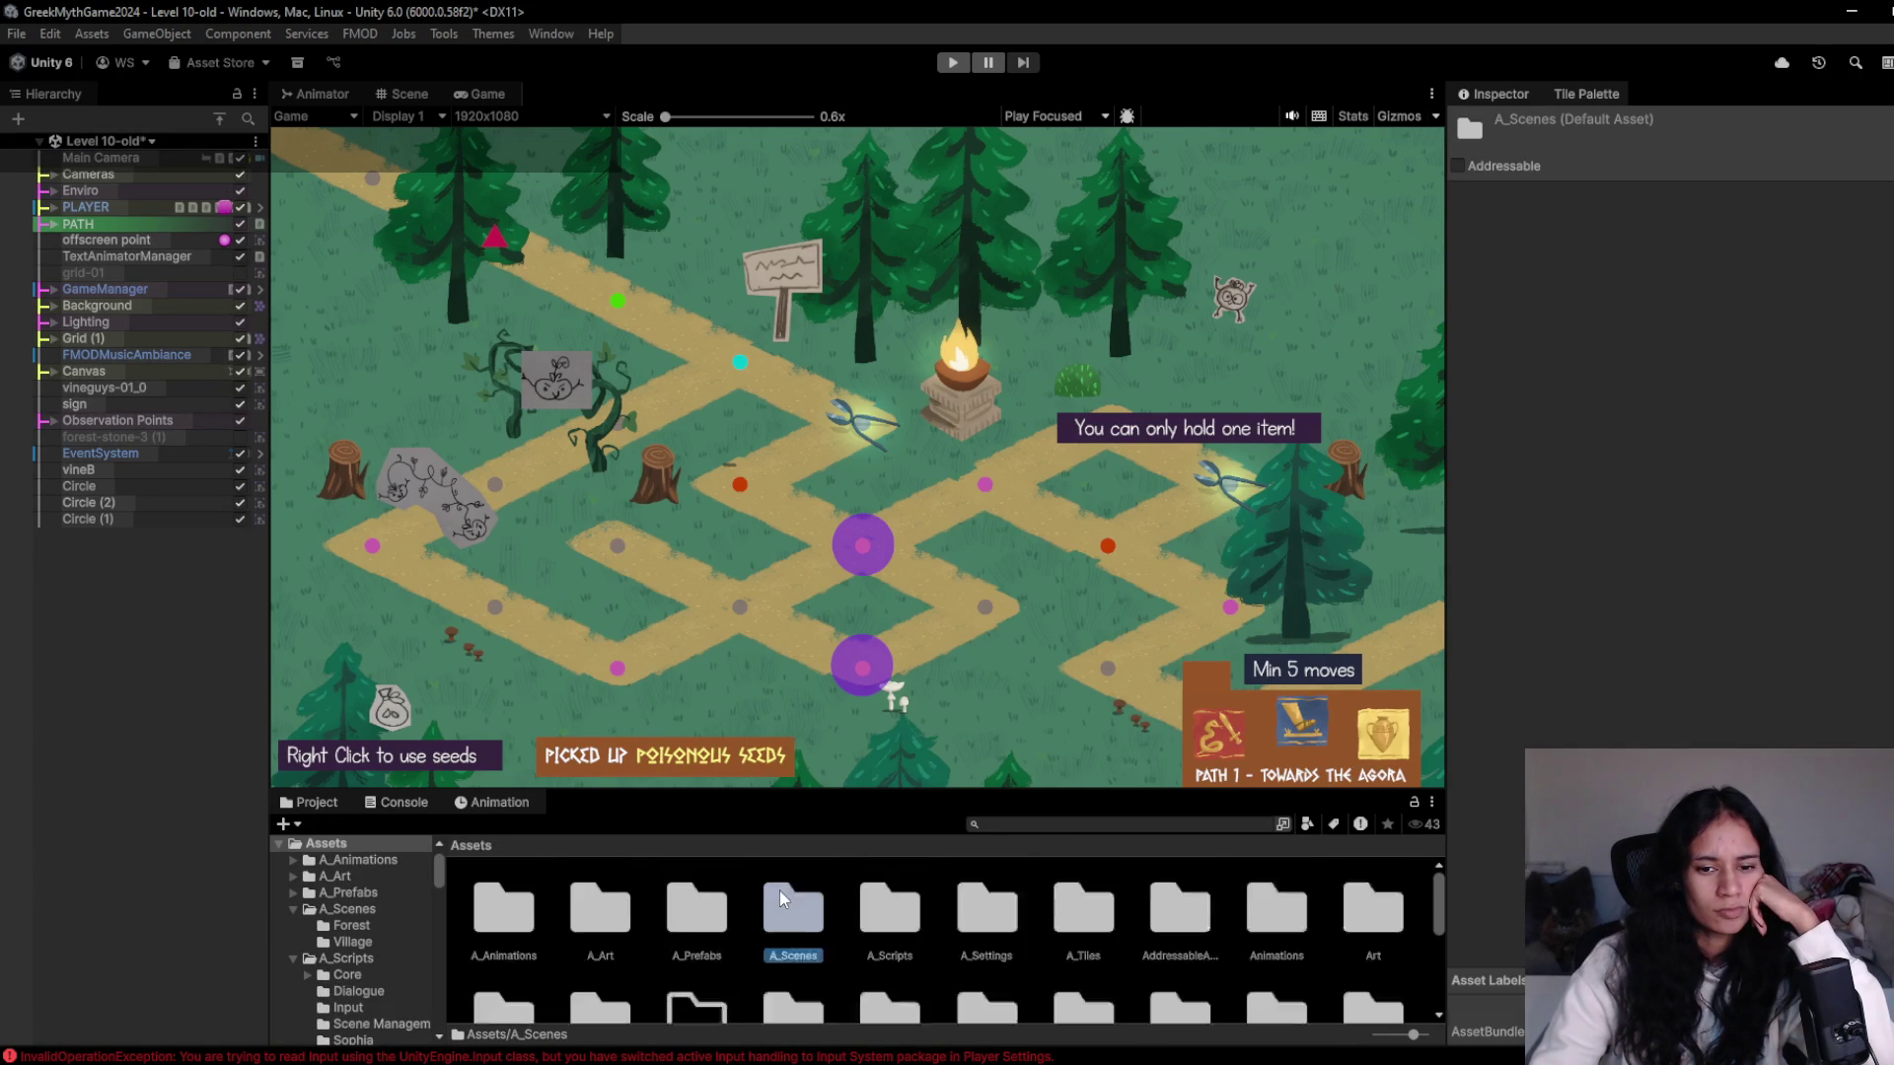
left_click(593, 940)
double_click(501, 905)
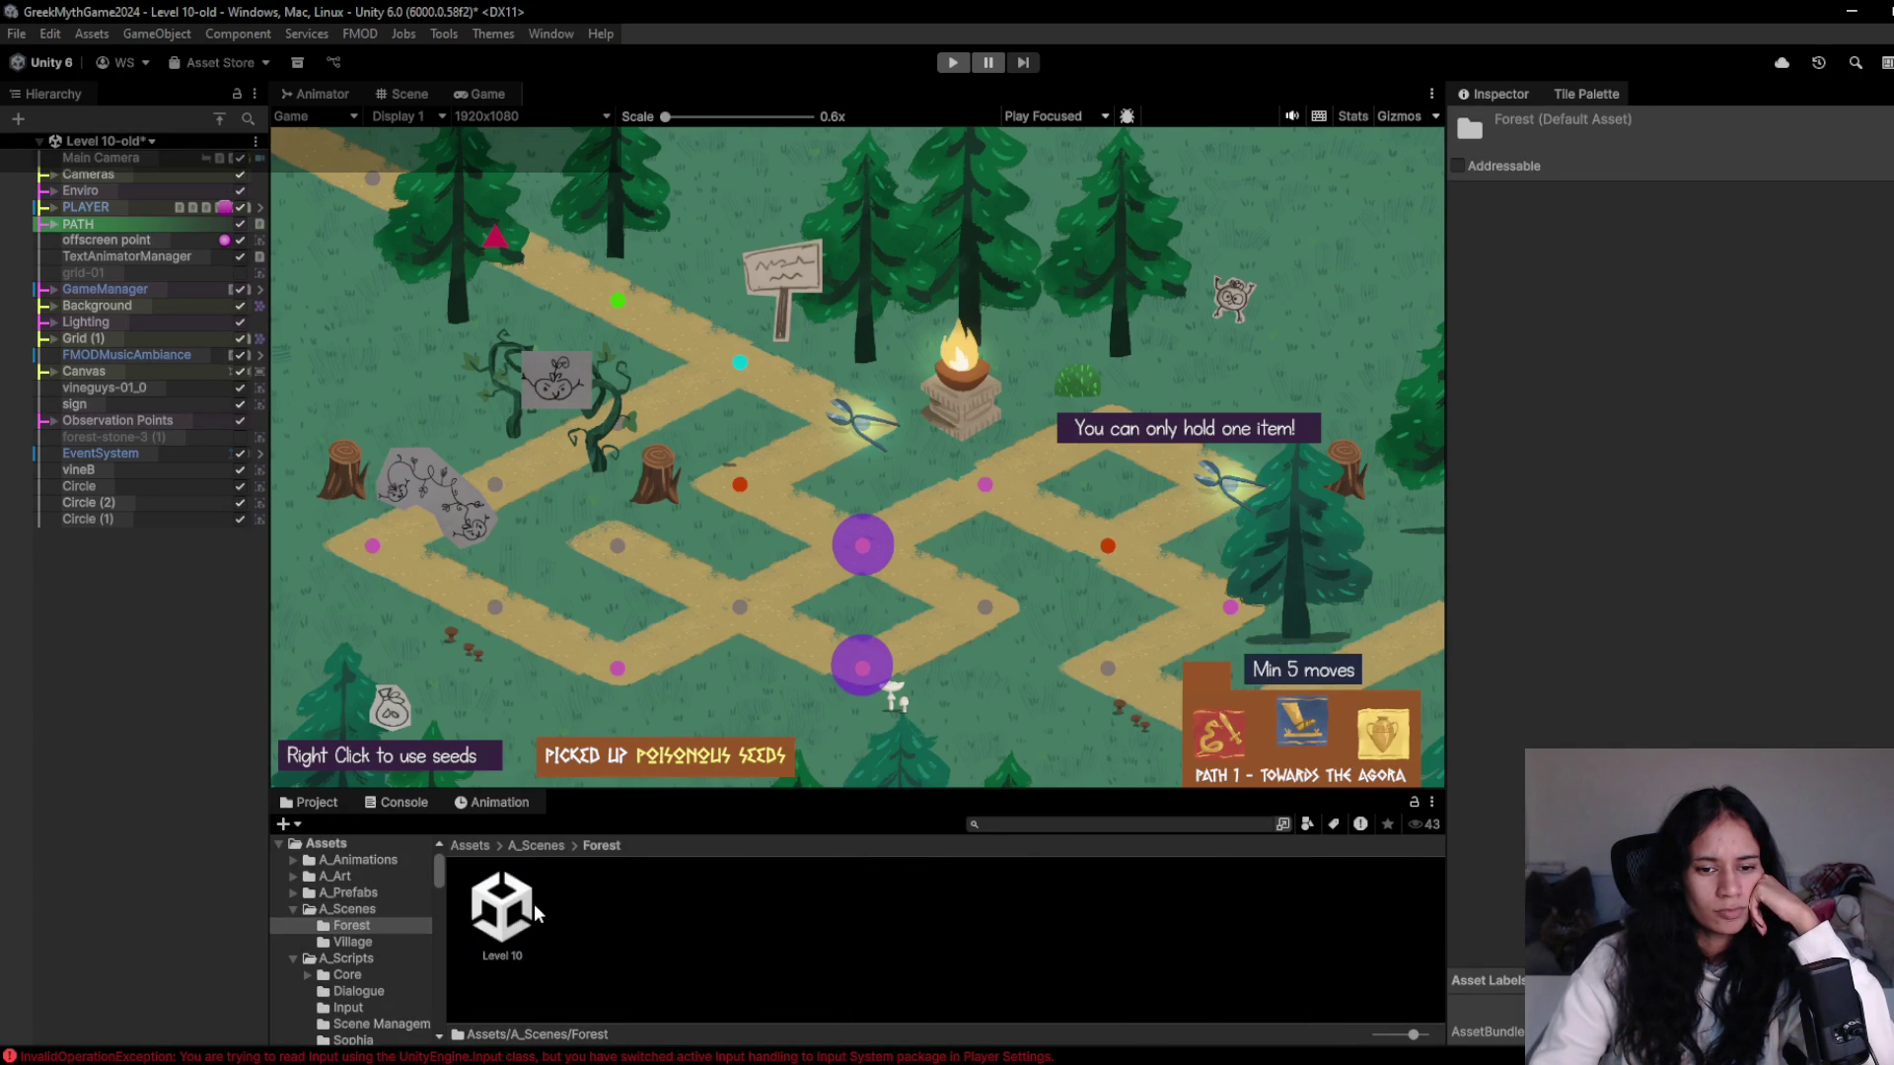
double_click(523, 910)
left_click(984, 586)
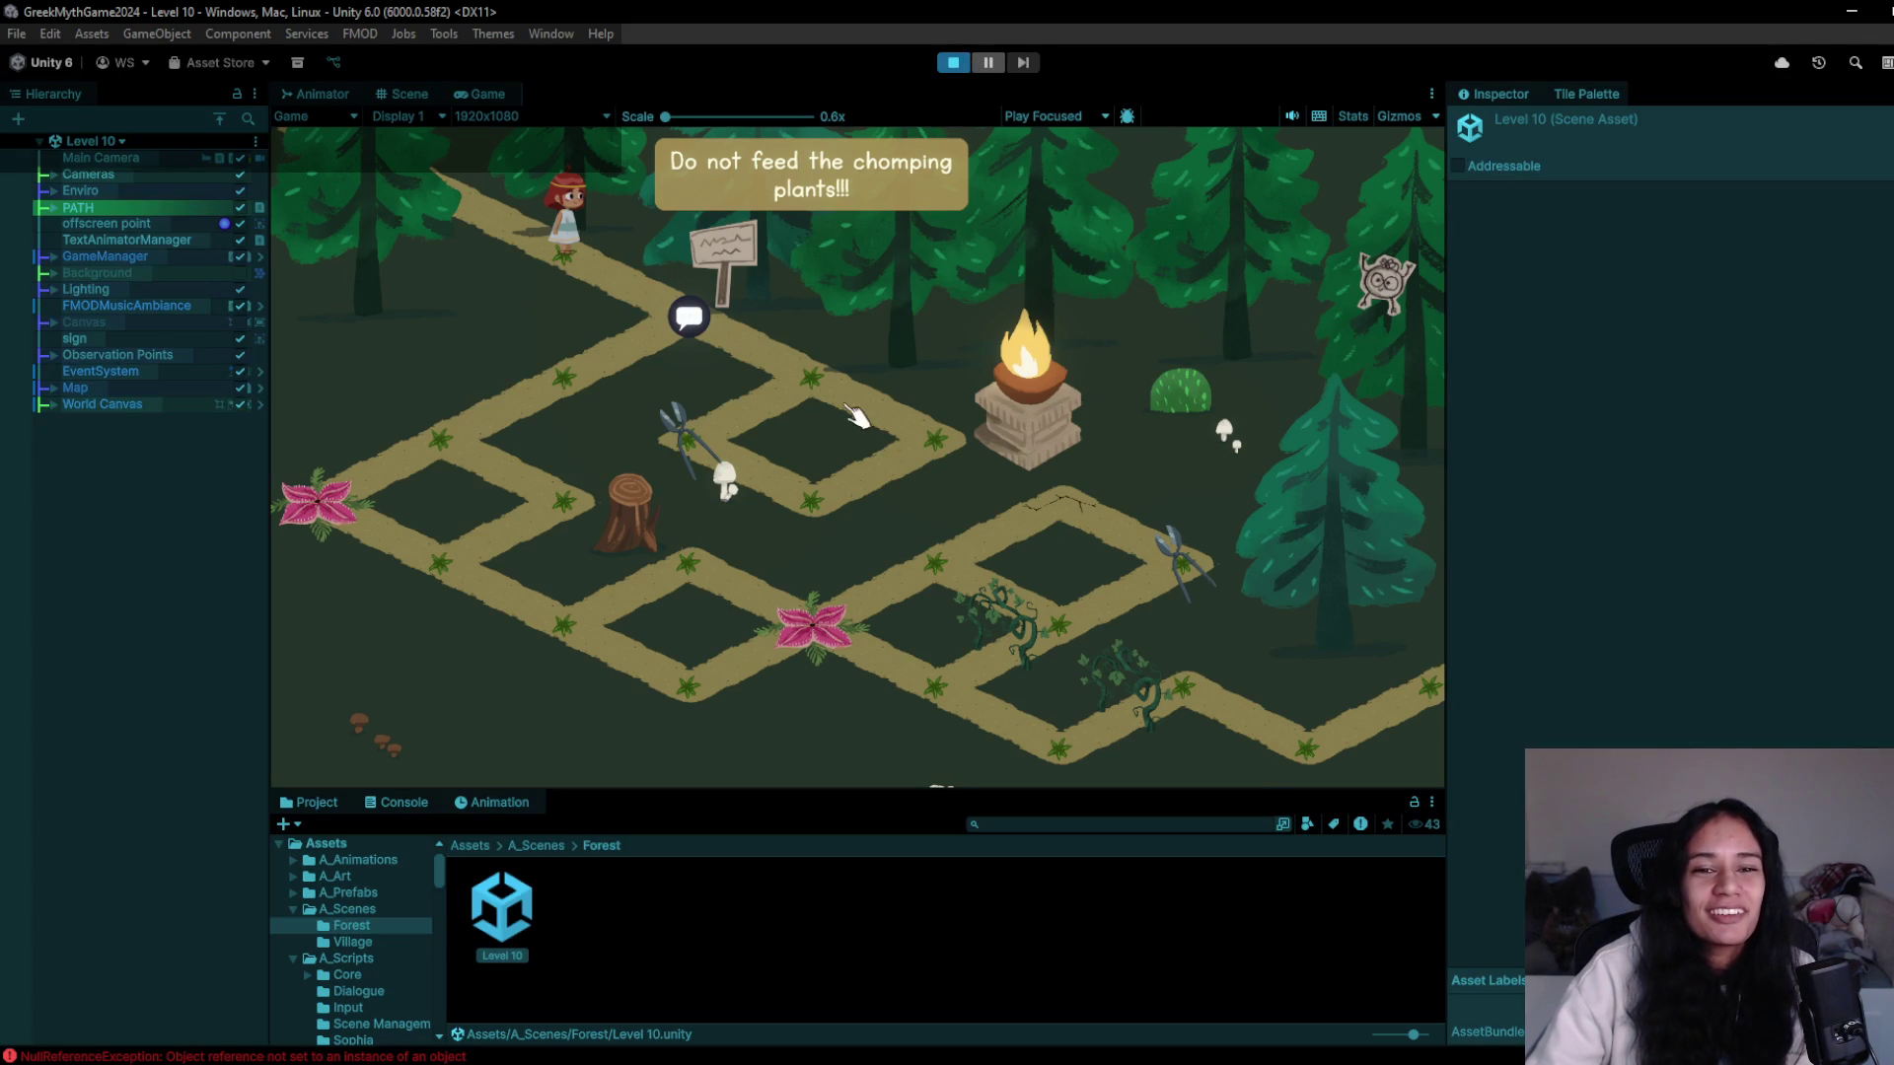
- Walk the girl down-left and back to the stump, stop, then choose Level 1
left_click(547, 503)
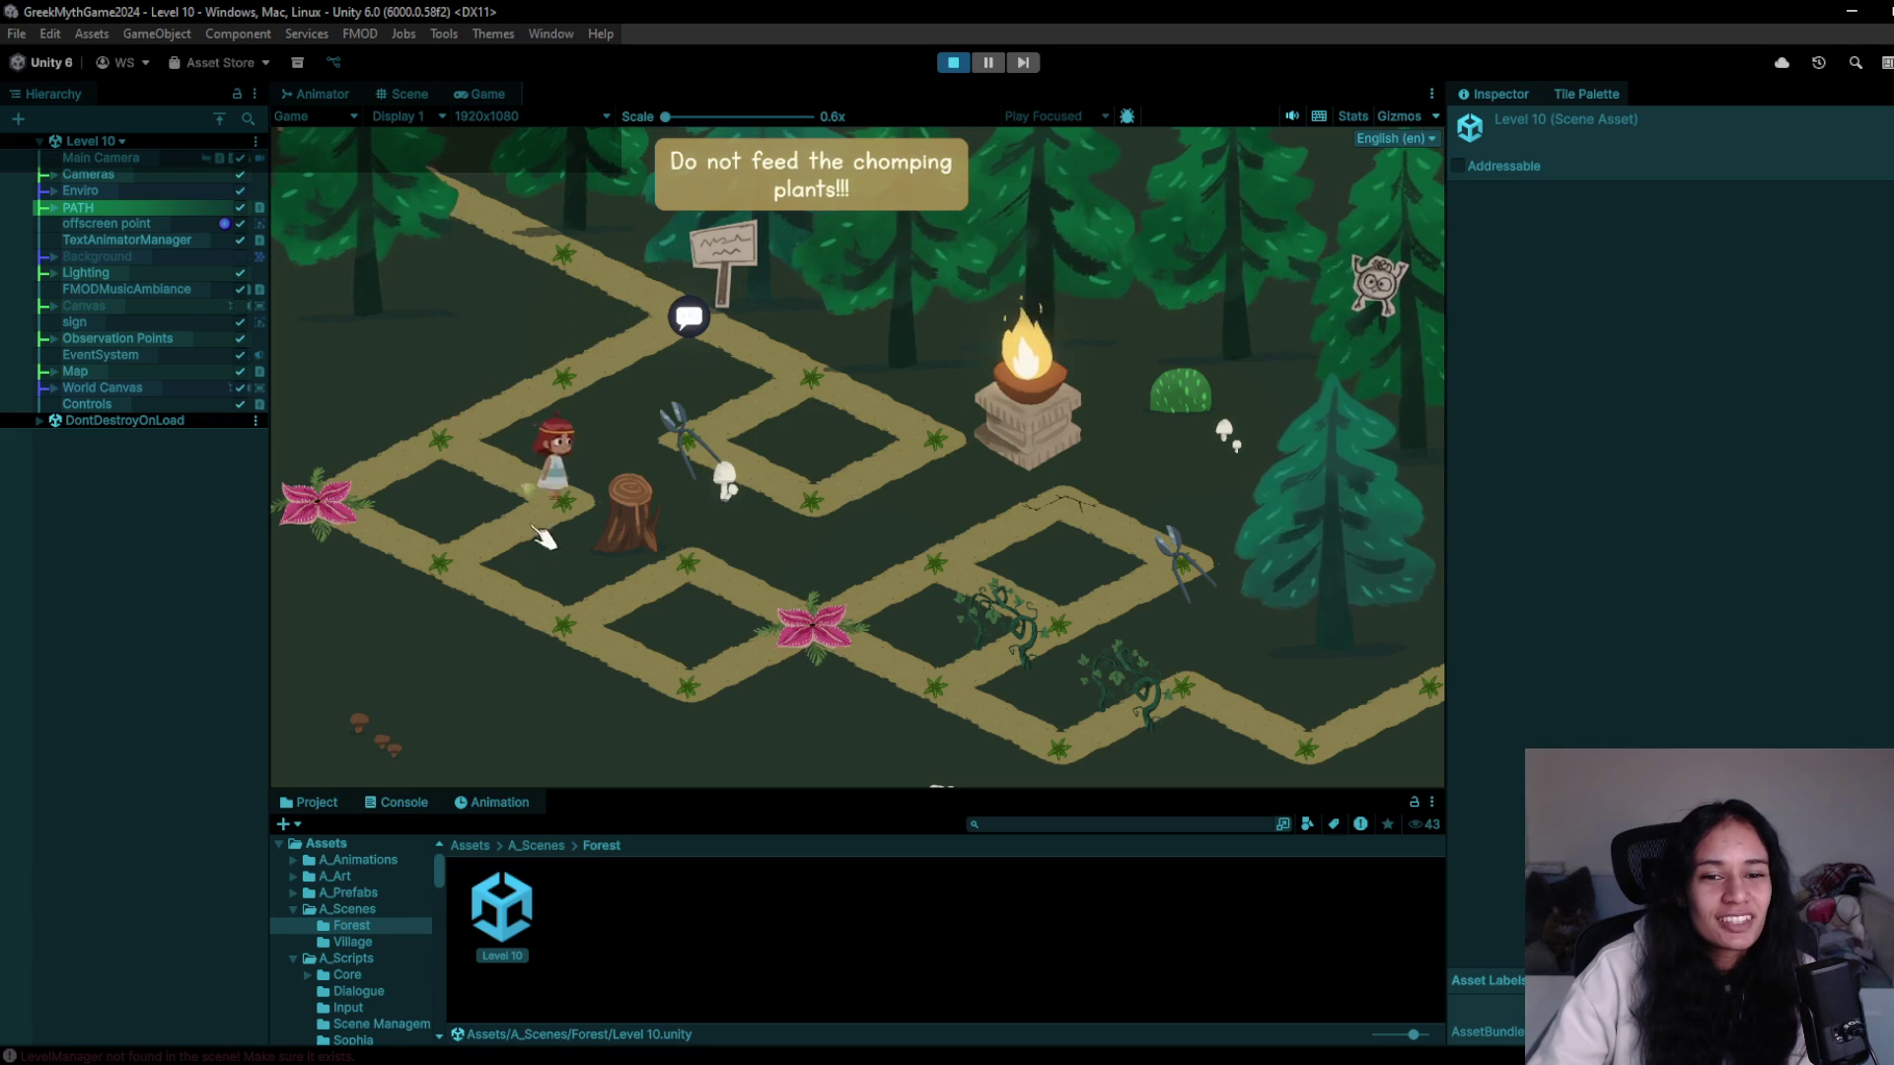
left_click(508, 612)
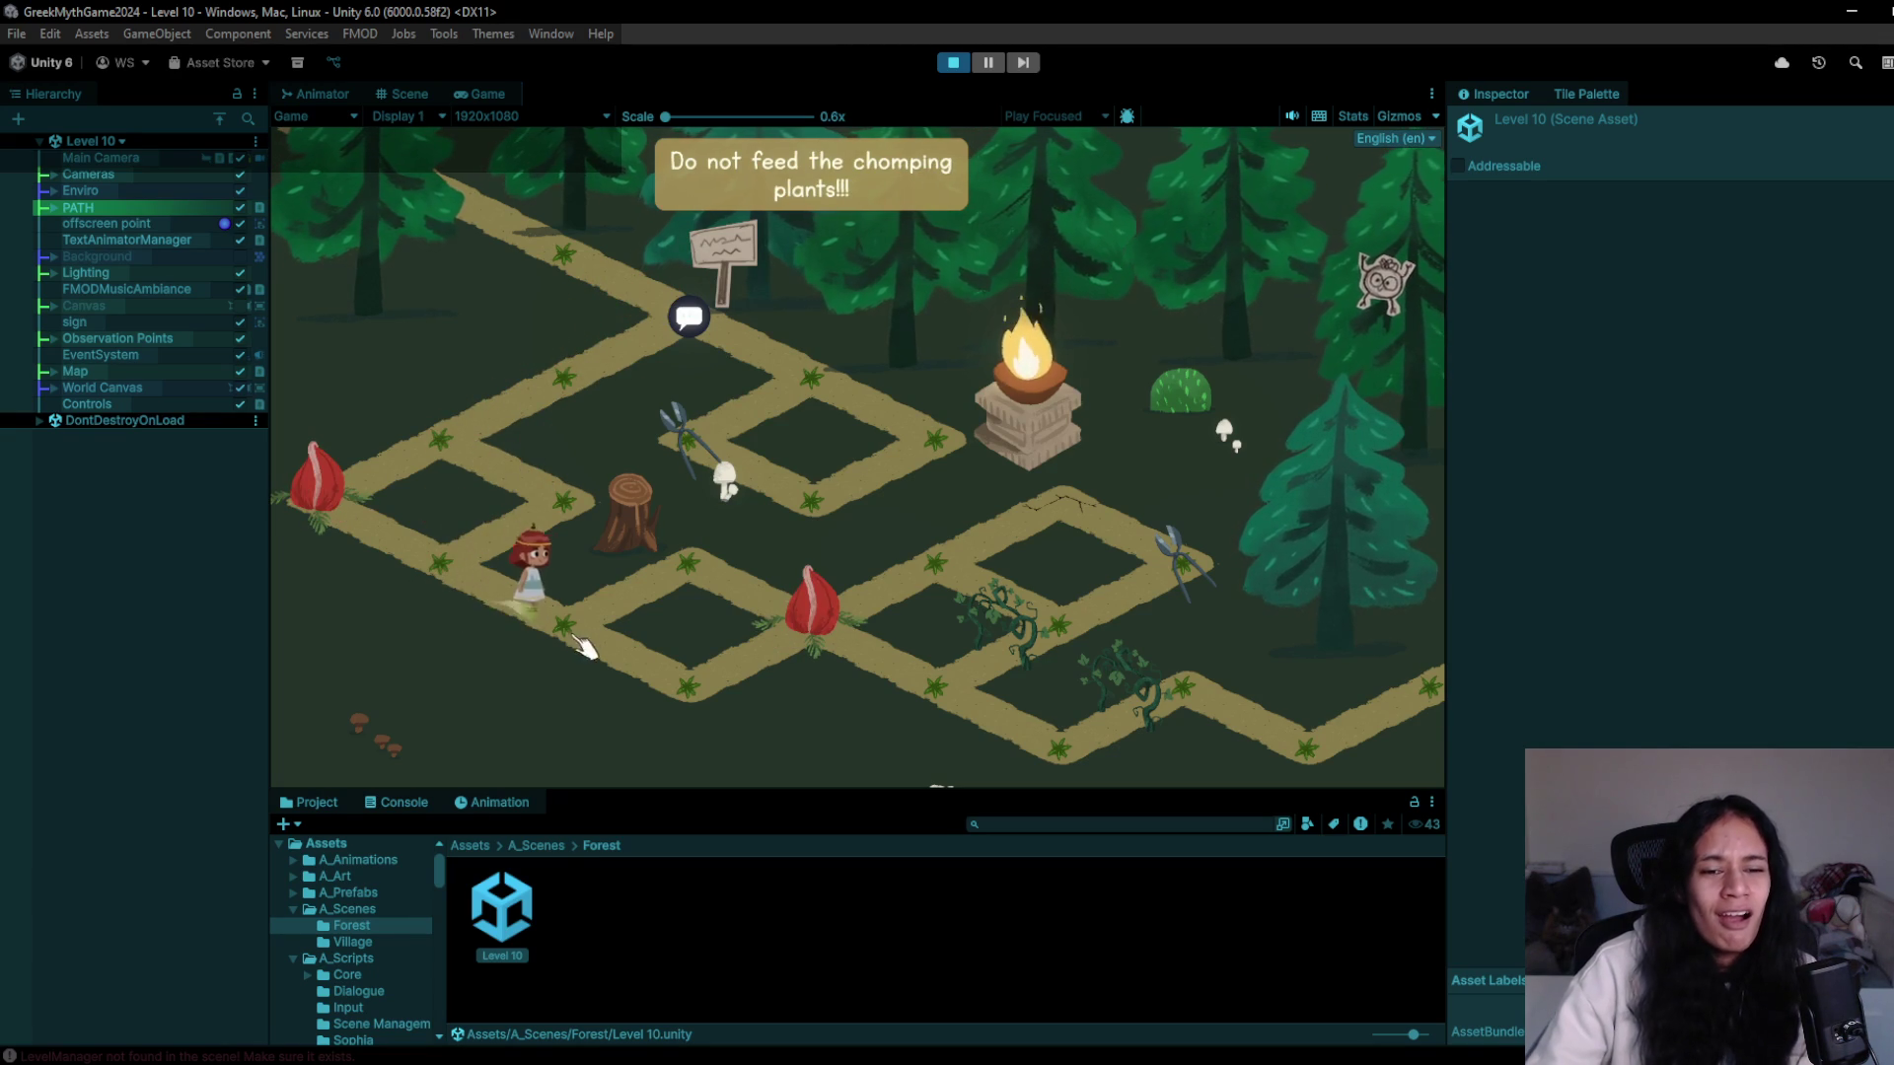
left_click(728, 614)
left_click(955, 62)
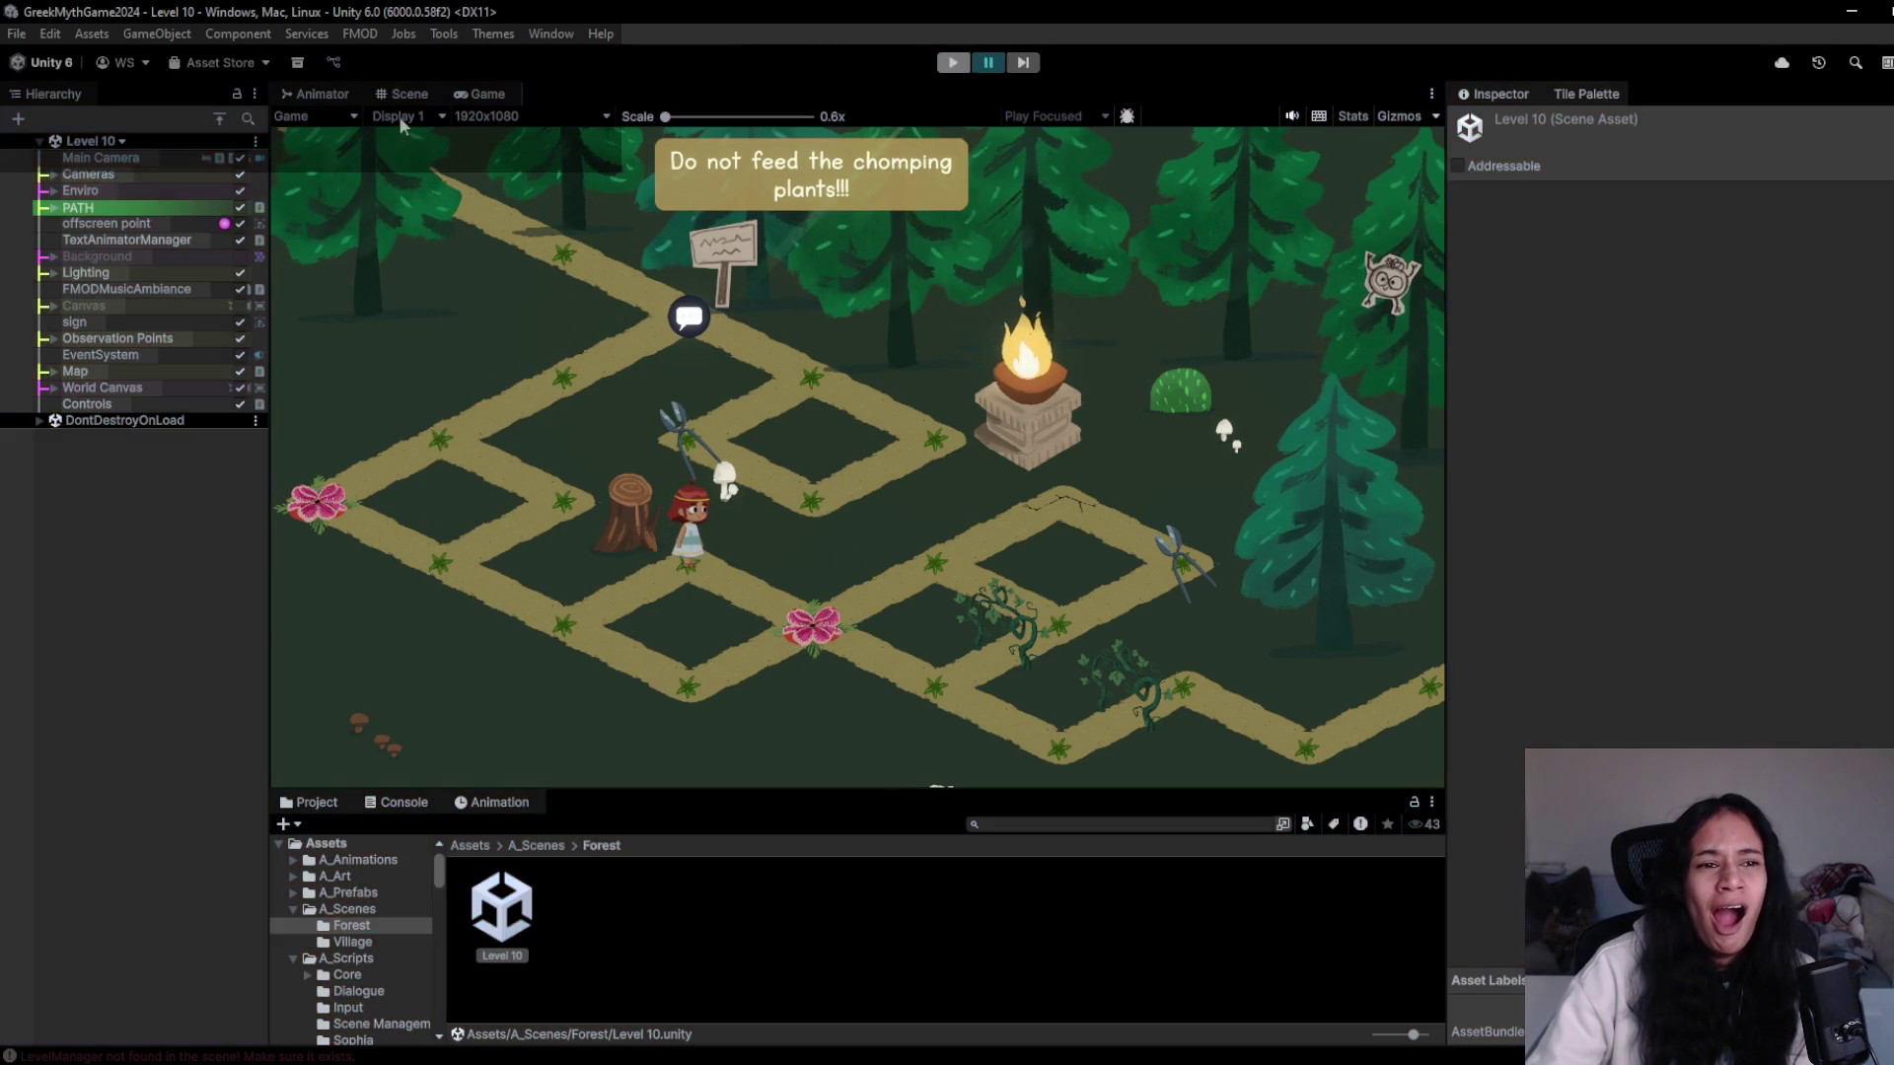
left_click(124, 141)
left_click(77, 230)
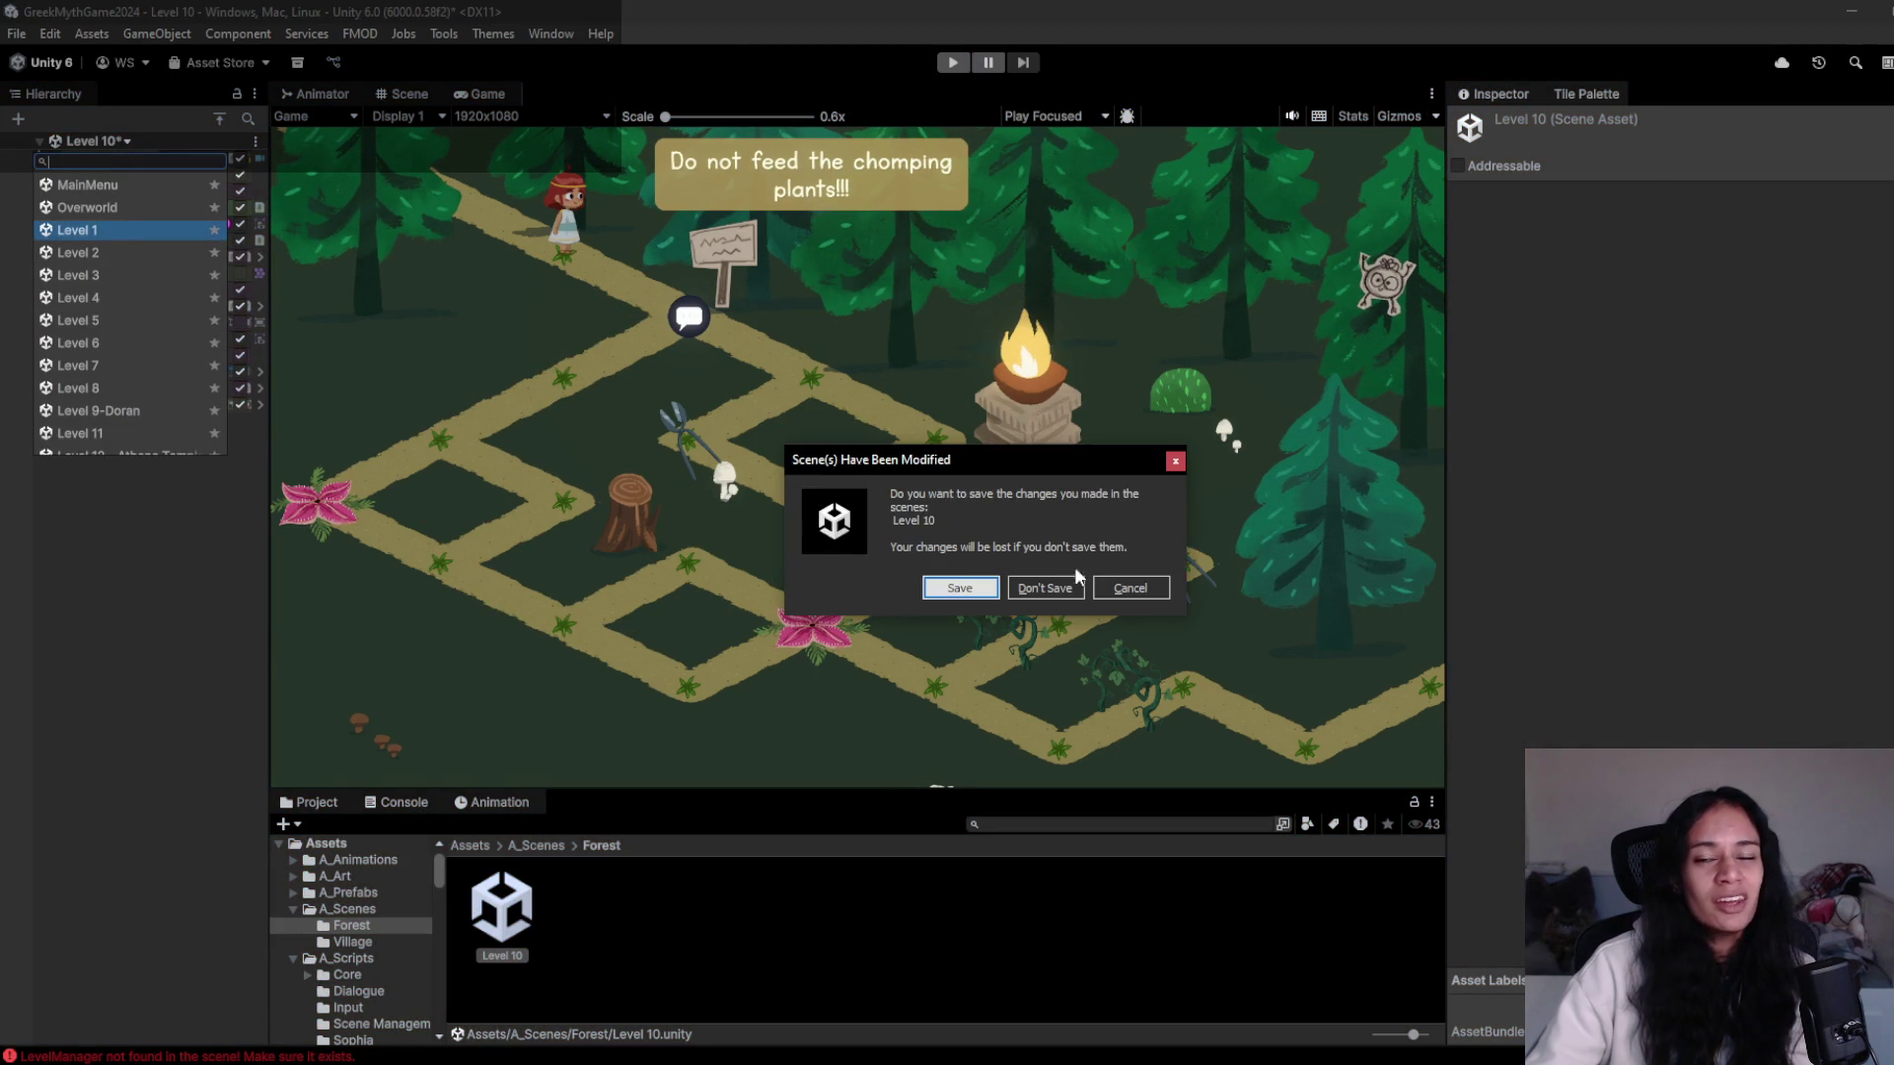
- Load Level 1 from the save prompt and briefly play it
left_click(977, 590)
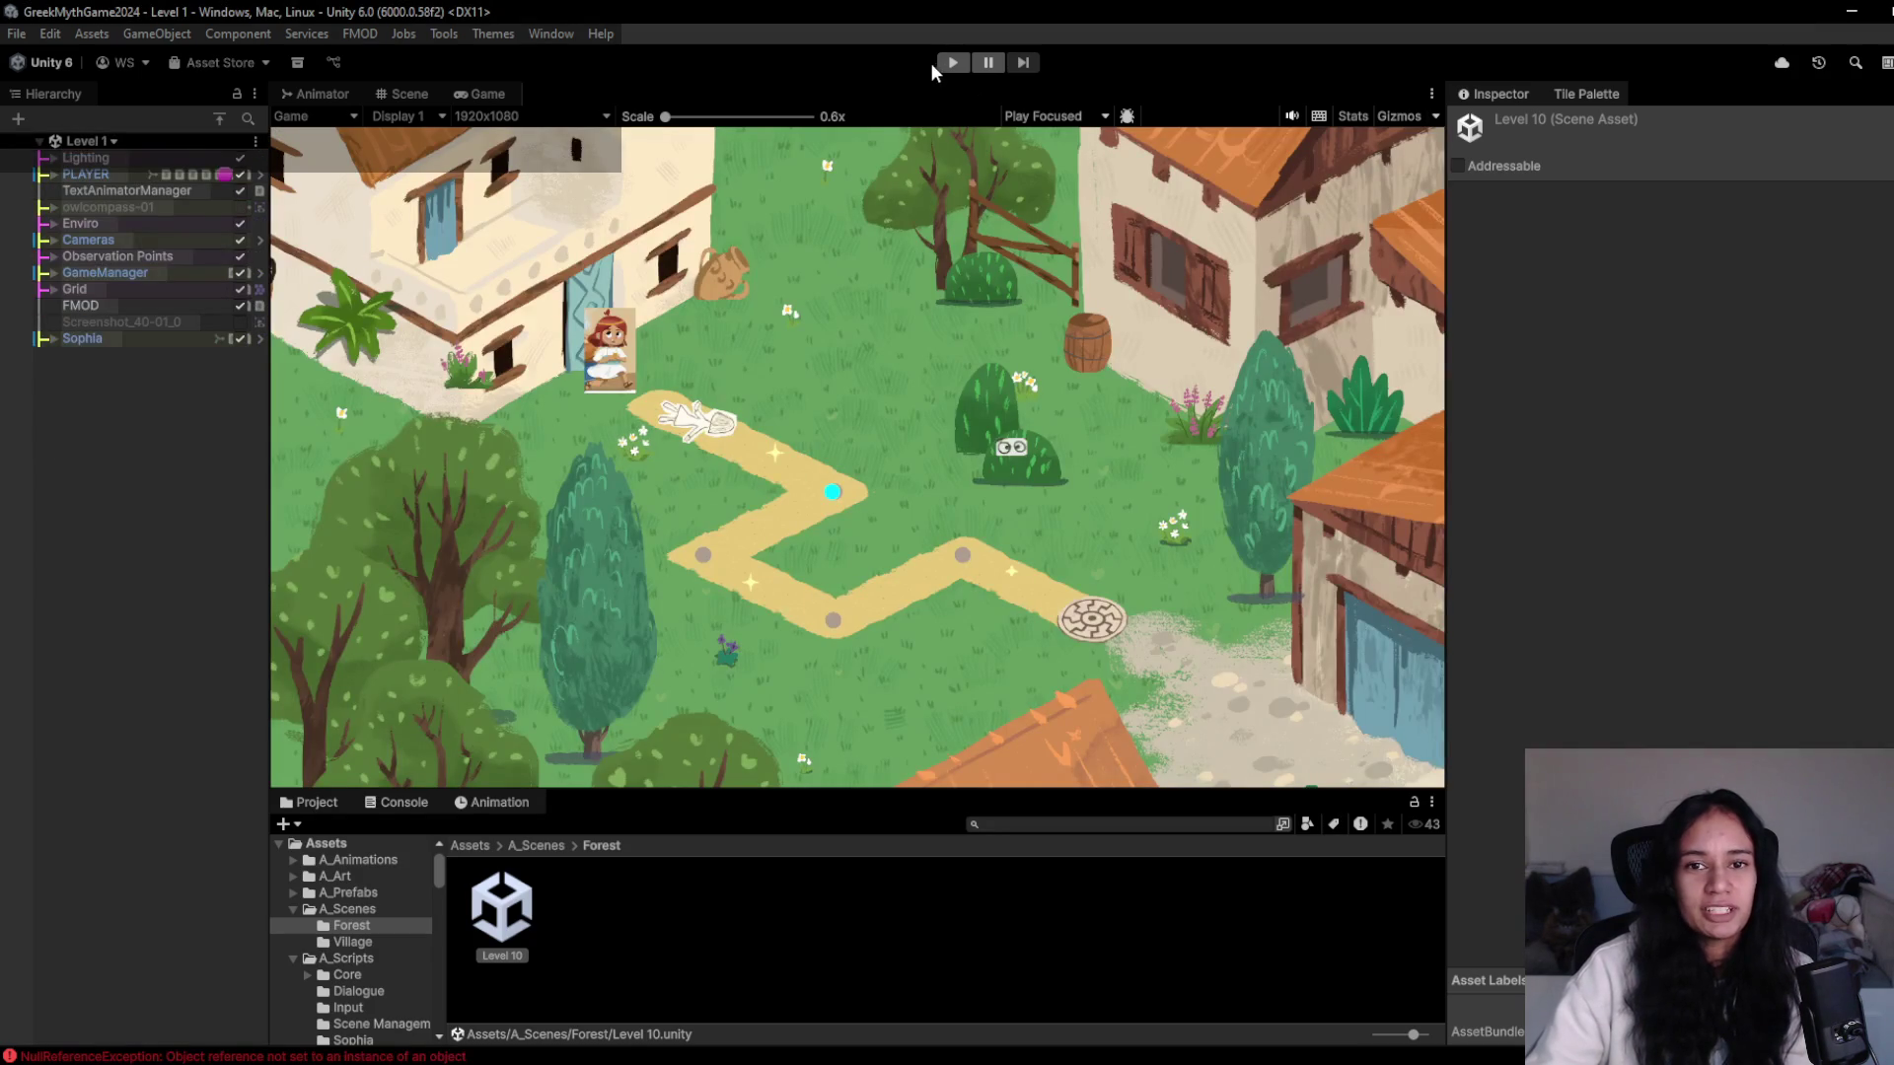
left_click(947, 62)
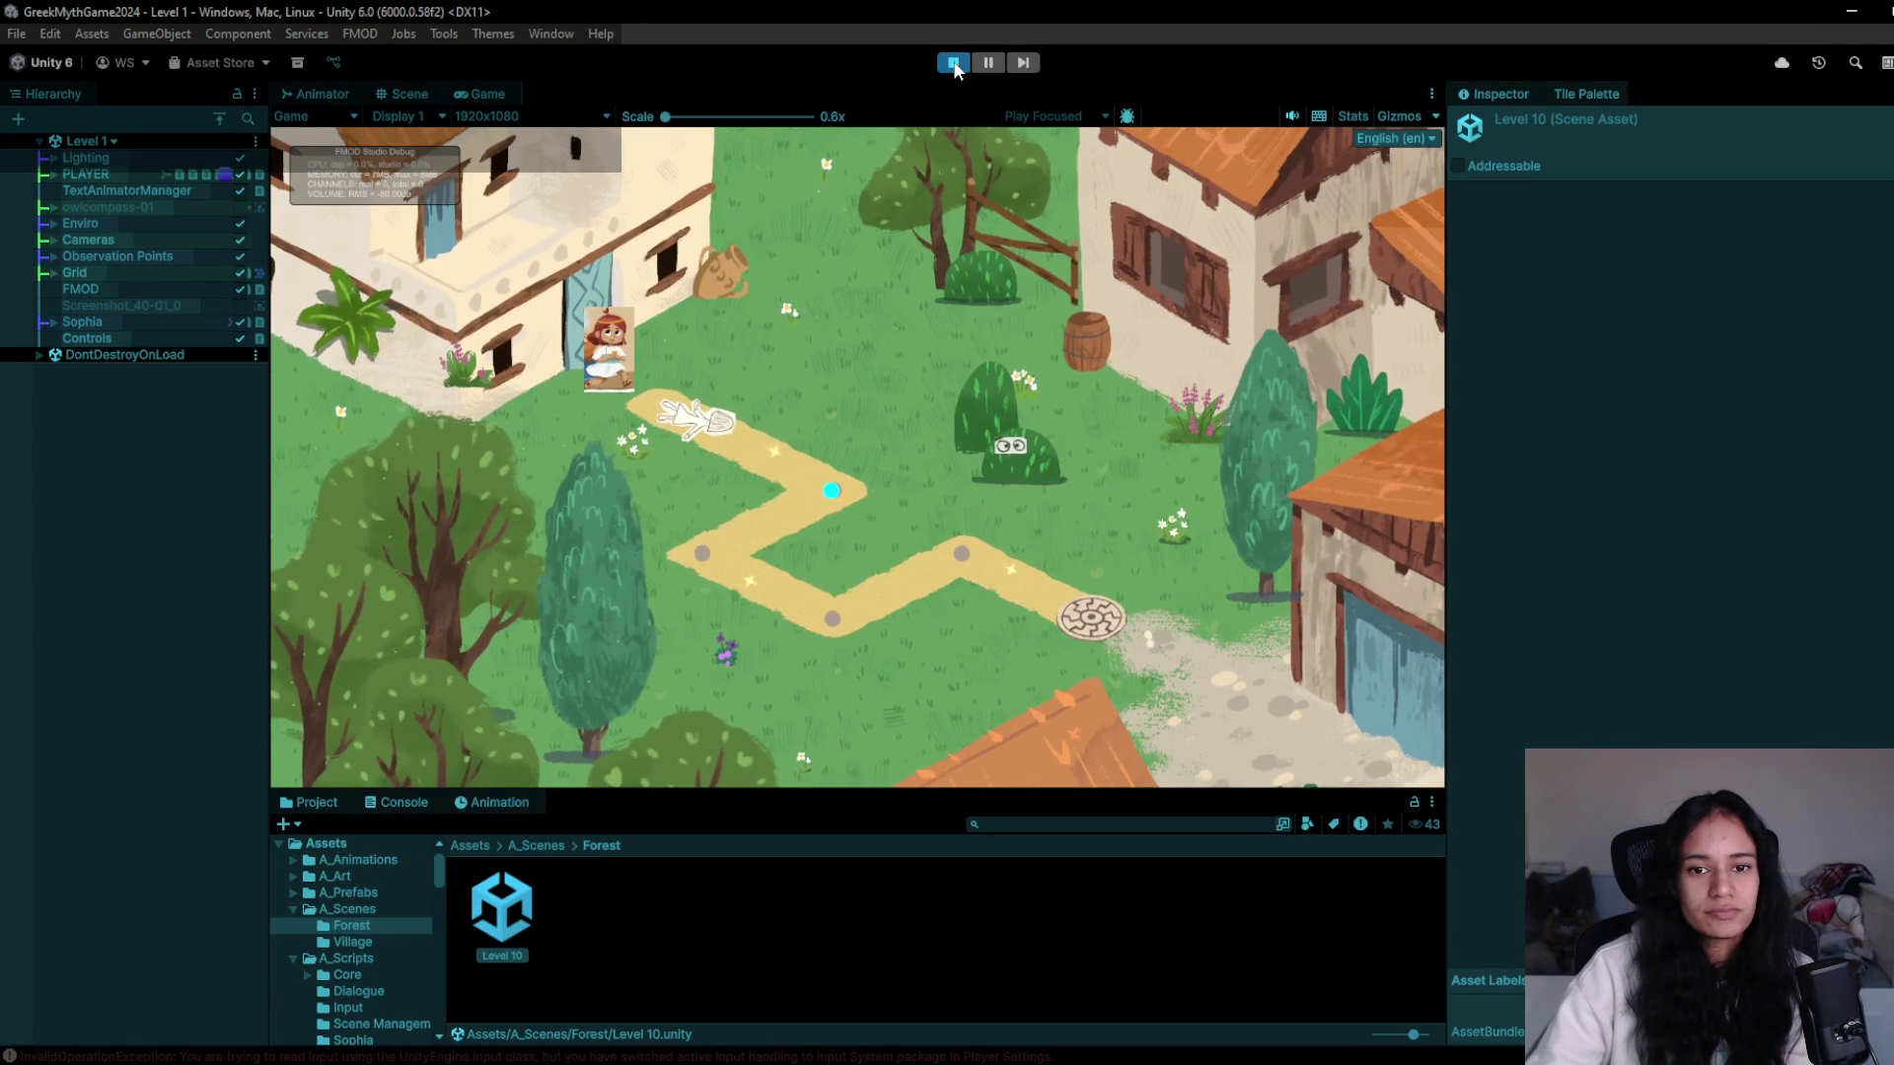
left_click(953, 63)
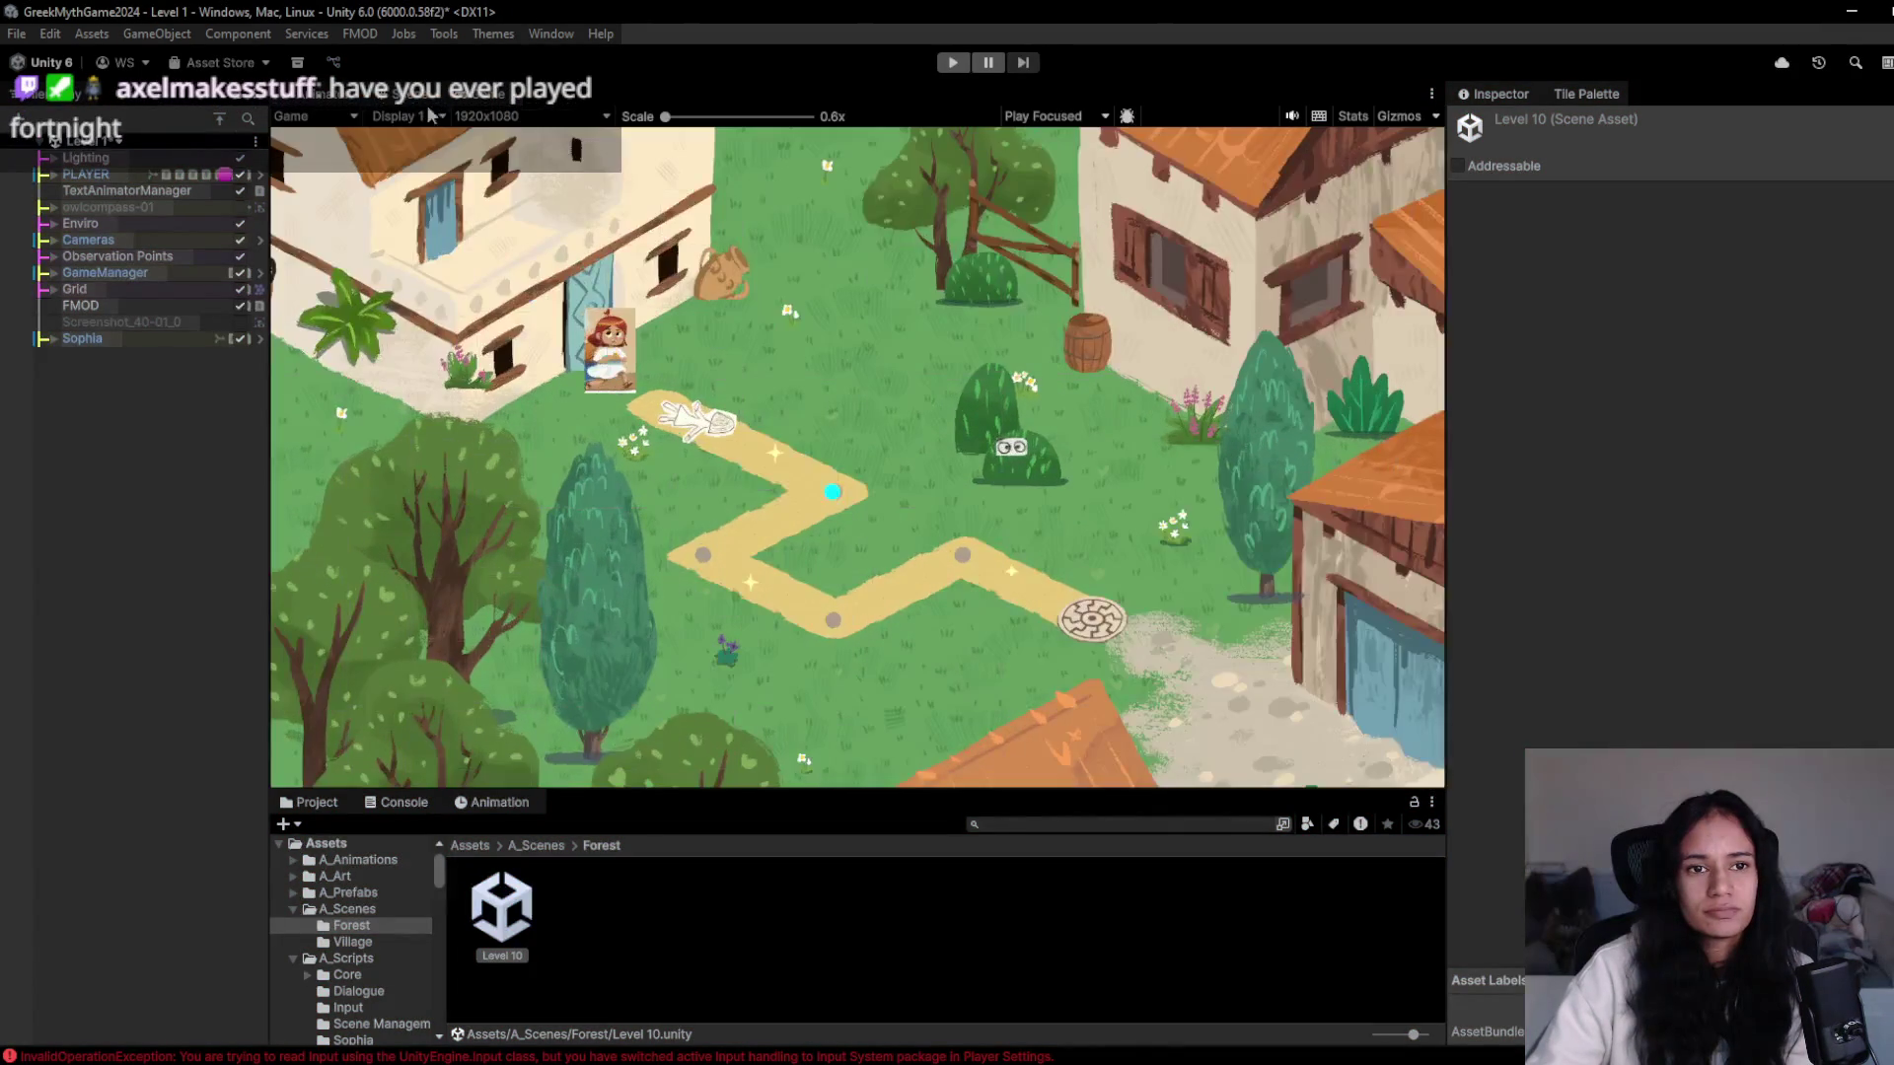
- Reopen Level 10 from the scene list, answering the save prompt
left_click(95, 141)
left_click(187, 413)
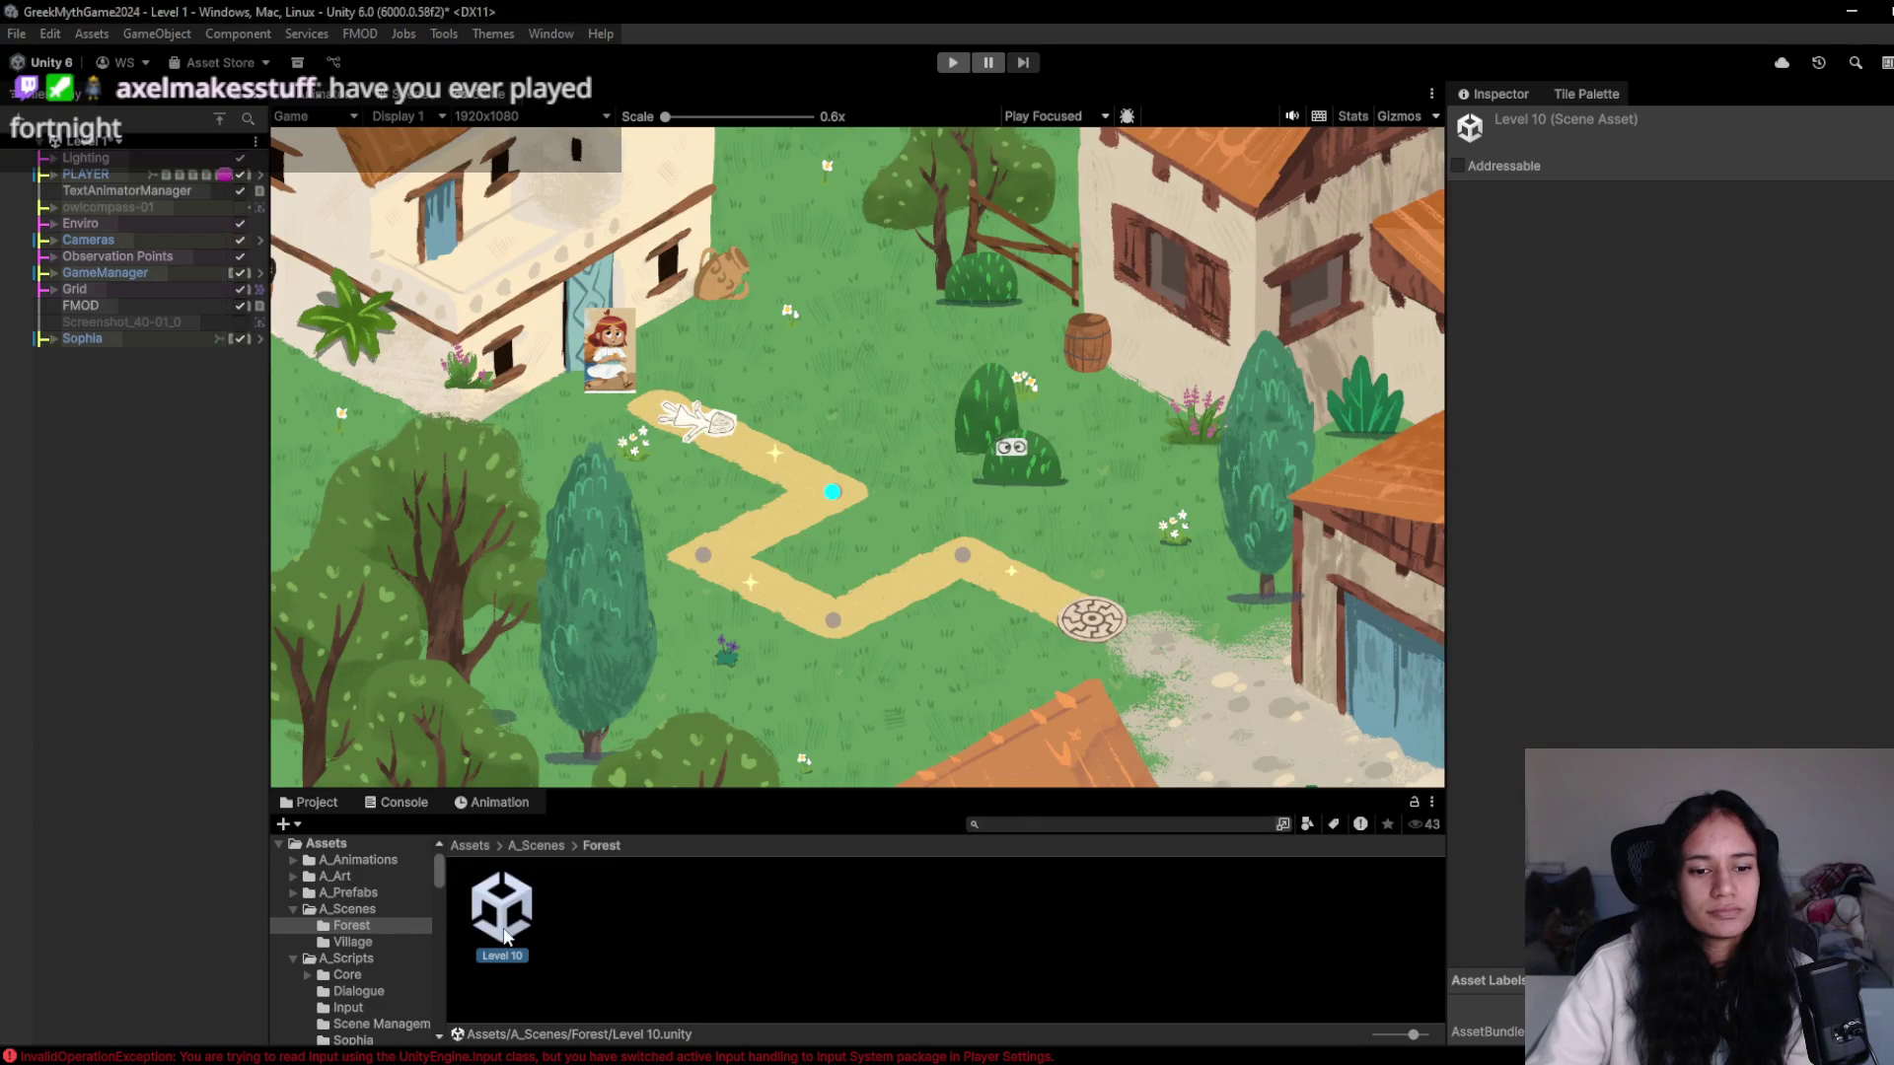
left_click(978, 590)
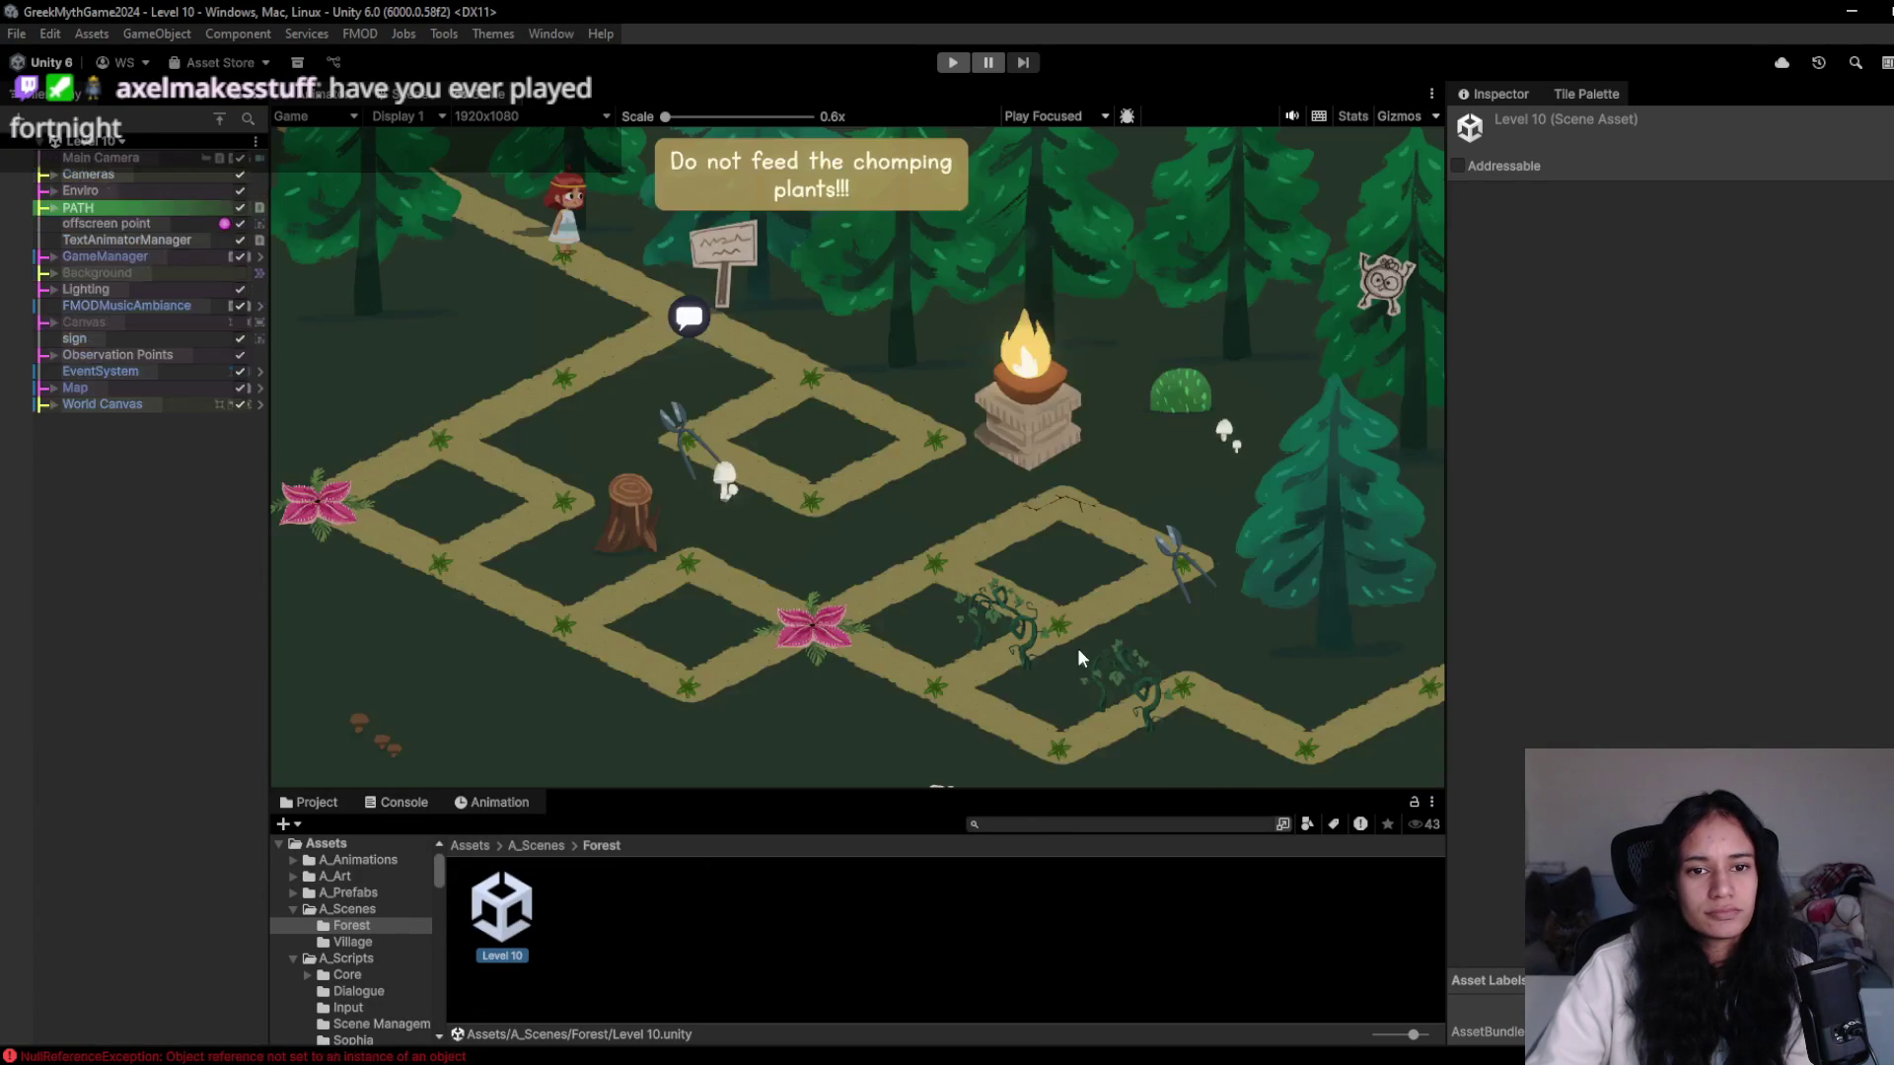
- Start Level 10 and walk the girl past the signpost to pick up the shears, then down the left path
left_click(963, 63)
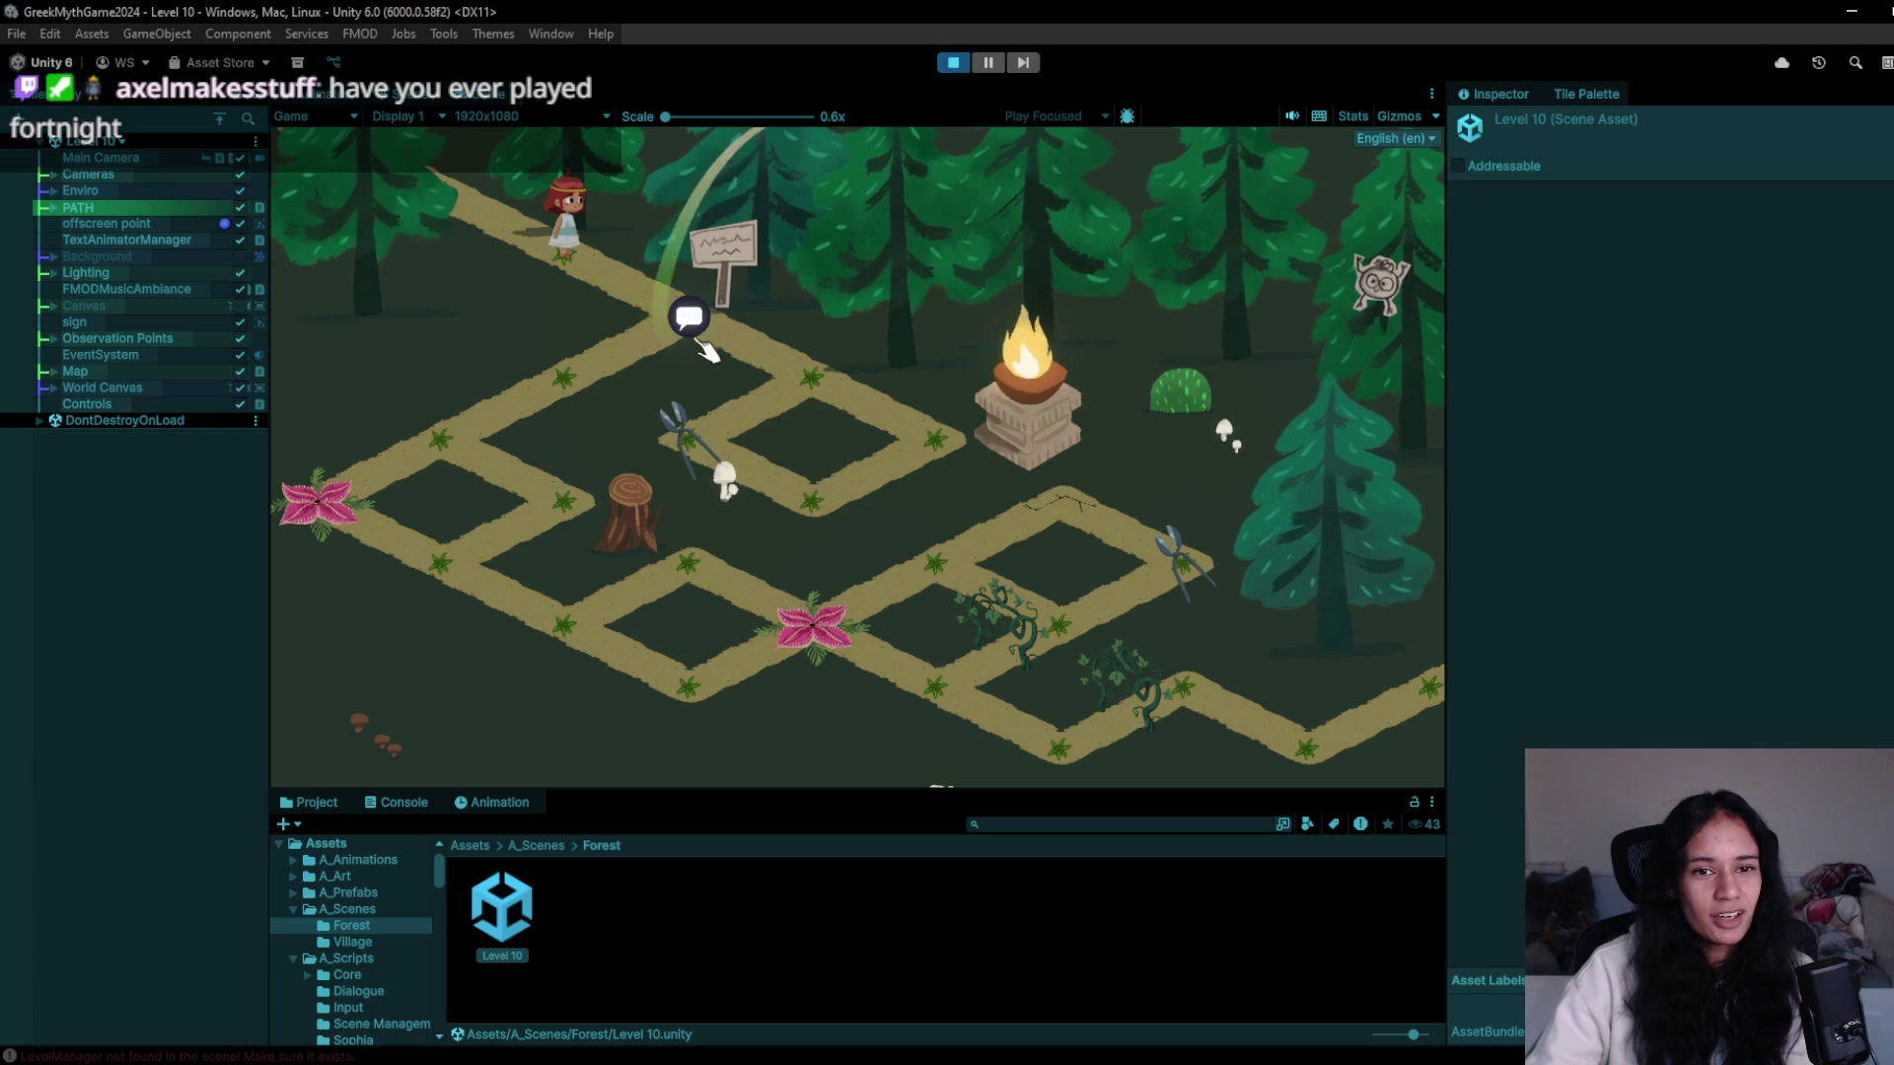
left_click(689, 316)
left_click(760, 368)
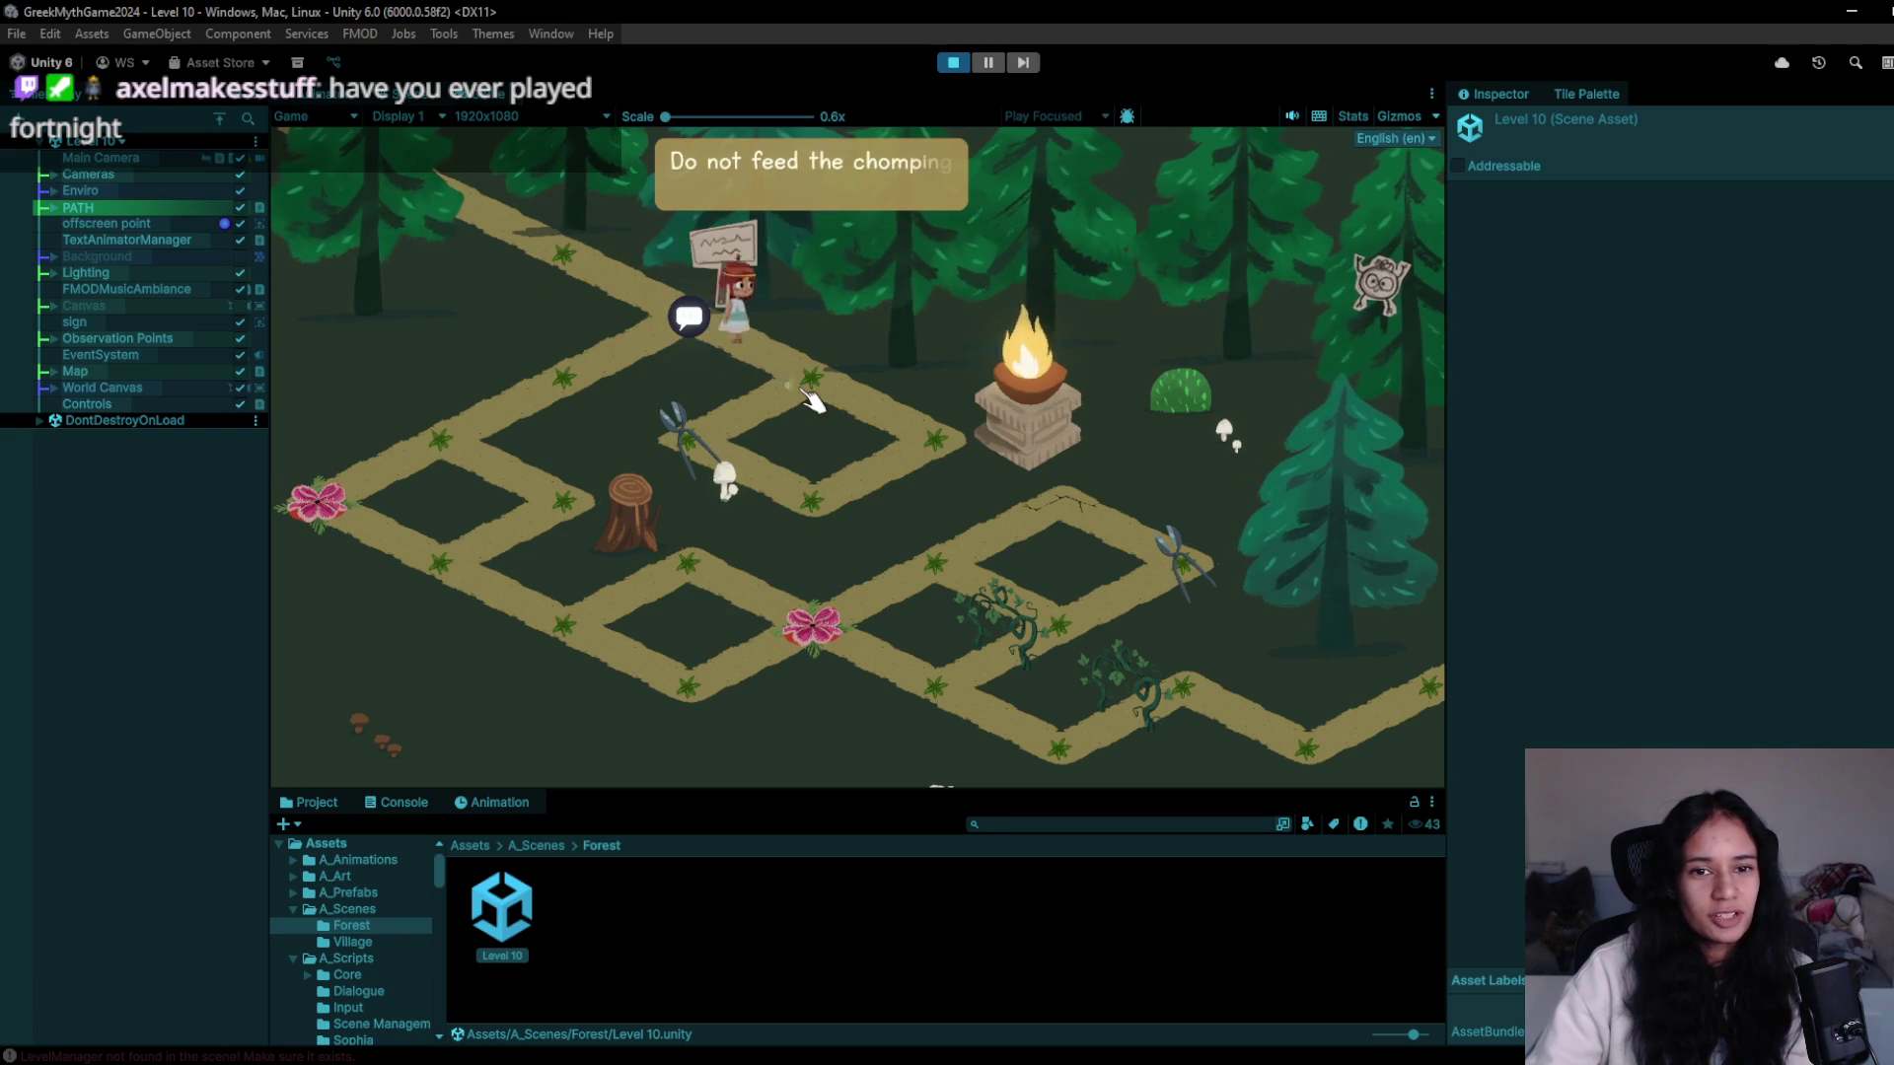
left_click(700, 439)
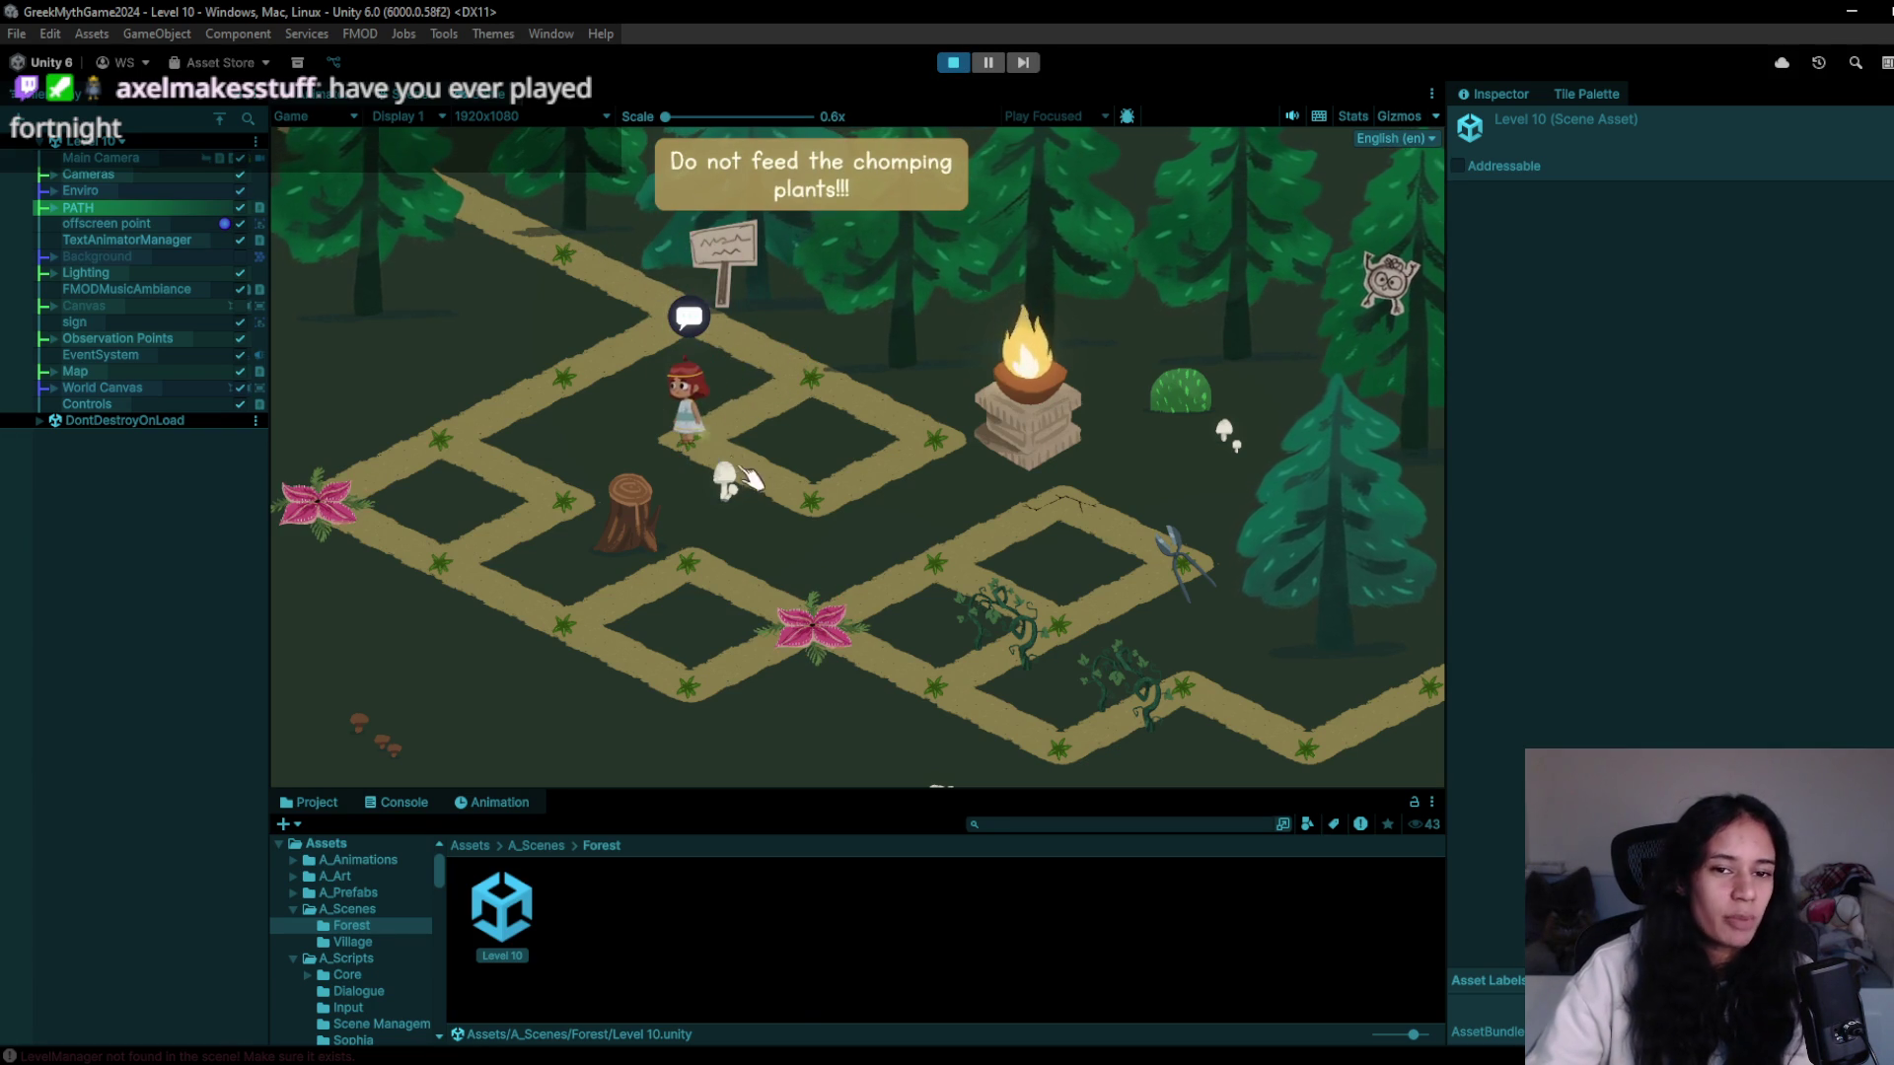
left_click(804, 499)
left_click(800, 372)
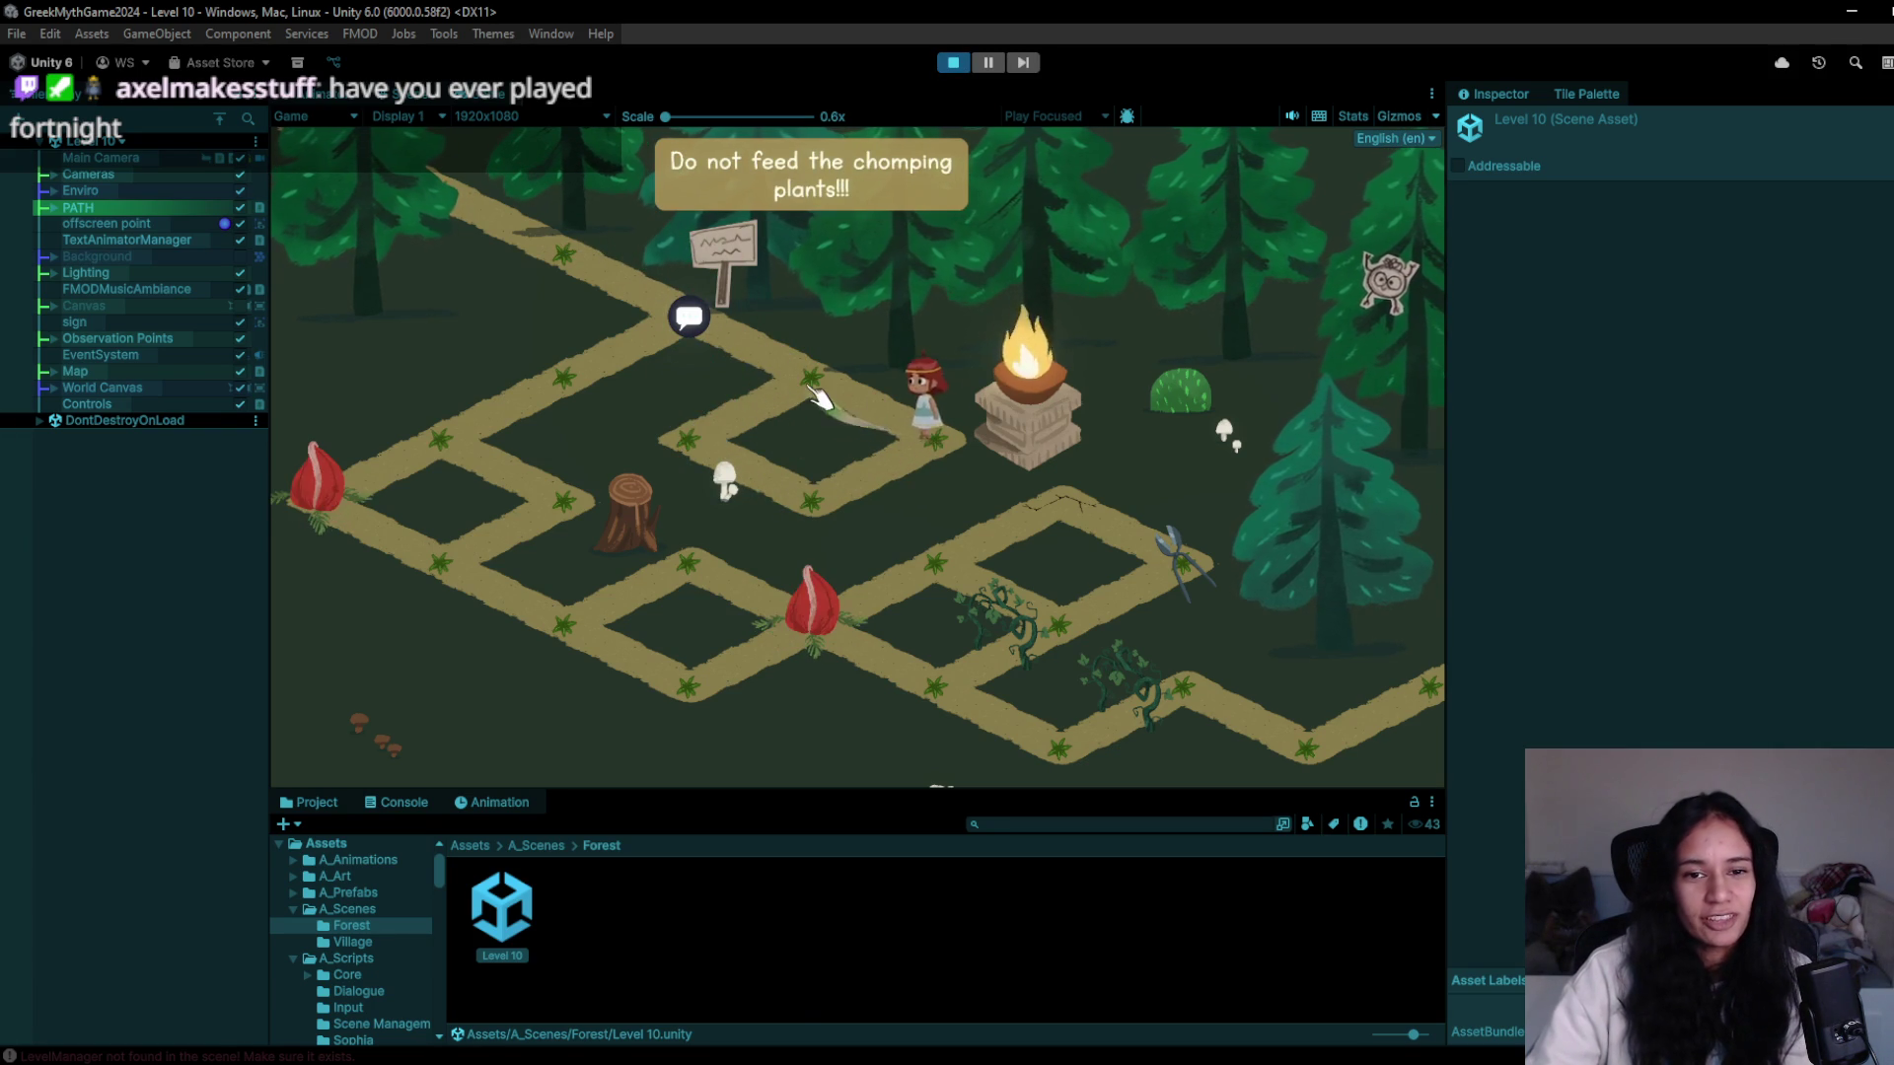
left_click(589, 371)
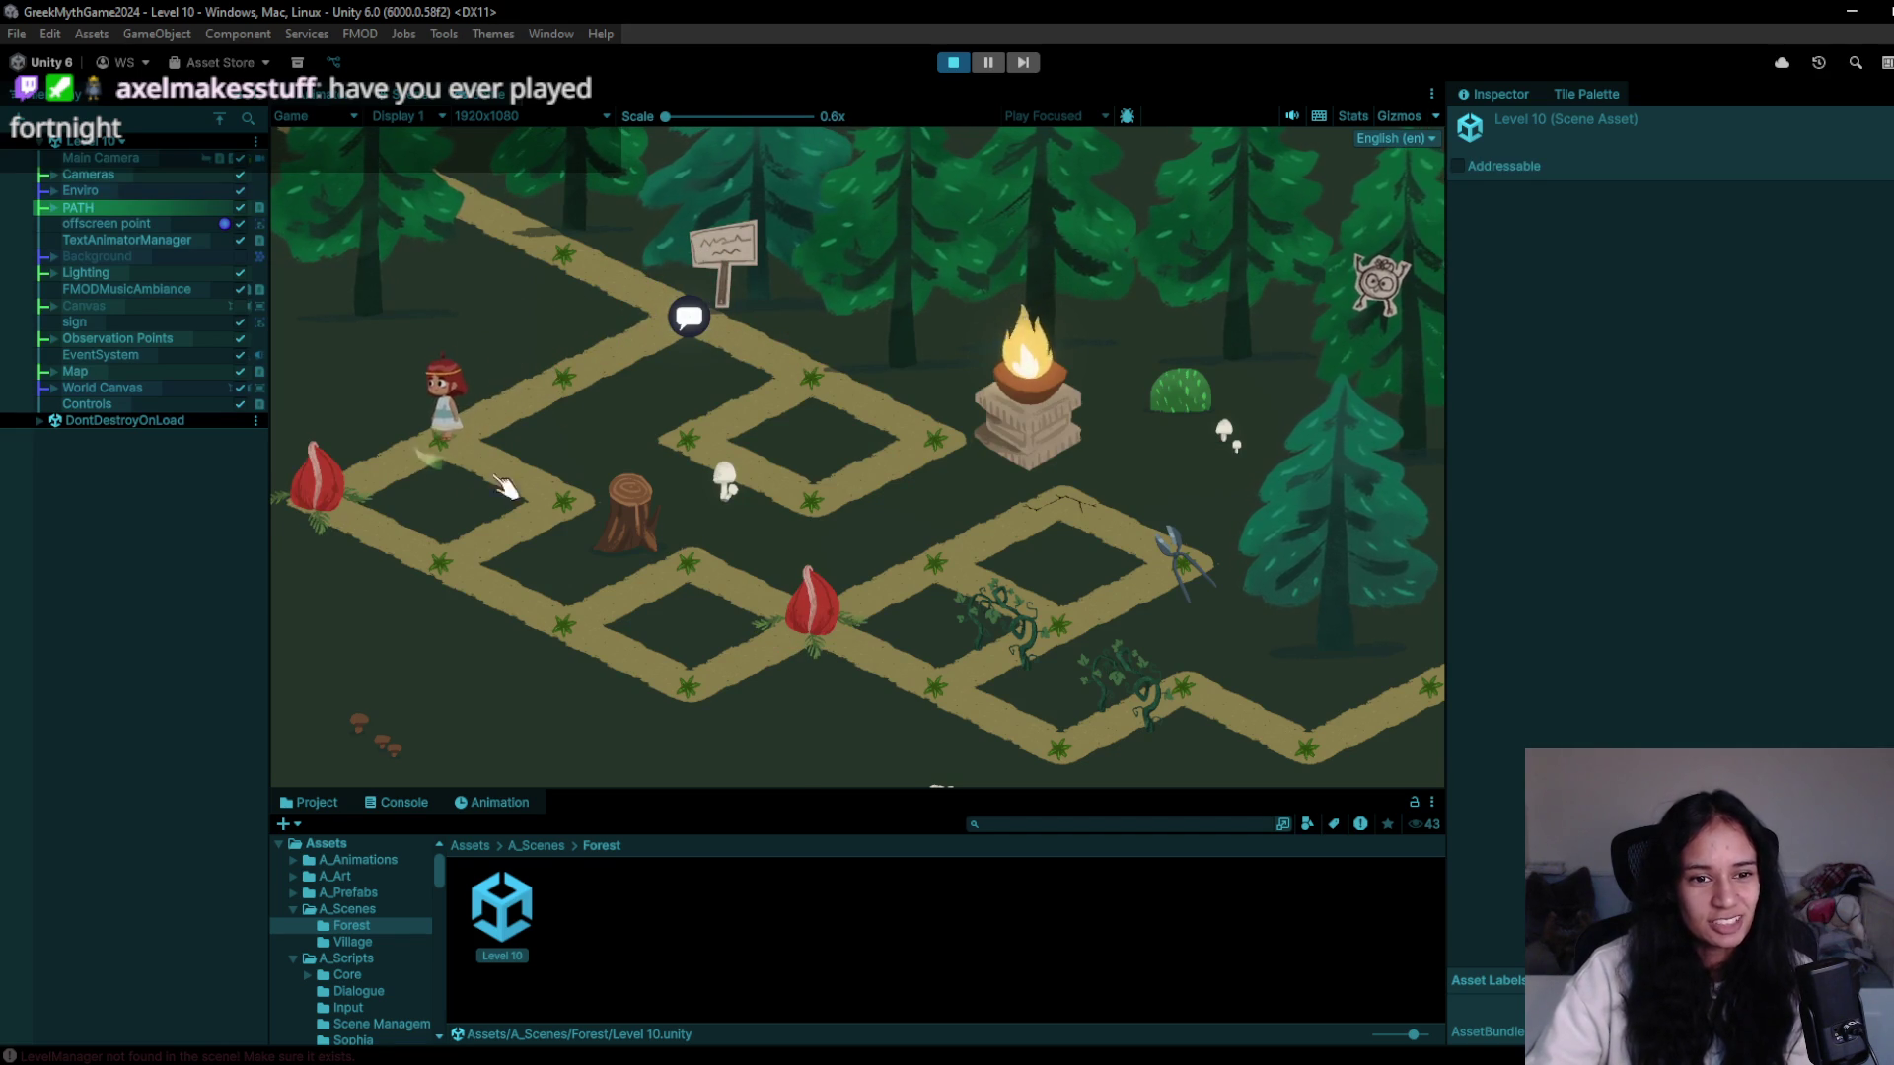
left_click(463, 463)
left_click(558, 494)
left_click(474, 589)
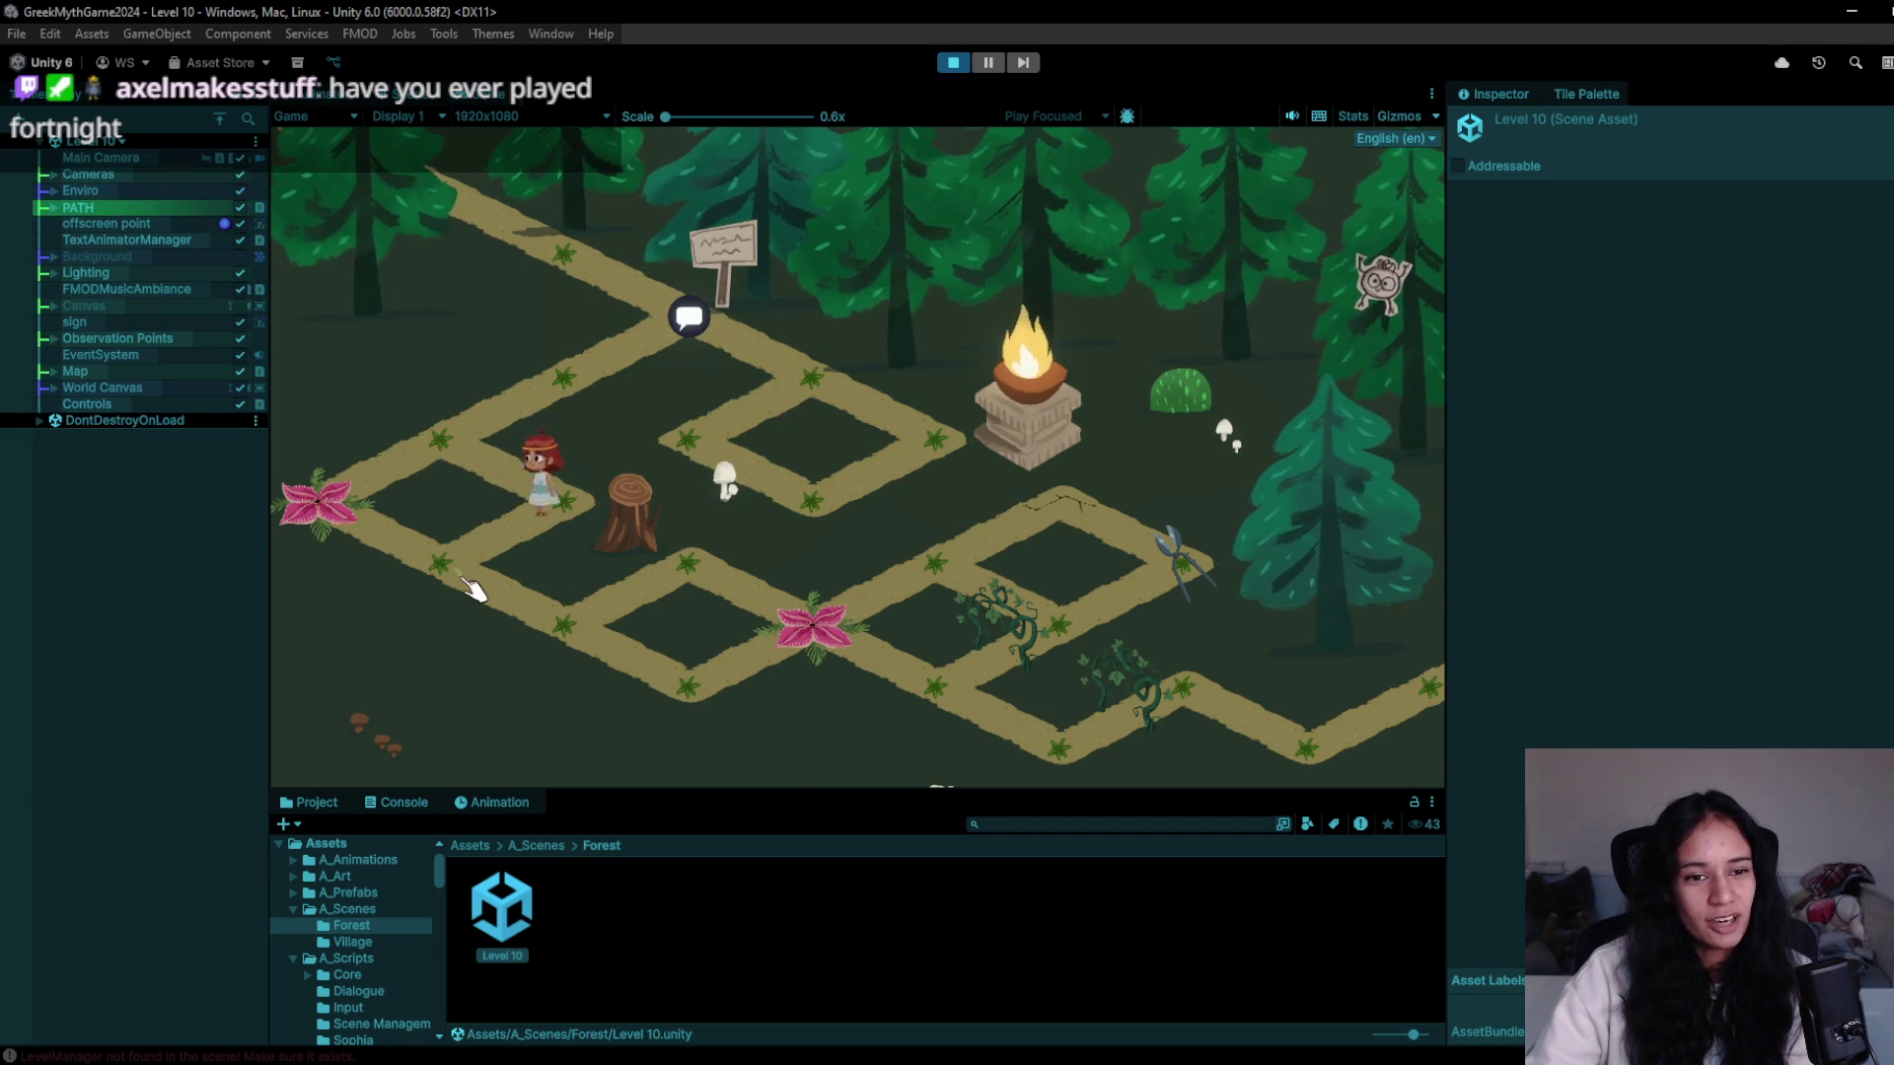
left_click(565, 620)
- Walk the girl past the stump and flower into the vine patch to collect the bag, then stop
left_click(725, 579)
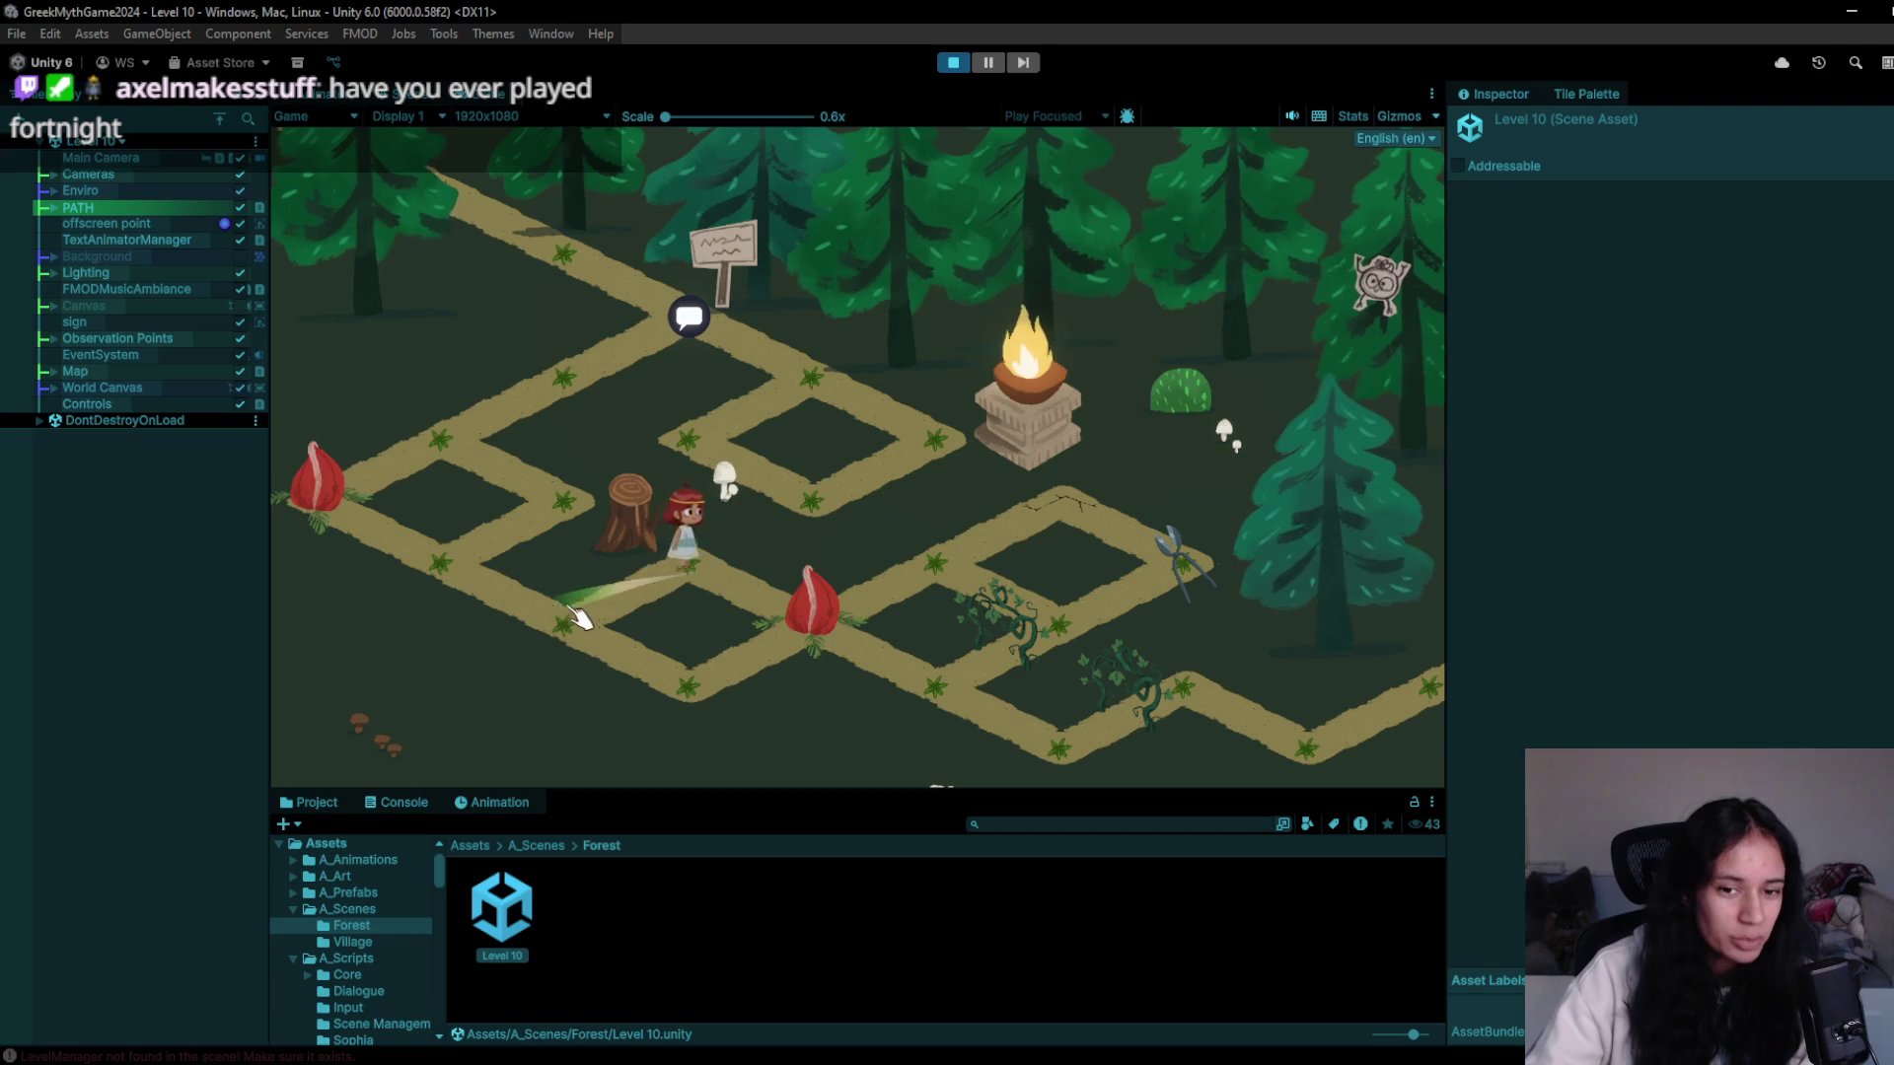
left_click(655, 664)
left_click(582, 654)
left_click(681, 702)
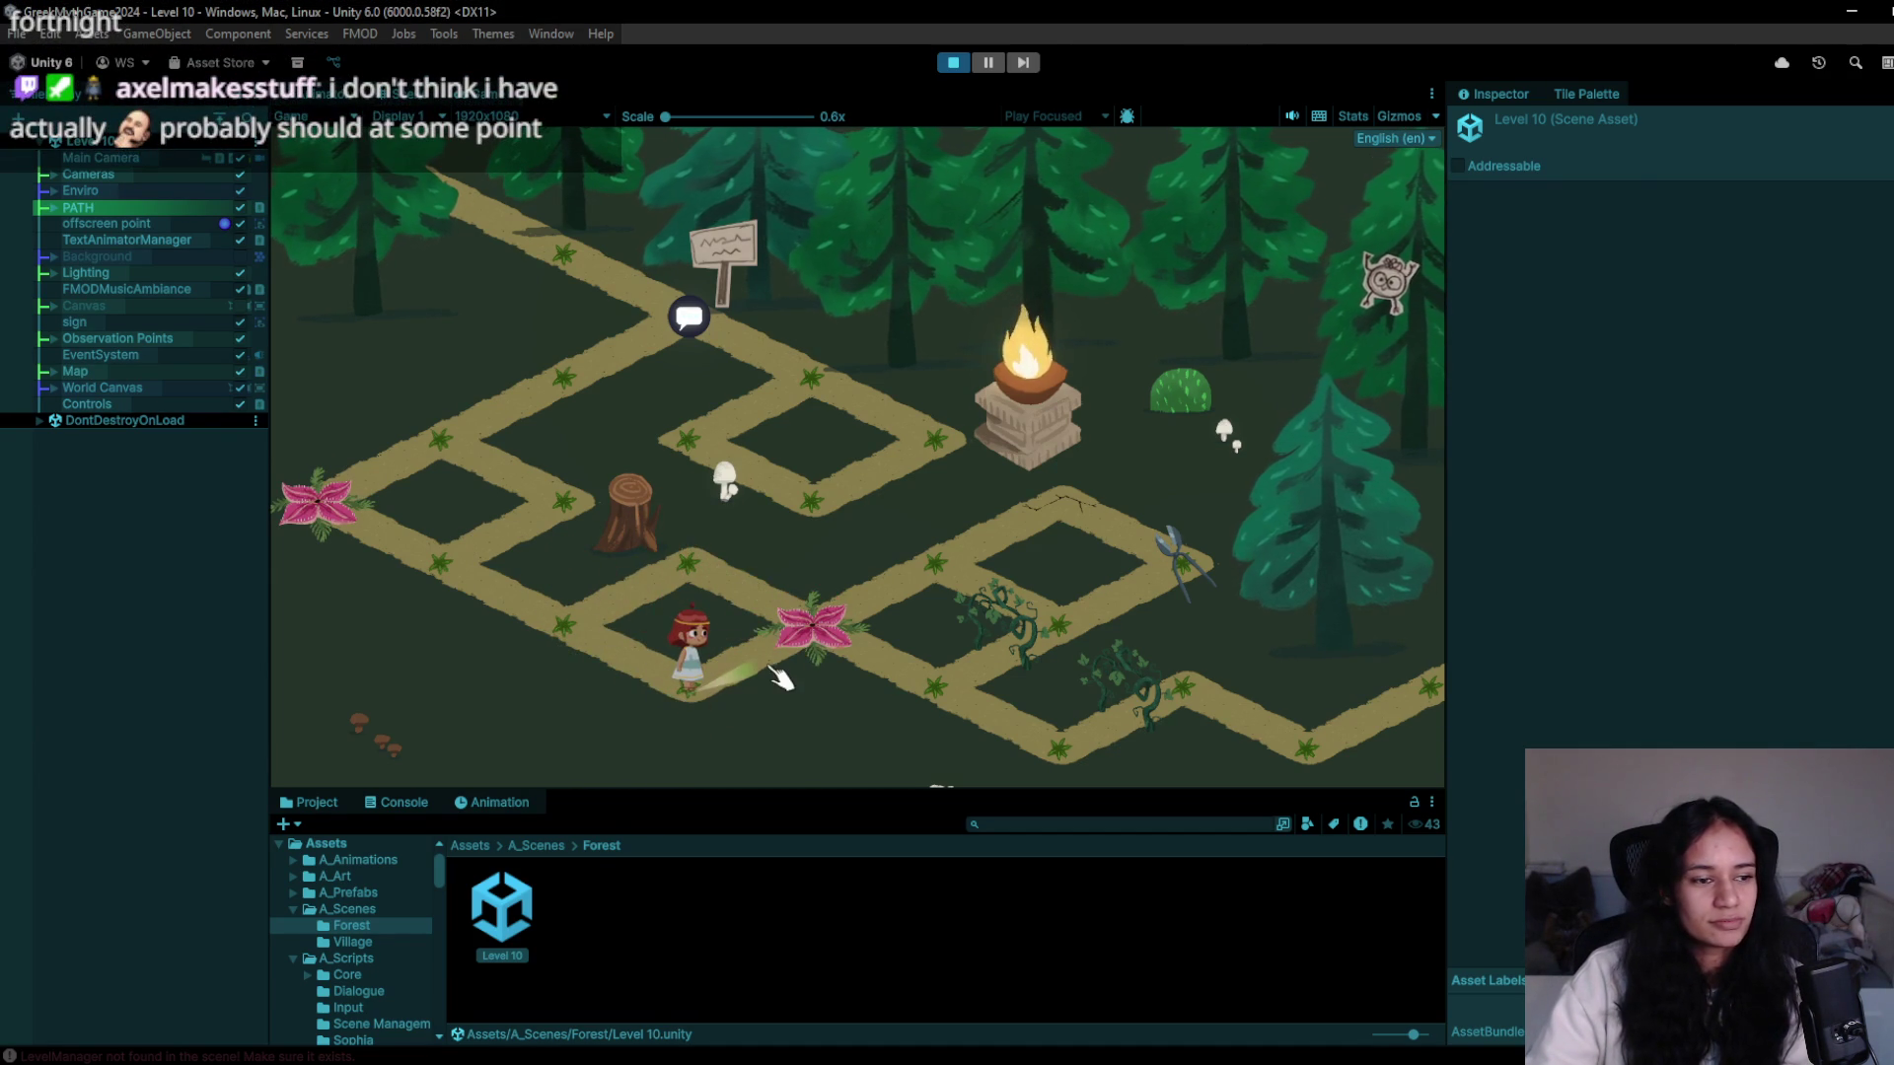
left_click(942, 567)
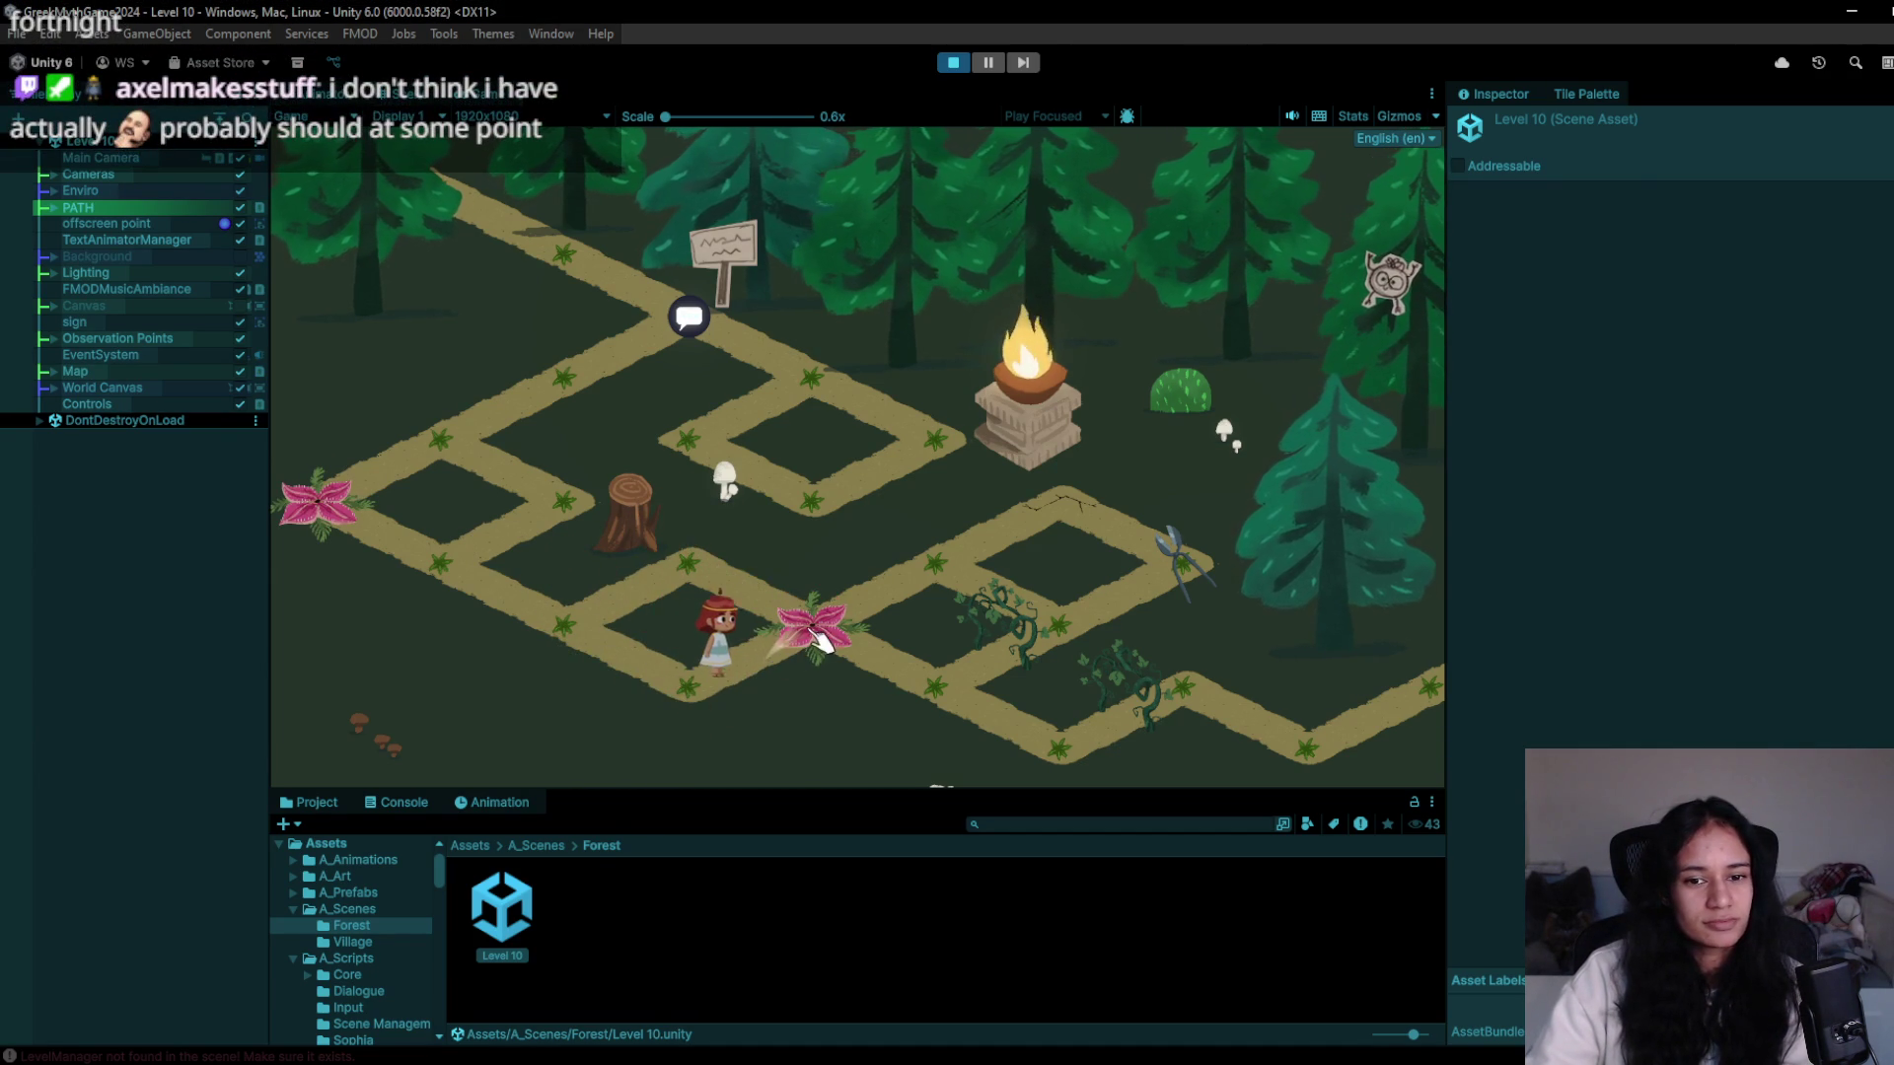
left_click(1064, 636)
left_click(939, 683)
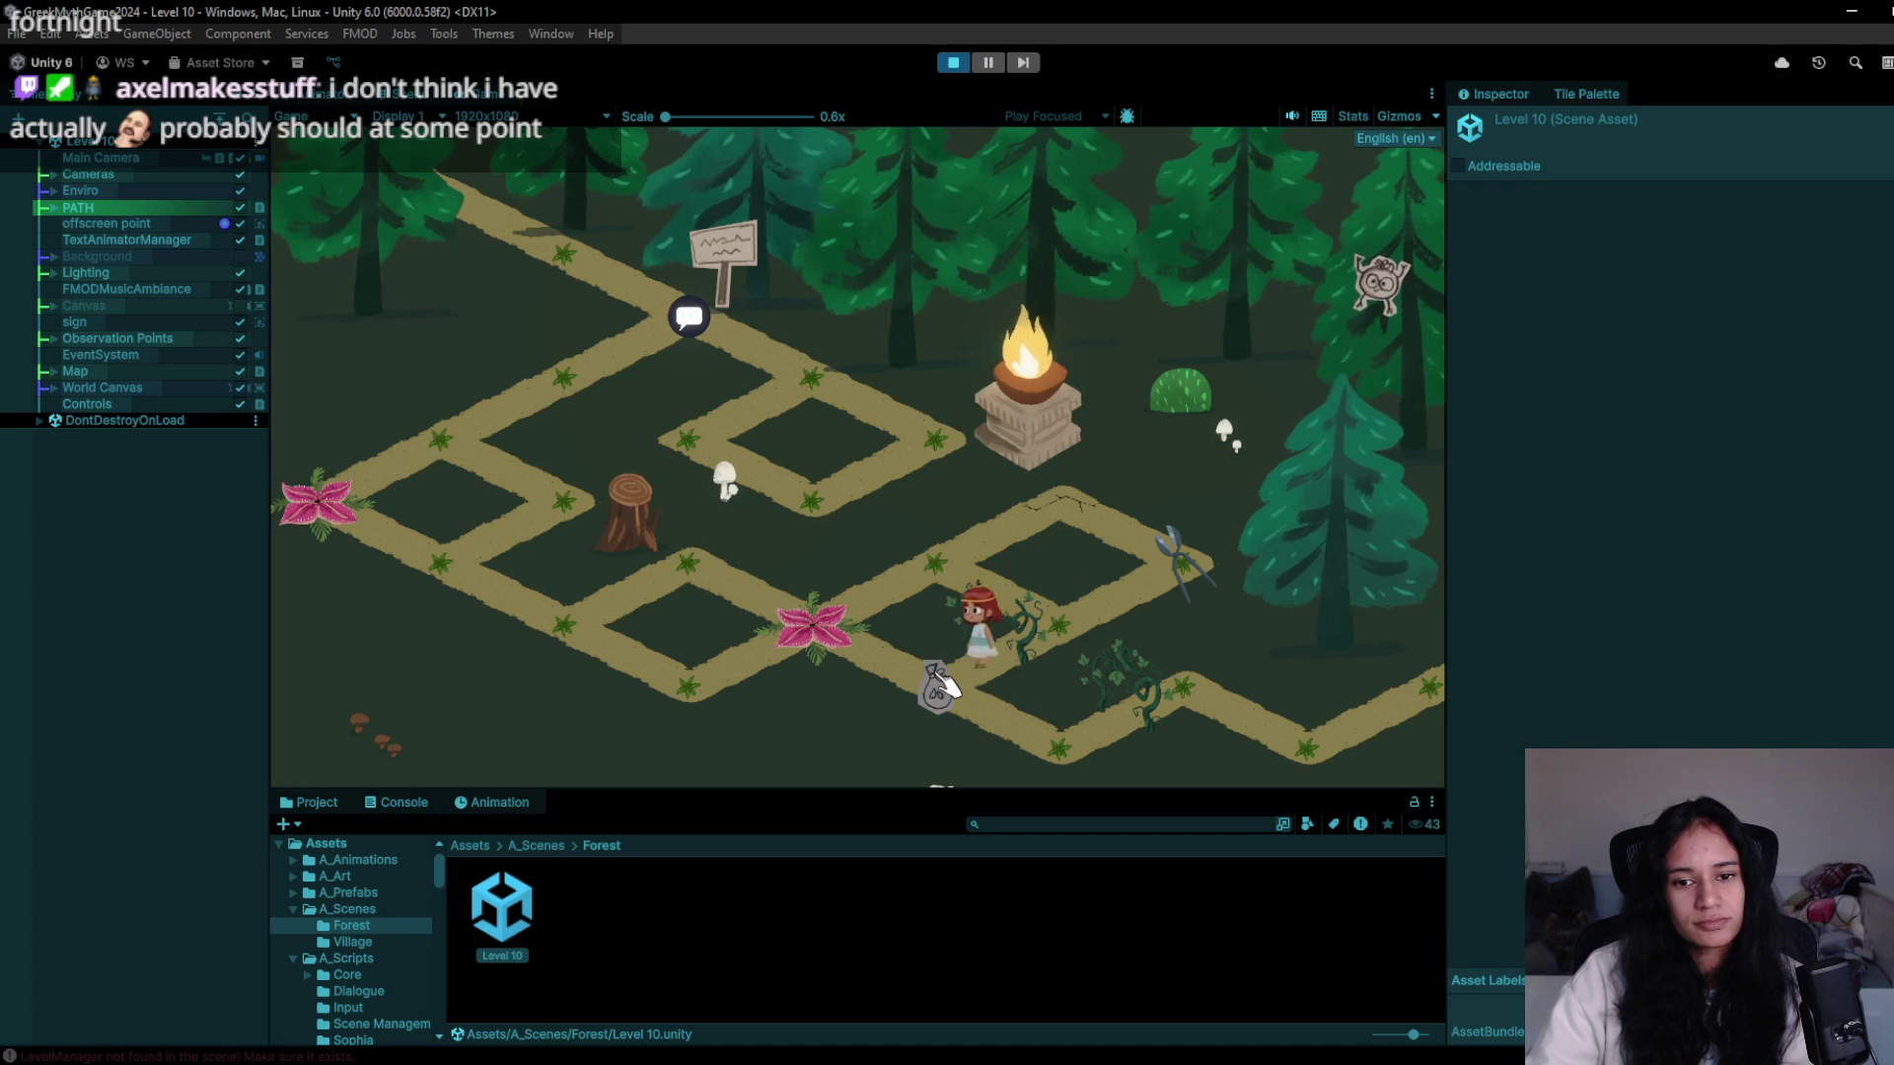
left_click(1147, 592)
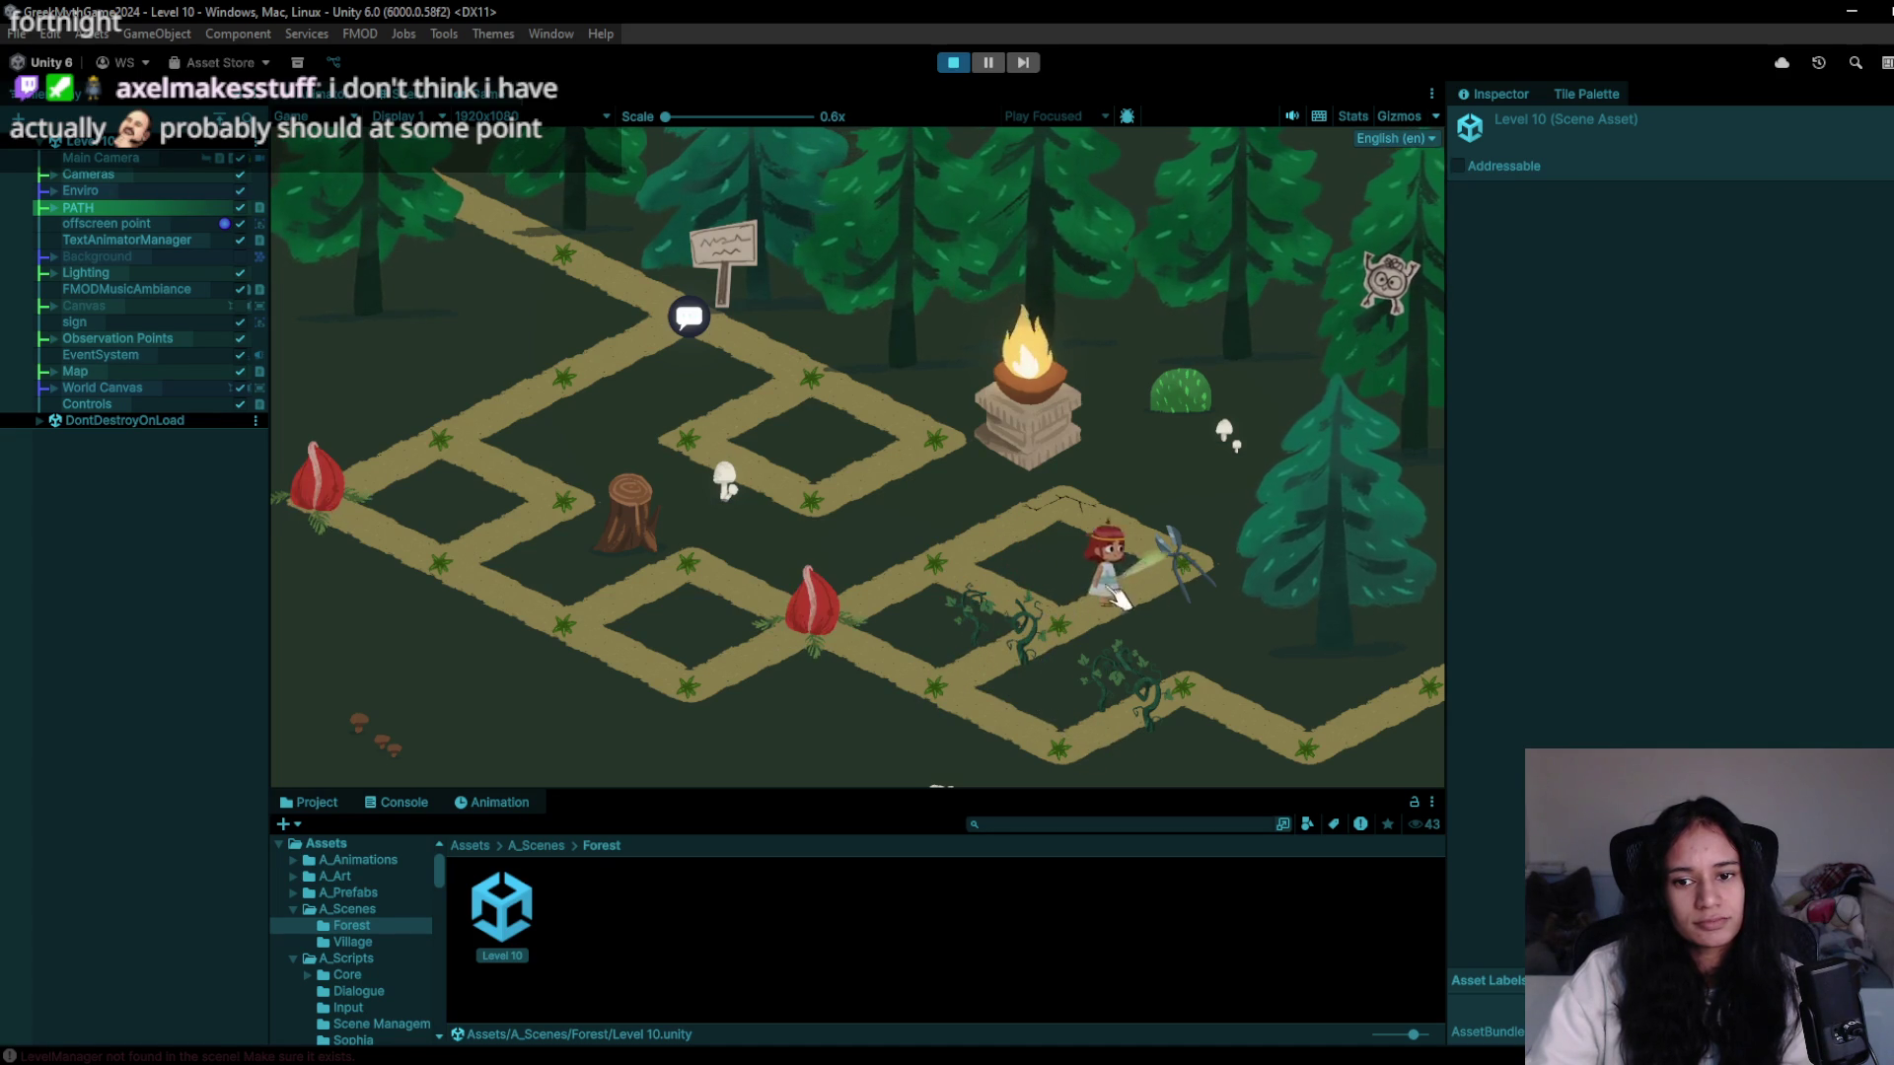
left_click(932, 695)
left_click(1057, 774)
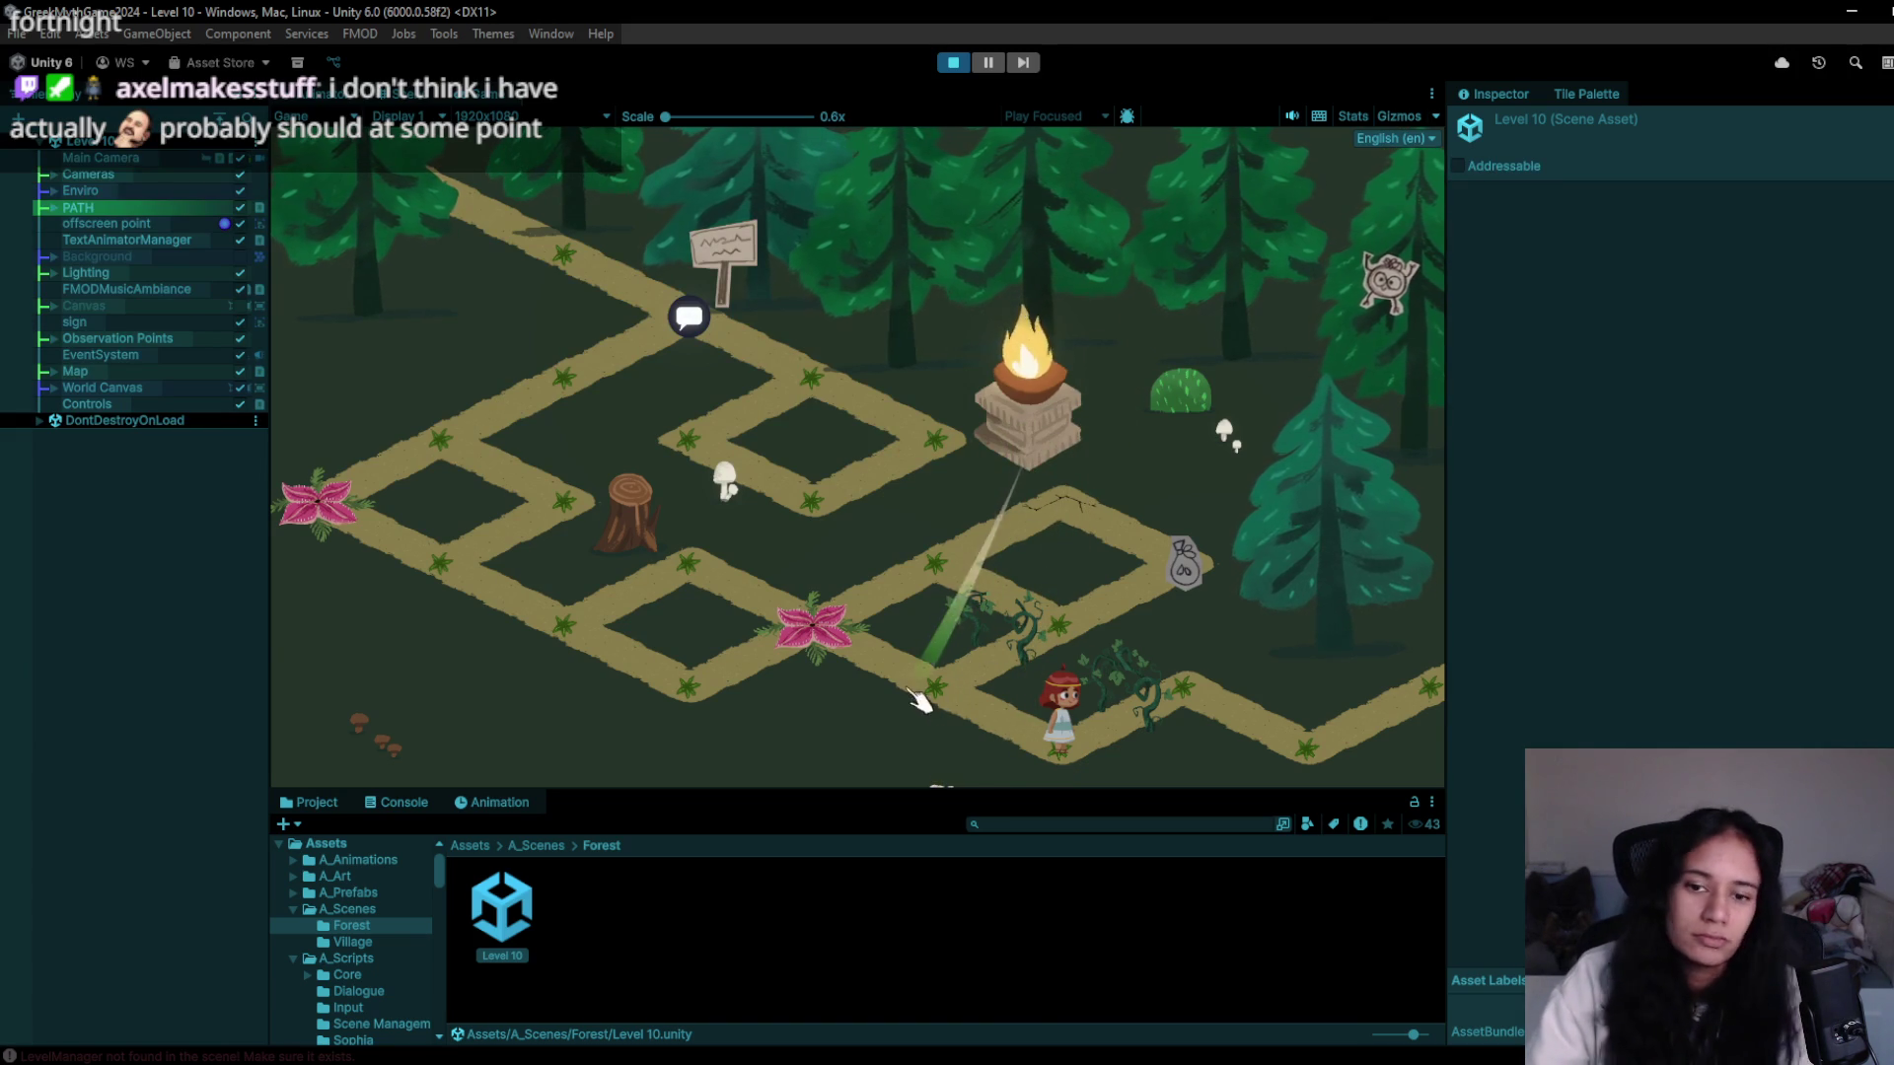
left_click(949, 64)
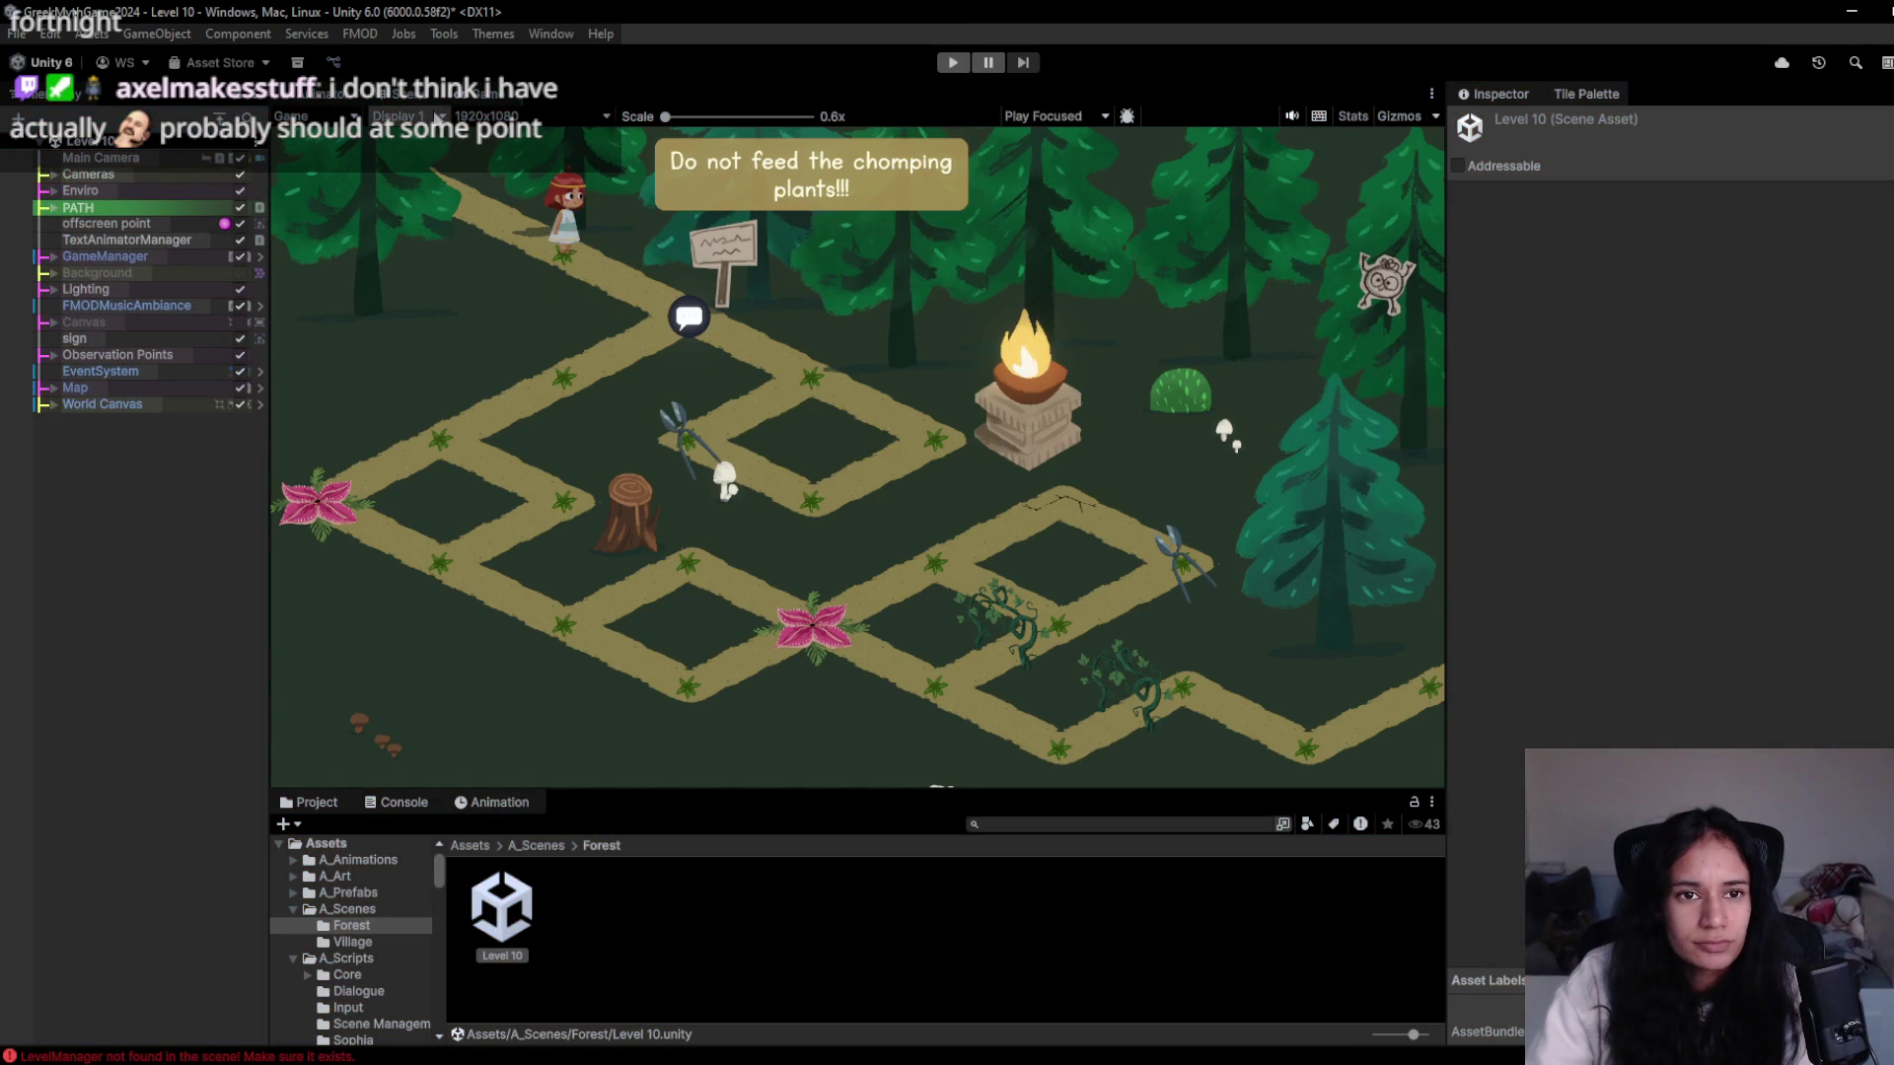
left_click(415, 100)
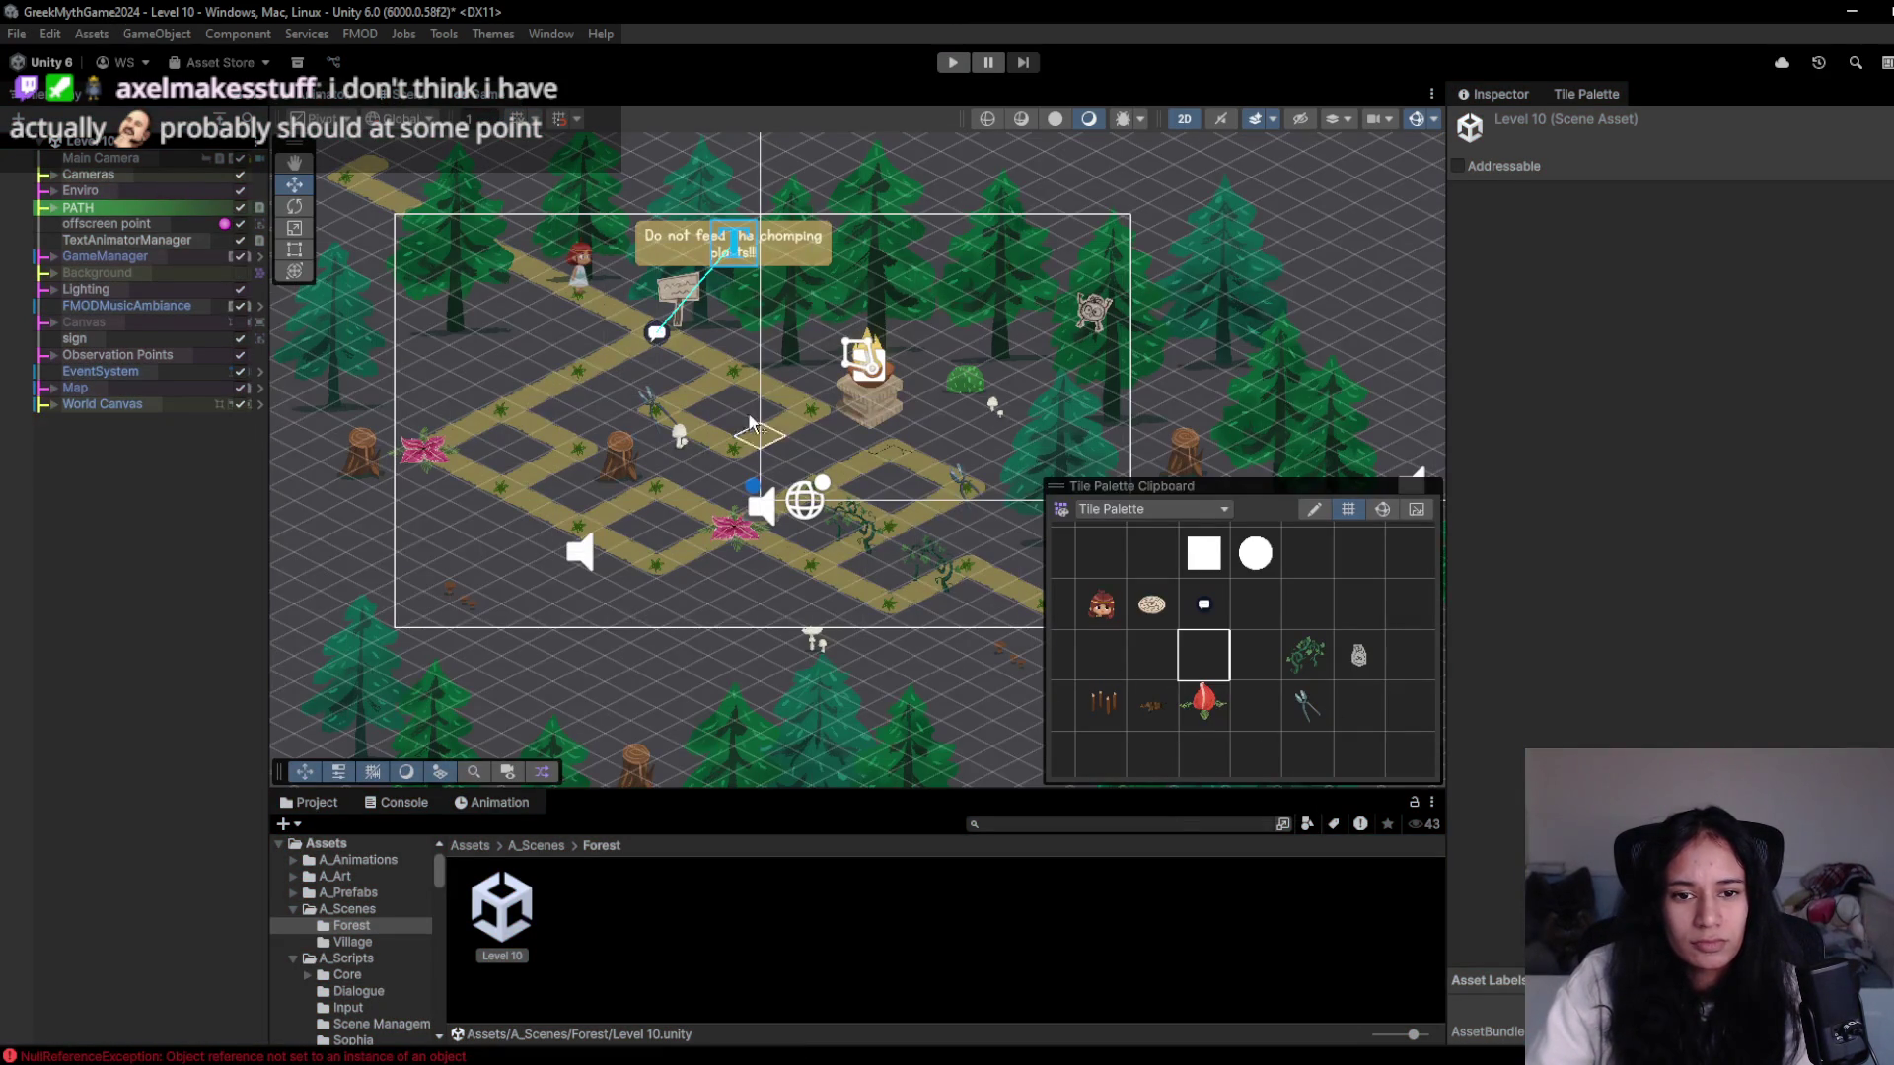
- Zoom the Scene view in near the plants and show the Console log
scroll(807, 503, "up", 4)
scroll(807, 503, "up", 2)
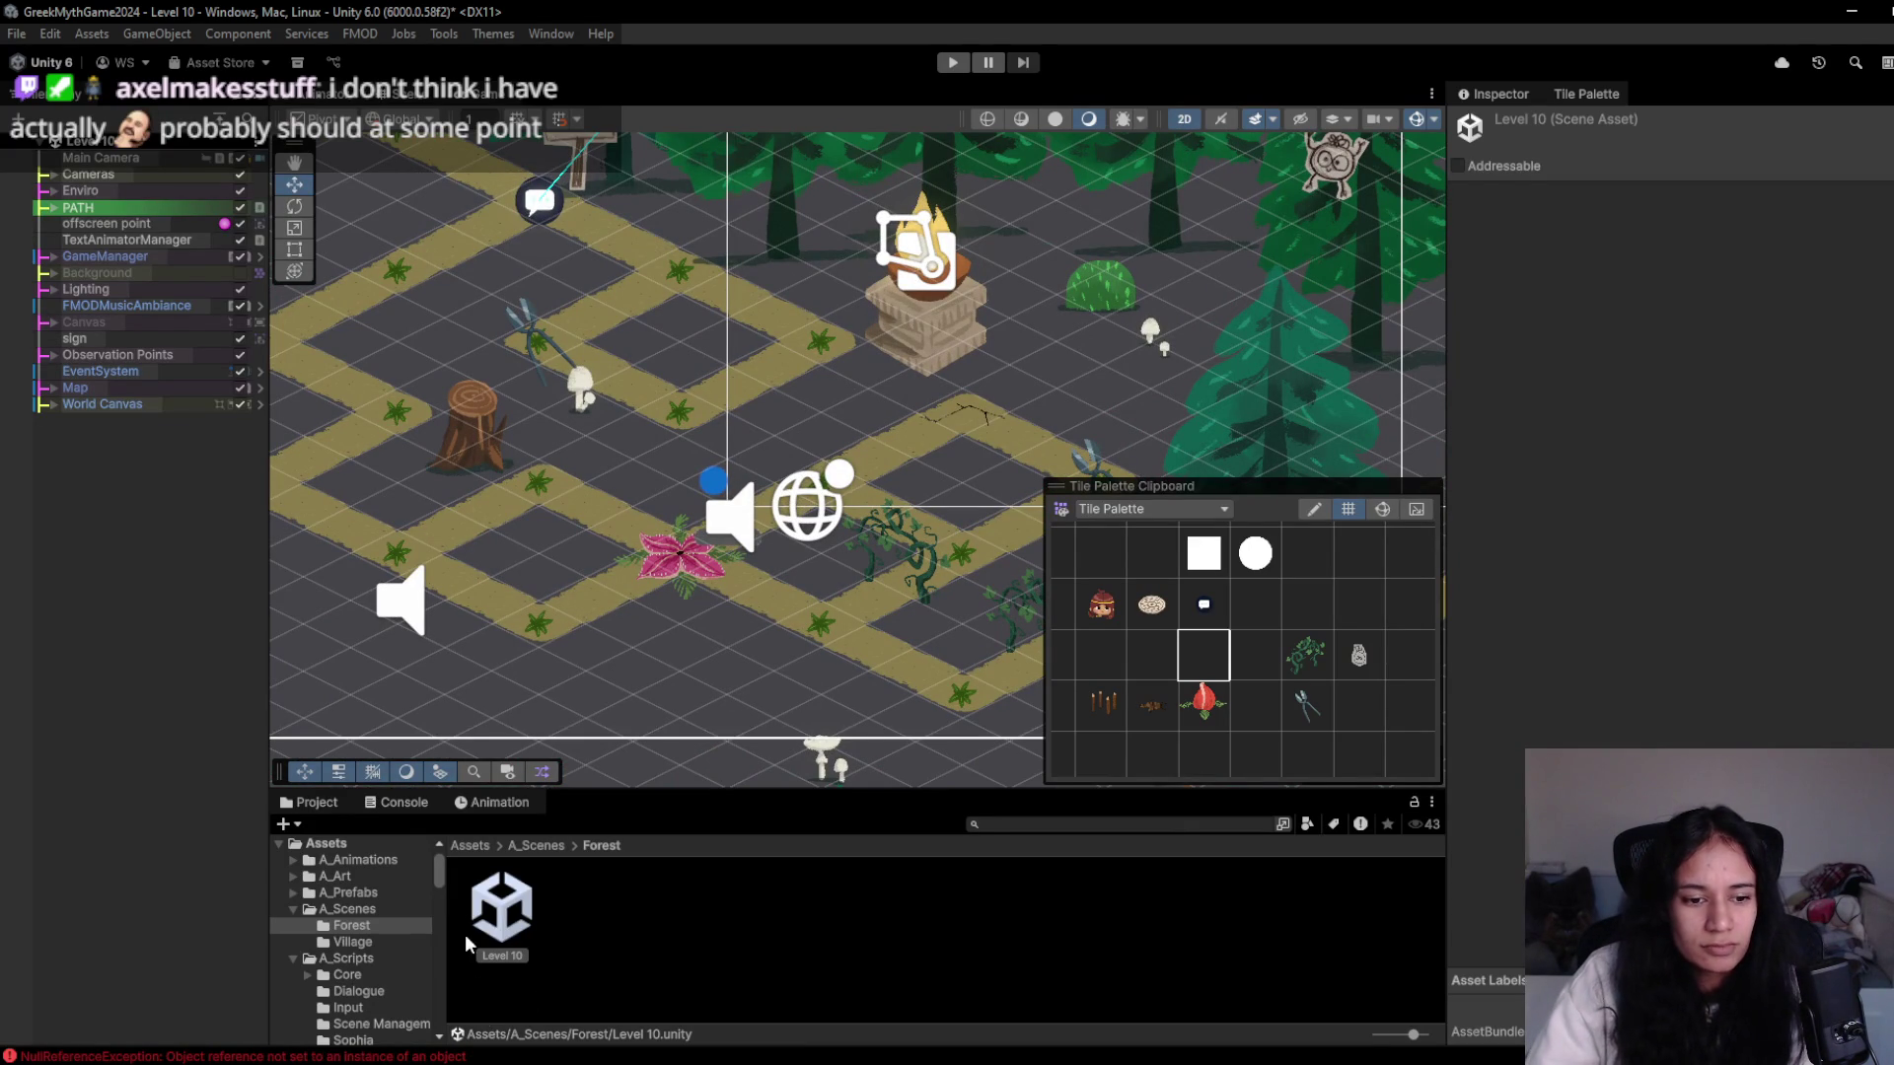
left_click(400, 802)
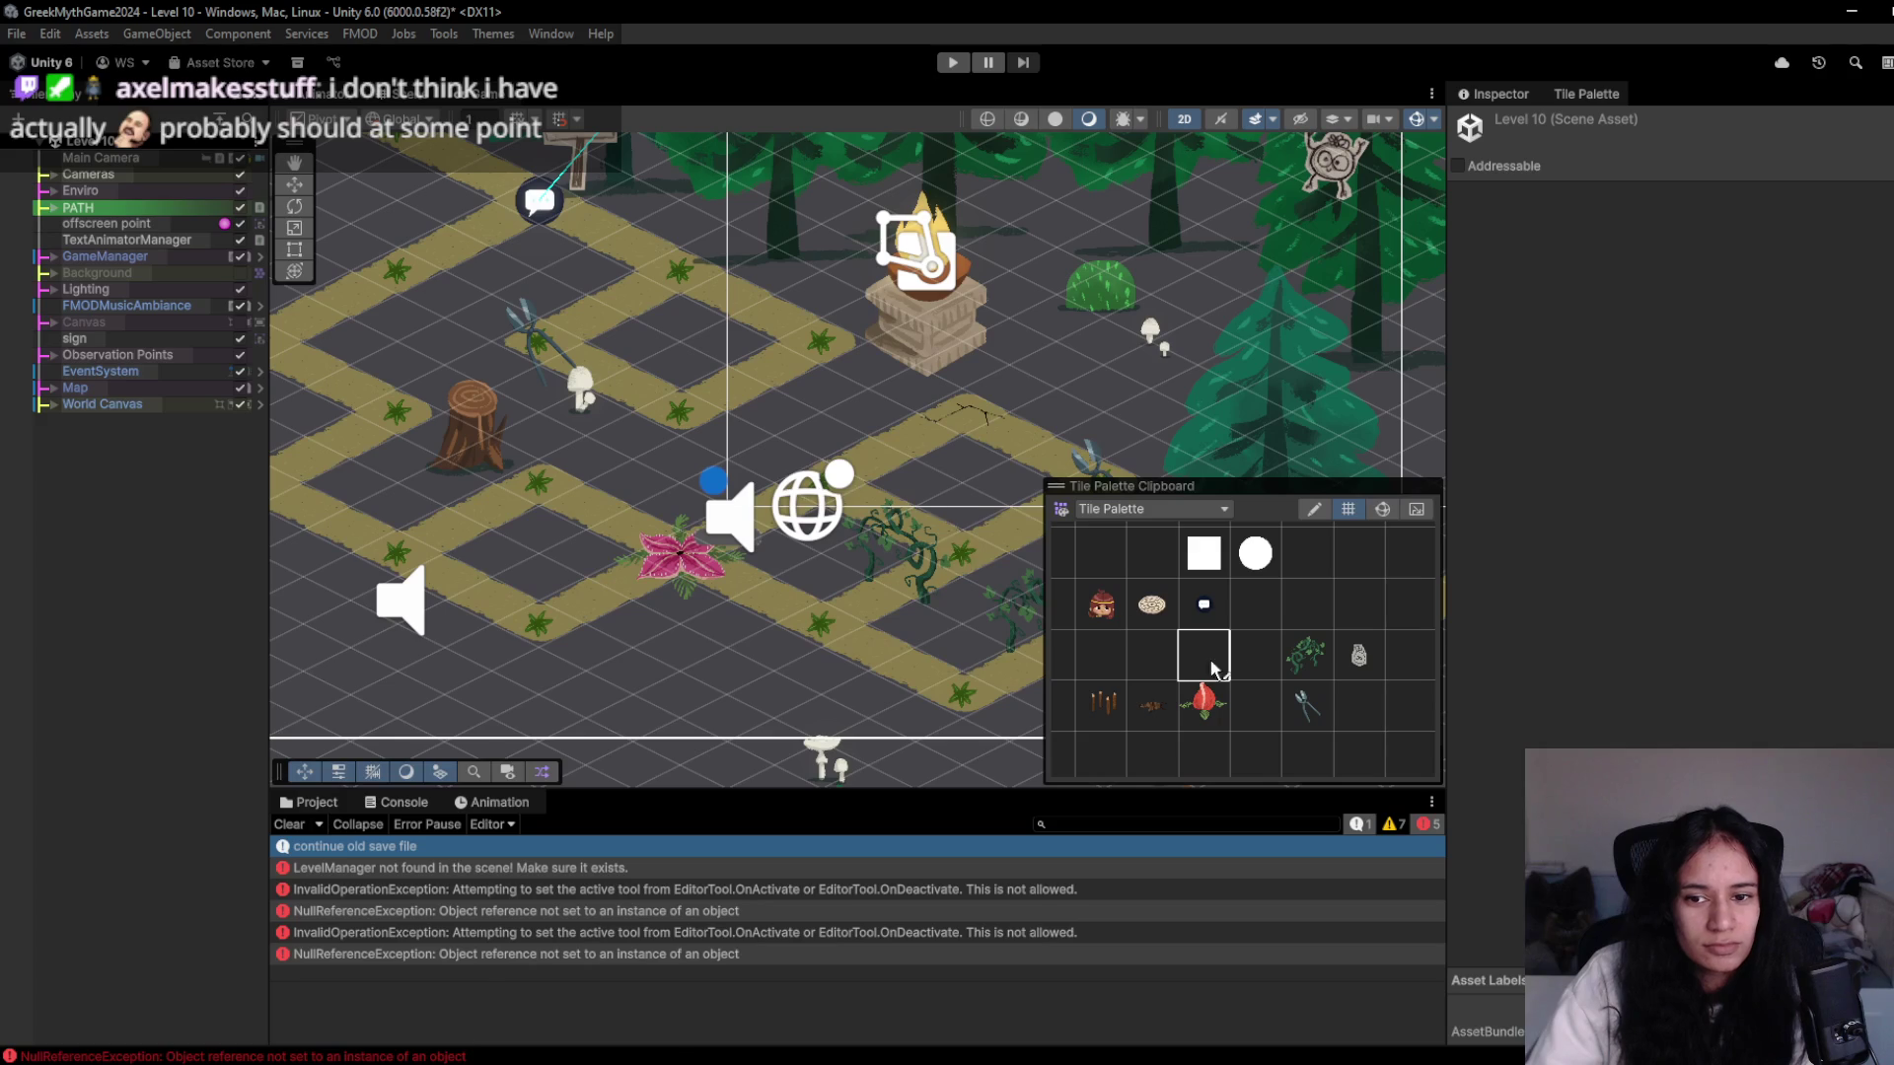
- Select the fly trap plant tile as the Tile Palette brush
left_click(1203, 708)
left_click(1208, 708)
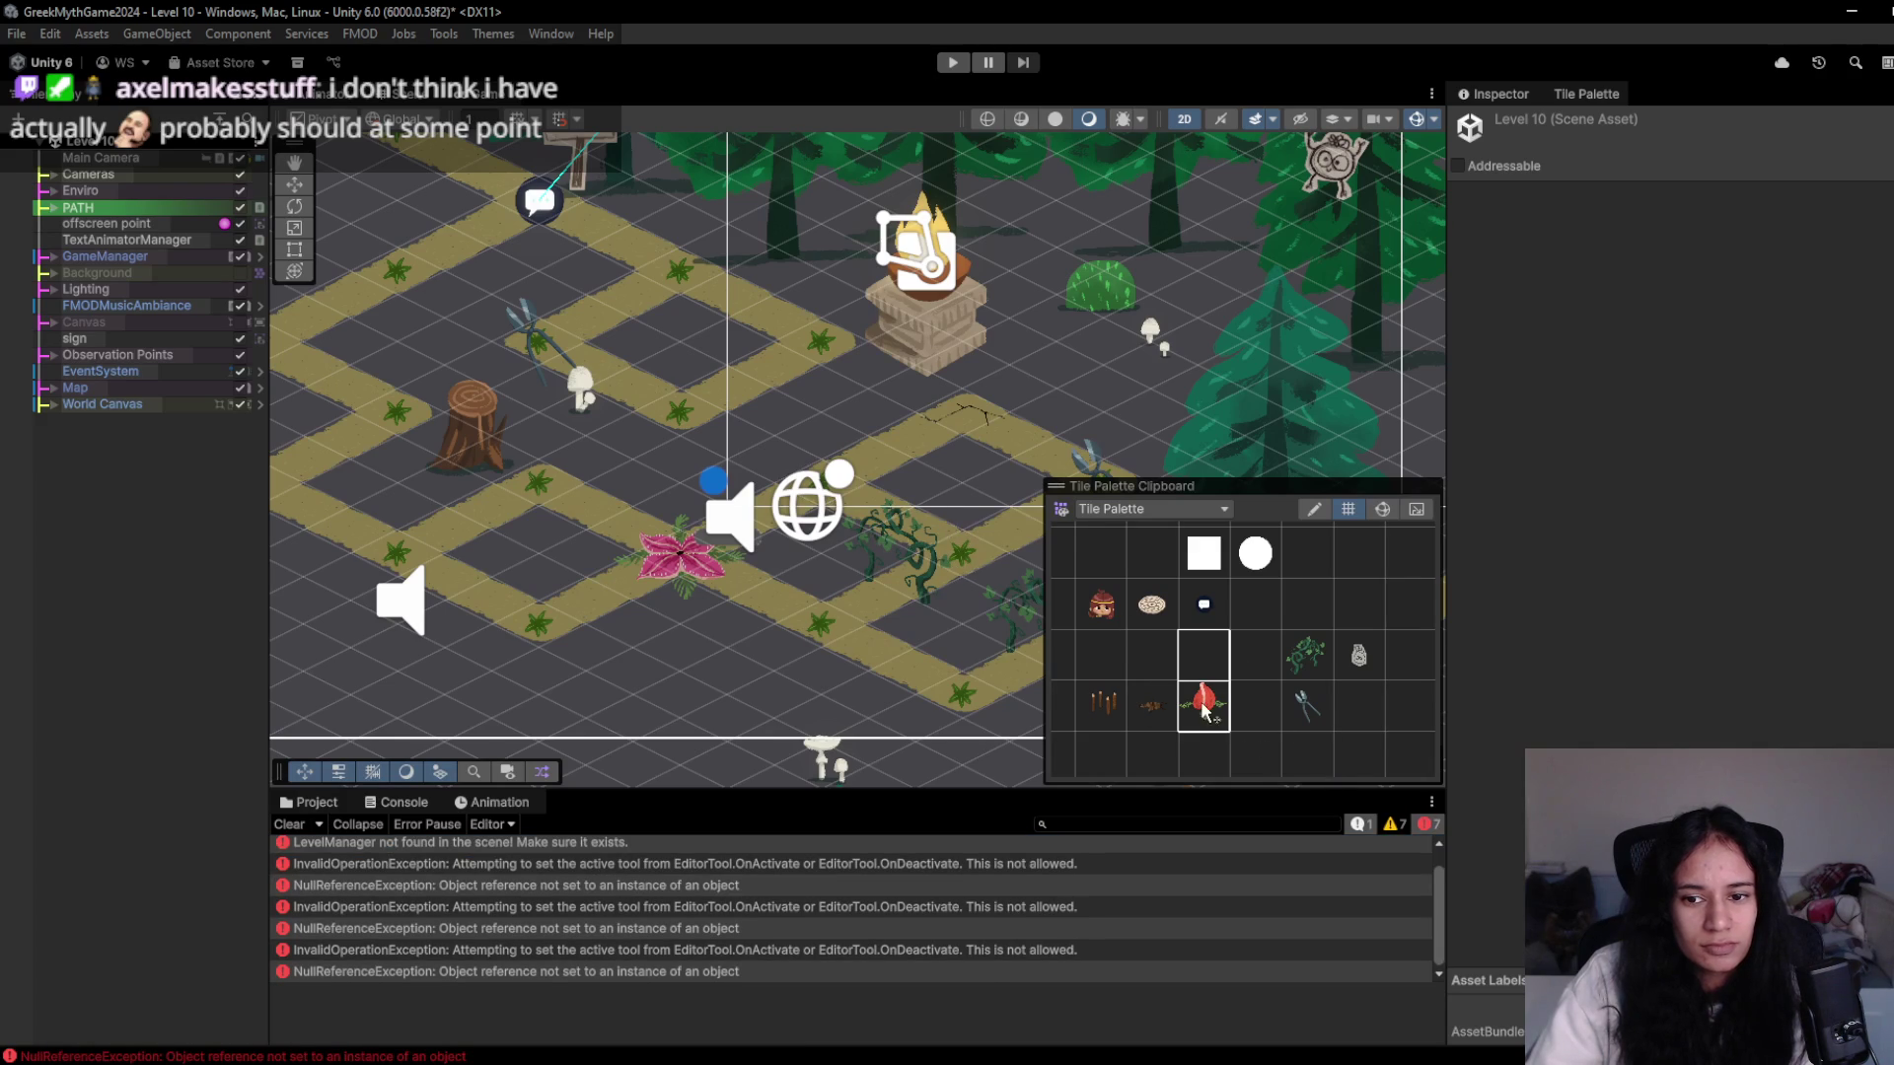
left_click(1103, 707)
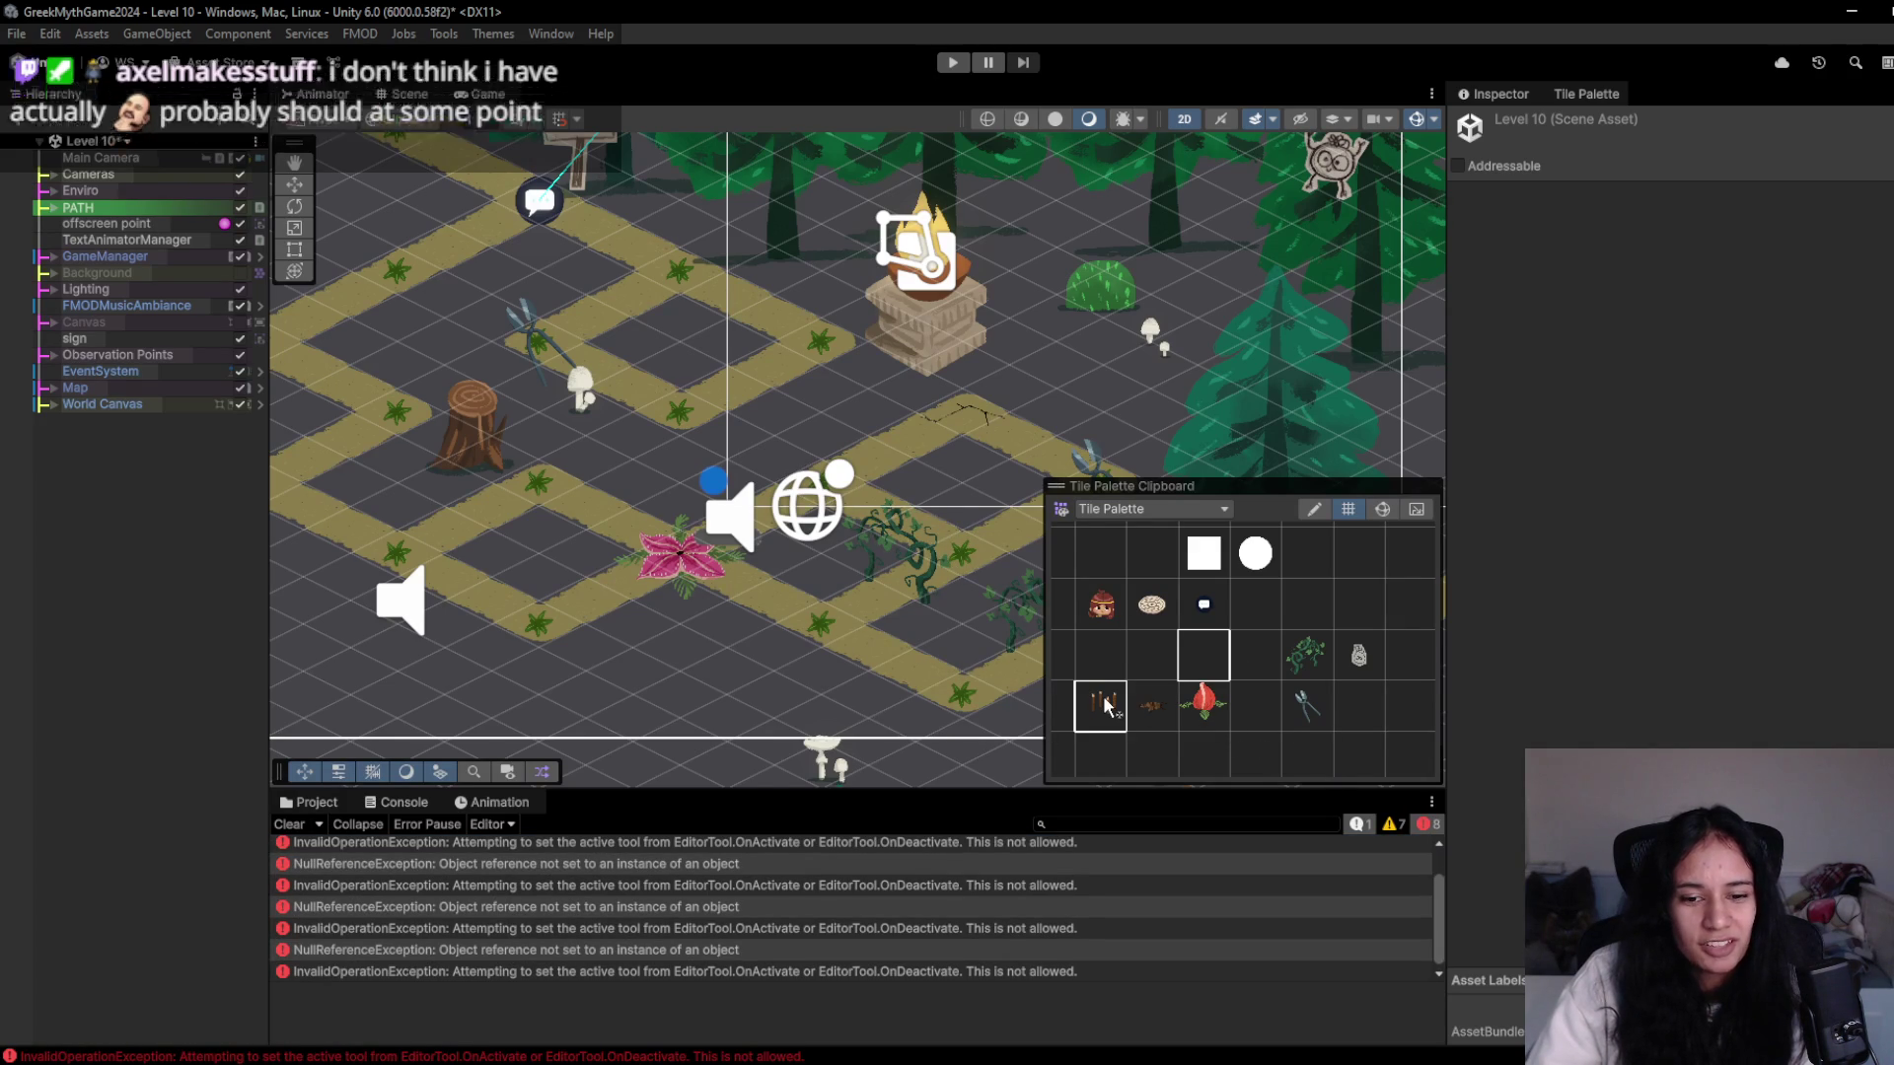
left_click(1205, 712)
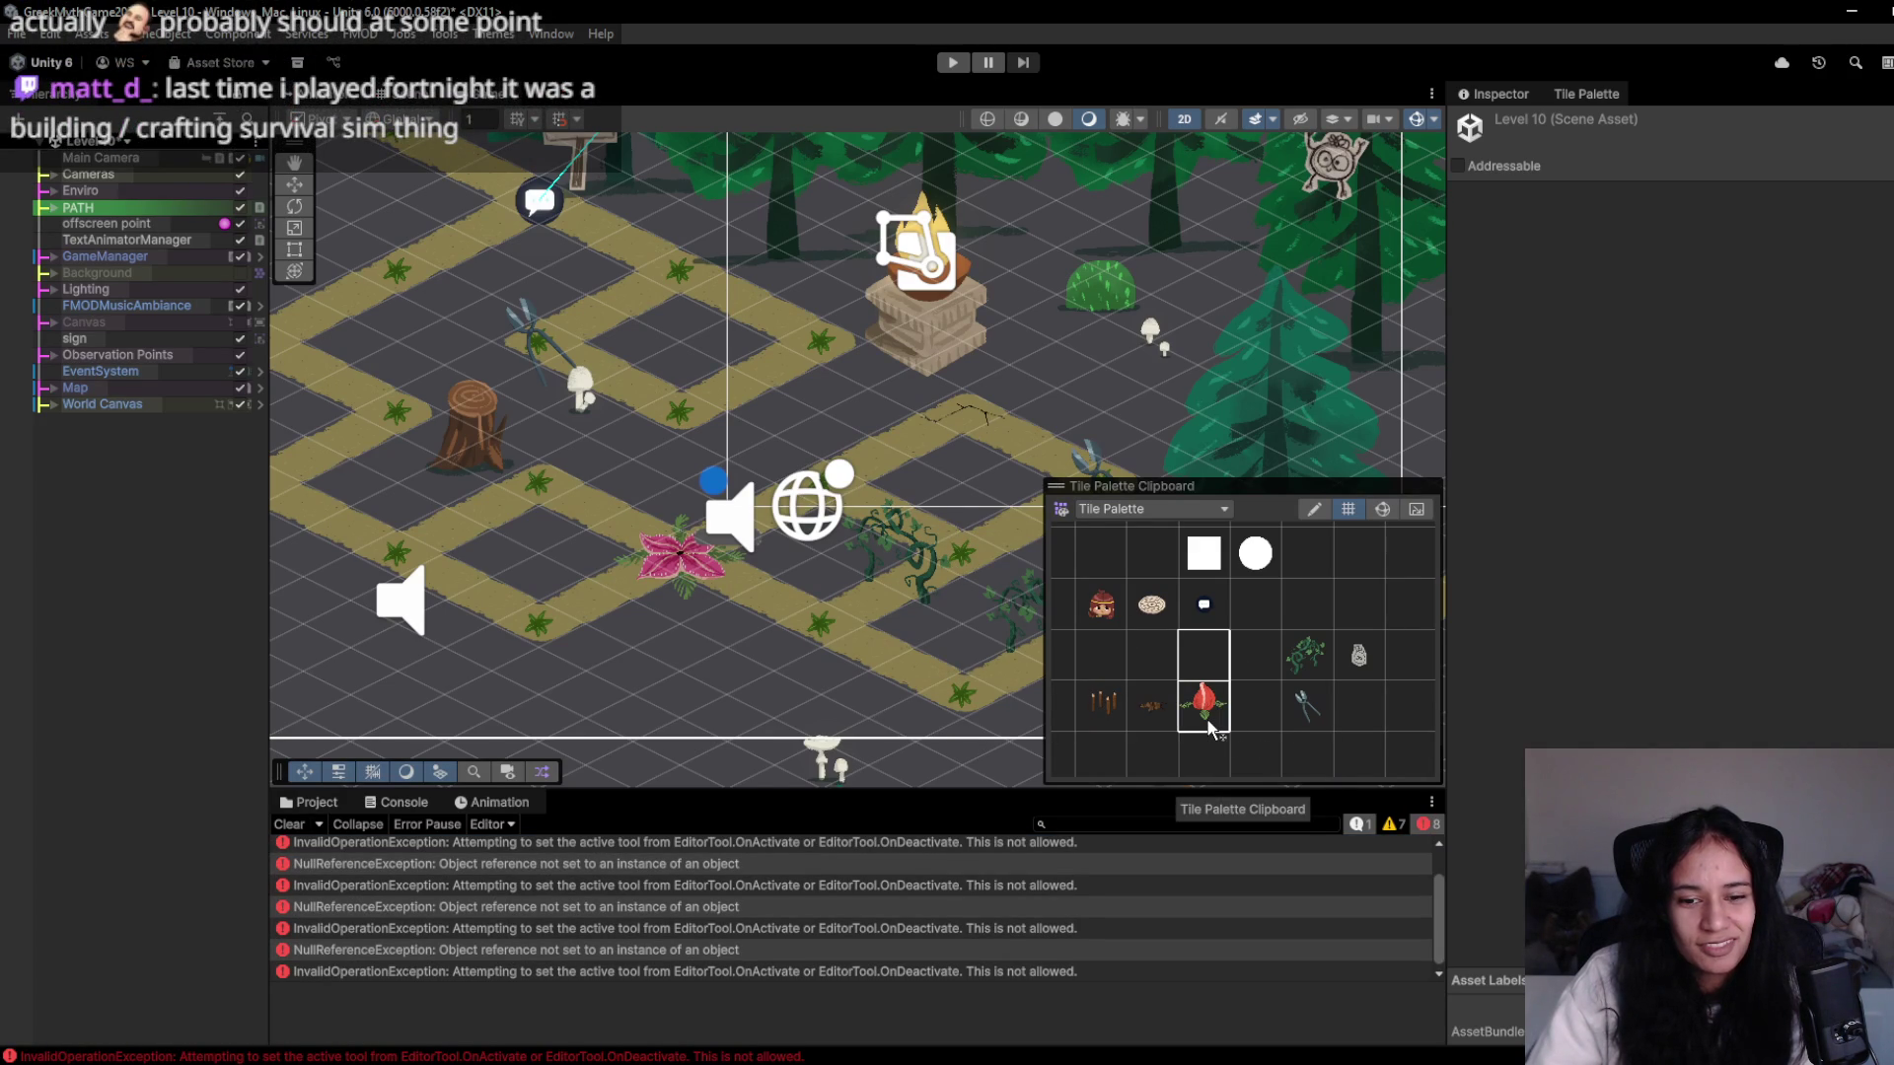
left_click(1211, 726)
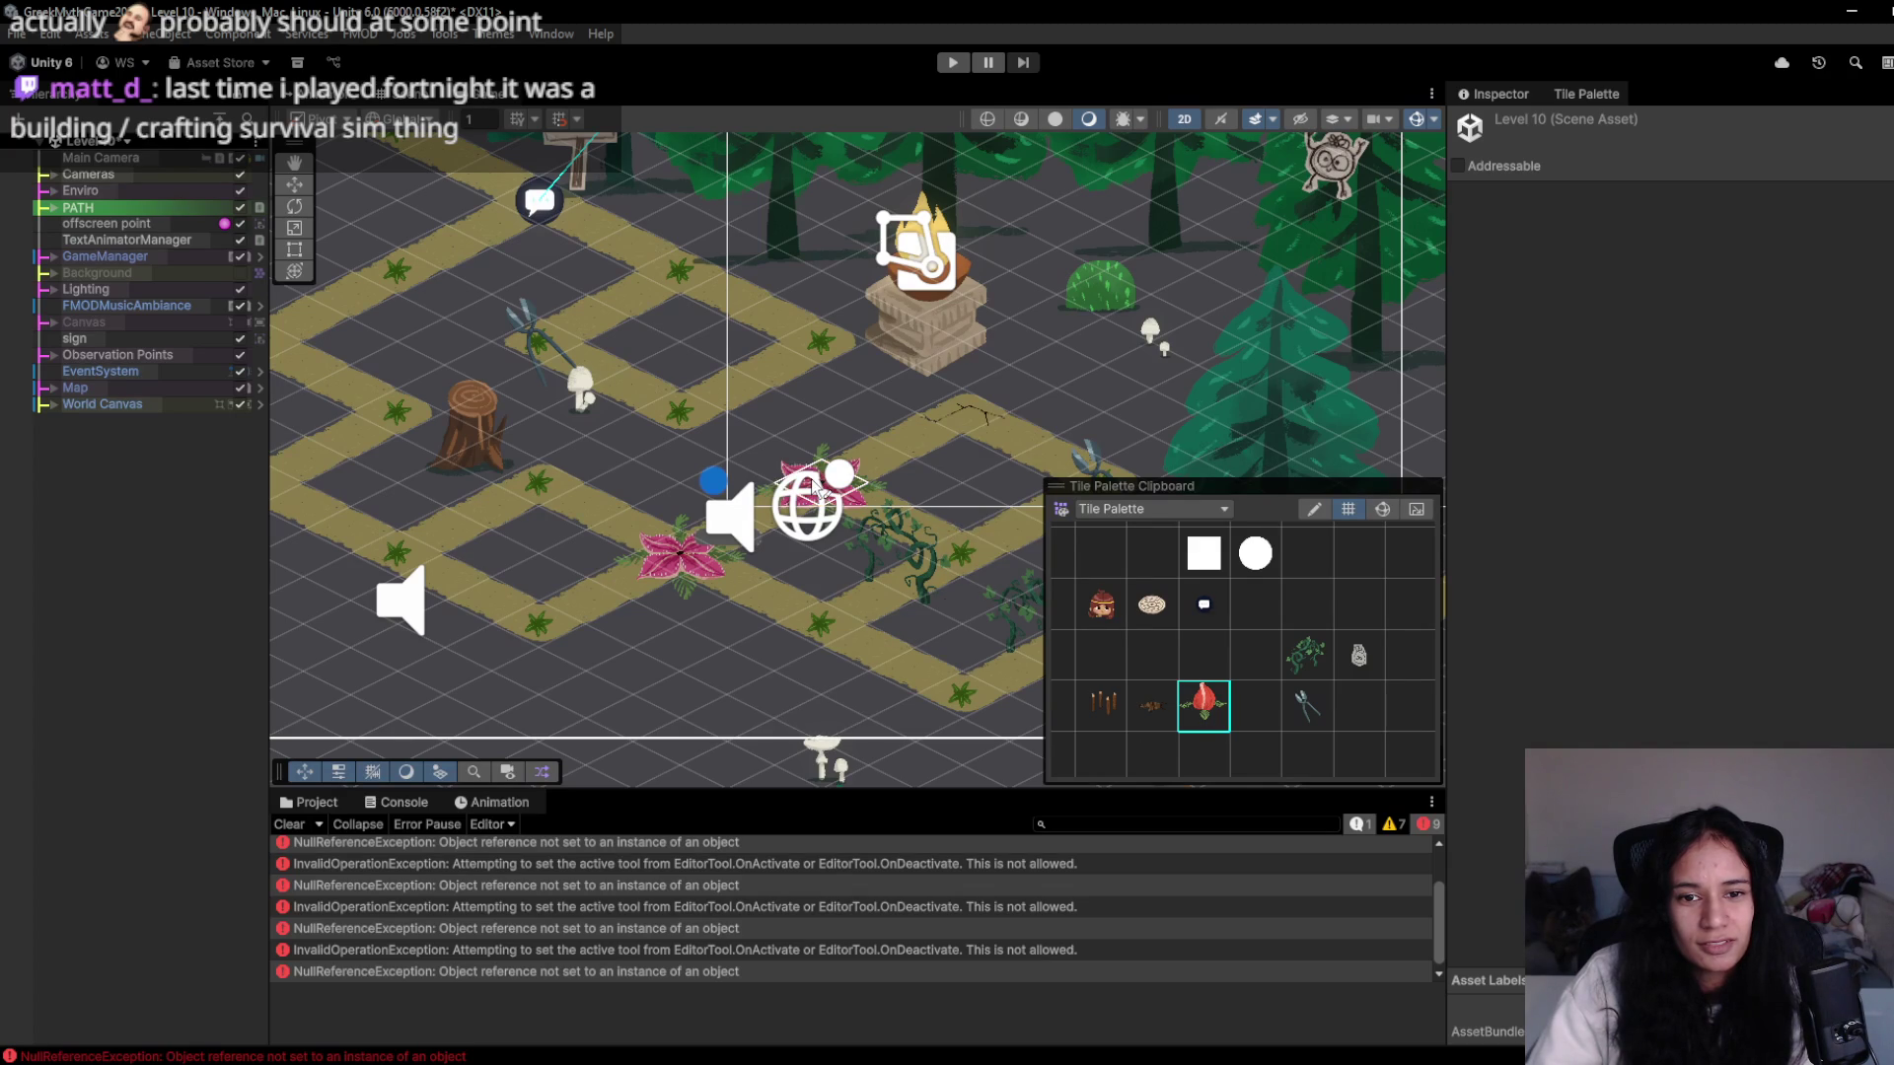
- Clear the Console and pan the Scene to select the placed fly trap plants, including the pink one
scroll(511, 927, "down", 1)
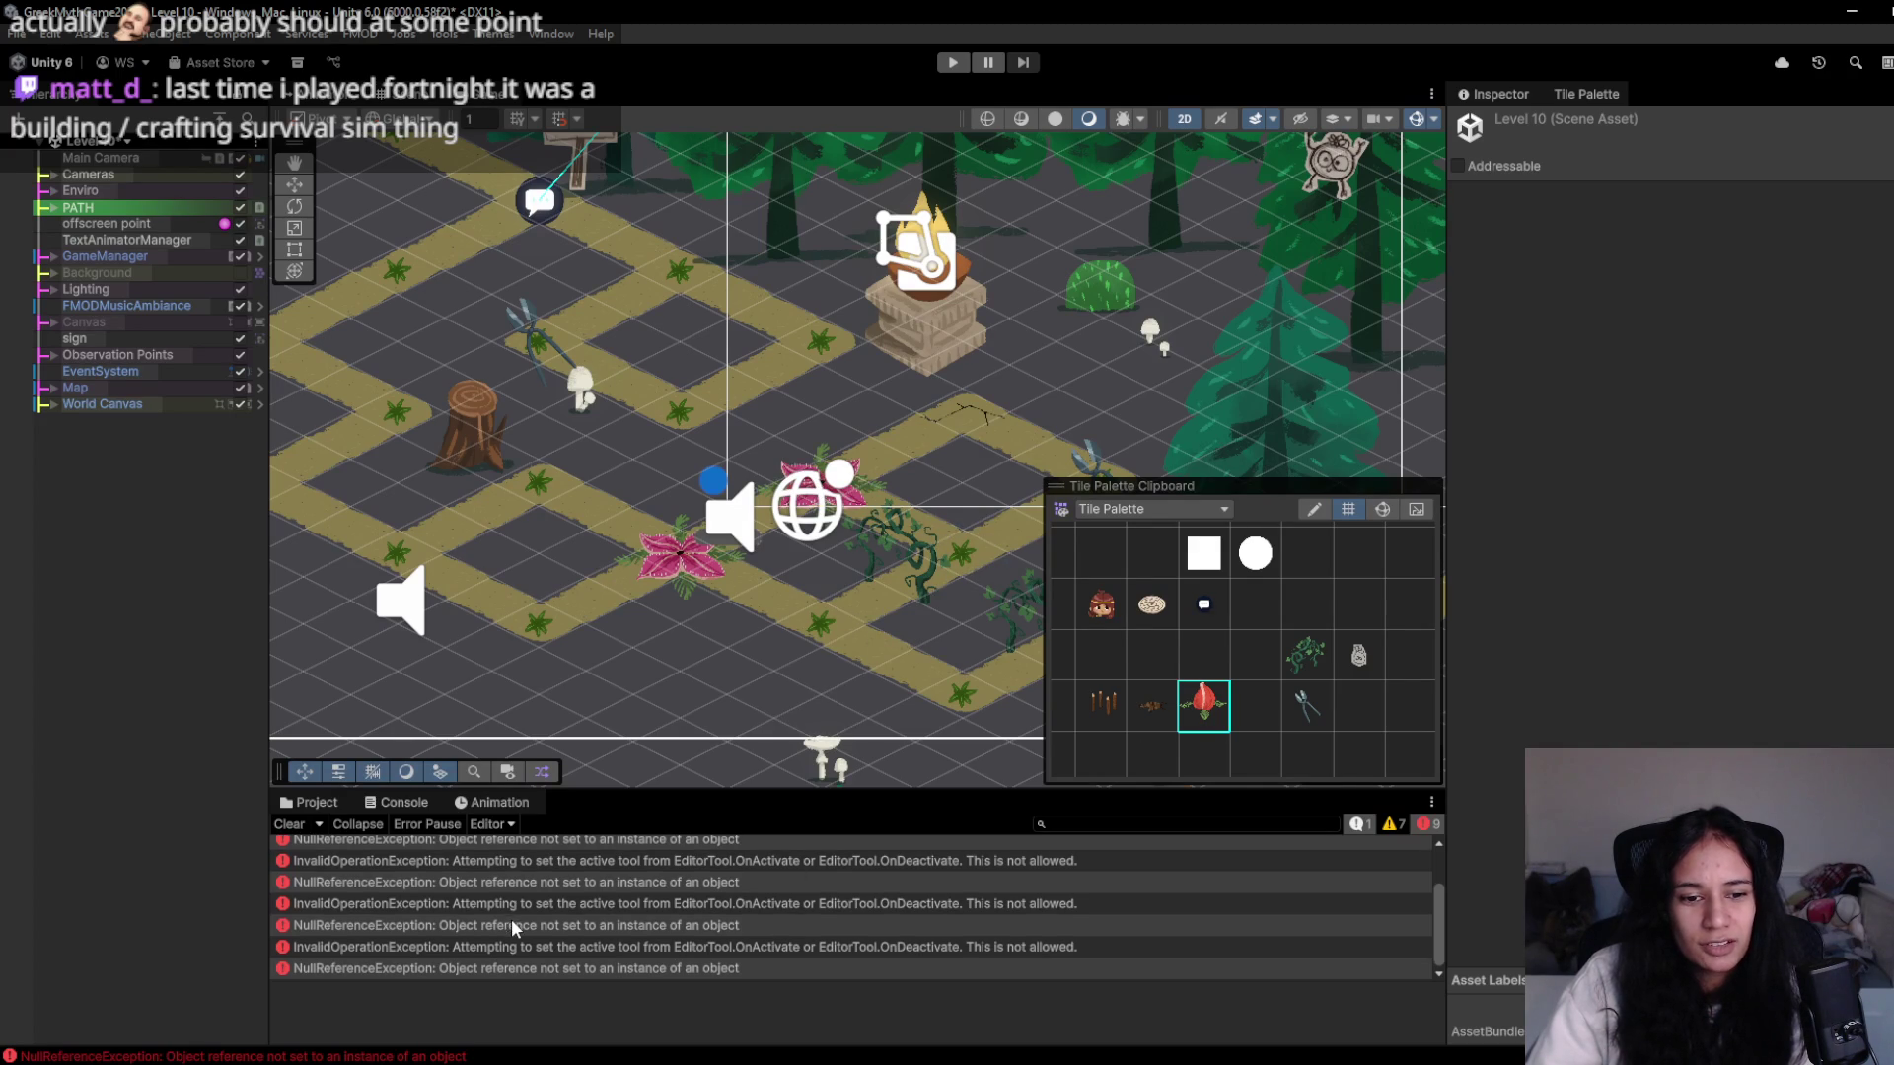
left_click(302, 829)
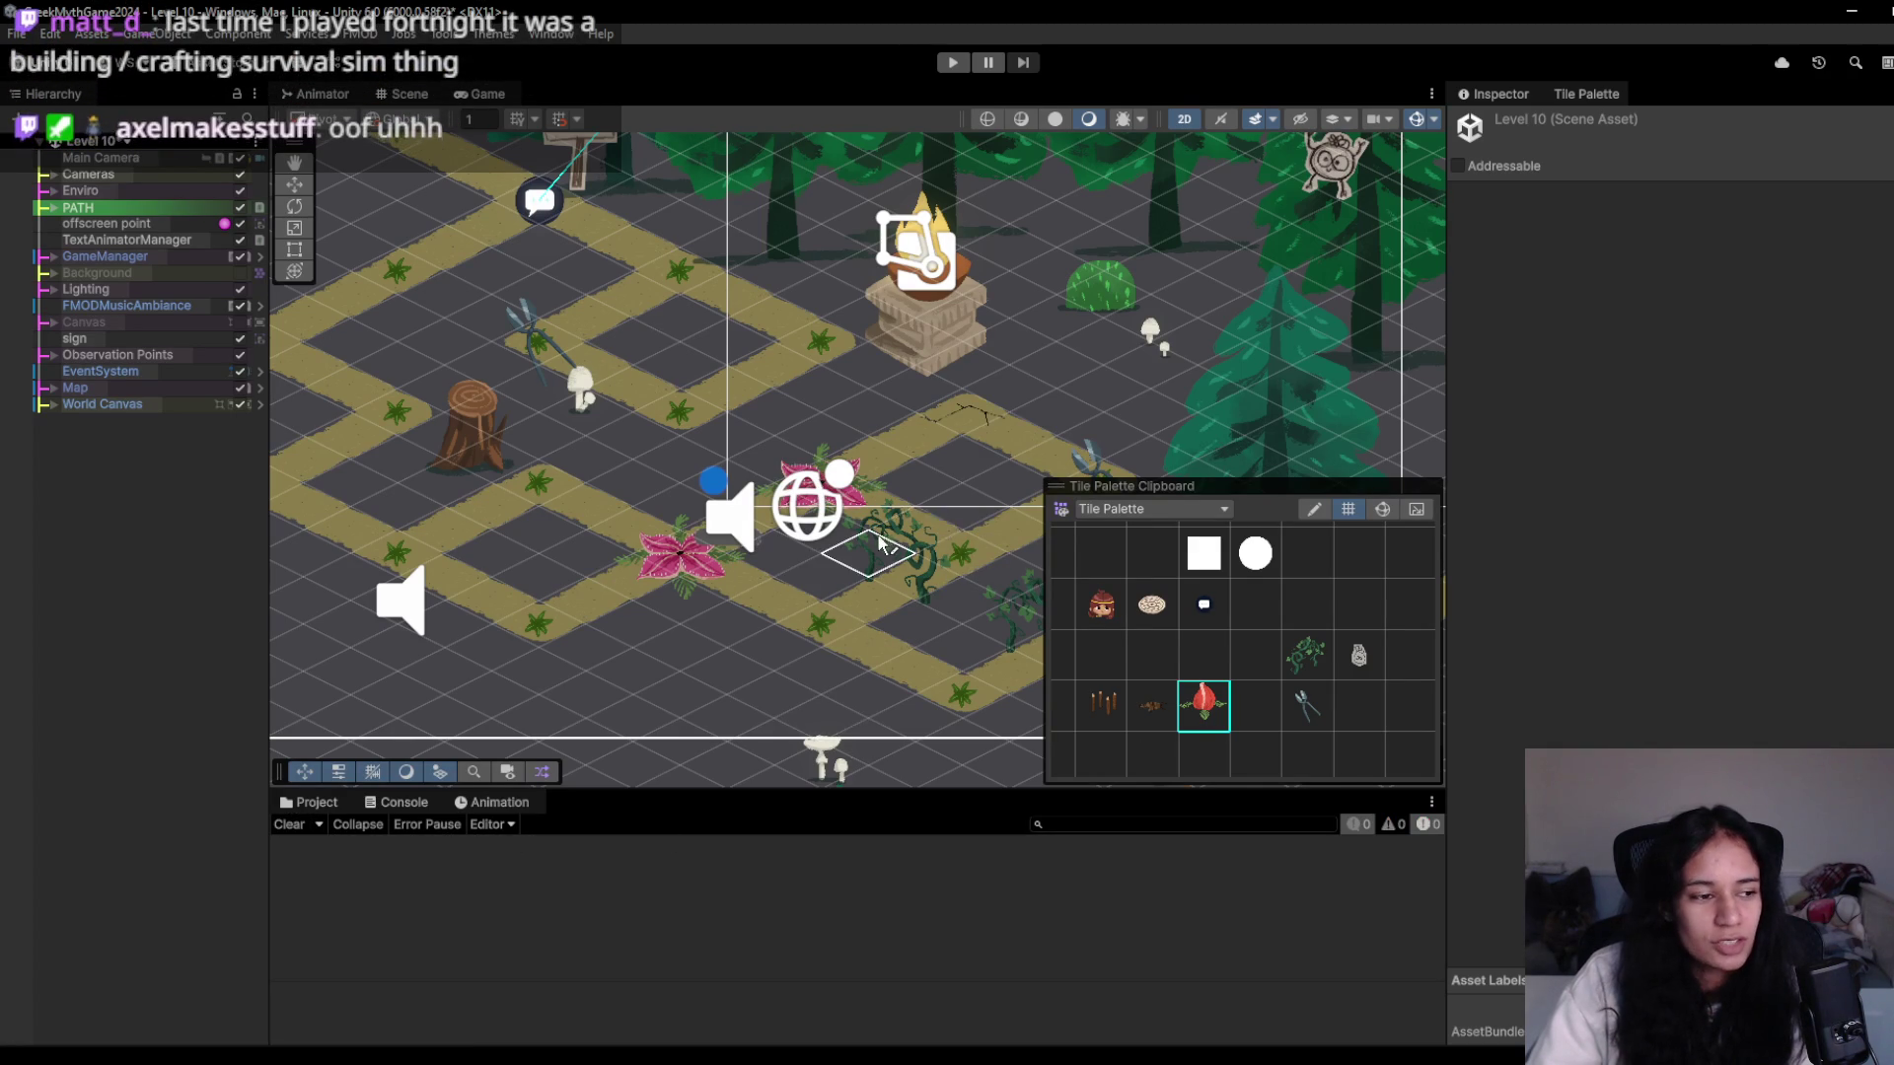
scroll(688, 560, "right", 5)
scroll(687, 559, "right", 2)
scroll(688, 559, "left", 3)
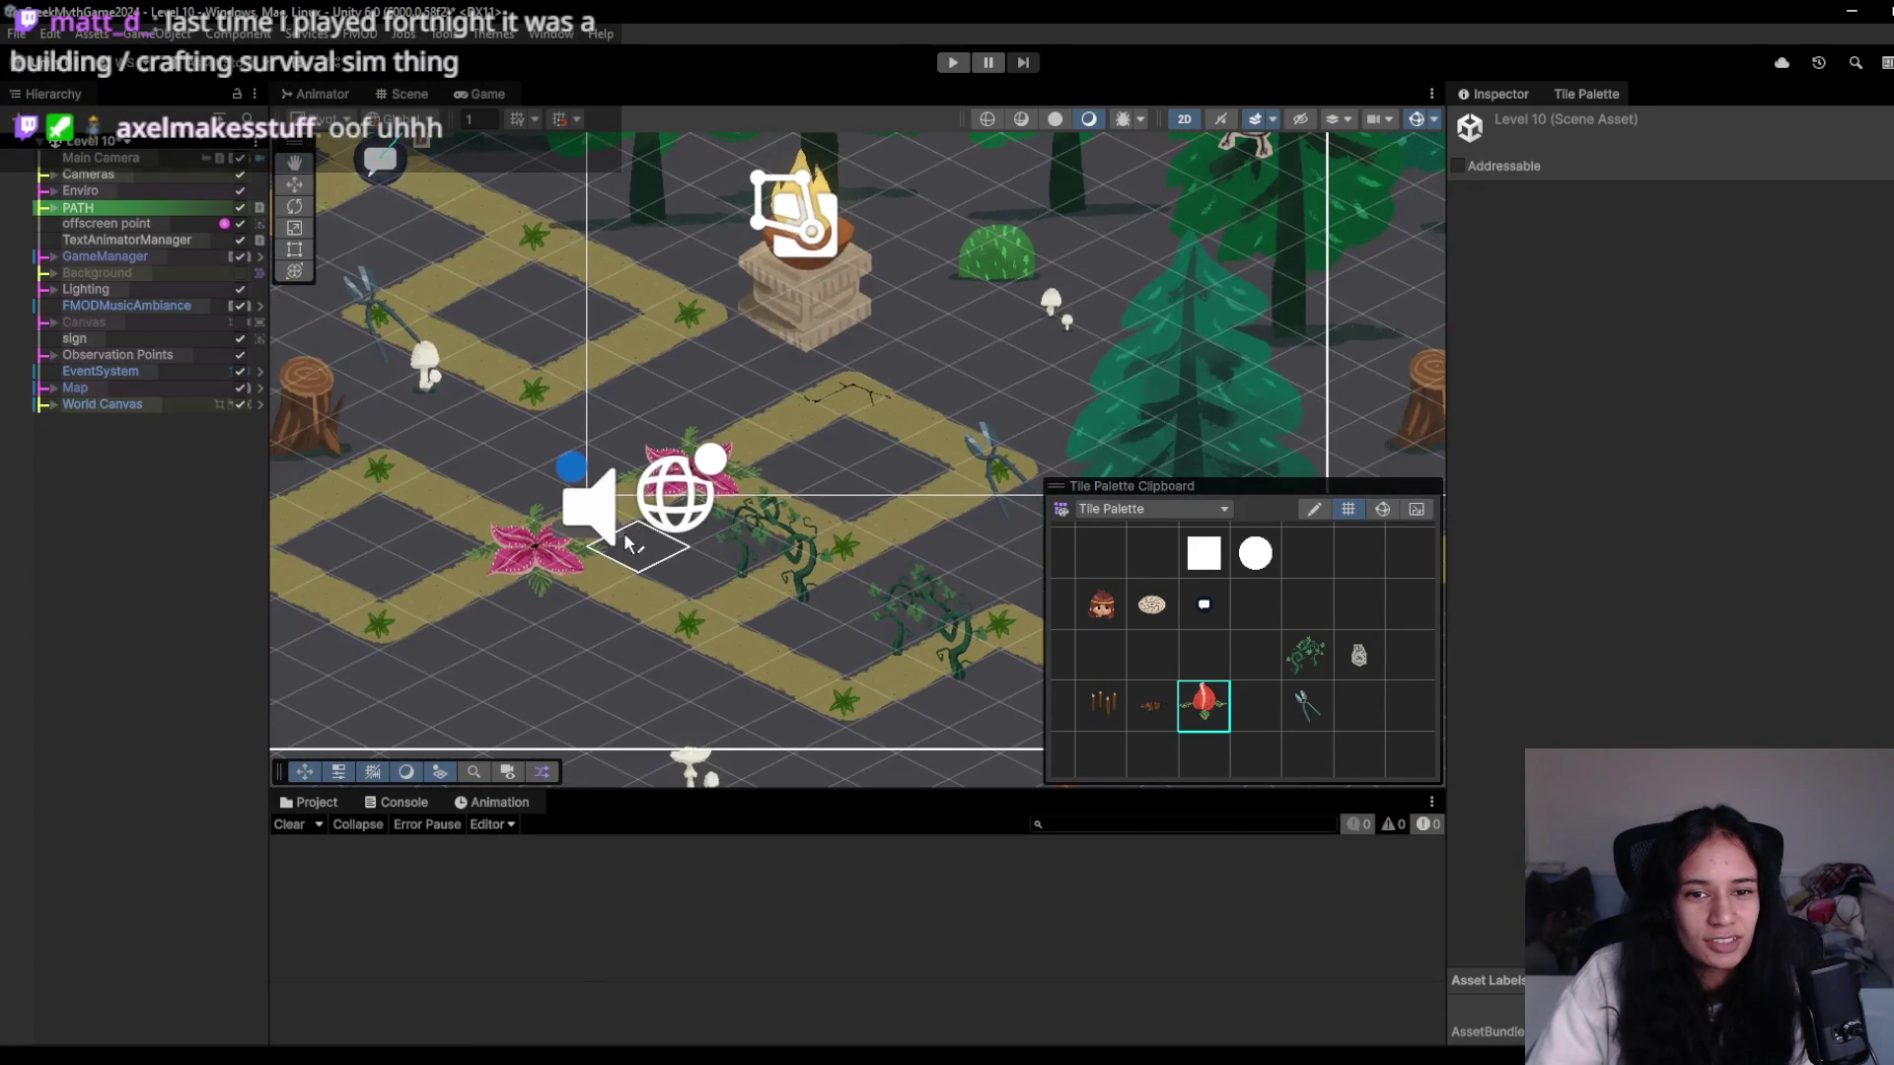
left_click(690, 471)
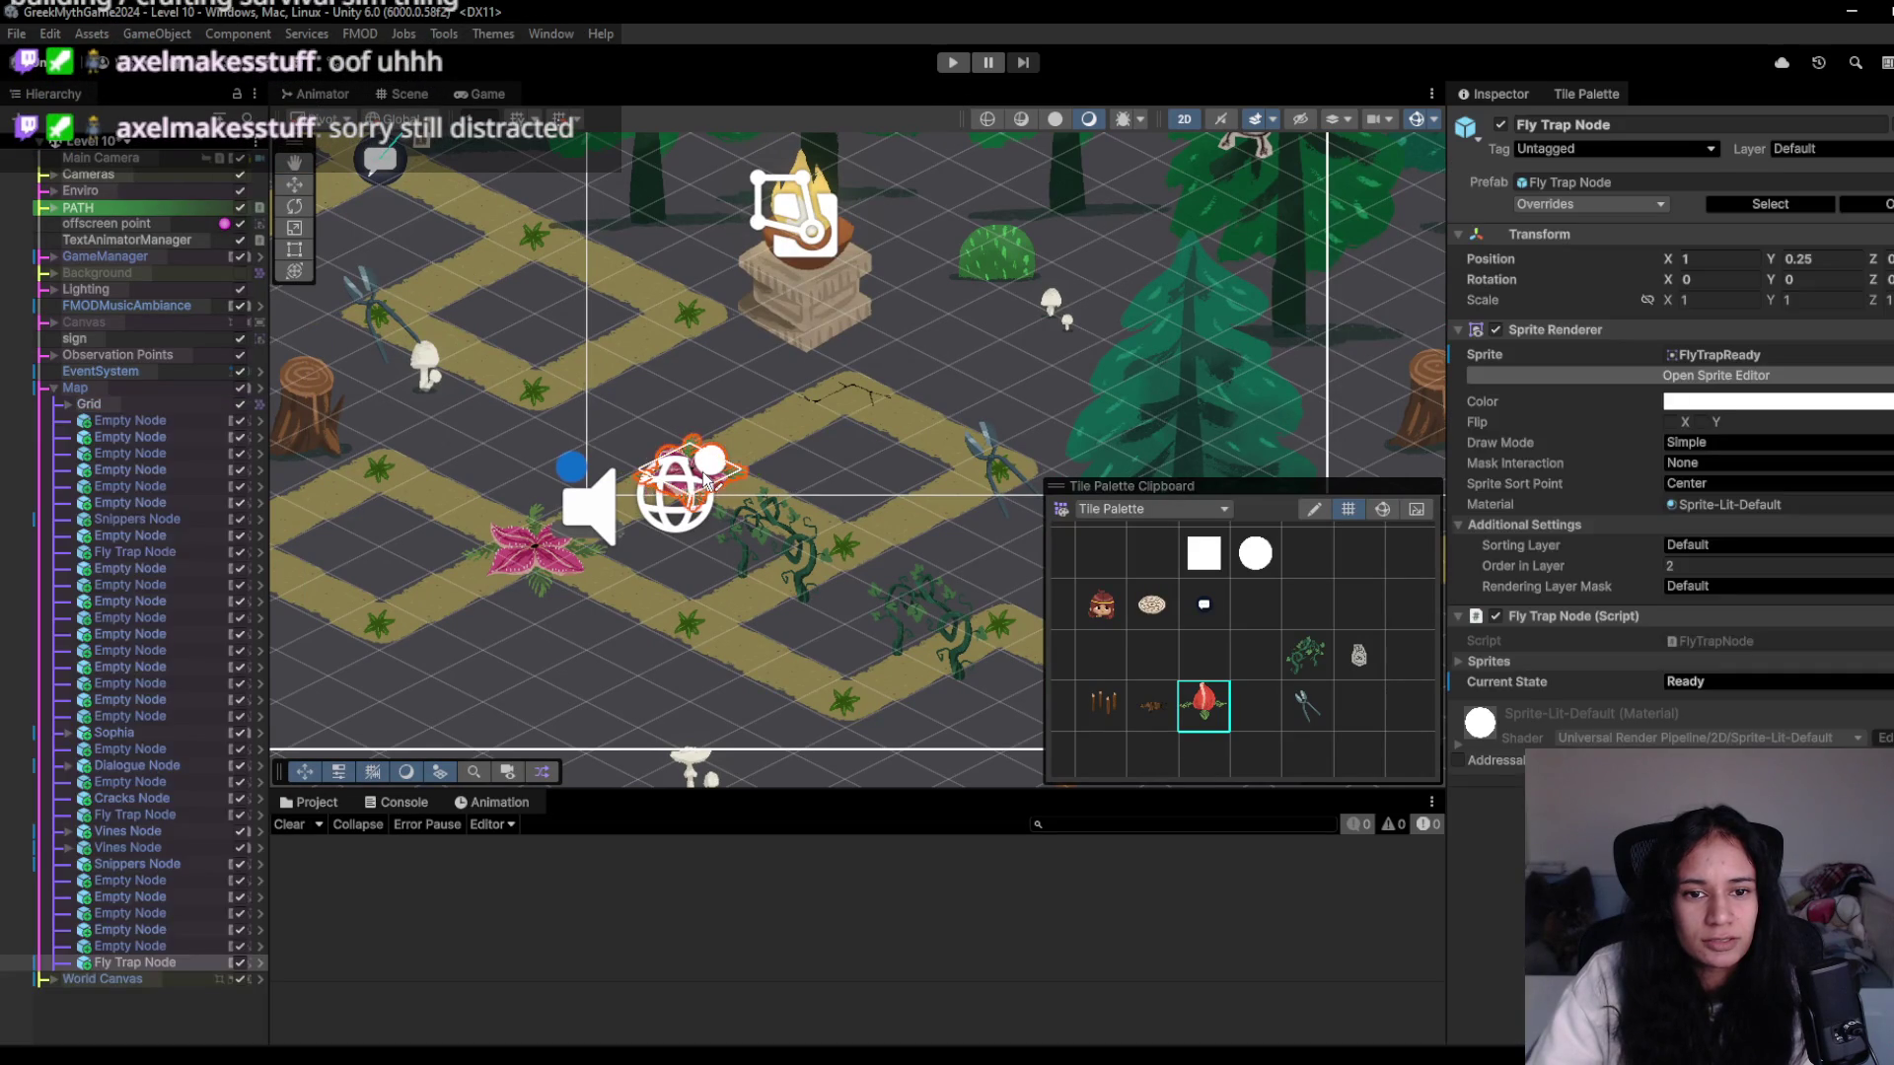
scroll(829, 304, "left", 8)
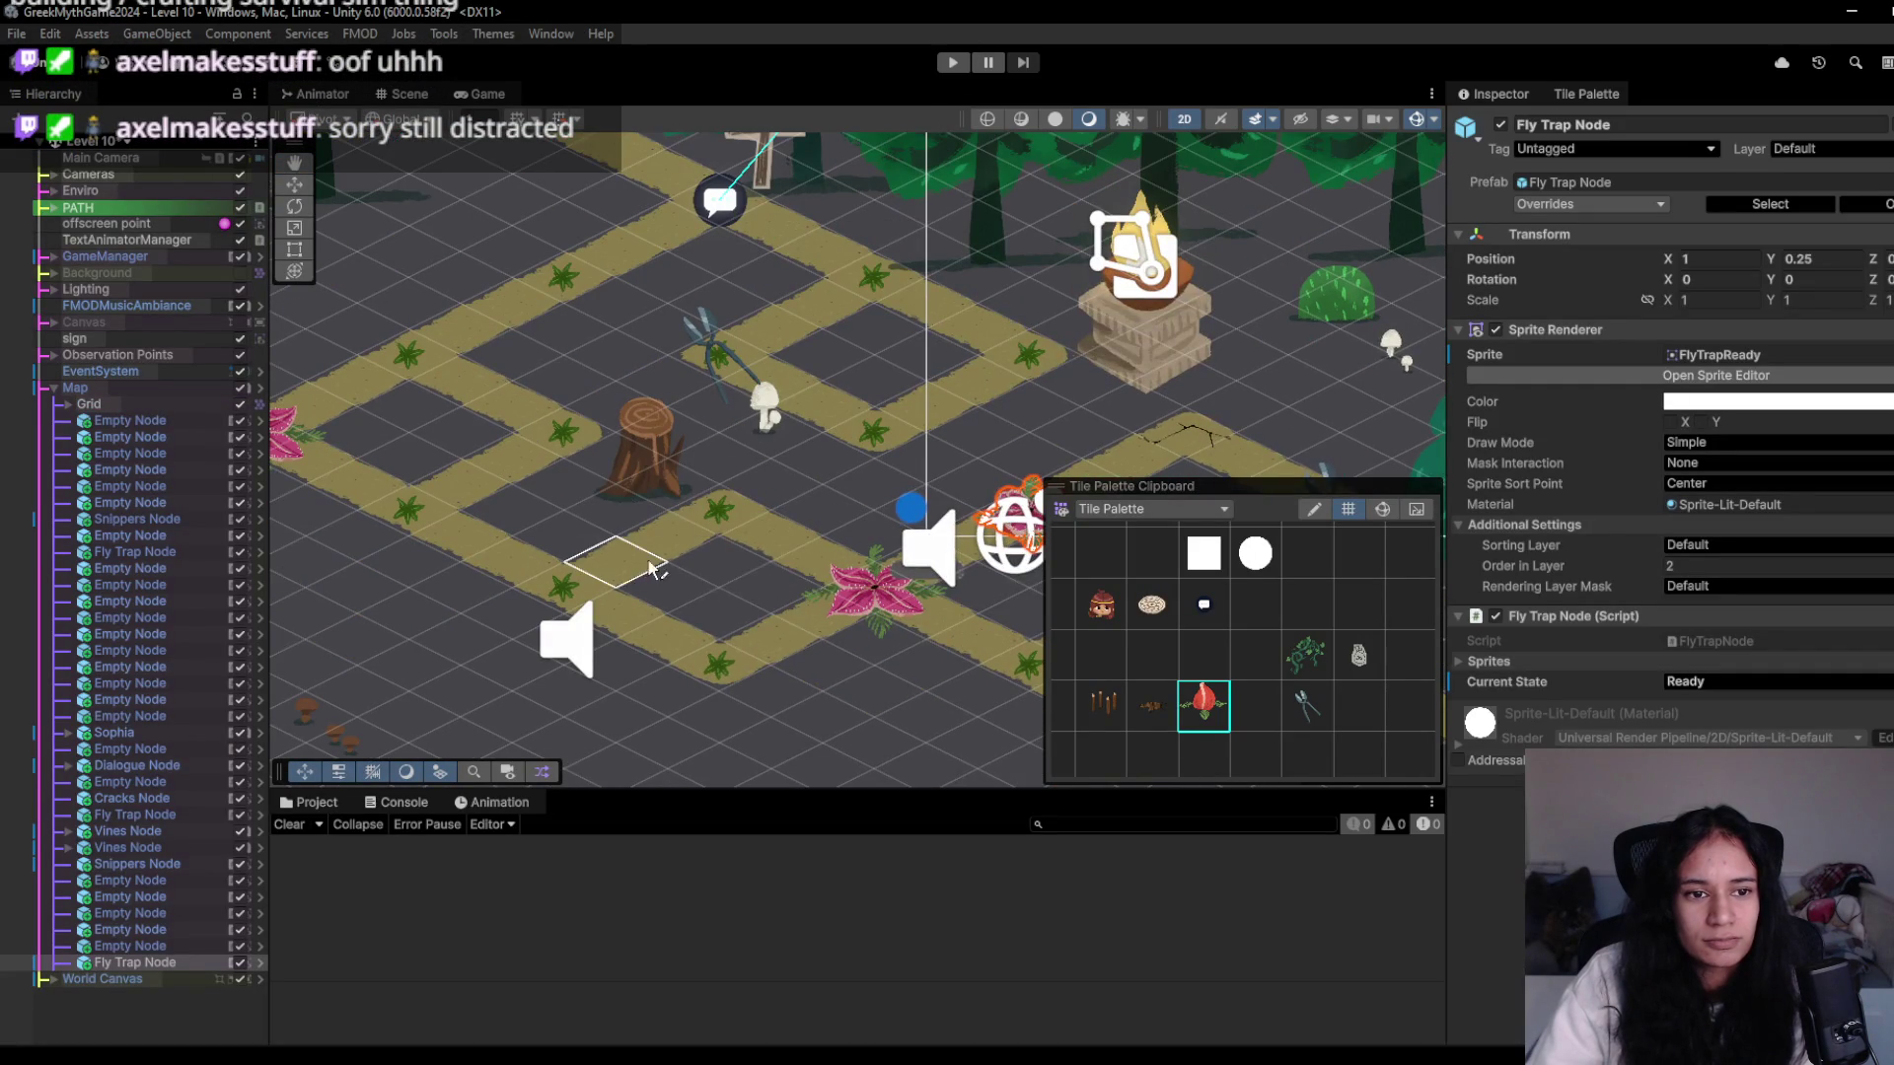
scroll(856, 590, "left", 4)
left_click(452, 441)
- Start Level 10, read the sign's warning, and pick up the snippers
left_click(961, 62)
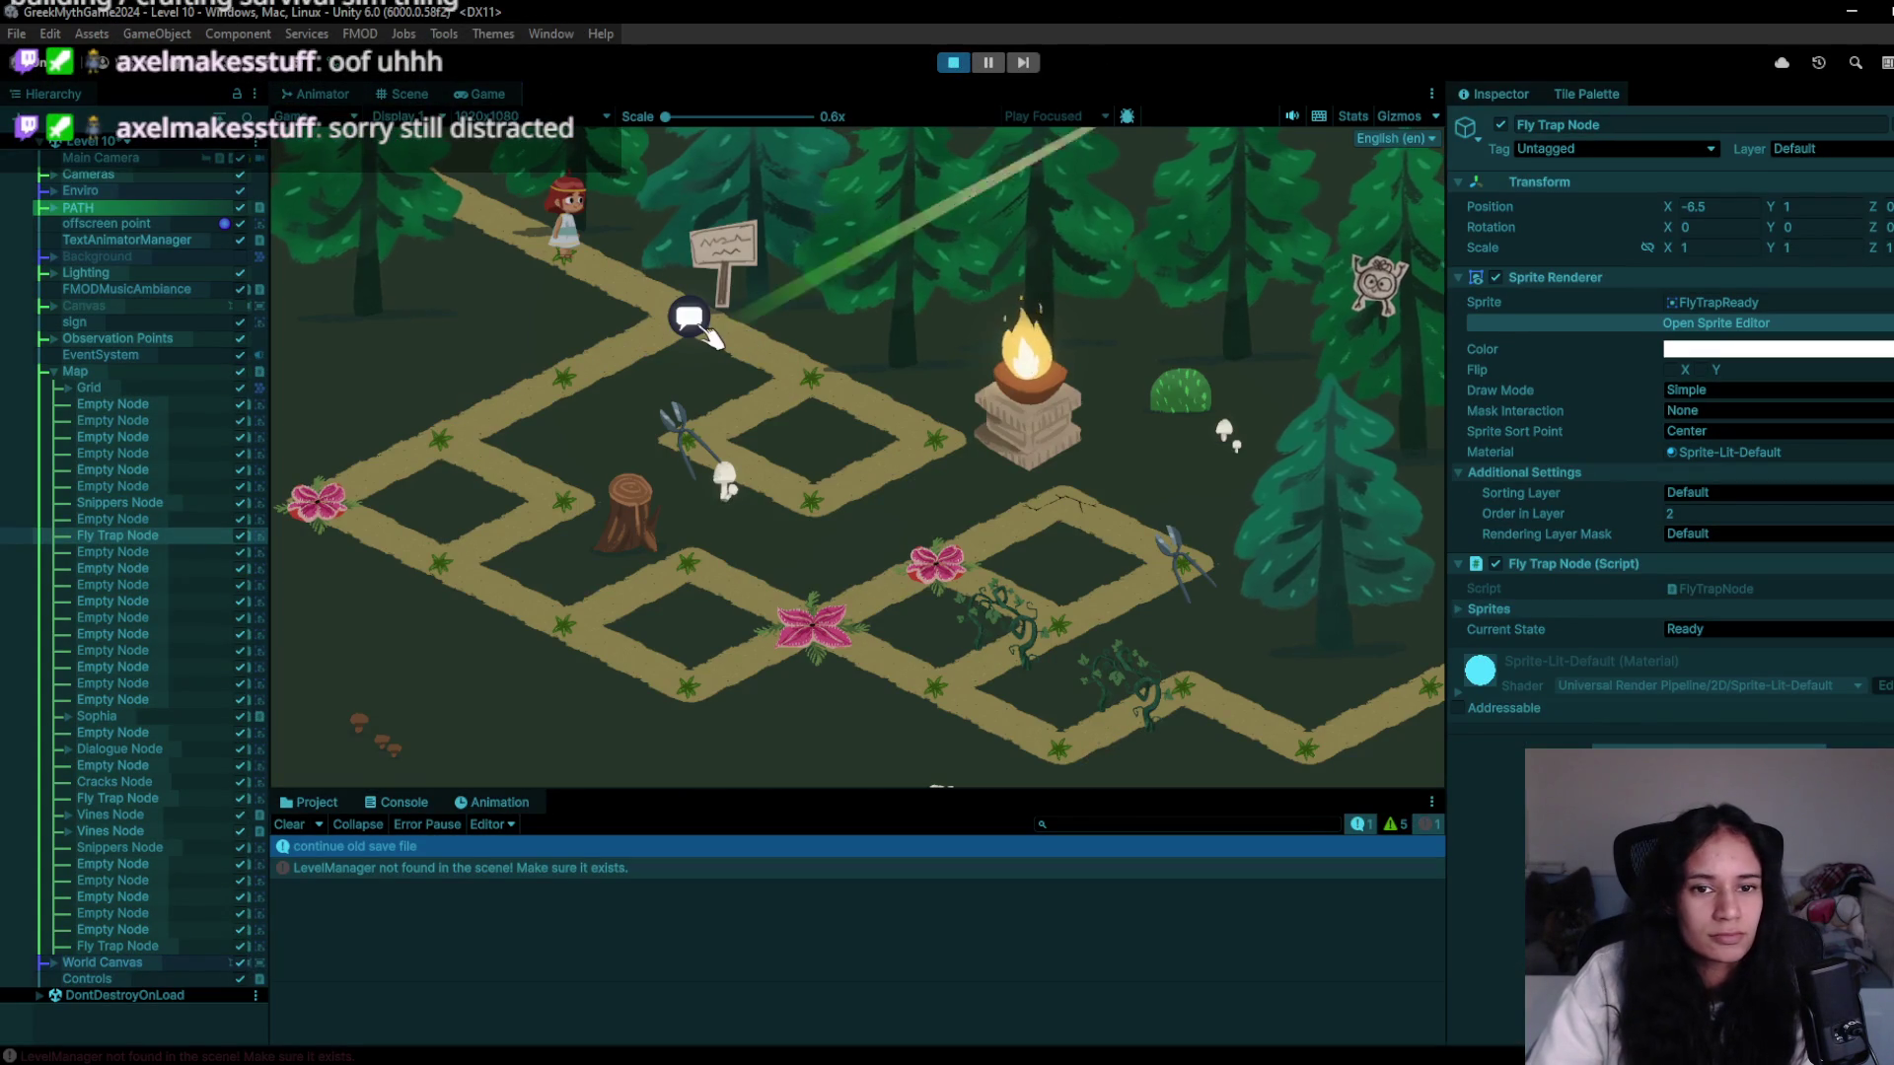
left_click(695, 326)
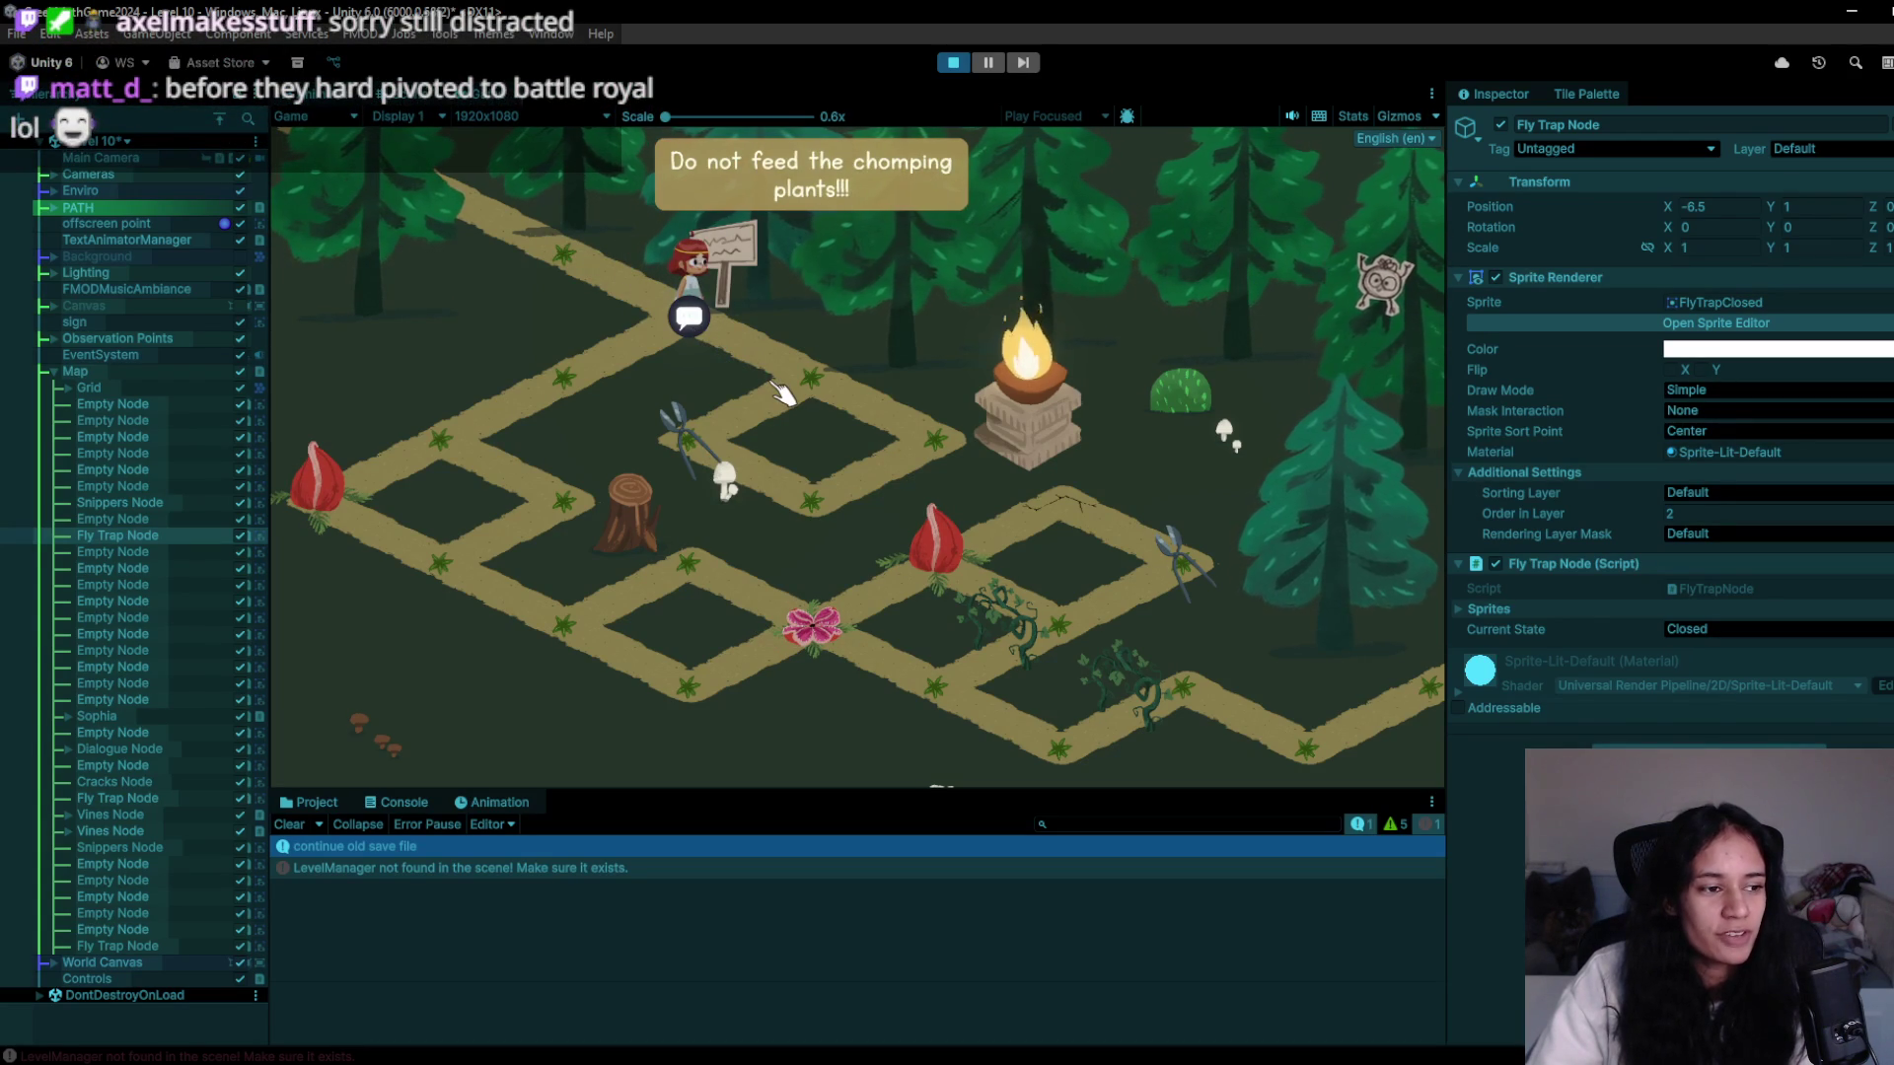
left_click(775, 390)
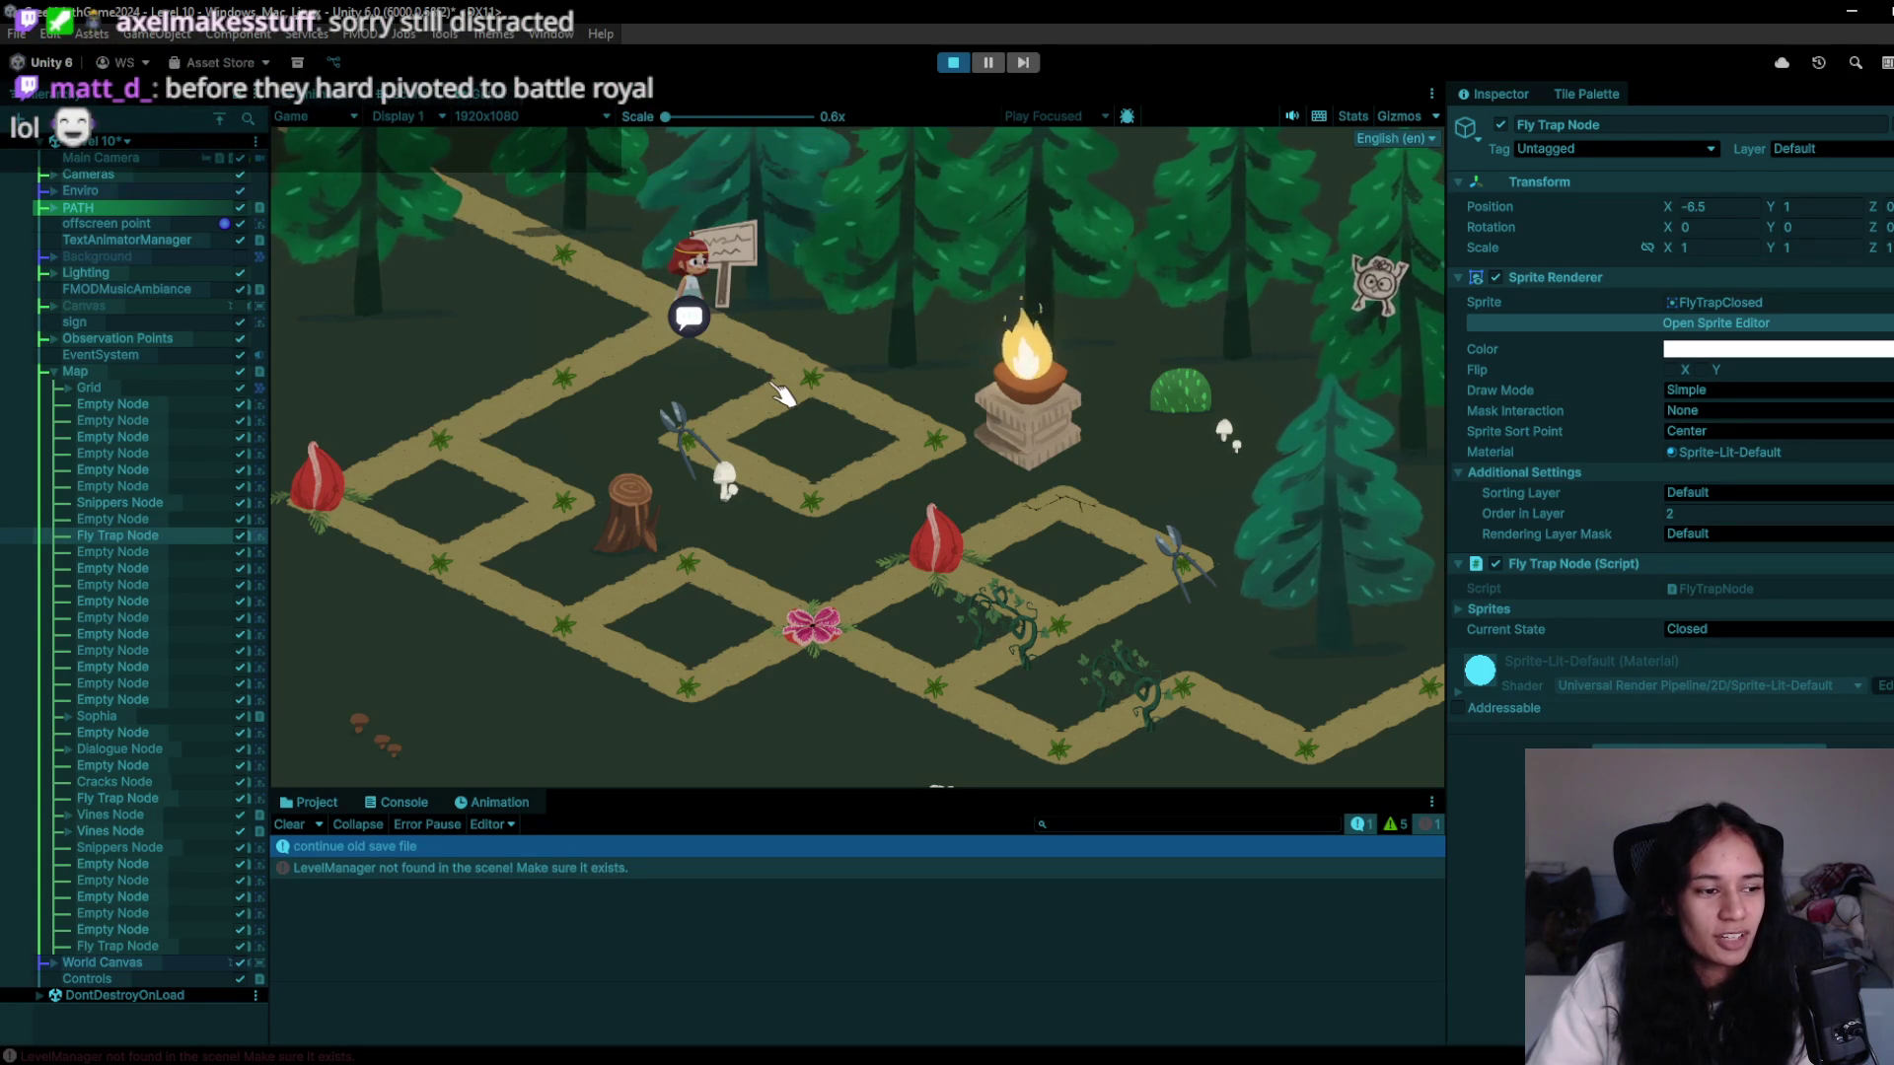
left_click(770, 398)
left_click(681, 434)
left_click(689, 318)
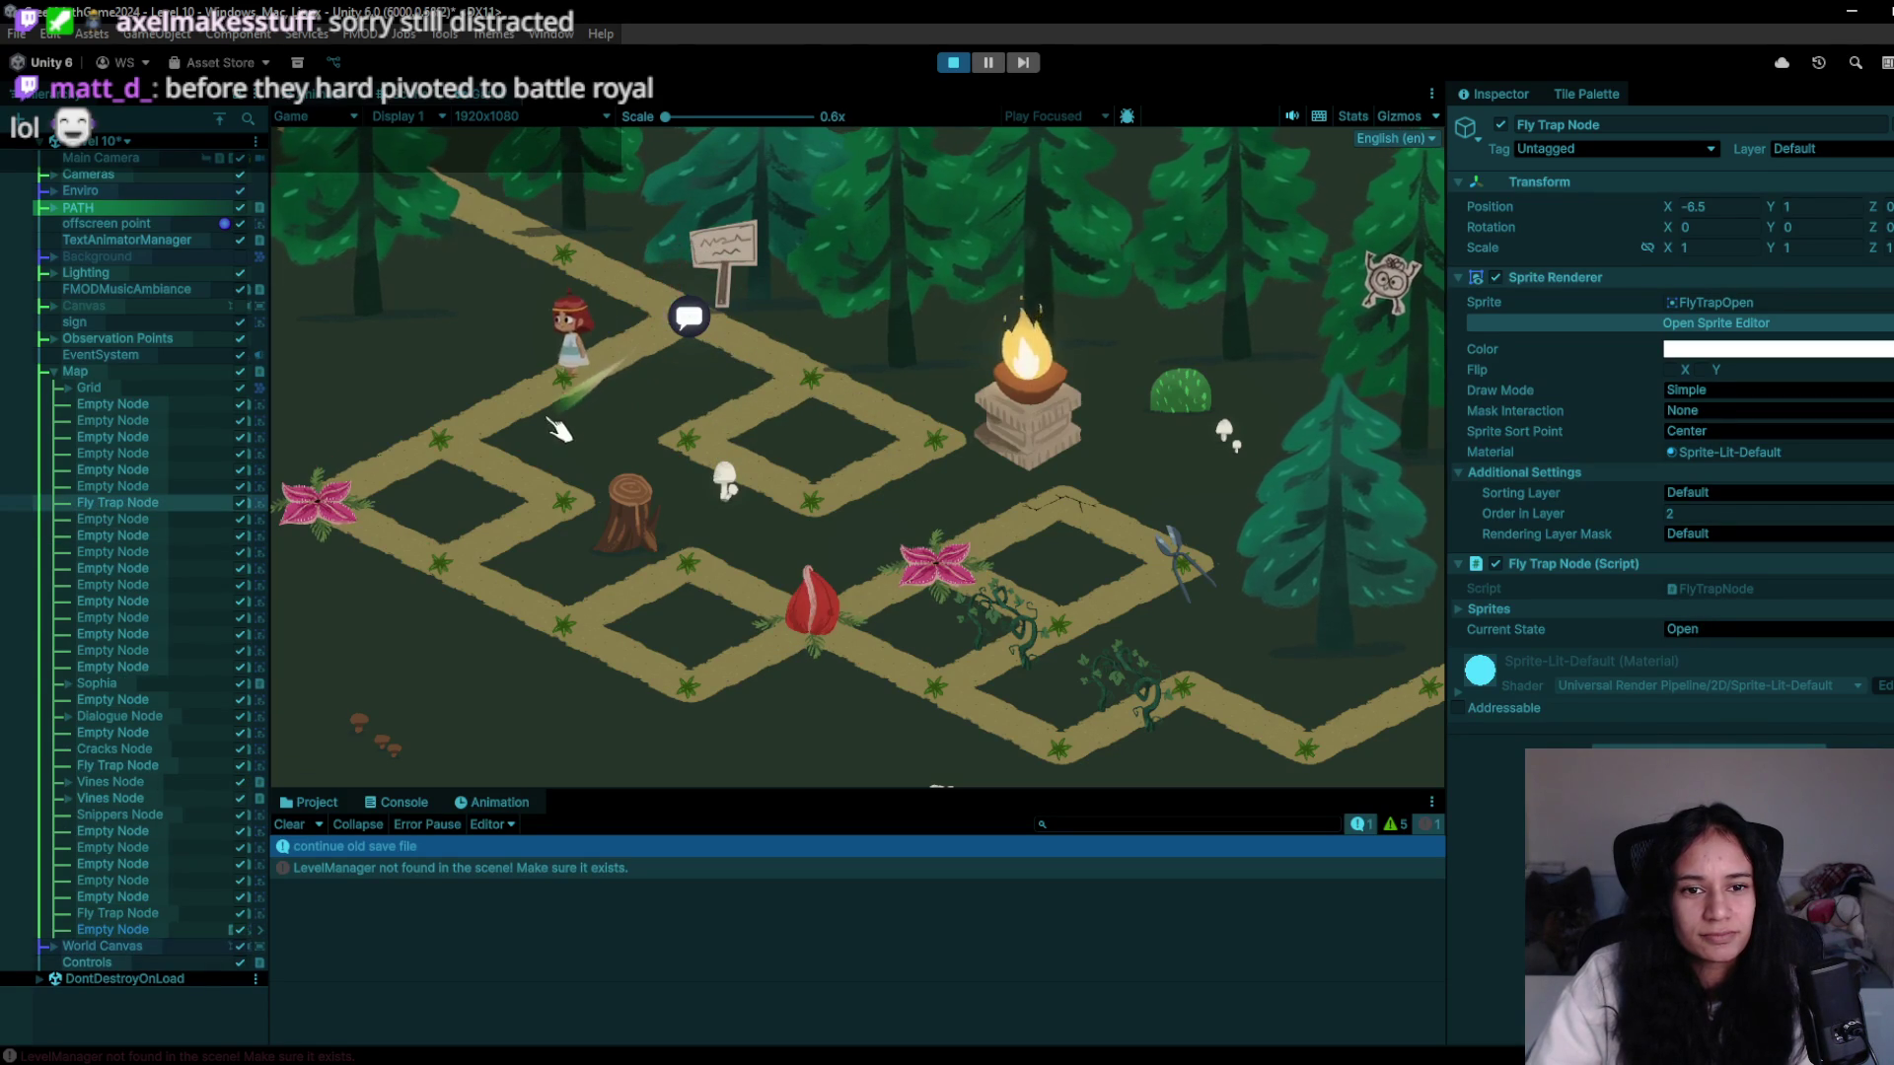
- Walk the character down the path and across the central fly trap node
left_click(474, 459)
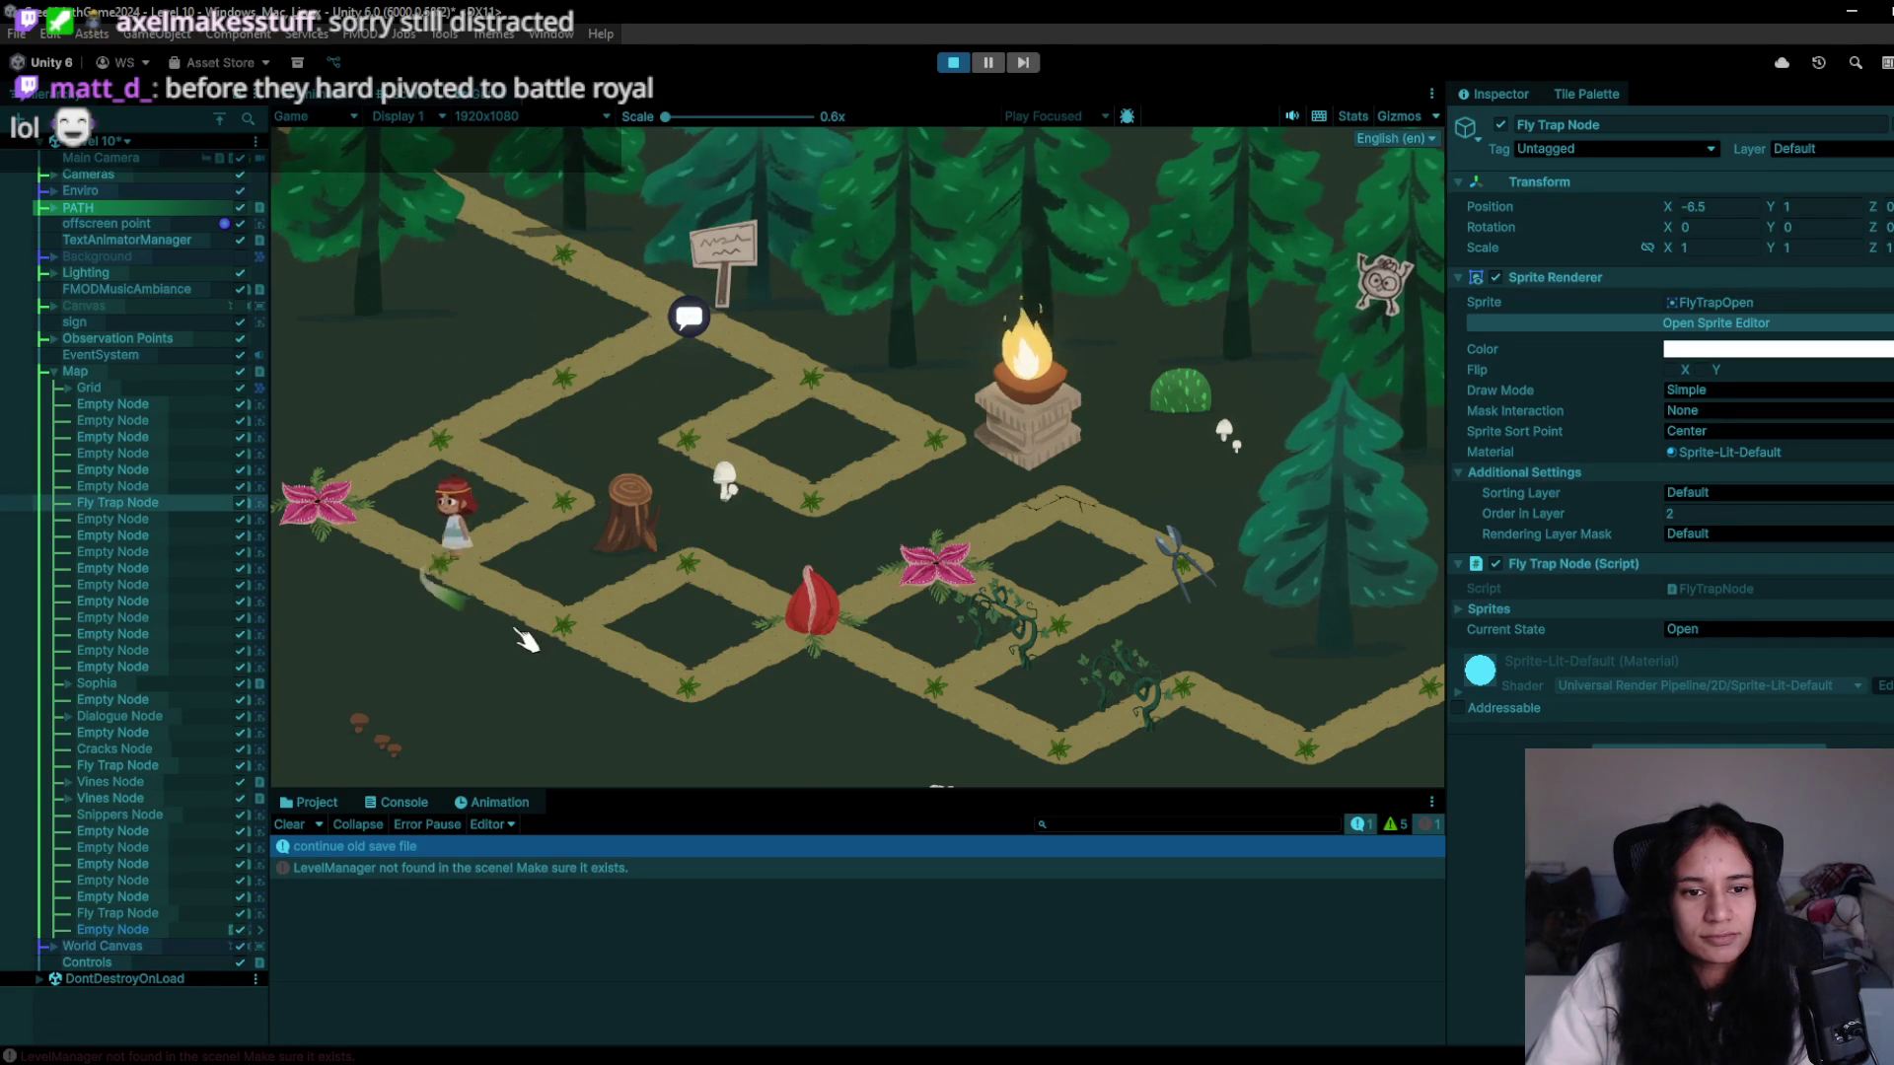
left_click(704, 561)
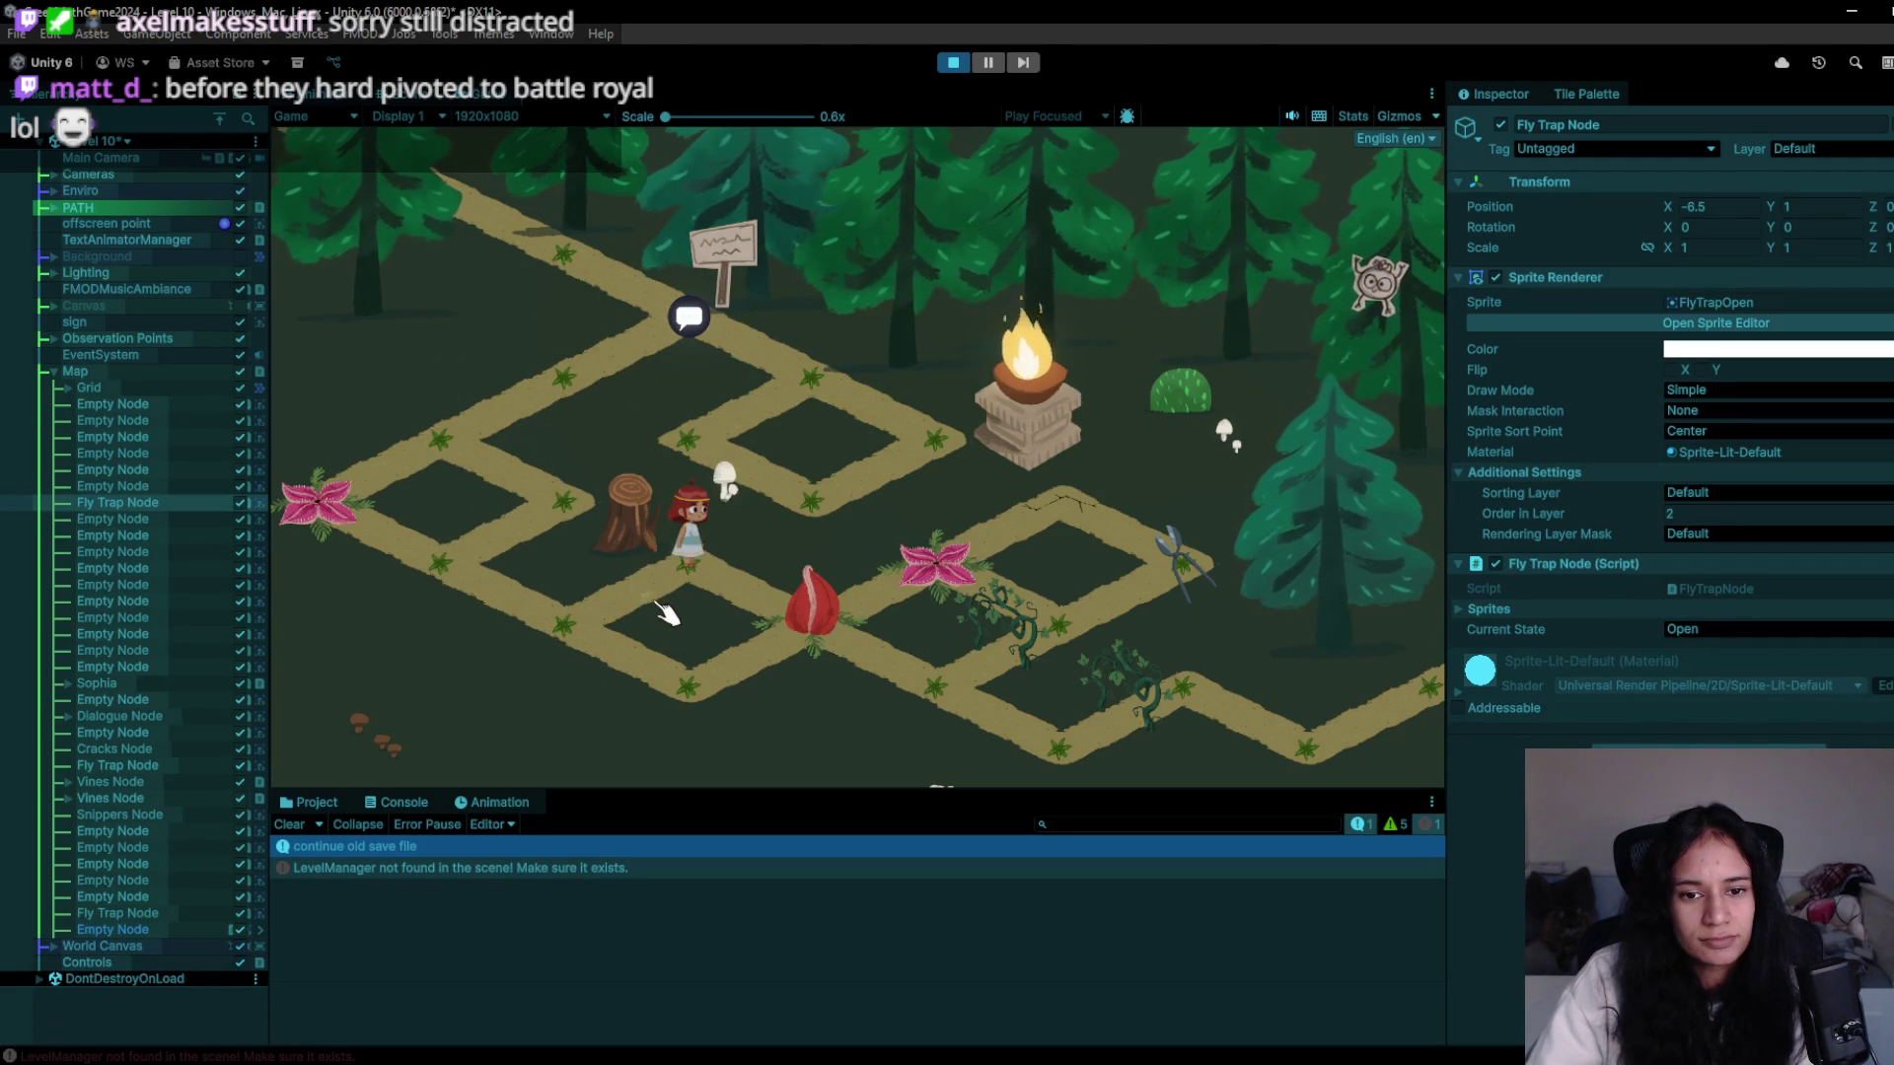
left_click(607, 634)
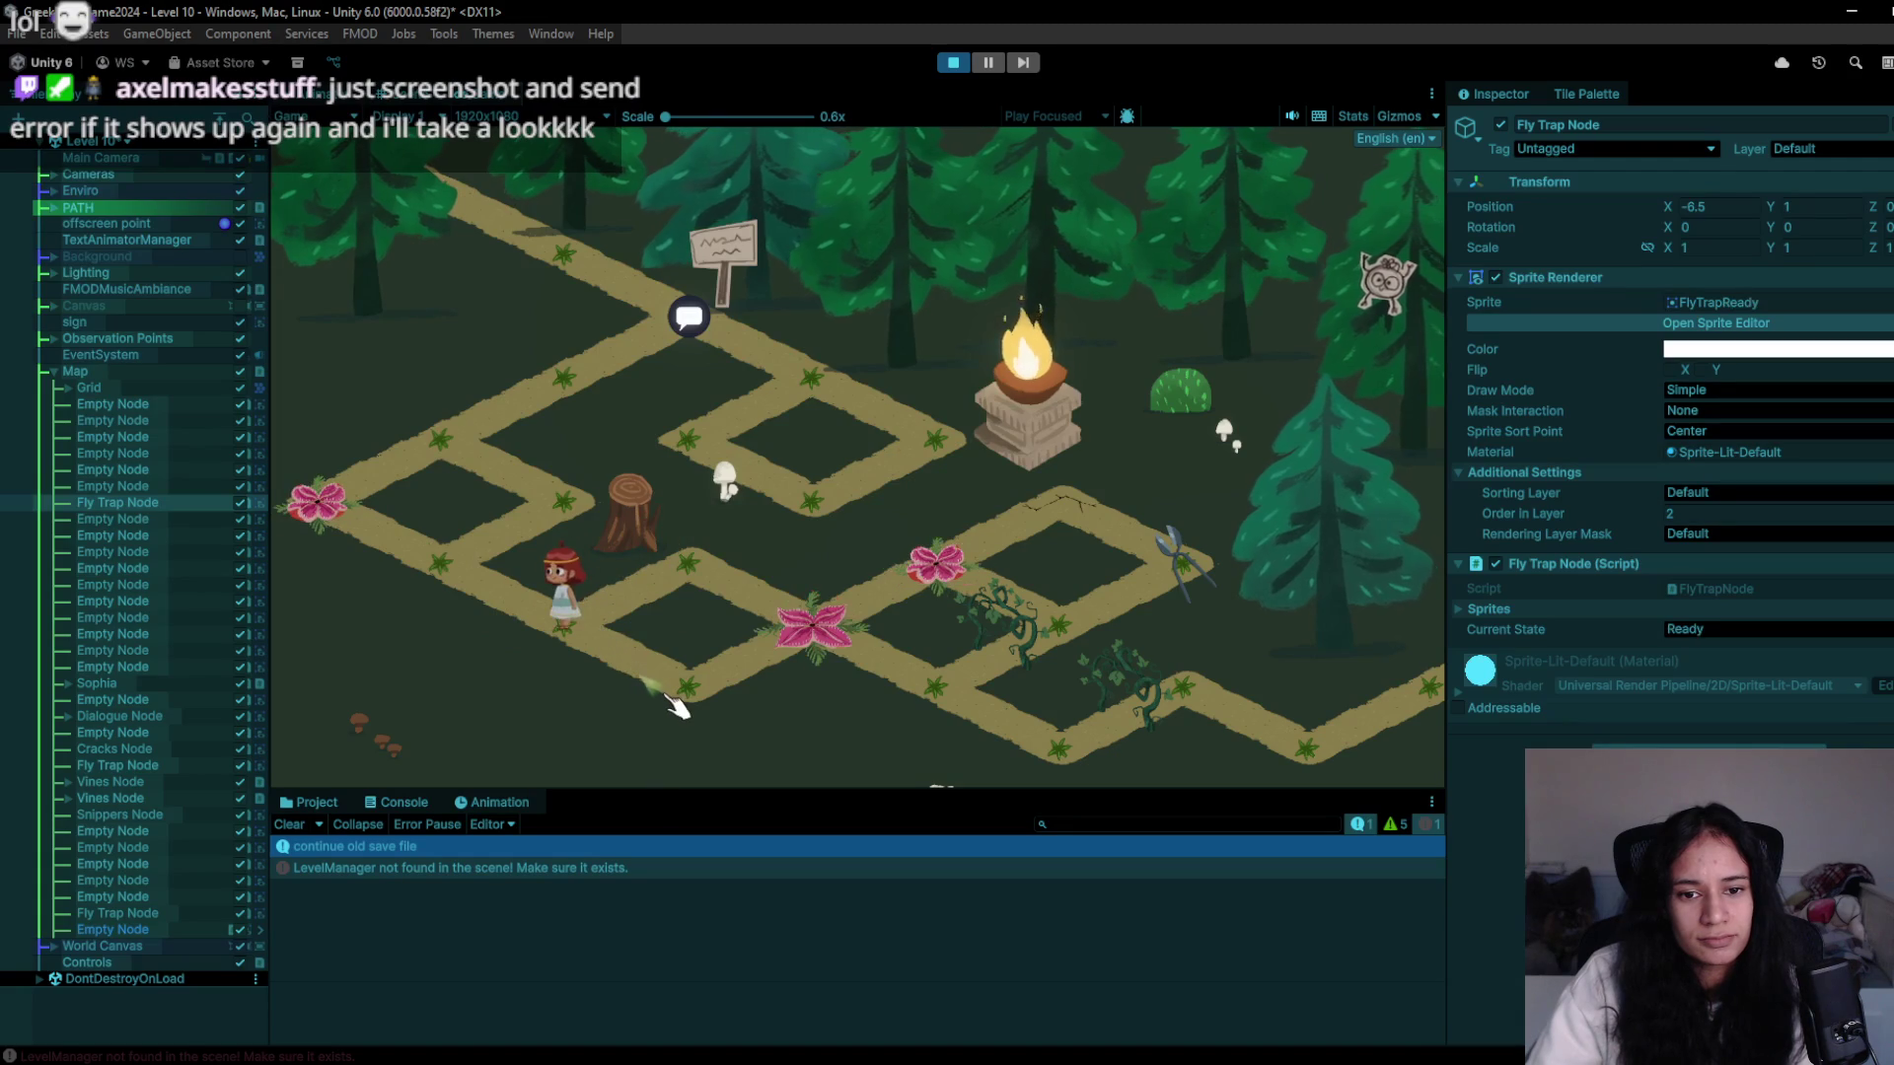
left_click(570, 668)
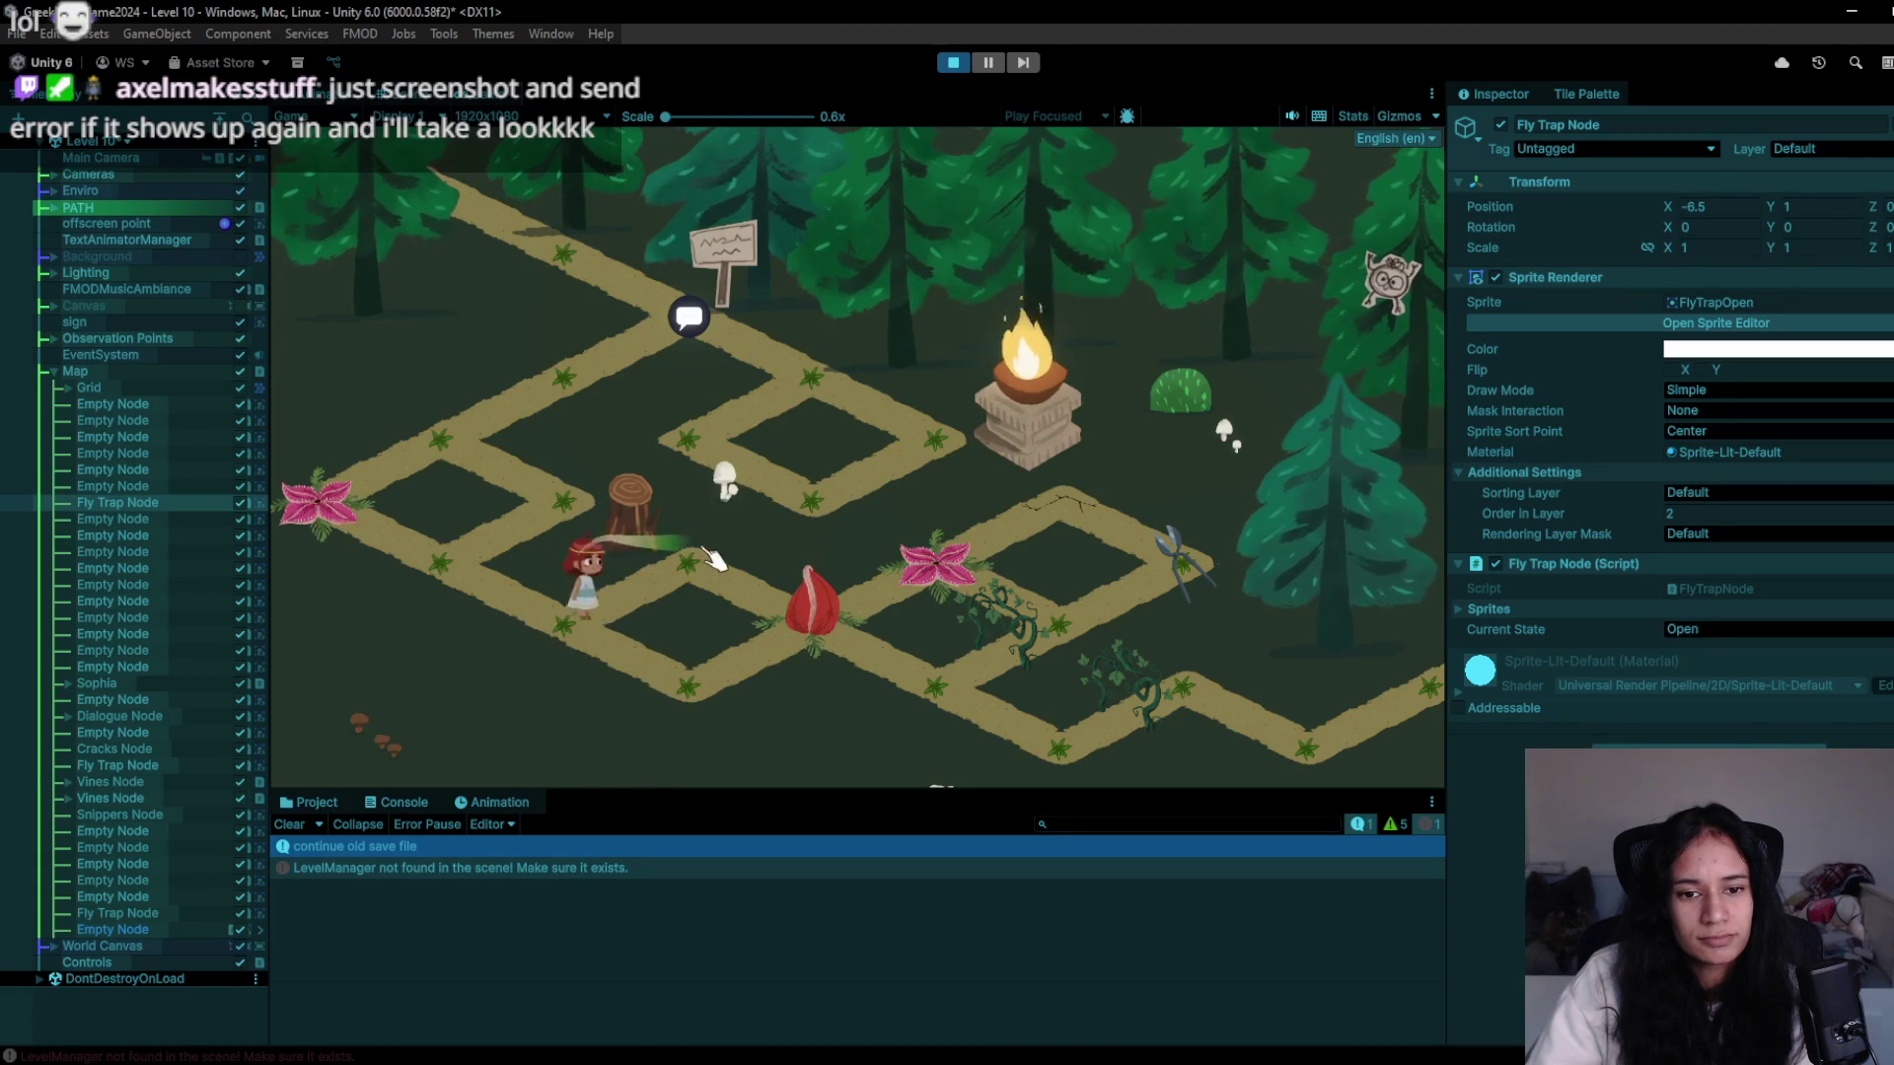
left_click(810, 625)
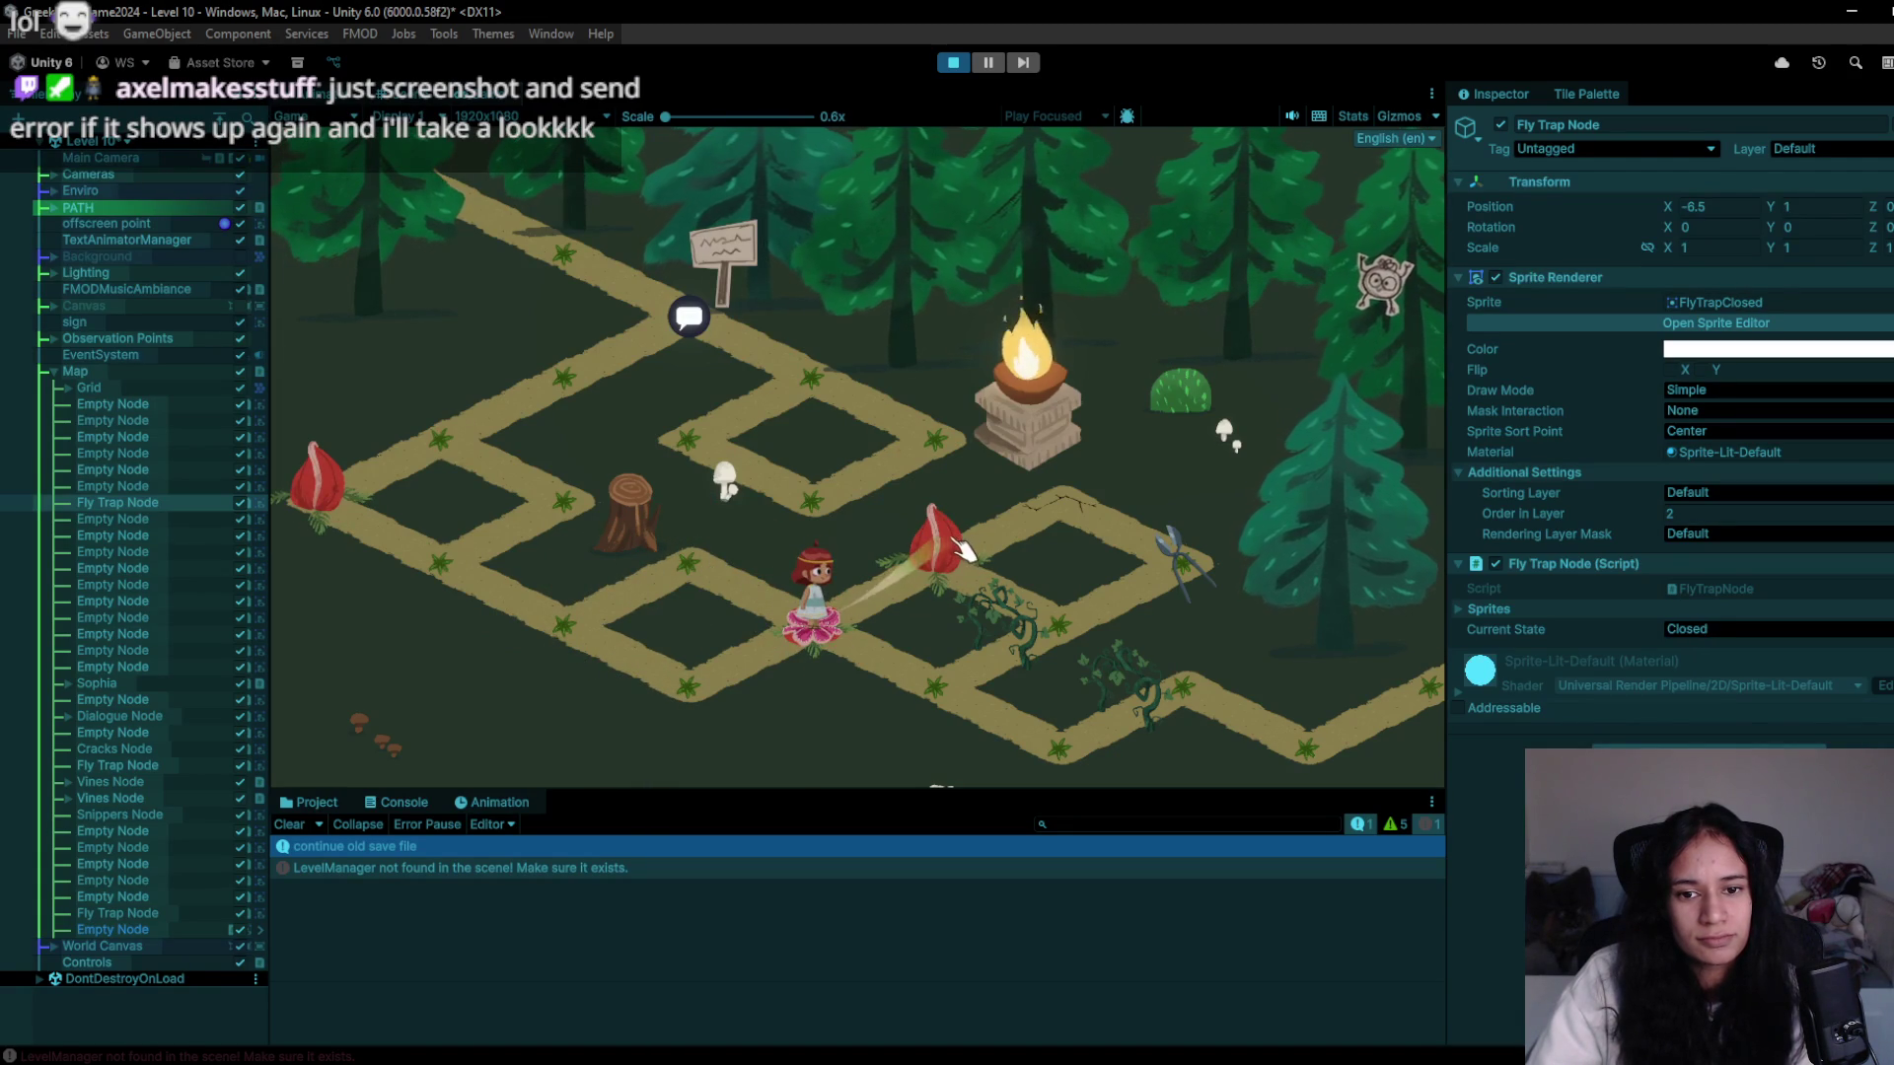
left_click(925, 680)
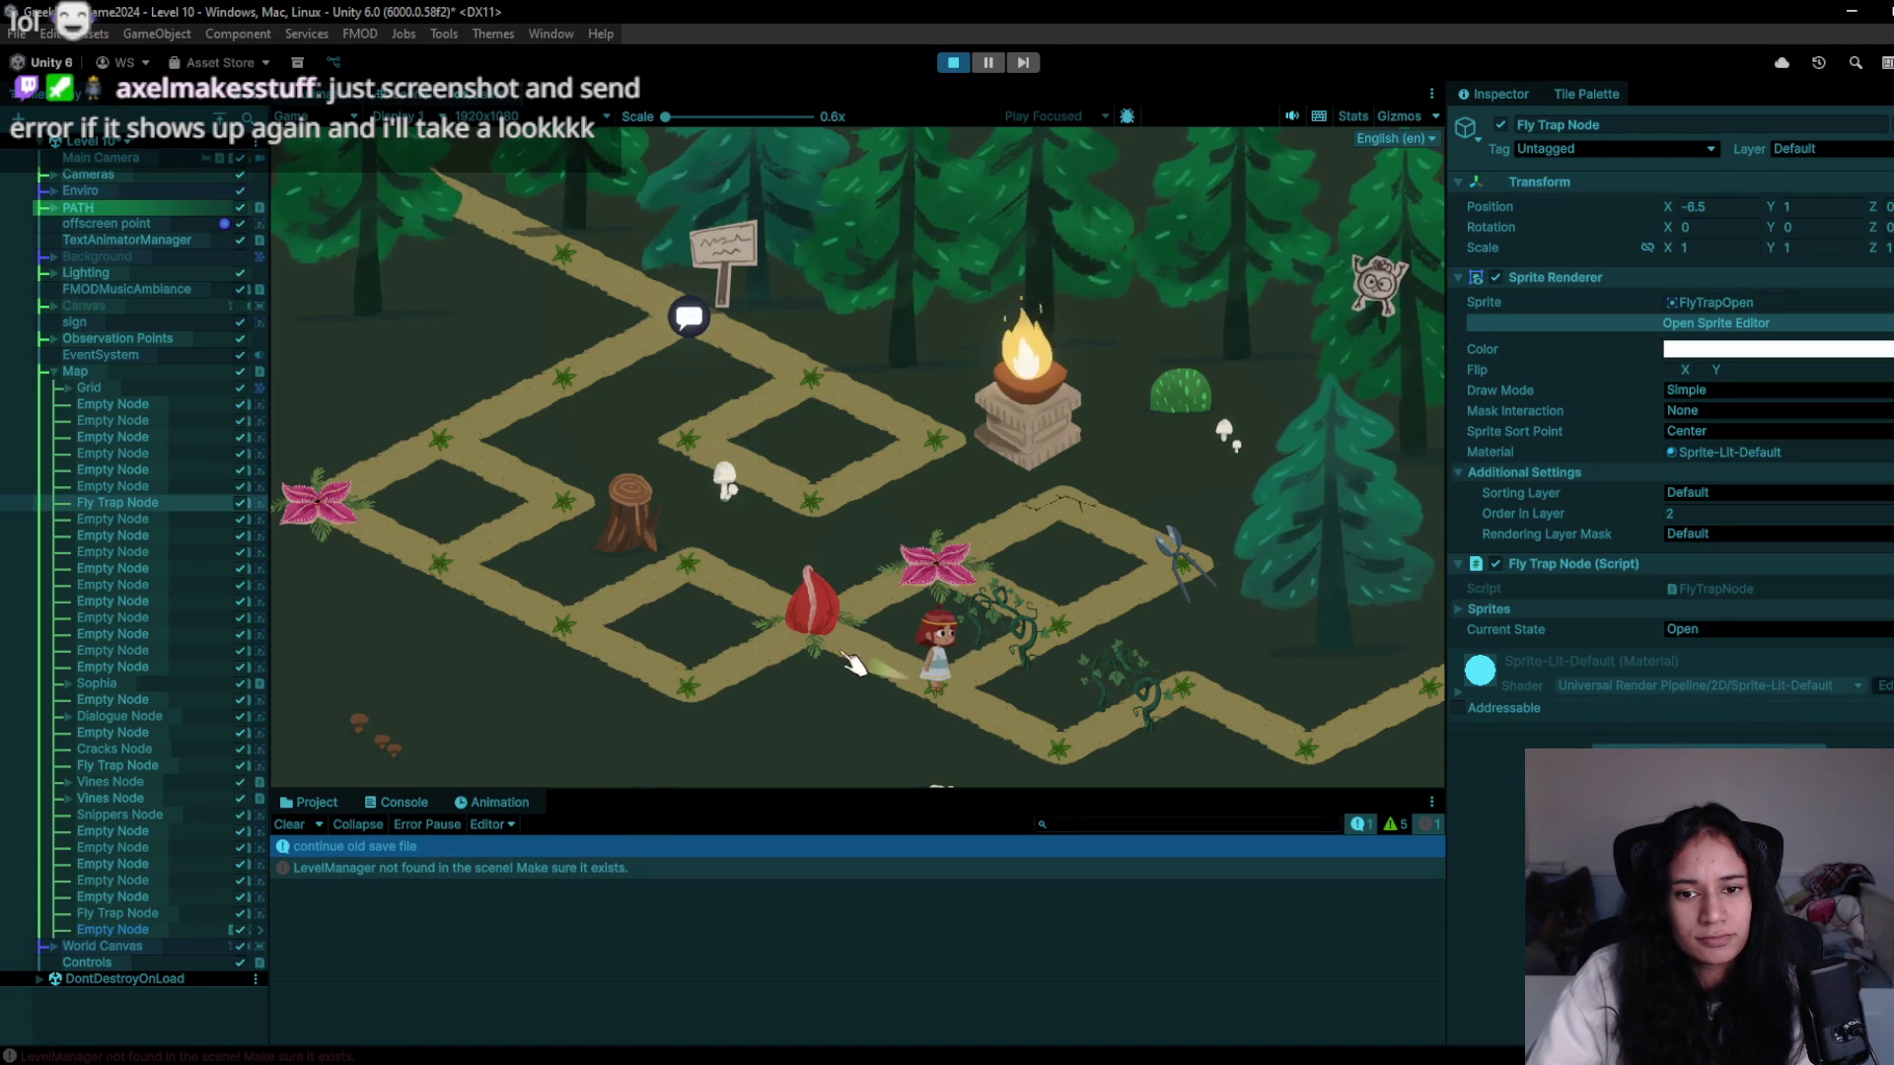
left_click(1048, 628)
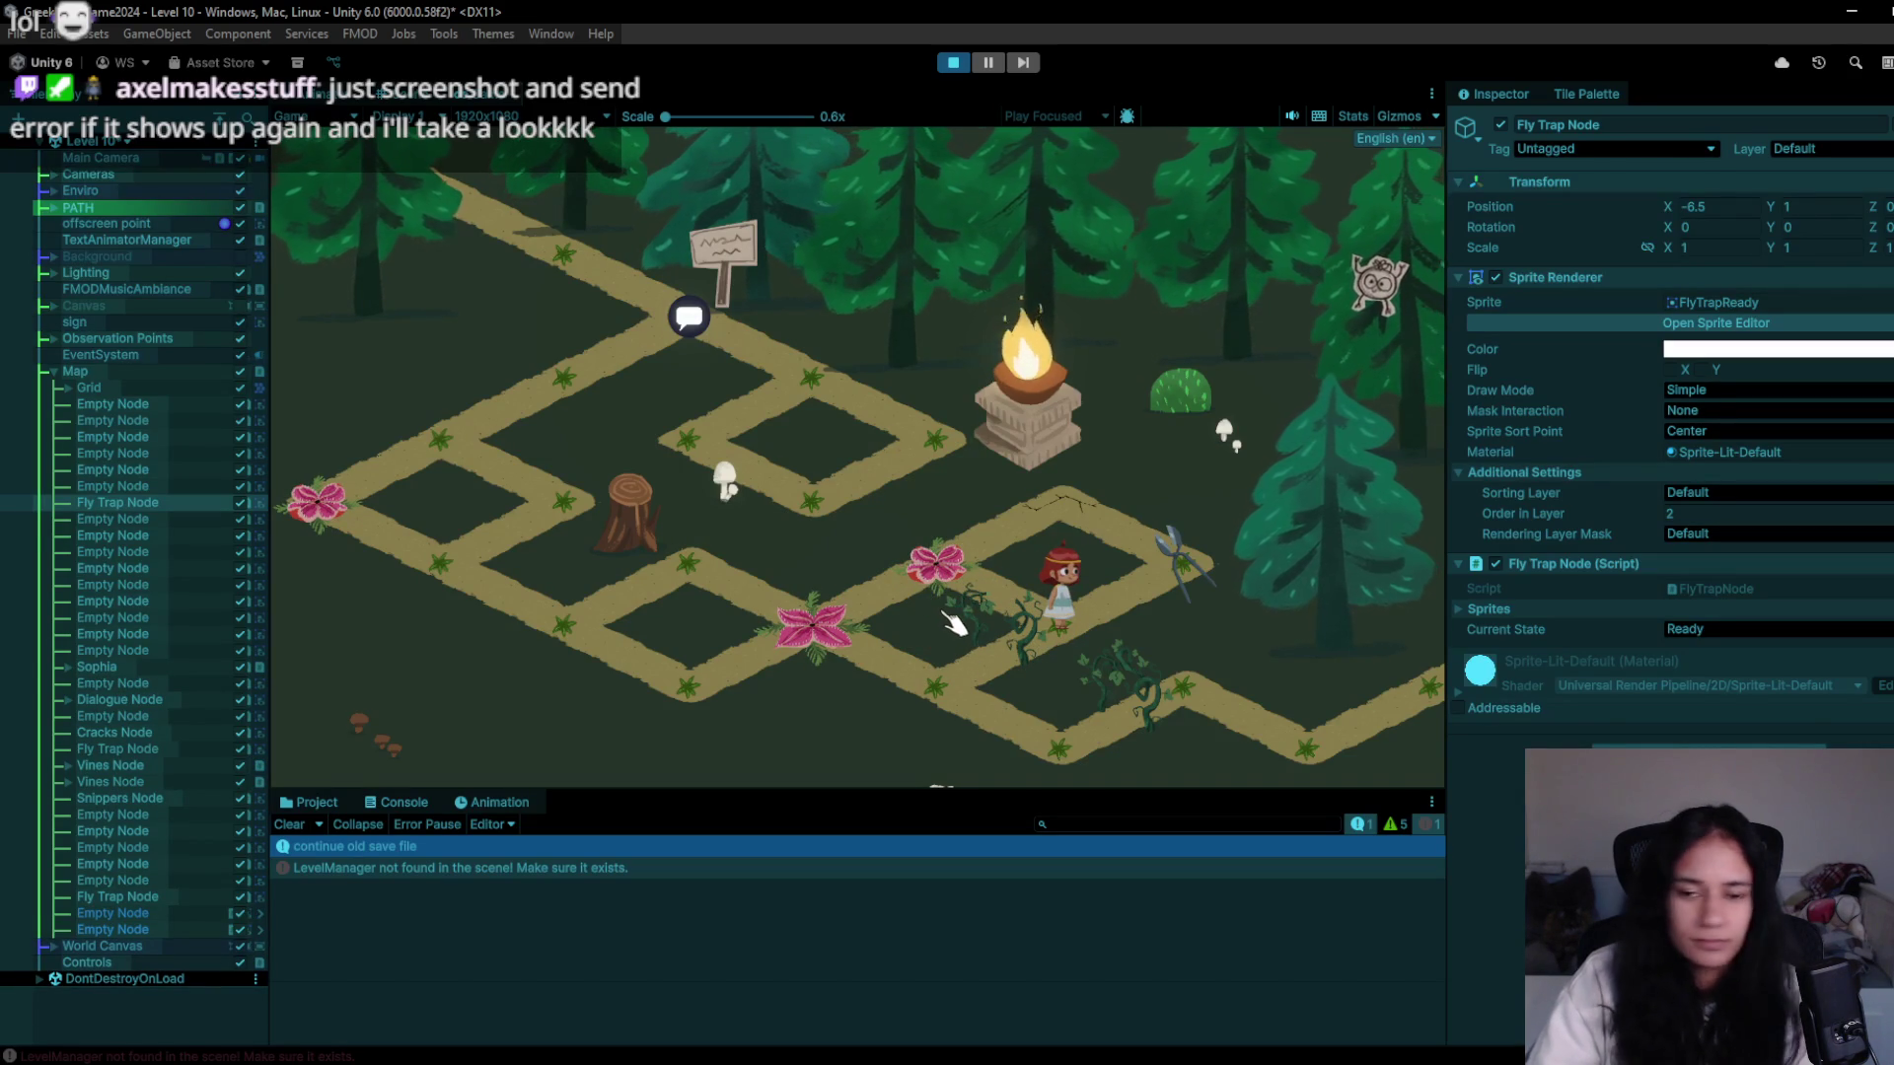
- Move with the keyboard to collect the bag of seeds, then stop the playtest
key("d")
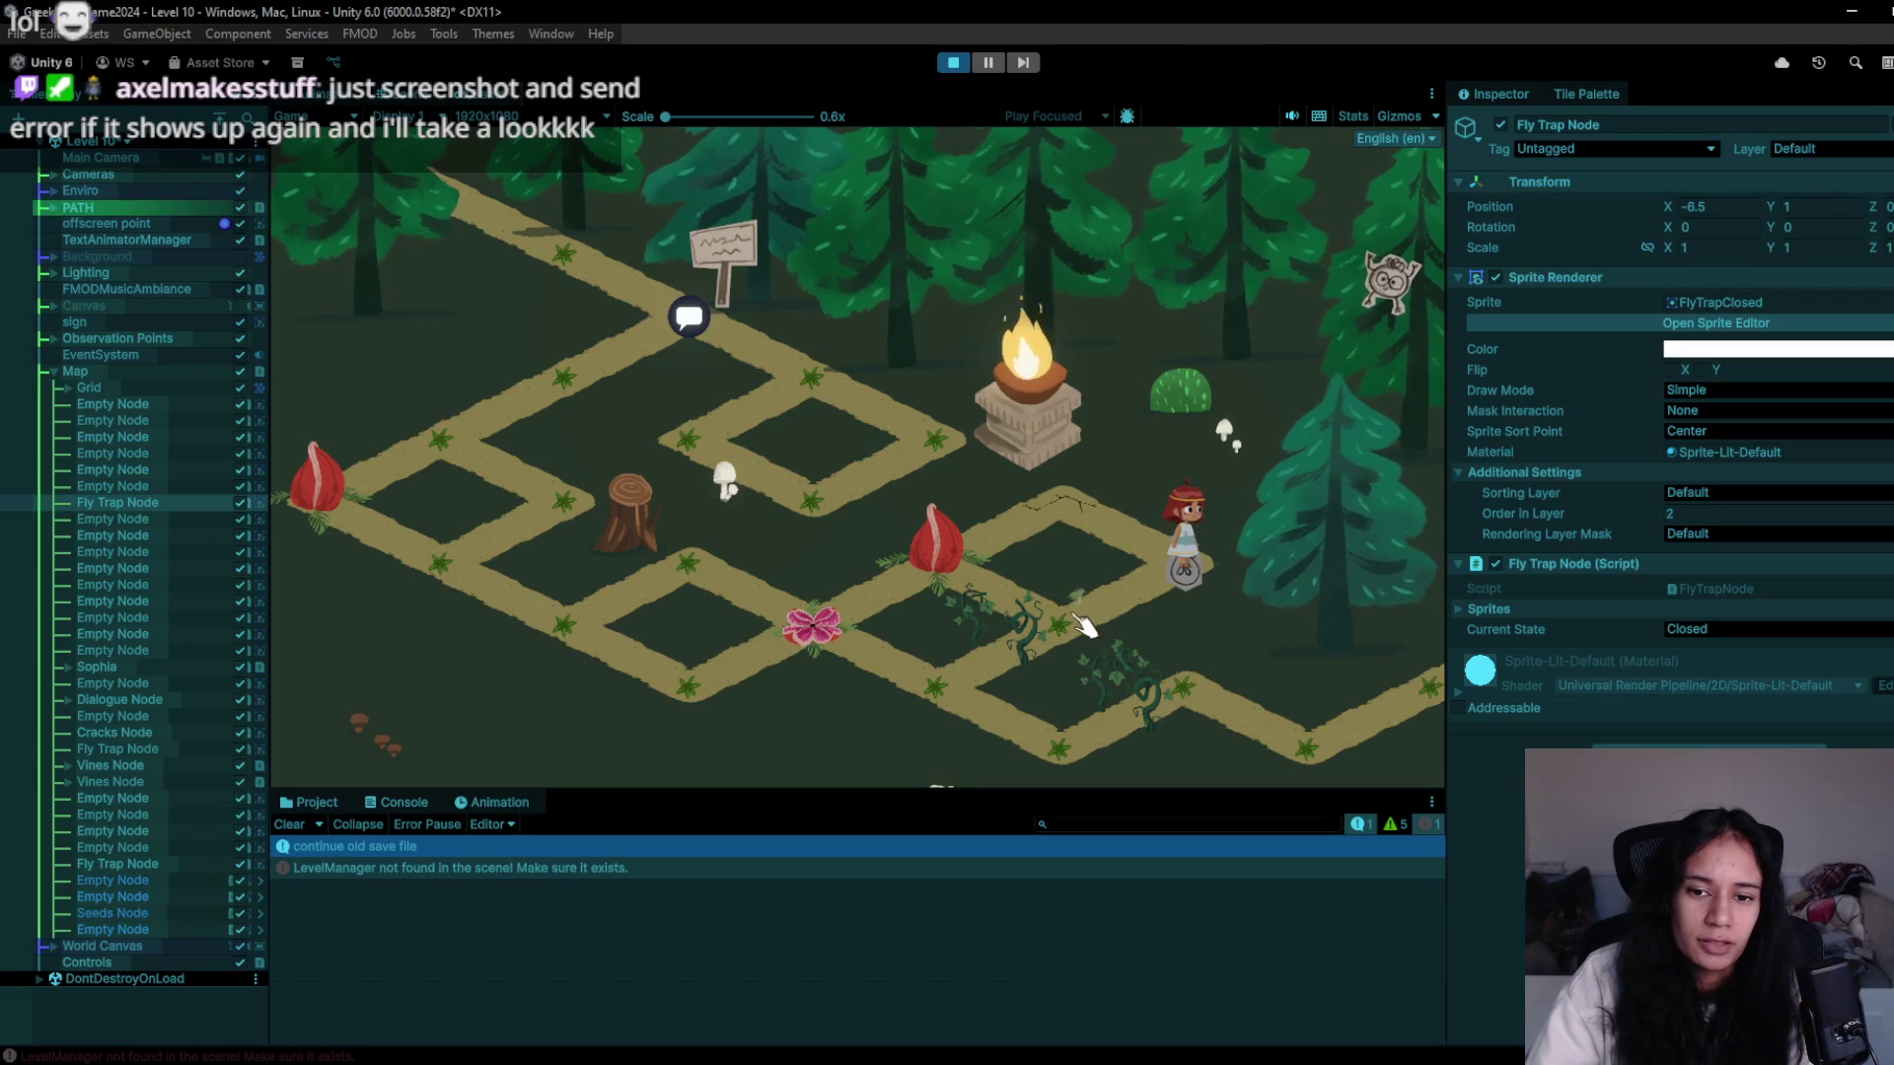
key("a")
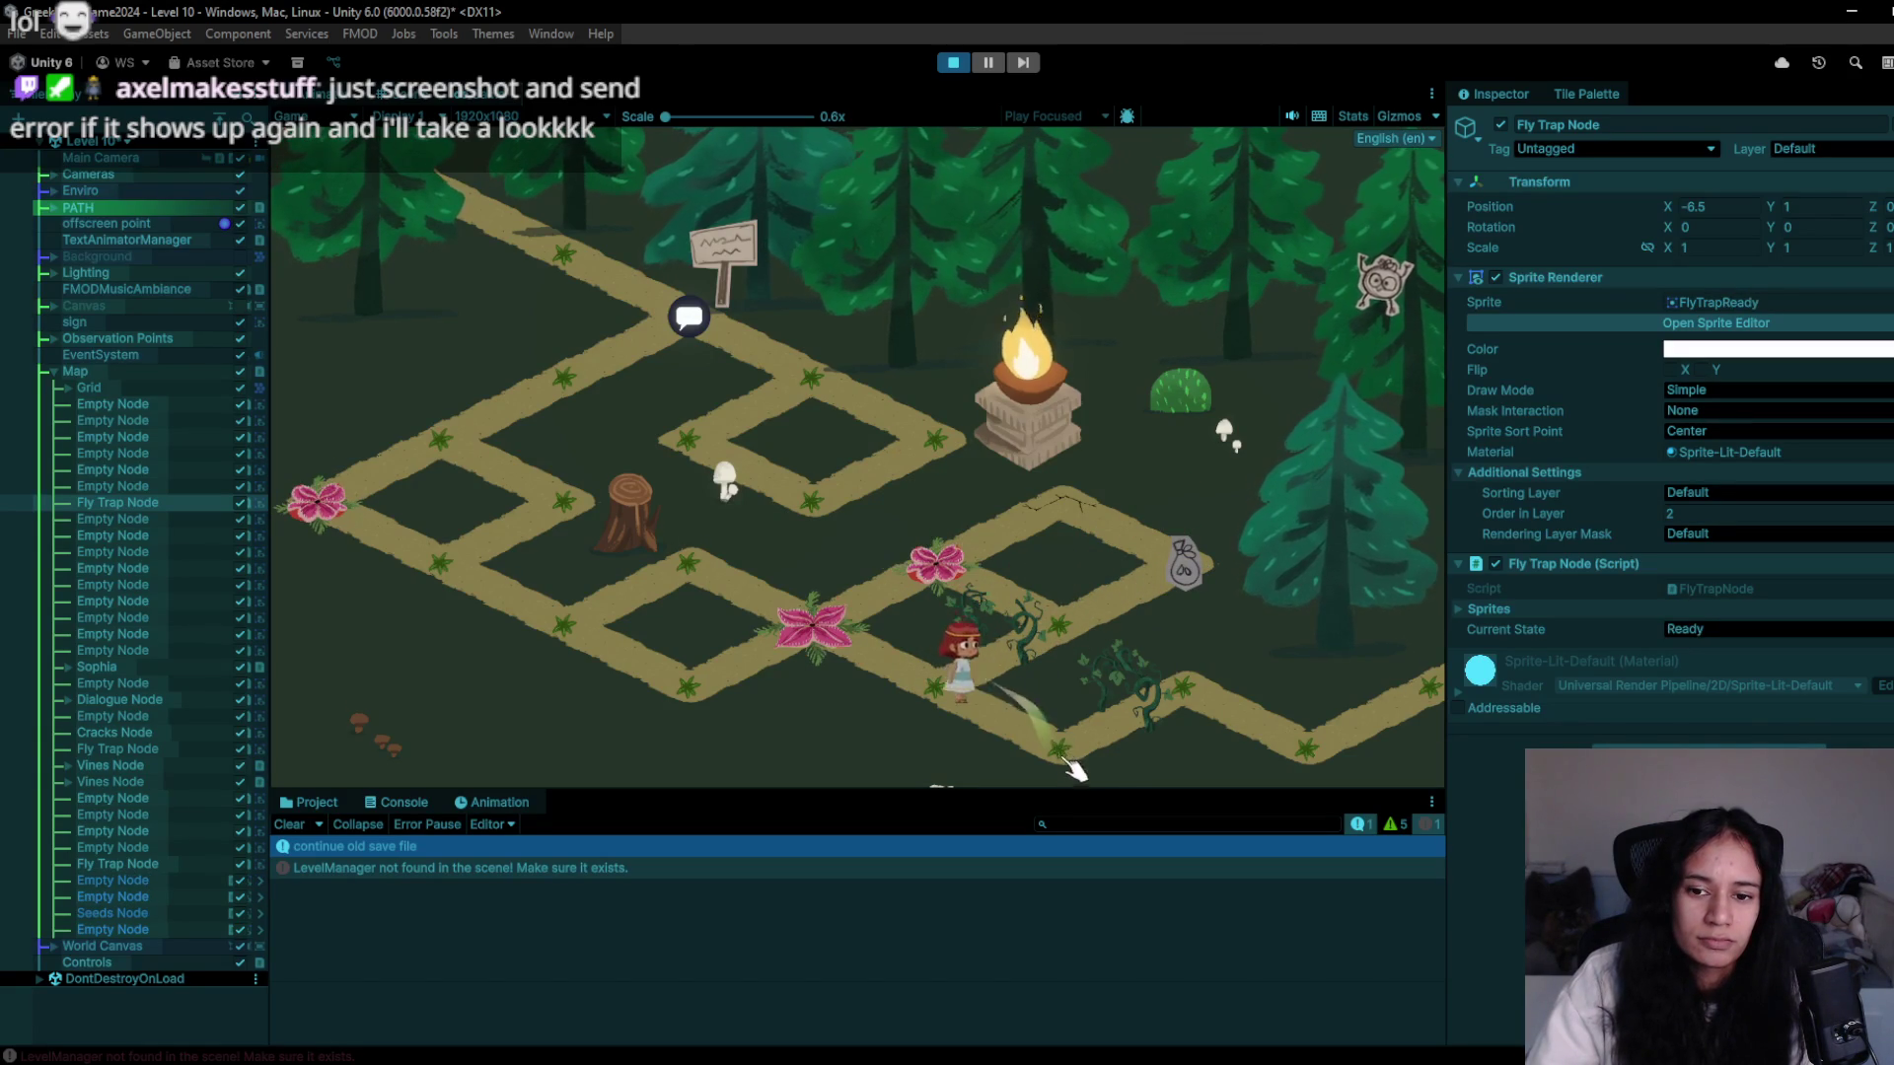
key("s")
key("d")
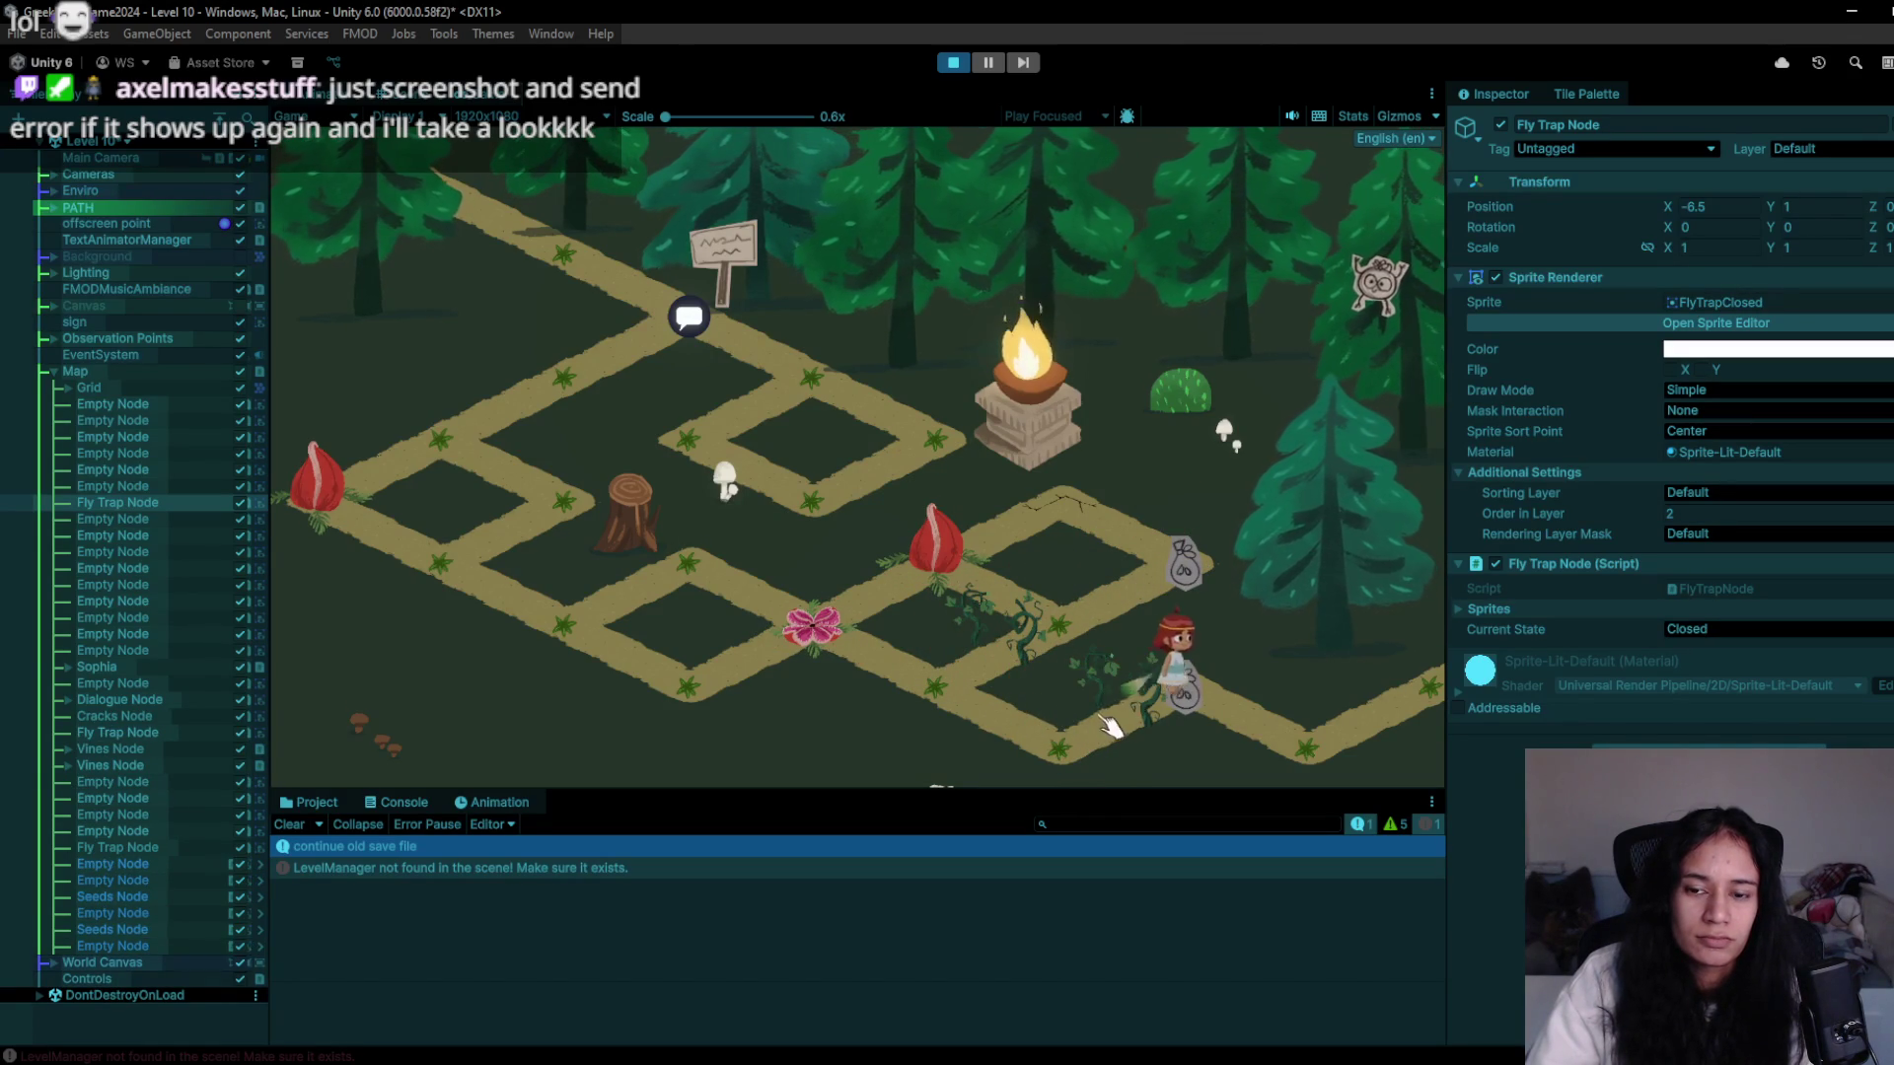
key("a")
key("w")
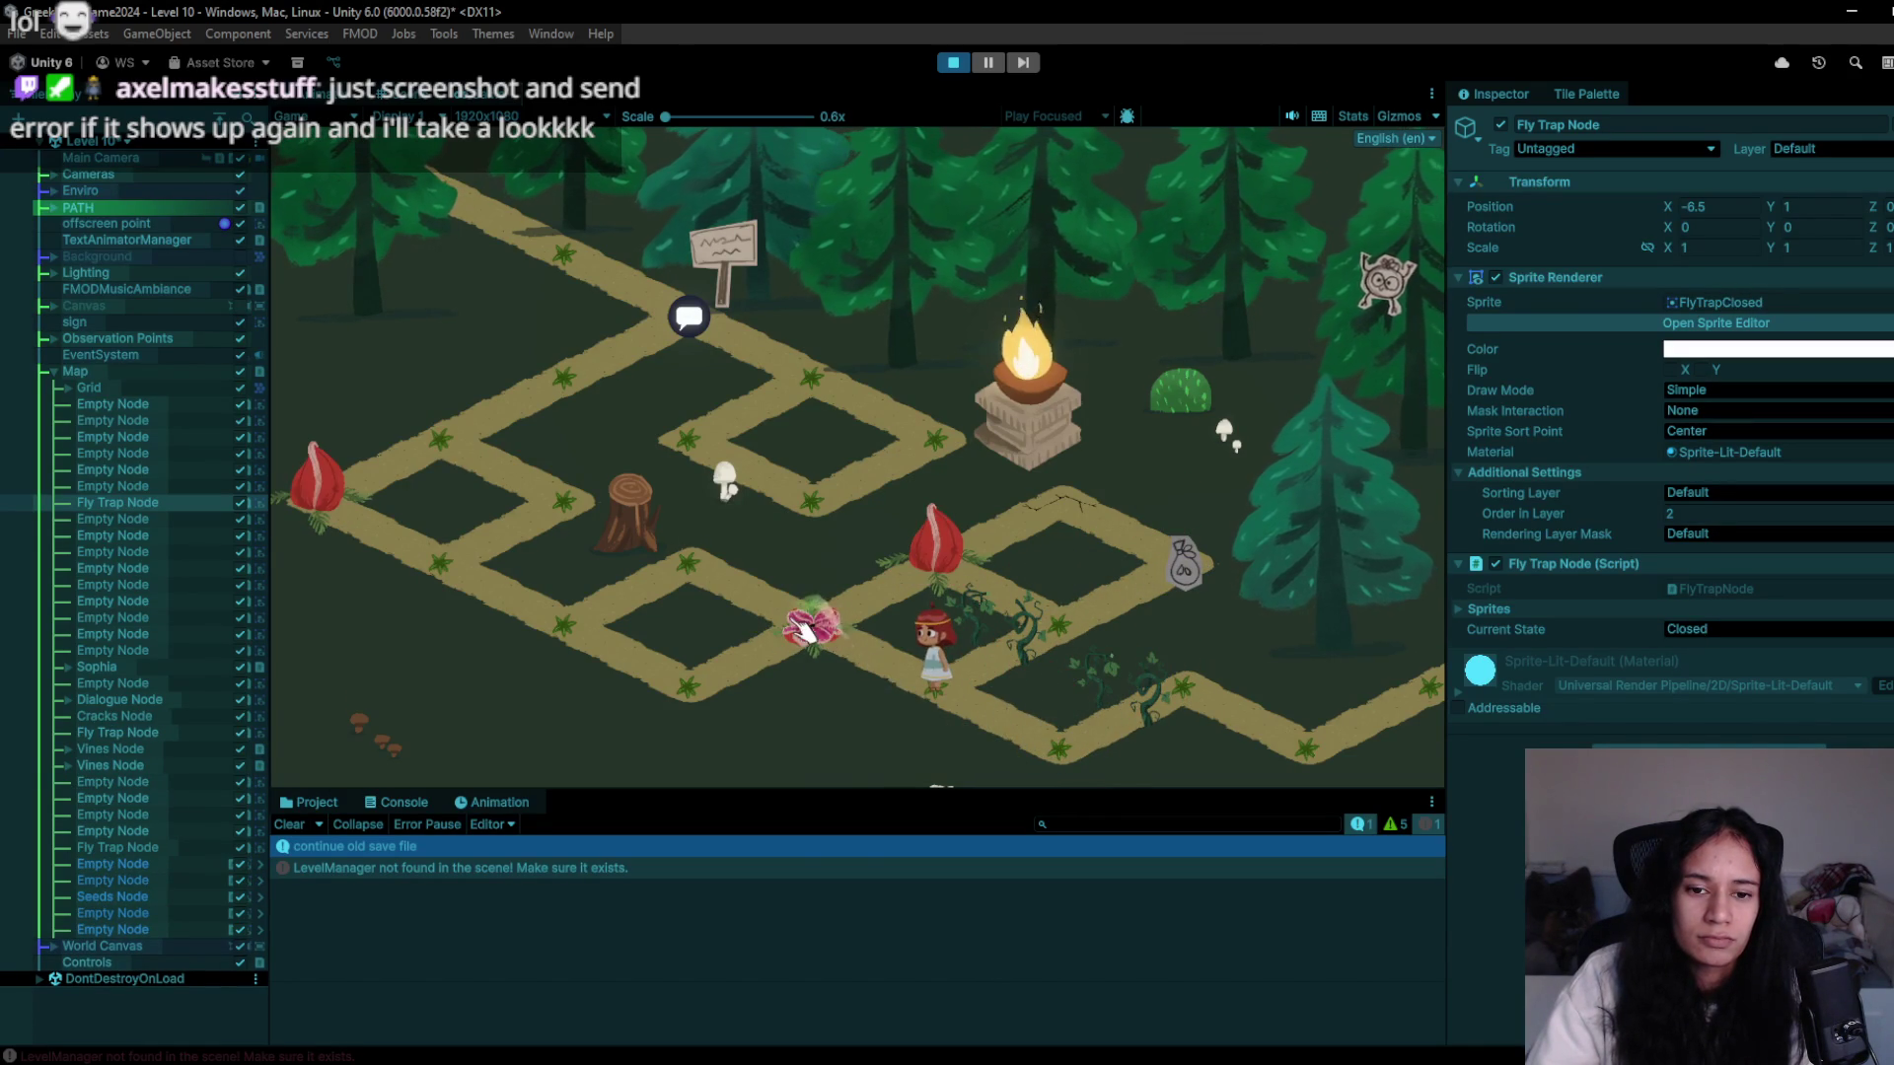
key("w")
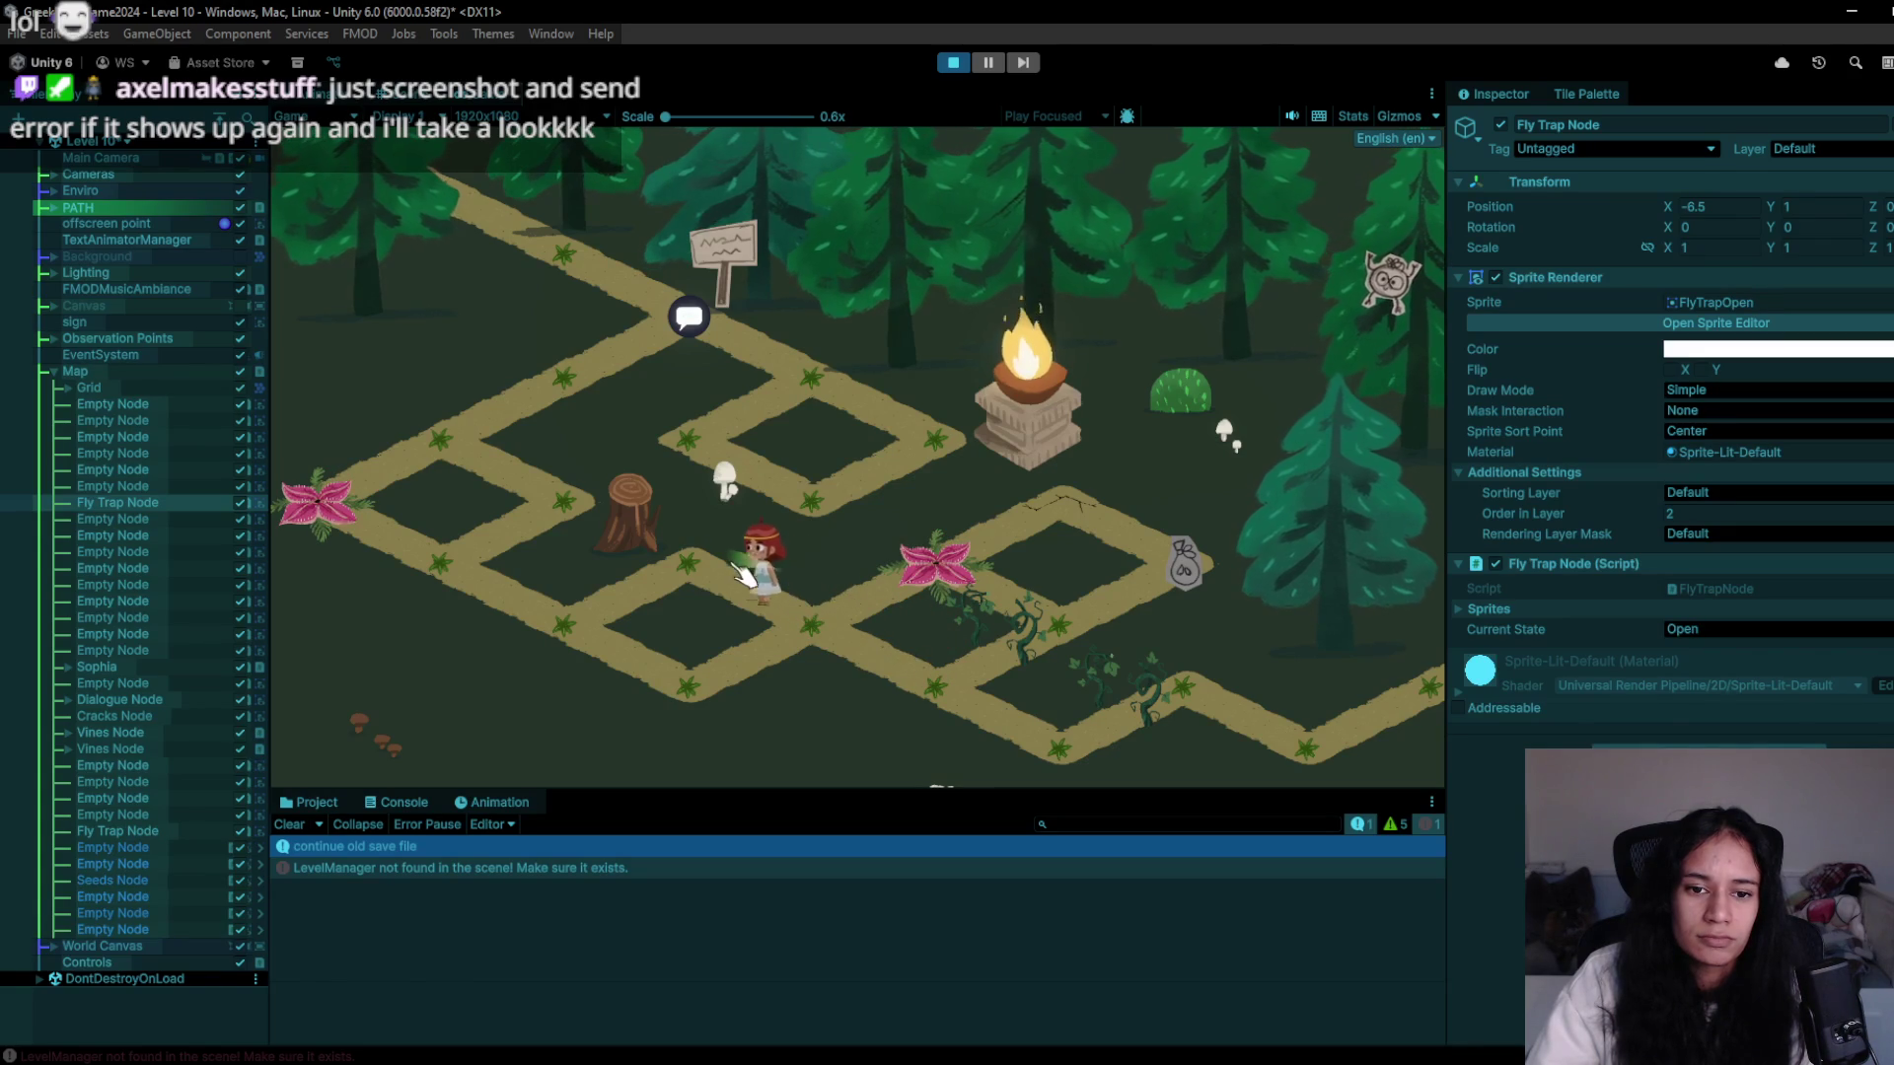
left_click(953, 62)
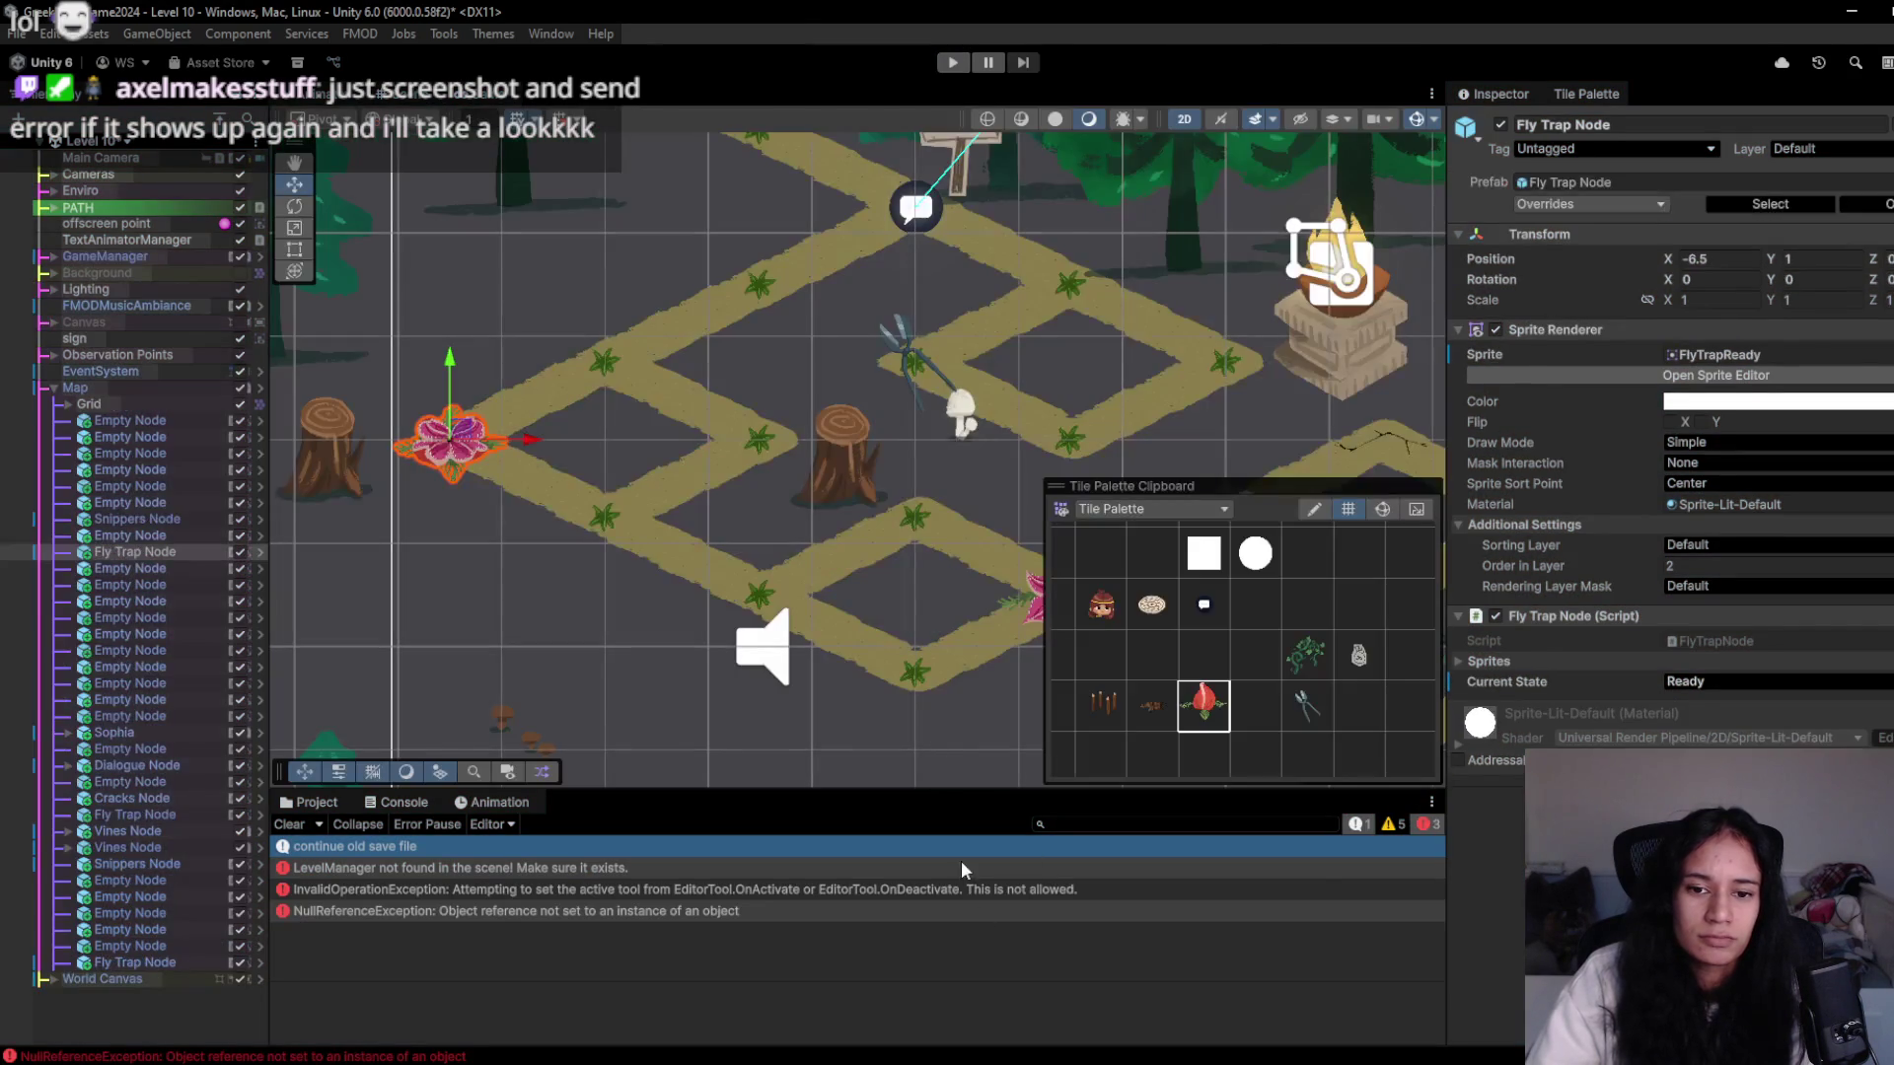
- Pan the Scene view around the pink flower node and turn on the isometric tile grid
key("Right")
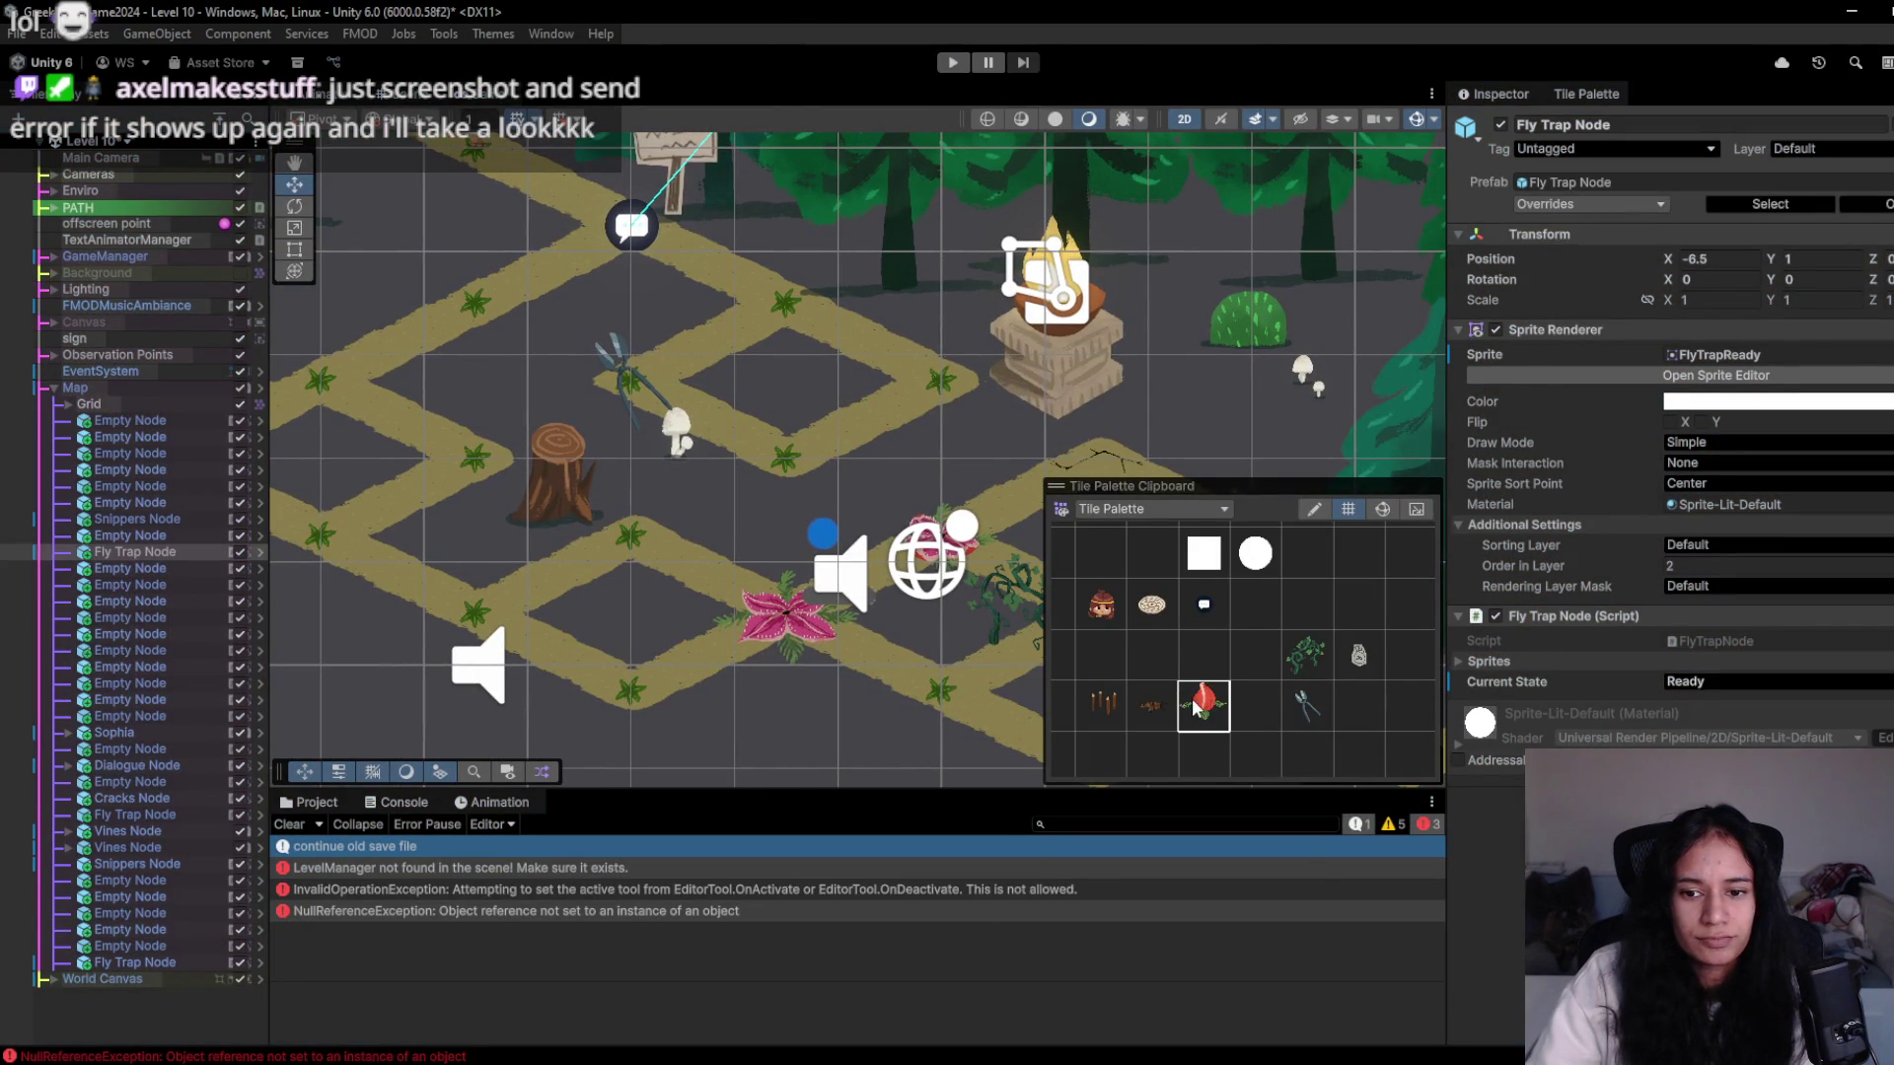
key("Left")
left_click(1290, 674)
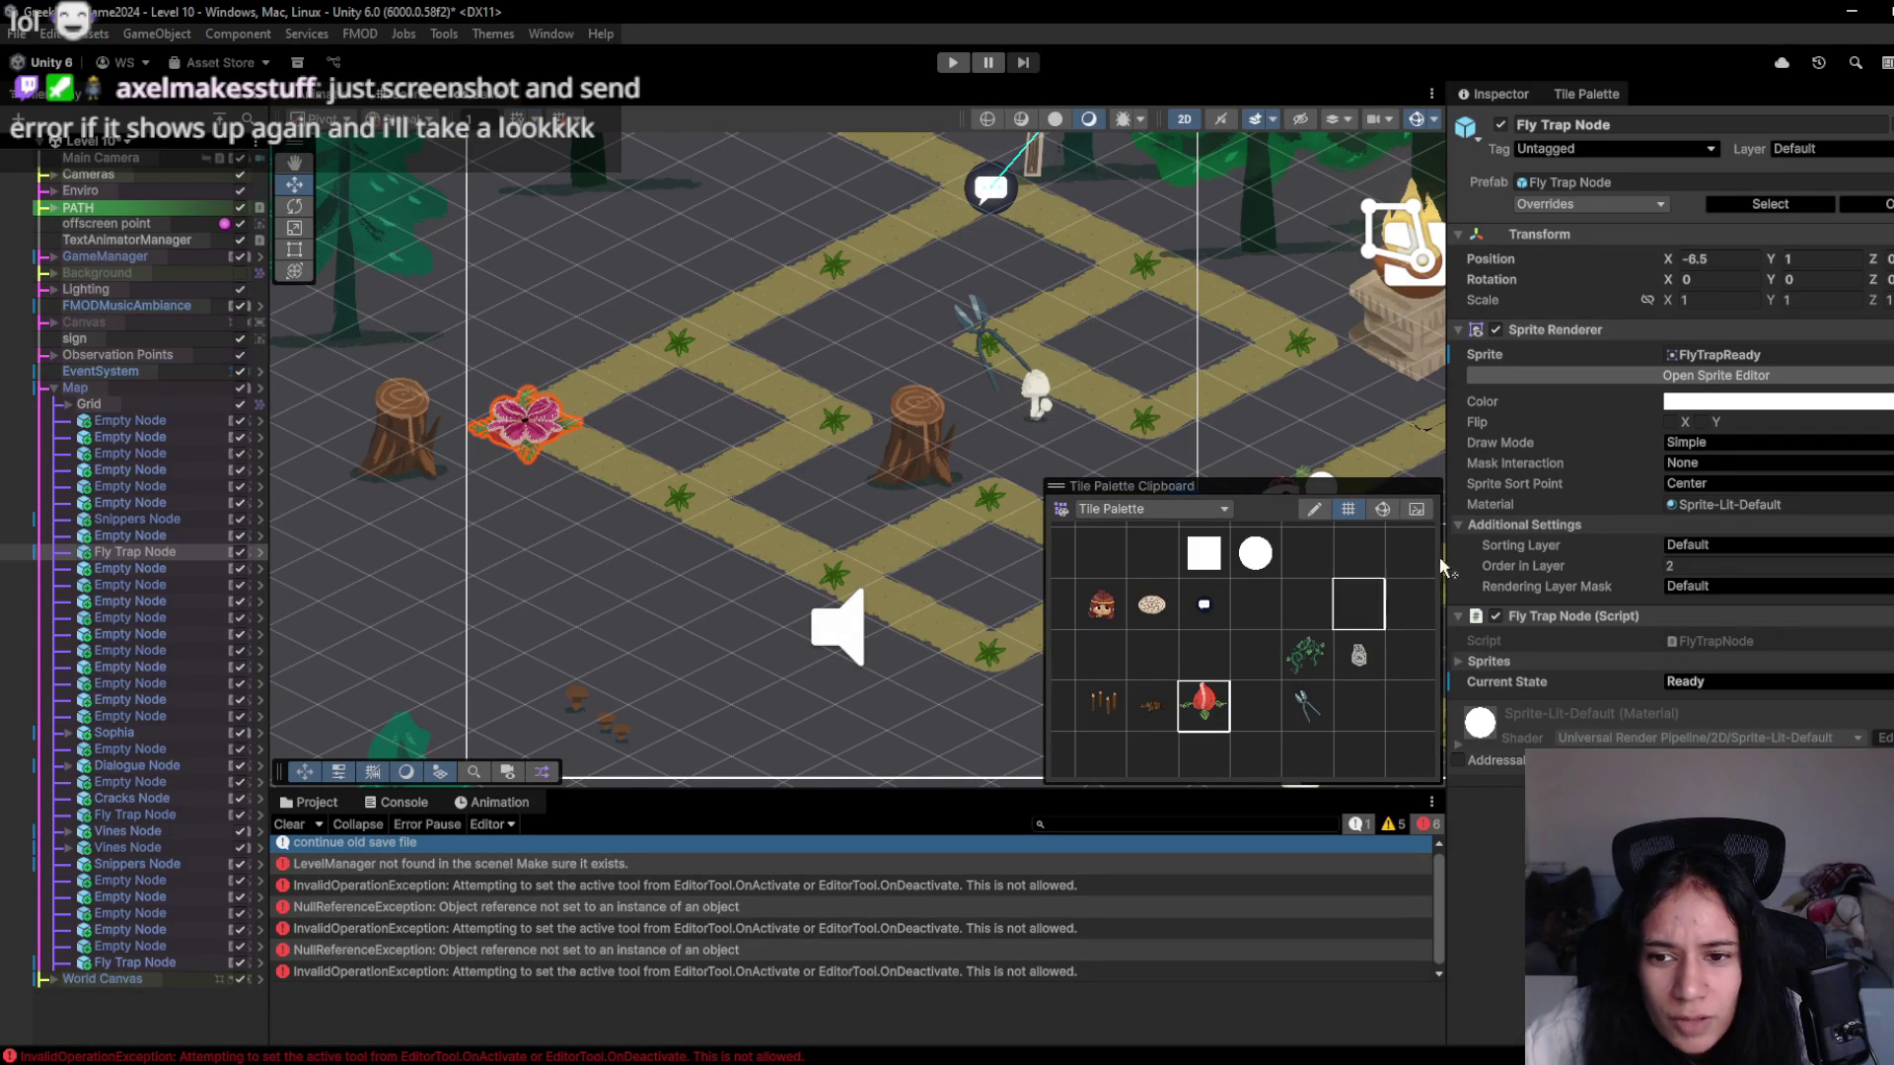
left_click(1345, 510)
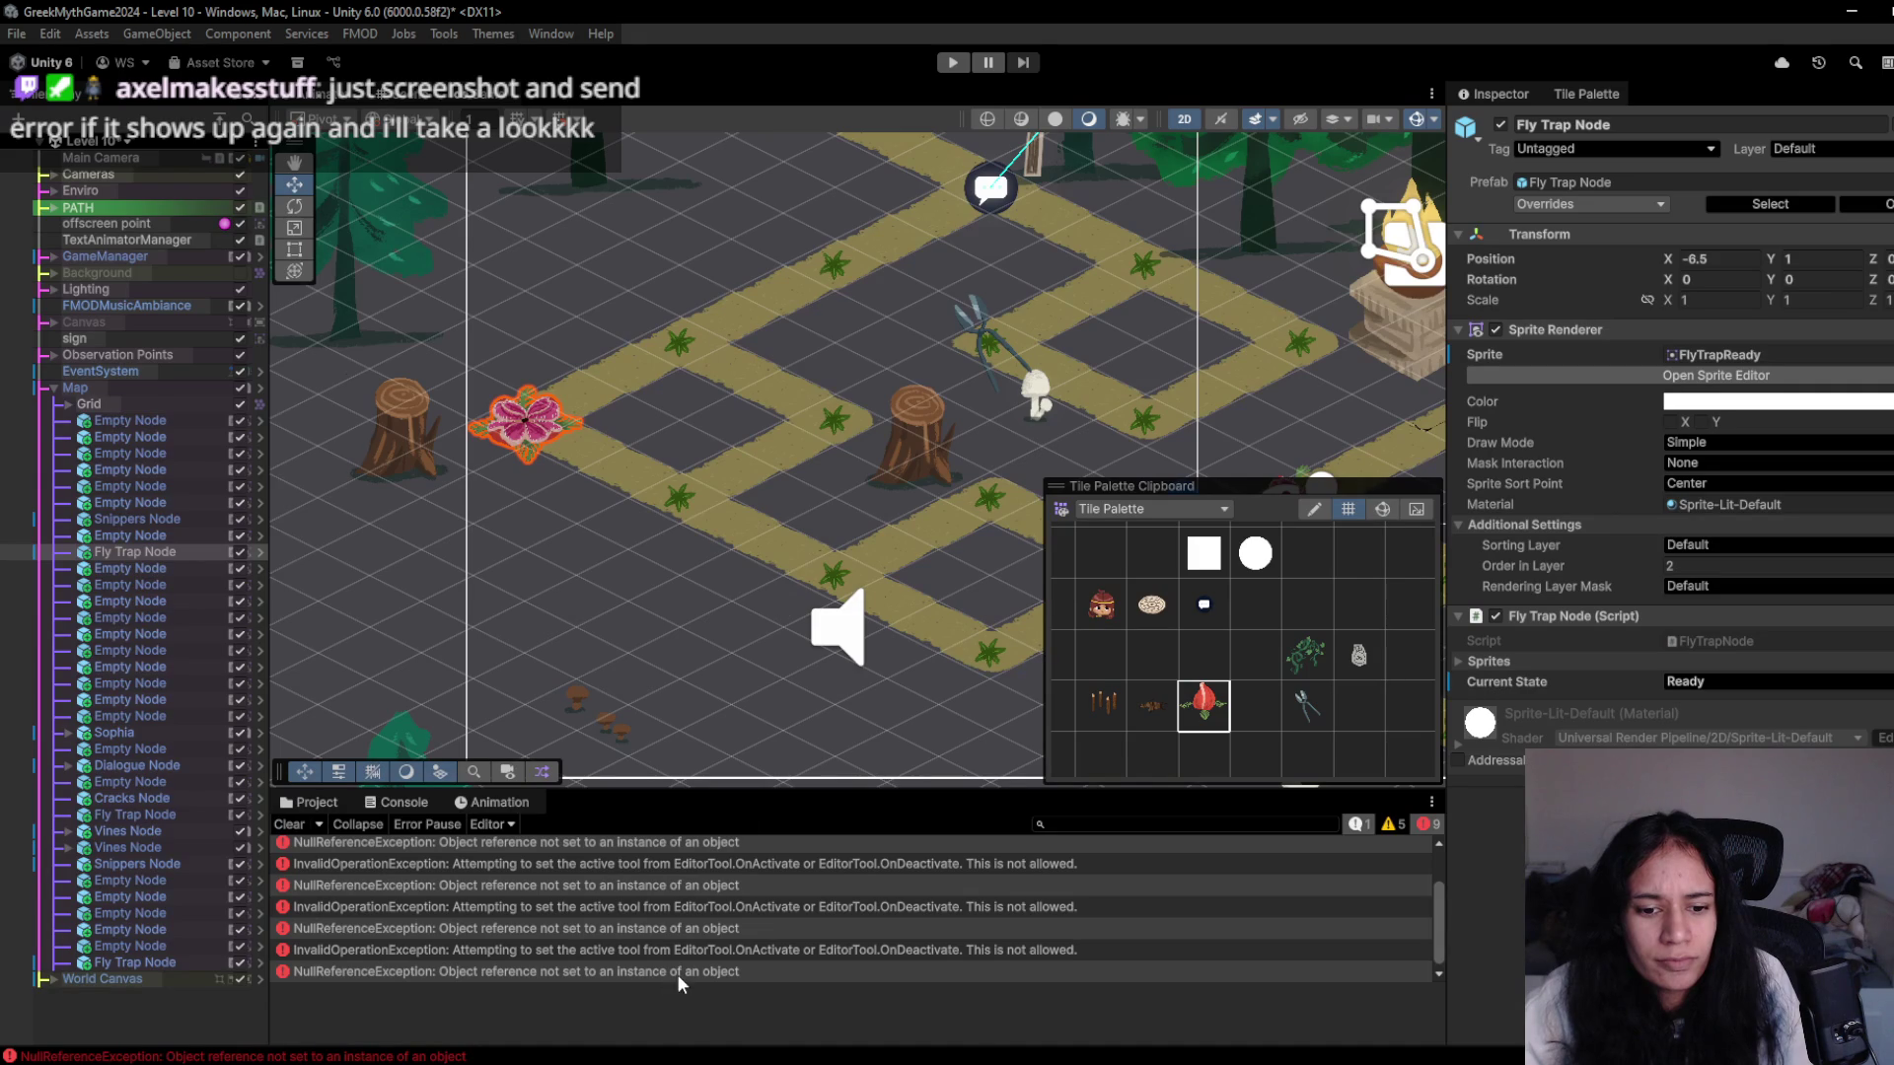
- Clear the Console errors, then pick the red fly trap tile and select the Grid object
left_click(289, 825)
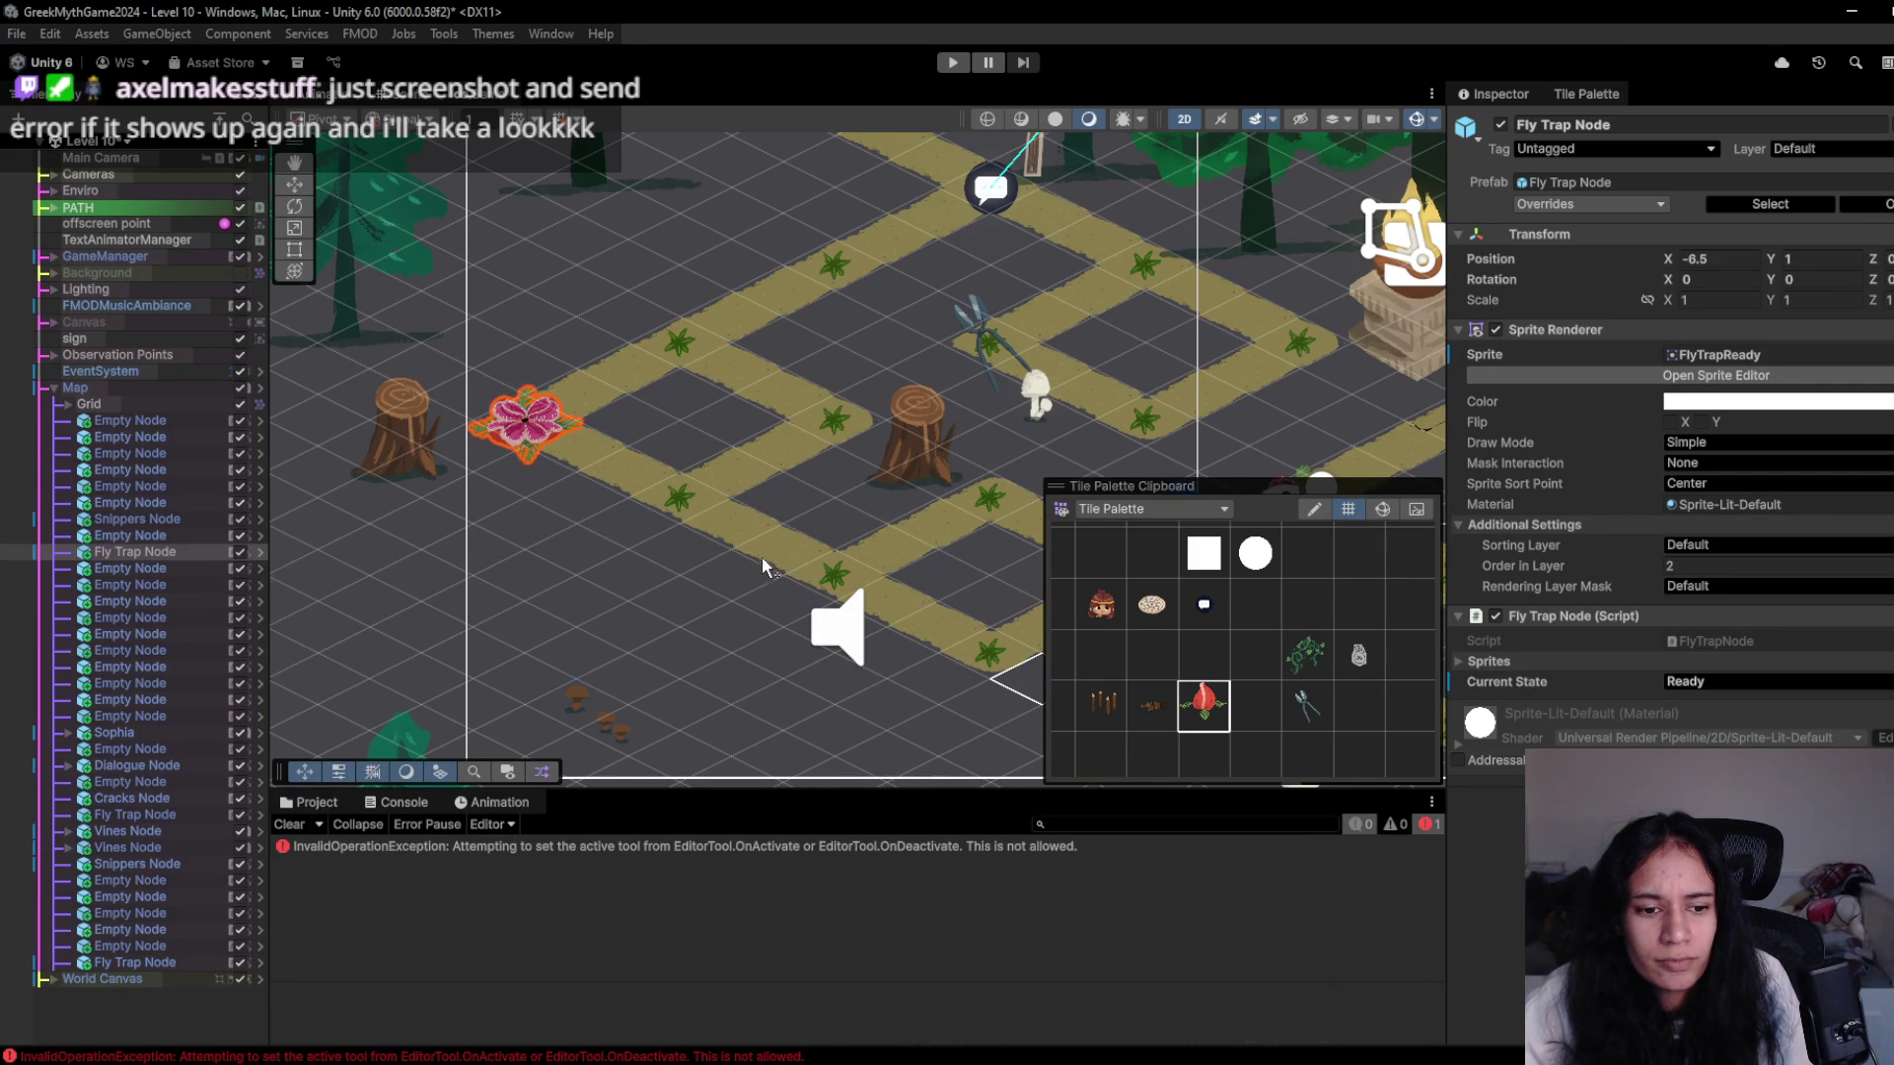
key("Right")
key("Up")
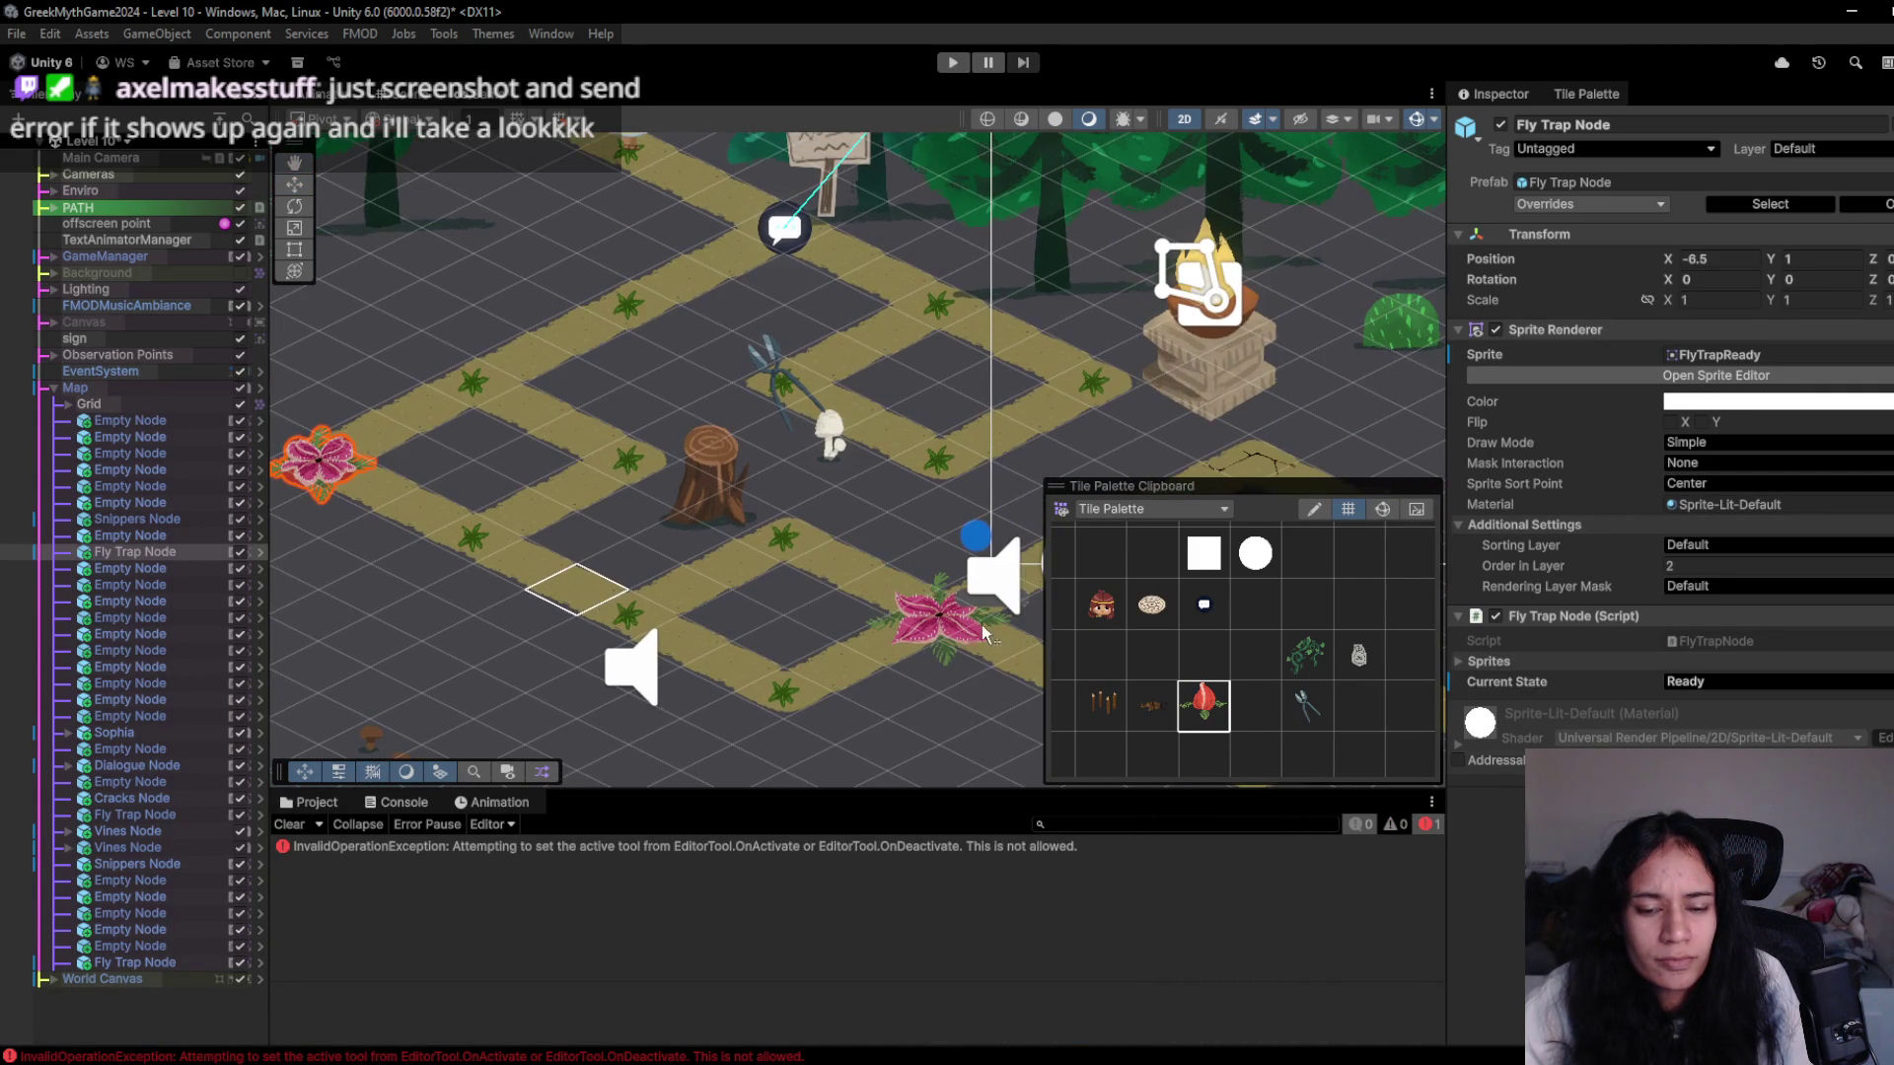
left_click(1216, 729)
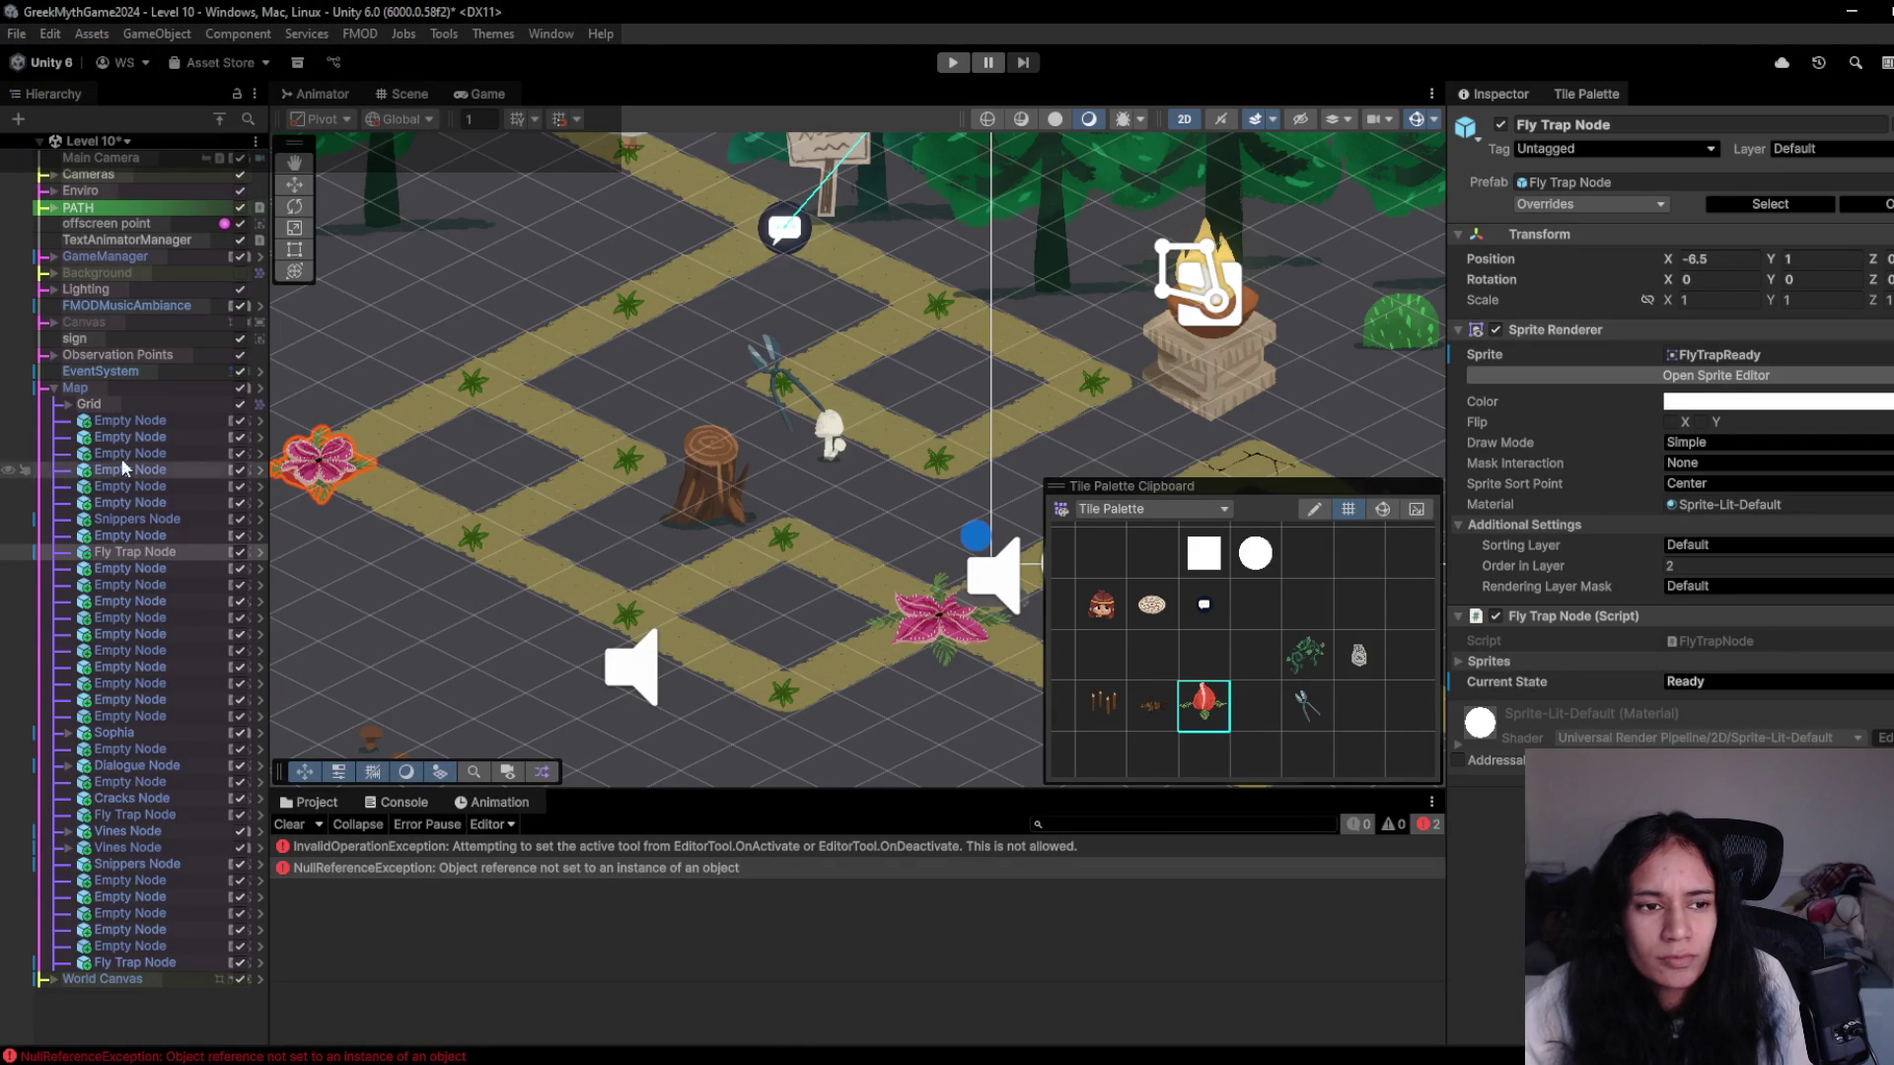
left_click(69, 405)
- Select the Map object and paint the red fly trap tile onto the path
left_click(55, 388)
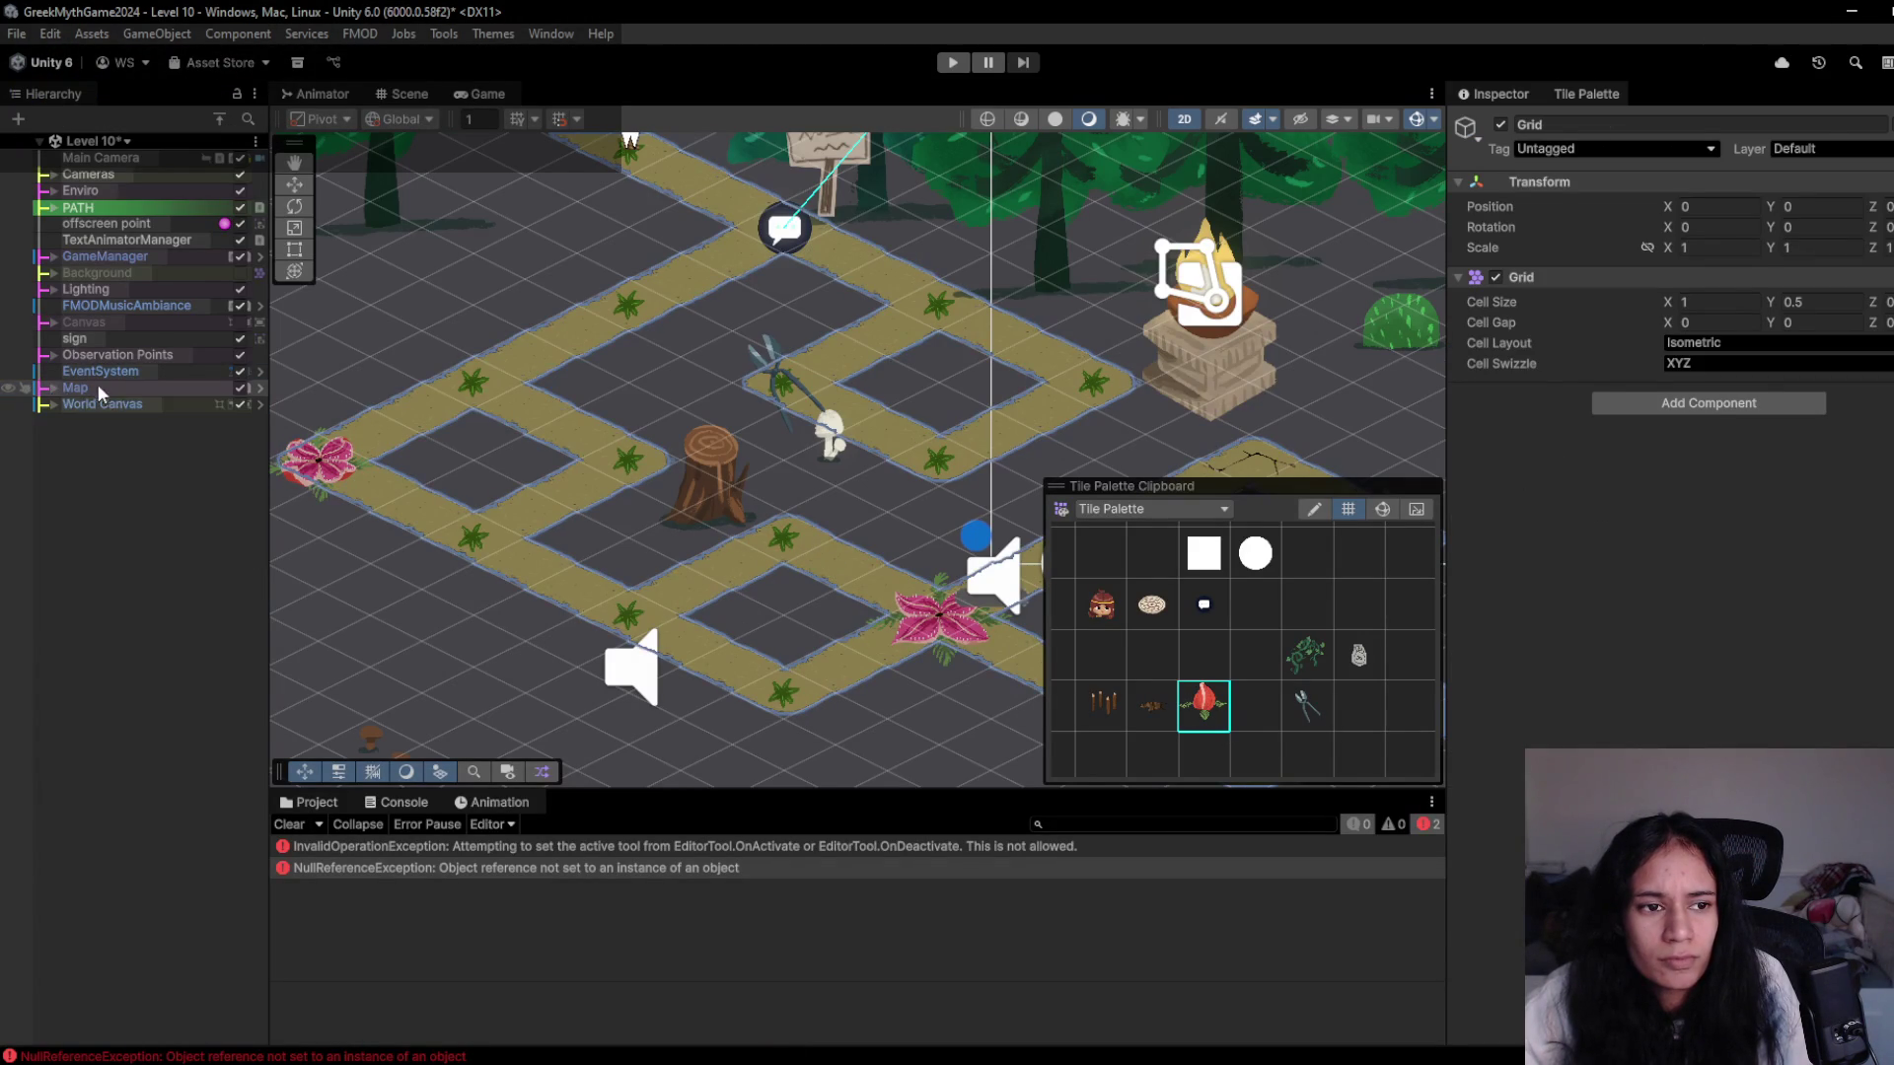
left_click(94, 388)
left_click(1141, 710)
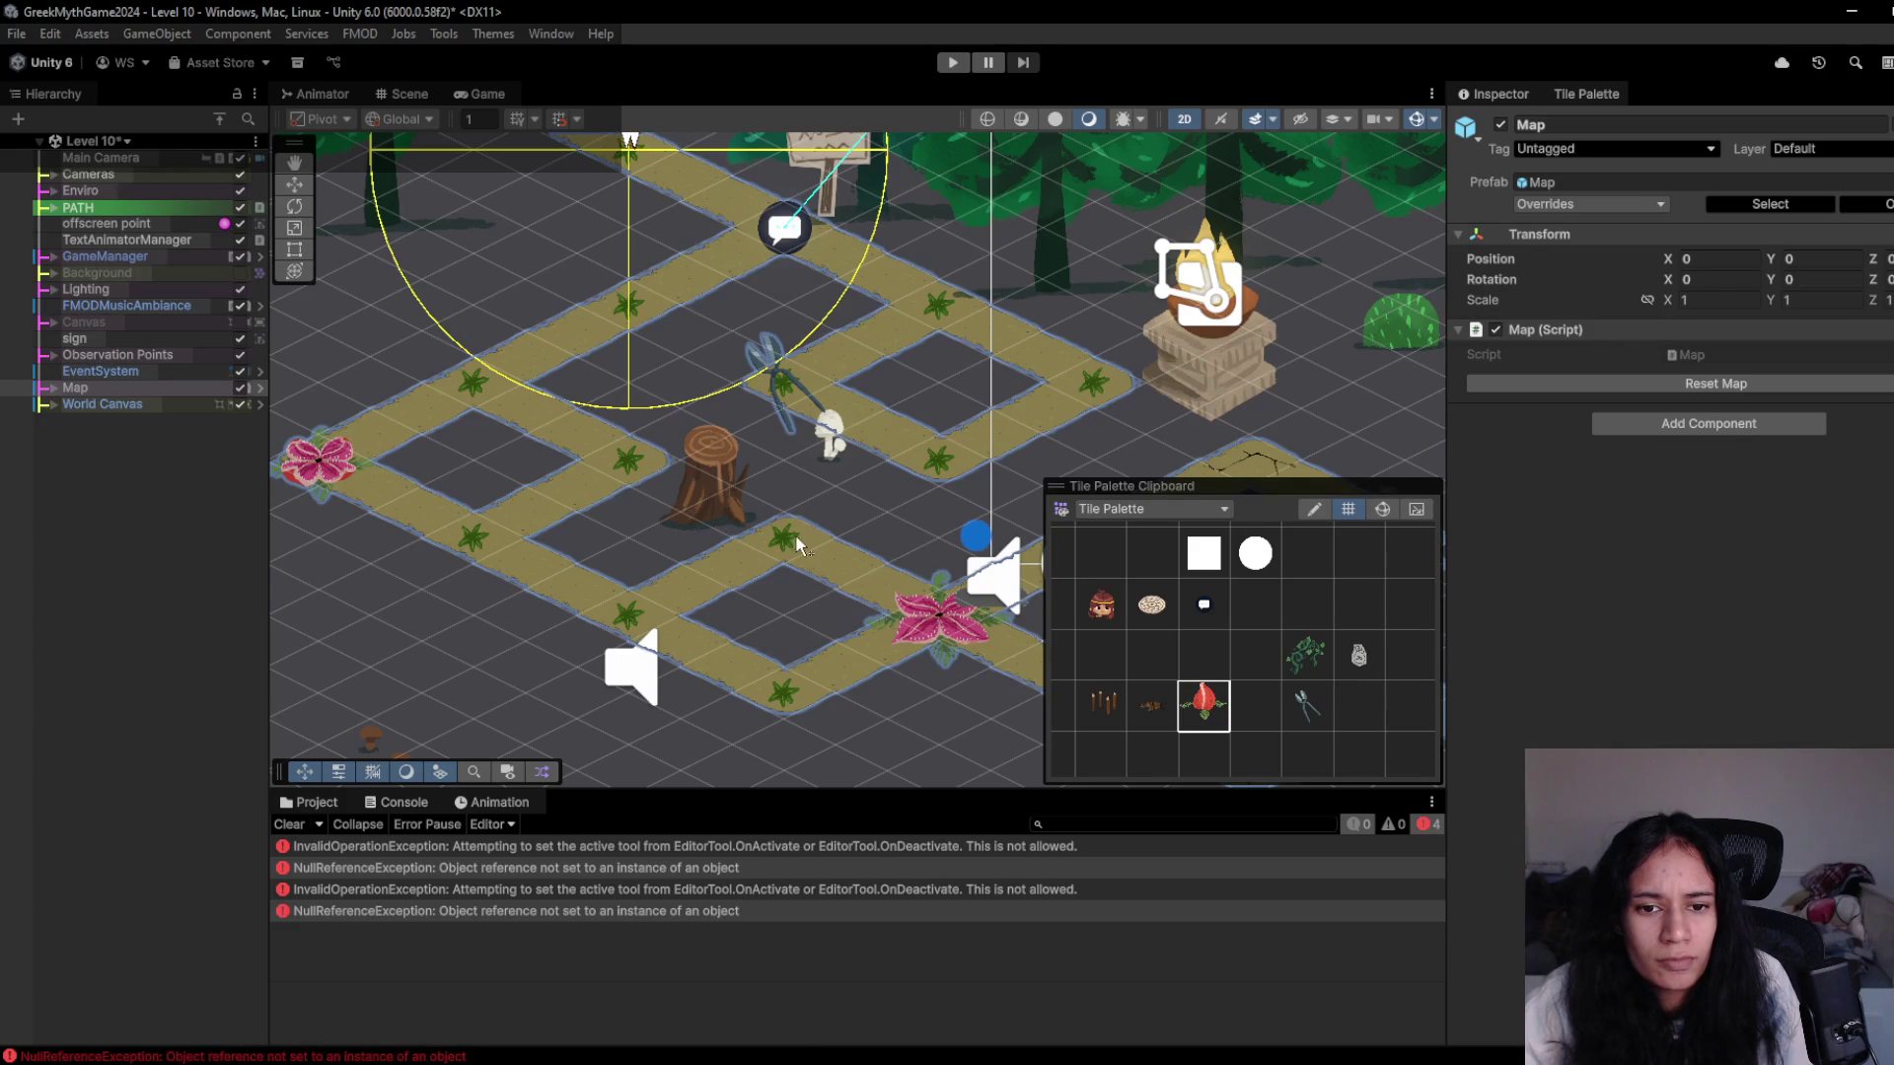
left_click(1204, 702)
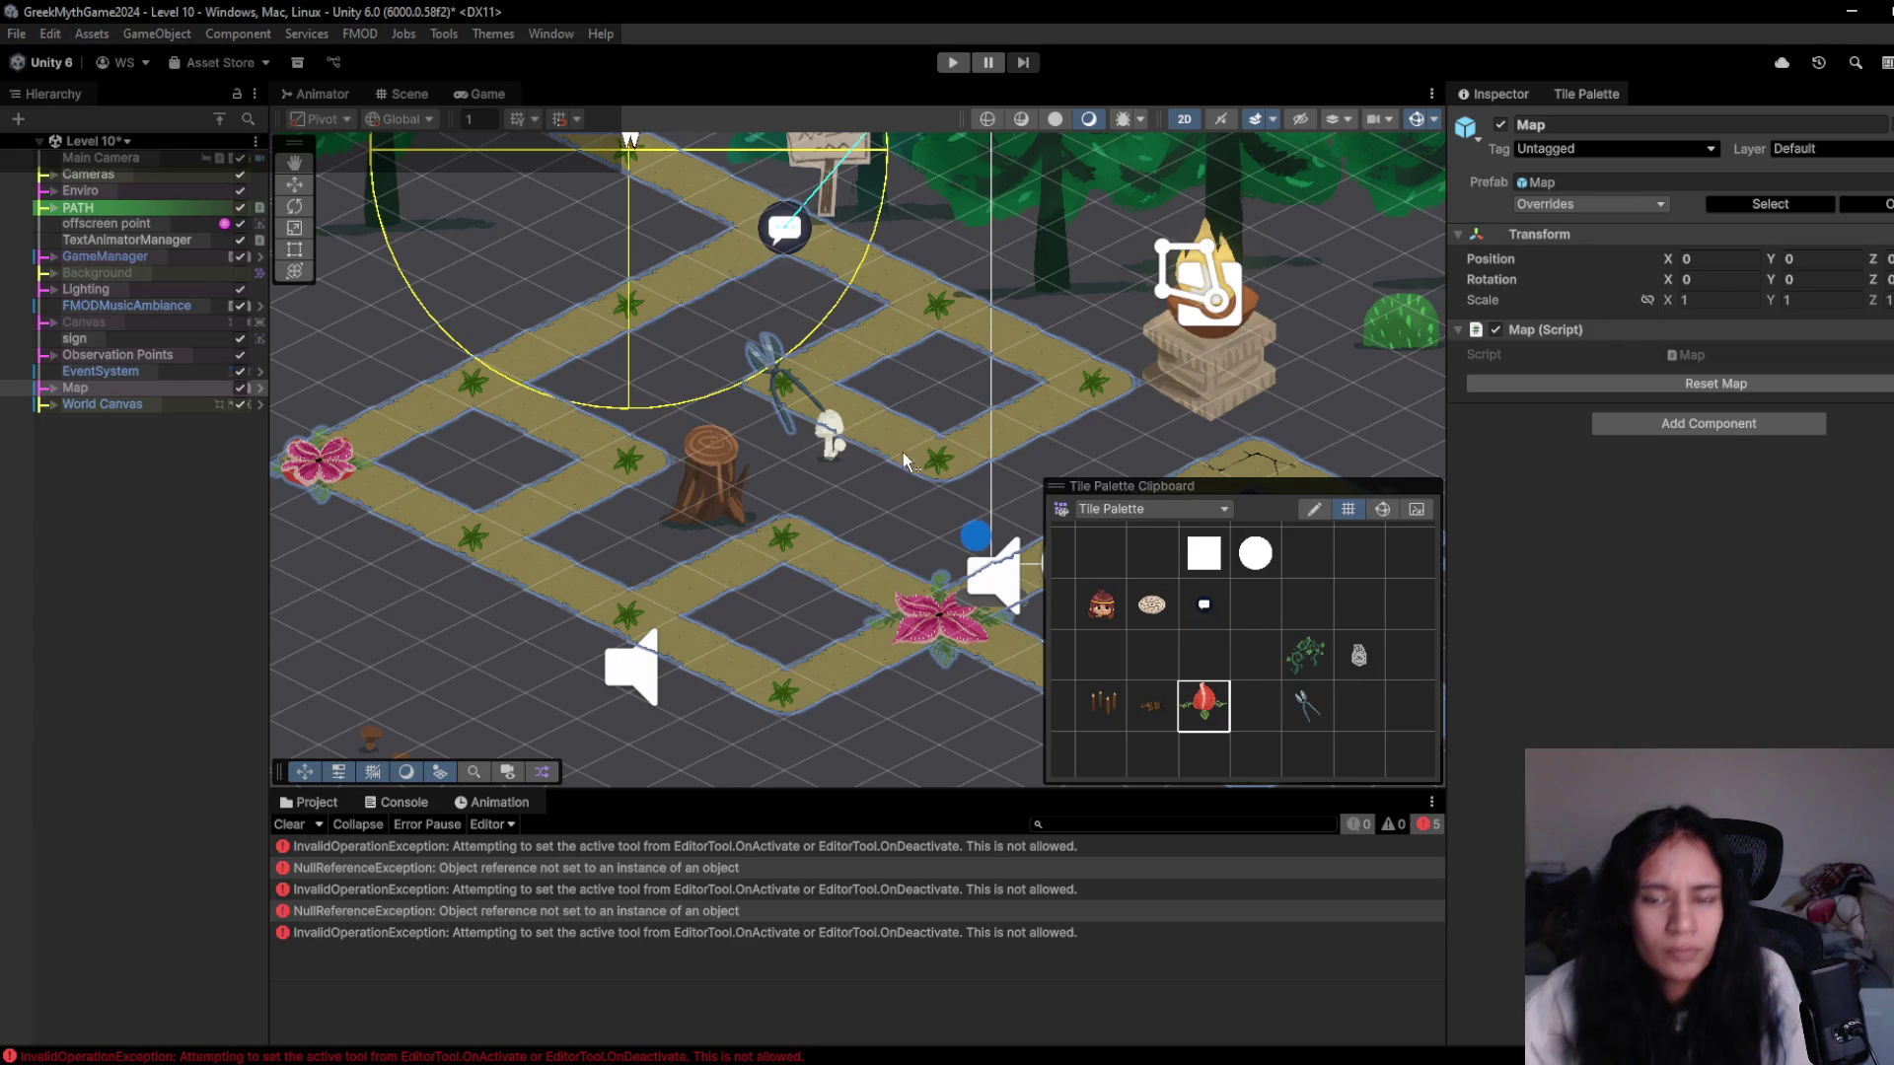
left_click_drag(860, 515, 767, 520)
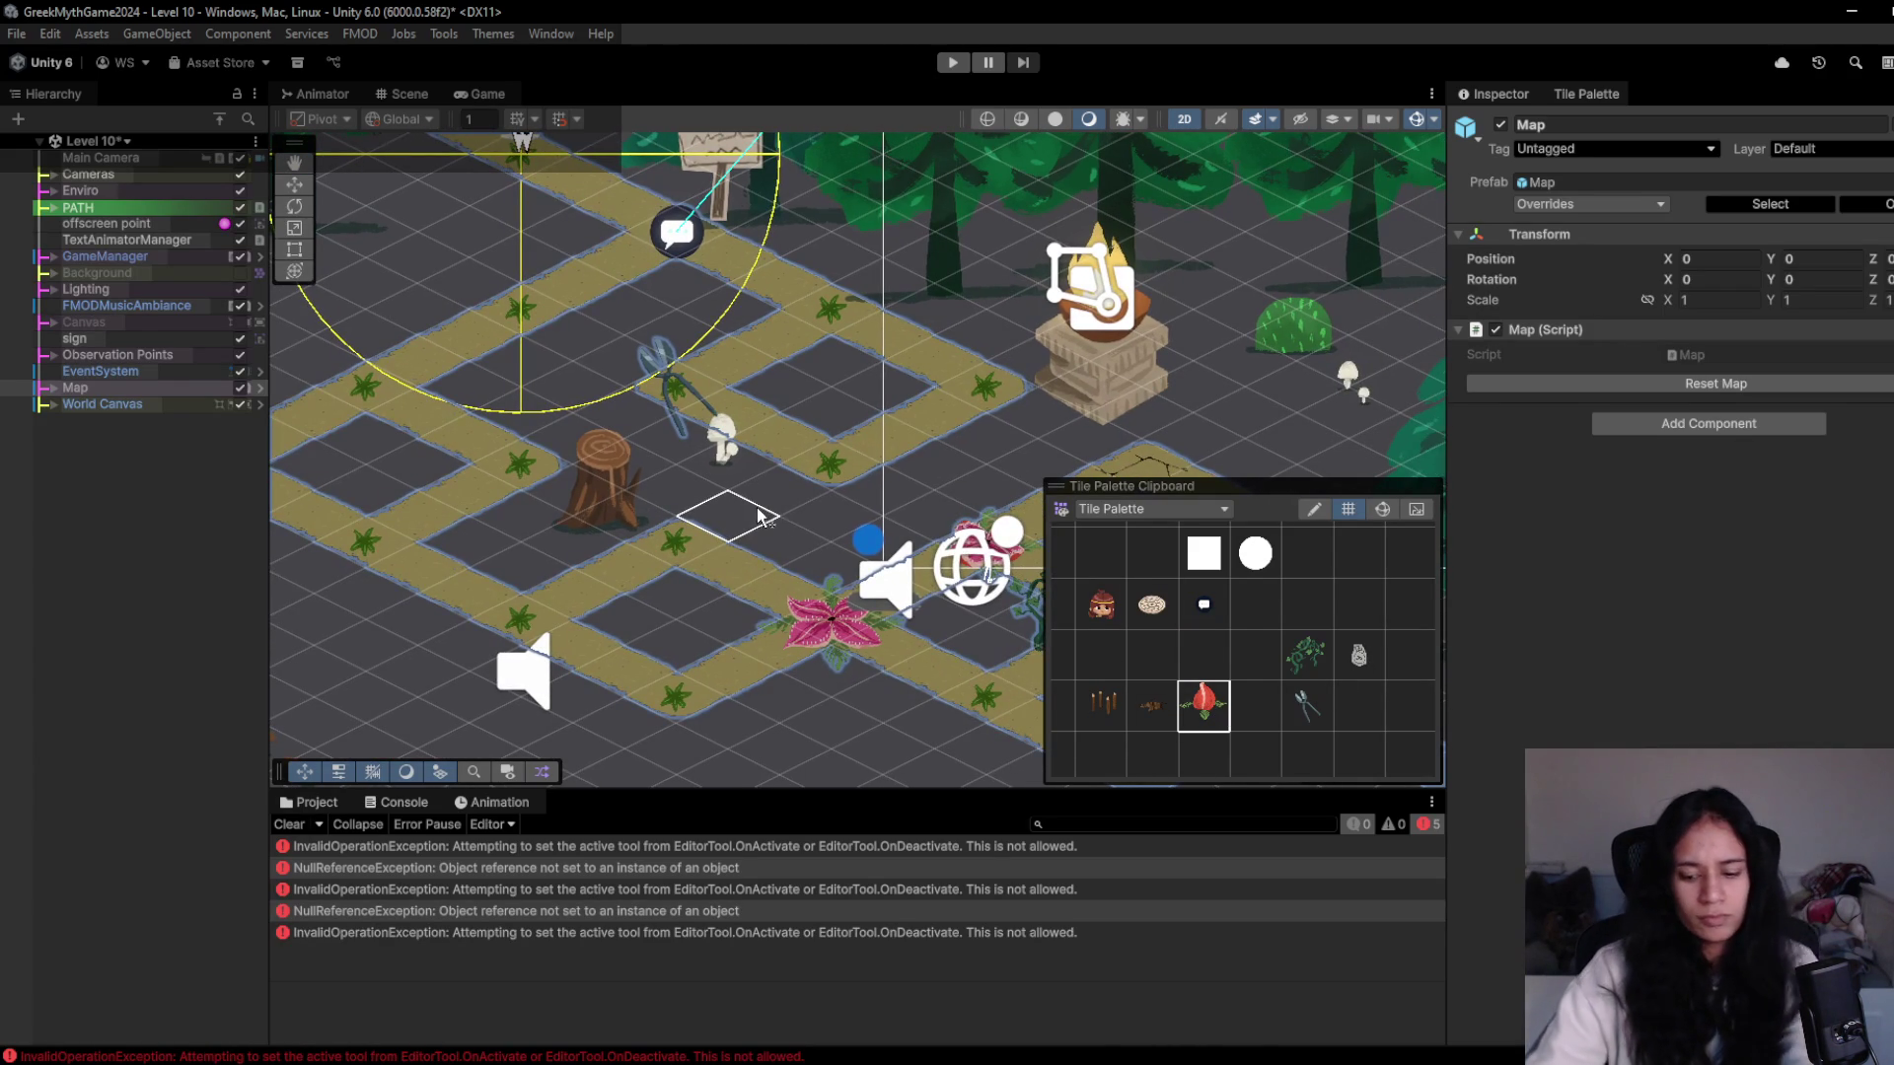
- Capture a Lightshot screenshot of the editor and its Console errors
key("Print")
mouse_move(108, 158)
left_mouse_down()
mouse_move(770, 805)
mouse_move(1361, 972)
left_mouse_up()
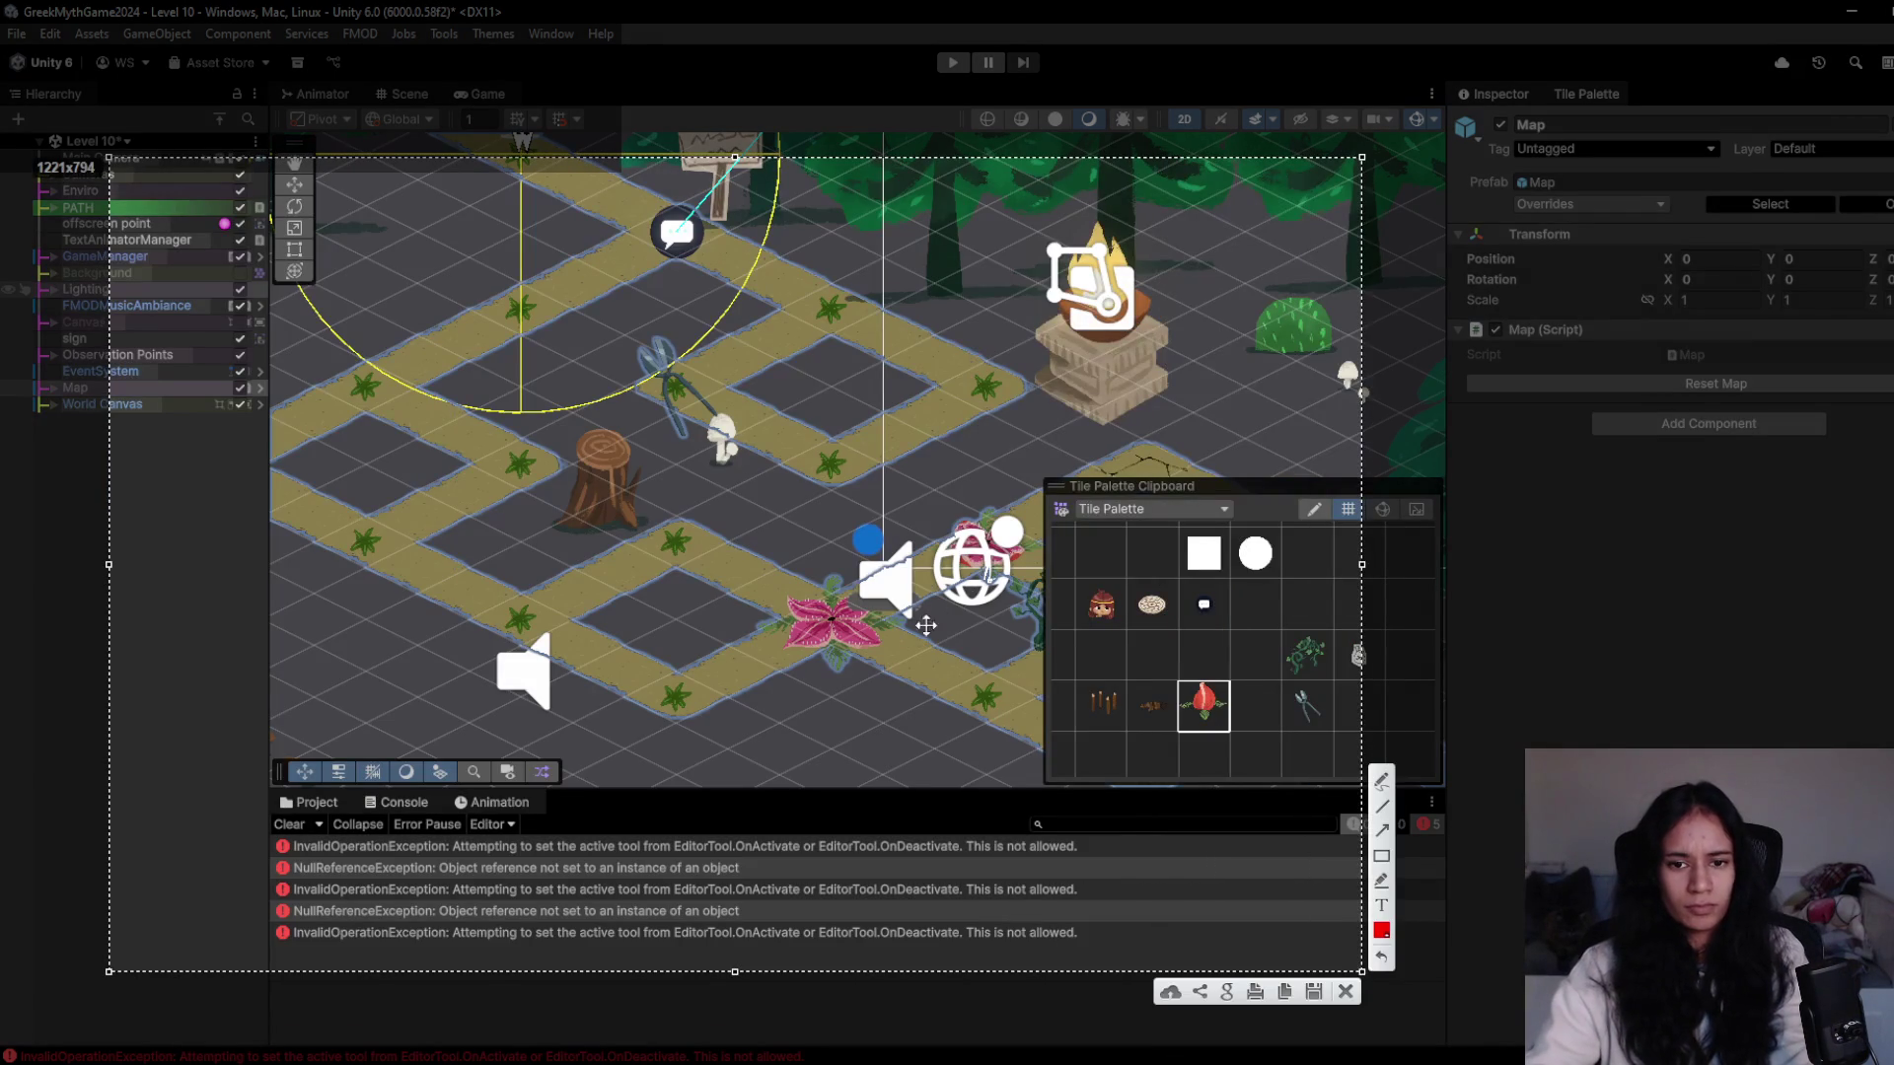
key("ctrl+c")
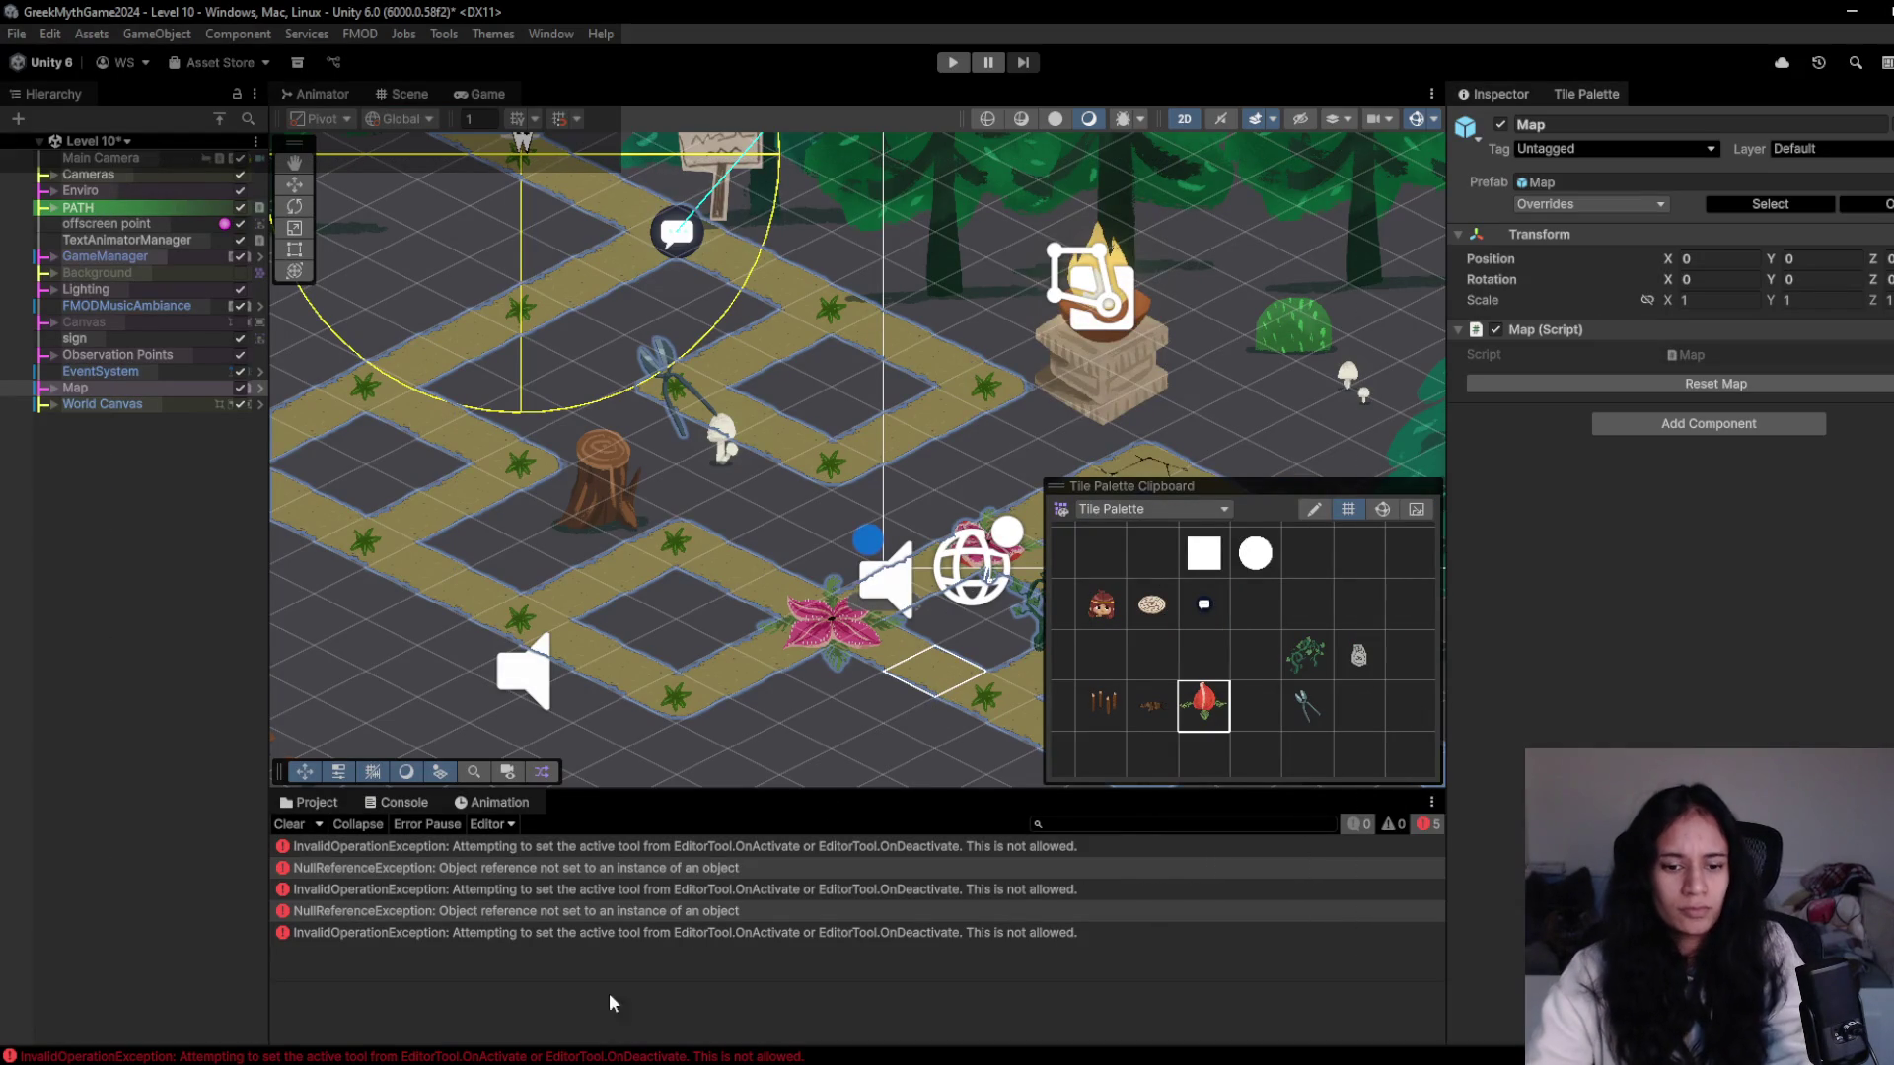
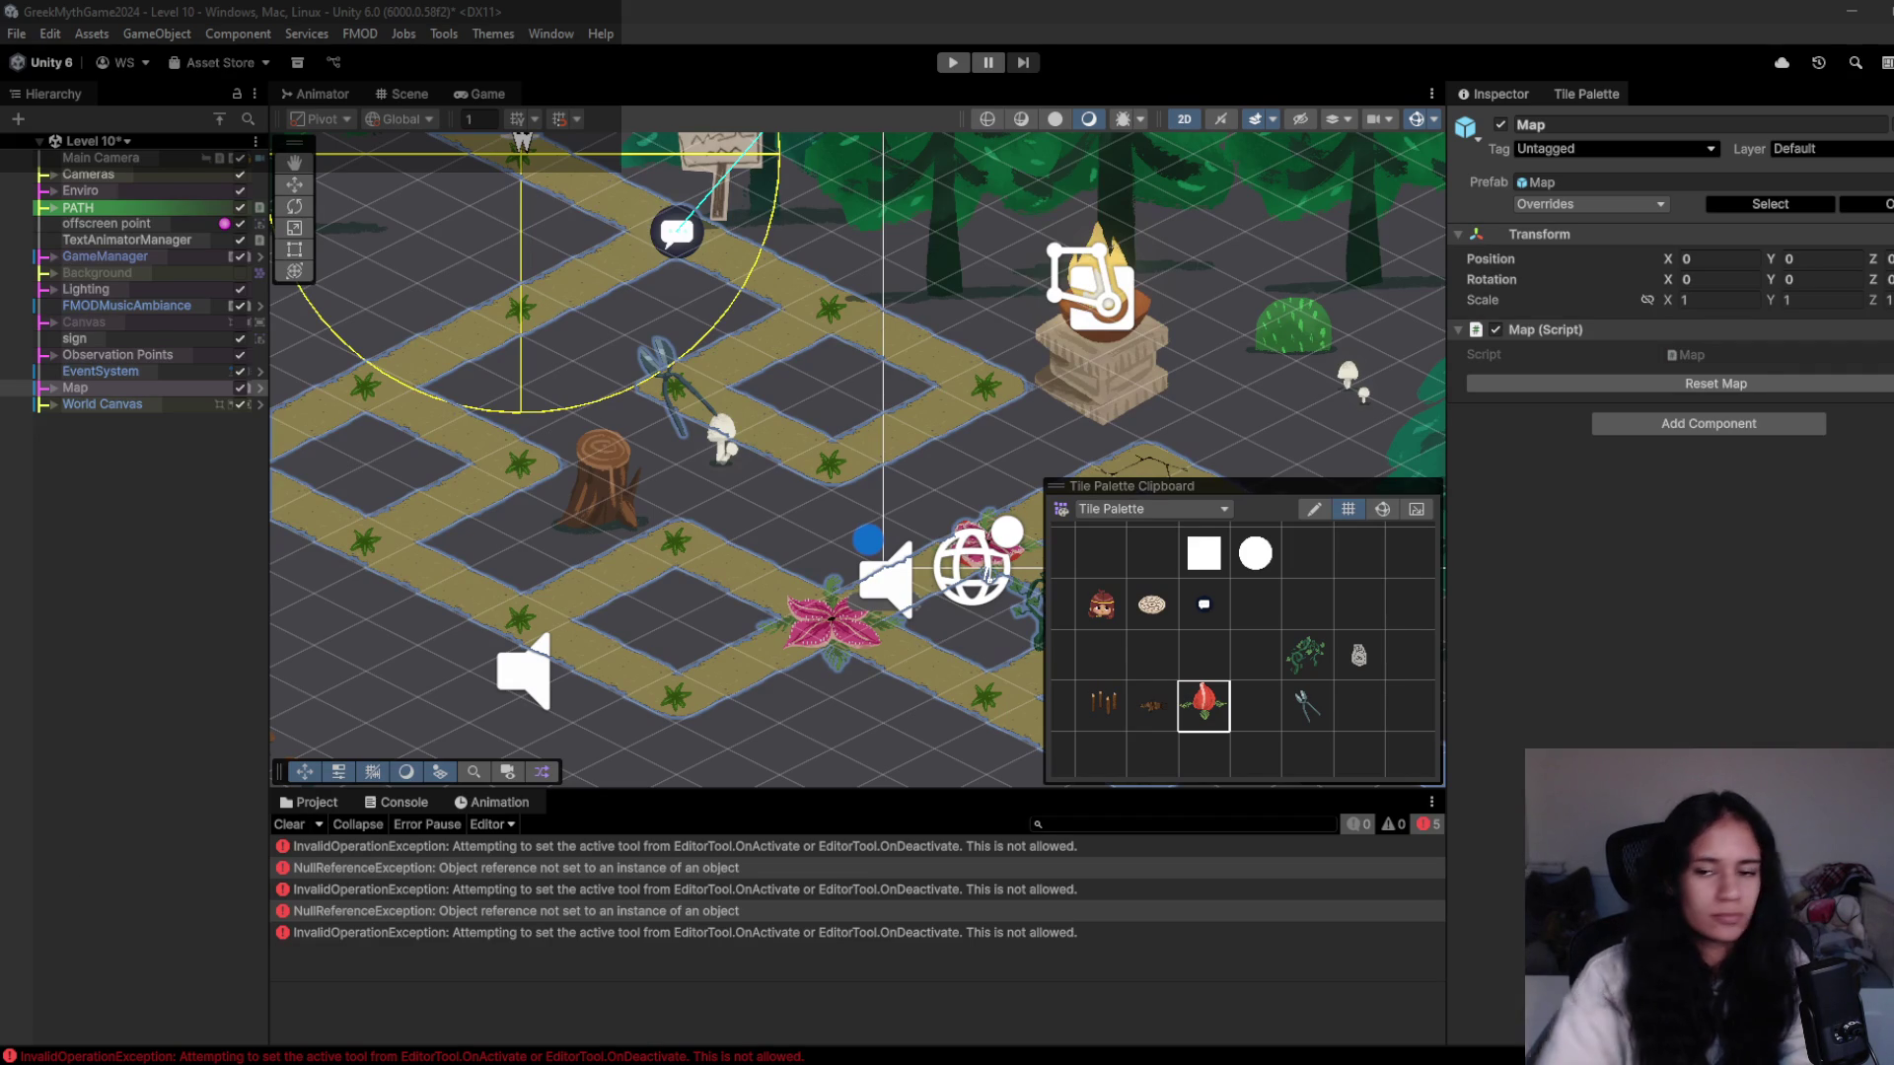
- Pick the red fly-trap tile and screenshot the two console errors' stack traces
left_click(1204, 705)
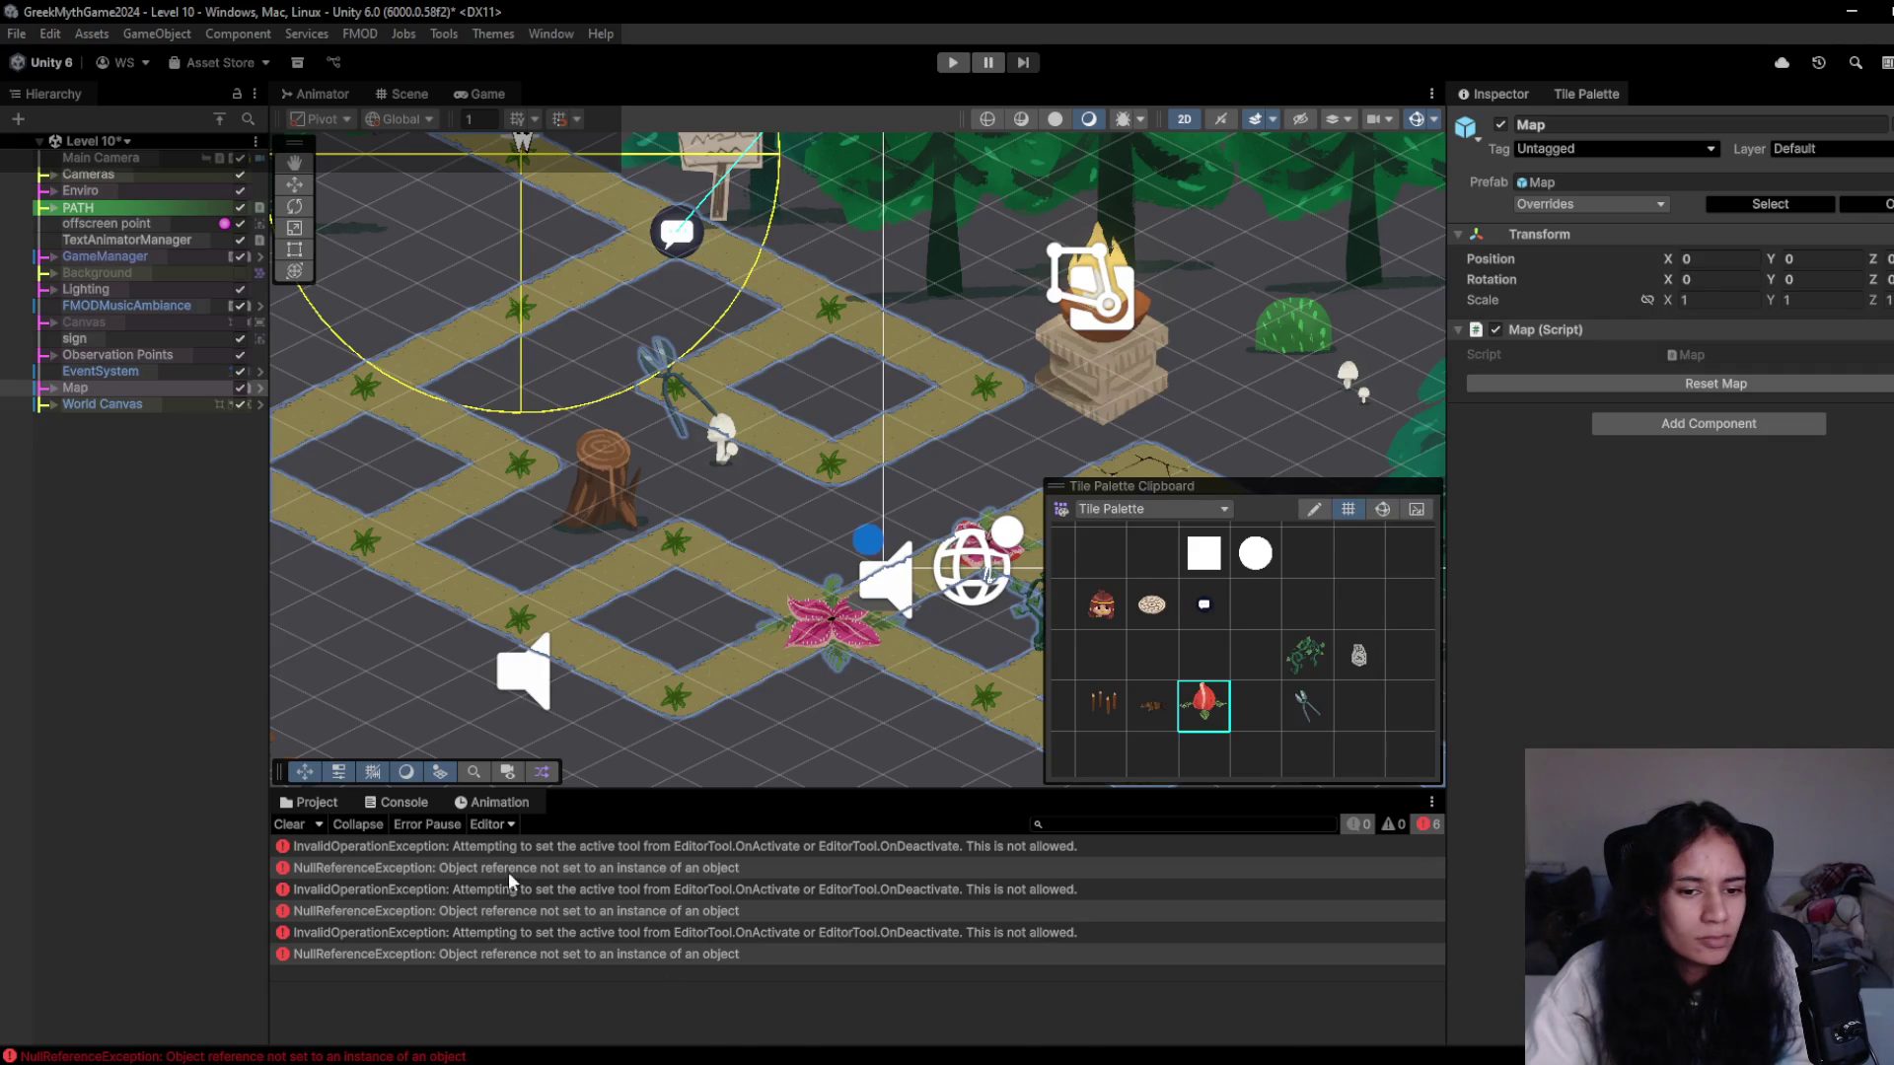
left_click(582, 850)
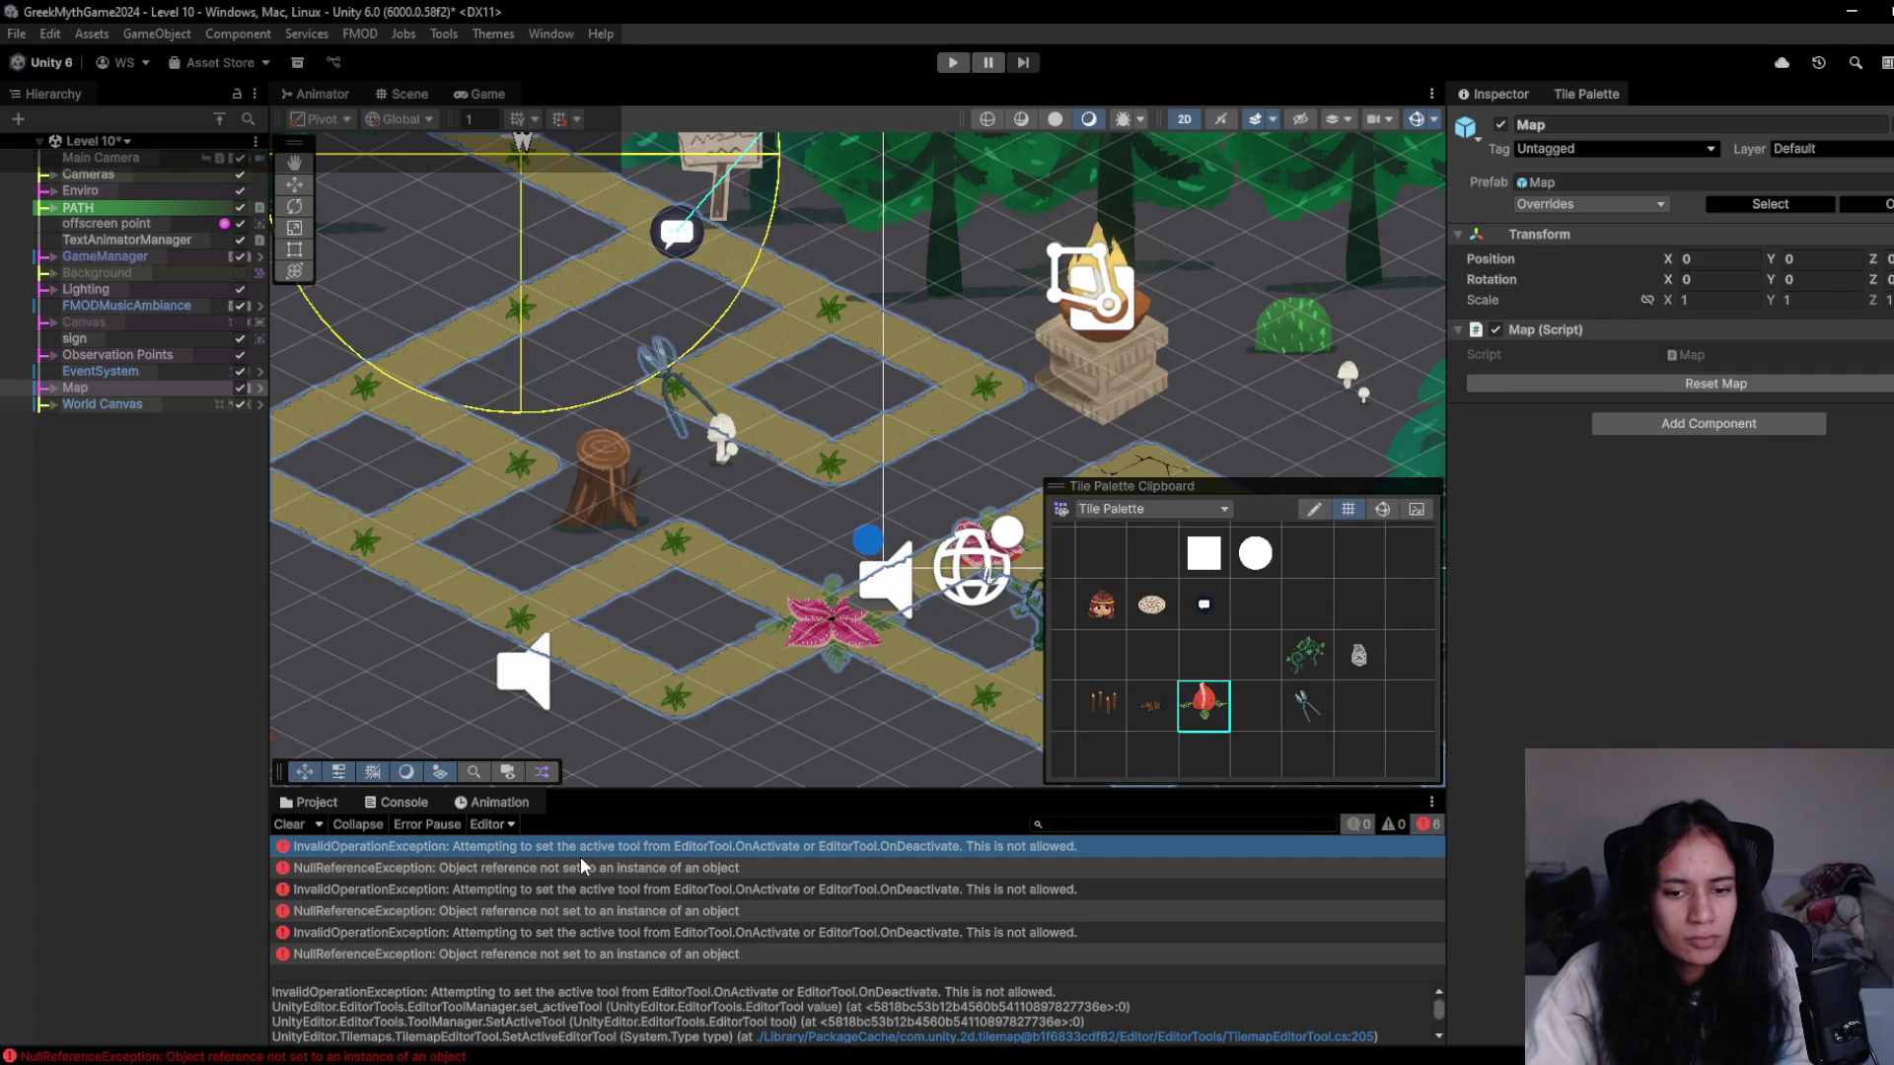
mouse_move(580, 856)
left_mouse_down()
mouse_move(98, 779)
mouse_move(84, 975)
left_mouse_up()
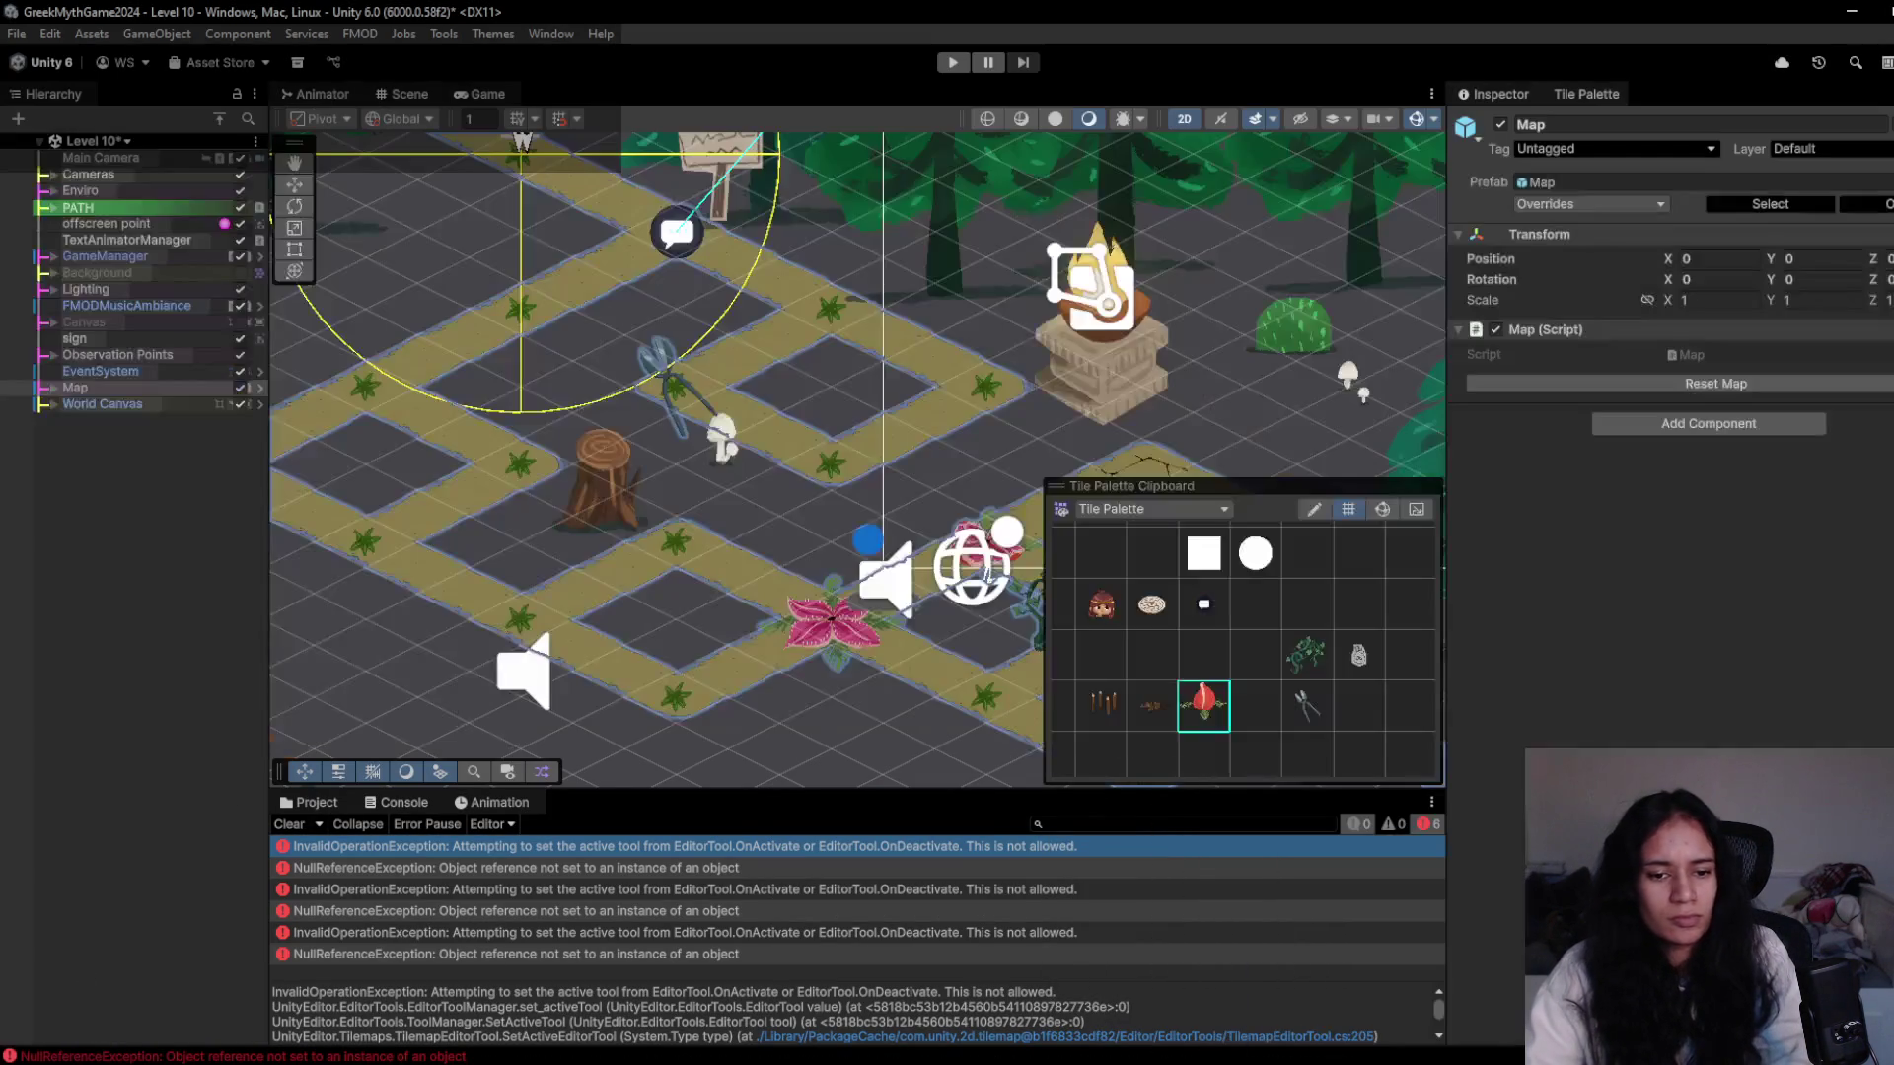
left_click(720, 870)
key("Print")
mouse_move(243, 779)
left_mouse_down()
mouse_move(483, 912)
mouse_move(1270, 1063)
left_mouse_up()
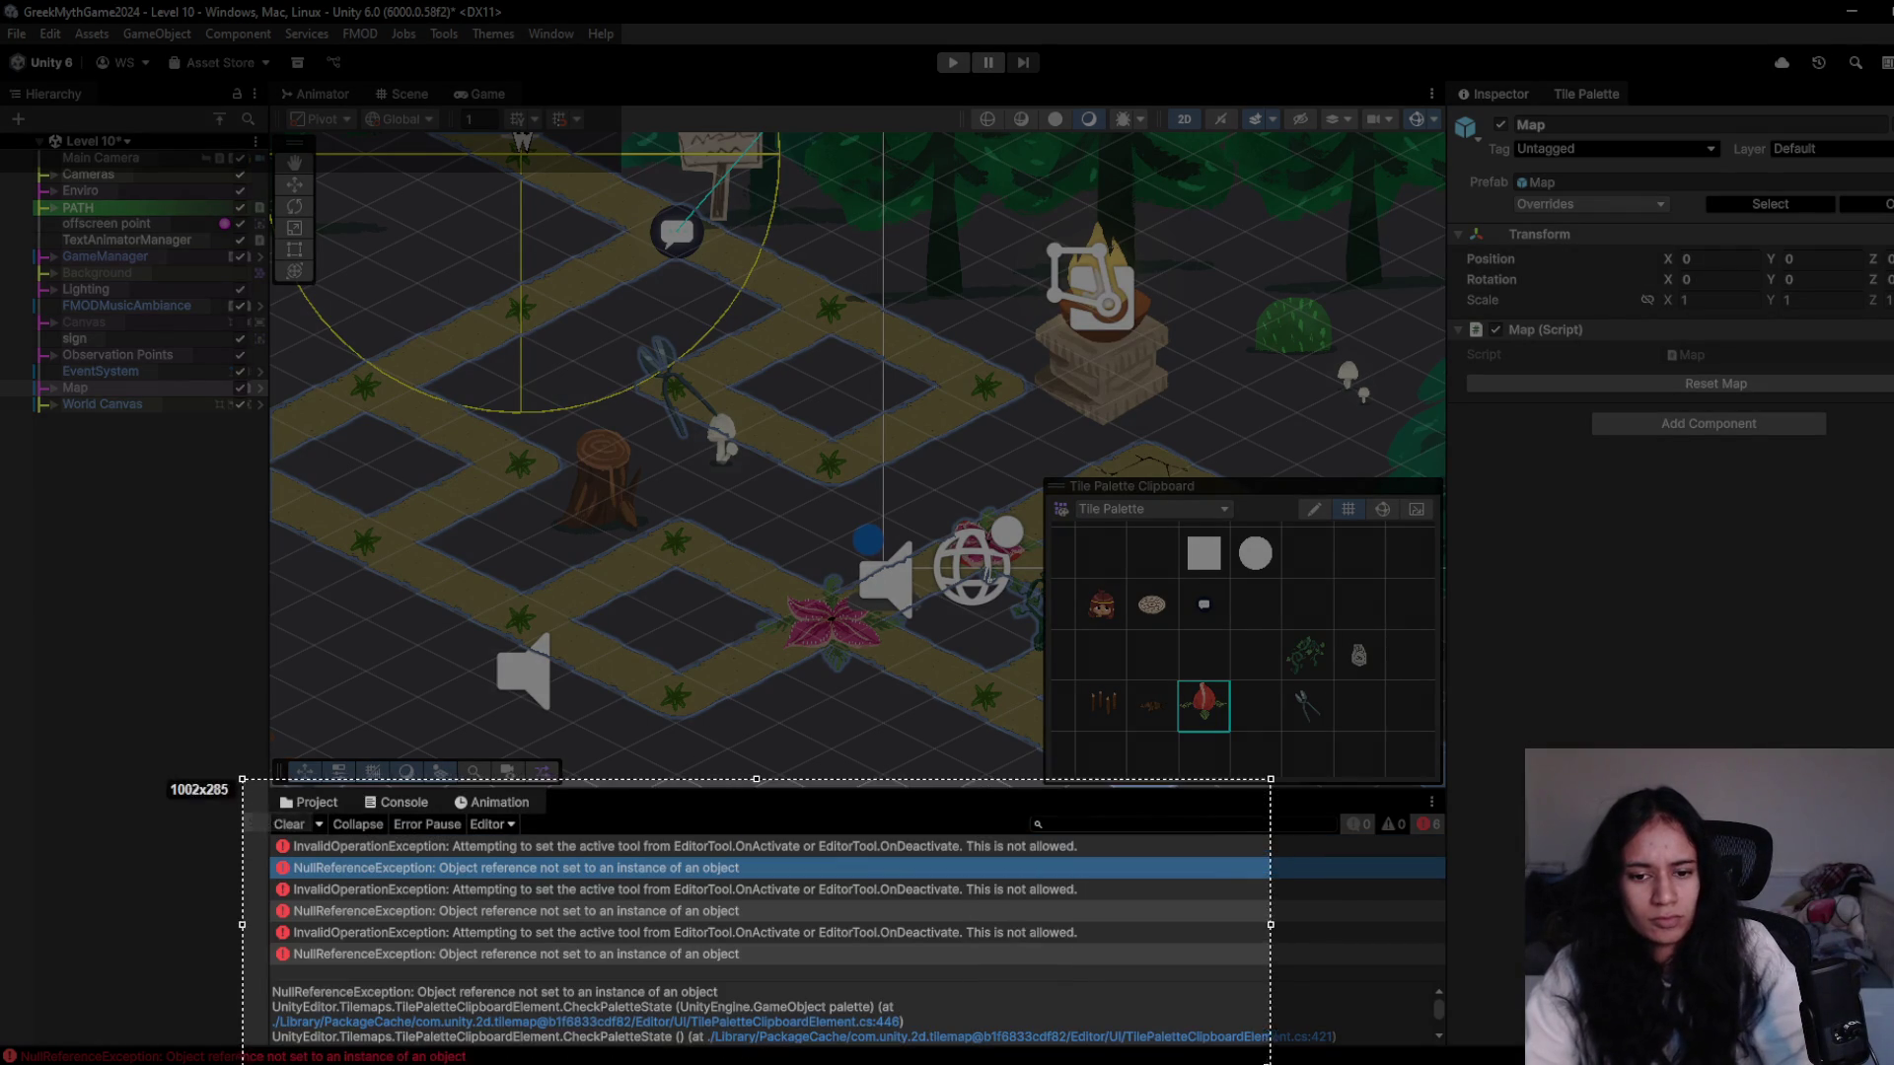
key("ctrl+c")
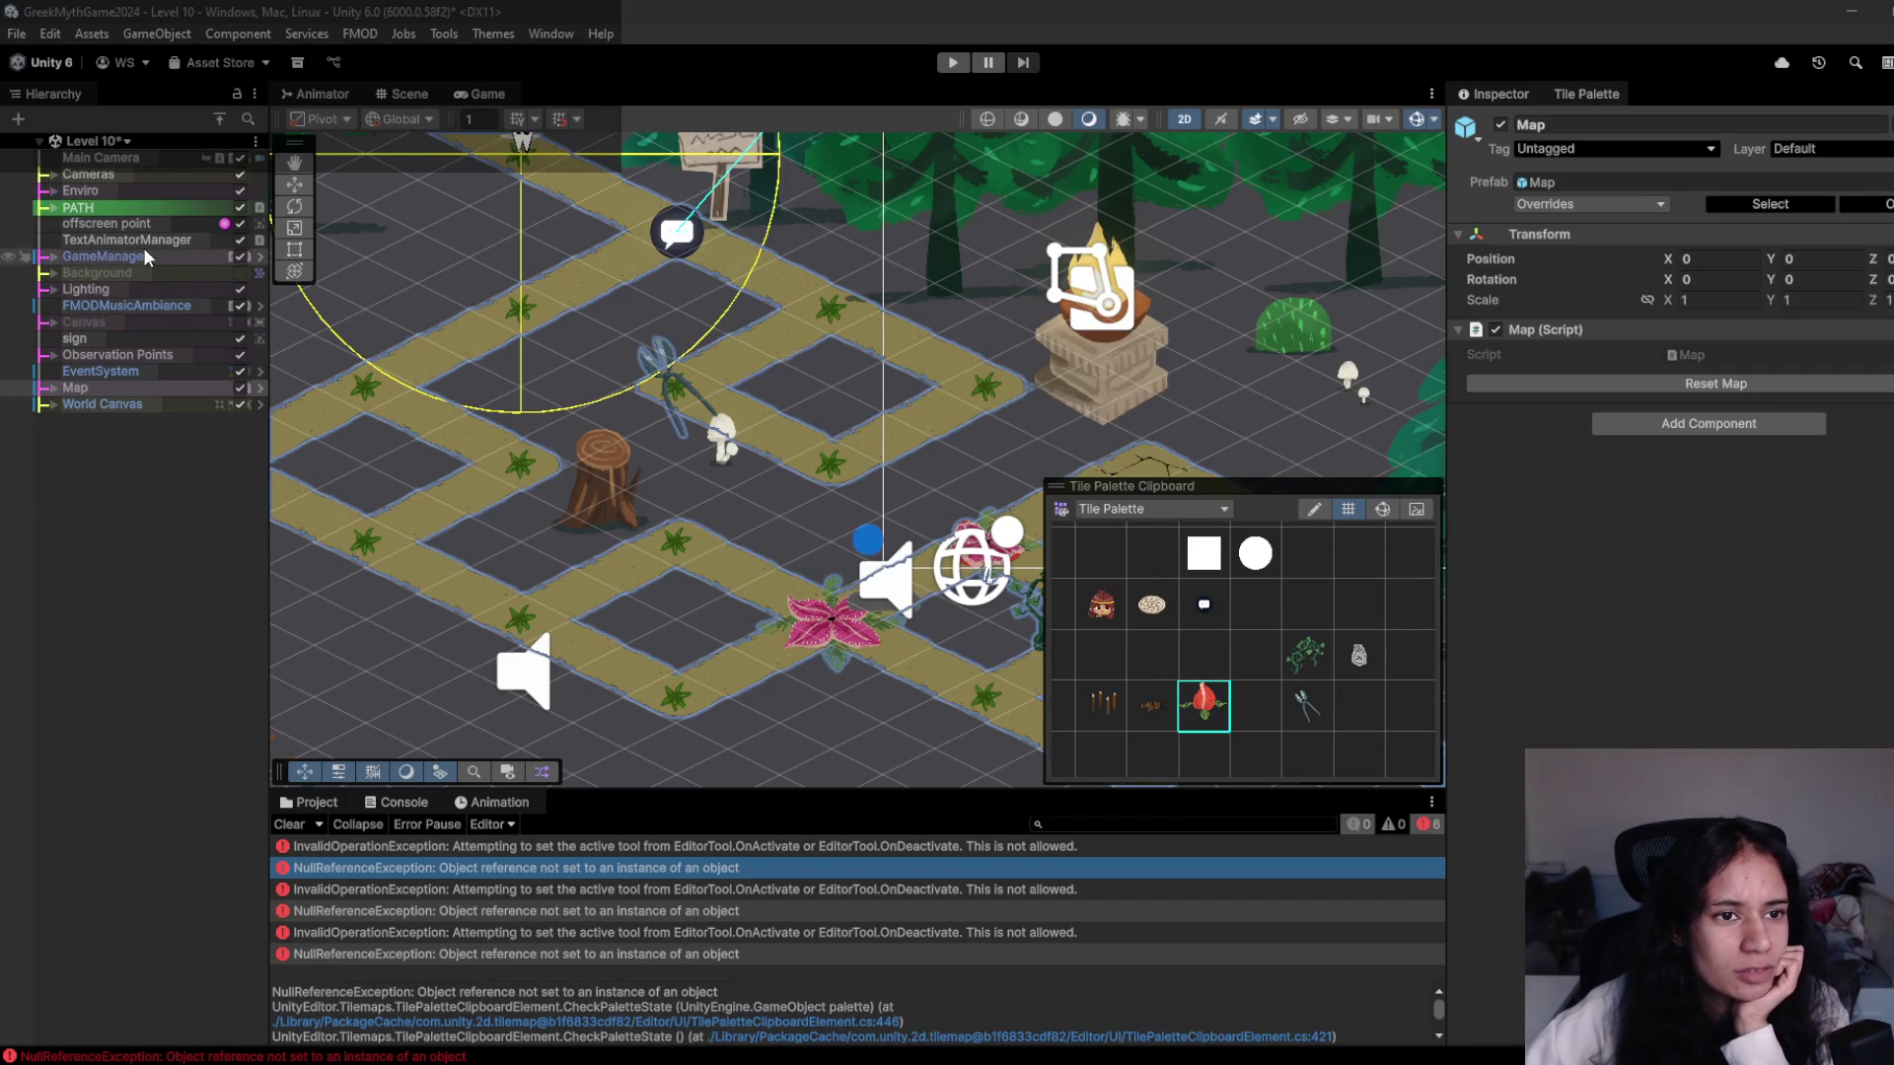
- Deactivate TextAnimatorManager, clear the console, and reselect the fly-trap tile to retest
left_click(236, 240)
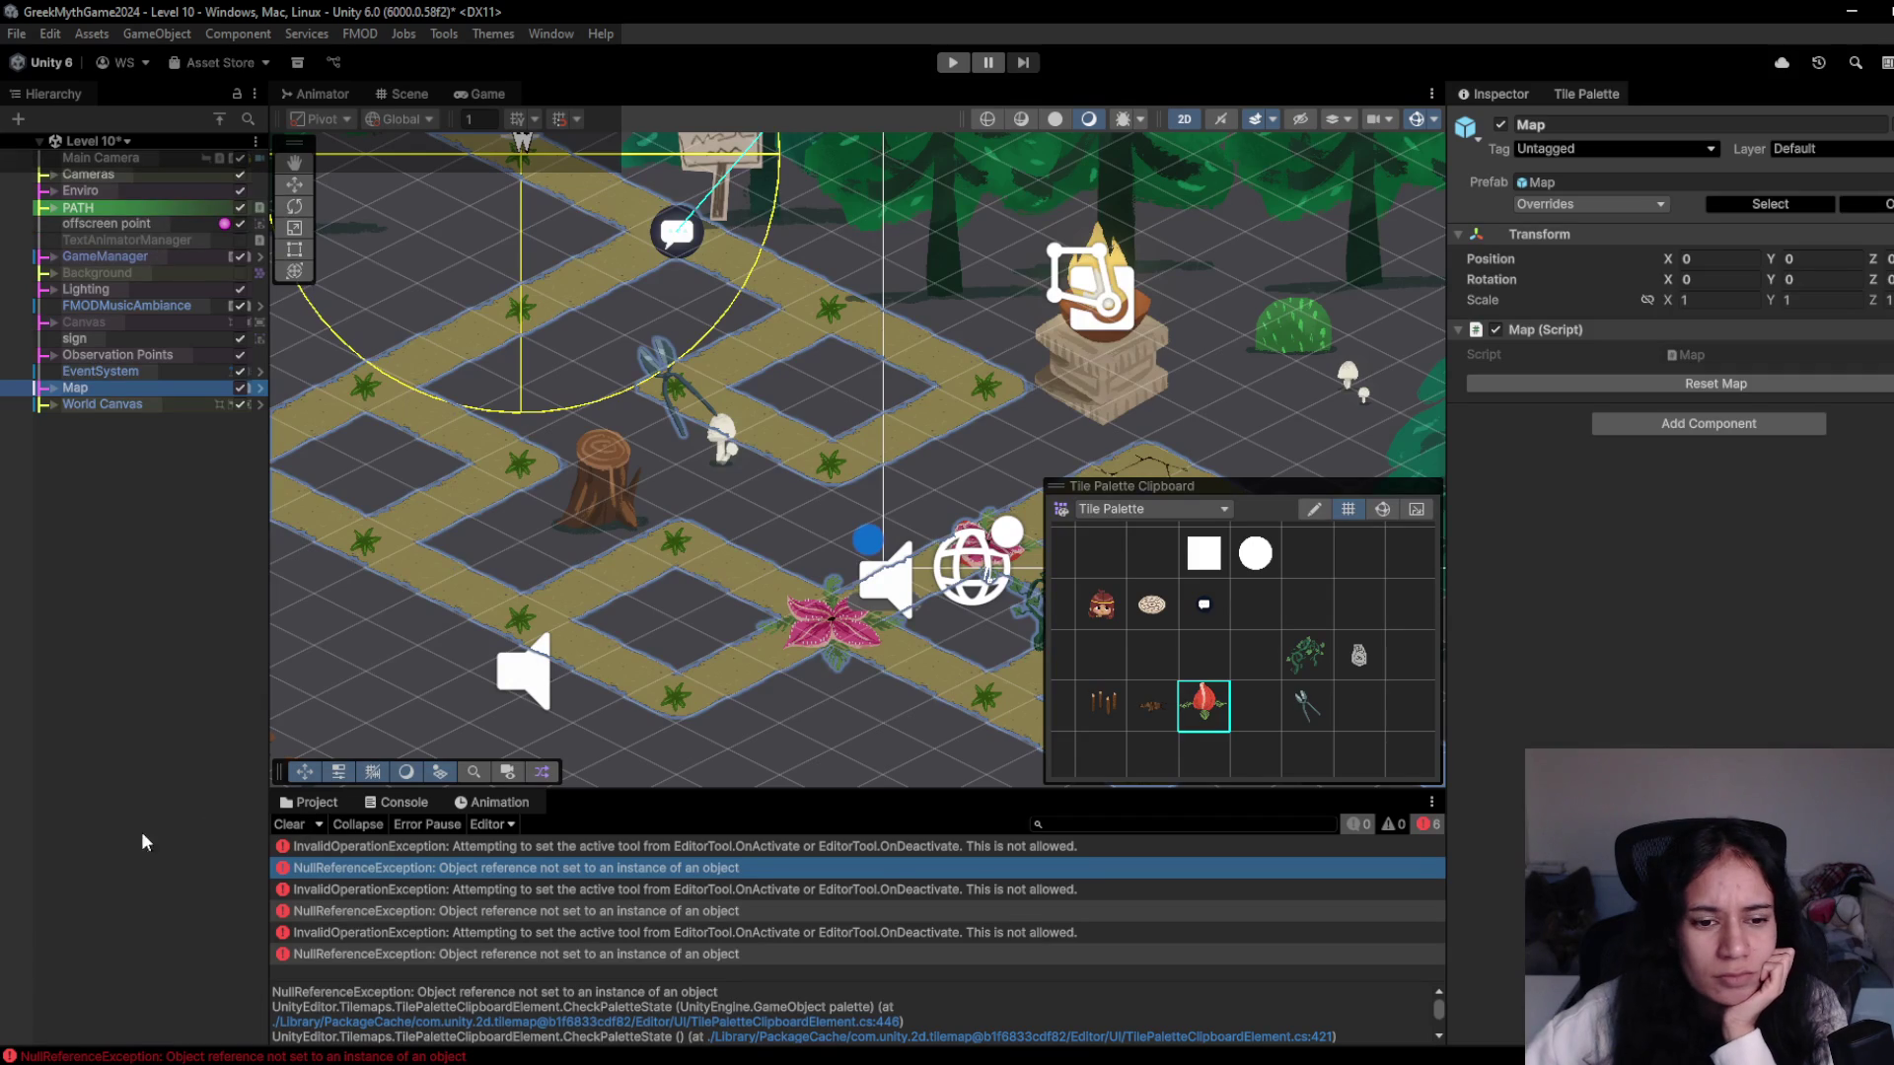
left_click(283, 826)
left_click(1205, 704)
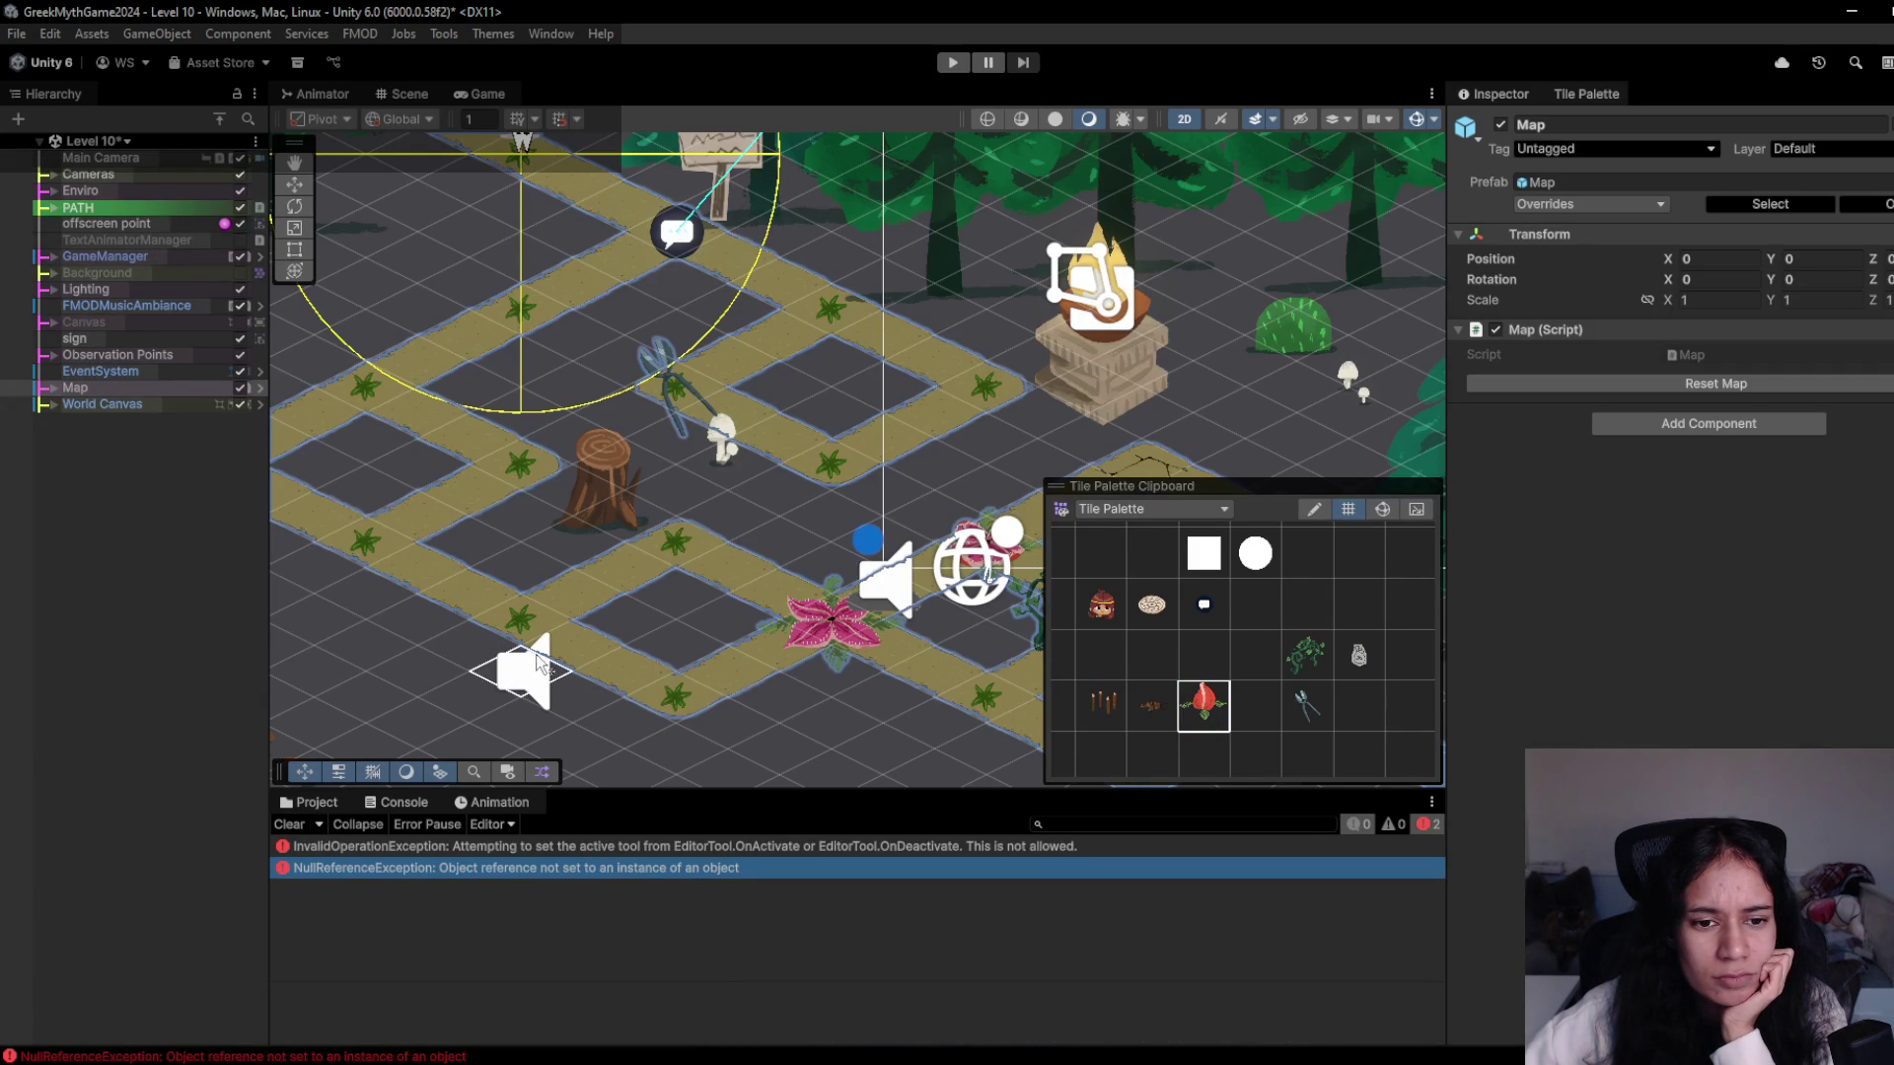
scroll(801, 543, "down", 3)
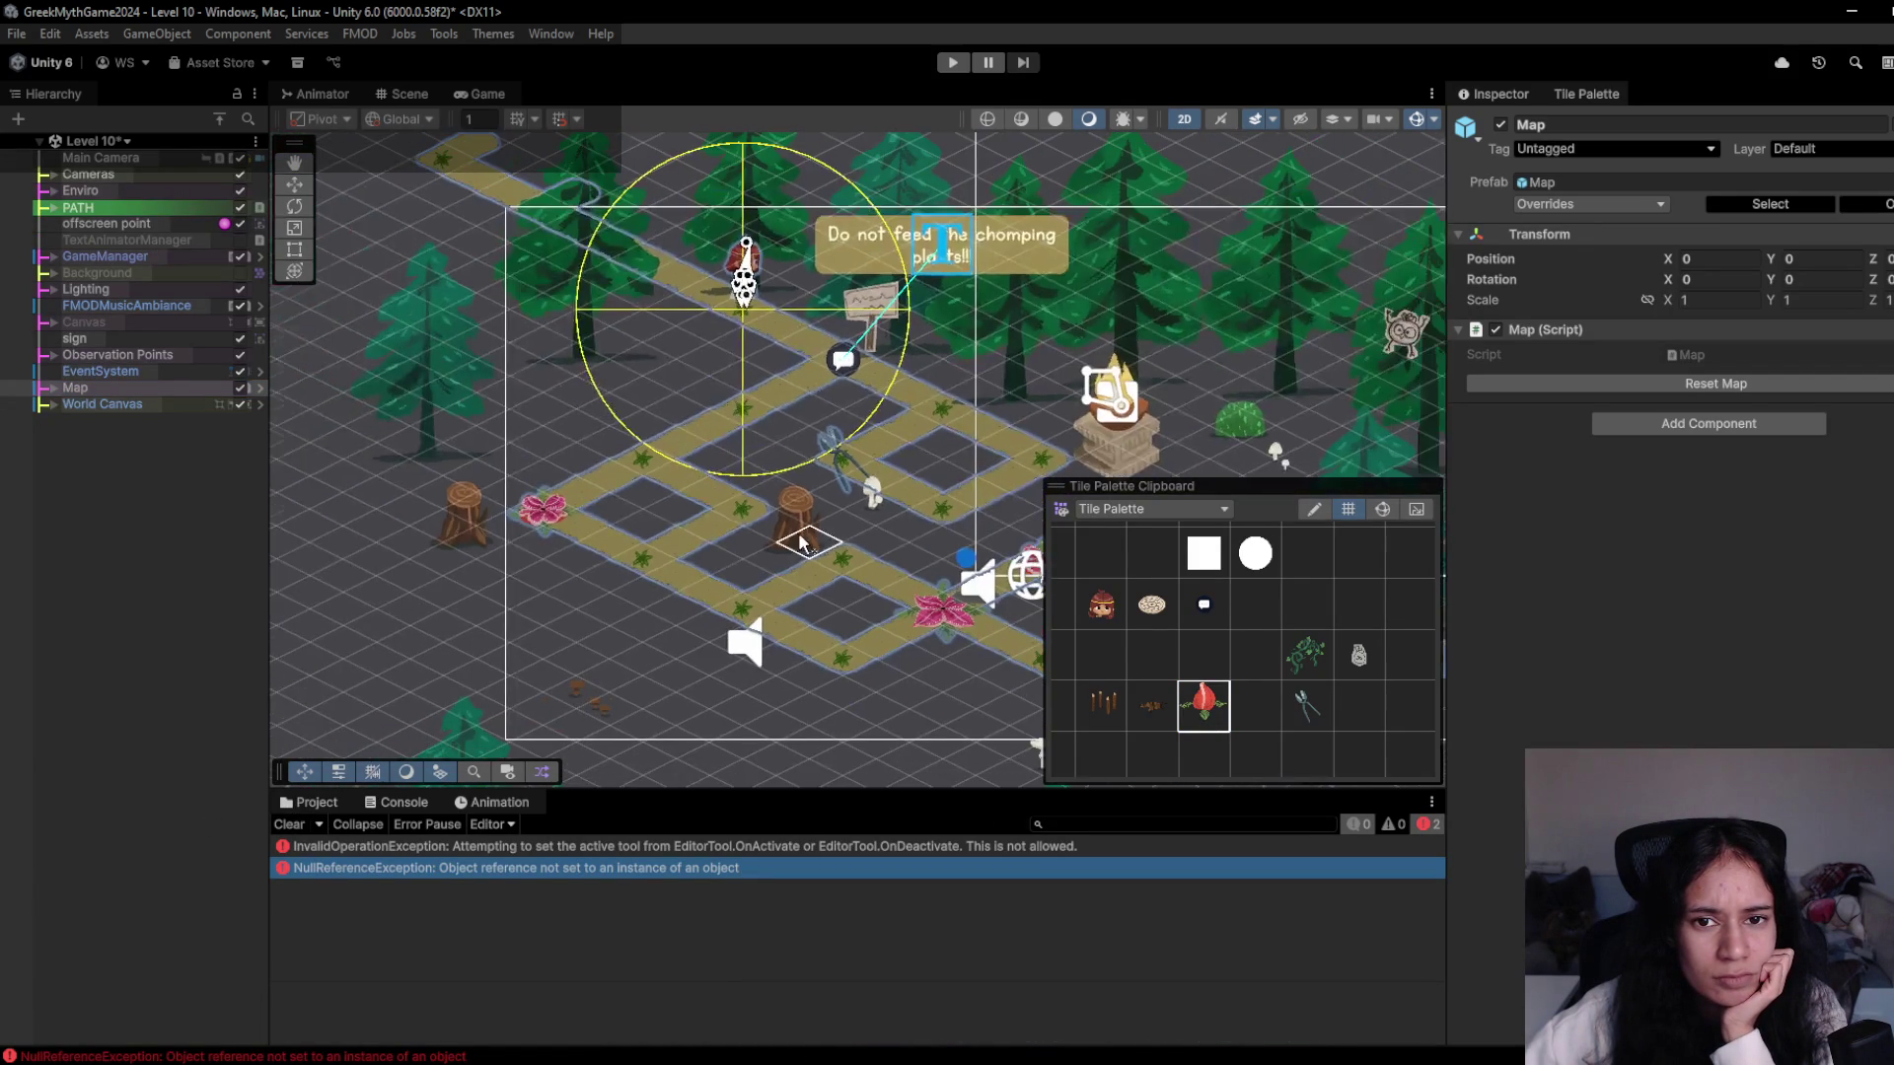
left_click(102, 145)
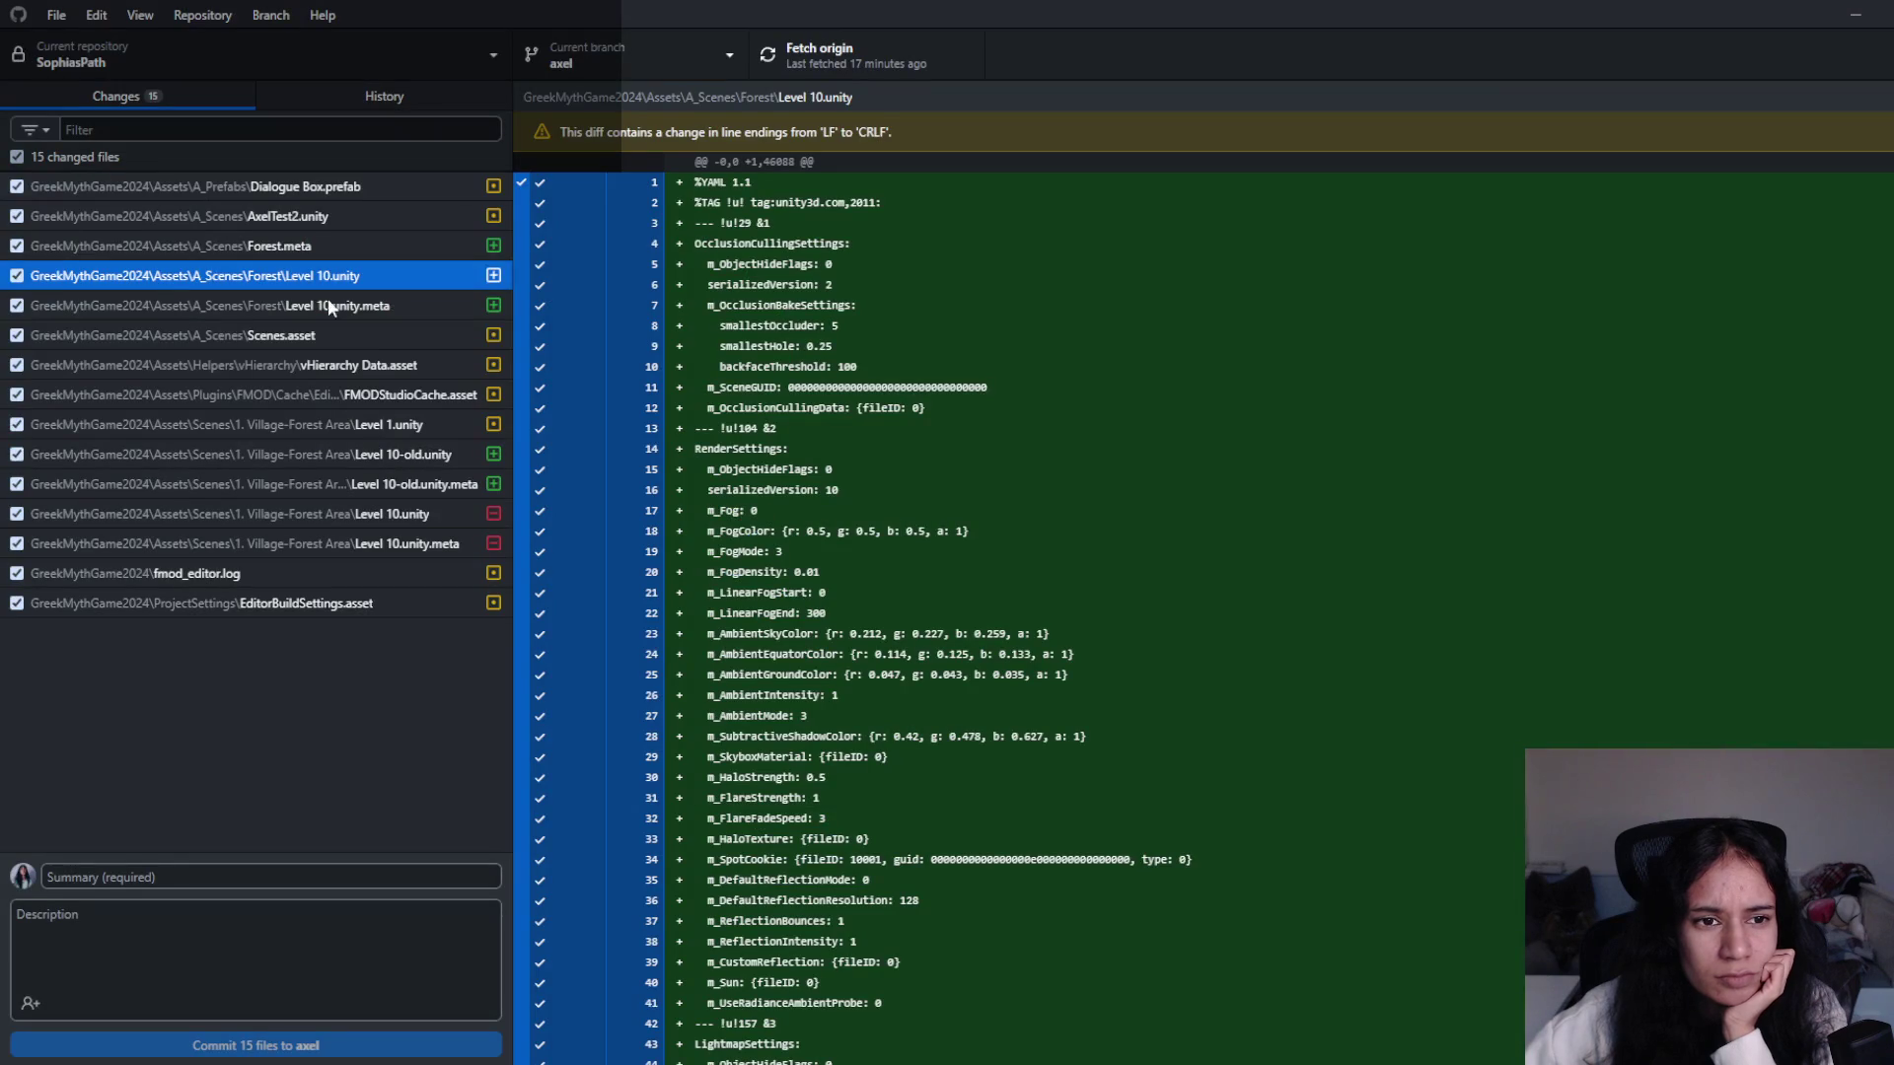
- Review the Scenes.asset and Dialogue Box.prefab diffs, then minimize GitHub Desktop
left_click(311, 333)
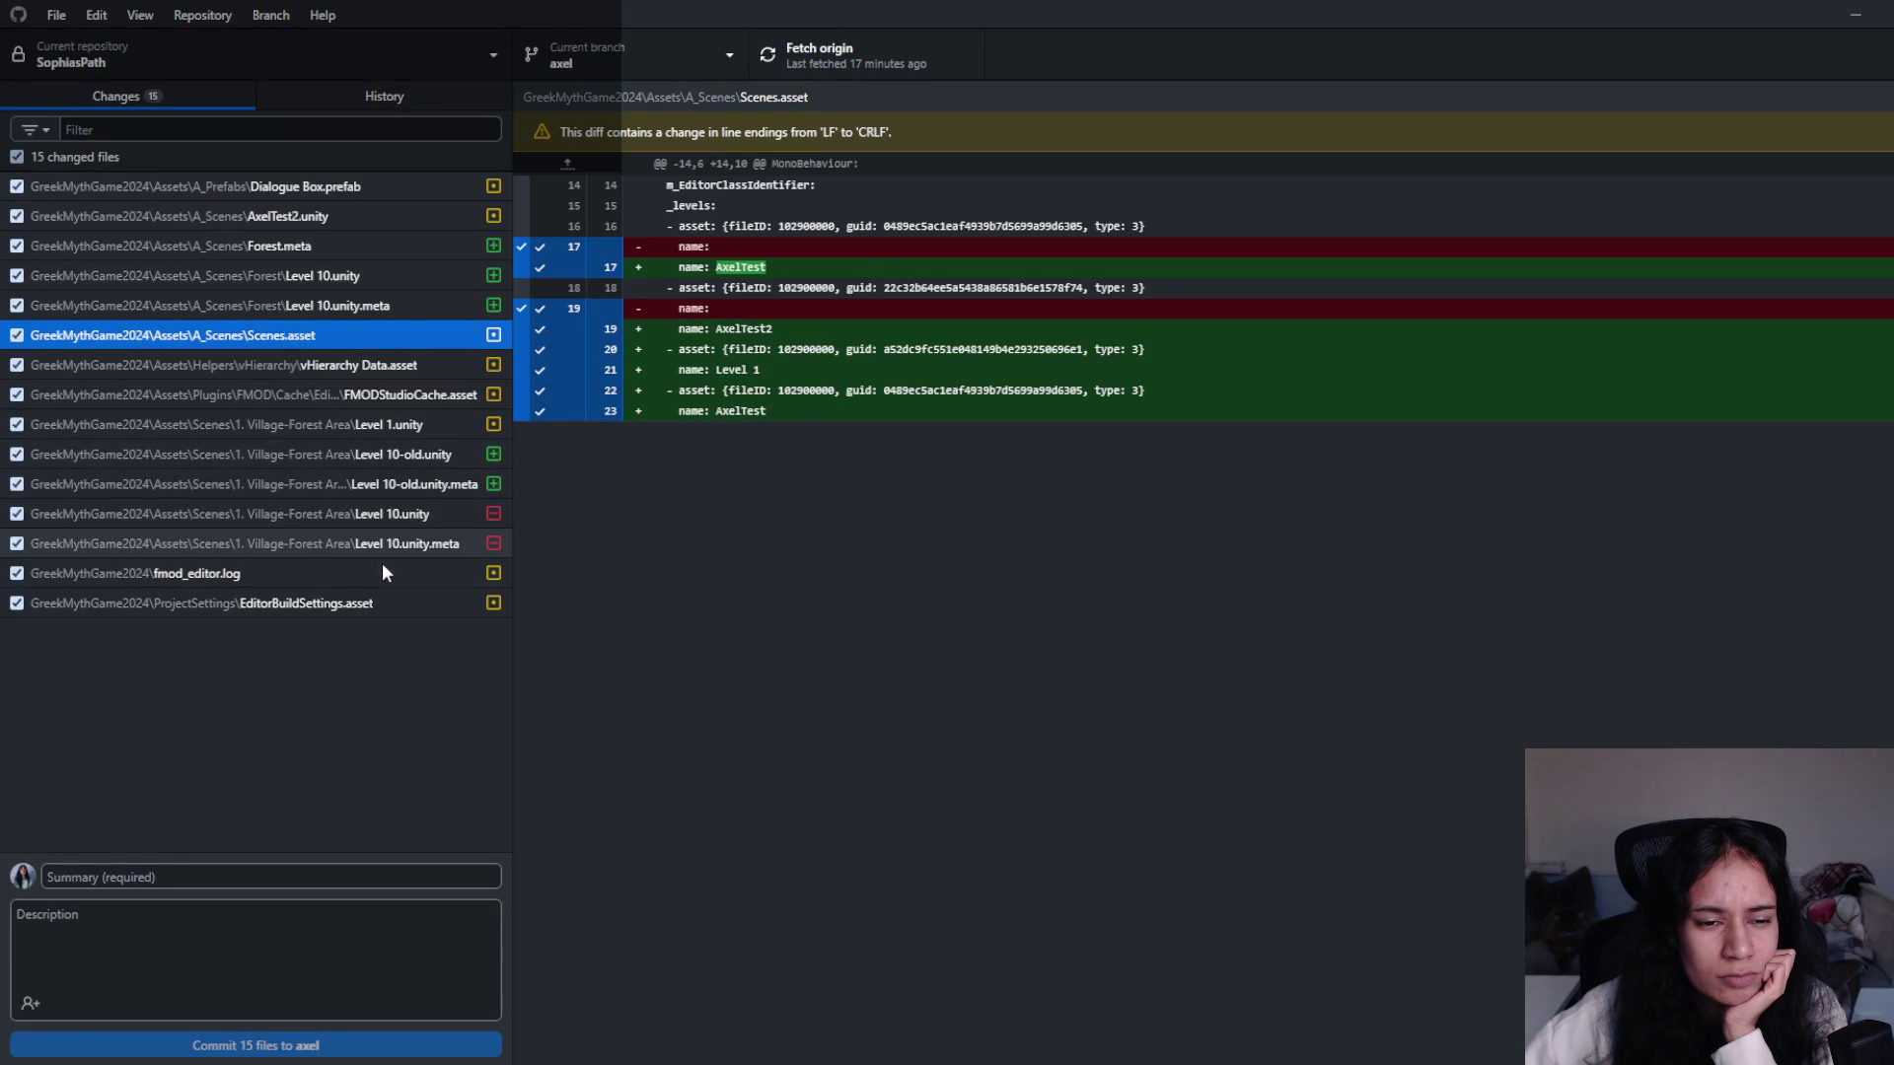
left_click(388, 182)
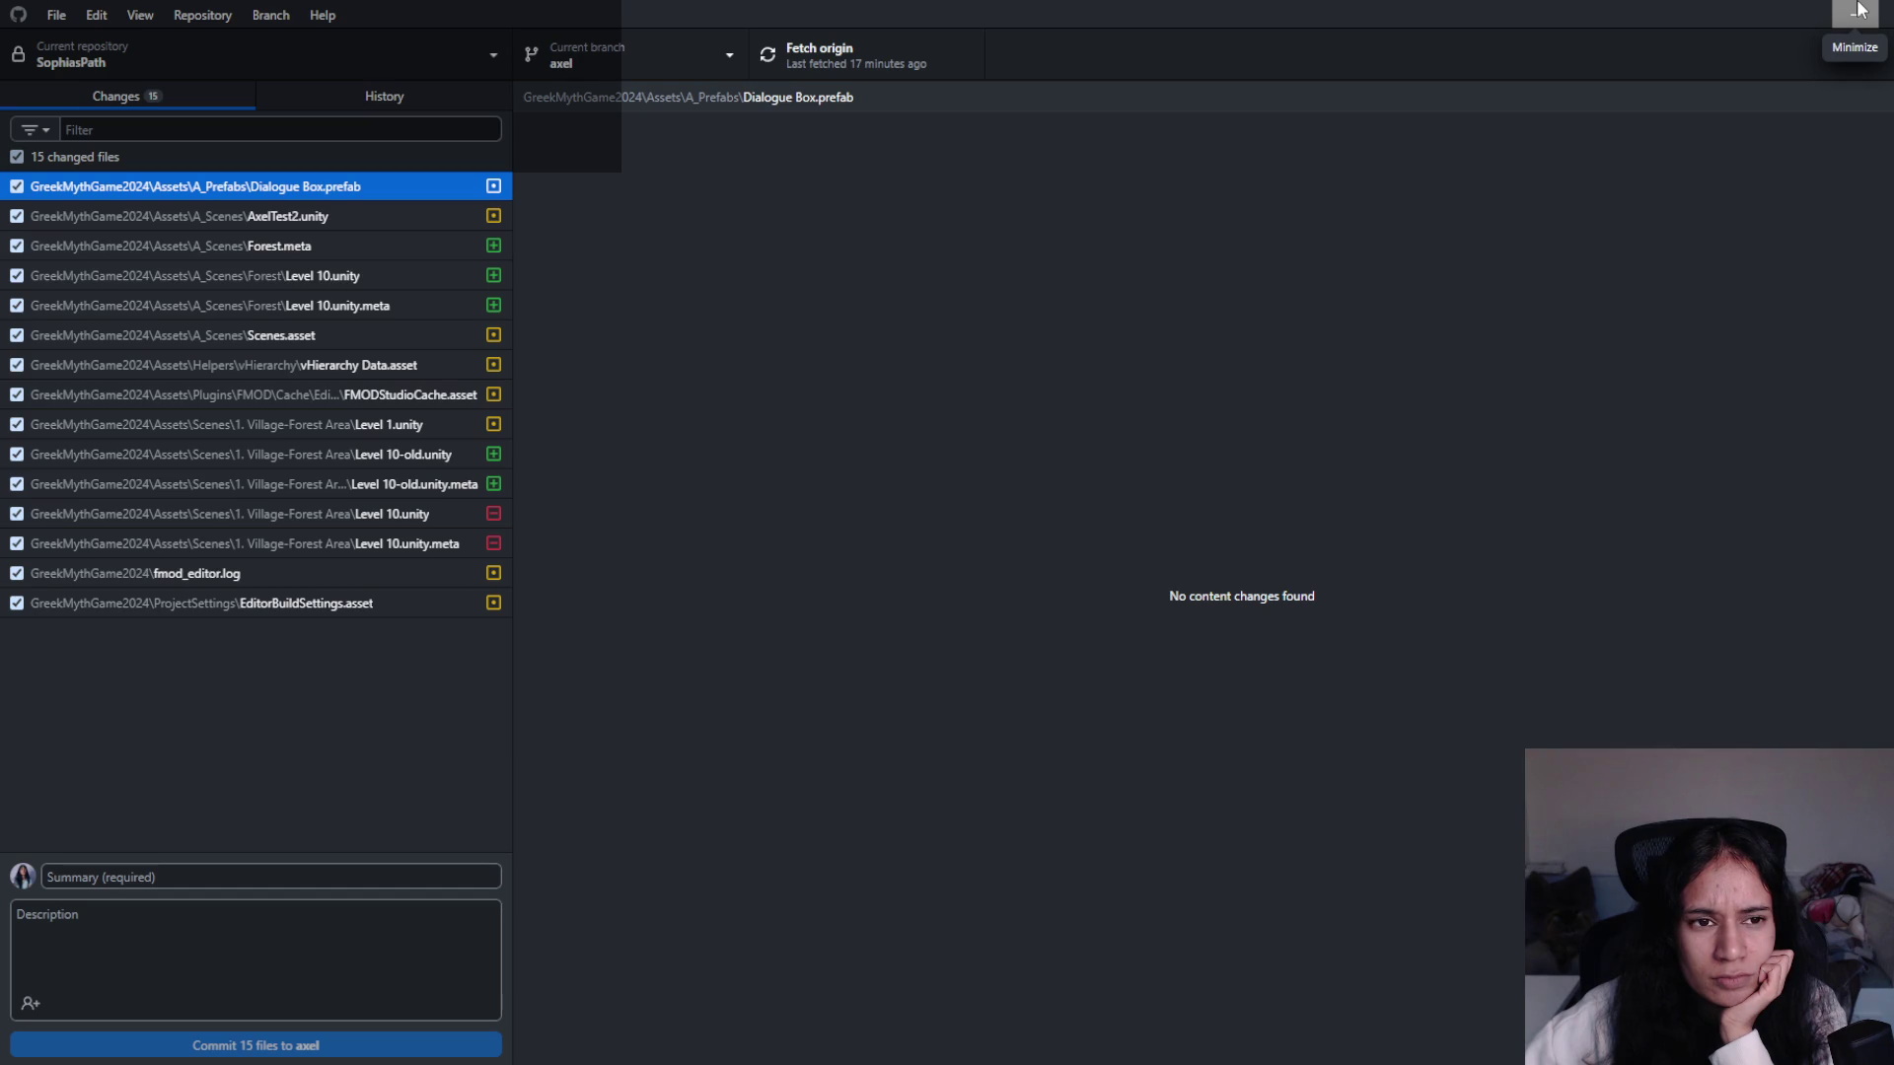
left_click(1858, 10)
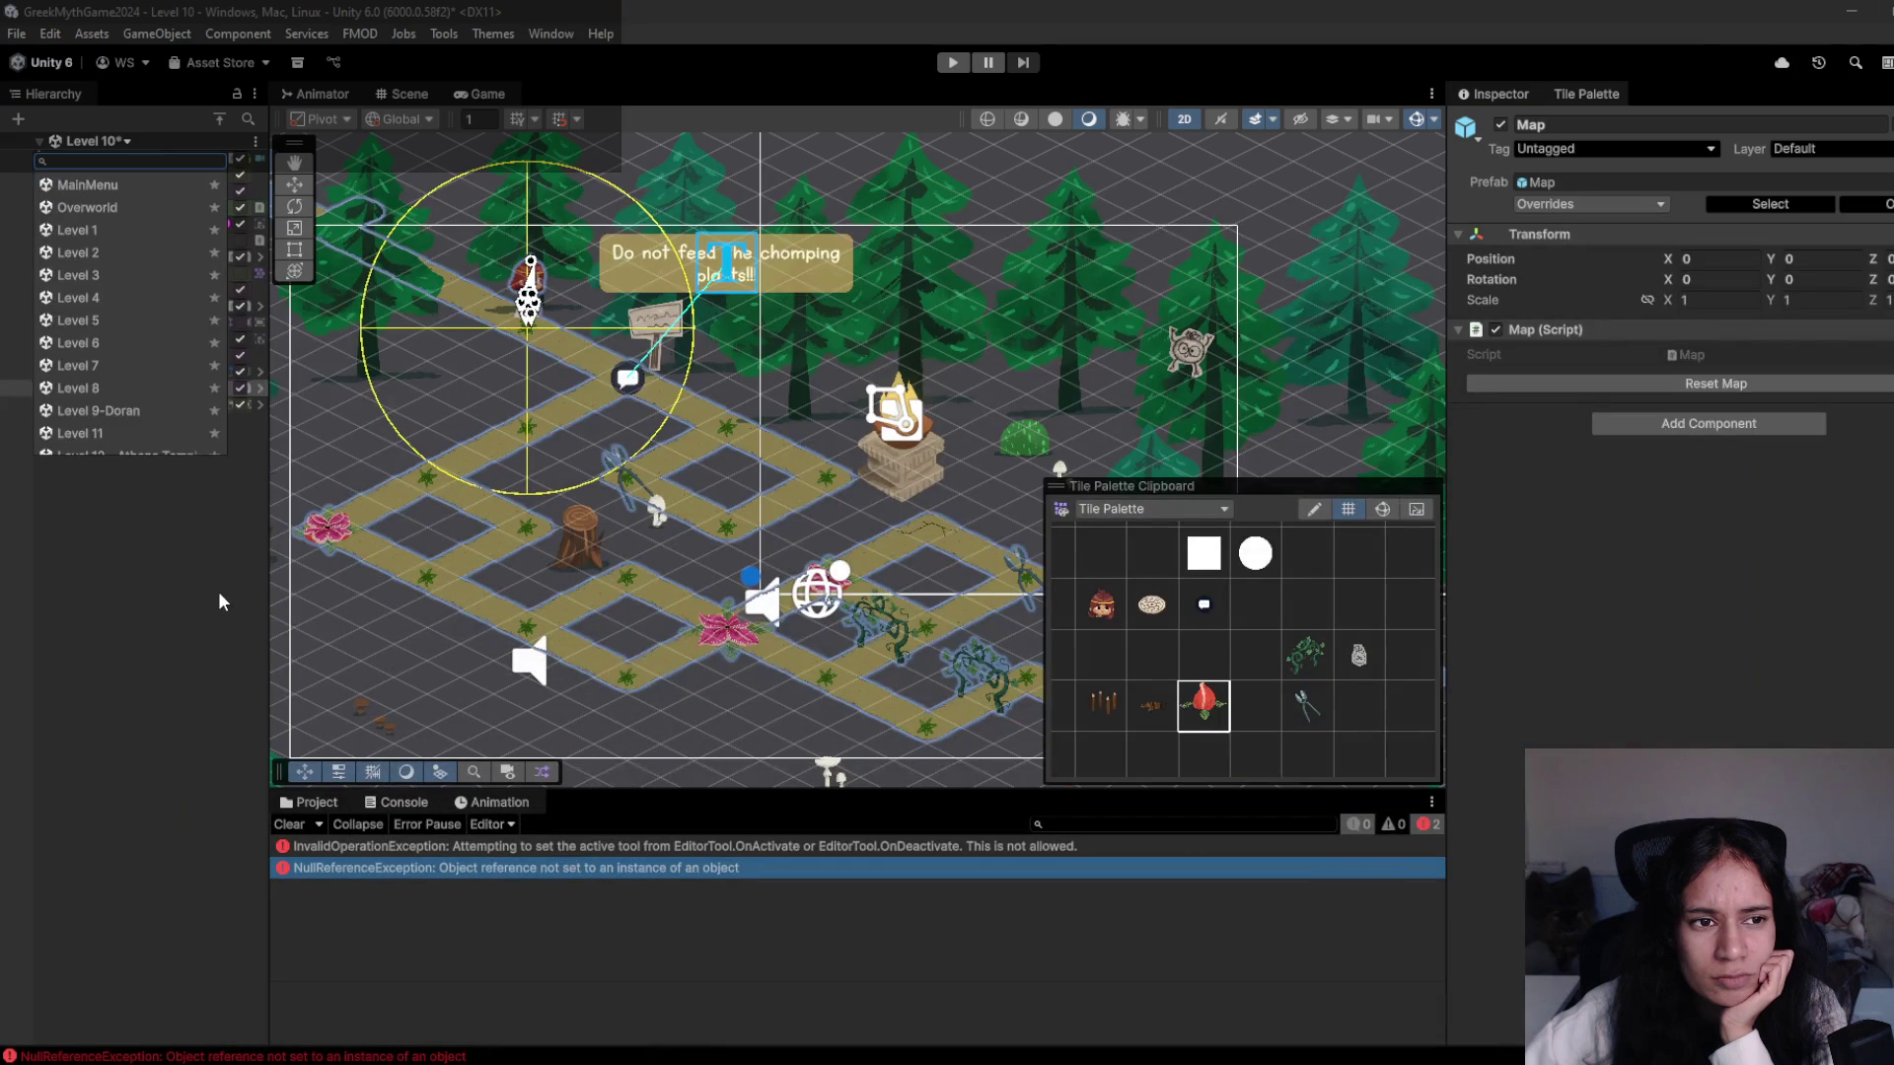
- Open the NullReferenceException trace, enlarge its detail pane, and copy part of it
left_click(215, 596)
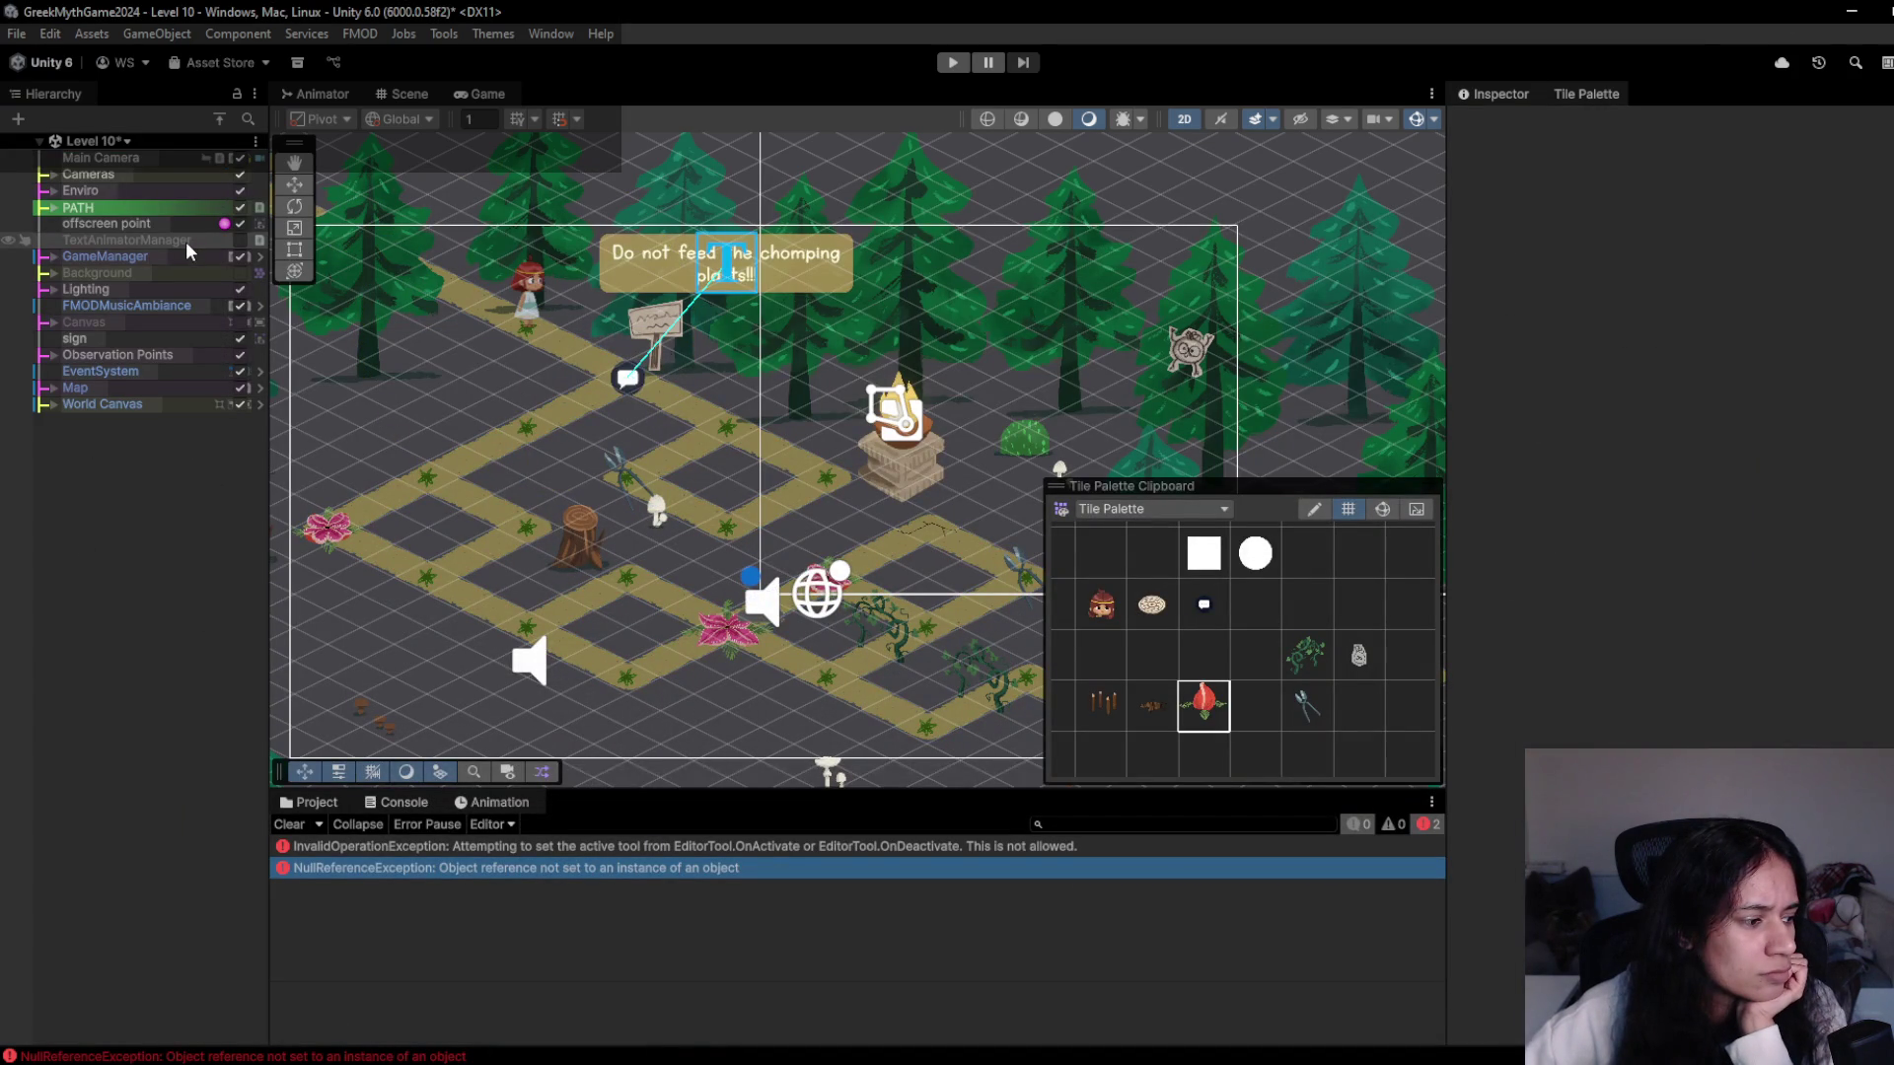
left_click(571, 869)
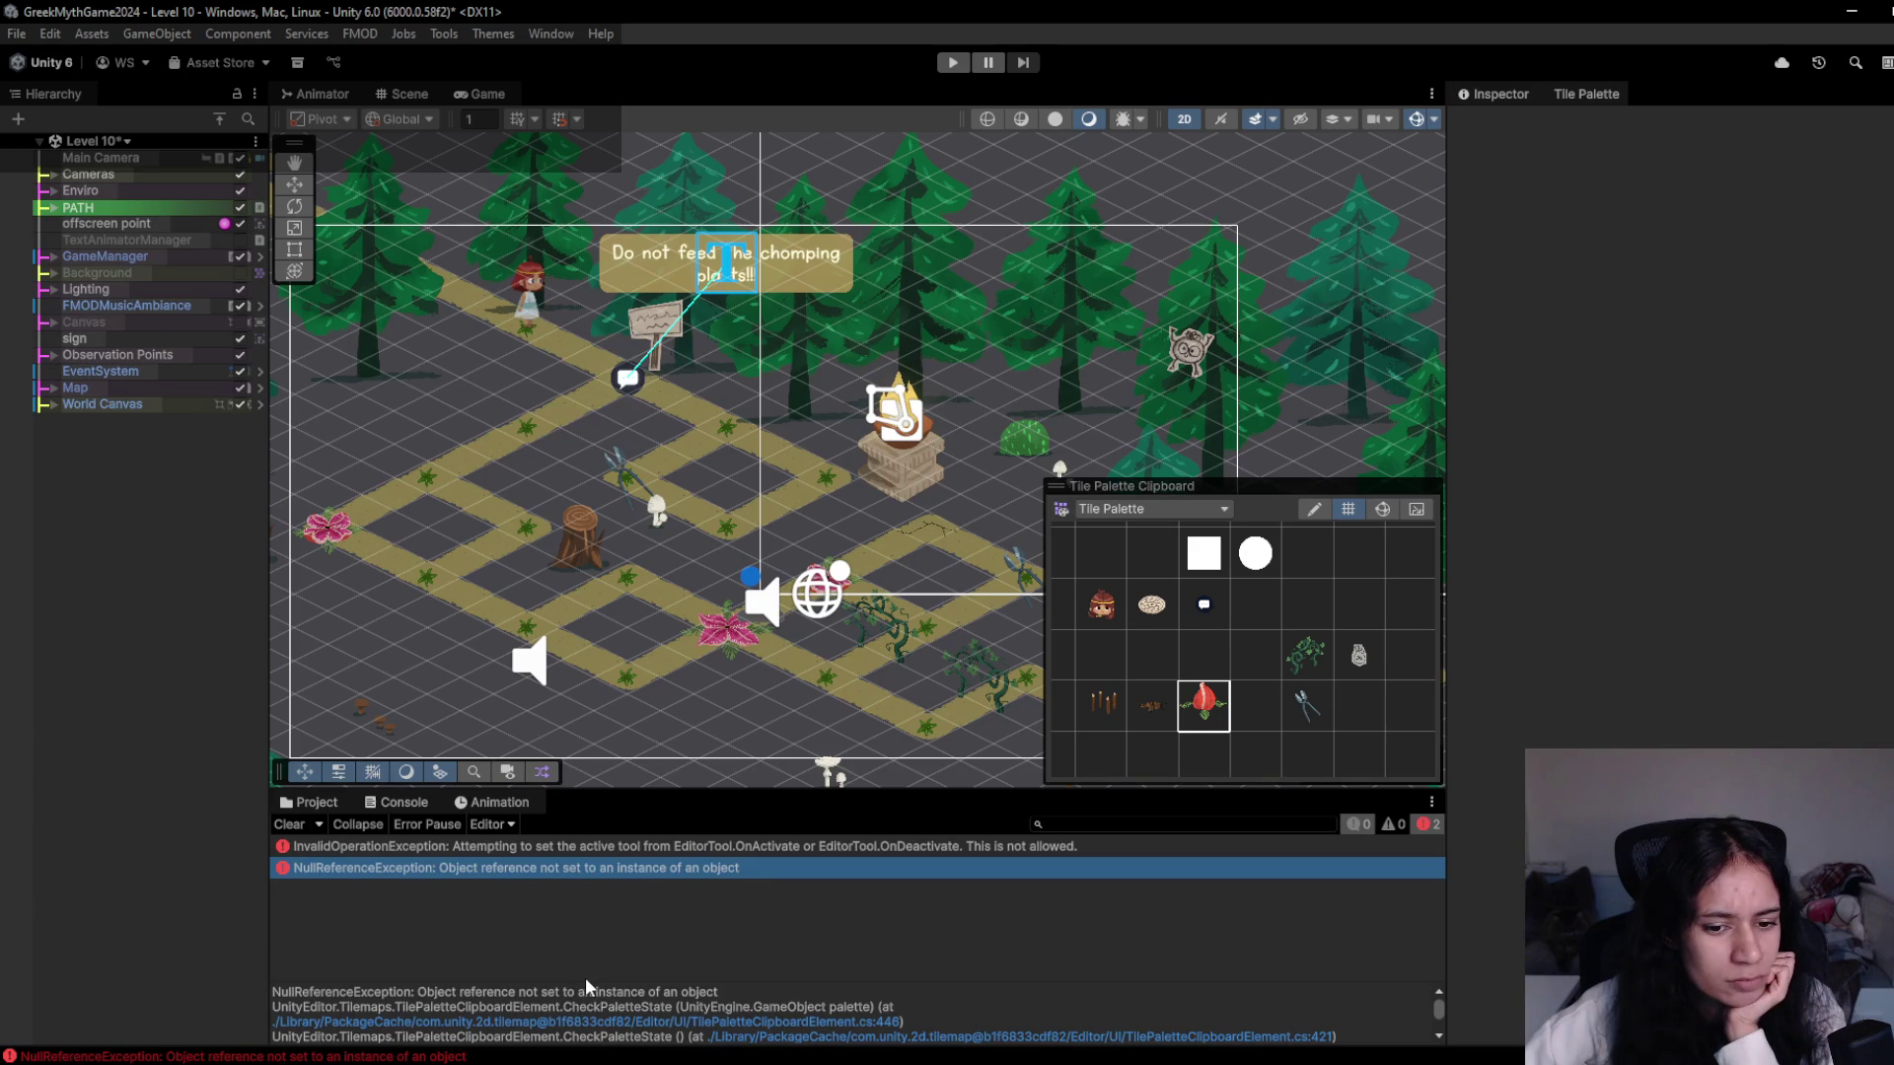
left_click_drag(585, 978, 606, 874)
scroll(1220, 960, "down", 2)
scroll(1220, 960, "up", 2)
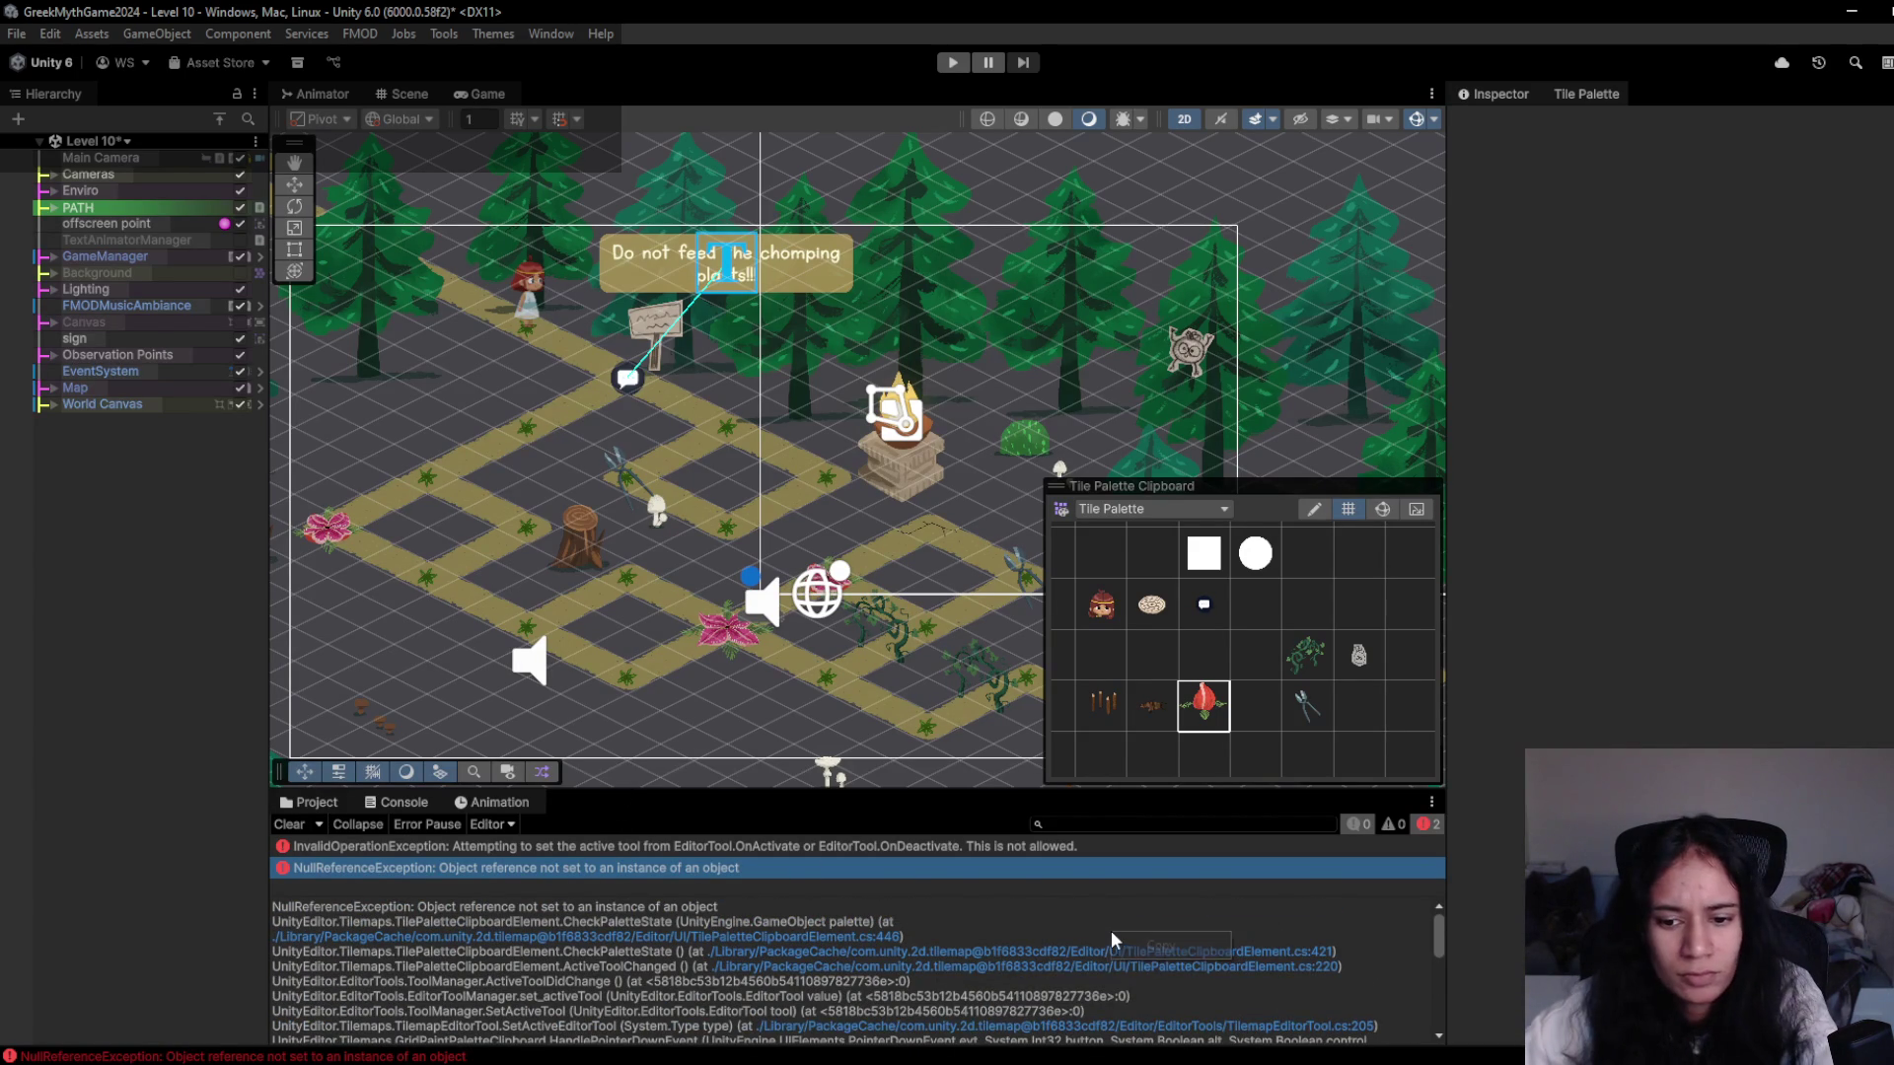
scroll(1074, 938, "down", 5)
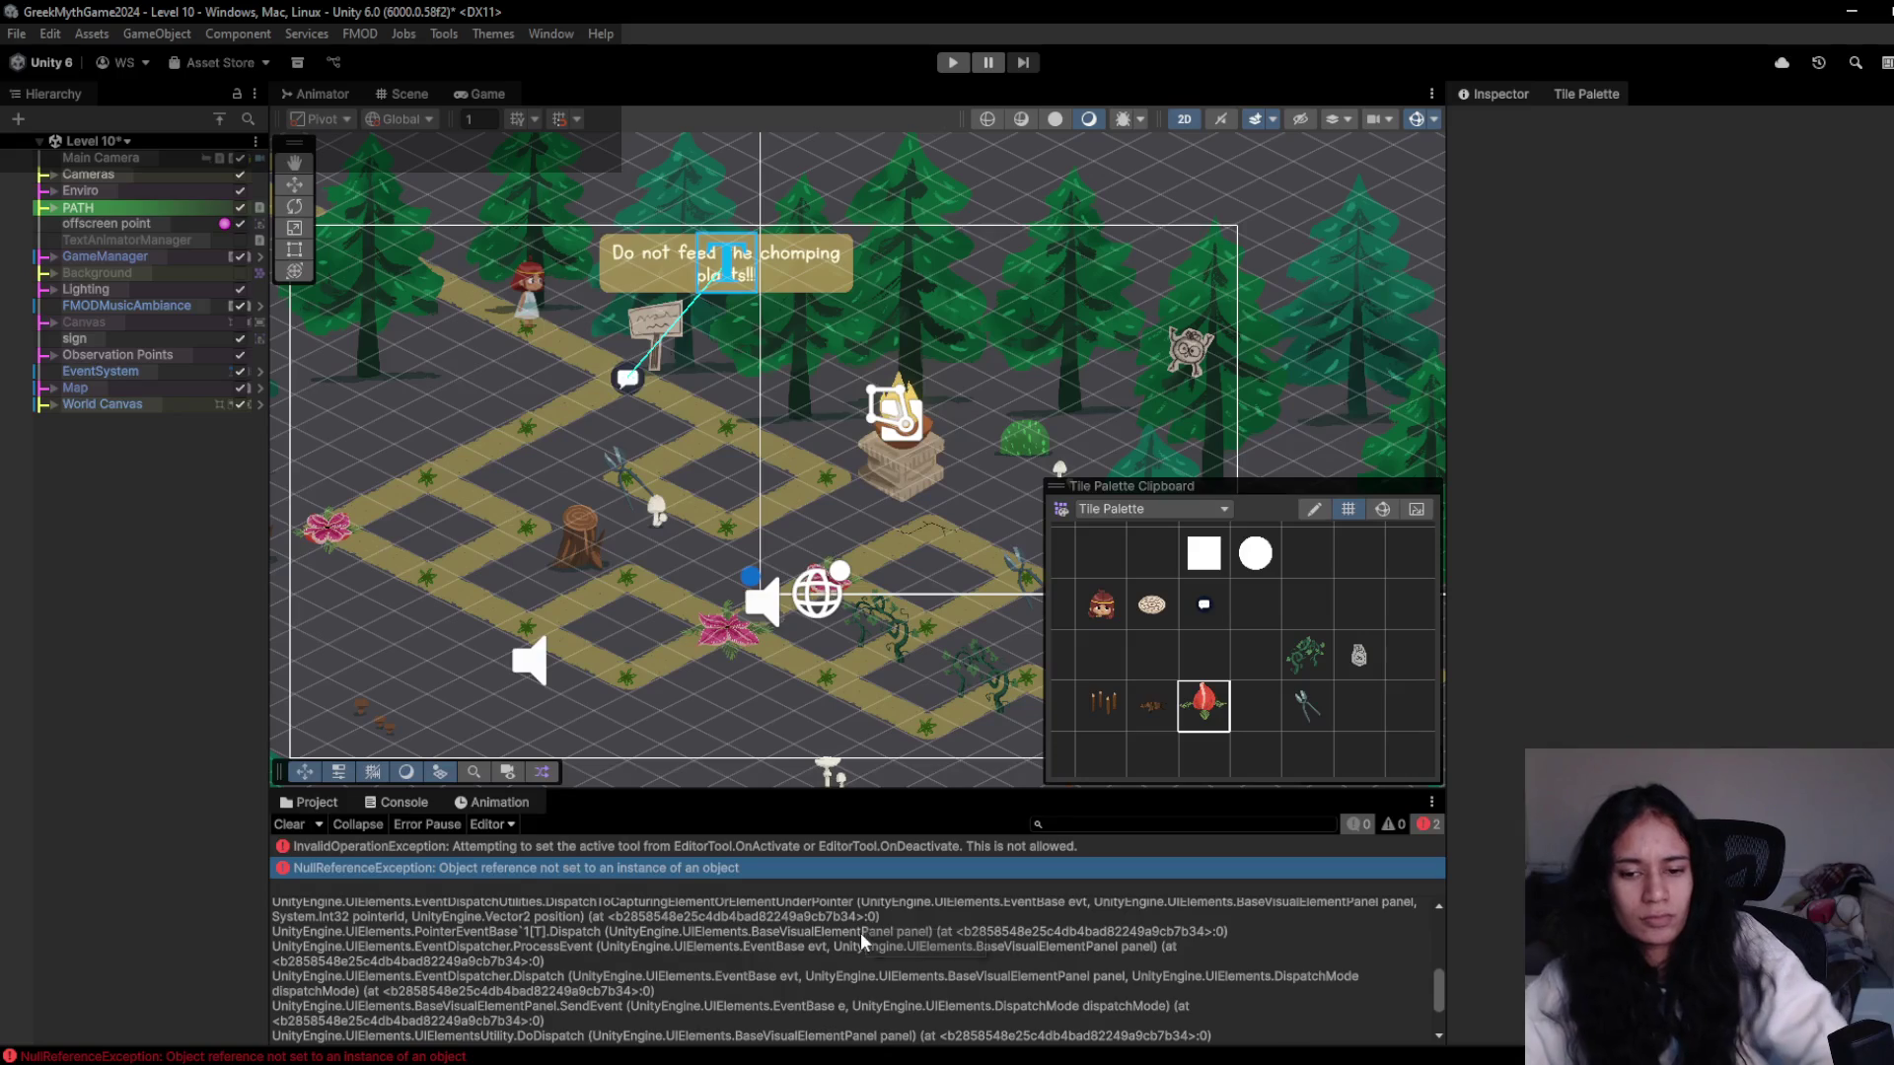
left_click_drag(765, 931, 900, 1006)
right_click(1122, 992)
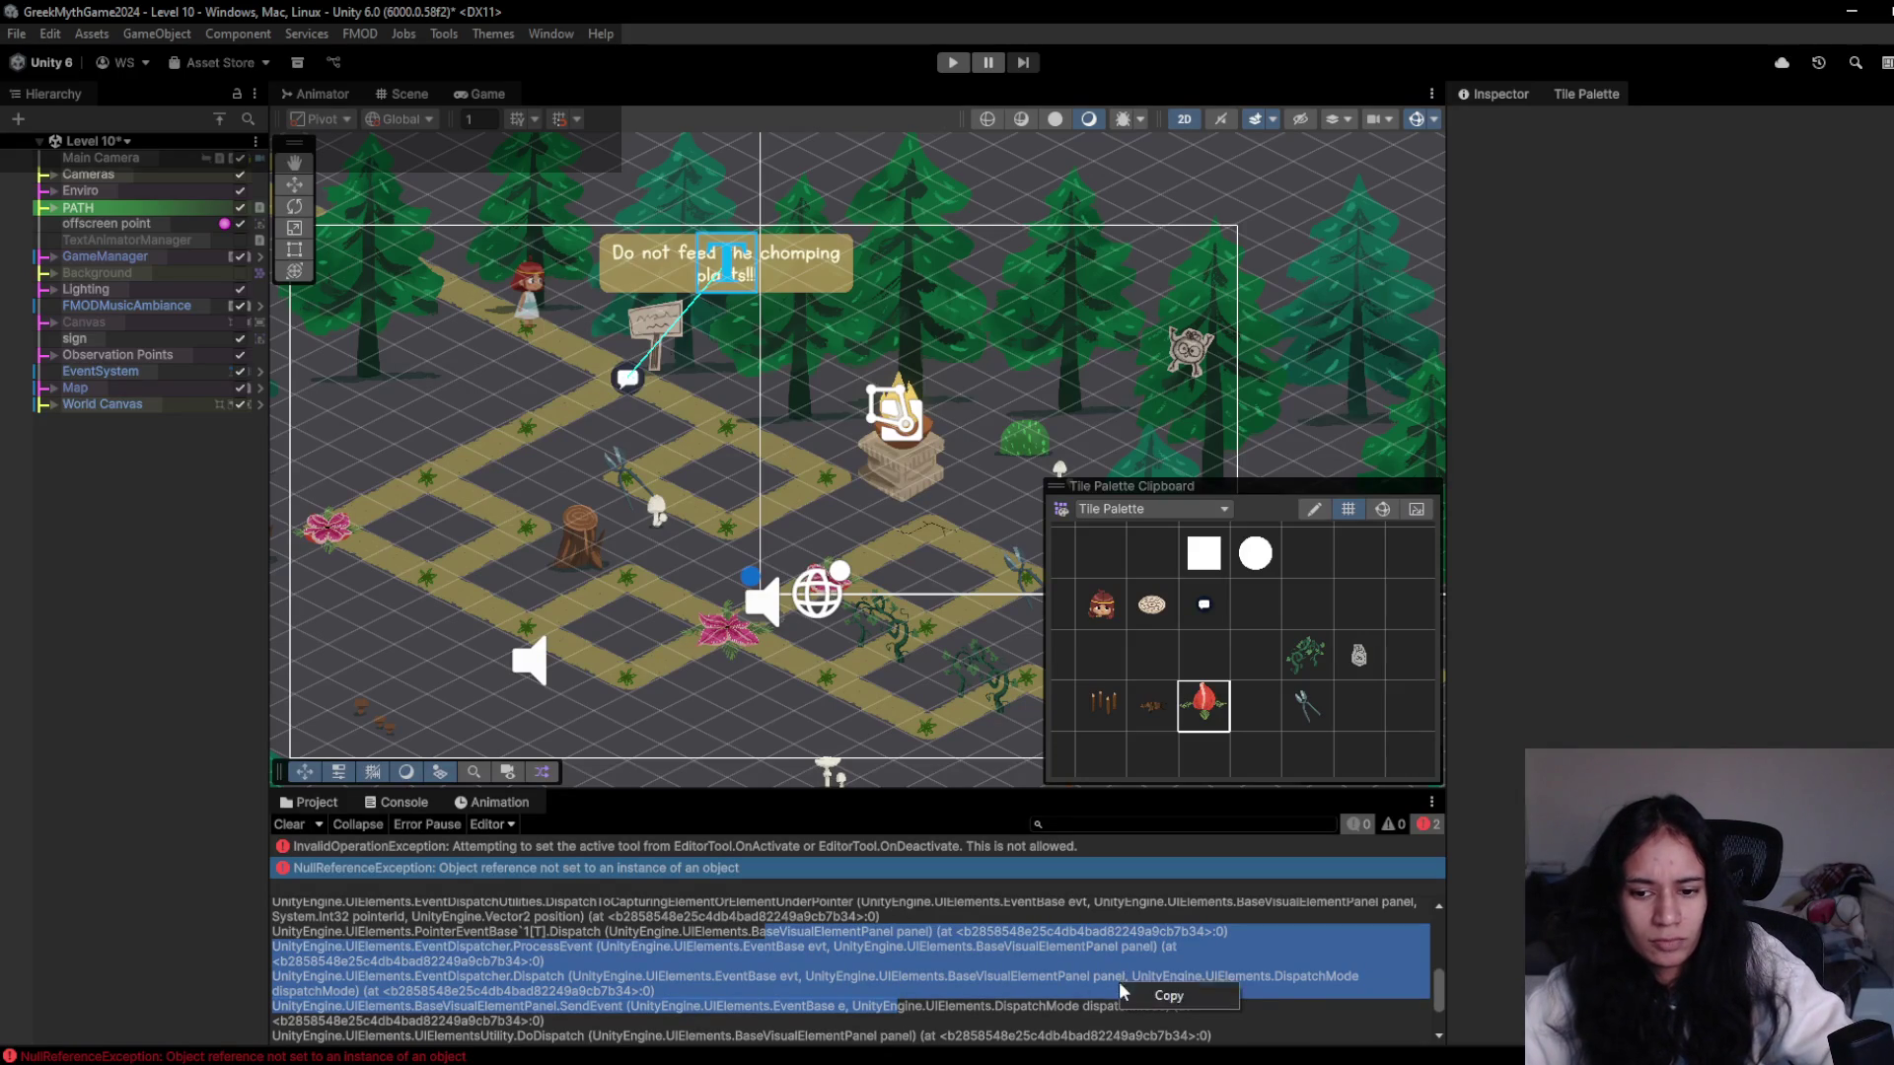
left_click(1166, 996)
- Select and copy the whole stack trace, then click palette cells to reproduce the errors
scroll(1281, 1023, "down", 3)
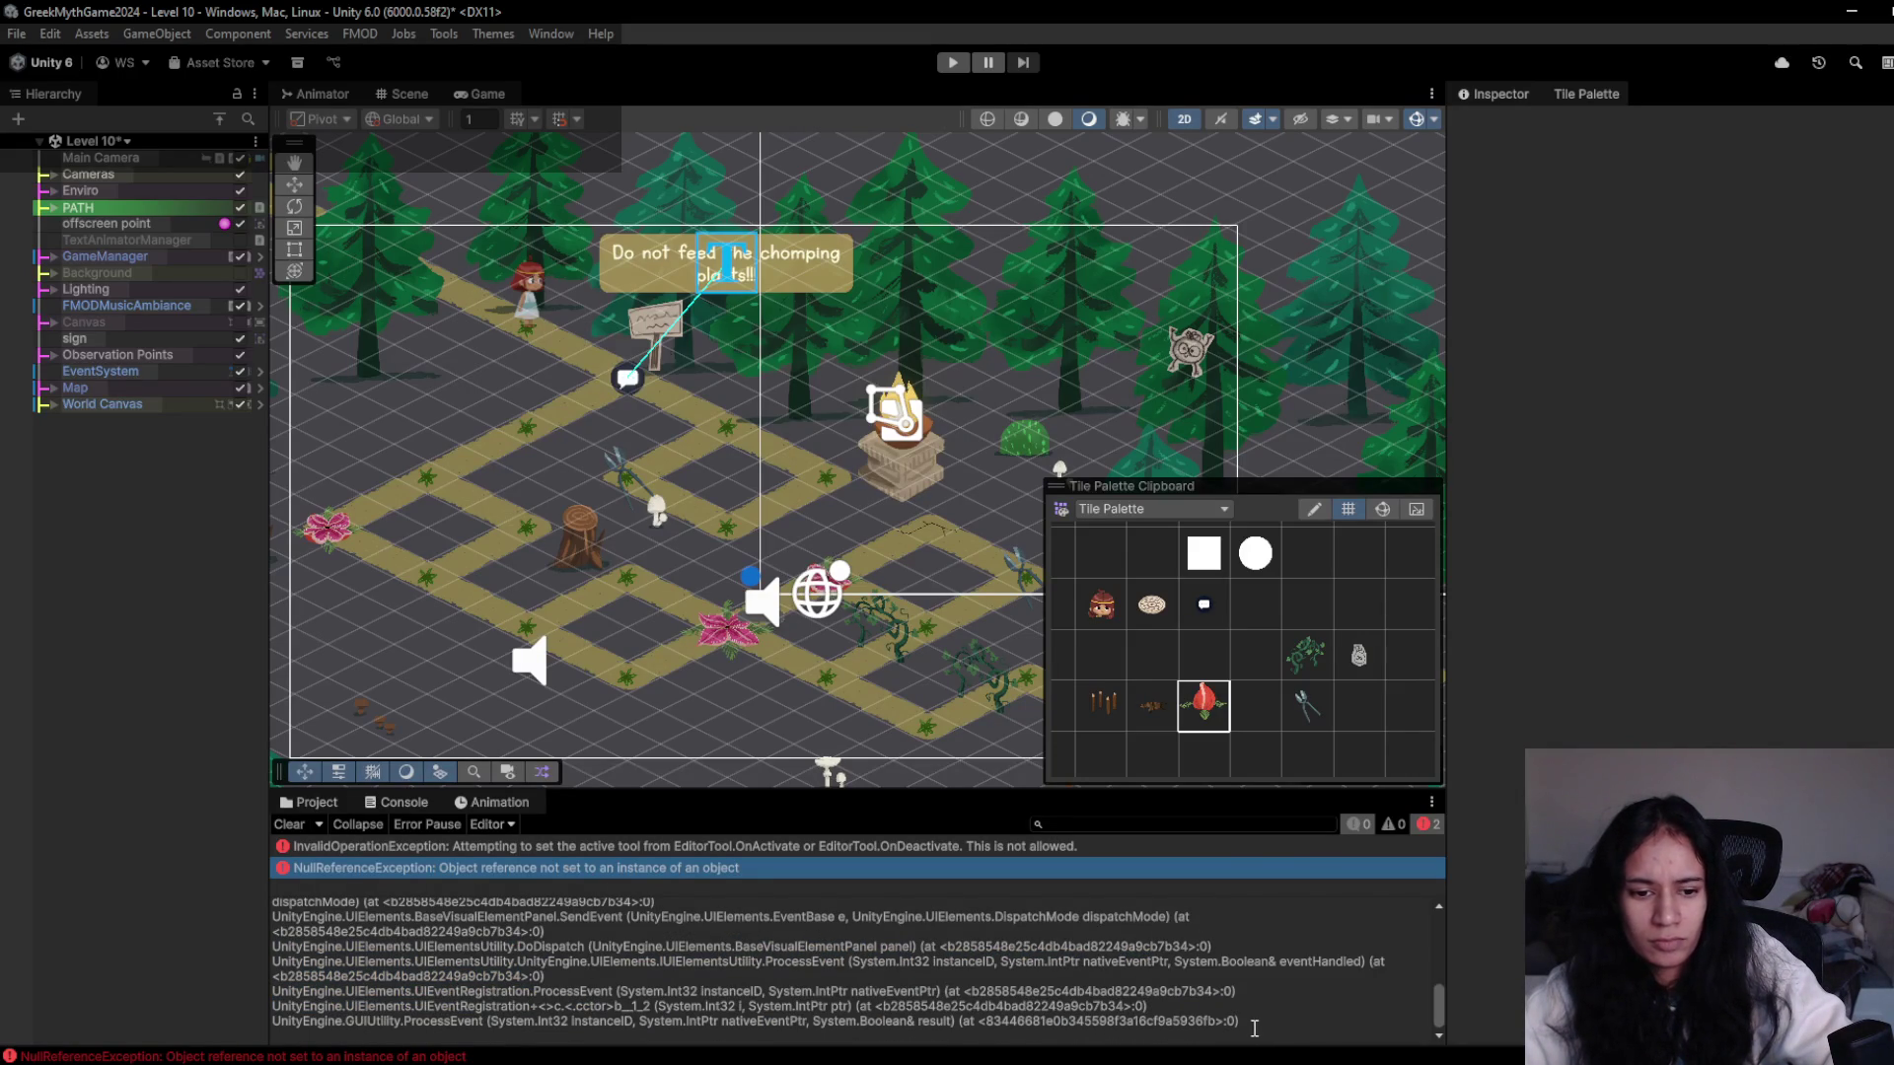
key("ctrl+a")
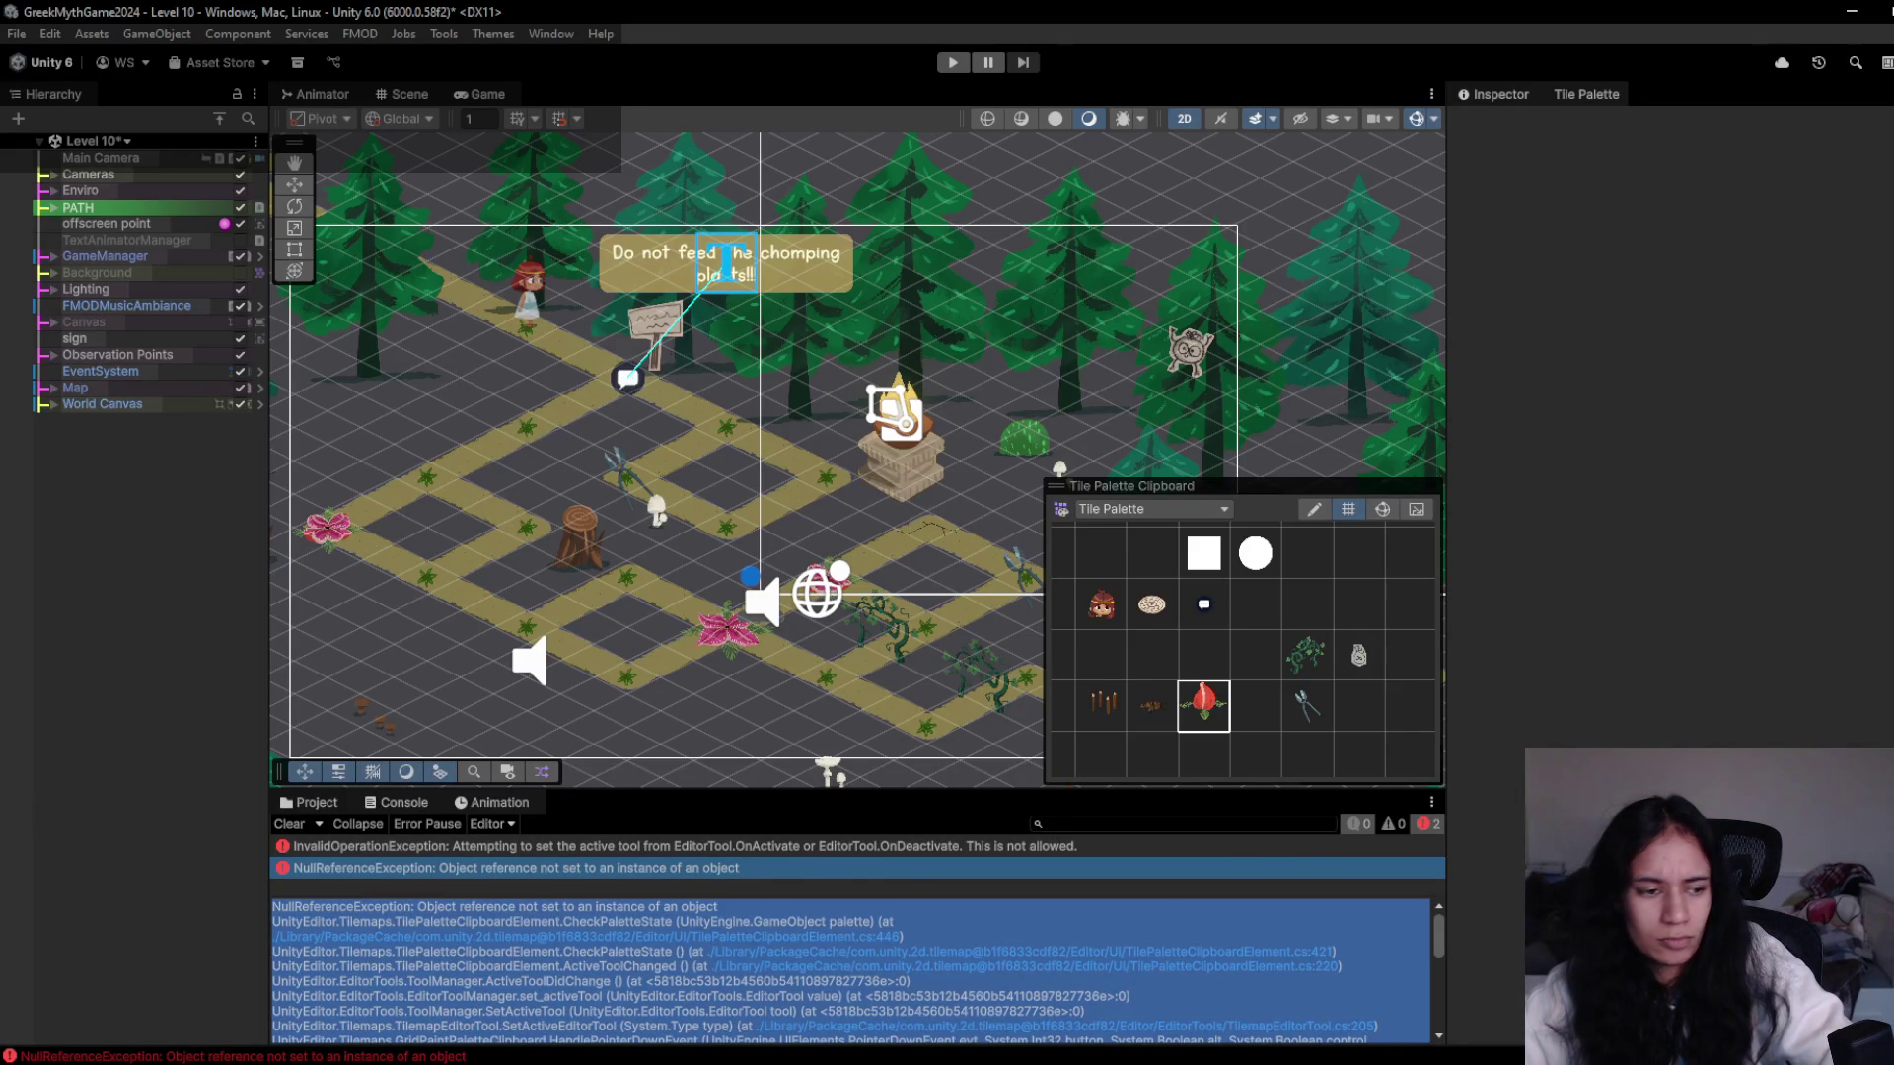
key("alt+Tab")
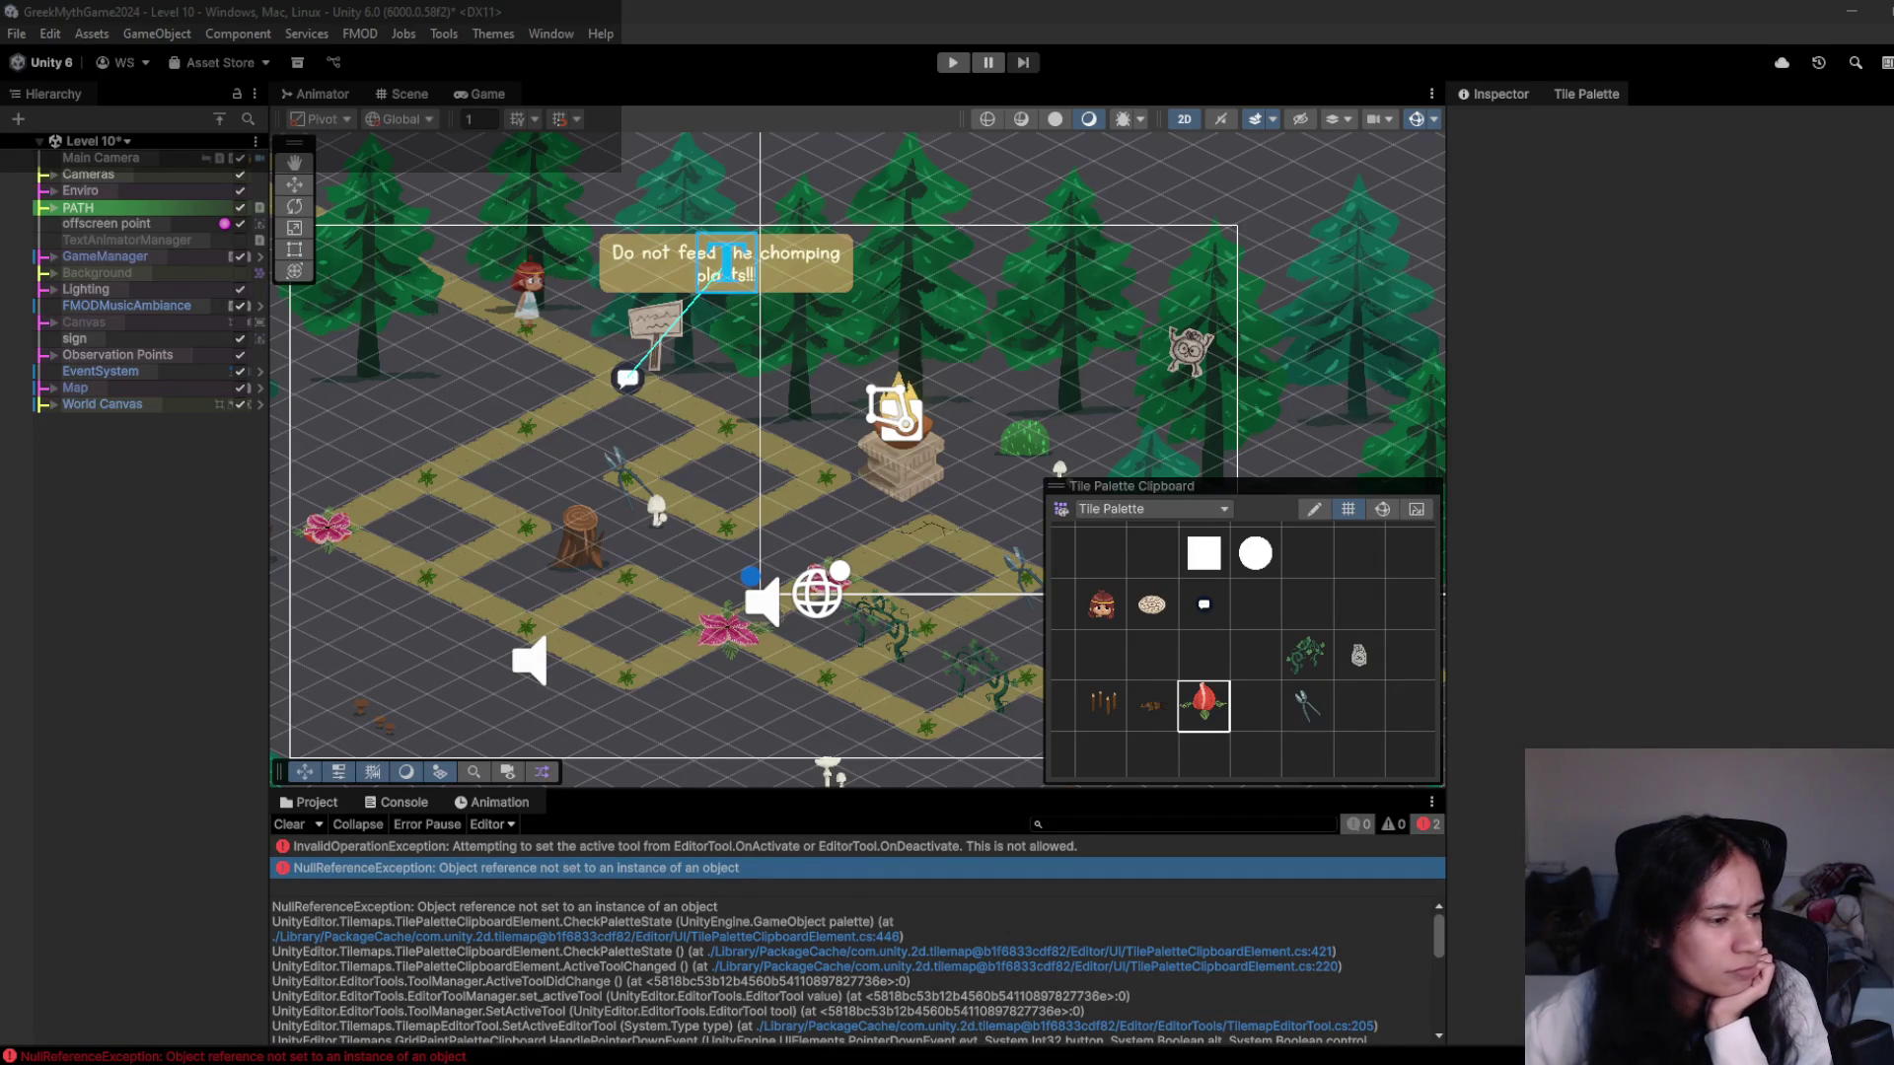
left_click(1036, 927)
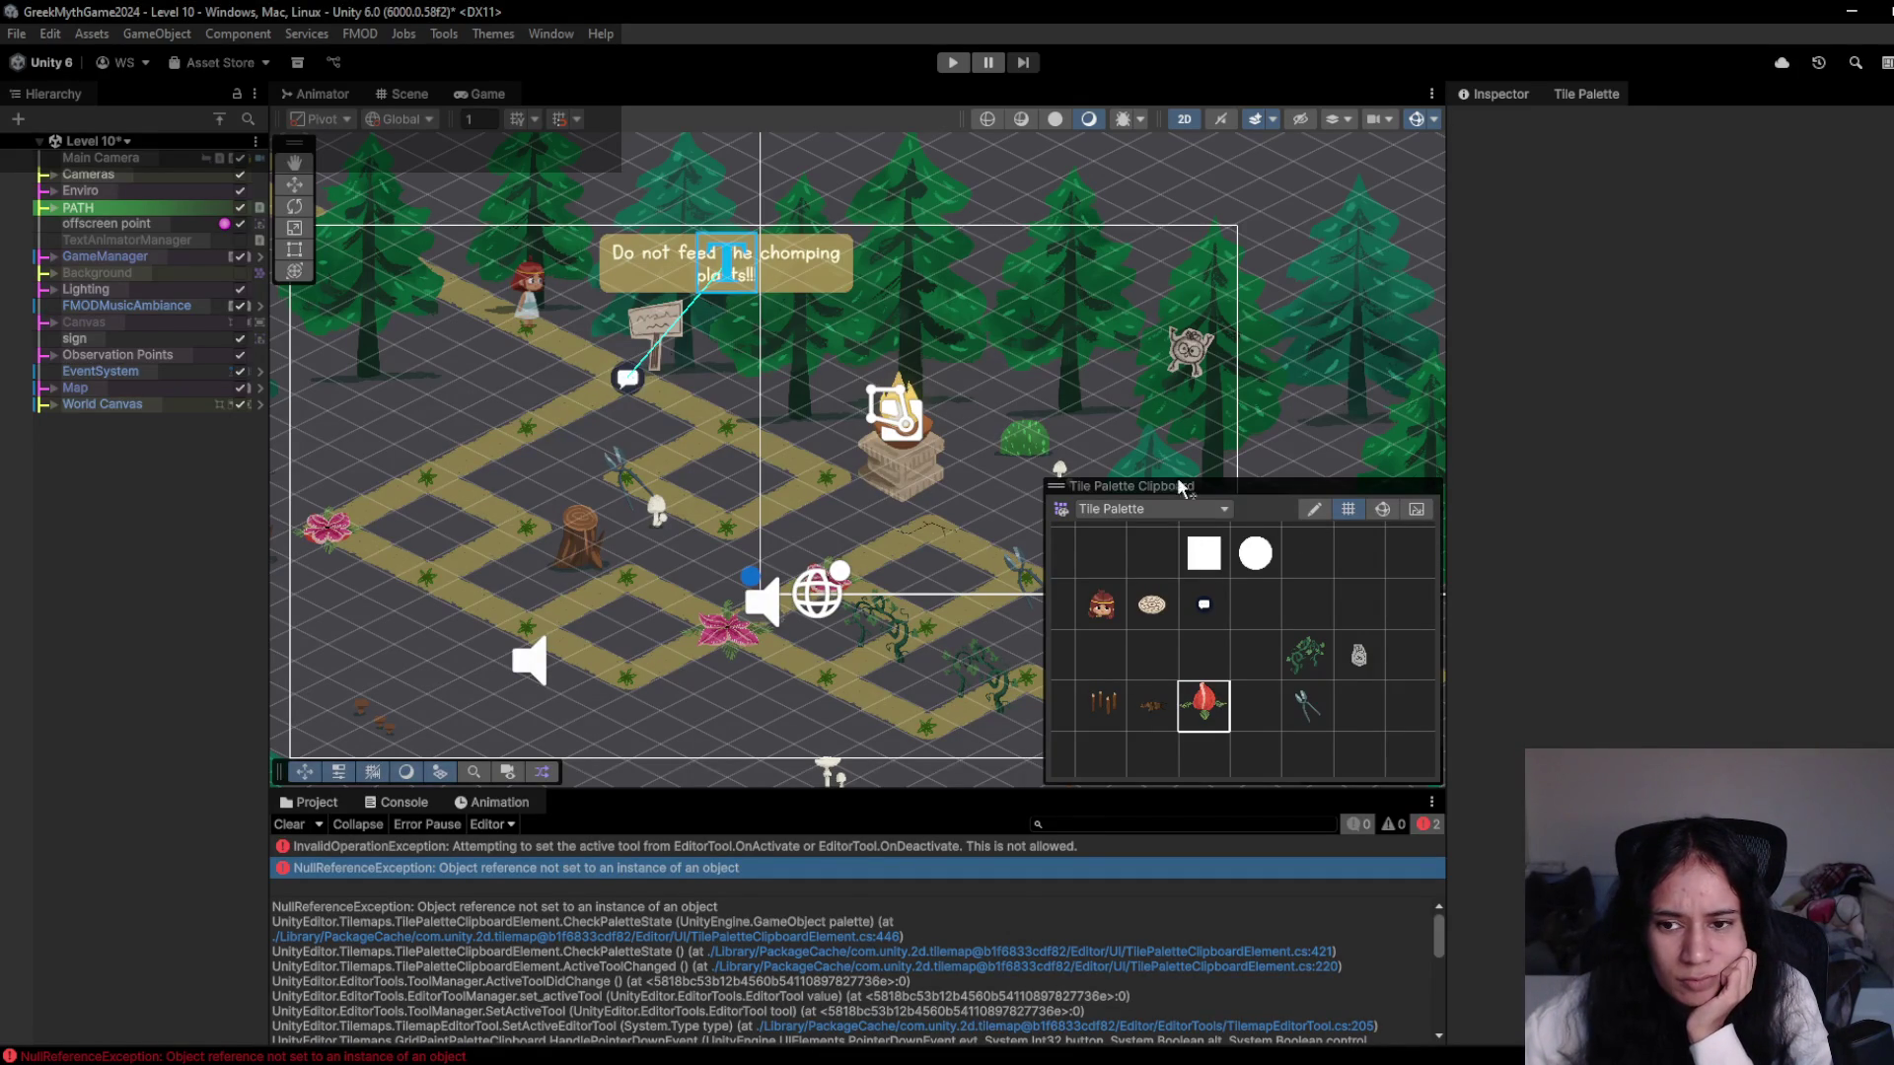
scroll(747, 537, "down", 1)
scroll(725, 552, "up", 3)
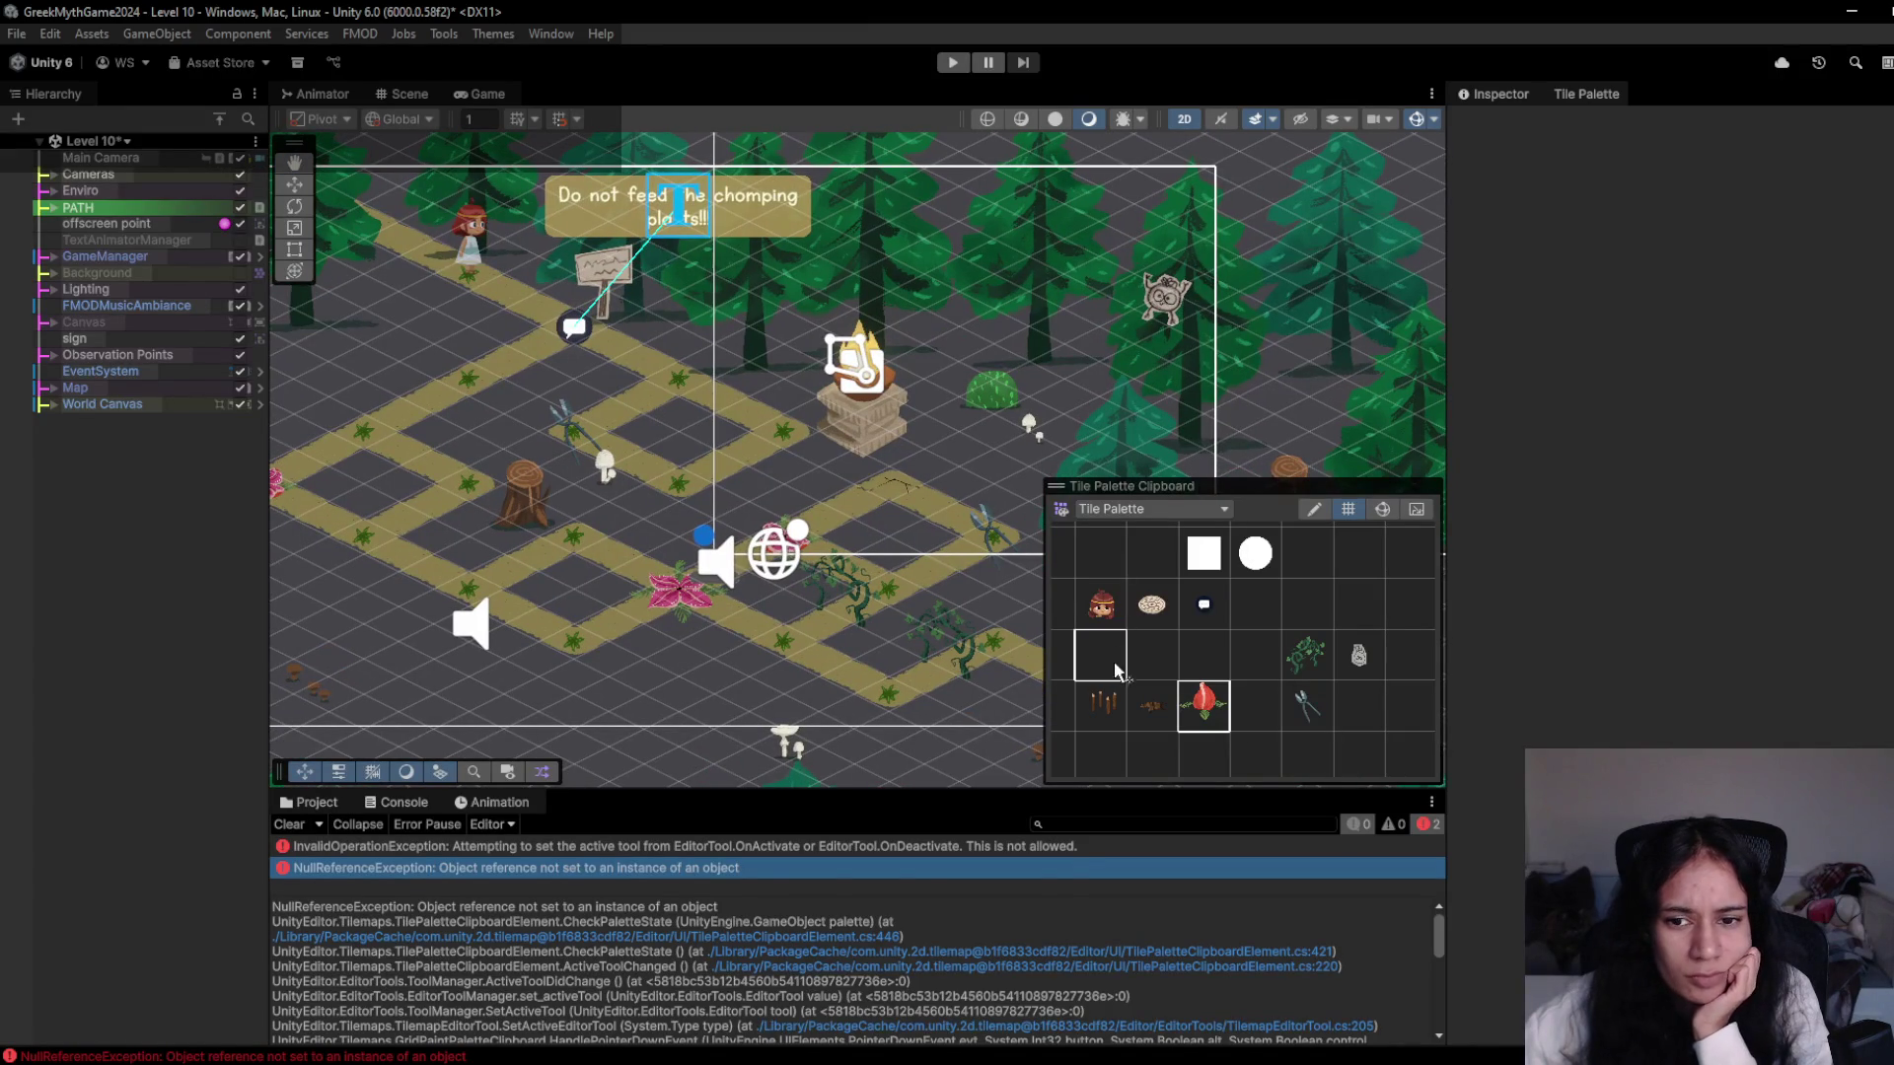
left_click(1113, 639)
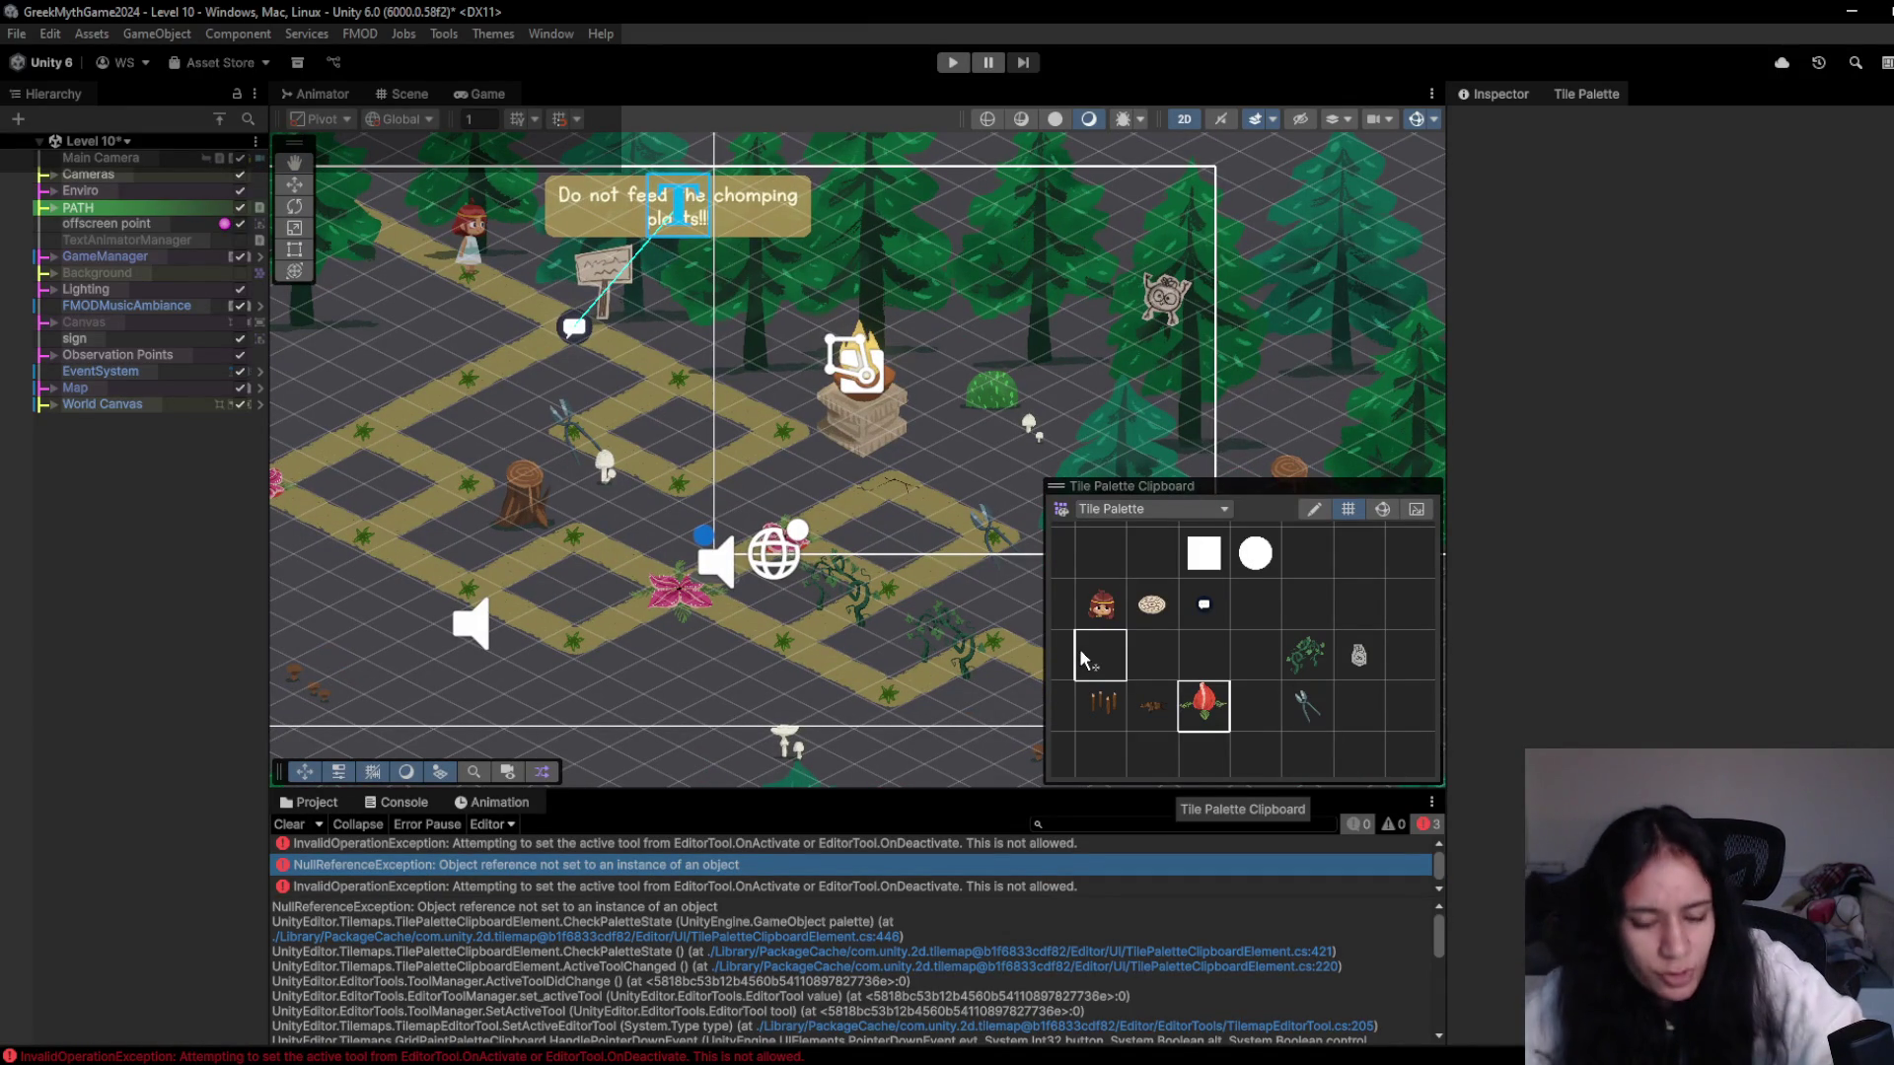
left_click(1079, 649)
left_click(1223, 738)
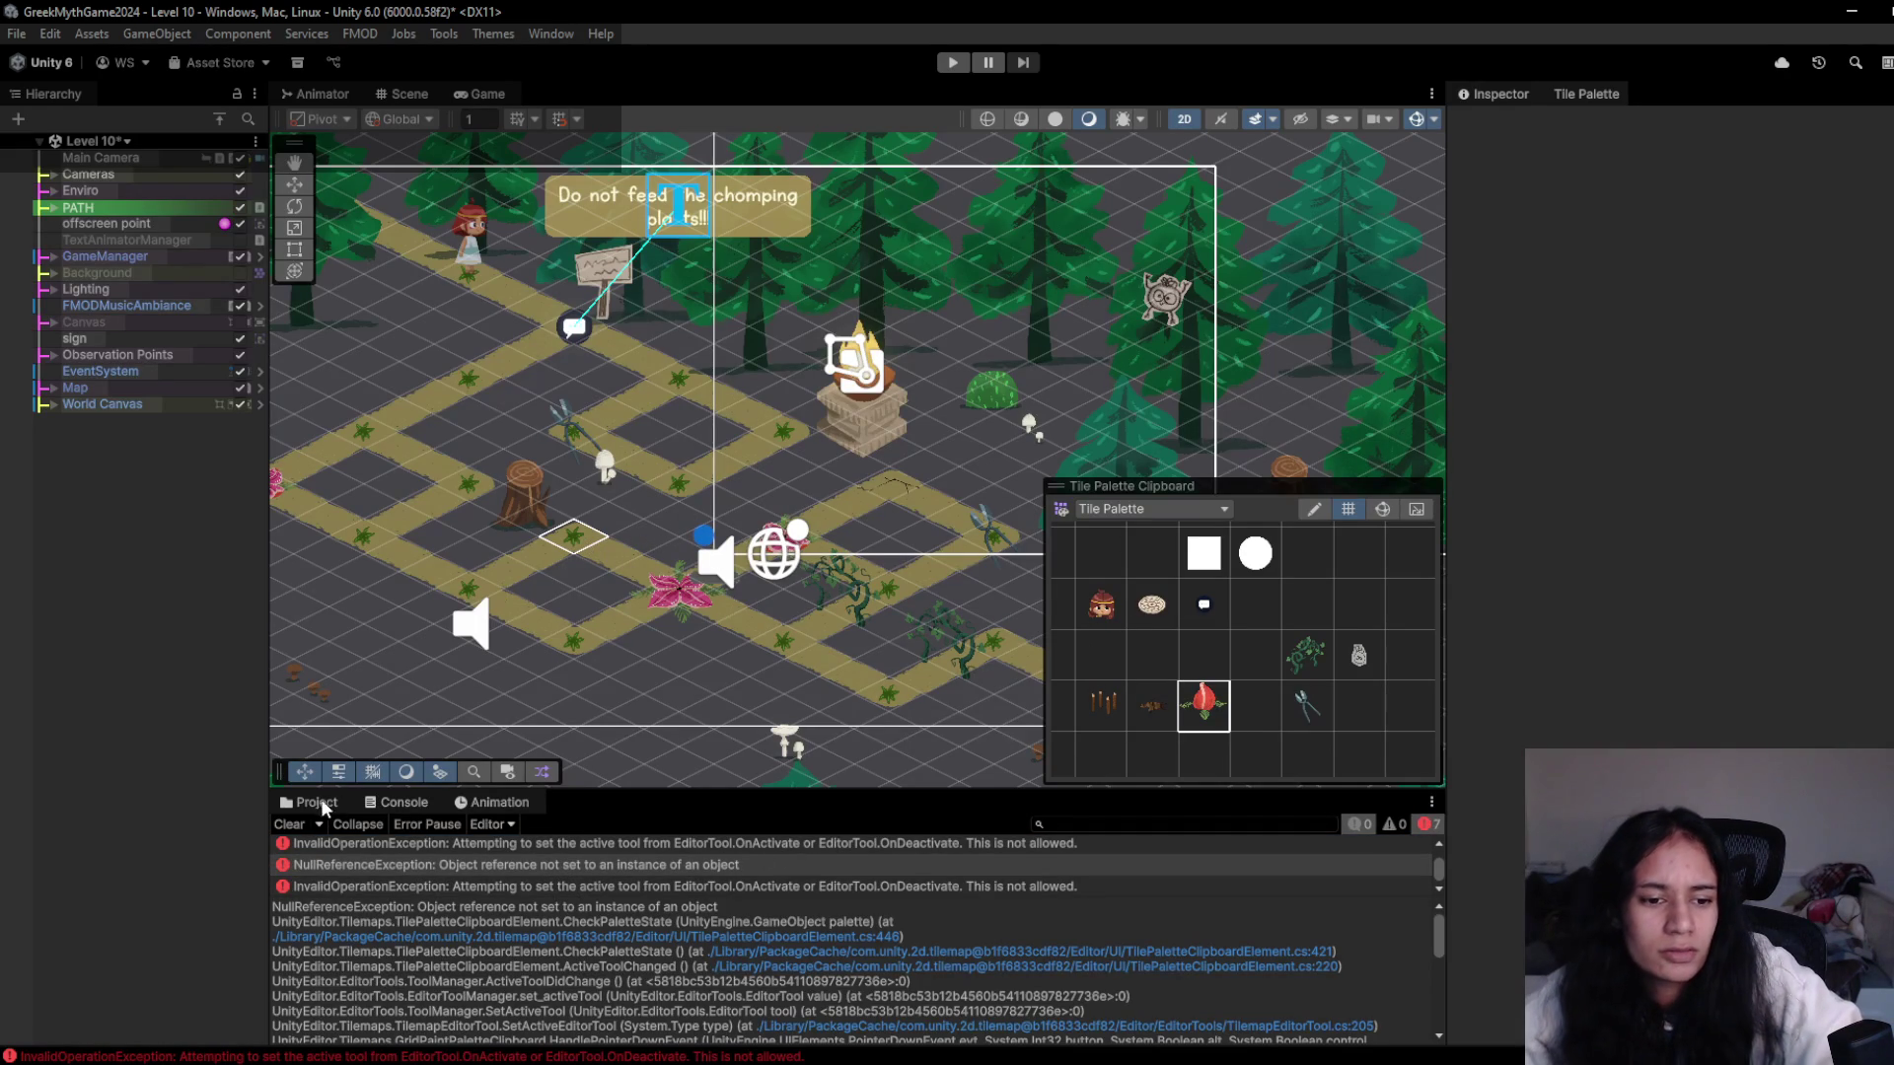
- Save Level 10, load Level 9-Doran, then reopen Level 10 from A_Scenes/Forest
left_click(98, 141)
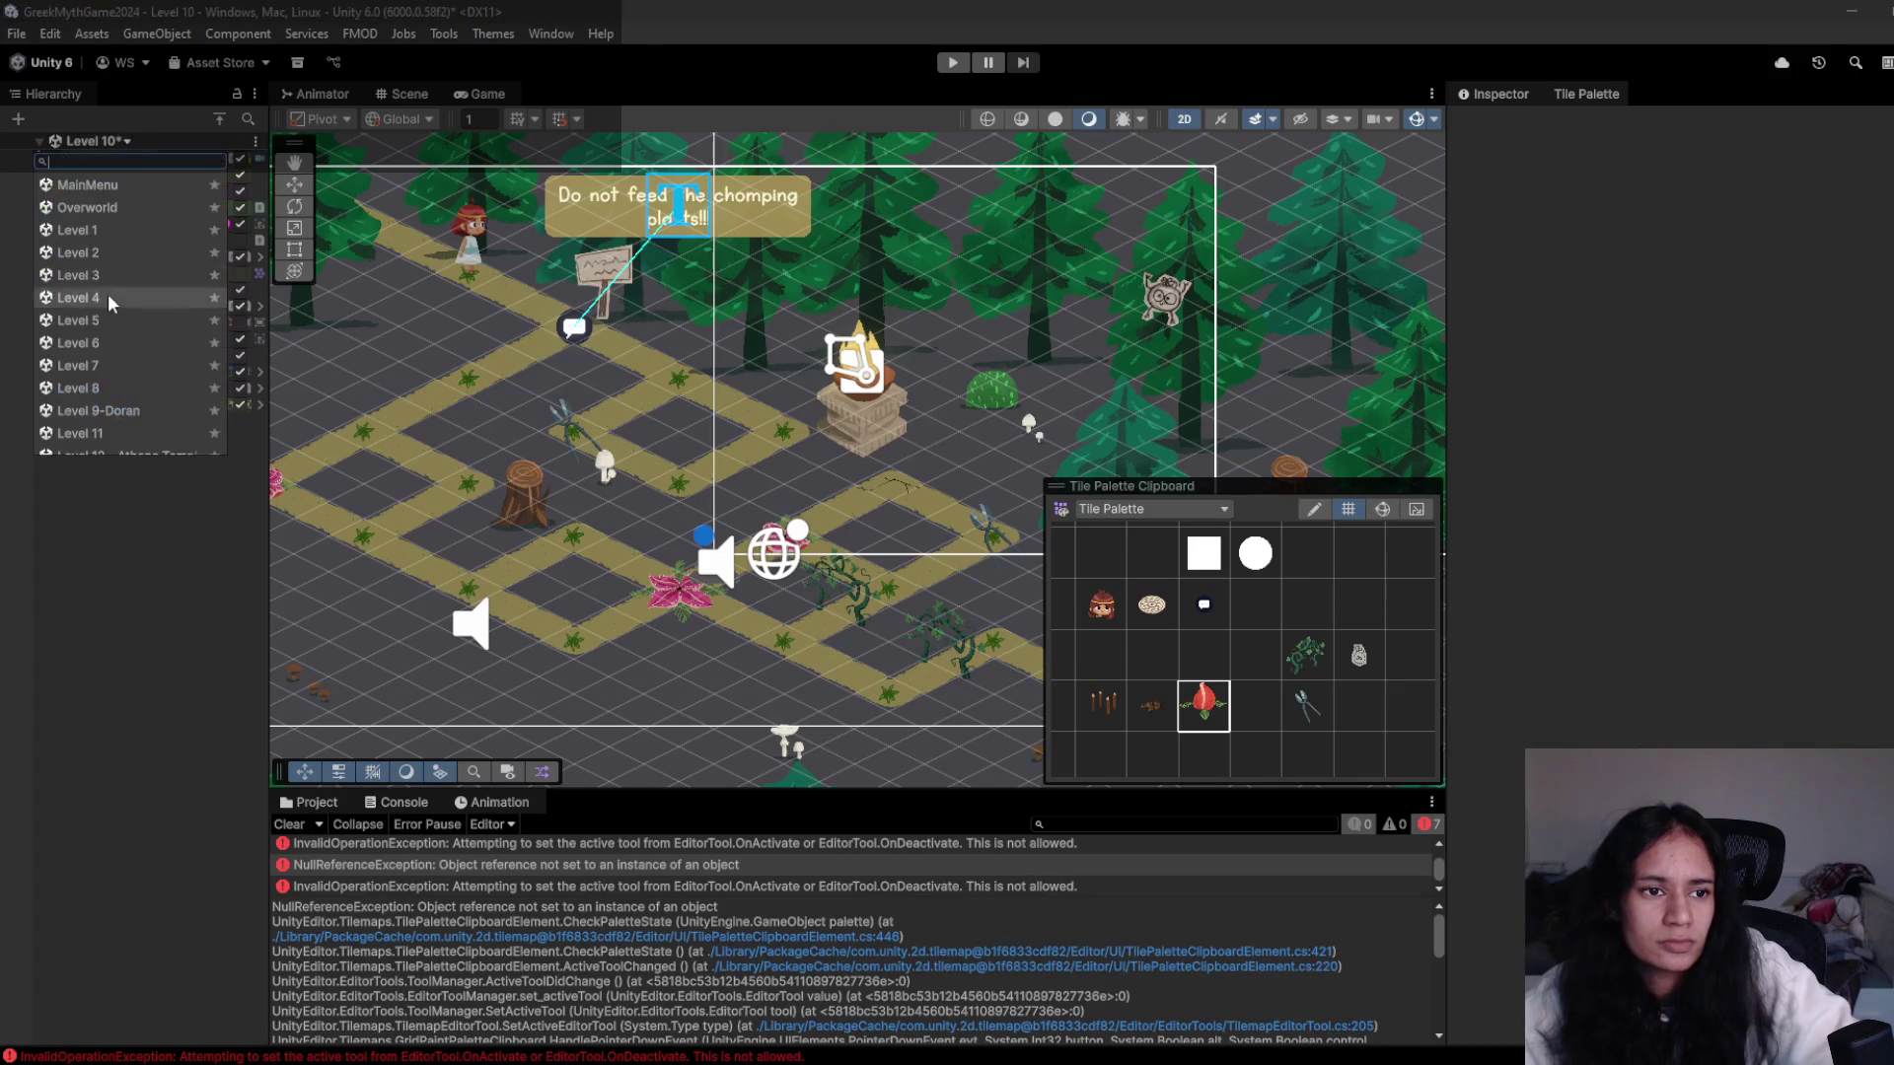
left_click(135, 410)
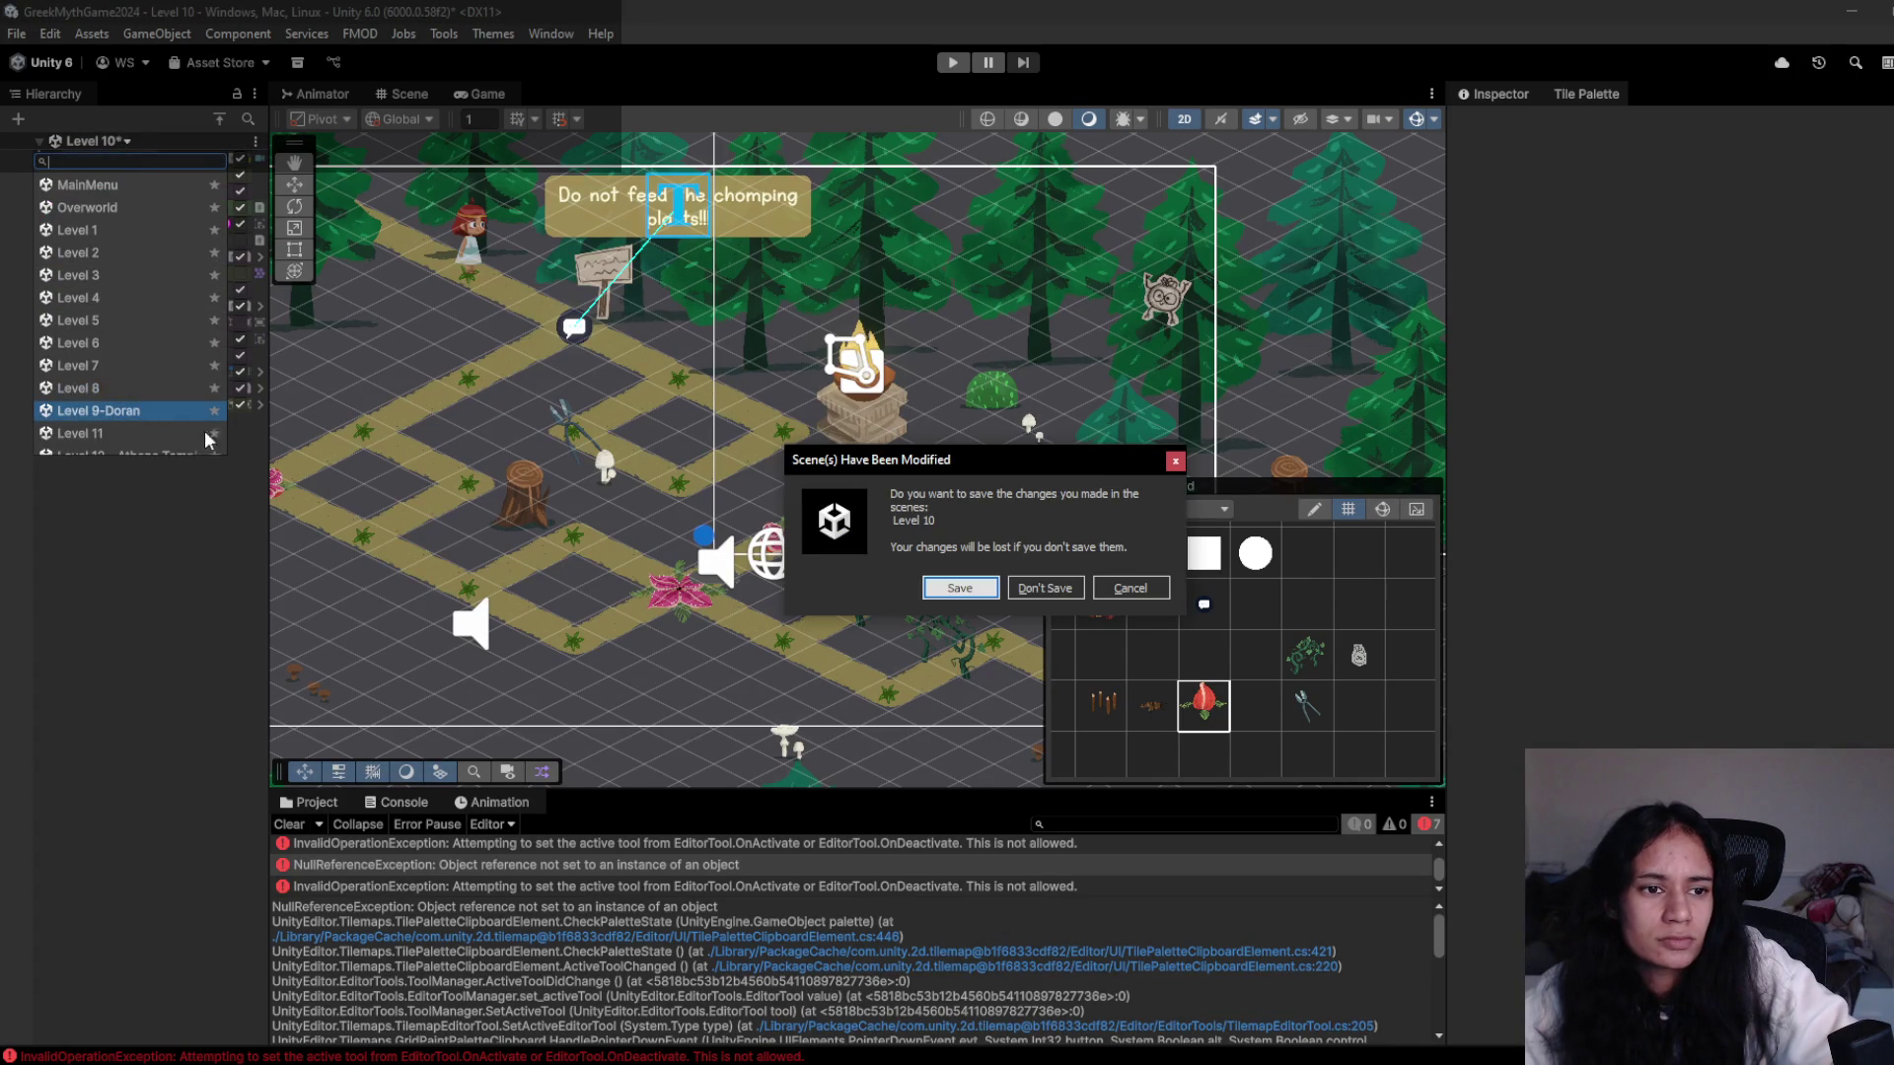
left_click(976, 589)
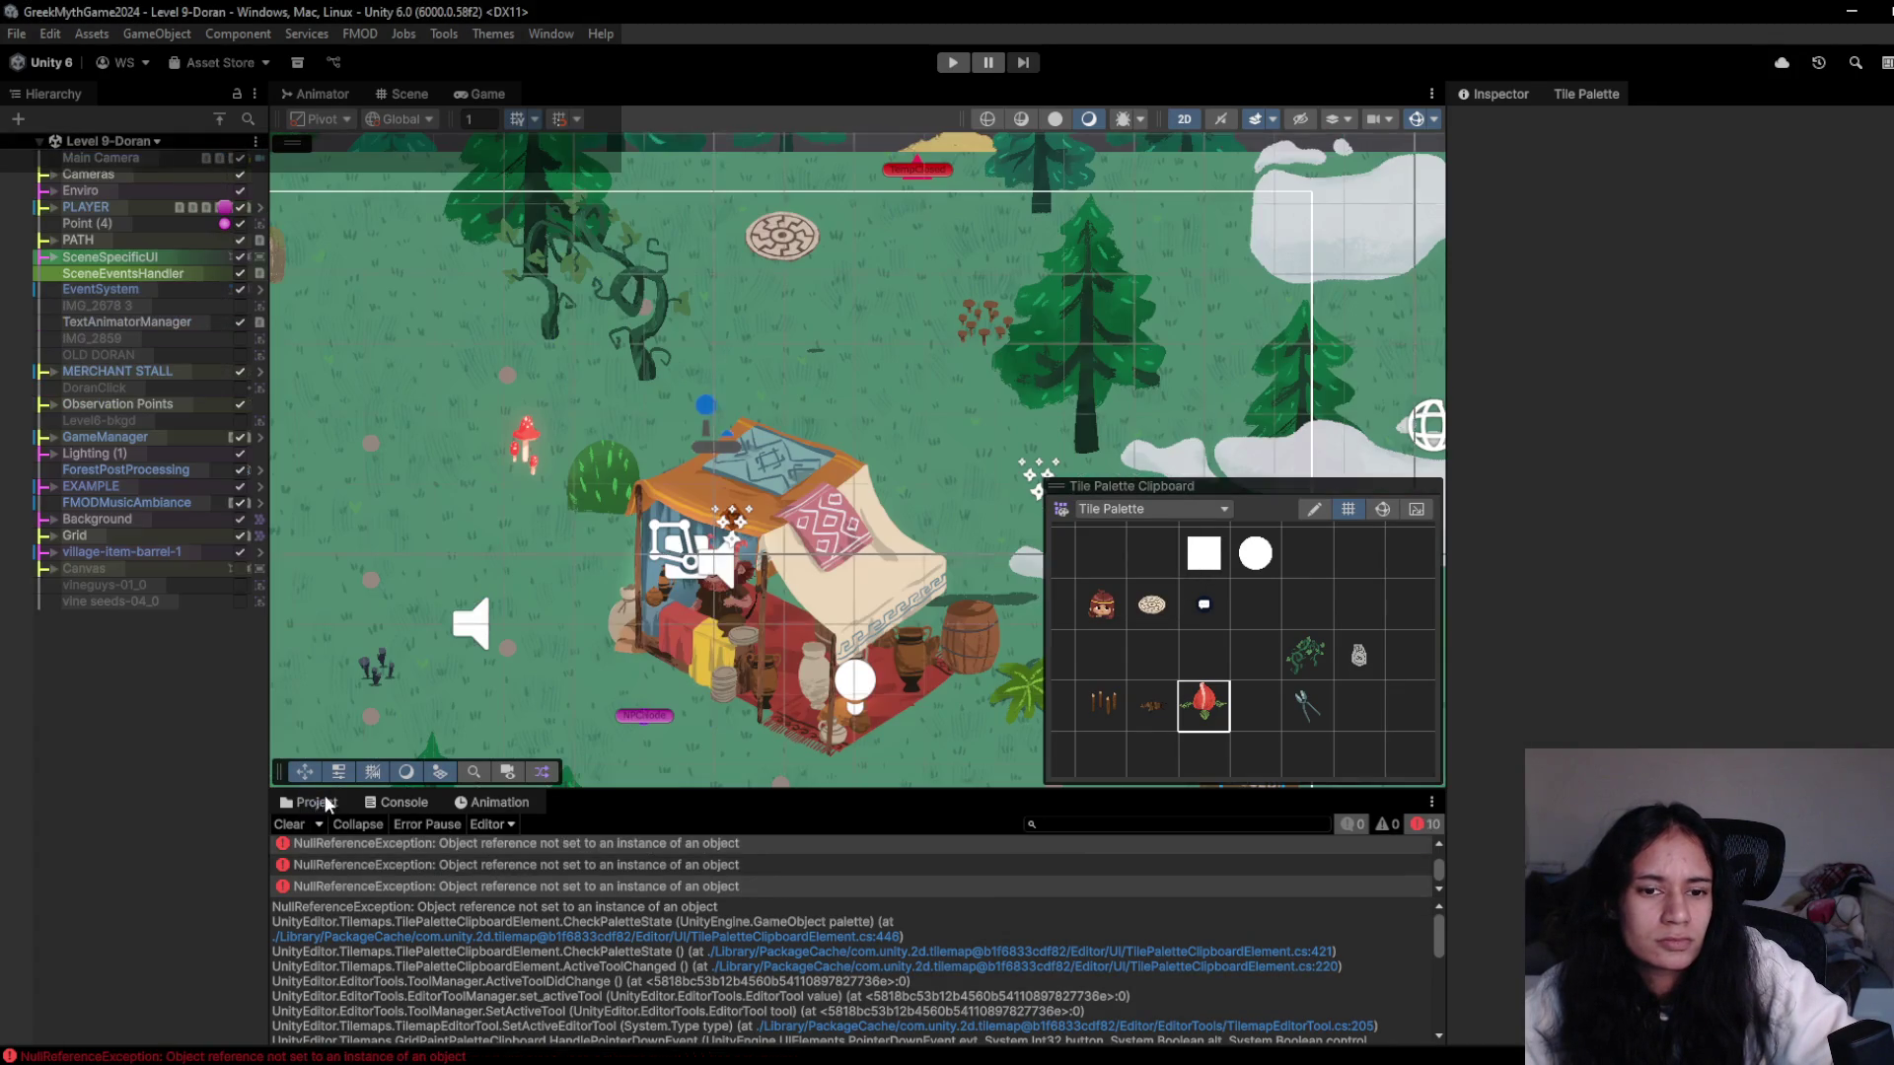
left_click(324, 801)
left_click(387, 803)
left_click(340, 803)
left_click(412, 801)
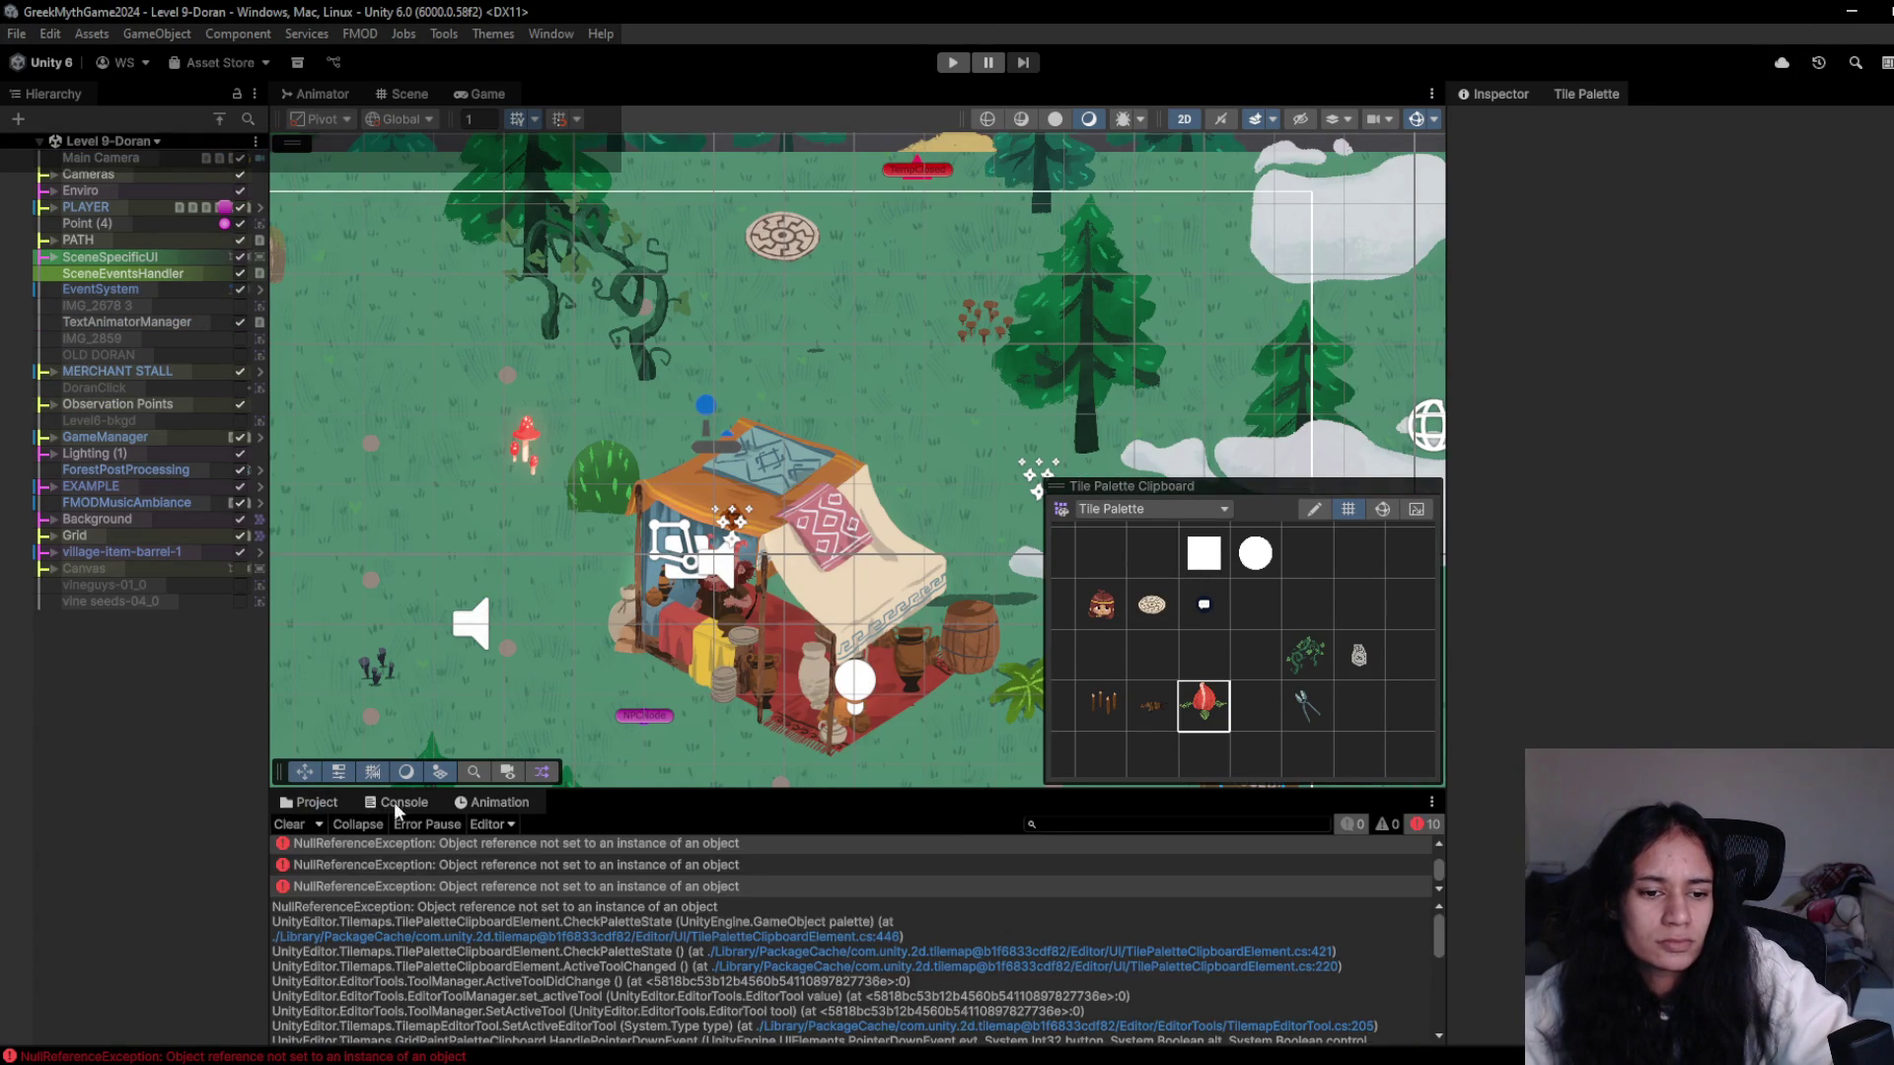
left_click(317, 802)
double_click(501, 883)
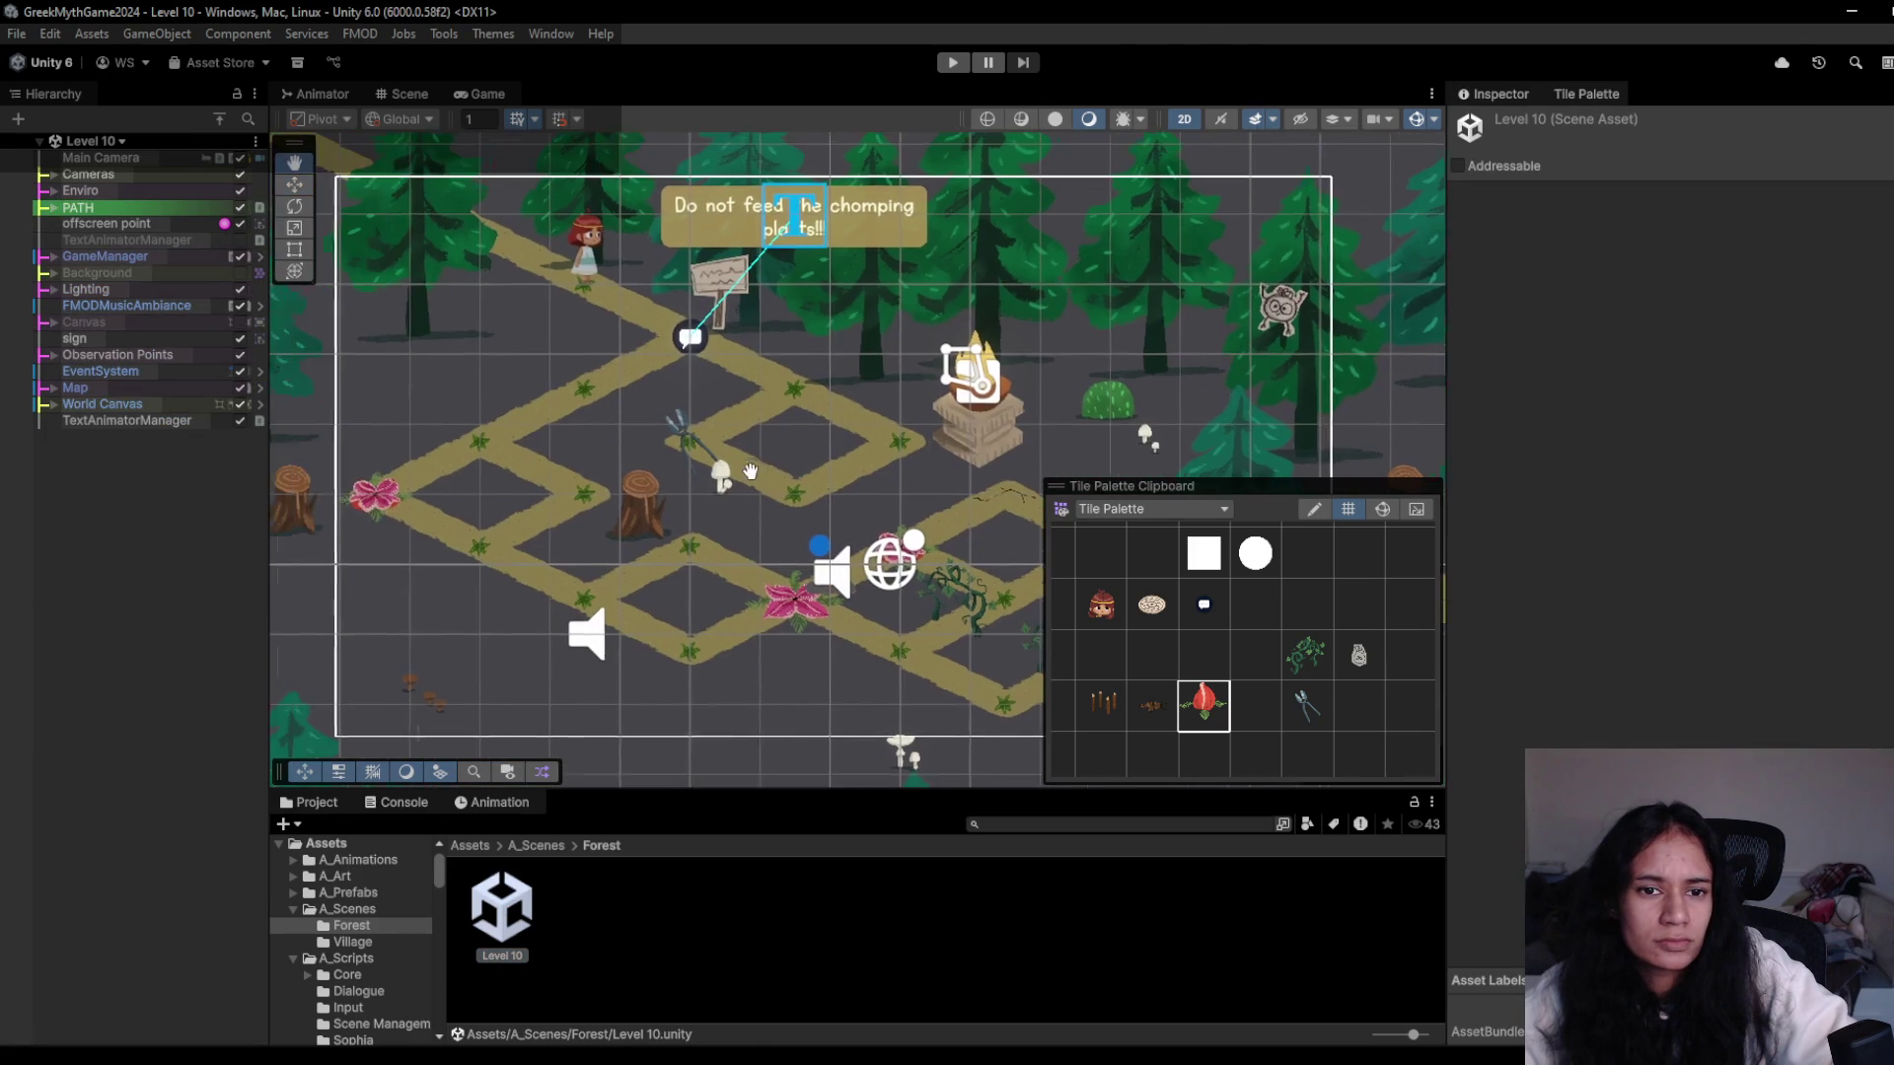
- Run Level 10 in Play mode briefly and stop it with Ctrl+P
left_click(953, 63)
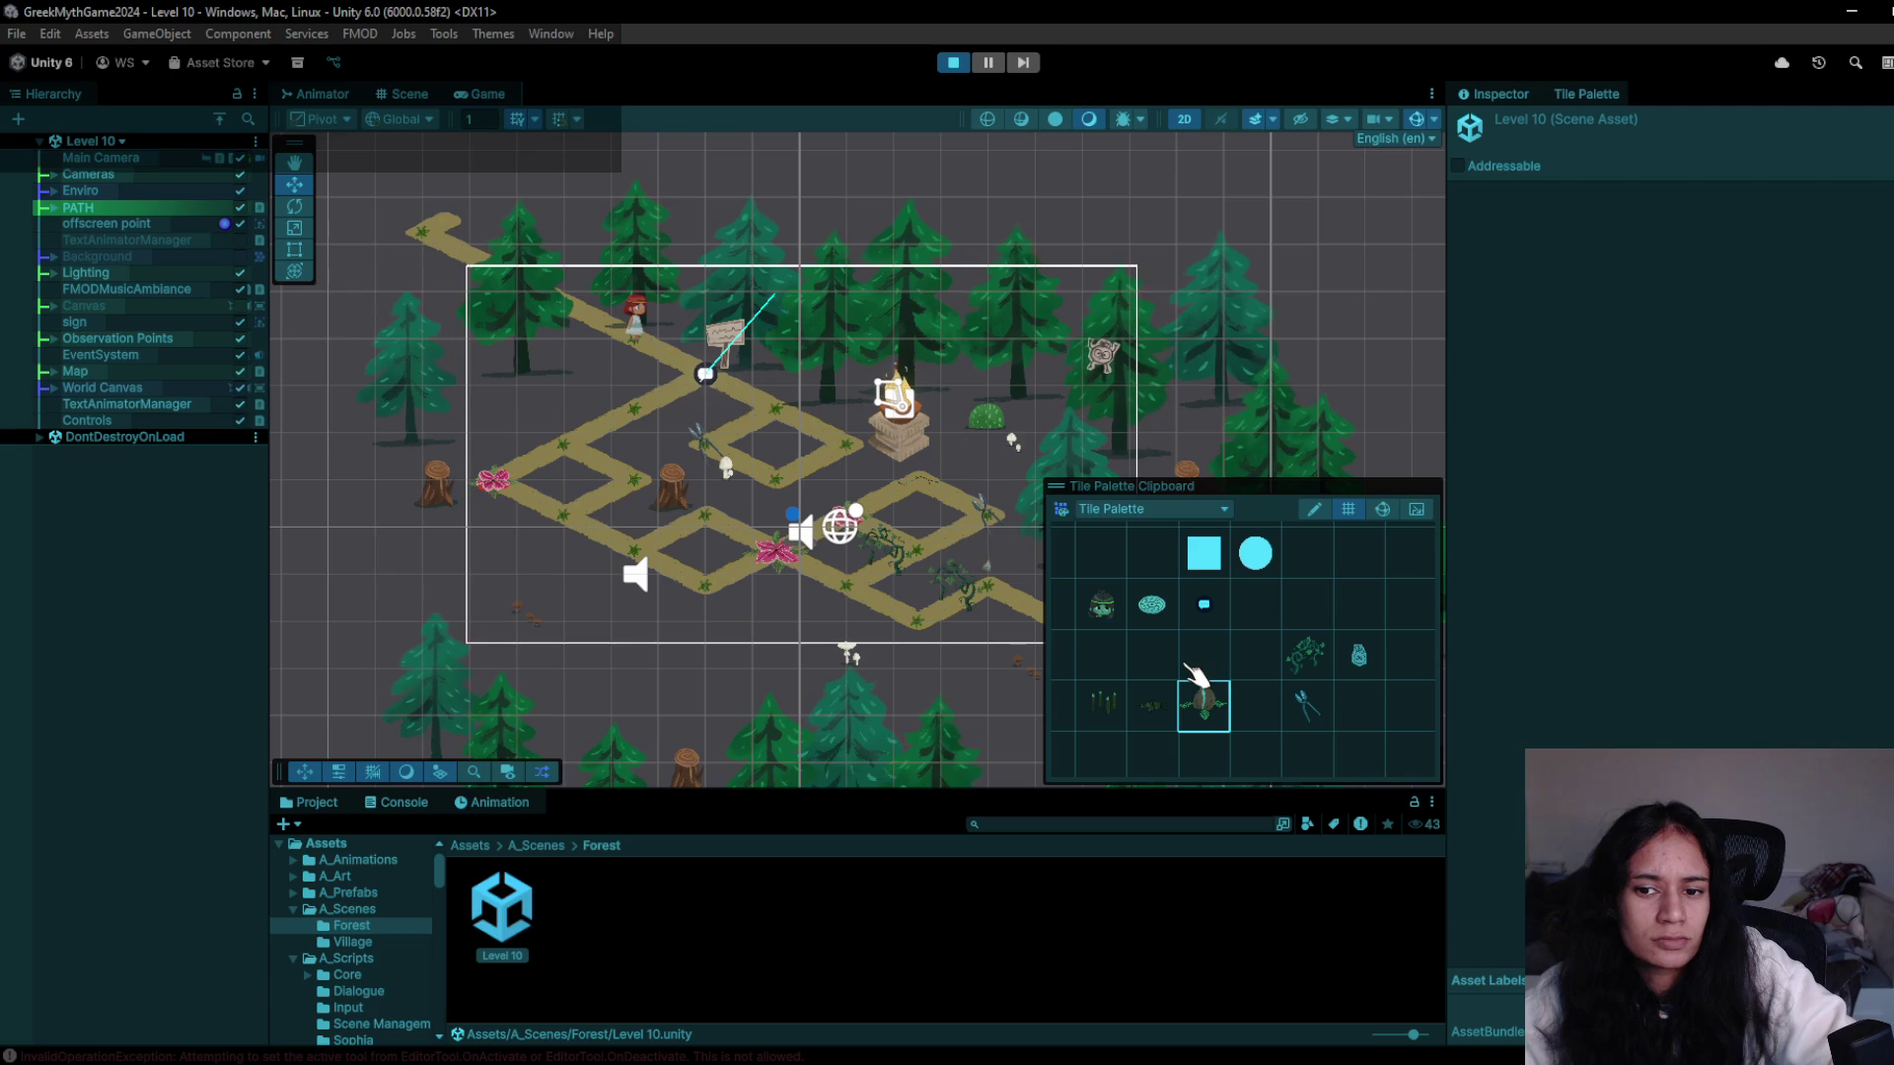
key("ctrl+p")
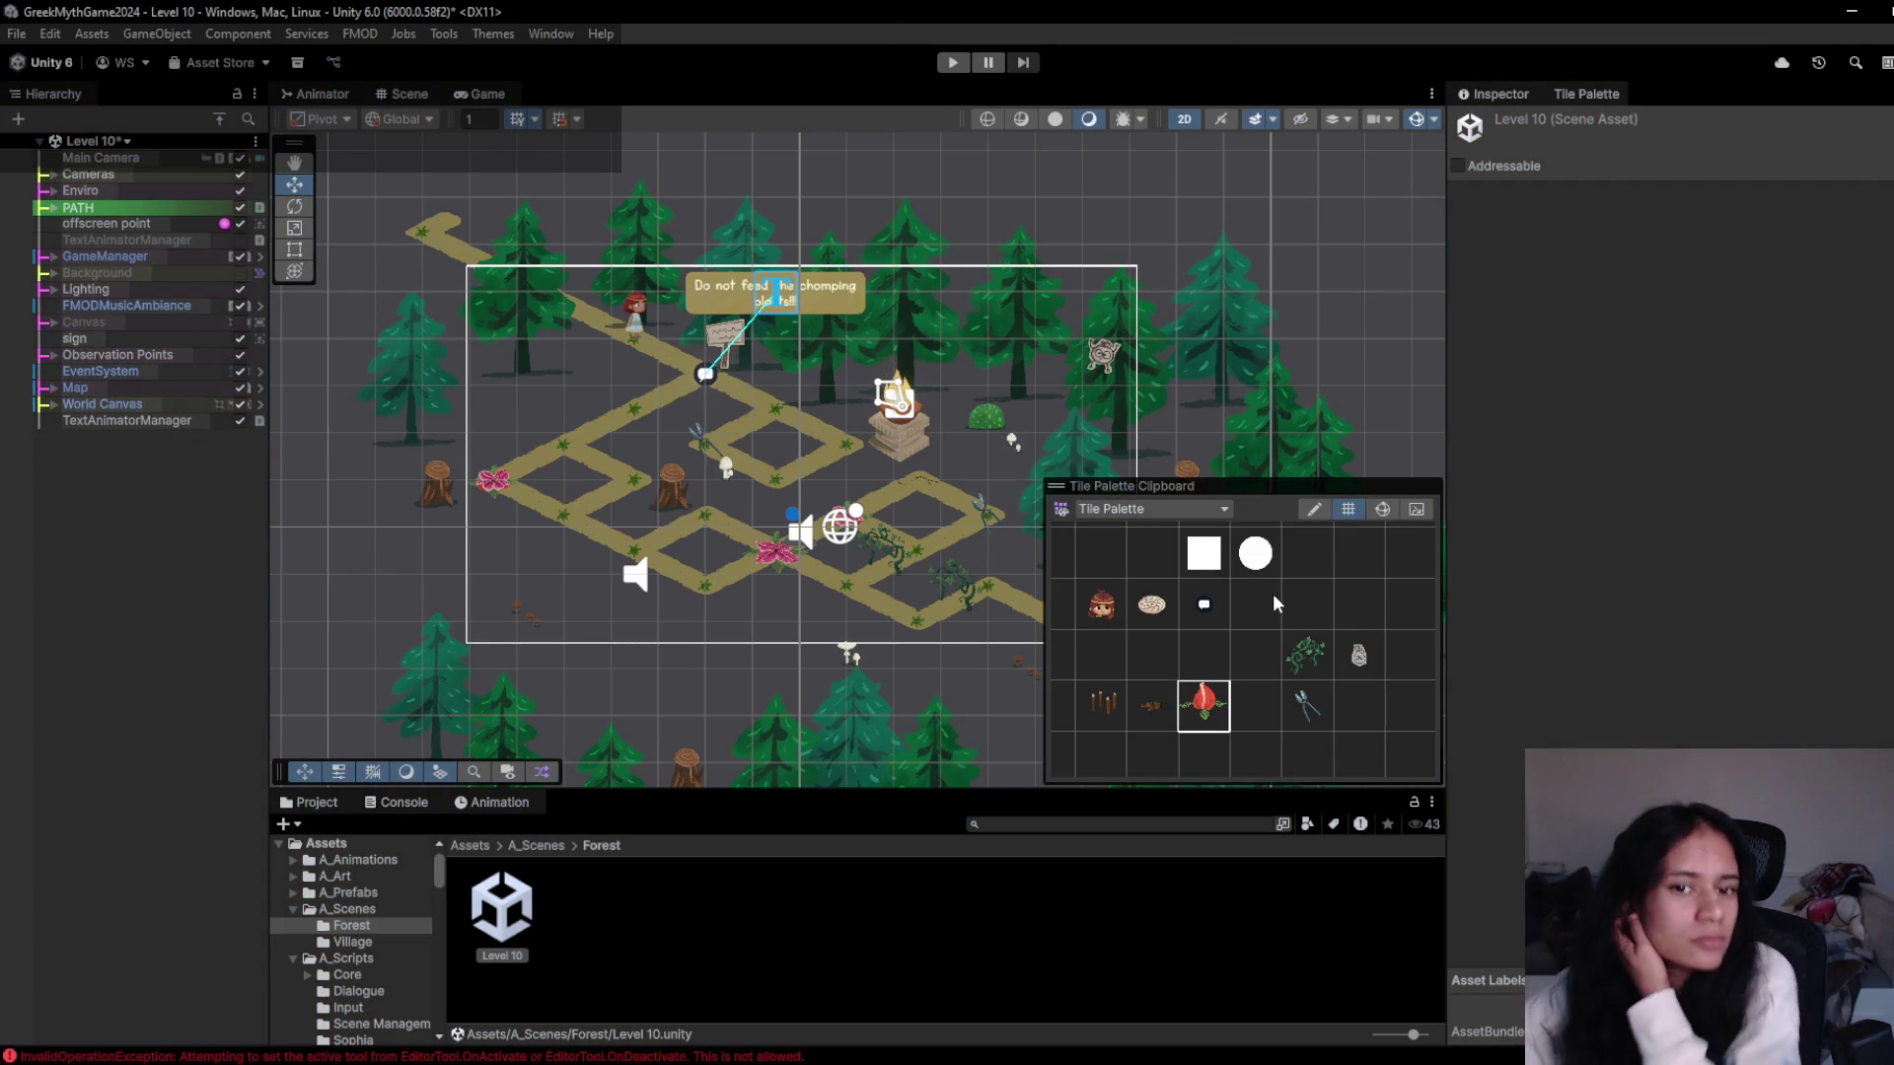
scroll(765, 540, "up", 4)
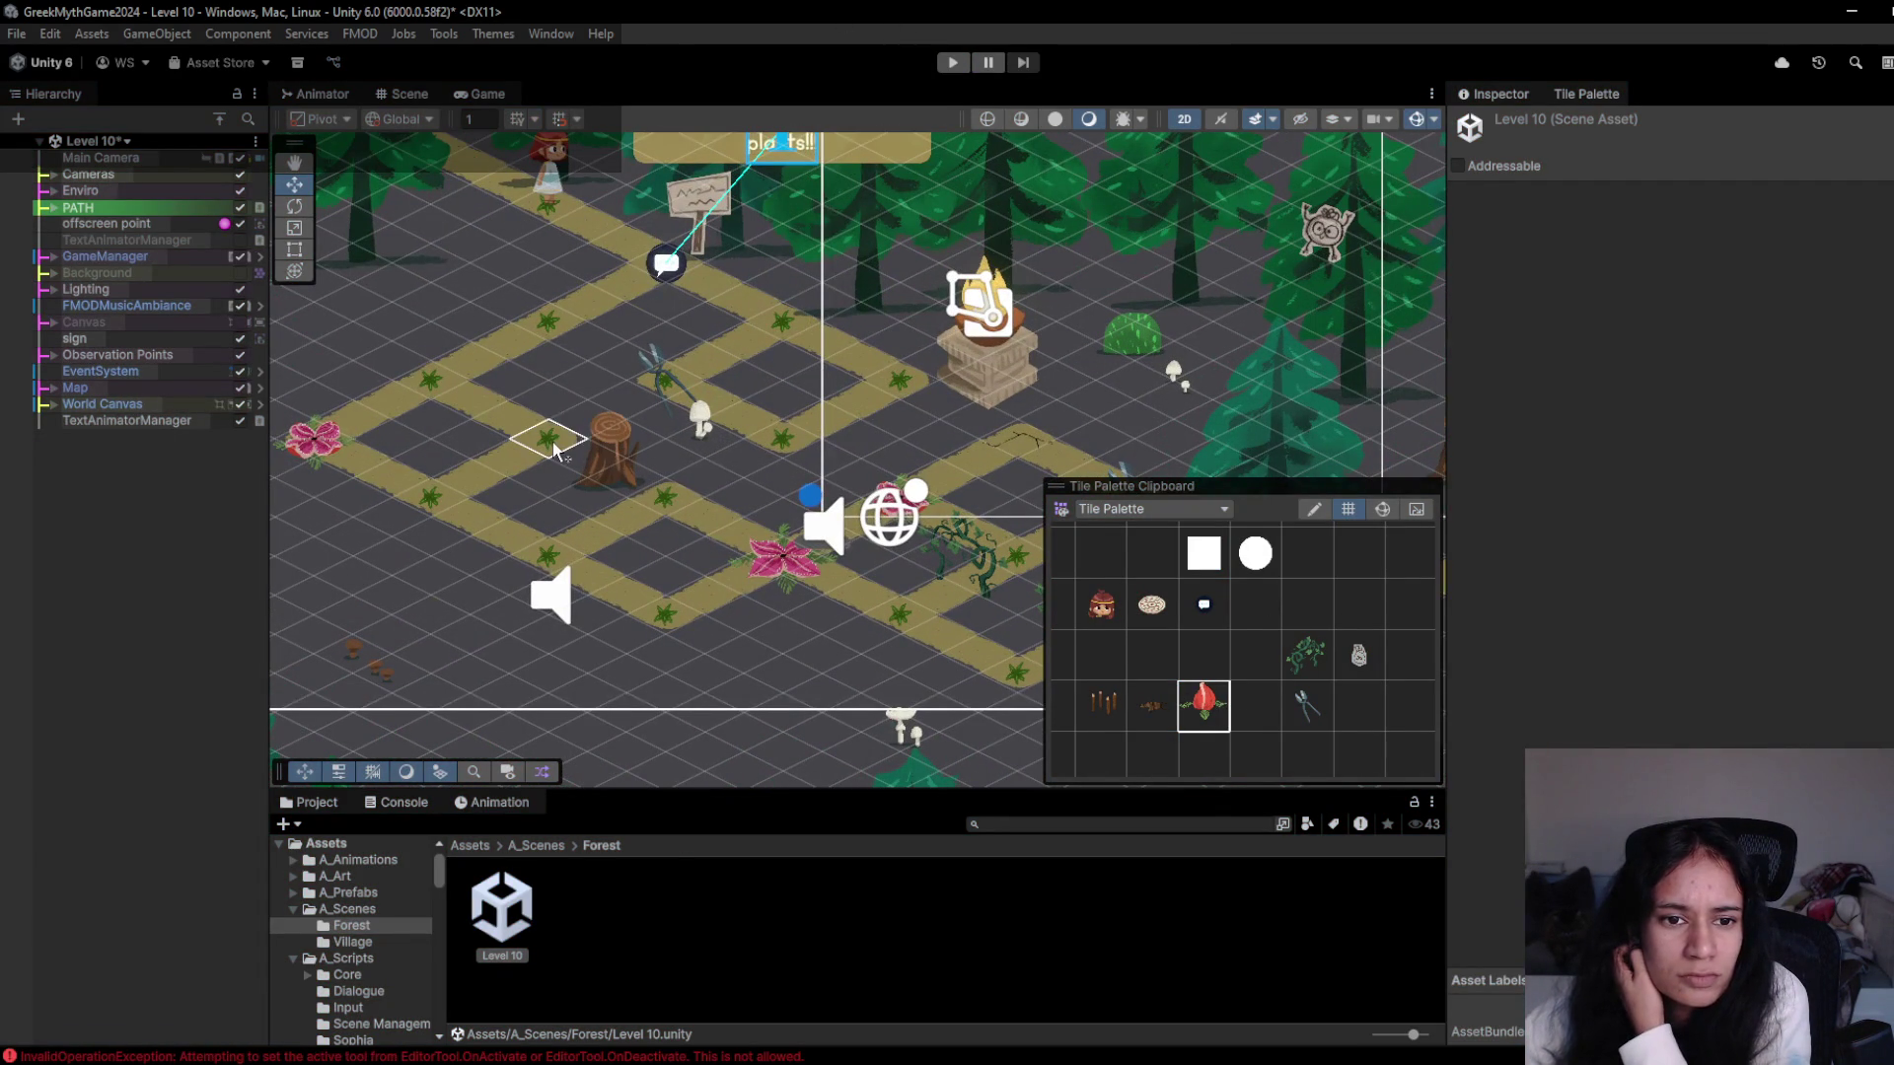
- Move the fern tile one cell up-left, then undo the move with Ctrl+Z
left_click(404, 803)
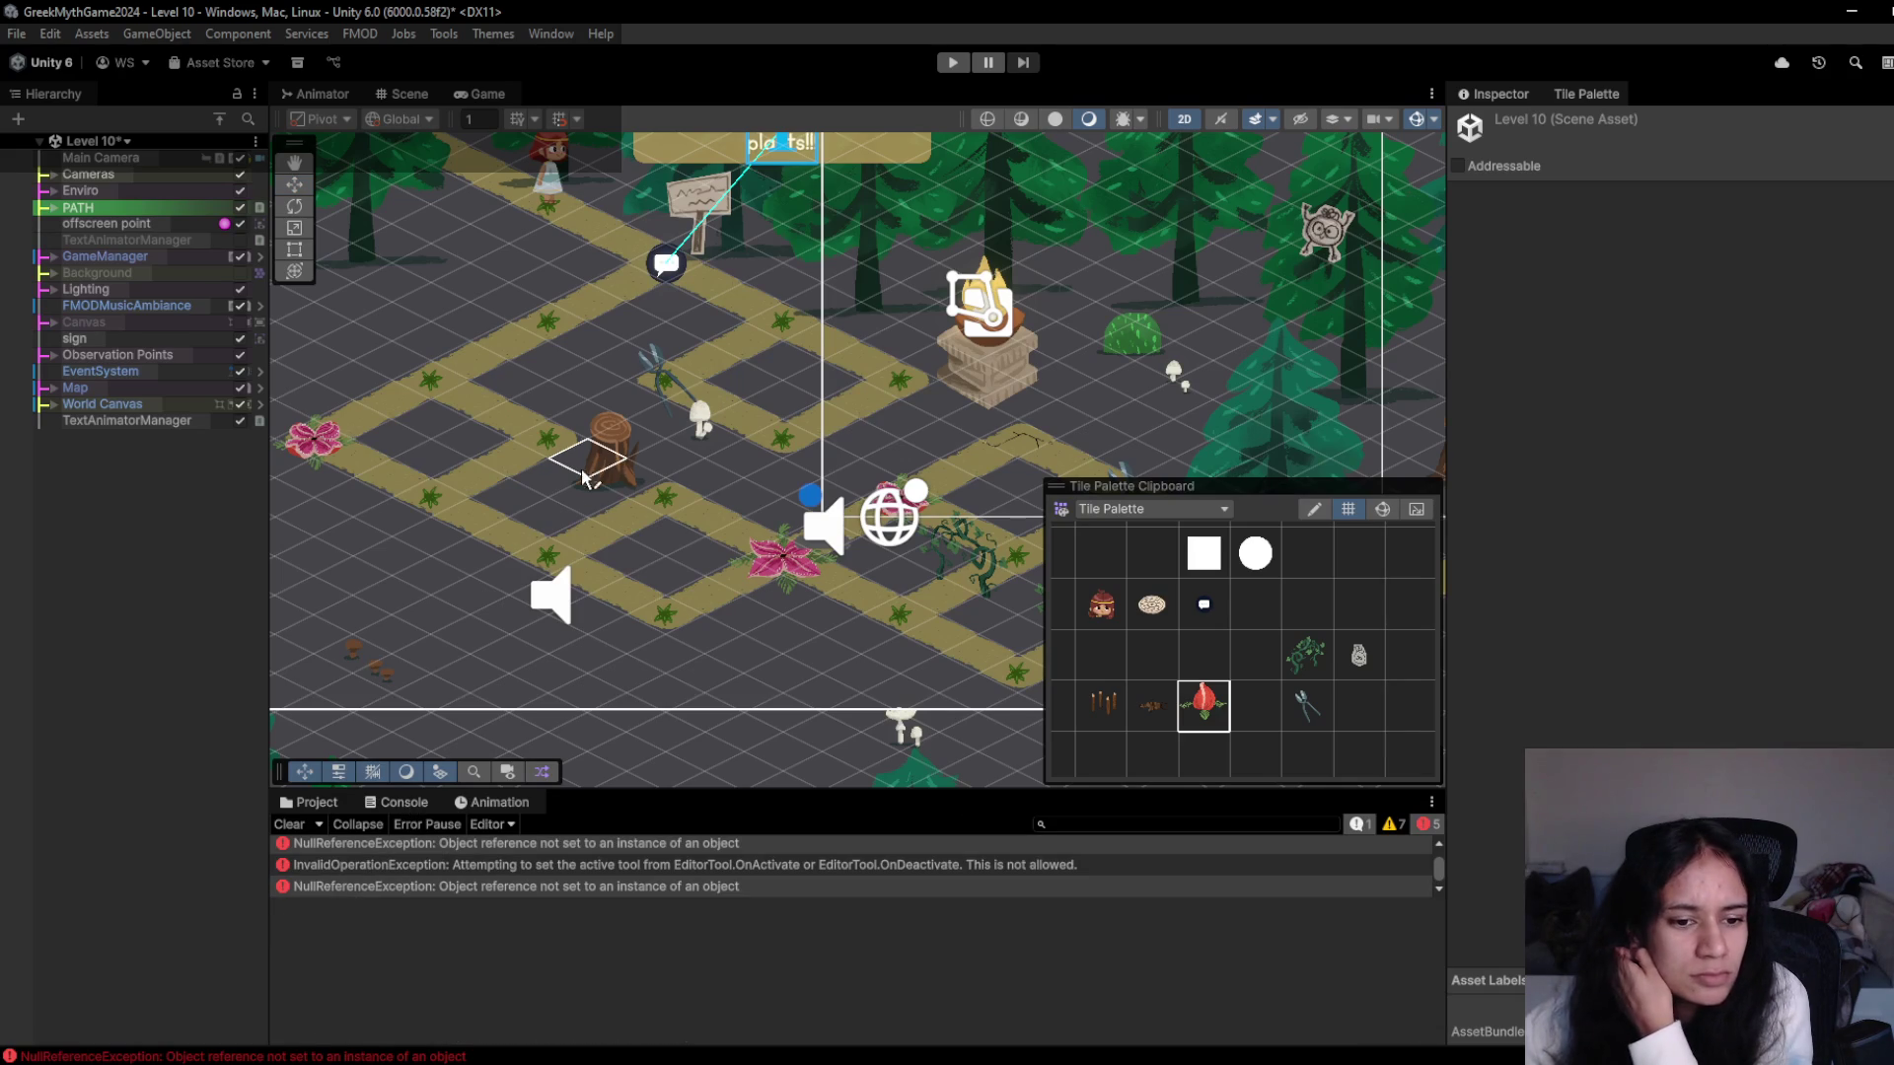
left_click(556, 454)
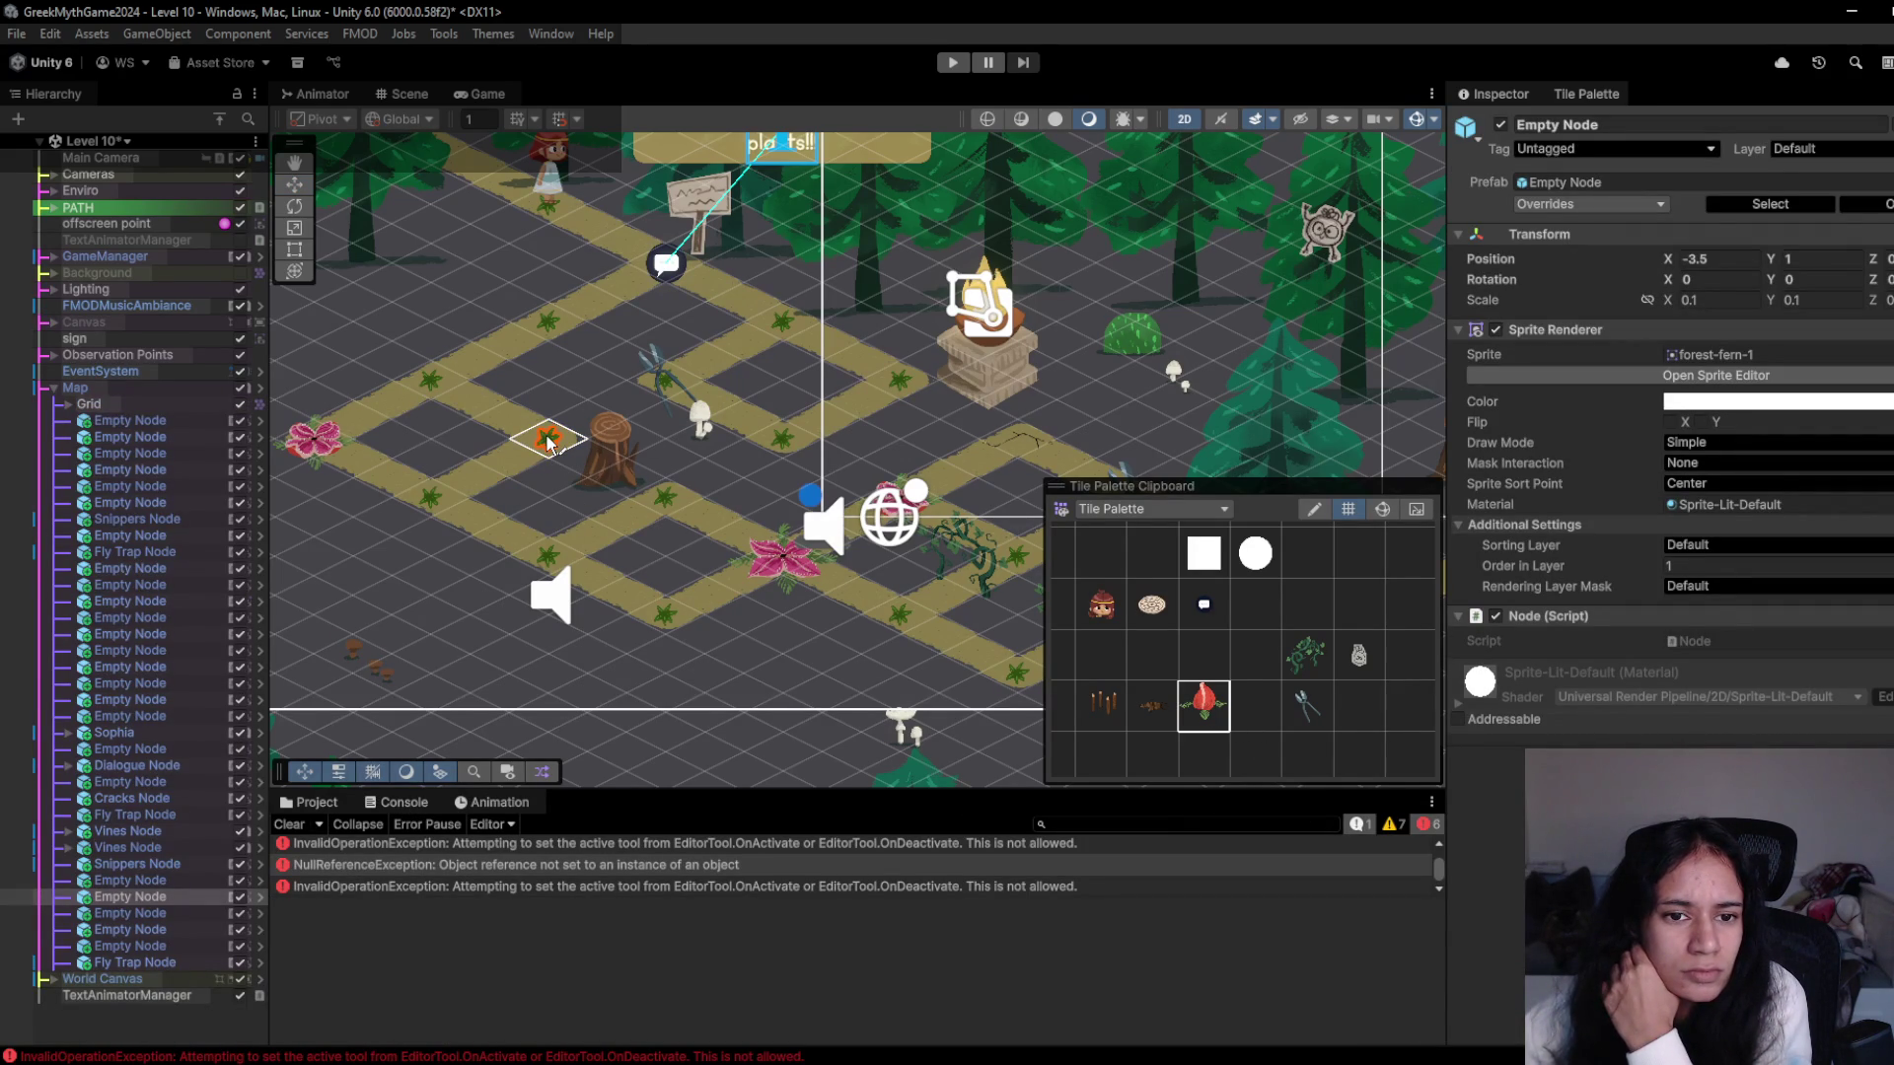
left_click_drag(546, 461, 431, 385)
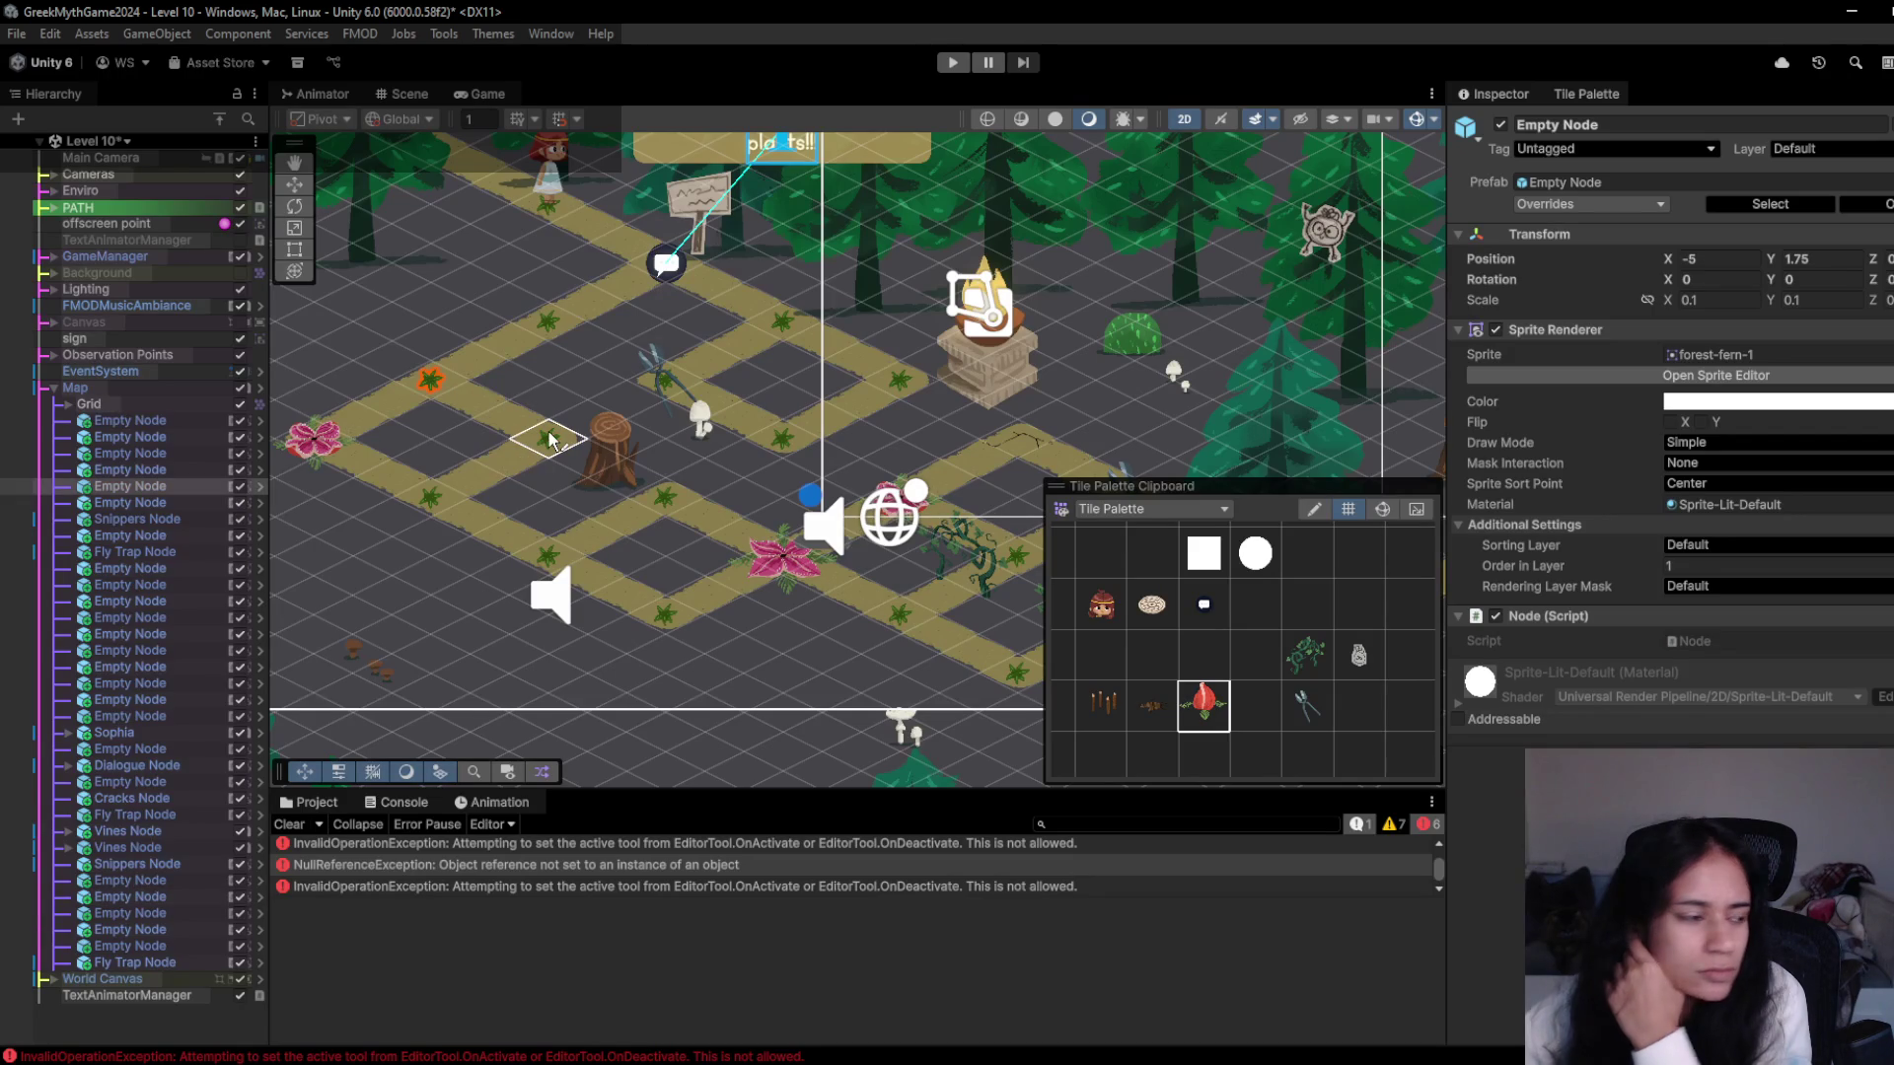
key("ctrl+z")
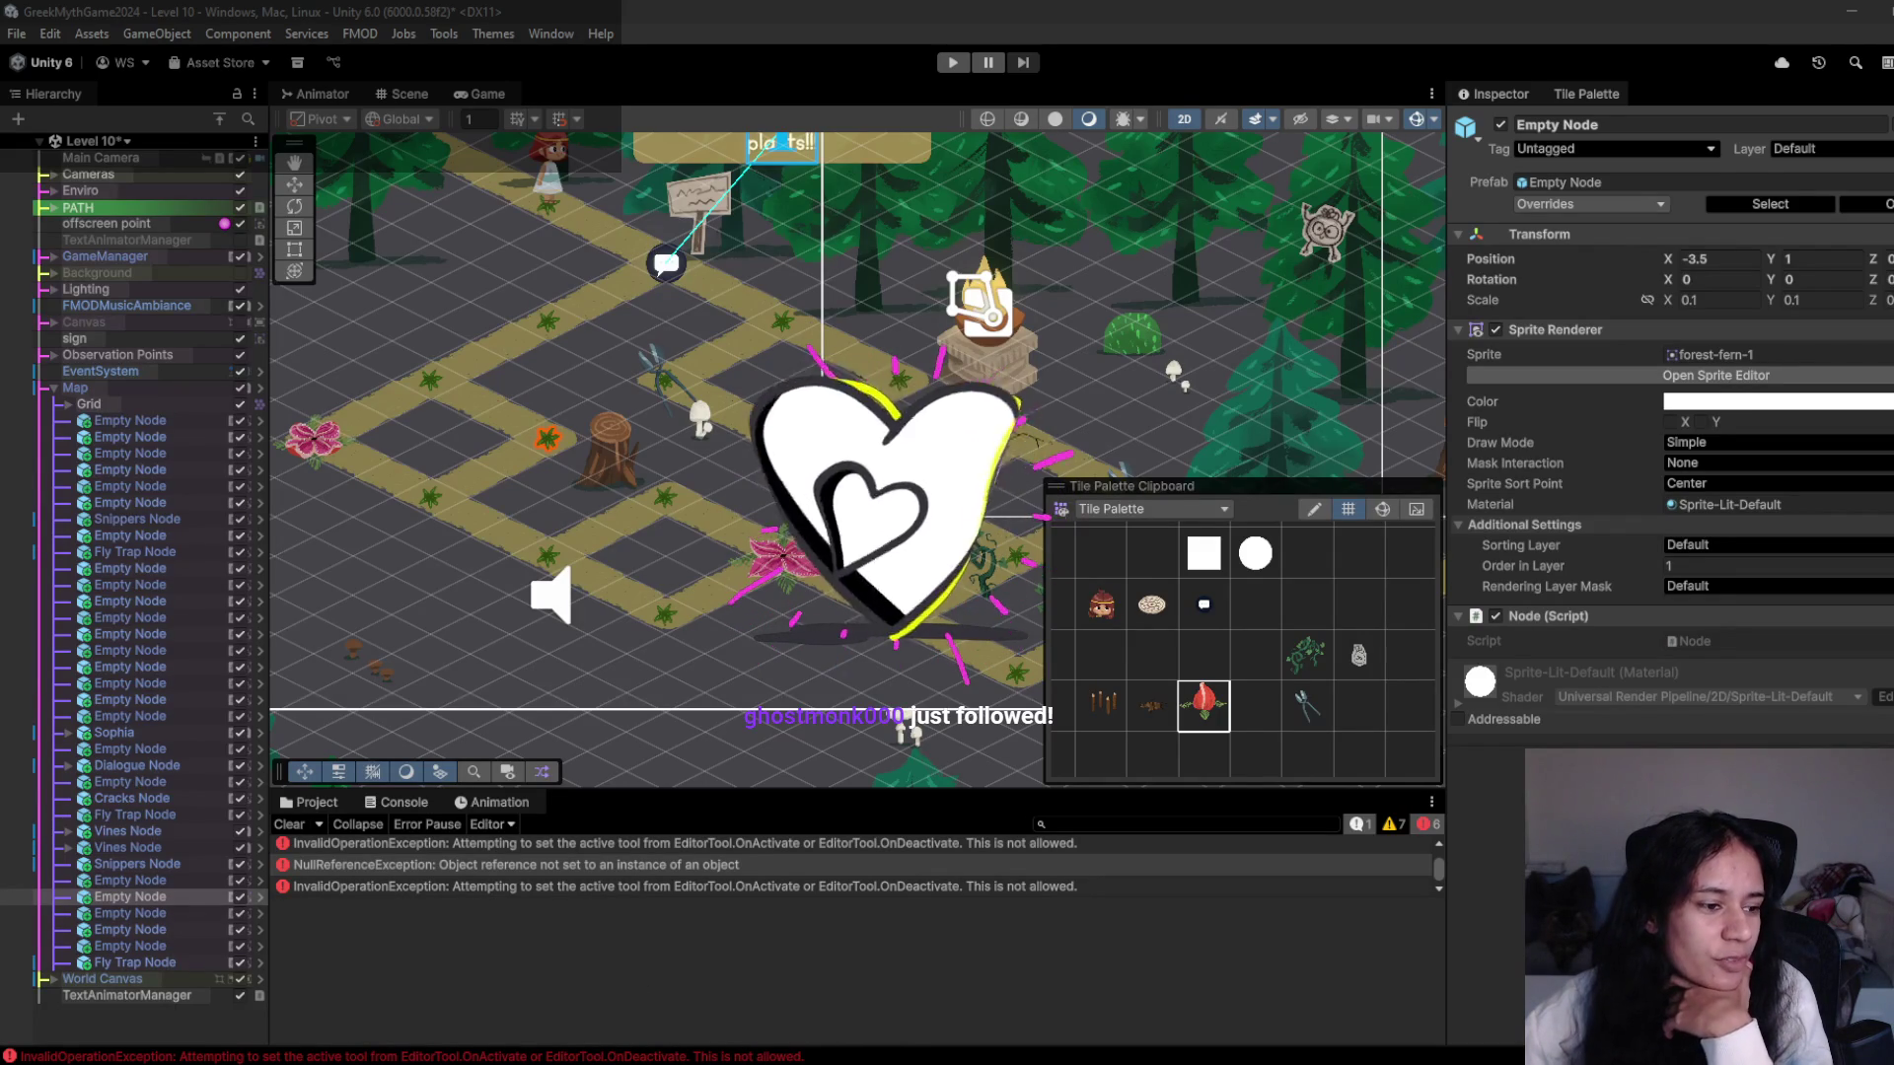
scroll(666, 577, "down", 5)
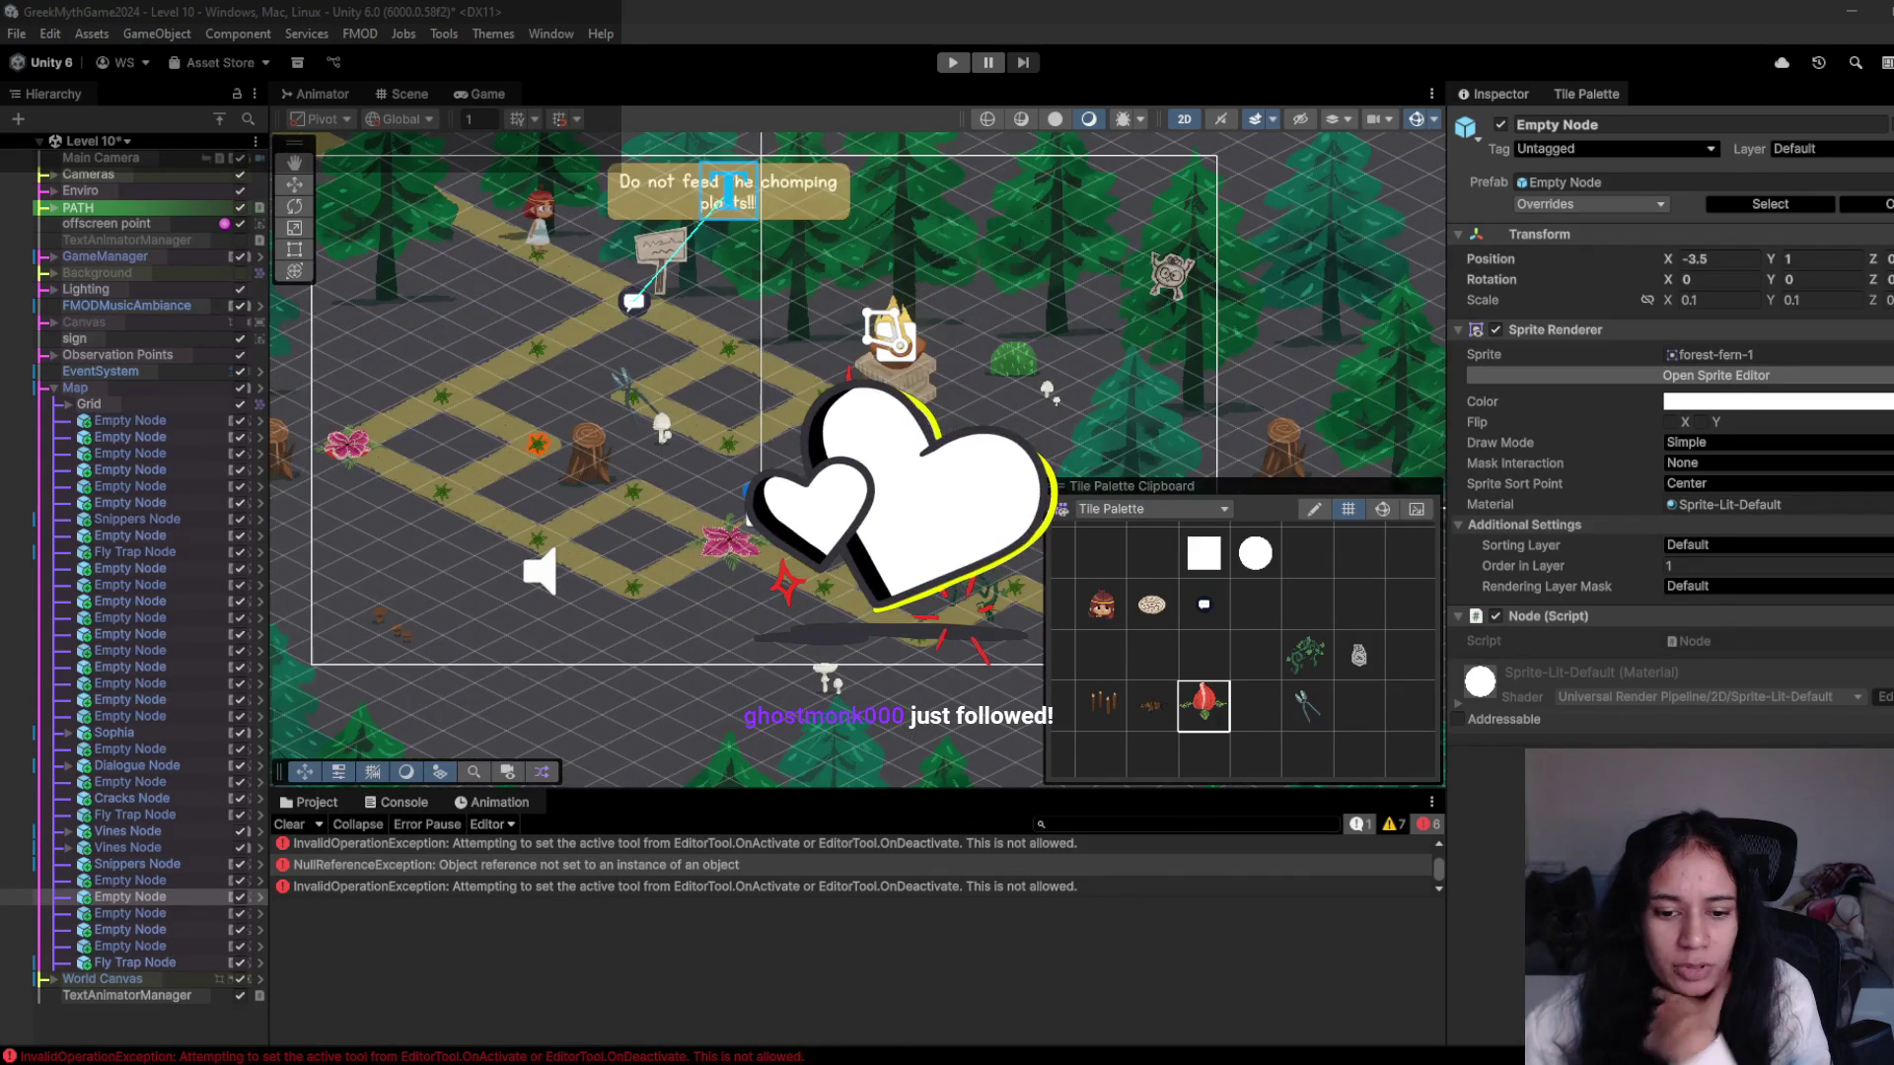
key("alt+Tab")
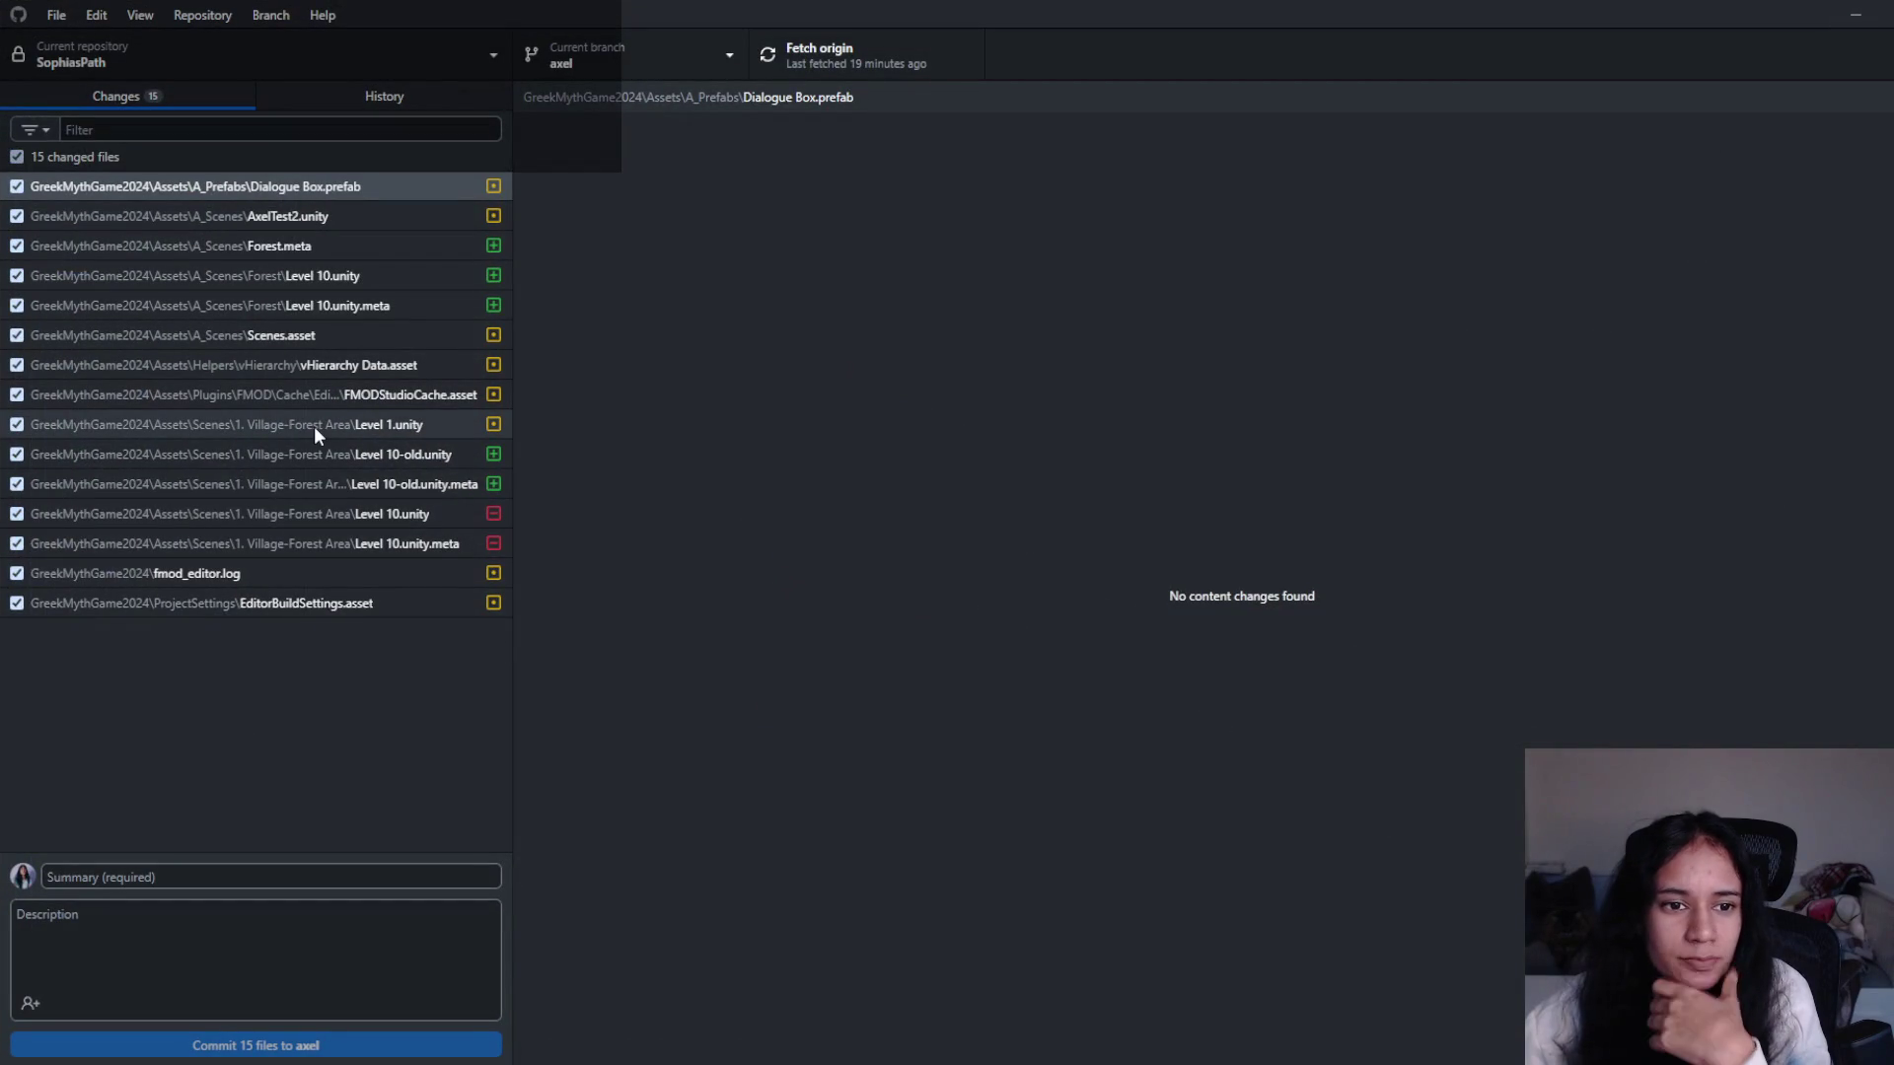
- Discard the changes to Level 1.unity and AxelTest2.unity, confirming each dialog
left_click(391, 423)
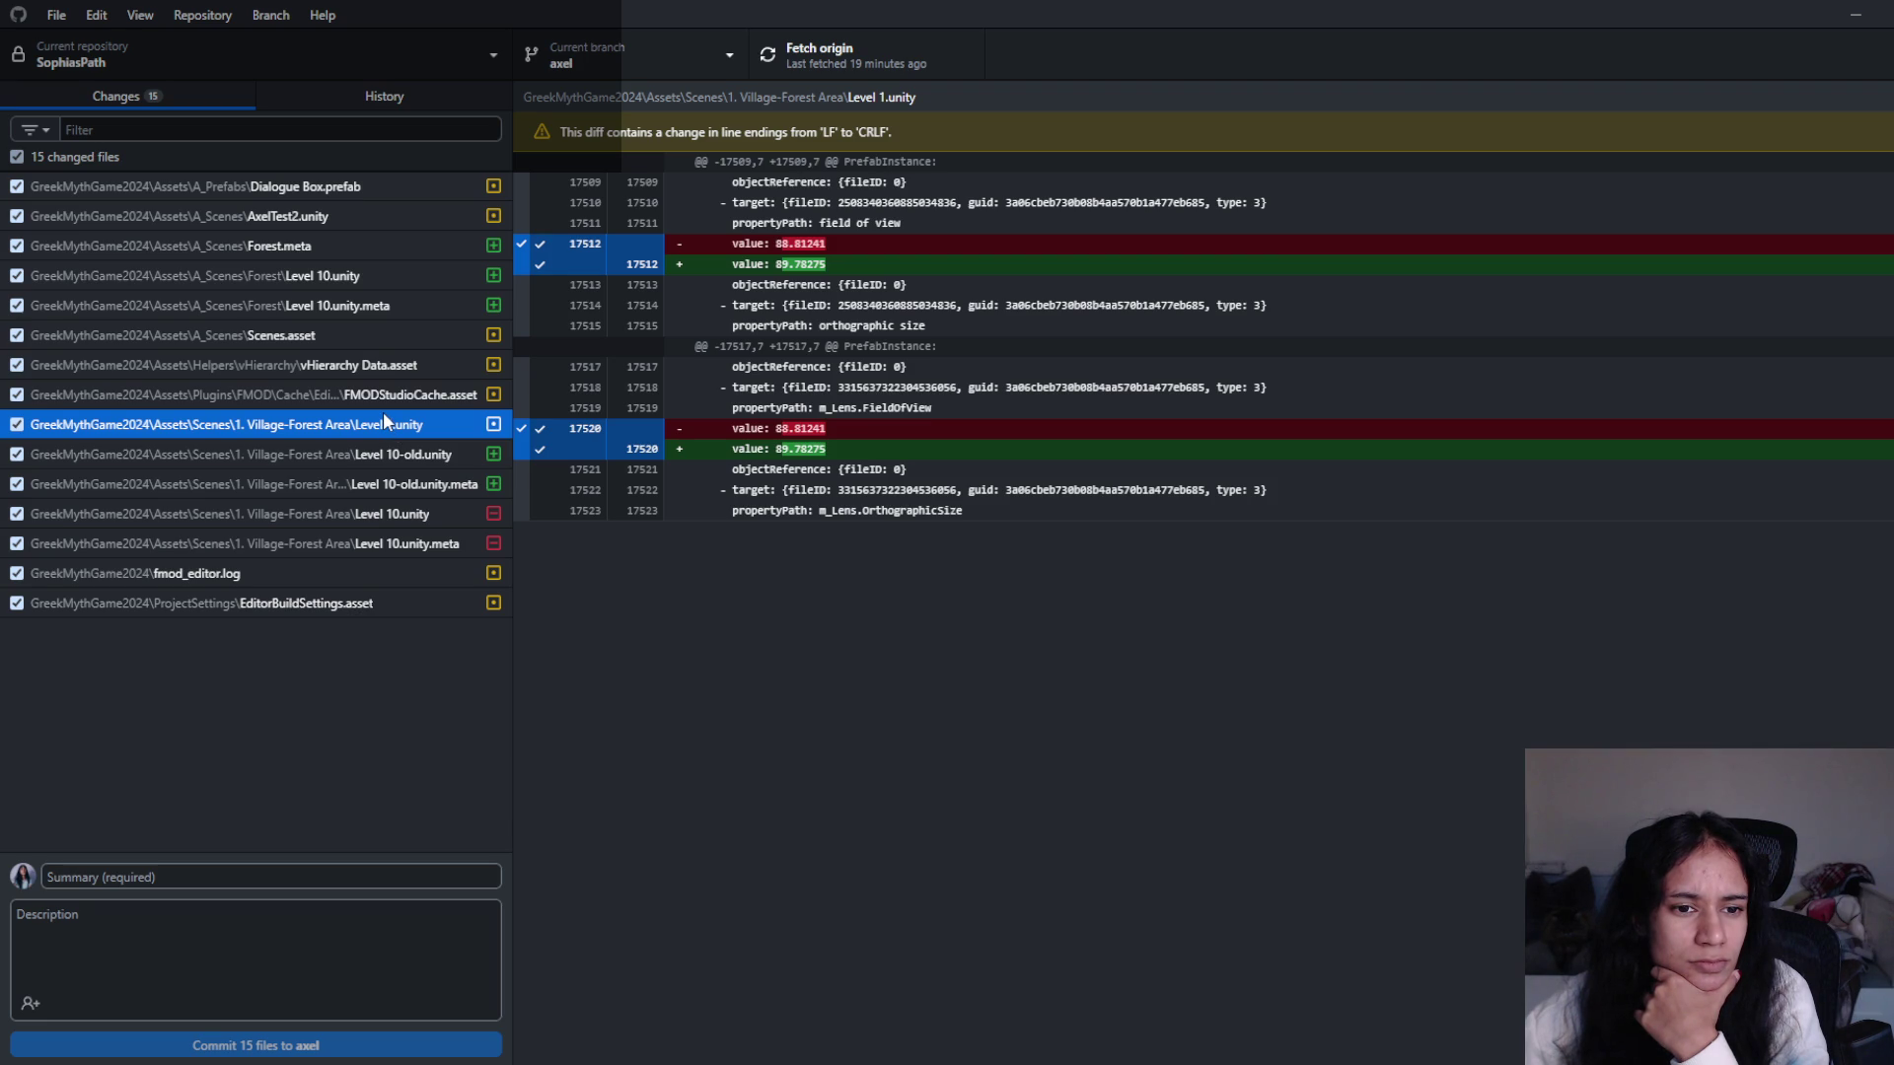
right_click(376, 423)
left_click(464, 446)
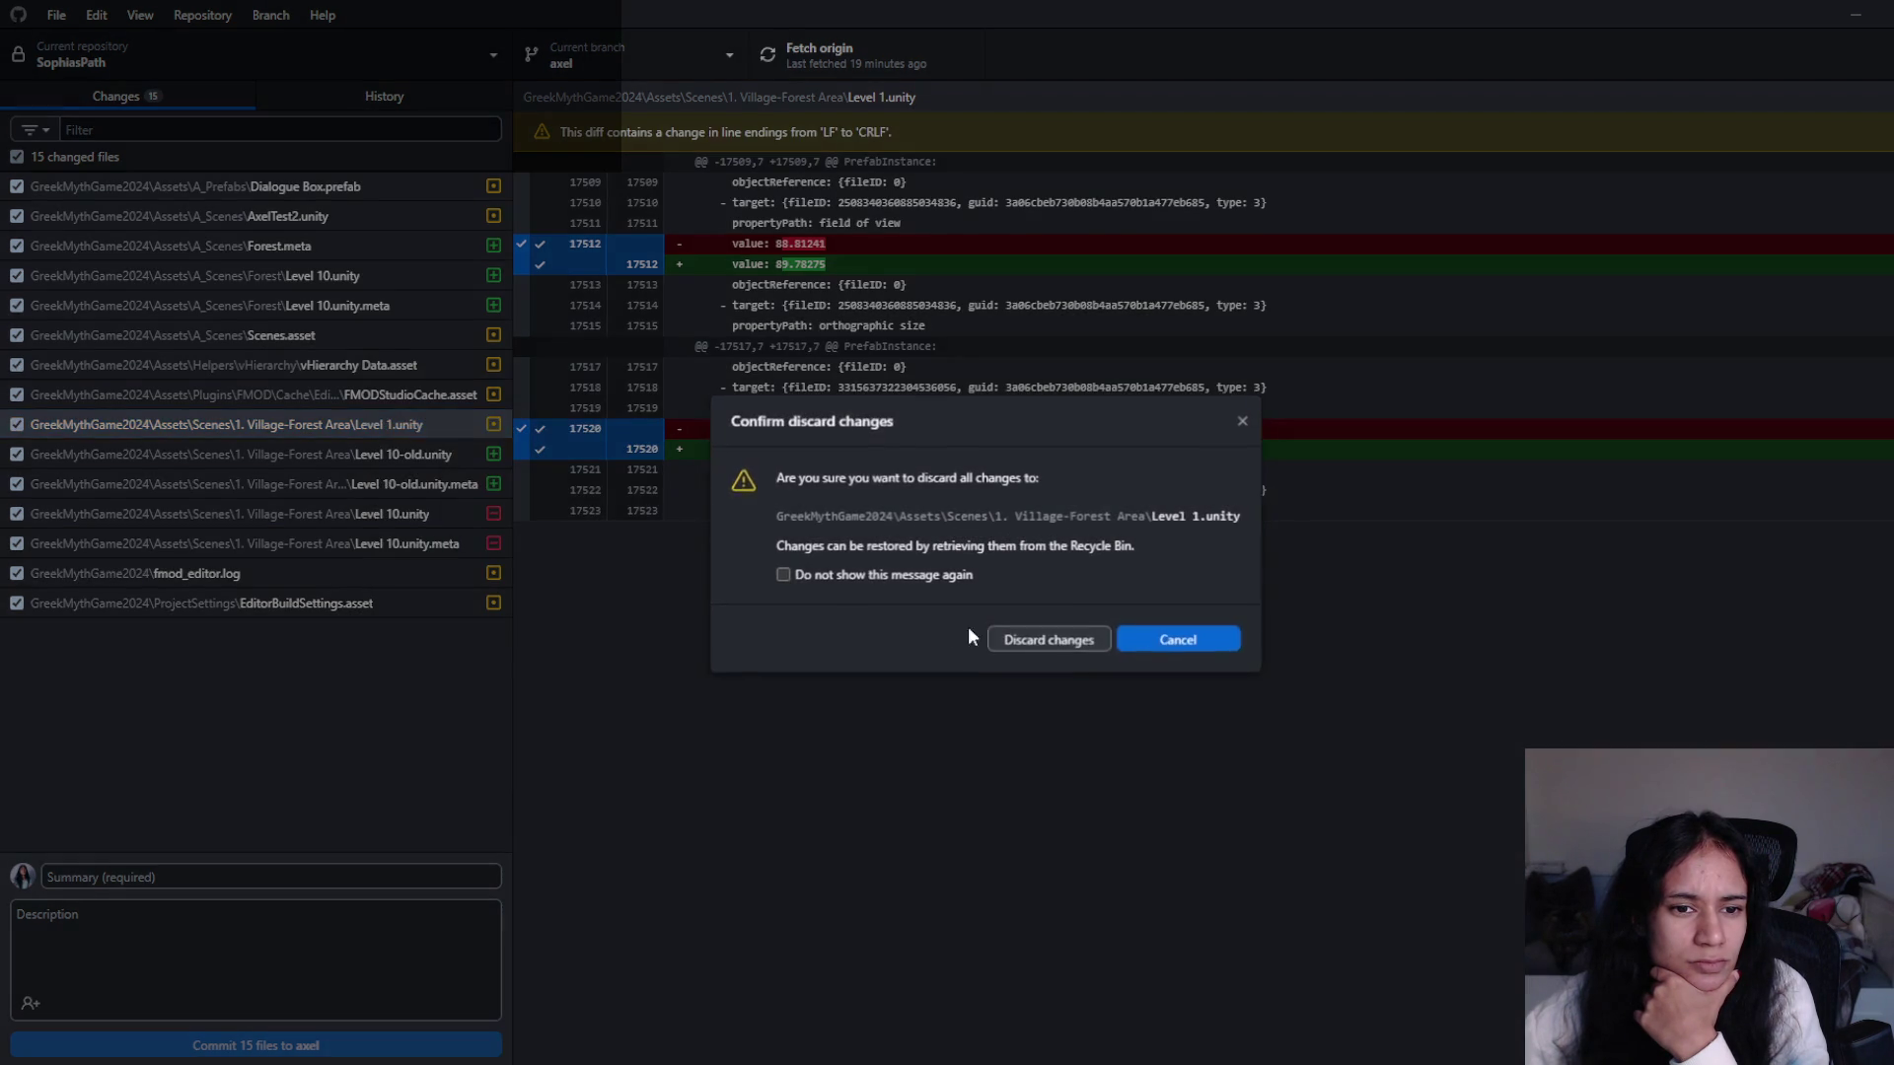
left_click(1082, 641)
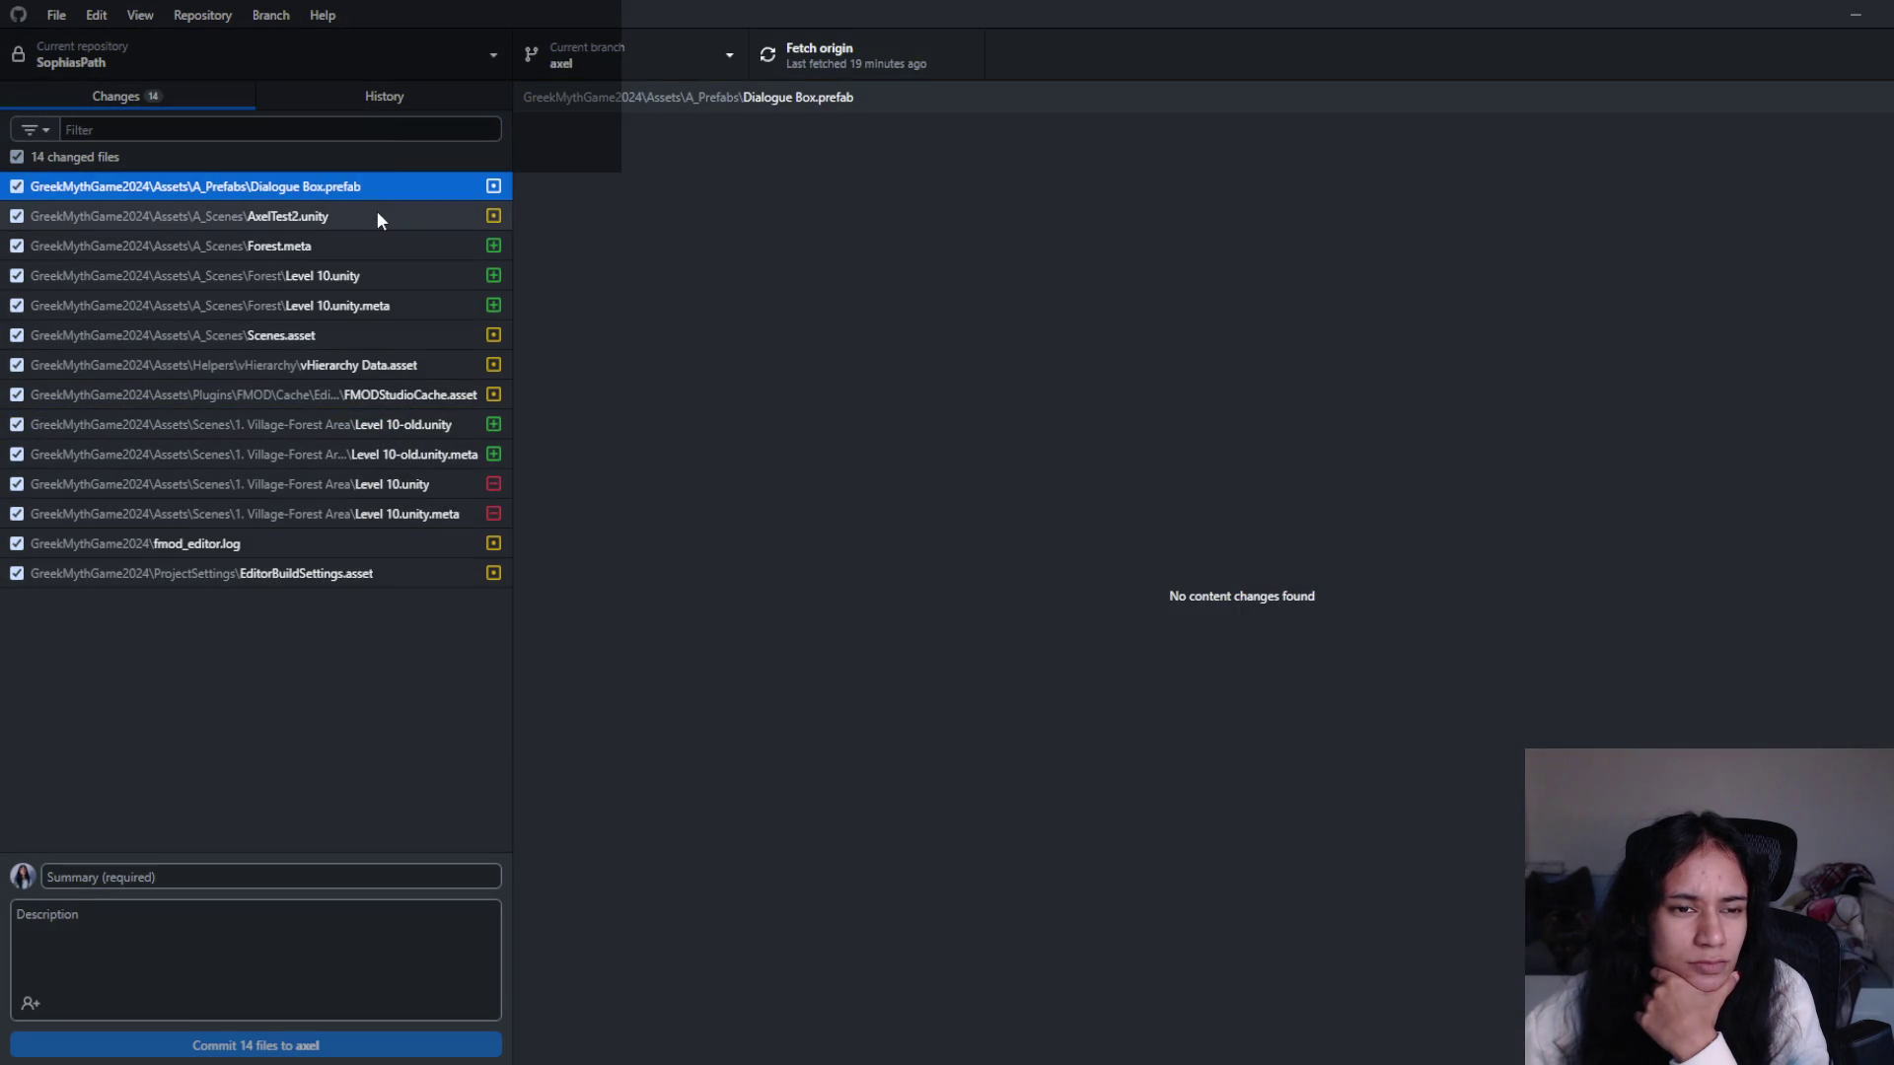
left_click(377, 216)
right_click(378, 214)
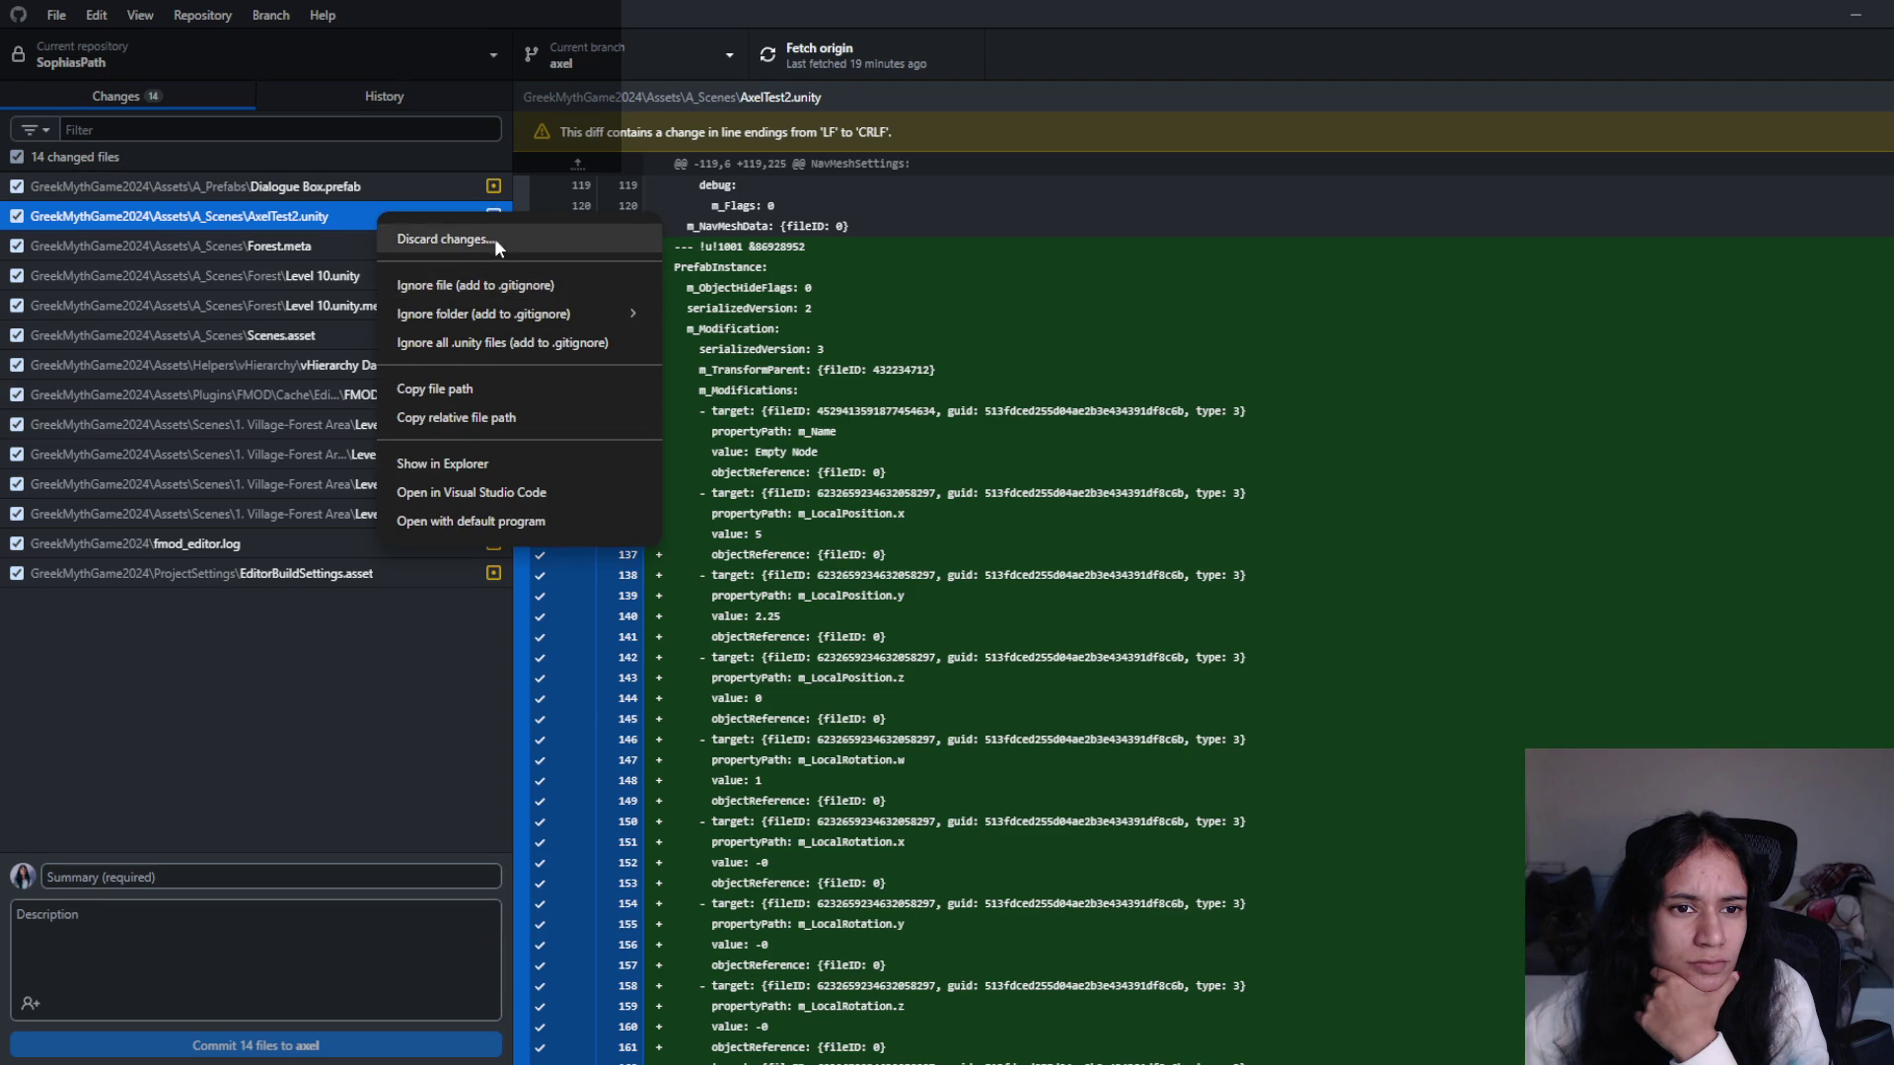
left_click(493, 239)
left_click(979, 641)
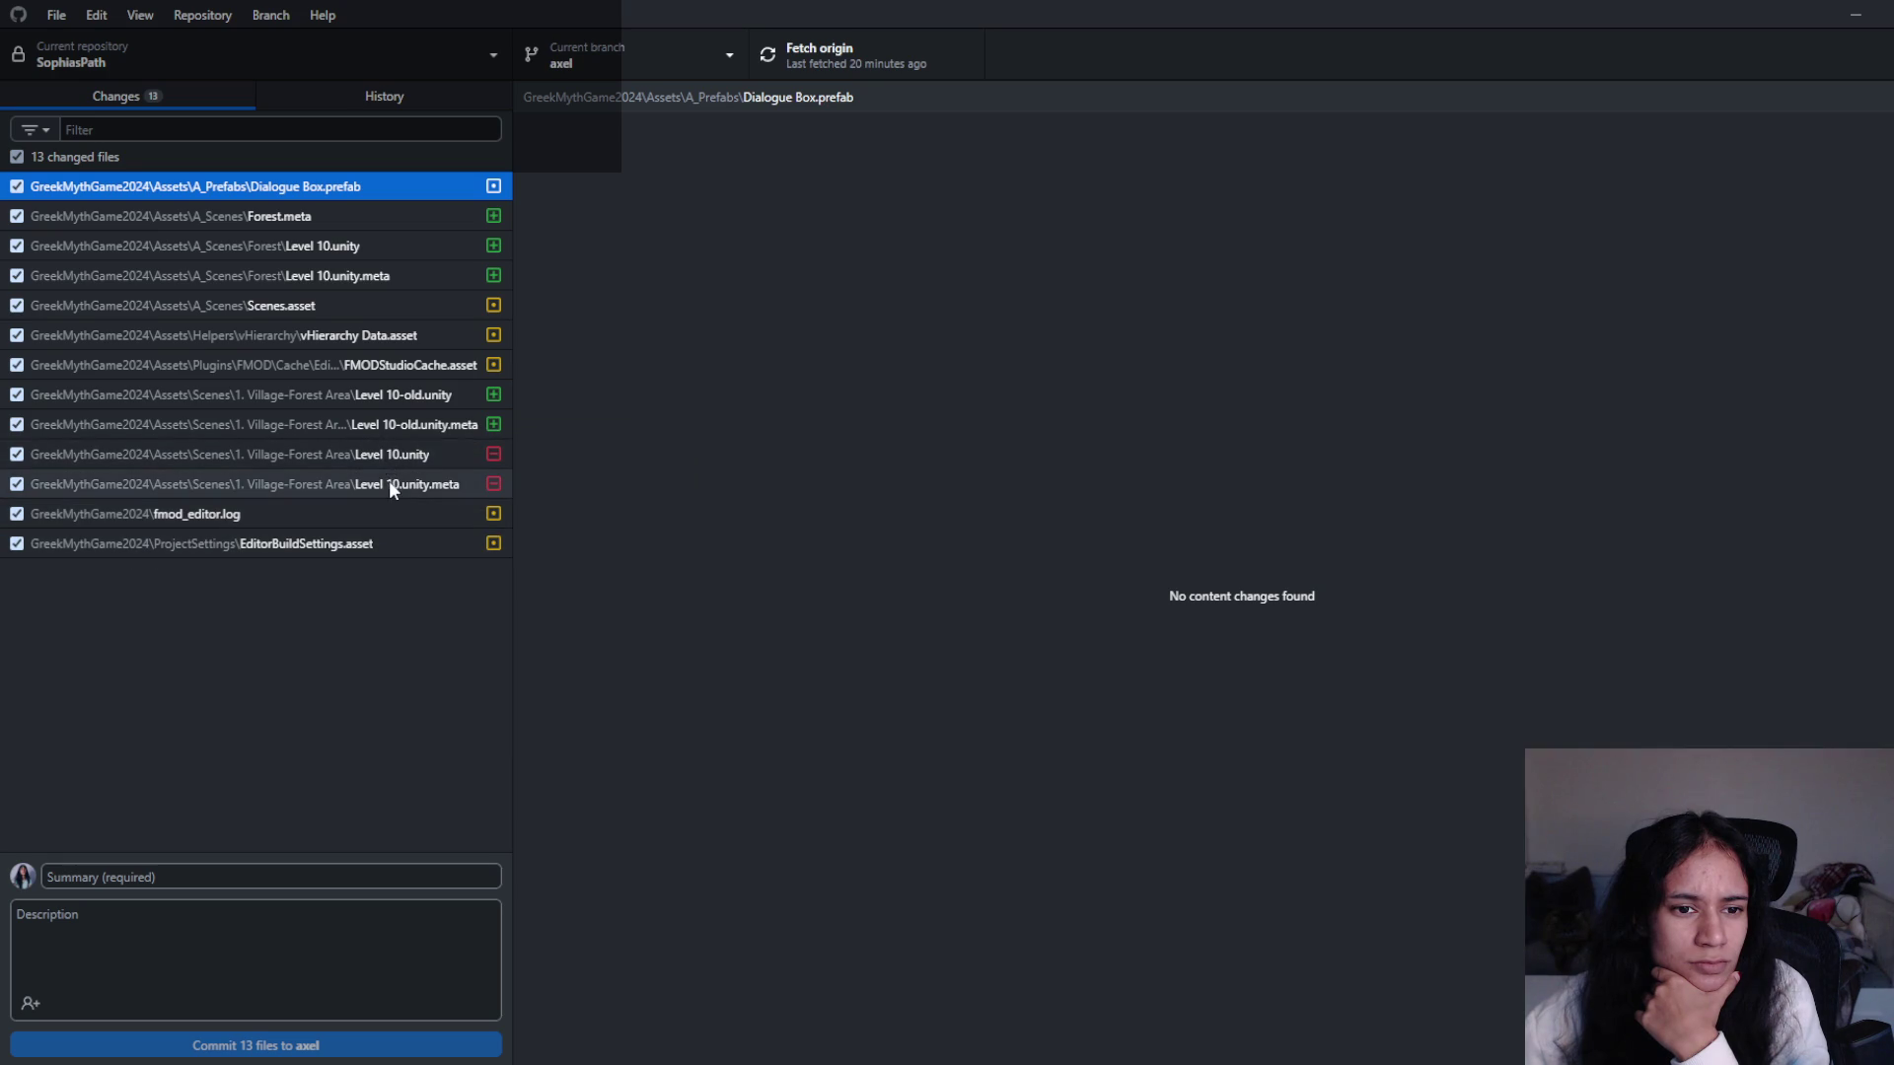
- Select both Level 10 files but cancel discarding them, then select the Level 10-old files
left_click(392, 479)
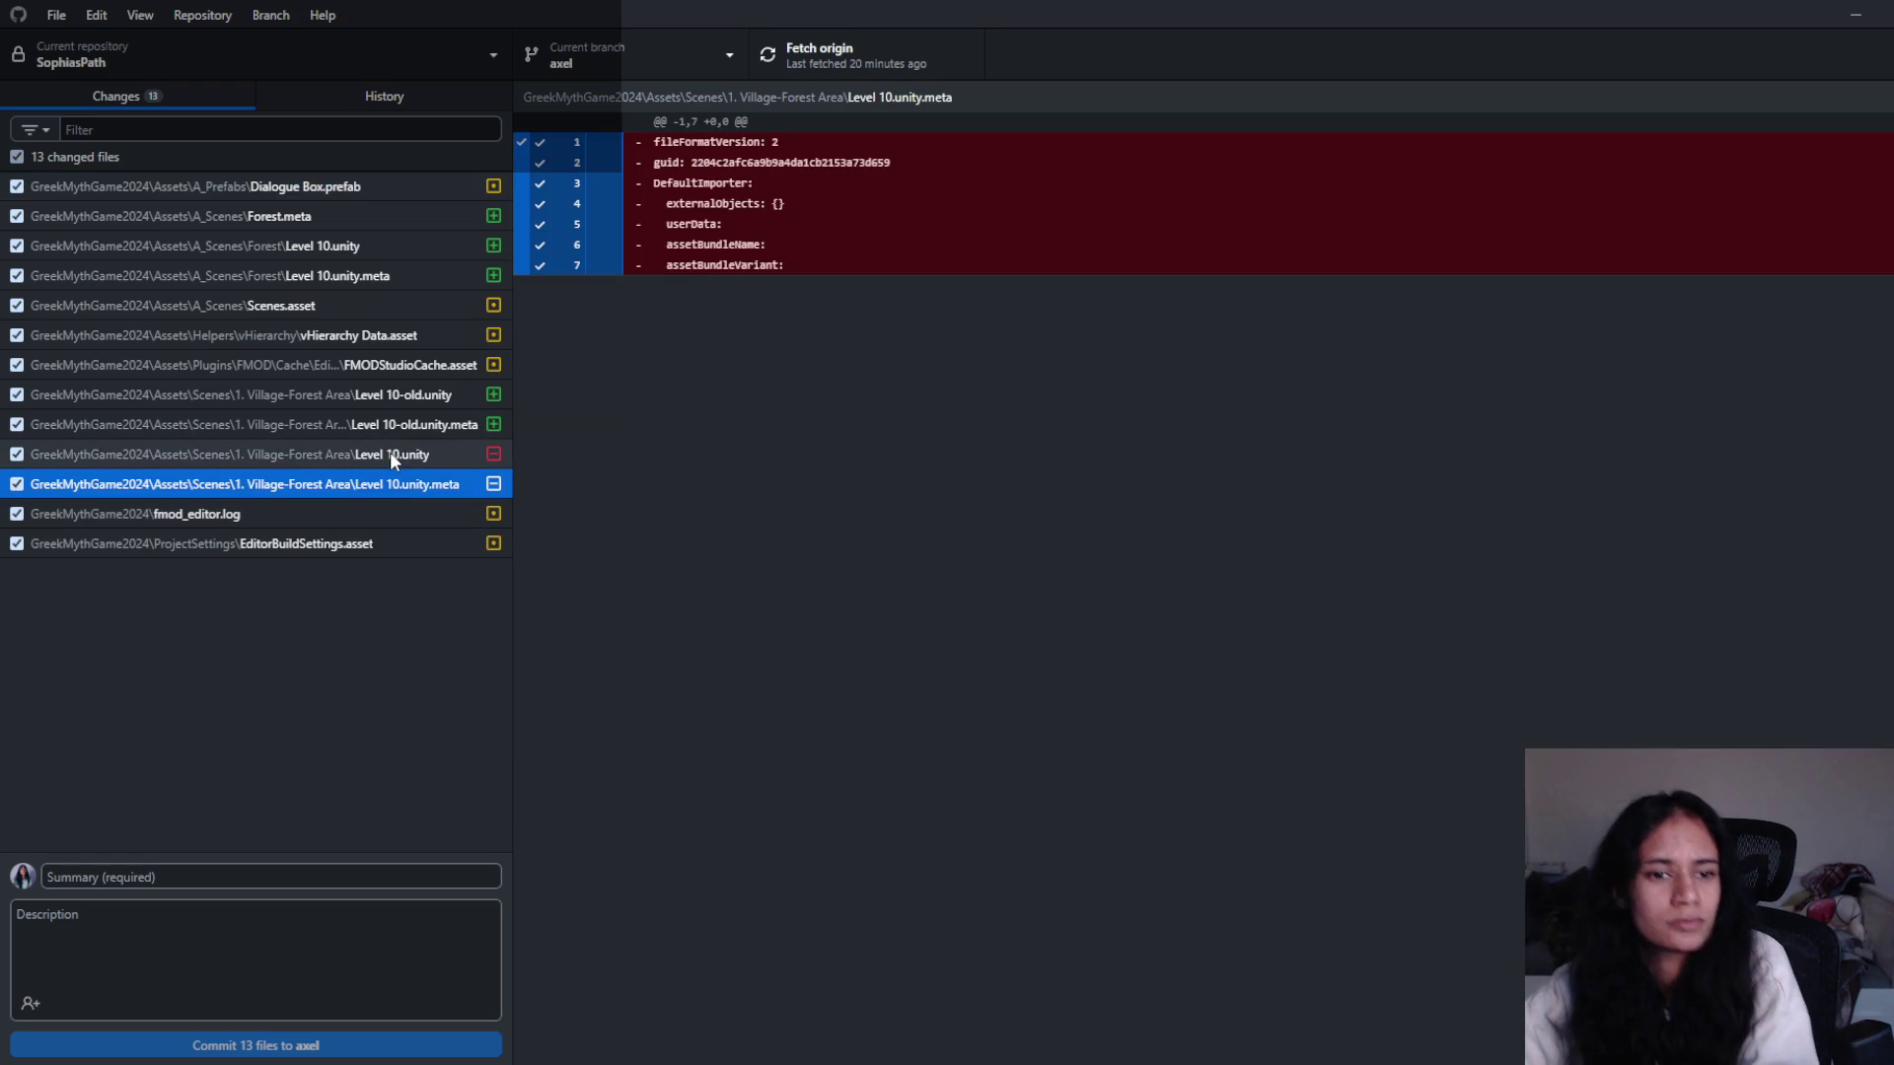
left_click(392, 457, "shift")
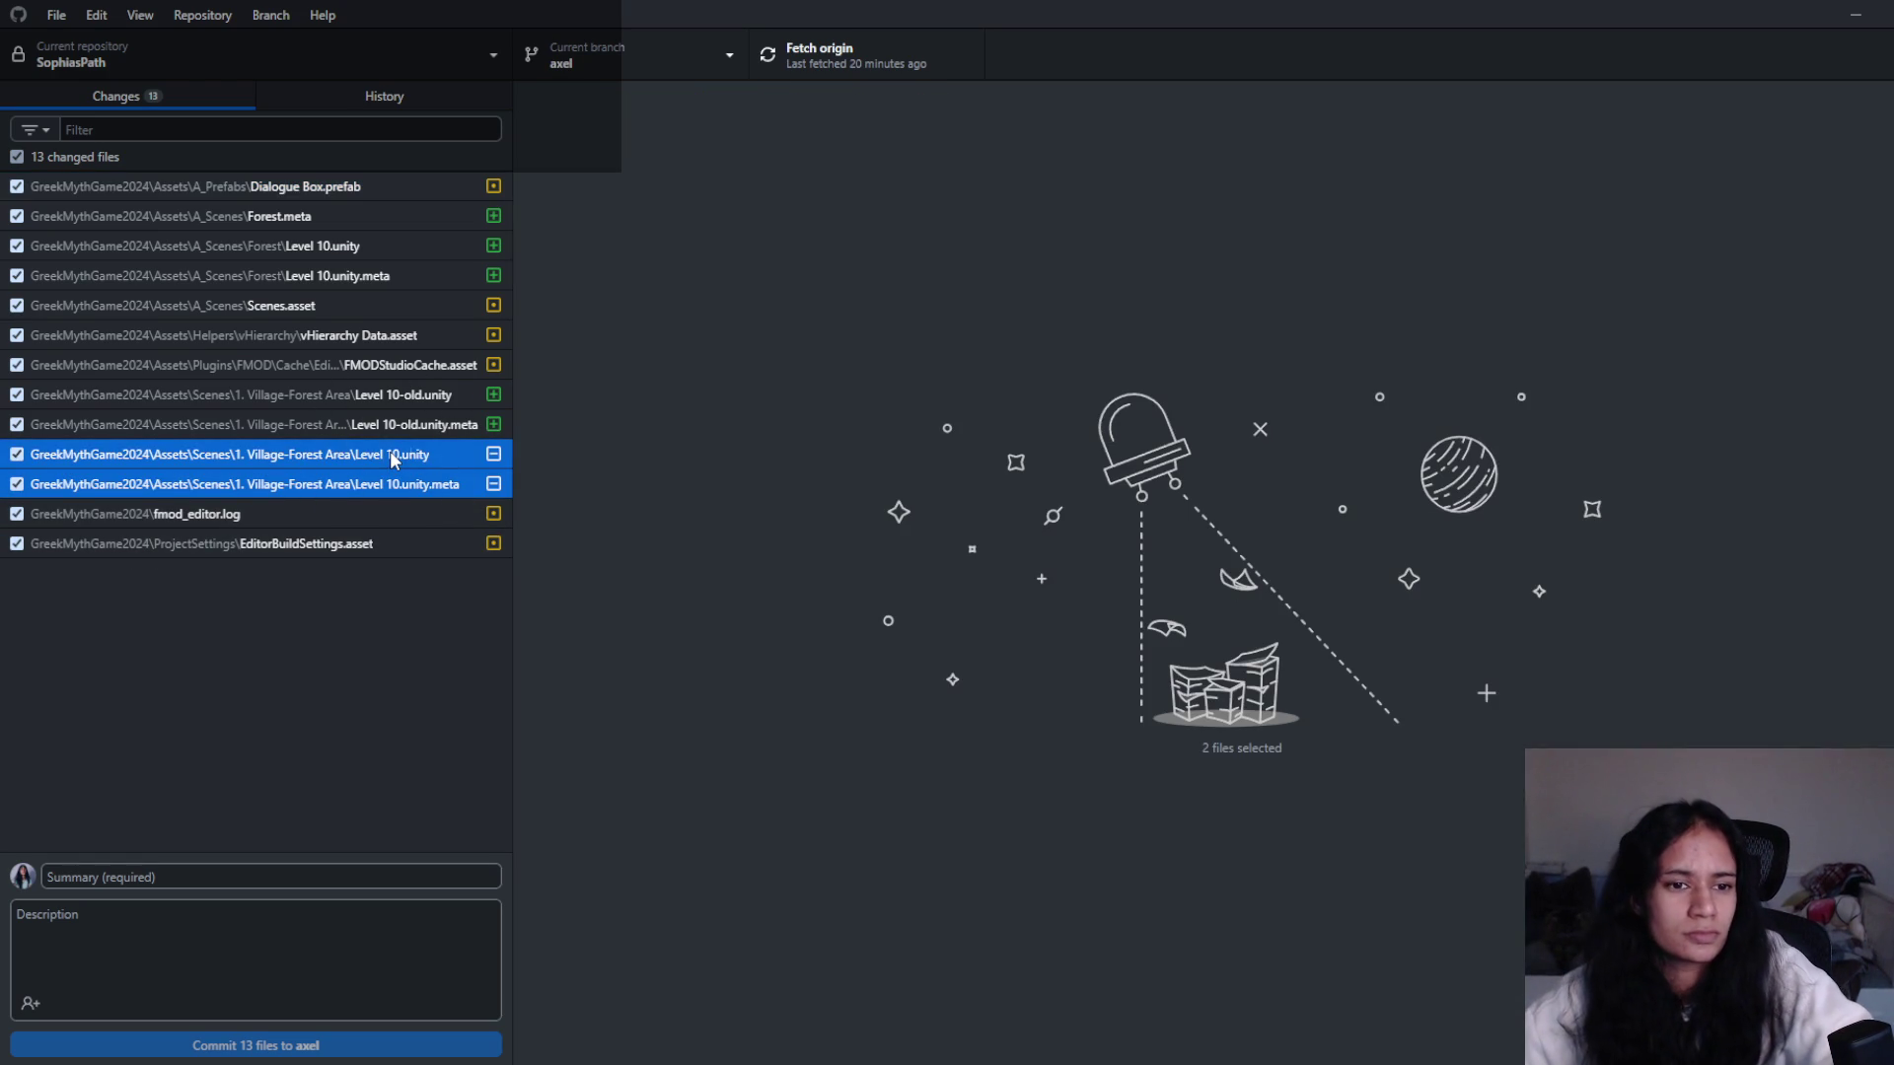
right_click(392, 456)
left_click(576, 484)
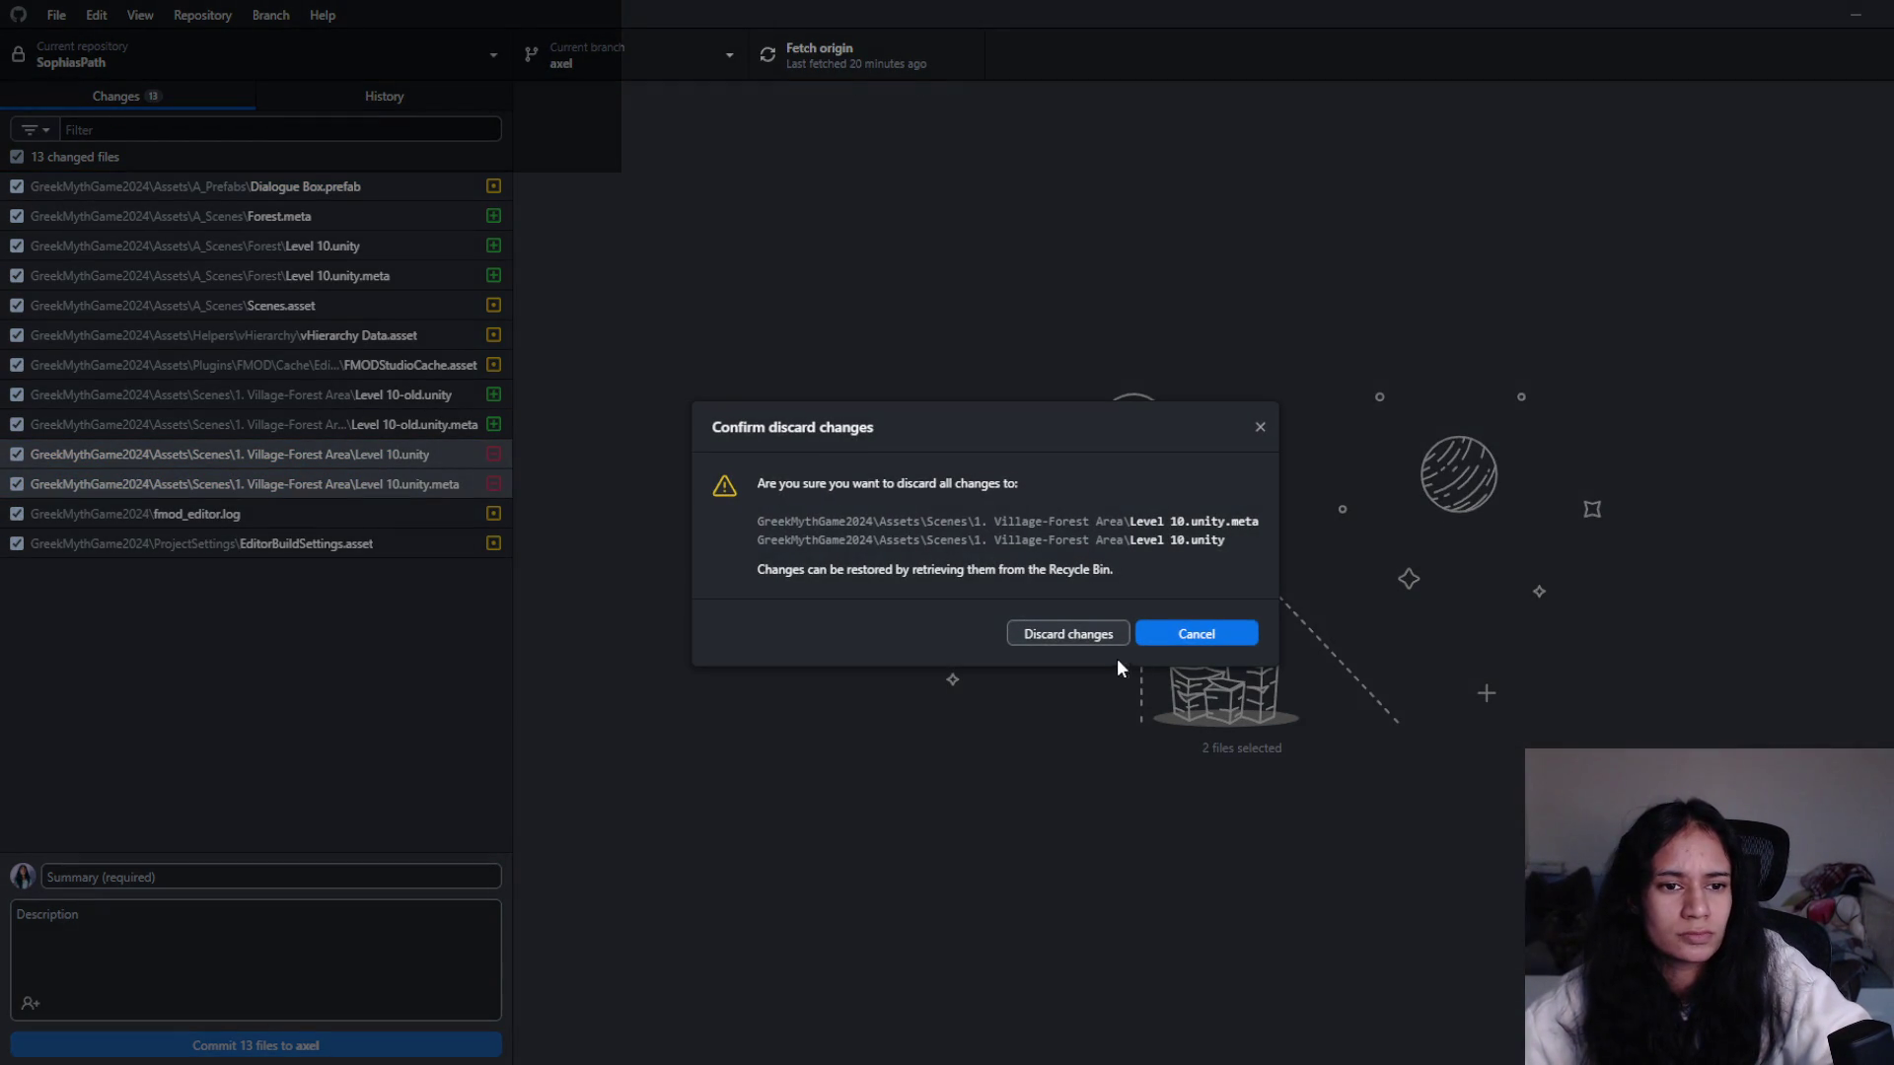
left_click(1068, 632)
left_click(377, 422)
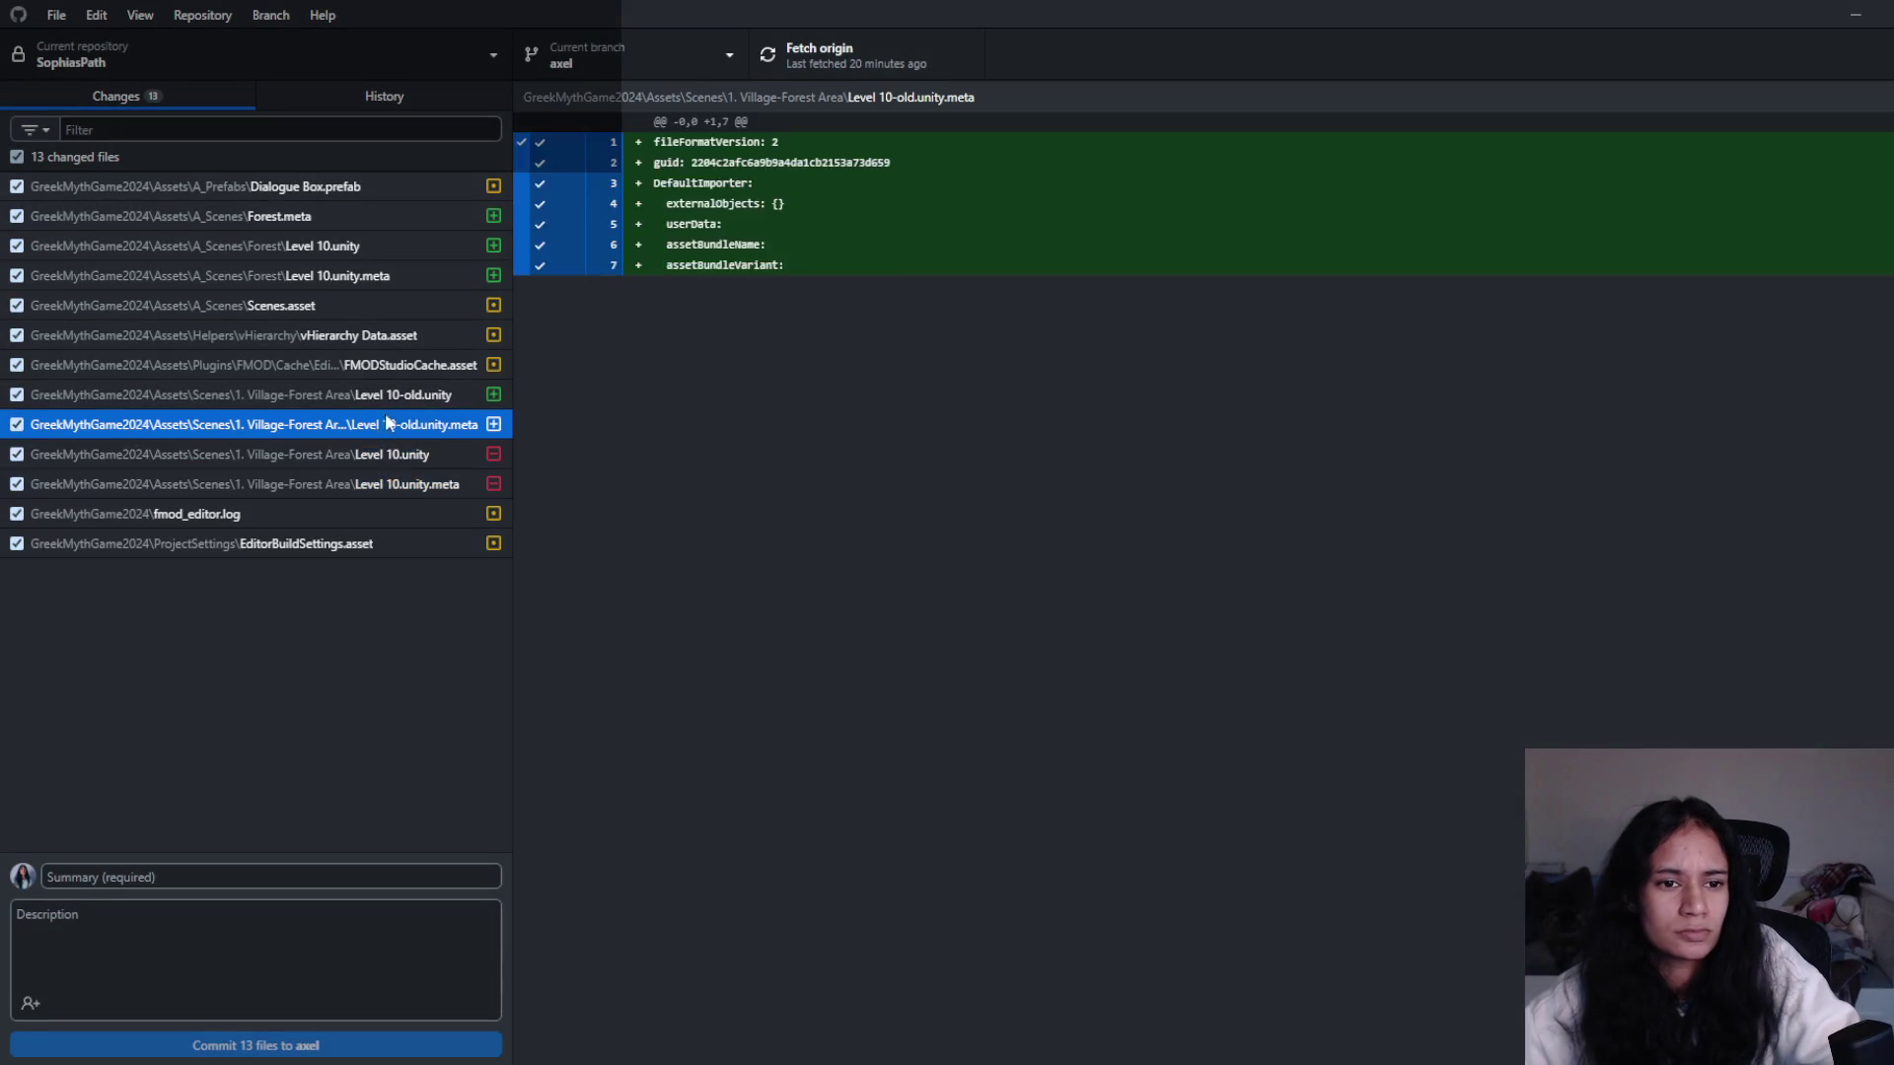
left_click(408, 397, "shift")
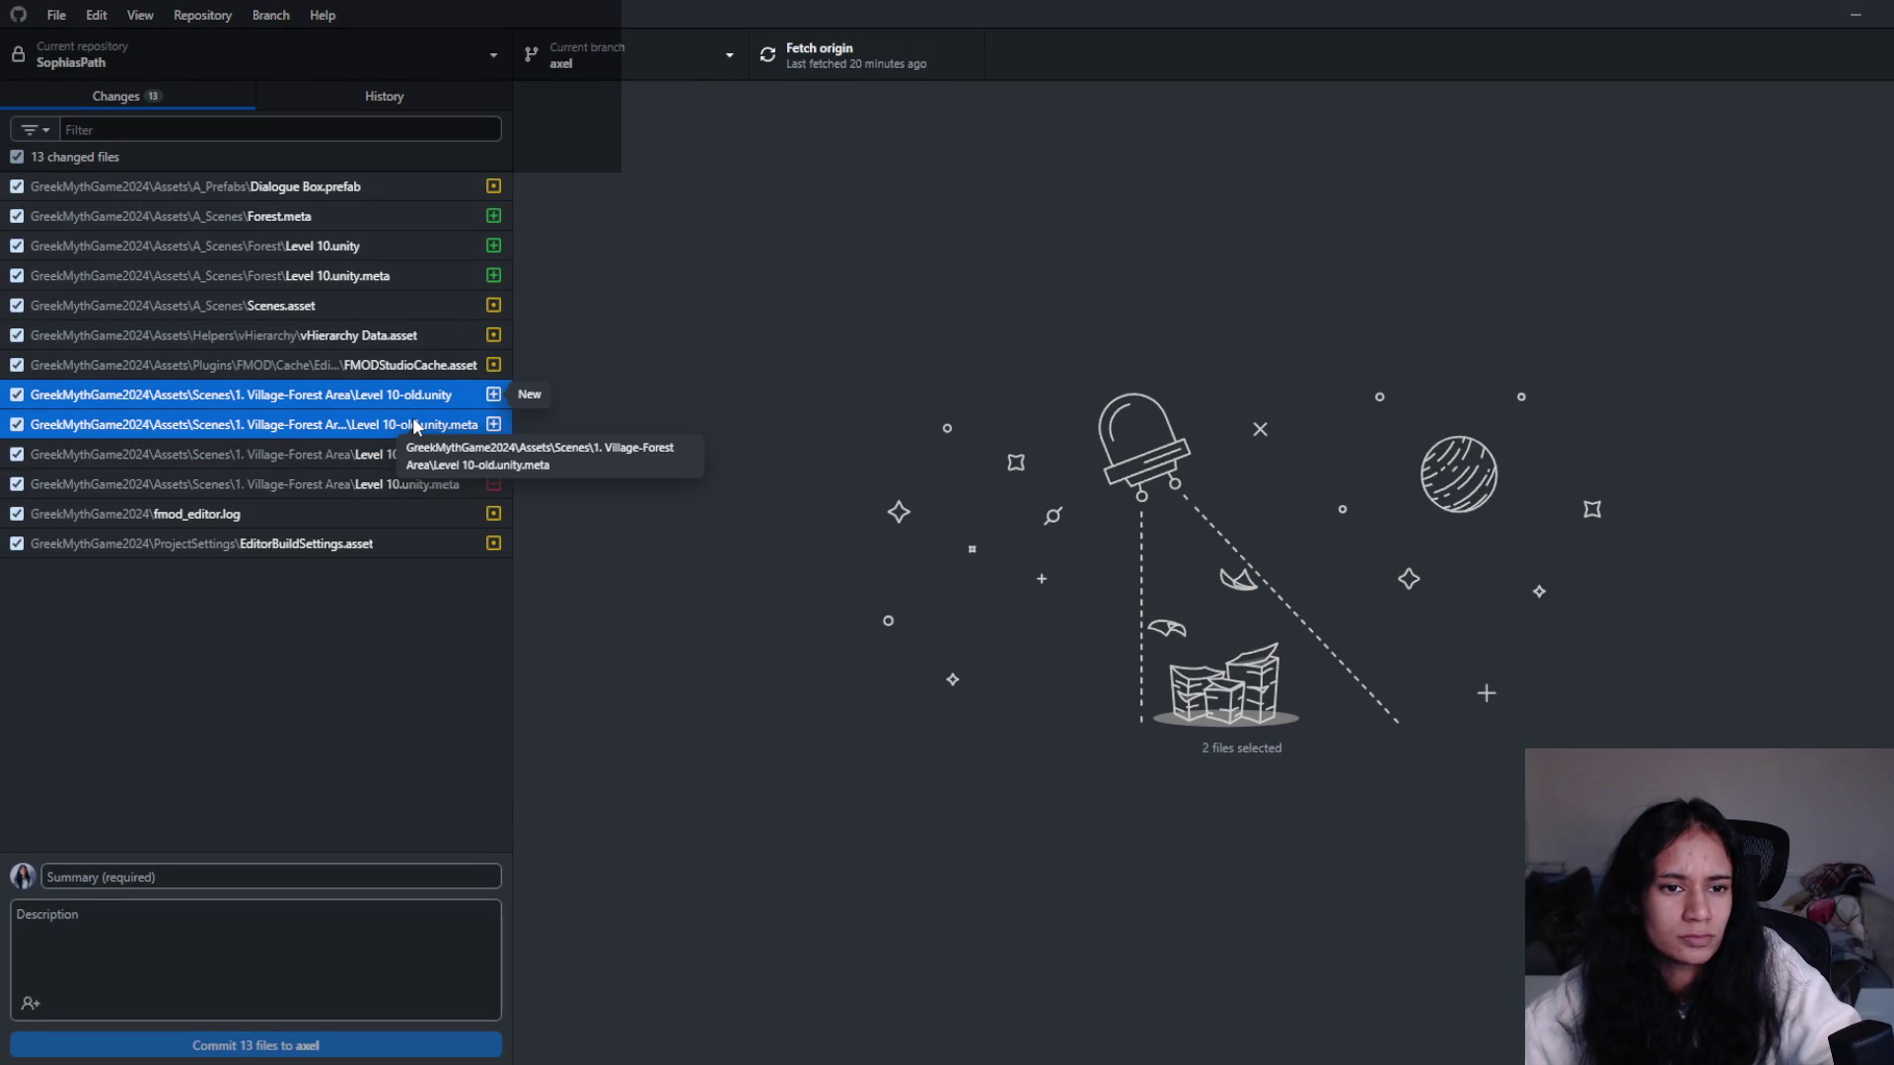
- Enter the commit summary 'level 10 testing' and exclude fmod_editor.log from the commit
right_click(415, 426)
left_click(268, 657)
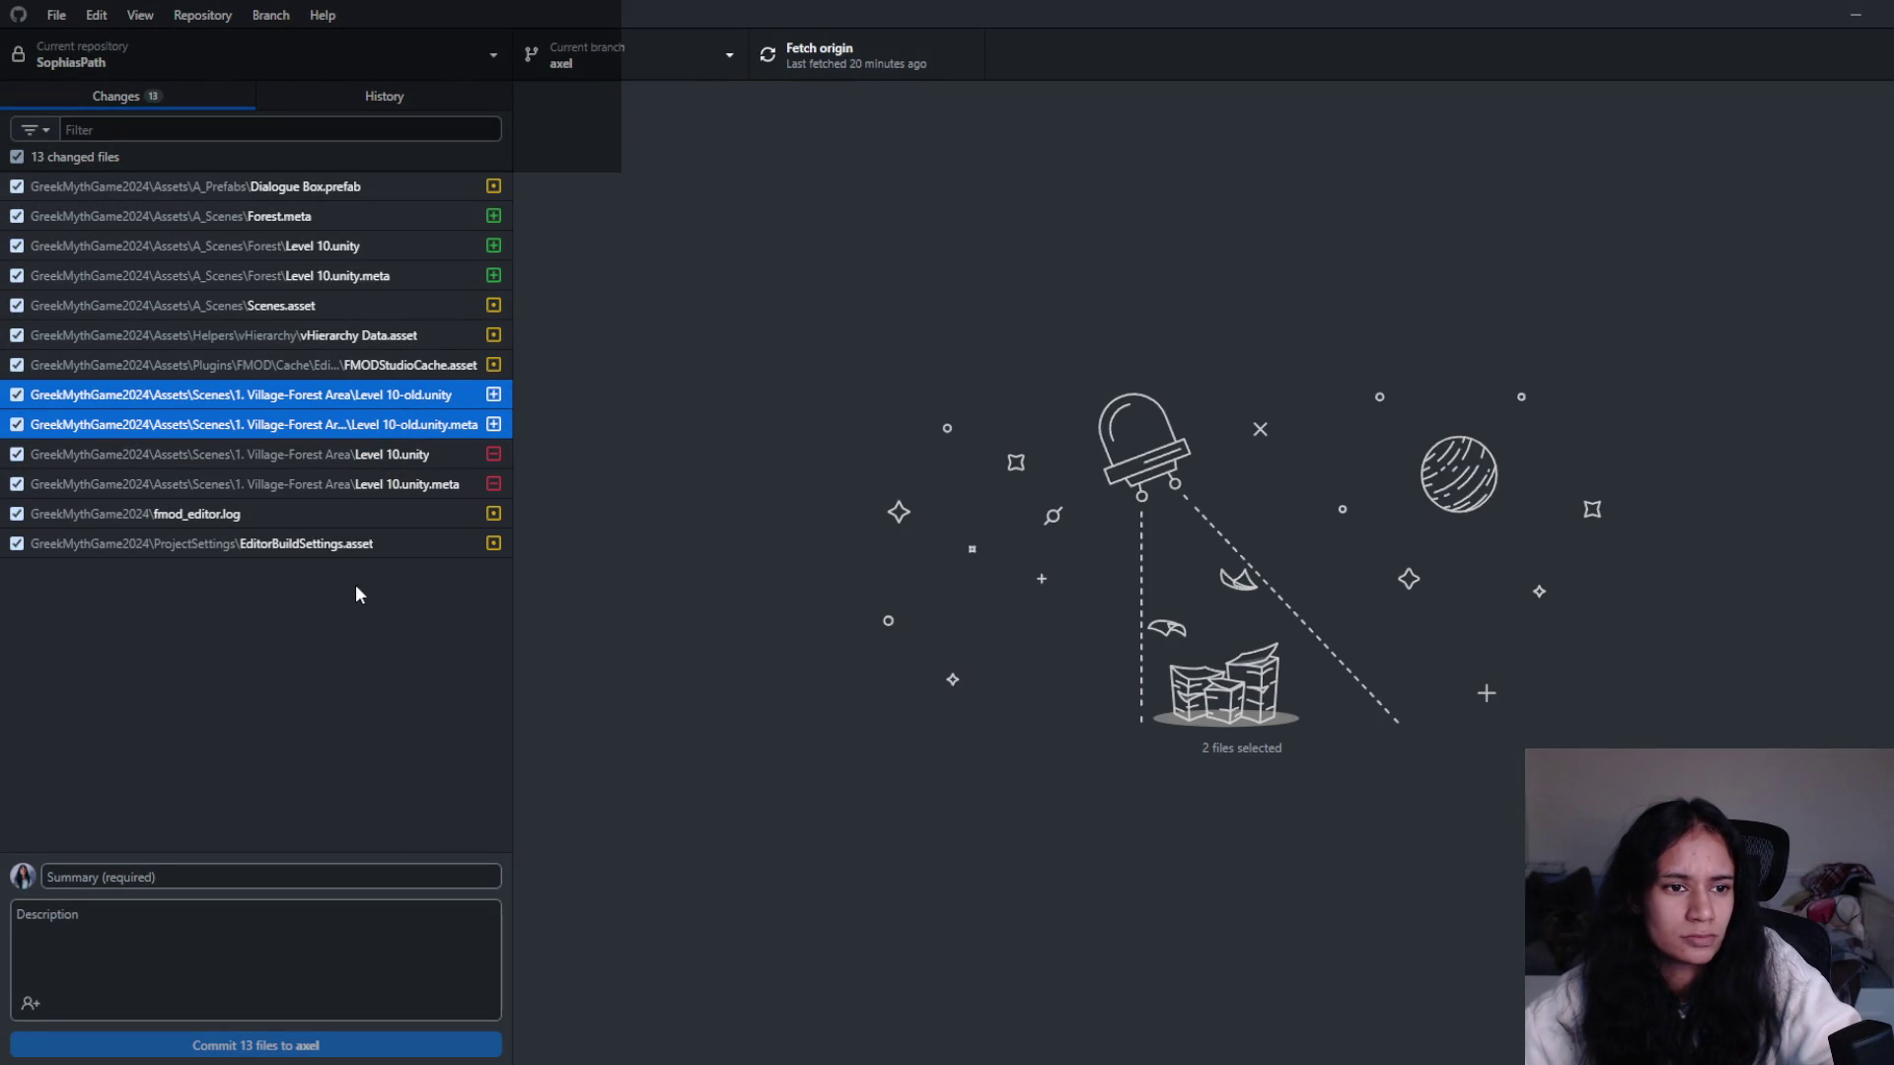
left_click(274, 877)
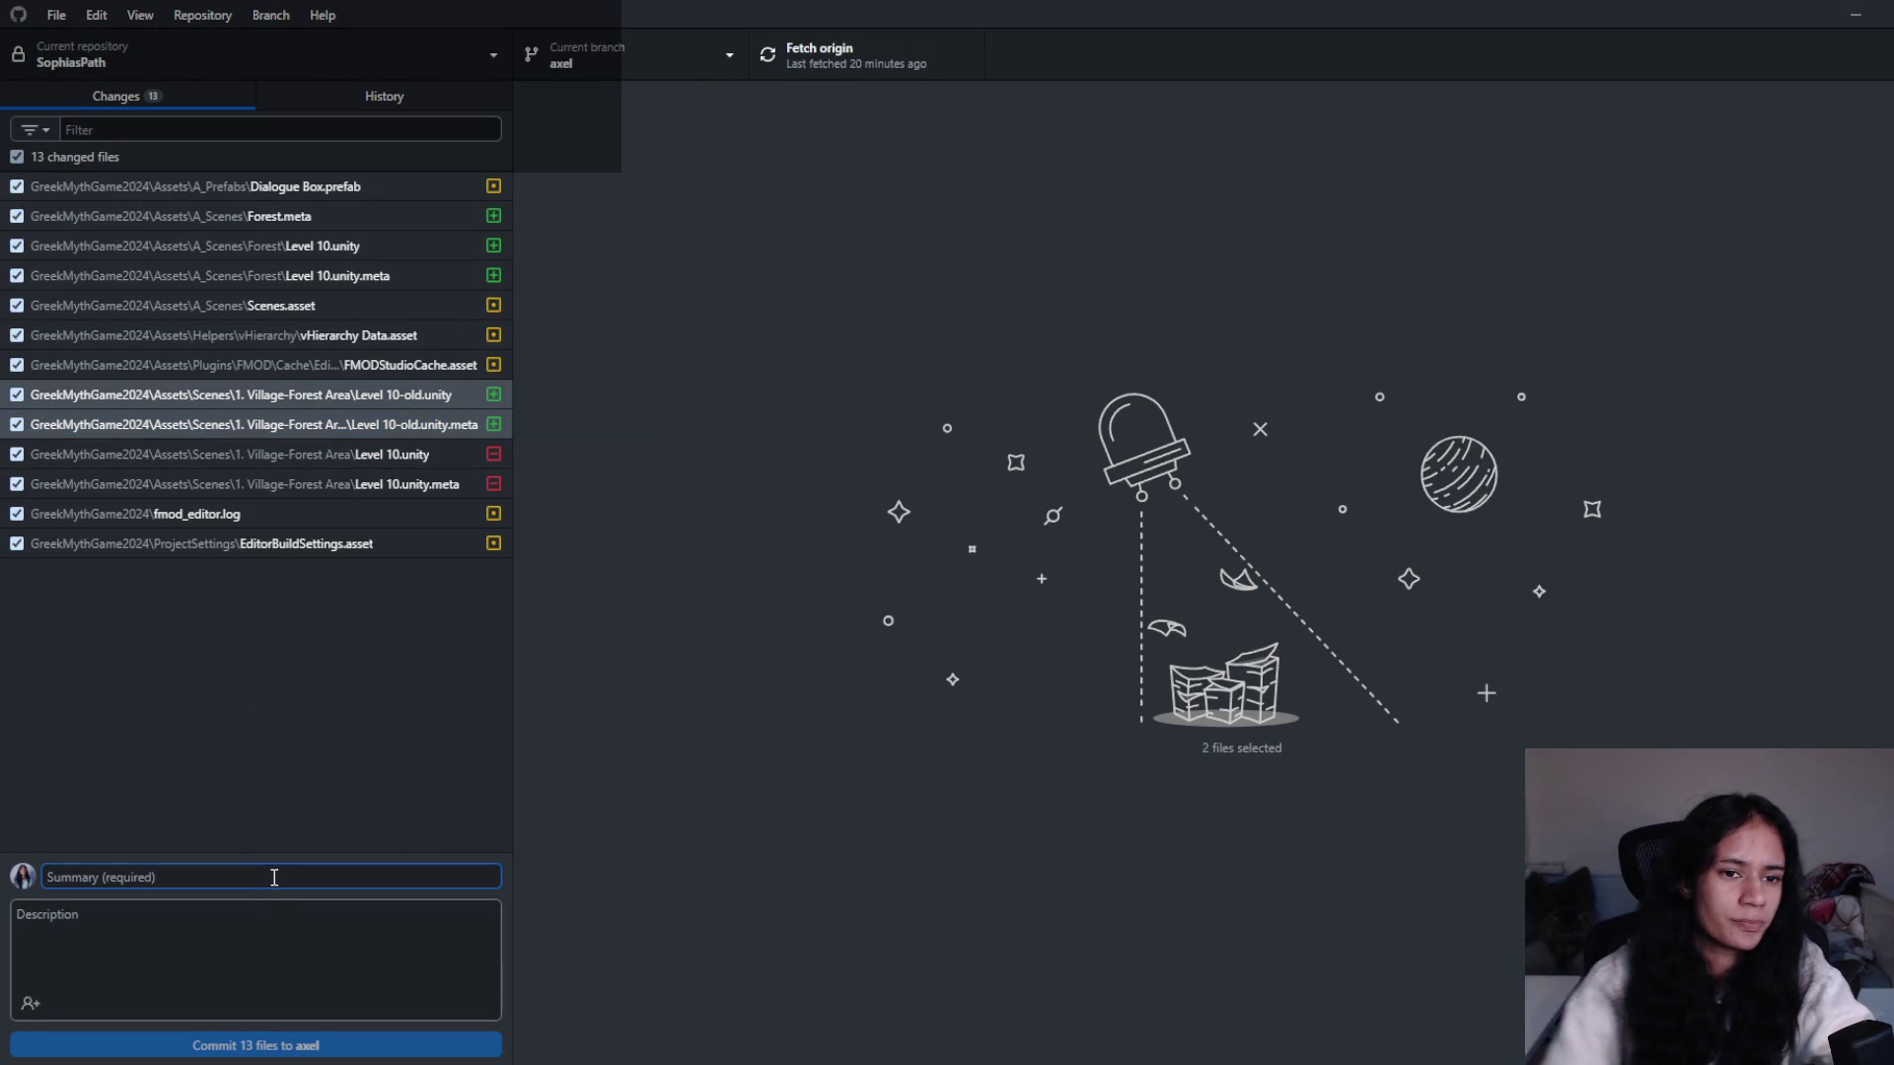
type("level 10 testing")
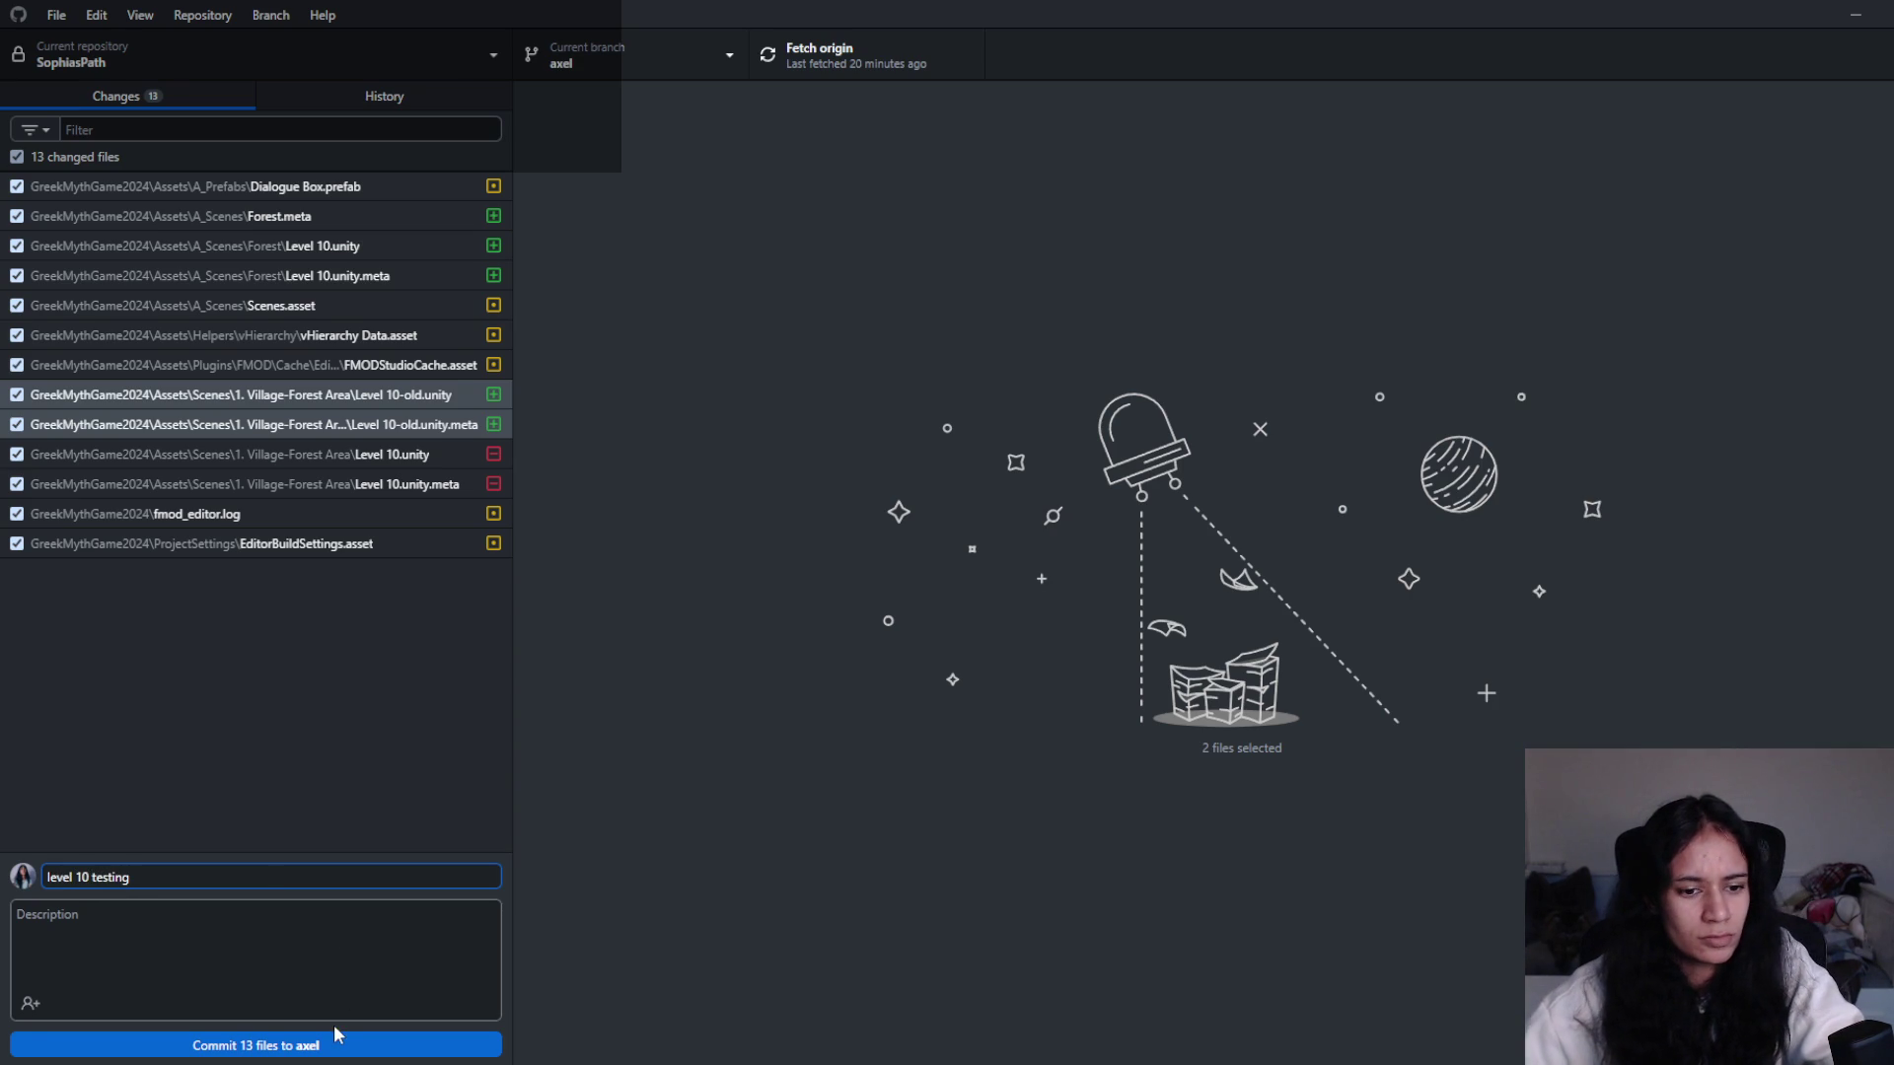
left_click(17, 513)
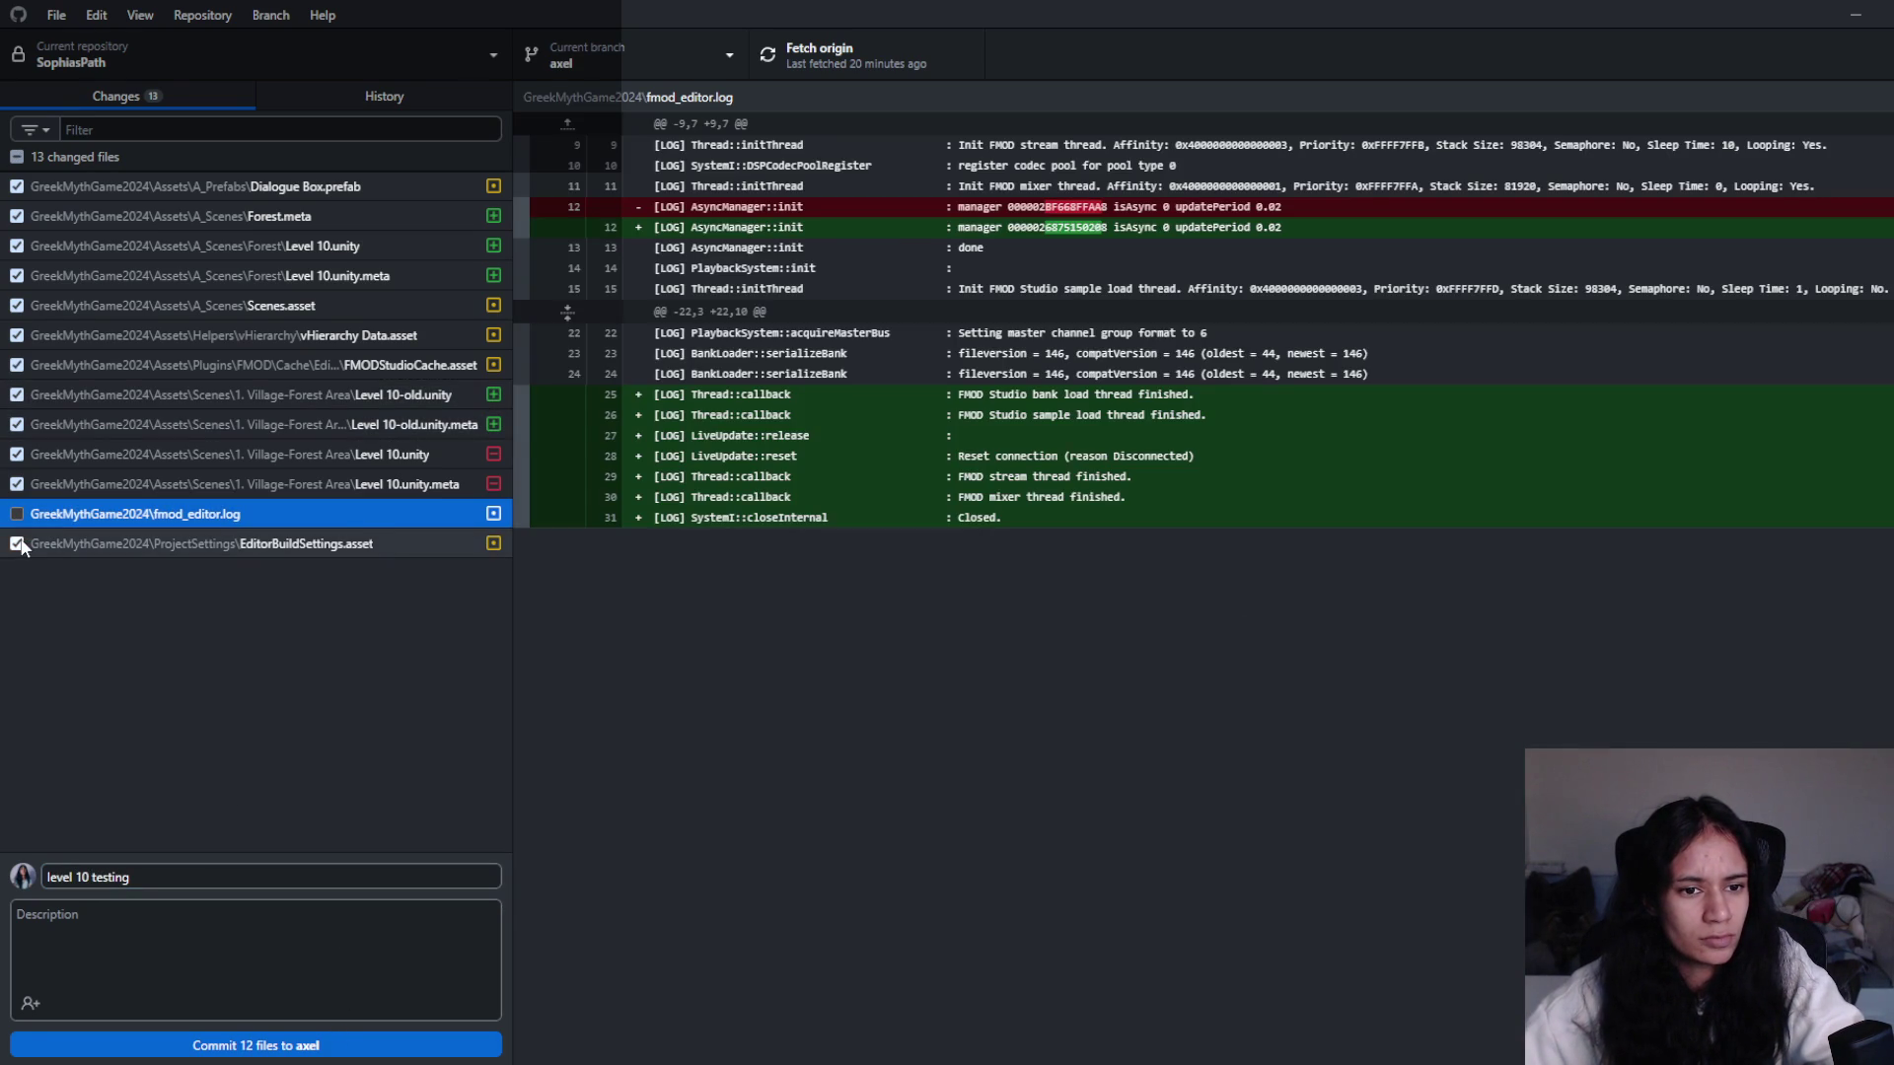
left_click(17, 544)
left_click(16, 544)
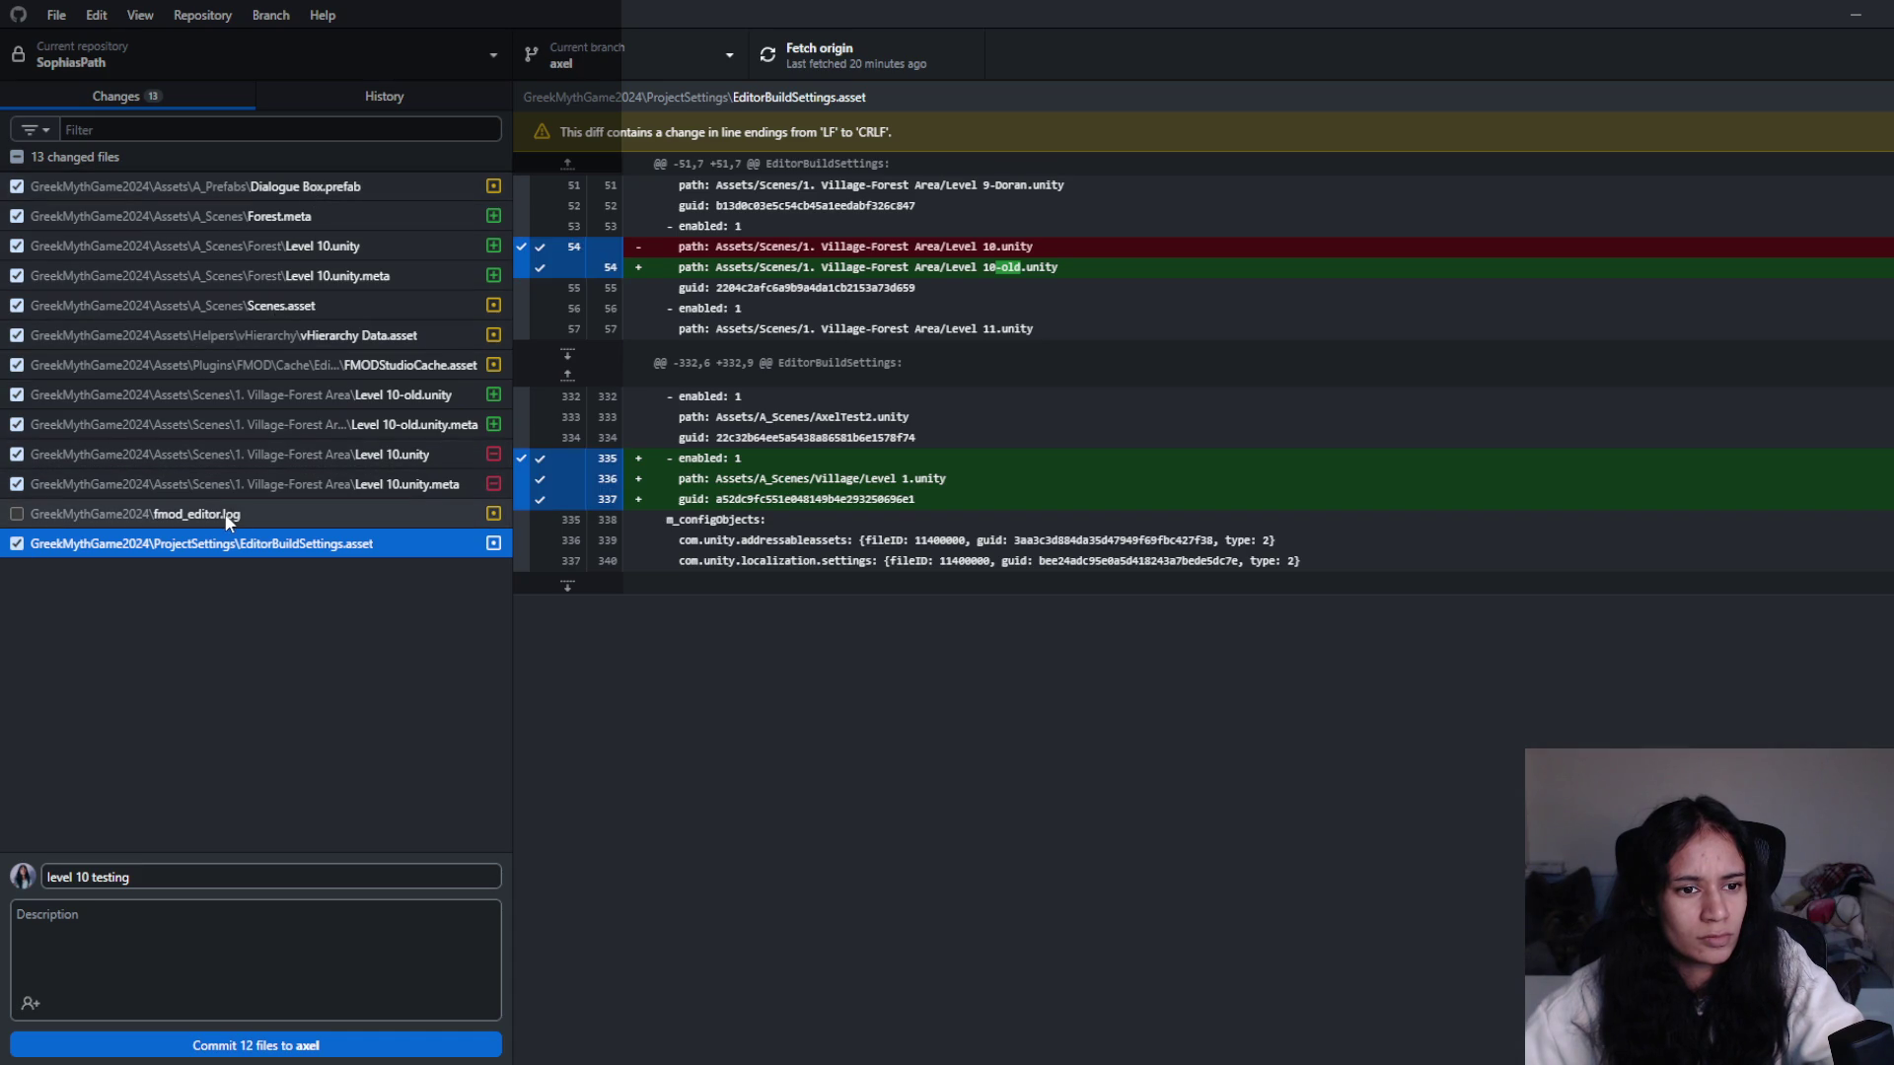
- Commit the 12 files to axel and push to origin
left_click(326, 1041)
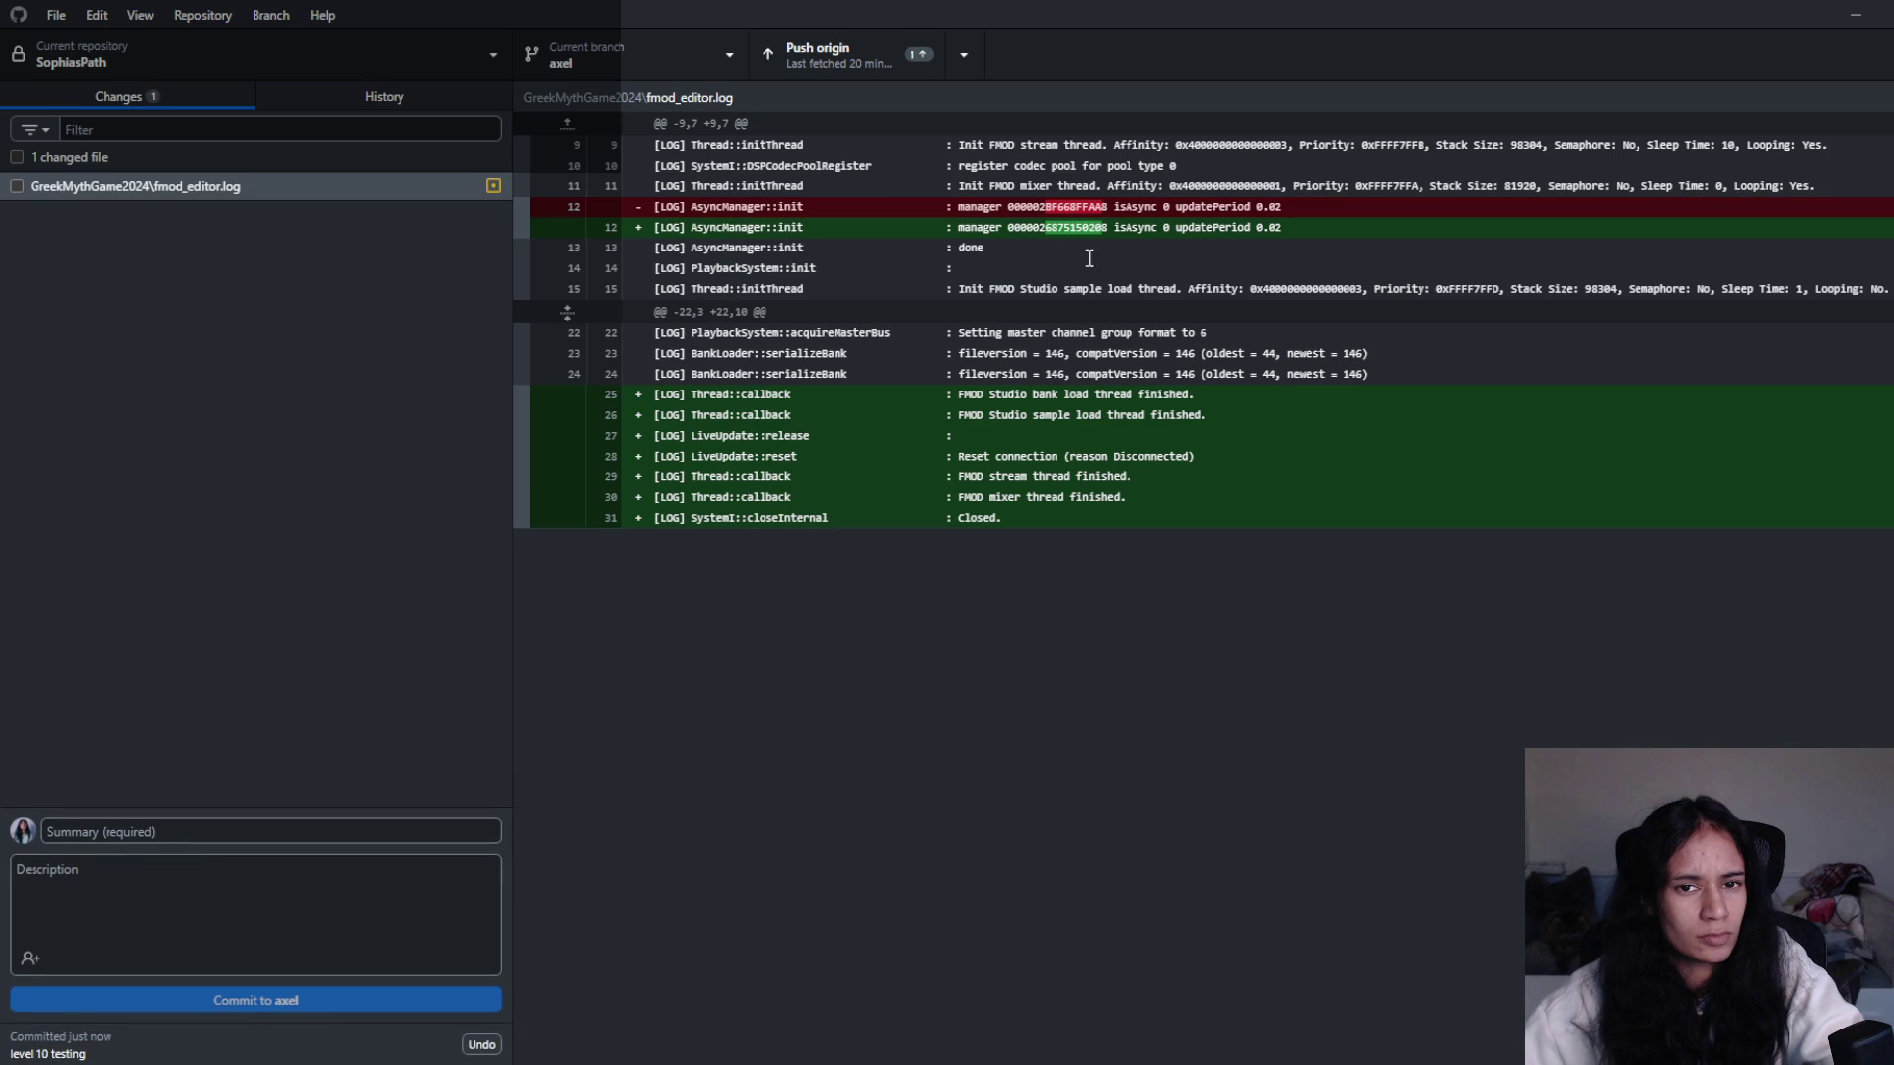
left_click(832, 56)
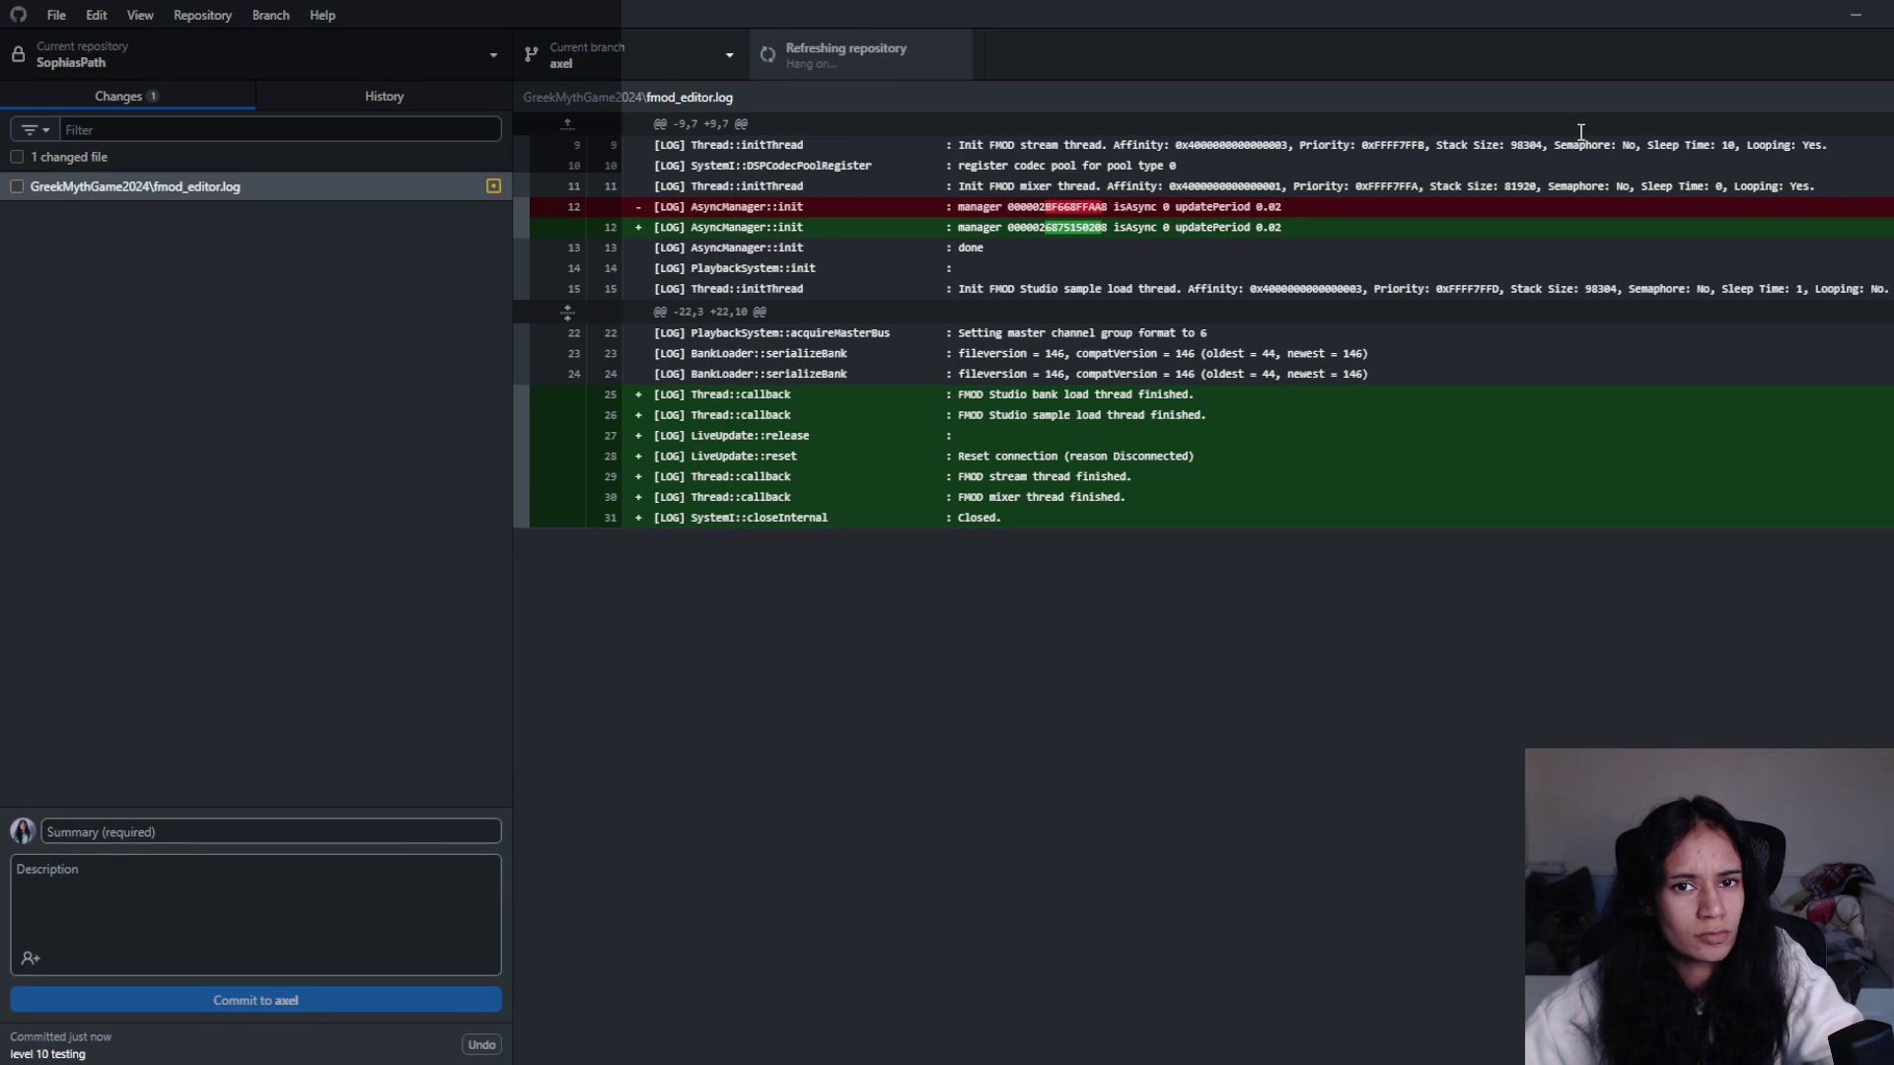
left_click(1864, 17)
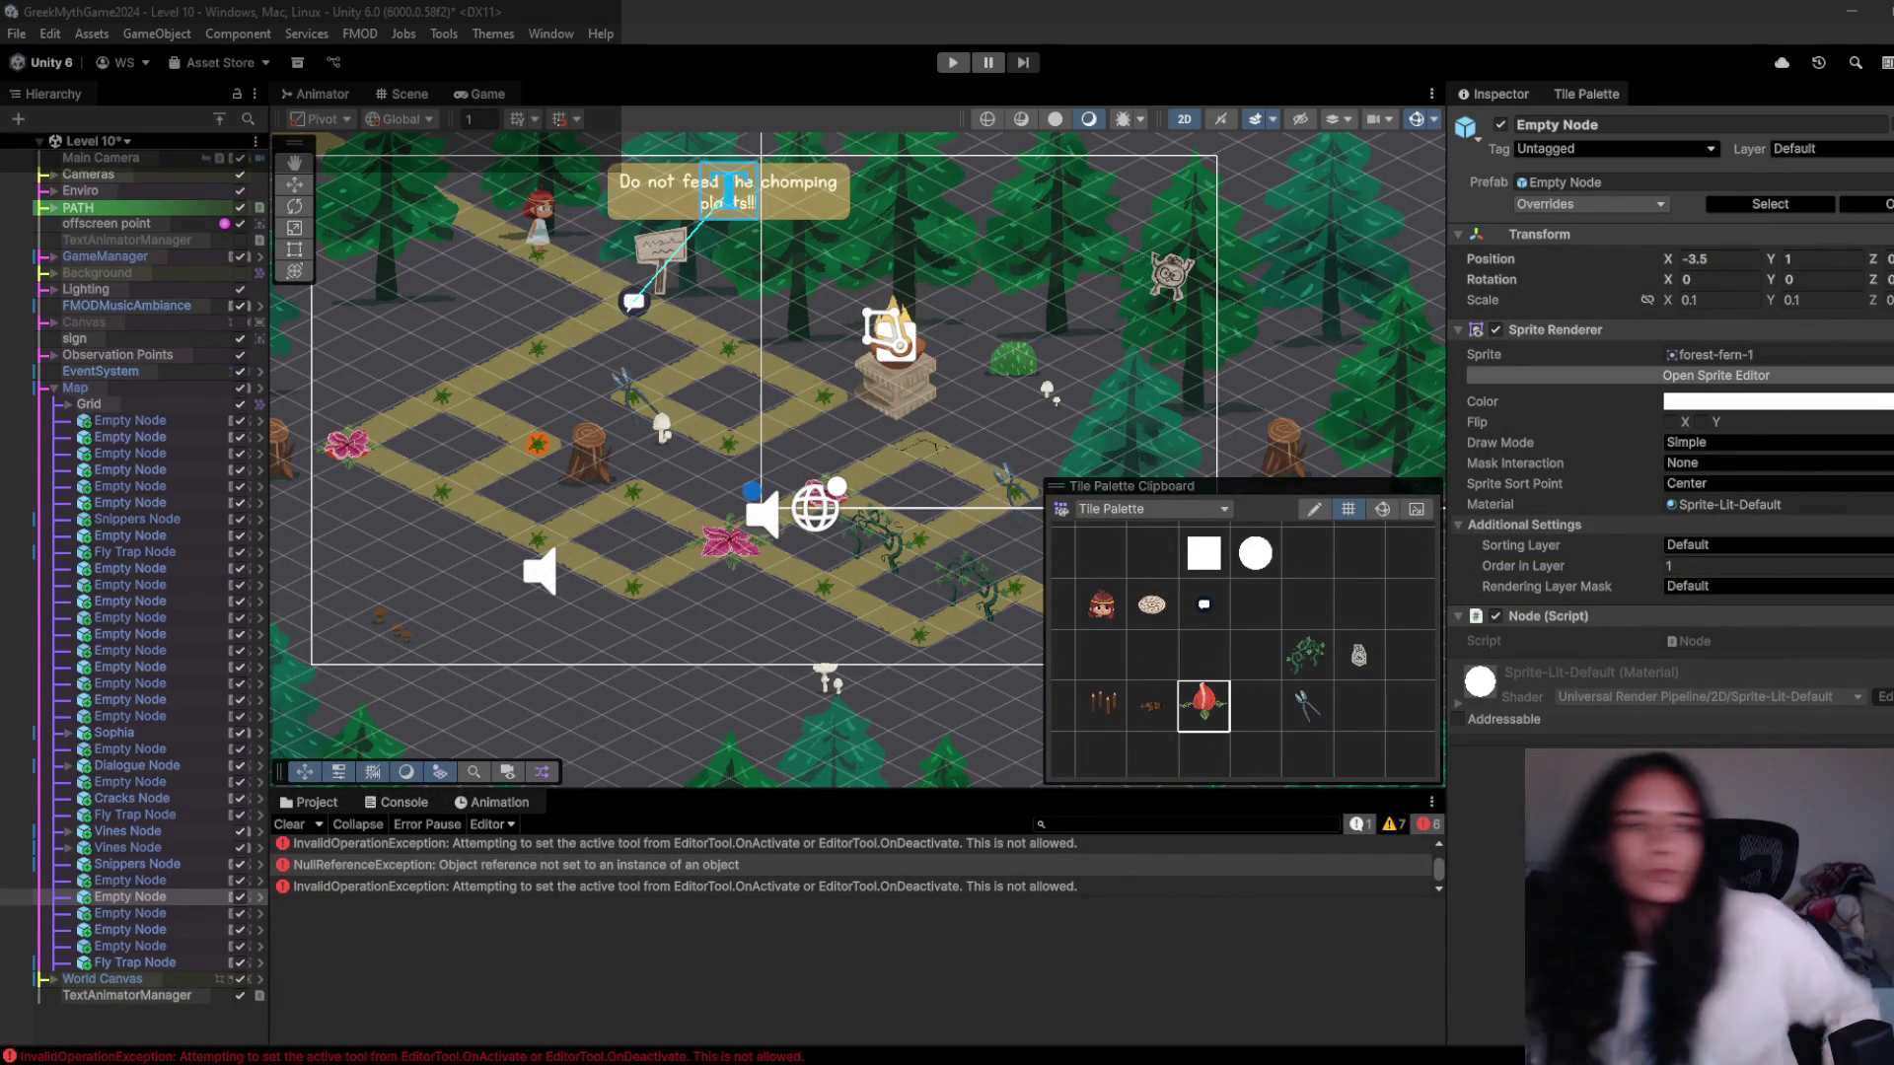
- Select the Canvas and preview the level in the Game view before returning to the scene
left_click(178, 322)
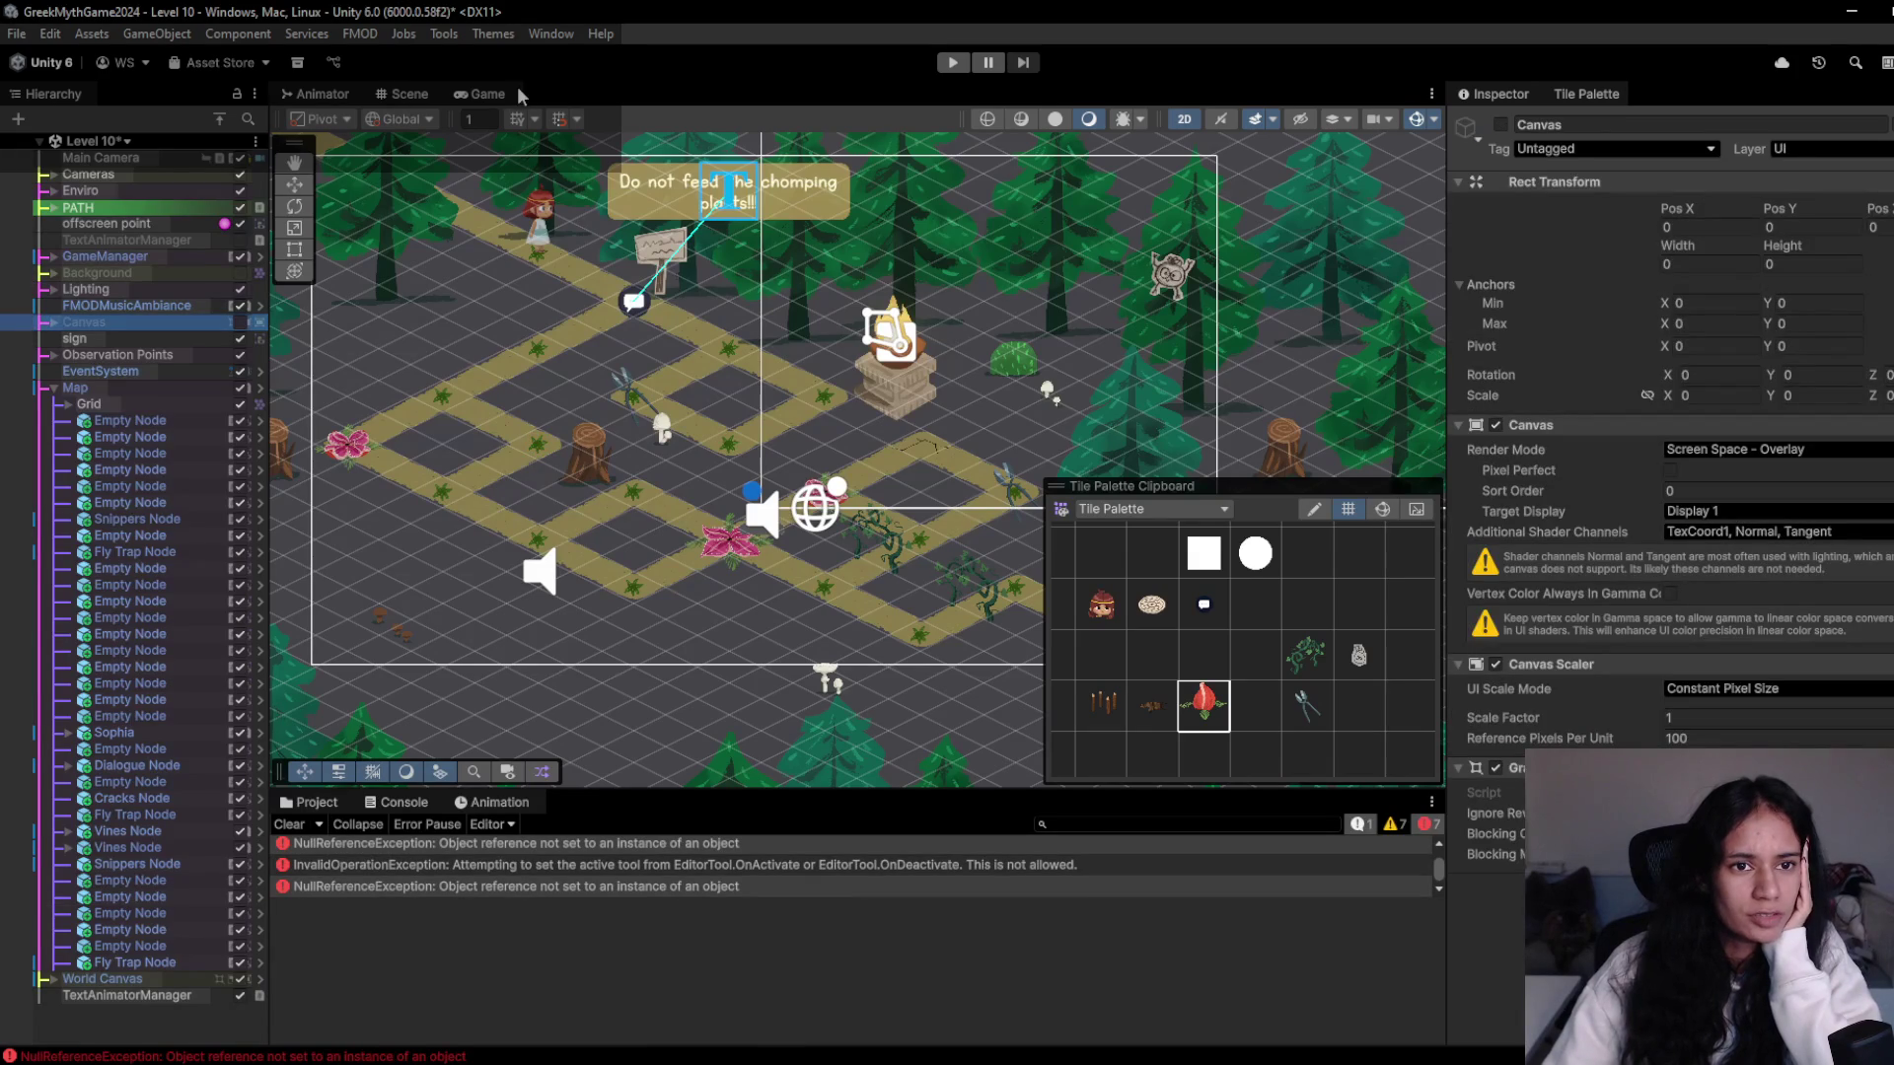
left_click(480, 94)
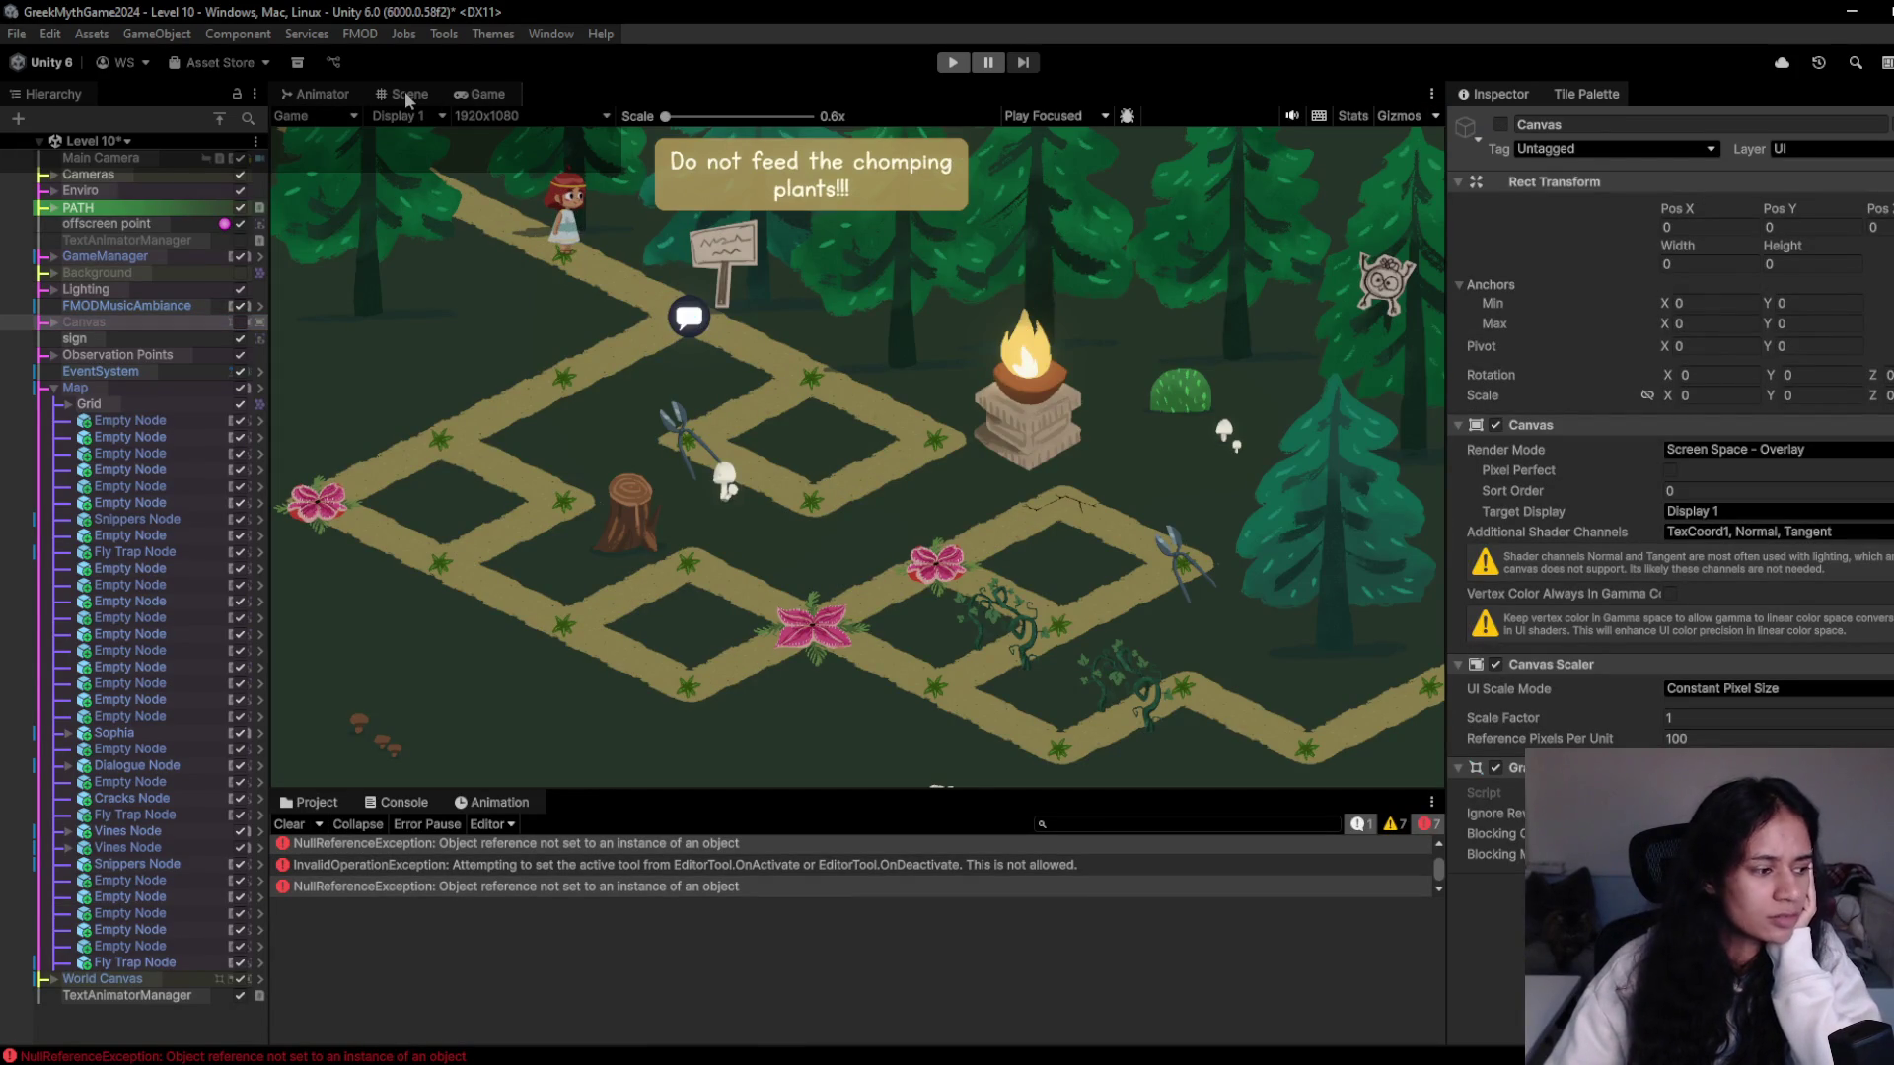
left_click(408, 96)
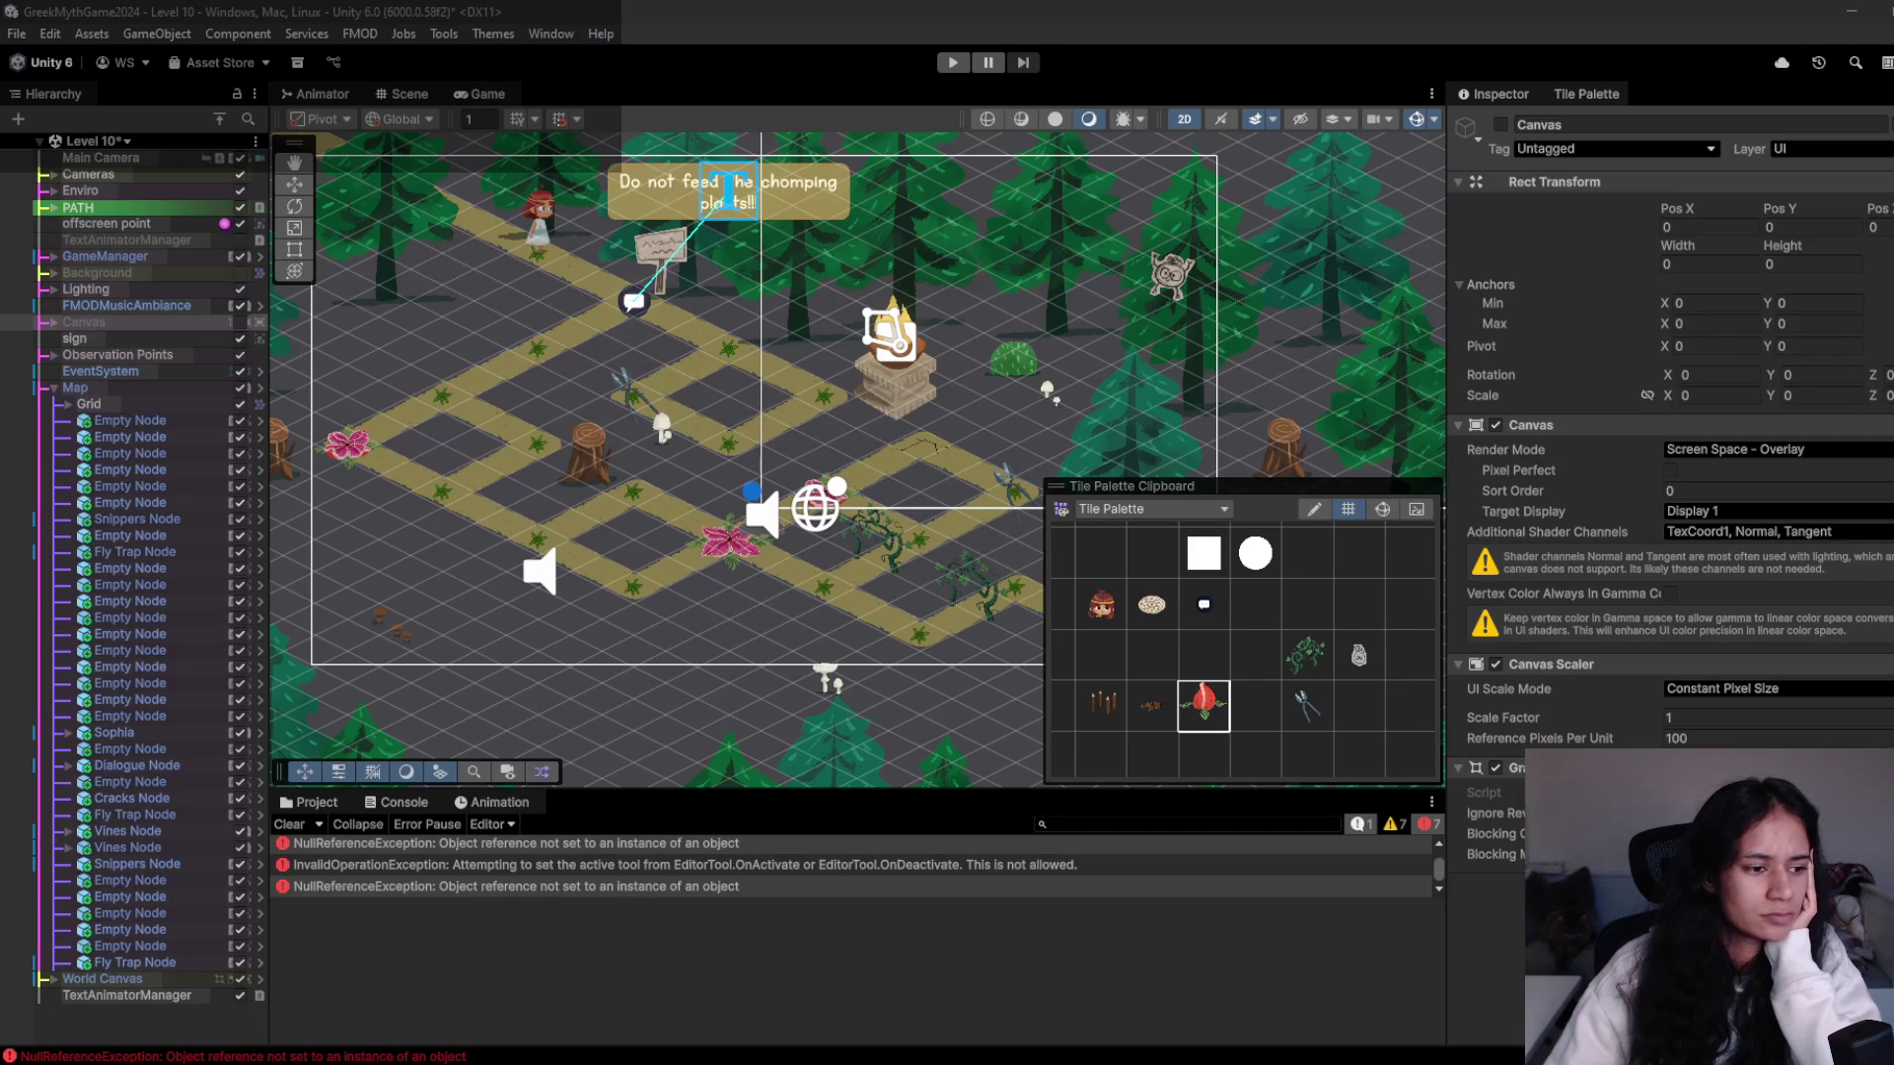
scroll(656, 537, "up", 2)
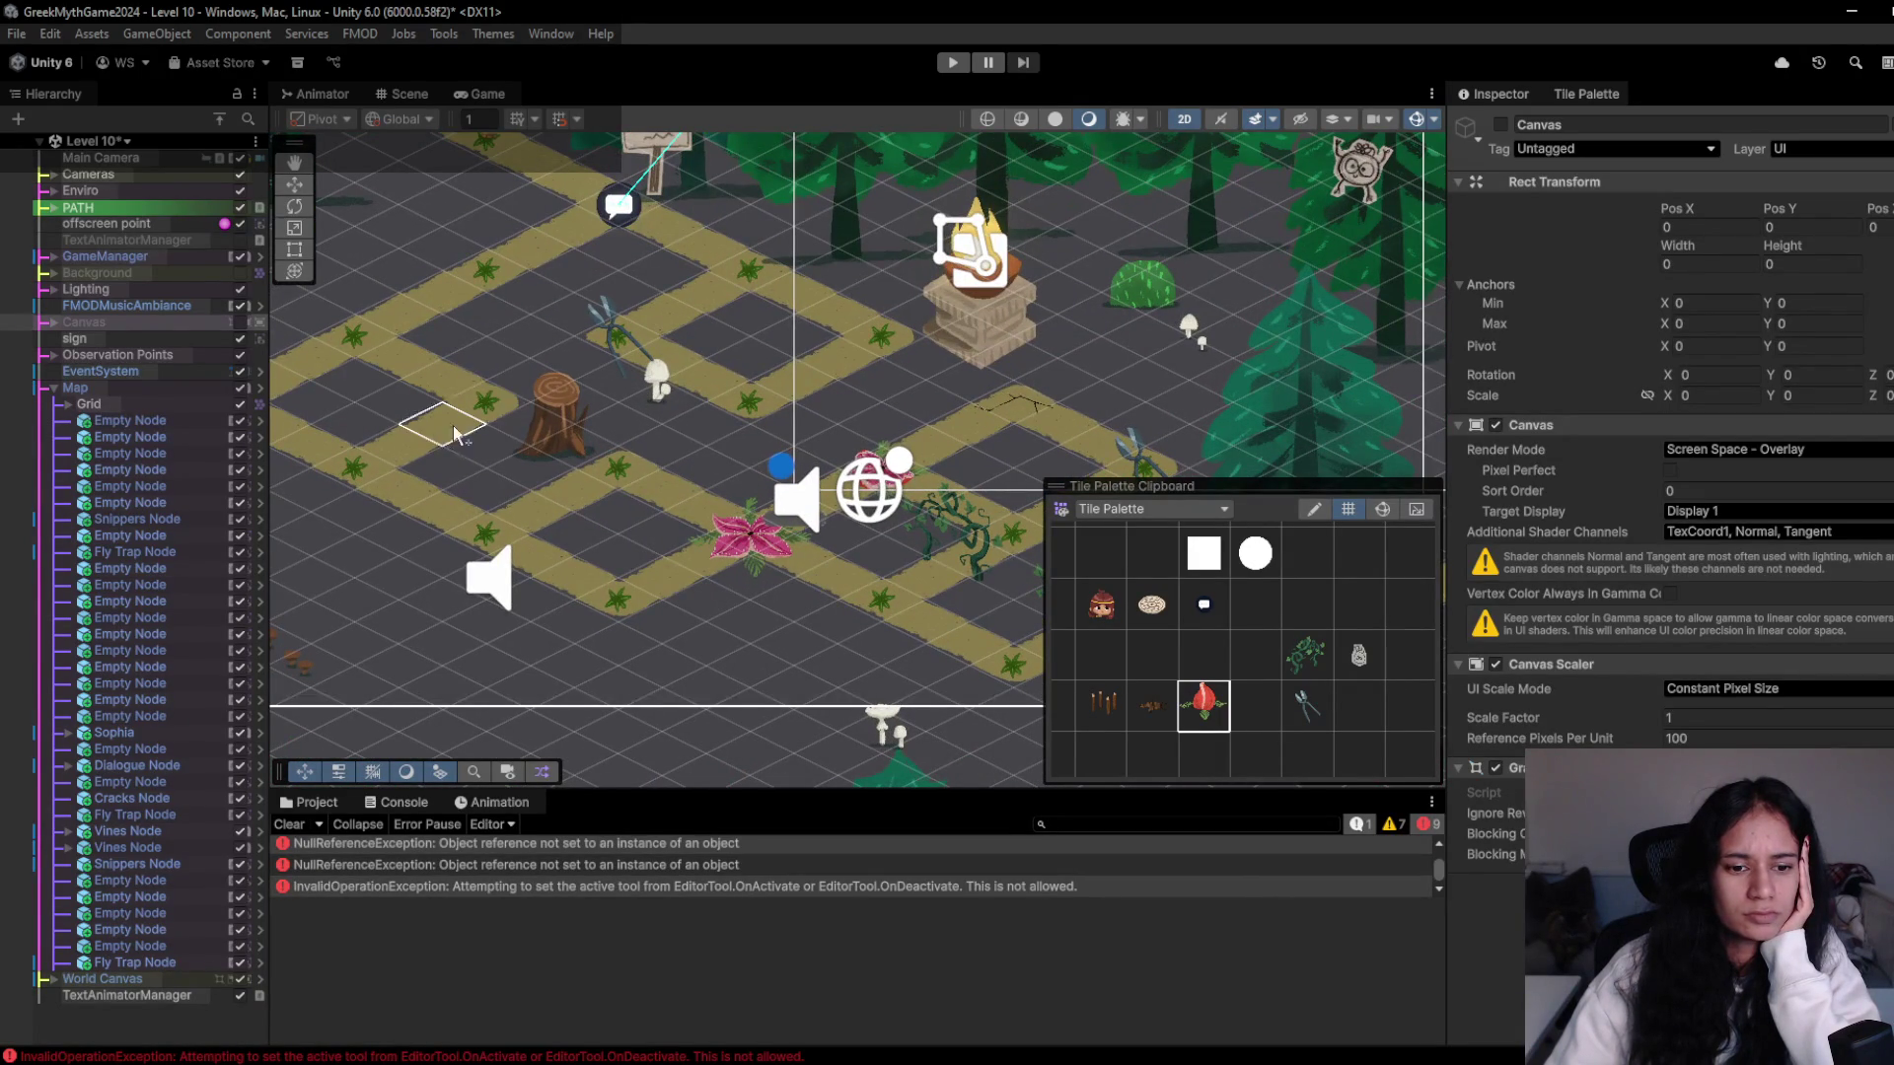
scroll(468, 432, "down", 3)
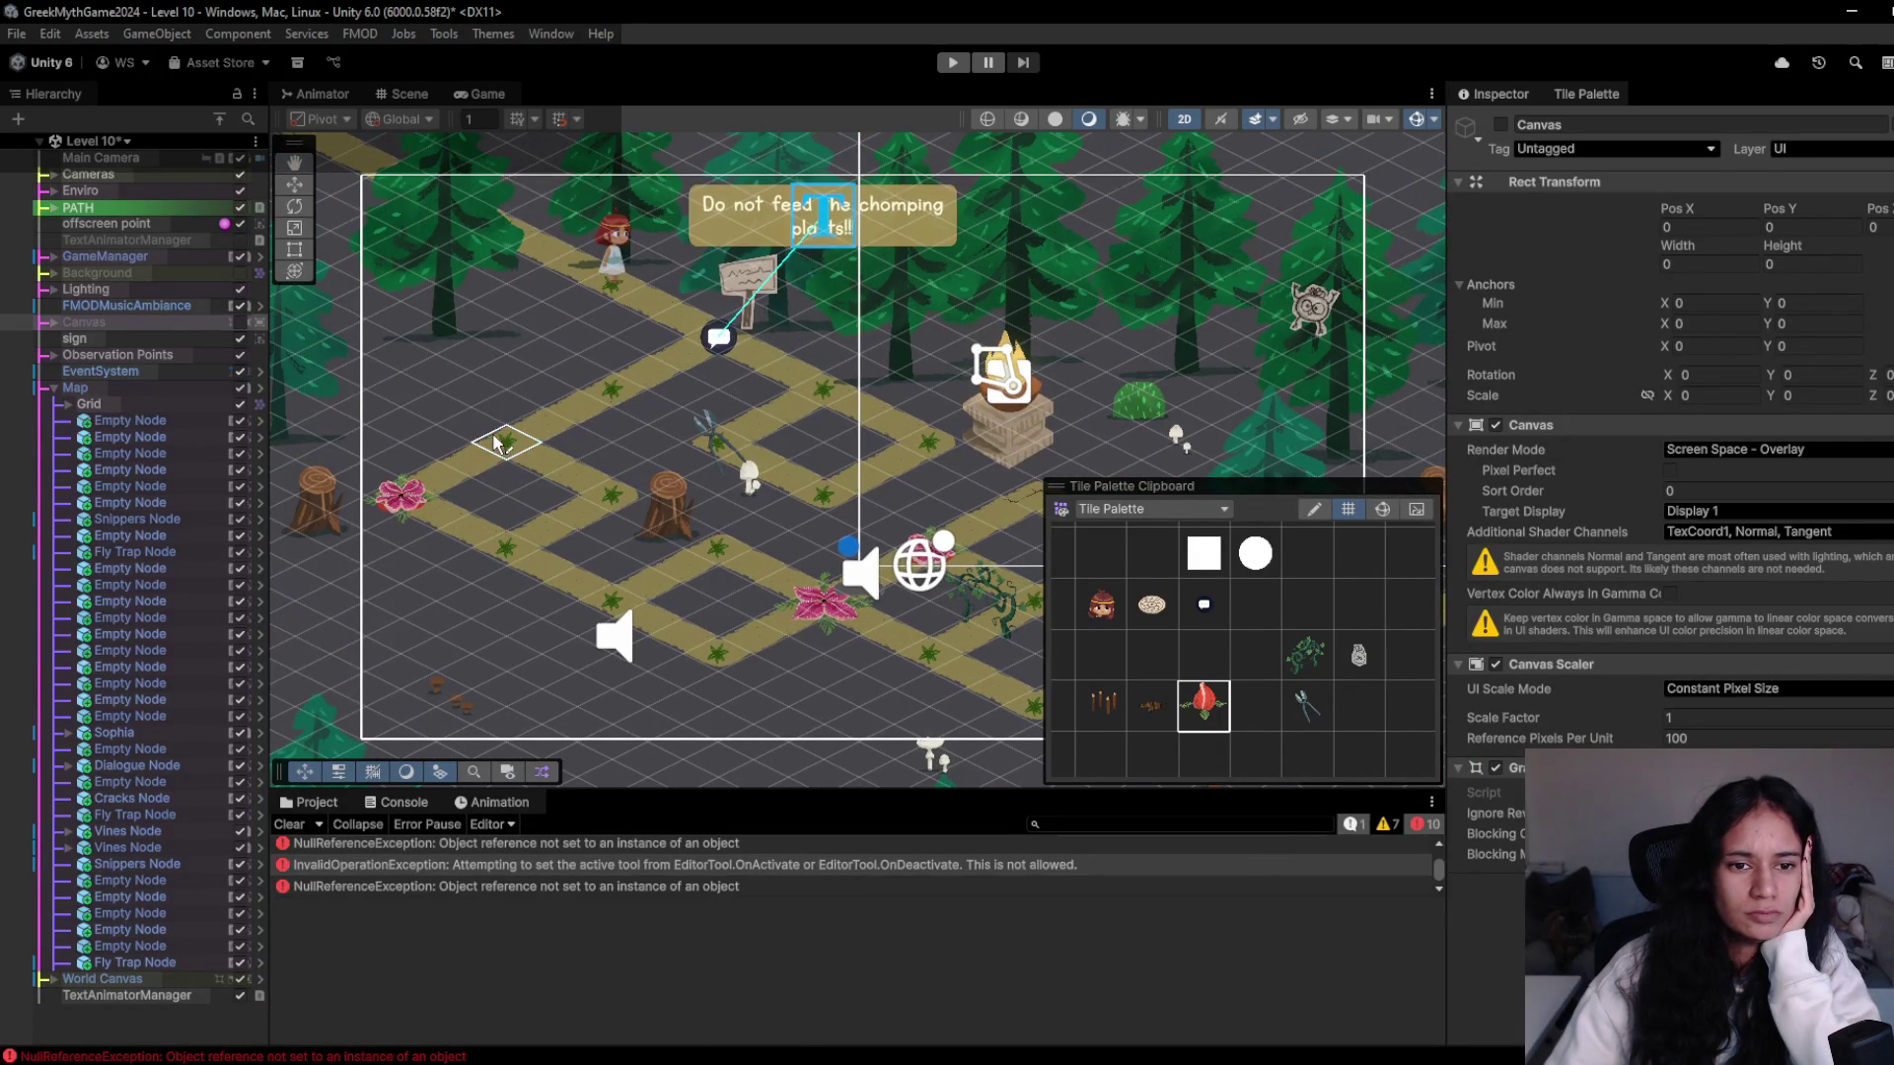
- Paint a cracks tile near the pedestal and a fly trap on the central path
left_click(131, 391)
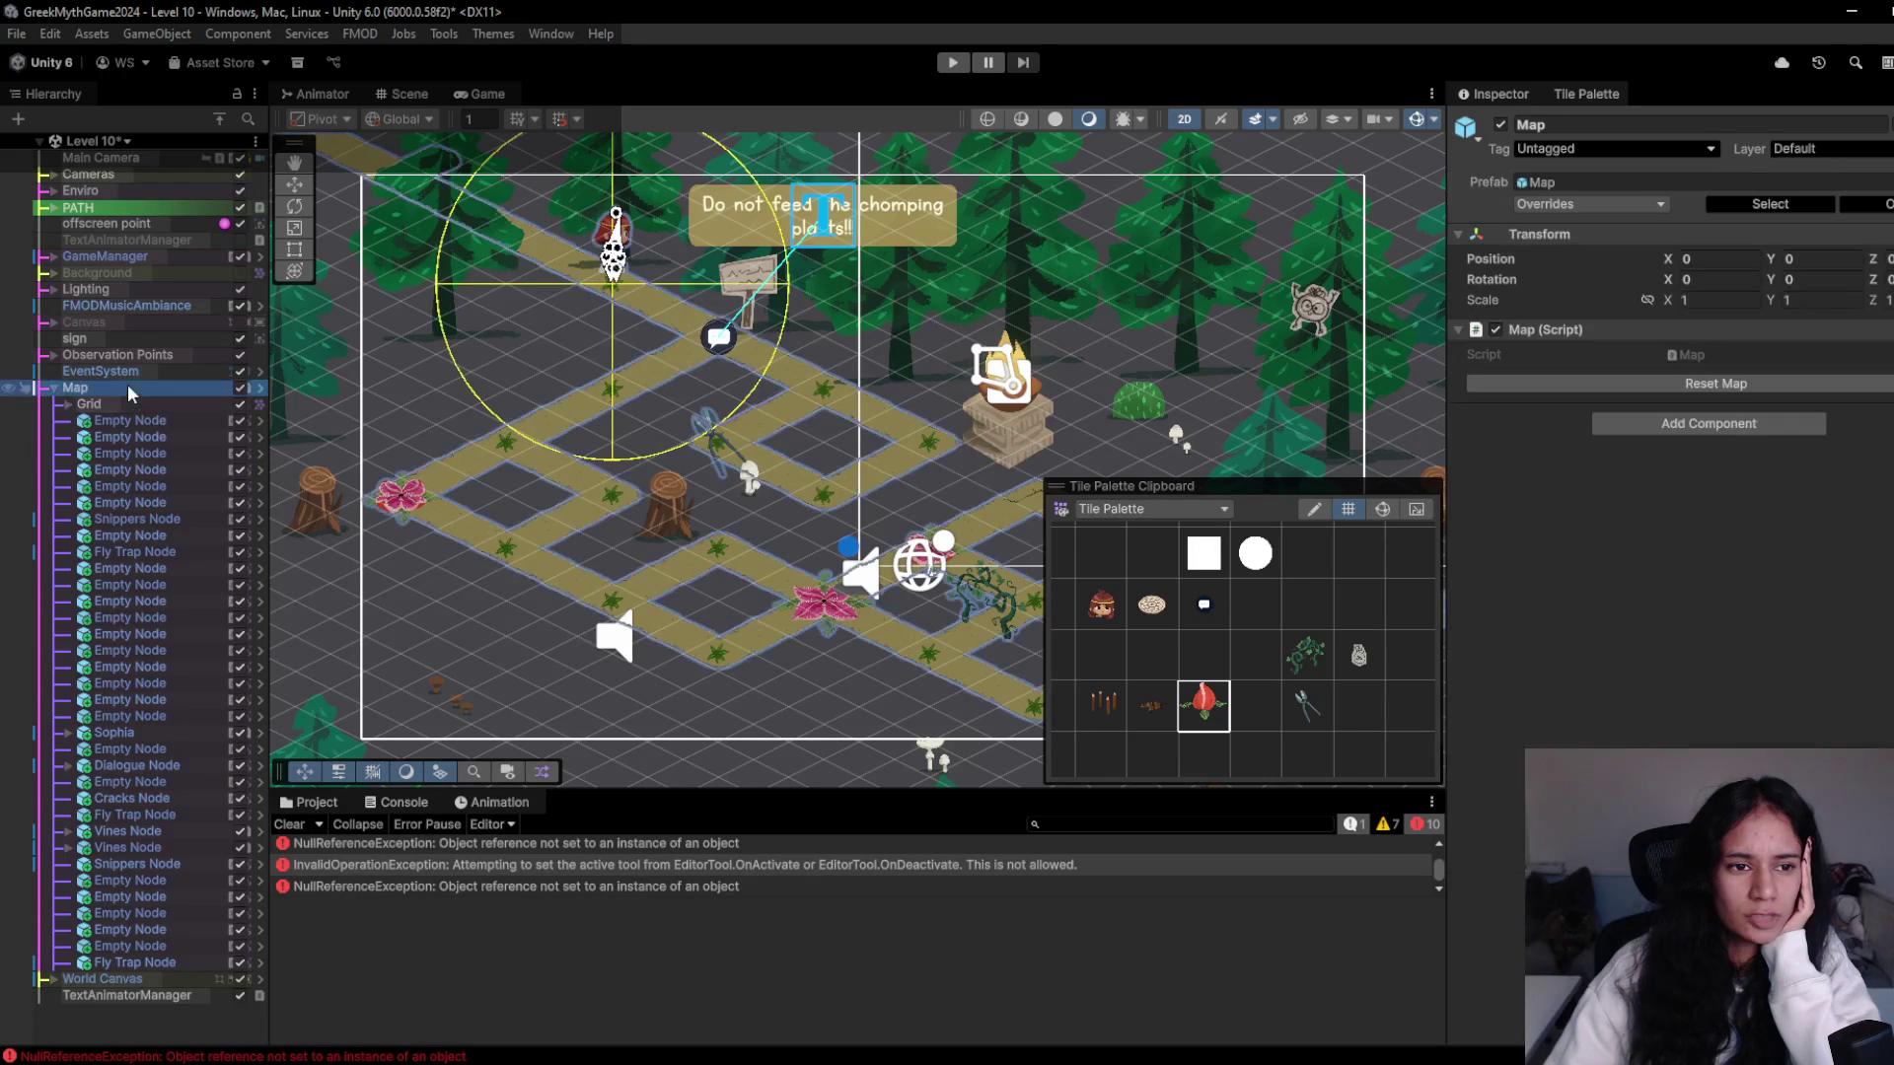
left_click(841, 392)
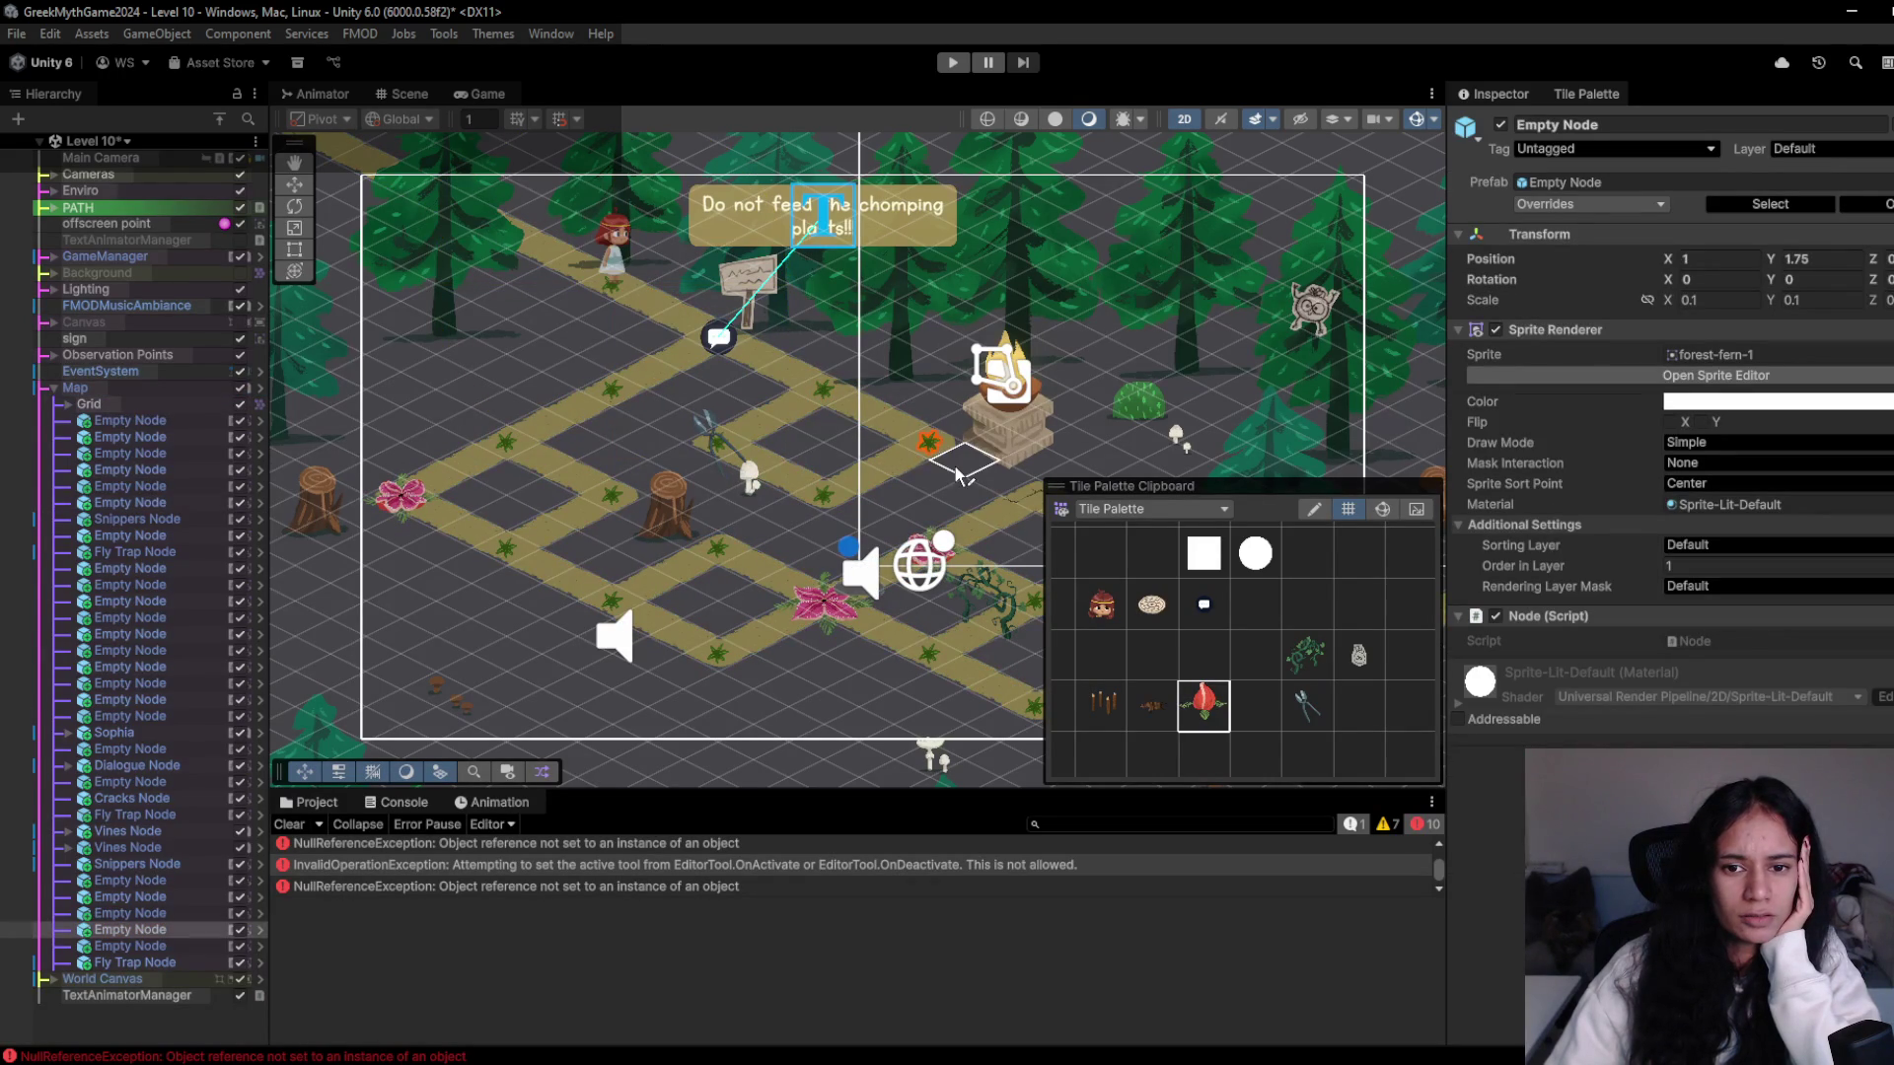
left_click(1109, 702)
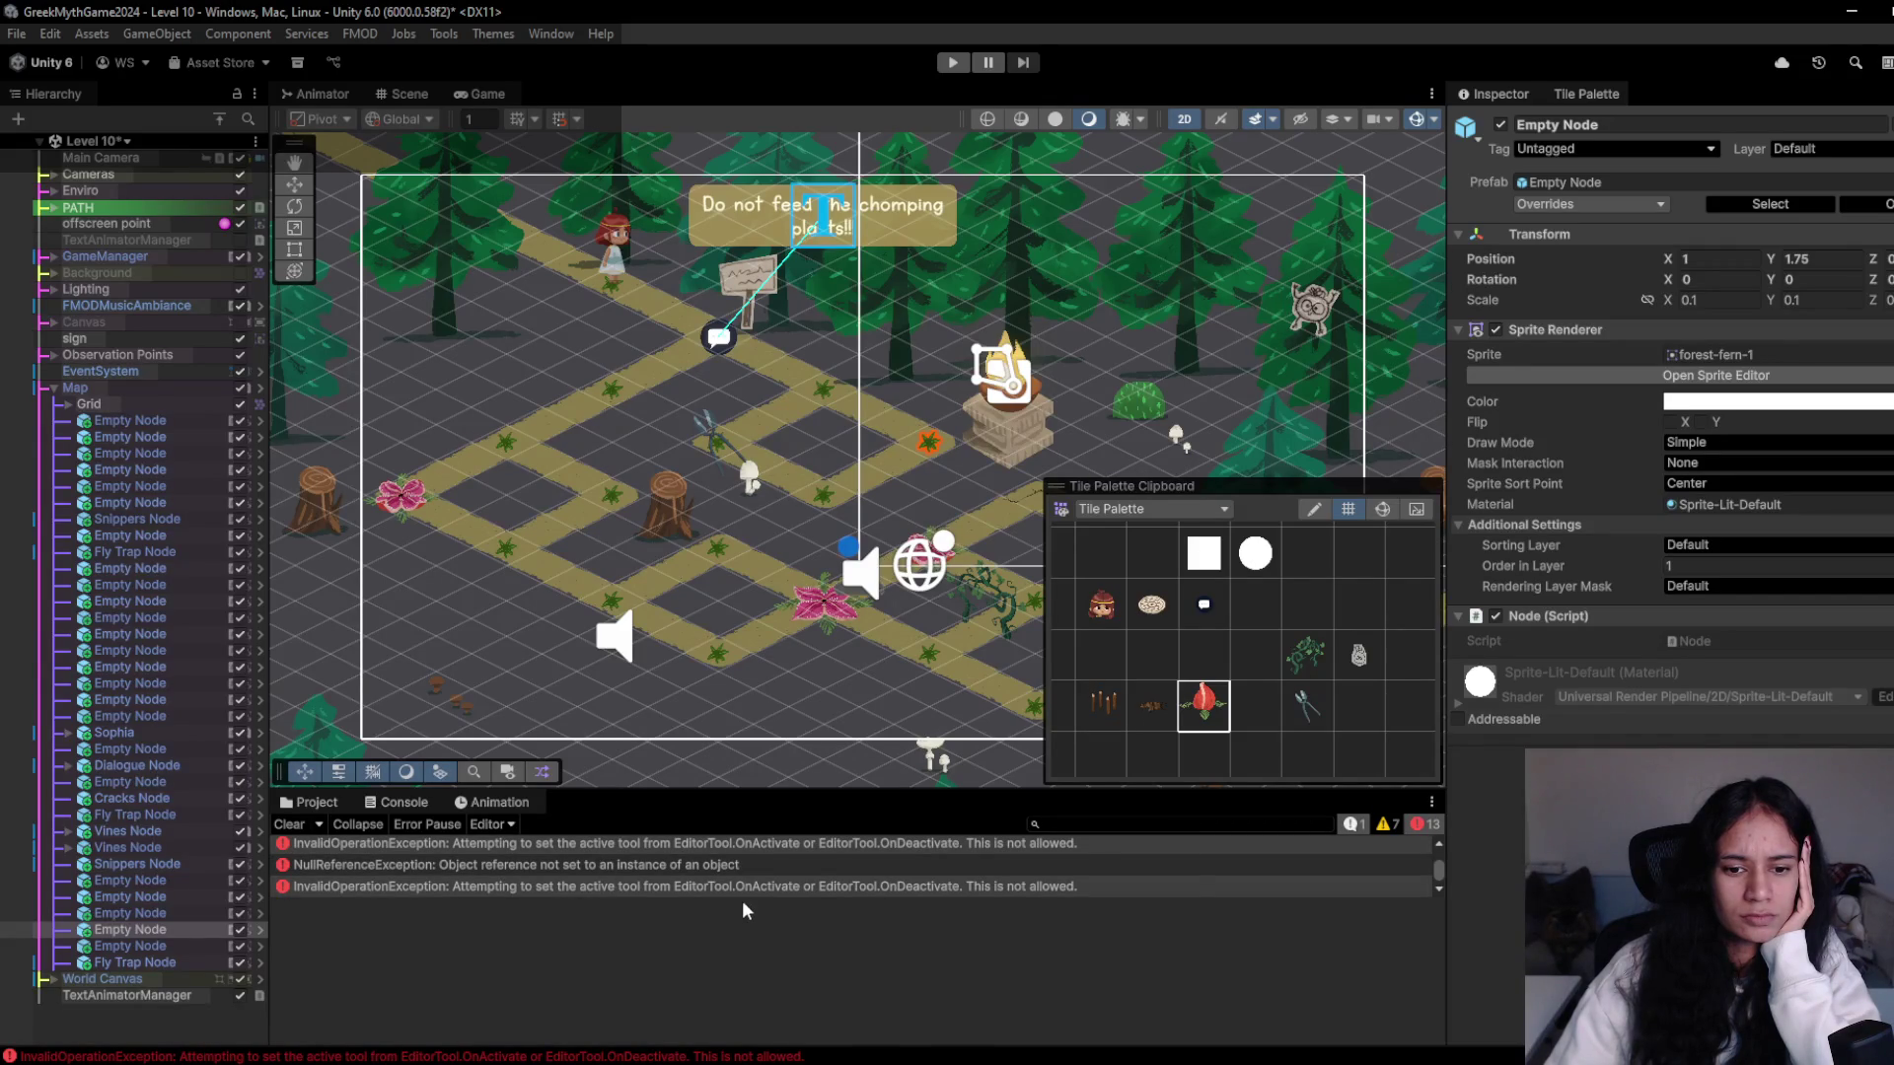
left_click(925, 451)
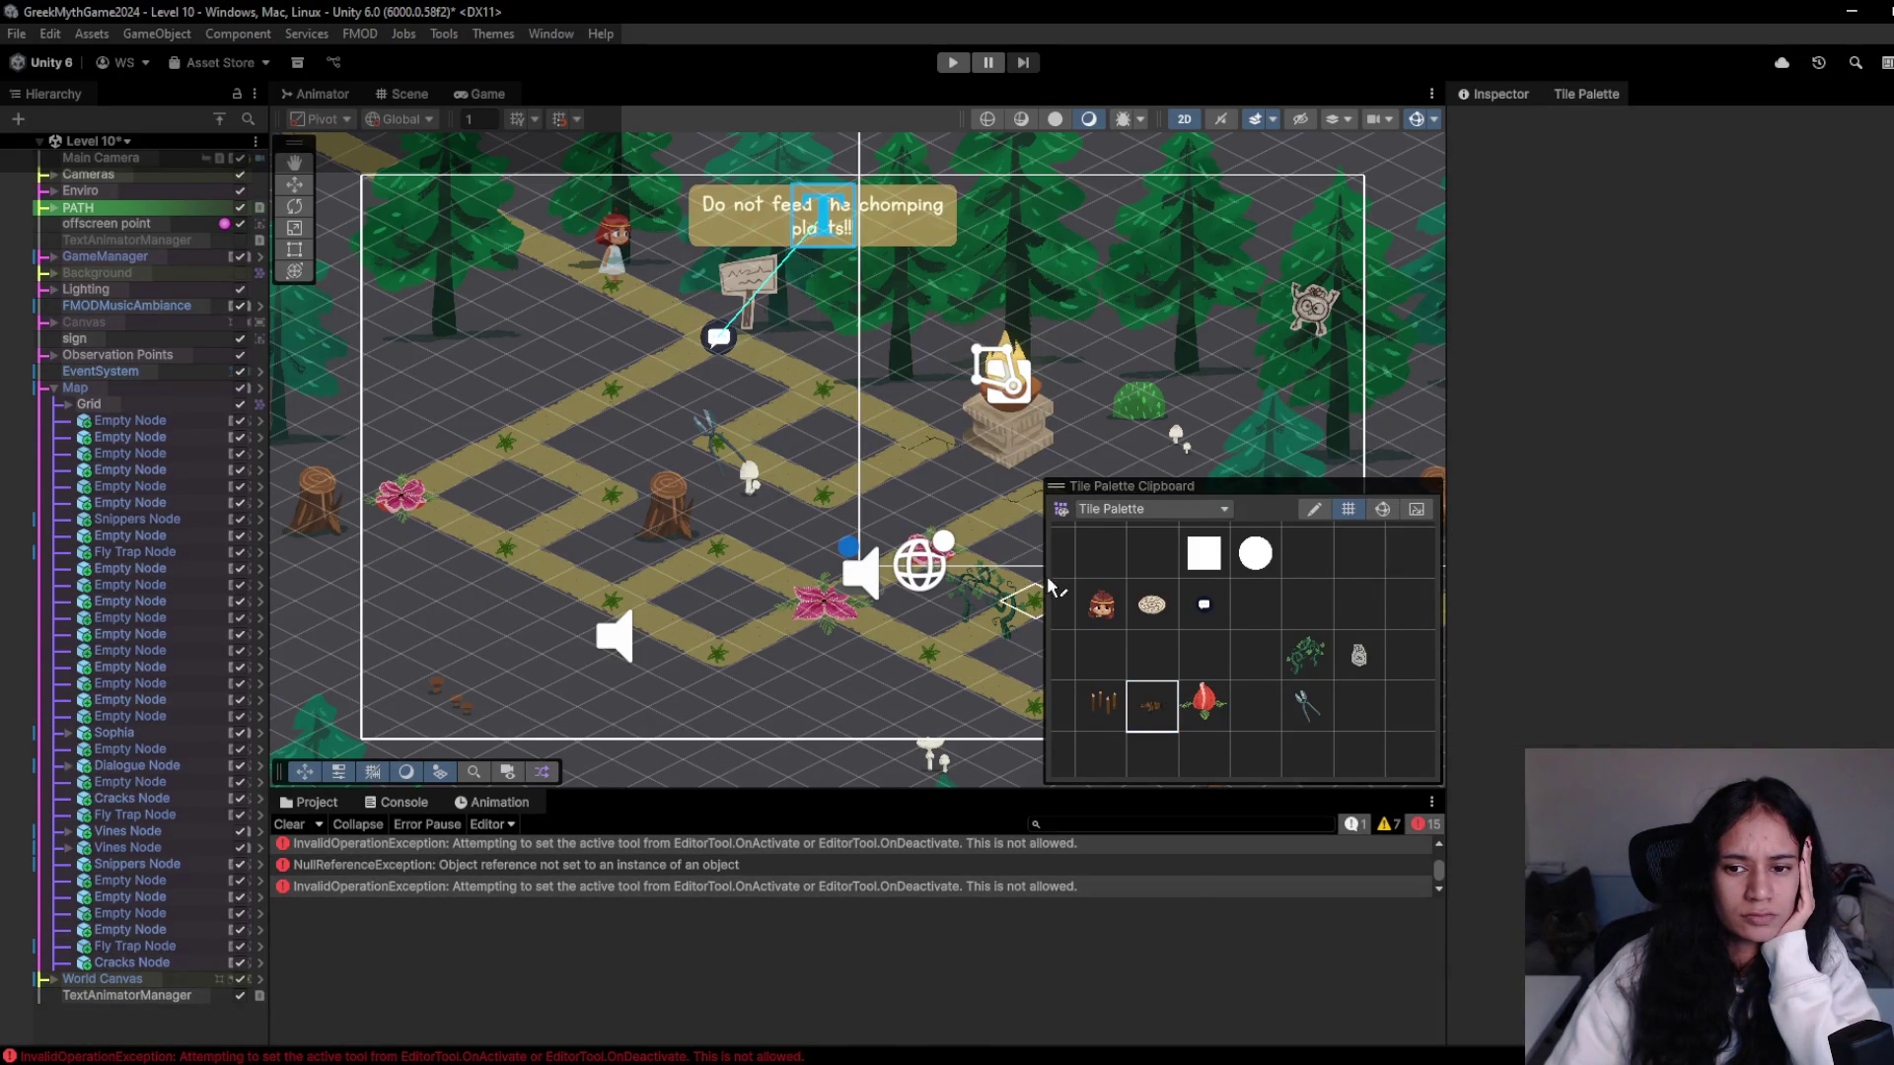
left_click(1204, 709)
left_click(836, 503)
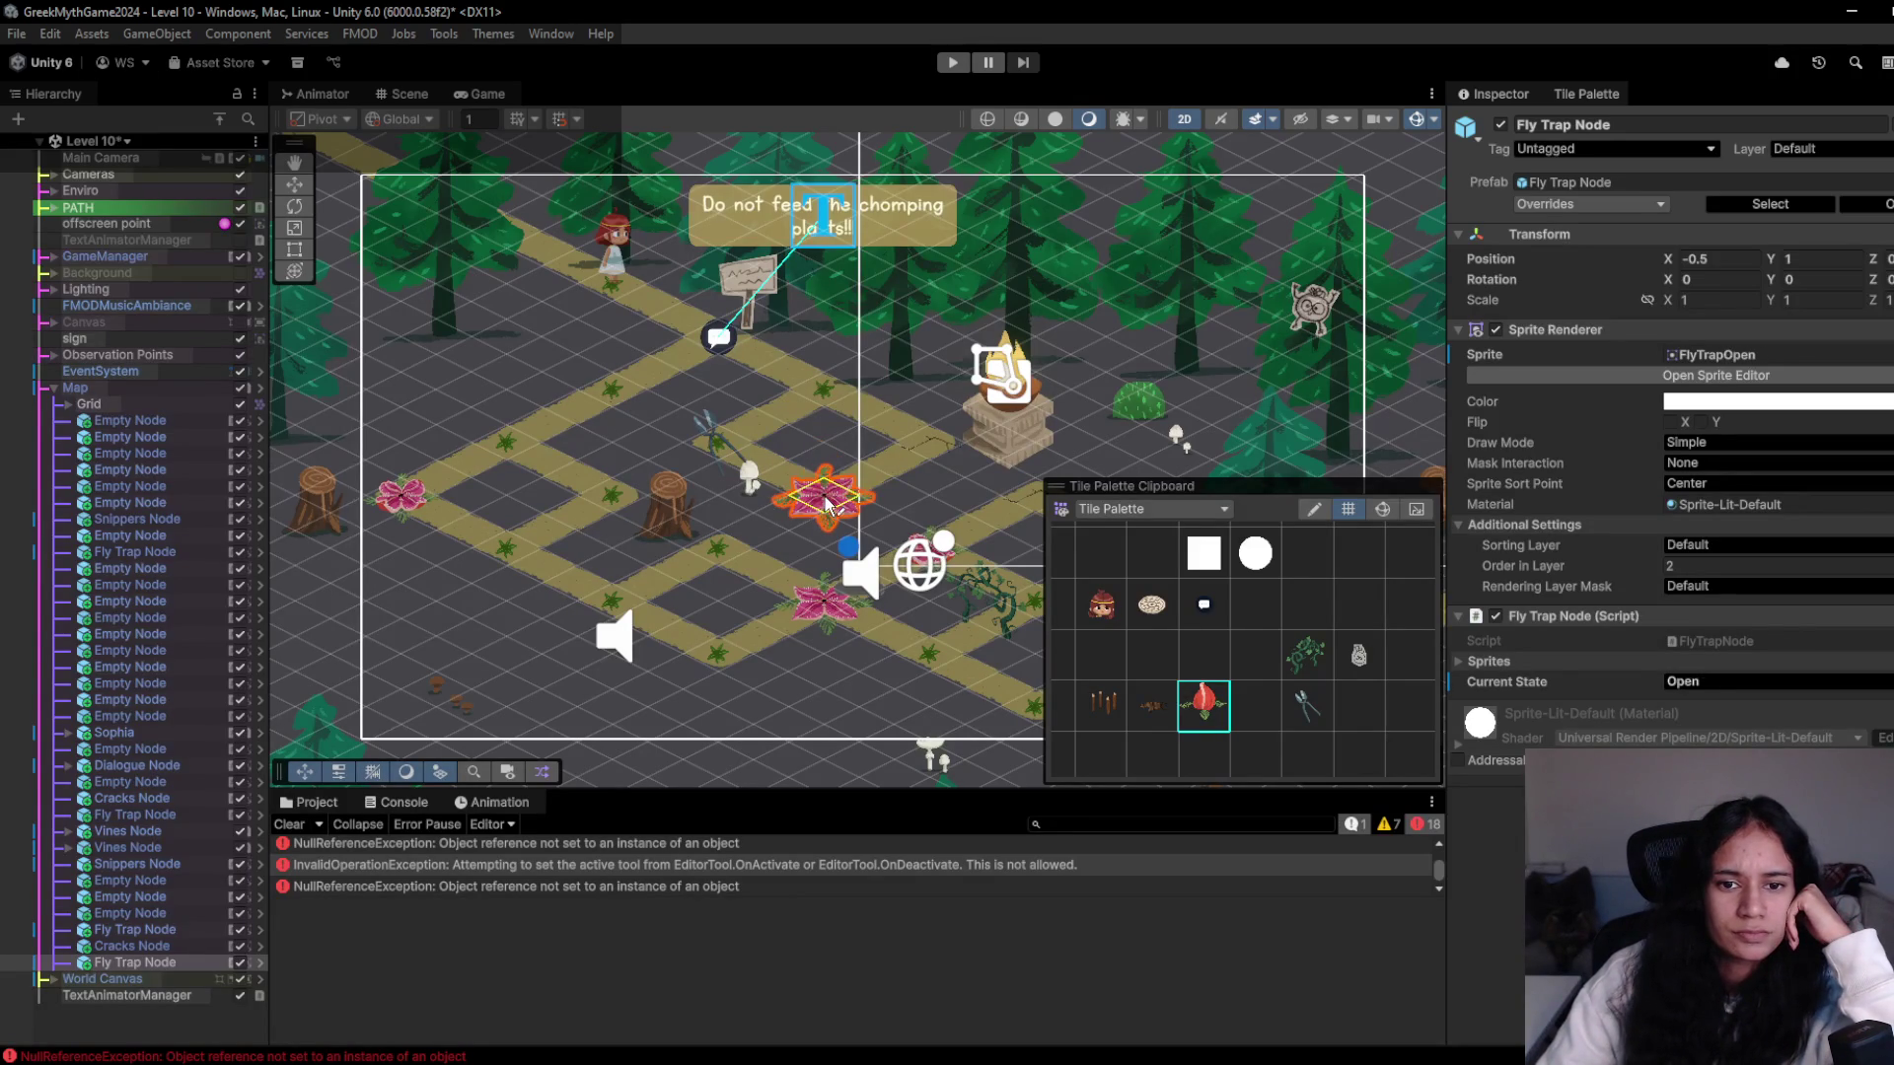
left_click(952, 62)
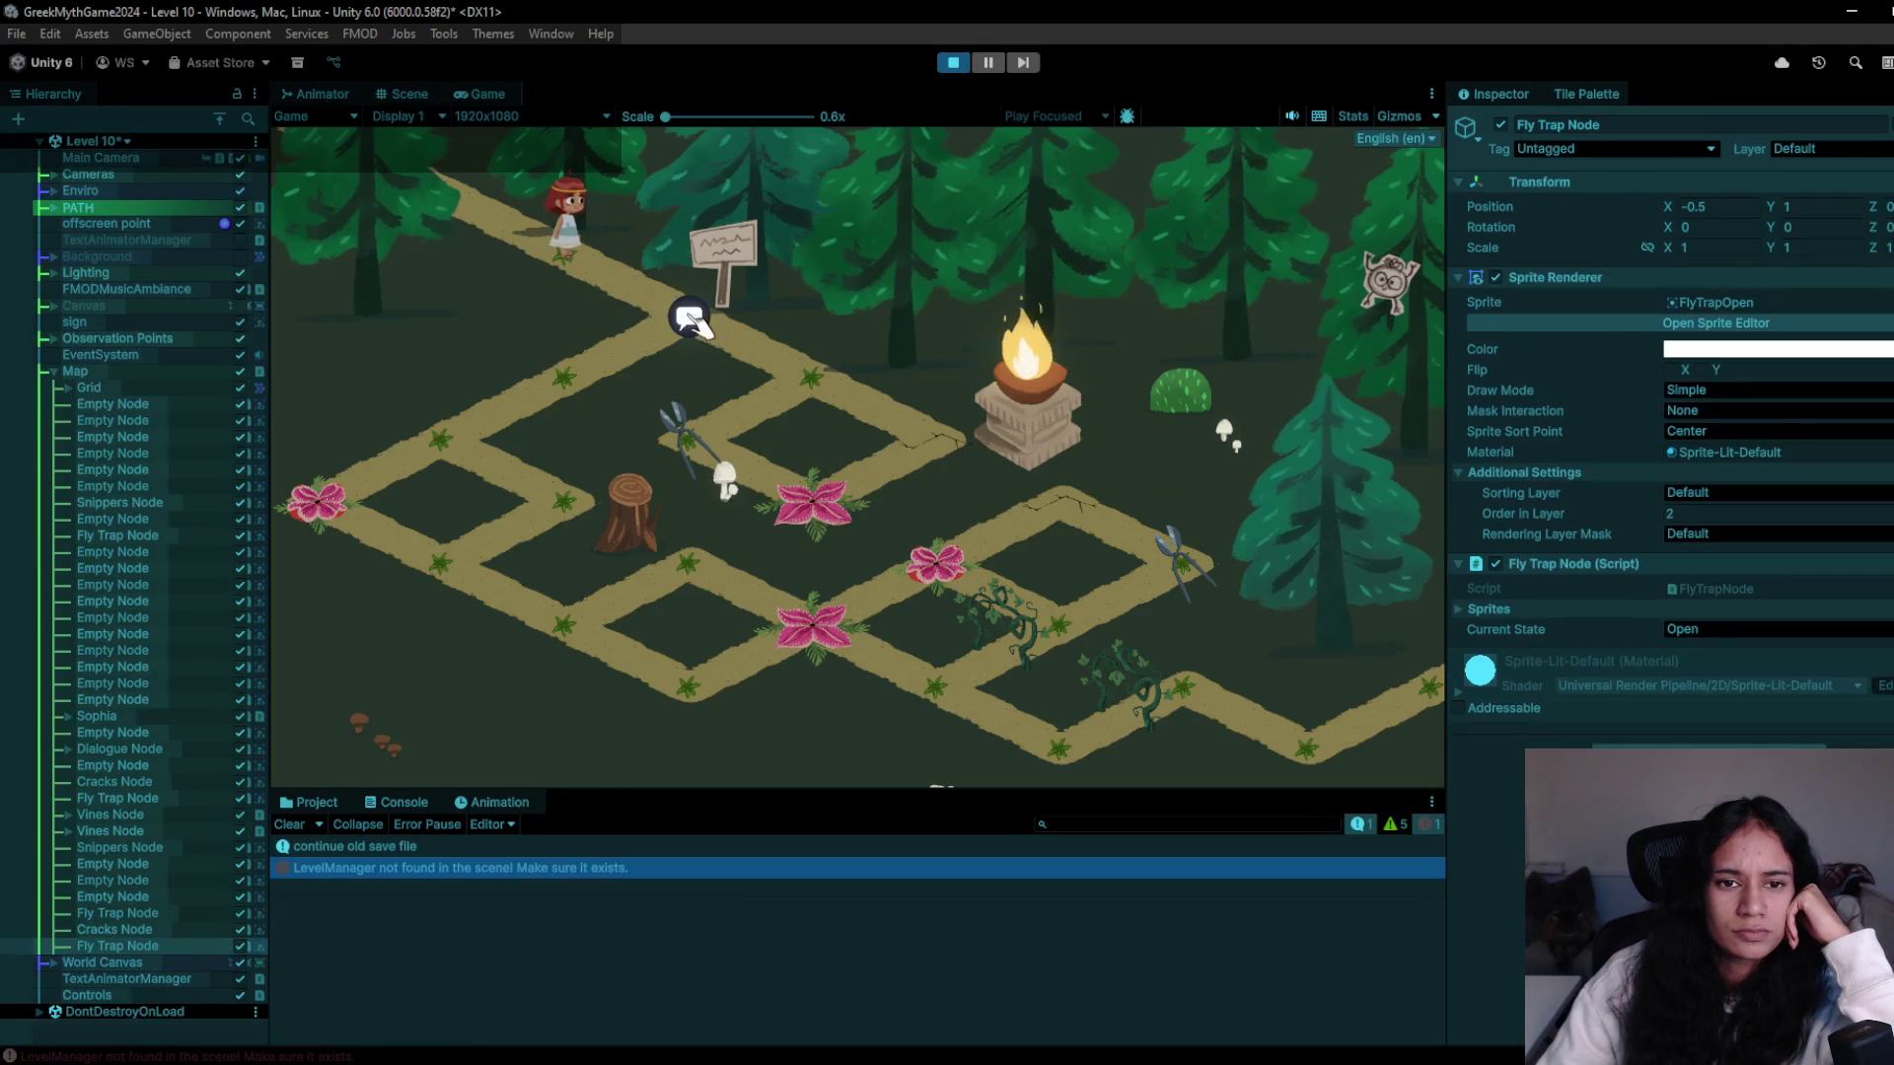
- Stop the playtest and pick the vines tile in the Tile Palette
left_click(952, 63)
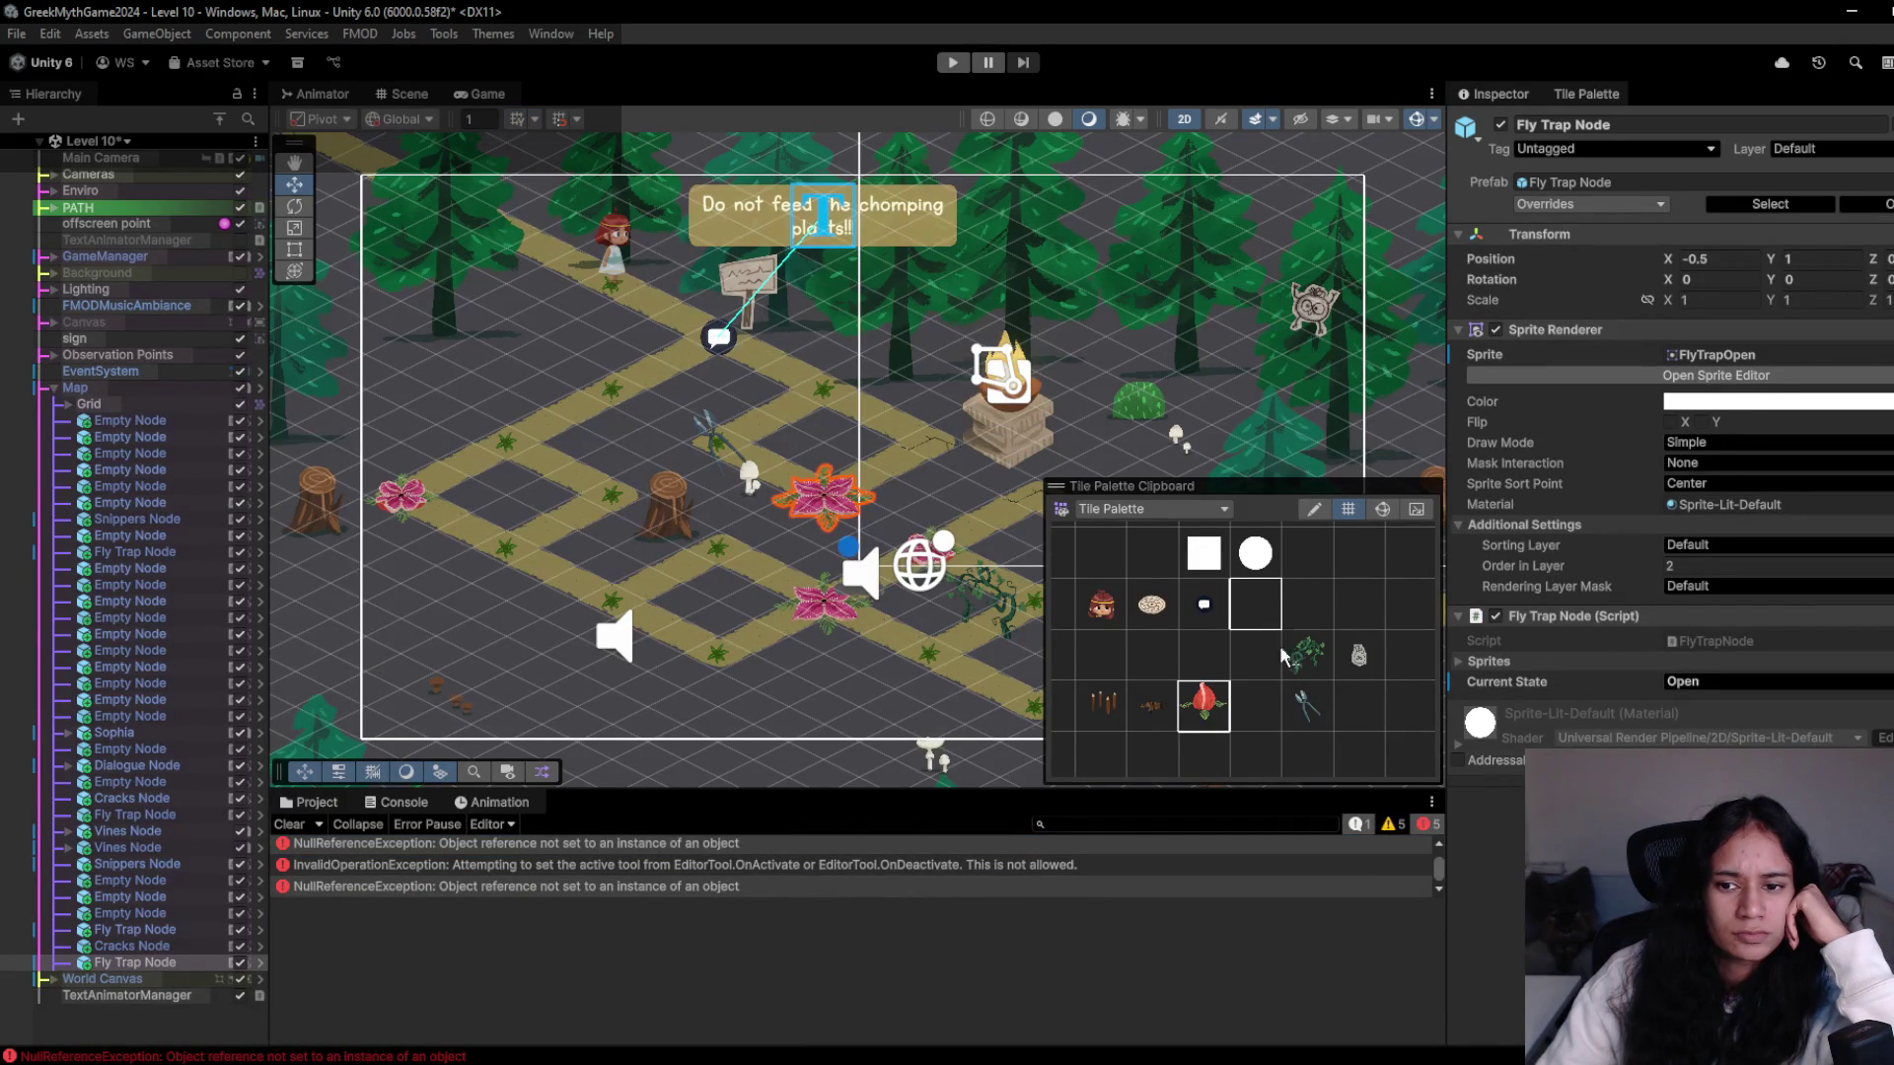
left_click(1304, 654)
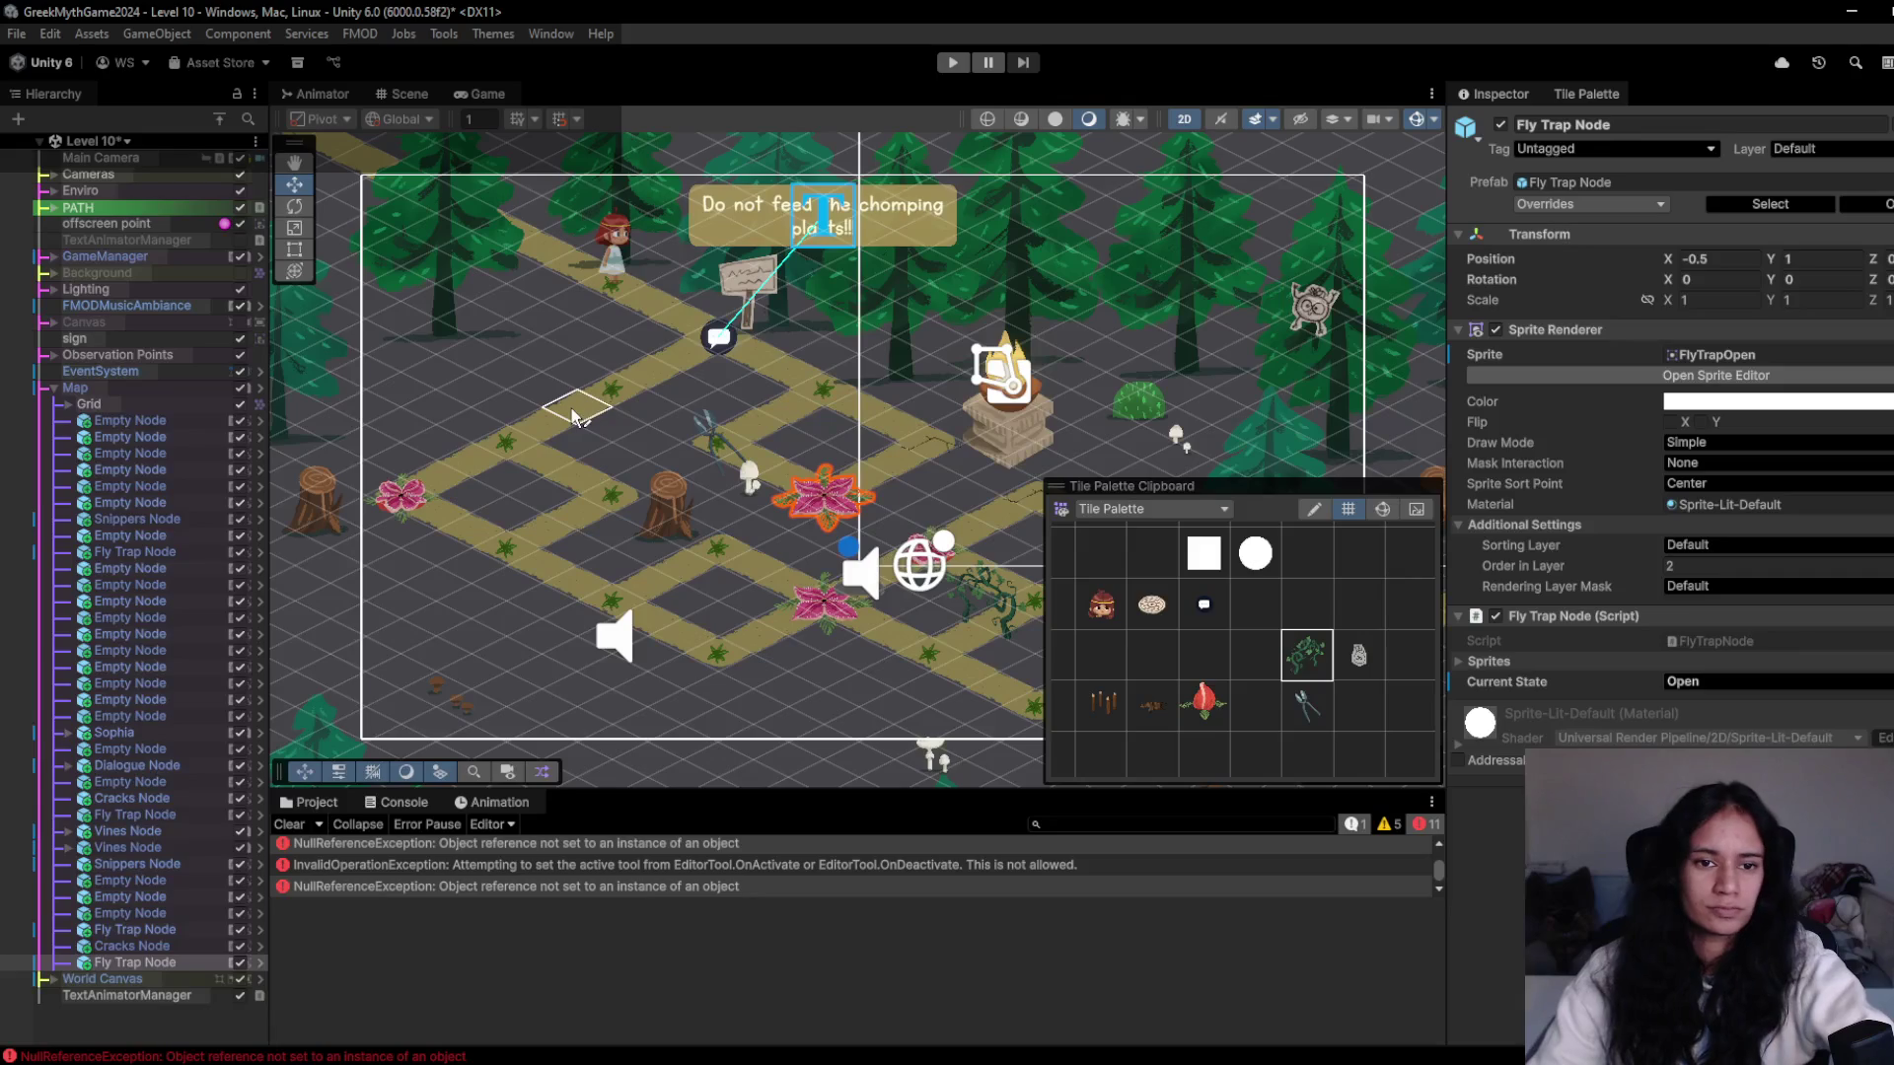
left_click(1297, 674)
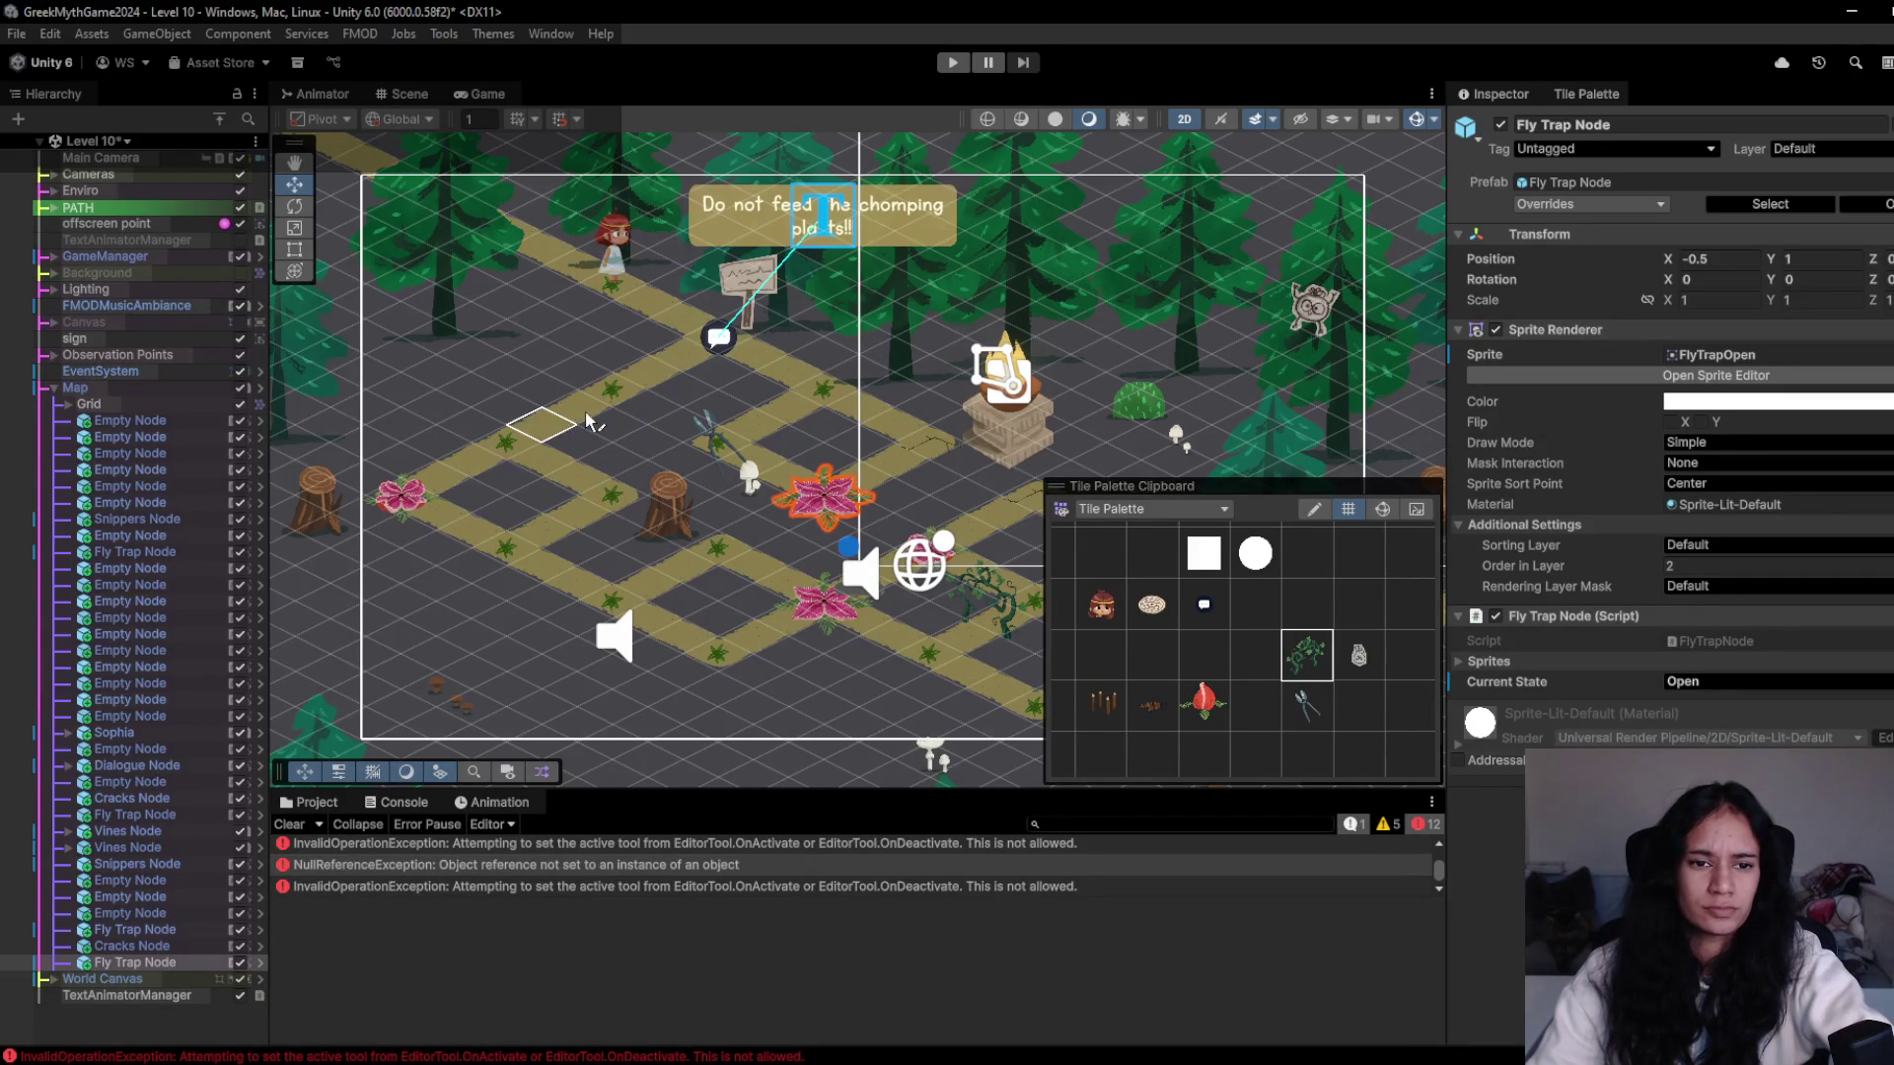
- Playtest again, walking the character onto the fly trap and along the path nodes, then stop
left_click(951, 63)
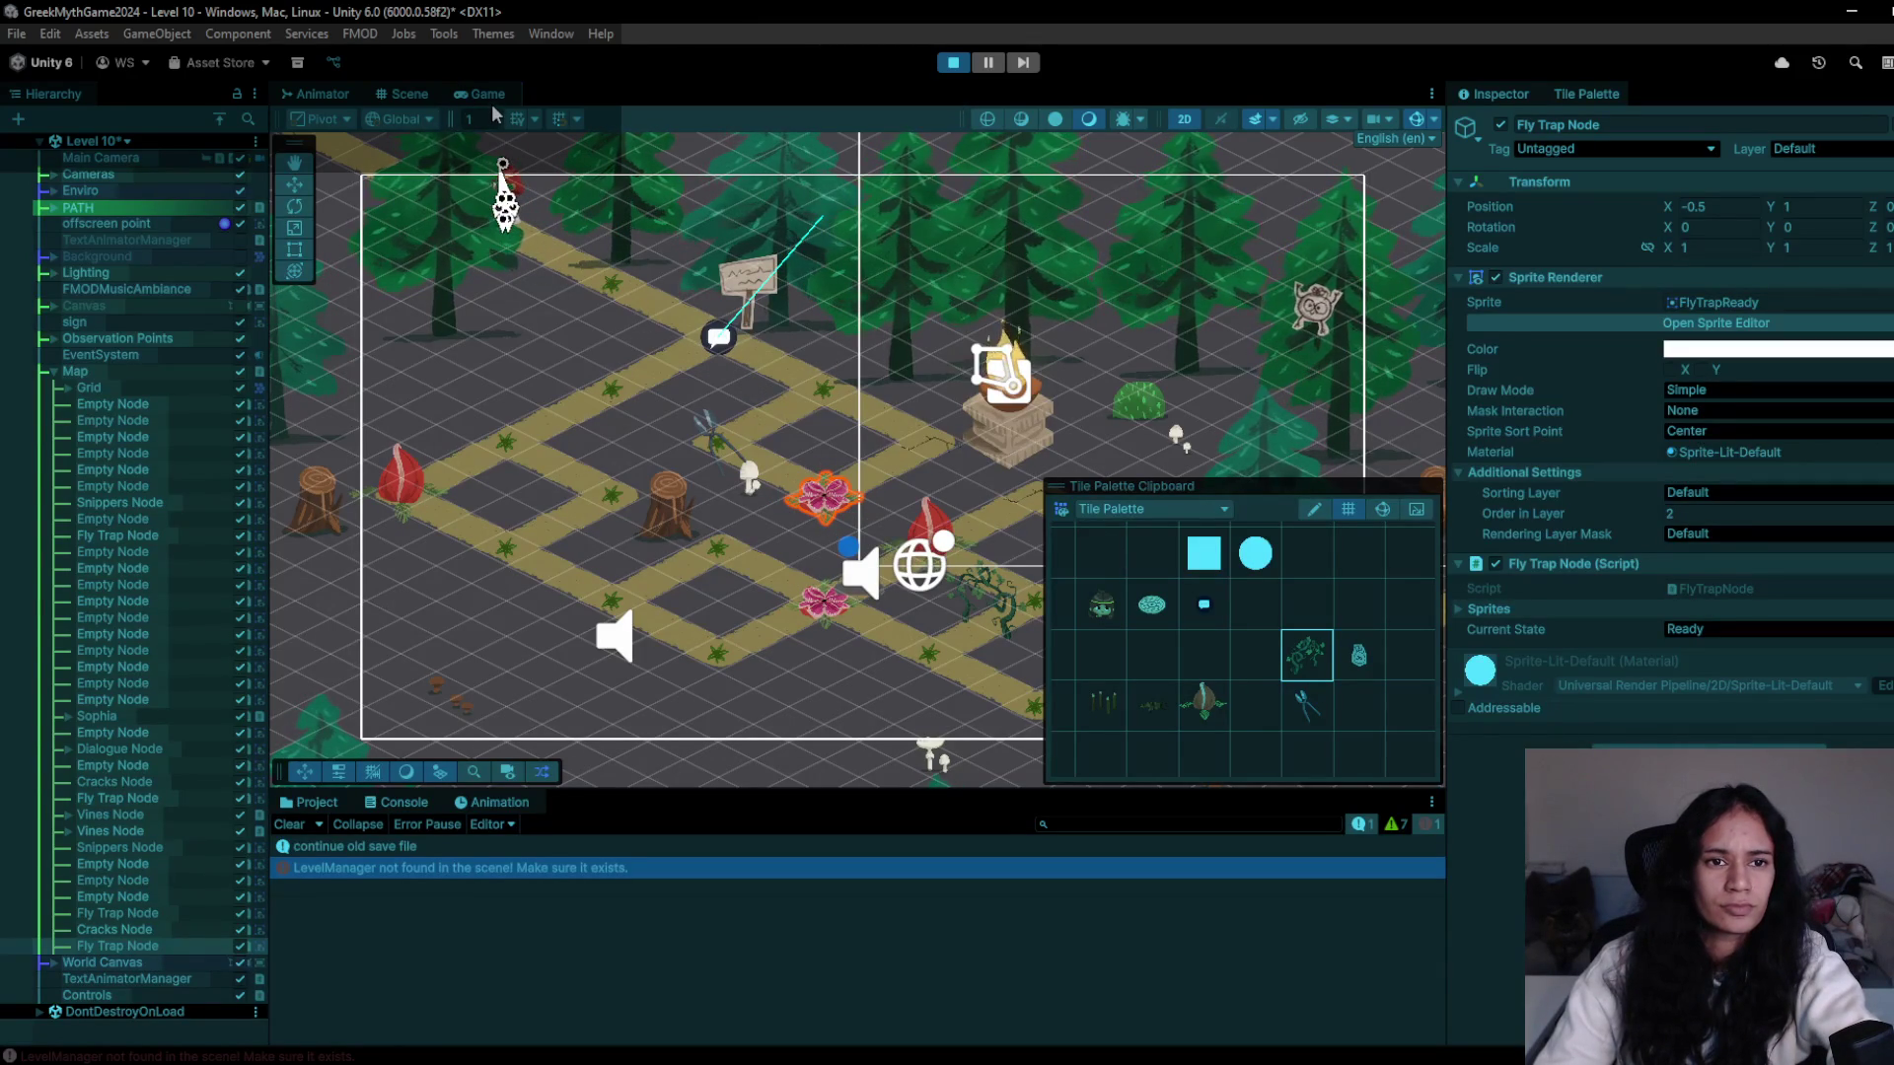
left_click(949, 65)
left_click(480, 92)
left_click(952, 62)
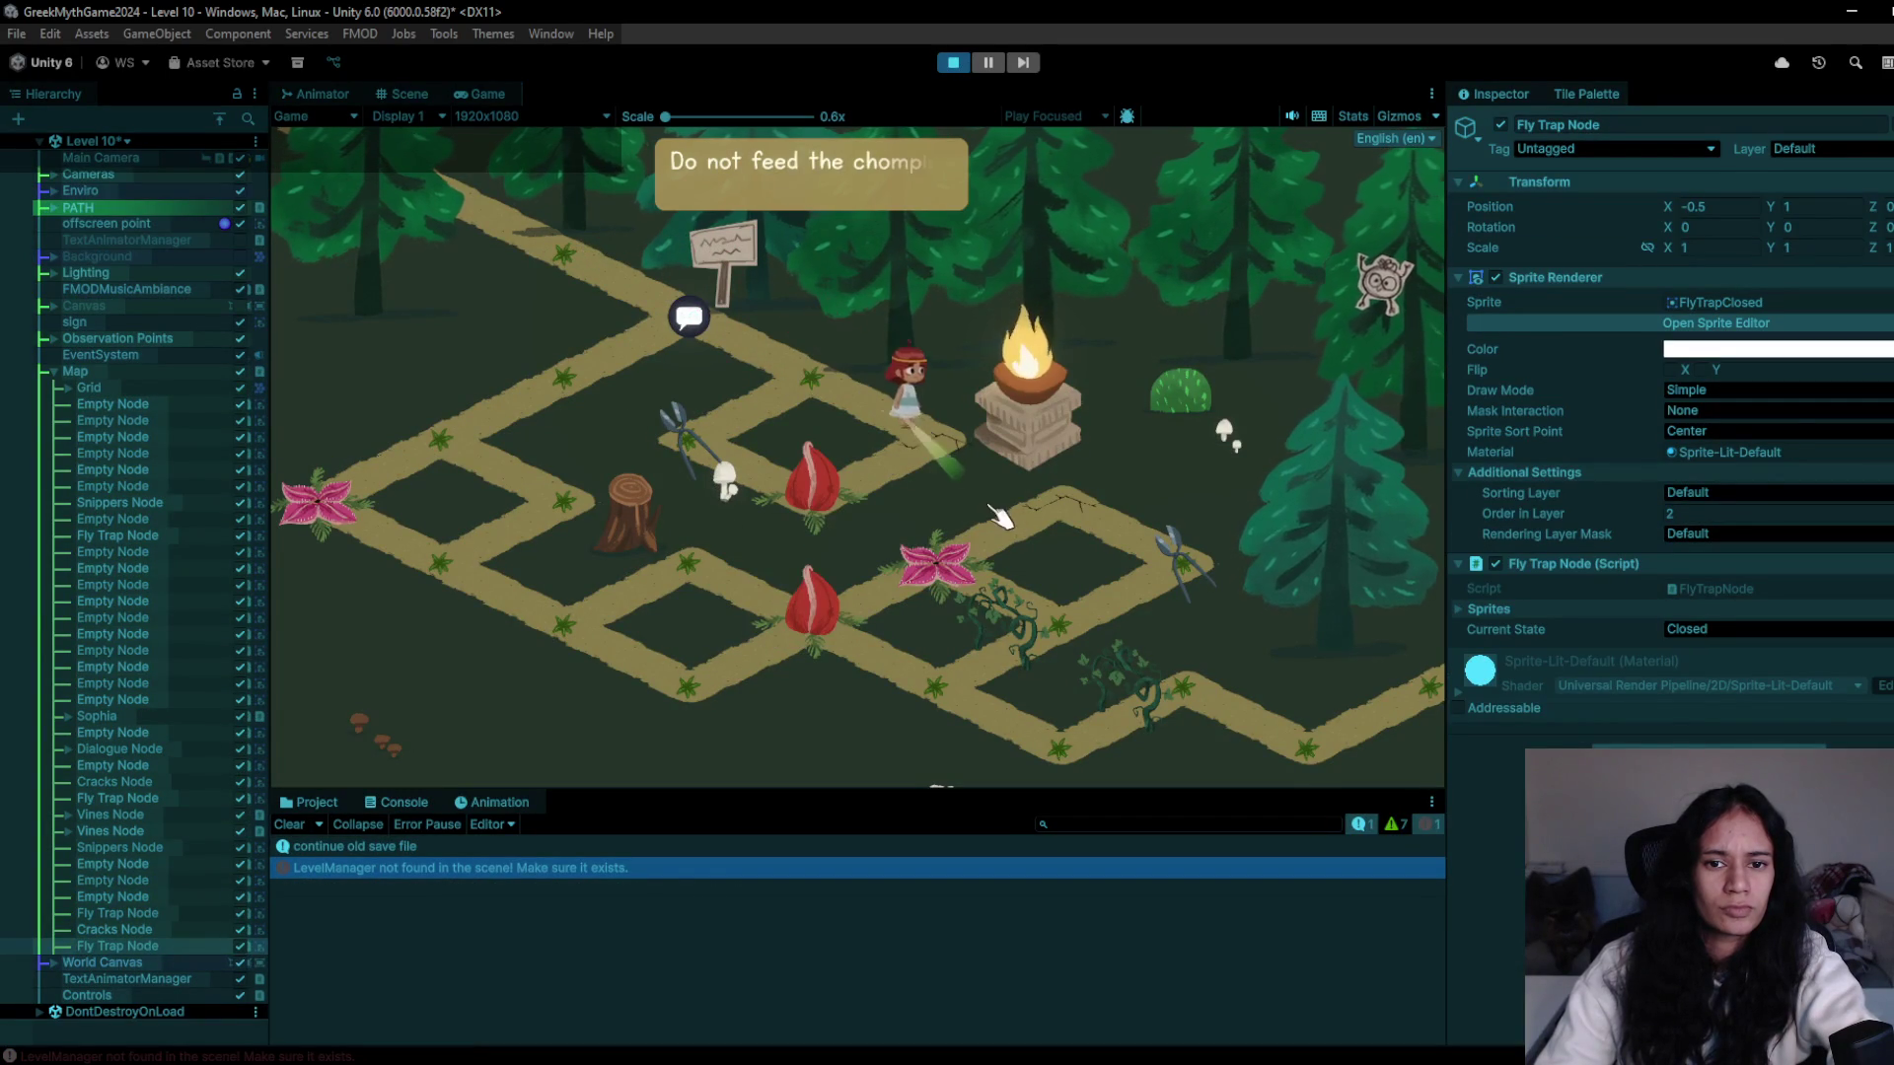
left_click(837, 508)
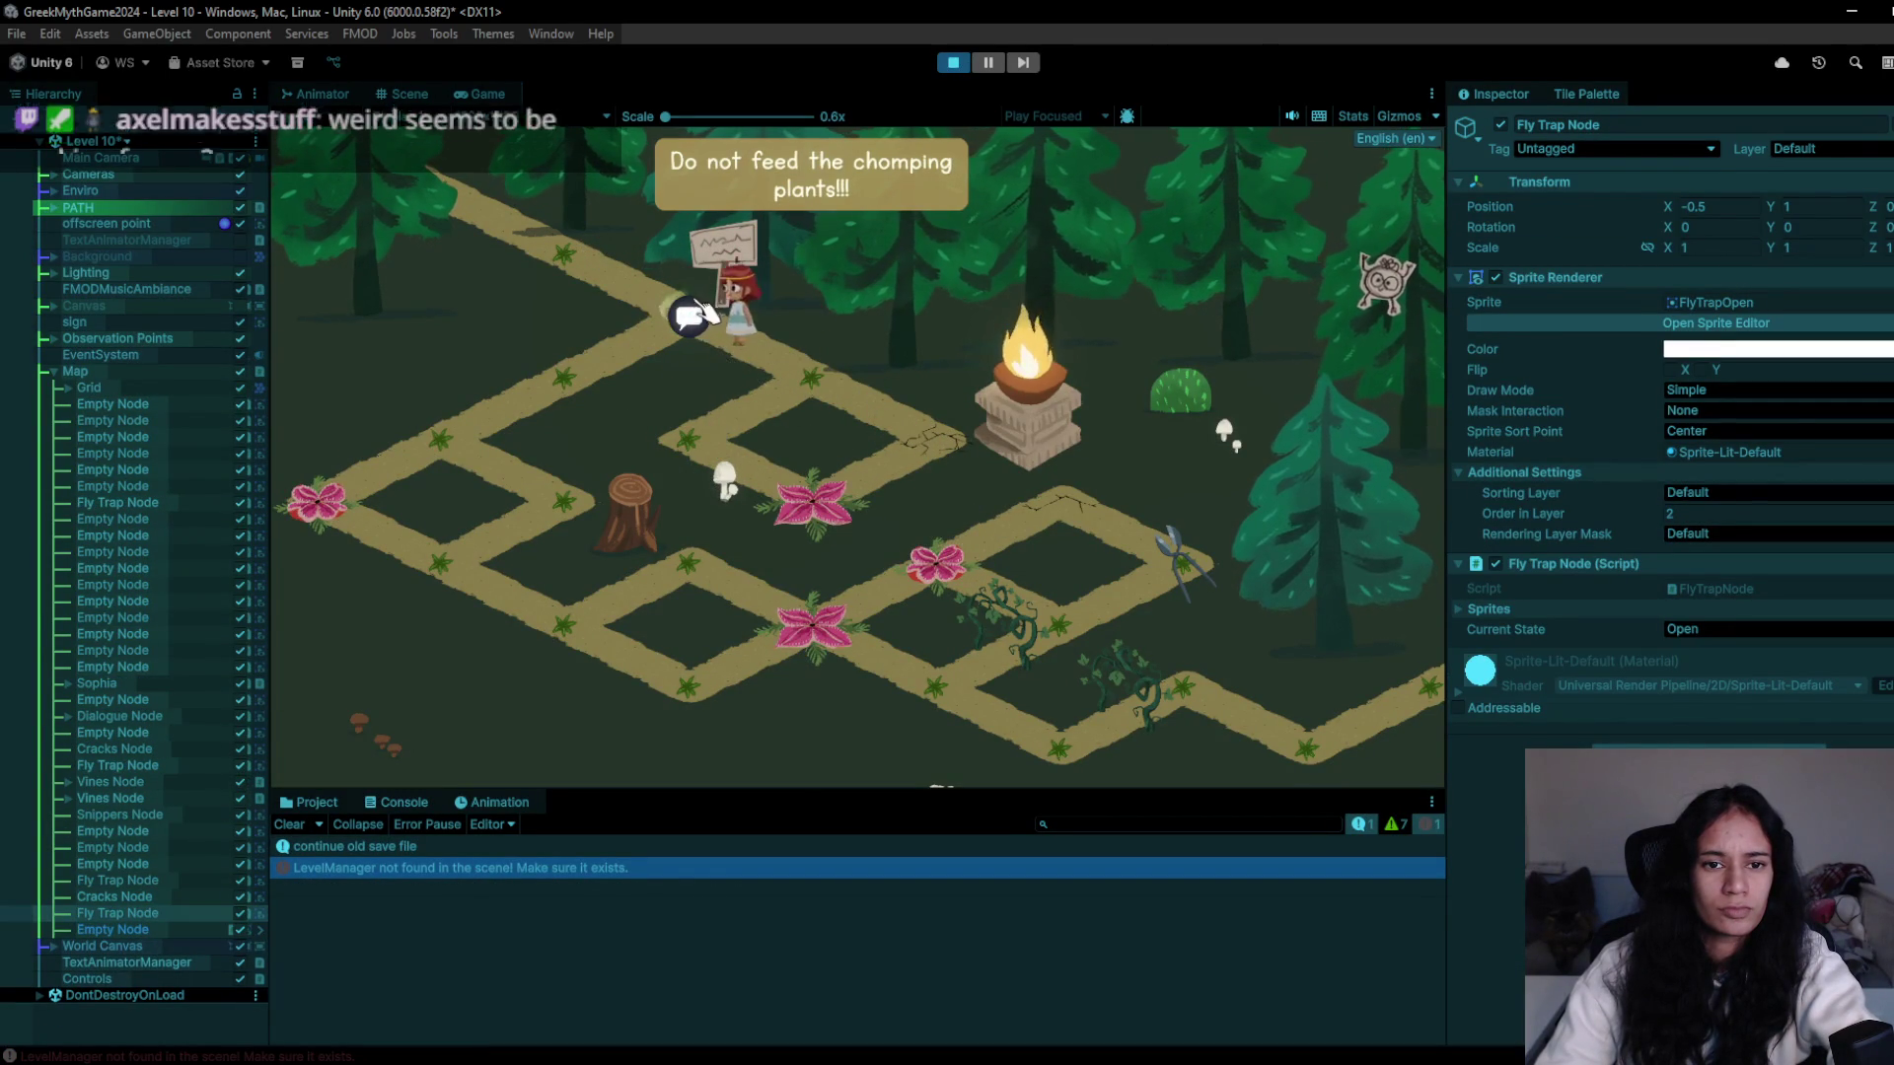
left_click(512, 423)
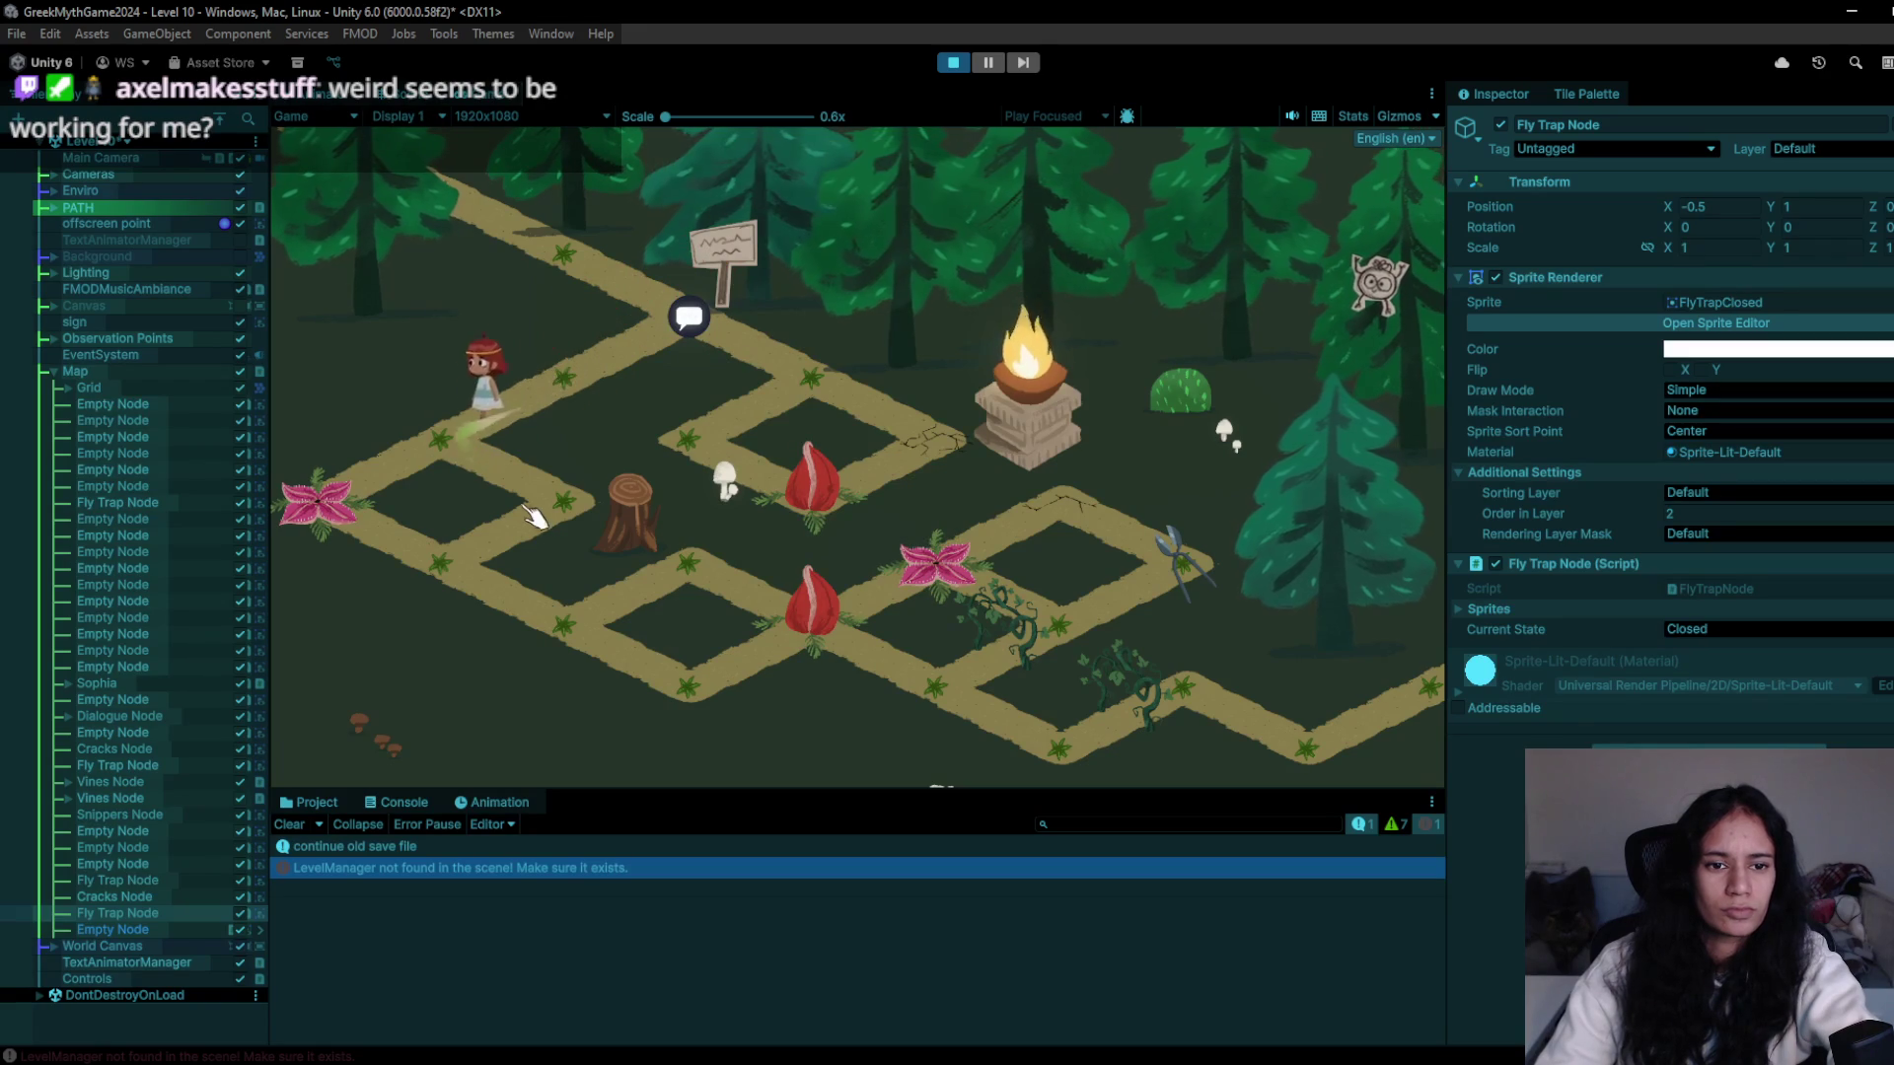
left_click(576, 611)
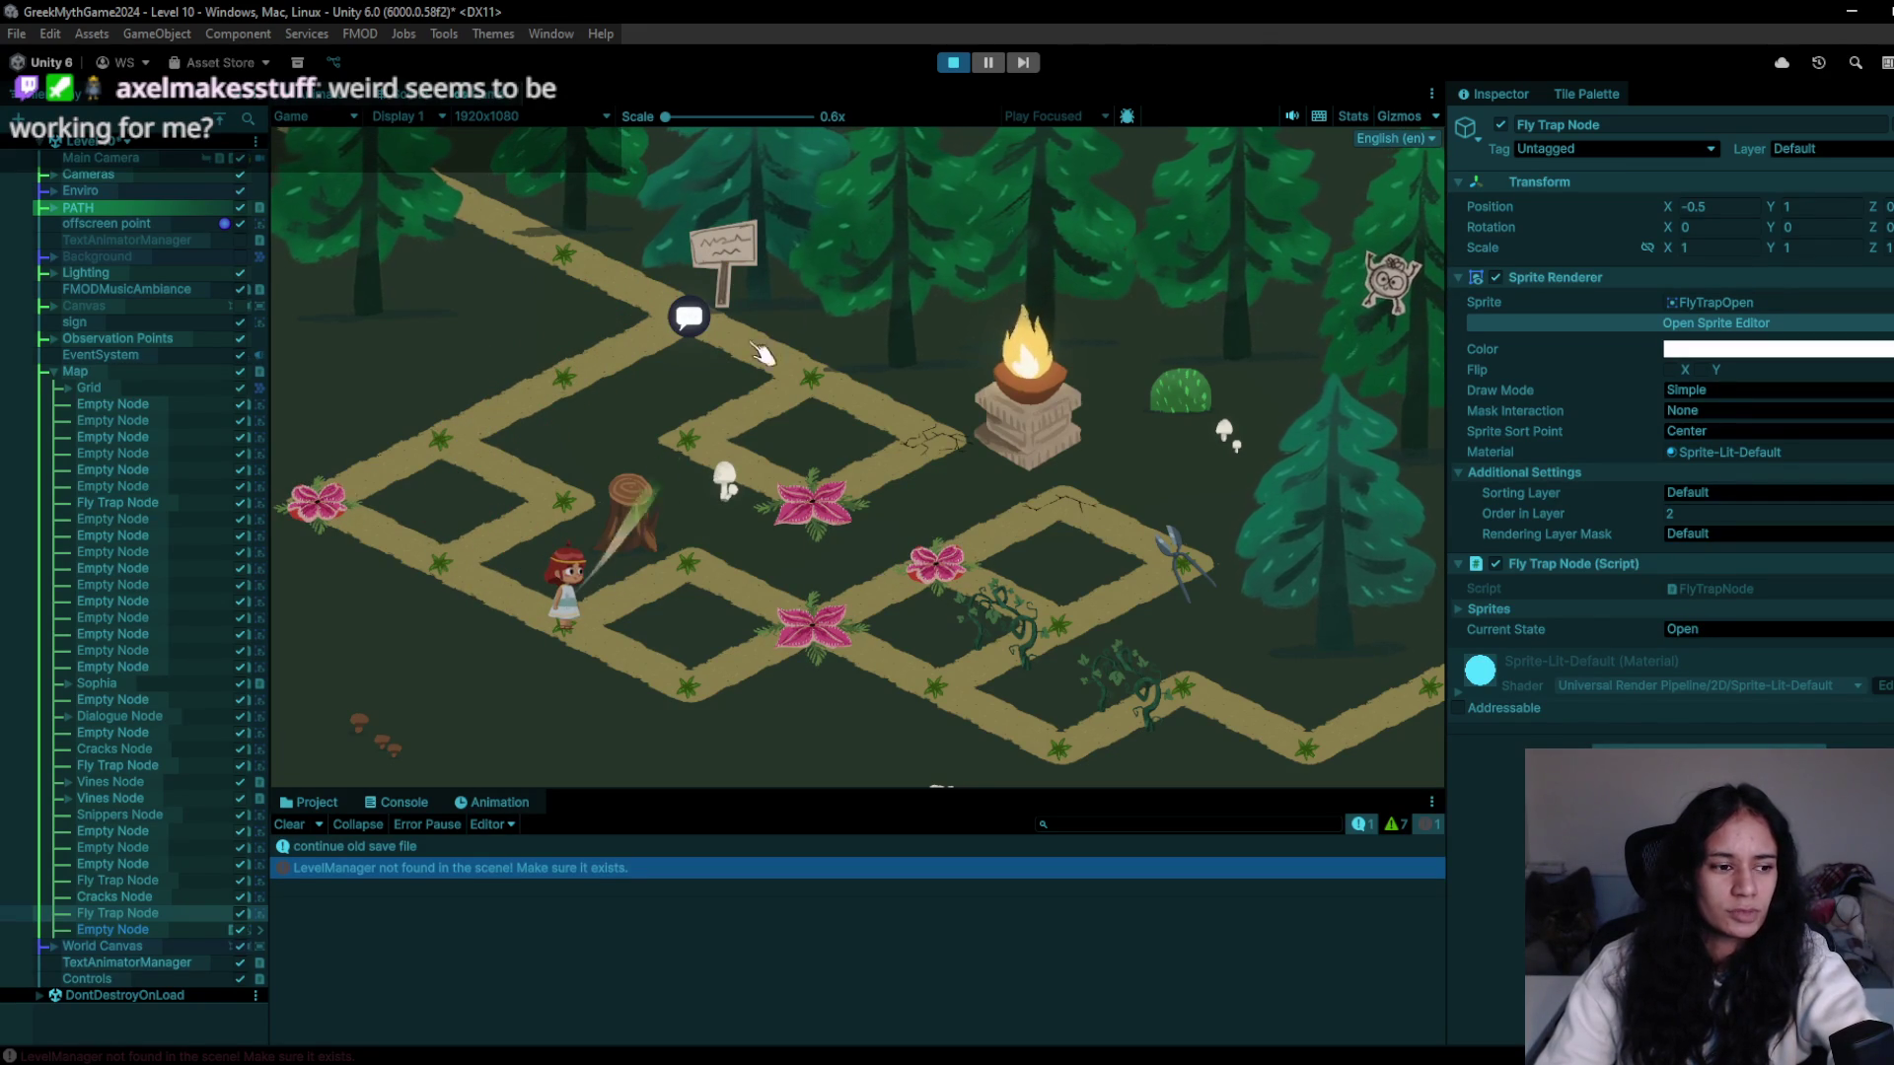
left_click(949, 63)
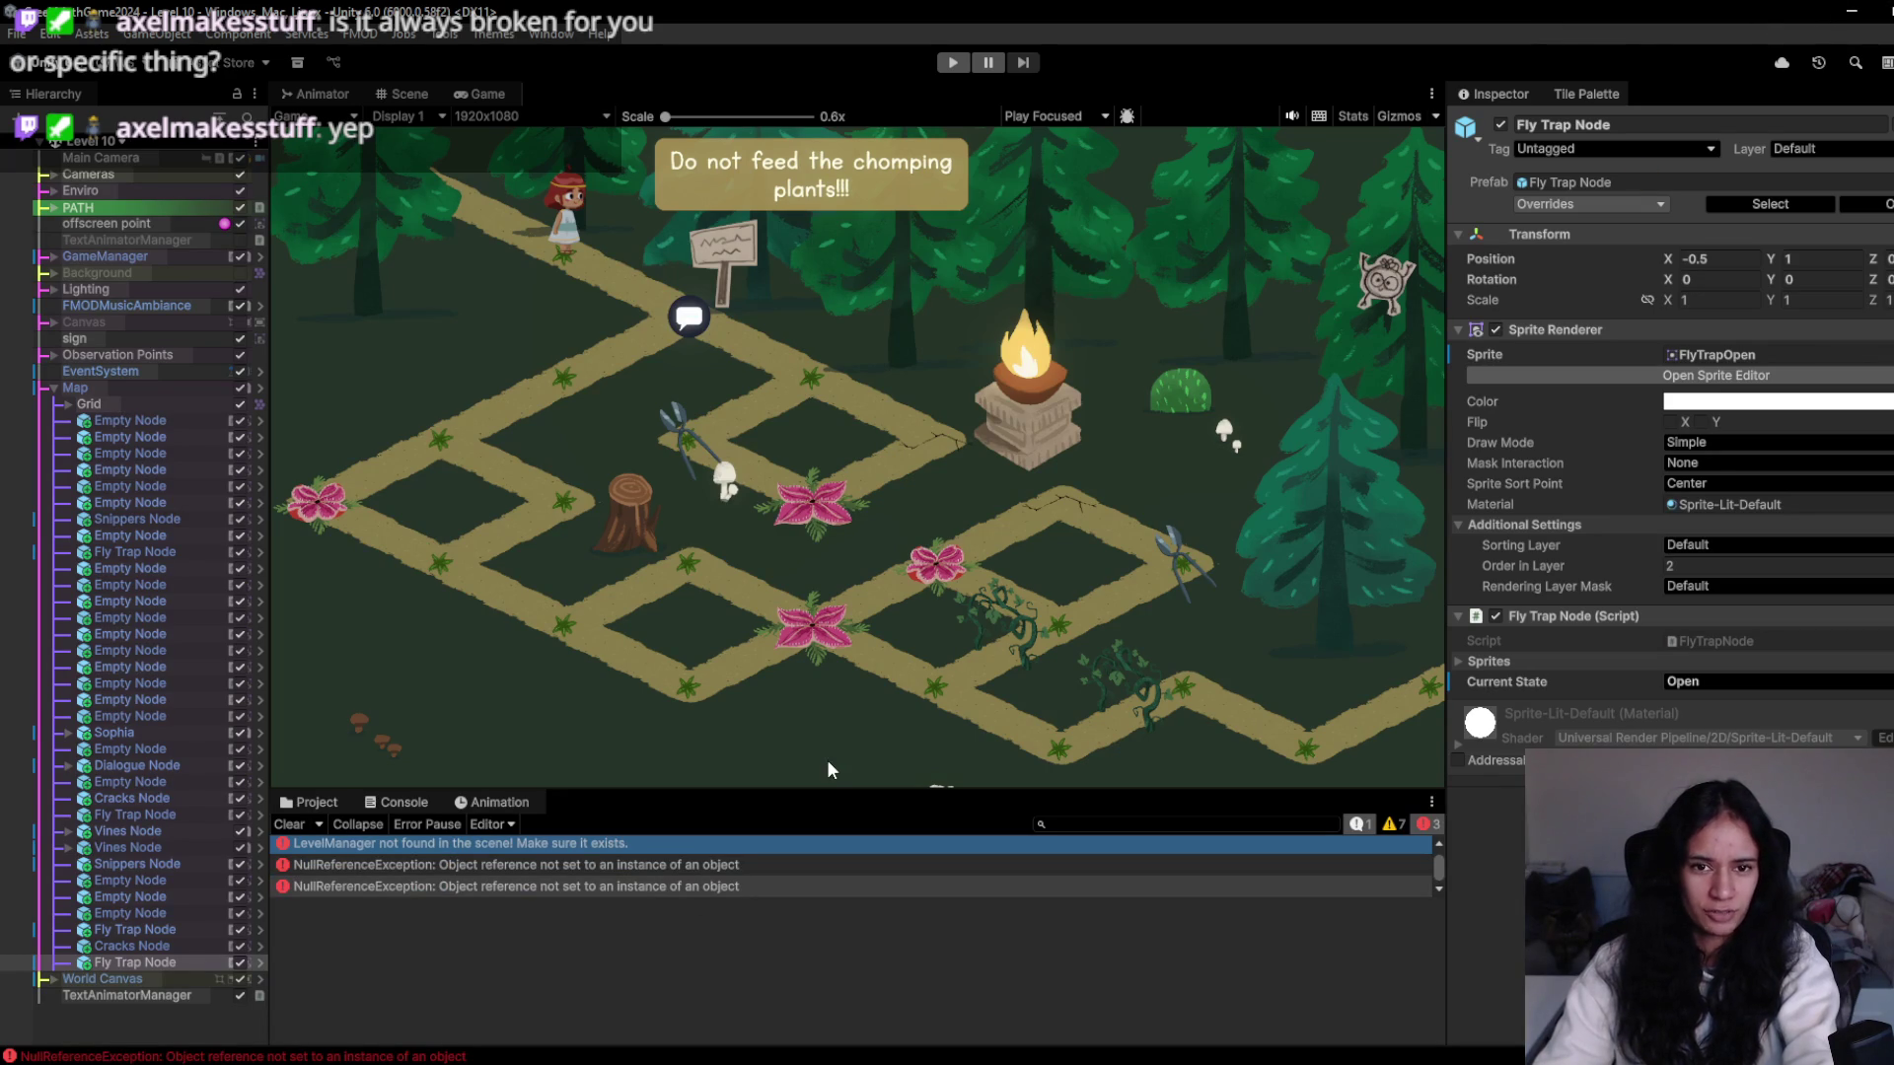
key("alt+Tab")
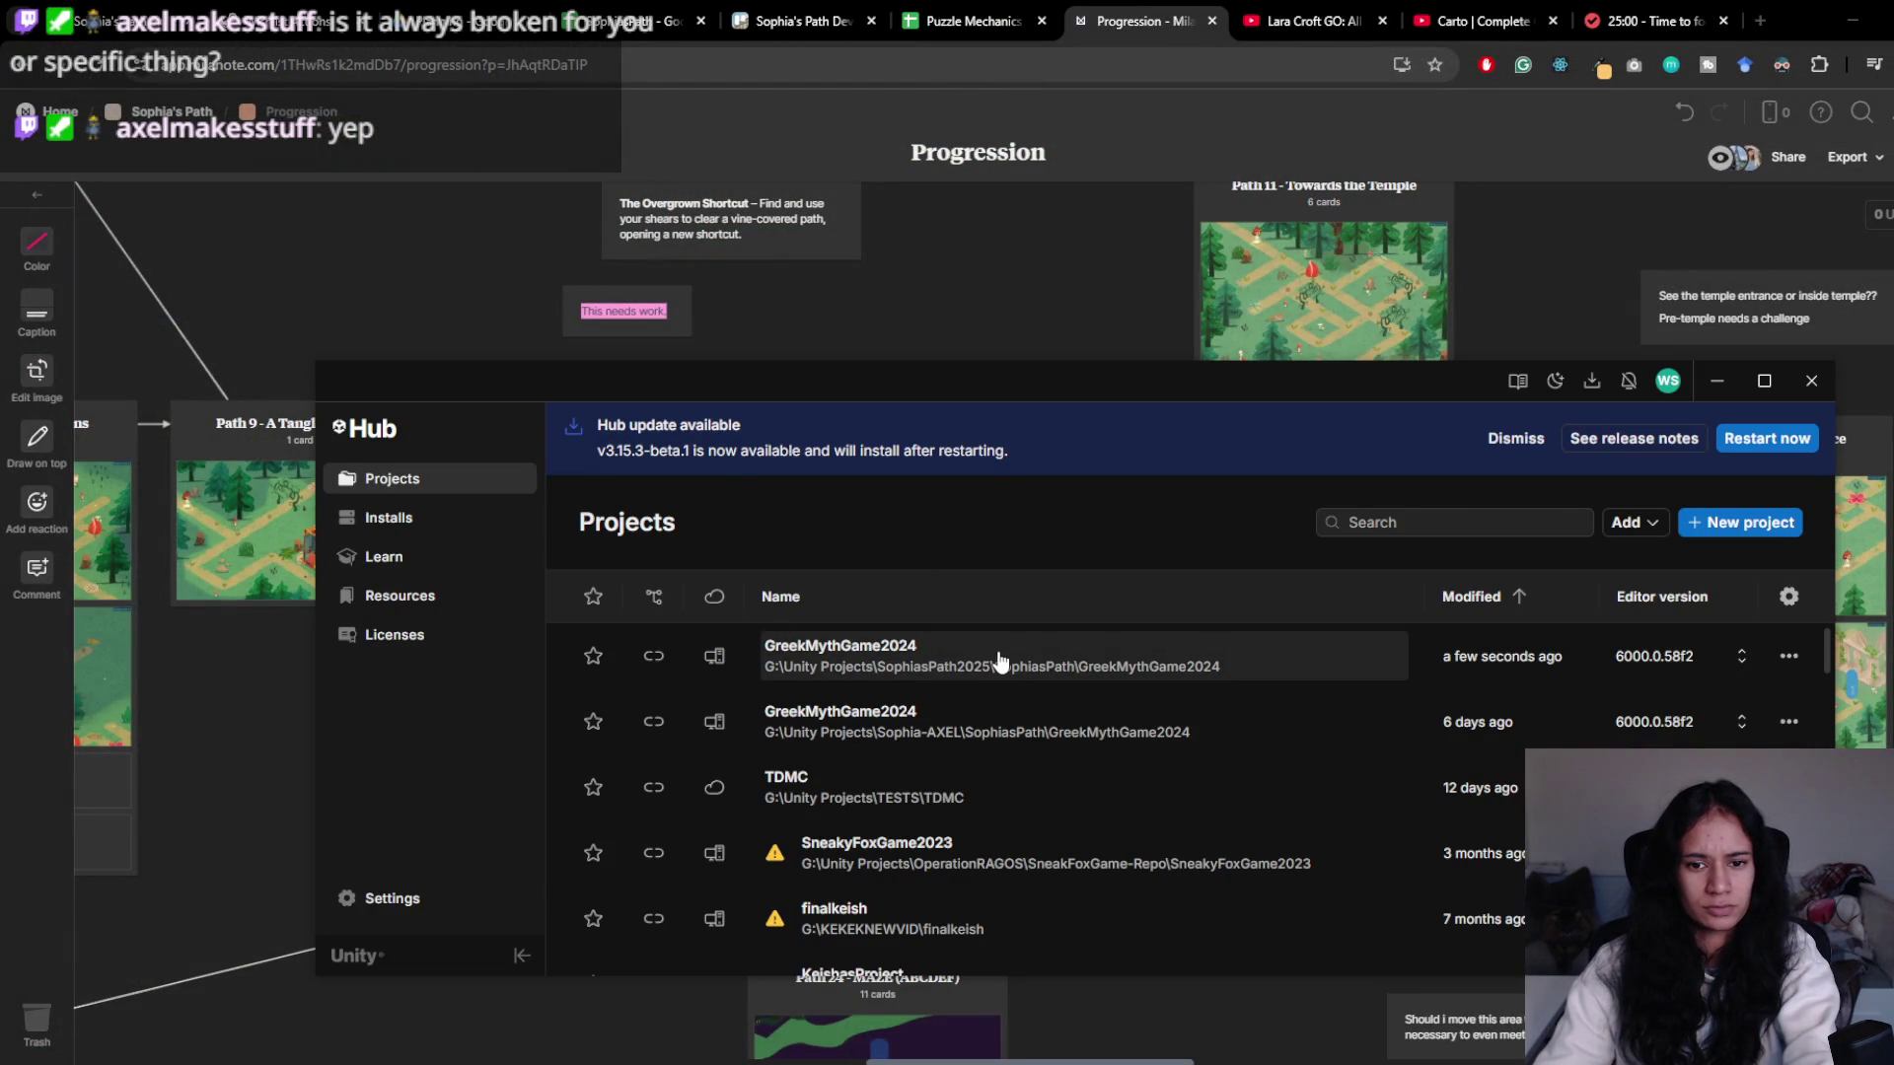
- Reopen the GreekMythGame2024 project from Unity Hub
left_click(1002, 659)
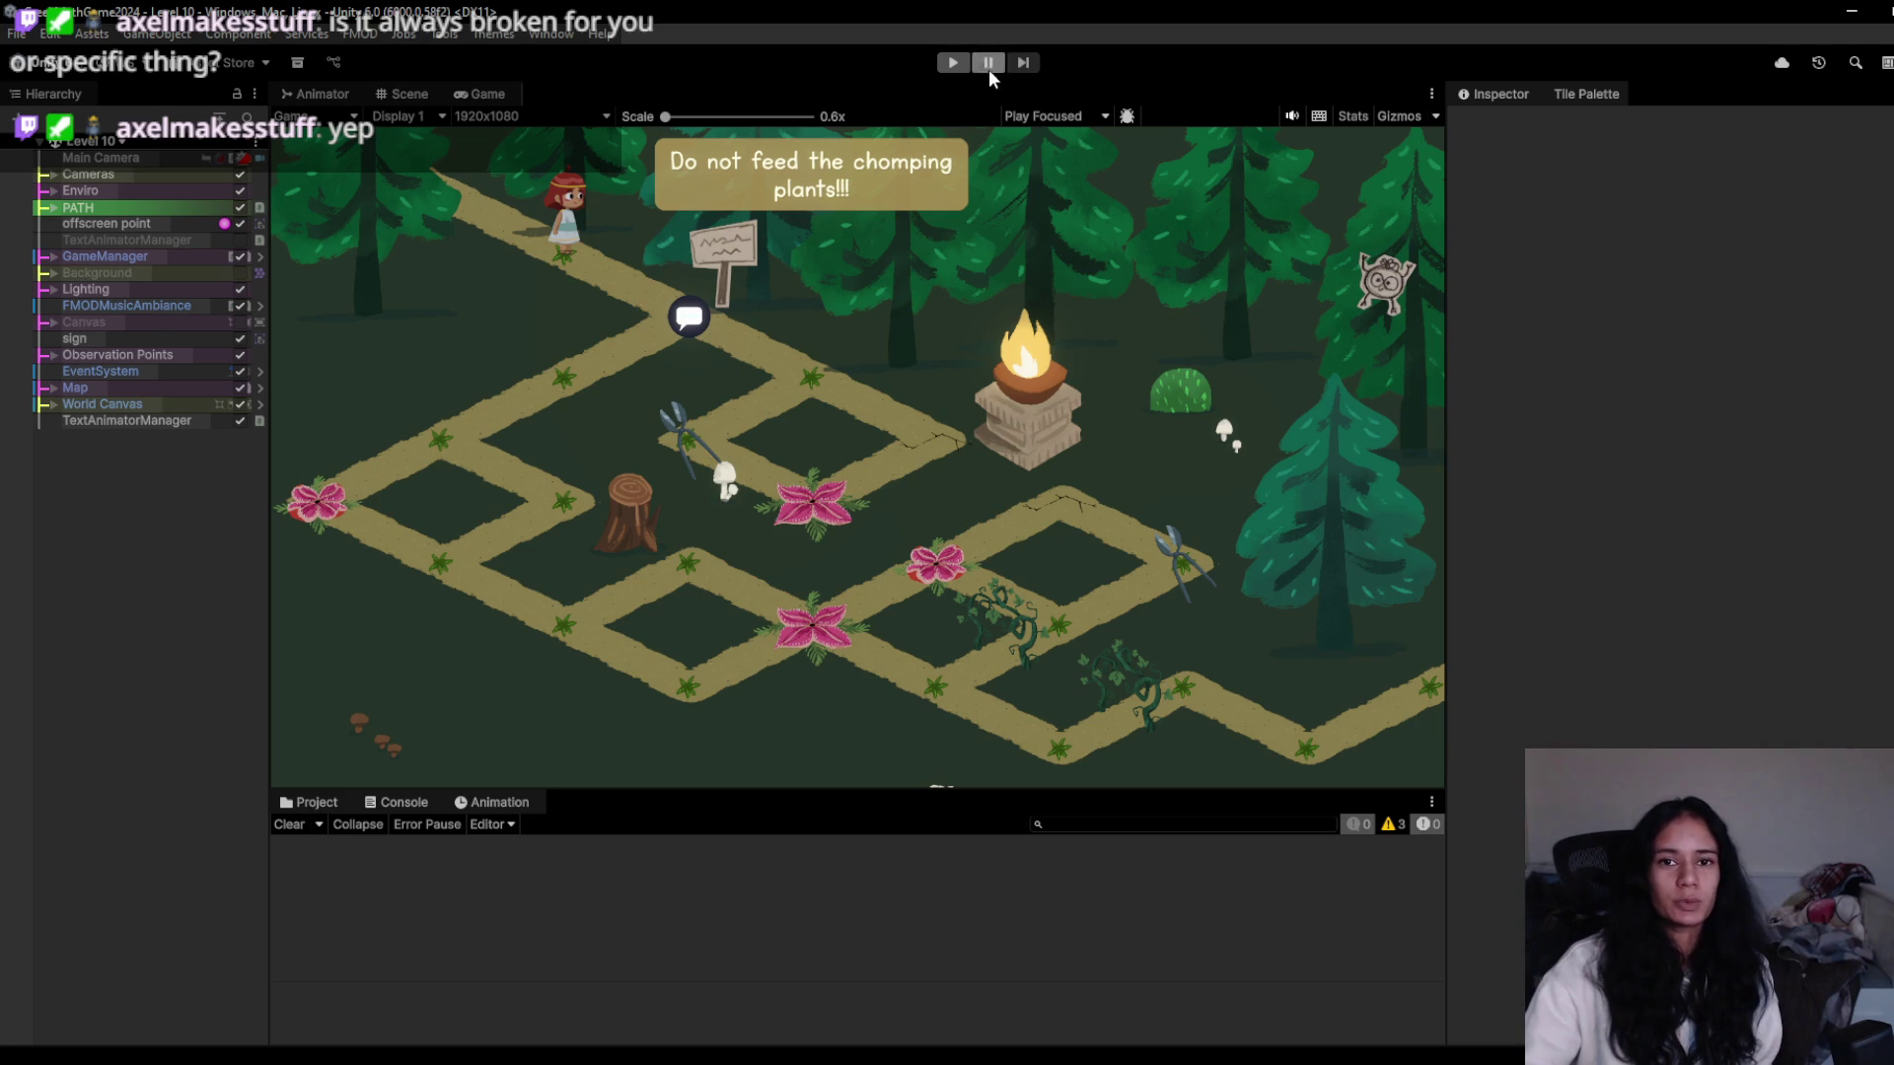
- Run a quick playtest of reloaded Level 10, then select Map and return to the Scene view
left_click(952, 64)
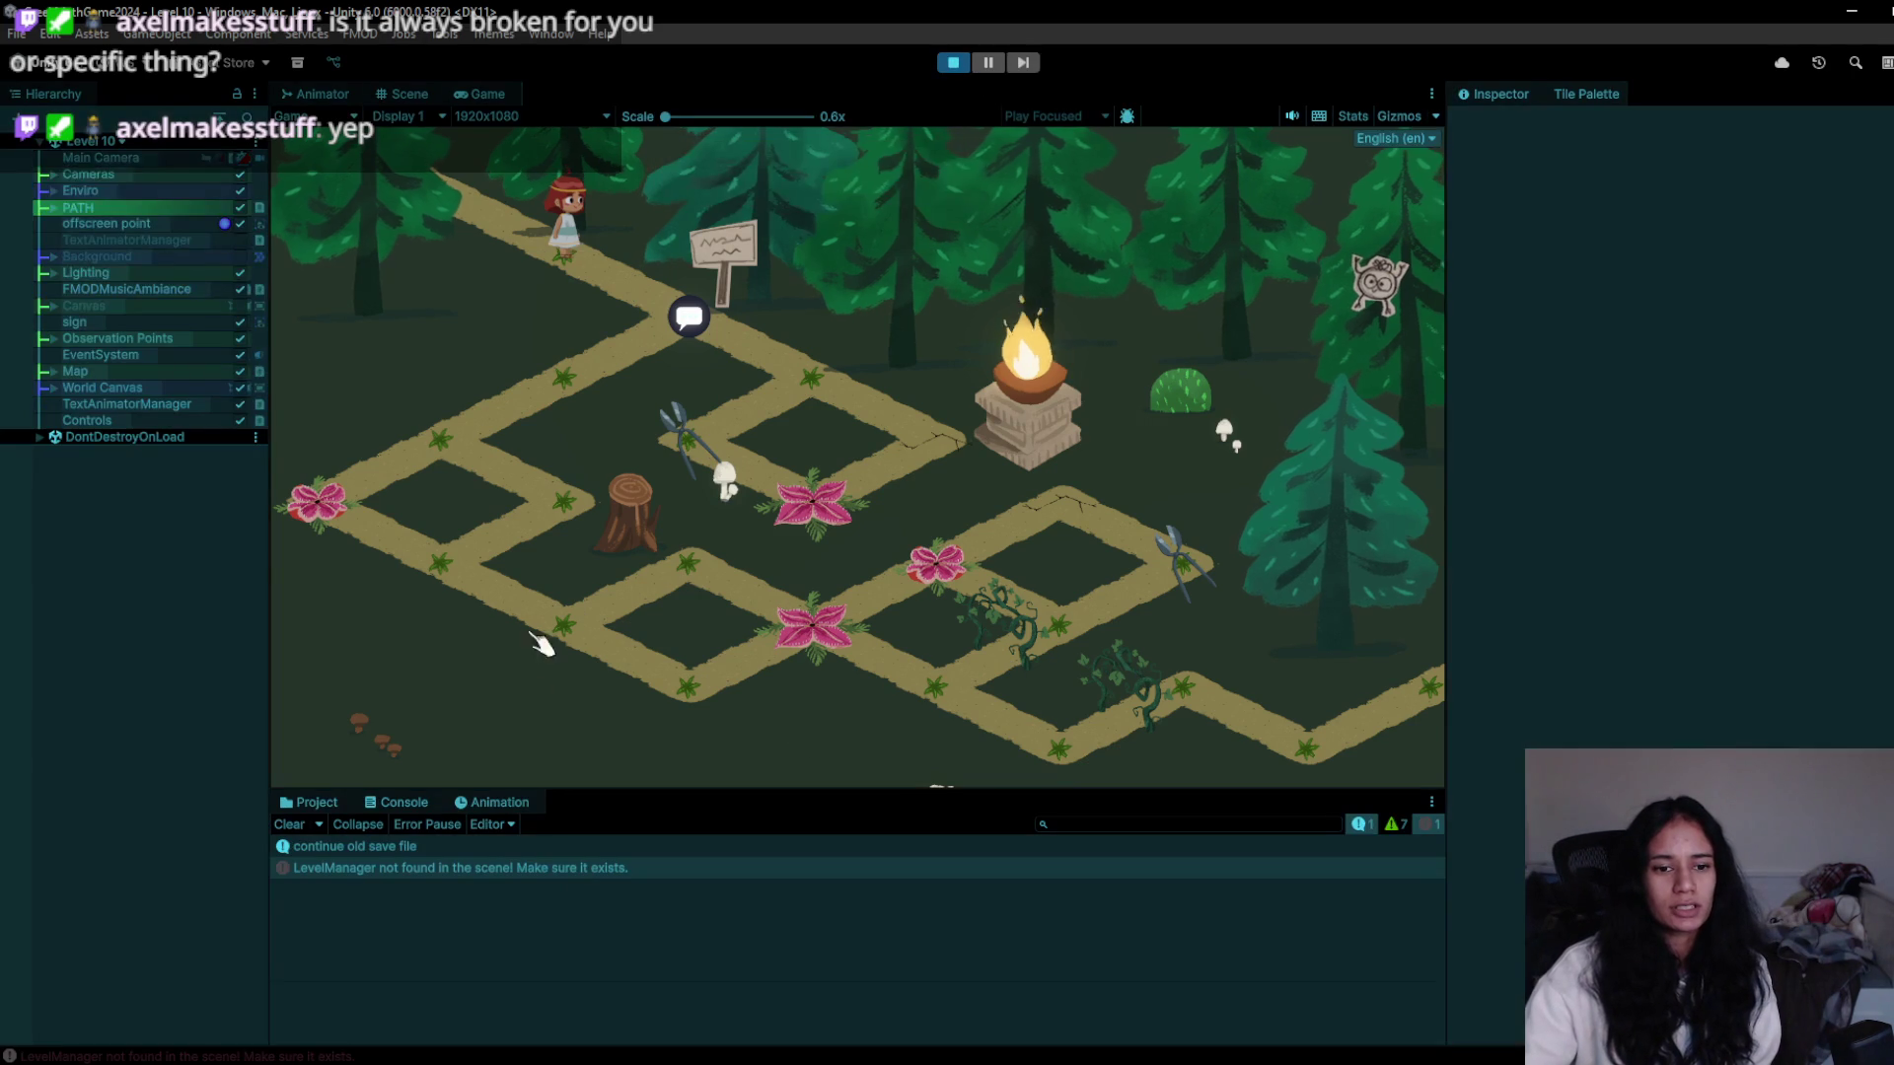
left_click(947, 63)
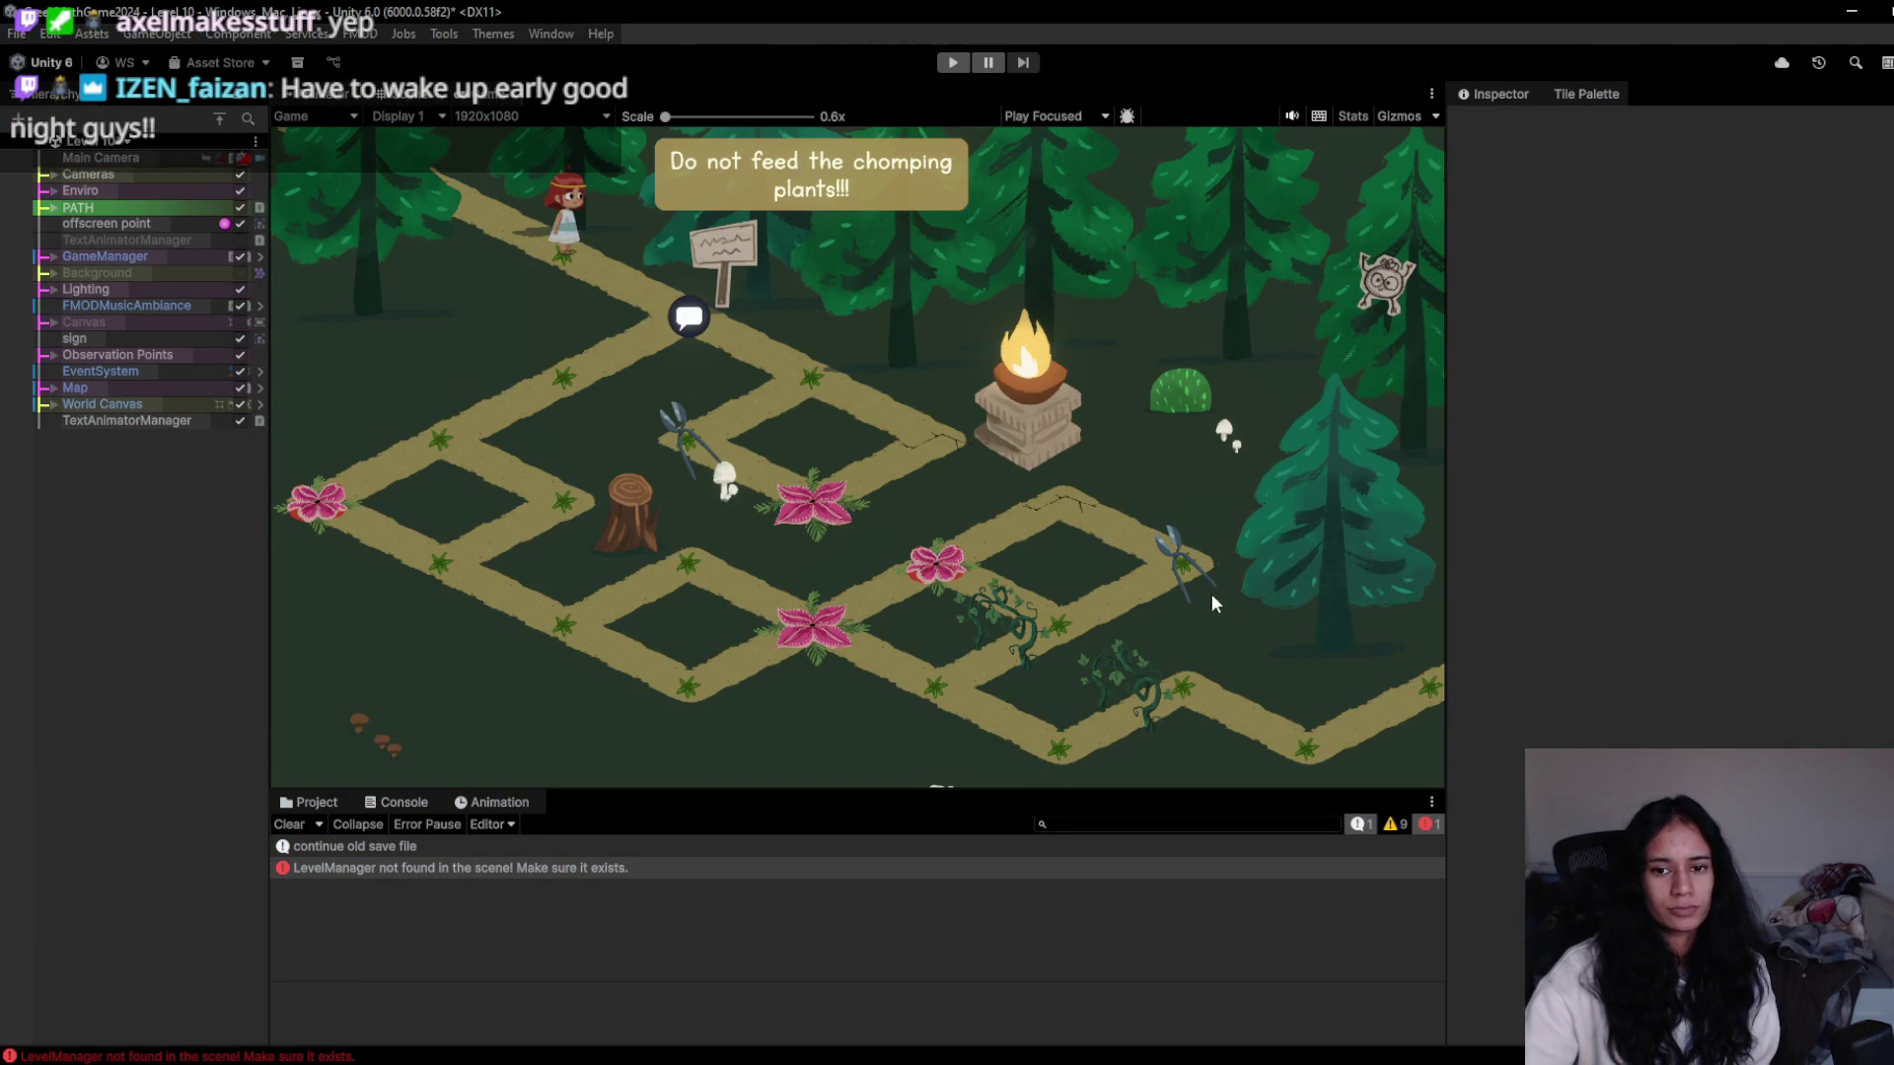
left_click(75, 388)
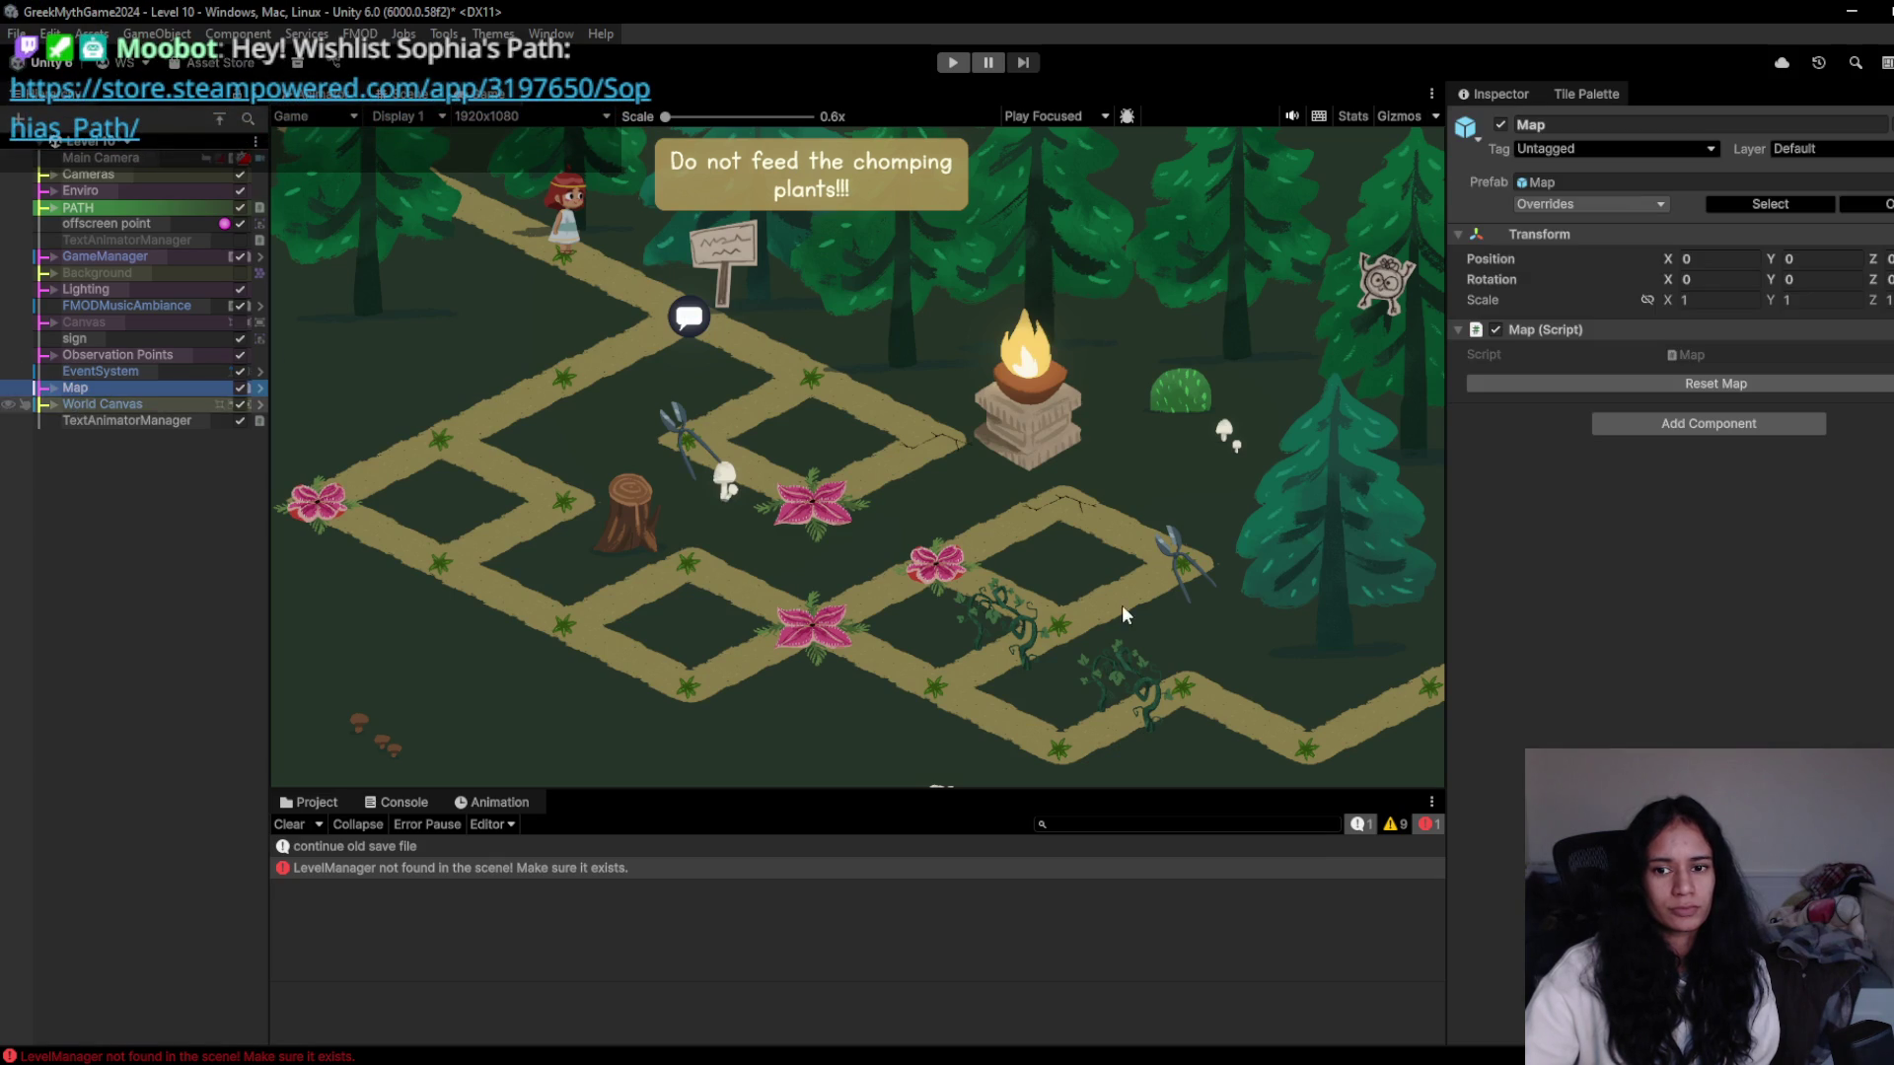
key("ctrl+1")
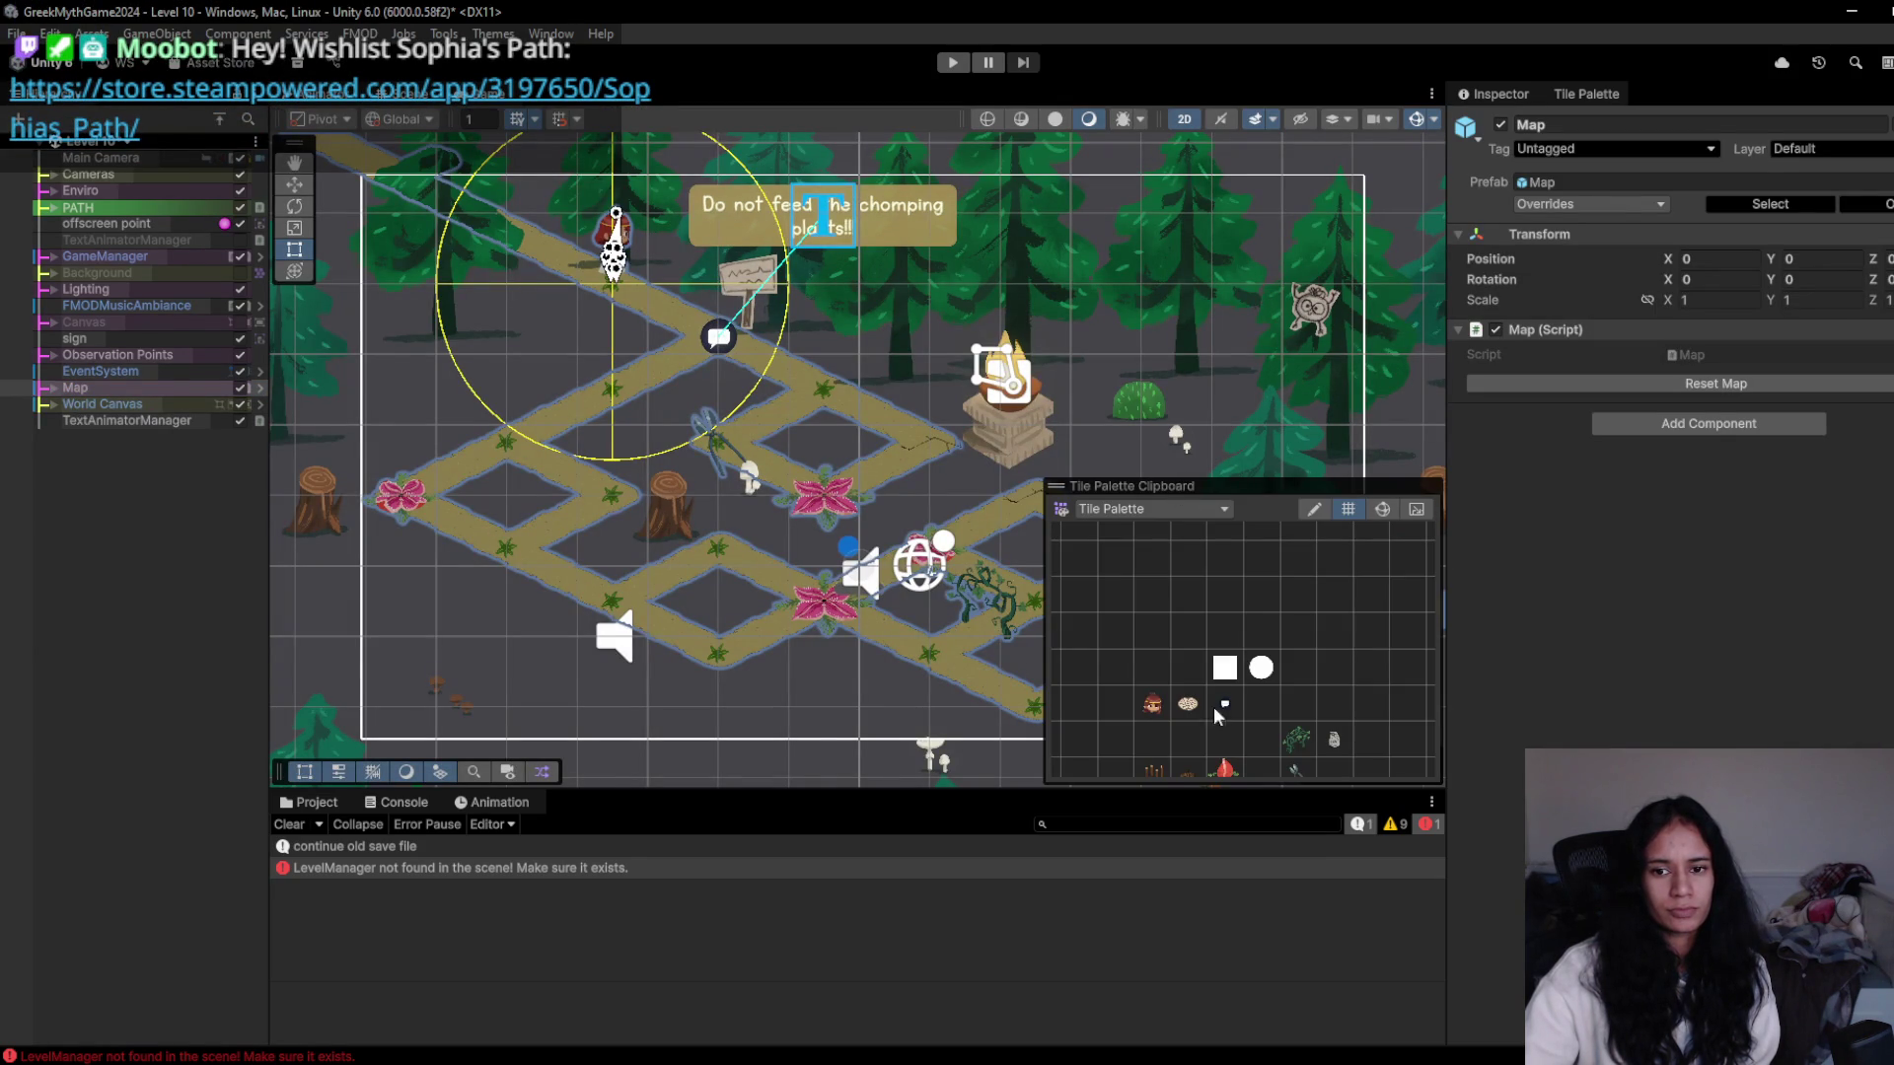
- Paint fly traps on the upper-left path and beside the tree stump
left_click(1229, 770)
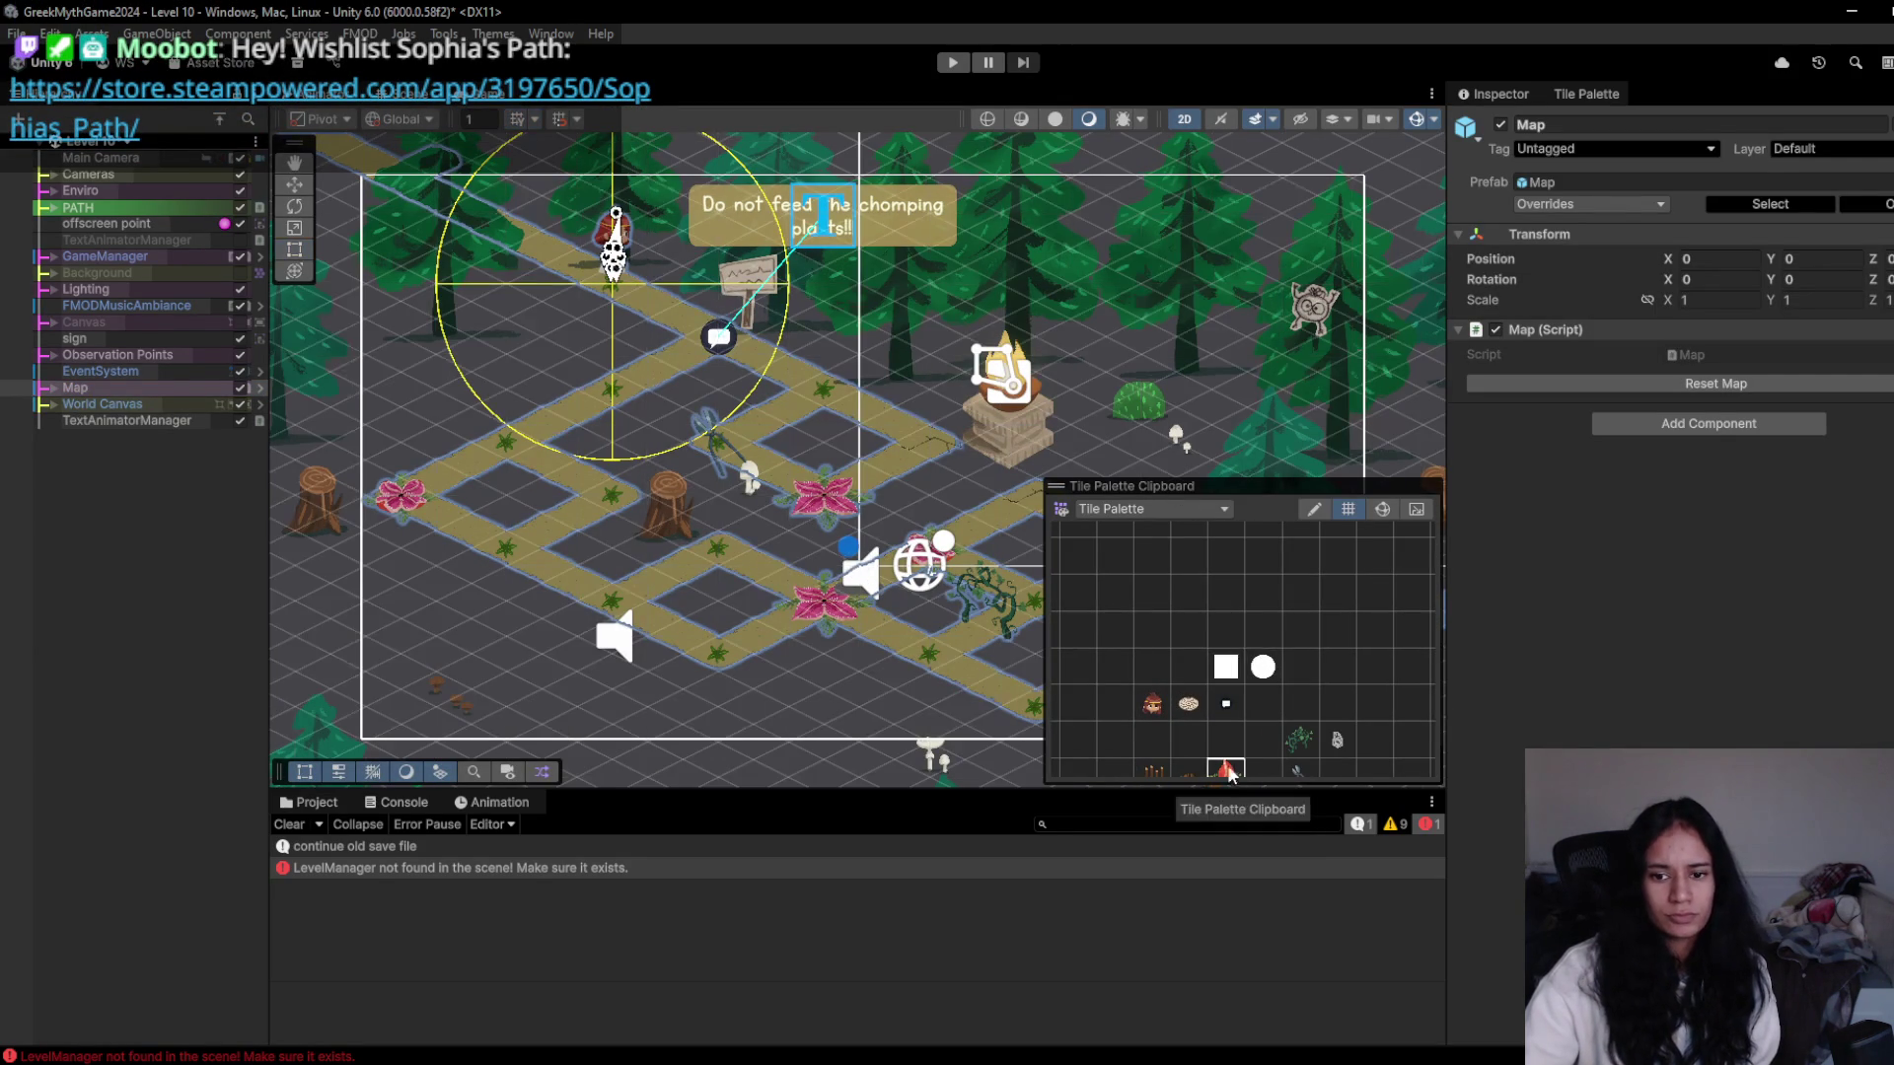
left_click(624, 398)
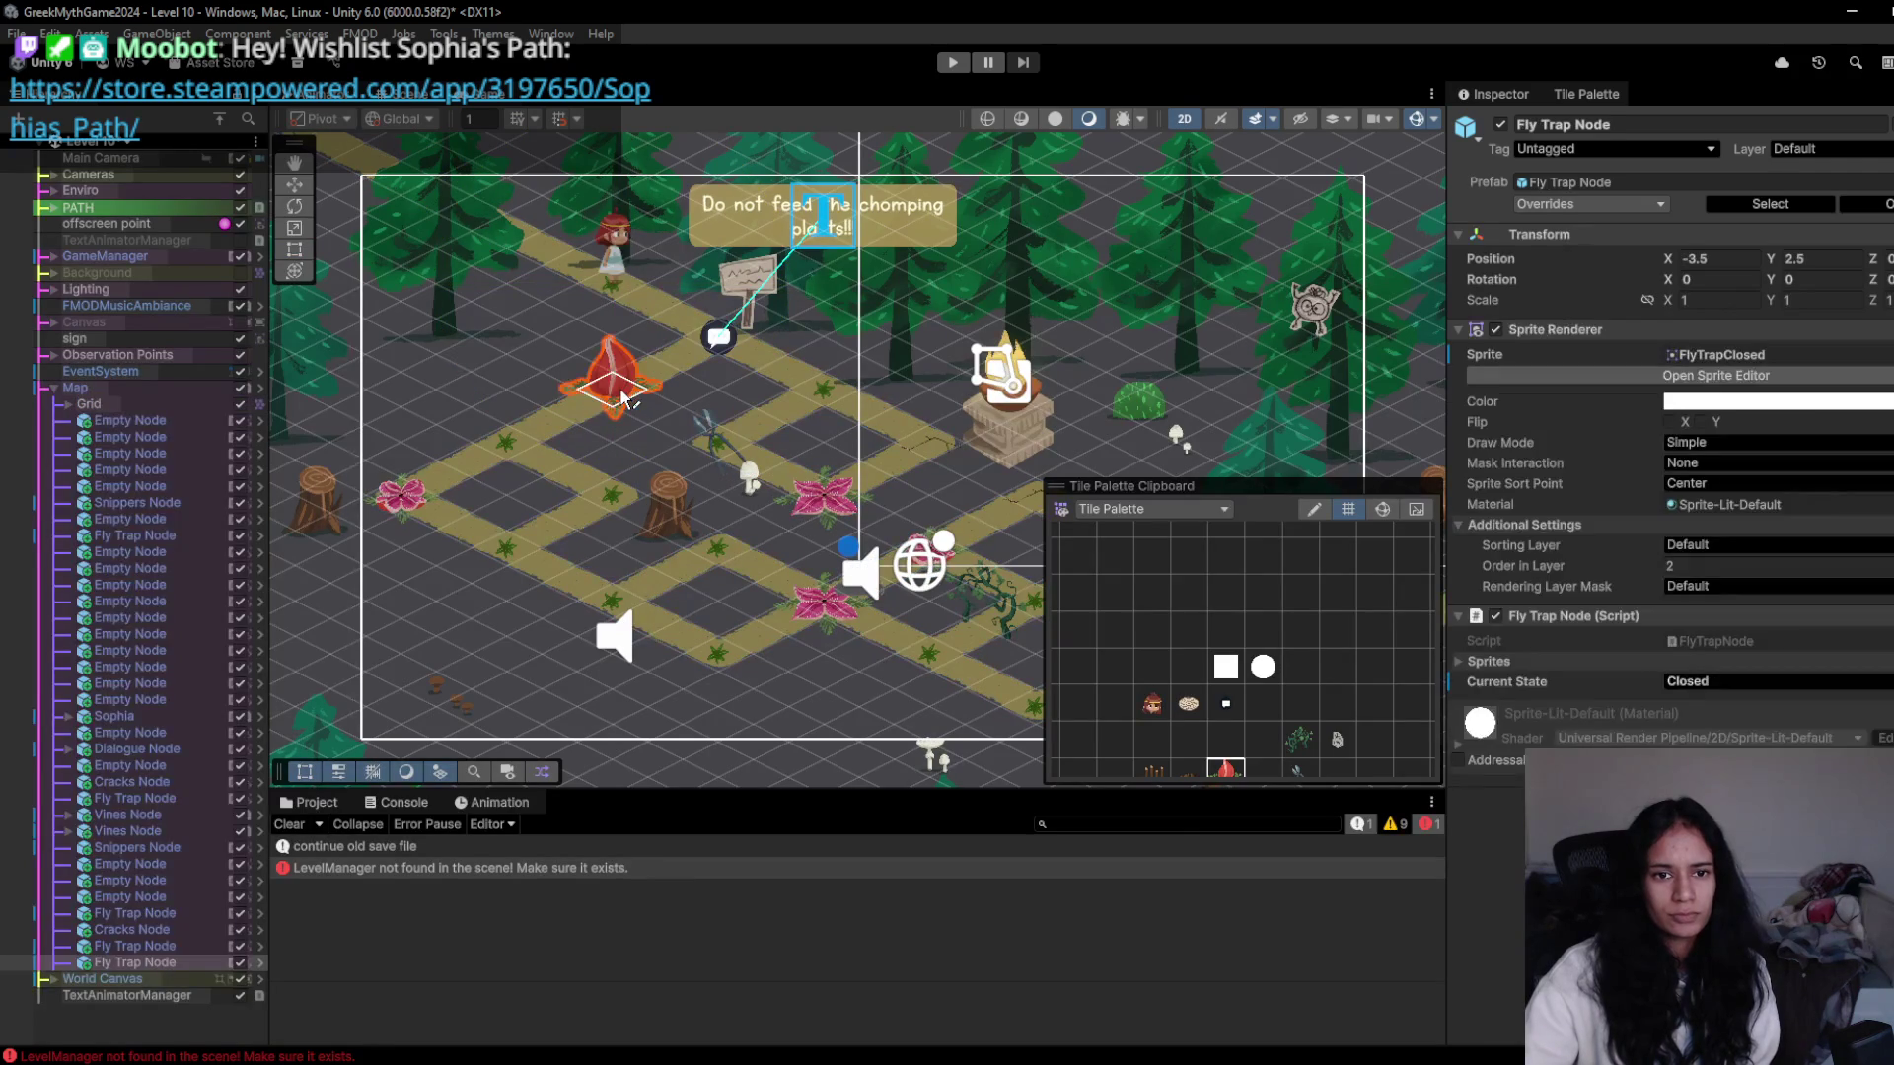
left_click(613, 508)
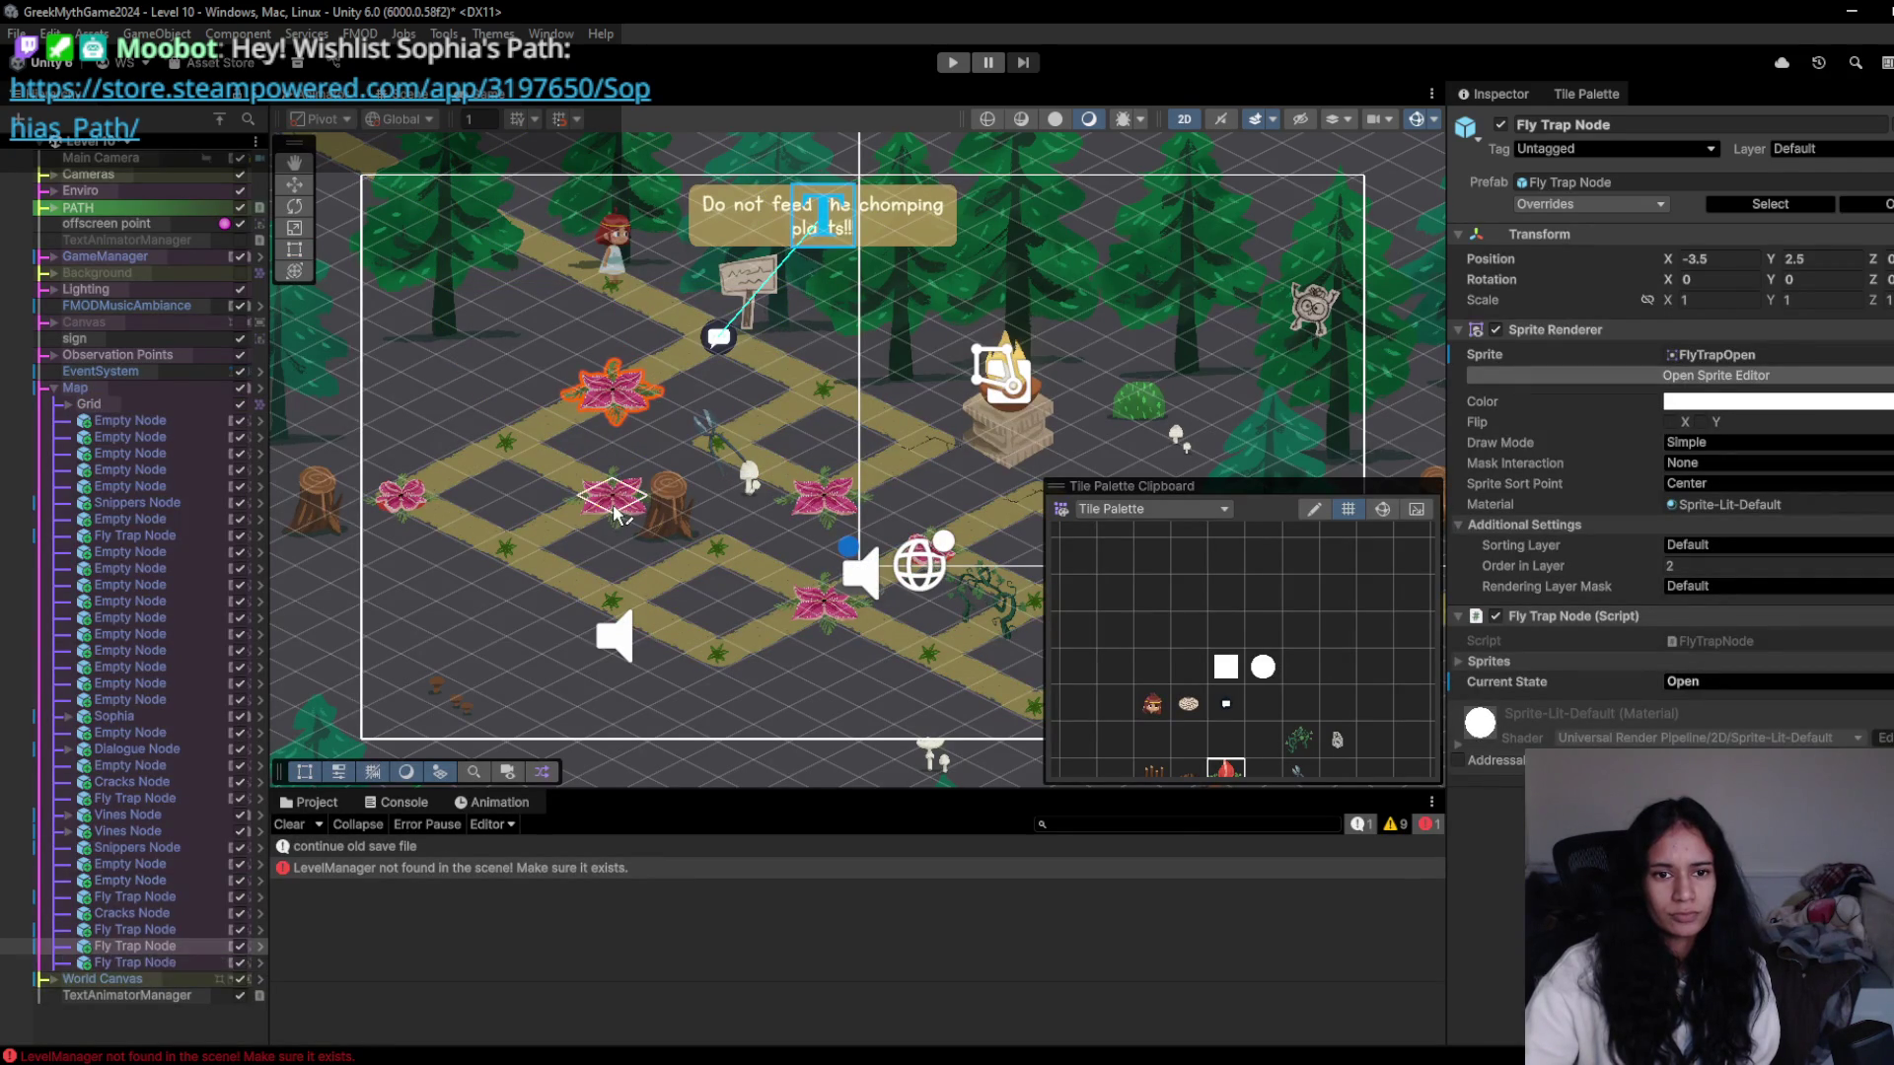
left_click_drag(1172, 631, 1201, 538)
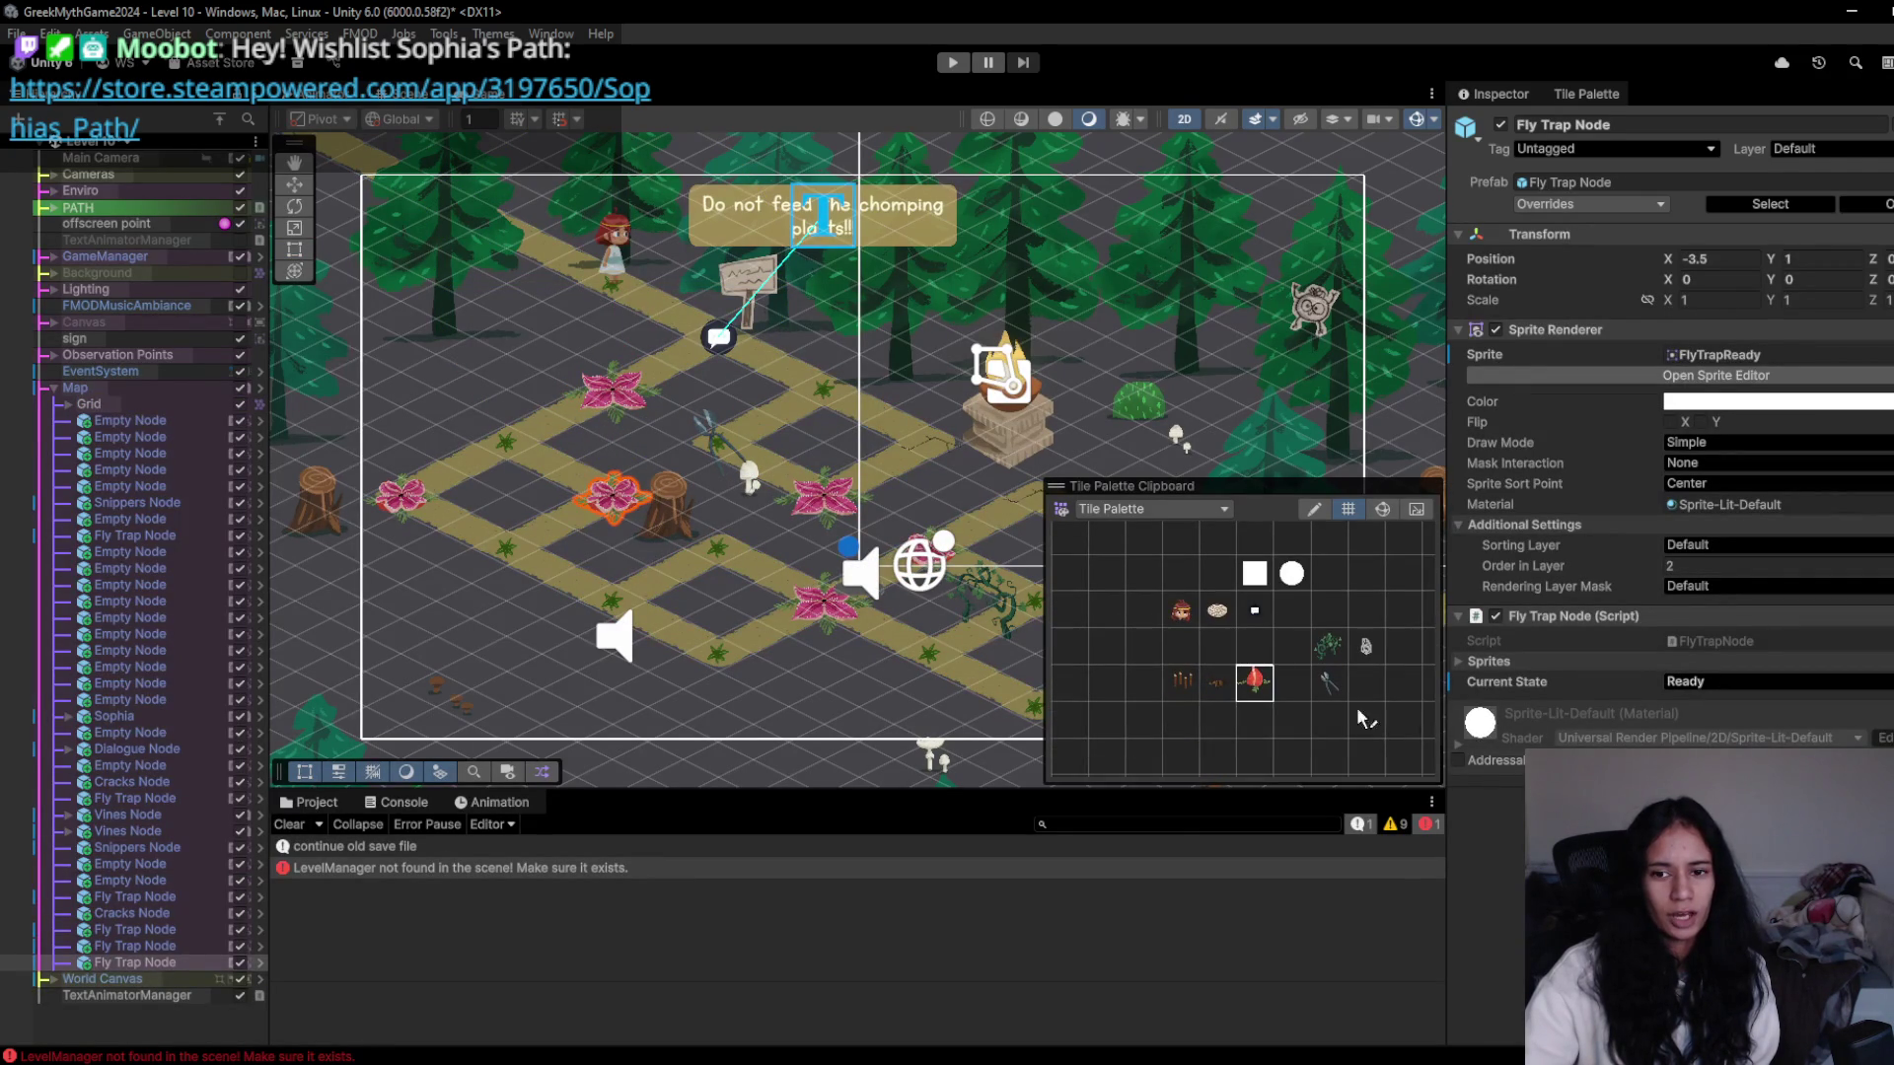
- Paint vines by the upper-left path, erase the fly trap there, and start a playtest
left_click(557, 373)
scroll(710, 459, "up", 3)
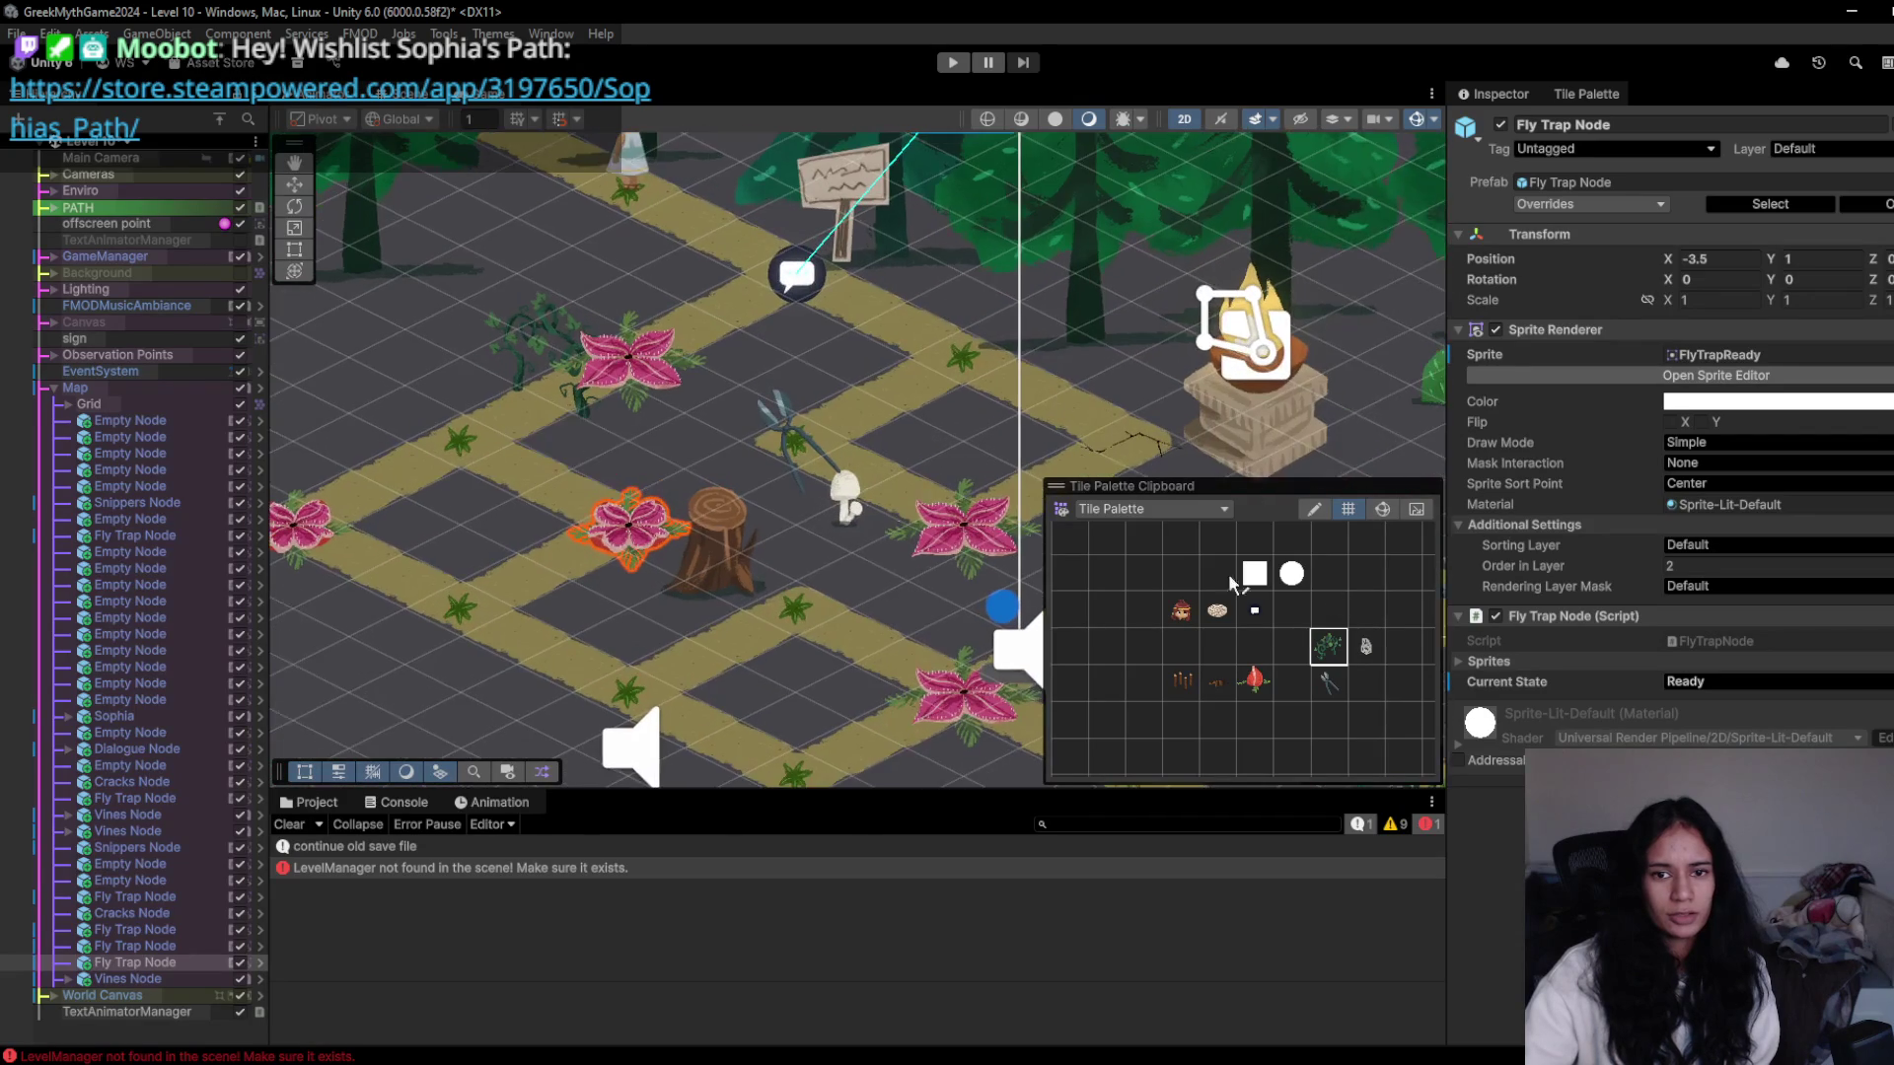
left_click(624, 357)
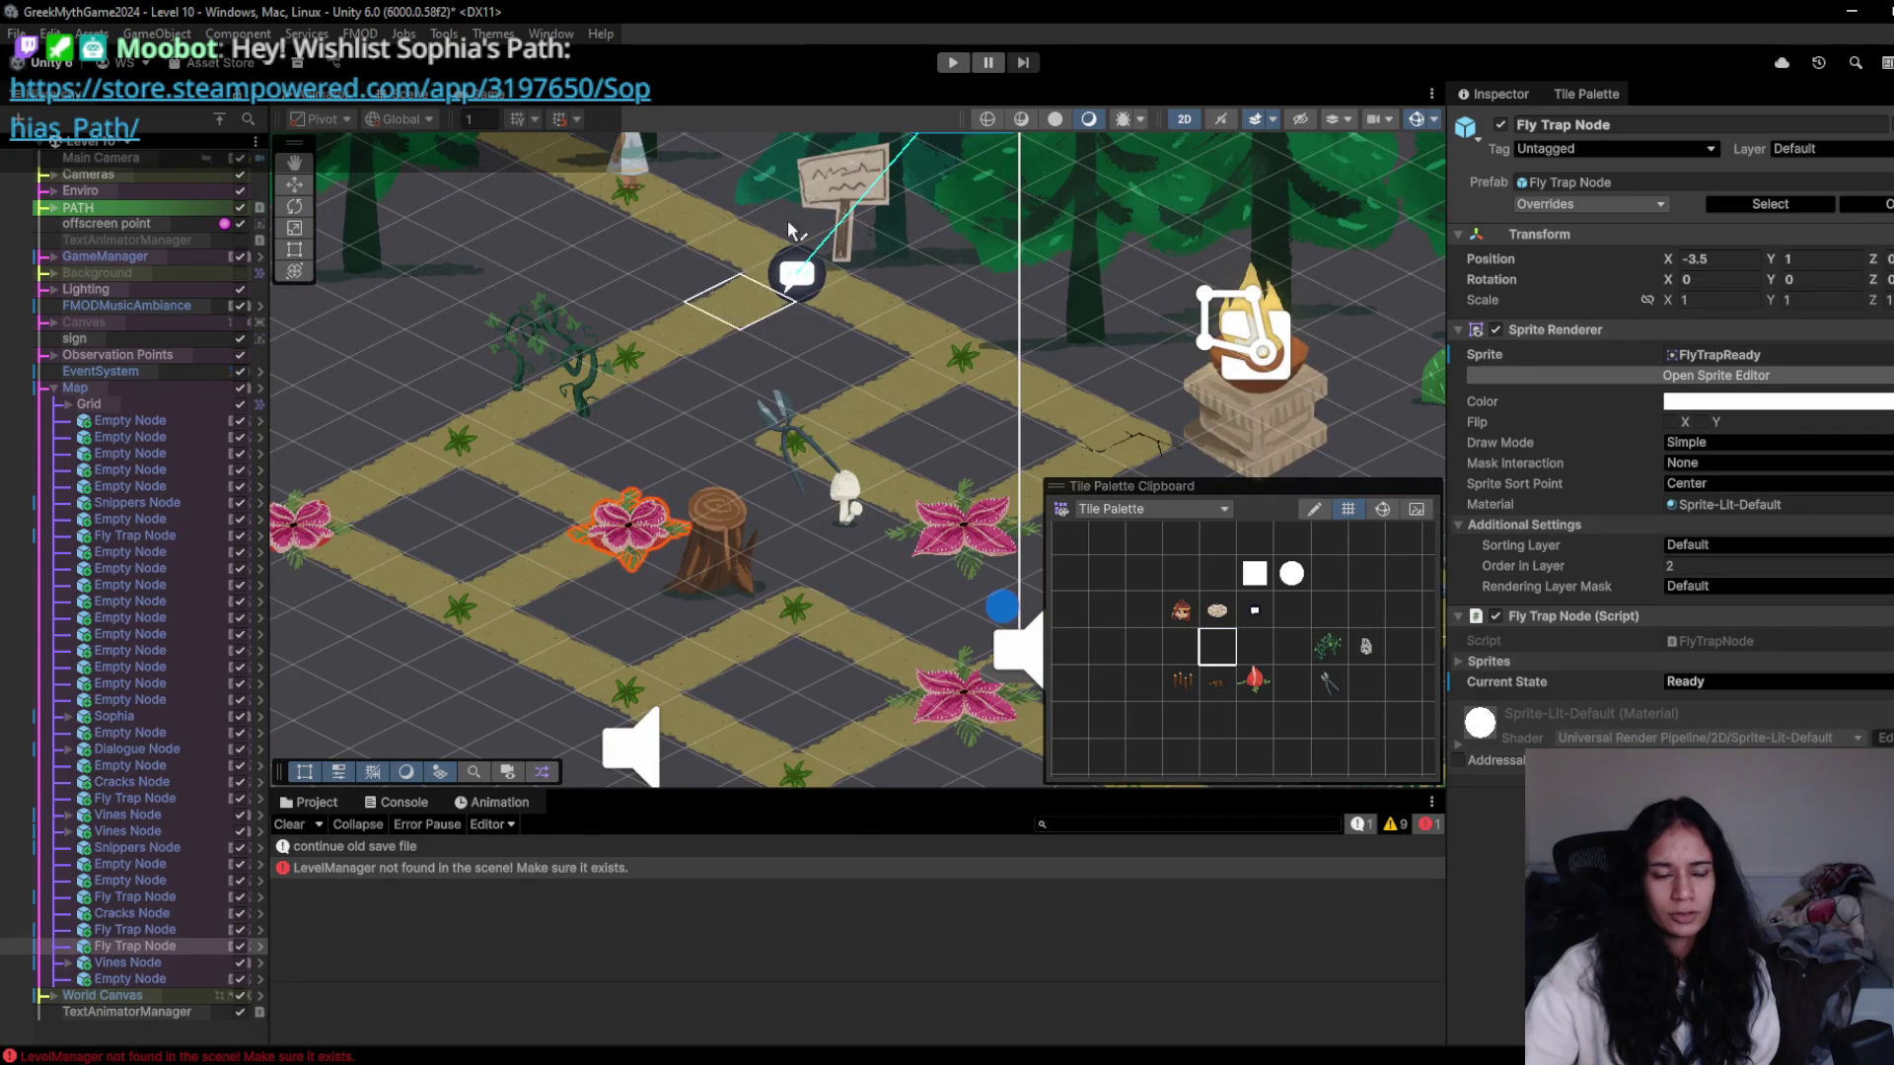
left_click(953, 62)
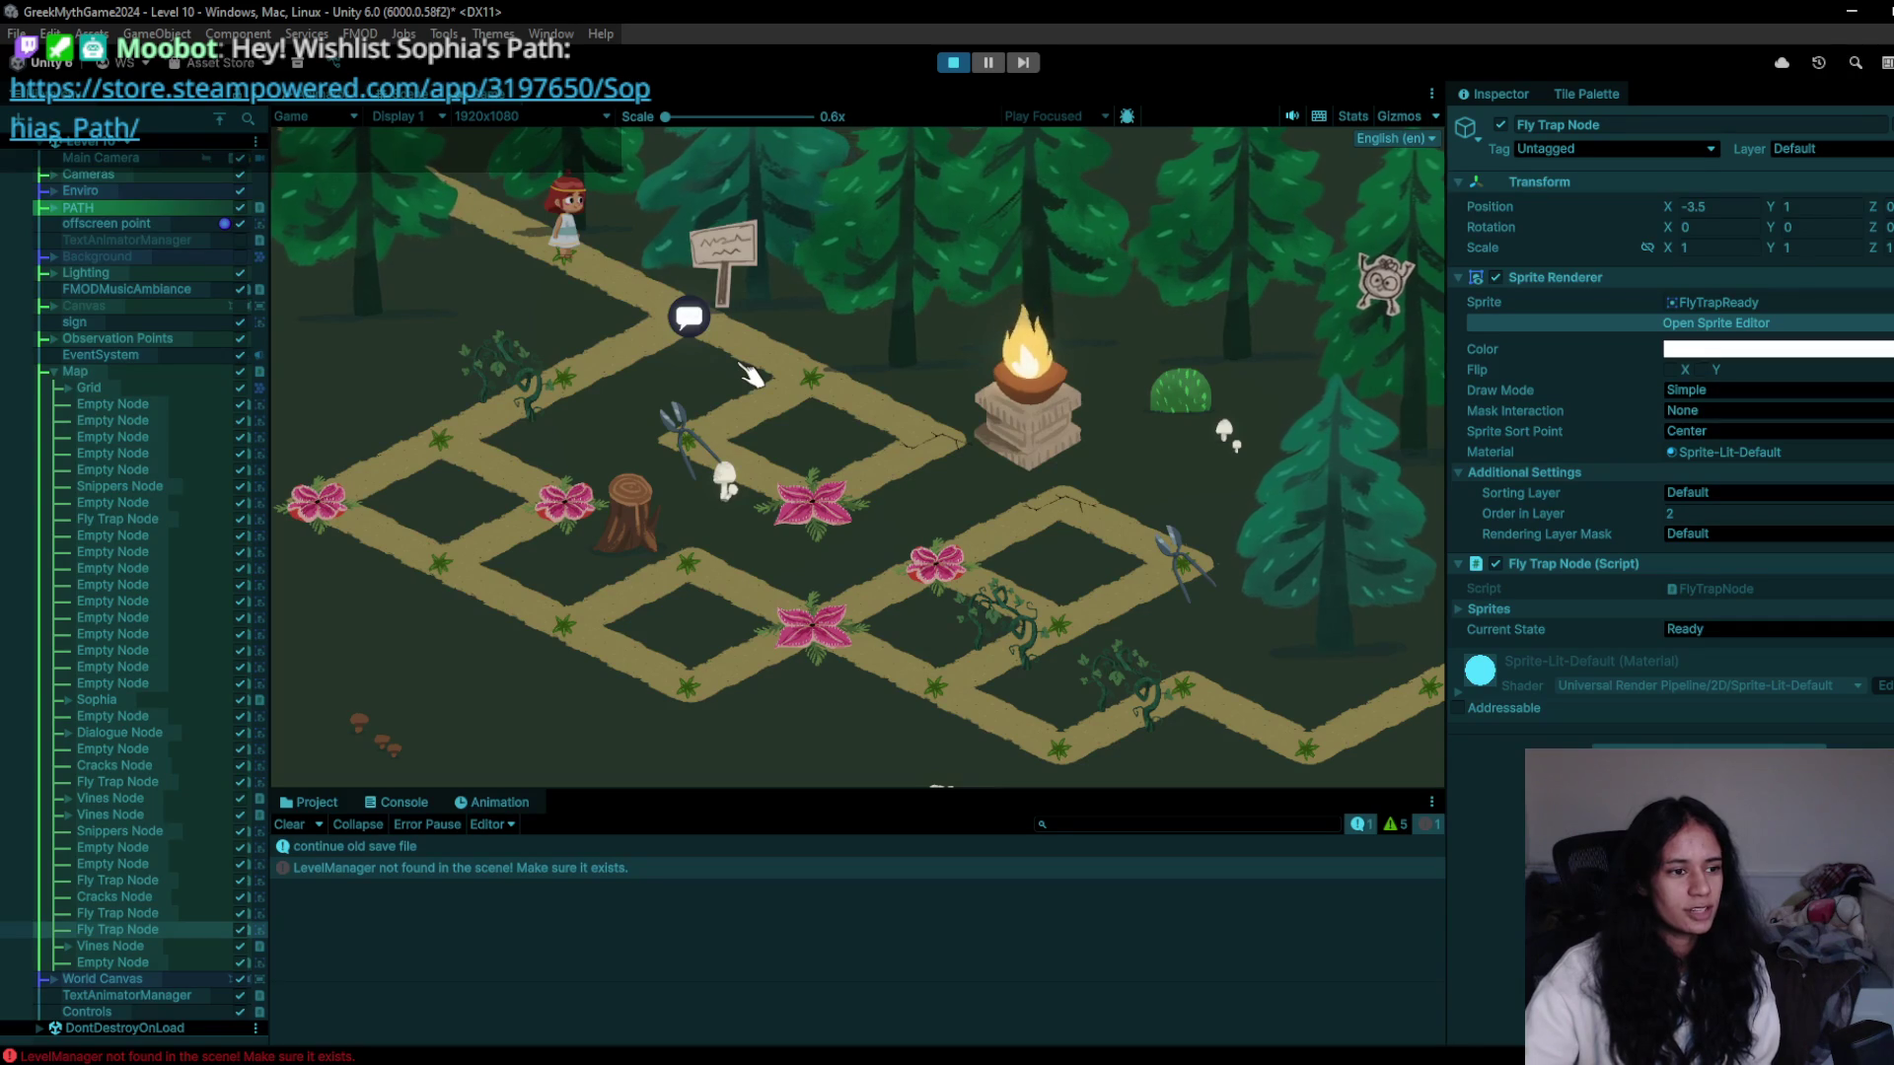
- Walk the character past the sign and new fly traps to the lower-left path, then stop and deselect
left_click(674, 422)
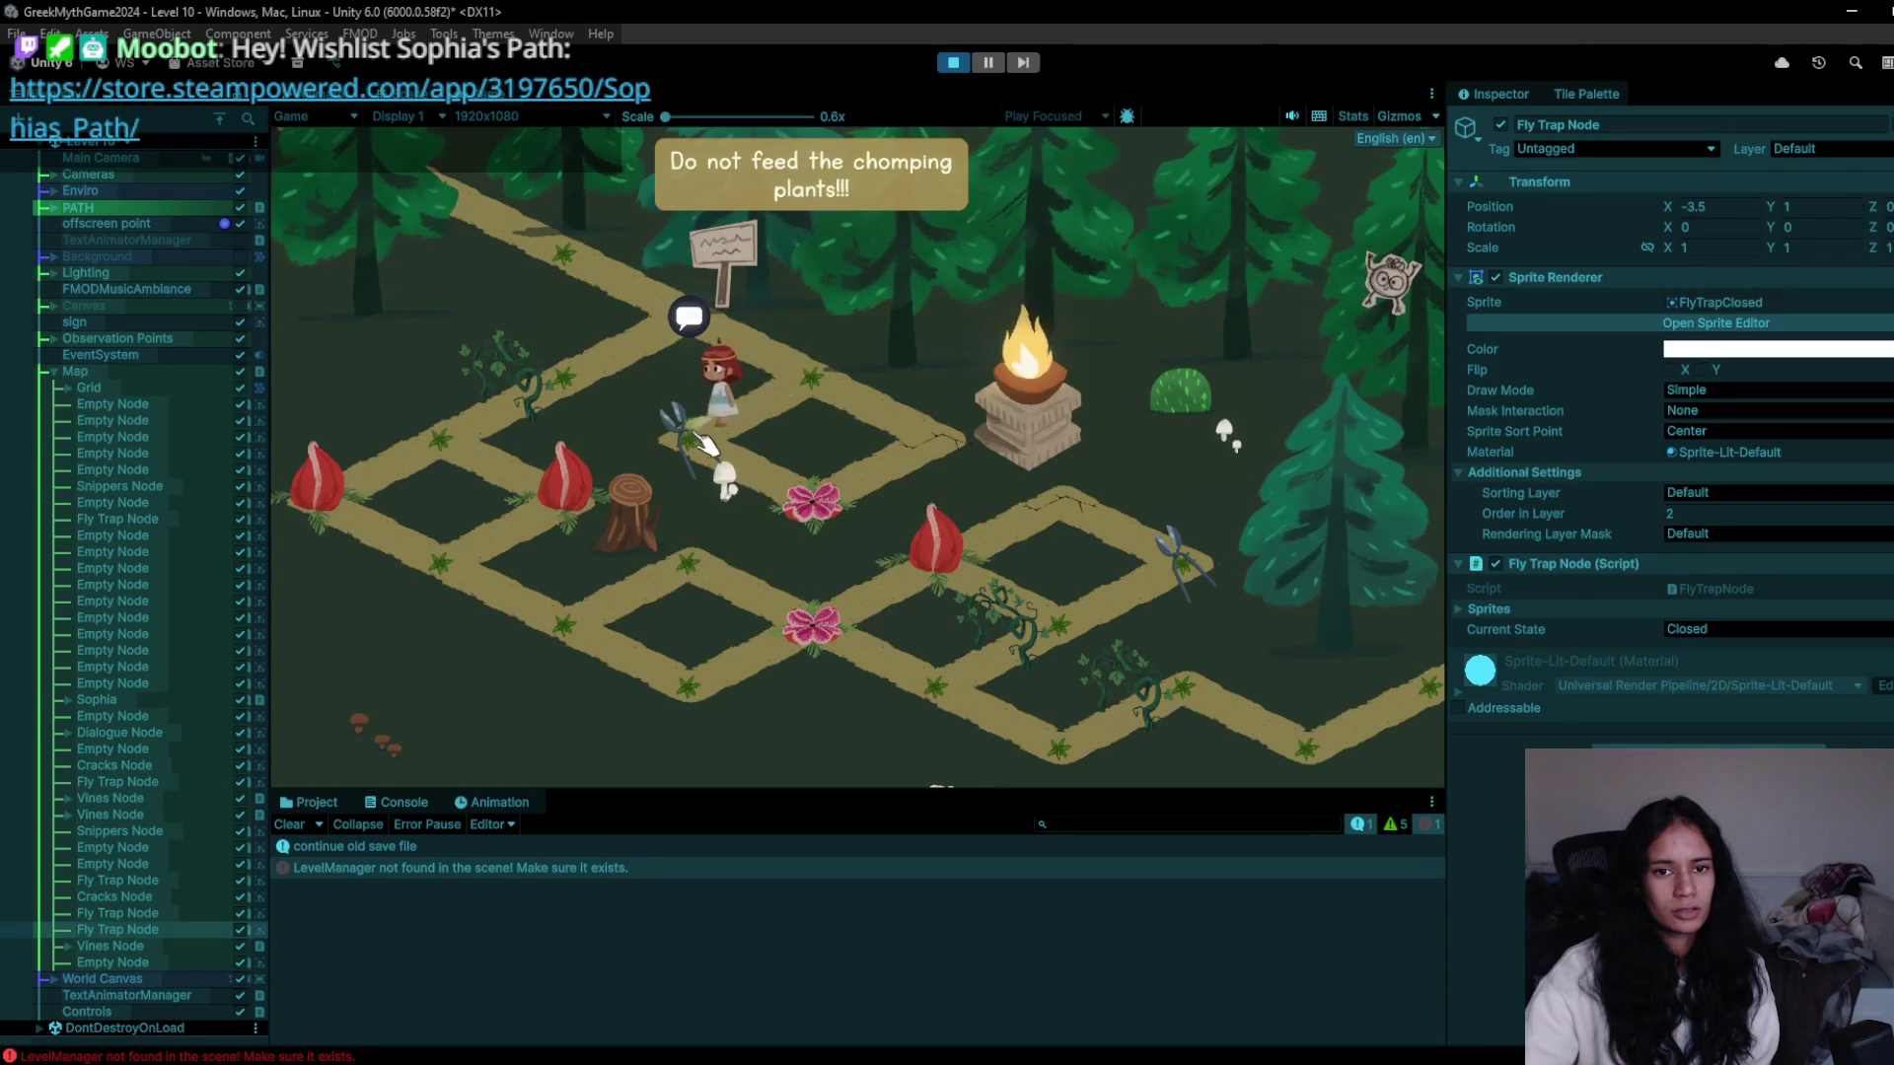
left_click(582, 387)
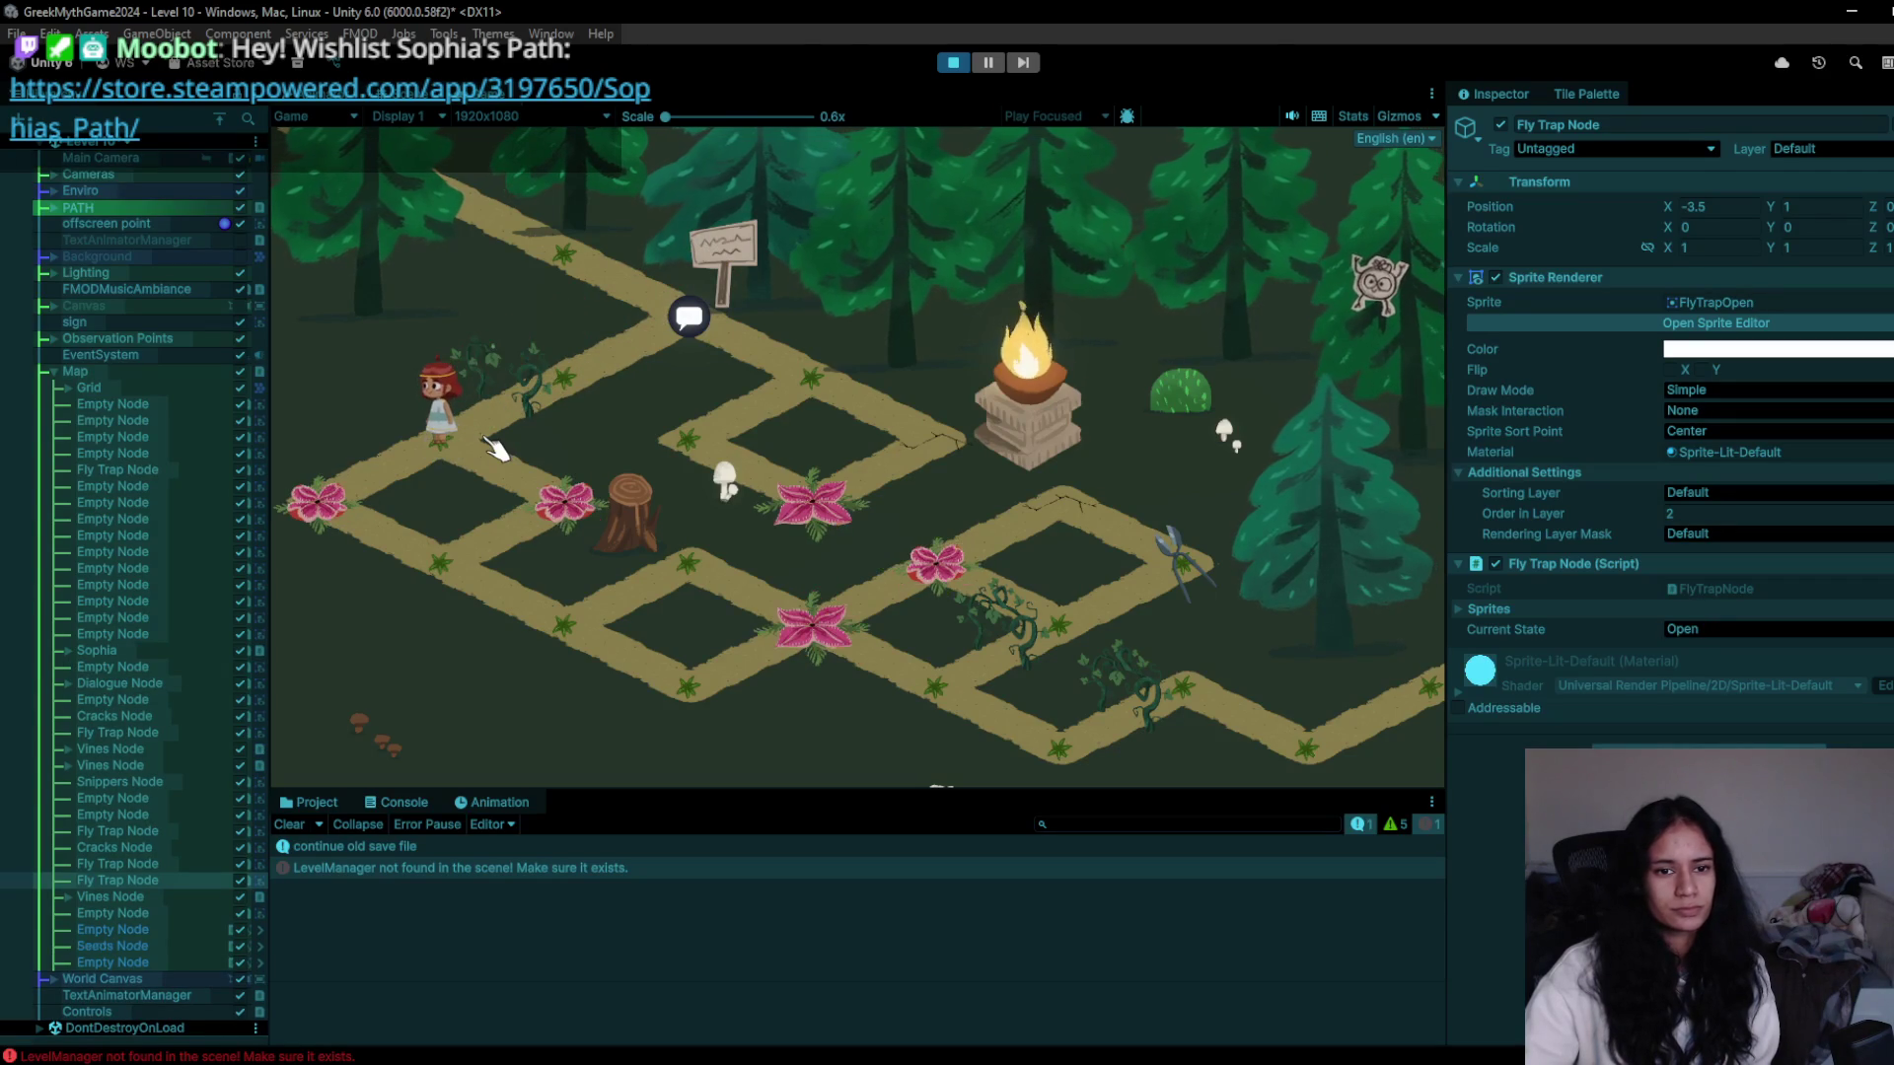
left_click(572, 523)
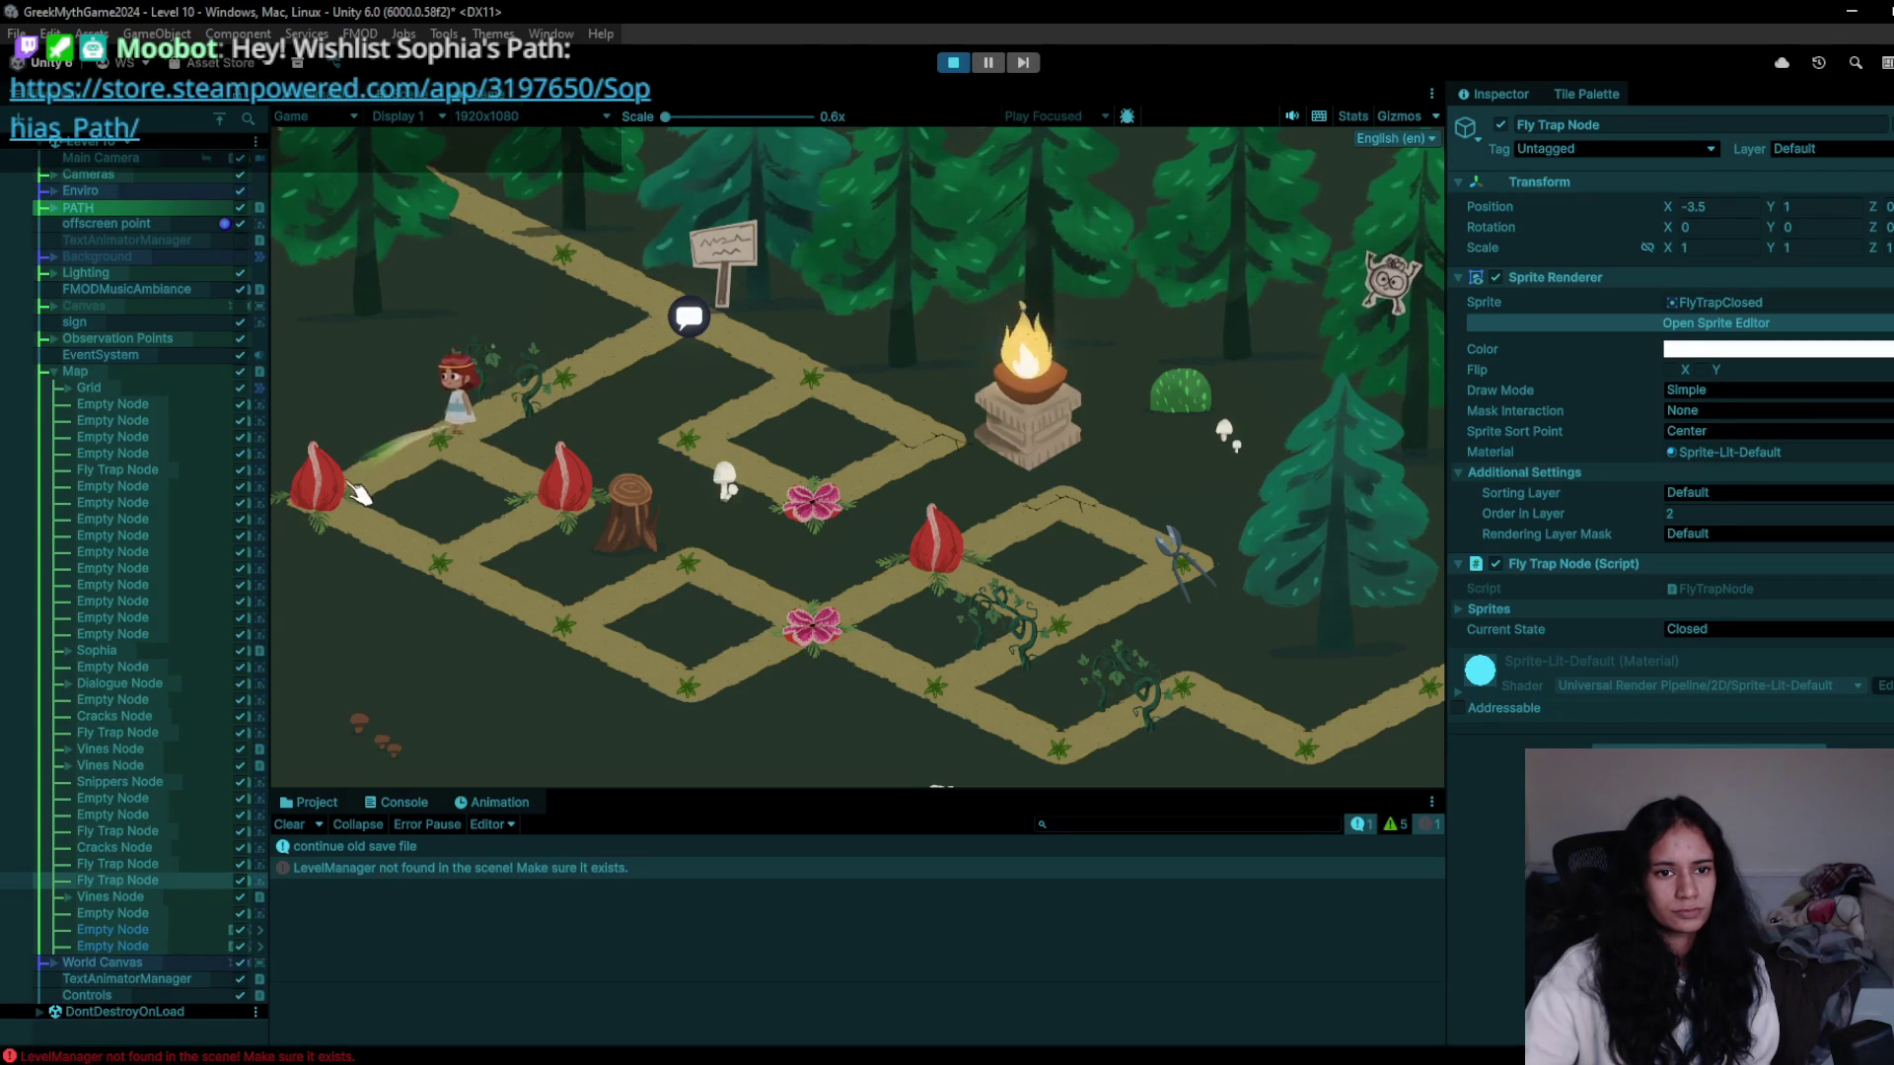
left_click(360, 483)
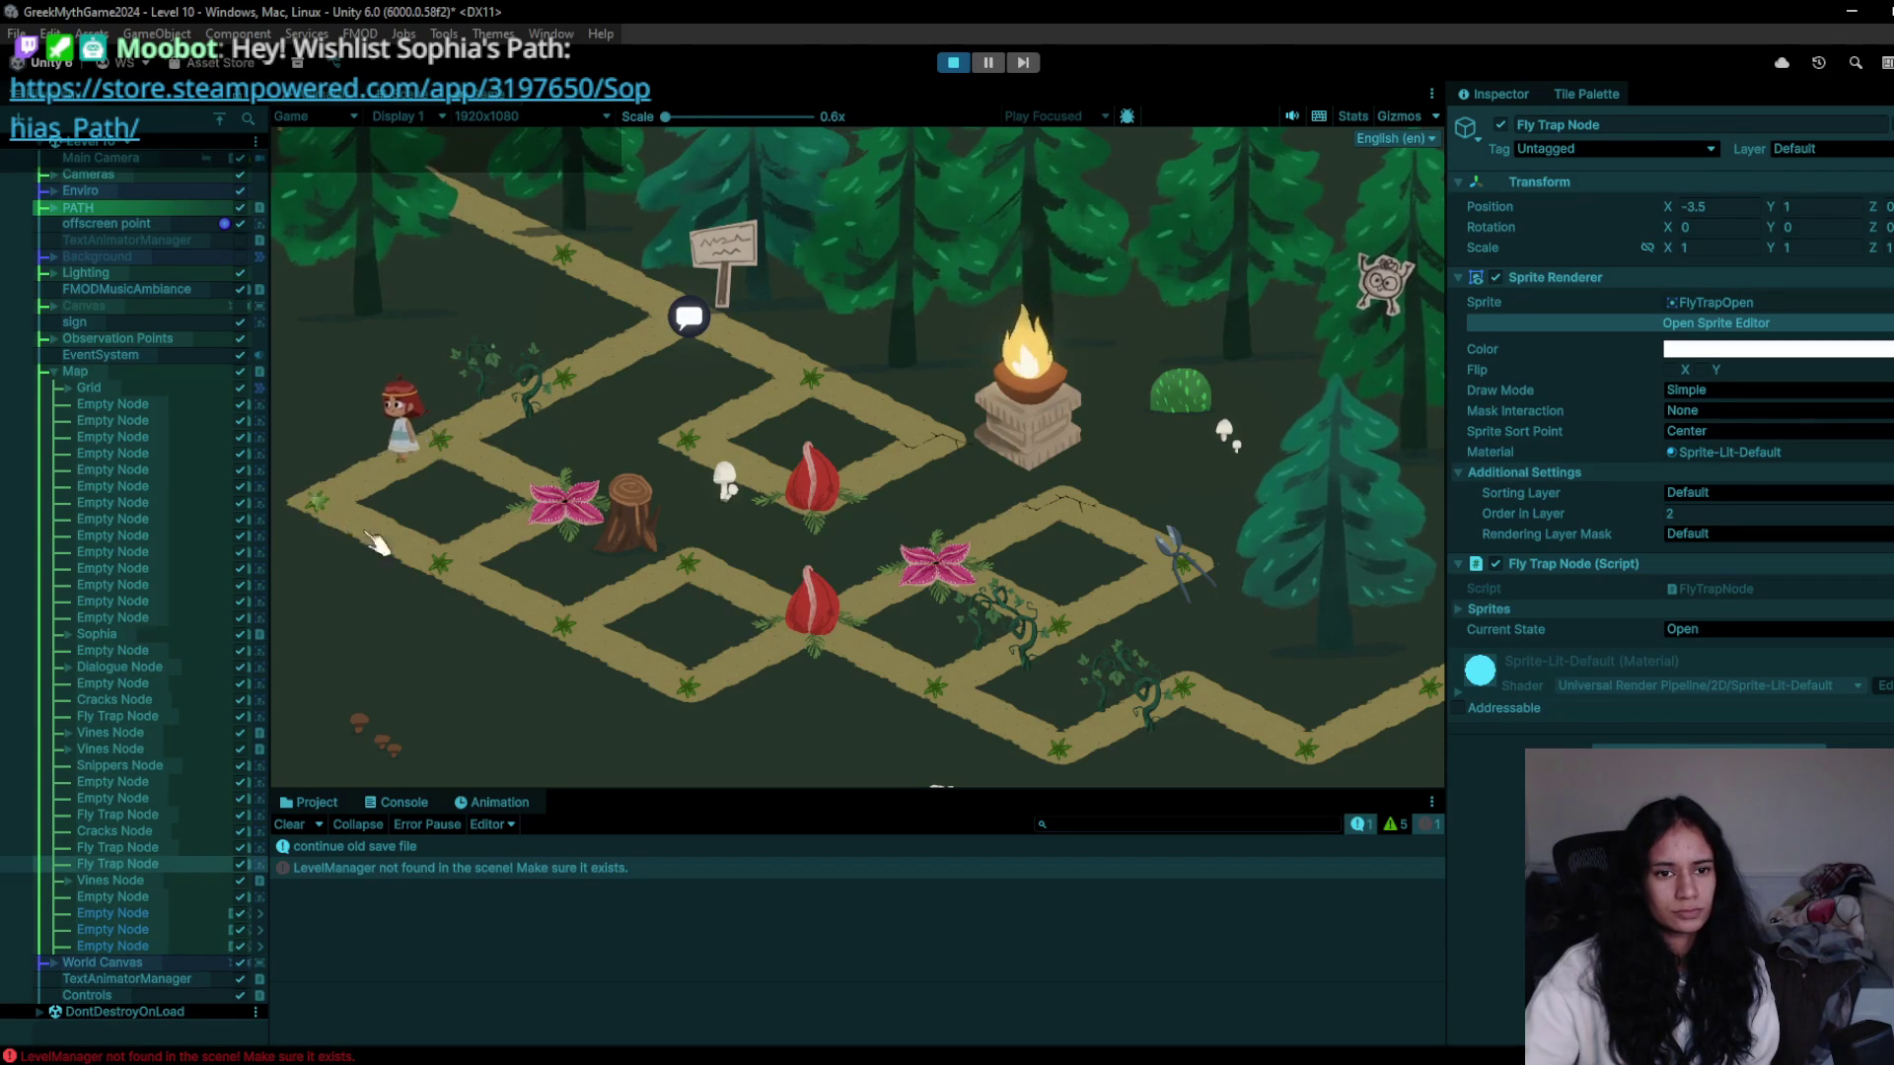
key("ctrl+p")
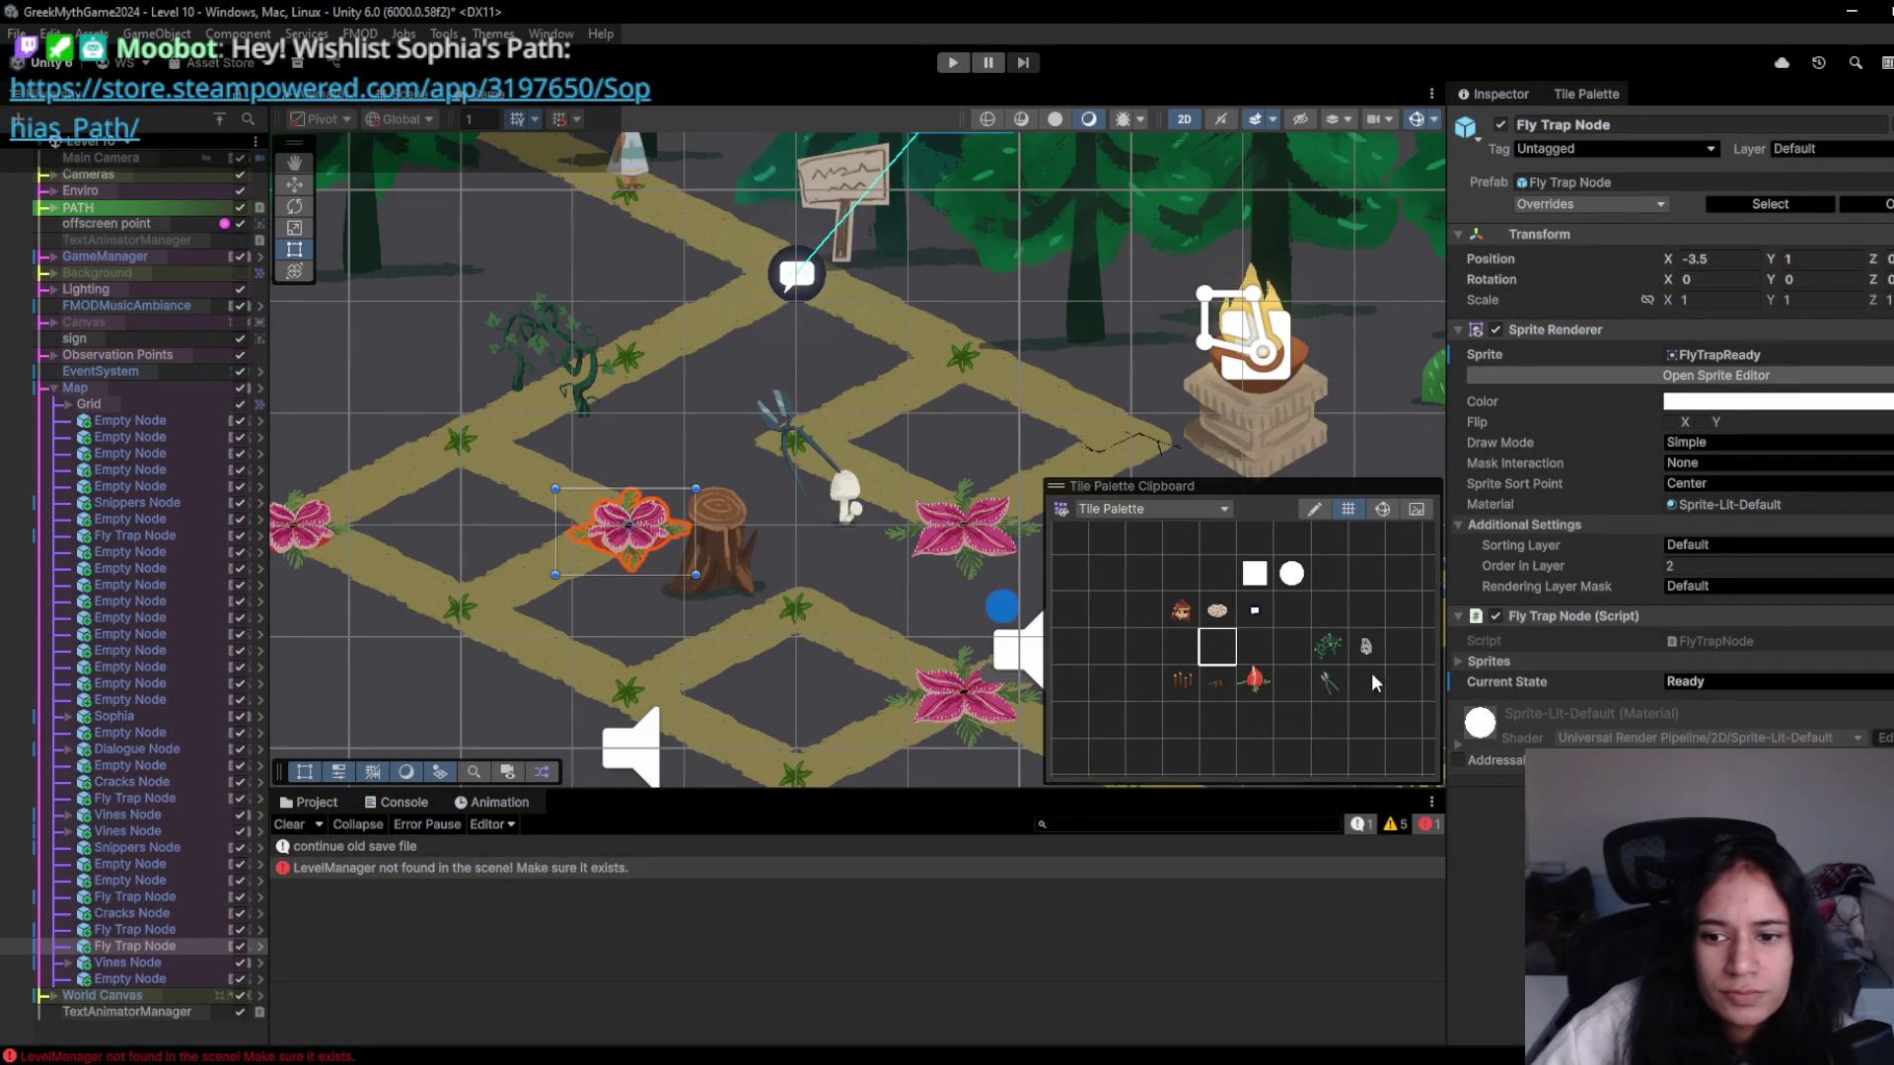
left_click(642, 365)
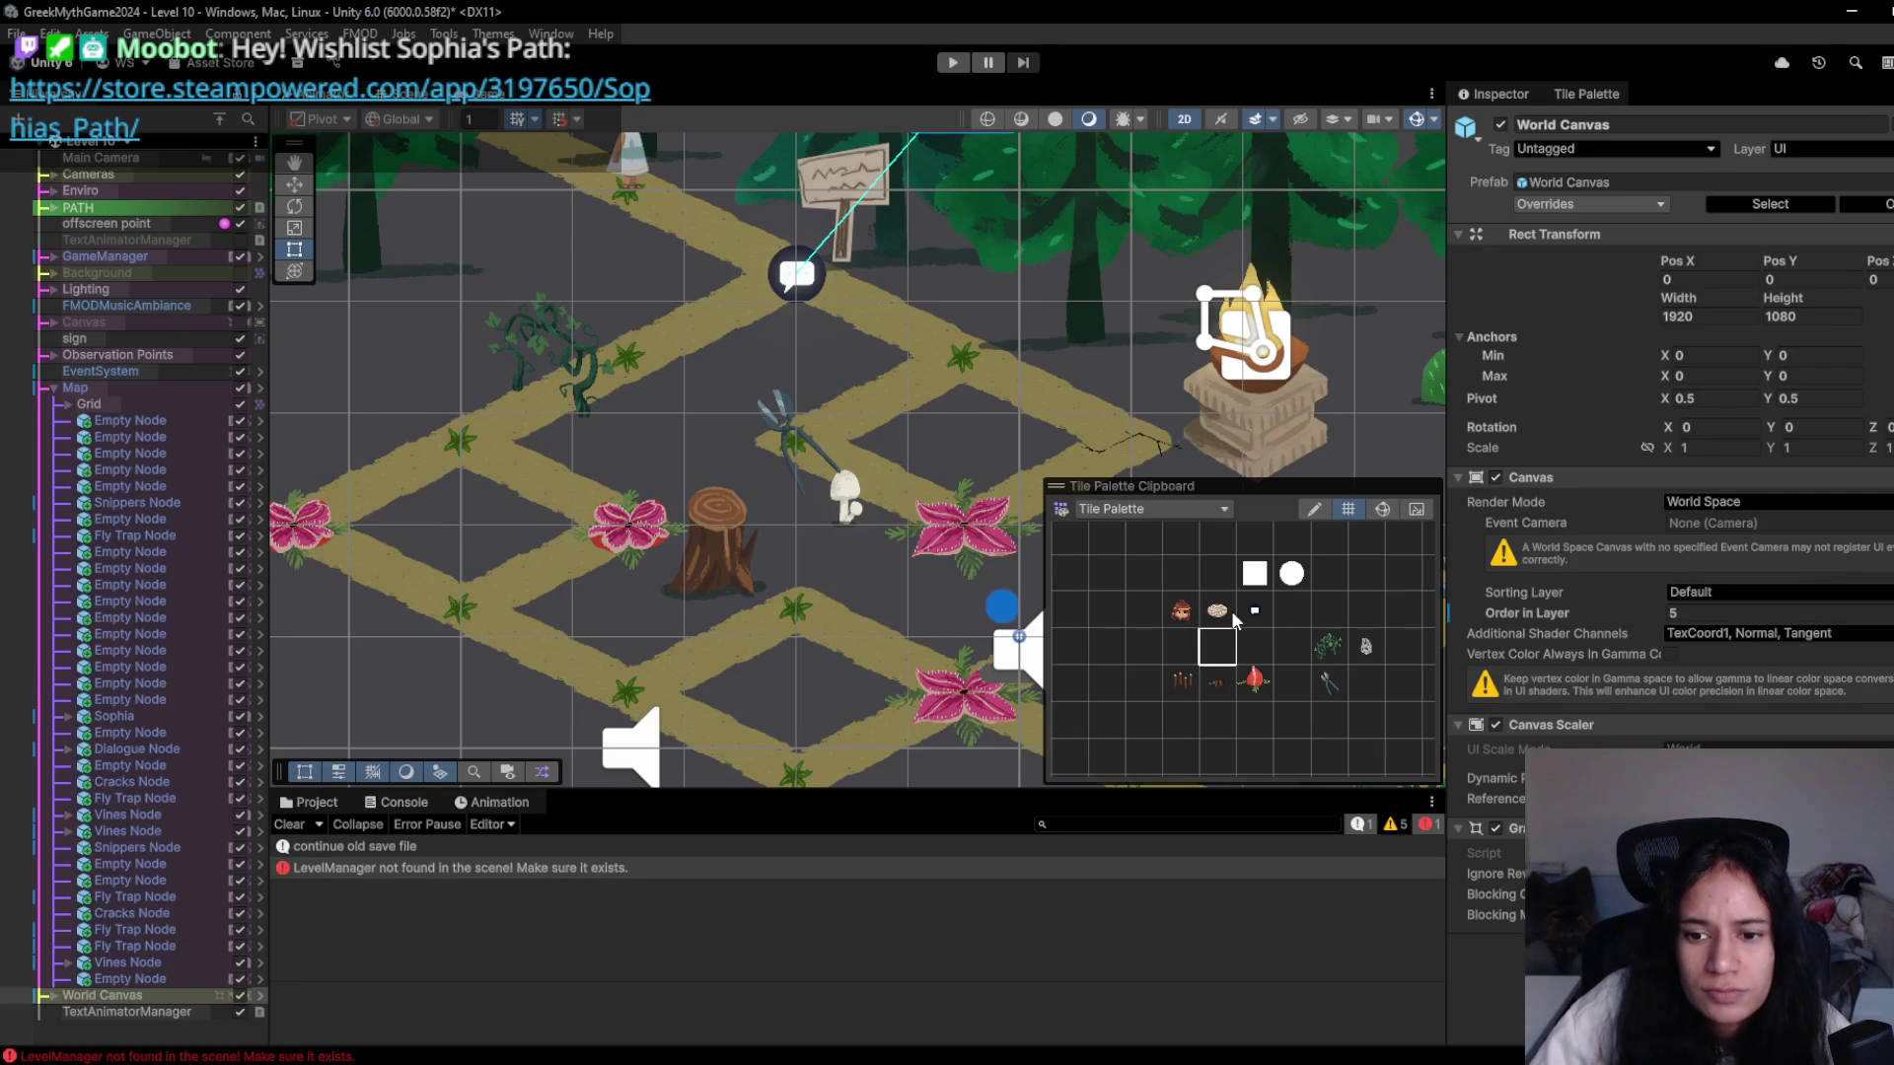
- Pick the next palette tile and restart the Level 10 playtest
left_click(1223, 684)
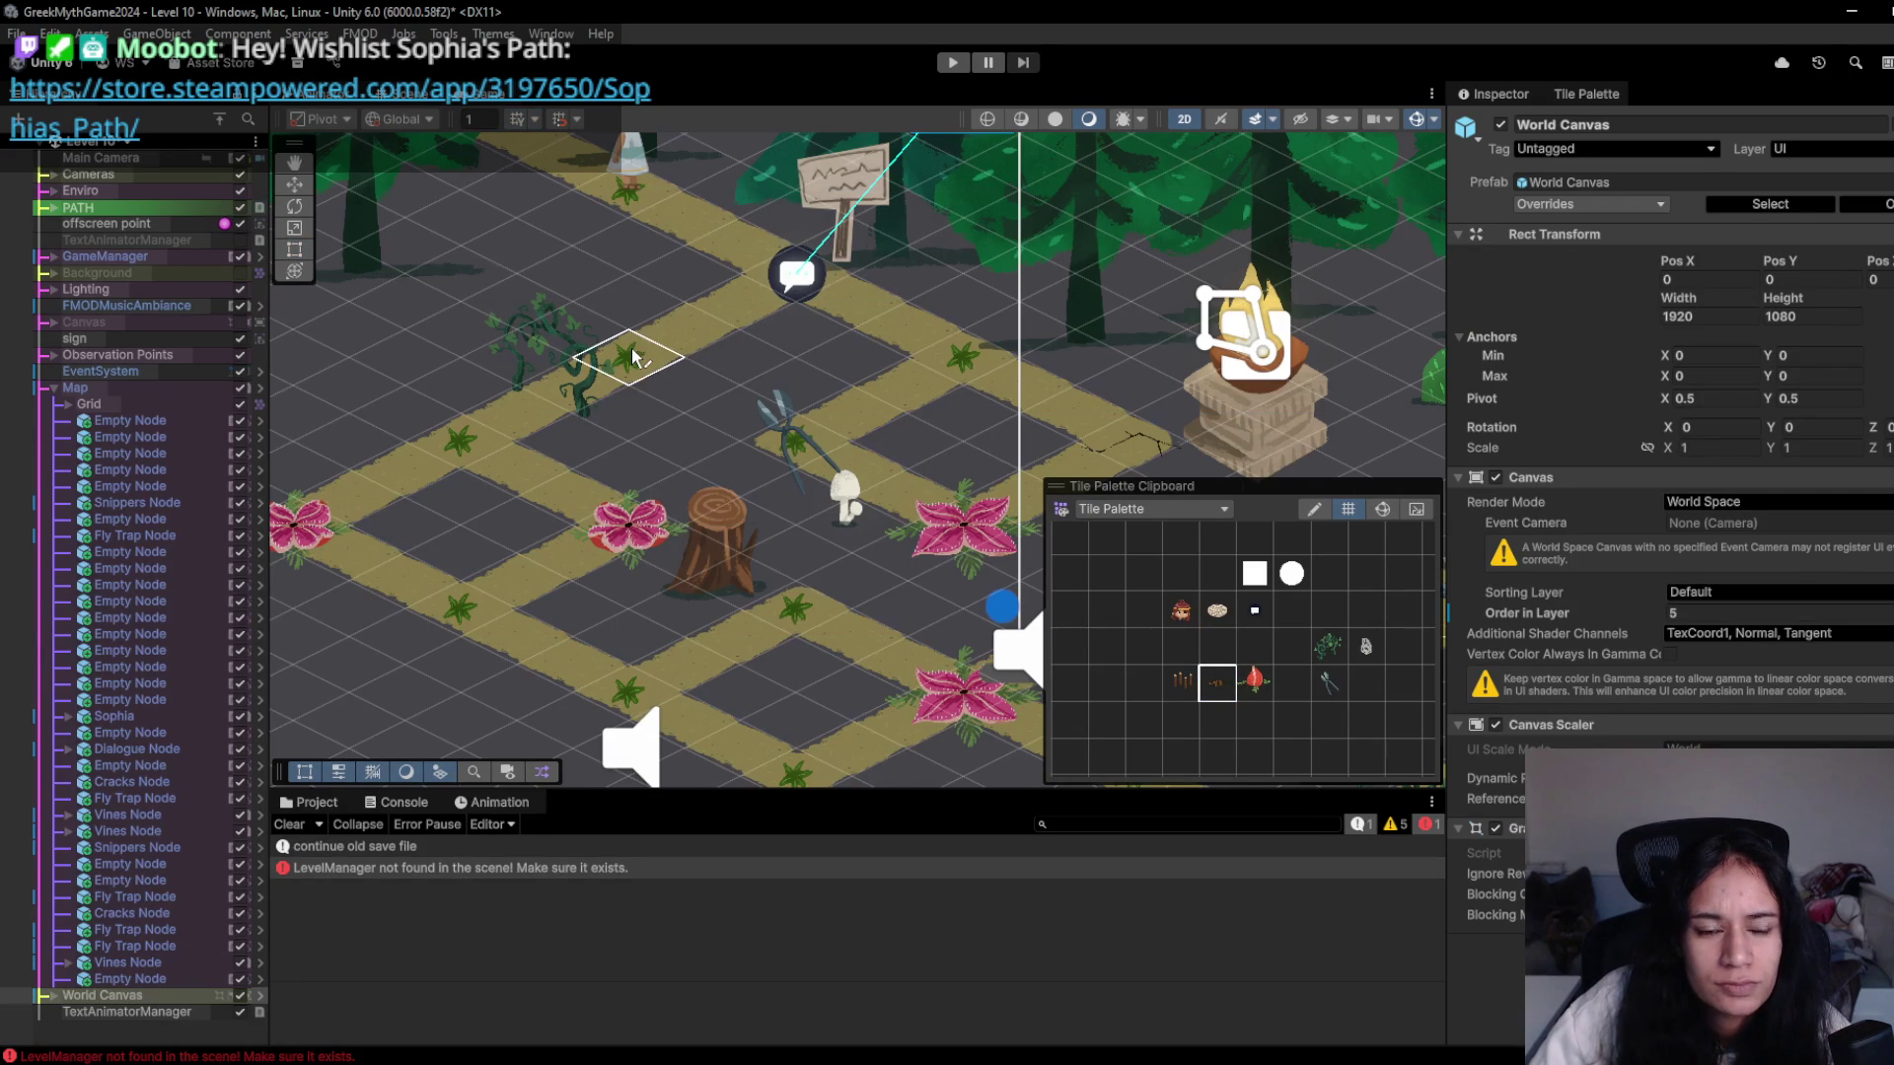
key("ctrl+p")
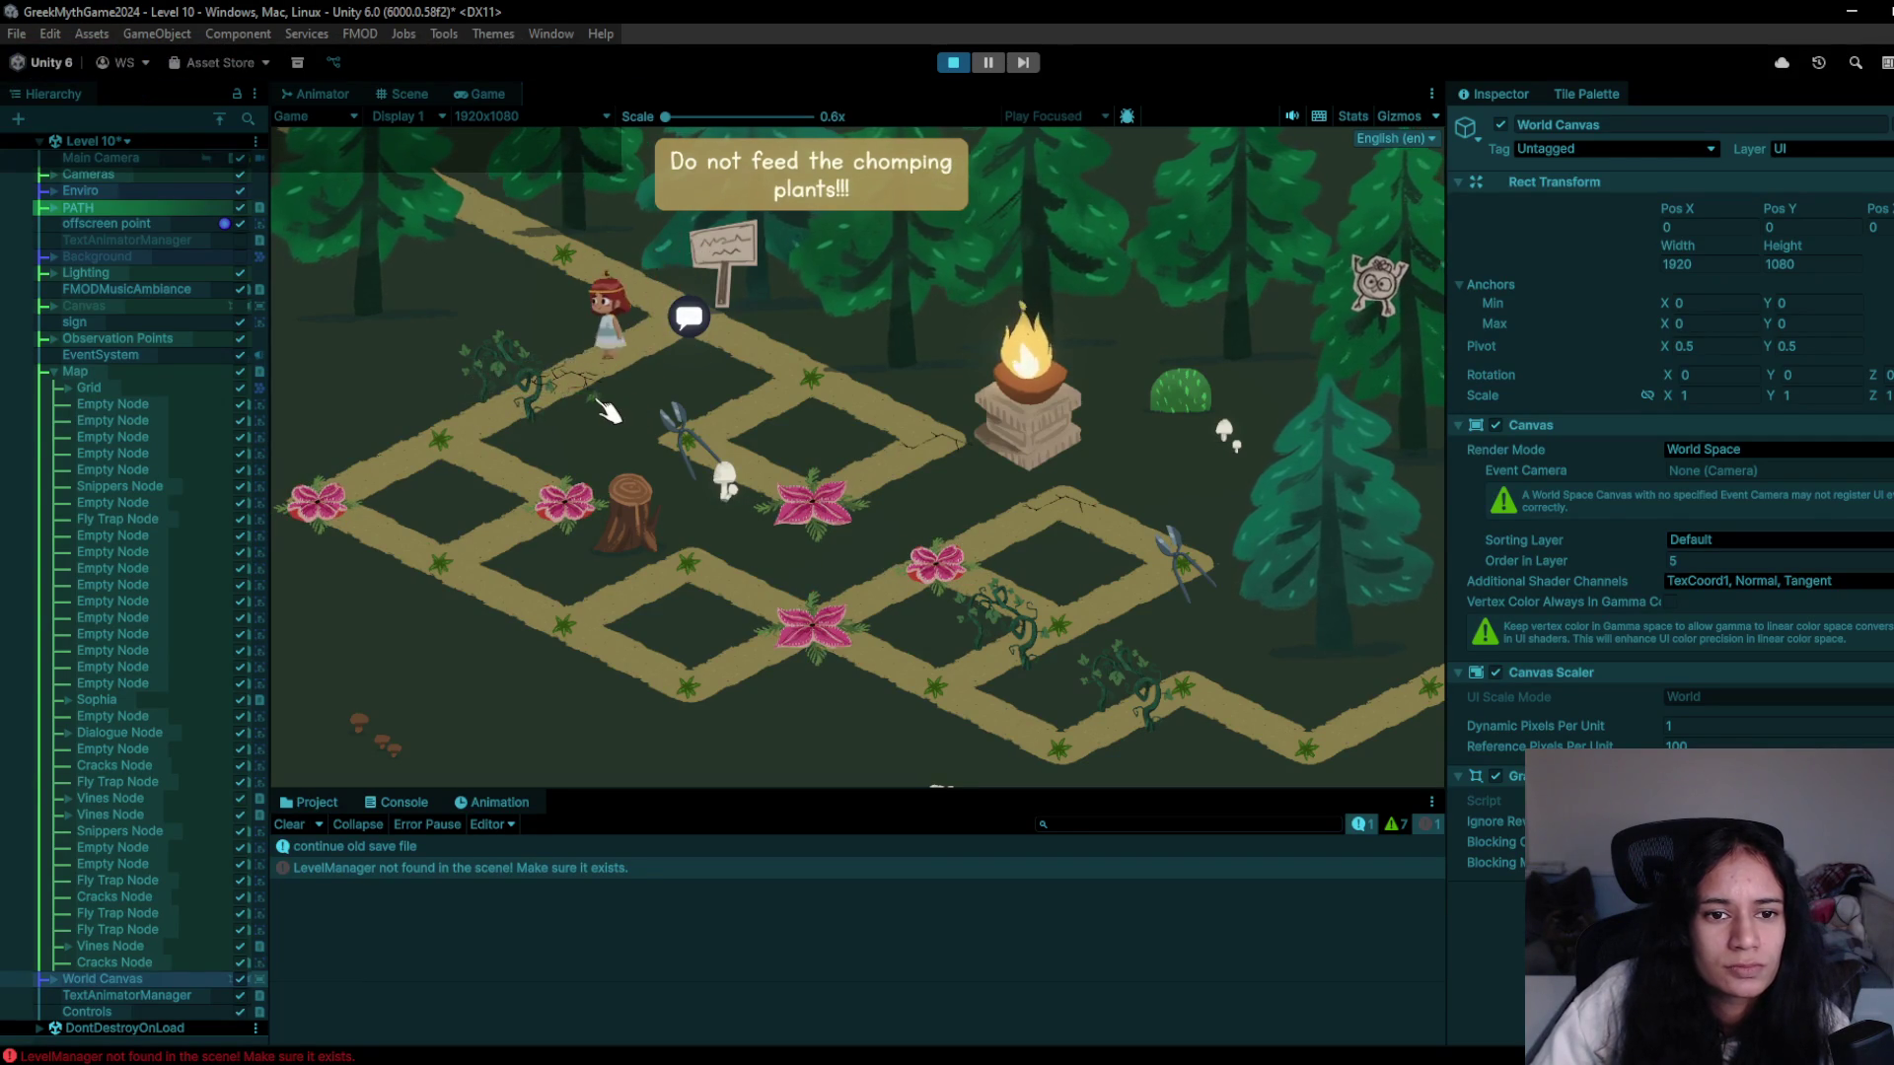
left_click(955, 62)
left_click(954, 62)
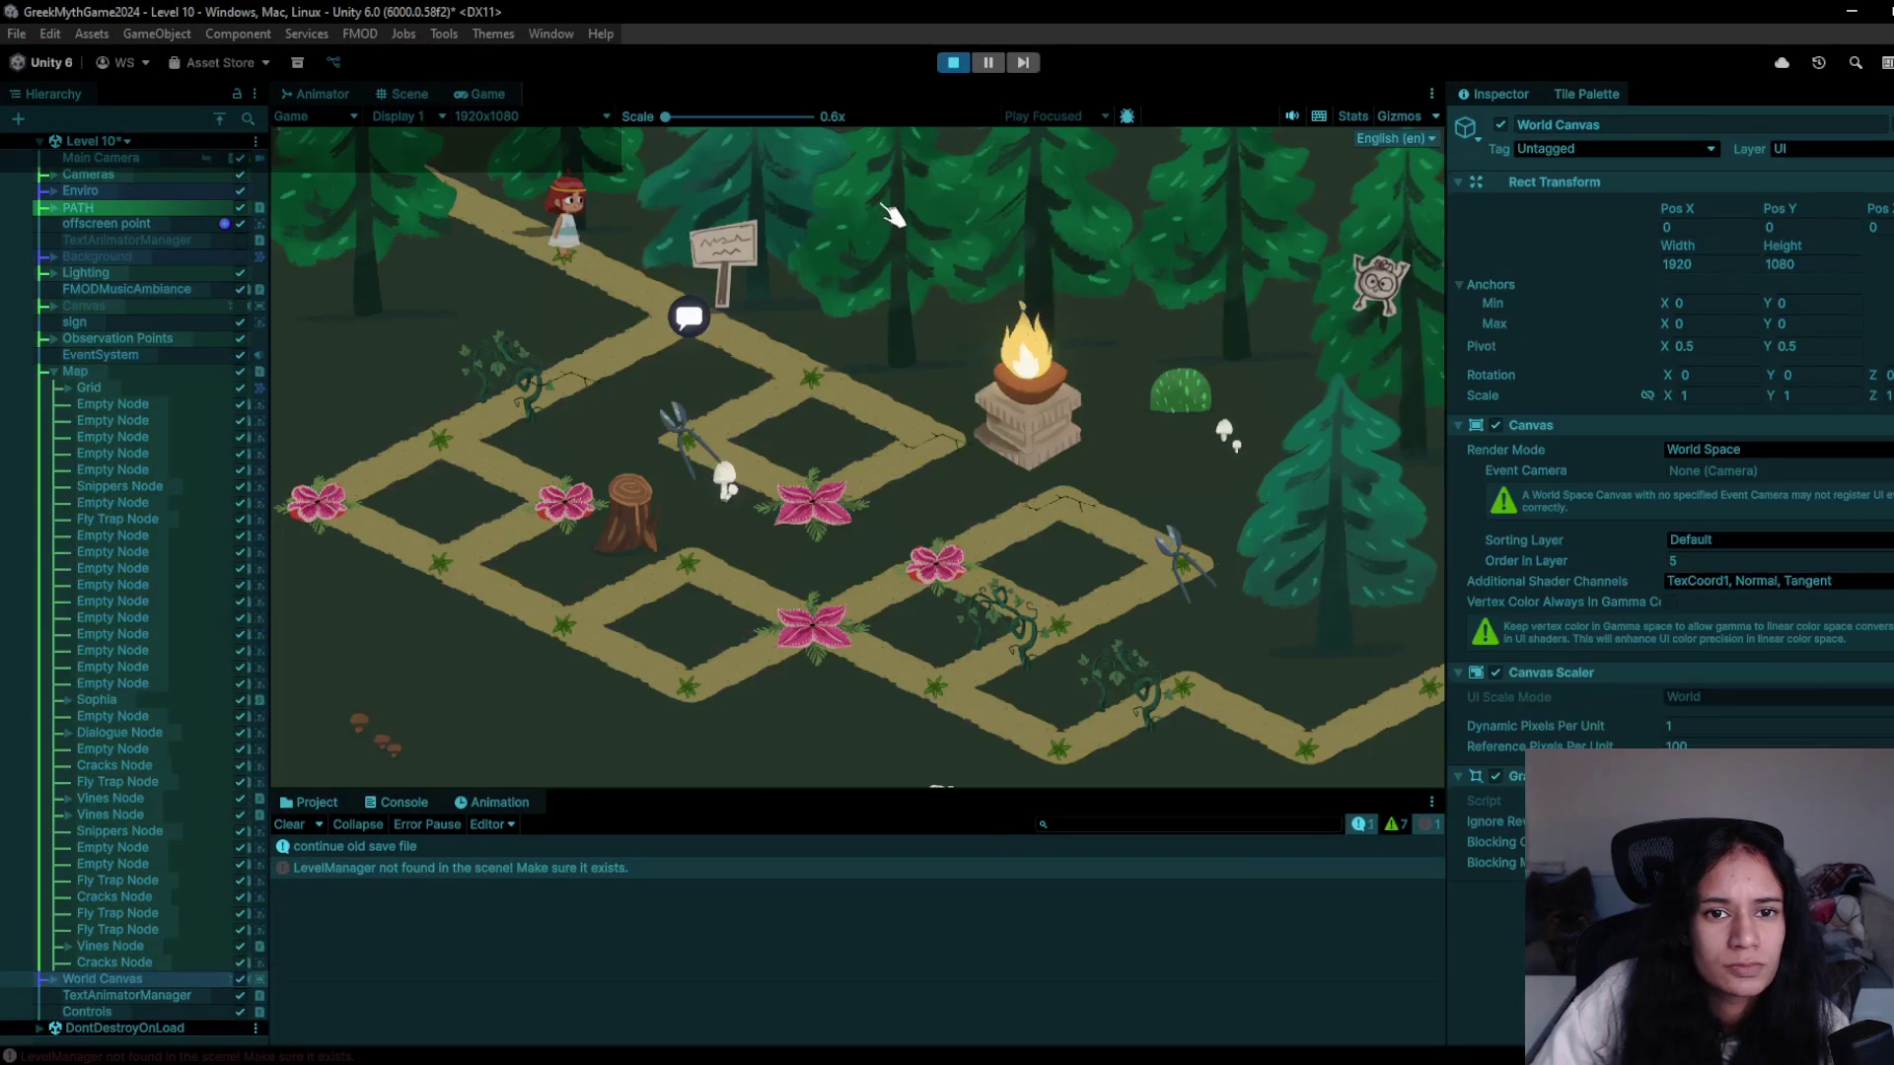
- Walk Sophia left and down-left along the upper path nodes
left_click(706, 422)
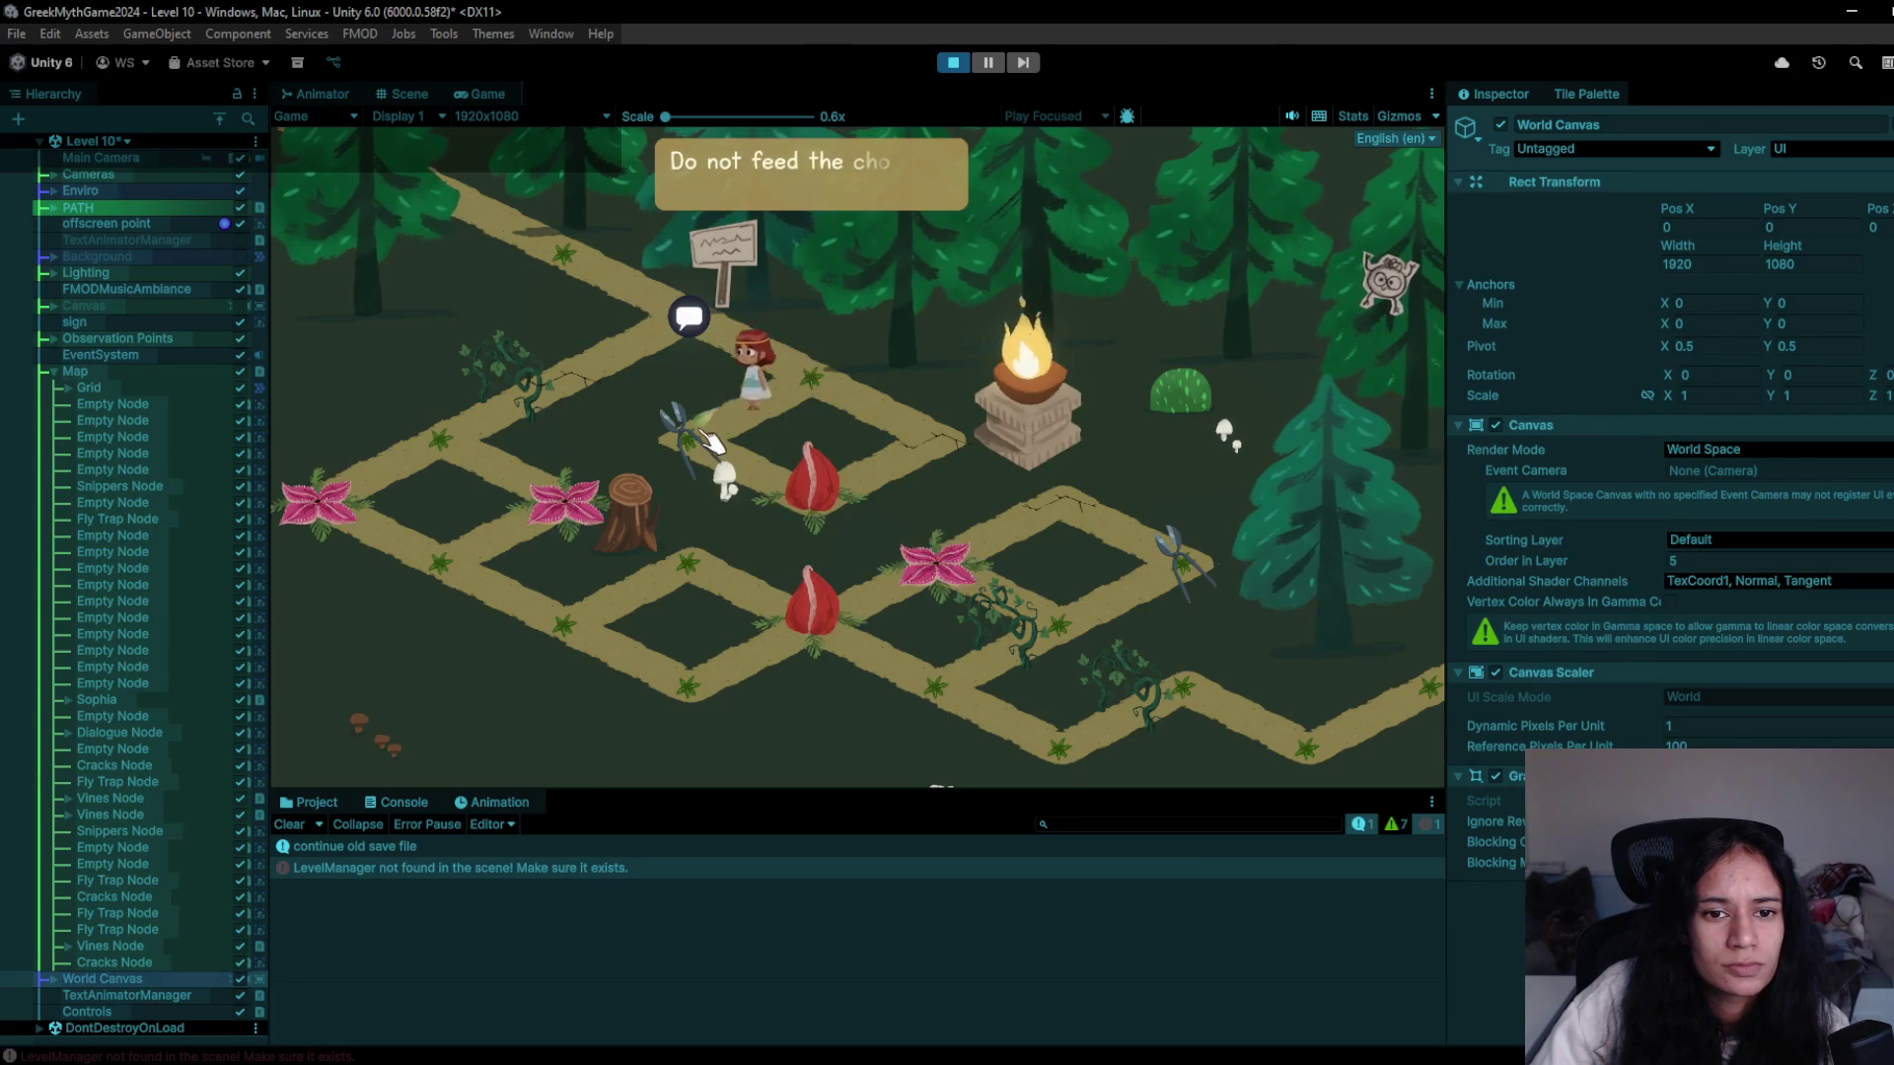
left_click(826, 397)
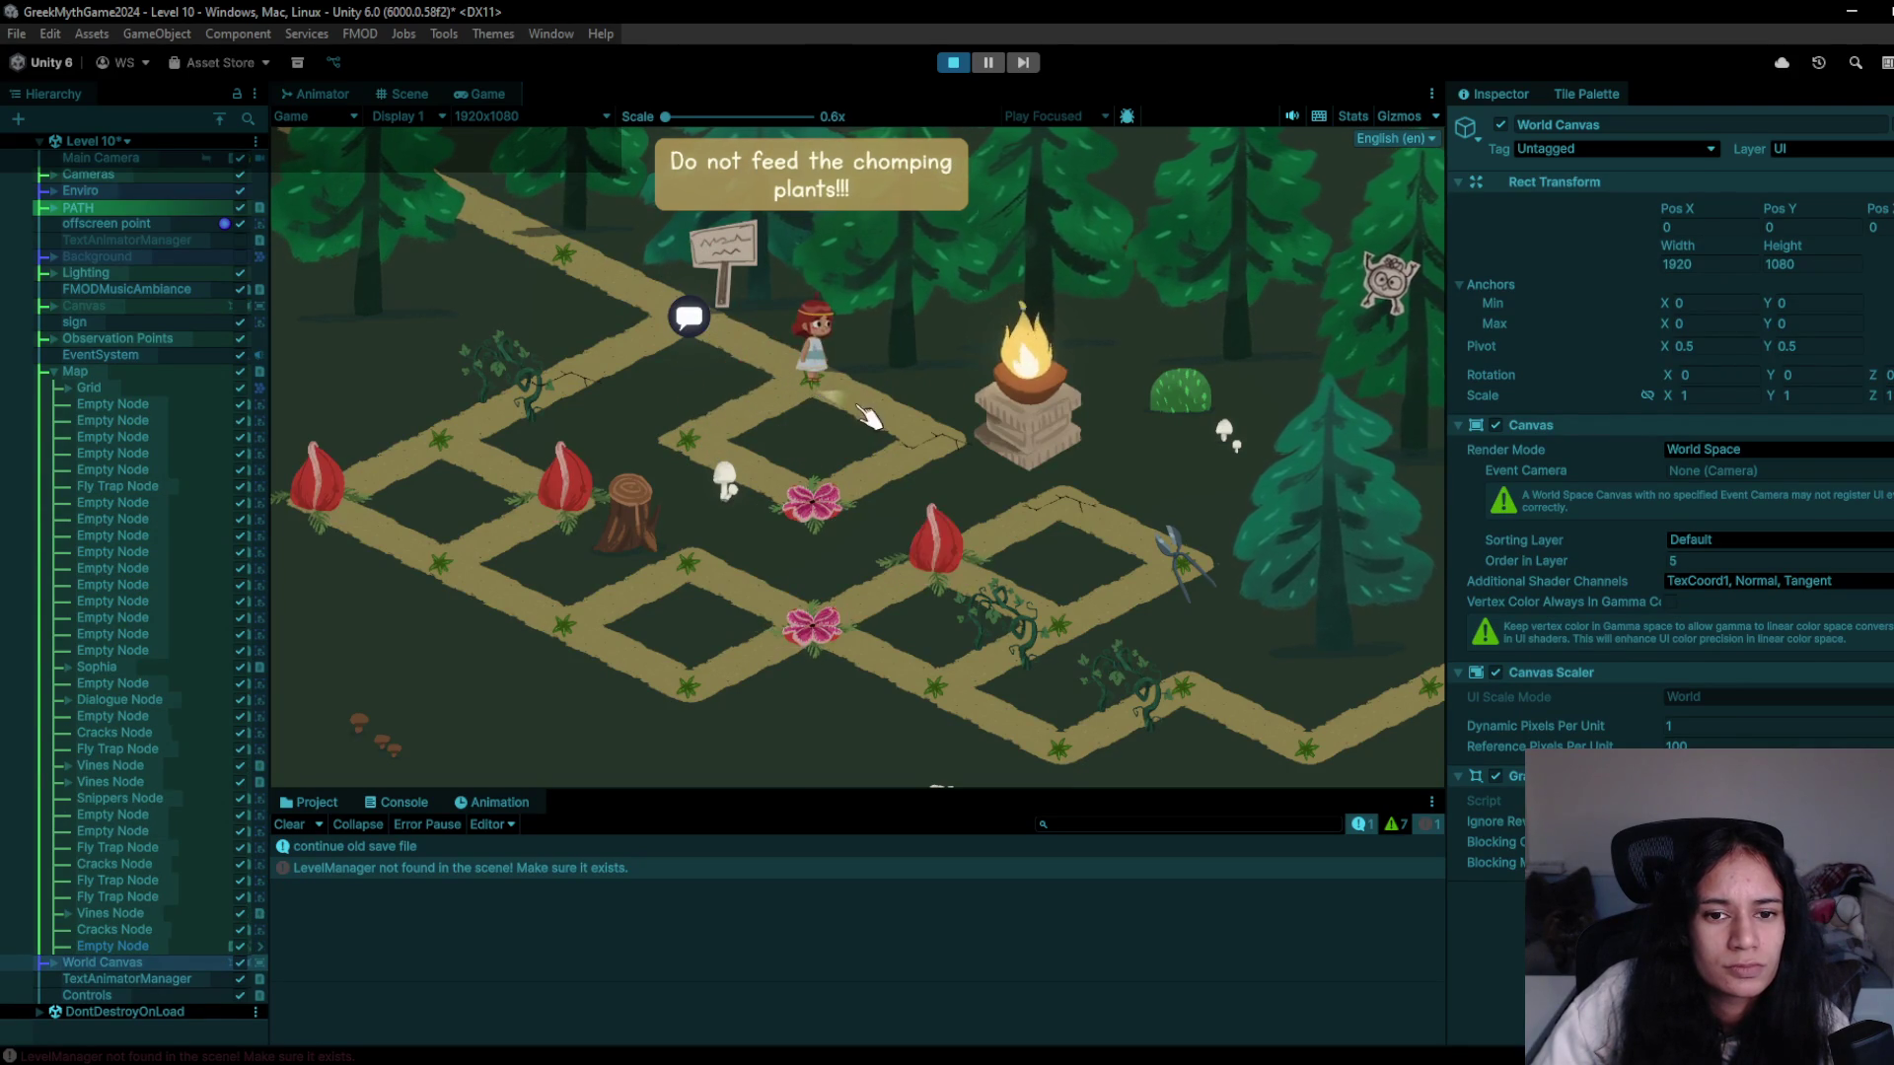
left_click(755, 436)
left_click(819, 410)
left_click(555, 424)
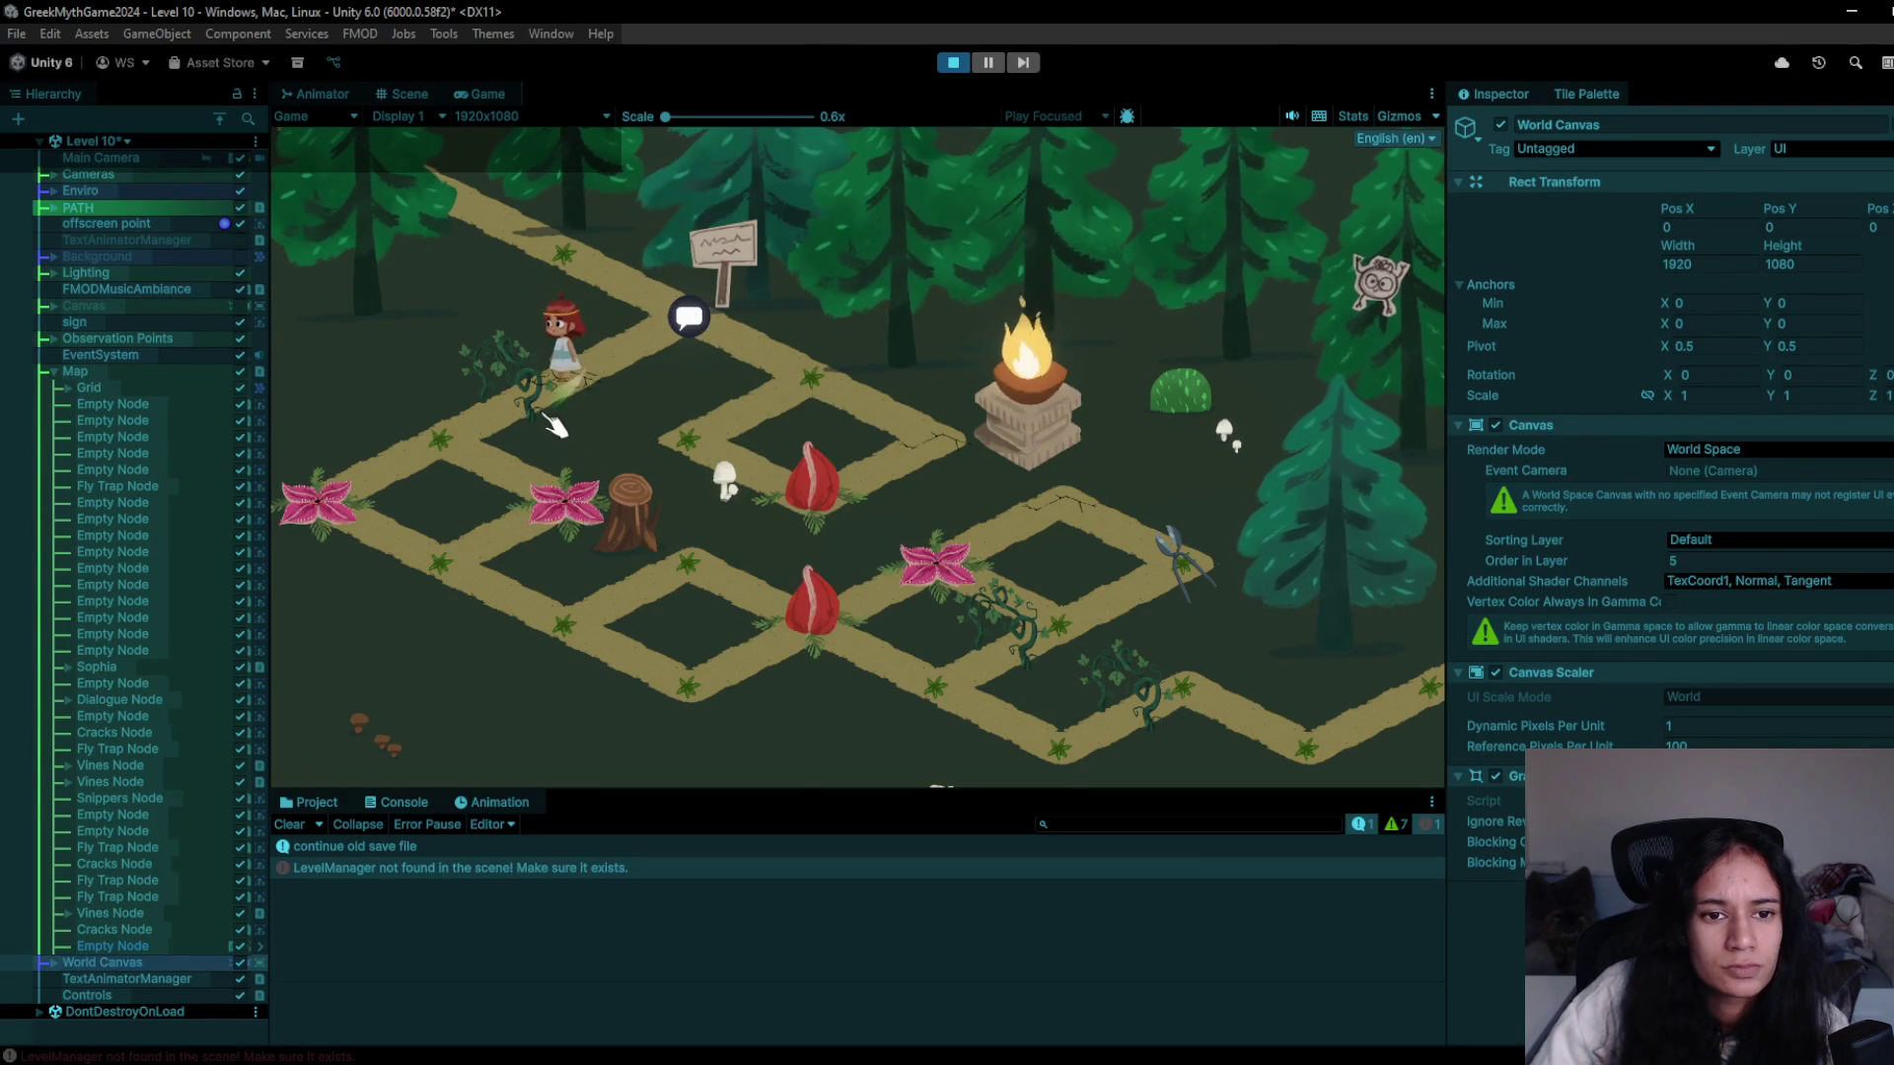
left_click(504, 474)
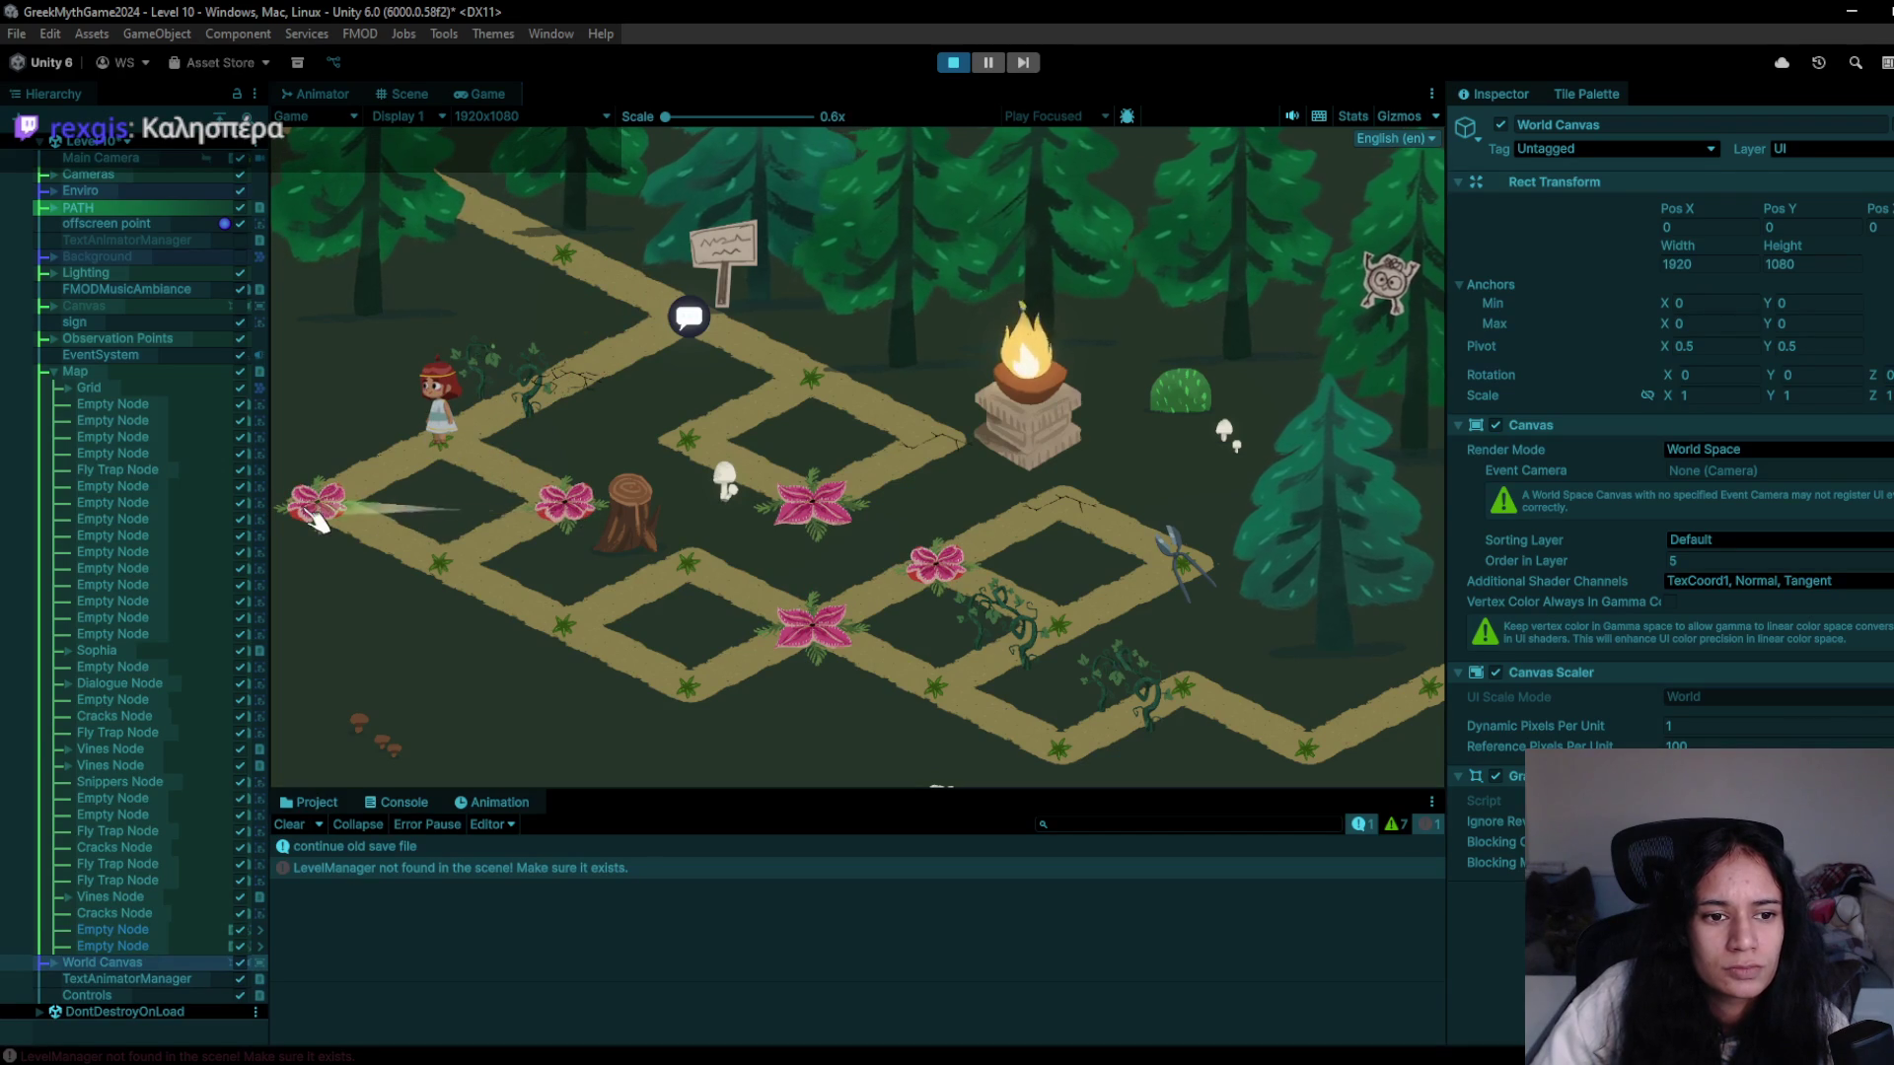
left_click(420, 533)
- Guide Sophia down-right to snip the flower by the stump, then stop and bring up the Milanote board
left_click(430, 567)
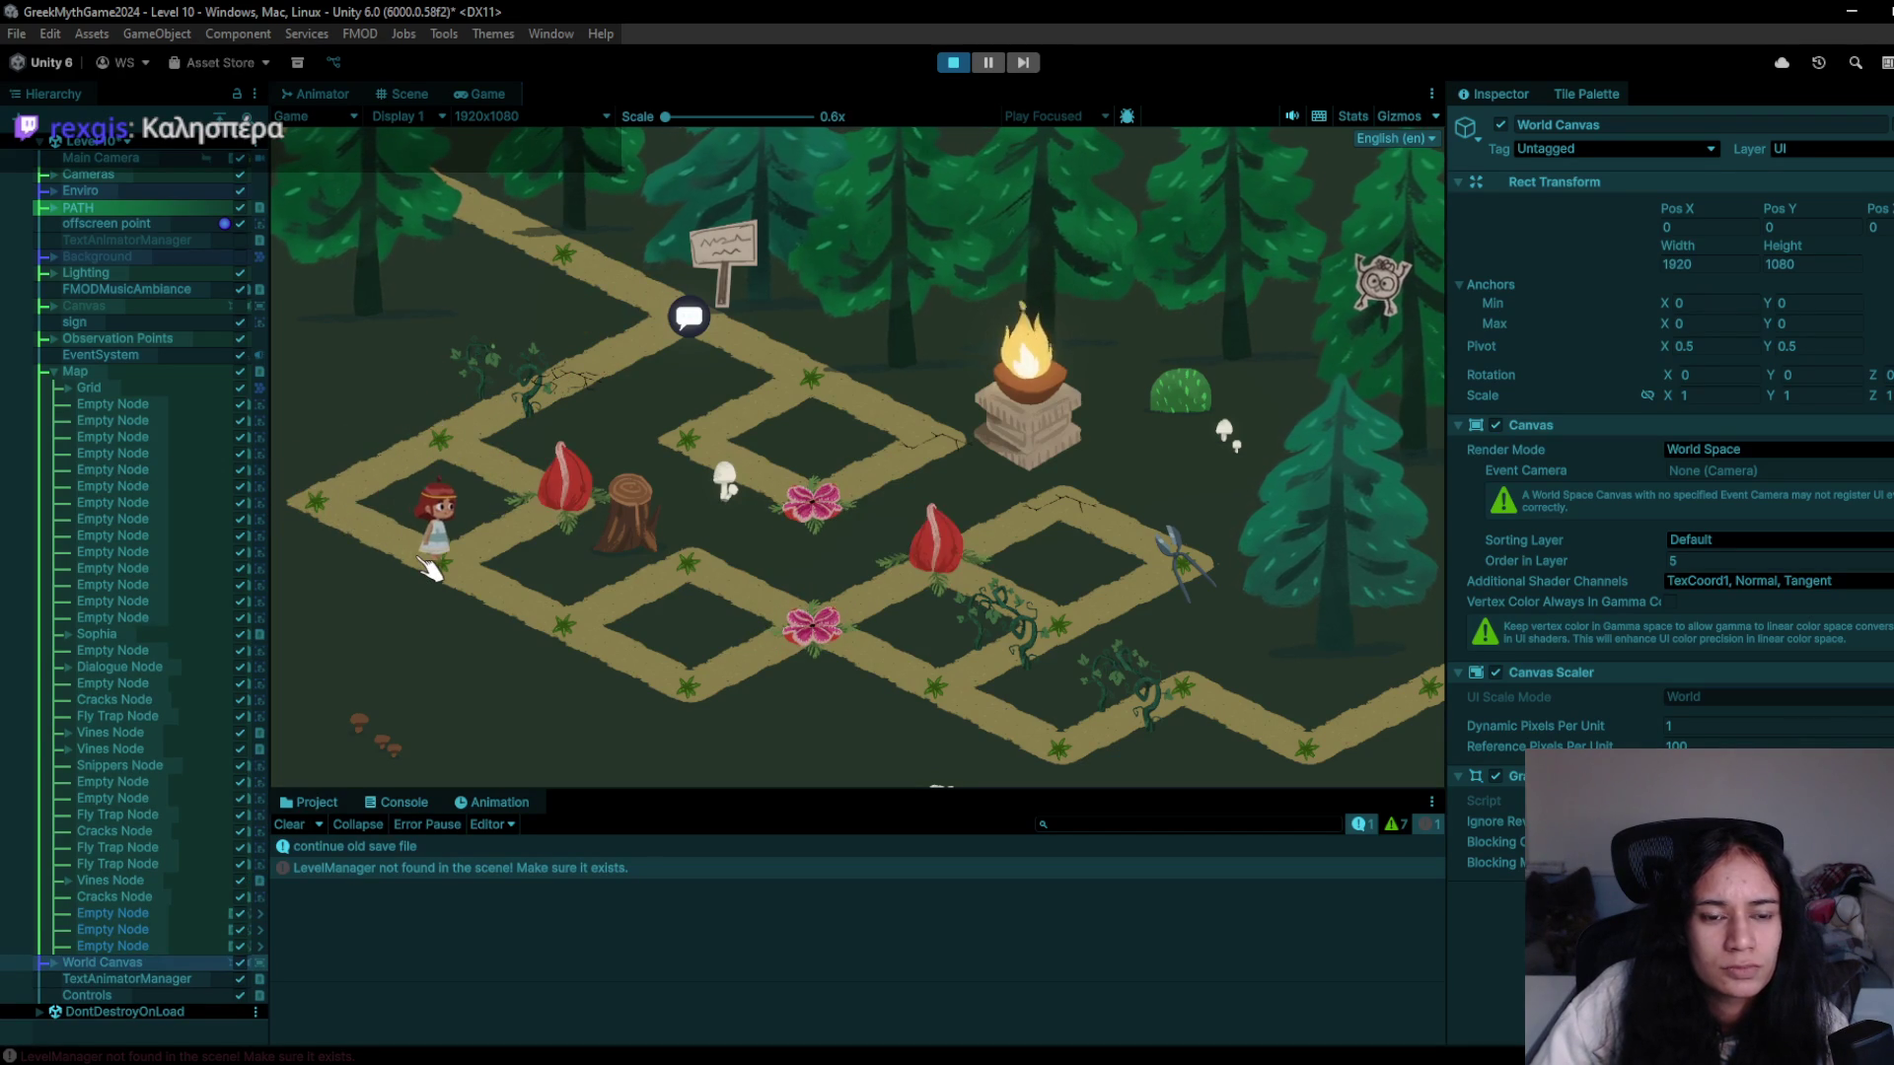
left_click(545, 620)
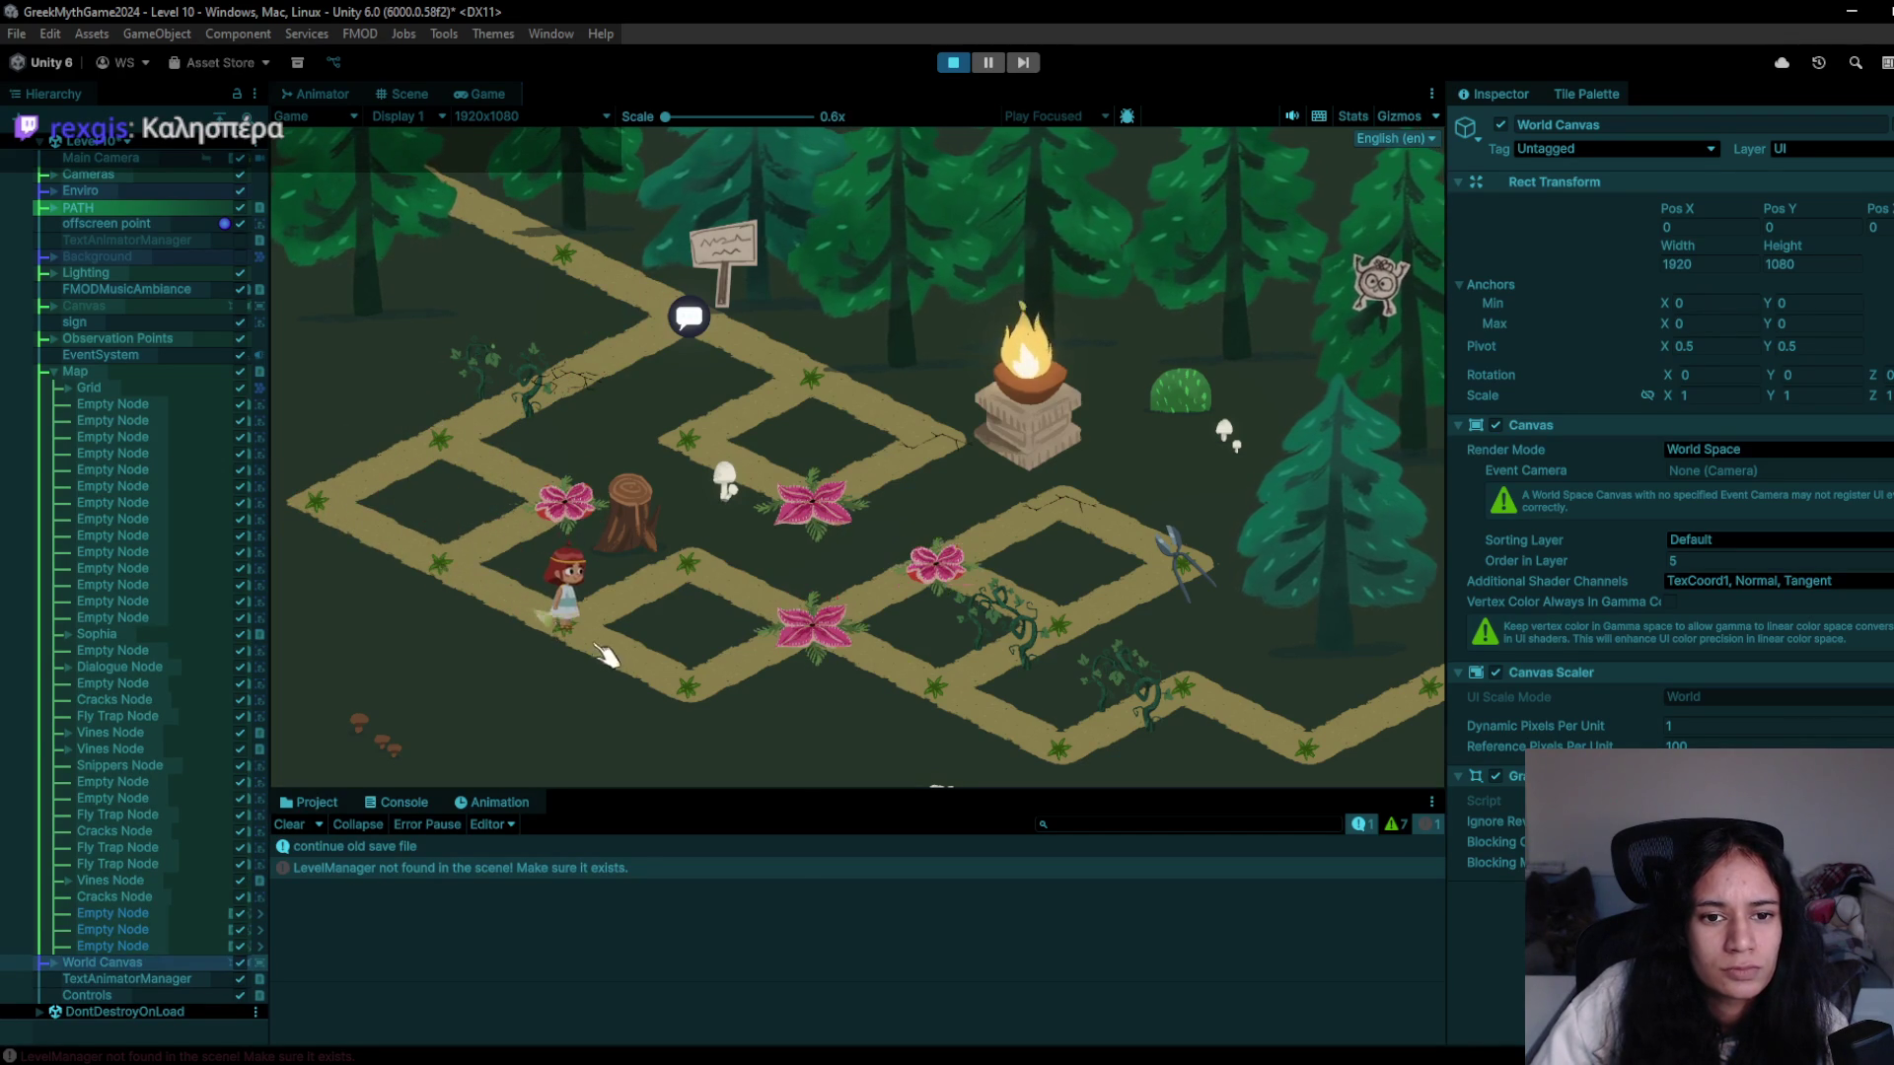
left_click(663, 709)
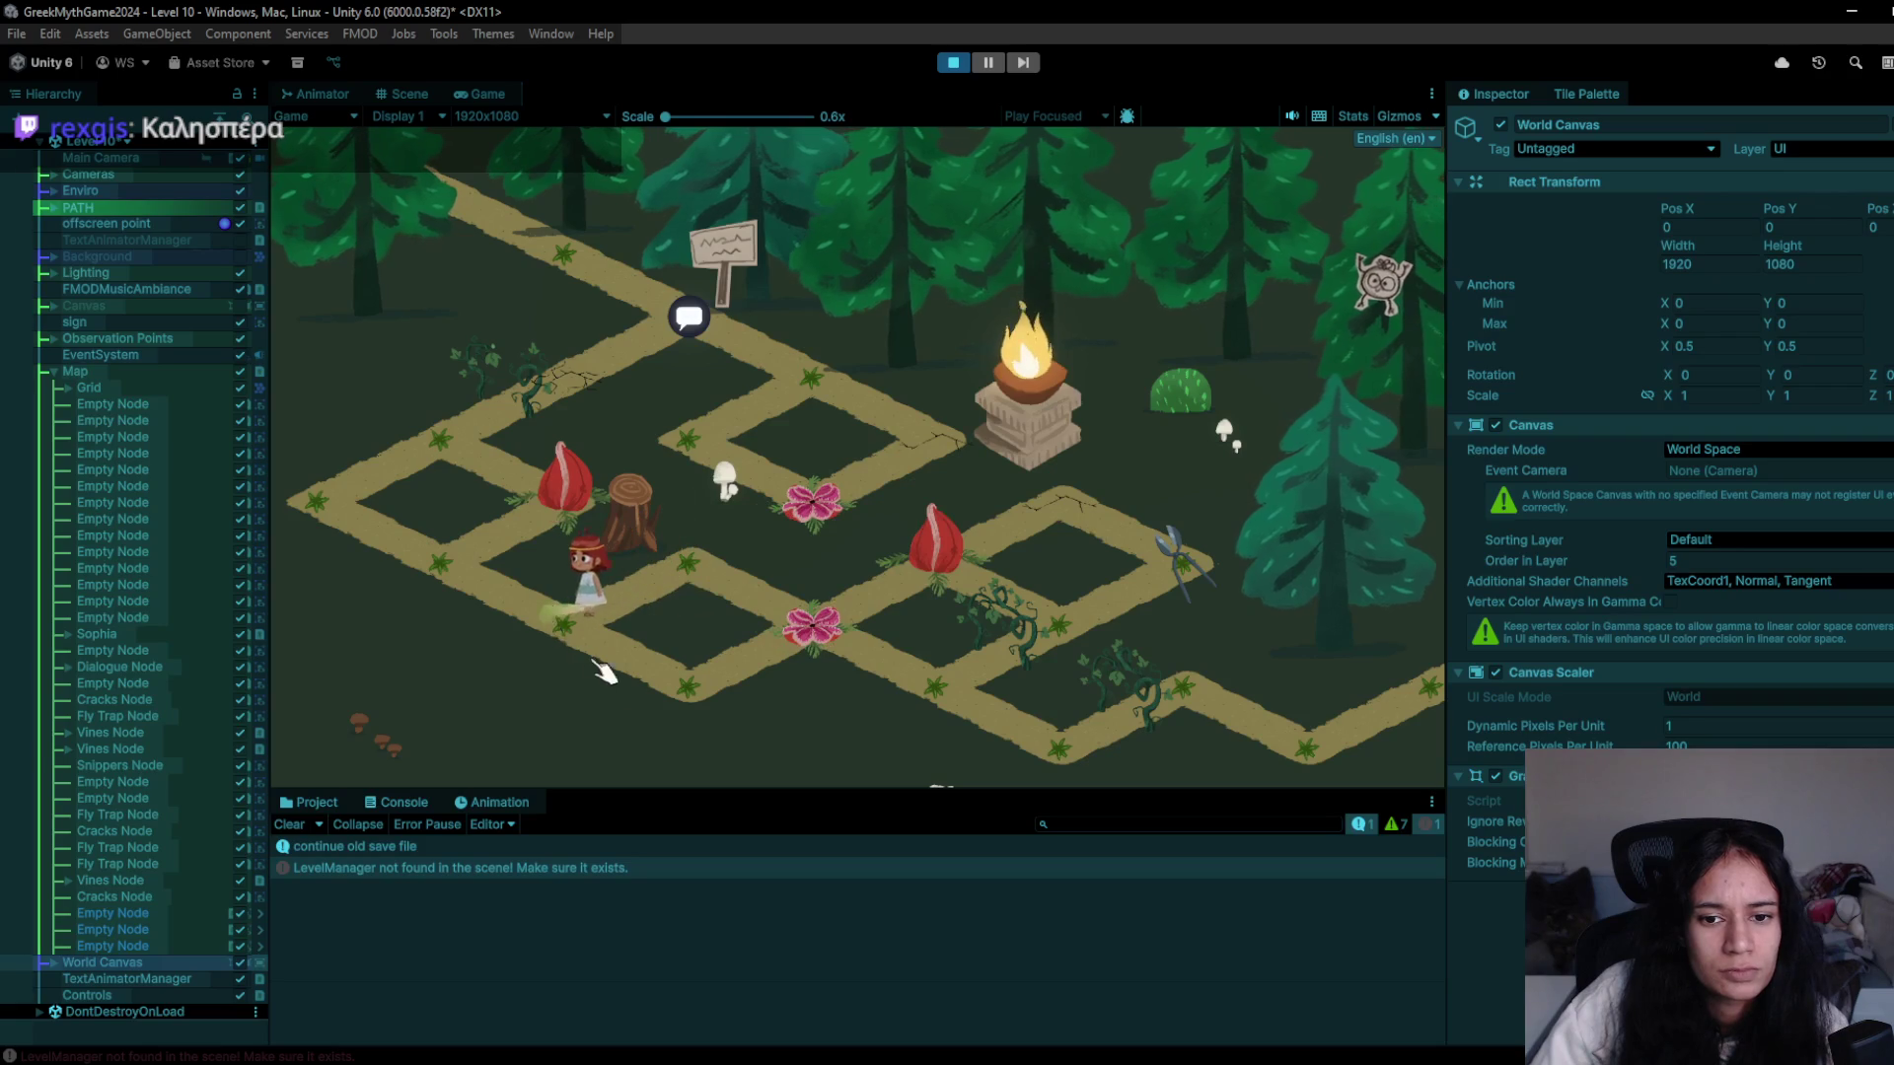
left_click(832, 636)
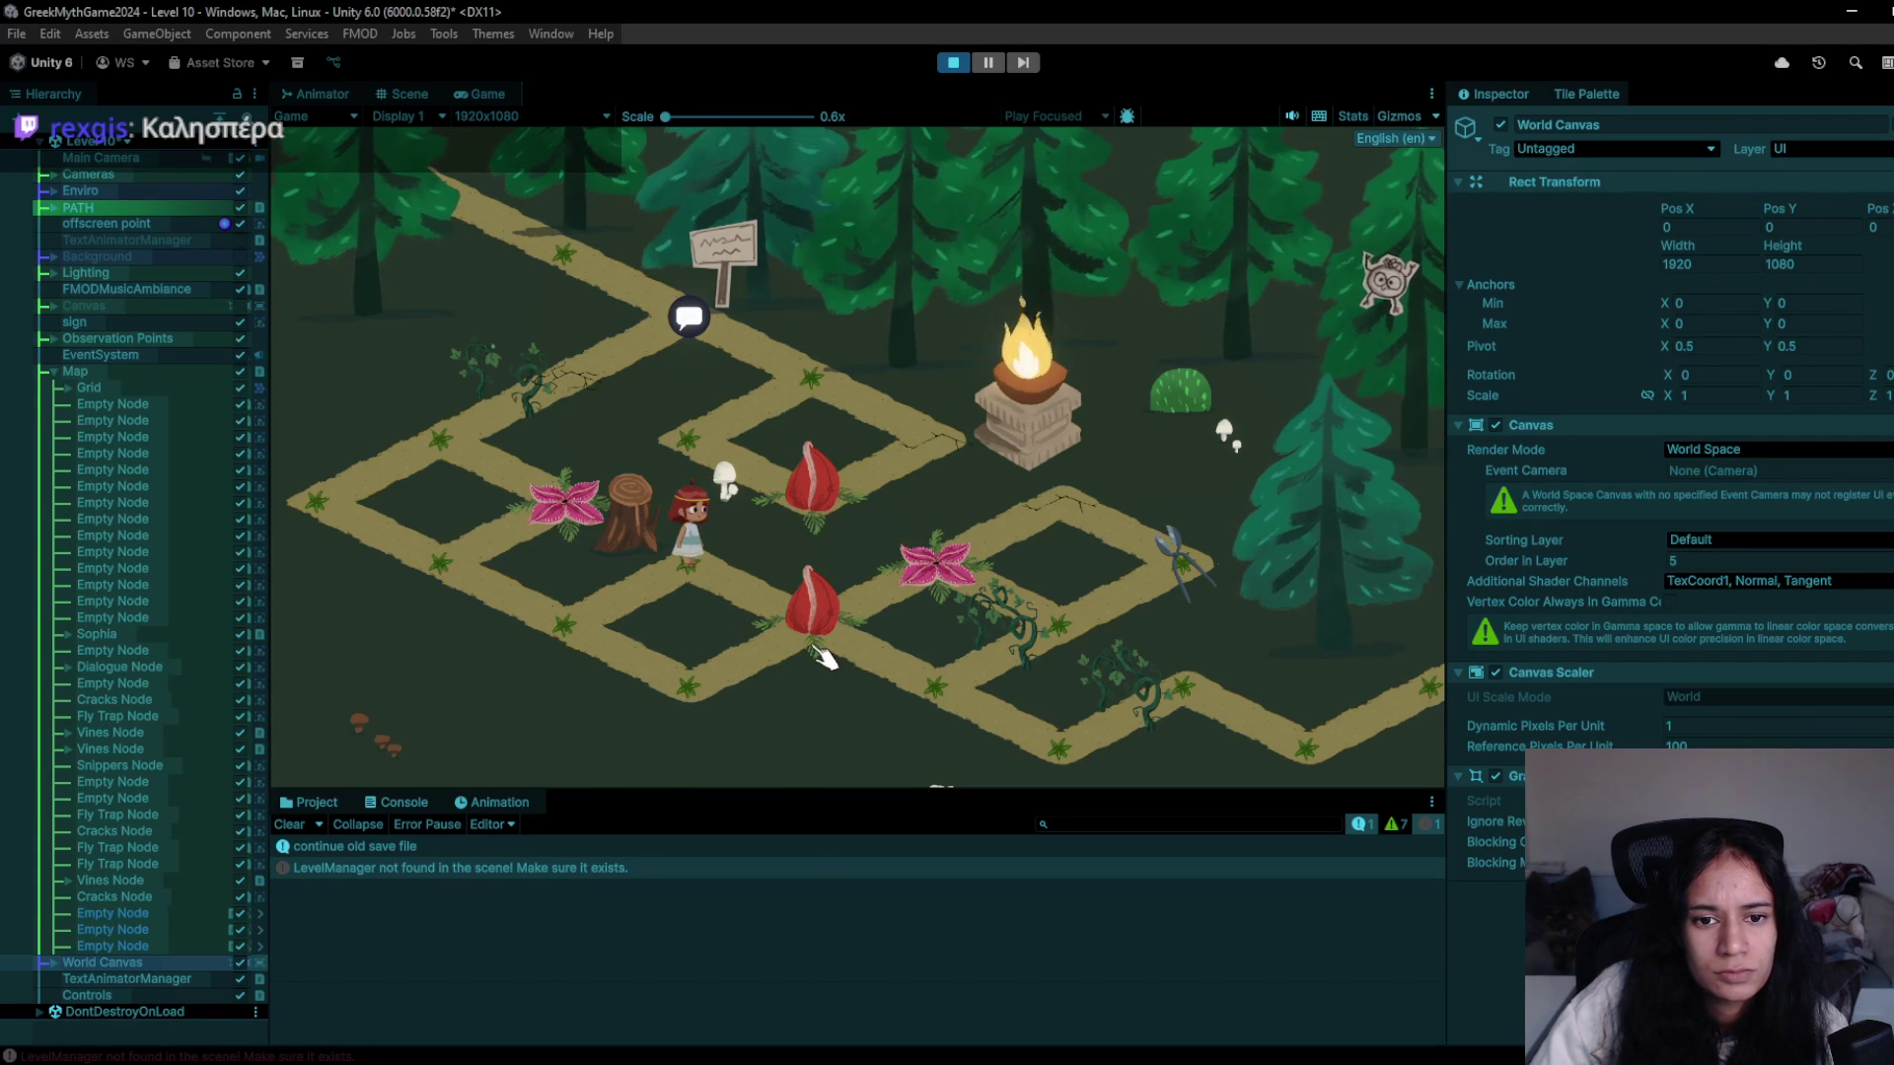
left_click(542, 627)
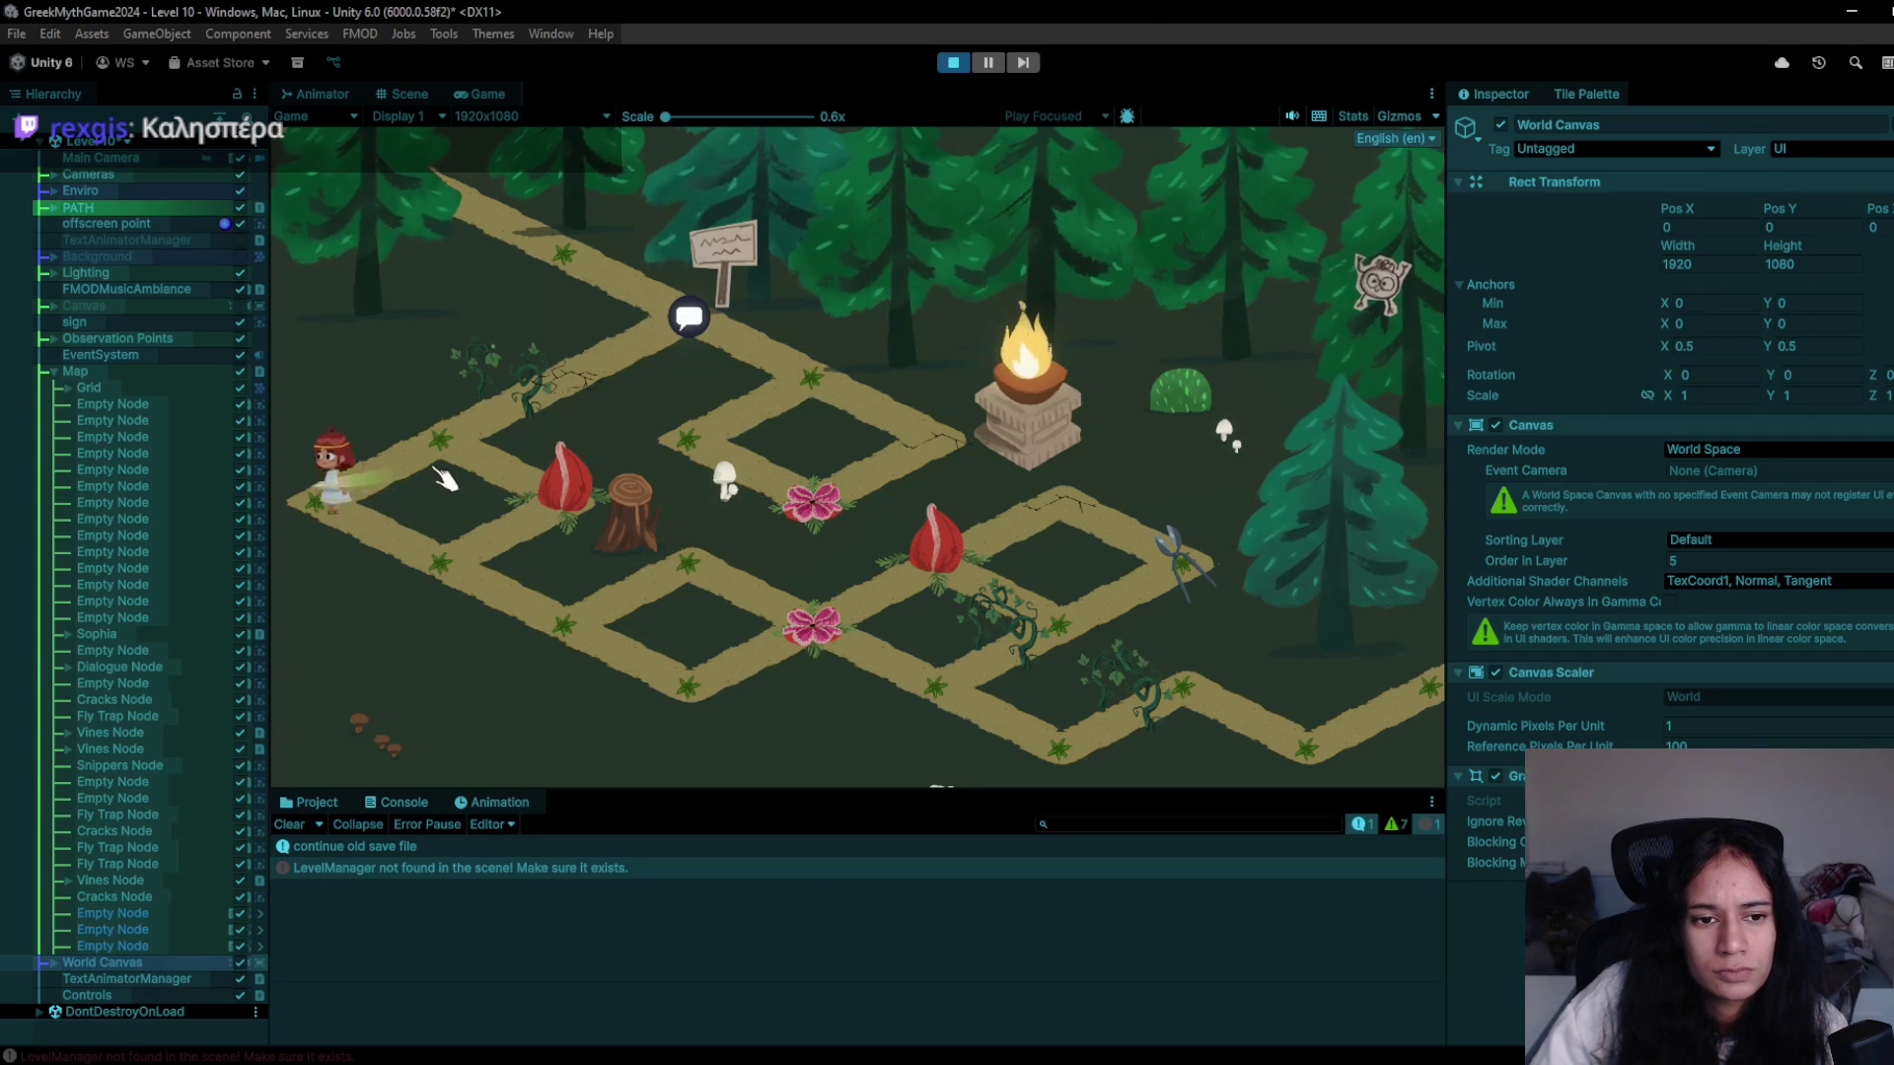
left_click(592, 377)
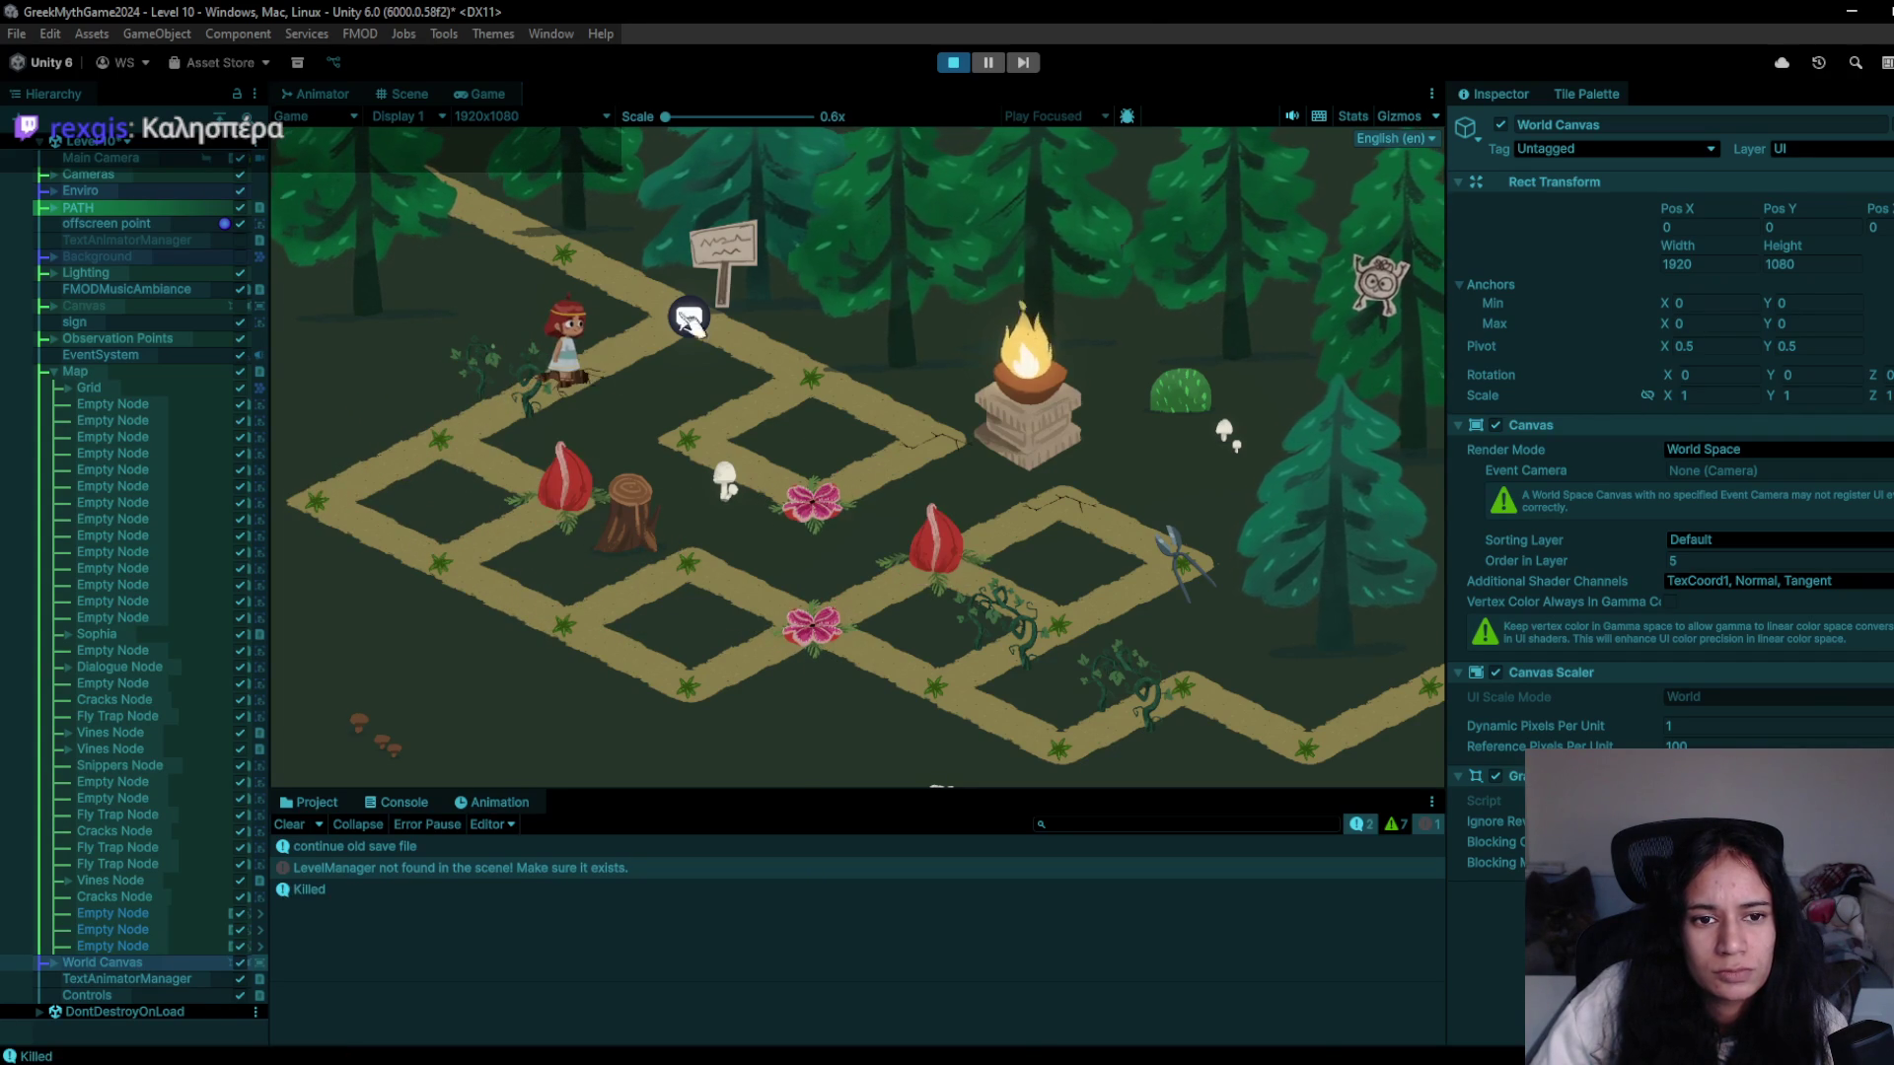
left_click(949, 63)
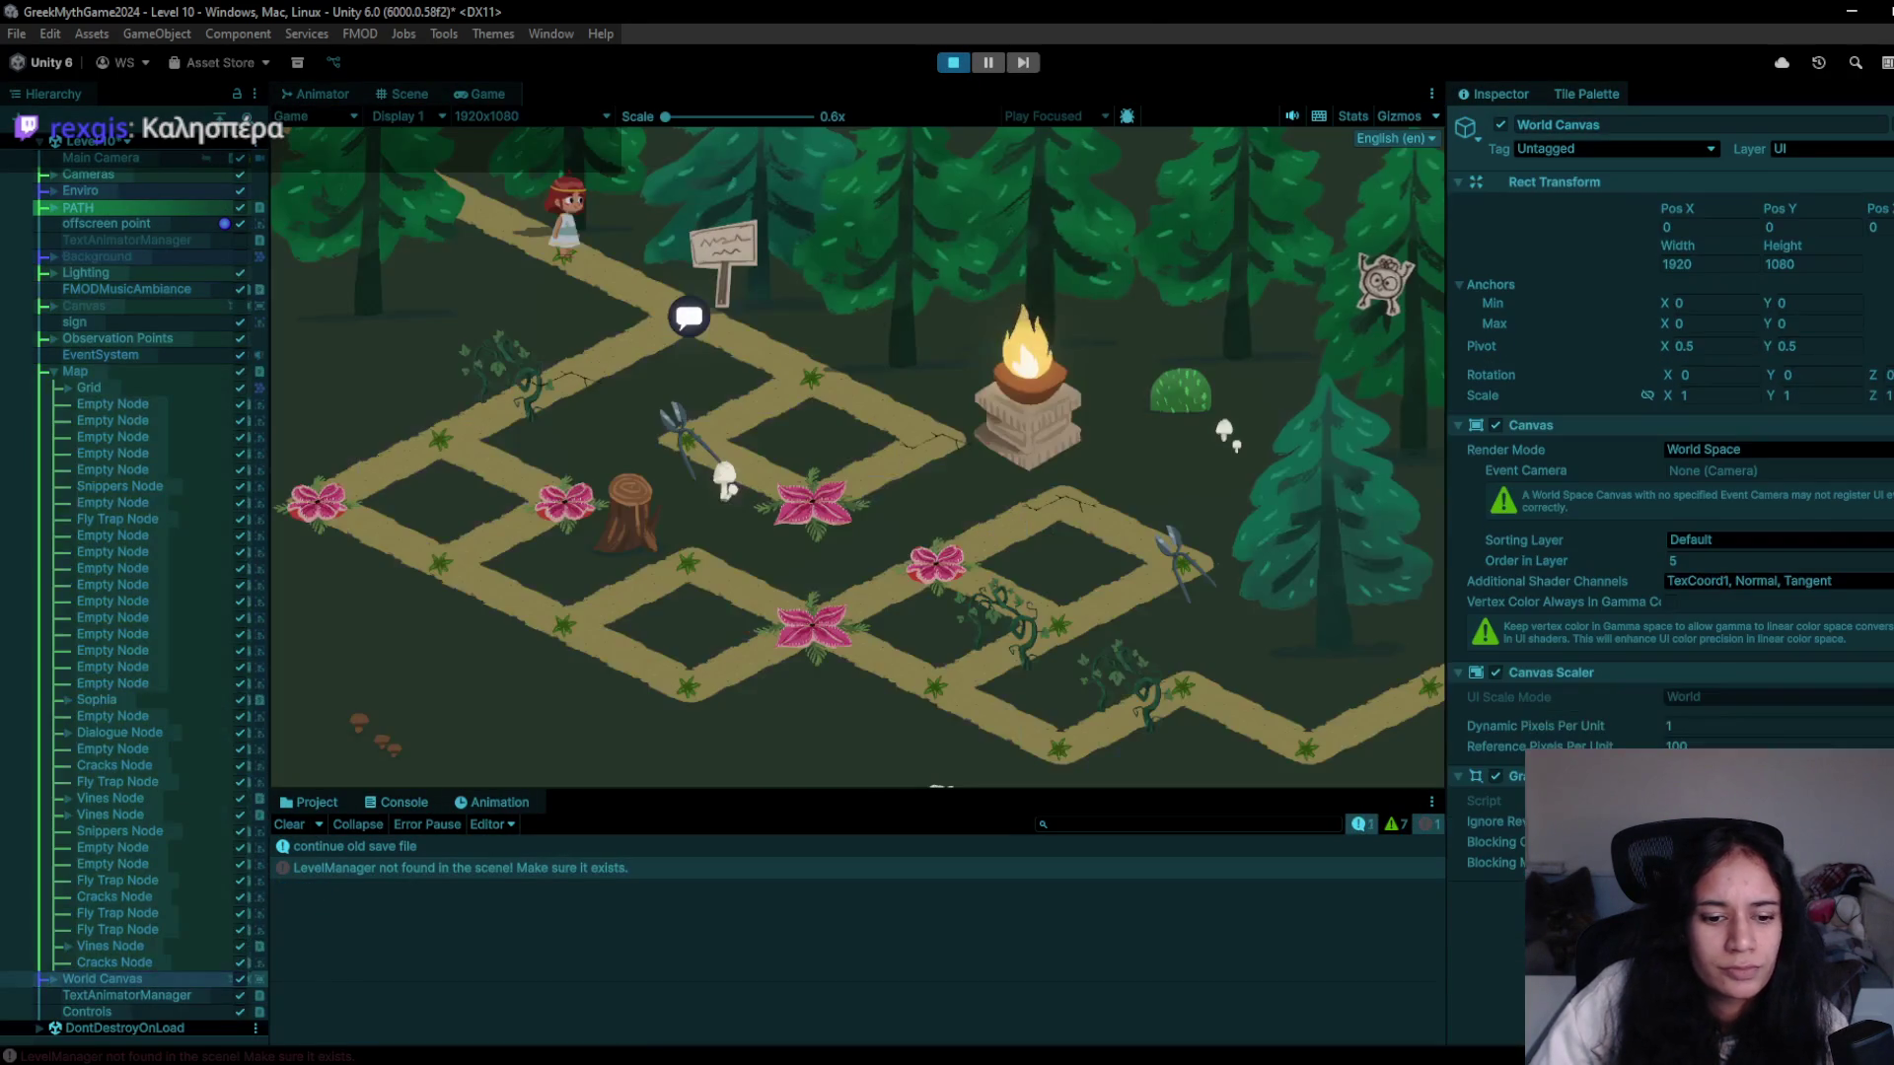
mouse_move(572, 1055)
left_click(519, 1015)
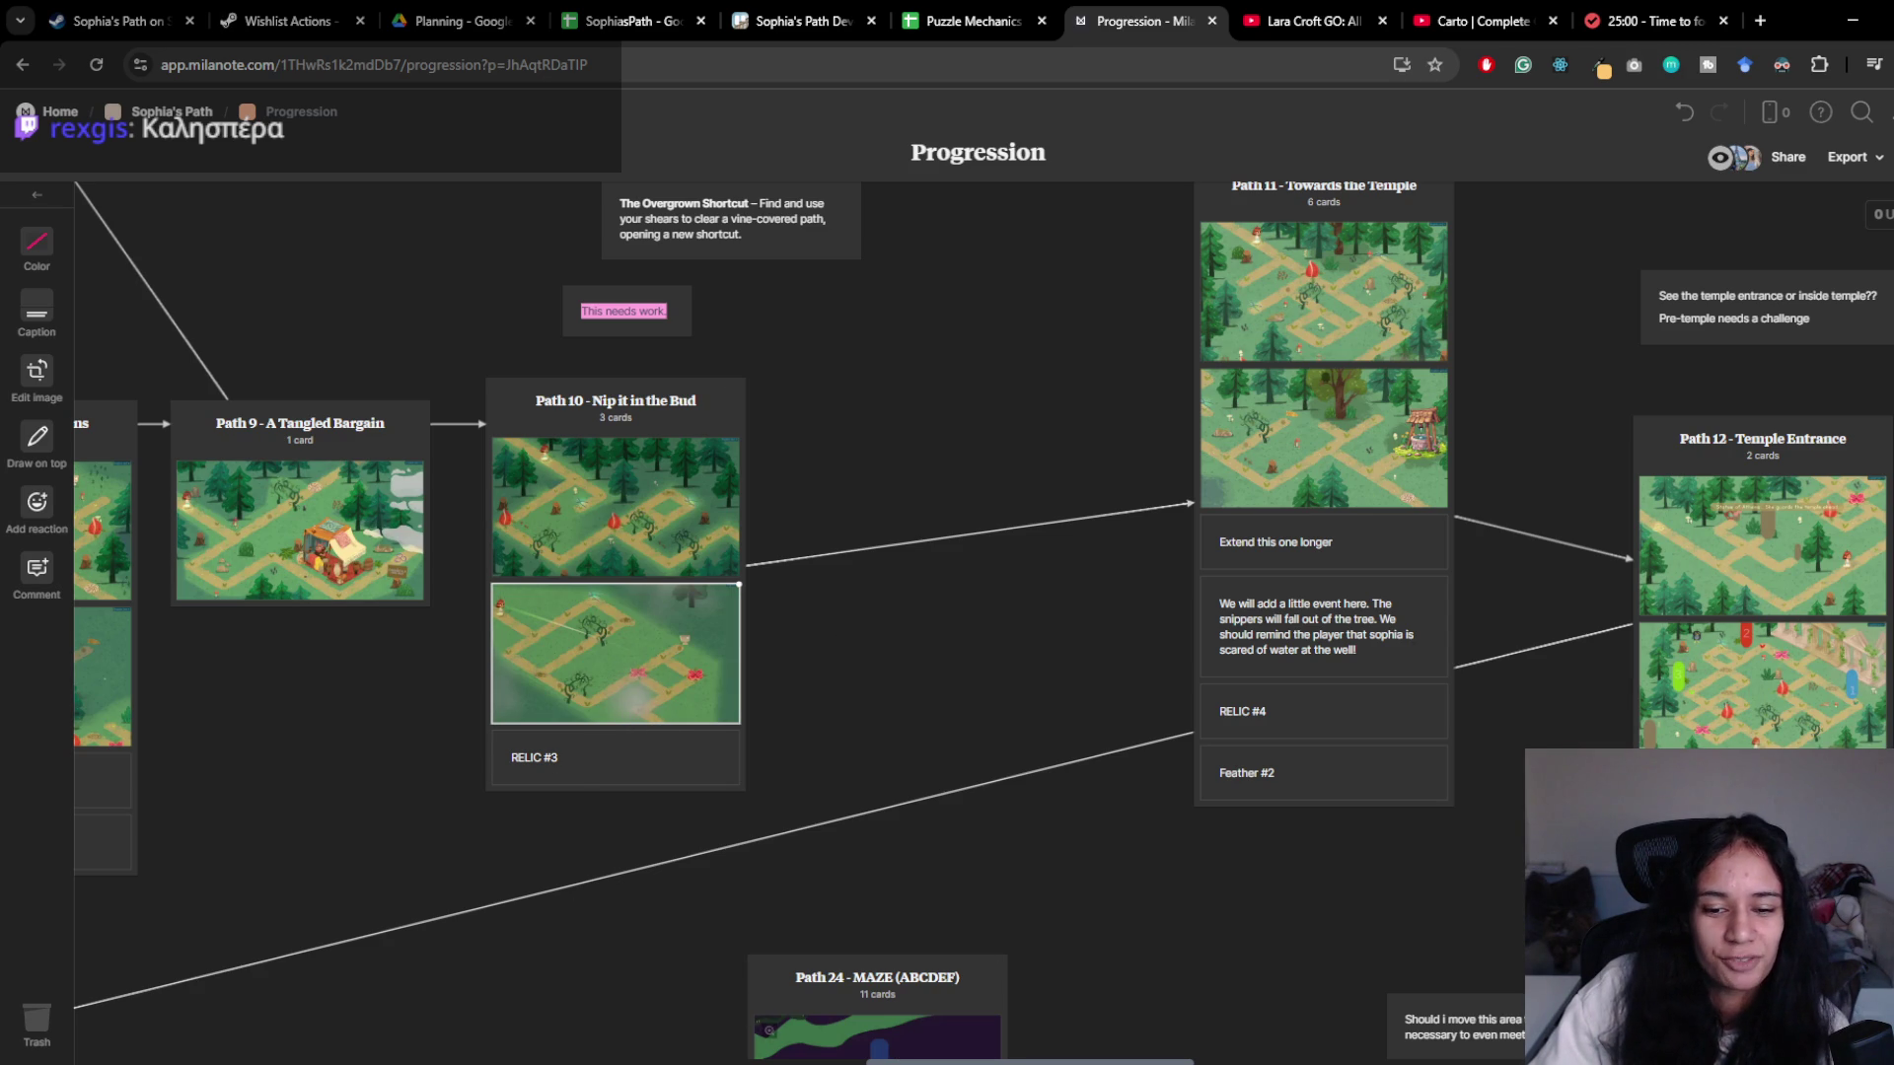
- After reviewing the Path 10 cards, switch back to the running Unity game
left_click(925, 1062)
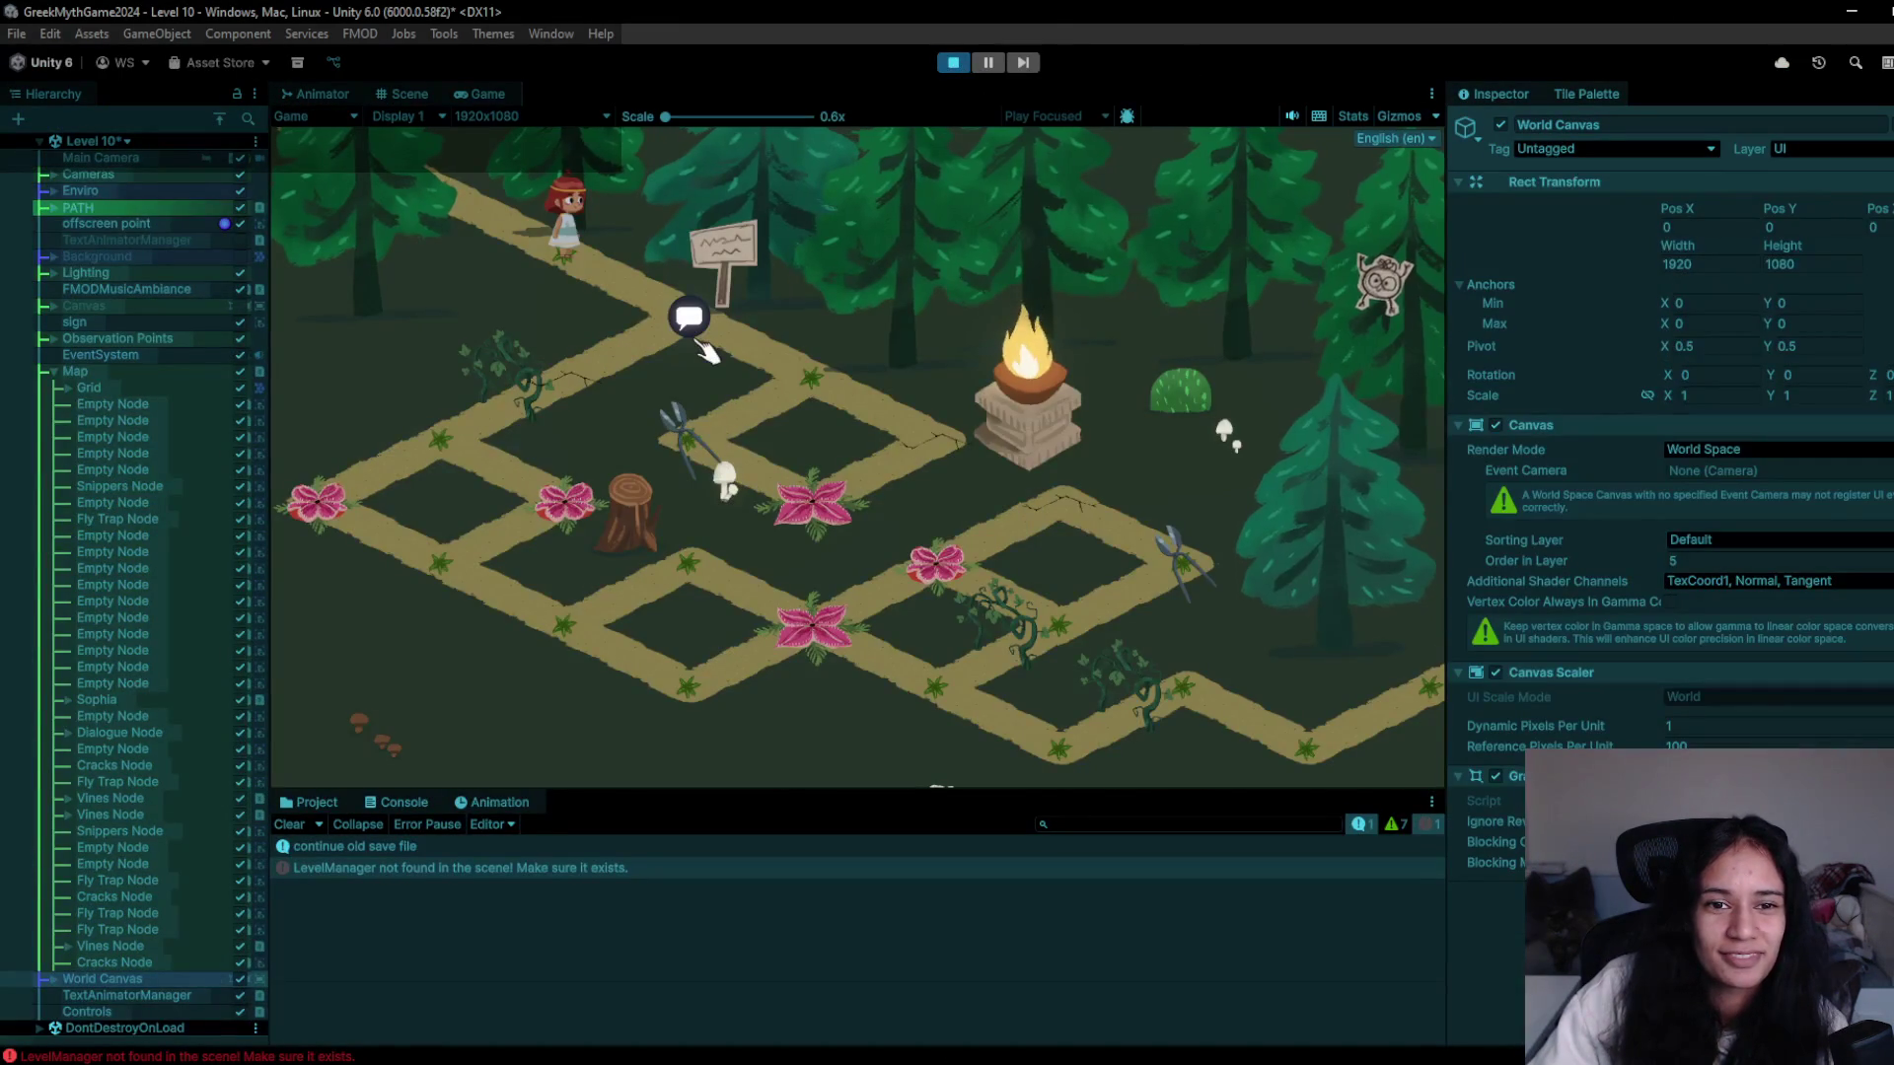
- Walk Sophia past the sign, clear the leftmost fly trap, head toward the stump, then stop the run
left_click(703, 346)
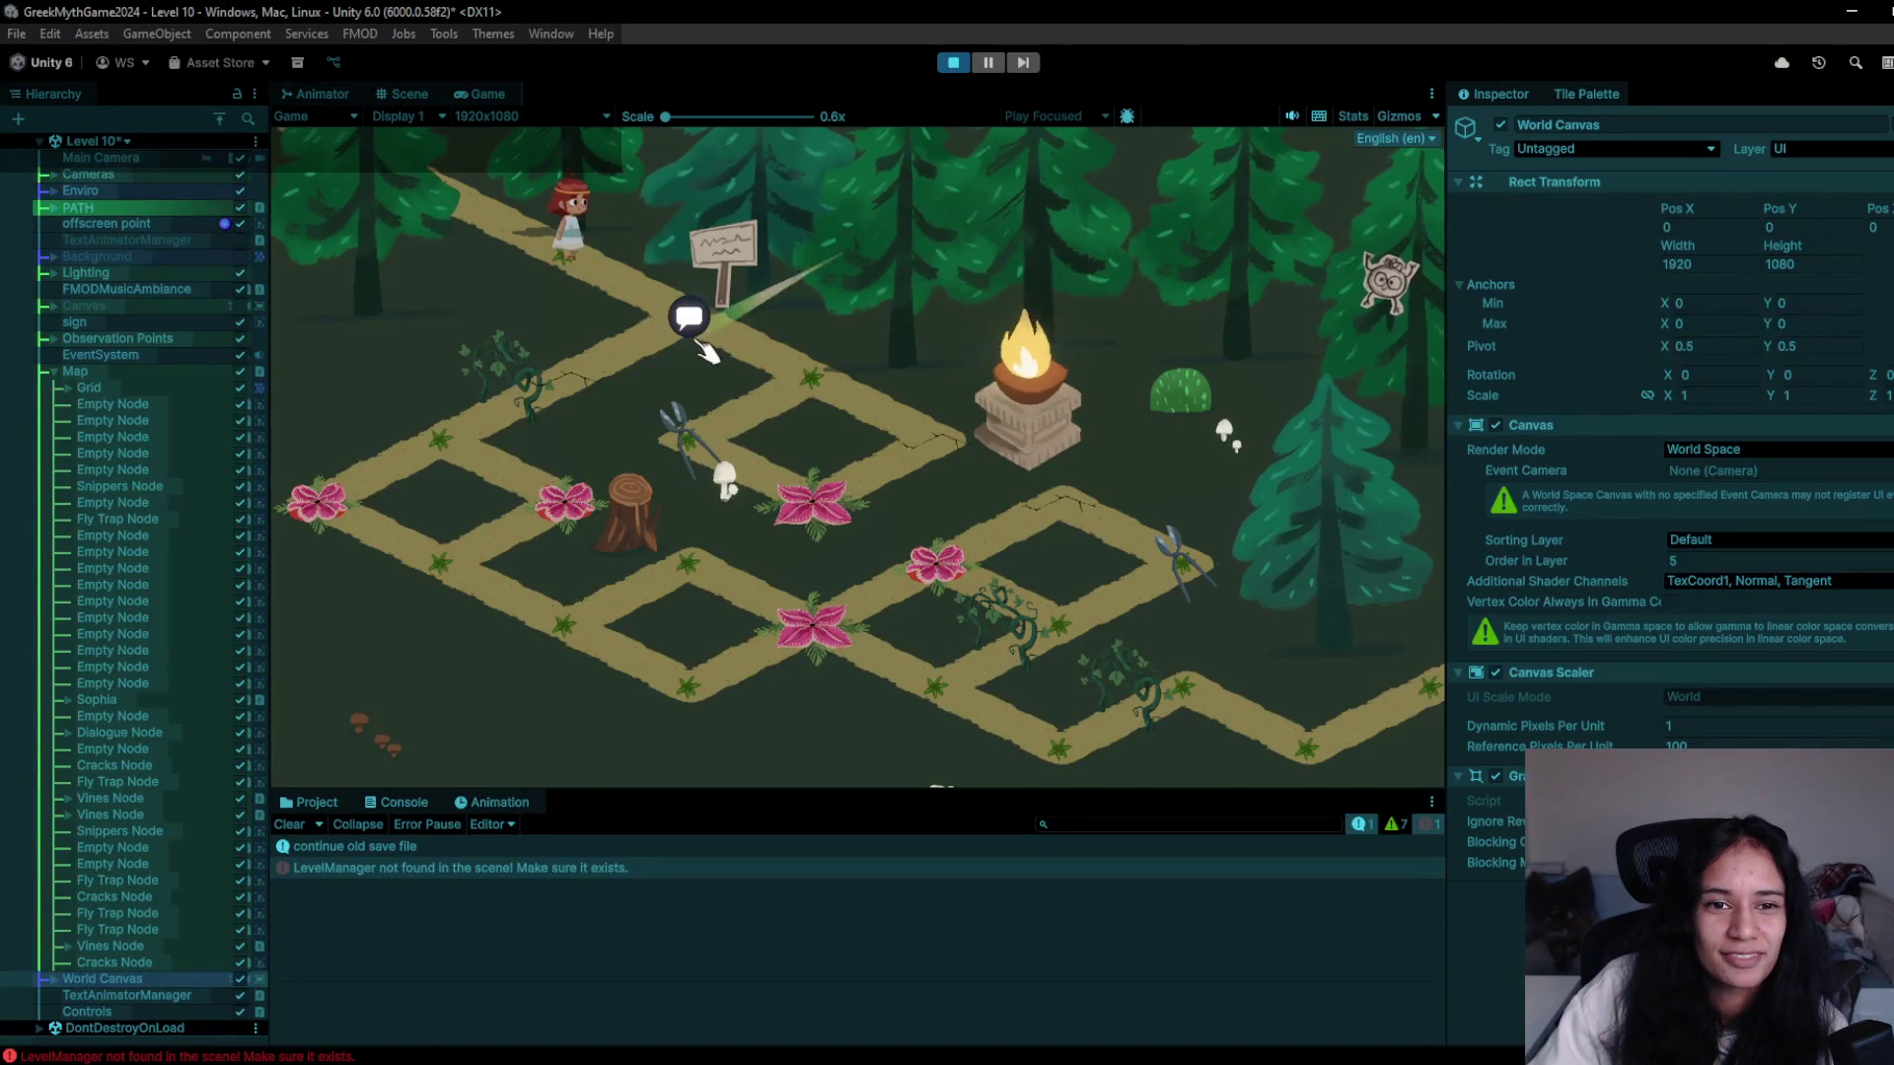
left_click(780, 395)
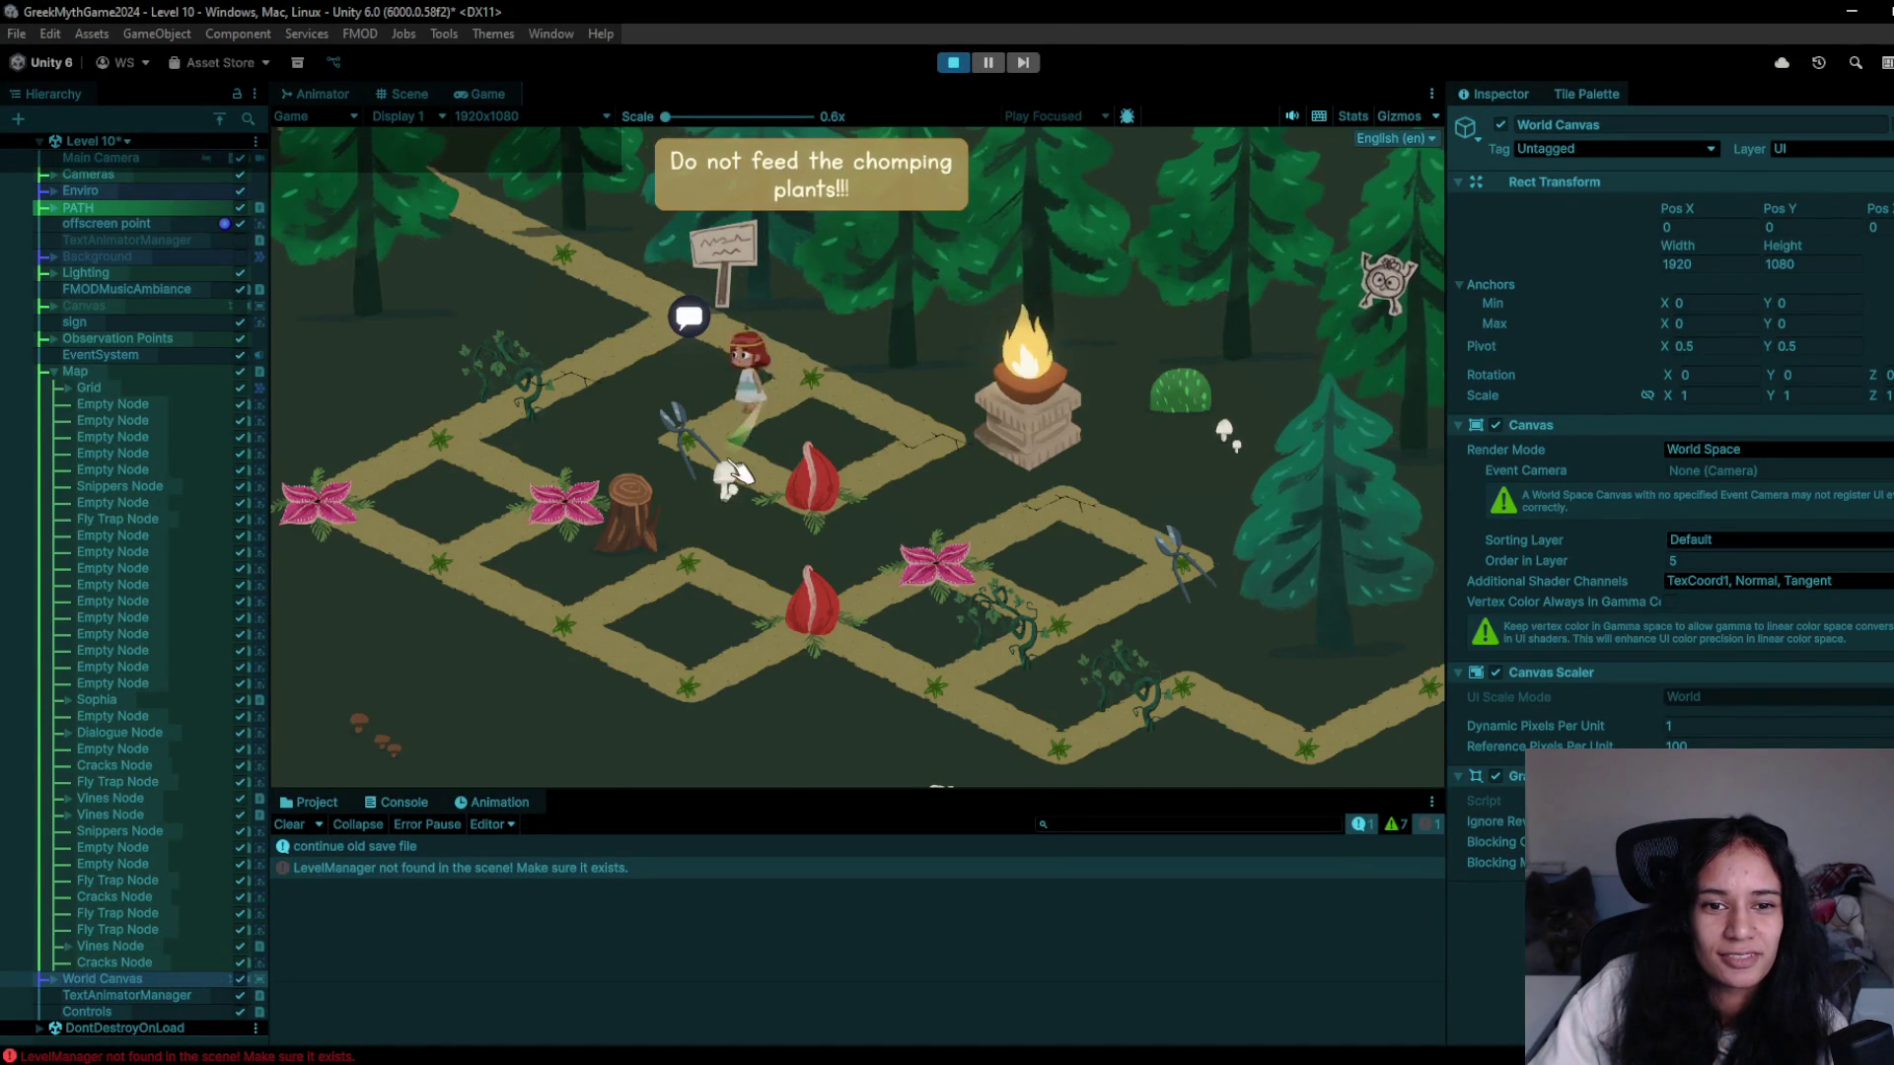
left_click(750, 378)
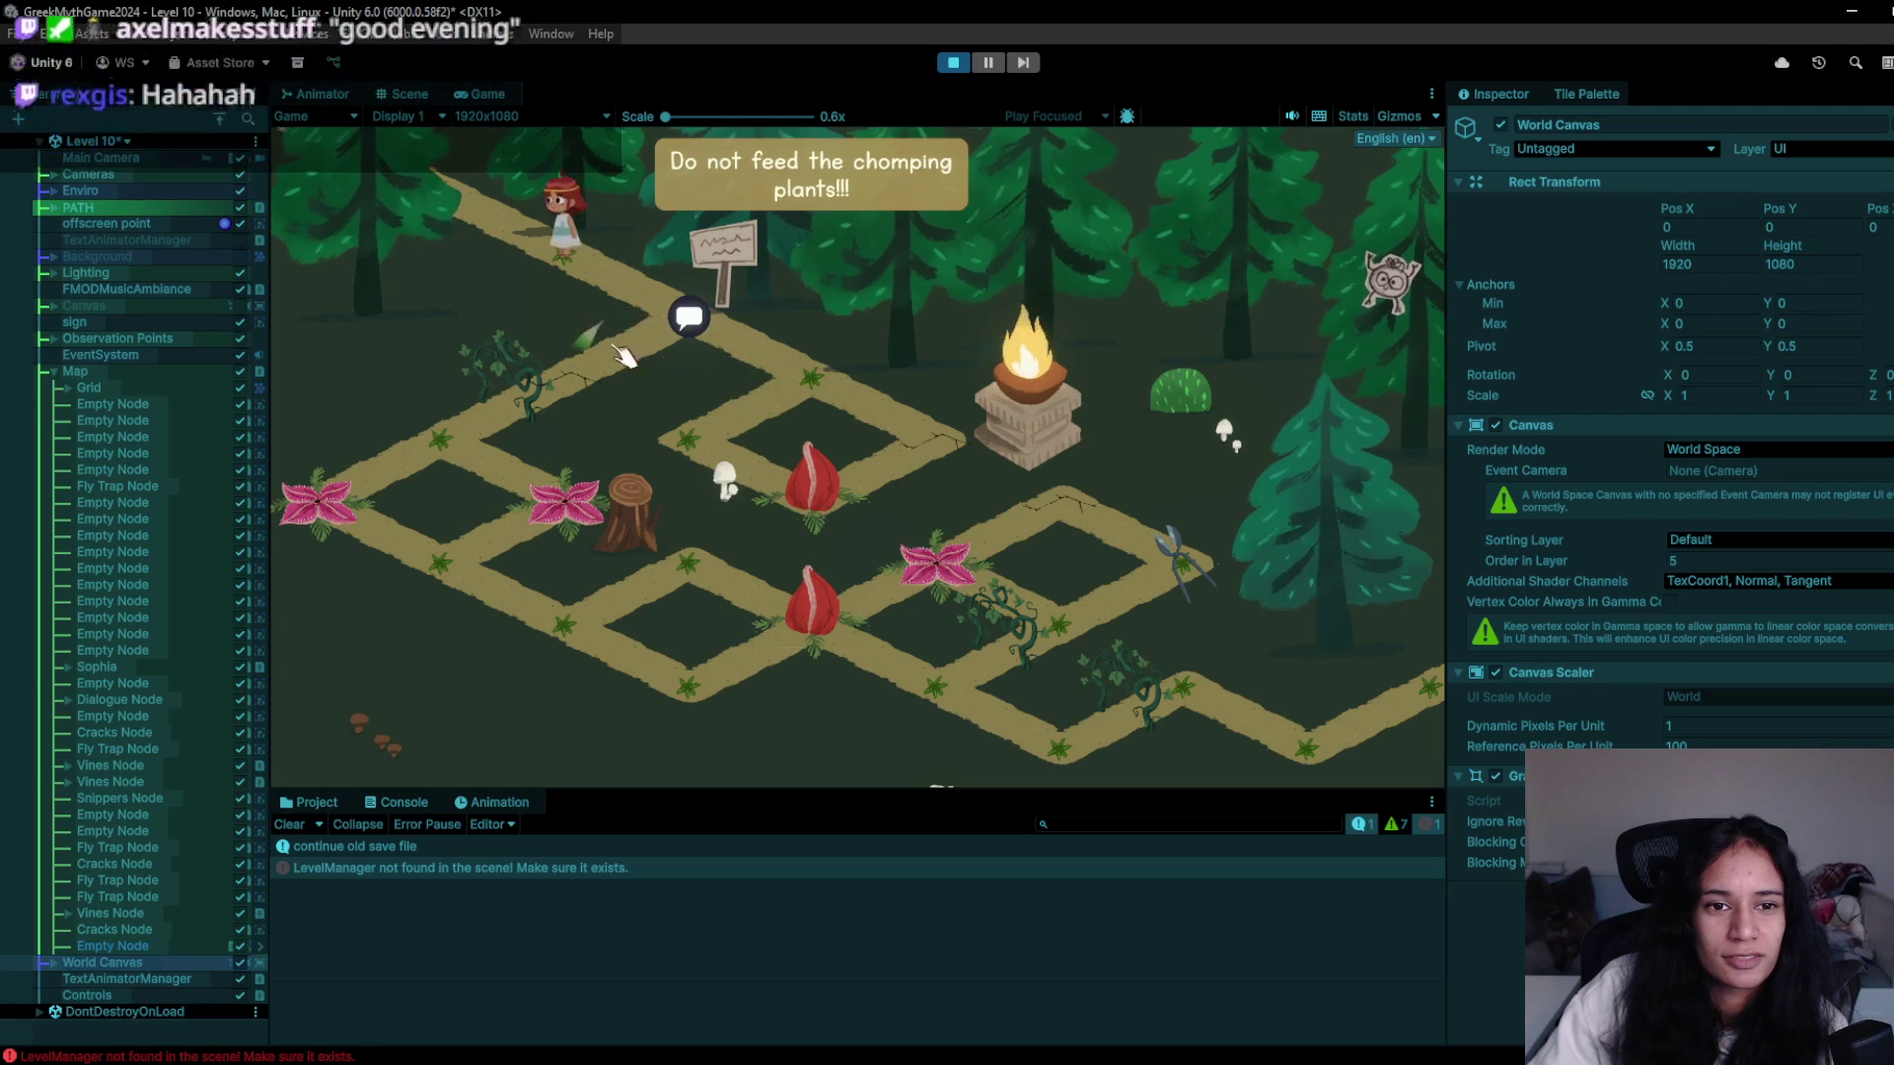
left_click(587, 395)
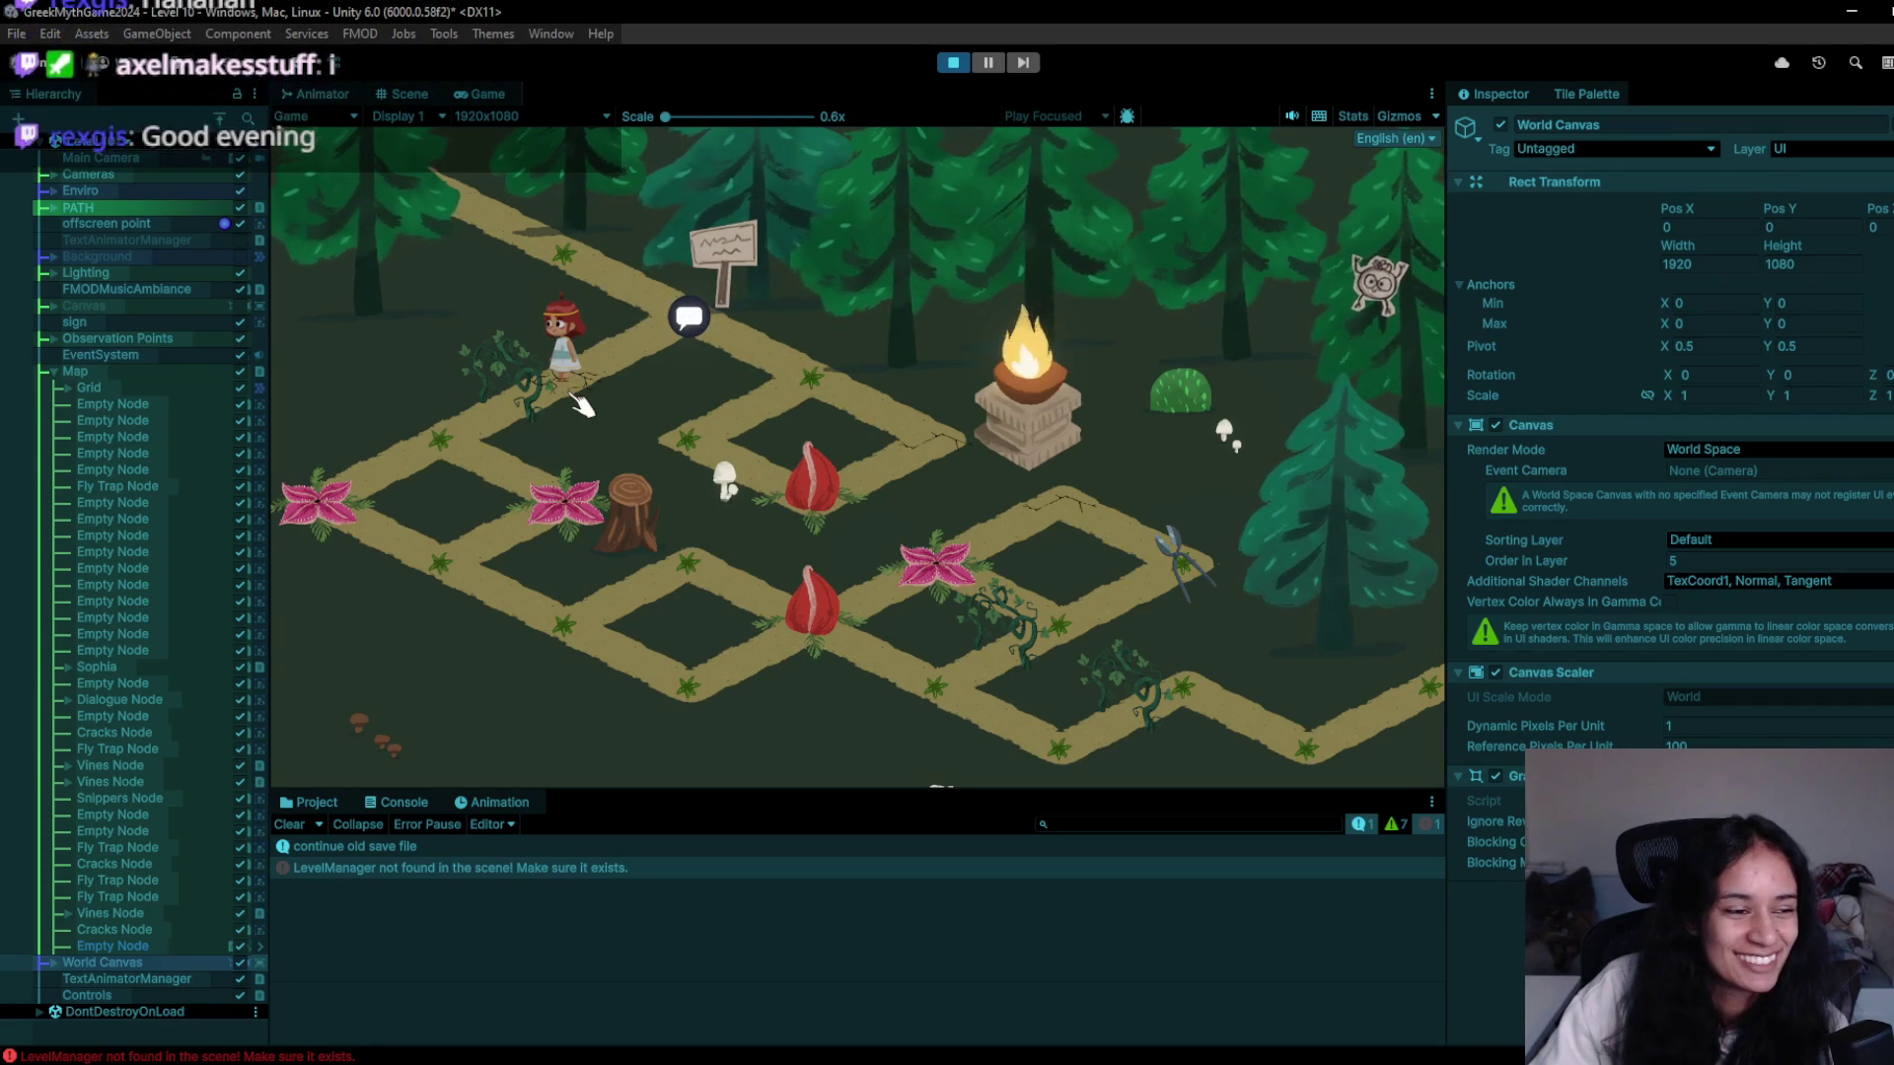
left_click(456, 435)
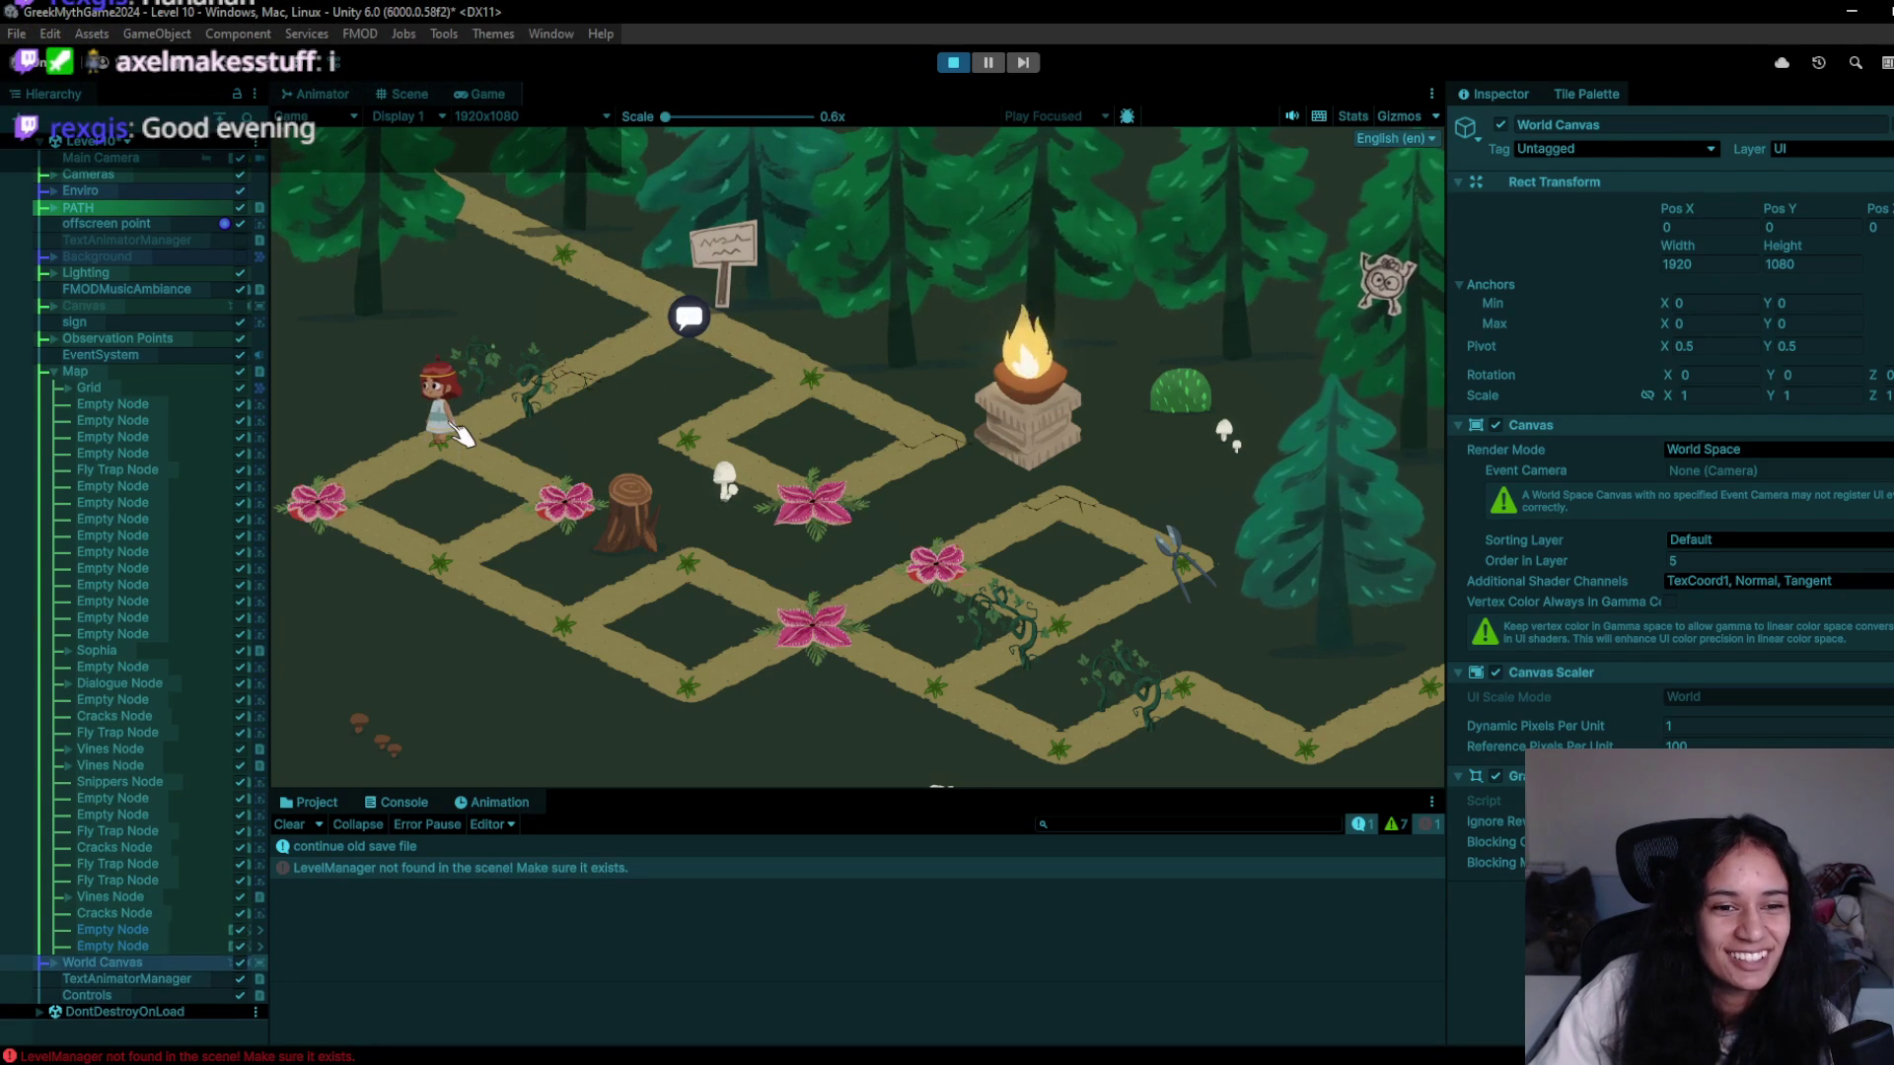
left_click(328, 504)
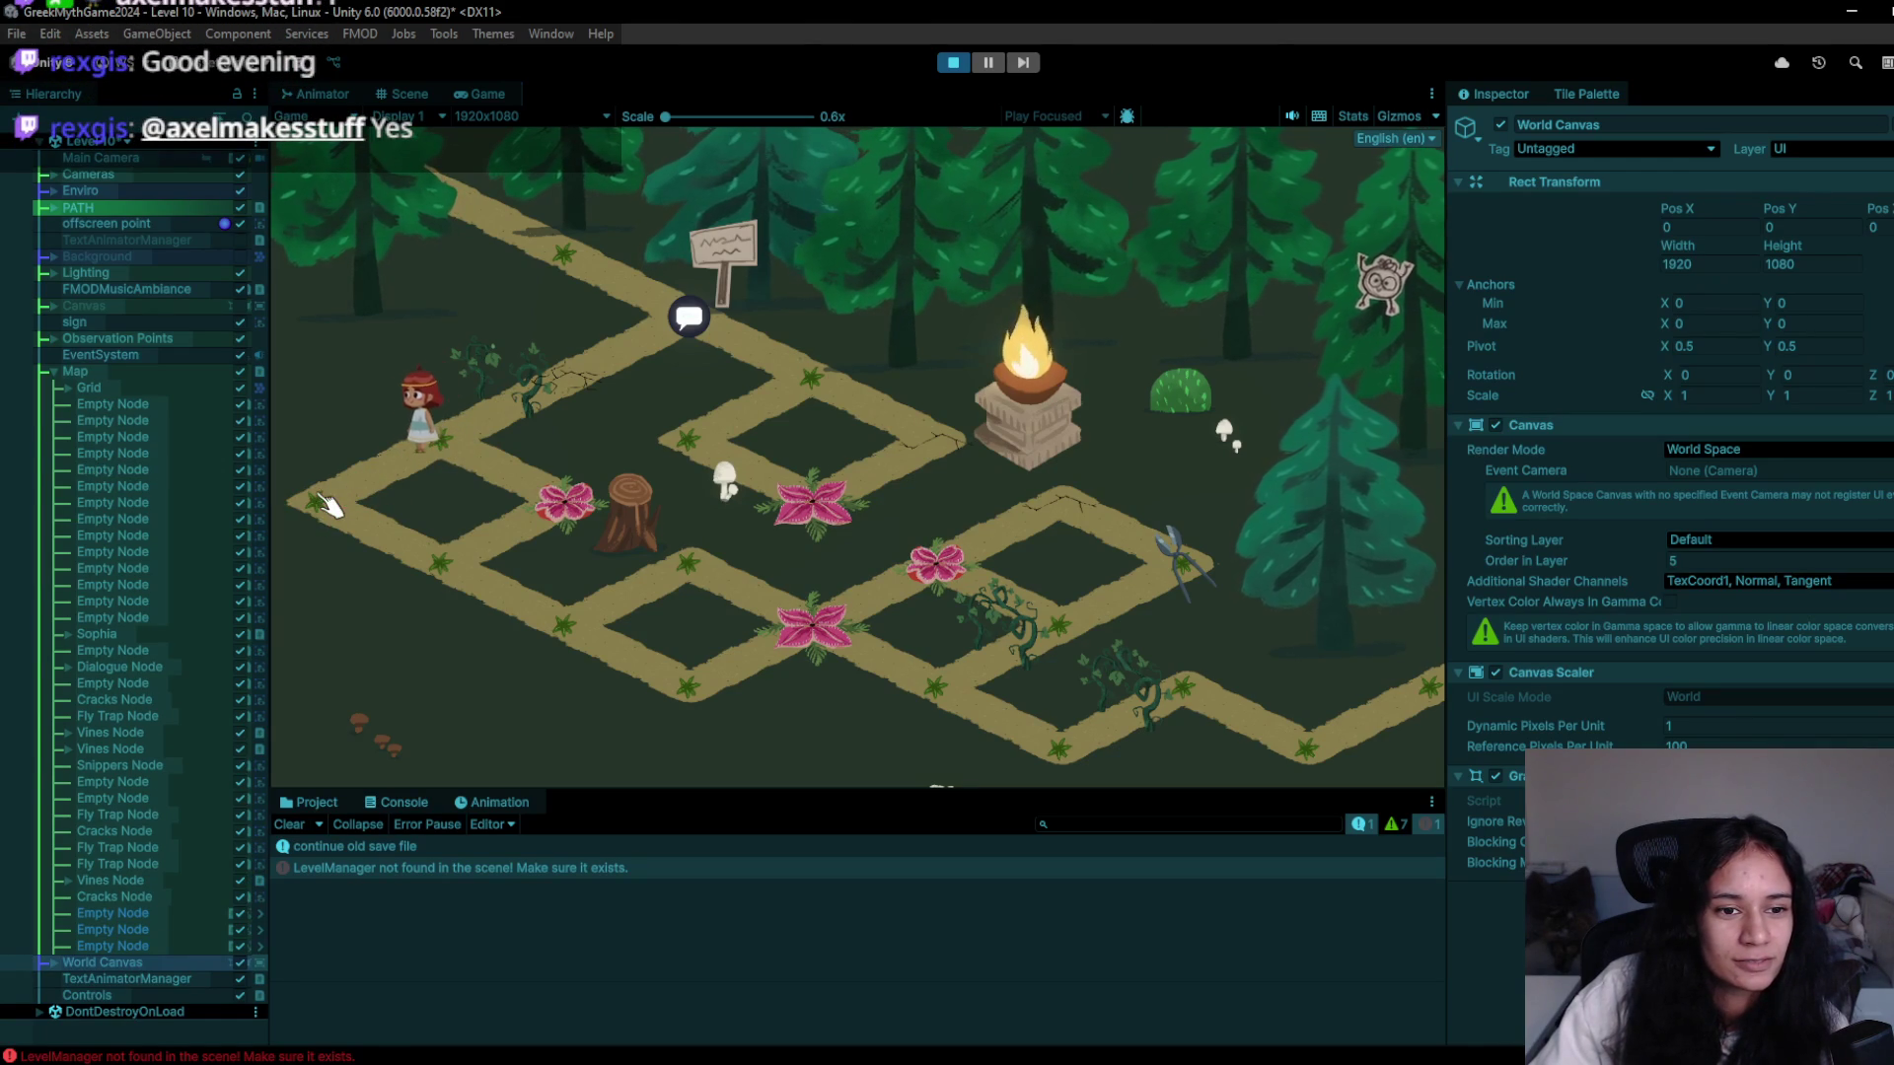
left_click(570, 637)
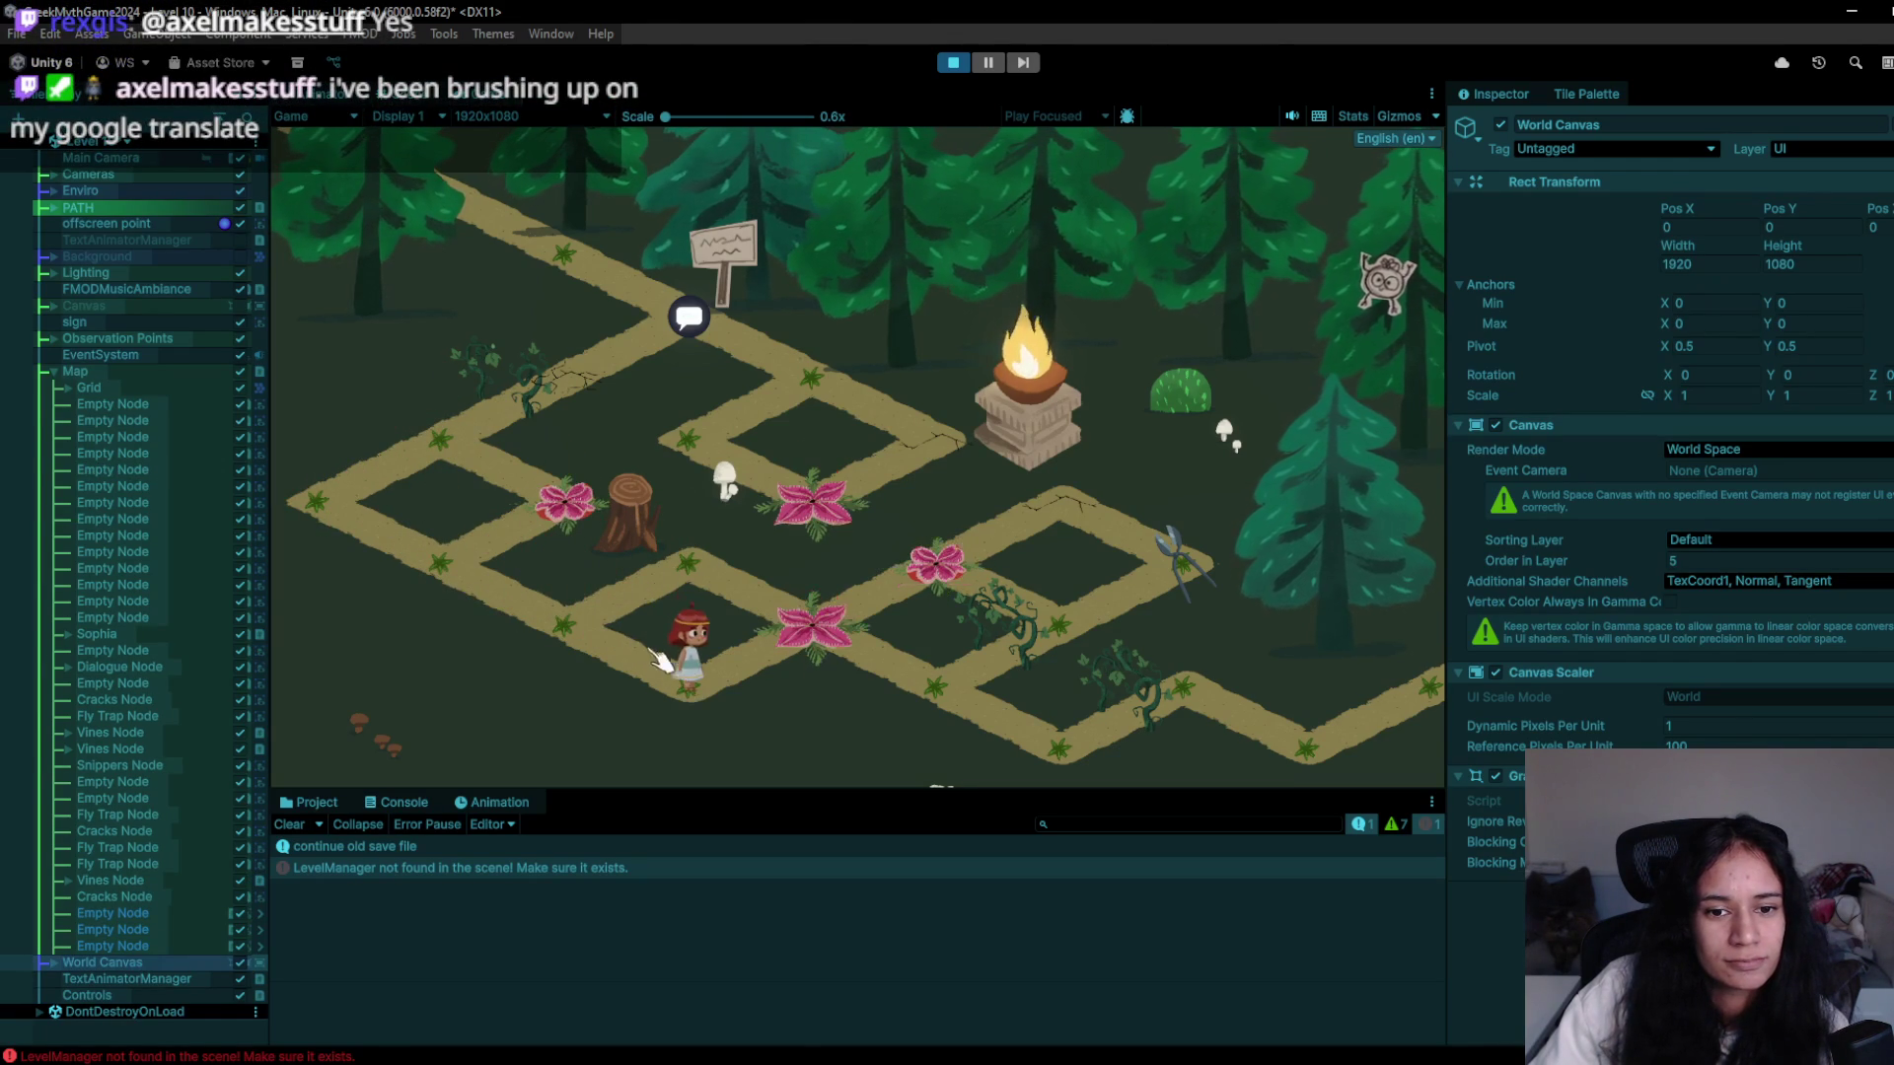
left_click(713, 596)
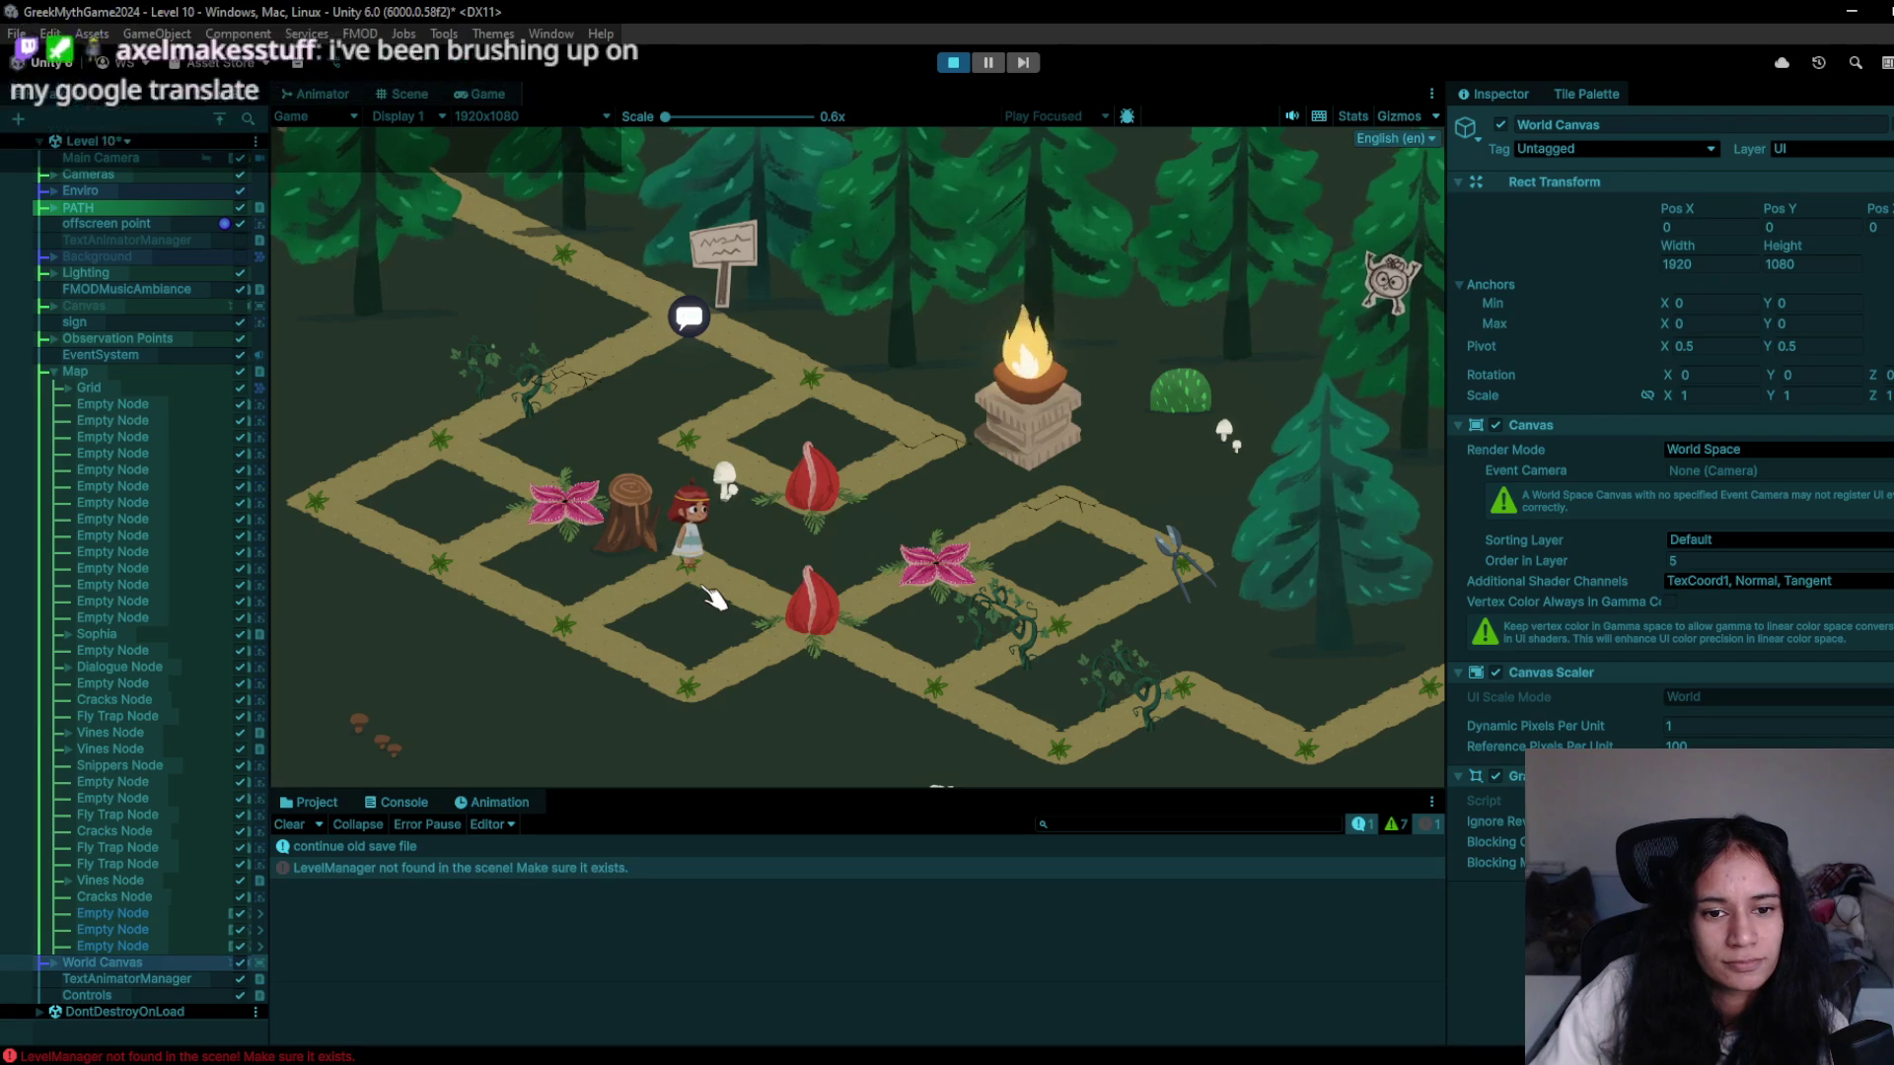
left_click(954, 65)
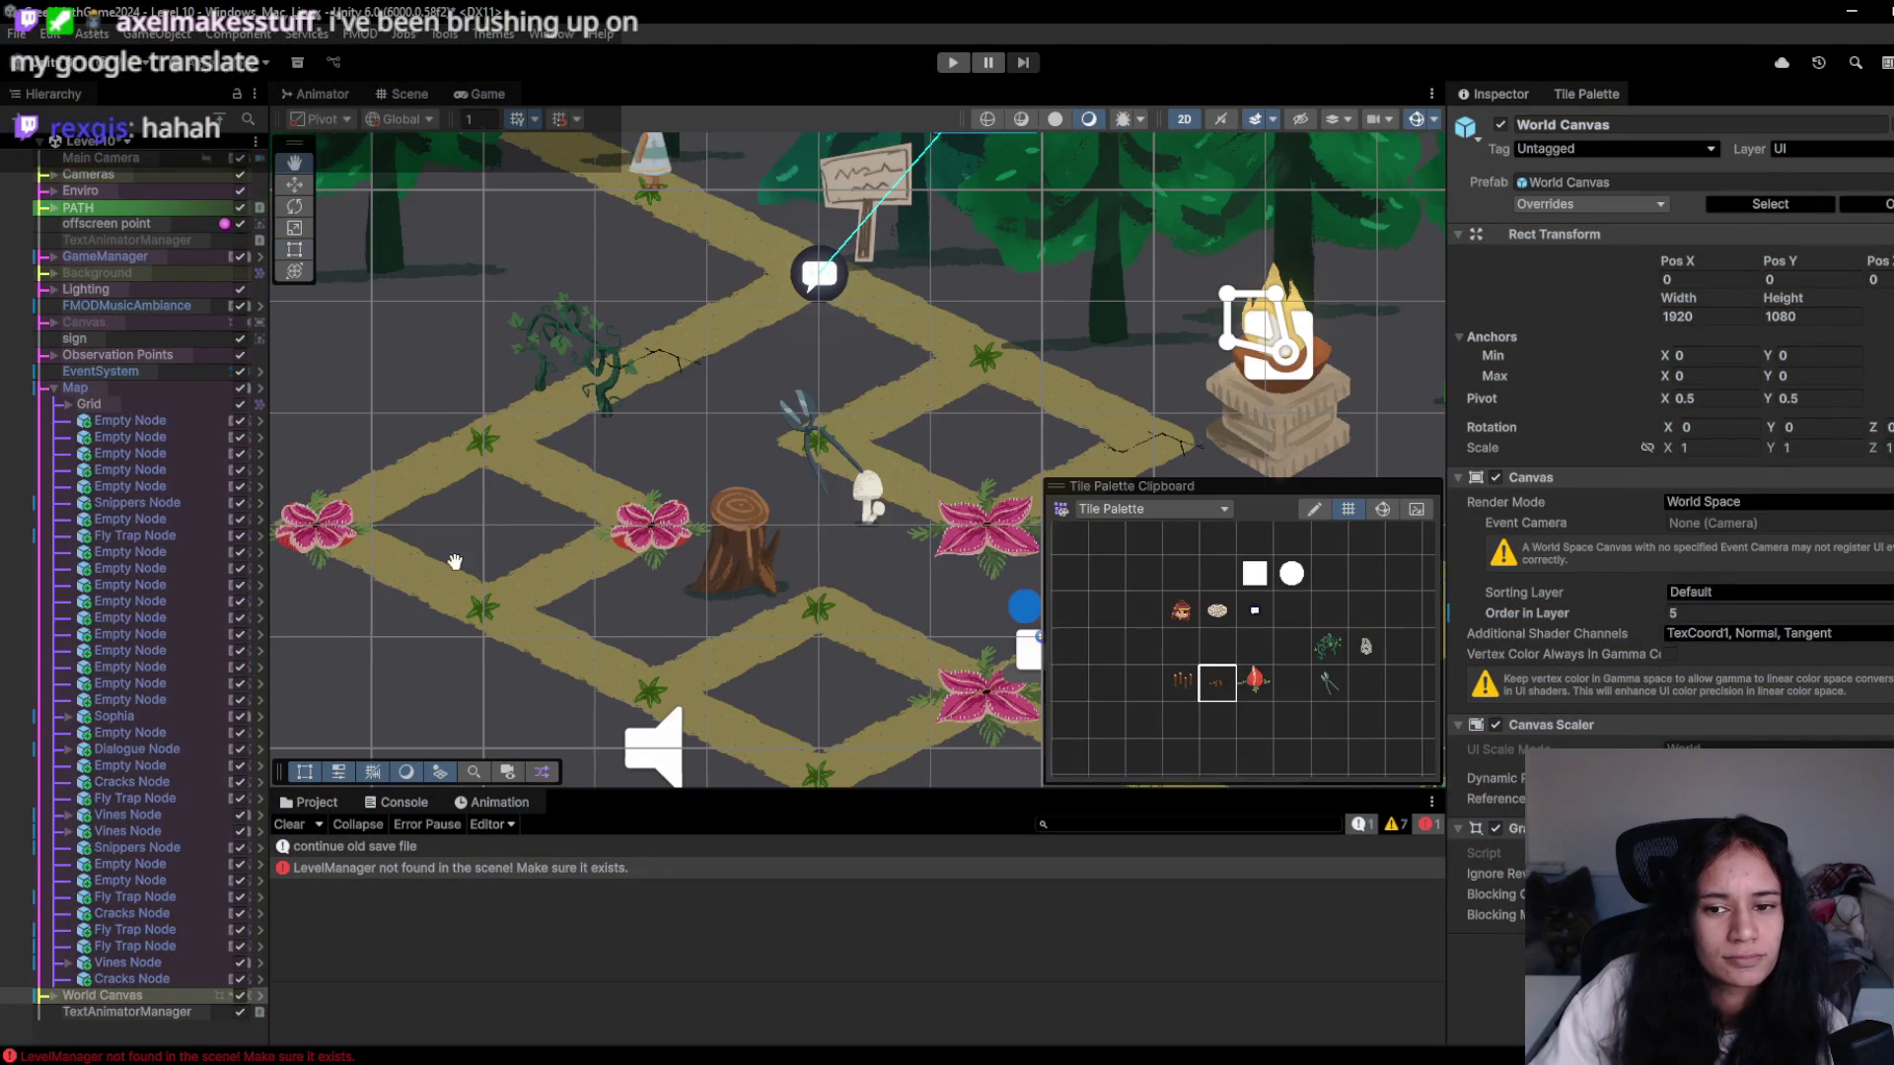
- Erase the pink flower, paint a fly trap on the lower-left path cell, and test-walk it briefly
left_click_drag(455, 562, 579, 540)
left_click(1255, 647)
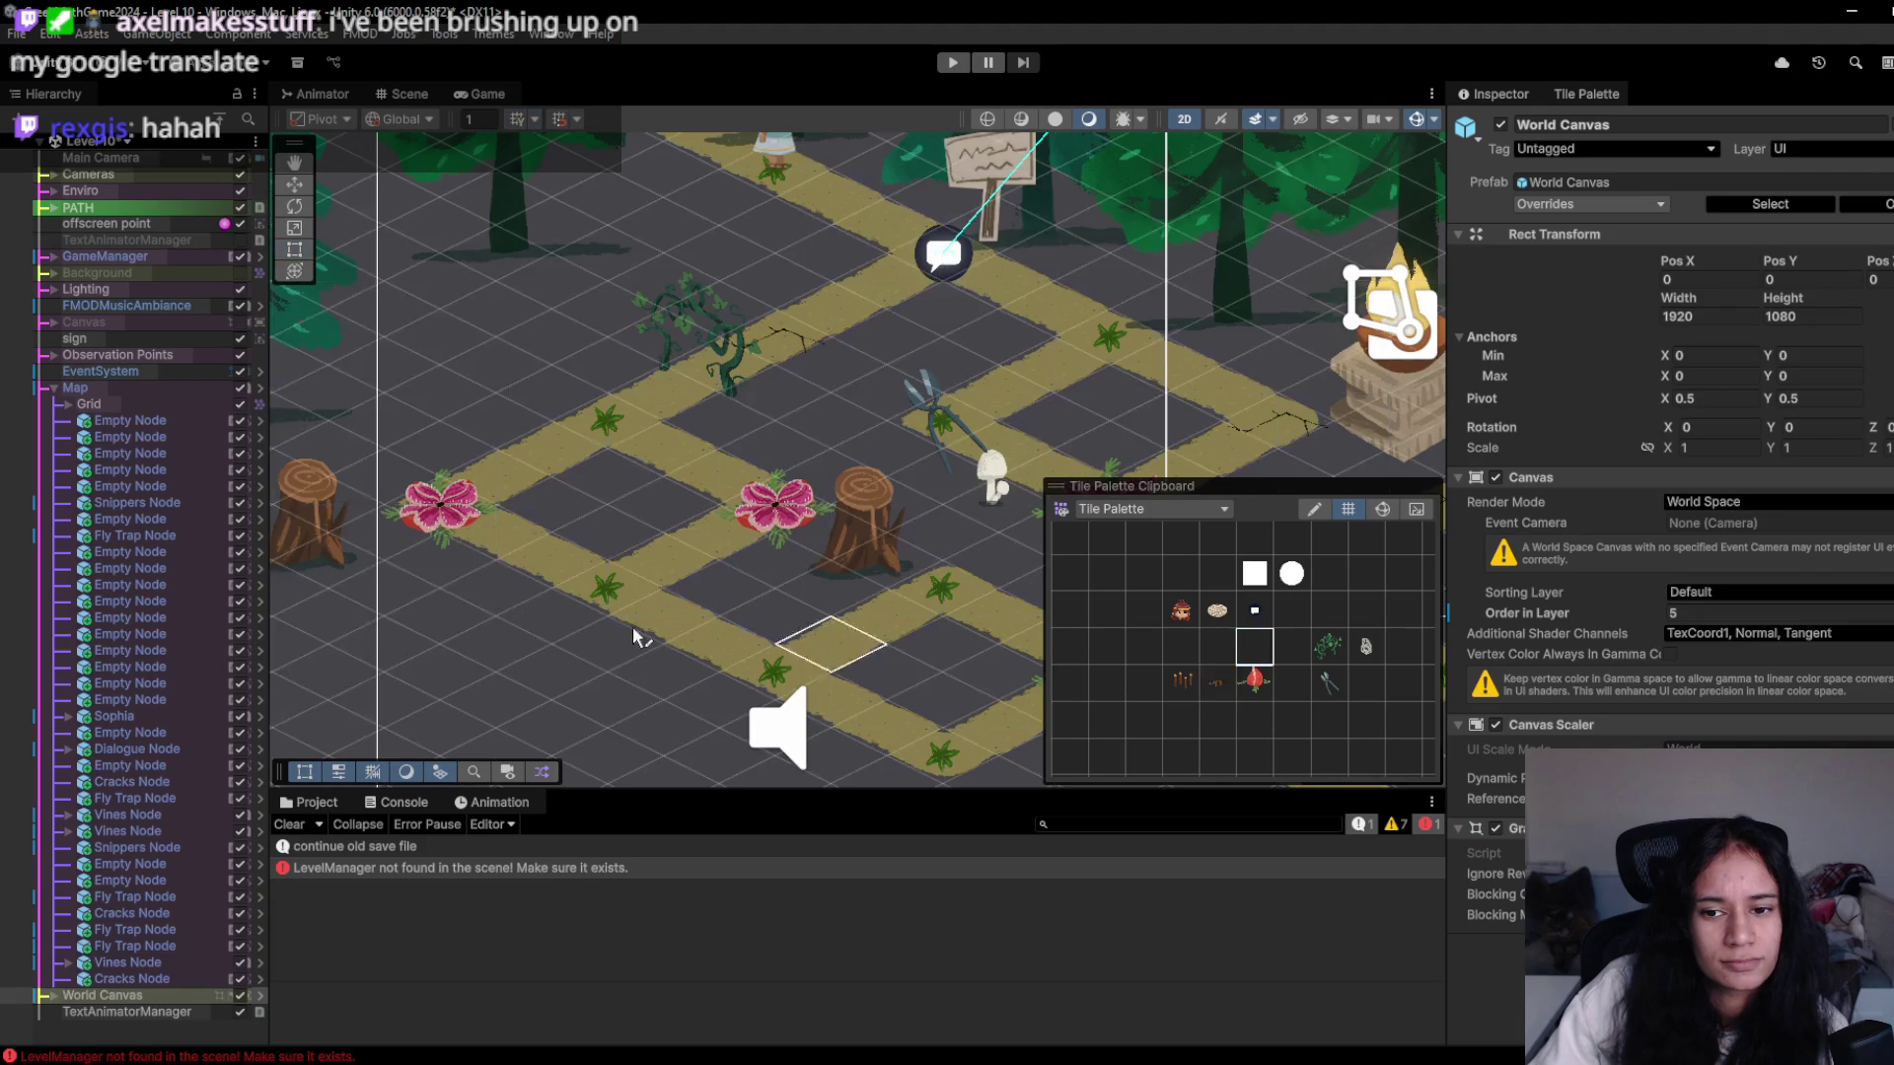
left_click(476, 522)
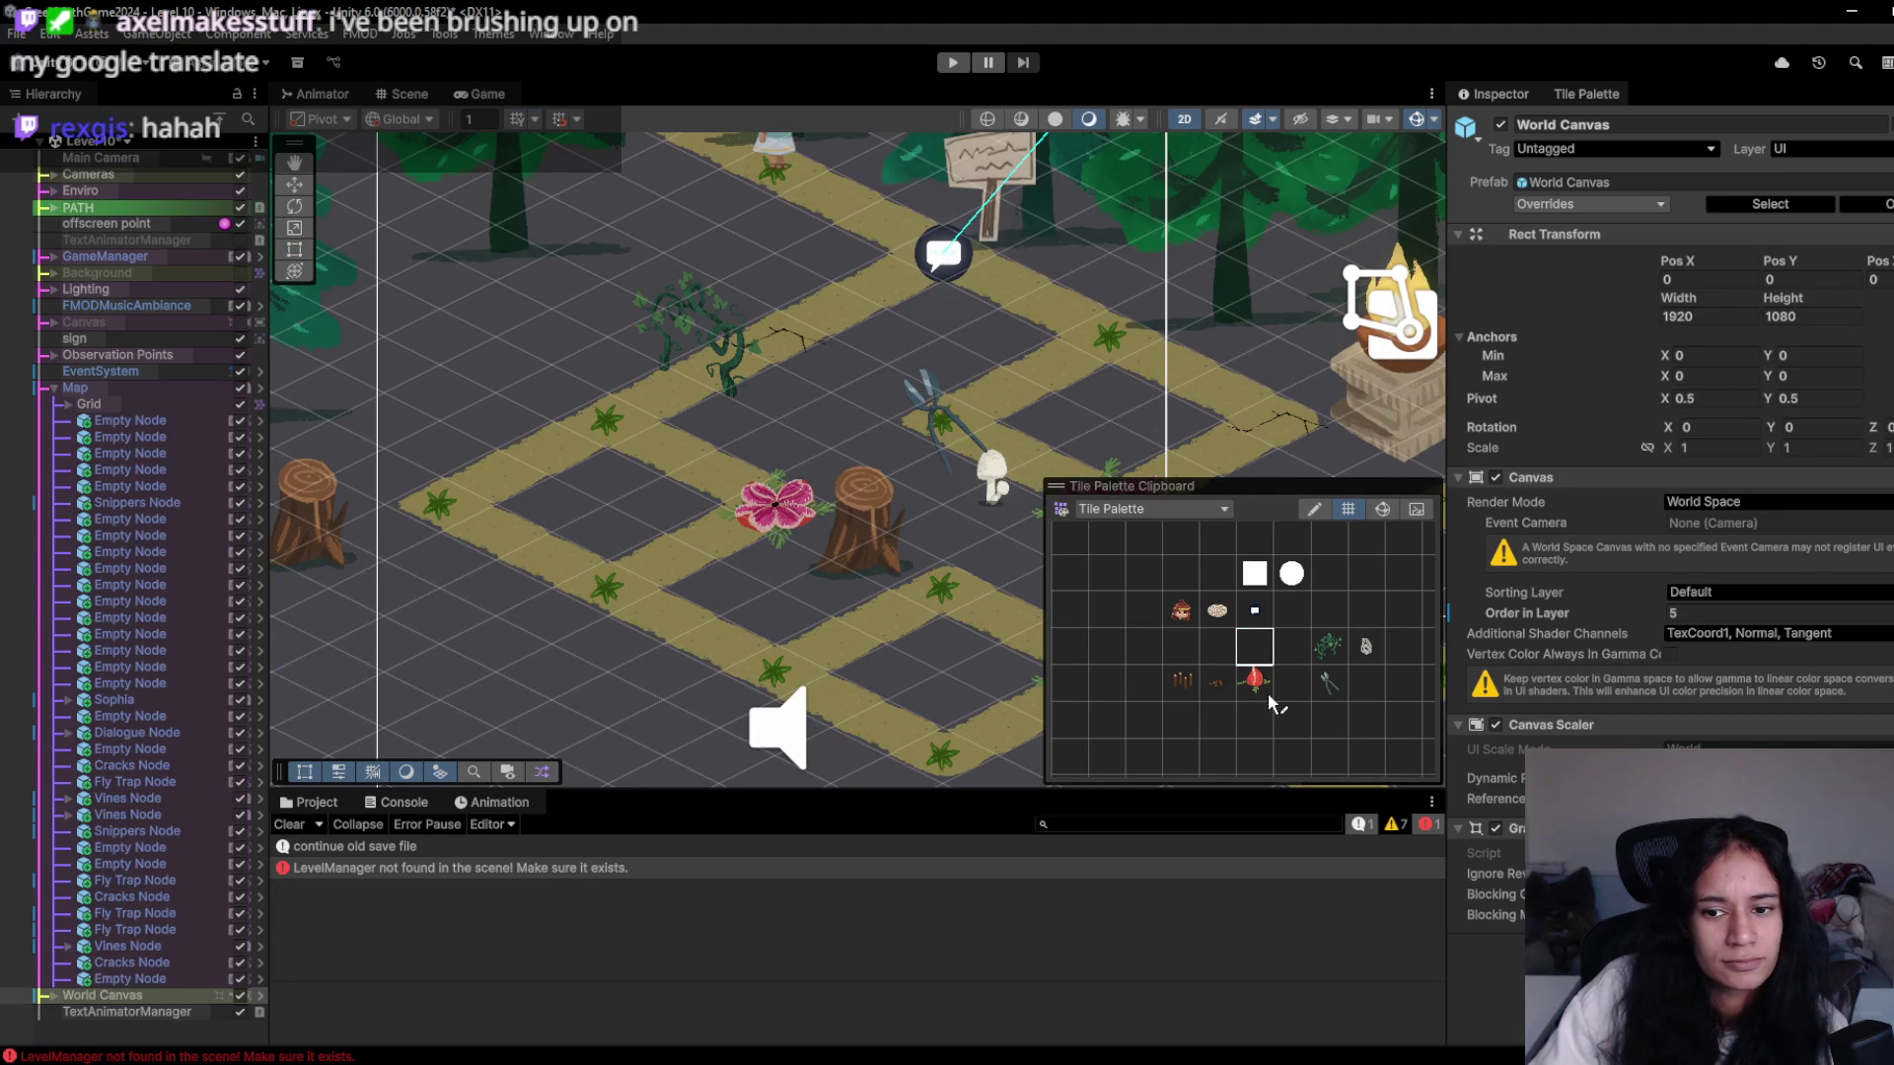
left_click(592, 606)
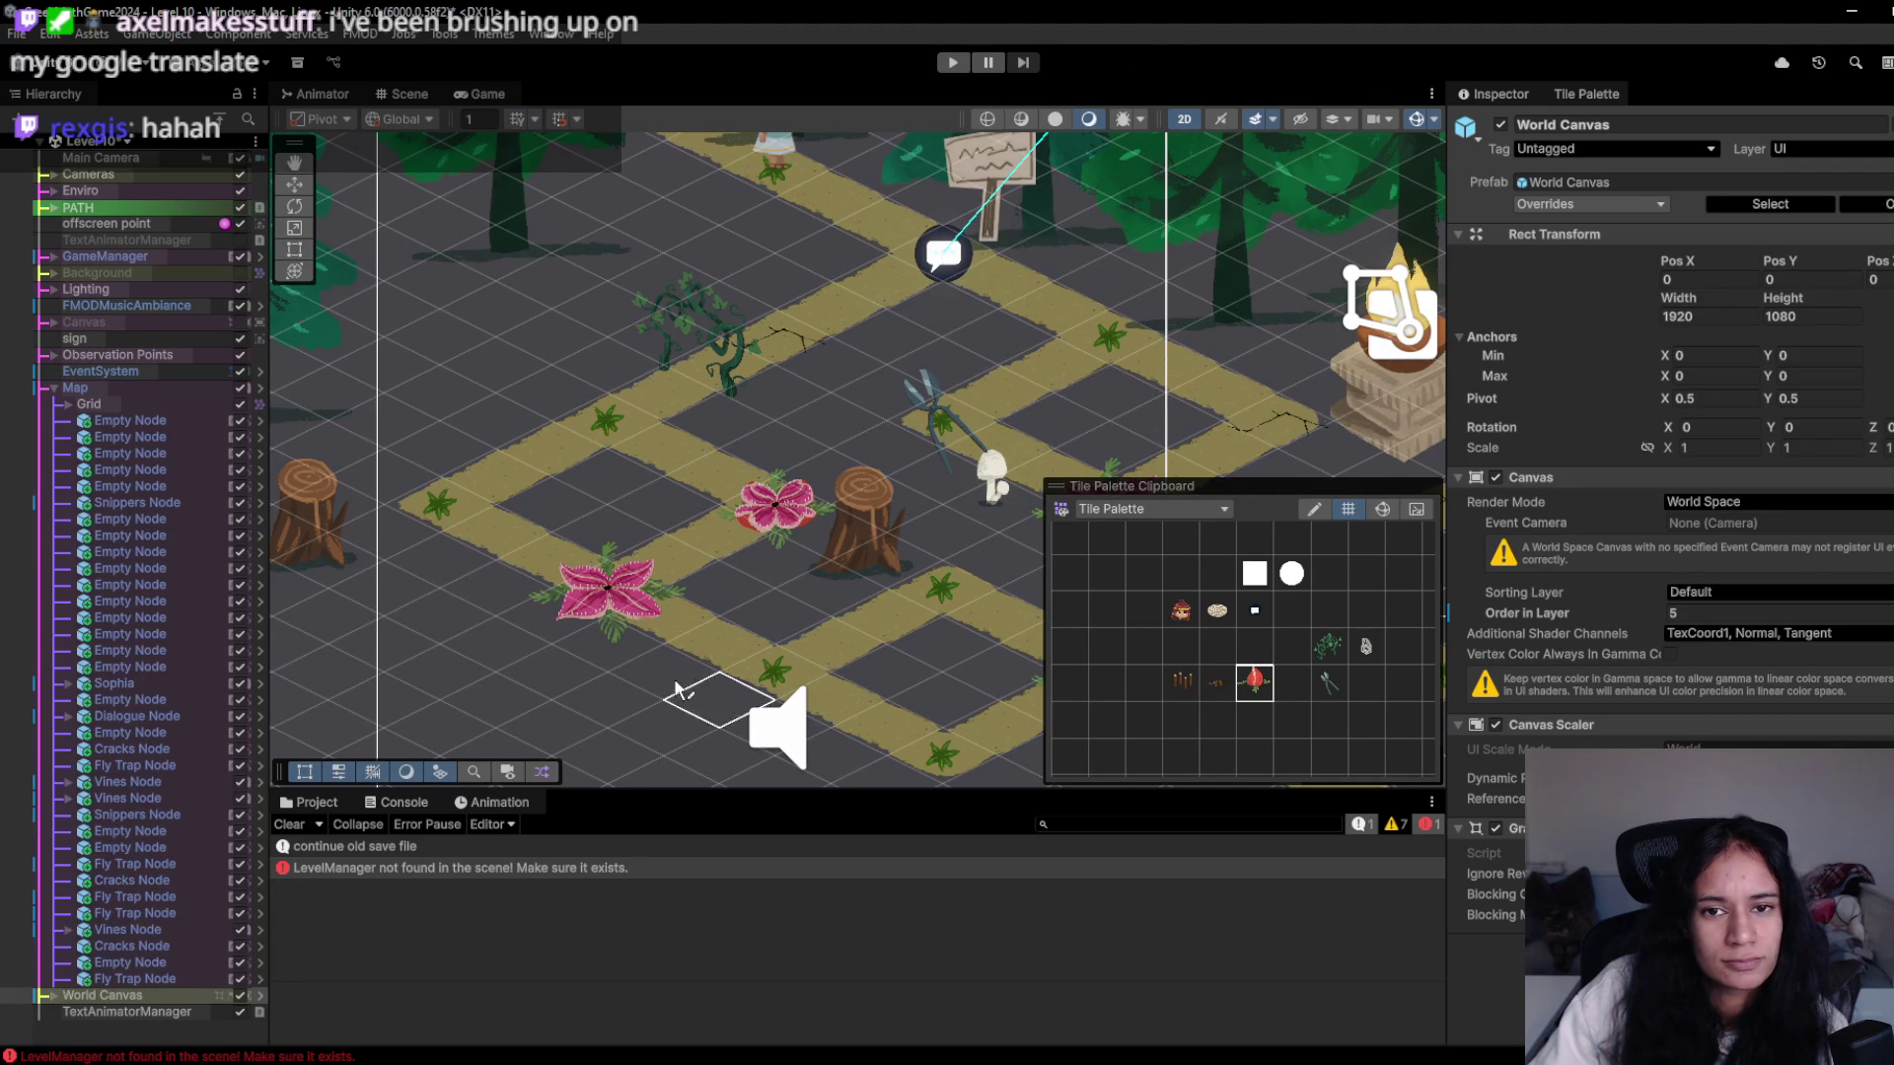
left_click(955, 62)
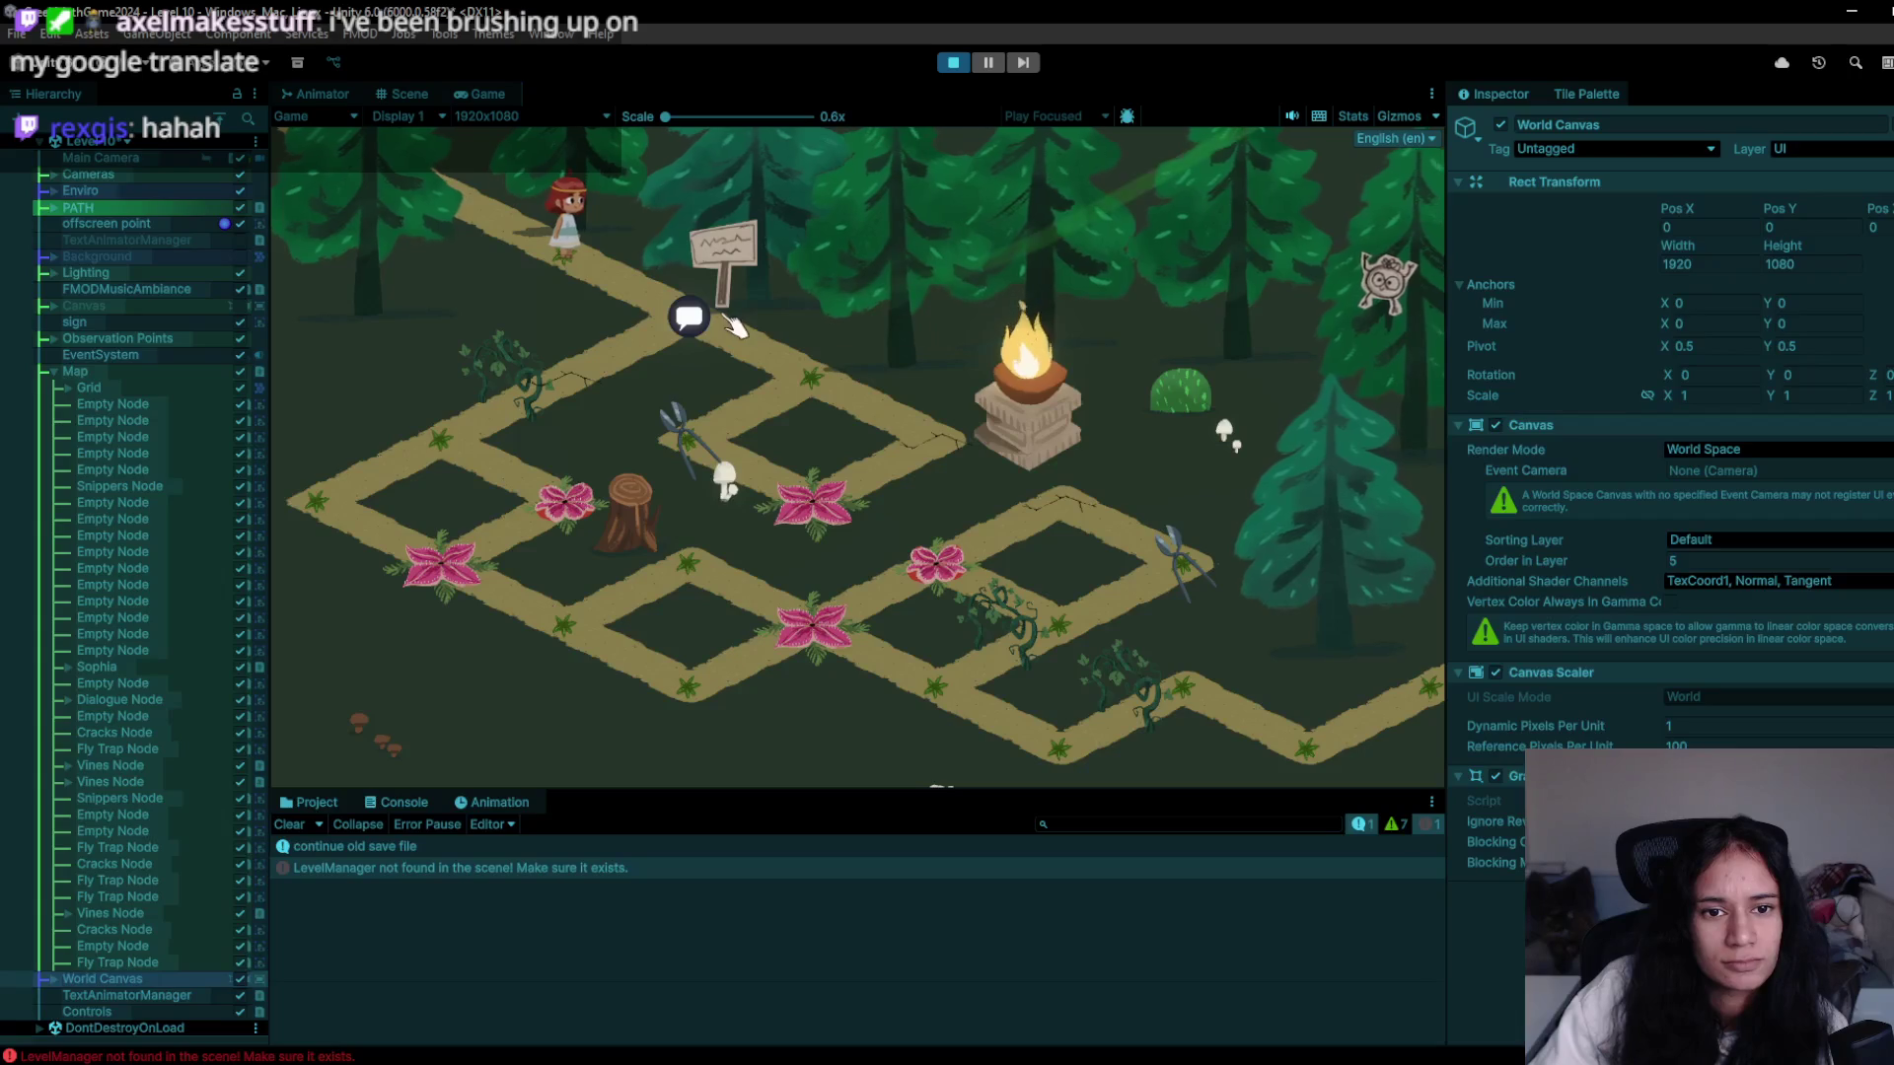
left_click(713, 350)
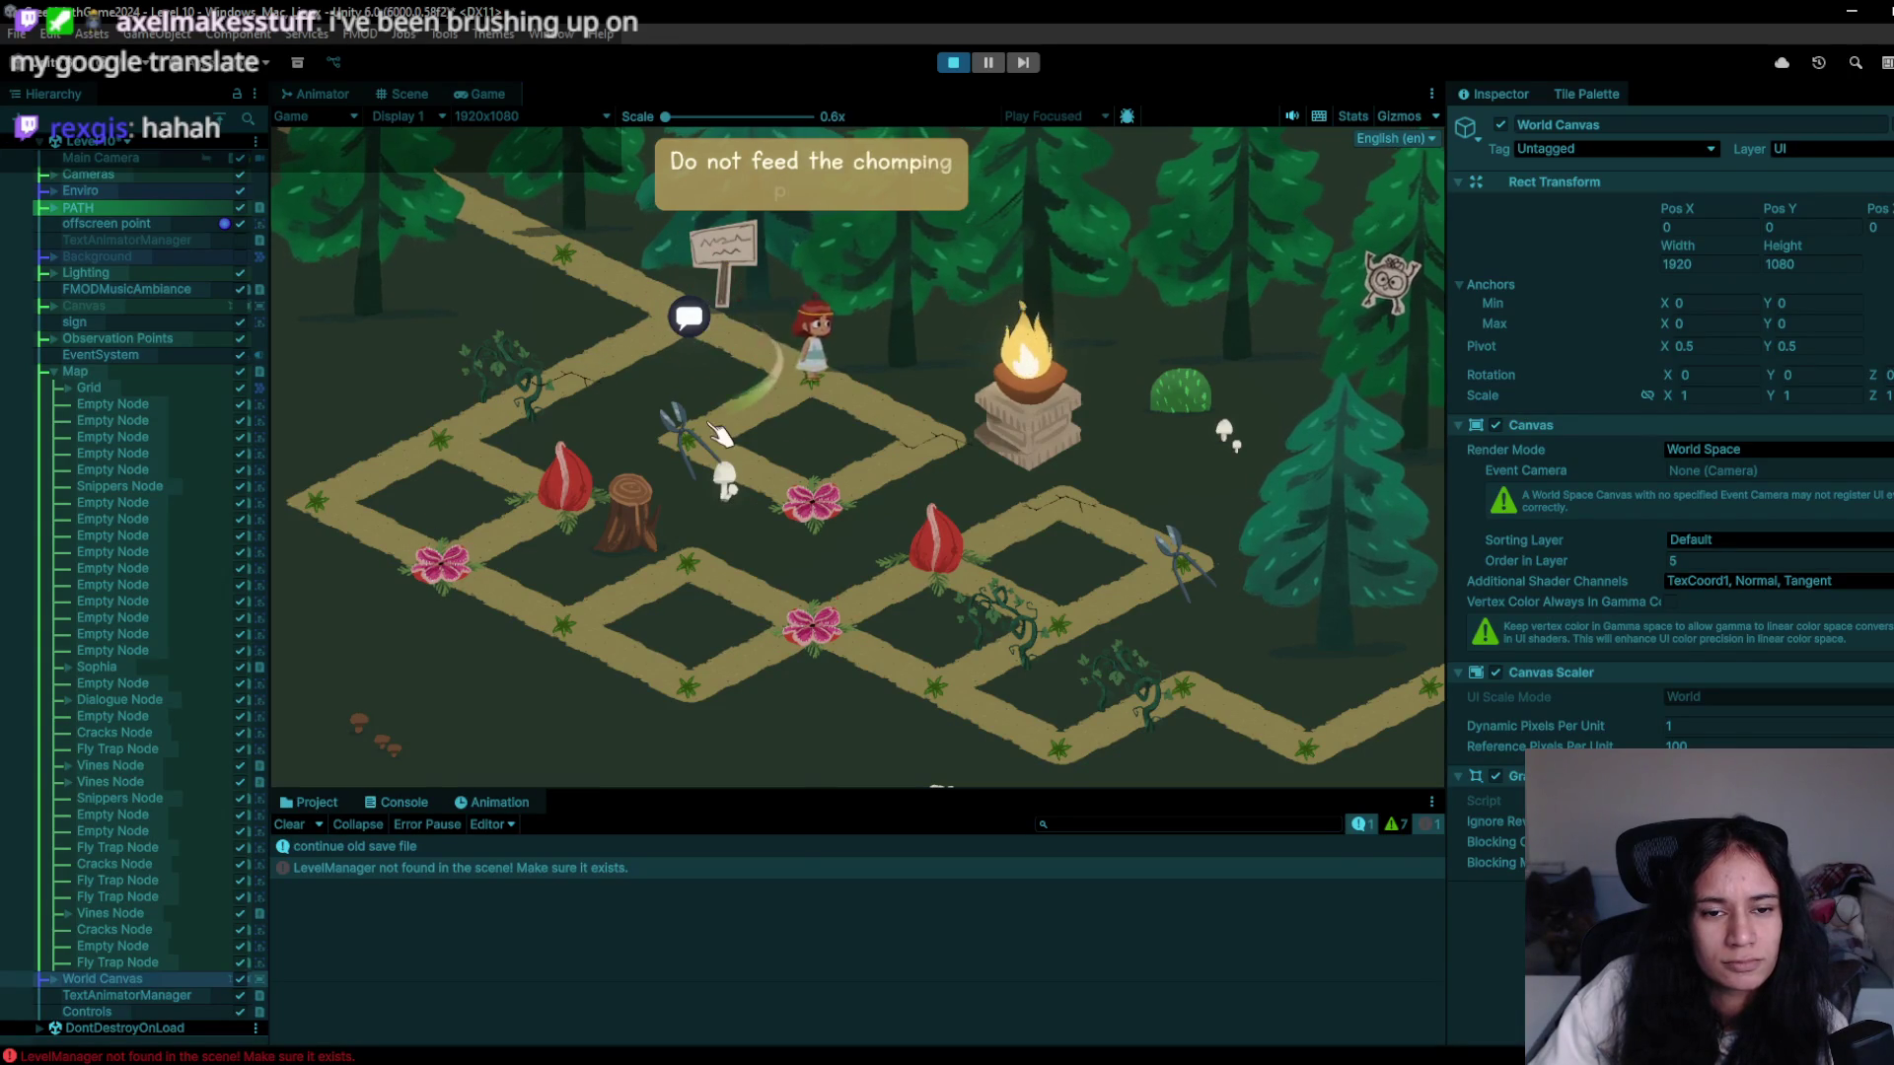
left_click(592, 375)
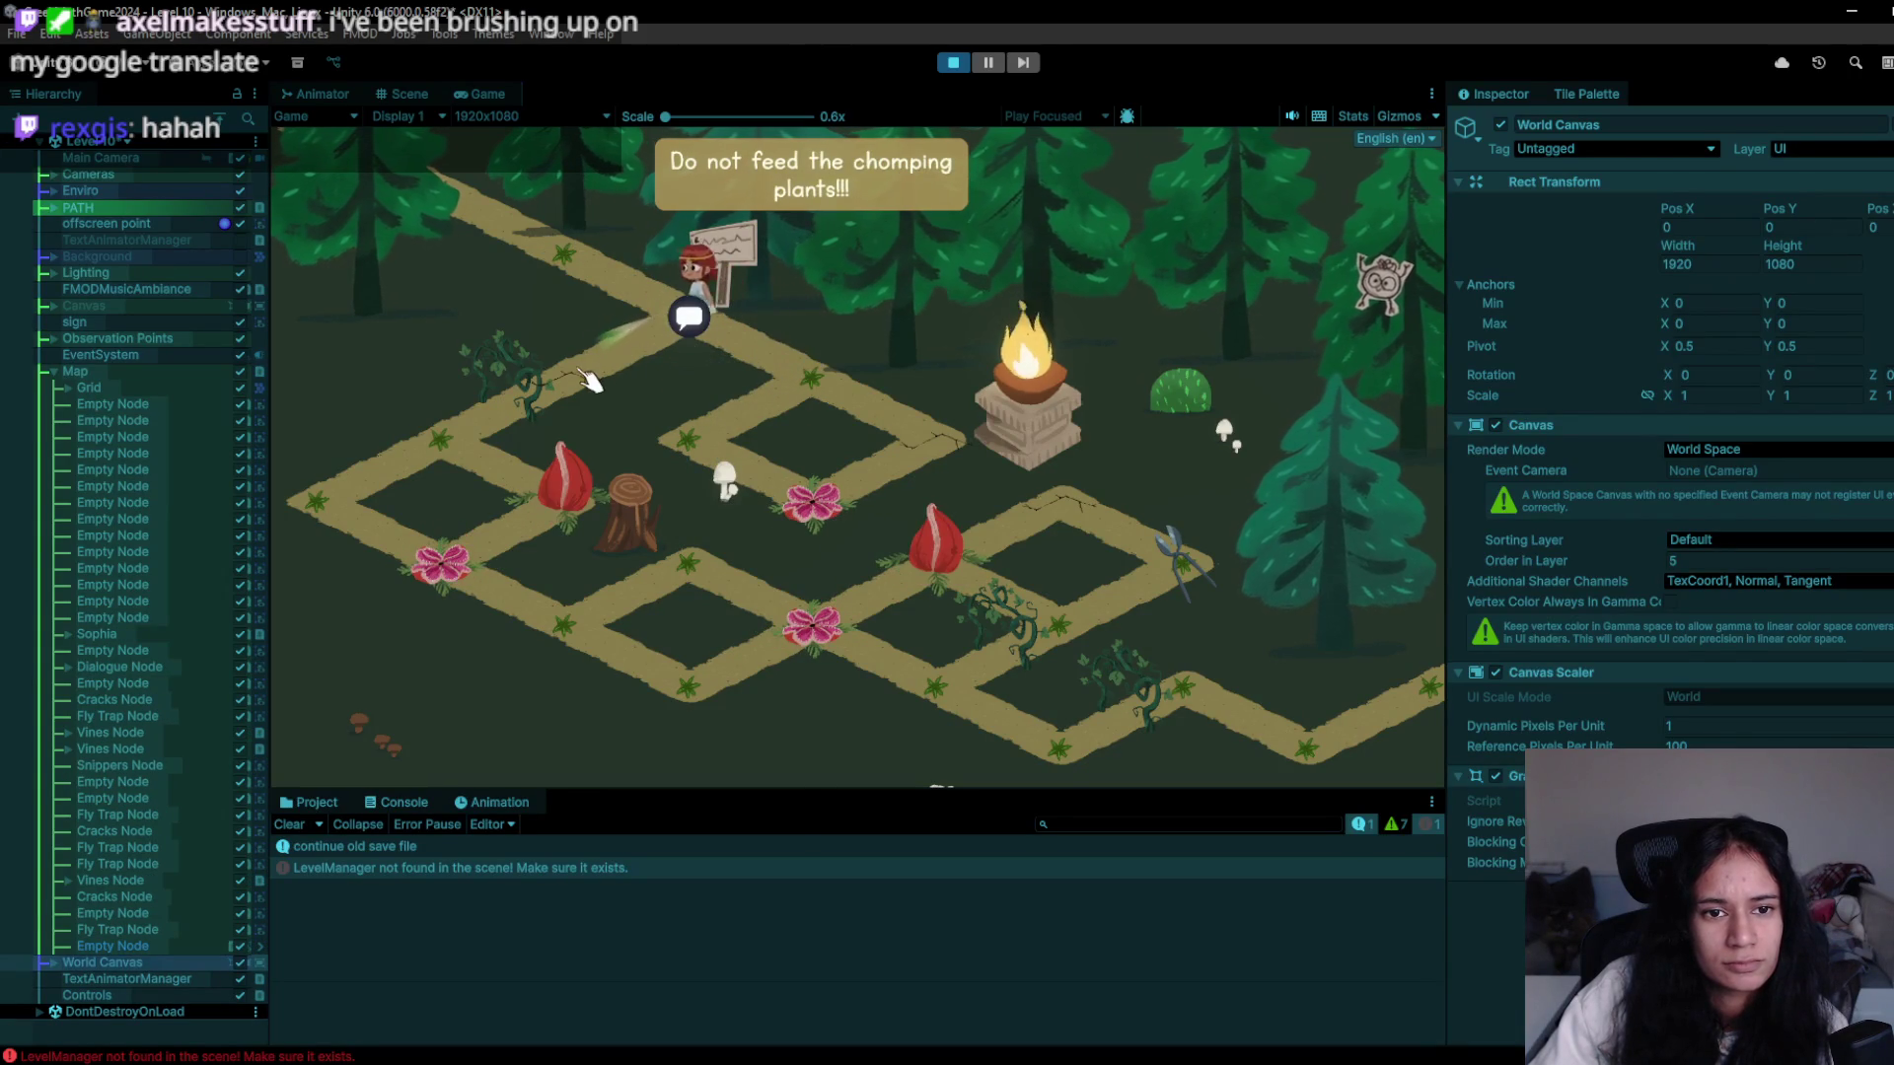
left_click(953, 62)
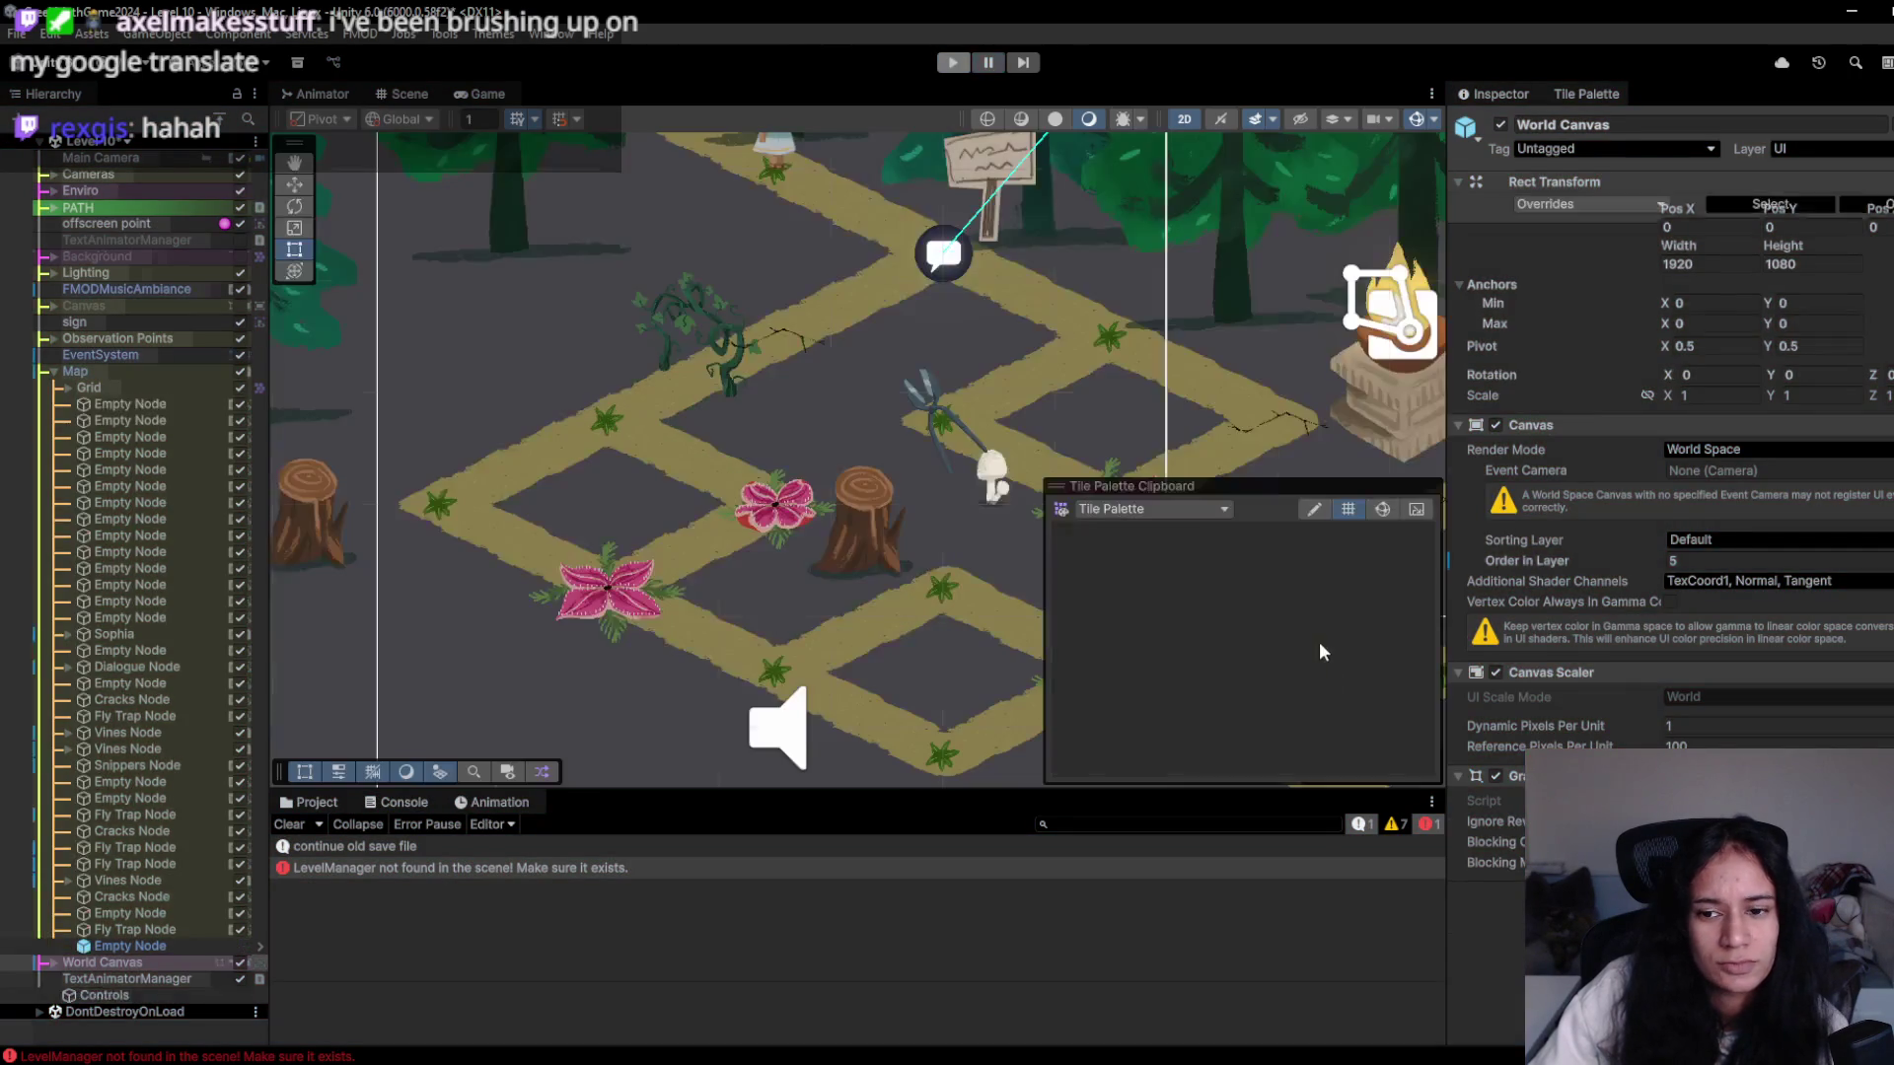
- Move the fly trap onto the upper path, add a snippers tile, and start Play mode
left_click(1253, 646)
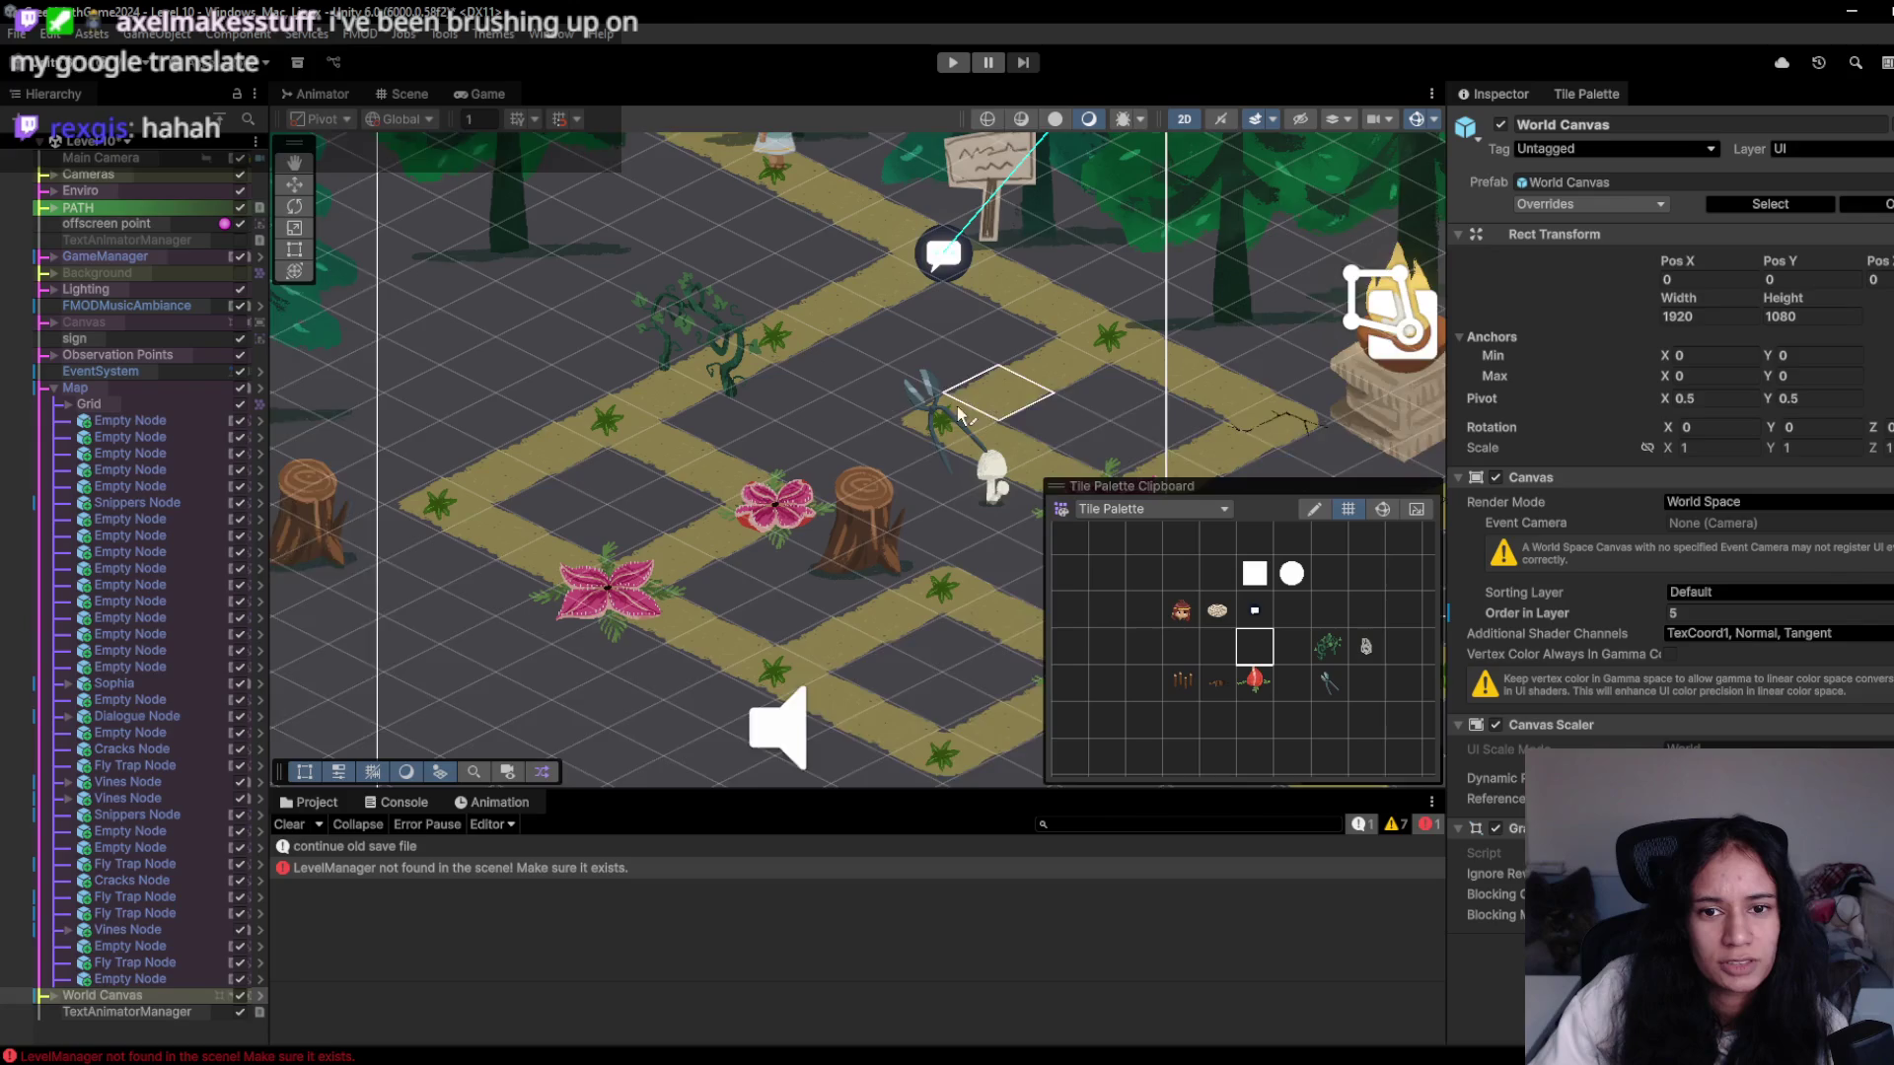
scroll(1051, 475, "up", 1)
left_click_drag(1051, 475, 800, 358)
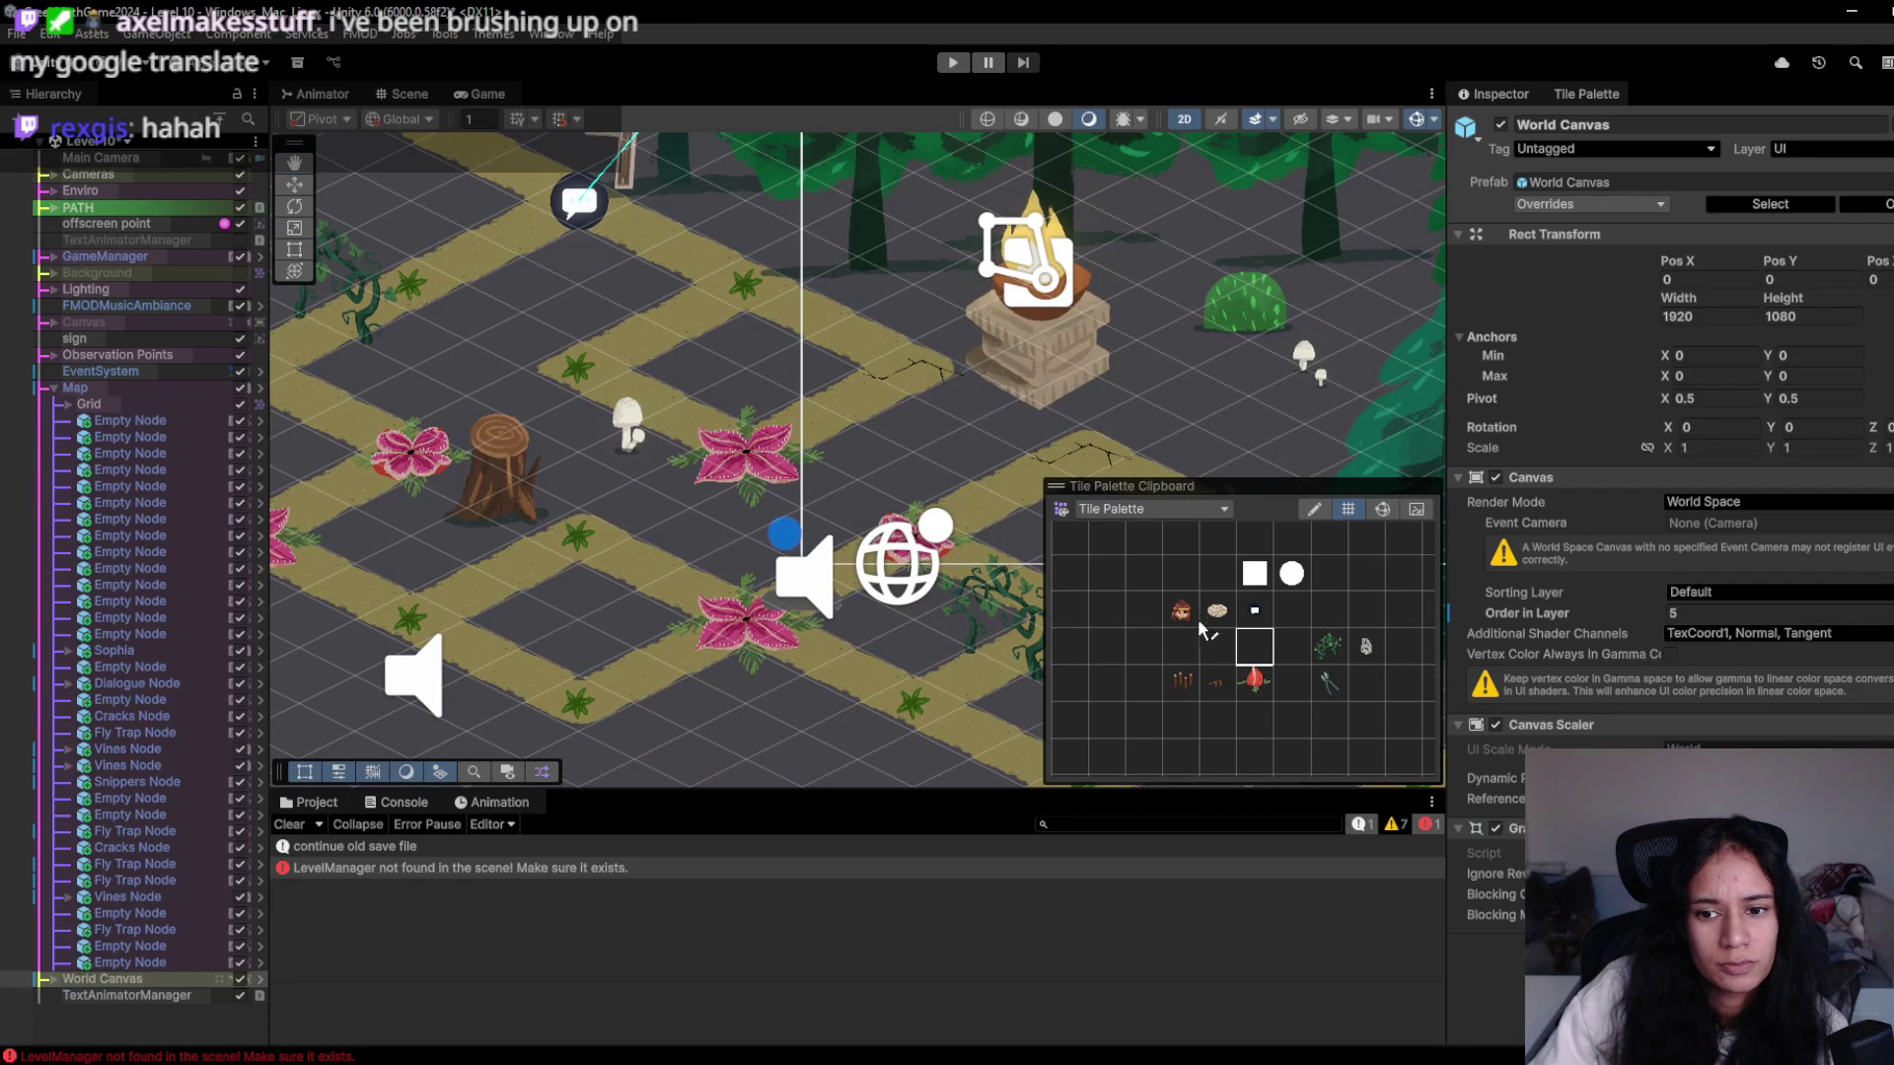
left_click(747, 446)
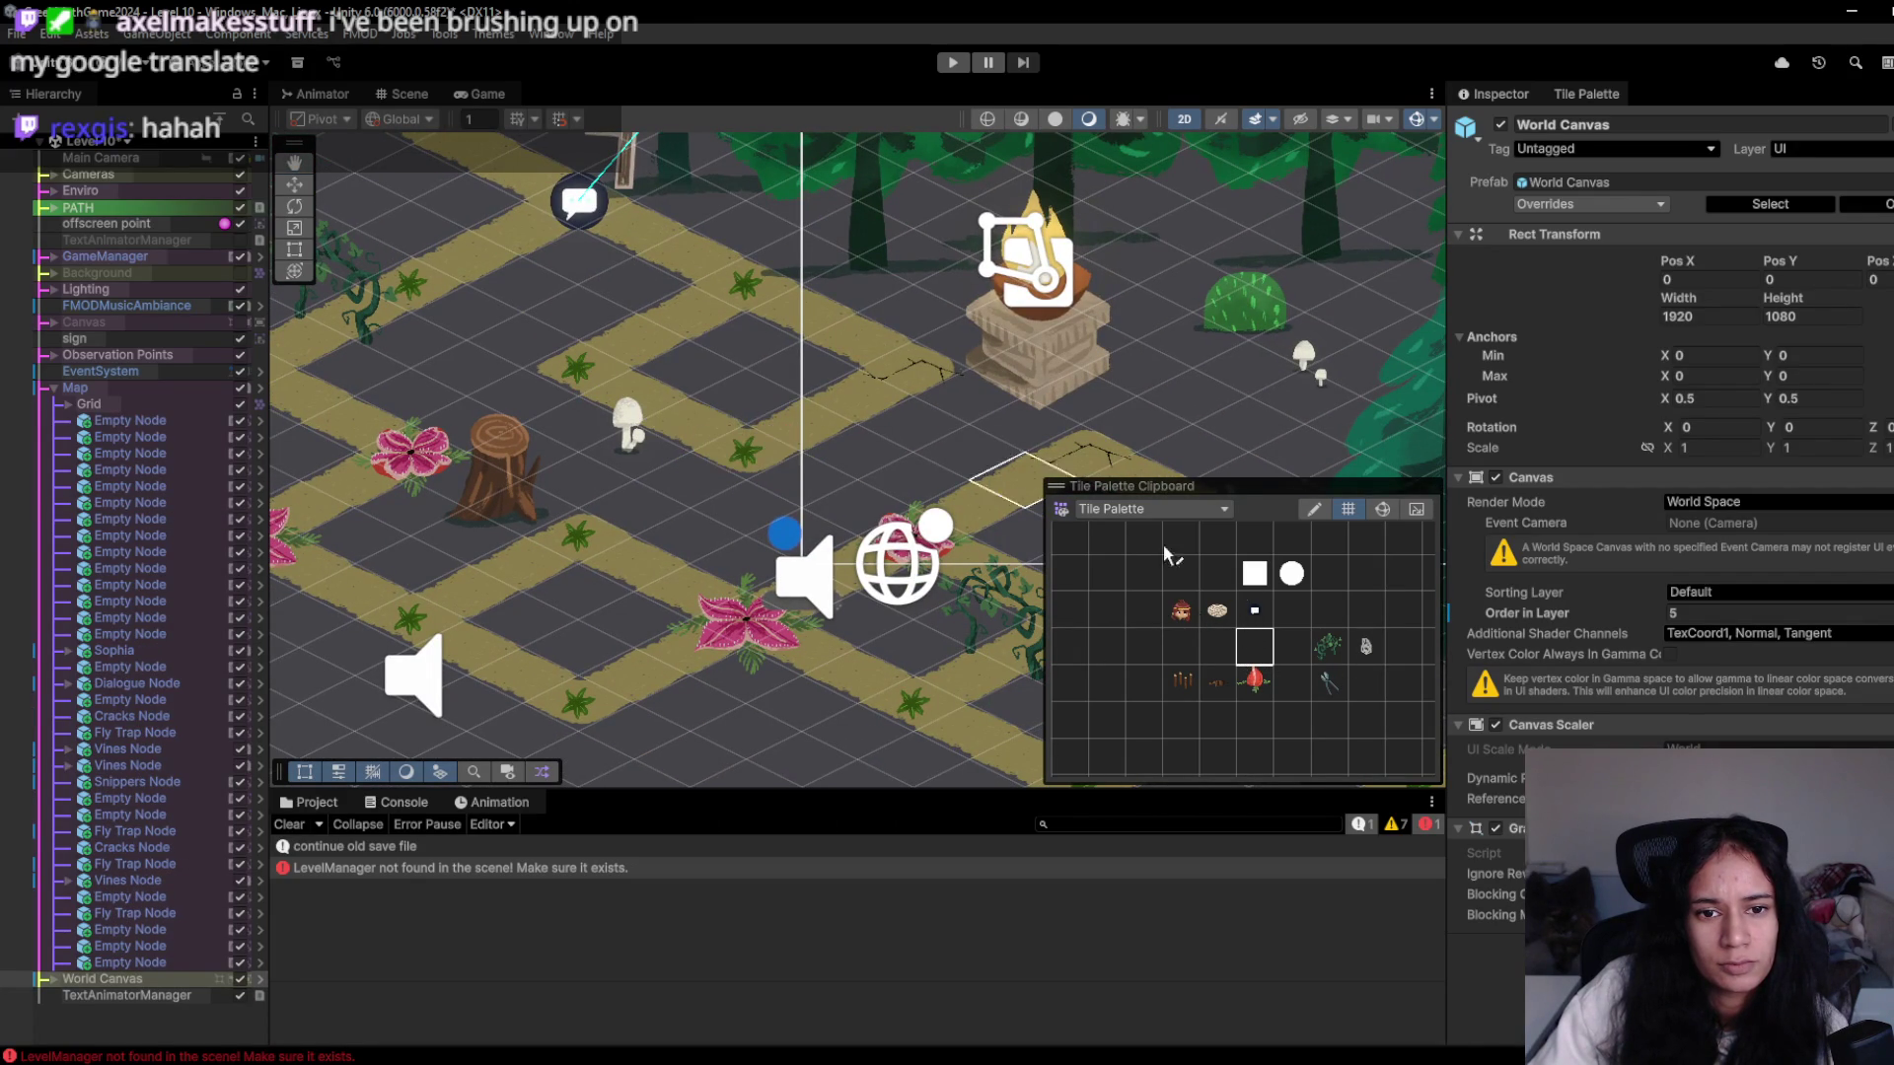
left_click(622, 398)
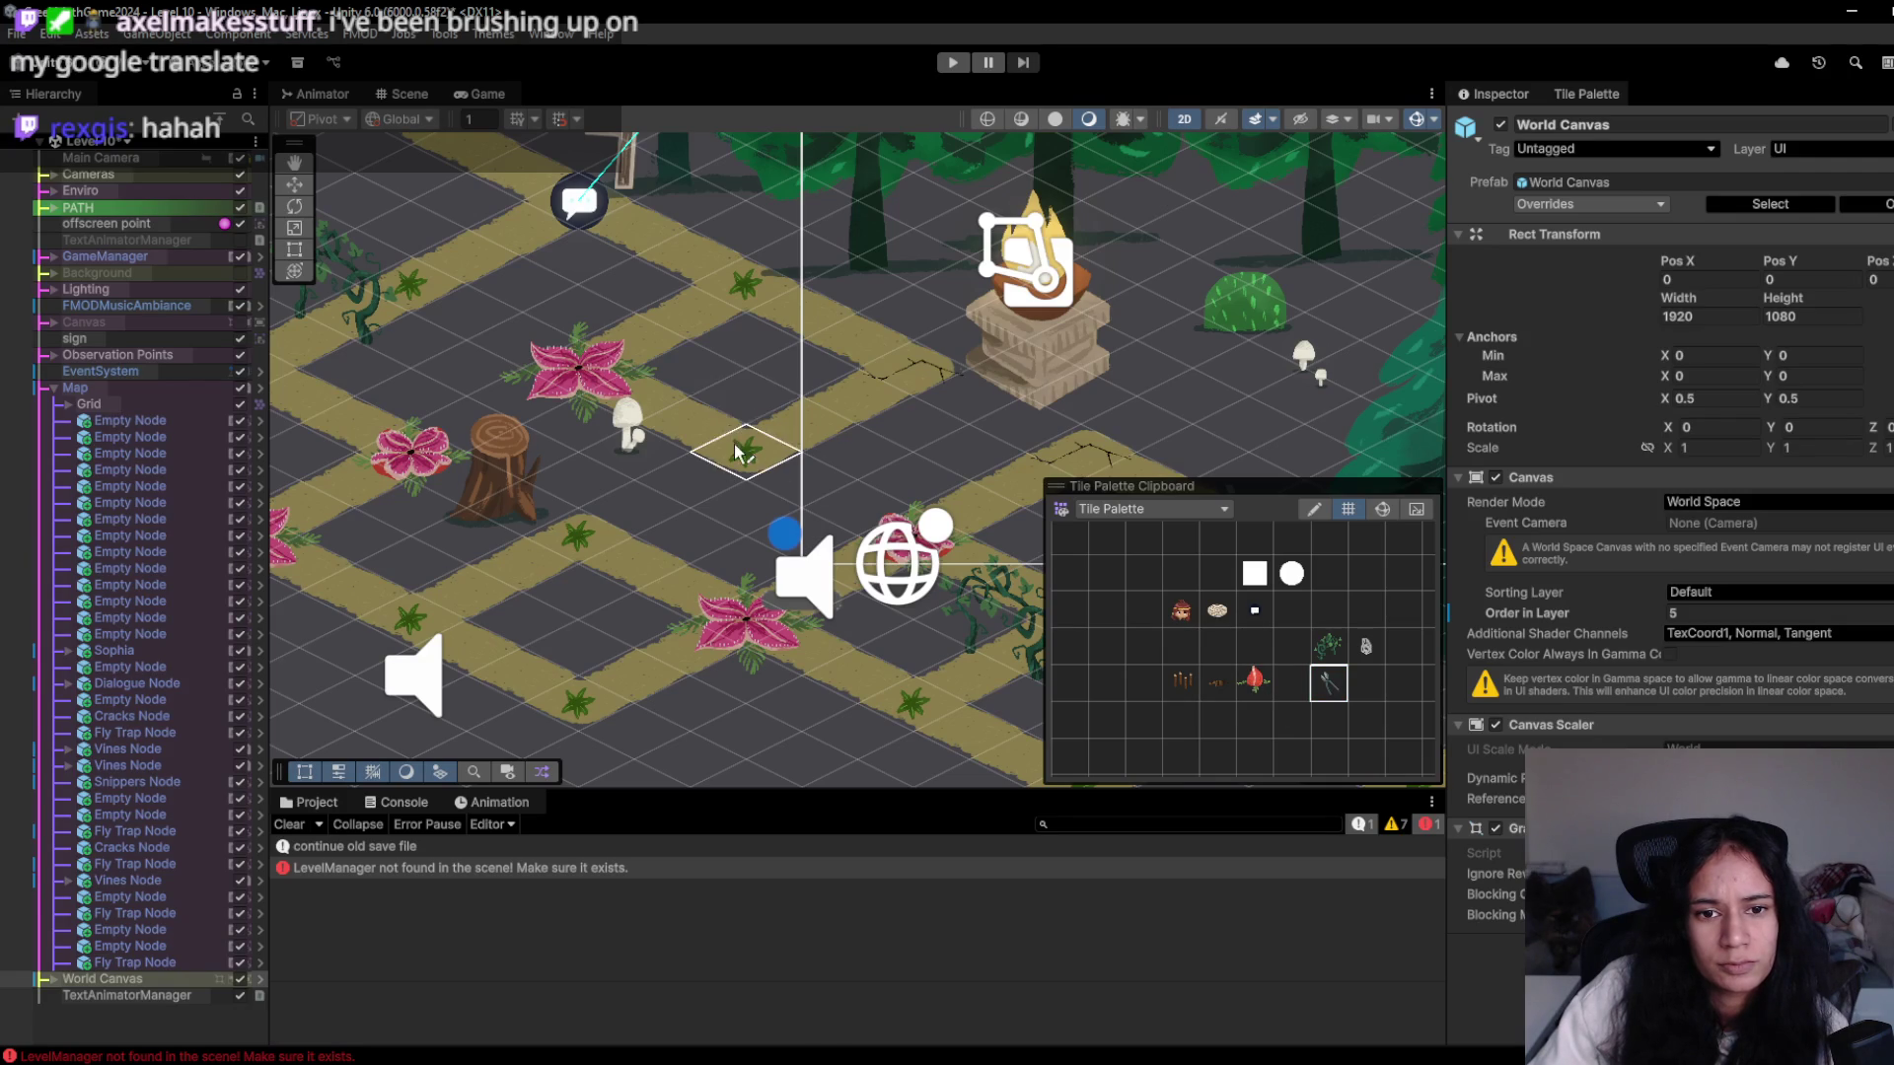
left_click(737, 454)
left_click(953, 62)
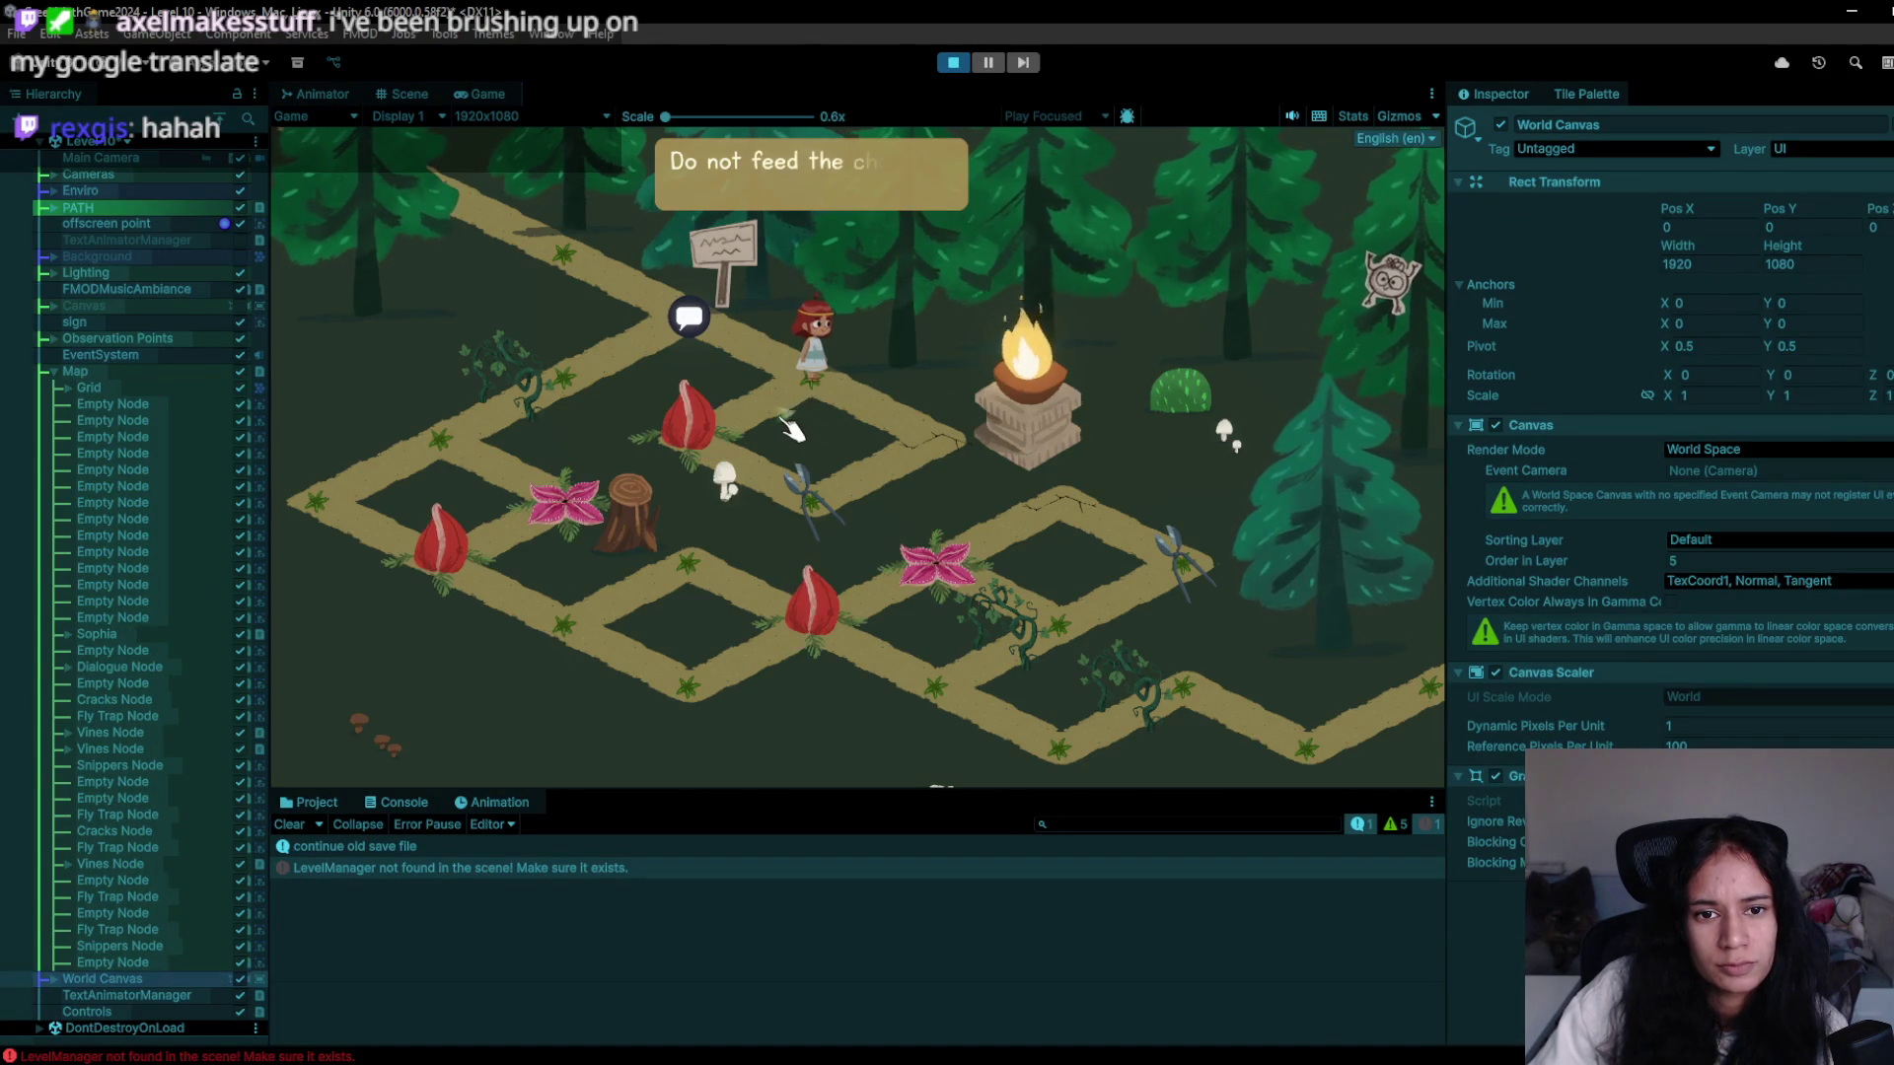
- Walk the girl onto the snippers and fly trap, then restart the level after she dies
left_click(793, 429)
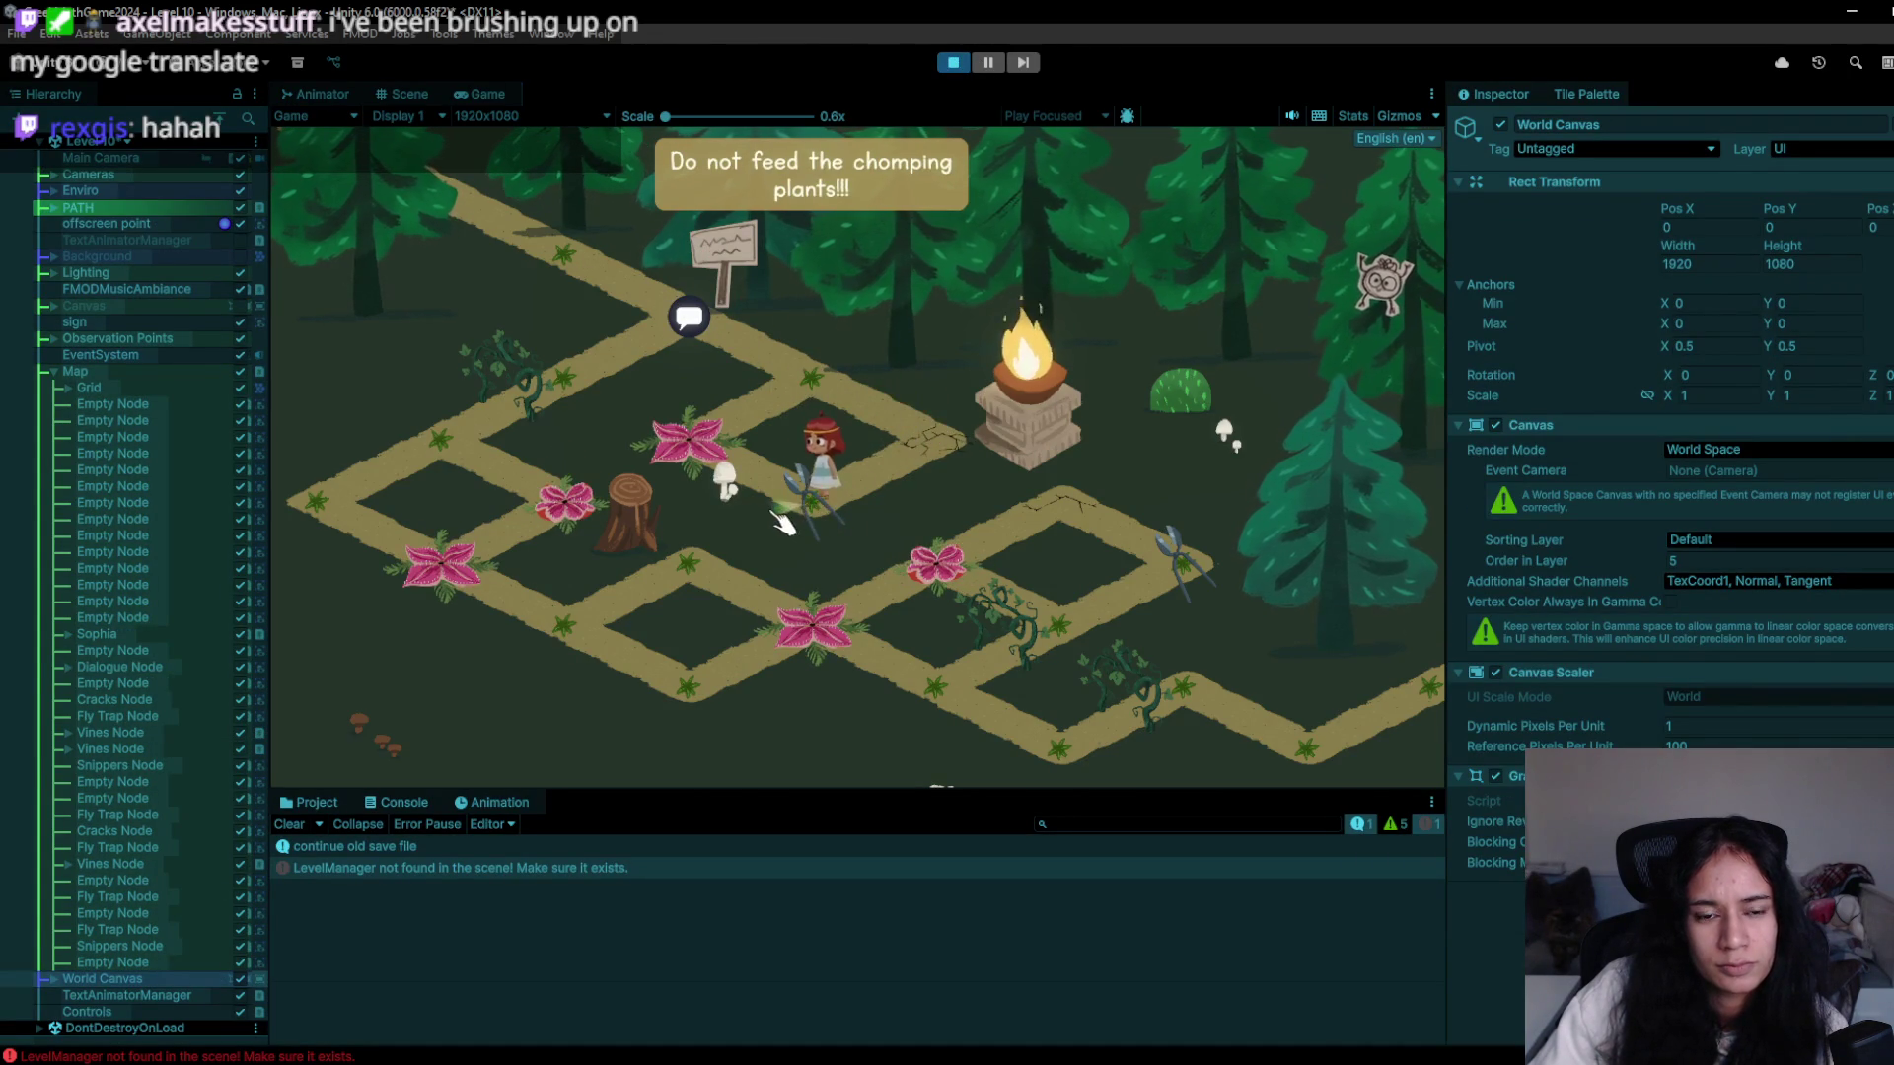
left_click(730, 452)
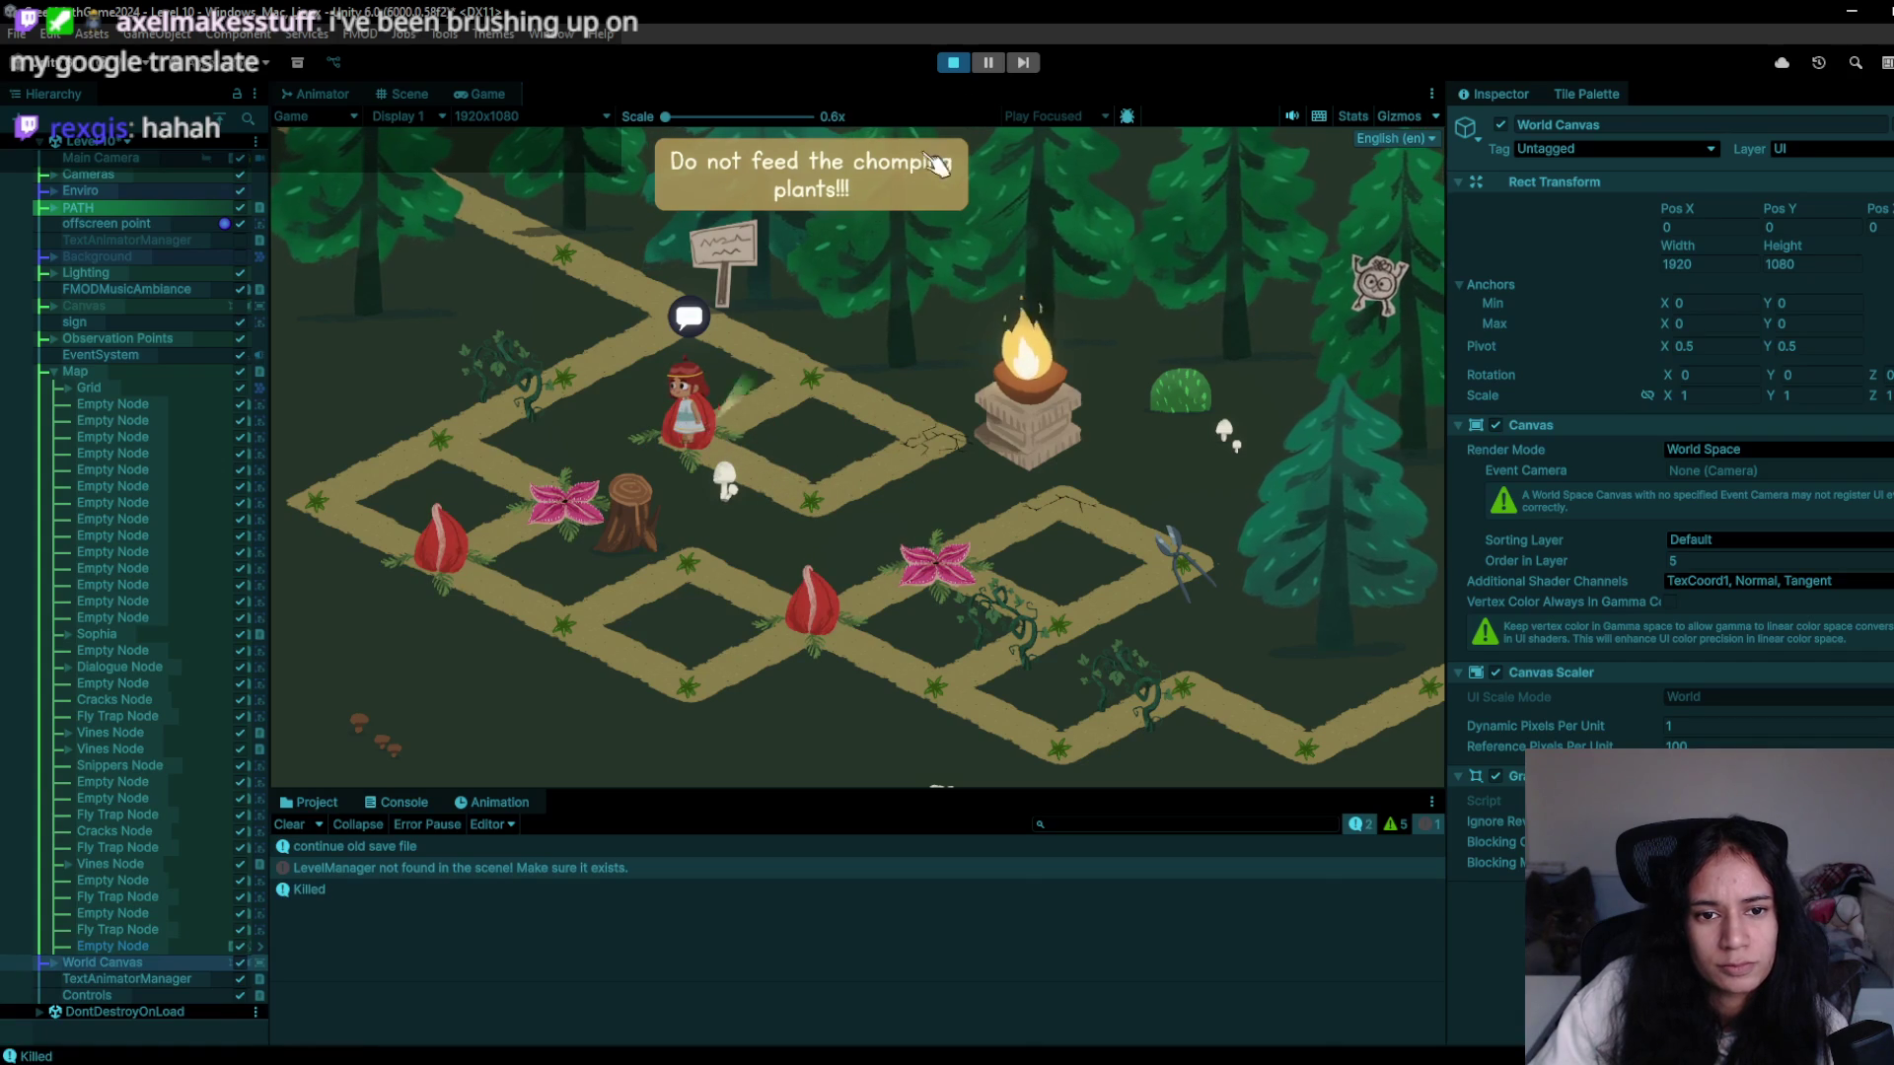
left_click(951, 69)
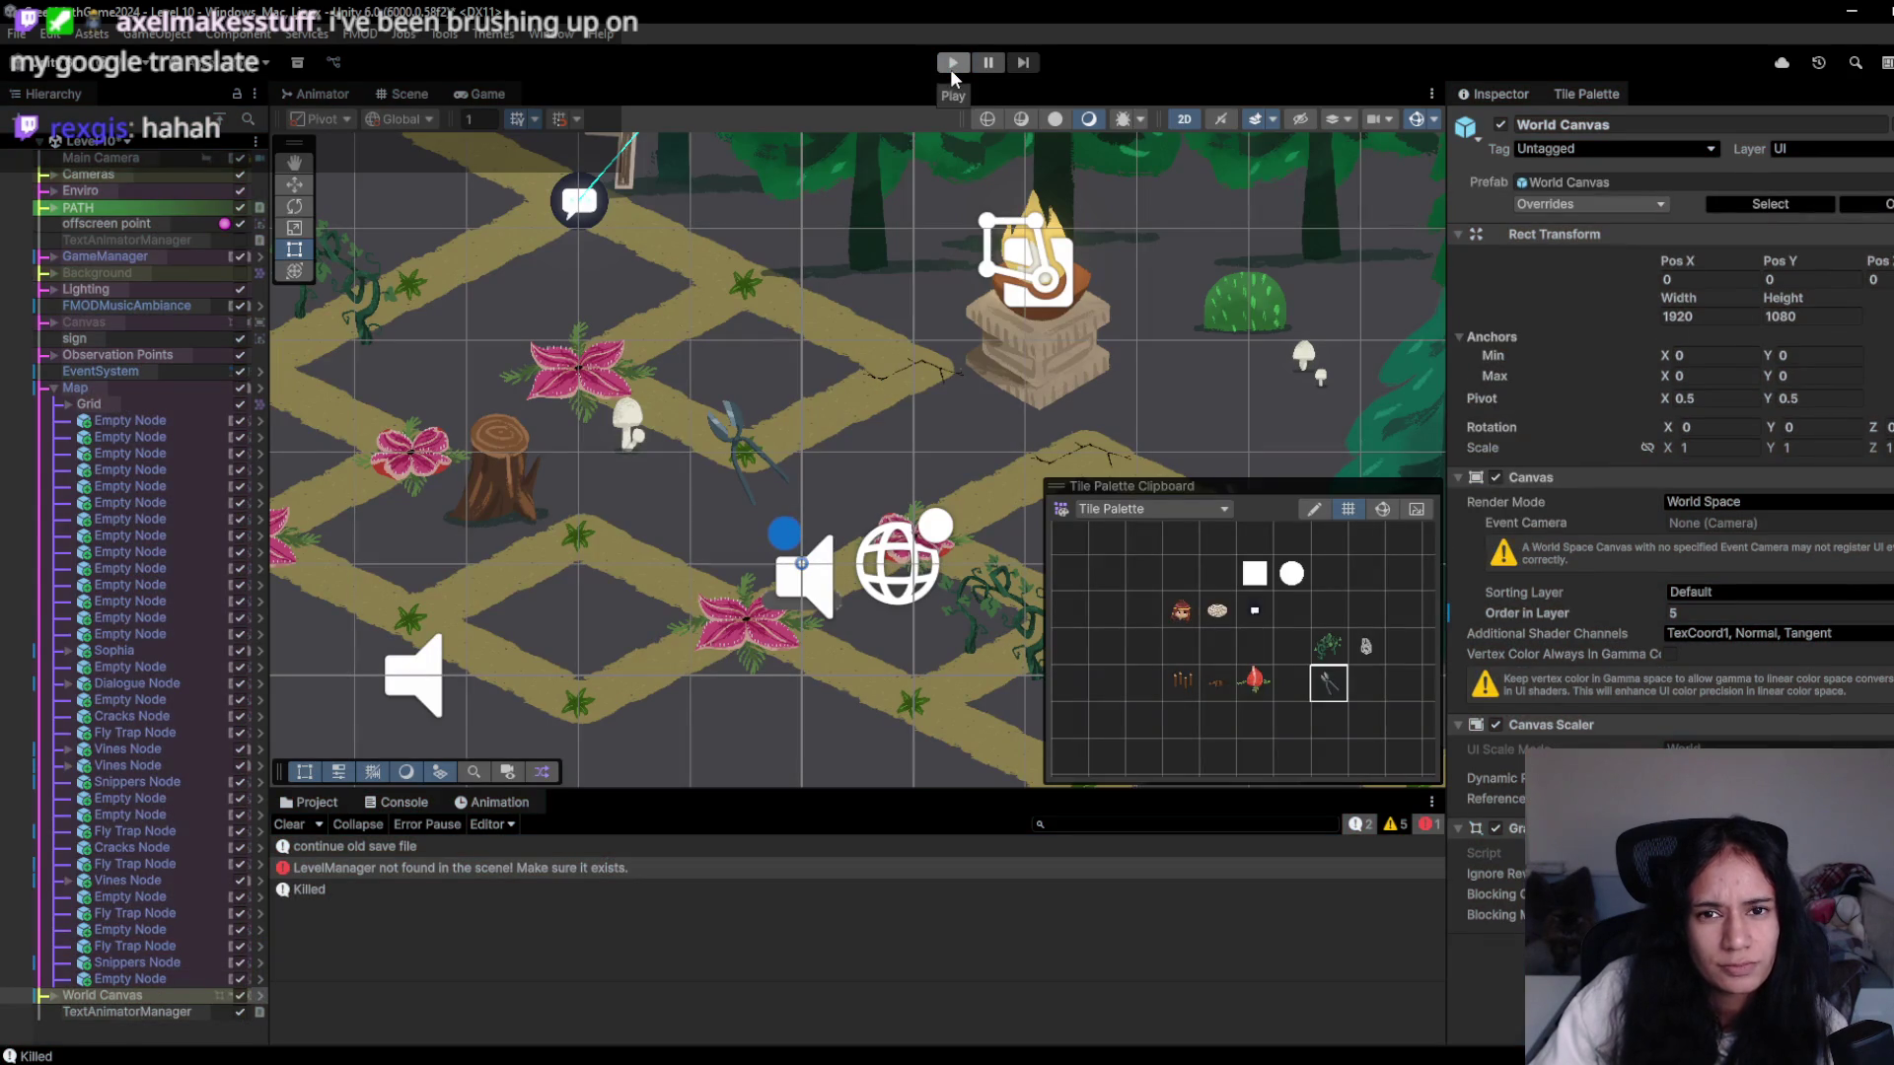
left_click(951, 65)
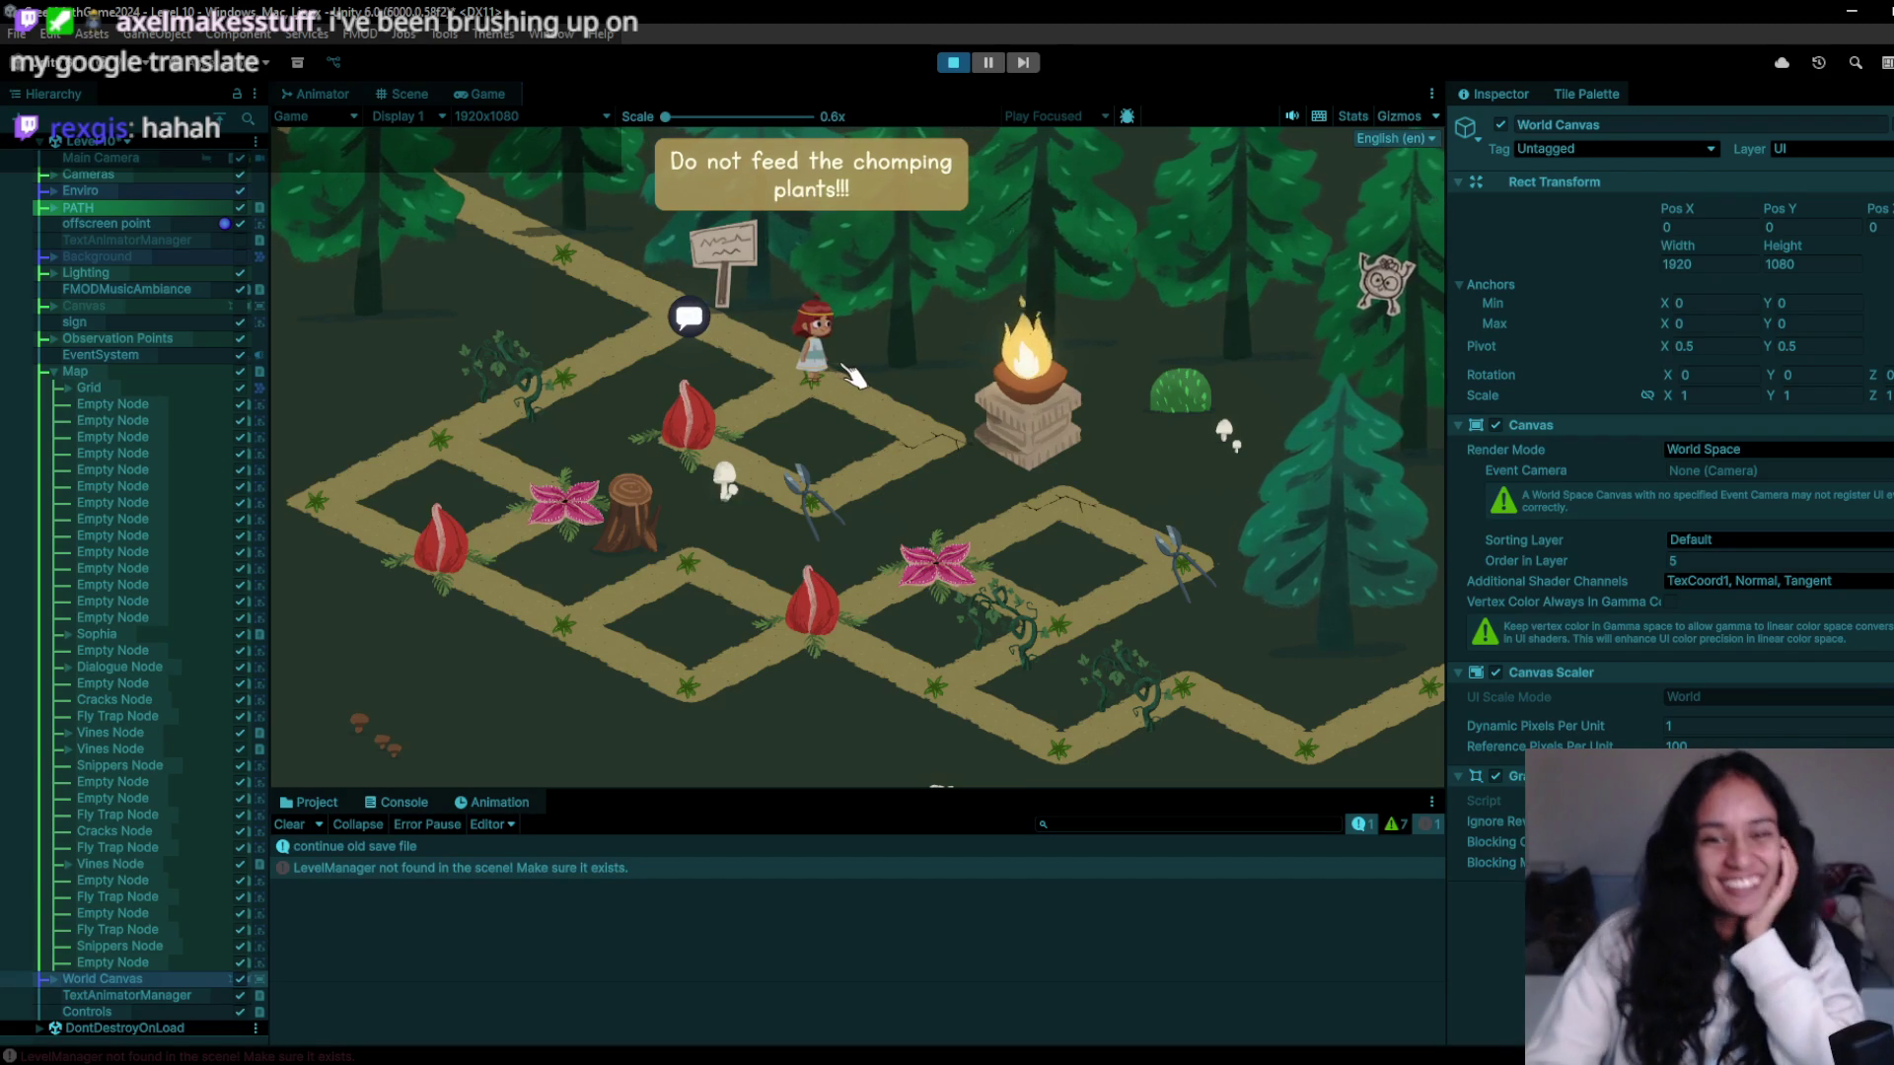
- Walk the girl down the path past the stump to the pink-flower node and beyond
left_click(866, 447)
left_click(817, 502)
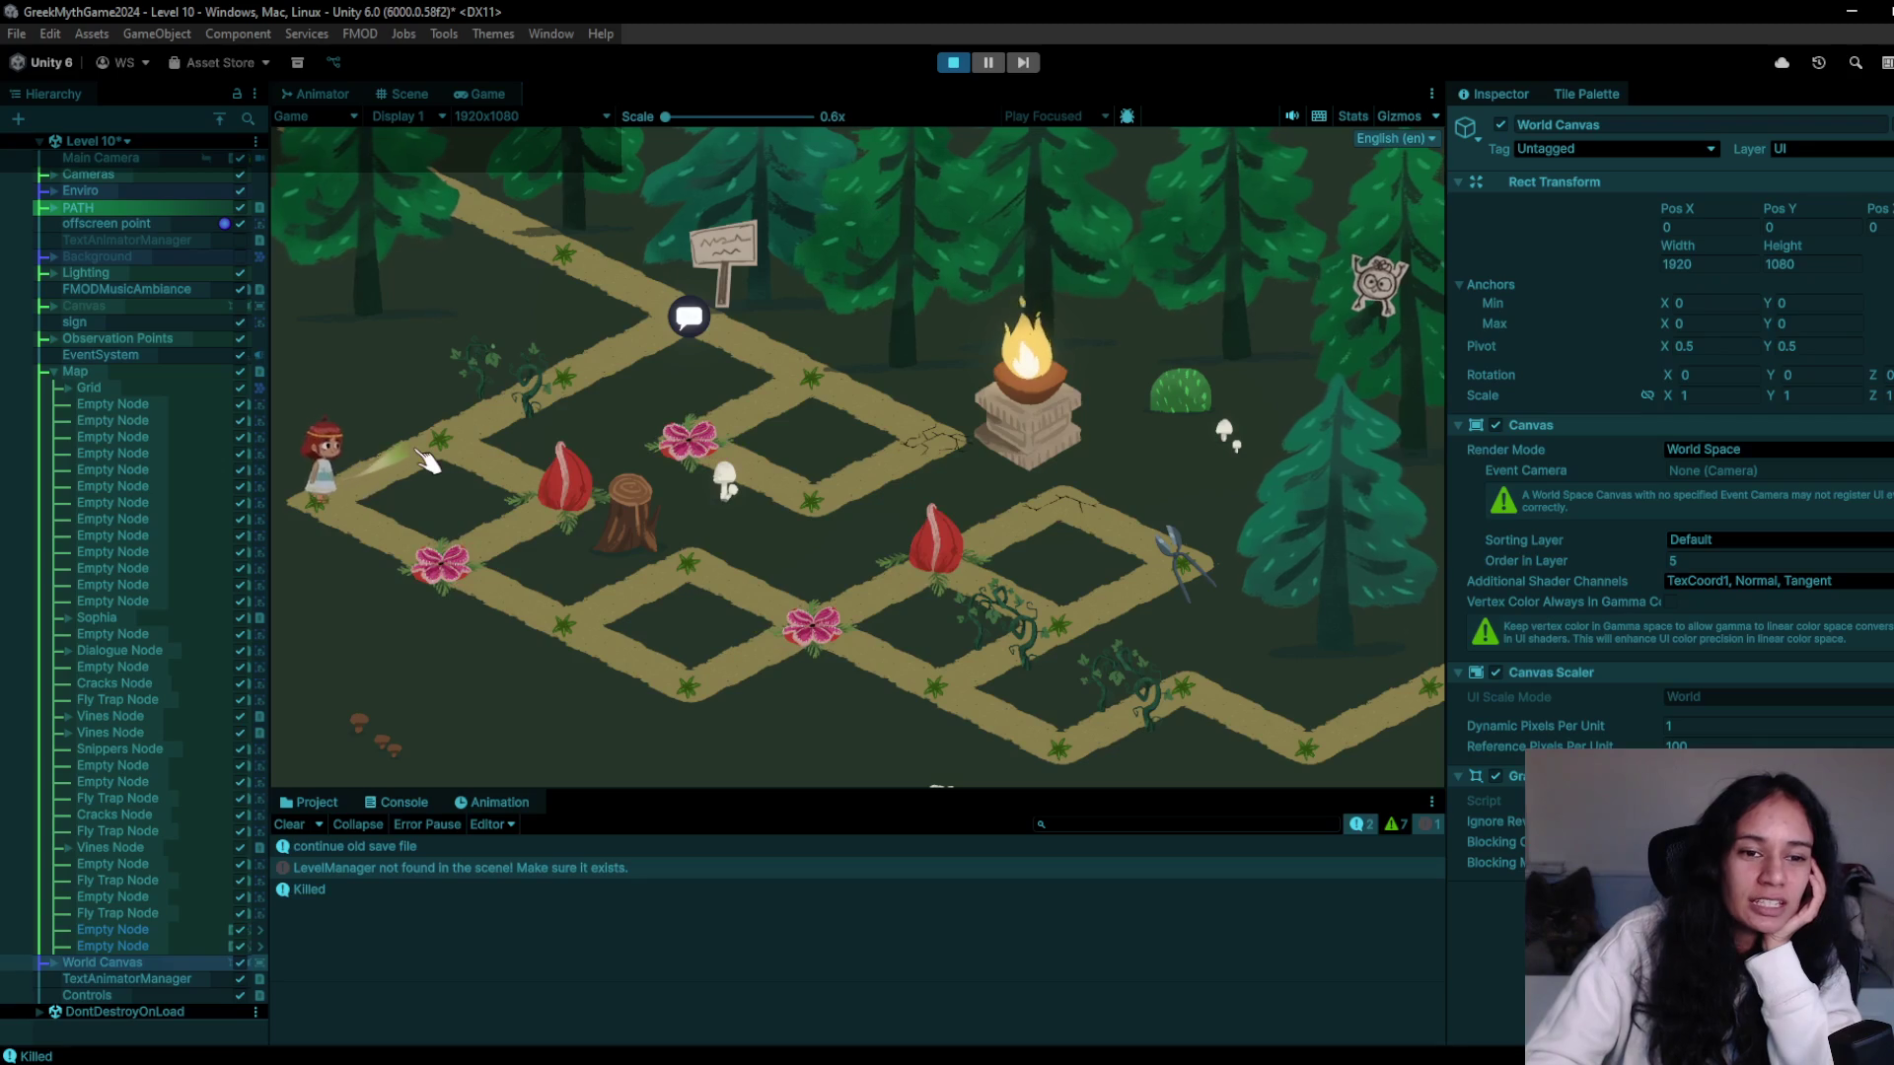
left_click(552, 486)
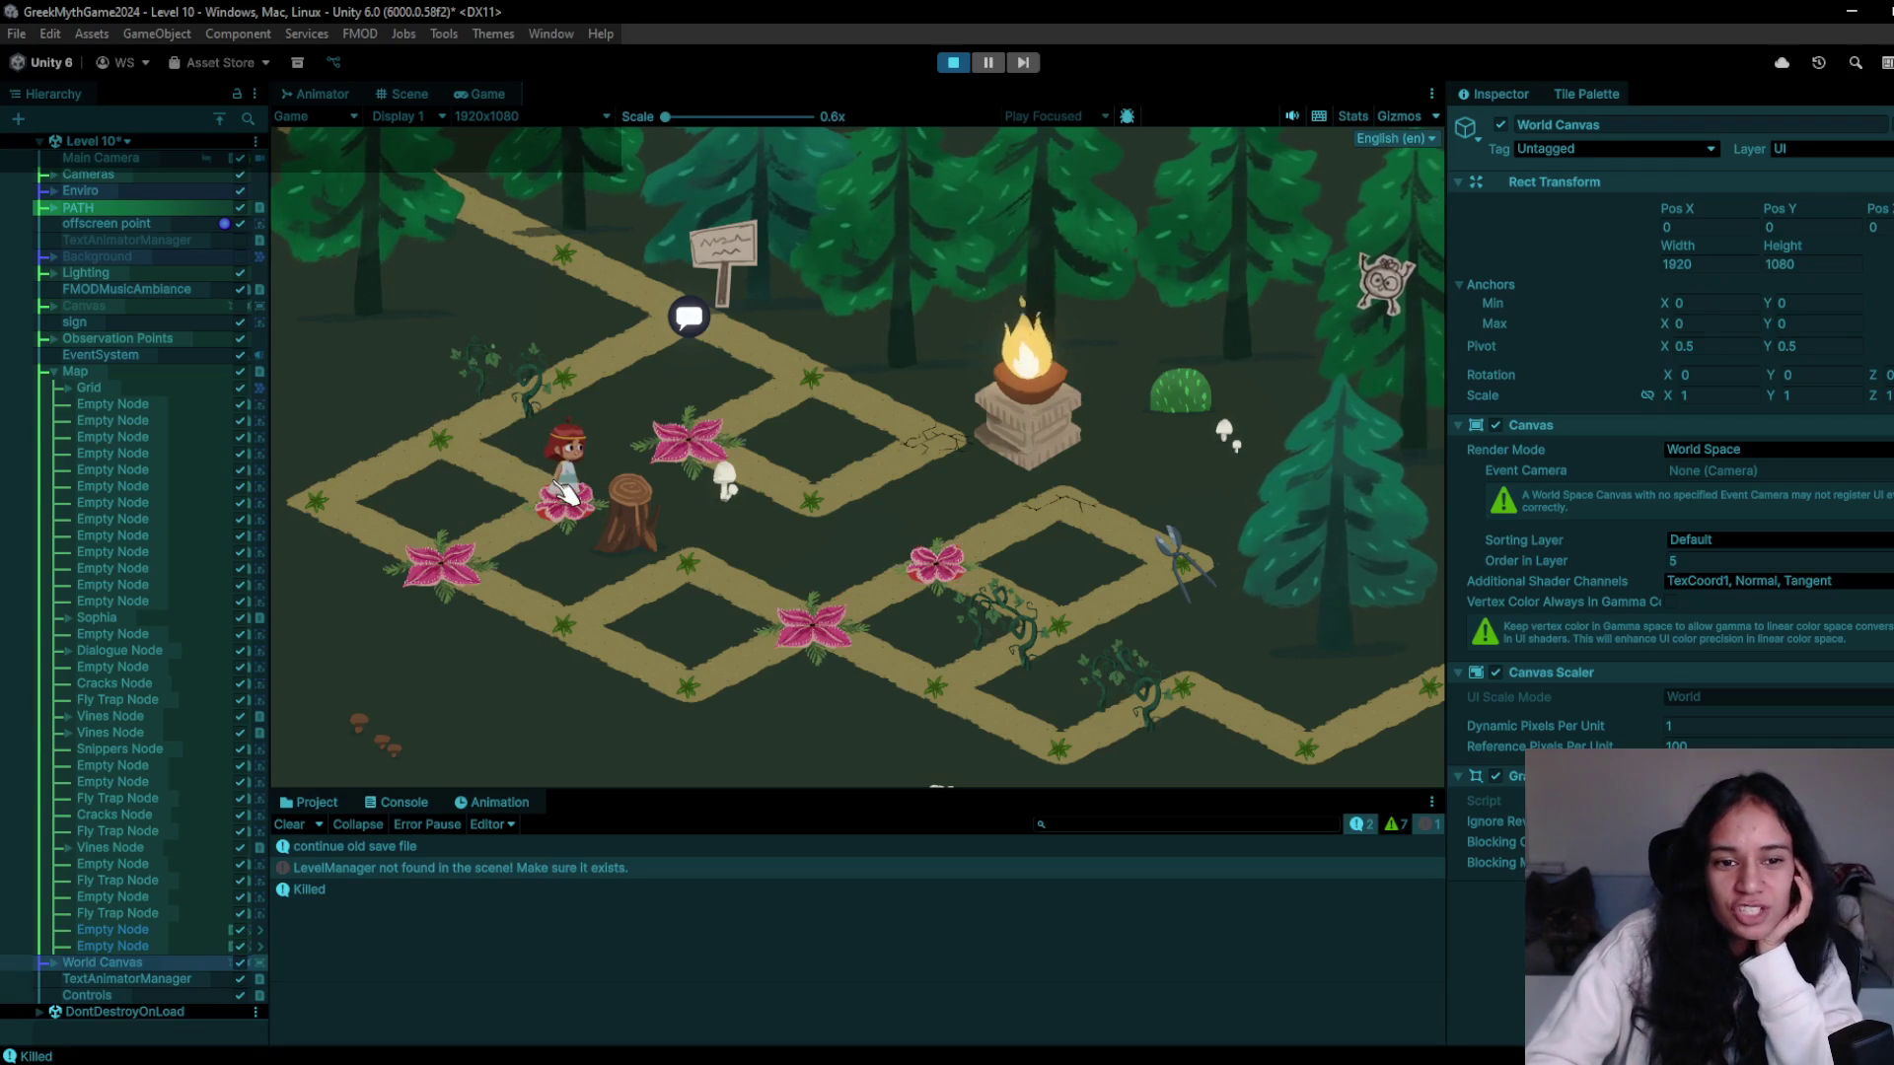
left_click(471, 547)
left_click(689, 564)
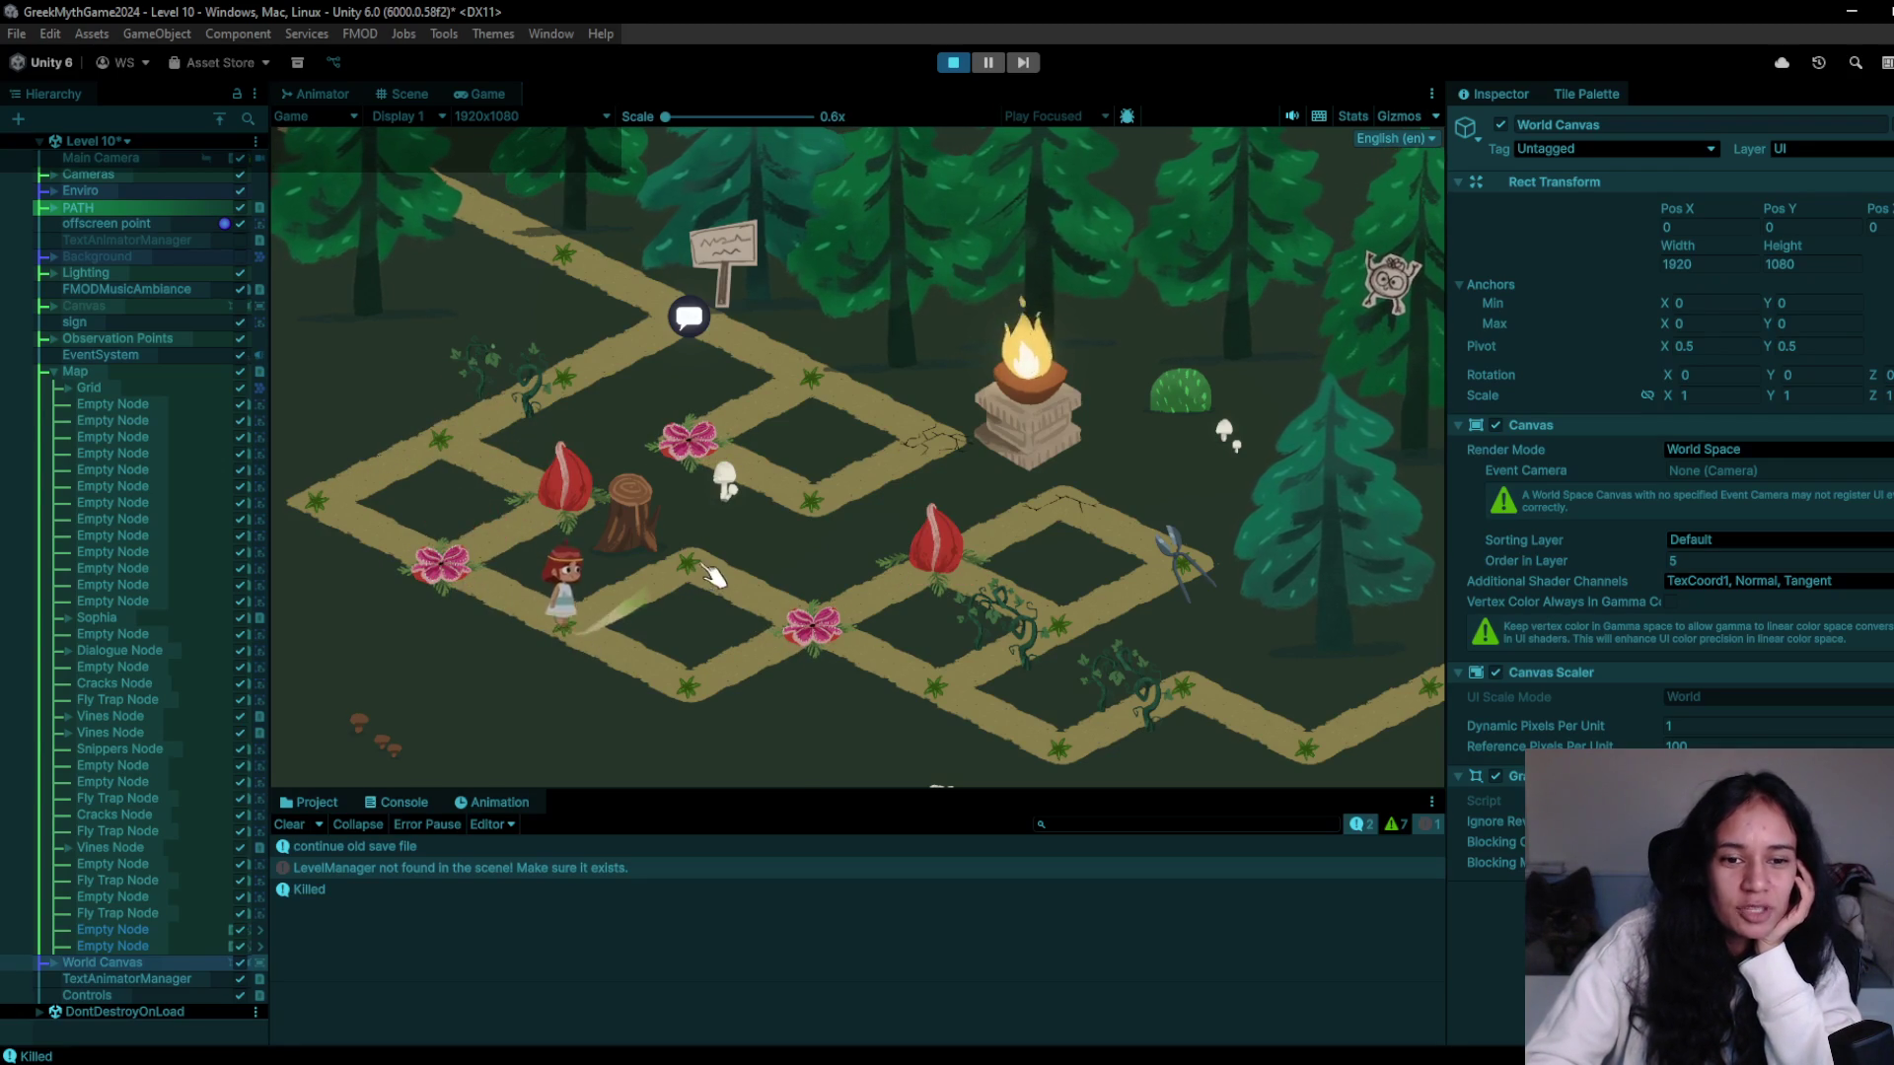
left_click(695, 679)
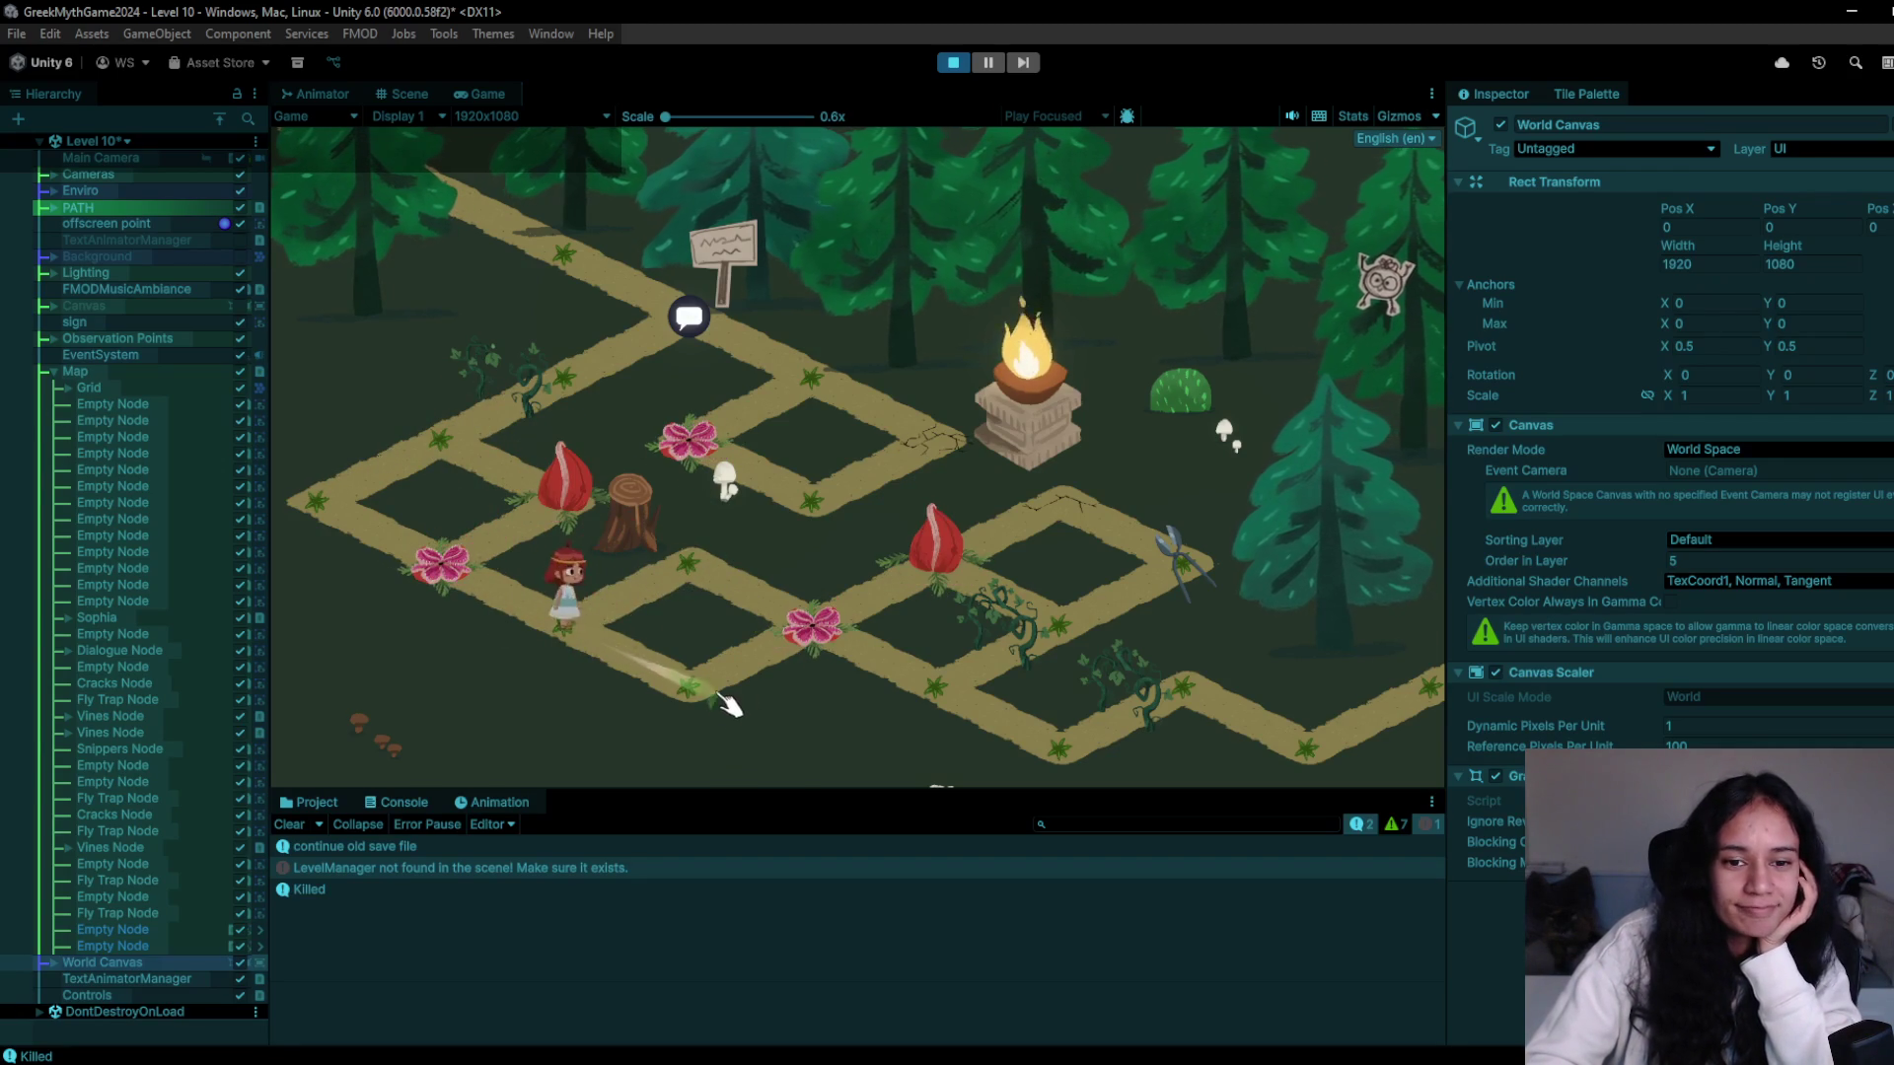
left_click(570, 619)
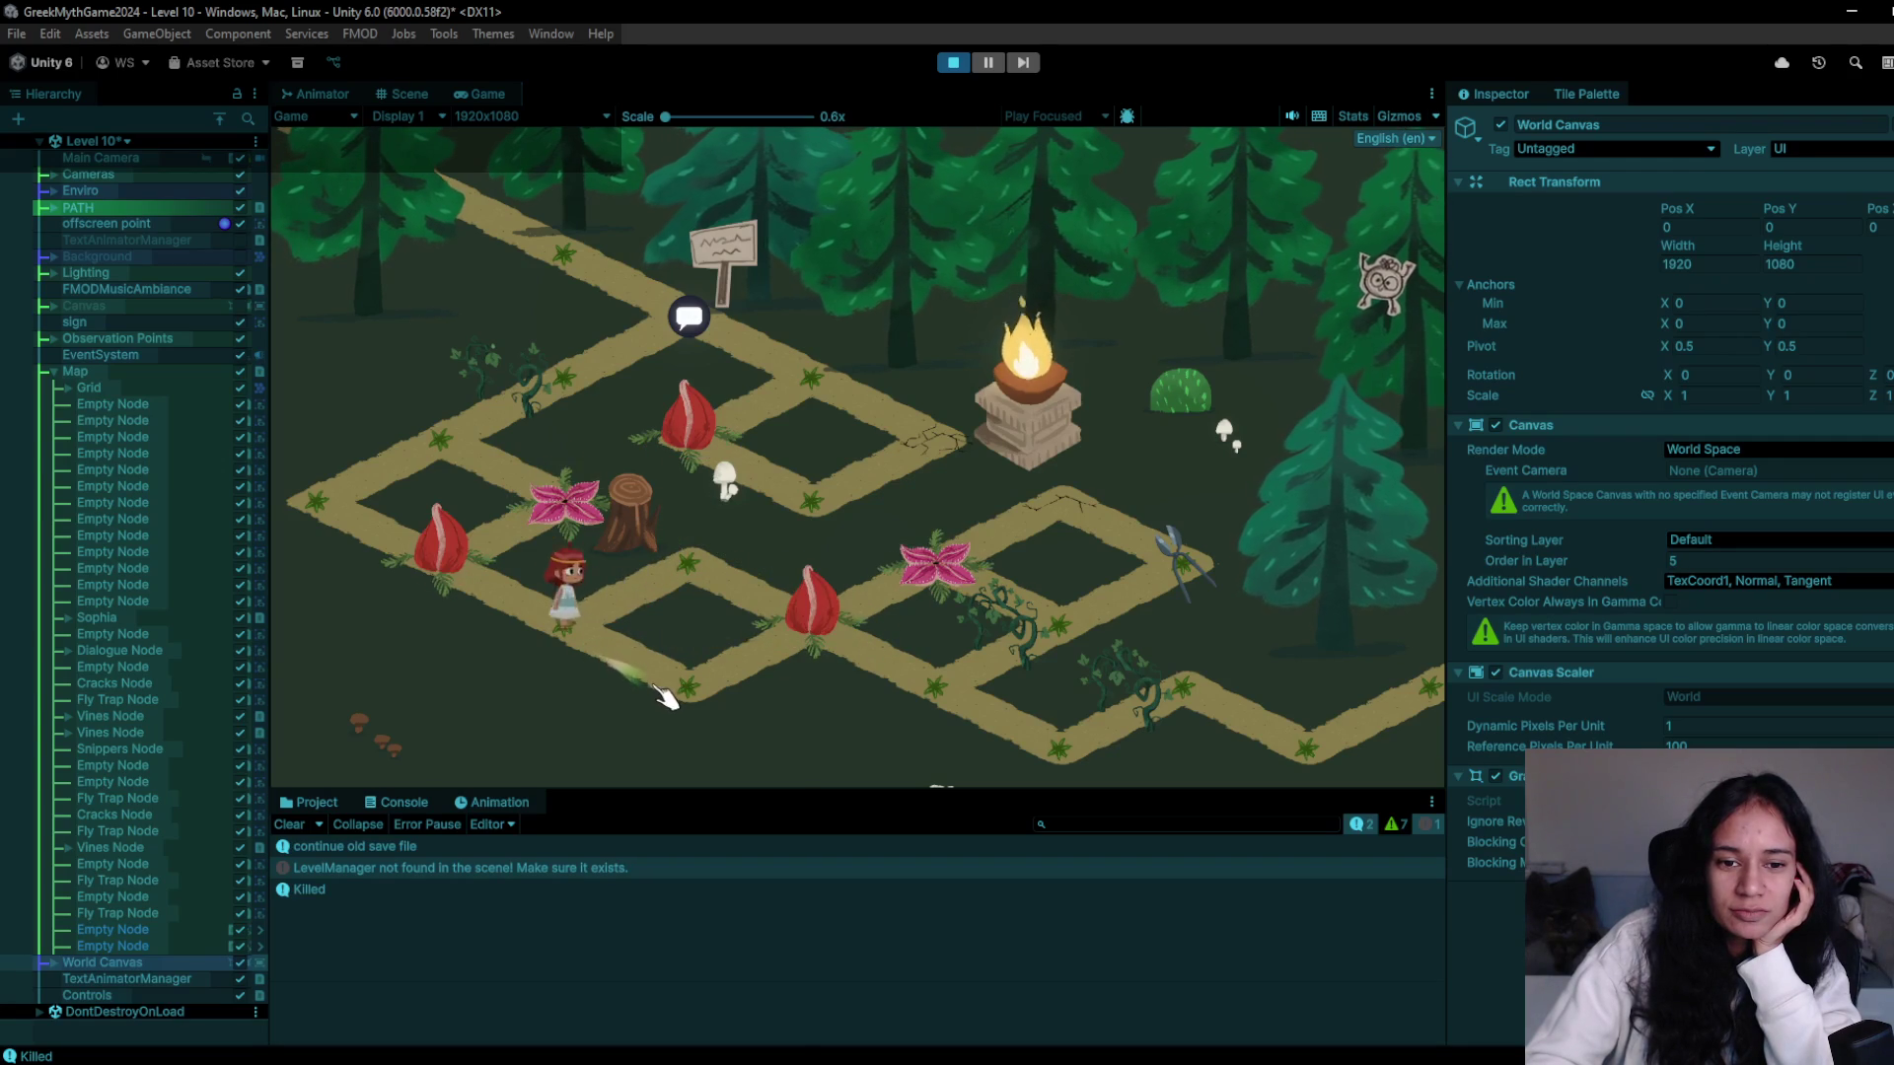
left_click(789, 629)
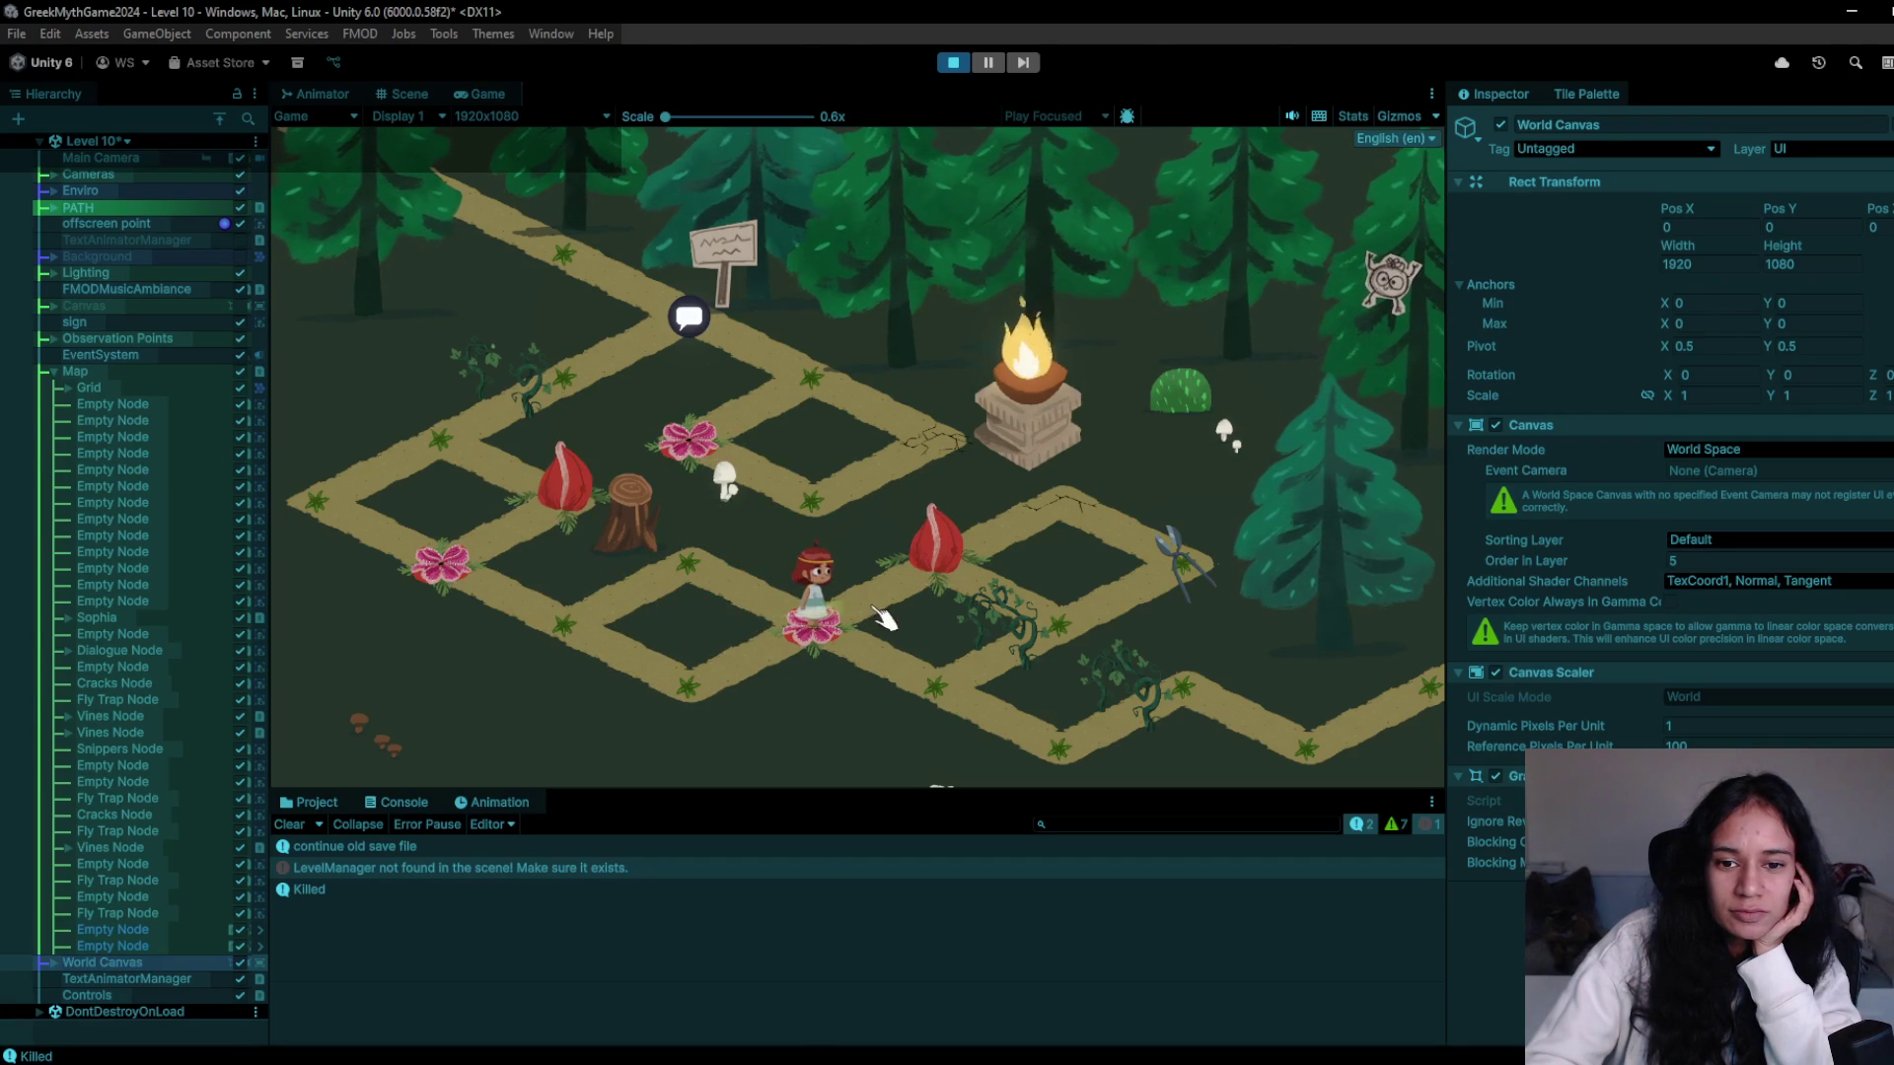
left_click(892, 672)
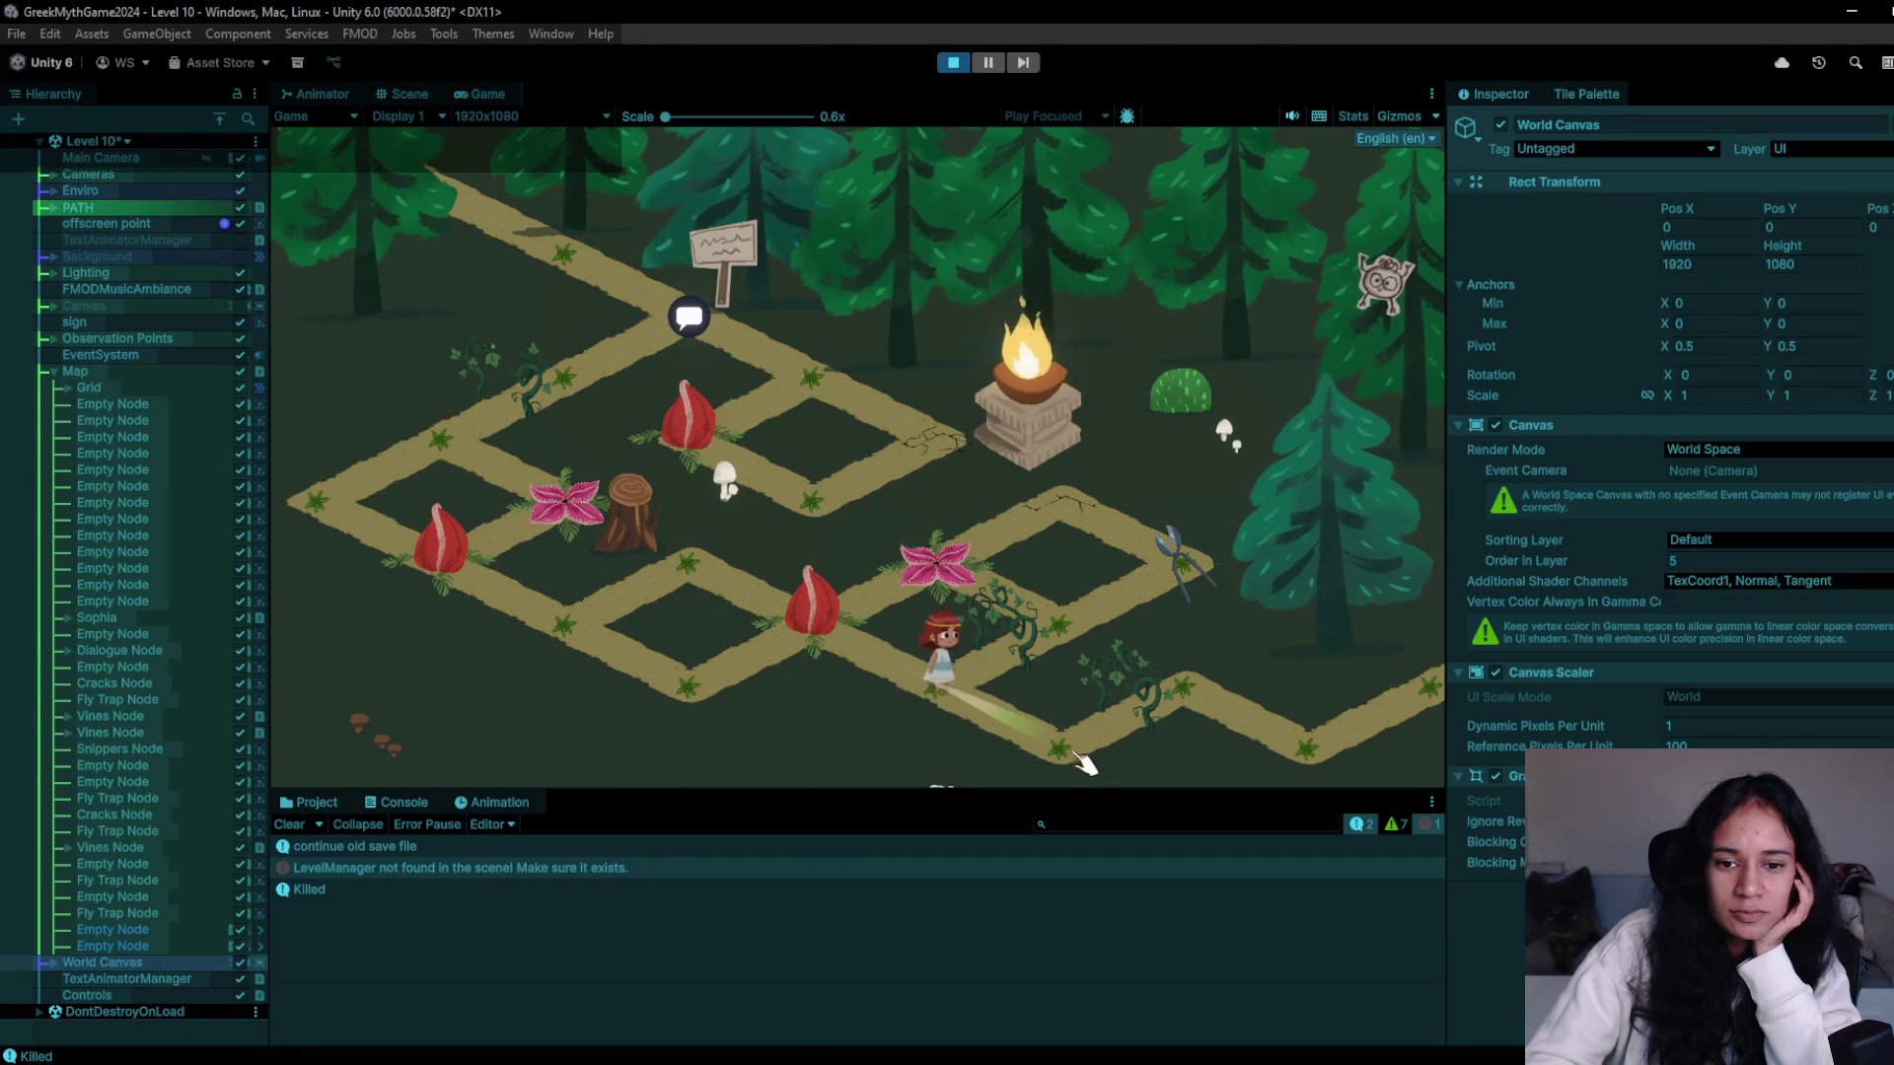
left_click(923, 685)
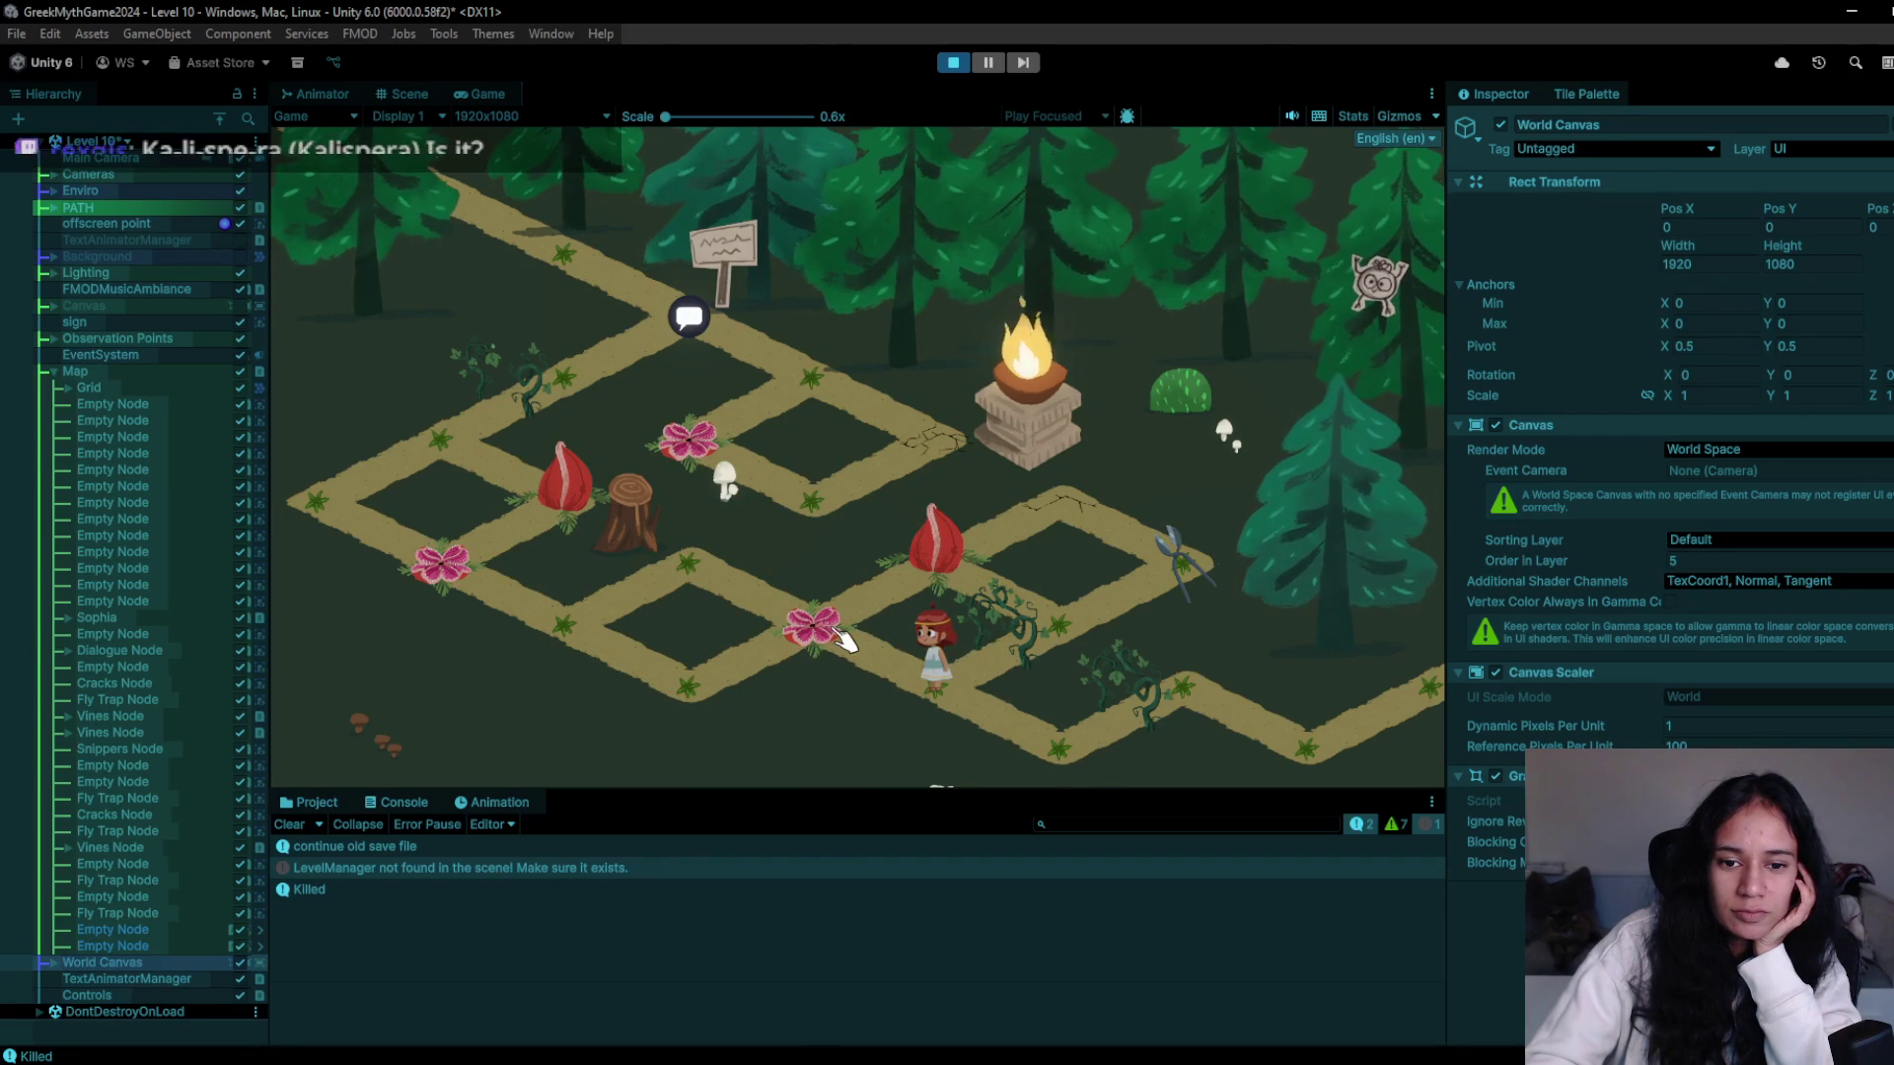
- Step the girl back and forth around the flower node as the fly traps open and shut
left_click(845, 641)
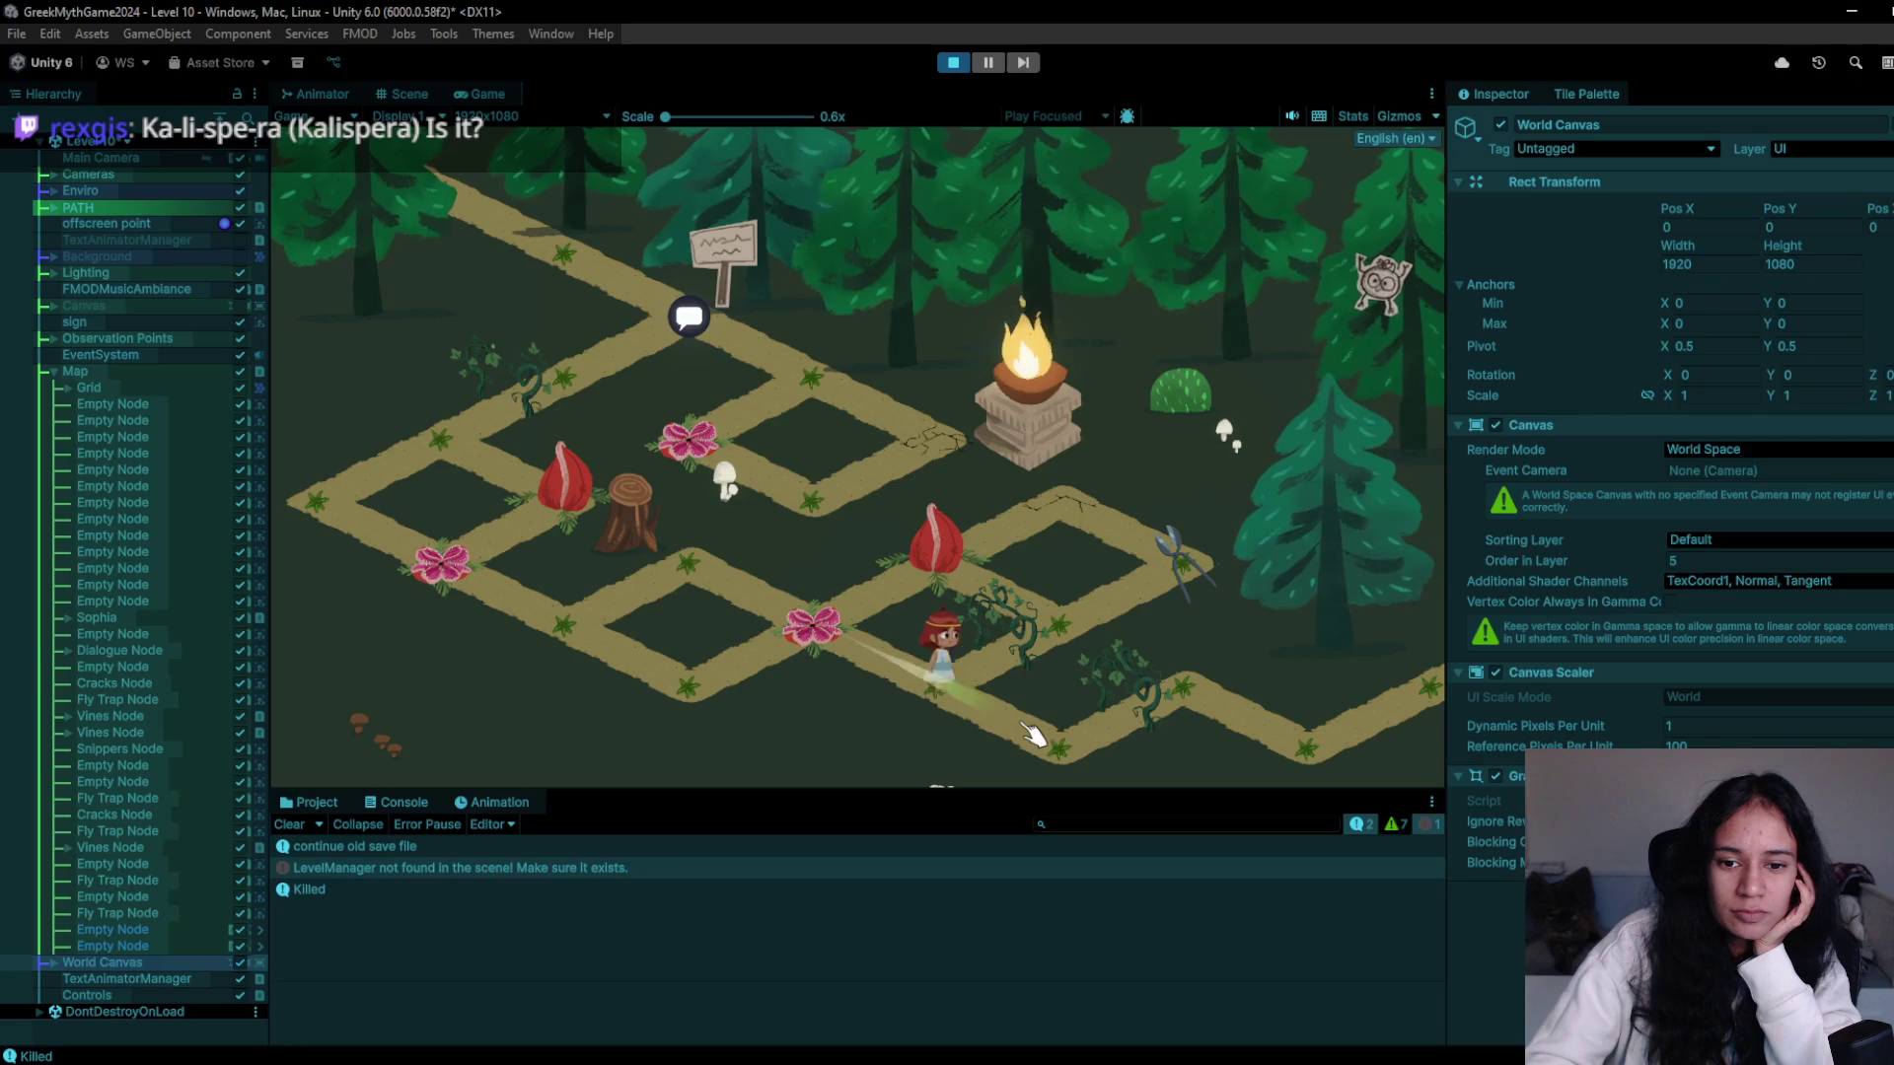
left_click(840, 618)
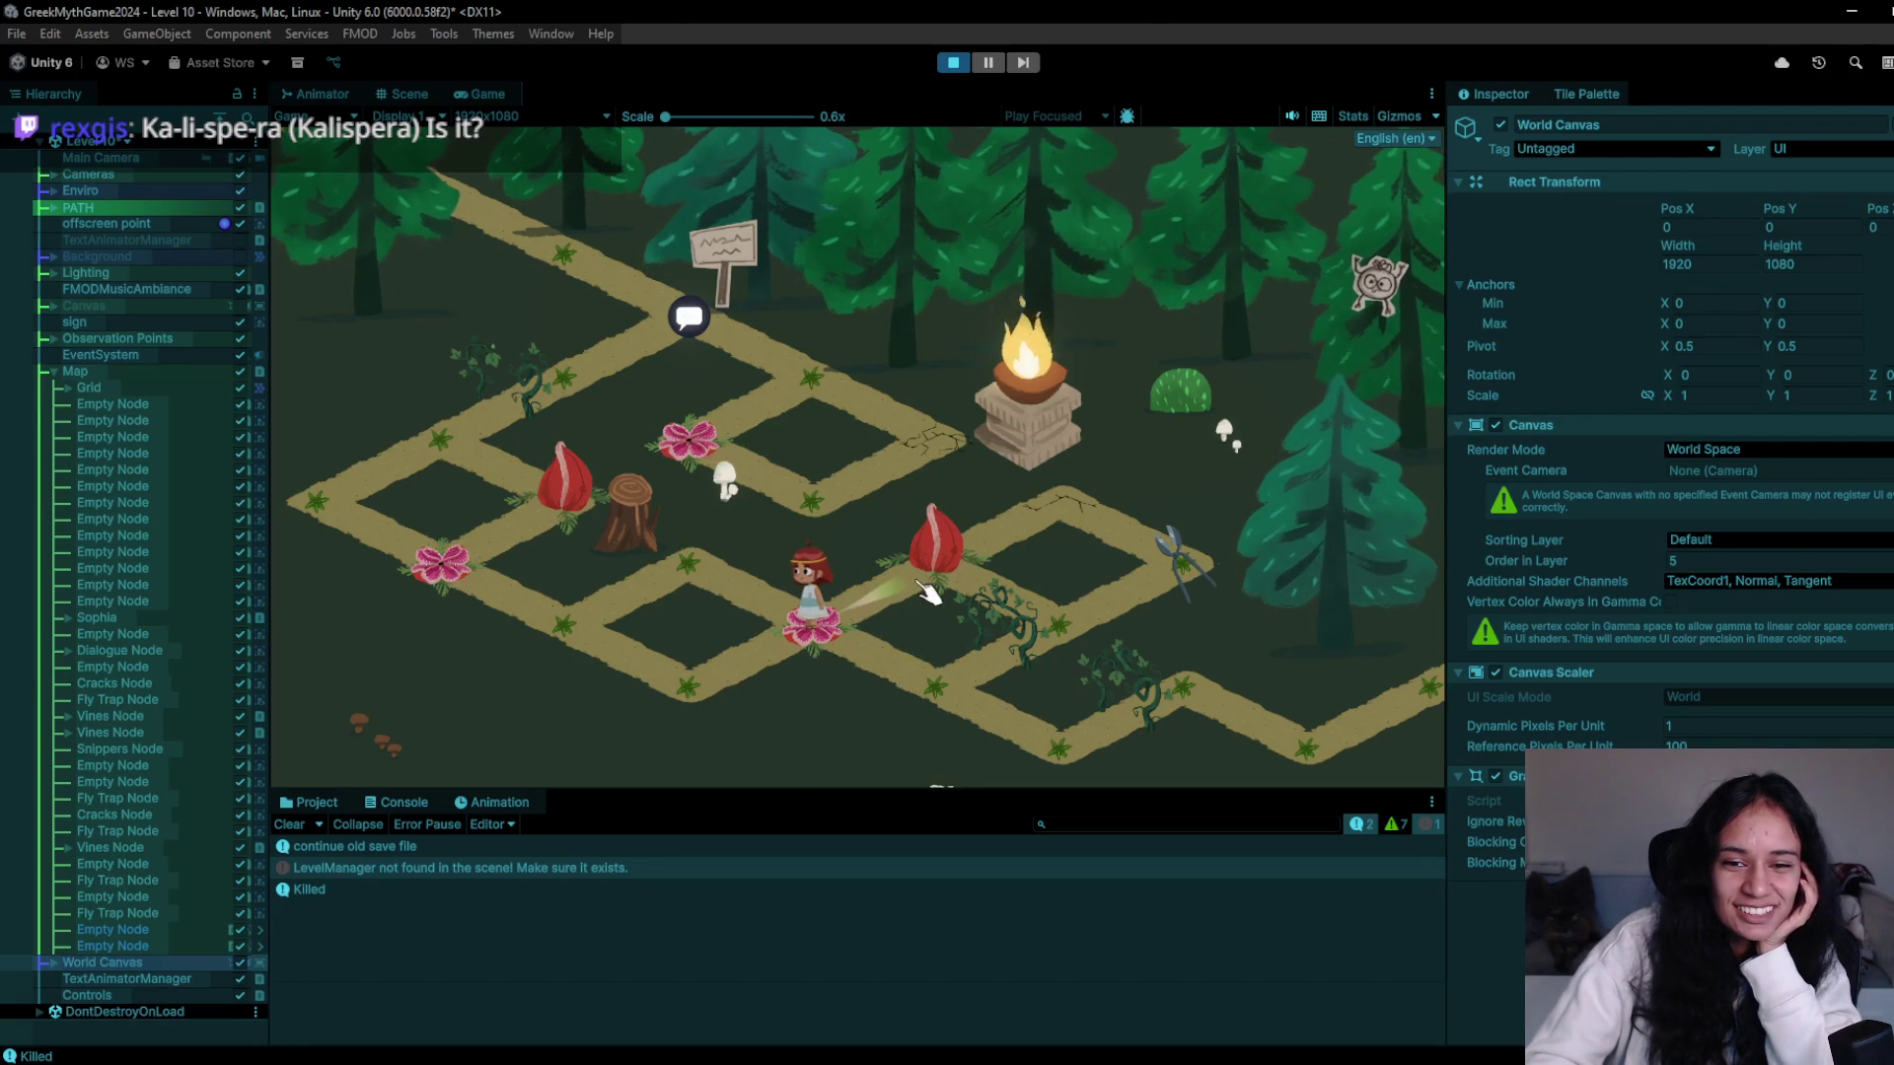
left_click(922, 704)
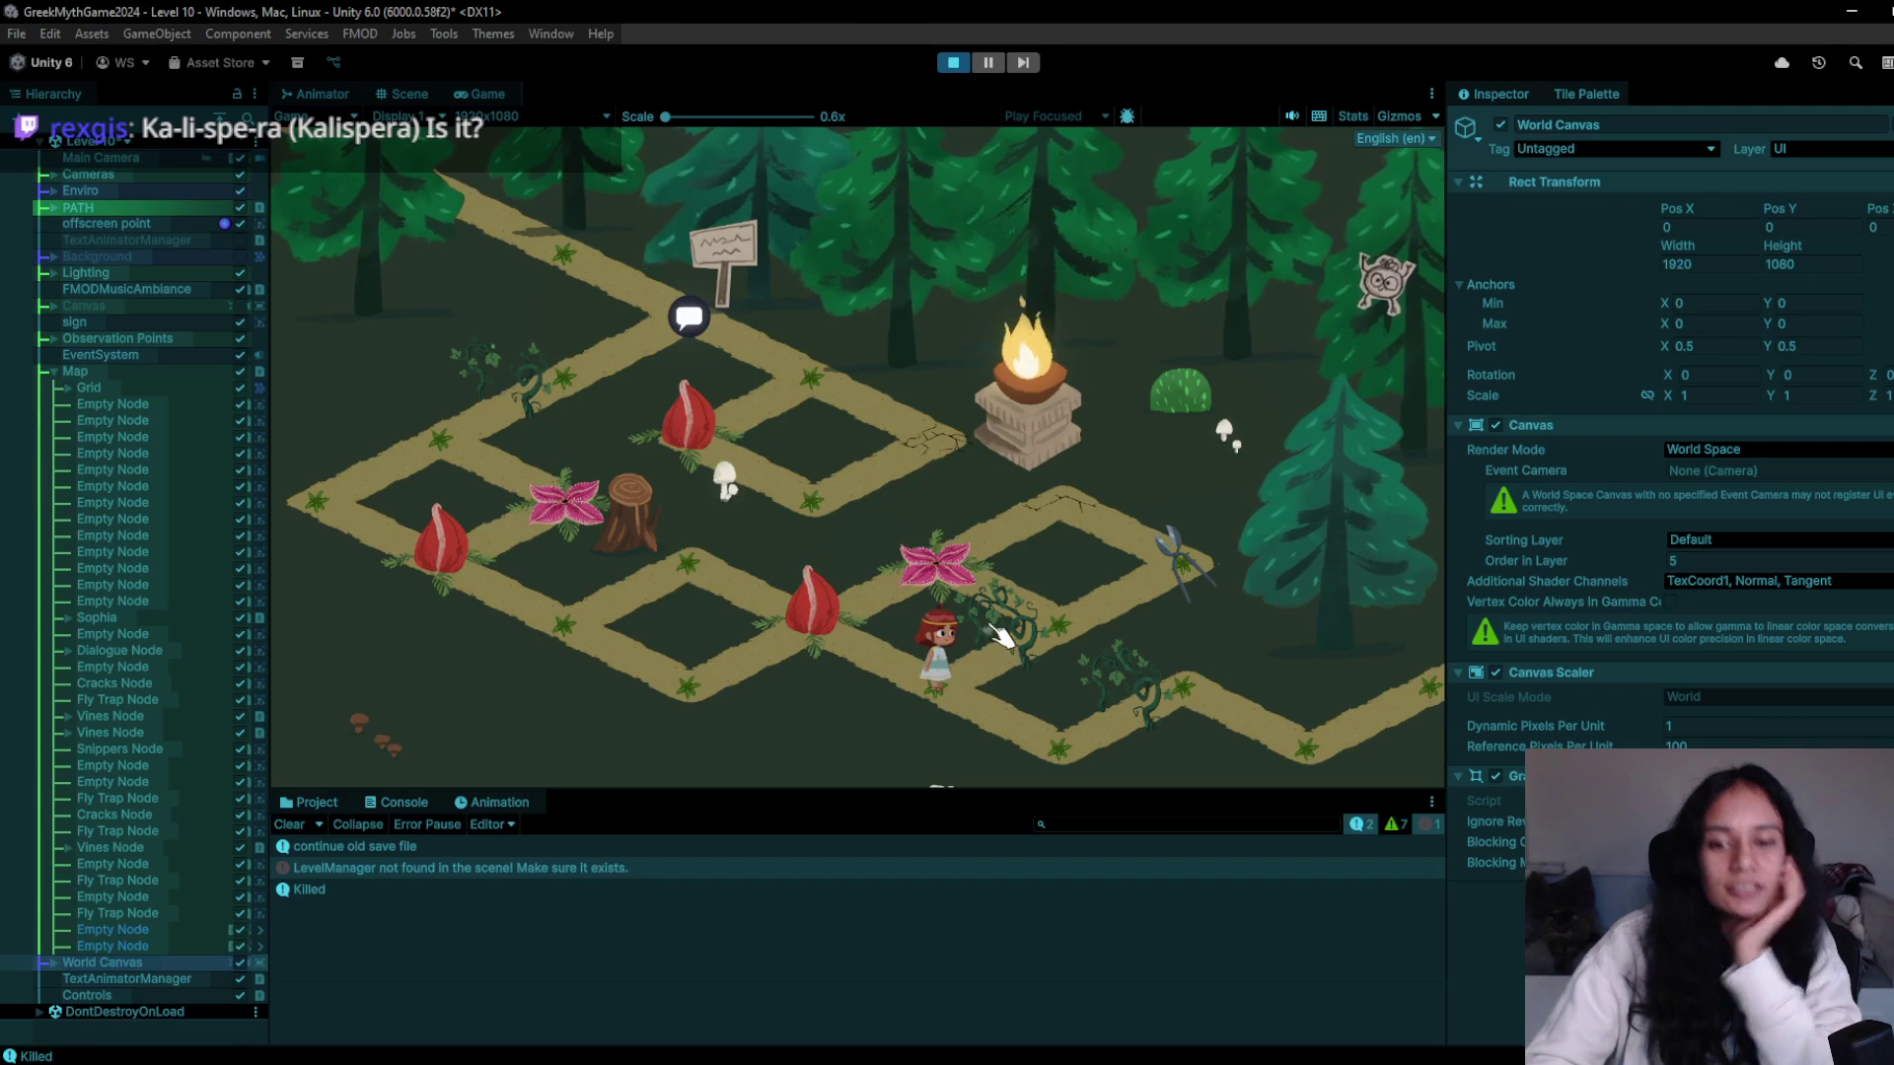
left_click(1061, 754)
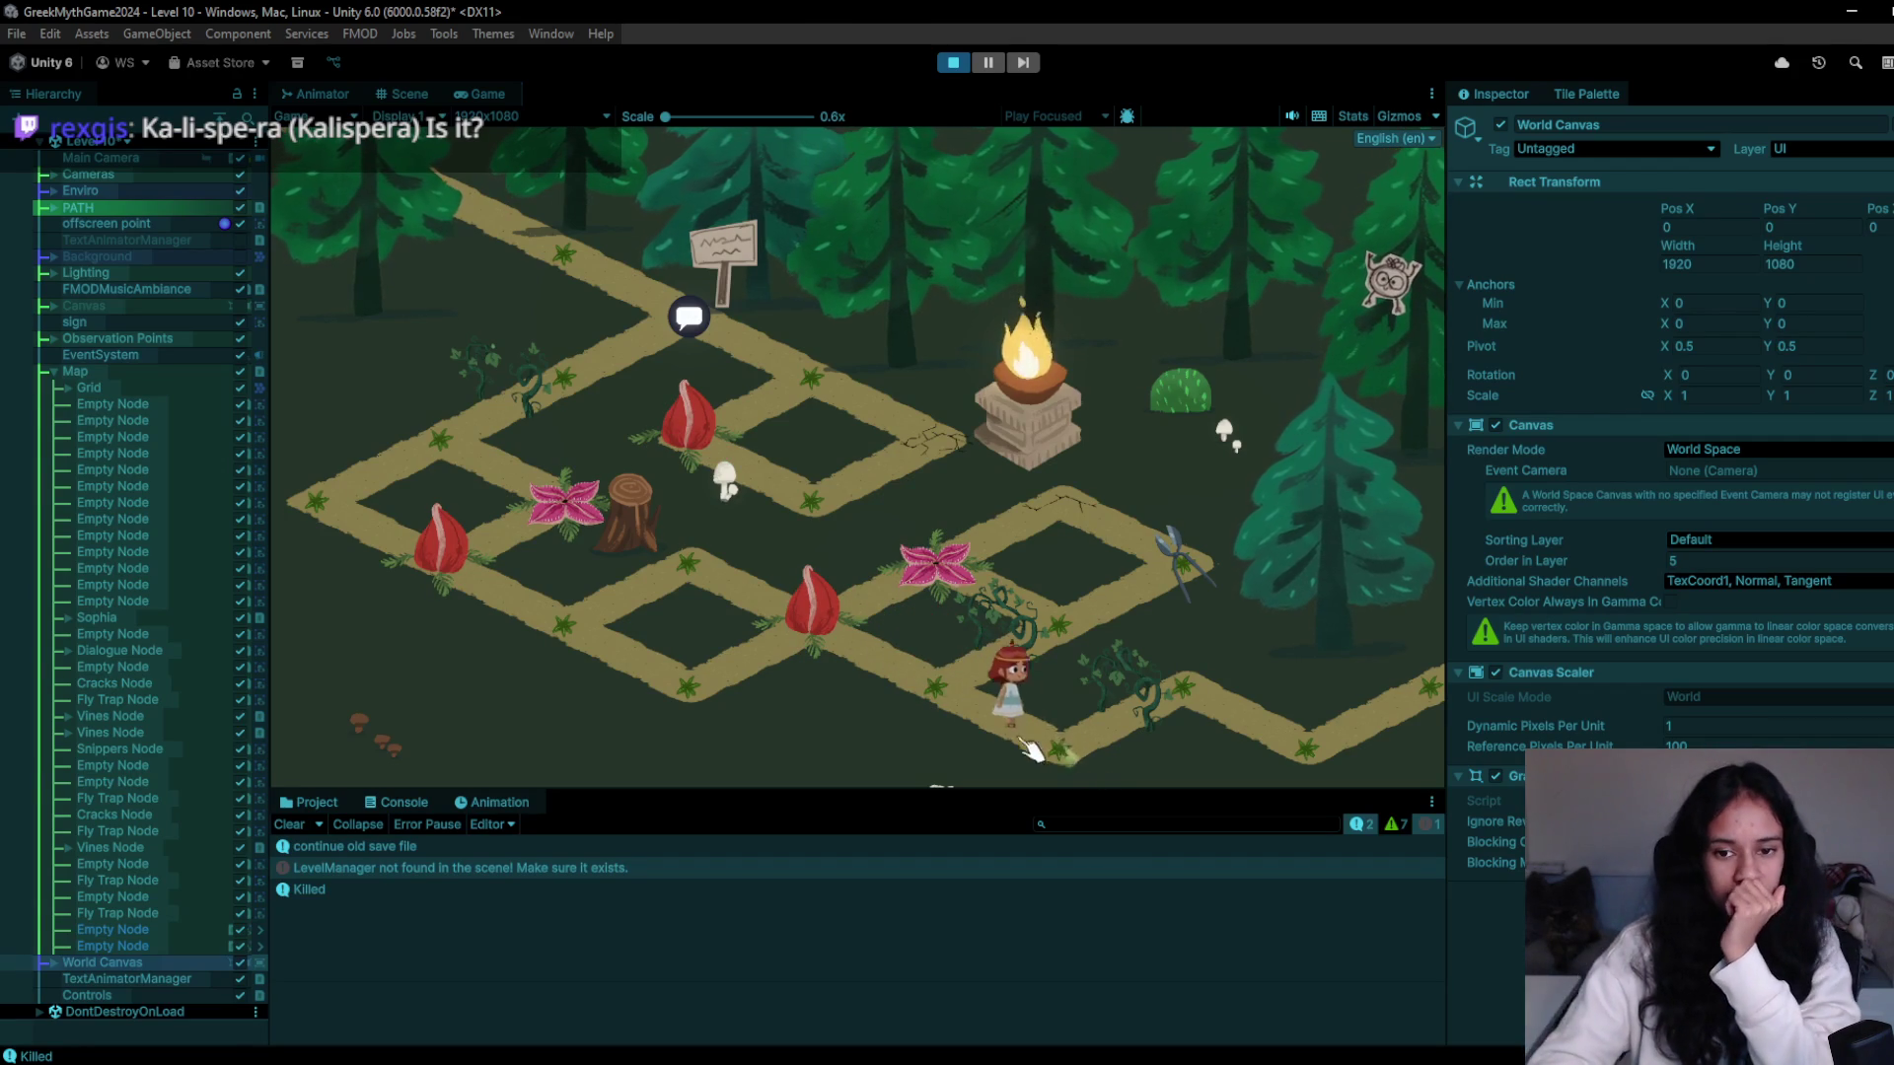
left_click(922, 685)
left_click(1053, 775)
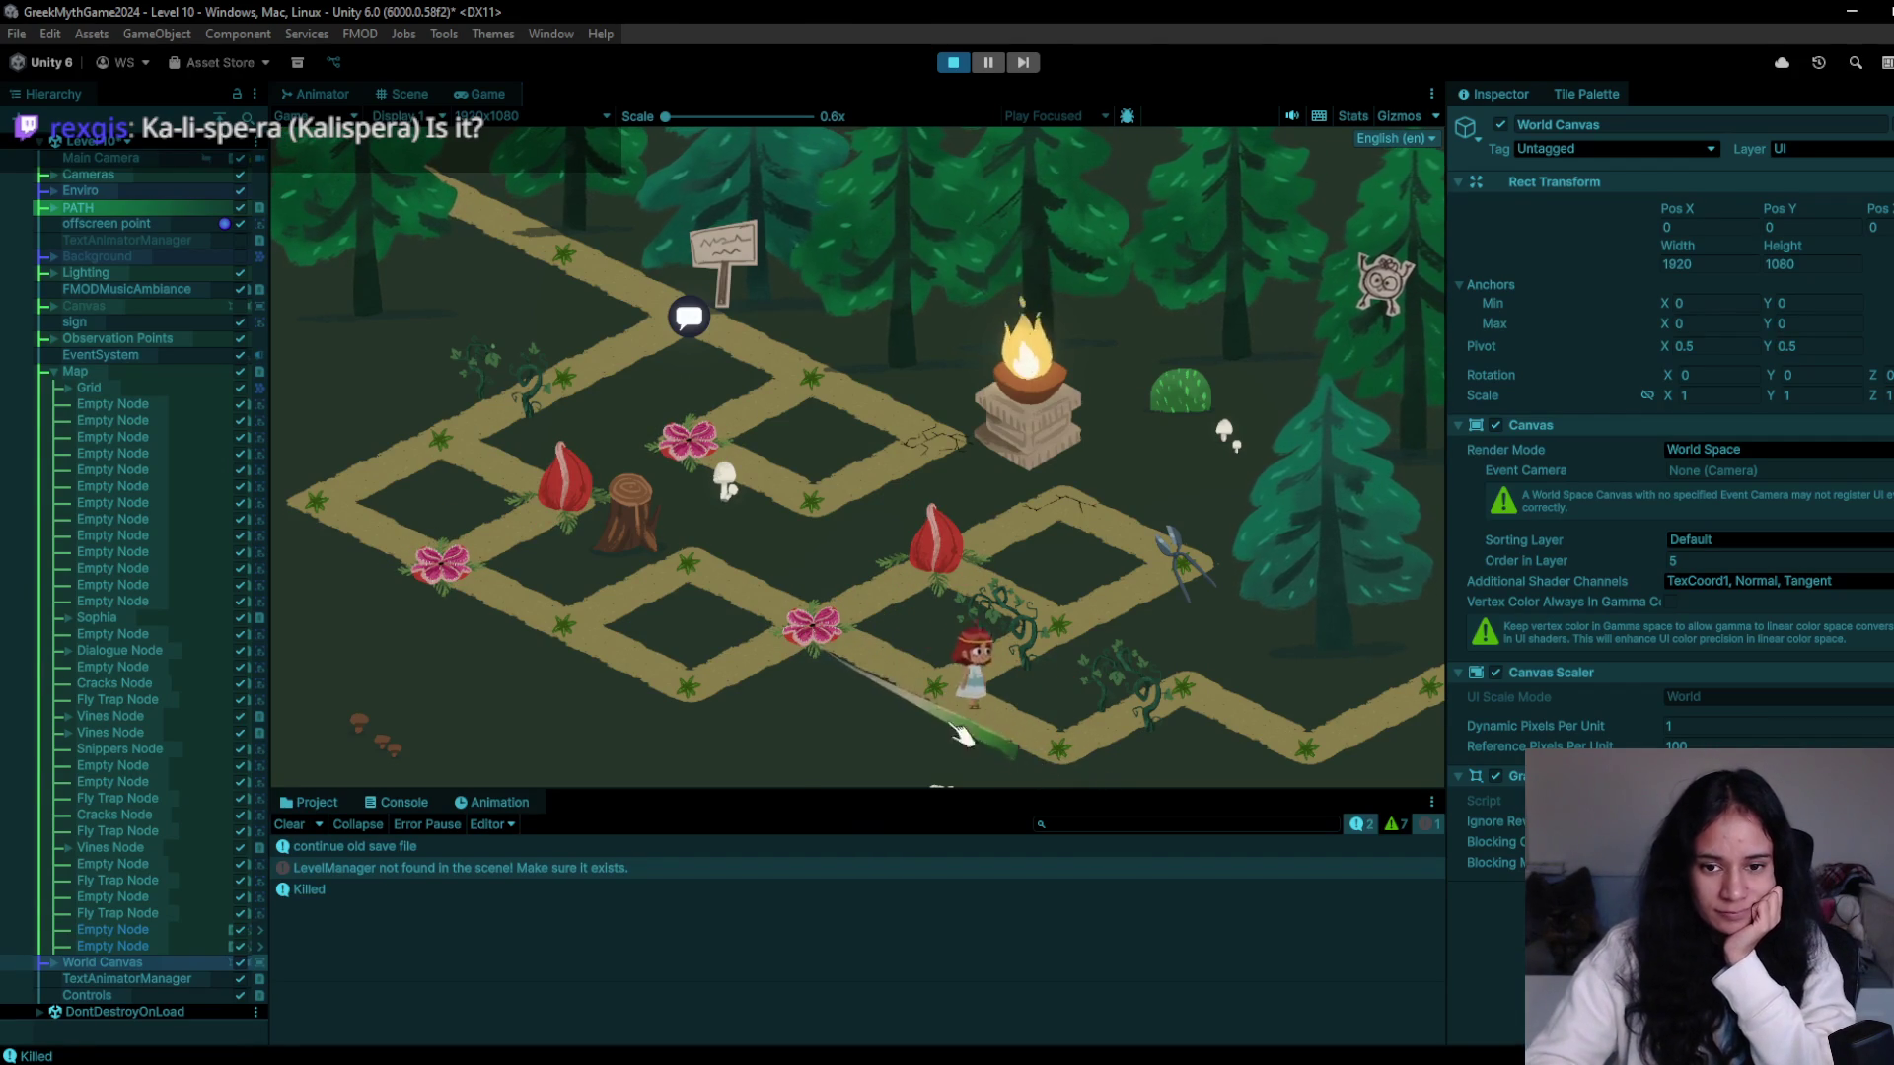
left_click(827, 630)
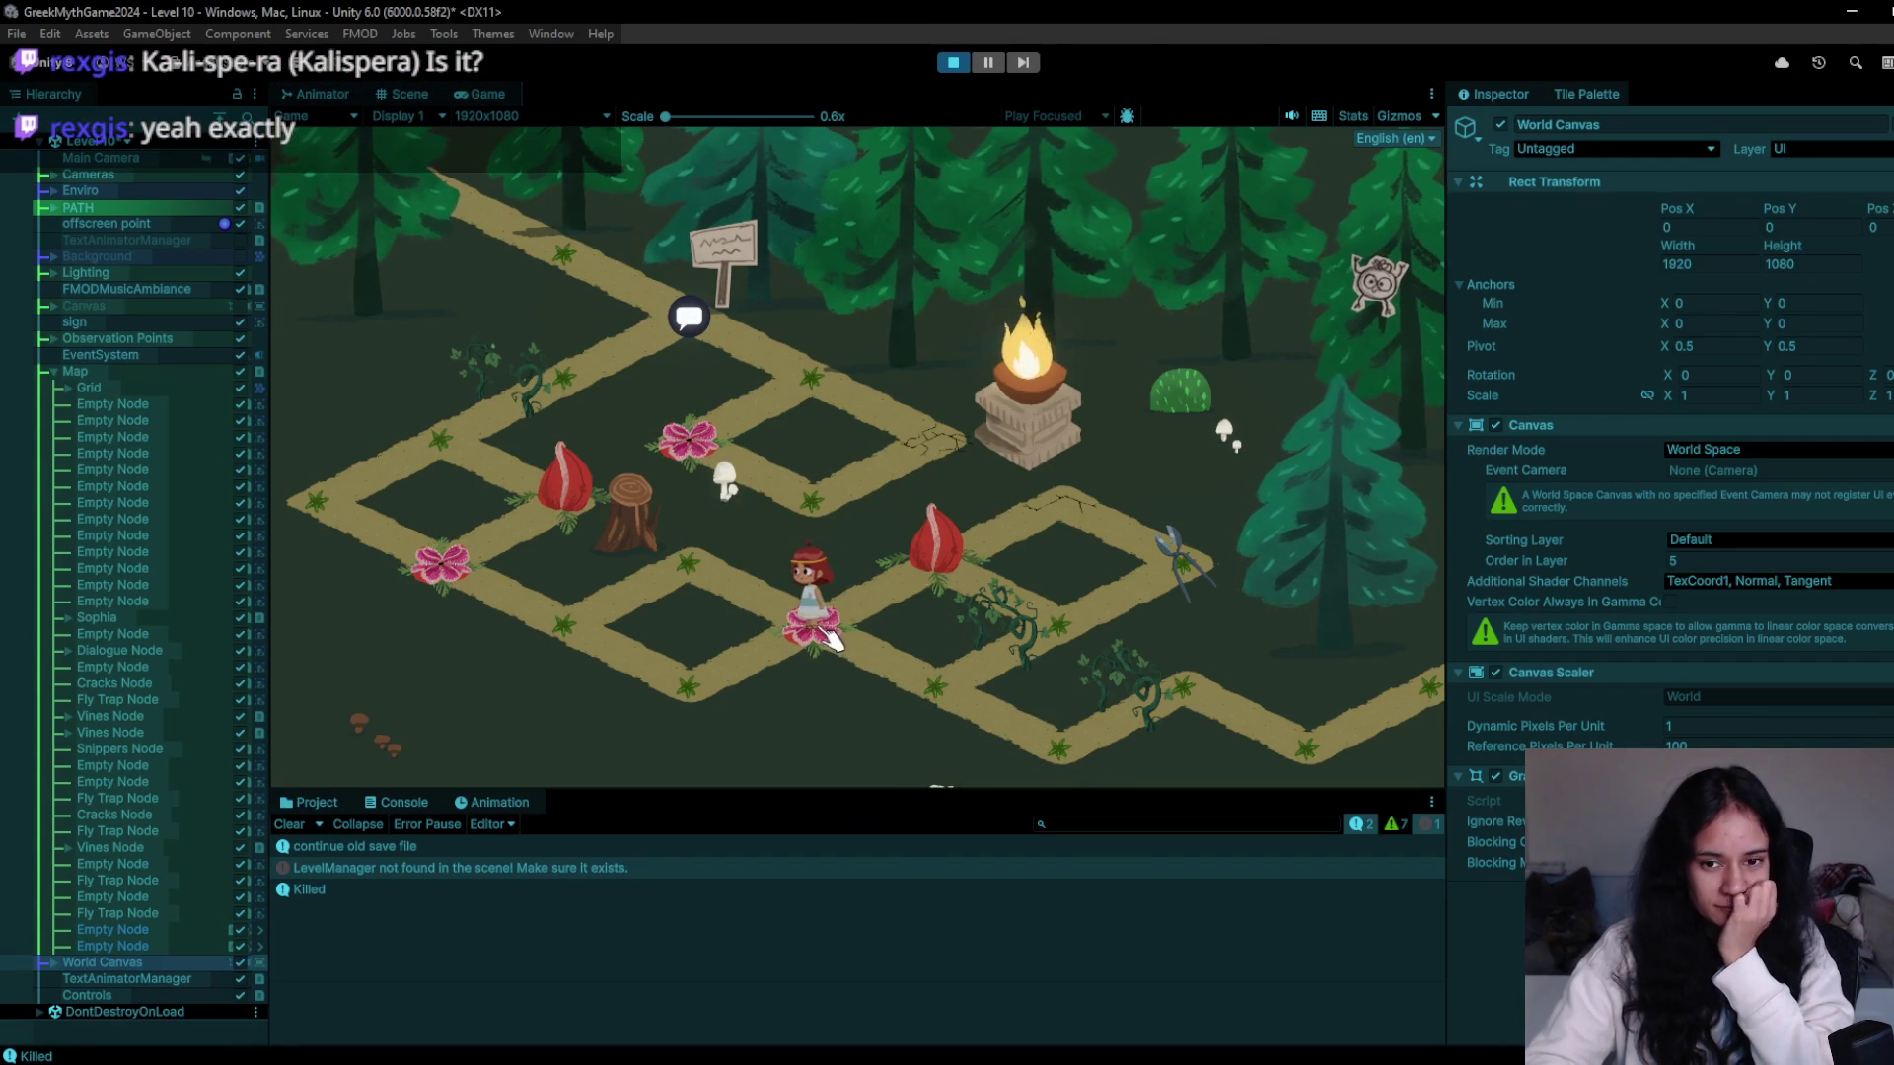
left_click(690, 686)
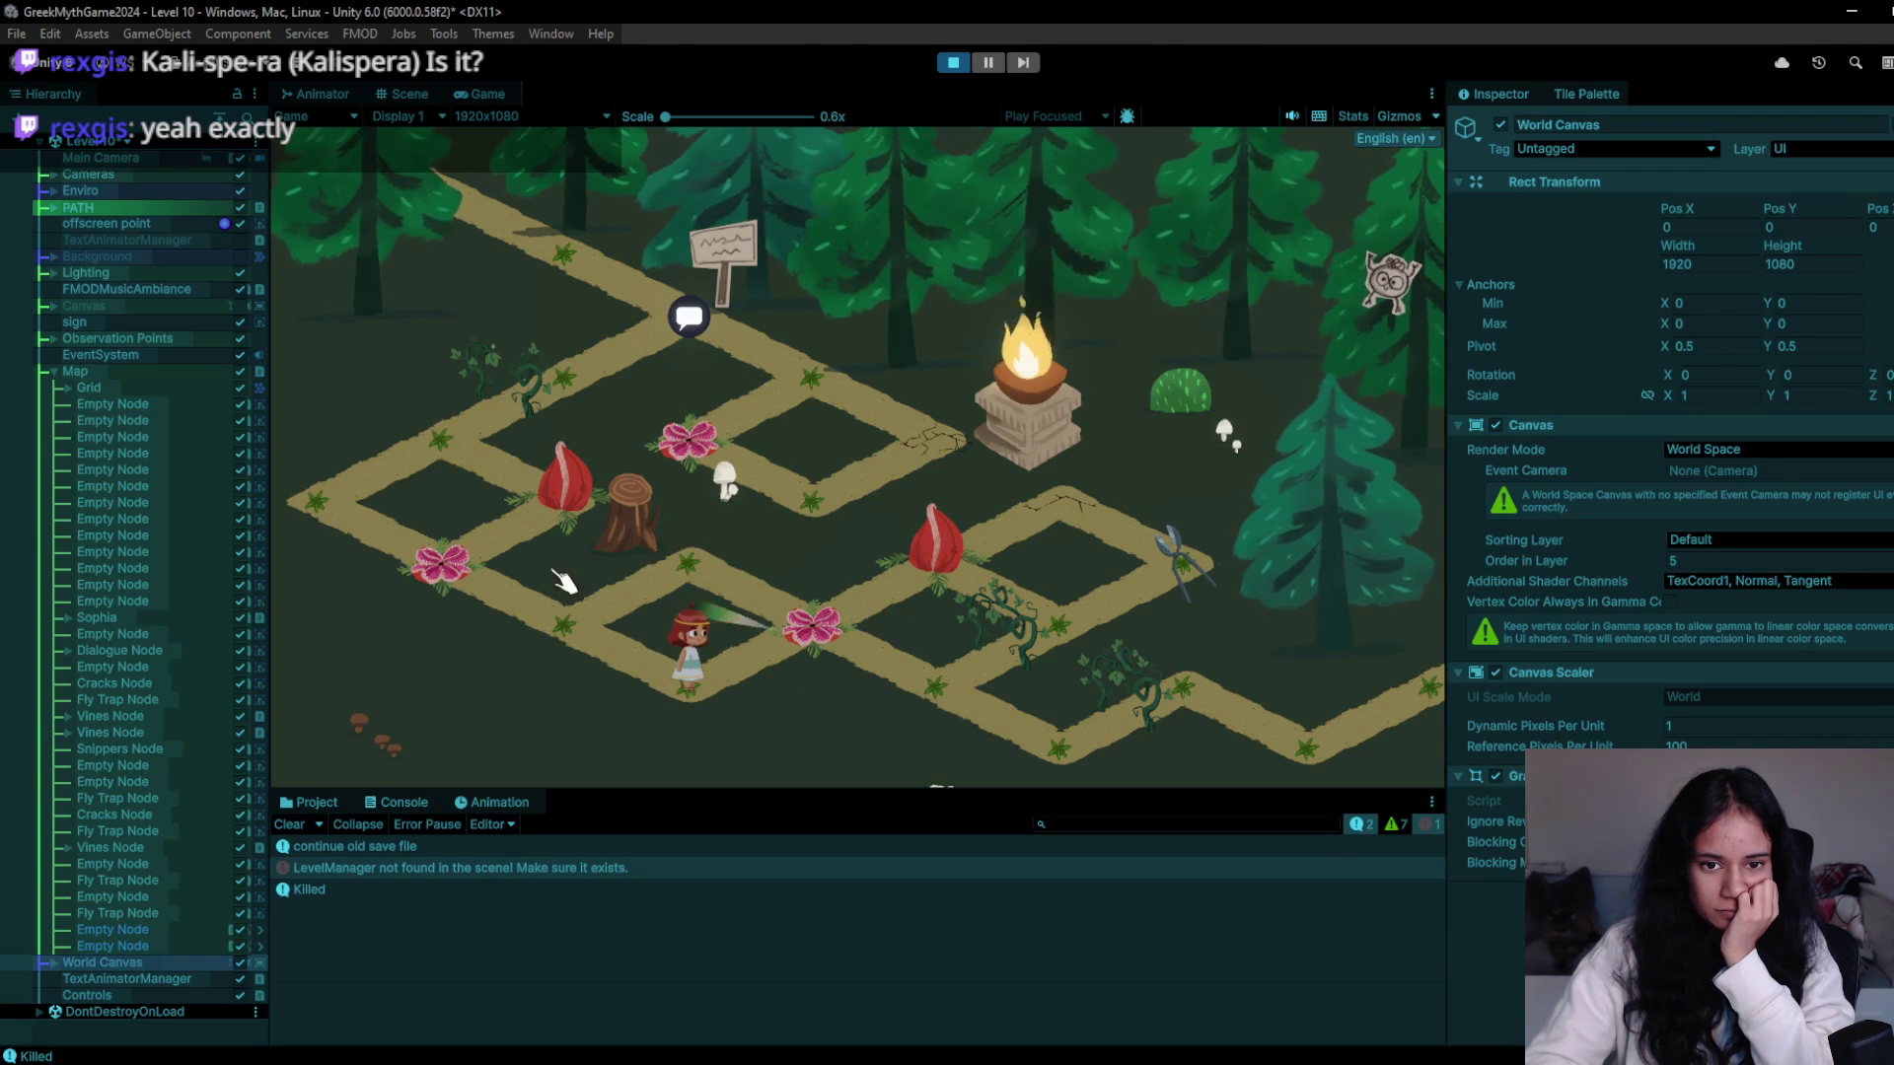
key("a")
key("w")
left_click(800, 618)
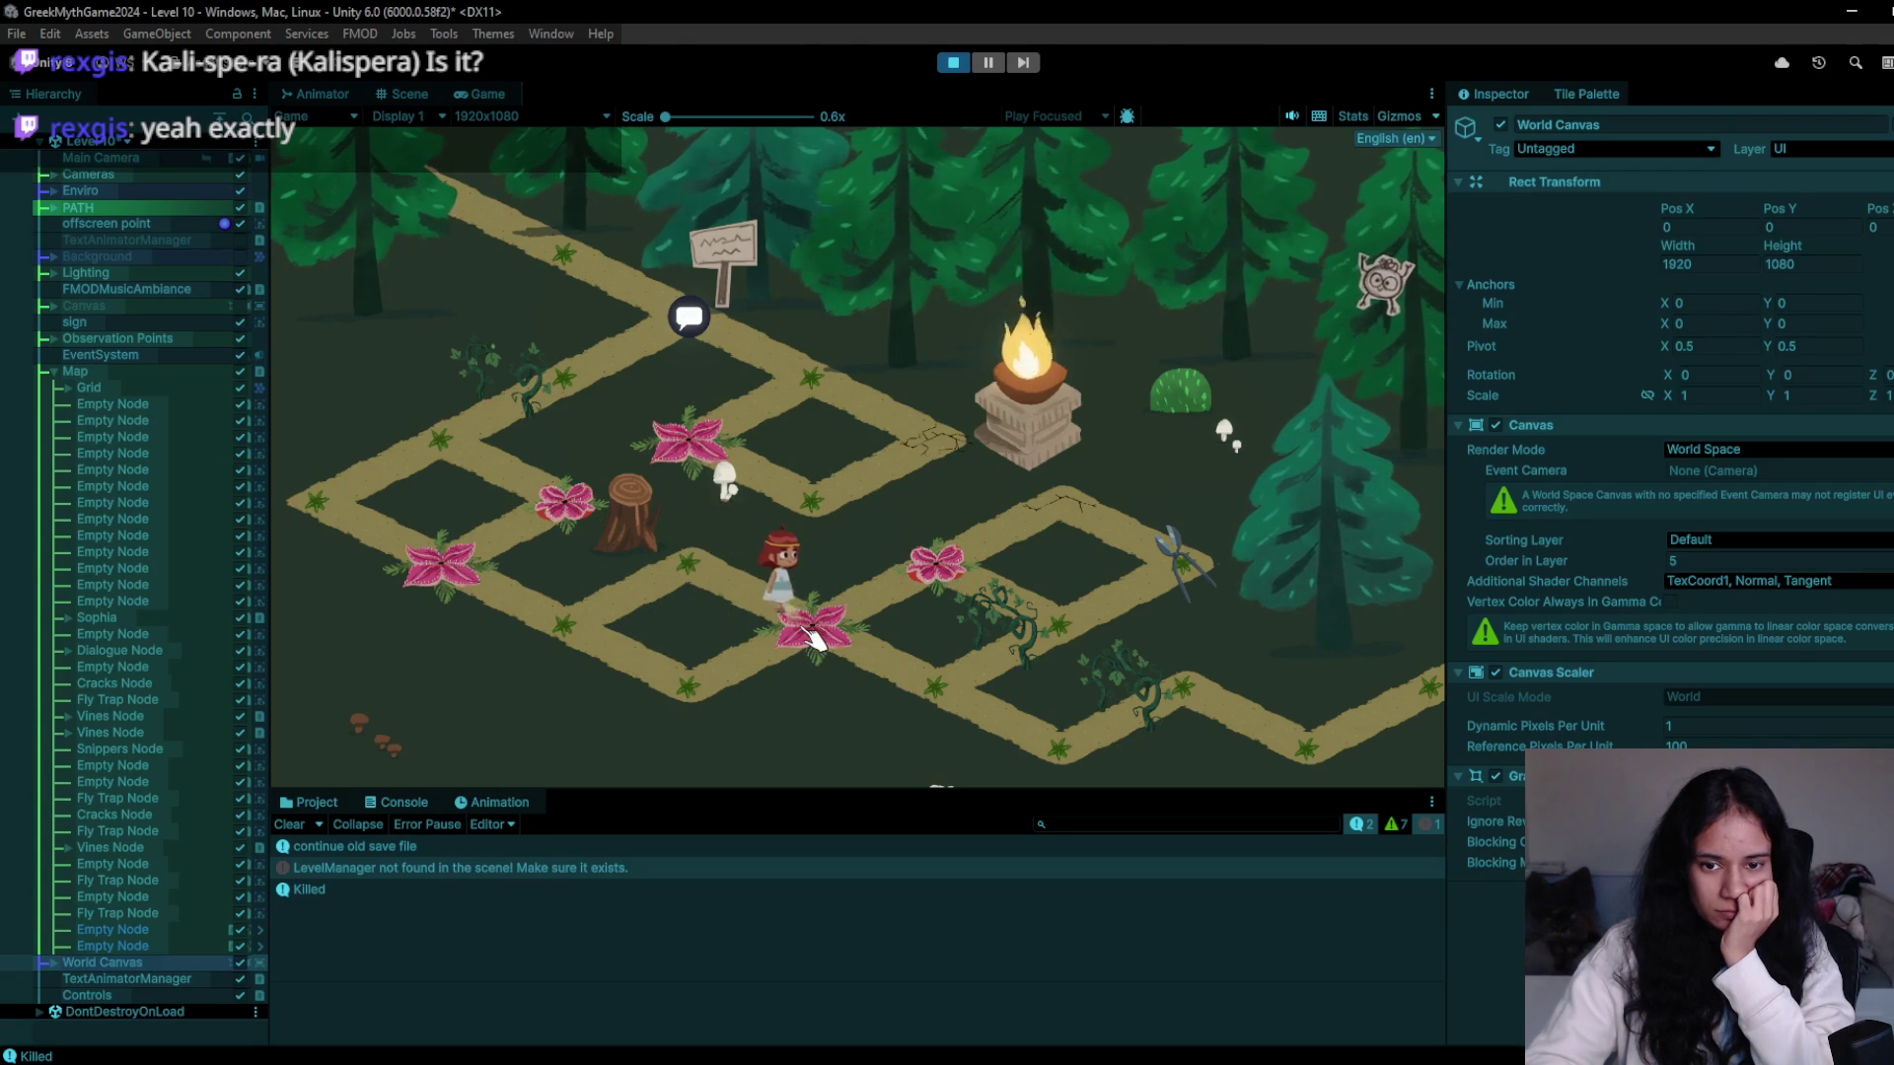
- Stop the playtest and erase the vines from the path tile with the empty tile
left_click(963, 59)
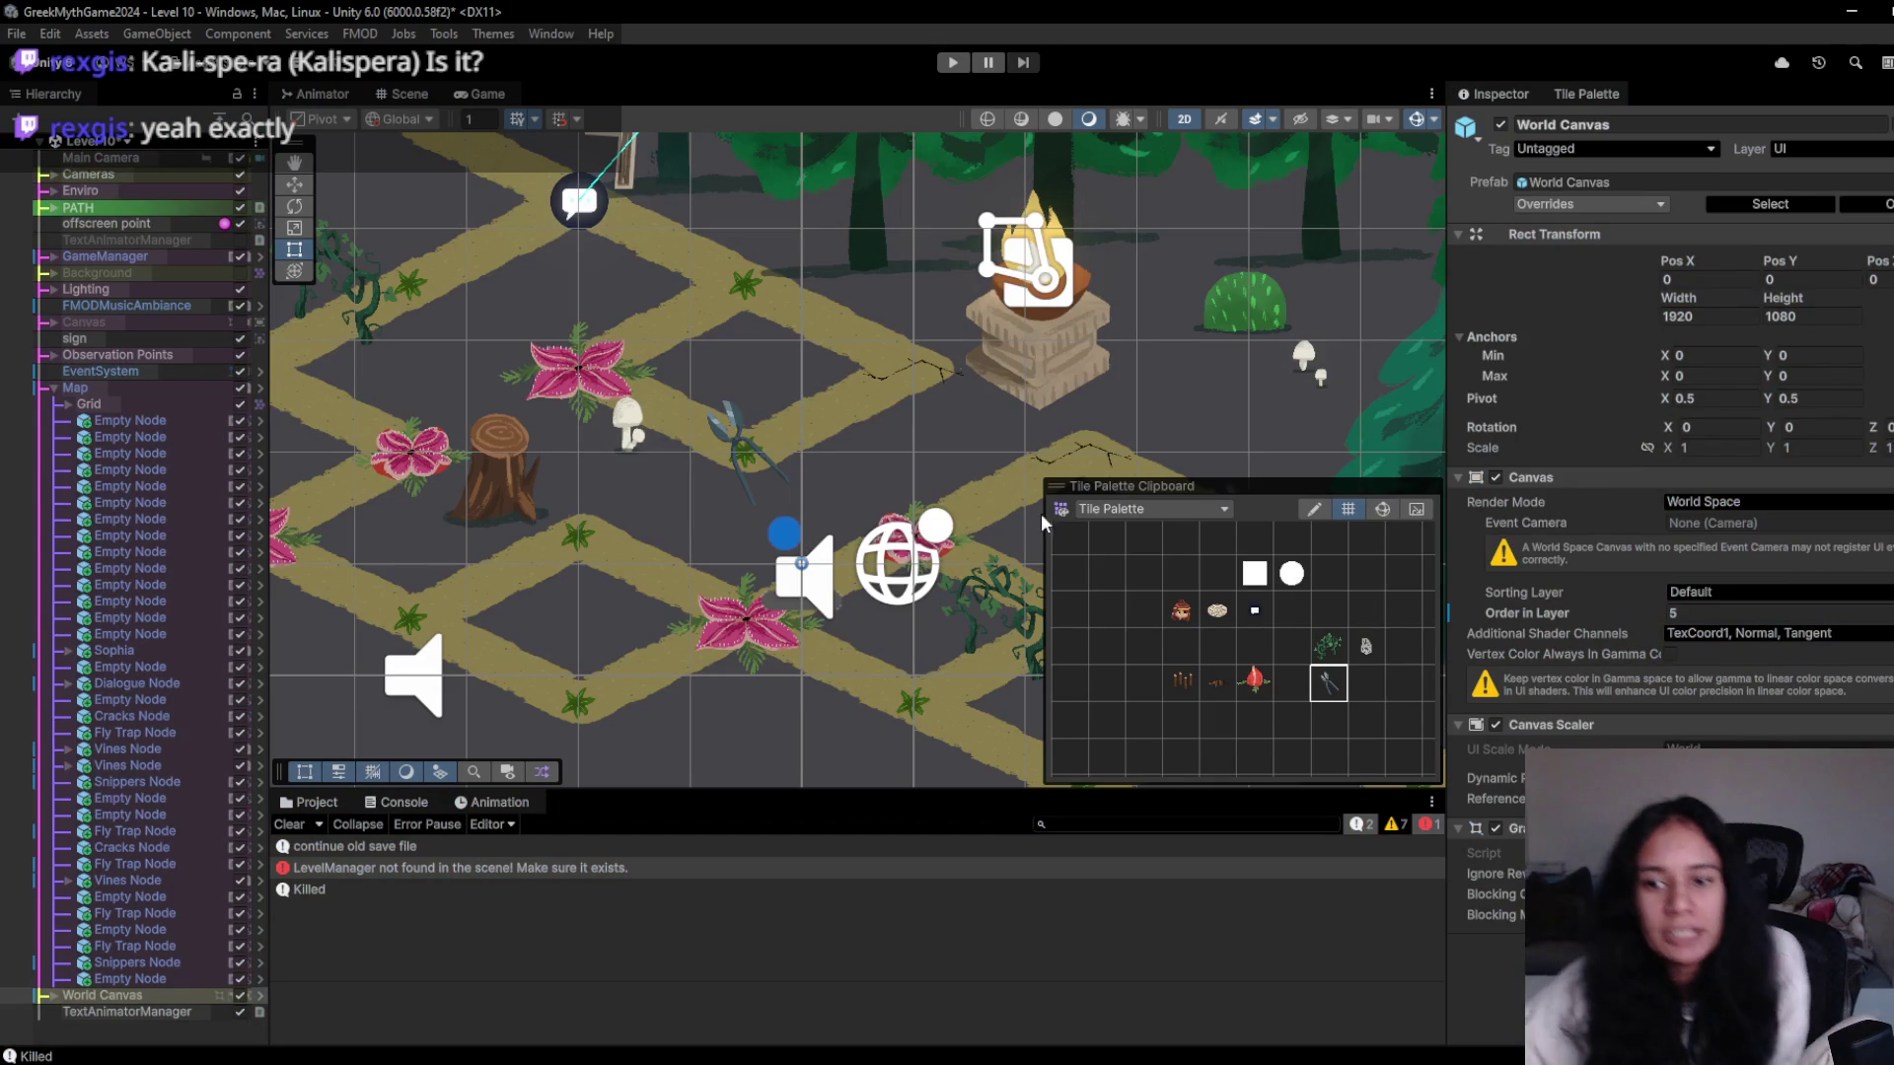
left_click(1254, 646)
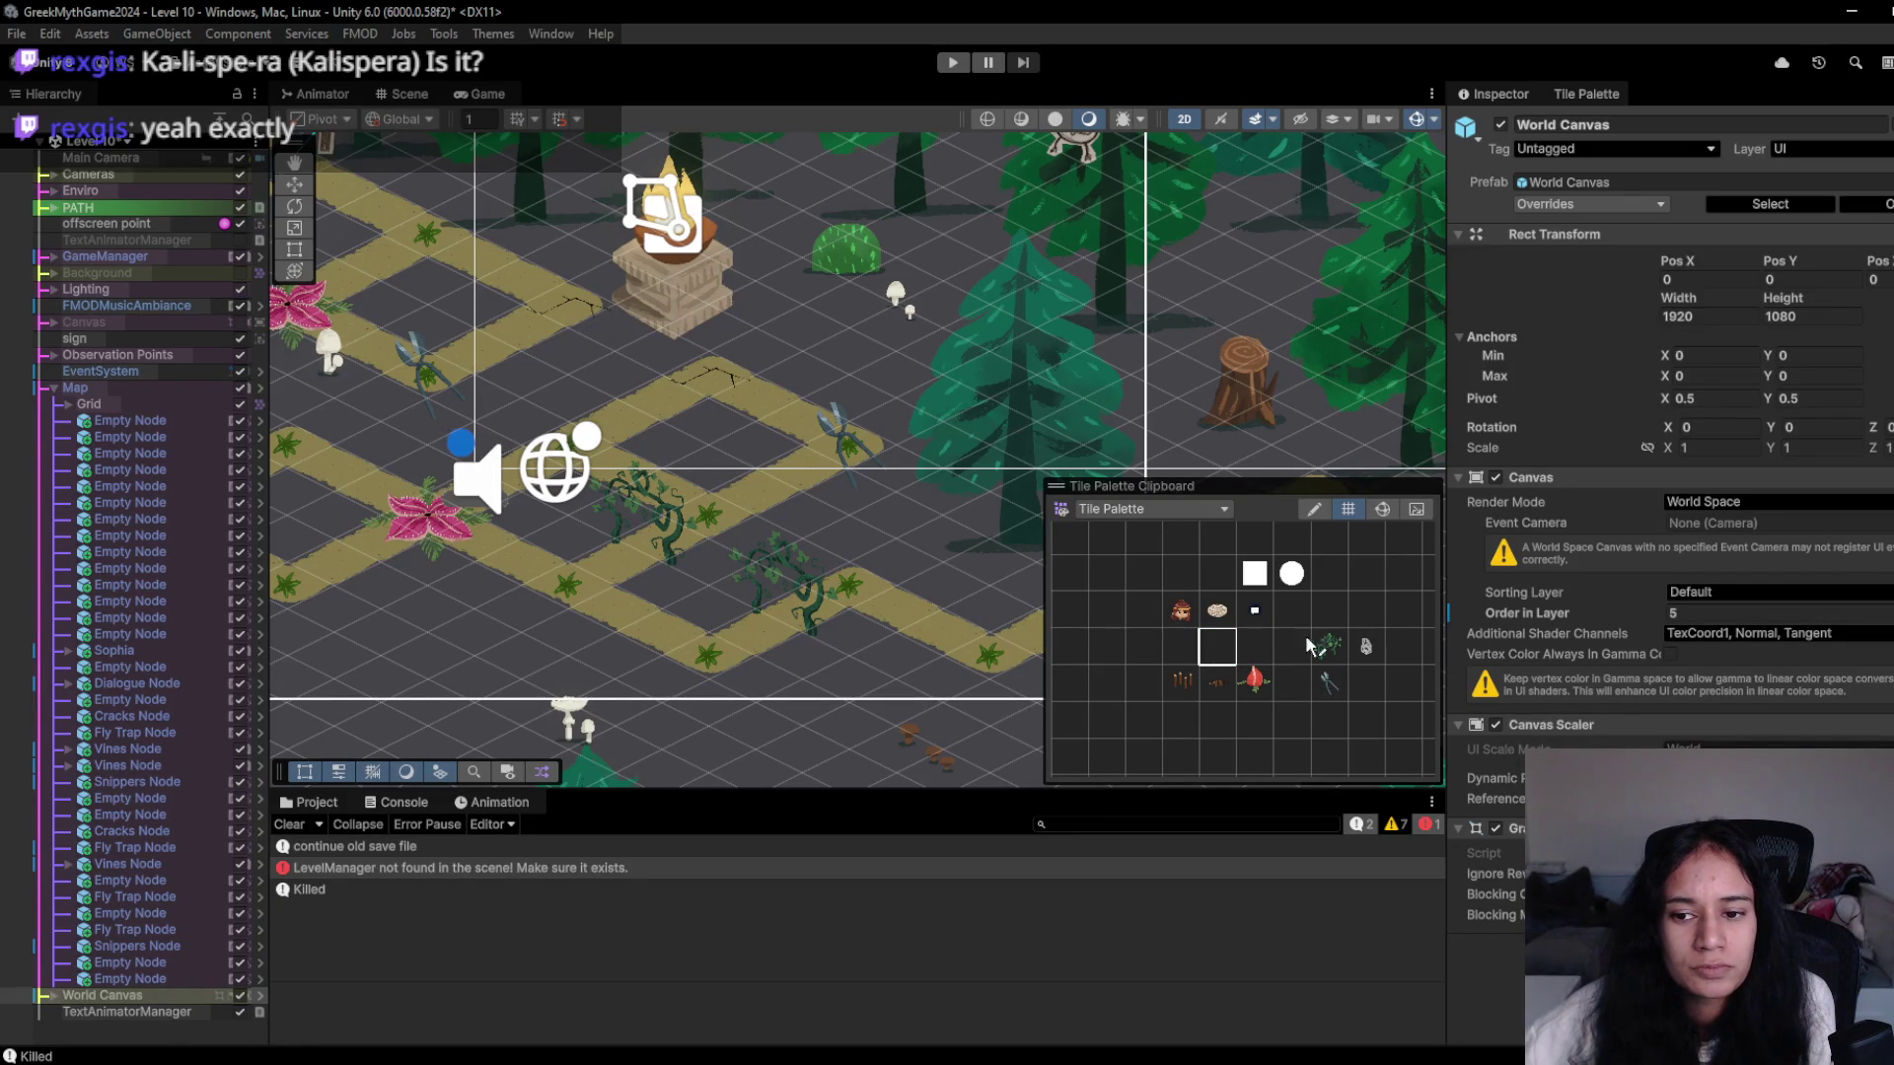
left_click(1217, 647)
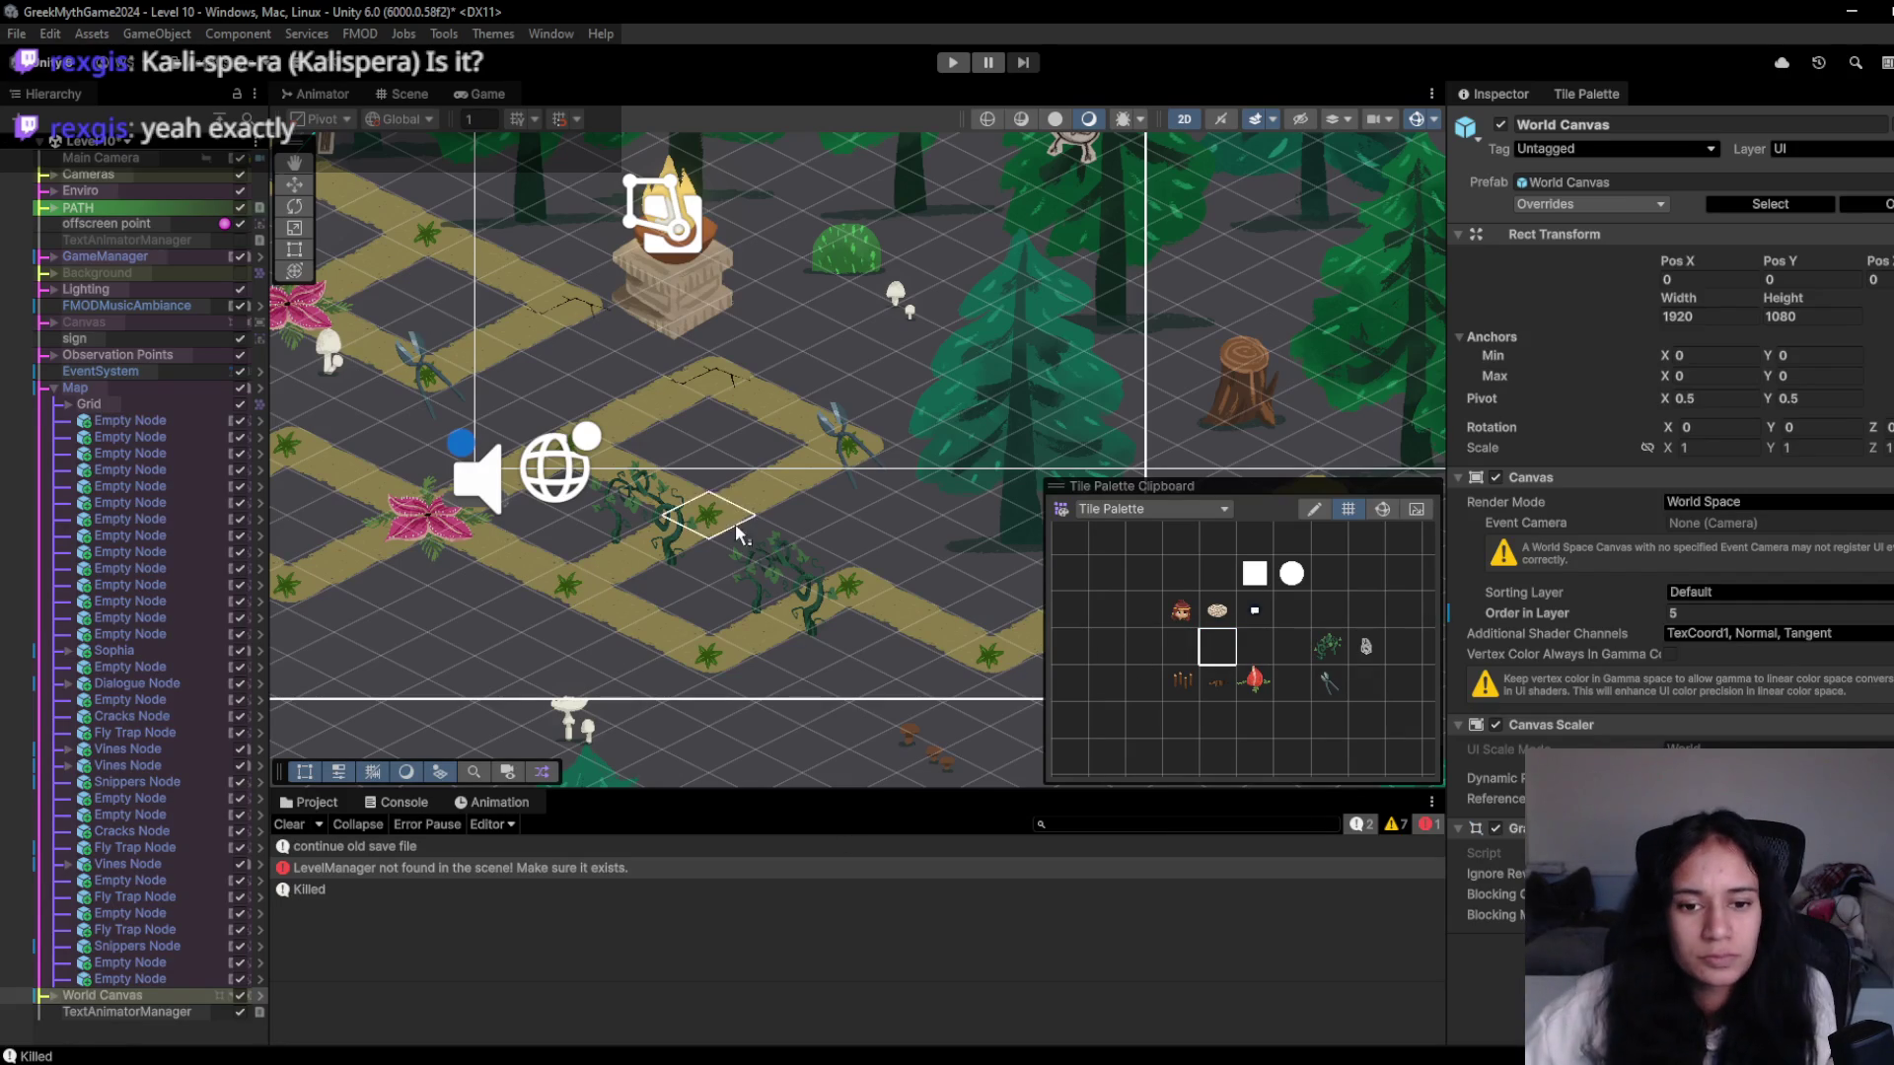
left_click(758, 580)
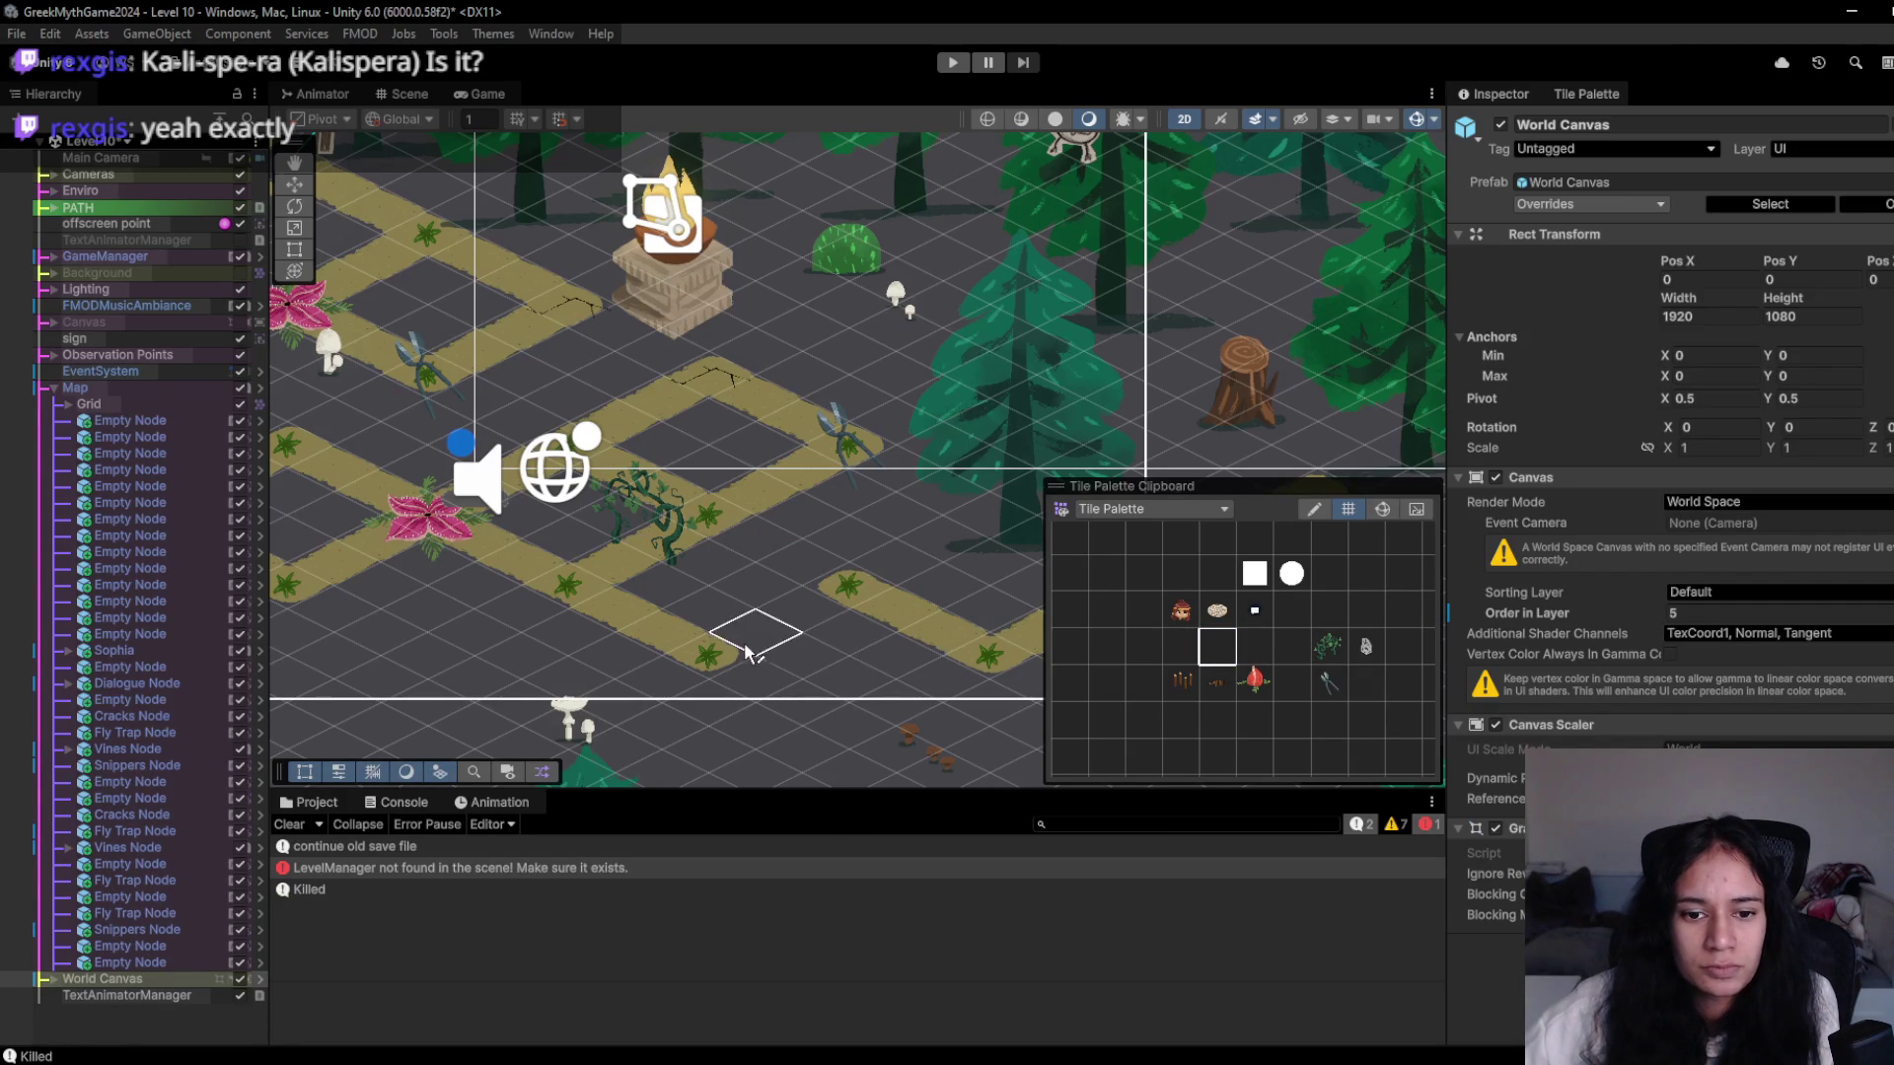
- Rework the empty path nodes: add some, remove misplaced ones, and paint along the extended path
key("Right")
key("Right")
key("Right")
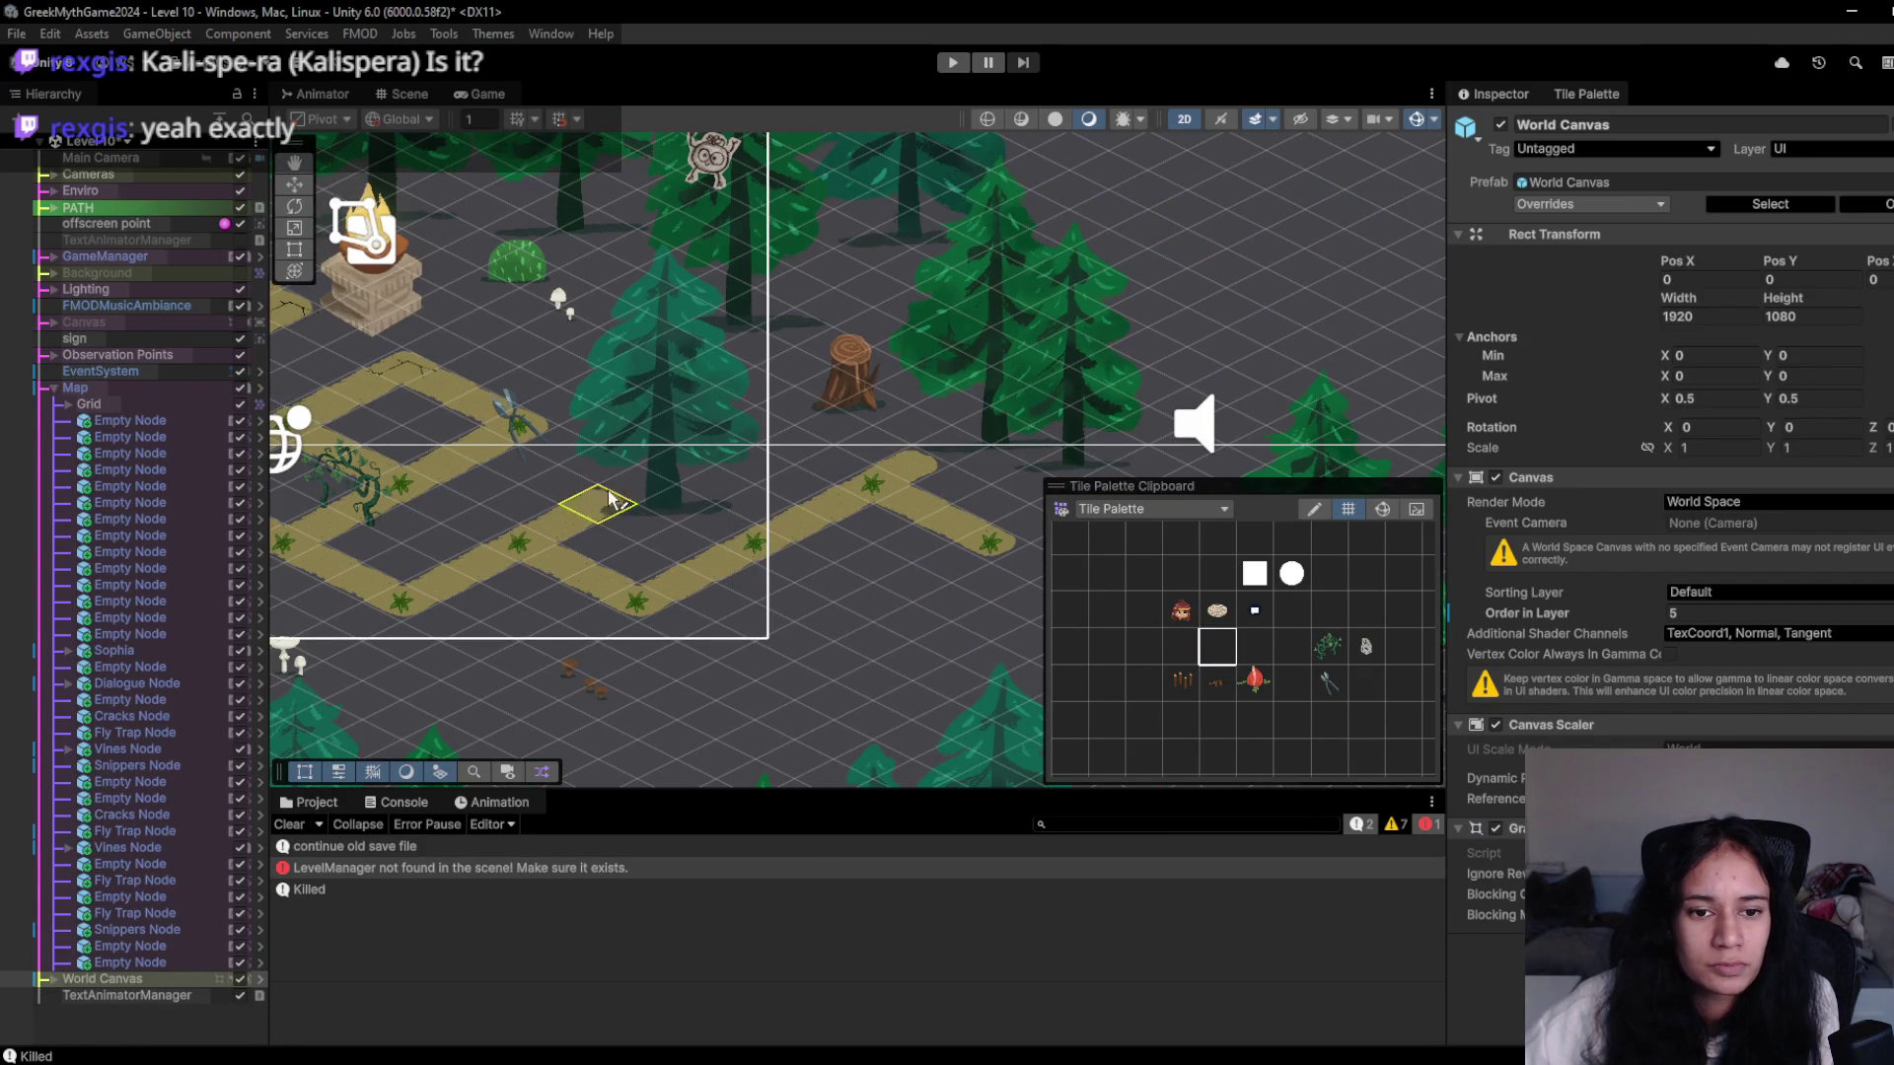
left_click(609, 502)
left_click(896, 632)
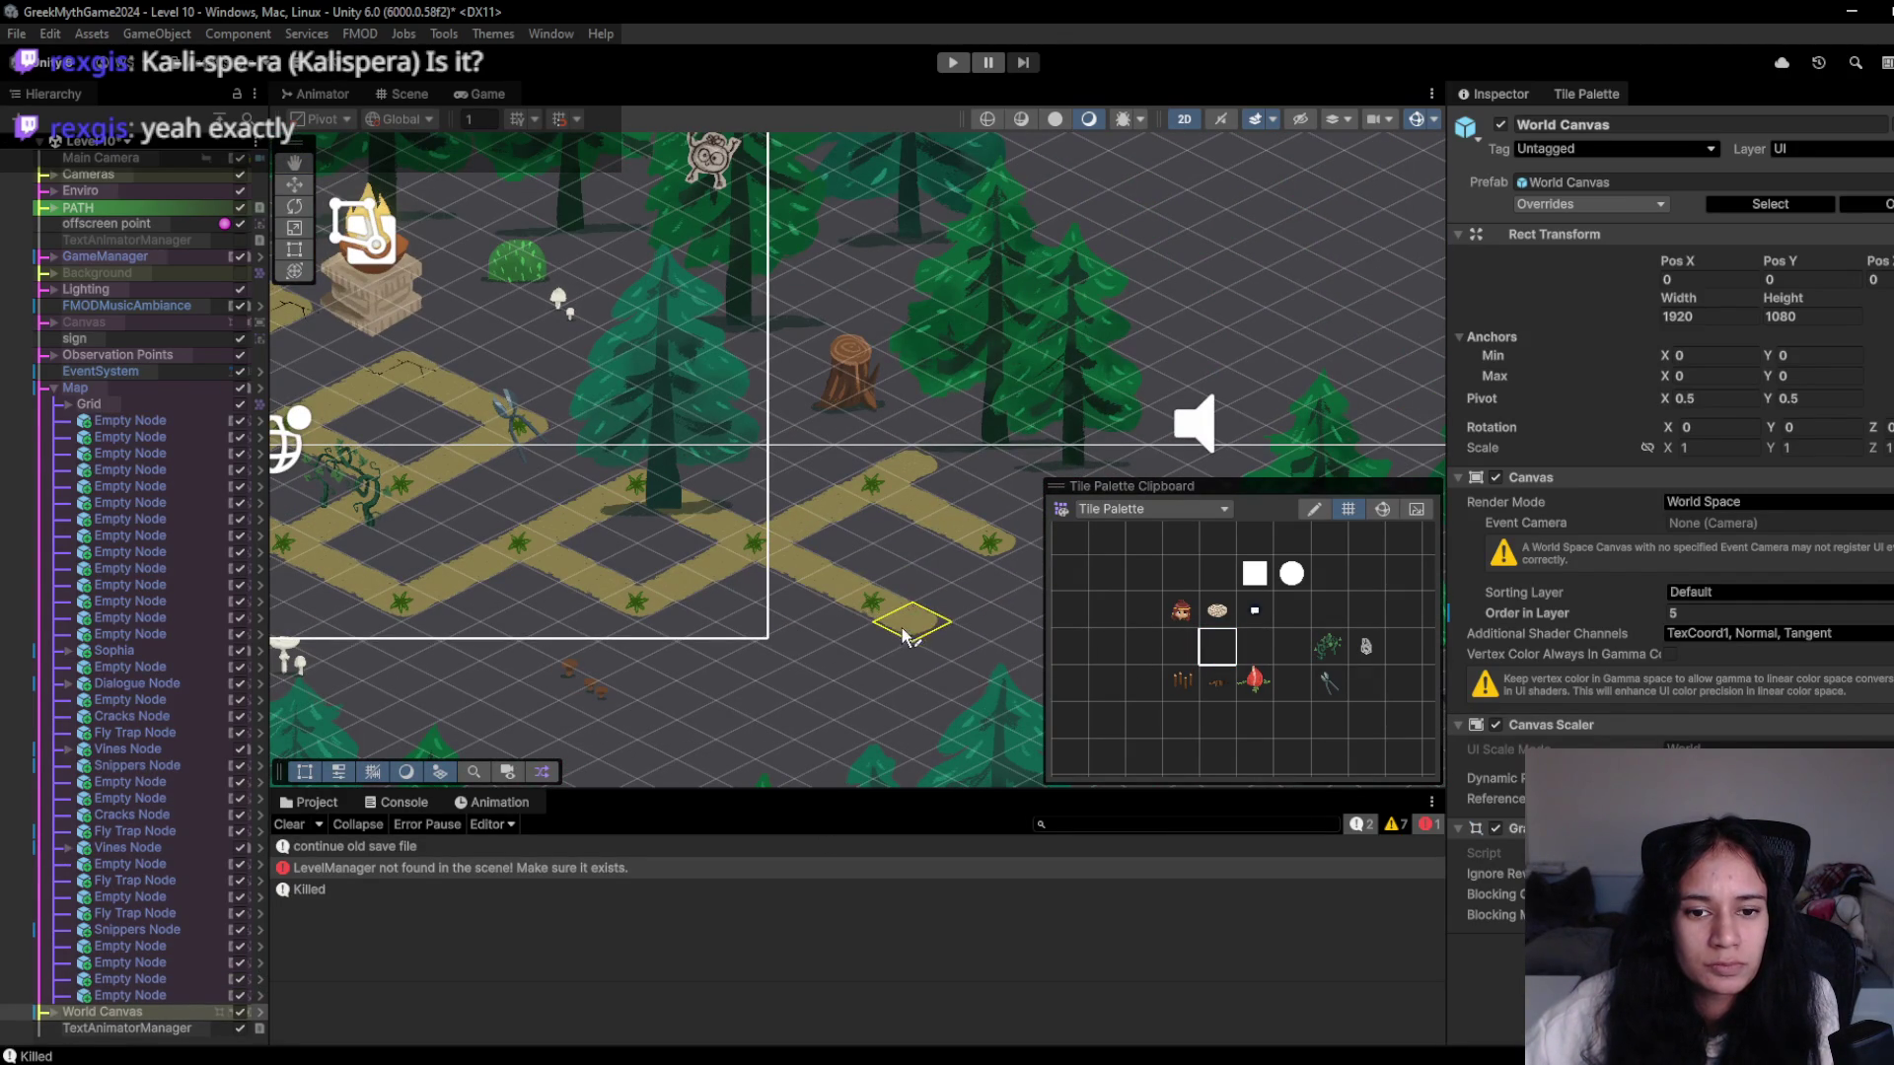
key("Right")
key("Right")
key("Right")
key("Down")
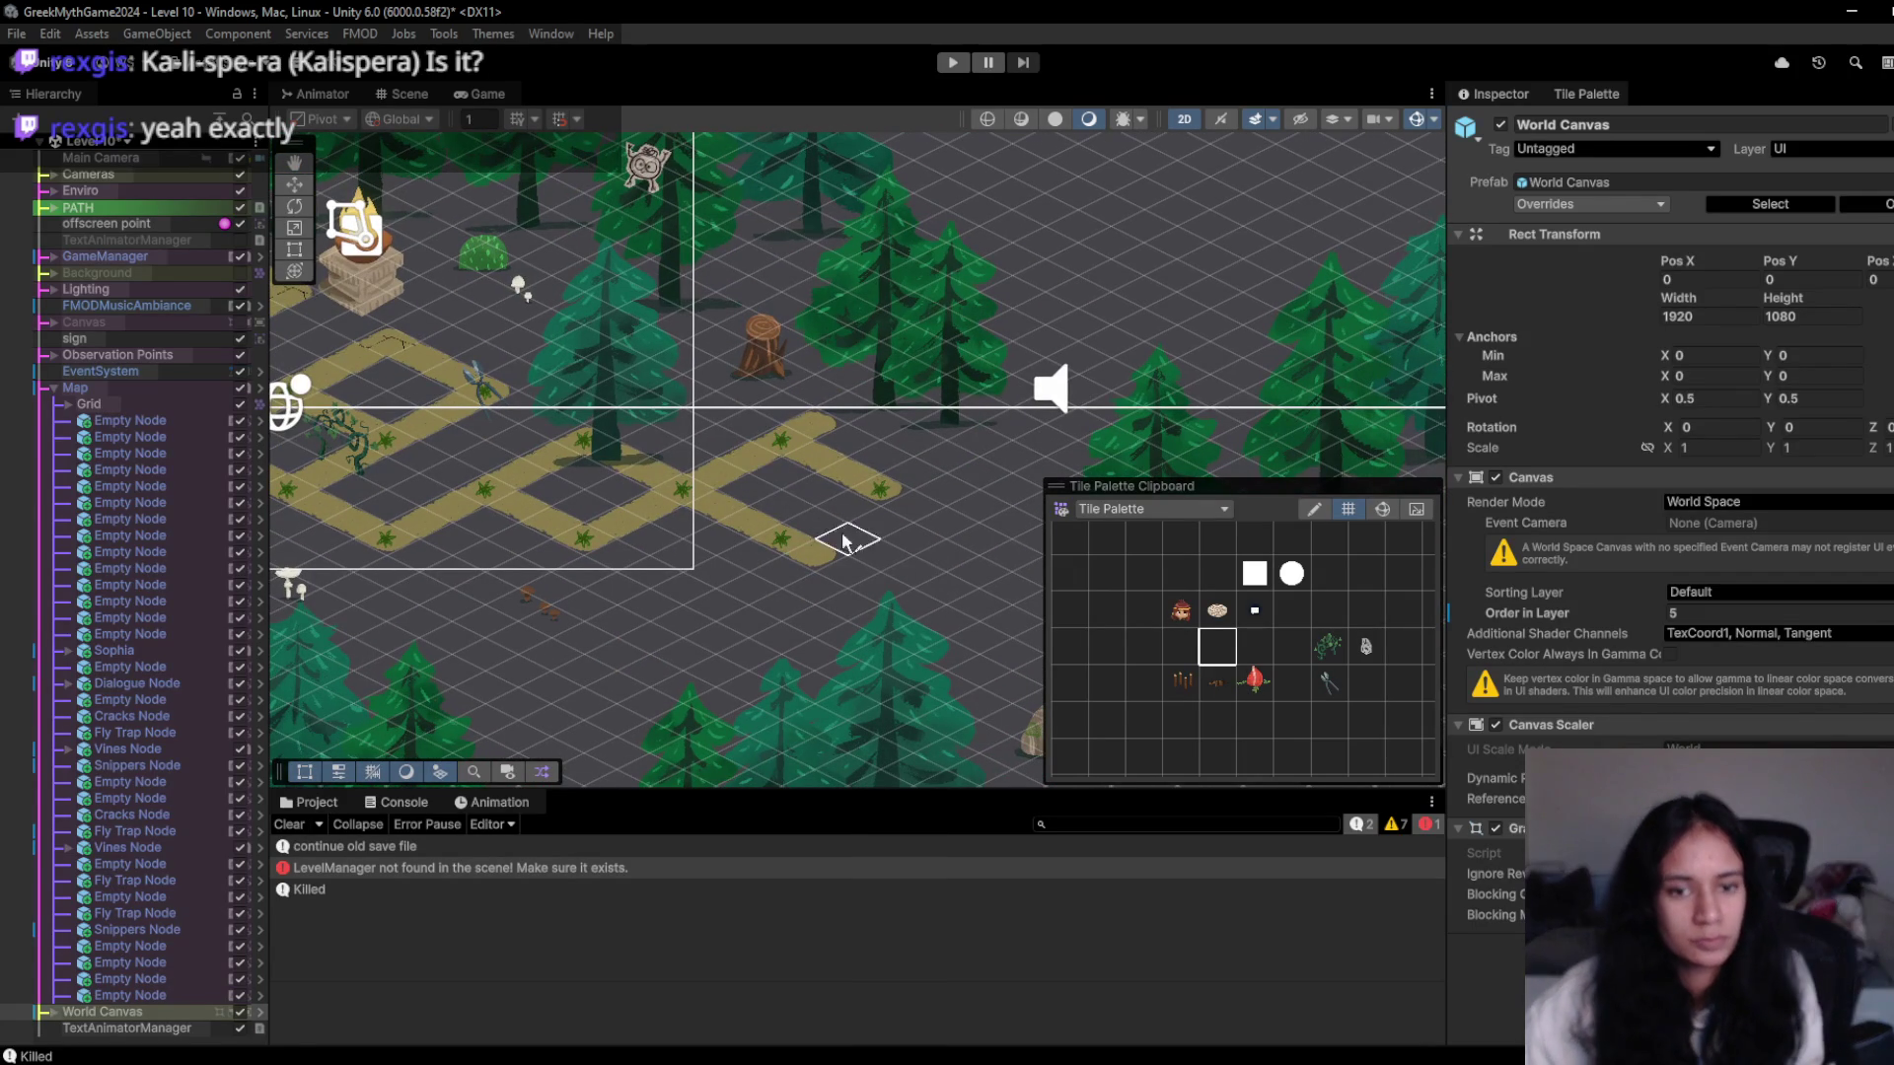
left_click(797, 448, "shift")
left_click(878, 493, "shift")
key("Left")
key("Left")
key("Left")
key("Up")
key("Up")
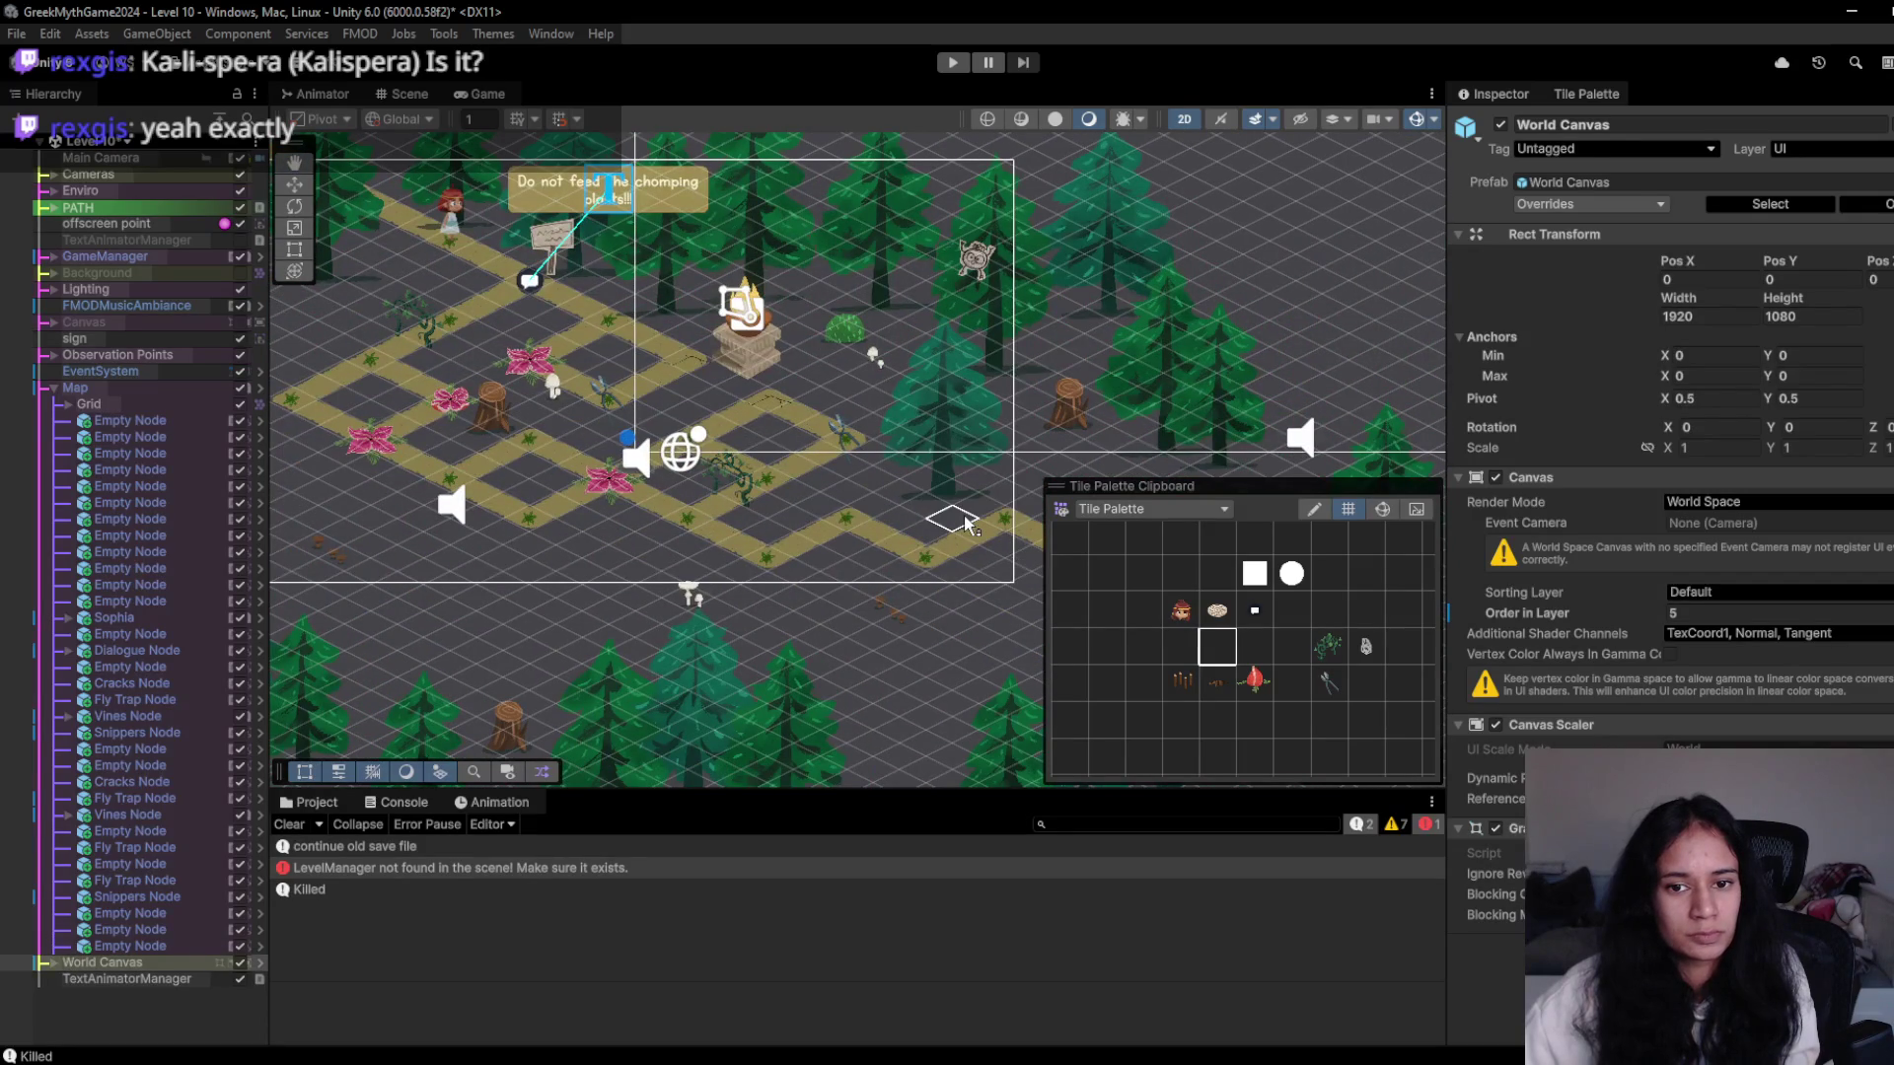
key("Right")
key("Right")
key("Right")
key("Down")
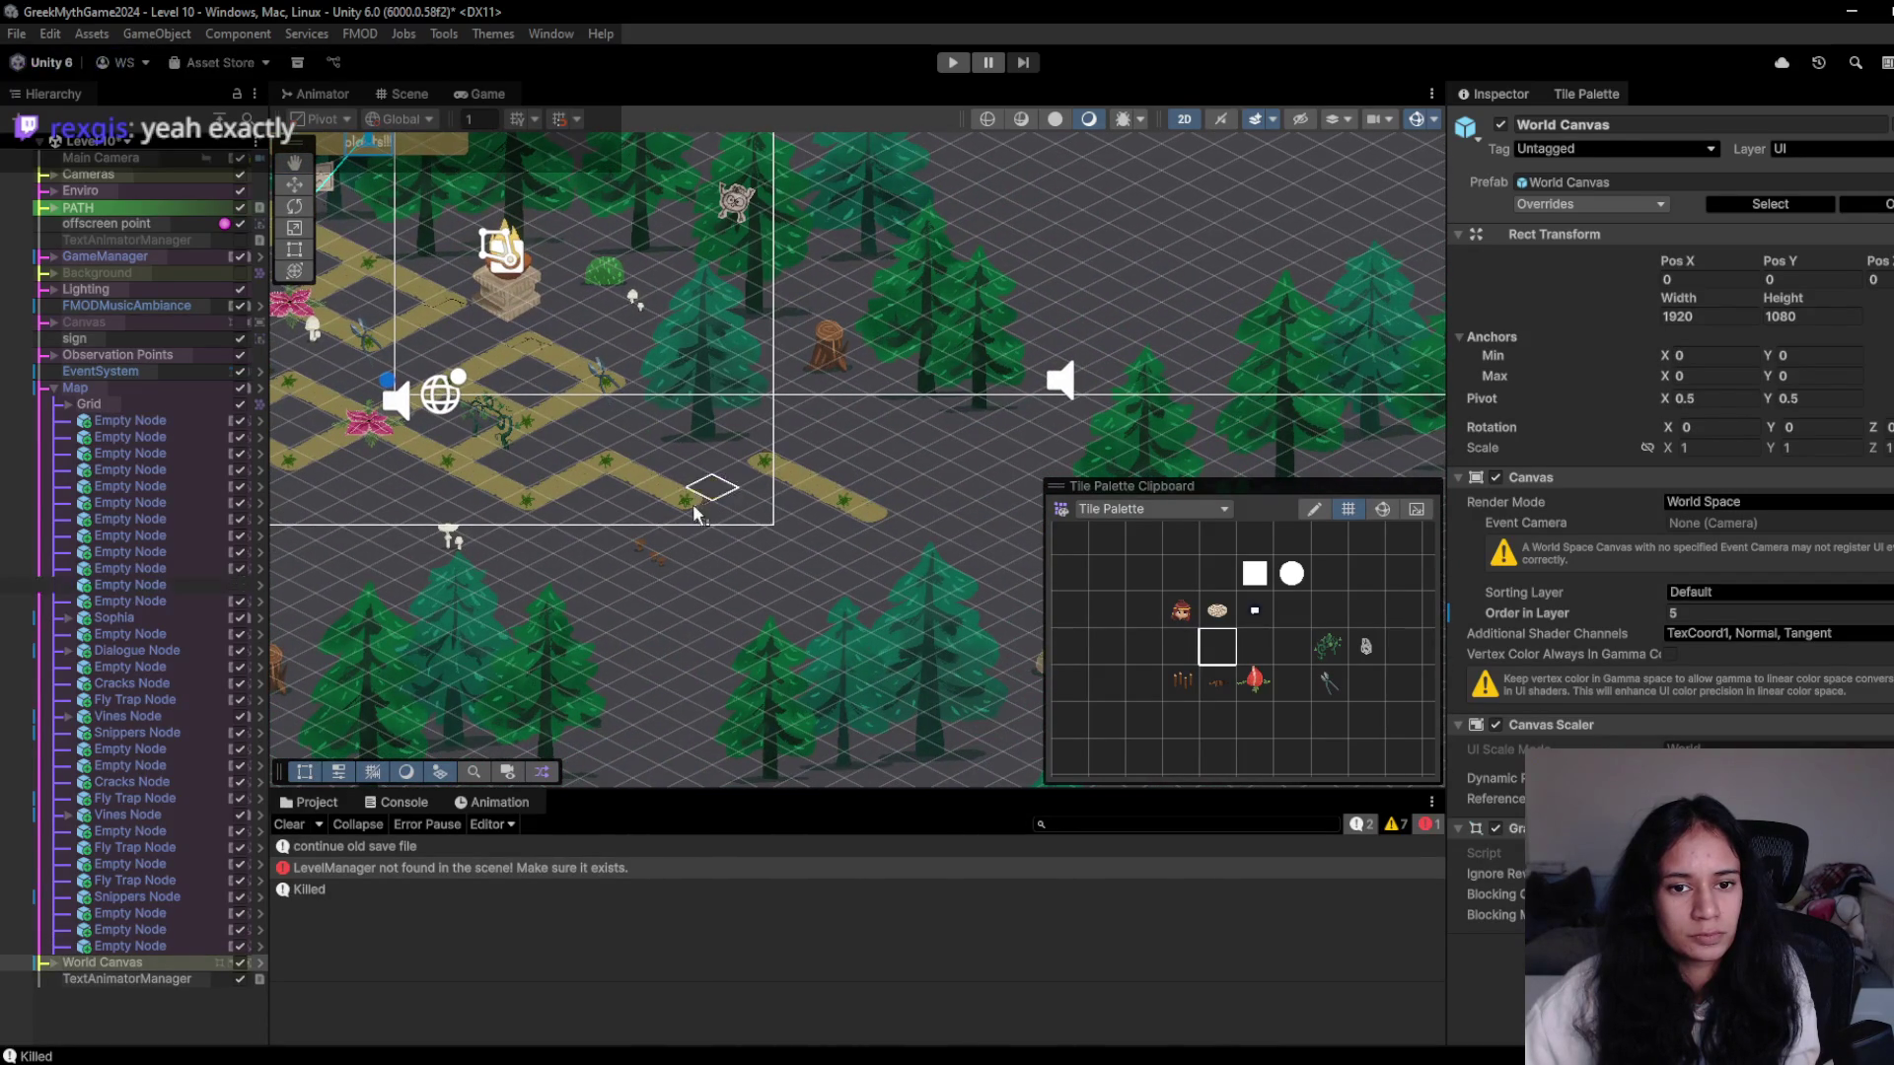
left_click(659, 486, "shift")
mouse_move(607, 468)
left_mouse_down()
mouse_move(690, 444)
mouse_move(762, 459)
left_mouse_up()
- Select forest-tree-6 in the Hierarchy and run a quick playtest
key("Up")
key("Up")
key("Up")
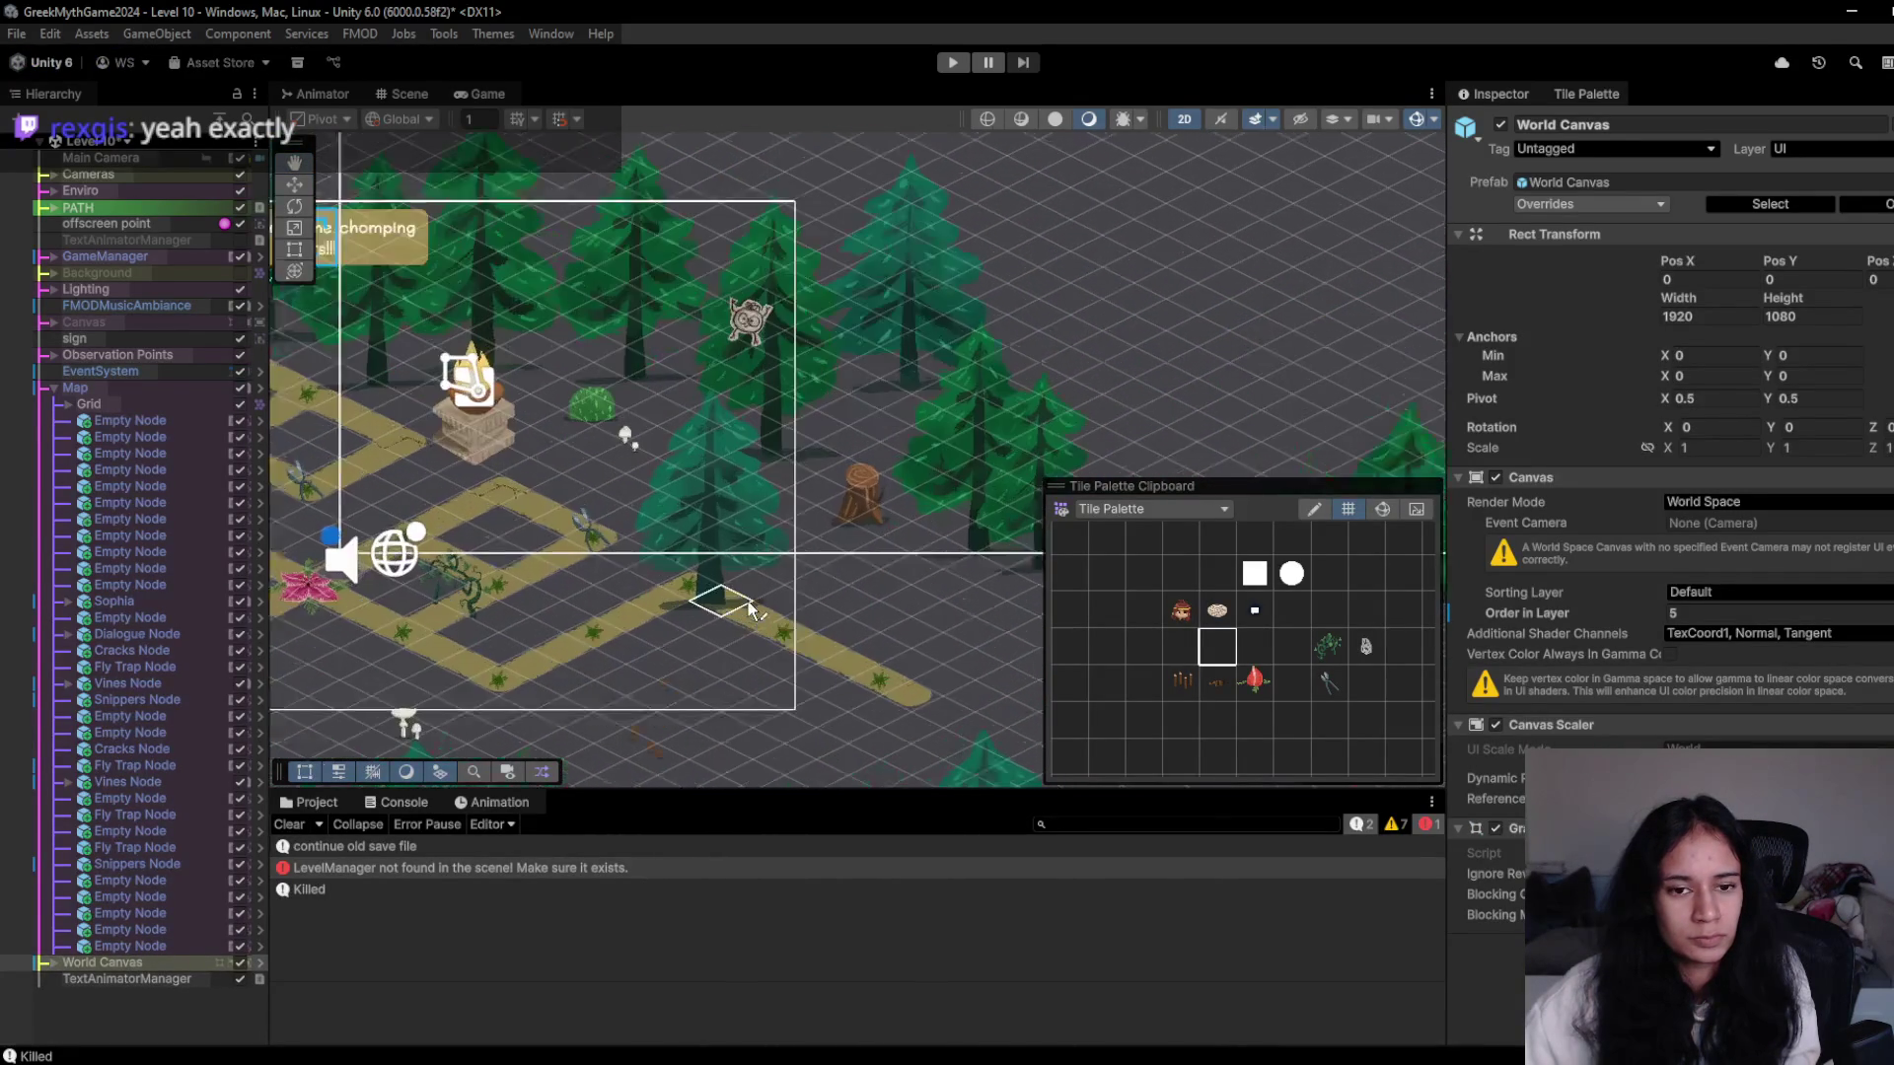
left_click(294, 185)
left_click(735, 519)
left_click(715, 526)
left_click(715, 529)
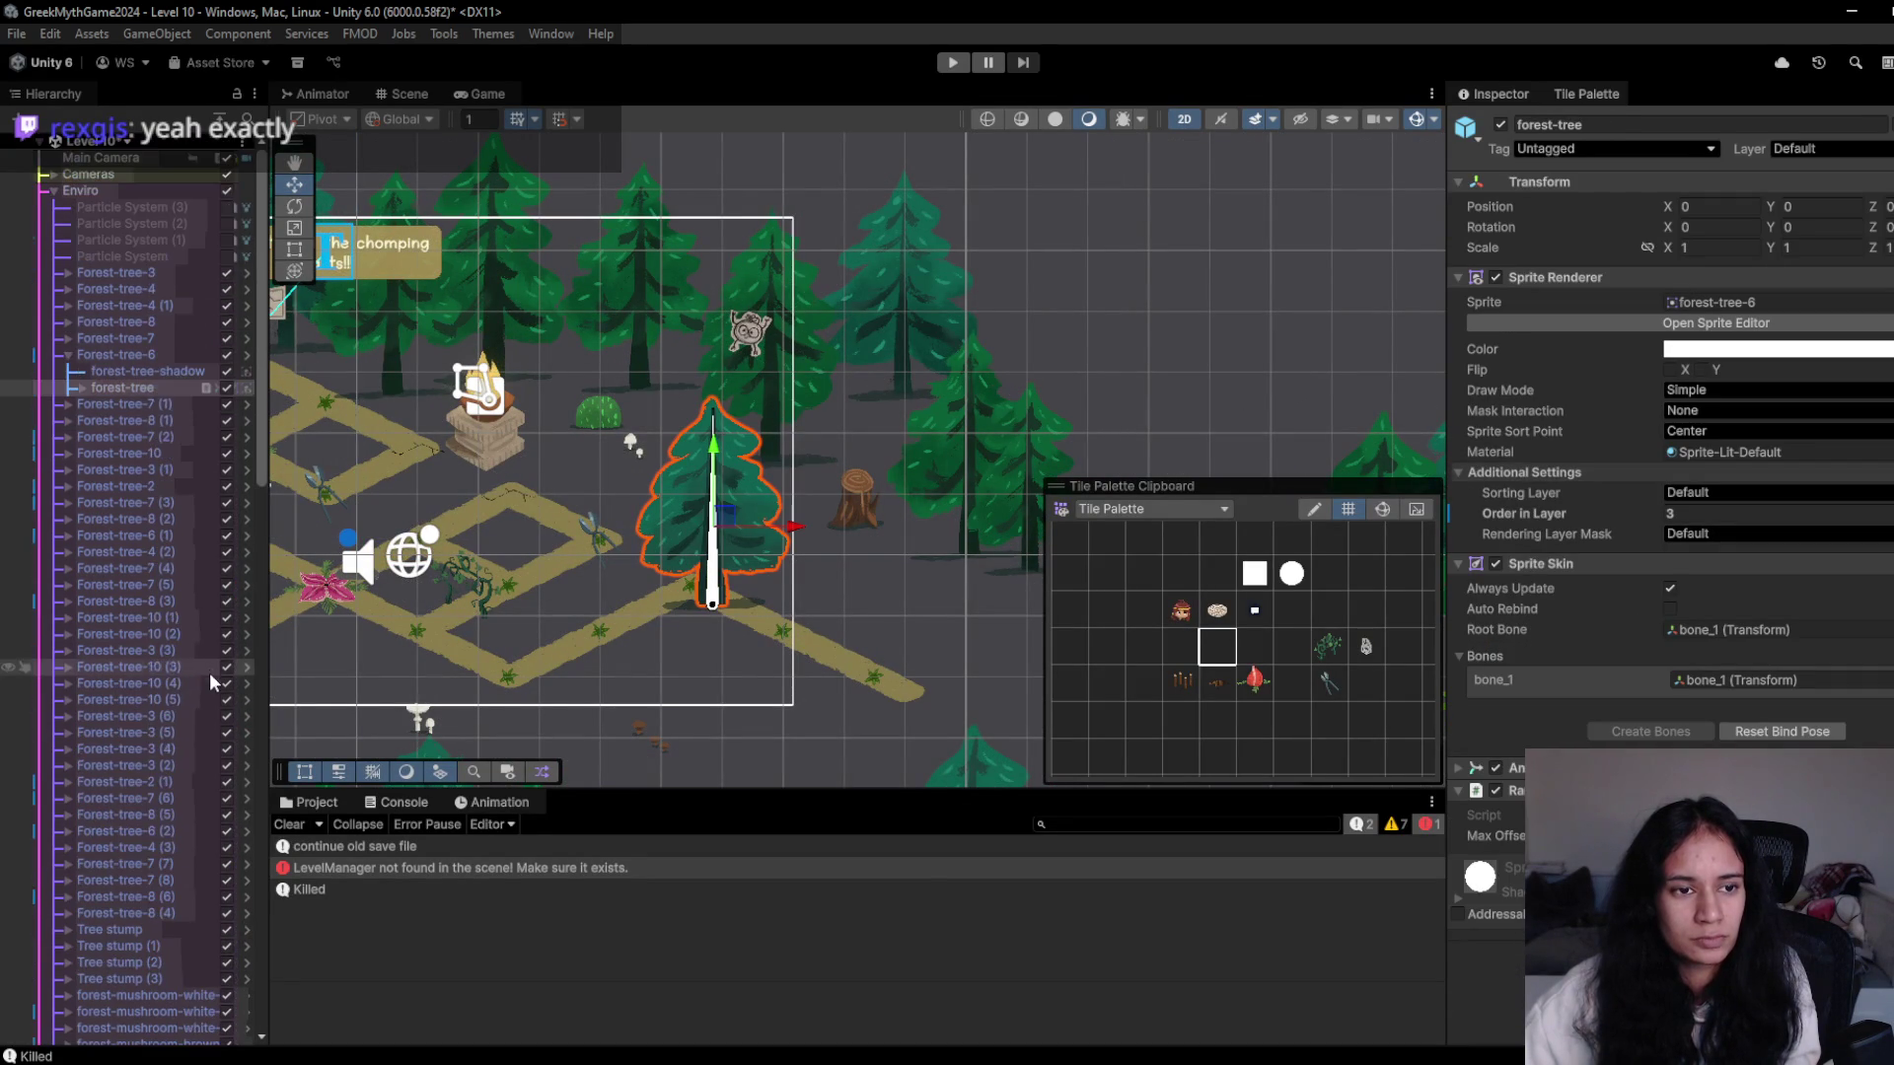
left_click(139, 351)
key("ctrl+p")
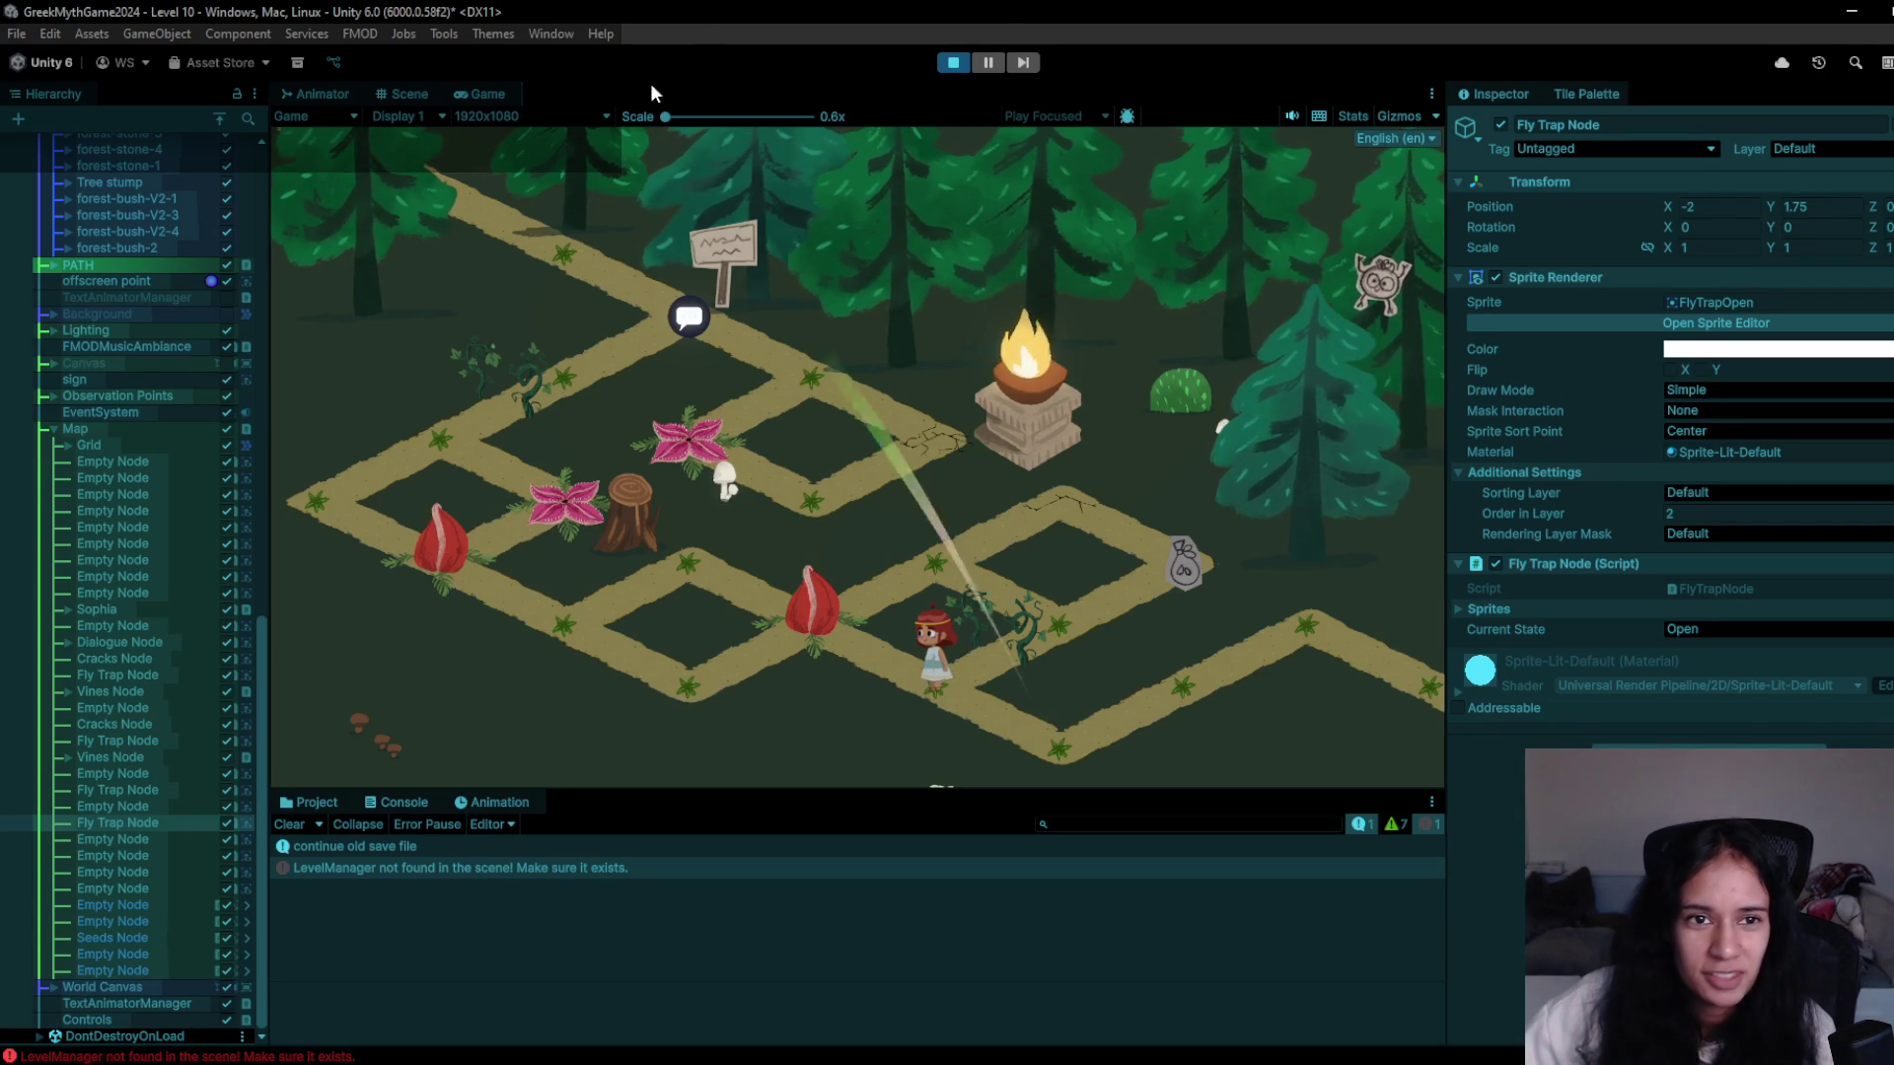
left_click(952, 63)
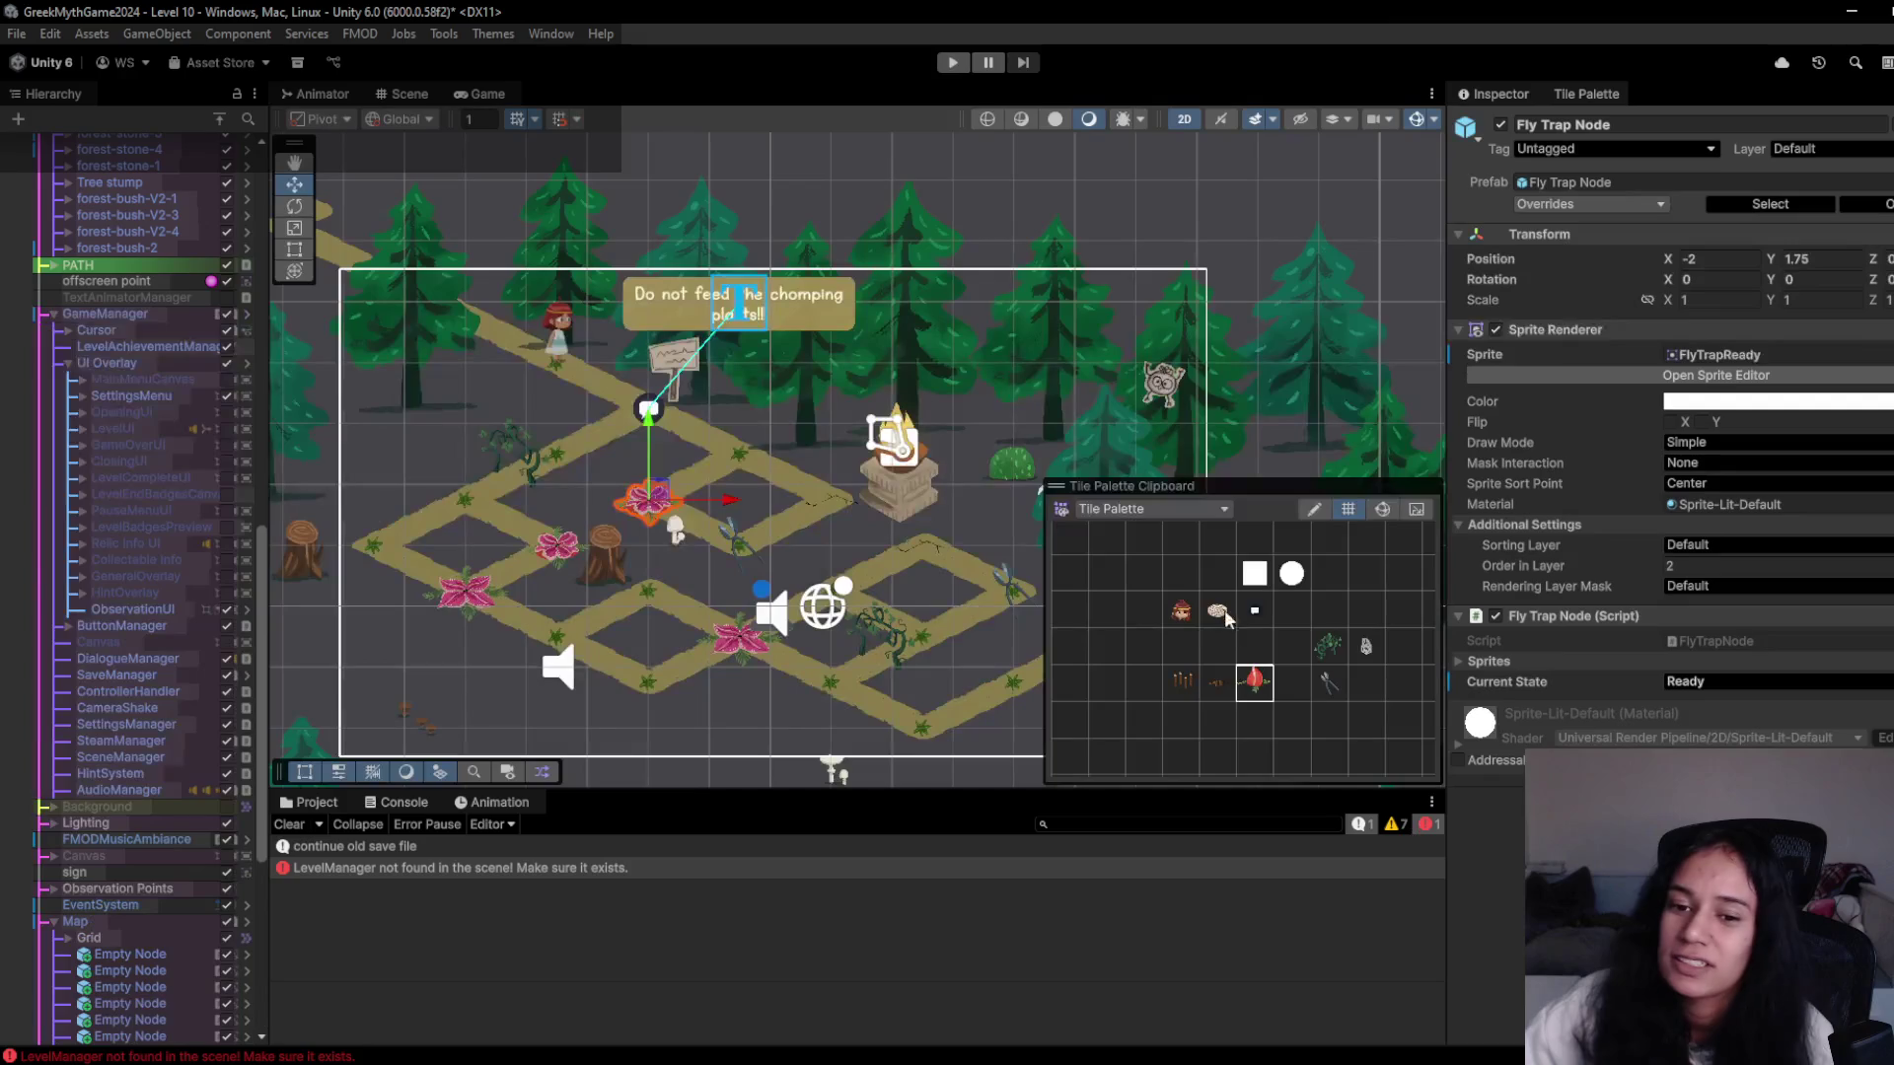
- Paint the closed fly-trap tile over the fly trap on the lower path
left_click(1217, 680)
scroll(881, 621, "up", 3)
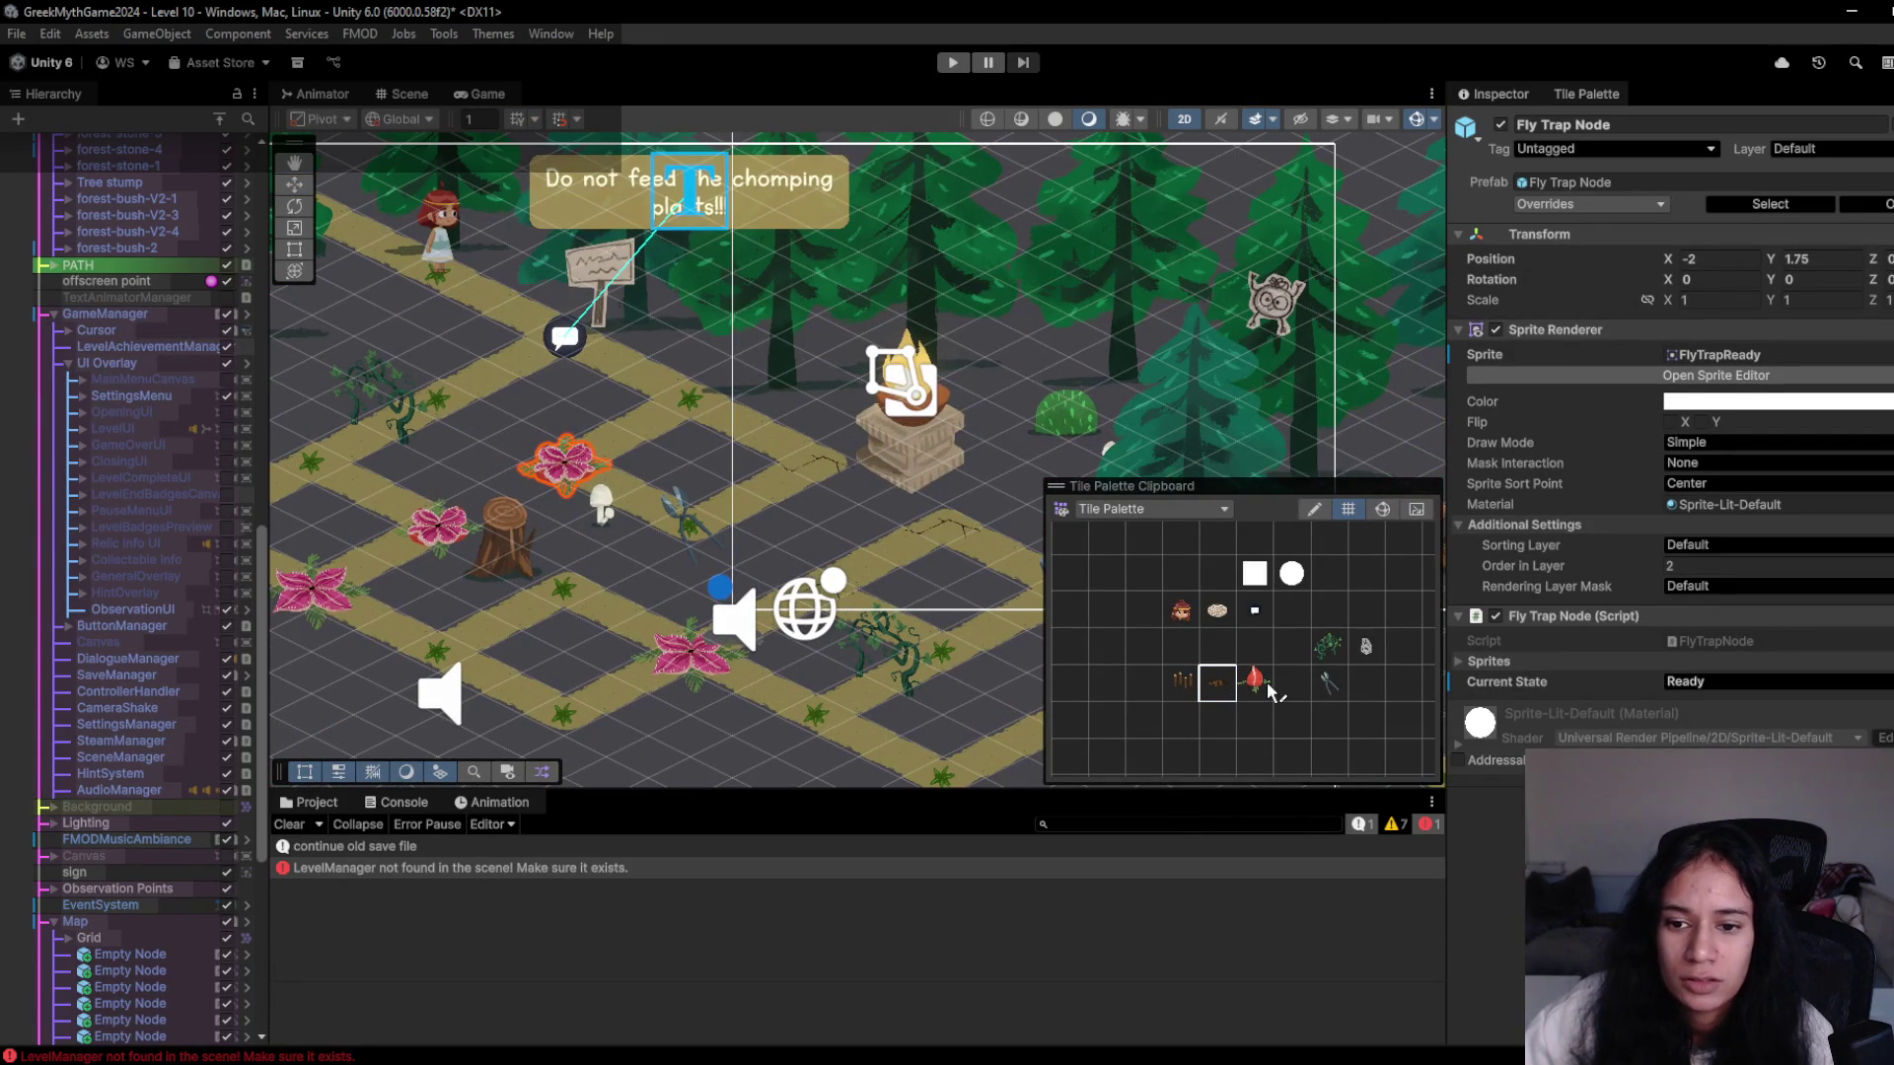
left_click_drag(944, 779, 848, 647)
left_click(848, 646)
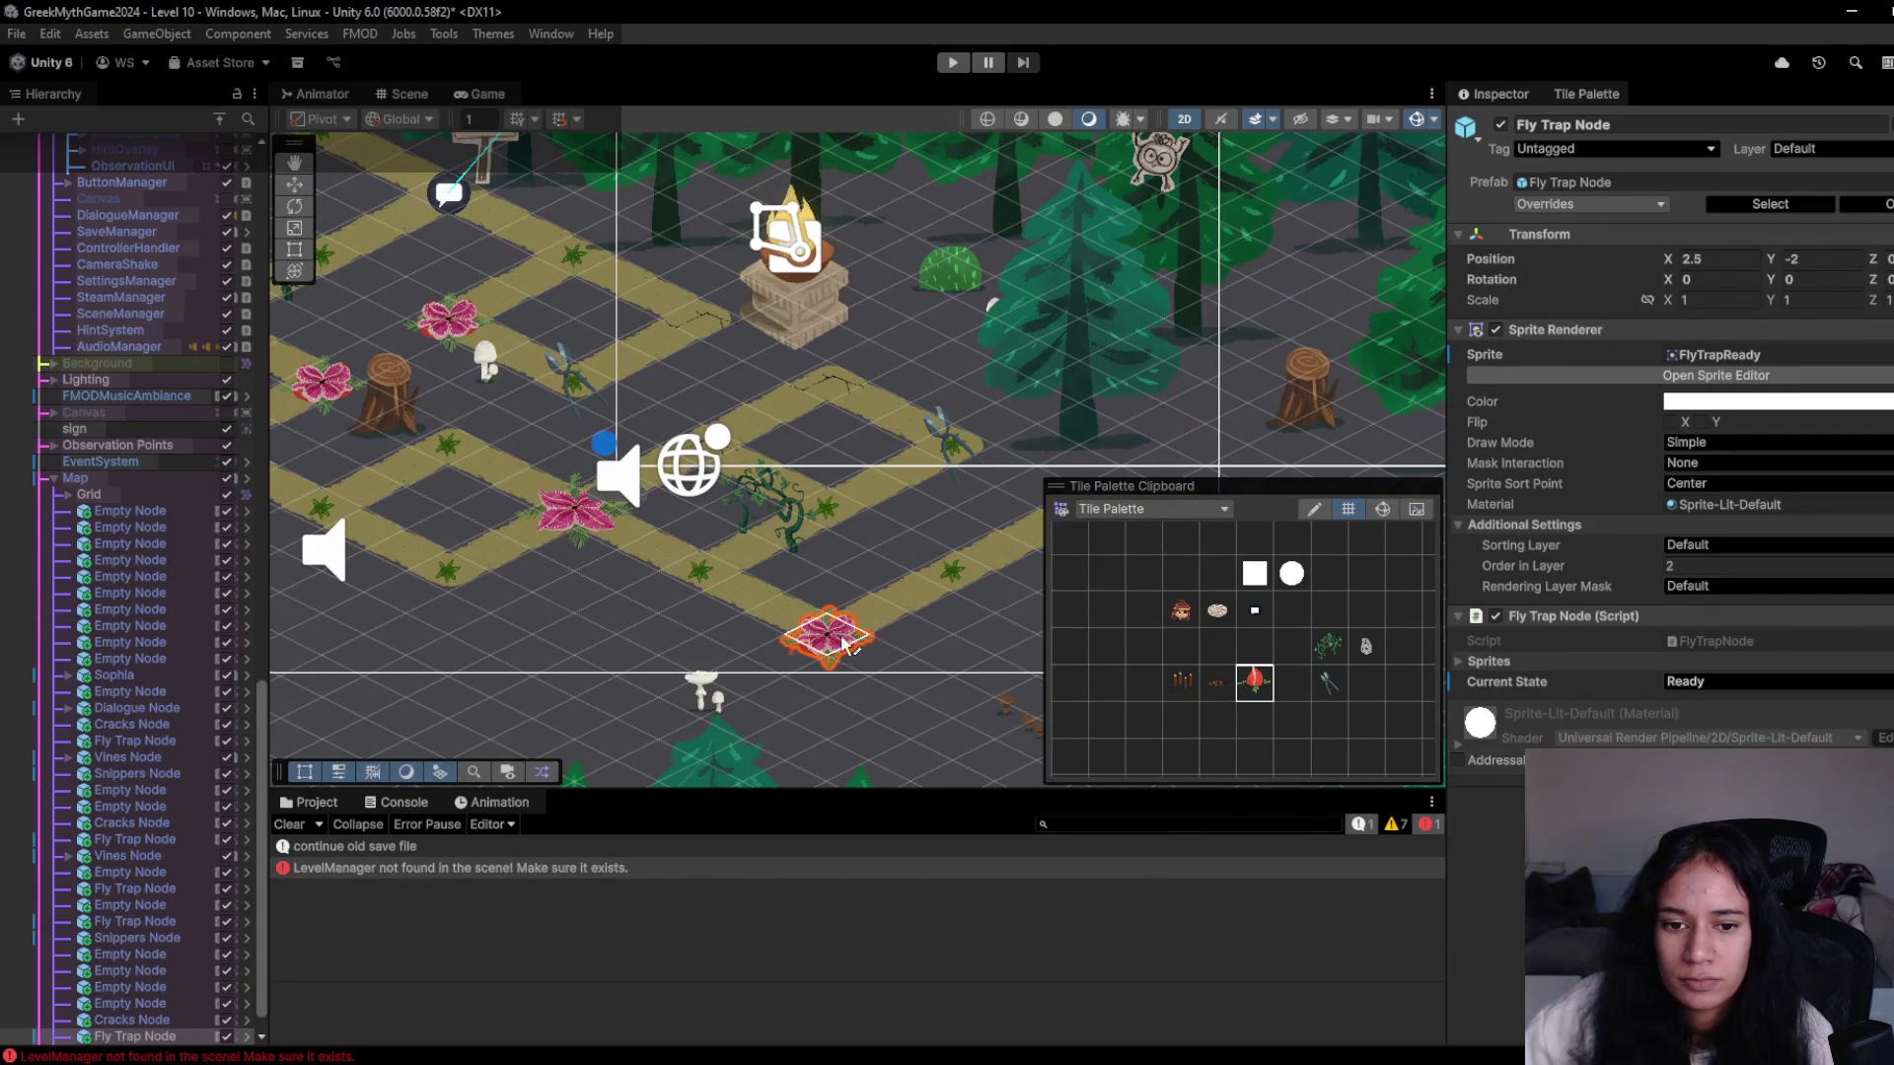
left_click(845, 643)
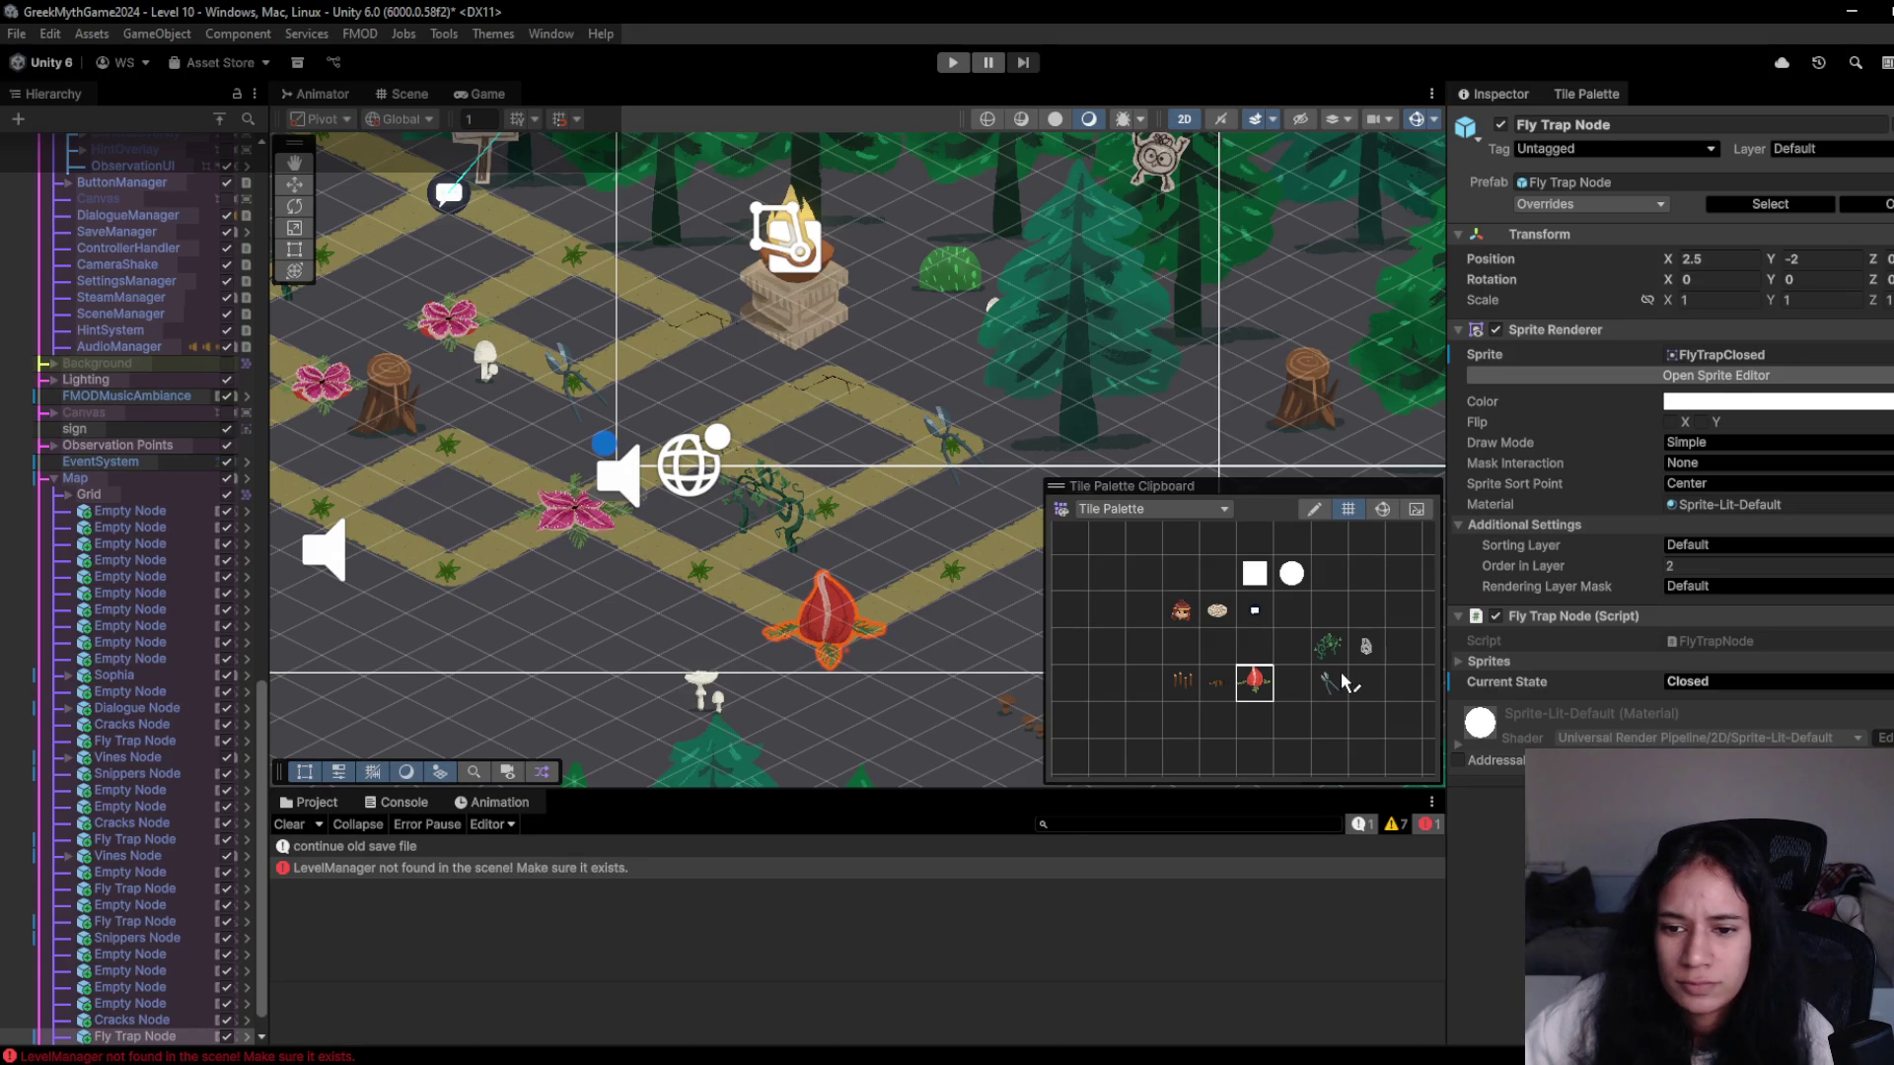
- Replace the left fly trap with the Spikes tile and start a playtest
left_click(1181, 684)
left_click_drag(444, 478, 738, 552)
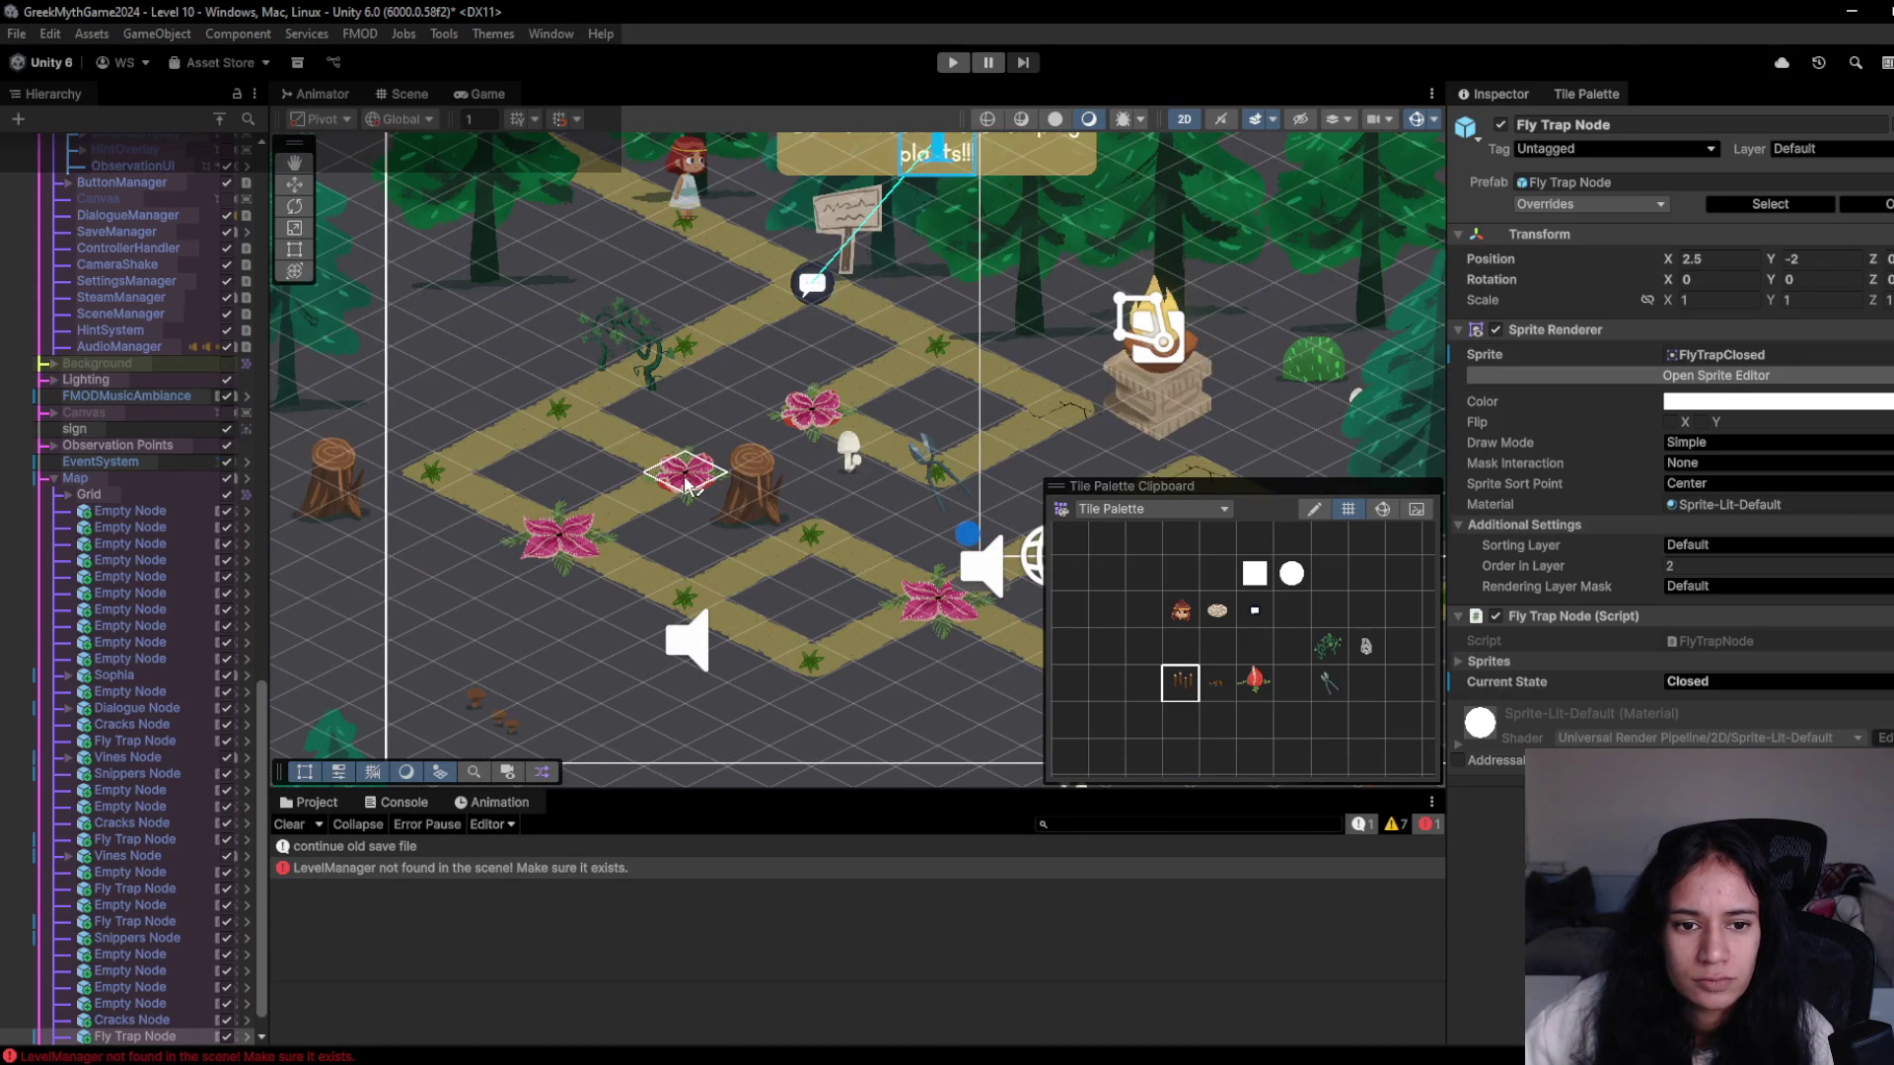
left_click(573, 543)
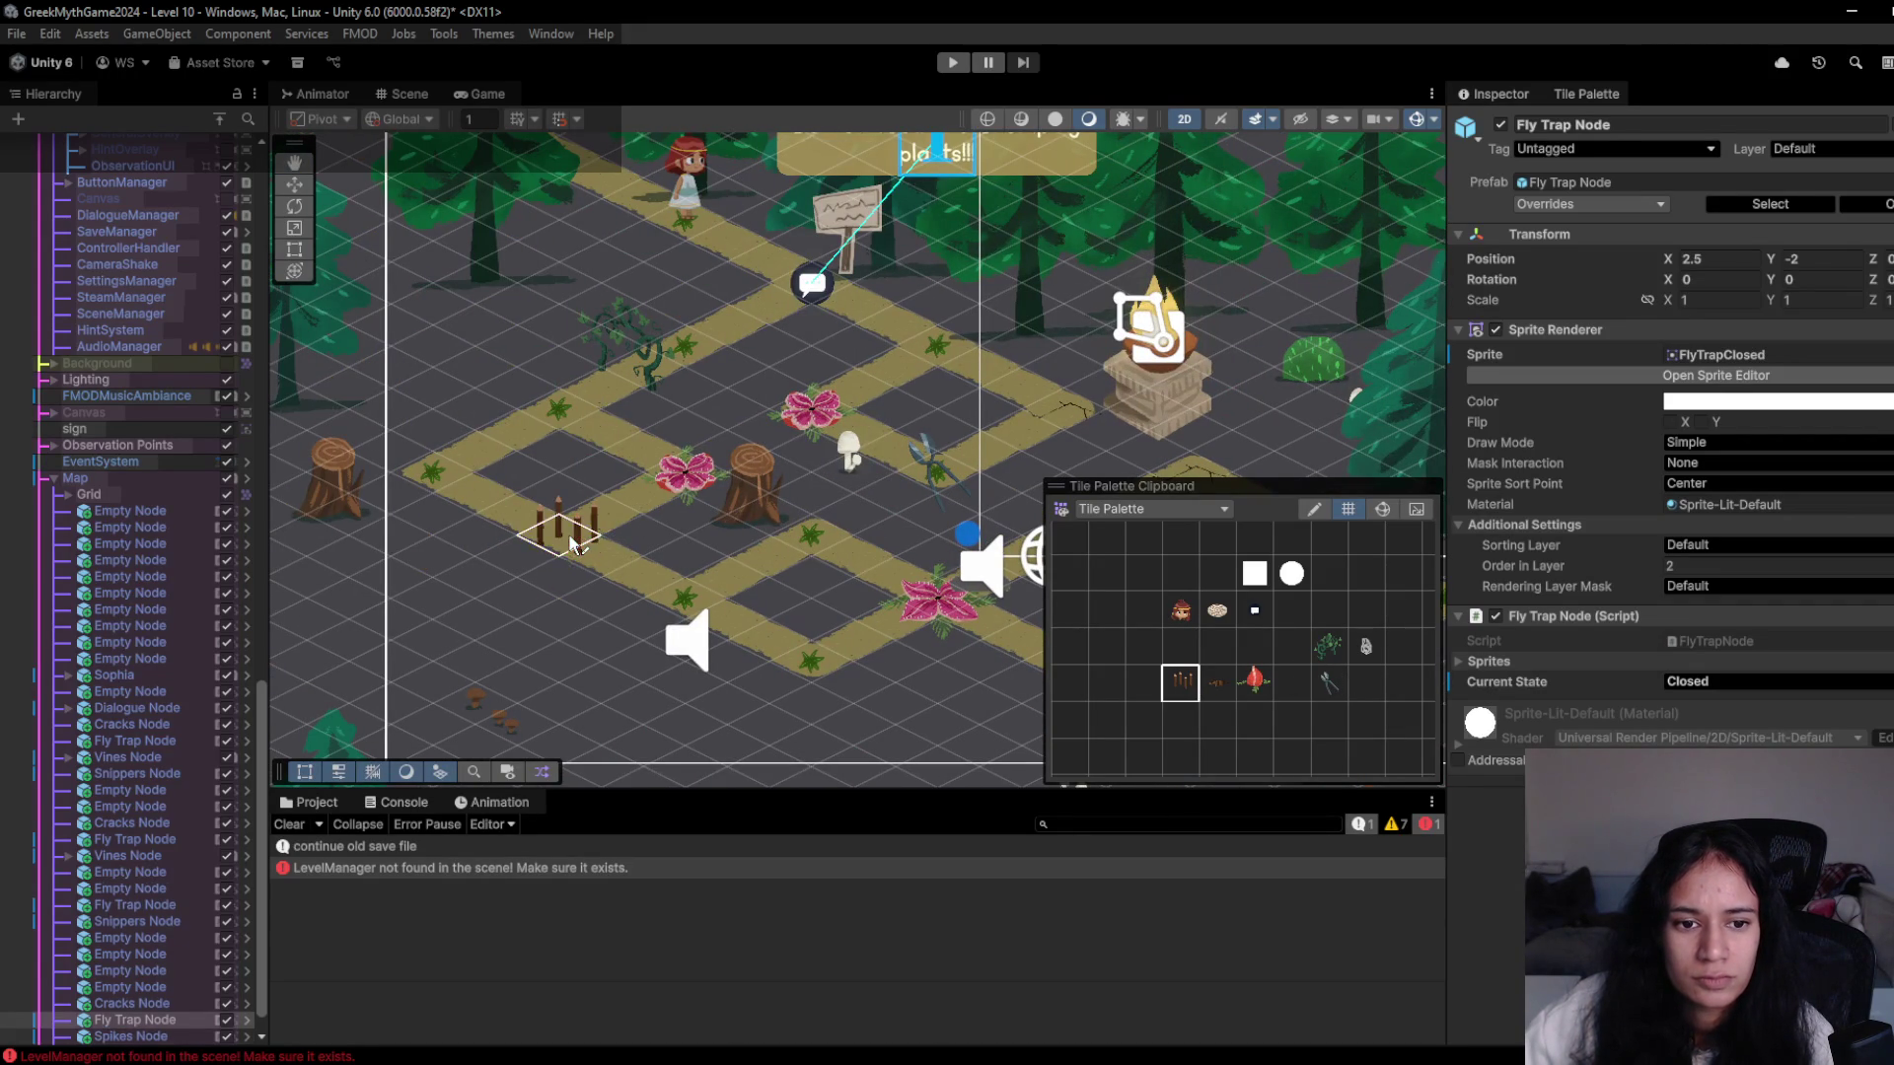
left_click(953, 62)
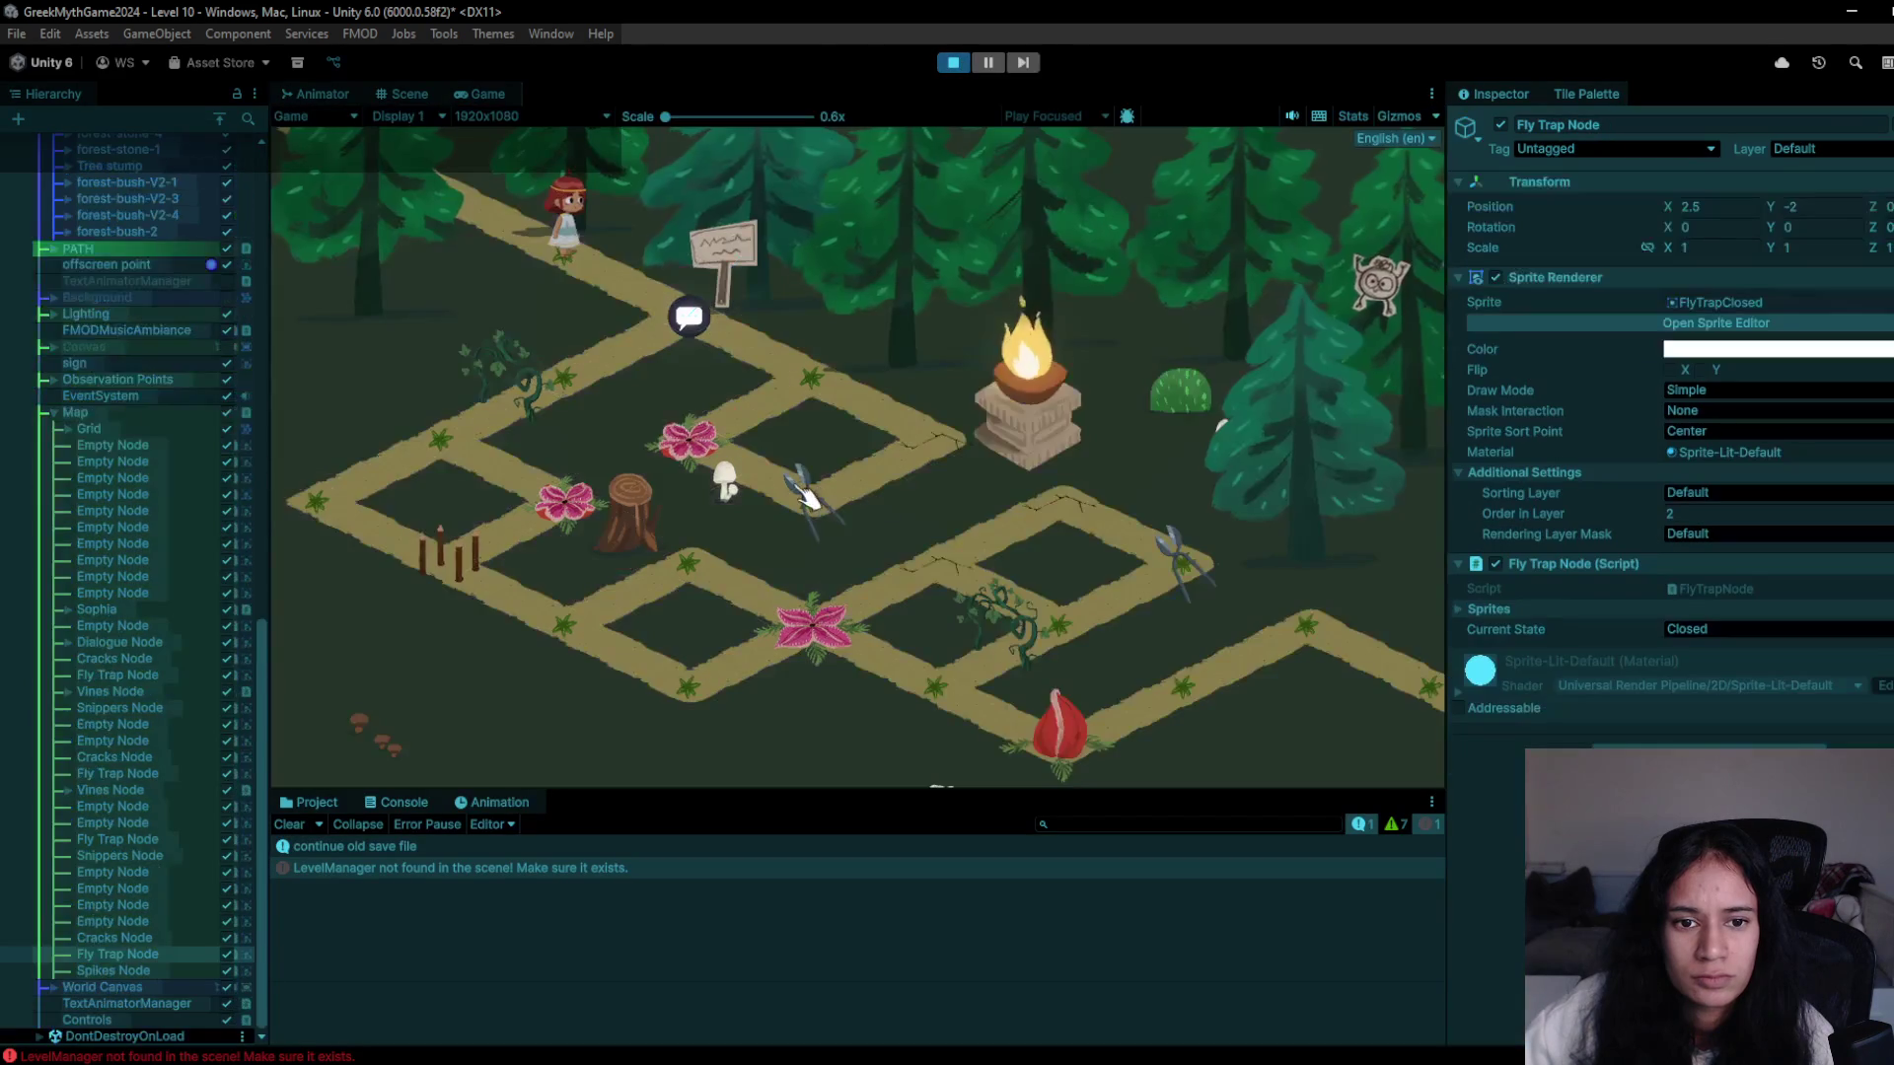
- Walk Sophia from the sign to the seed bag, past the pink fly trap, to the lower flower
left_click(714, 338)
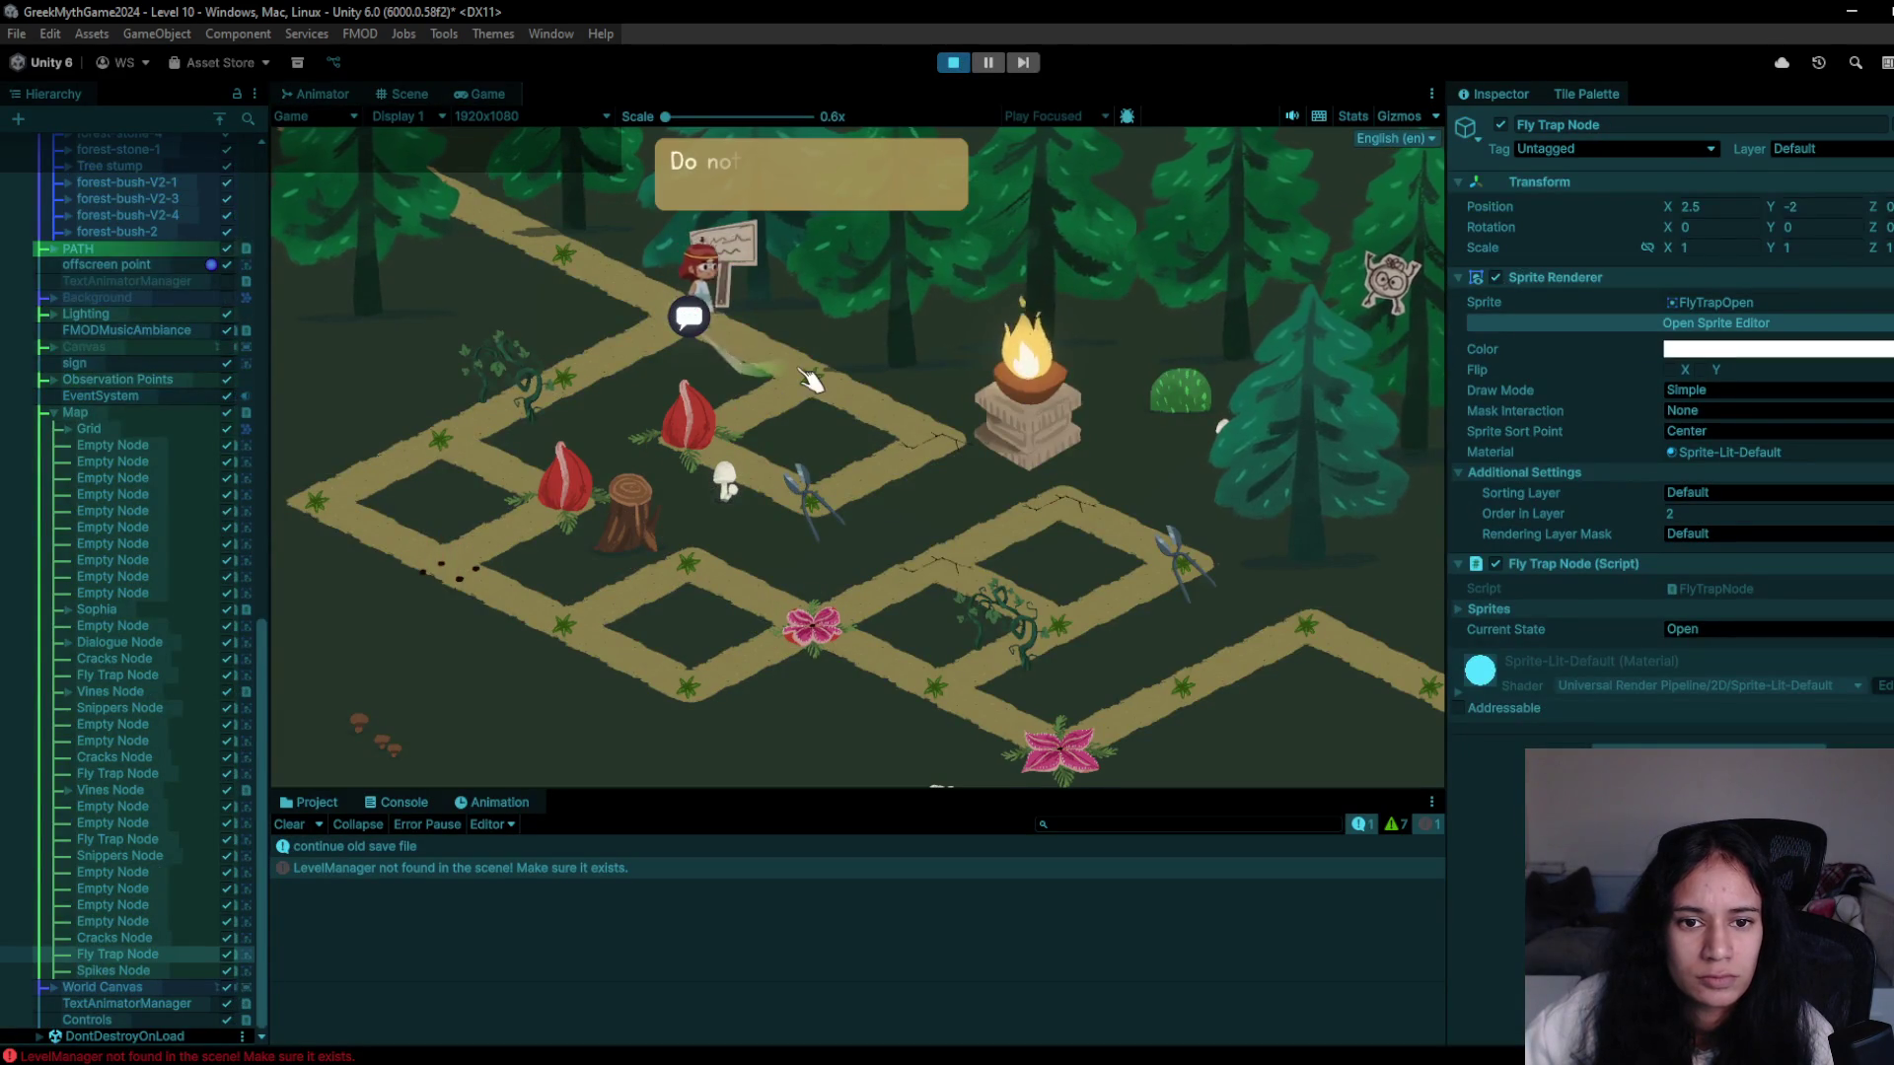
left_click(811, 511)
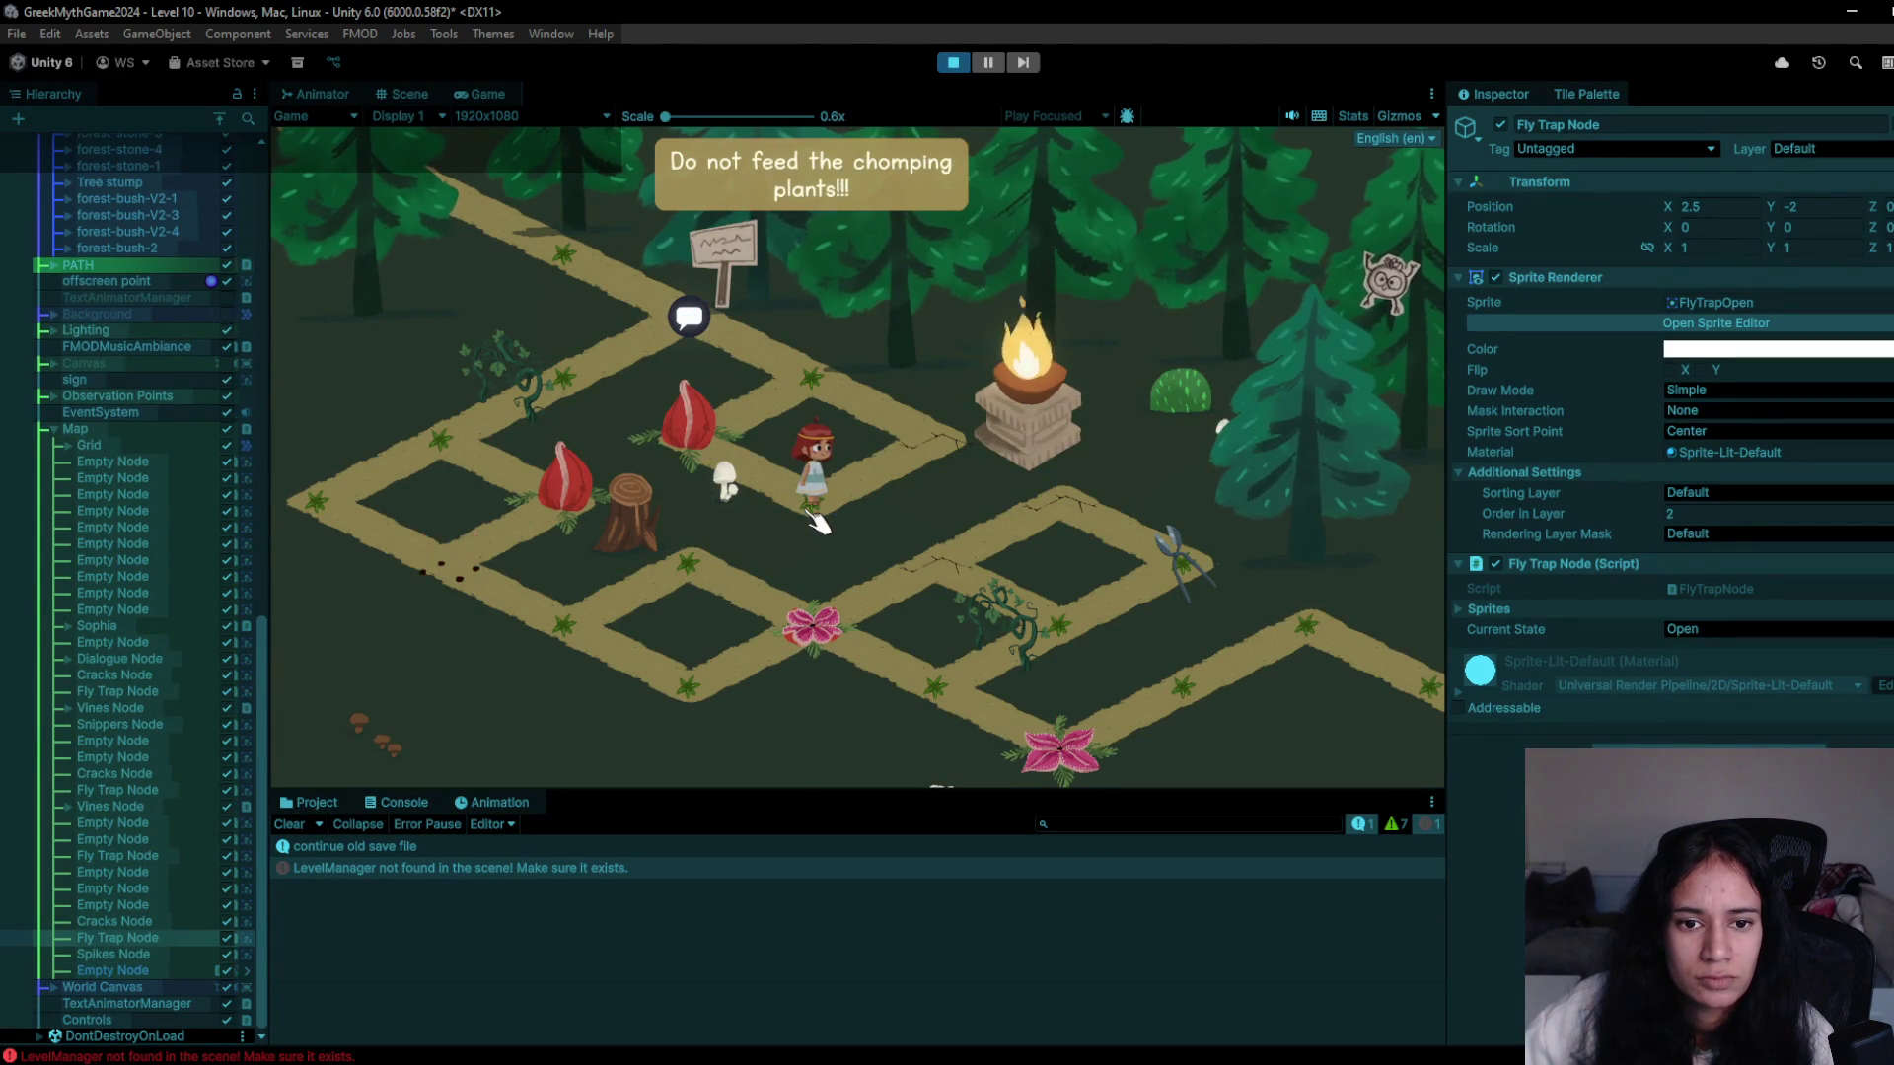
left_click(764, 365)
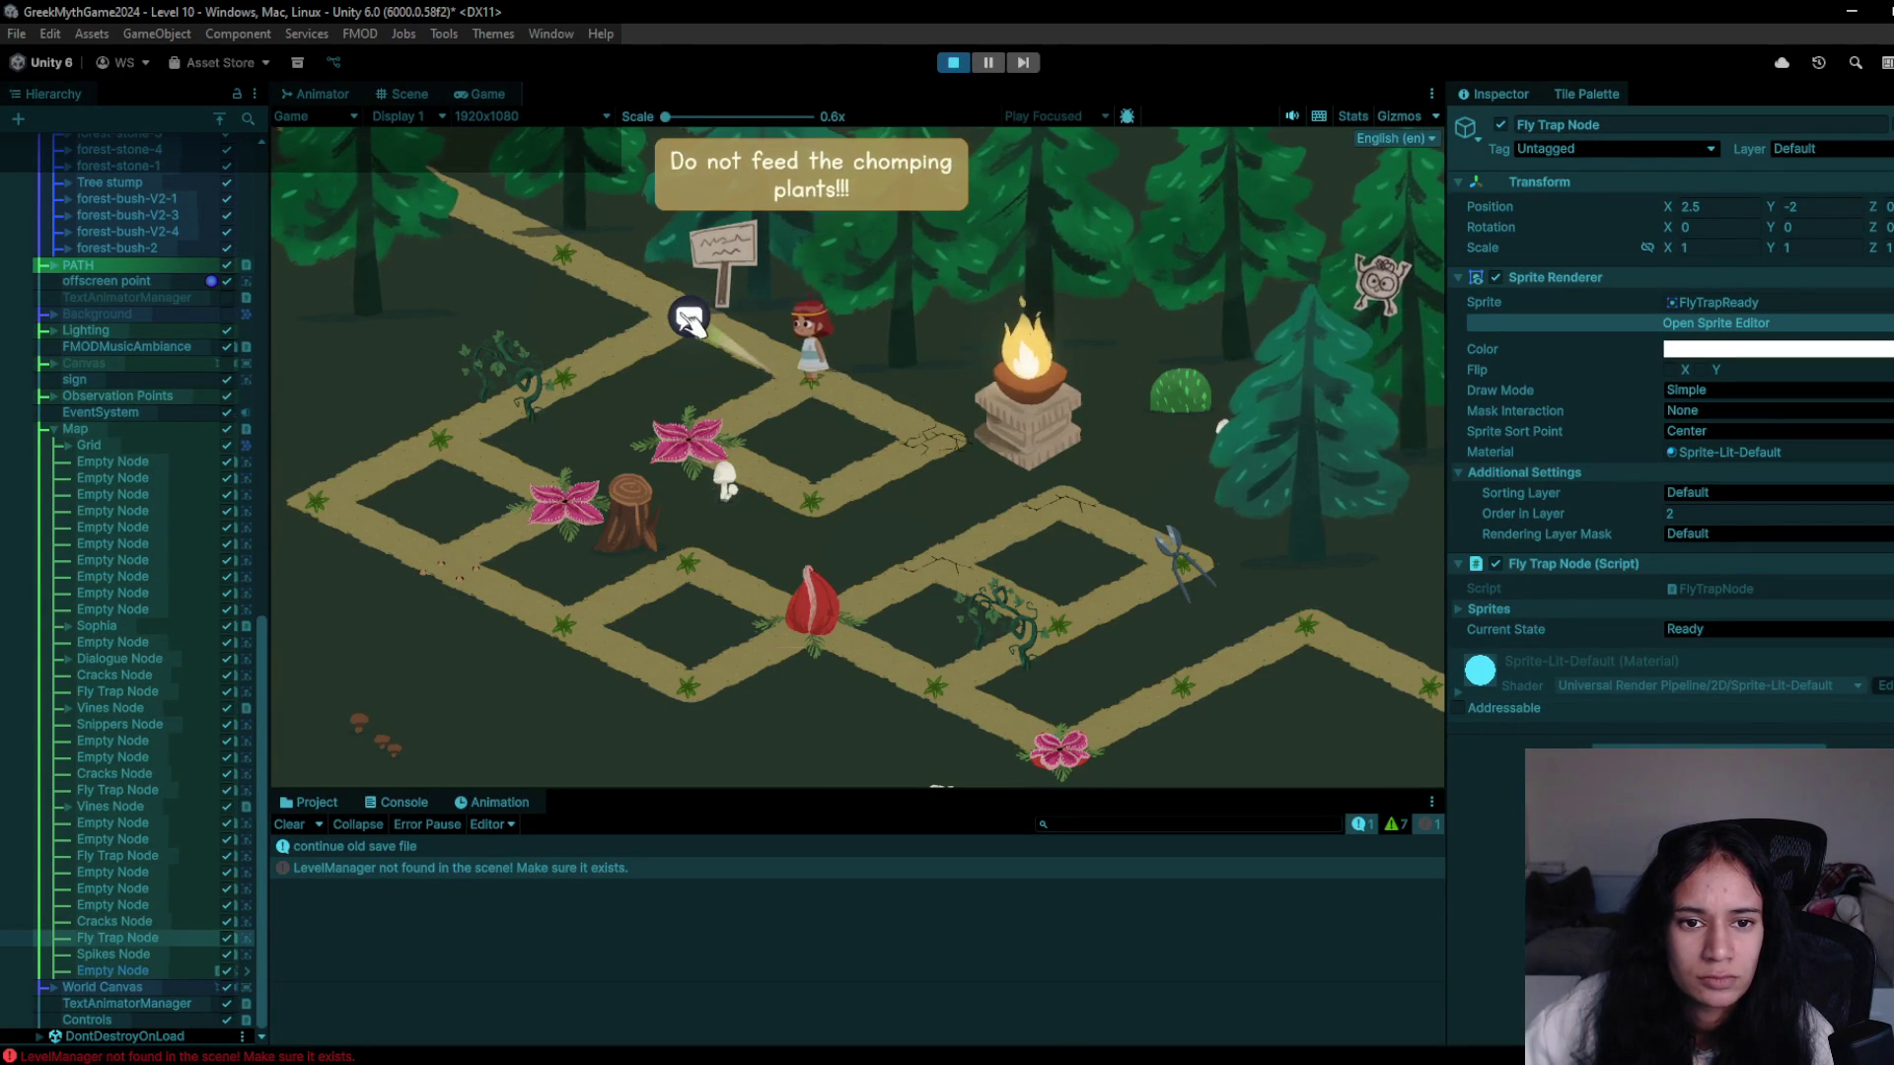
left_click(646, 357)
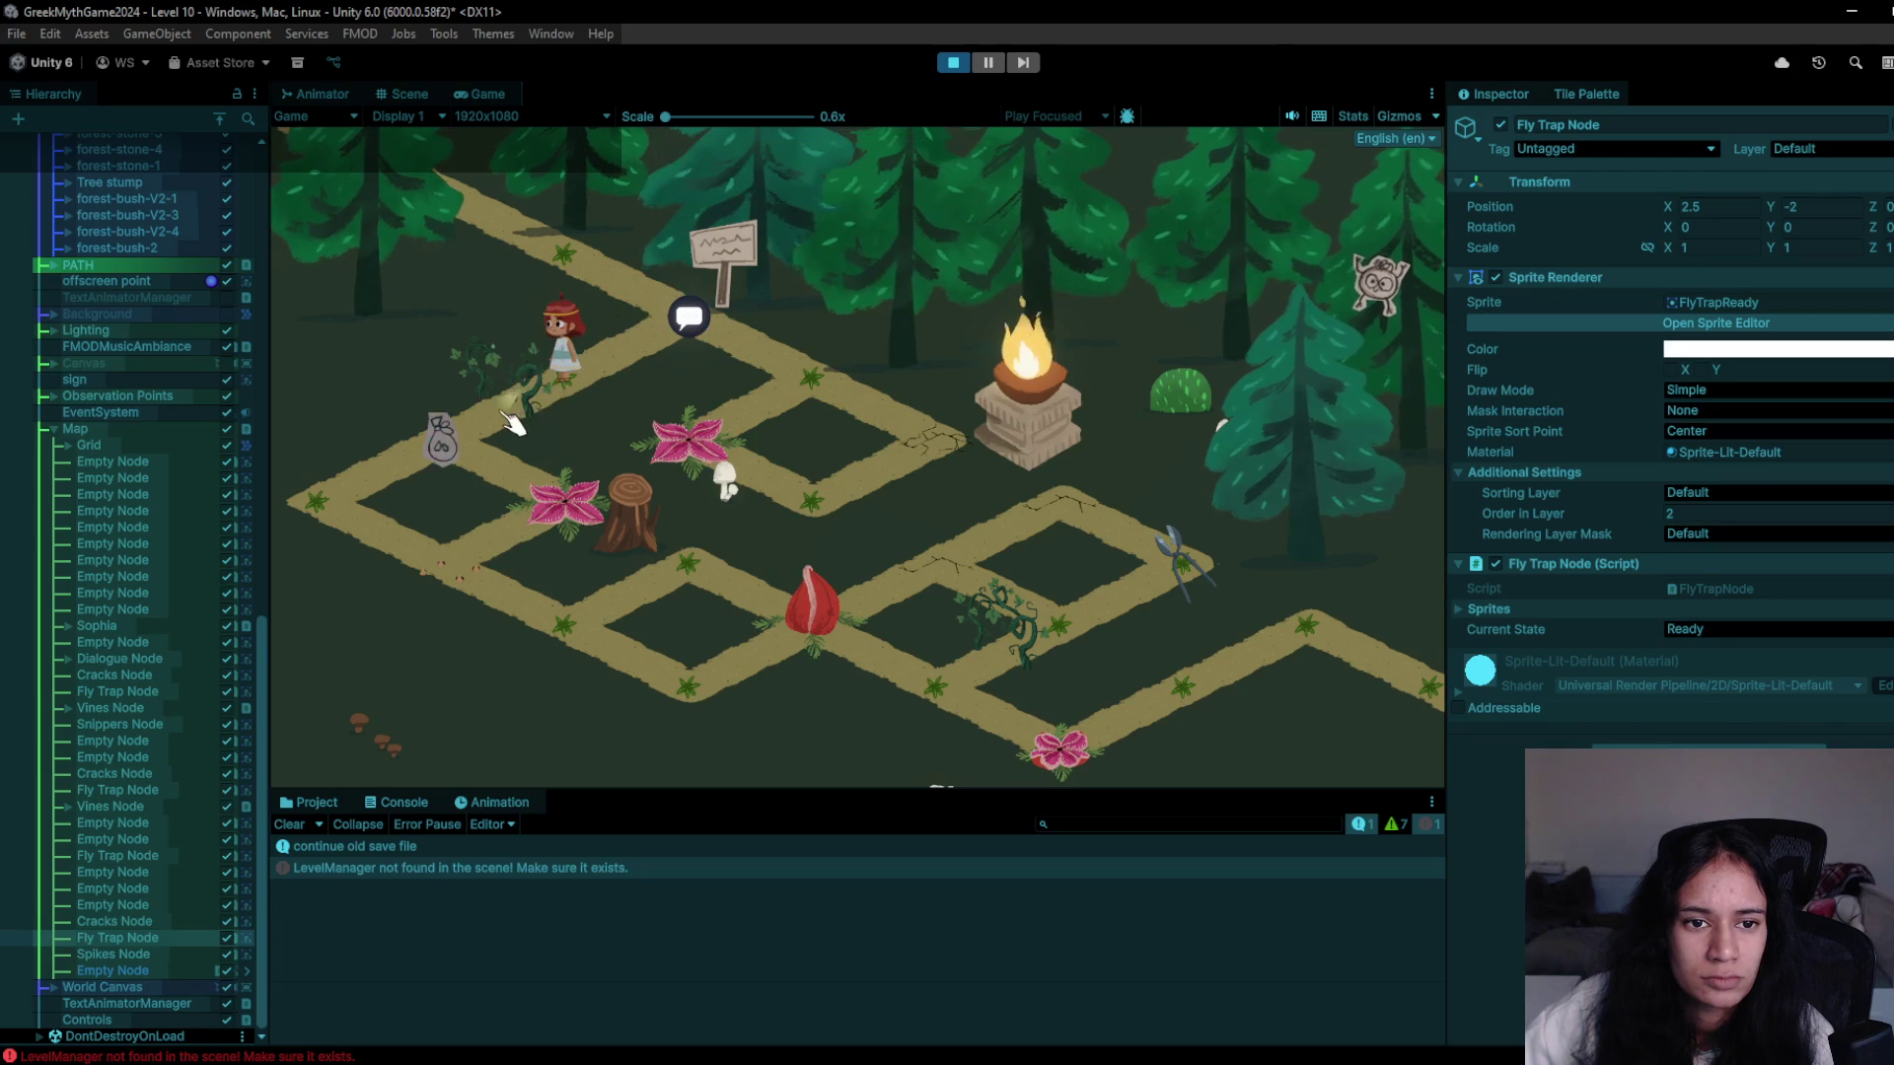
left_click(459, 445)
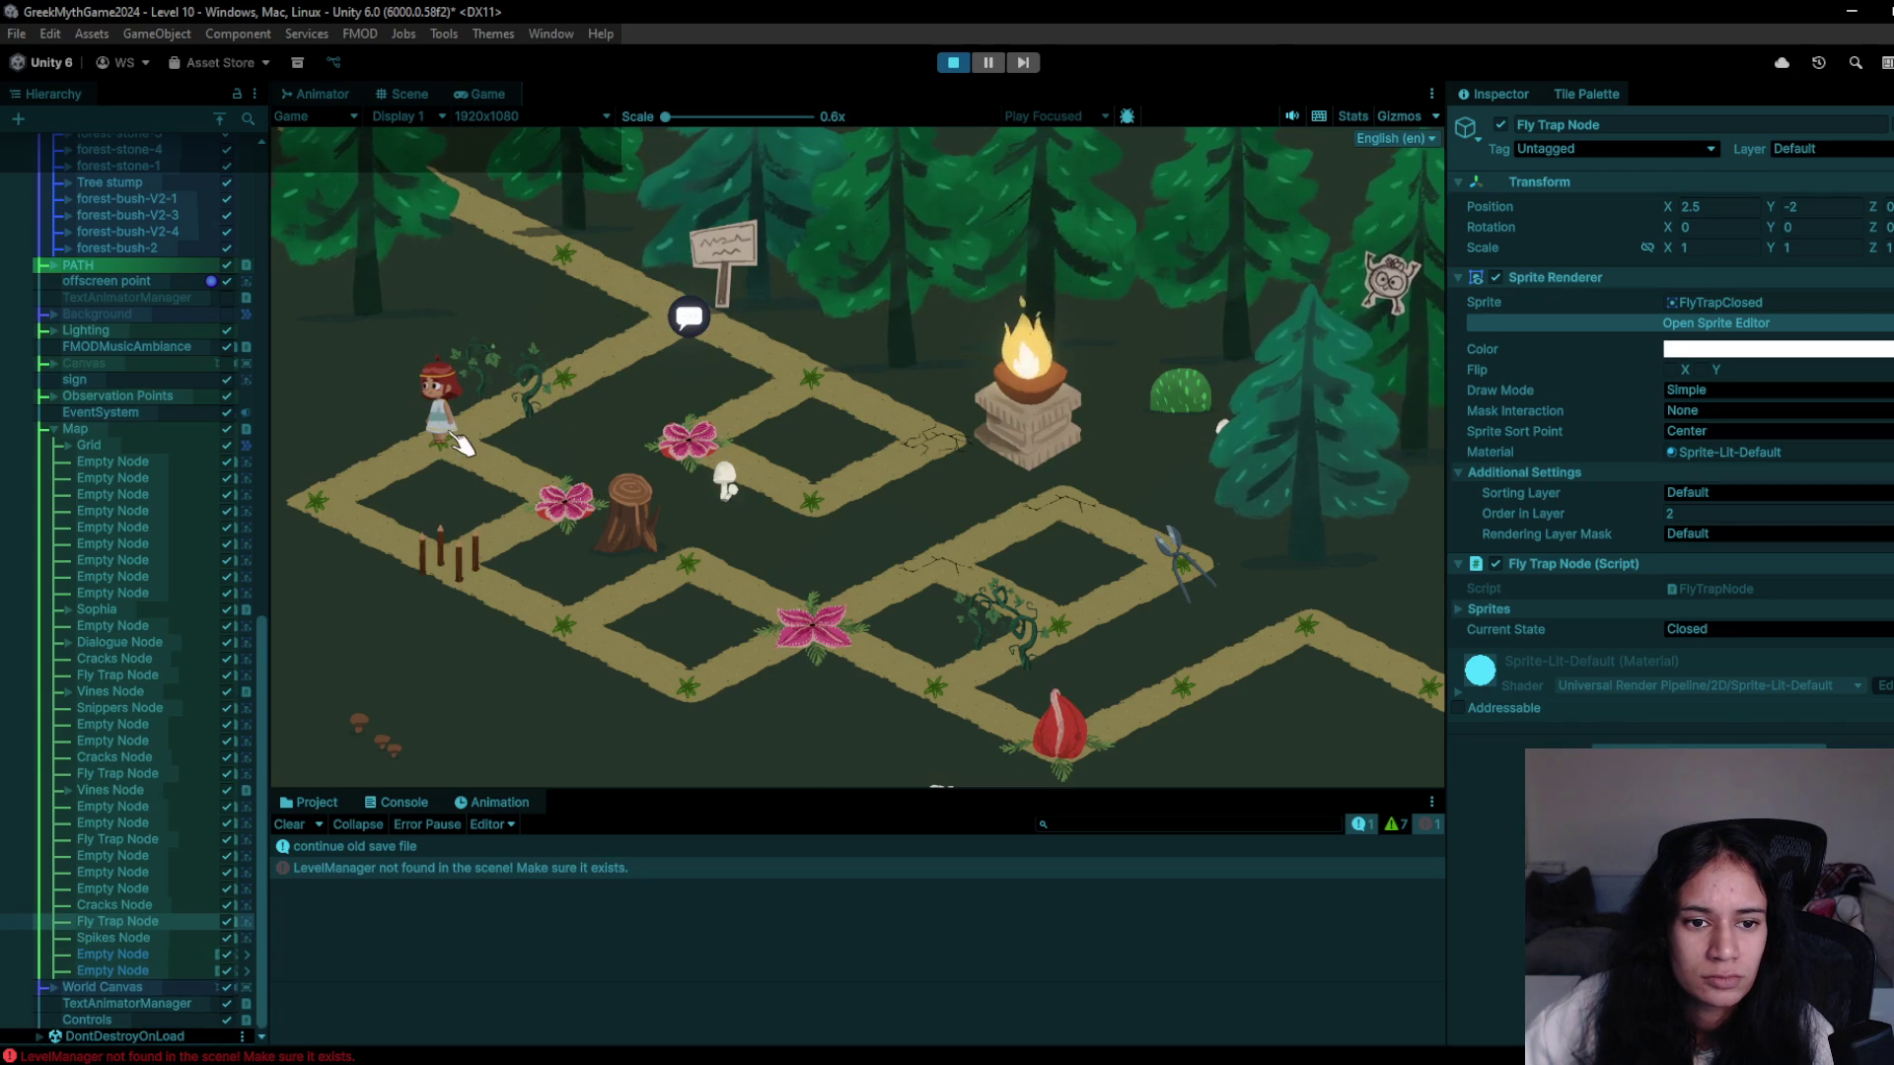
left_click(588, 505)
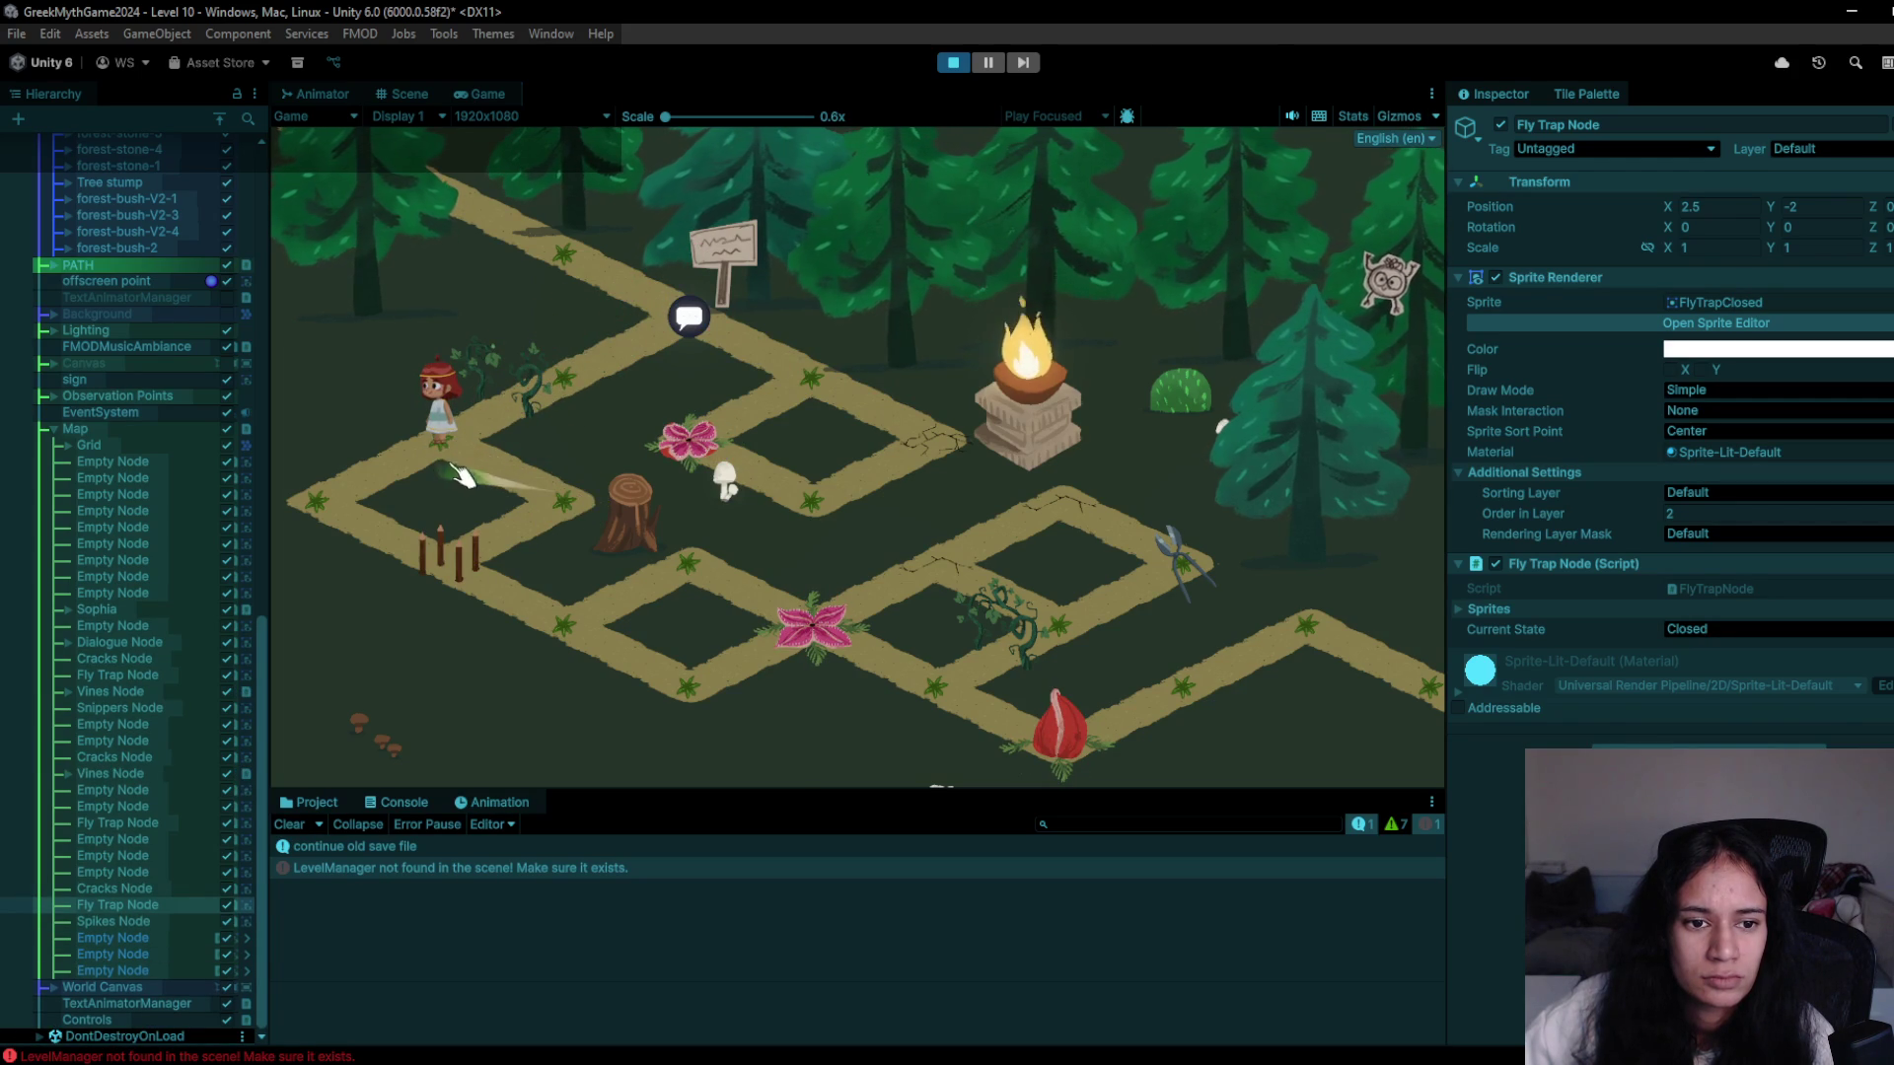
left_click(597, 500)
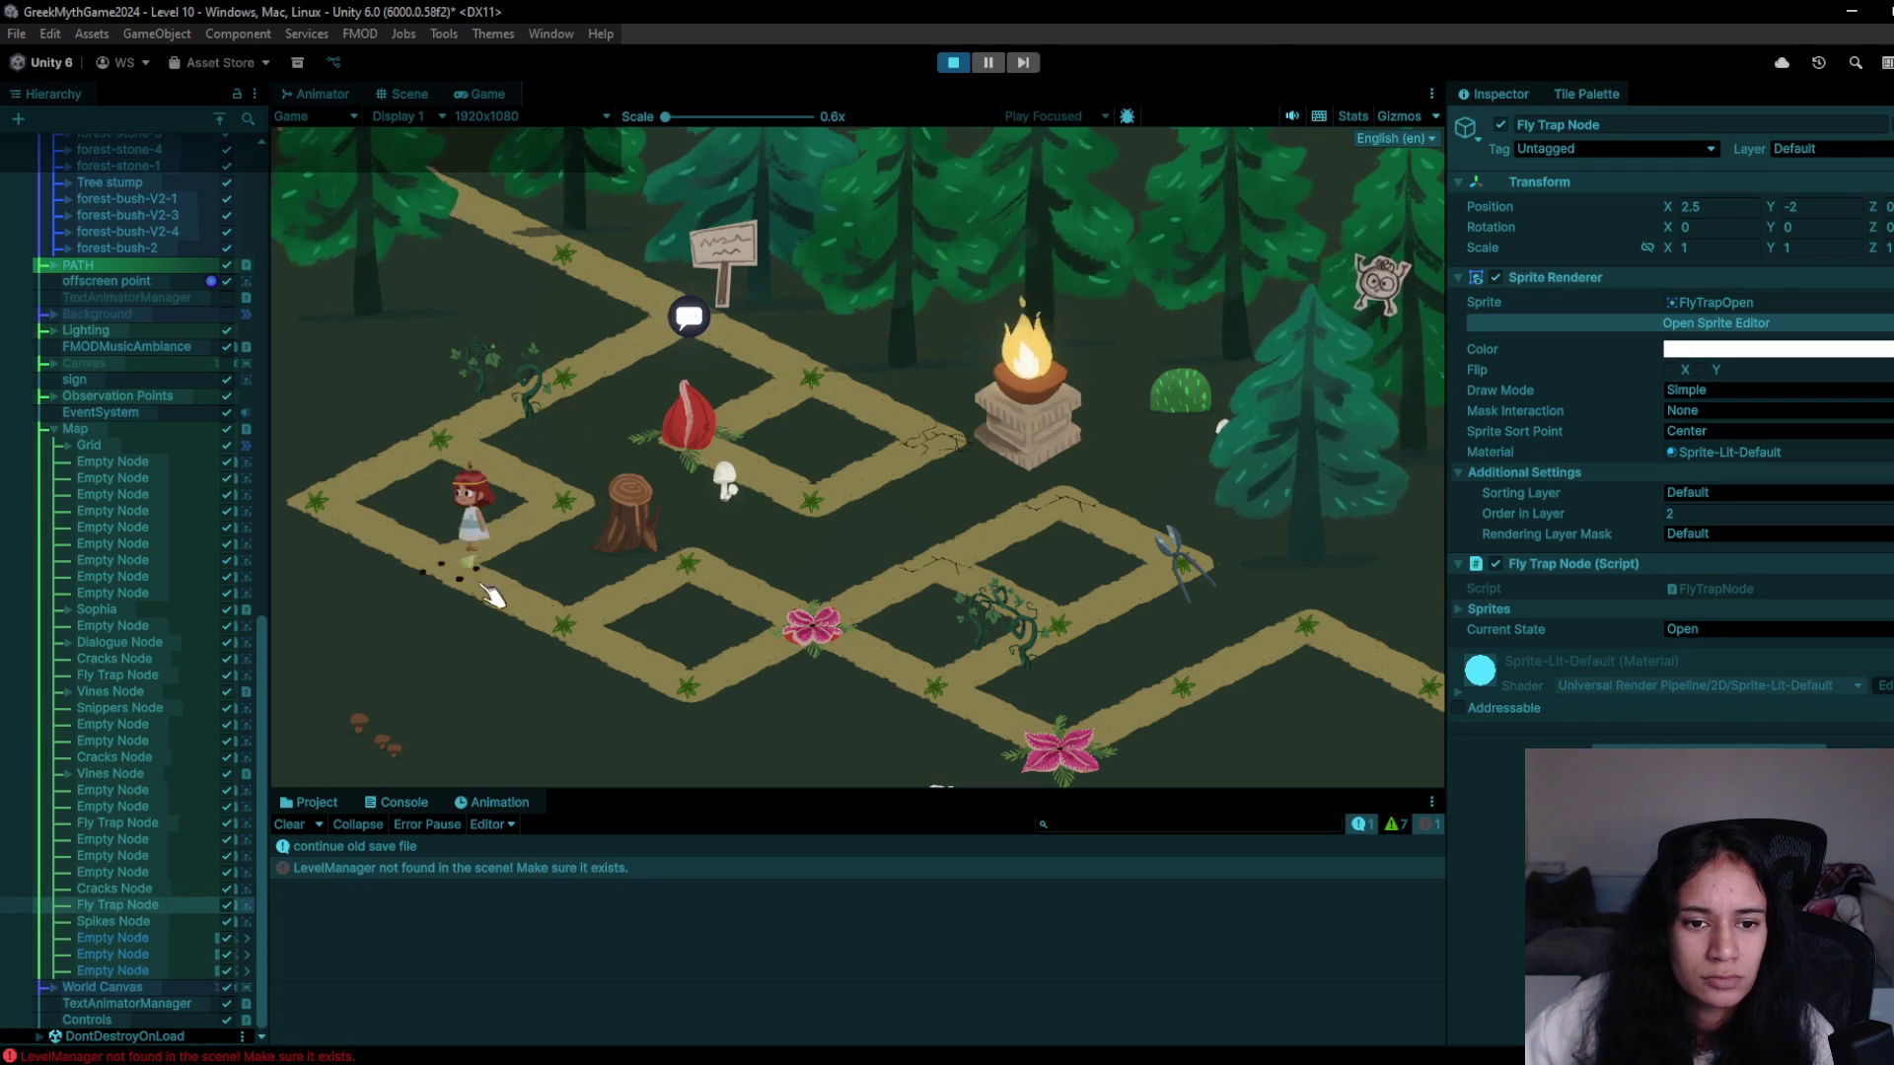
left_click(547, 623)
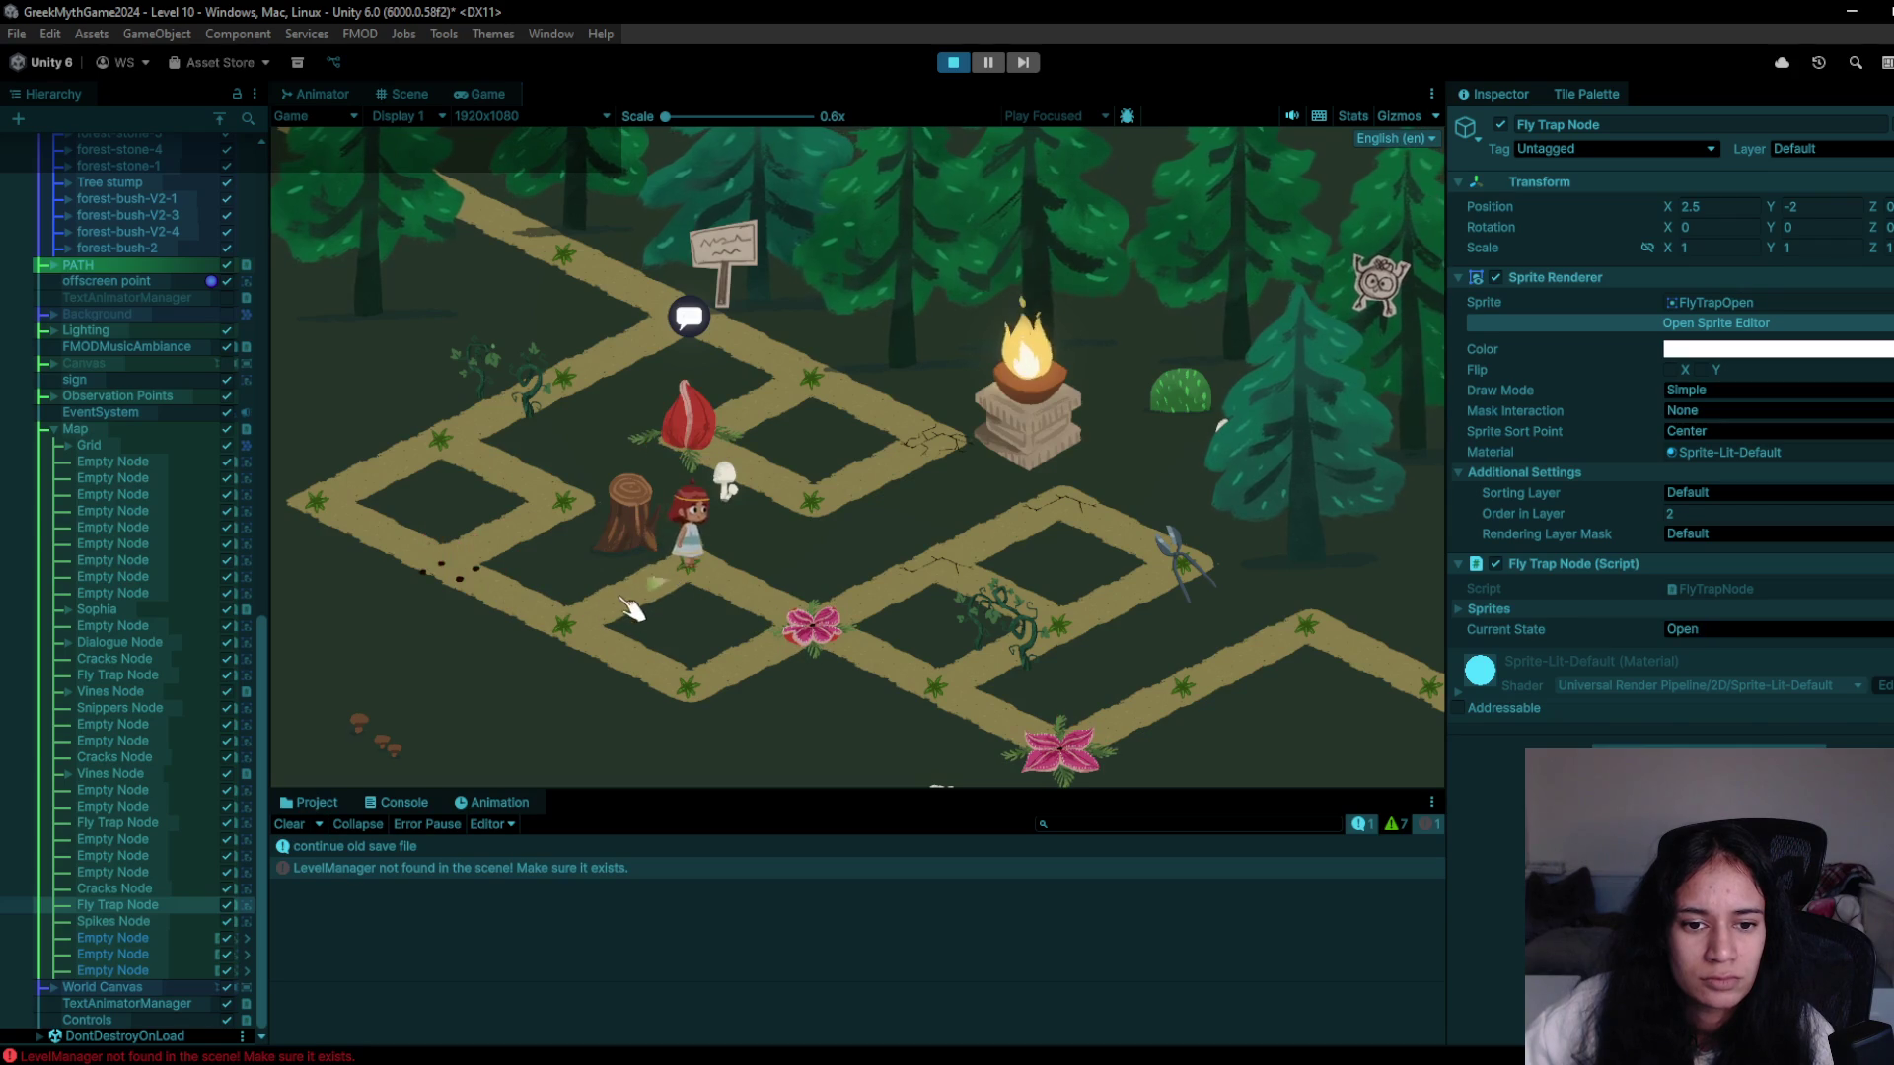
left_click(703, 703)
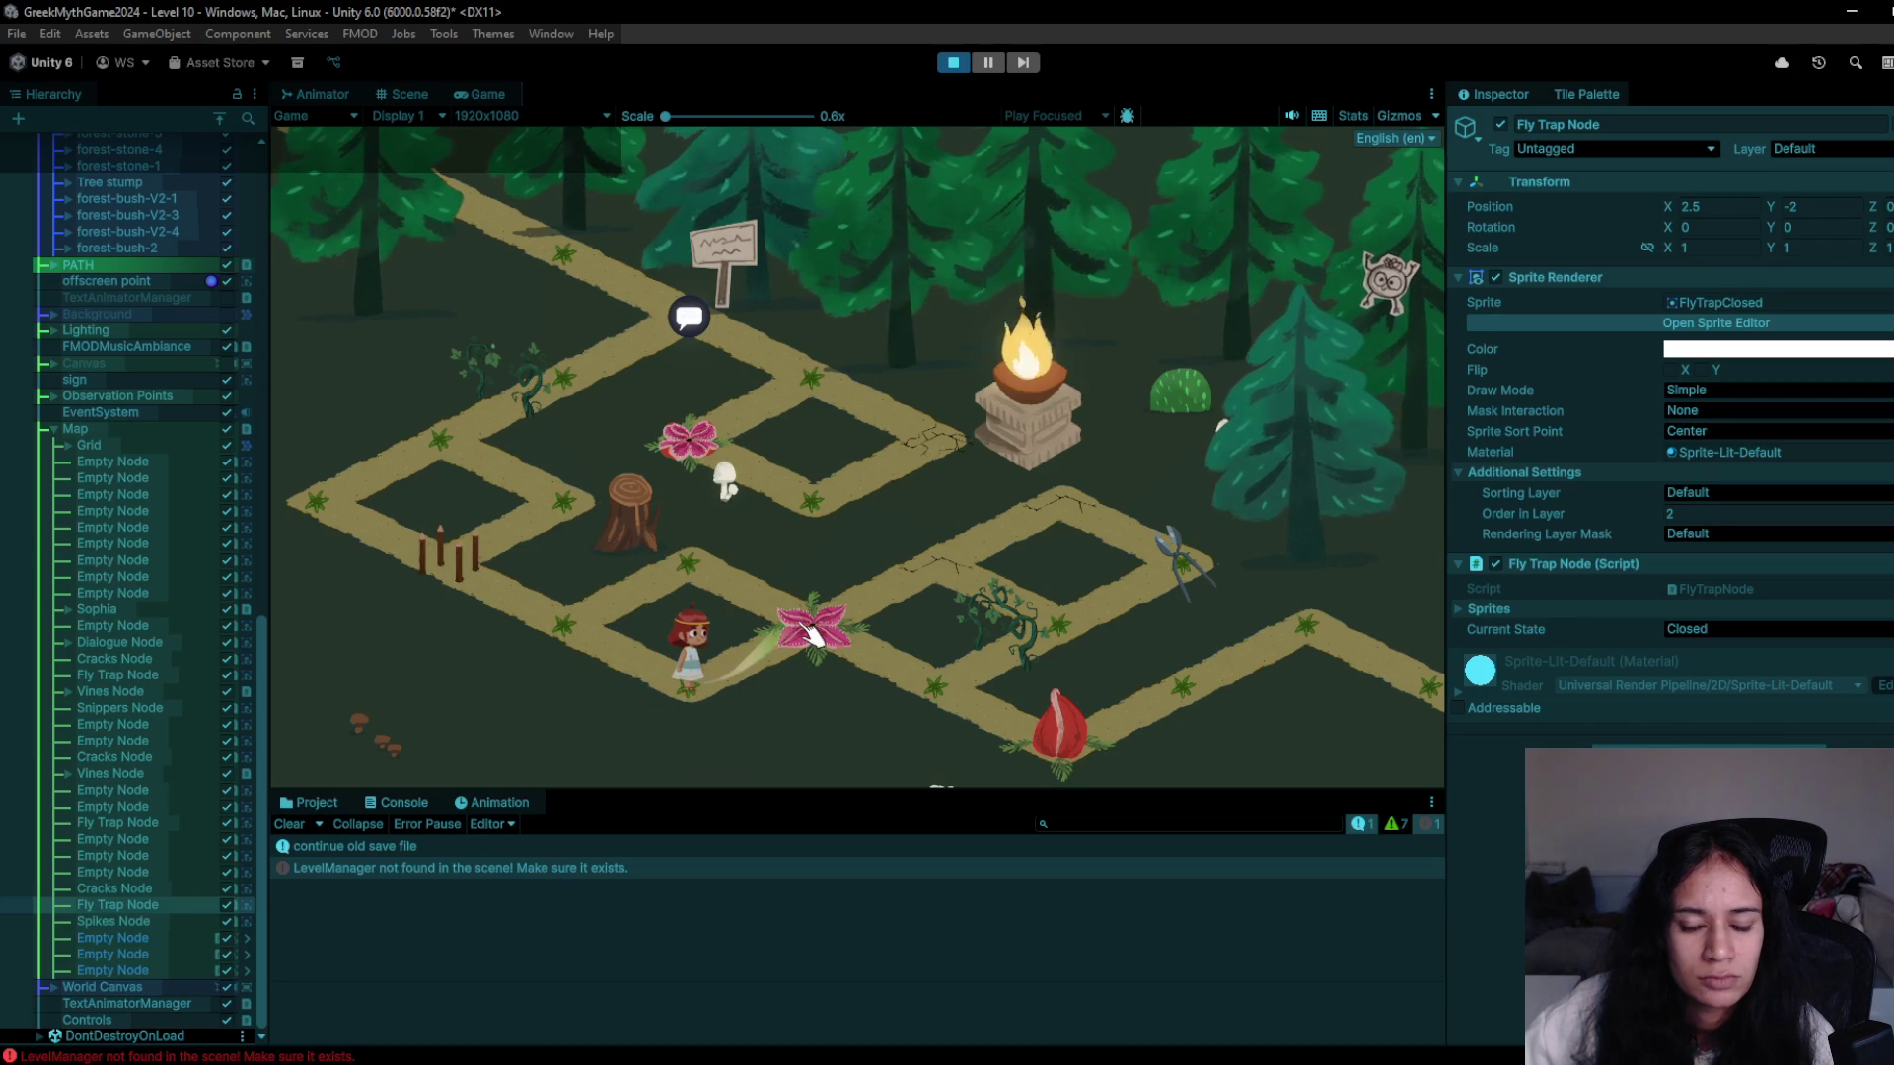
left_click(953, 719)
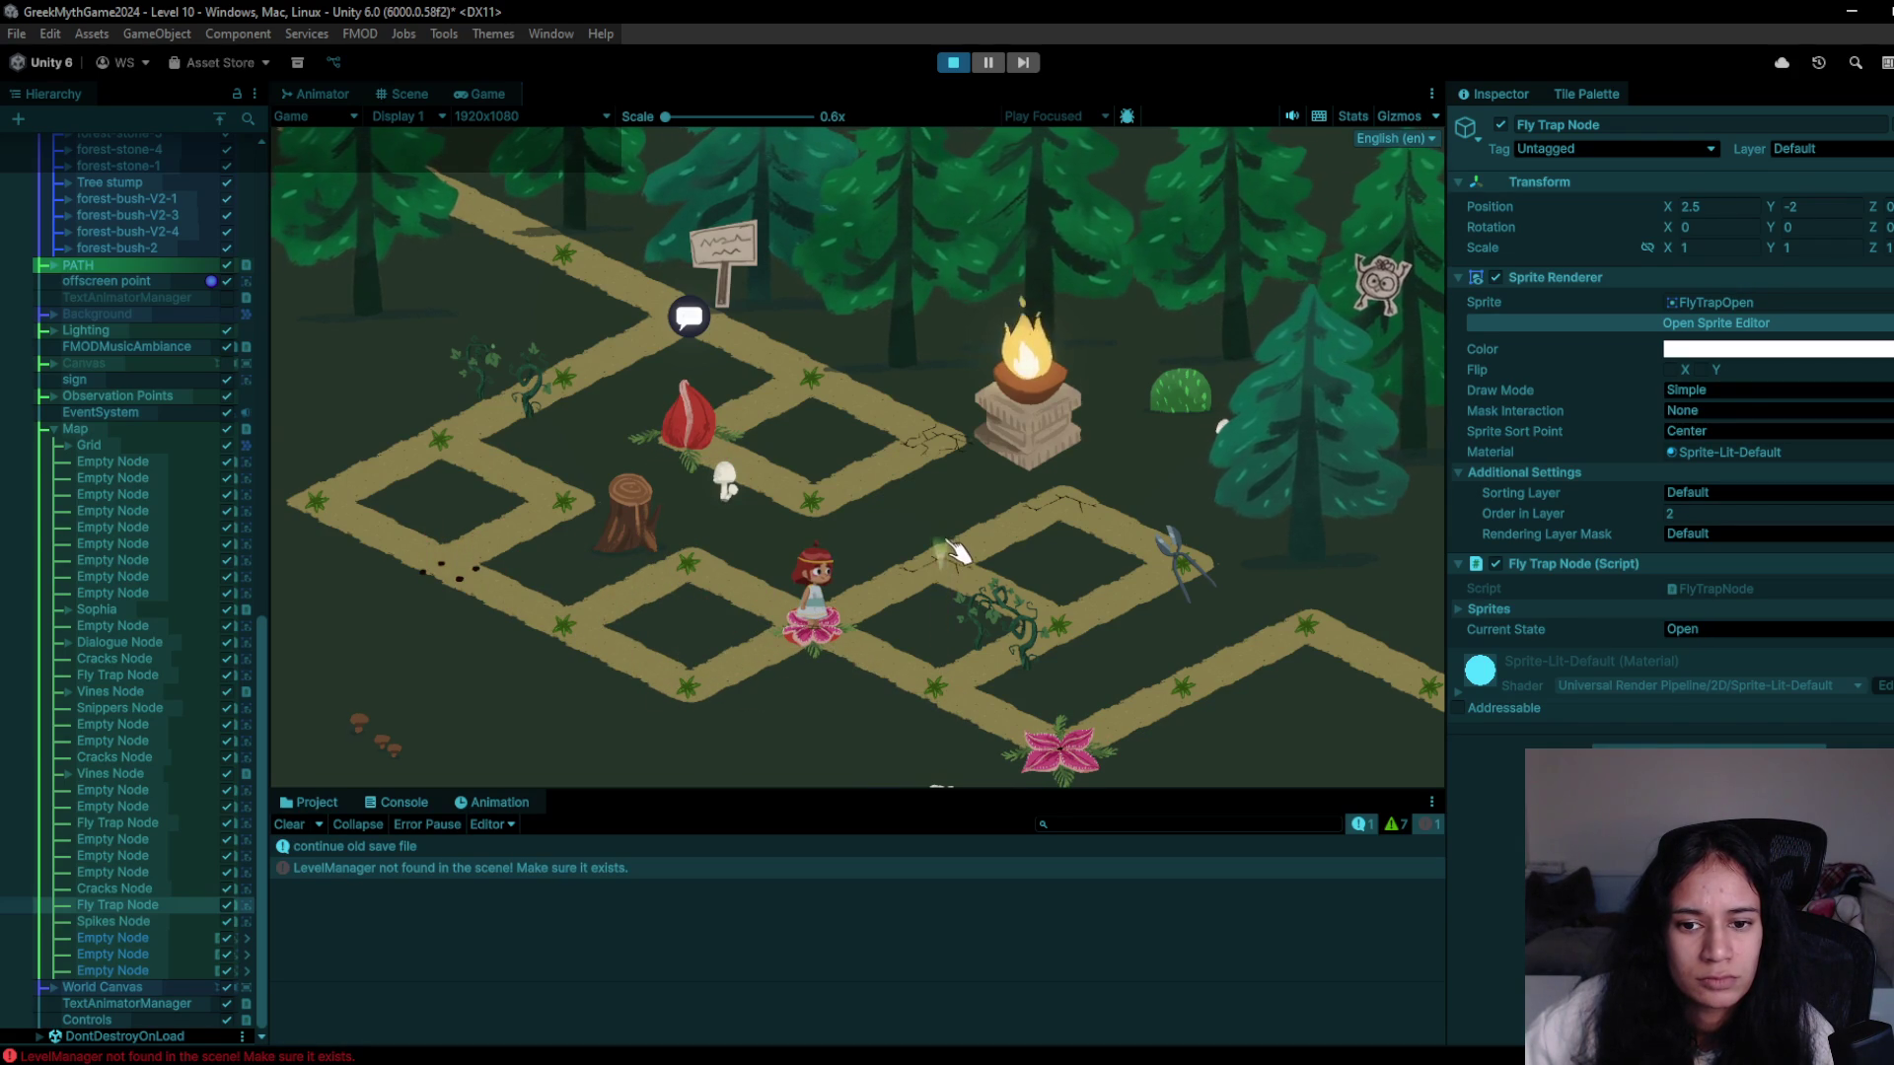
- Guide Sophia past the vines to the shears and red trap, then along the right-hand path
left_click(1022, 610)
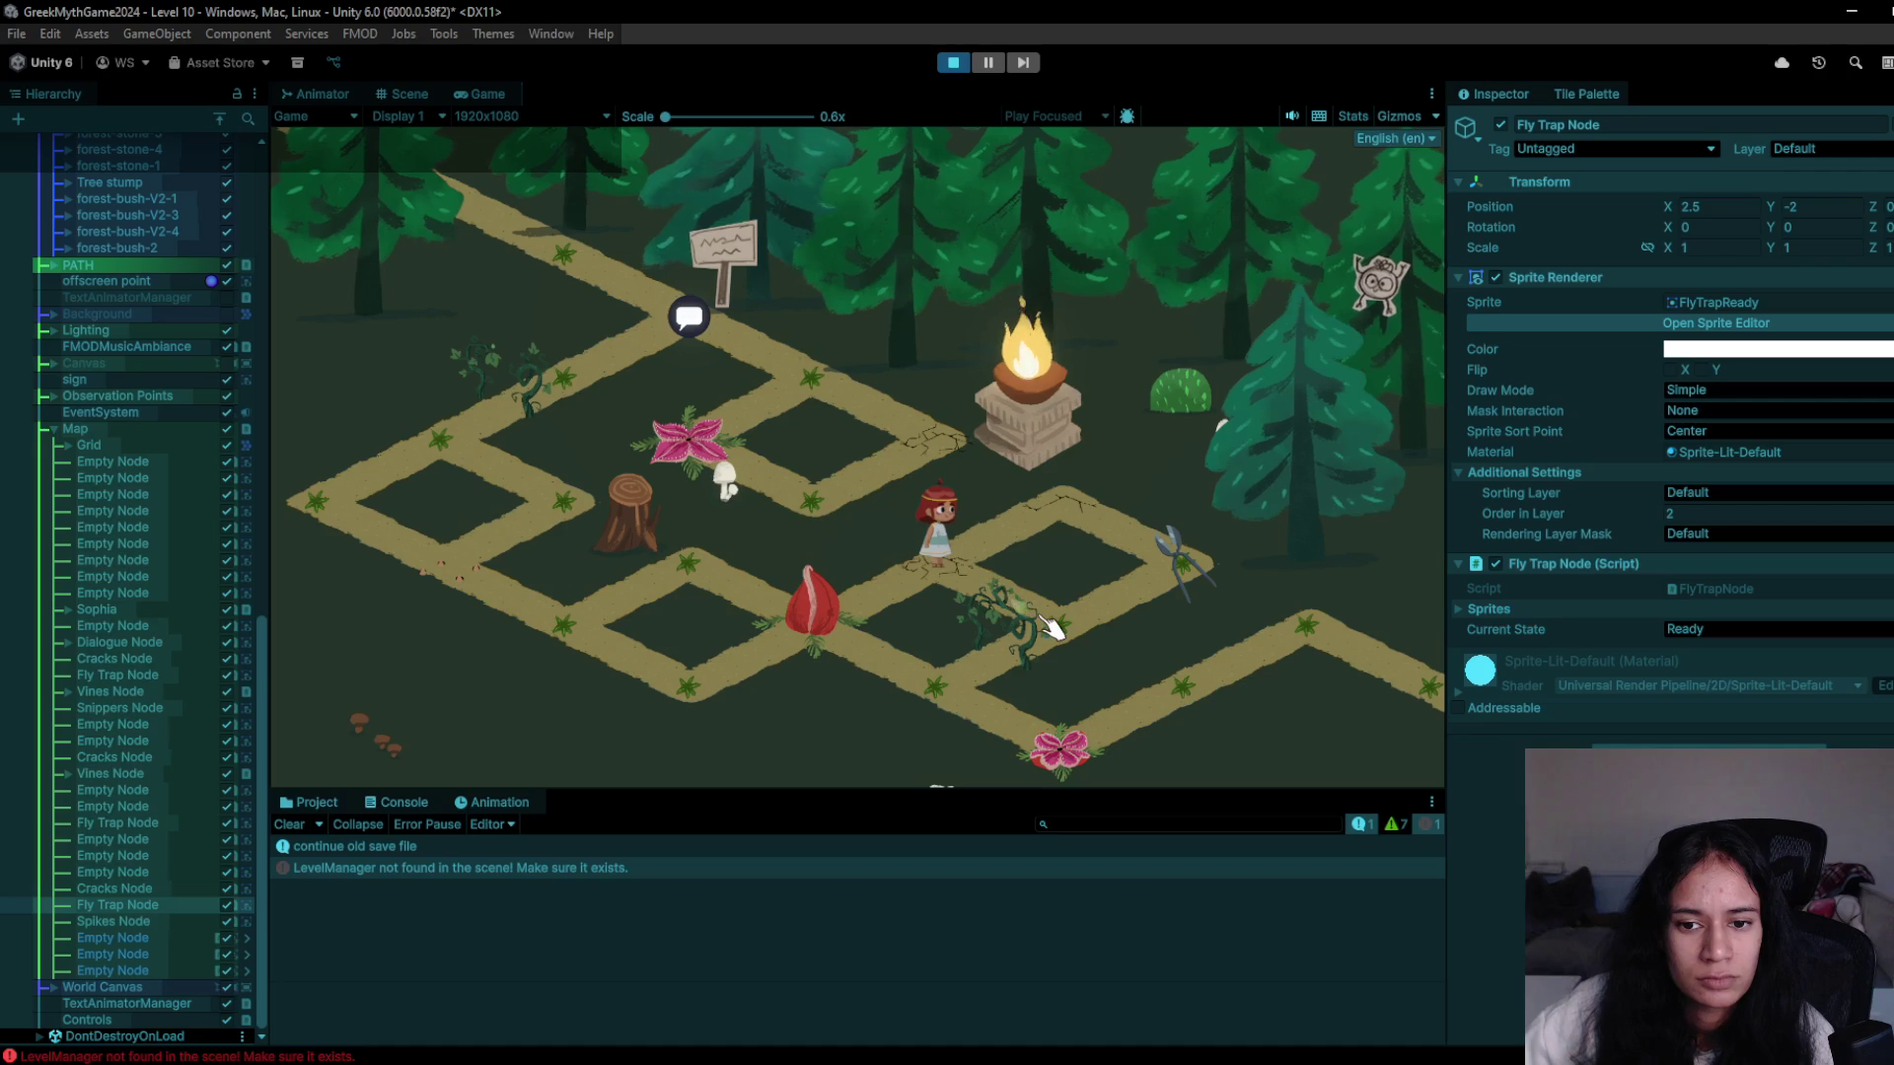
left_click(1052, 628)
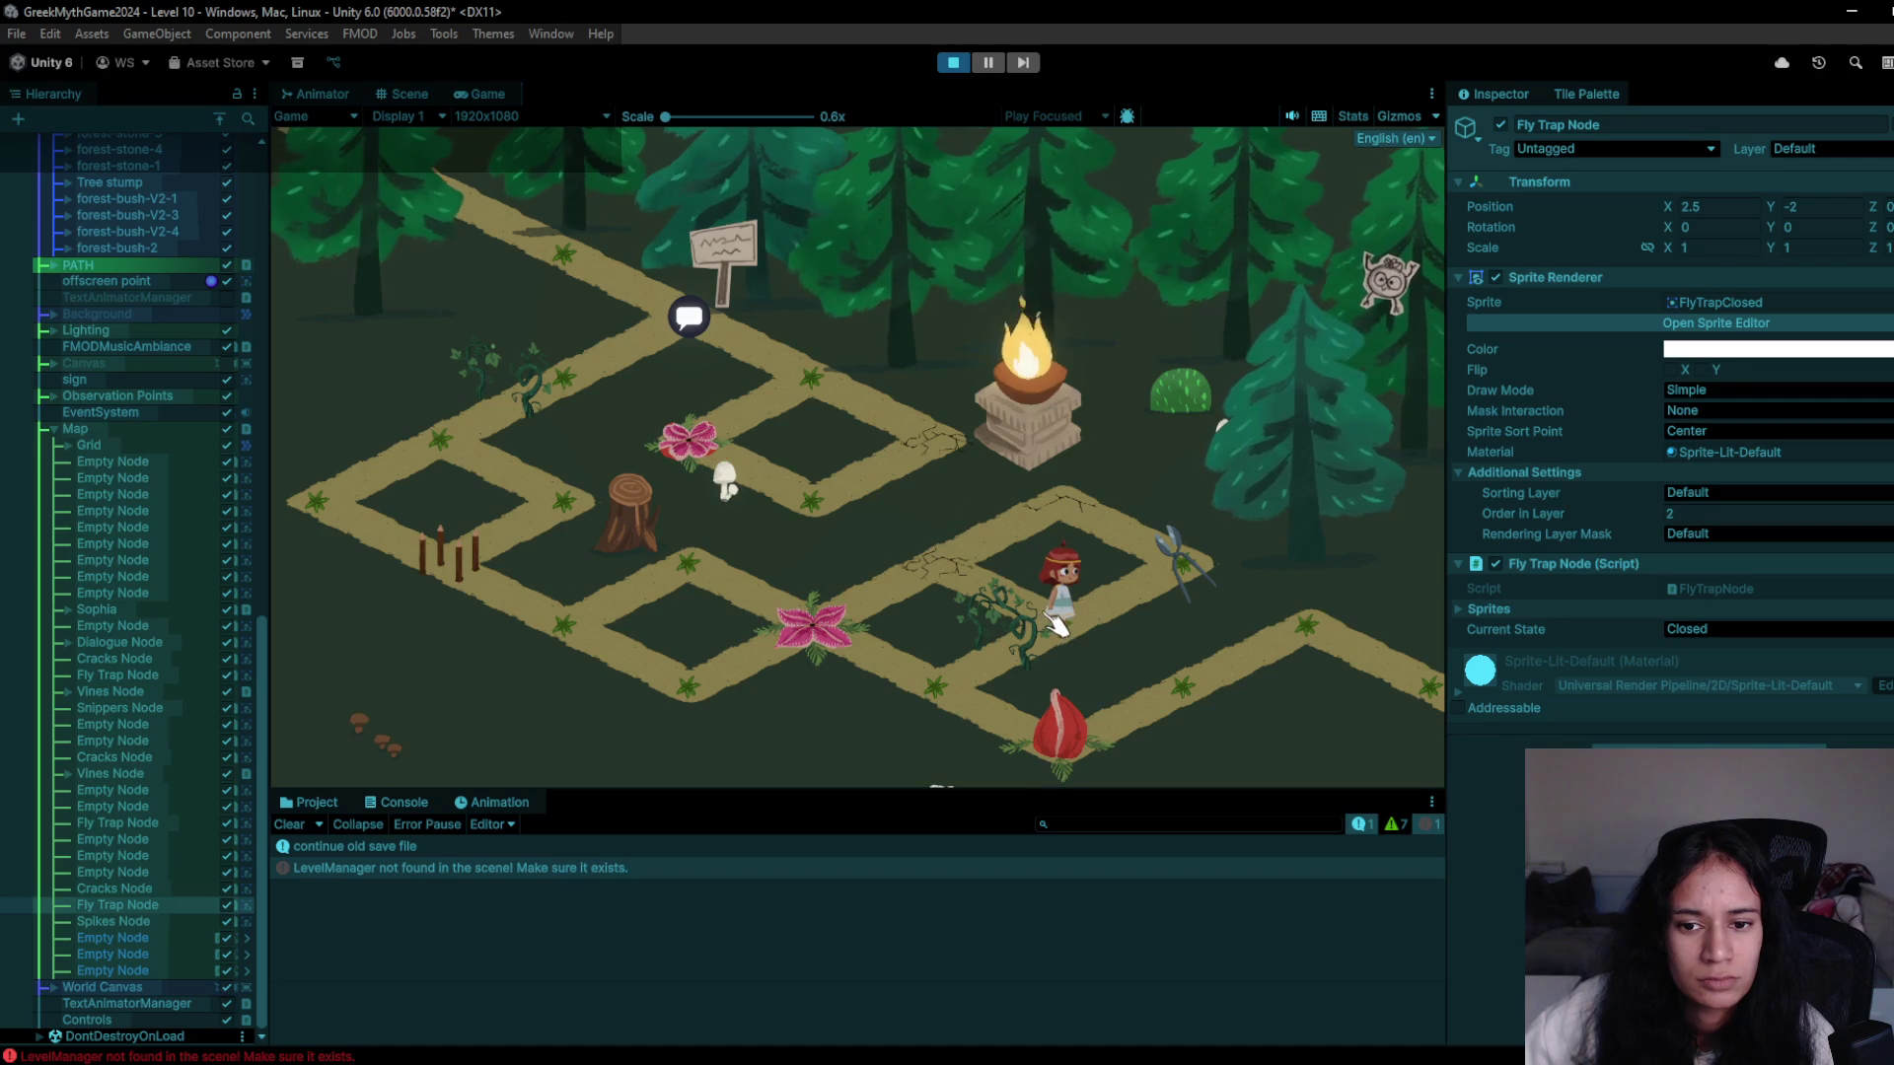
left_click(1222, 564)
left_click(1026, 639)
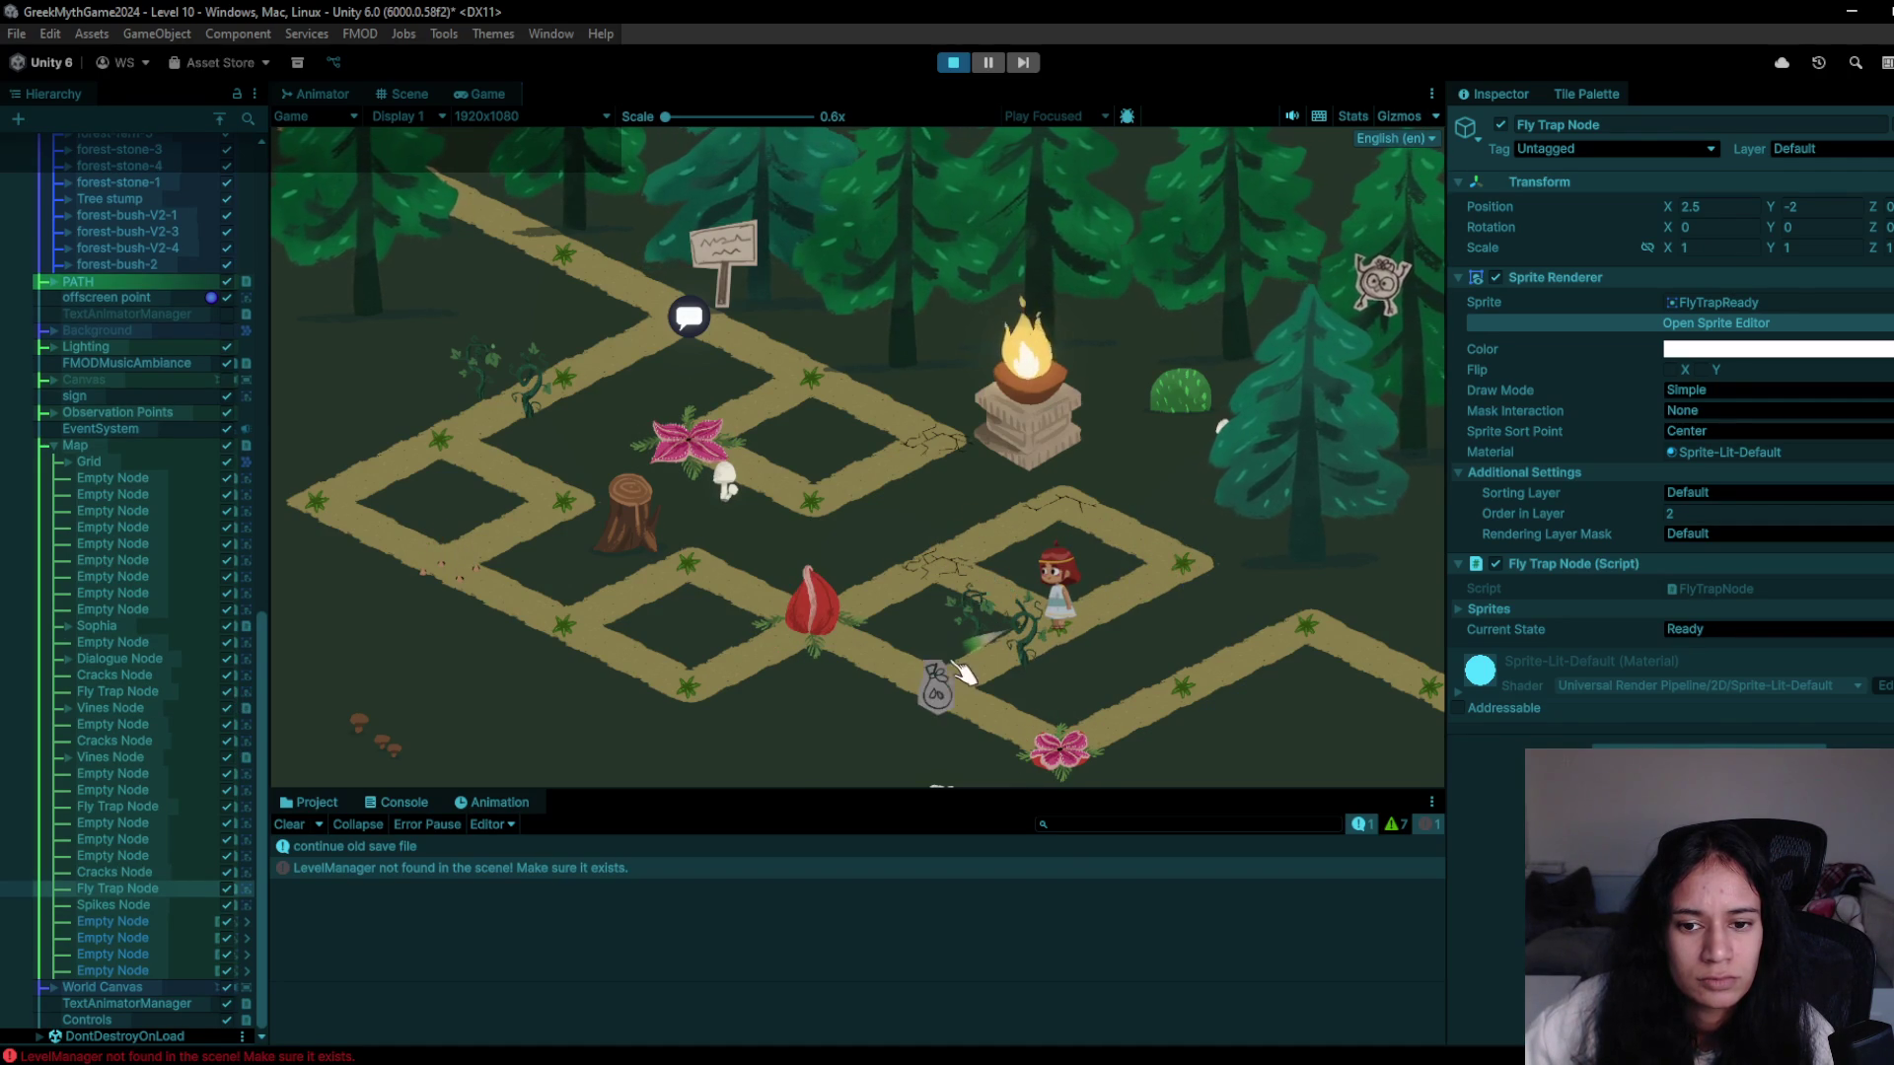
left_click(962, 674)
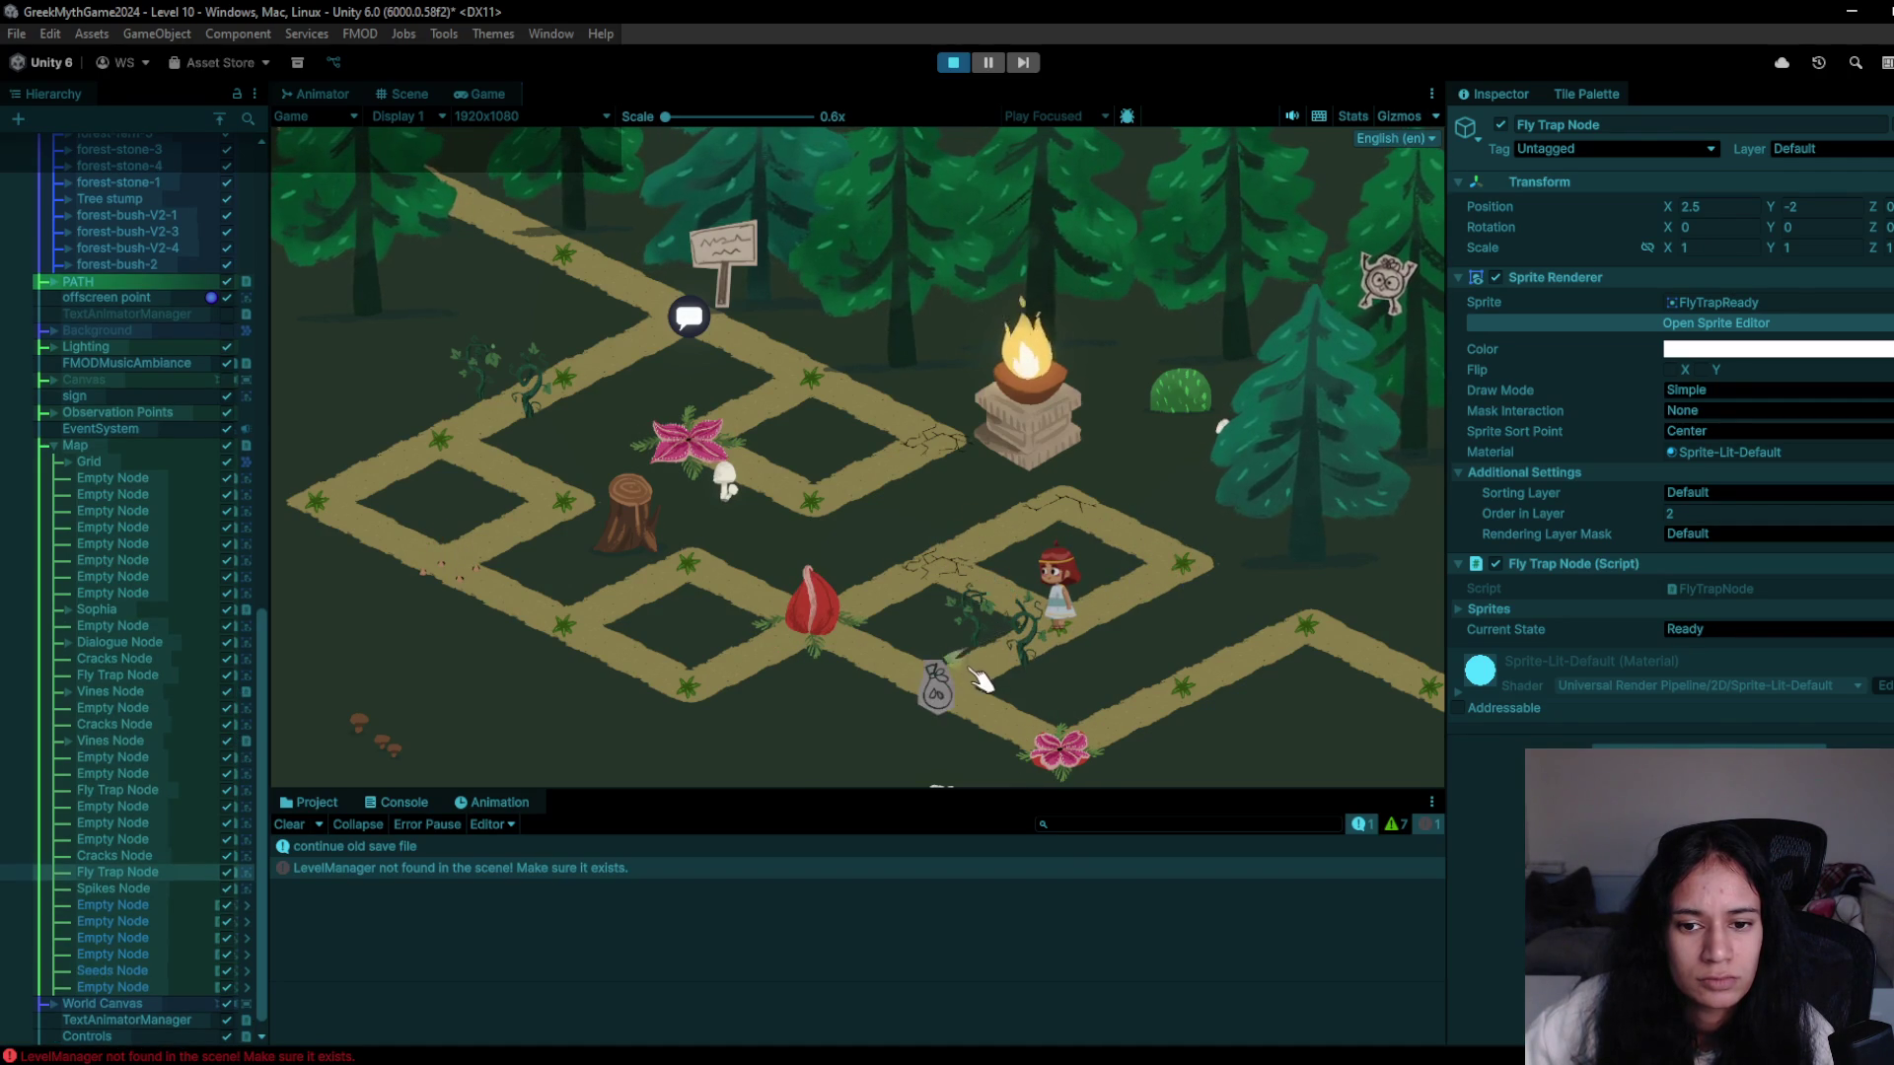
left_click(1061, 750)
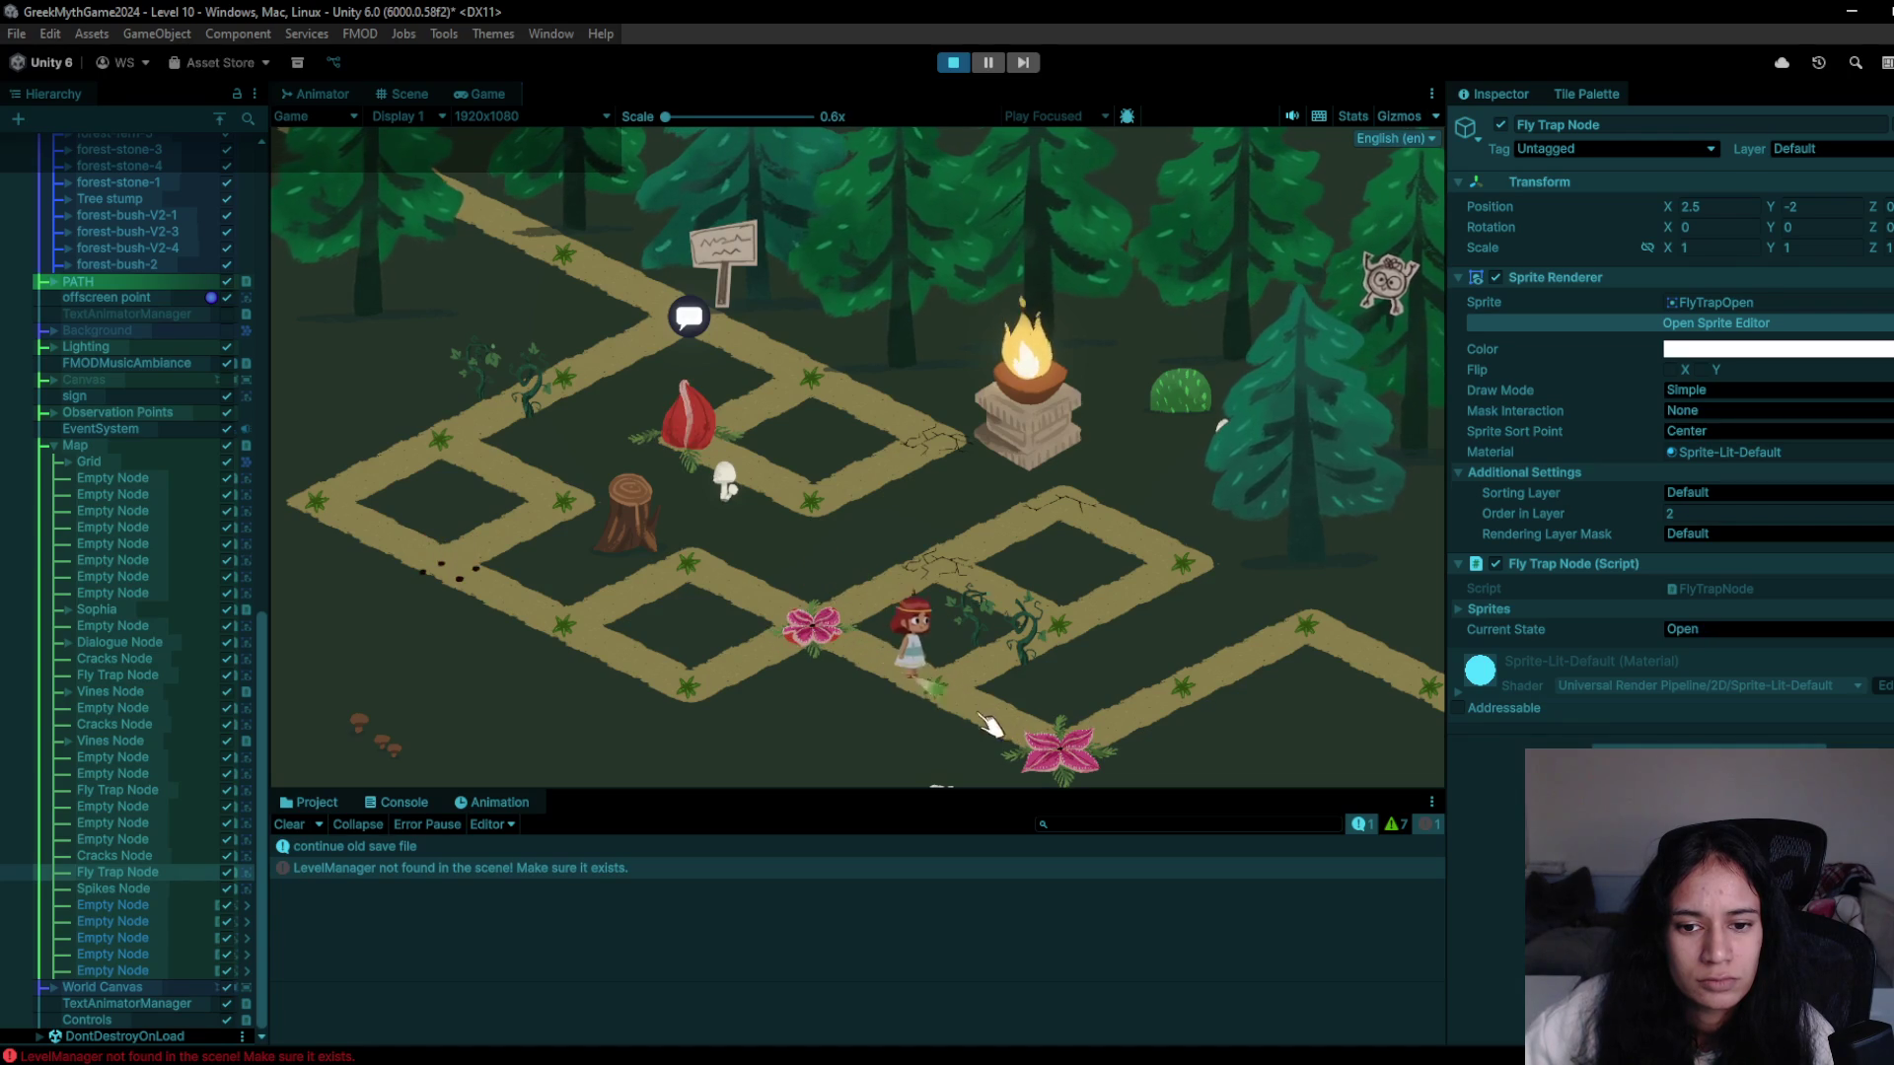
left_click(1292, 656)
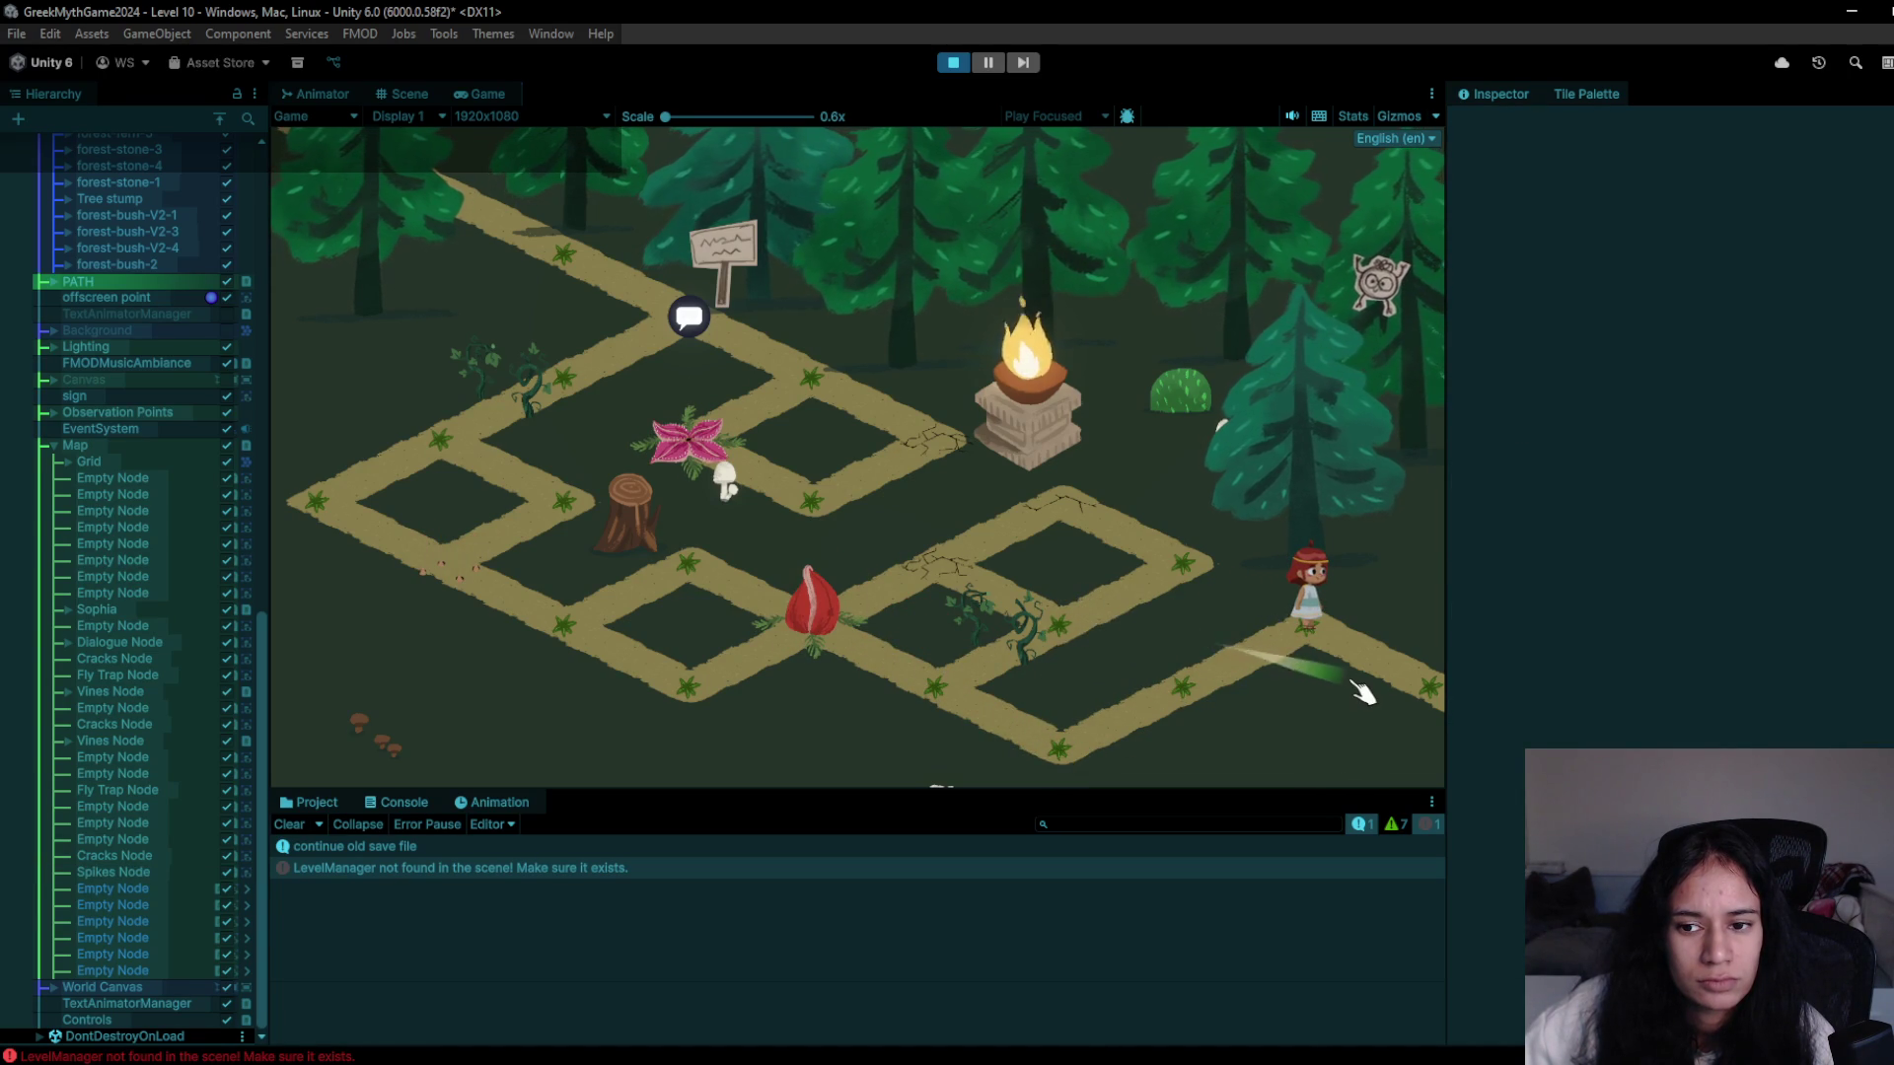
left_click(1378, 701)
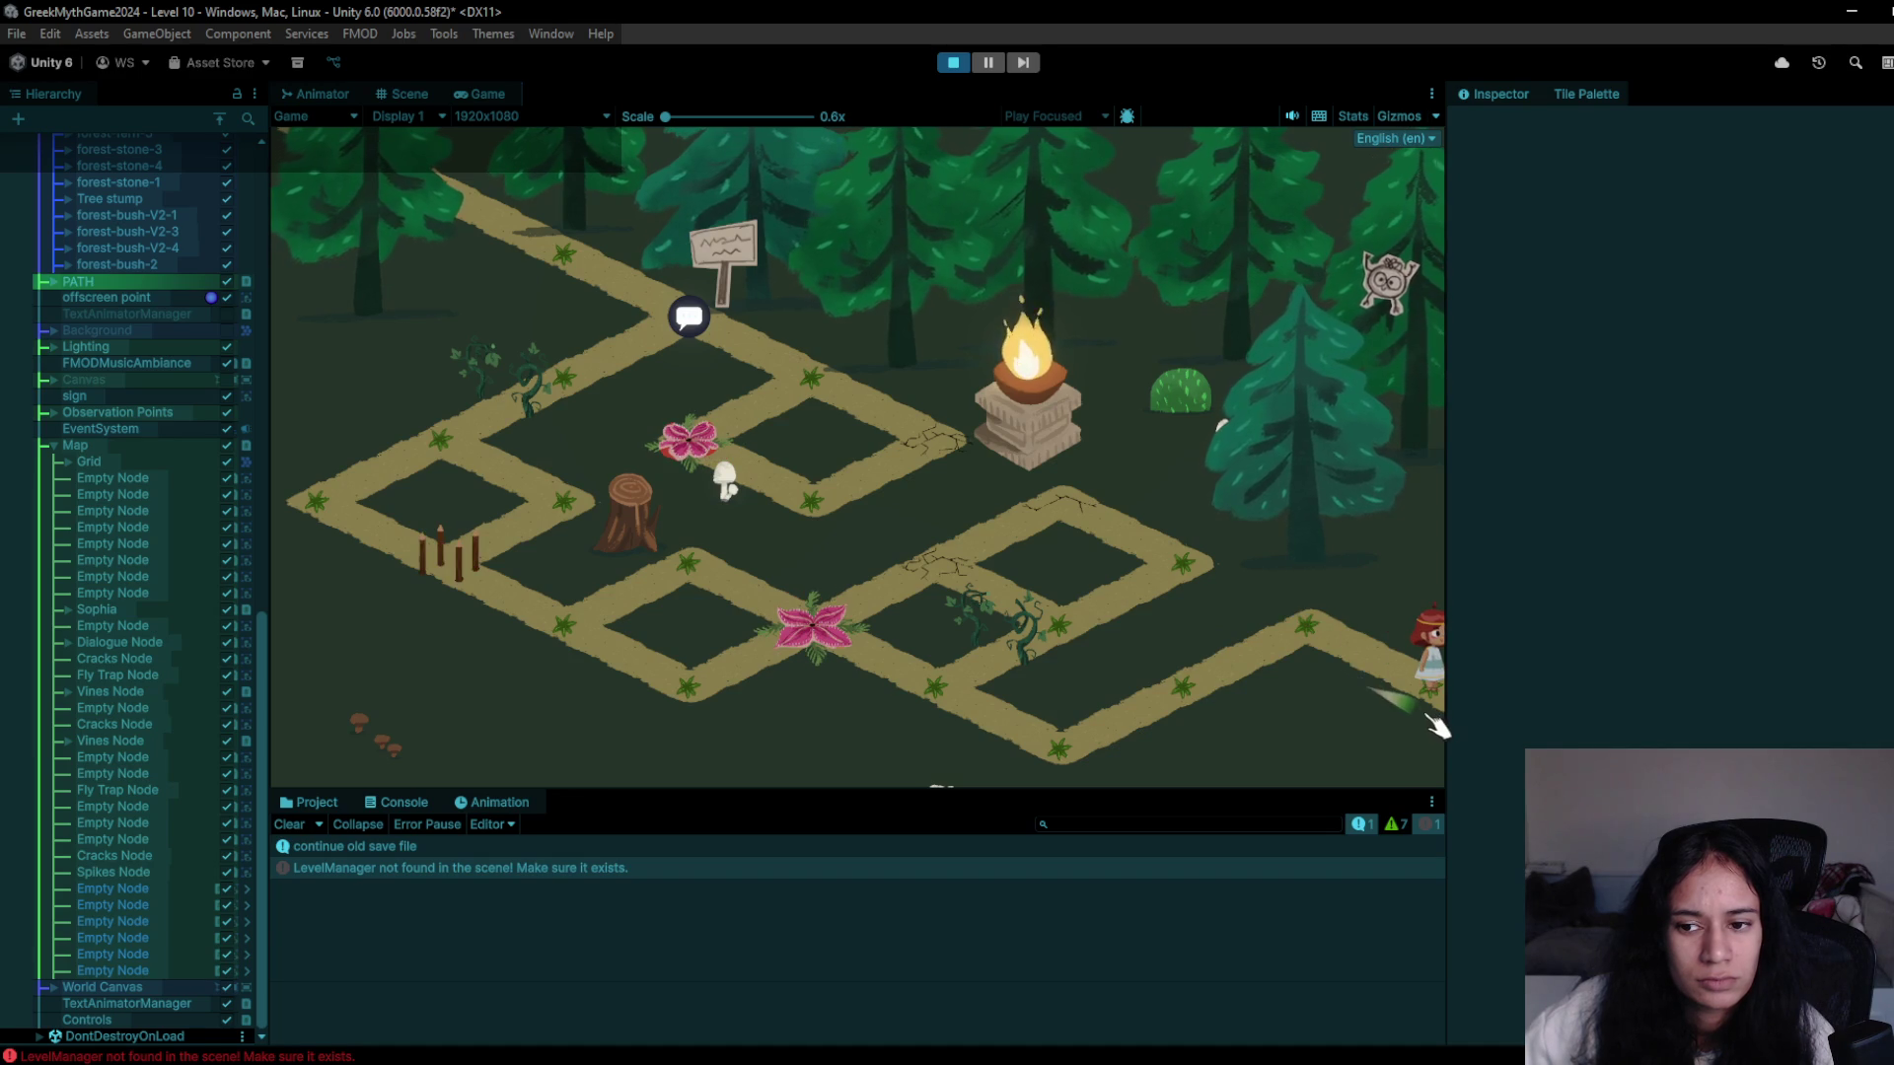
left_click(1346, 667)
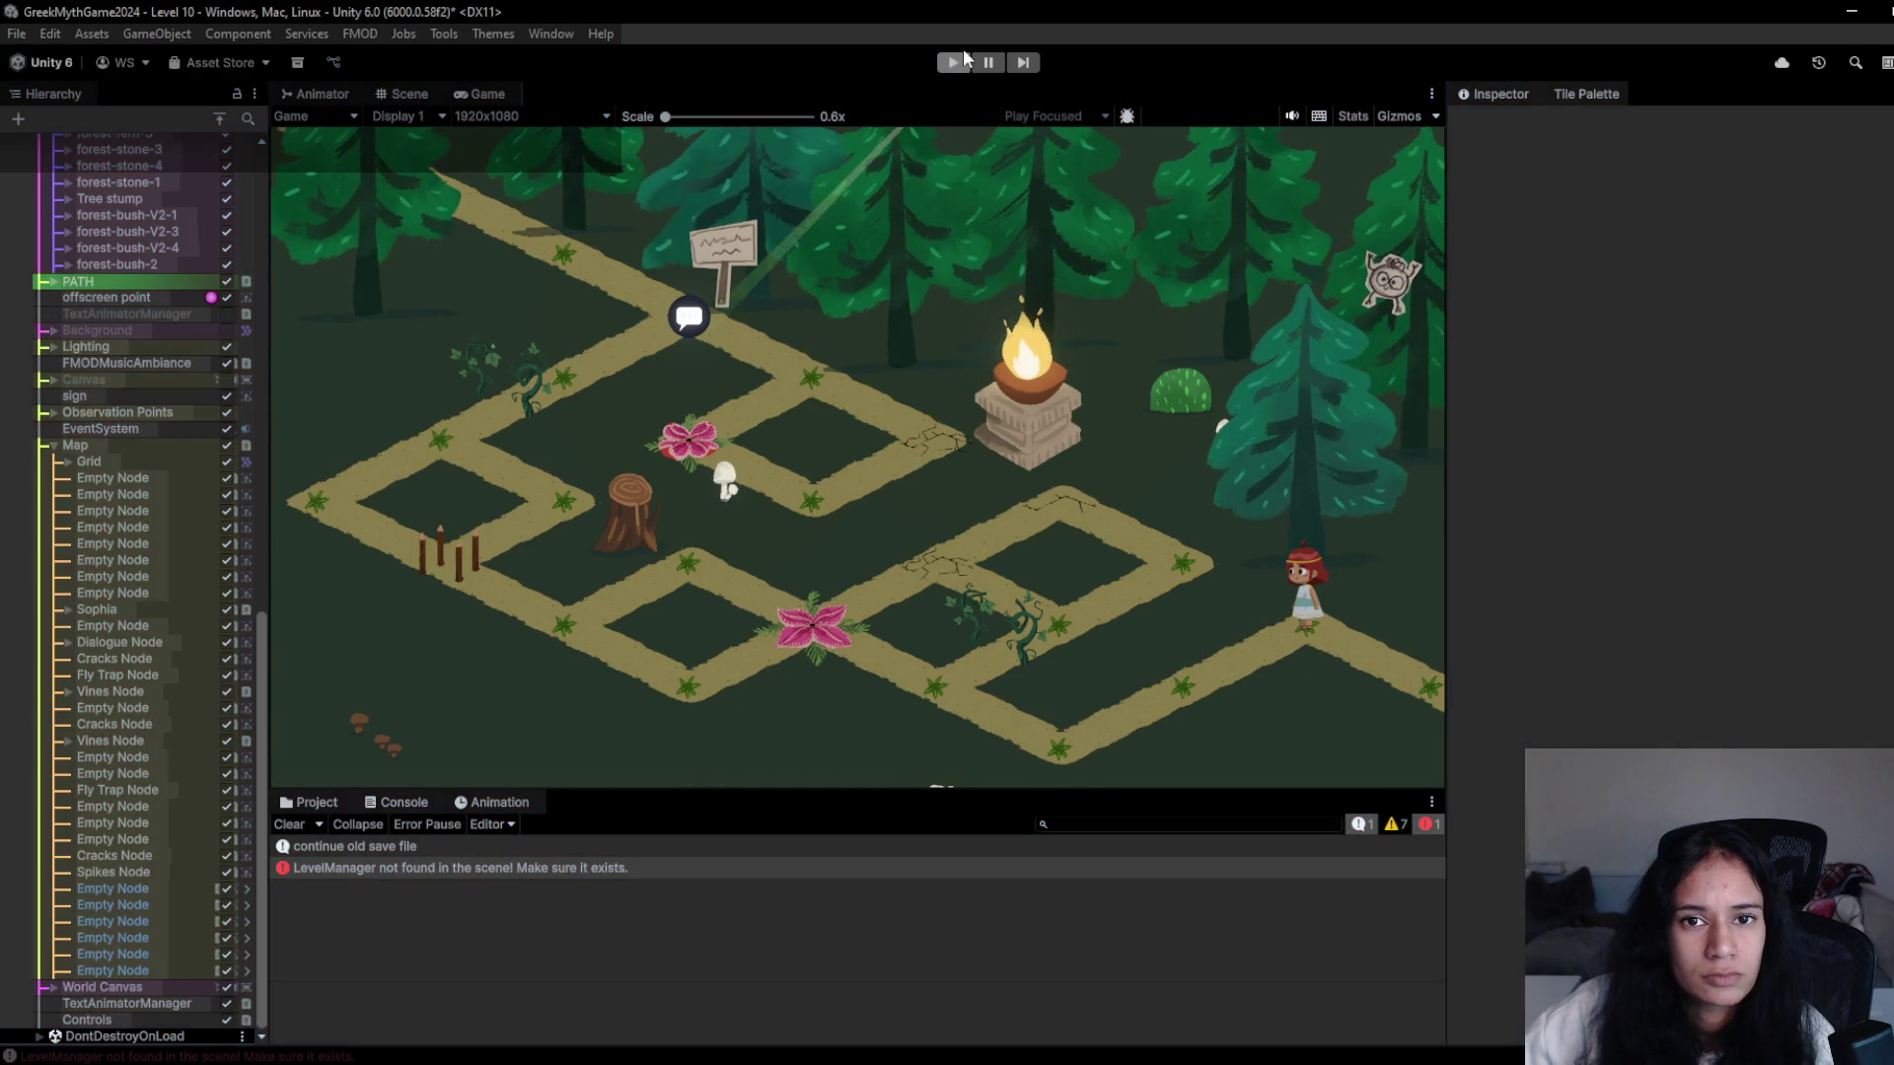
- Restart the playtest, walk Sophia from the sign down-left along the path, then stop
left_click(953, 63)
left_click(957, 63)
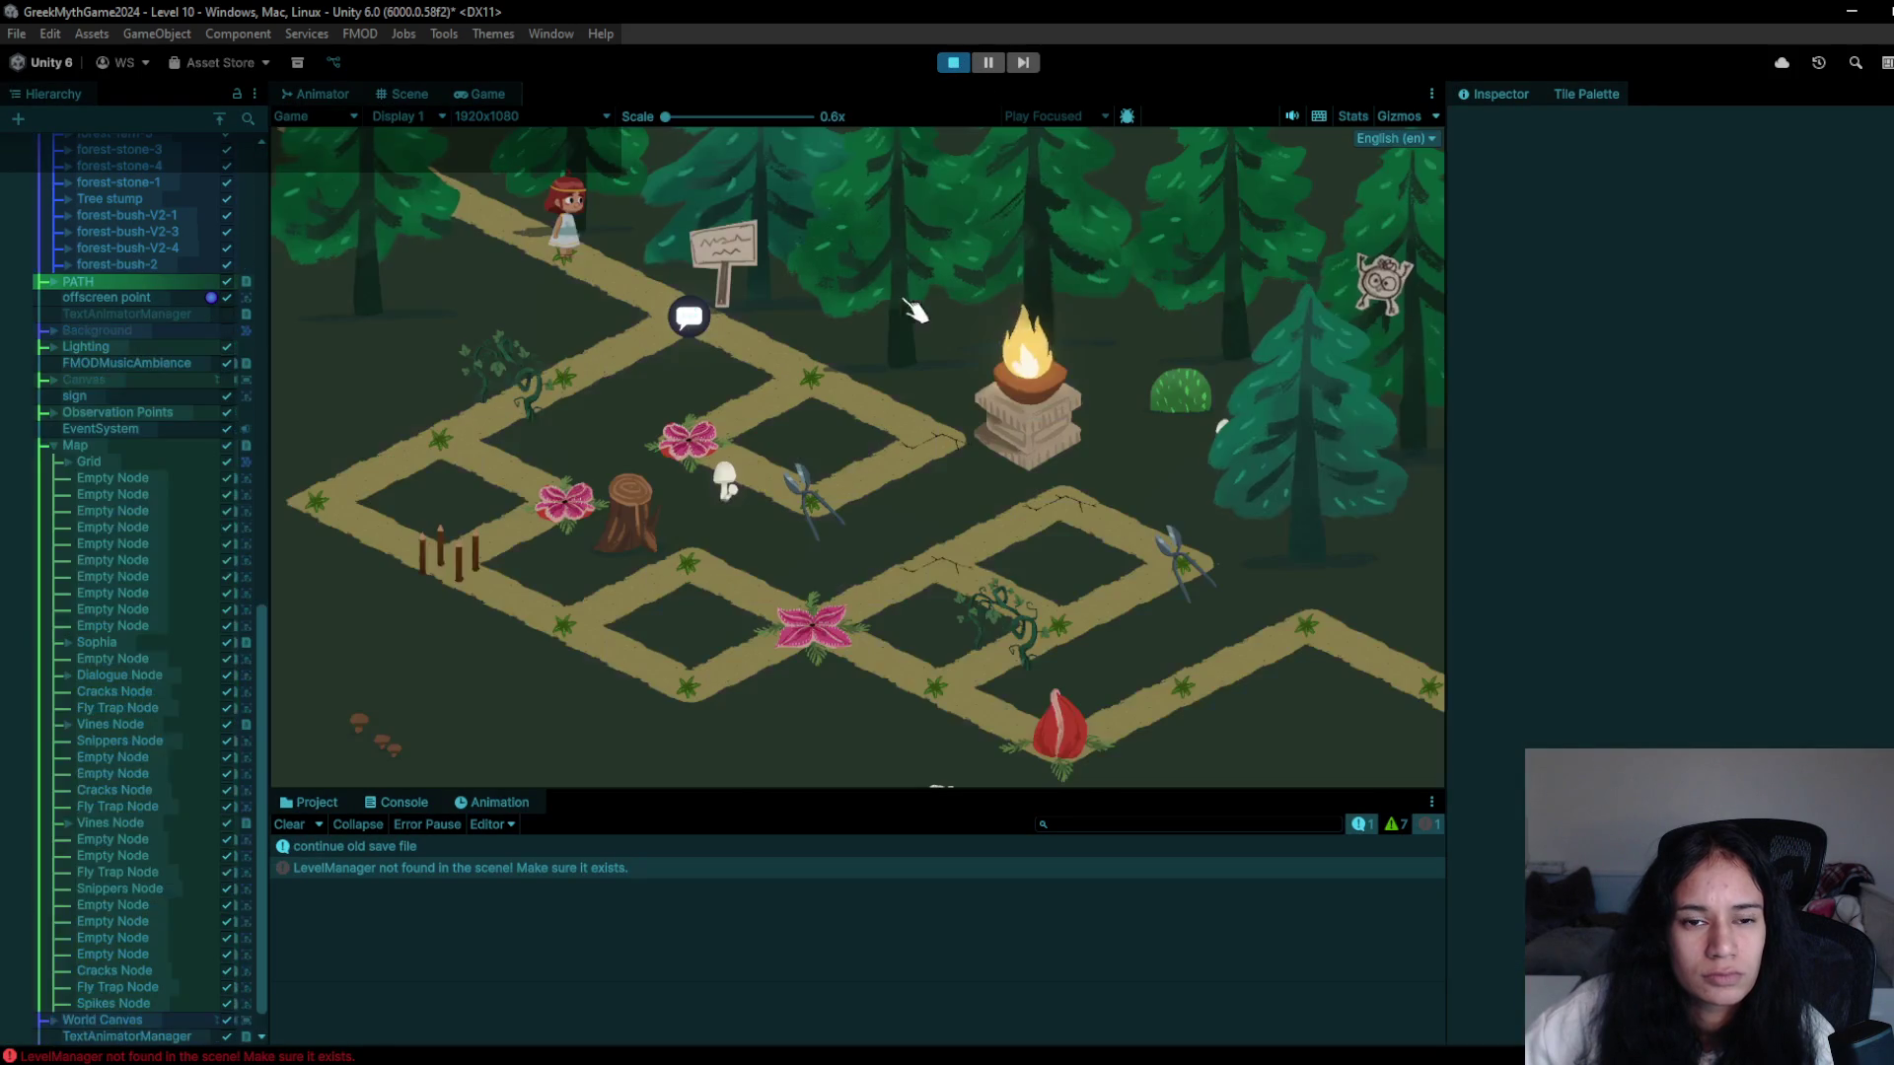
left_click(621, 360)
left_click(817, 387)
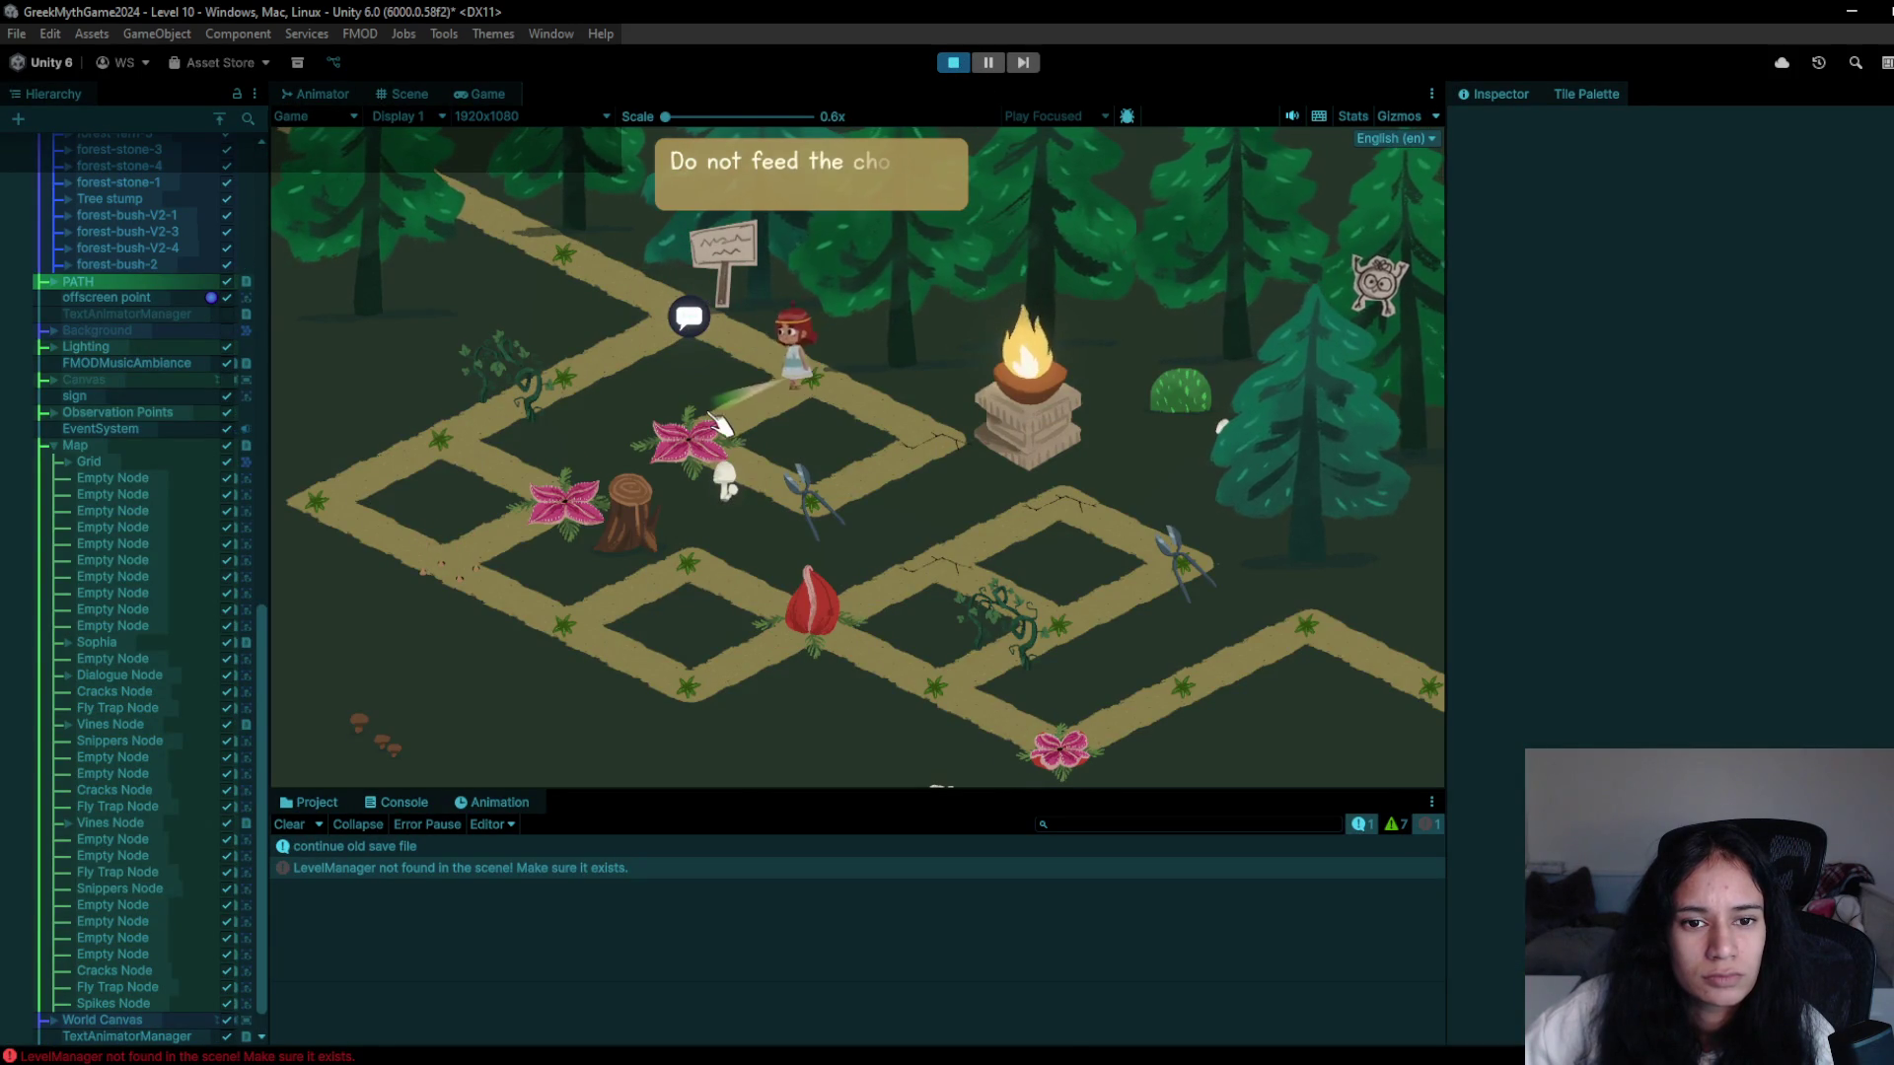
left_click(740, 357)
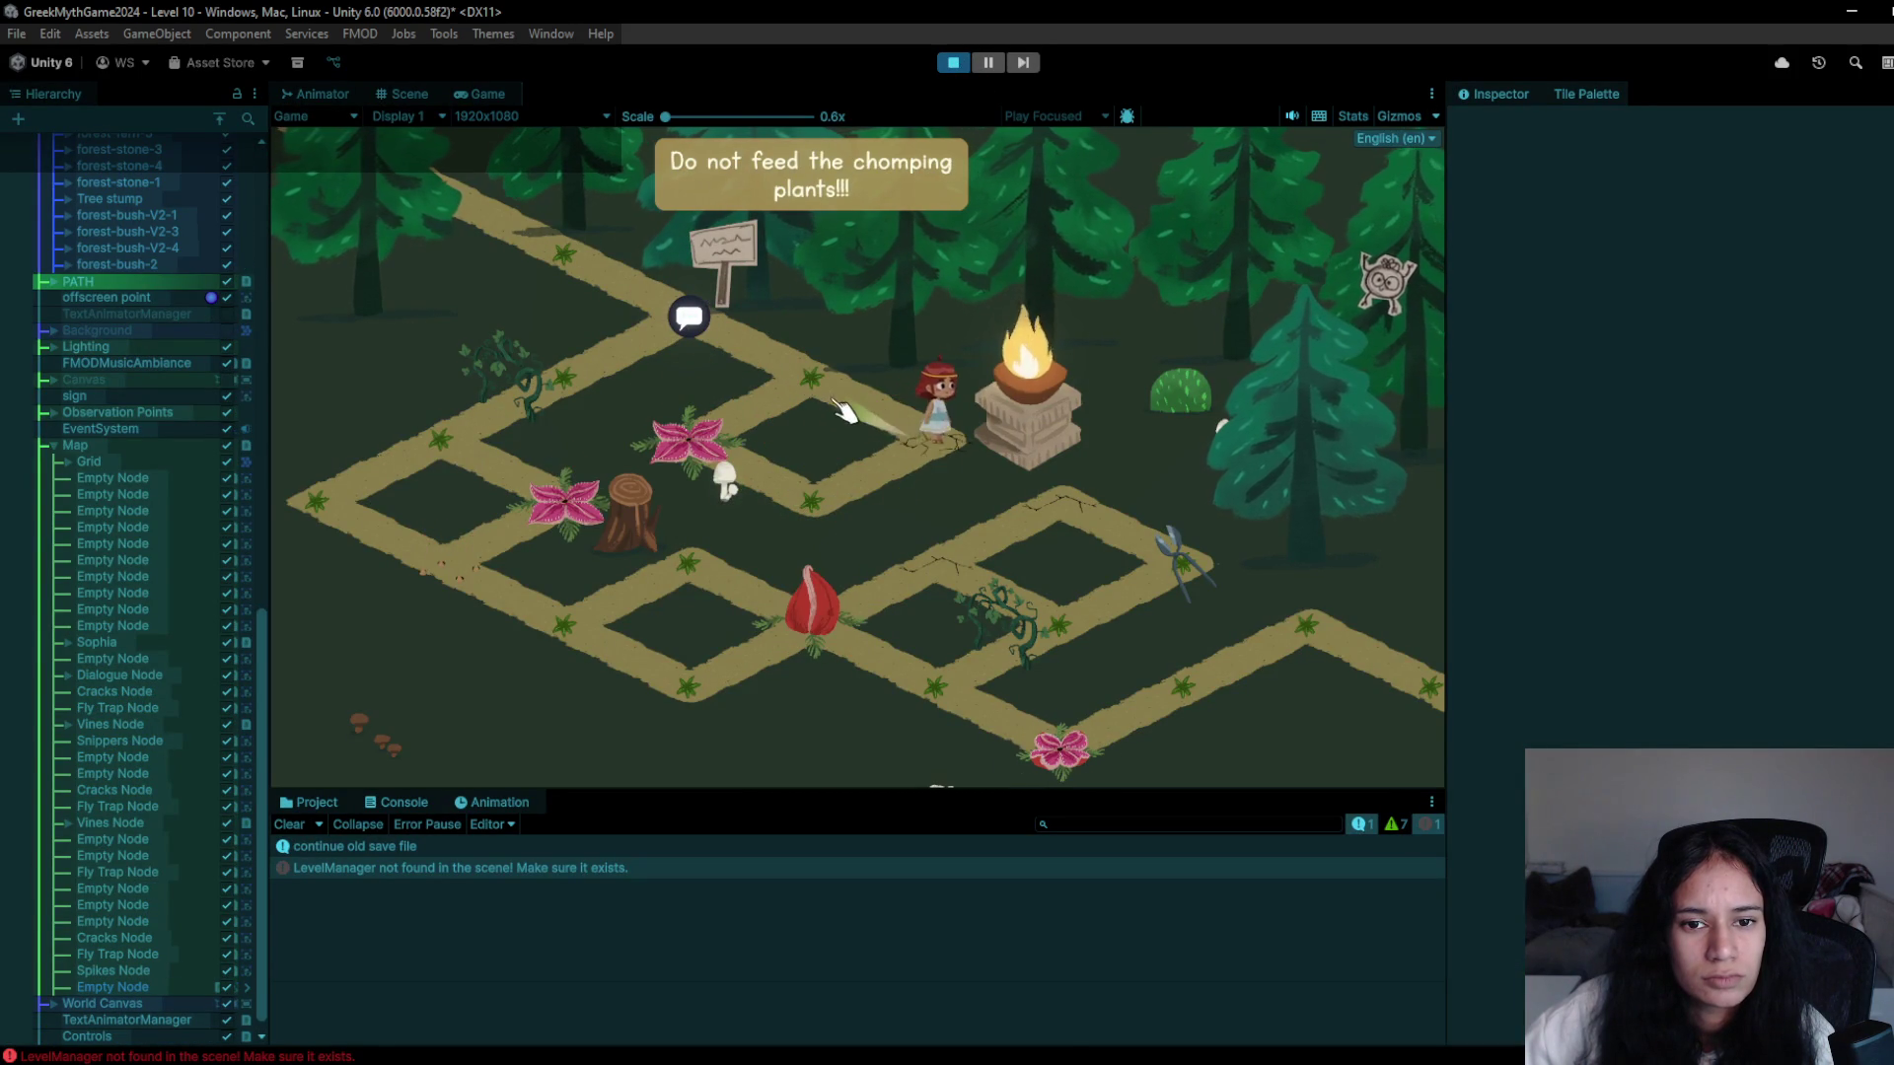
left_click(608, 375)
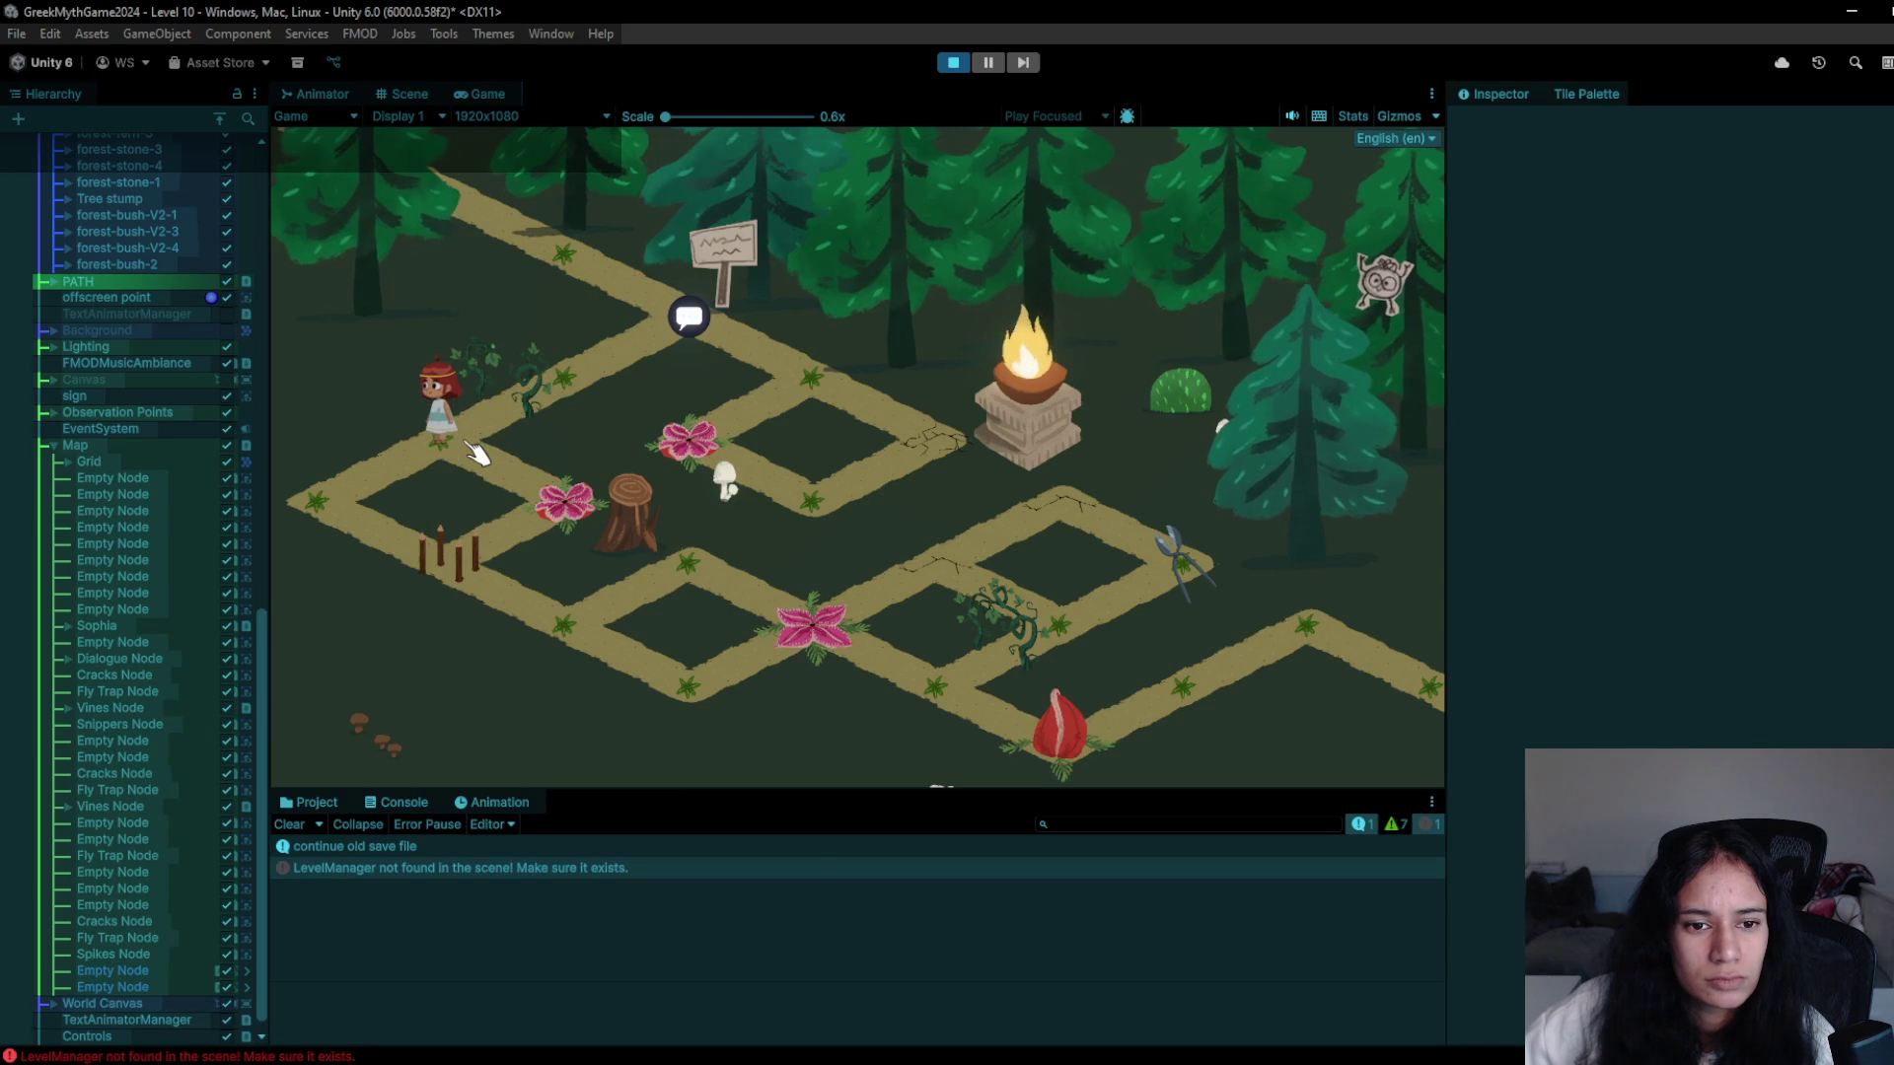
left_click(318, 478)
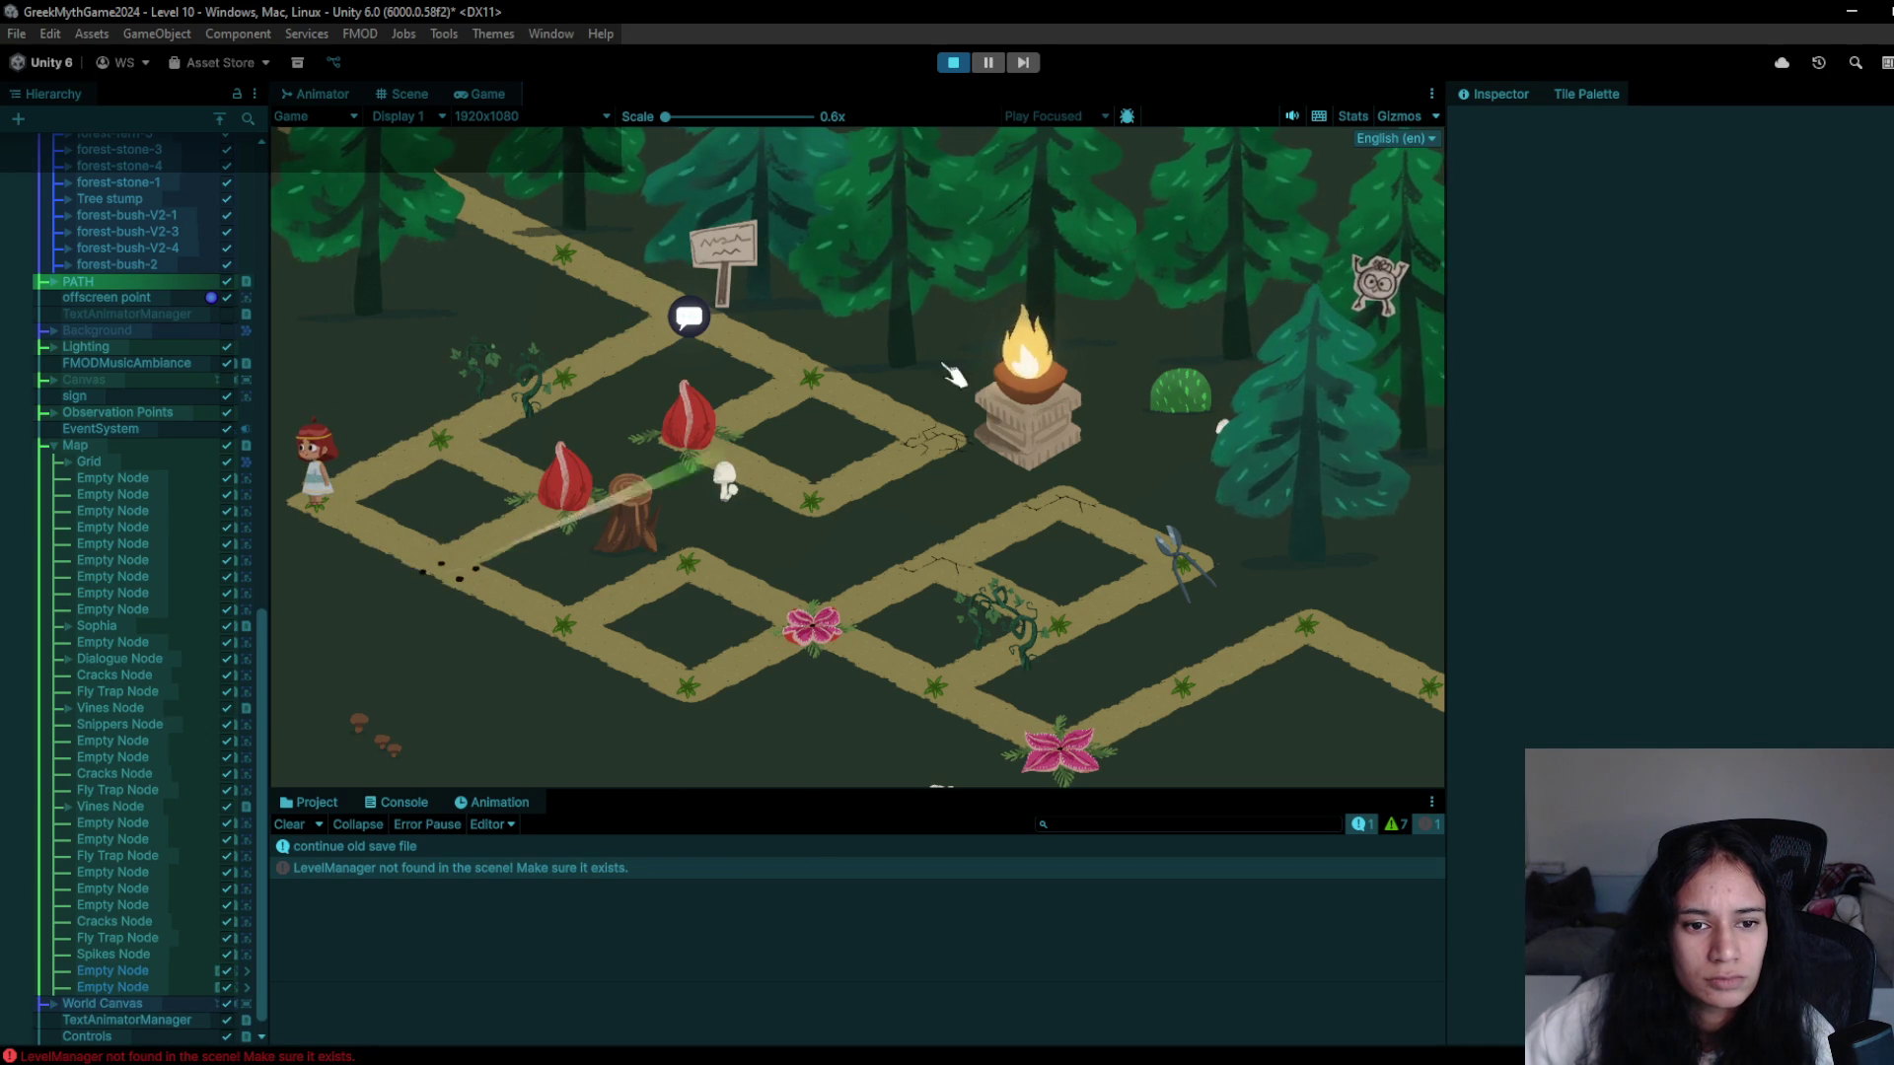
left_click(457, 600)
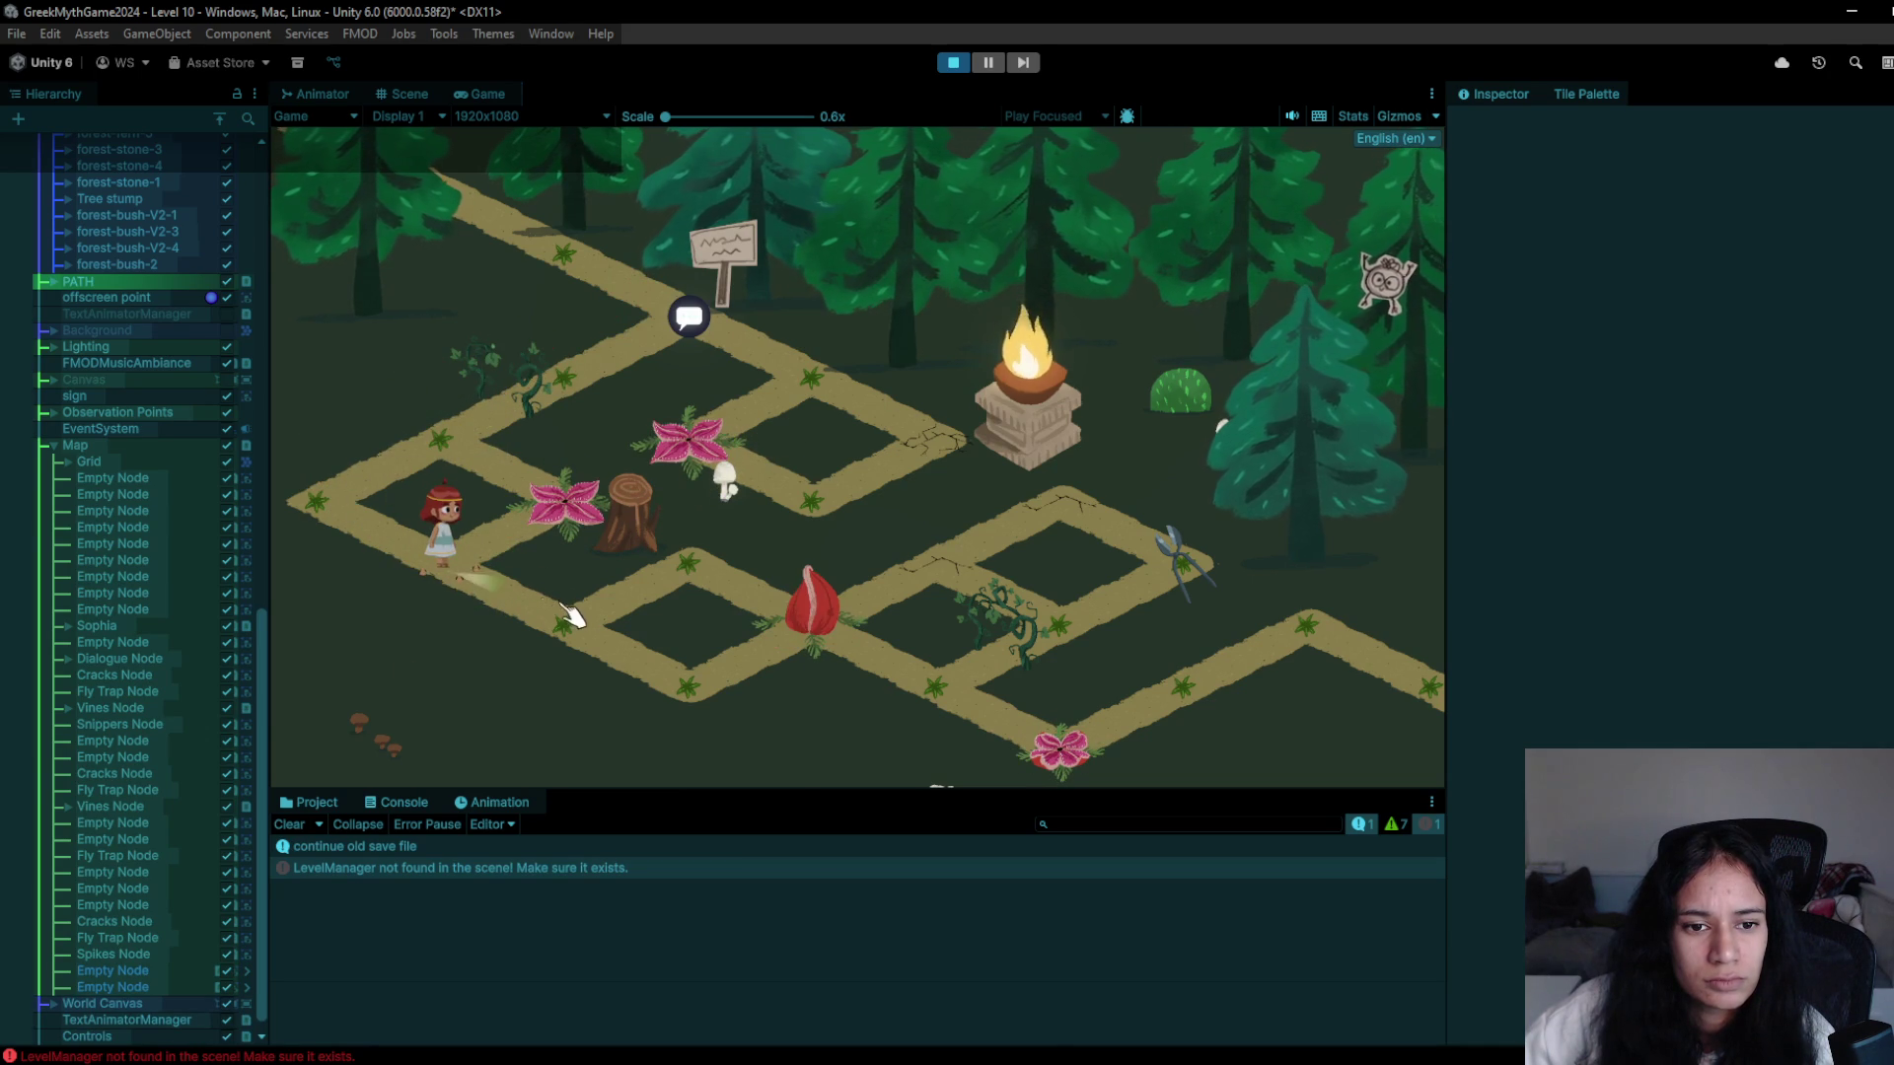
left_click(953, 63)
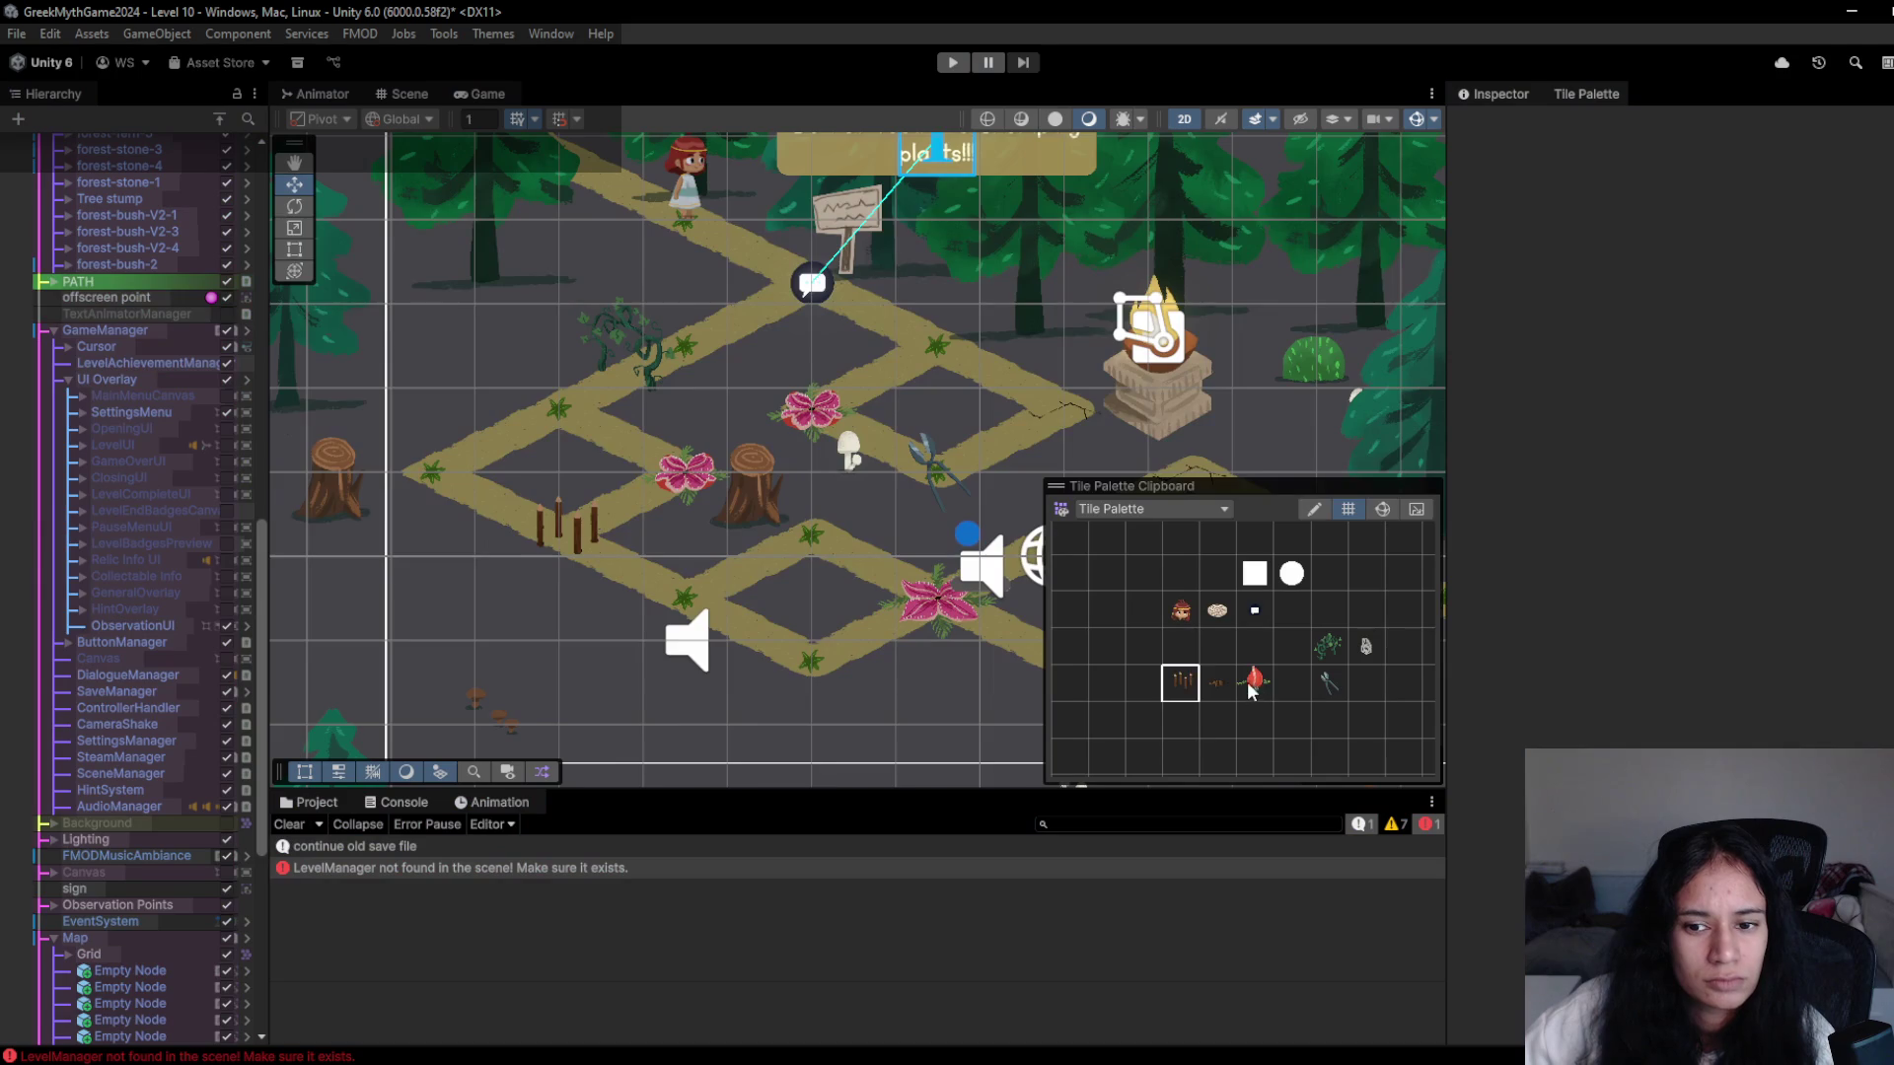
- Pick the red fly trap tile, start the playtest, and walk Sophia past the fire pedestal to the seed bag
left_click(1253, 683)
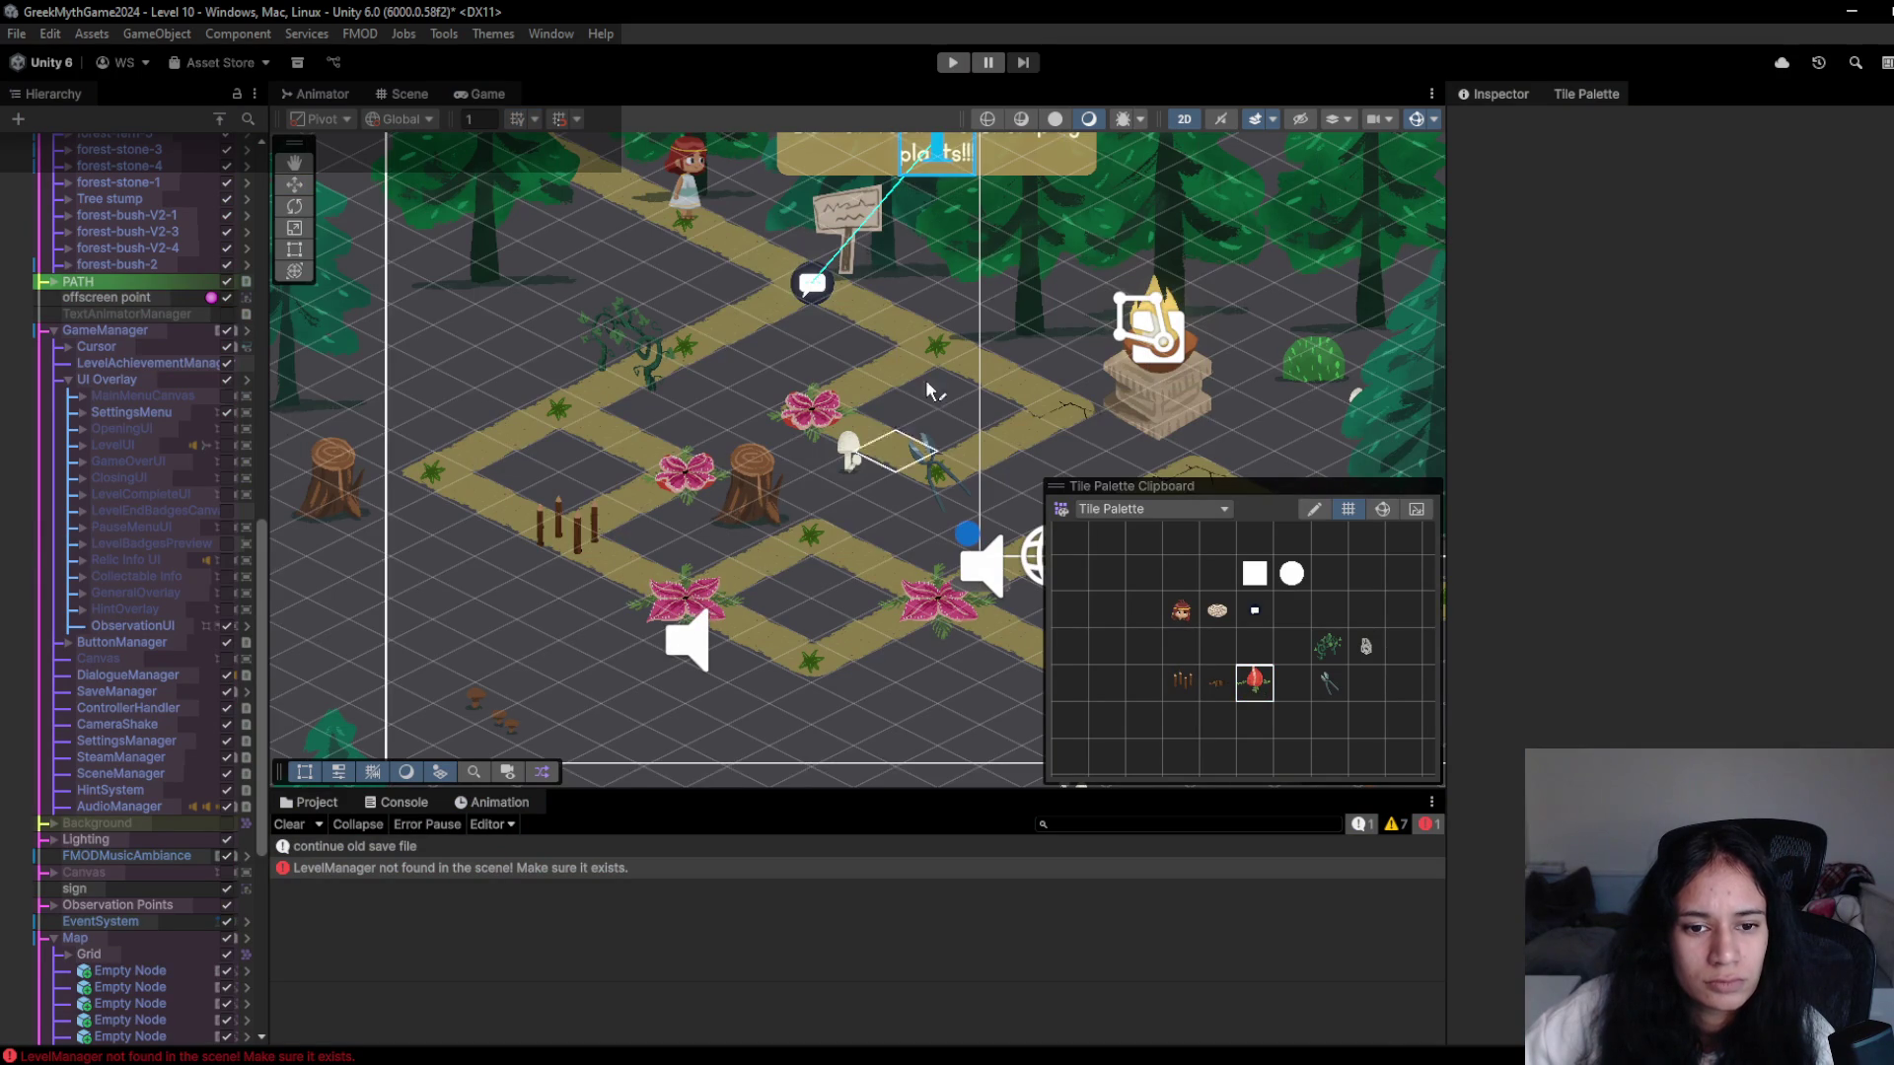
left_click(953, 62)
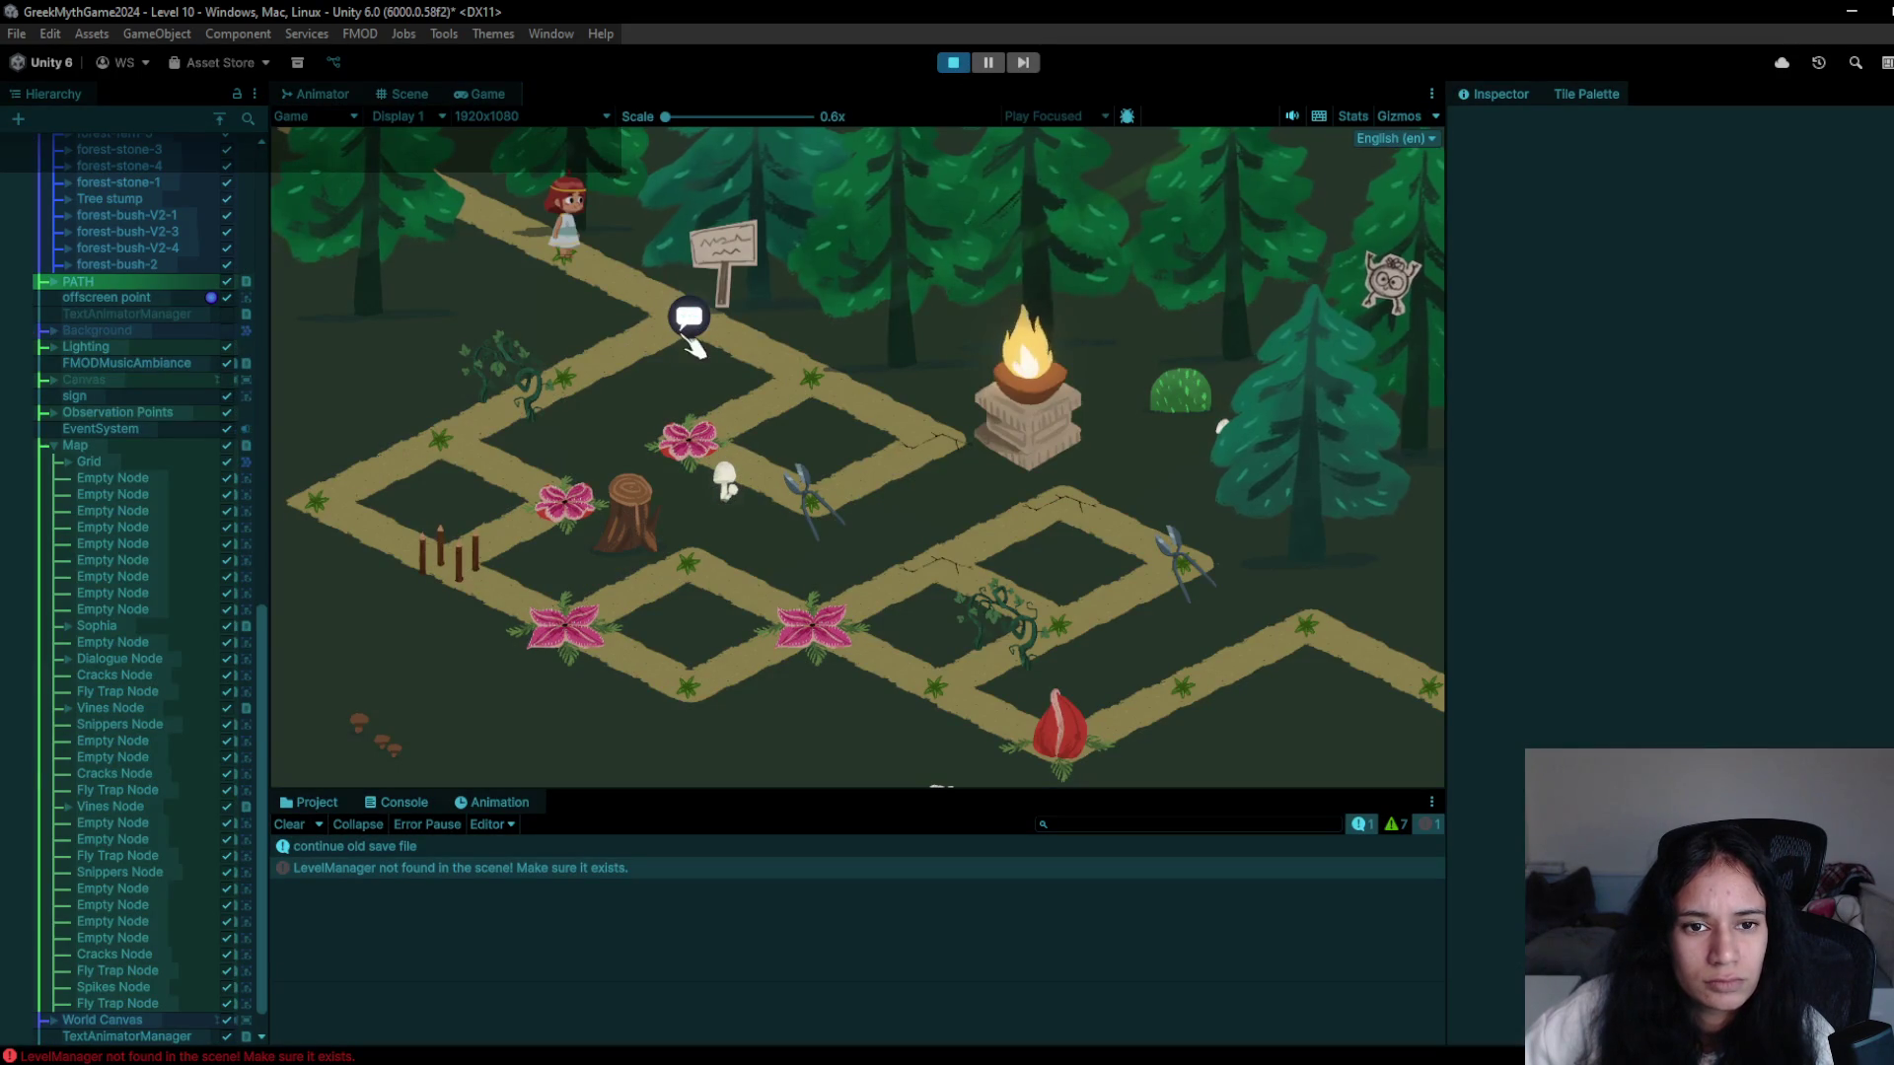
left_click(831, 386)
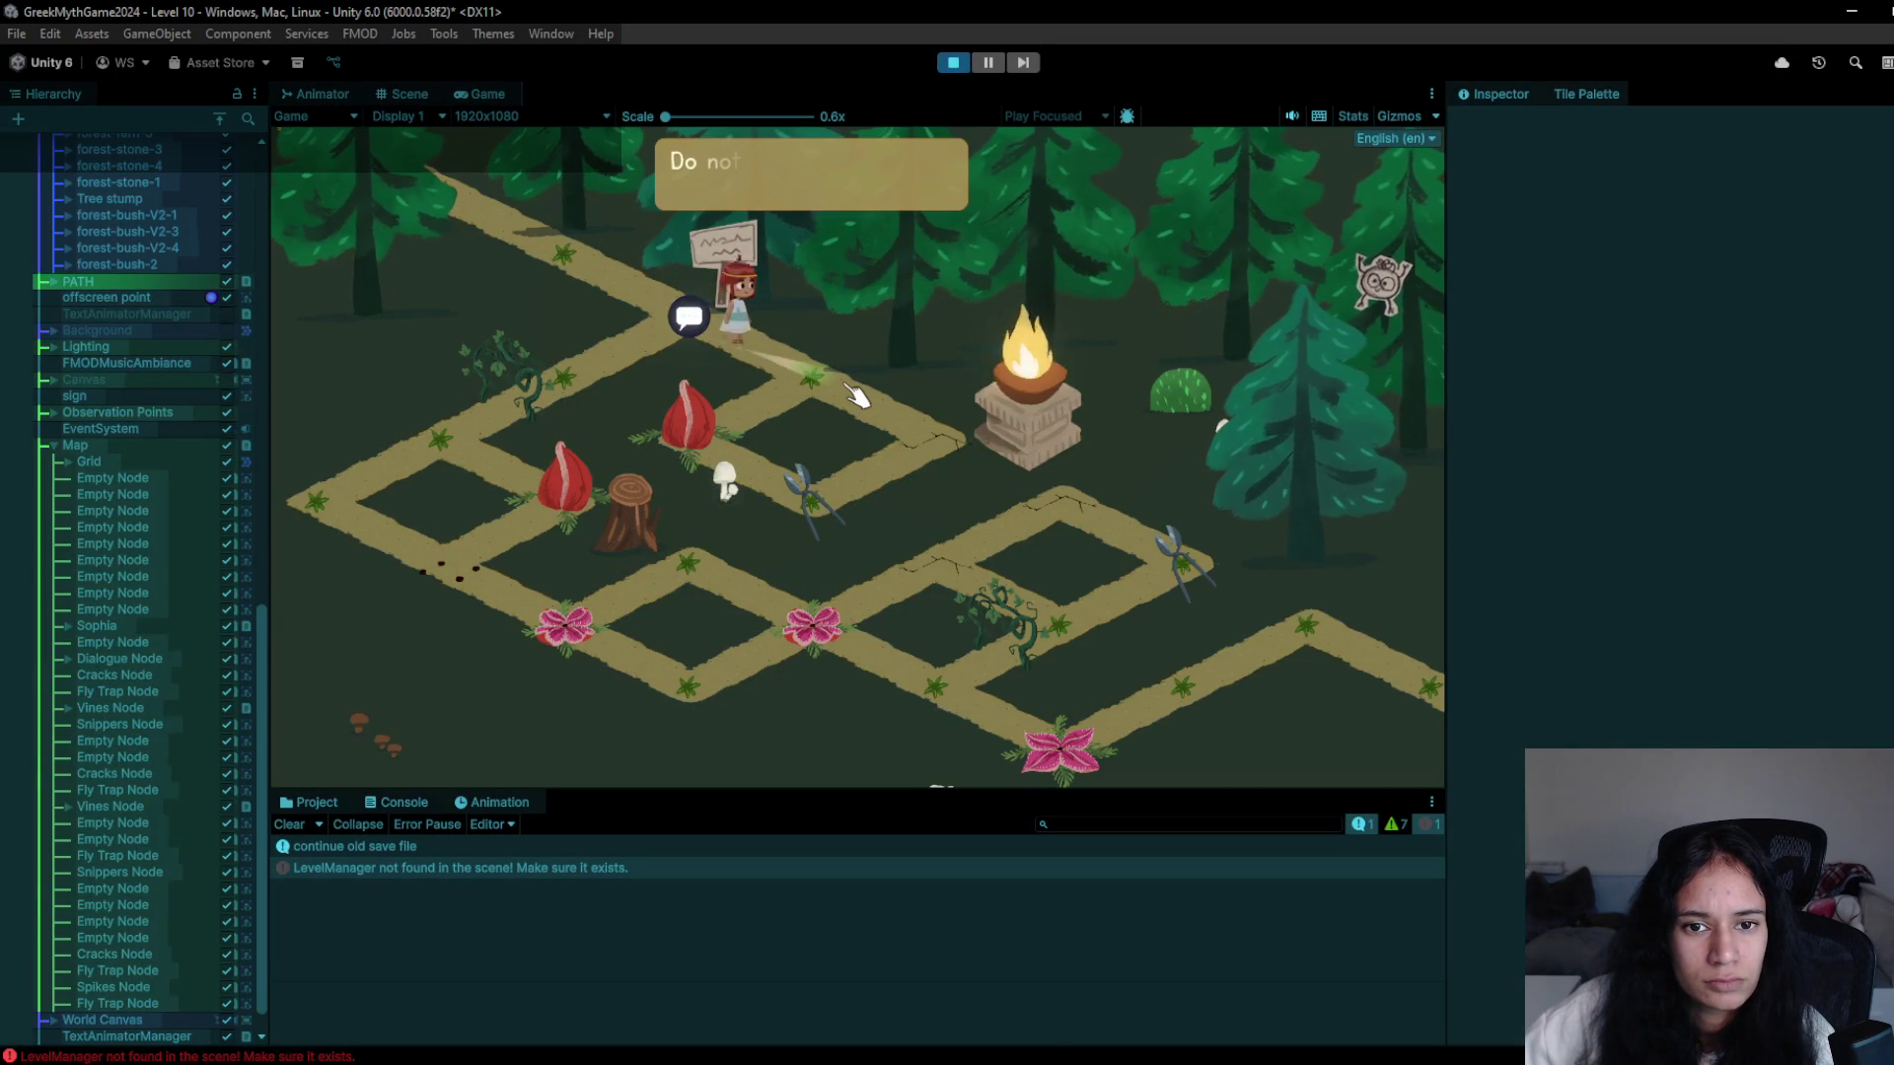
left_click(750, 426)
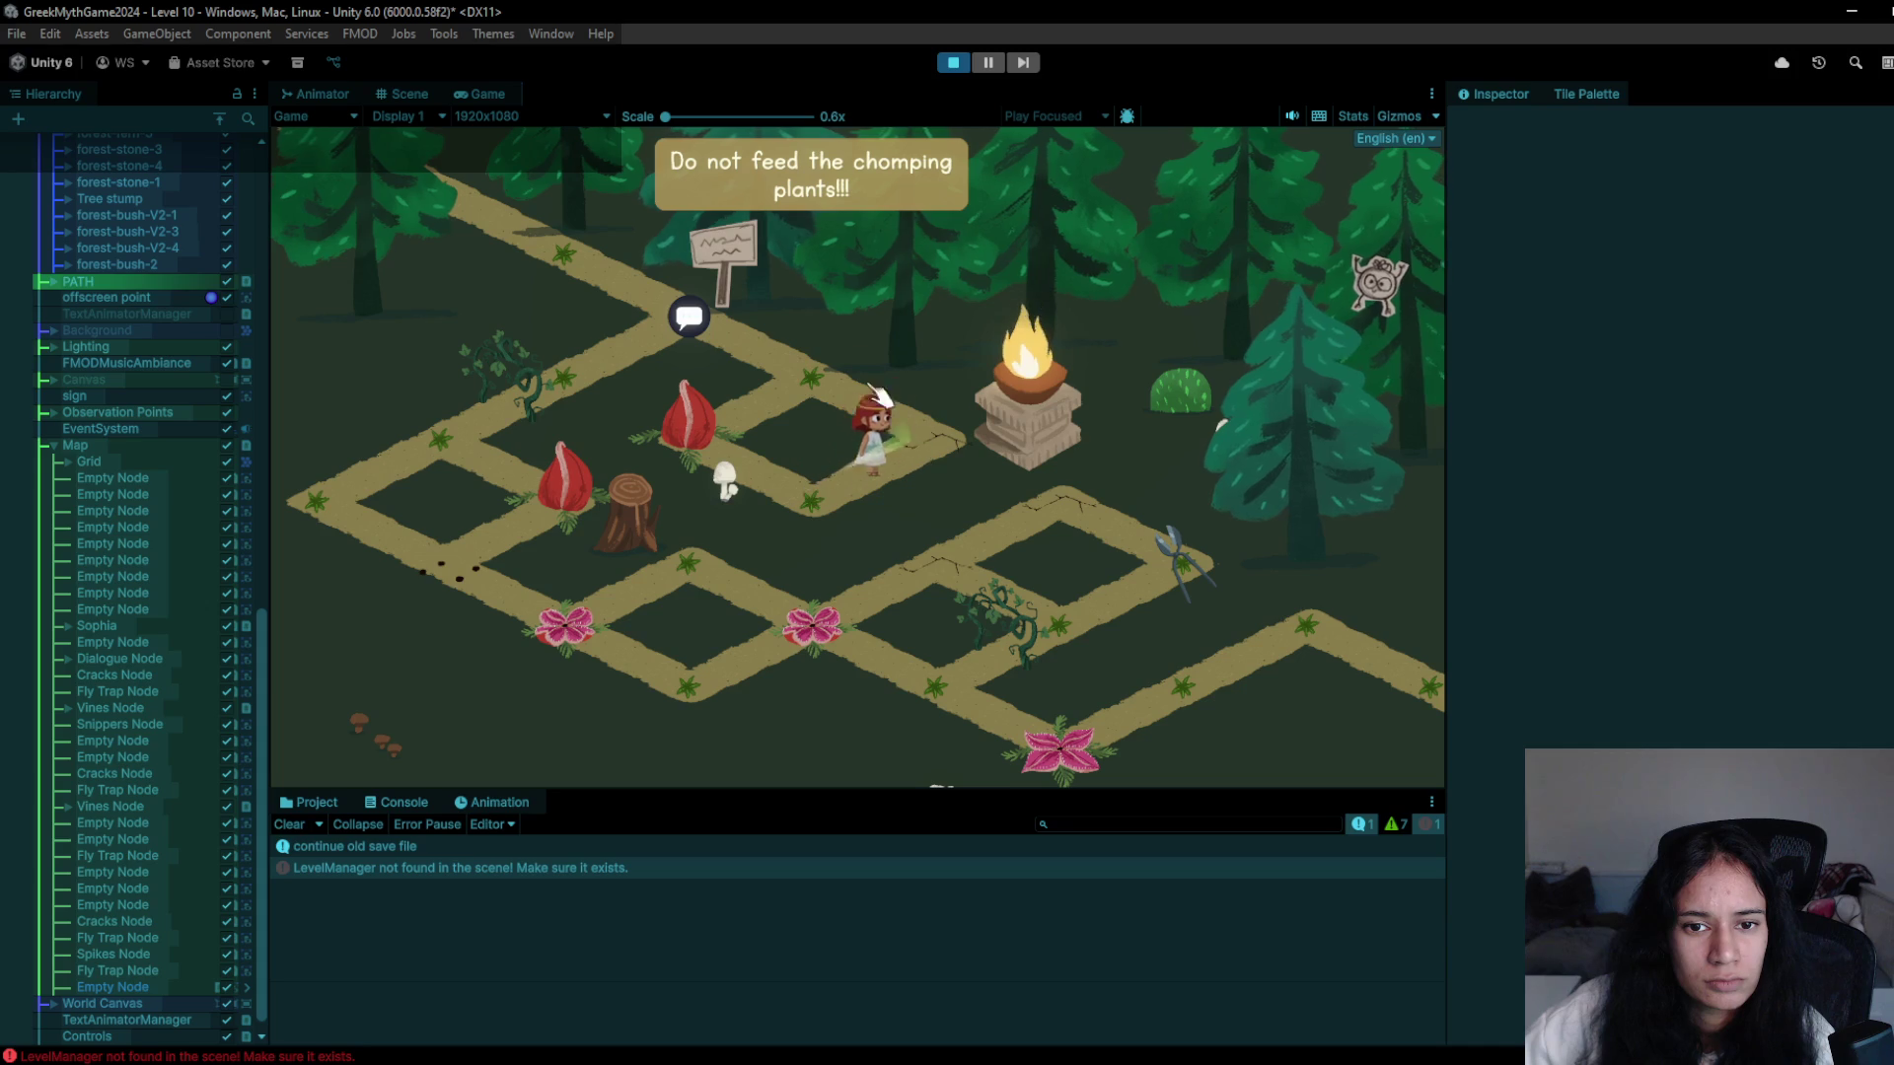
left_click(537, 405)
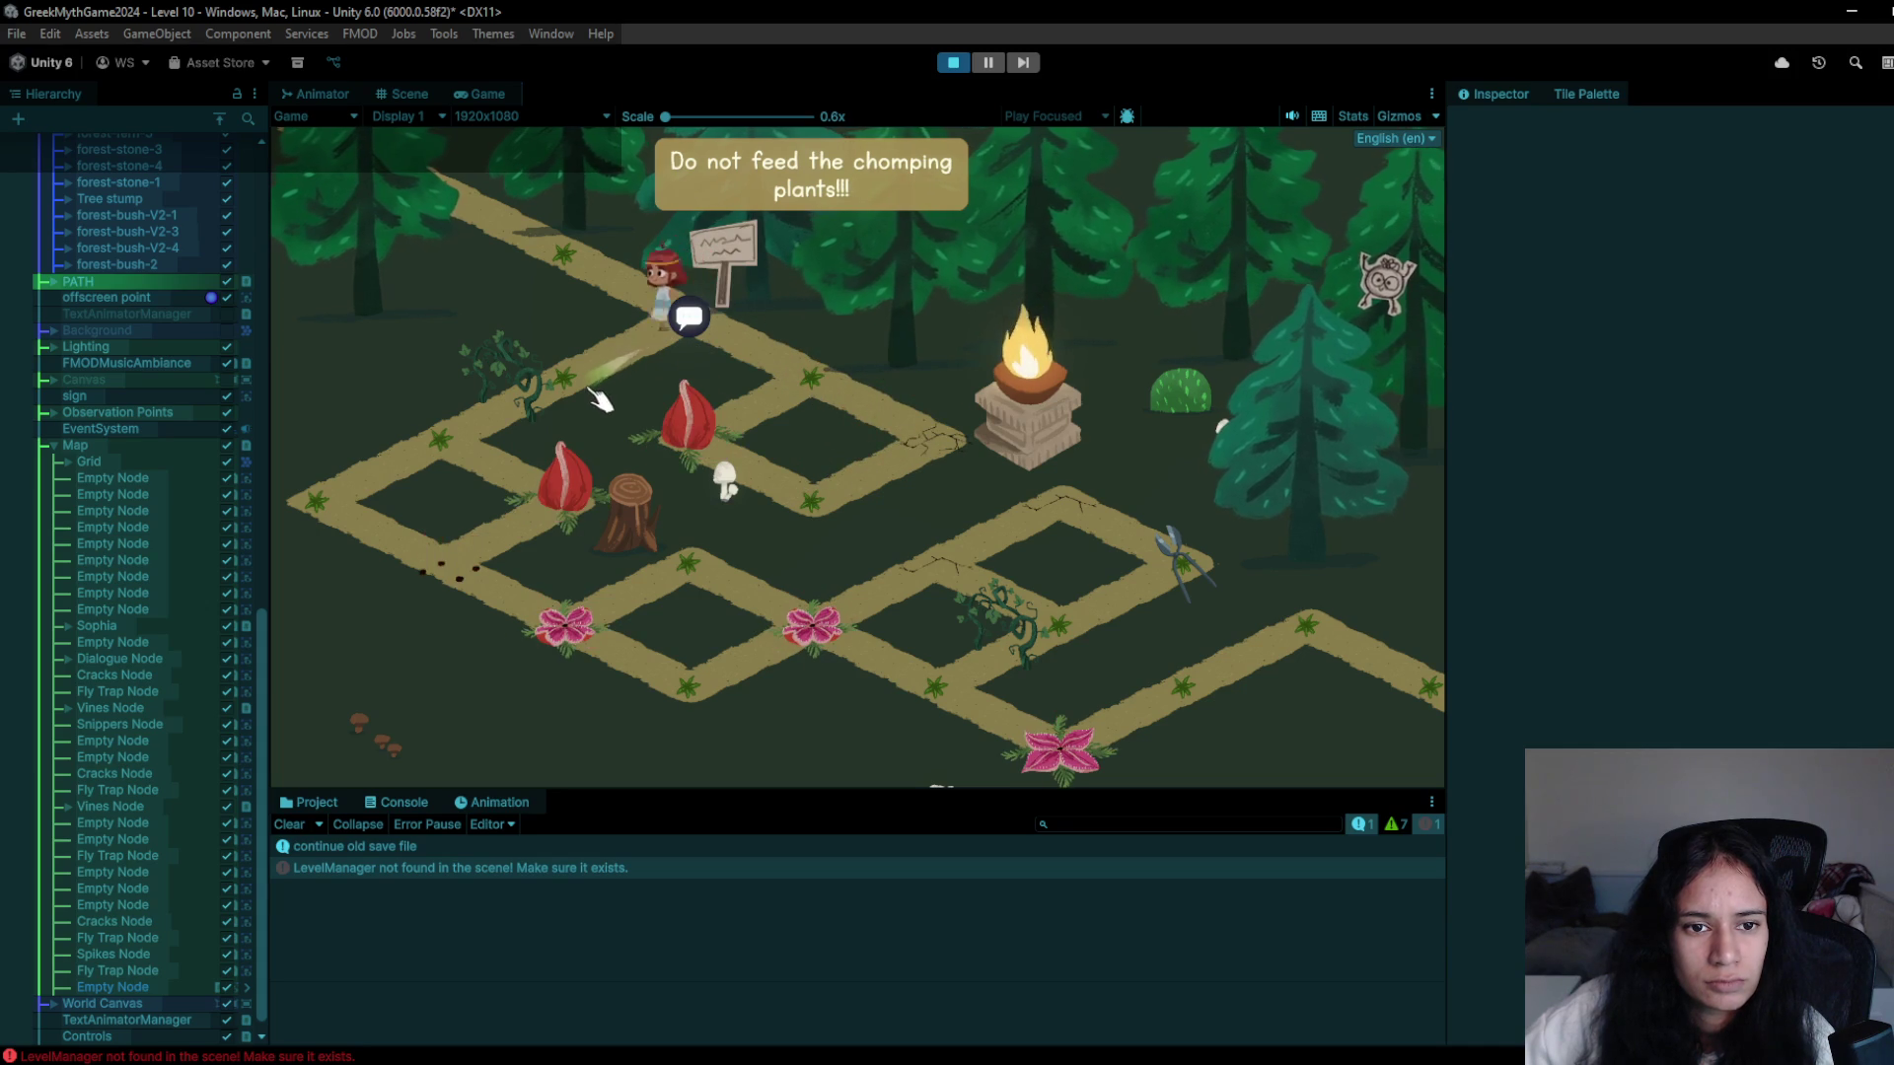
left_click(498, 429)
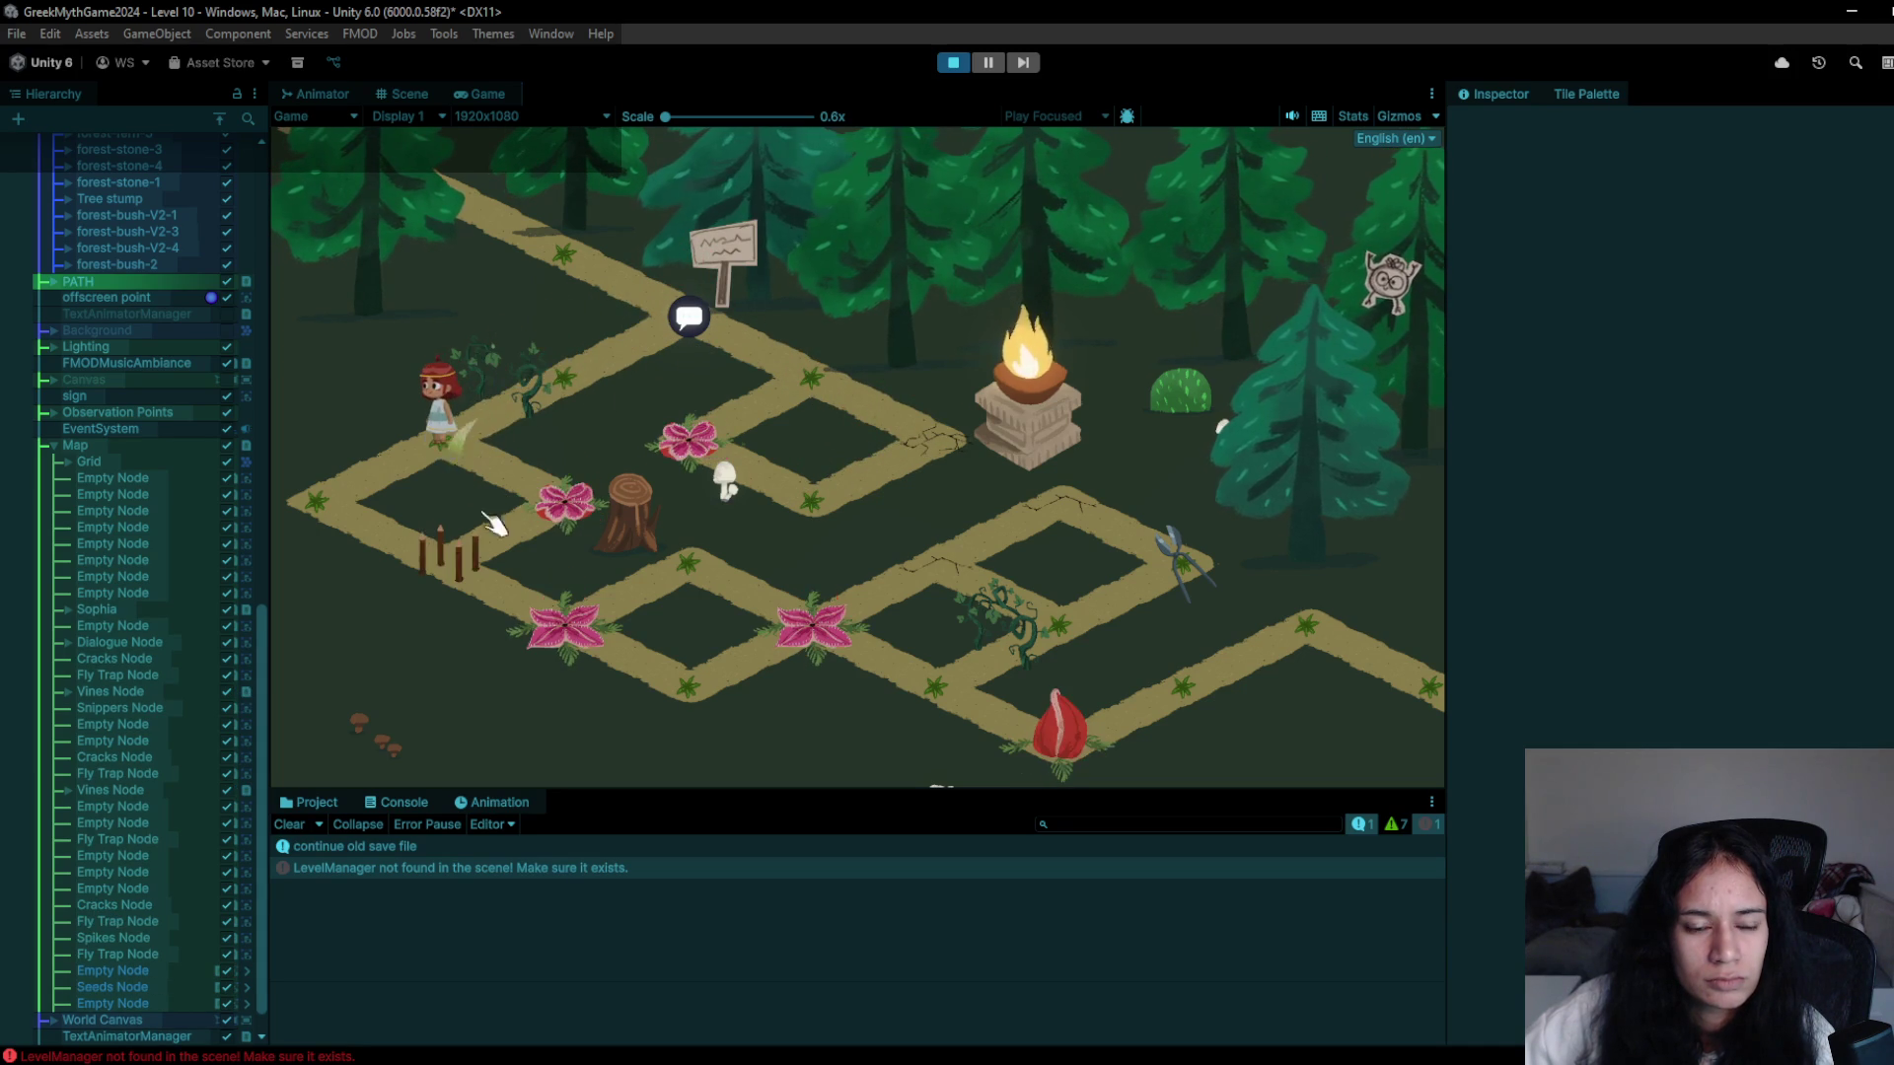
- Dodge Sophia between the left corner and upper-left node until she steps onto the trap node
left_click(378, 530)
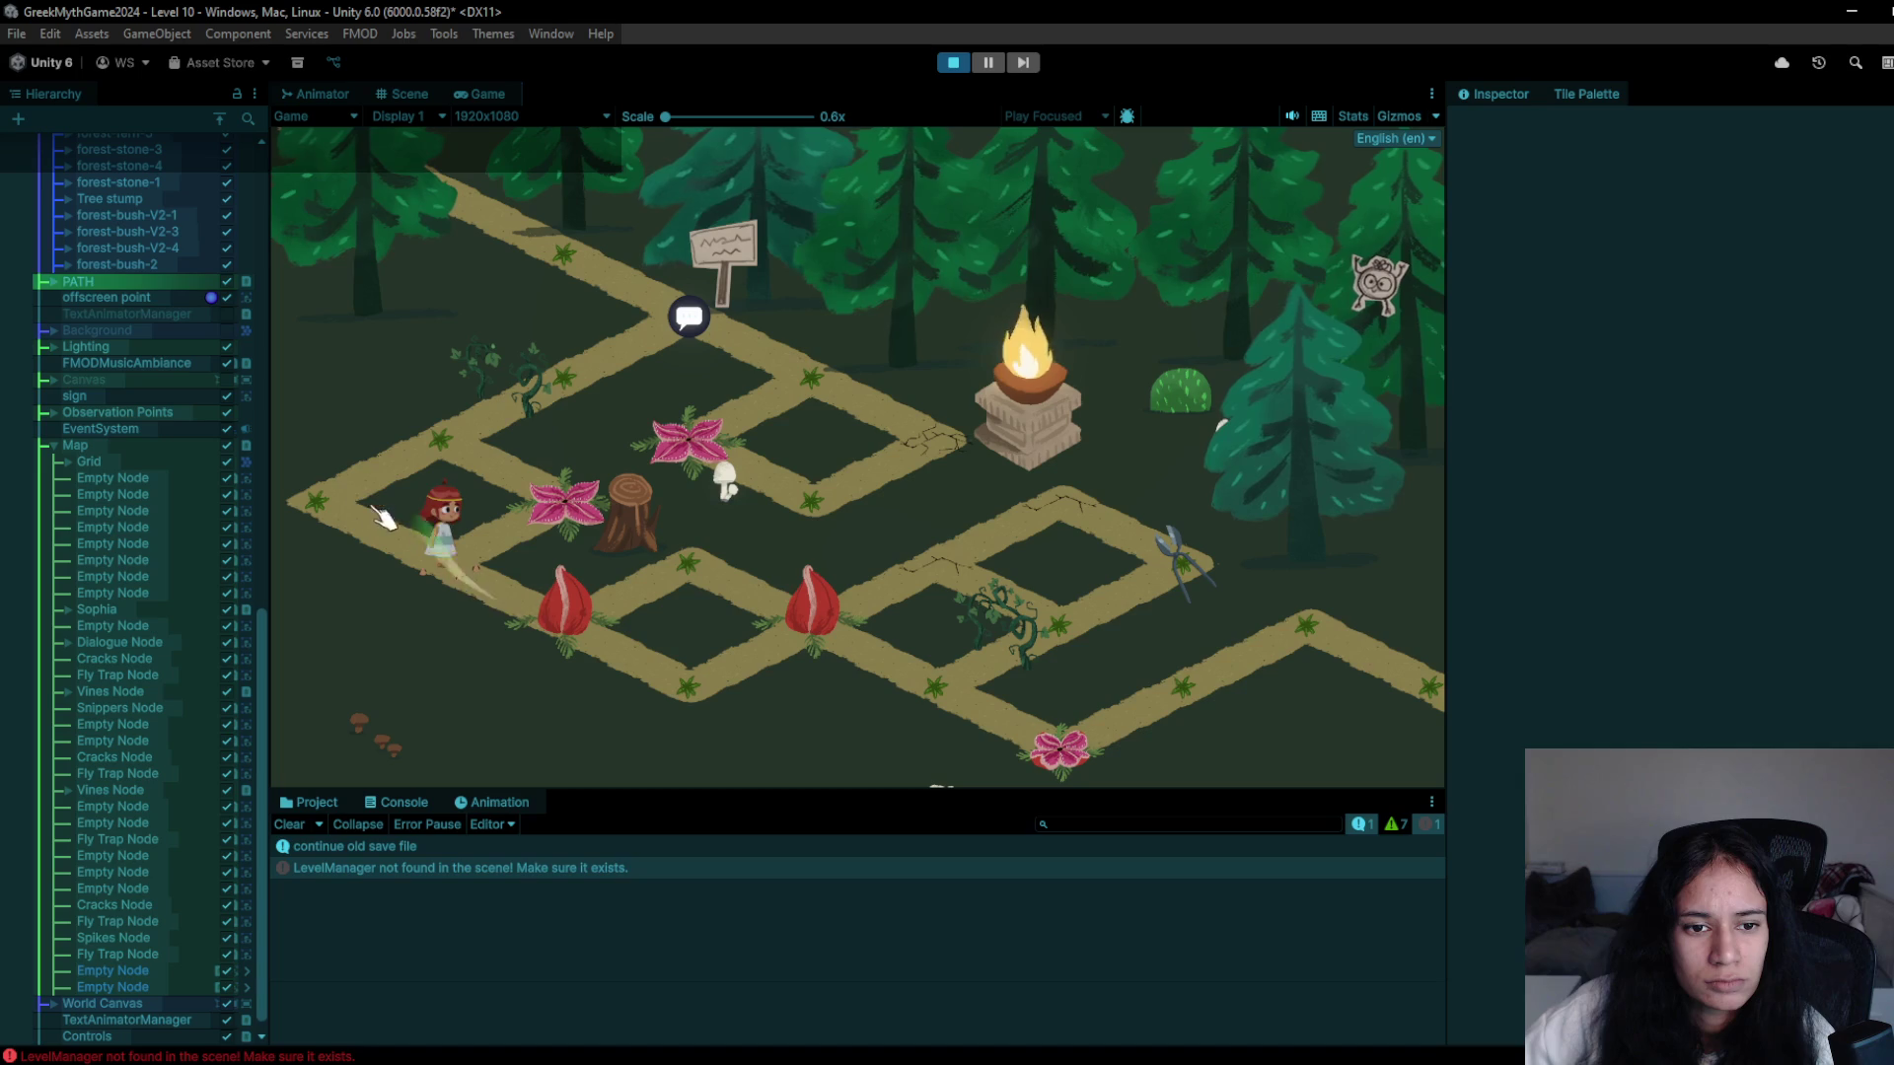
left_click(442, 419)
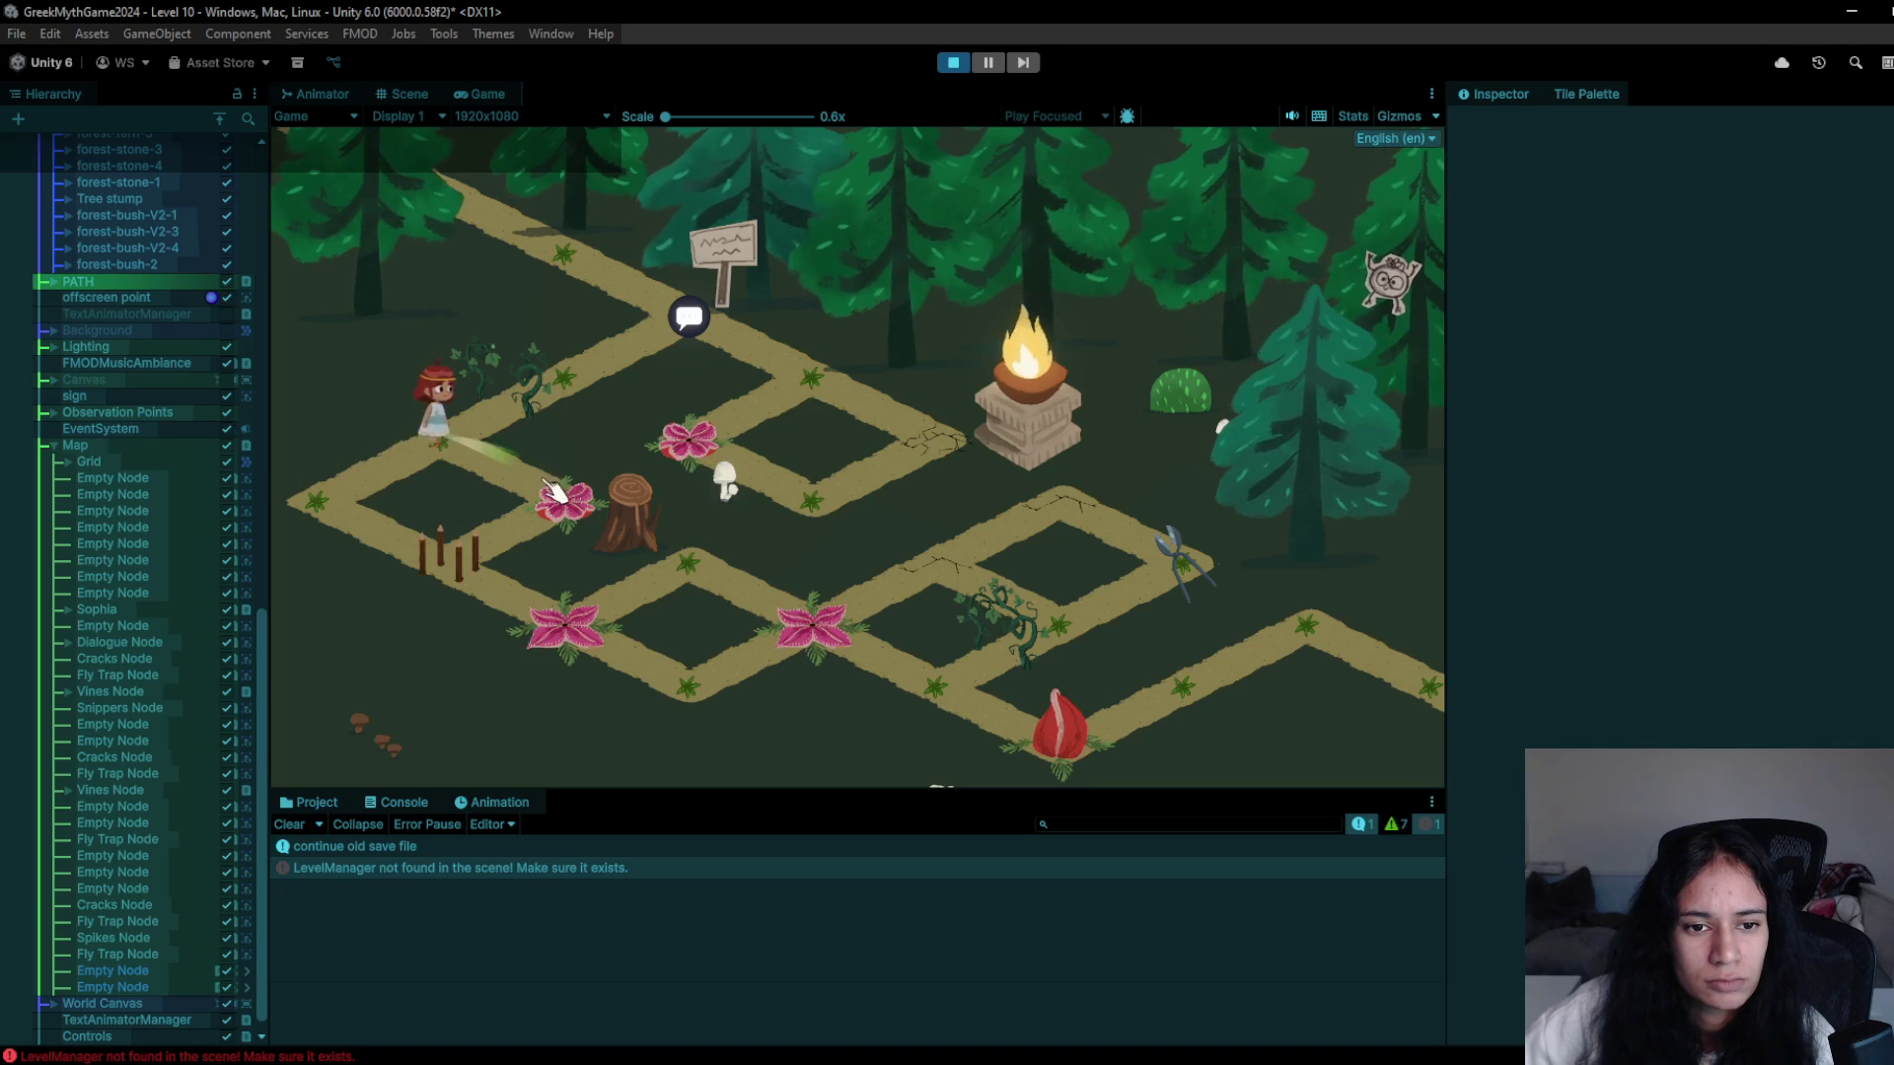
left_click(344, 510)
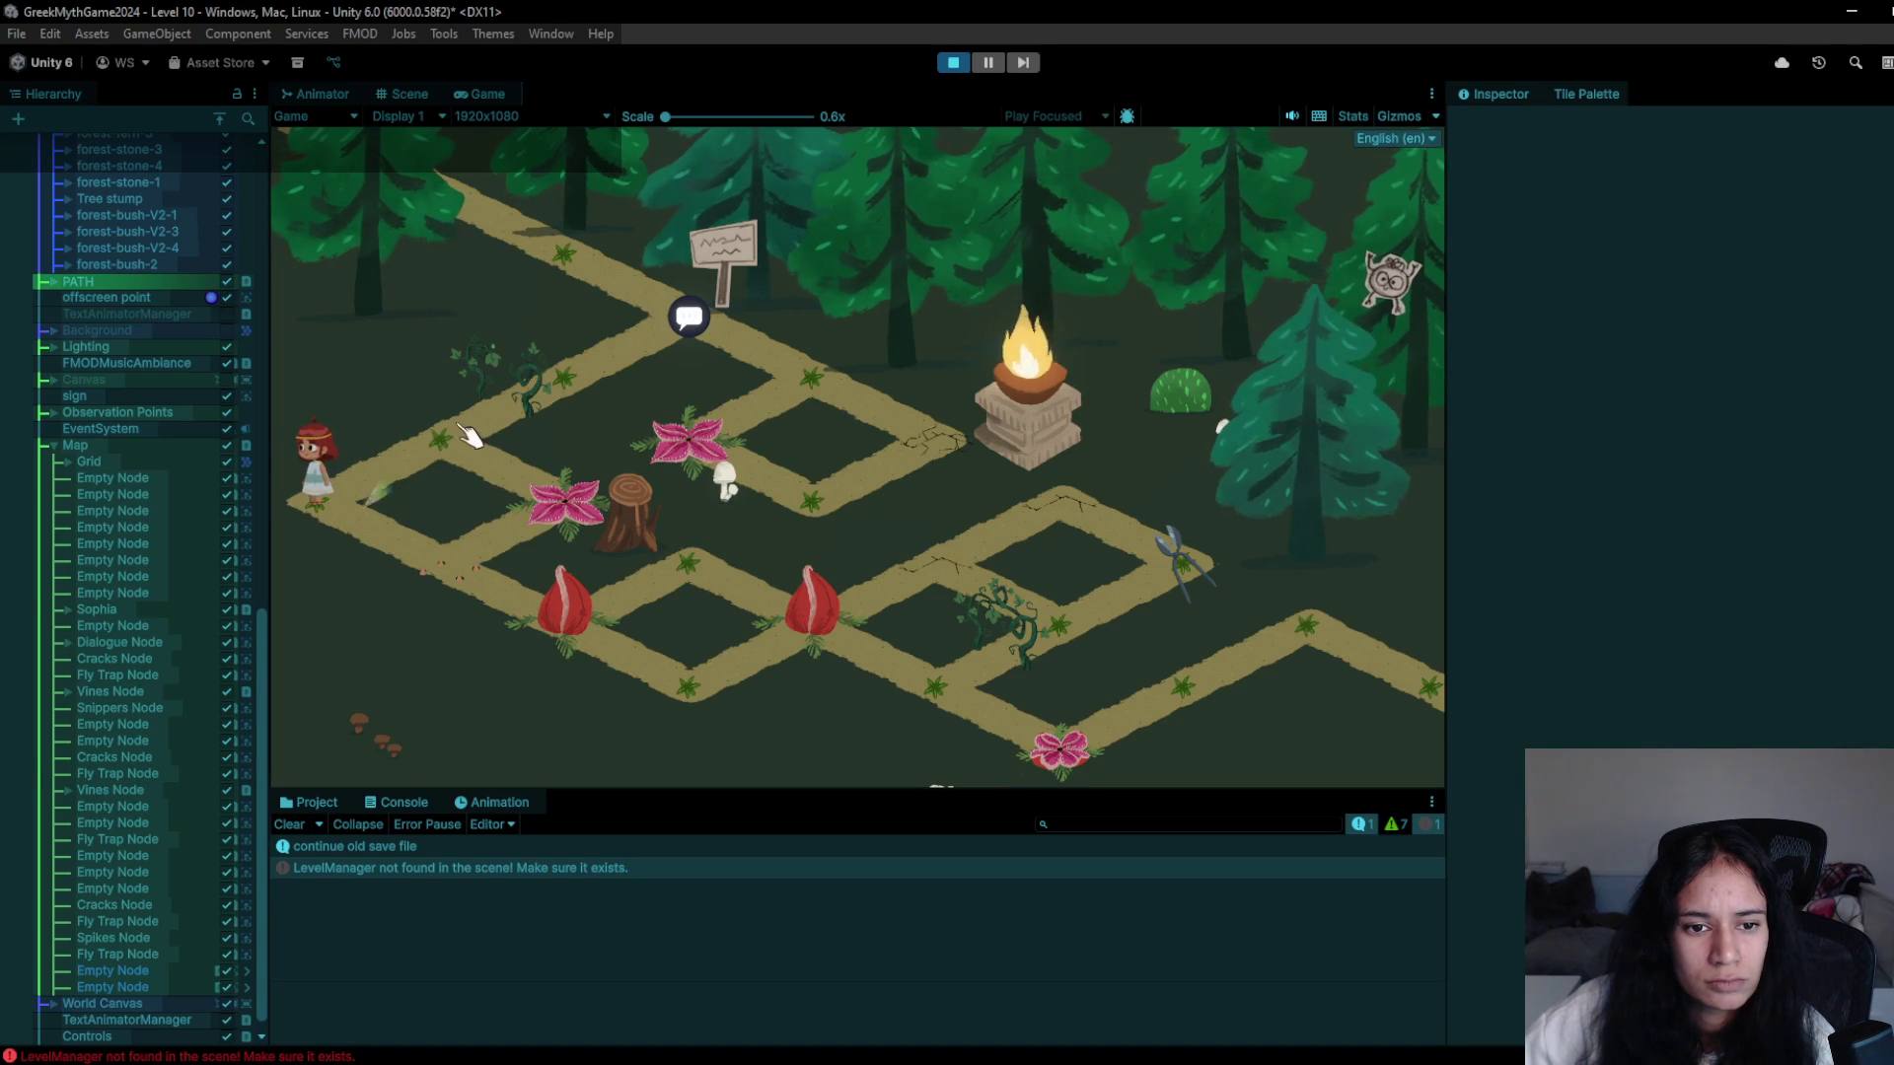
left_click(446, 454)
left_click(305, 490)
left_click(437, 578)
left_click(317, 527)
left_click(489, 449)
left_click(376, 511)
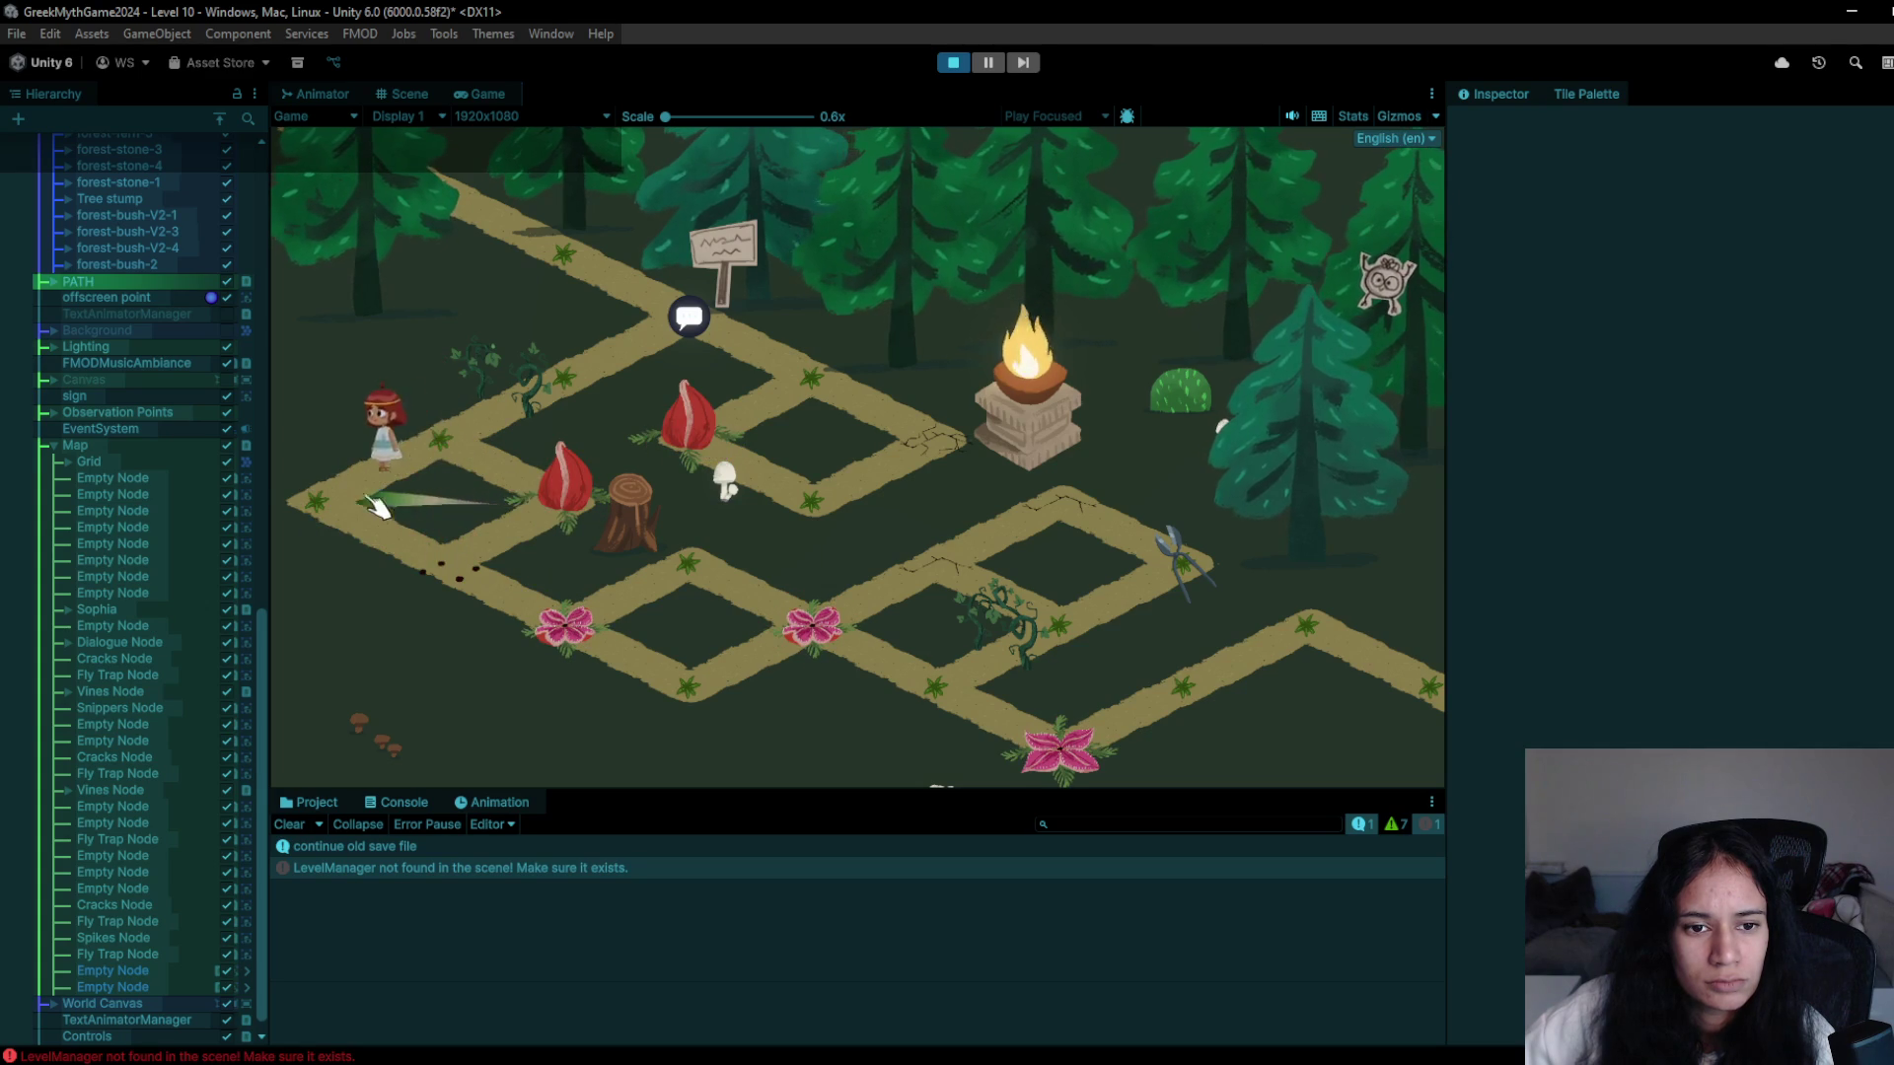
left_click(434, 464)
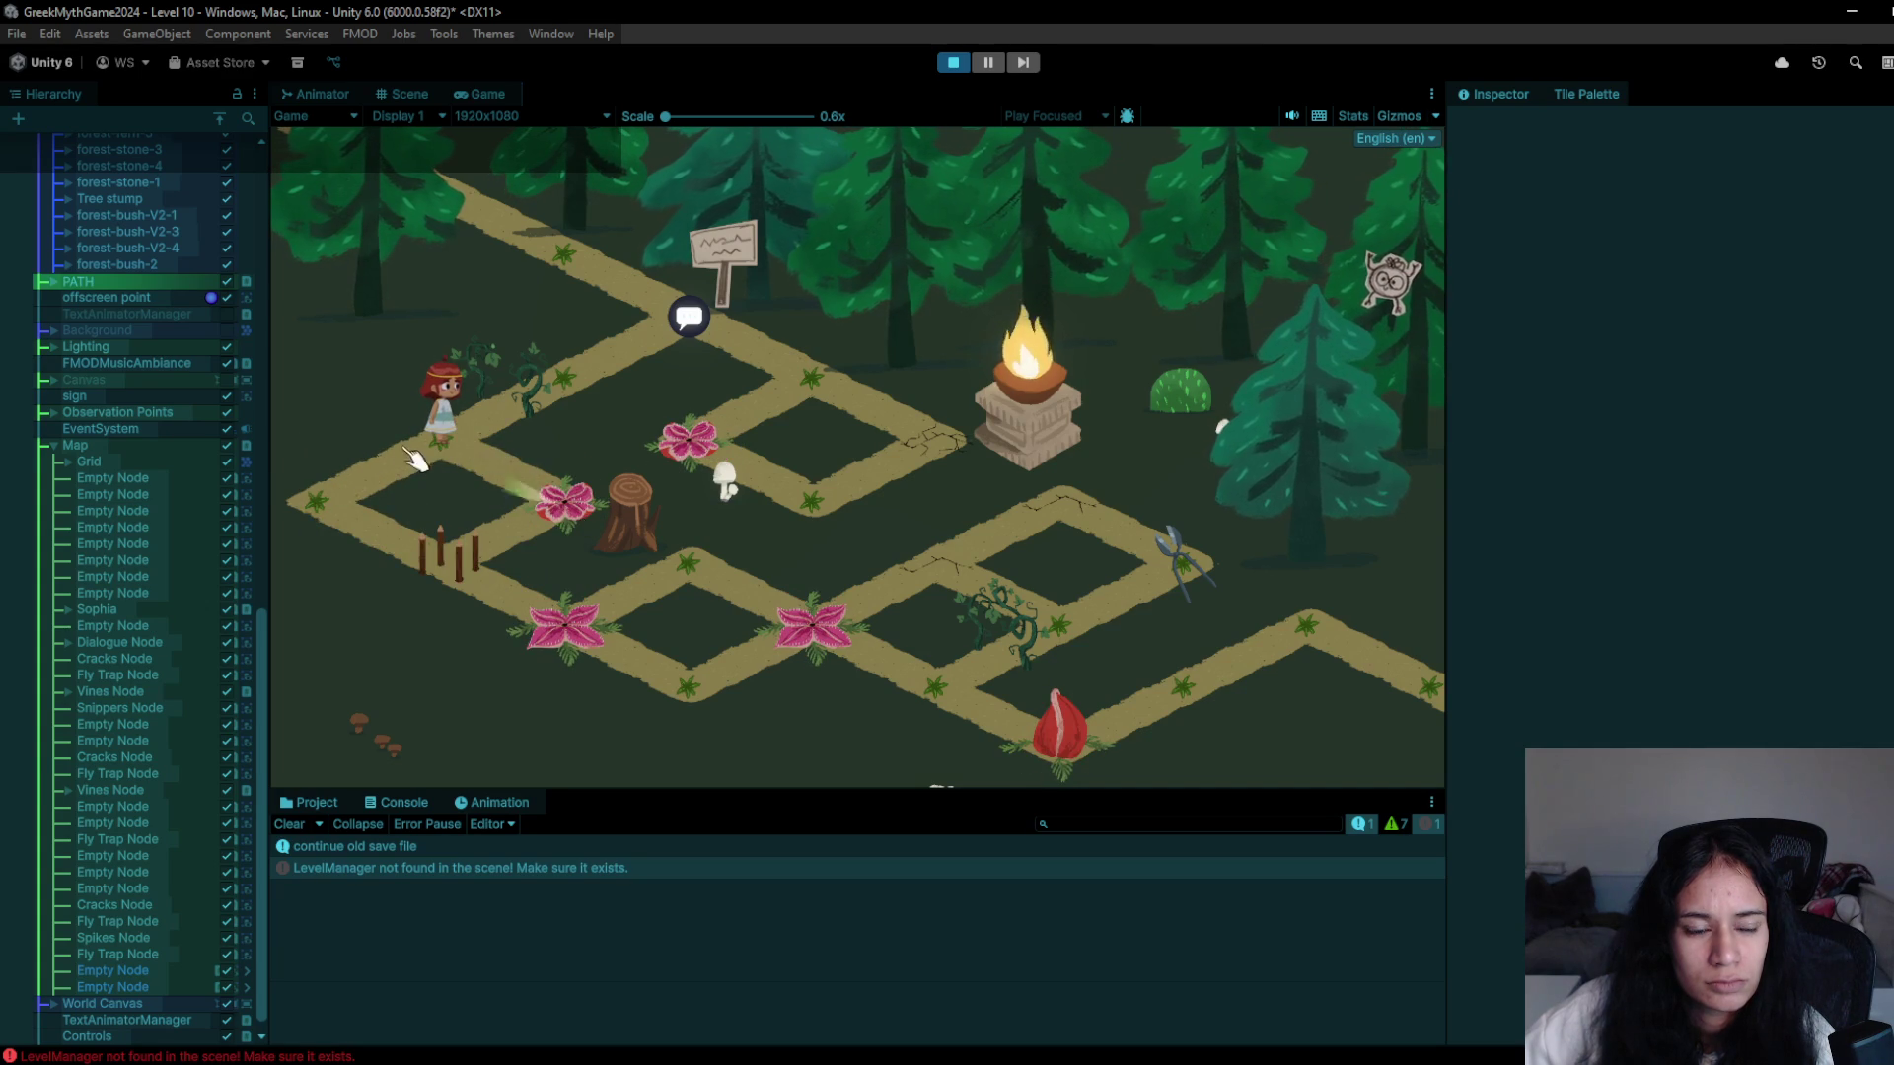
left_click(375, 499)
left_click(562, 513)
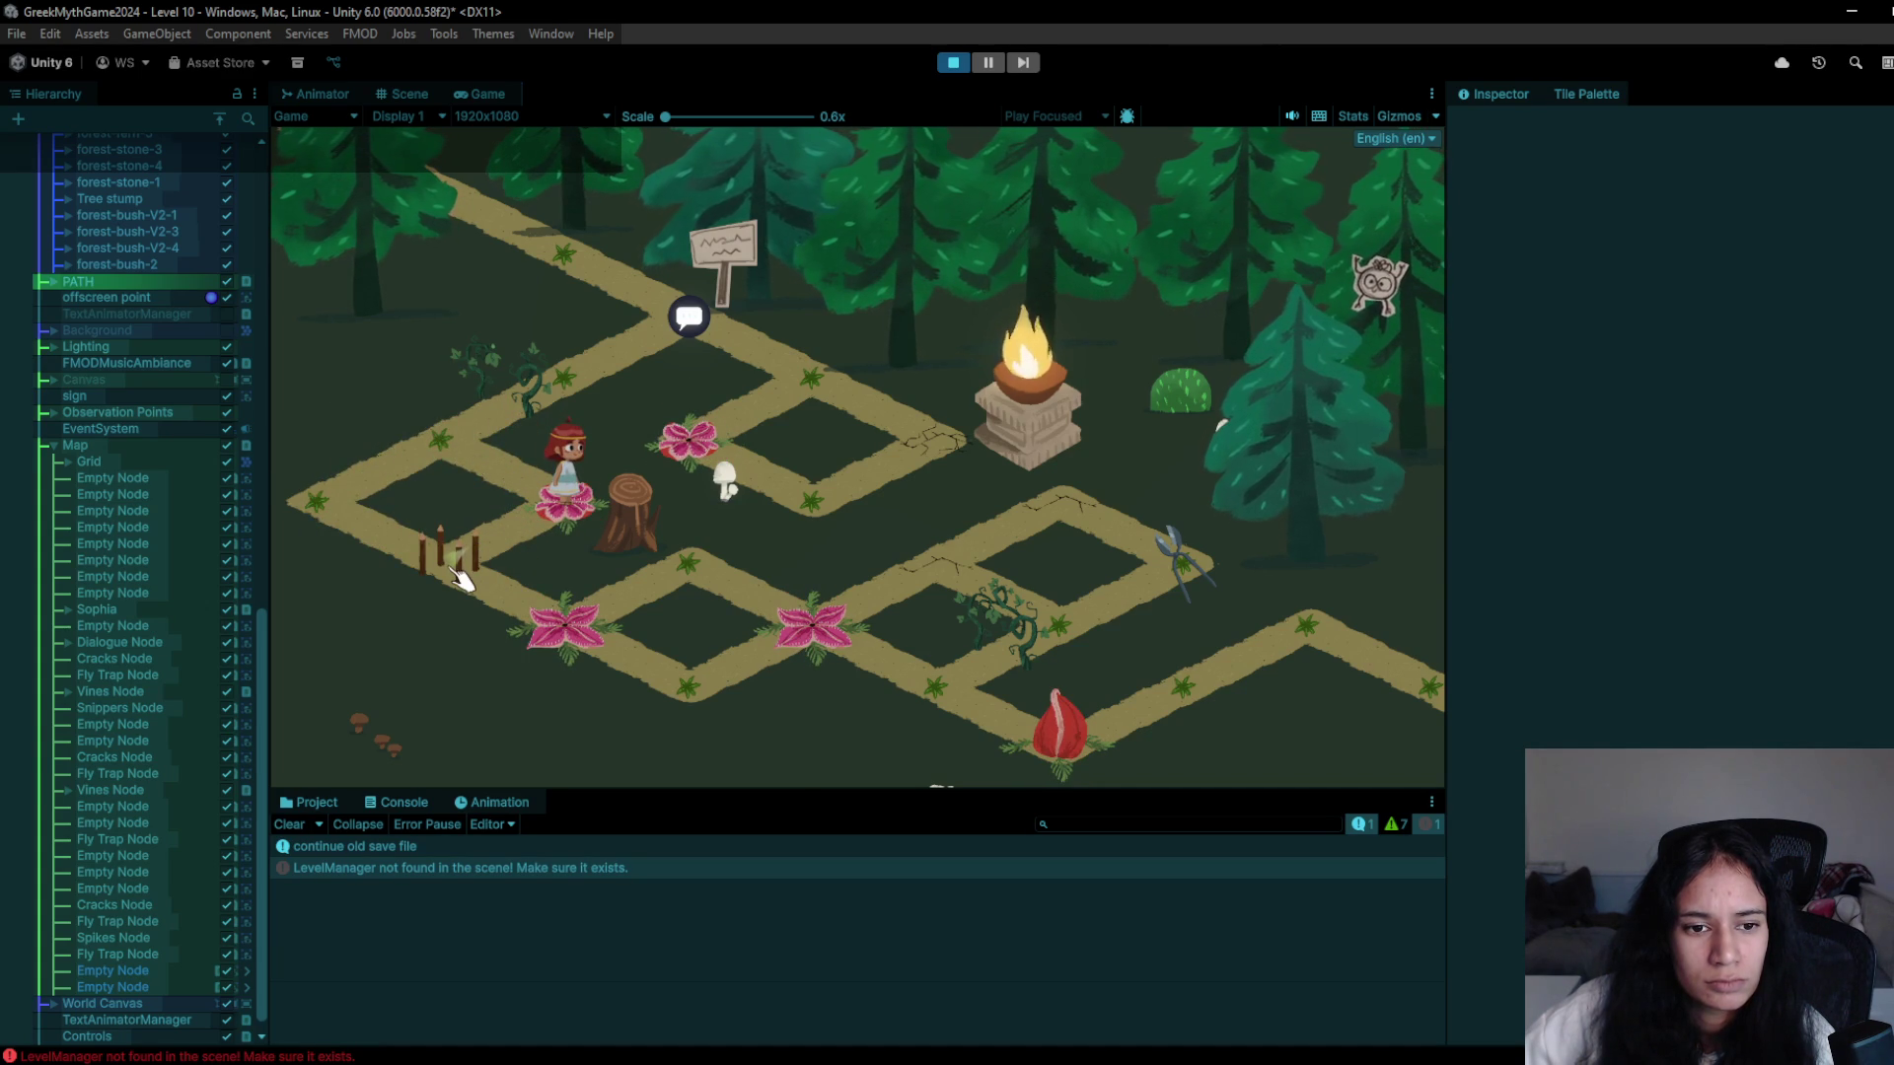
left_click(380, 504)
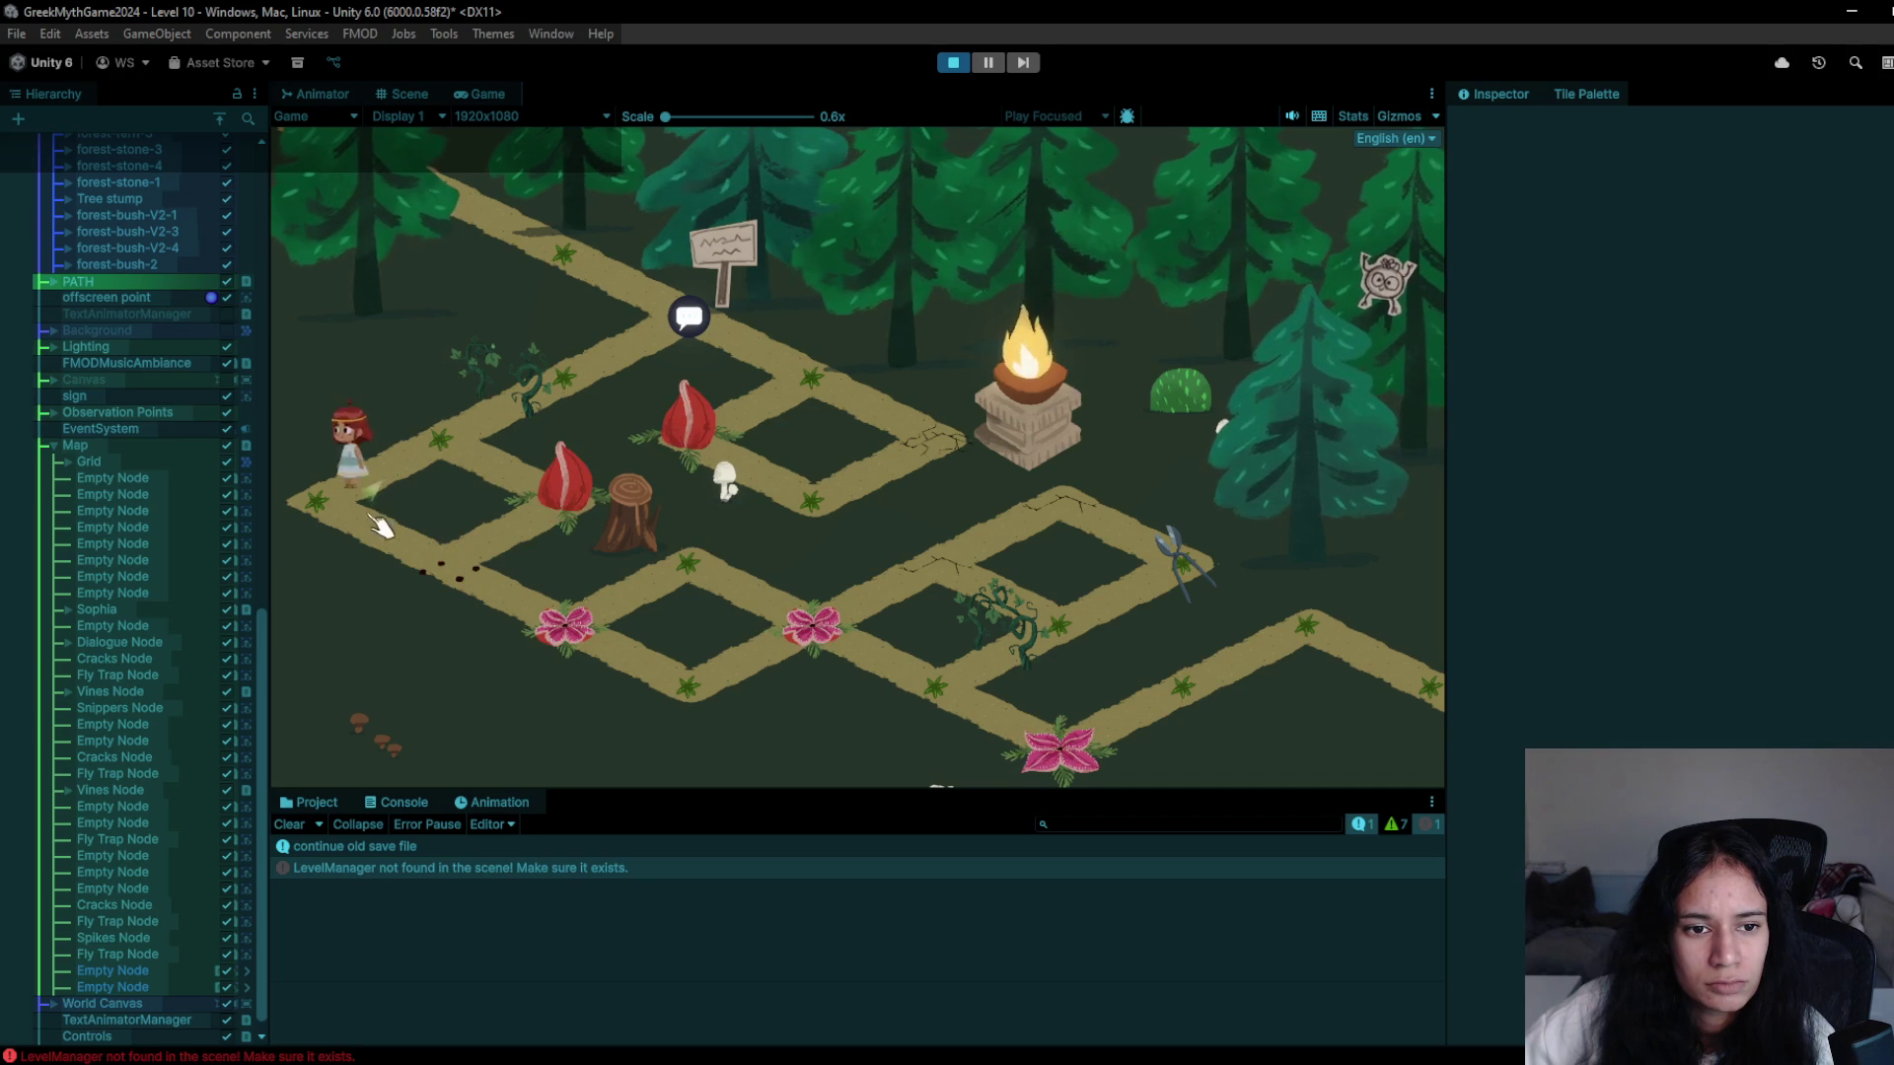
left_click(434, 565)
- Stop the playtest and paint a fly trap over the left path spikes
left_click(953, 65)
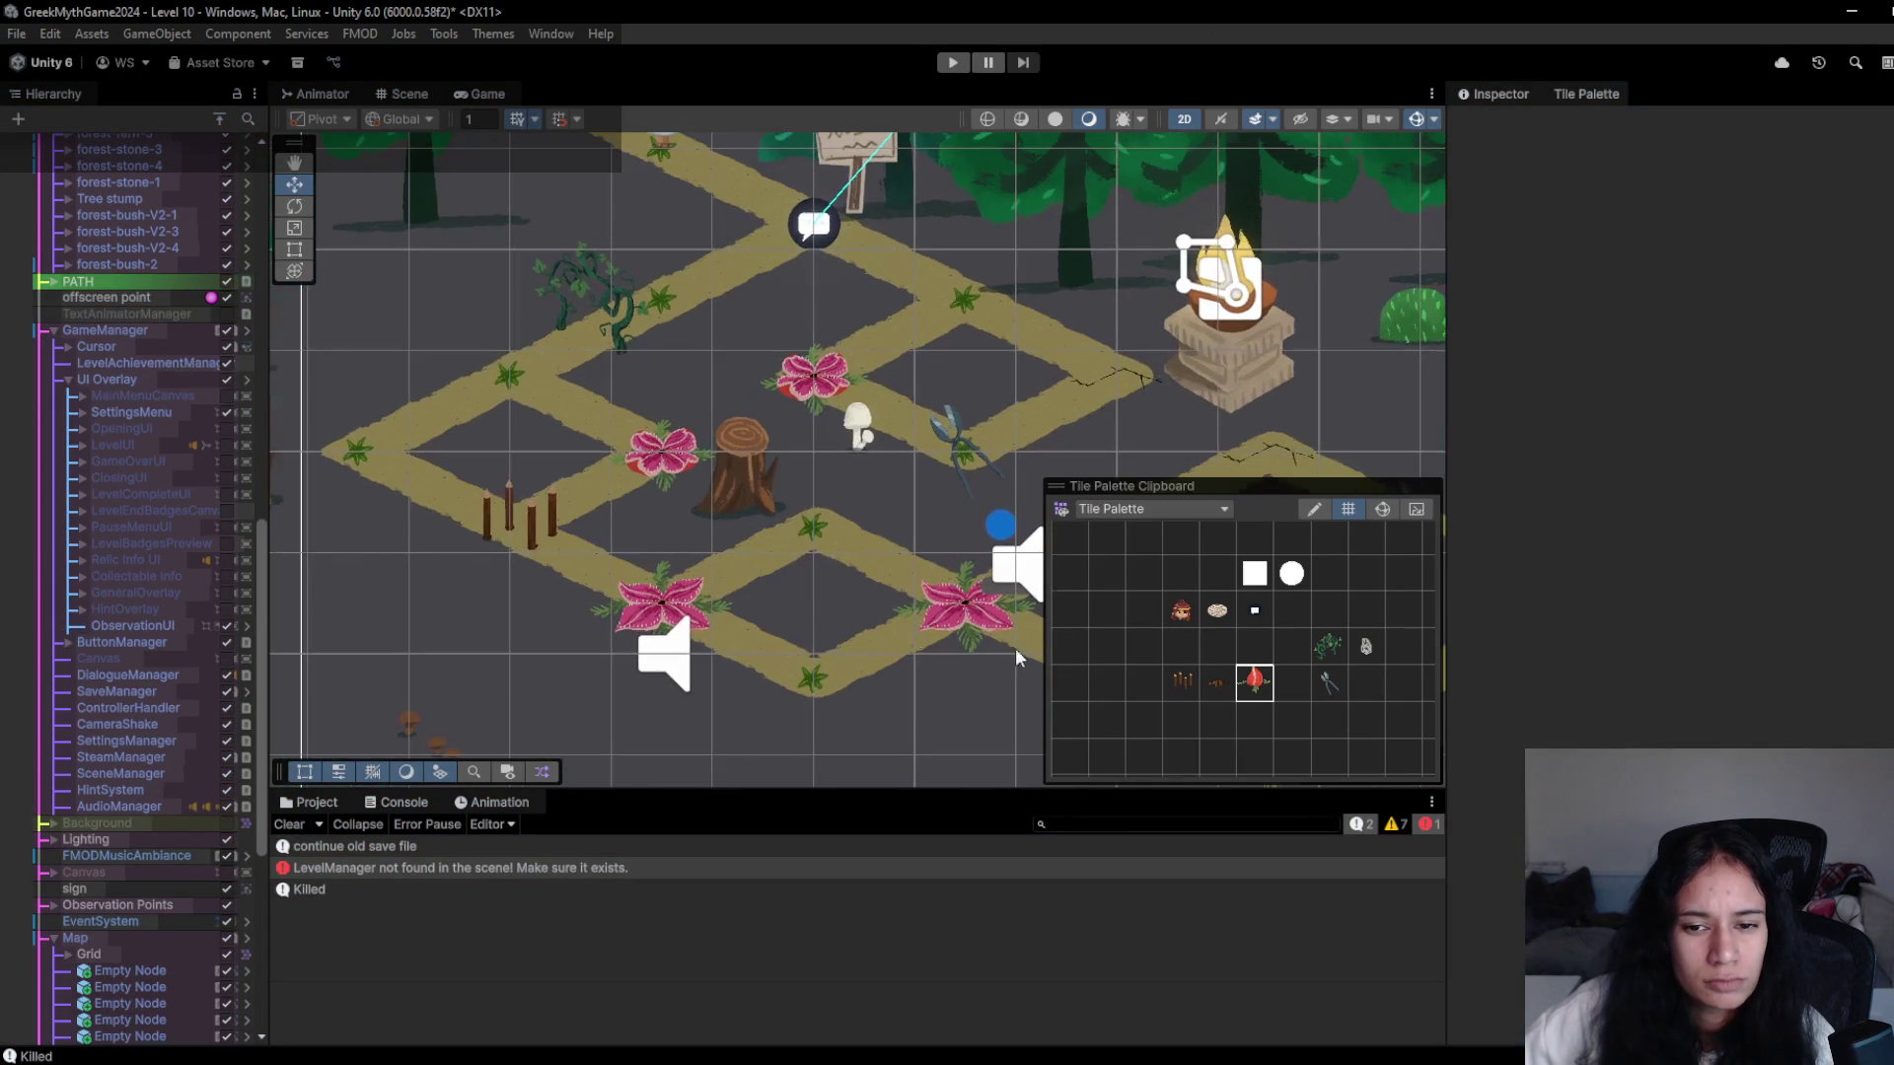
left_click(533, 540)
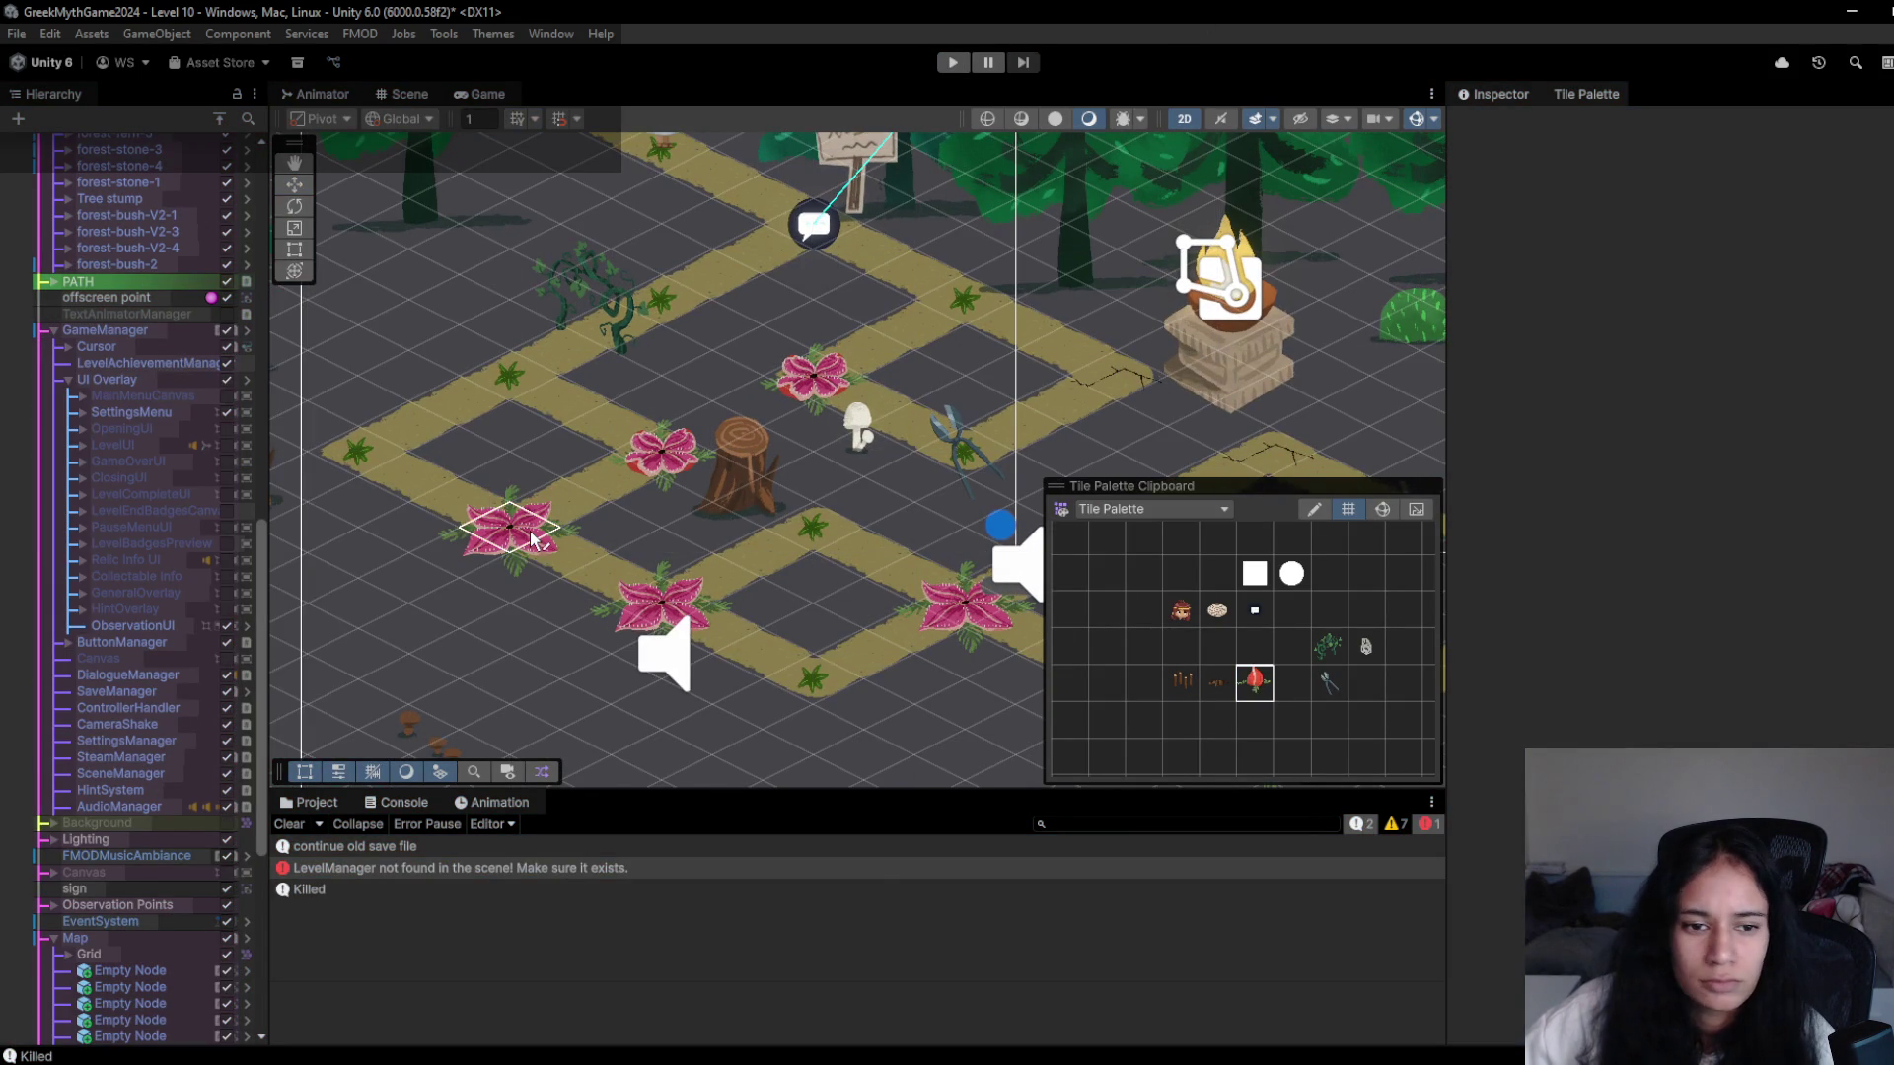
left_click(526, 546)
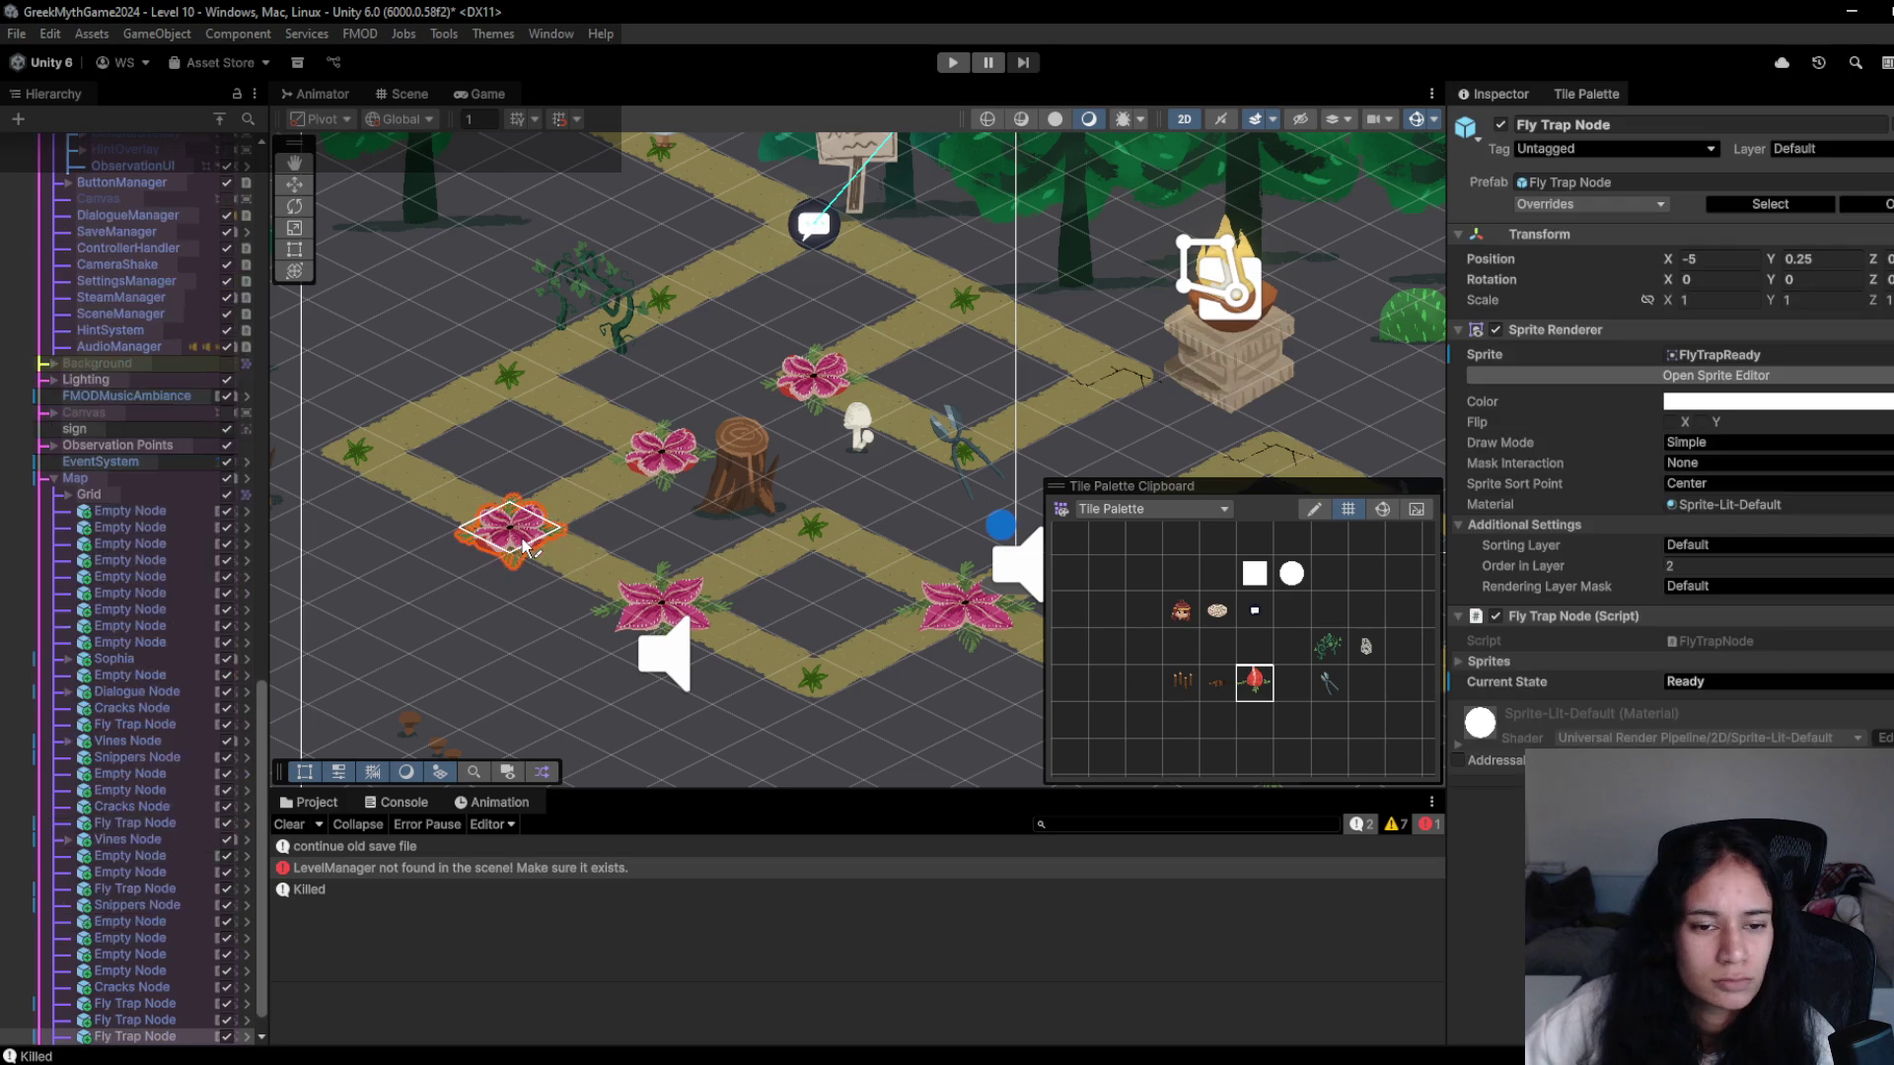
- Set the fly trap's Current State to Closed, paint spikes on the lower path node, and replay
left_click(526, 545)
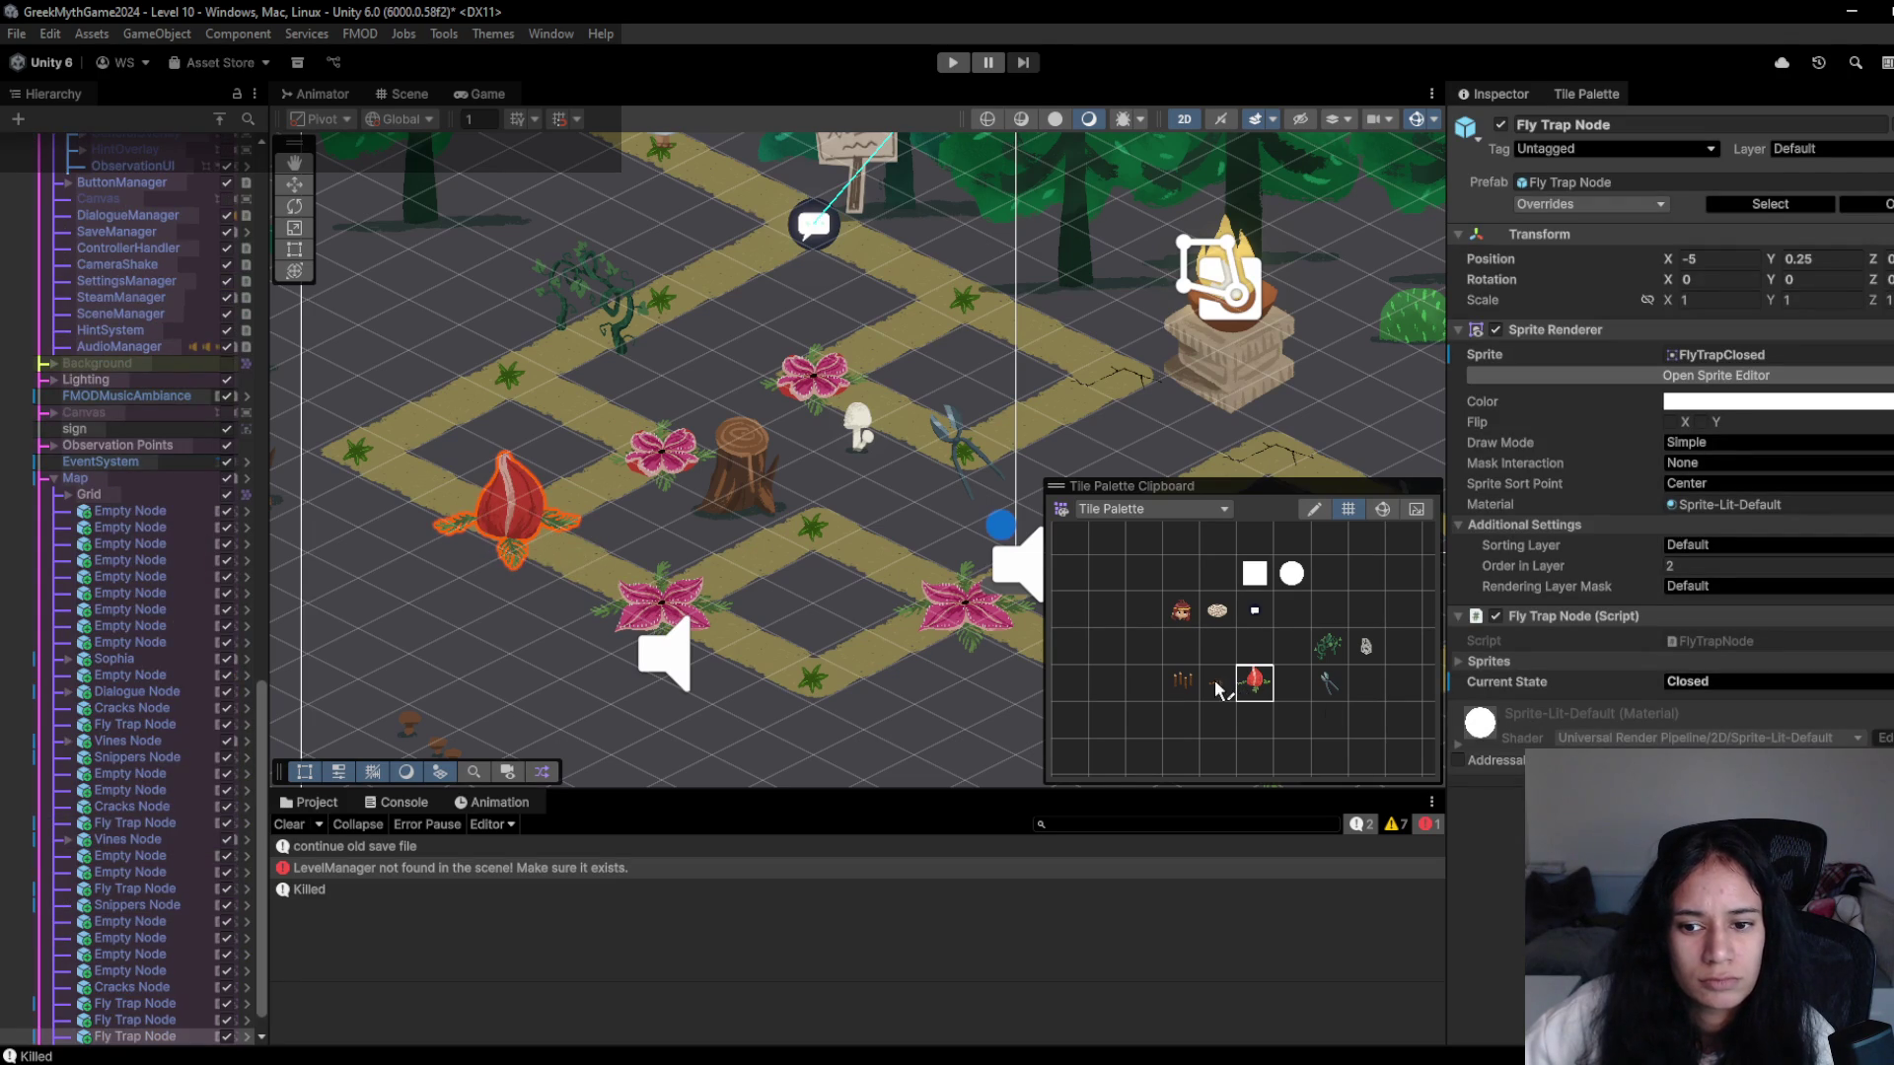
left_click(725, 646)
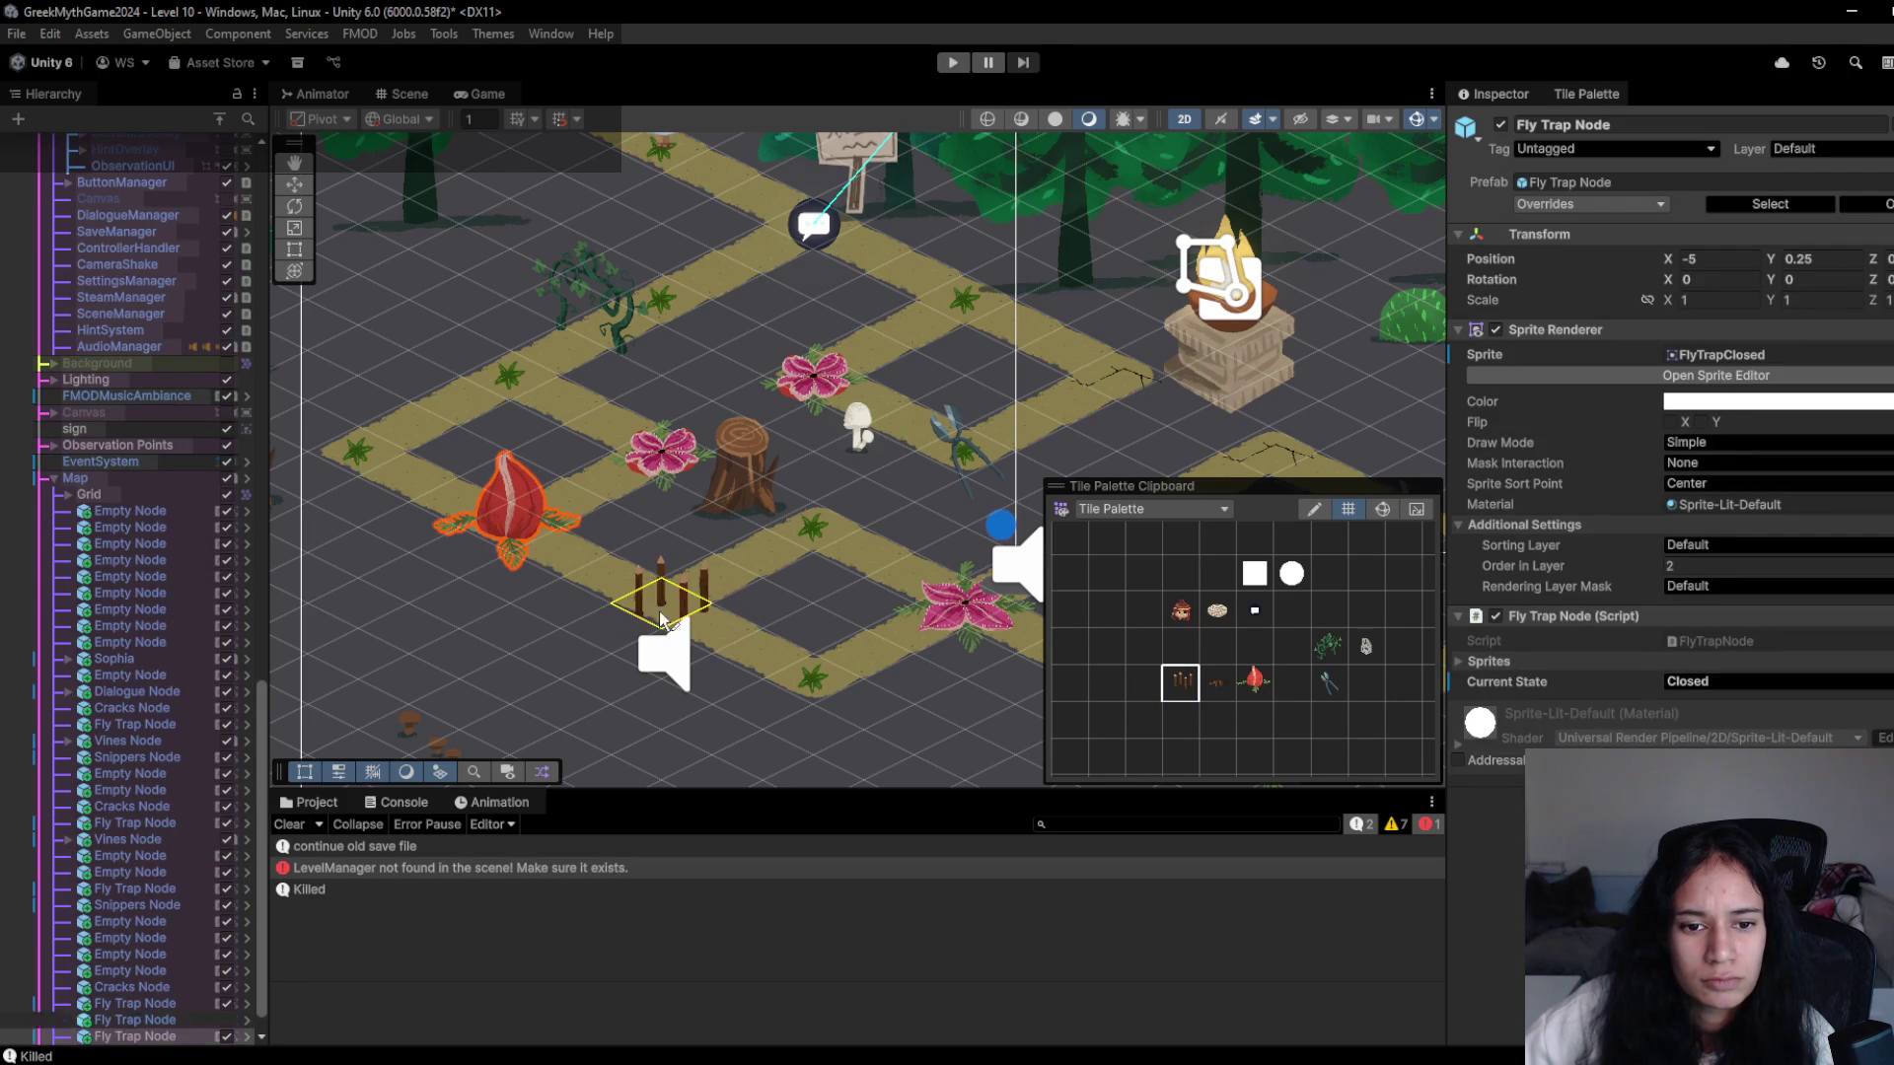
left_click(952, 62)
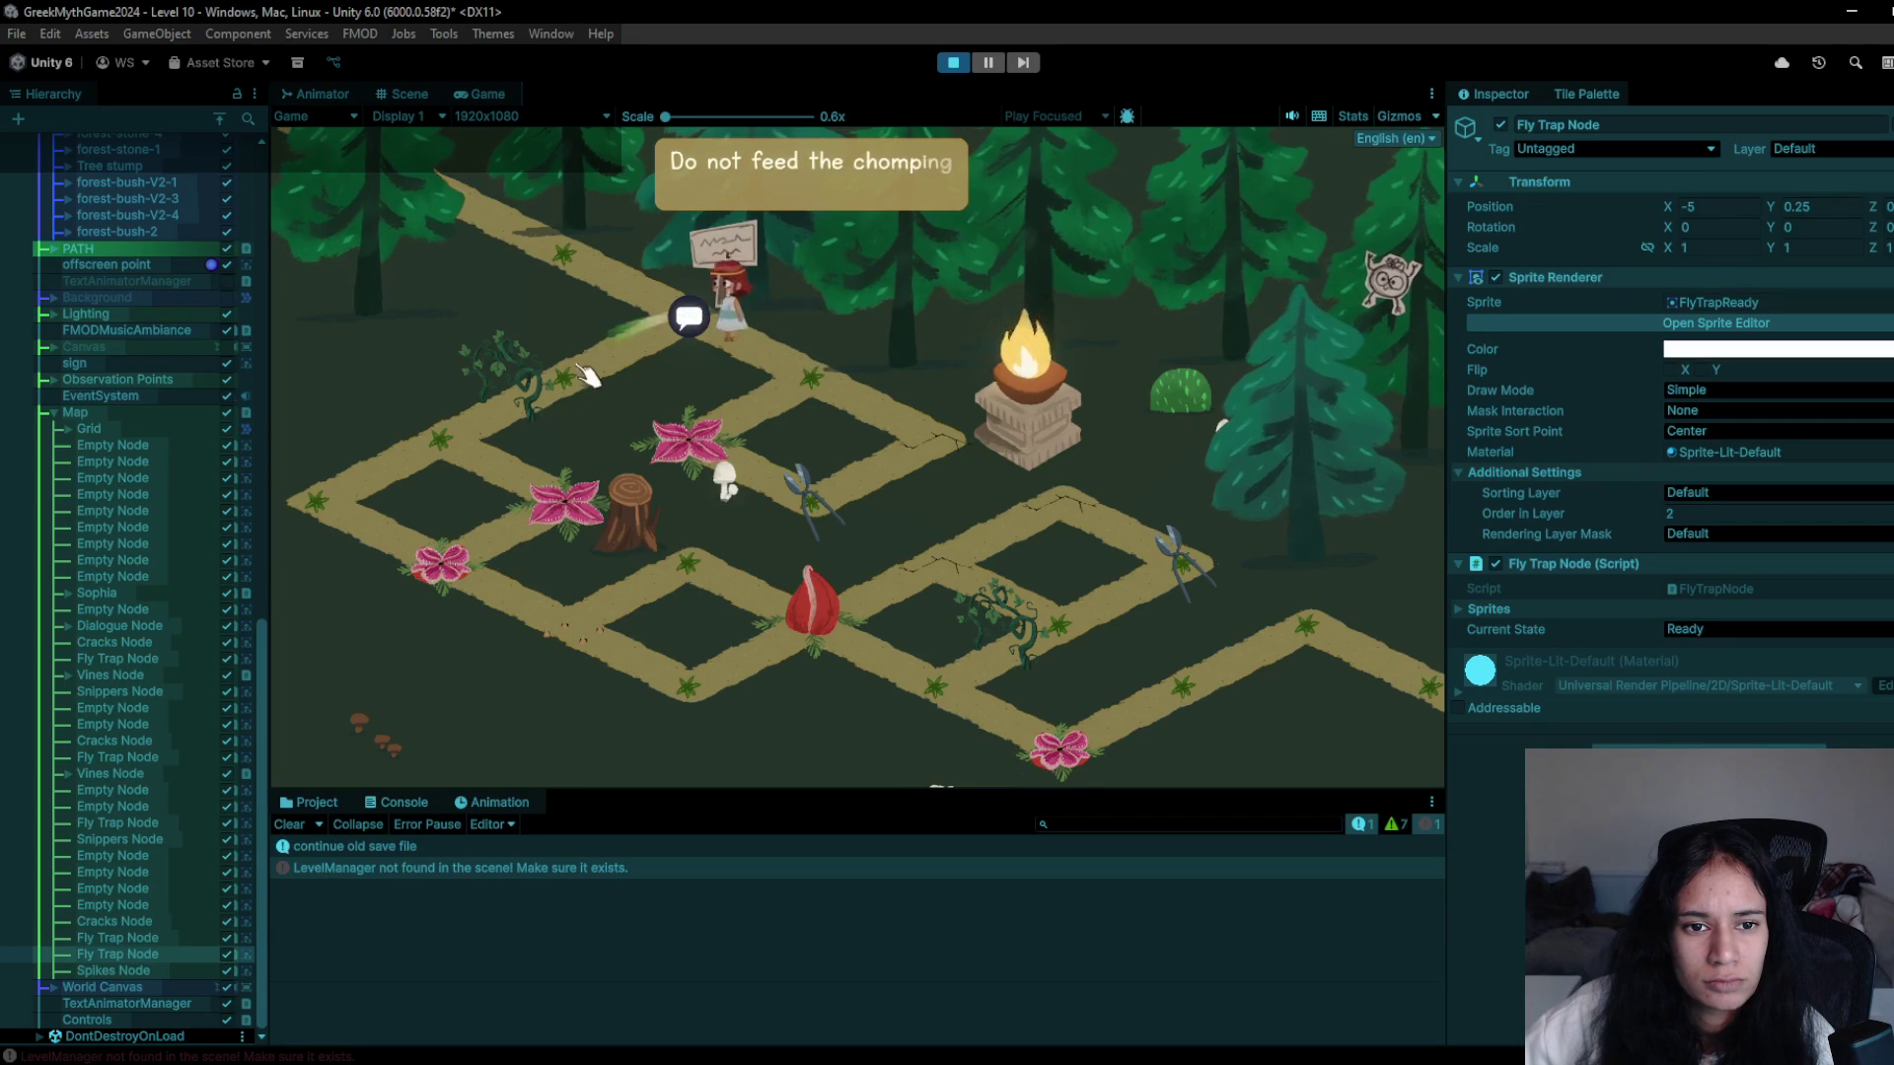
- Move Sophia with clicks and arrow keys past the sign and down-left to the left corner
left_click(740, 333)
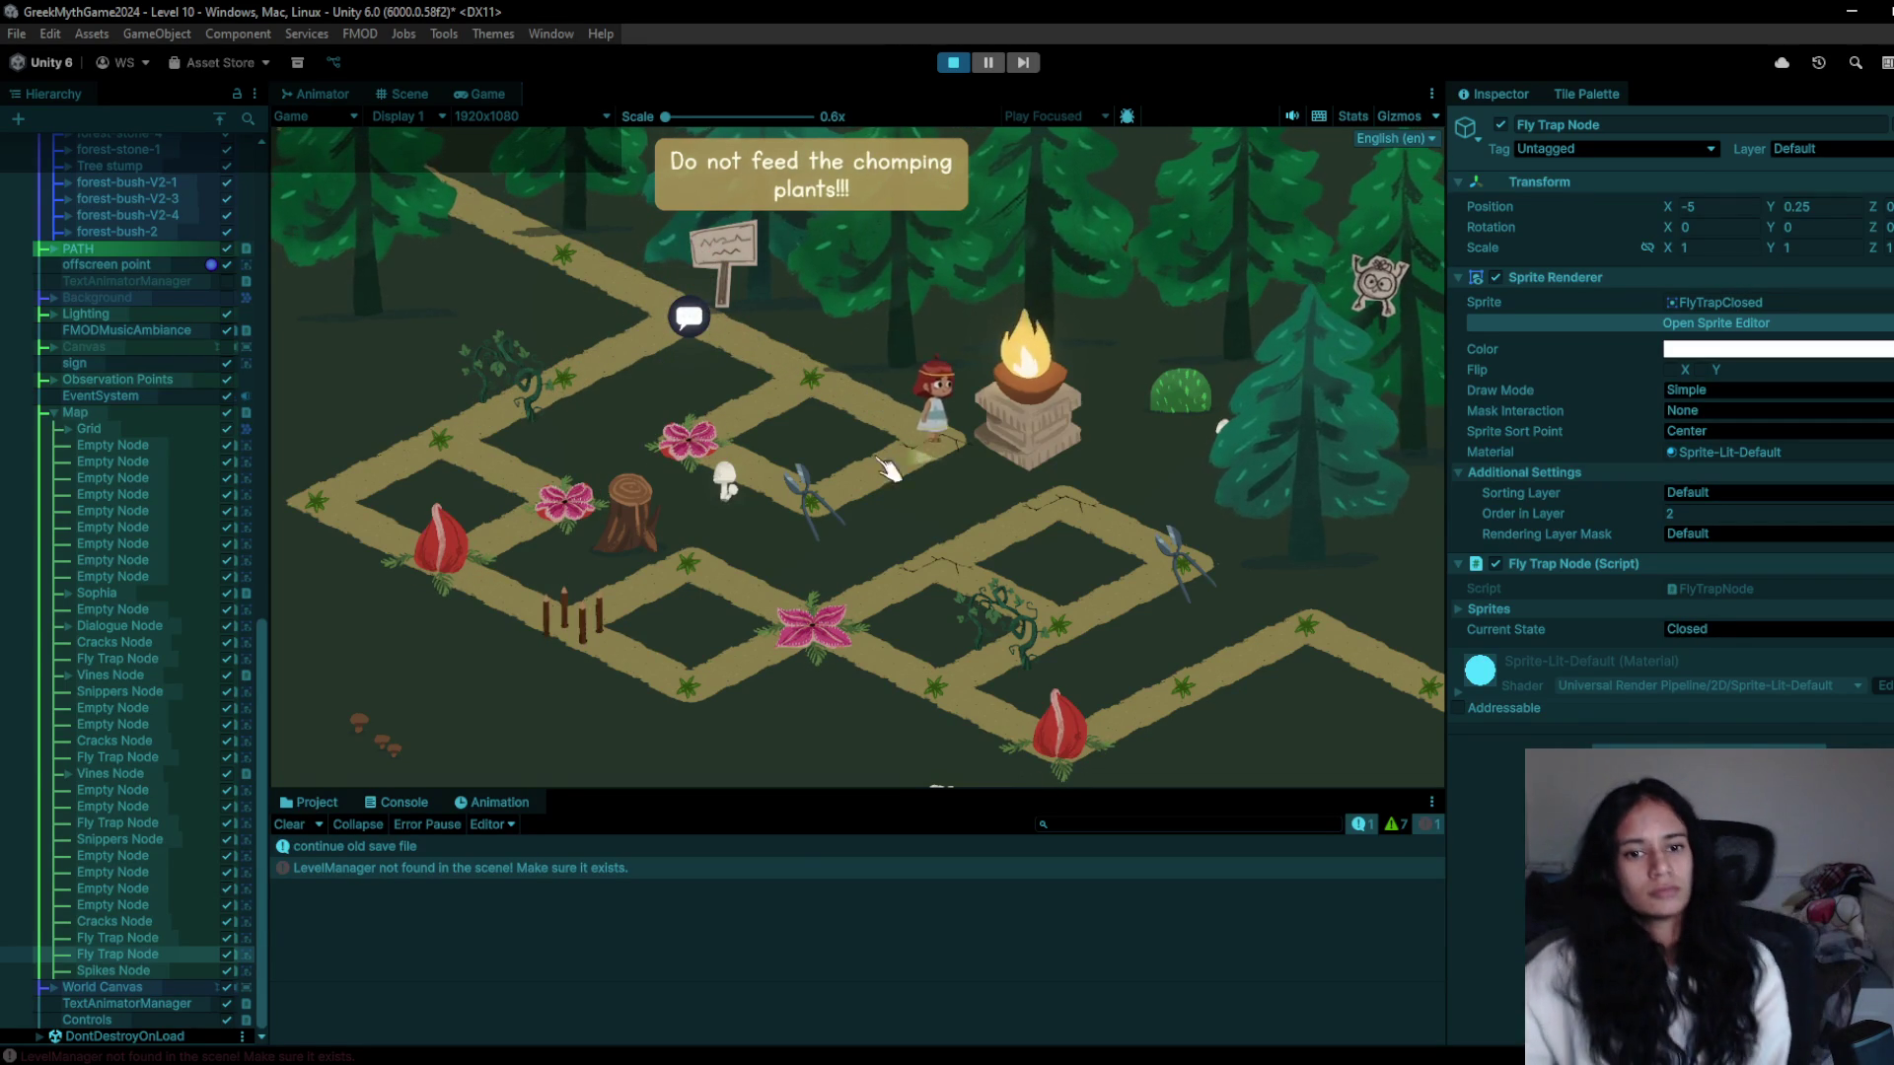
key("Down")
key("Up")
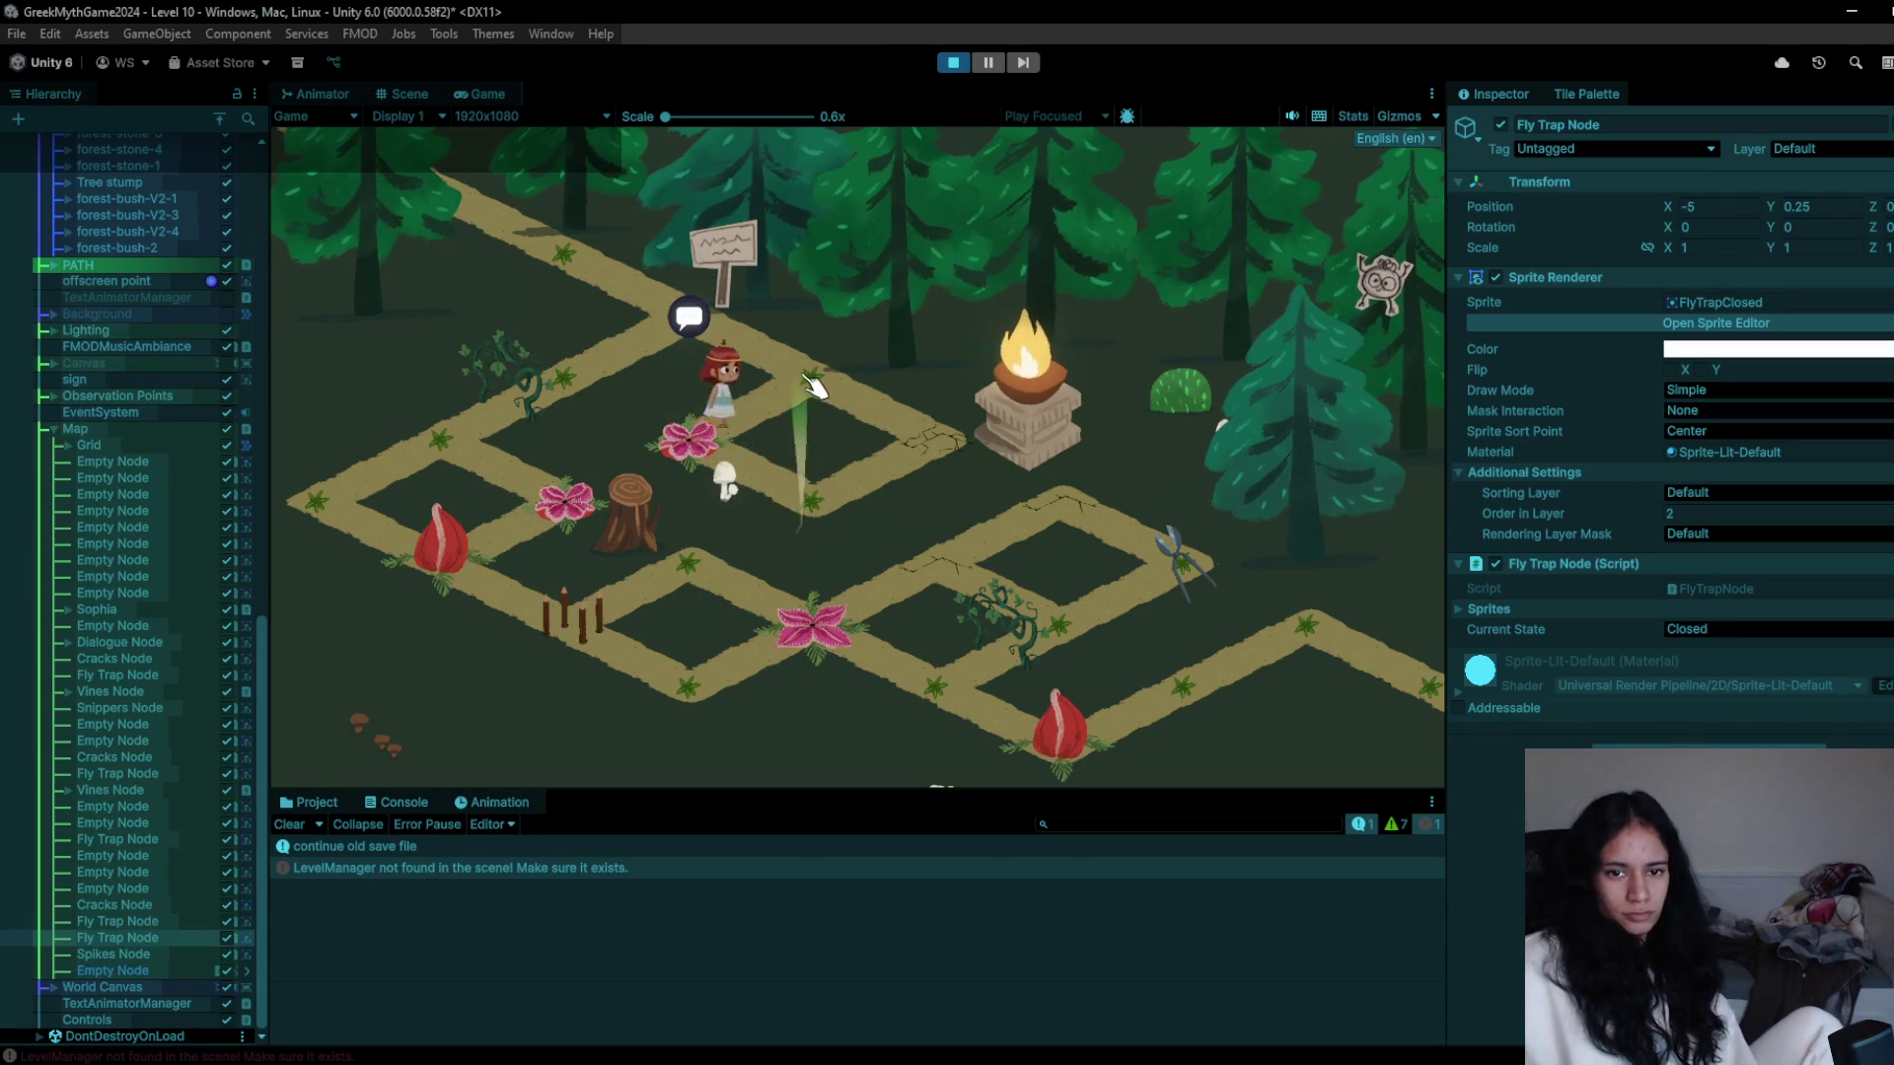
key("Down")
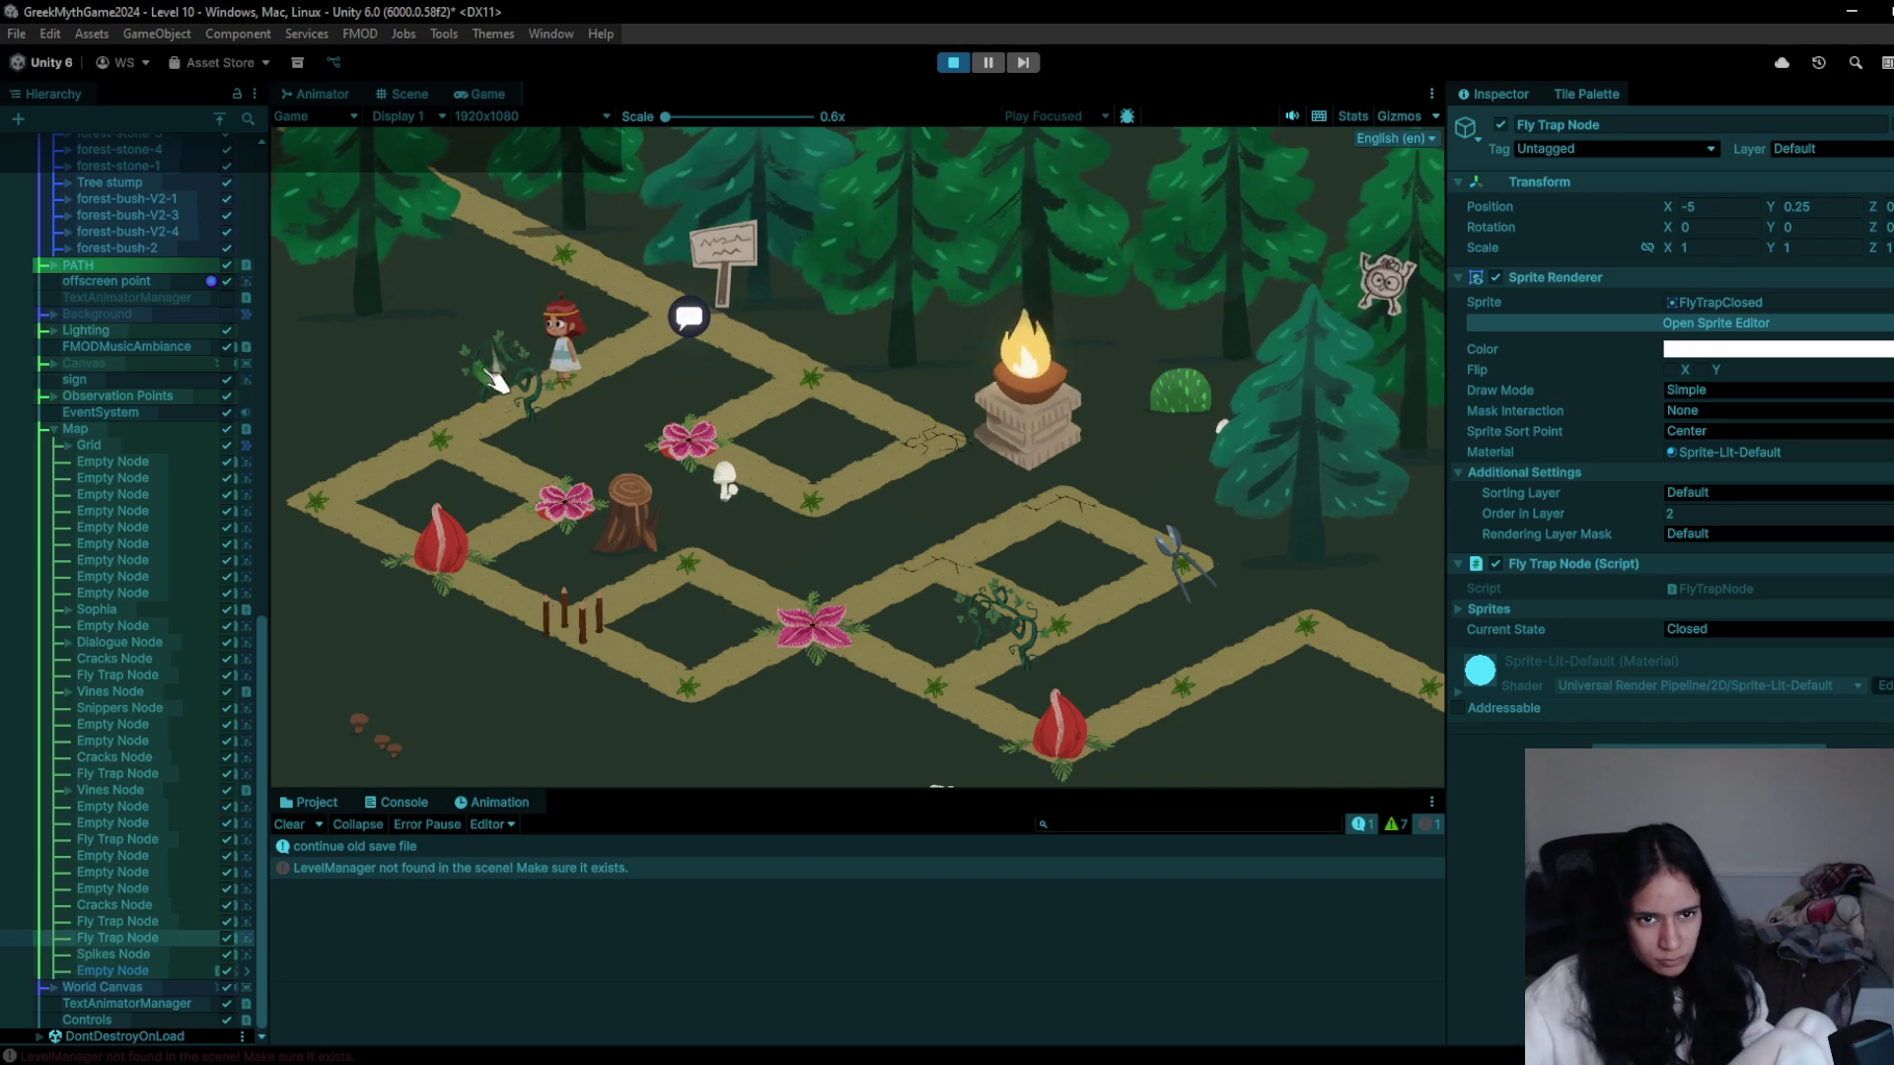
left_click(451, 340)
left_click(382, 520)
left_click(345, 510)
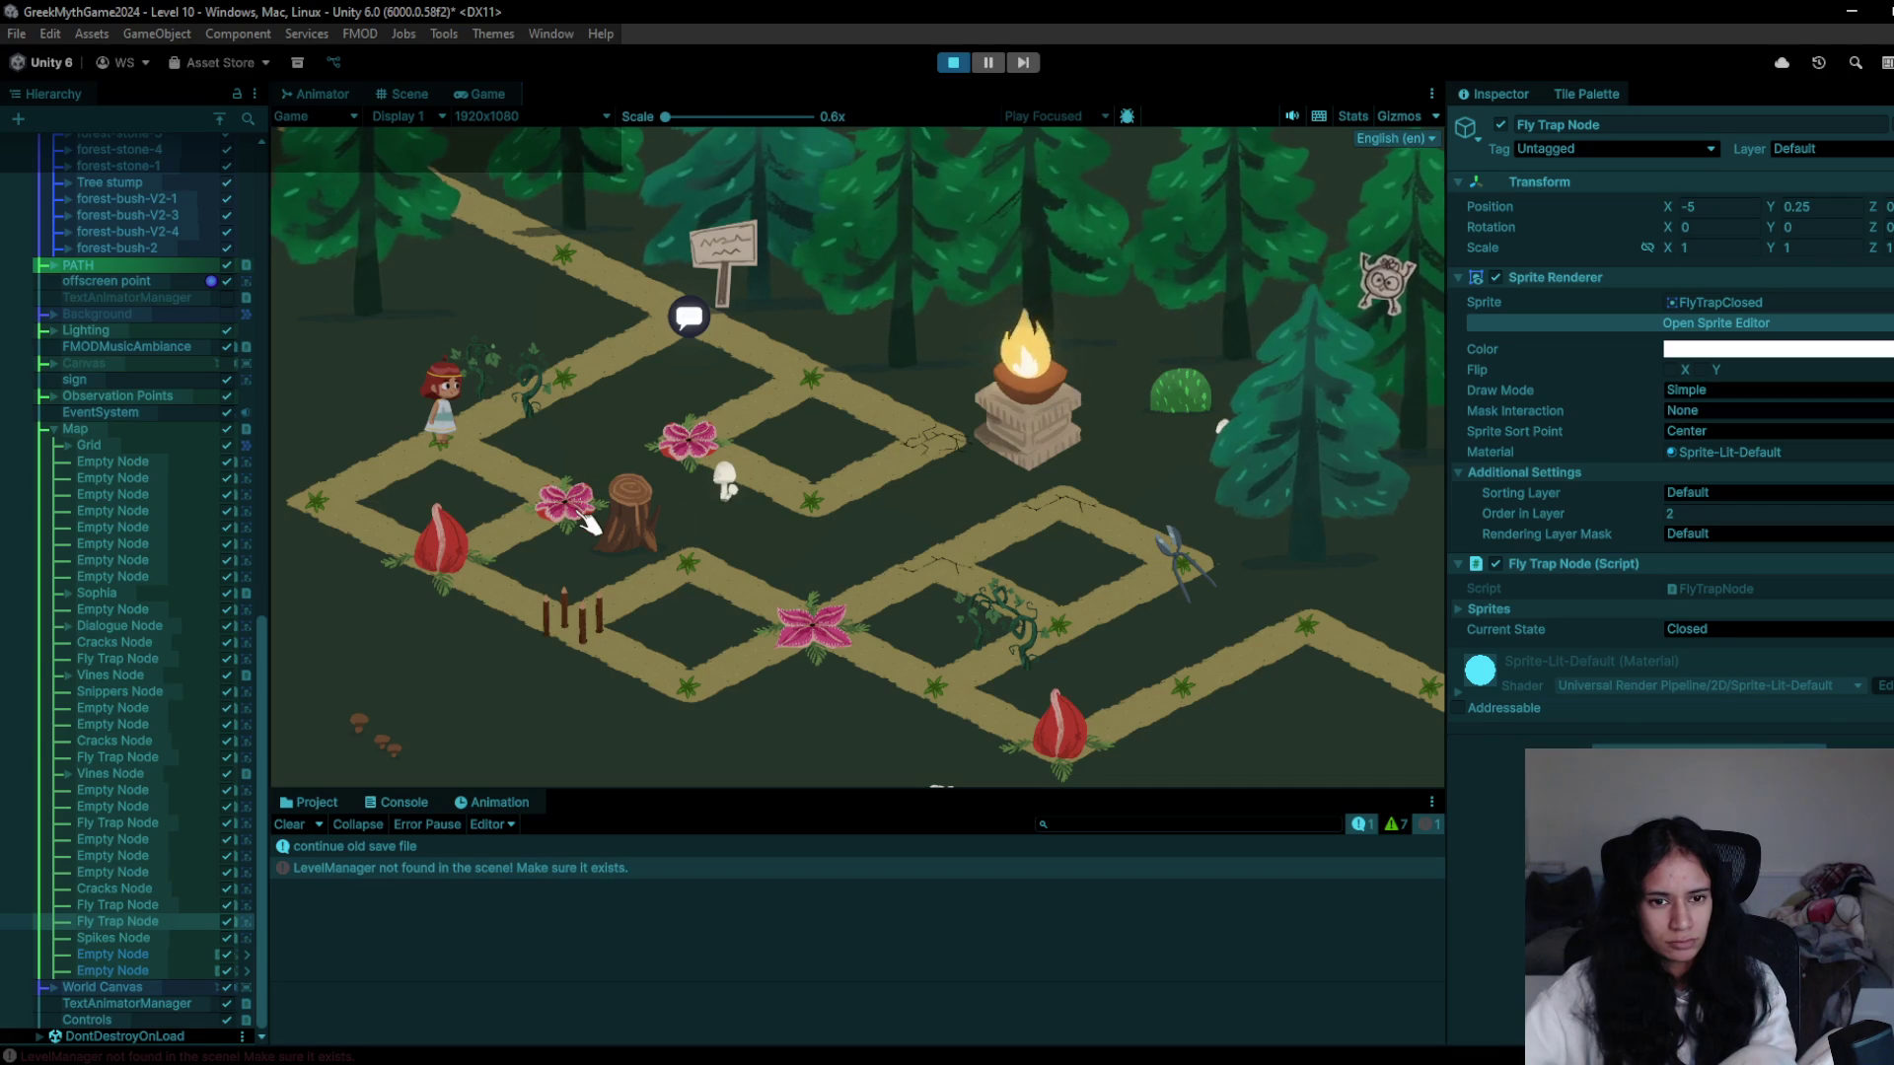
left_click(321, 486)
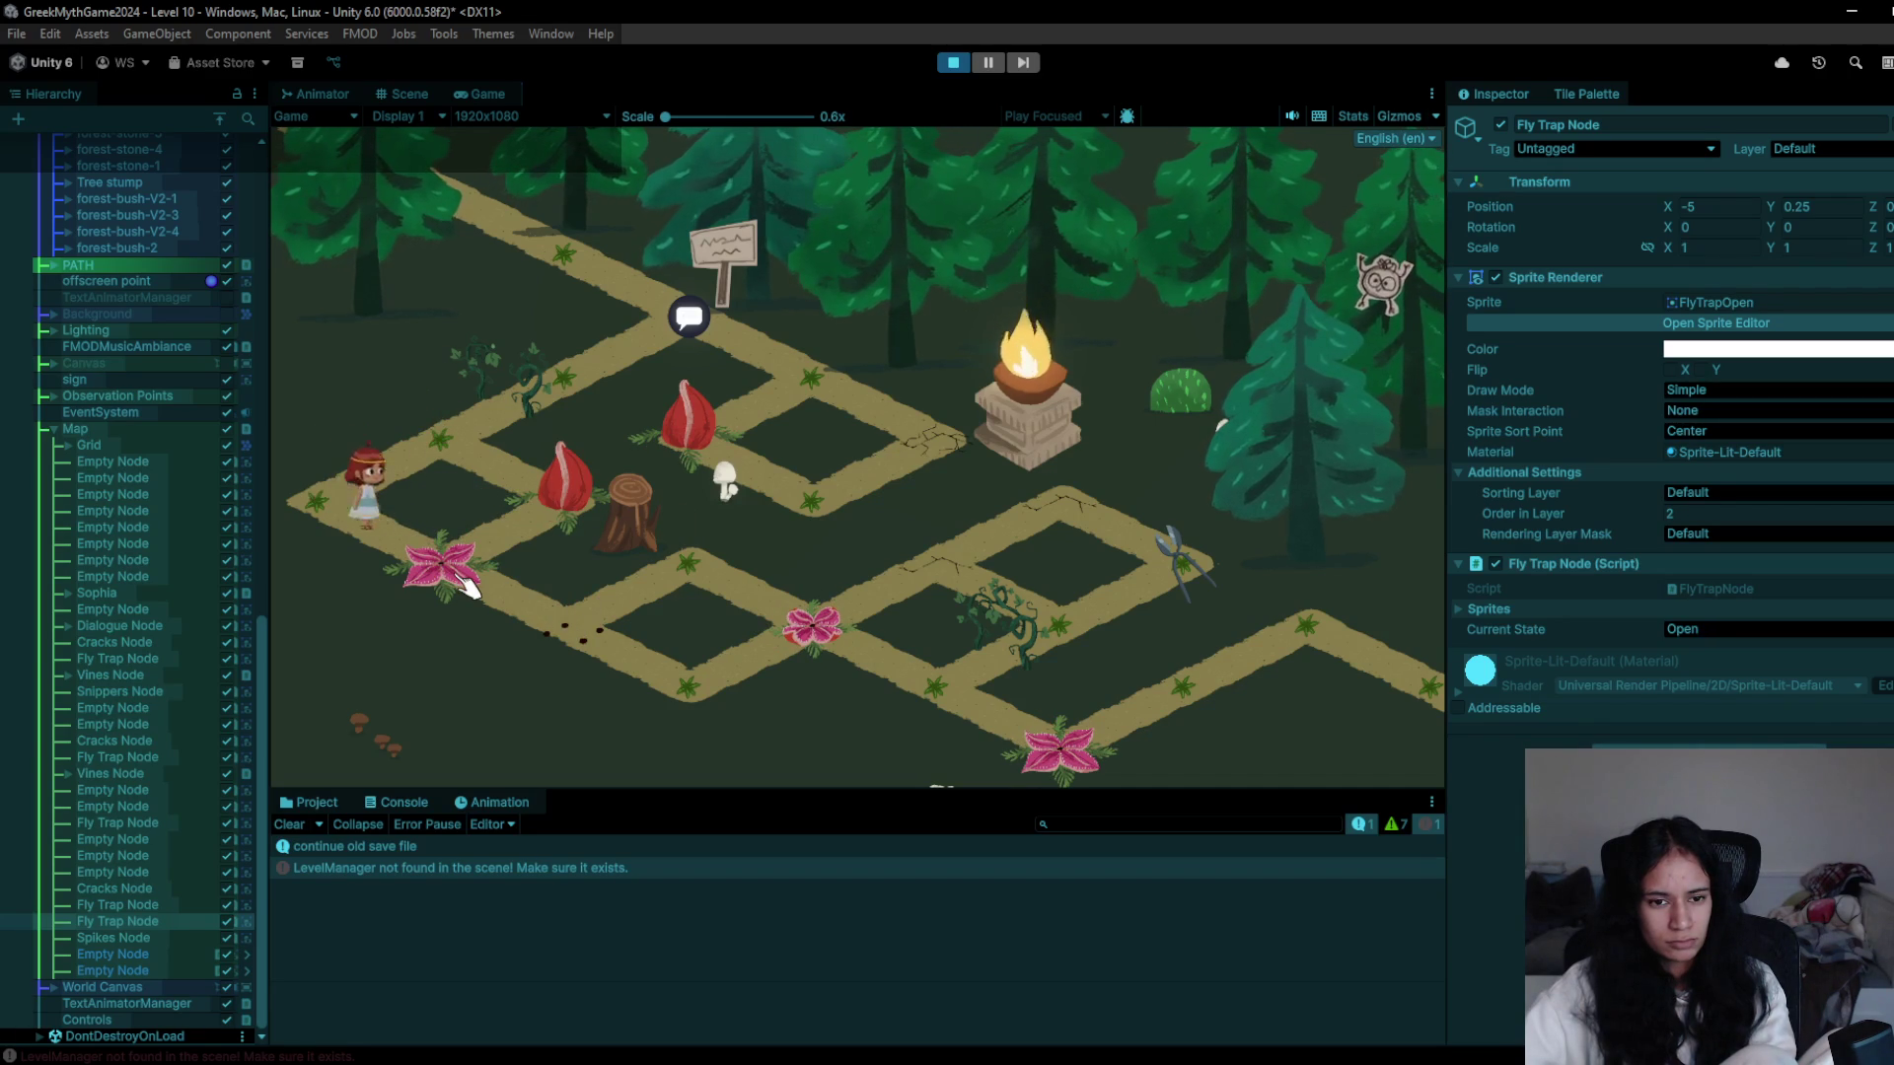
- Step Sophia onto the fly trap node, then swipe her down to the lower node and pink flower
left_click(457, 574)
left_click(380, 523)
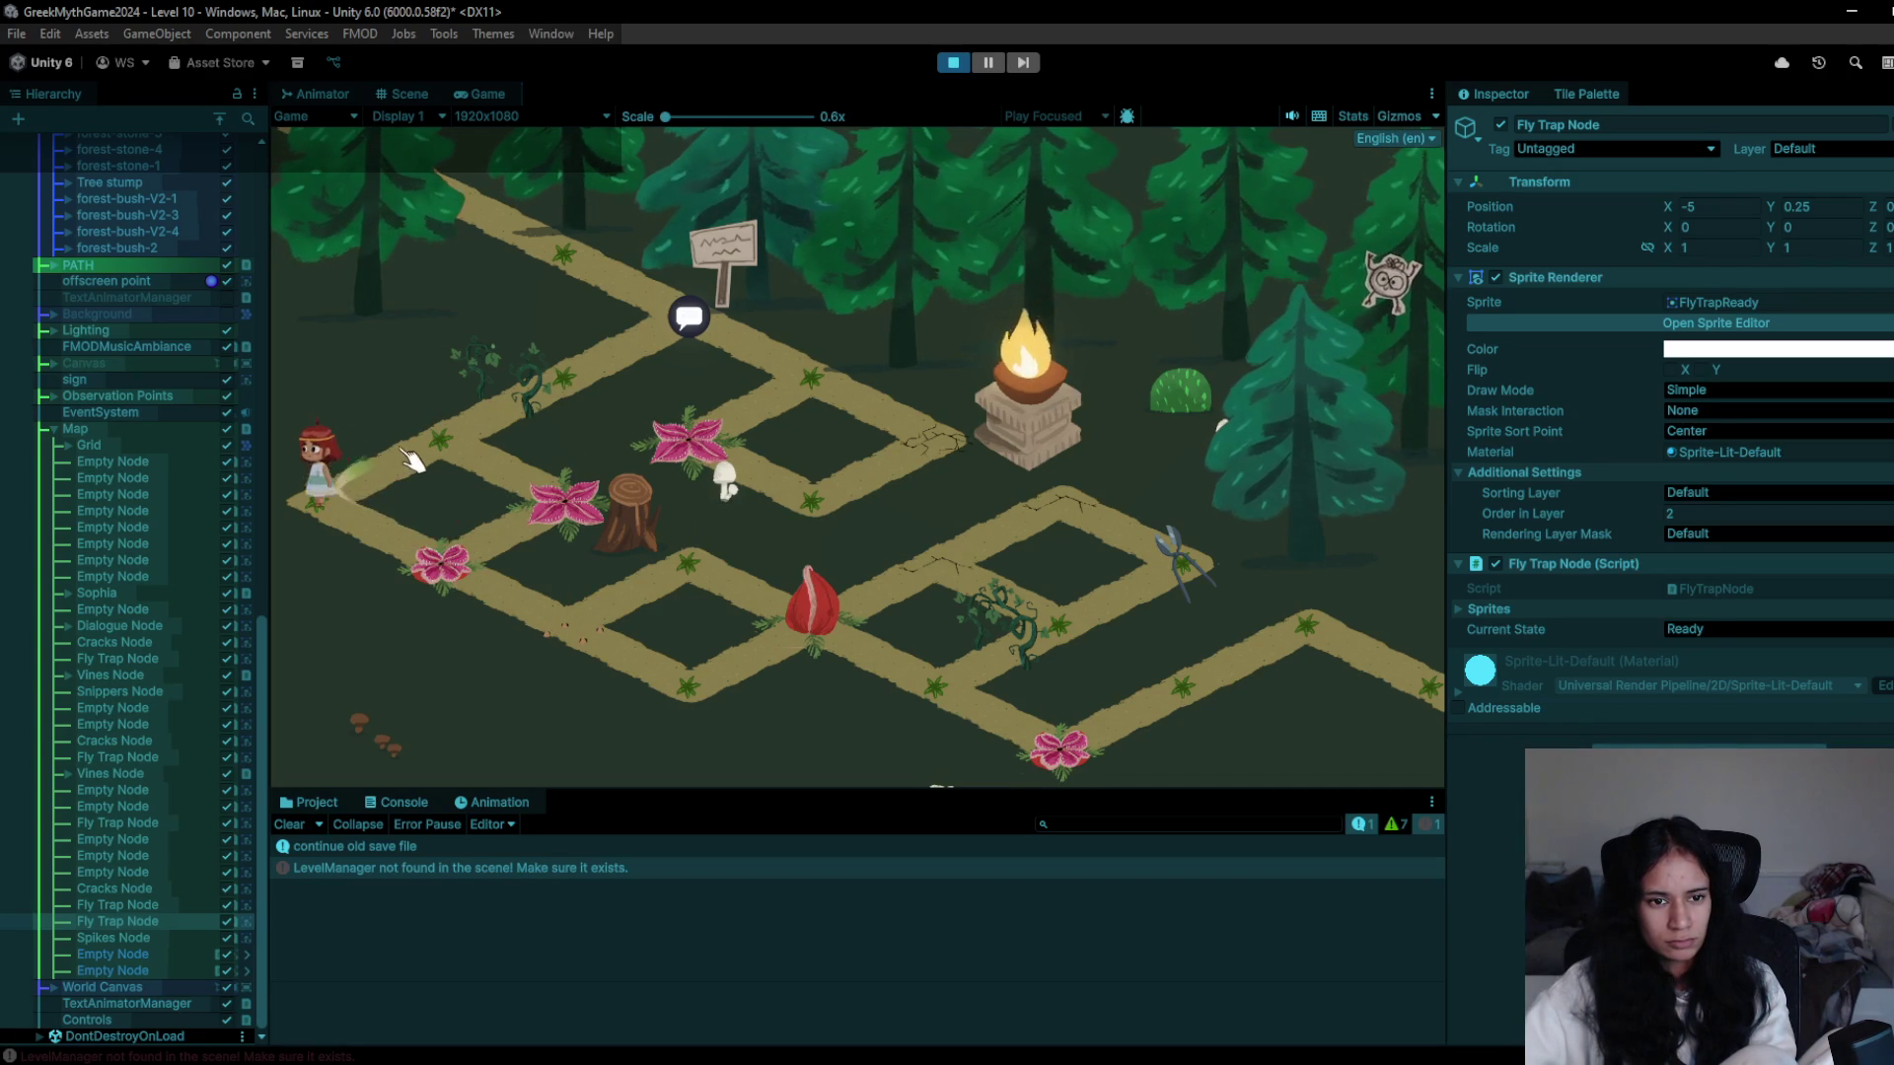
left_click(457, 577)
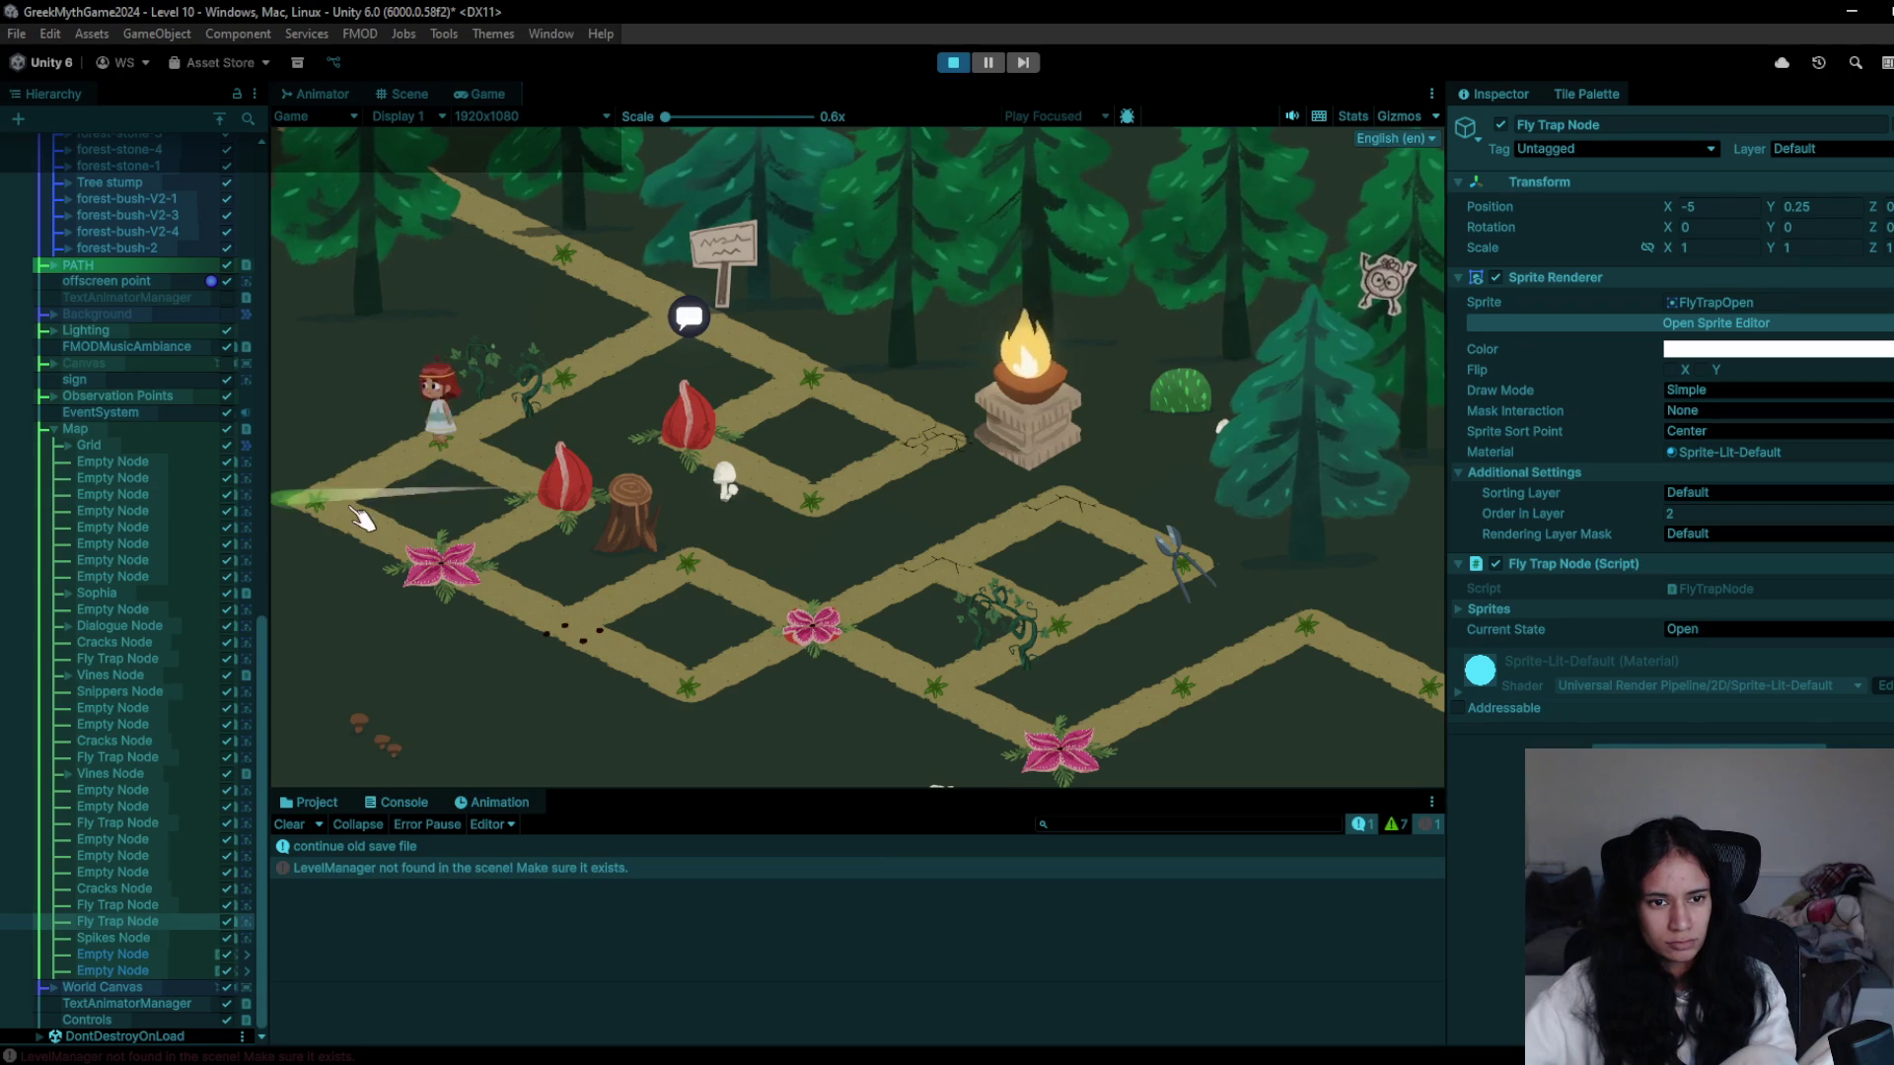
left_click(454, 568)
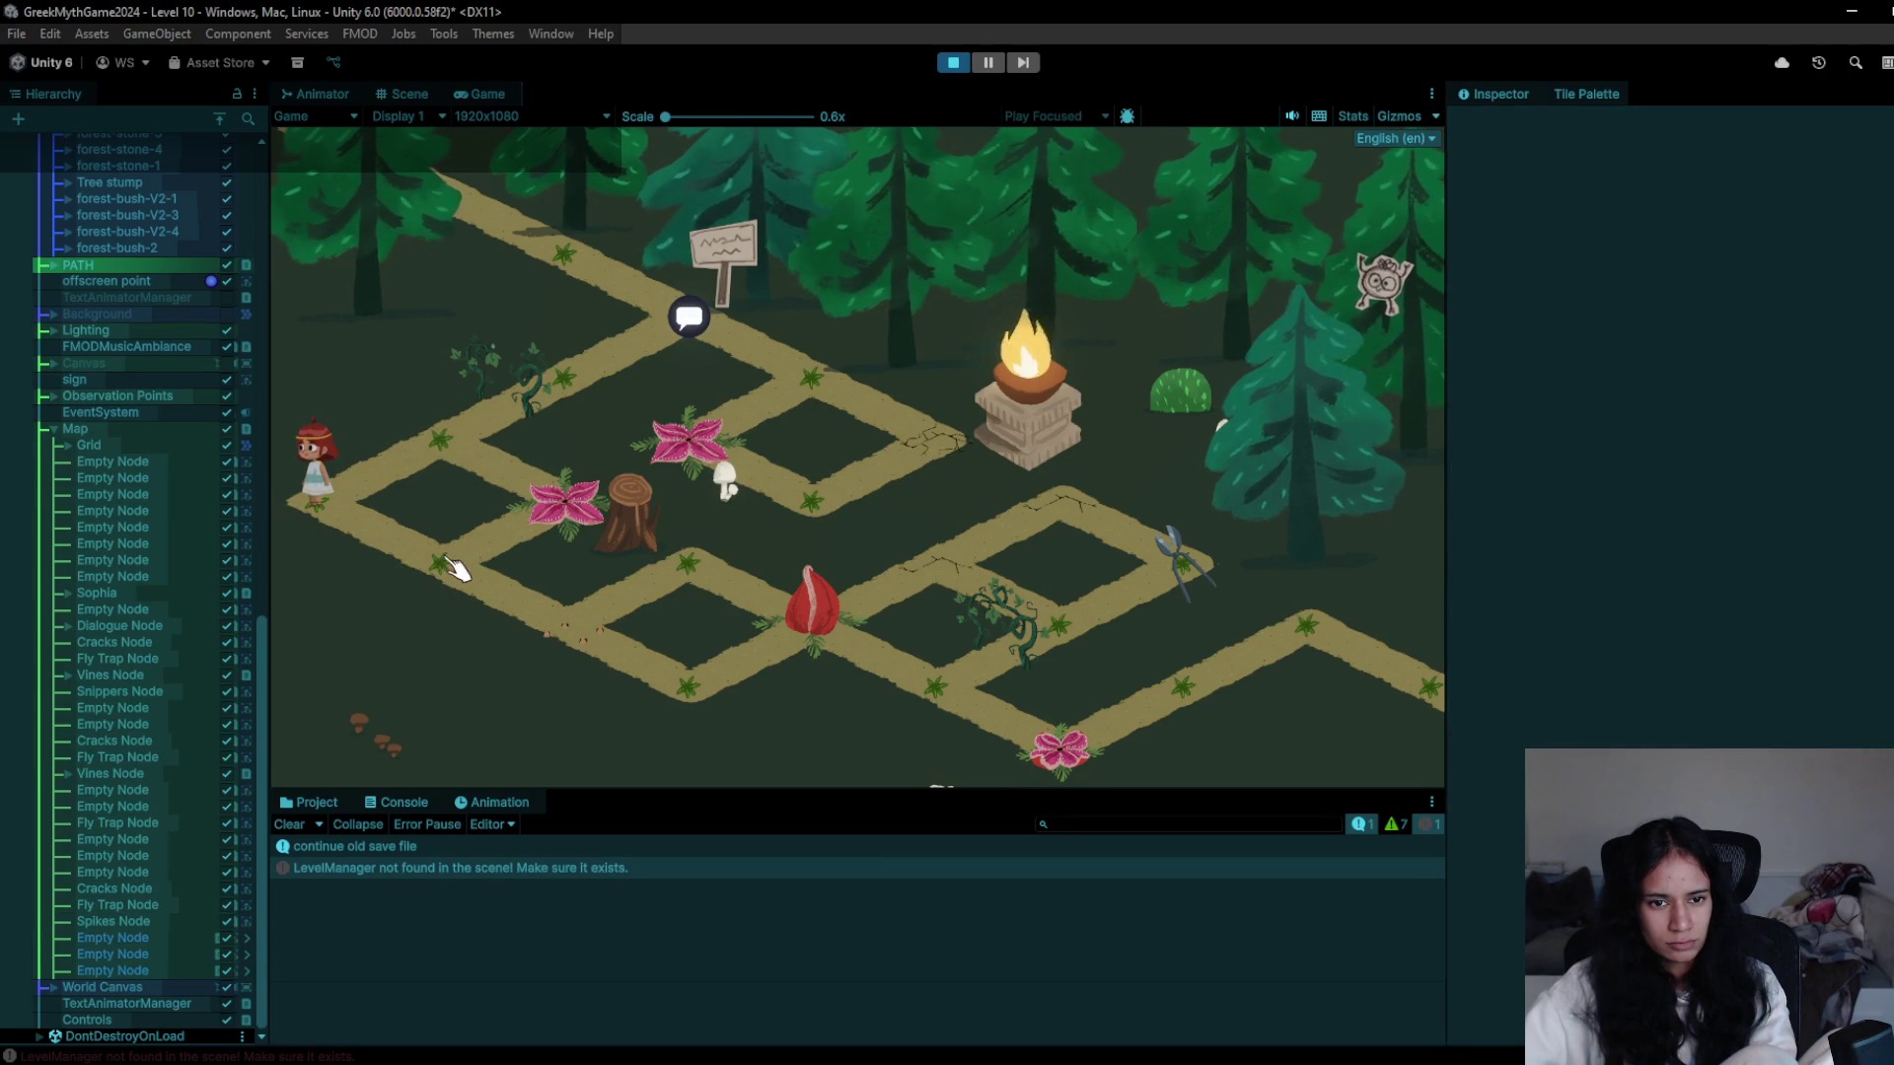
mouse_move(453, 574)
left_mouse_down()
mouse_move(637, 671)
mouse_move(321, 541)
mouse_move(566, 617)
mouse_move(595, 646)
left_mouse_up()
mouse_move(735, 592)
left_mouse_down()
mouse_move(848, 644)
mouse_move(964, 562)
mouse_move(1219, 584)
mouse_move(1091, 642)
mouse_move(888, 680)
mouse_move(954, 715)
mouse_move(1006, 632)
mouse_move(994, 677)
mouse_move(1026, 735)
mouse_move(1323, 634)
mouse_move(1393, 698)
left_mouse_up()
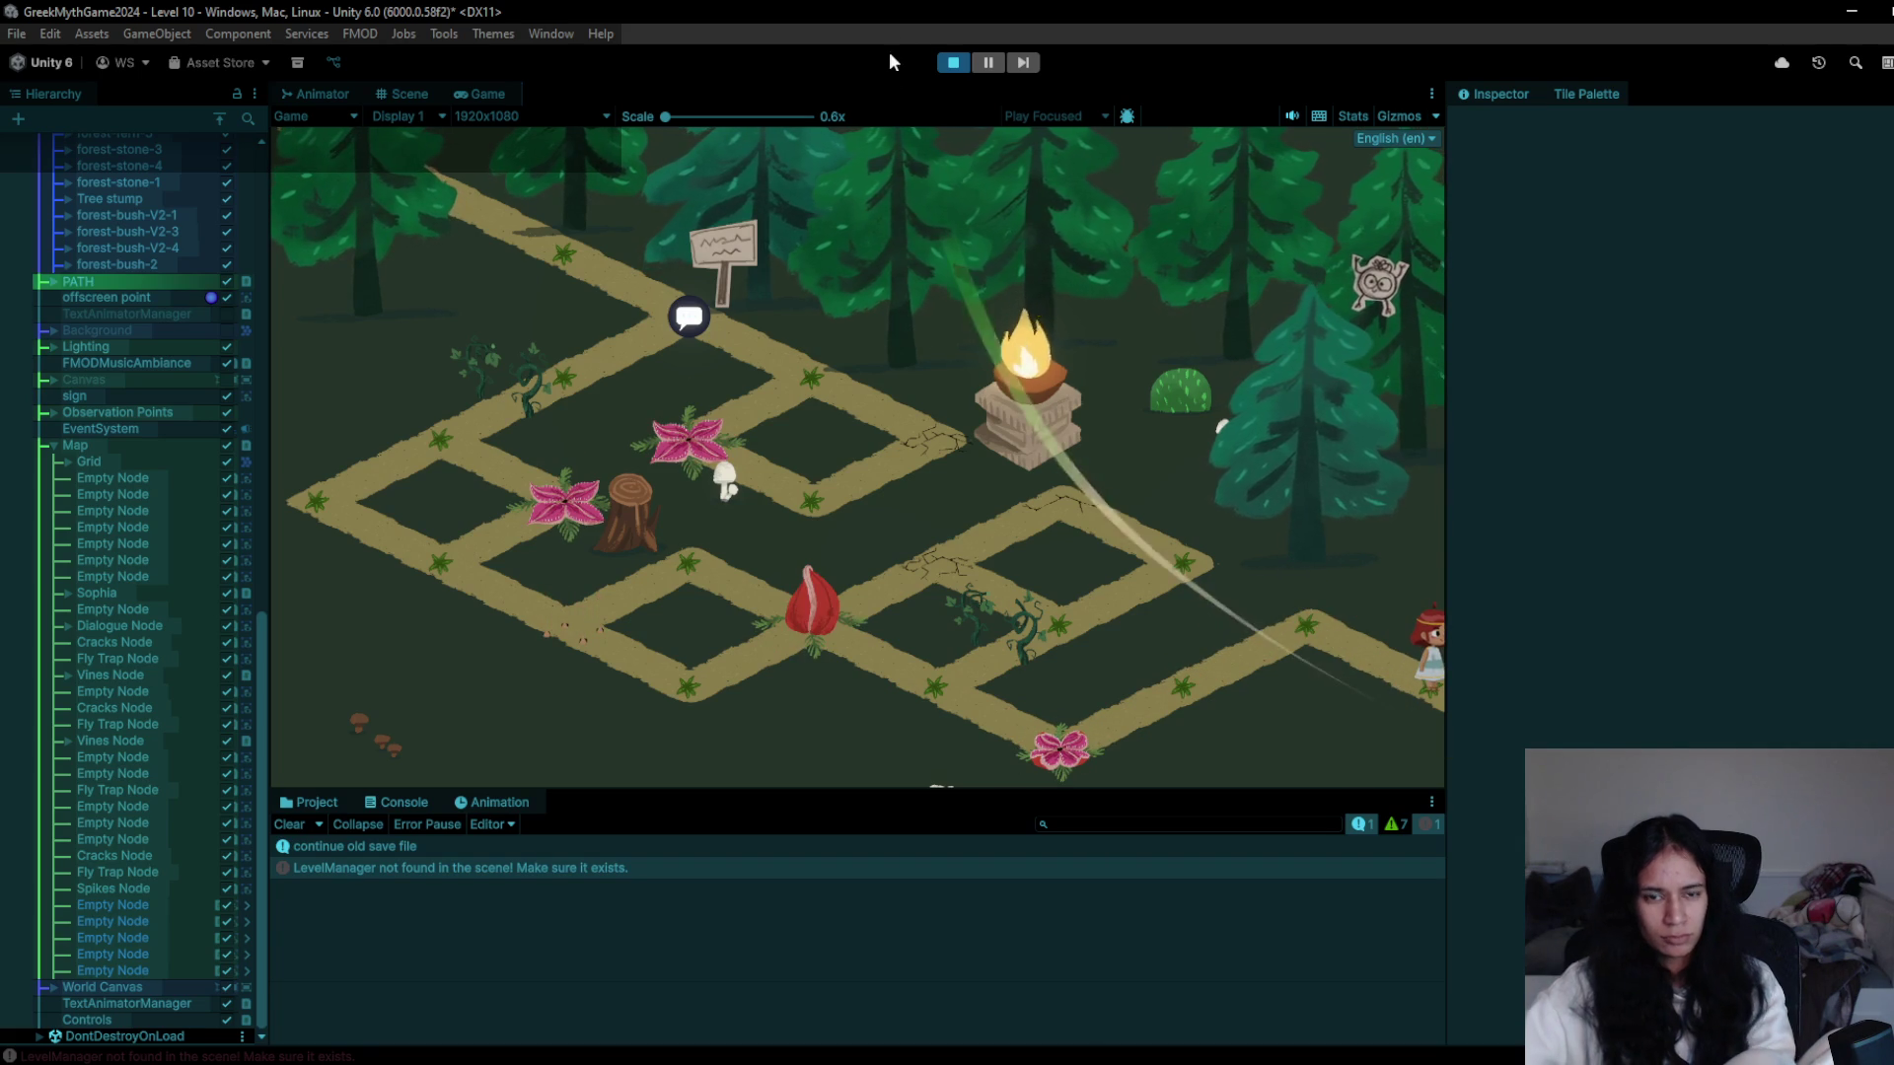
- Restart the playtest and swipe Sophia down past the sign toward the fire pedestal
left_click(953, 64)
left_click(953, 63)
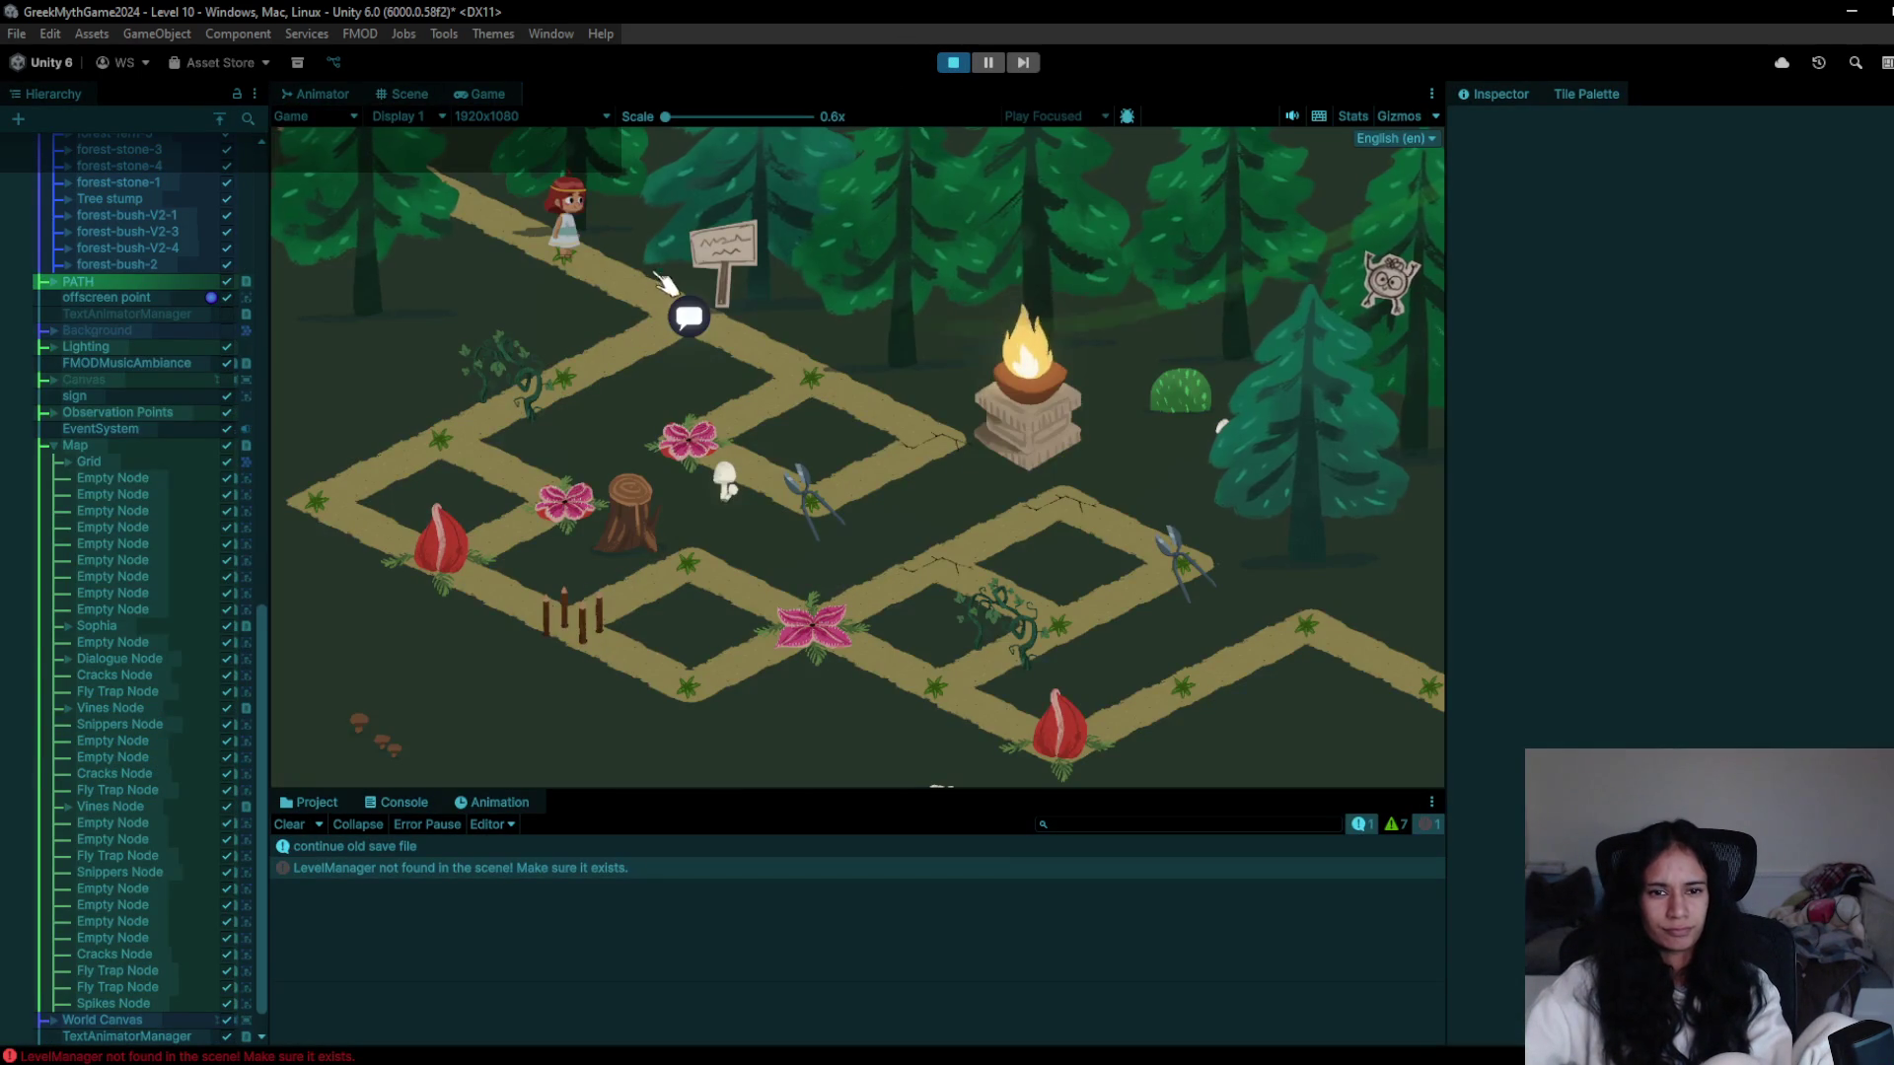
left_click_drag(690, 281, 893, 325)
mouse_move(892, 441)
left_mouse_down()
mouse_move(918, 437)
mouse_move(794, 499)
left_mouse_up()
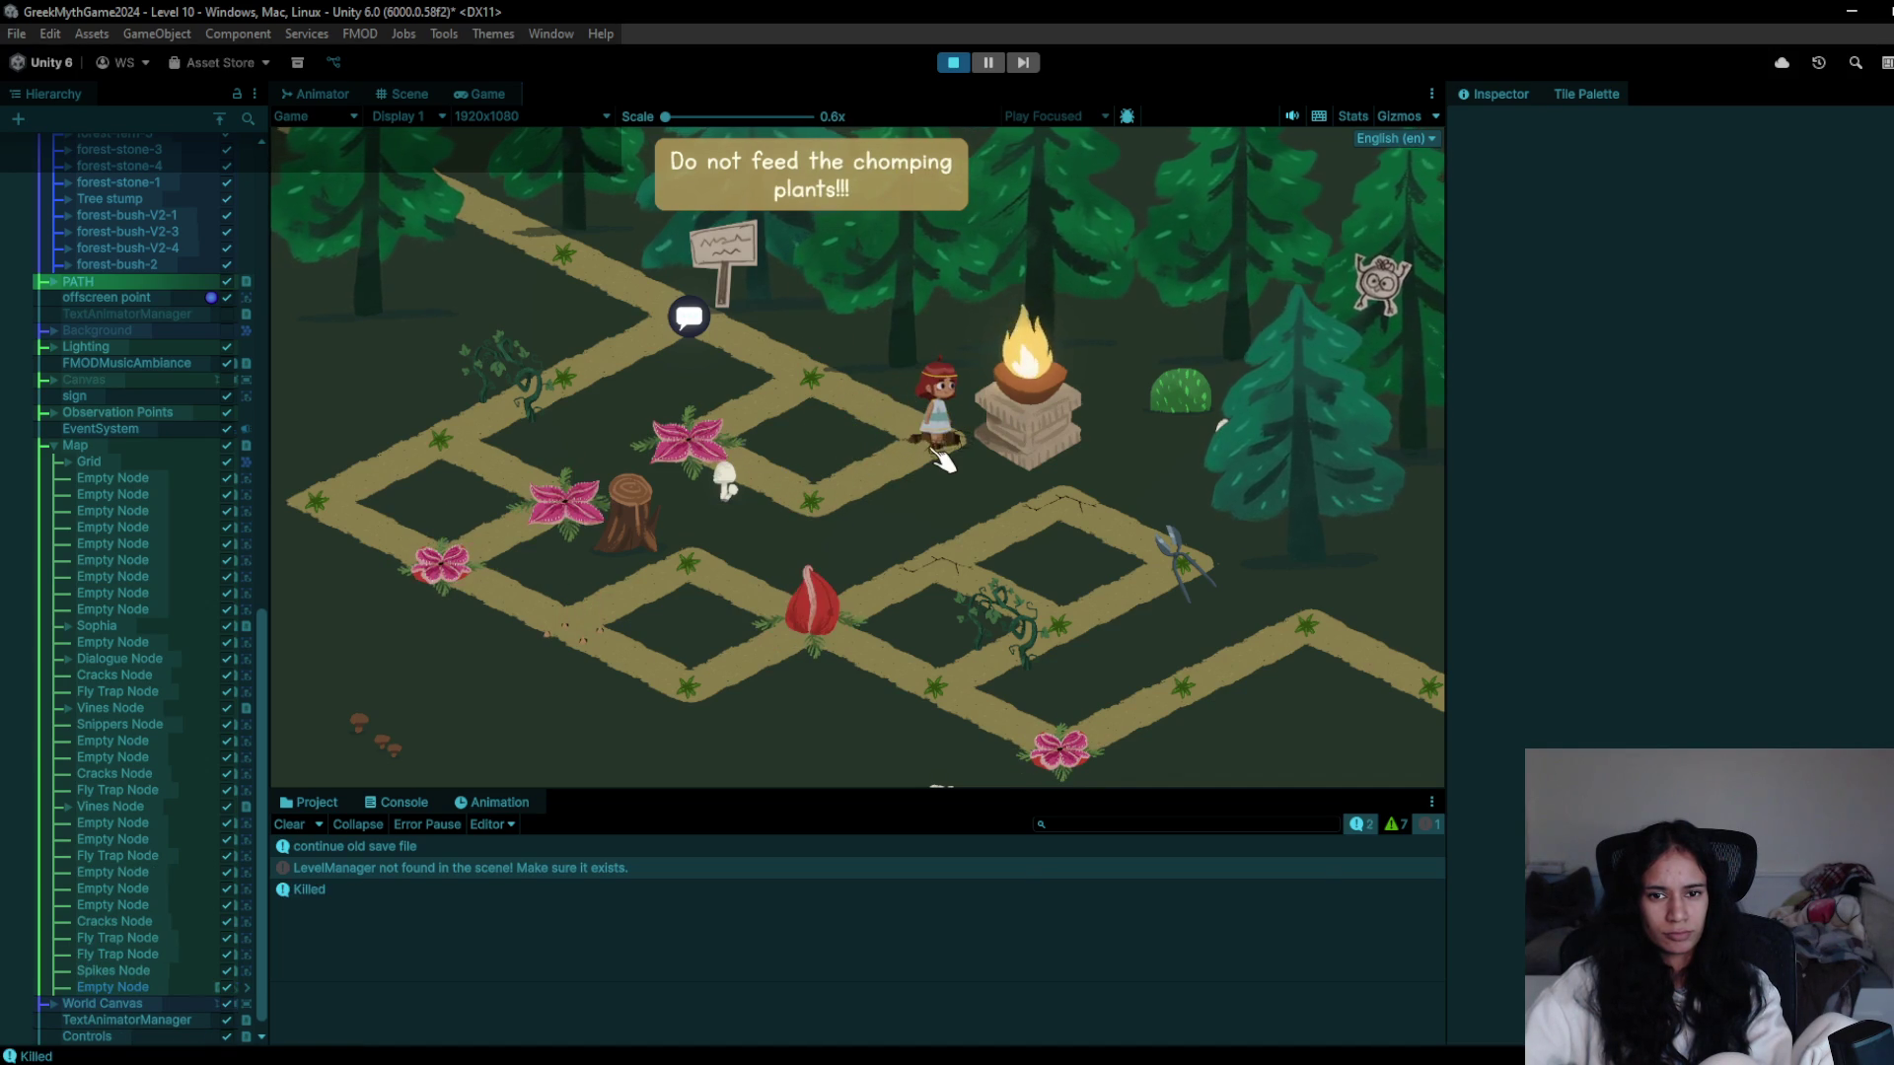
- Restart the level and walk the character to the shears node, back up, and left past the vines
left_click(954, 63)
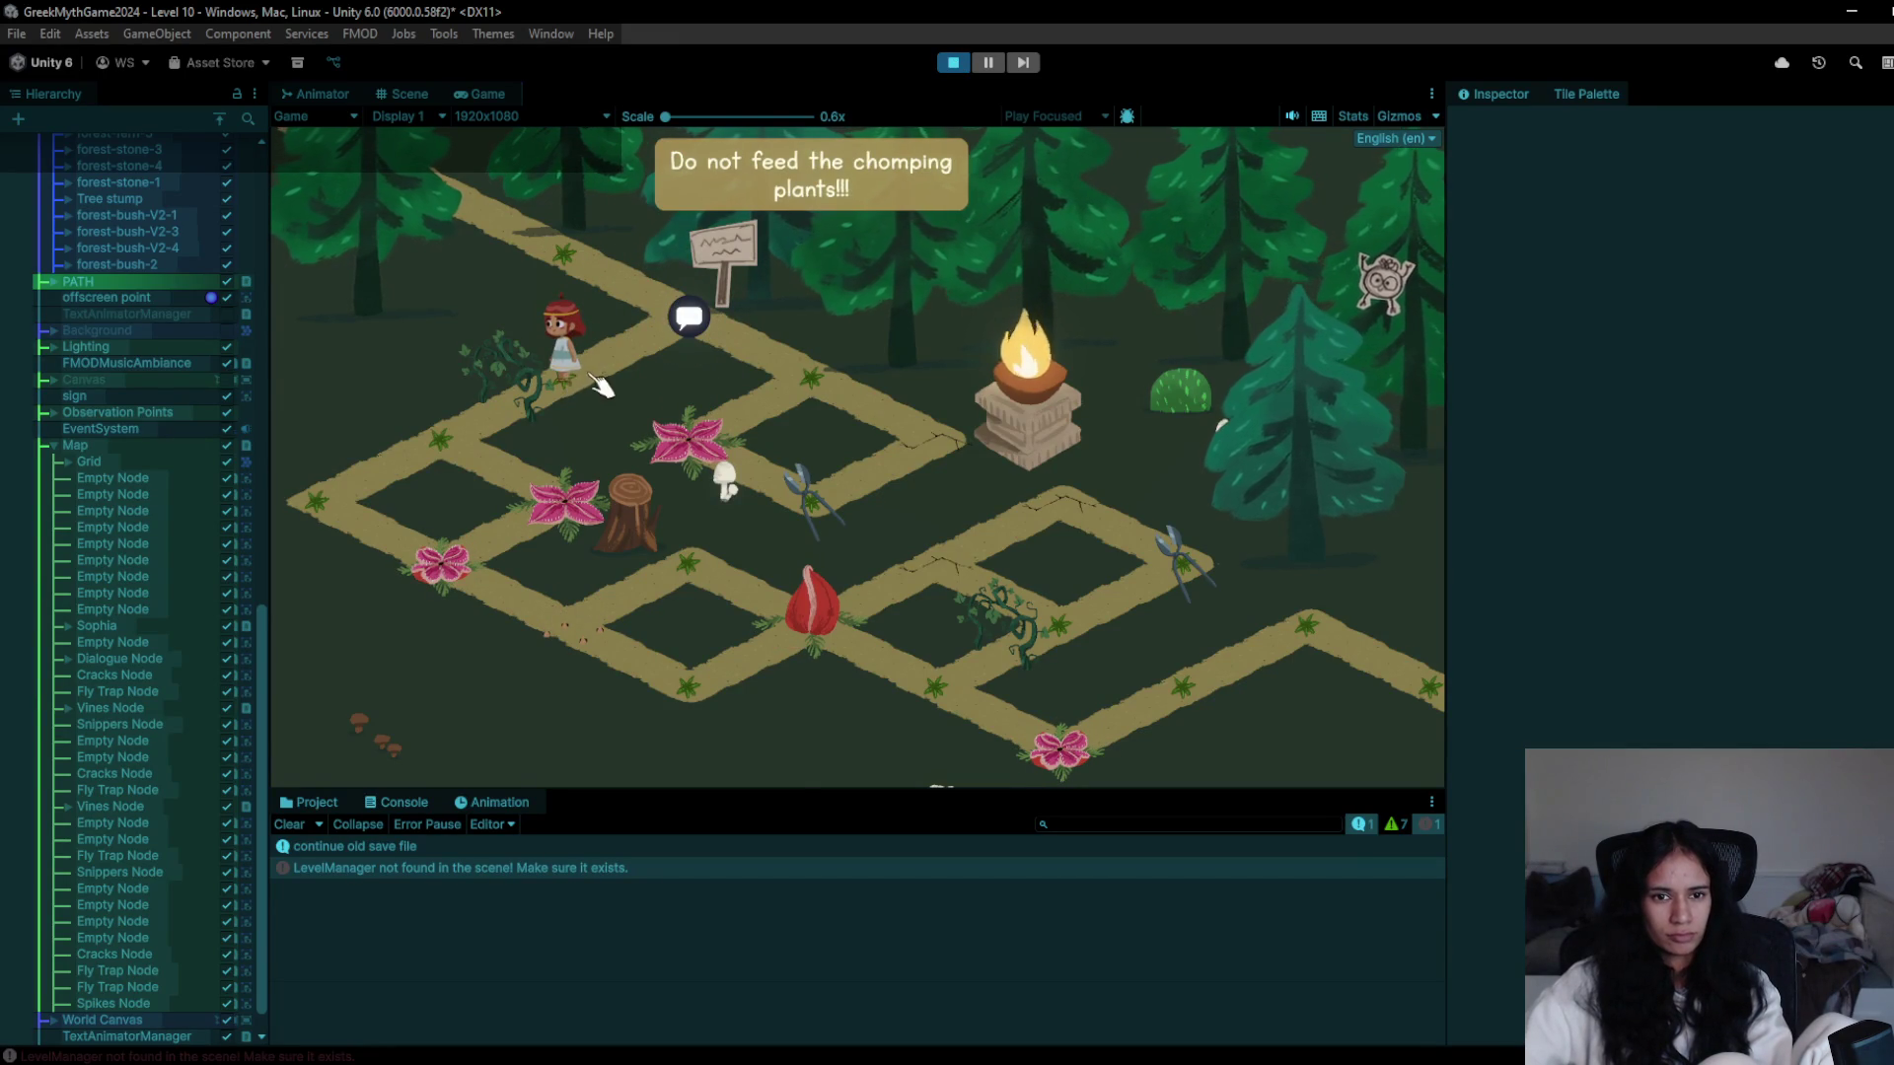
left_click(822, 394)
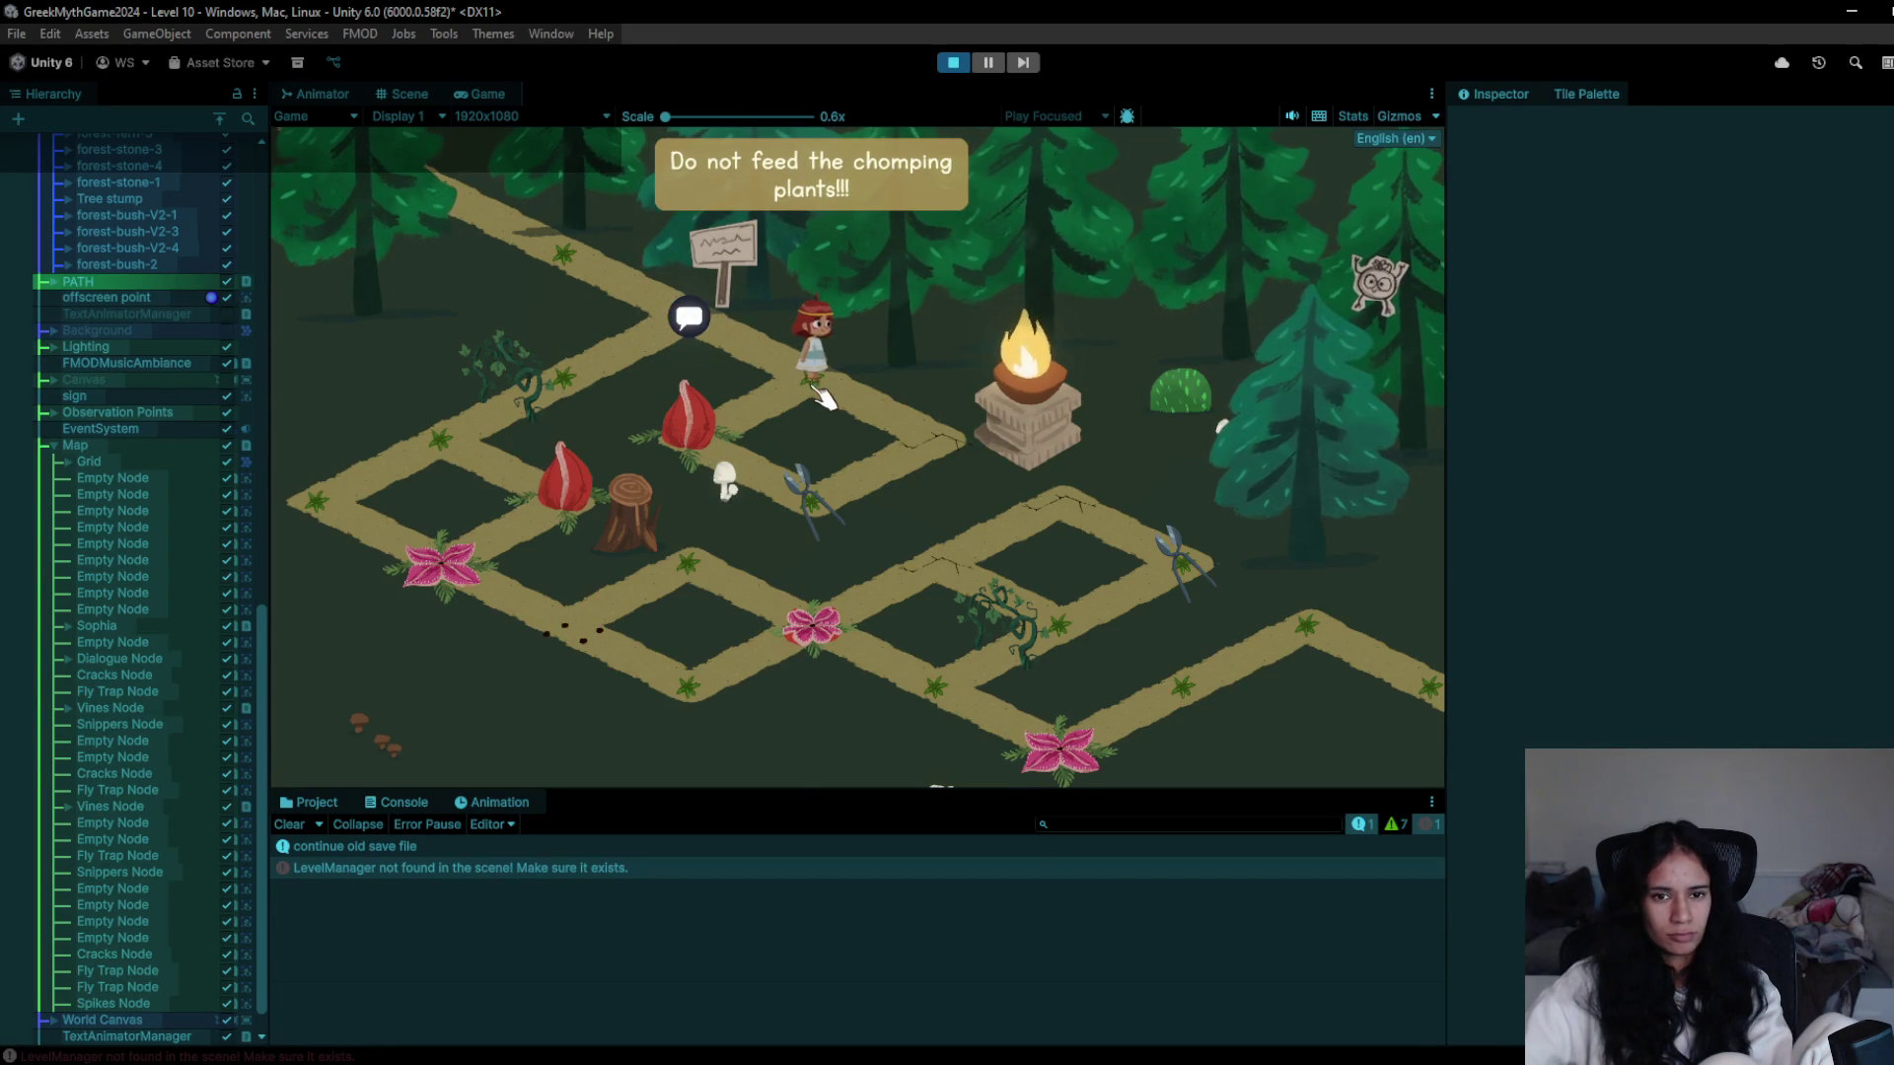
left_click(827, 508)
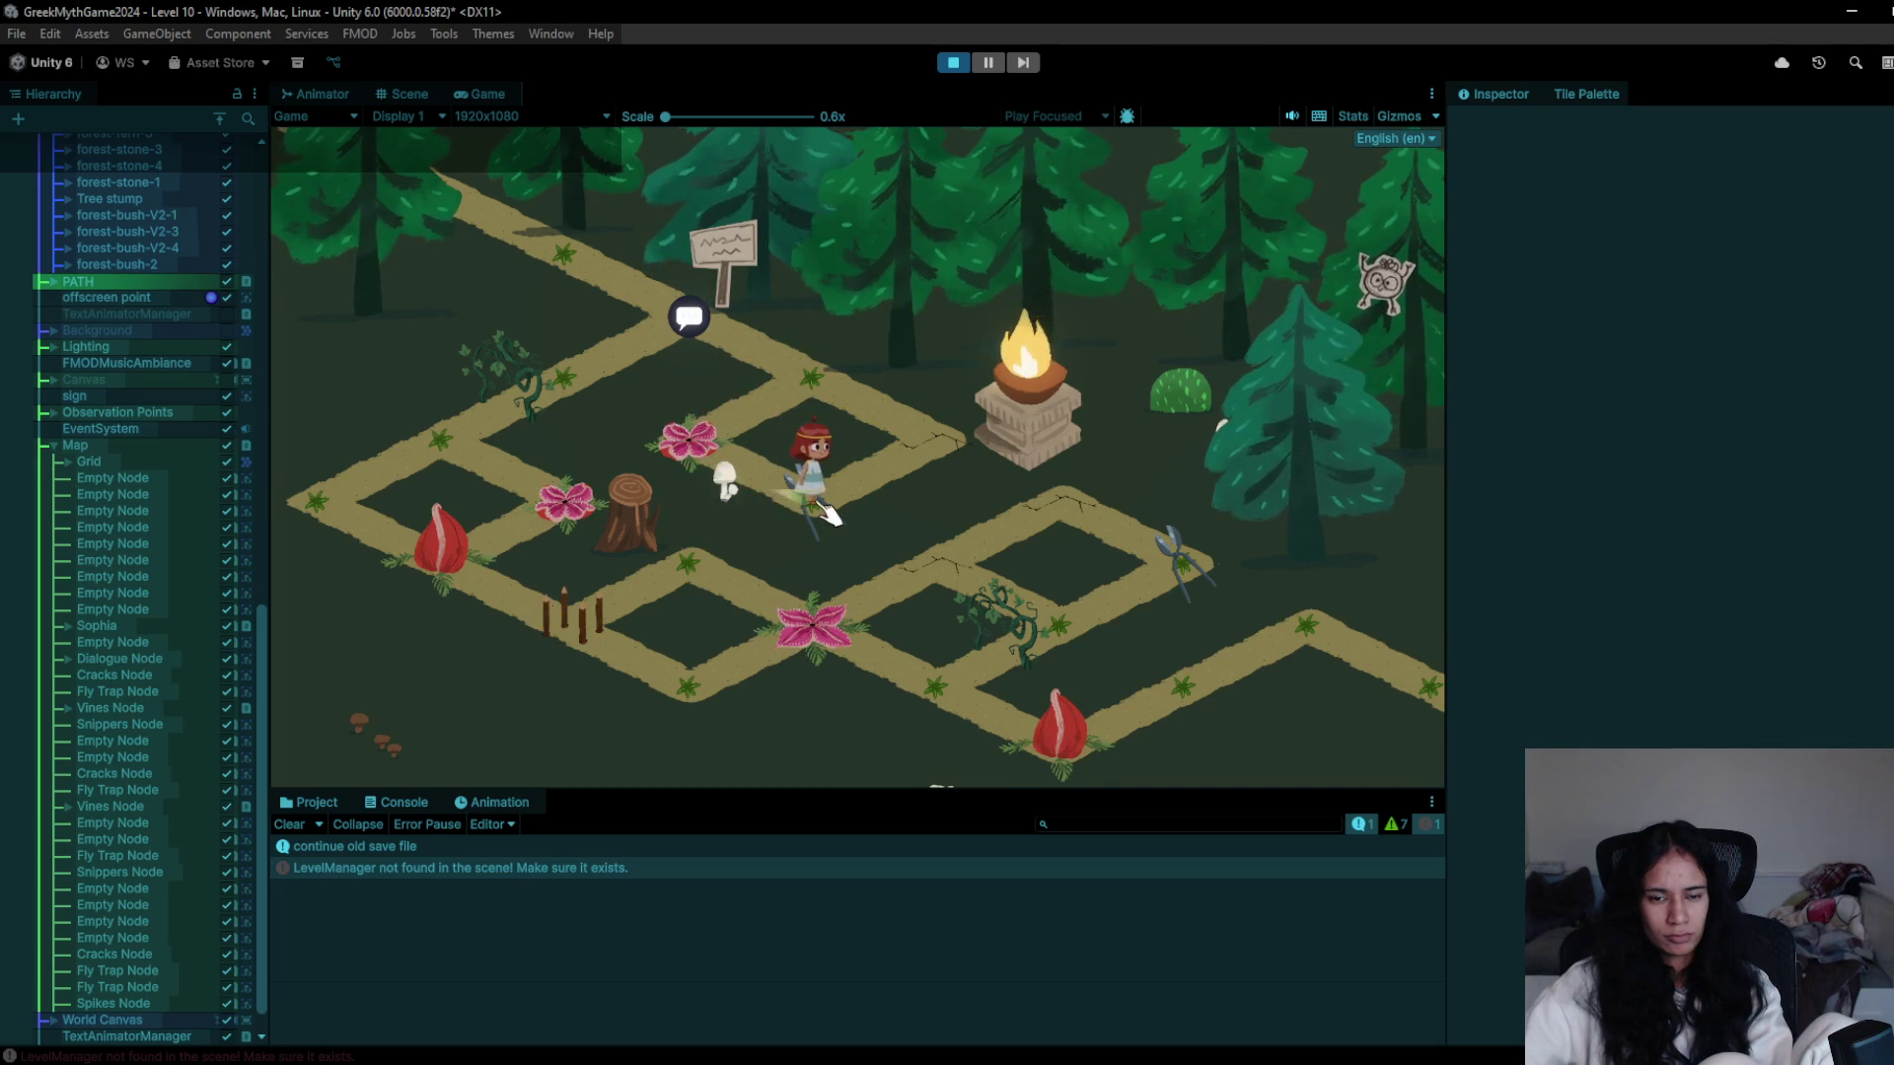
left_click(833, 387)
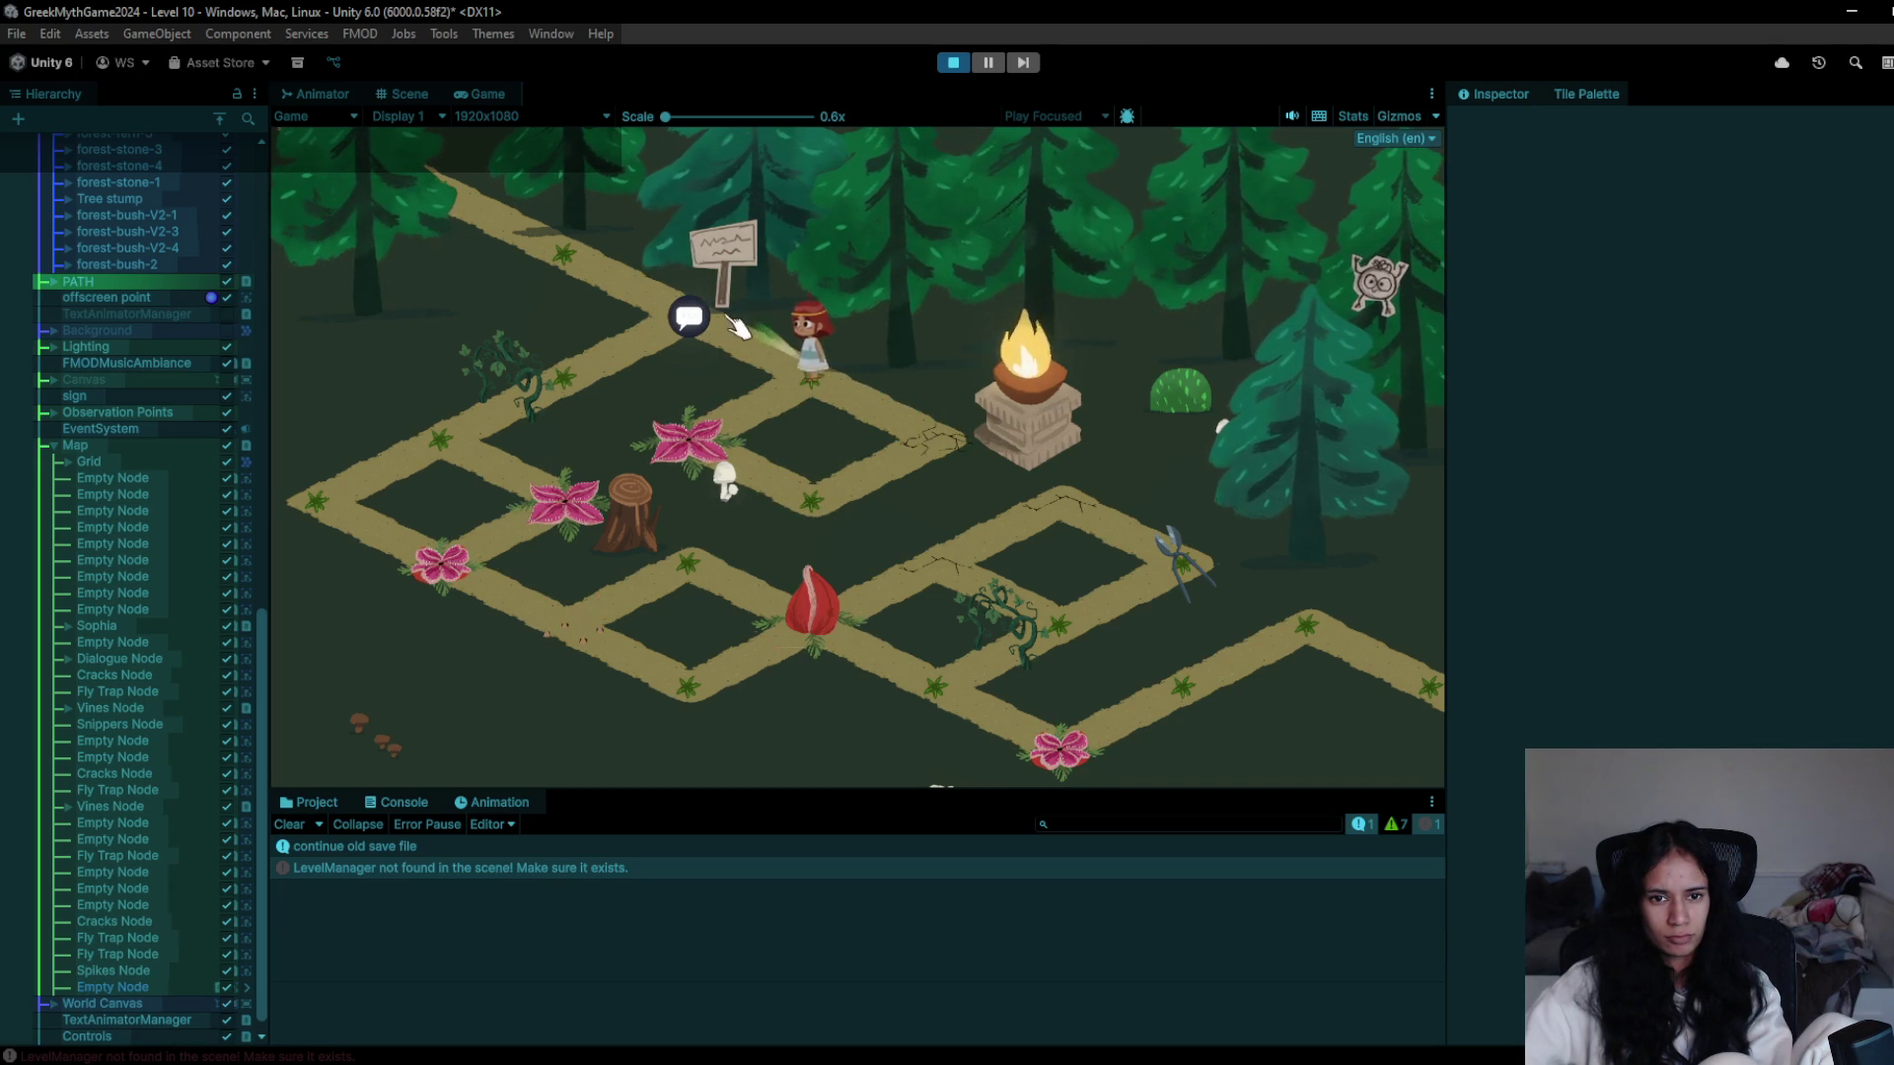
left_click(696, 329)
left_click(616, 379)
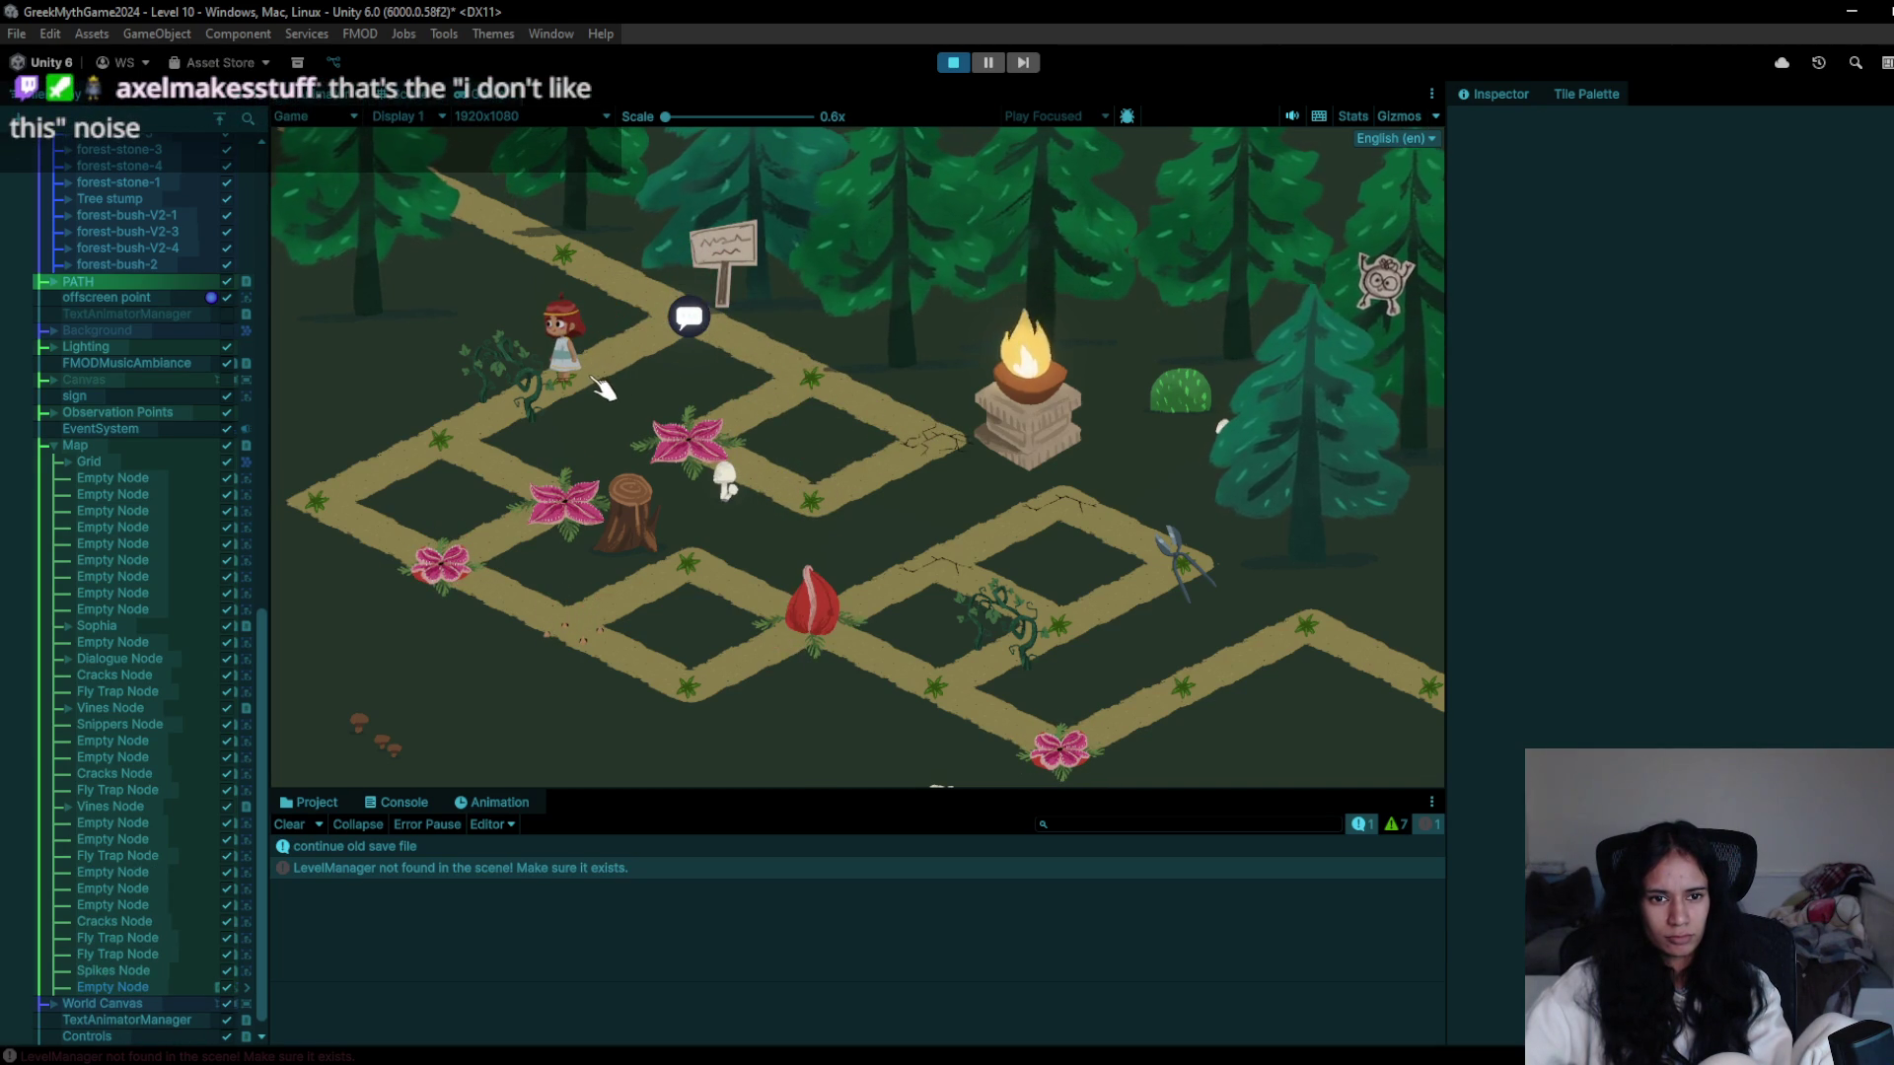
left_click(493, 431)
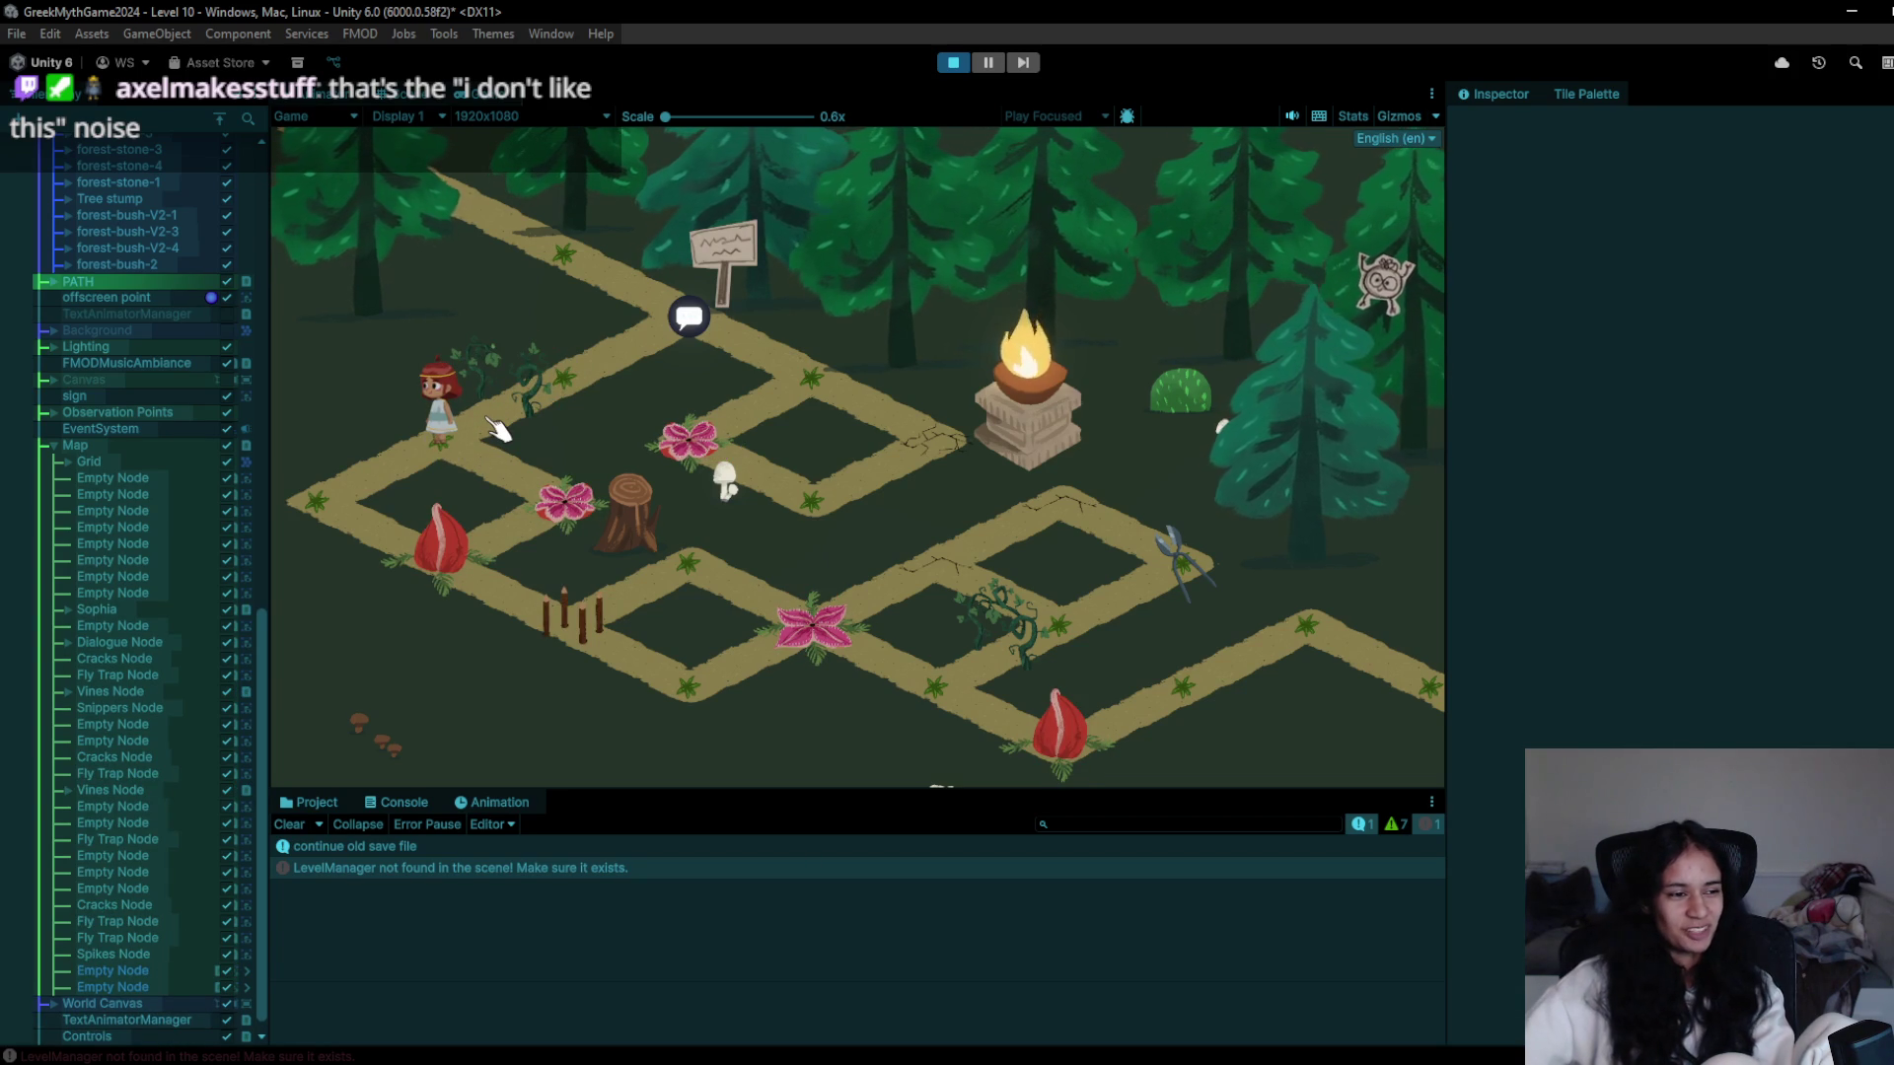
- Dash down to the left and lower nodes, then across the middle to the shears and vines
left_click(388, 558)
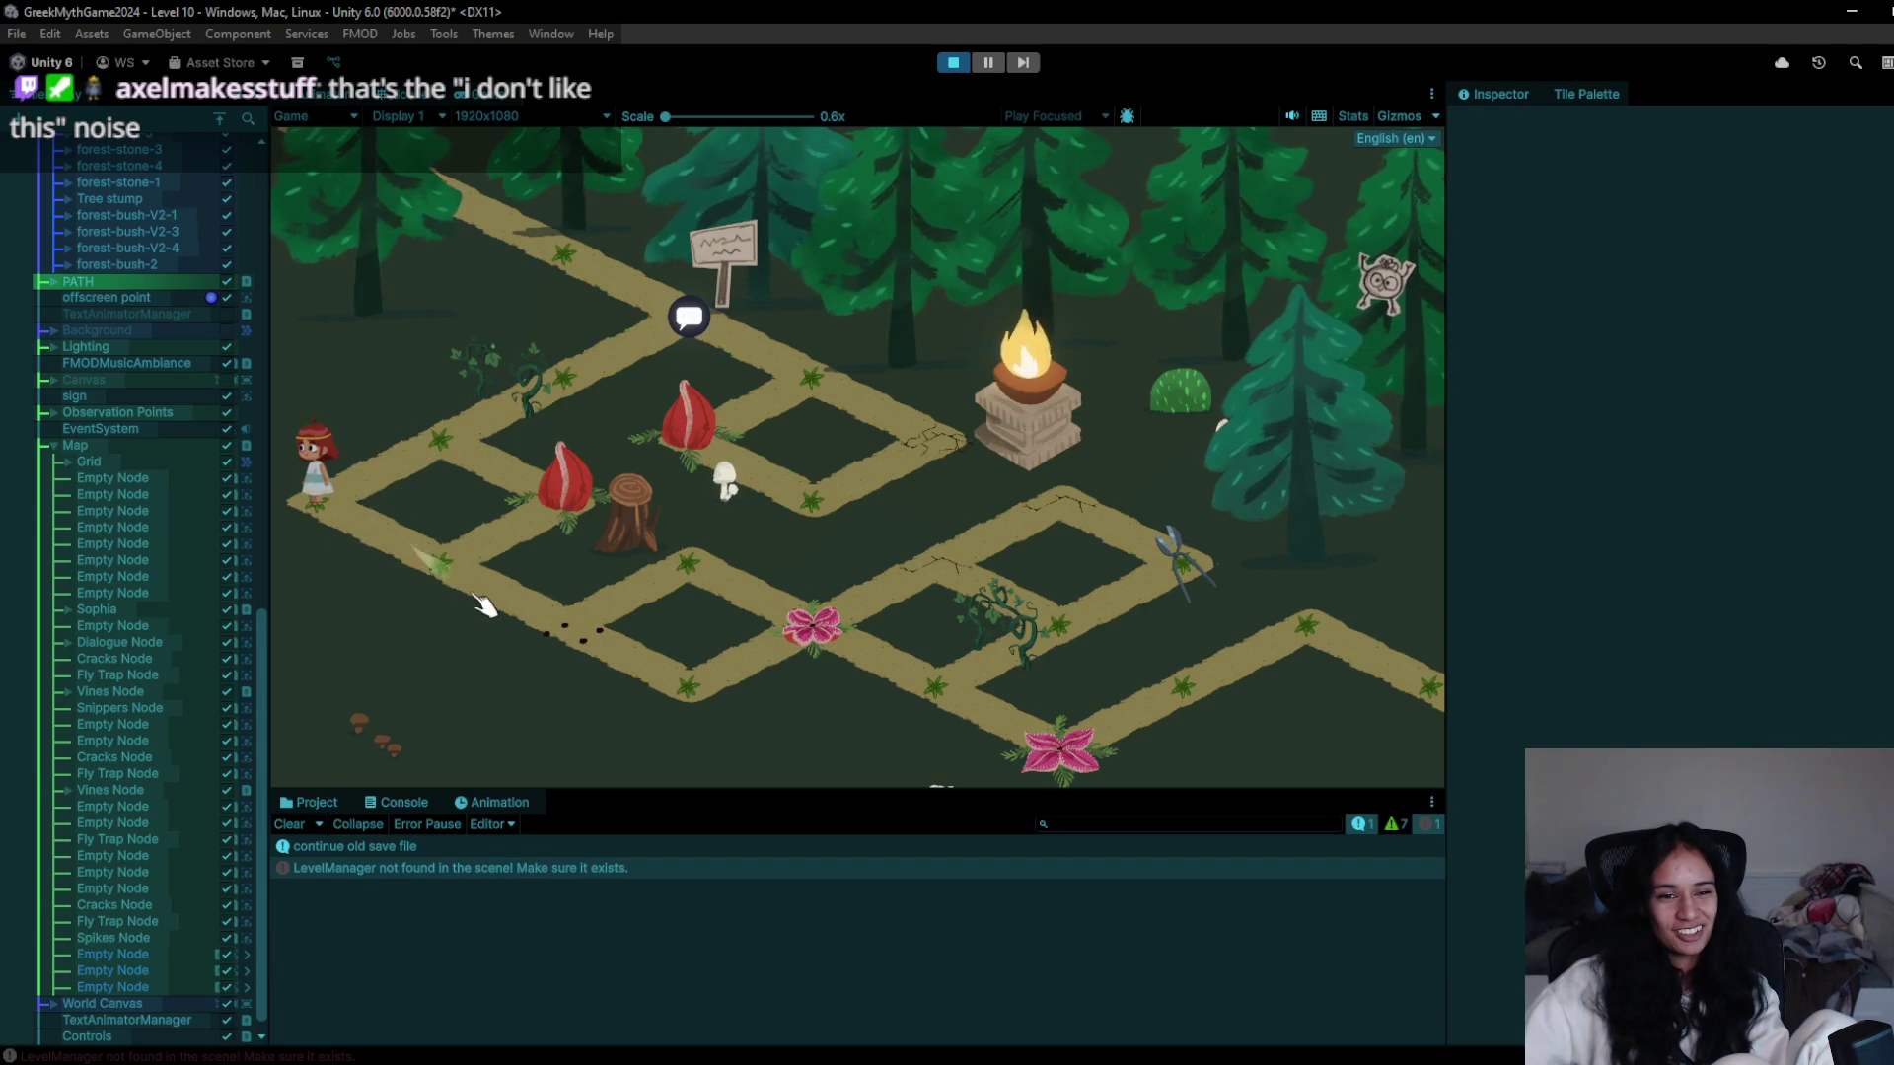
left_click(448, 587)
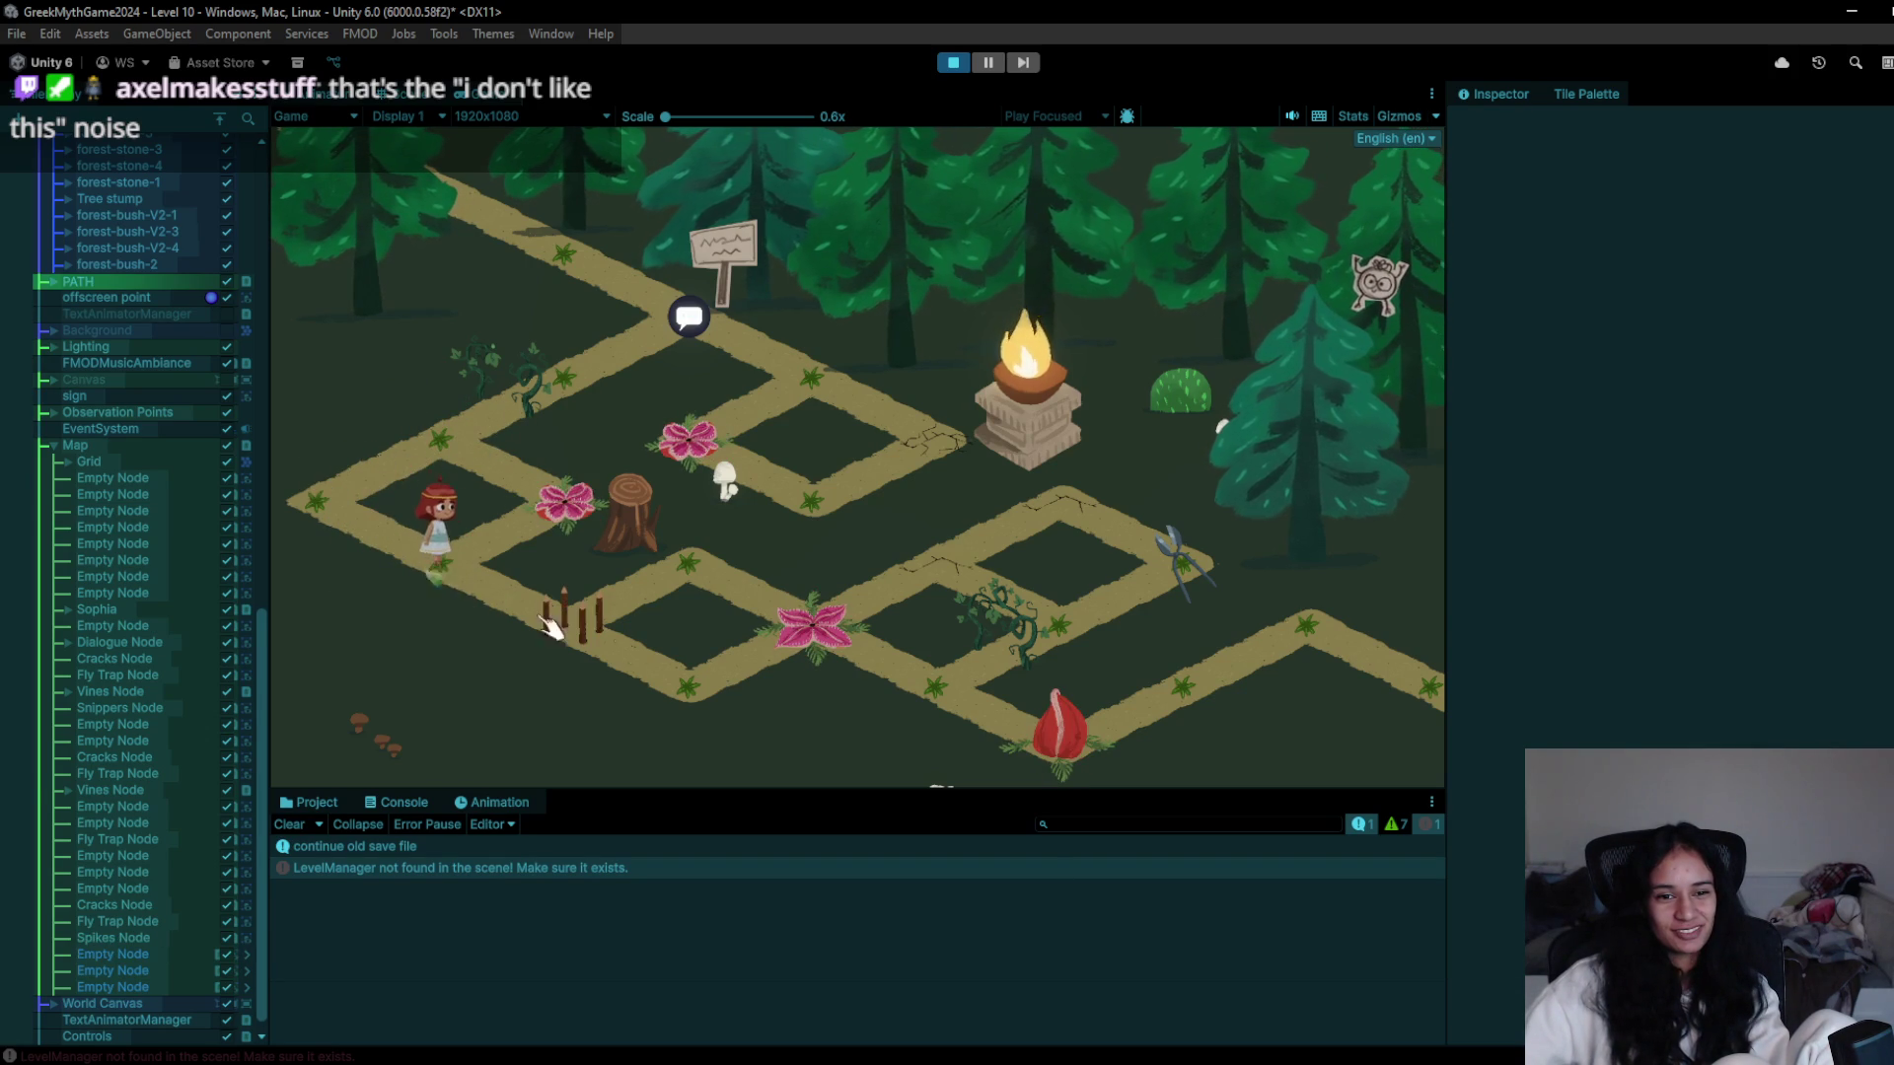
left_click(631, 621)
left_click(807, 617)
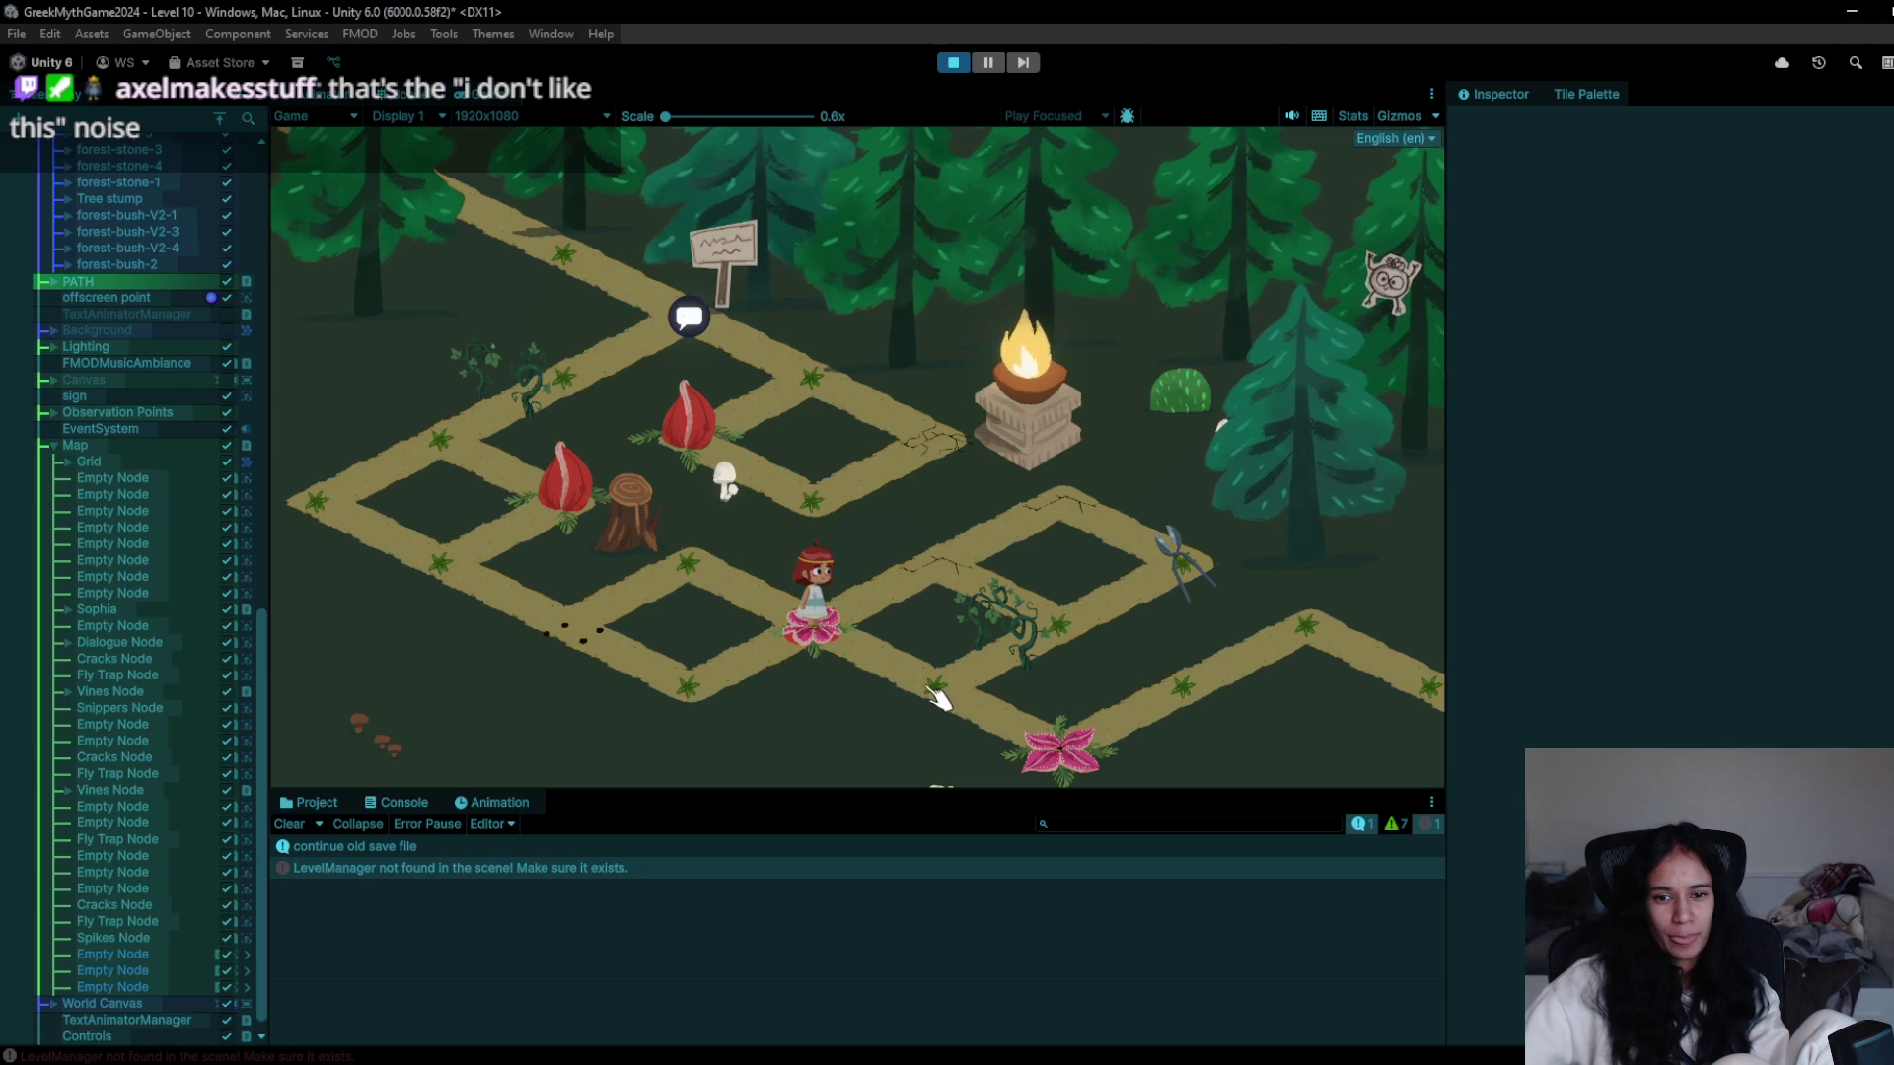
left_click(928, 602)
left_click(1188, 542)
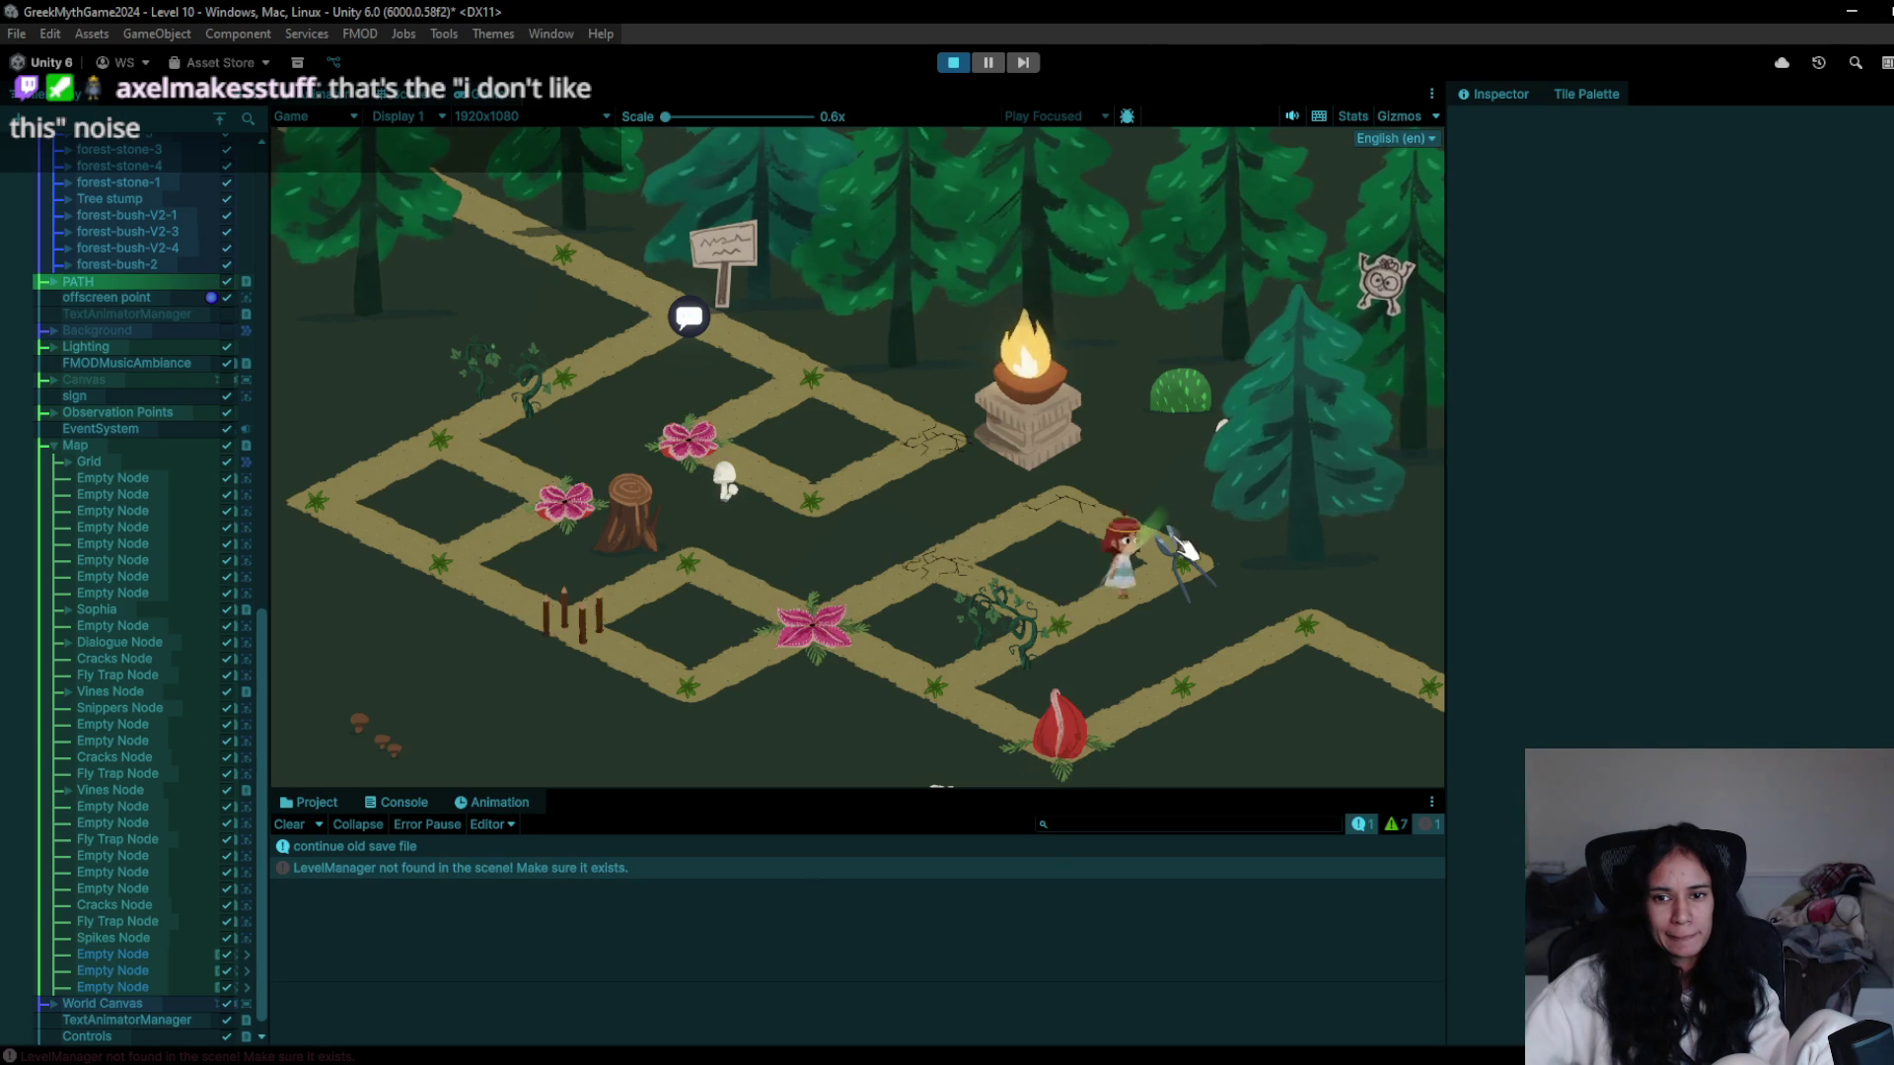
left_click(1006, 651)
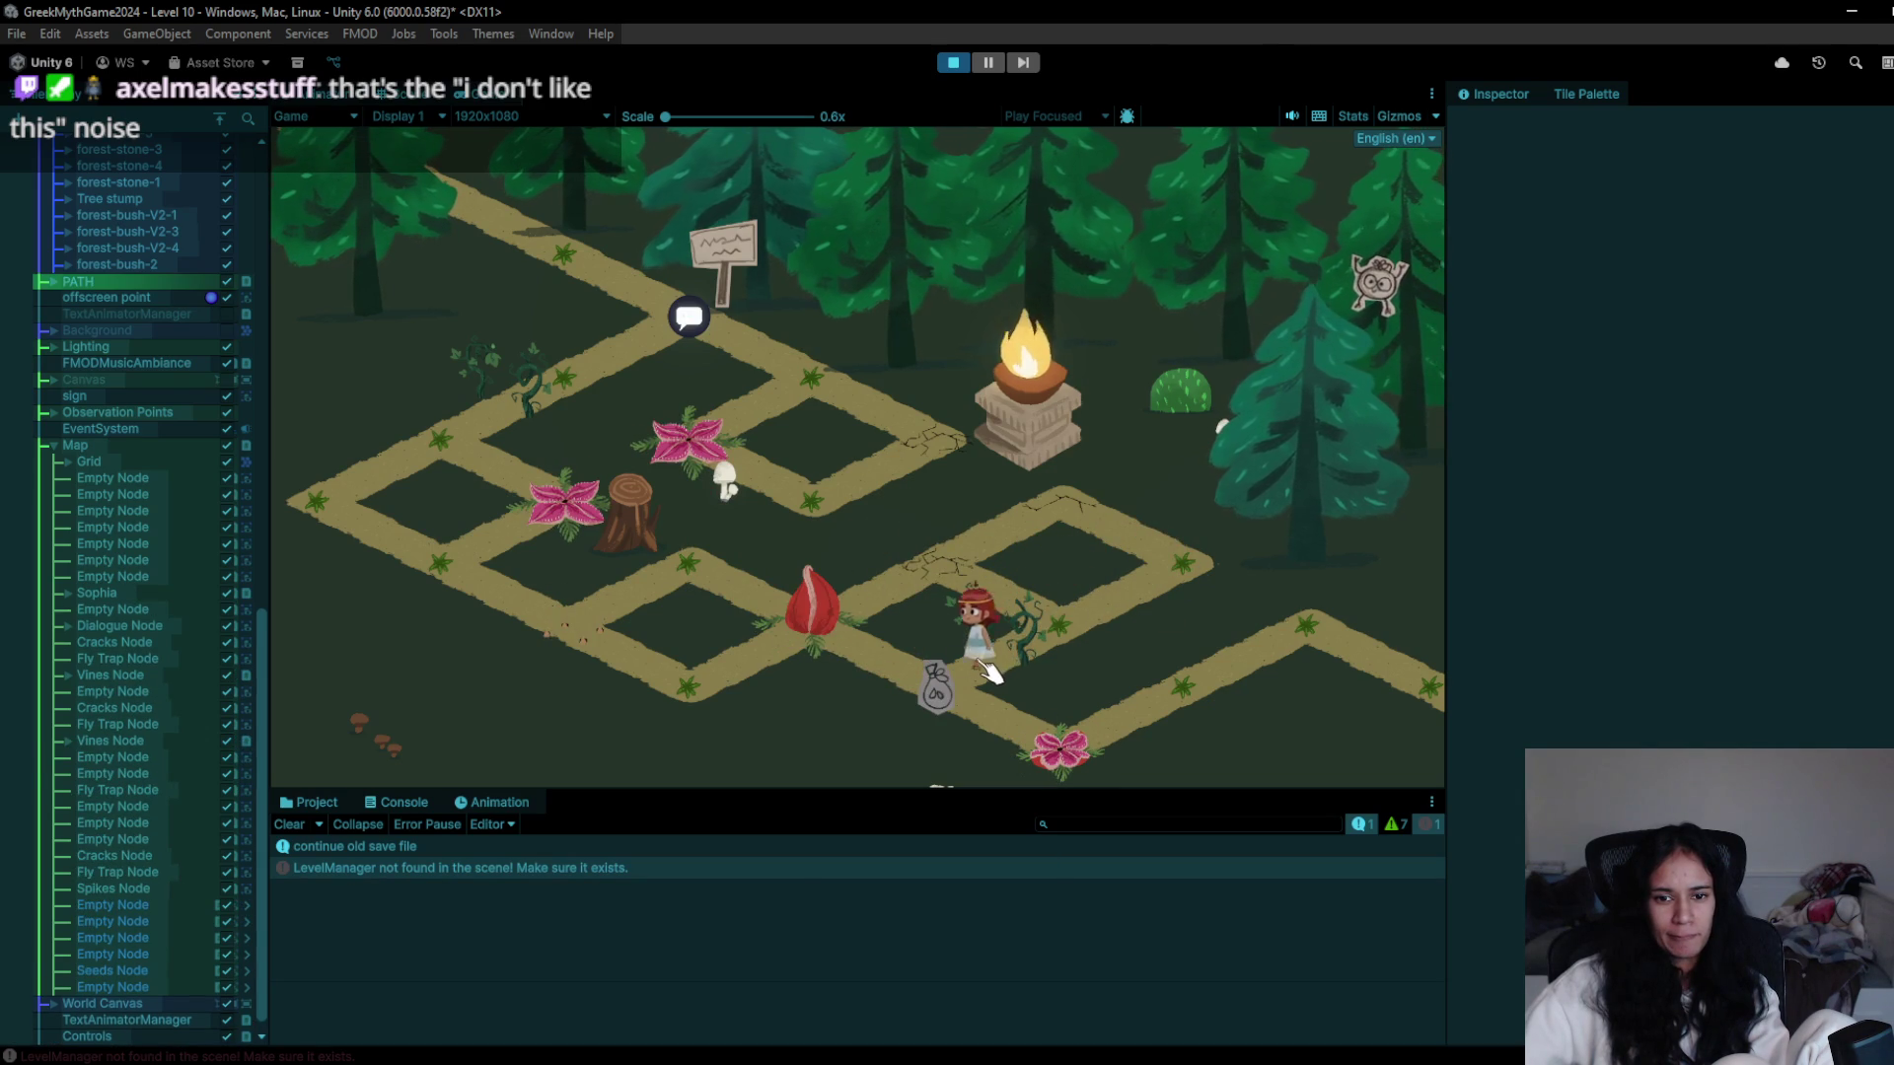
left_click(1046, 609)
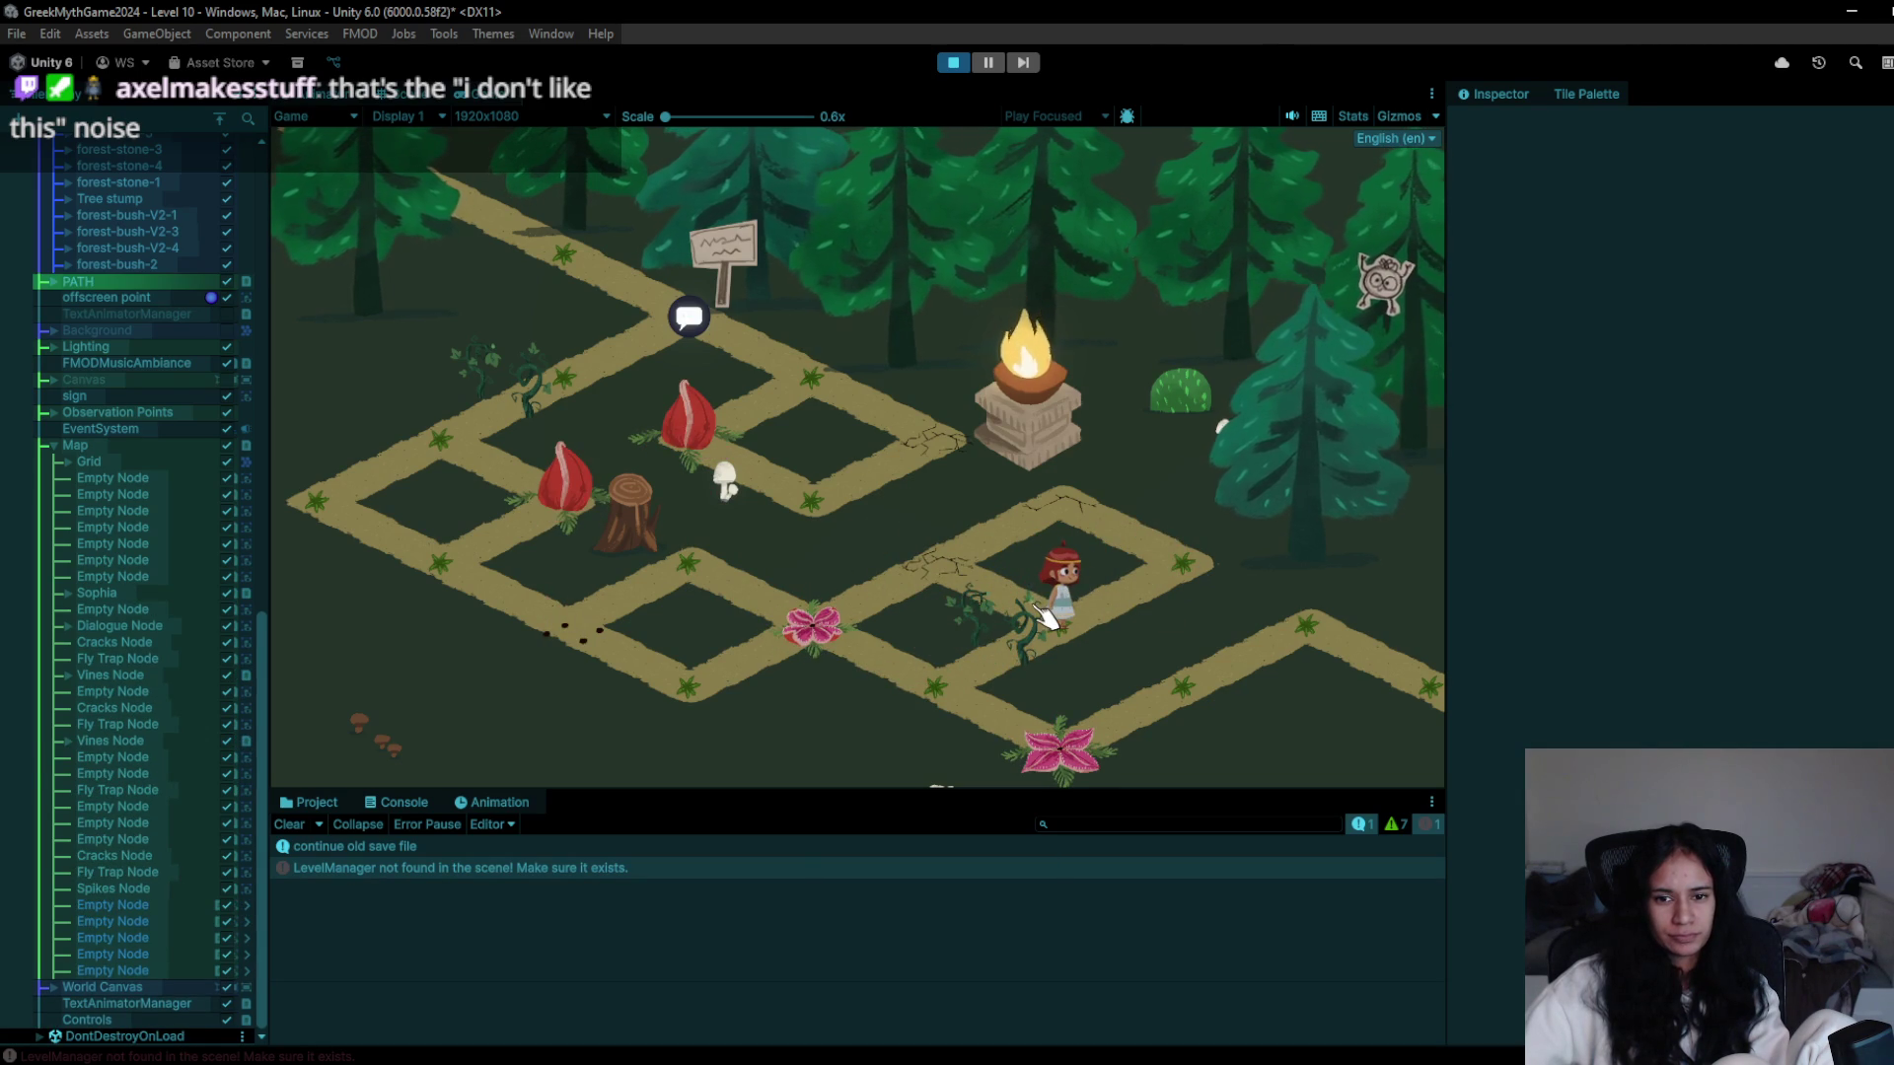
left_click(985, 663)
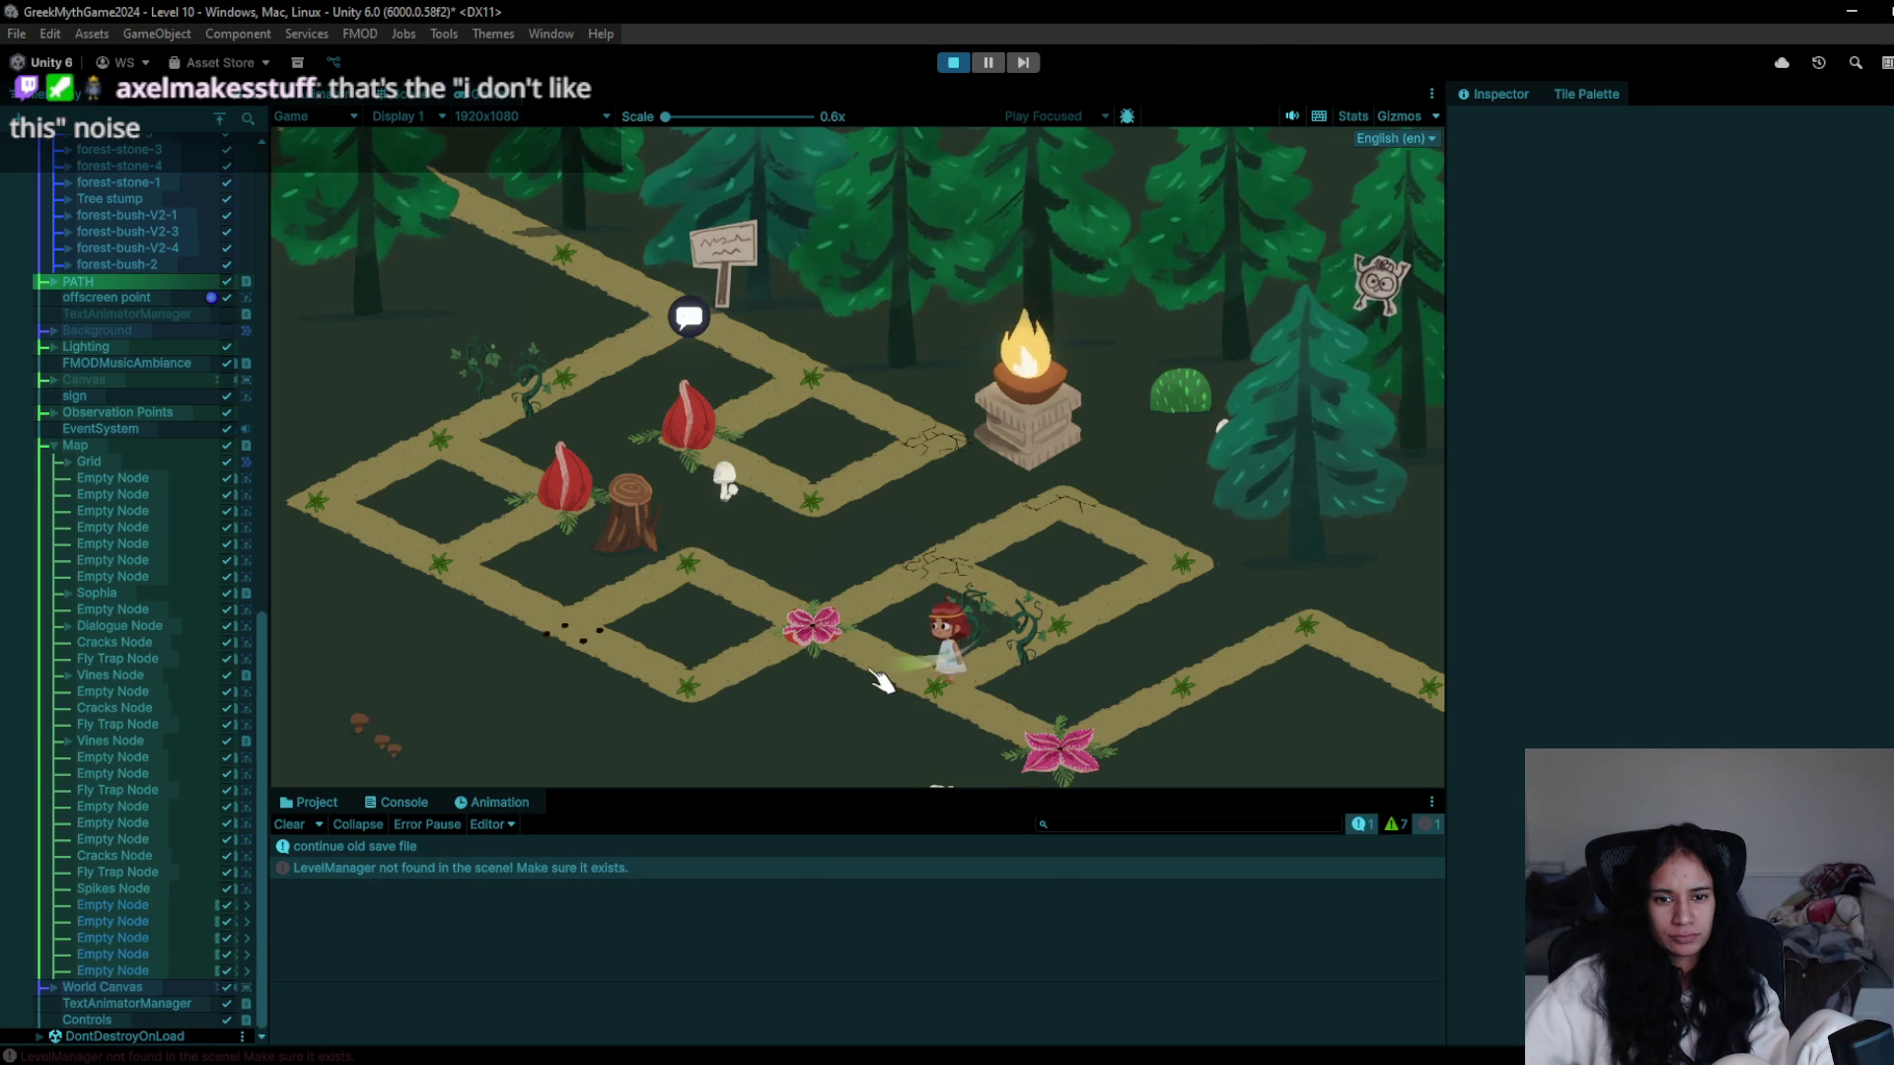
- Walk the character along the right side and off the right edge, then stop the game
left_click(1045, 752)
left_click(1238, 671)
left_click(1291, 621)
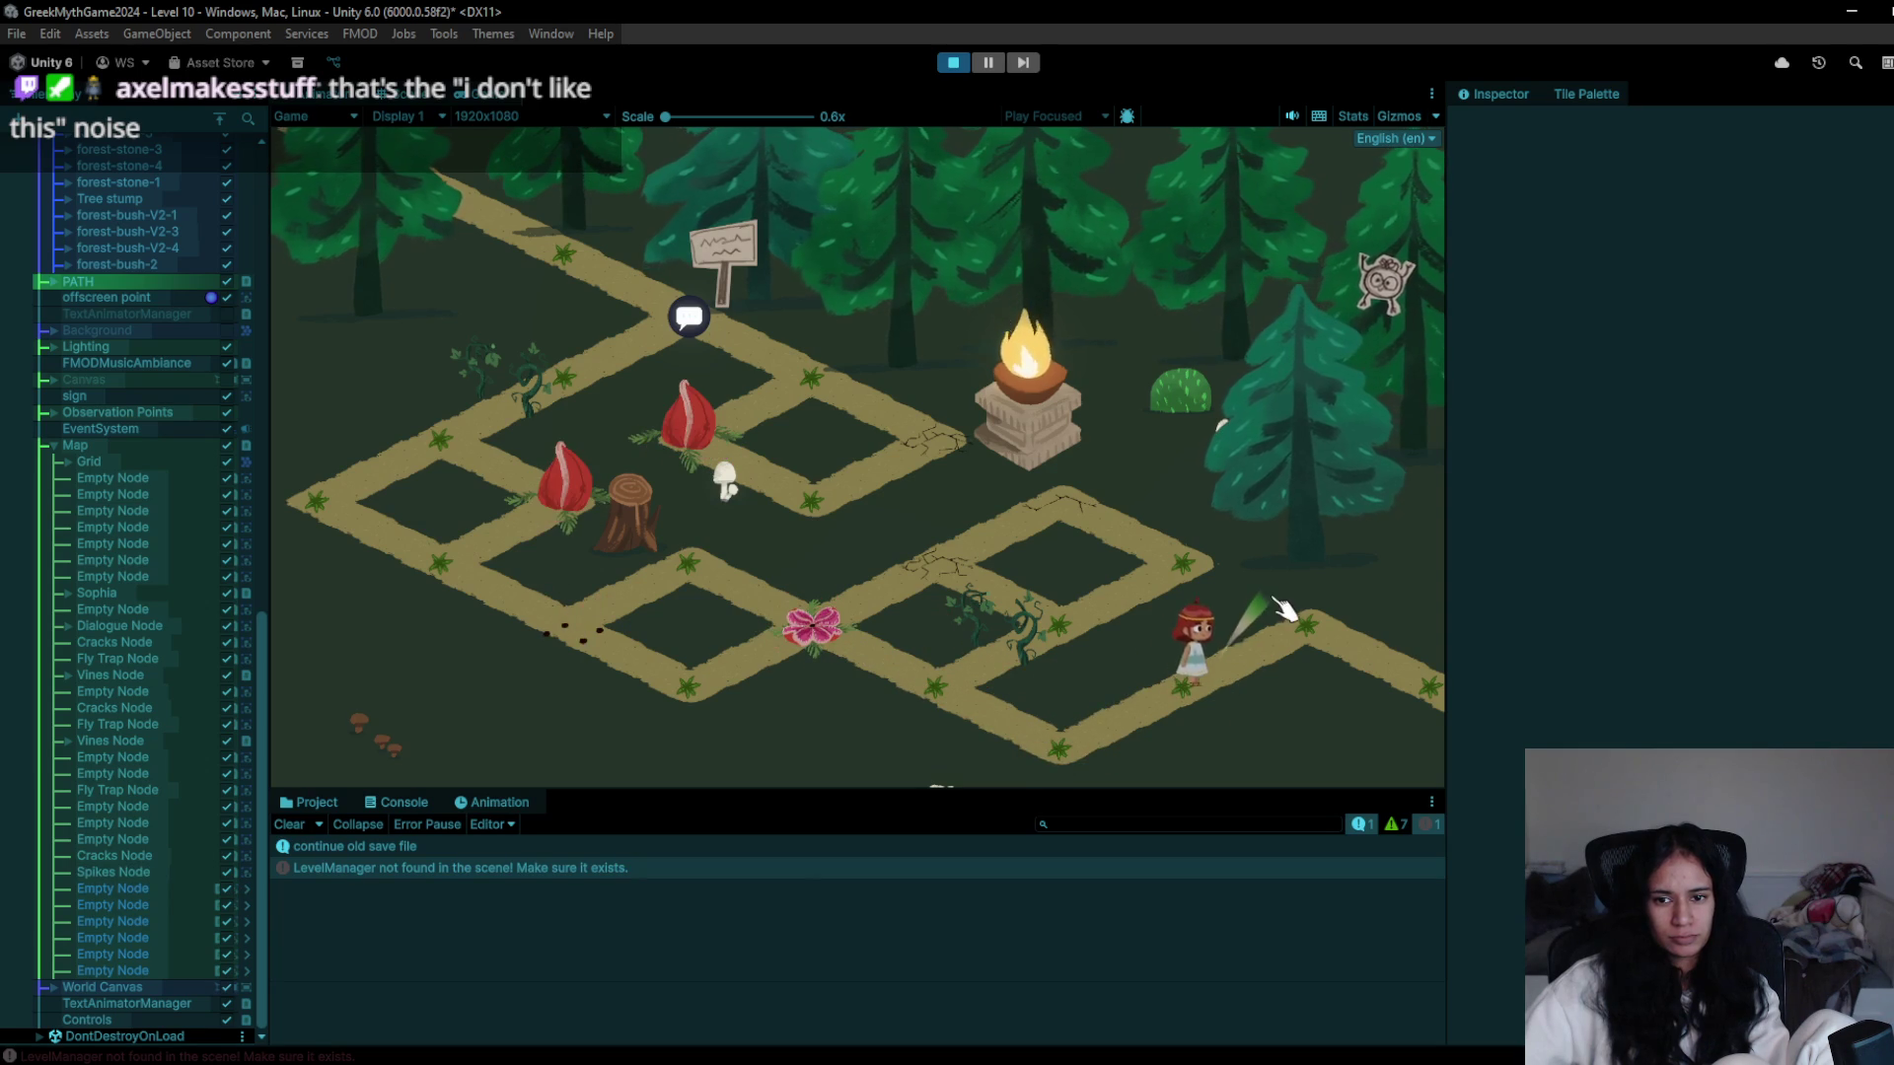
left_click(1371, 677)
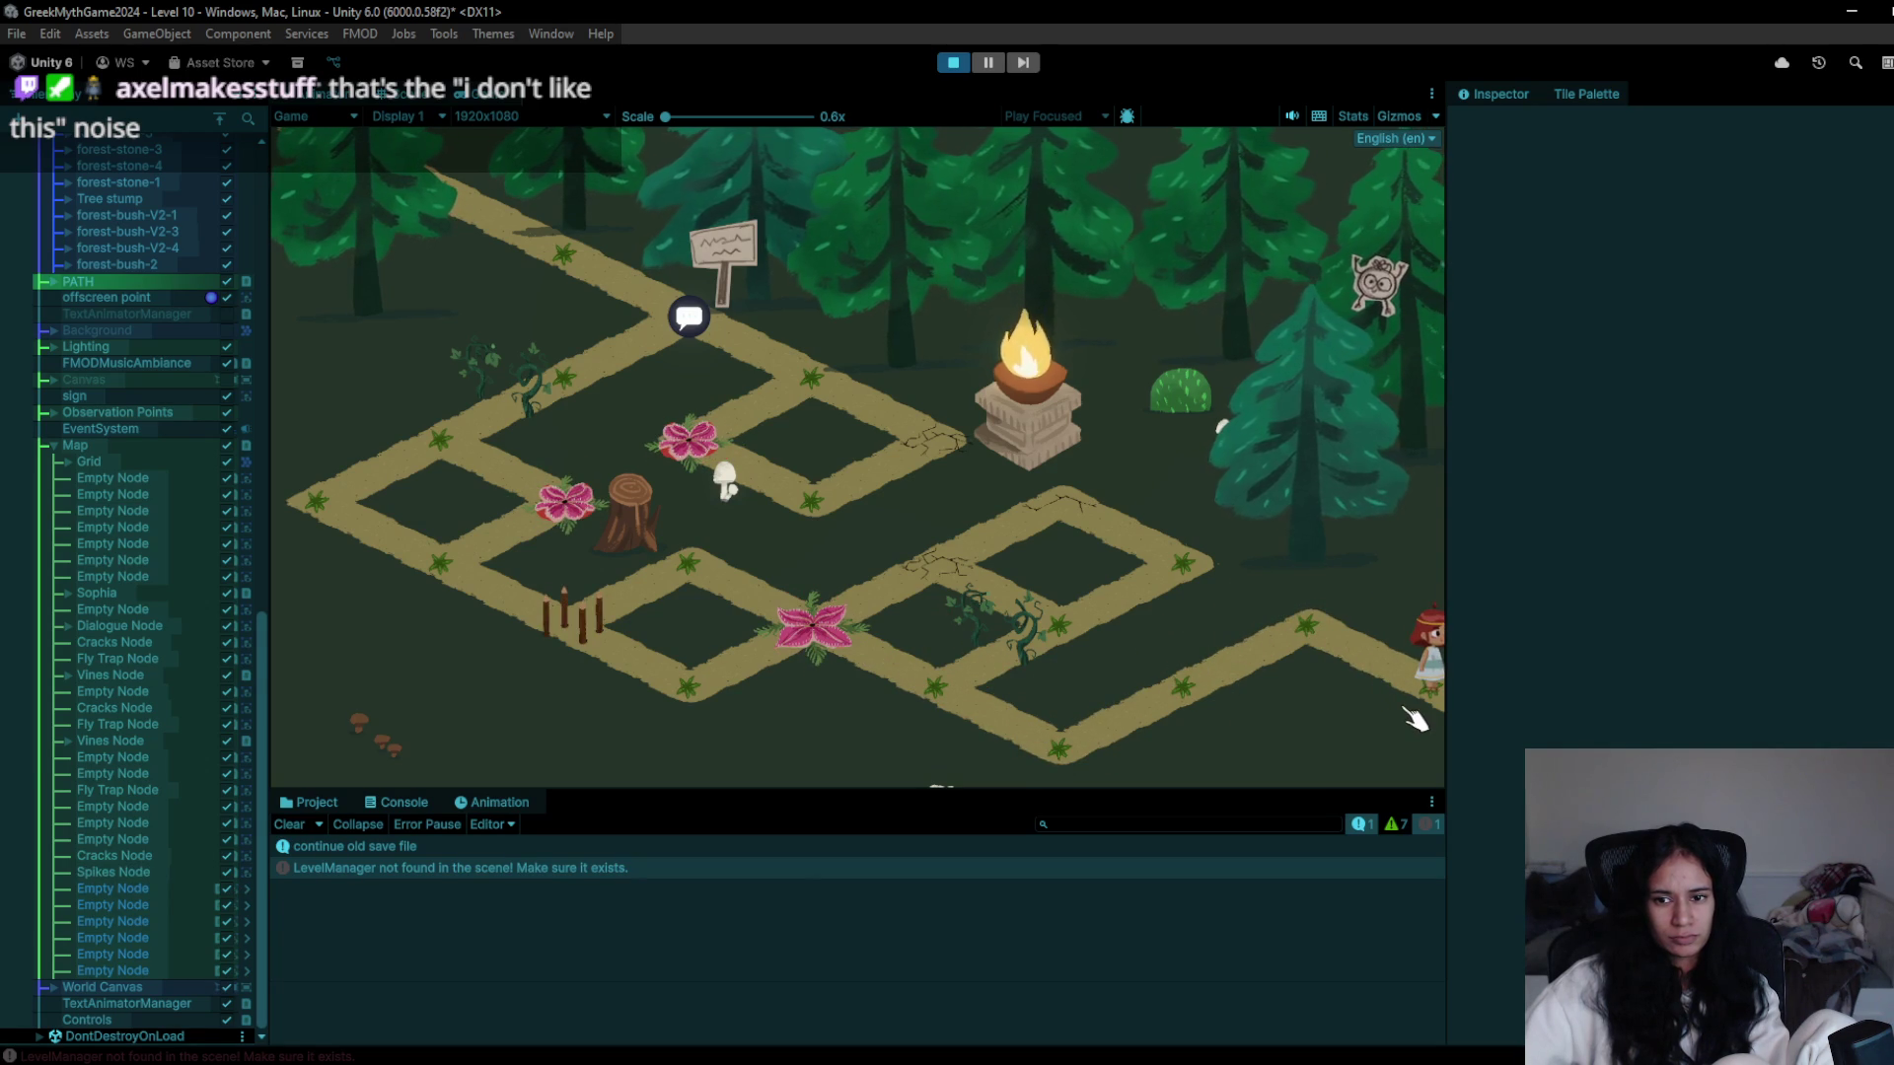
left_click(1440, 738)
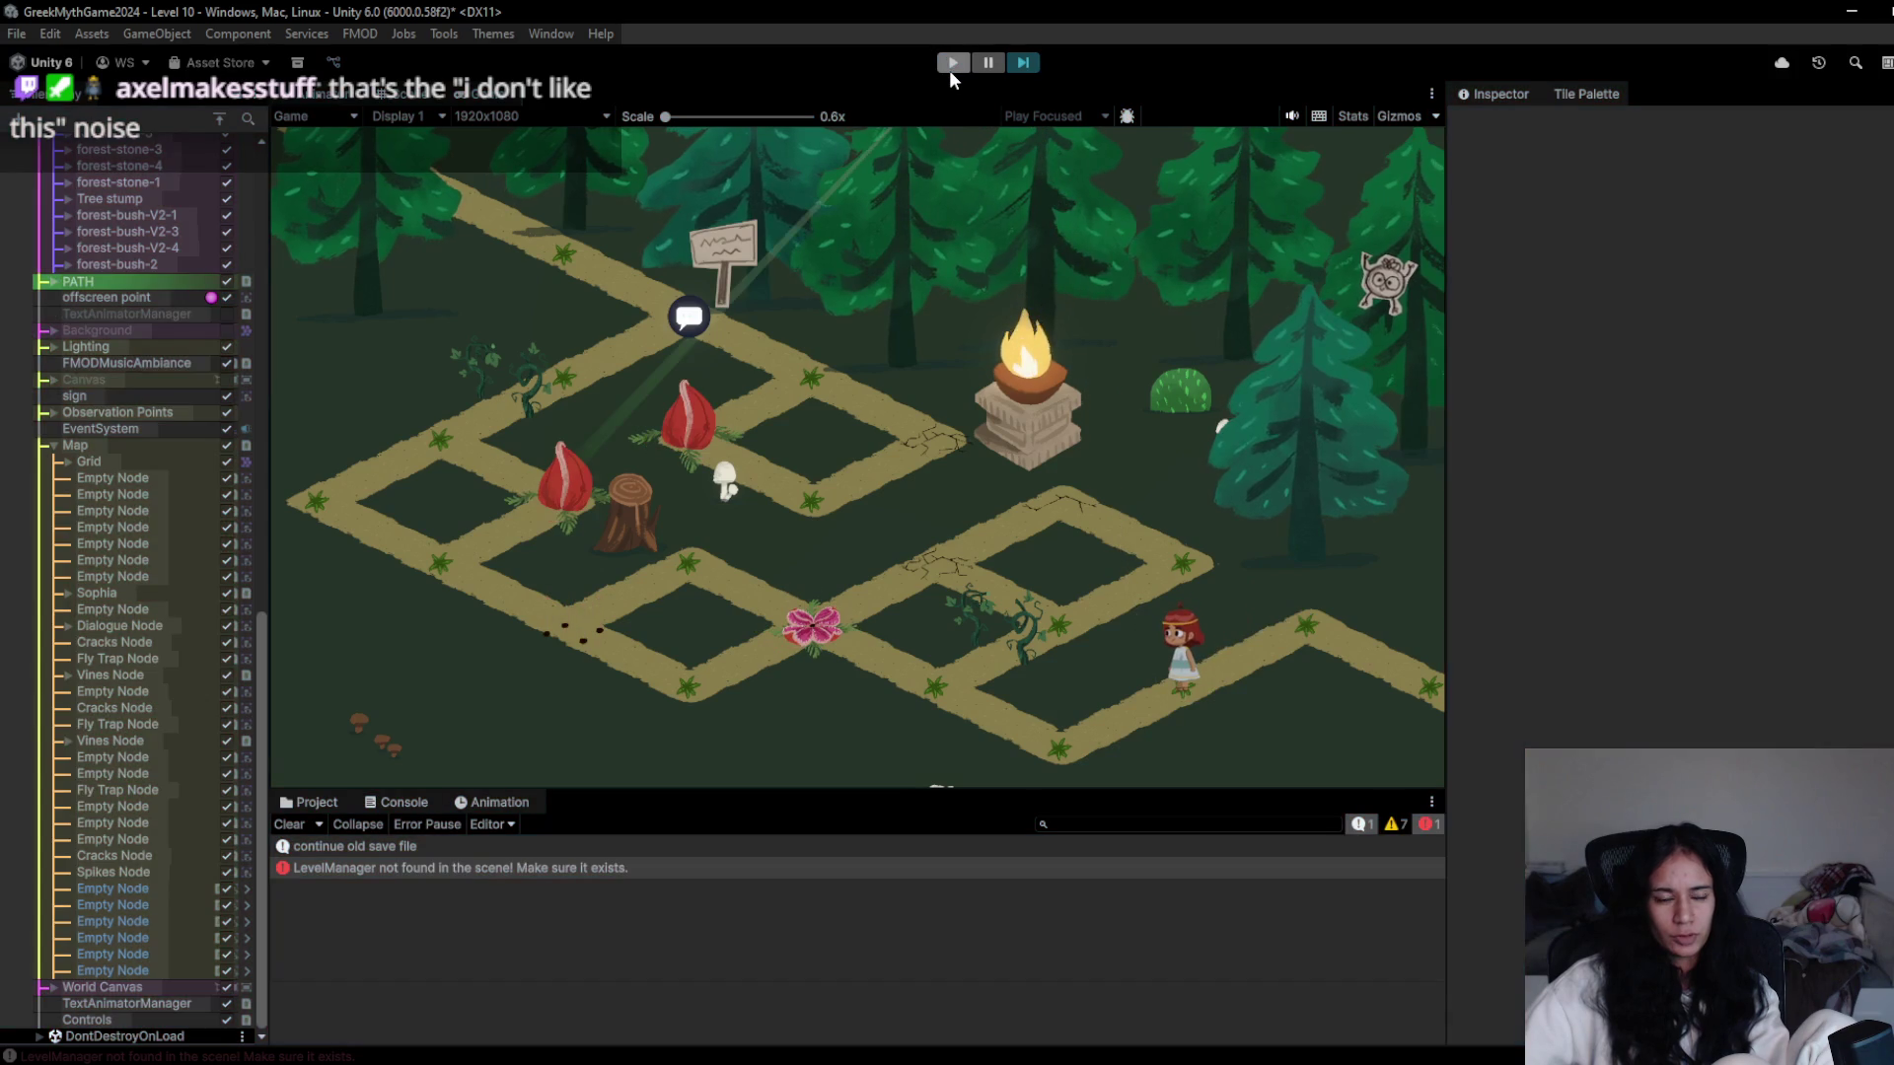
left_click(951, 65)
left_click(952, 65)
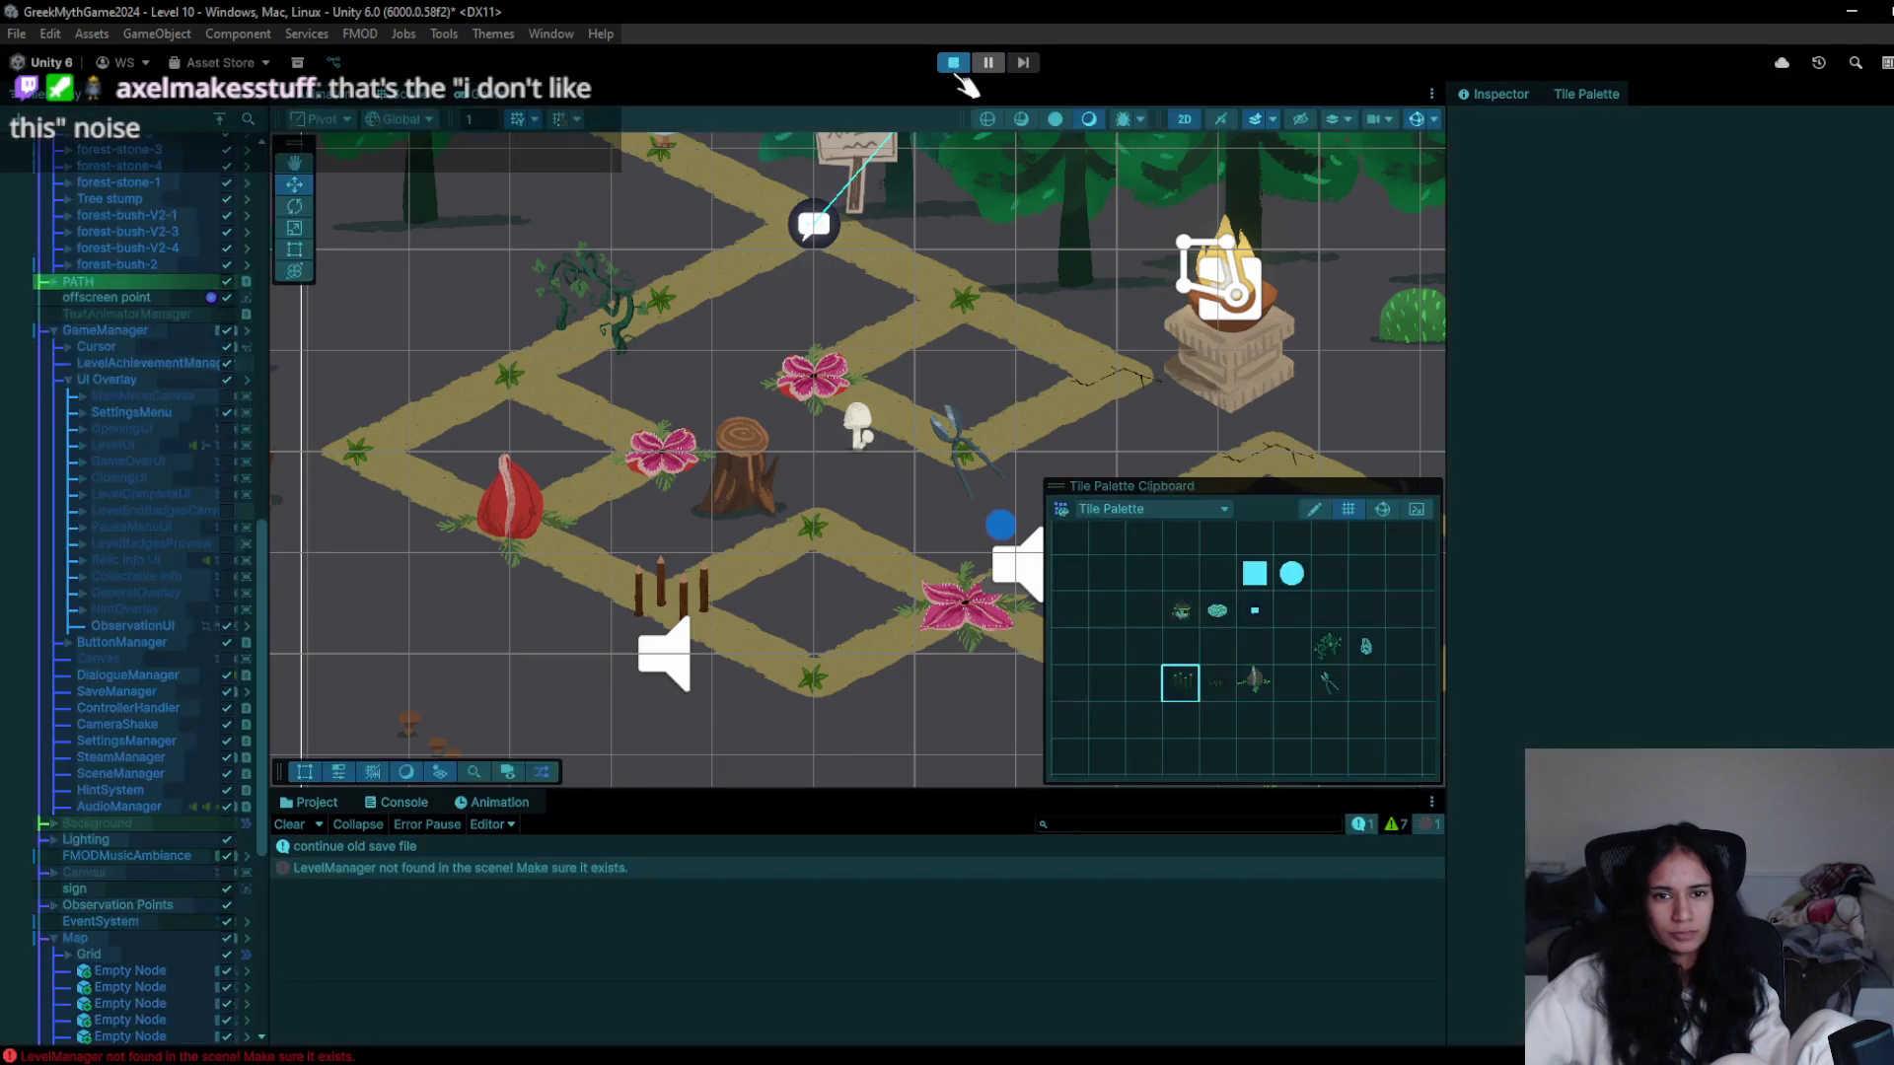
- Walk the character from the start to the sign and brazier, then back past the vines to the left corner
left_click(785, 373)
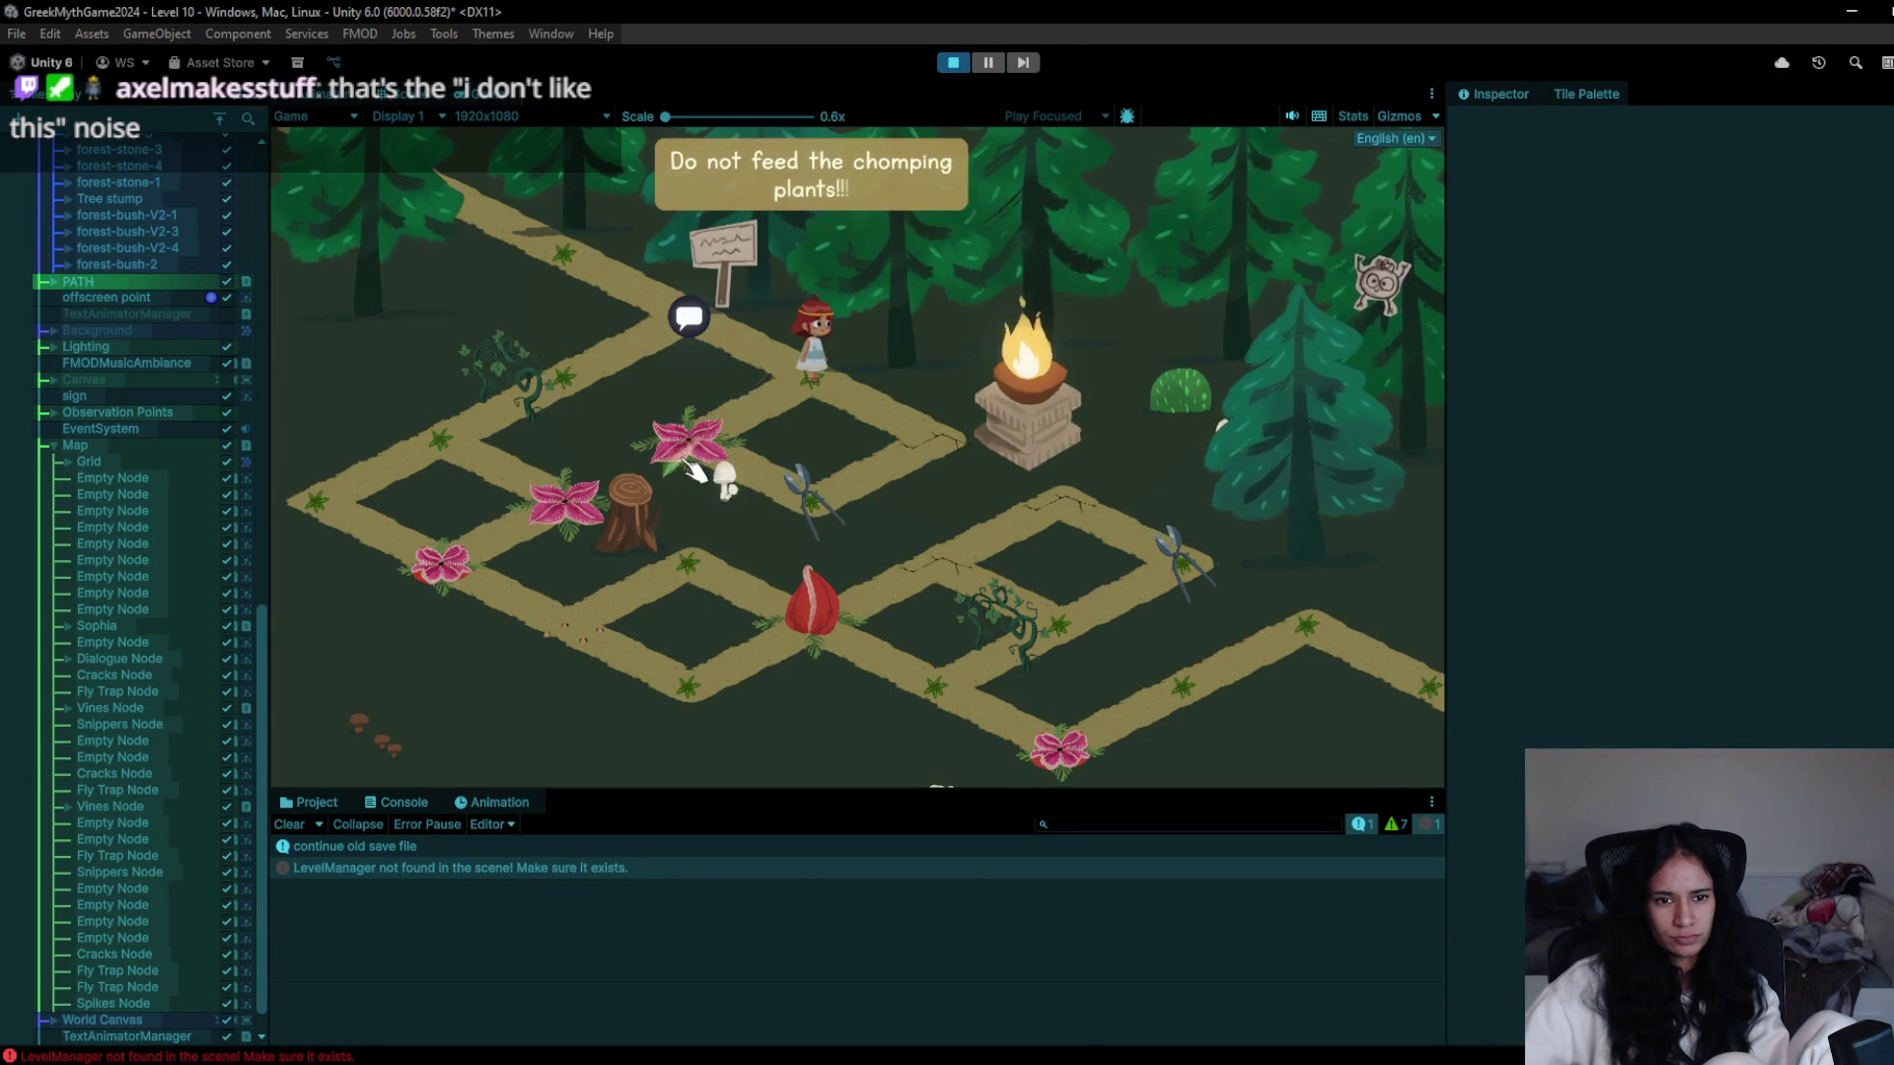
left_click(913, 419)
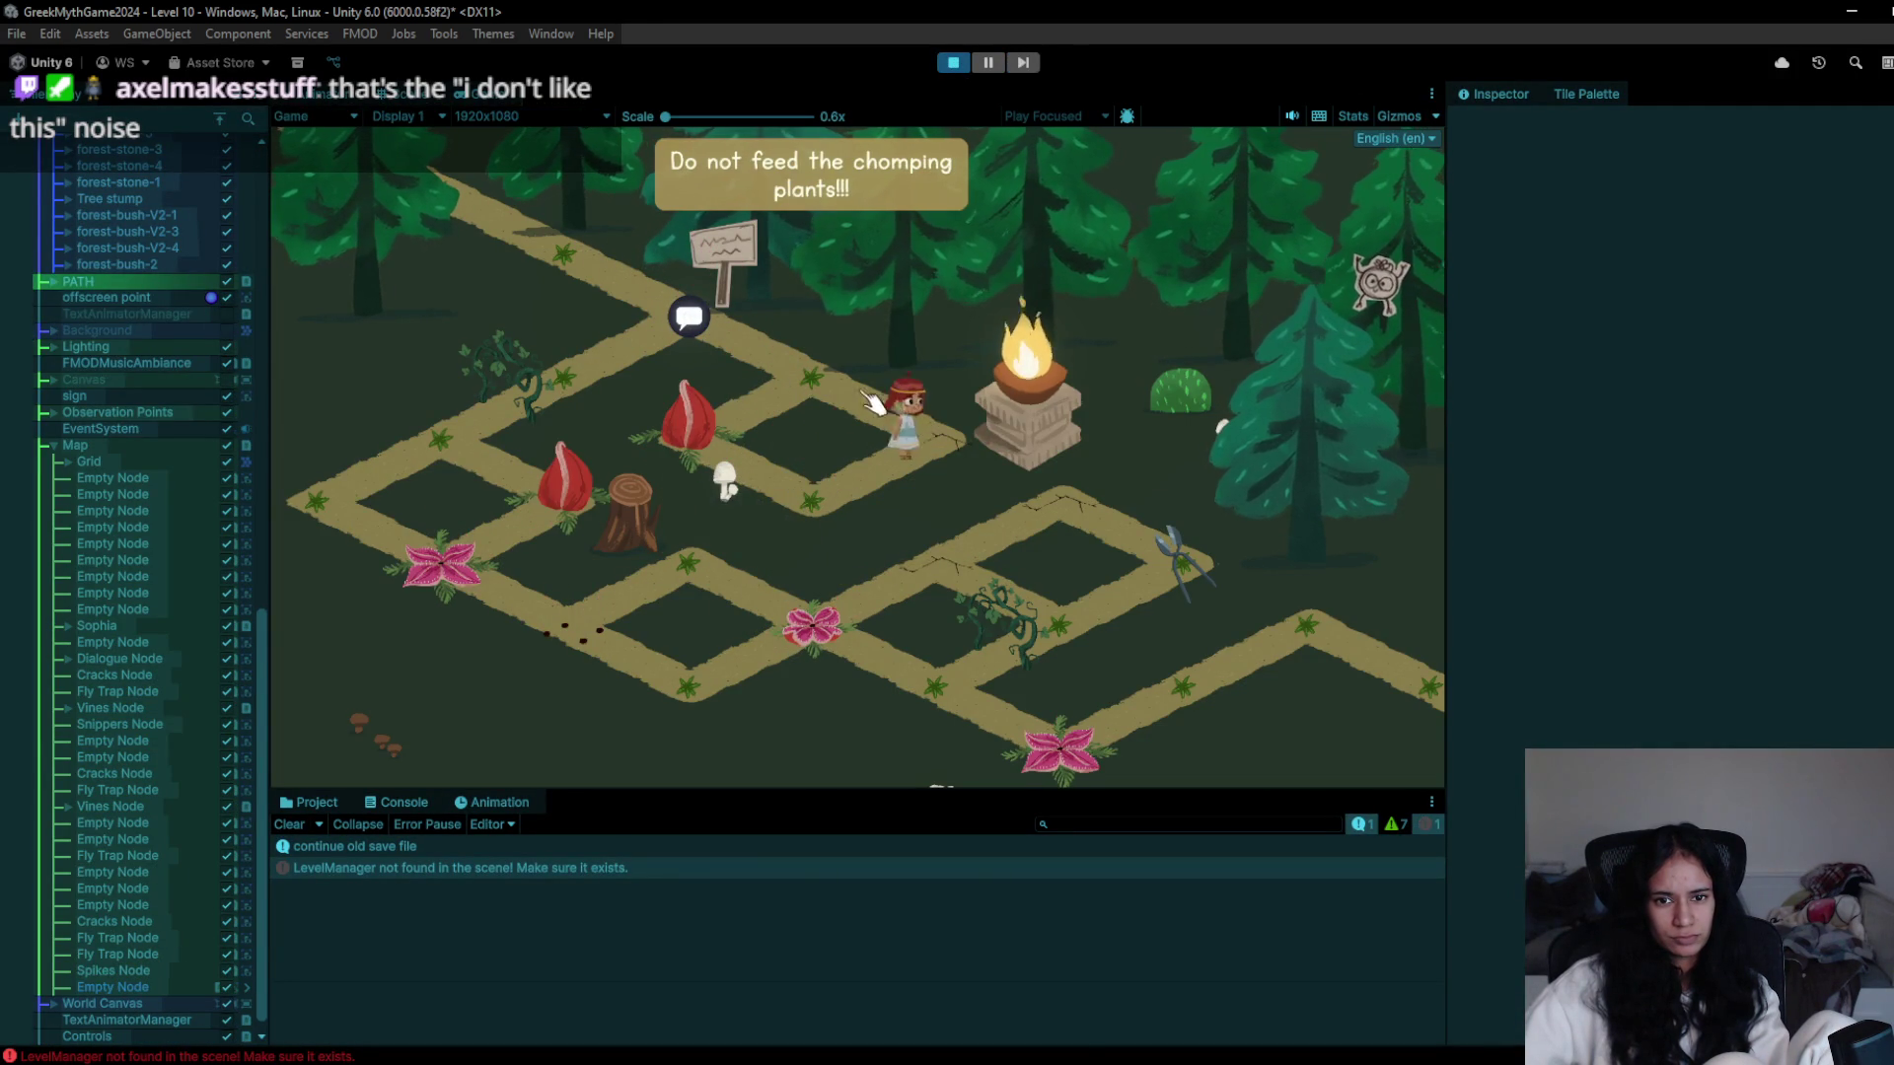
left_click(537, 394)
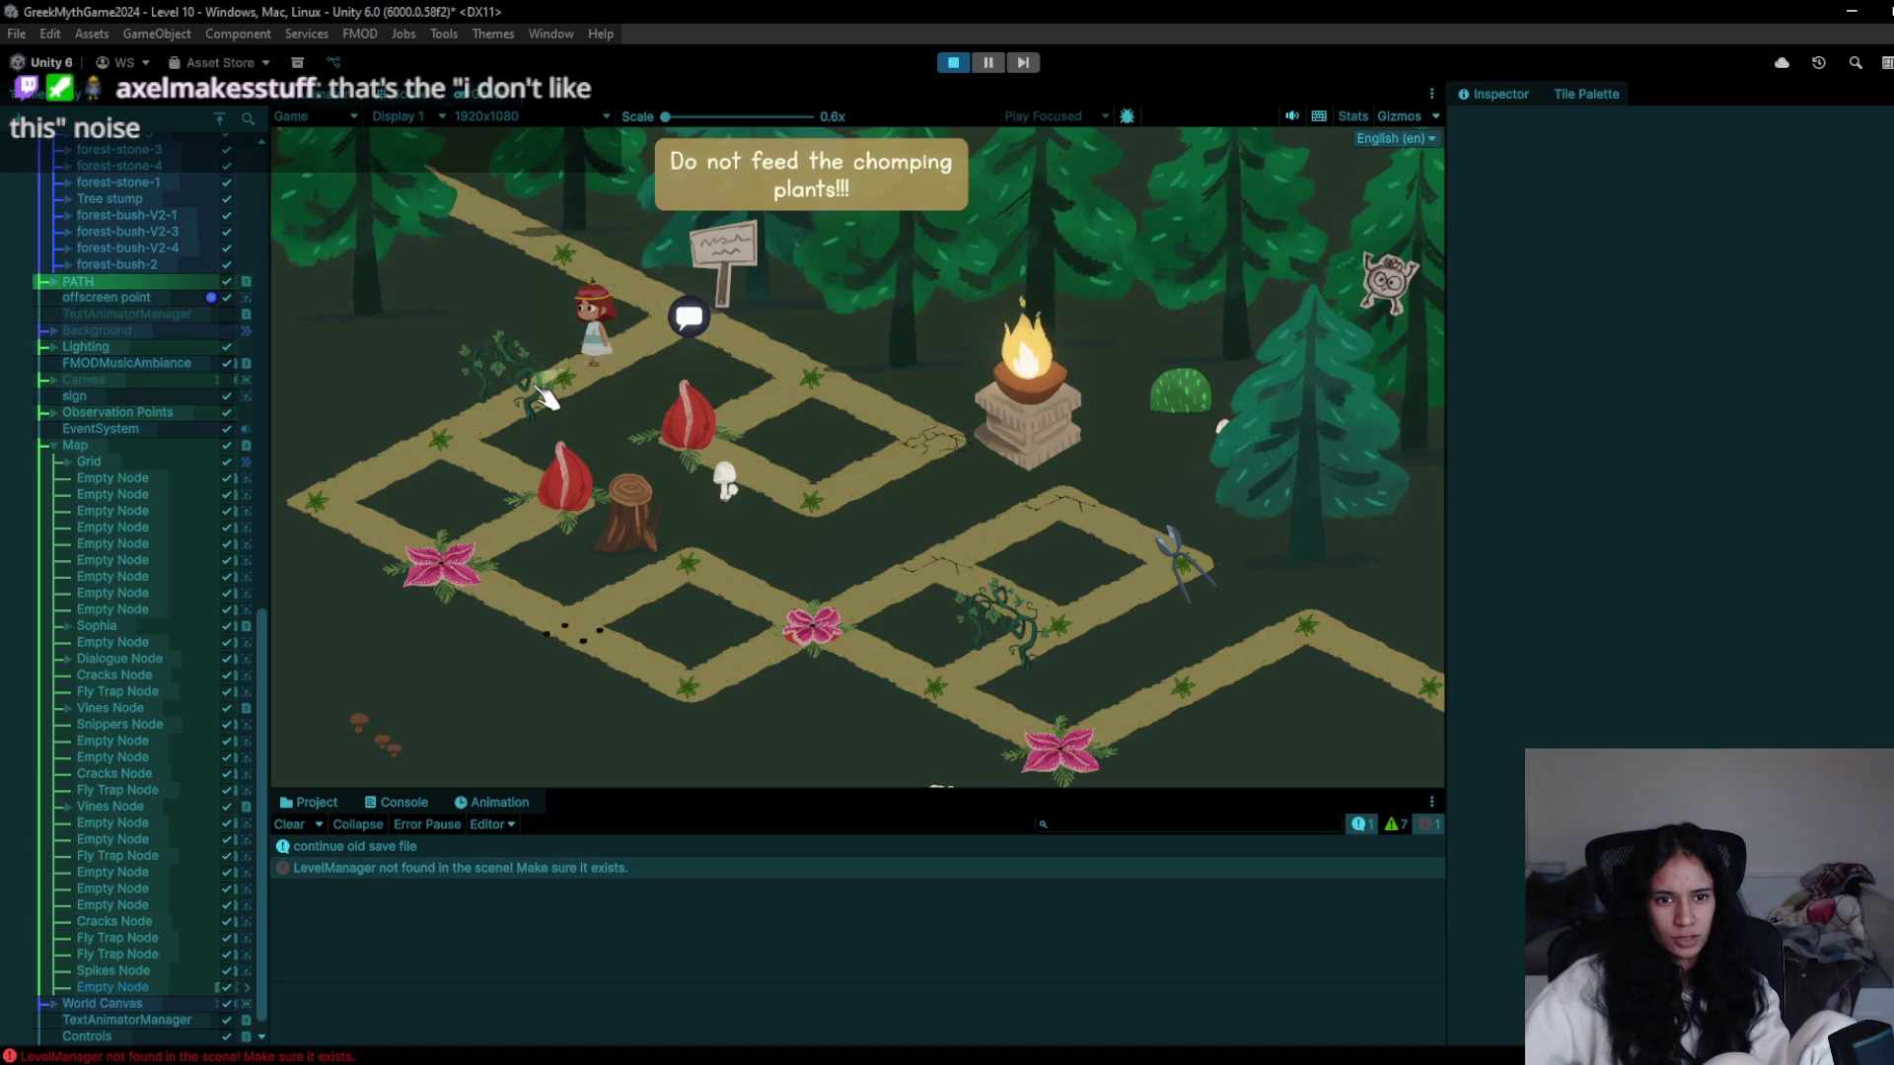
left_click(387, 513)
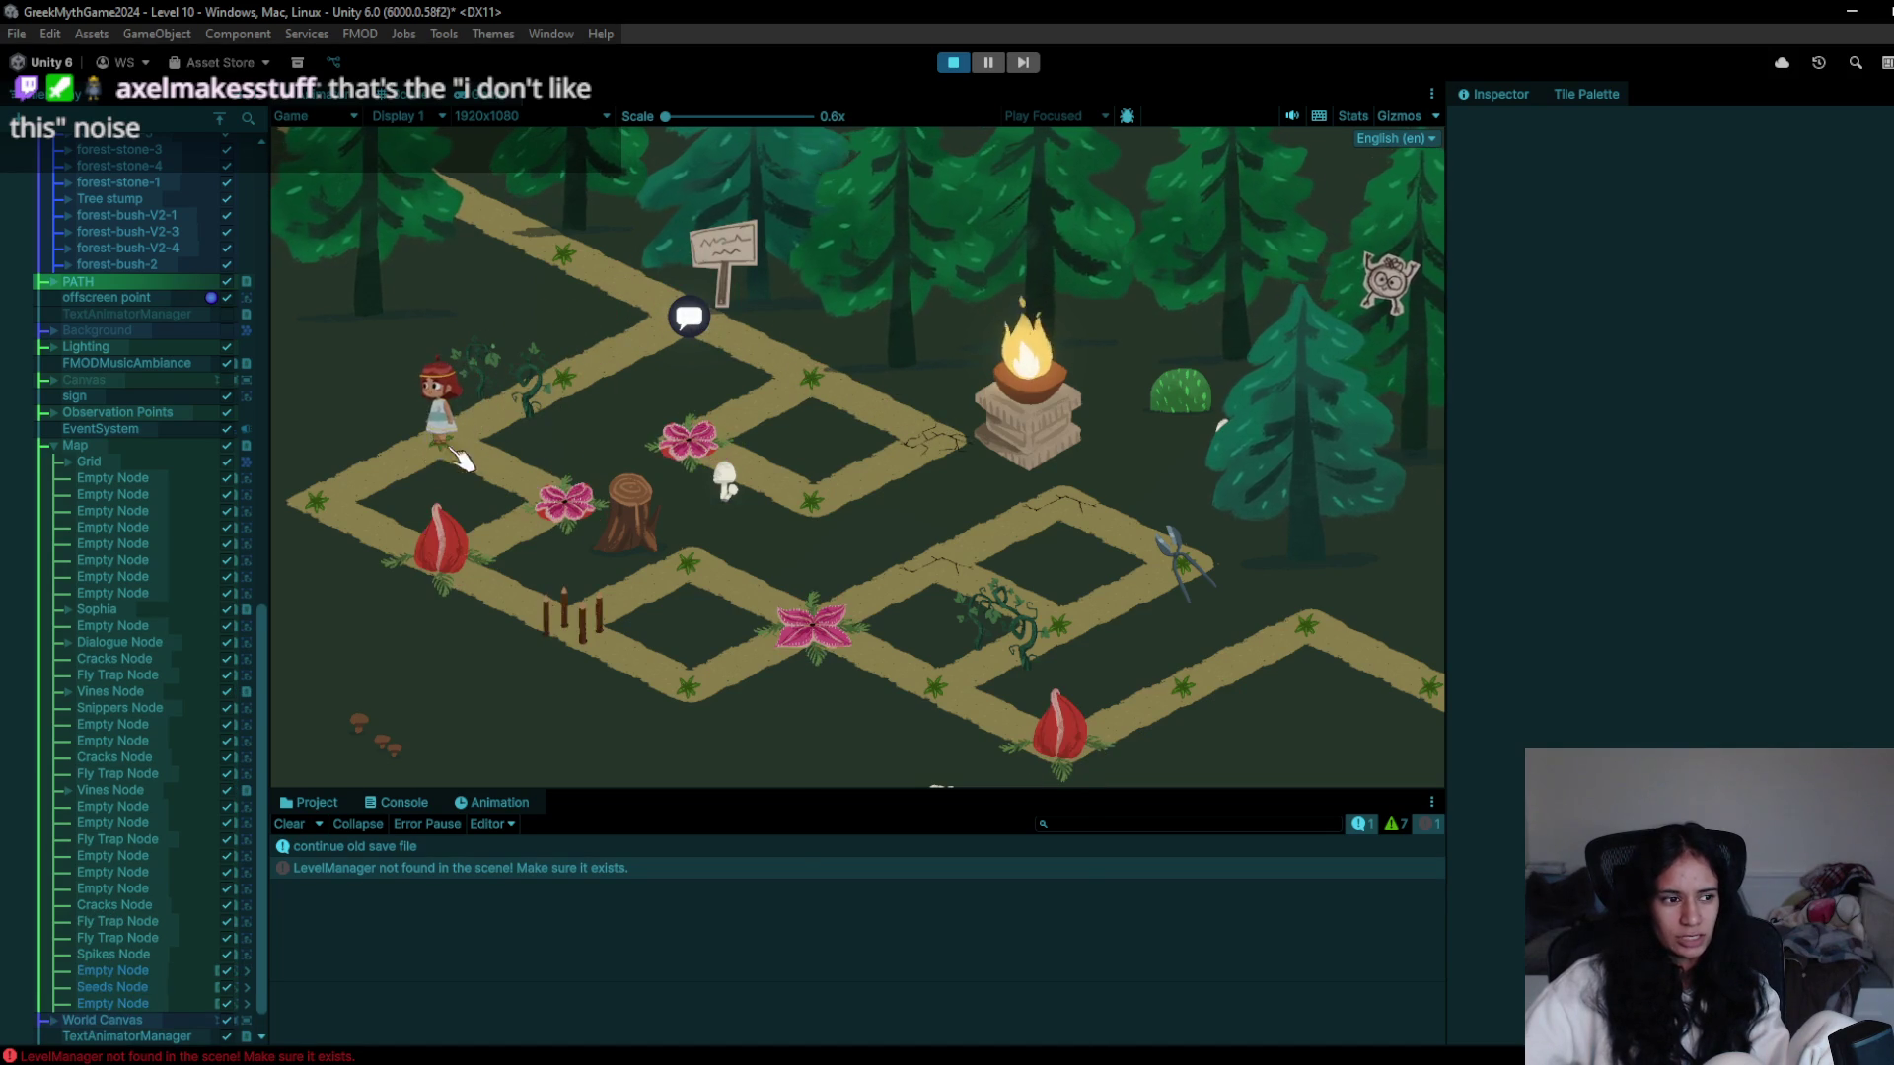
left_click(312, 529)
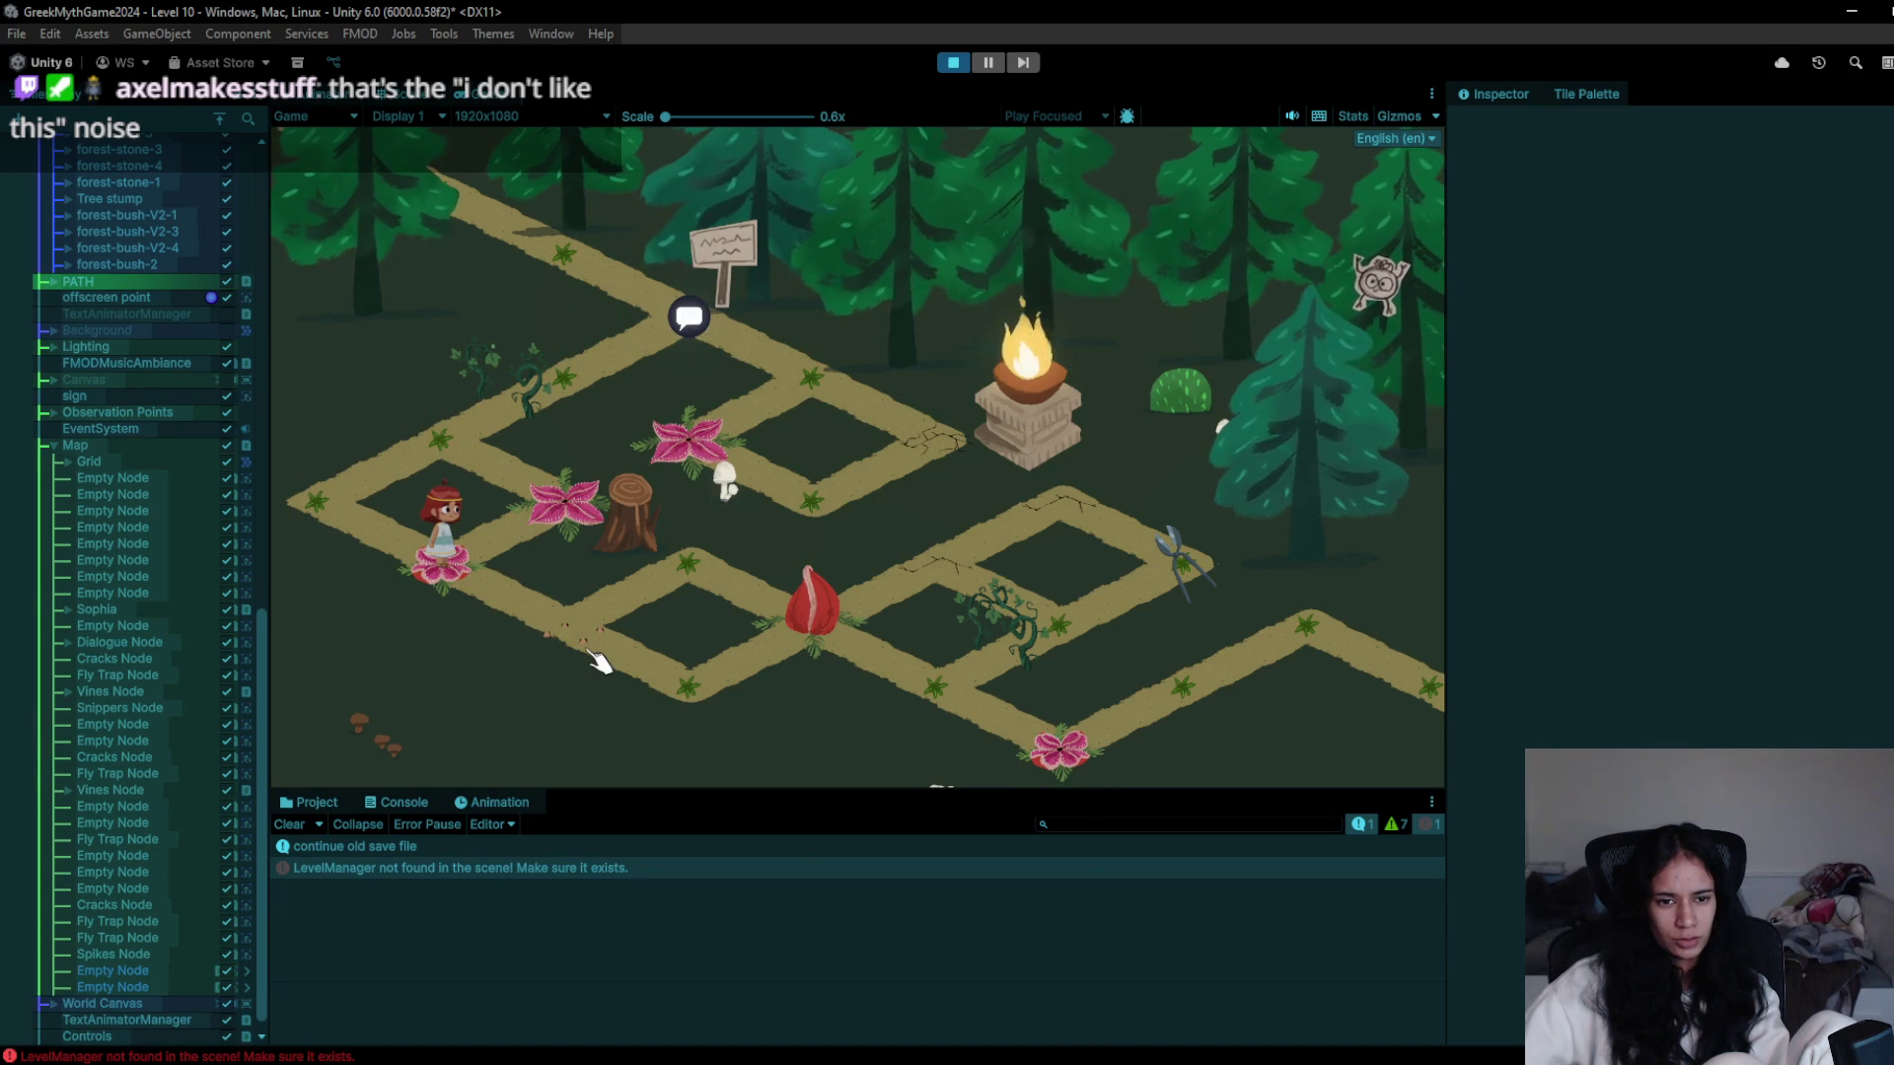
left_click(484, 412)
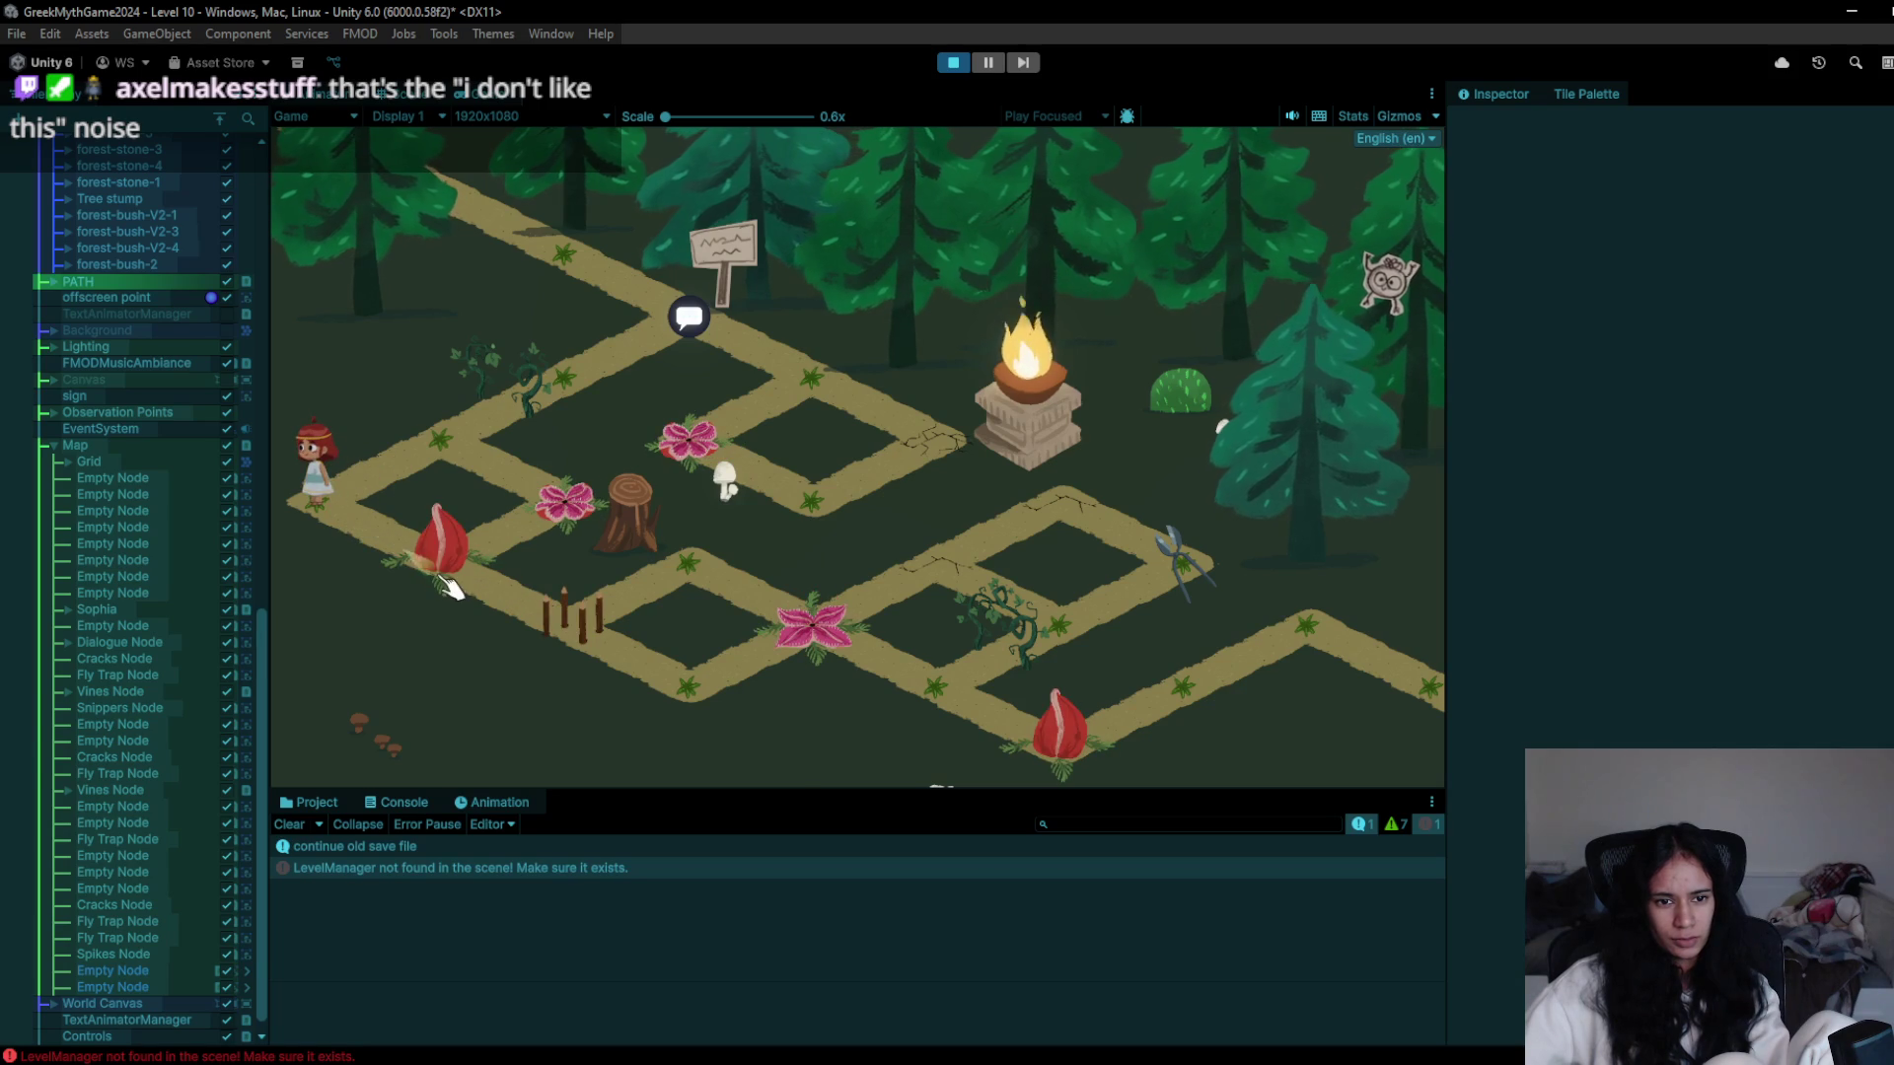
left_click(326, 532)
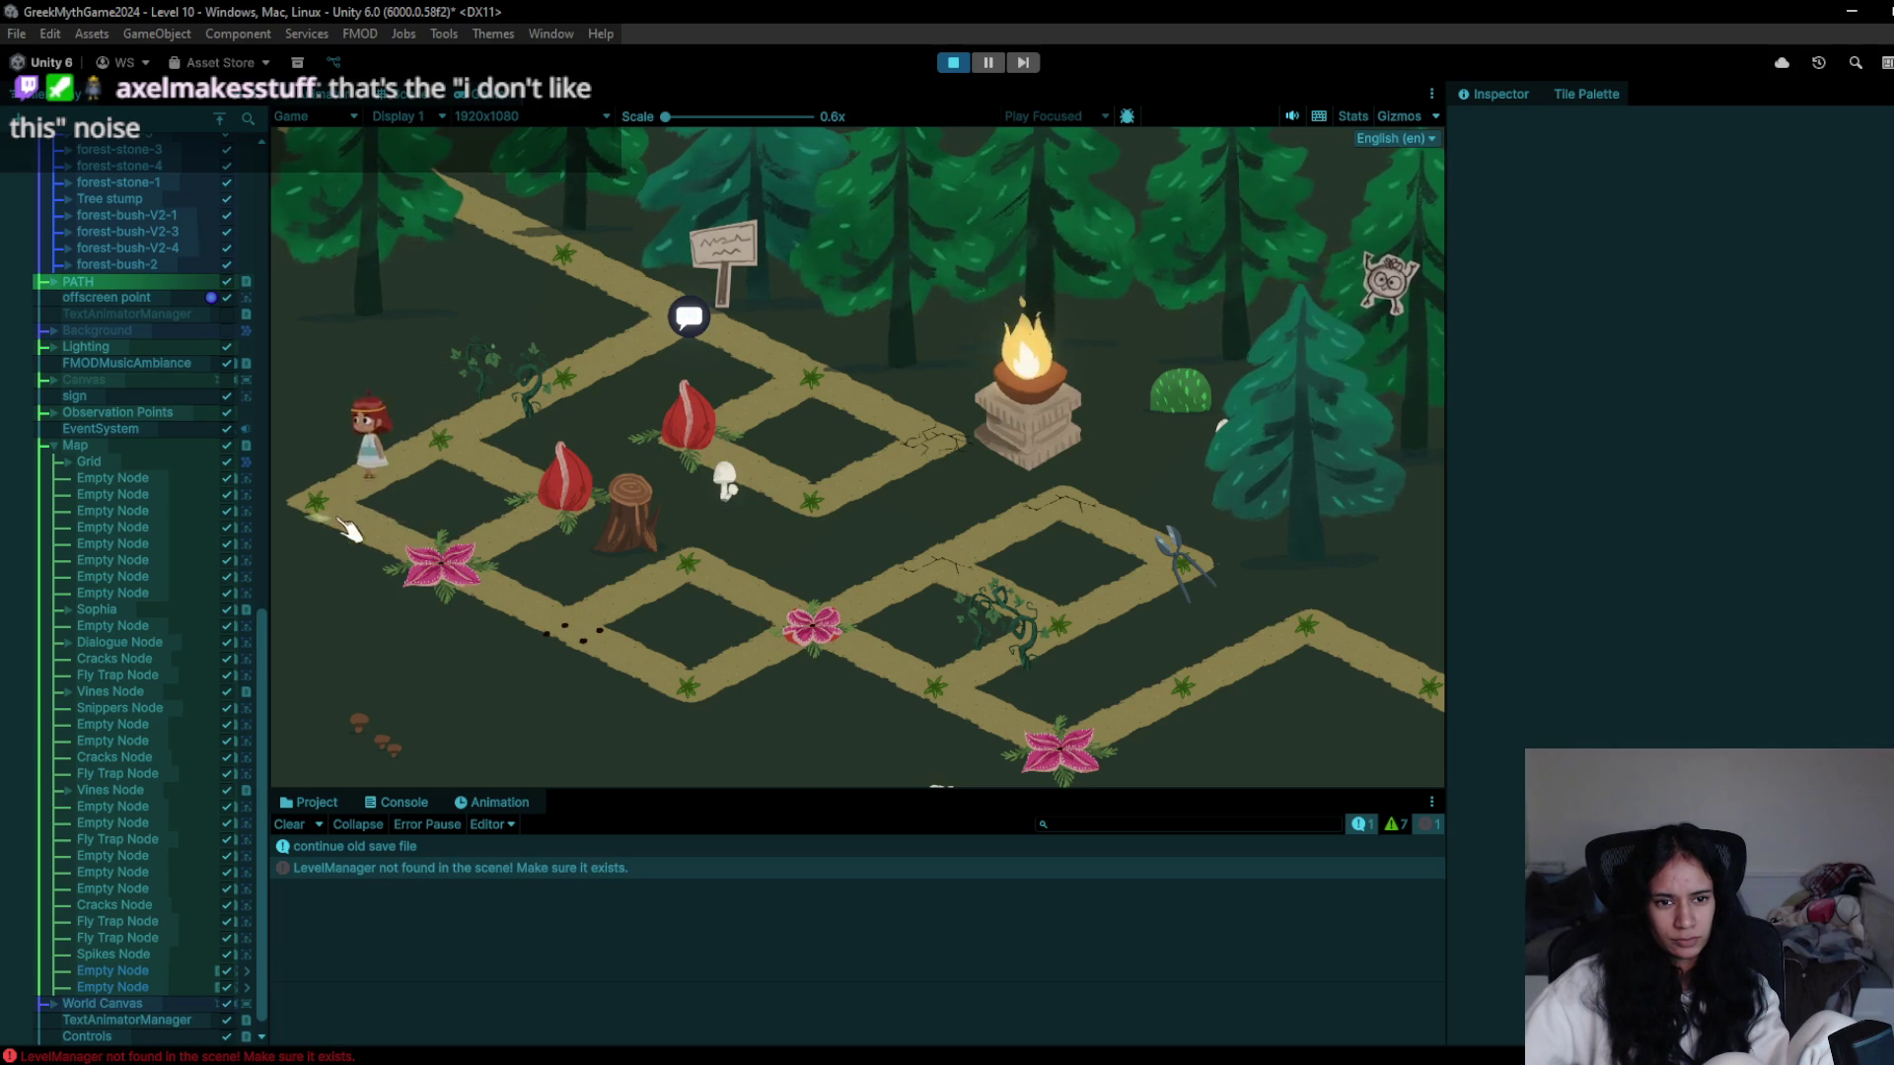
- Dash down-right past the spikes onto the bottom flower node, where the flytrap eats her, then stop
left_click(494, 587)
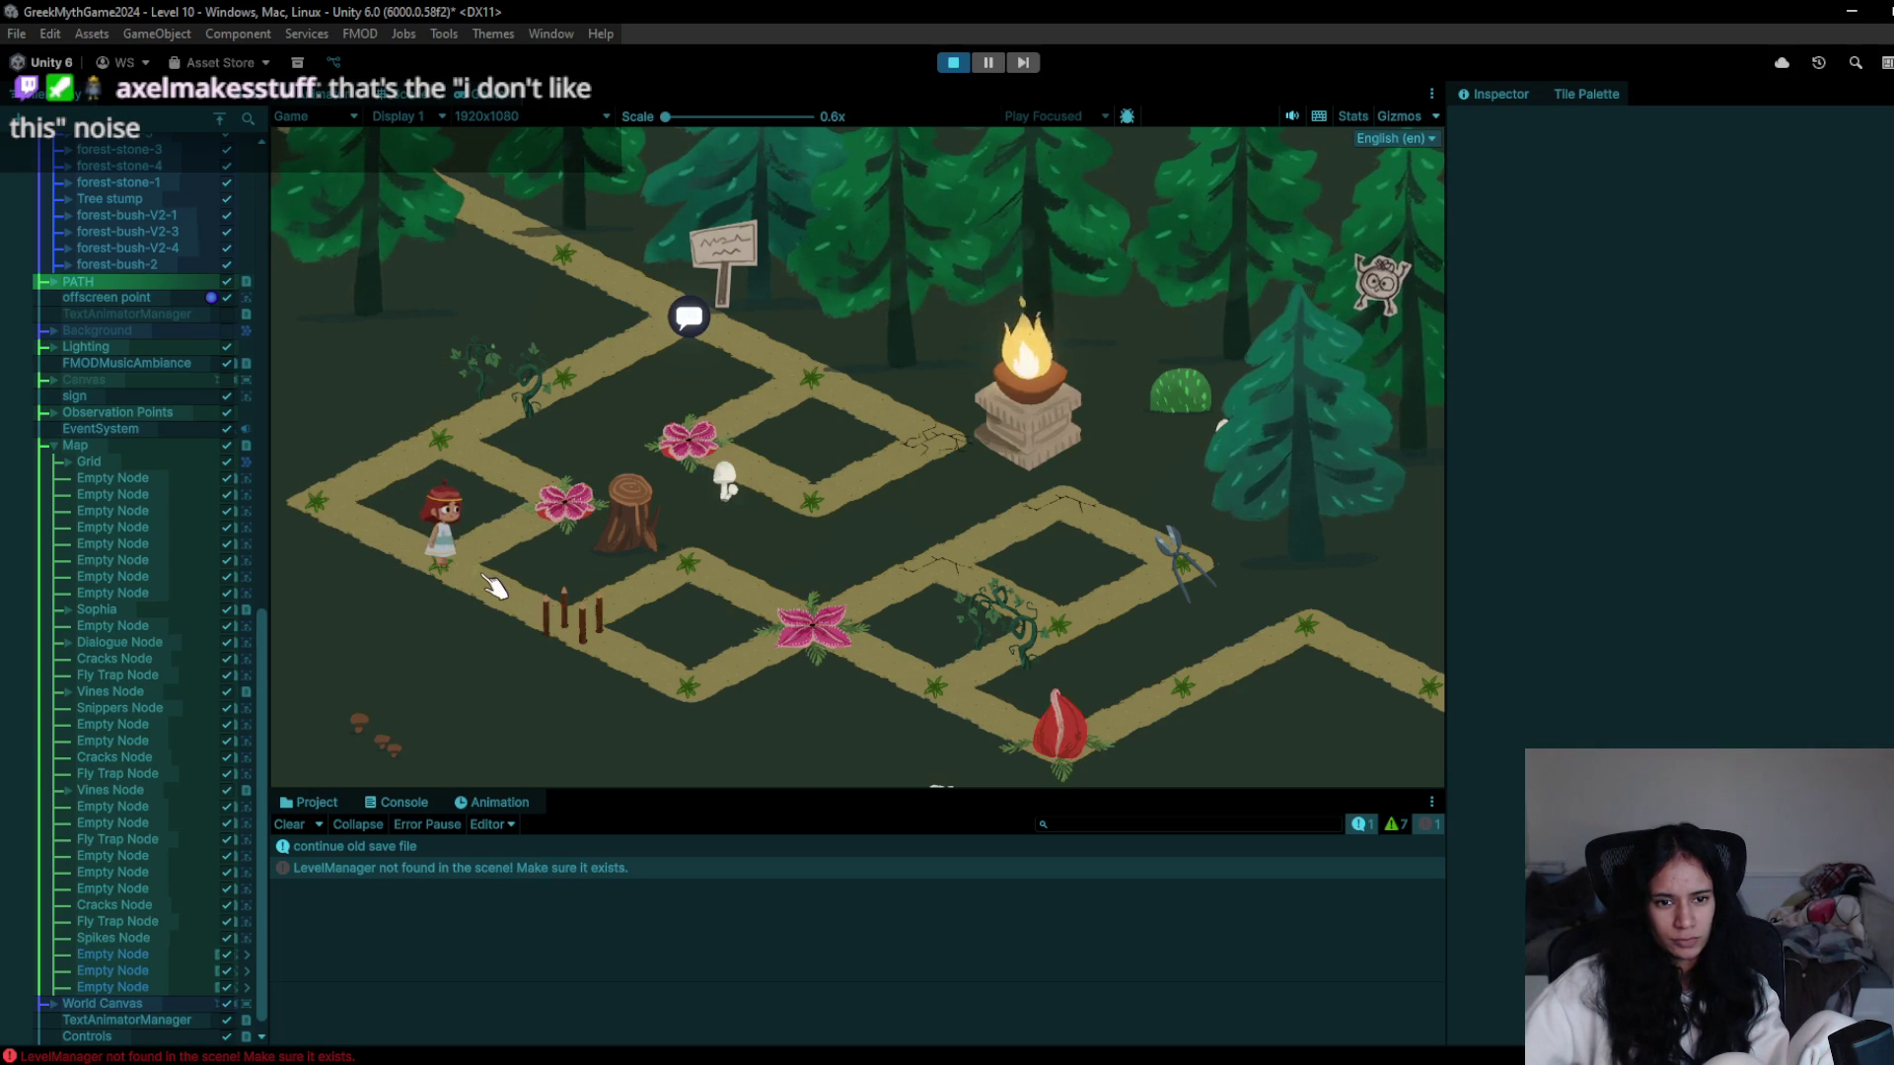
left_click(597, 671)
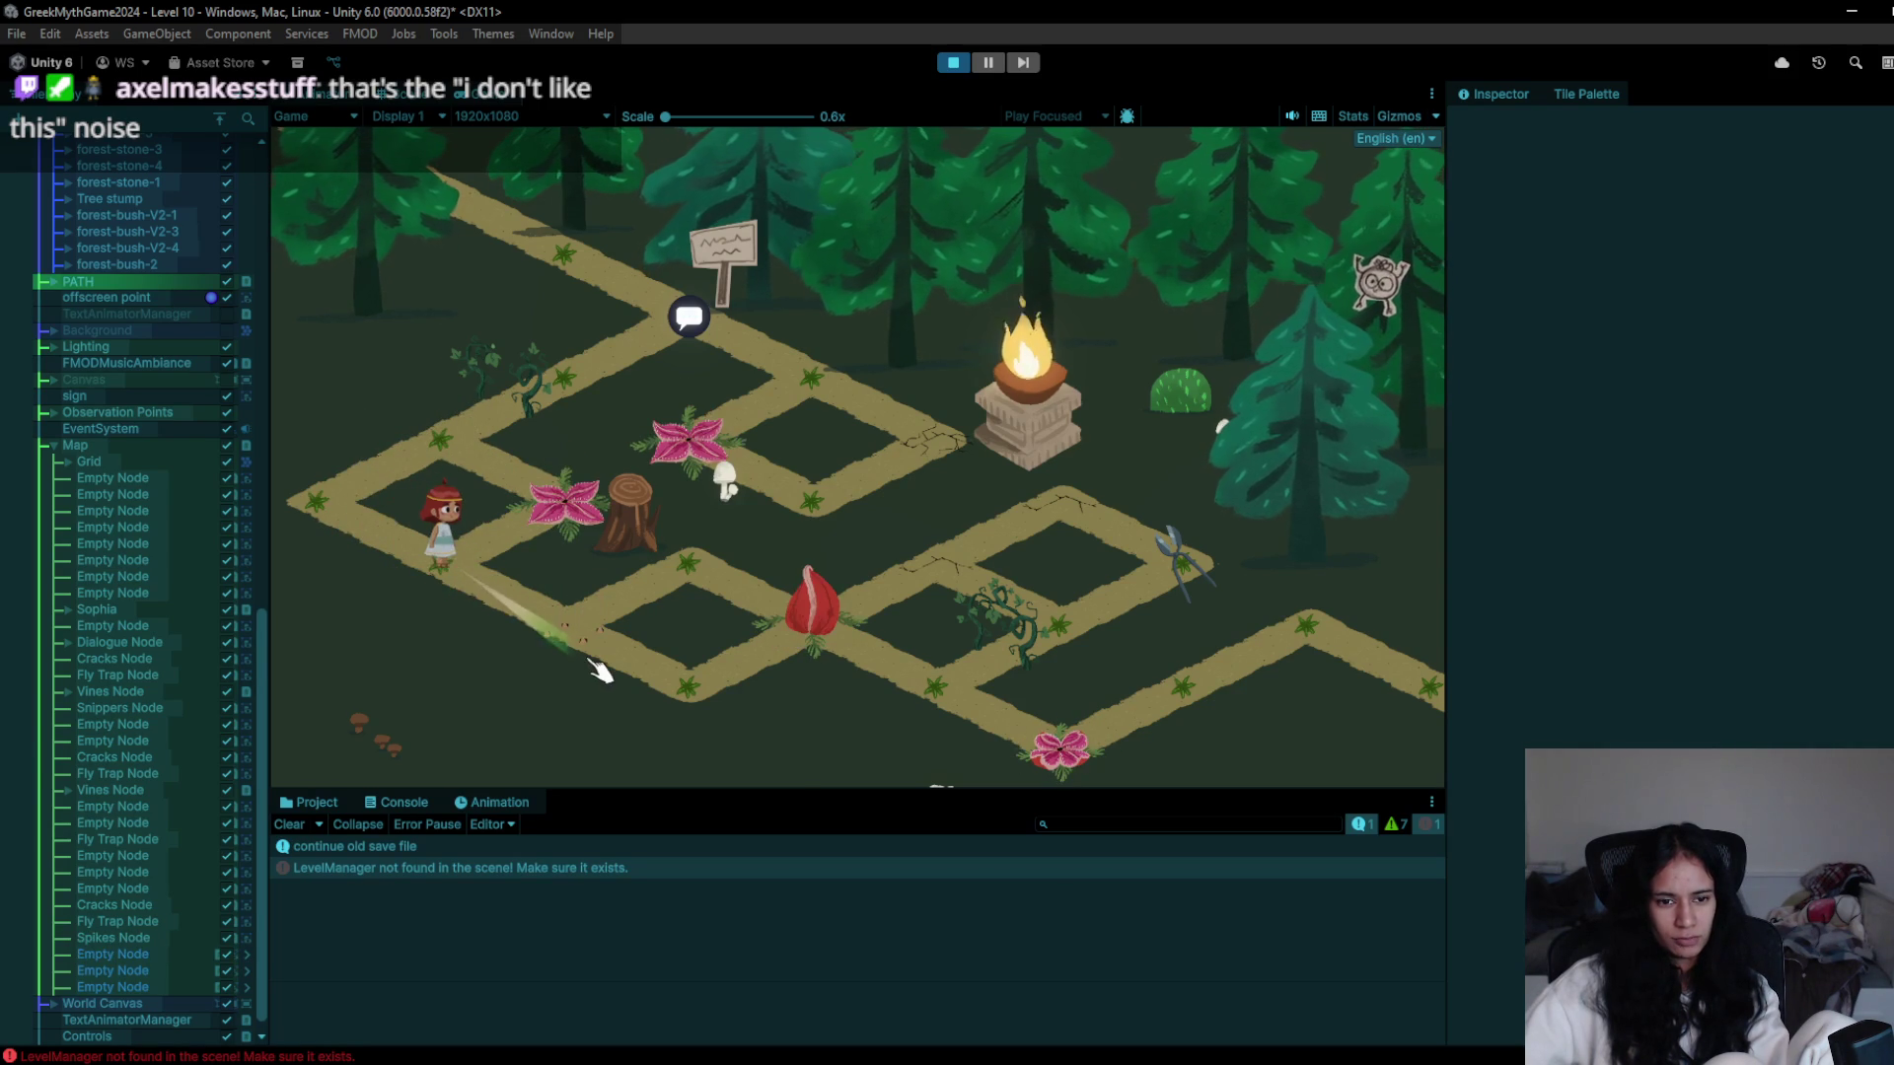
left_click(373, 538)
left_click(538, 636)
left_click(720, 587)
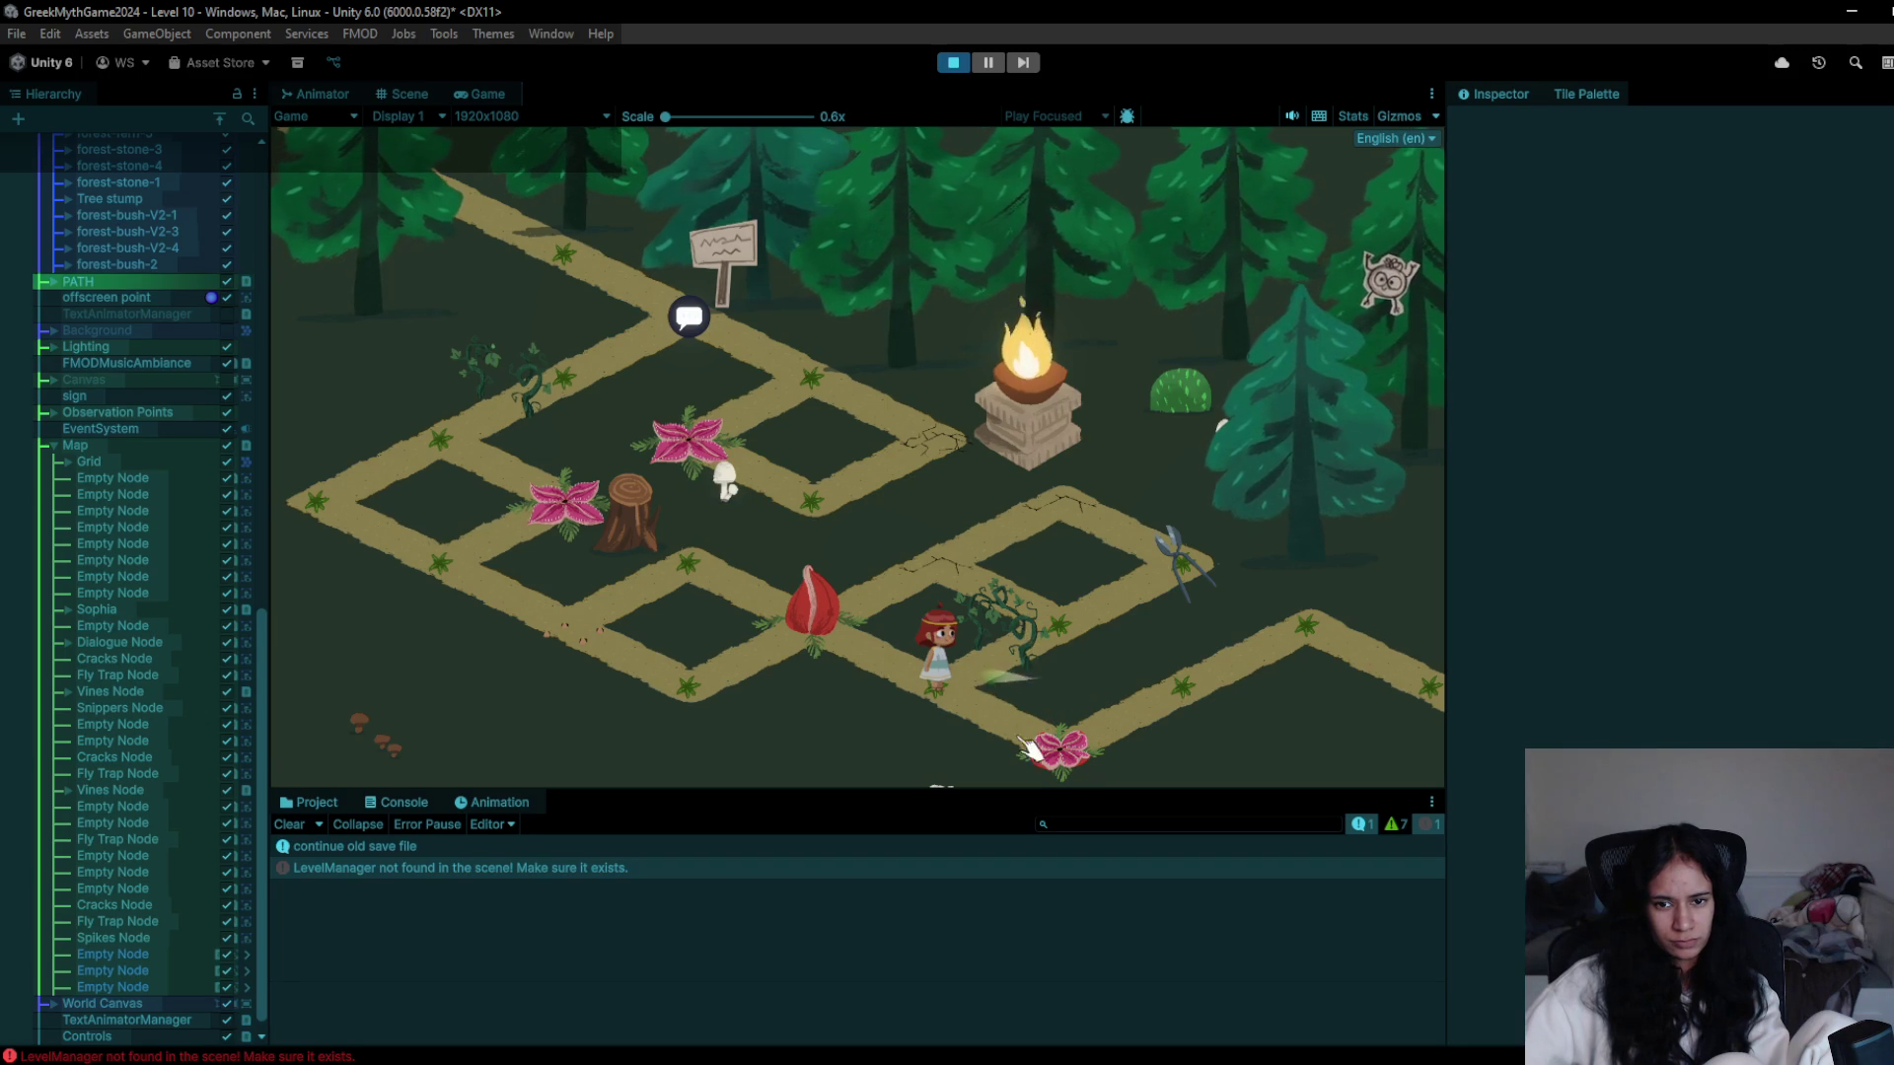
left_click(1034, 762)
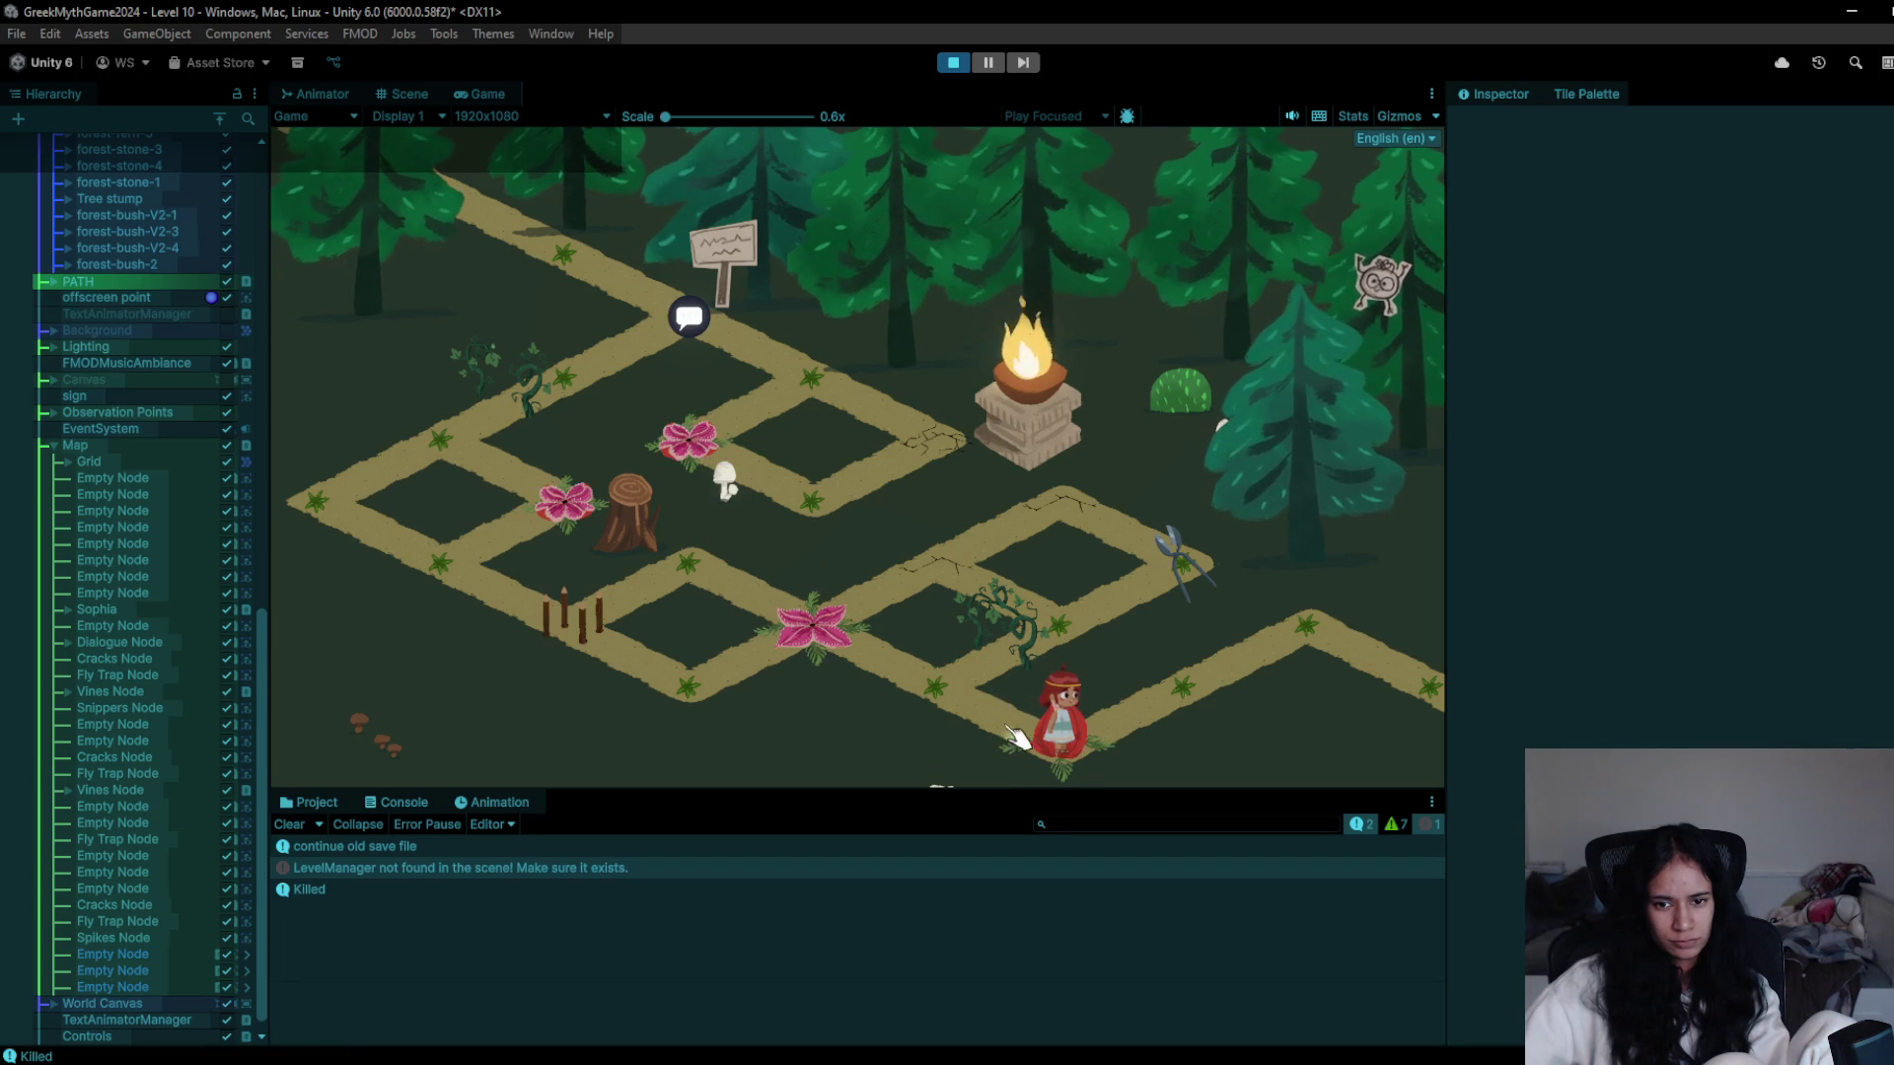
left_click(953, 63)
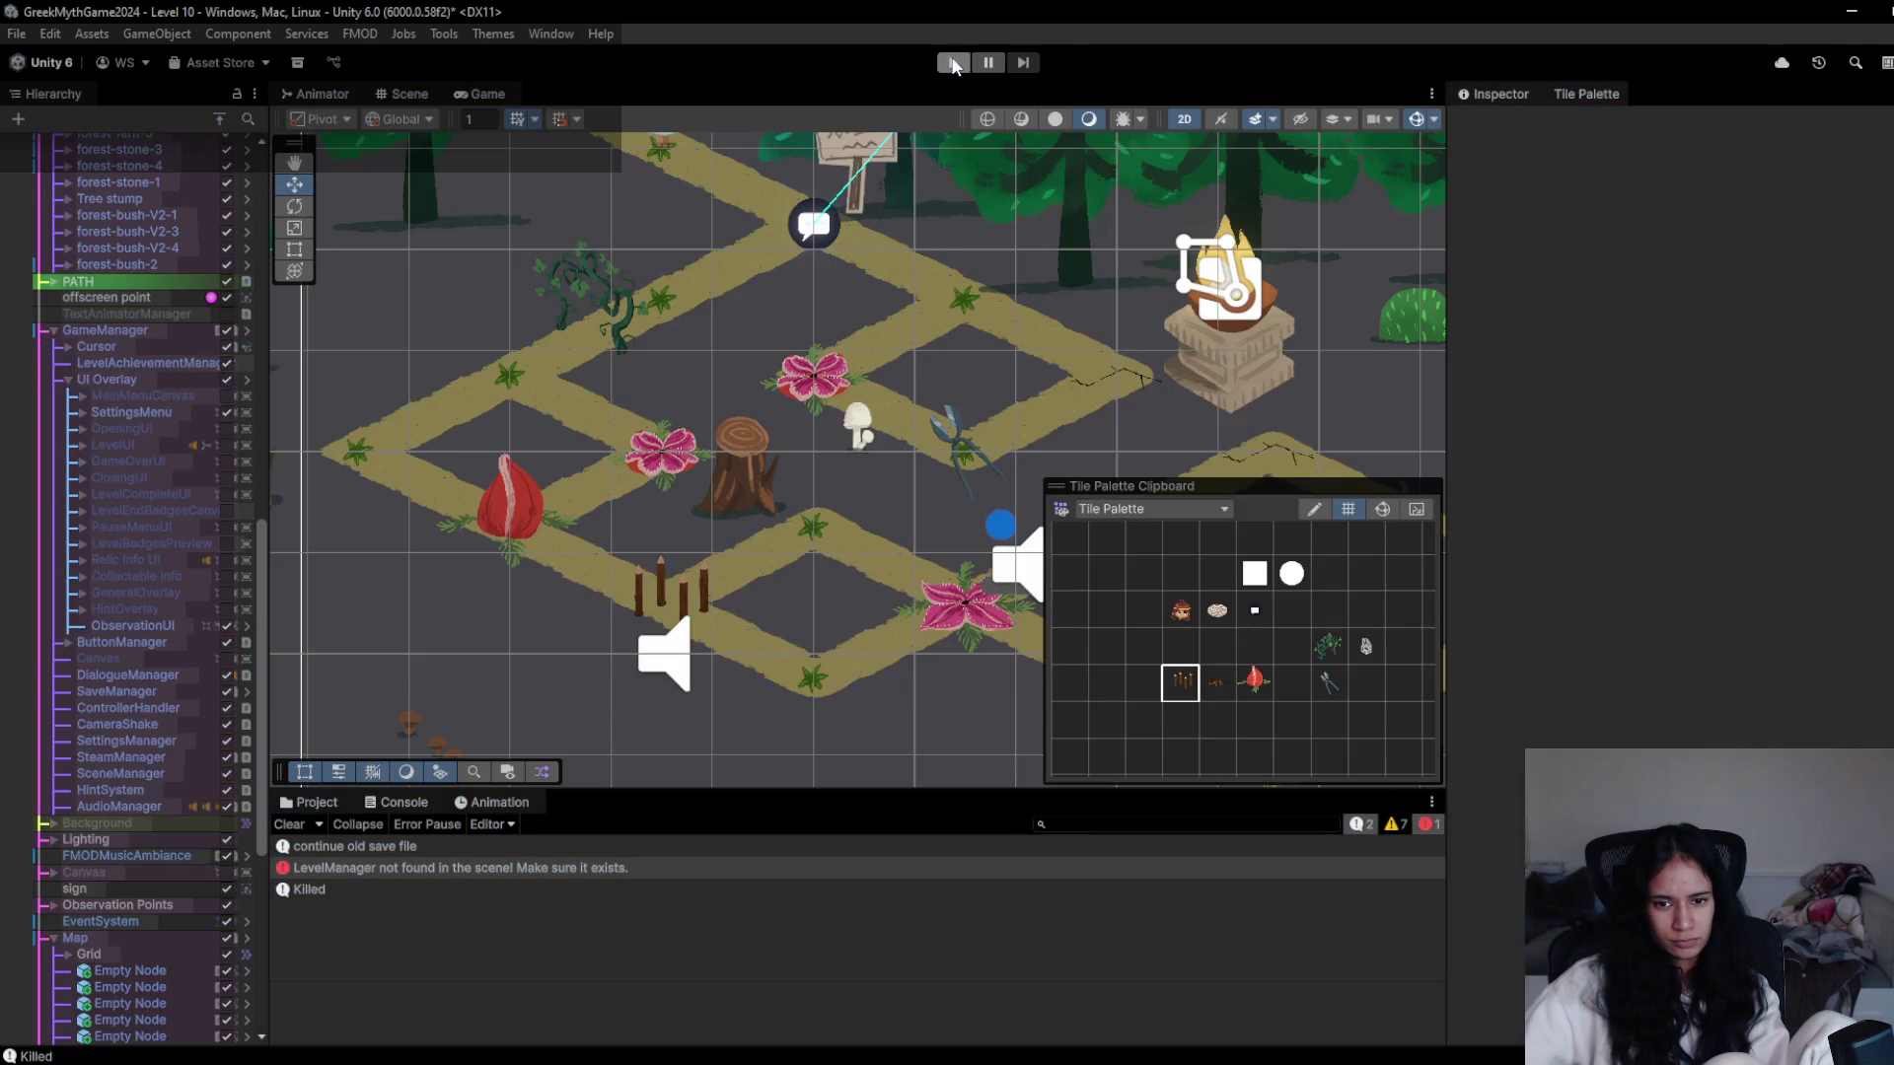
- Restart the level, walk the character past the sign toward the brazier, then stop
left_click(953, 63)
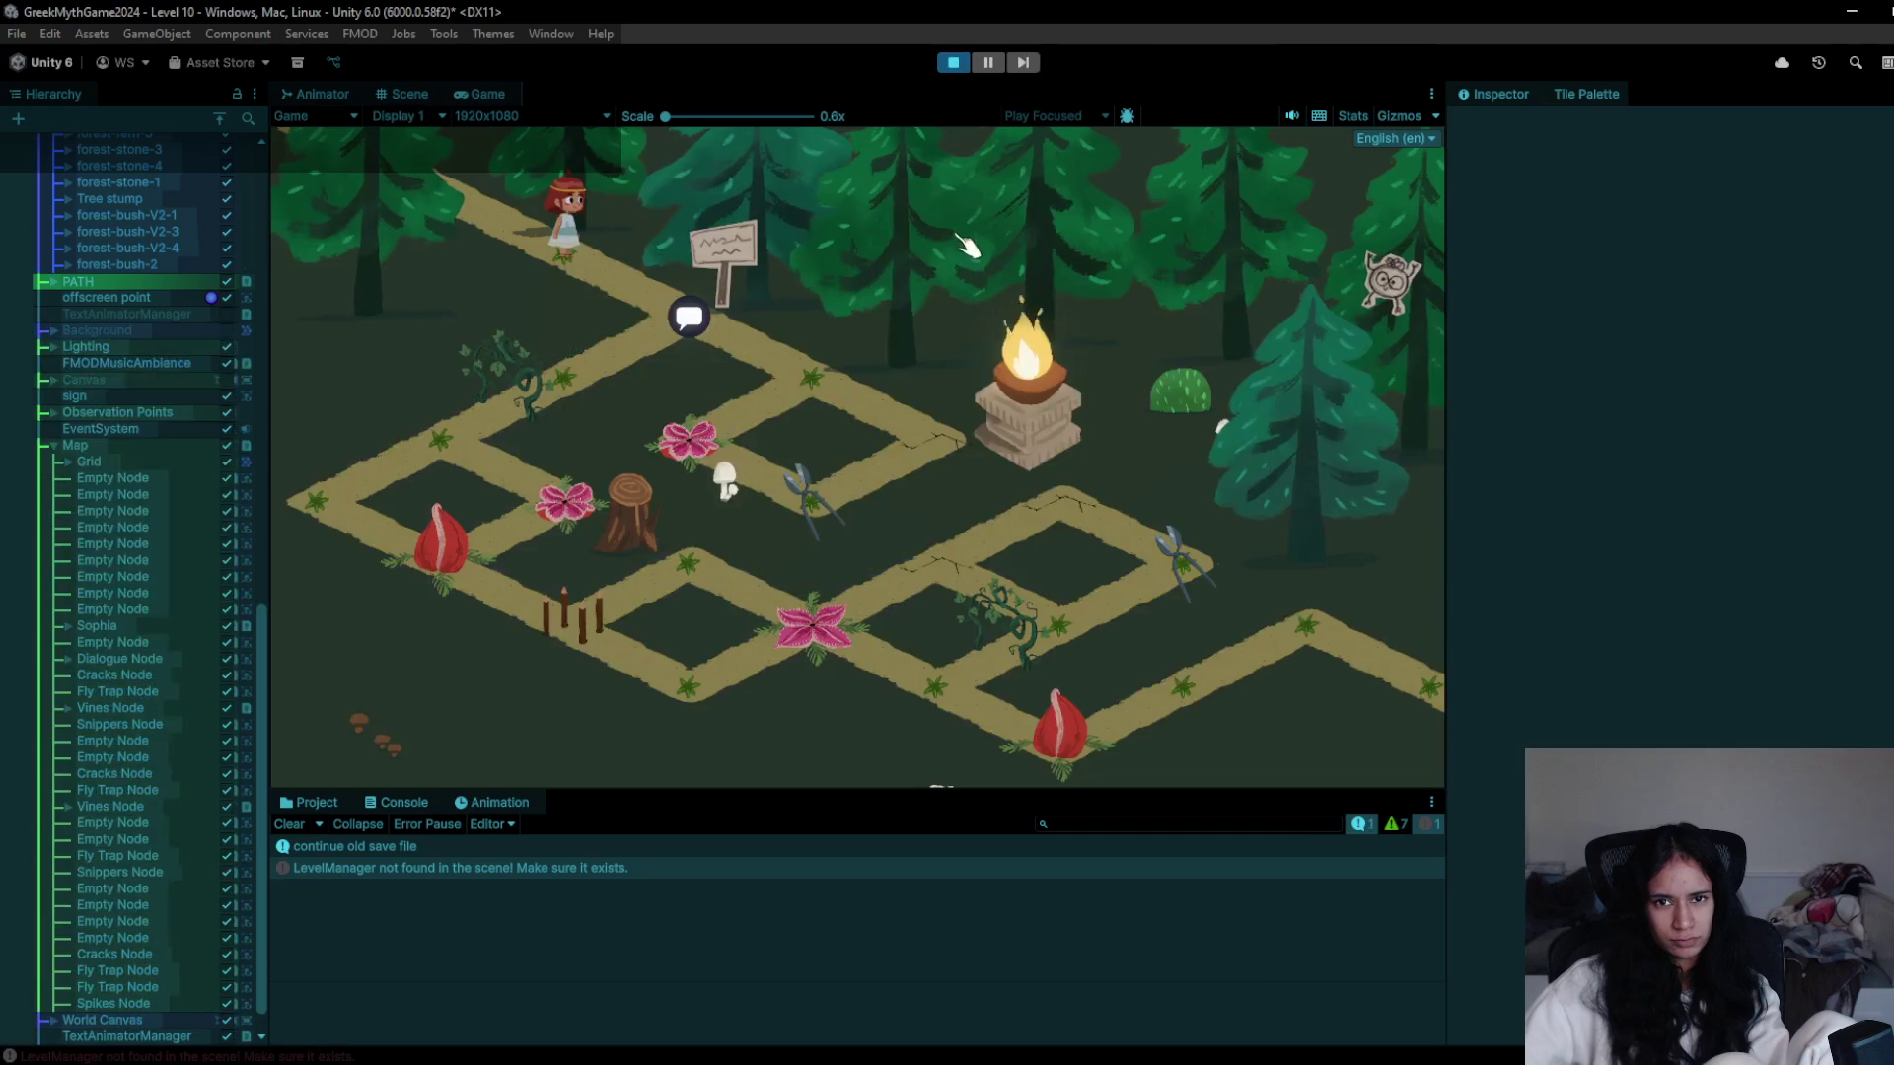
left_click(710, 331)
left_click(917, 449)
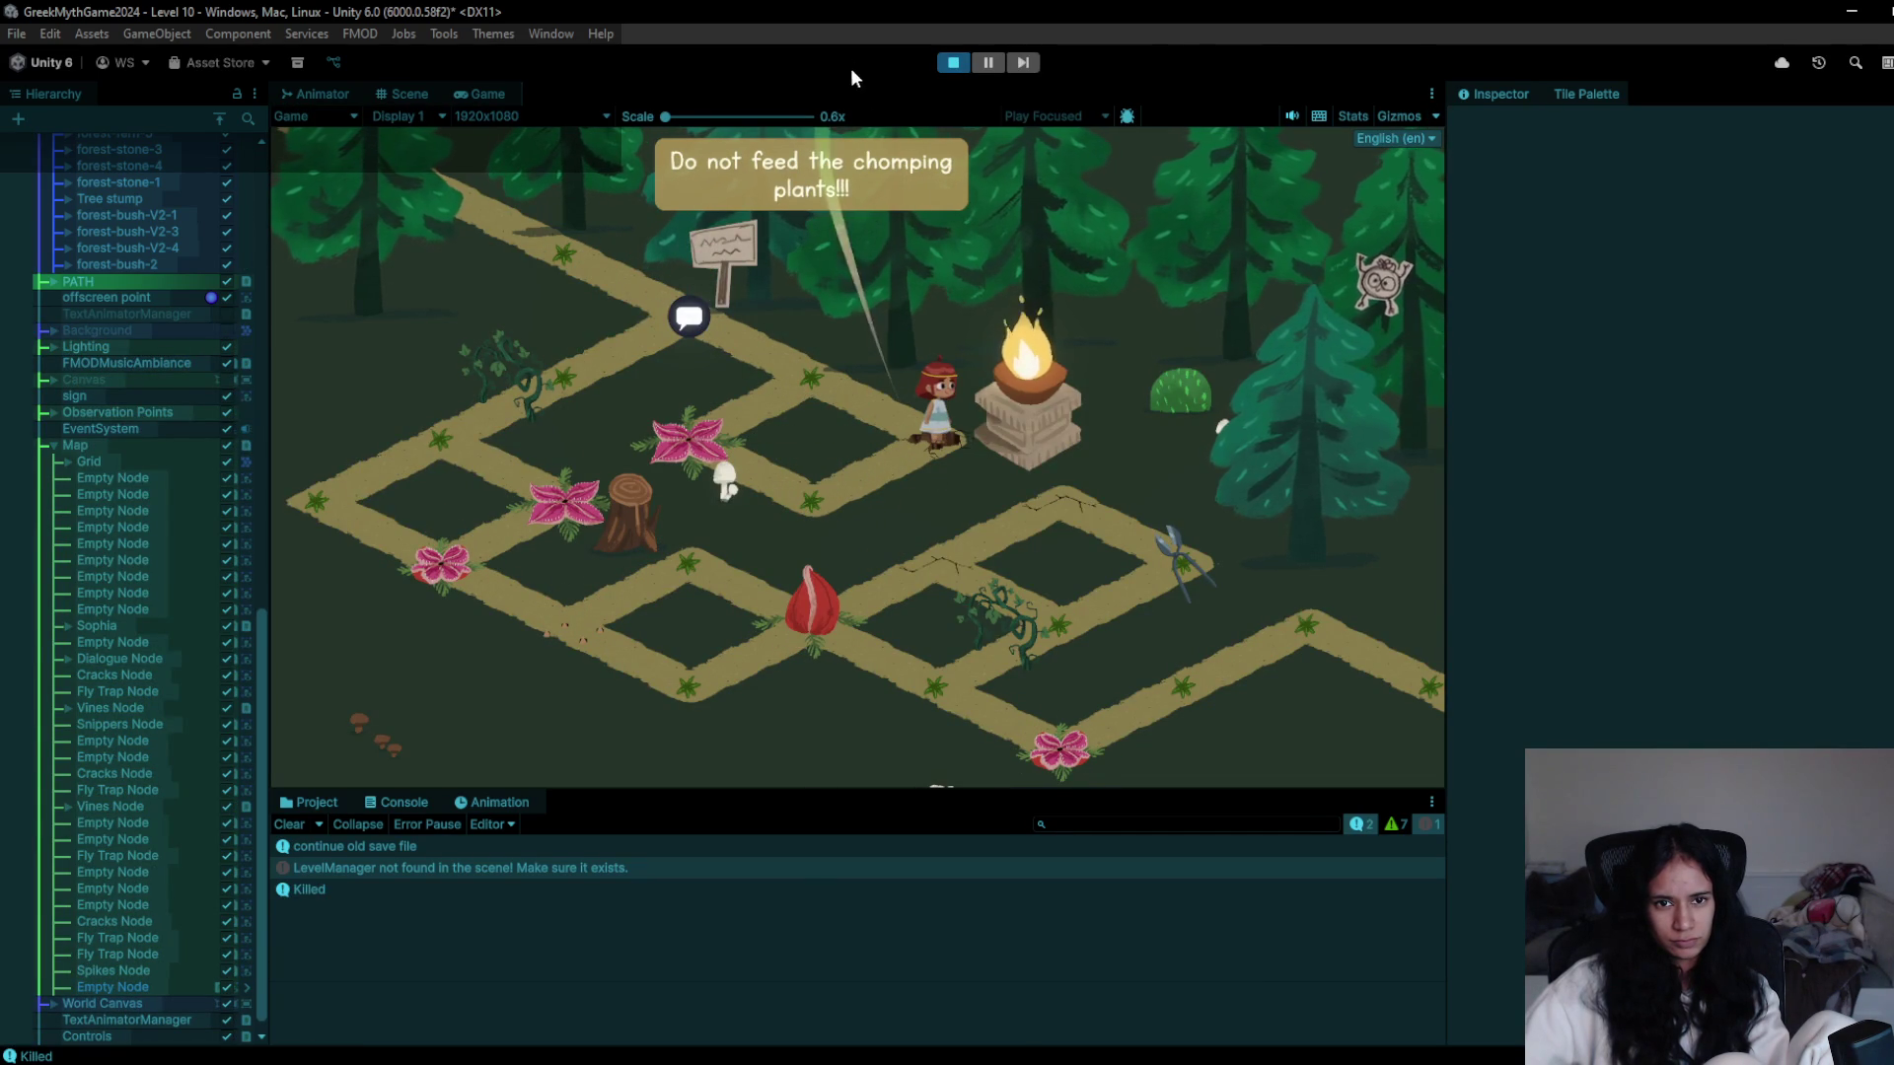
left_click(957, 61)
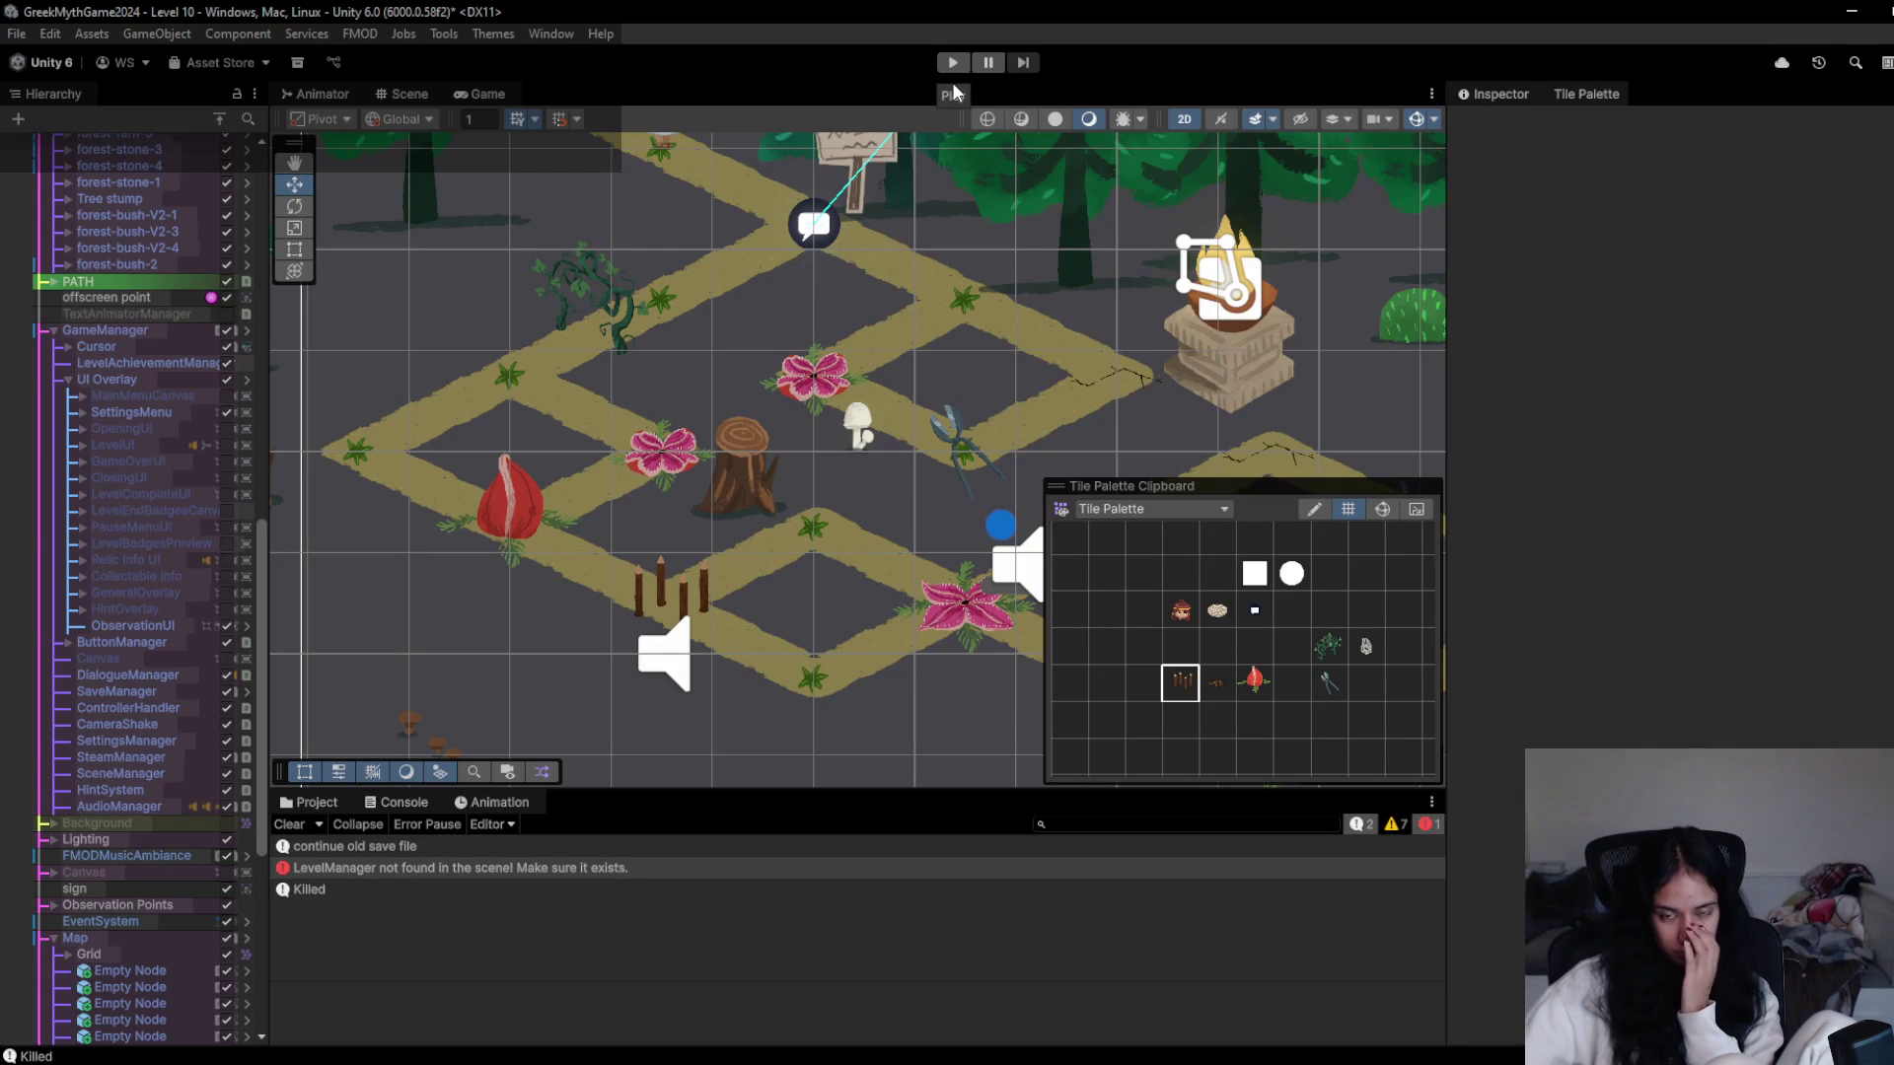
- Start a new playtest and walk the character down the path, then back up-left and down-left
left_click(953, 62)
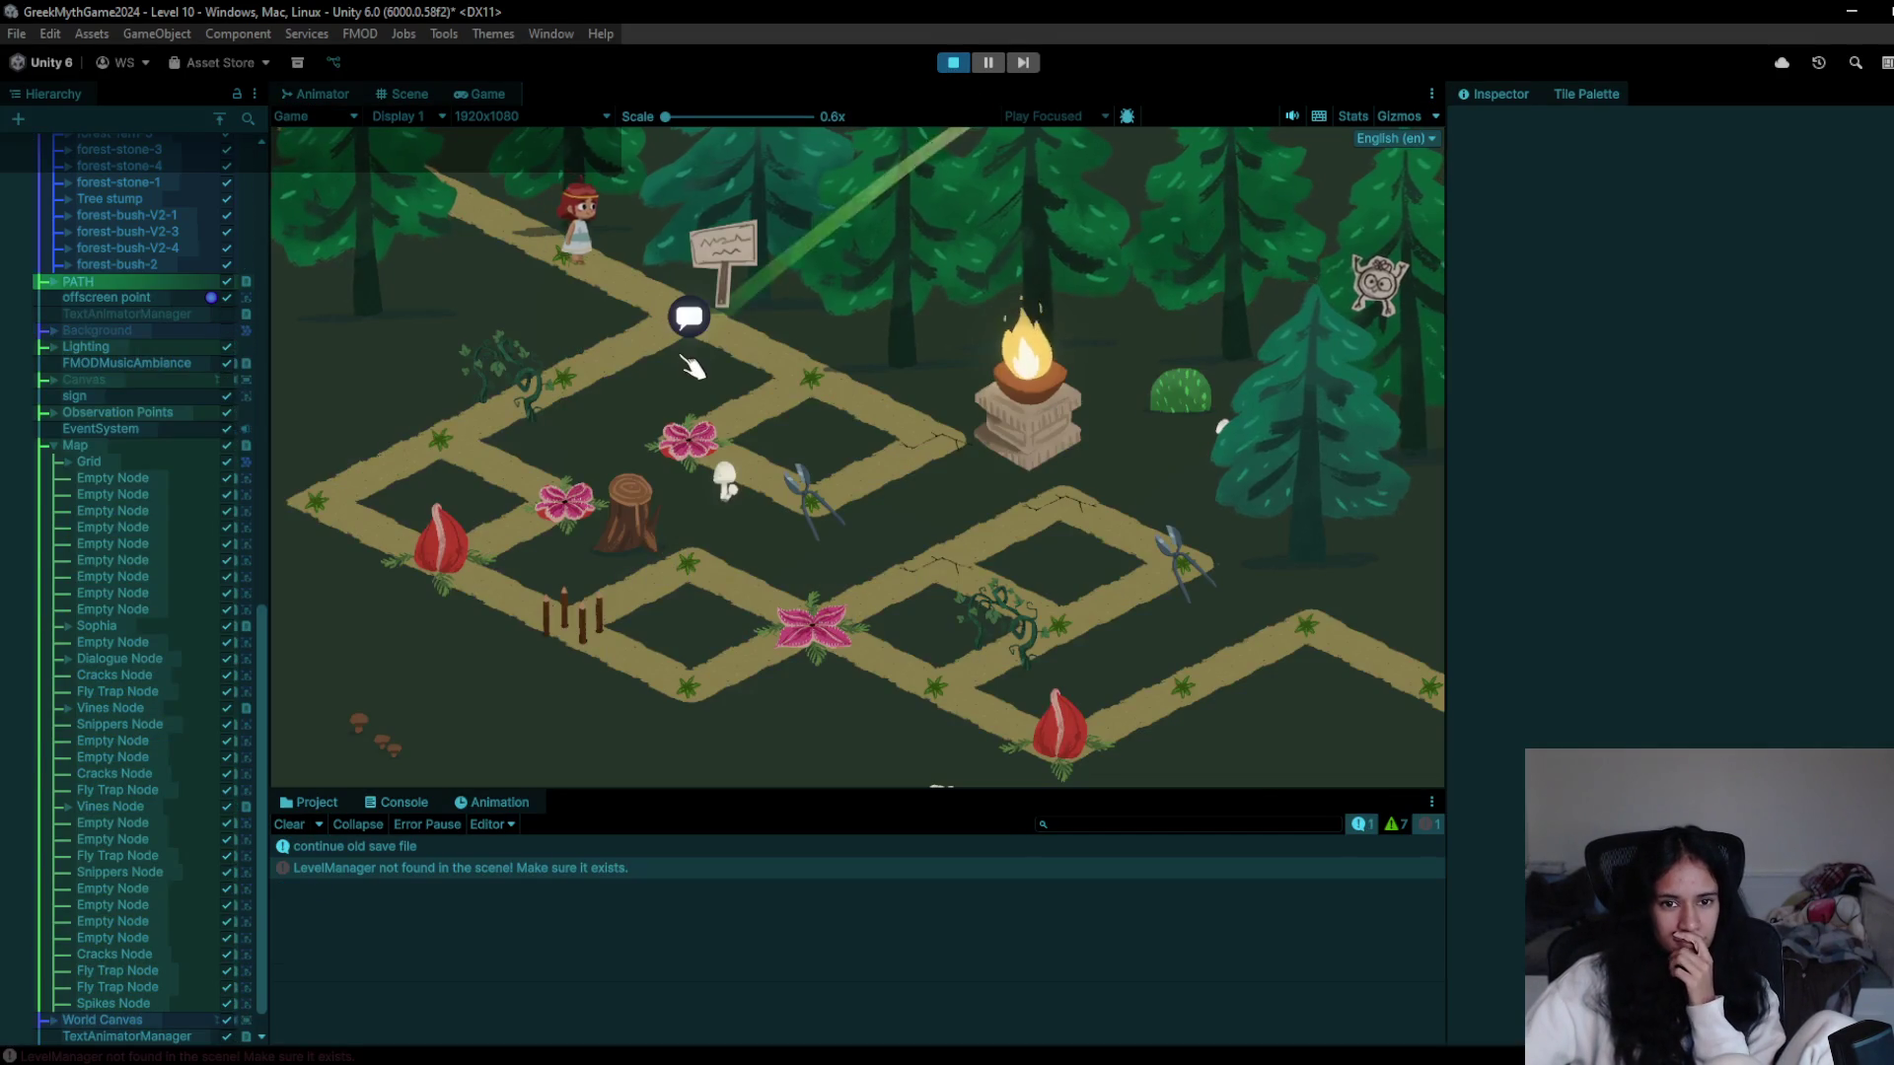
left_click(813, 375)
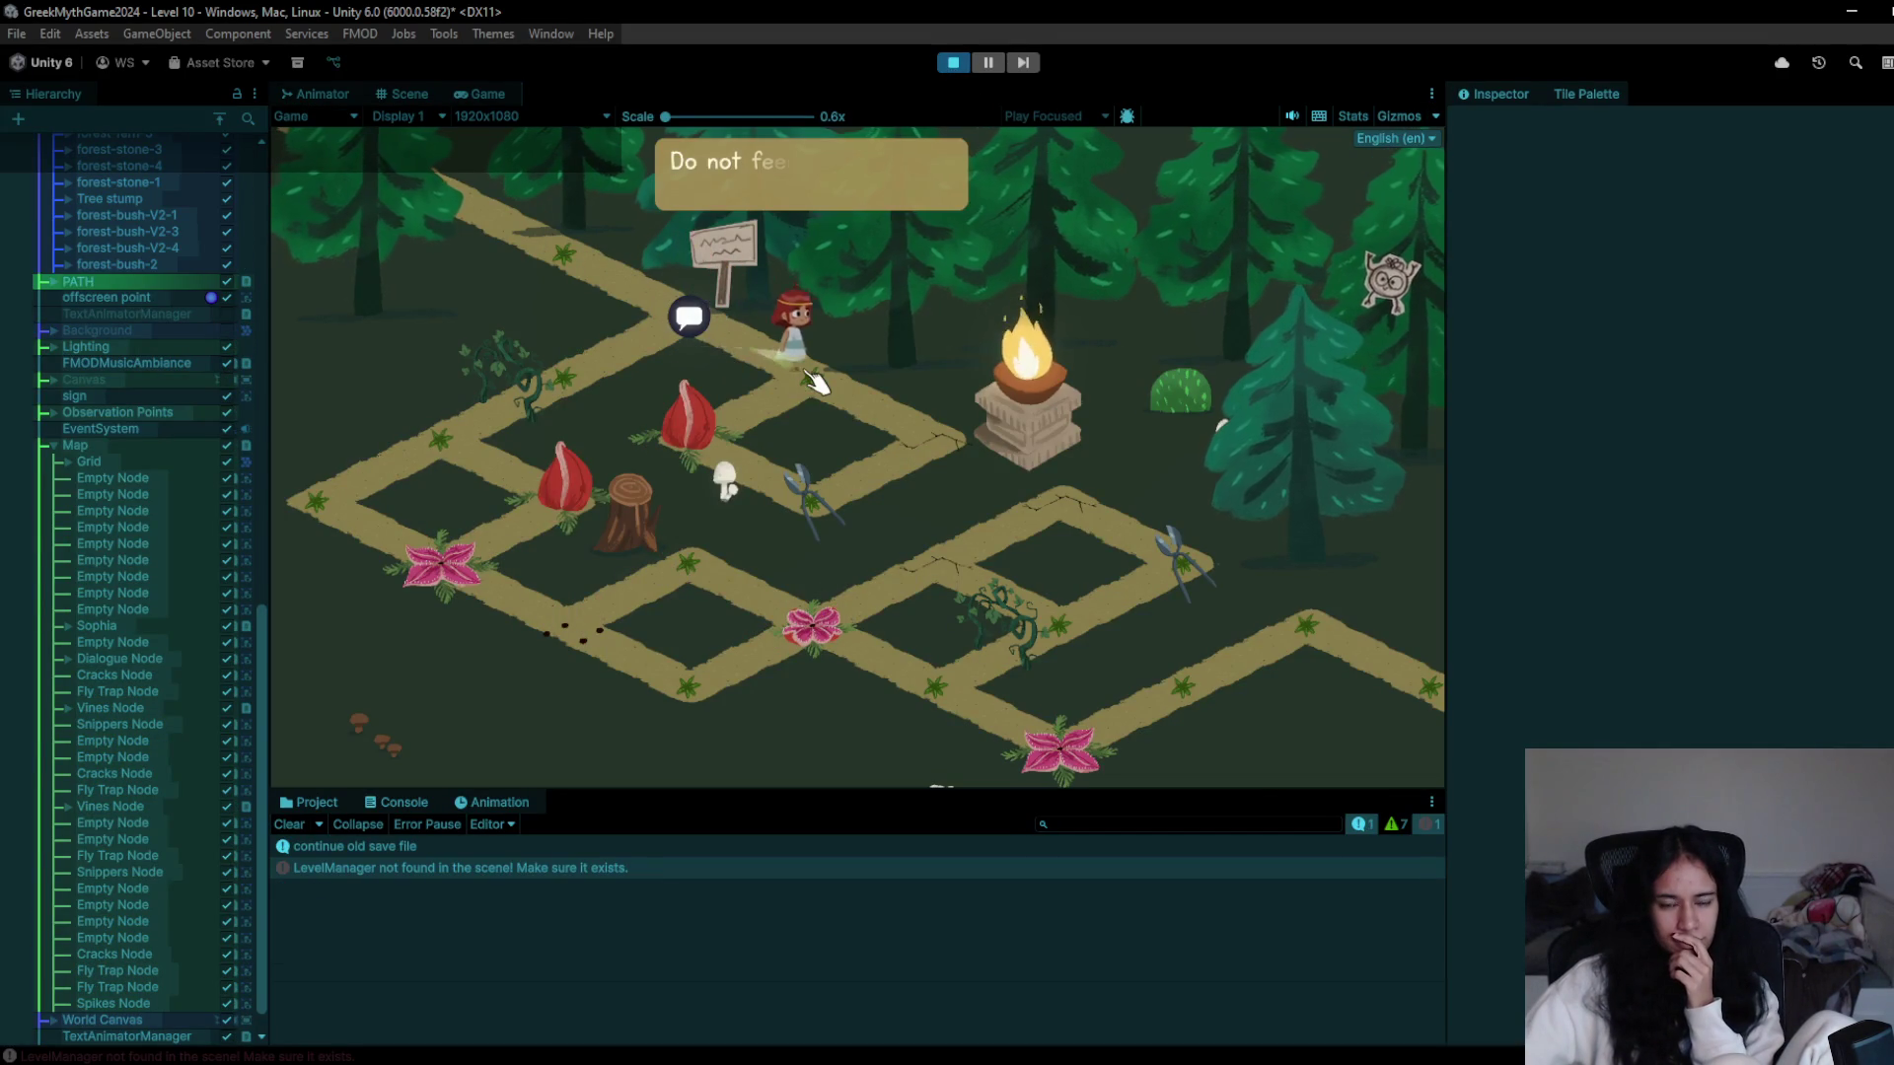
left_click(942, 437)
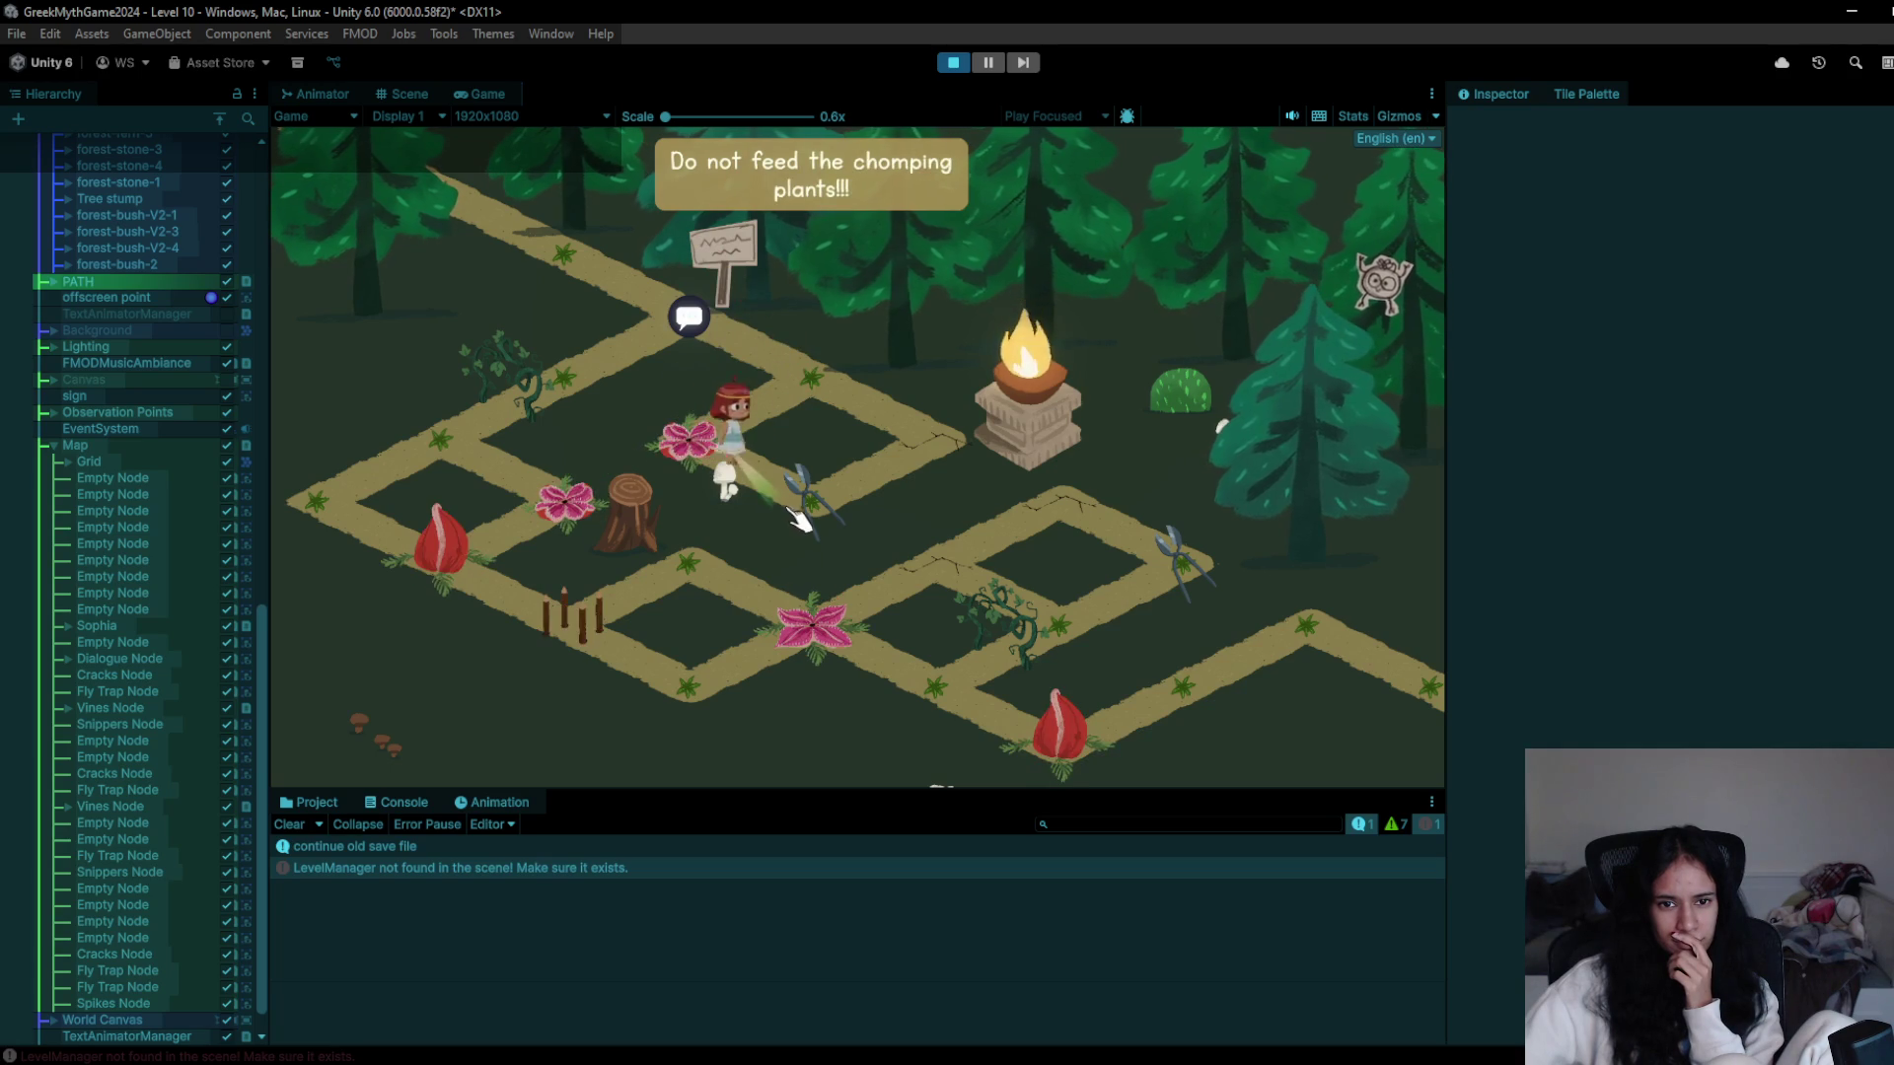
left_click(822, 378)
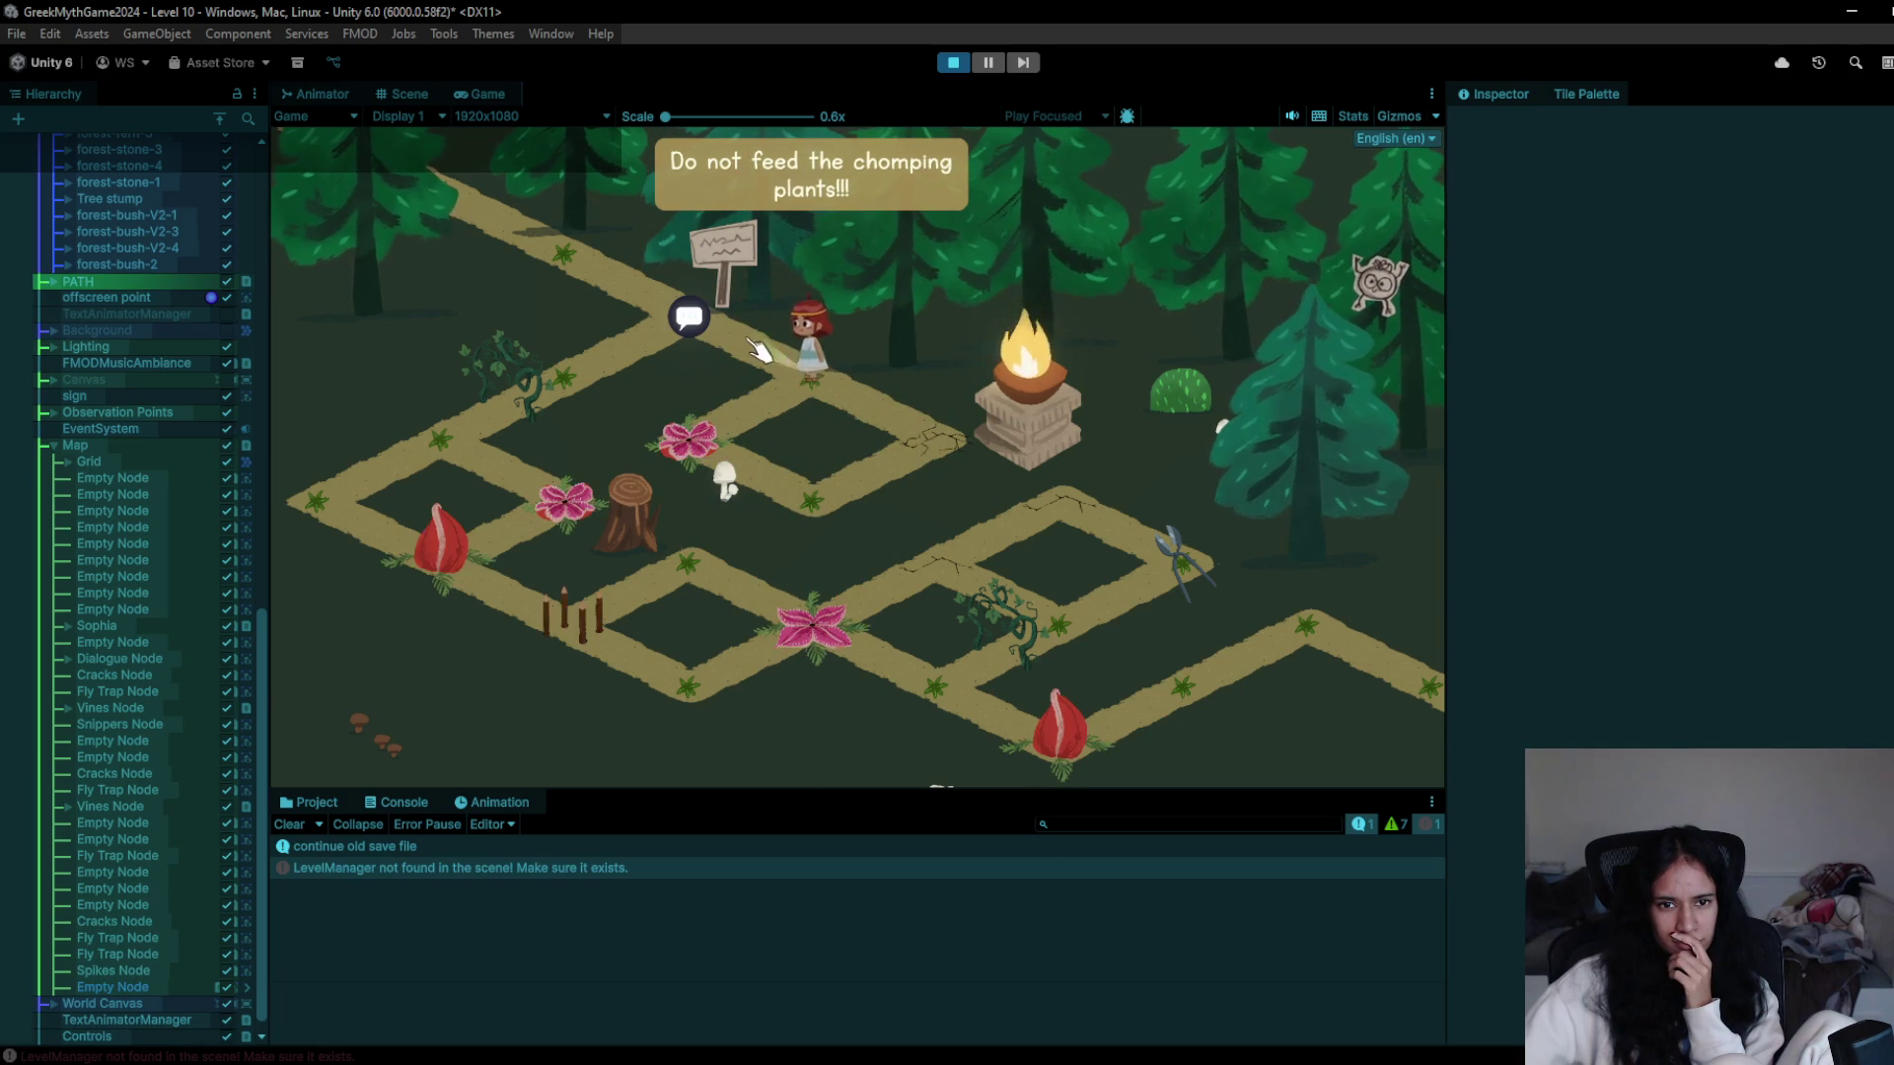
left_click(593, 385)
left_click(582, 394)
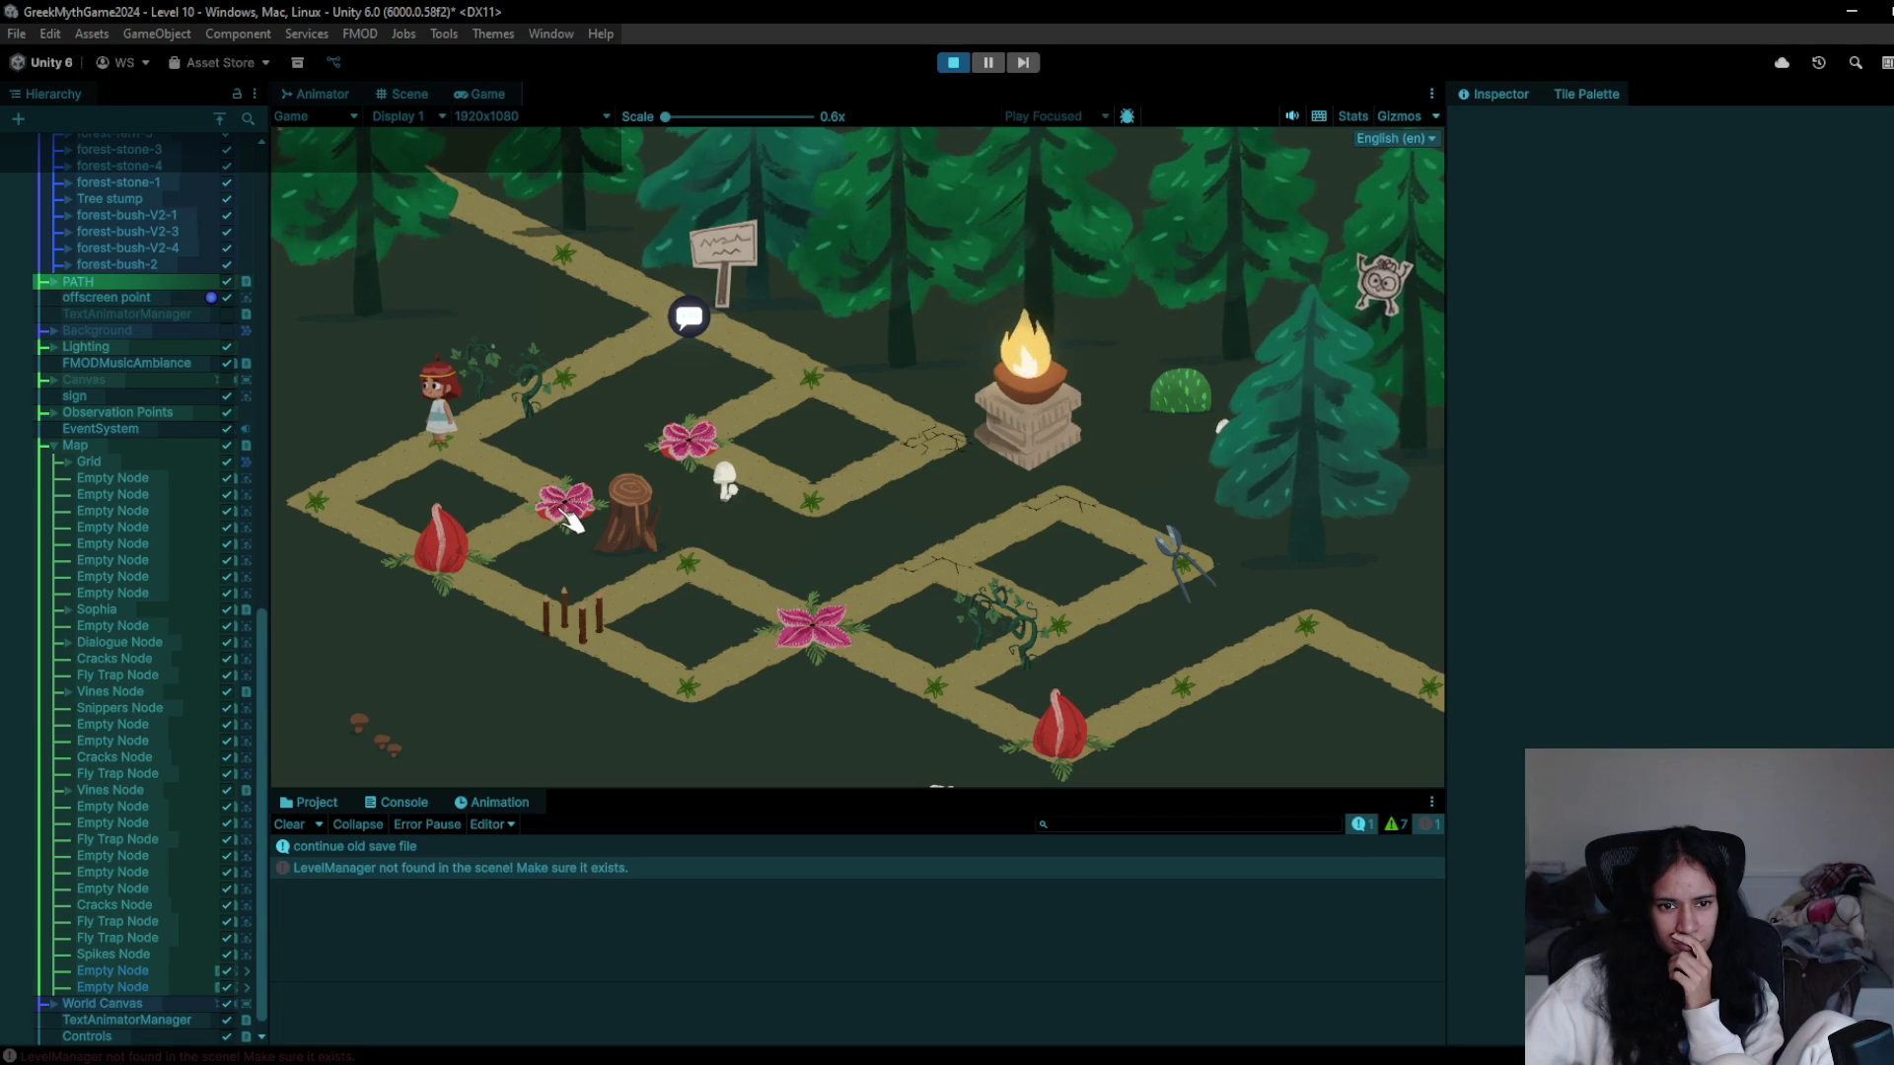
- Move the character to the corner and onto the flower node by the stump, where the fly trap kills her
left_click(188, 464)
left_click(429, 563)
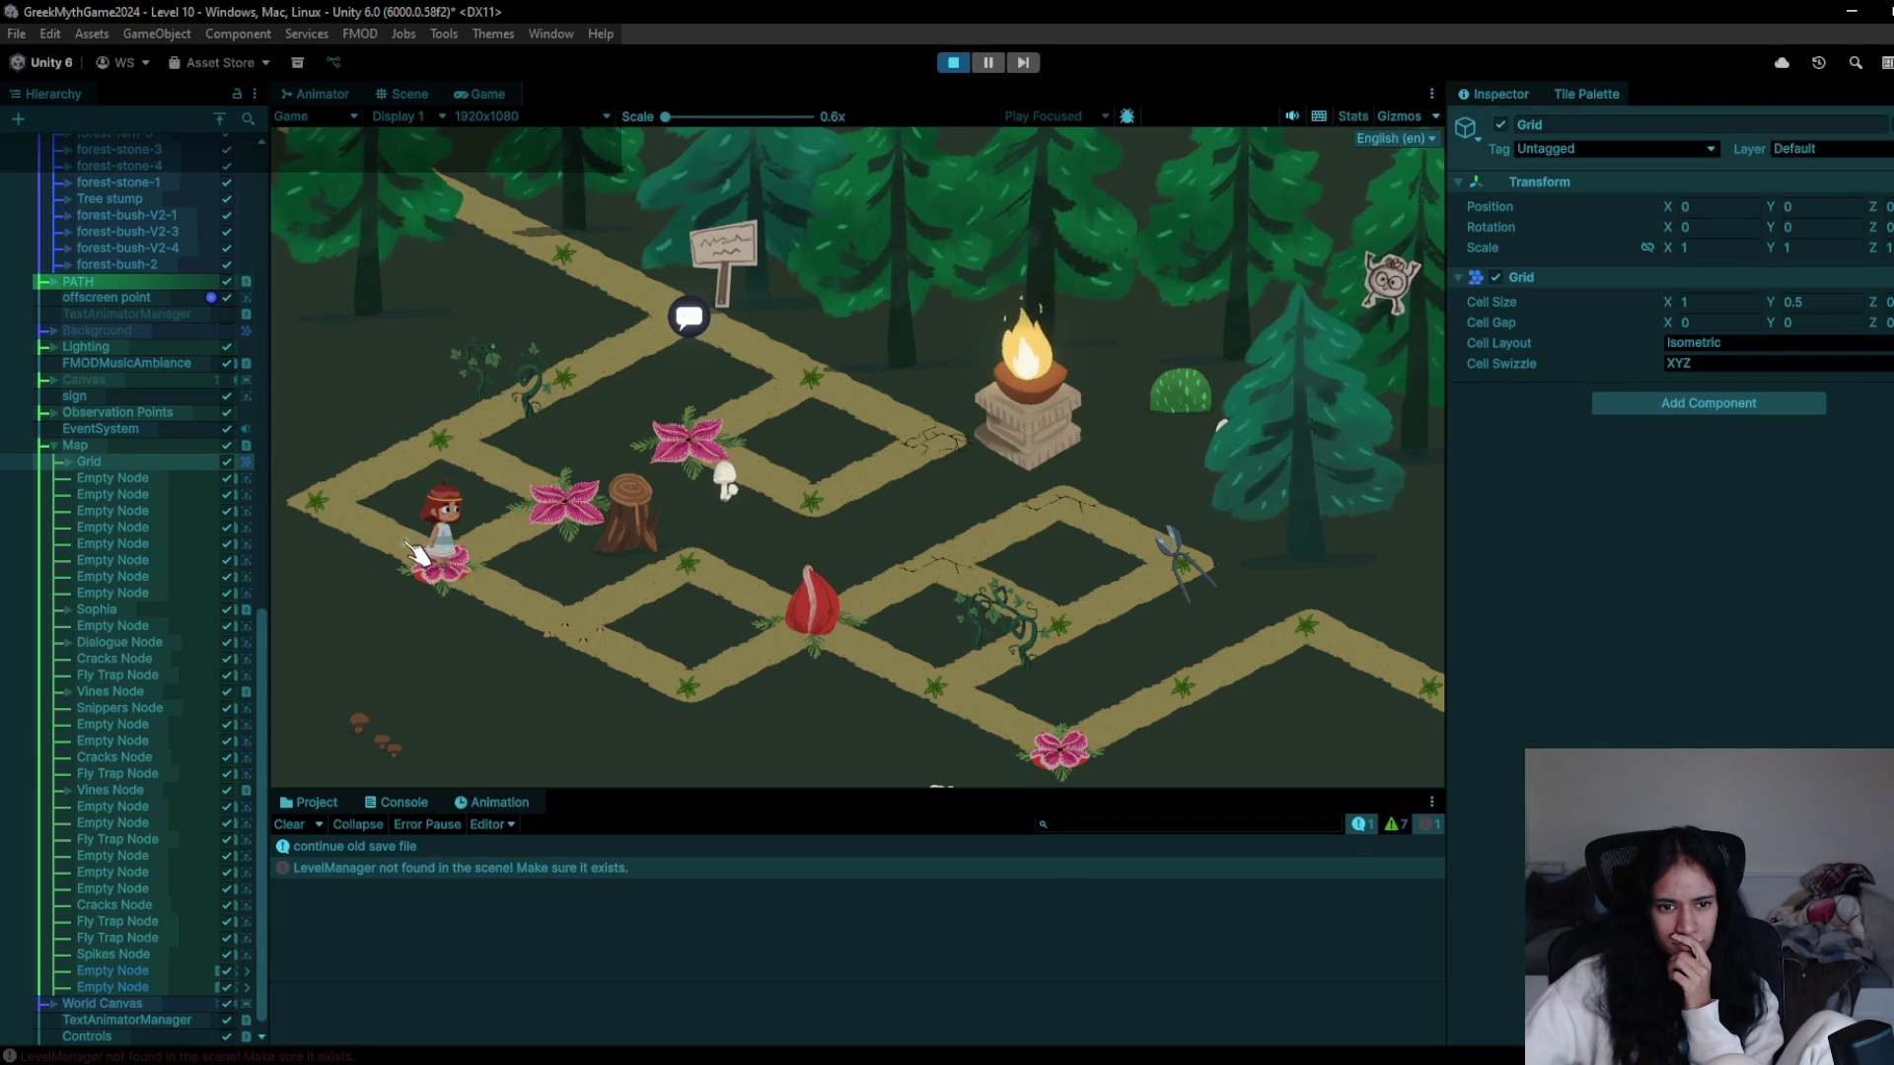
left_click(315, 508)
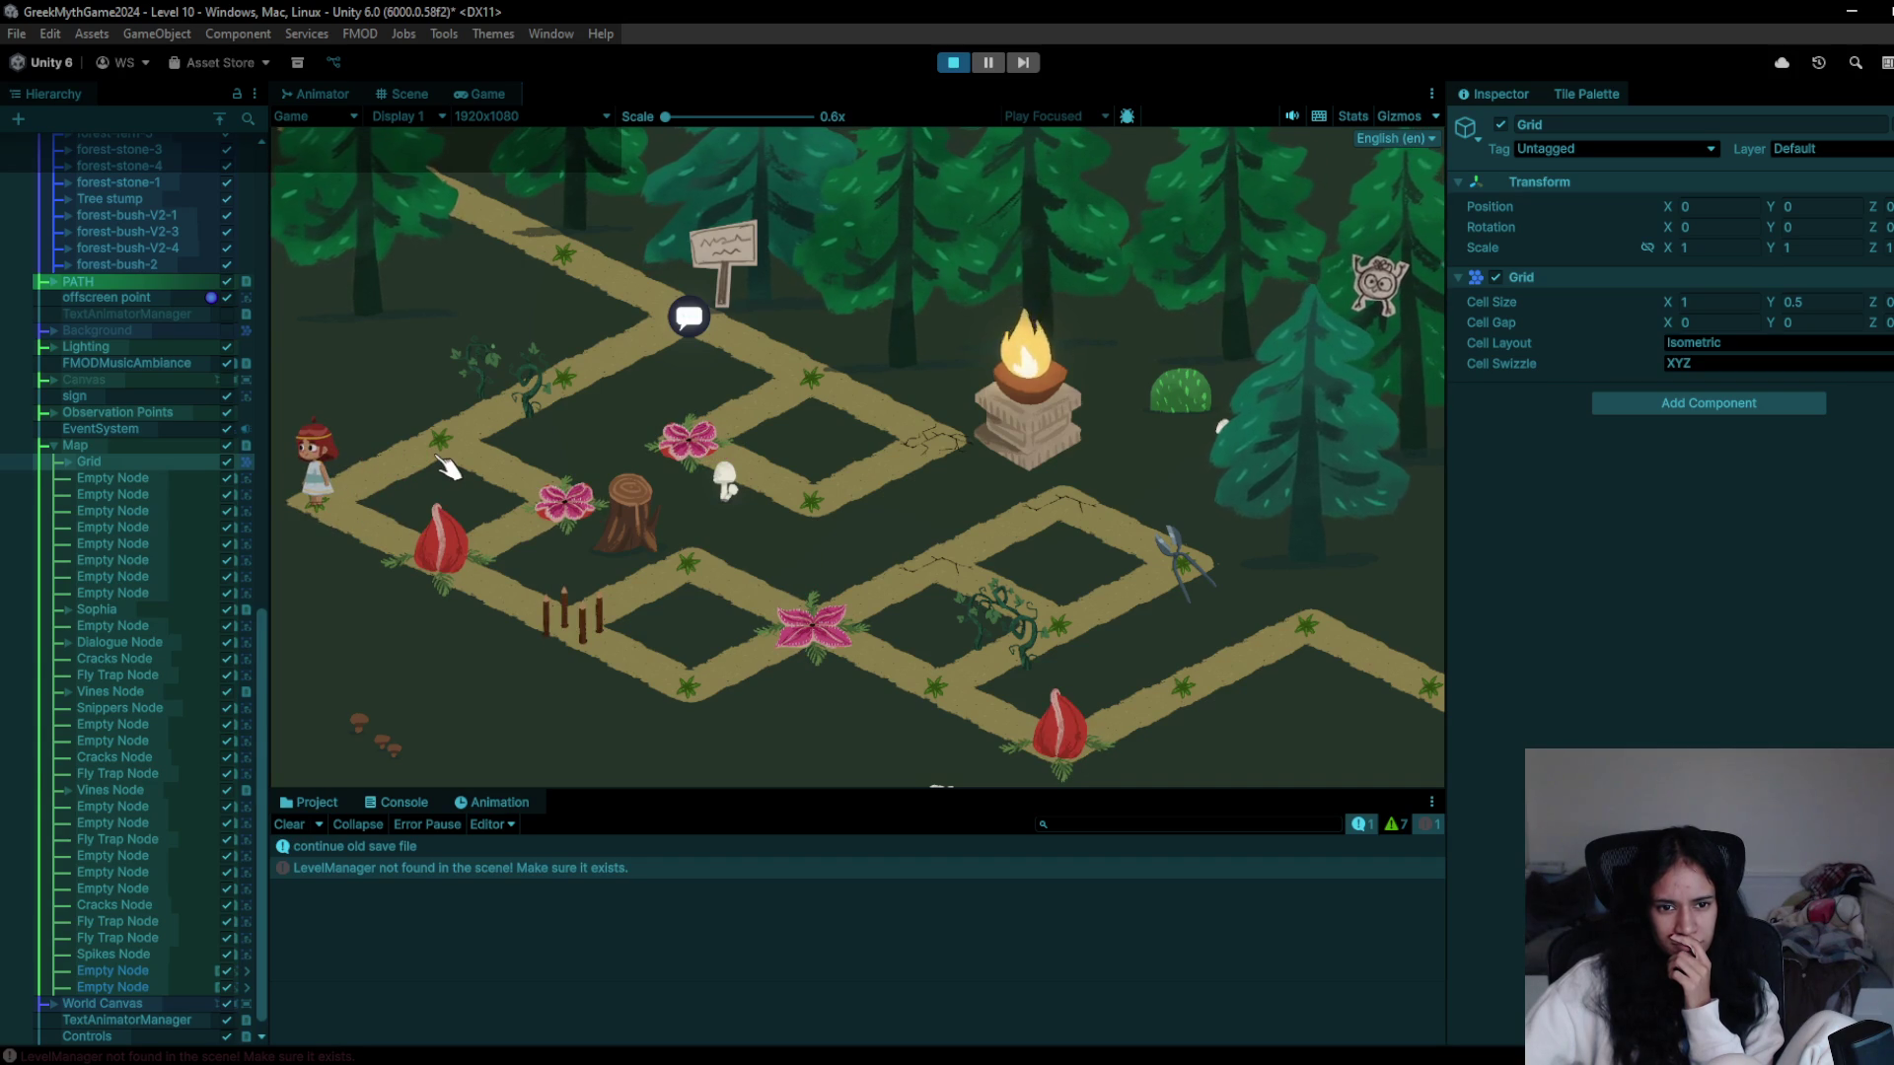
left_click(439, 547)
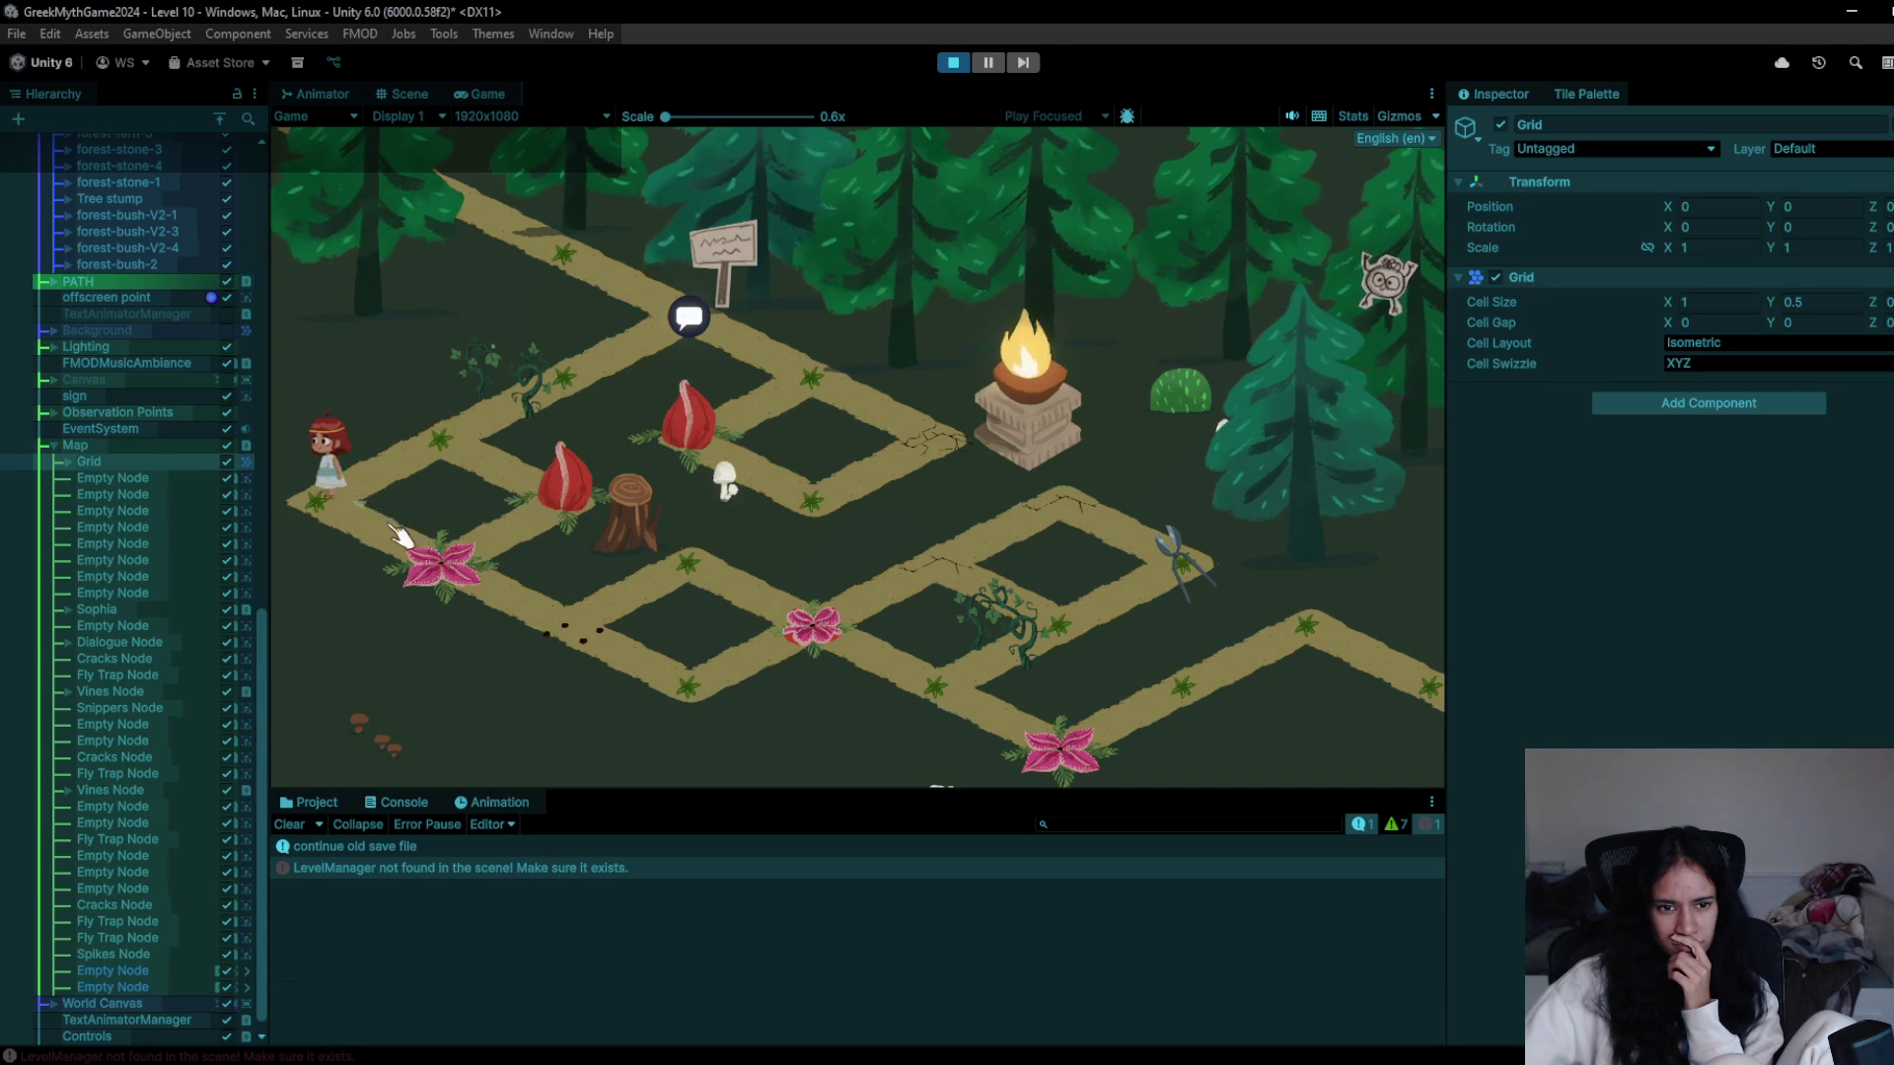
left_click(515, 513)
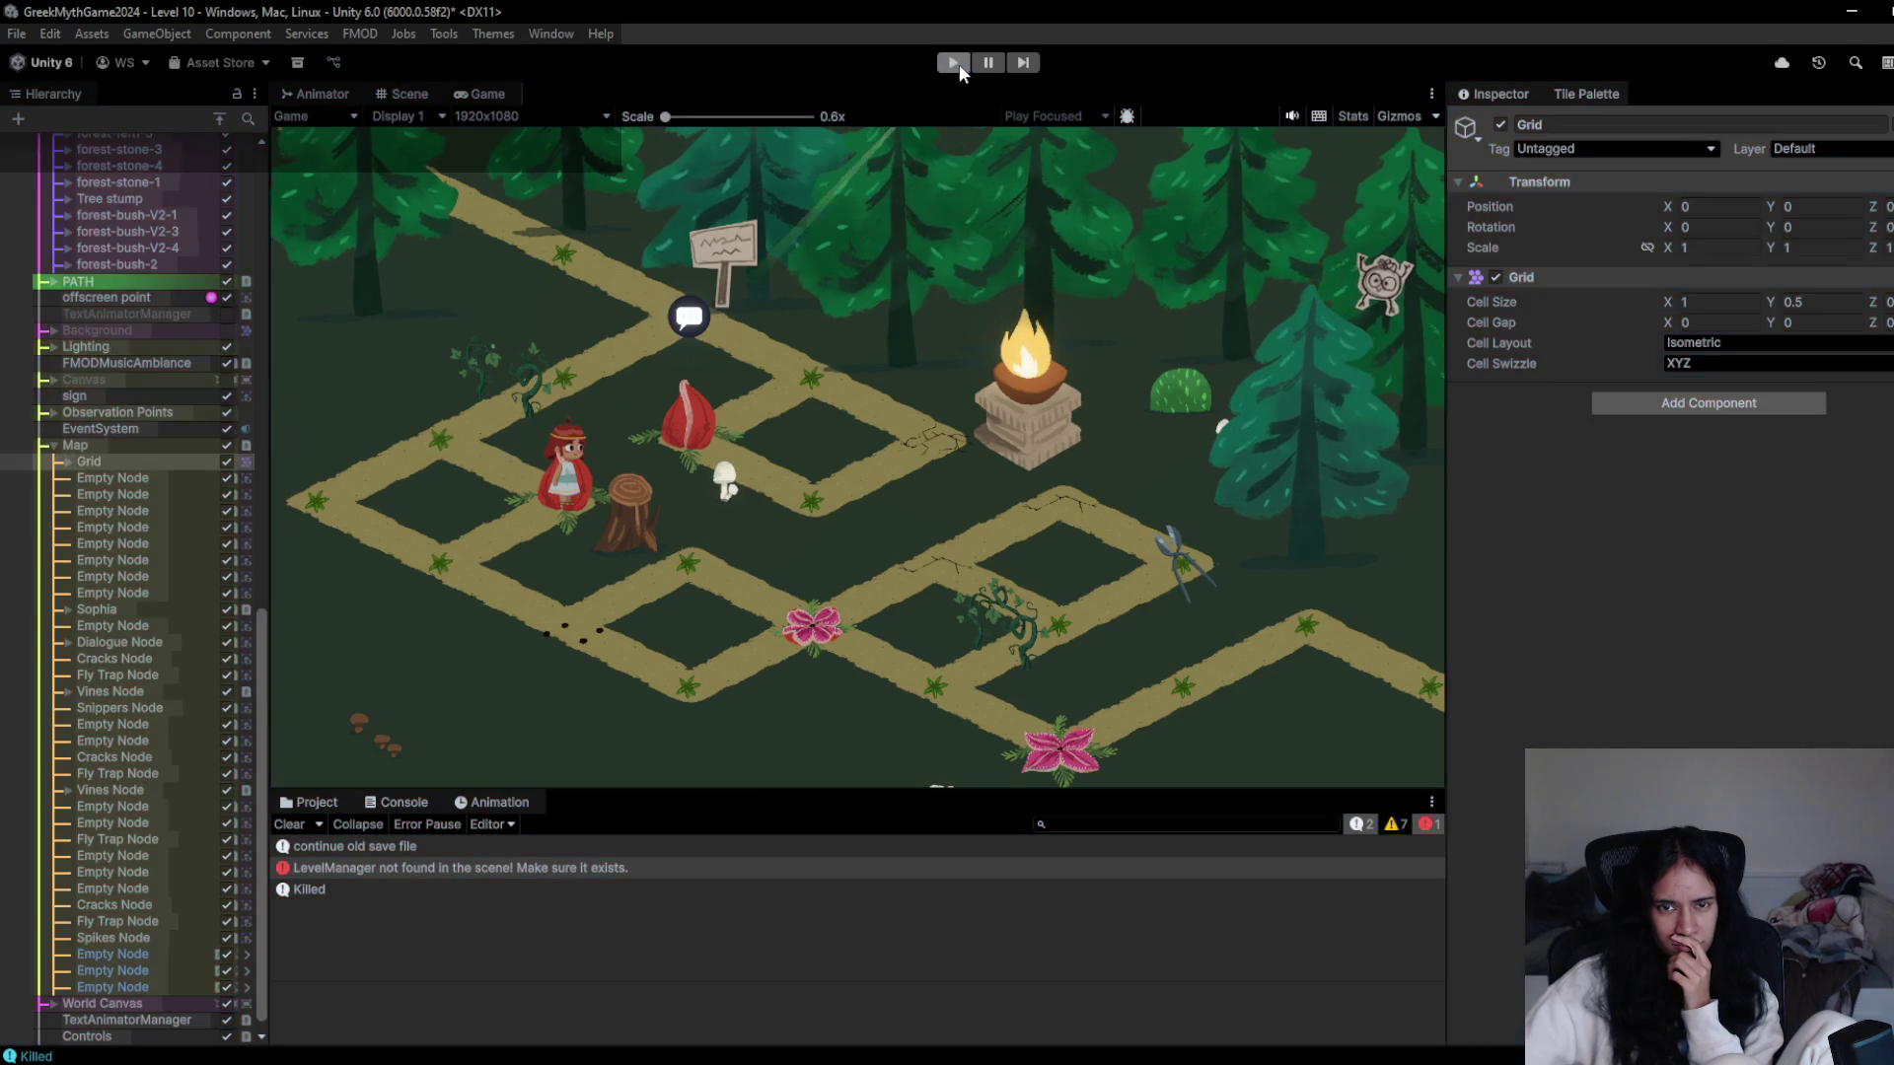
left_click(953, 63)
- Restart the level, walk to the brazier node, then swipe the character down-left and down-right along the path
left_click(953, 63)
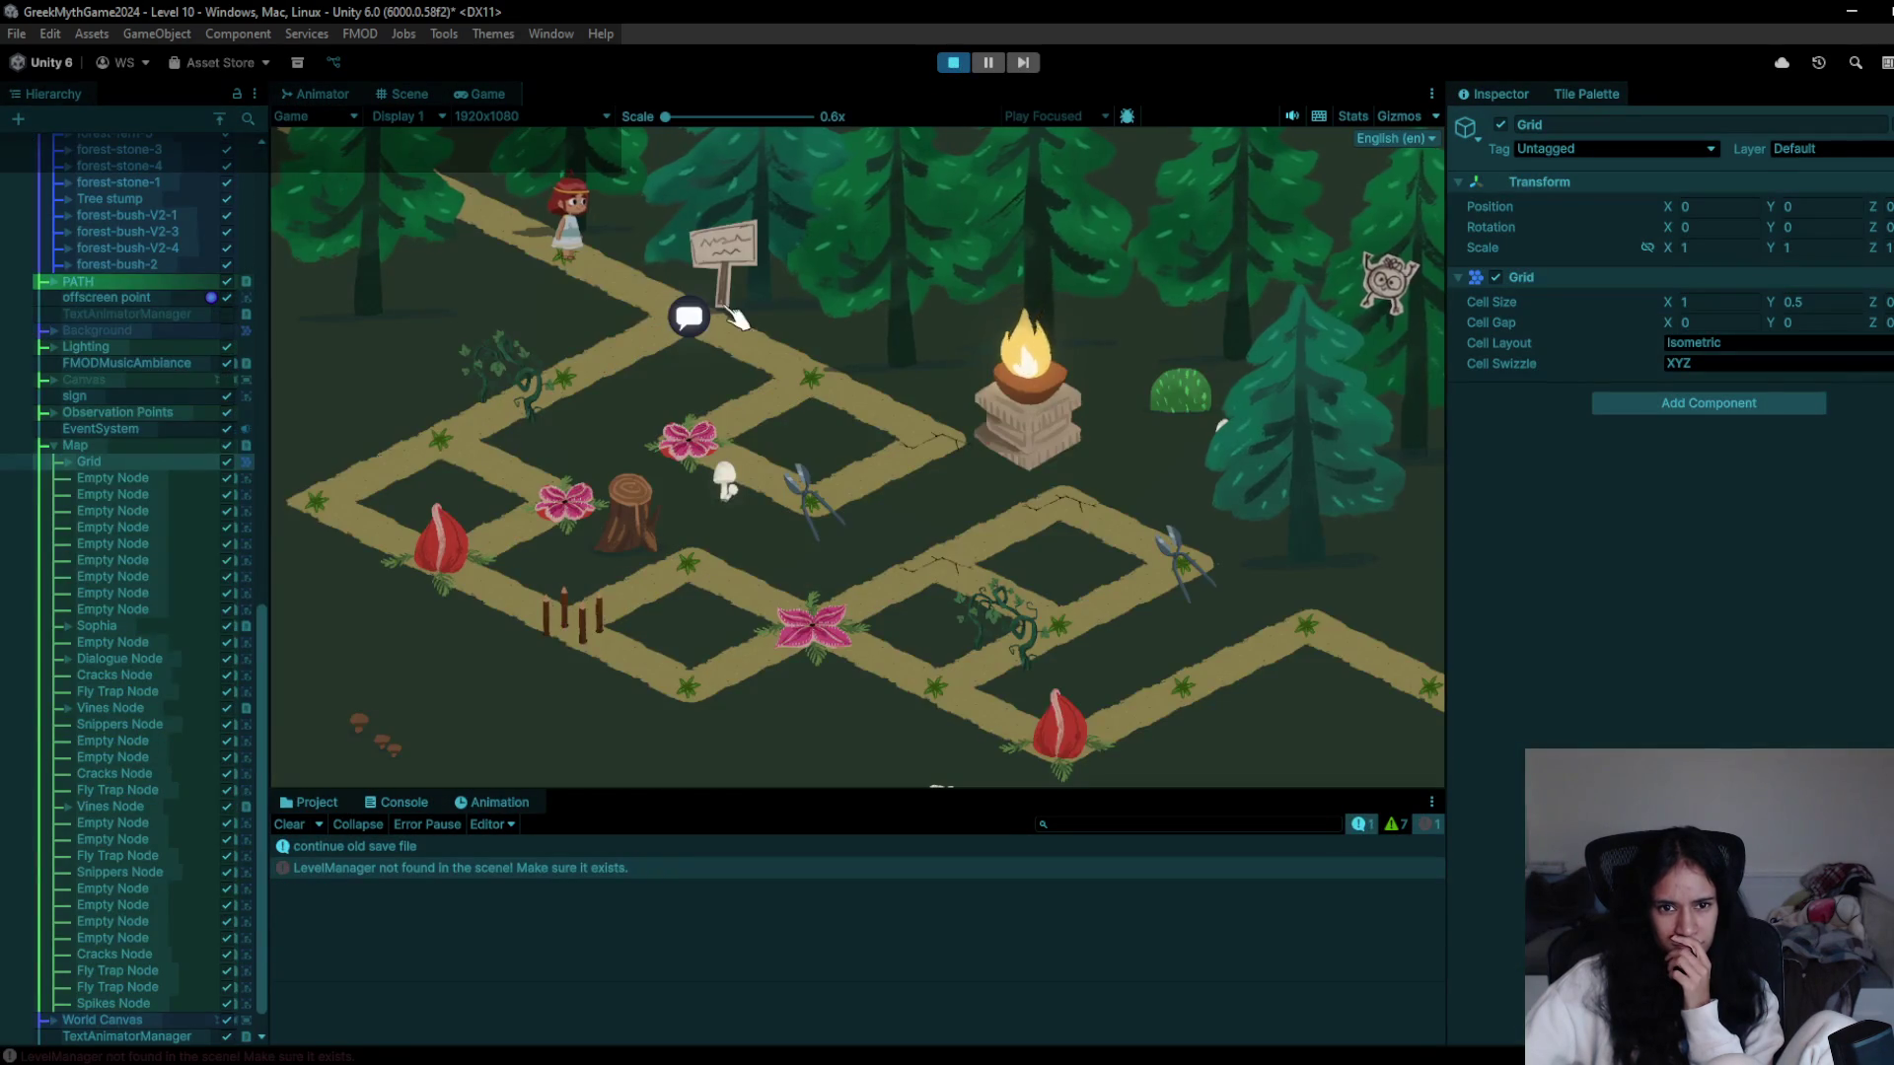
left_click(767, 378)
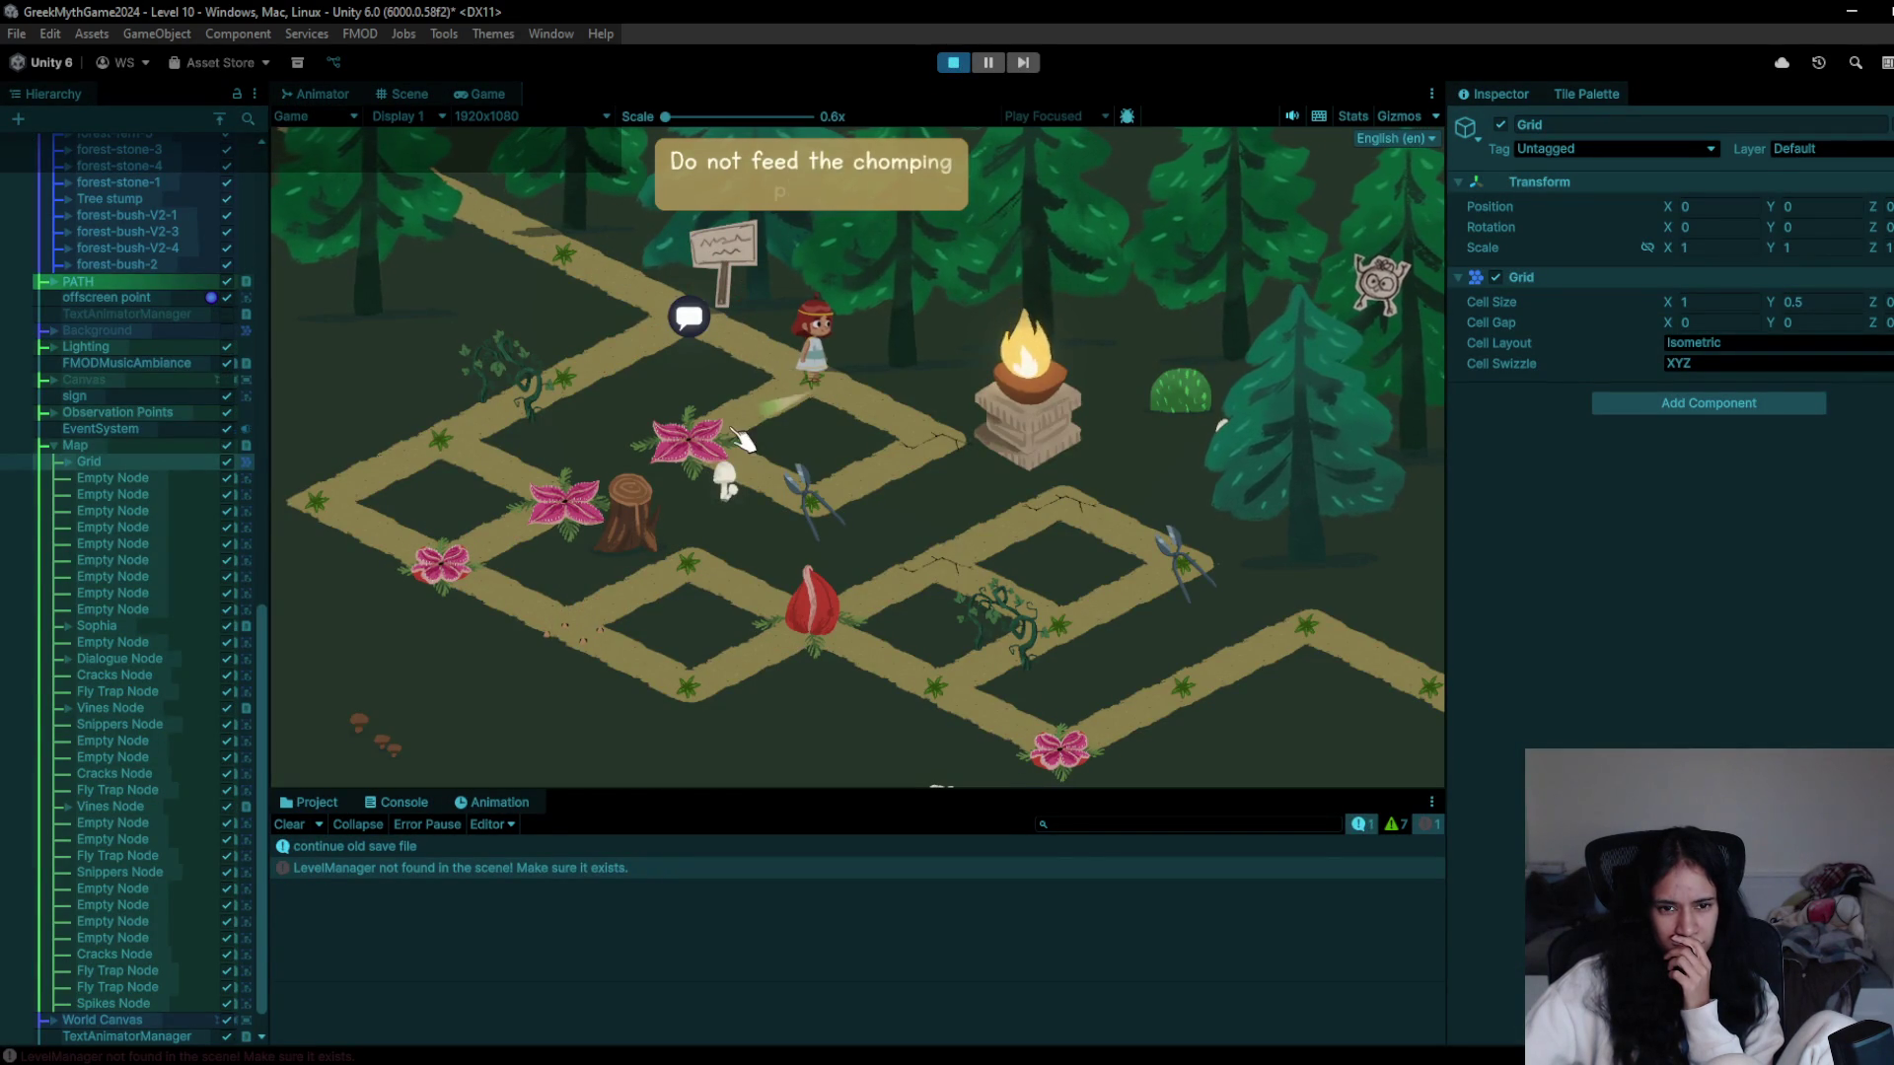
left_click(937, 425)
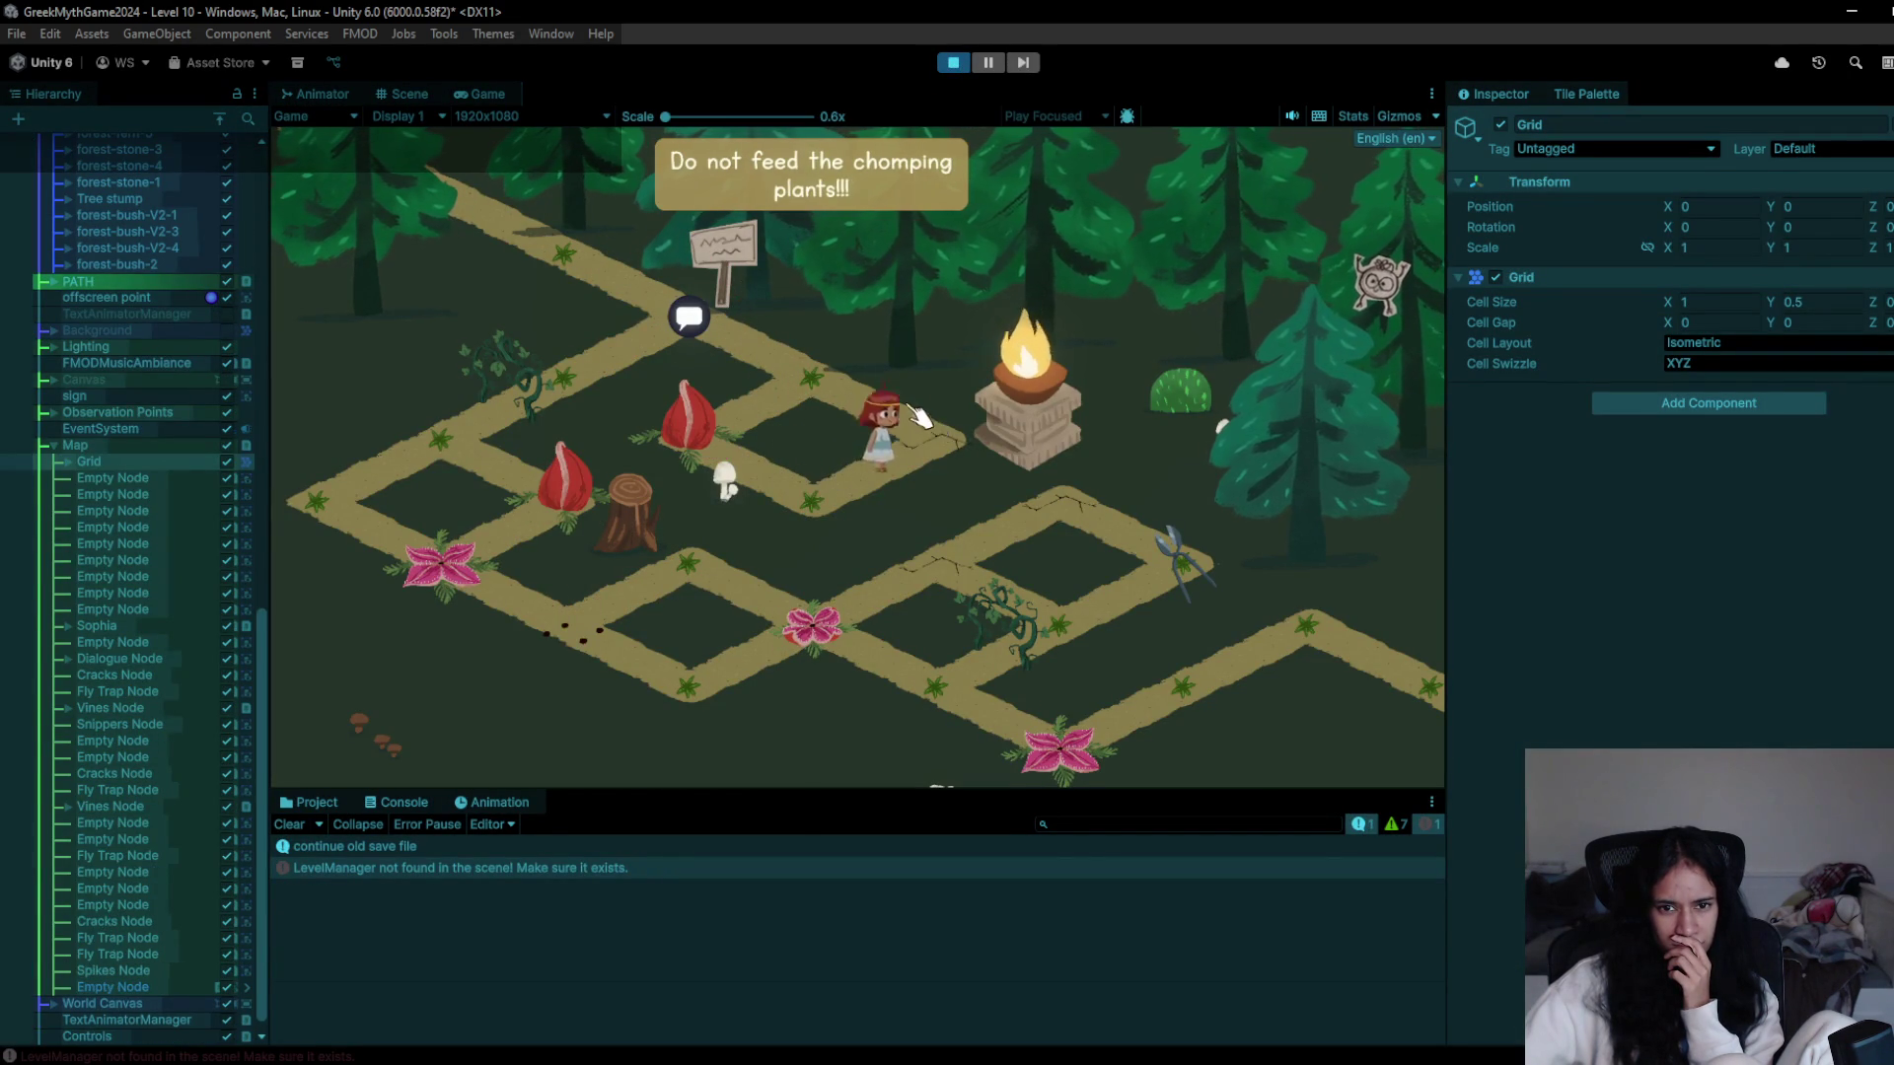
left_click(582, 375)
mouse_move(559, 397)
left_mouse_down()
mouse_move(517, 432)
mouse_move(323, 494)
mouse_move(453, 549)
mouse_move(341, 498)
left_mouse_up()
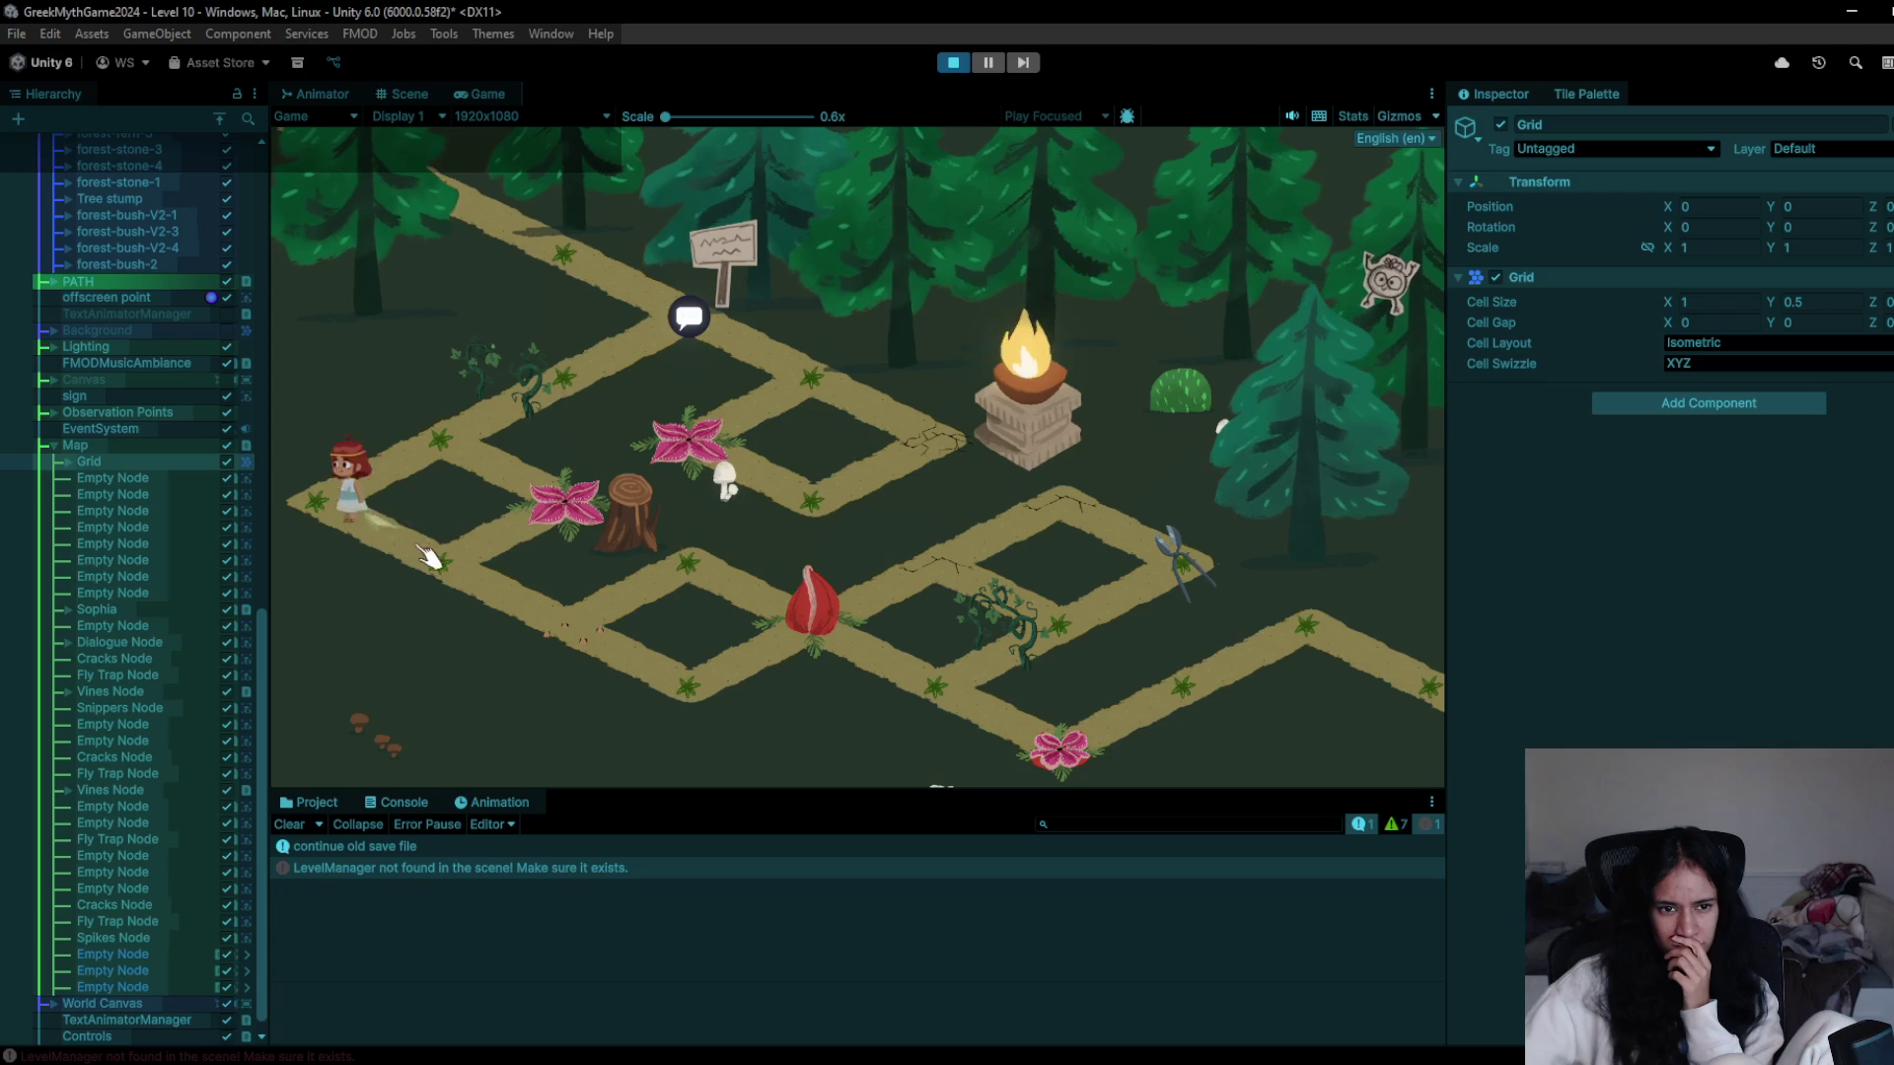
mouse_move(468, 580)
left_mouse_down()
mouse_move(557, 631)
mouse_move(710, 568)
mouse_move(799, 636)
left_mouse_up()
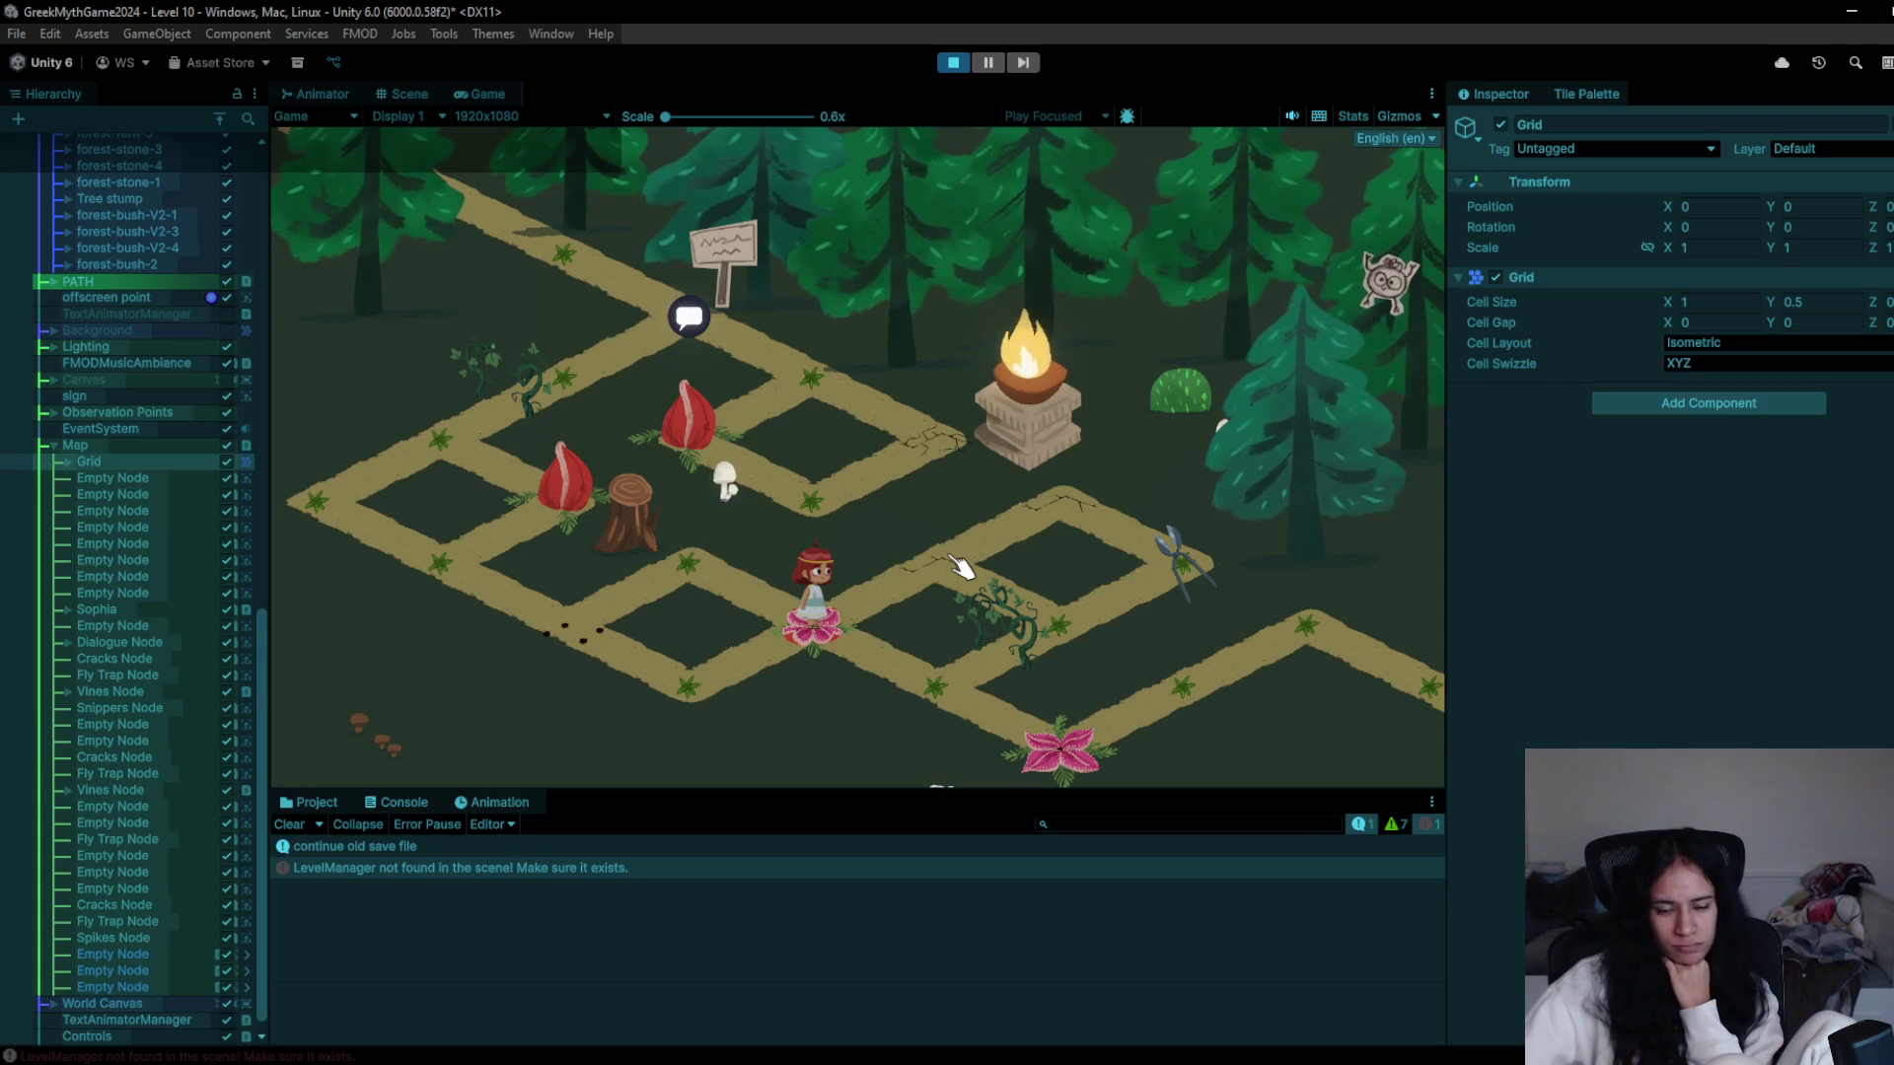
- Collect the snippers, pass the vines and bottom flower, exit the right edge, and stop with Ctrl+P
left_click(940, 643)
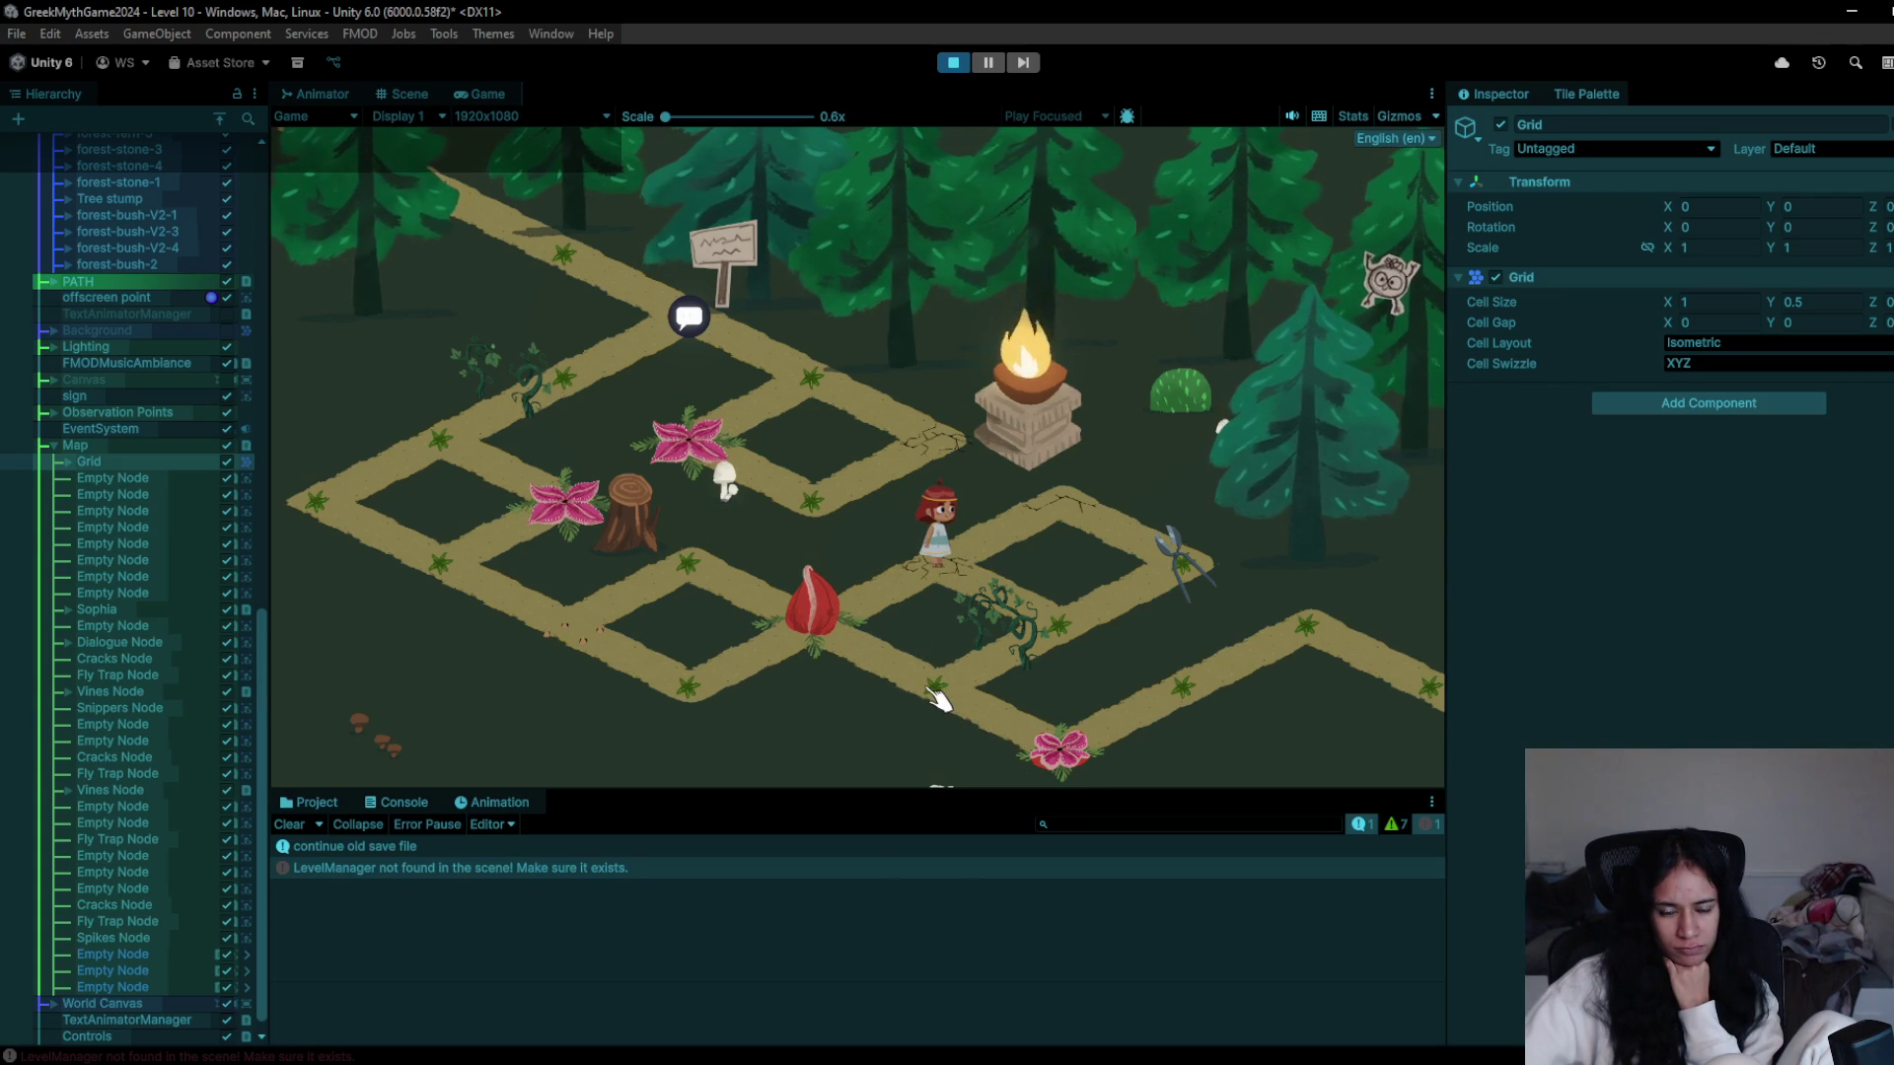
left_click(937, 693)
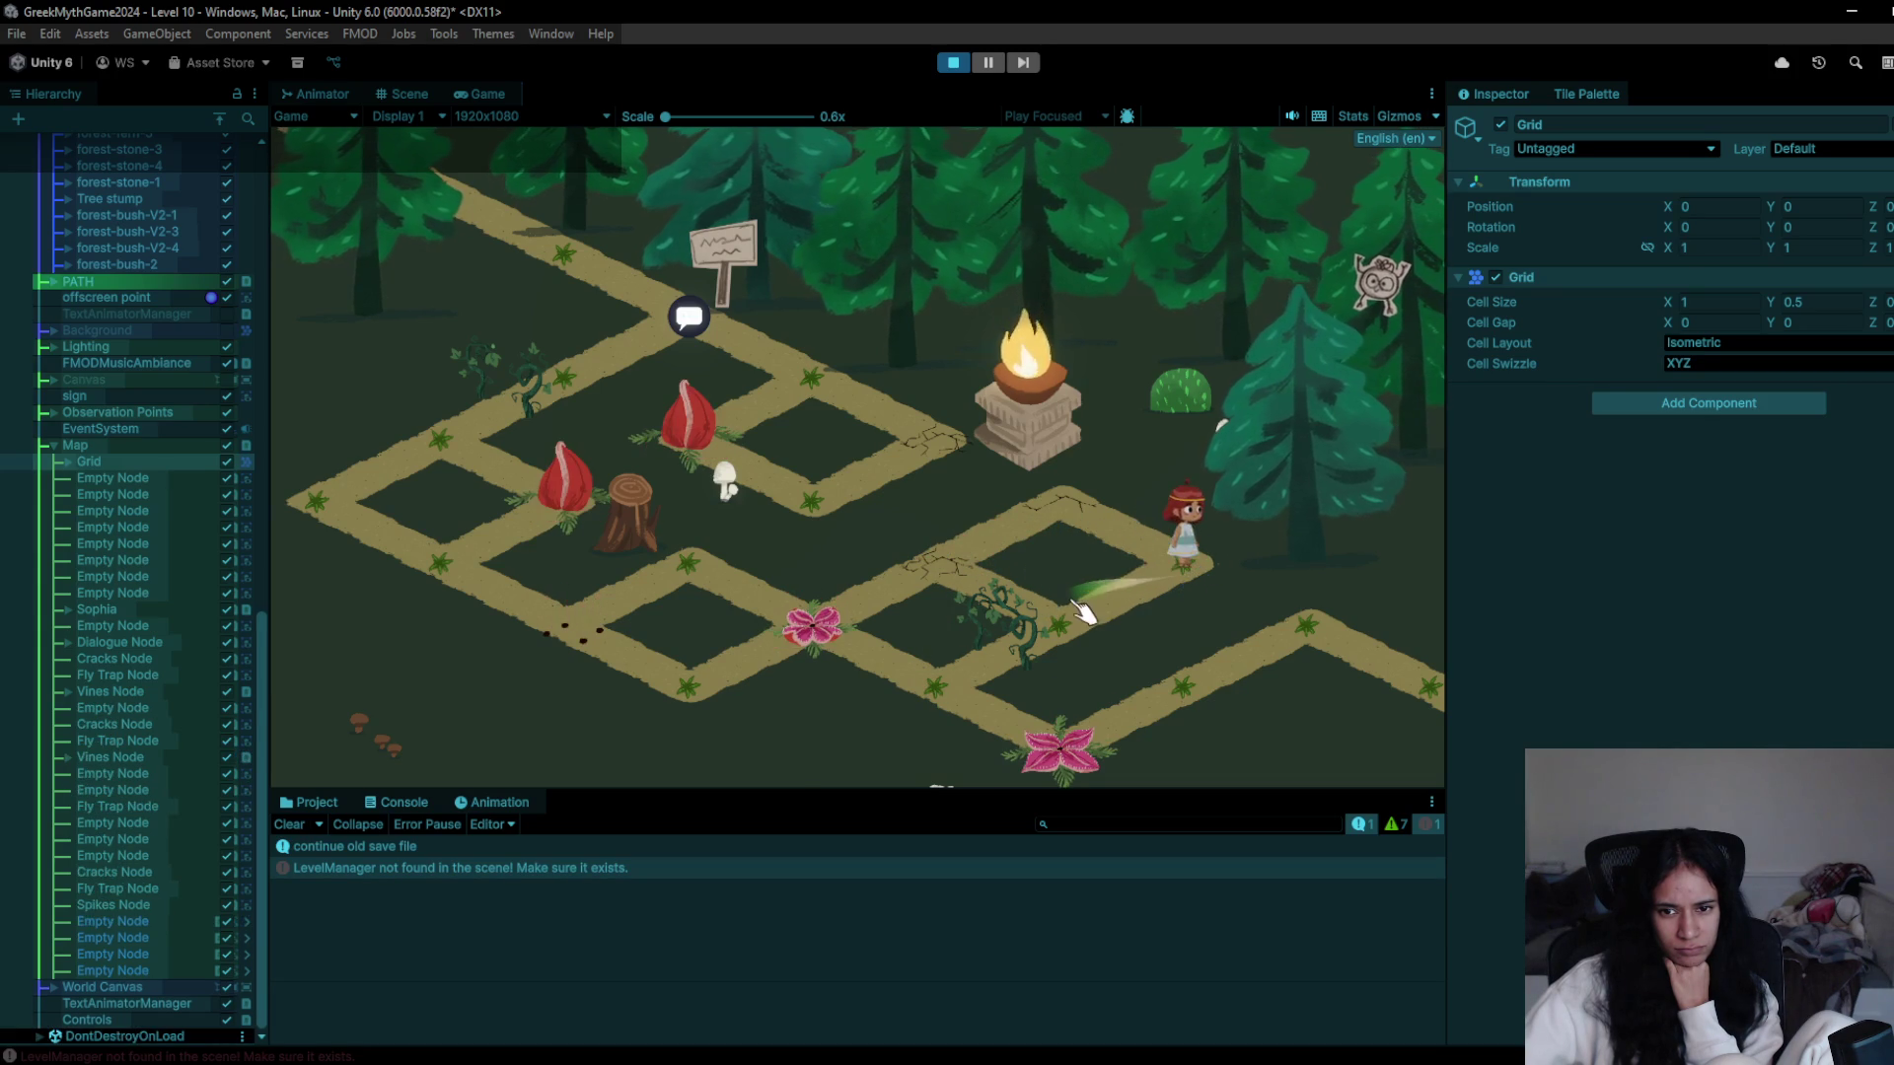
left_click(1026, 639)
left_click(939, 697)
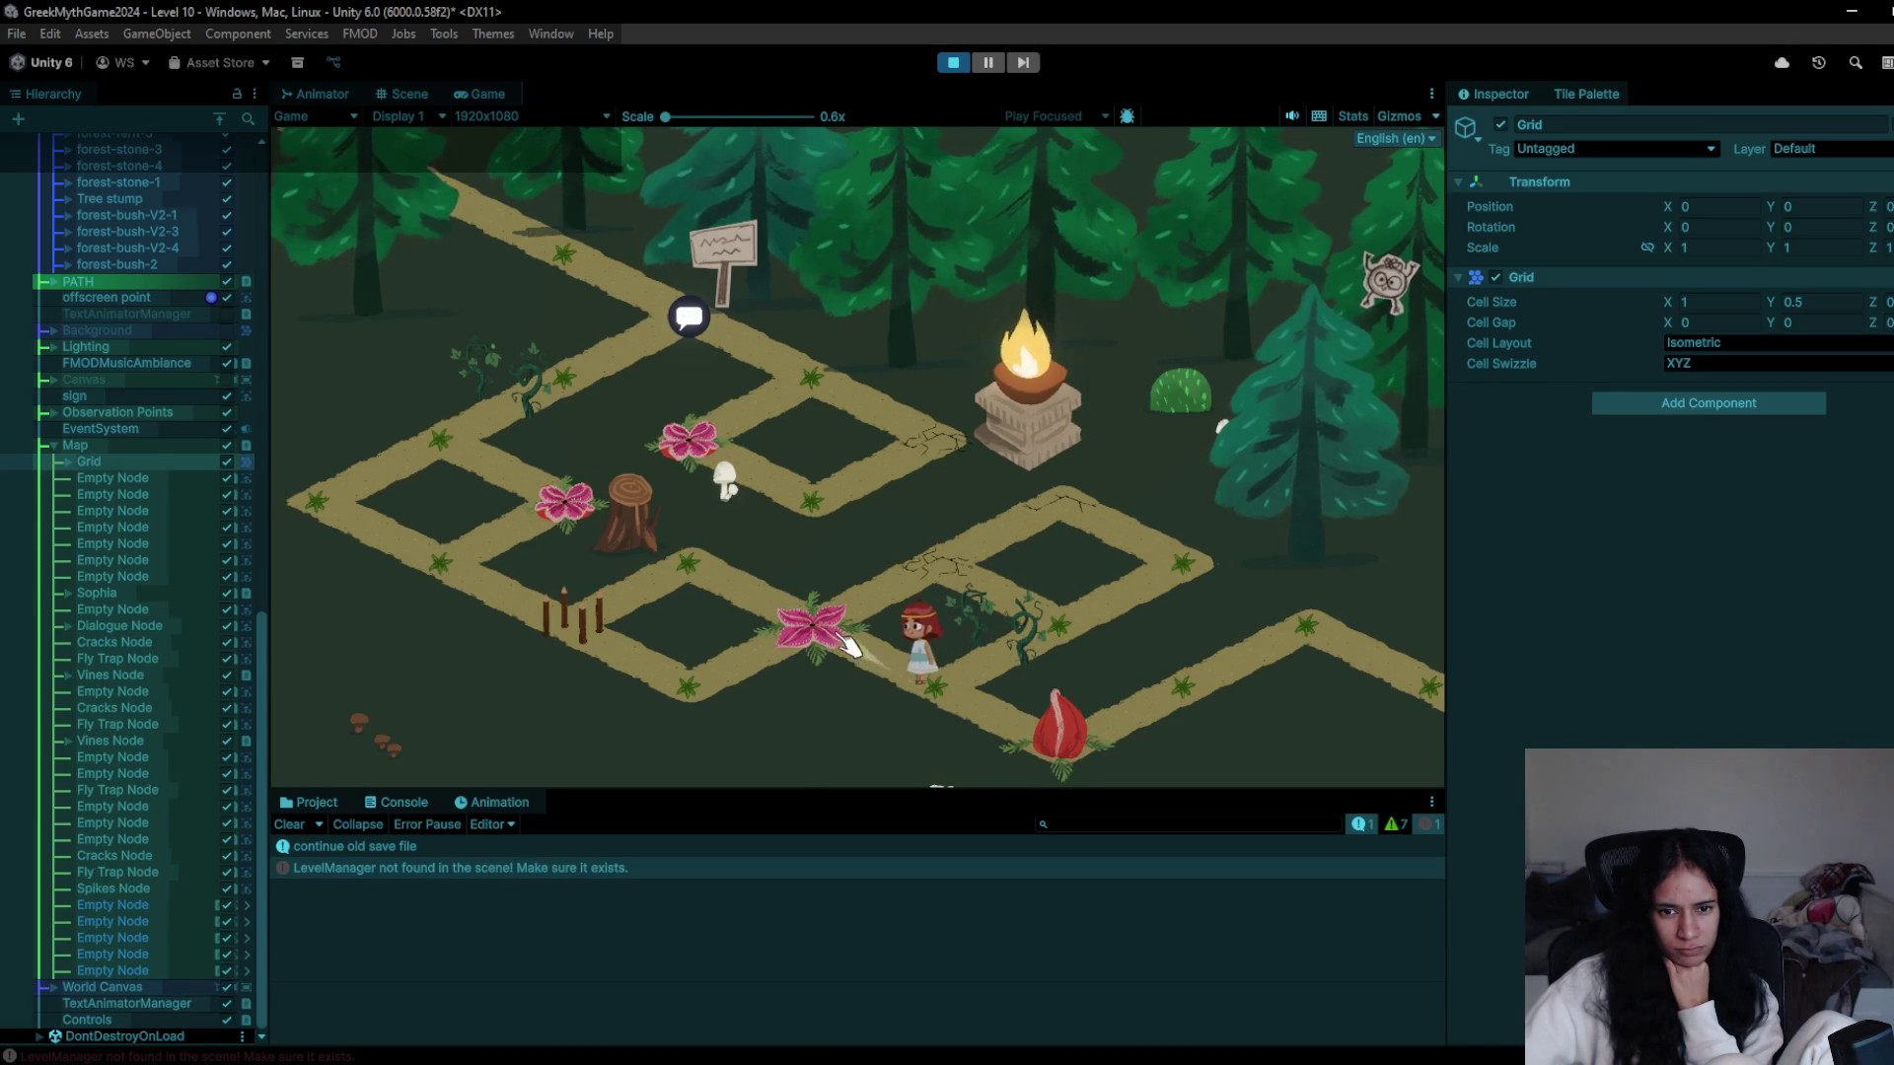
left_click(1082, 756)
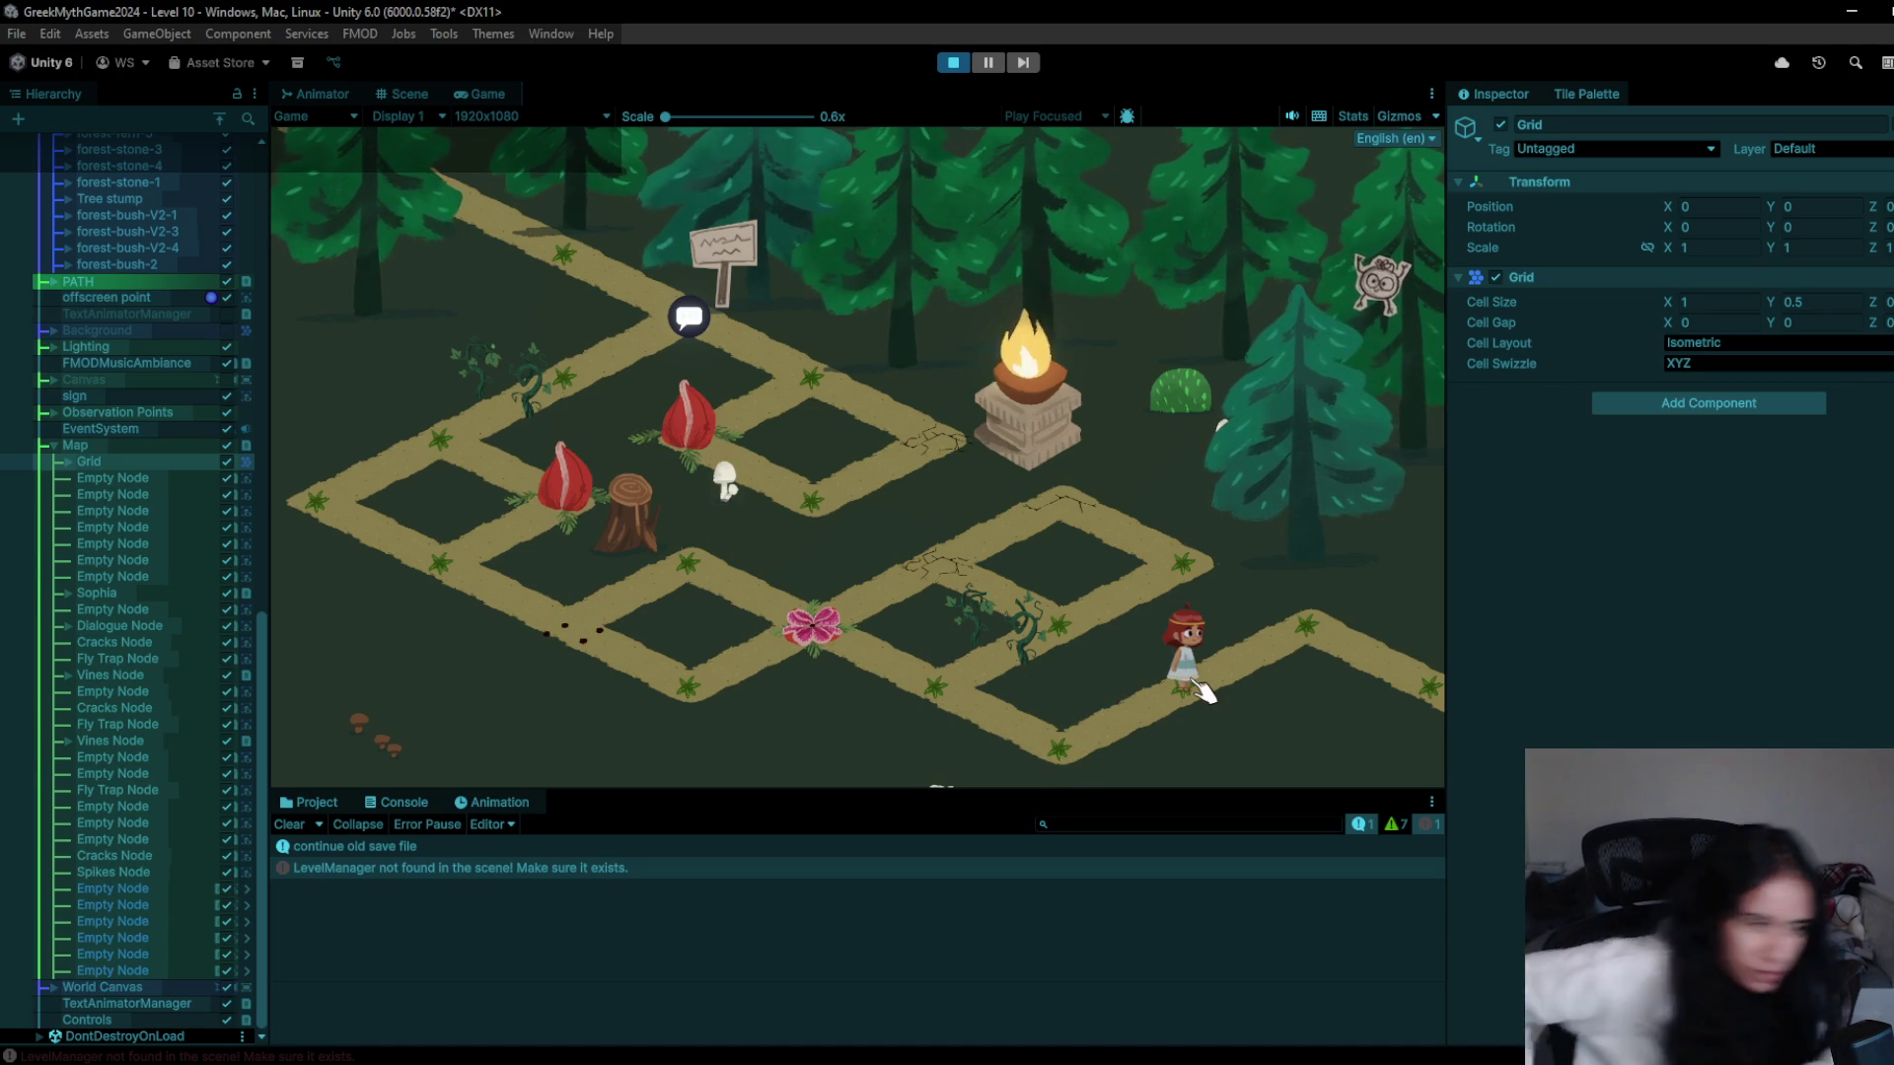
left_click(1303, 632)
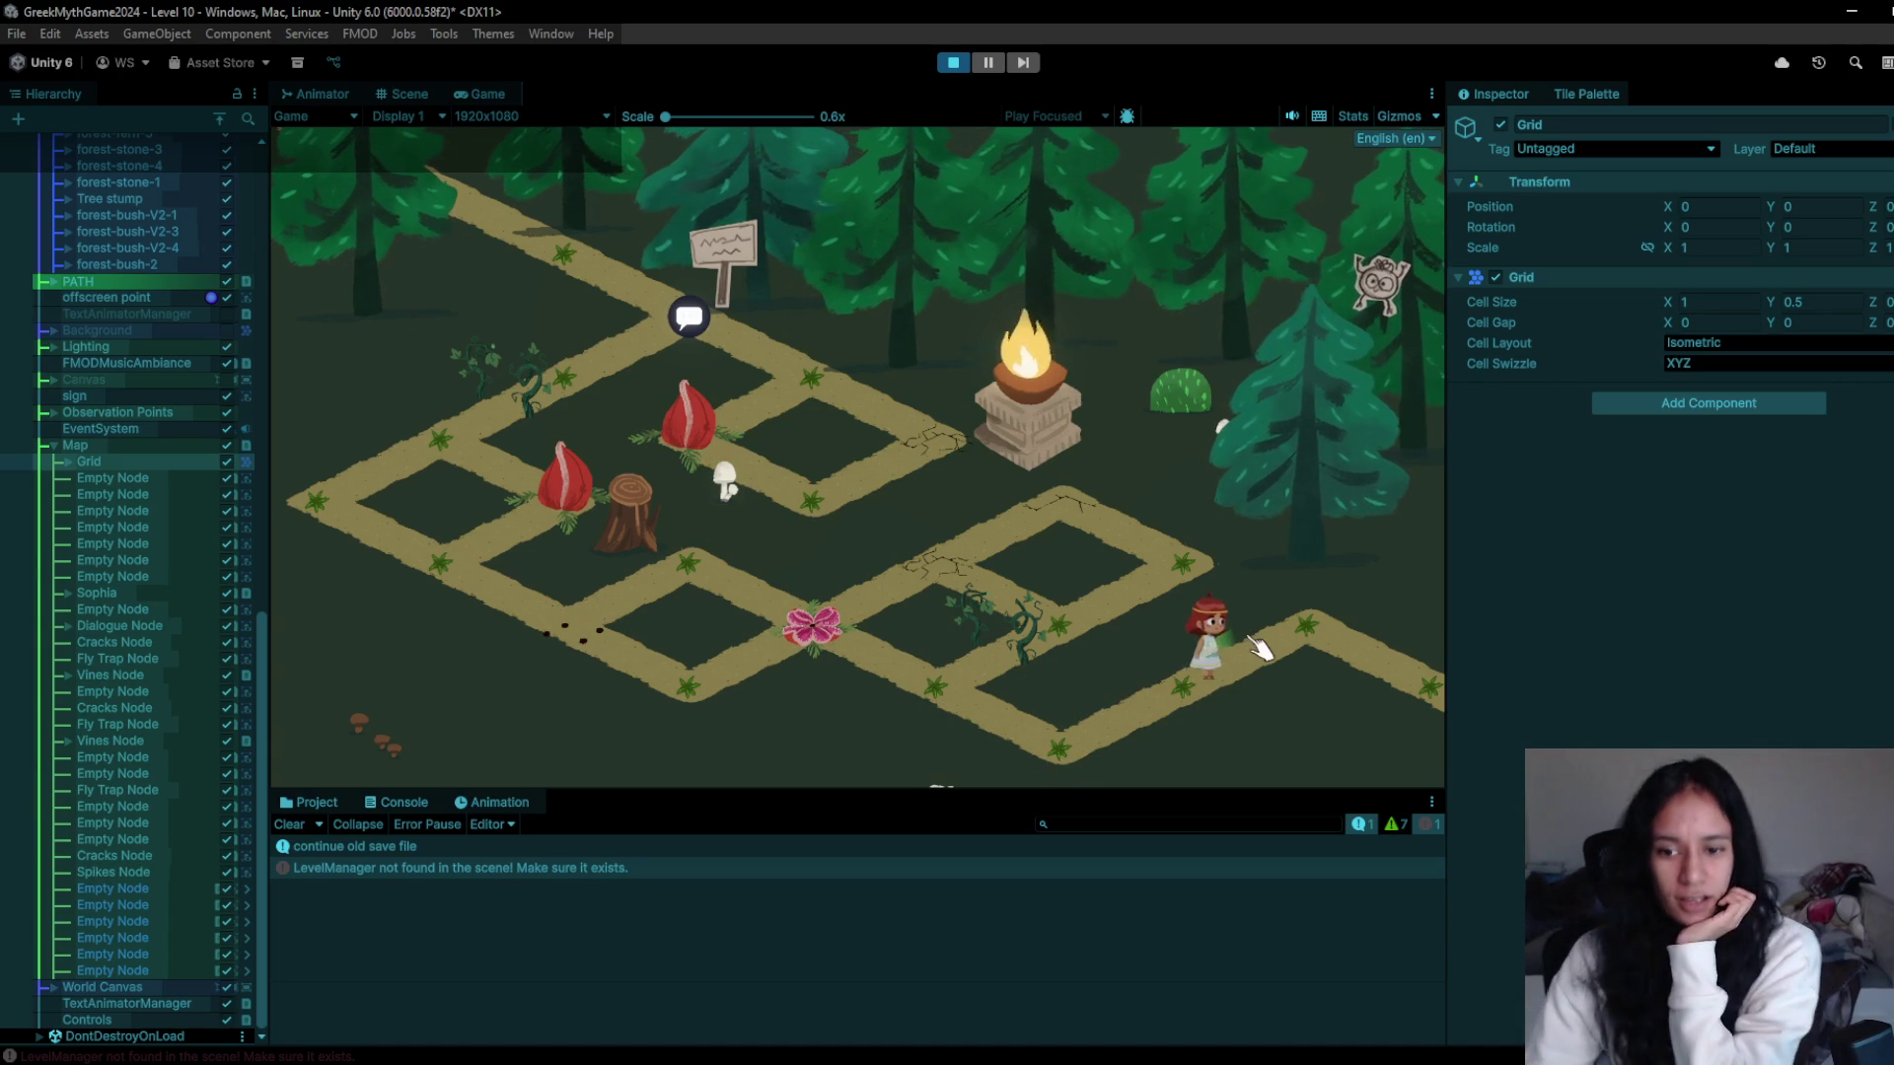
left_click(1413, 665)
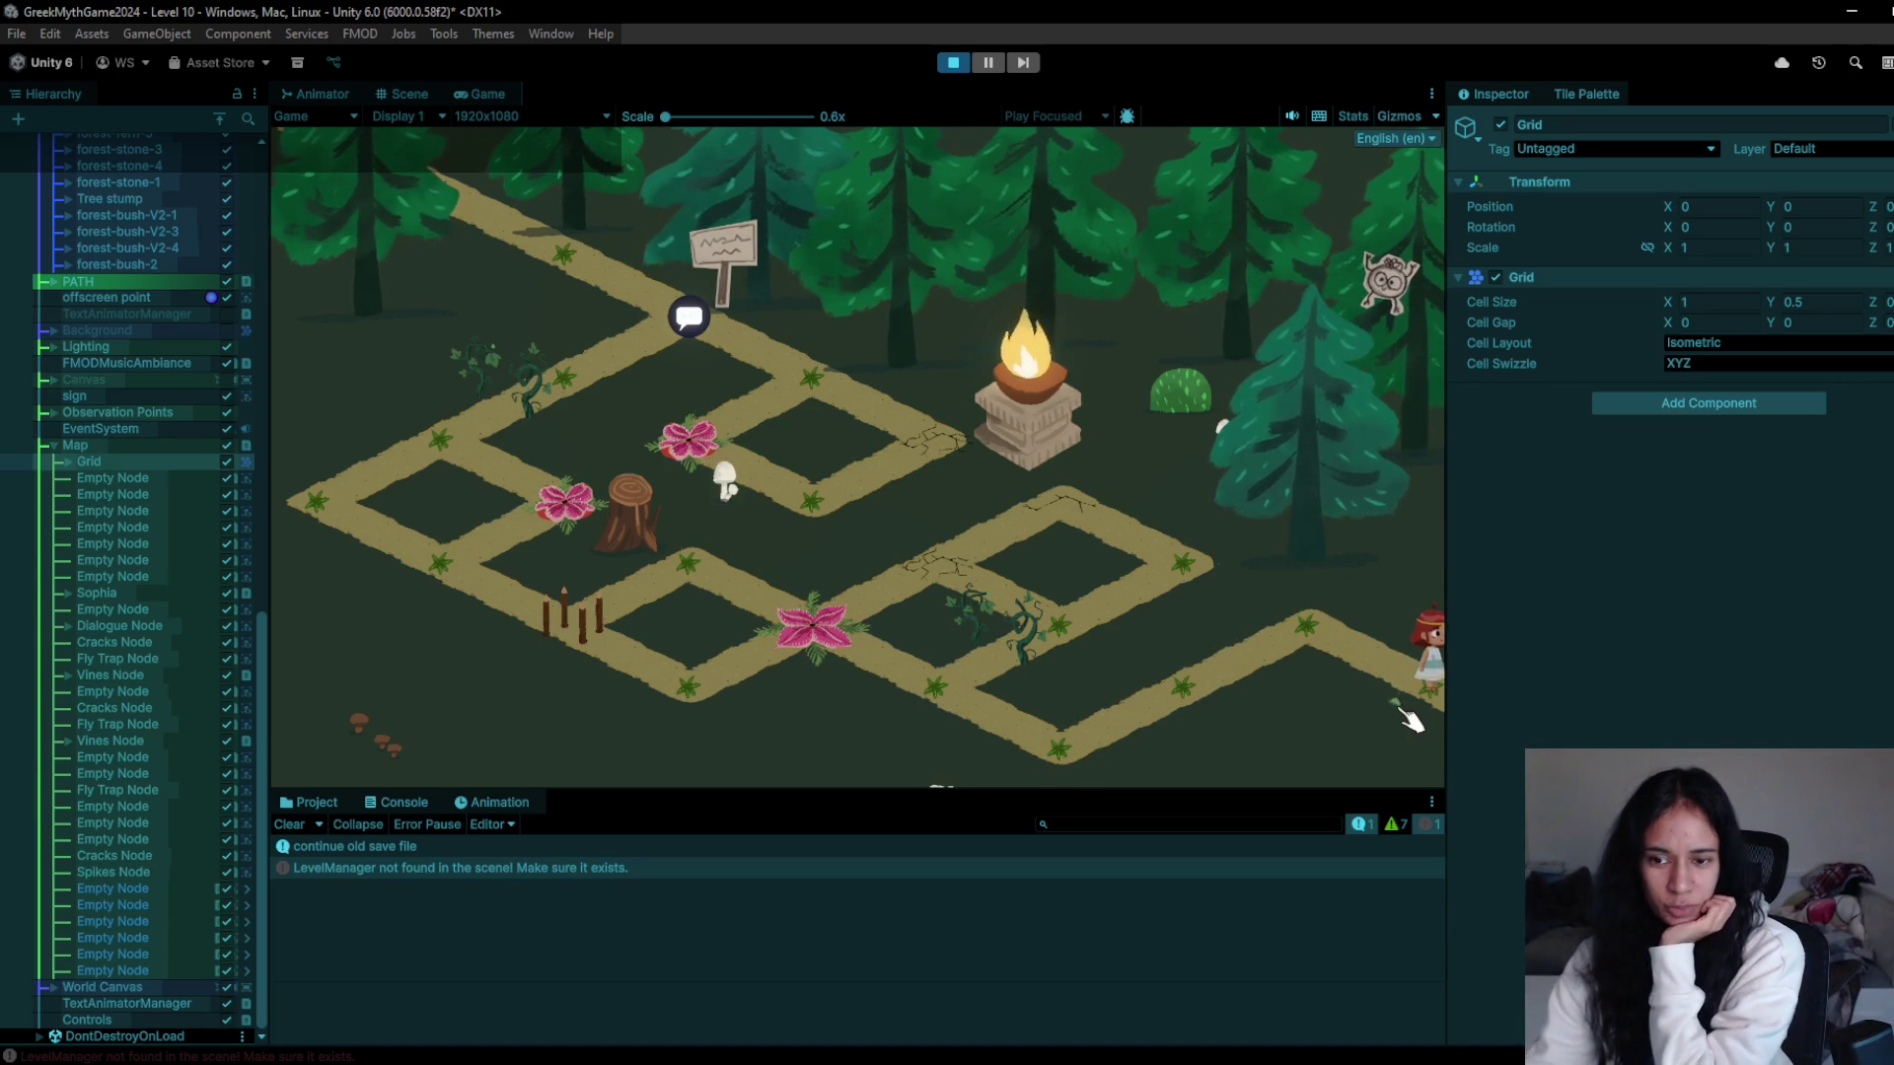
key("ctrl+p")
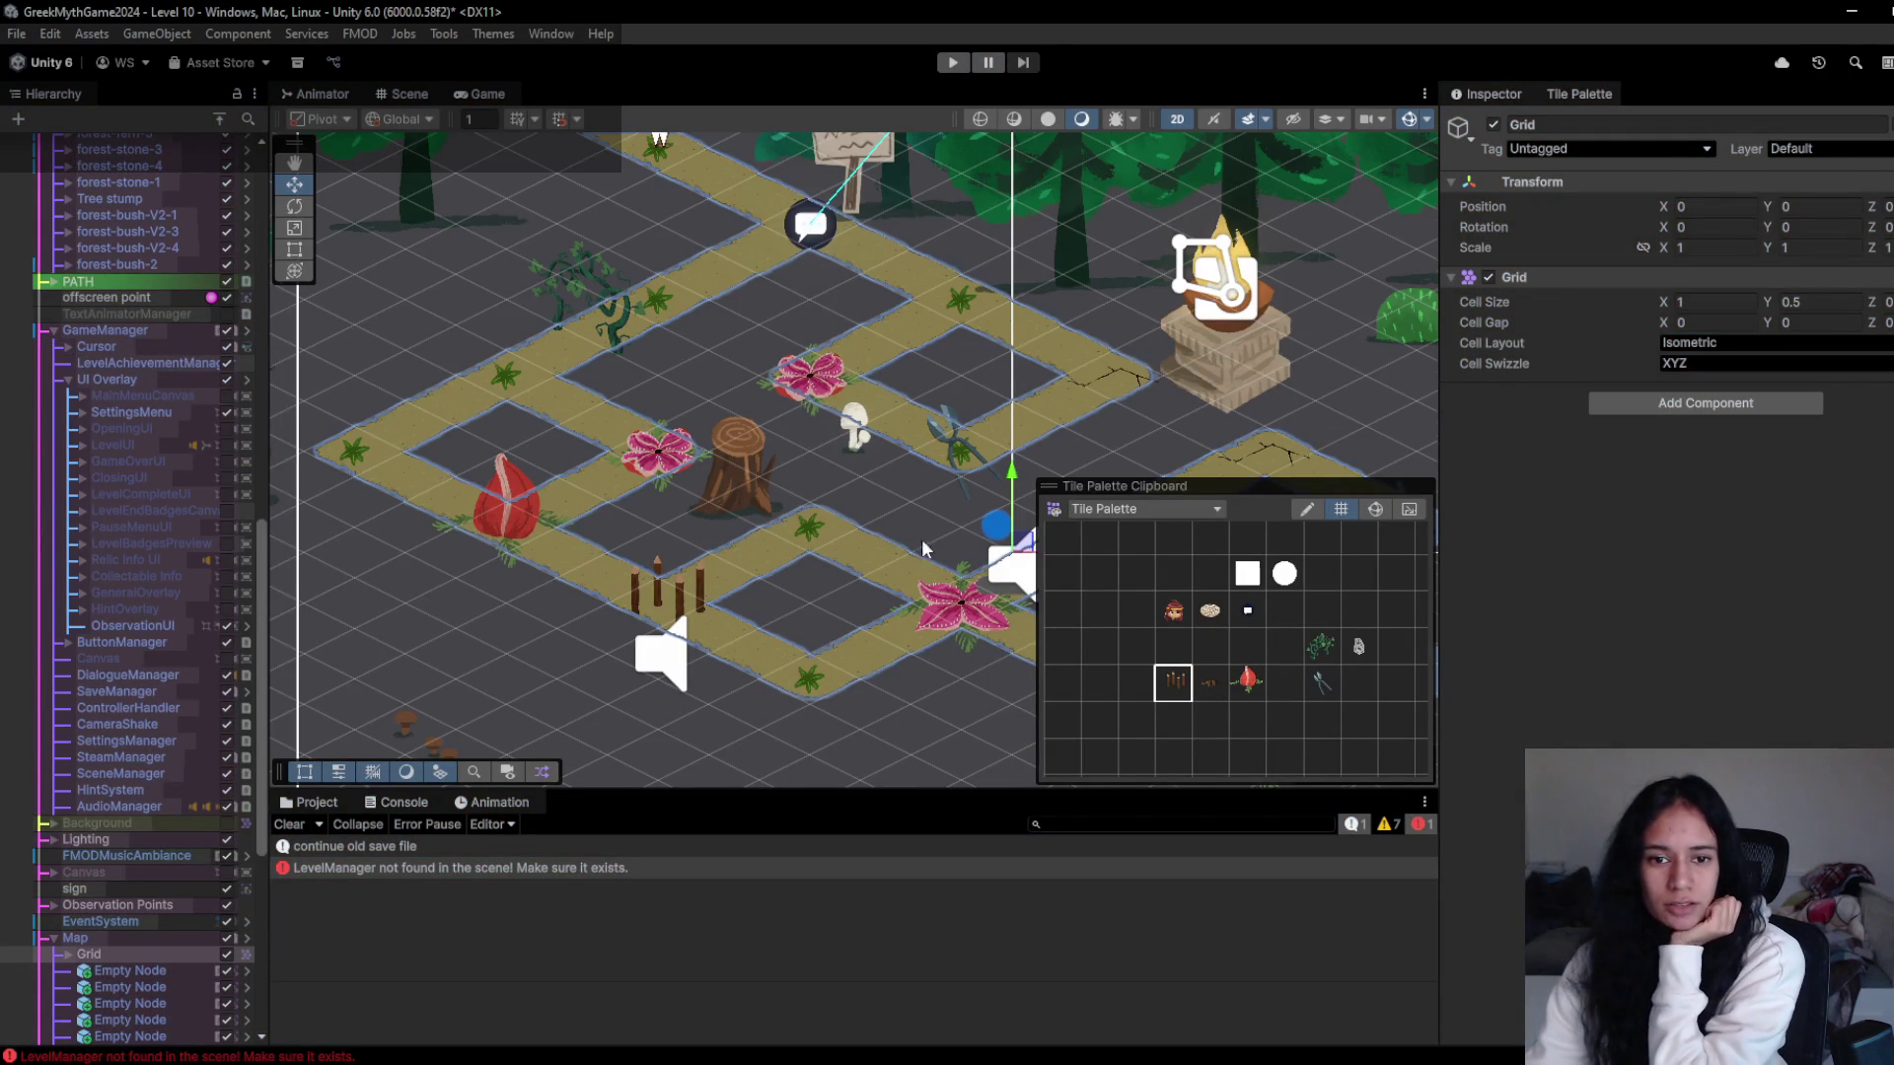
scroll(956, 536, "down", 2)
left_click(953, 62)
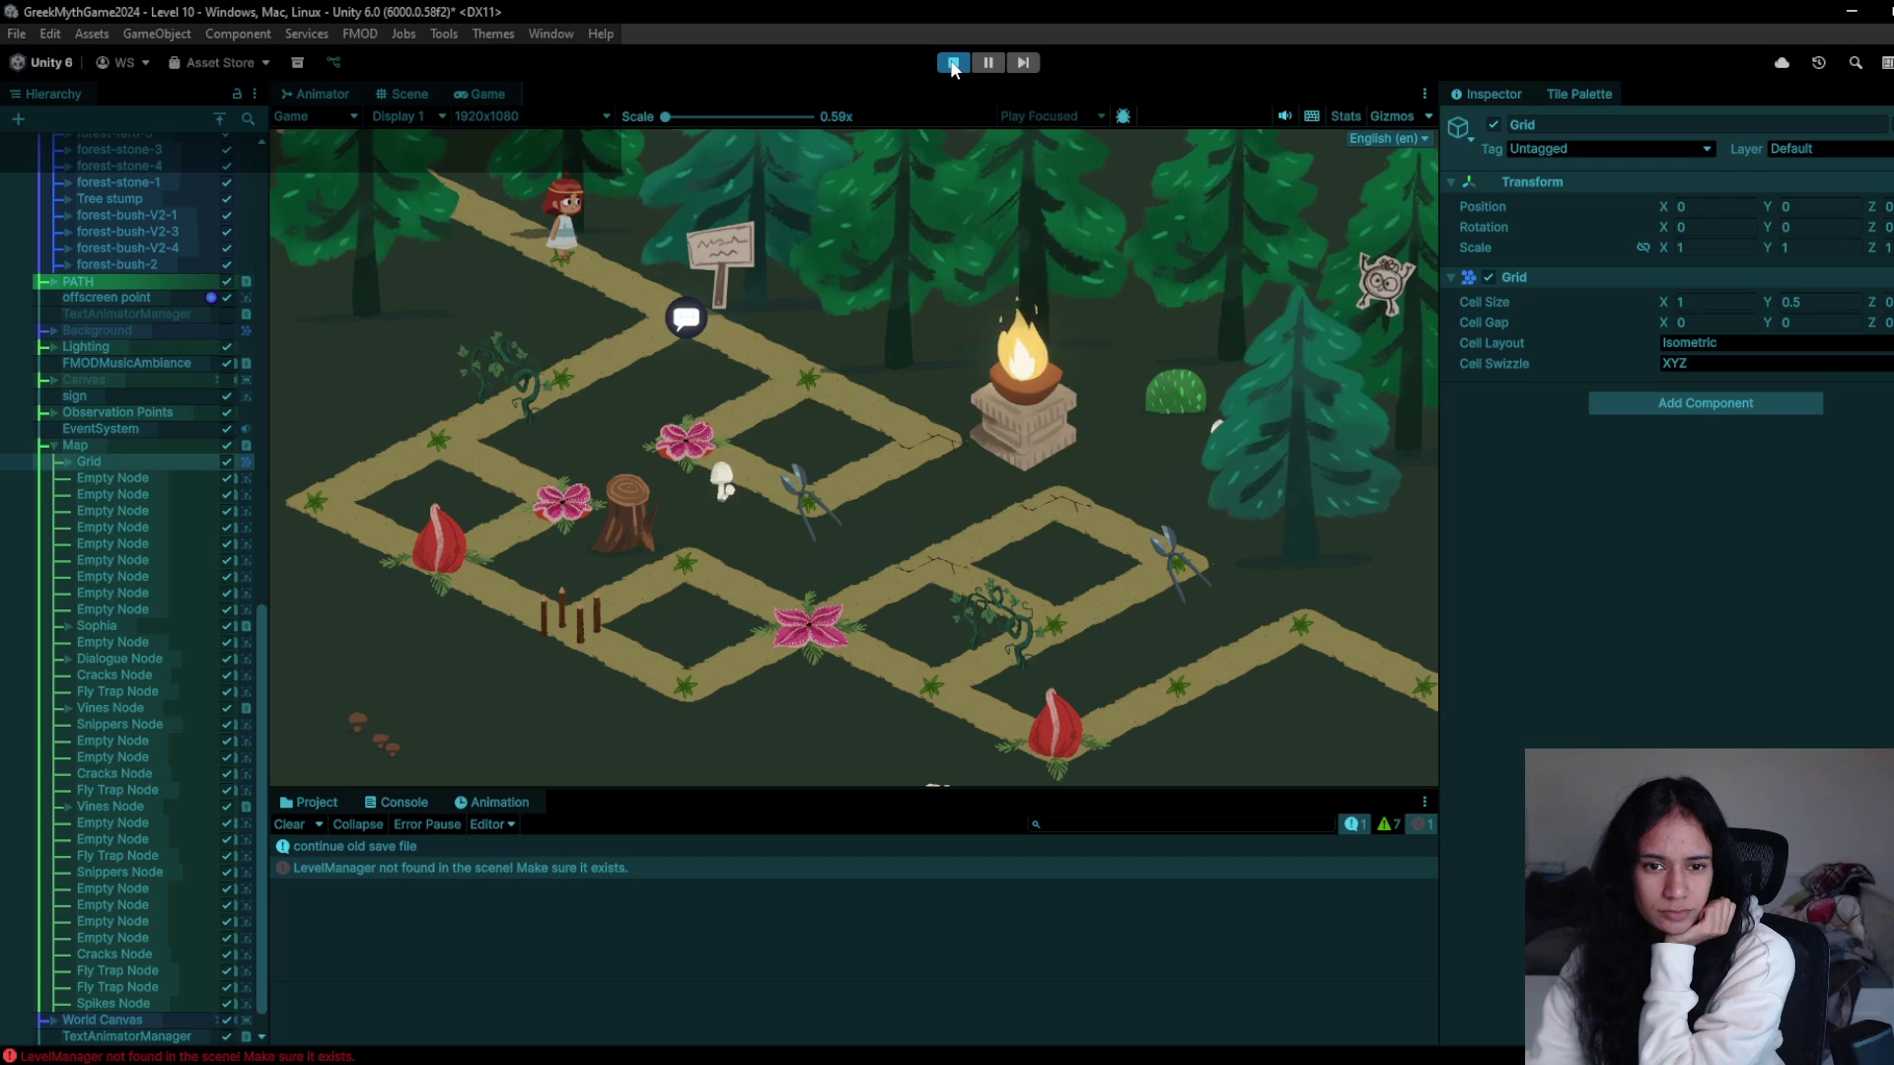
left_click(953, 62)
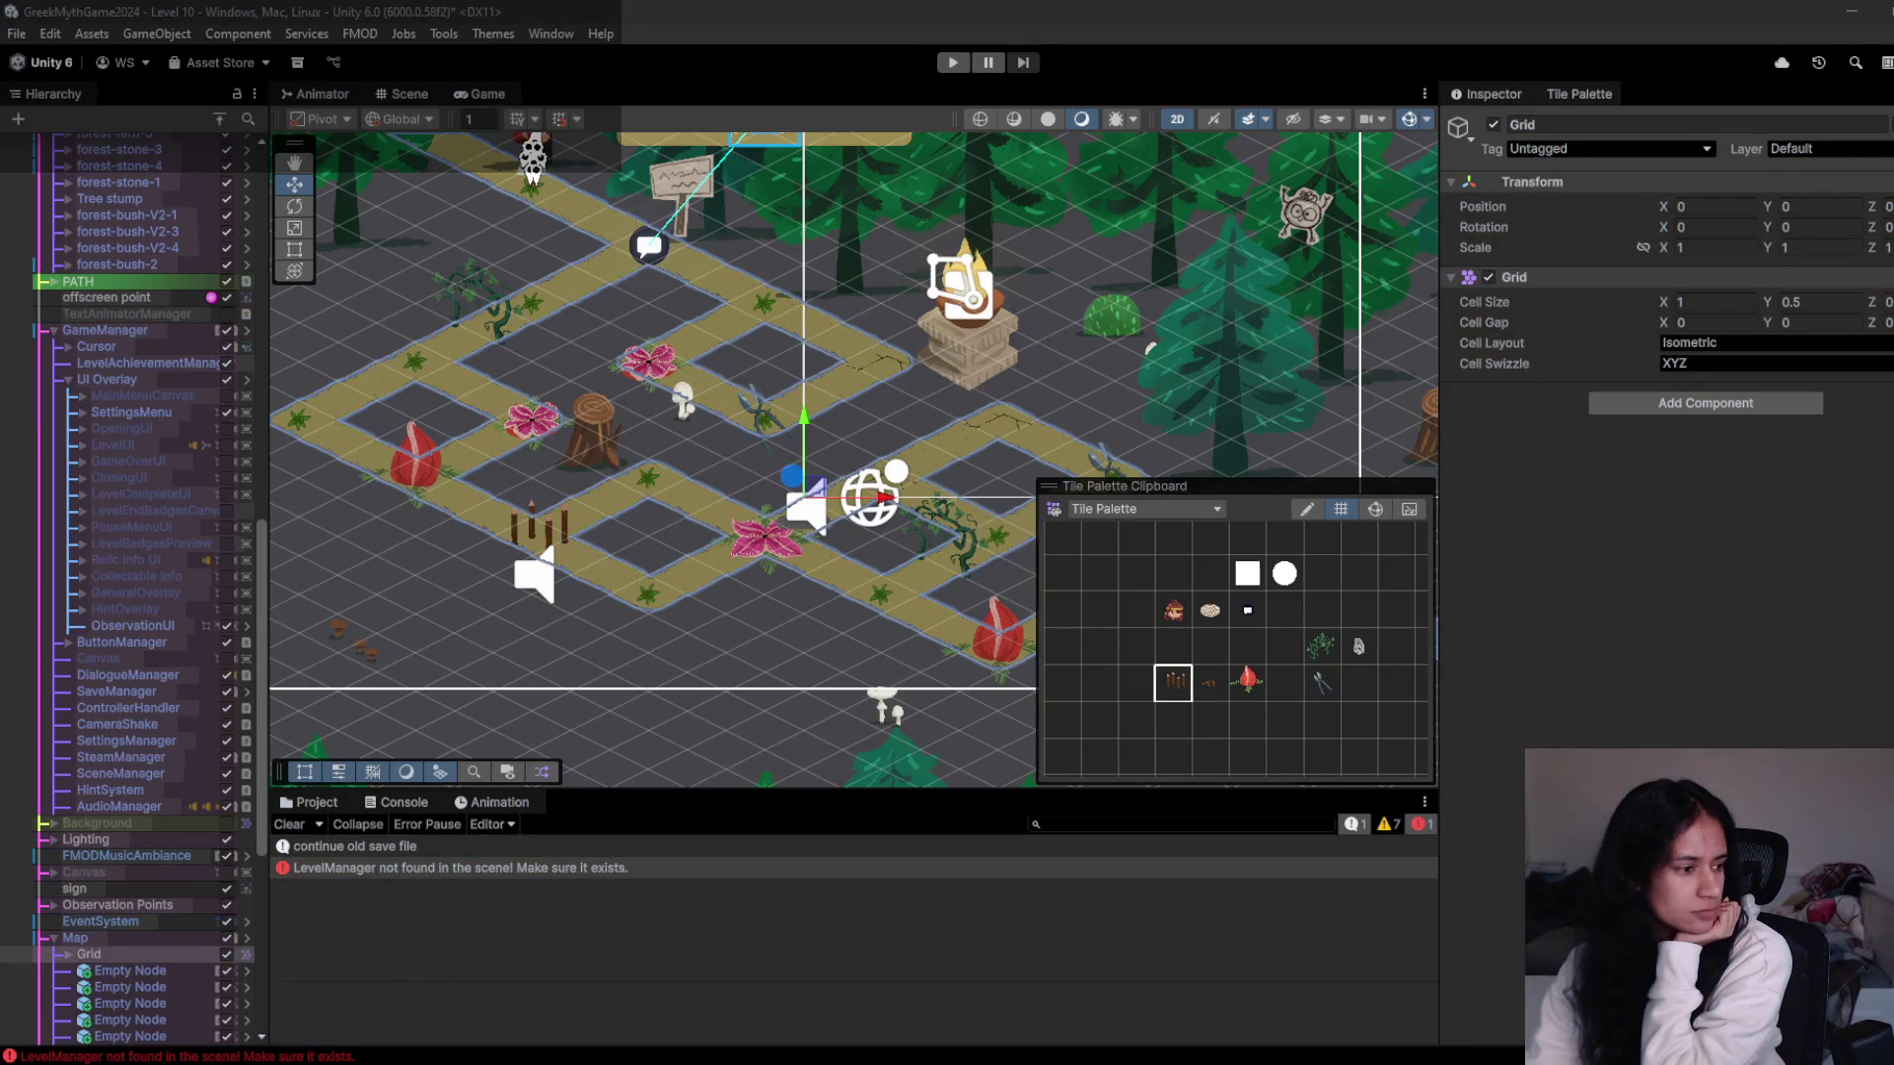
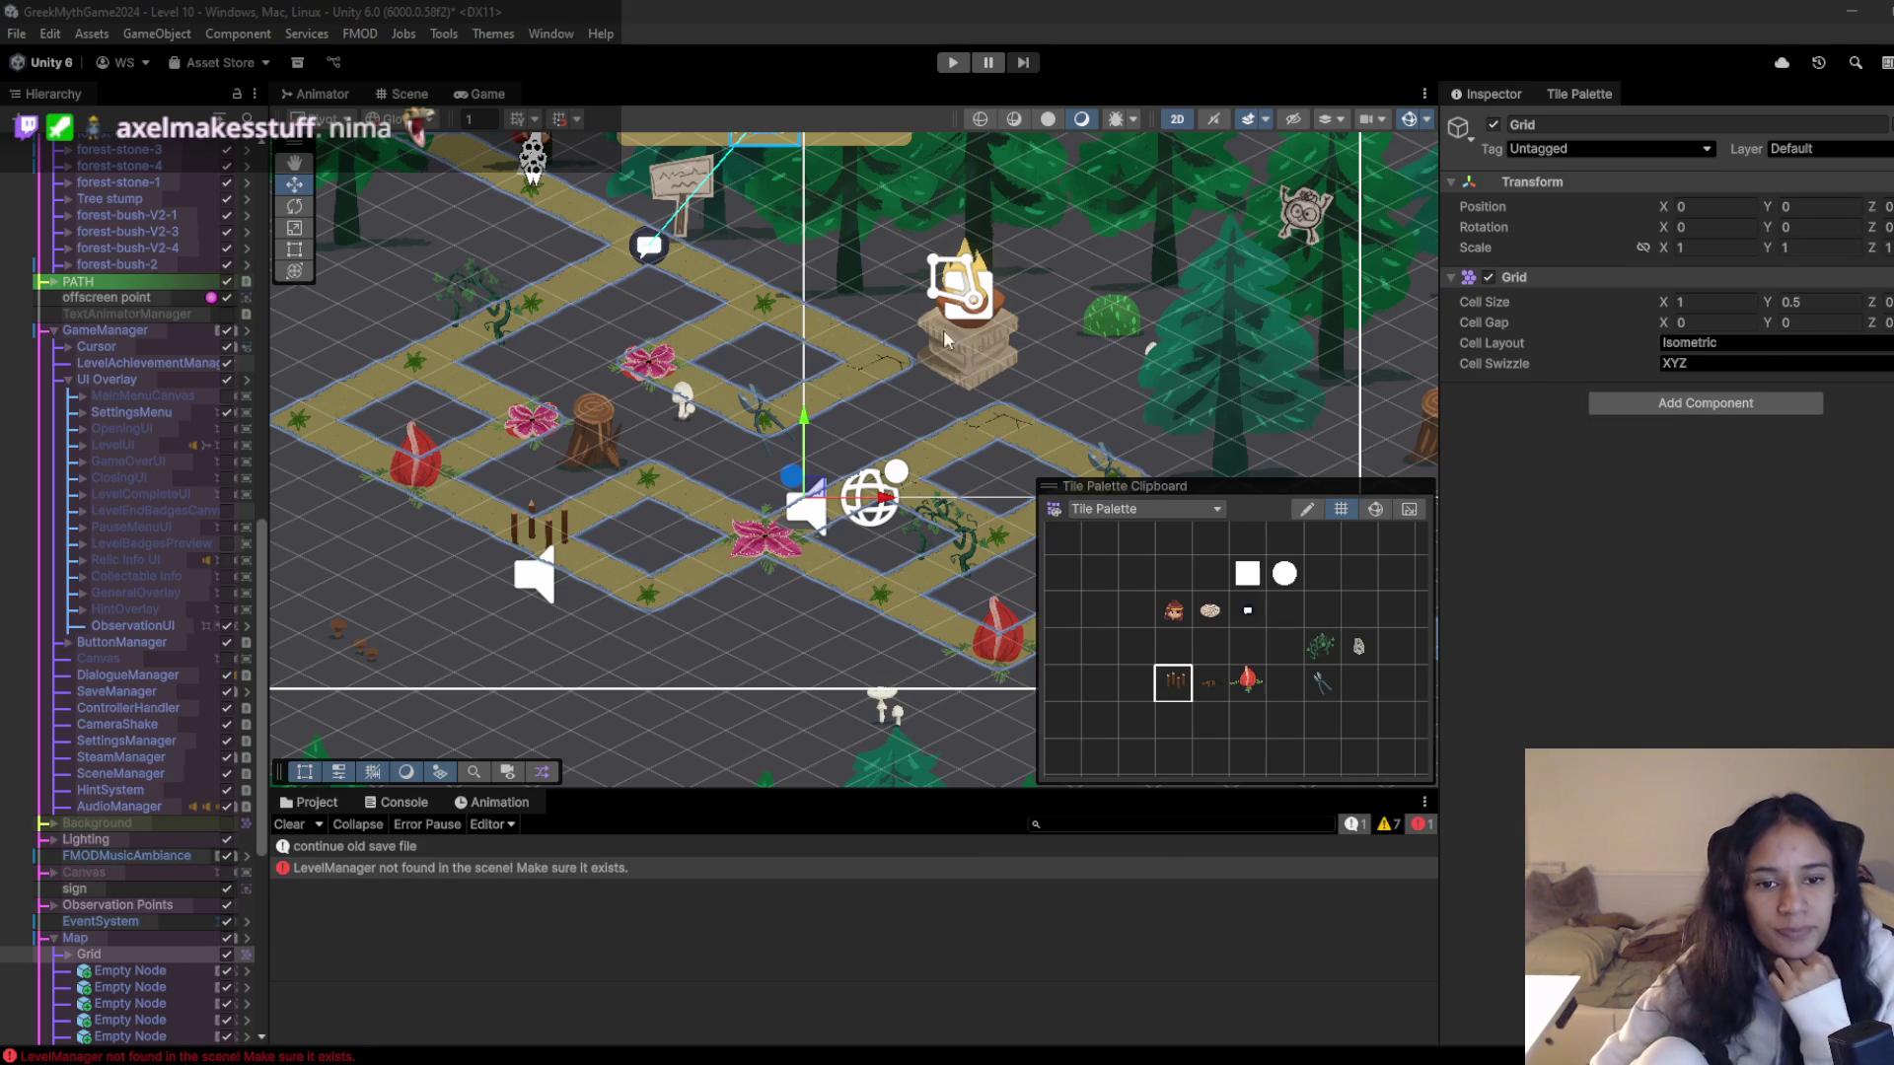
- Enter Play mode, walk Sophia past the chomping-plants warning sign, then switch to Chrome's Milanote board
left_click(953, 62)
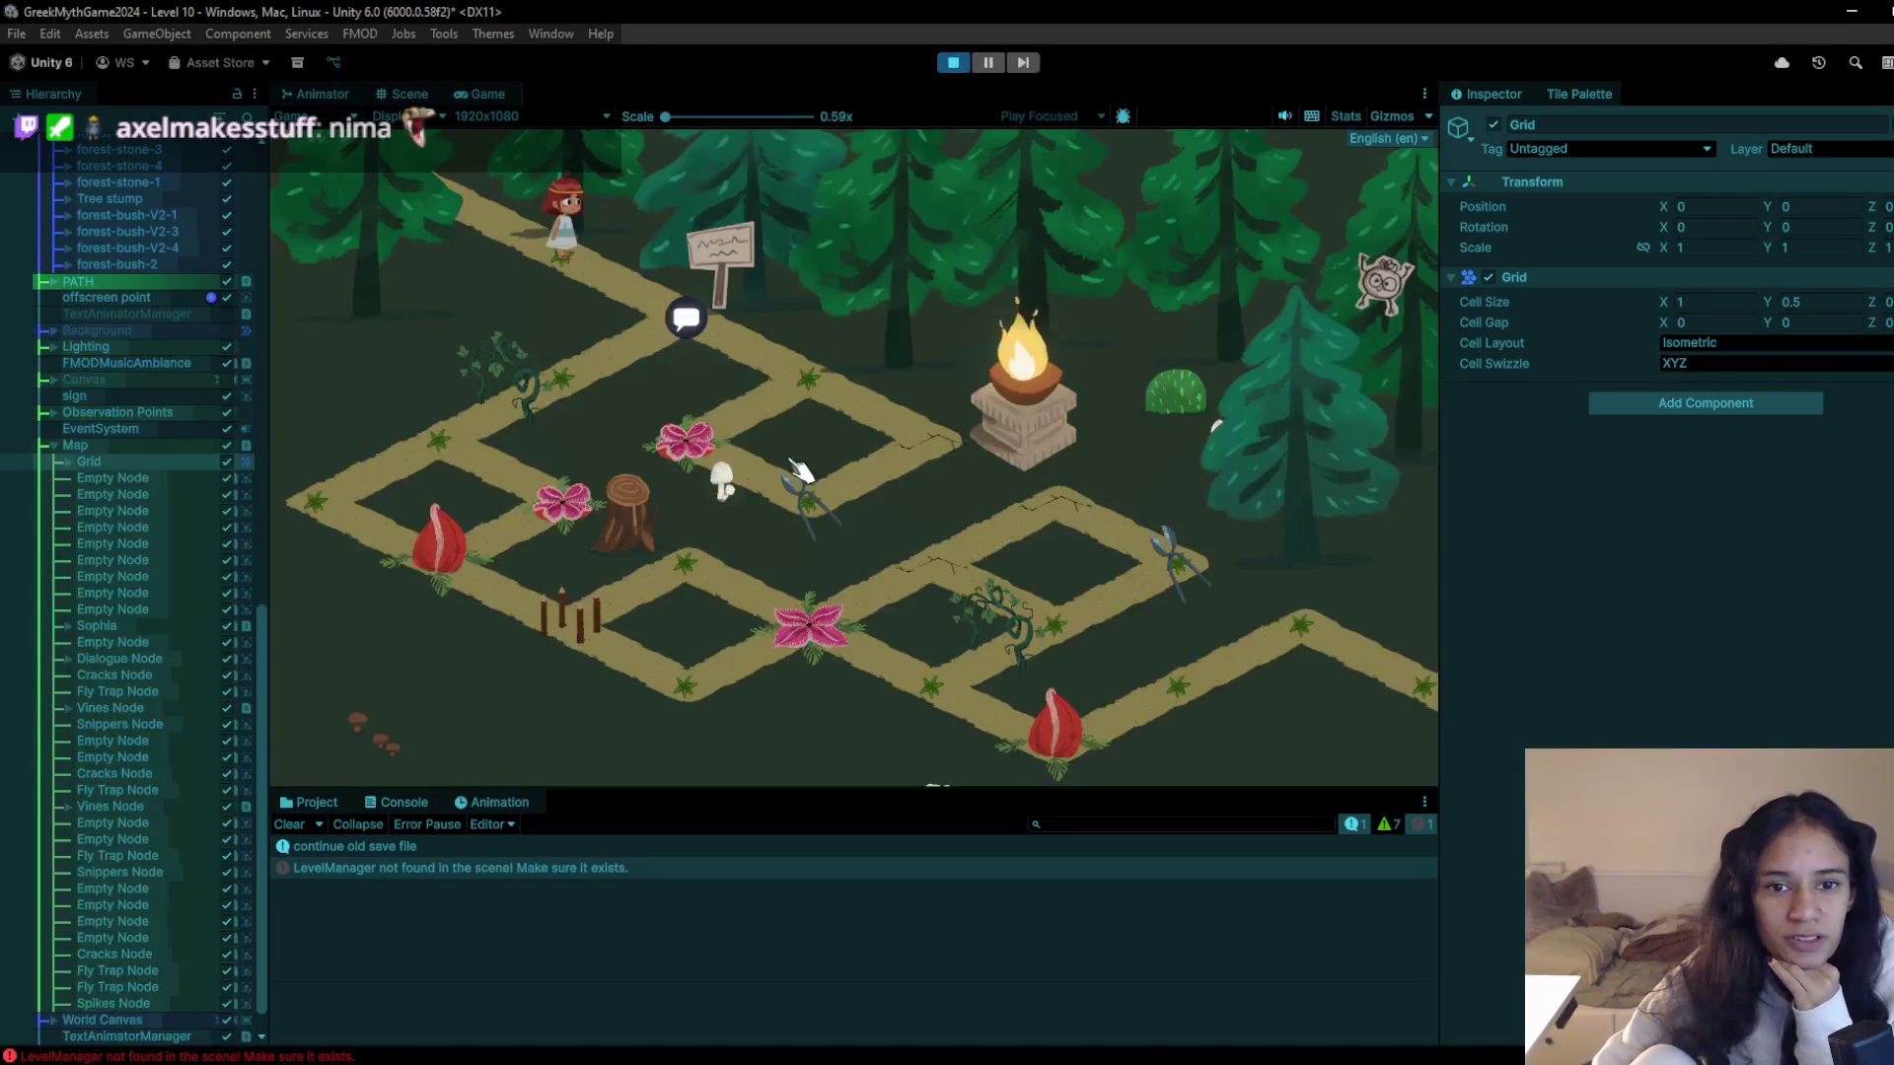
left_click(696, 319)
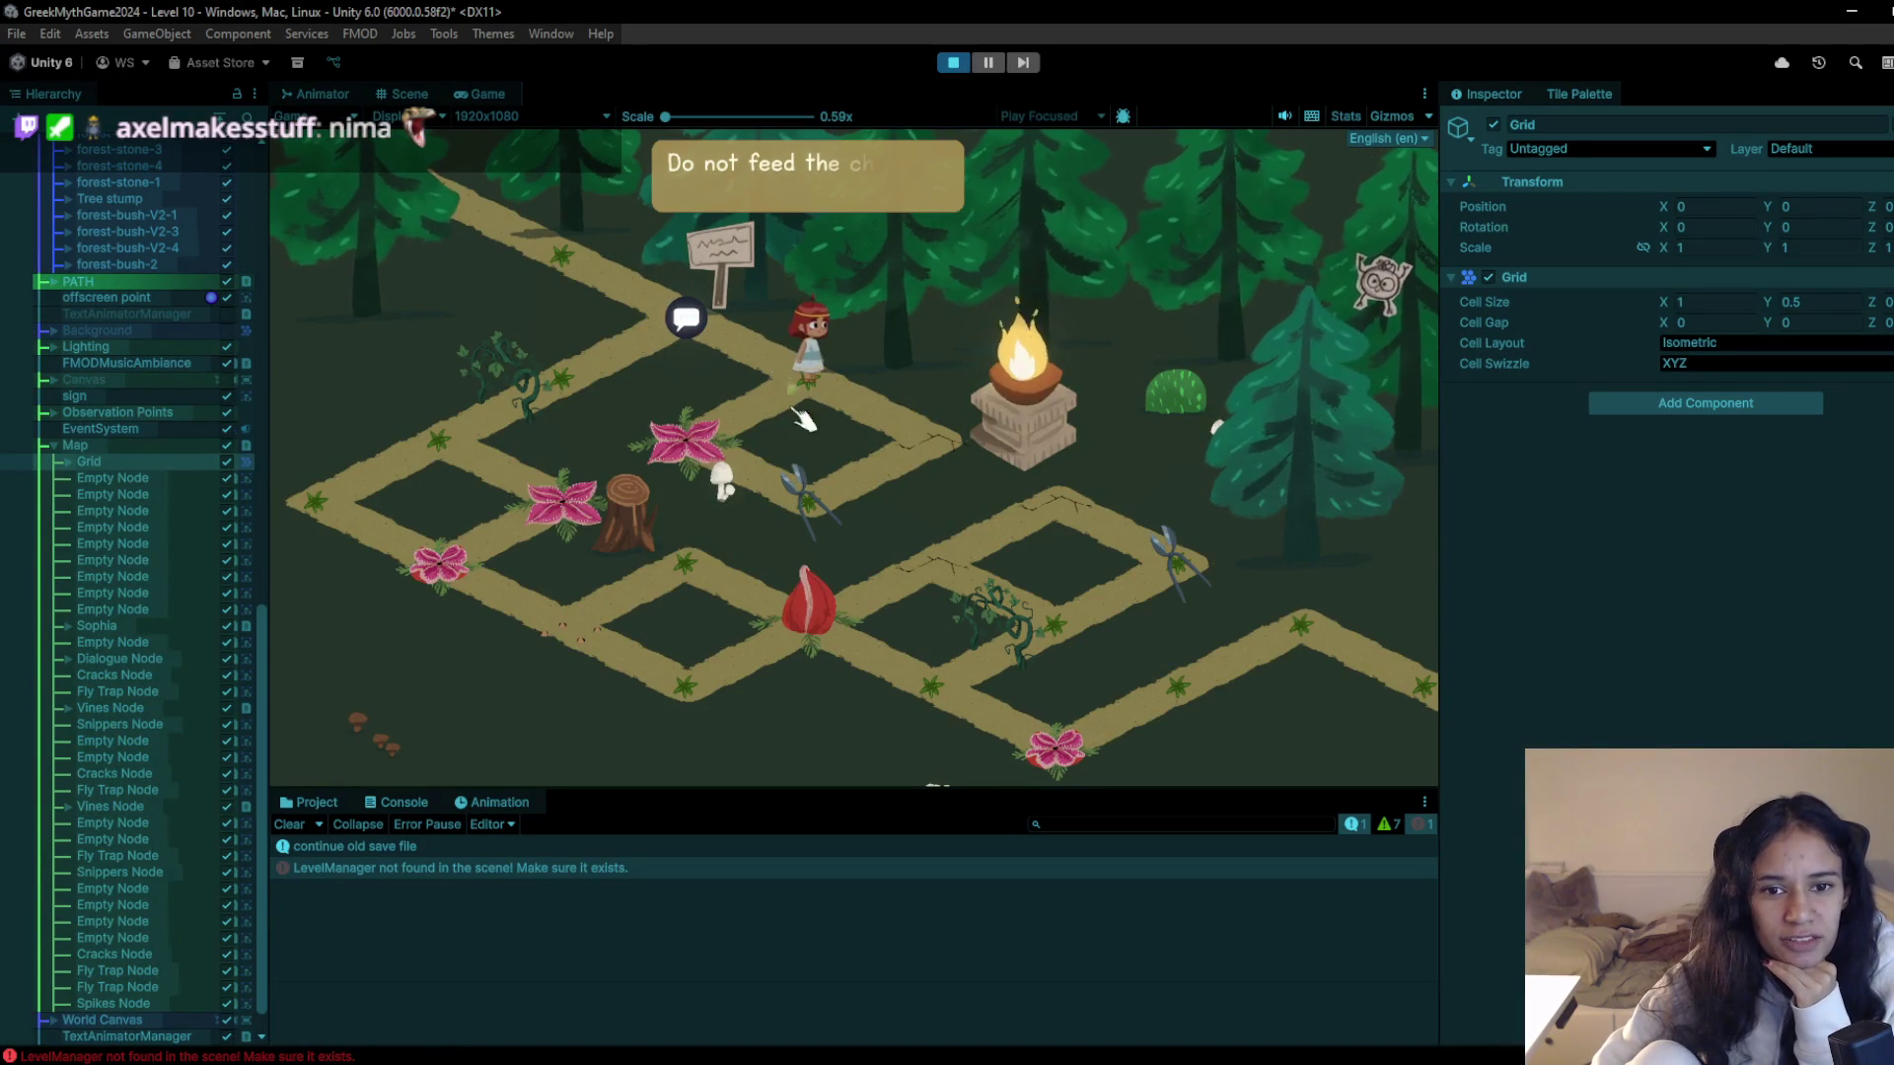
left_click(734, 454)
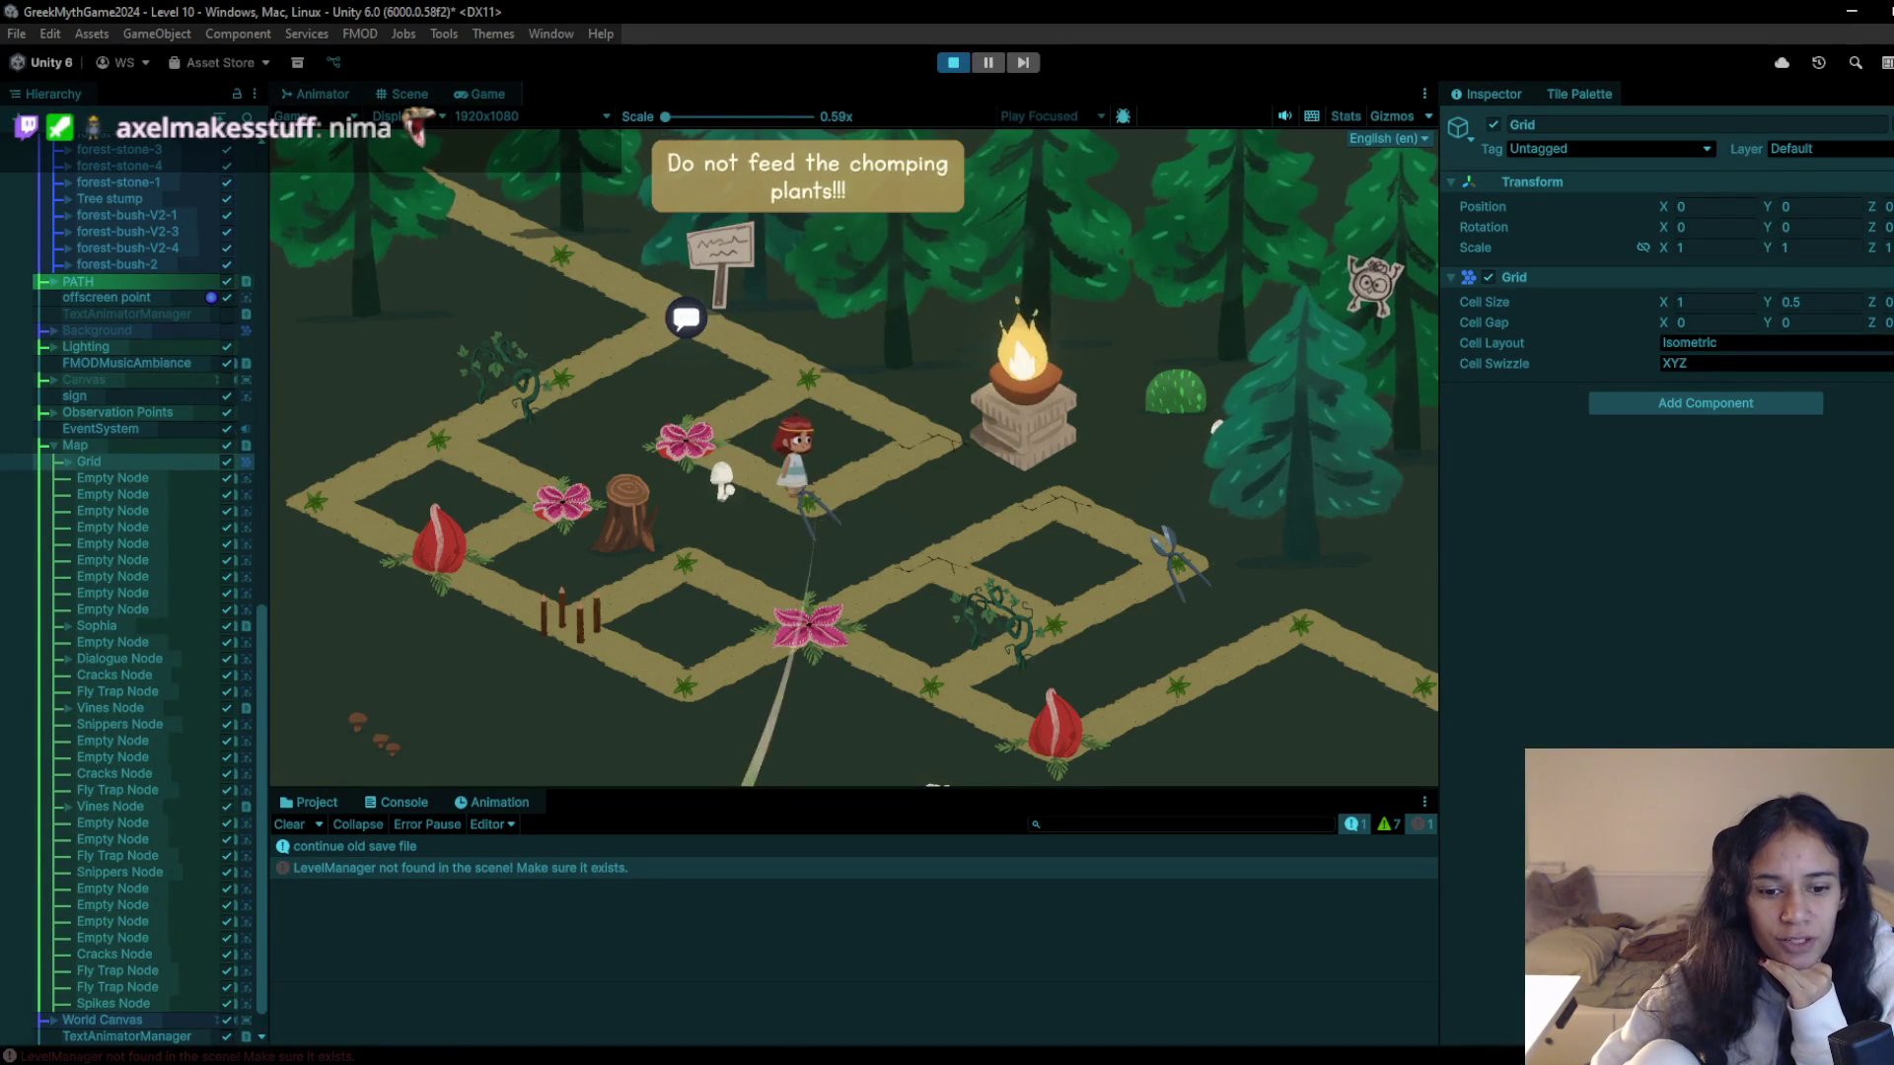
mouse_move(643, 1042)
left_click(558, 1036)
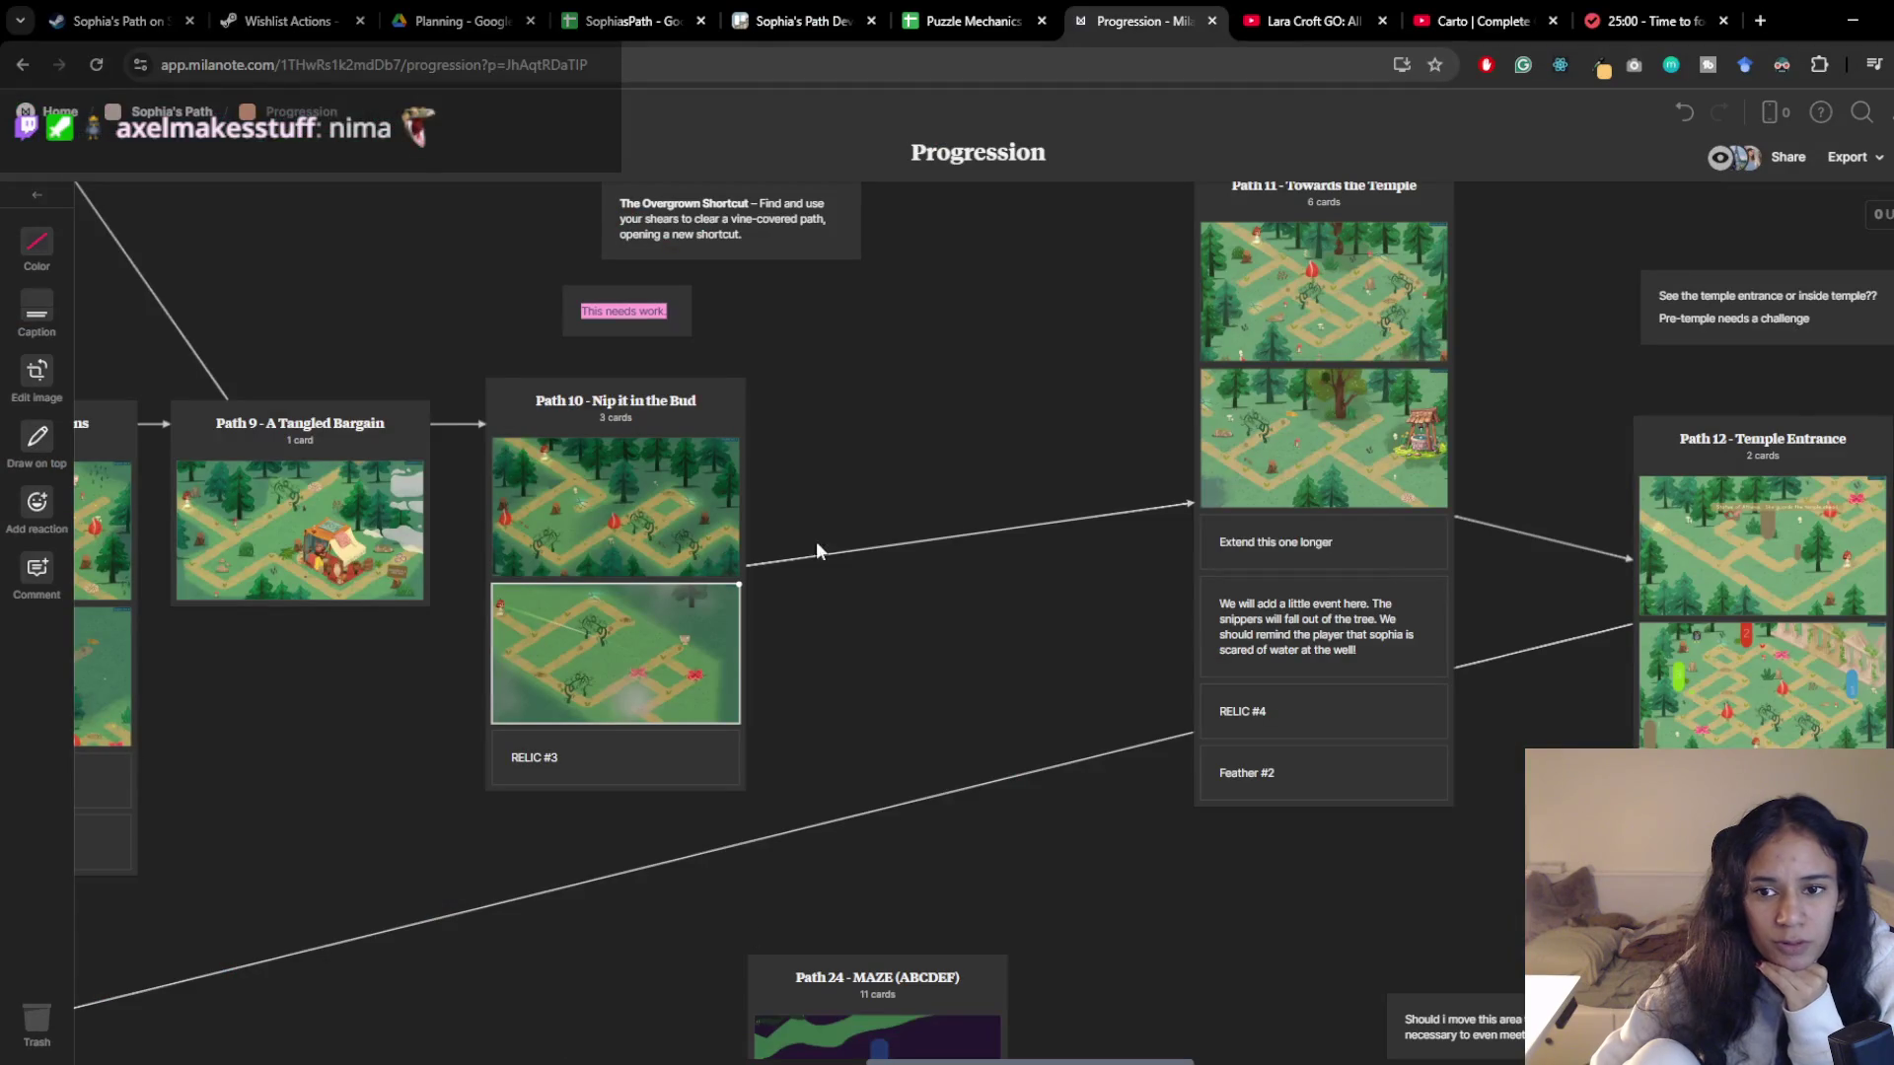
- Pan the Progression board to the Path 10 cards, then return to the running Unity game
left_click_drag(858, 701, 951, 817)
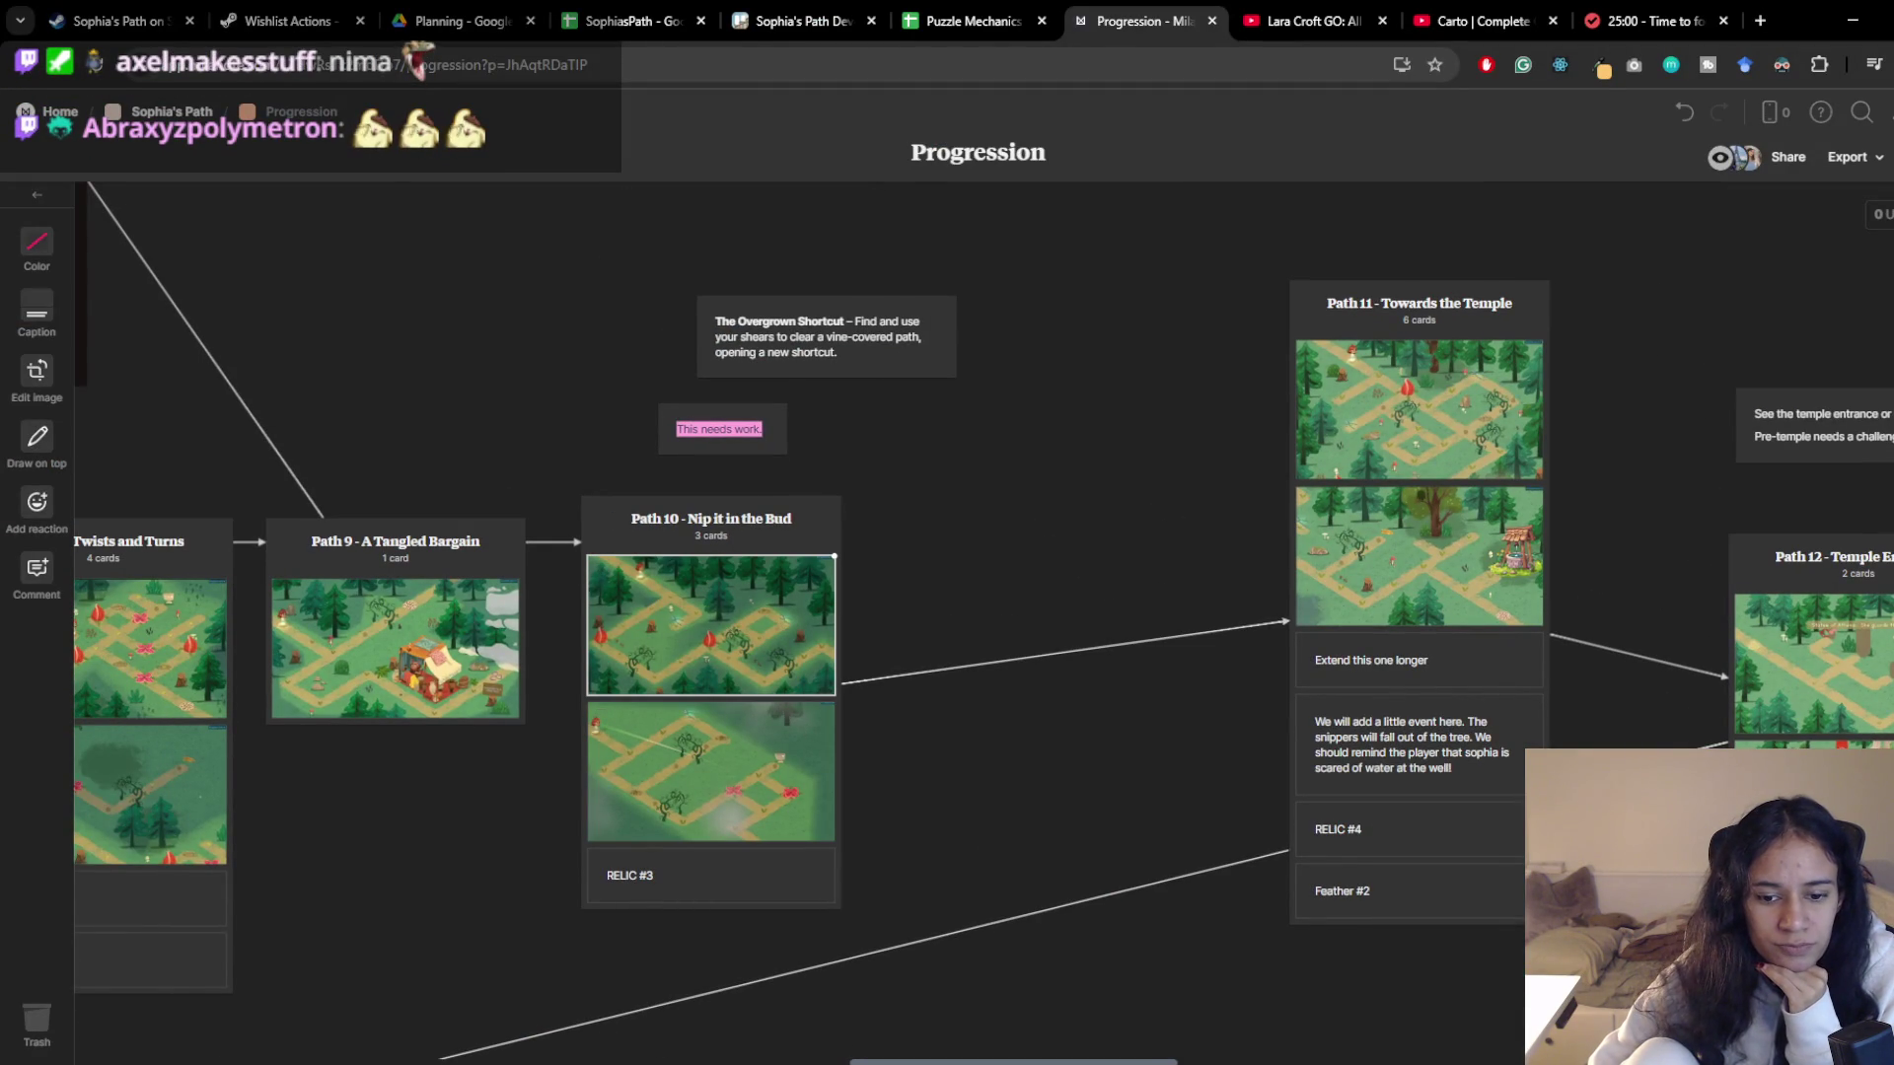
left_click(599, 1058)
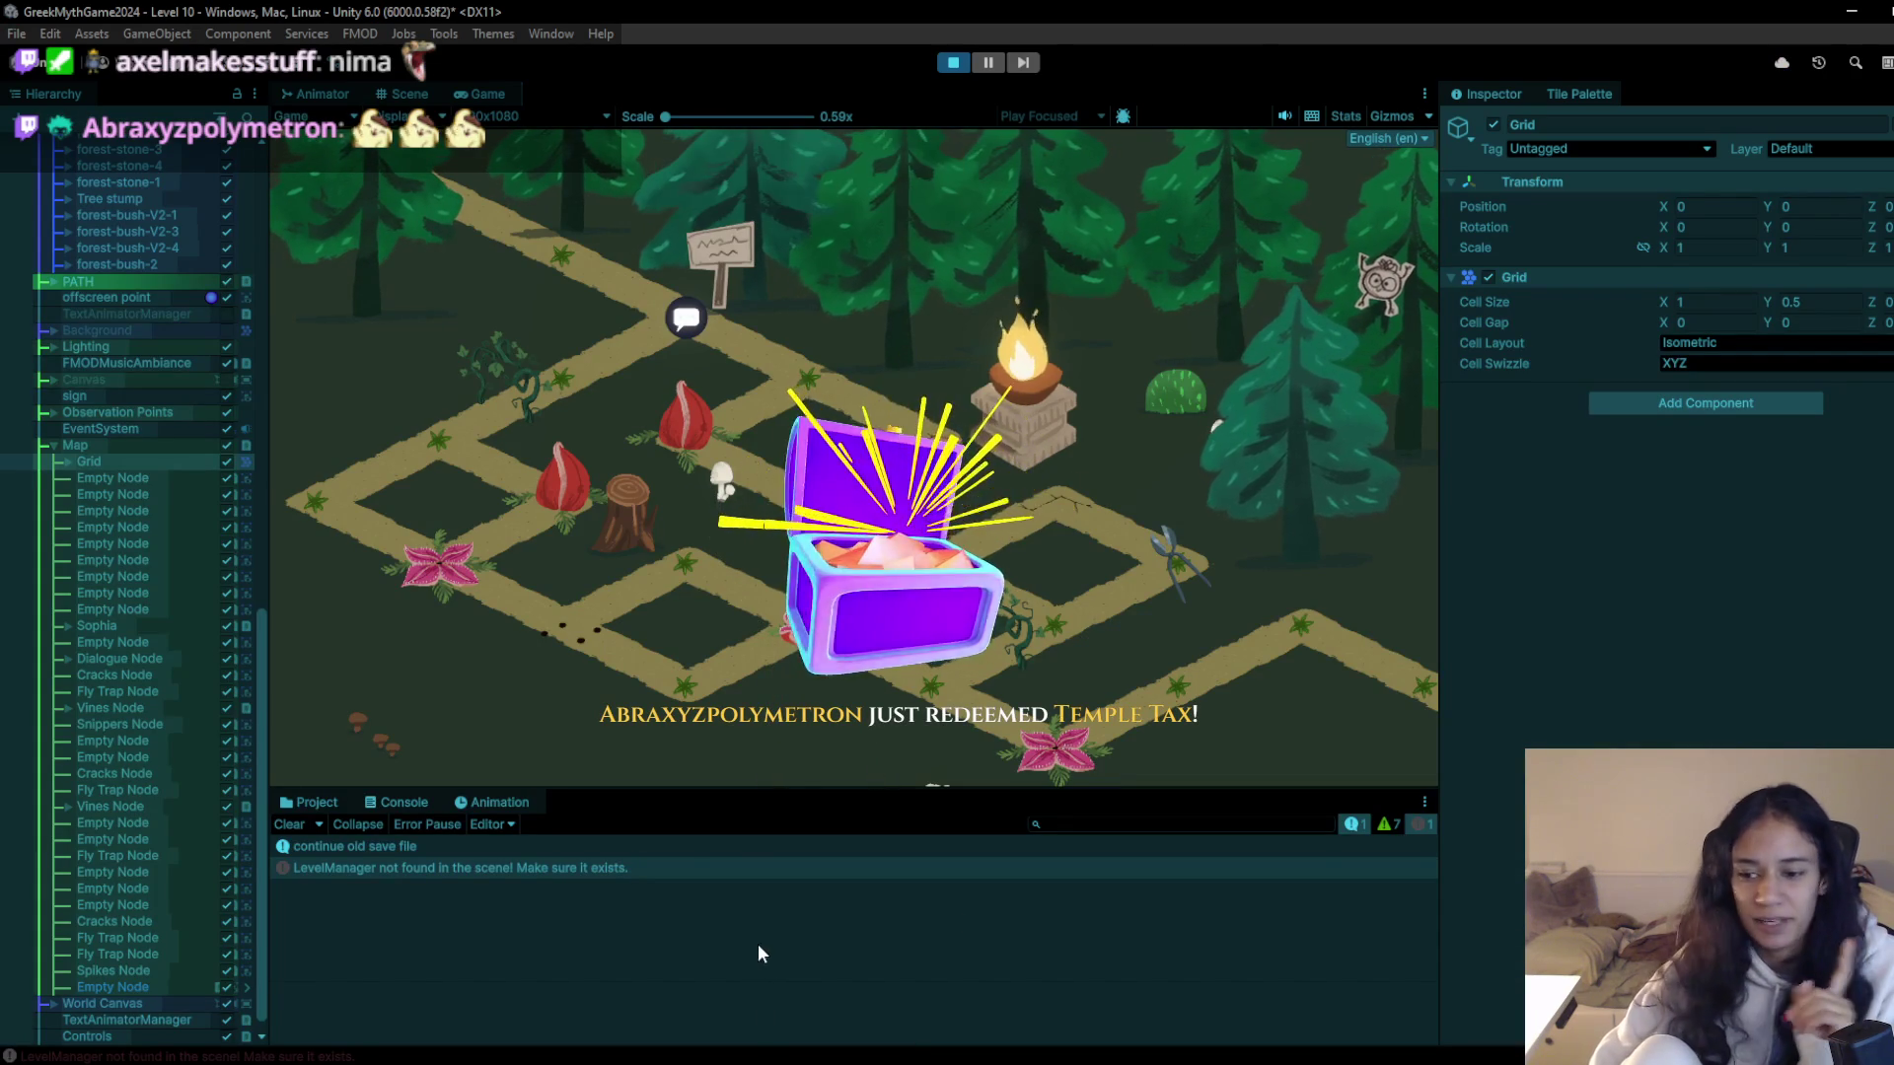
key("super+alt+d")
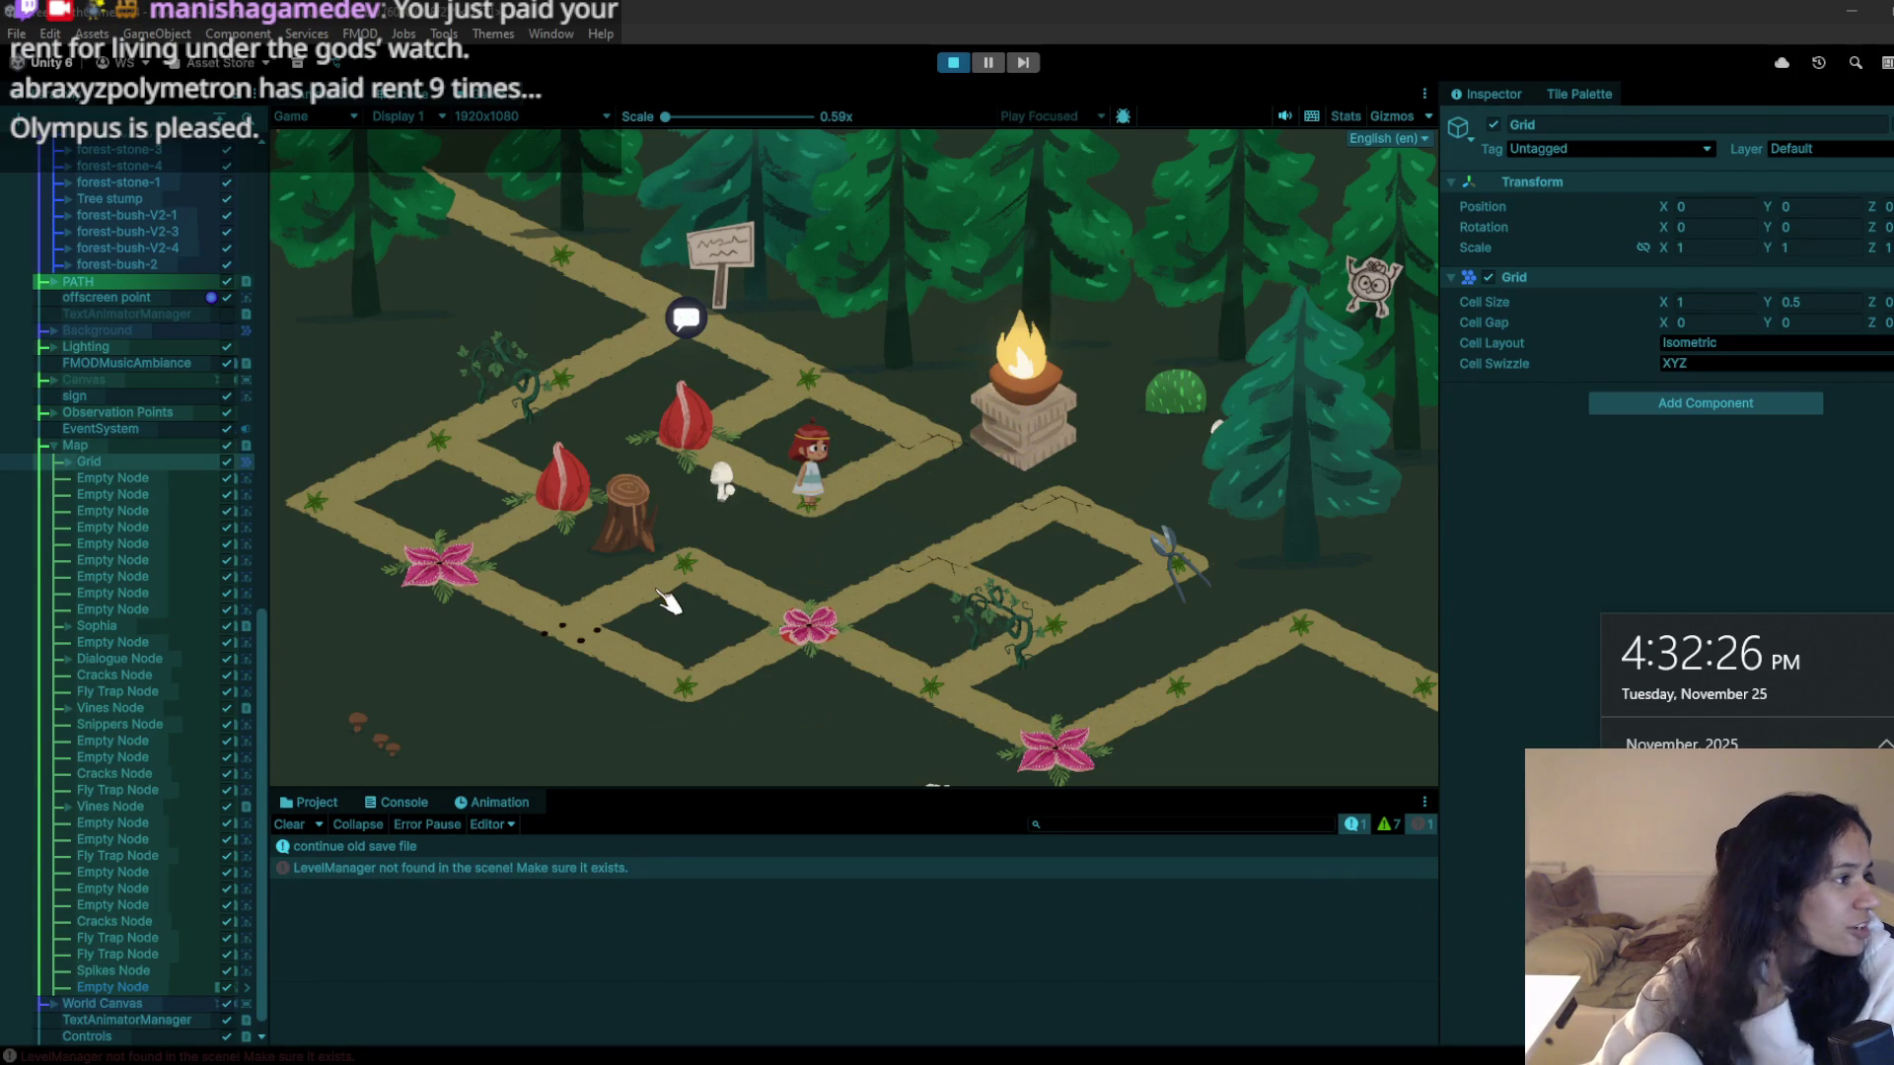
mouse_move(574, 1056)
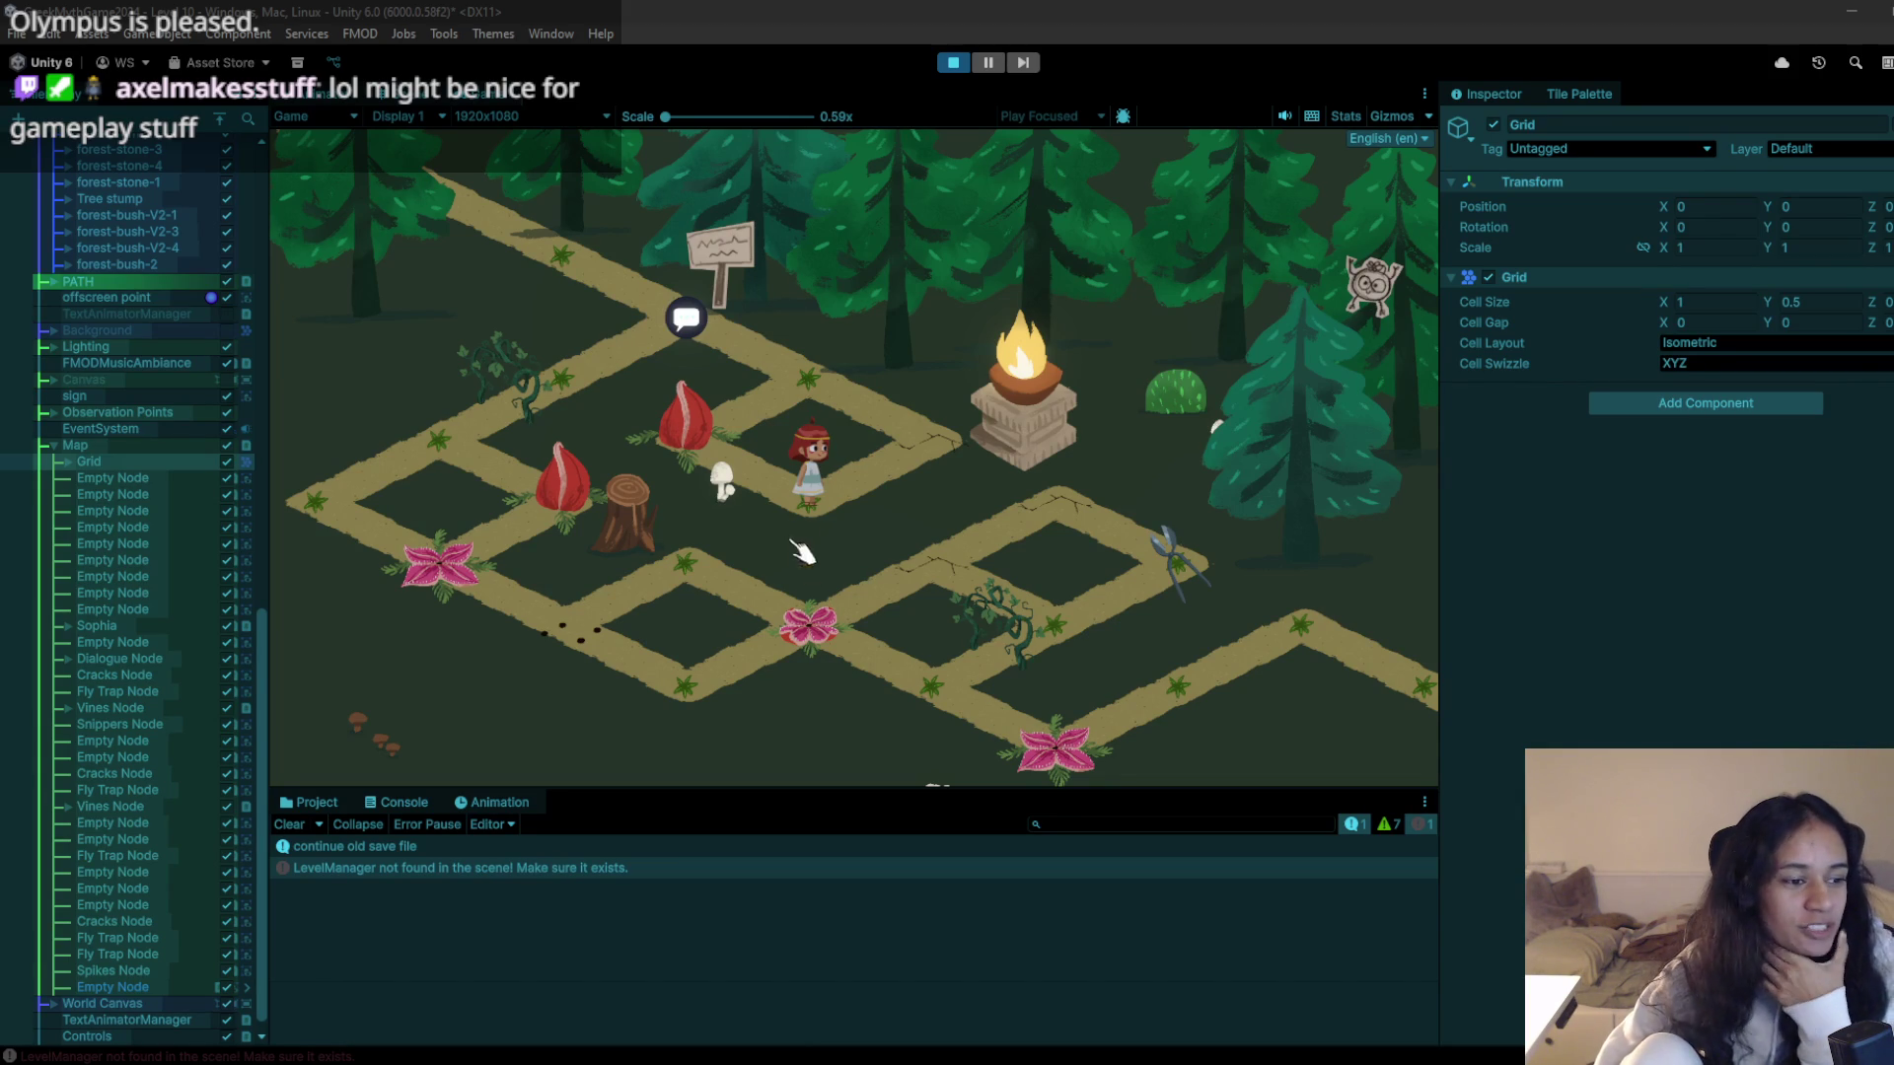
- Walk Sophia back and forth around the left path corner and the pink flower tile
left_click(935, 456)
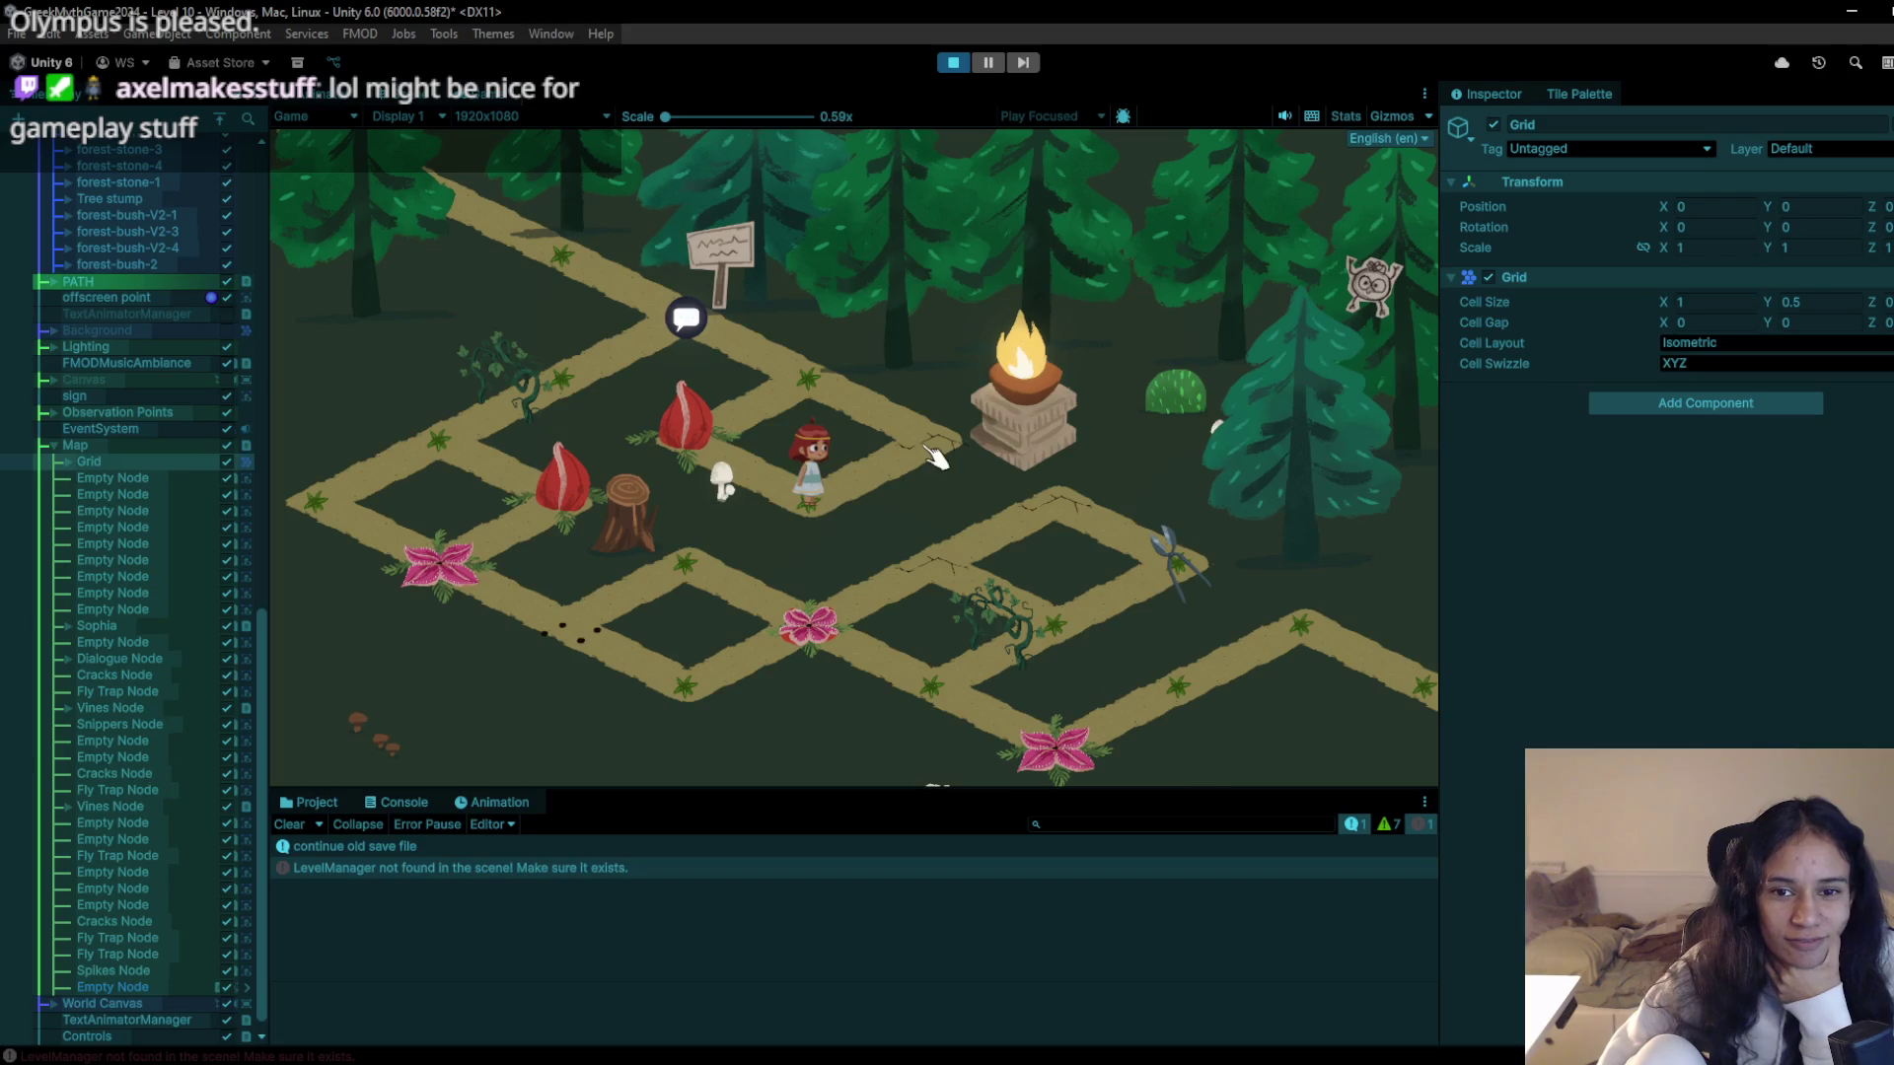
left_click(513, 414)
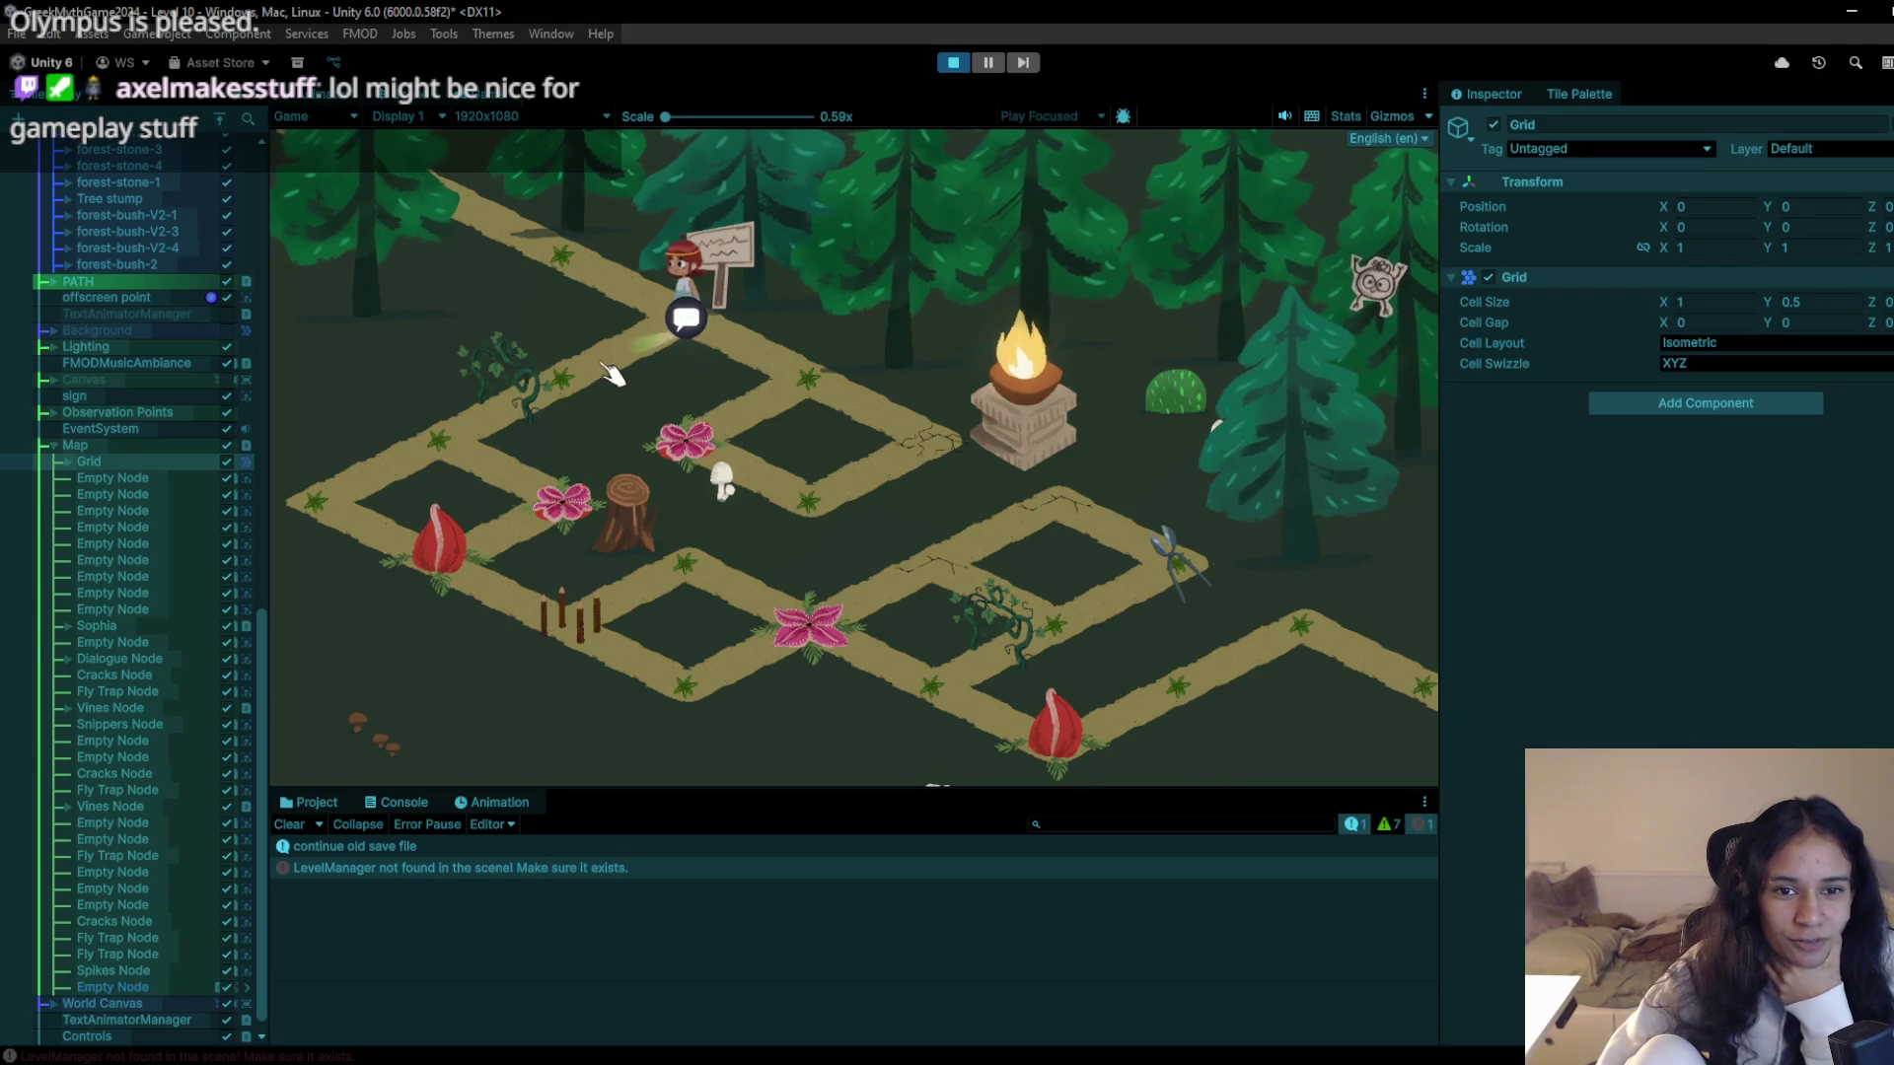
left_click(357, 521)
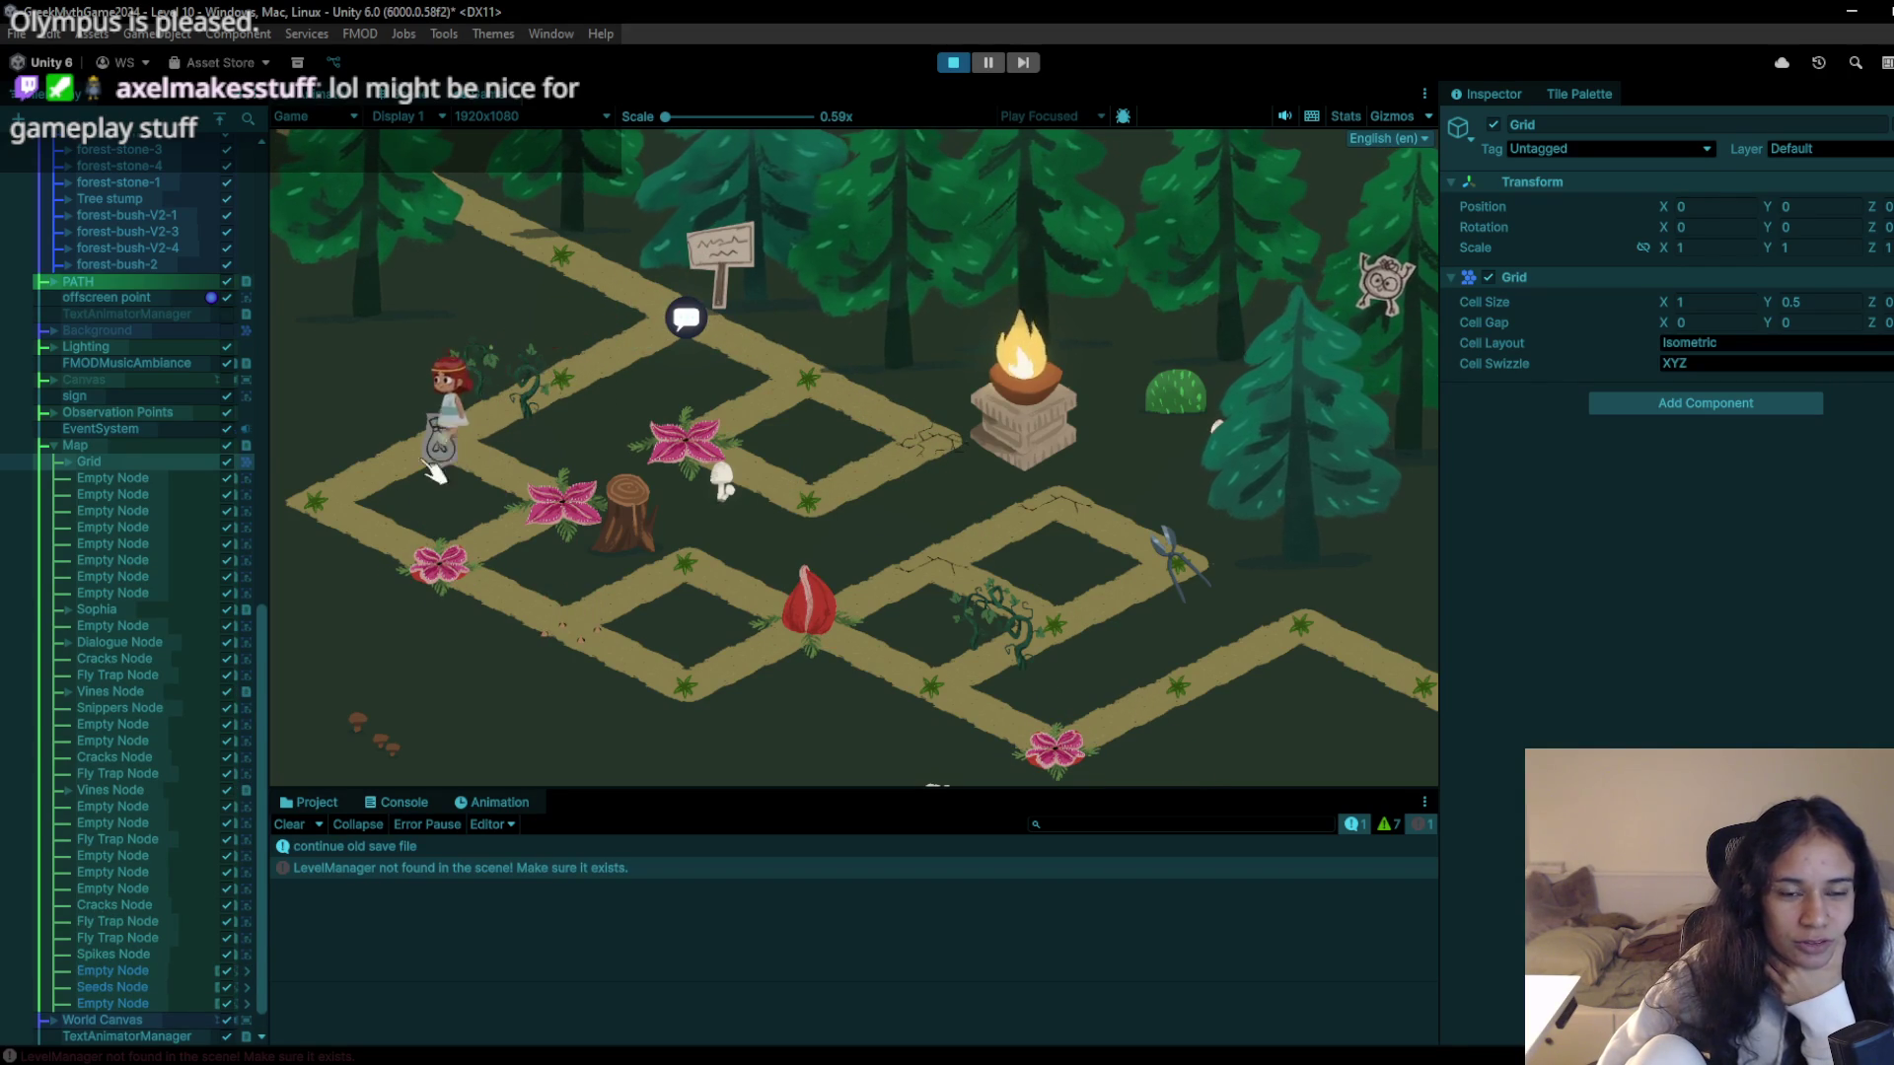
left_click(338, 543)
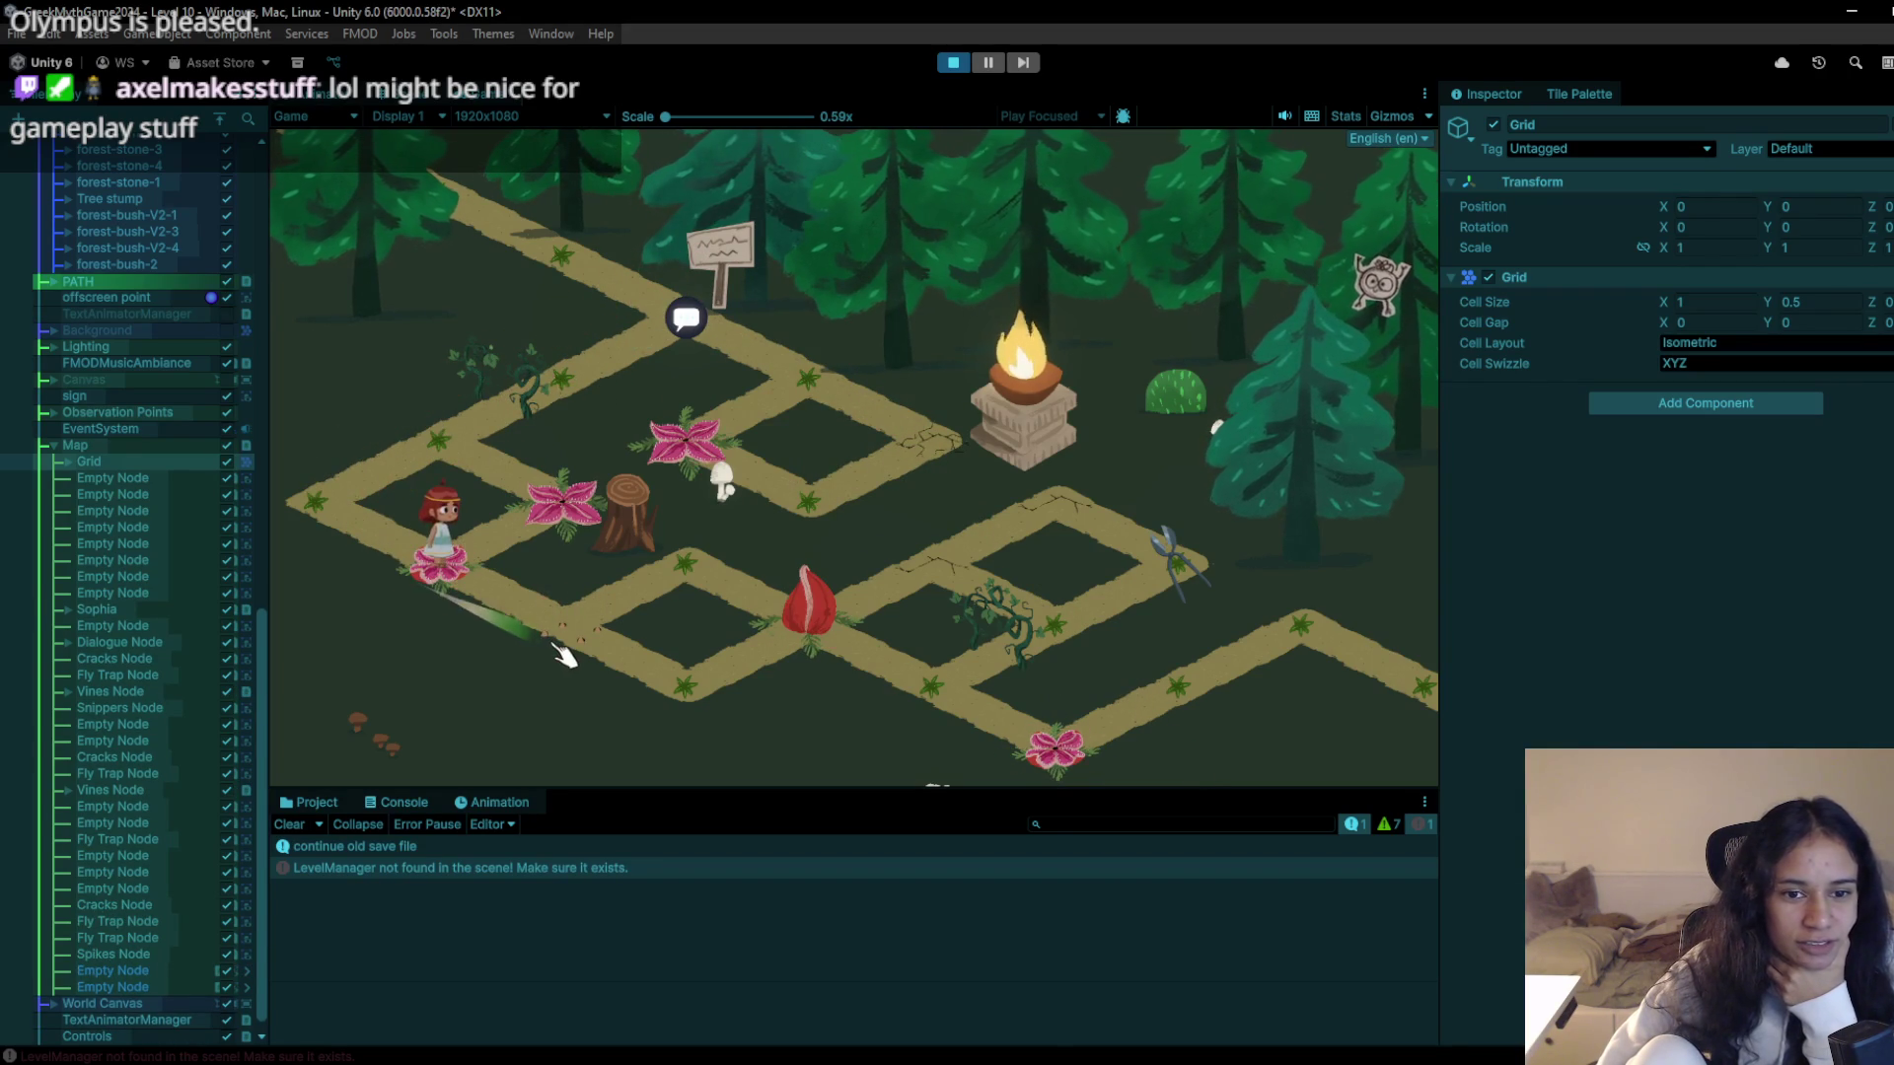
left_click(347, 518)
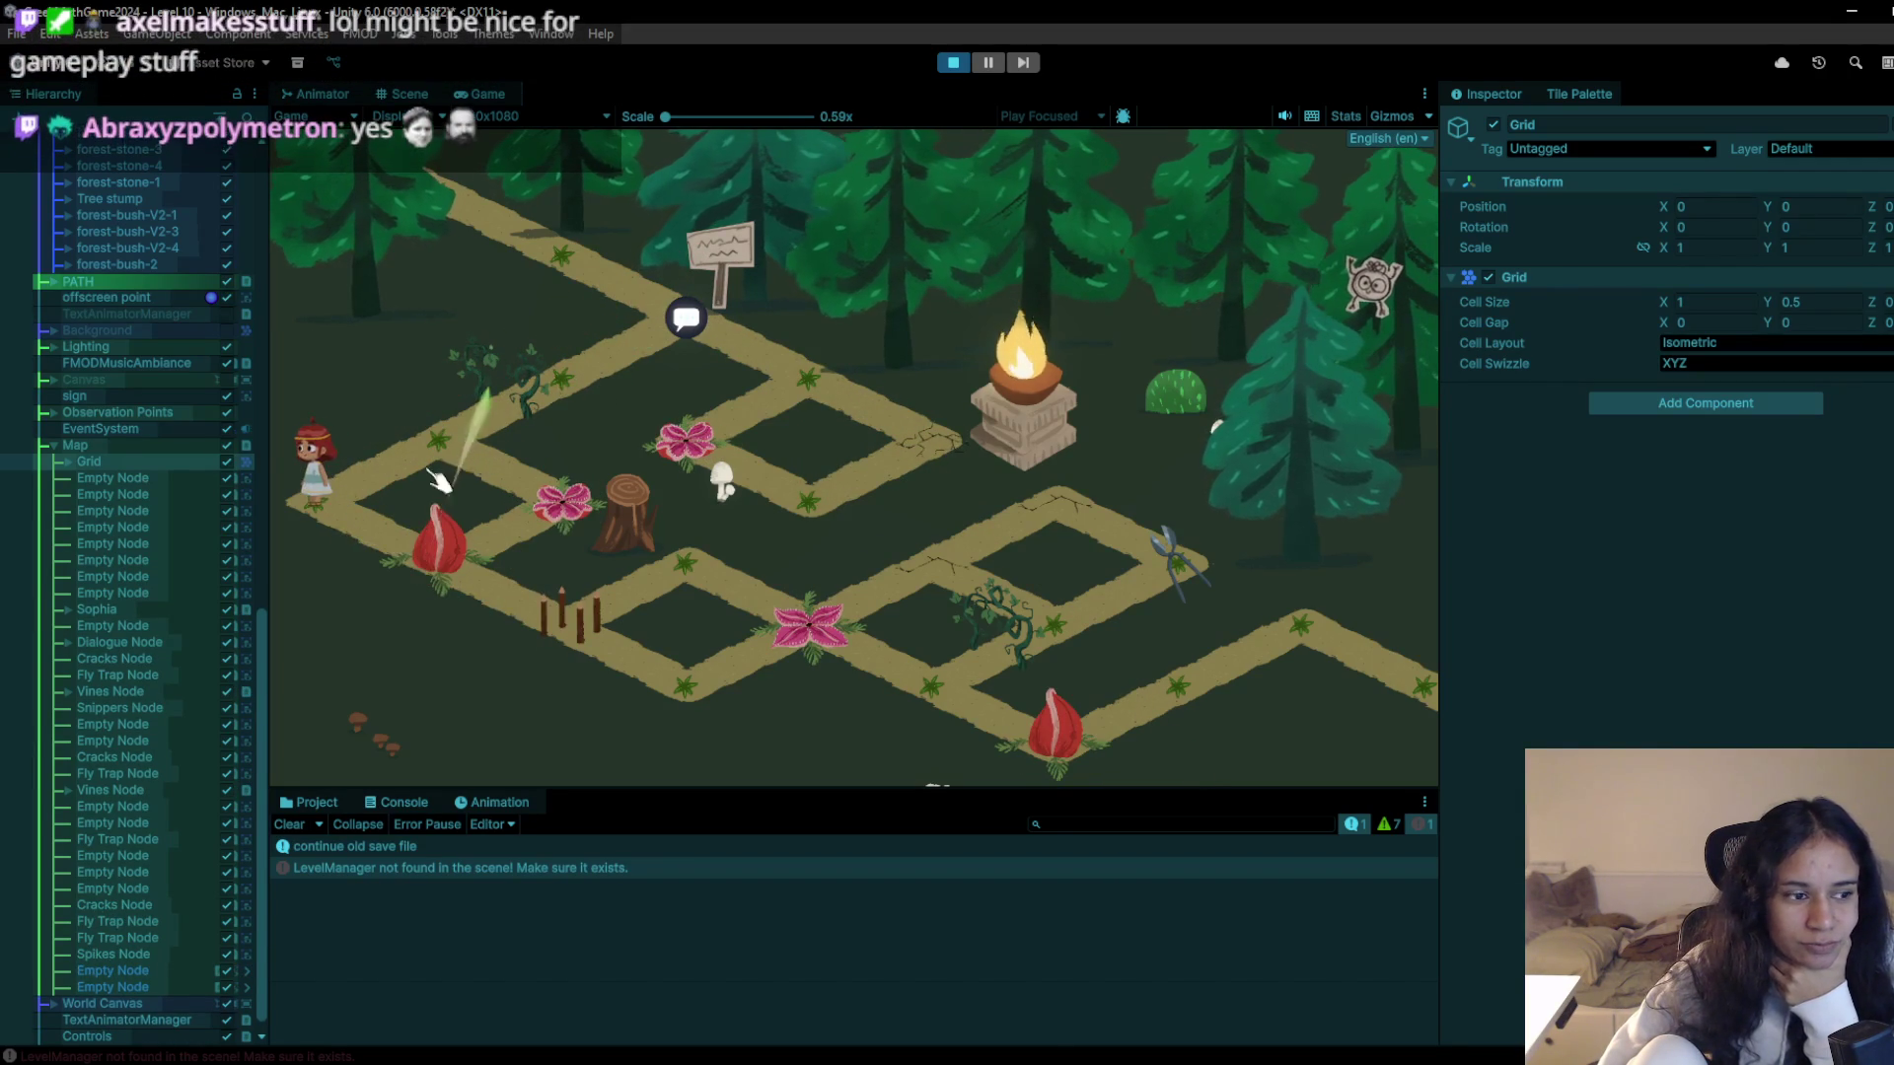
left_click(347, 509)
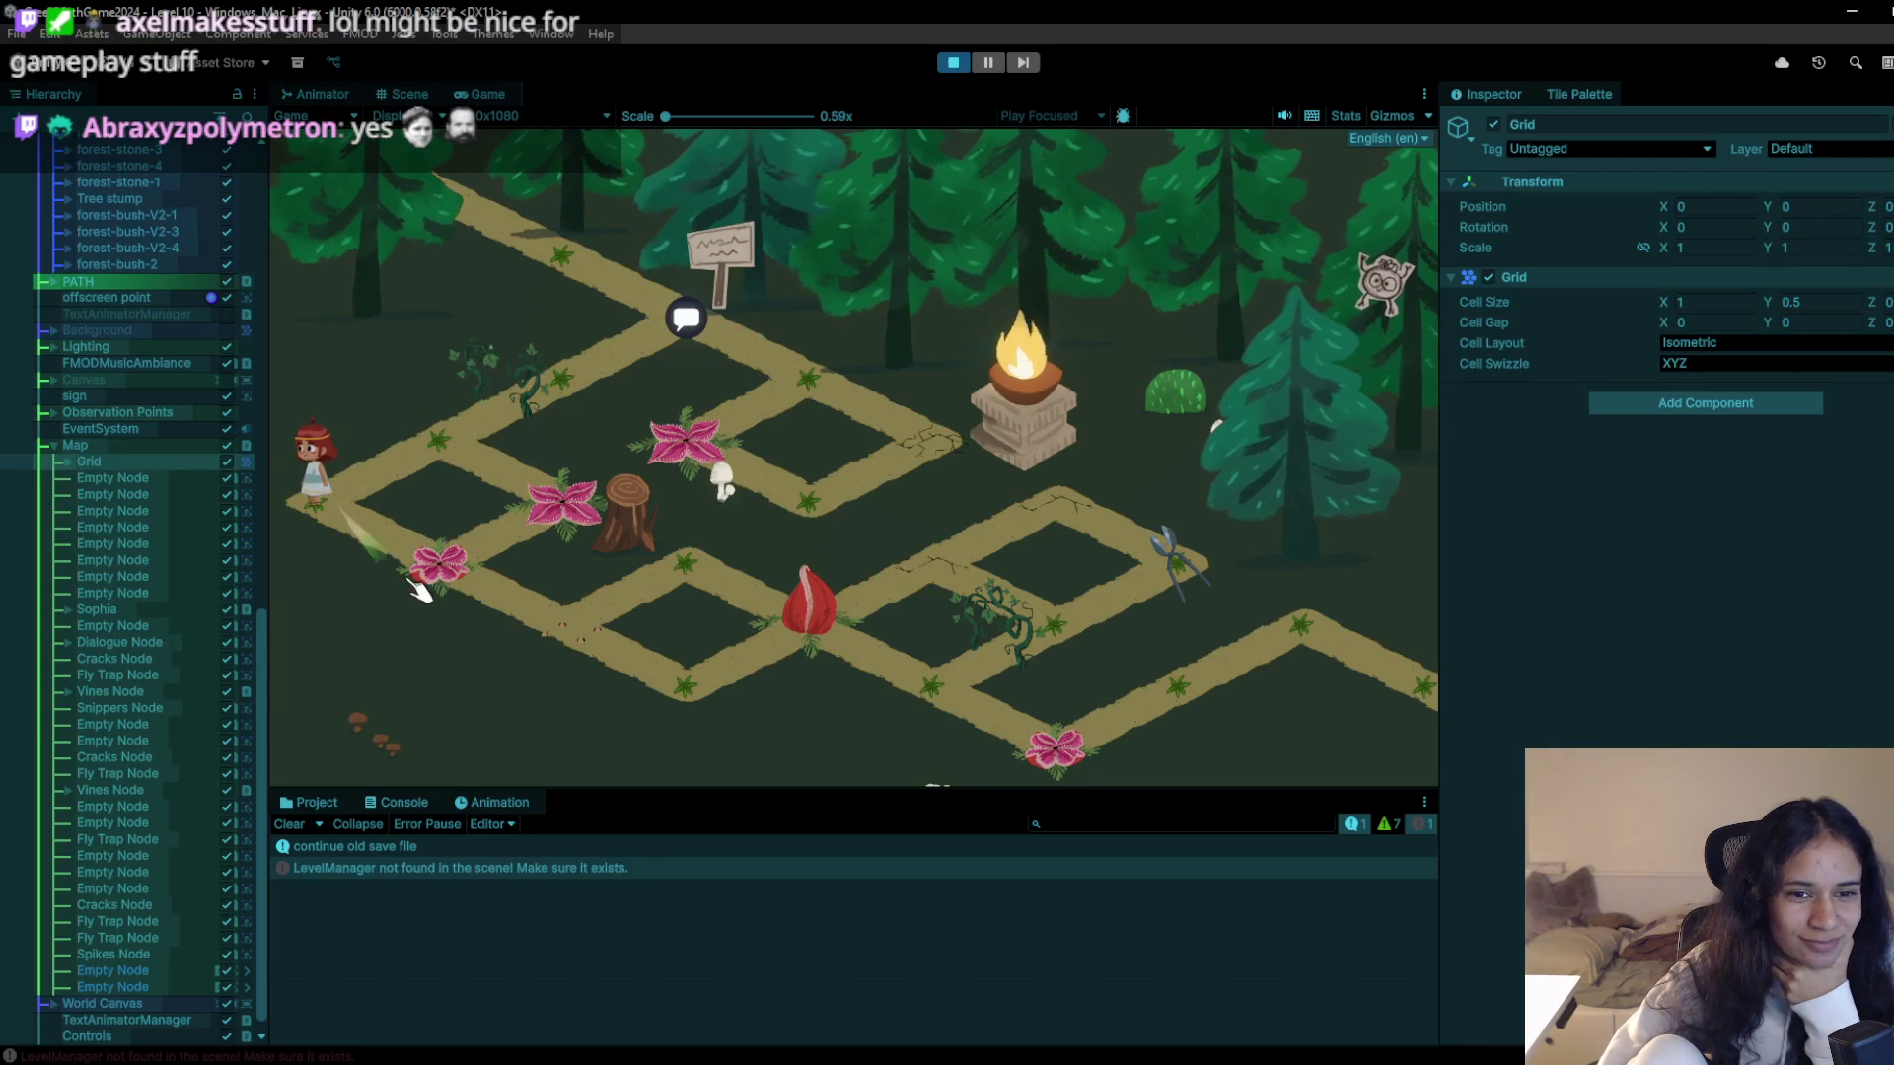
left_click(449, 480)
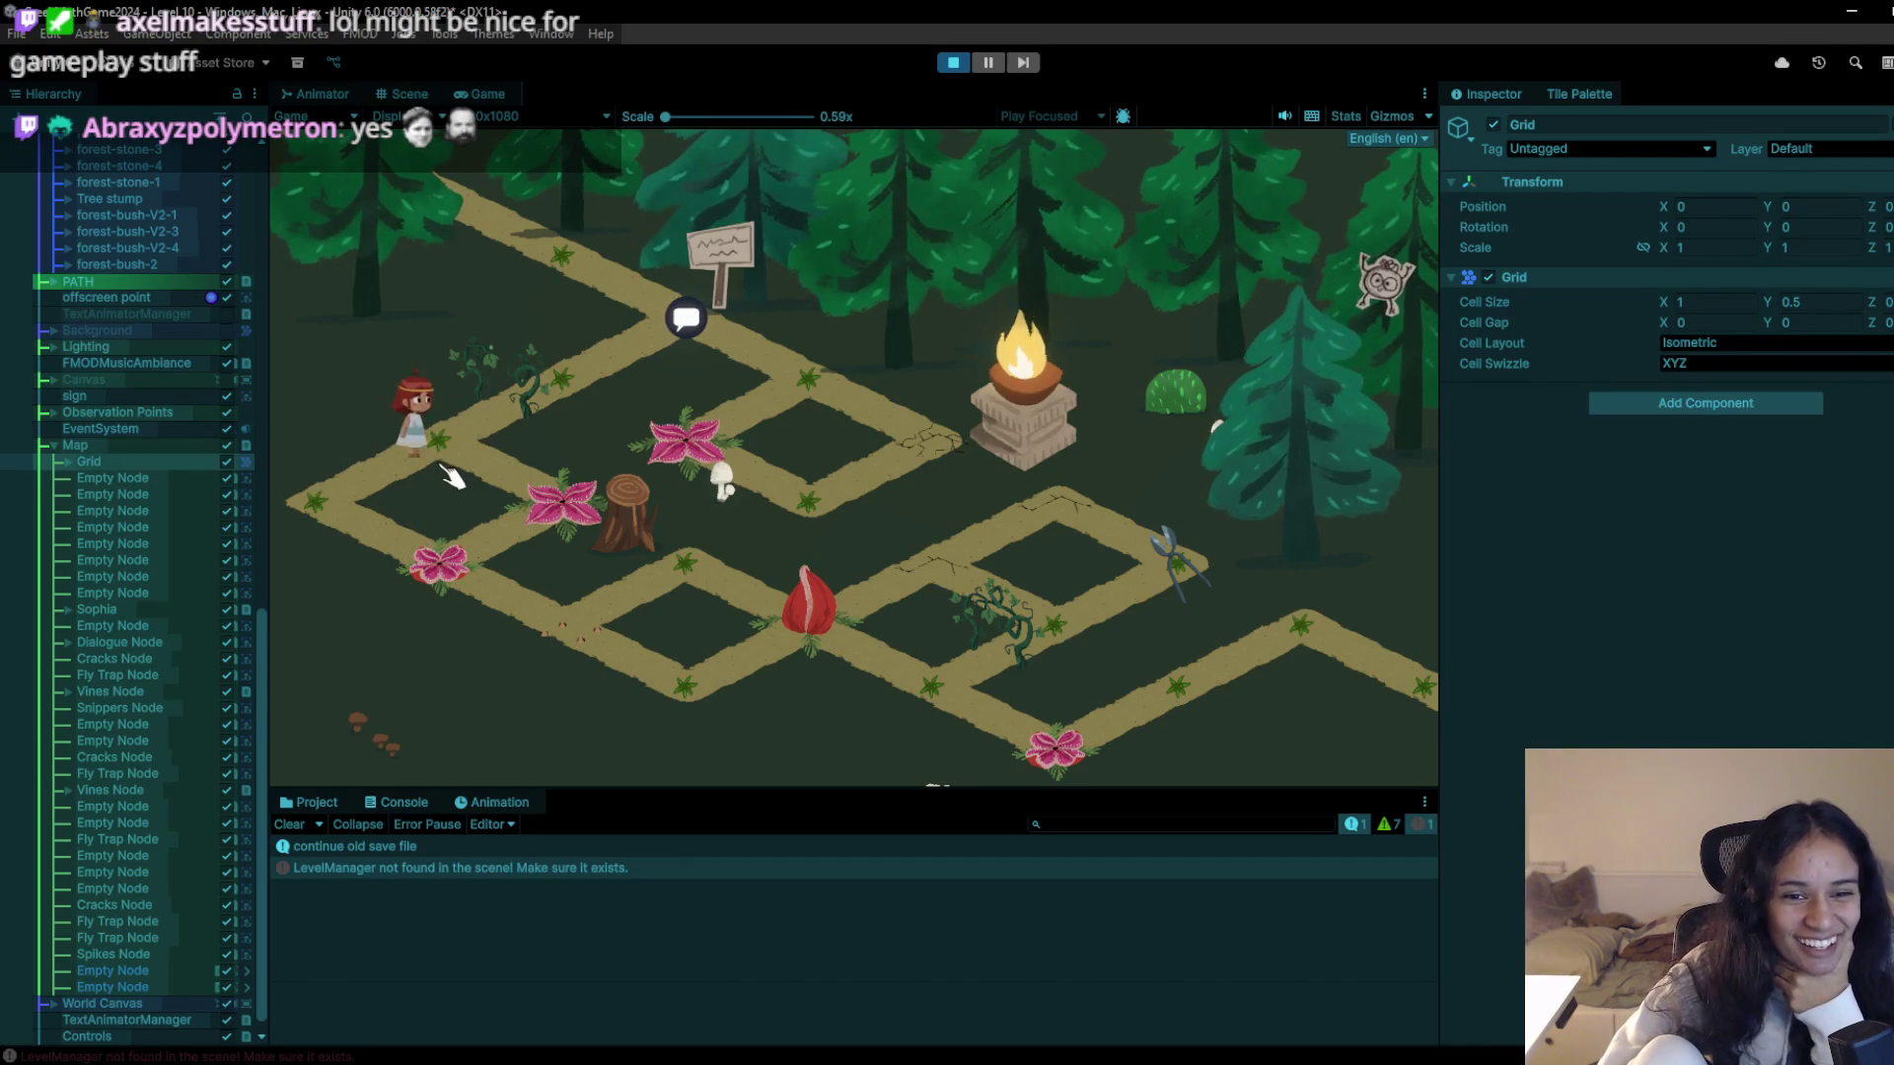
left_click(355, 523)
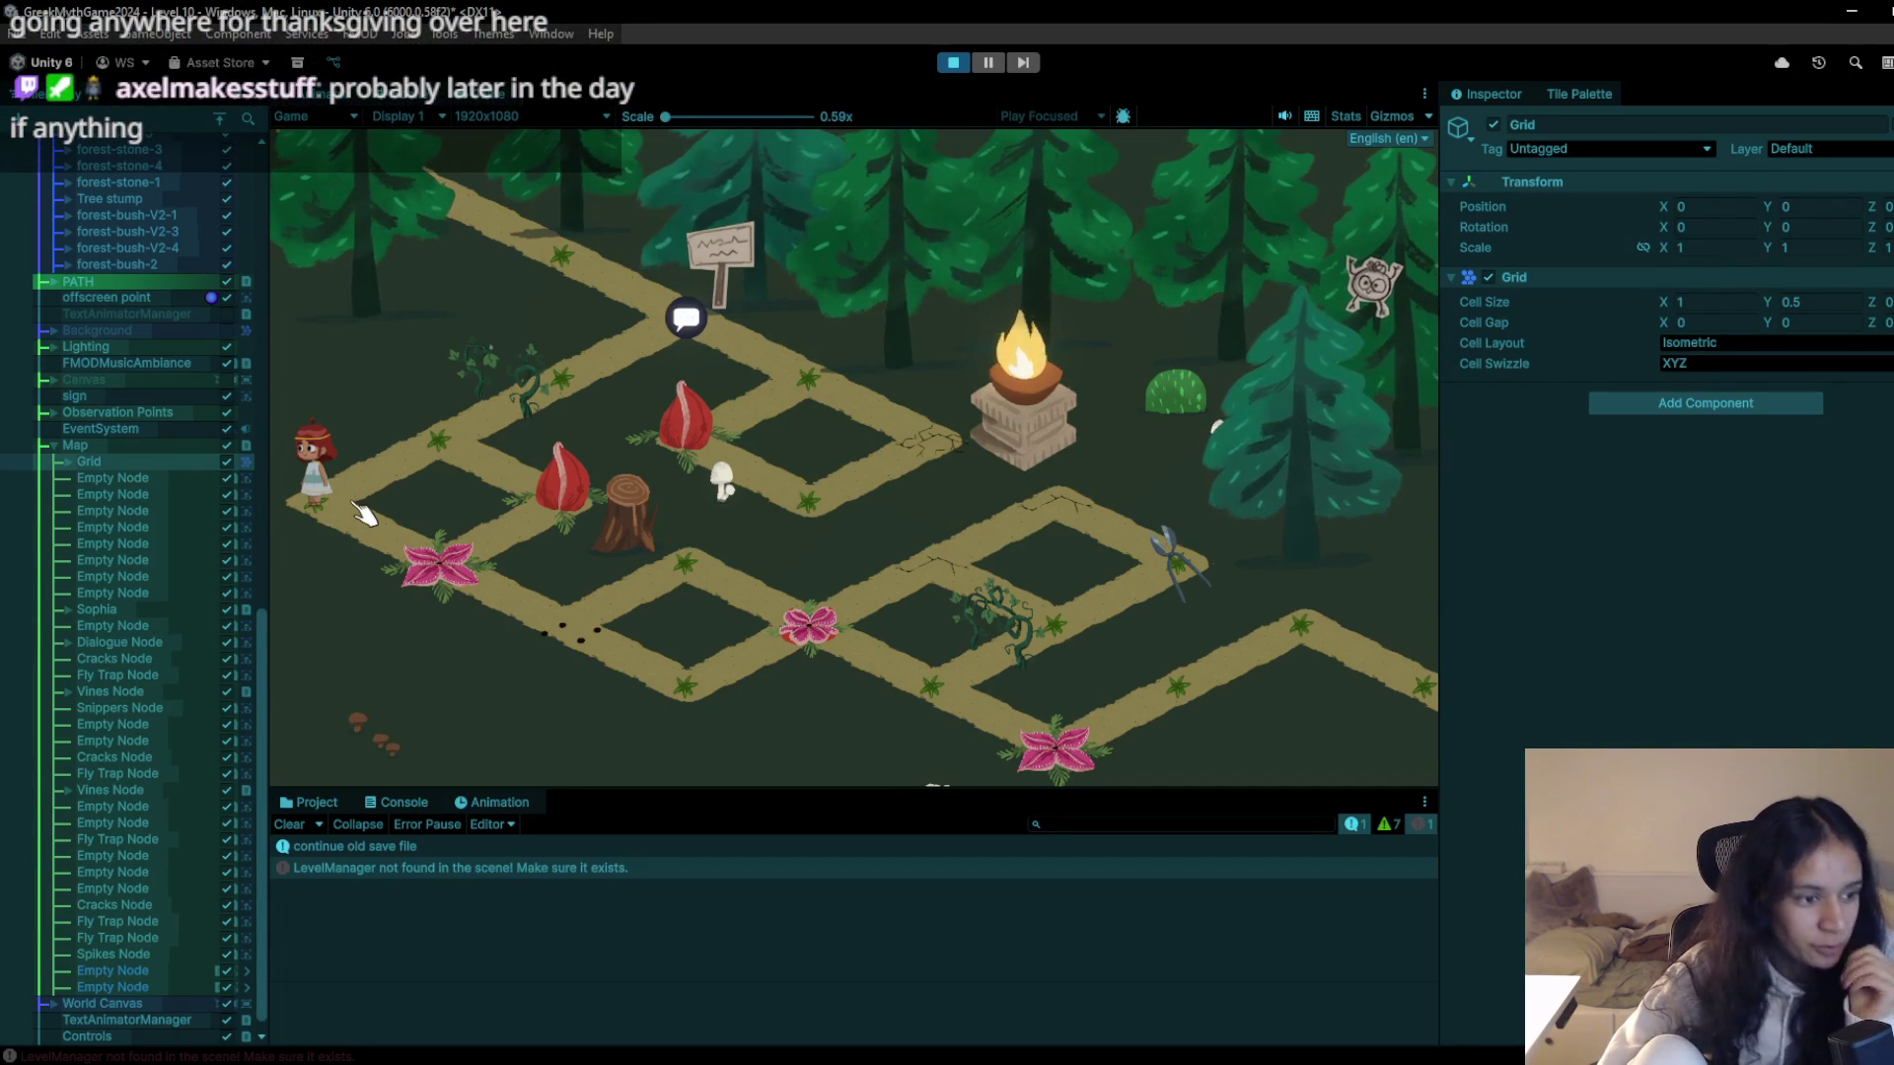
- After checking the calendar, walk Sophia onward until she is killed, then exit Play mode
key("super+alt+d")
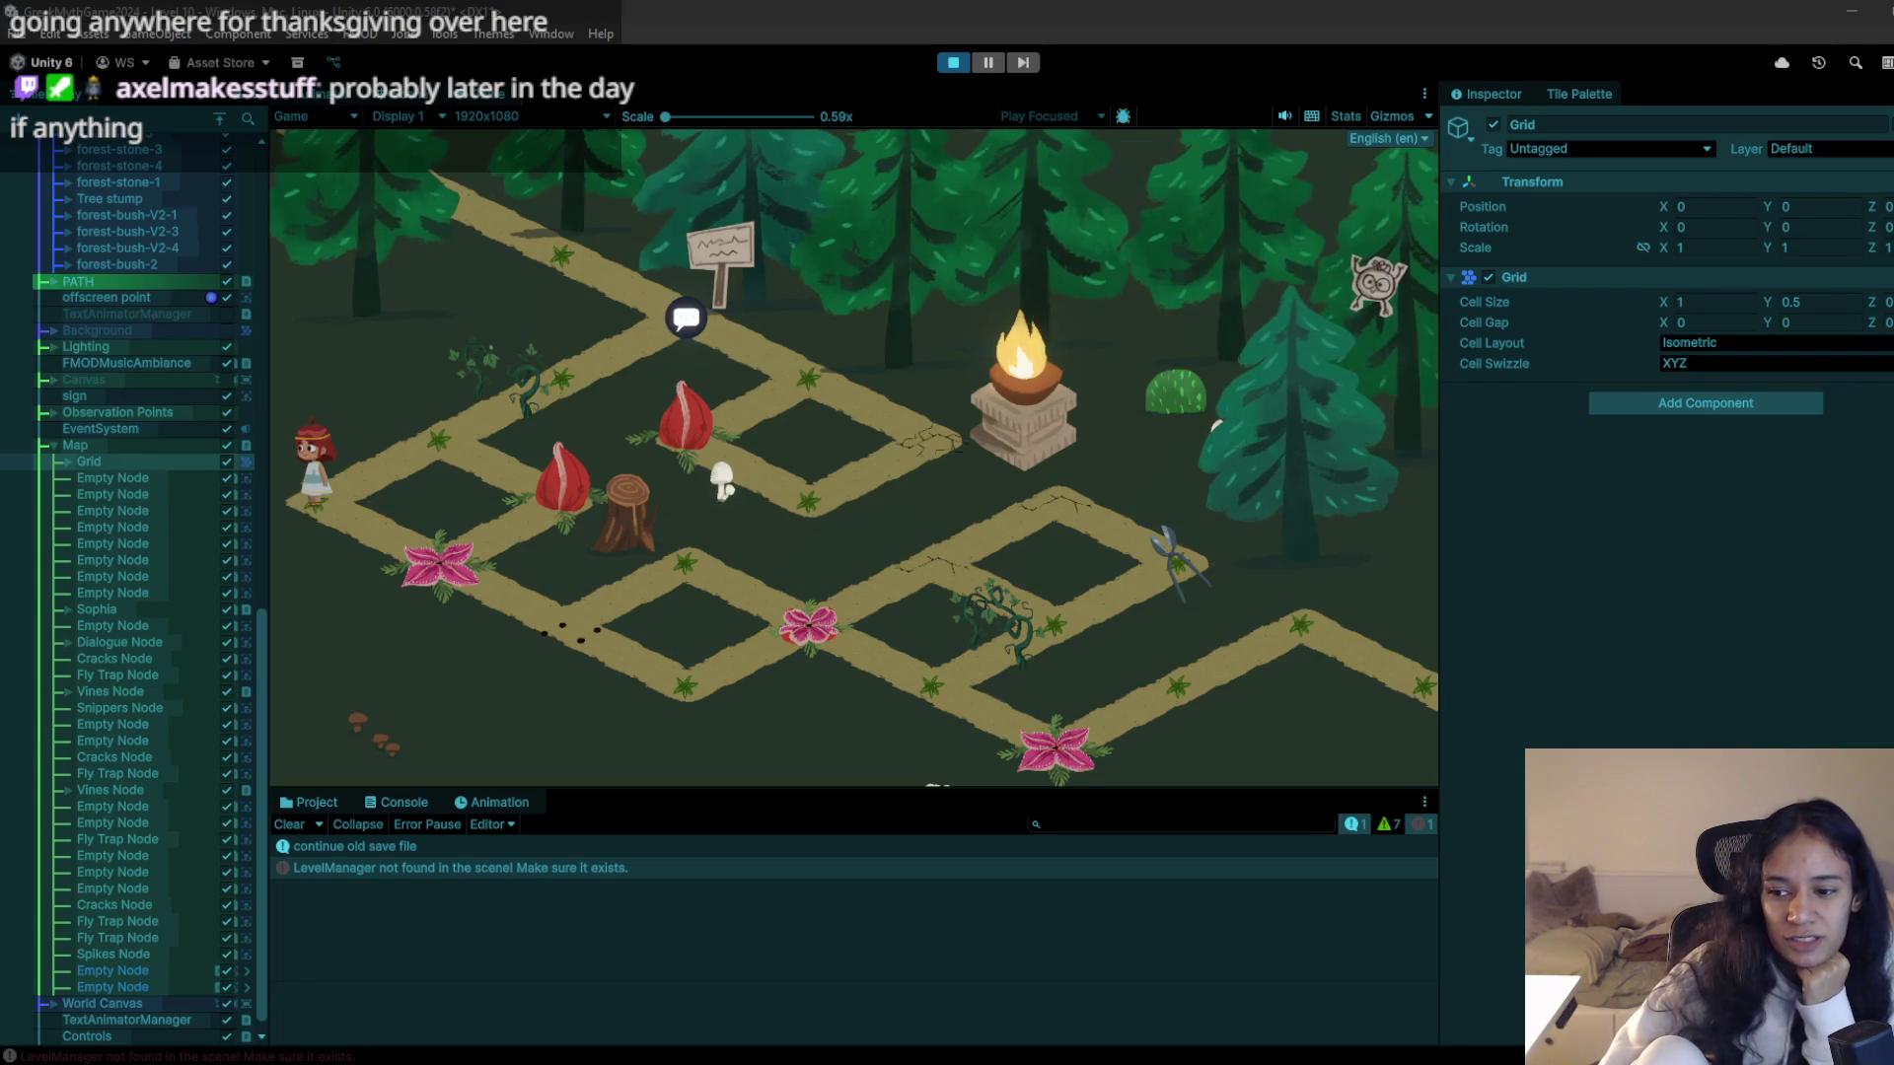
left_click(1819, 1014)
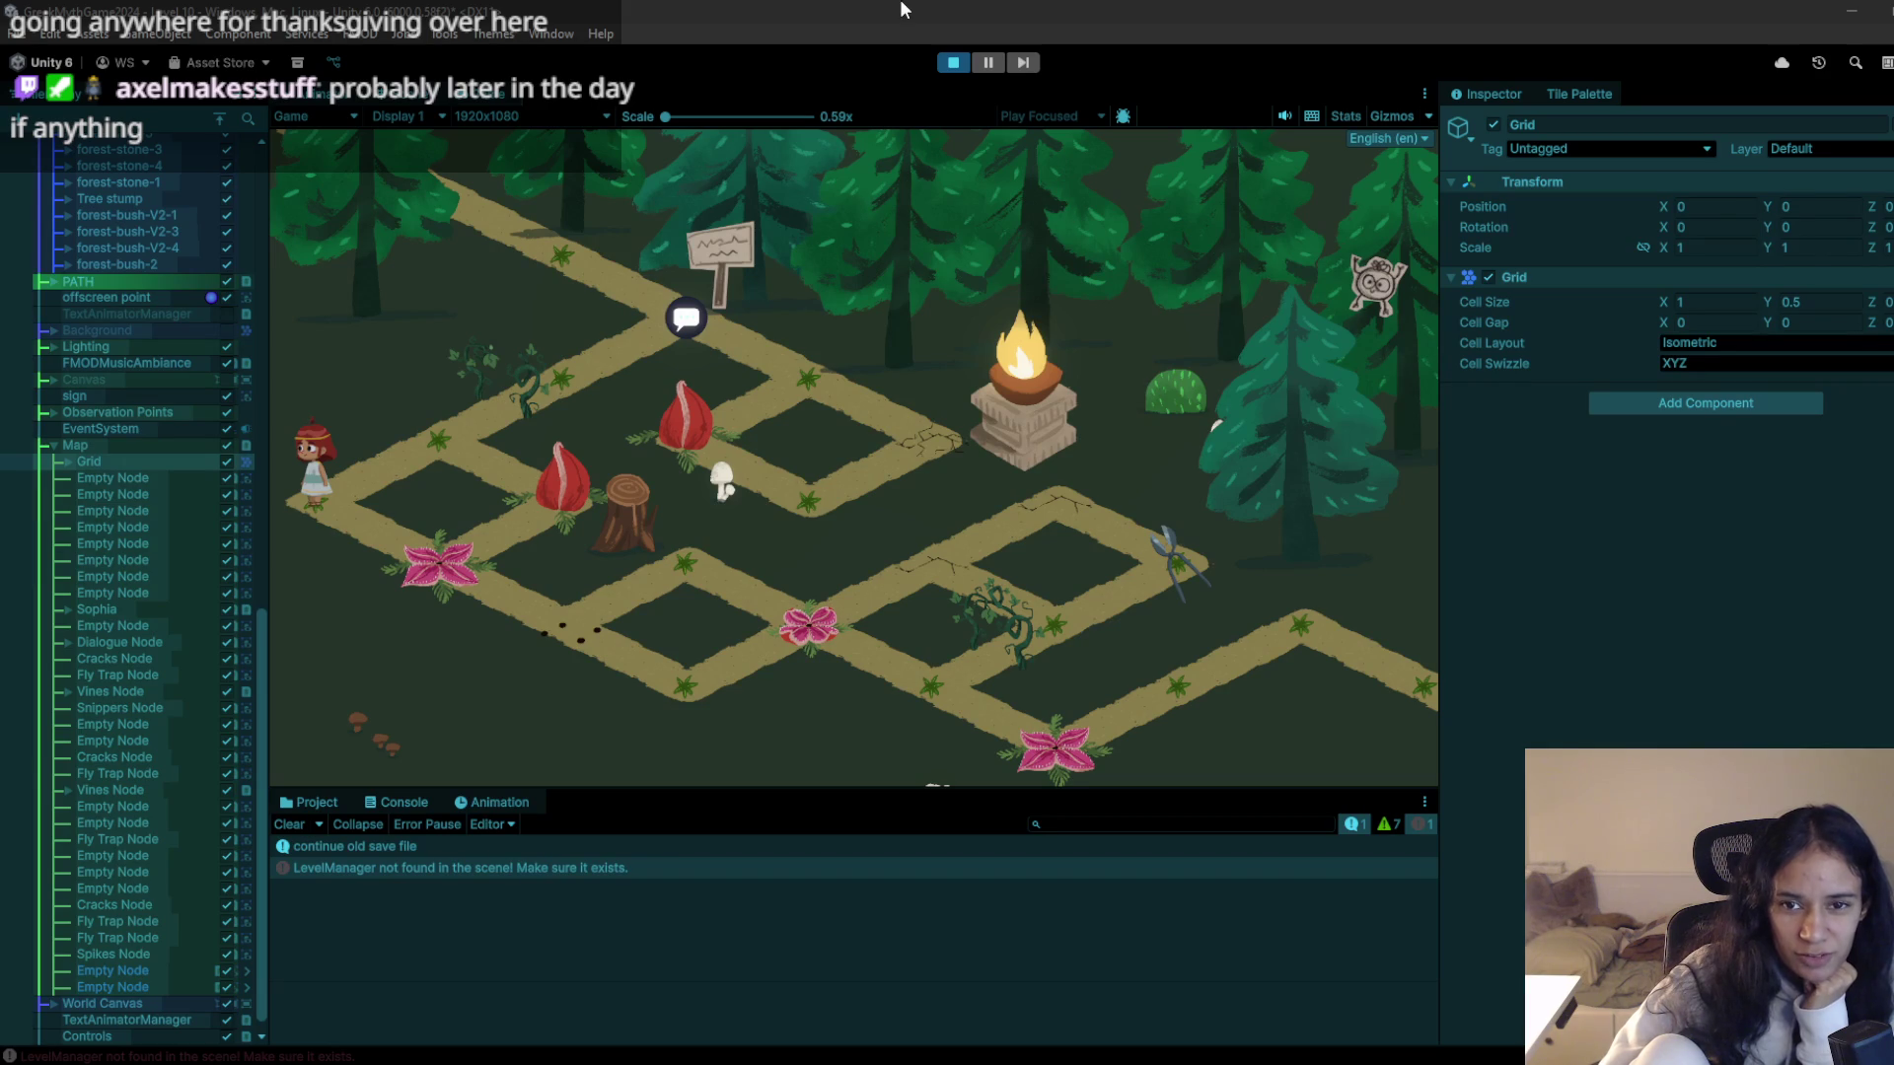
left_click(419, 452)
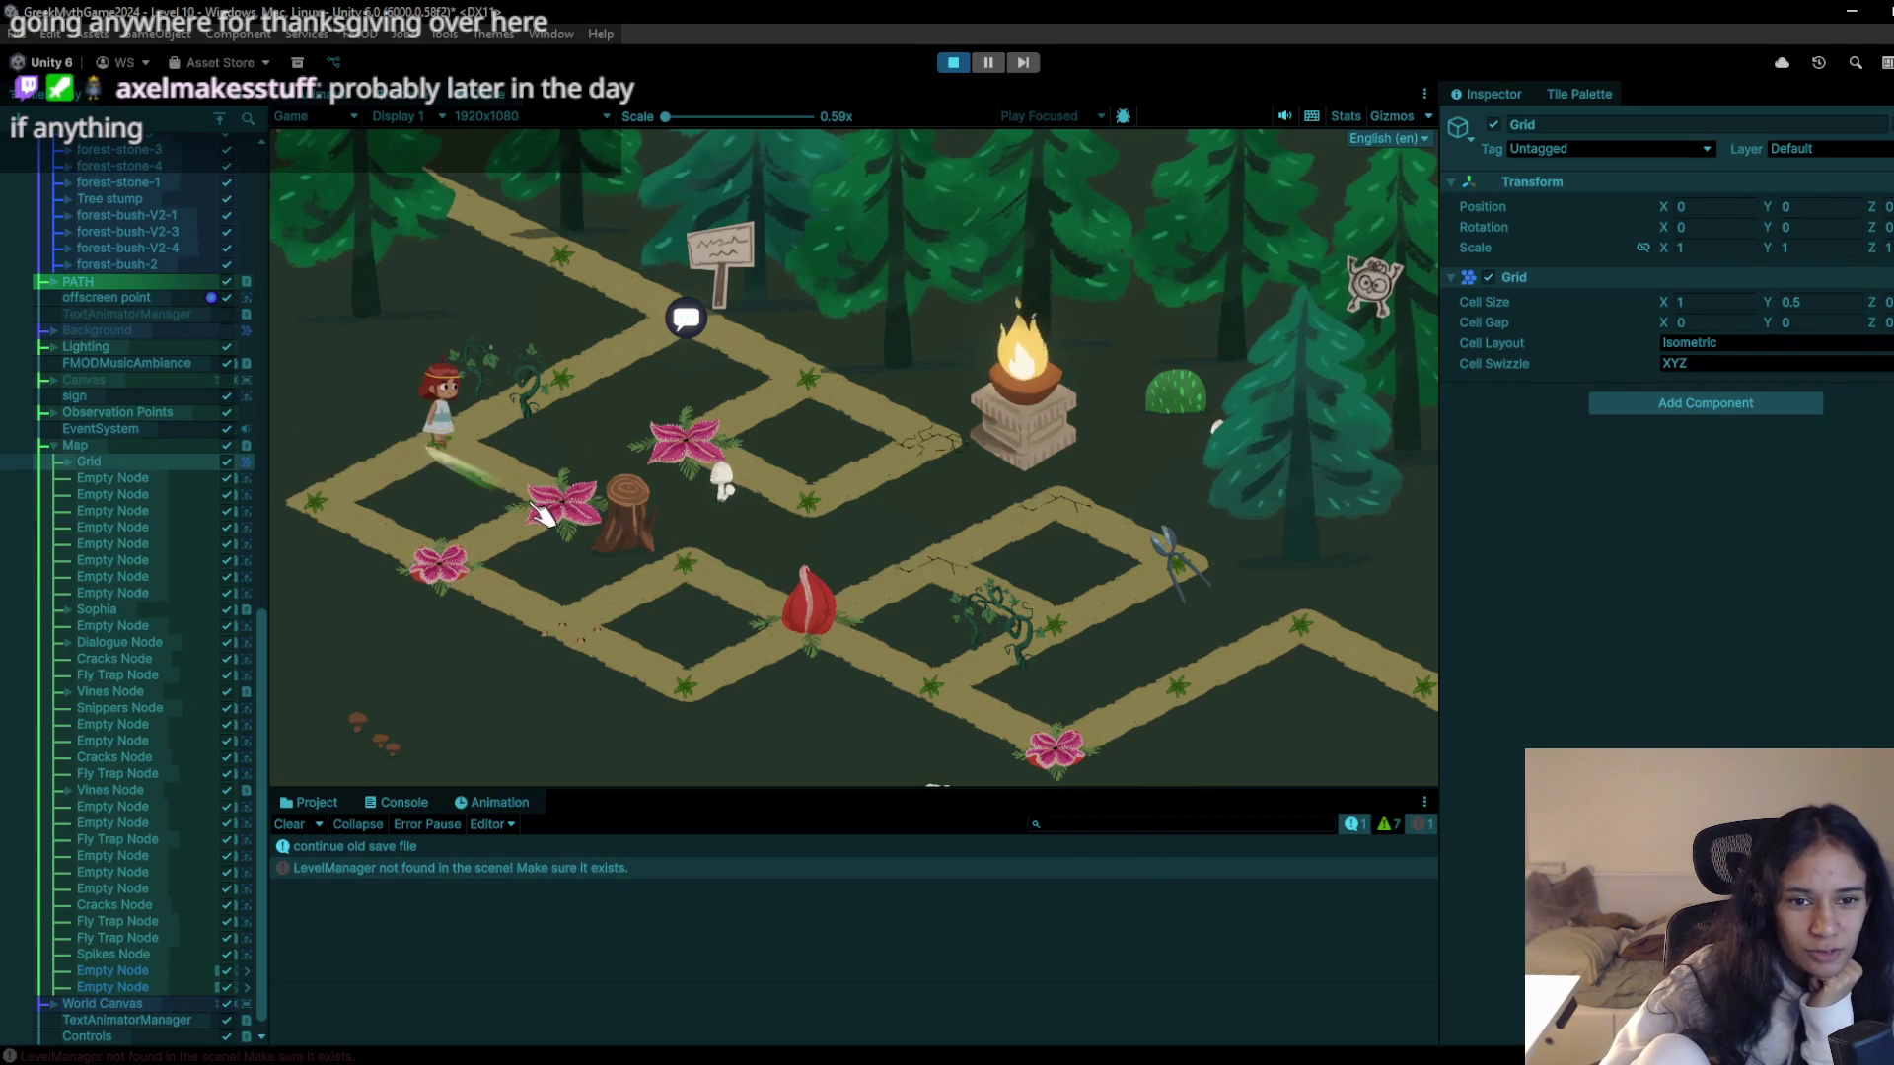
left_click(434, 486)
left_click(426, 488)
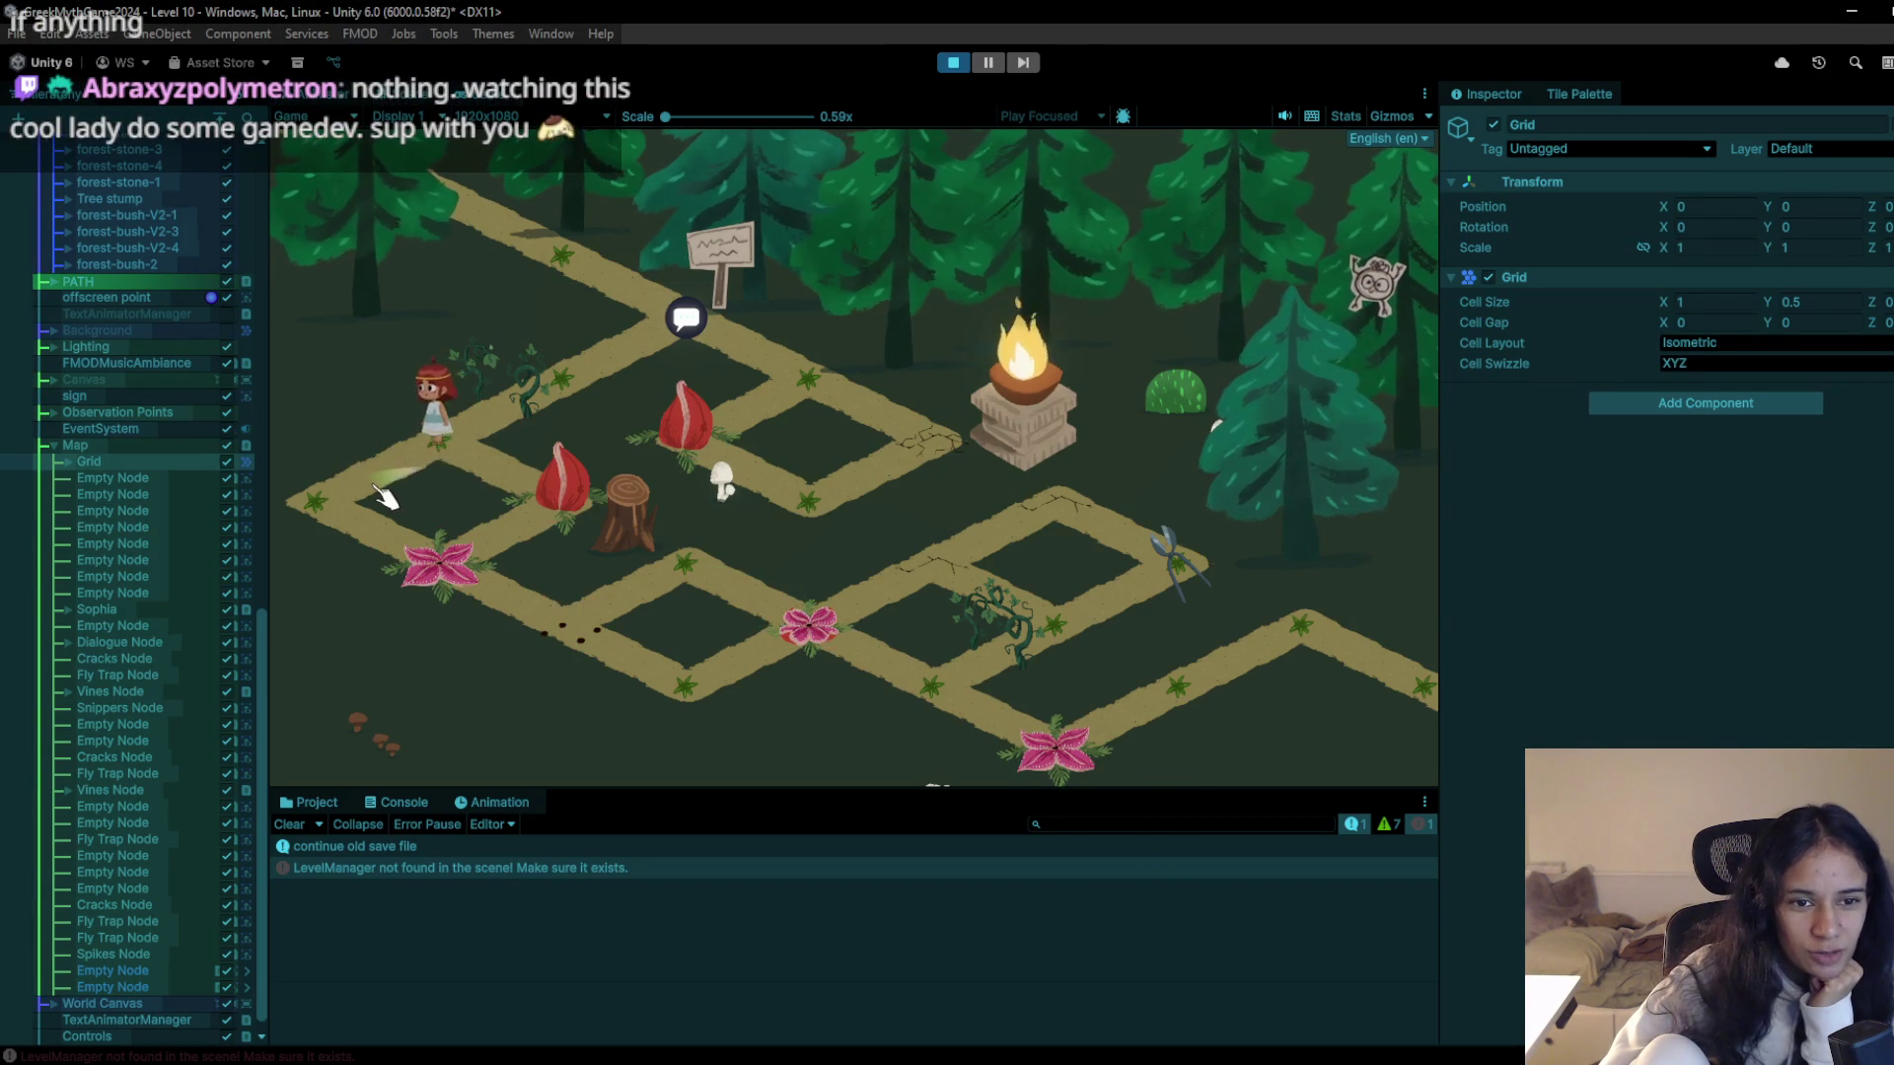
left_click(410, 493)
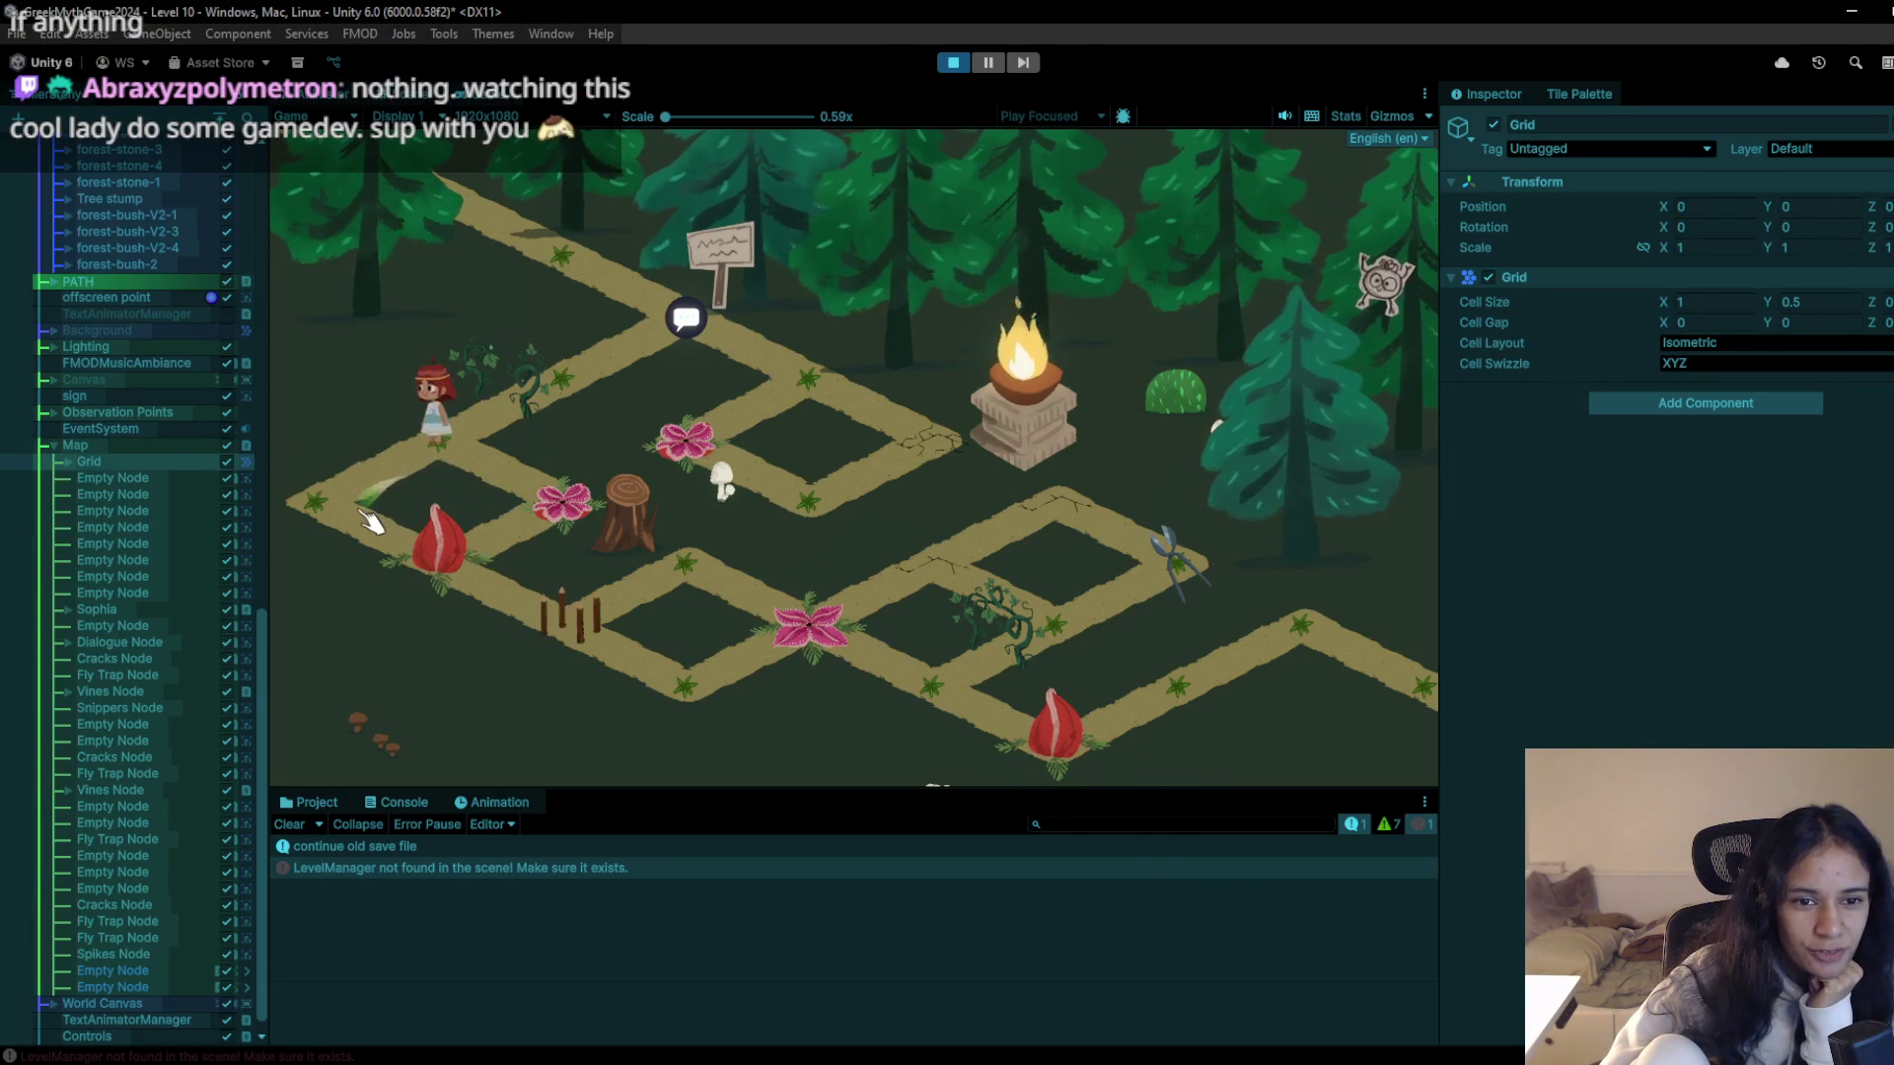
left_click(597, 659)
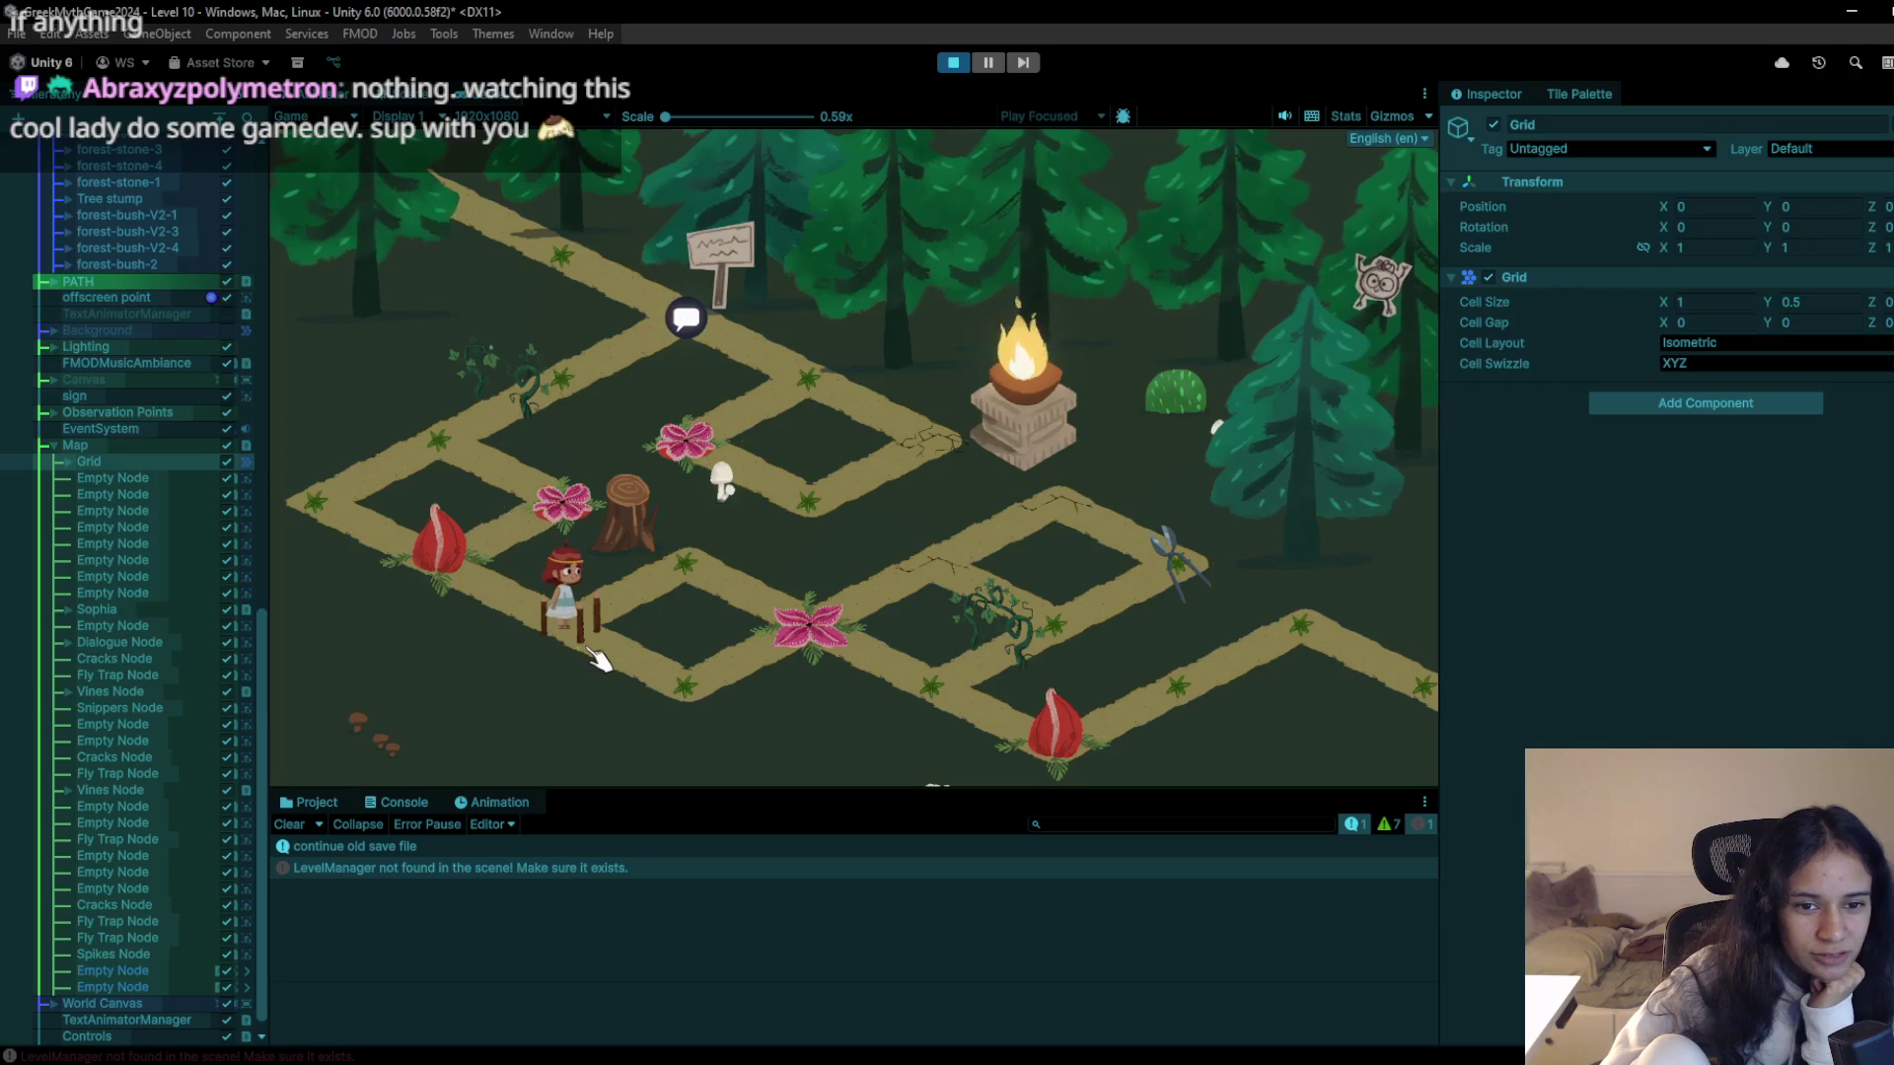
left_click(953, 62)
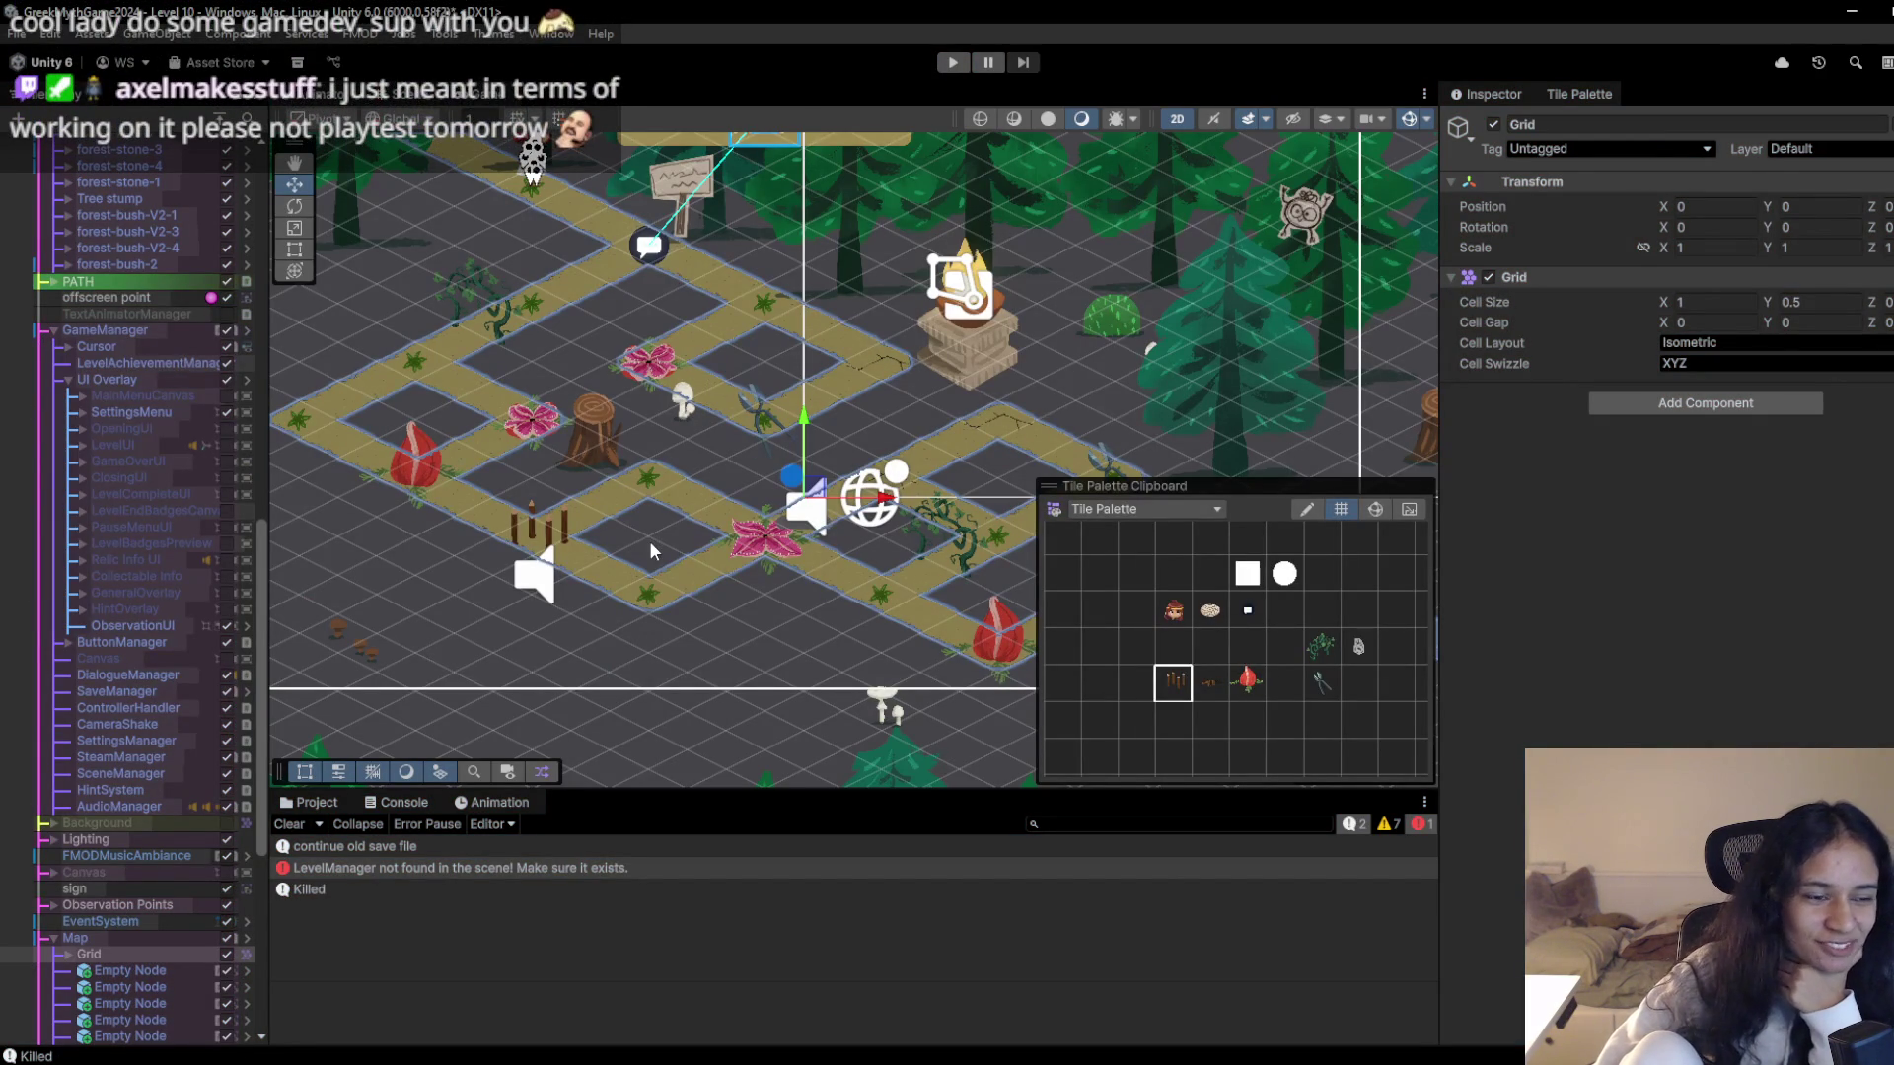
key("Right")
left_click(1210, 647)
scroll(935, 474, "up", 2)
scroll(936, 474, "up", 1)
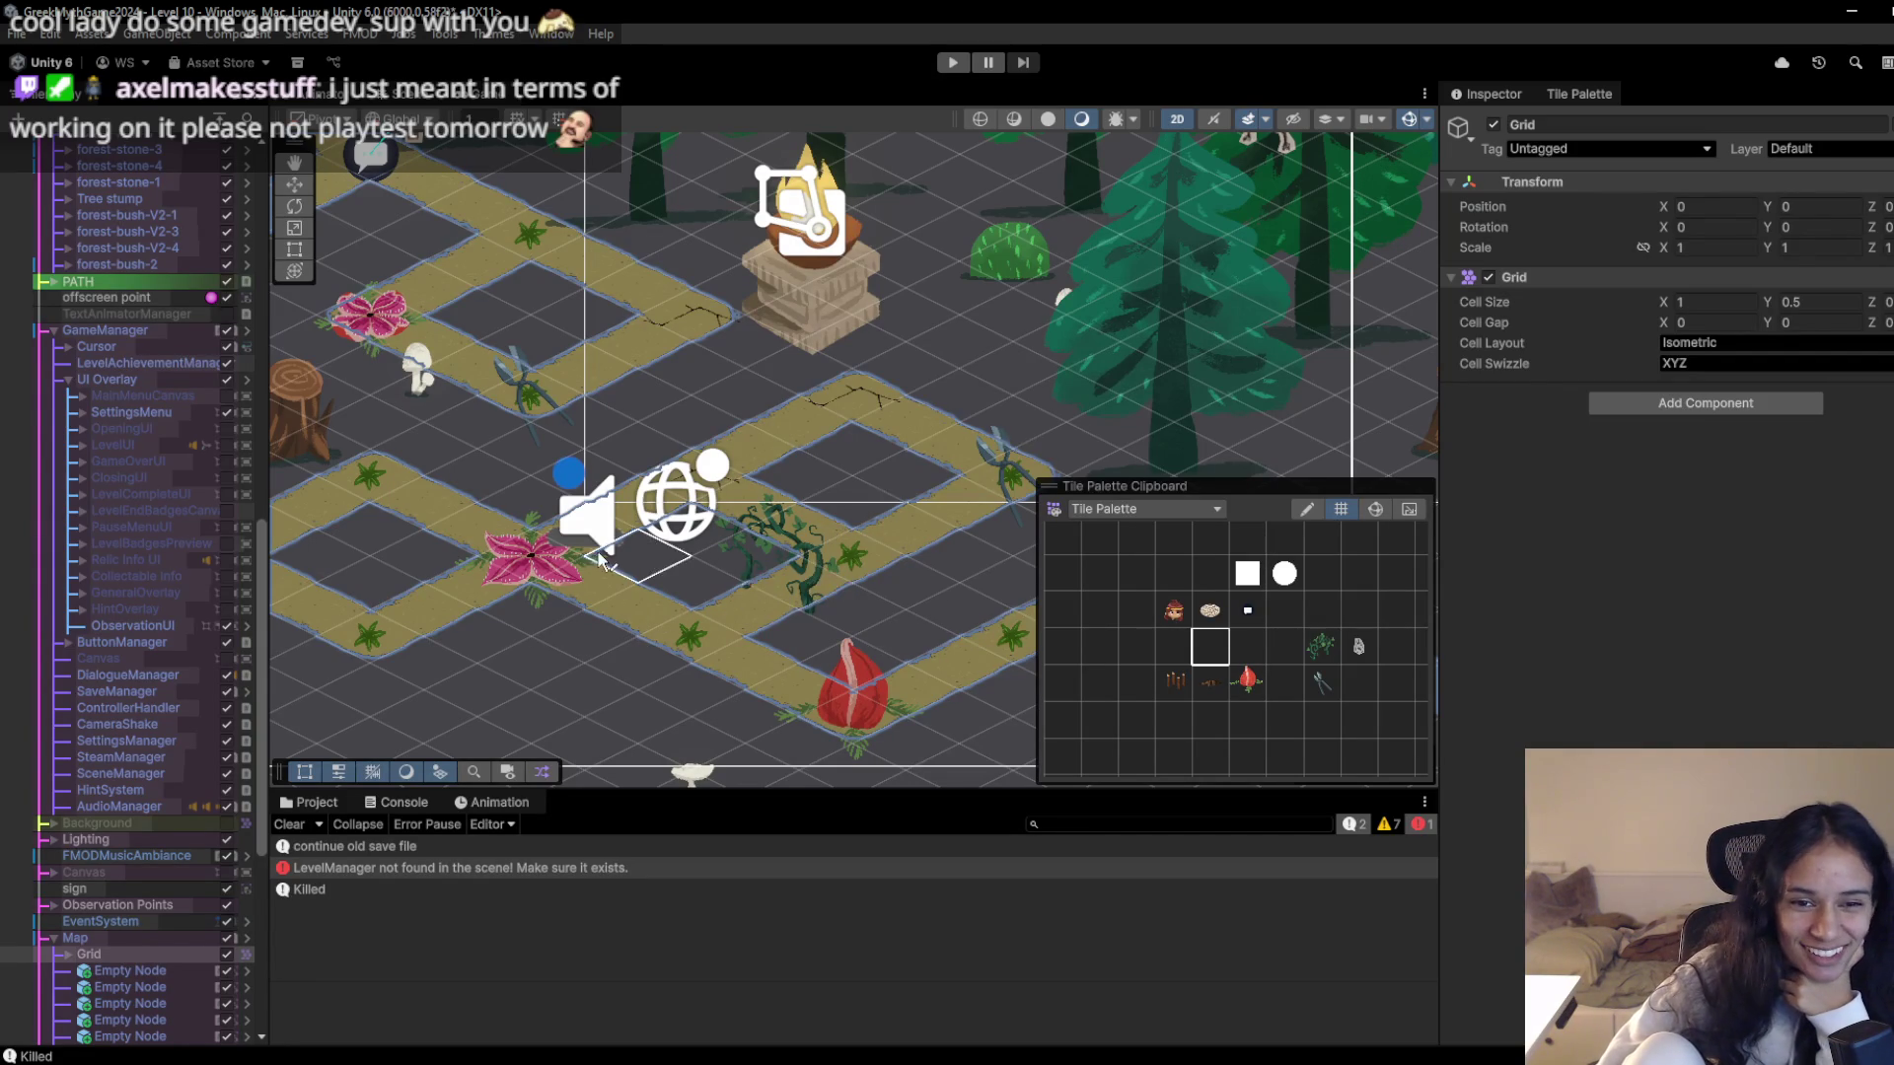
scroll(854, 568, "down", 2)
scroll(749, 562, "down", 1)
left_click_drag(750, 563, 678, 617)
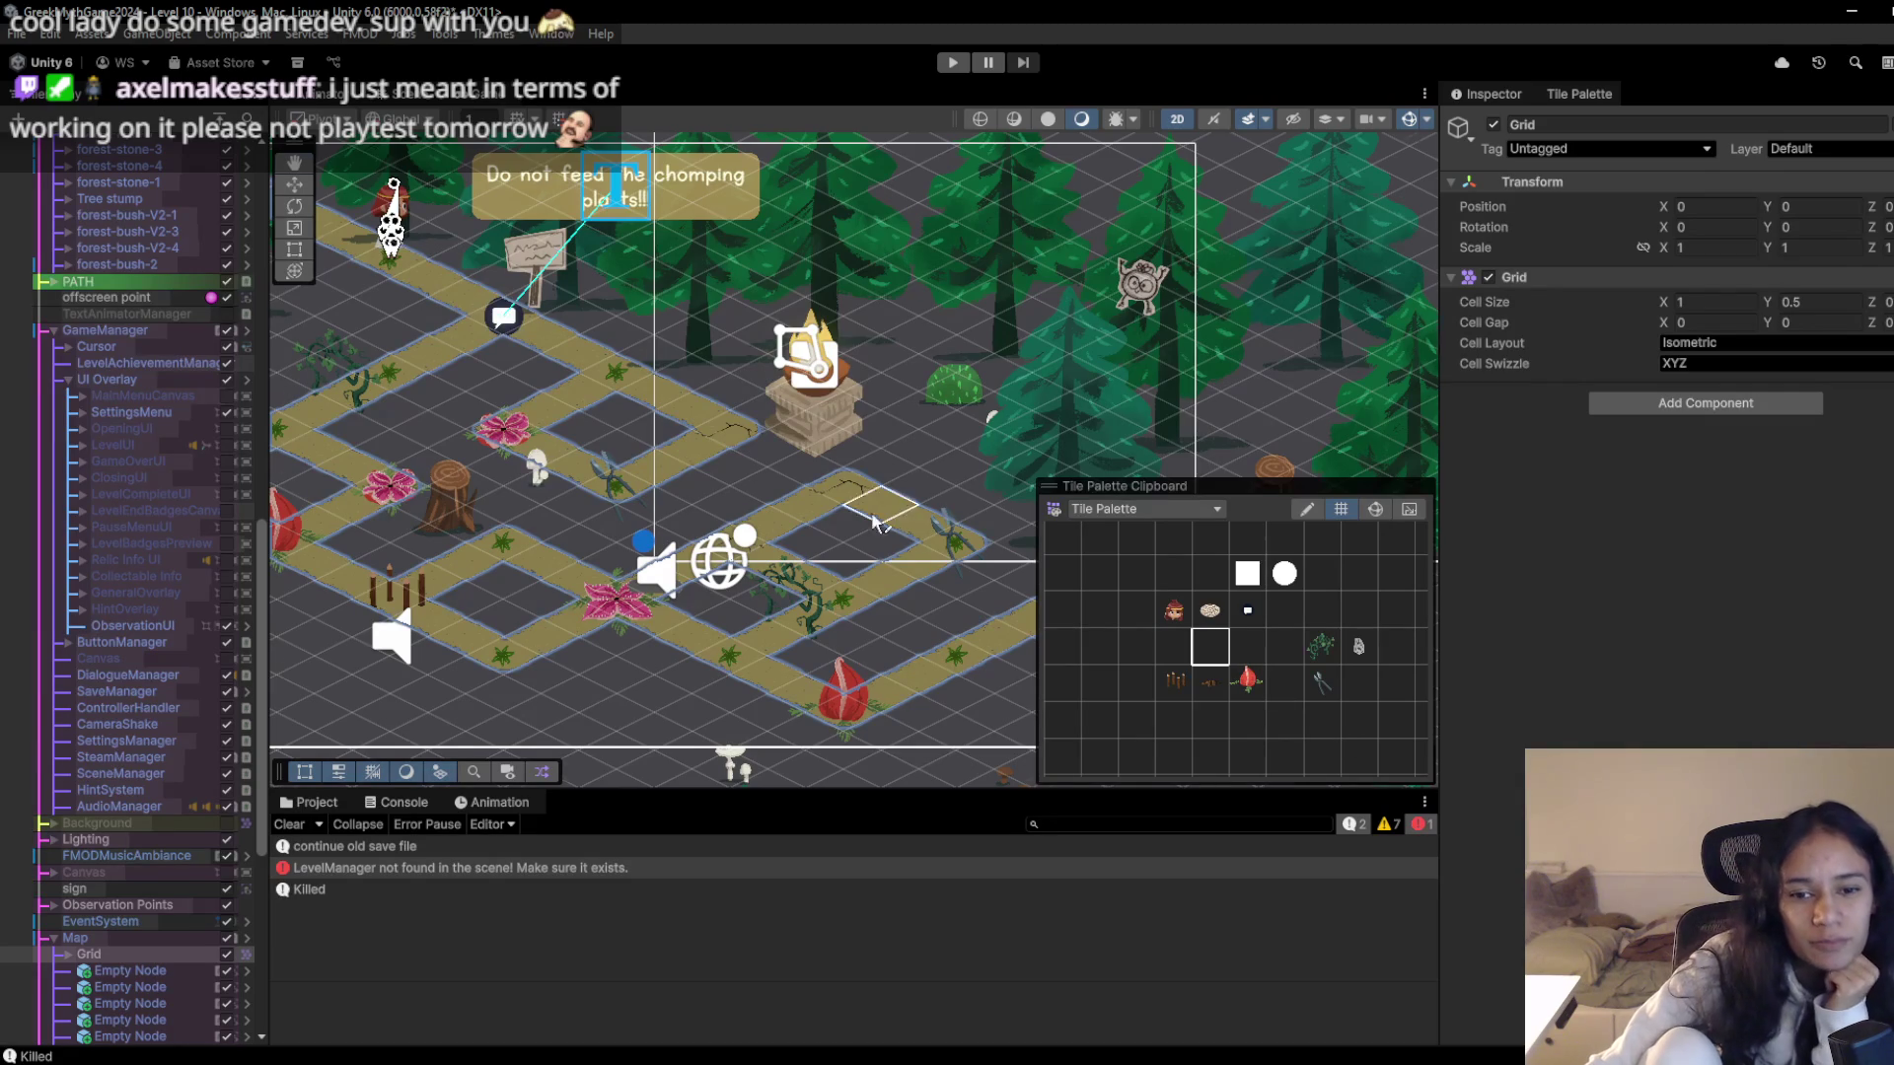
scroll(885, 530, "right", 3)
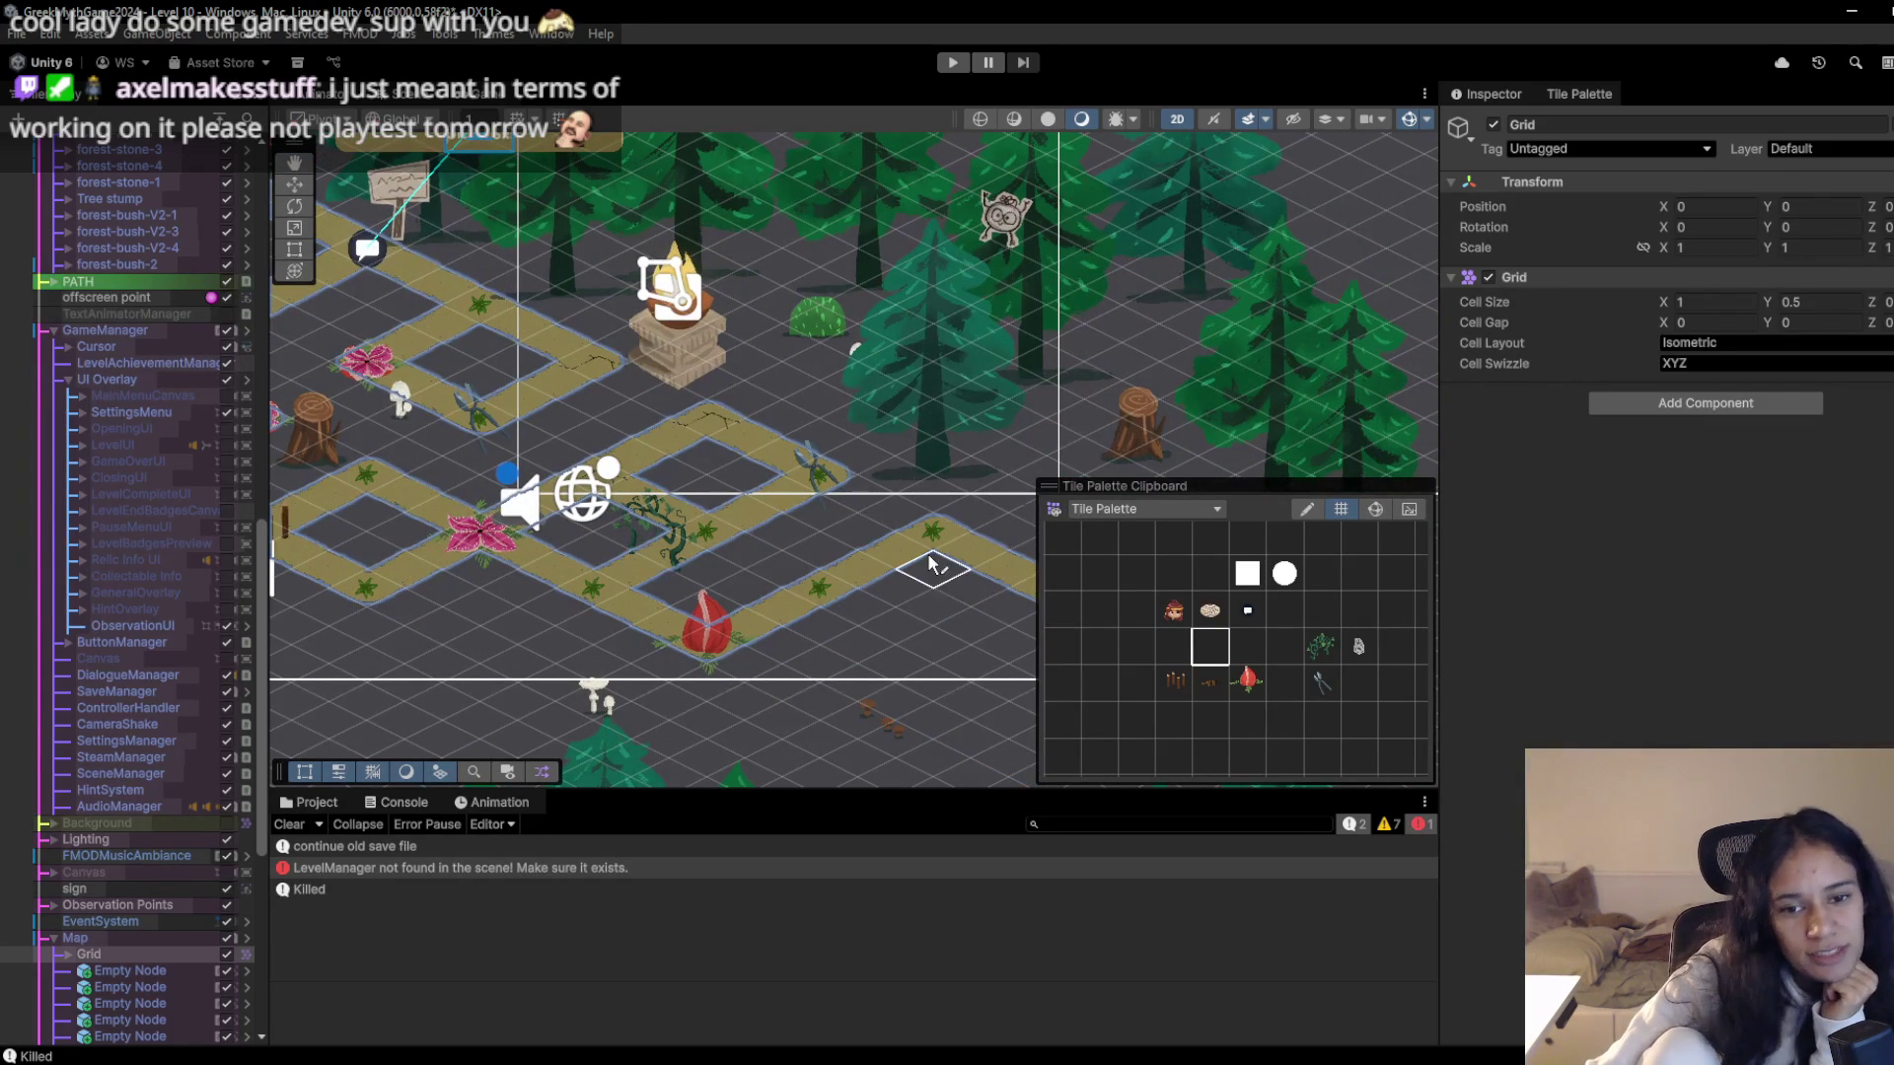
scroll(825, 606, "right", 1)
scroll(825, 606, "right", 8)
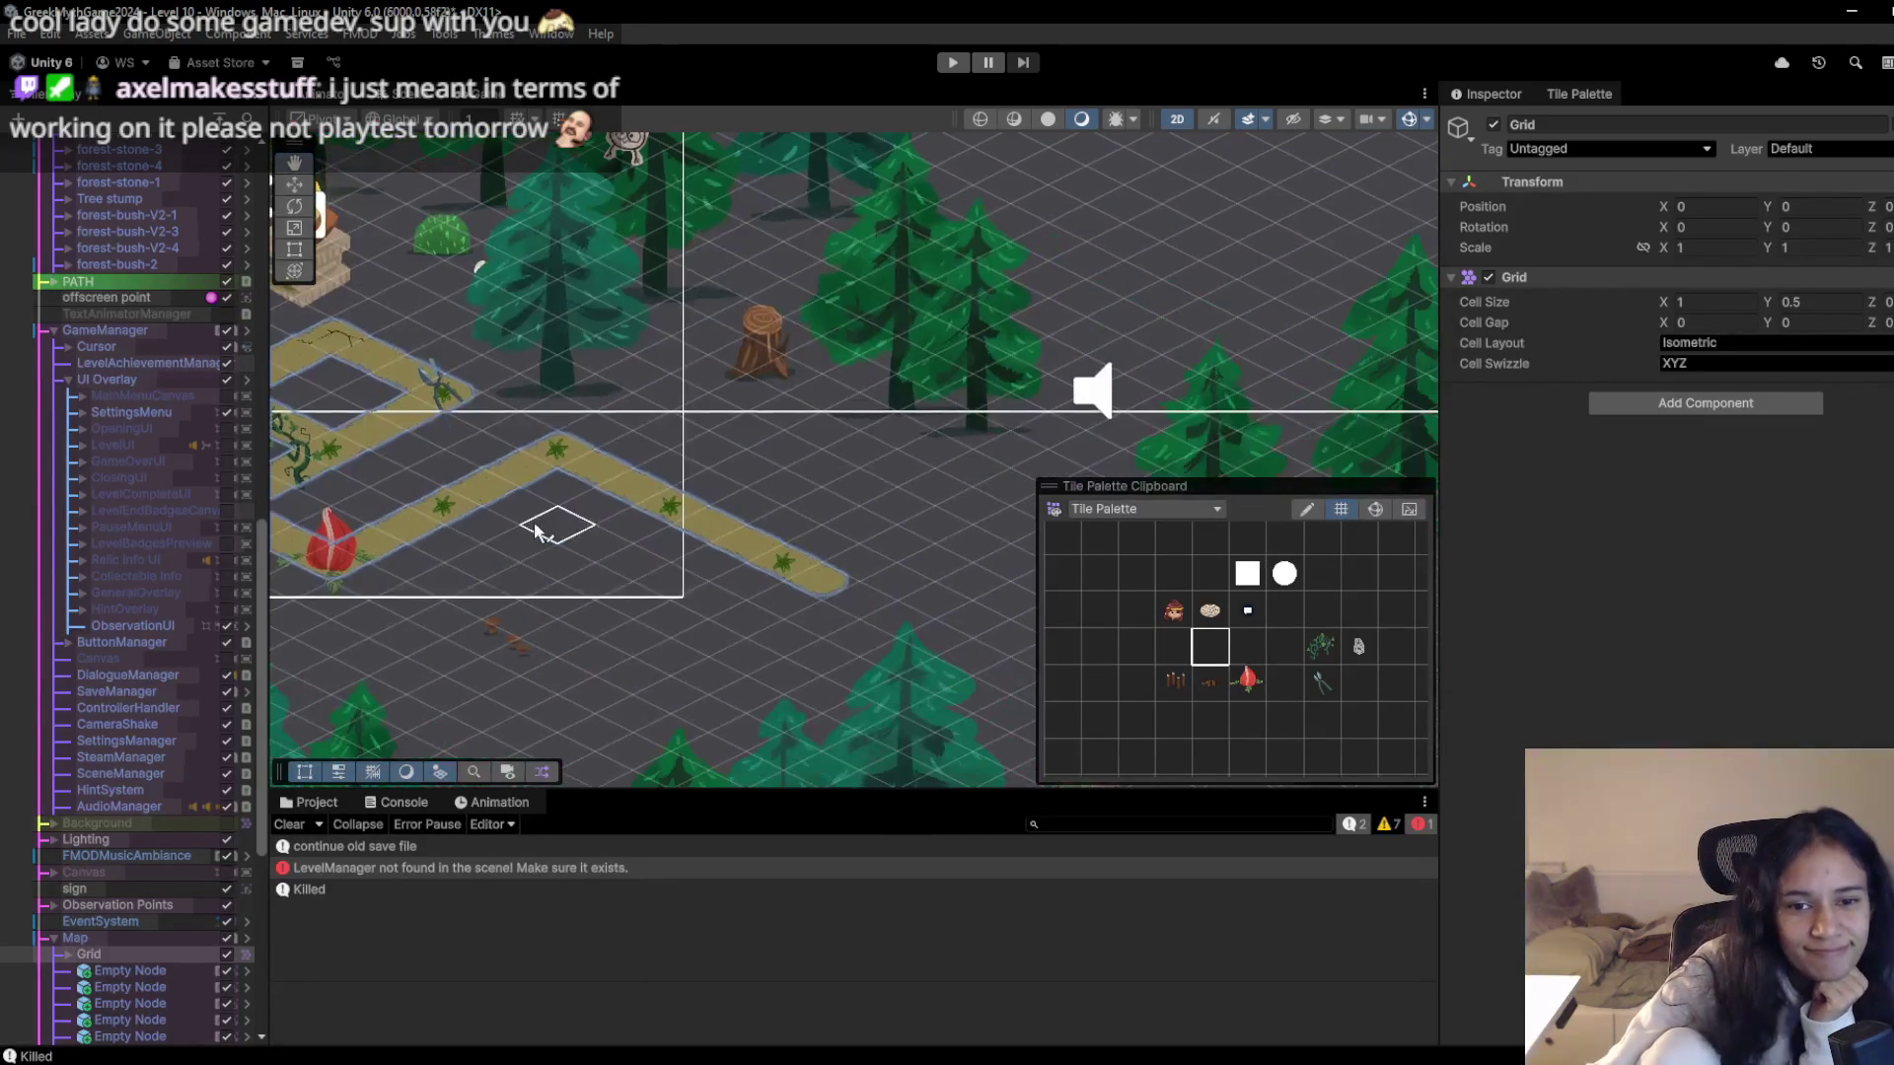
scroll(746, 582, "left", 8)
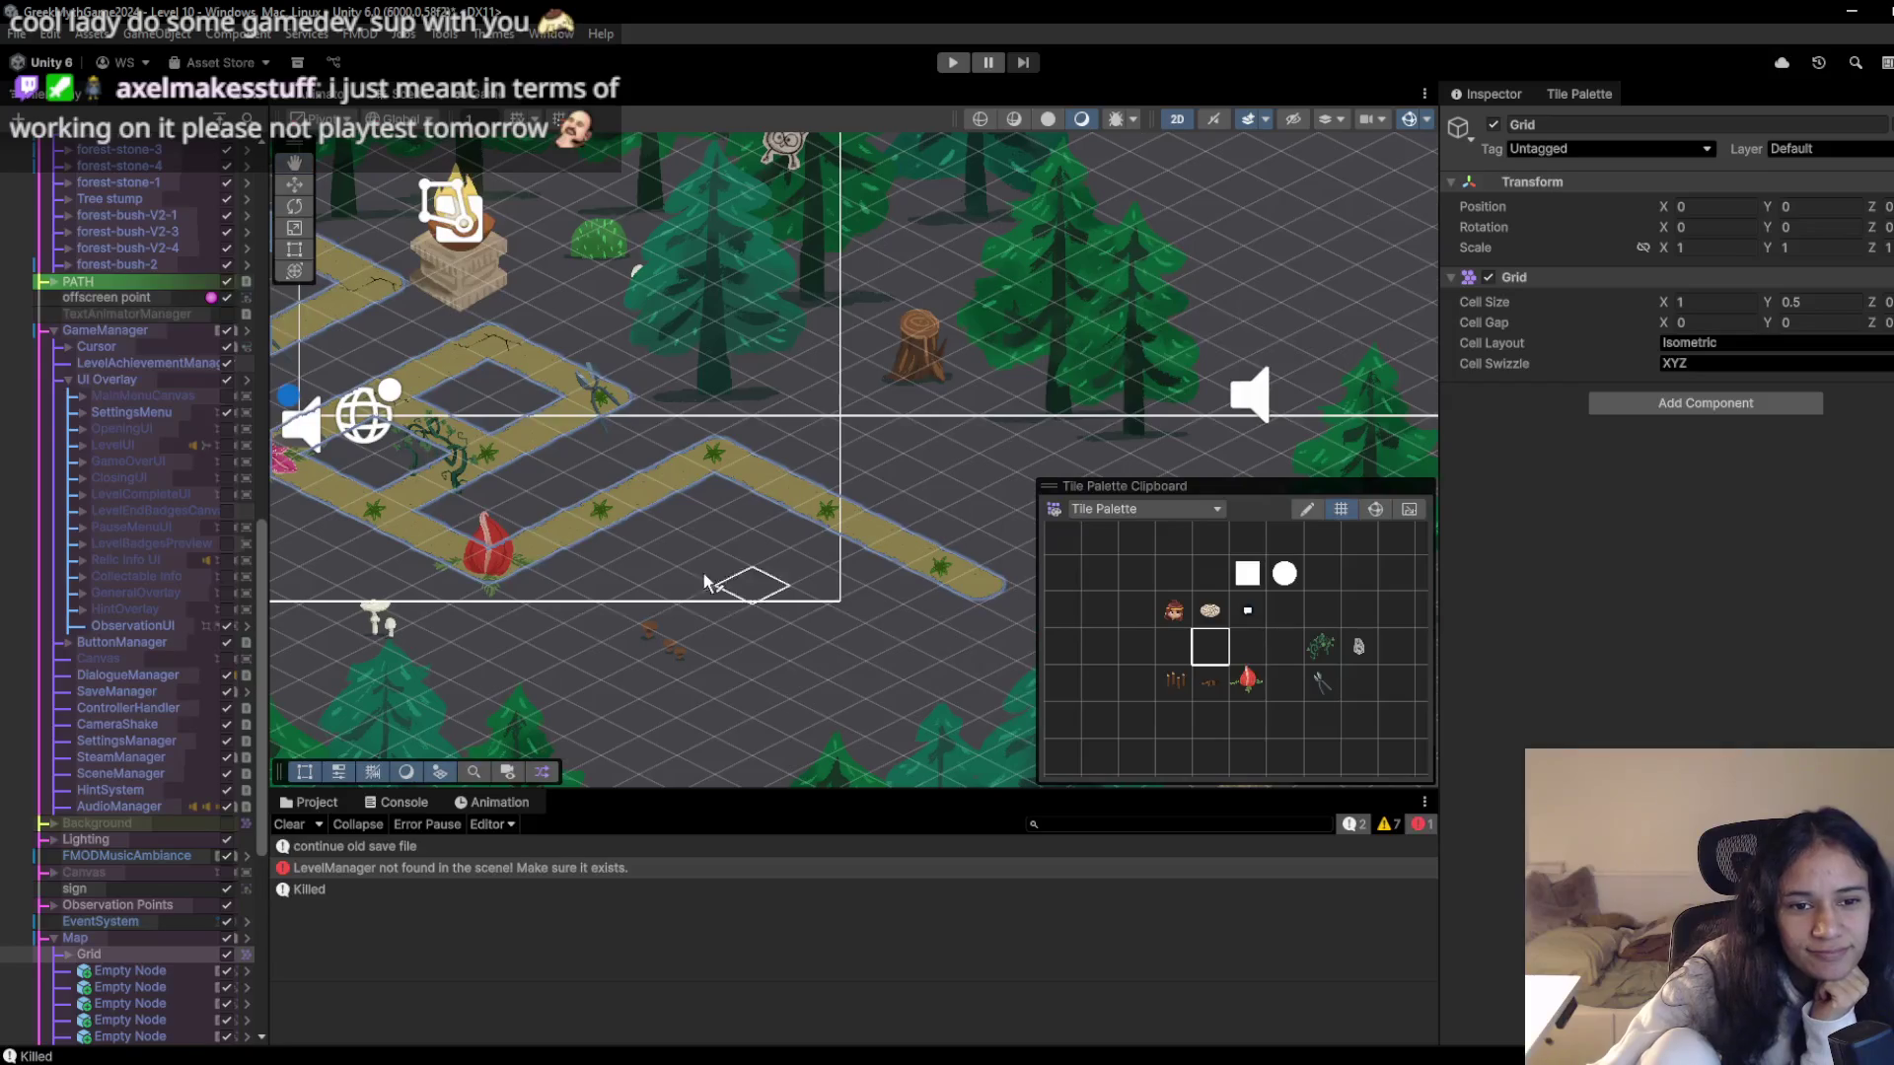
scroll(718, 621, "left", 4)
scroll(718, 622, "up", 3)
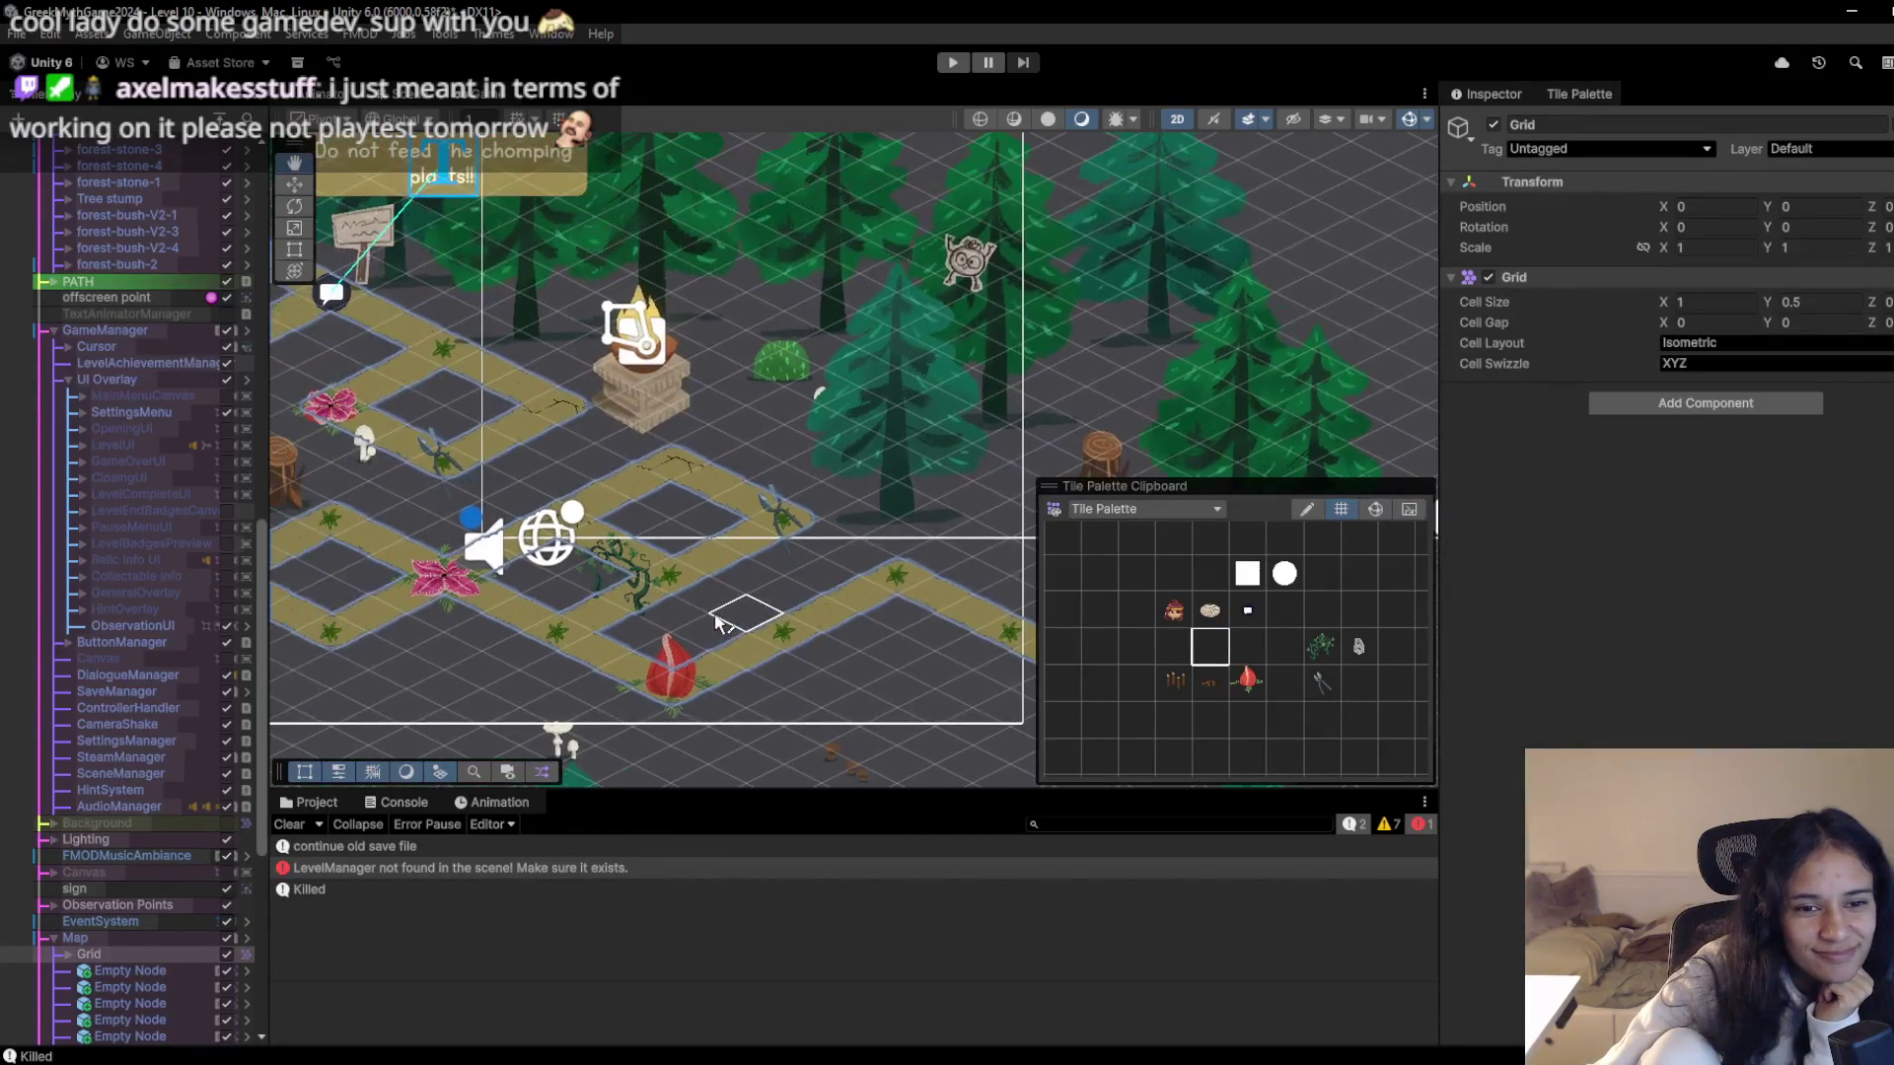
scroll(476, 548, "down", 4)
scroll(477, 548, "right", 4)
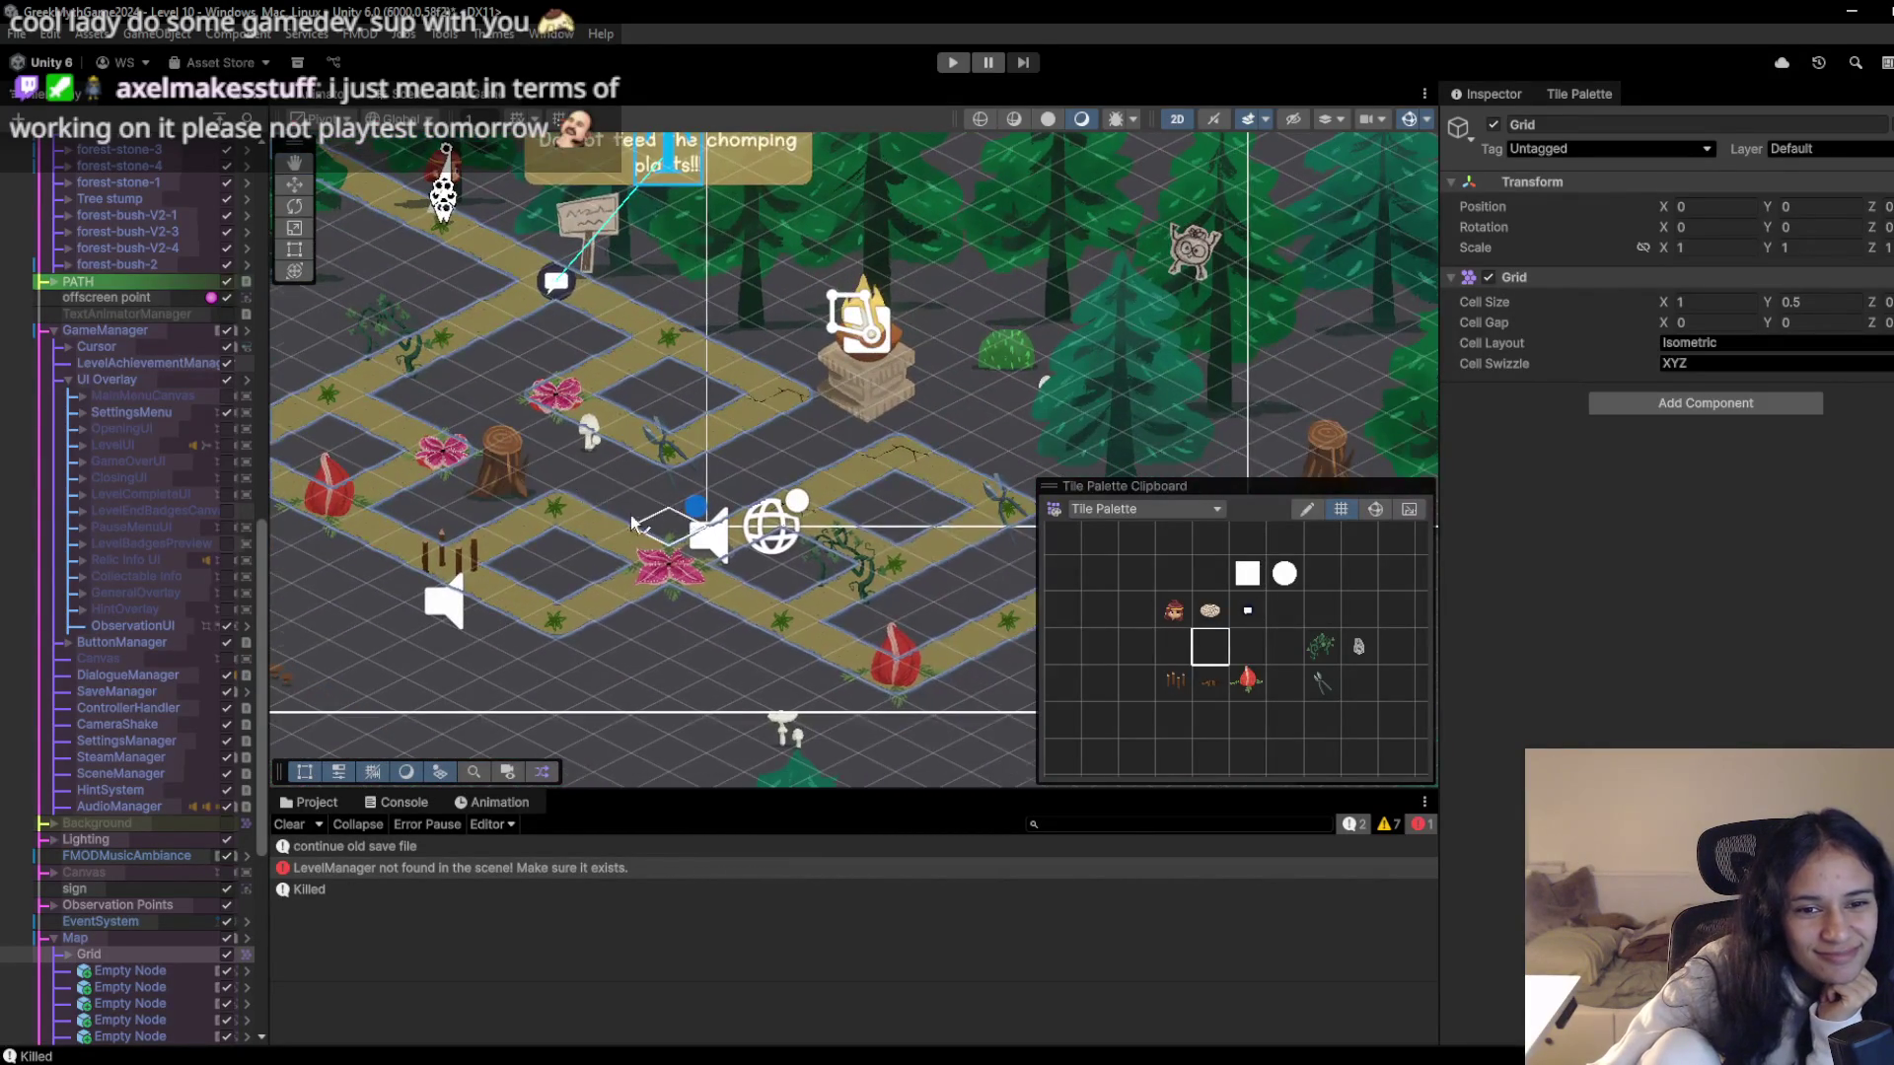
scroll(477, 488, "down", 3)
scroll(477, 488, "right", 5)
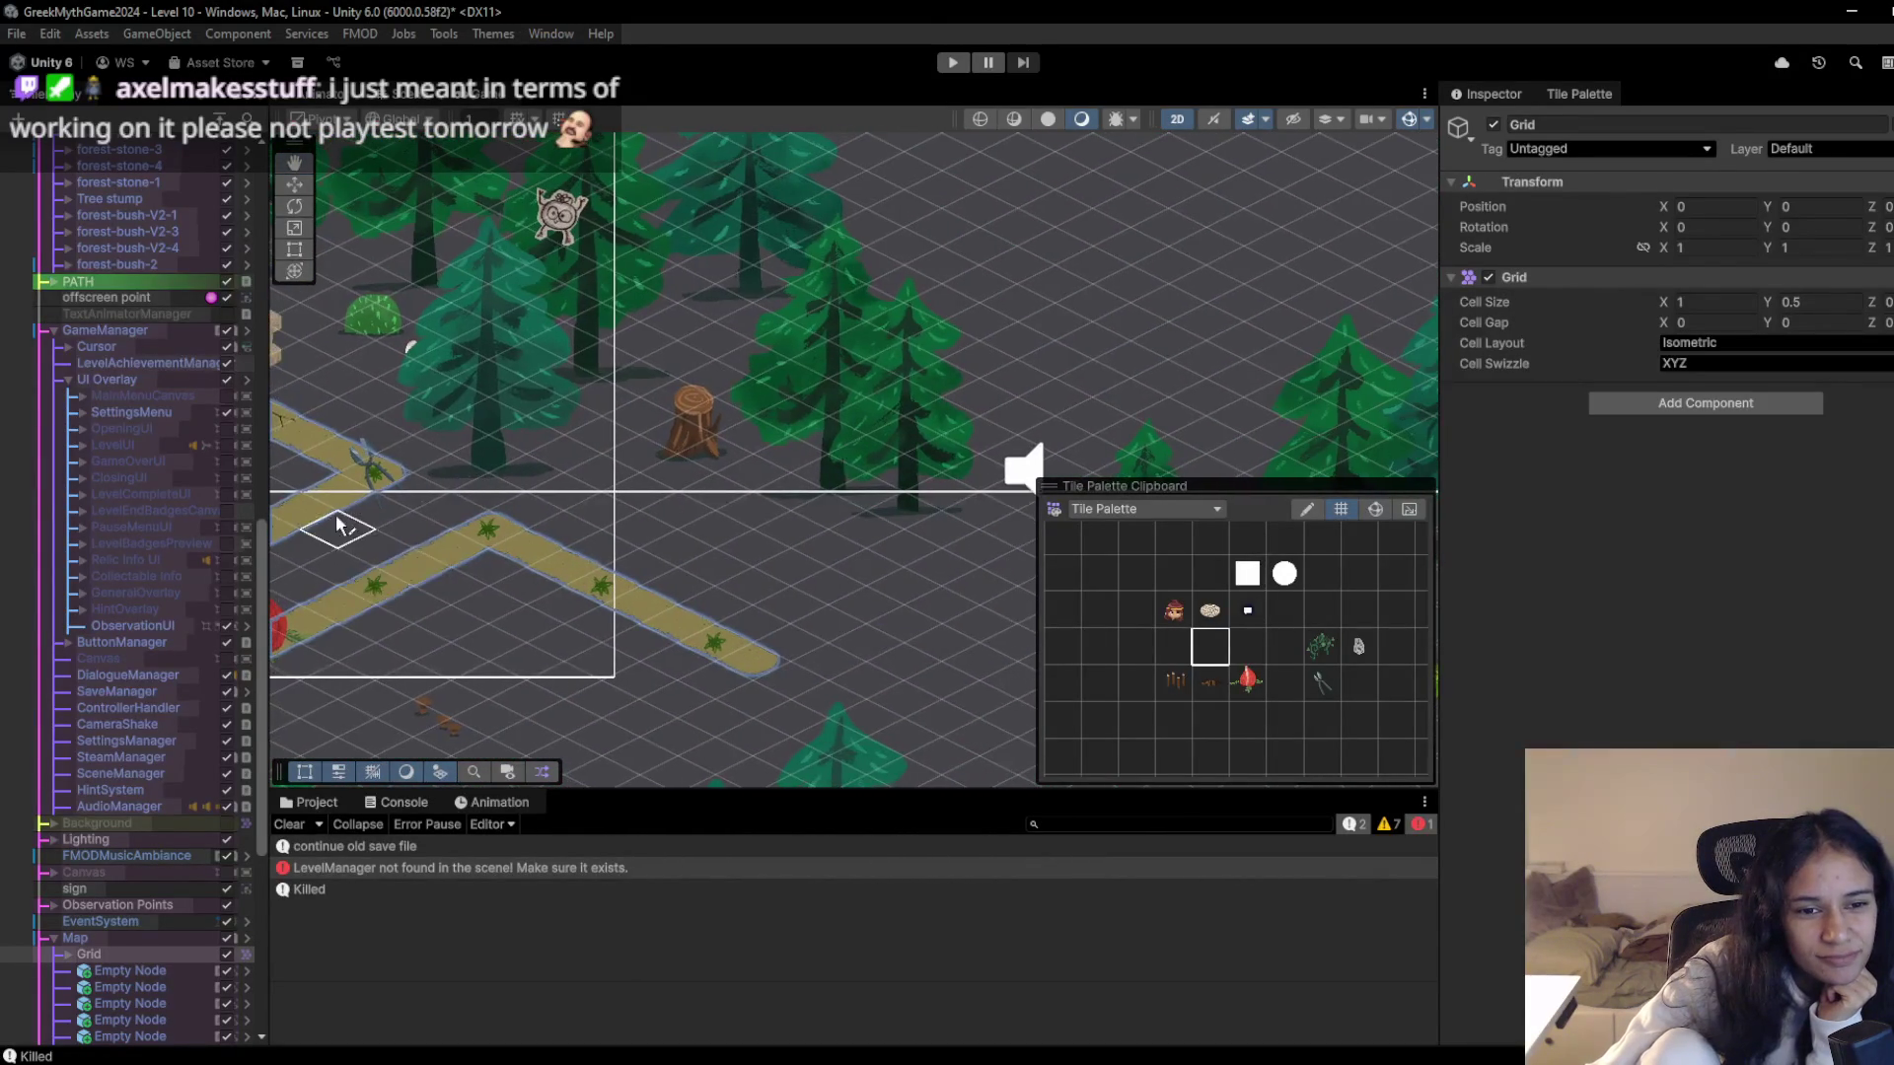
scroll(597, 449, "right", 10)
scroll(597, 449, "up", 1)
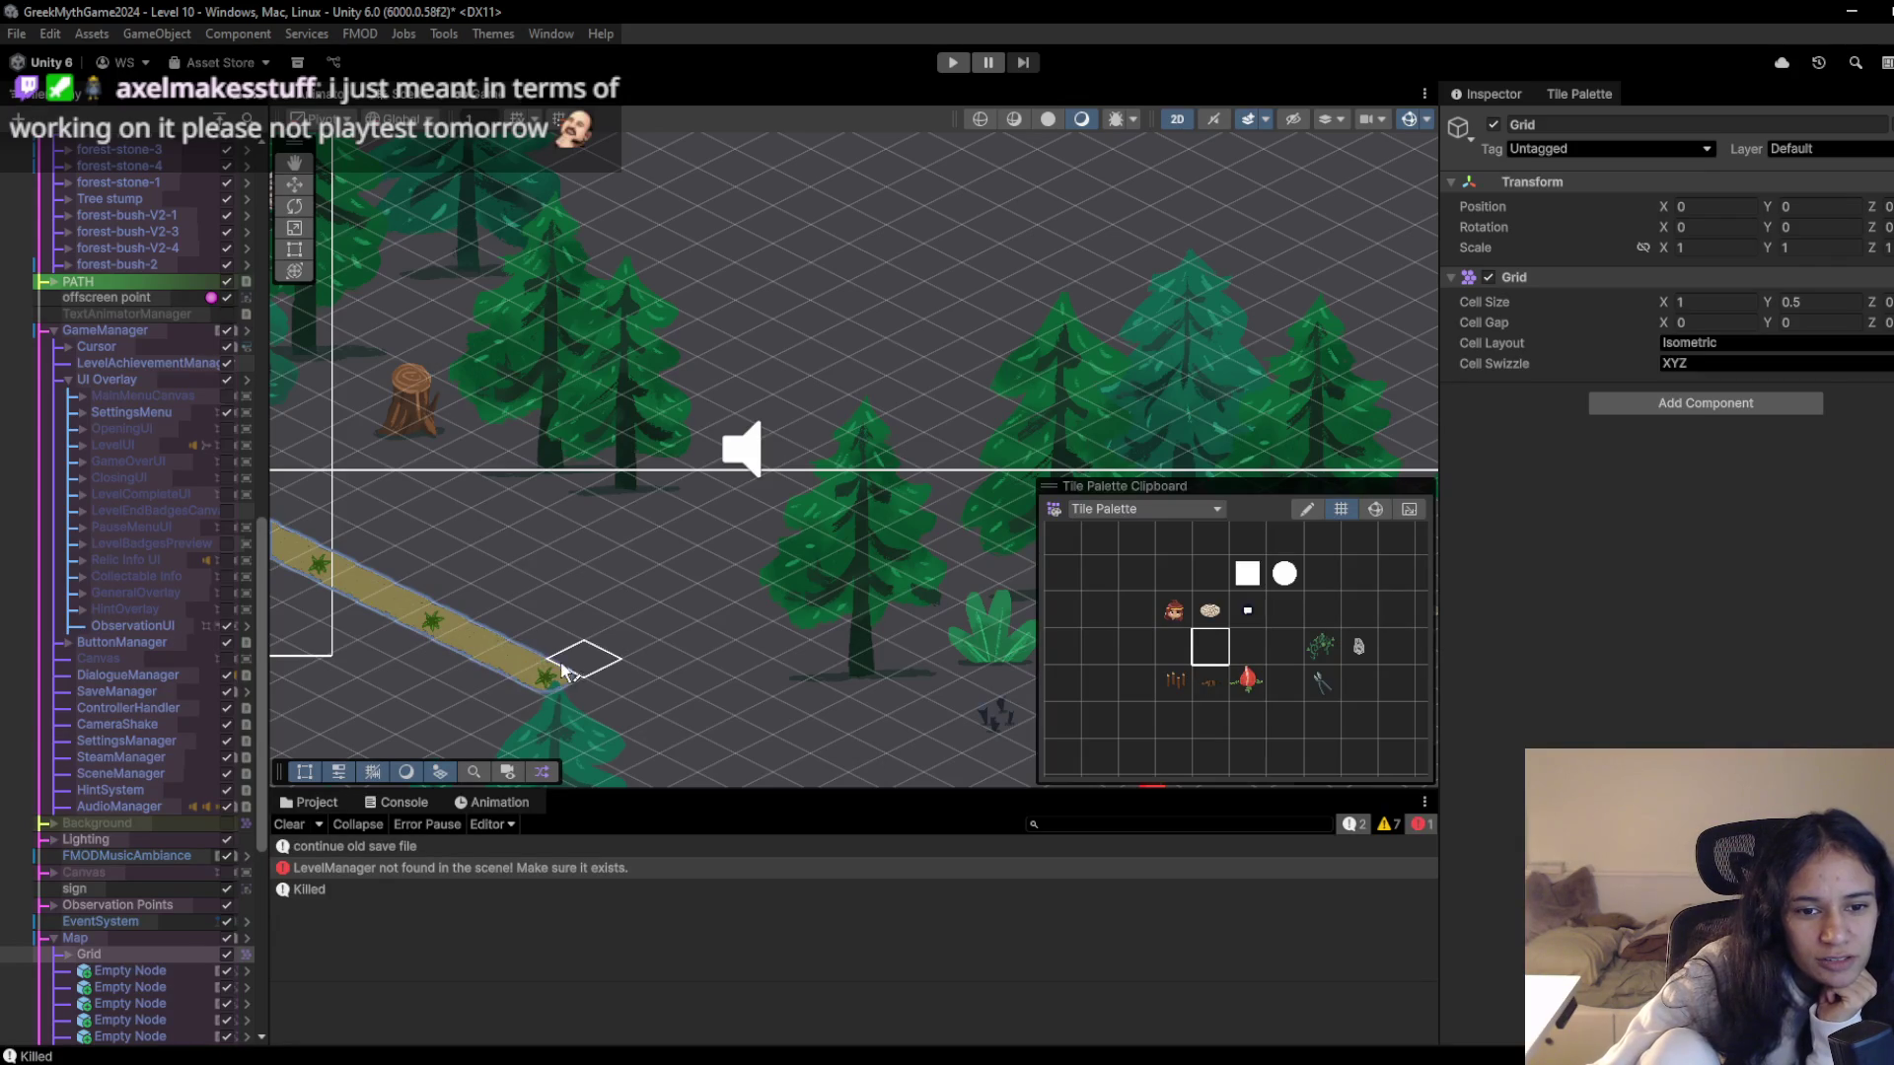
scroll(570, 671, "down", 2)
scroll(569, 670, "left", 10)
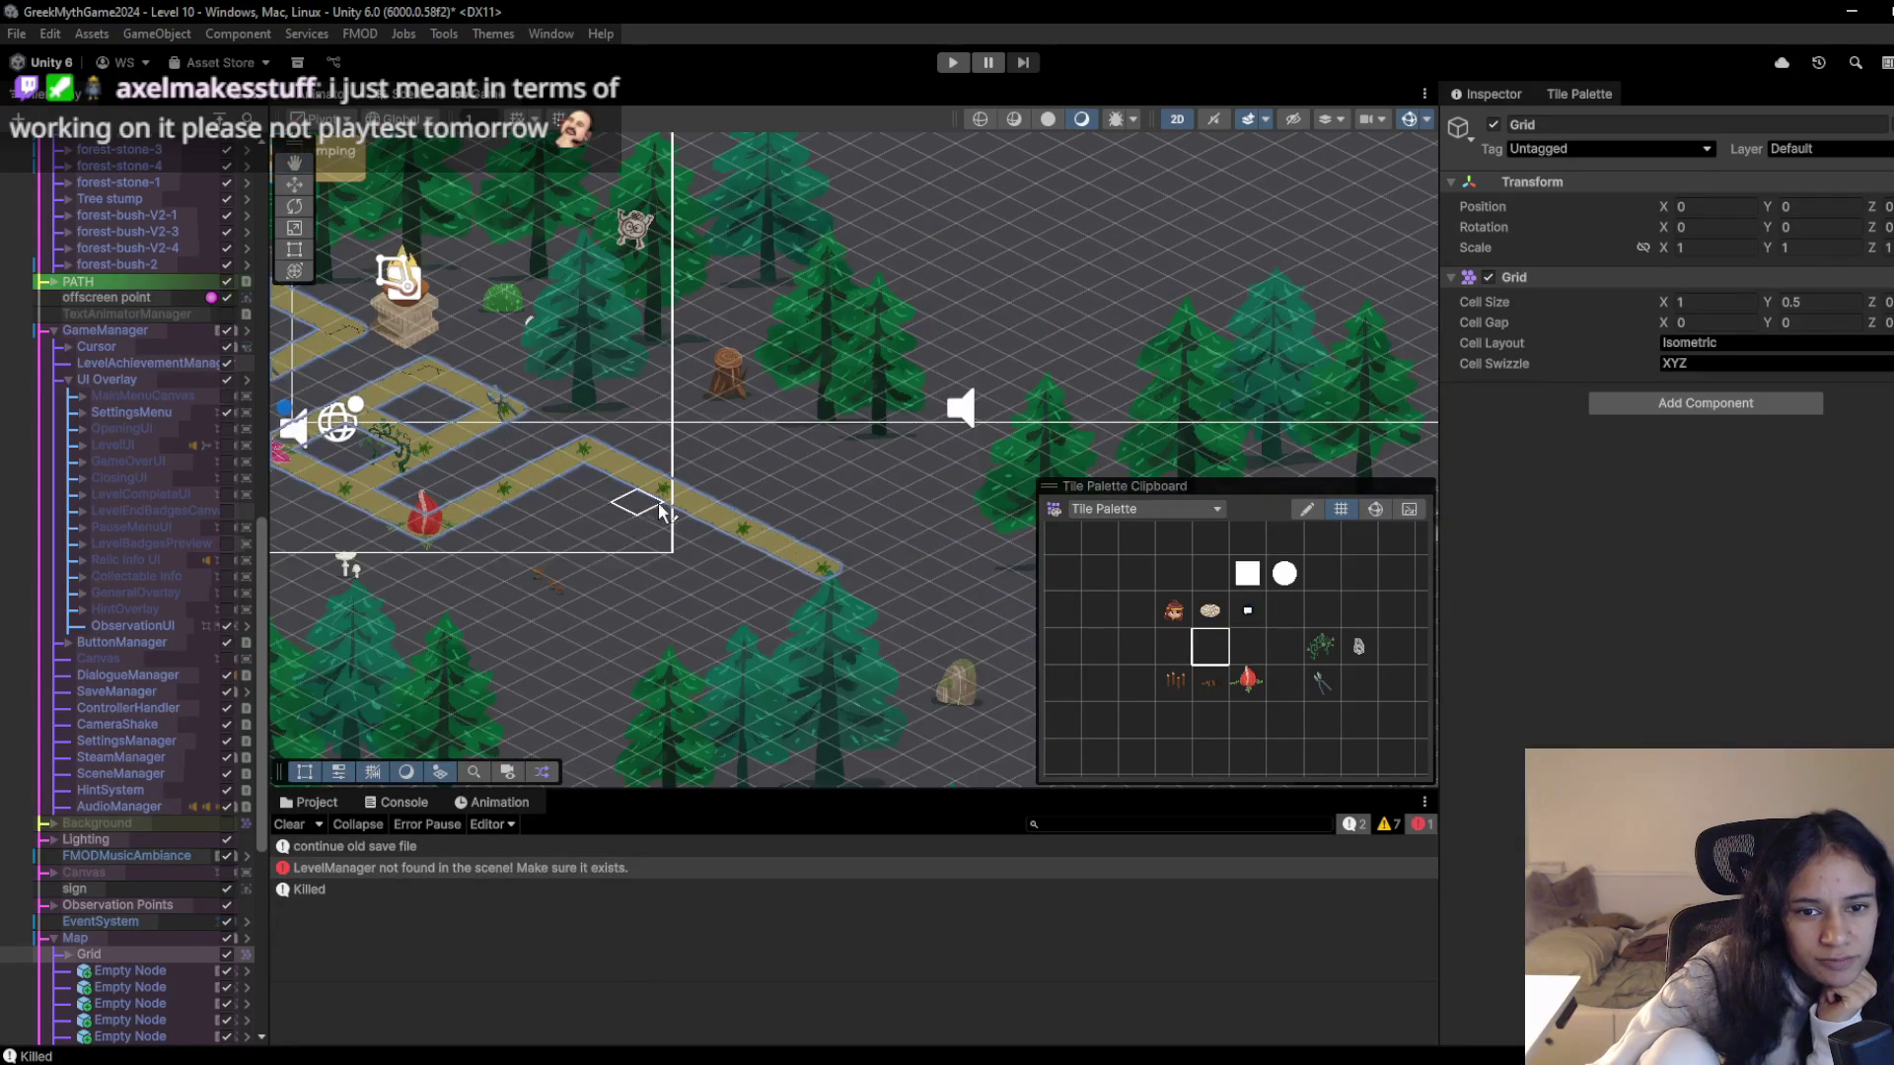
scroll(730, 518, "left", 6)
scroll(730, 518, "up", 1)
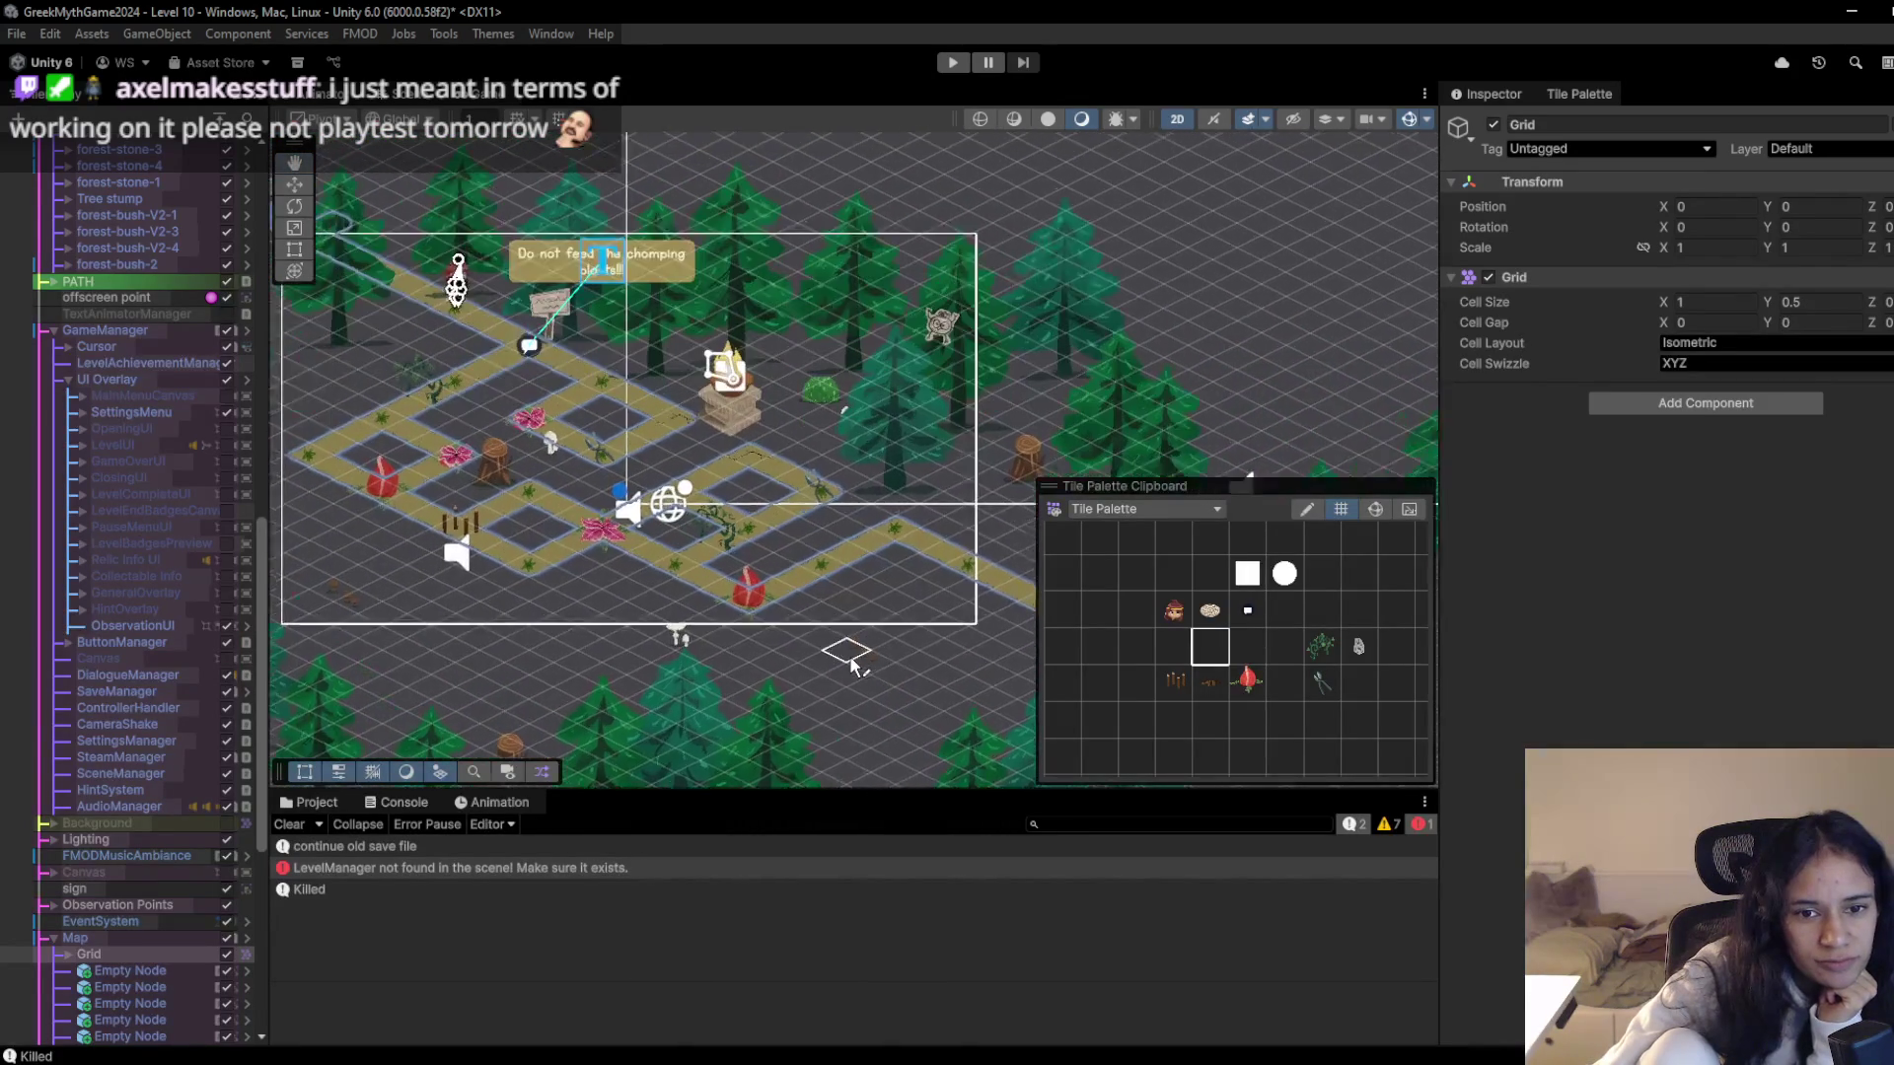
scroll(852, 612, "up", 2)
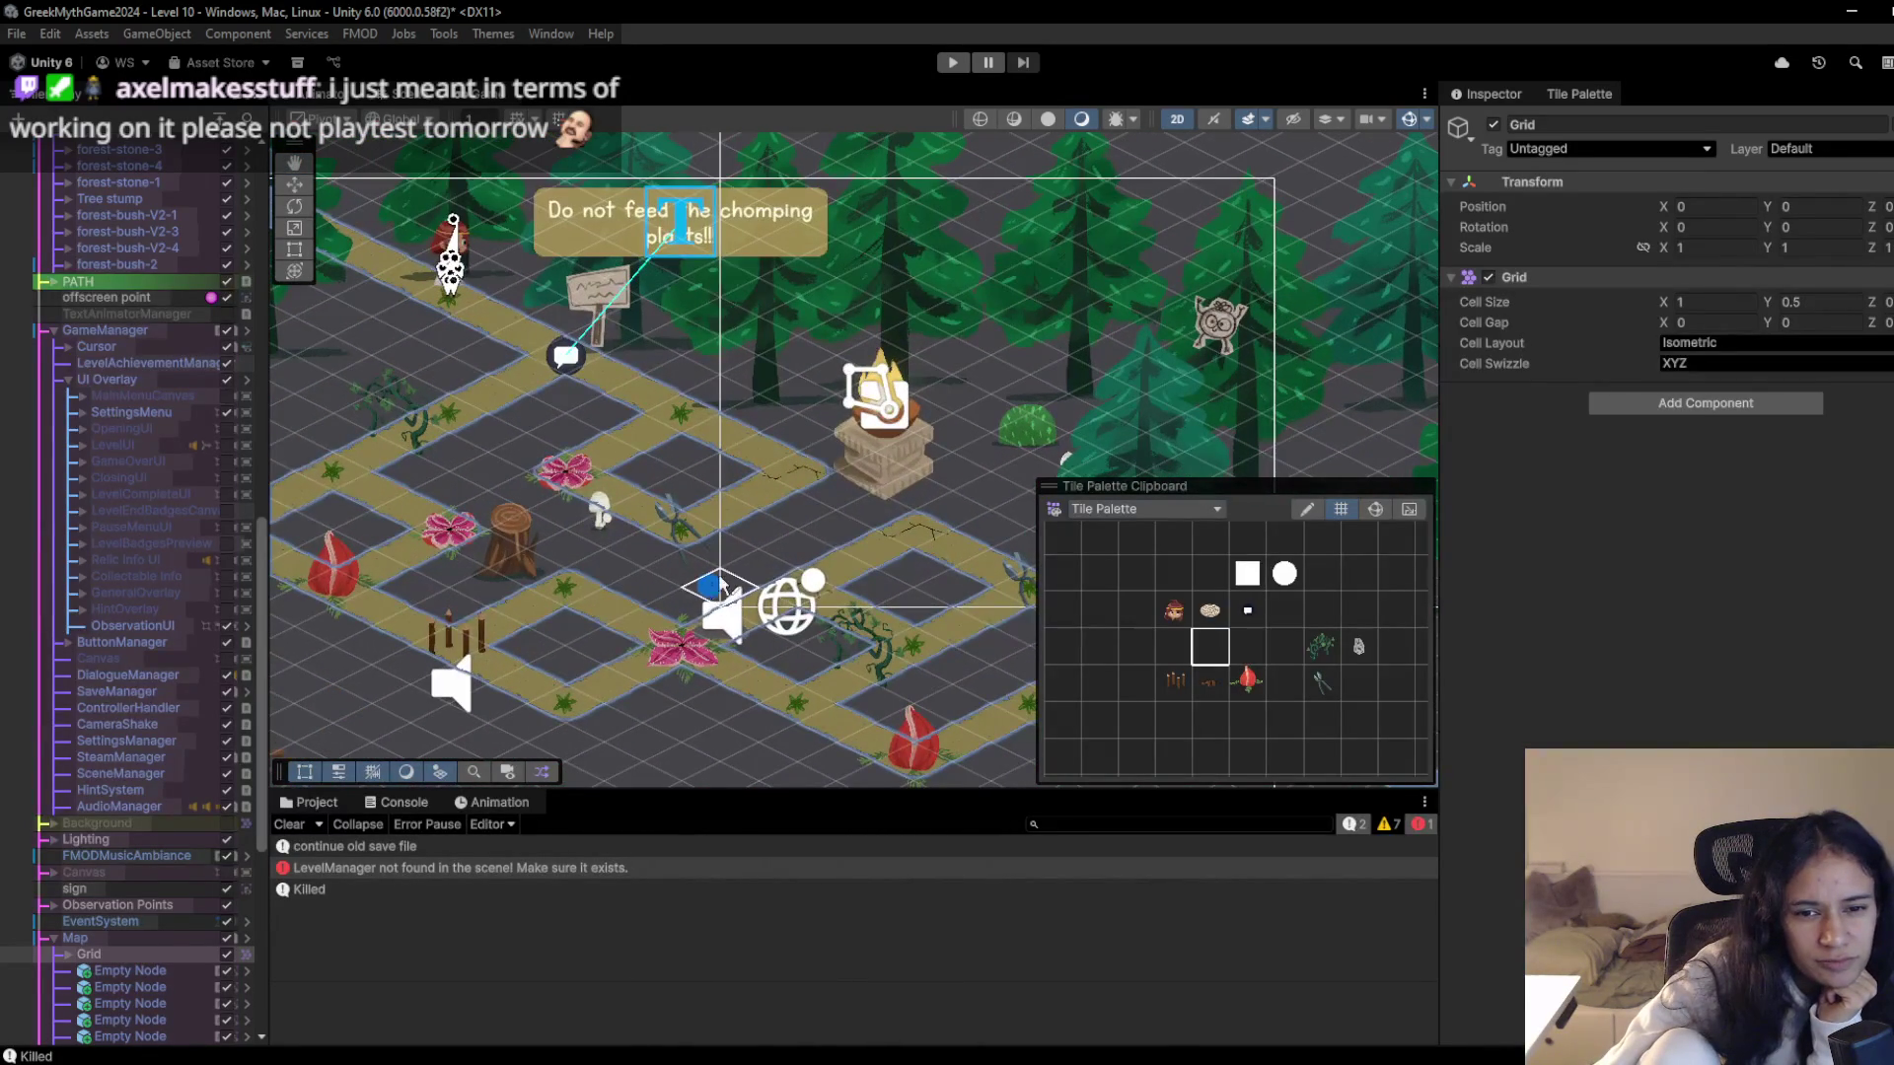
- Paint the spike trap tile onto the path tile beside the chomping plant
left_click(1173, 681)
scroll(593, 487, "right", 4)
scroll(593, 486, "down", 2)
mouse_move(593, 487)
left_mouse_down()
mouse_move(602, 539)
mouse_move(764, 578)
mouse_move(818, 486)
mouse_move(725, 464)
left_mouse_up()
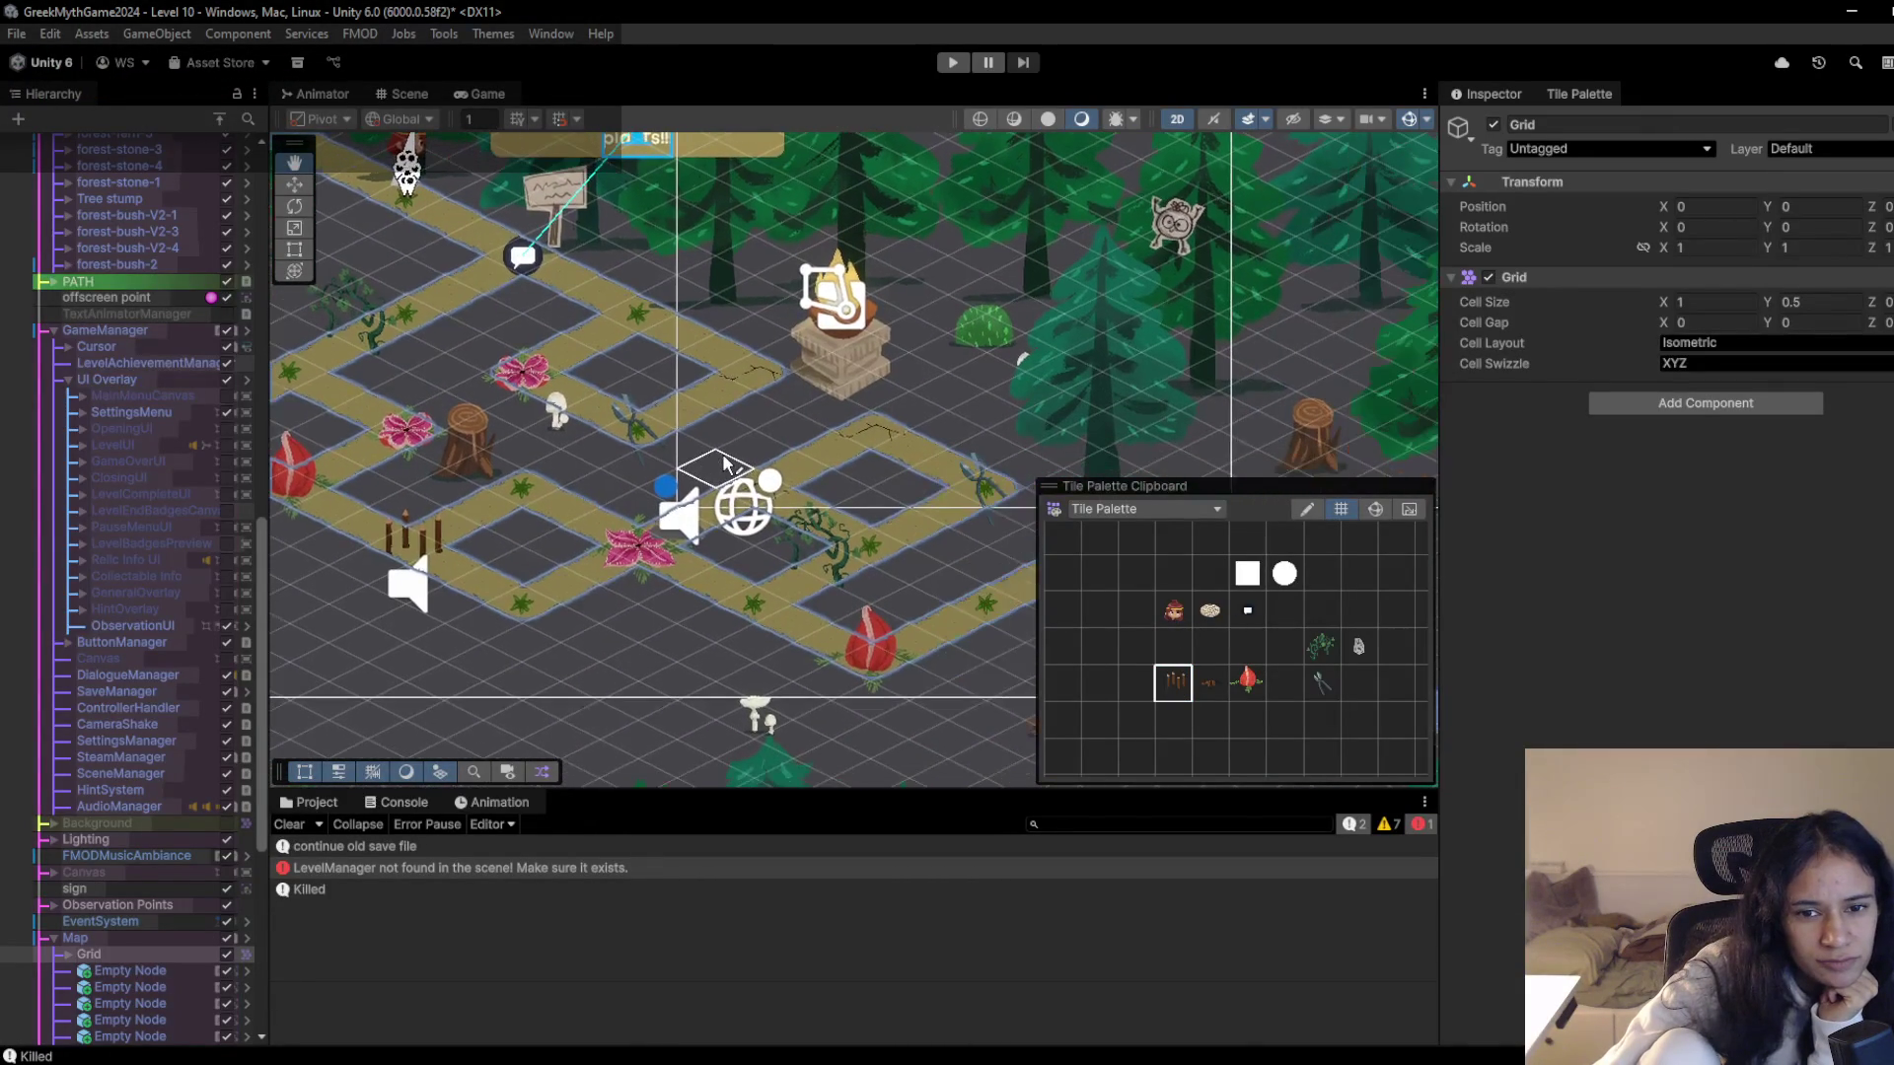
scroll(725, 463, "right", 5)
scroll(725, 464, "down", 1)
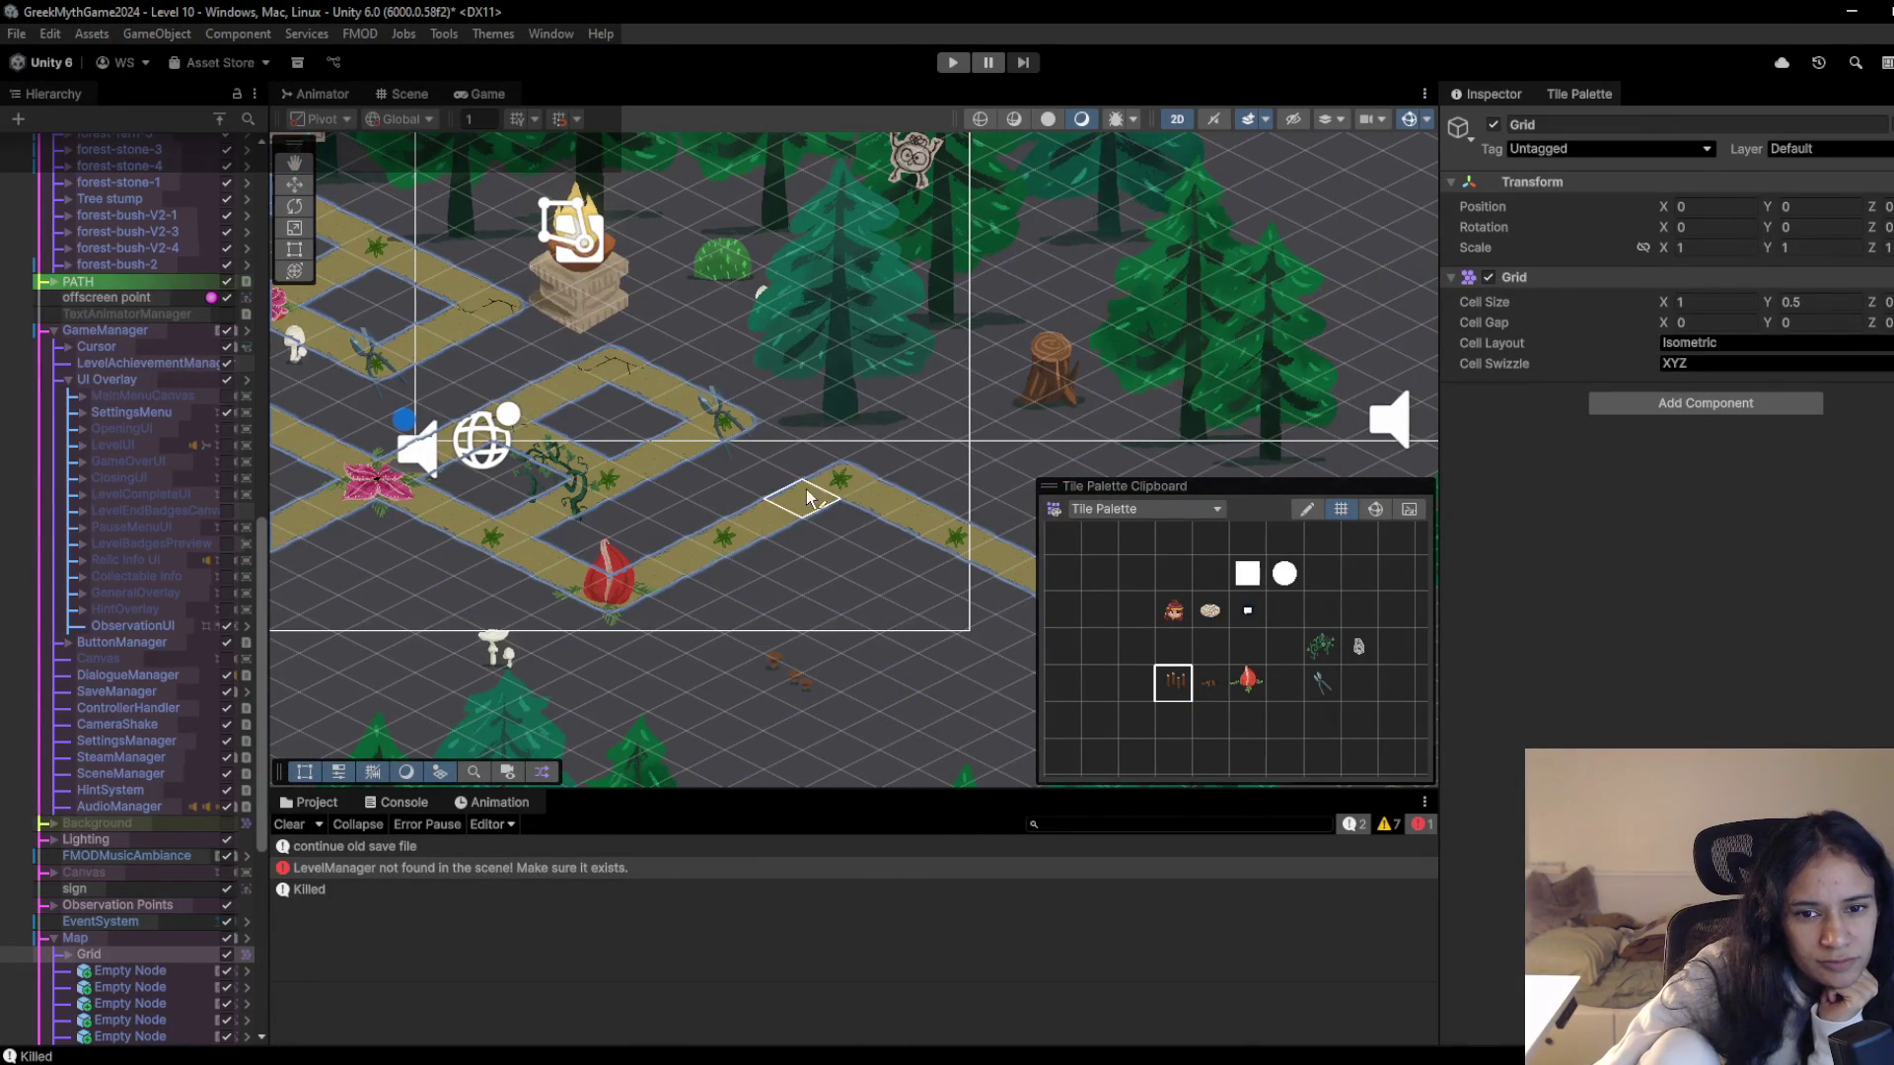
scroll(688, 641, "down", 1)
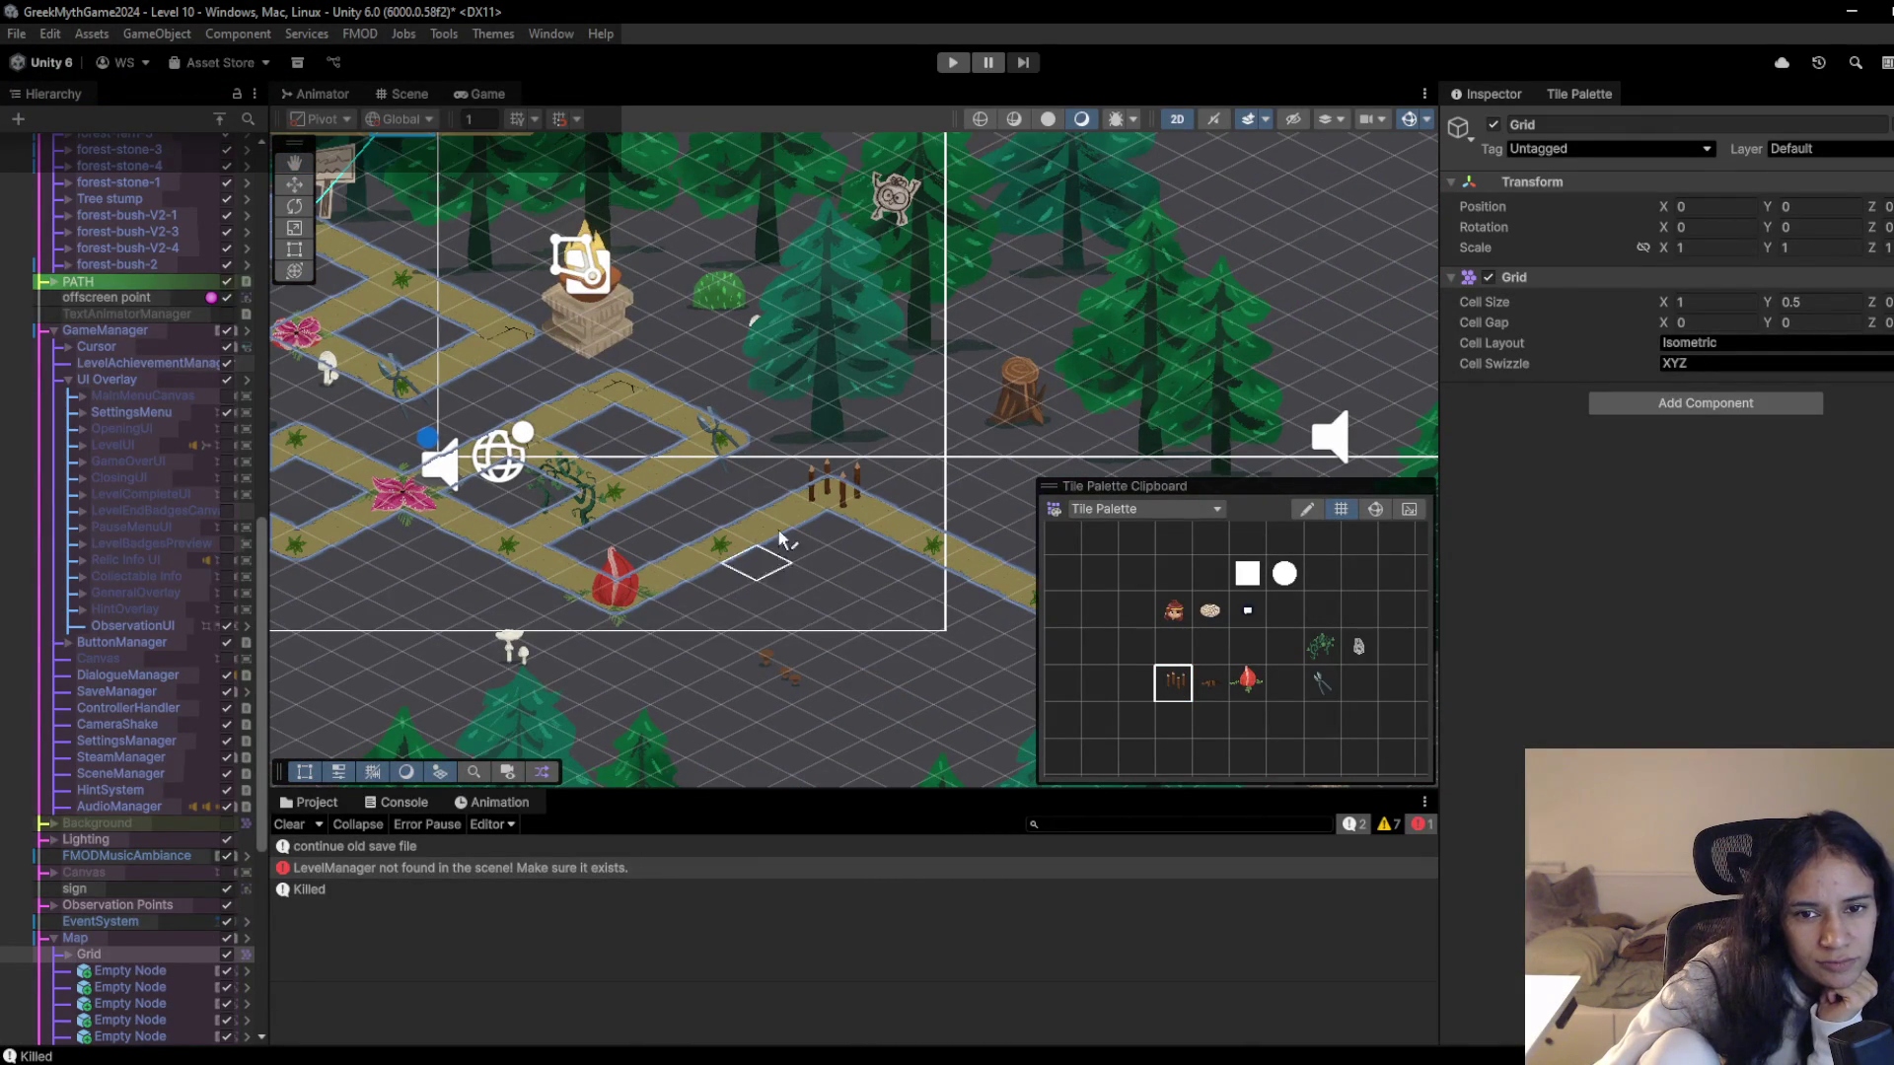
left_click(823, 490)
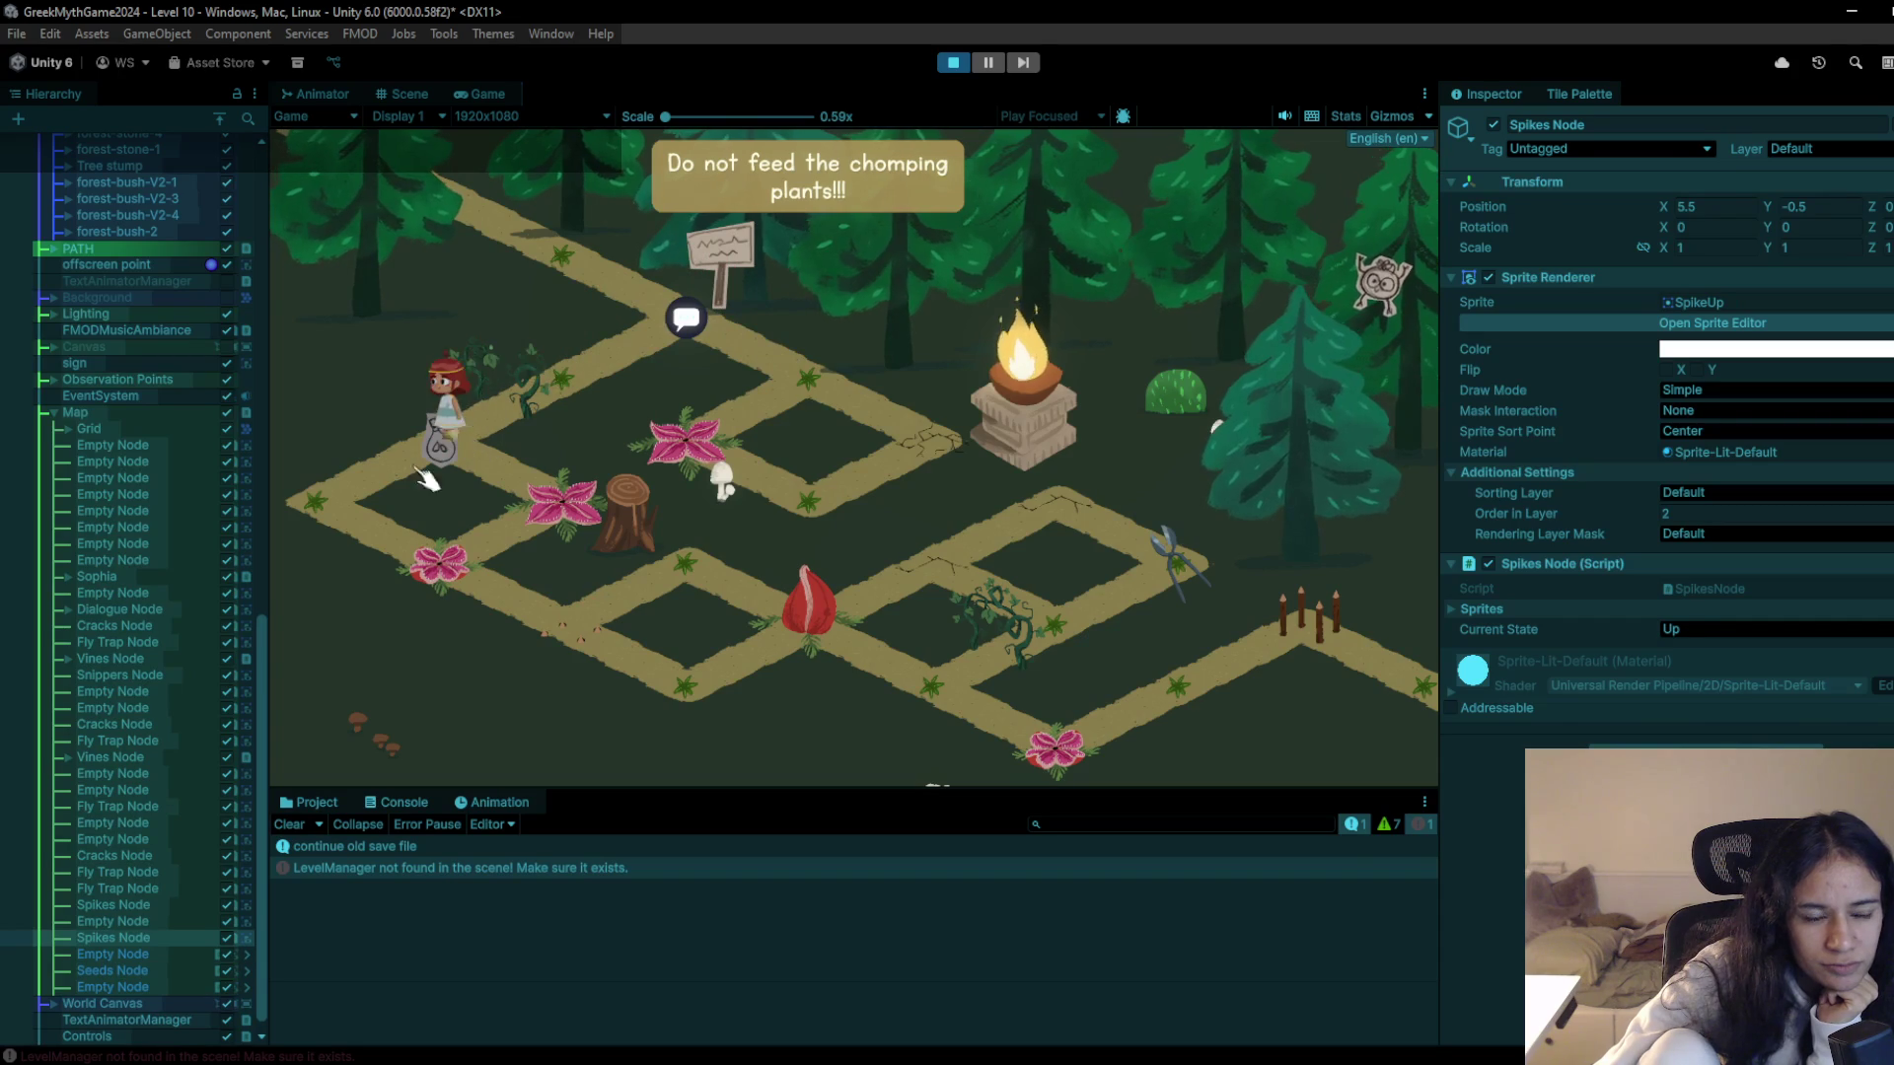
- Walk the girl from the seed bag past the flower tile and chomping plants toward the spike trap
left_click(441, 560)
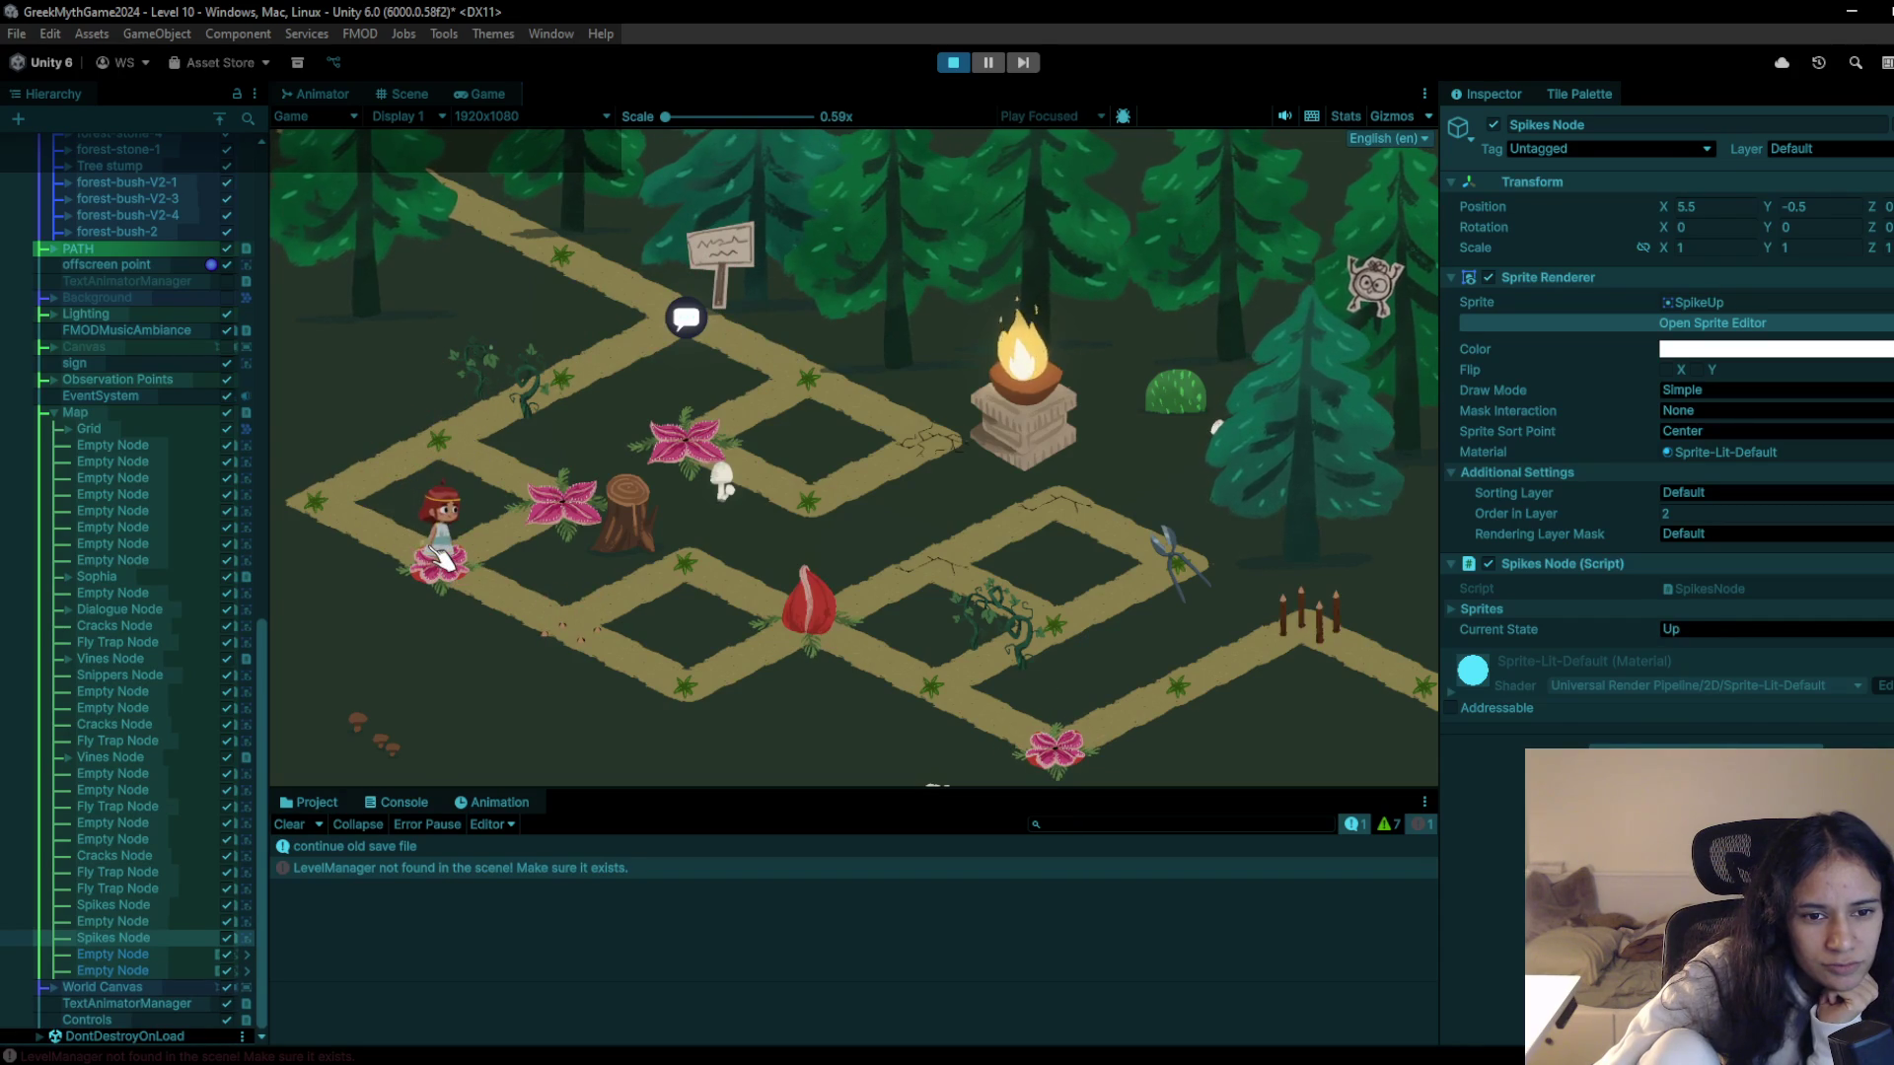
left_click(340, 508)
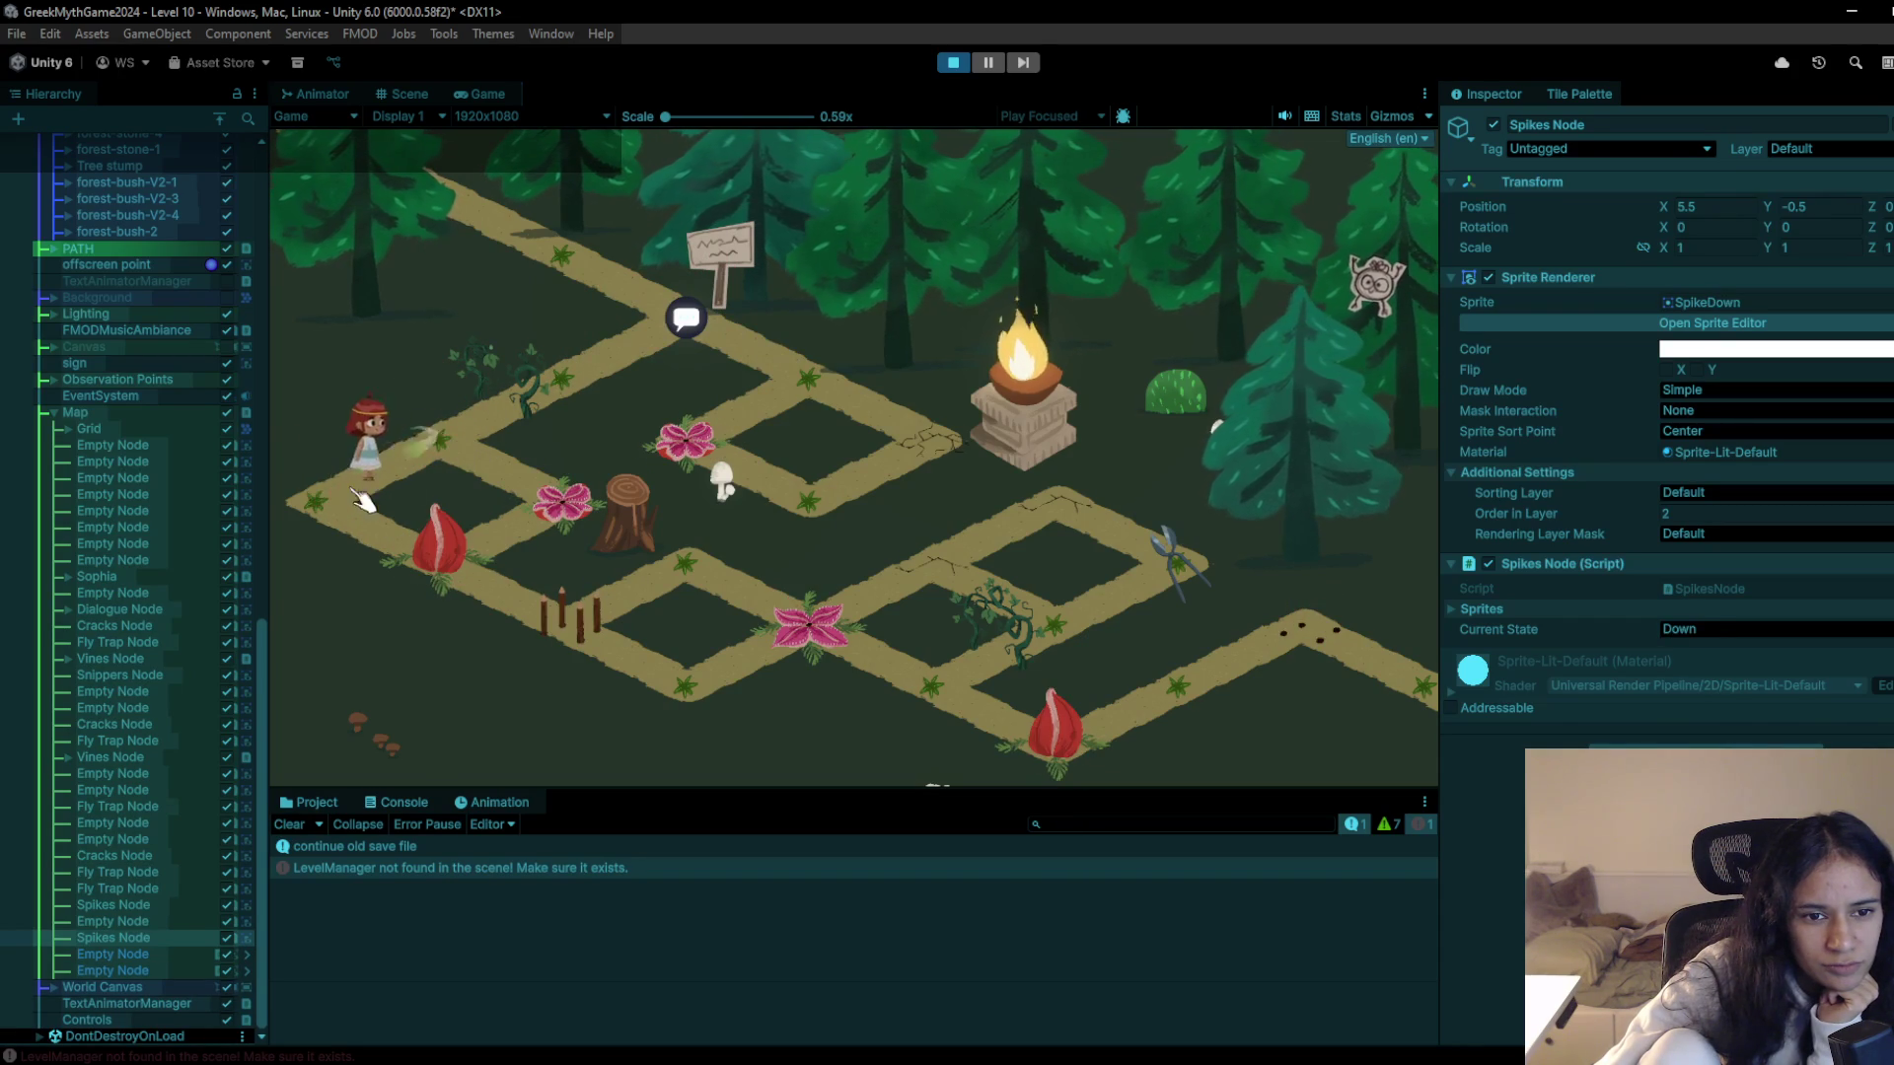
left_click(452, 574)
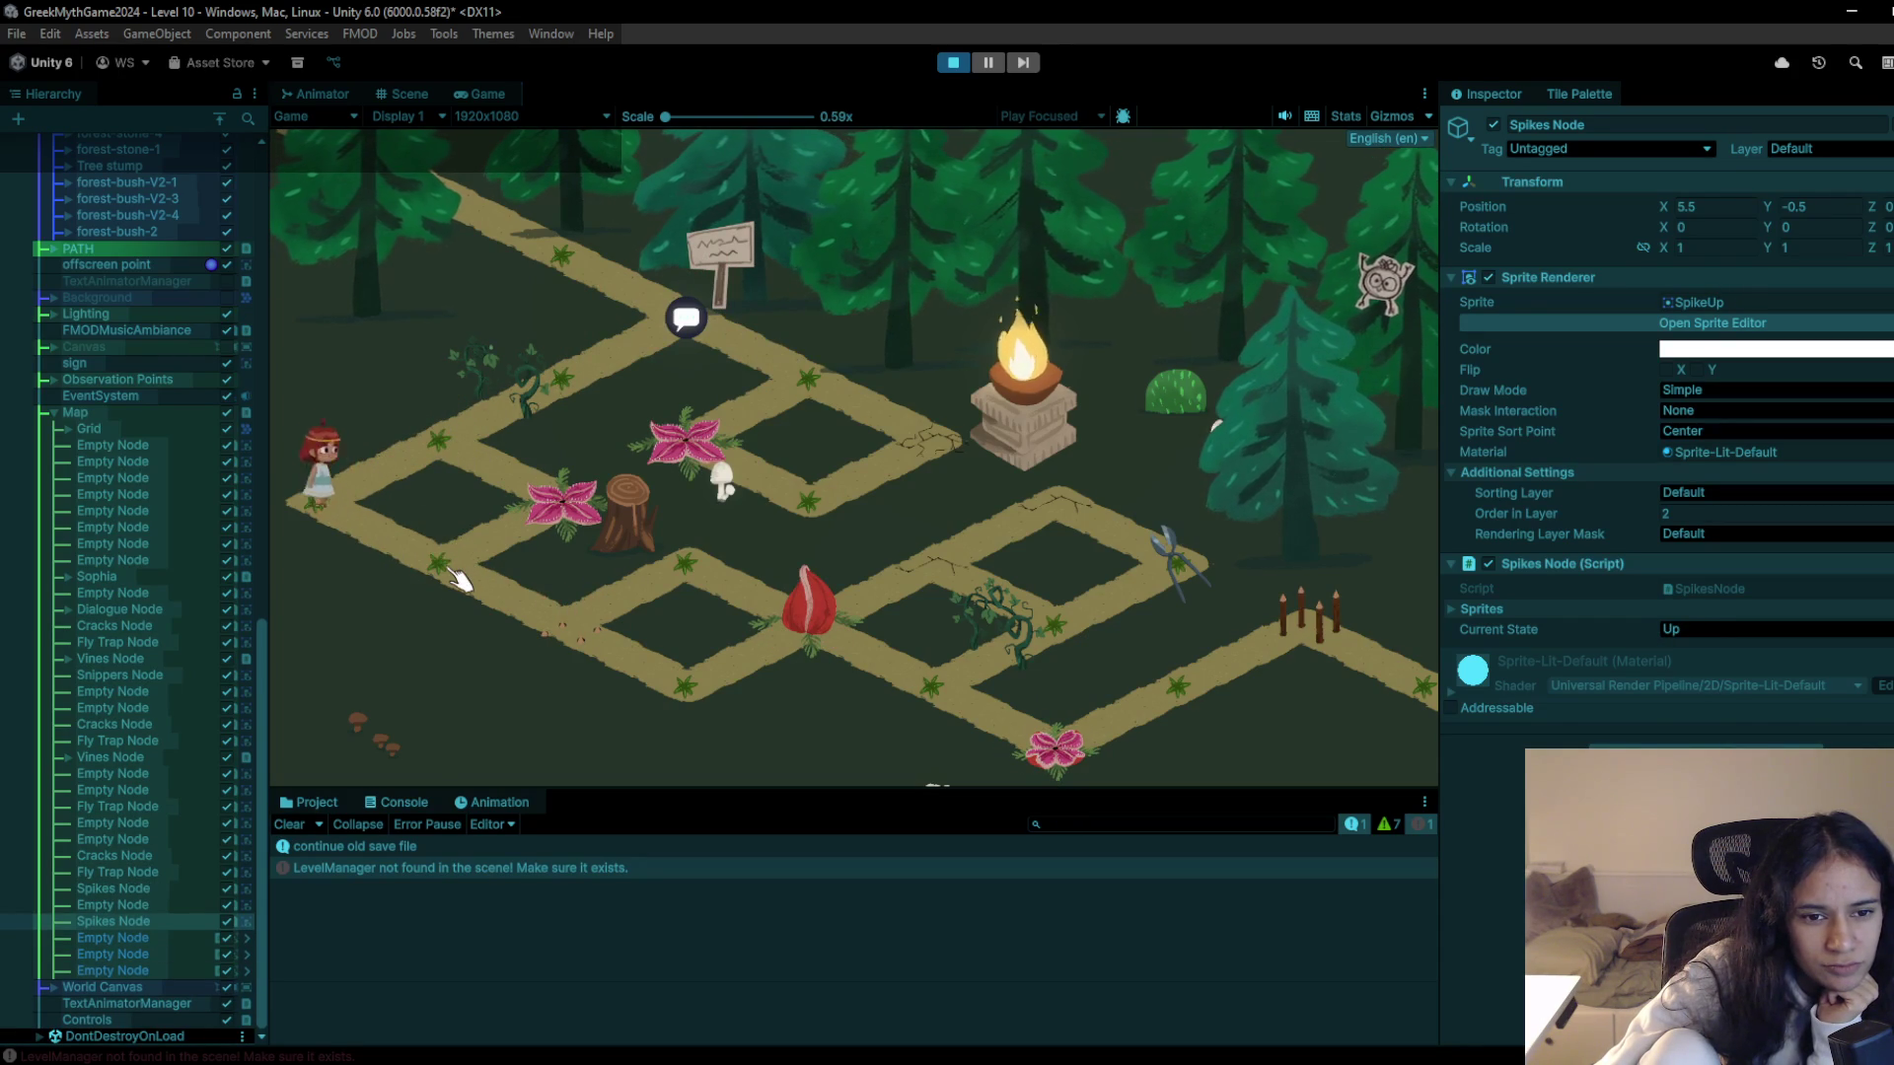
left_click(460, 583)
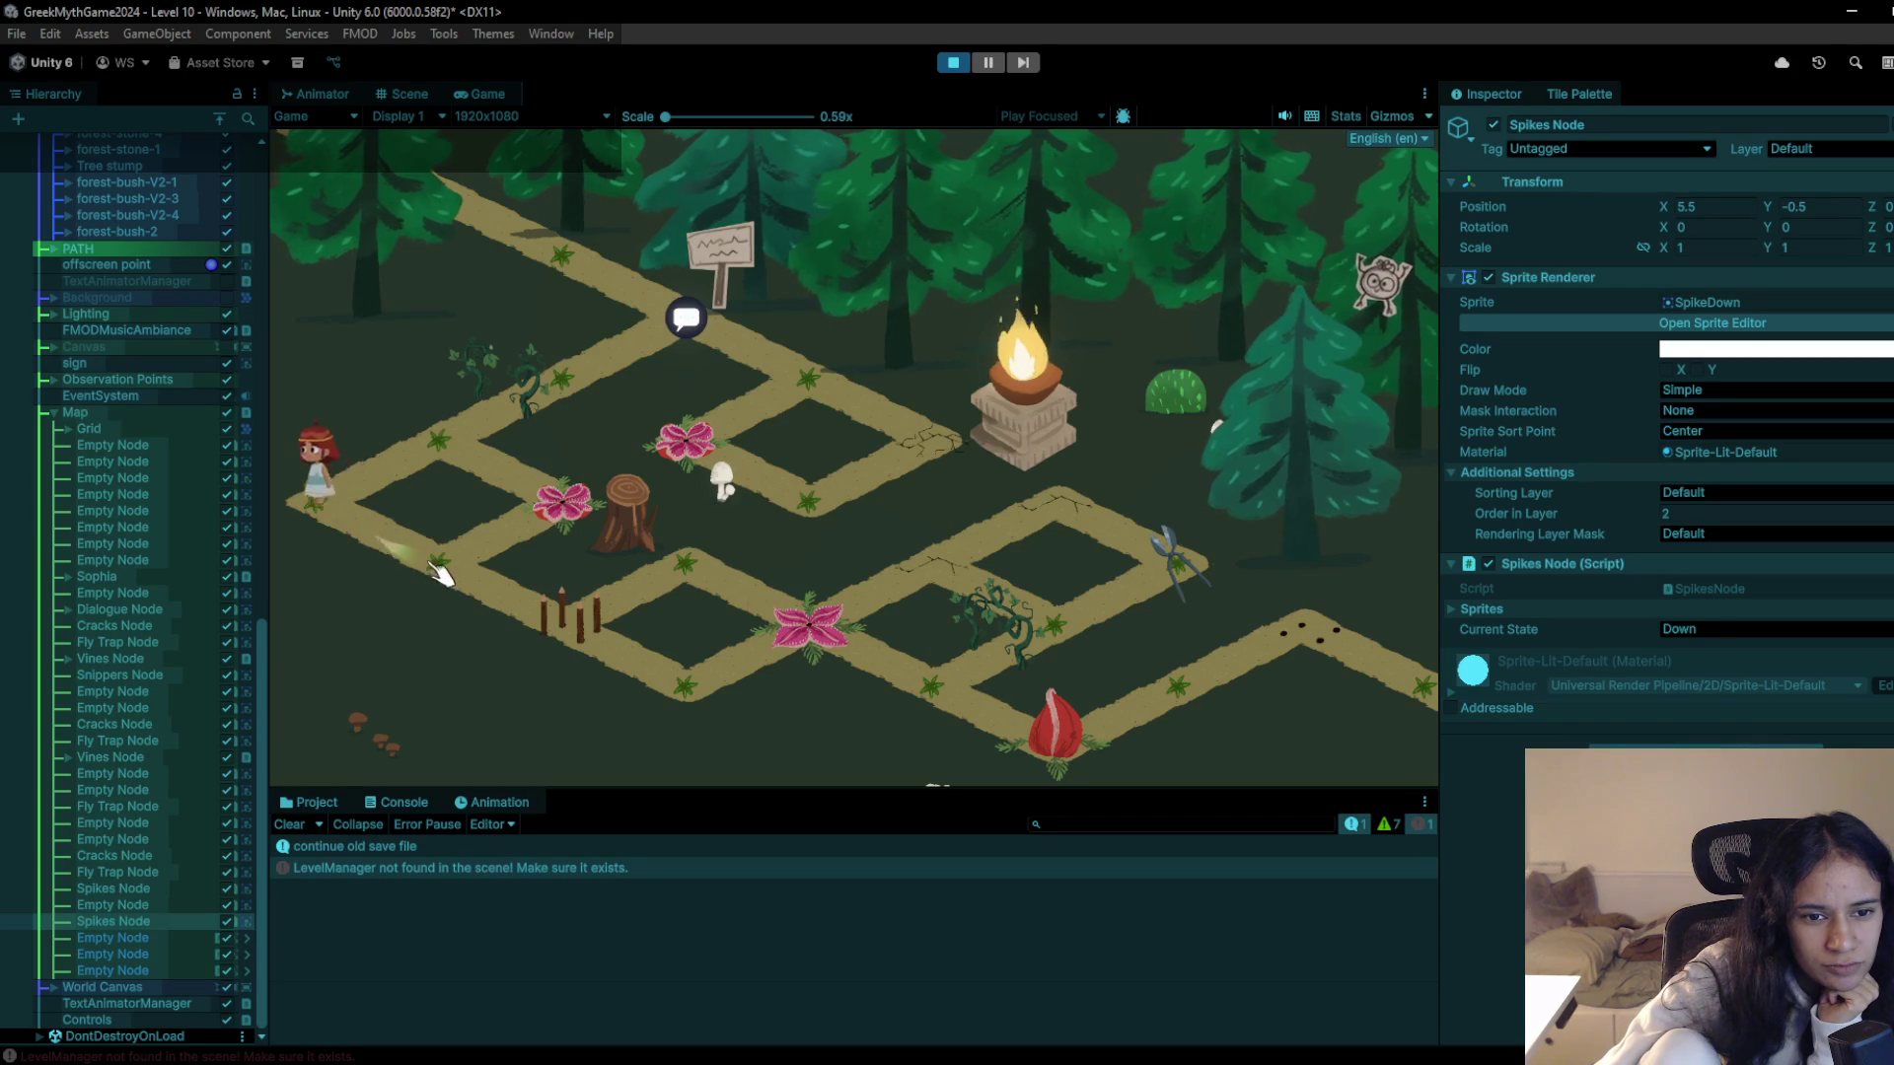
left_click_drag(460, 583, 589, 646)
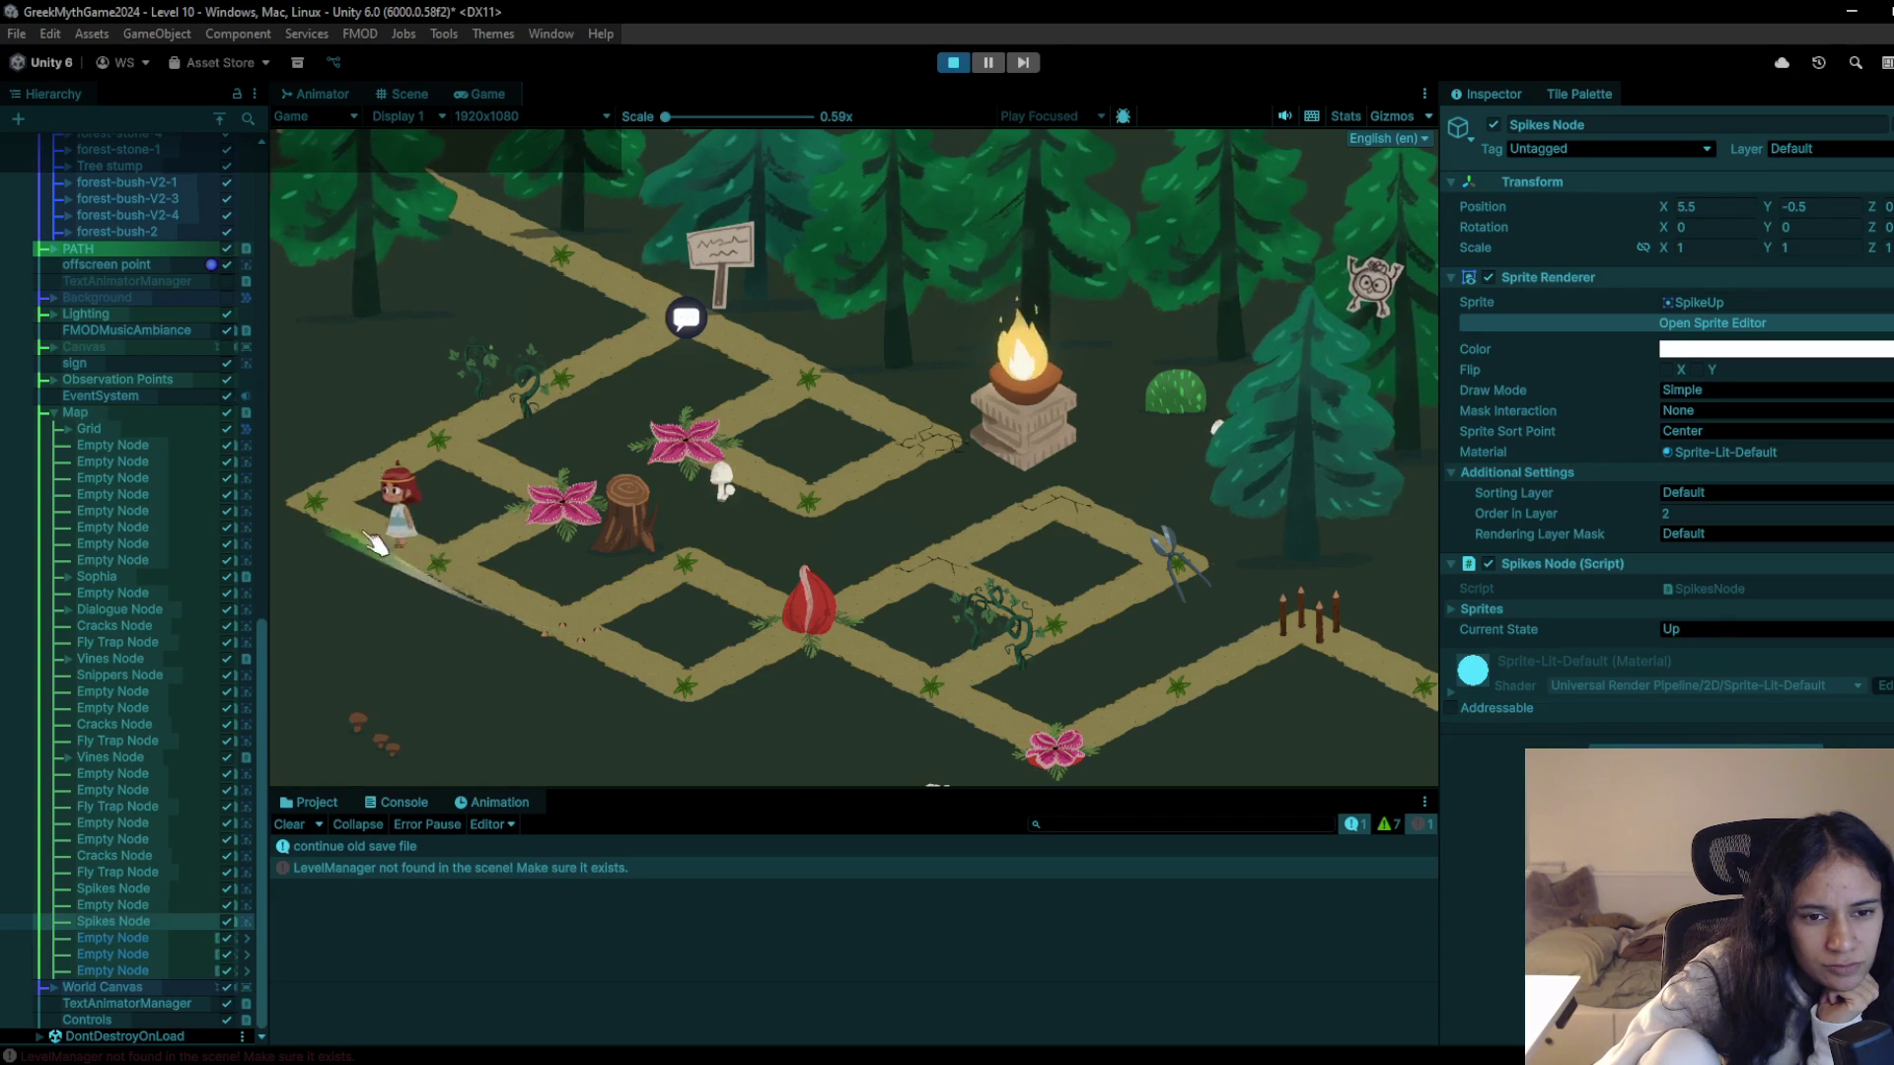
mouse_move(486, 583)
left_mouse_down()
mouse_move(564, 633)
mouse_move(671, 592)
left_mouse_up()
left_click(812, 634)
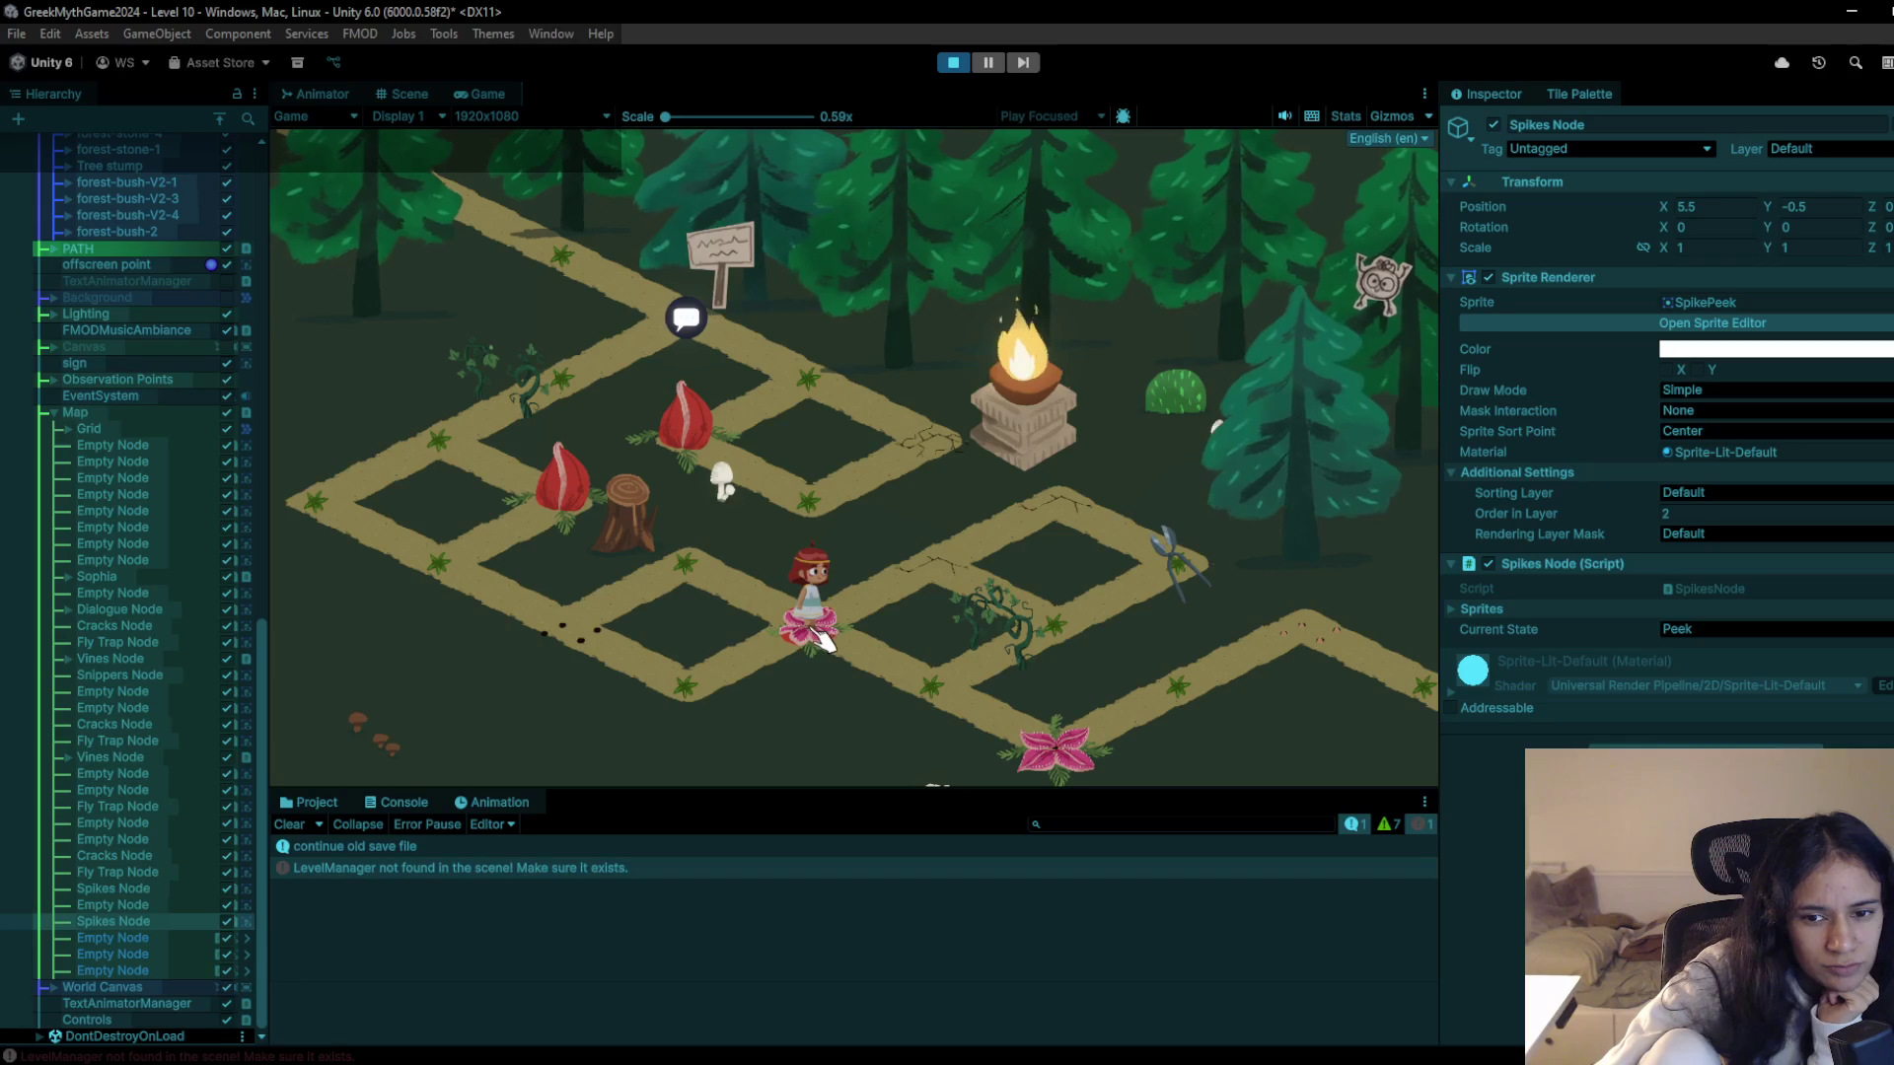
left_click_drag(900, 674, 927, 693)
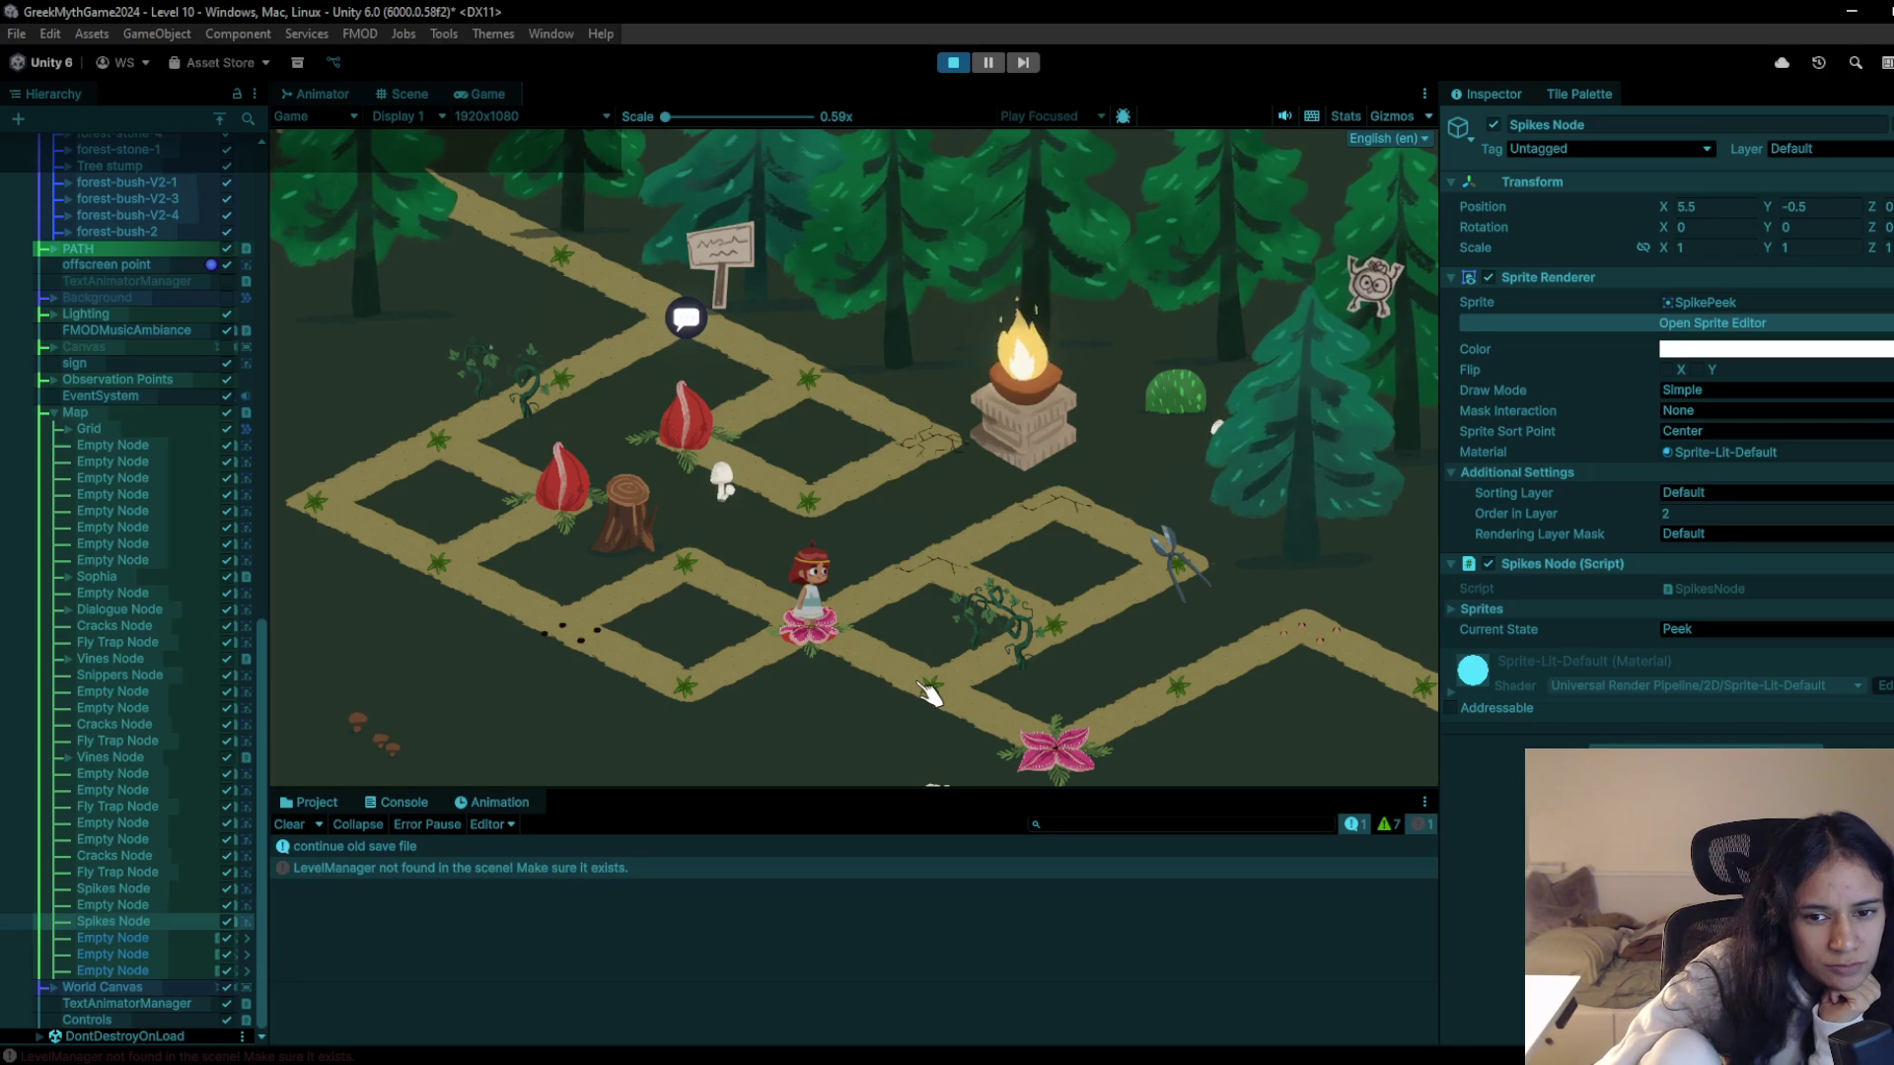
left_click_drag(903, 665, 937, 563)
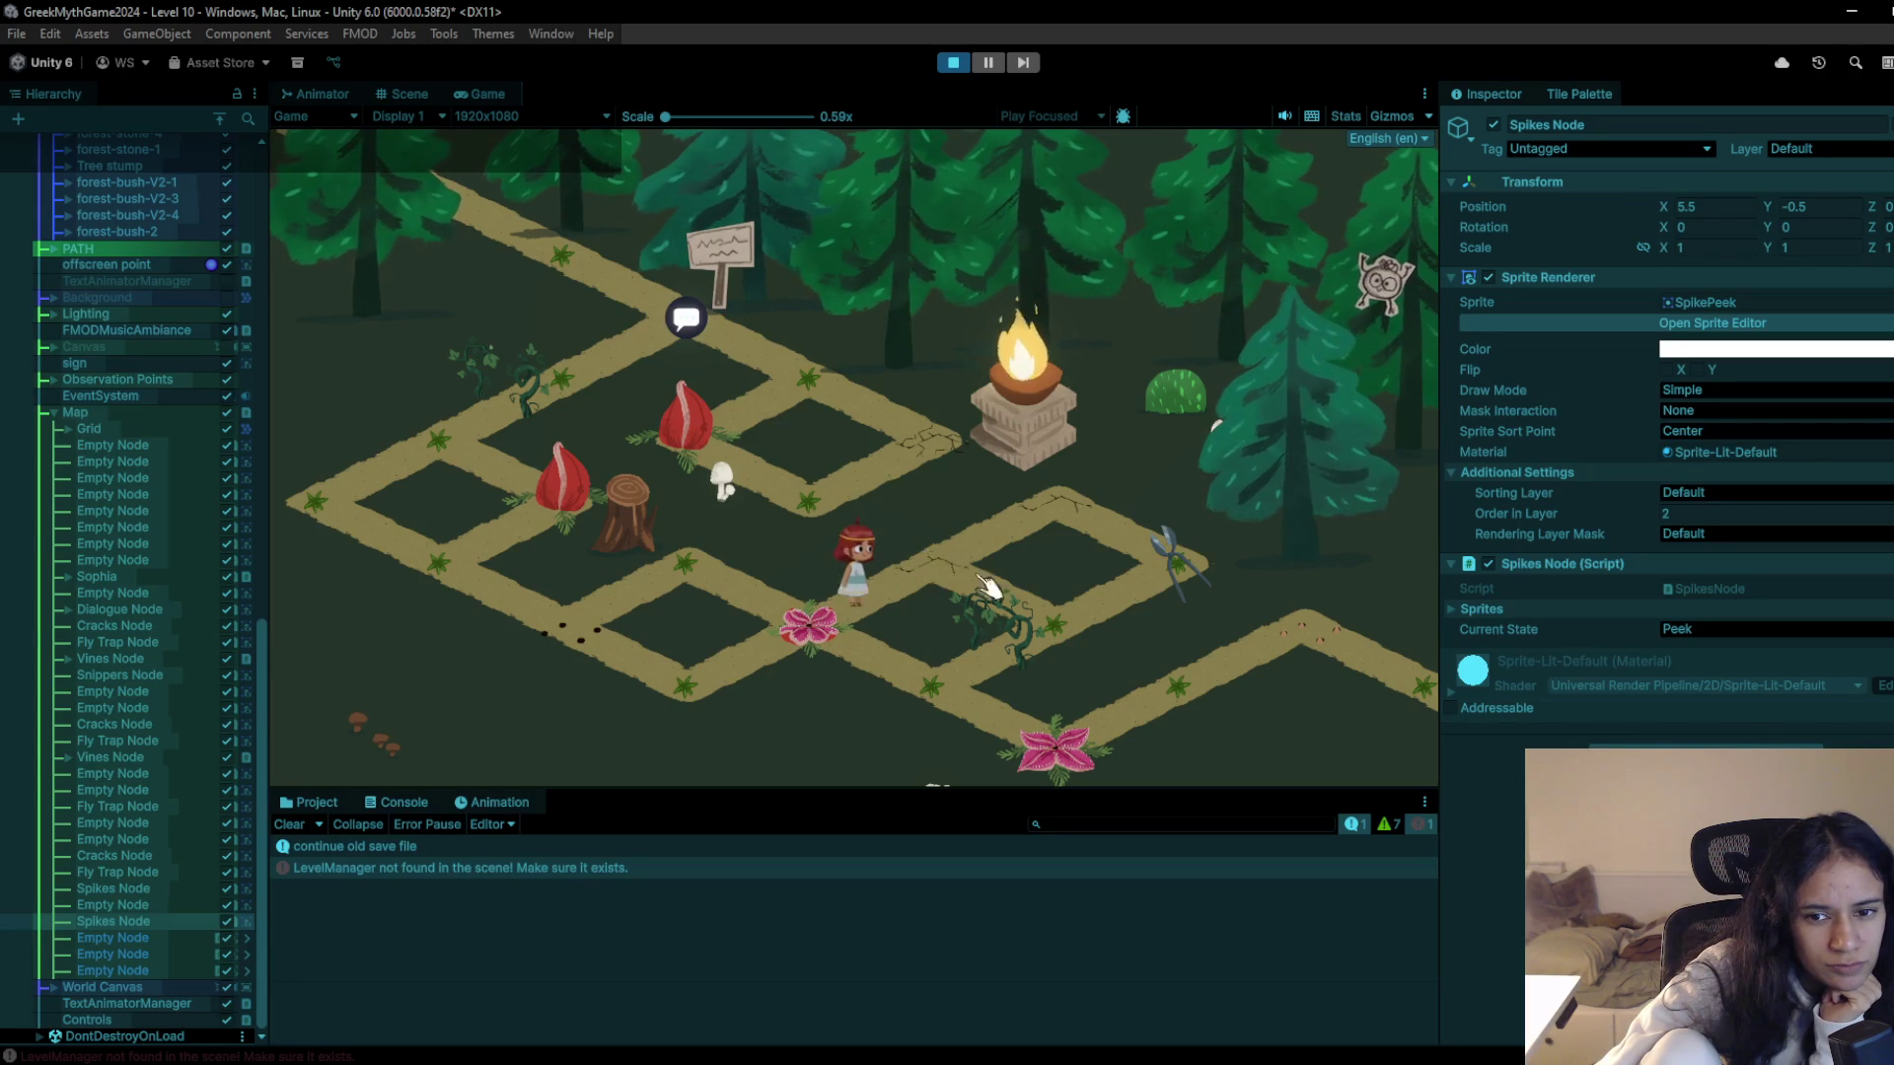
left_click_drag(1075, 592, 1182, 577)
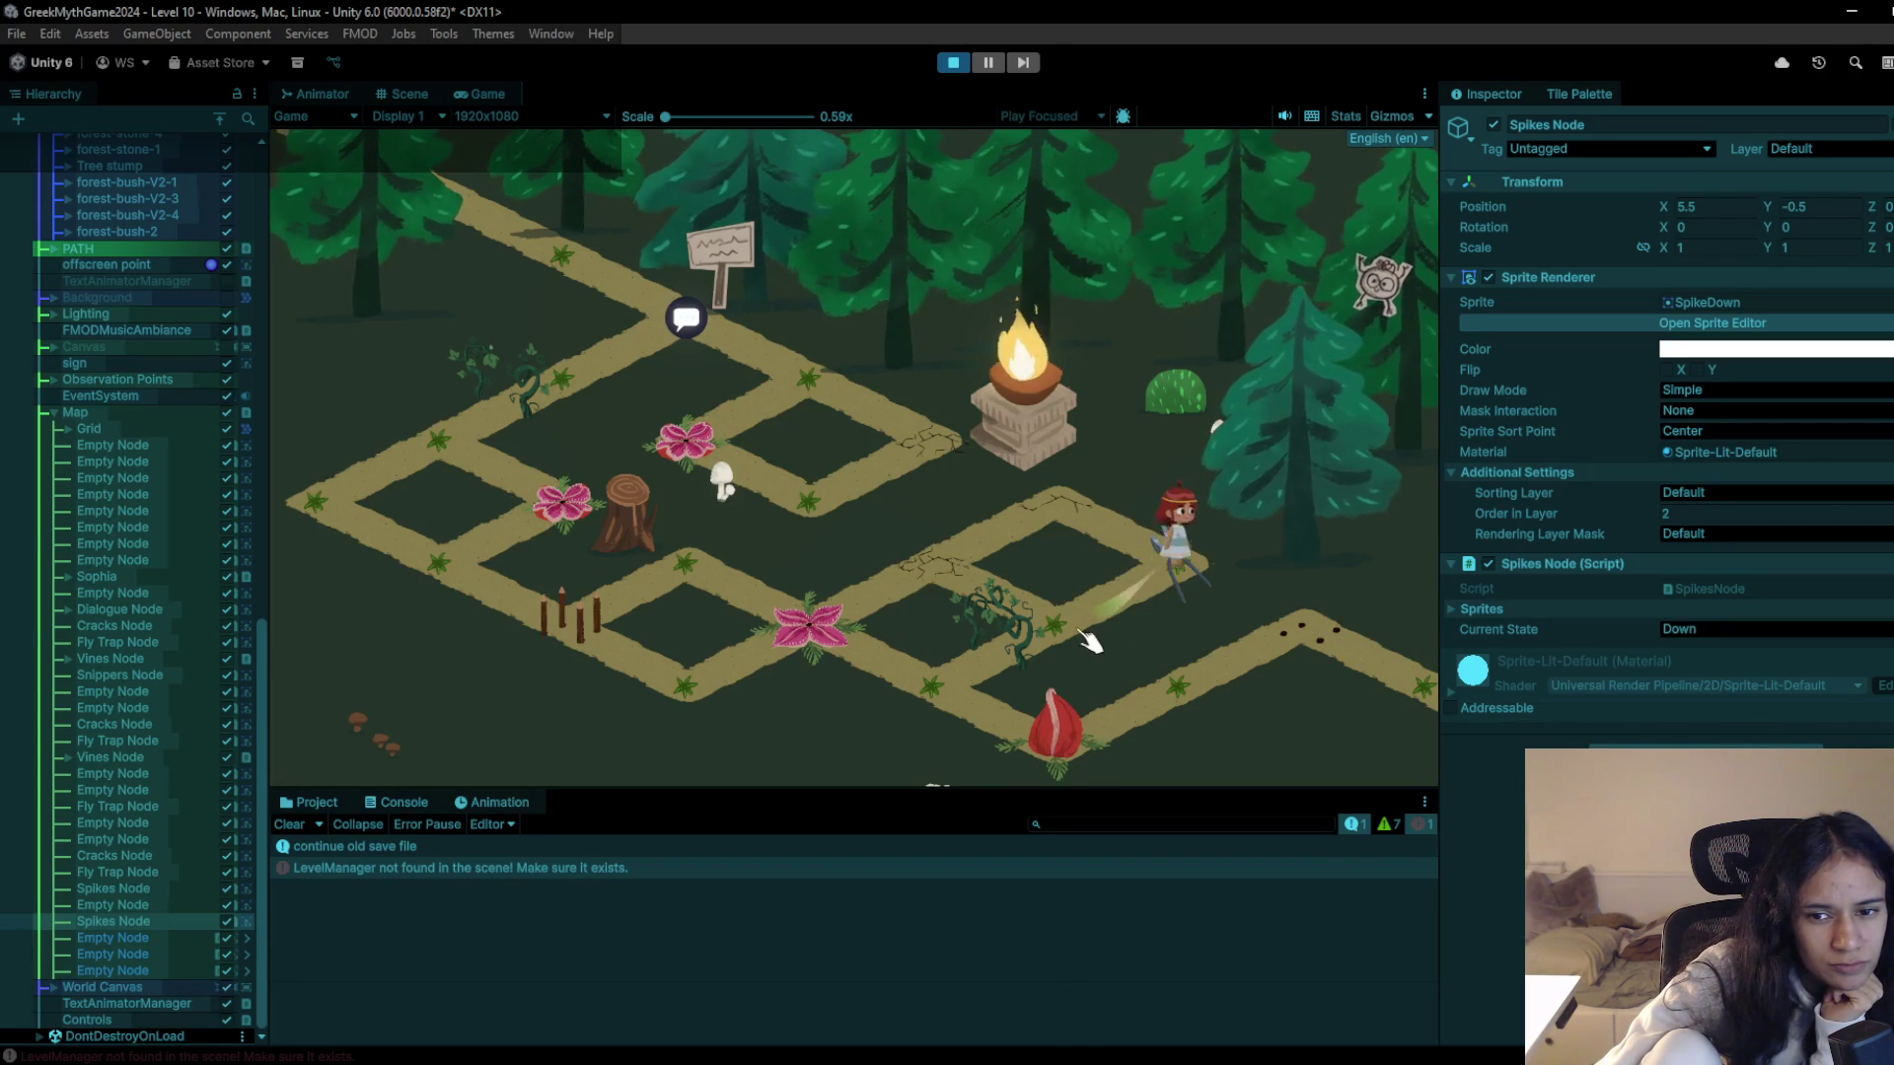